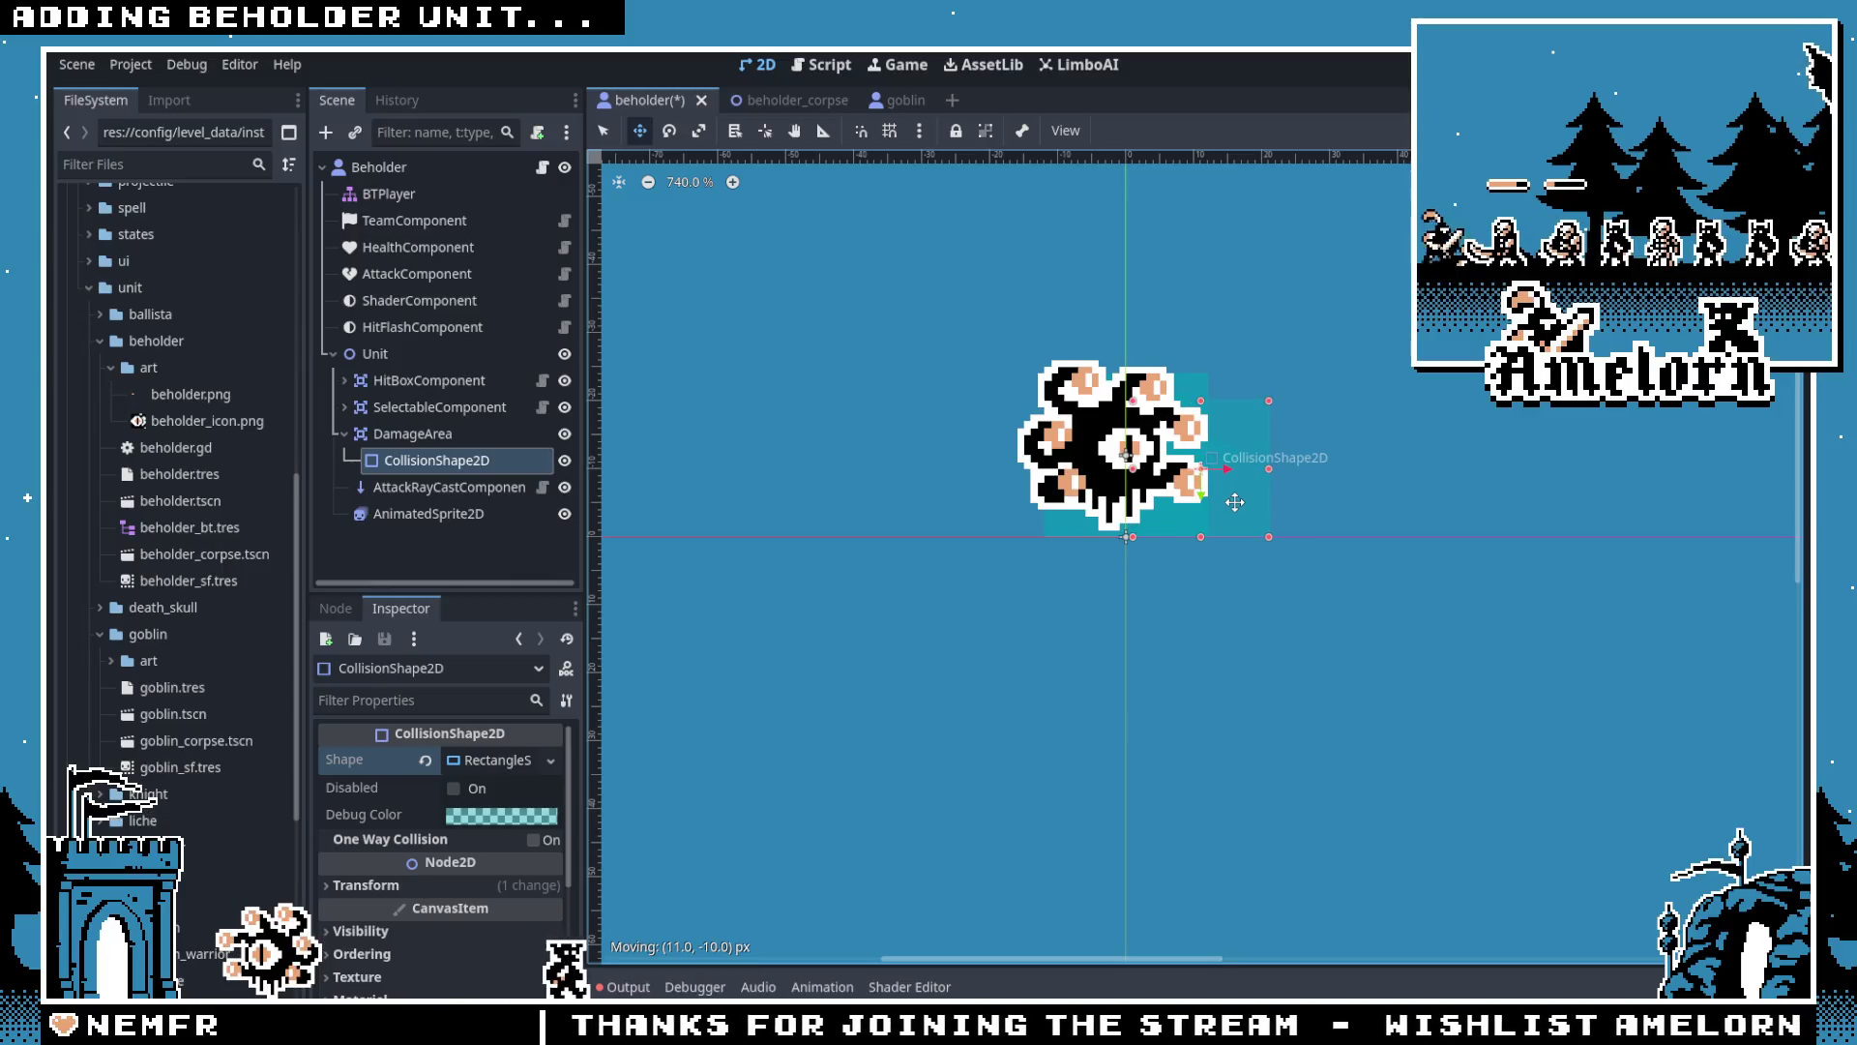
Drag the DamageArea collision rectangle's right edge outward, then switch to the Script workspace
scroll(686, 336, "up", 3)
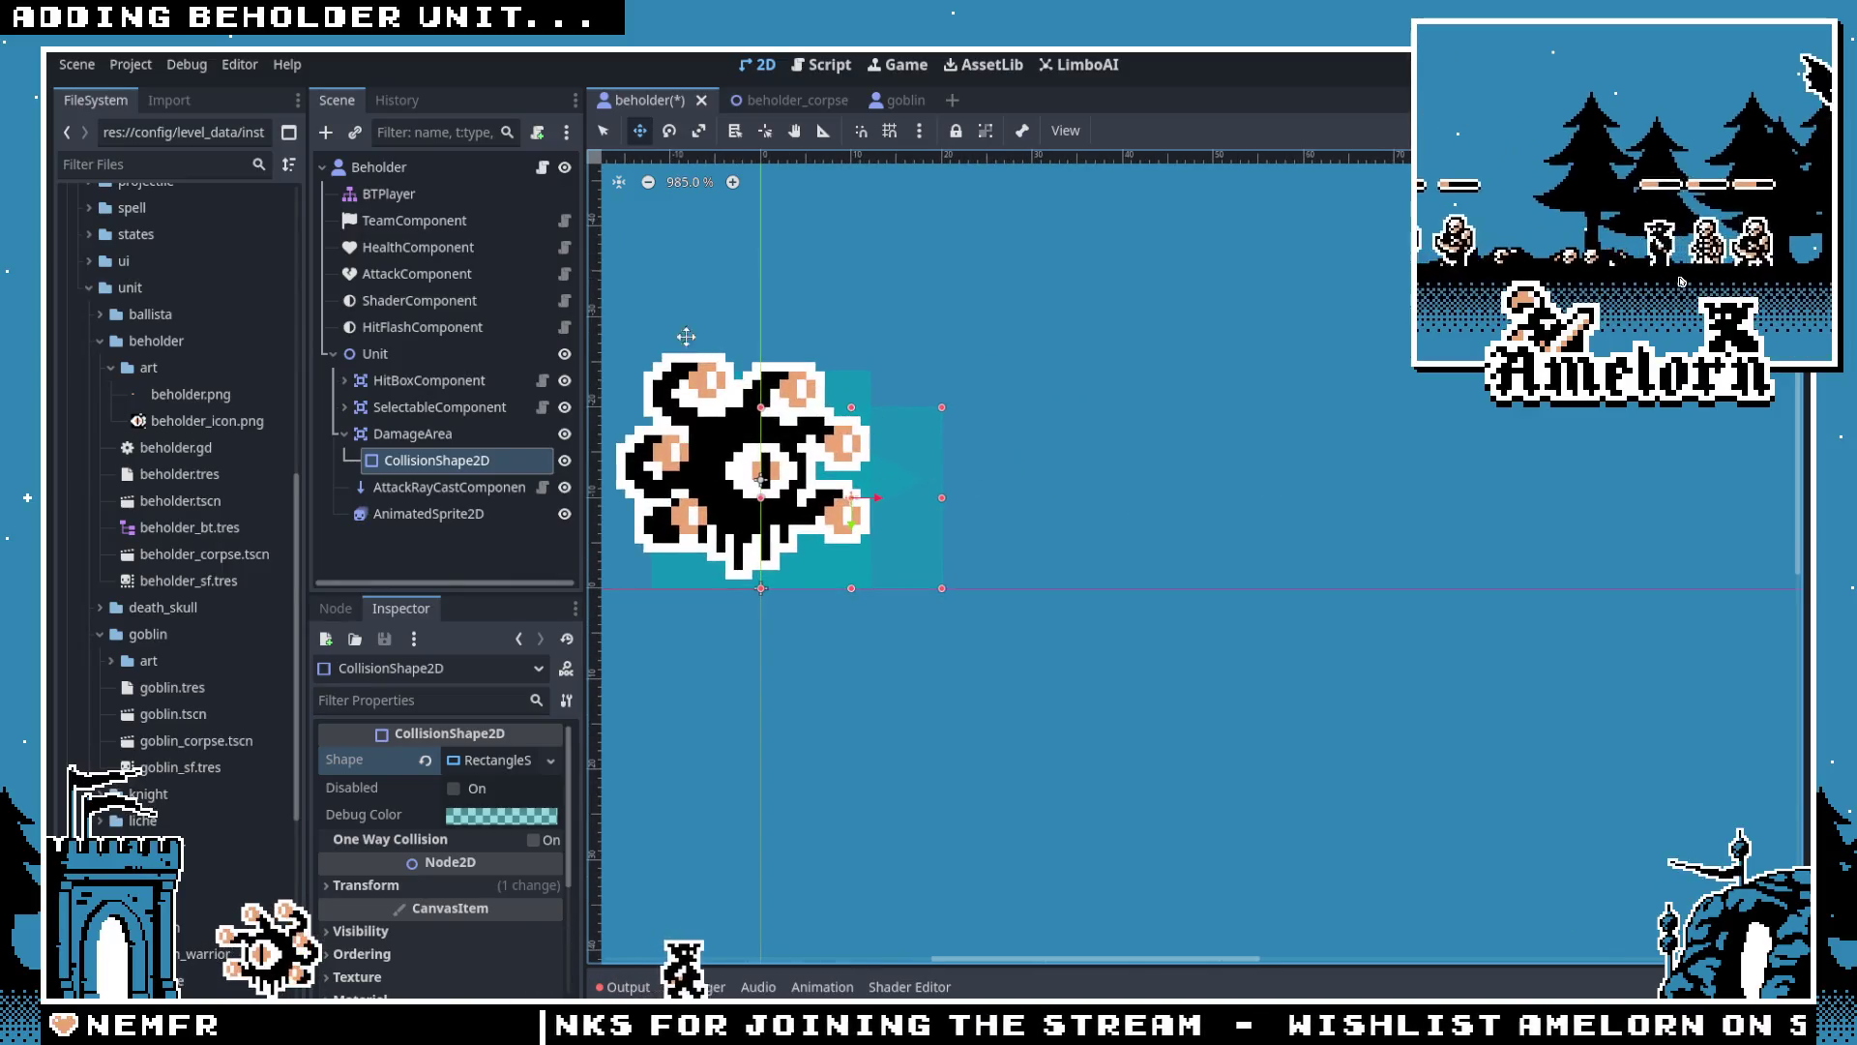
left_click(599, 136)
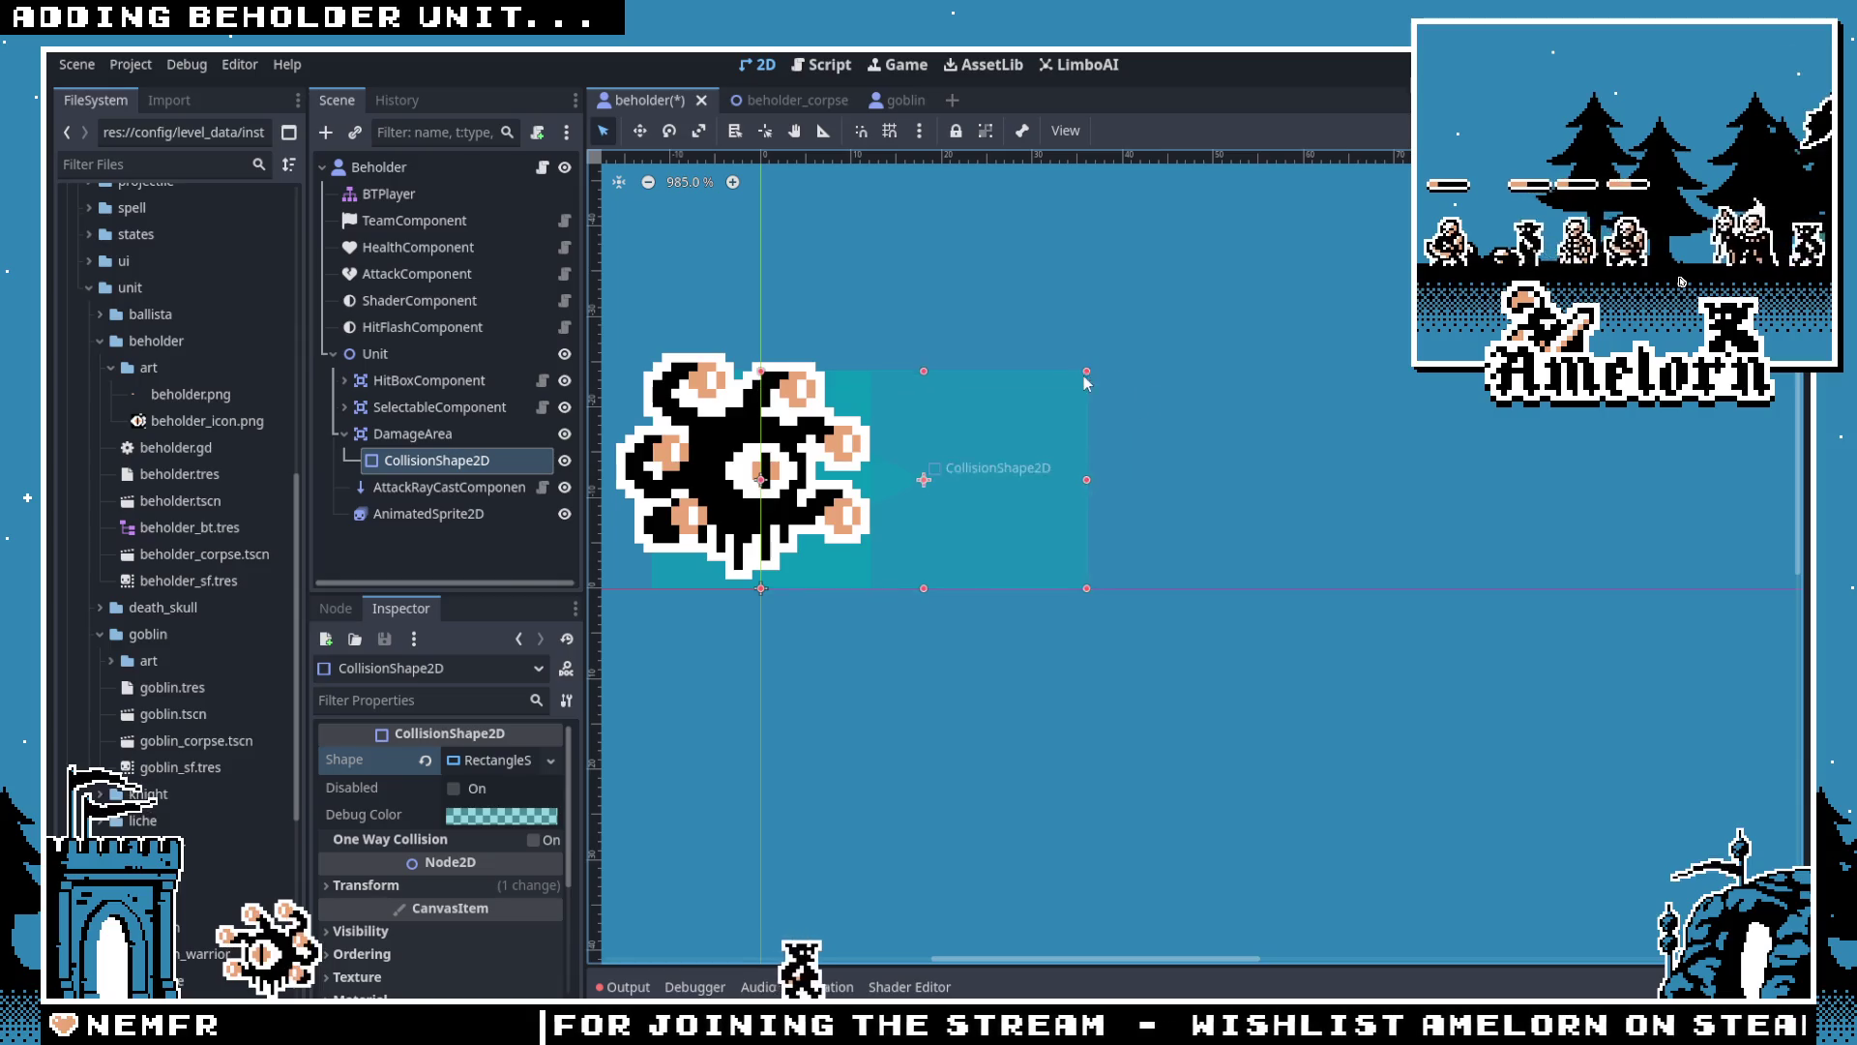
left_click_drag(1071, 373, 1139, 374)
key("ctrl+F3")
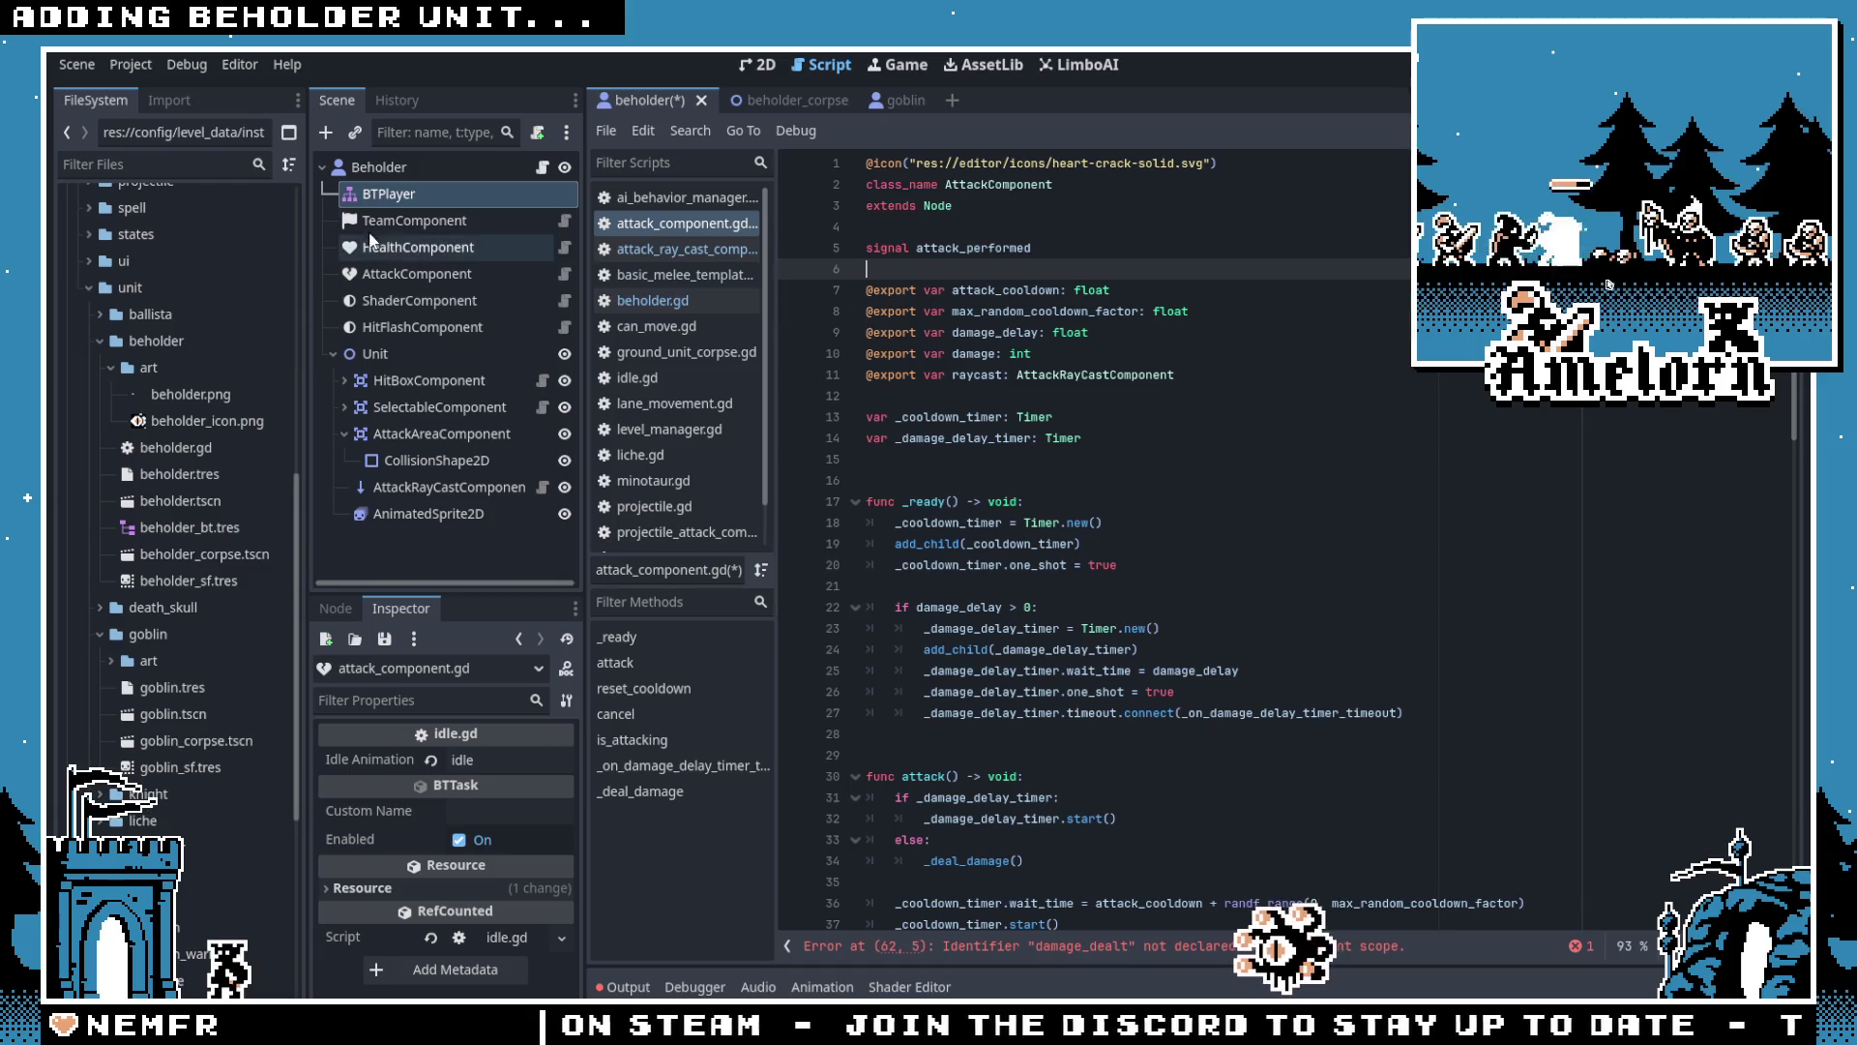
Rename the attack_performed signal to damage_delay_expired in attack_component.gd
left_click(433, 276)
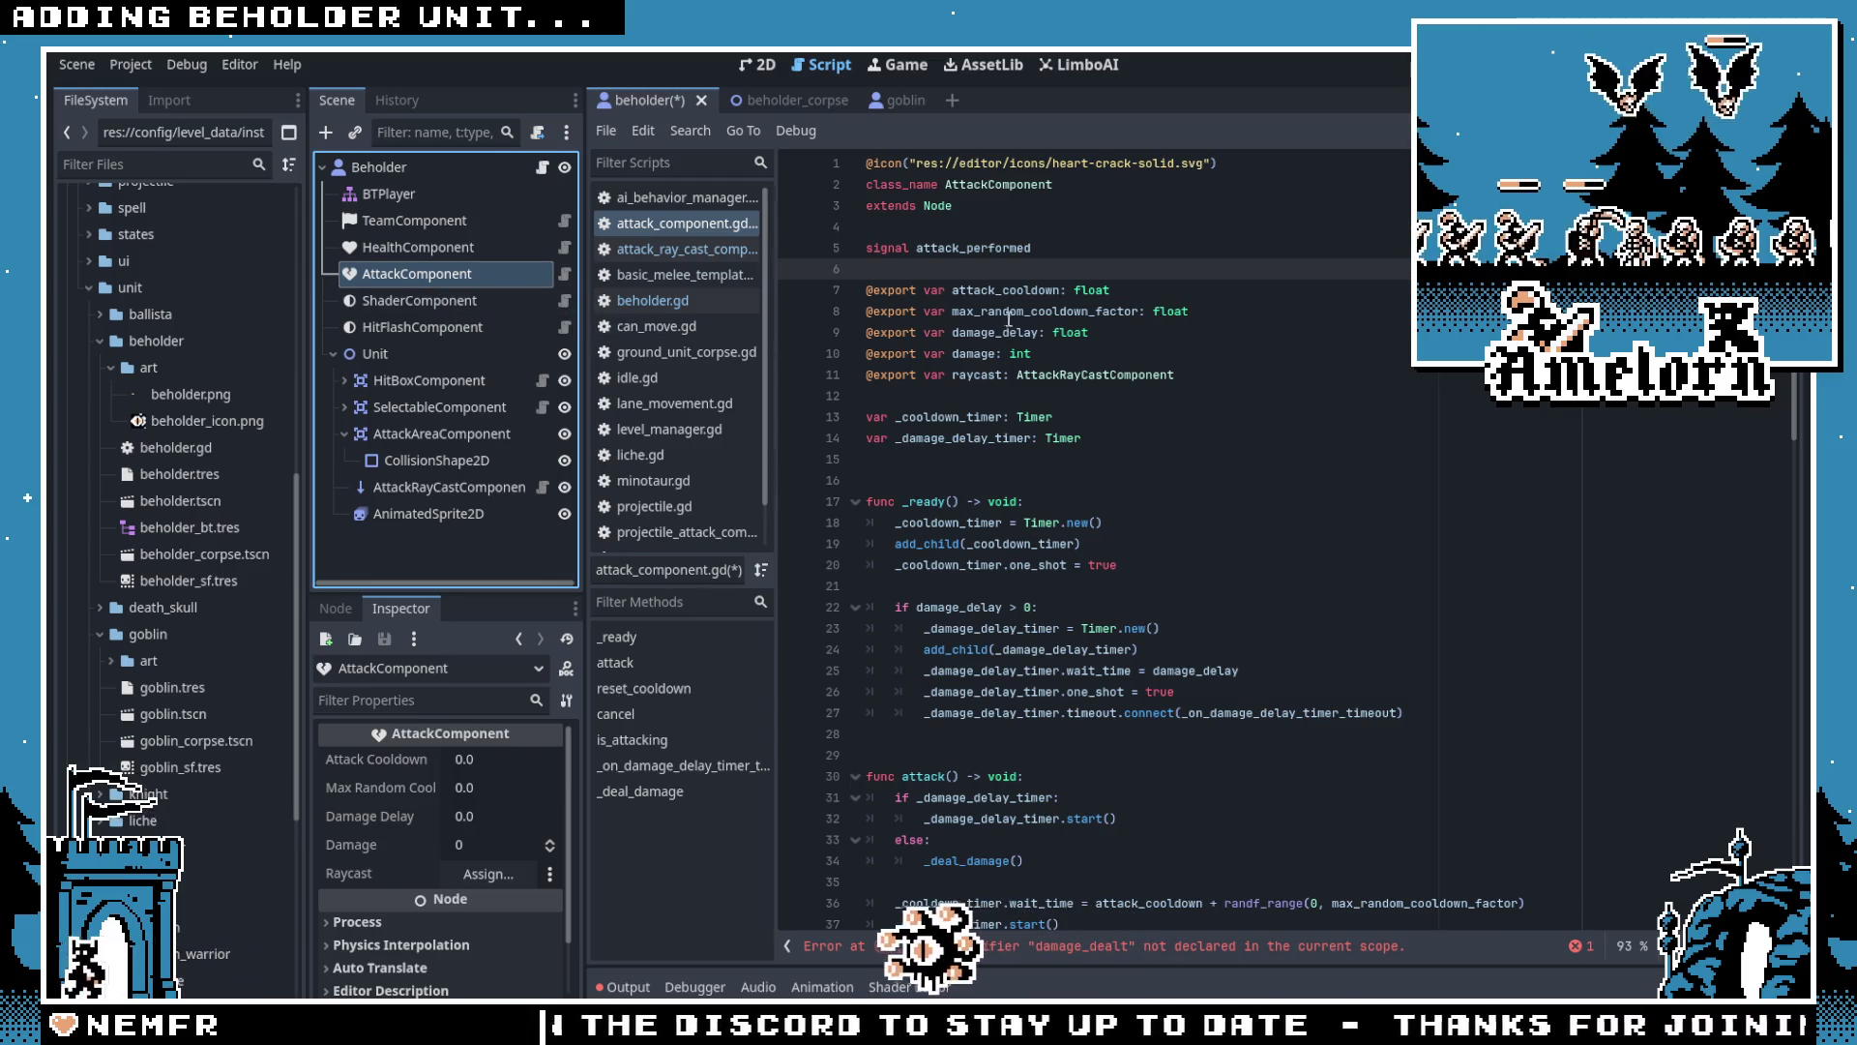
left_click(976, 248)
left_click(986, 290)
double_click(1006, 310)
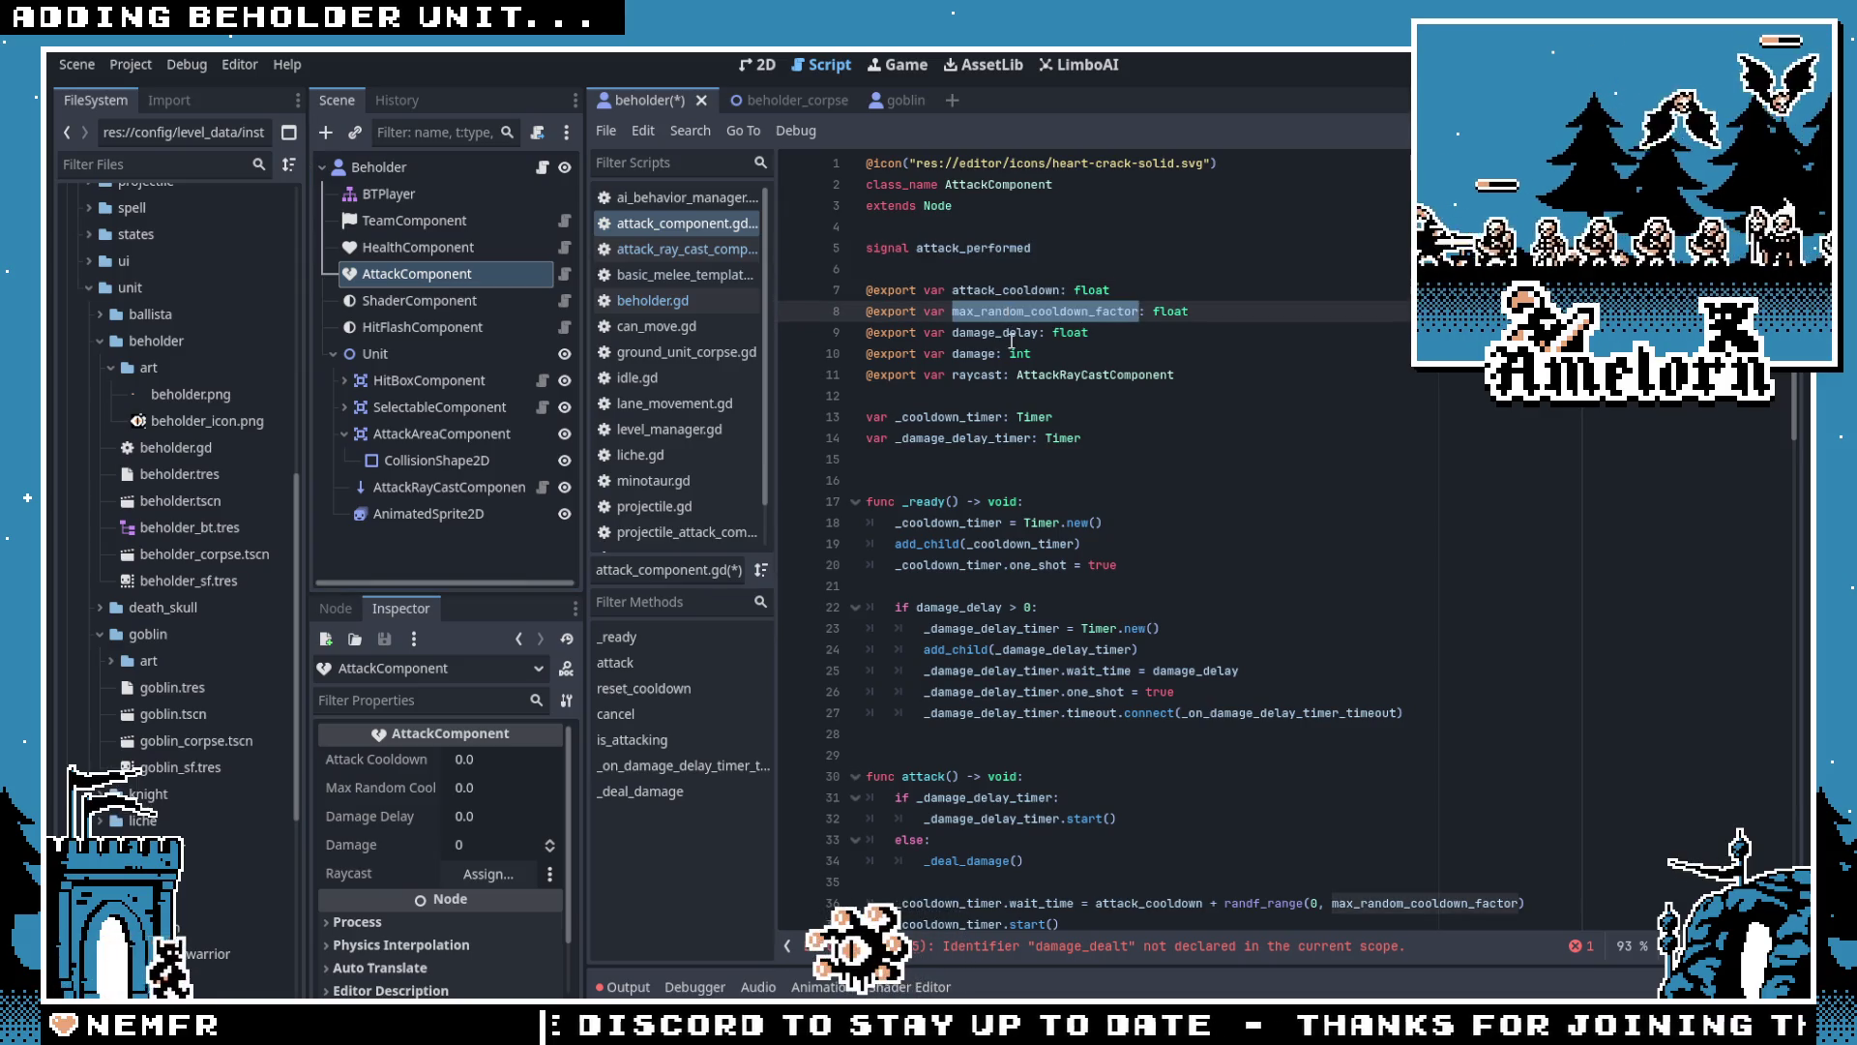
double_click(1012, 332)
double_click(995, 310)
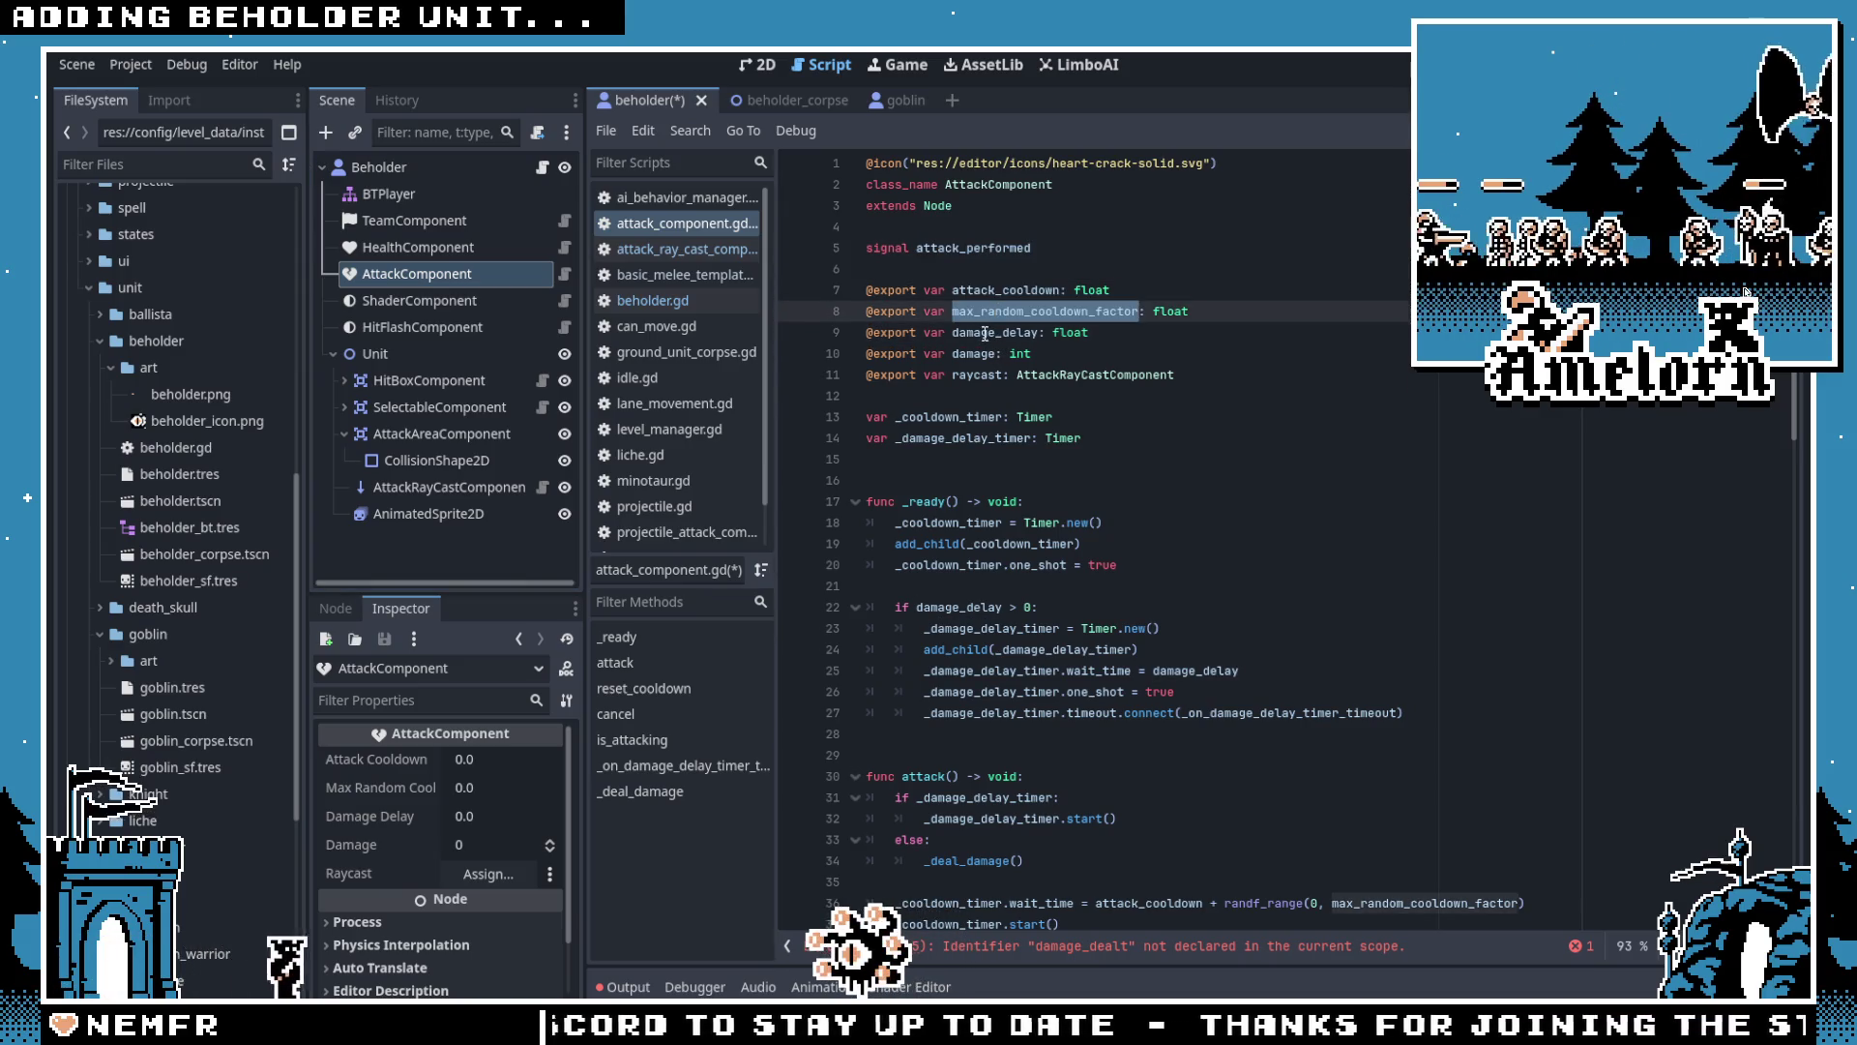
double_click(985, 333)
left_click(997, 249)
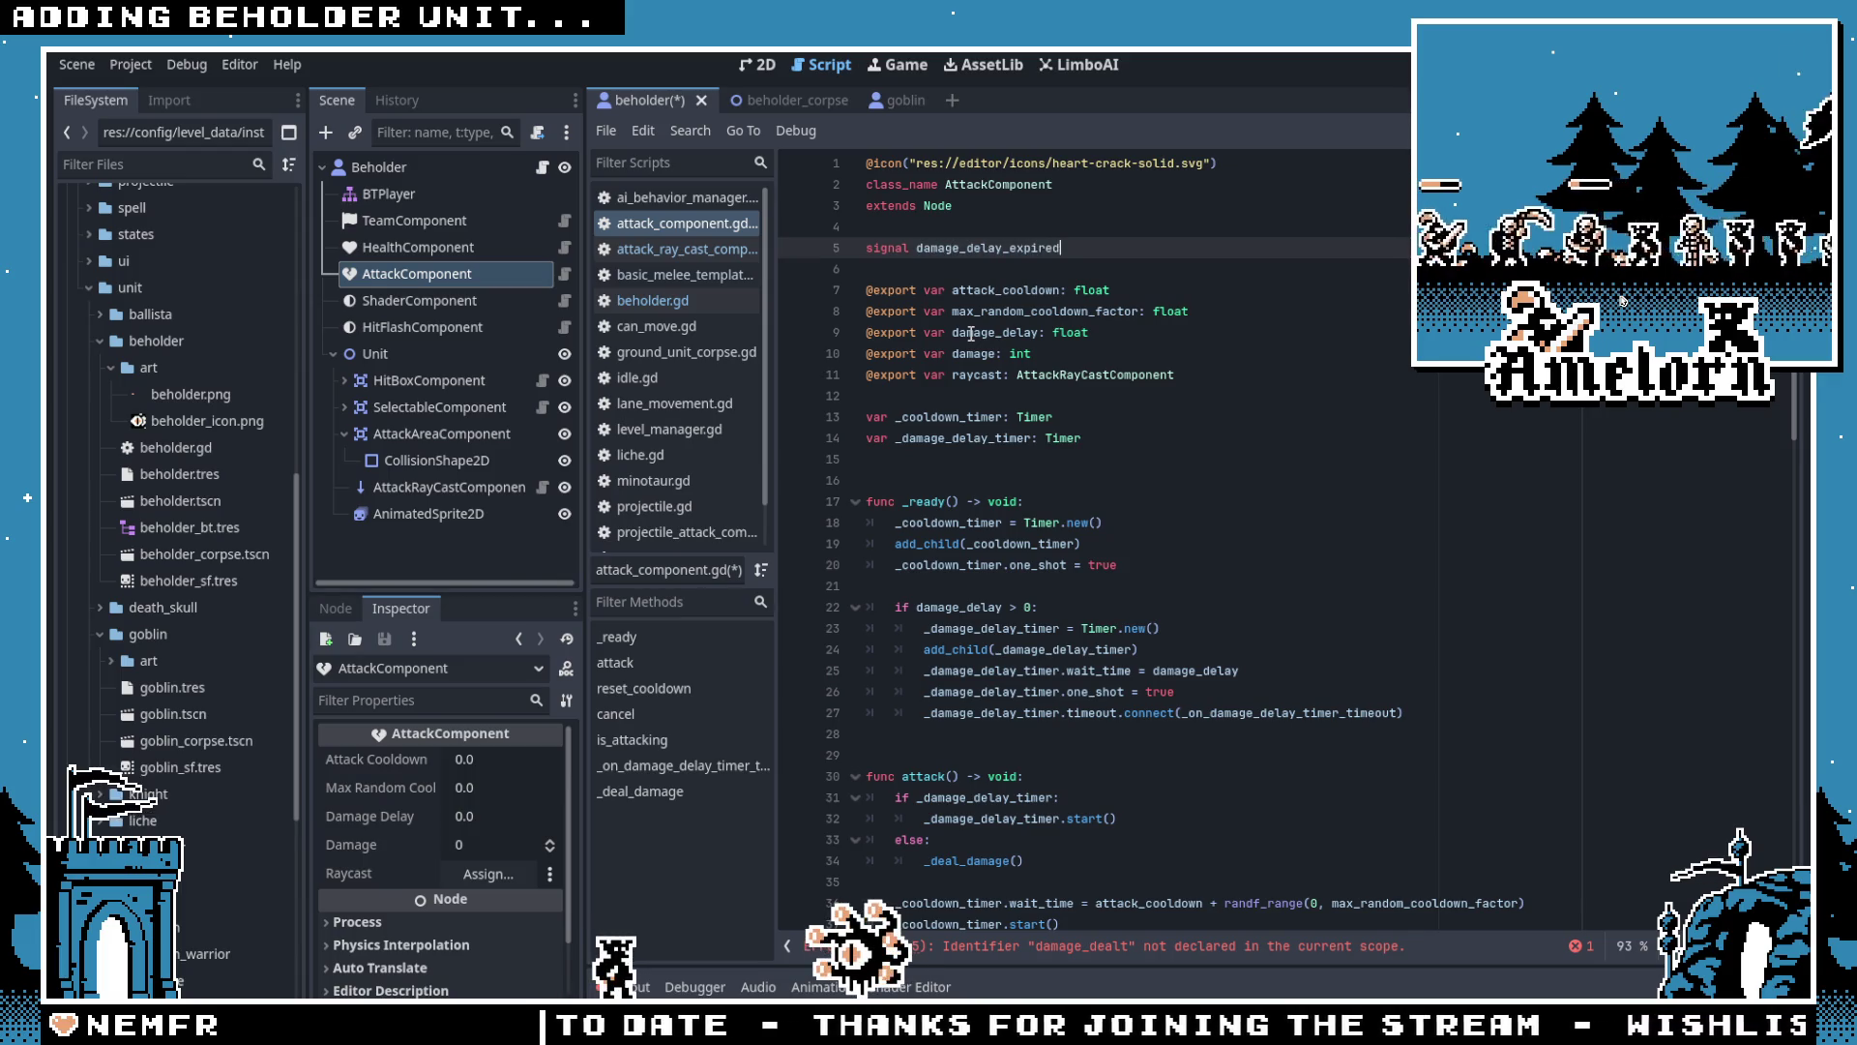
Select the whole _deal_damage function and delete it
scroll(972, 334, "down", 13)
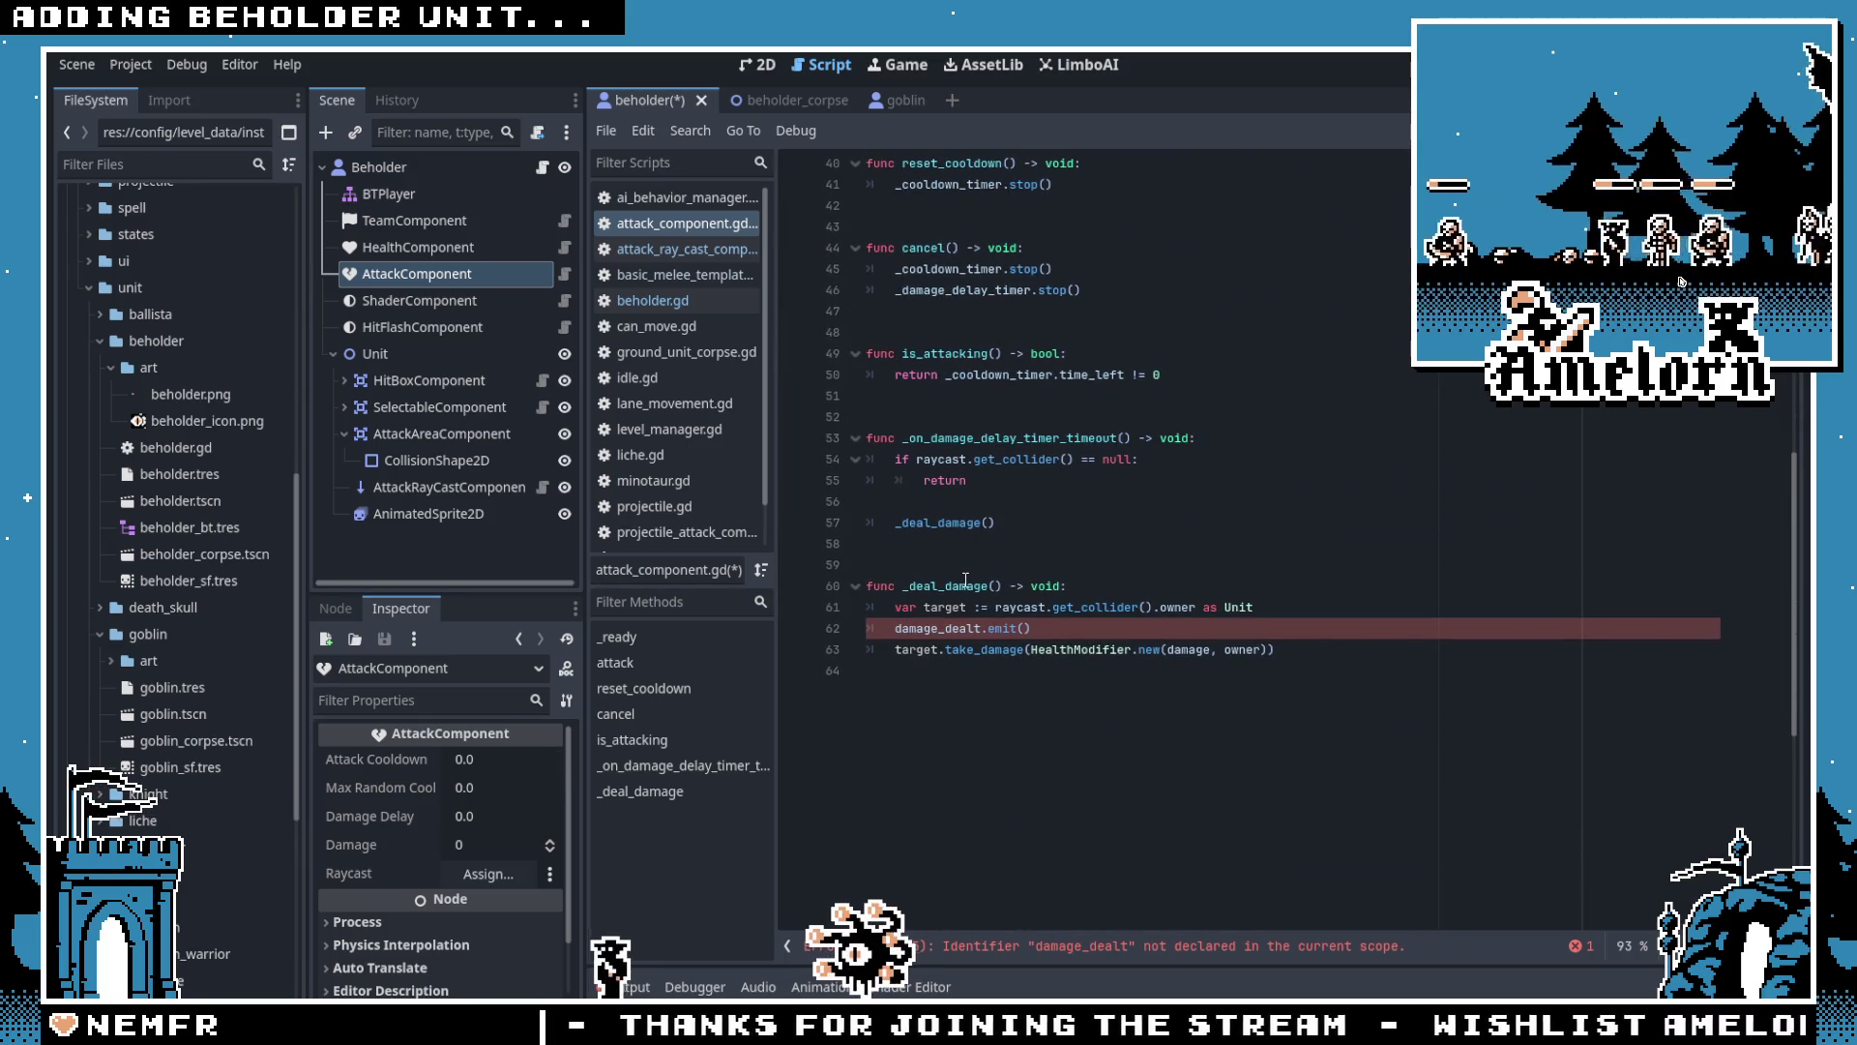
scroll(986, 435, "up", 5)
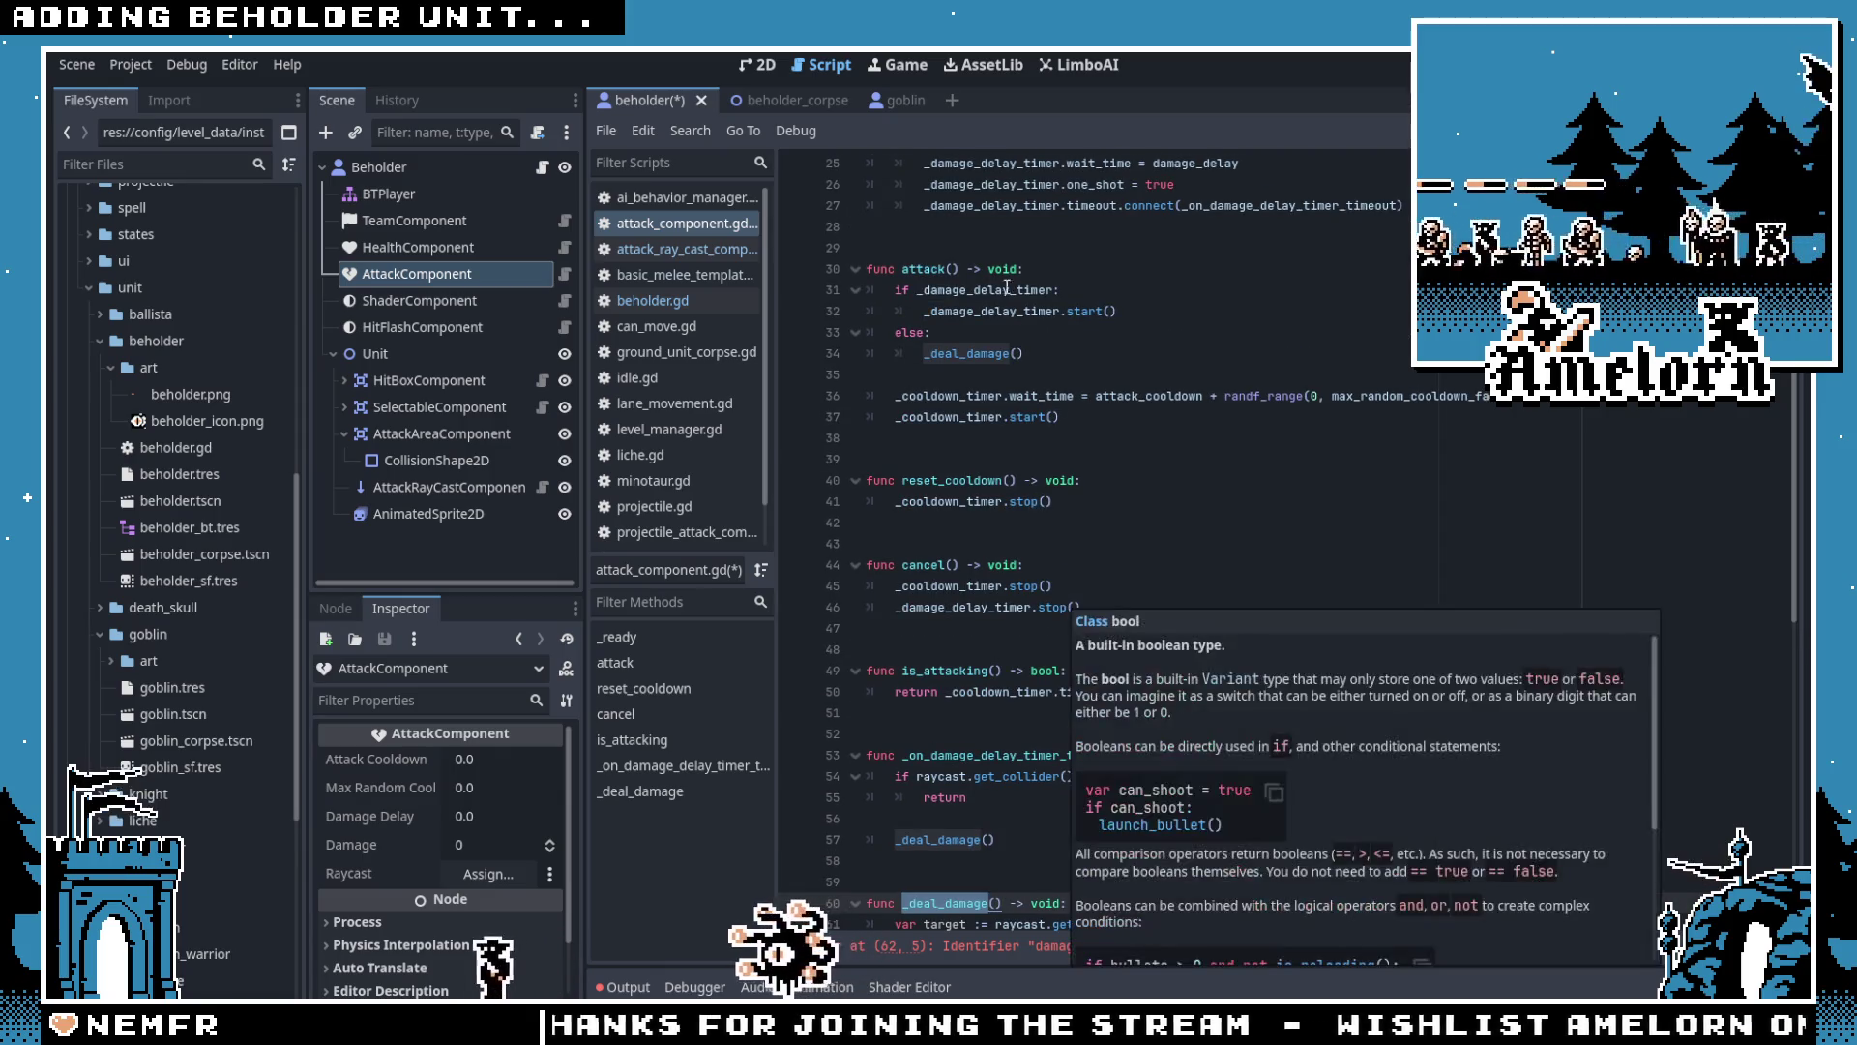
left_click(1006, 311)
double_click(967, 353)
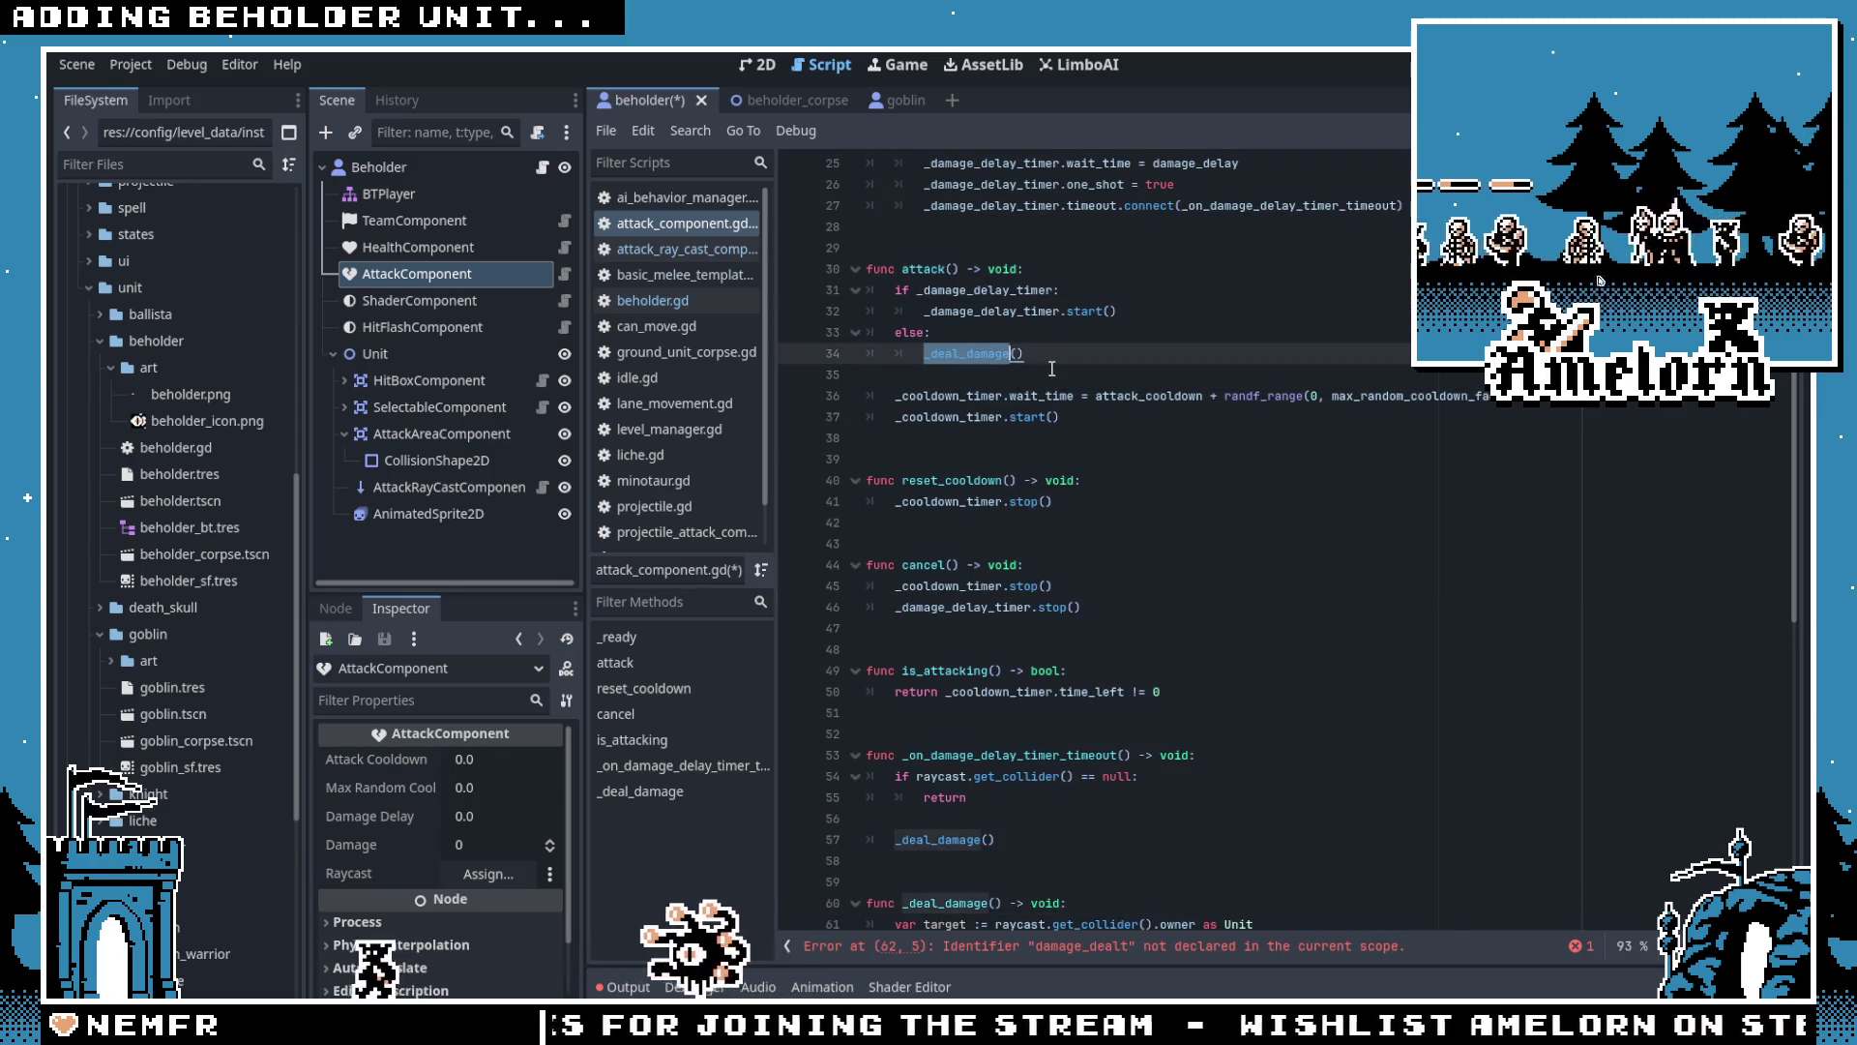
scroll(1051, 368, "down", 2)
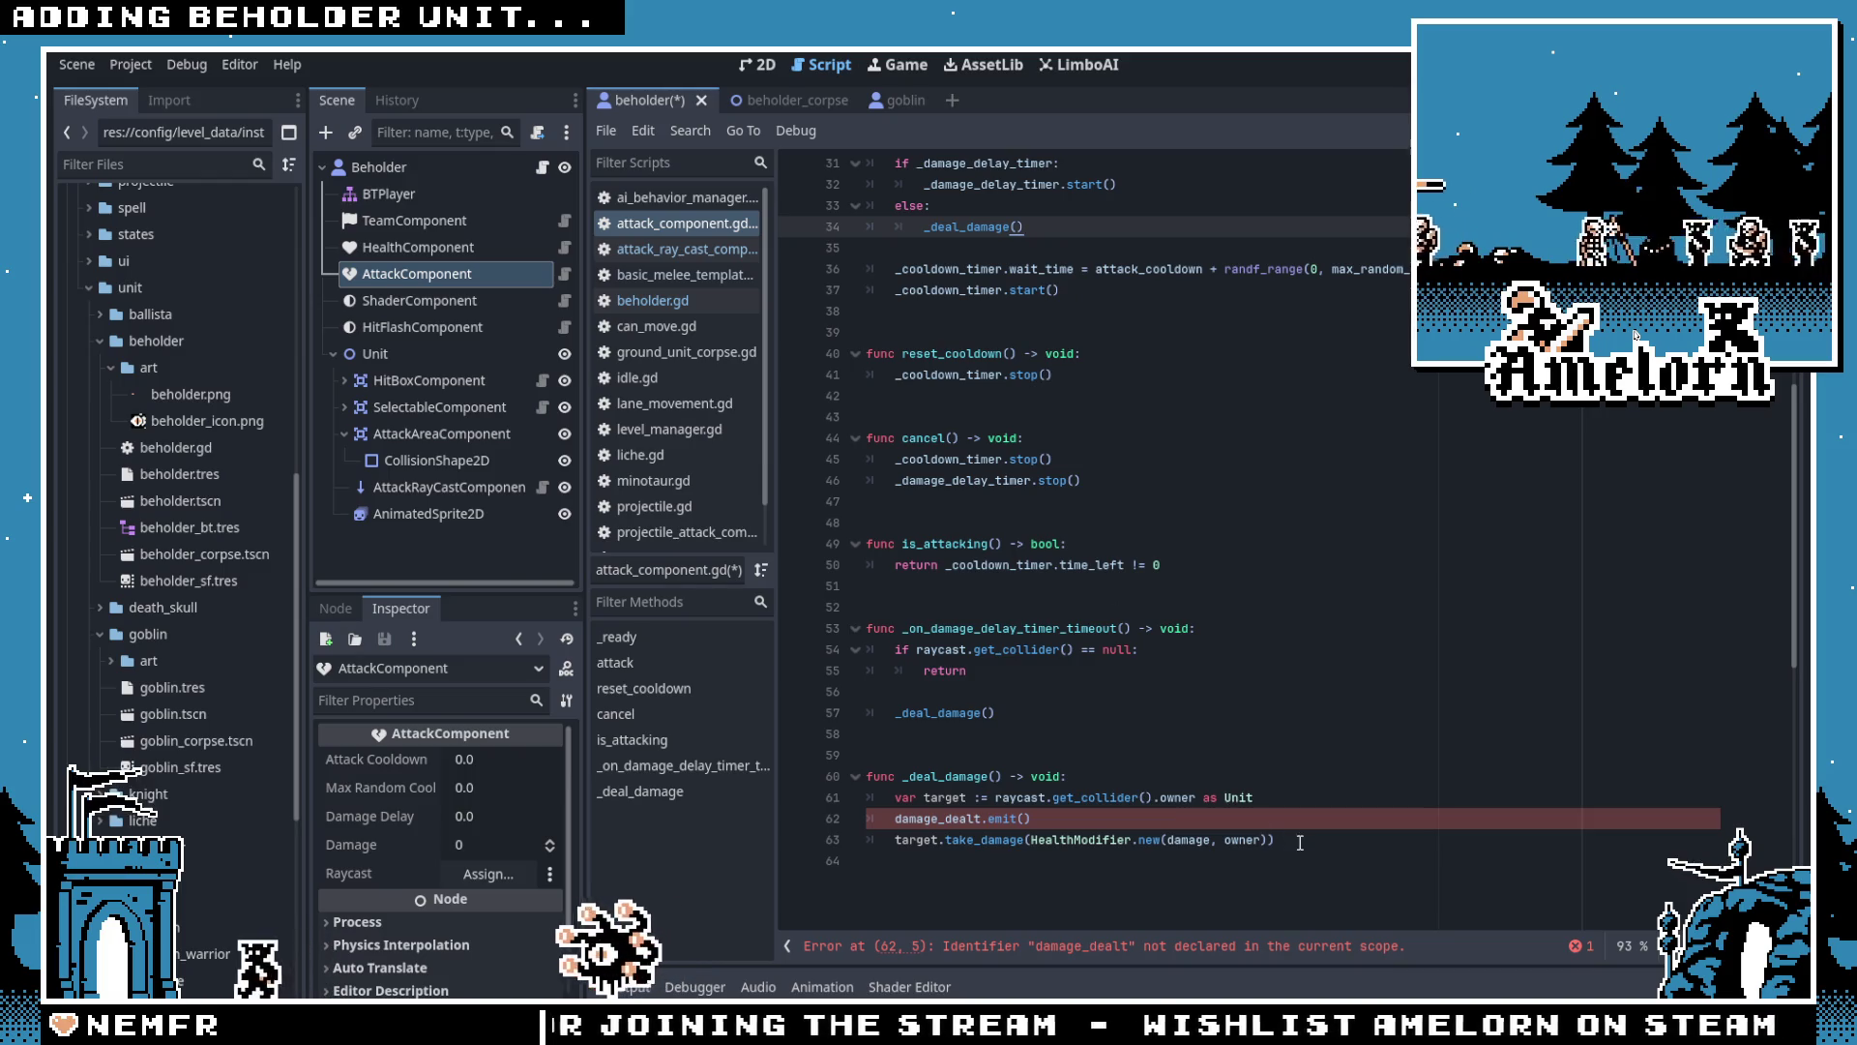
left_click_drag(1300, 843, 1296, 763)
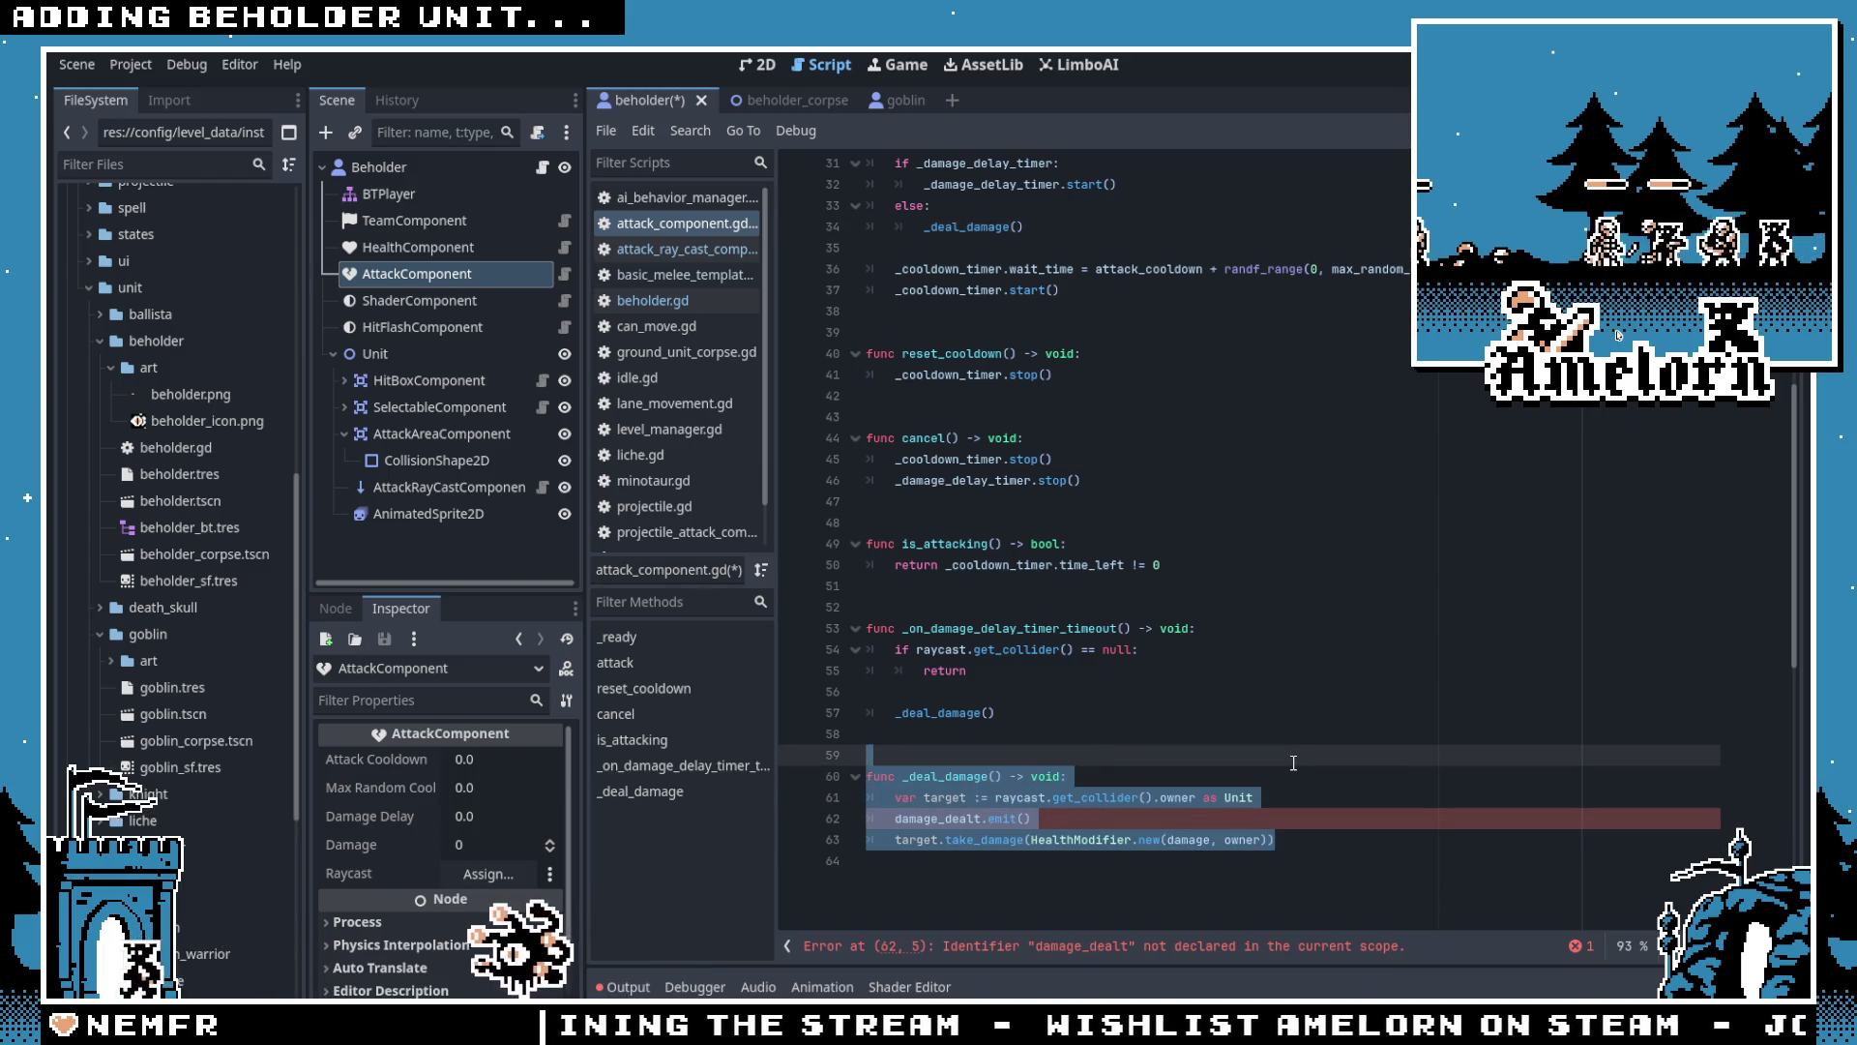
key("BackSpace")
key("BackSpace")
key("BackSpace")
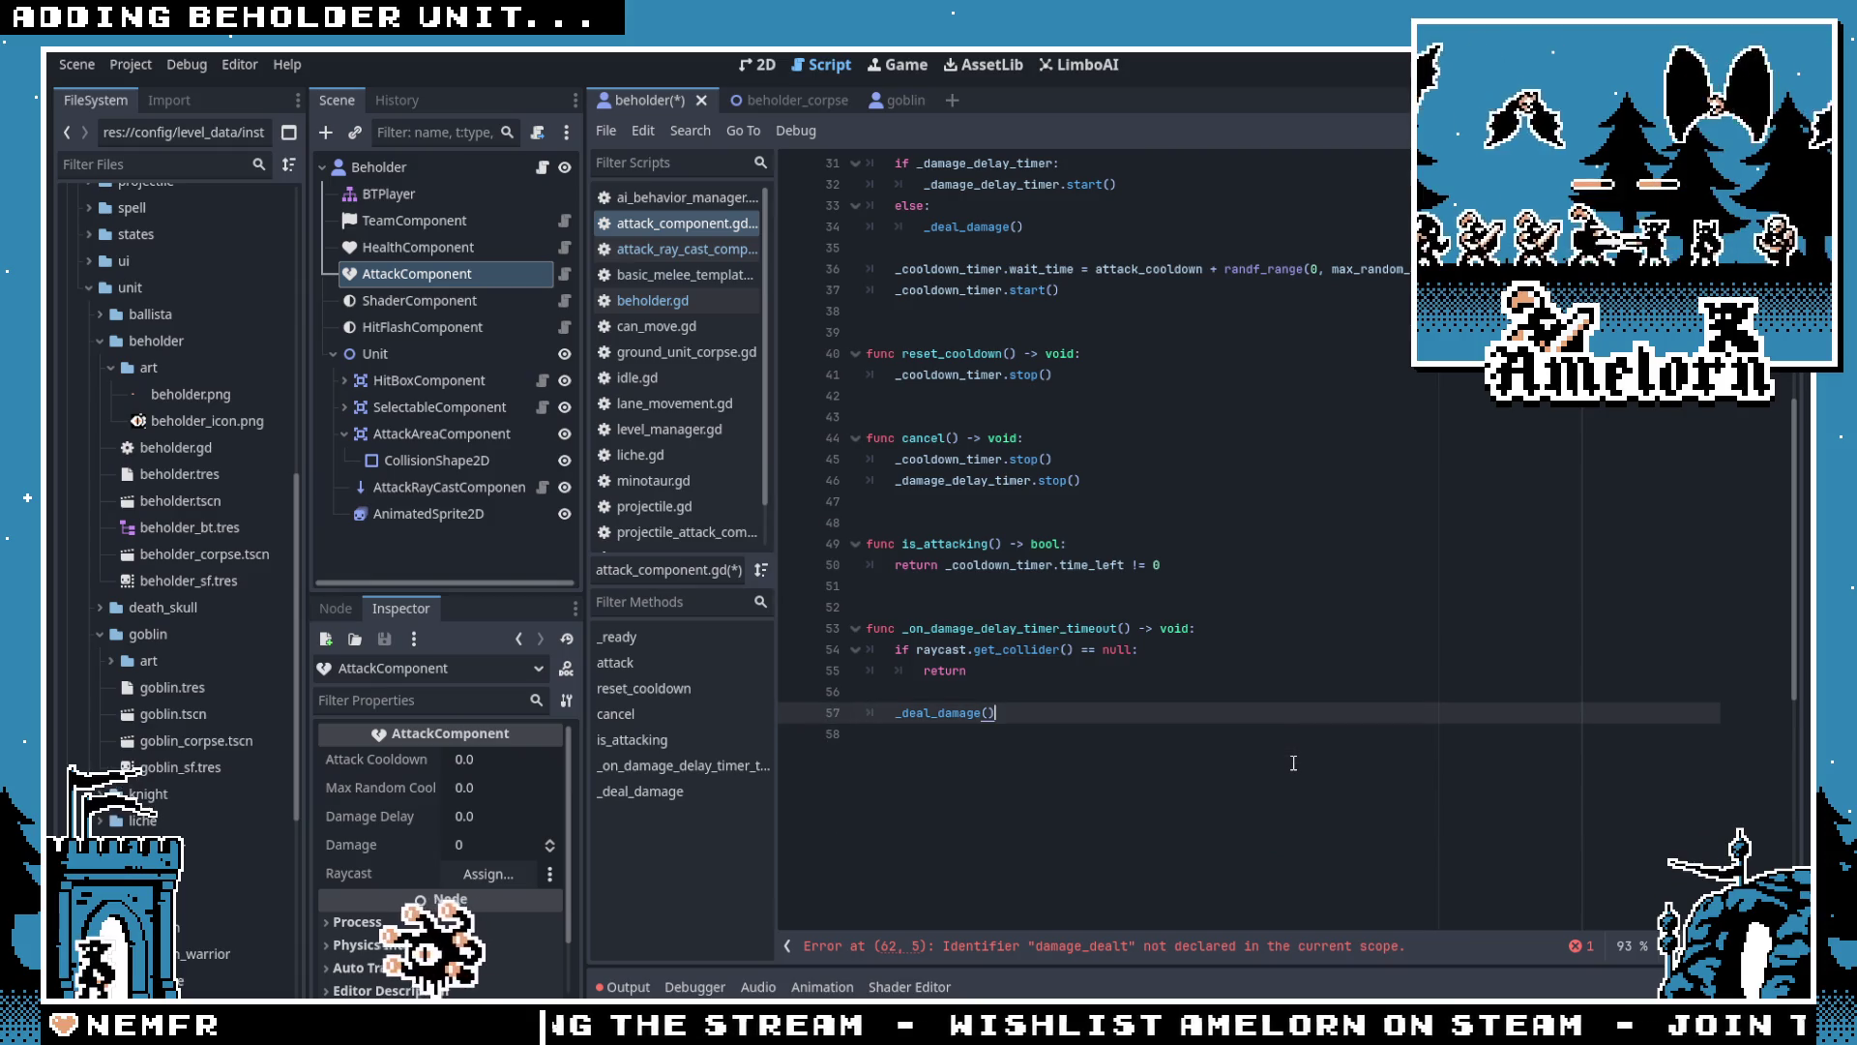
Replace the line 57 _deal_damage() call with damage_delay_expired.emit(), then undo those replacements
left_click_drag(1023, 709, 899, 712)
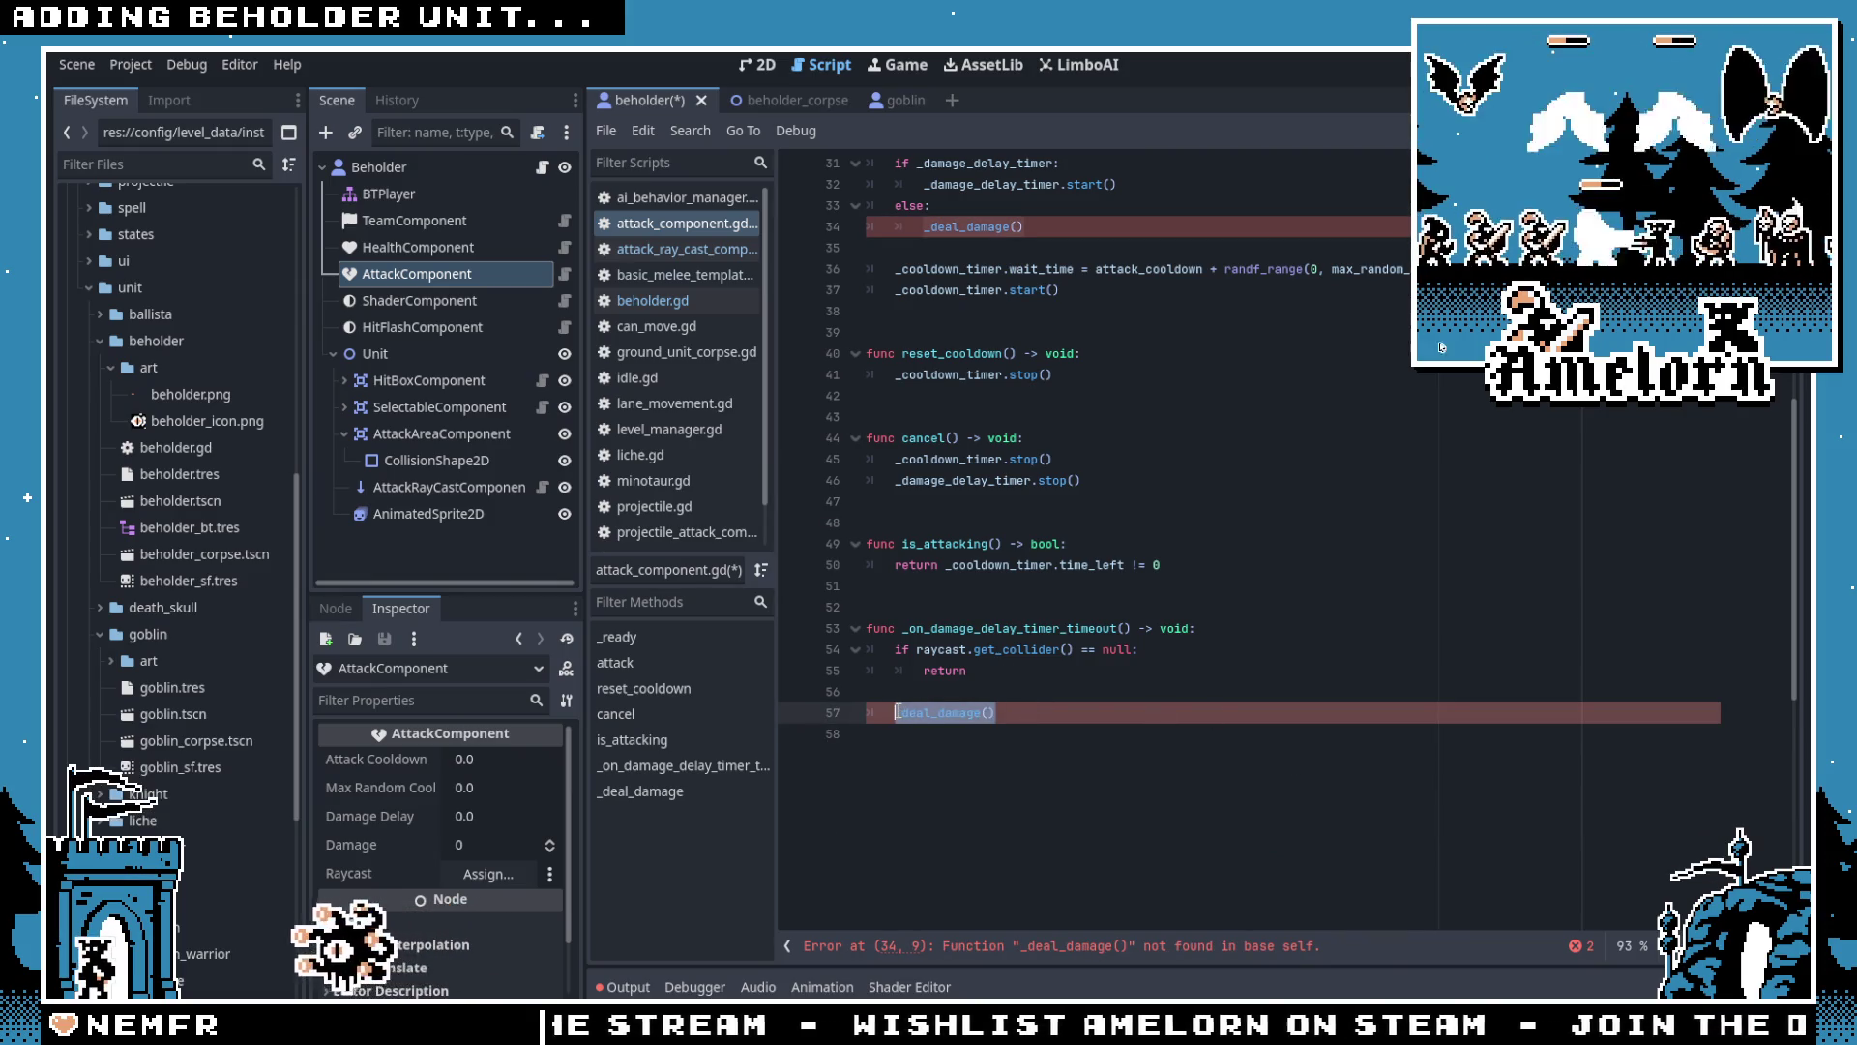
type("damage_delay_e")
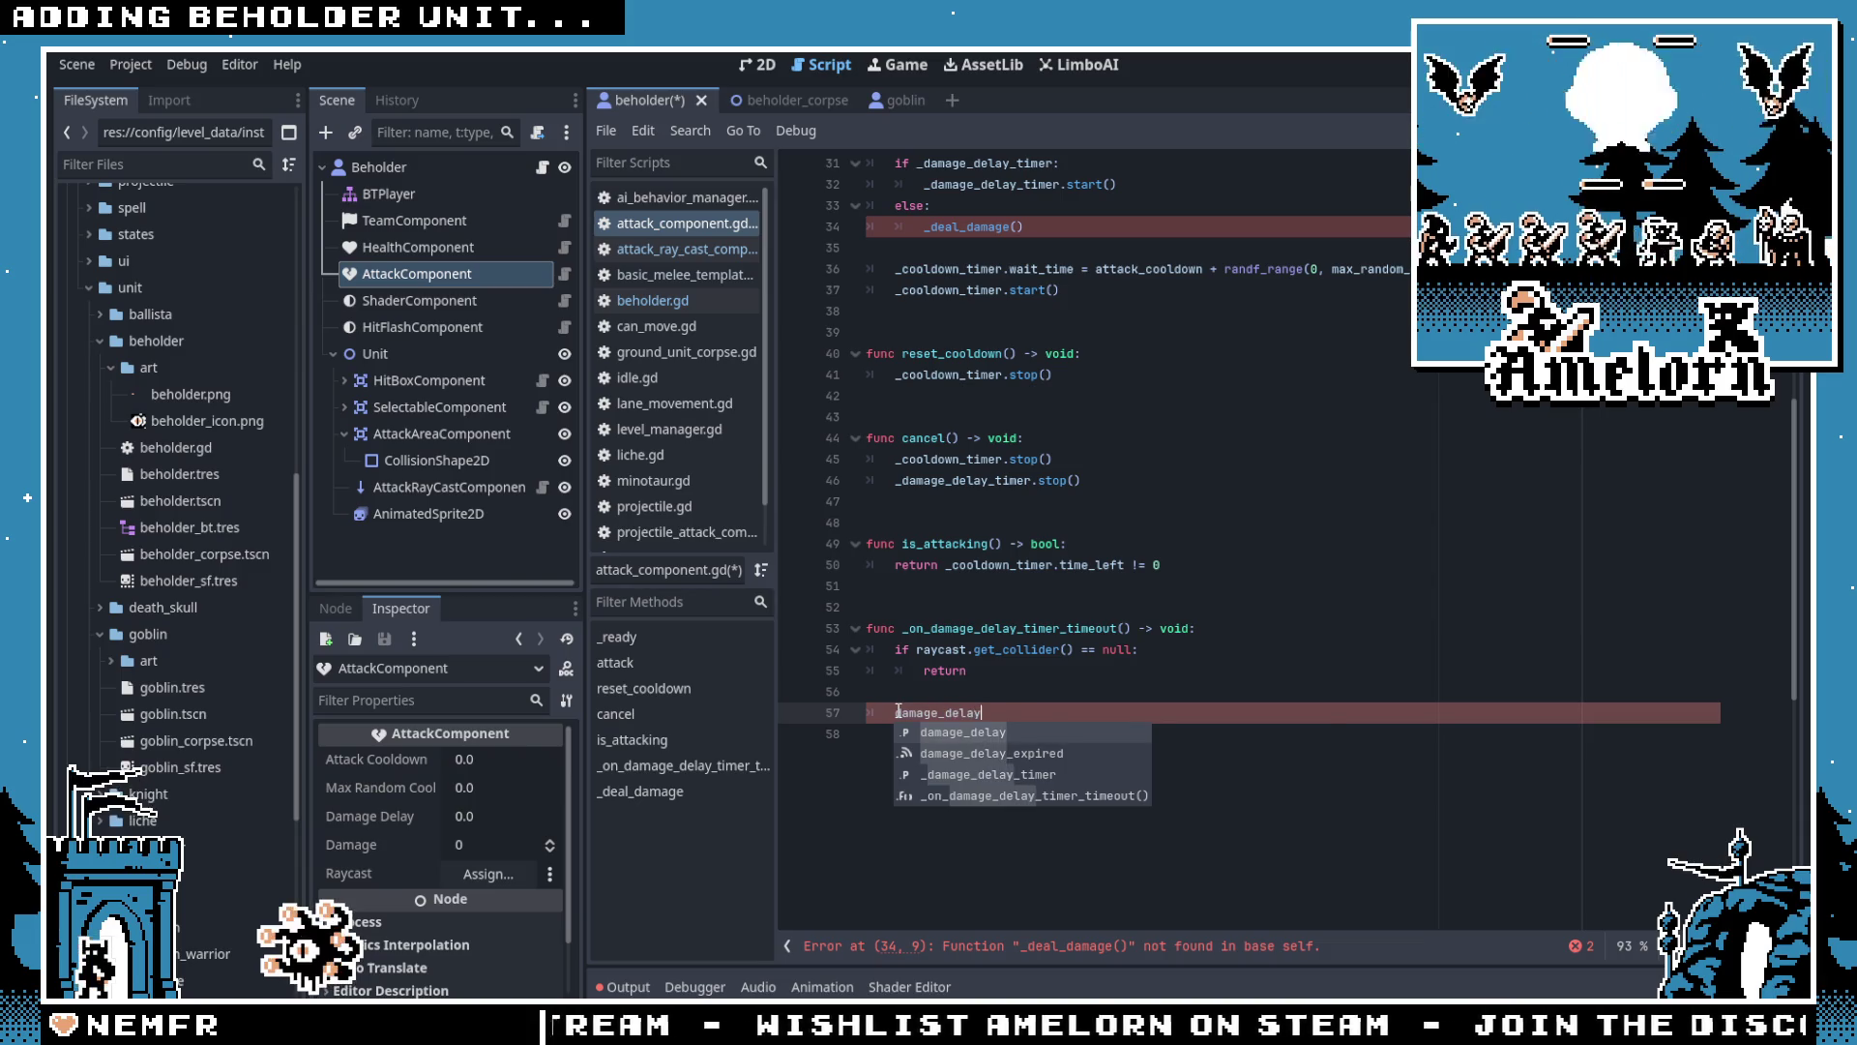
type("xpired.emit(")
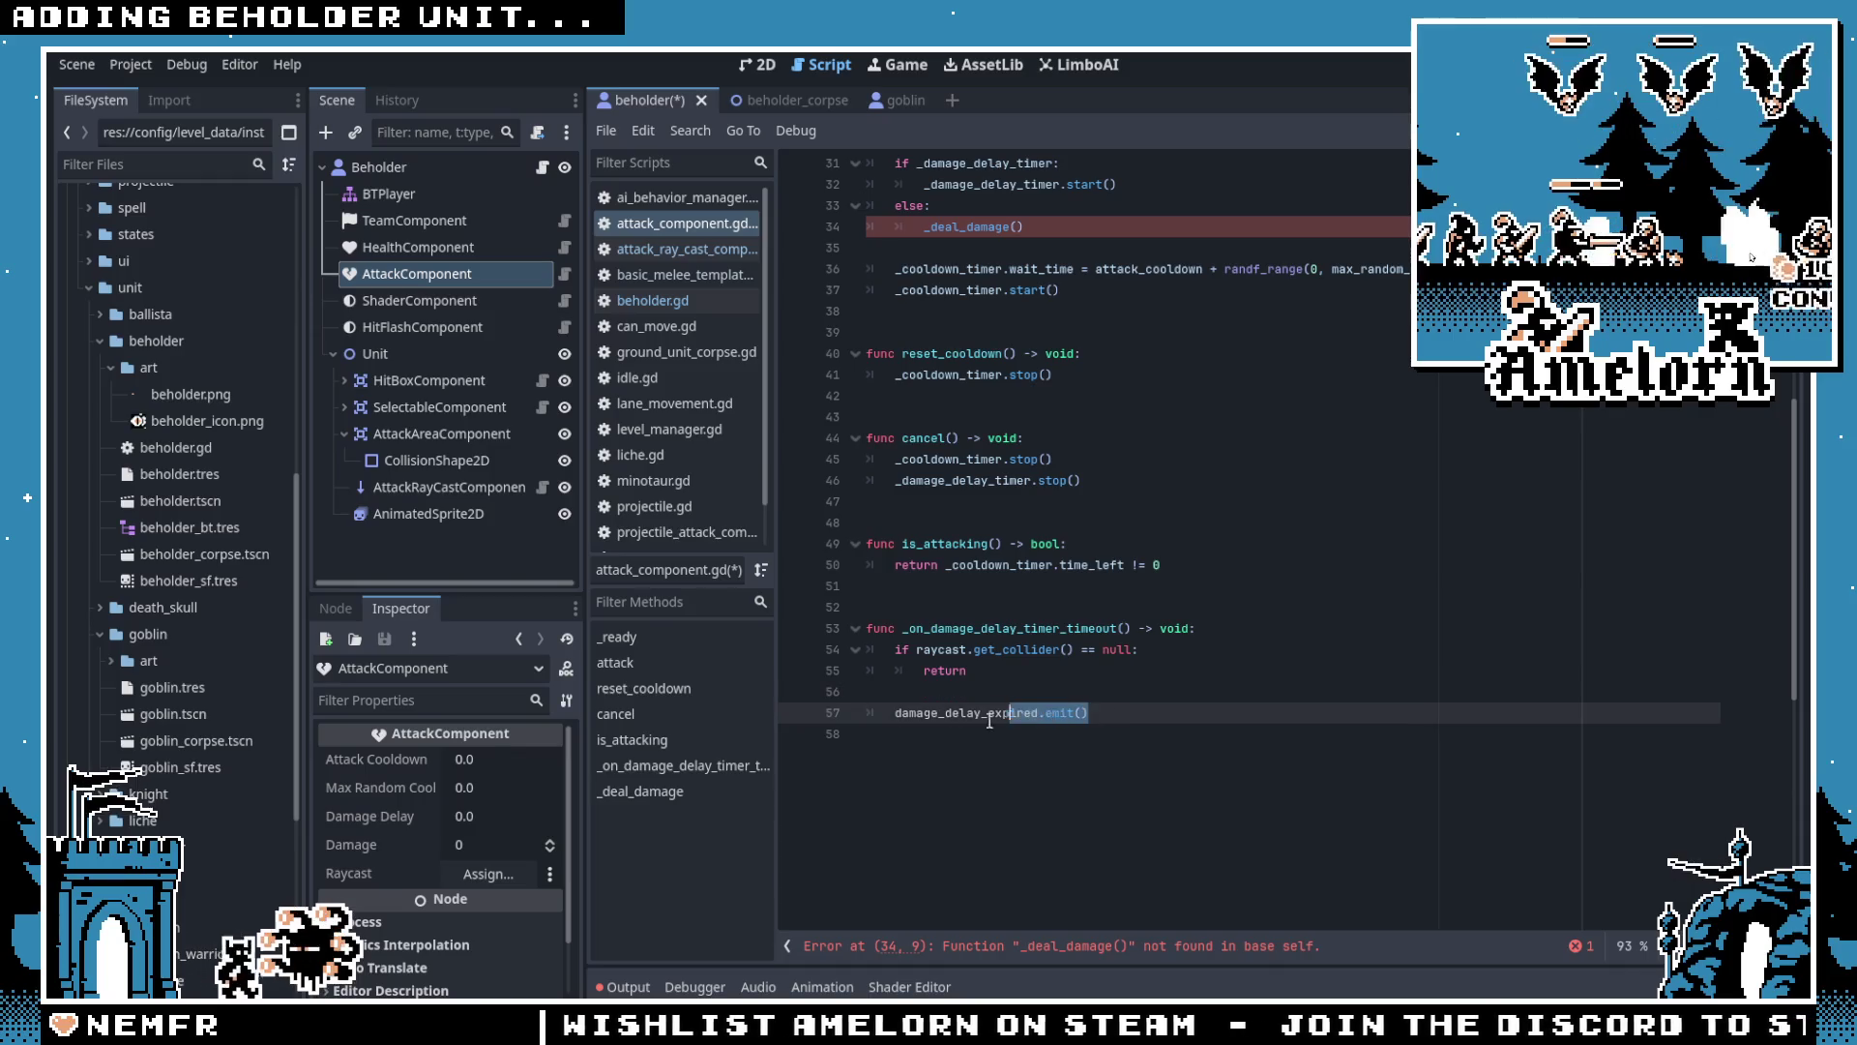
left_click(1051, 225)
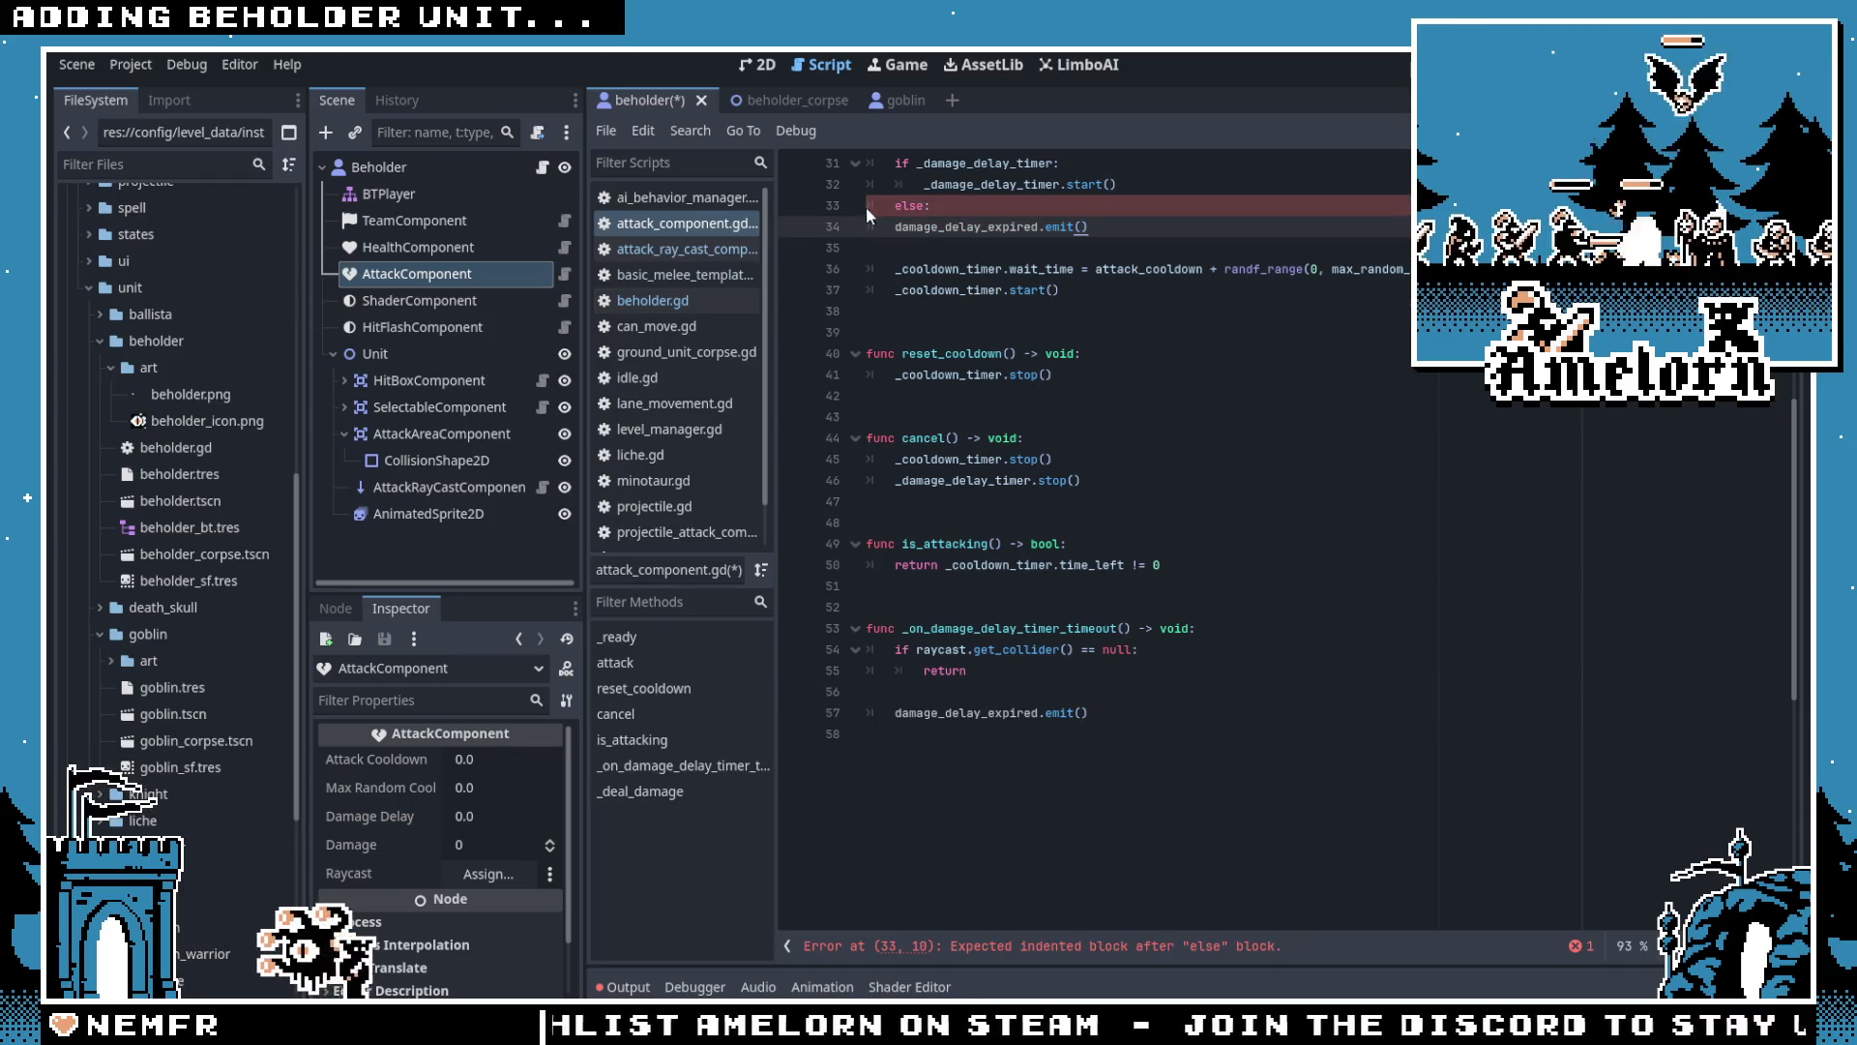
scroll(1060, 561, "up", 8)
left_click(1061, 561)
scroll(1059, 561, "up", 2)
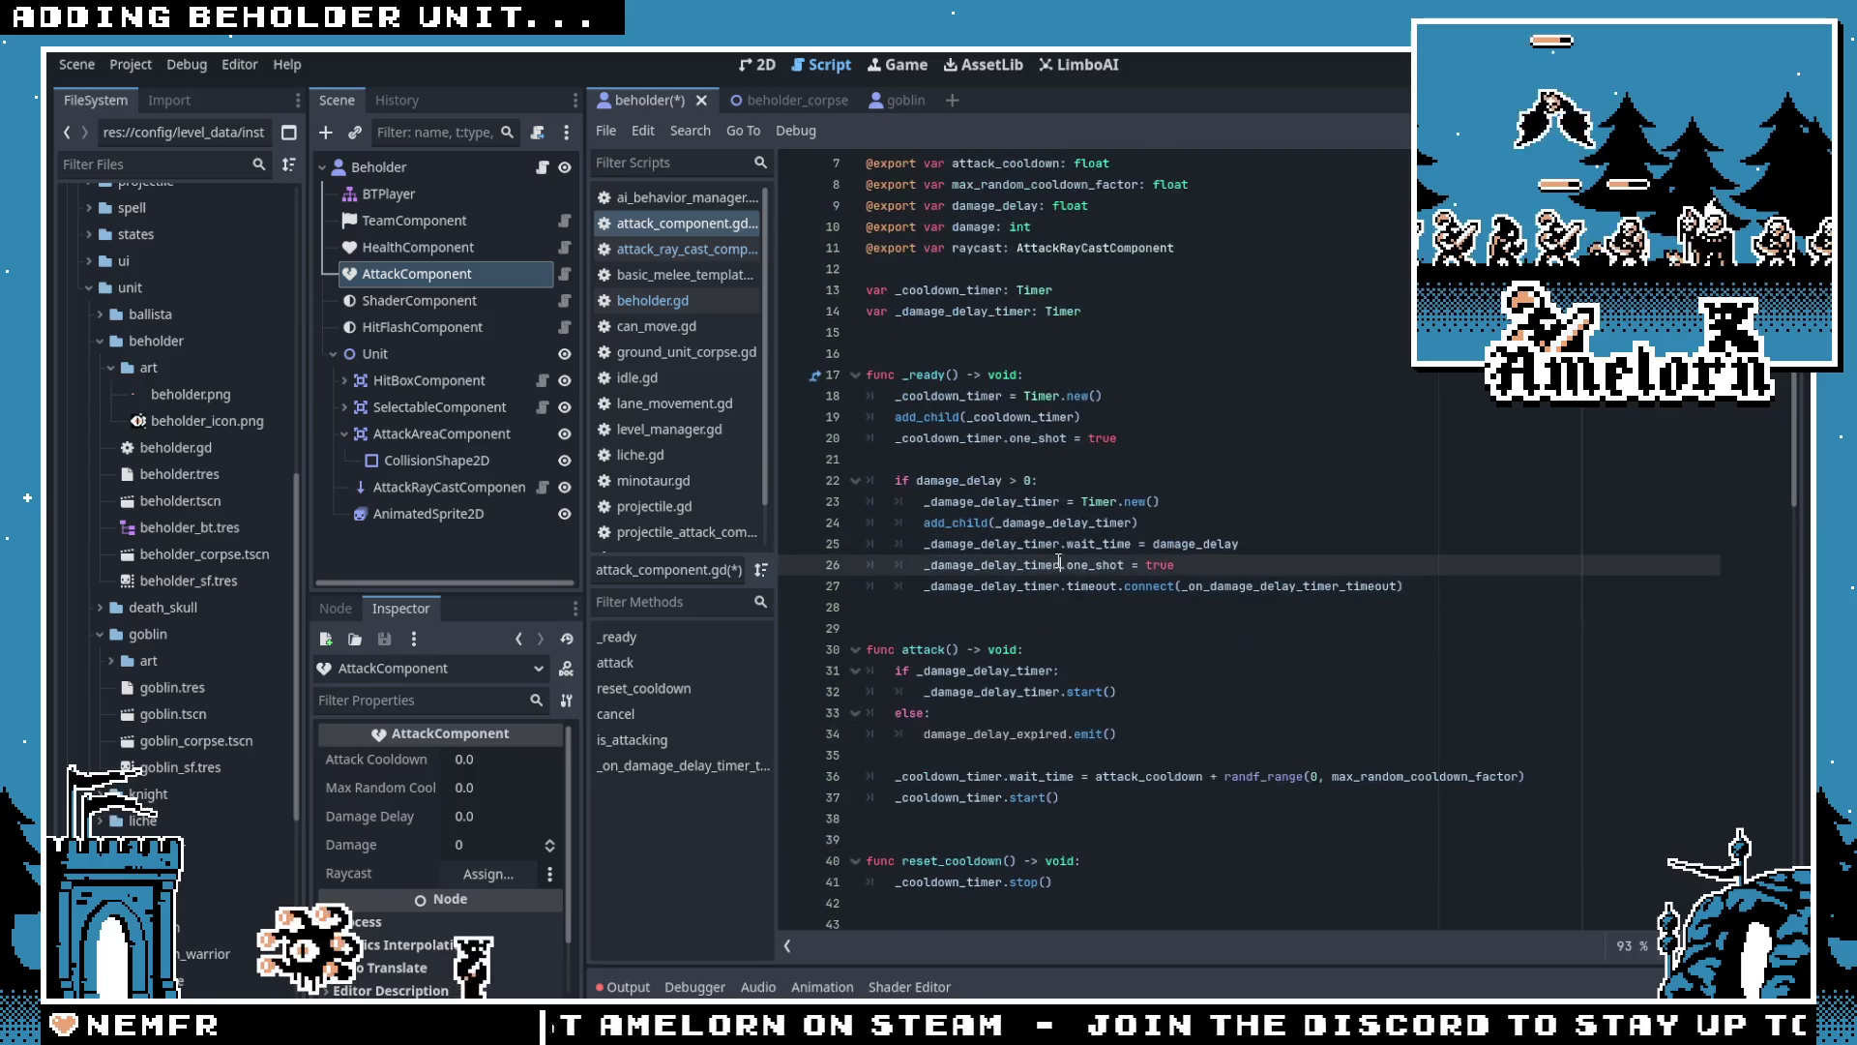
scroll(988, 543, "down", 8)
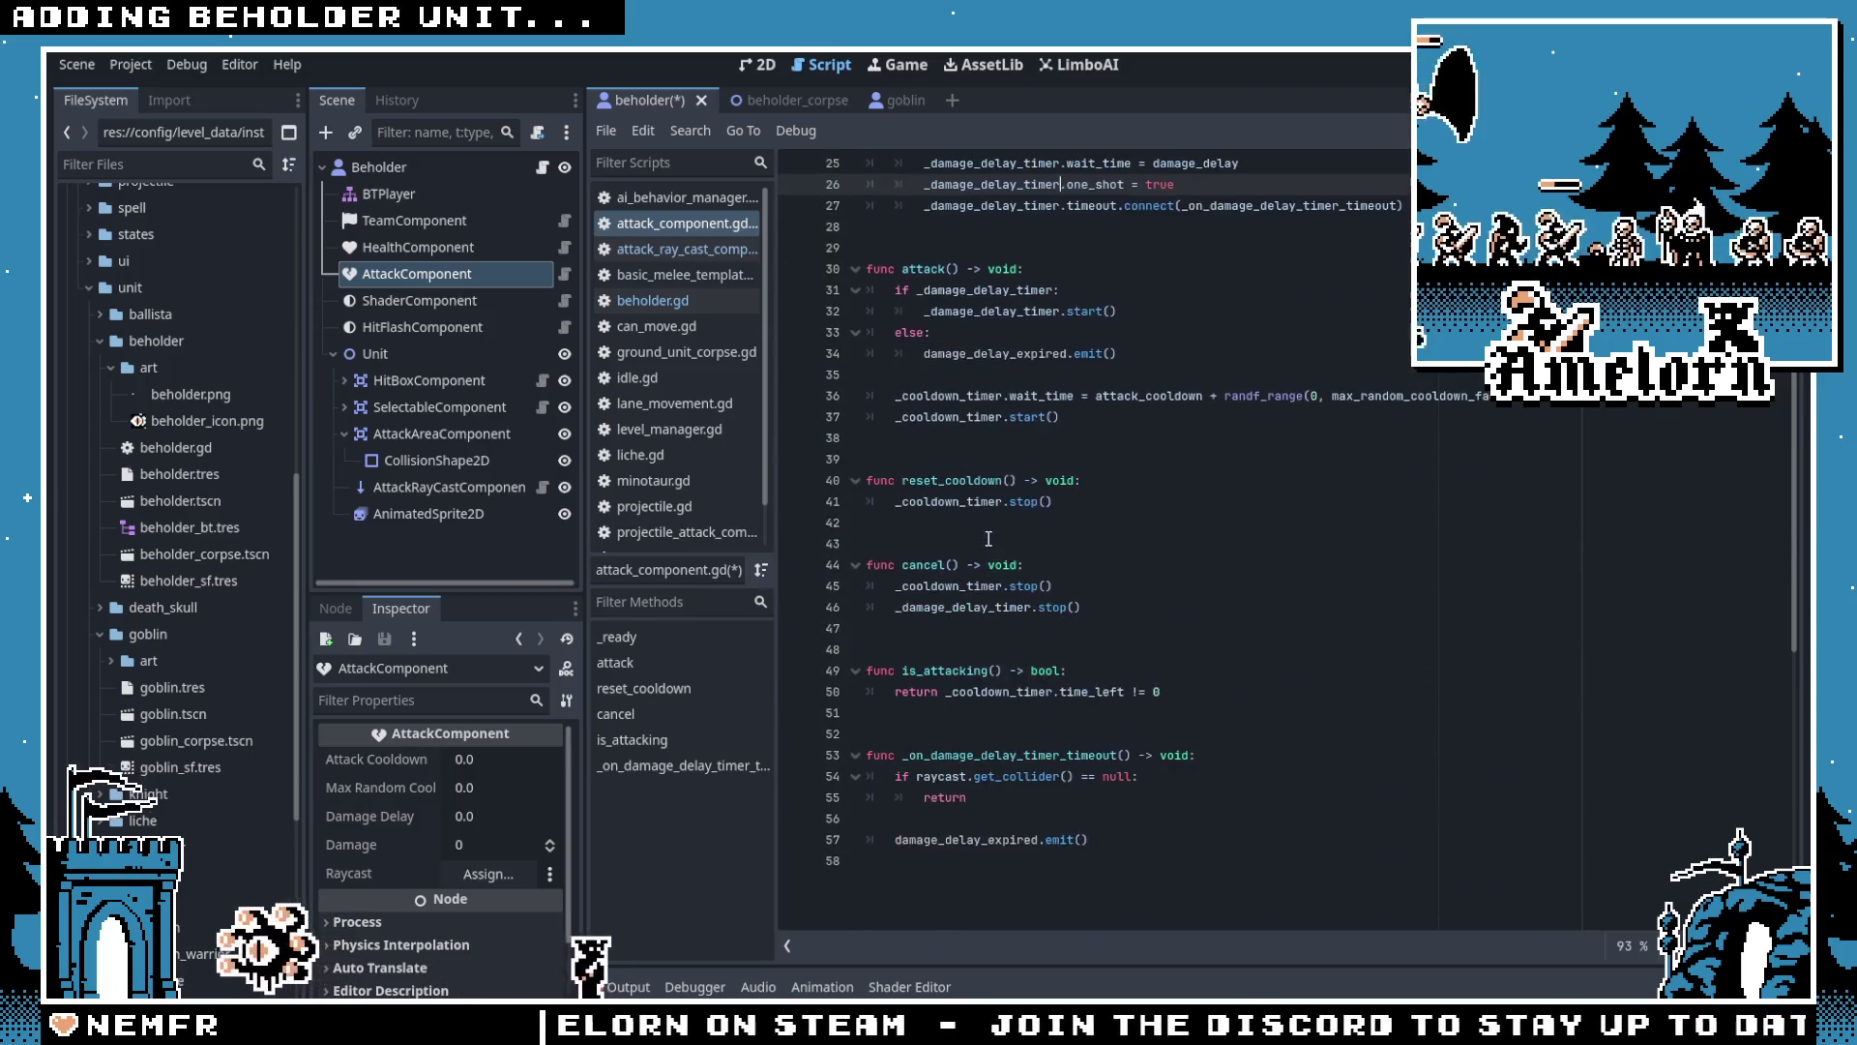
left_click(1022, 584)
key("ctrl+z")
key("ctrl+z")
key("ctrl+z")
key("ctrl+z")
key("ctrl+z")
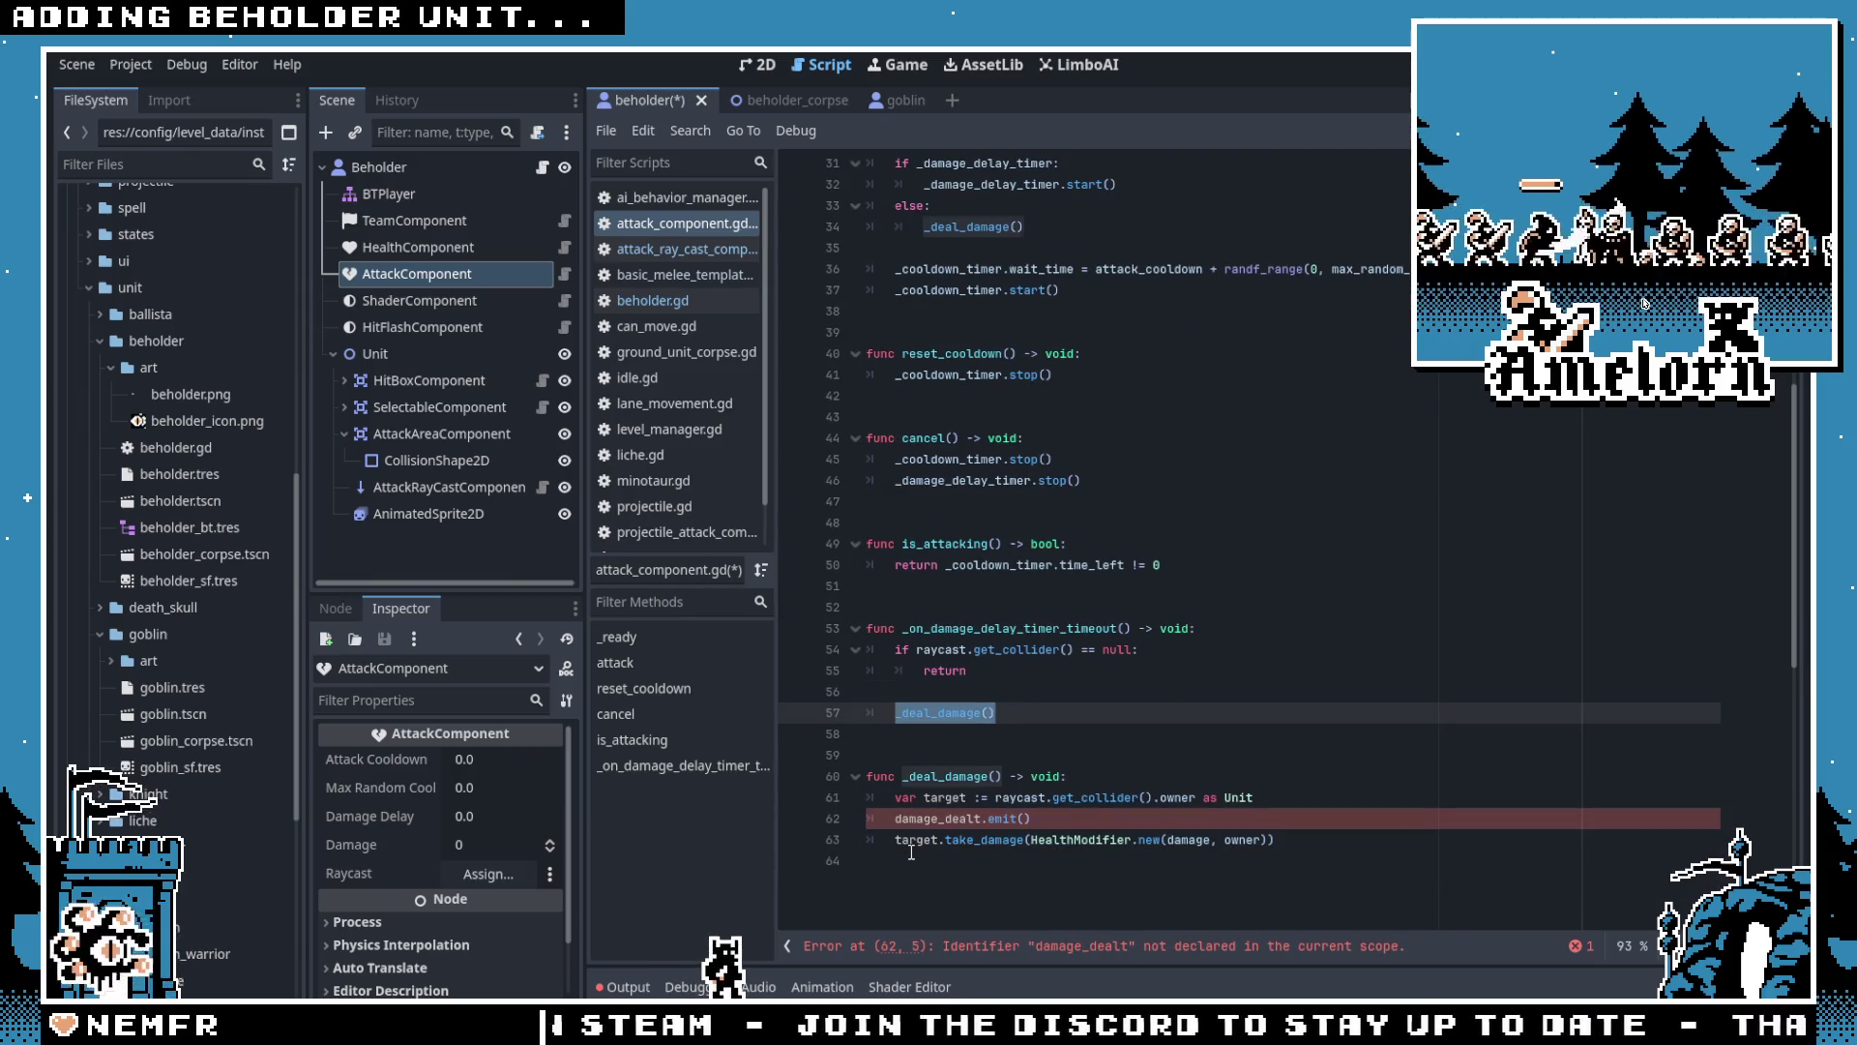
Retype damage_delay_expired.emit() with autocomplete and copy that line
type("damage_delay_")
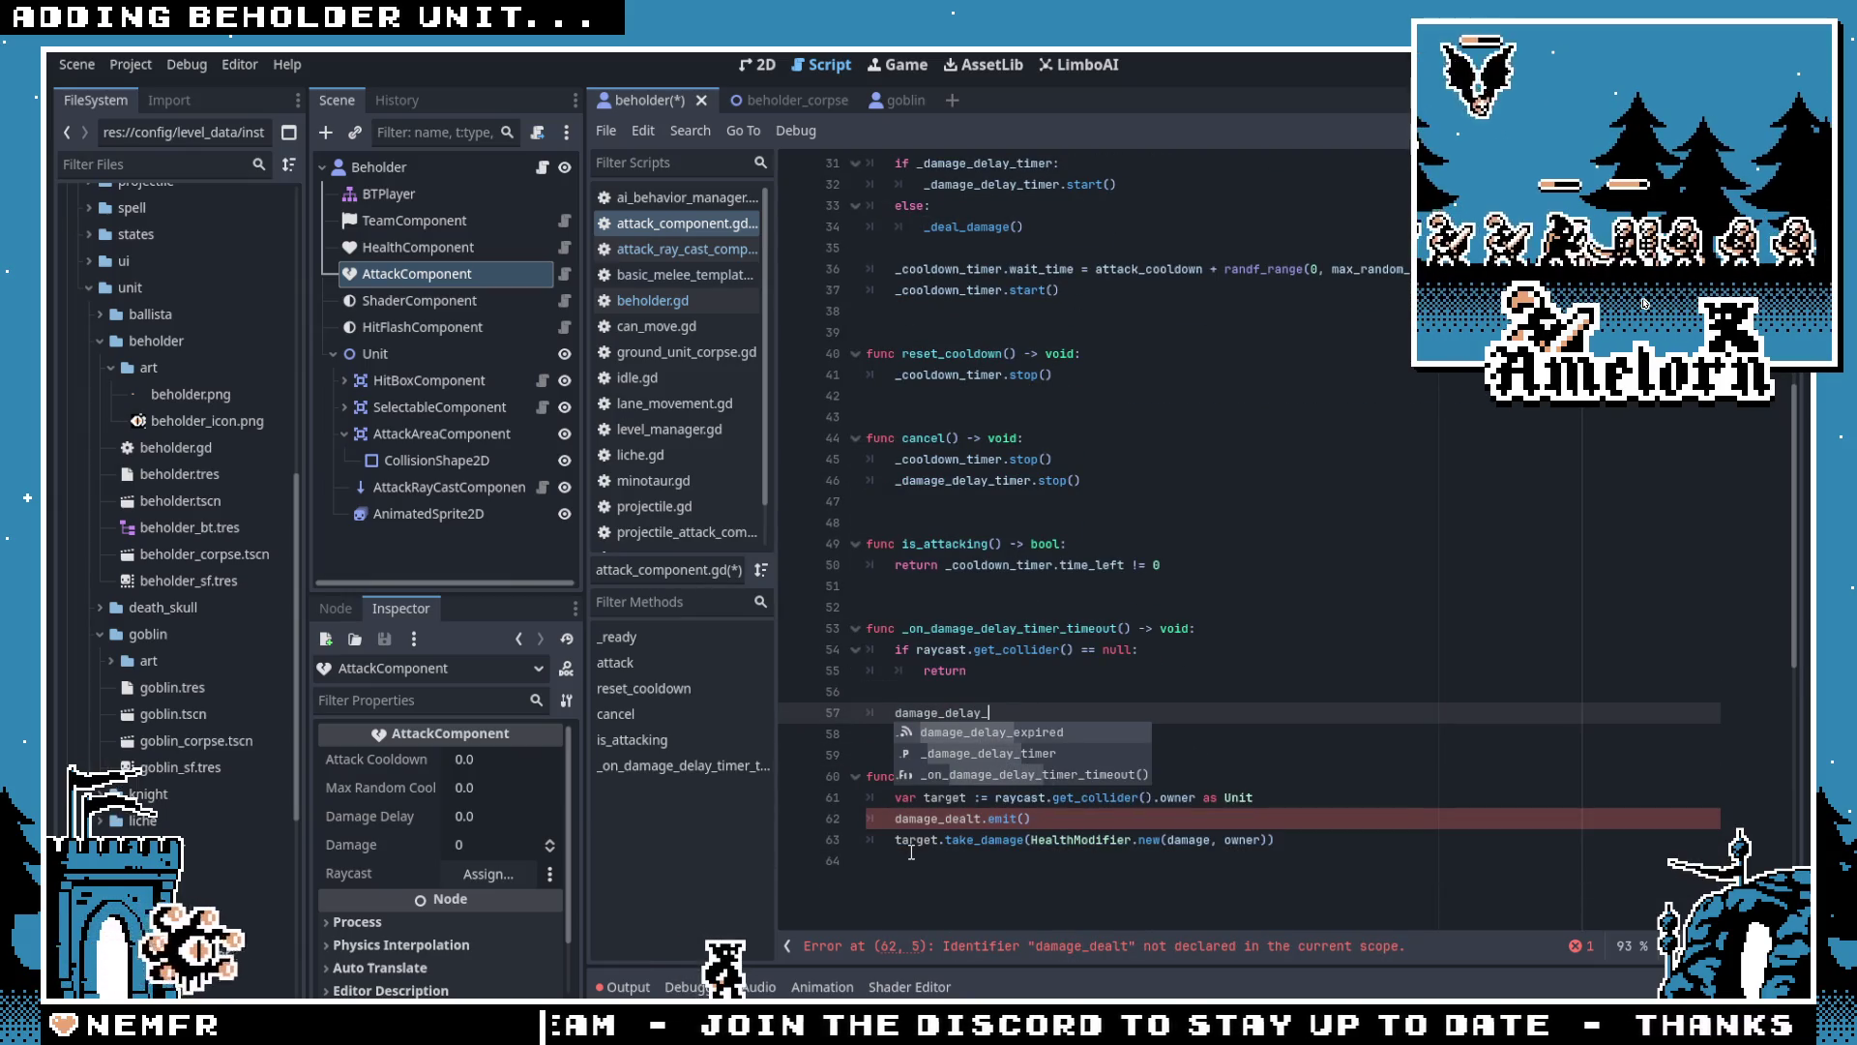
key("Return")
type(".emit(")
key("End")
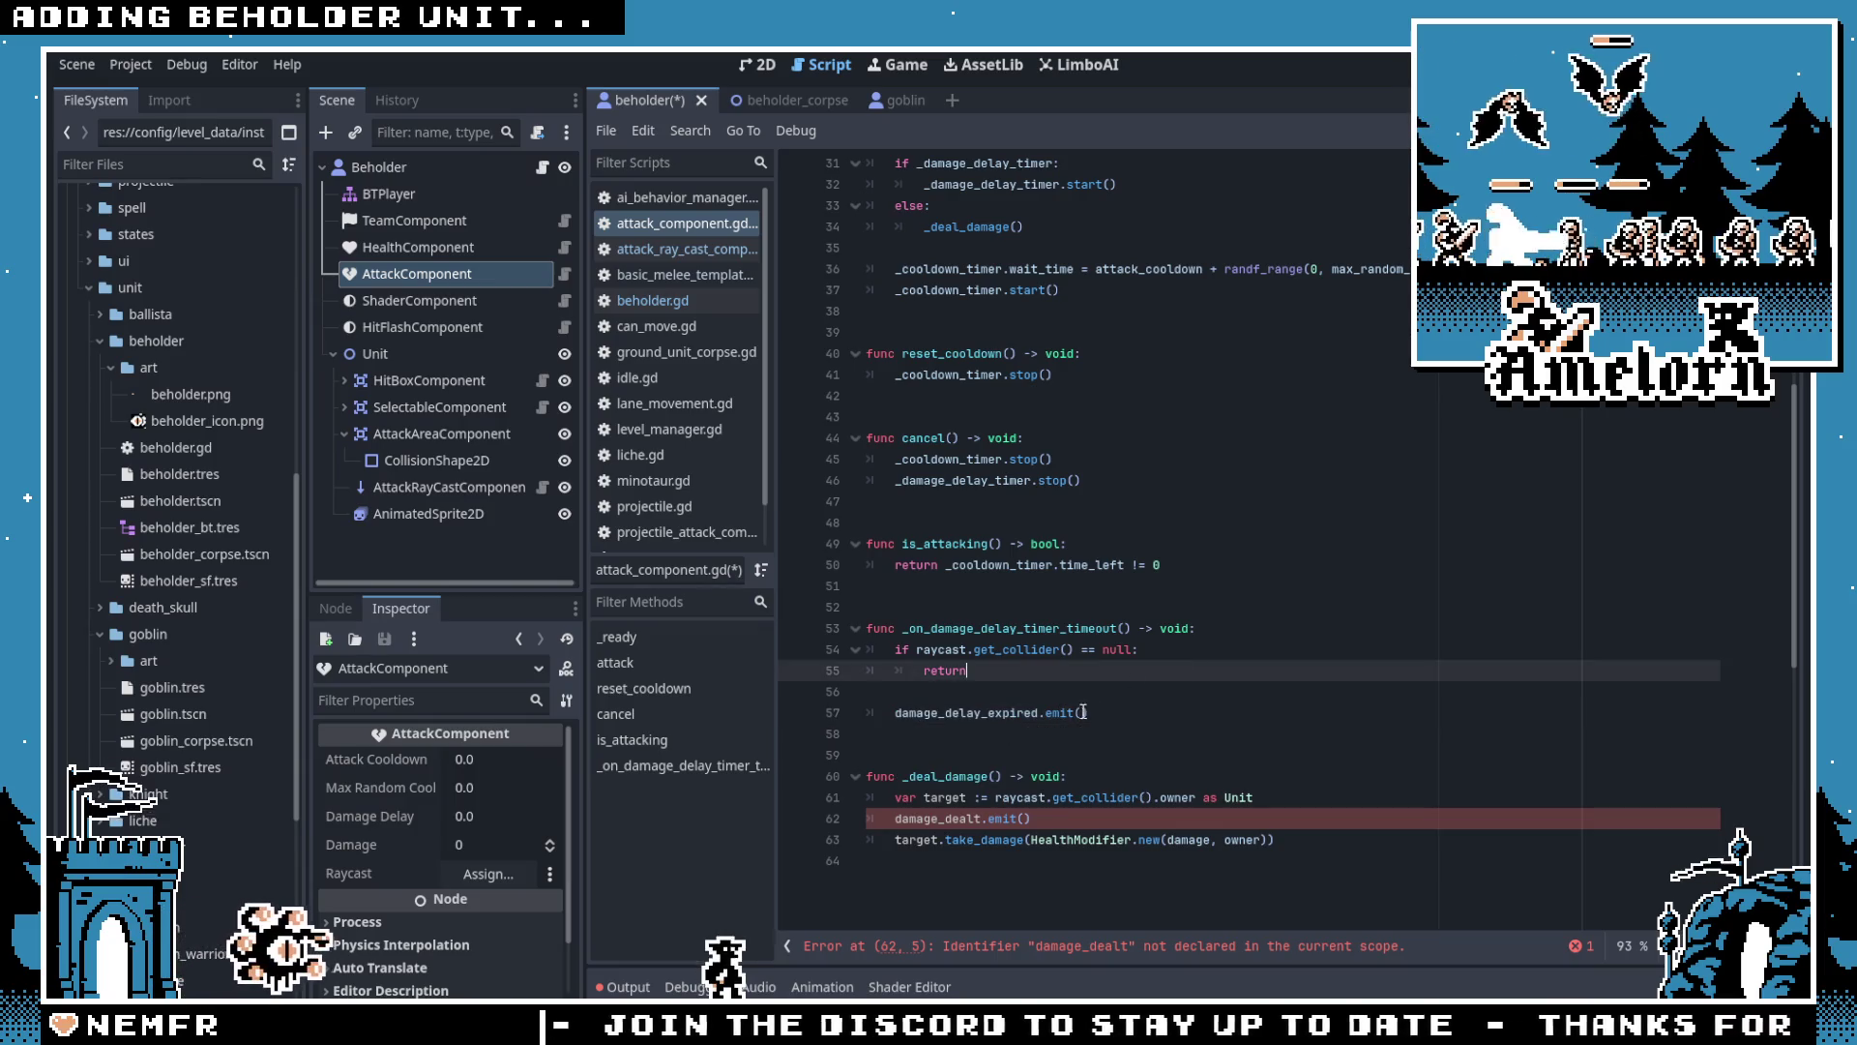
key("shift+Home")
key("shift+Home")
key("ctrl+c")
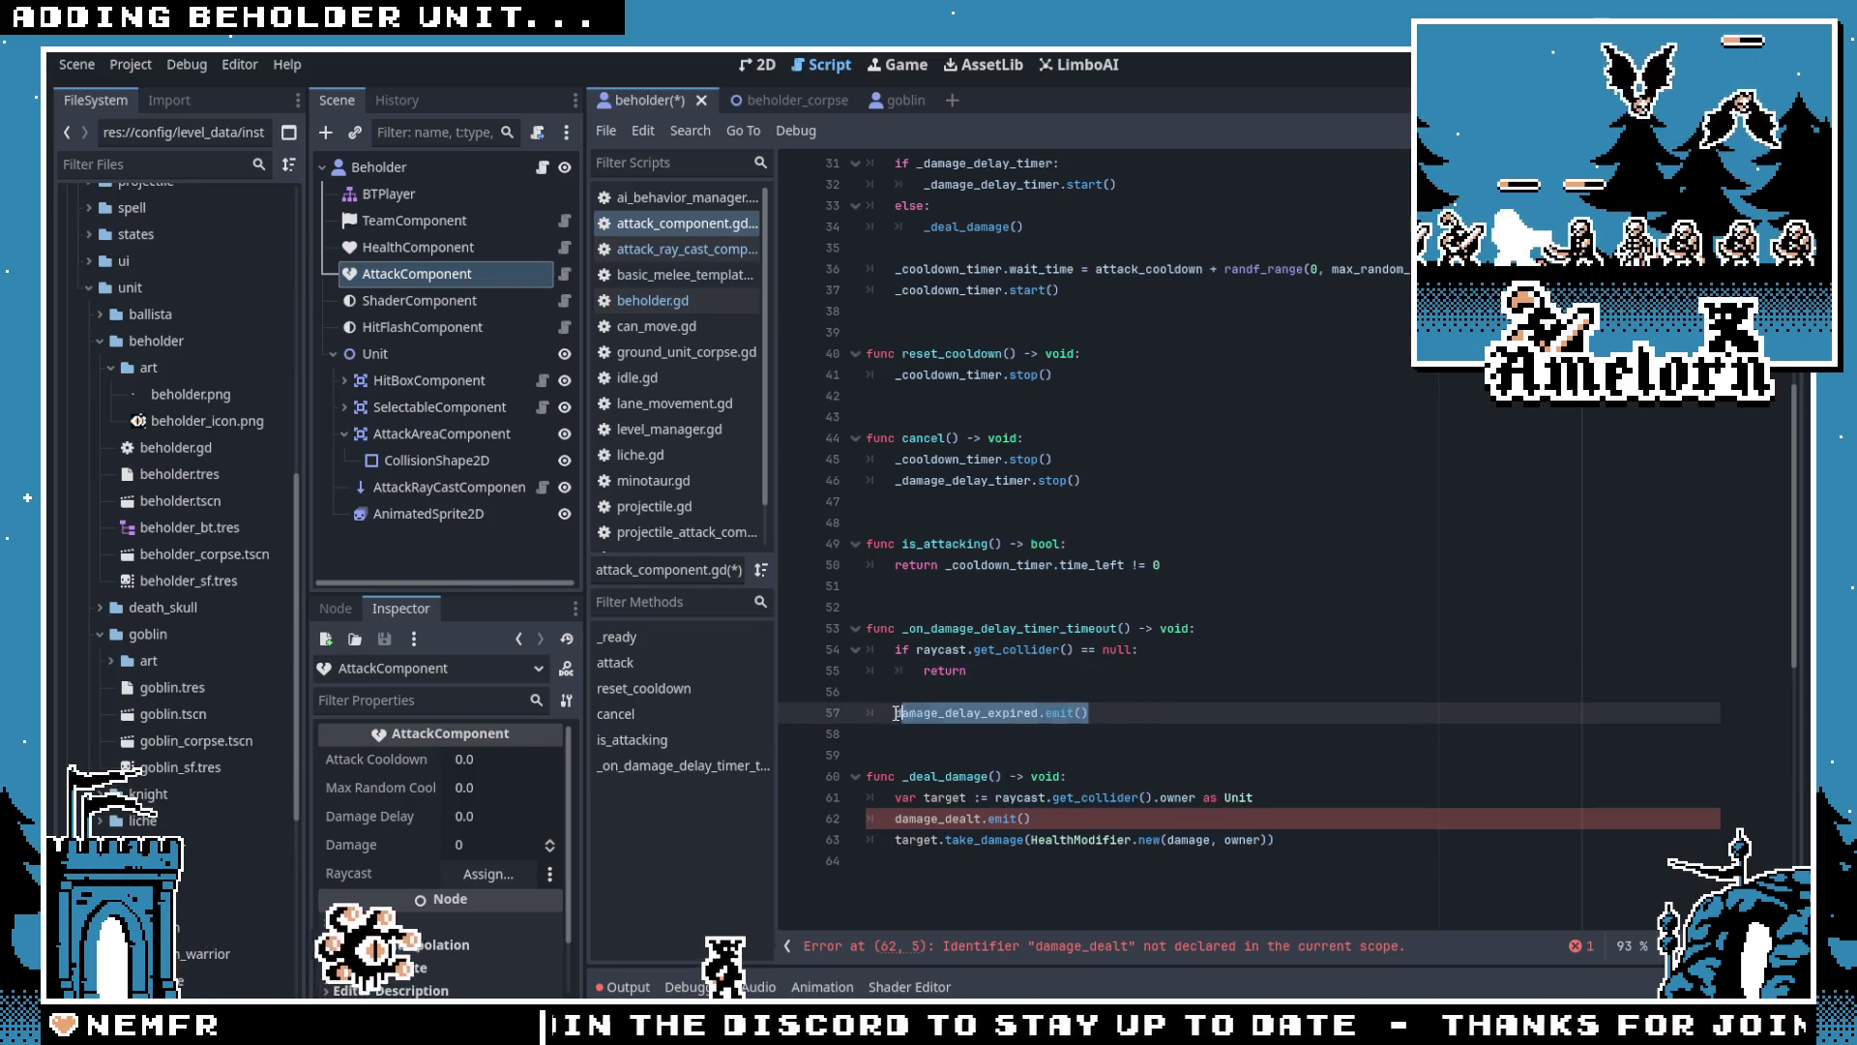
Paste the emit line over the line 34 _deal_damage() call and save
scroll(1011, 468, "up", 3)
left_click_drag(923, 417, 1023, 417)
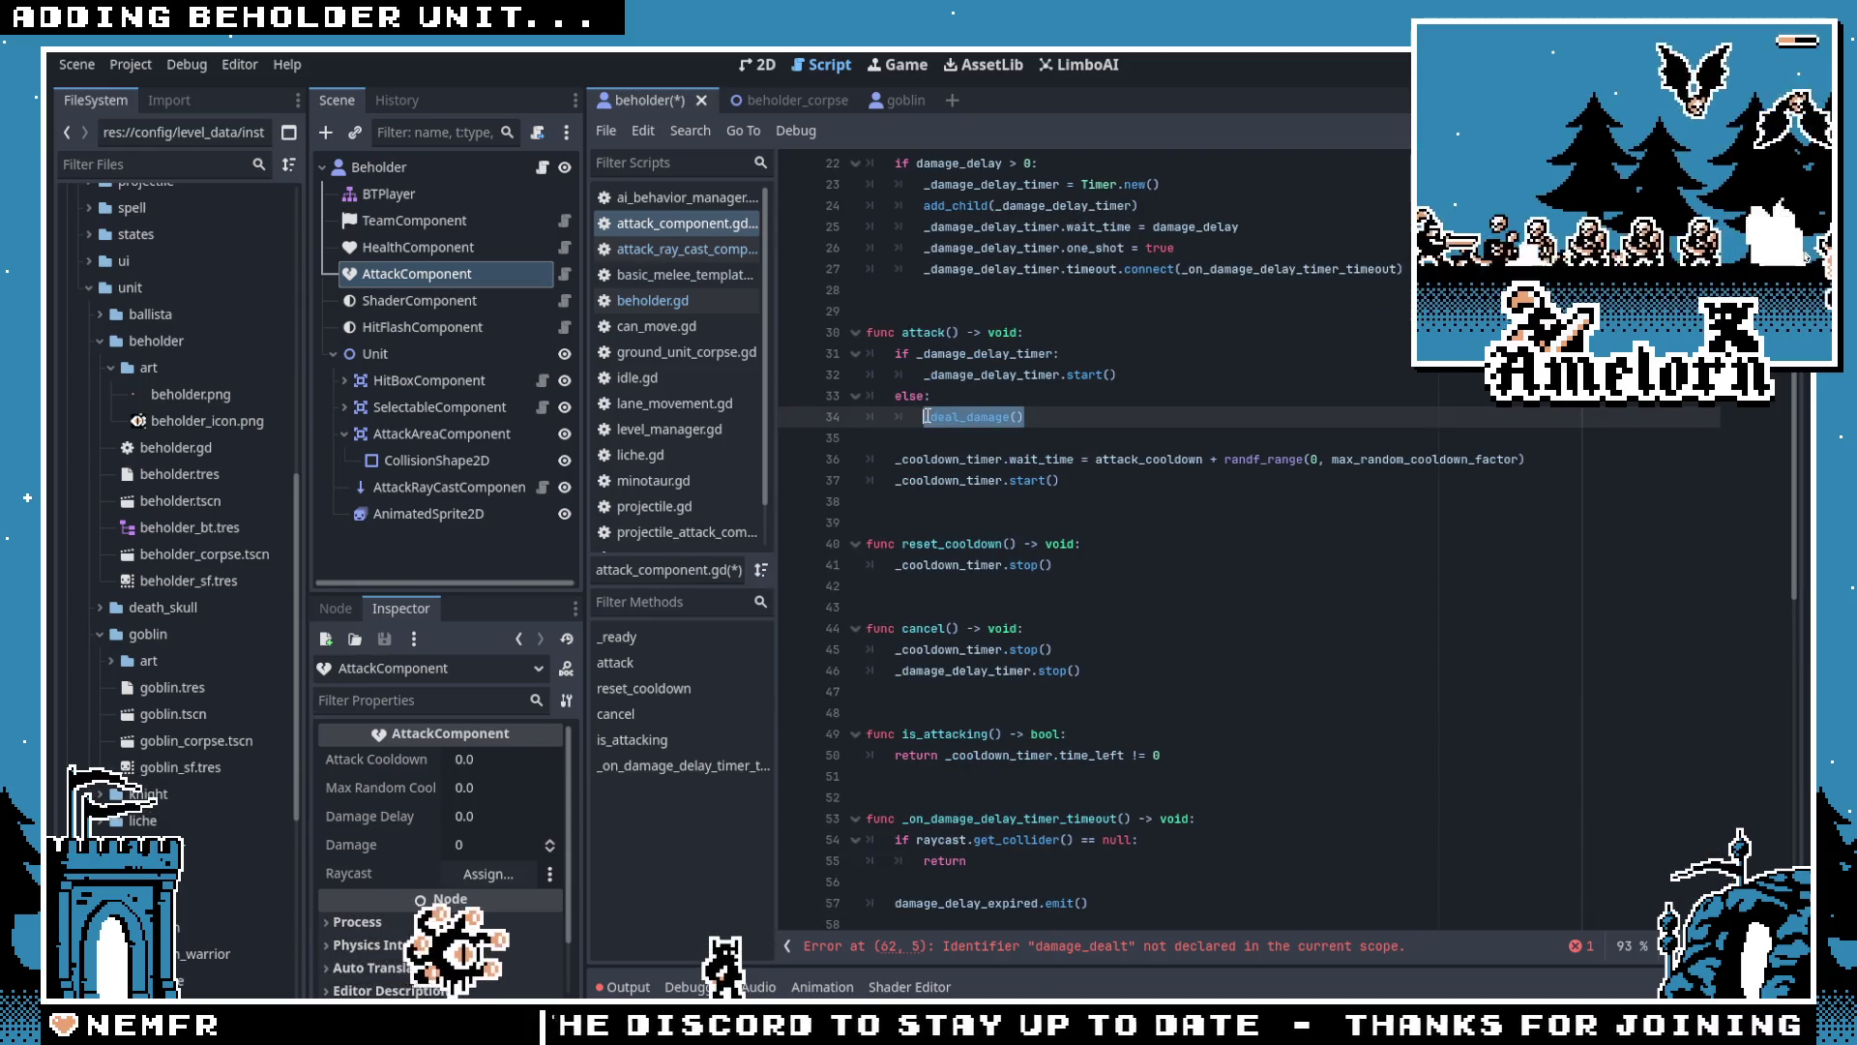
key("ctrl+v")
scroll(1042, 573, "up", 3)
scroll(1043, 573, "up", 2)
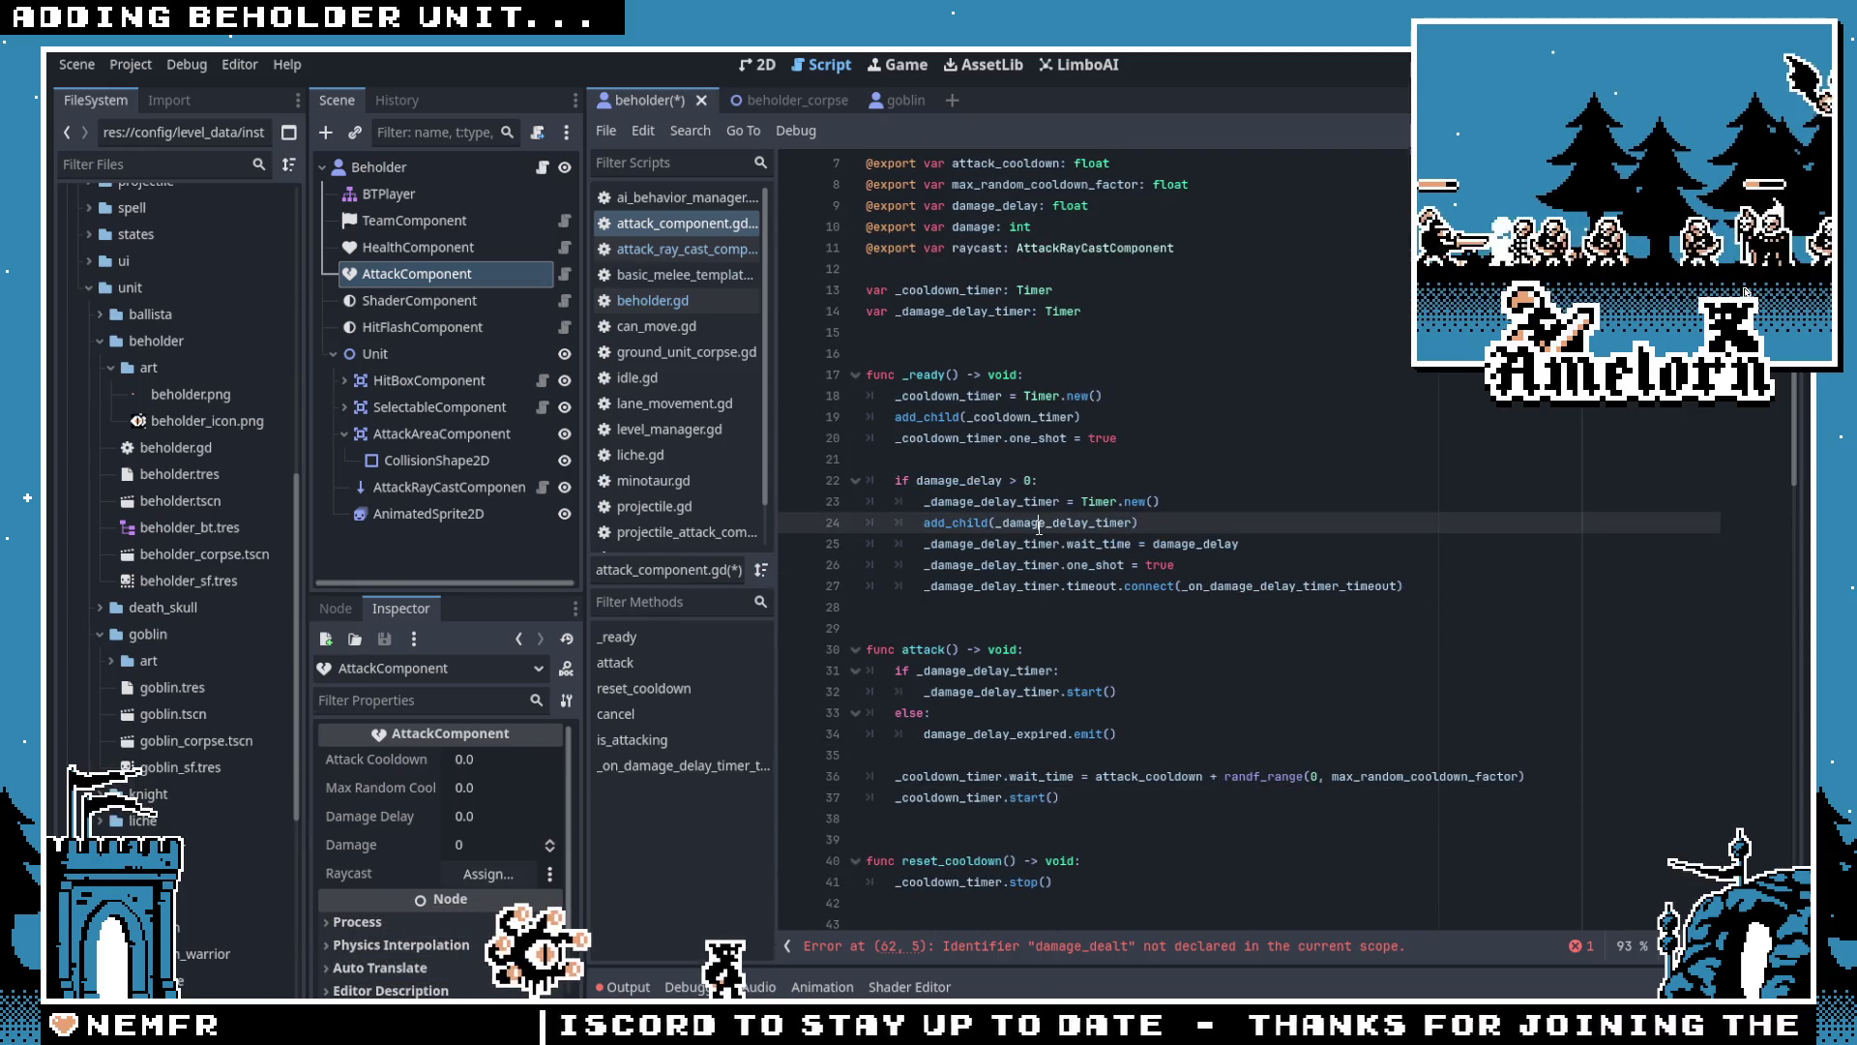
key("ctrl+s")
Delete the leftover _deal_damage function and switch to the goblin scene
scroll(1018, 574, "down", 11)
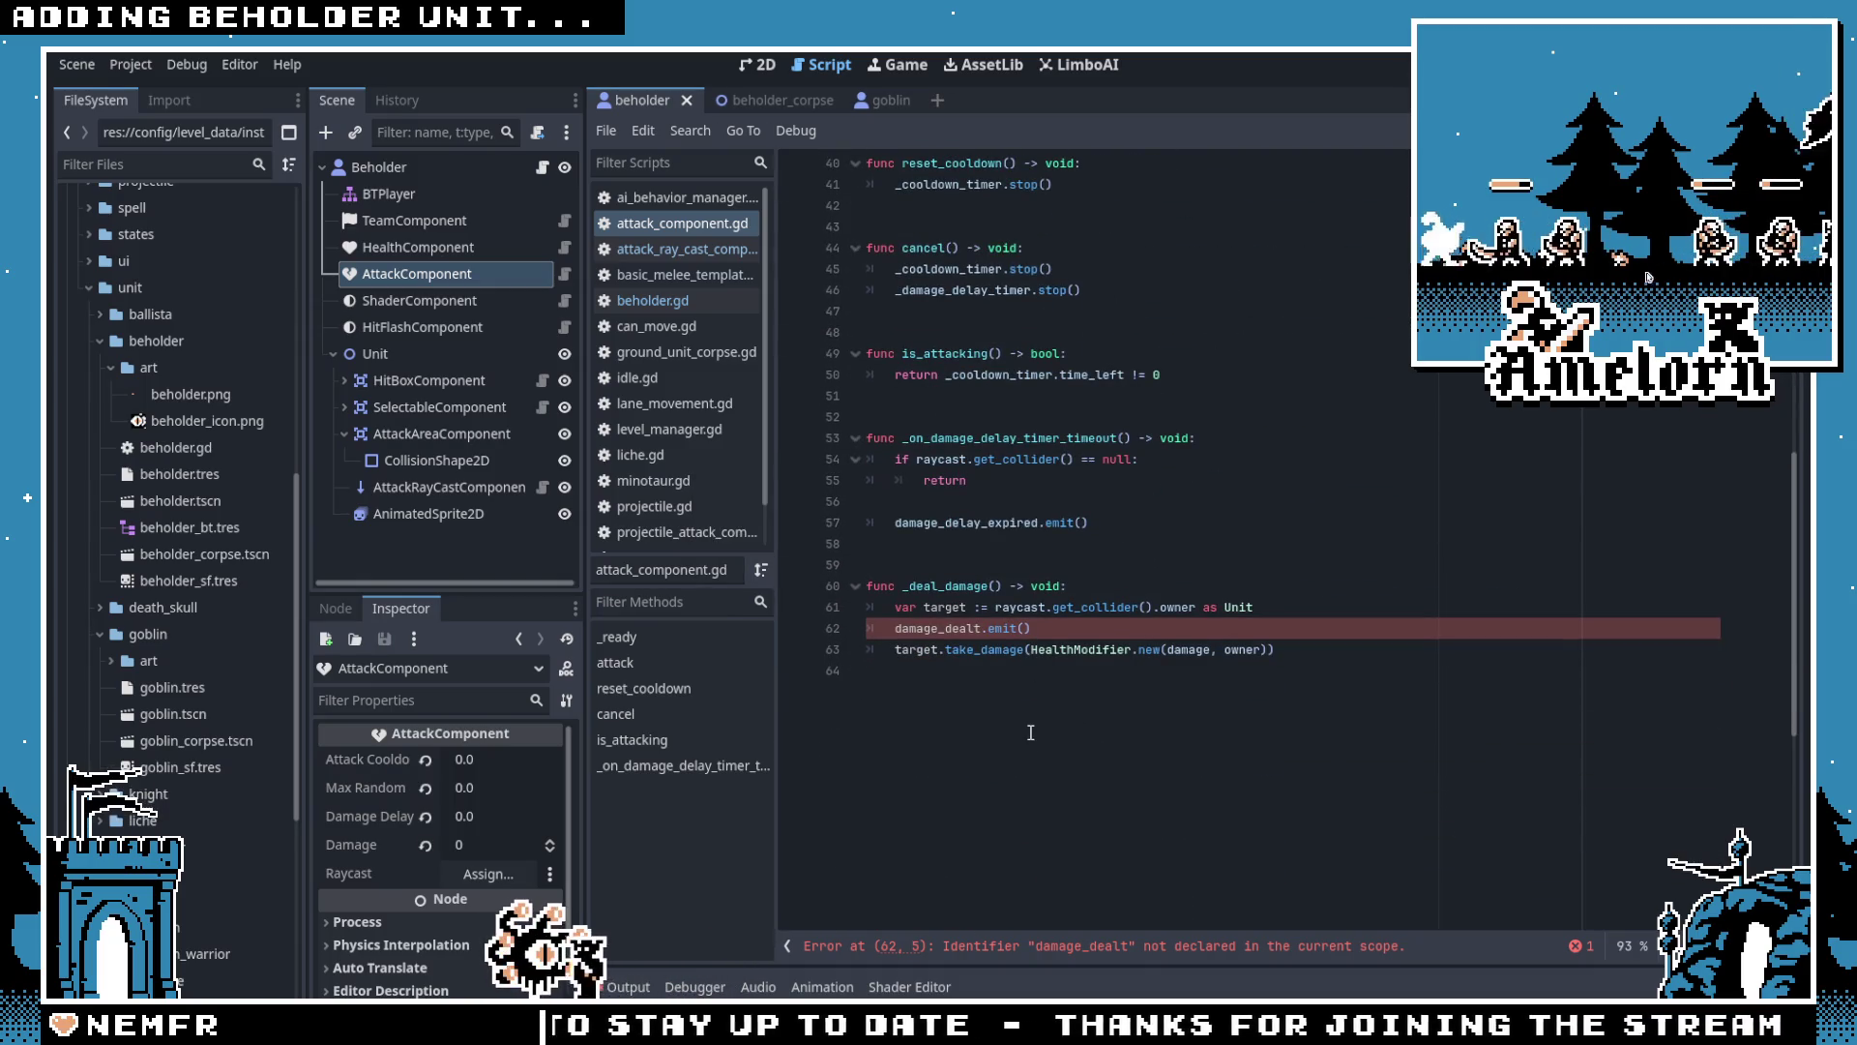
double_click(967, 586)
left_click_drag(1230, 721, 789, 570)
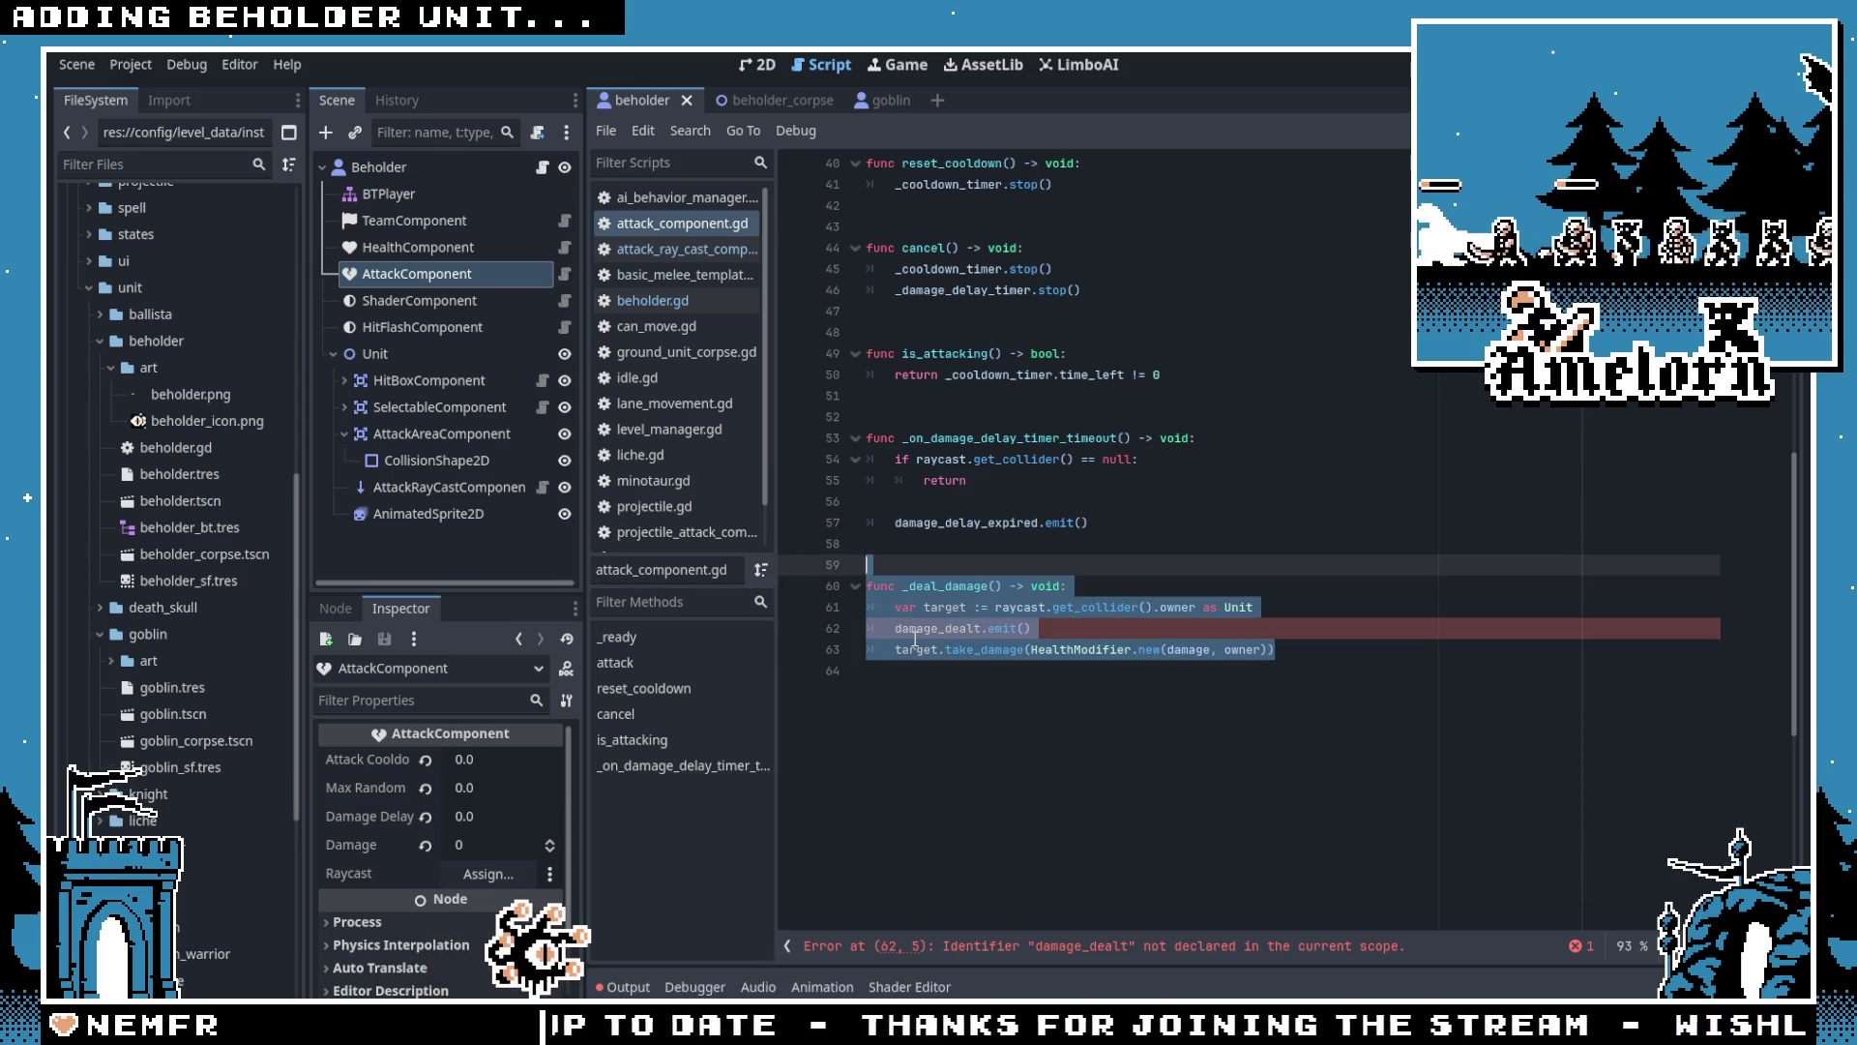
key("BackSpace")
key("BackSpace")
key("BackSpace")
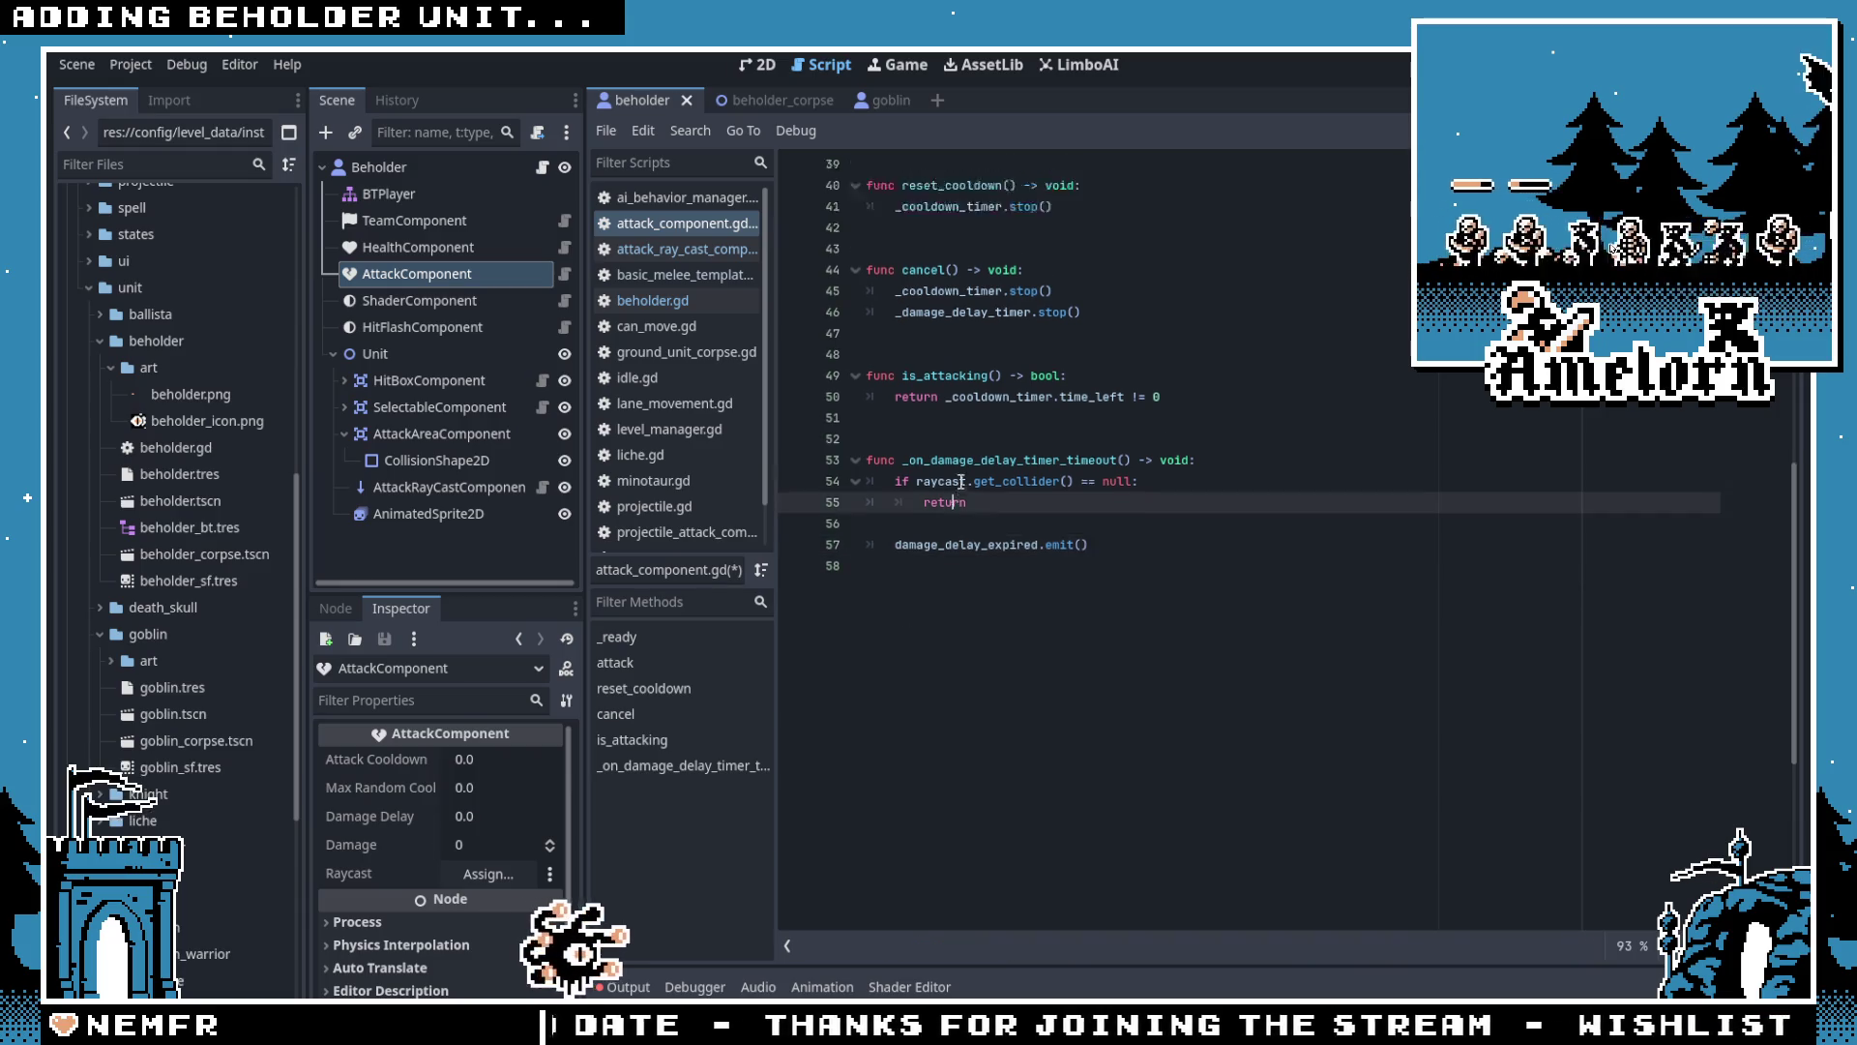
scroll(955, 505, "up", 12)
scroll(954, 504, "up", 1)
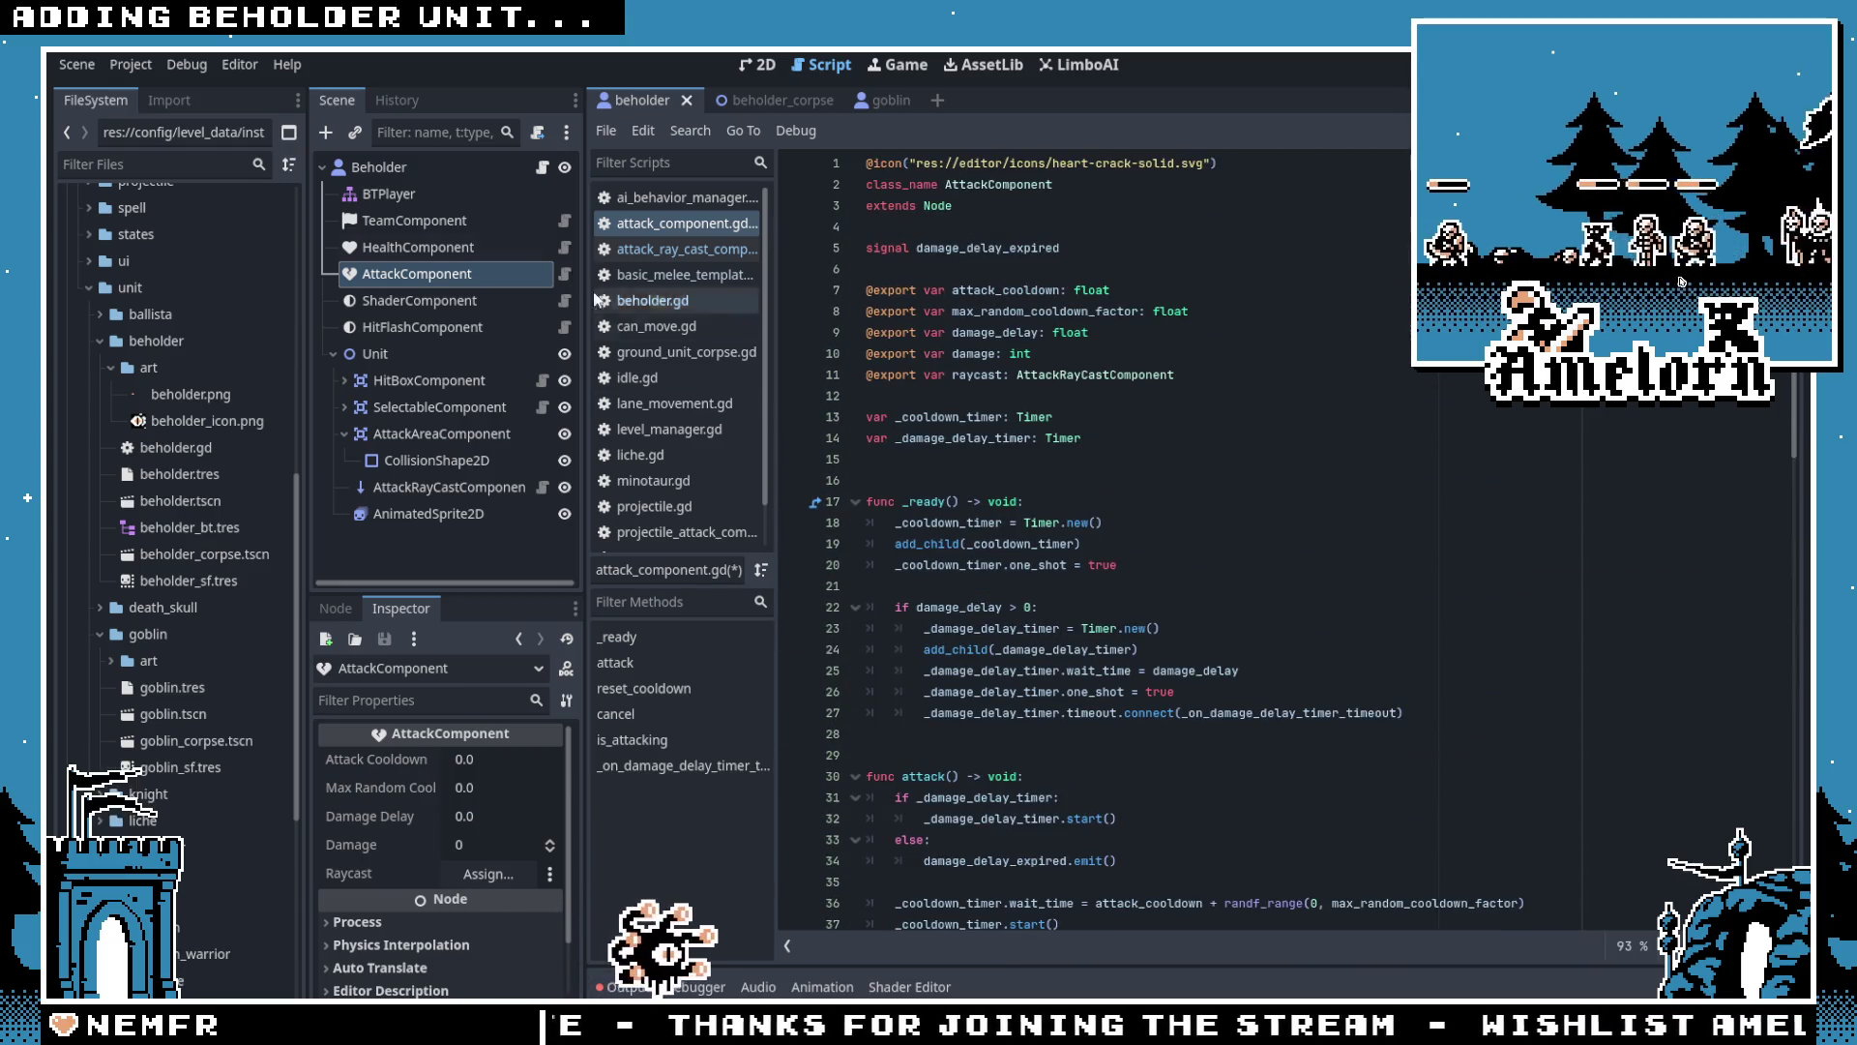
left_click(881, 100)
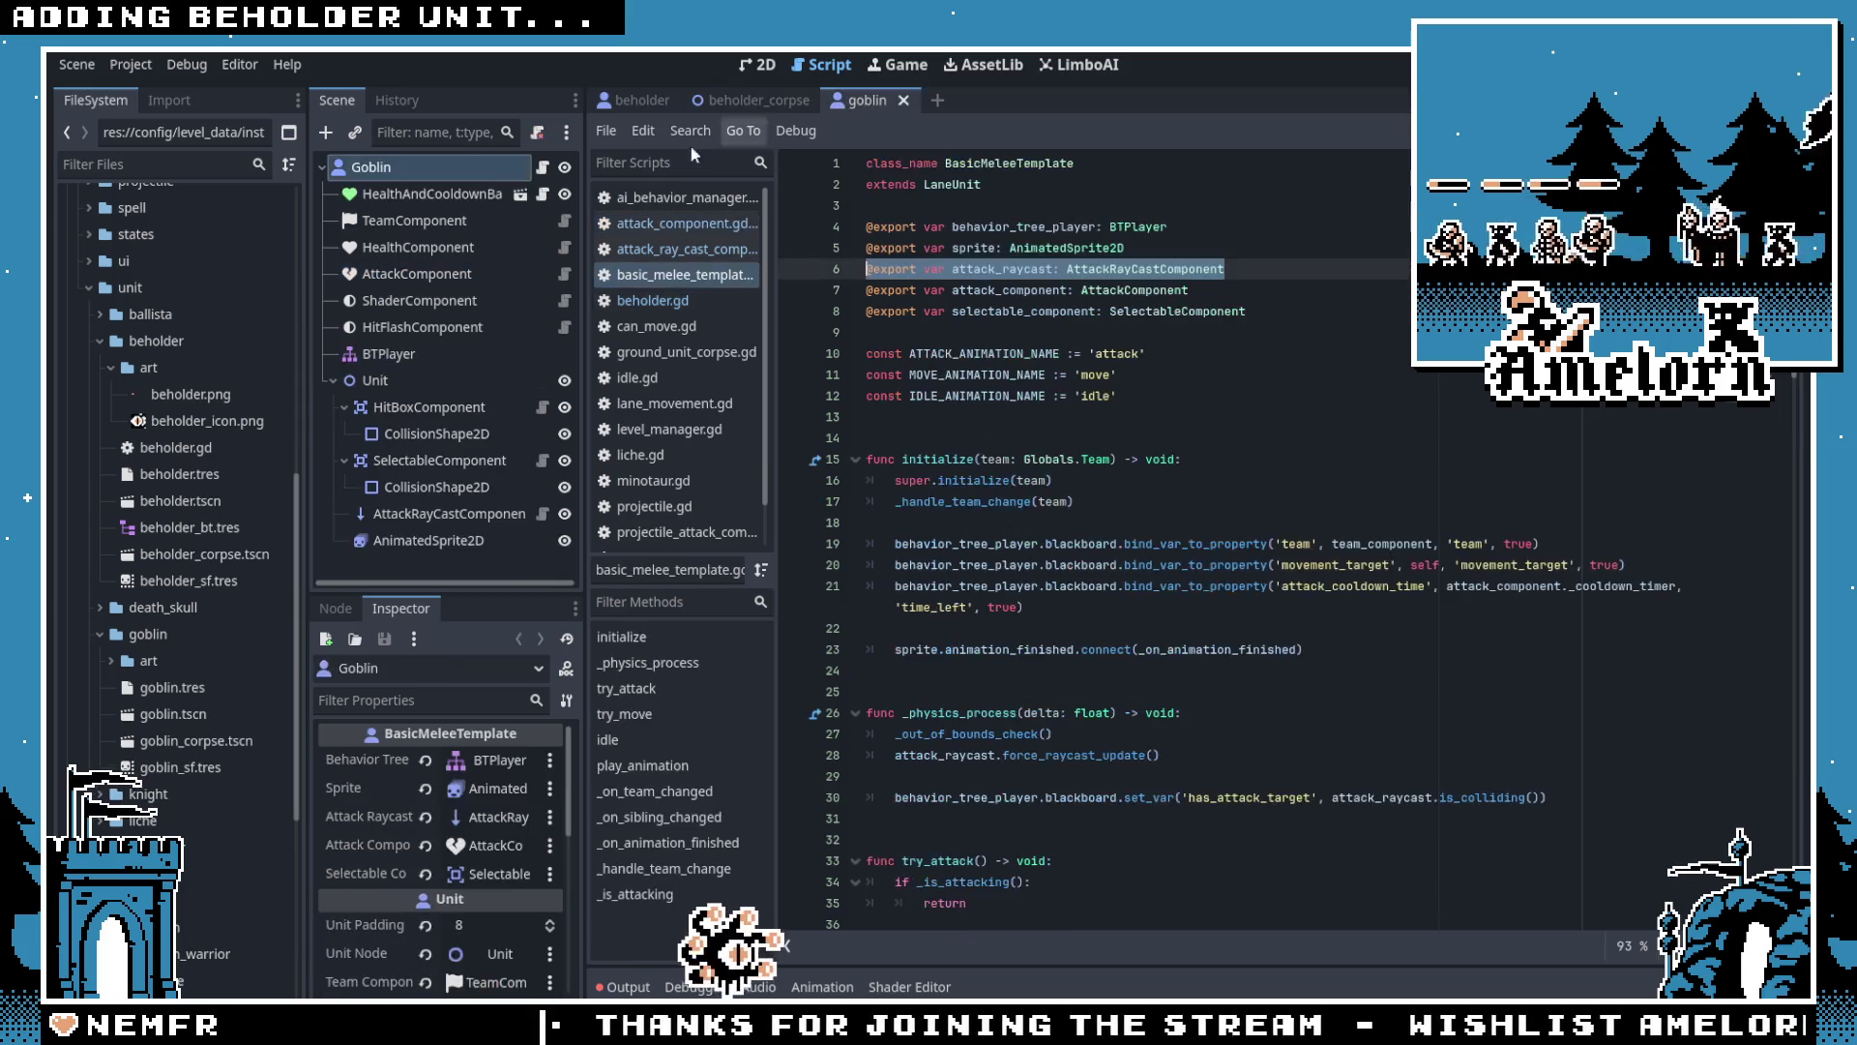
Paste the _deal_damage function into the Goblin's basic_melee_template.gd
left_click(542, 167)
scroll(946, 475, "down", 20)
left_click(946, 475)
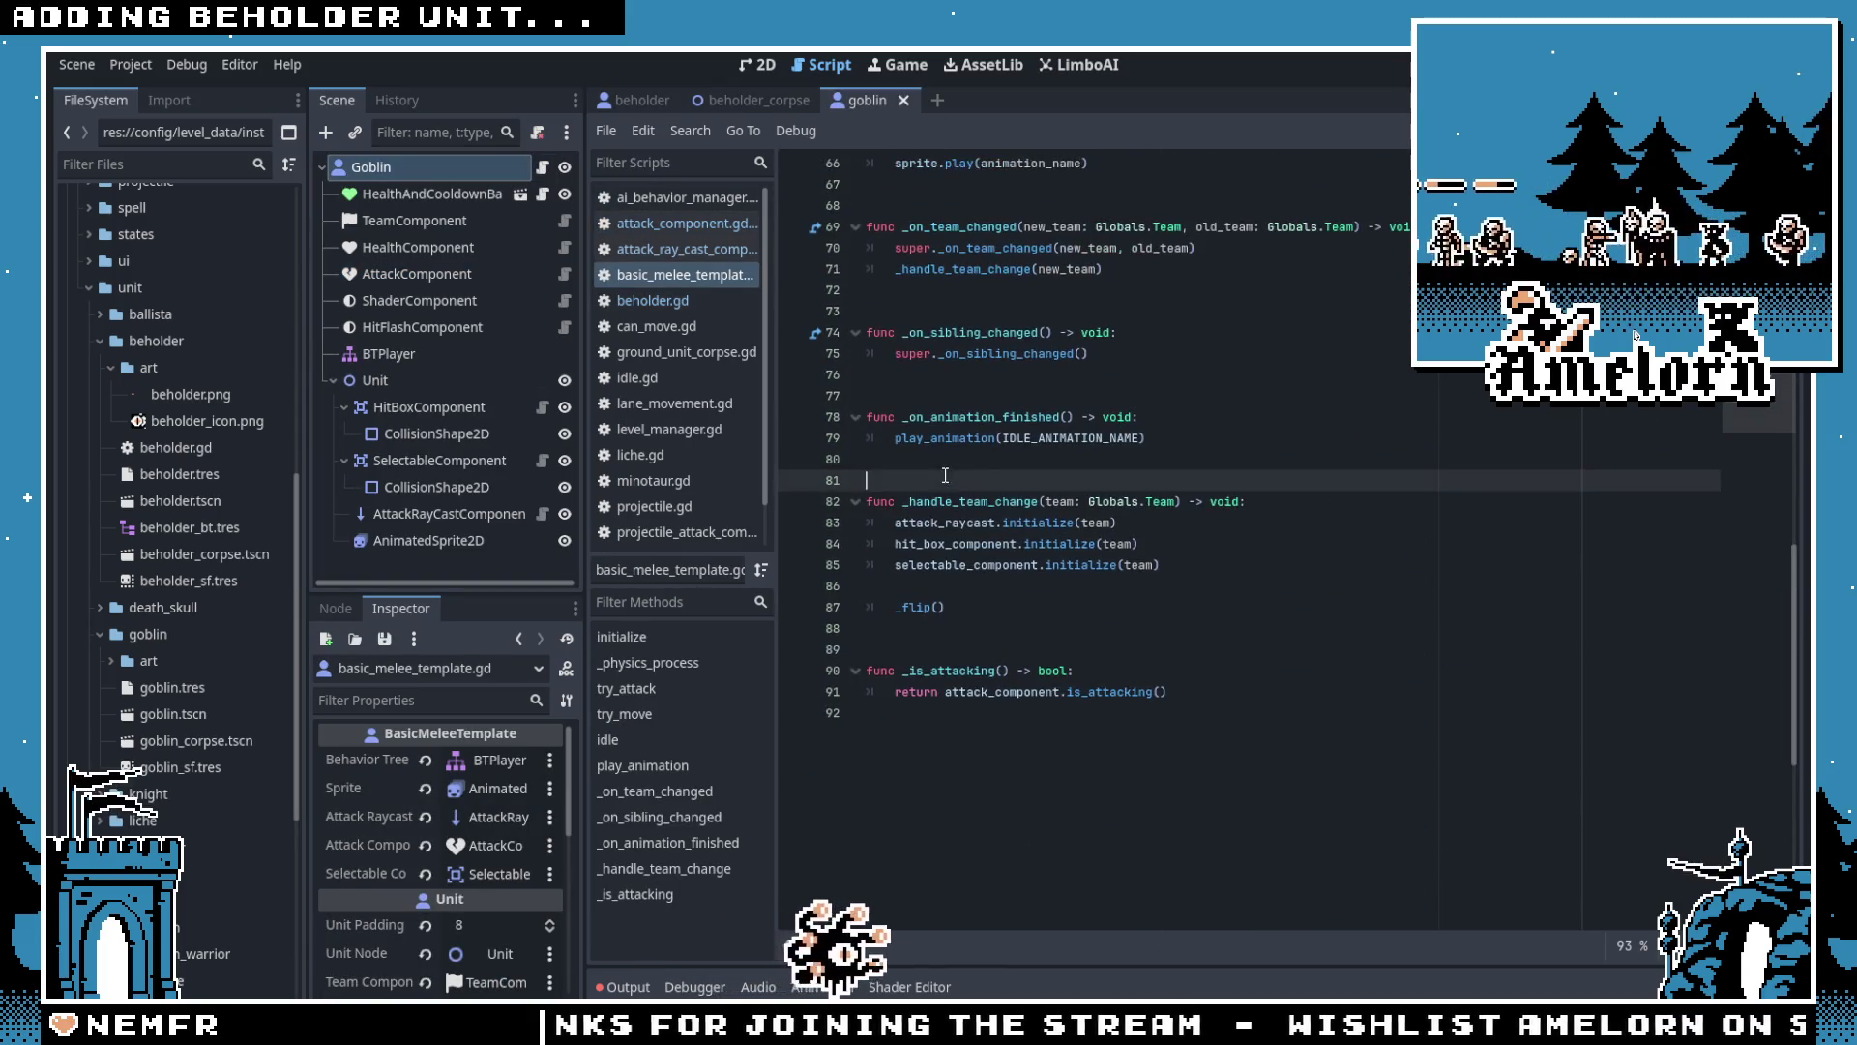
key("Return")
key("Return")
type("func _deal_damage() -> void: \tvar target := raycast.get_collider().owner as Unit \tdamage_dealt.emit() \ttarget.take_damage(HealthModifier.new(damage, owner))")
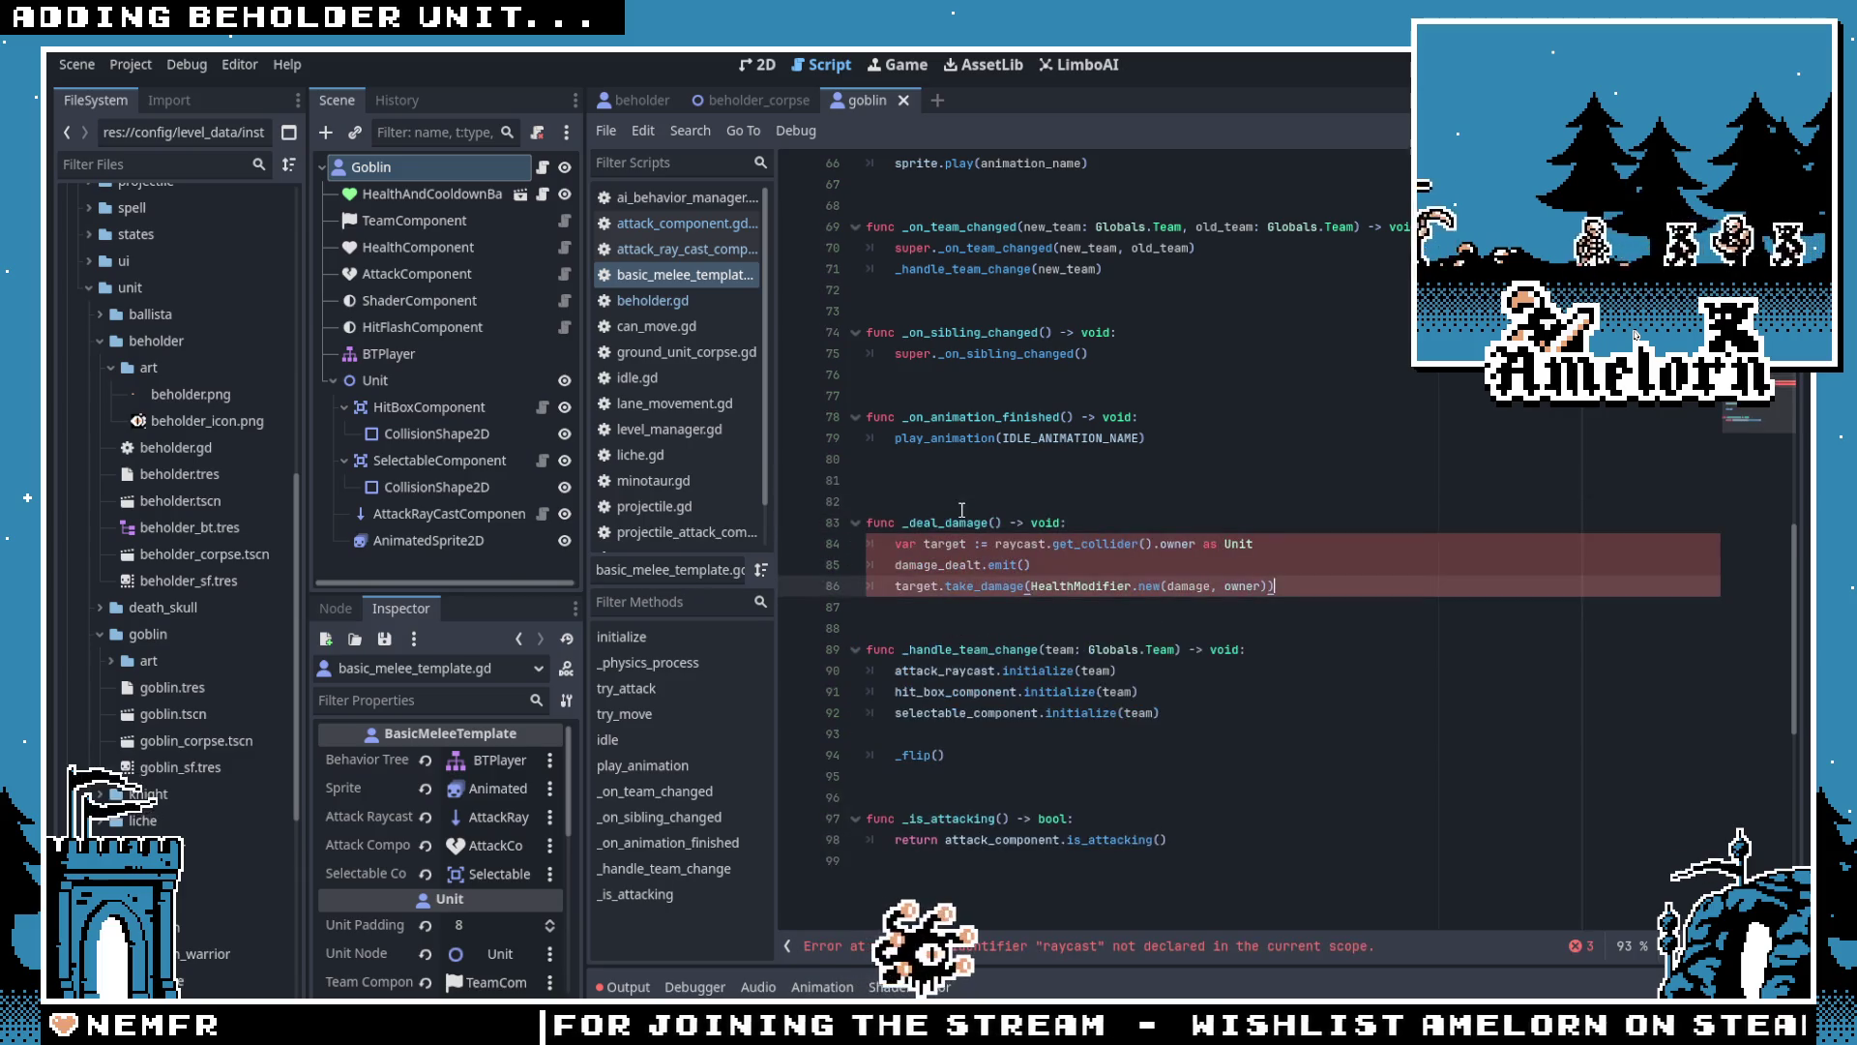
key("BackSpace")
Change raycast to attack_raycast and delete the damage_dealt.emit() line
left_click(980, 522)
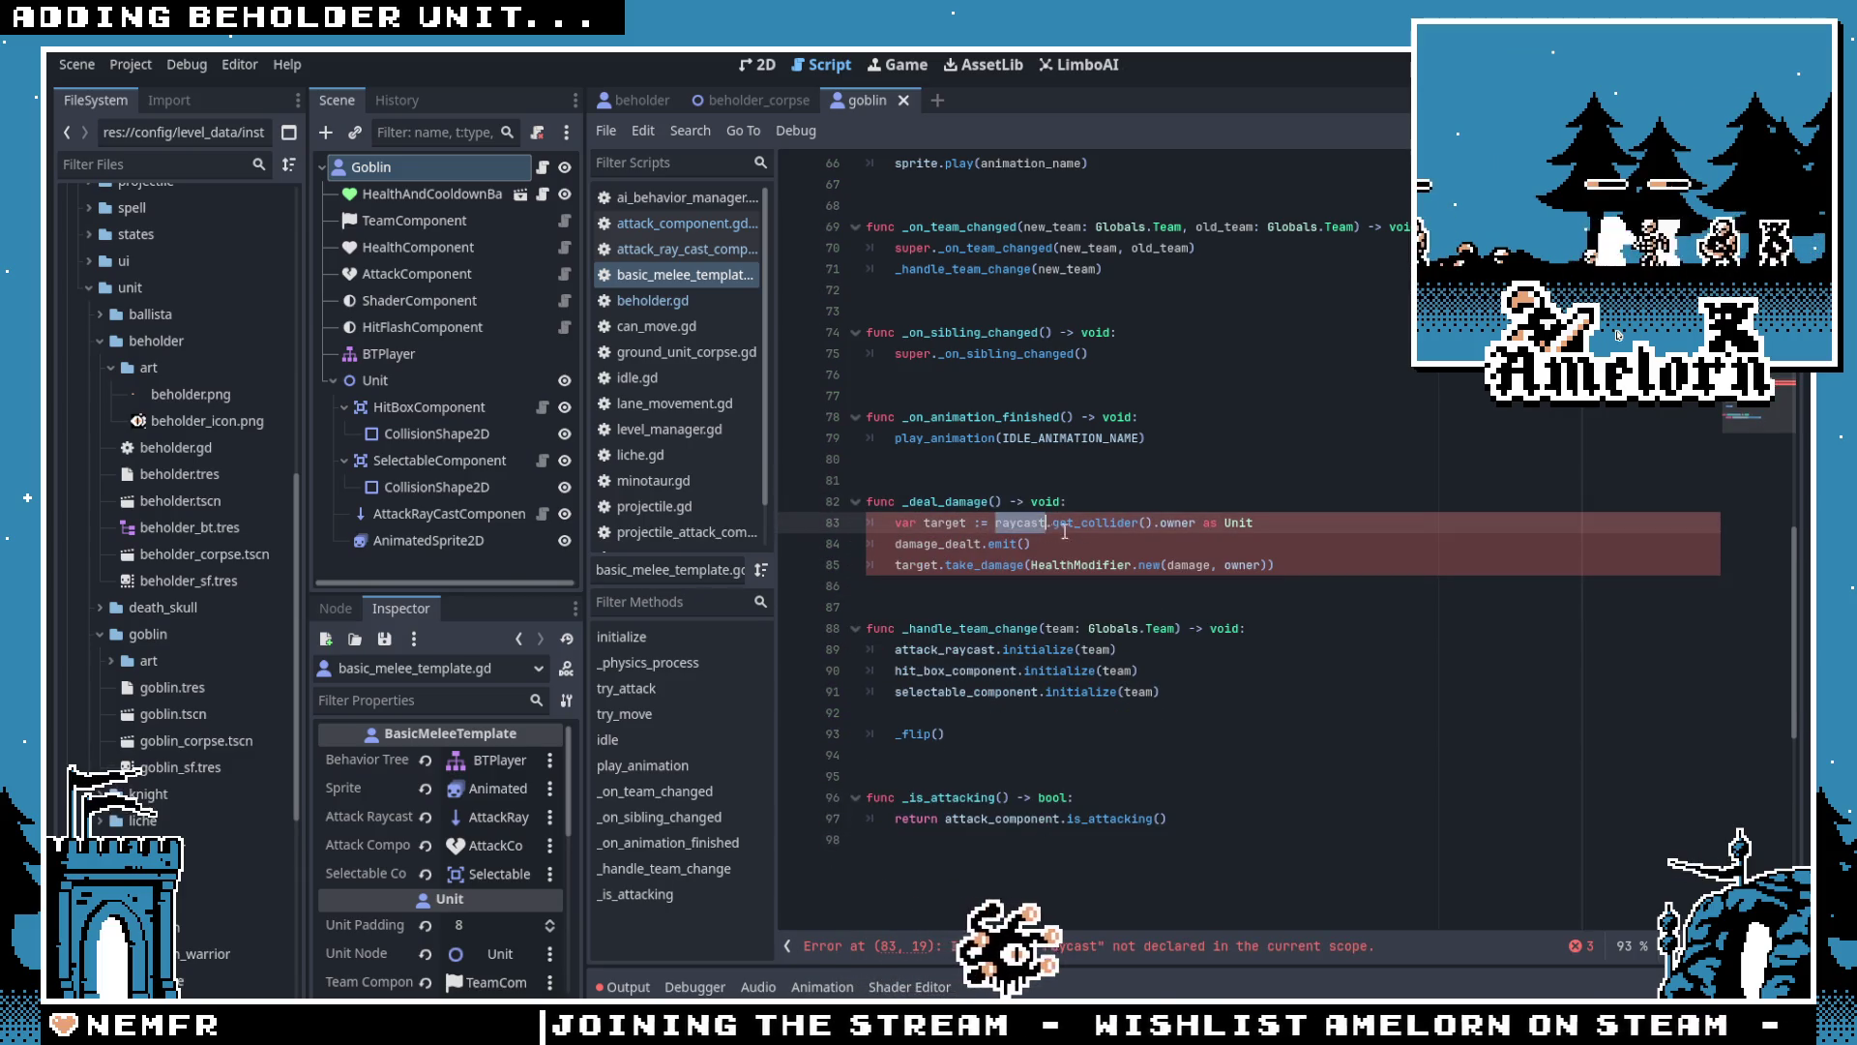
scroll(1069, 592, "up", 2)
key("ctrl+Delete")
type("attack_")
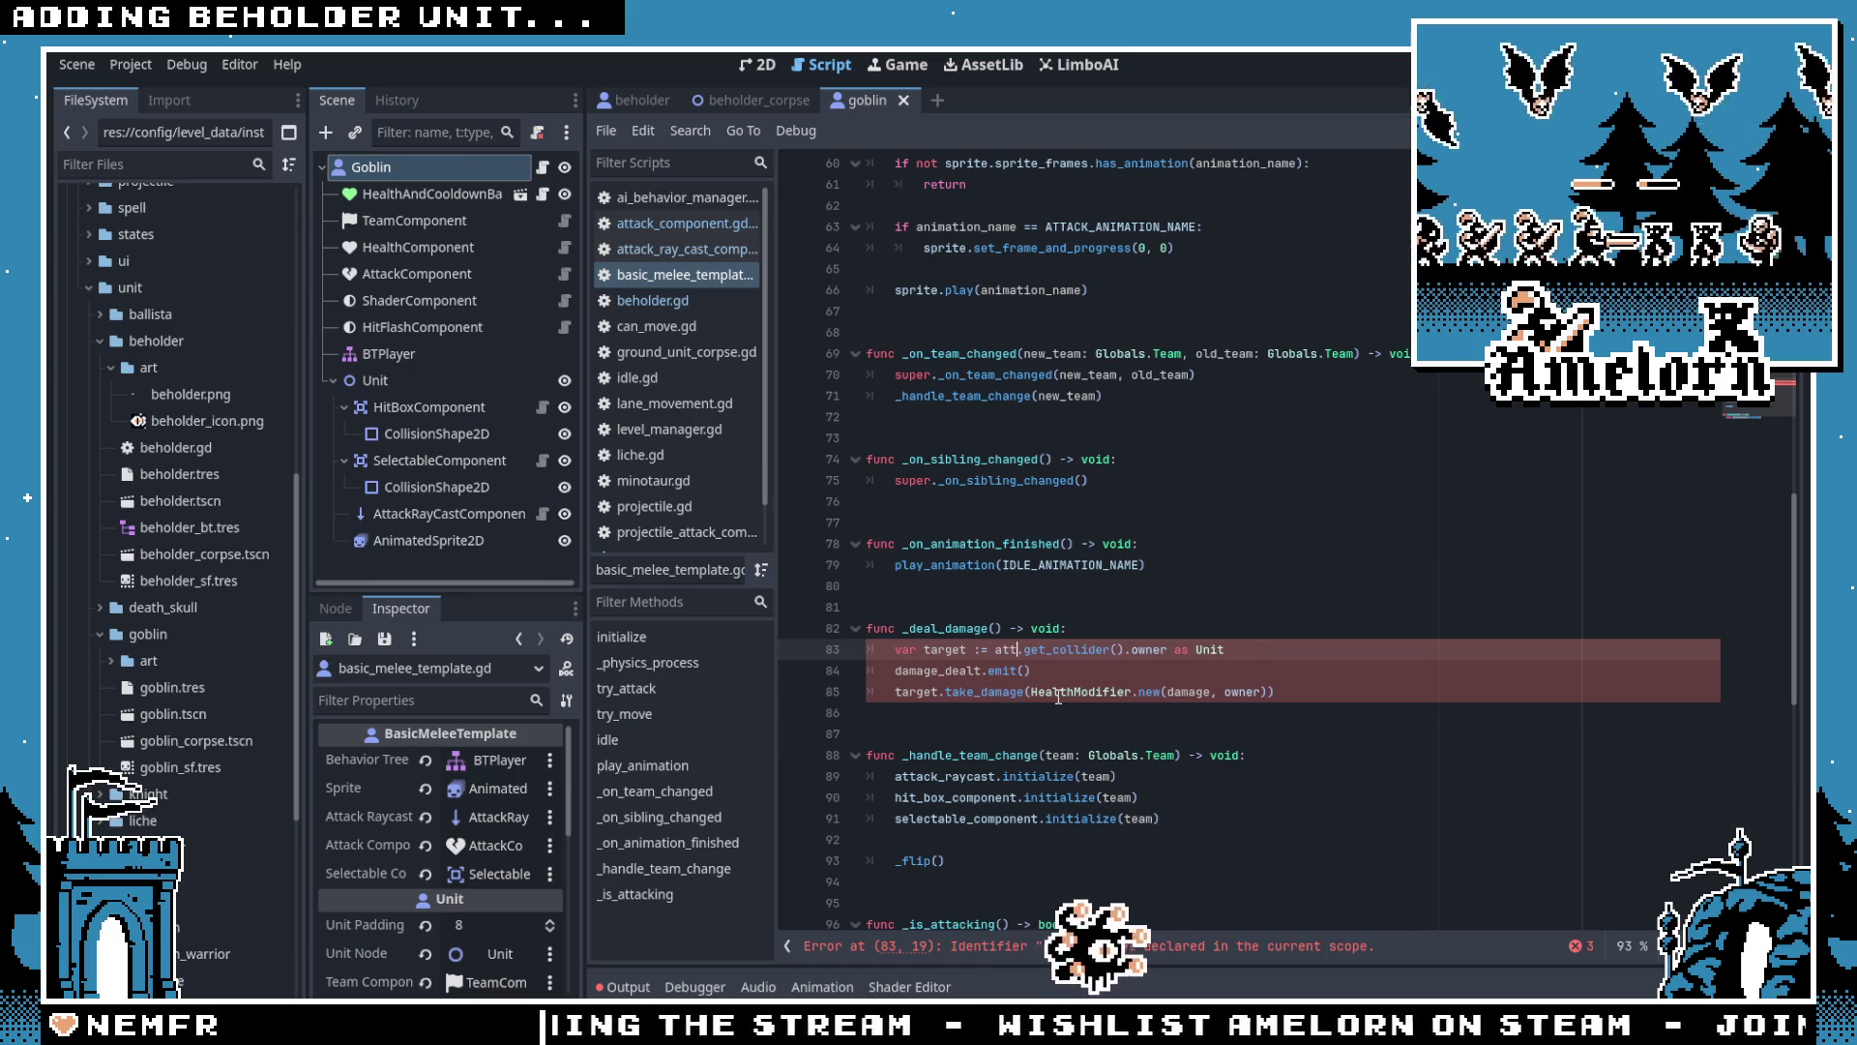
key("Return")
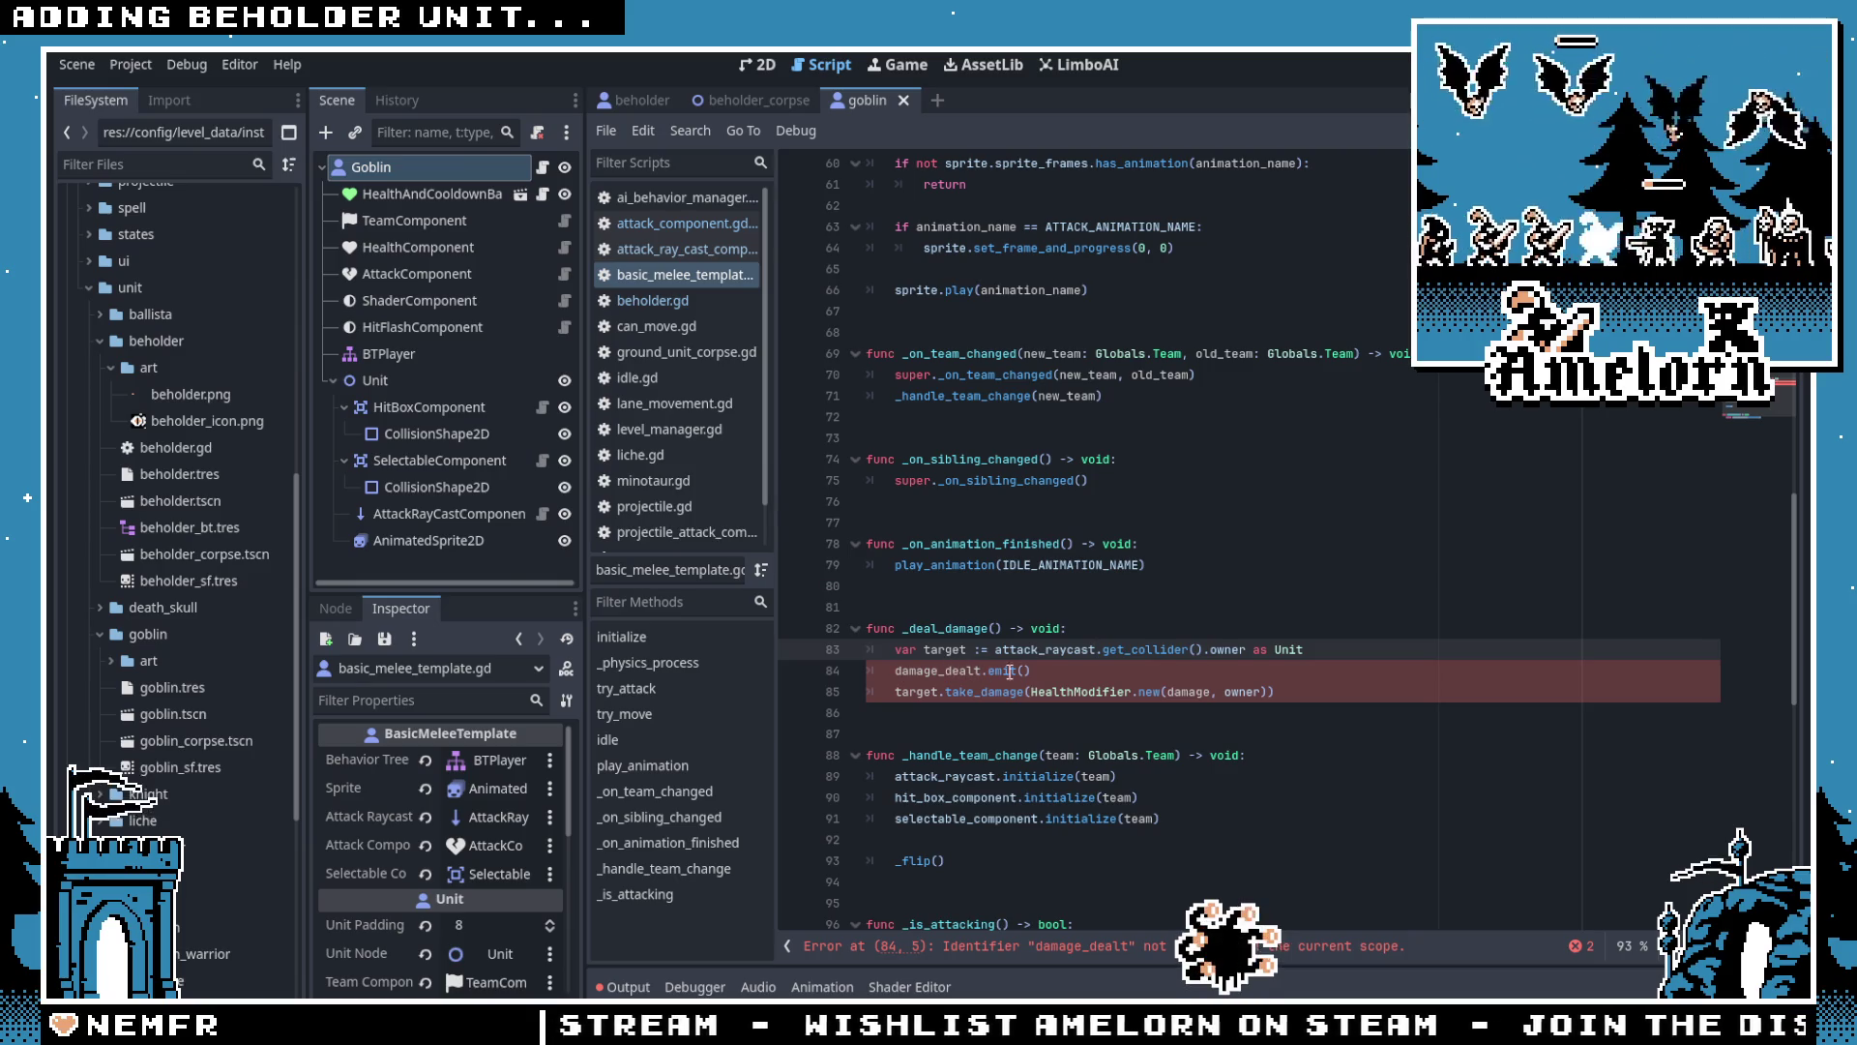
left_click_drag(1031, 670, 693, 665)
key("BackSpace")
key("BackSpace")
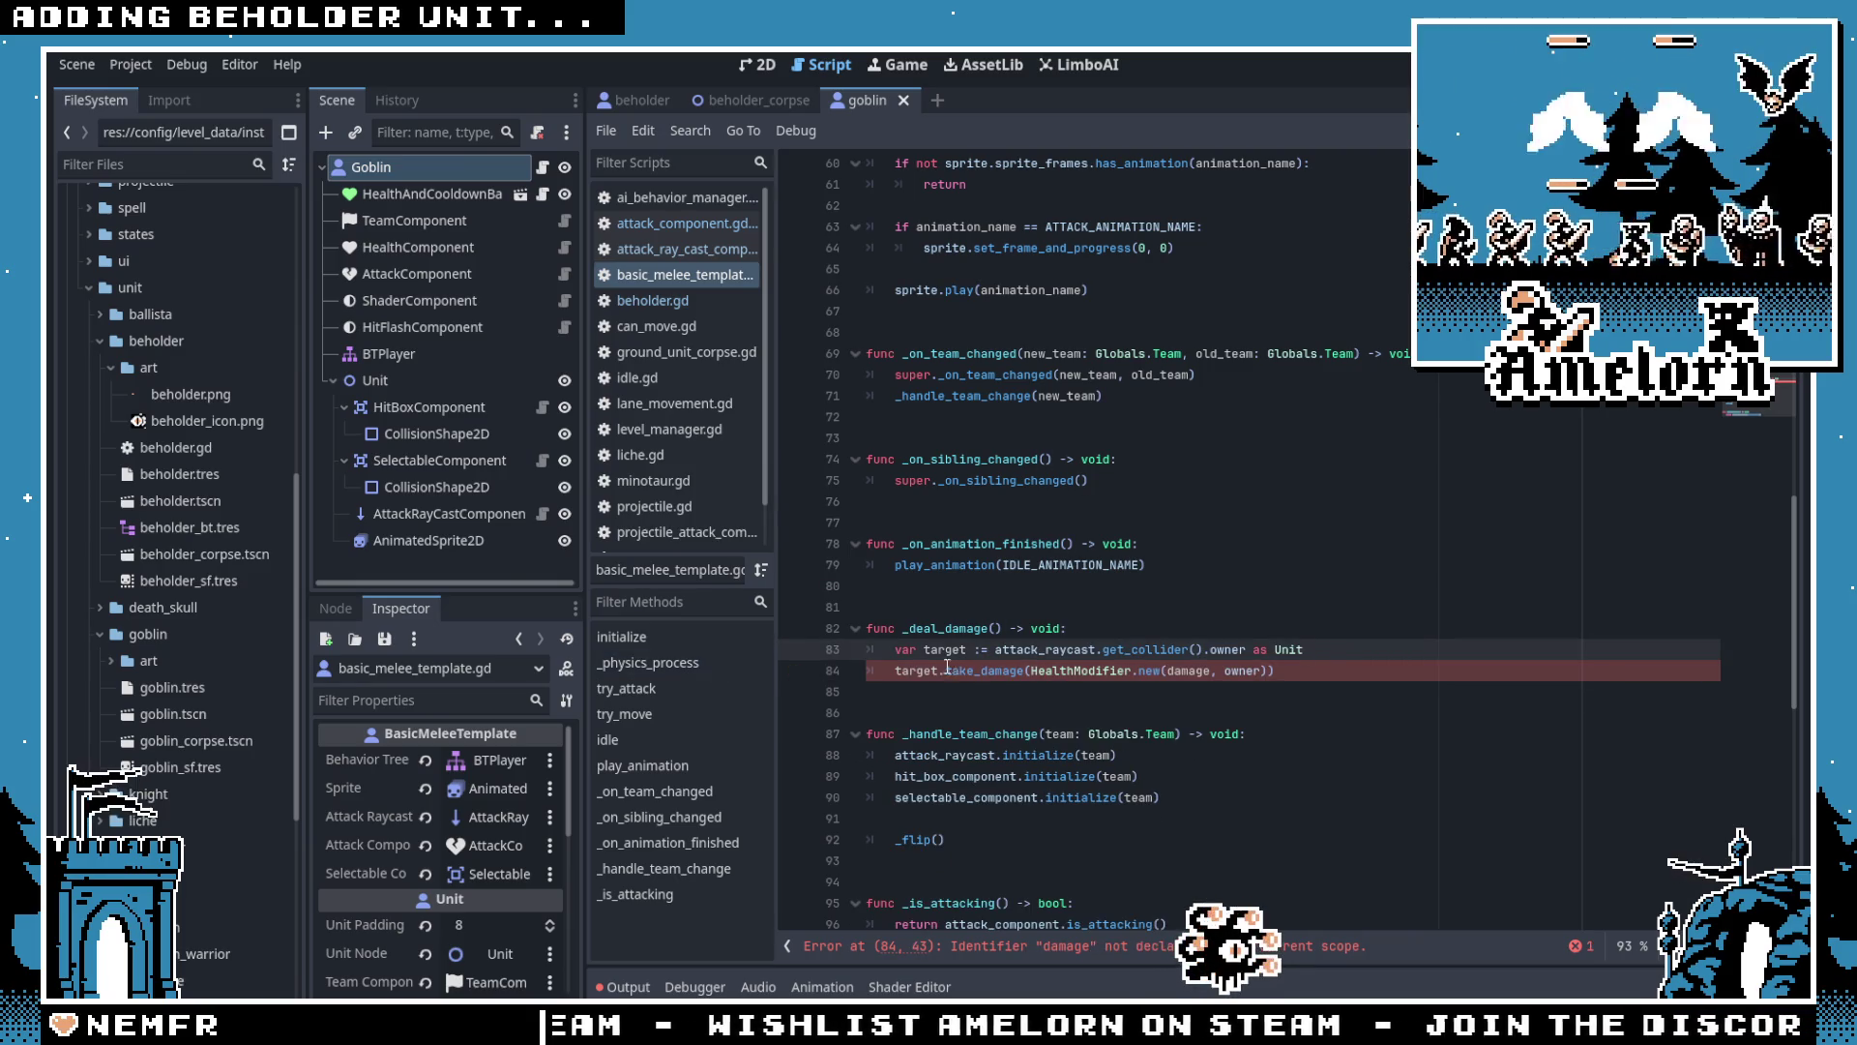
left_click(933, 672)
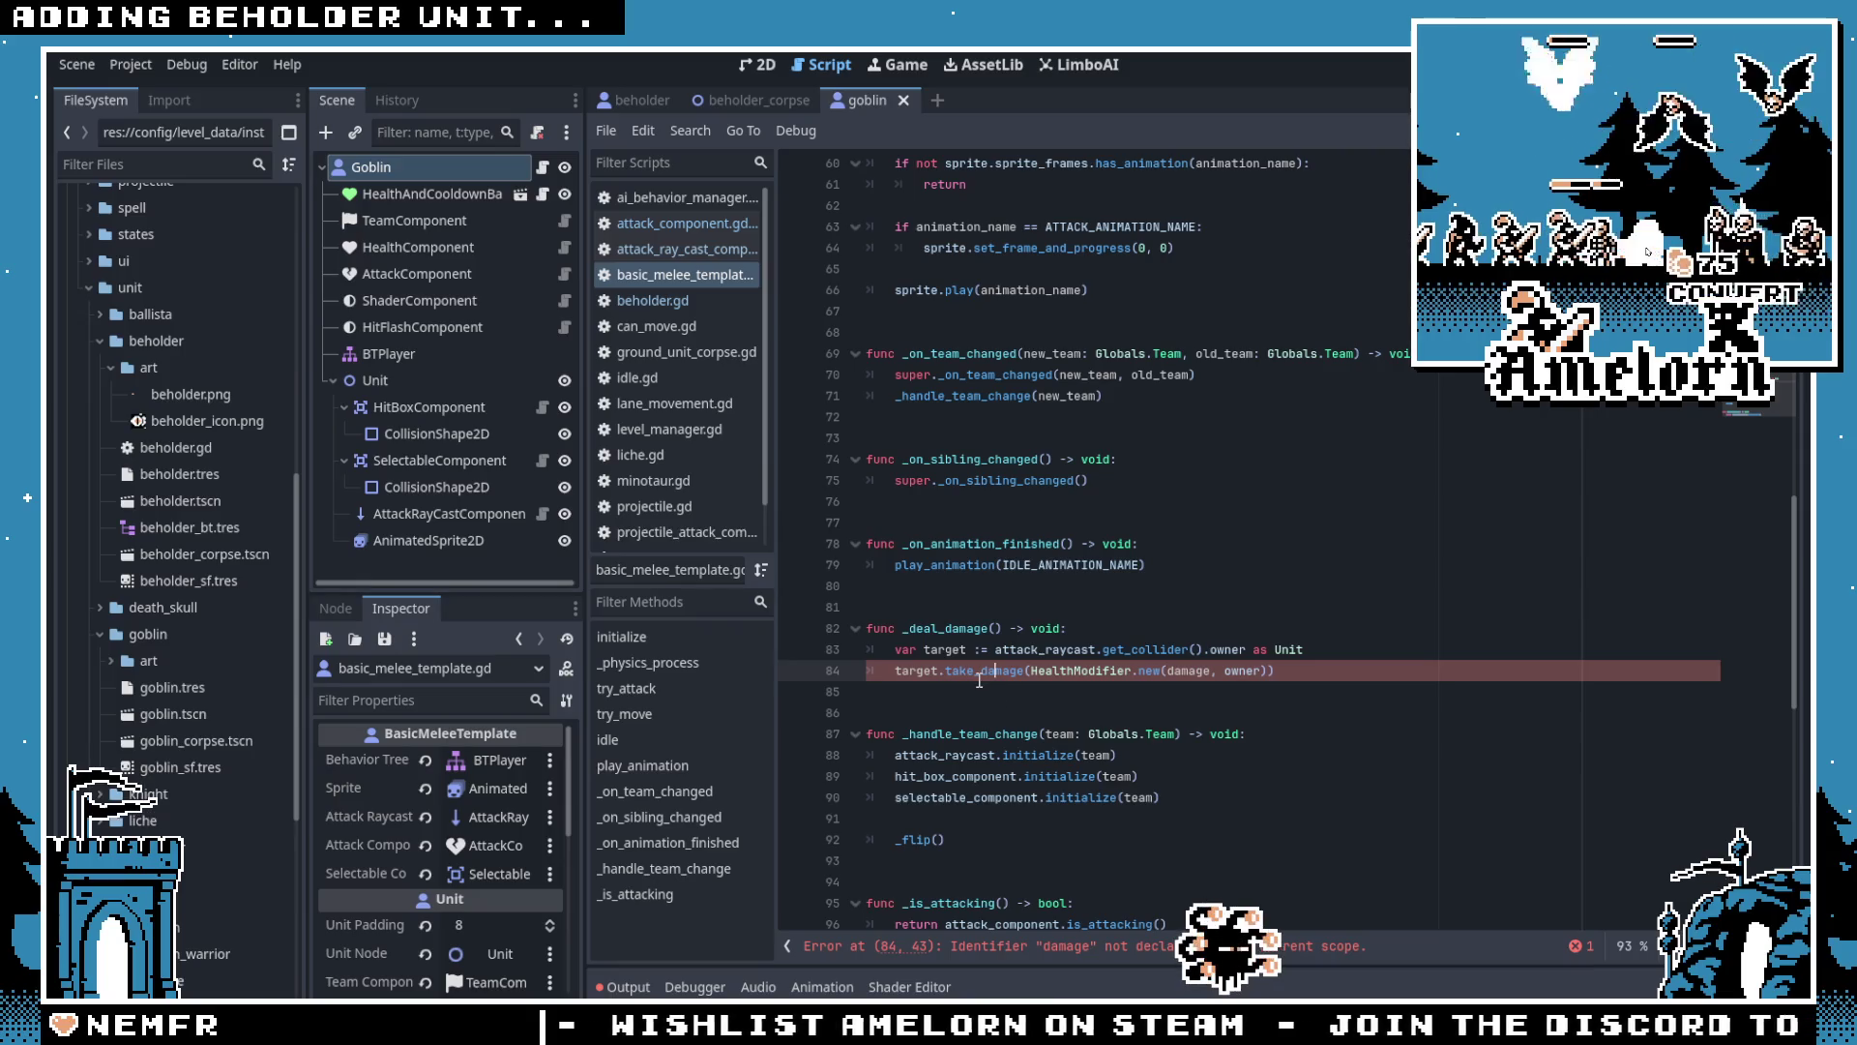
mouse_move(979, 680)
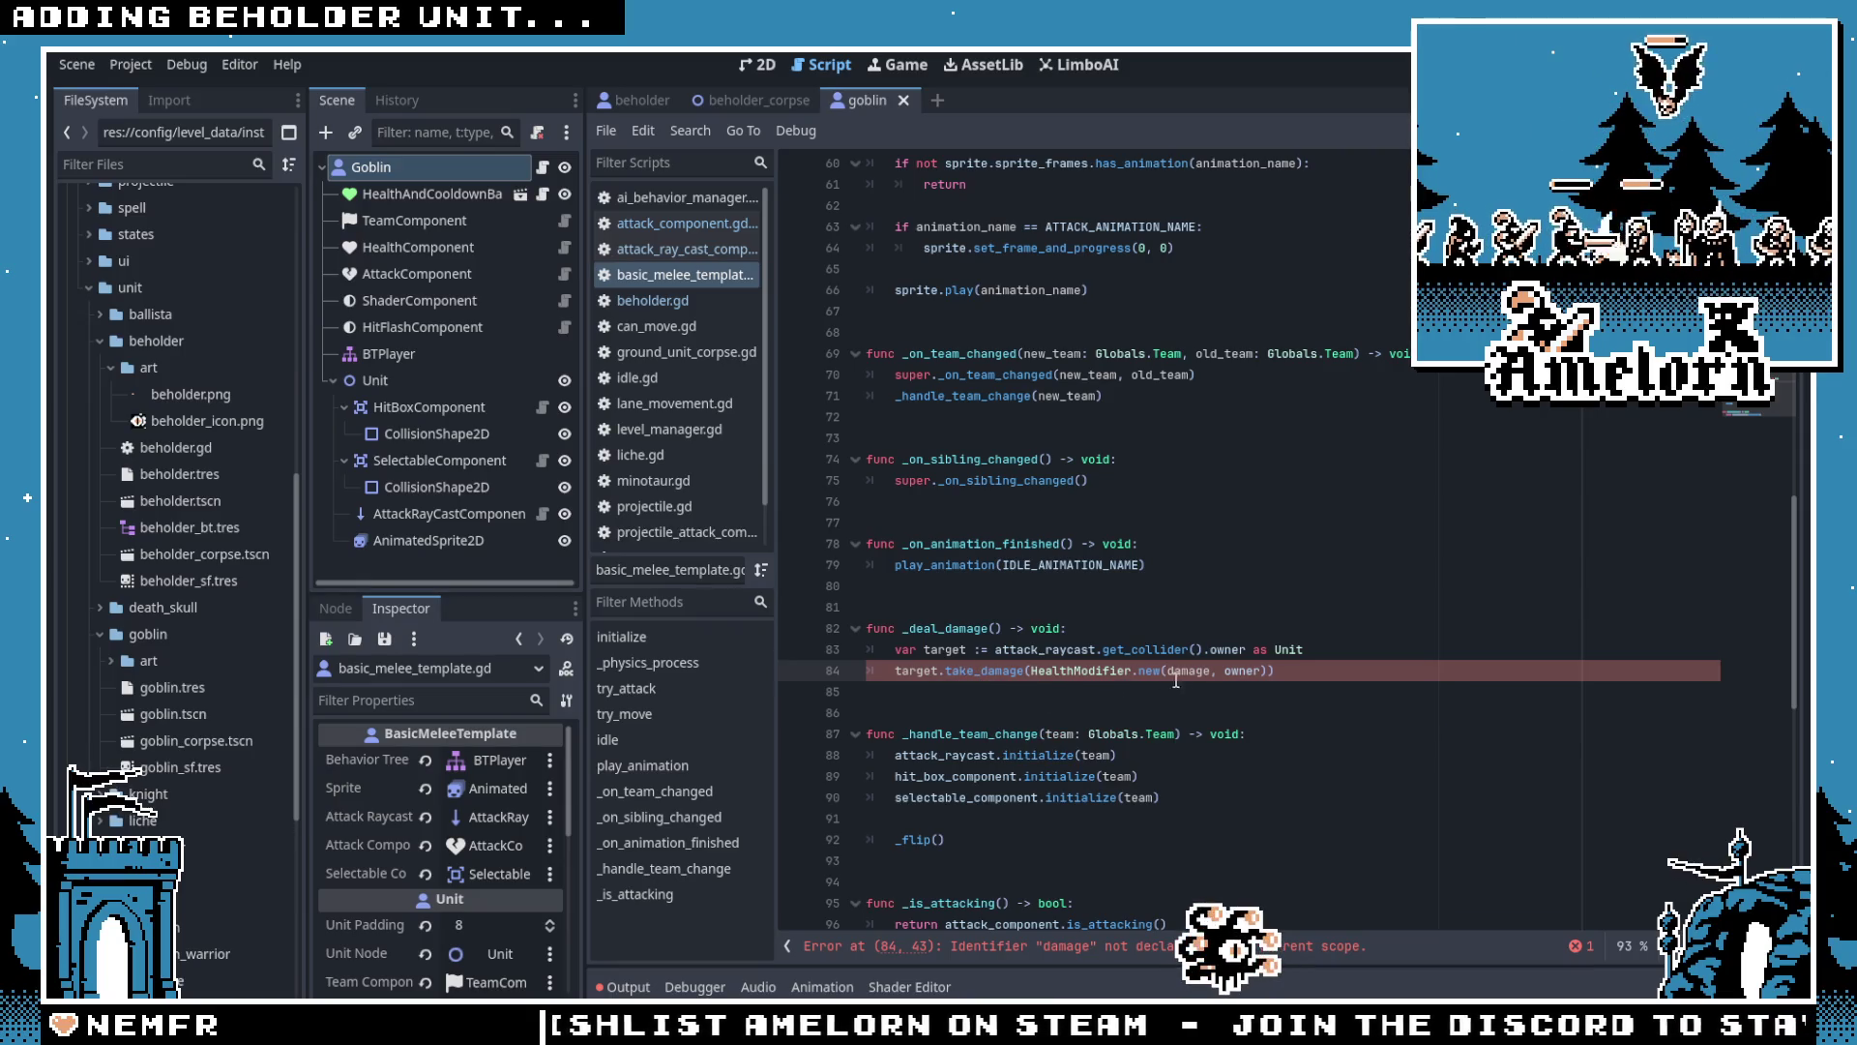
scroll(1137, 725, "up", 20)
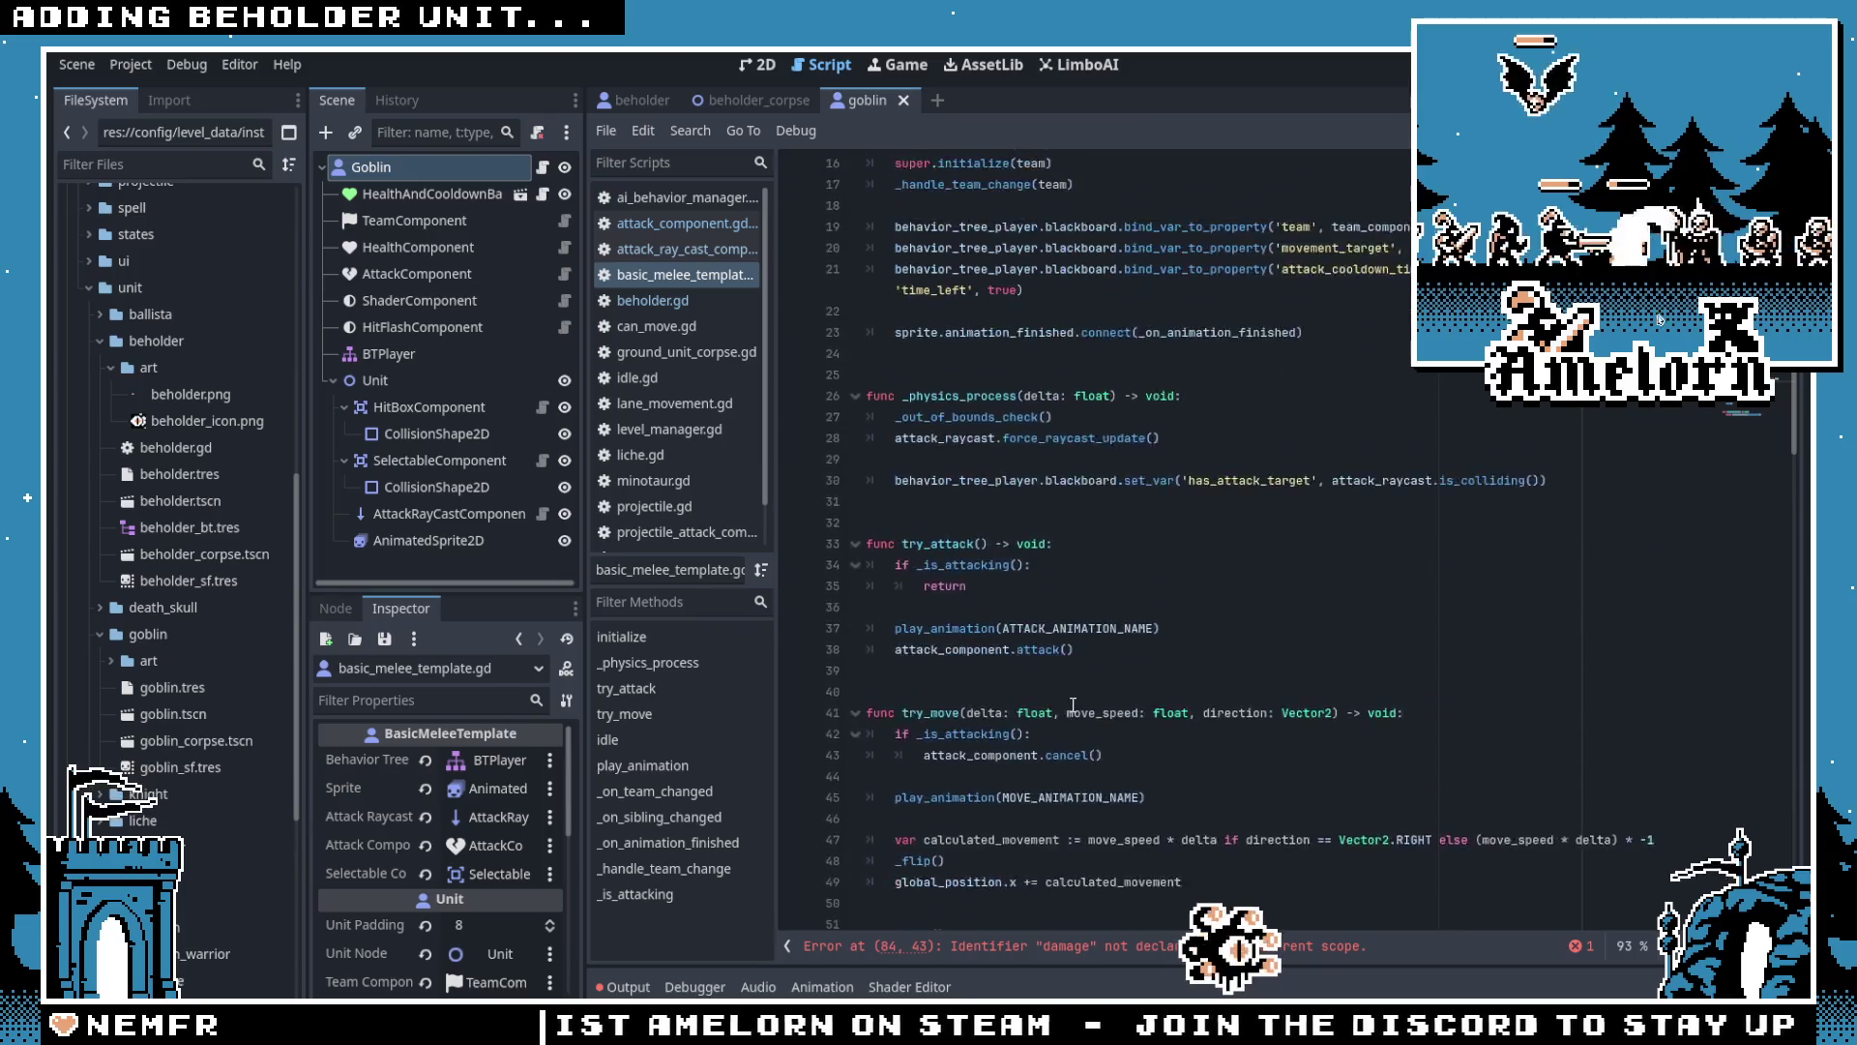
left_click(1150, 398)
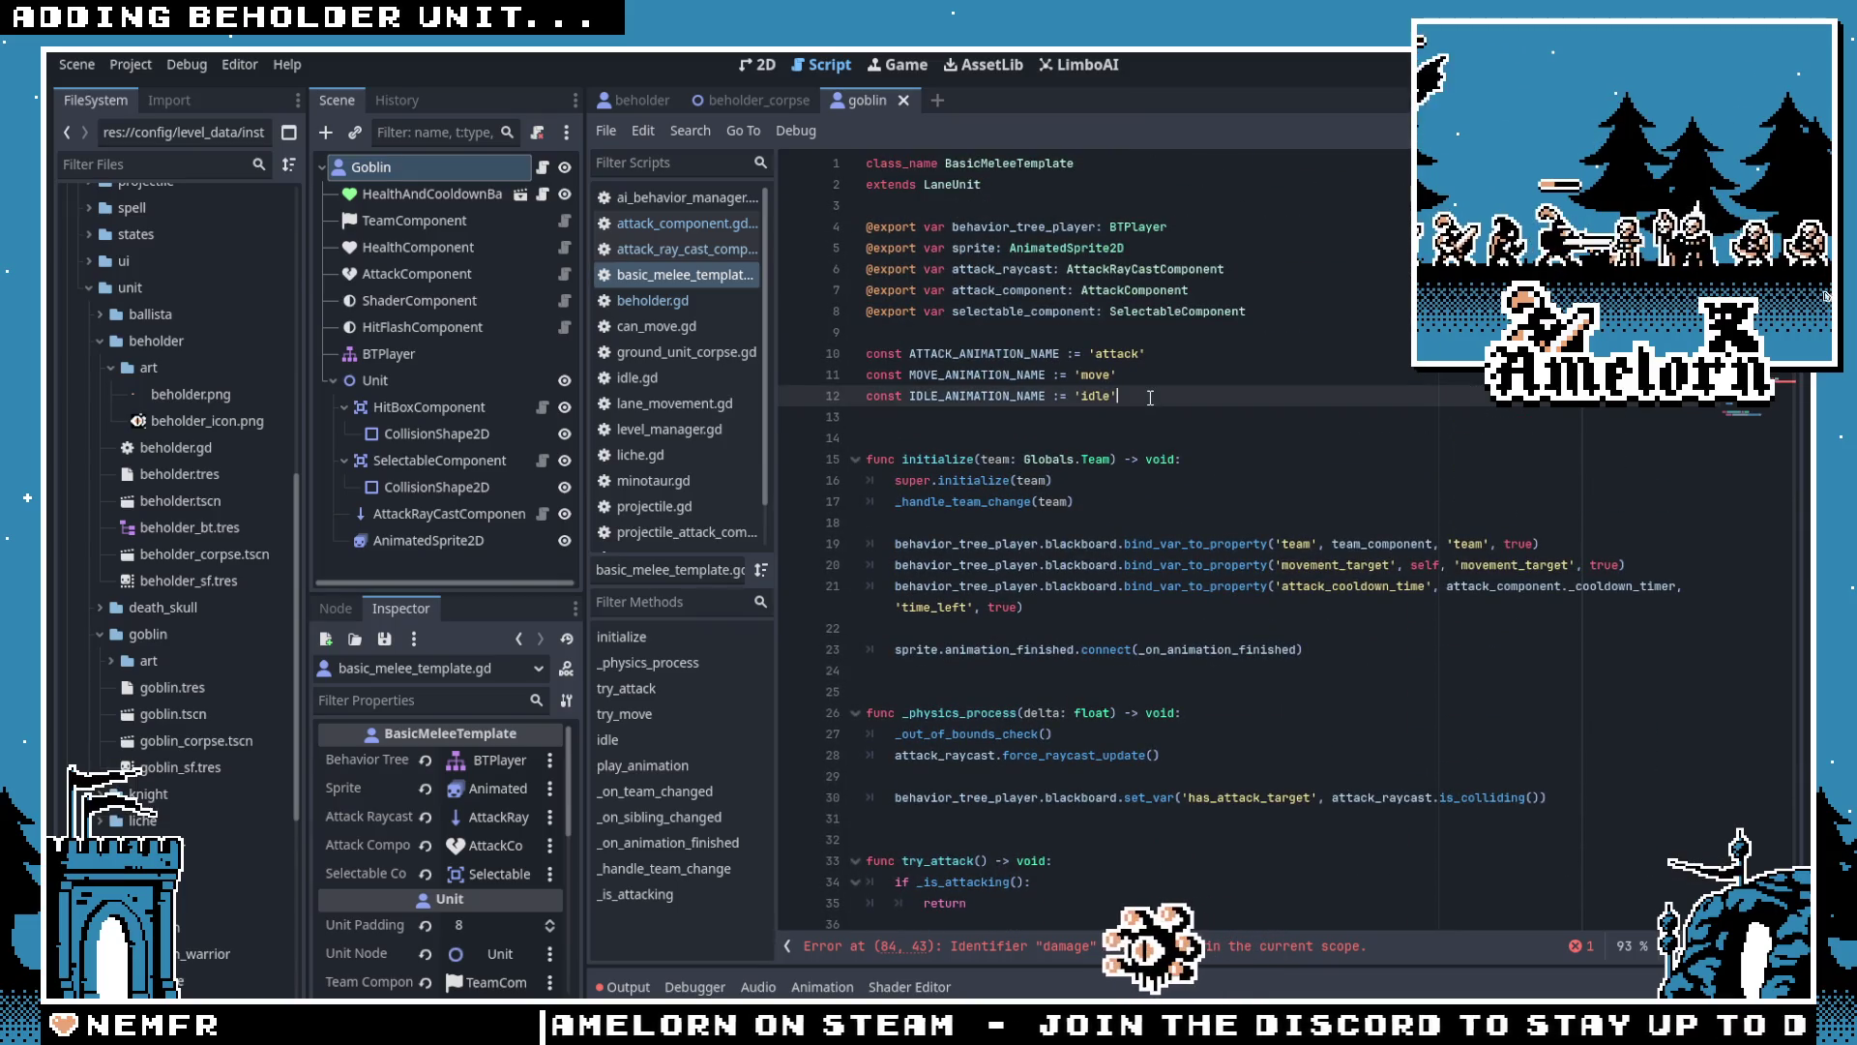
left_click(1282, 317)
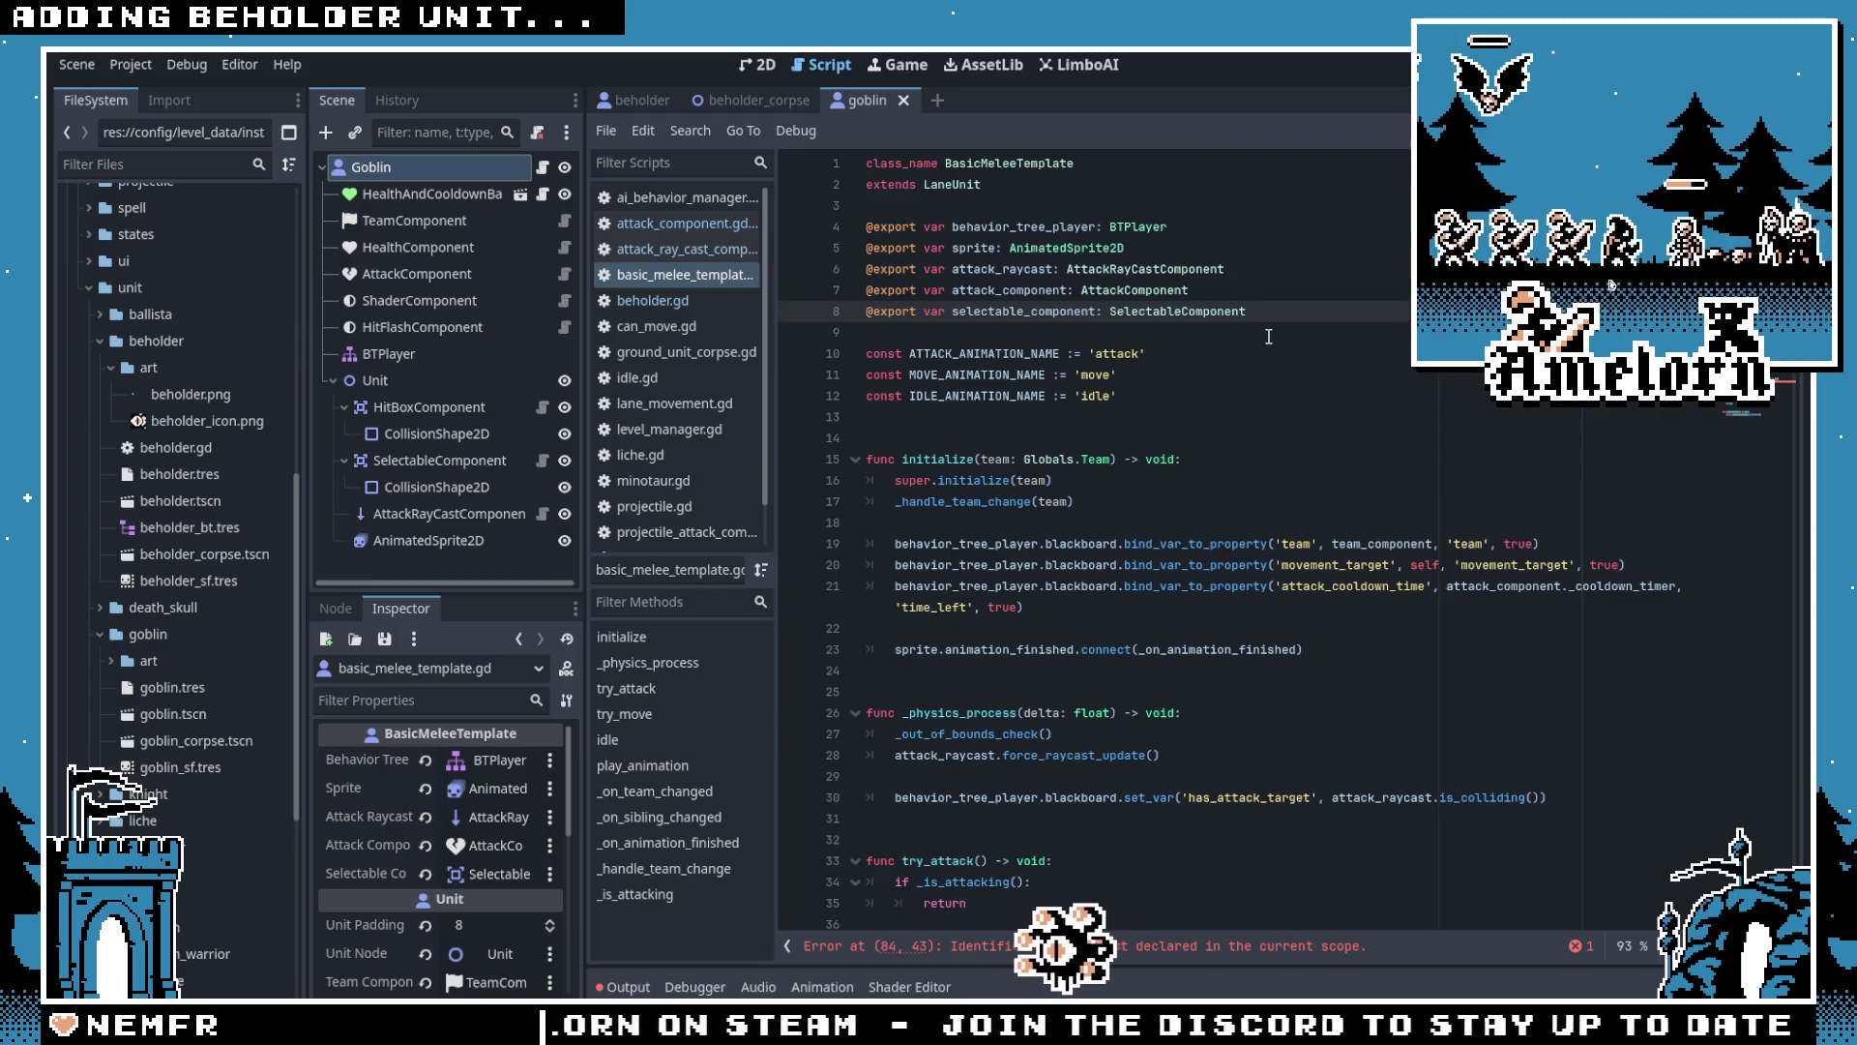
key("Return")
type("@export")
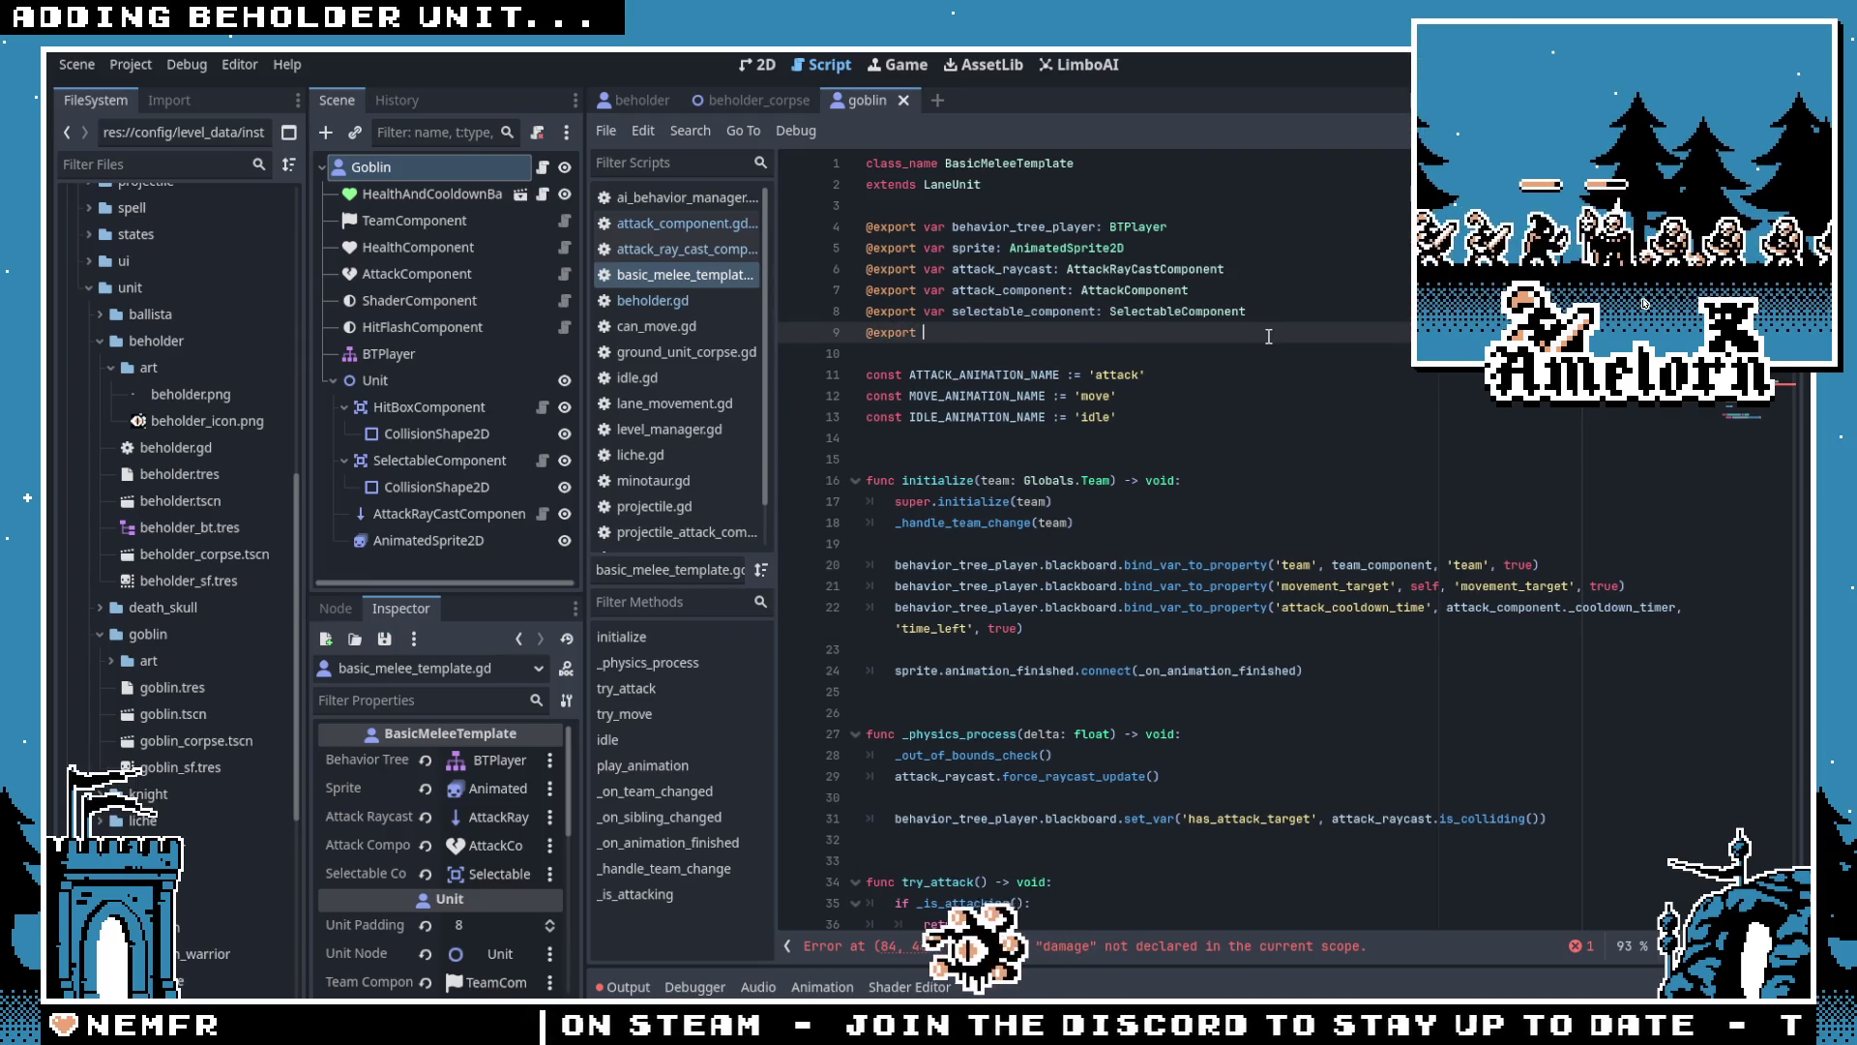
key("ctrl+z")
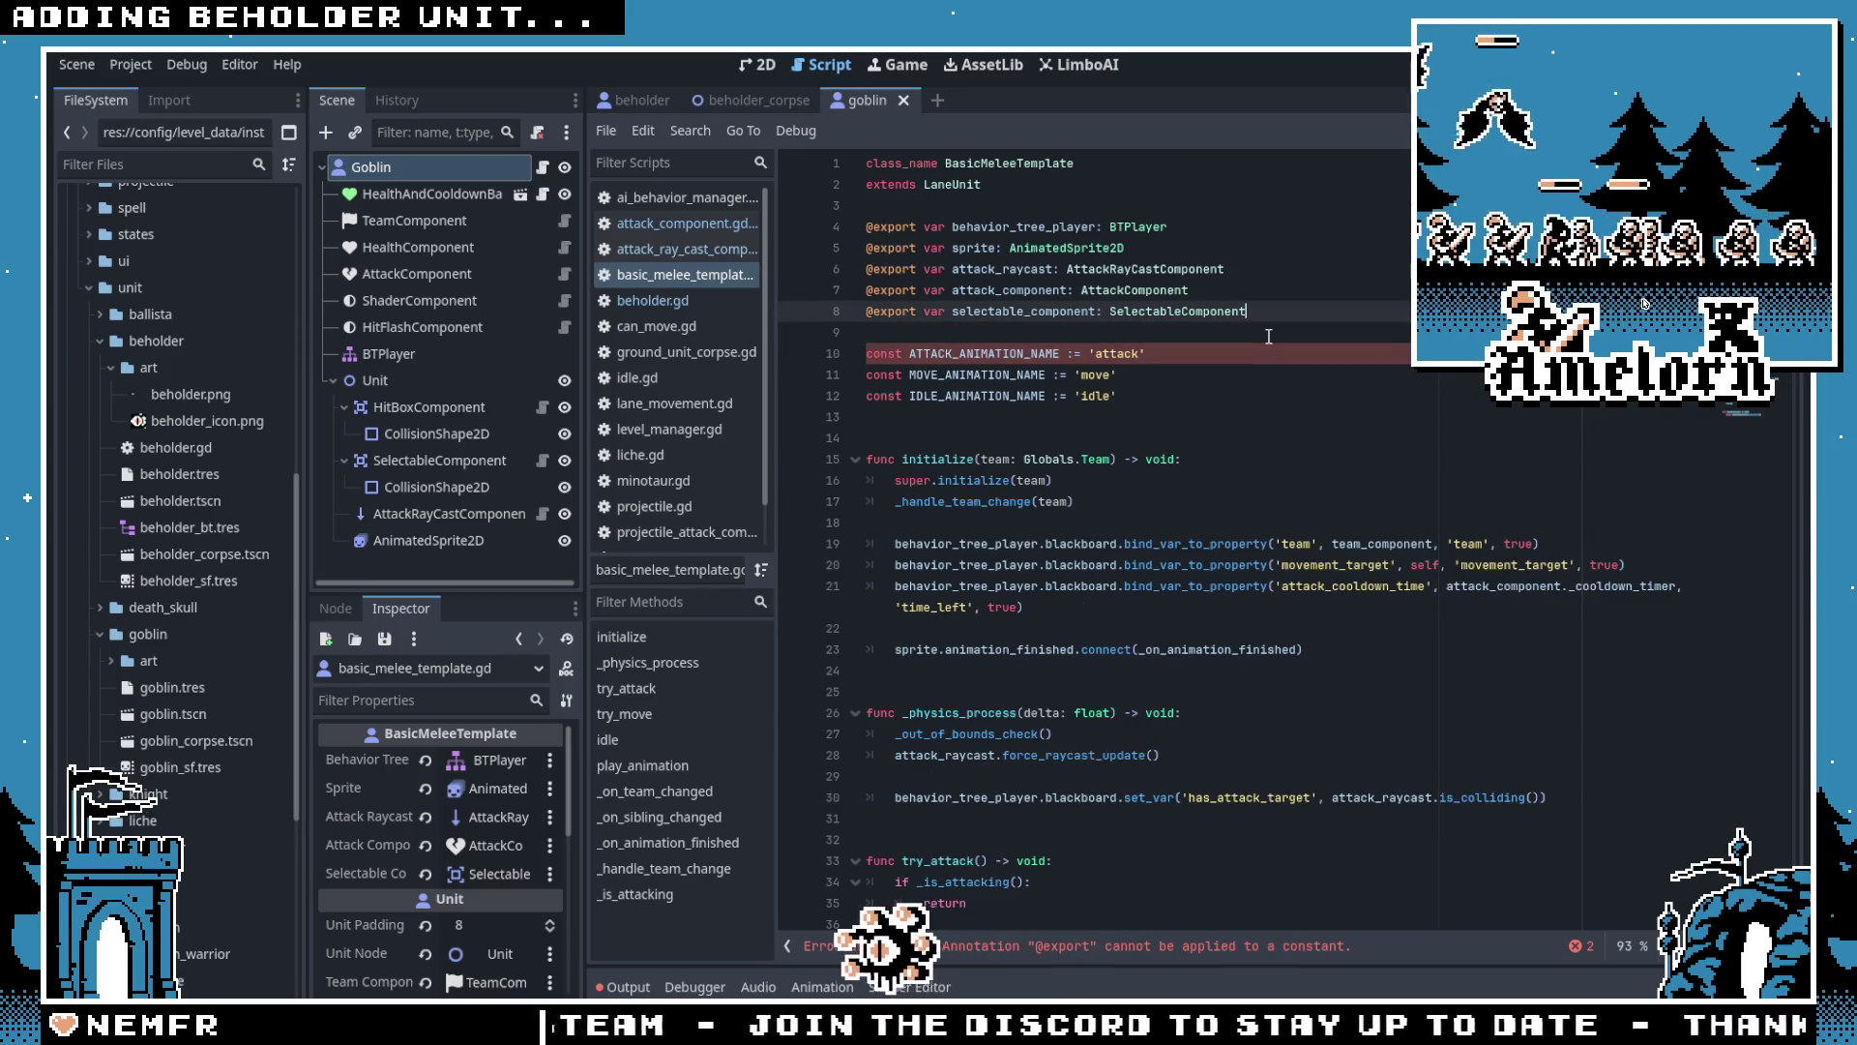
Replace the undeclared damage argument with attack_component.damage and save the script
scroll(1268, 336, "down", 20)
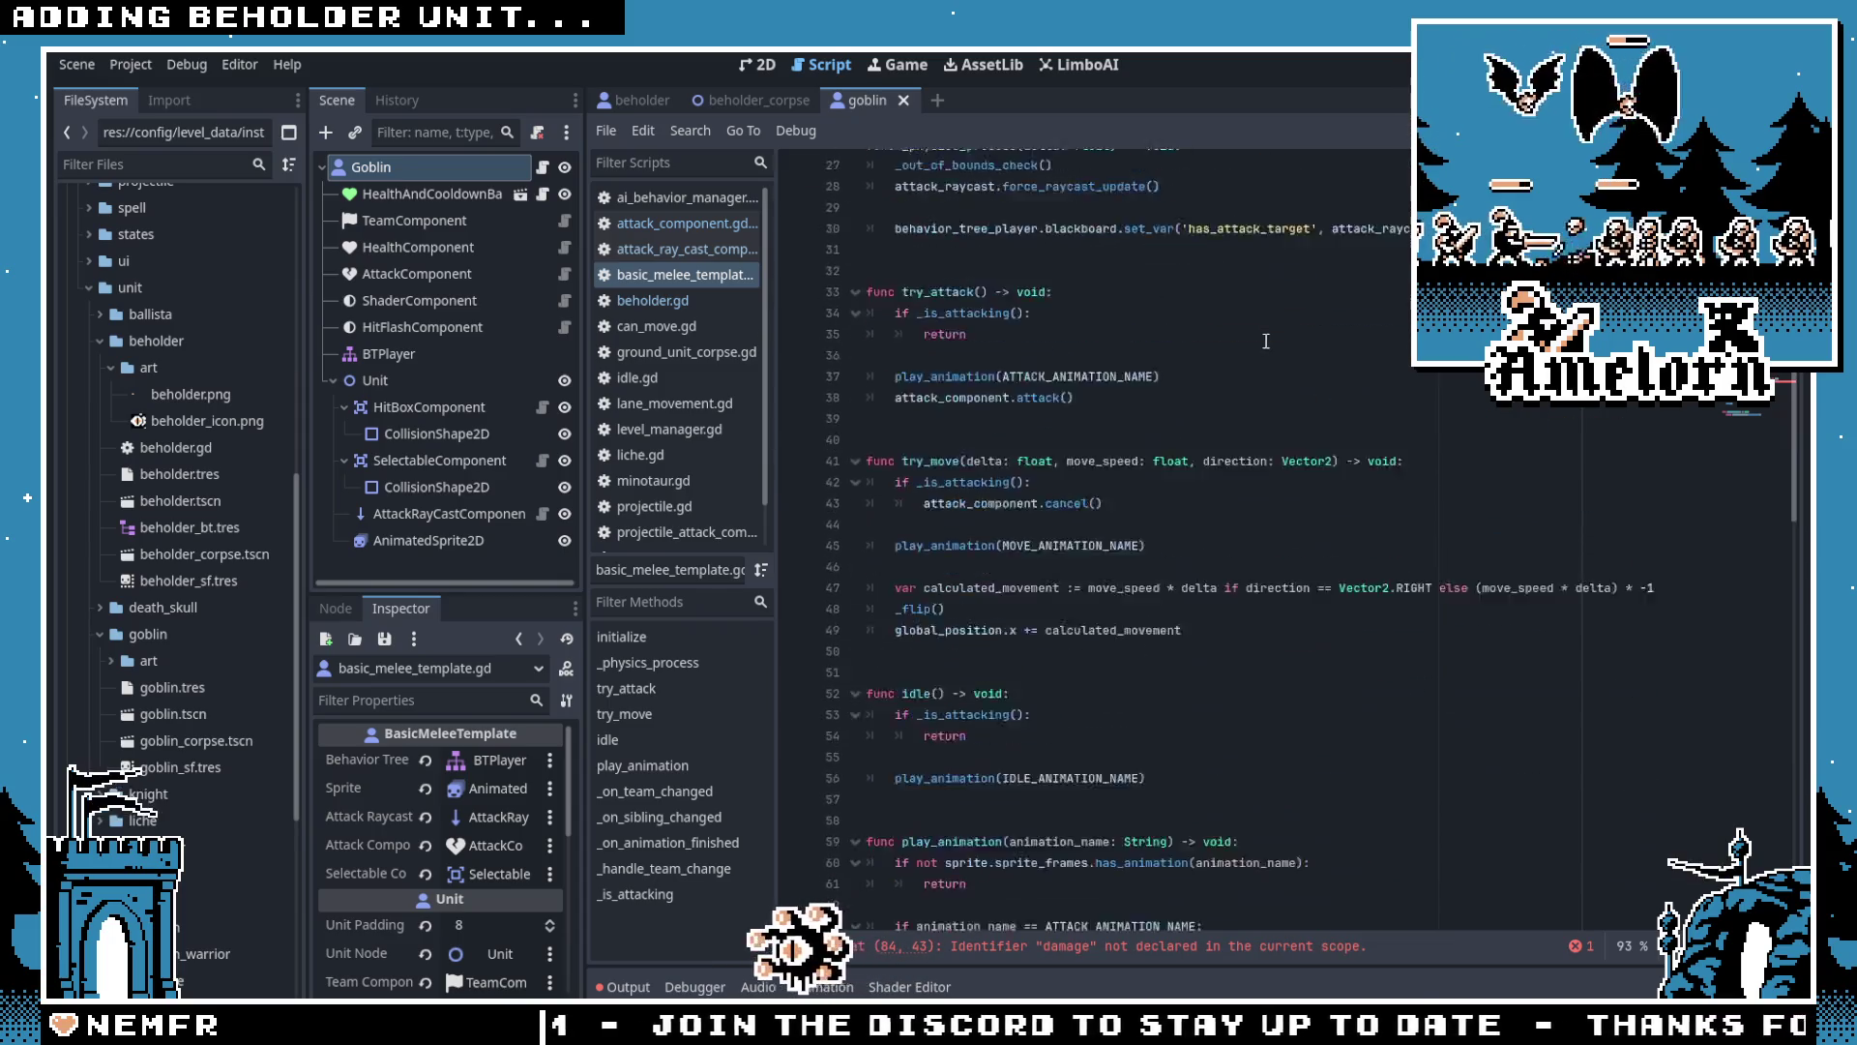
double_click(1182, 670)
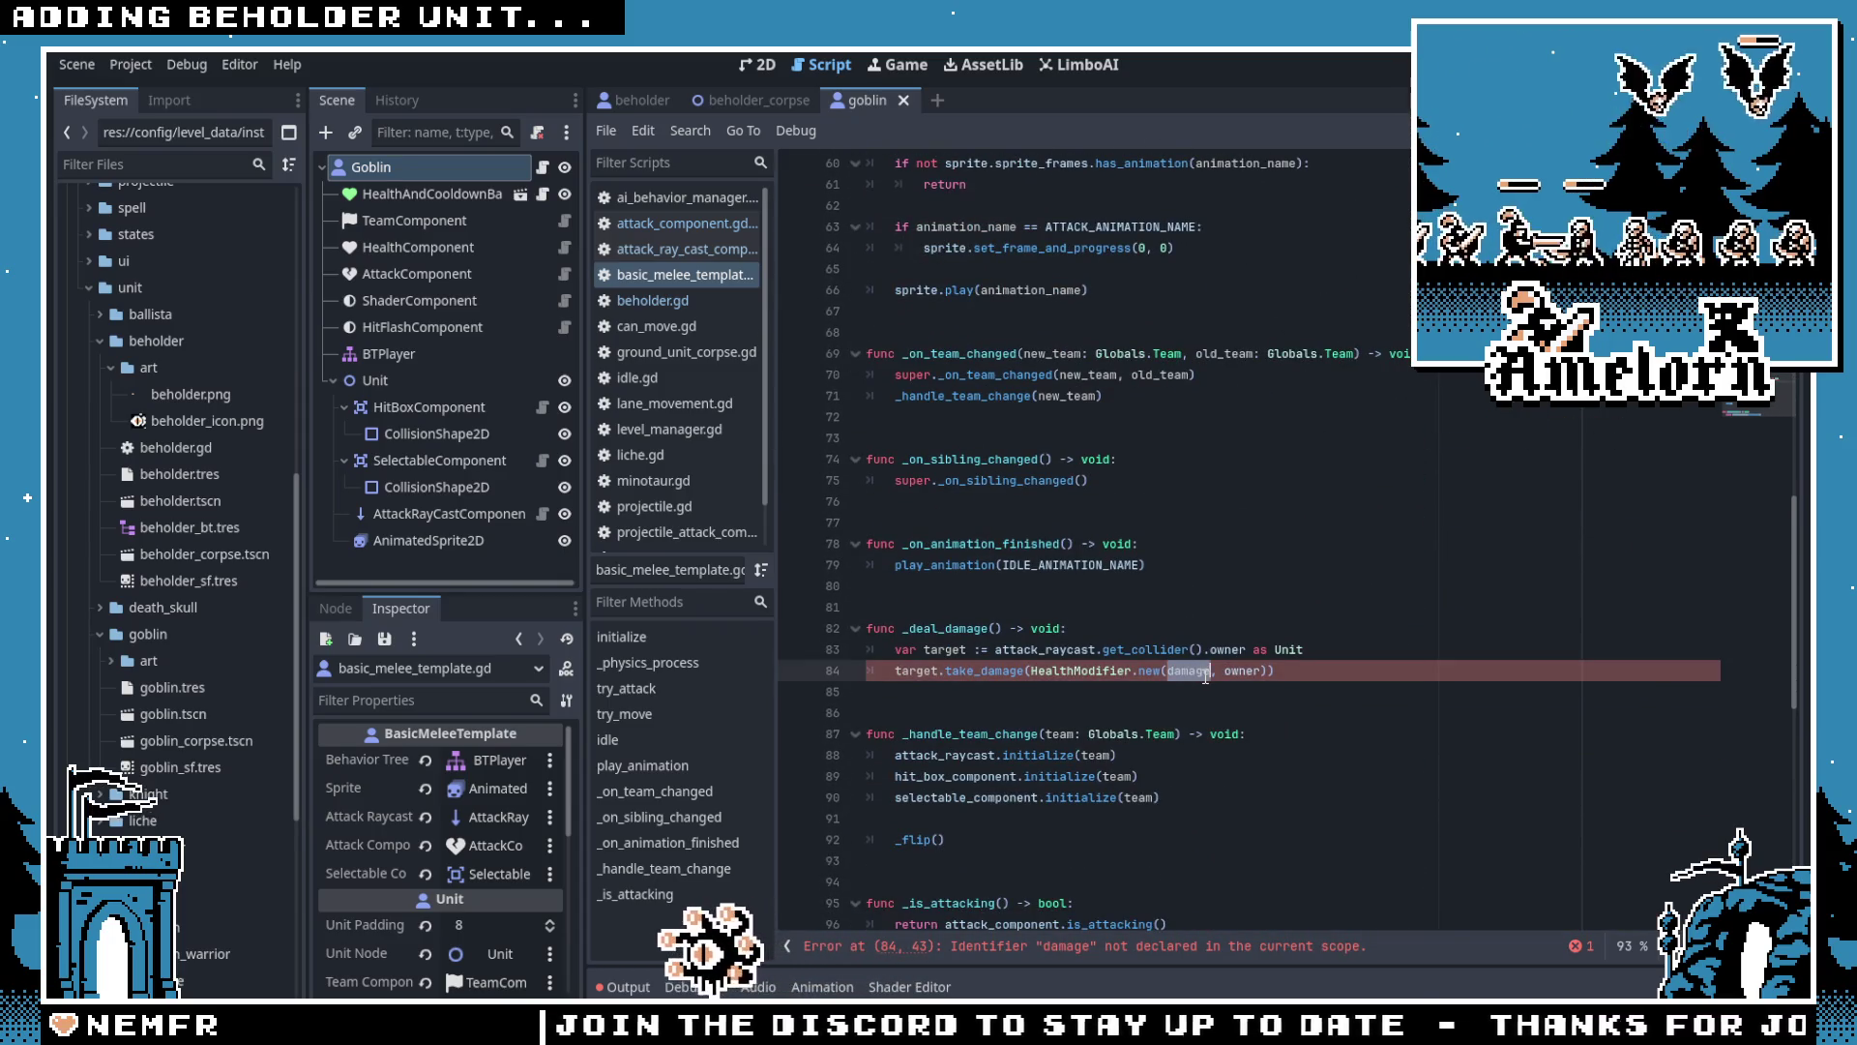
type("attack")
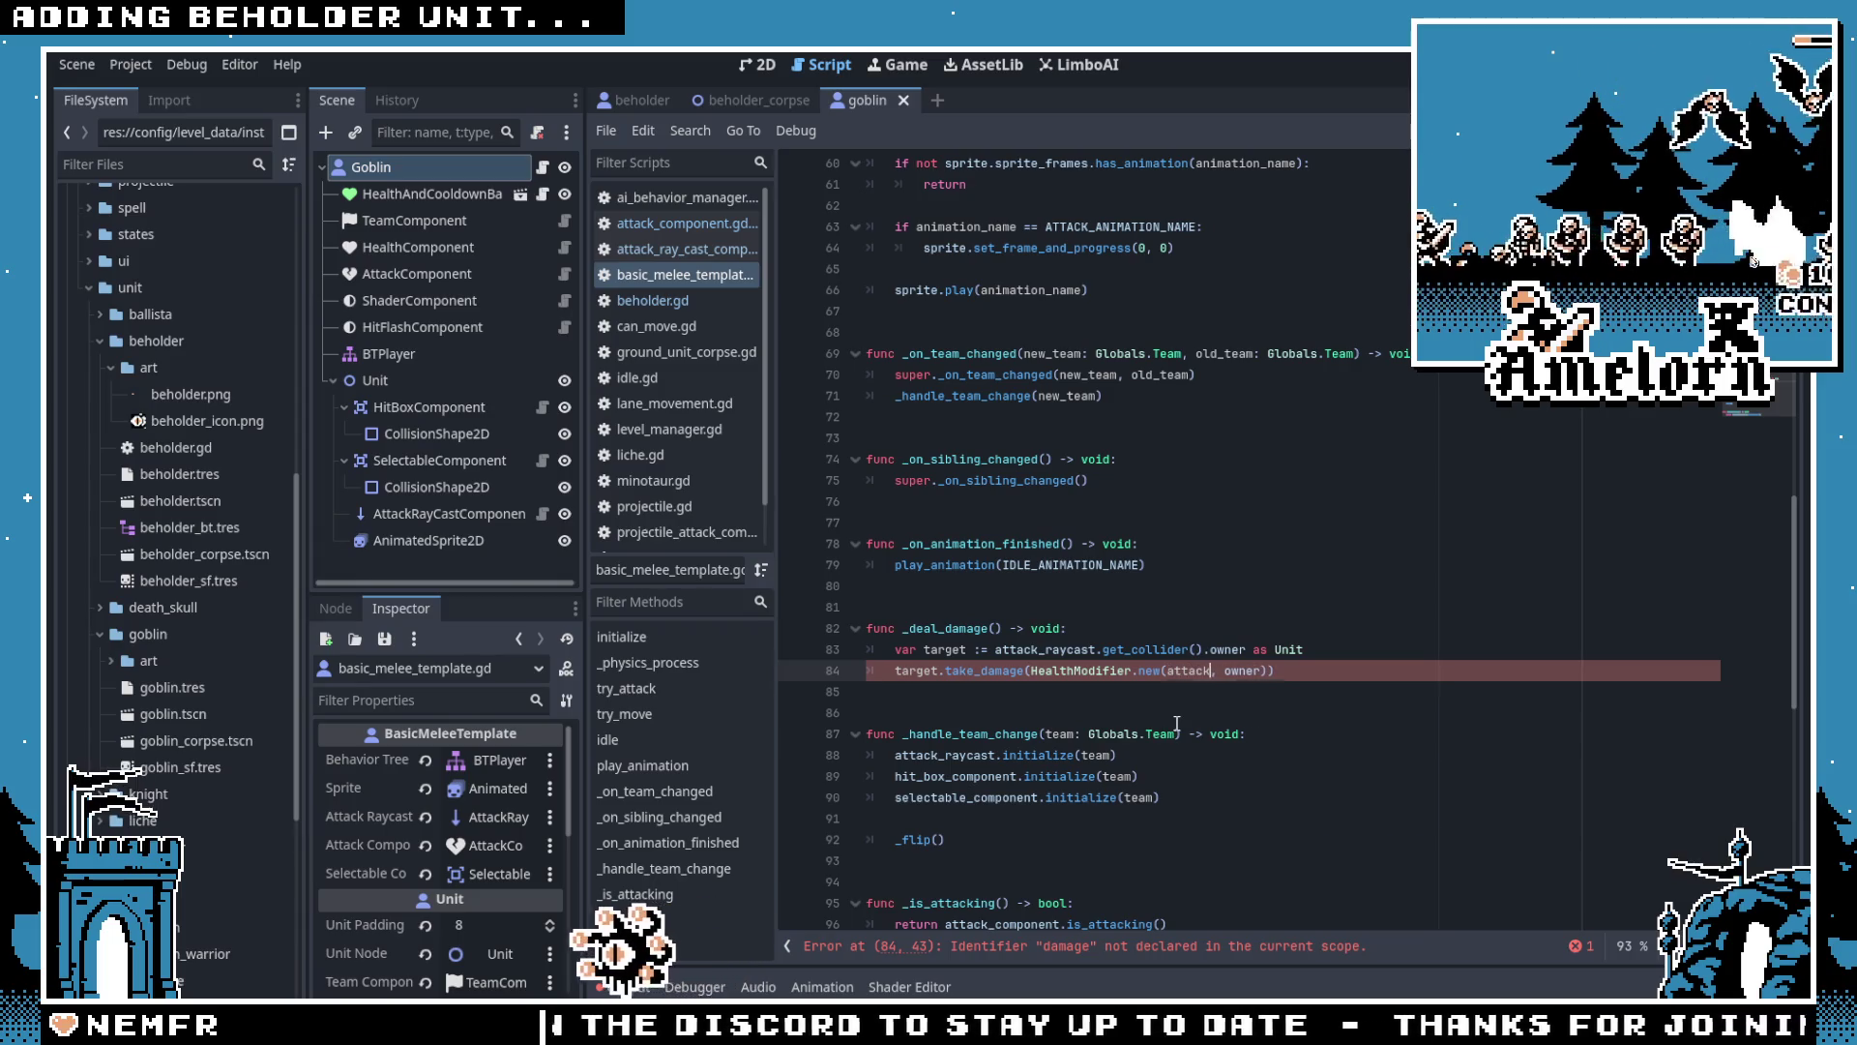
type("_component.")
type("damage")
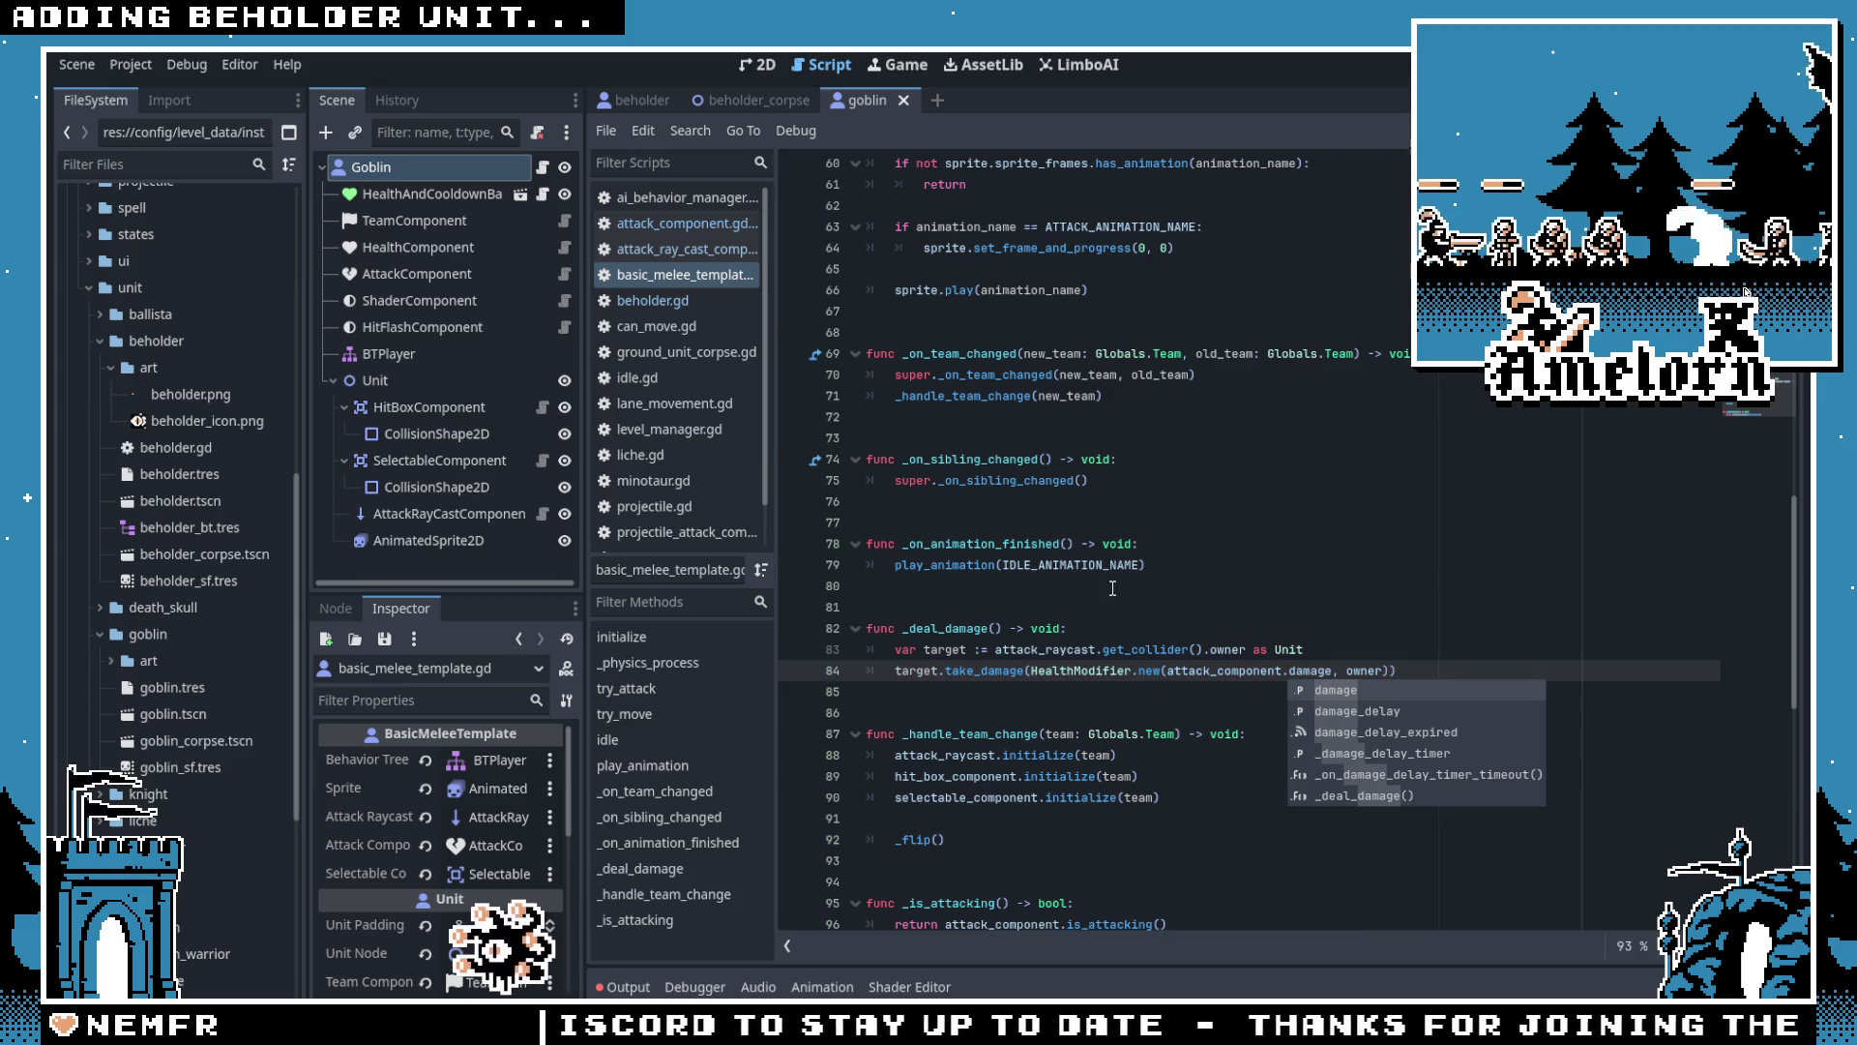
left_click(1122, 609)
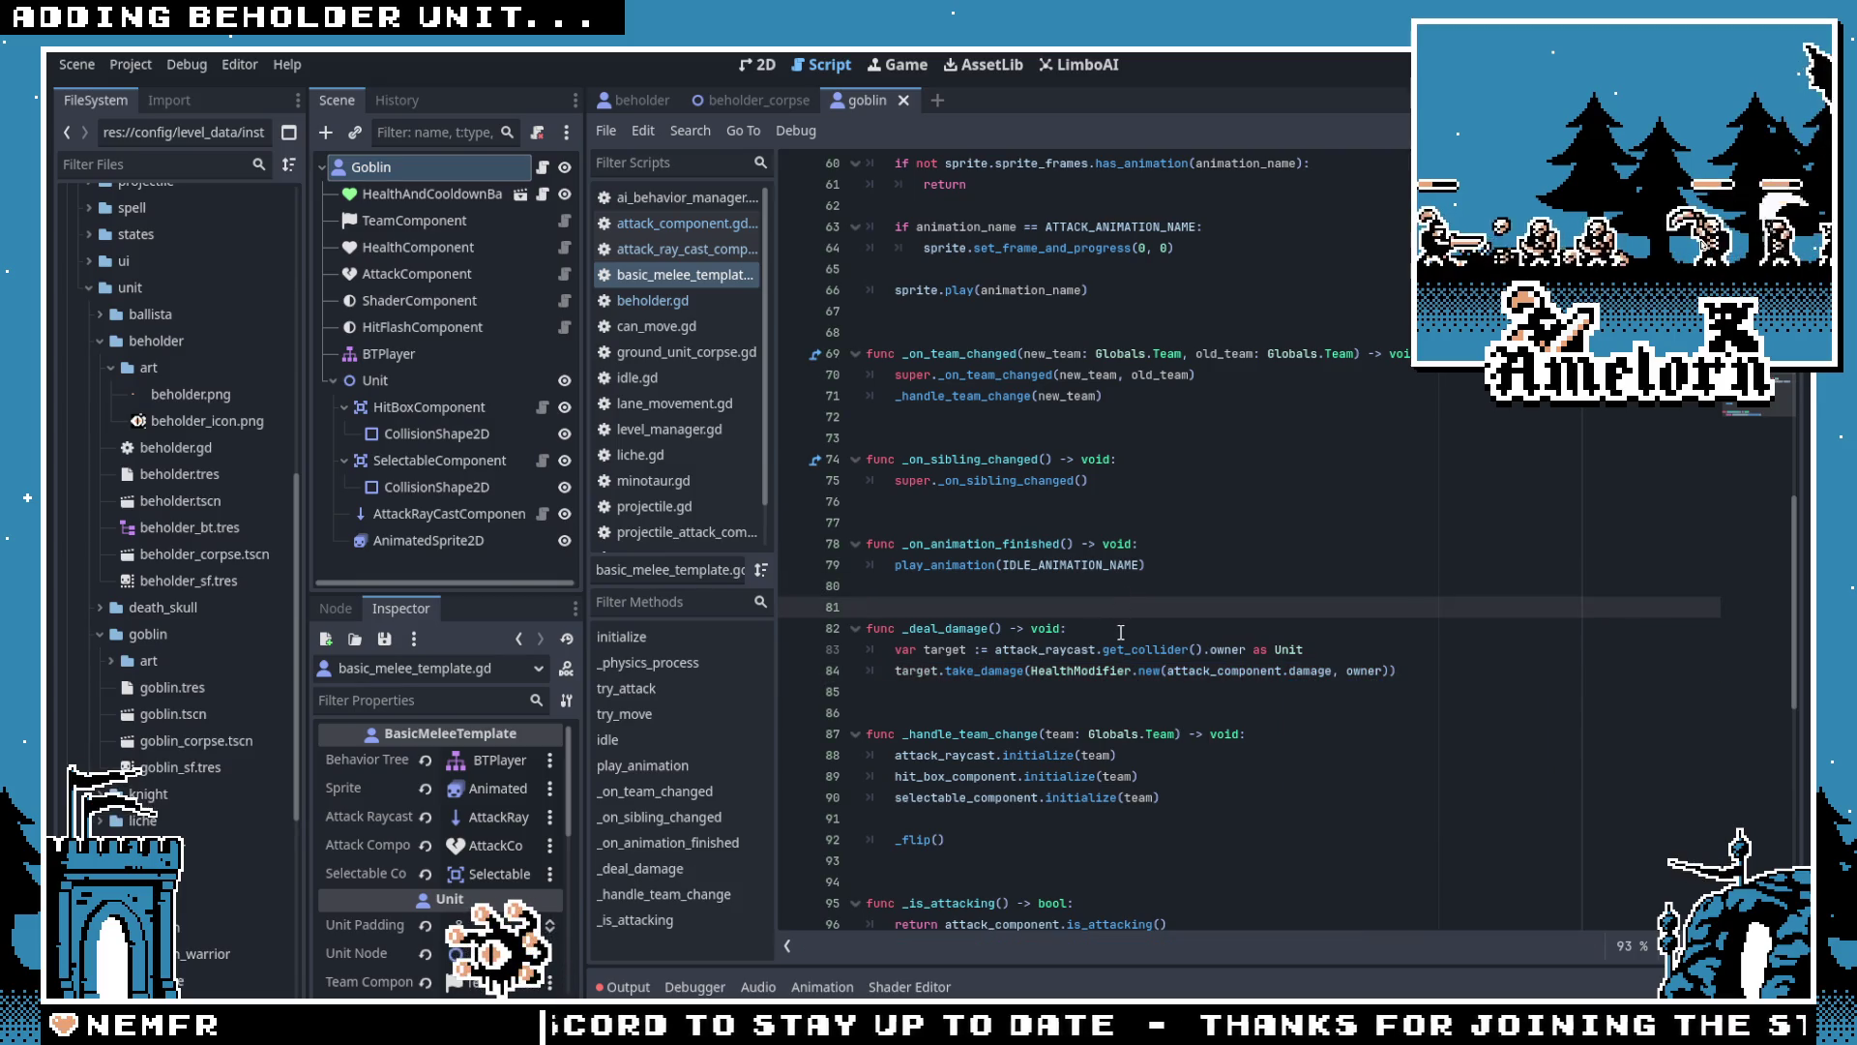
key("ctrl+s")
key("Up")
key("Up")
key("Up")
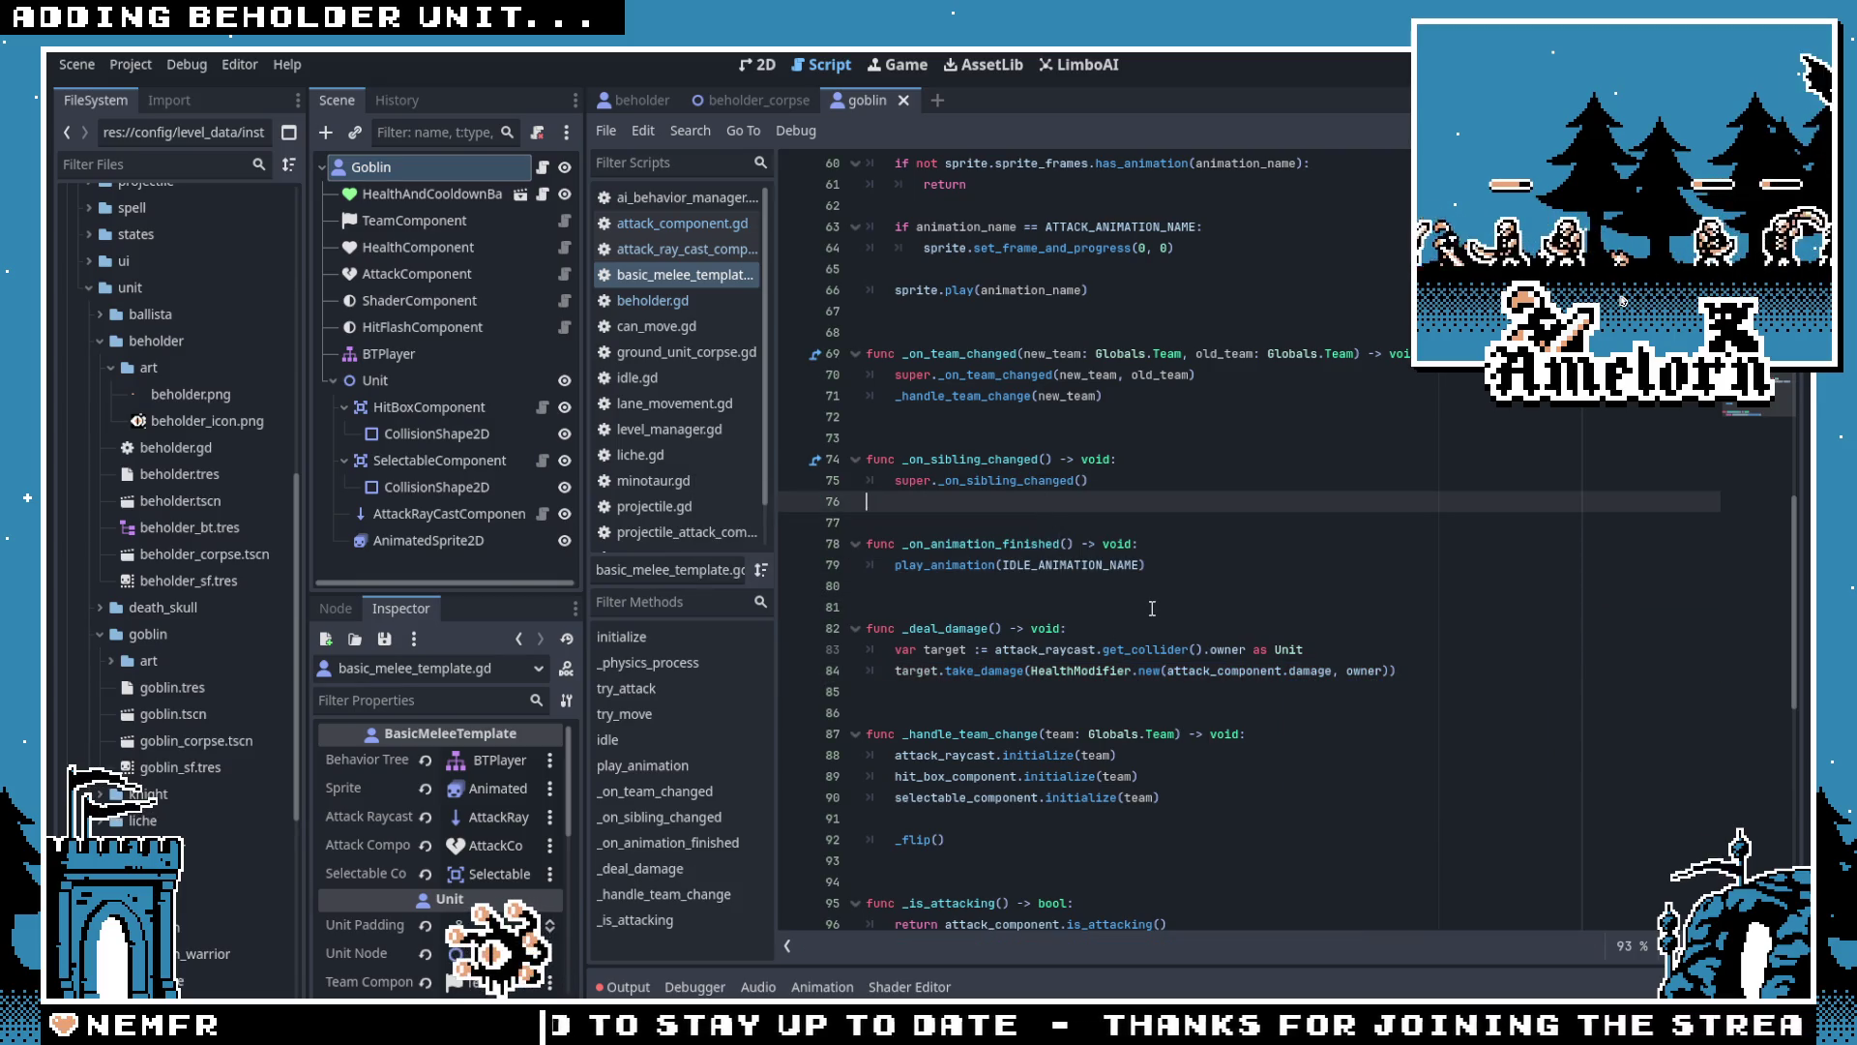
Place the caret at the end of the team change call in initialize()
double_click(956, 627)
scroll(1064, 600, "up", 15)
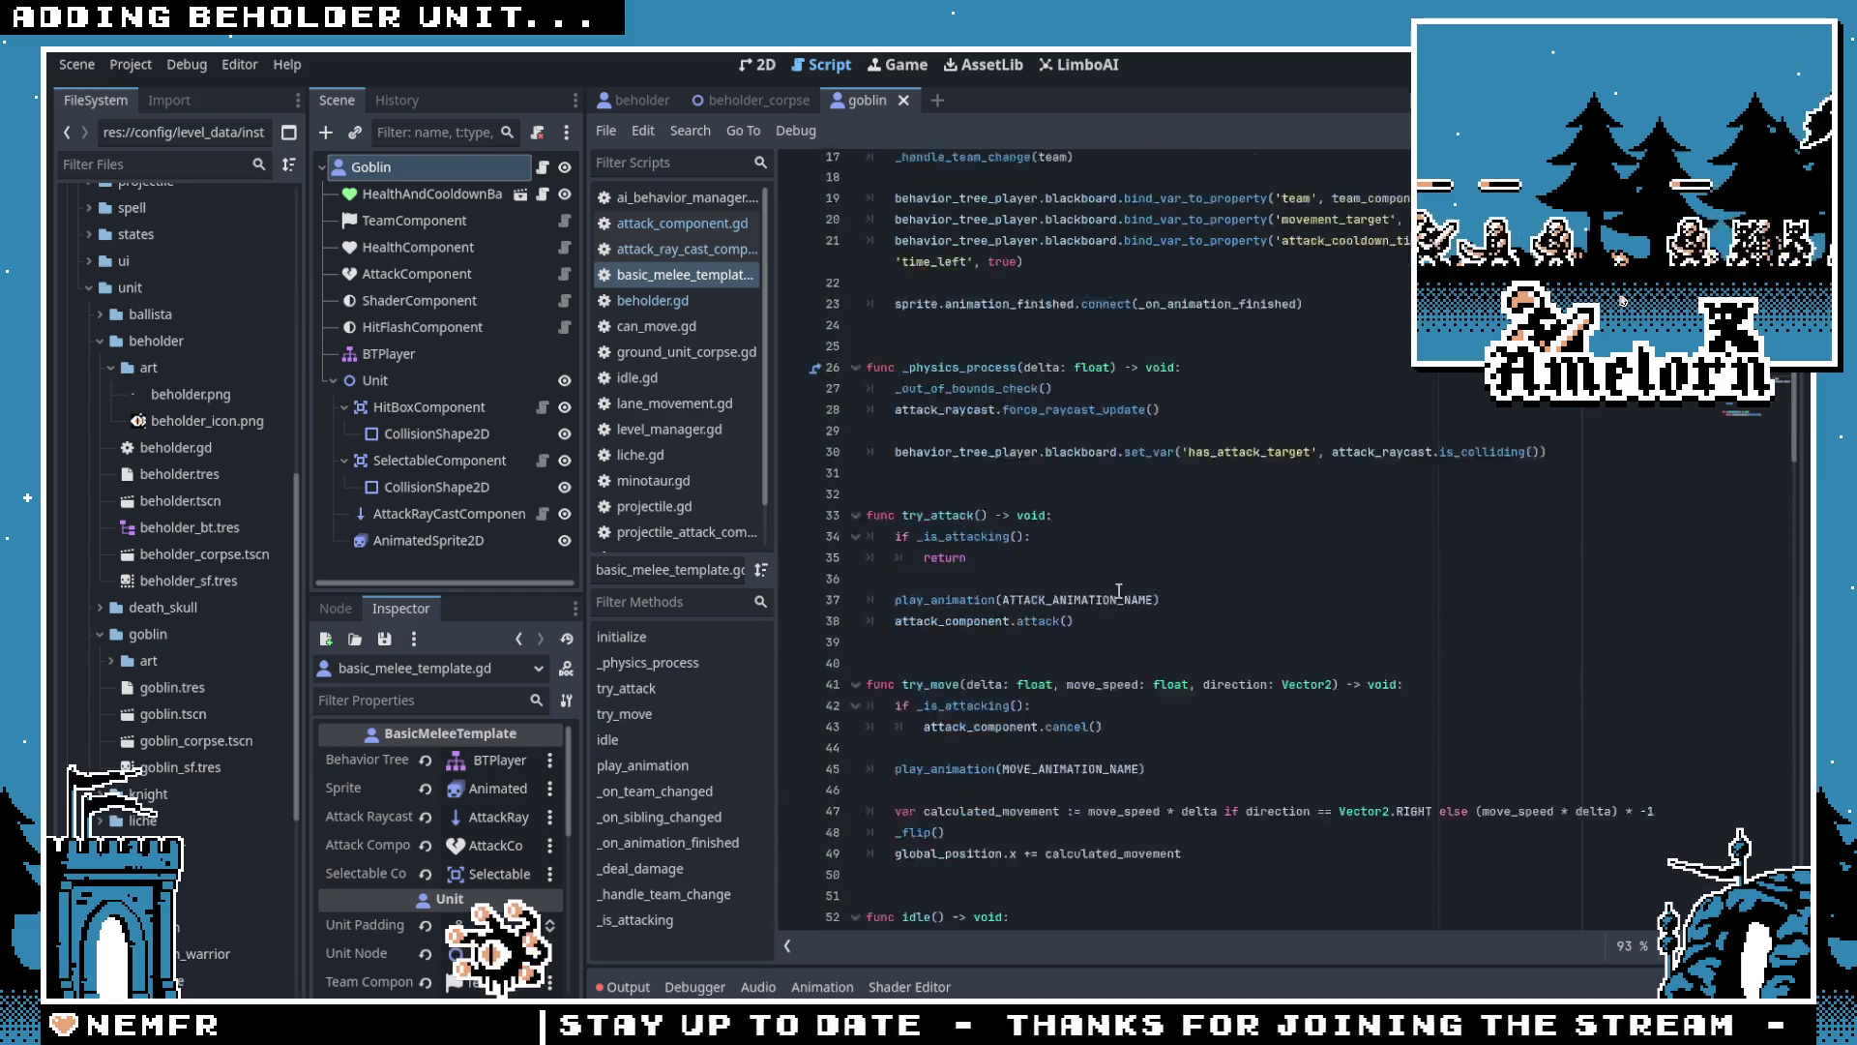
scroll(1103, 589, "up", 2)
left_click(1106, 605)
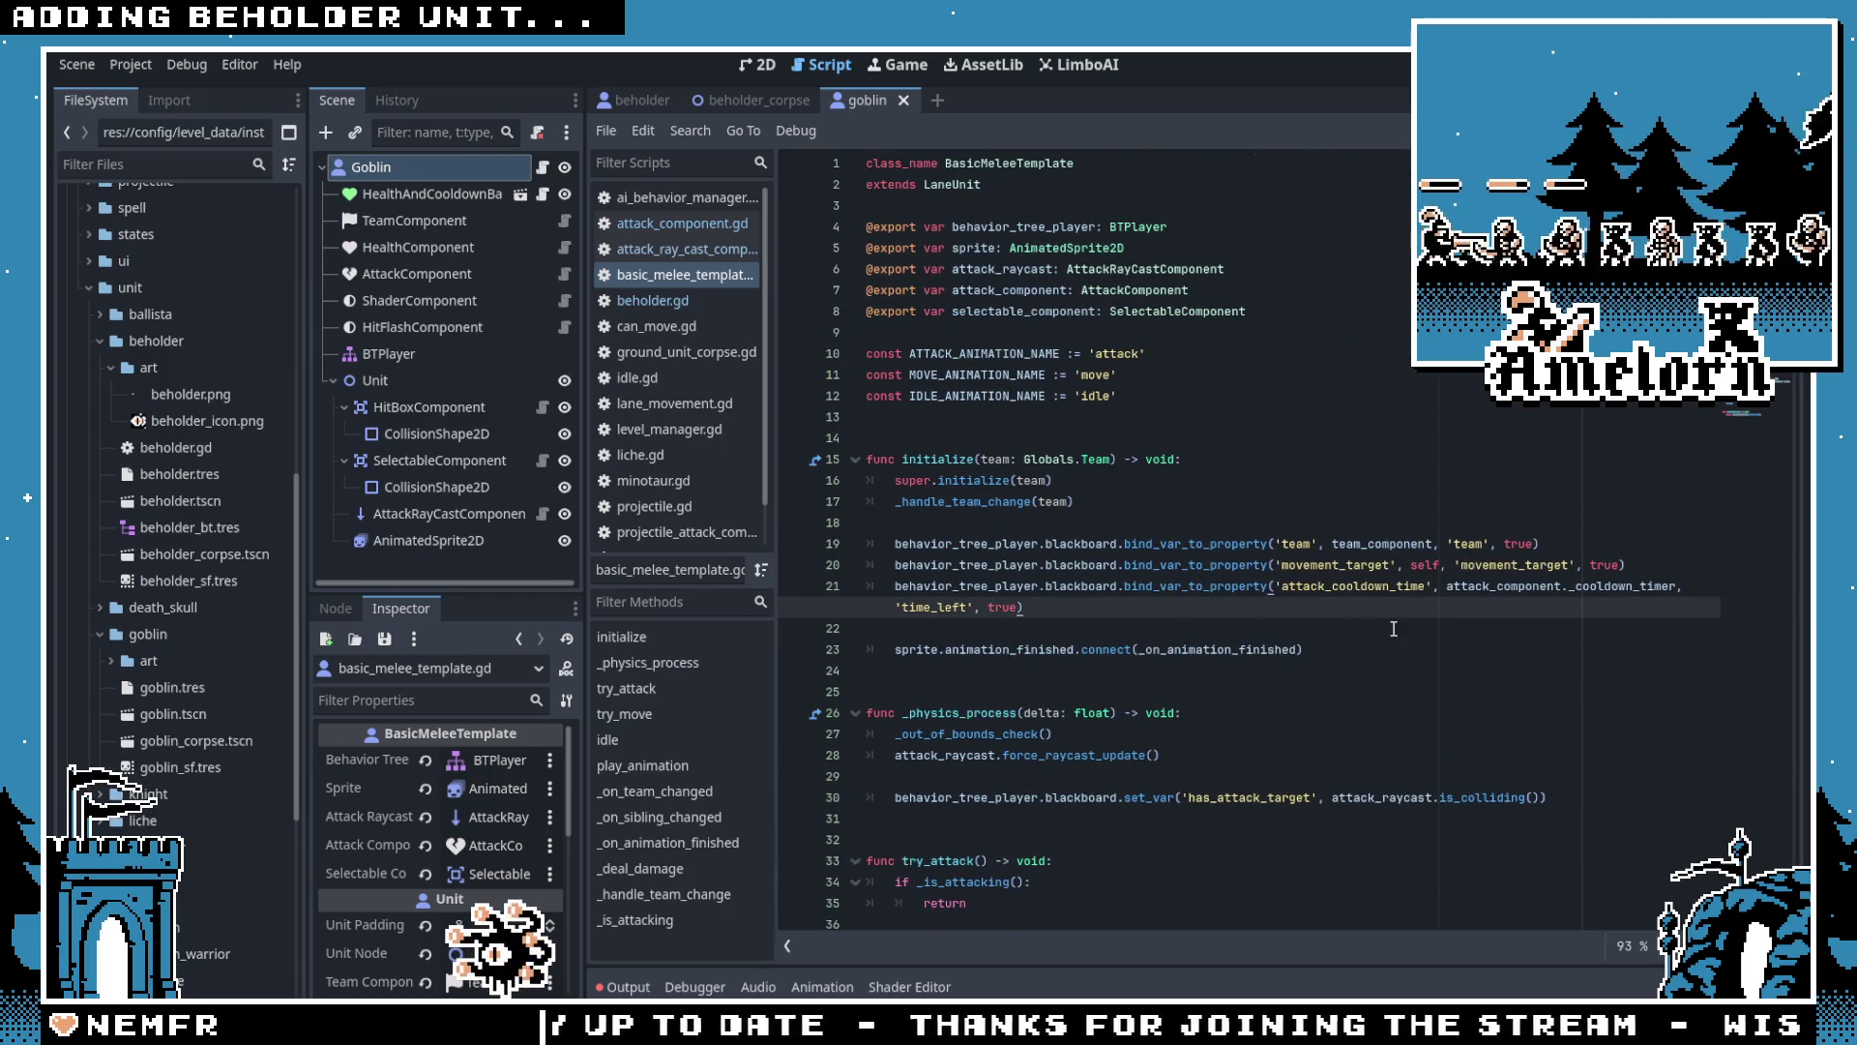
left_click(1361, 654)
left_click(1106, 523)
scroll(1106, 518, "down", 3)
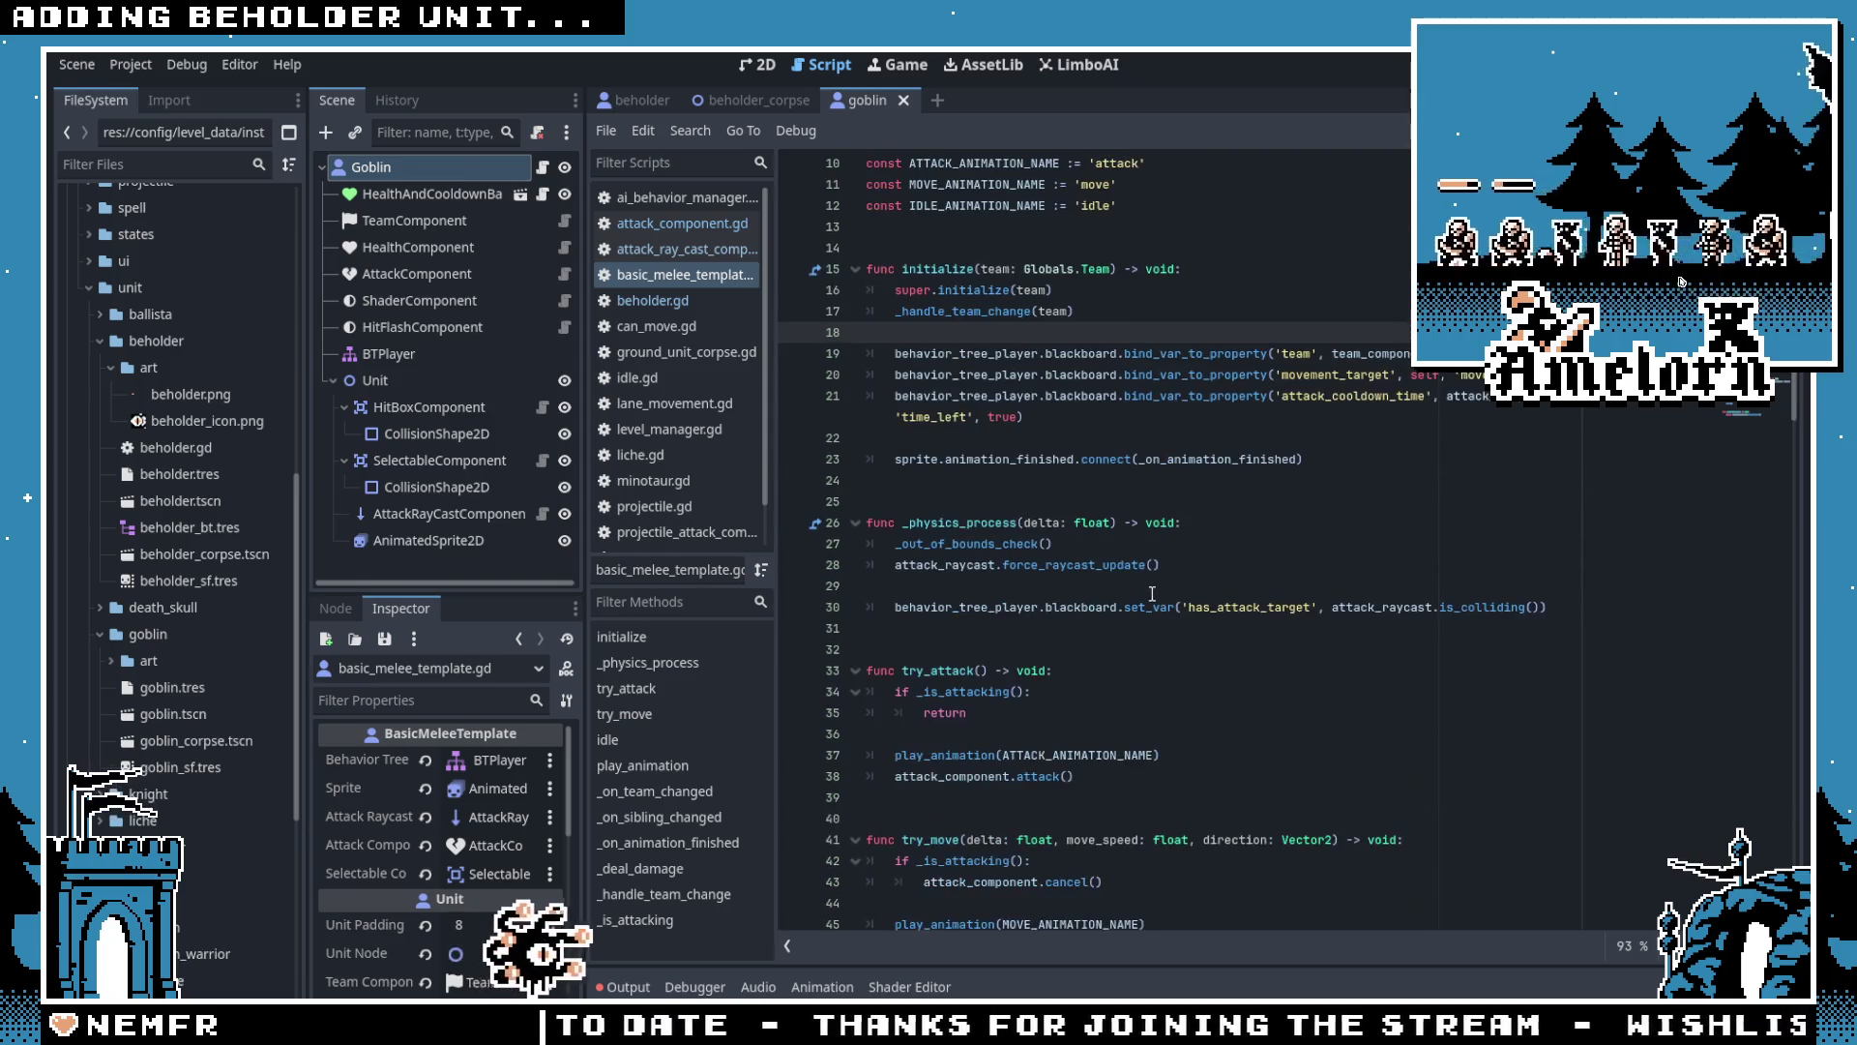
scroll(1106, 518, "up", 2)
key("Left")
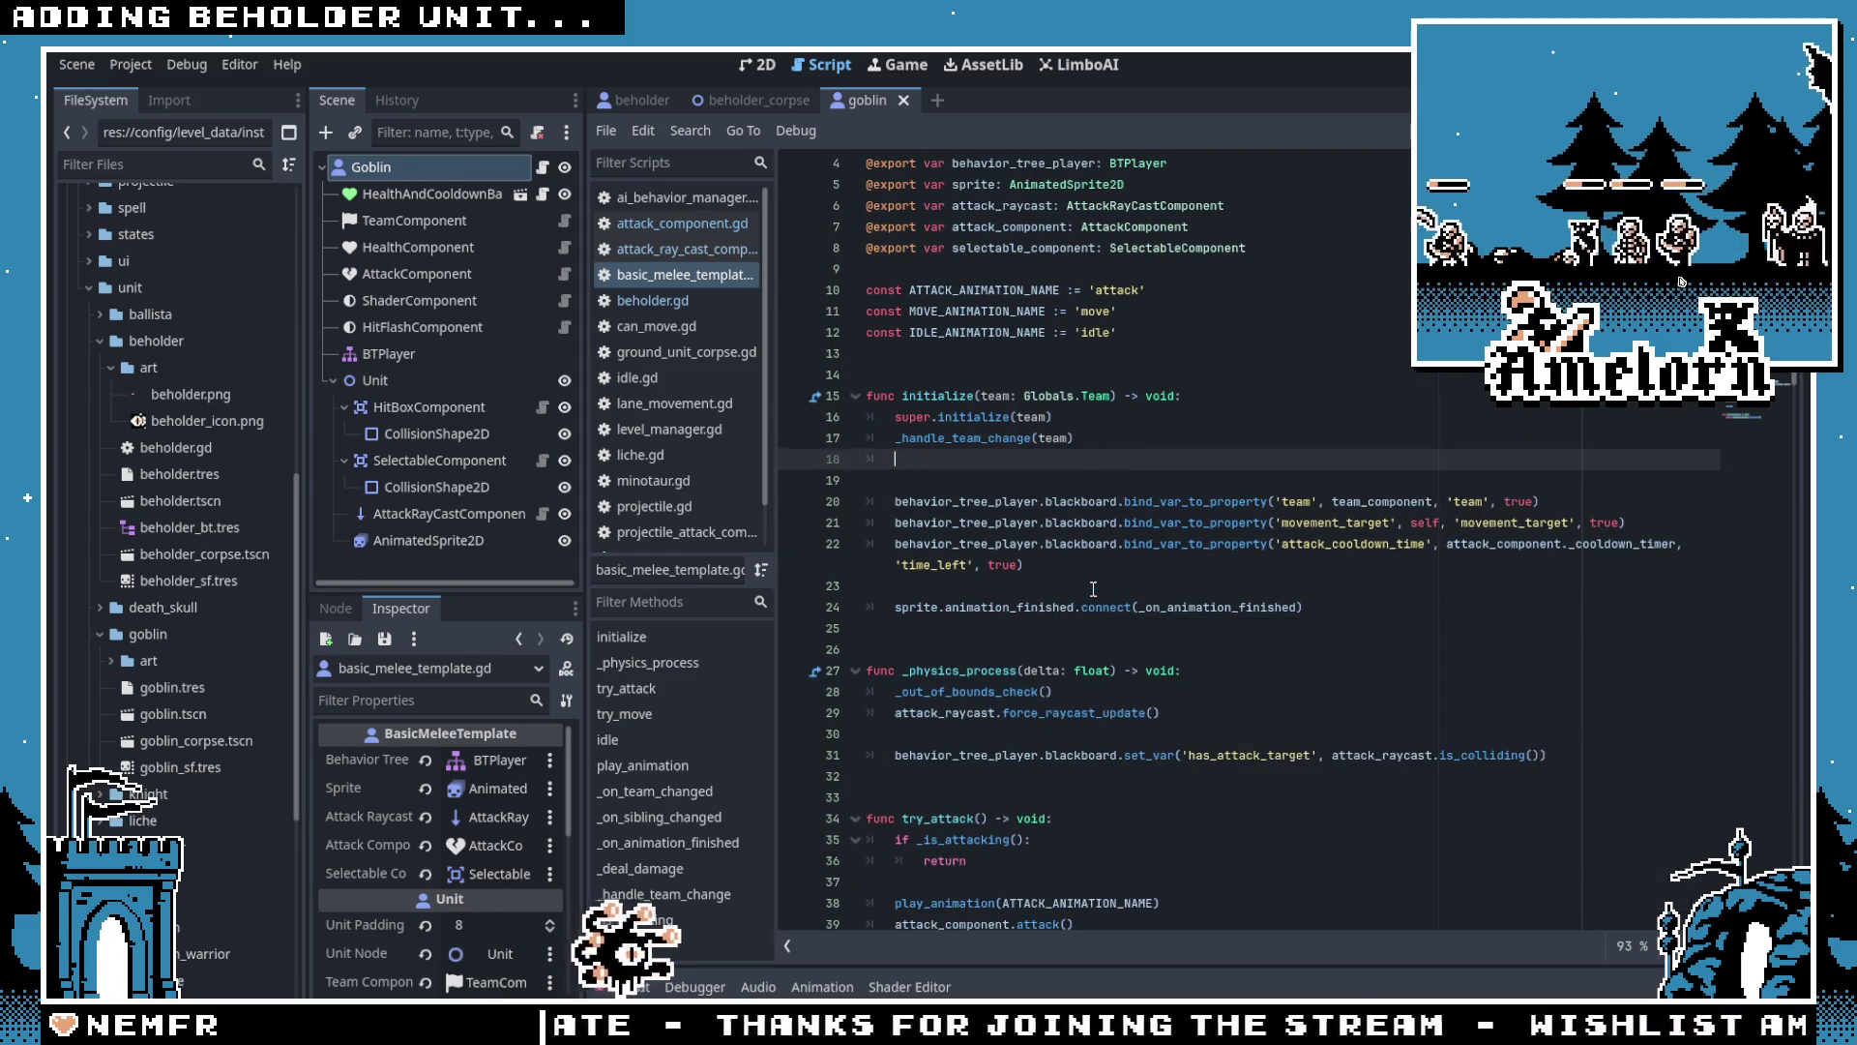
Add attack_component.damage_delay_expired.connect(_deal_damage) on a new line, without call parentheses
key("Return")
key("Return")
type("attack_componen")
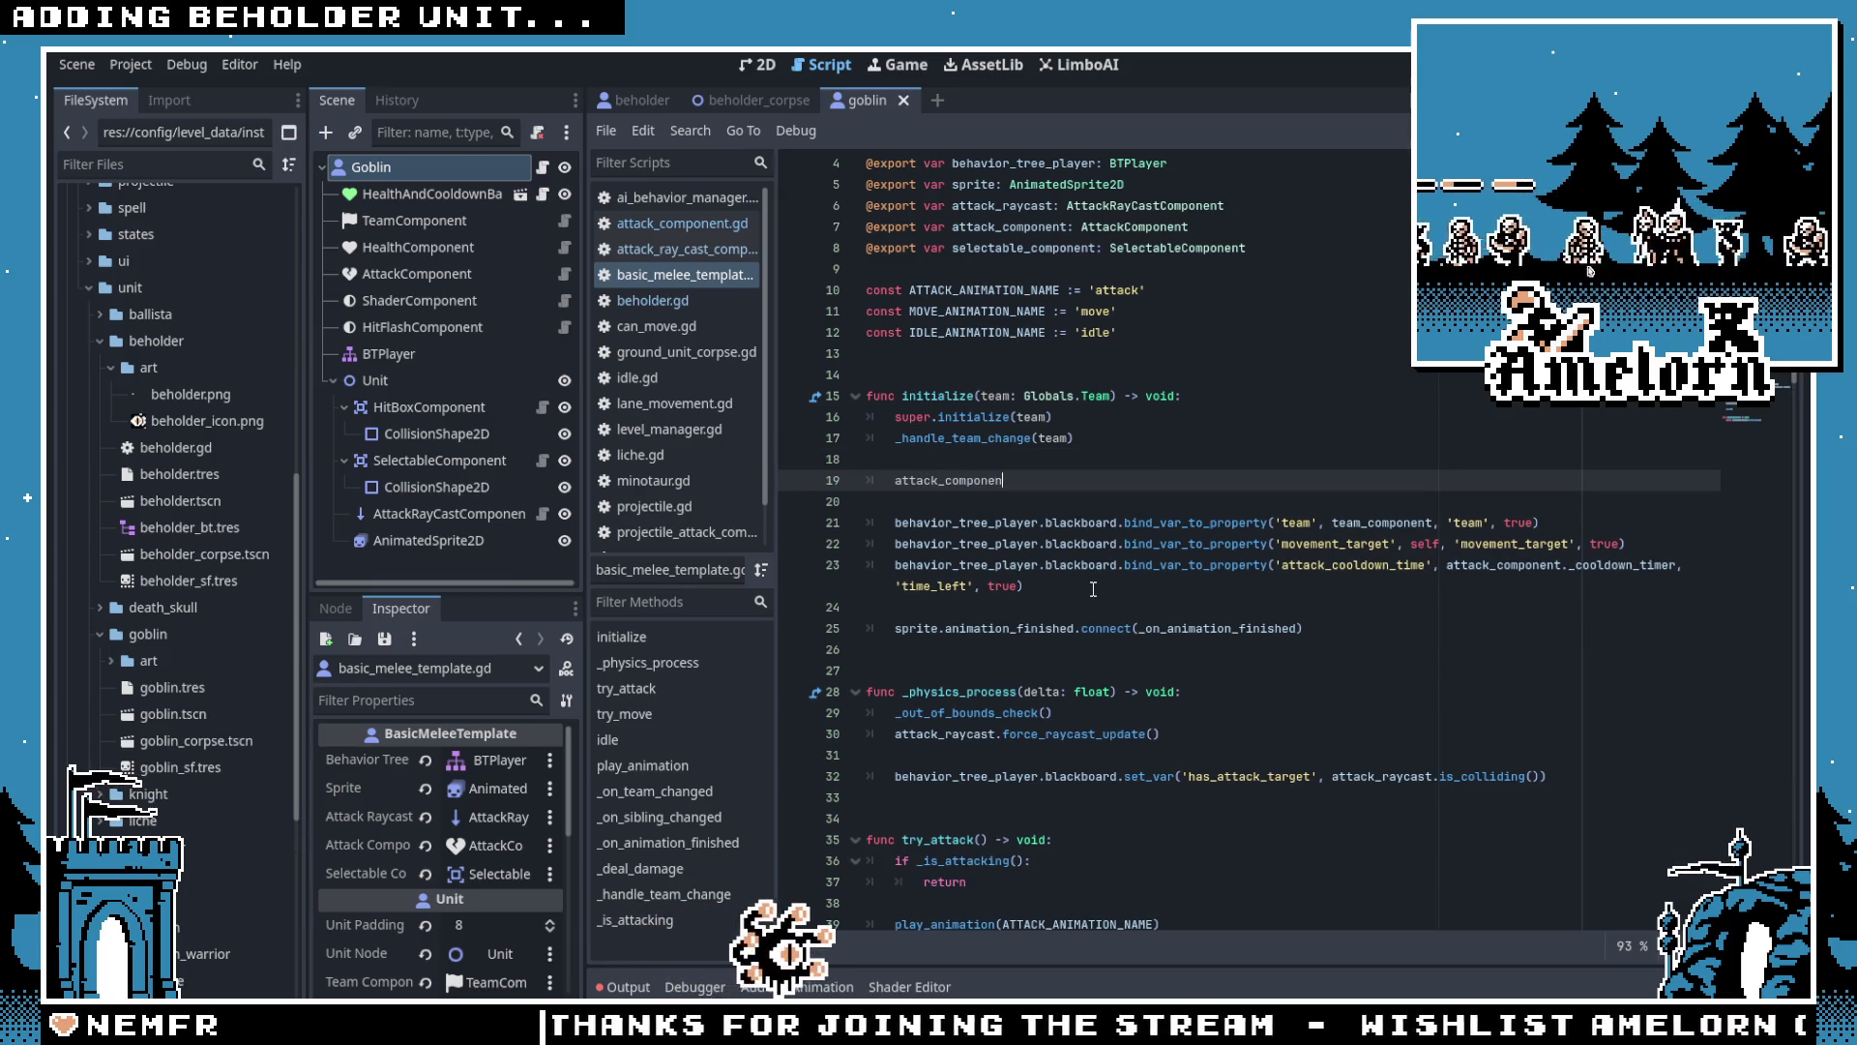
type("t.")
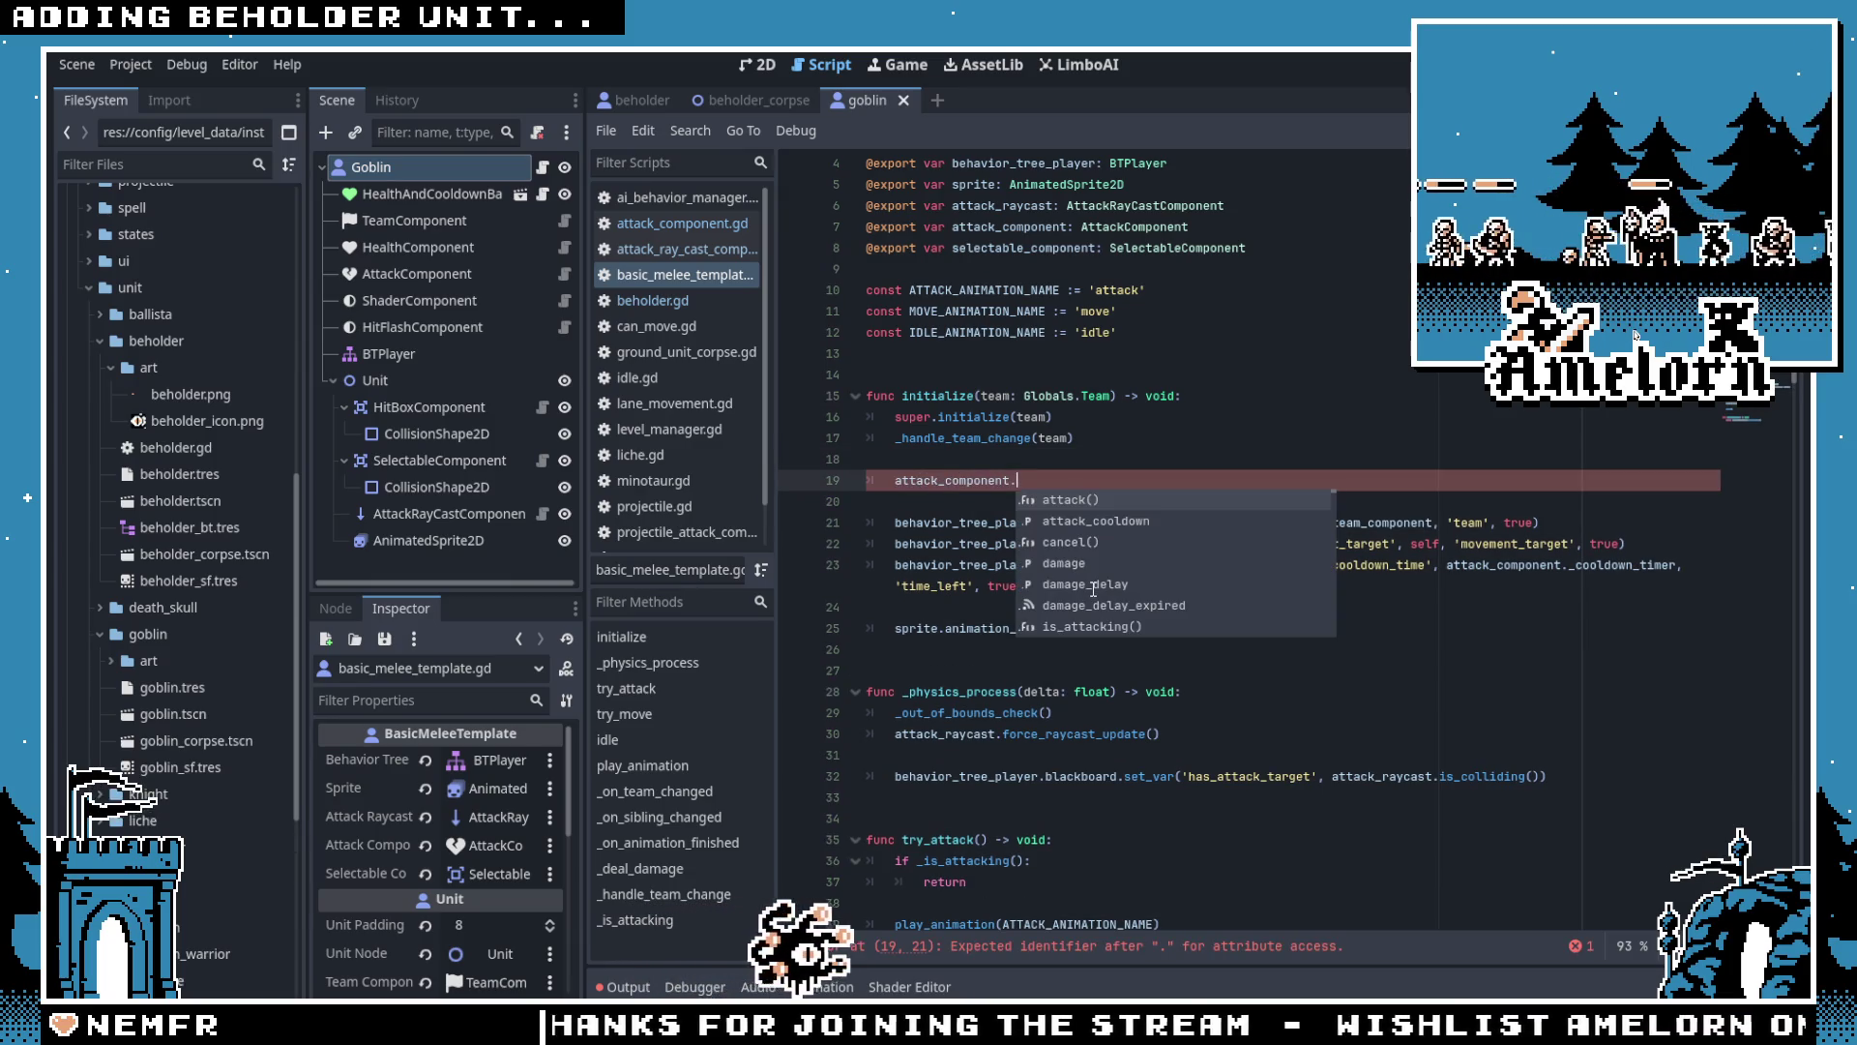
type("damage_de")
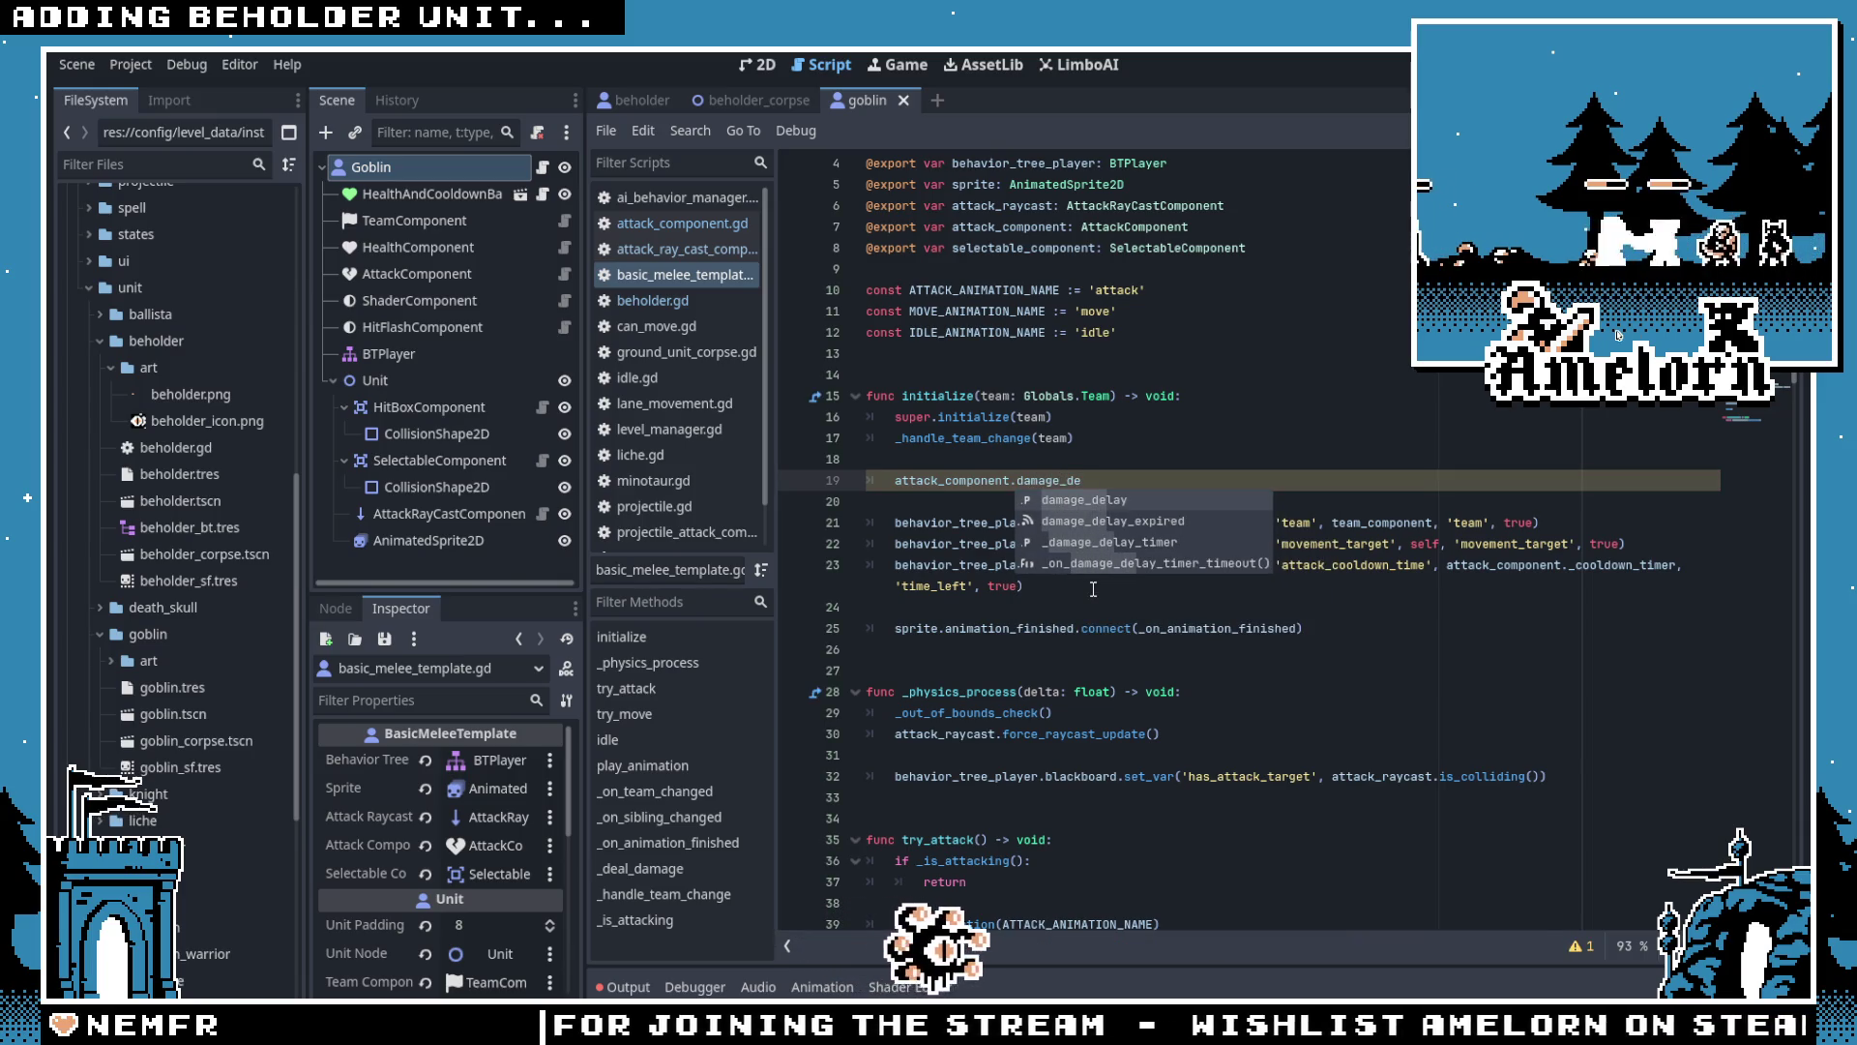
key("Down")
key("Return")
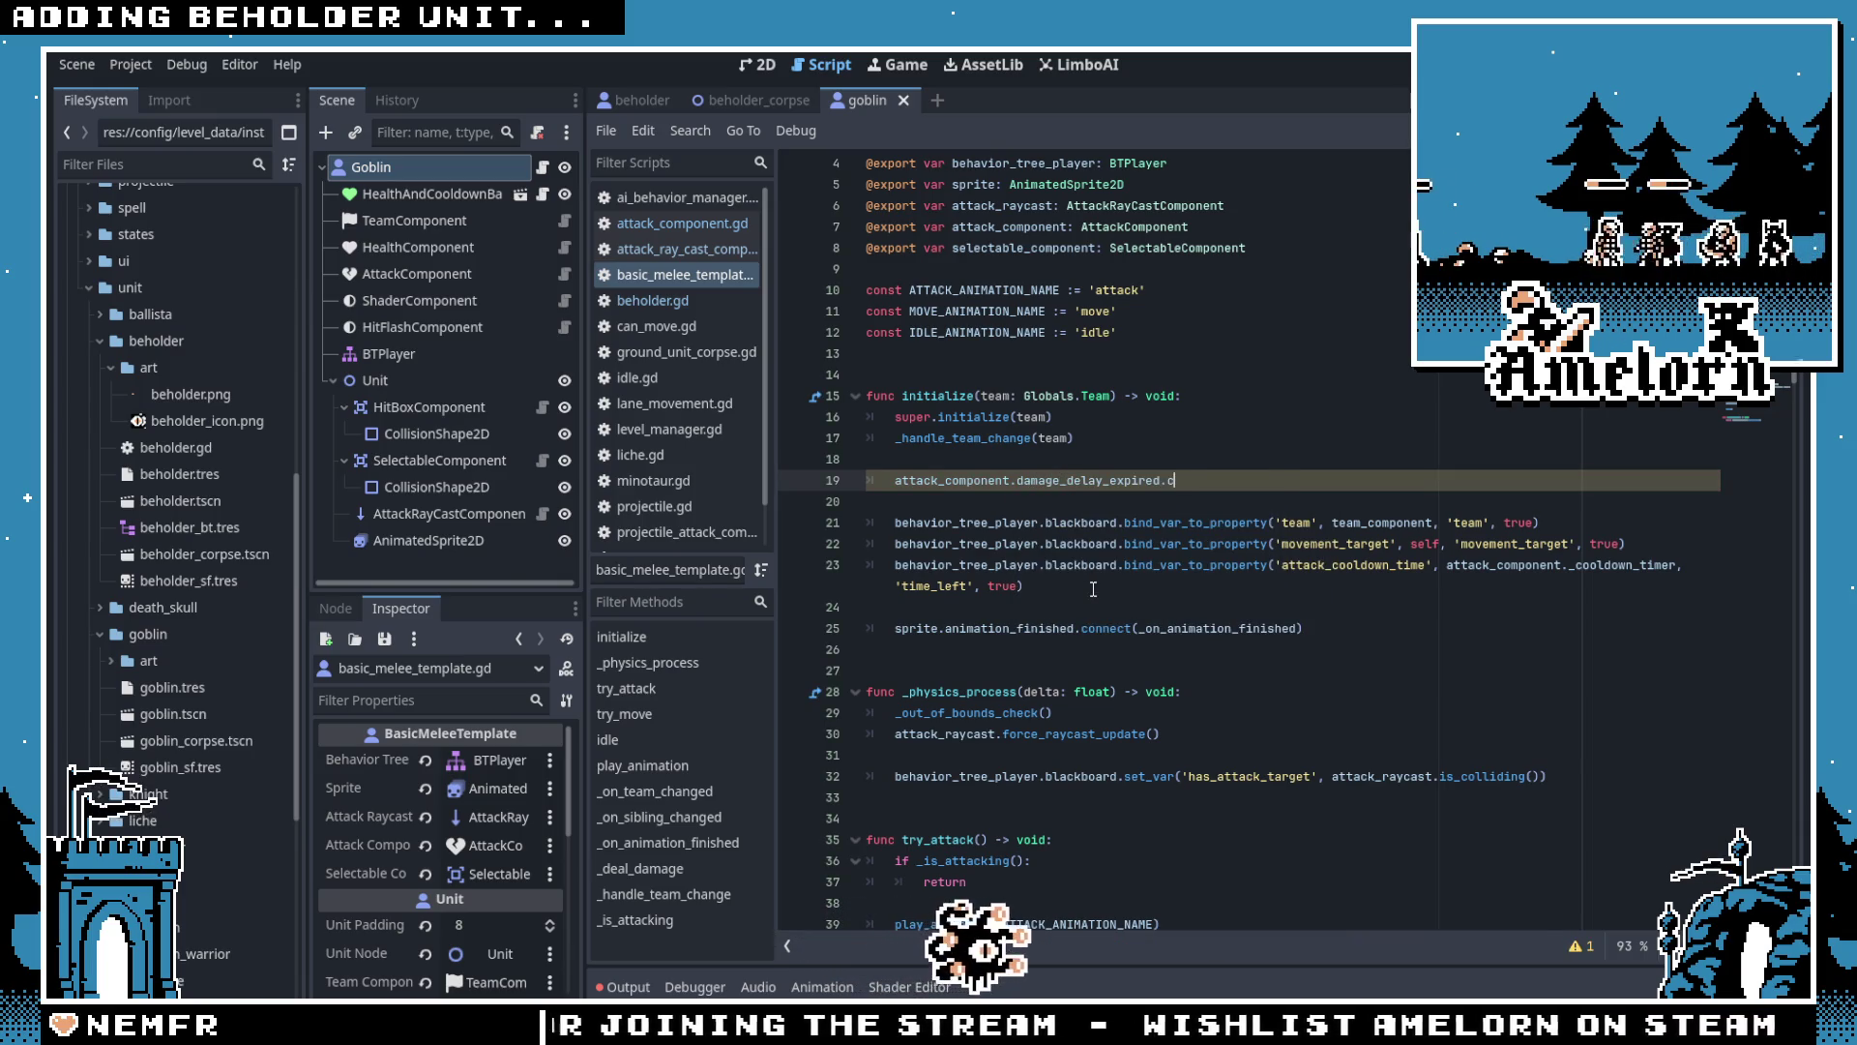
type("_deal_")
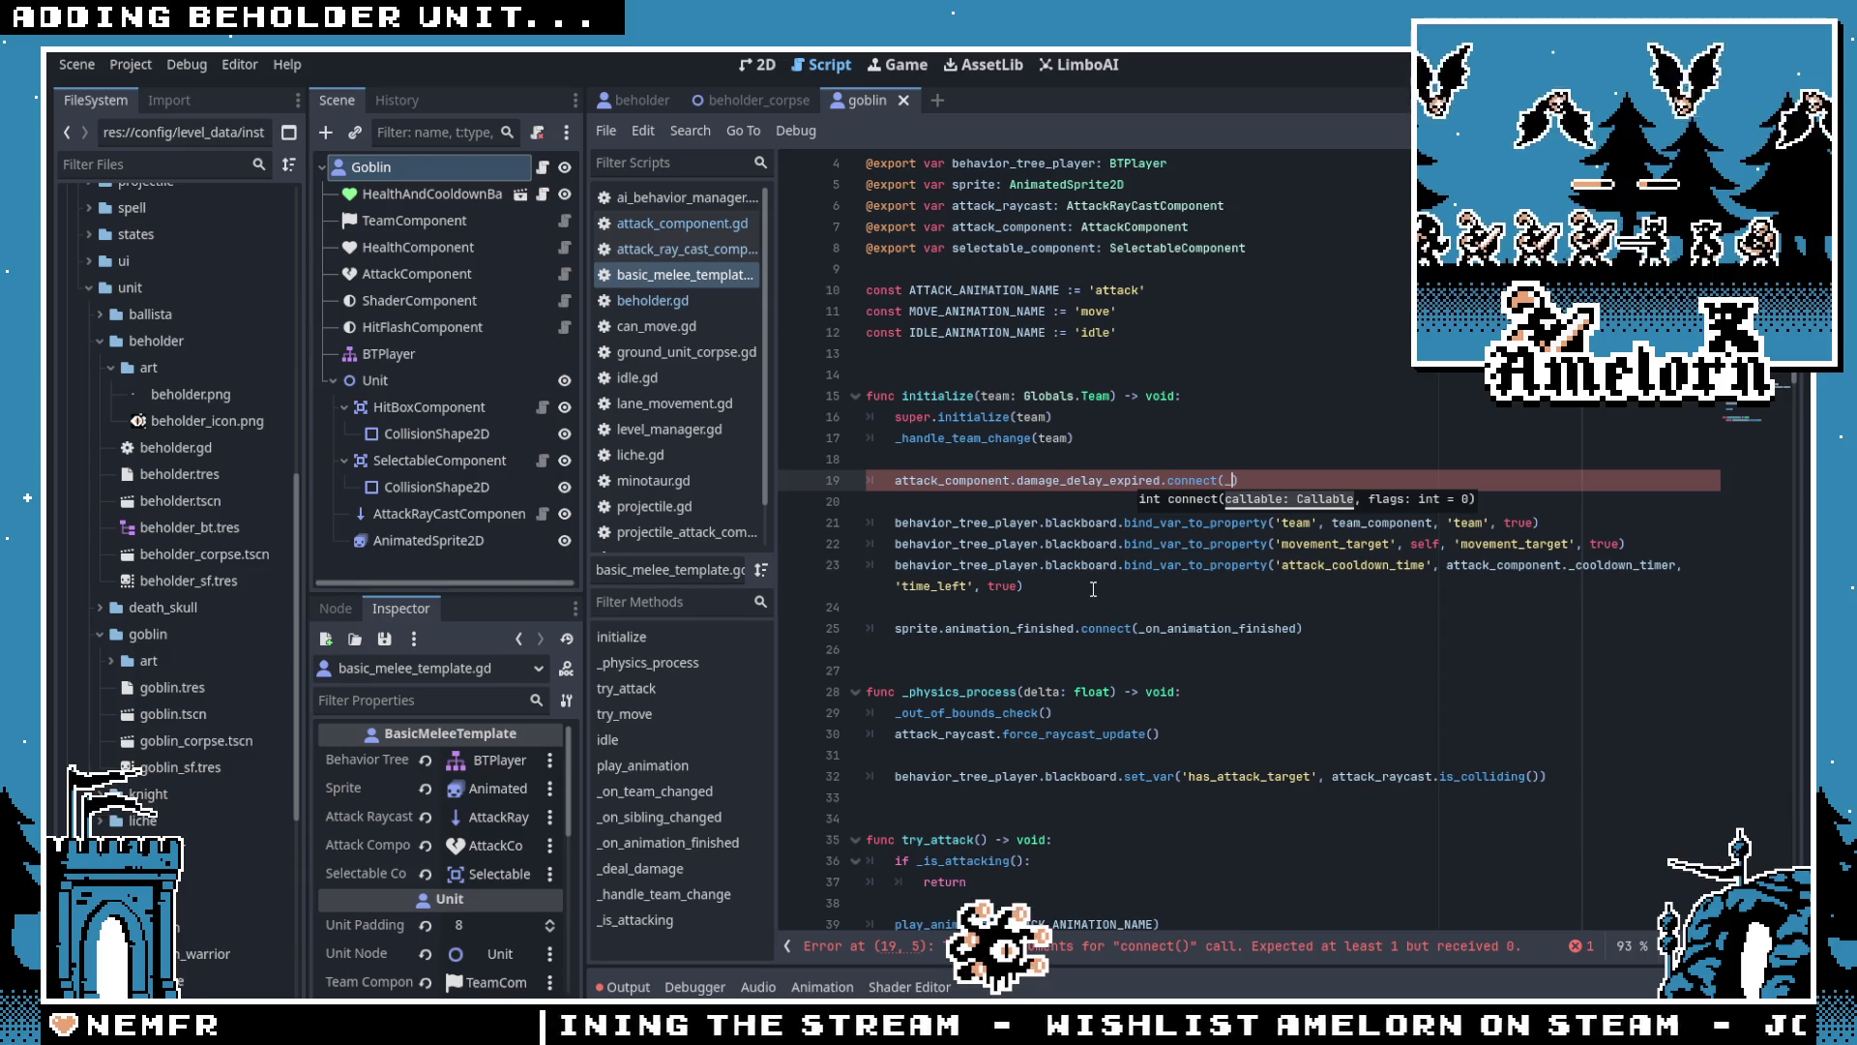
type("d")
key("Return")
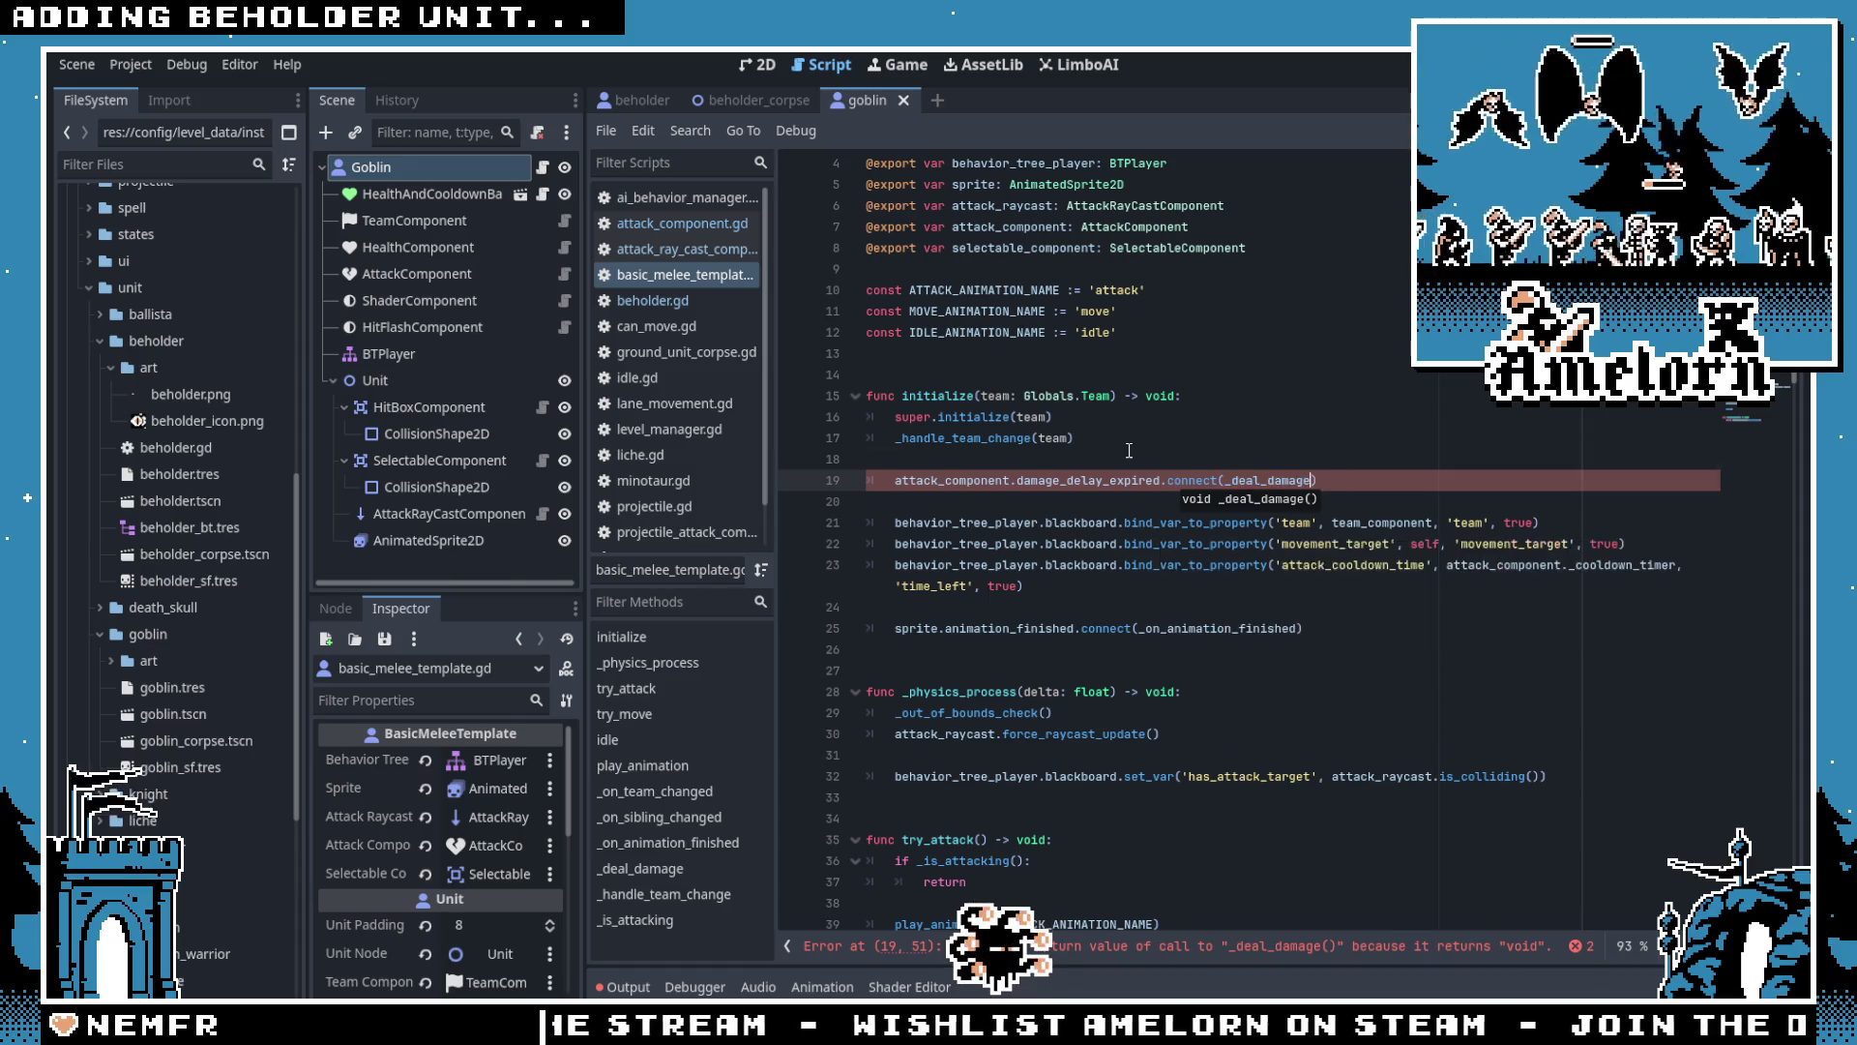
key("BackSpace")
scroll(1132, 527, "down", 10)
scroll(1121, 522, "down", 7)
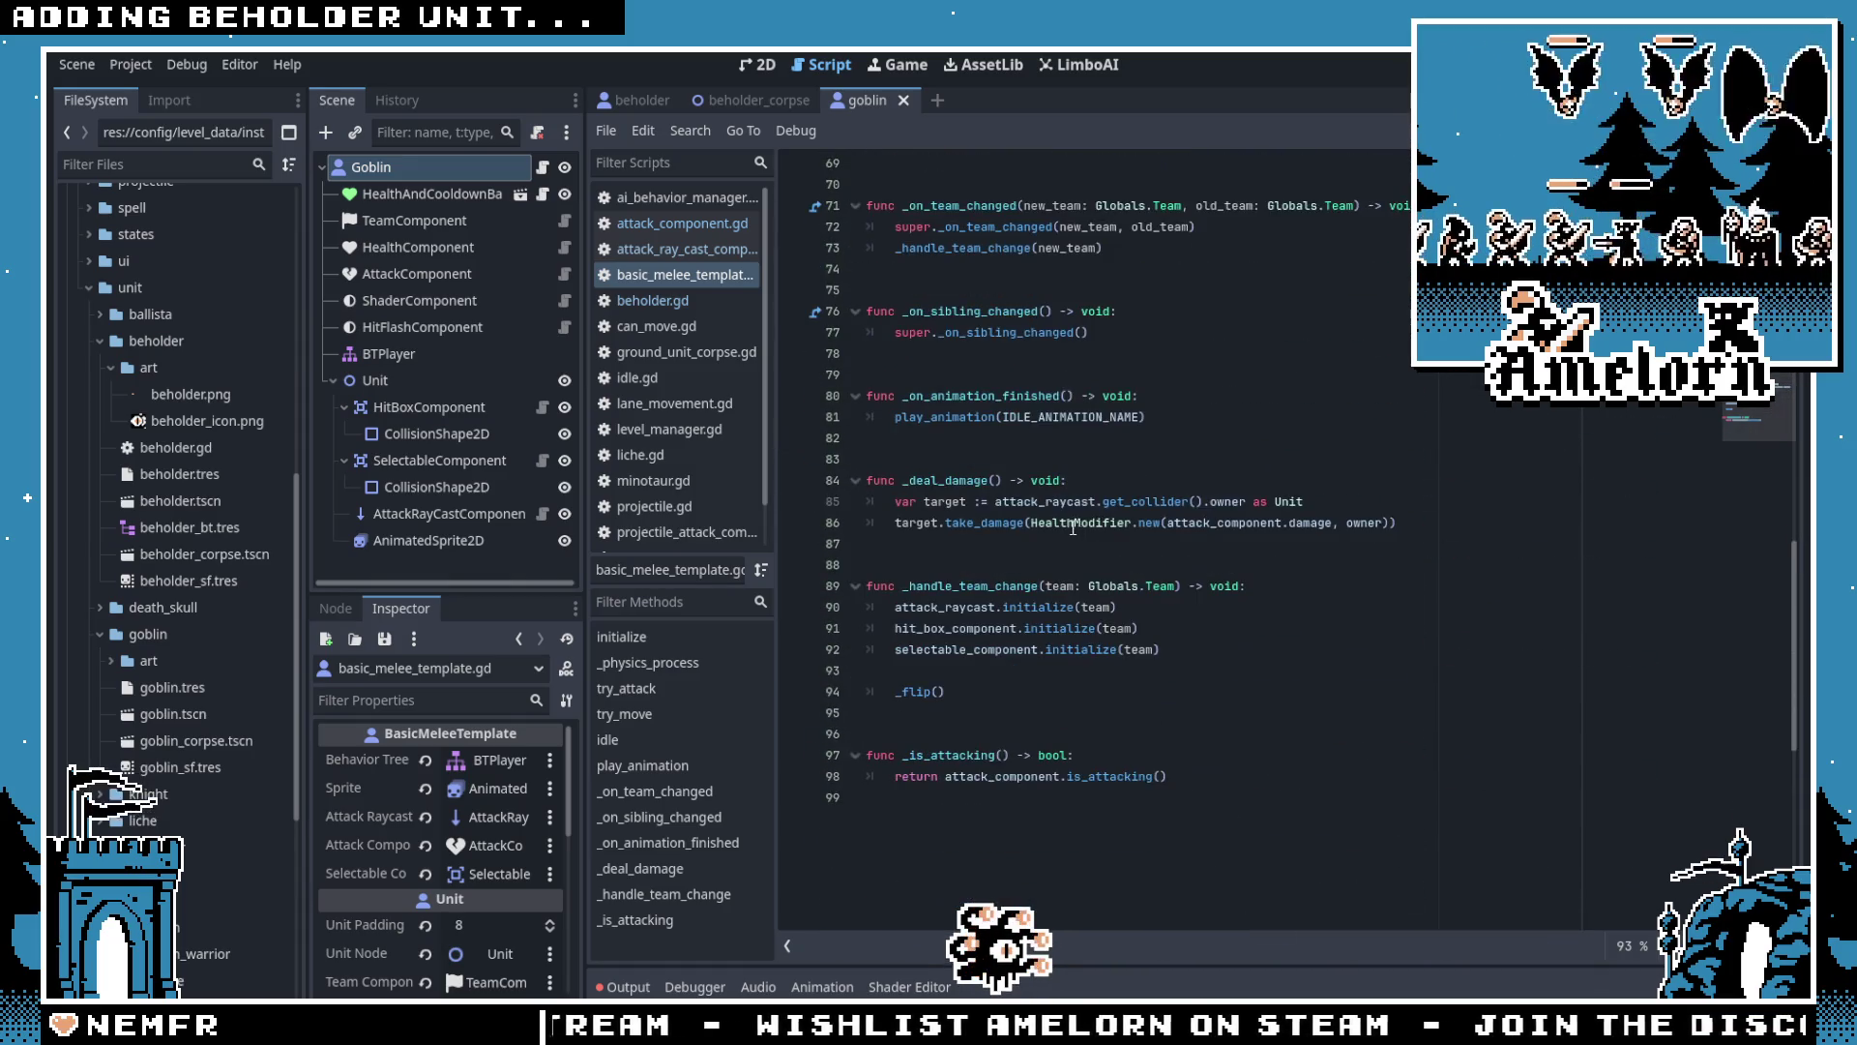
Replace owner with self as the damage source on line 86 of _deal_damage
left_click(1111, 501)
key("Up")
key("Up")
key("Up")
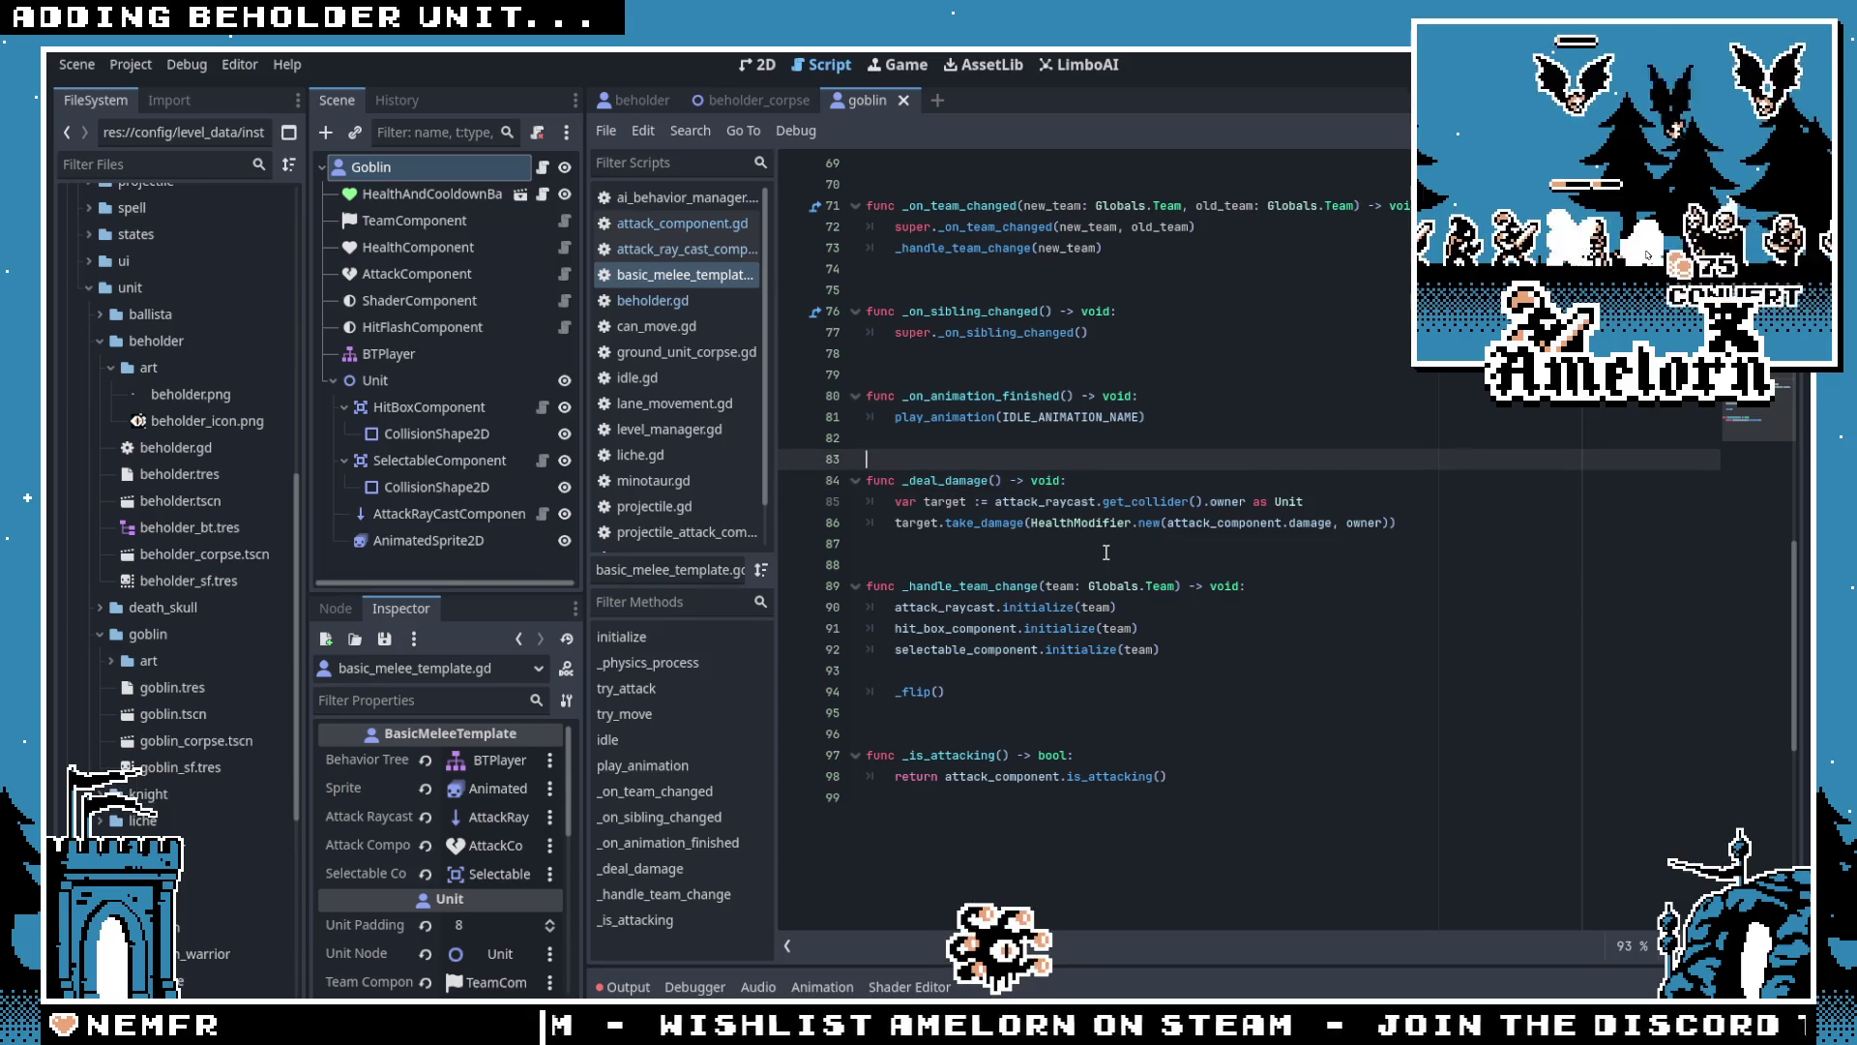
key("Up")
key("Up")
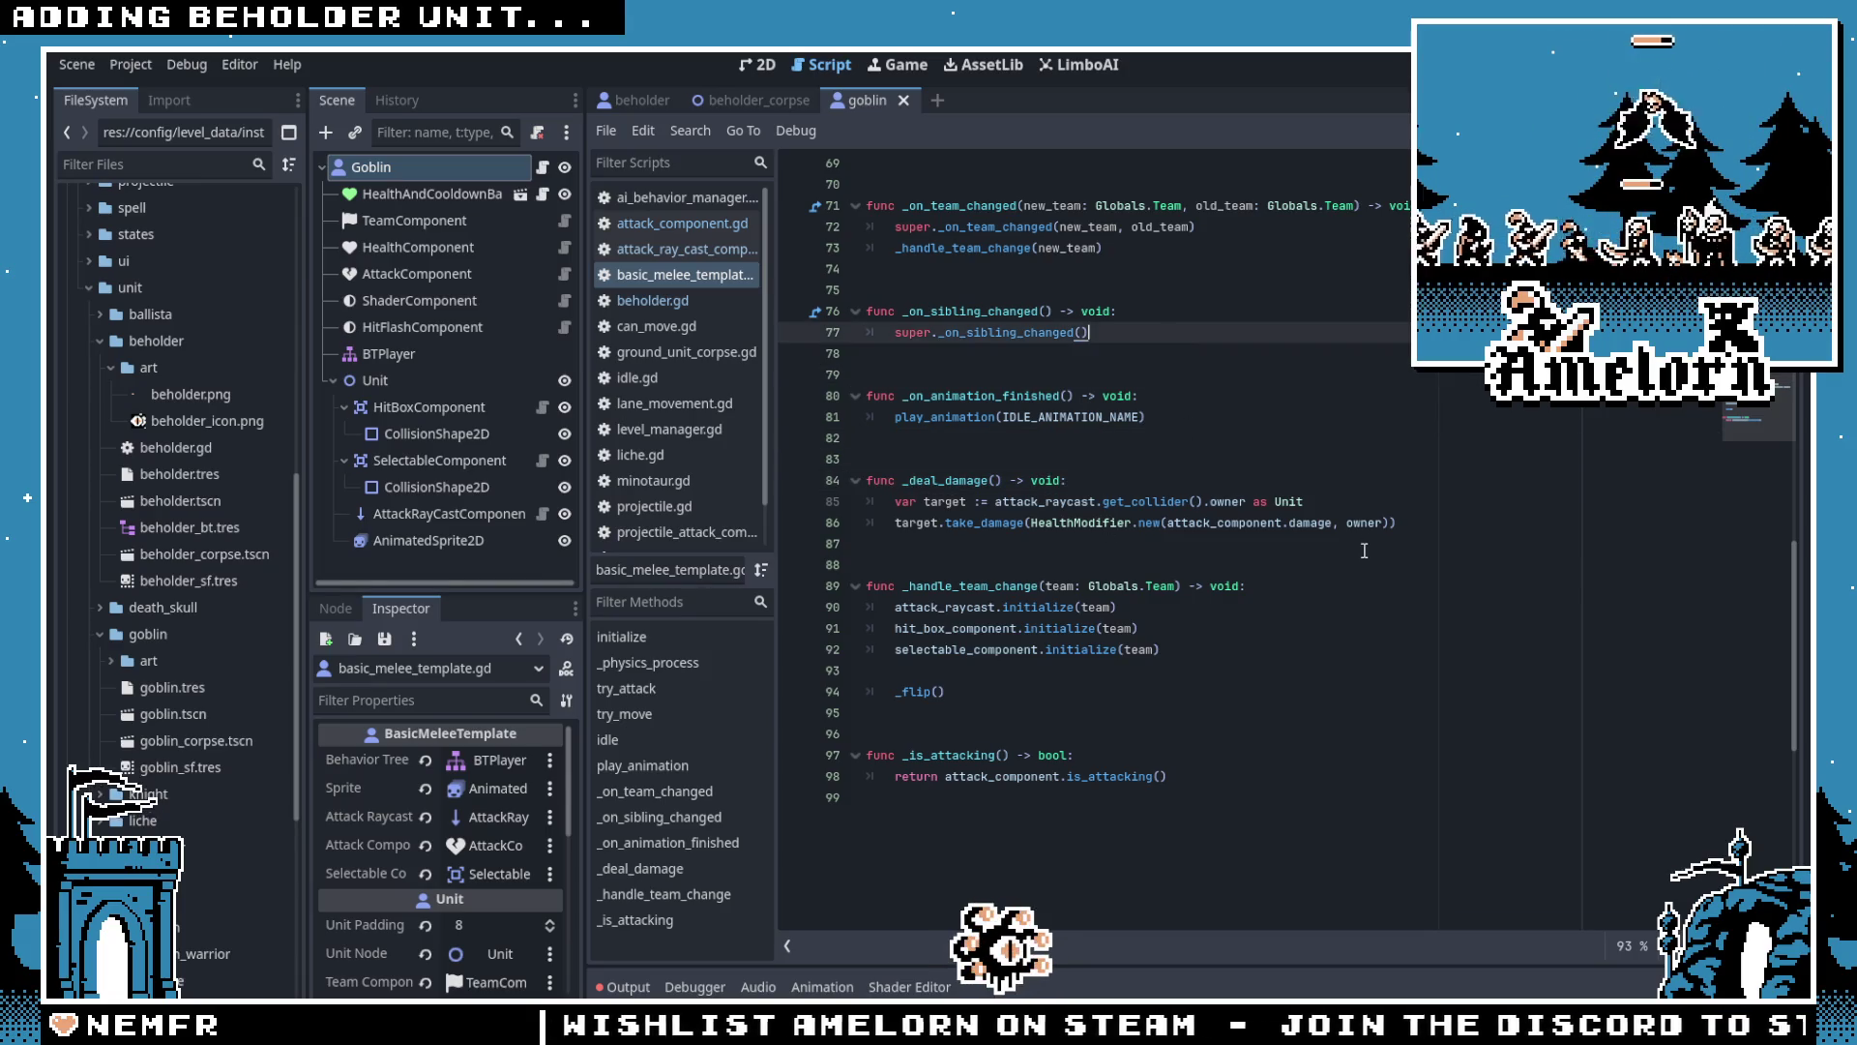
double_click(1364, 522)
key("Up")
key("Up")
key("Up")
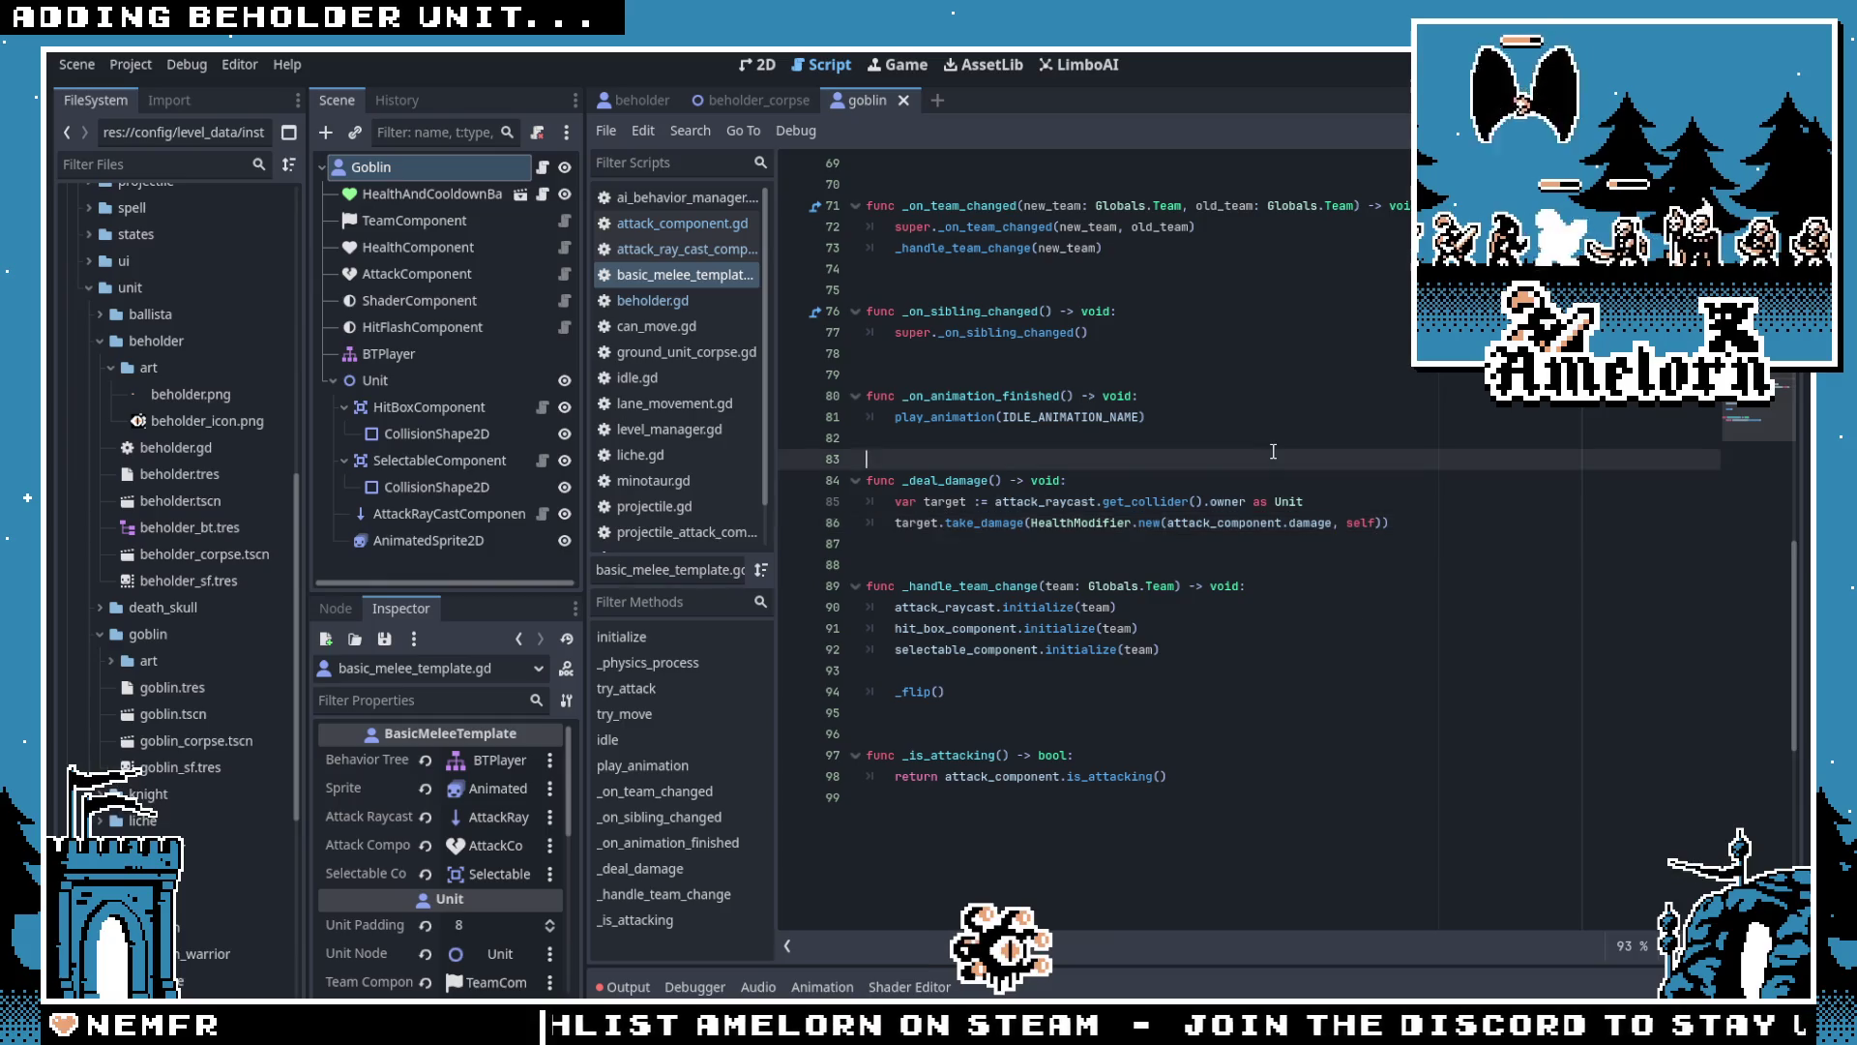
Review the initialize function and blank lines, then save basic_melee_template.gd
scroll(1316, 551, "up", 3)
scroll(1261, 474, "up", 1)
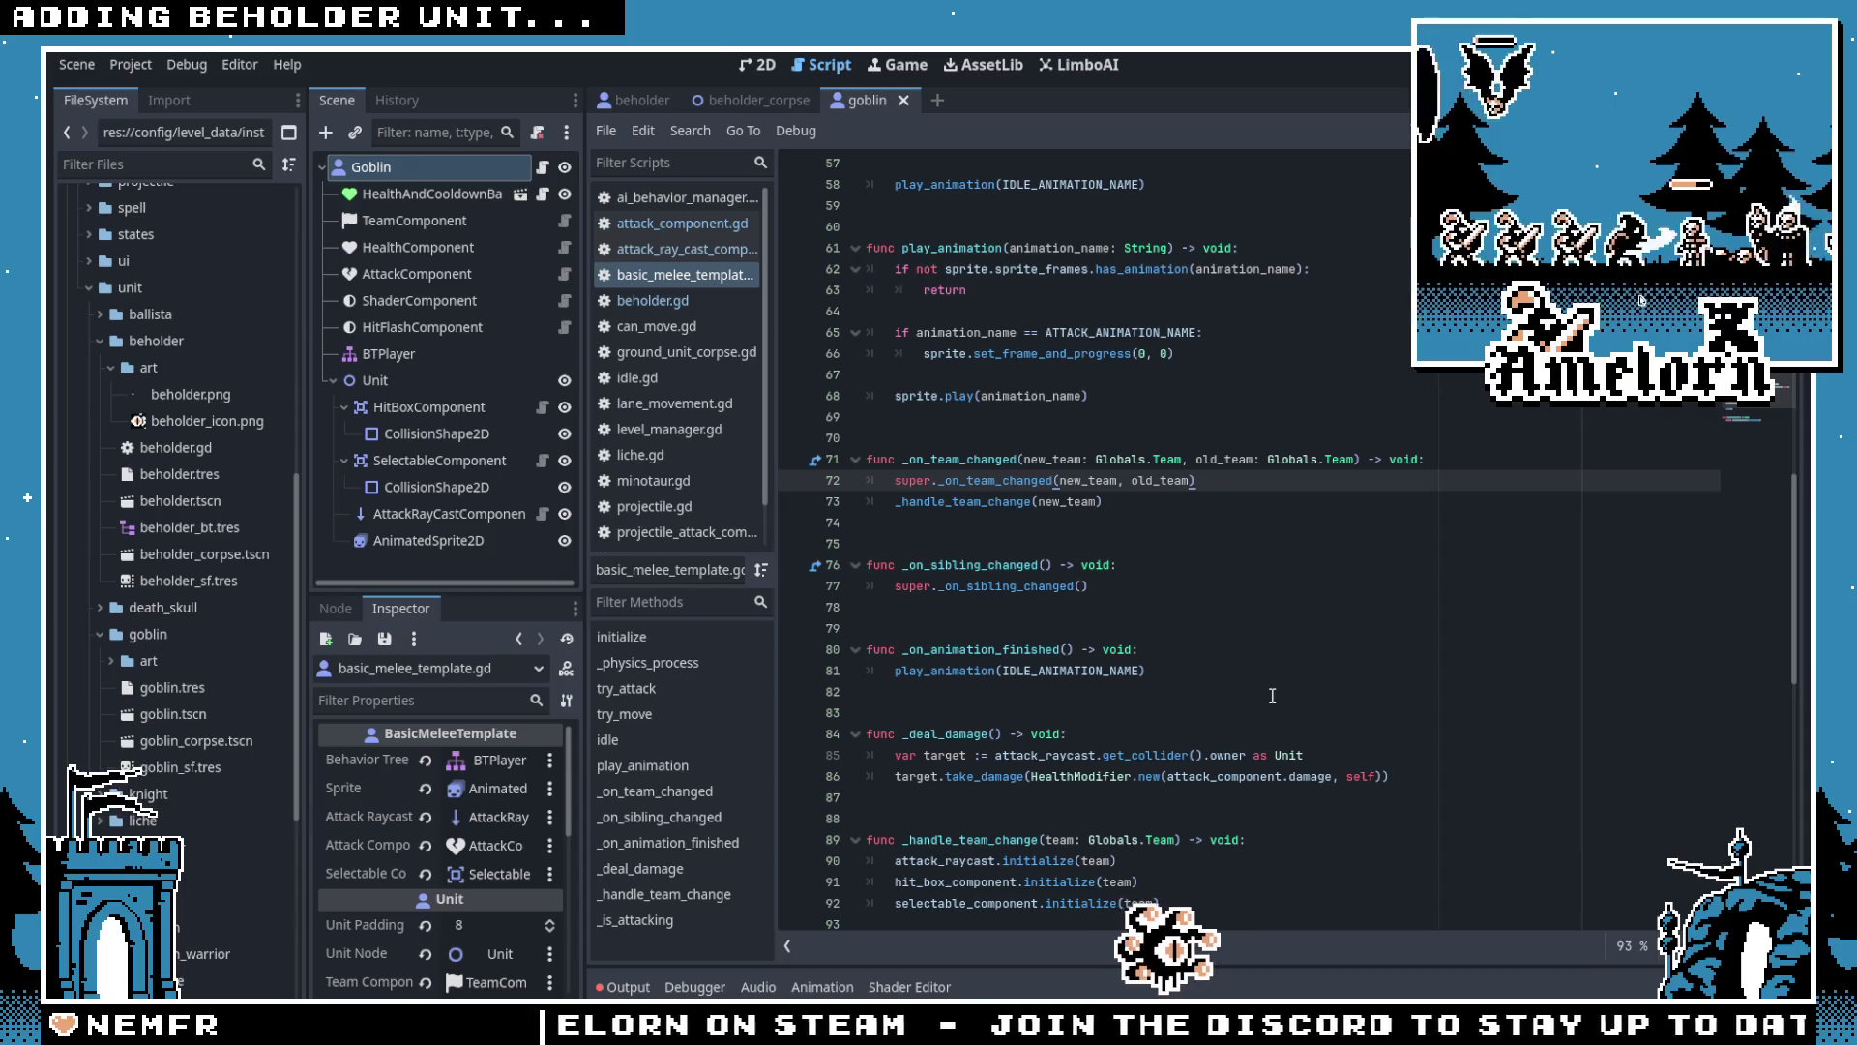
scroll(1269, 693, "up", 18)
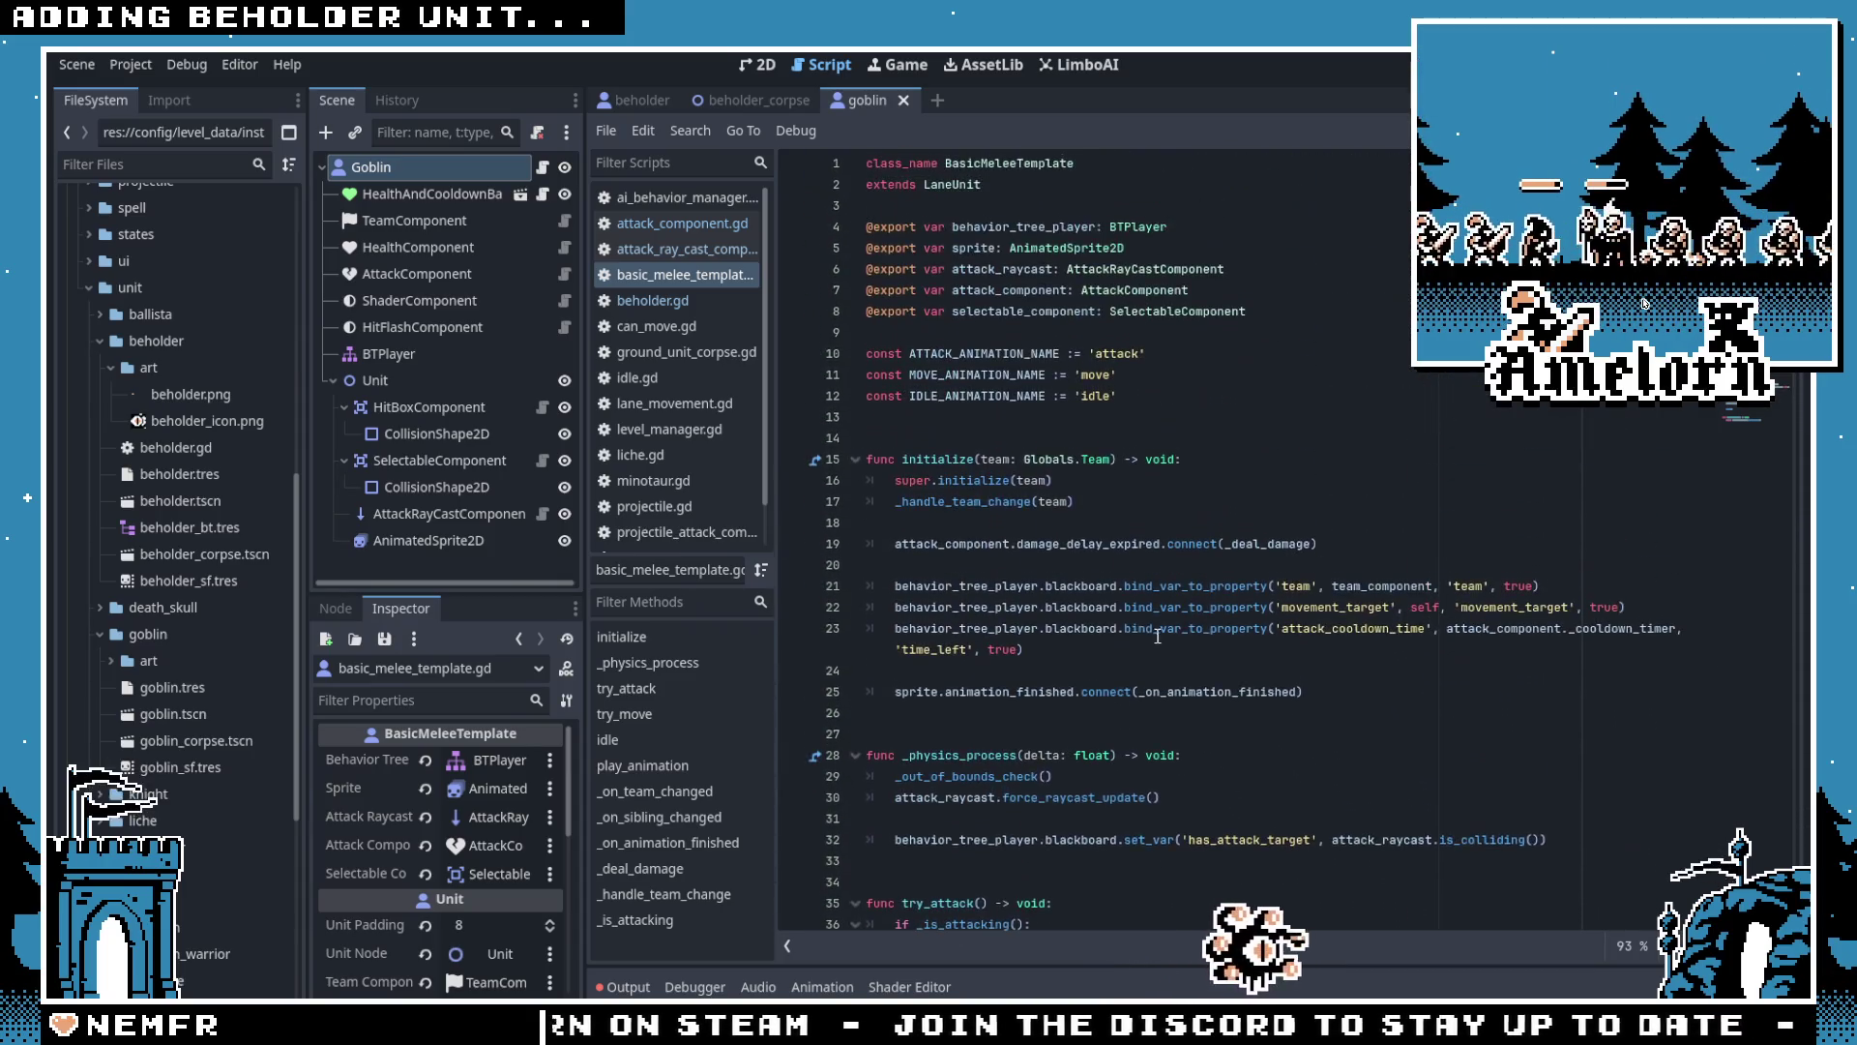
left_click(1060, 509)
left_click(1064, 544)
left_click(943, 524)
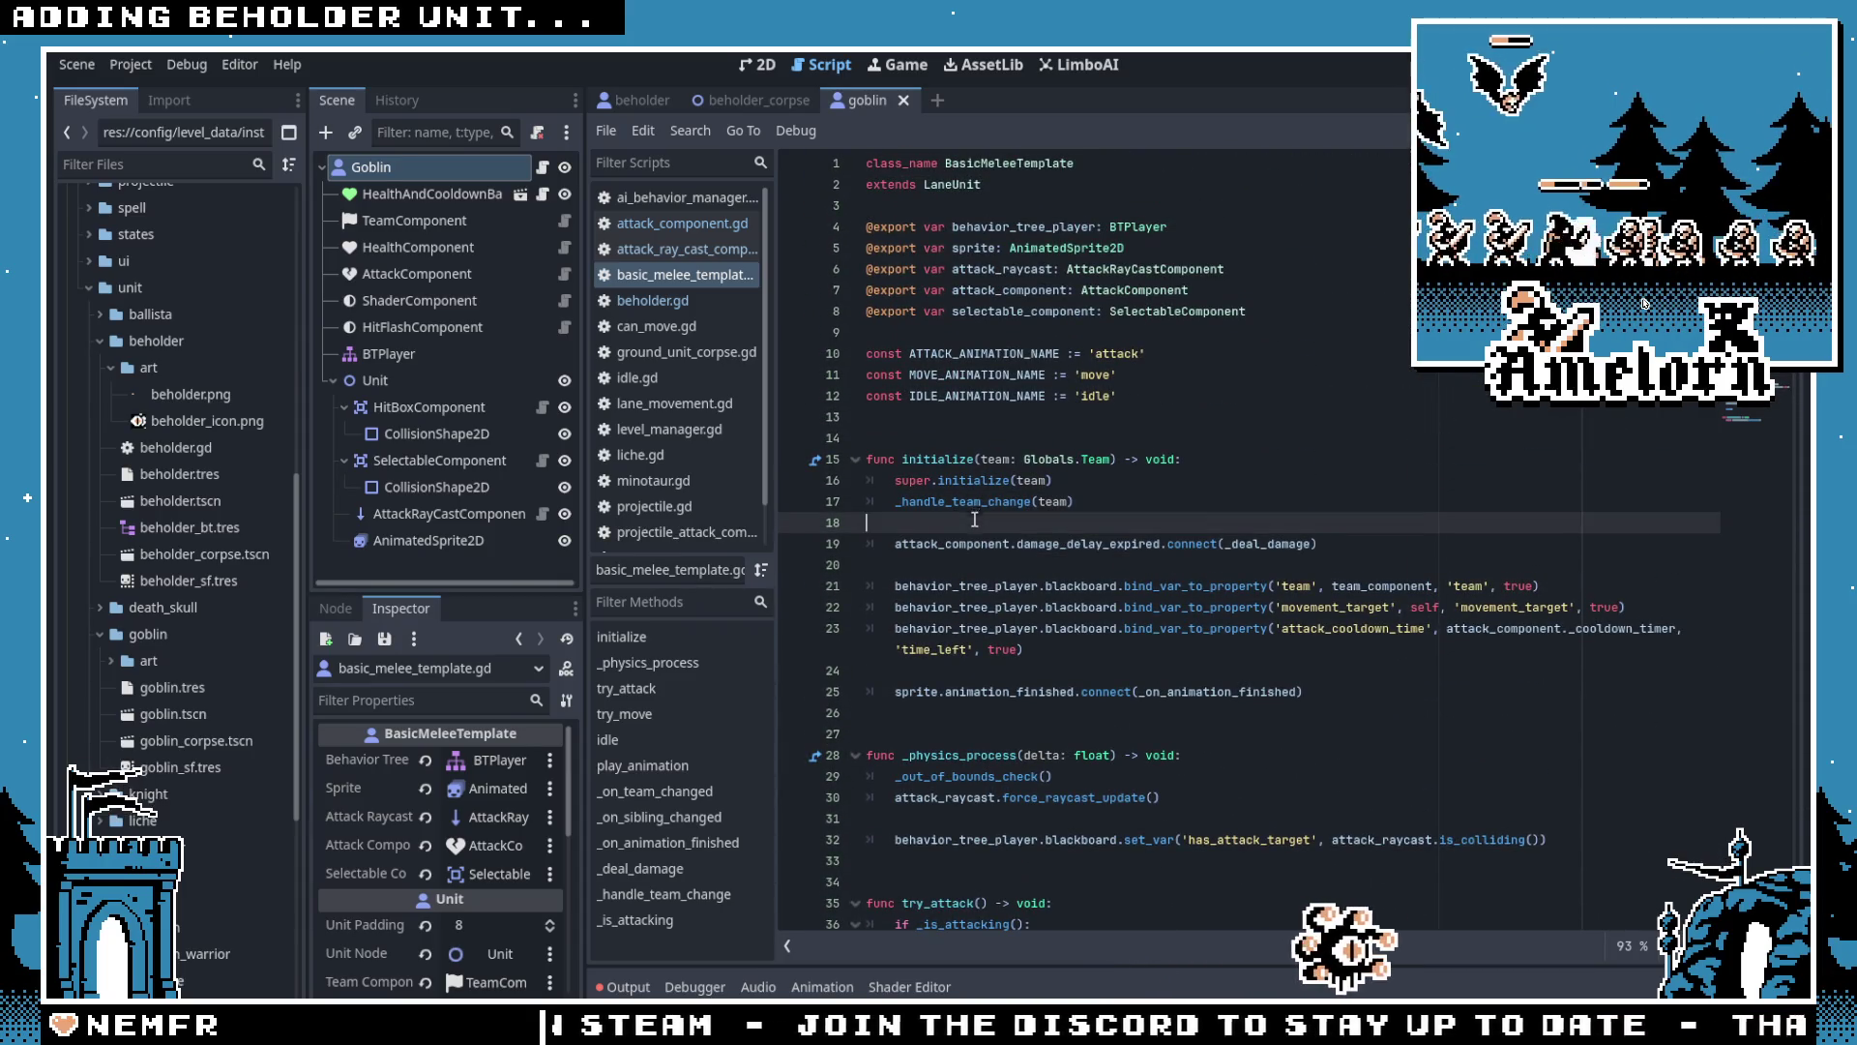
scroll(941, 542, "down", 2)
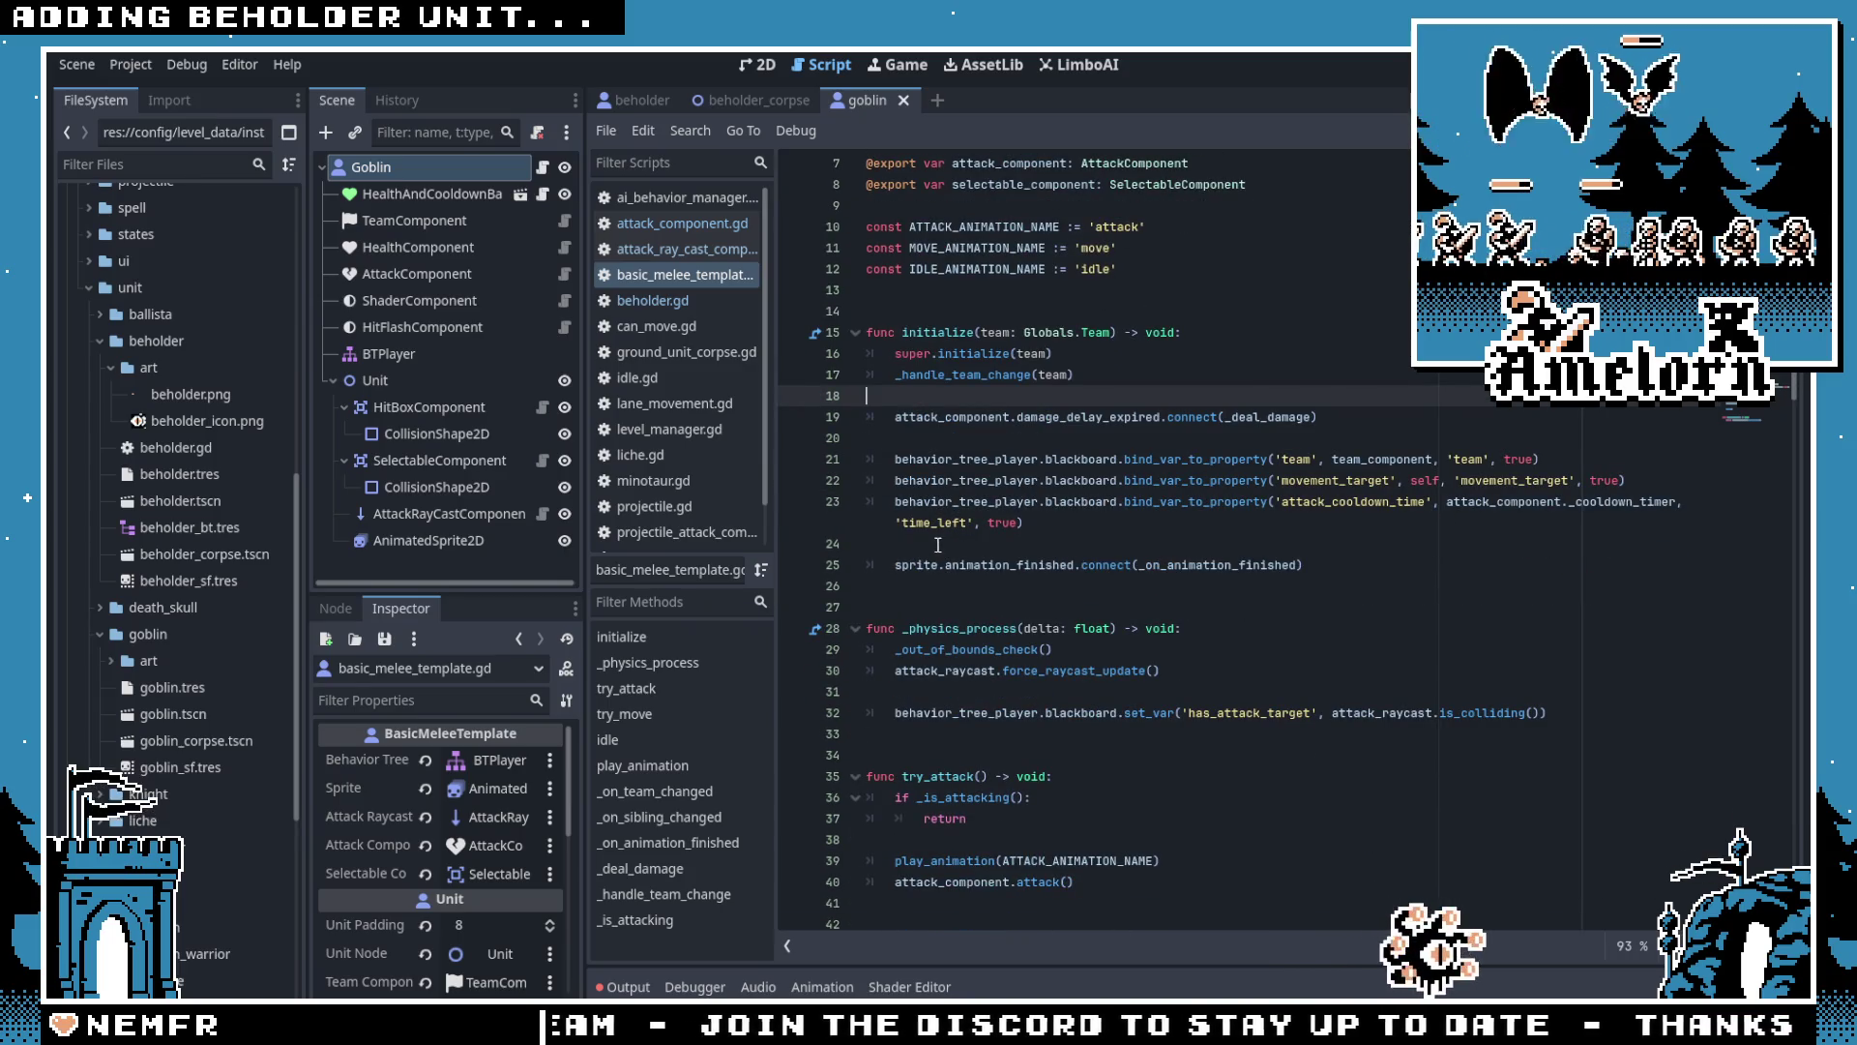
scroll(934, 545, "down", 4)
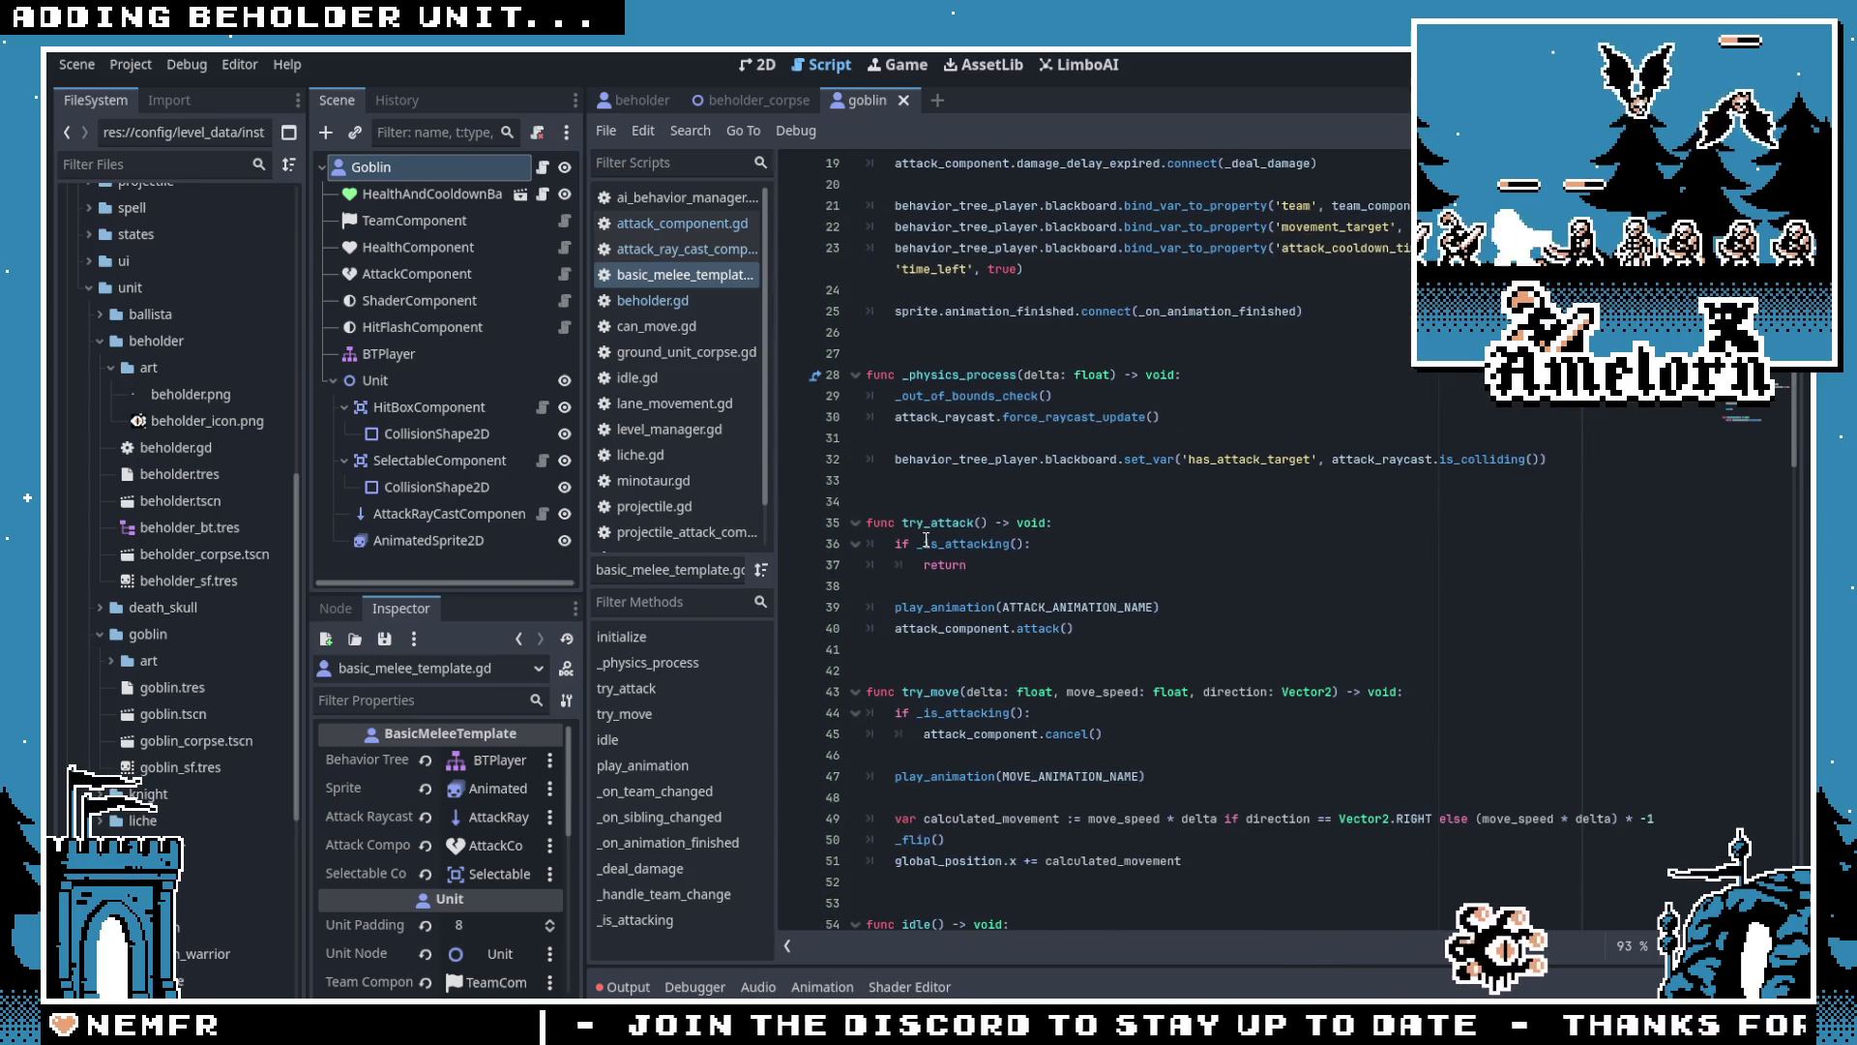
left_click(949, 591)
scroll(961, 602, "down", 2)
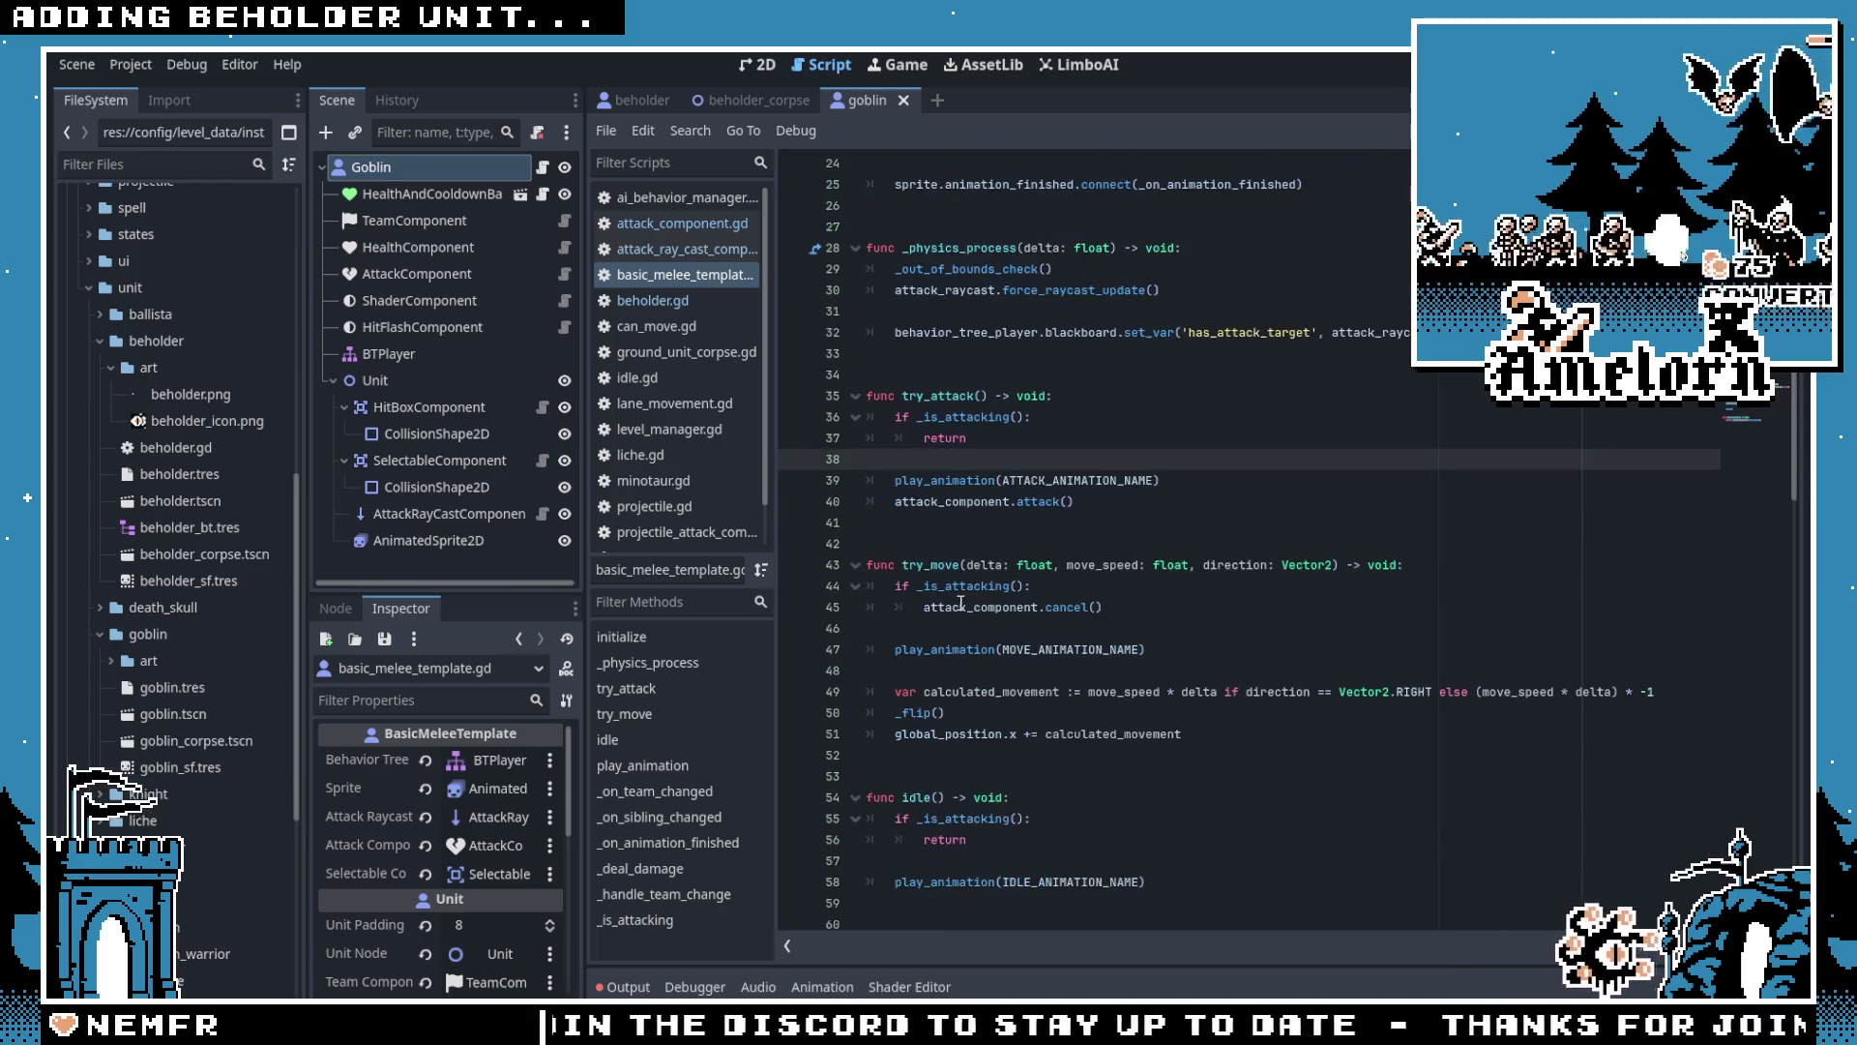
scroll(961, 602, "up", 8)
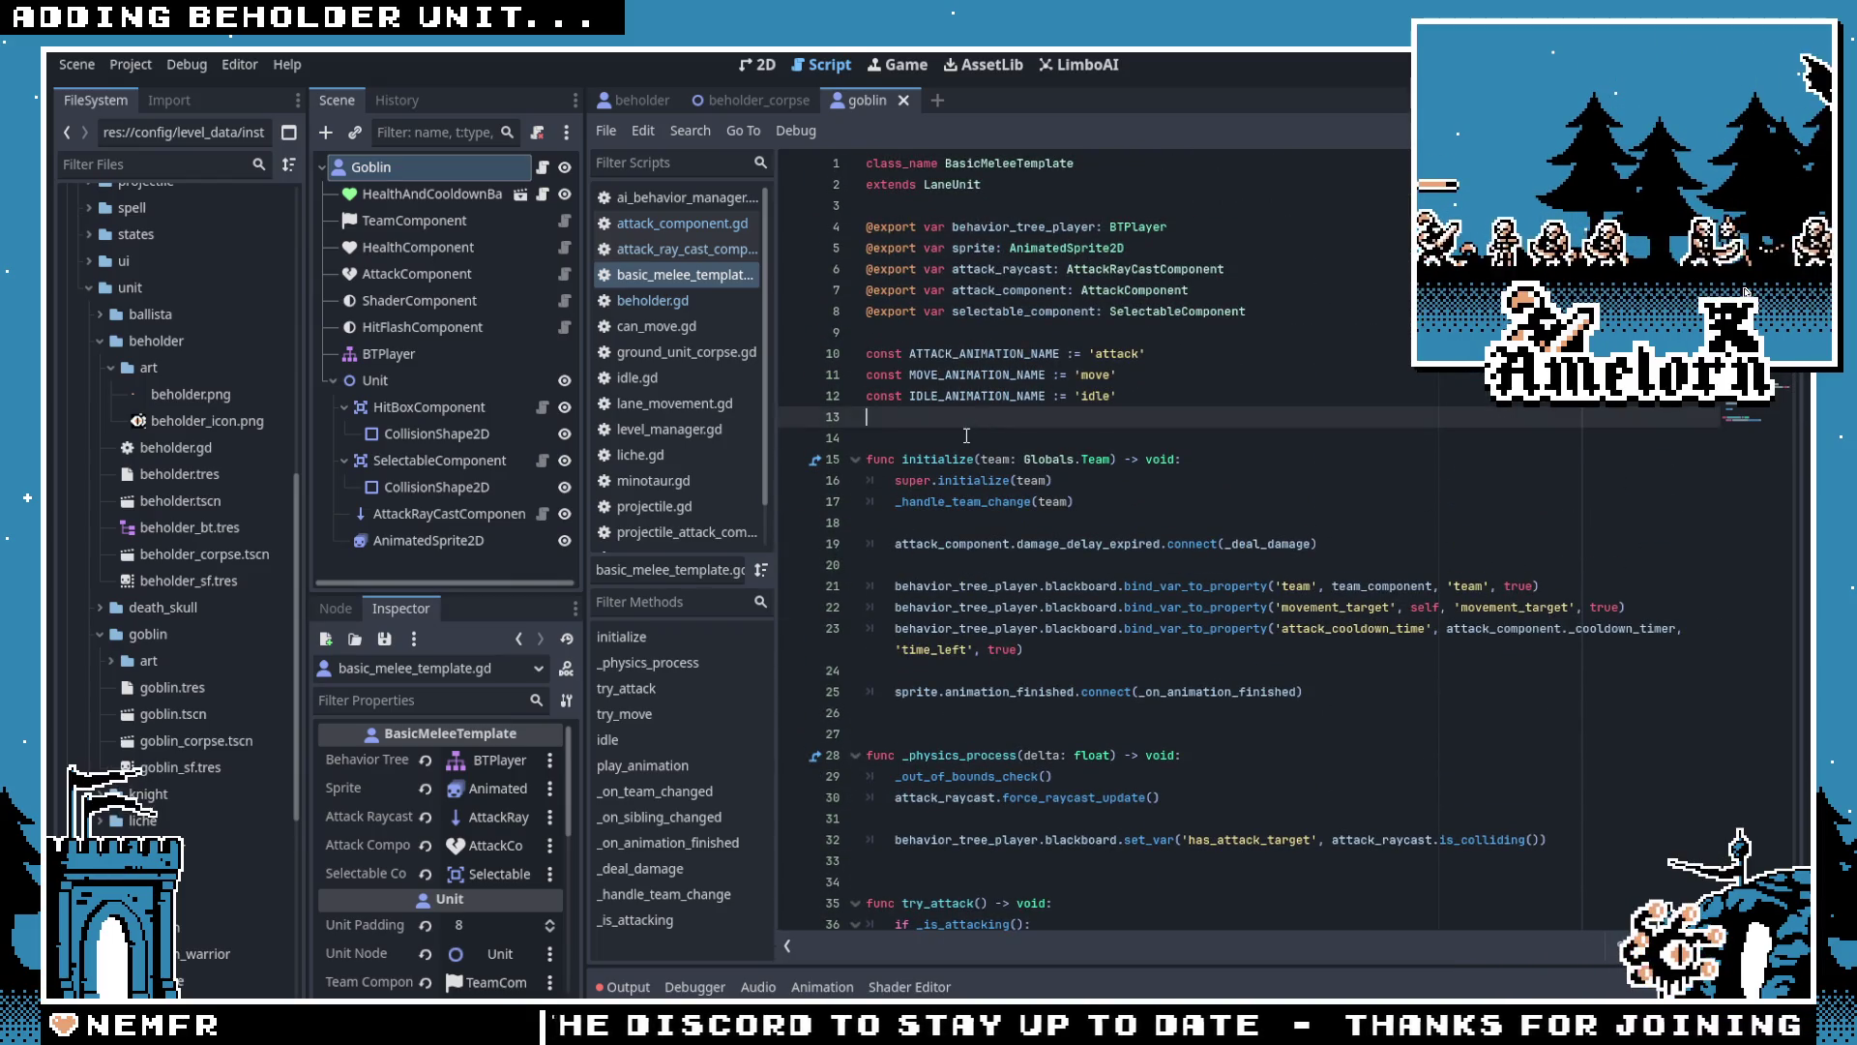
left_click(956, 430)
key("ctrl+s")
Look over try_attack's play_animation and _is_attacking, then the top constants
scroll(955, 429, "down", 4)
scroll(955, 429, "down", 3)
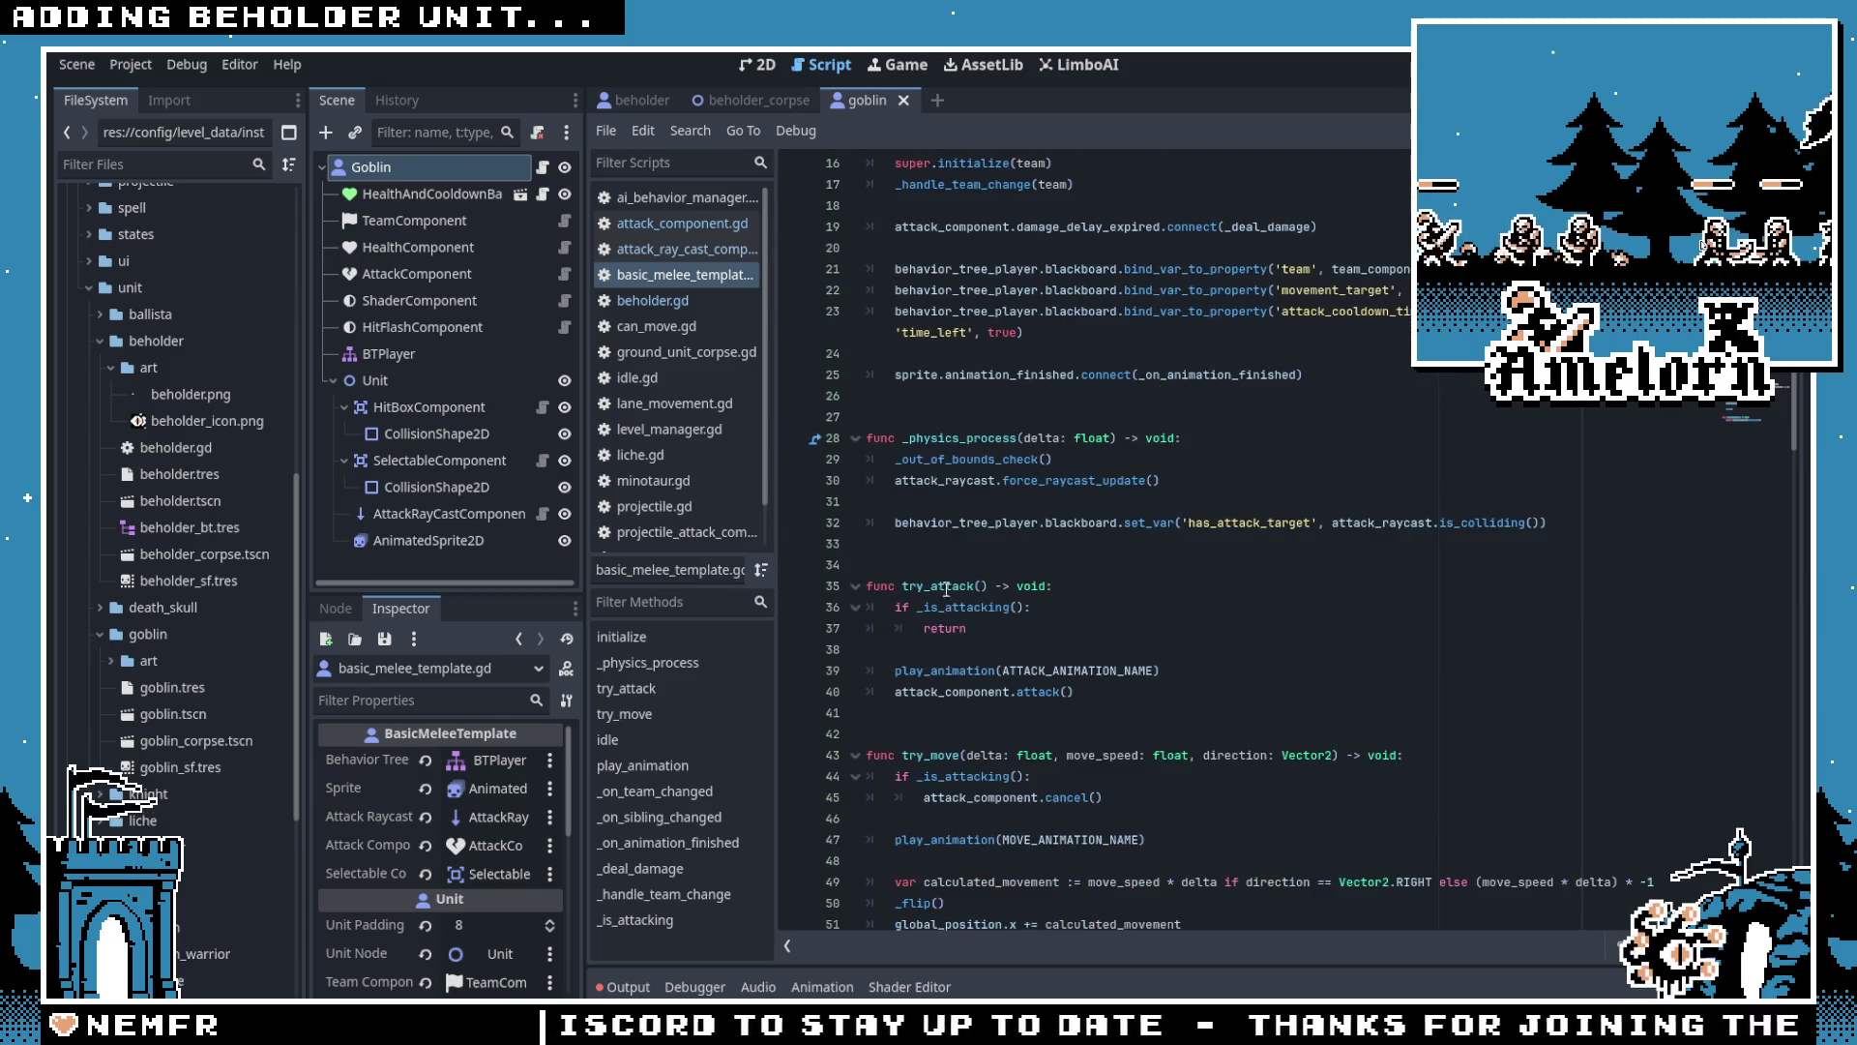
left_click(941, 545)
left_click(967, 480)
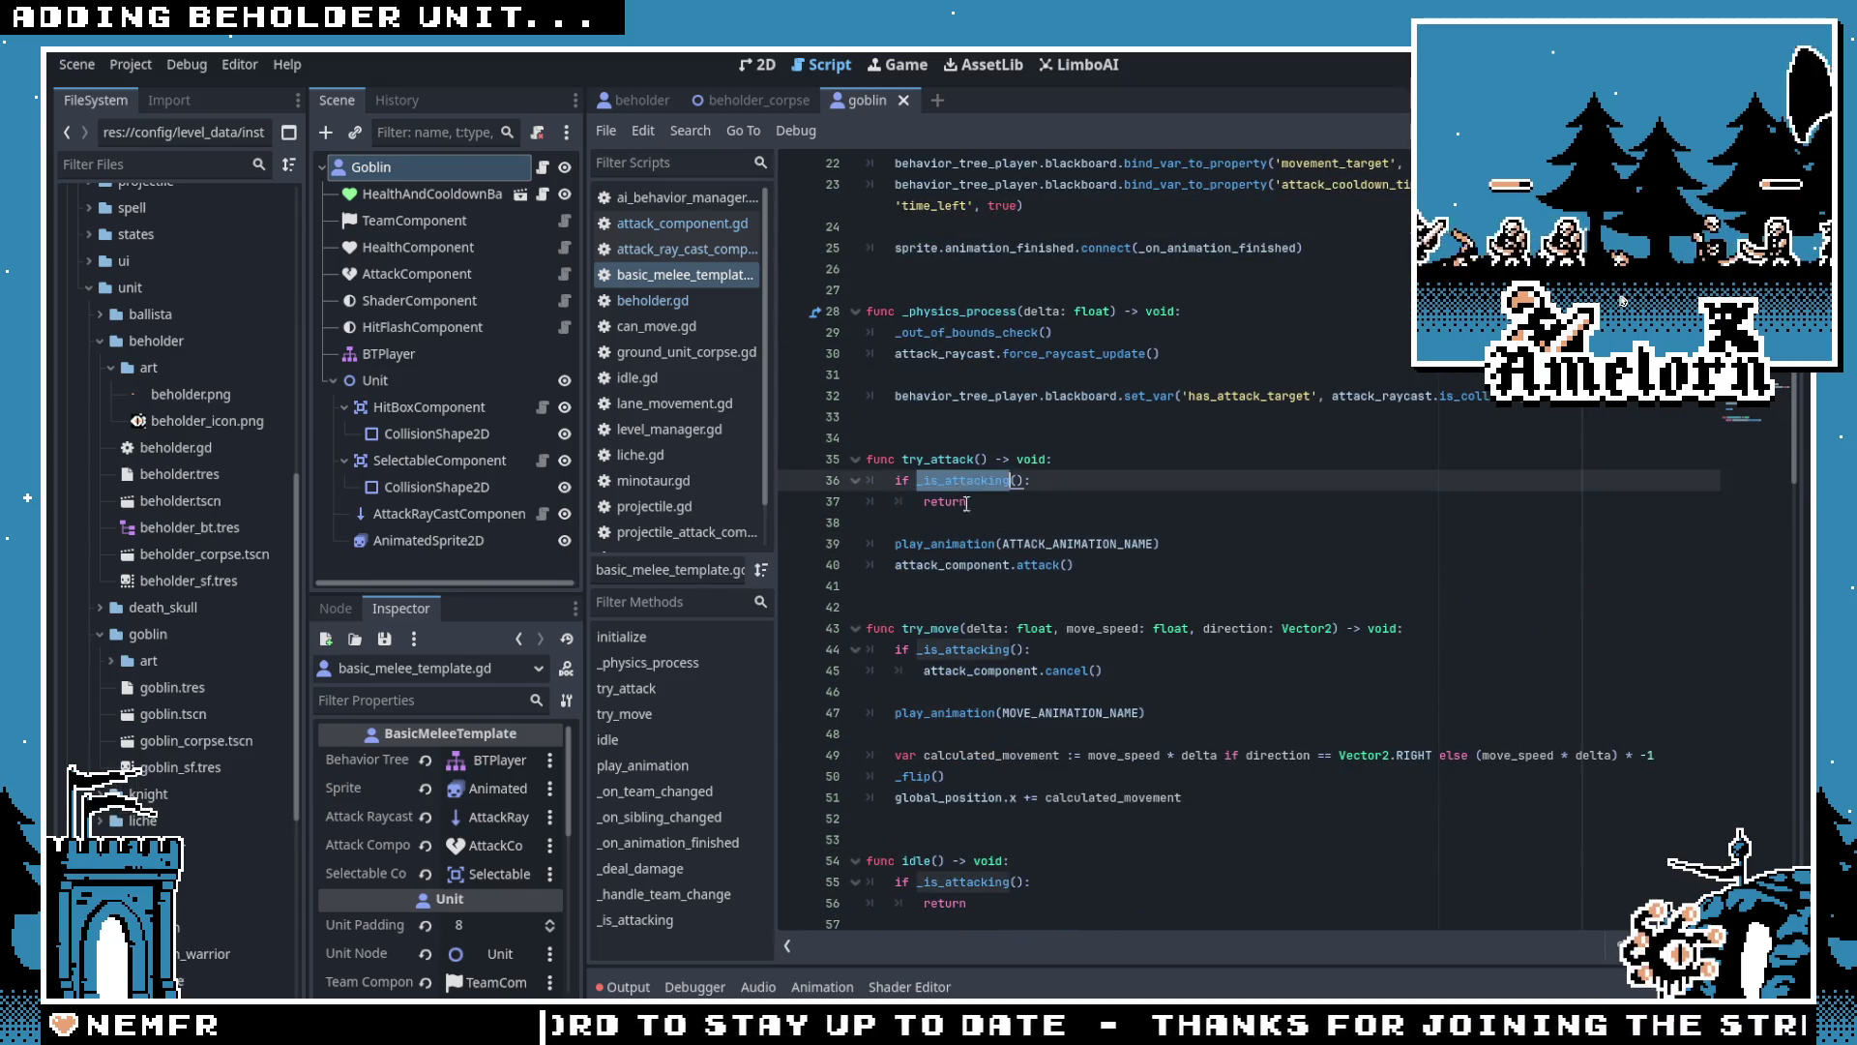
scroll(974, 545, "down", 8)
scroll(974, 545, "down", 9)
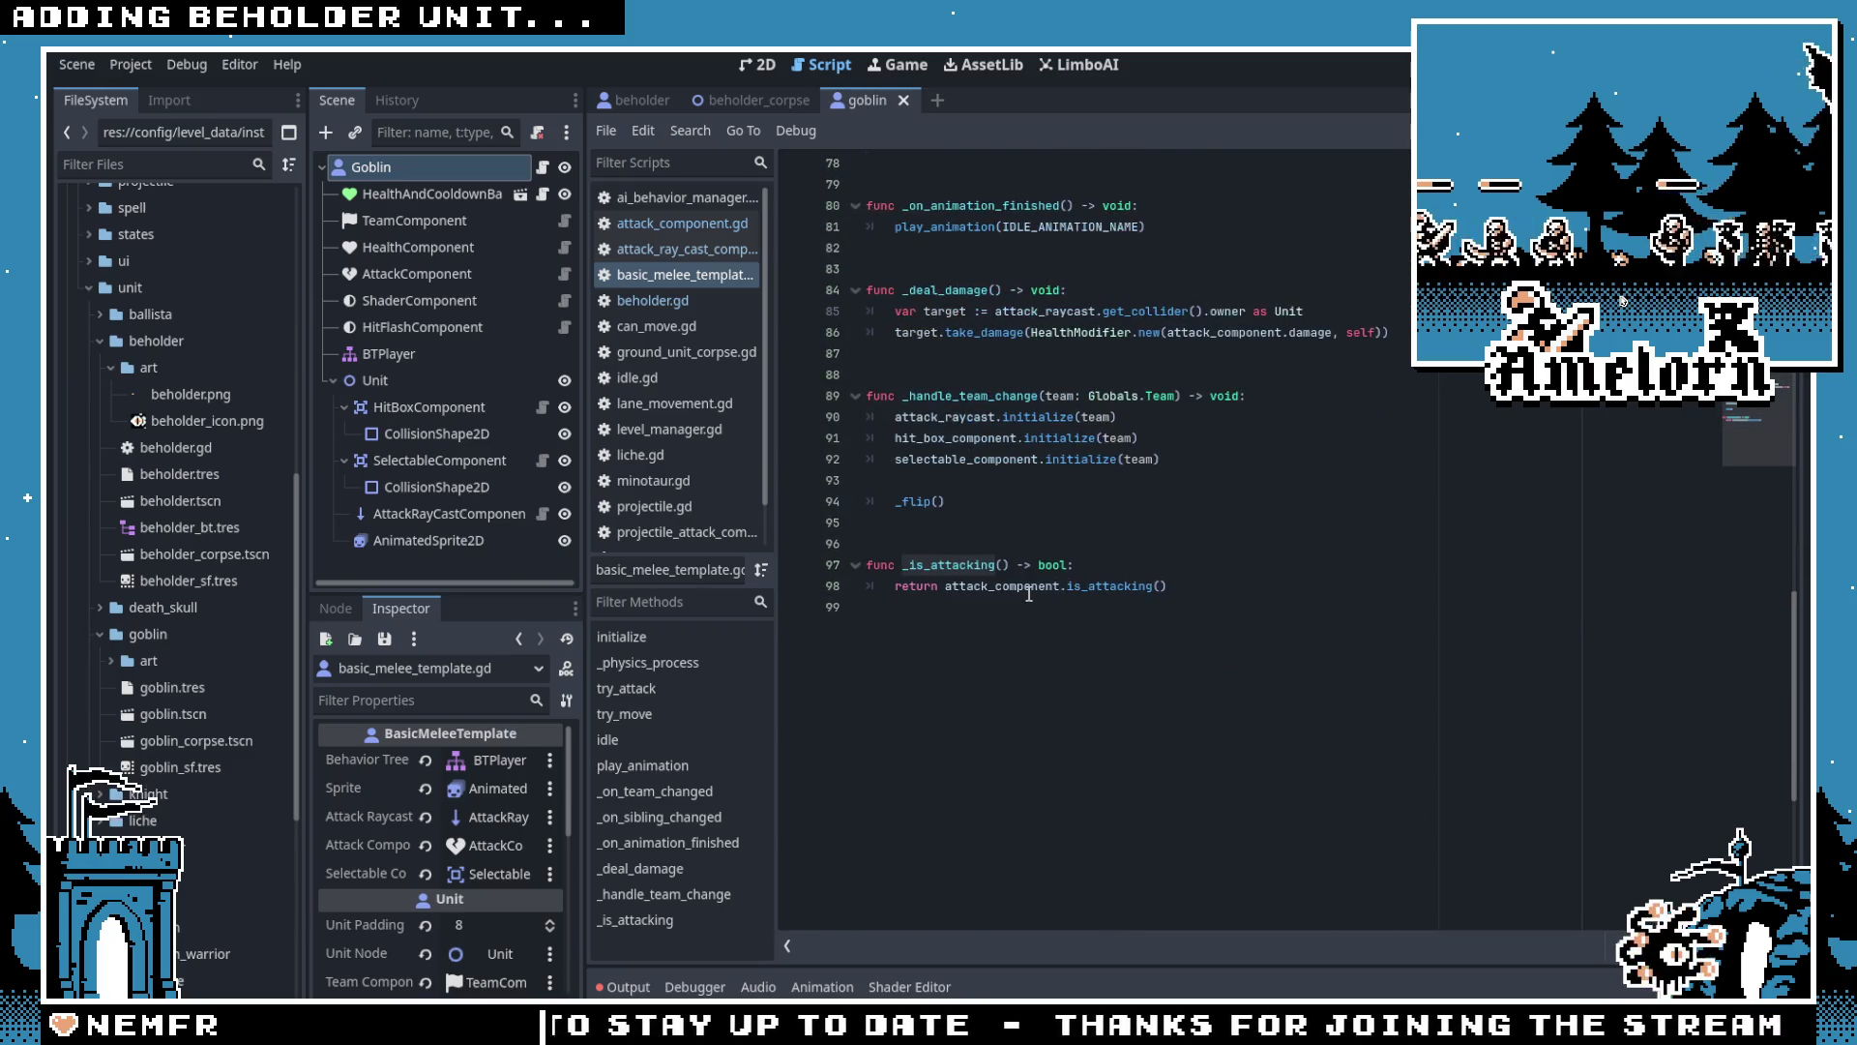
scroll(1028, 594, "up", 20)
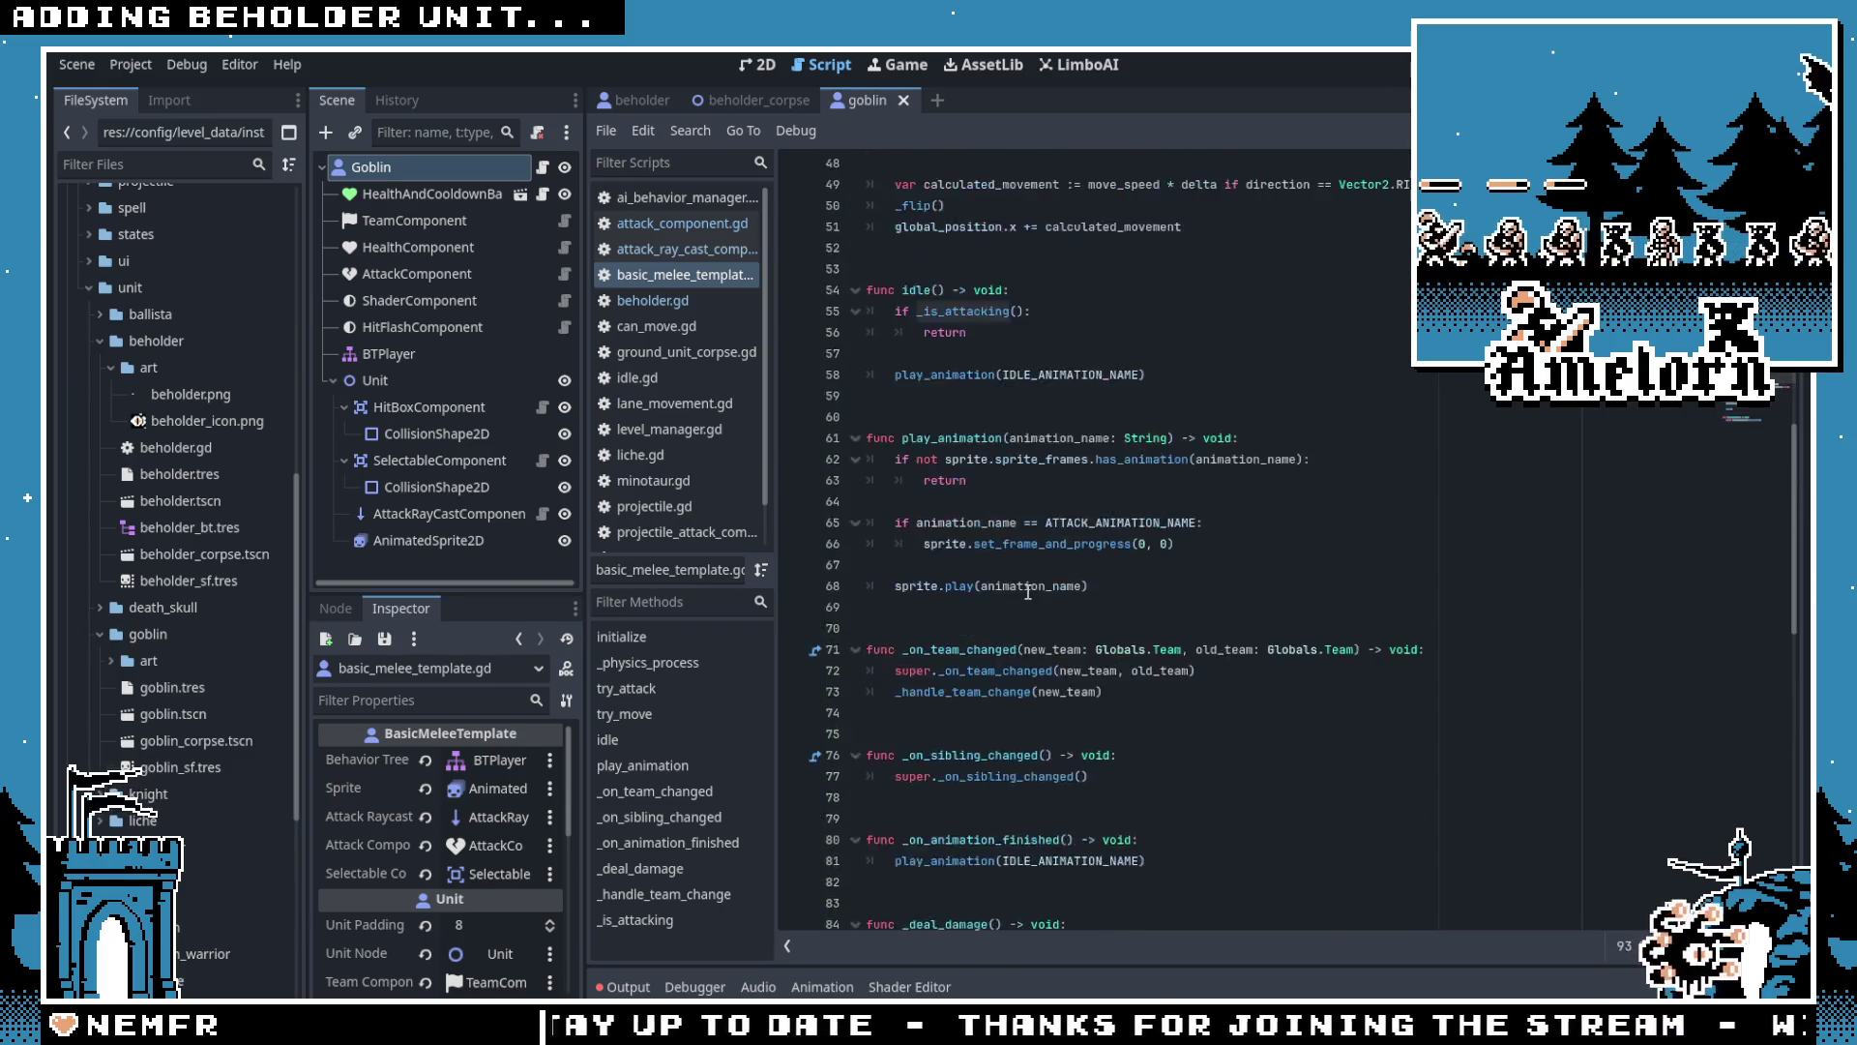
left_click(1015, 439)
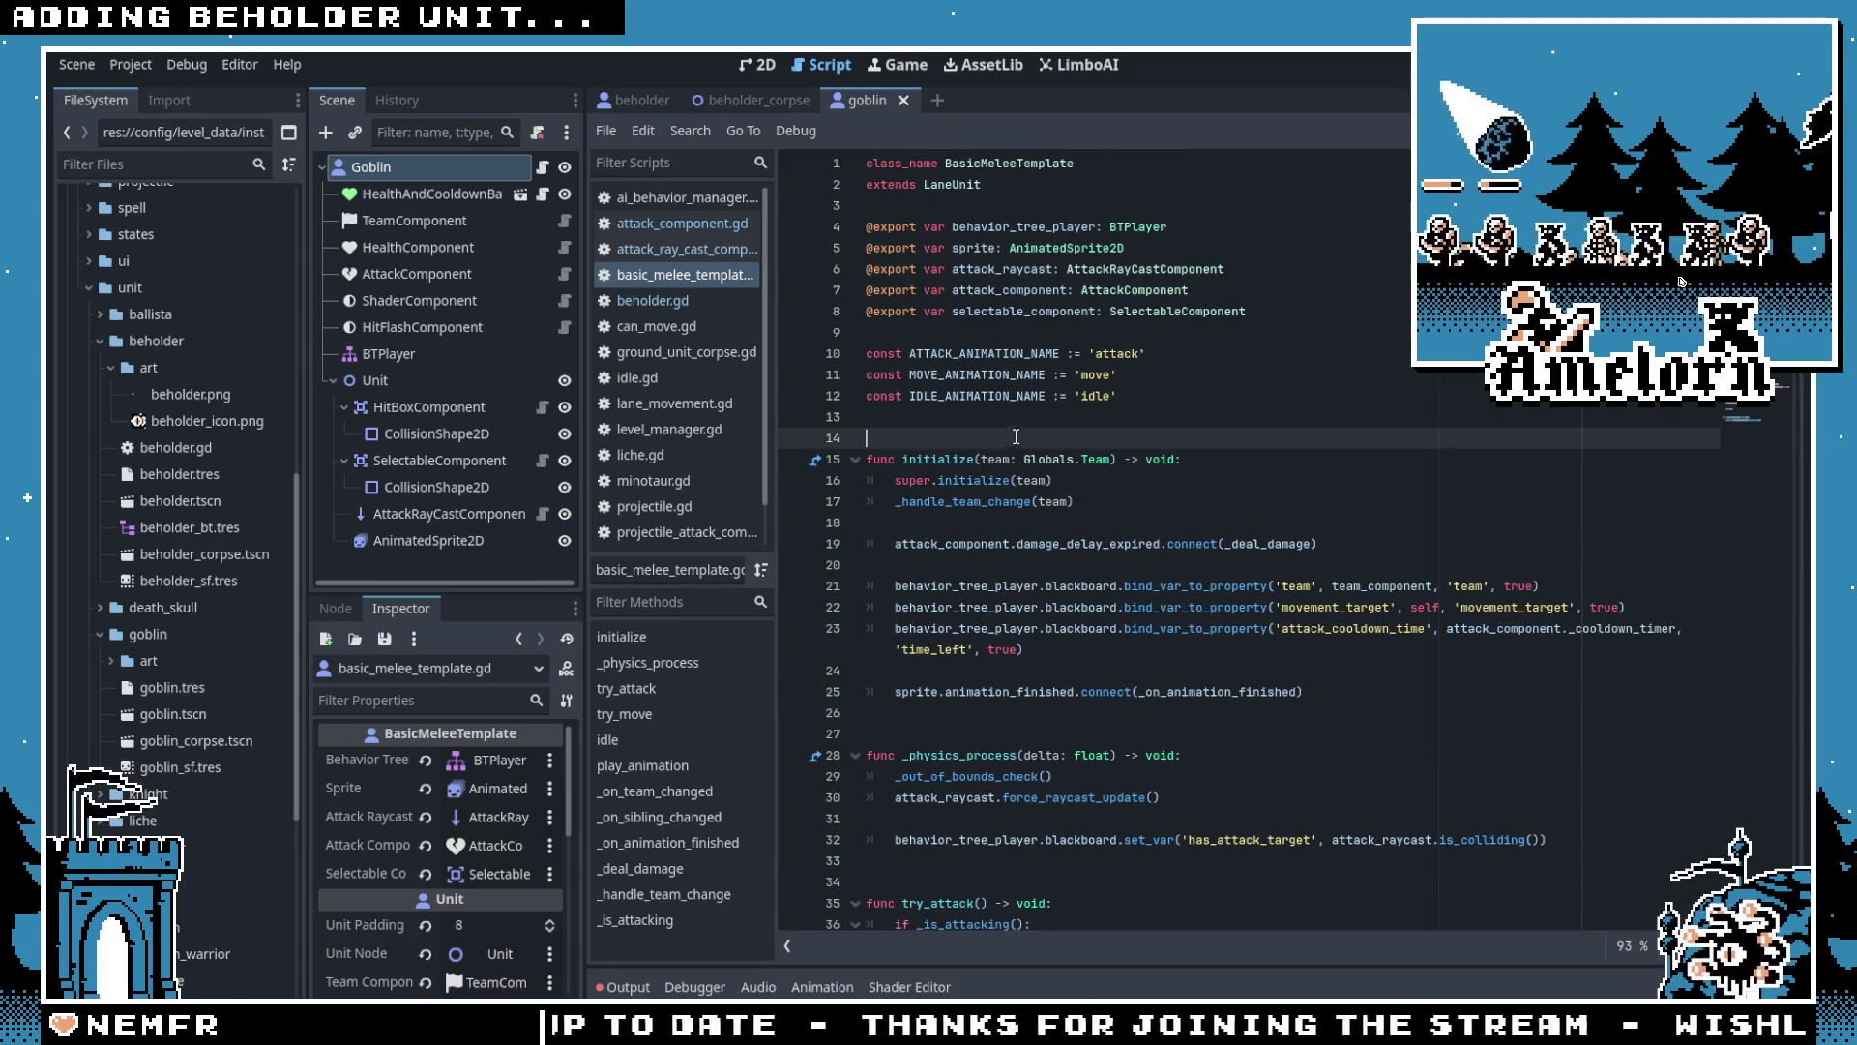
left_click(1015, 417)
left_click(1012, 523)
left_click(1023, 566)
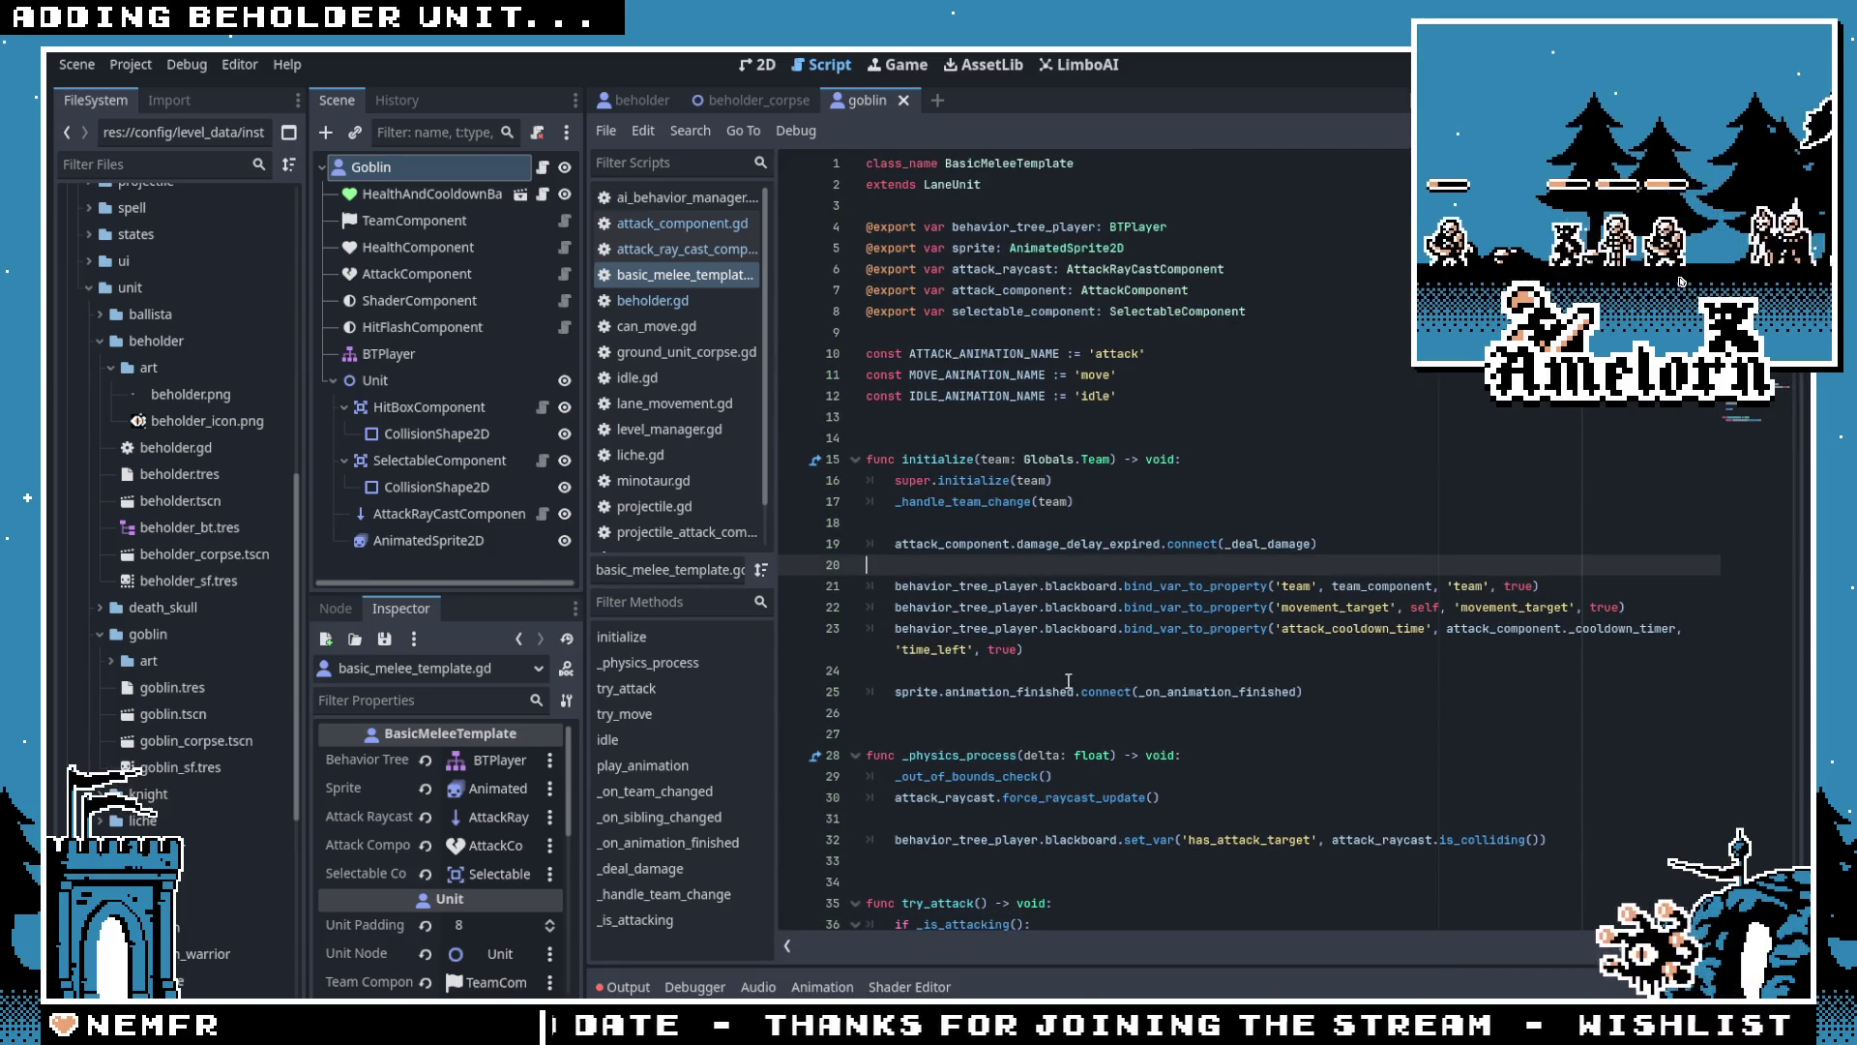
scroll(1022, 569, "down", 2)
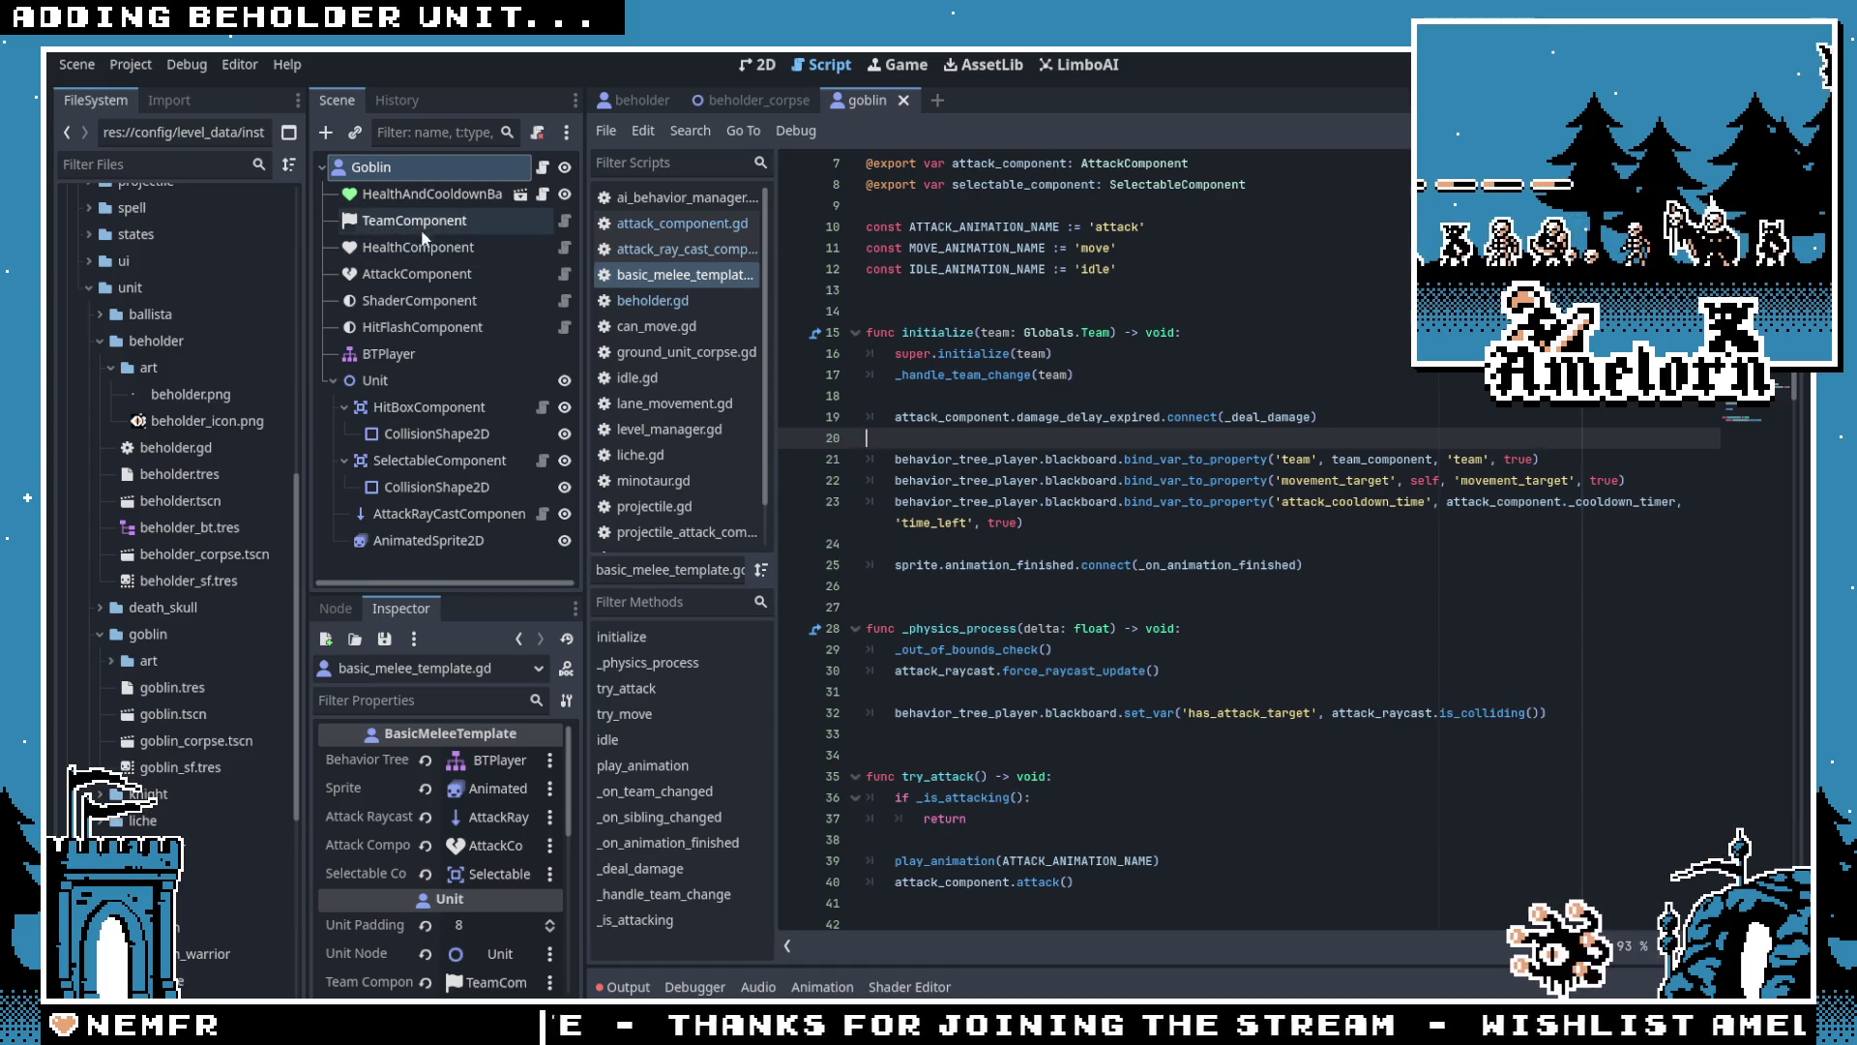
left_click(559, 274)
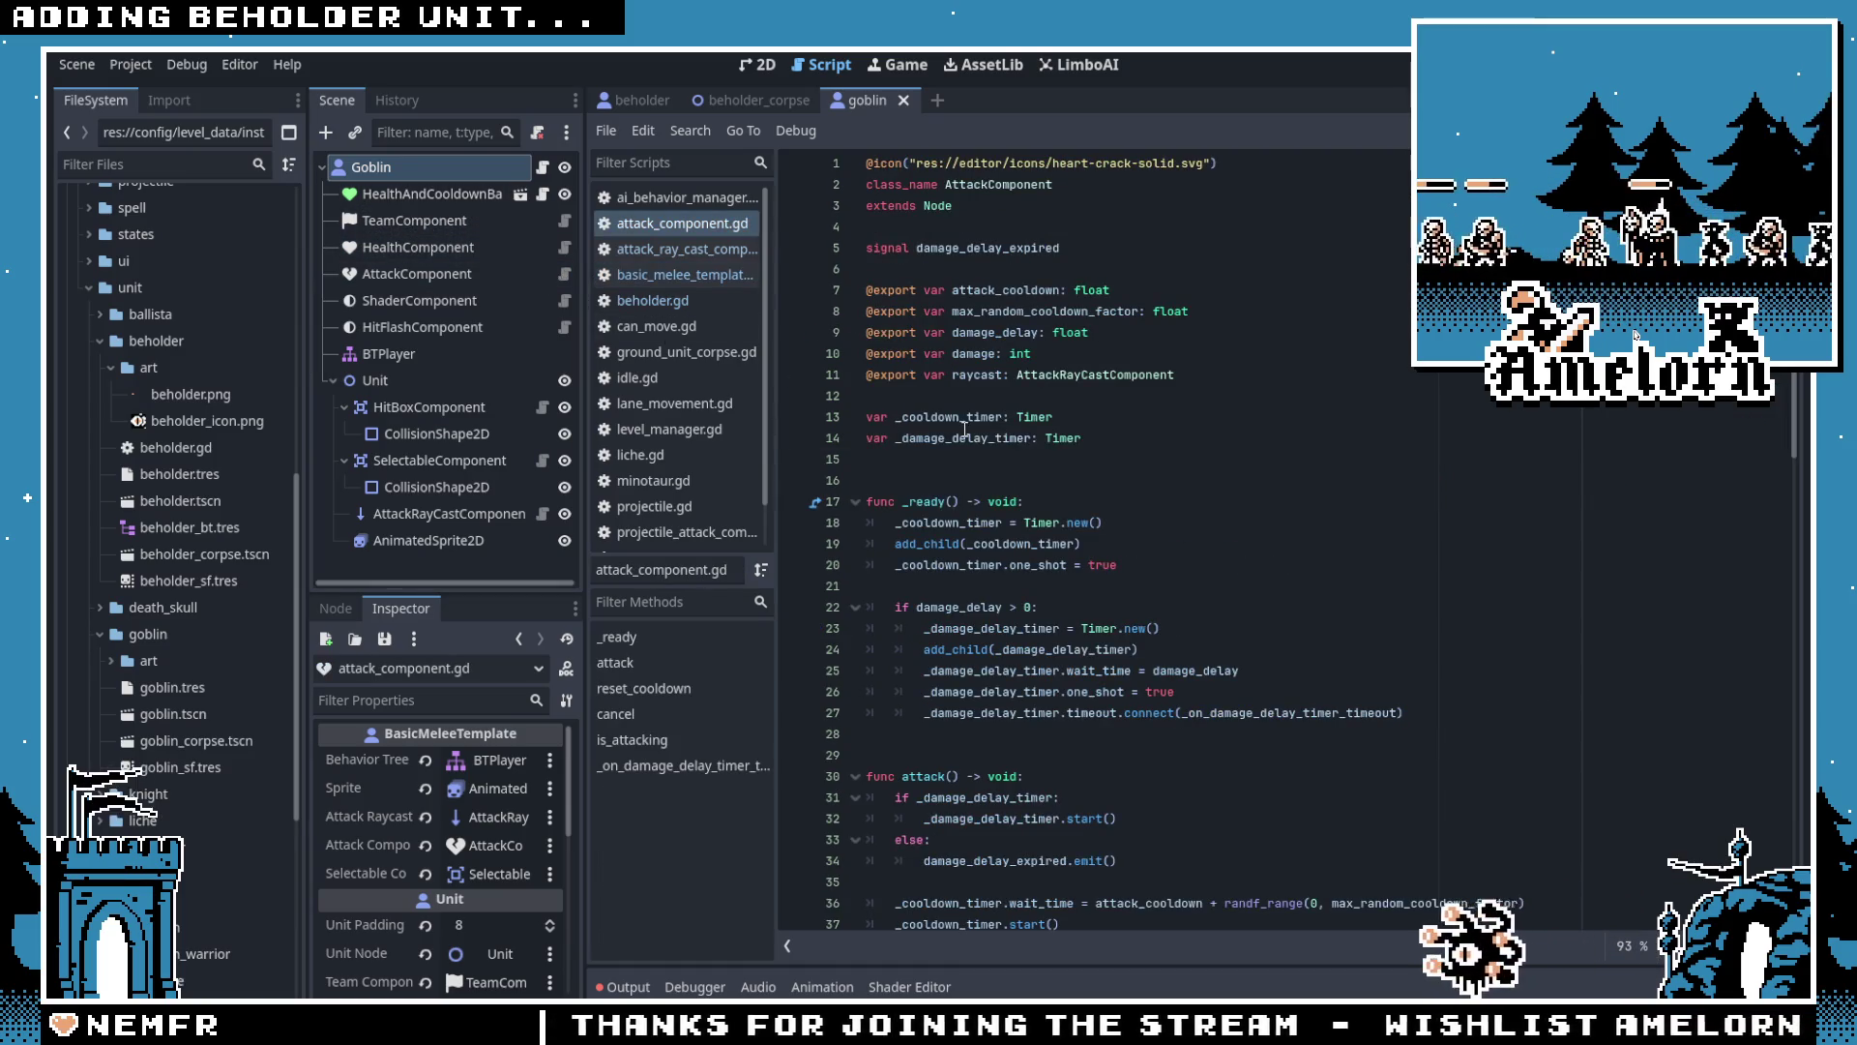
scroll(952, 545, "down", 10)
left_click(948, 375)
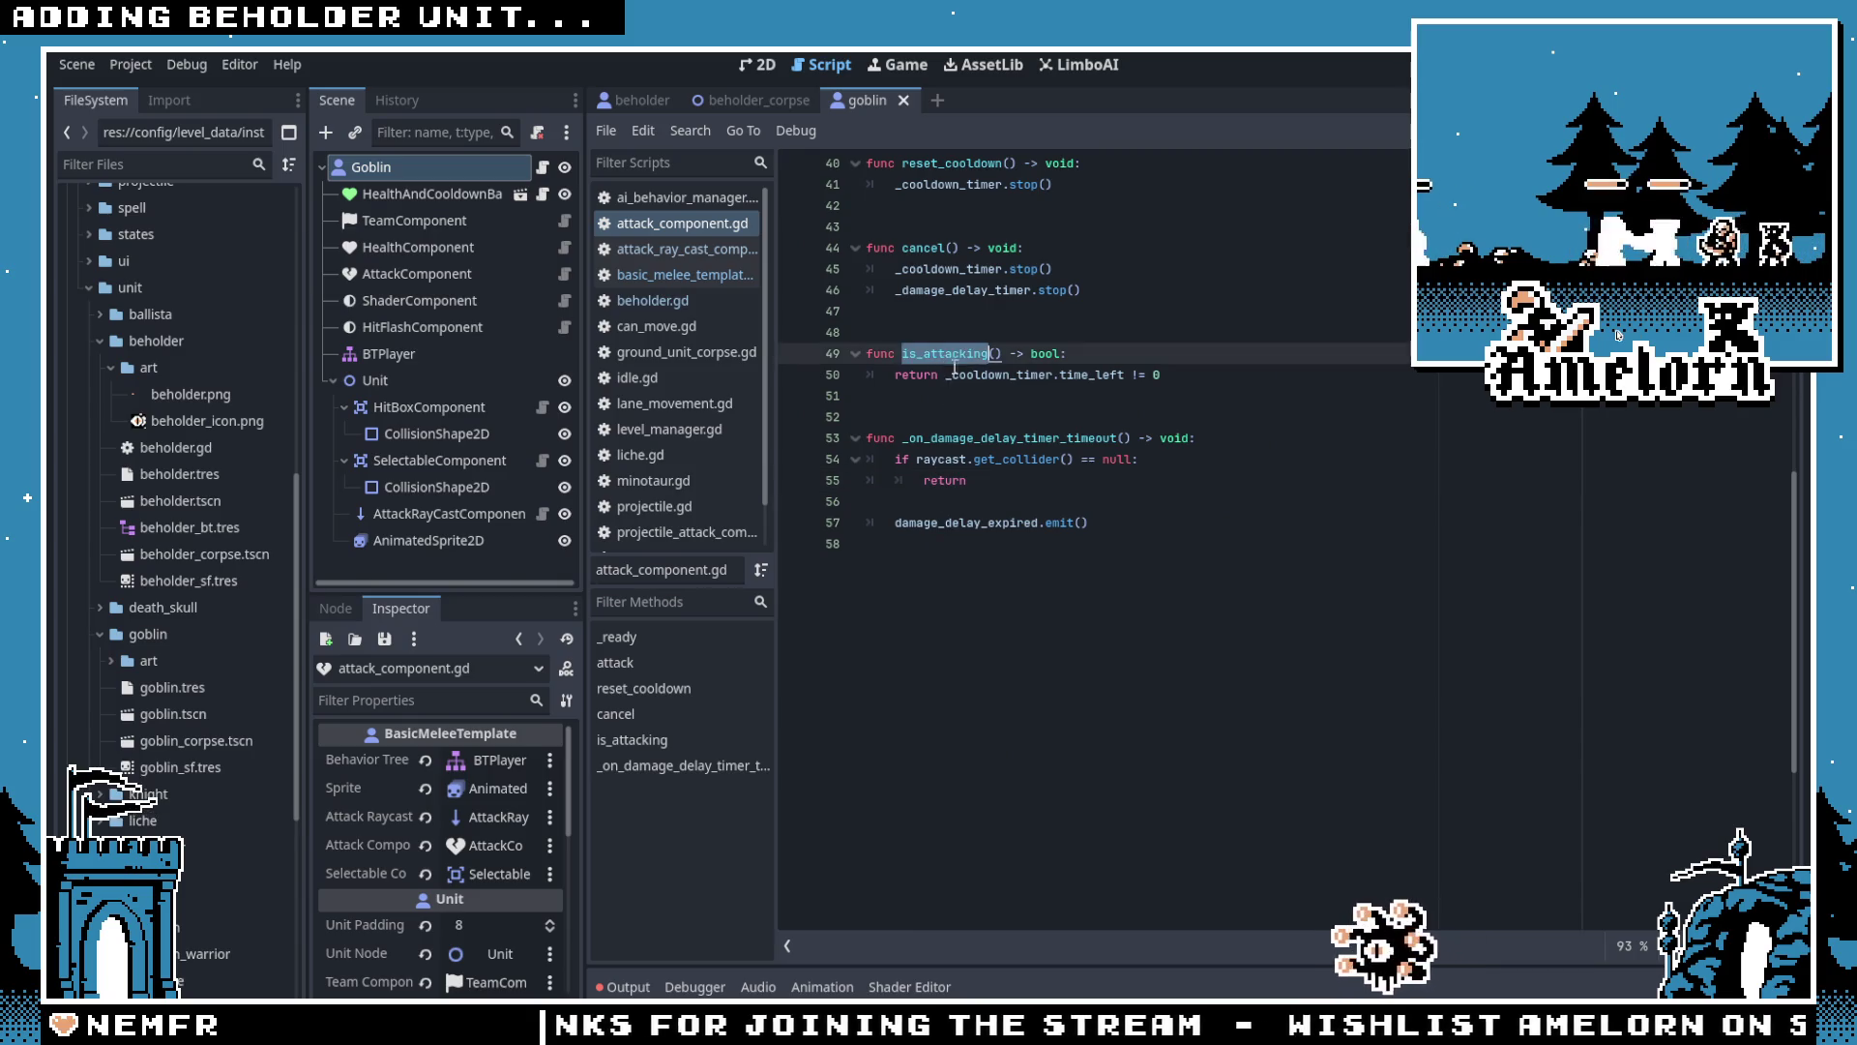
double_click(1092, 375)
scroll(1006, 465, "up", 4)
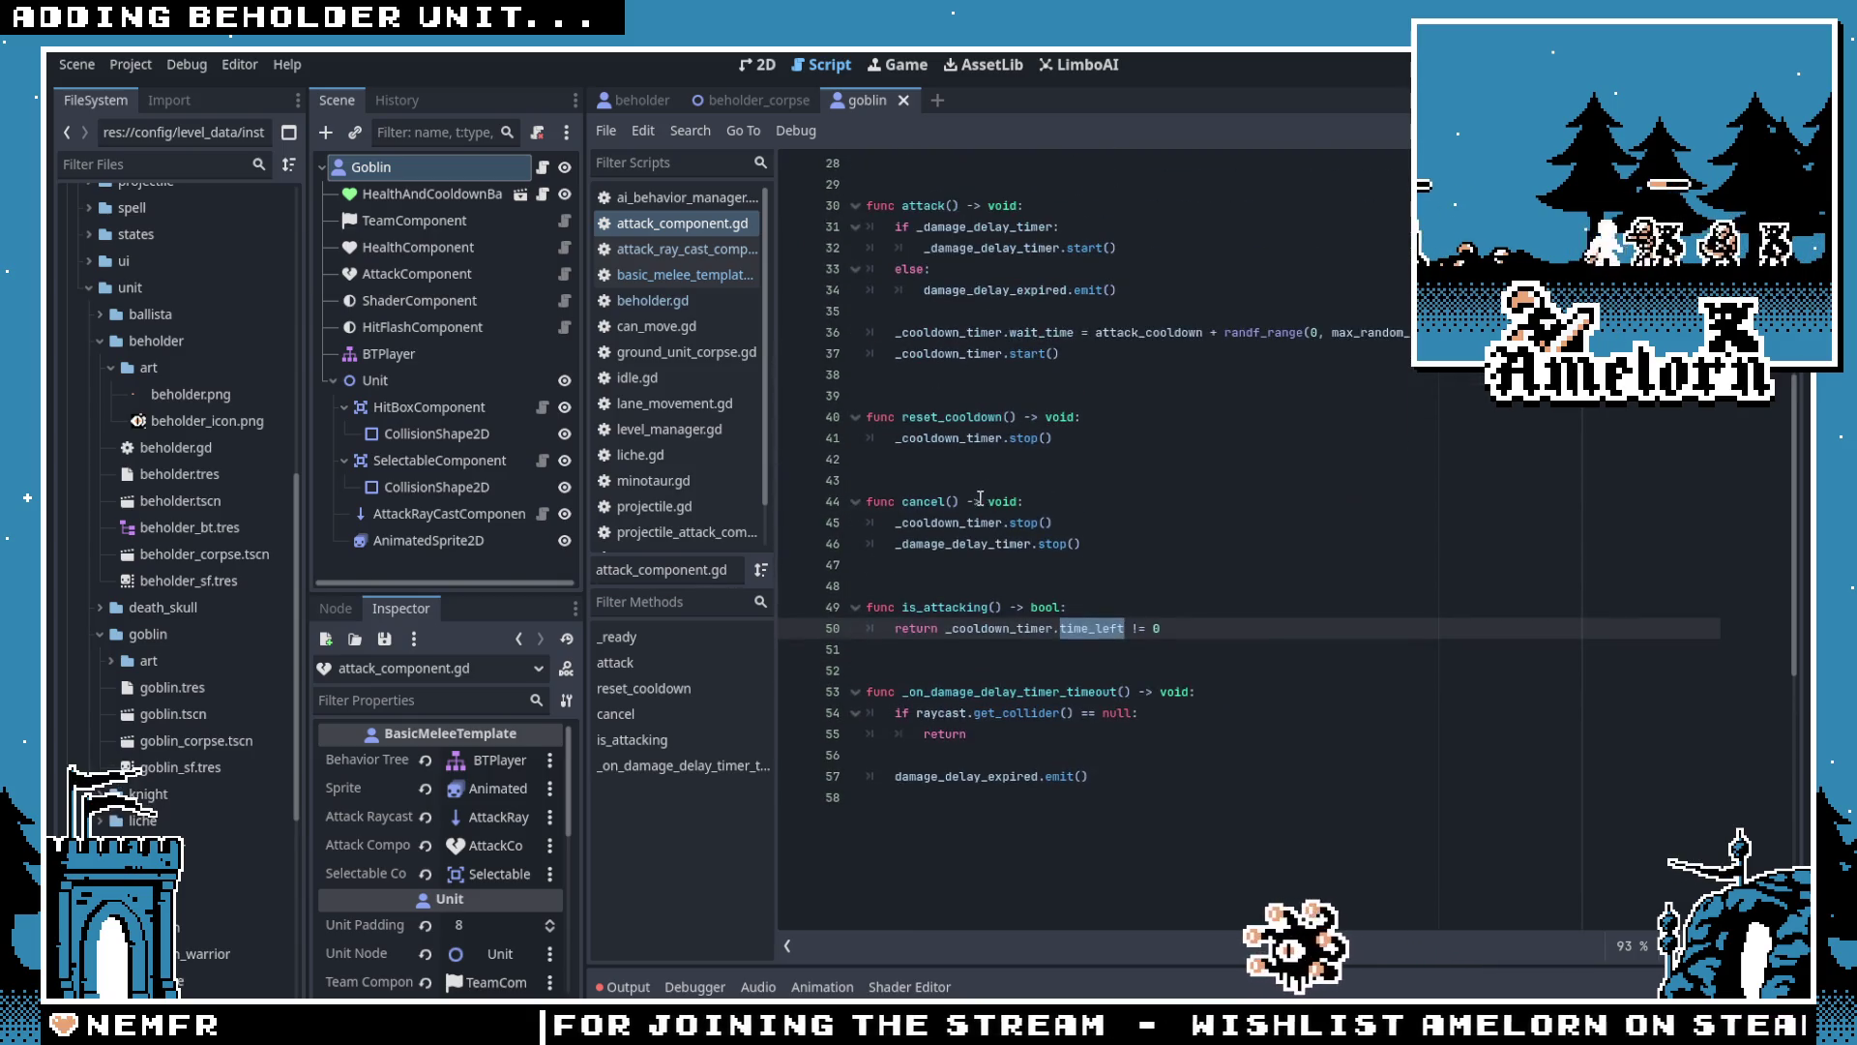
scroll(968, 499, "up", 9)
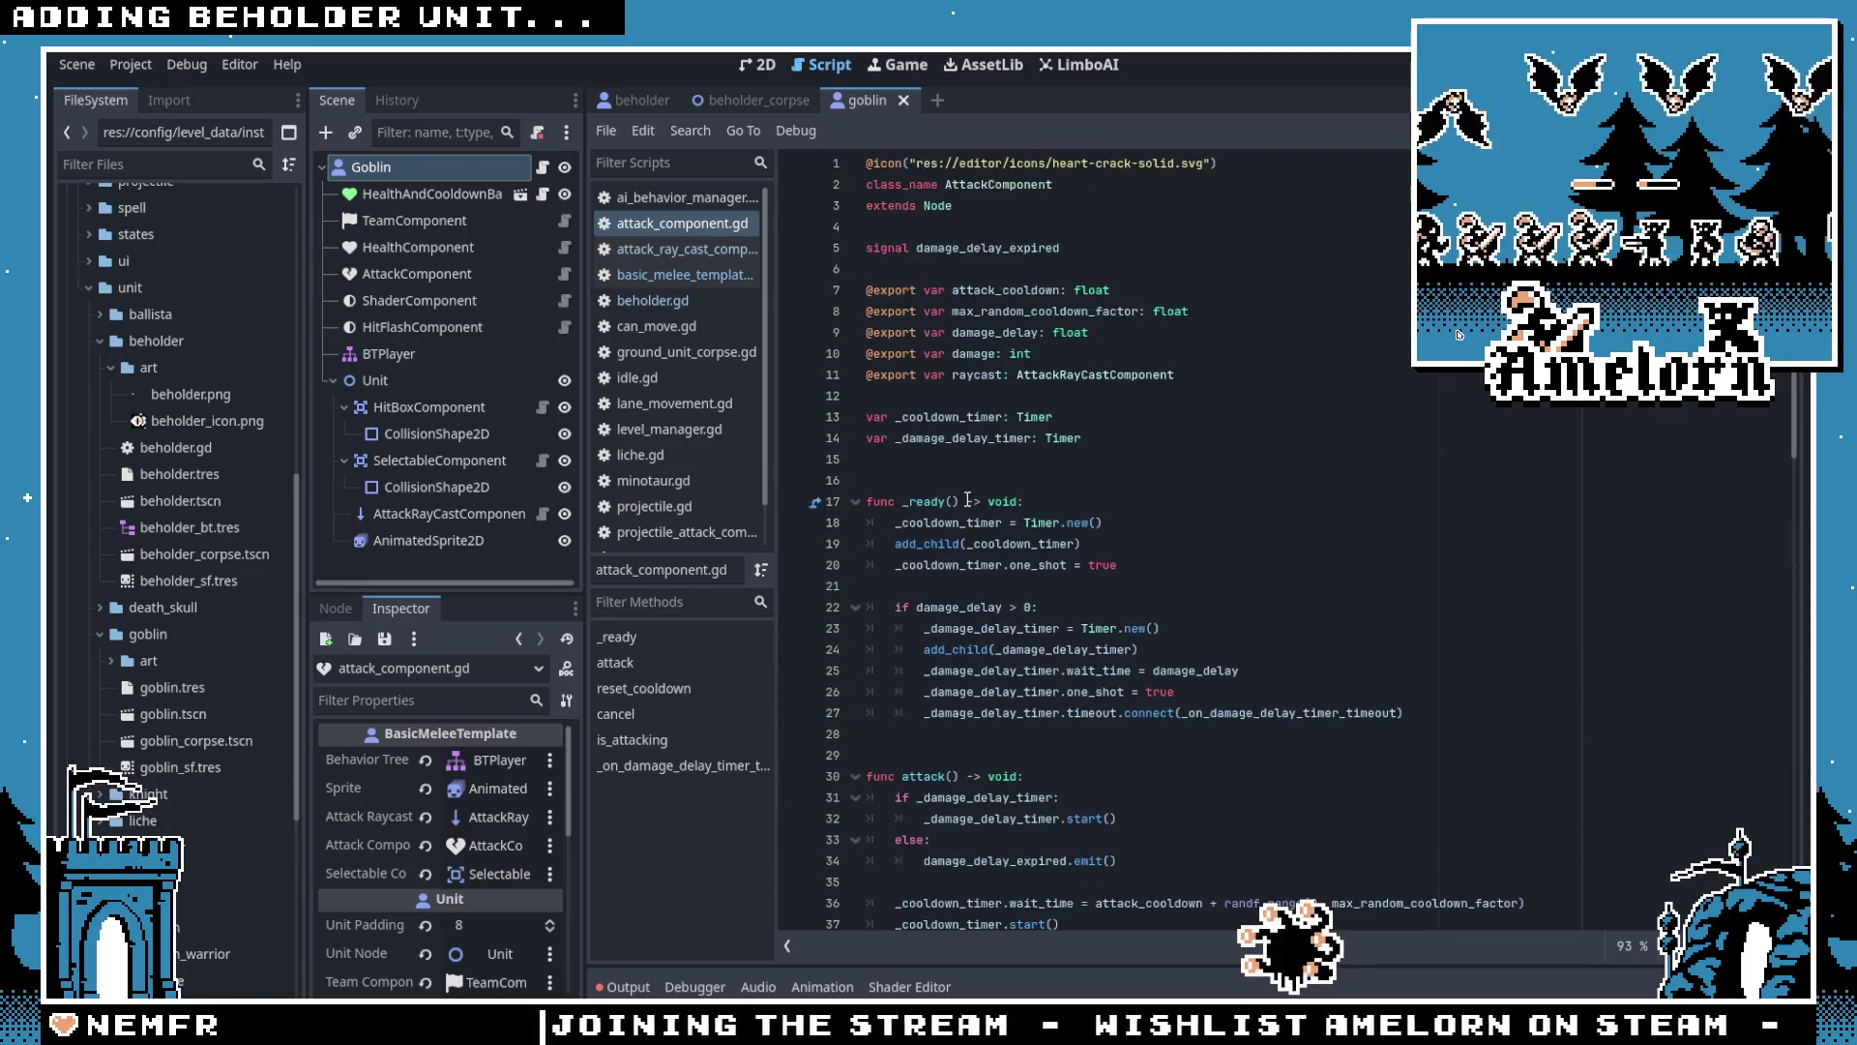
left_click(644, 103)
left_click(1006, 445)
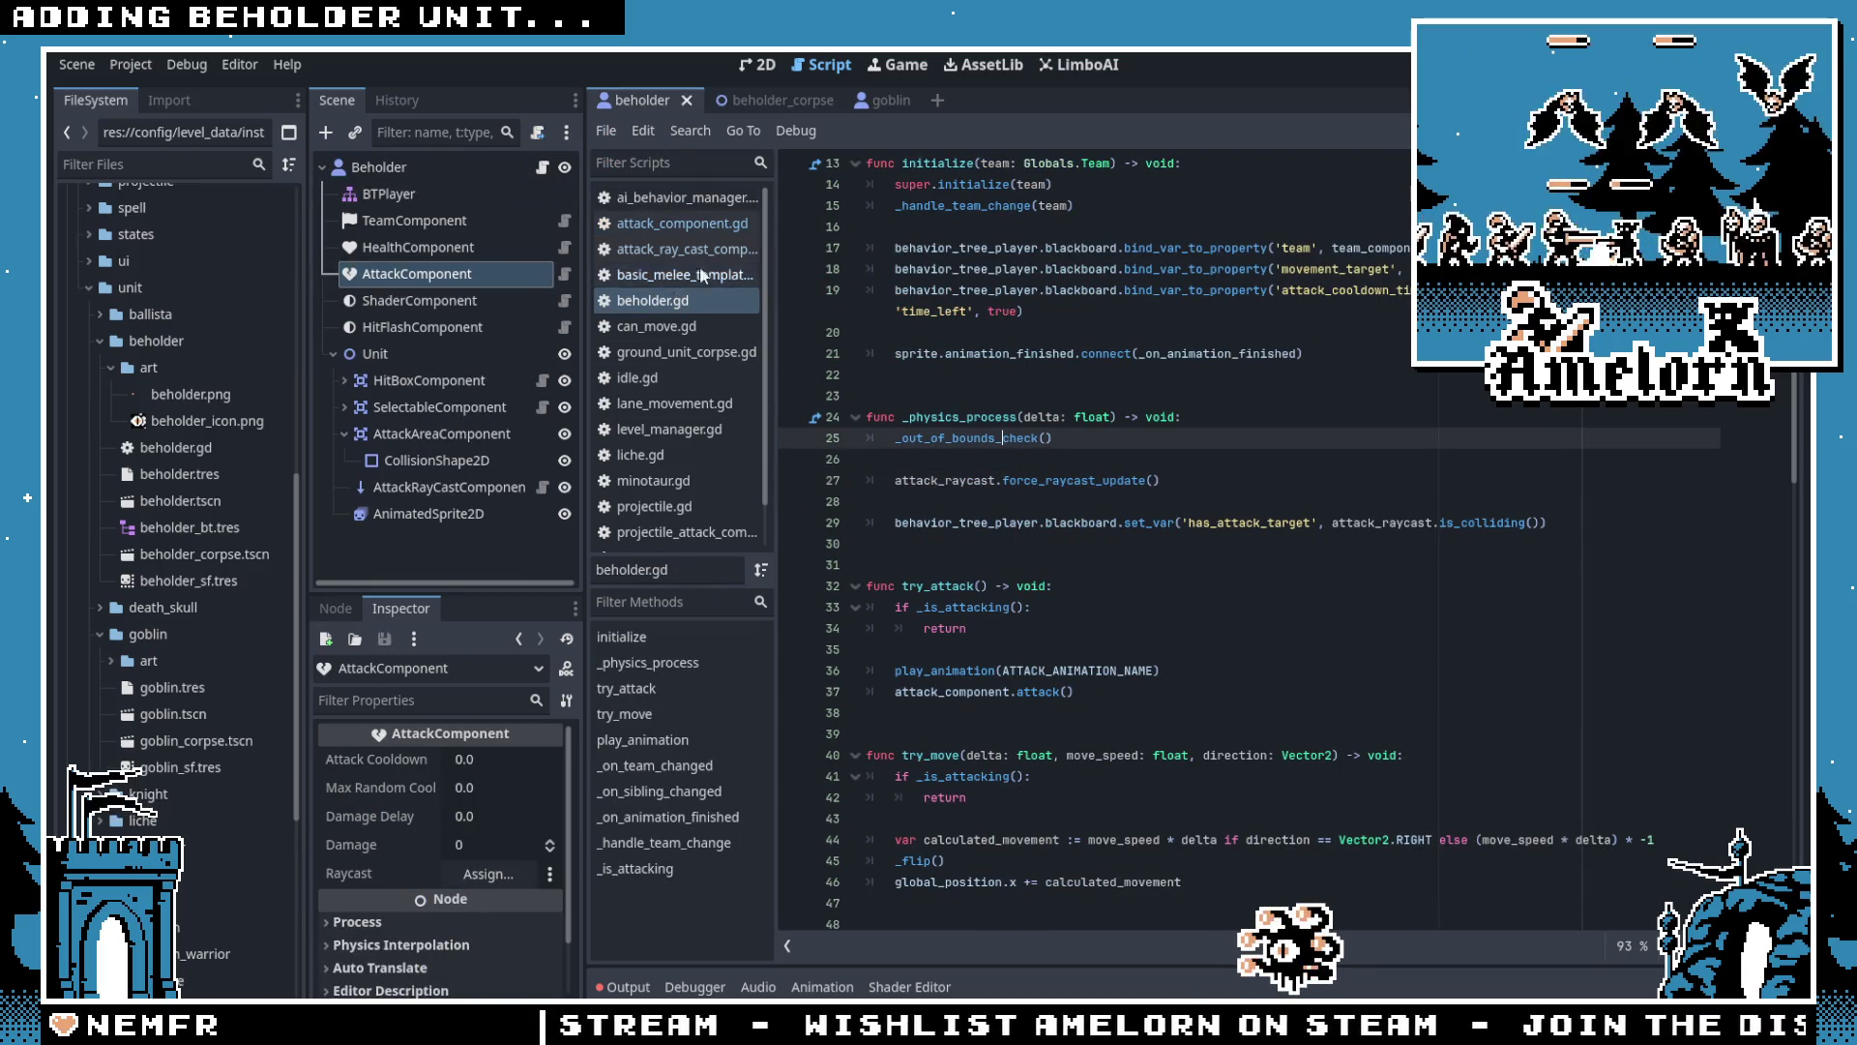
left_click(888, 102)
left_click(1133, 528)
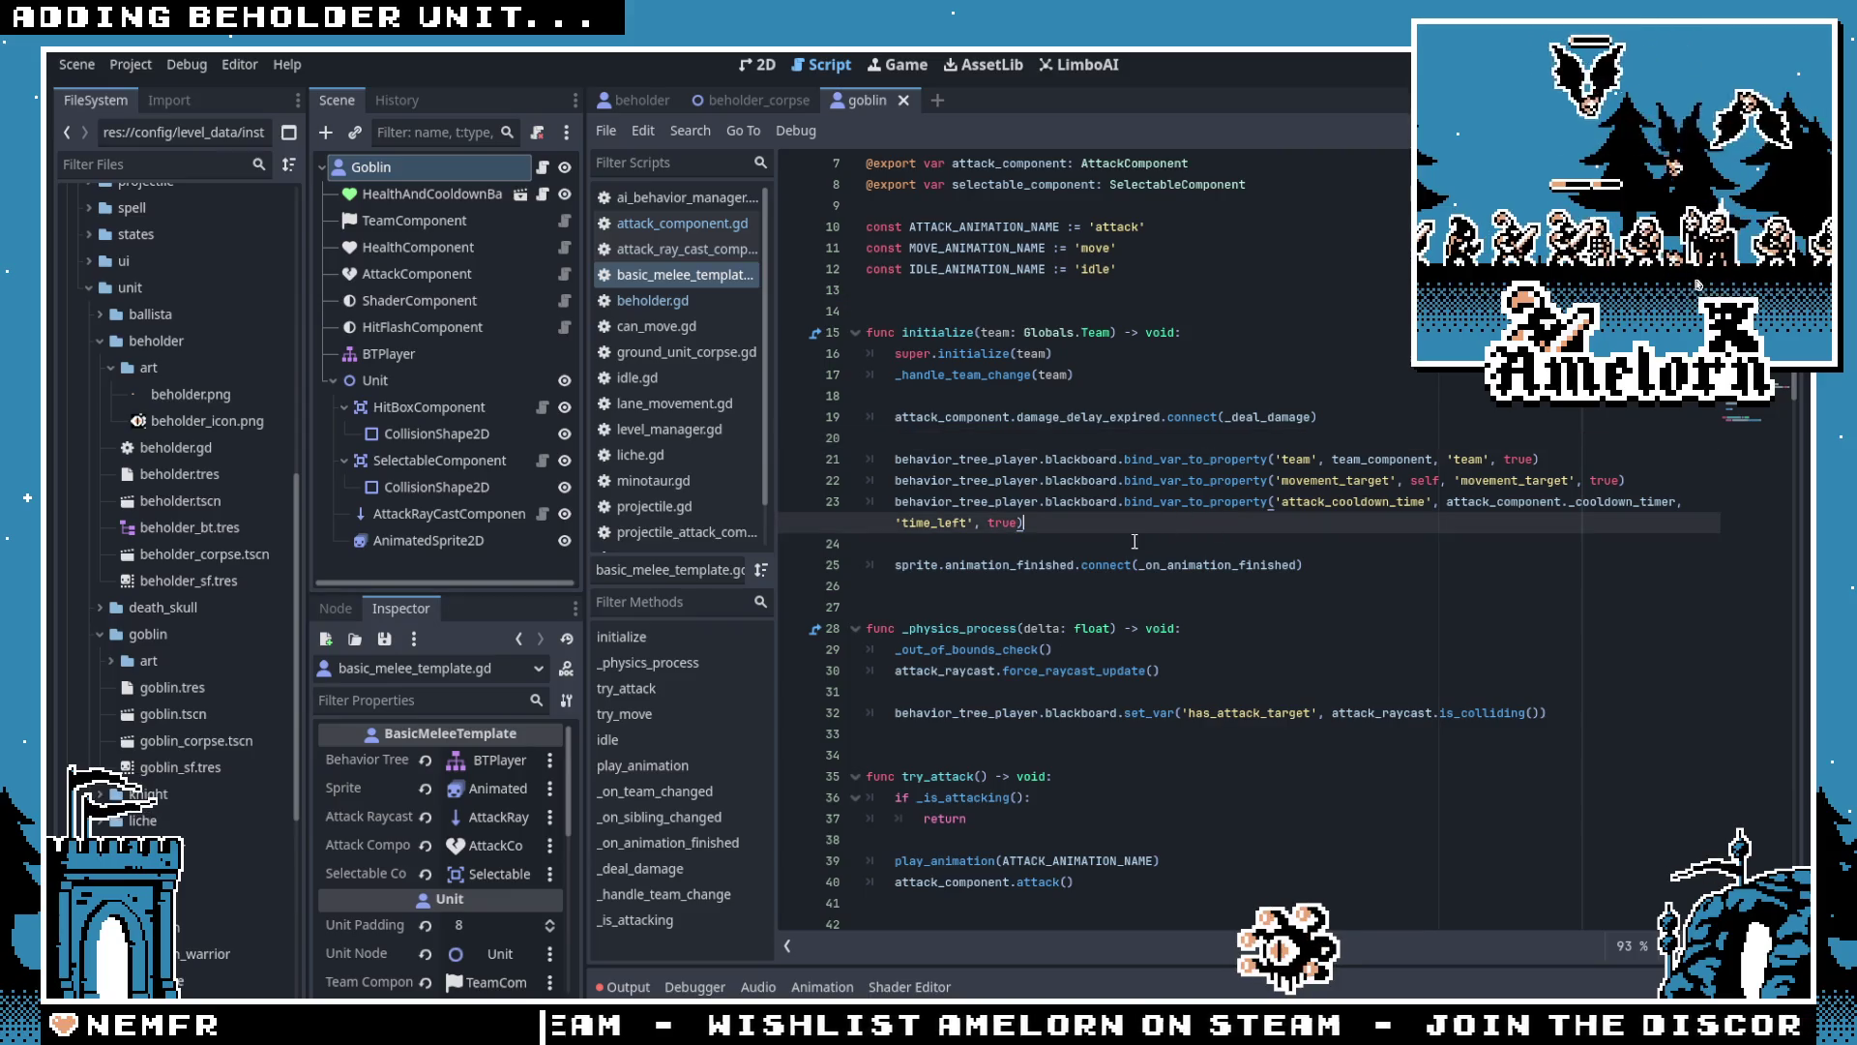
left_click(1074, 441)
scroll(1079, 436, "down", 9)
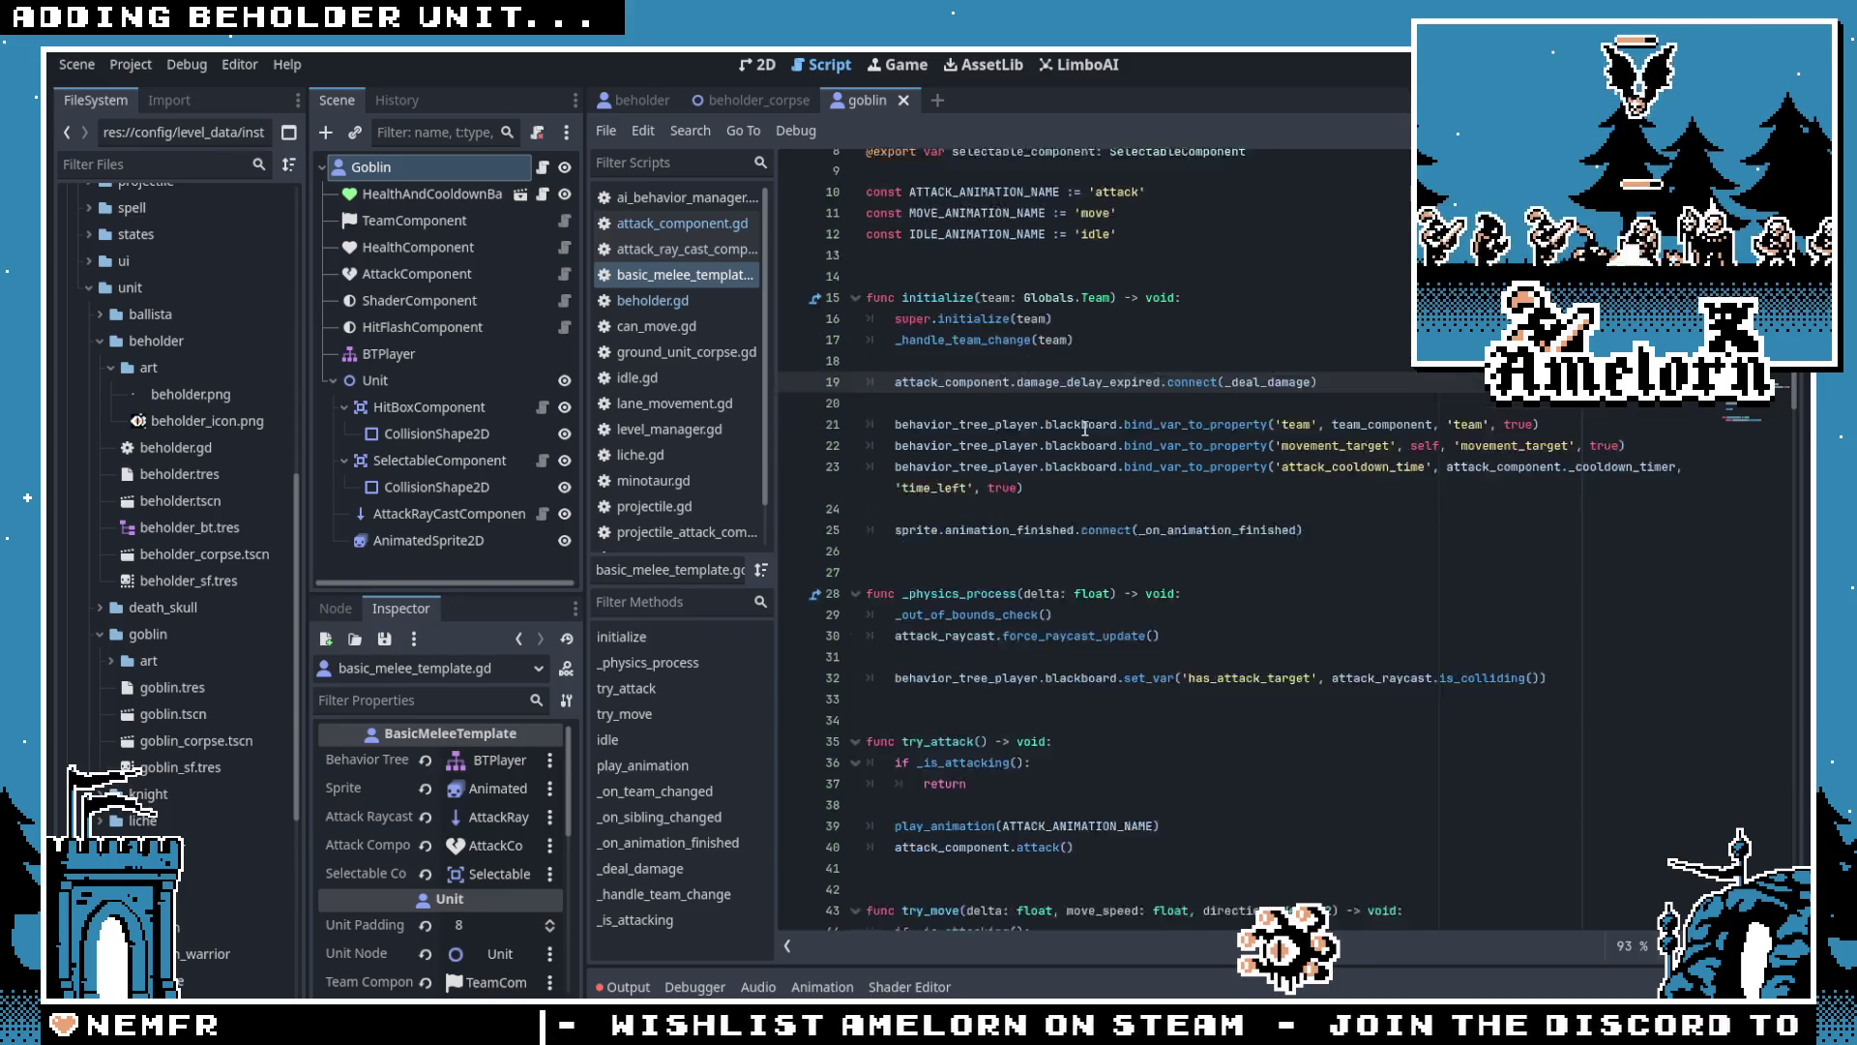
scroll(1084, 428, "down", 12)
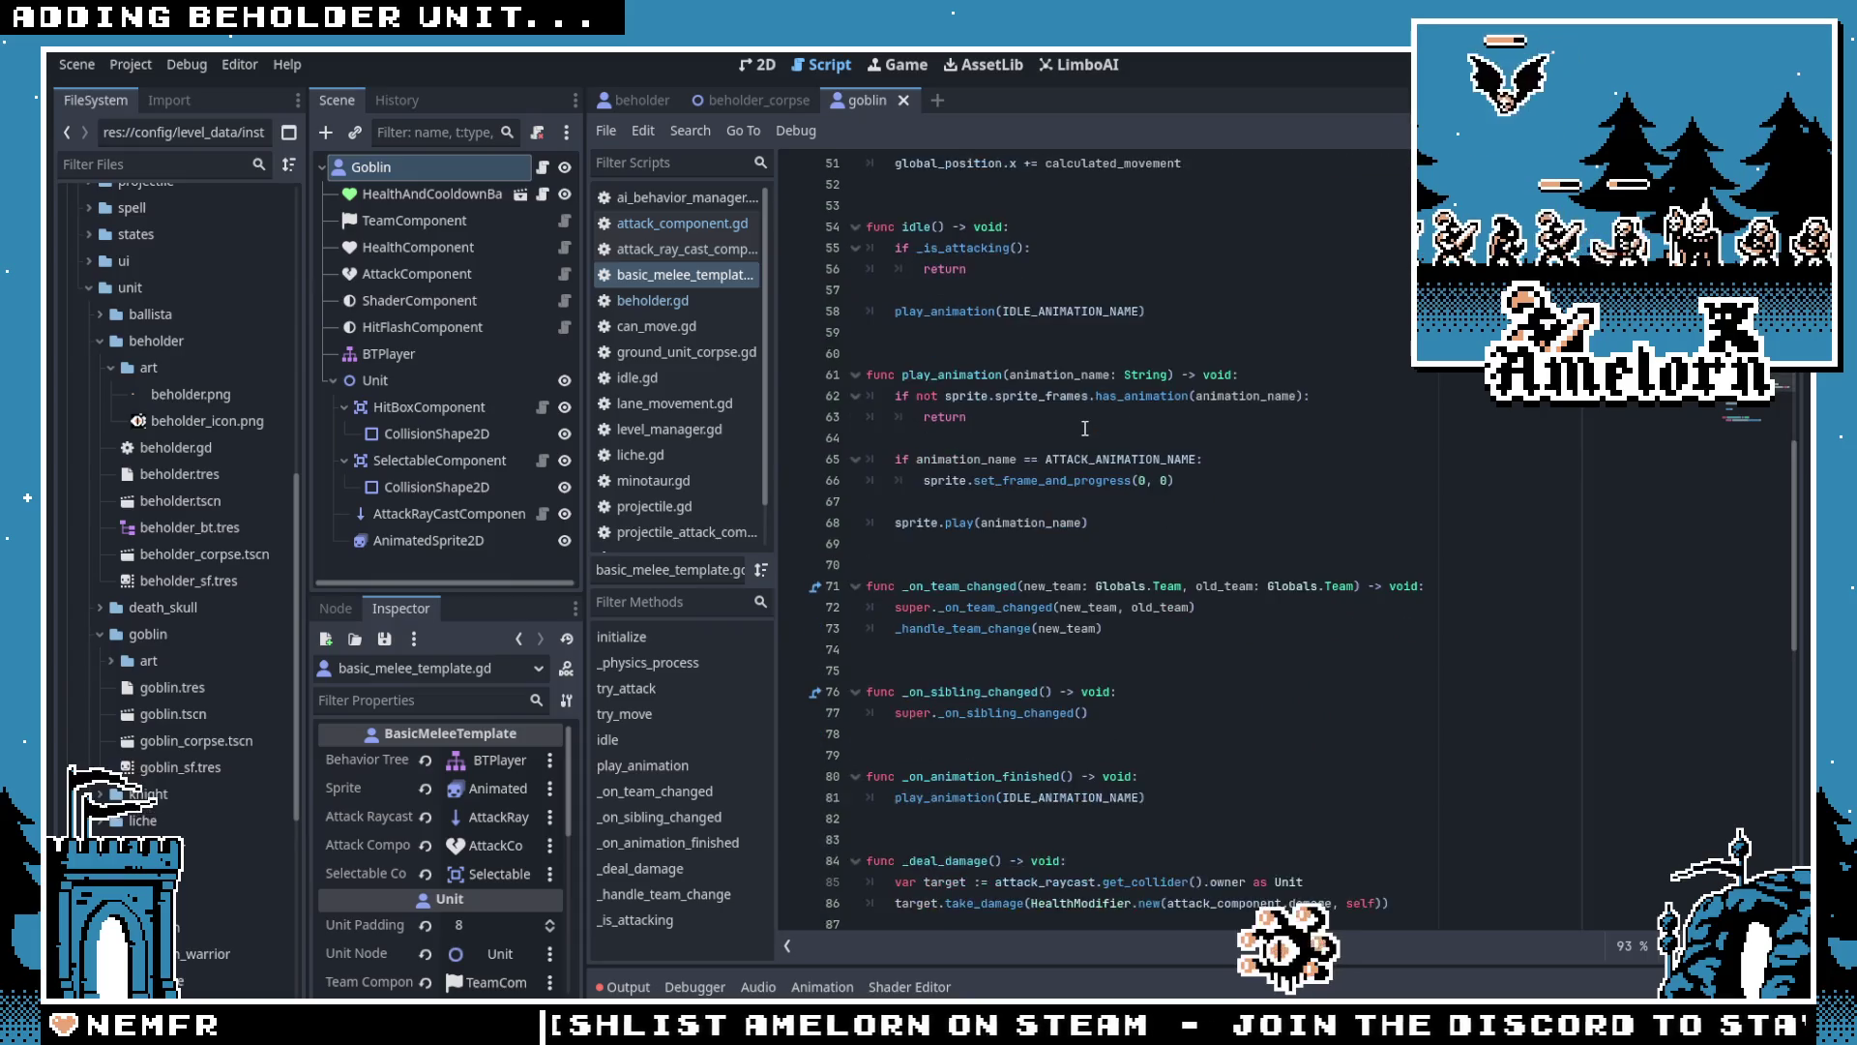
scroll(1084, 427, "down", 1)
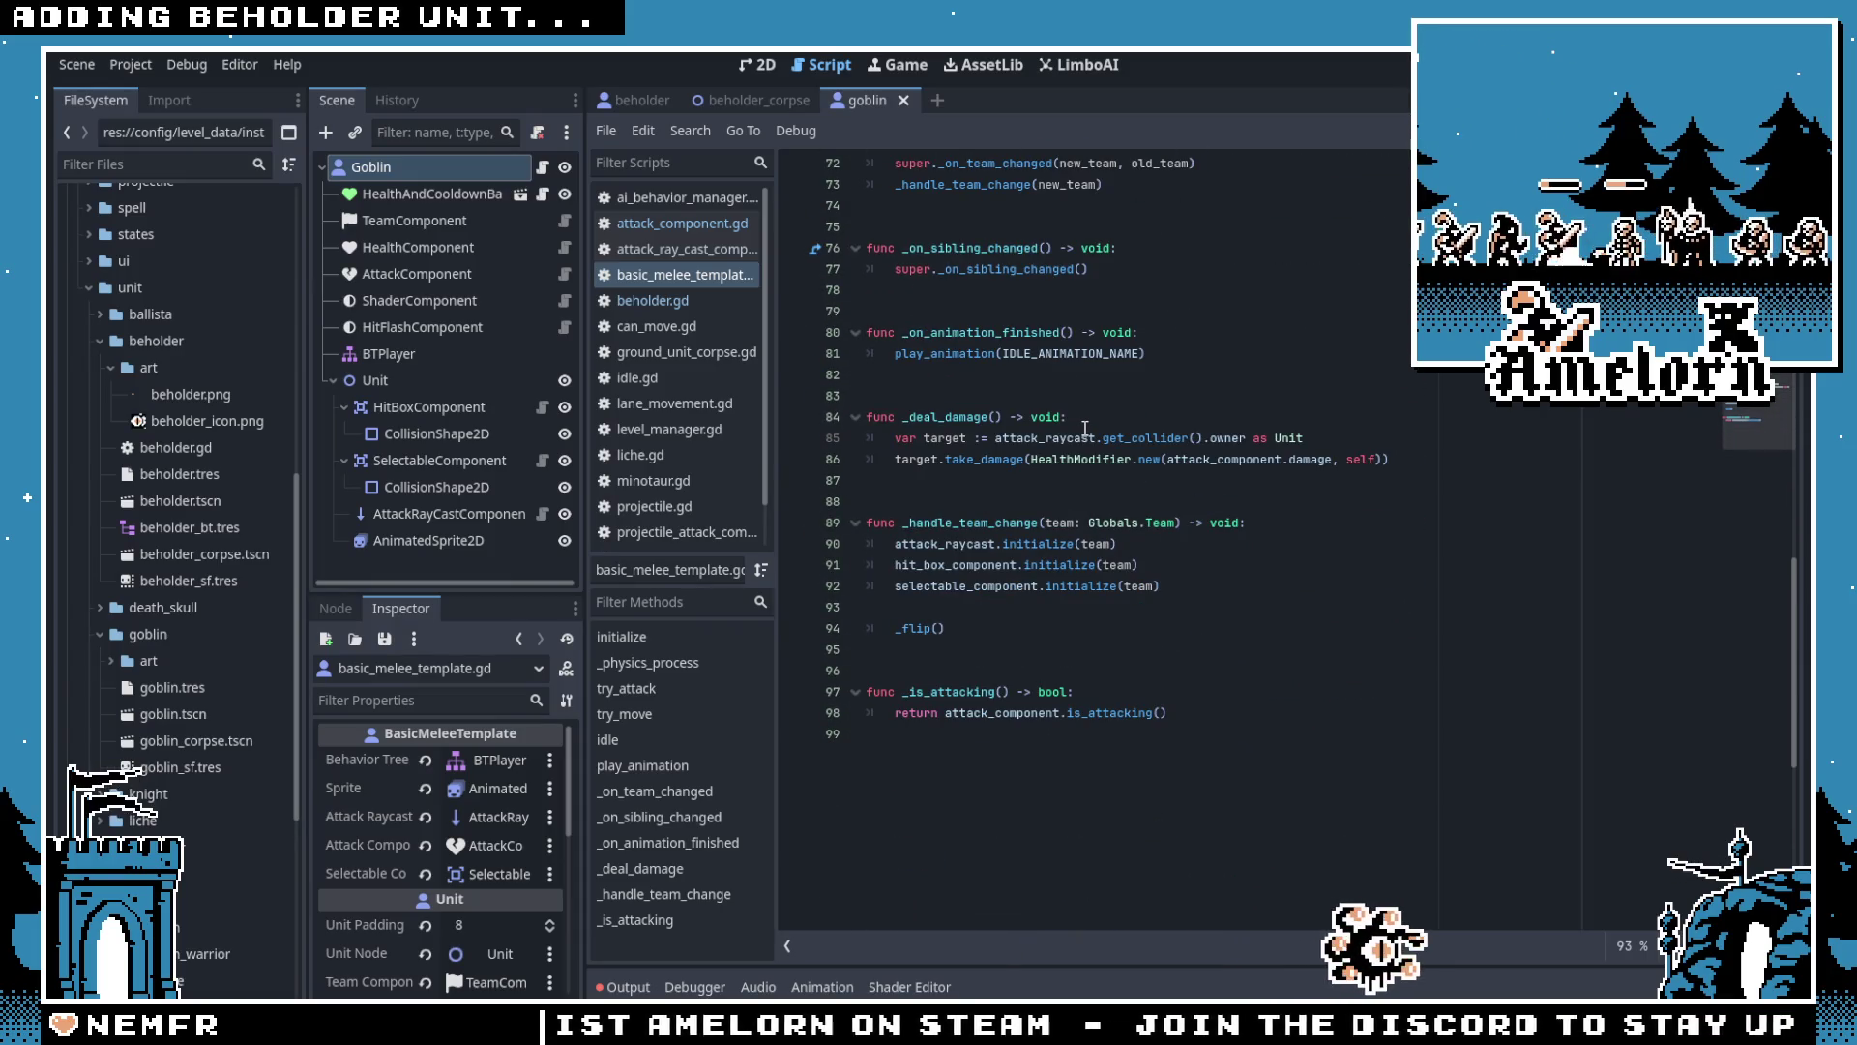
left_click(973, 415)
left_click(1203, 462)
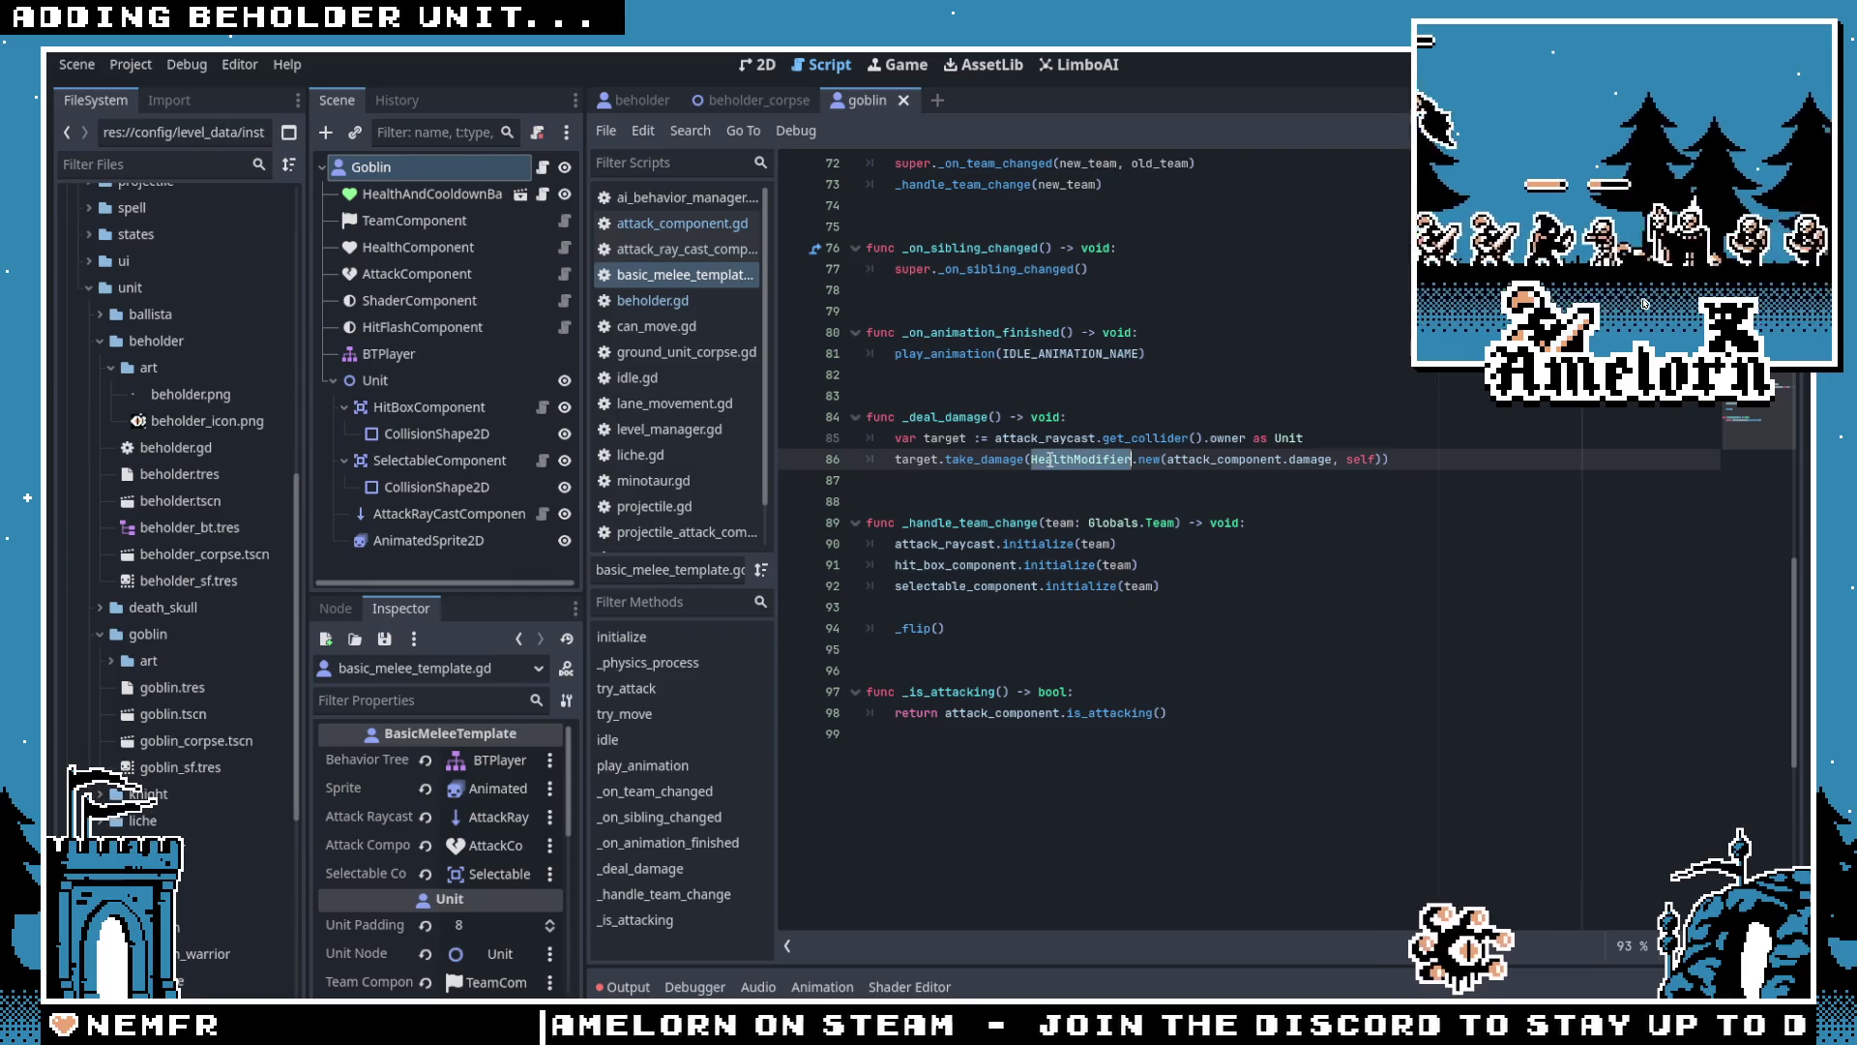
left_click(1001, 396)
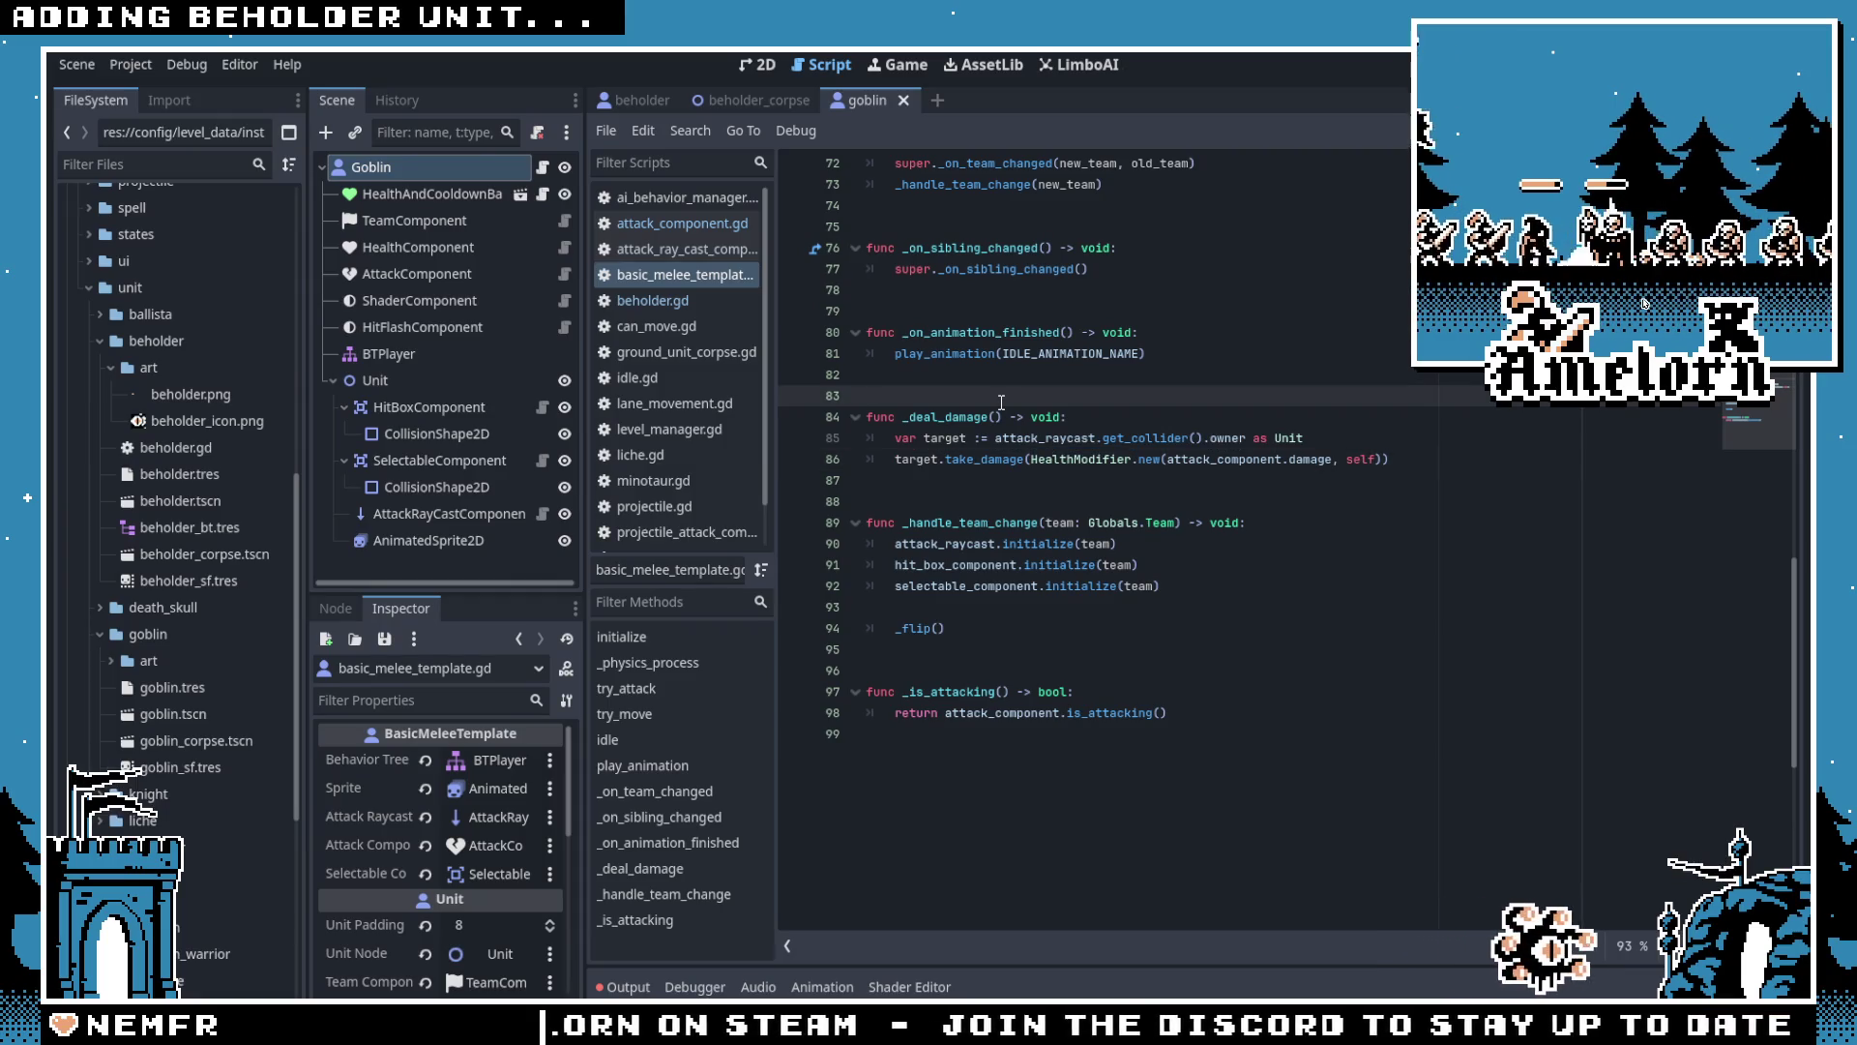
left_click(989, 384)
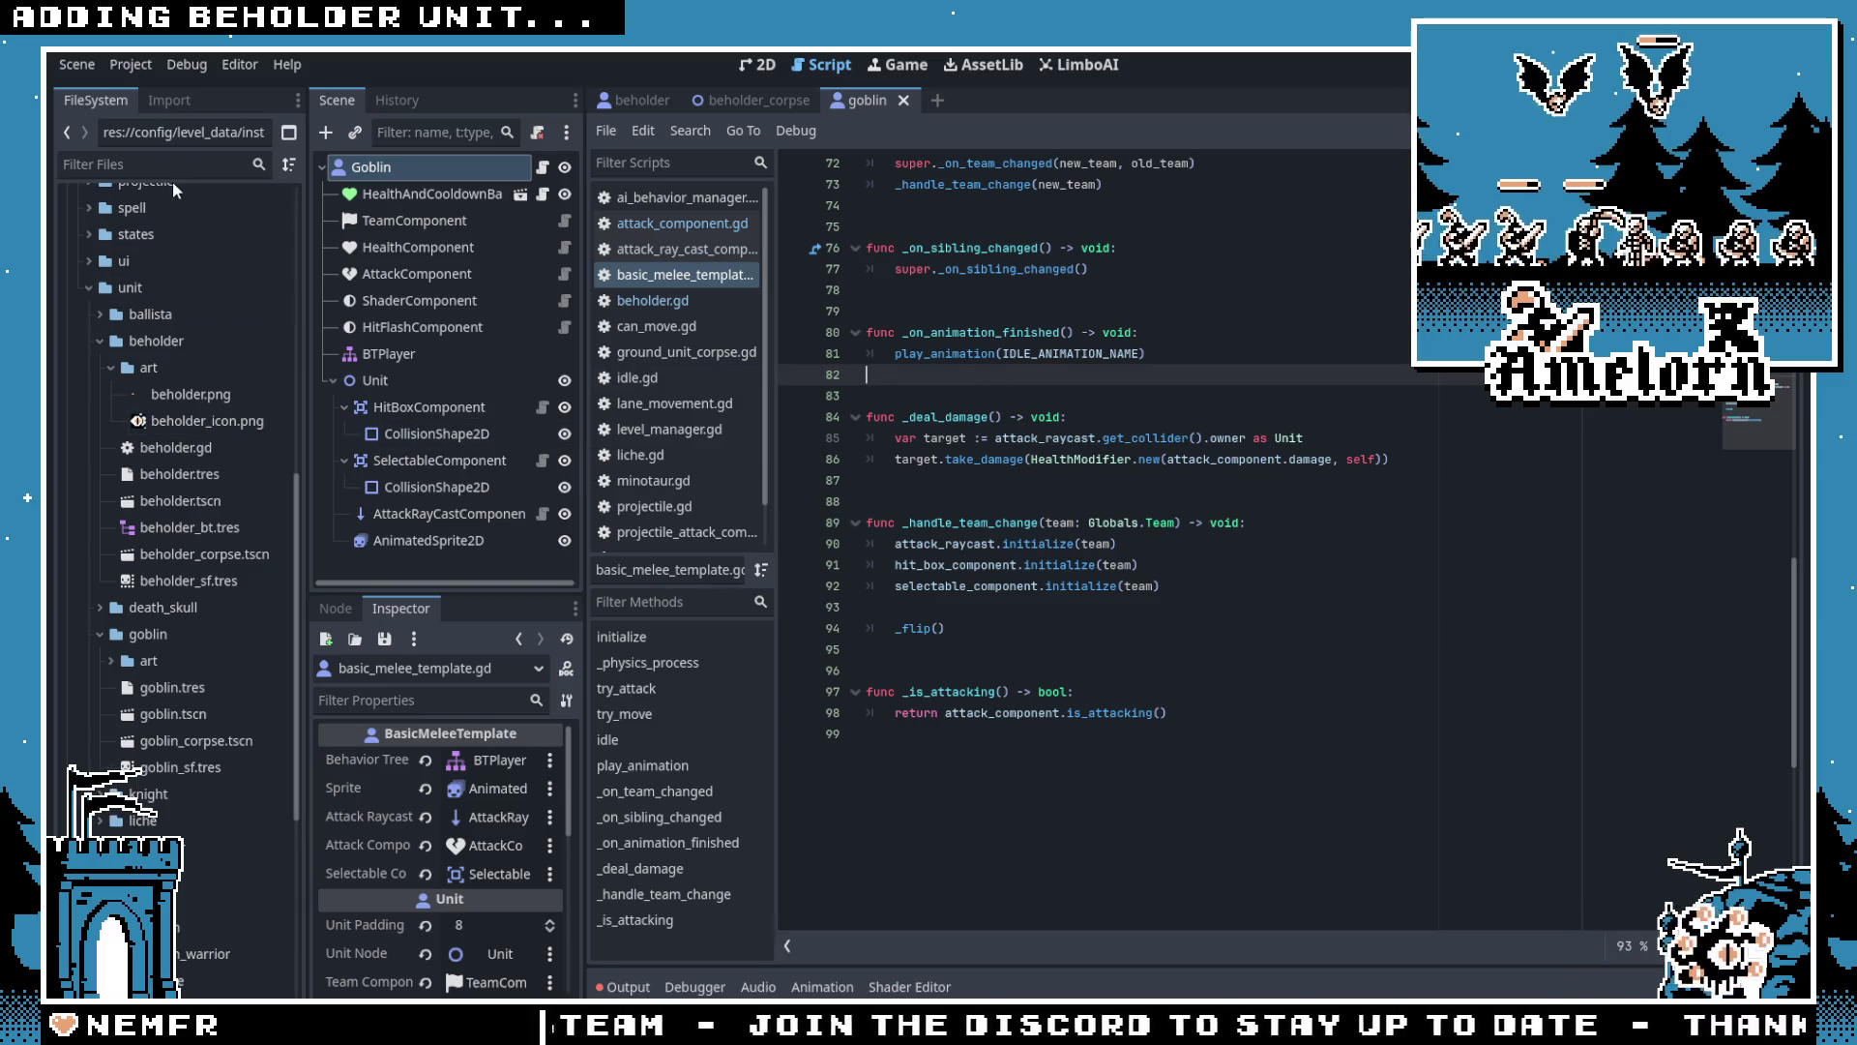
type("rogue")
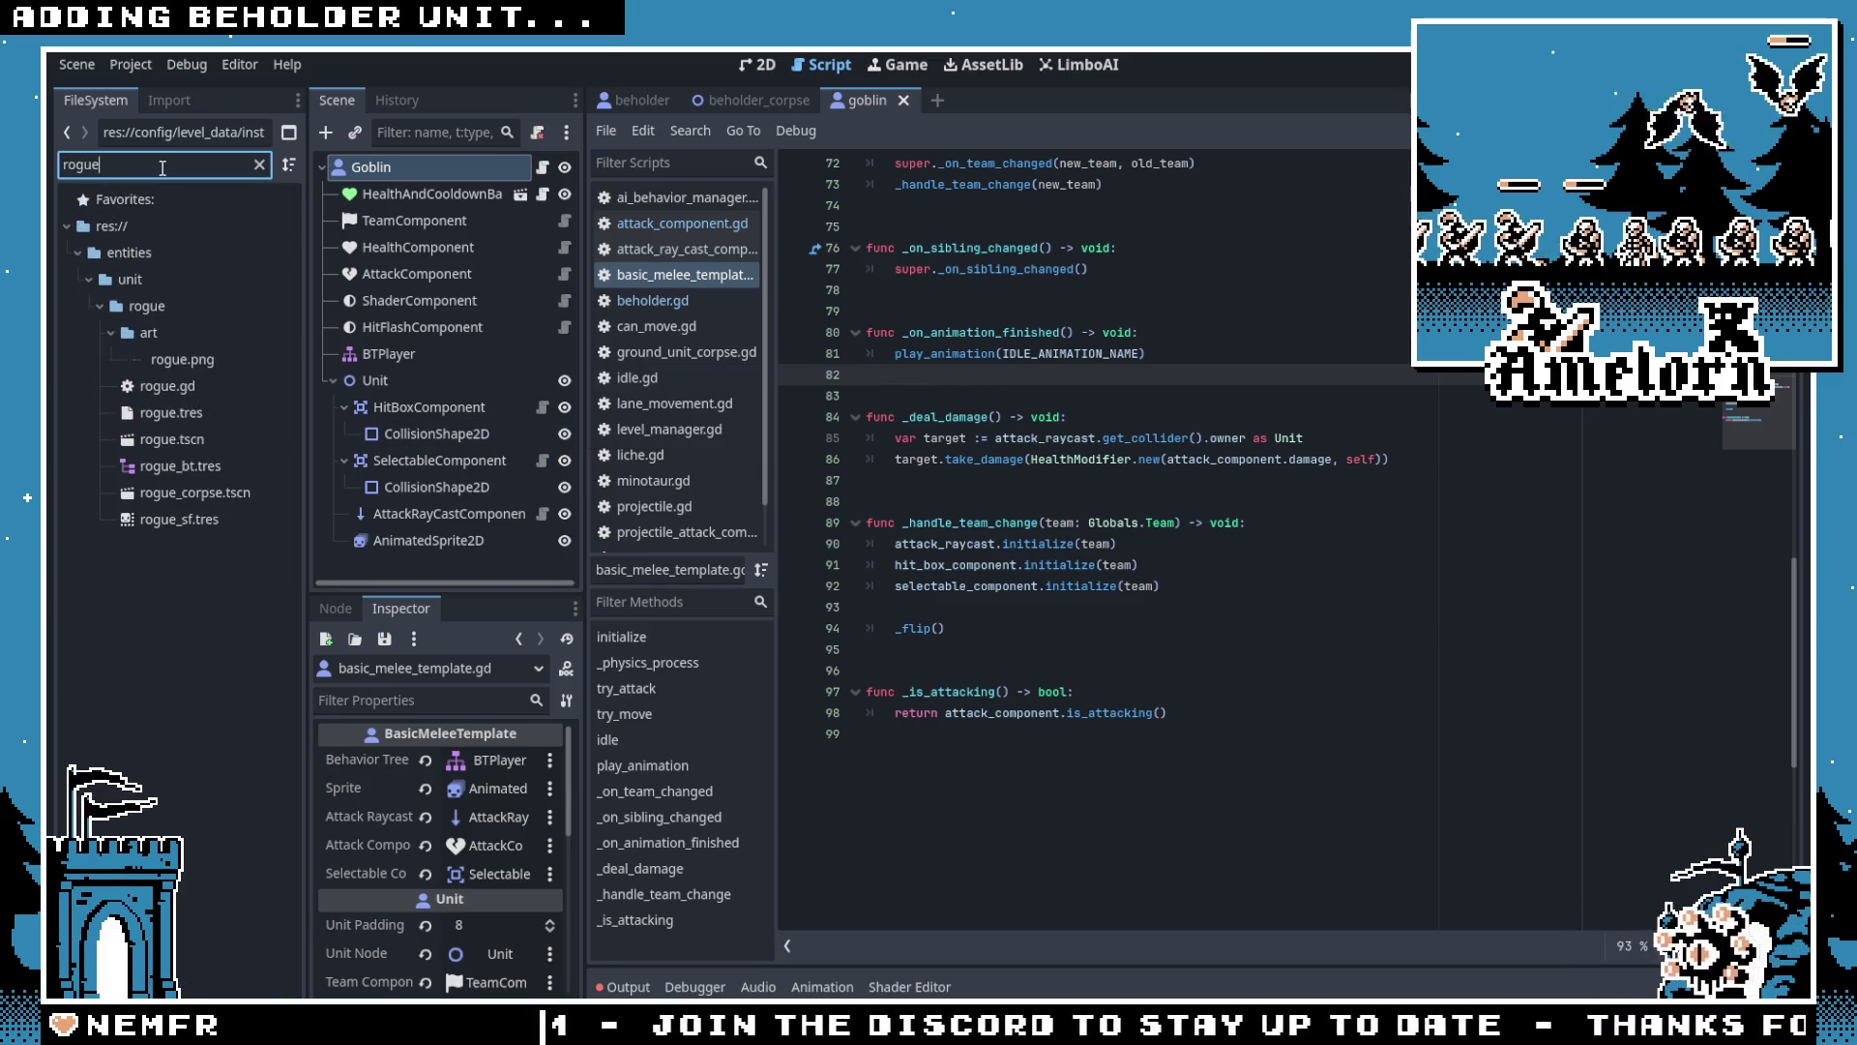
Open the rogue scene and read through rogue.gd down to its try_attack call
double_click(128, 444)
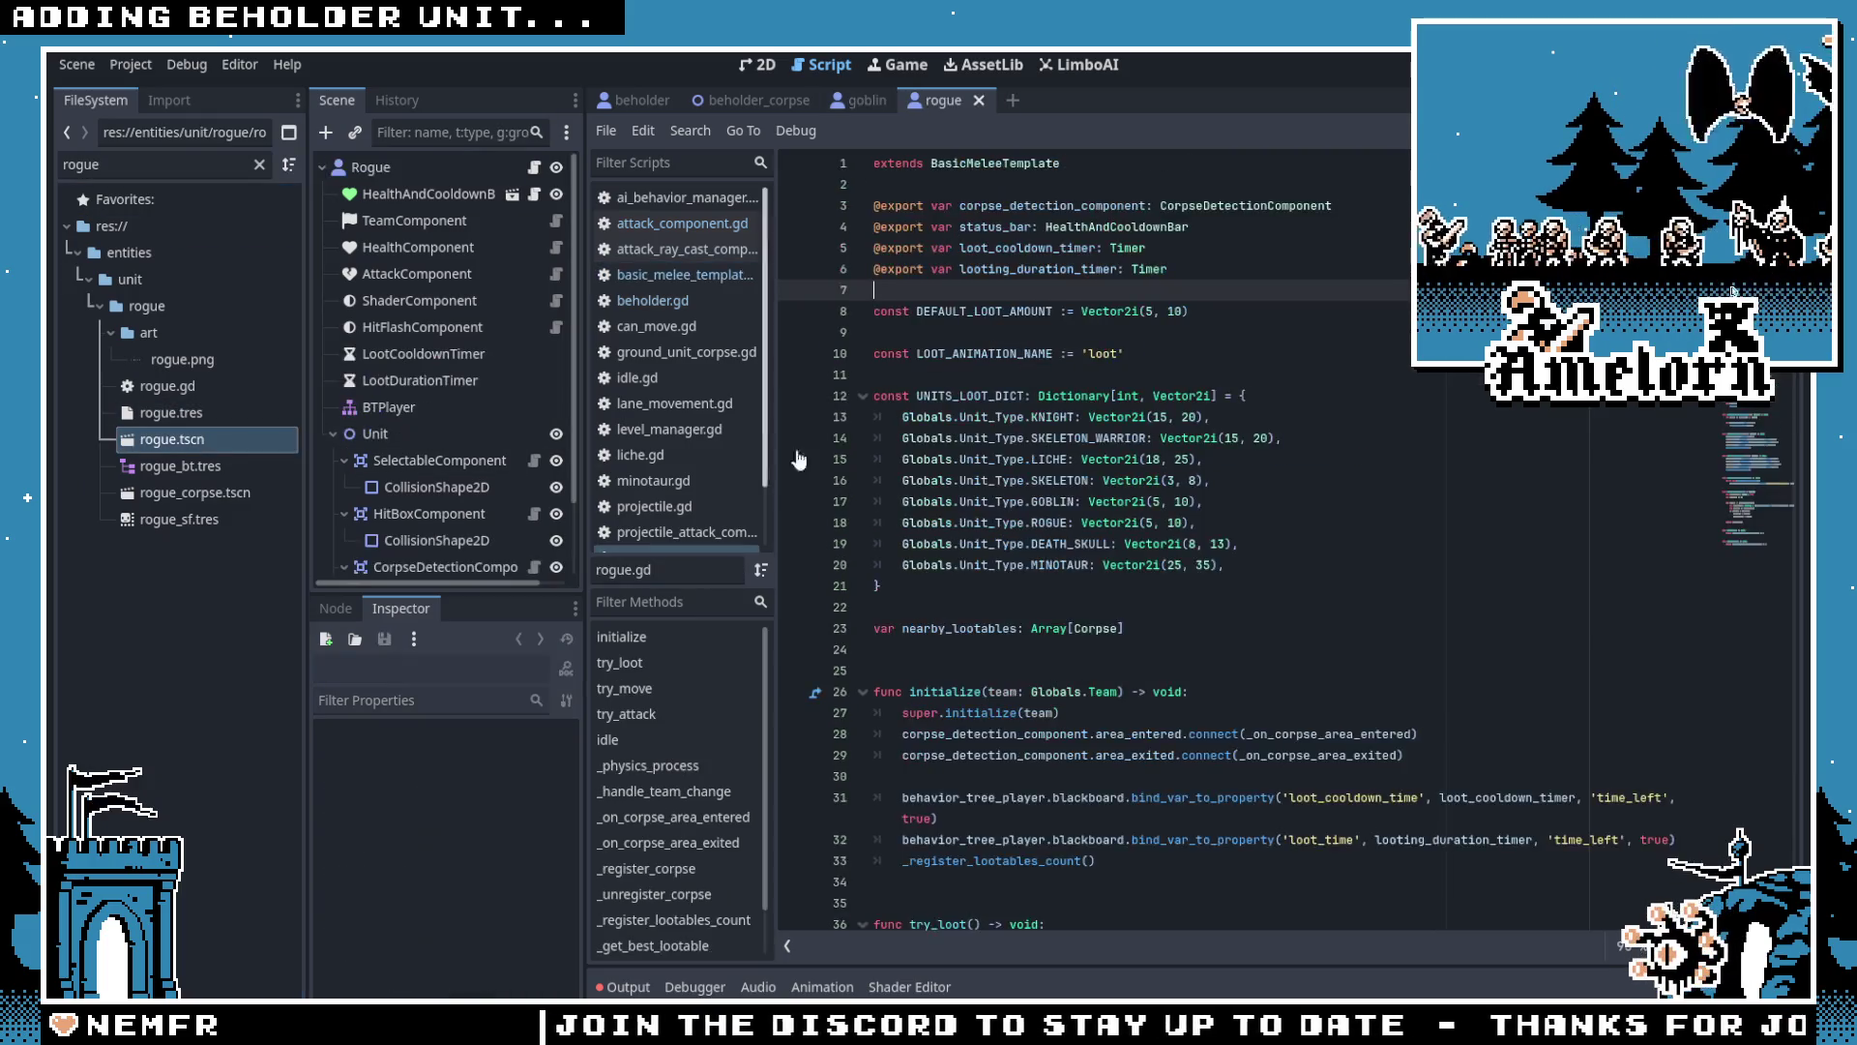
scroll(984, 500, "down", 7)
scroll(983, 500, "down", 12)
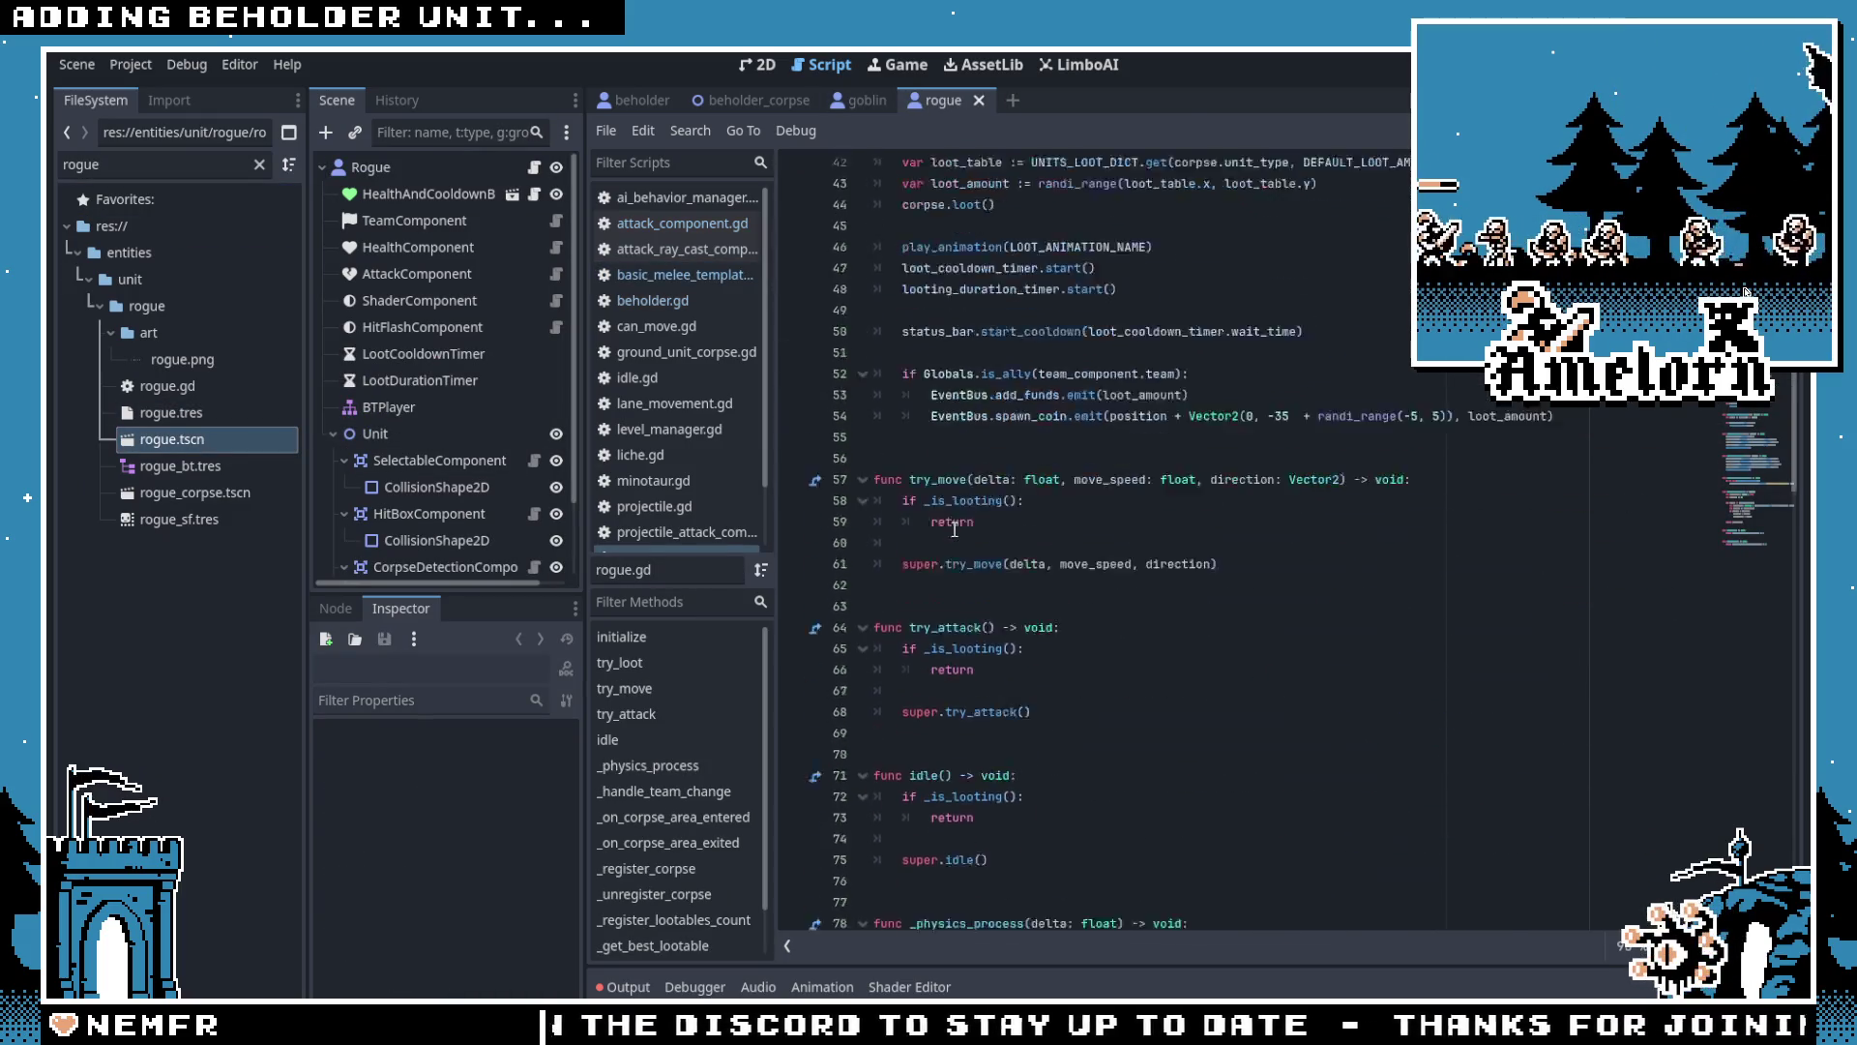
scroll(974, 535, "down", 8)
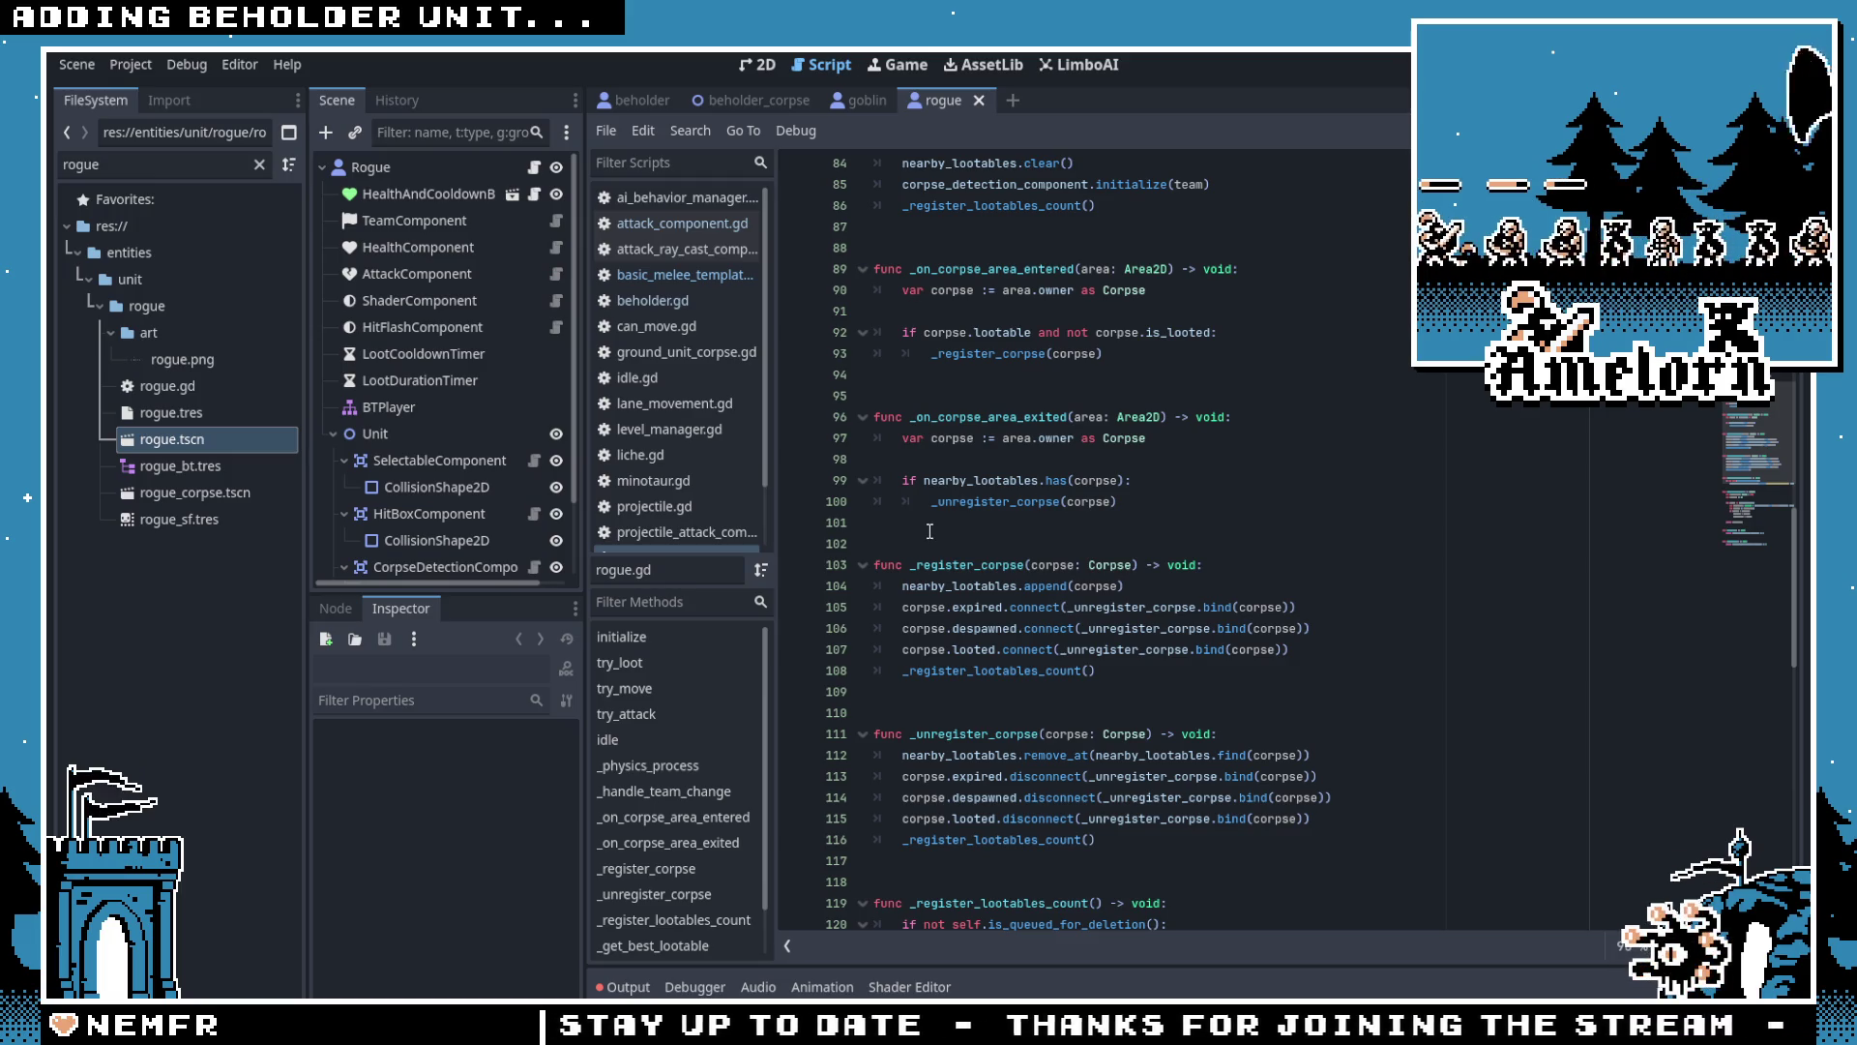
scroll(930, 531, "down", 3)
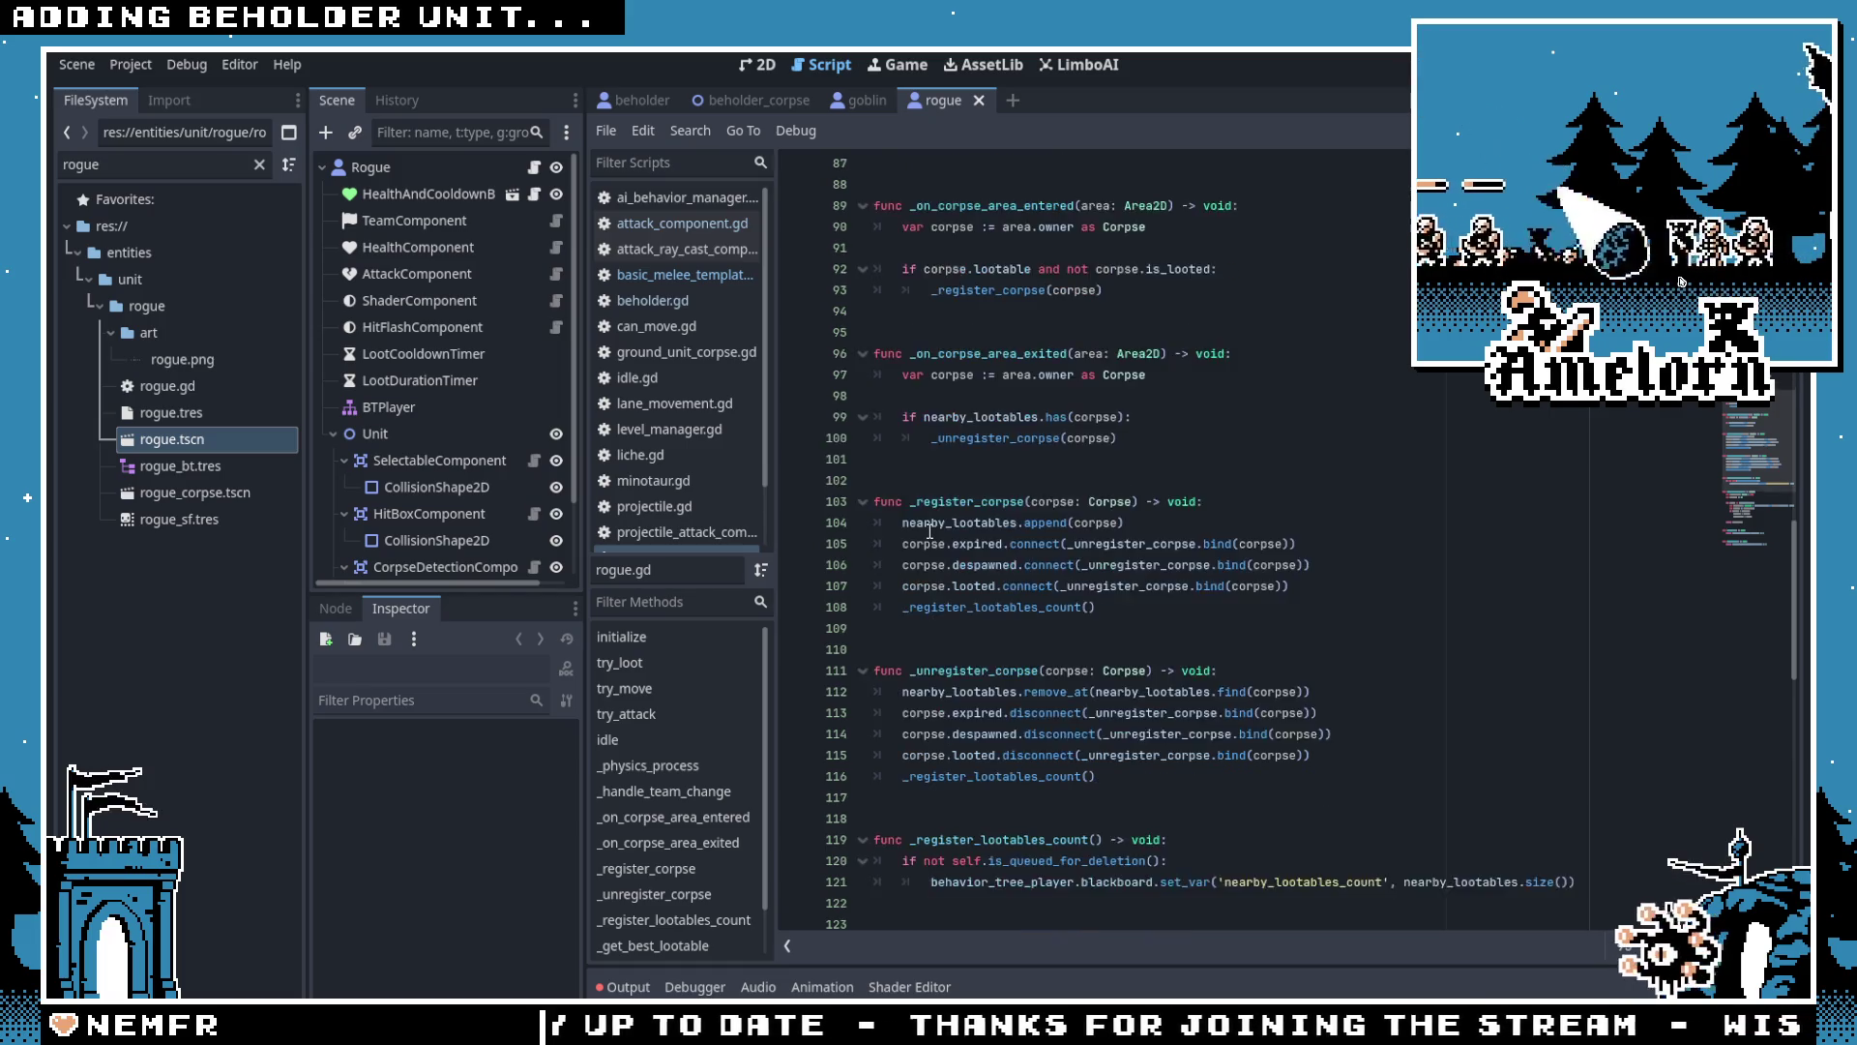
scroll(929, 531, "down", 9)
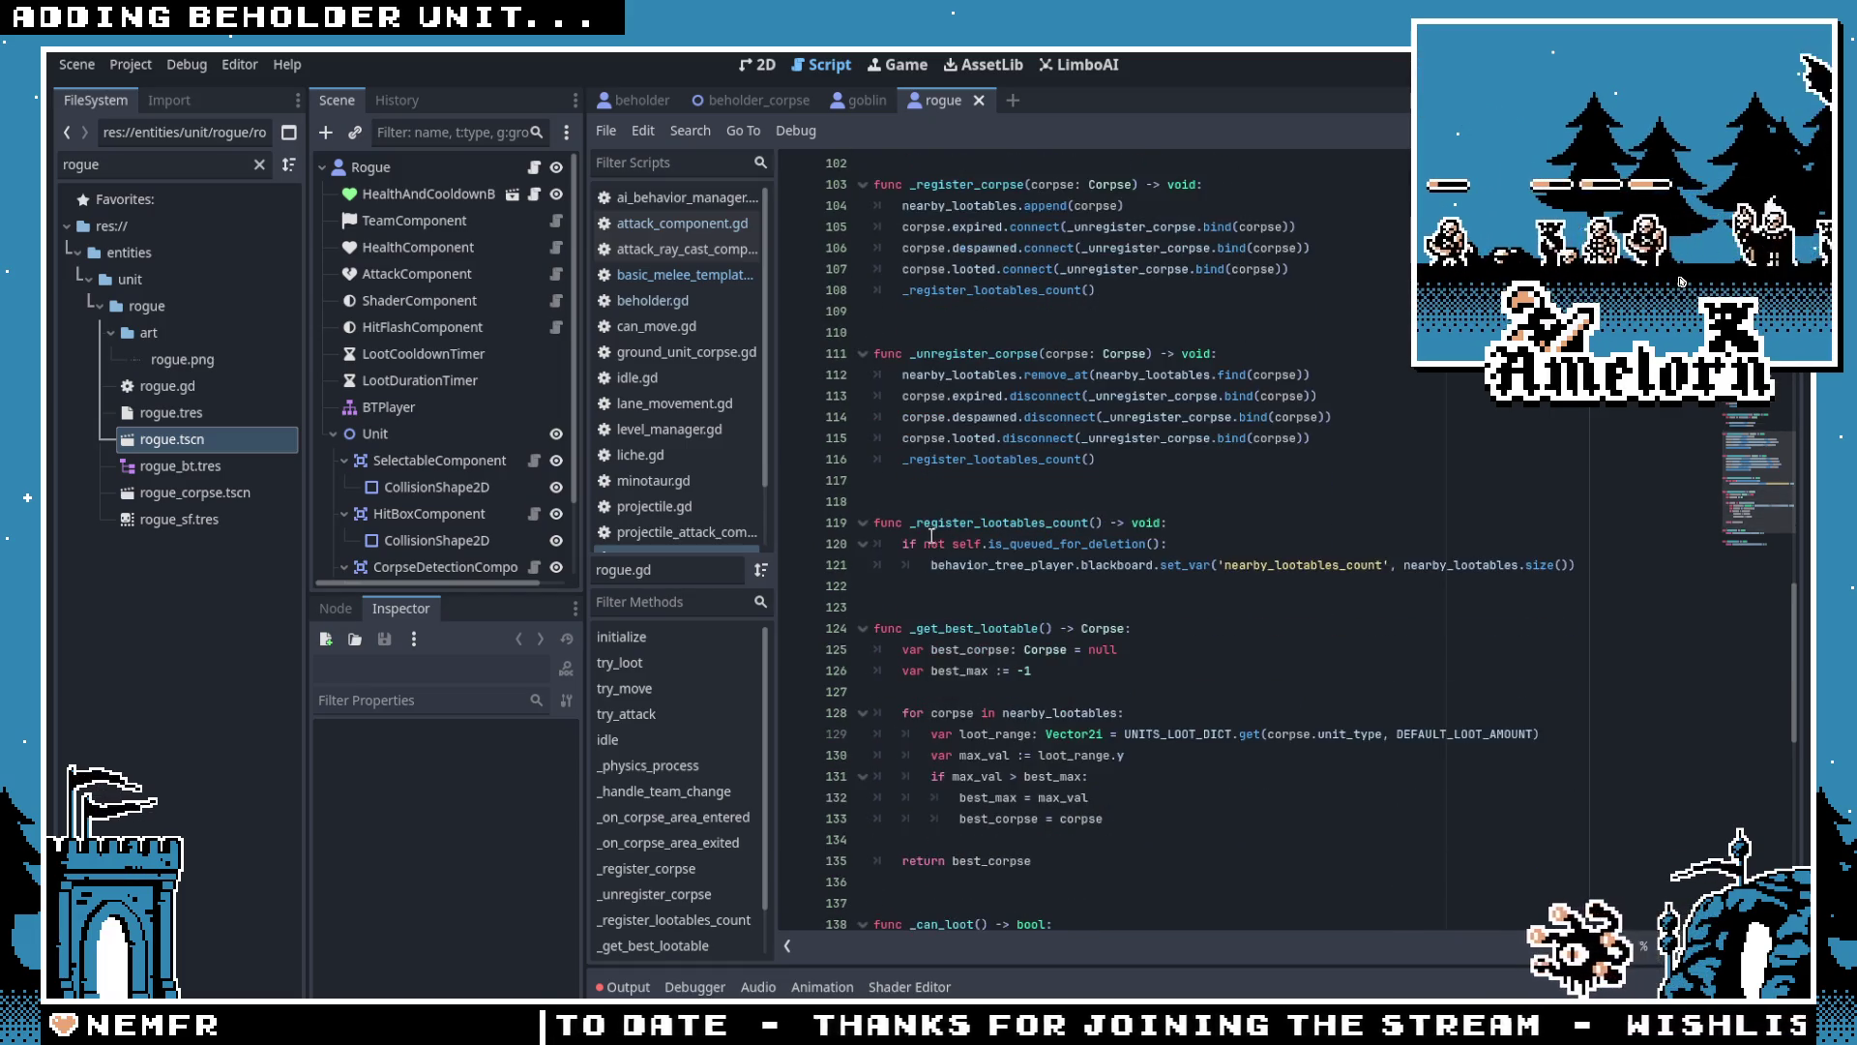
scroll(937, 610, "up", 20)
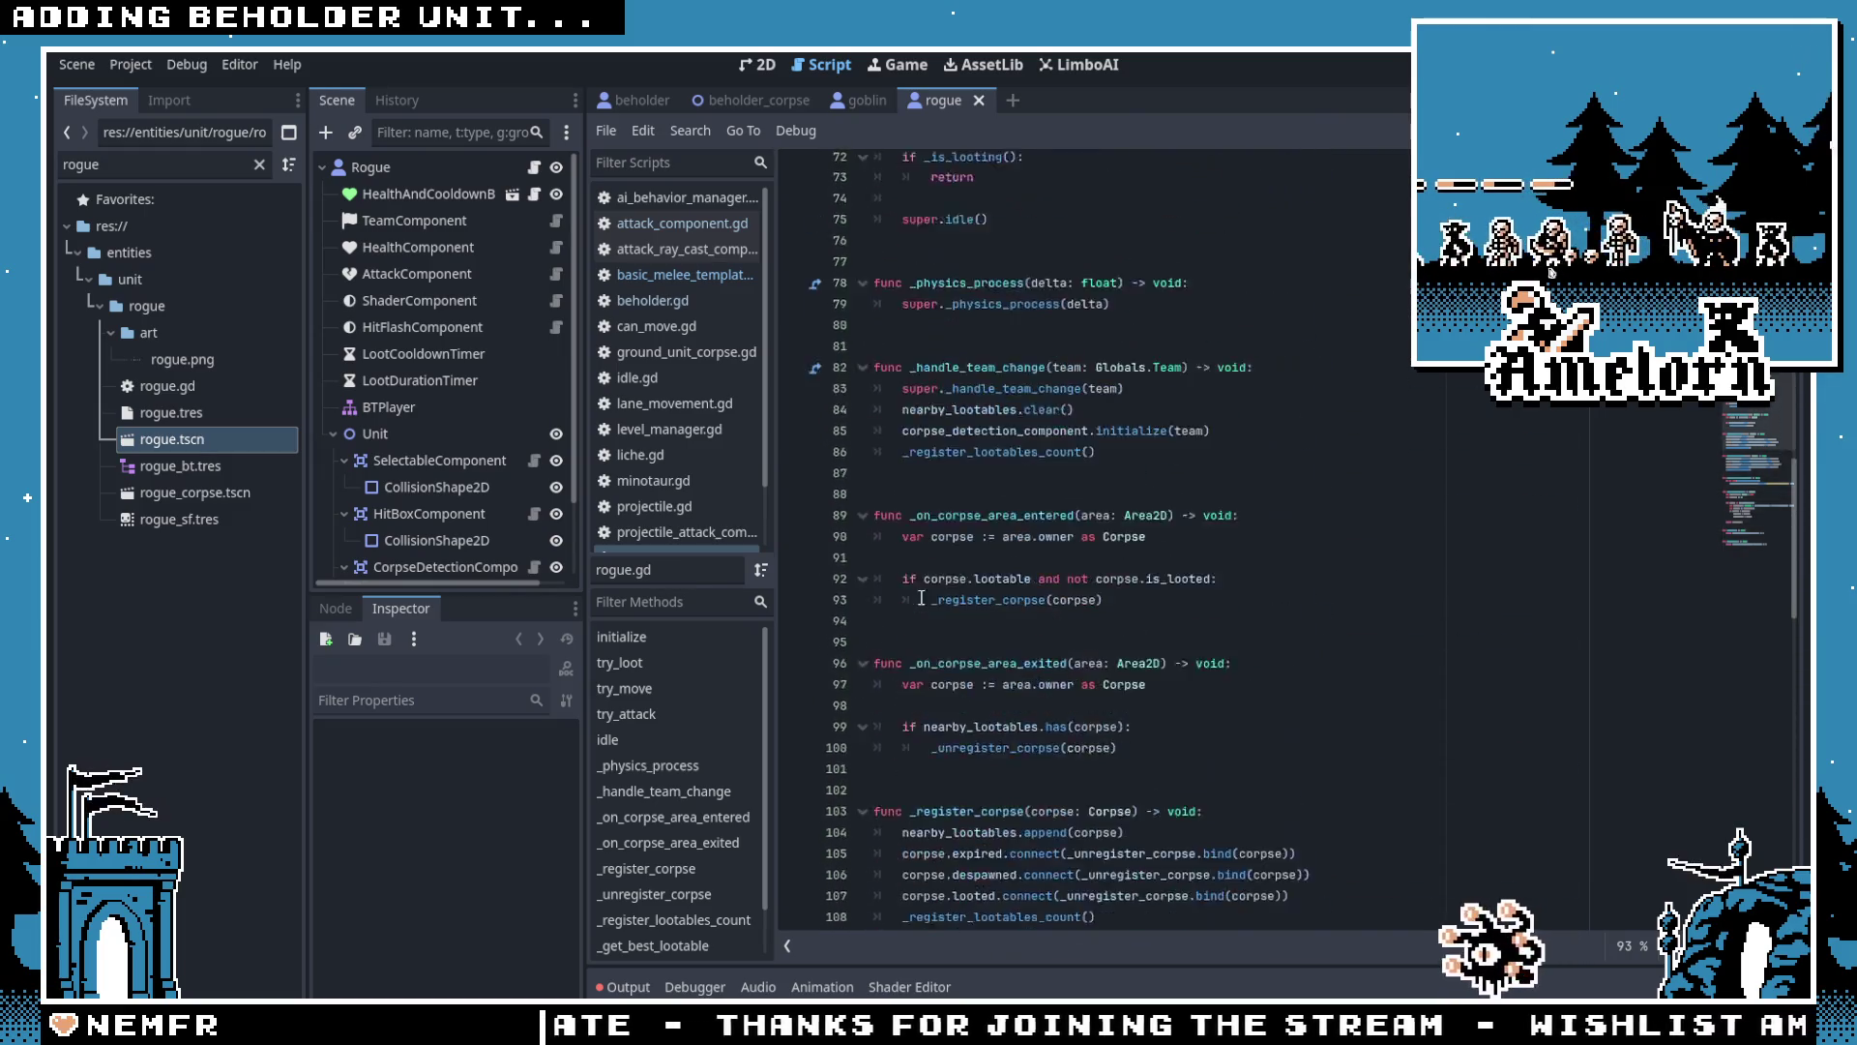
double_click(982, 649)
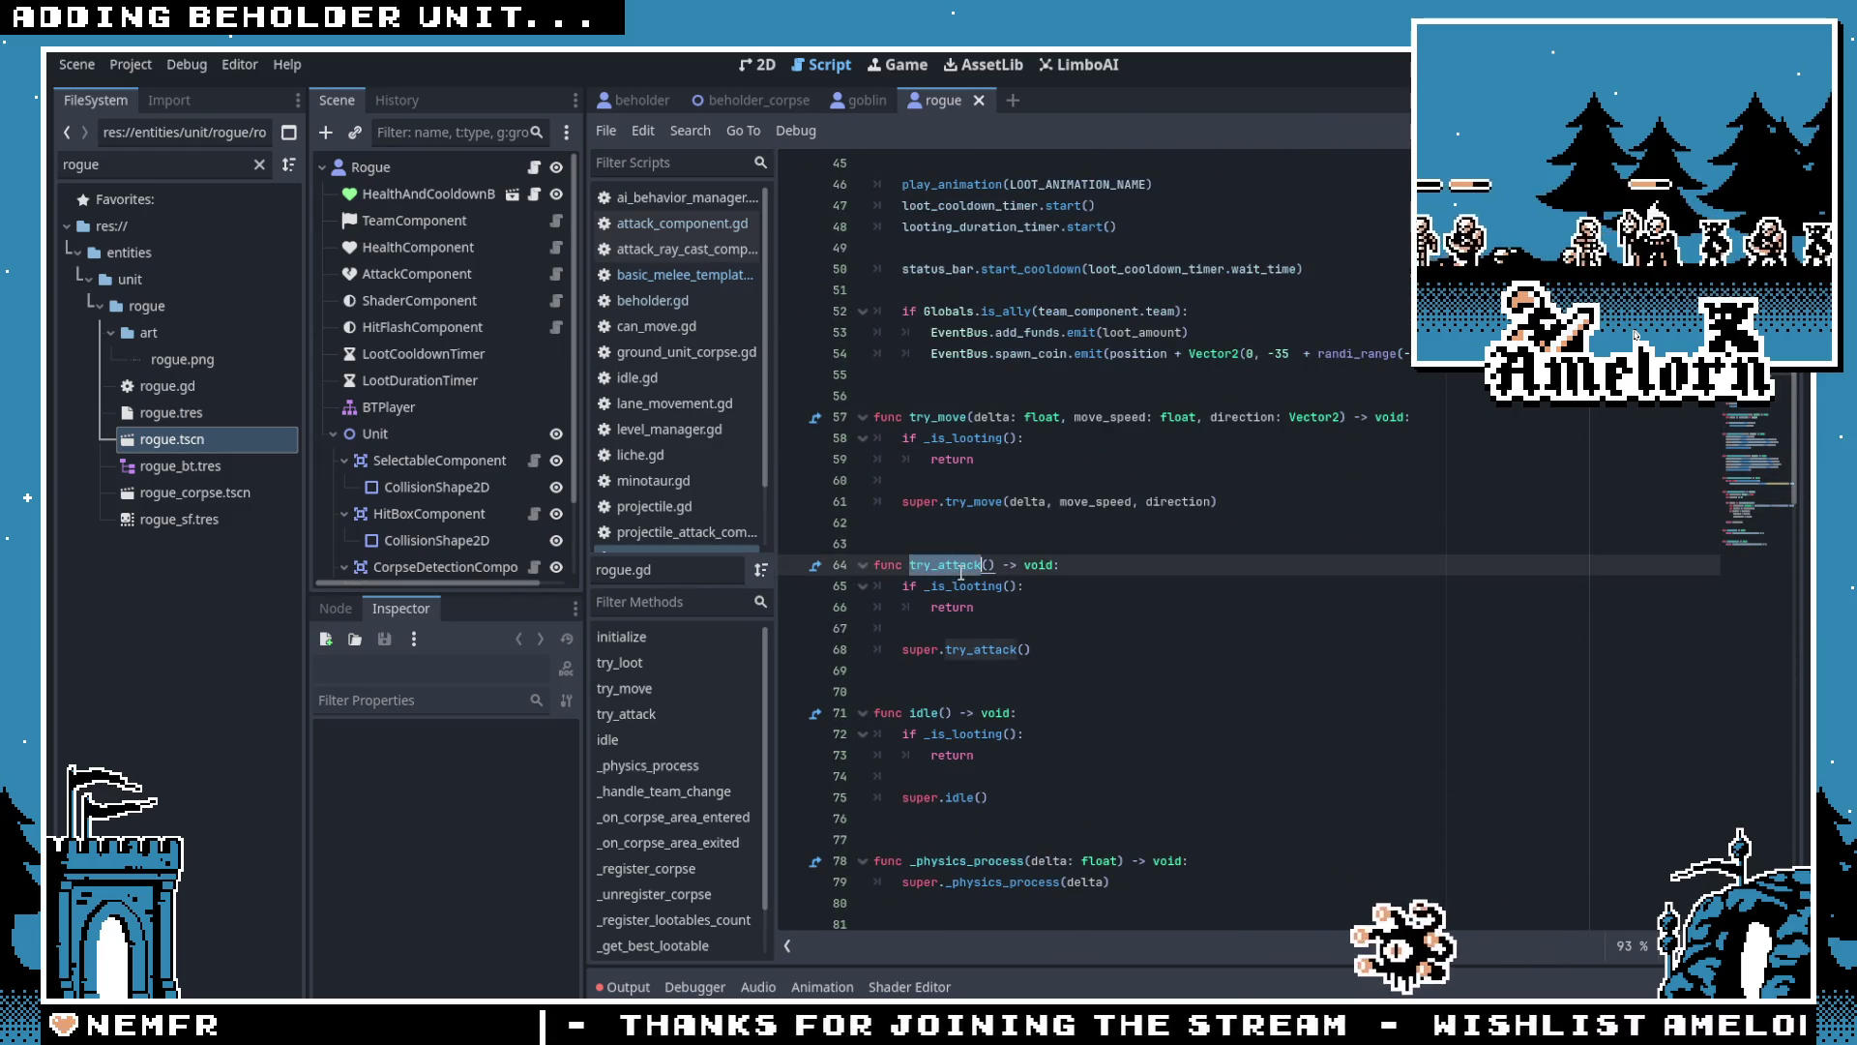
Open the BasicMeleeTemplate base script, select the Rogue node, and clear the file filter
scroll(1015, 484, "up", 15)
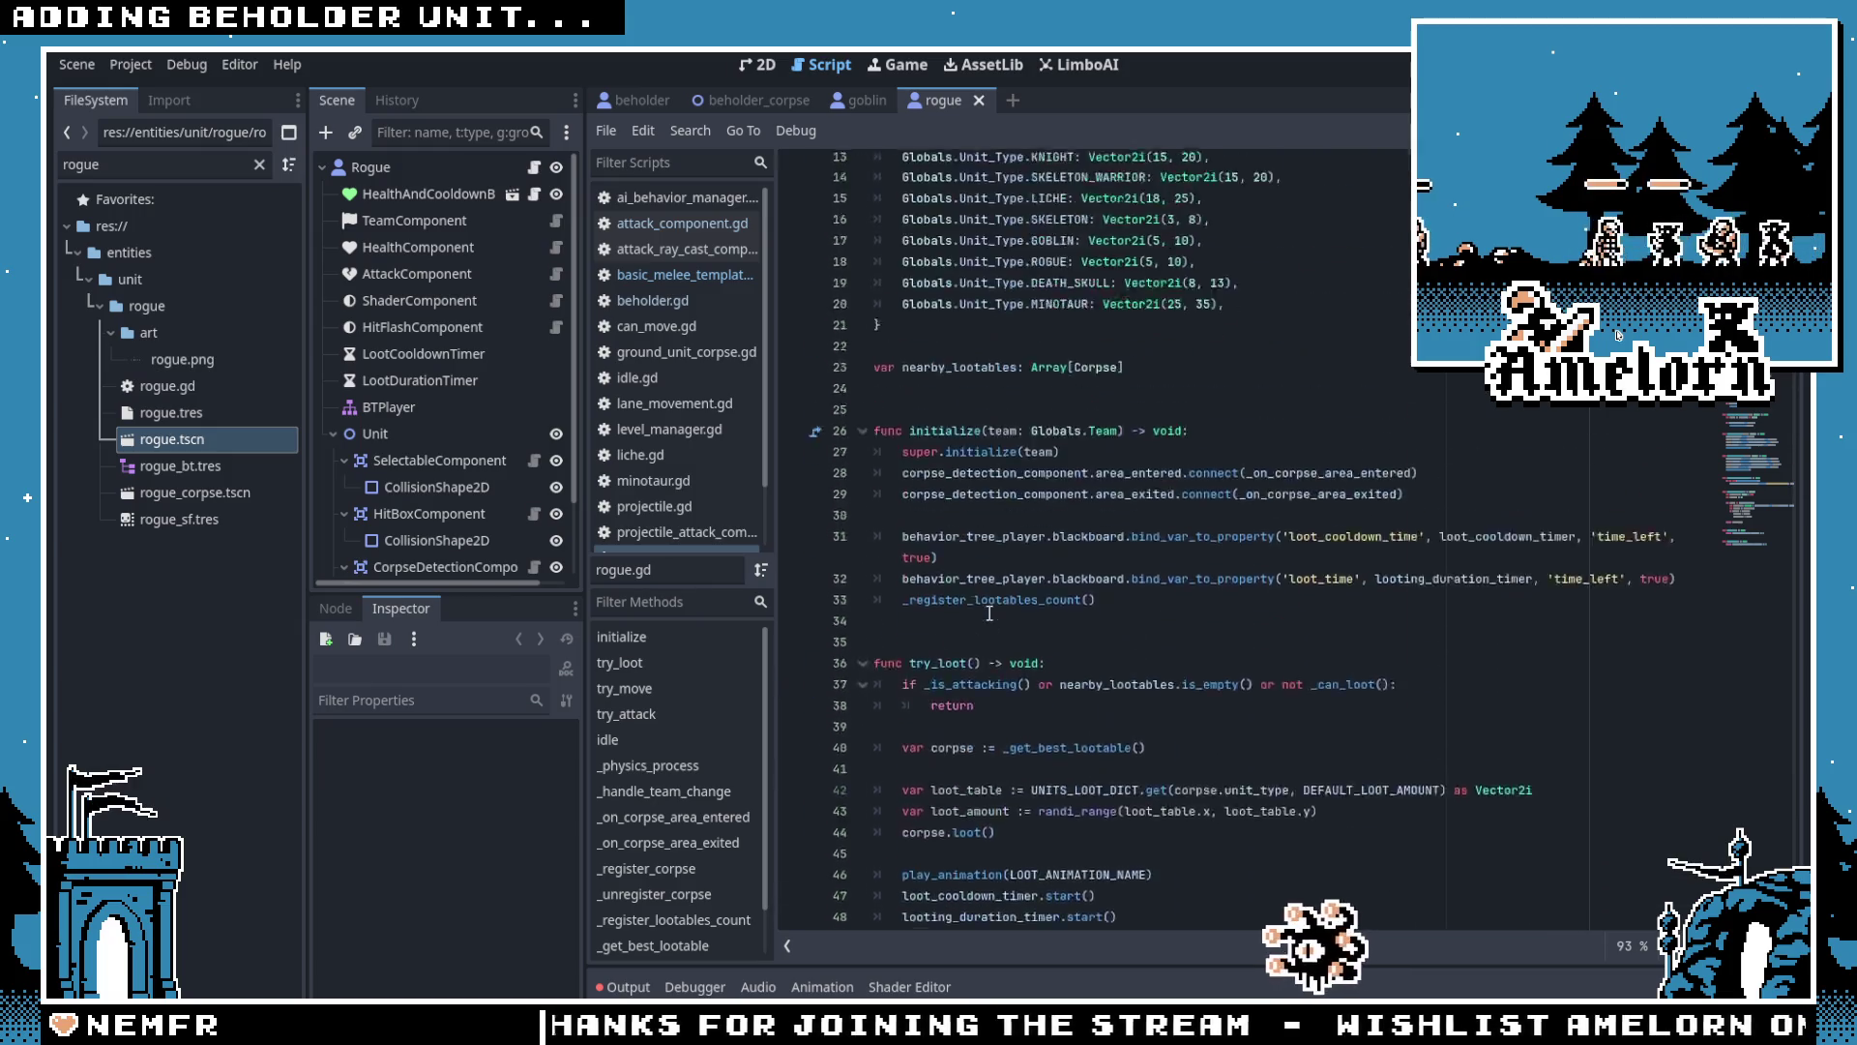
left_click(1022, 162, "ctrl")
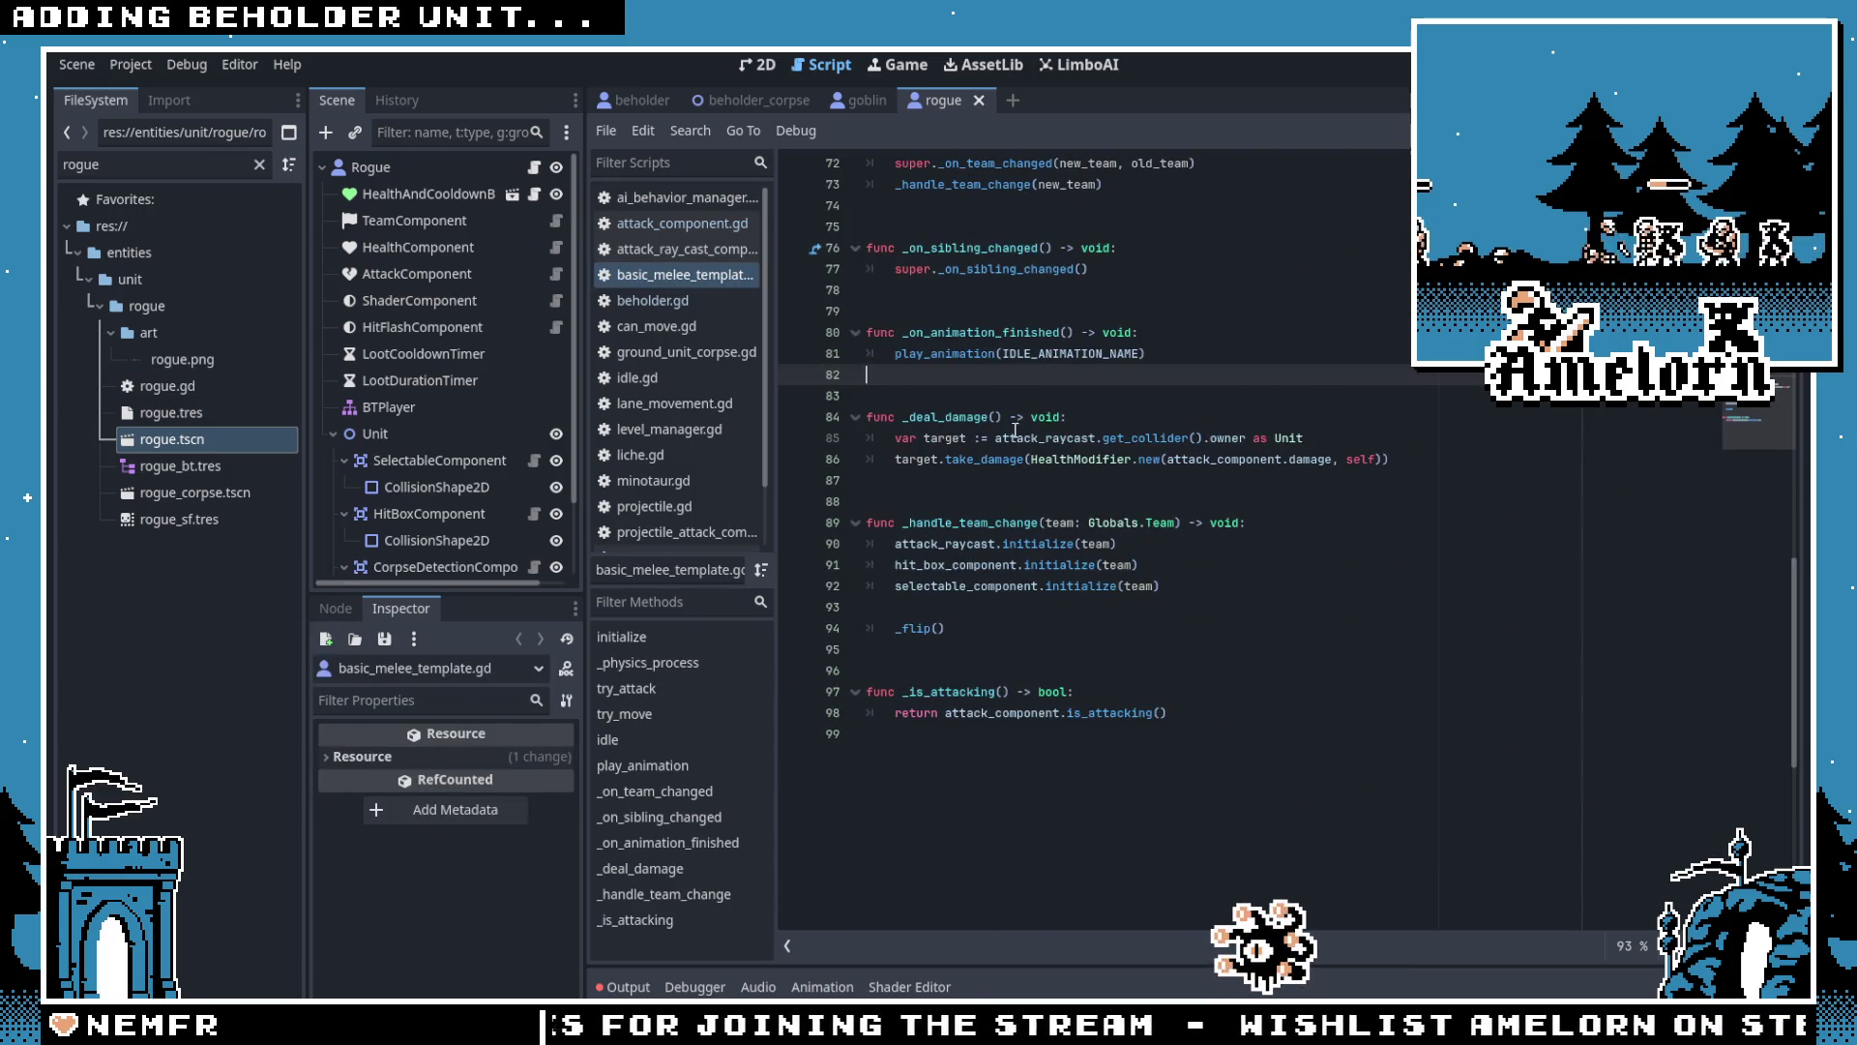
scroll(1014, 429, "up", 9)
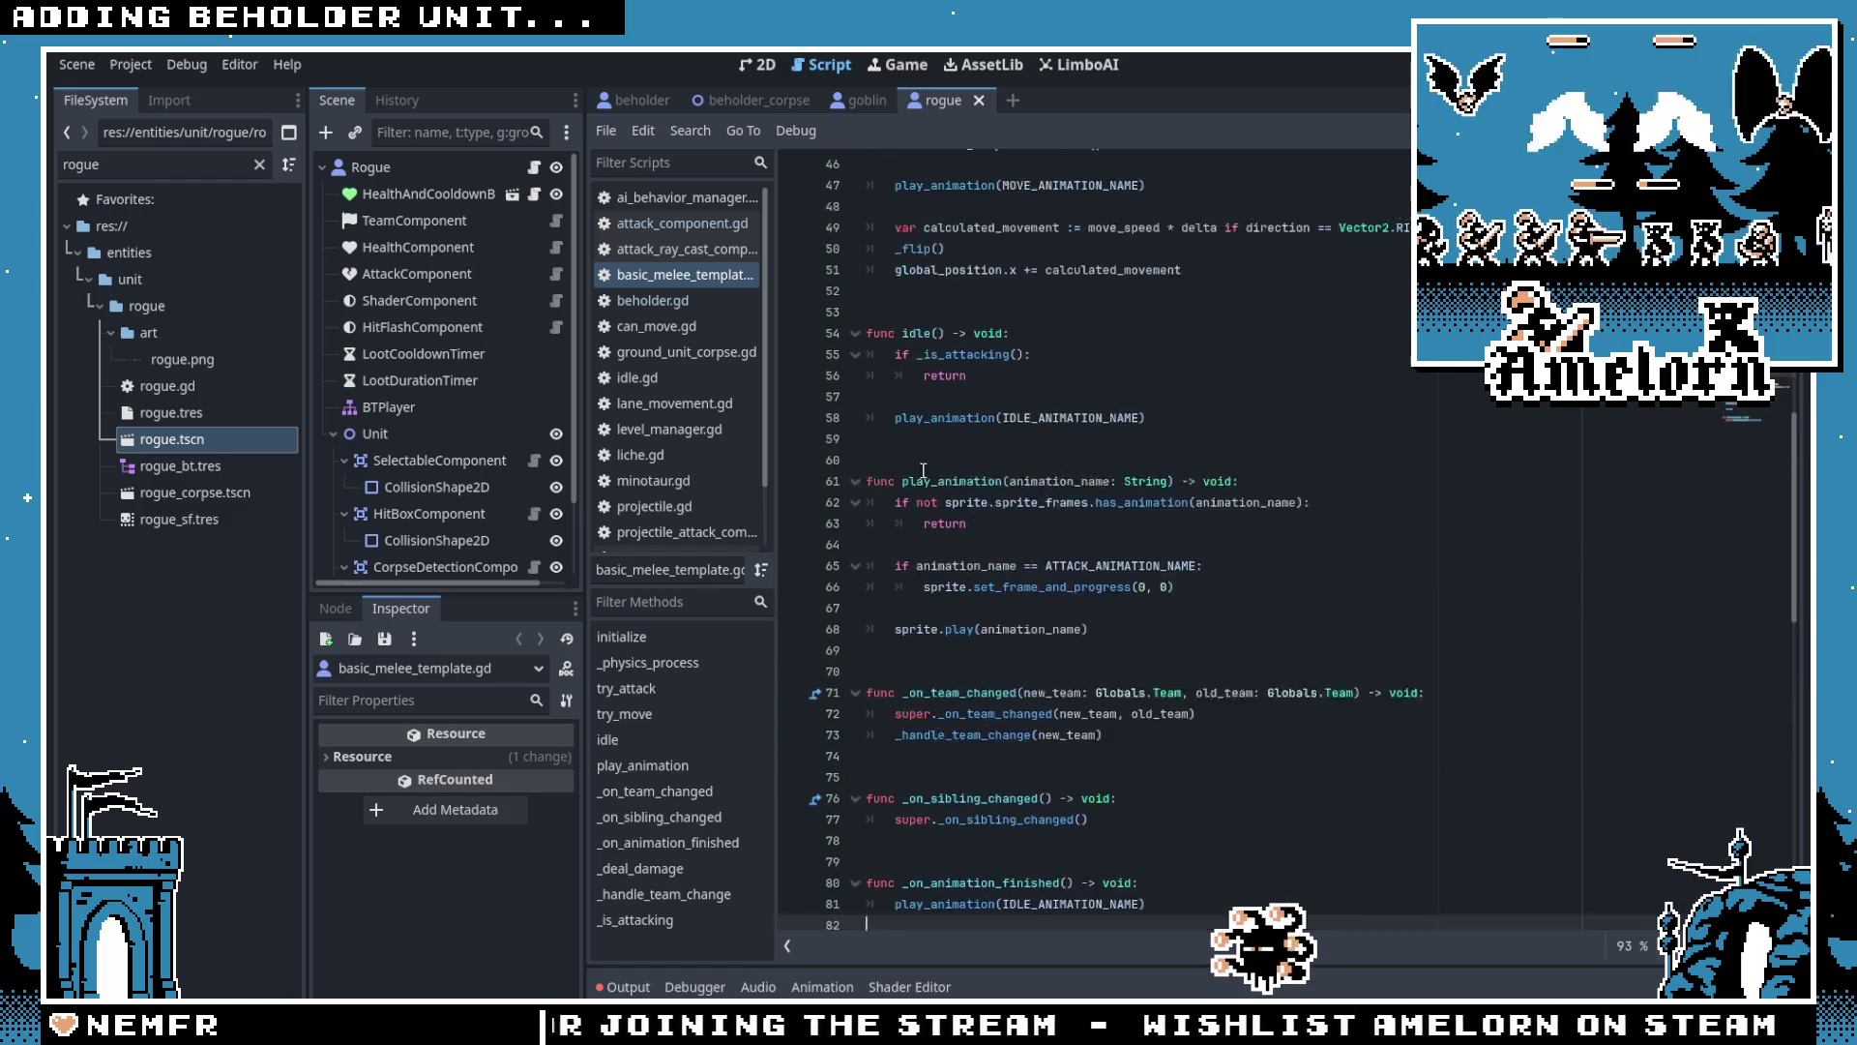
left_click(391, 162)
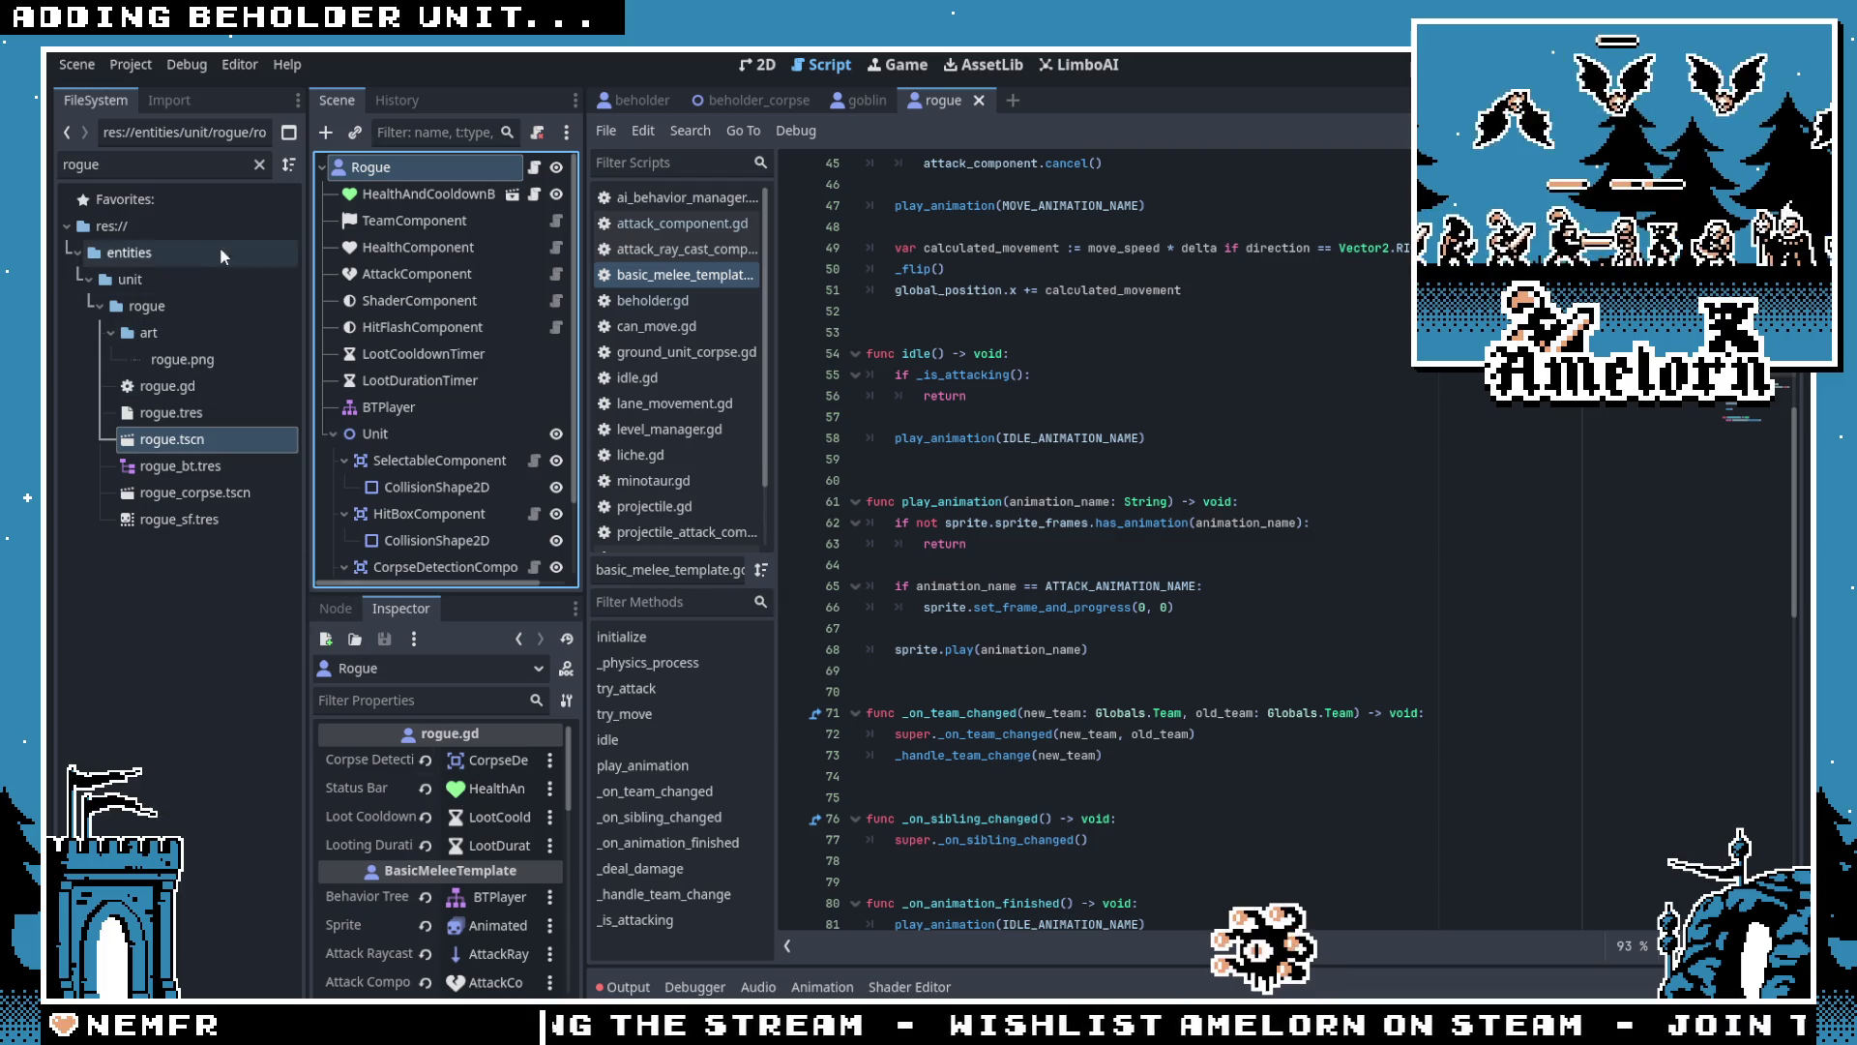
left_click(259, 165)
Show the full file tree and open minotaur.tscn from the unit/minotaur folder
double_click(155, 621)
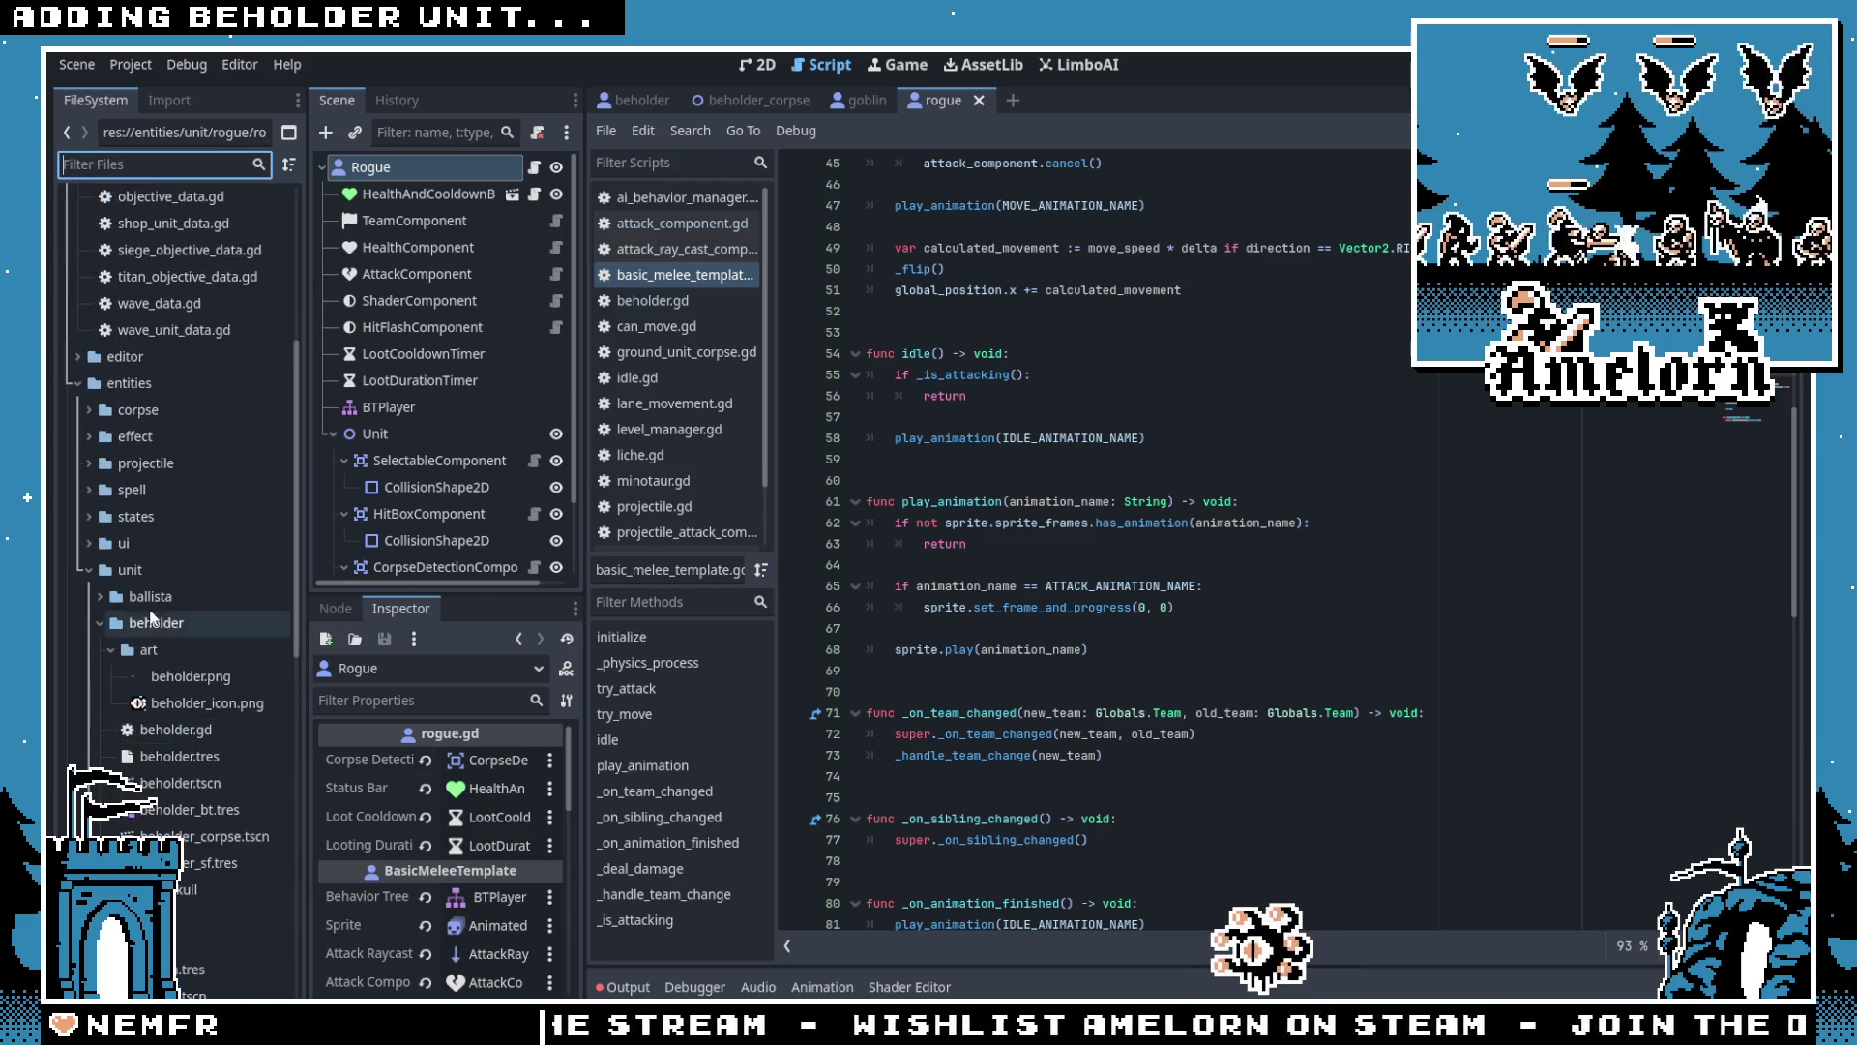
left_click(96, 624)
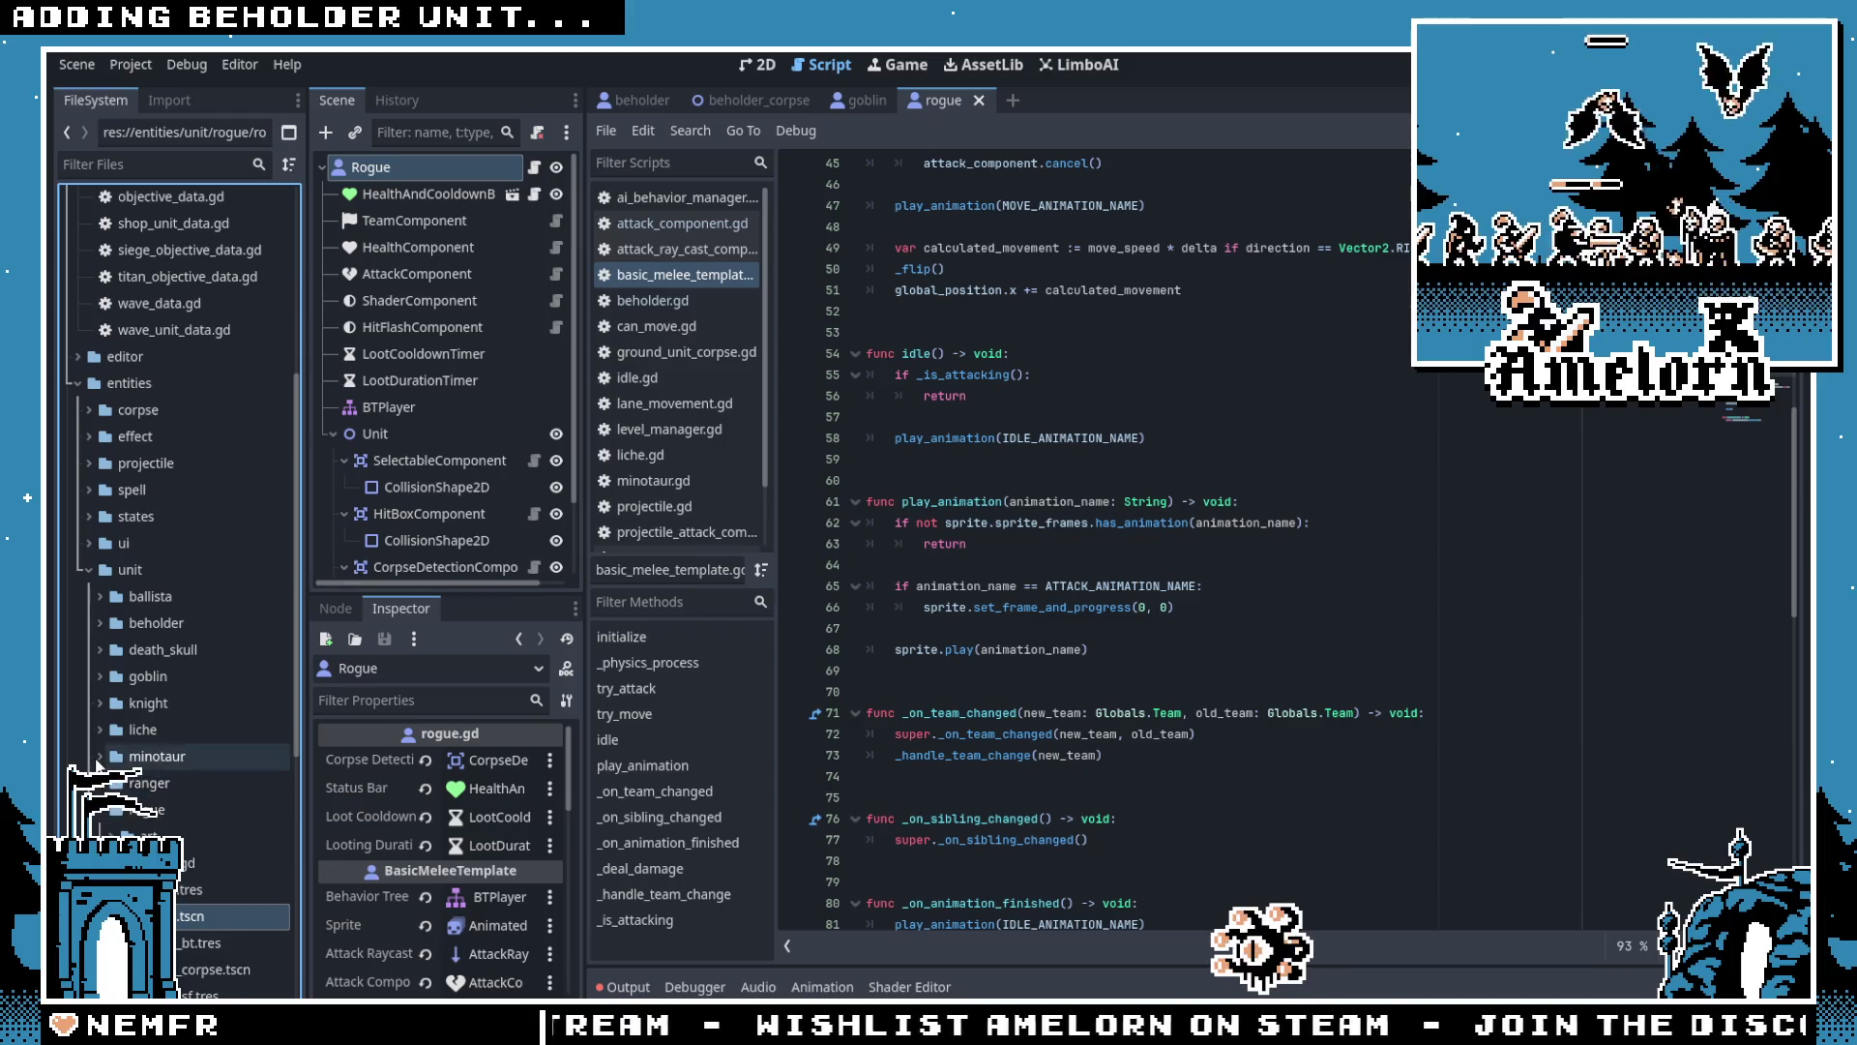
left_click(97, 759)
double_click(203, 862)
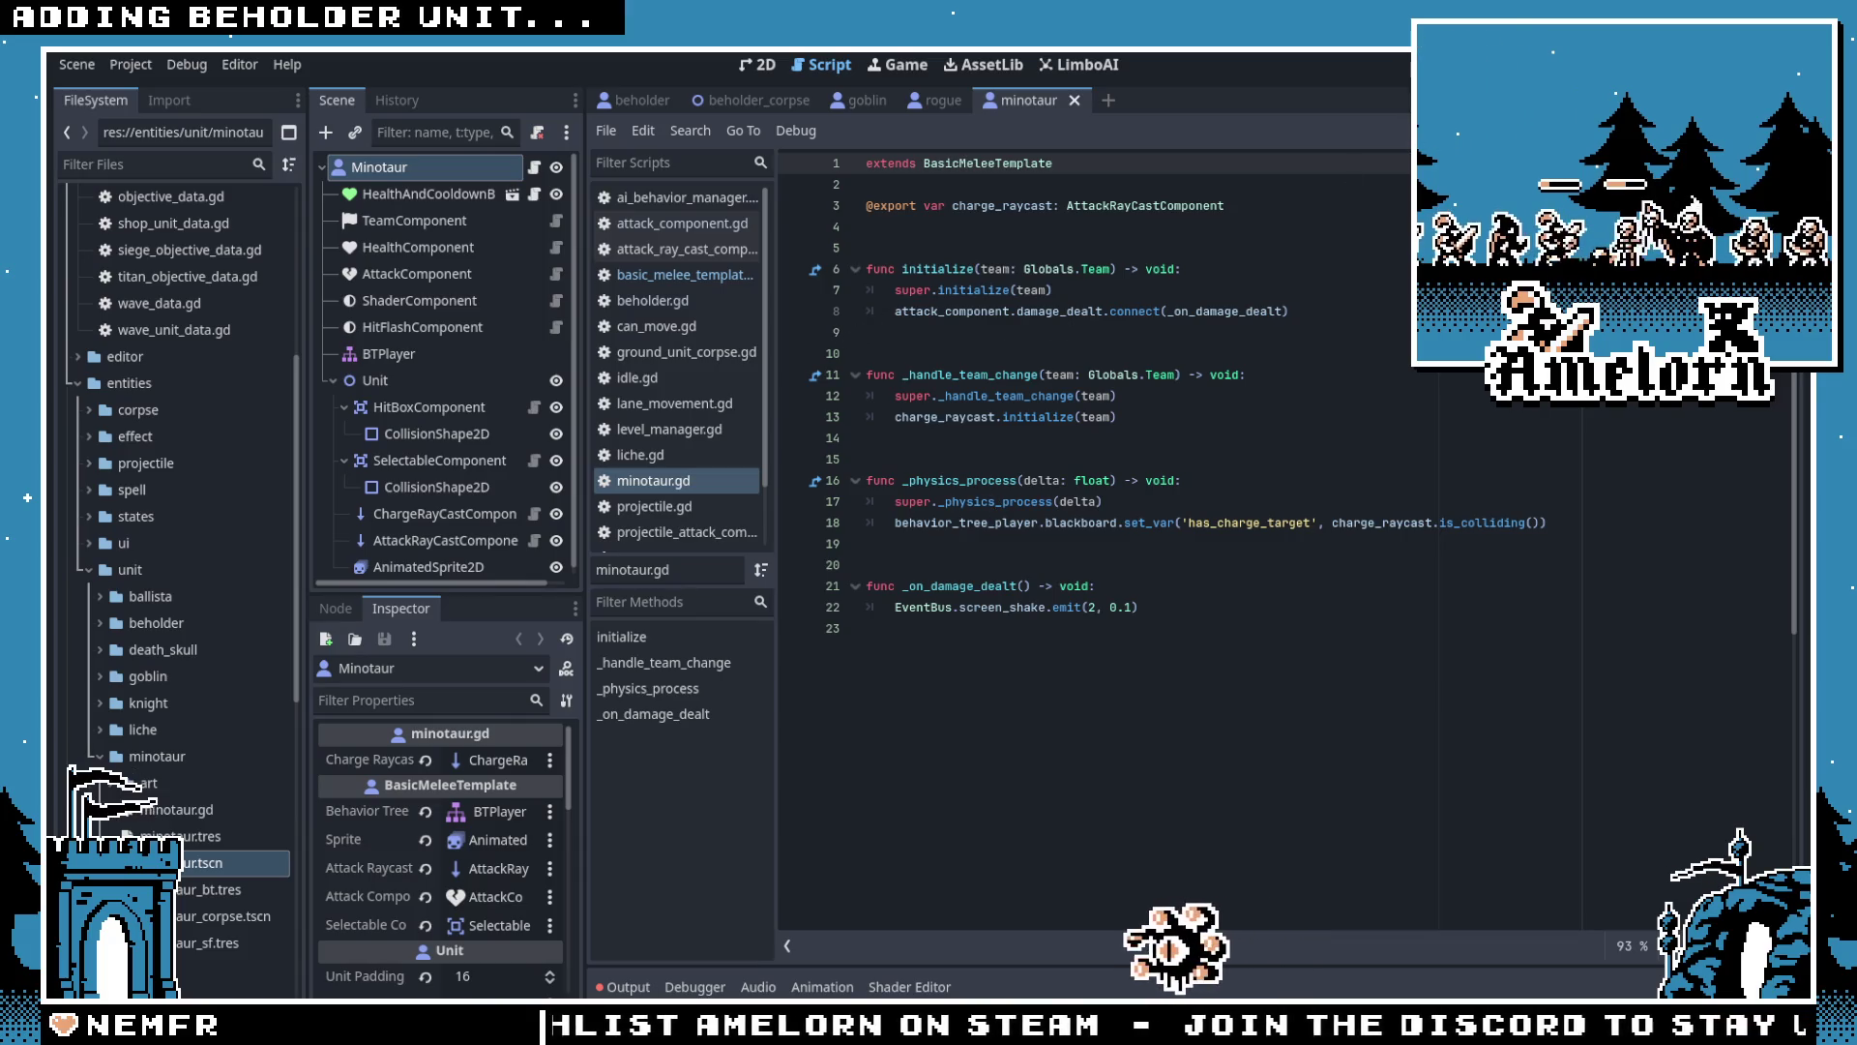
Run the game, start Forest Conquest and buy a unit, hitting the damage_dealt error
key("F5")
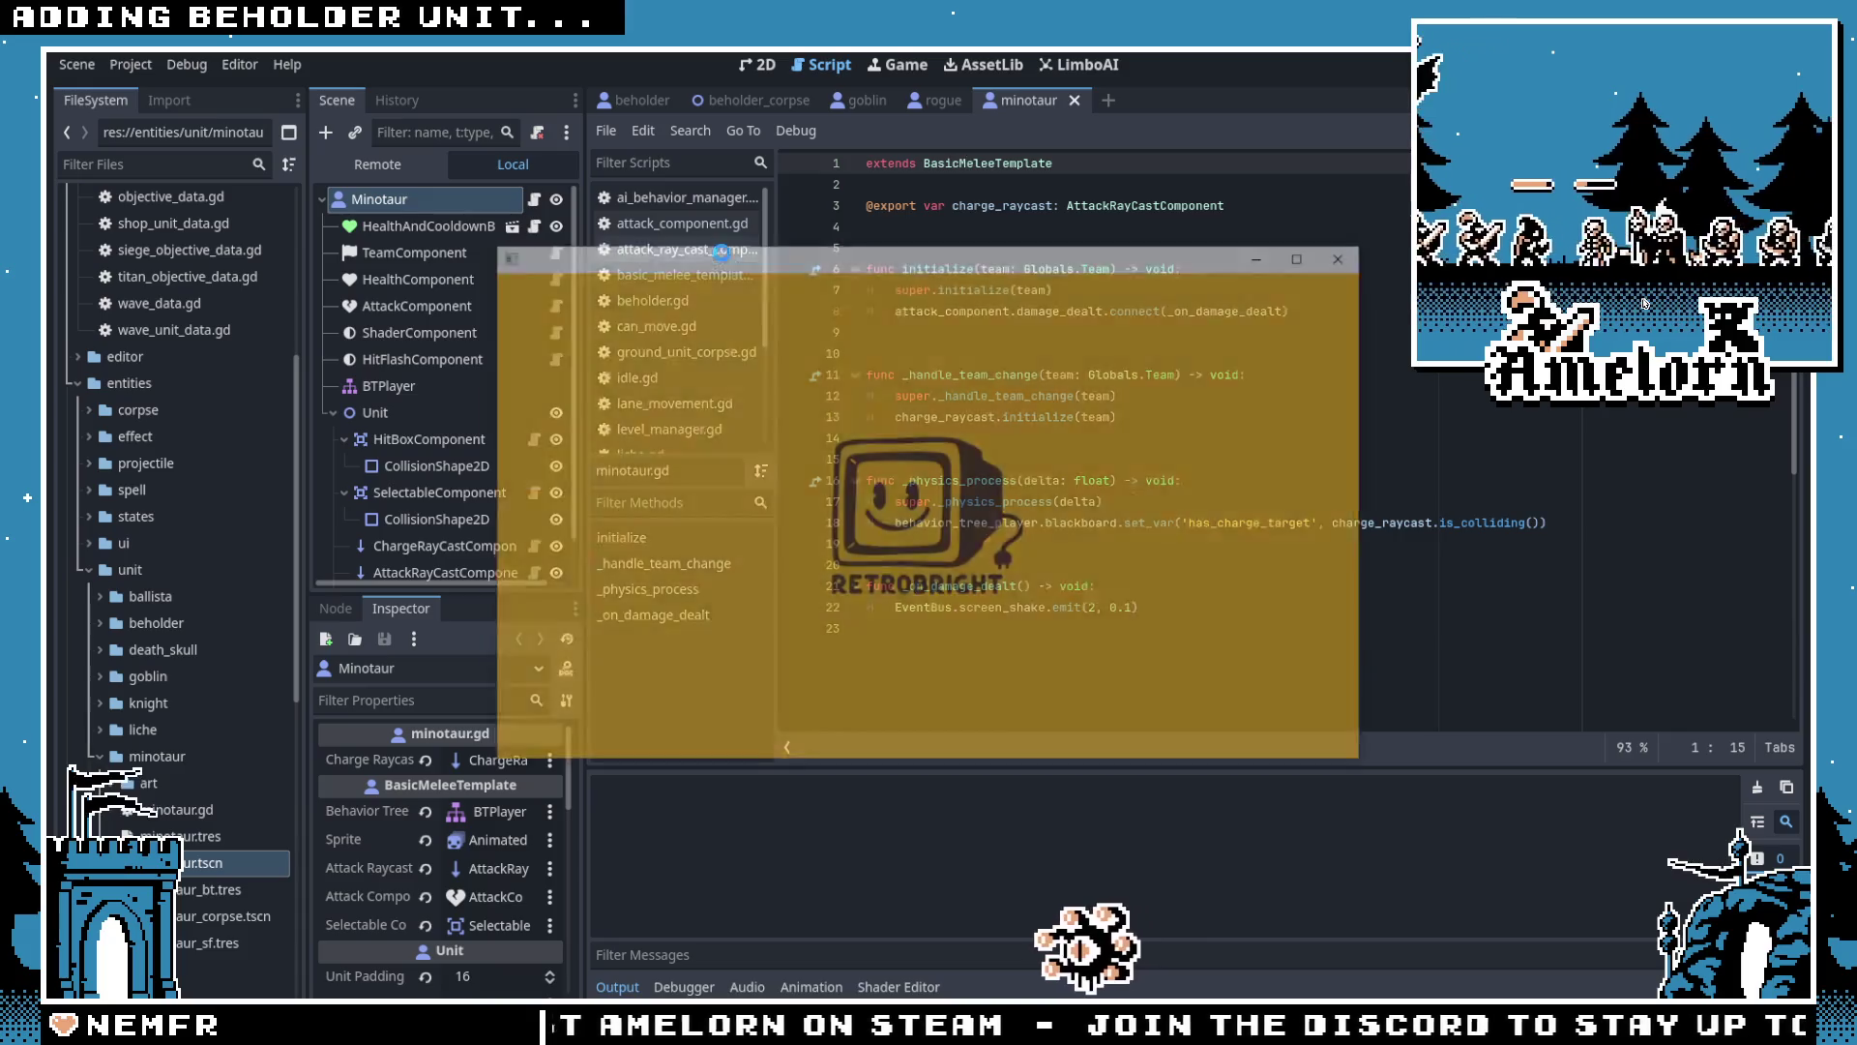
left_click(924, 469)
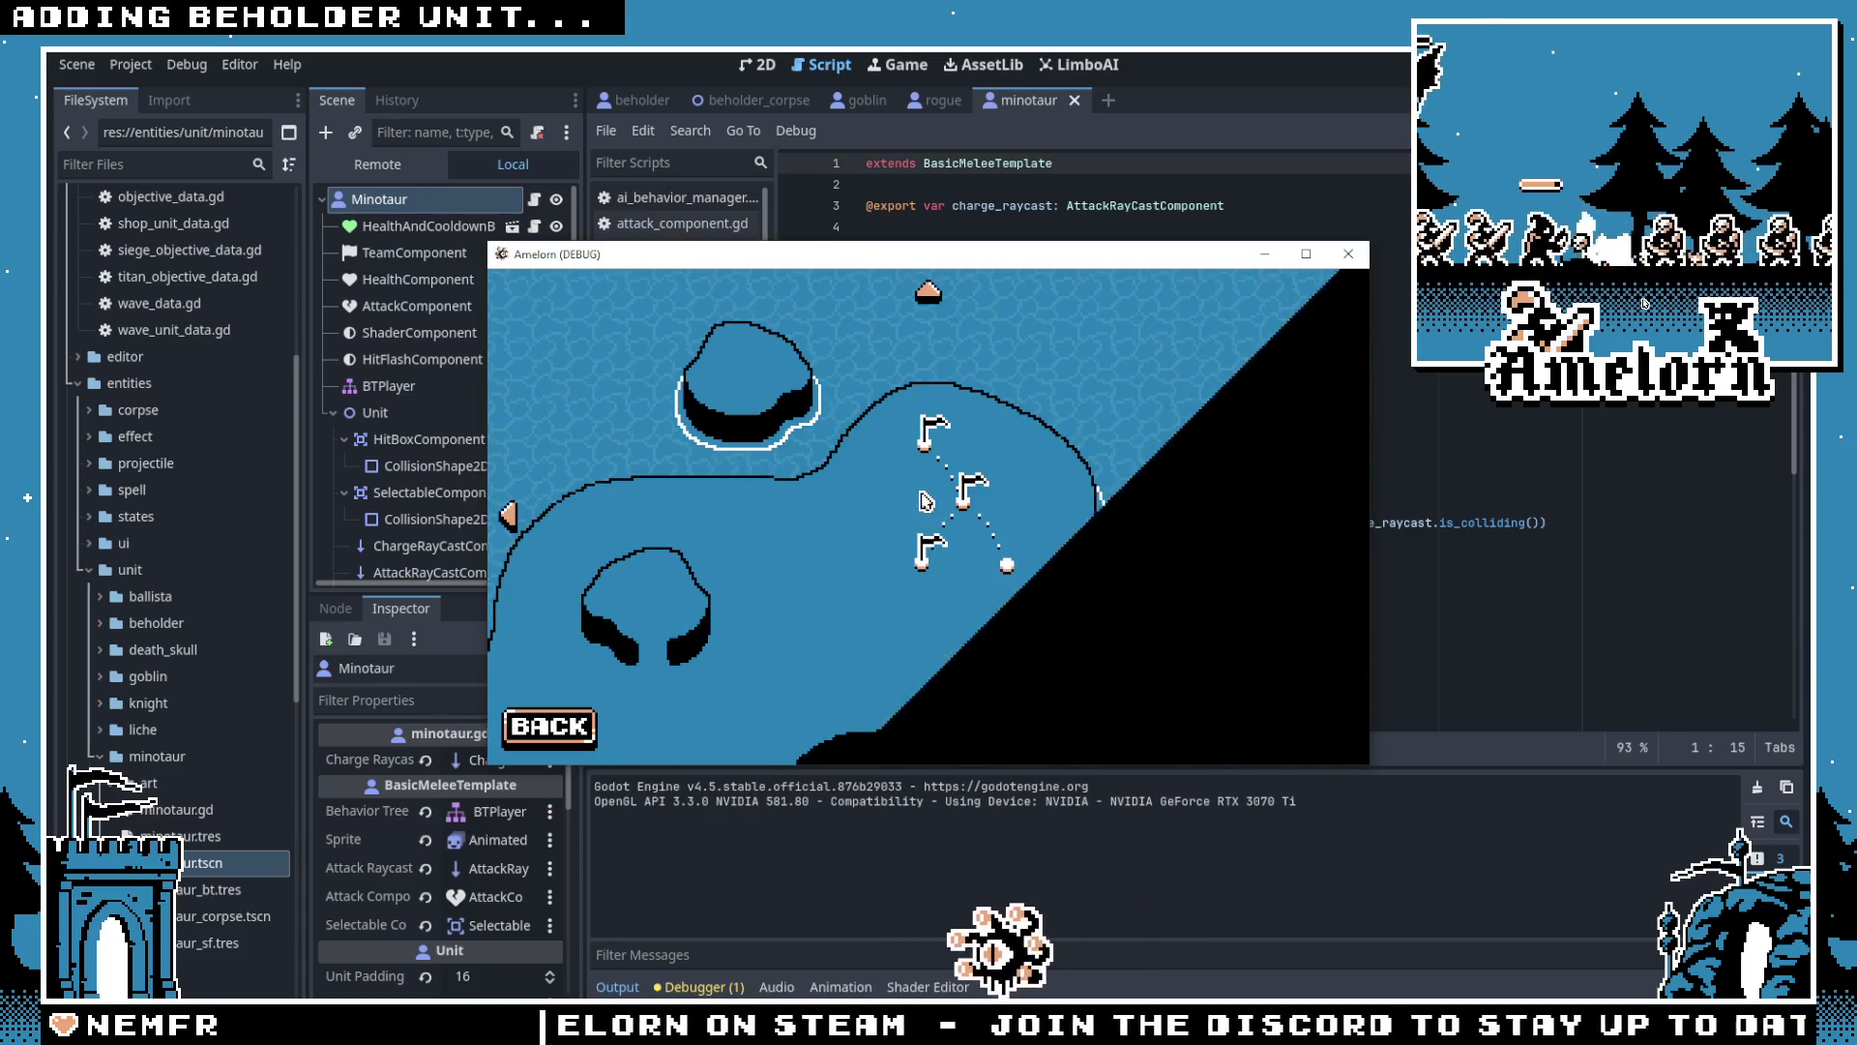
left_click(943, 523)
left_click(803, 600)
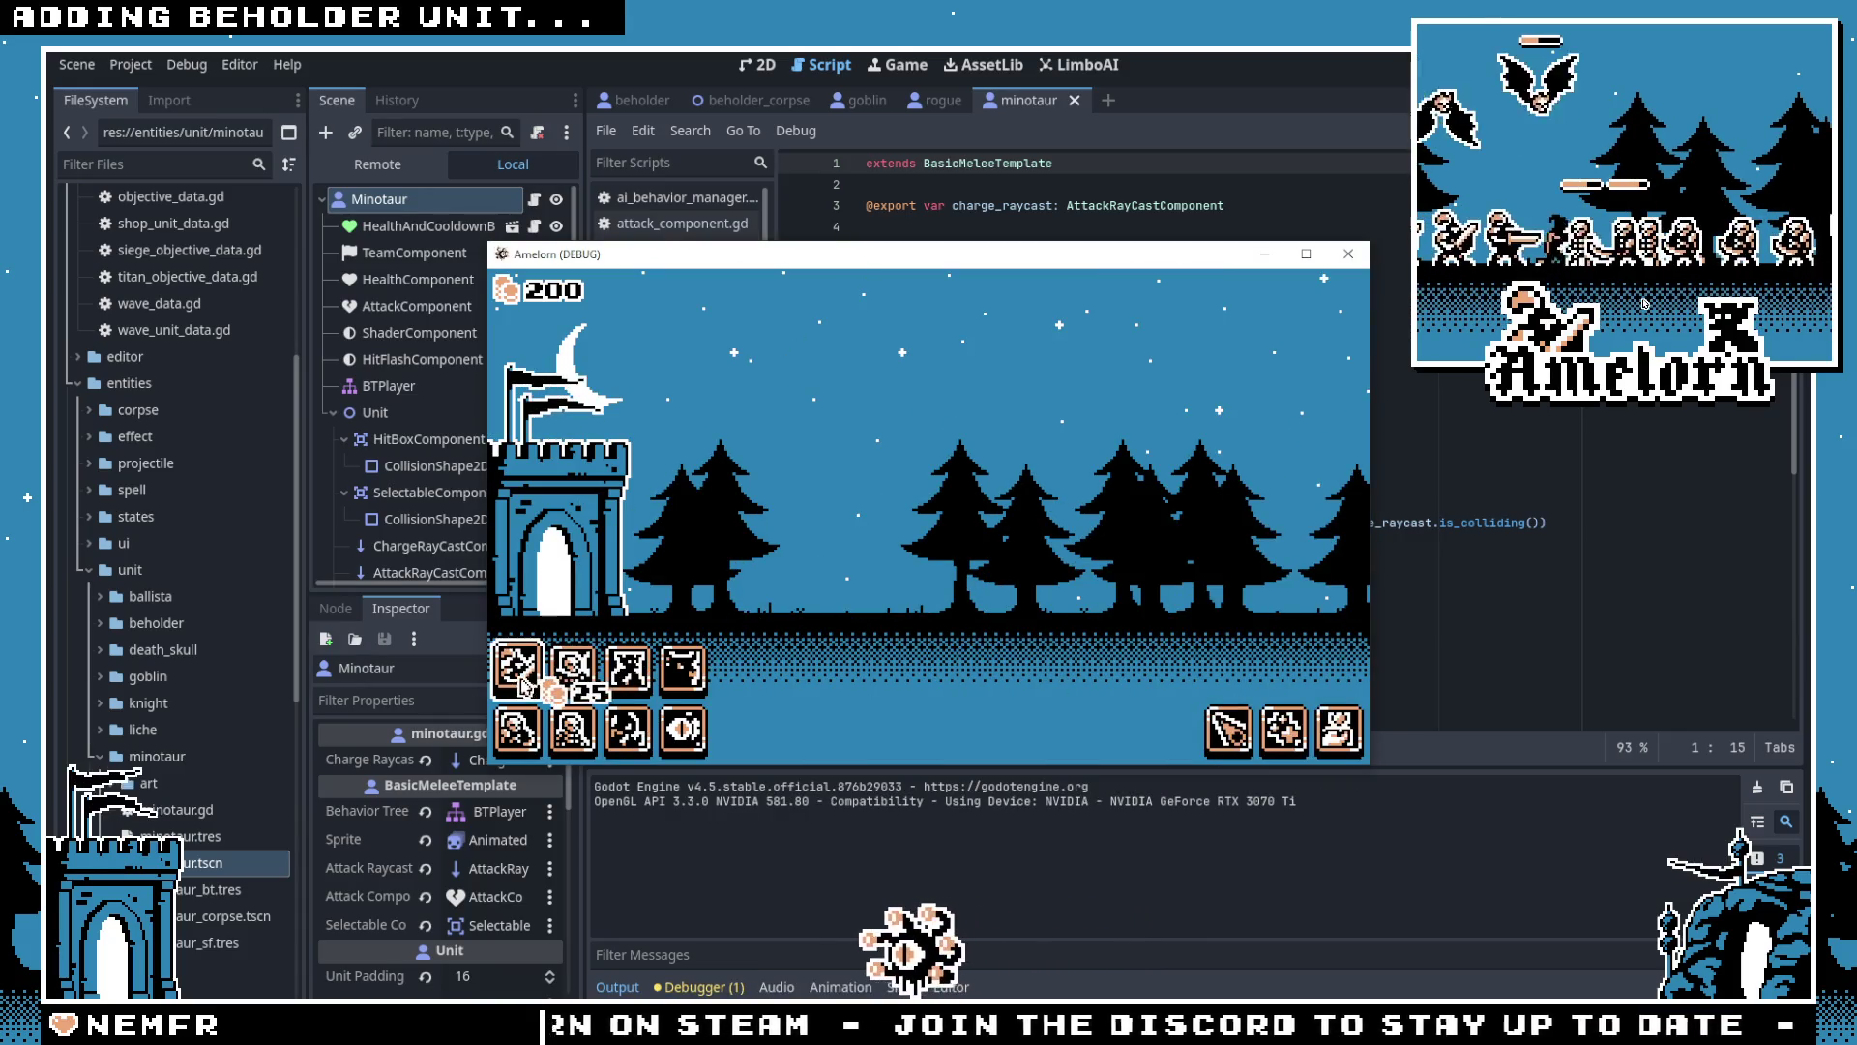
left_click(670, 681)
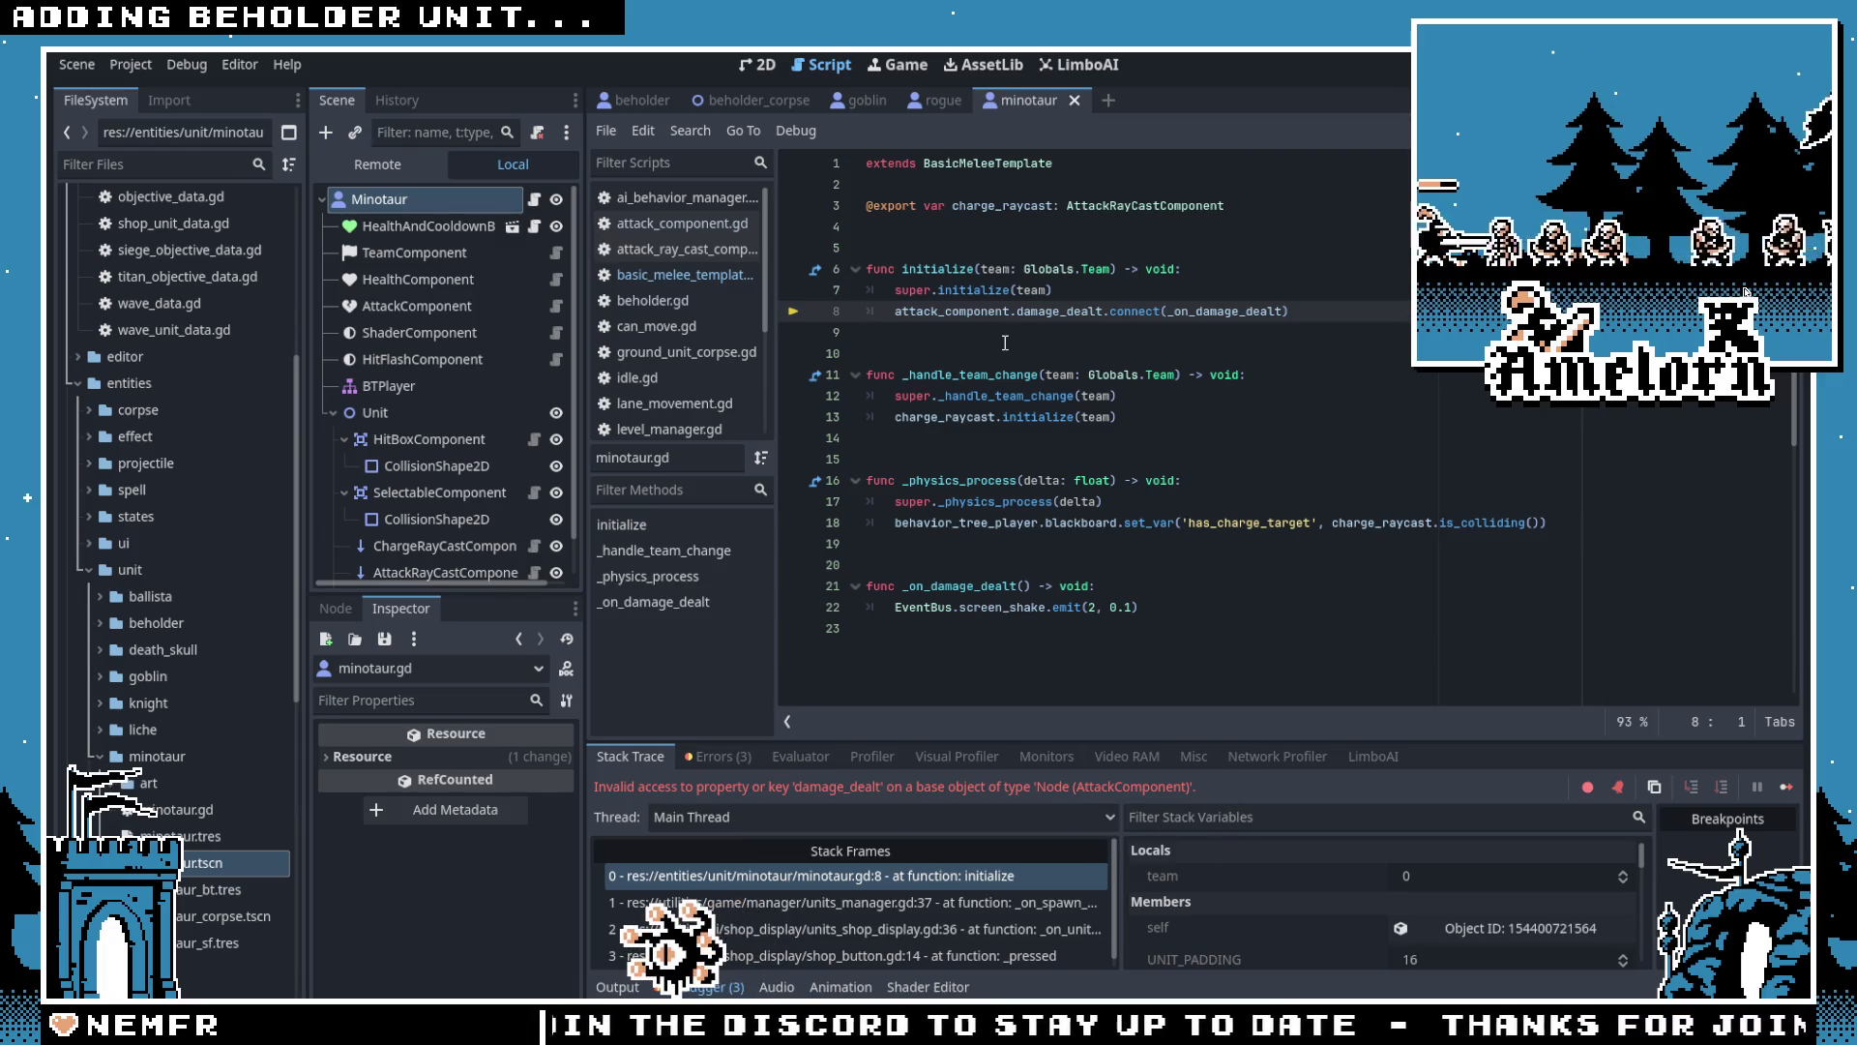
Replace damage_dealt with damage_delay_expired on minotaur.gd line 8
left_click(1000, 278)
left_click(1088, 309)
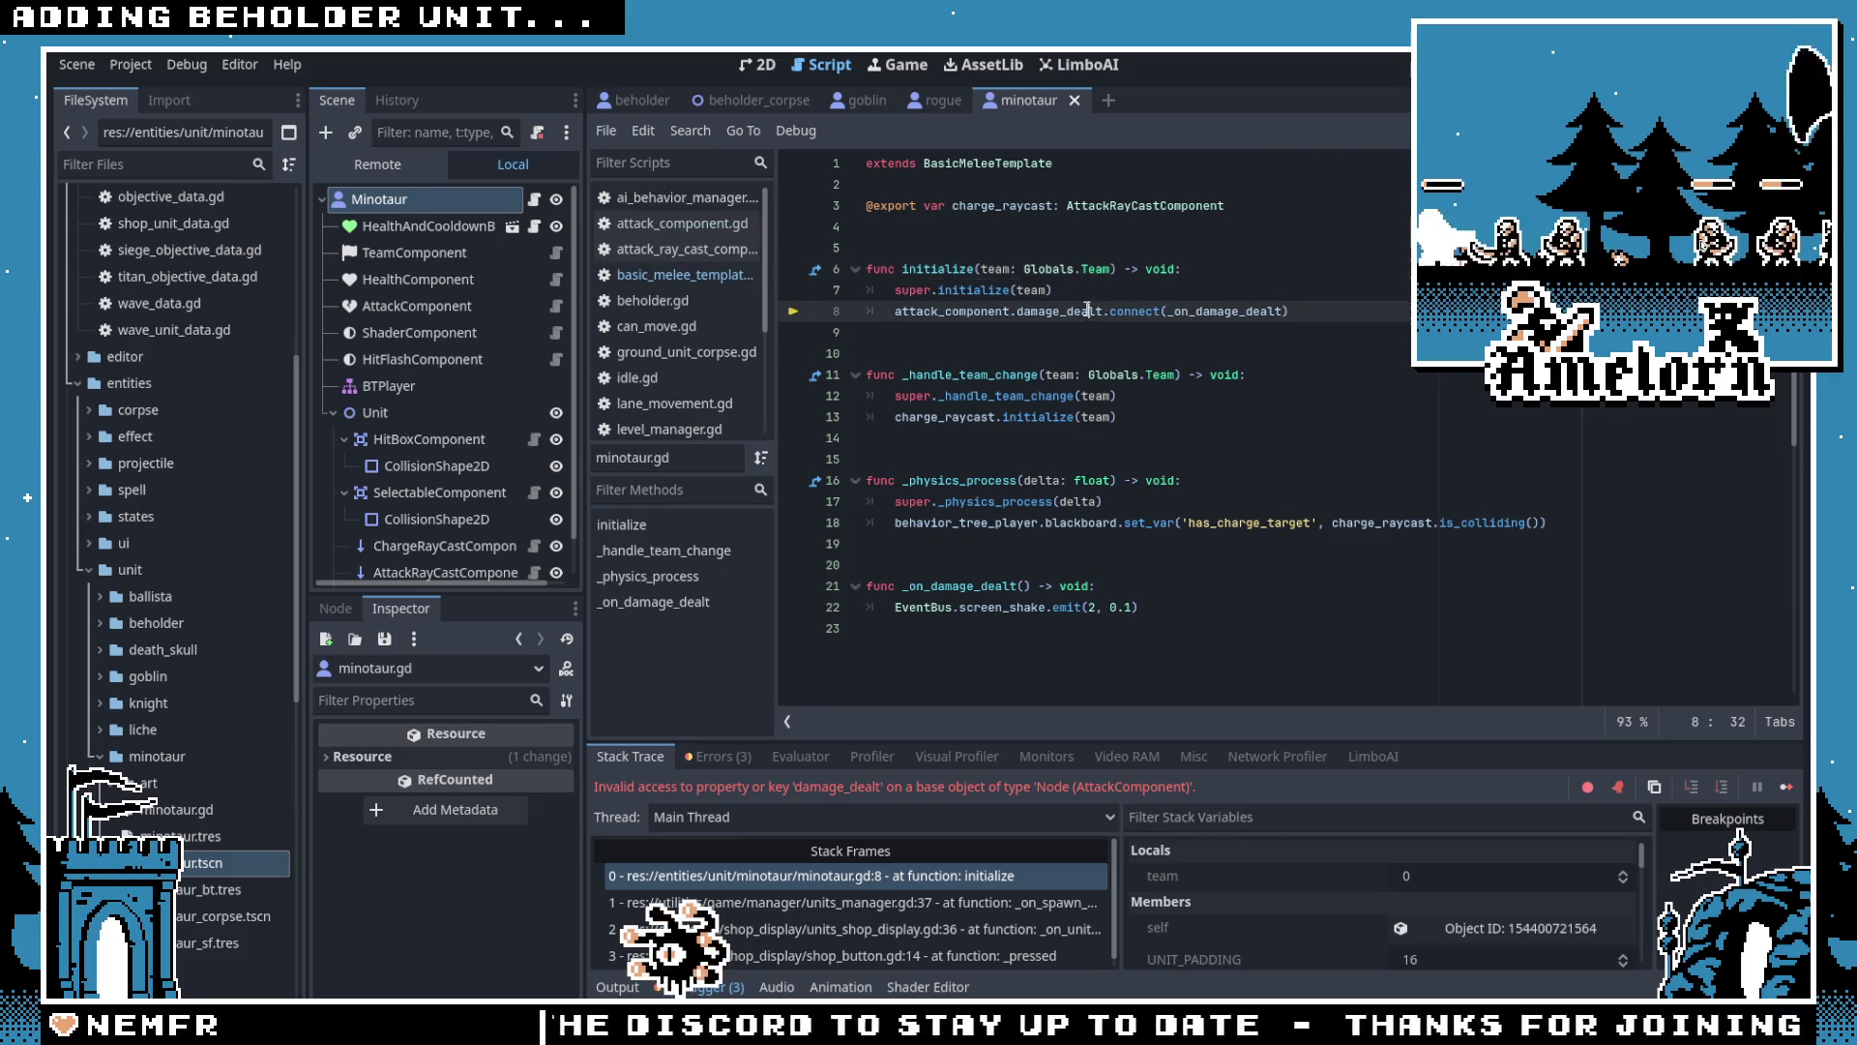
mouse_move(1059, 413)
type("damage")
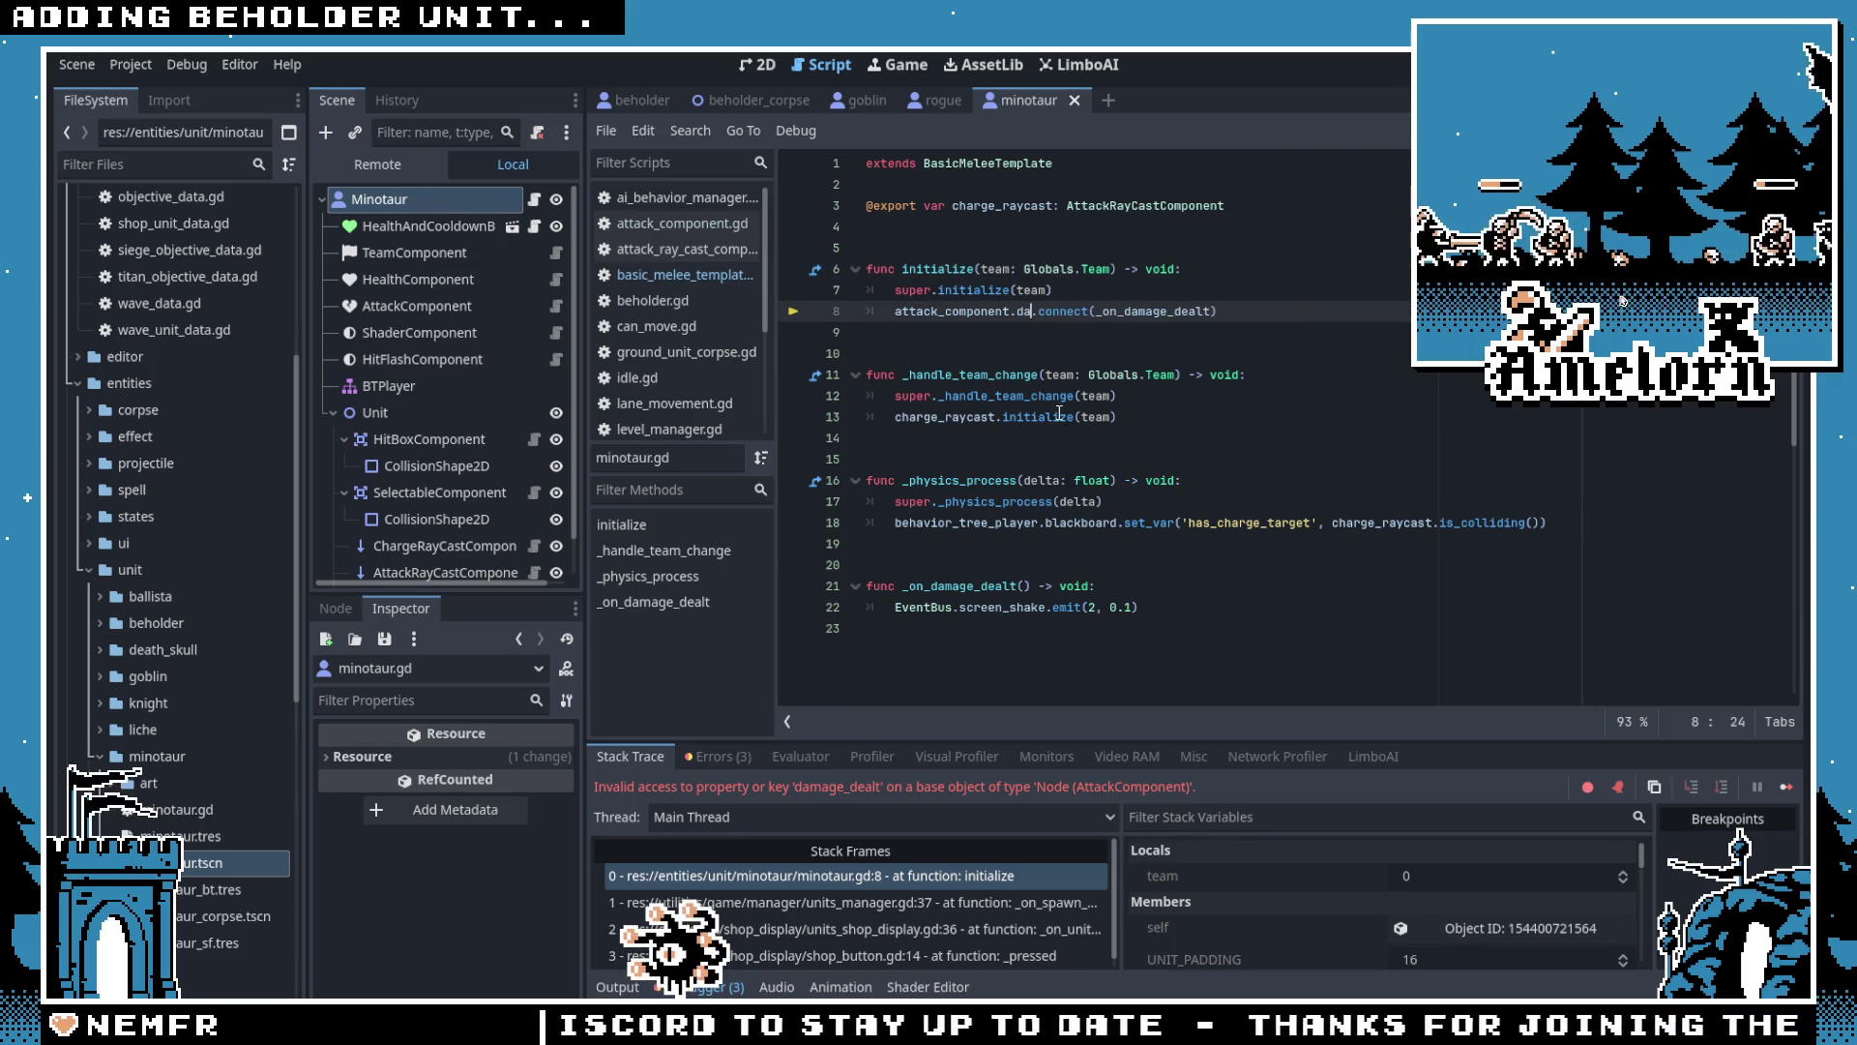
key("Down")
key("Down")
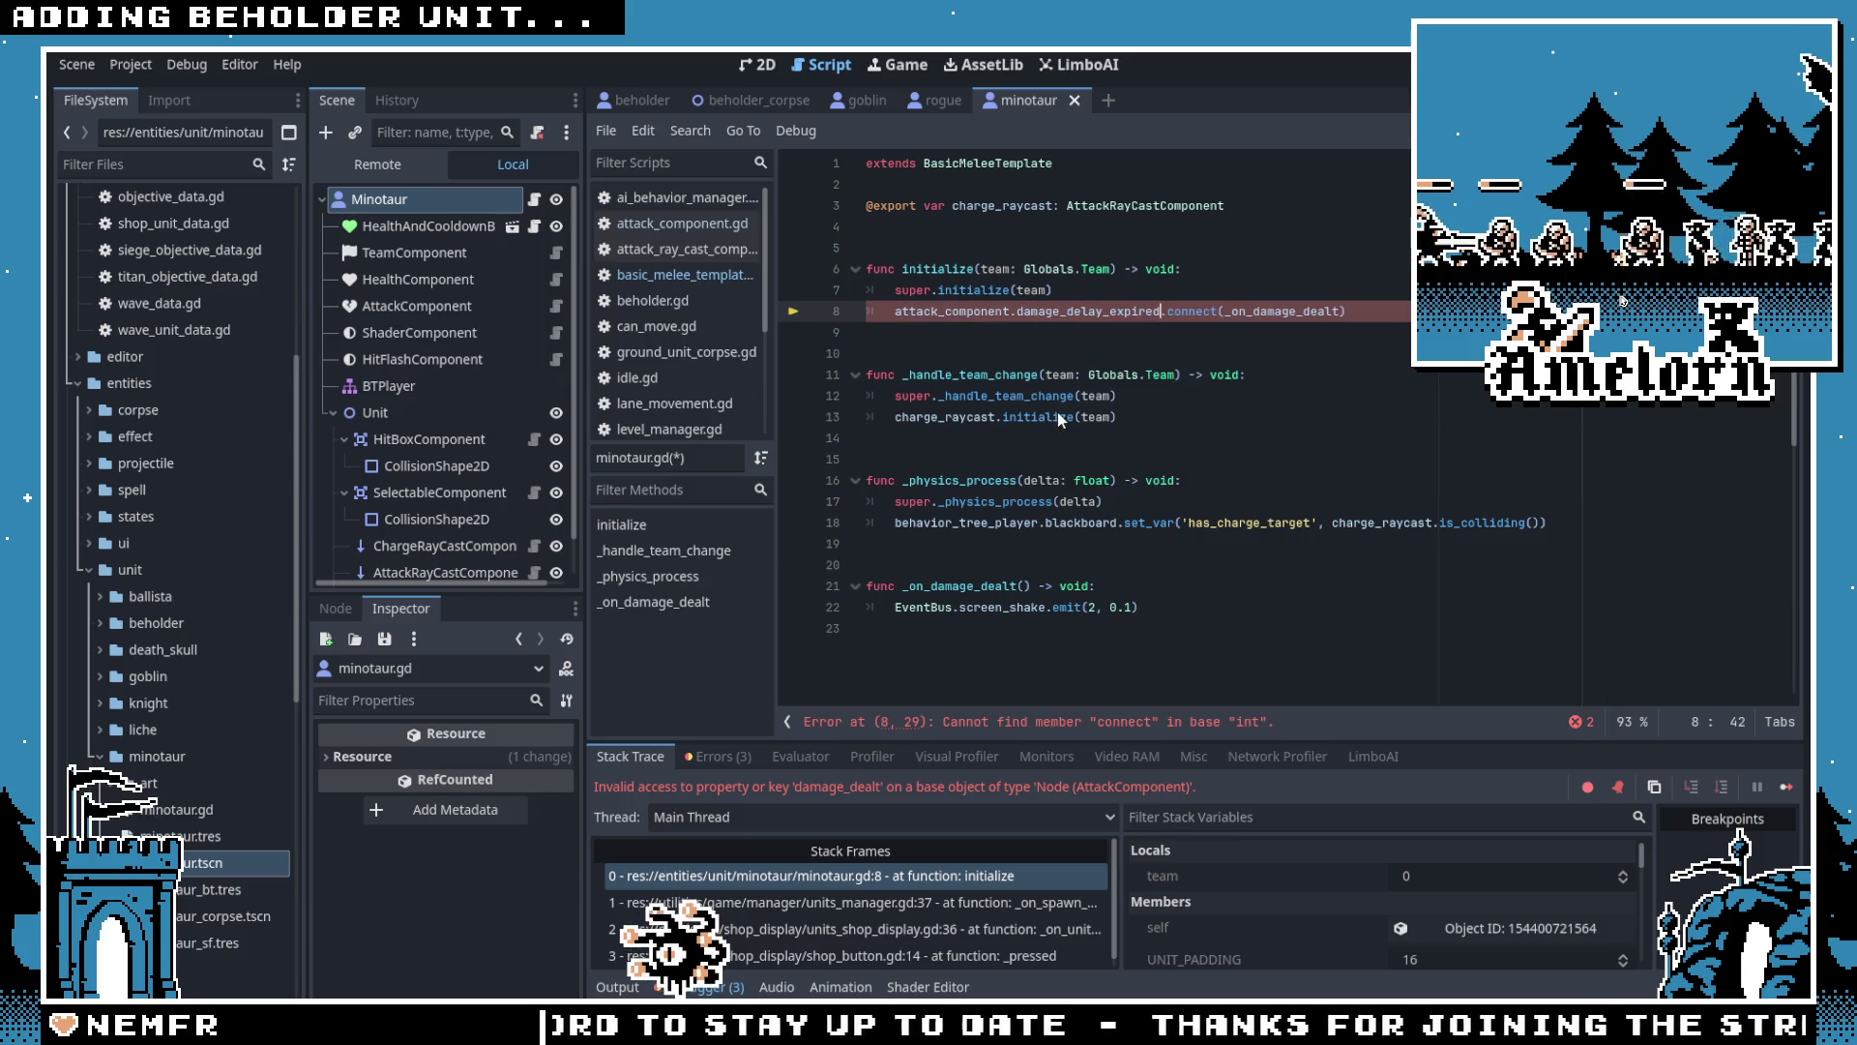
key("Return")
left_click(1198, 291)
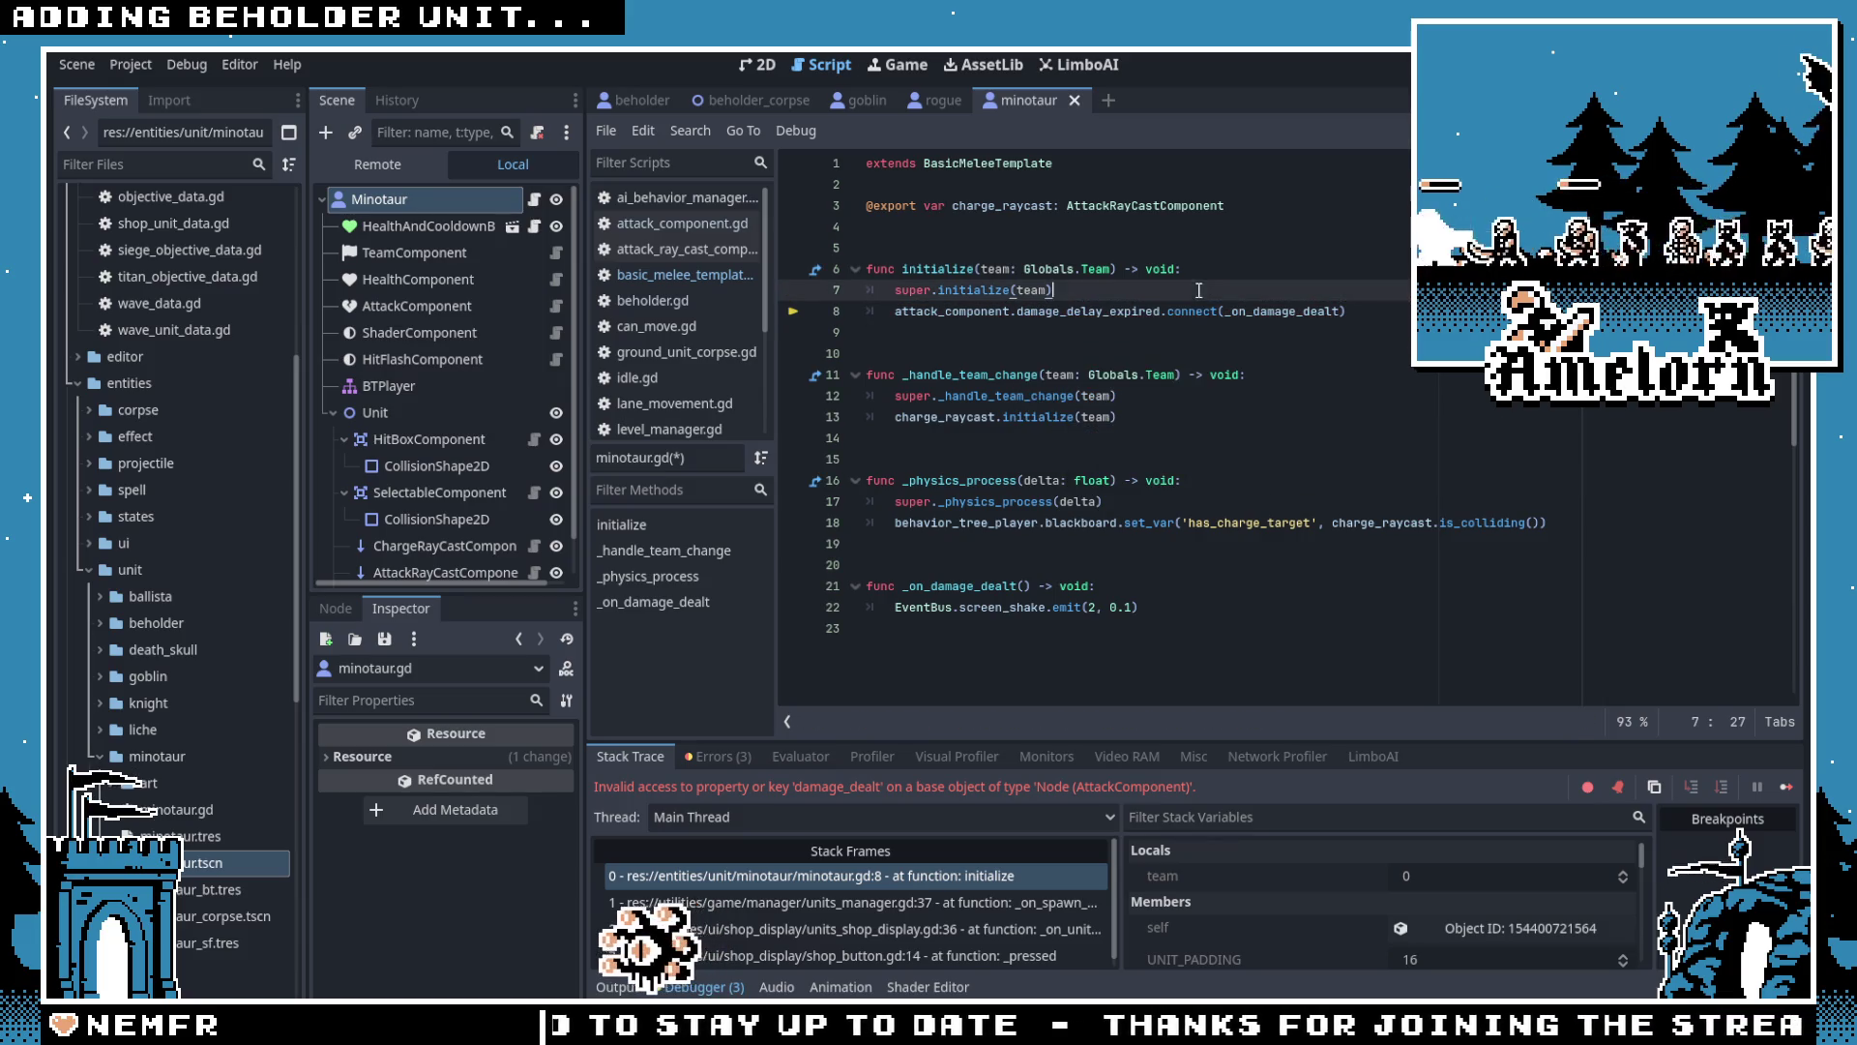
Save the minotaur script and relaunch the game
double_click(1277, 311)
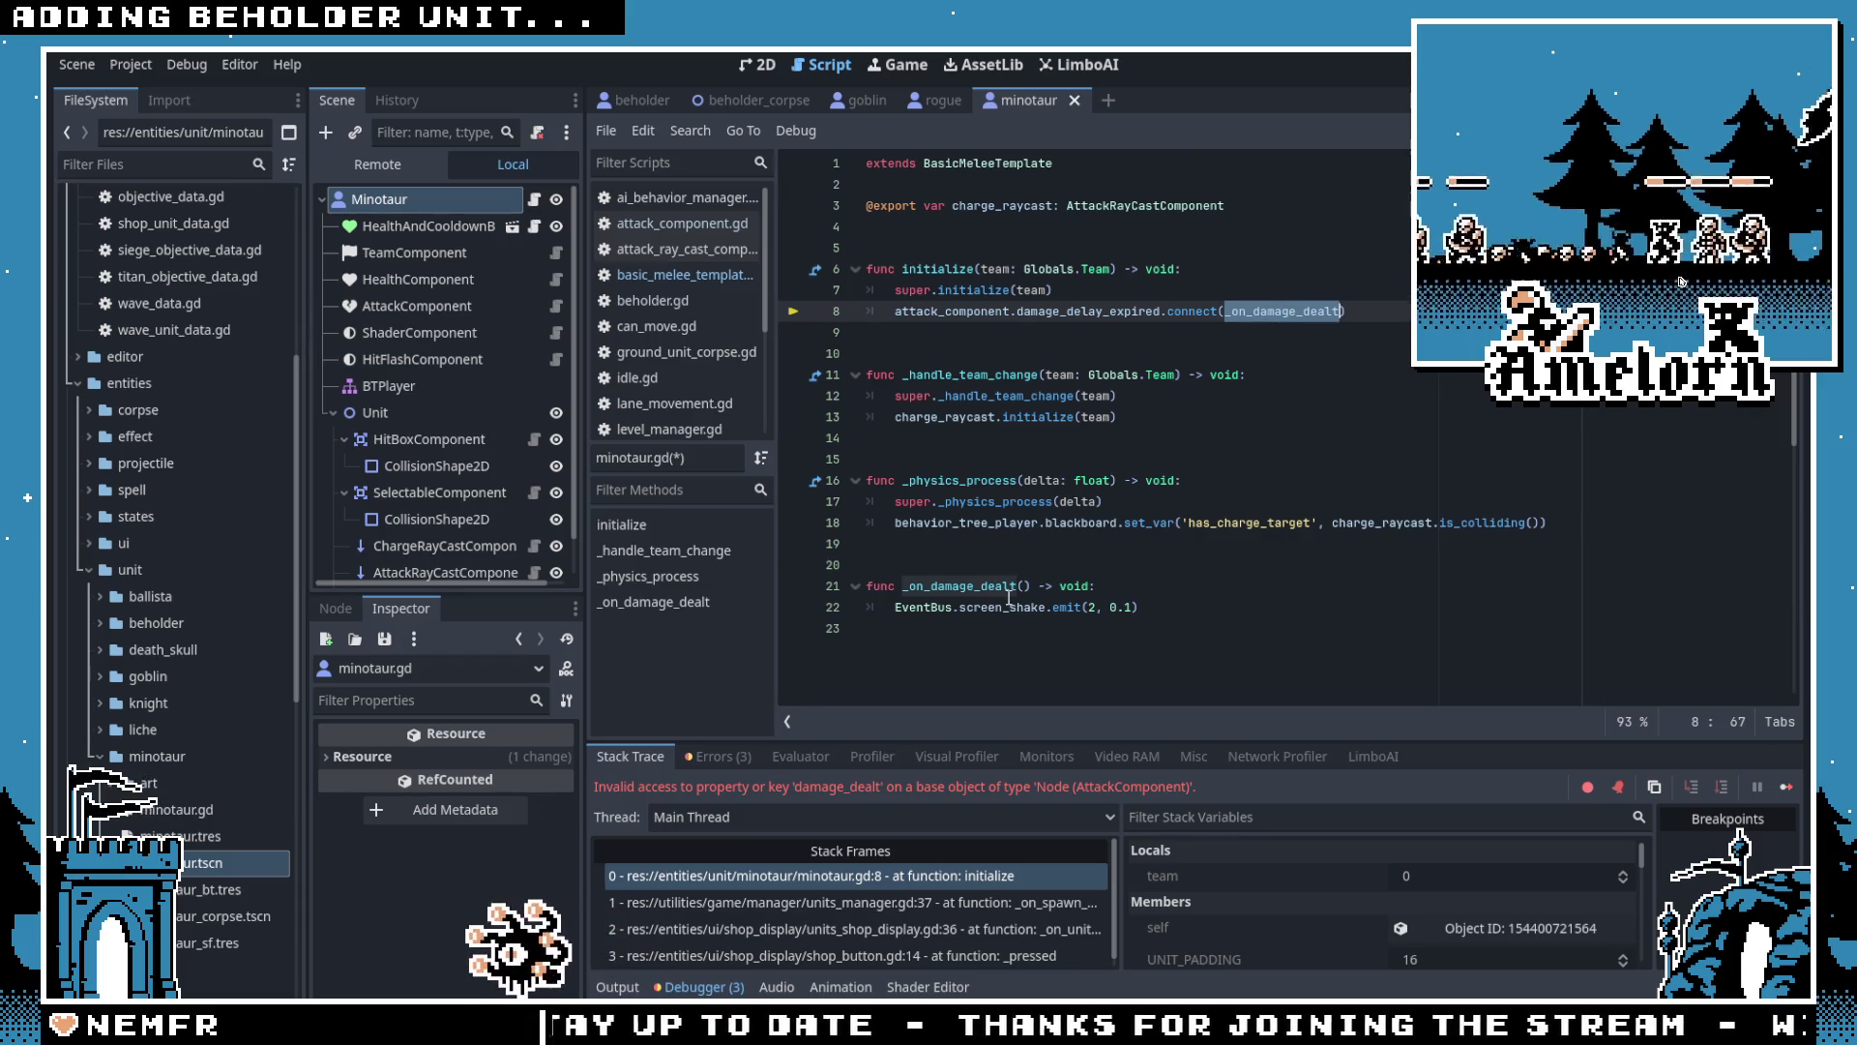
left_click(1161, 271)
key("ctrl+s")
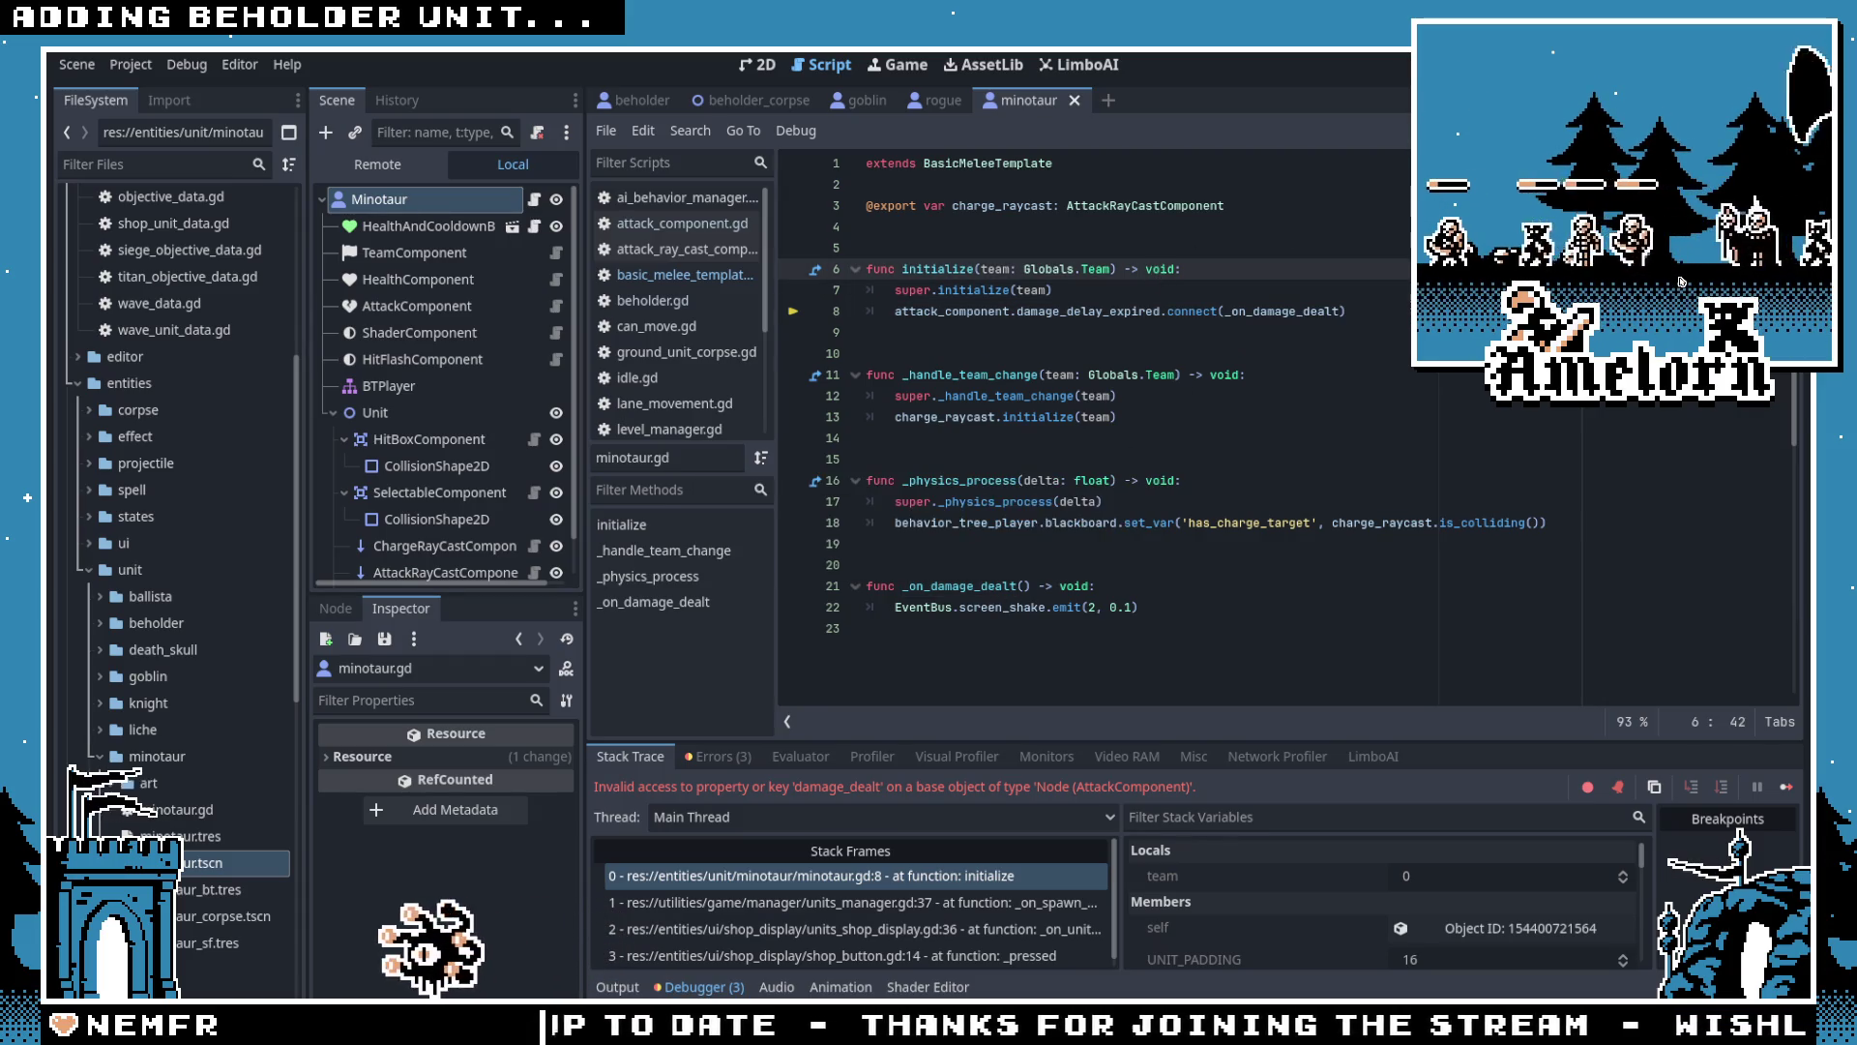
key("F5")
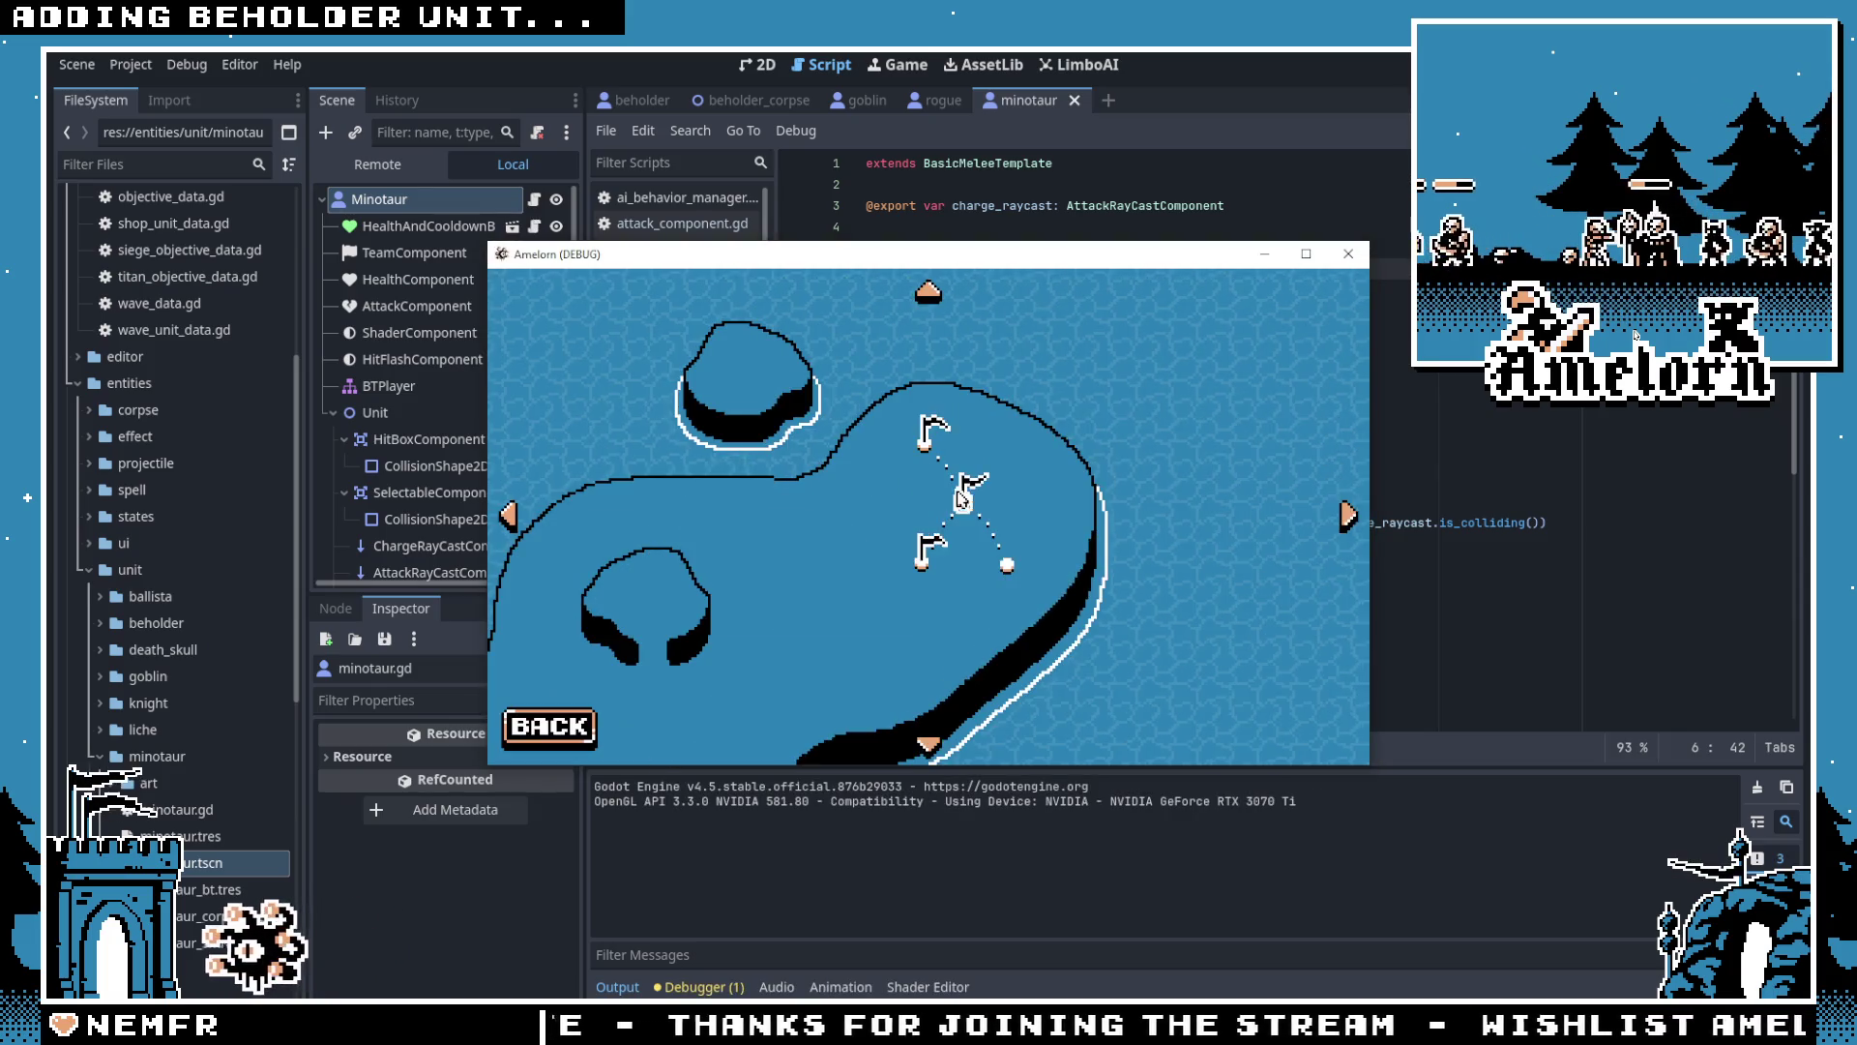
Start Forest Conquest, spawn three units, maximize the game window, then buy a beholder
left_click(1003, 551)
left_click(841, 593)
left_click(561, 677)
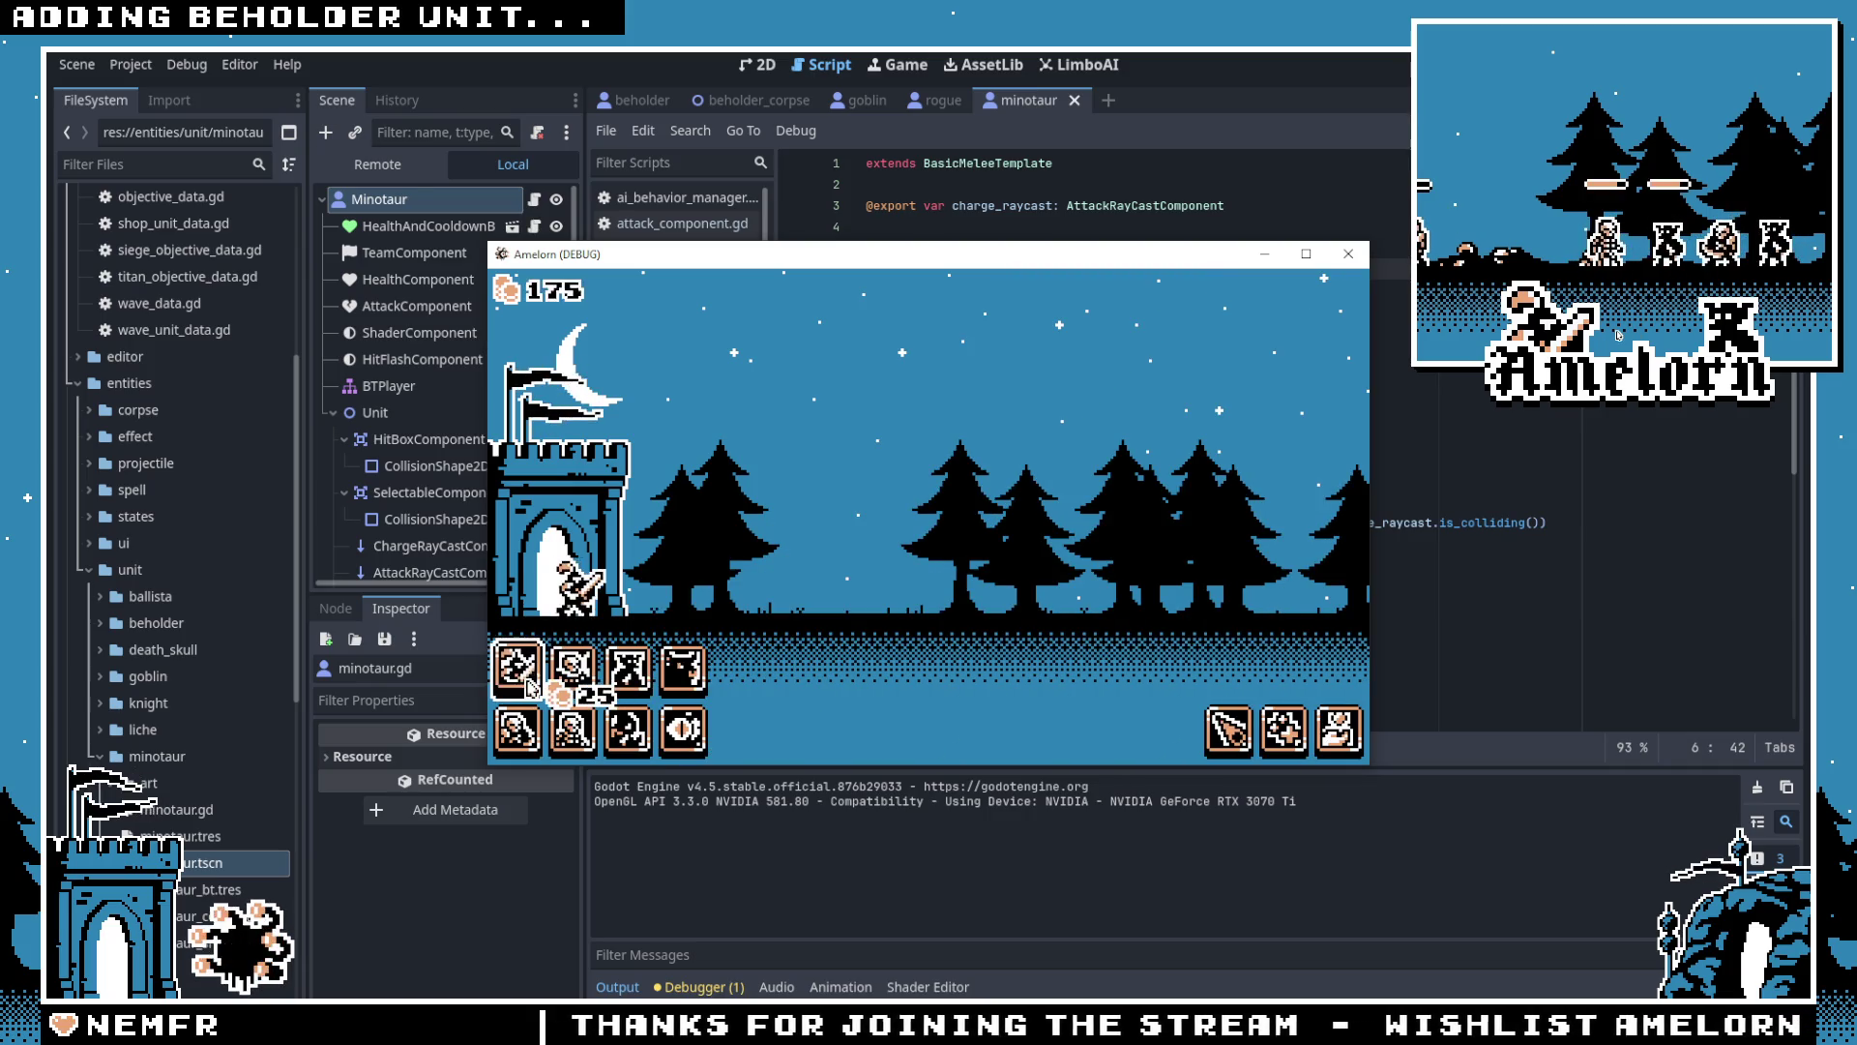
left_click(571, 672)
left_click(571, 672)
left_click(683, 667)
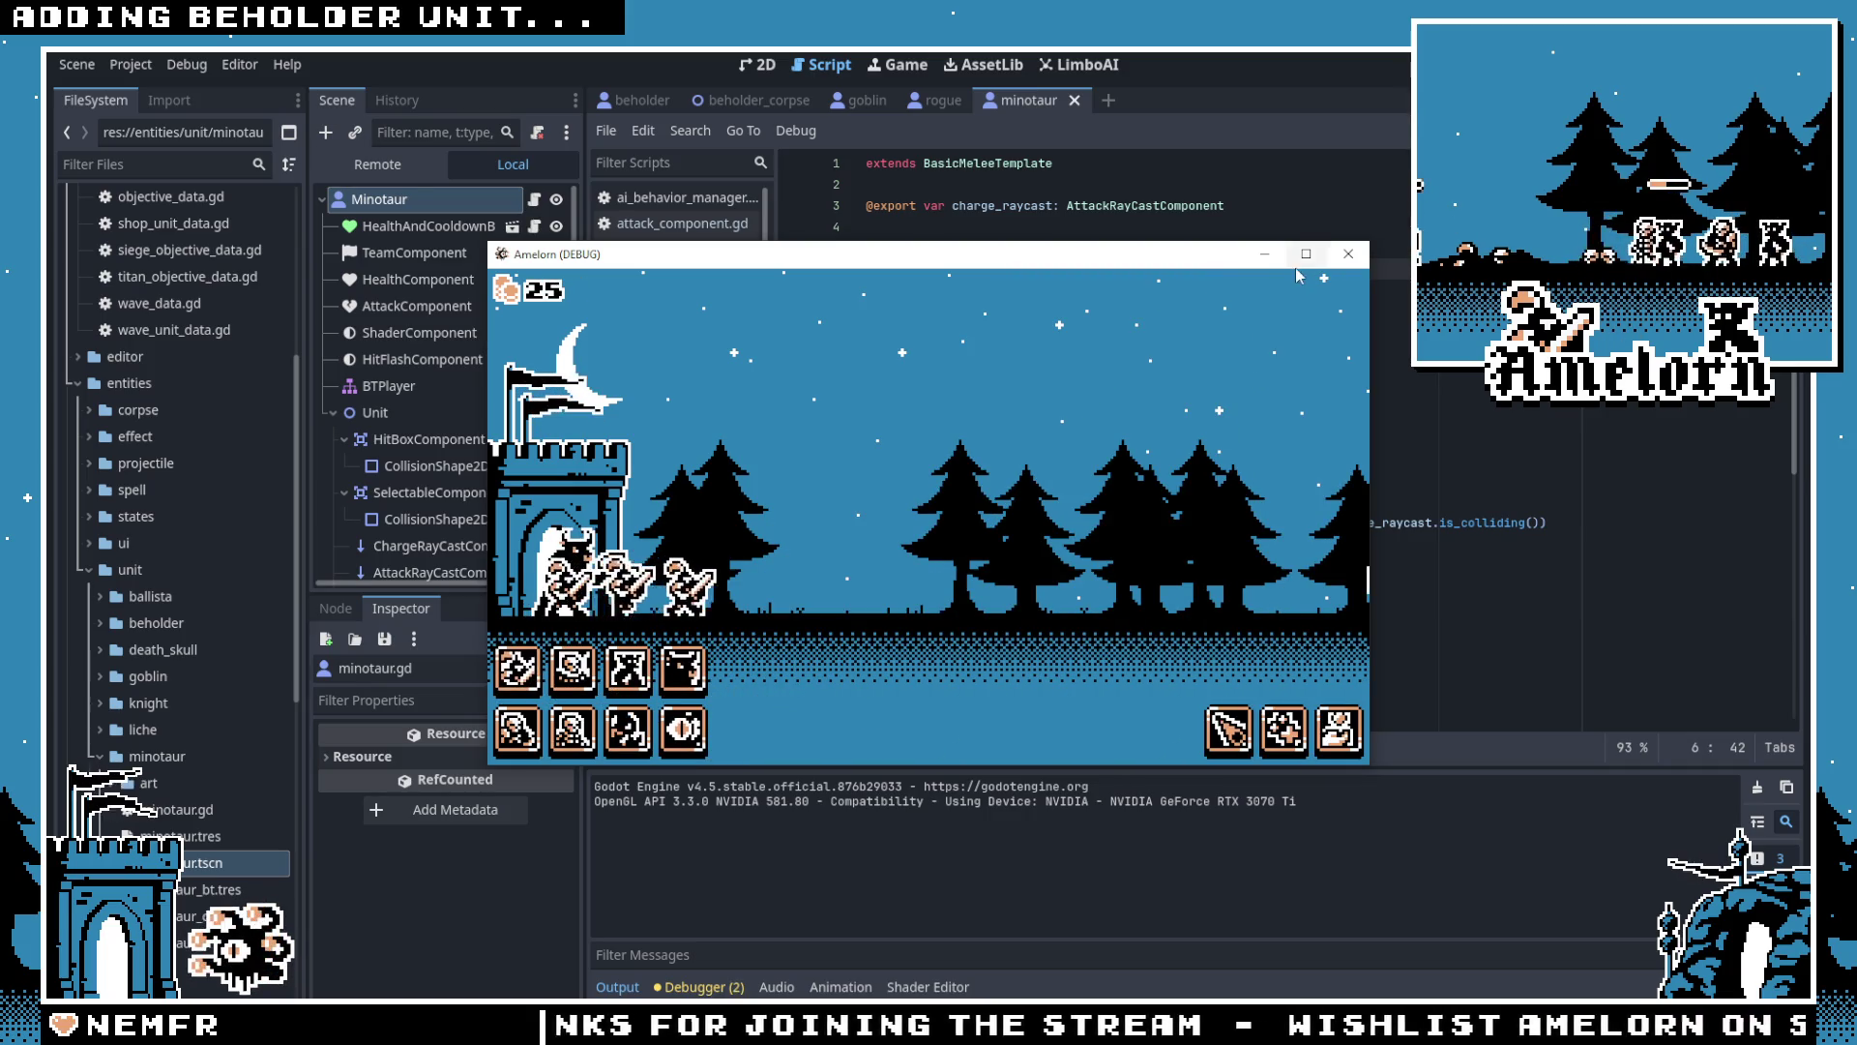
left_click(1305, 253)
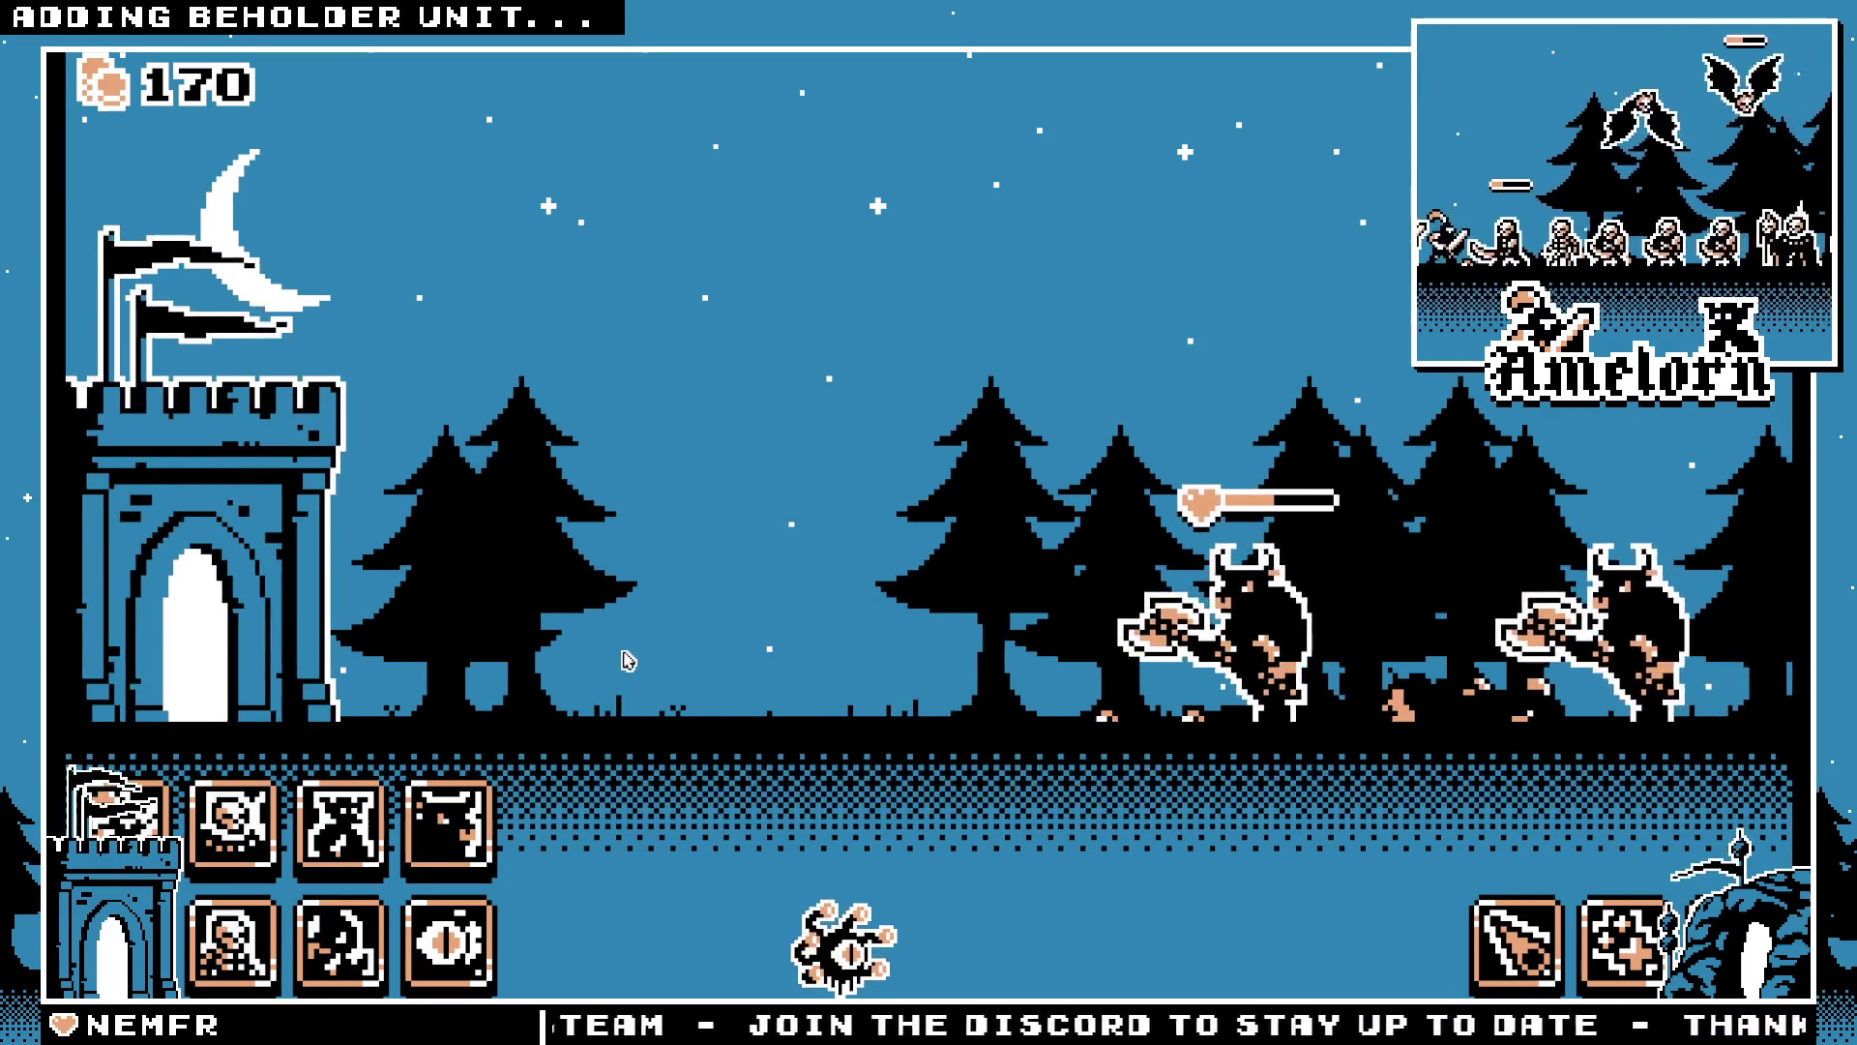
left_click(469, 903)
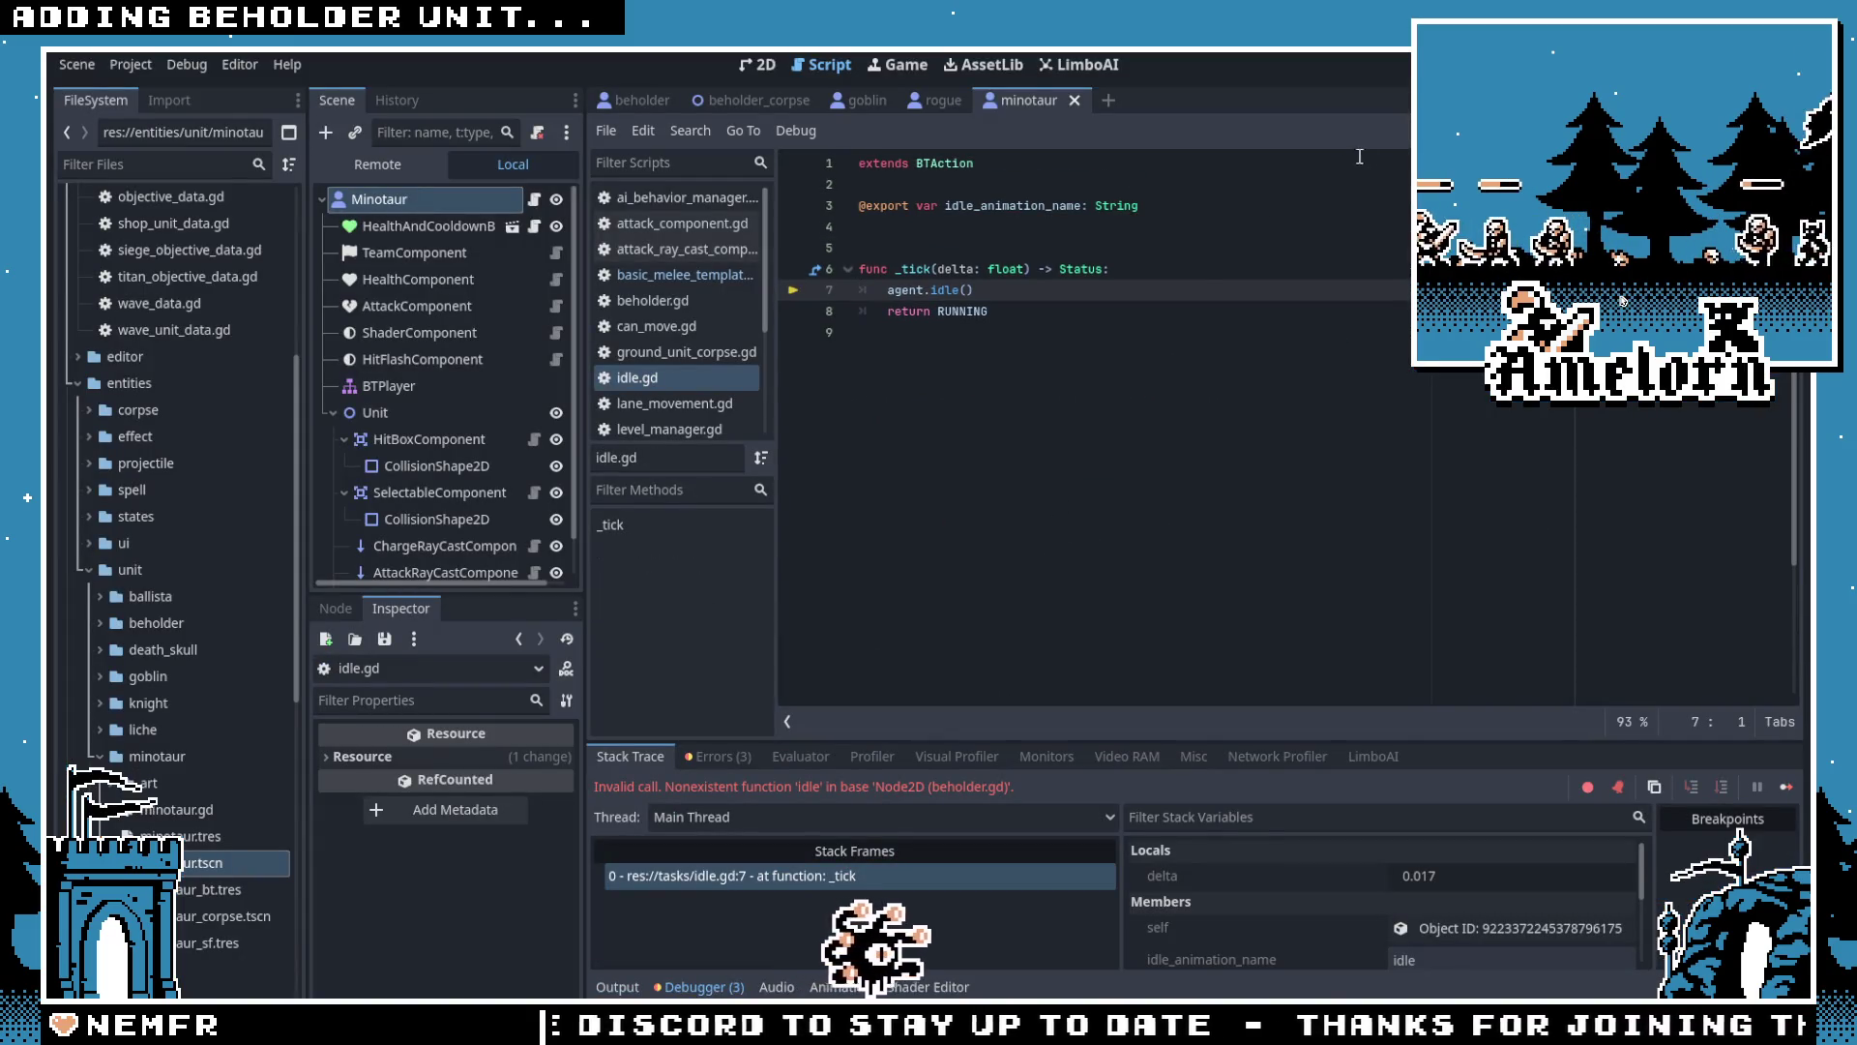
Stop the game and show beholder.gd with the BTPlayer node selected
key("F8")
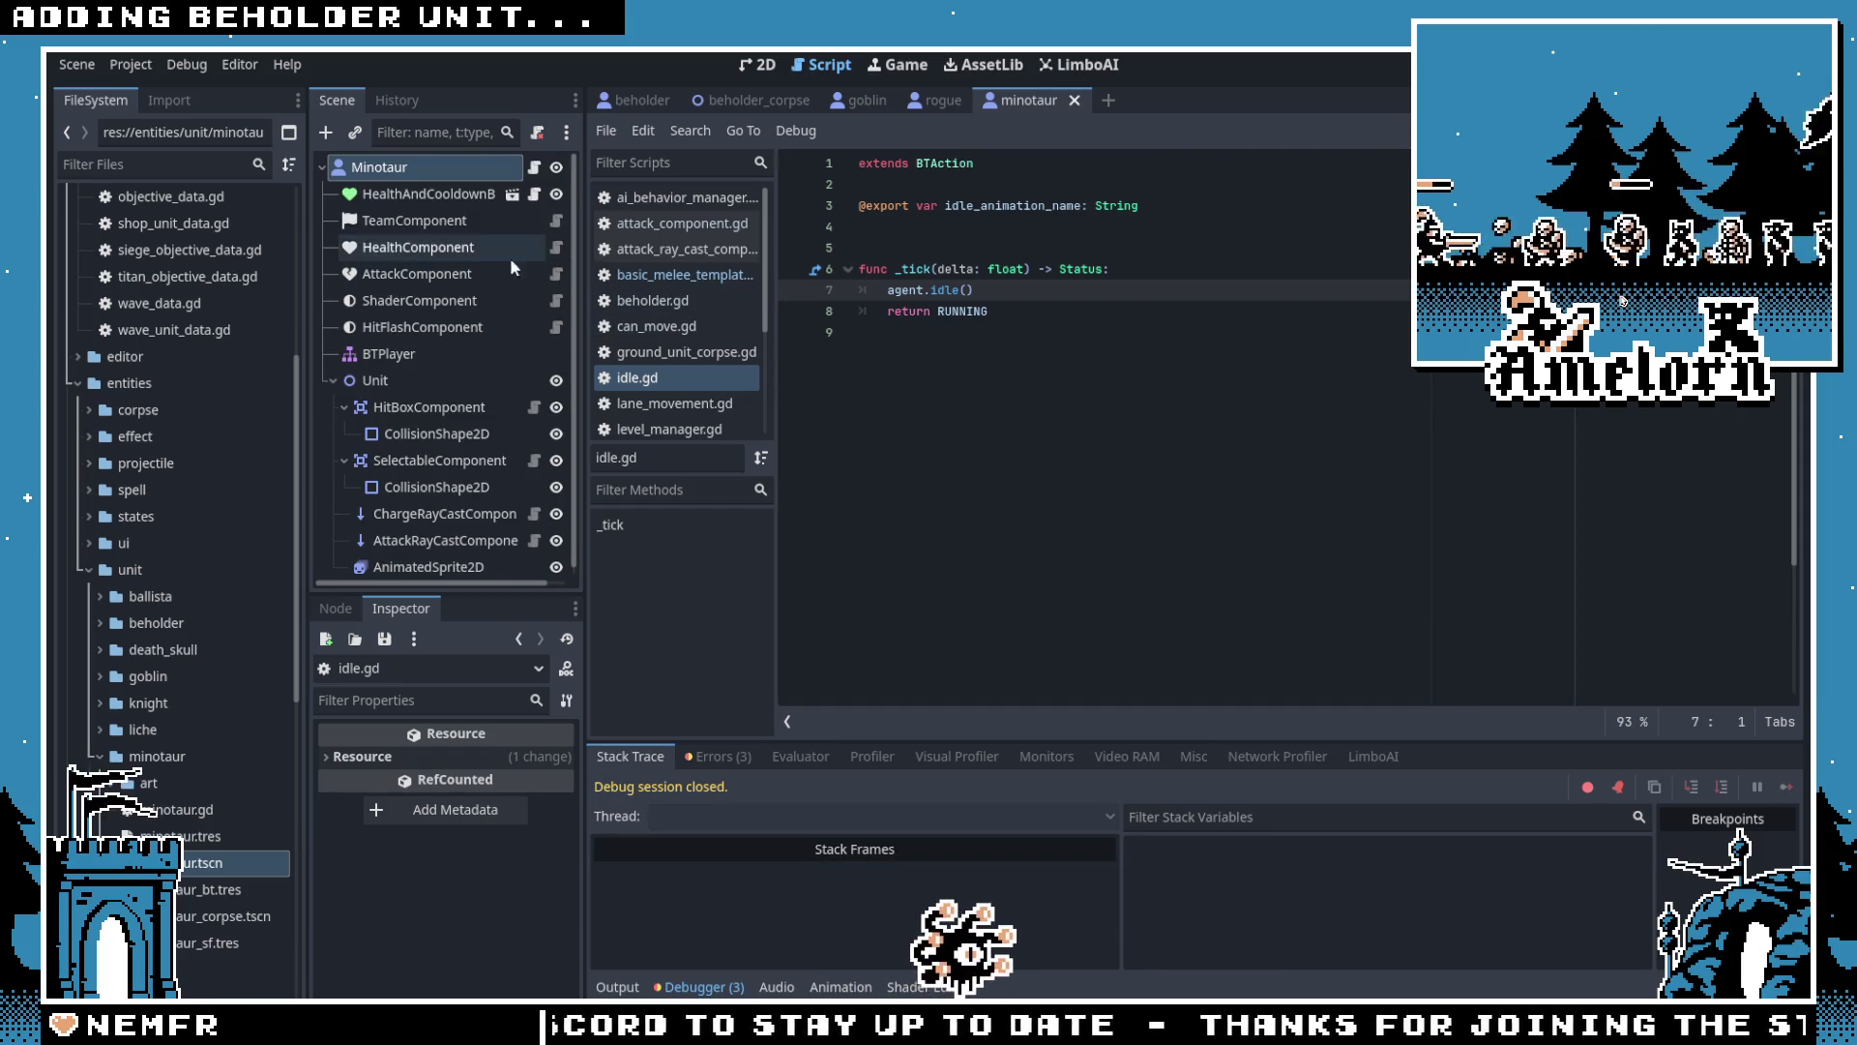
left_click(903, 310)
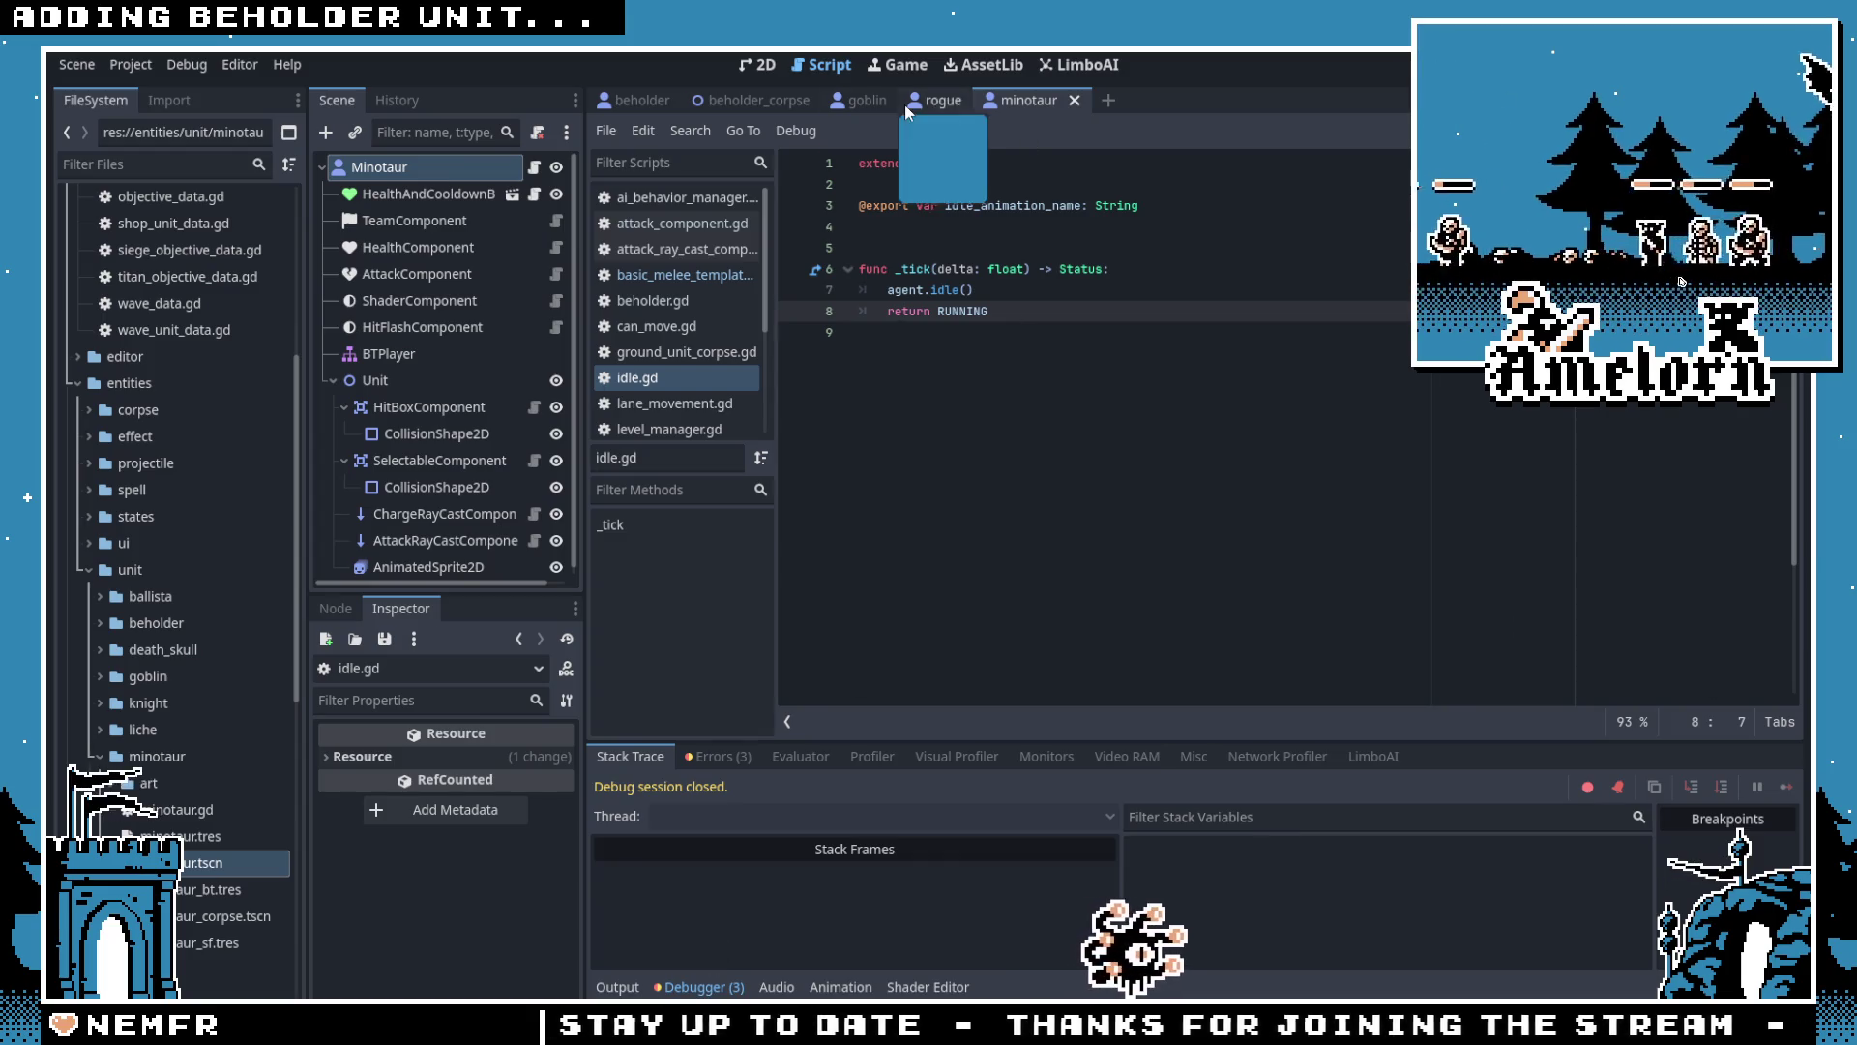
left_click(636, 100)
left_click(465, 193)
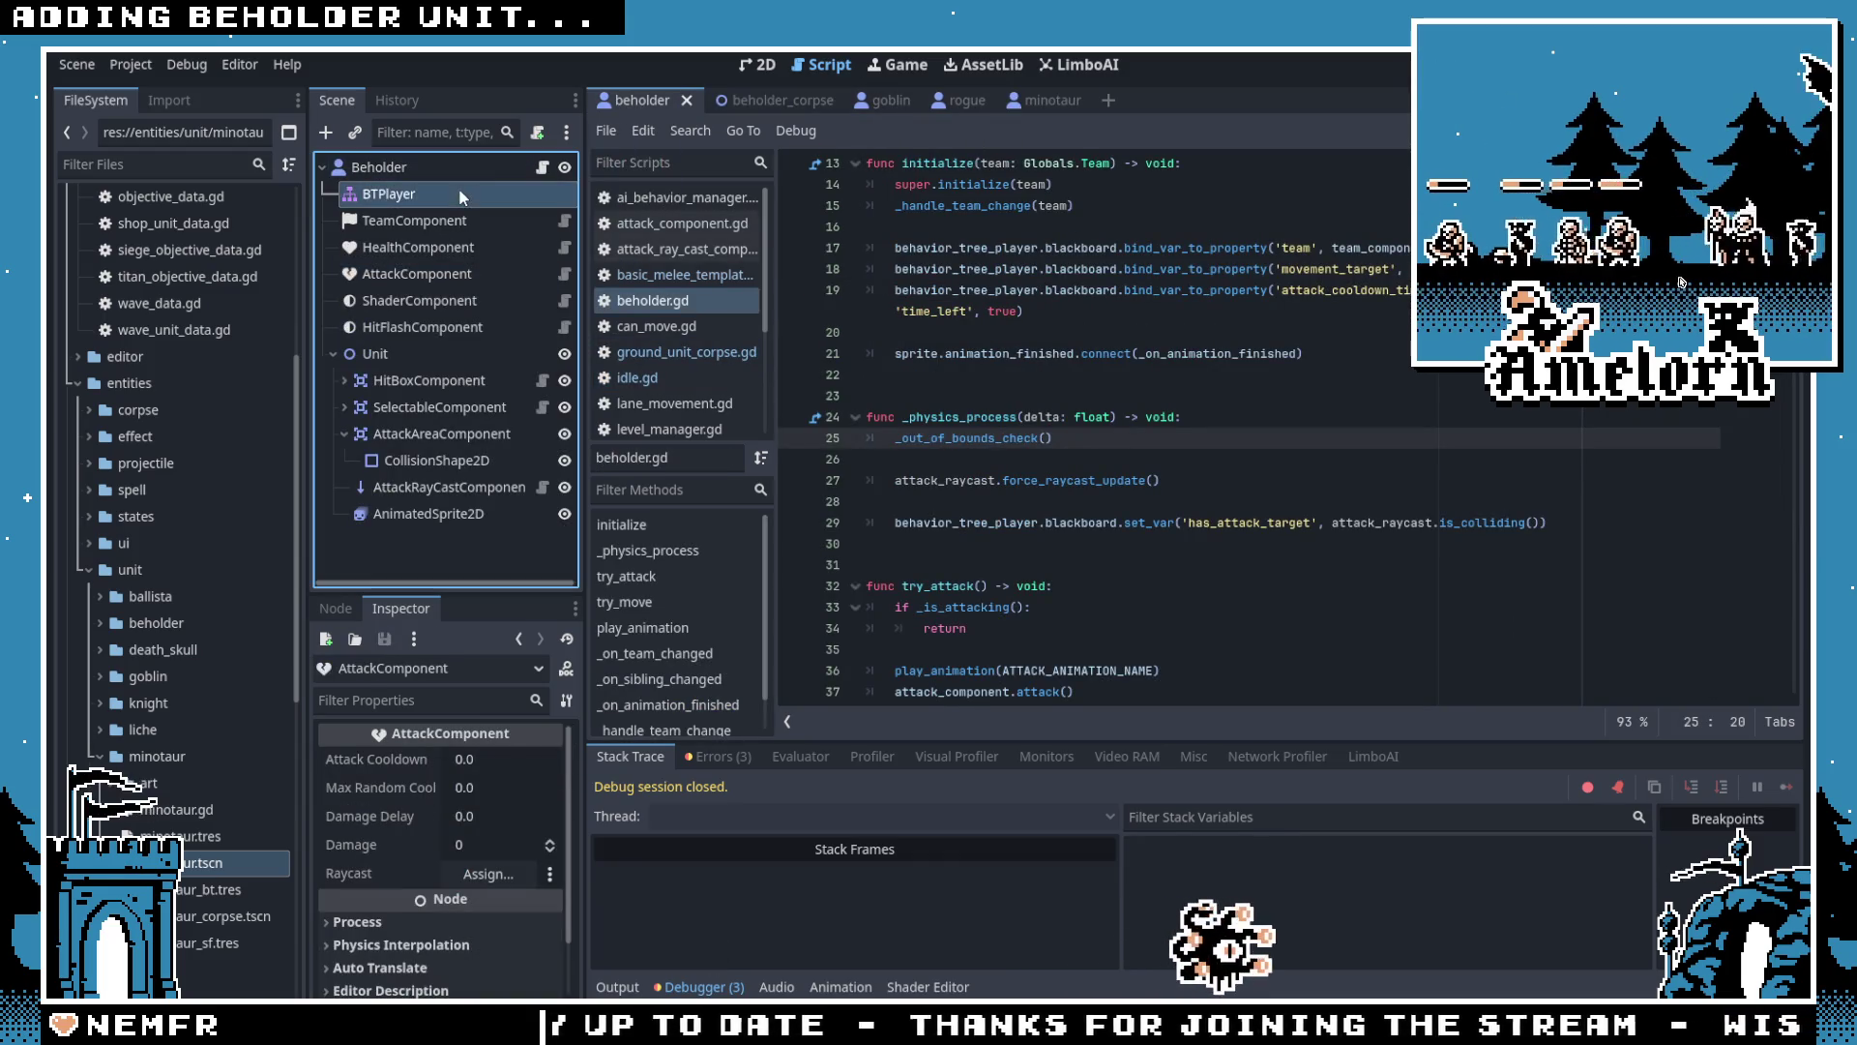
scroll(1007, 432, "down", 5)
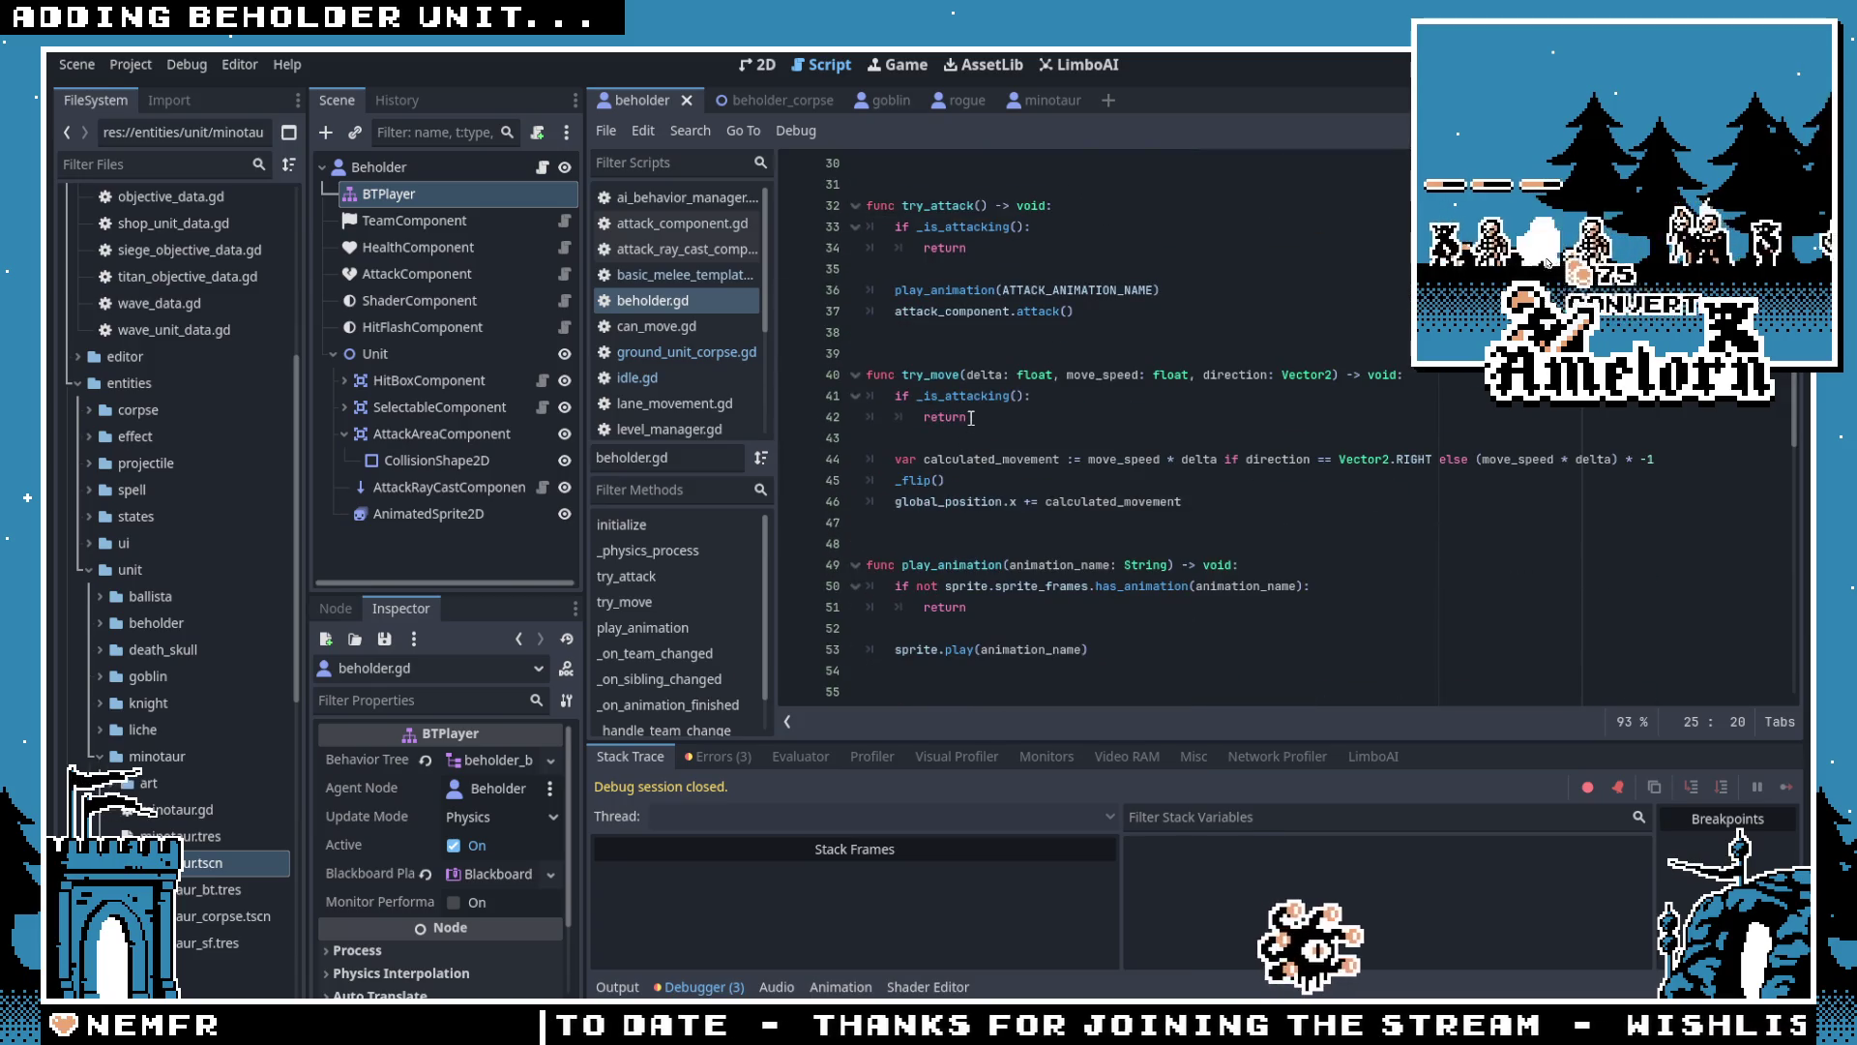
Add 'func idle() -> void:' with 'pass' above play_animation in beholder.gd, save and run
left_click(982, 523)
key("Return")
key("Return")
key("Return")
key("Up")
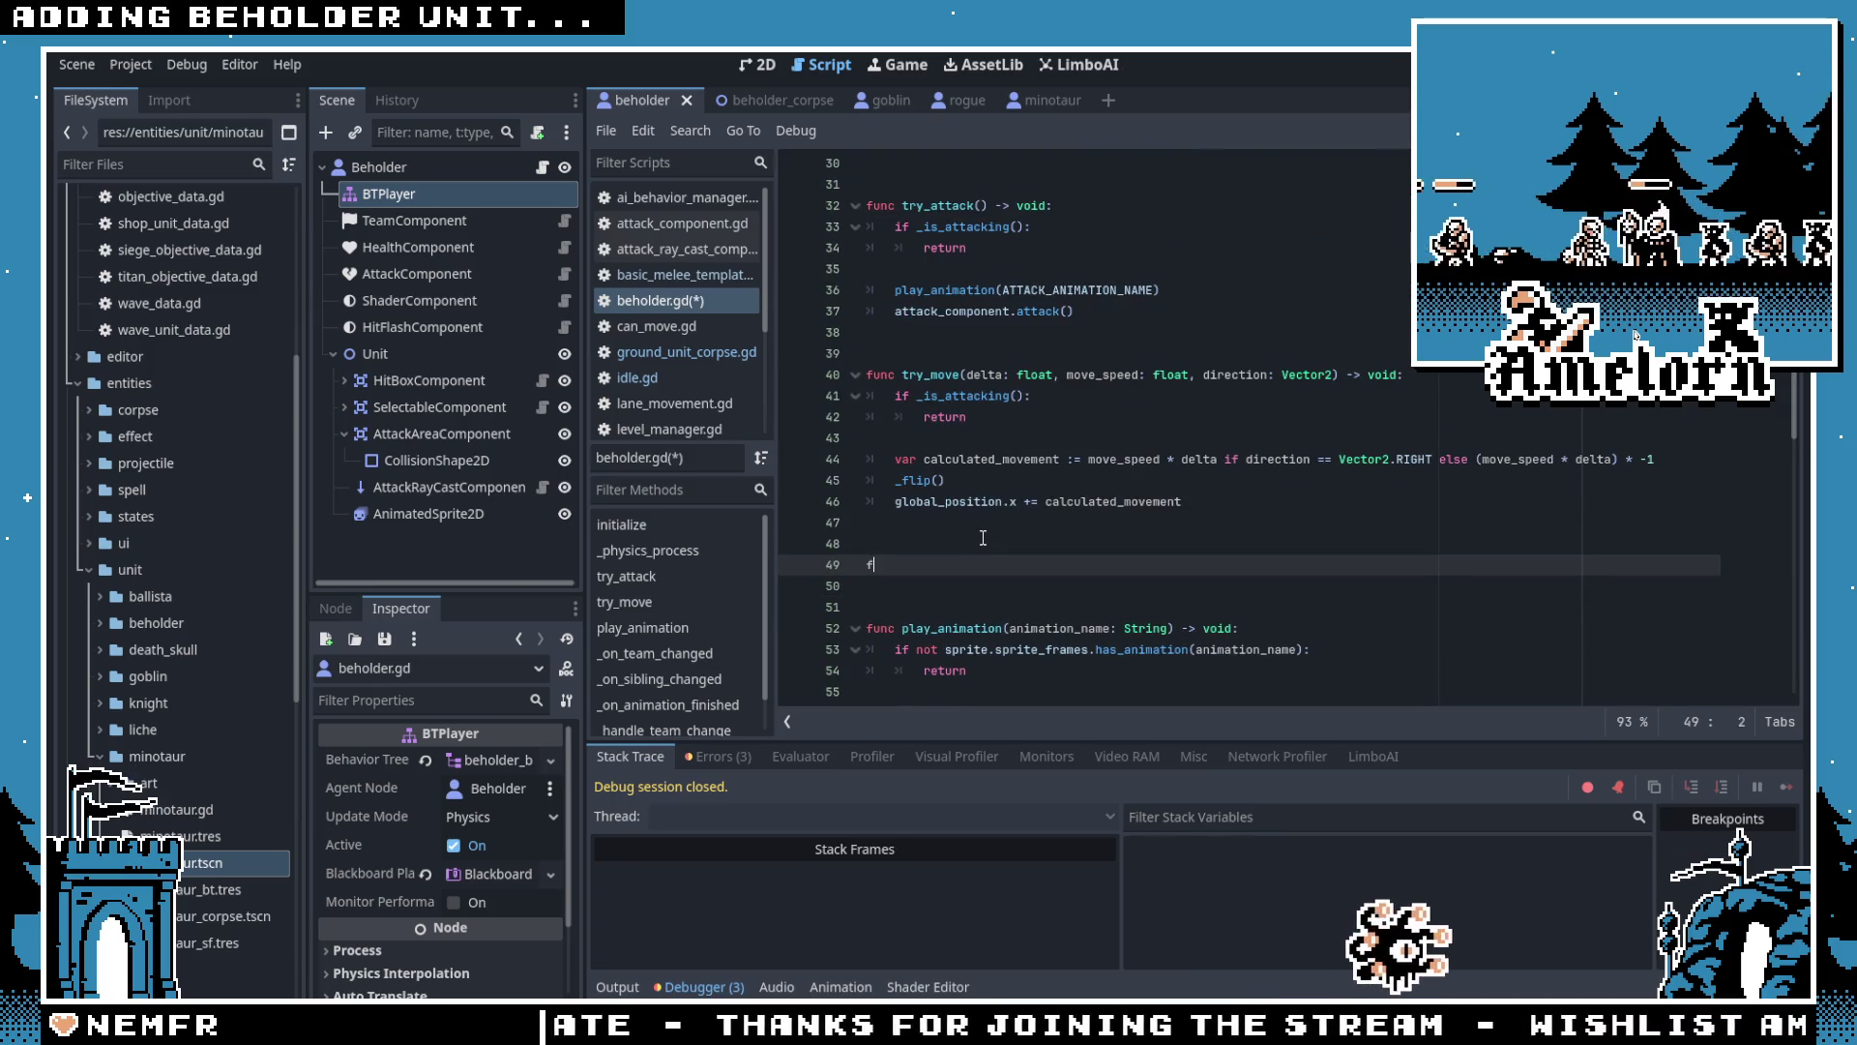
type("unc idle()")
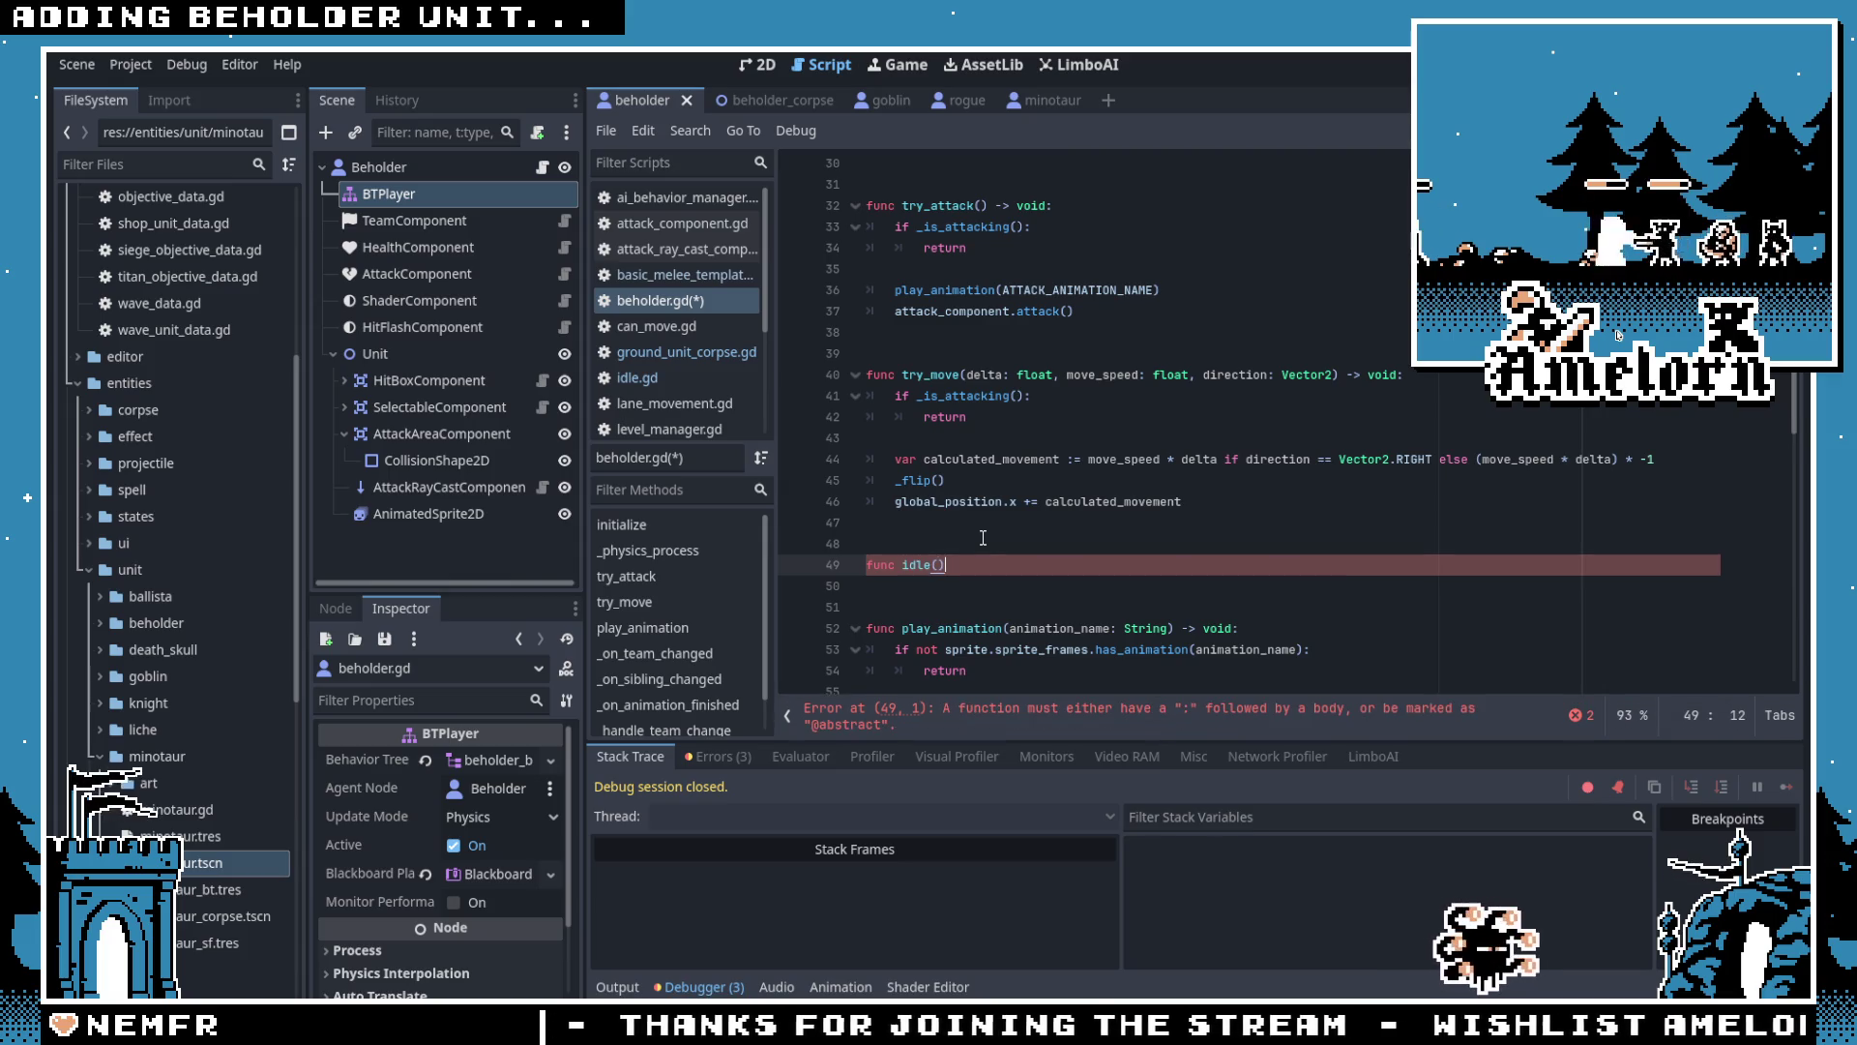
type(":")
key("Return")
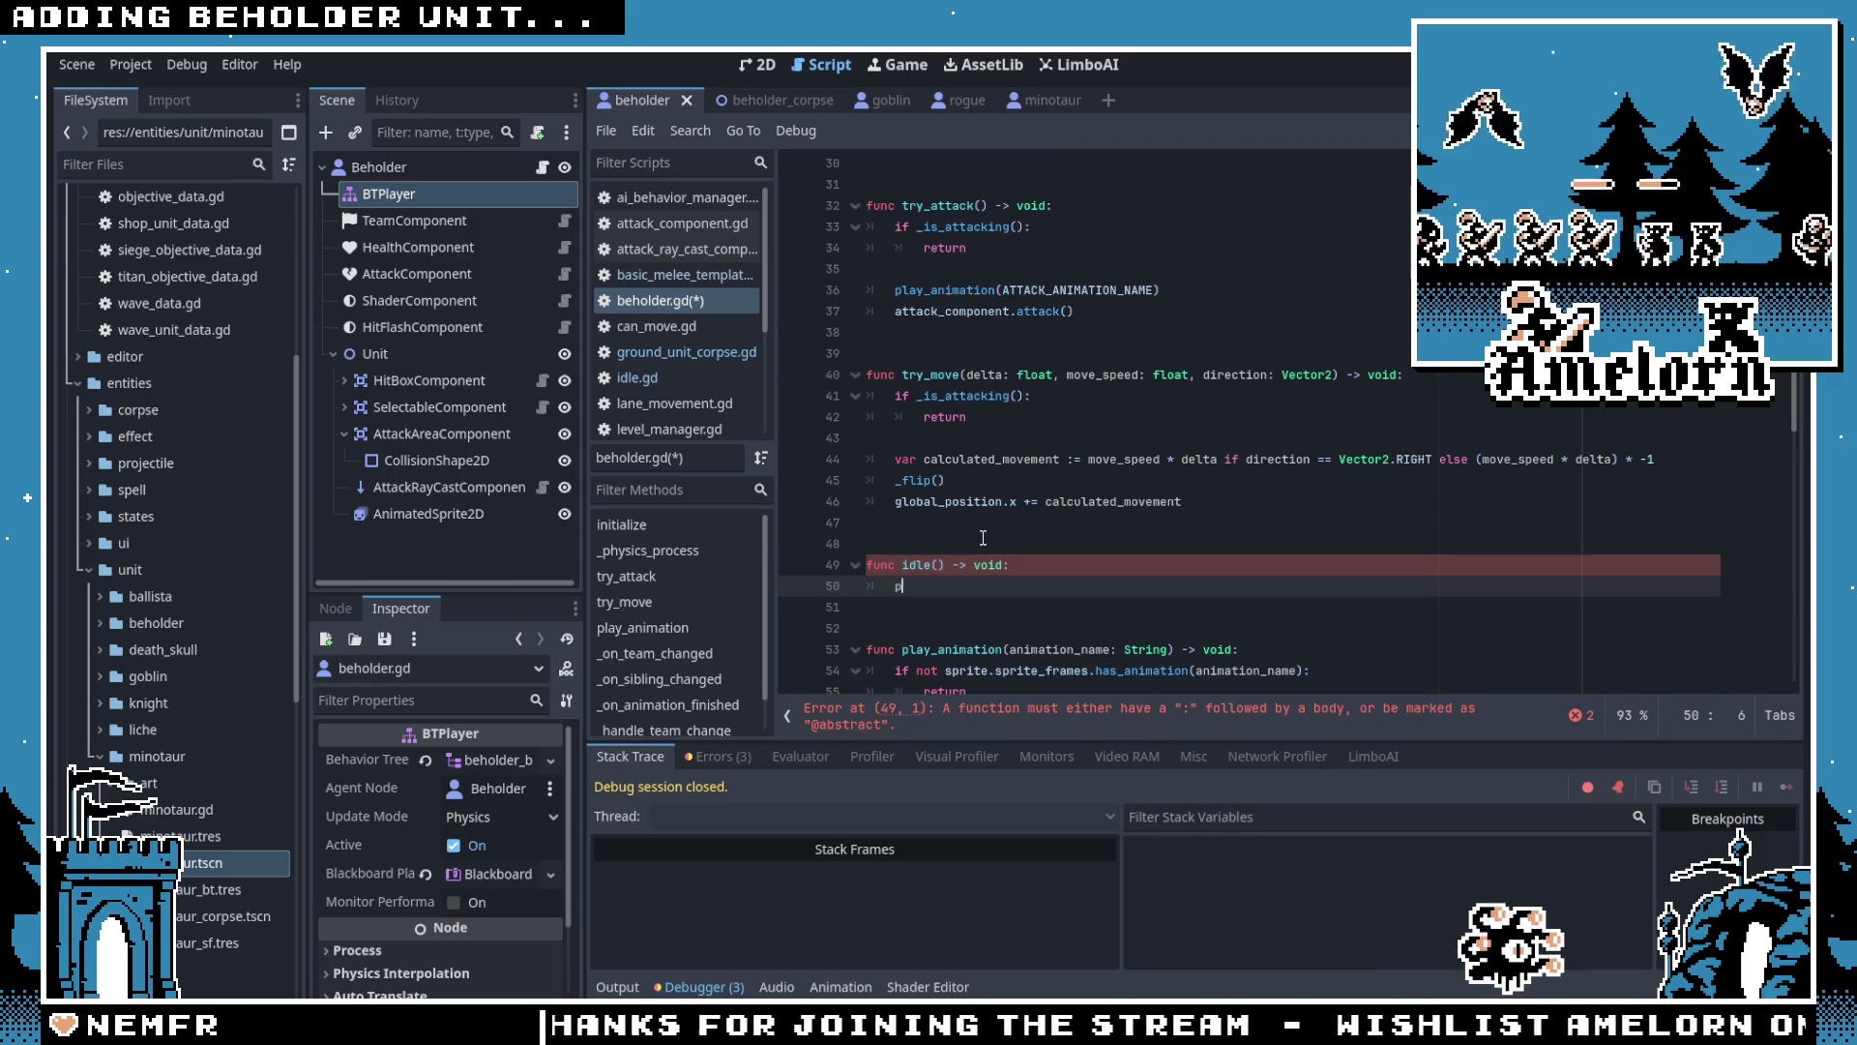
type("pass")
left_click(1081, 501)
key("ctrl+s")
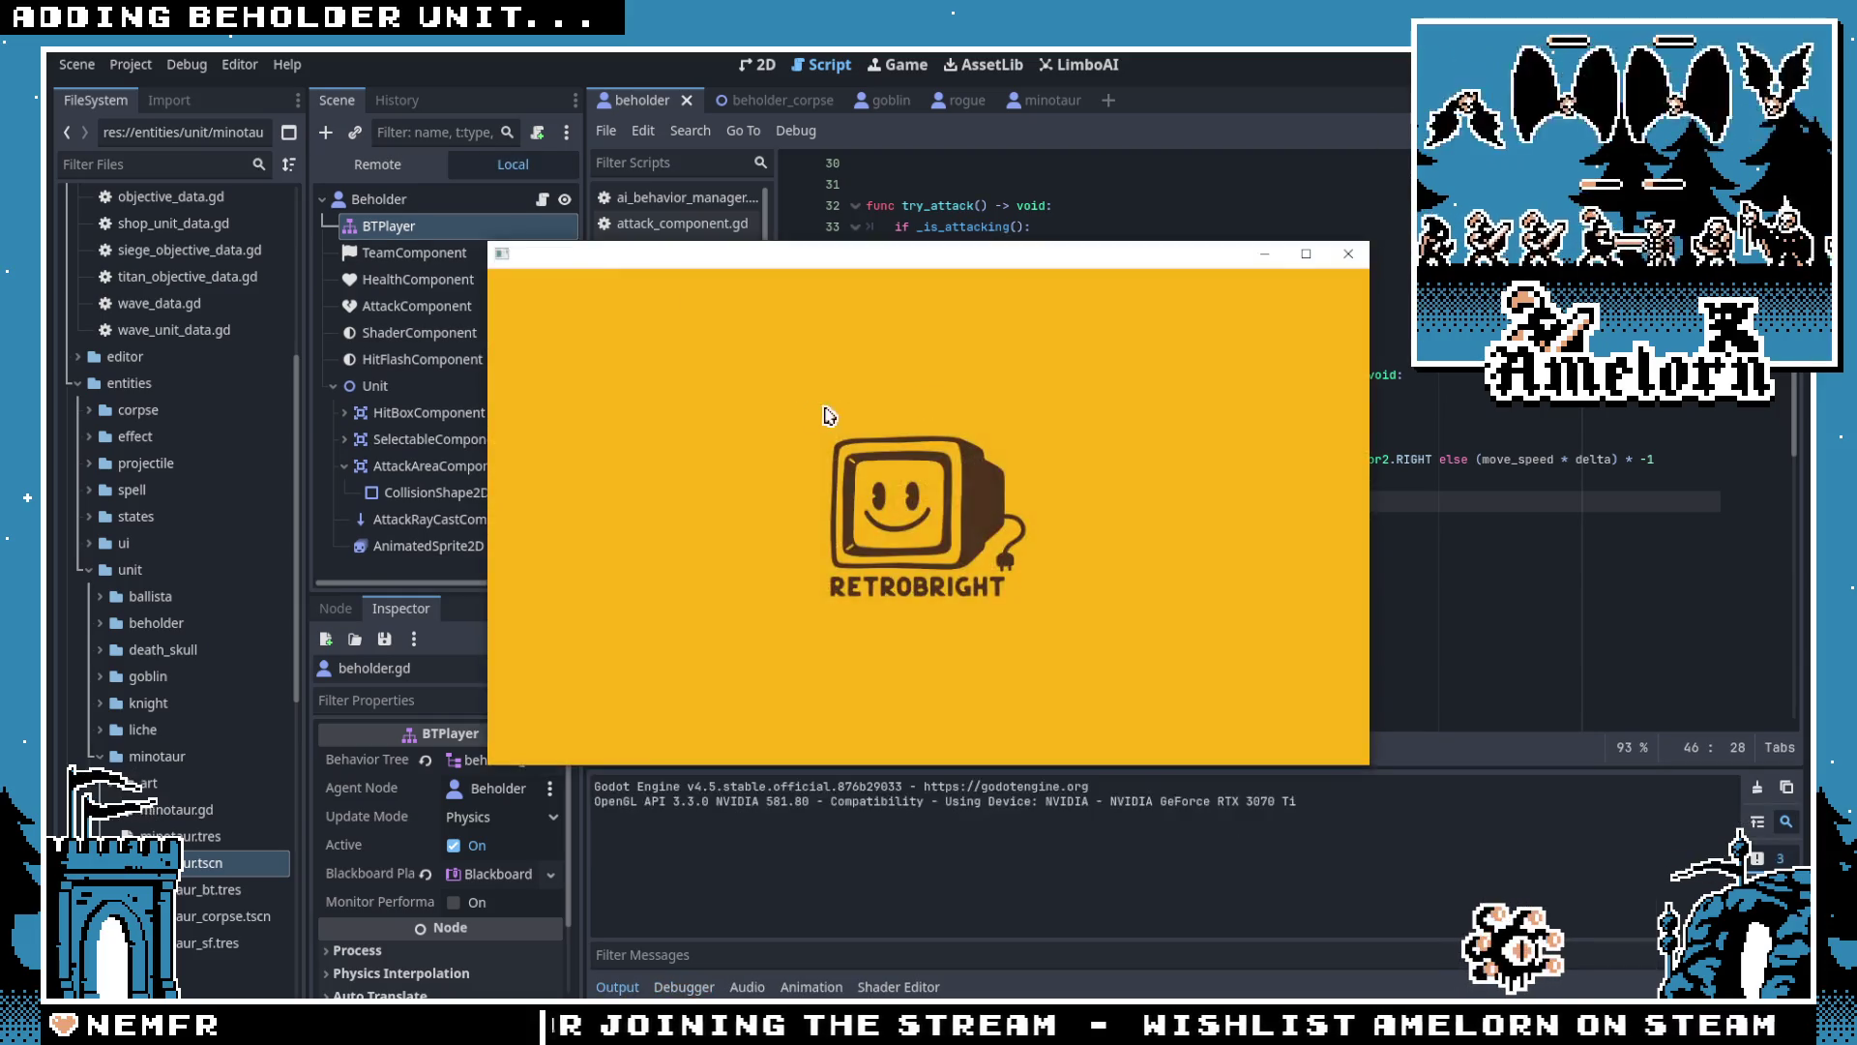
left_click(928, 568)
Set the beholder sprite's animation to idle and playtest a beholder in Forest Conquest
left_click(429, 513)
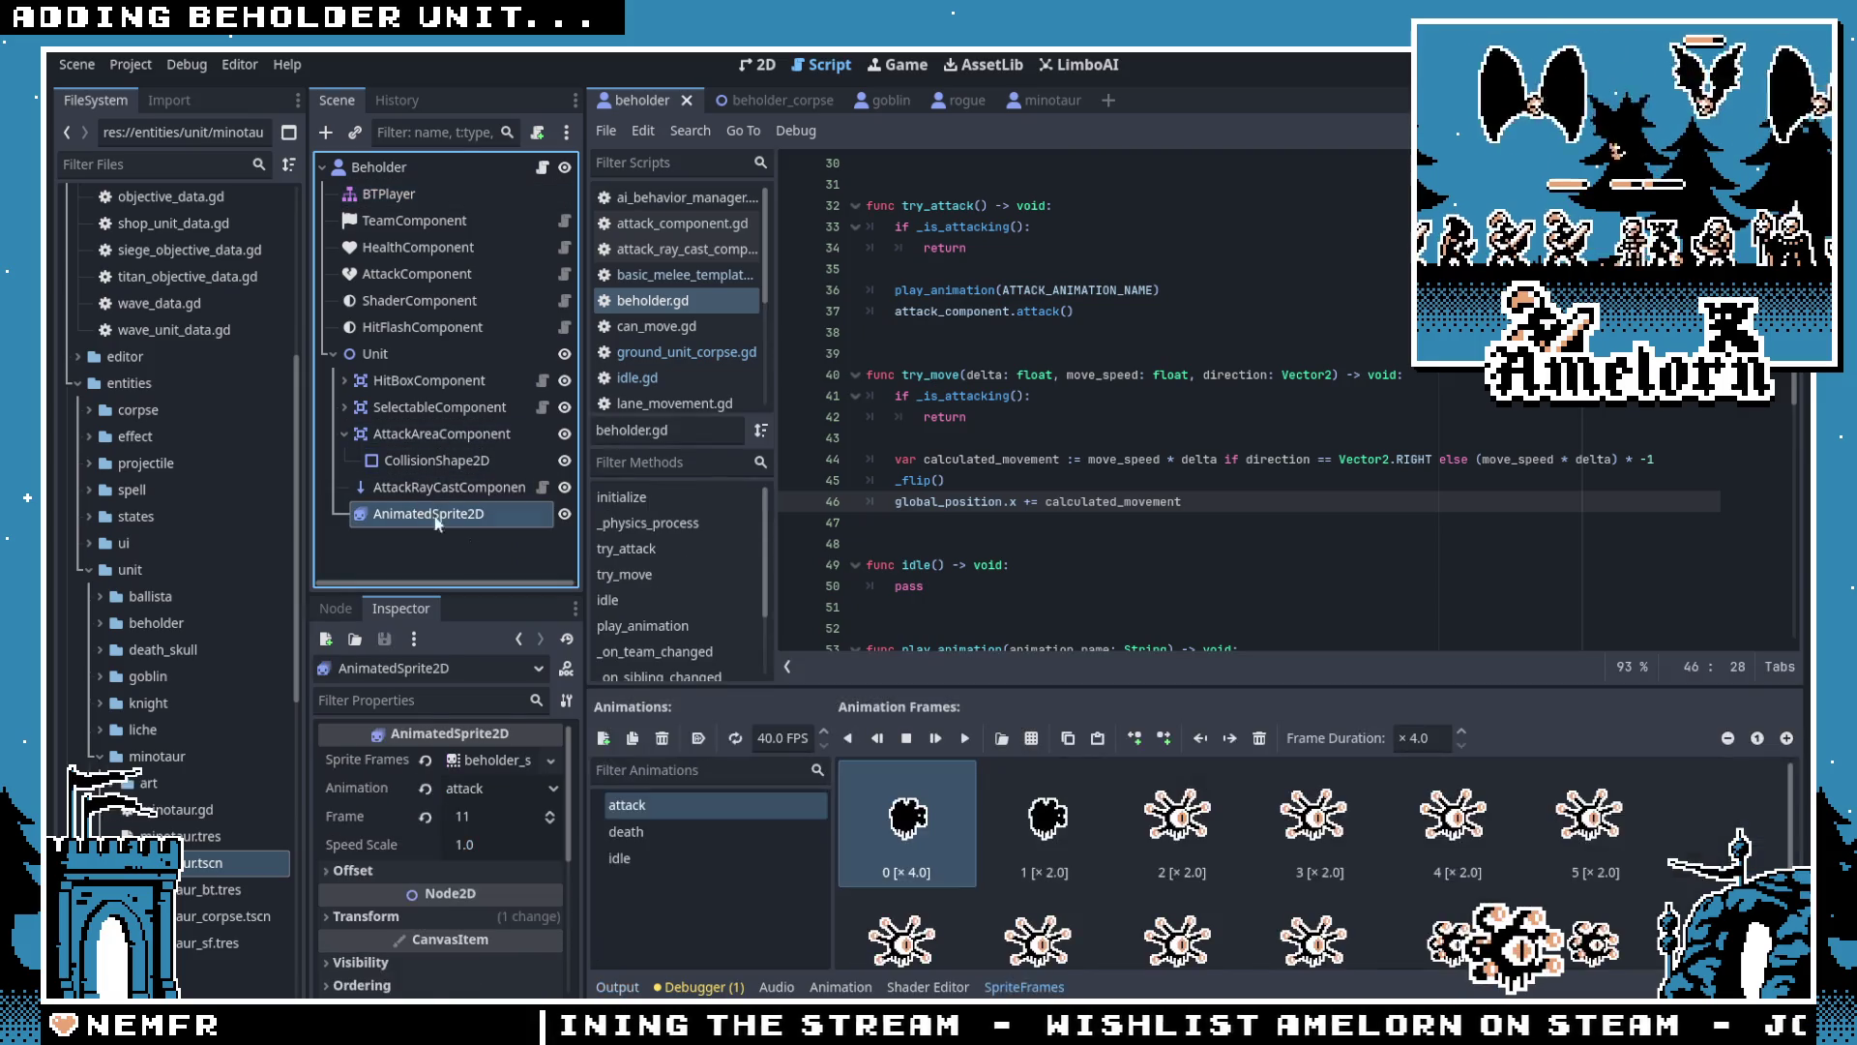
left_click(1050, 310)
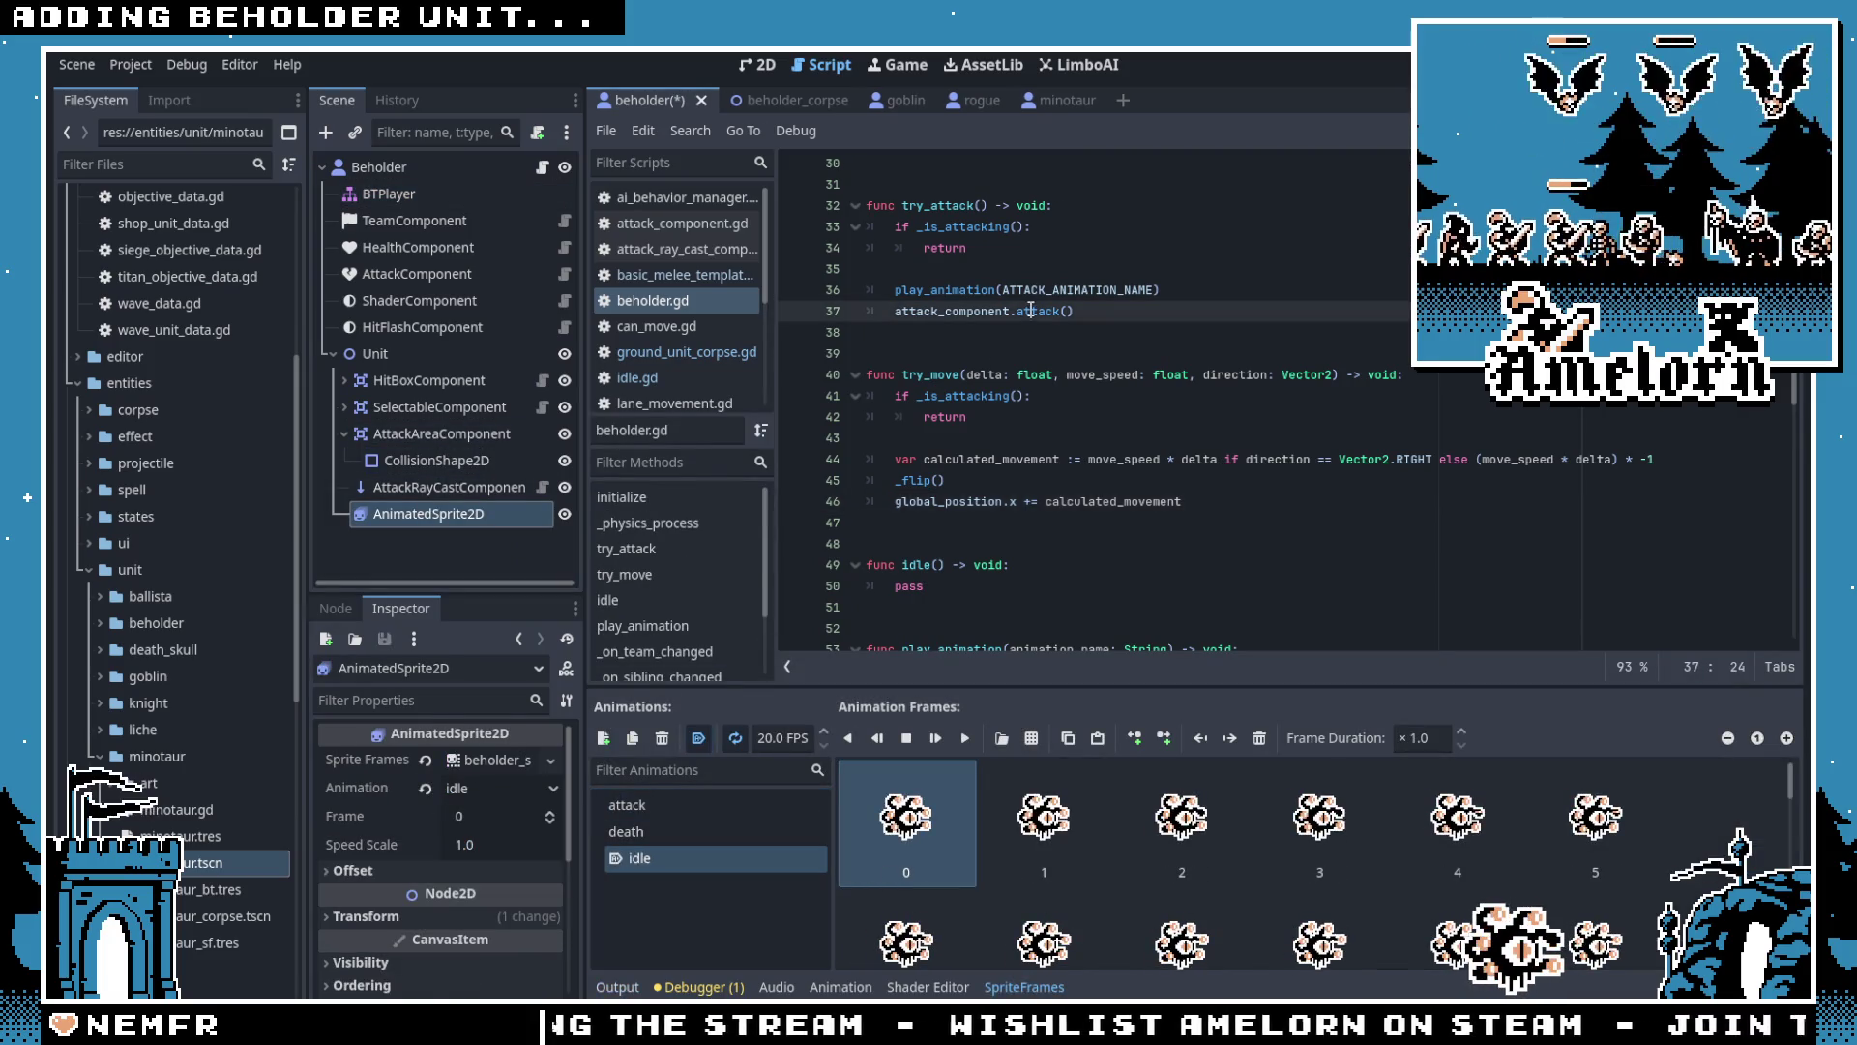
key("F5")
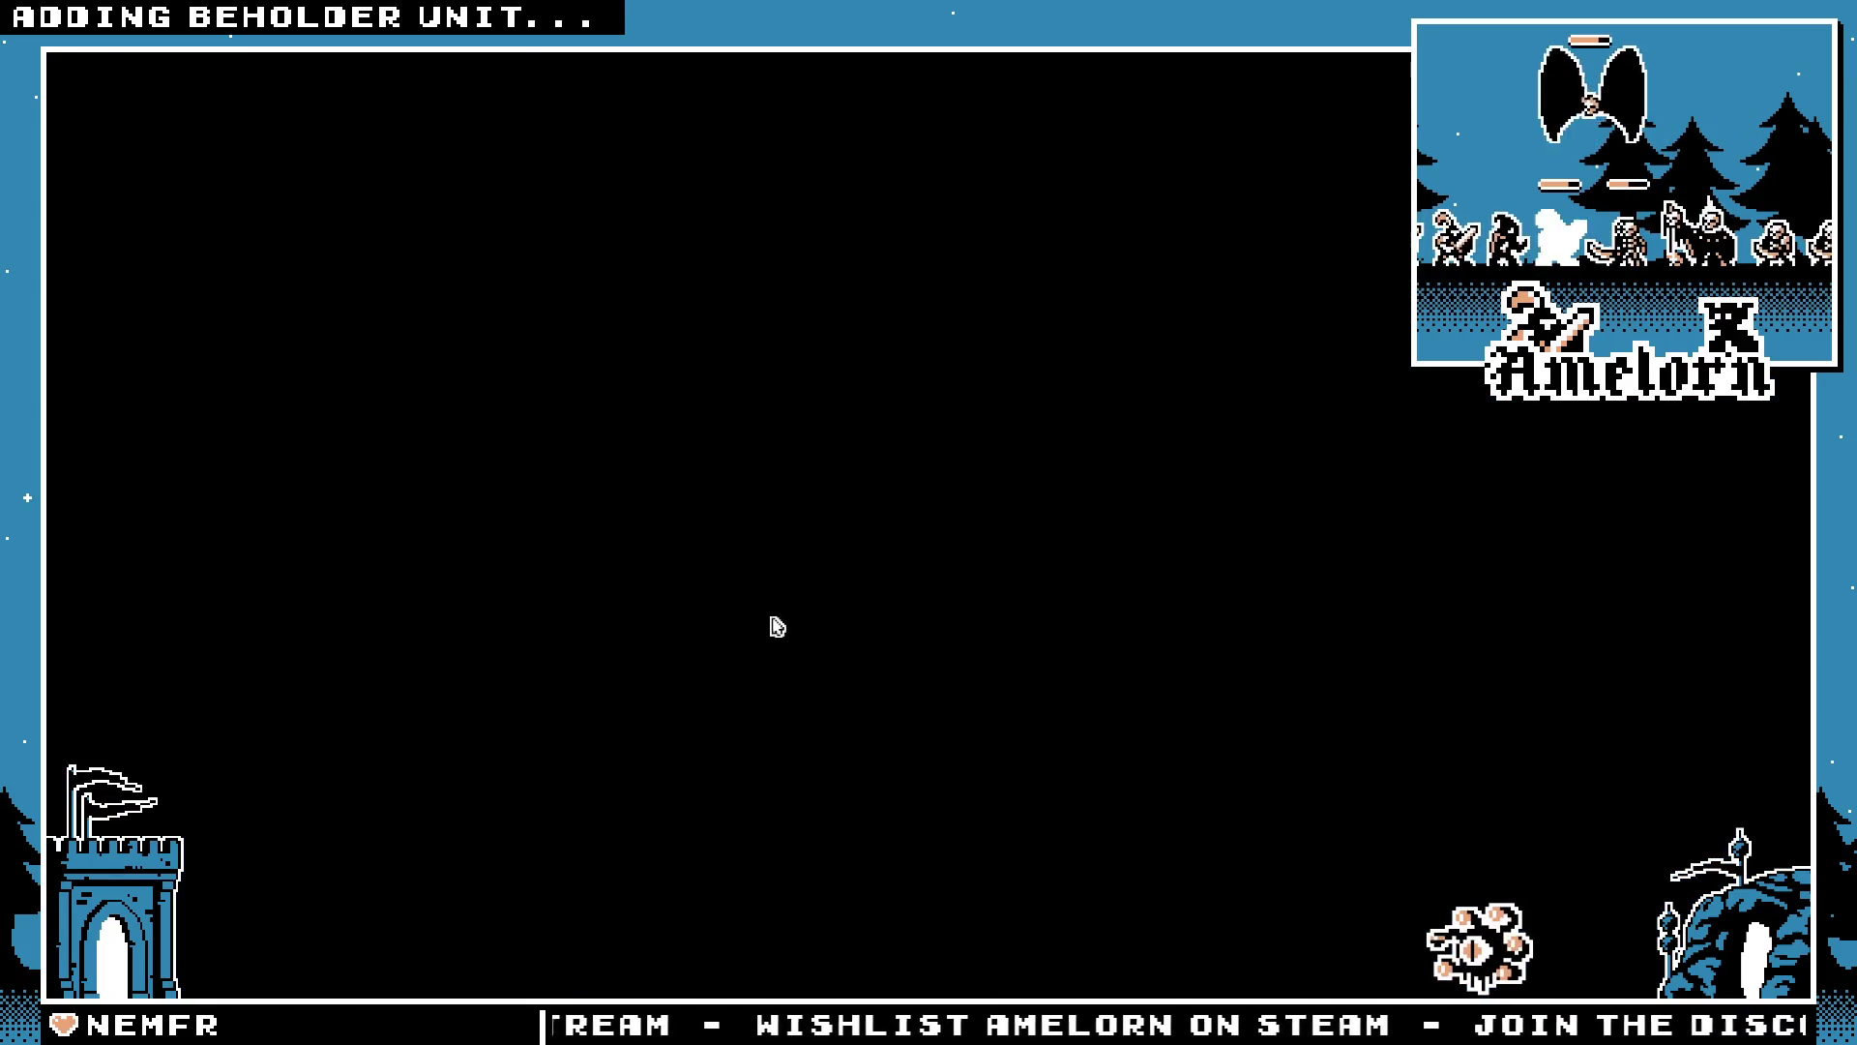
left_click(924, 590)
left_click(800, 698)
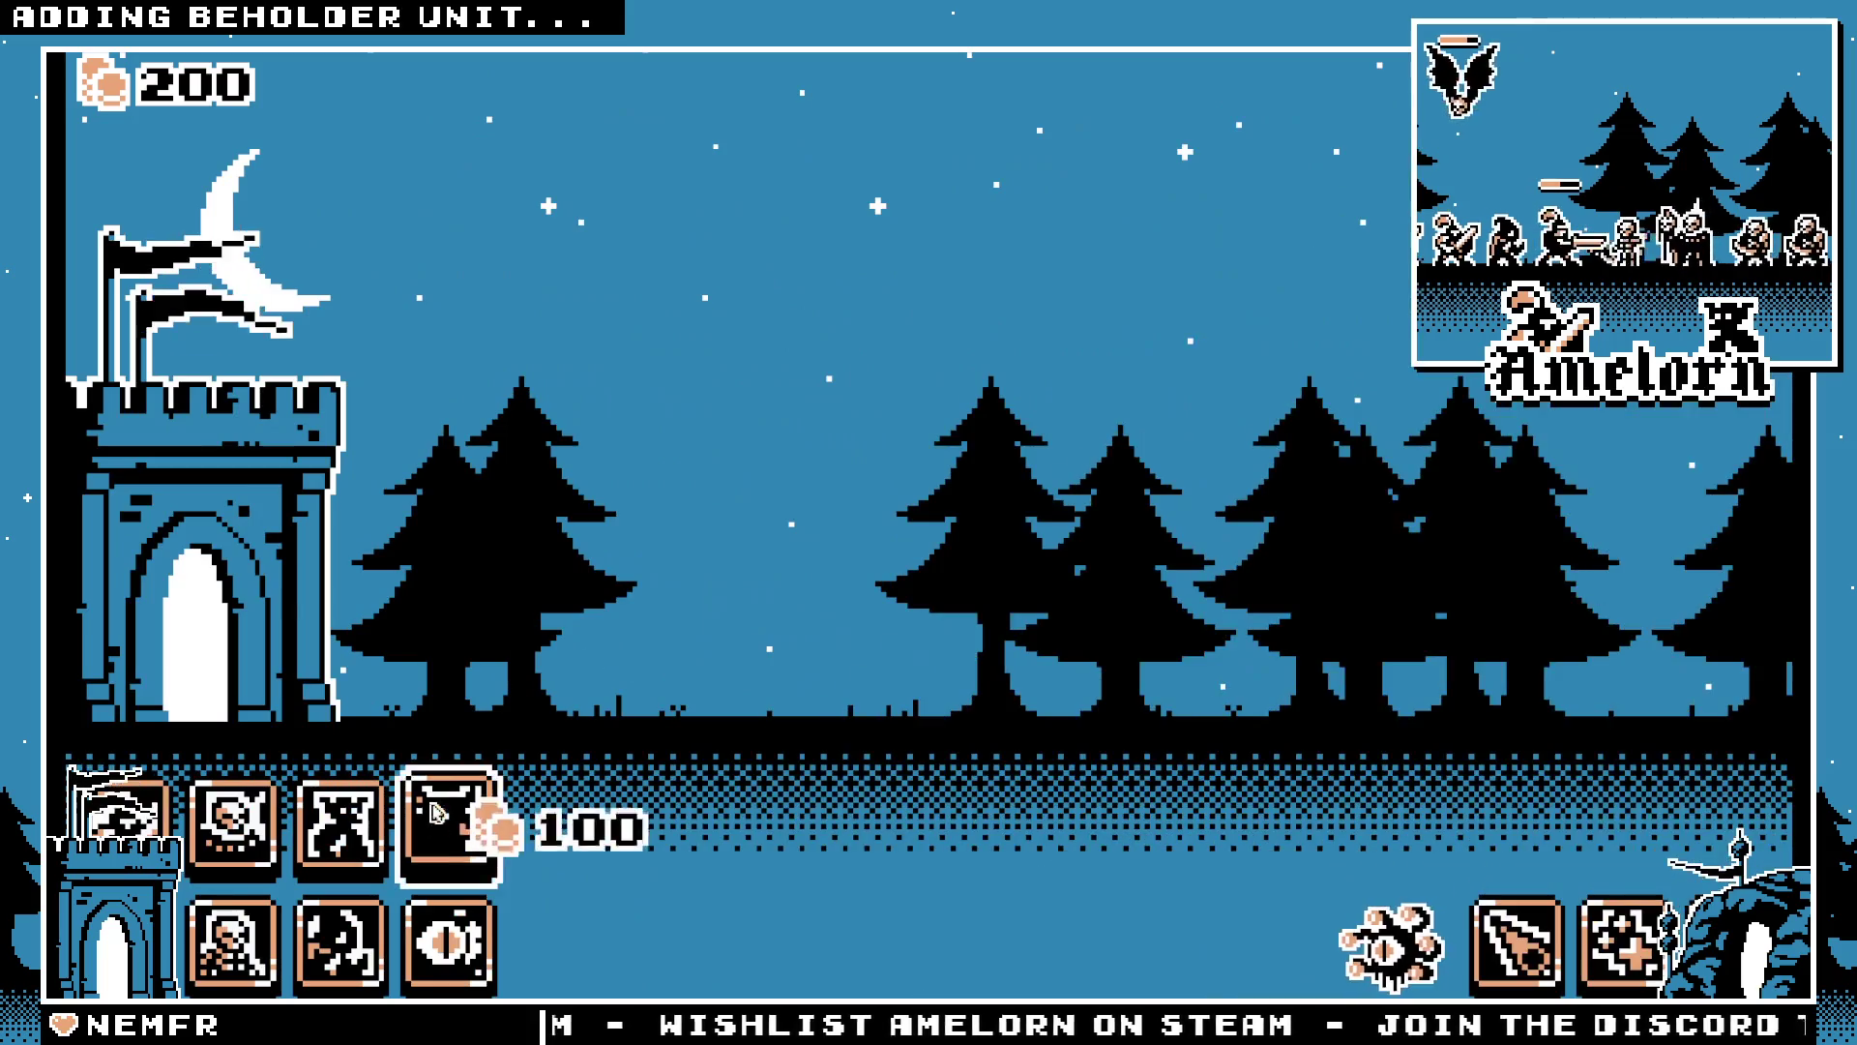
left_click(432, 812)
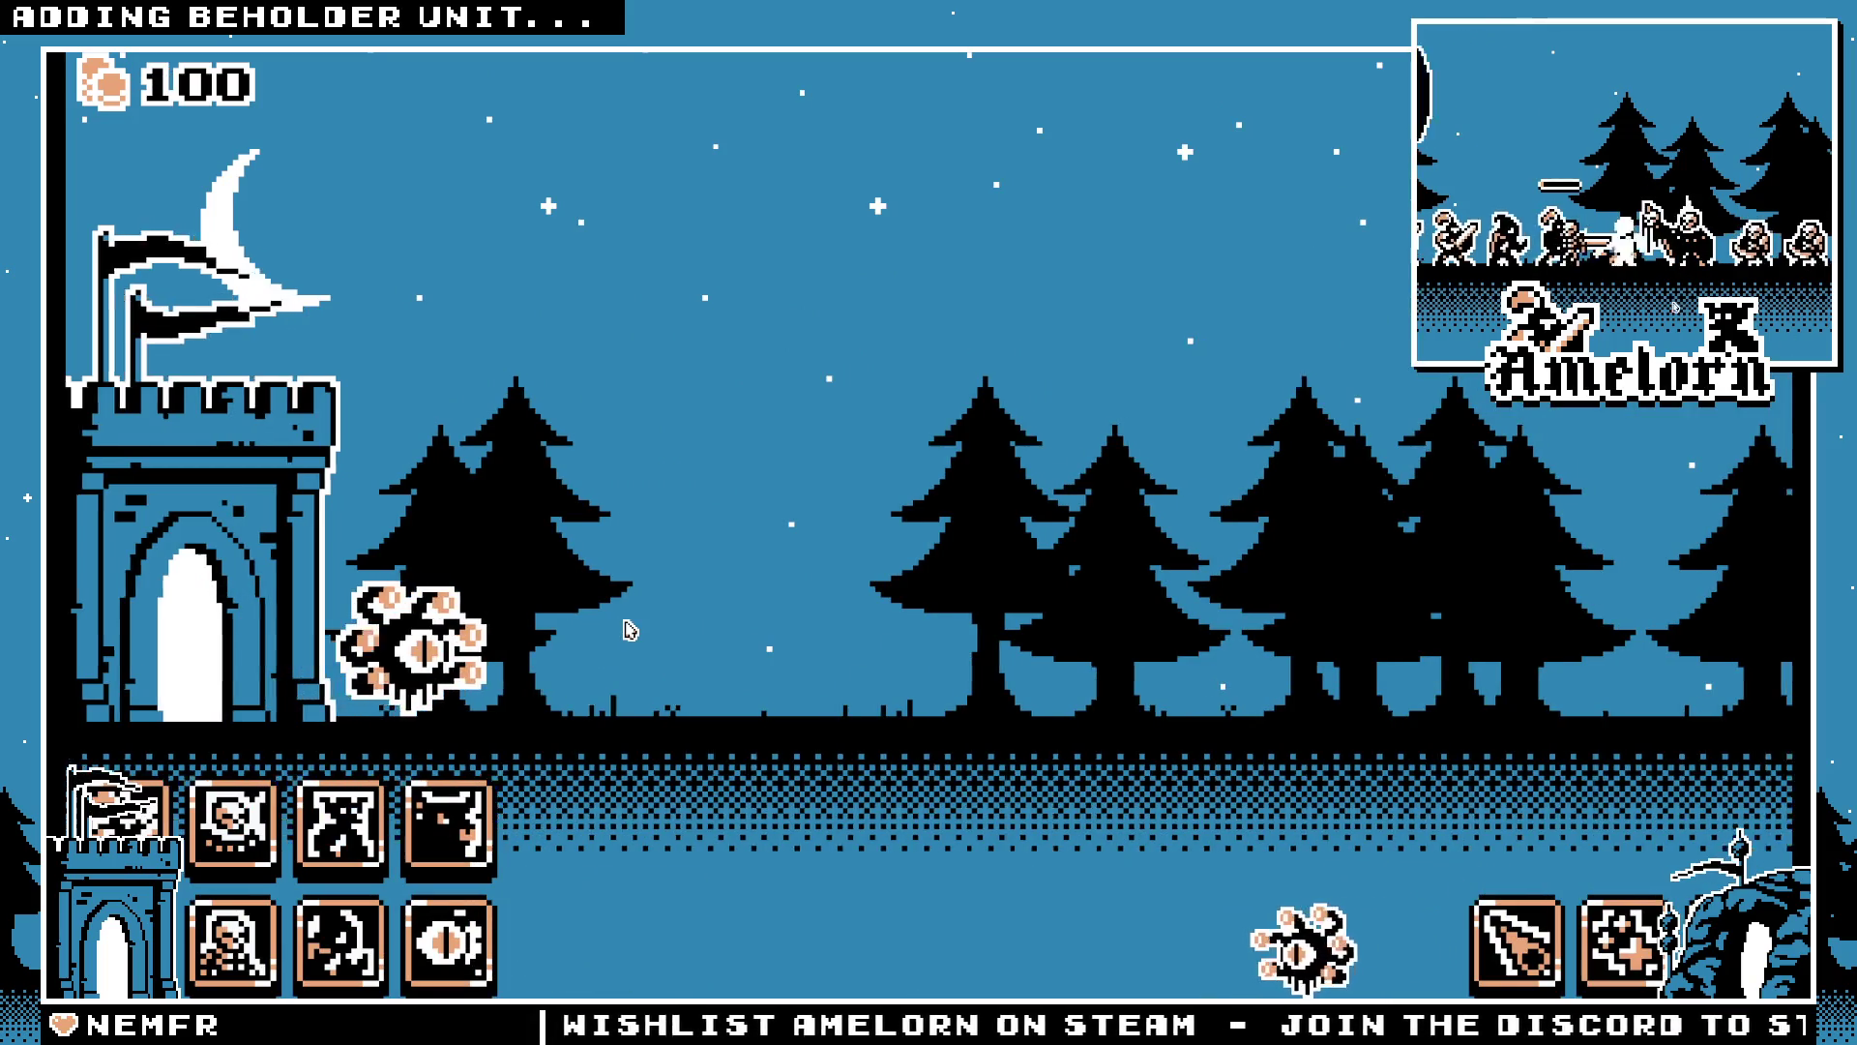
key("Right")
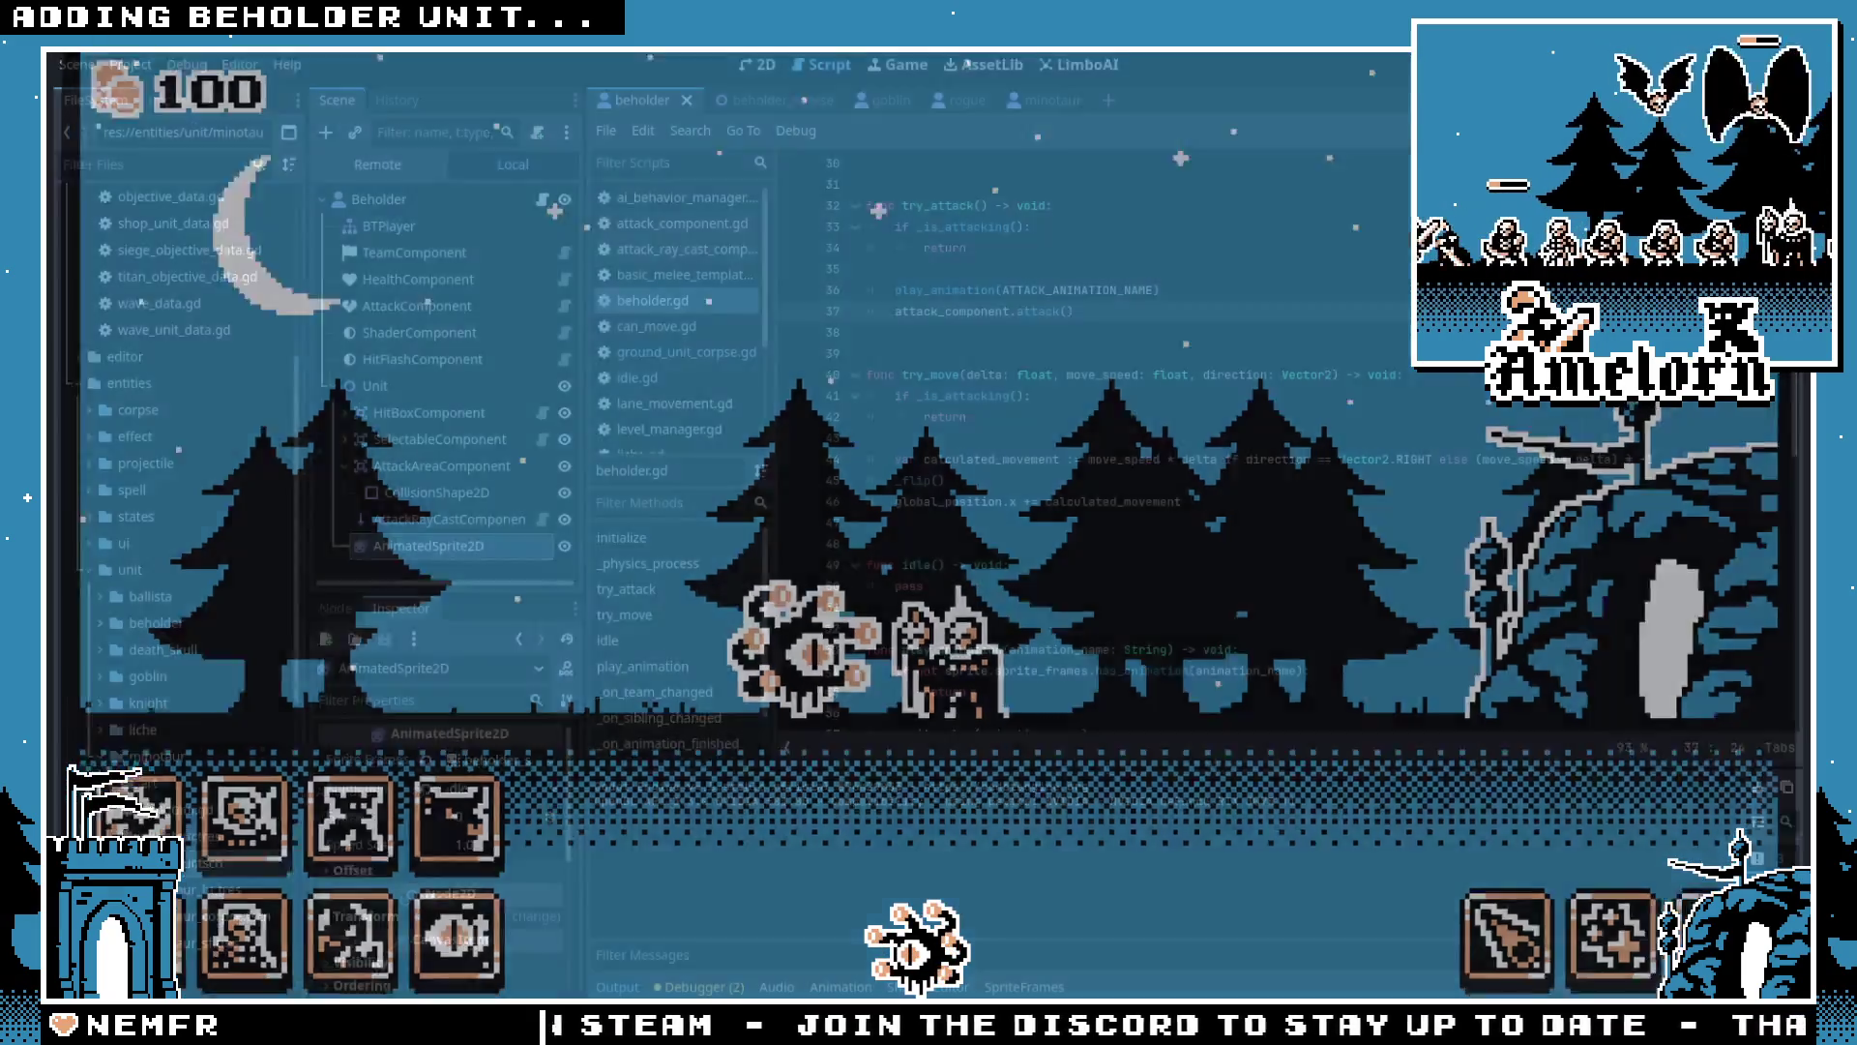
left_click(786, 102)
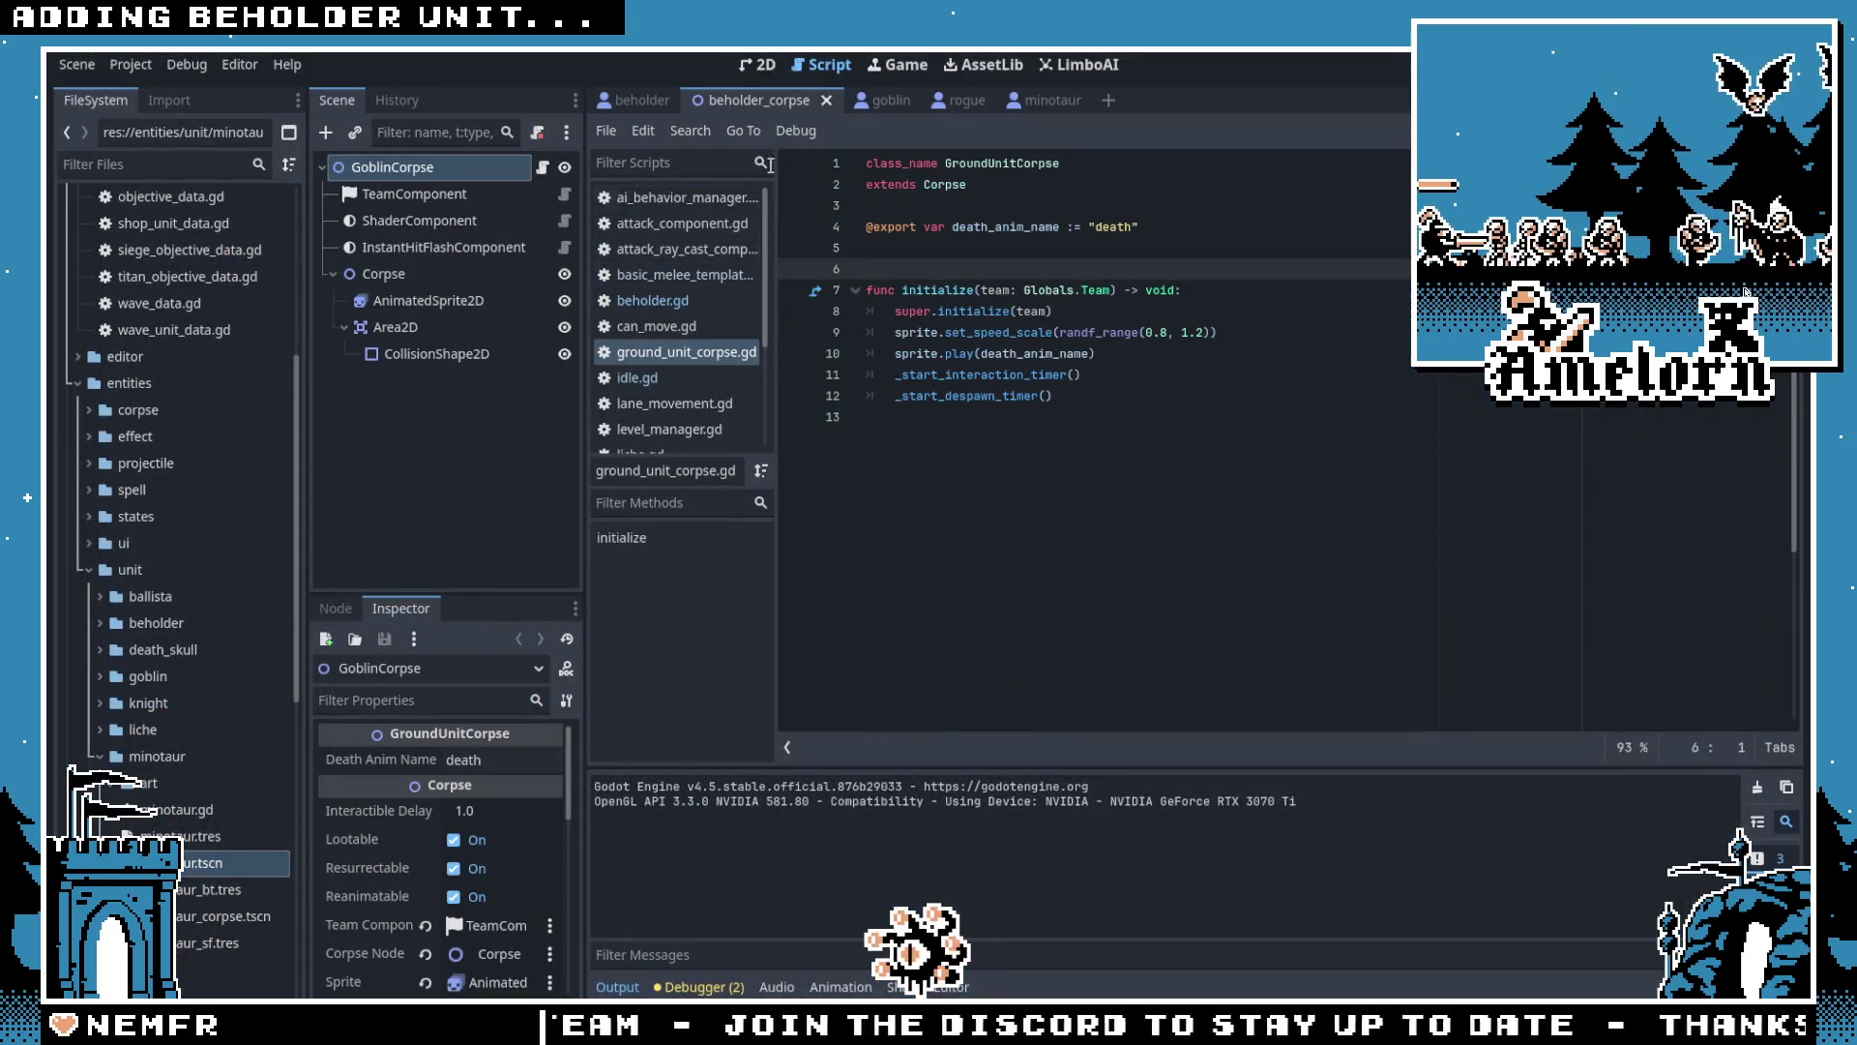
Give the corpse sprite beholder_sf.tres frames and raise it 5 px to y -15
left_click(769, 71)
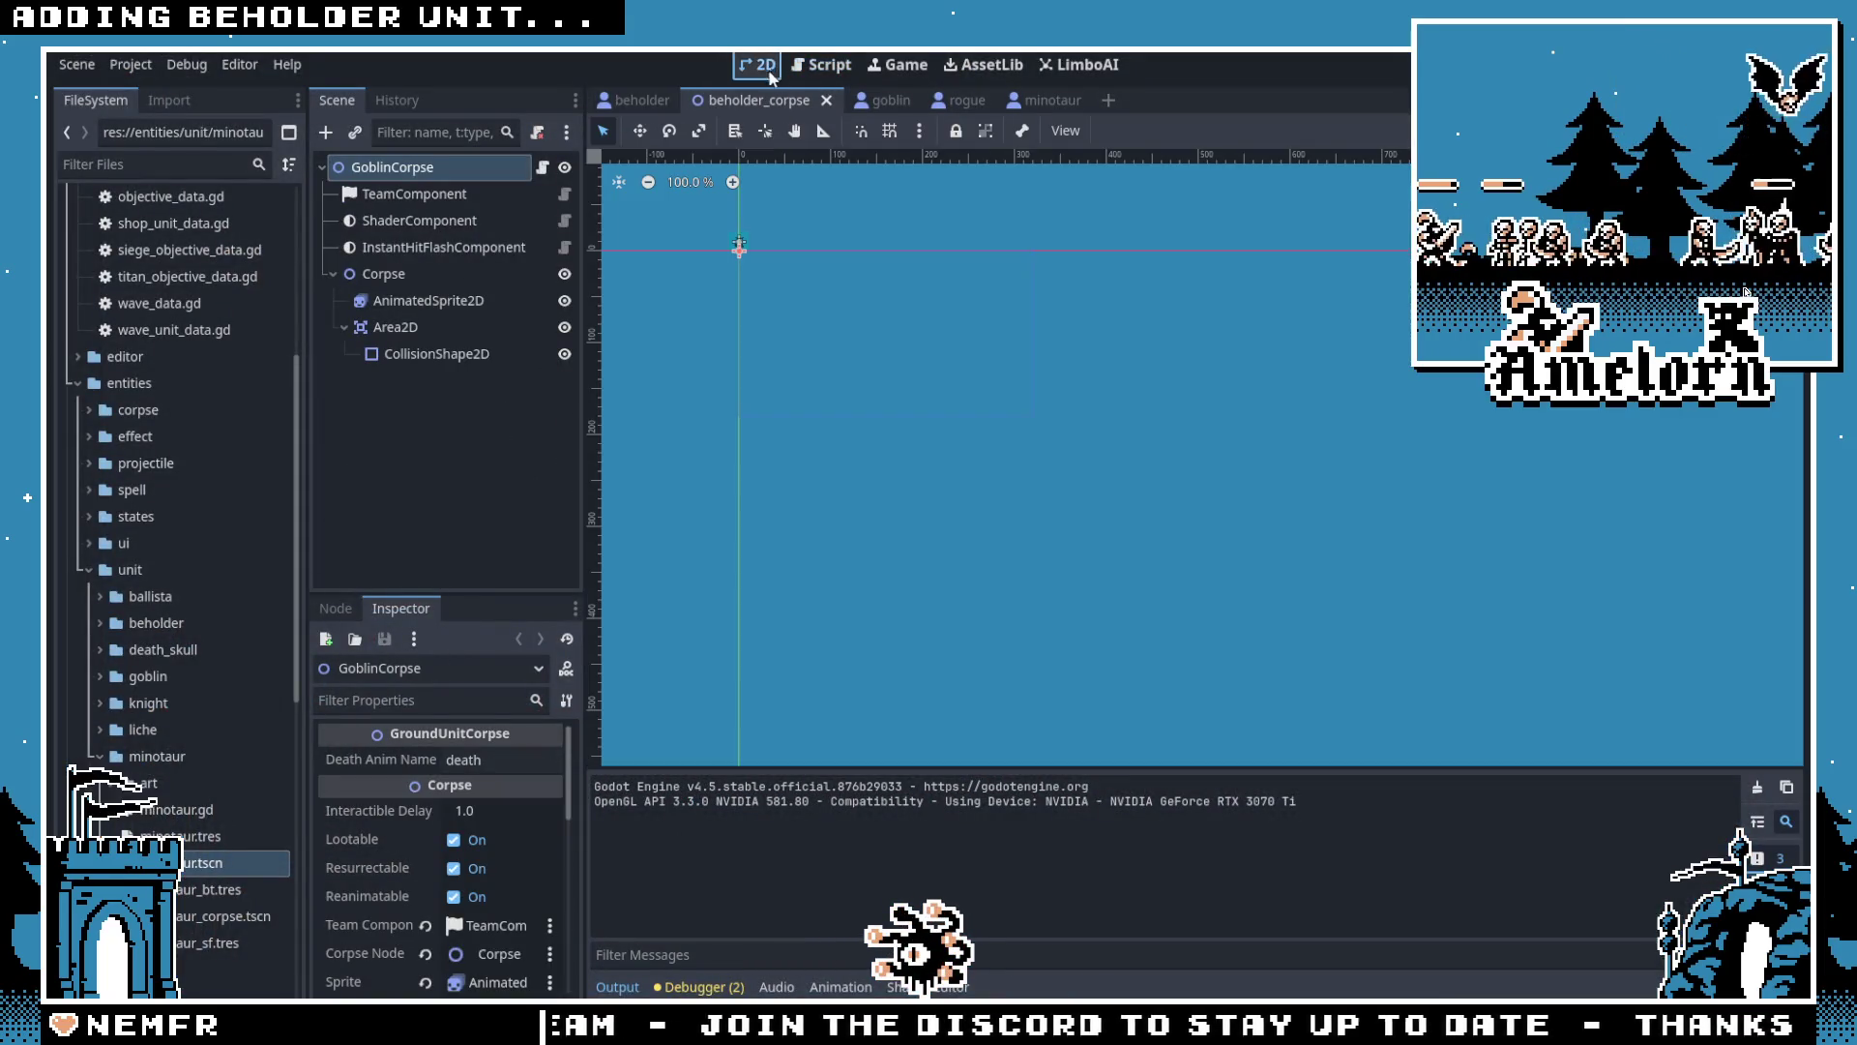
scroll(721, 322, "up", 5)
mouse_move(824, 259)
left_mouse_down()
mouse_move(917, 419)
mouse_move(904, 527)
left_mouse_up()
left_click(411, 301)
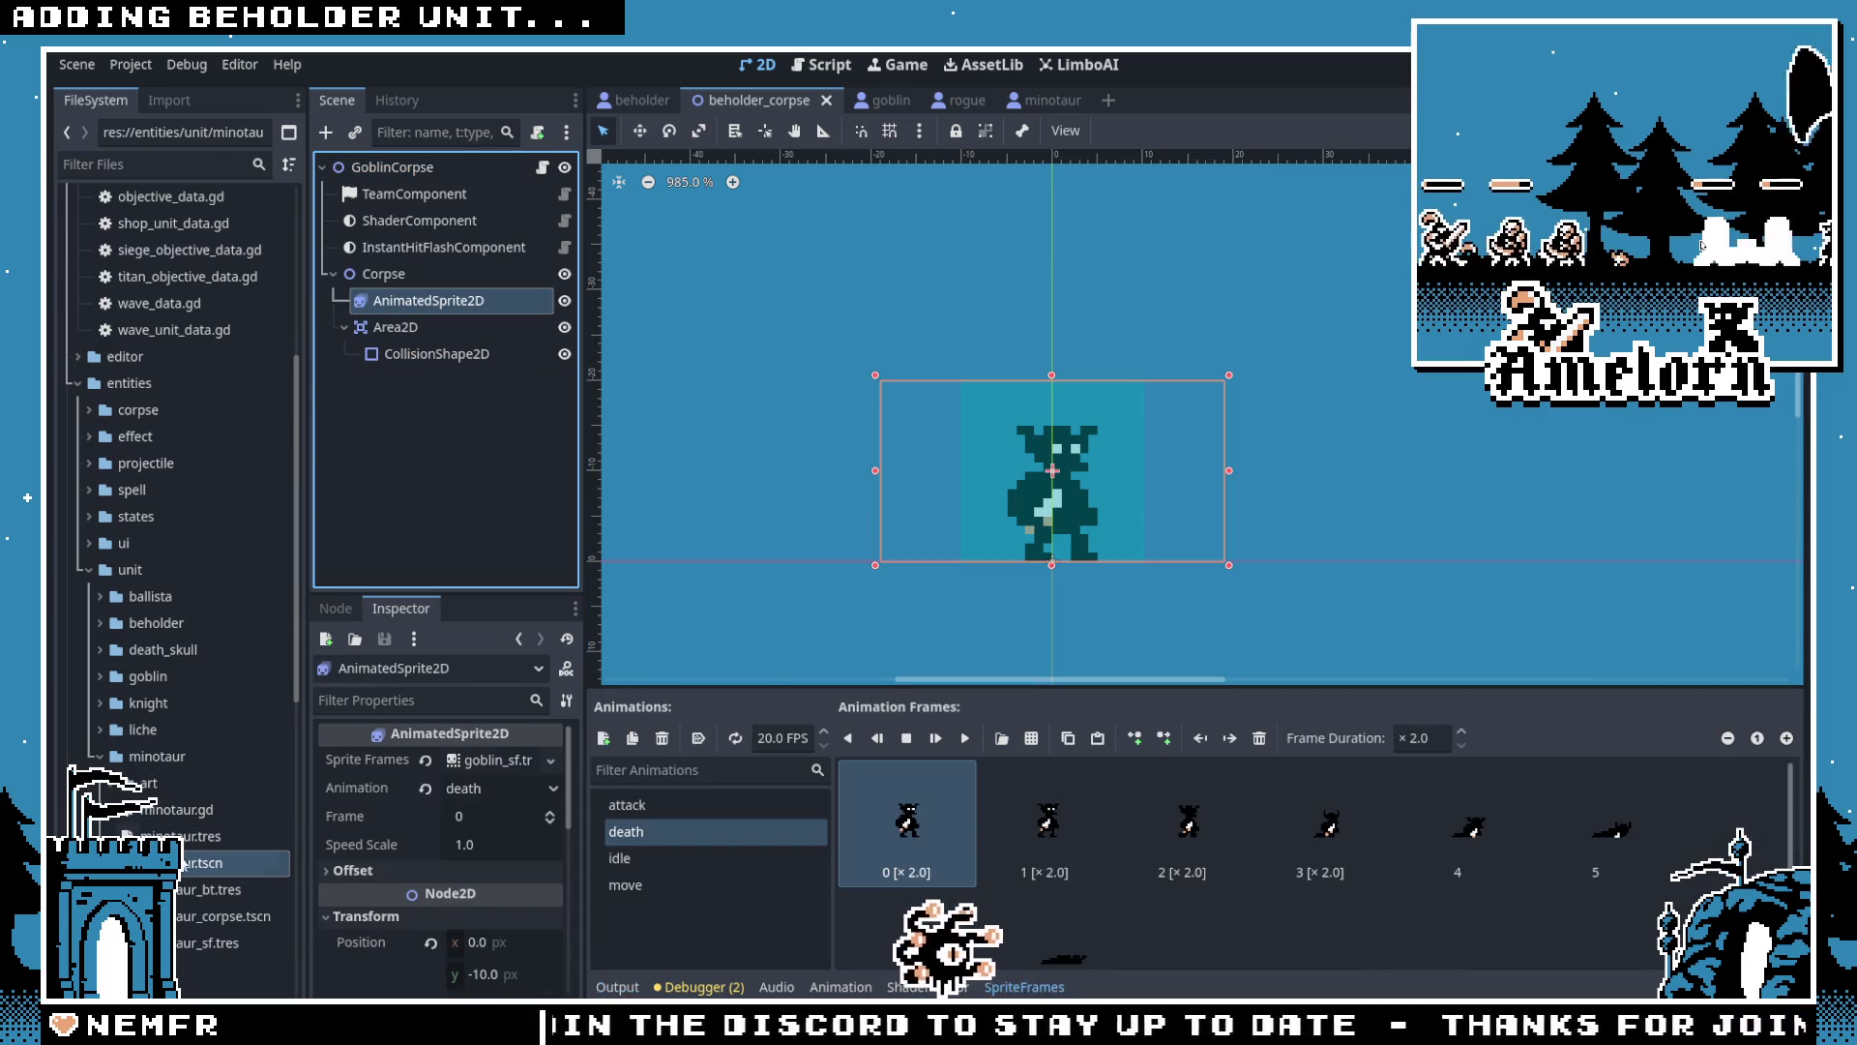
left_click_drag(207, 943, 493, 760)
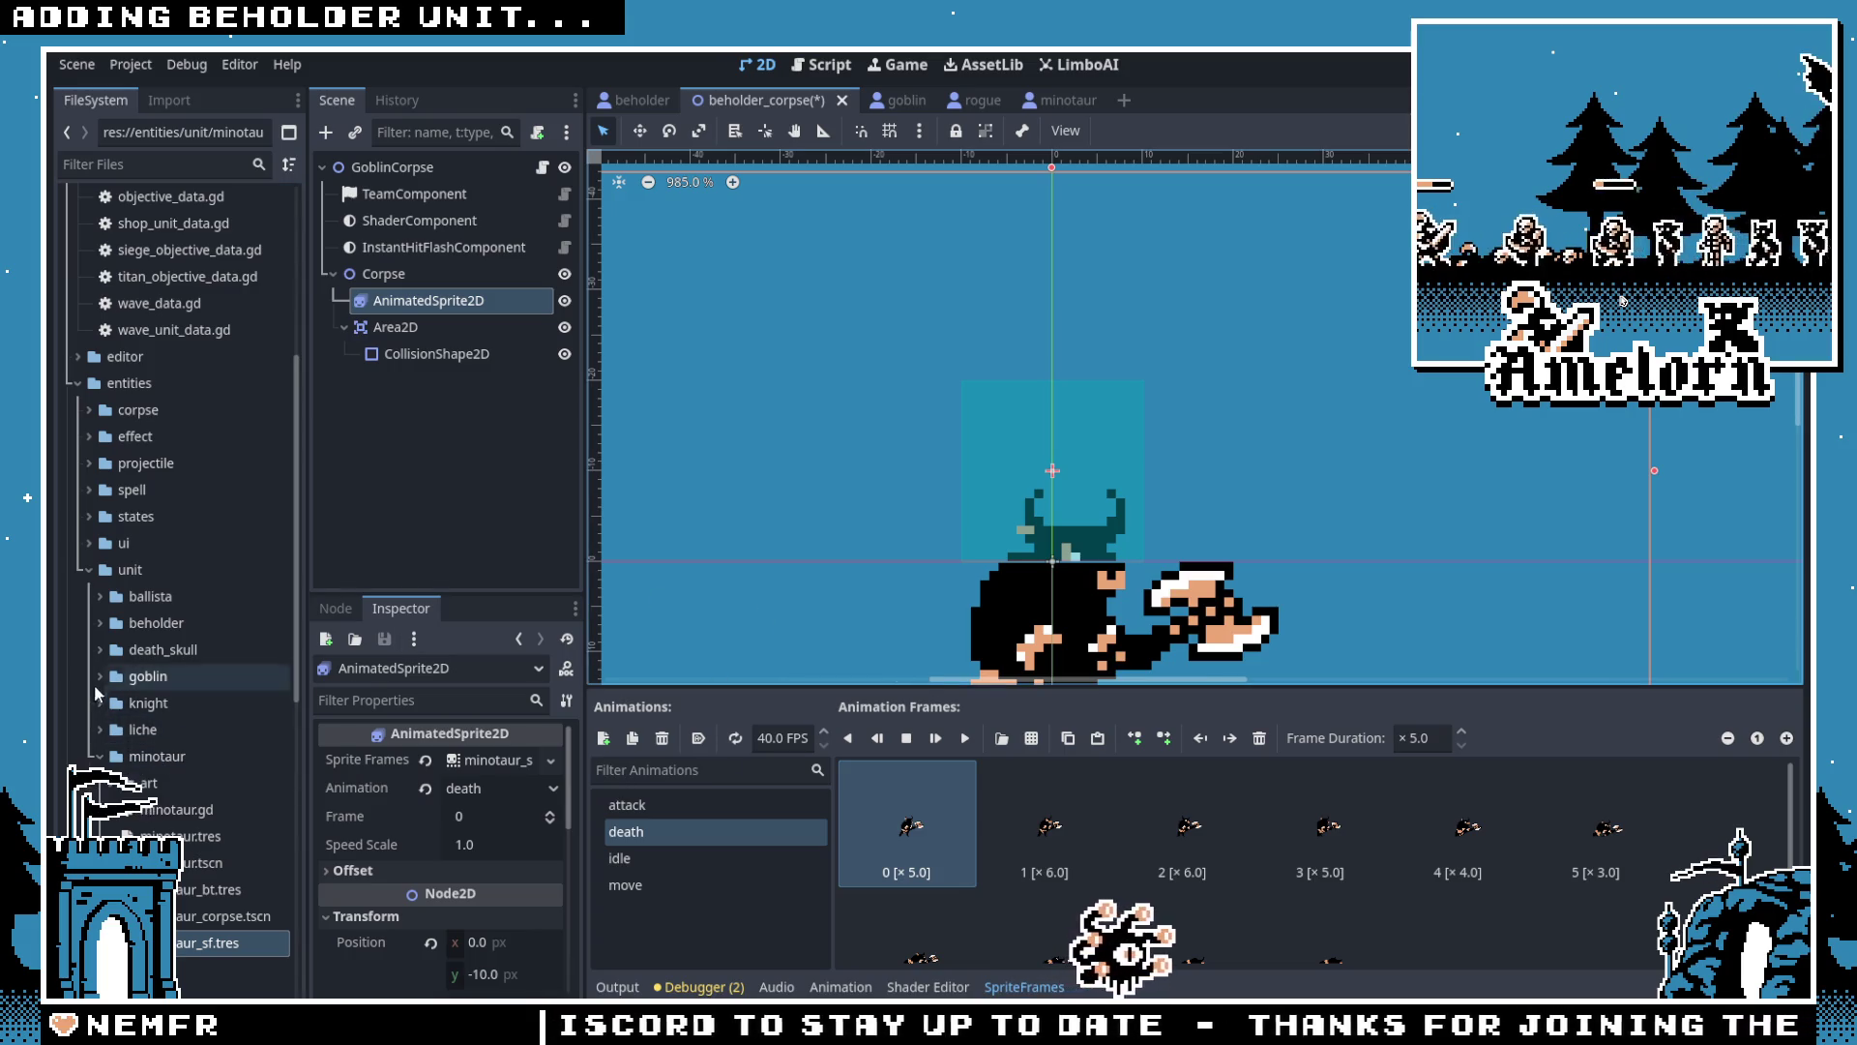
left_click(103, 758)
left_click(101, 624)
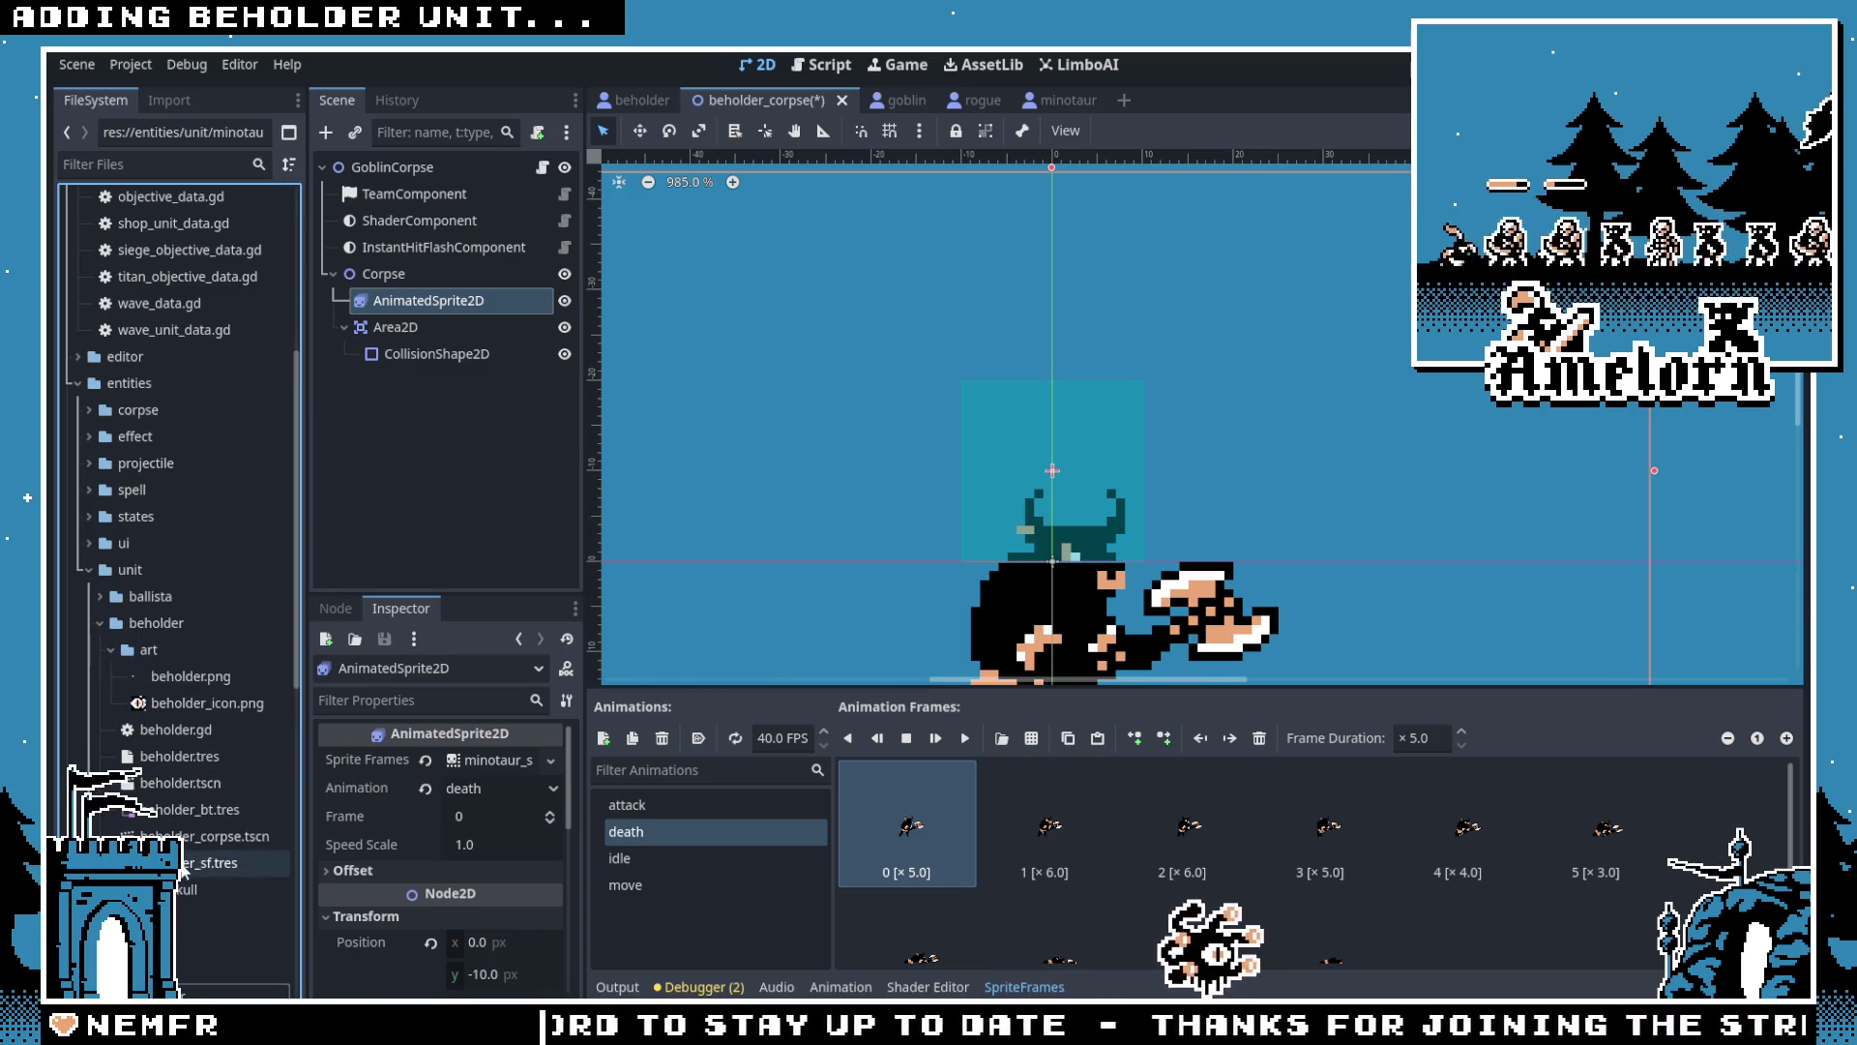
left_click_drag(502, 768, 488, 761)
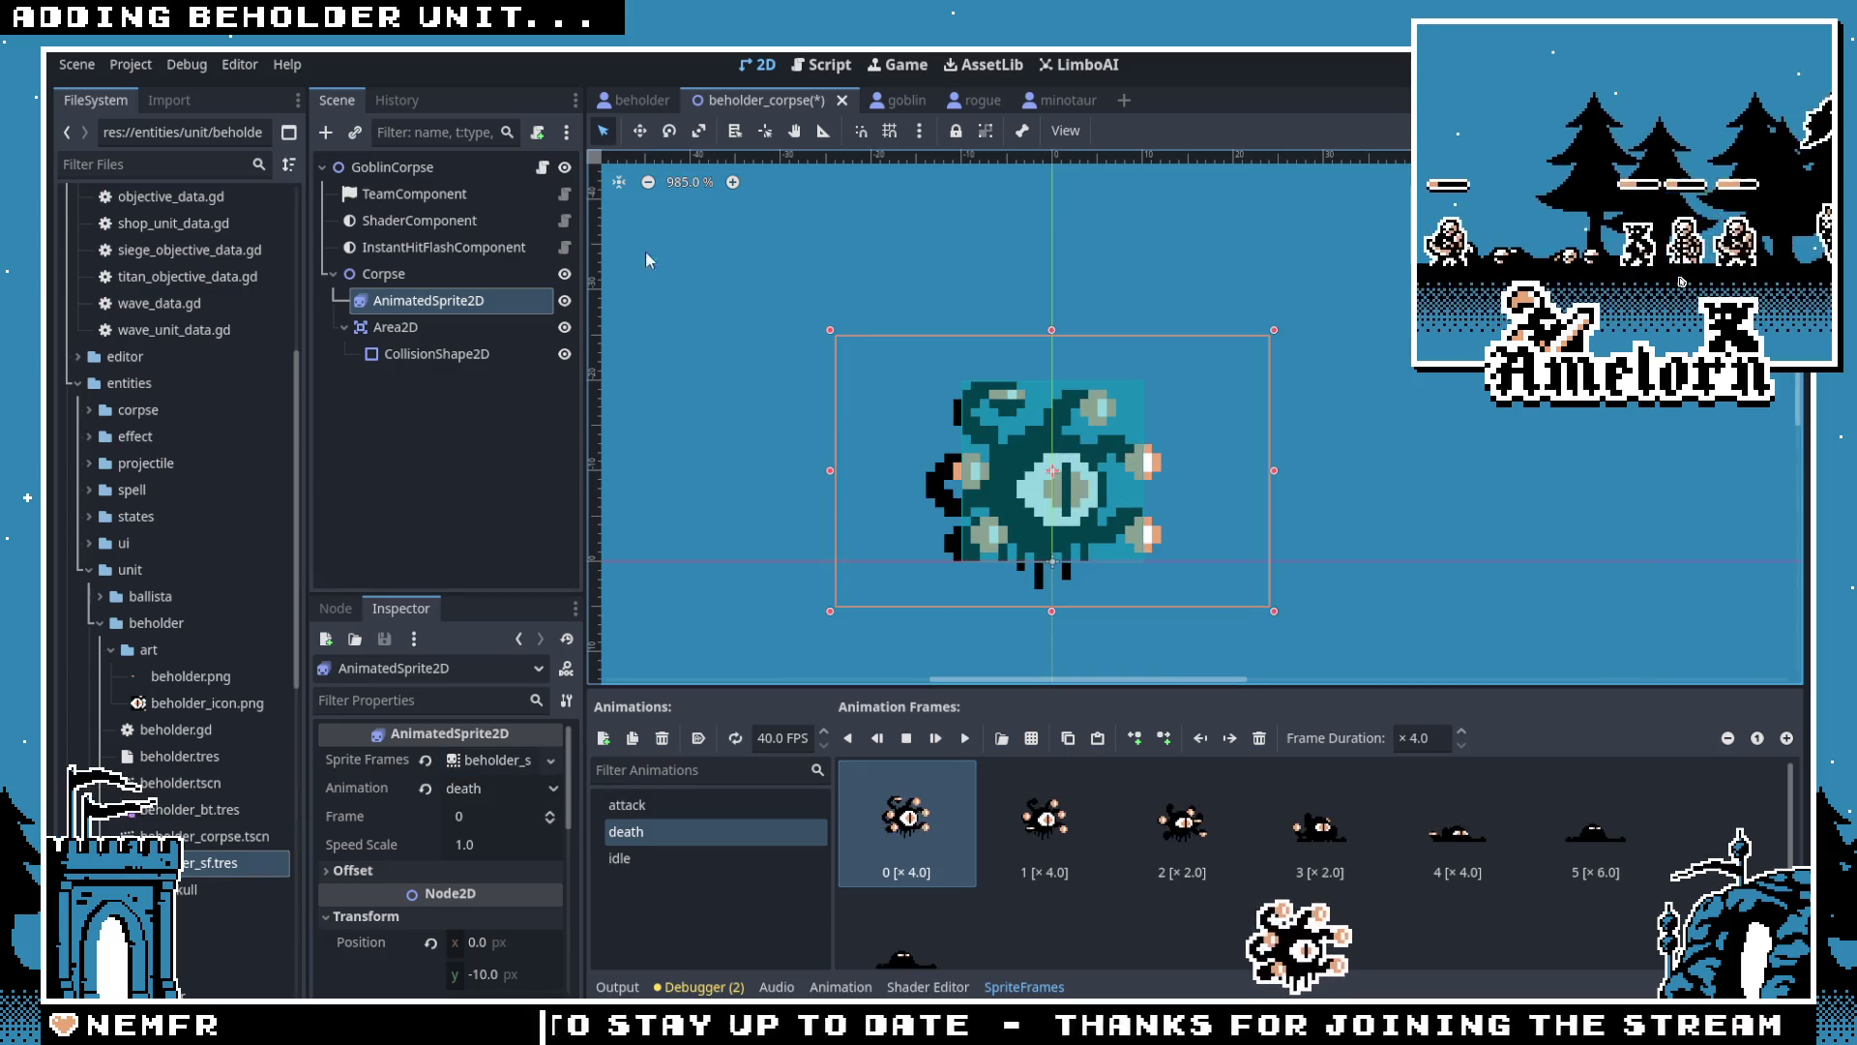
left_click_drag(1152, 524, 1152, 475)
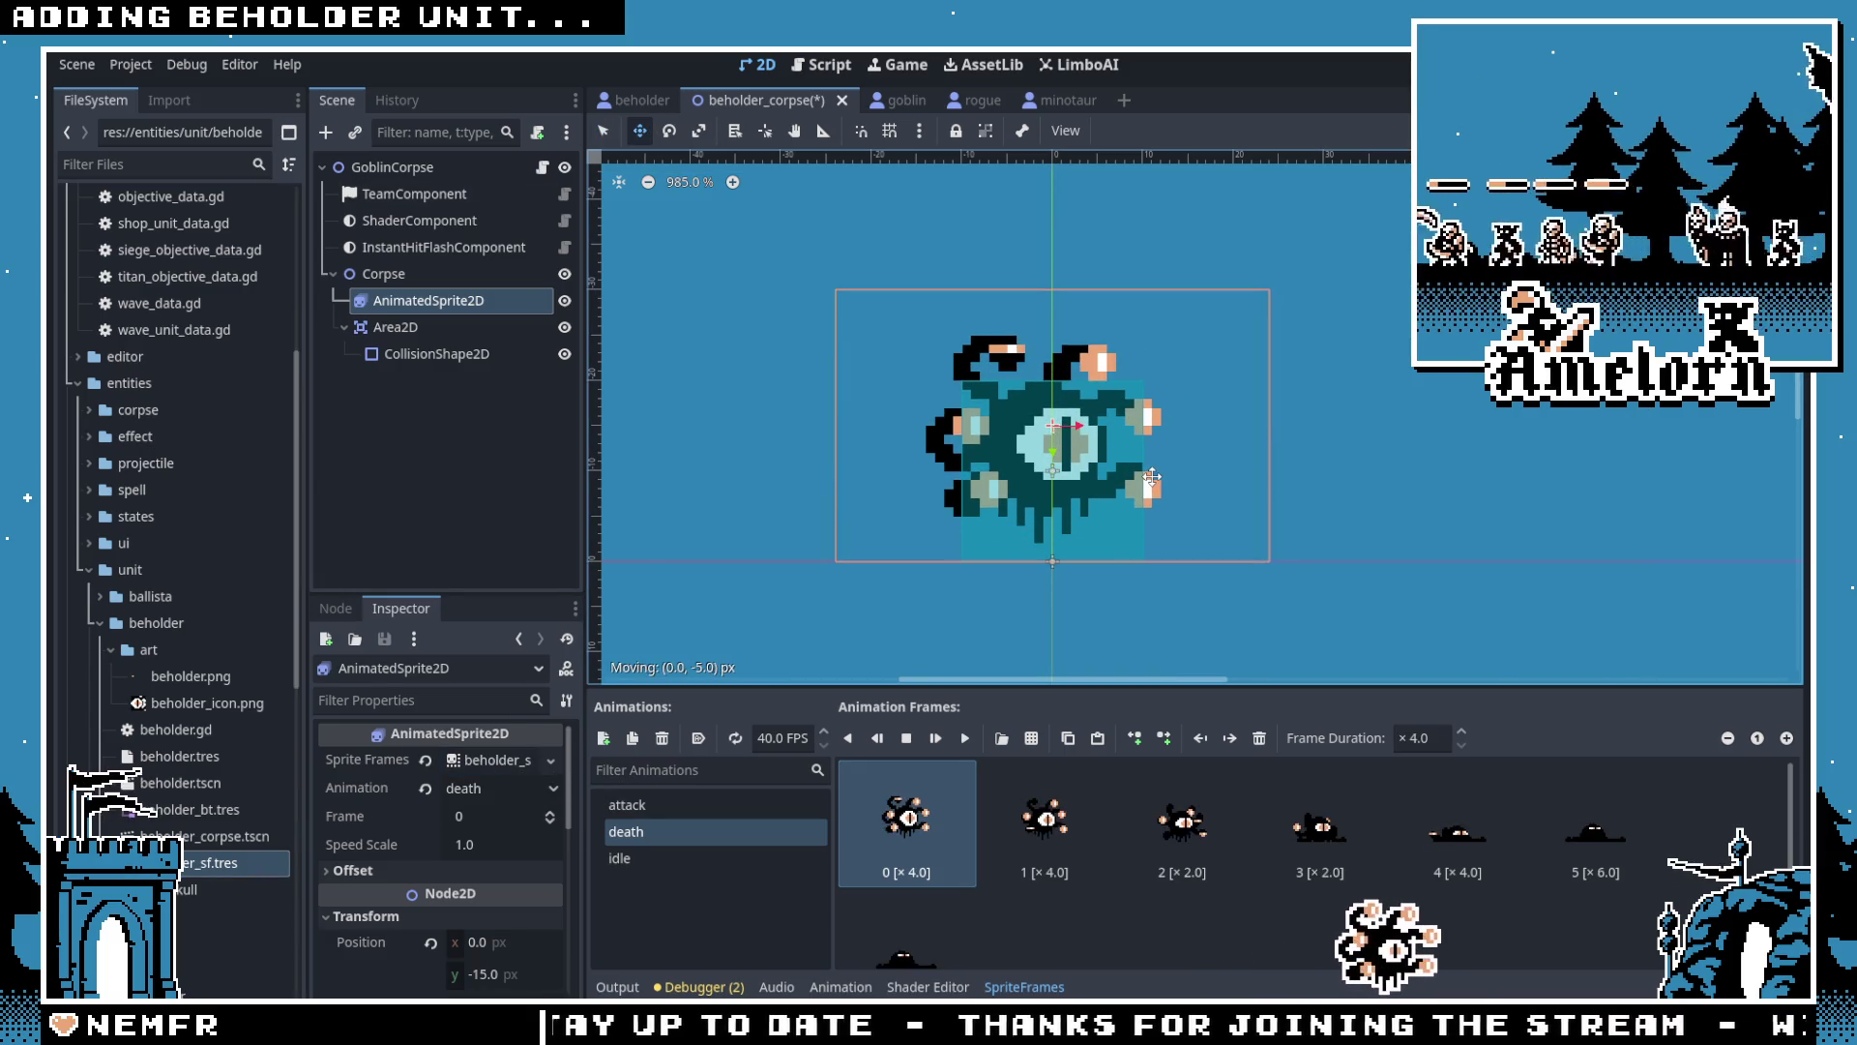
left_click(637, 102)
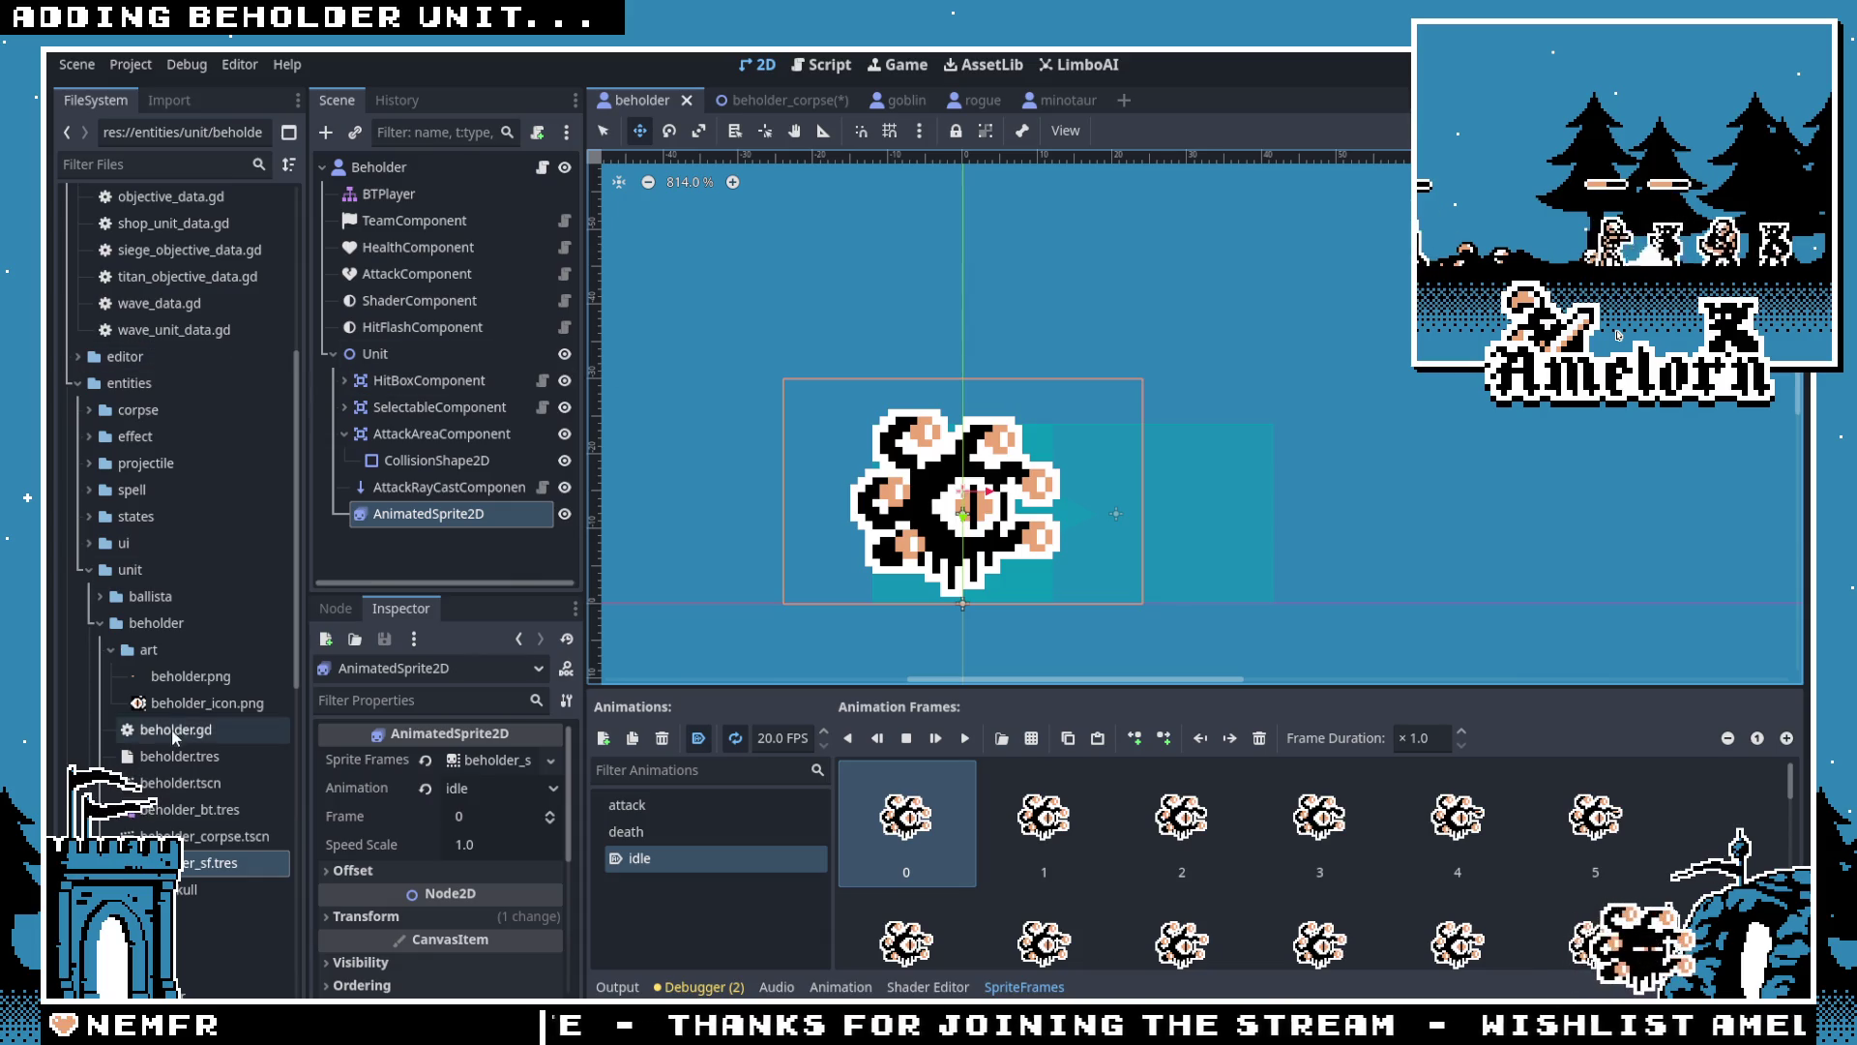
Assign beholder_corpse.tscn as the Corpse Scene in beholder.tres and run the game
left_click(159, 760)
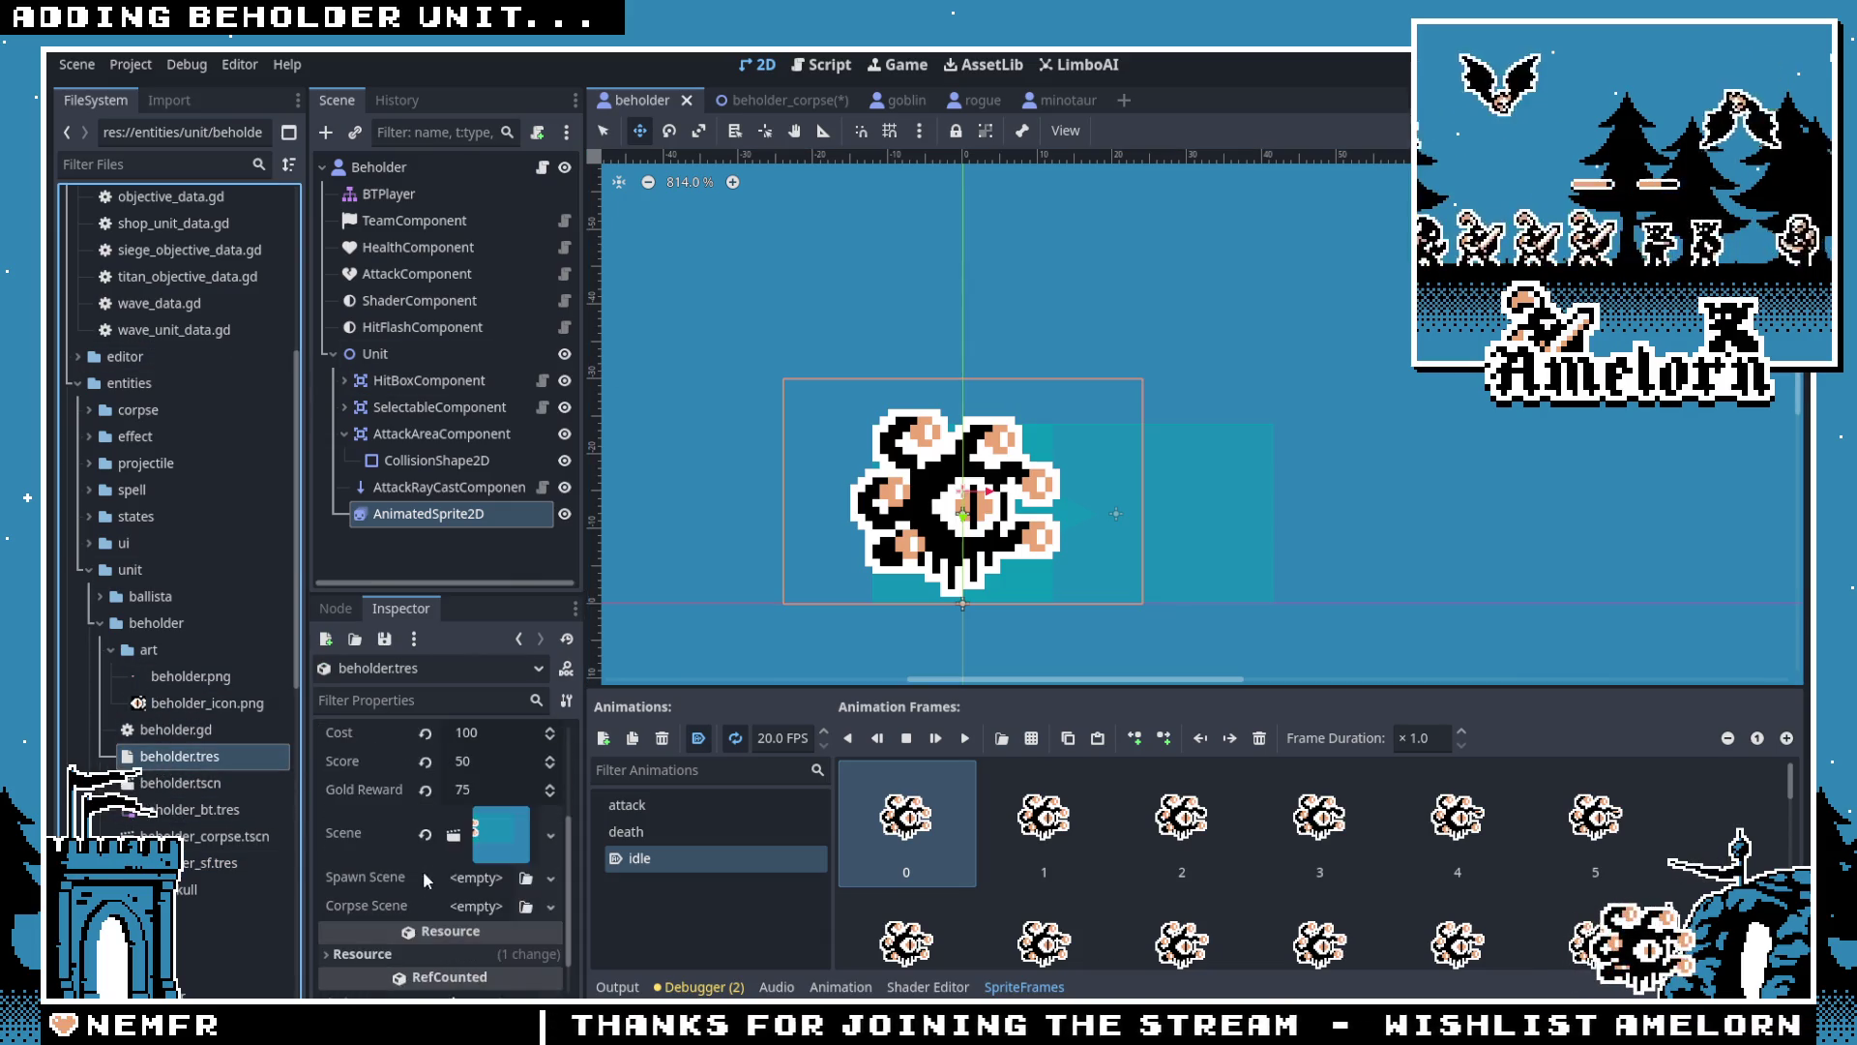
left_click_drag(221, 835, 267, 852)
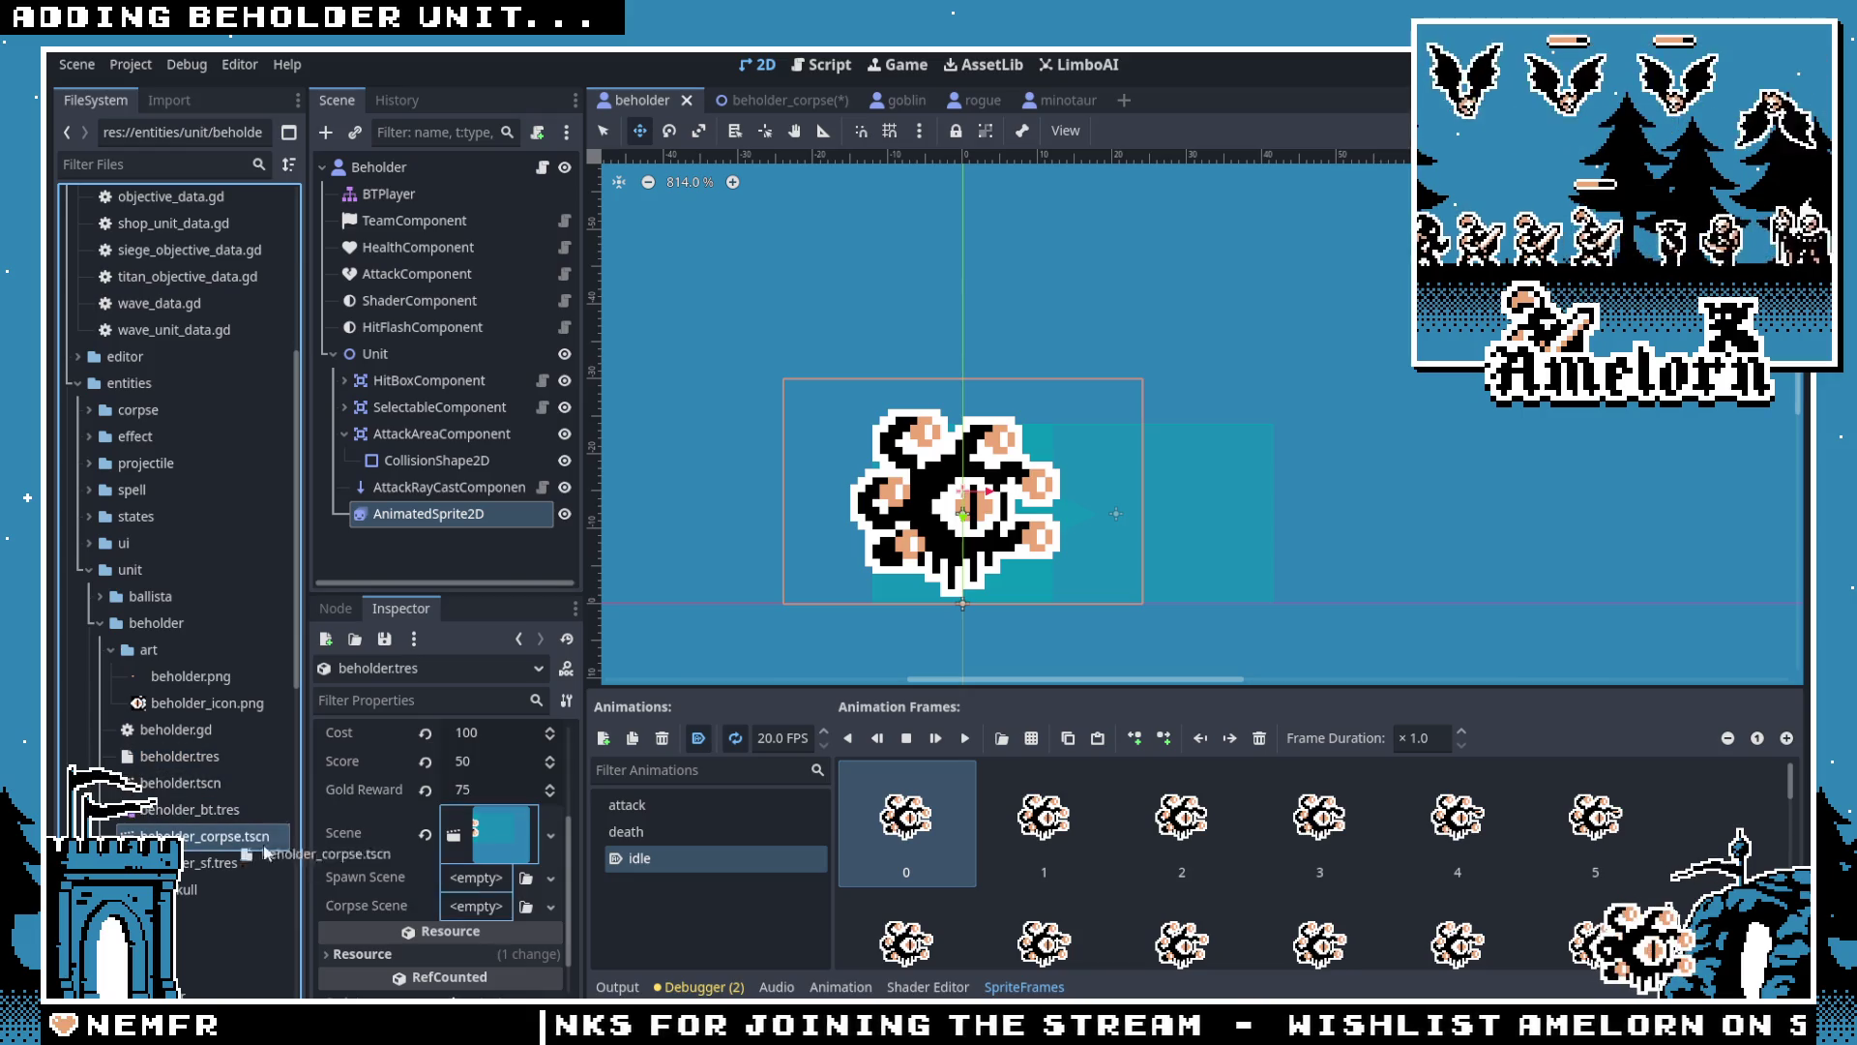
scroll(473, 795, "up", 4)
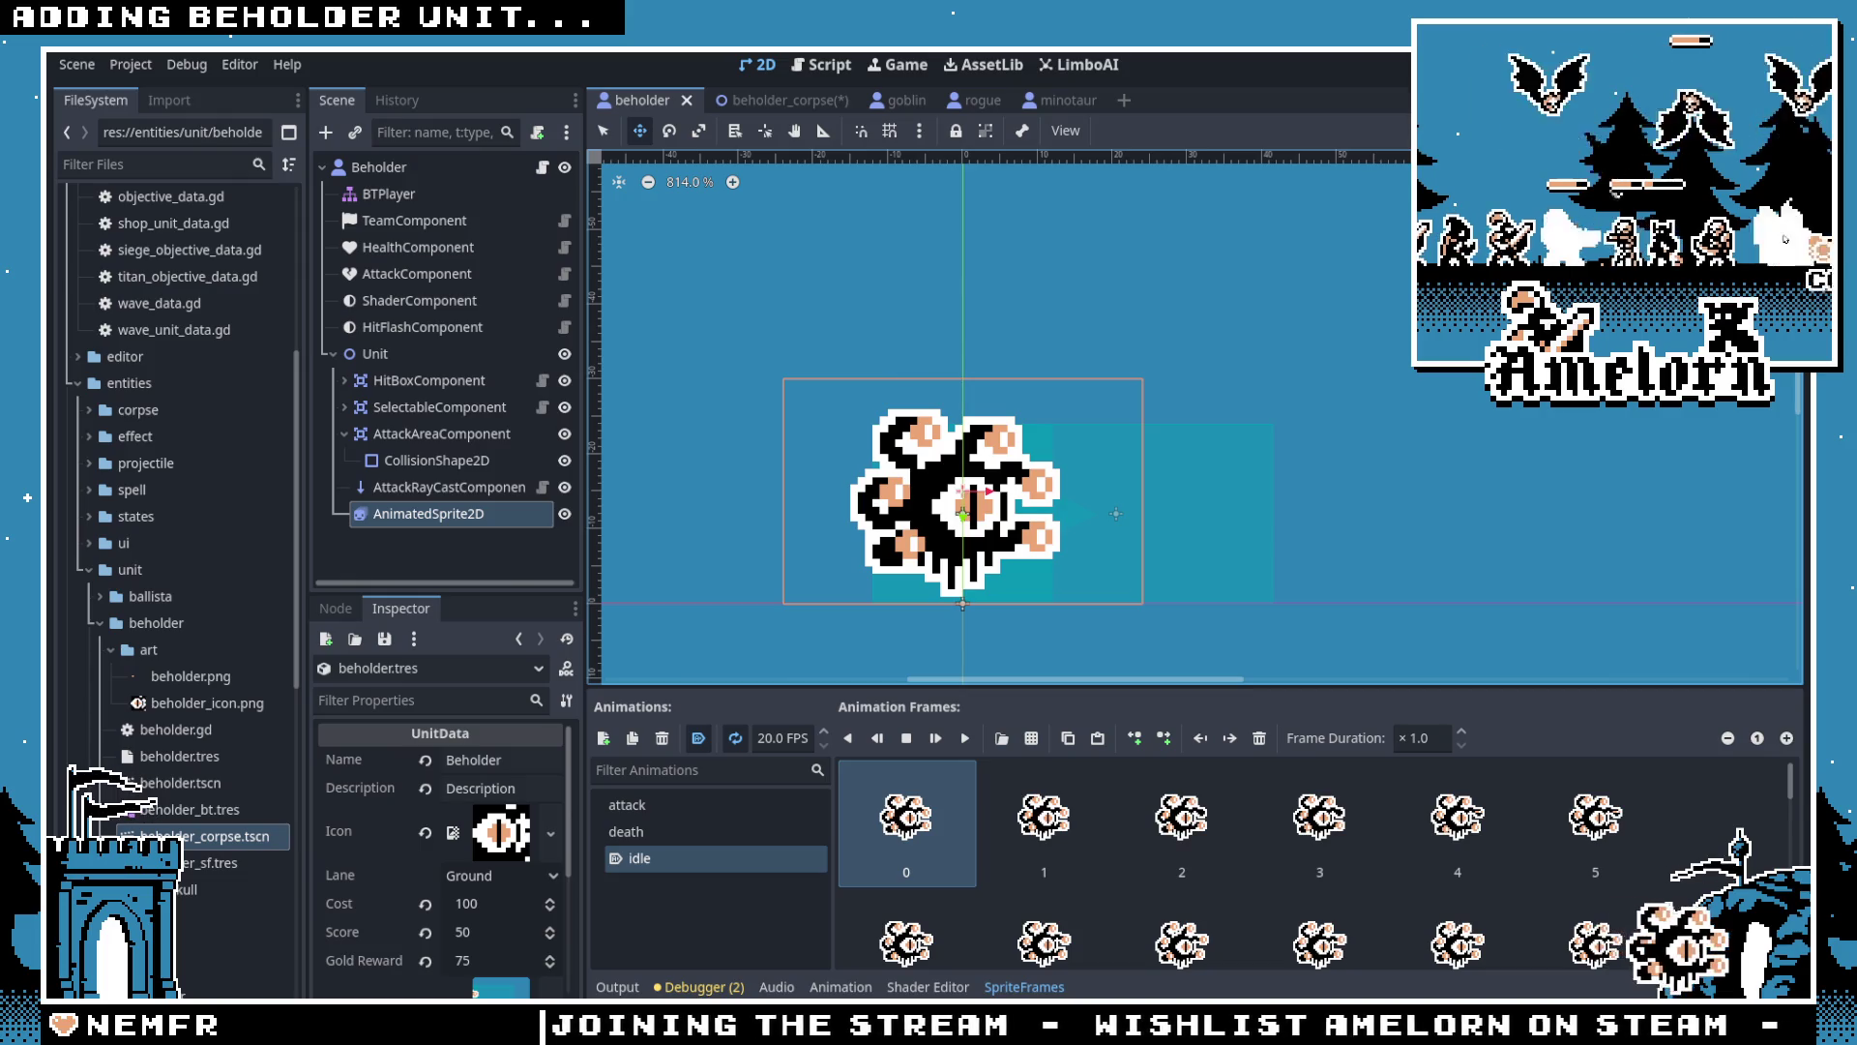
key("F5")
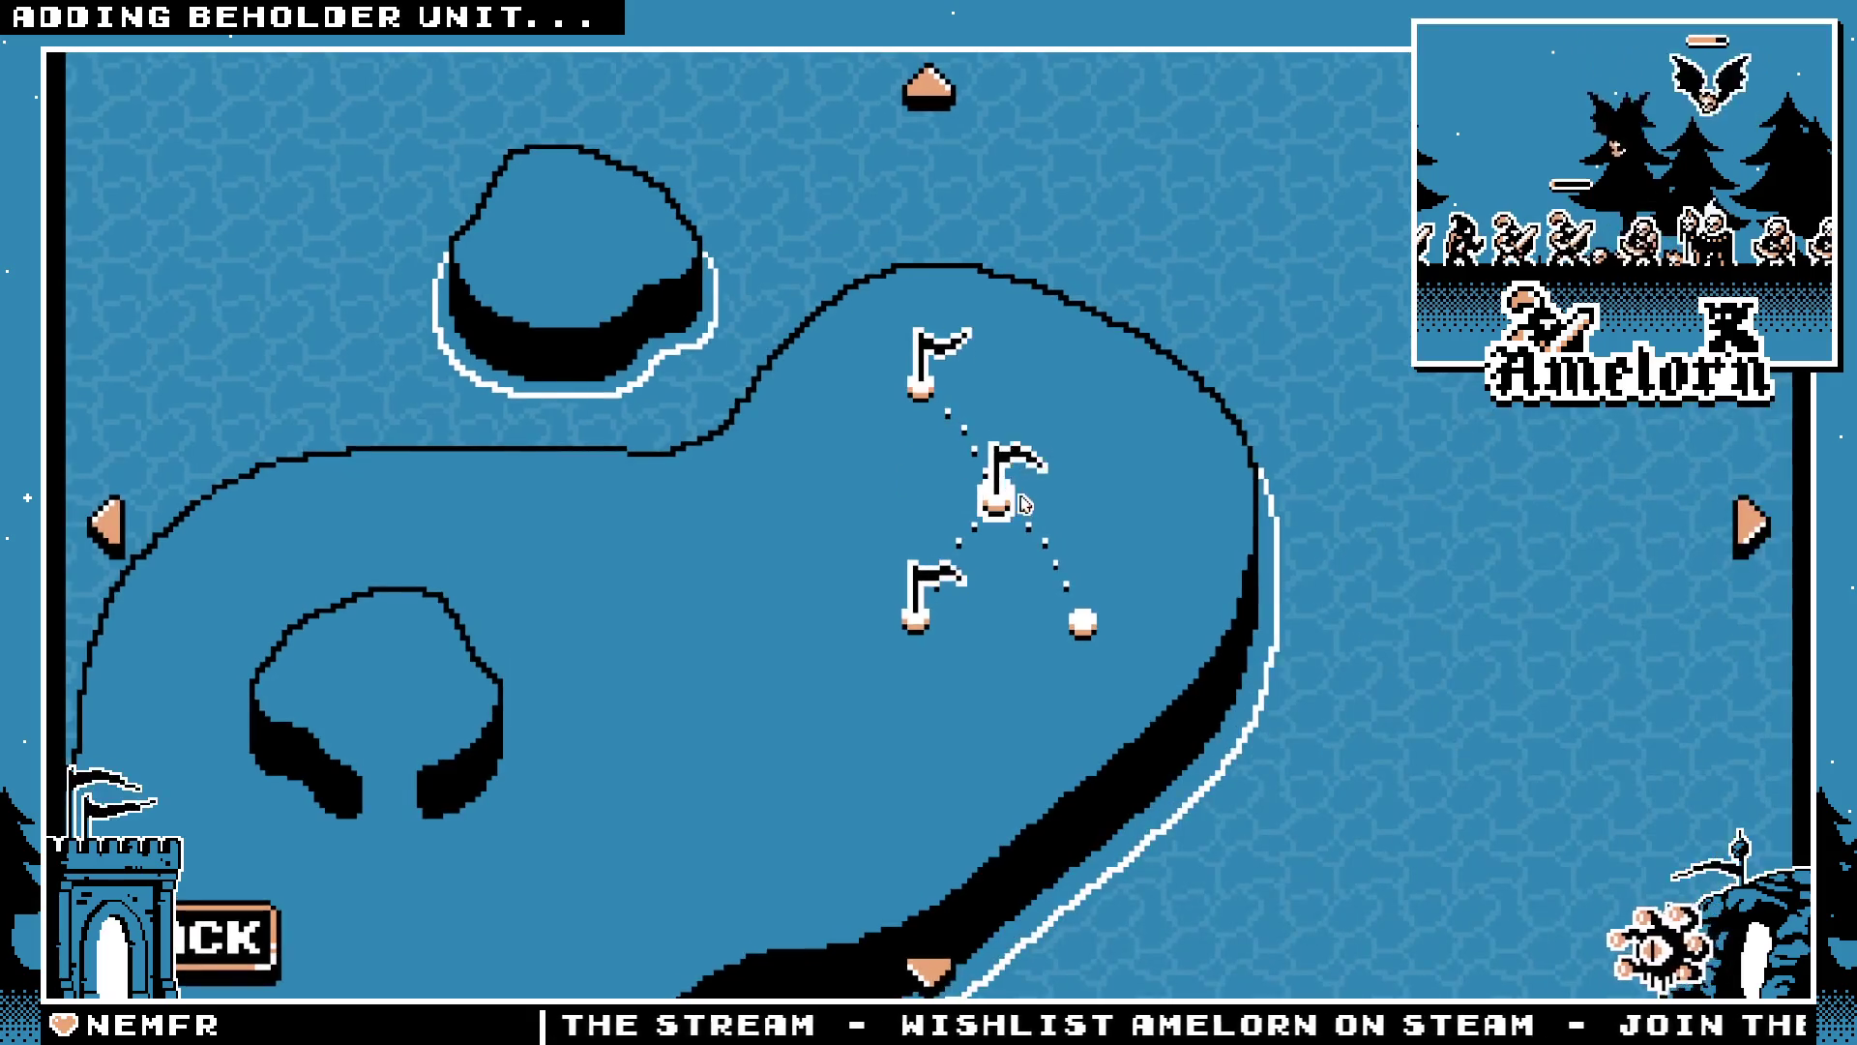
Spawn a beholder in Forest Conquest, stop the game, and select the root Beholder node
left_click(1006, 489)
left_click(780, 701)
left_click(449, 943)
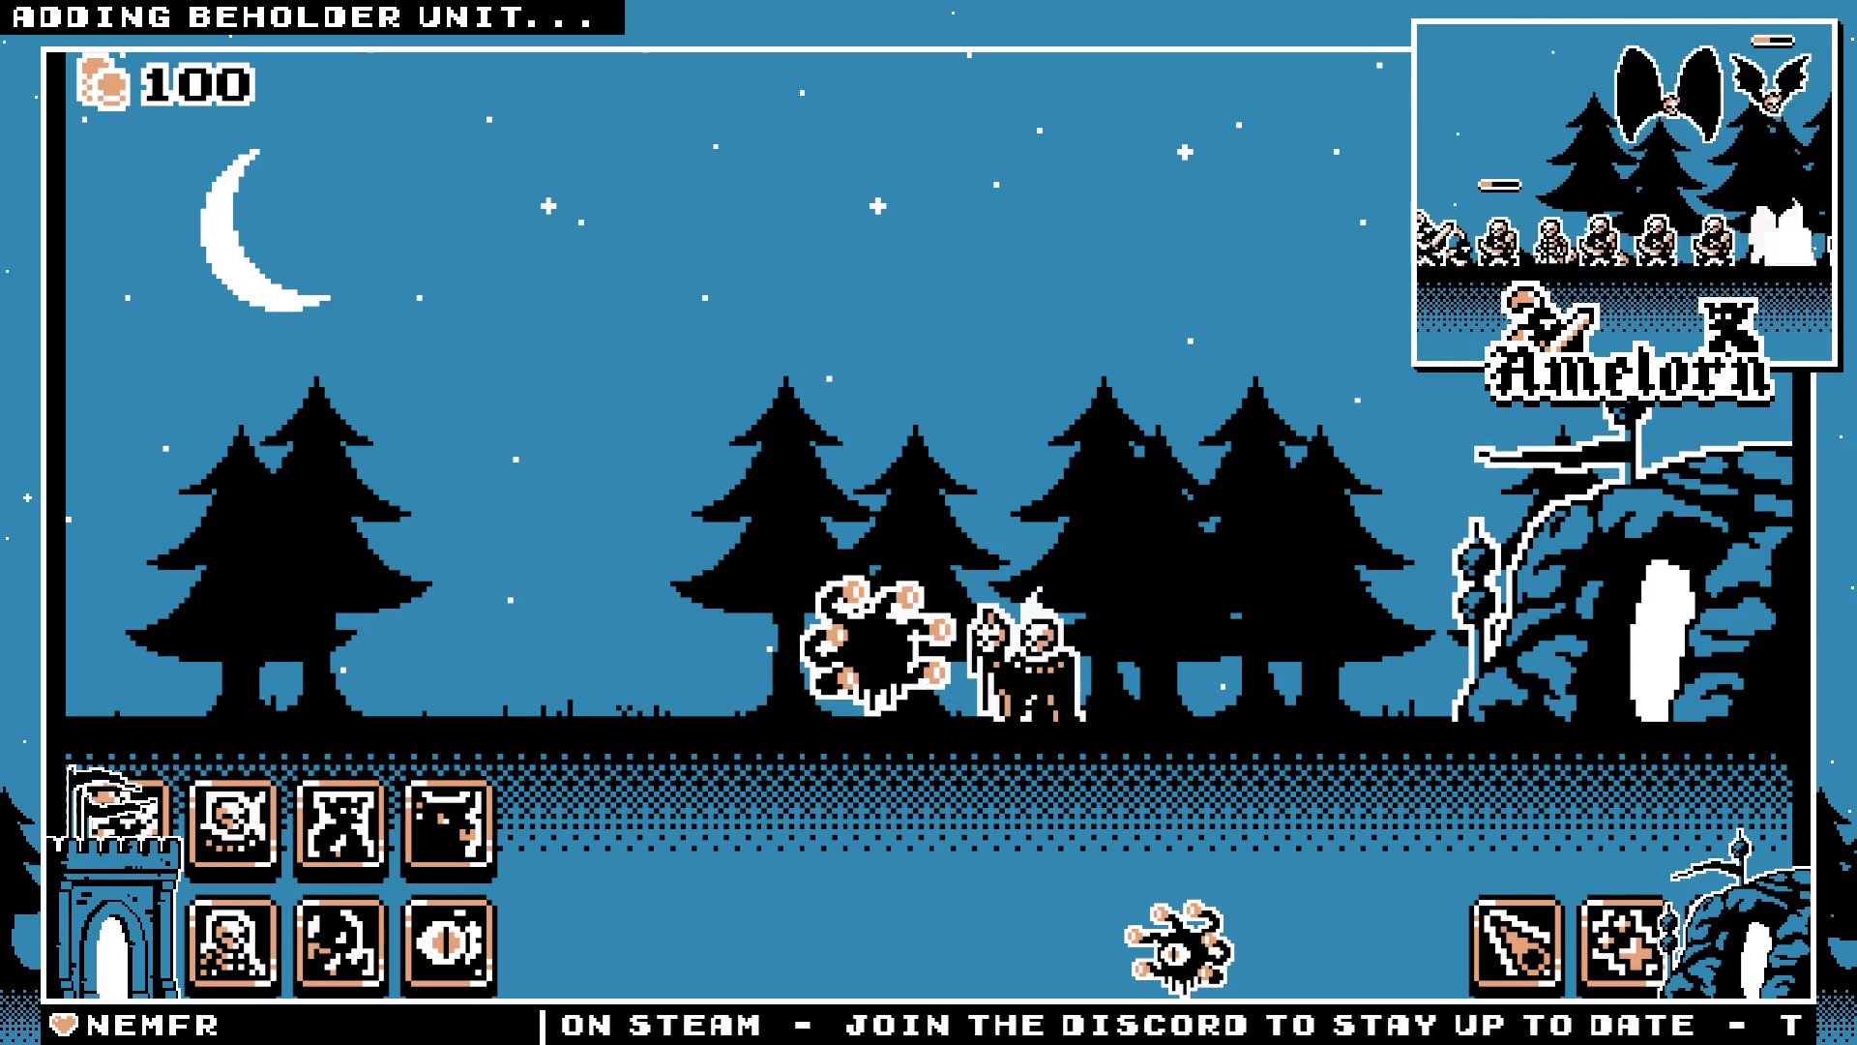
key("F8")
left_click(440, 552)
type("15")
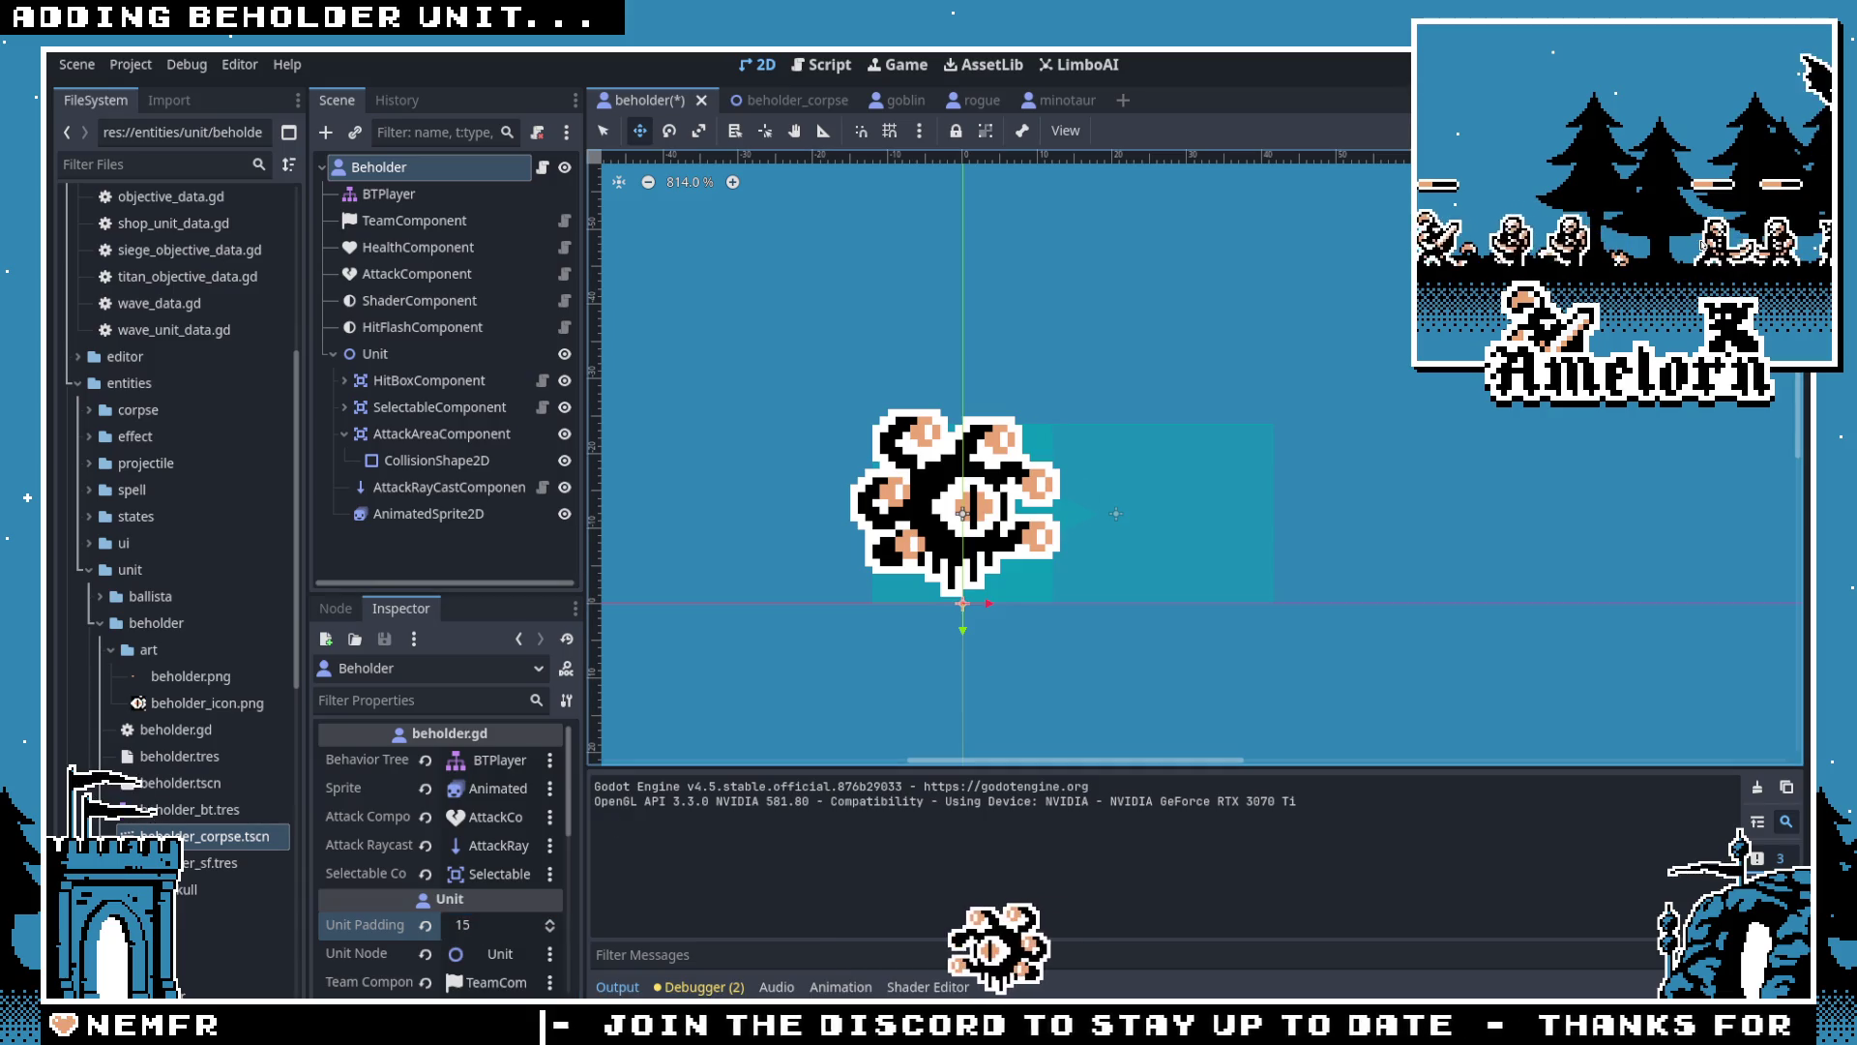
Save Unit Padding 15 and playtest the beholder in a maximized Forest Conquest battle
key("ctrl+s")
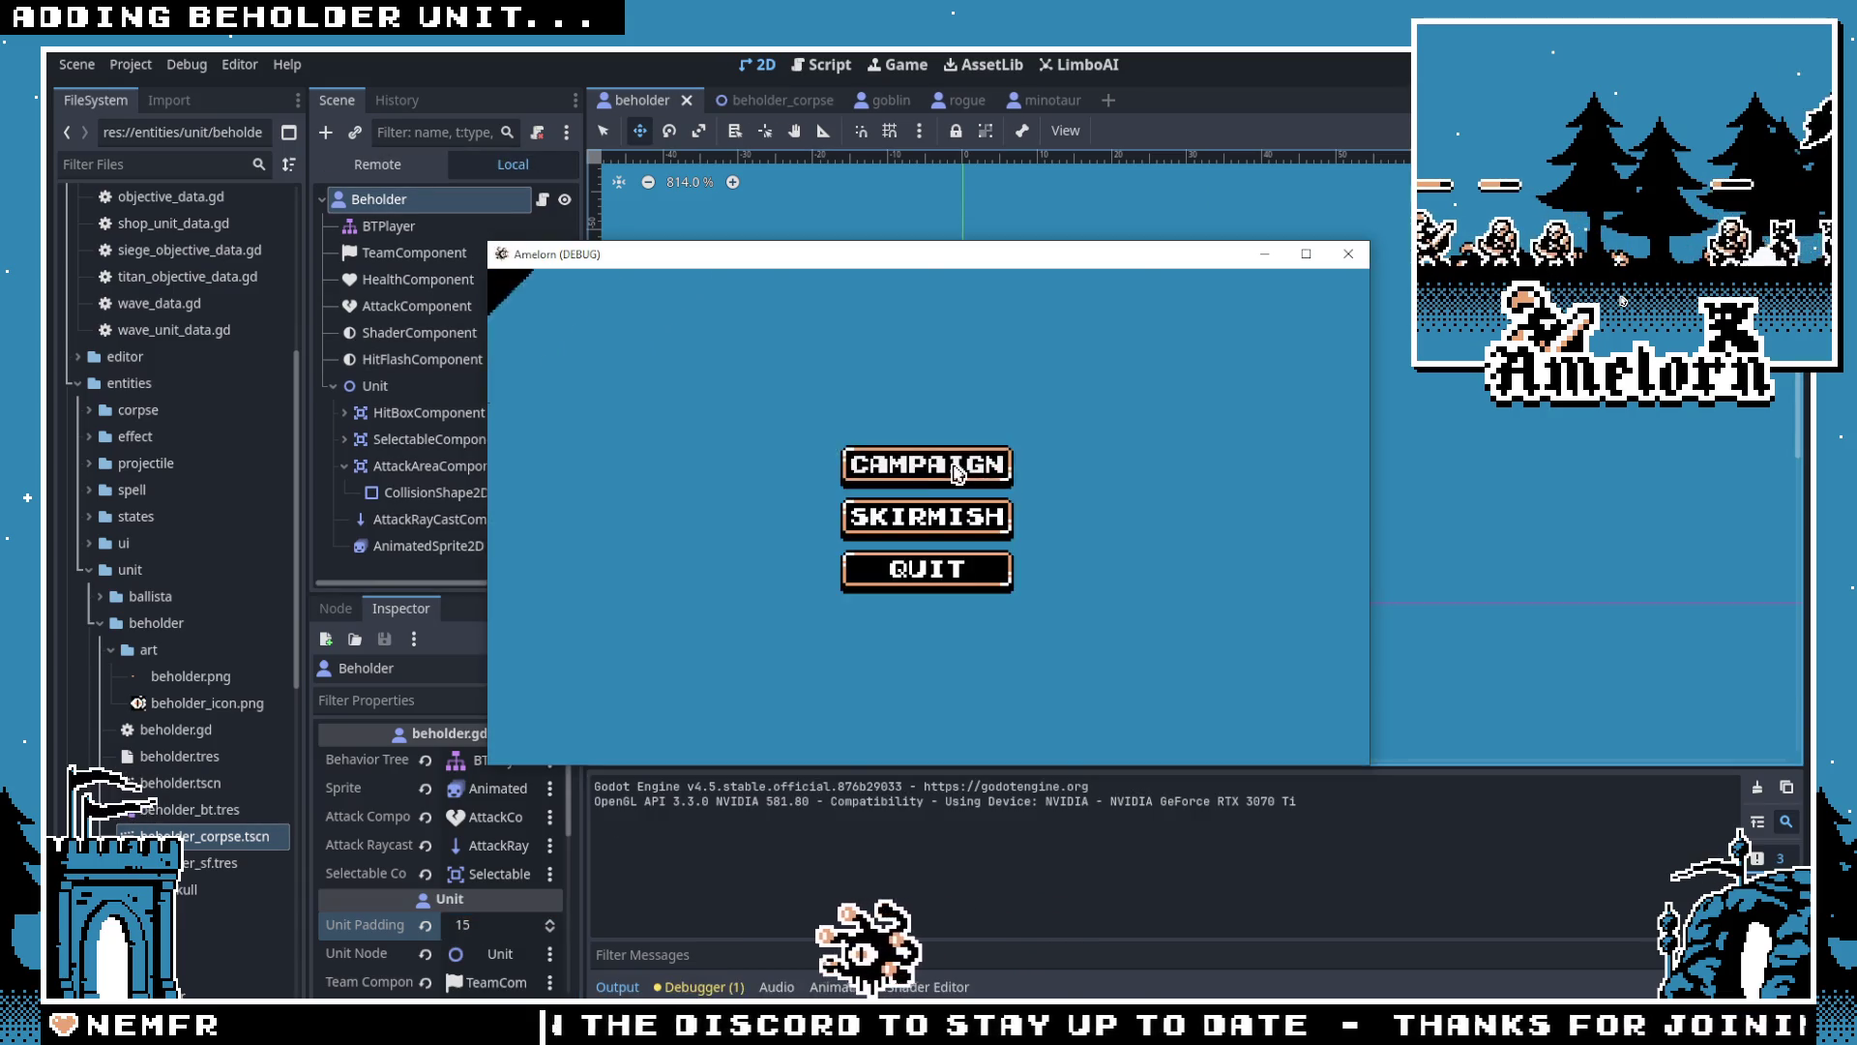
left_click(968, 536)
left_click(771, 600)
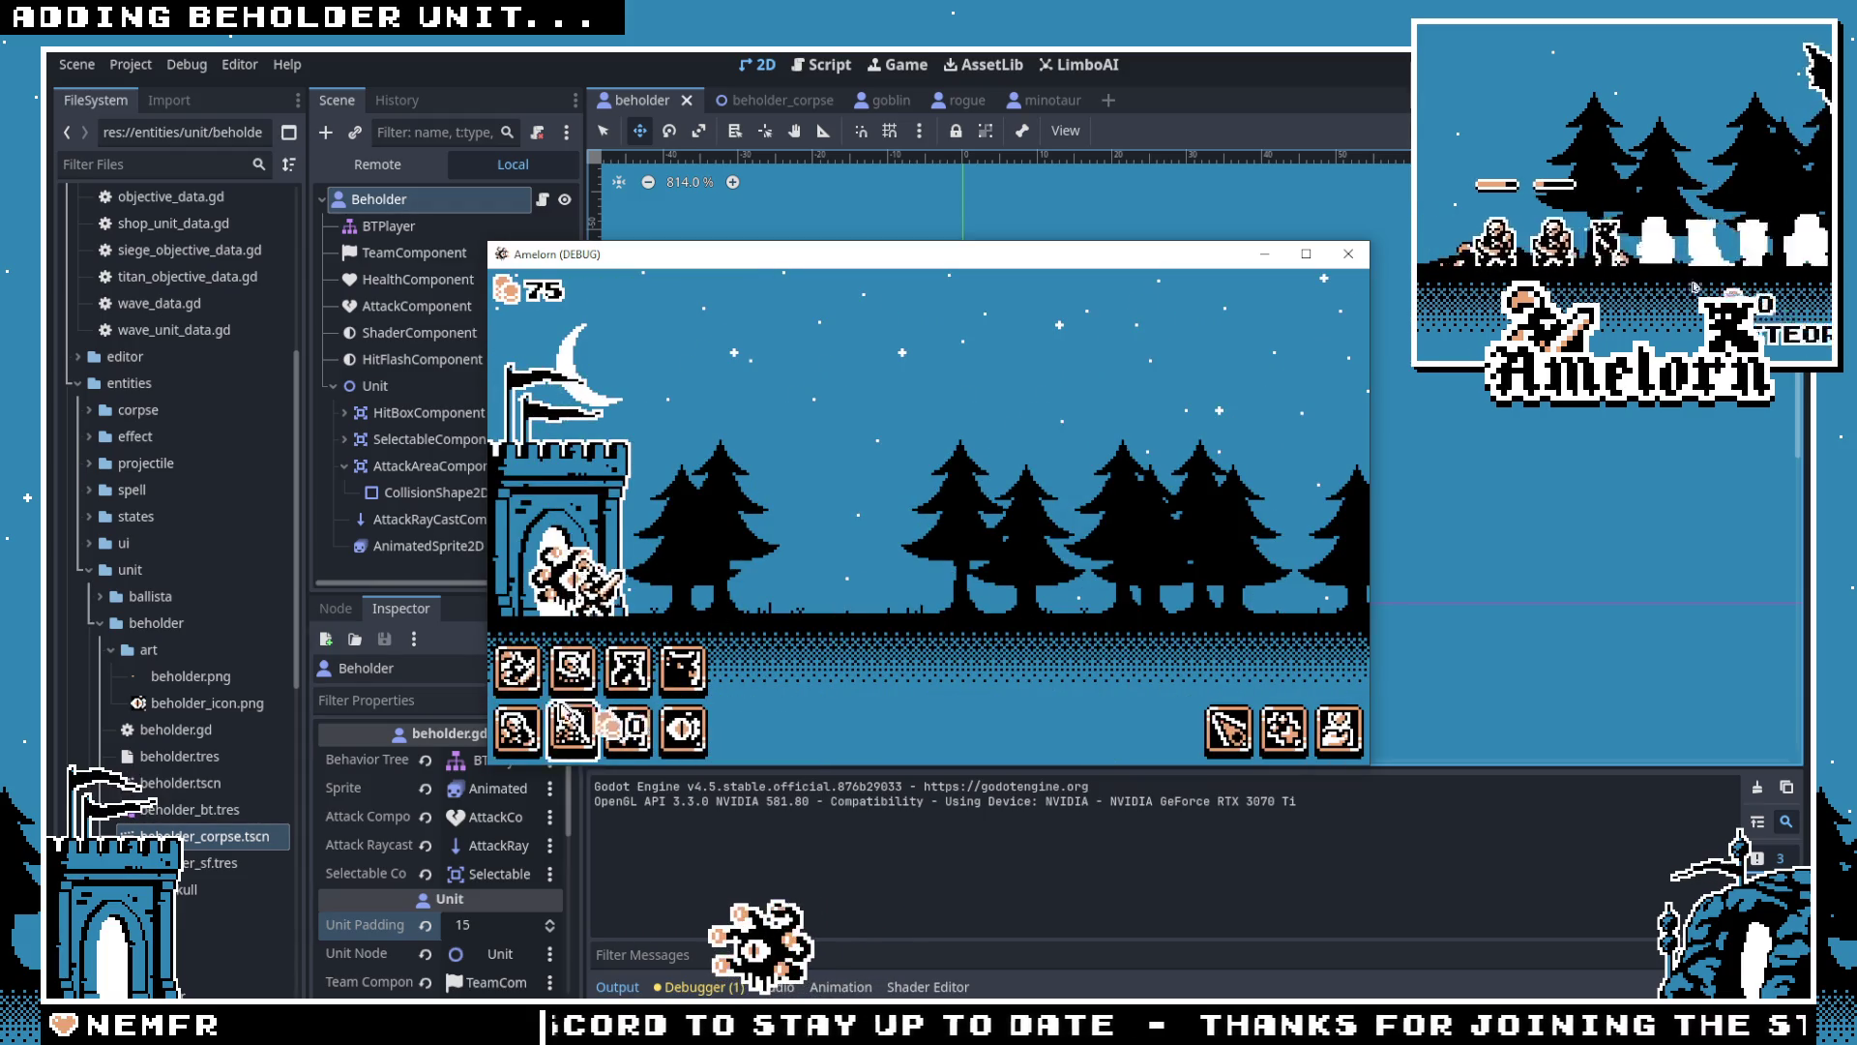
left_click(1306, 254)
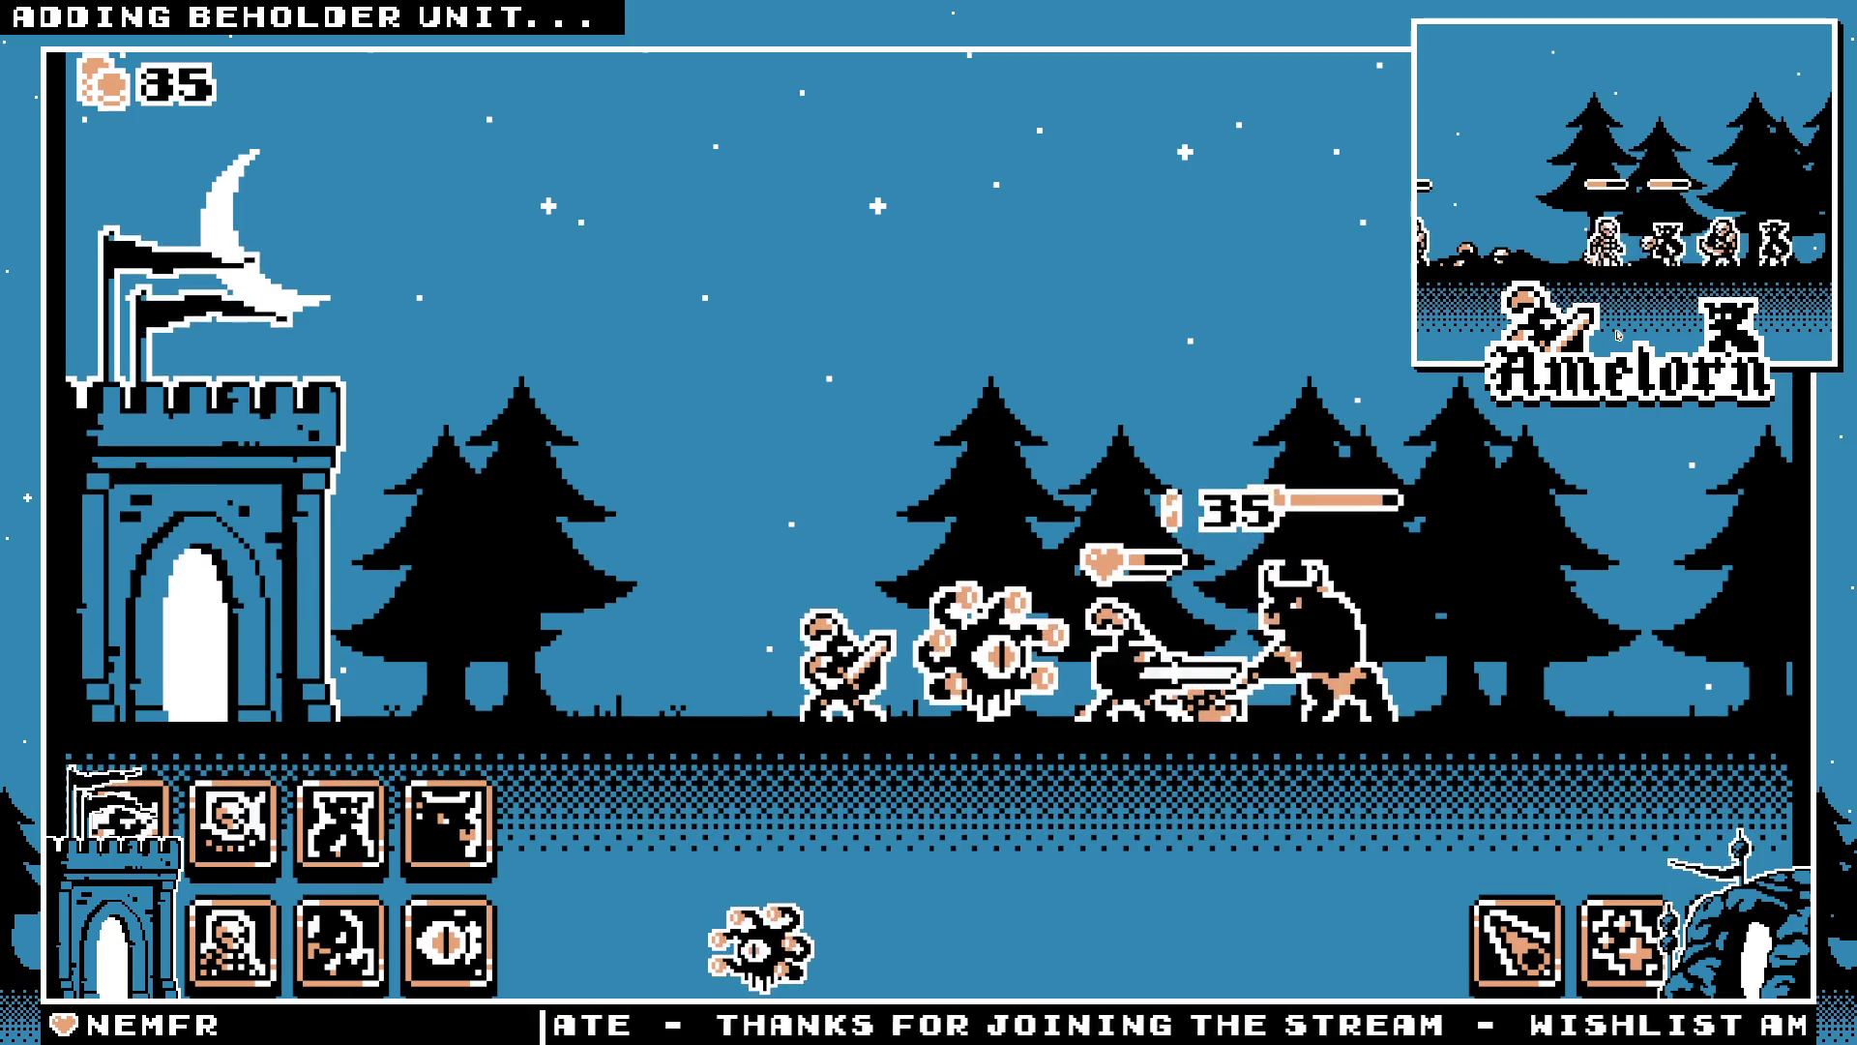
key("F8")
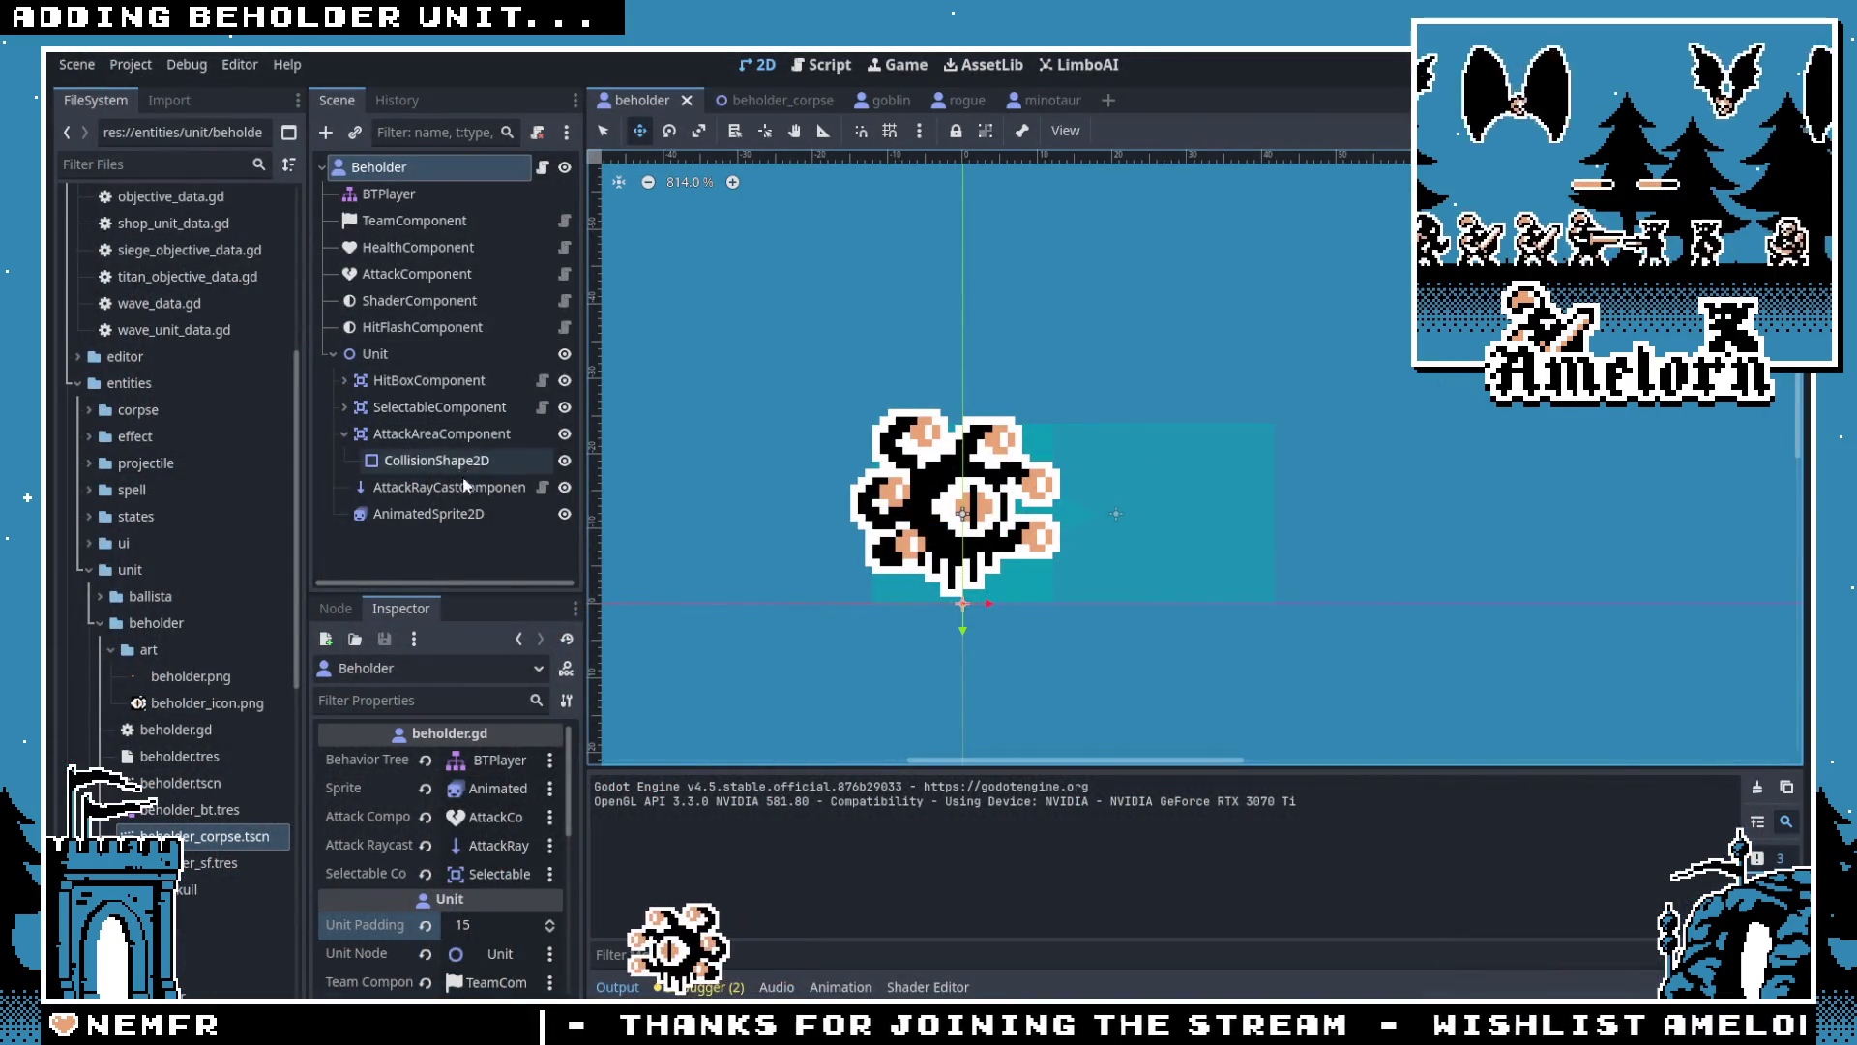
Nudge the beholder sprite 1 px right and run the game
left_click(432, 514)
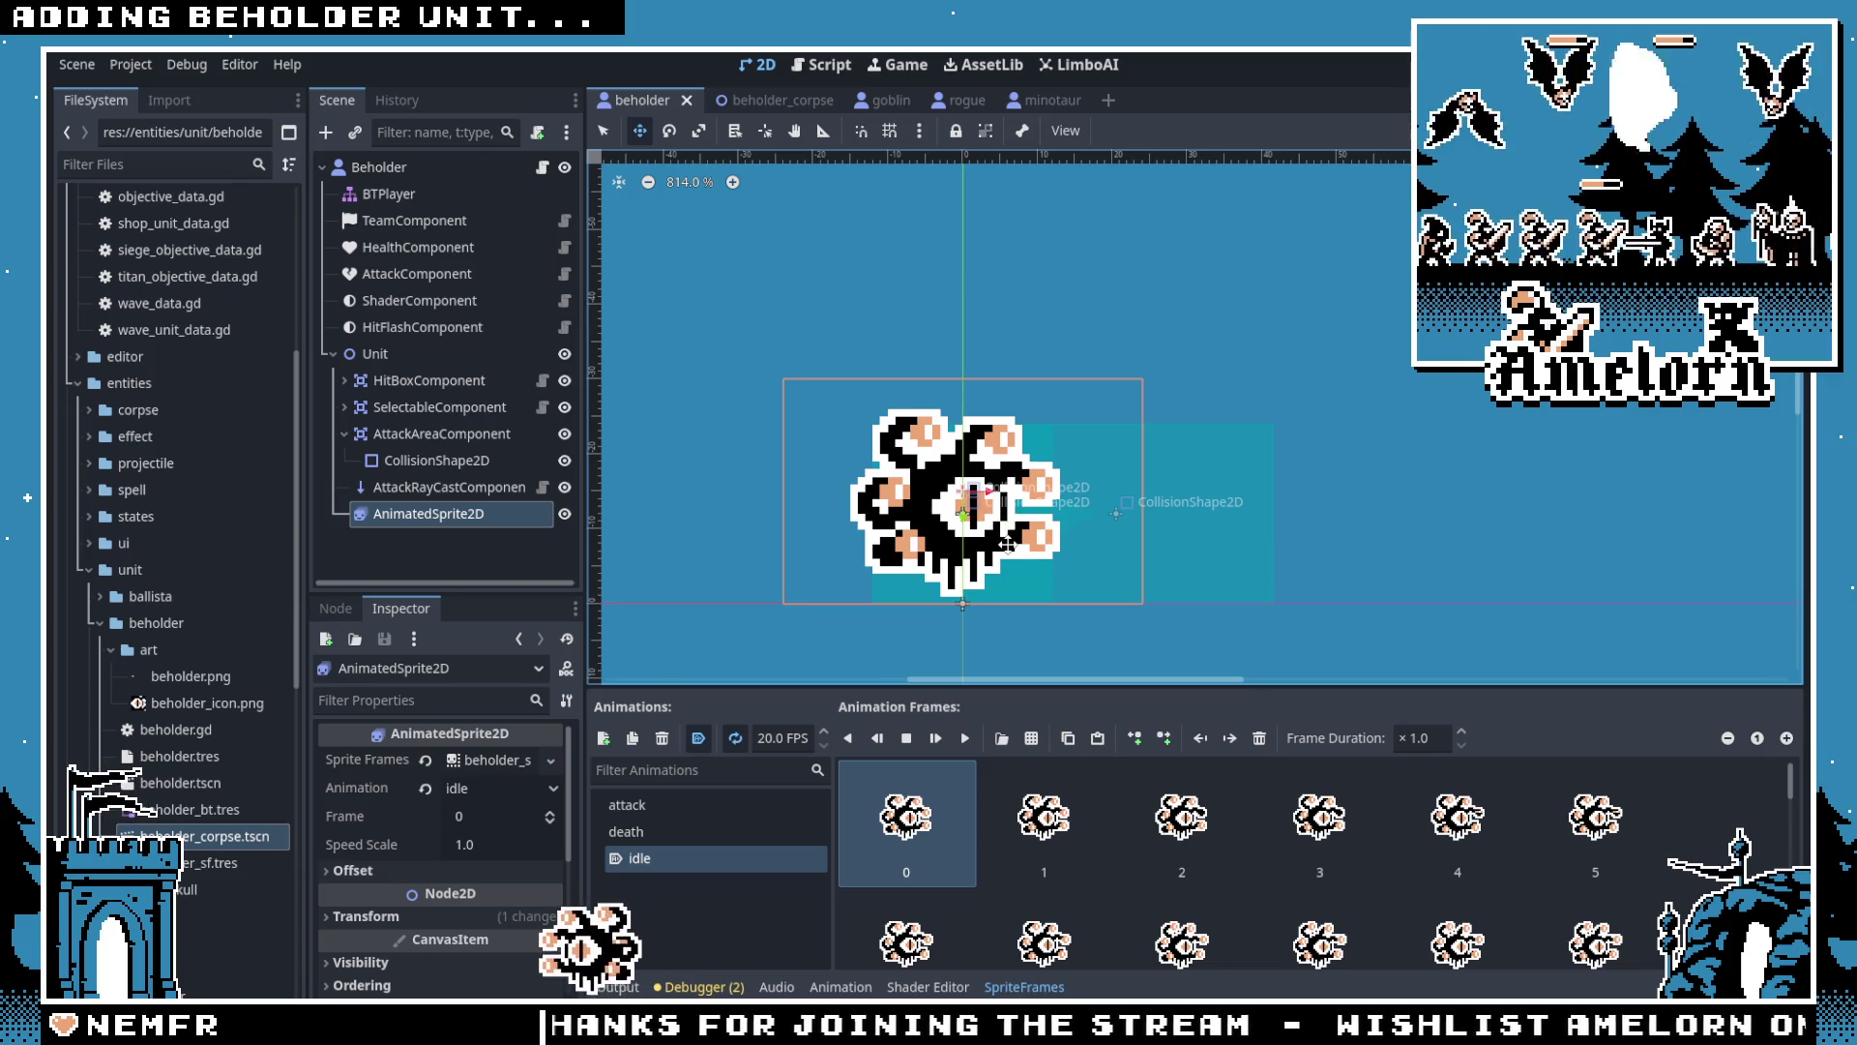
left_click_drag(1007, 542, 1007, 543)
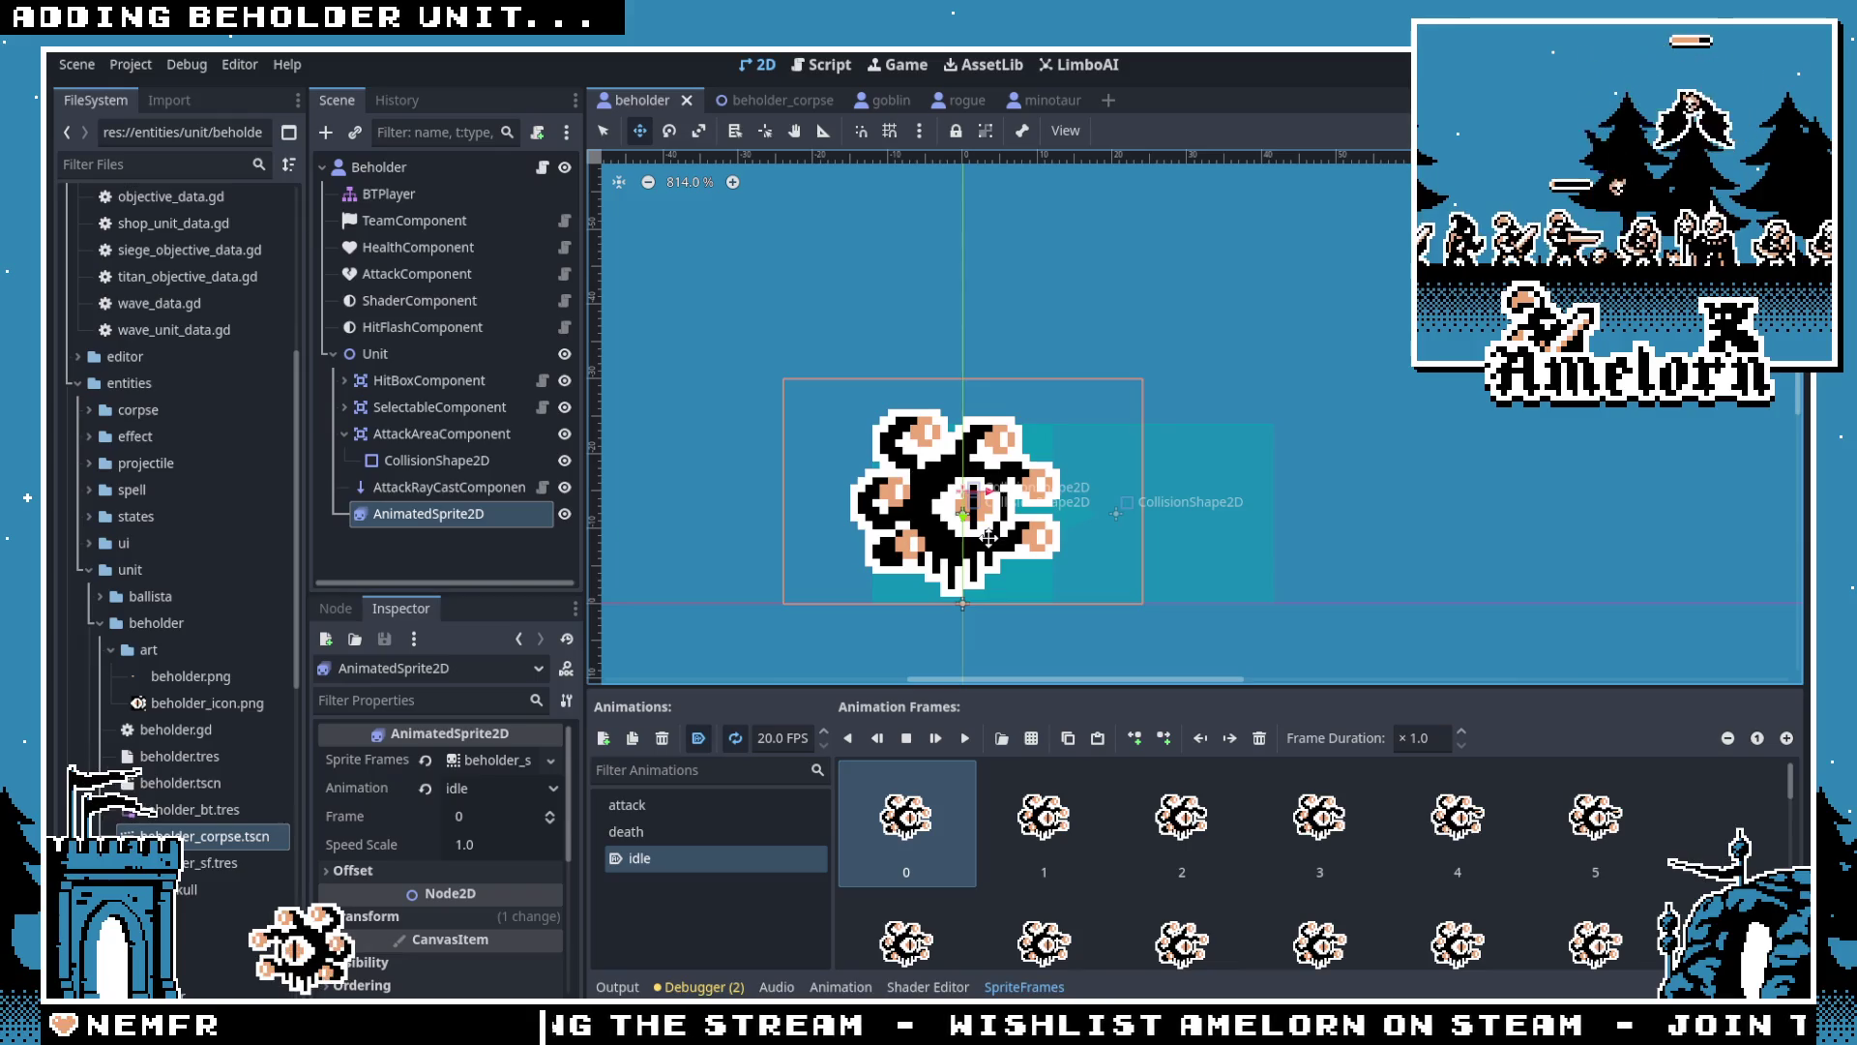
key("F5")
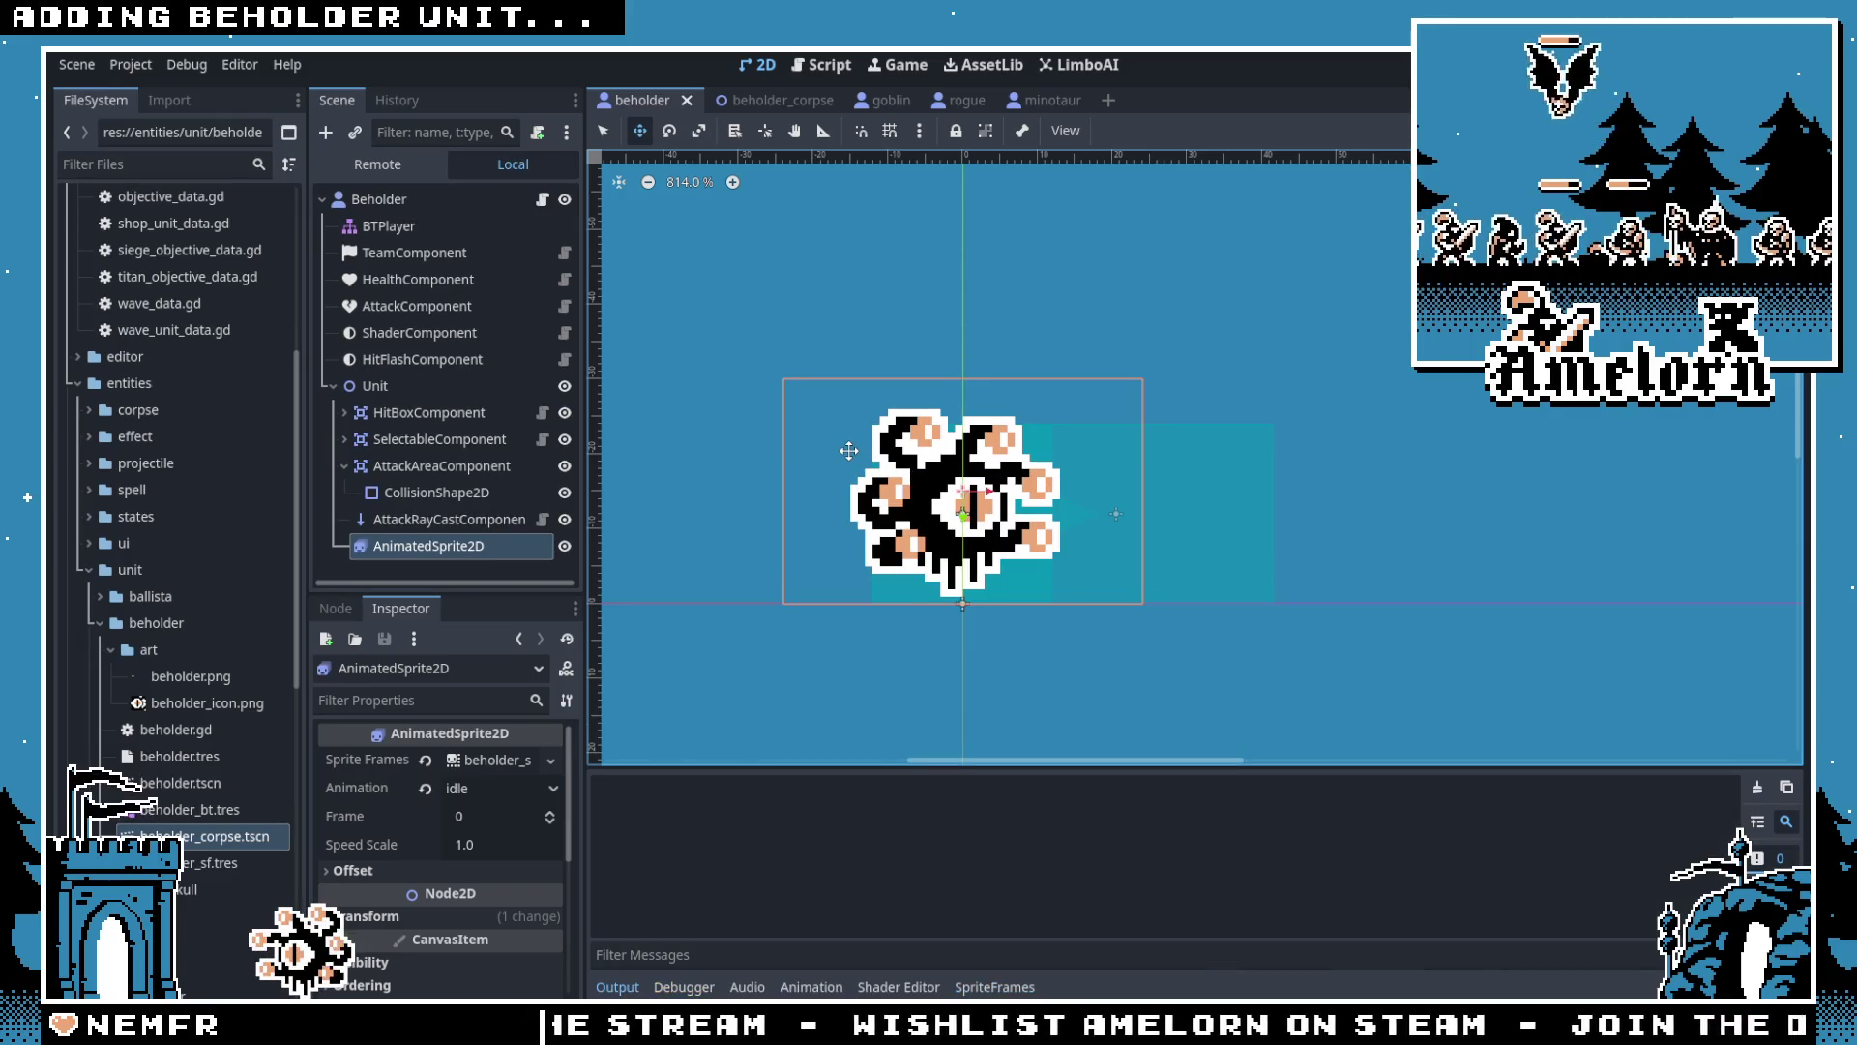
Start the Forest Conquest battle fullscreen, watch the beholder fight, then stop the game
left_click(875, 466)
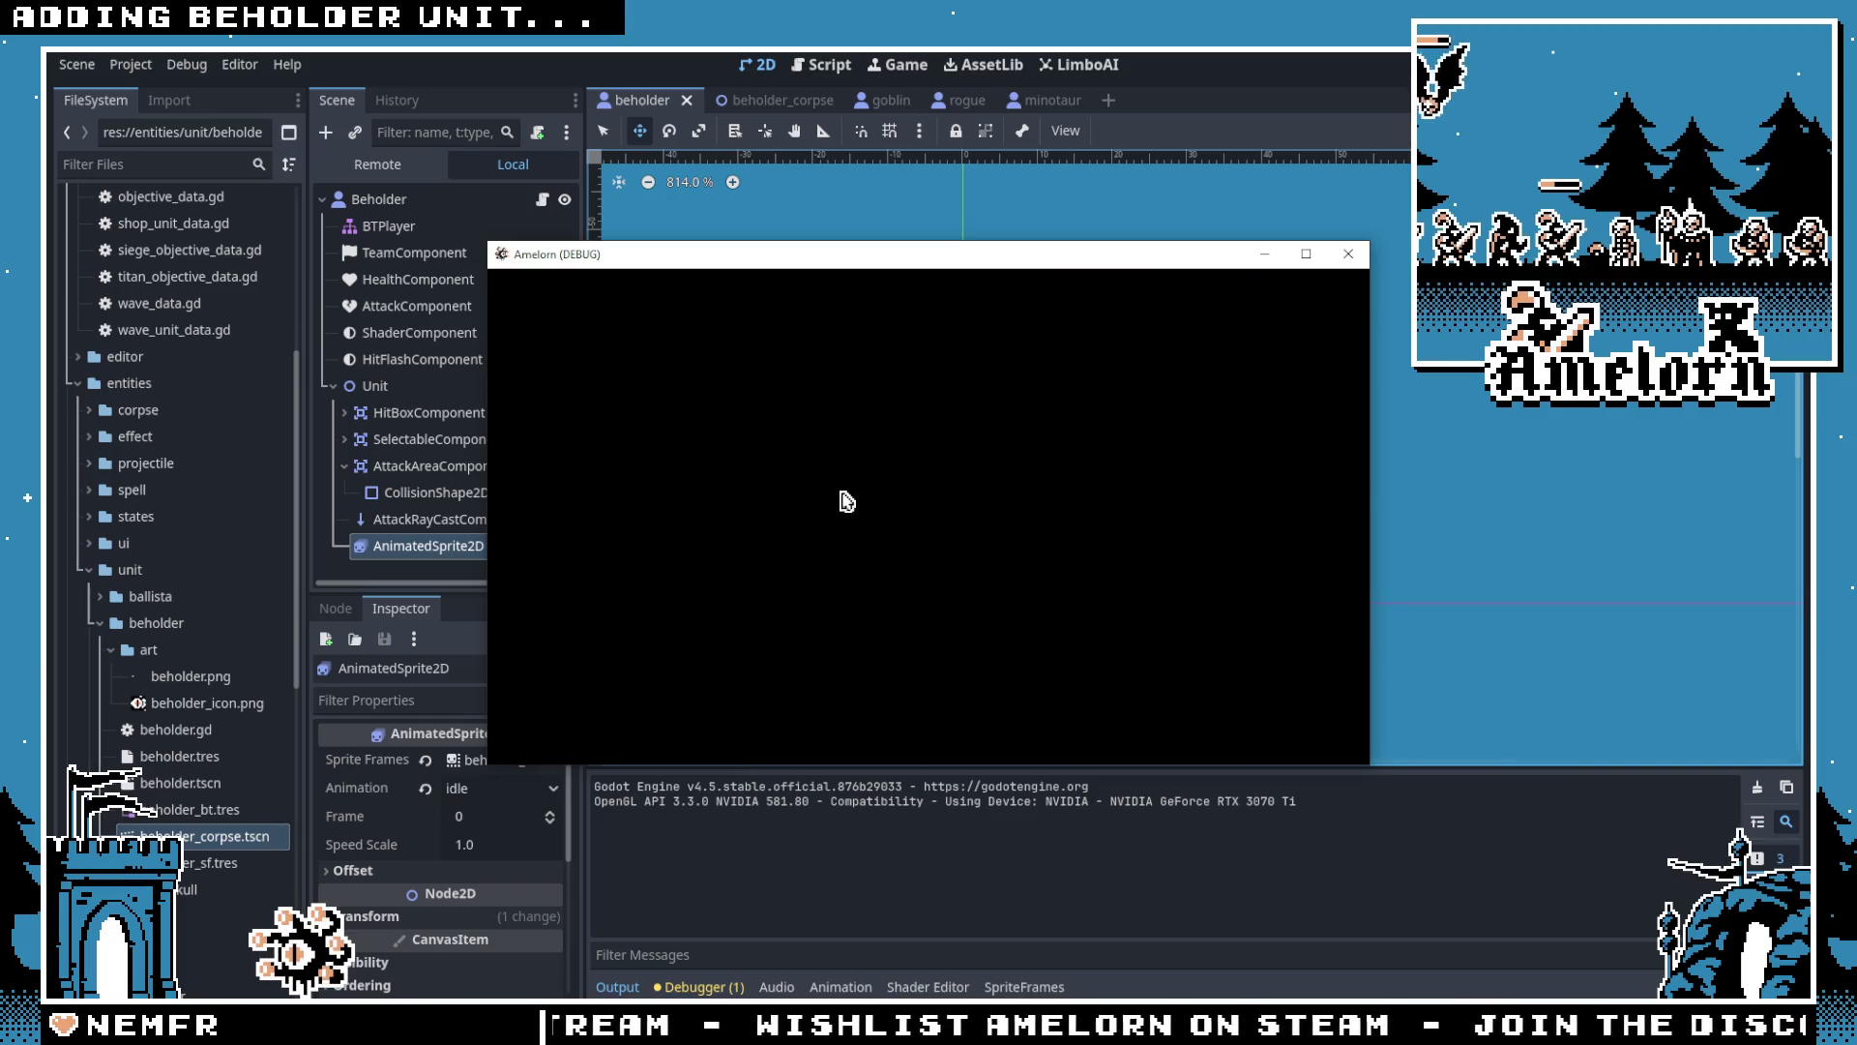
left_click(926, 556)
left_click(815, 593)
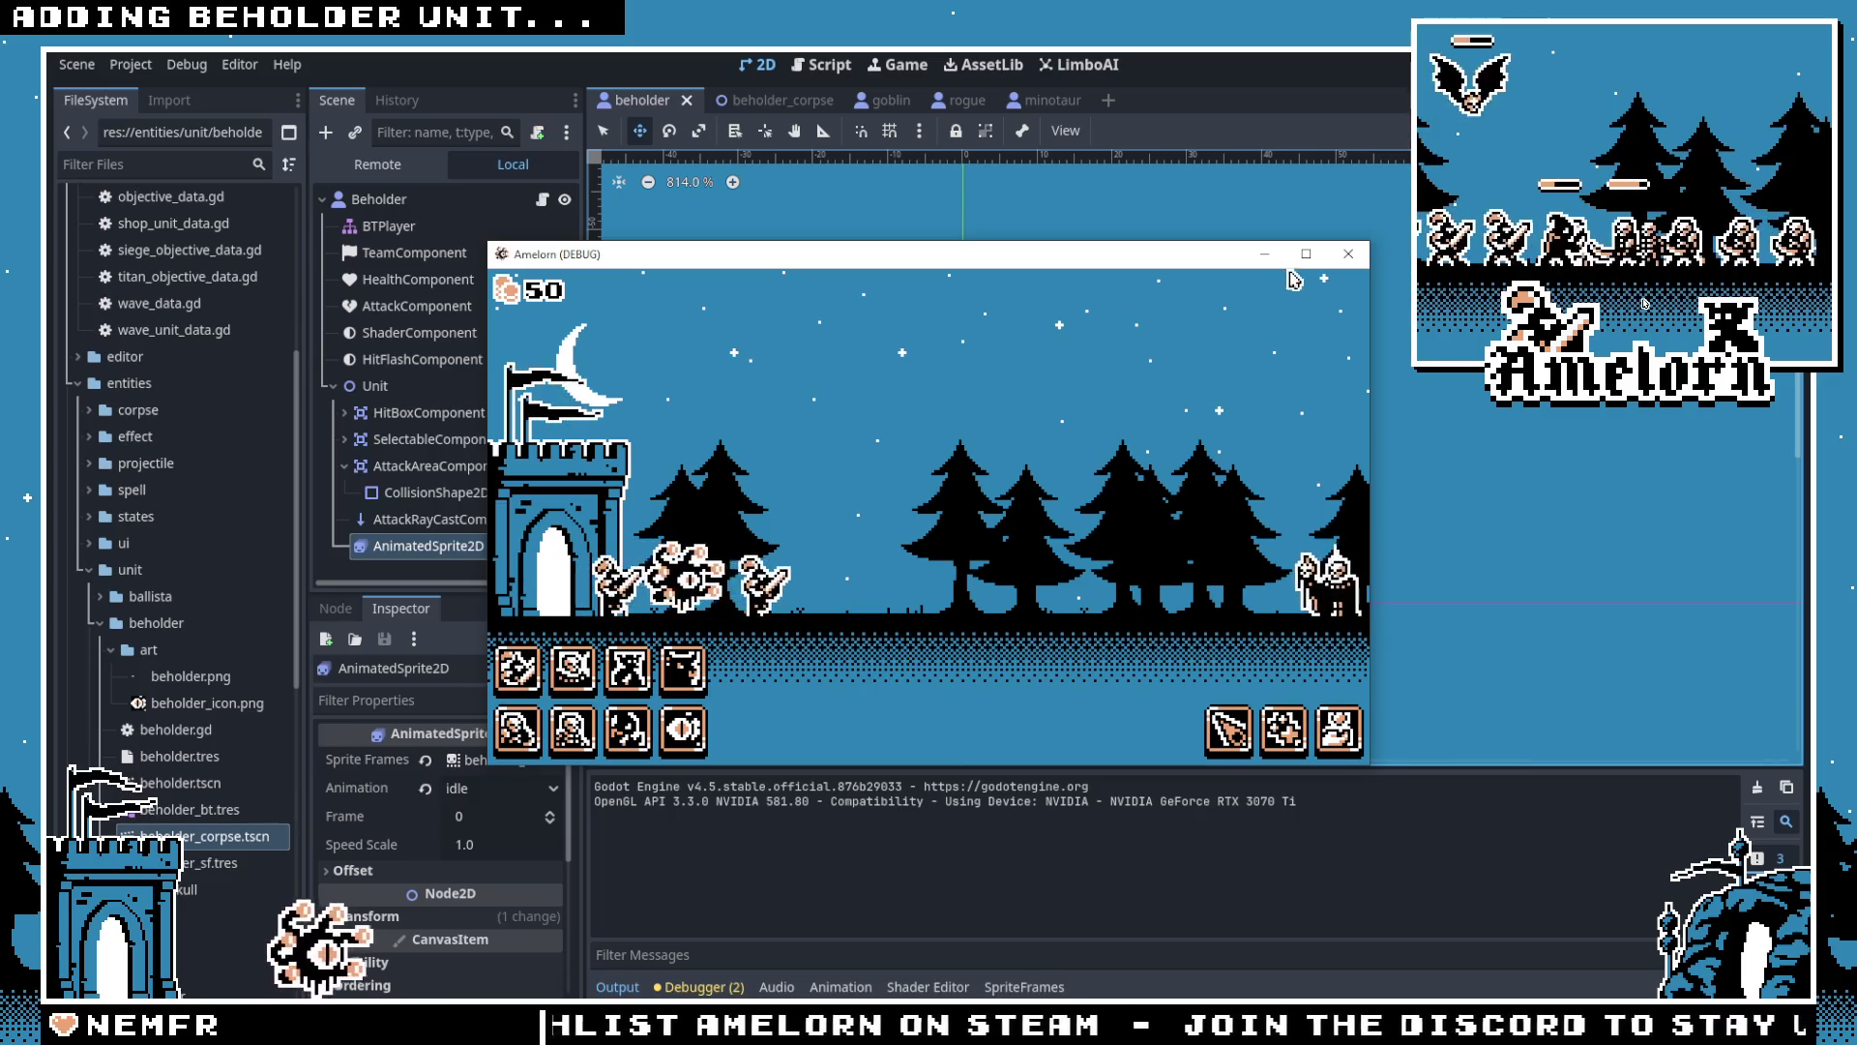
key("F11")
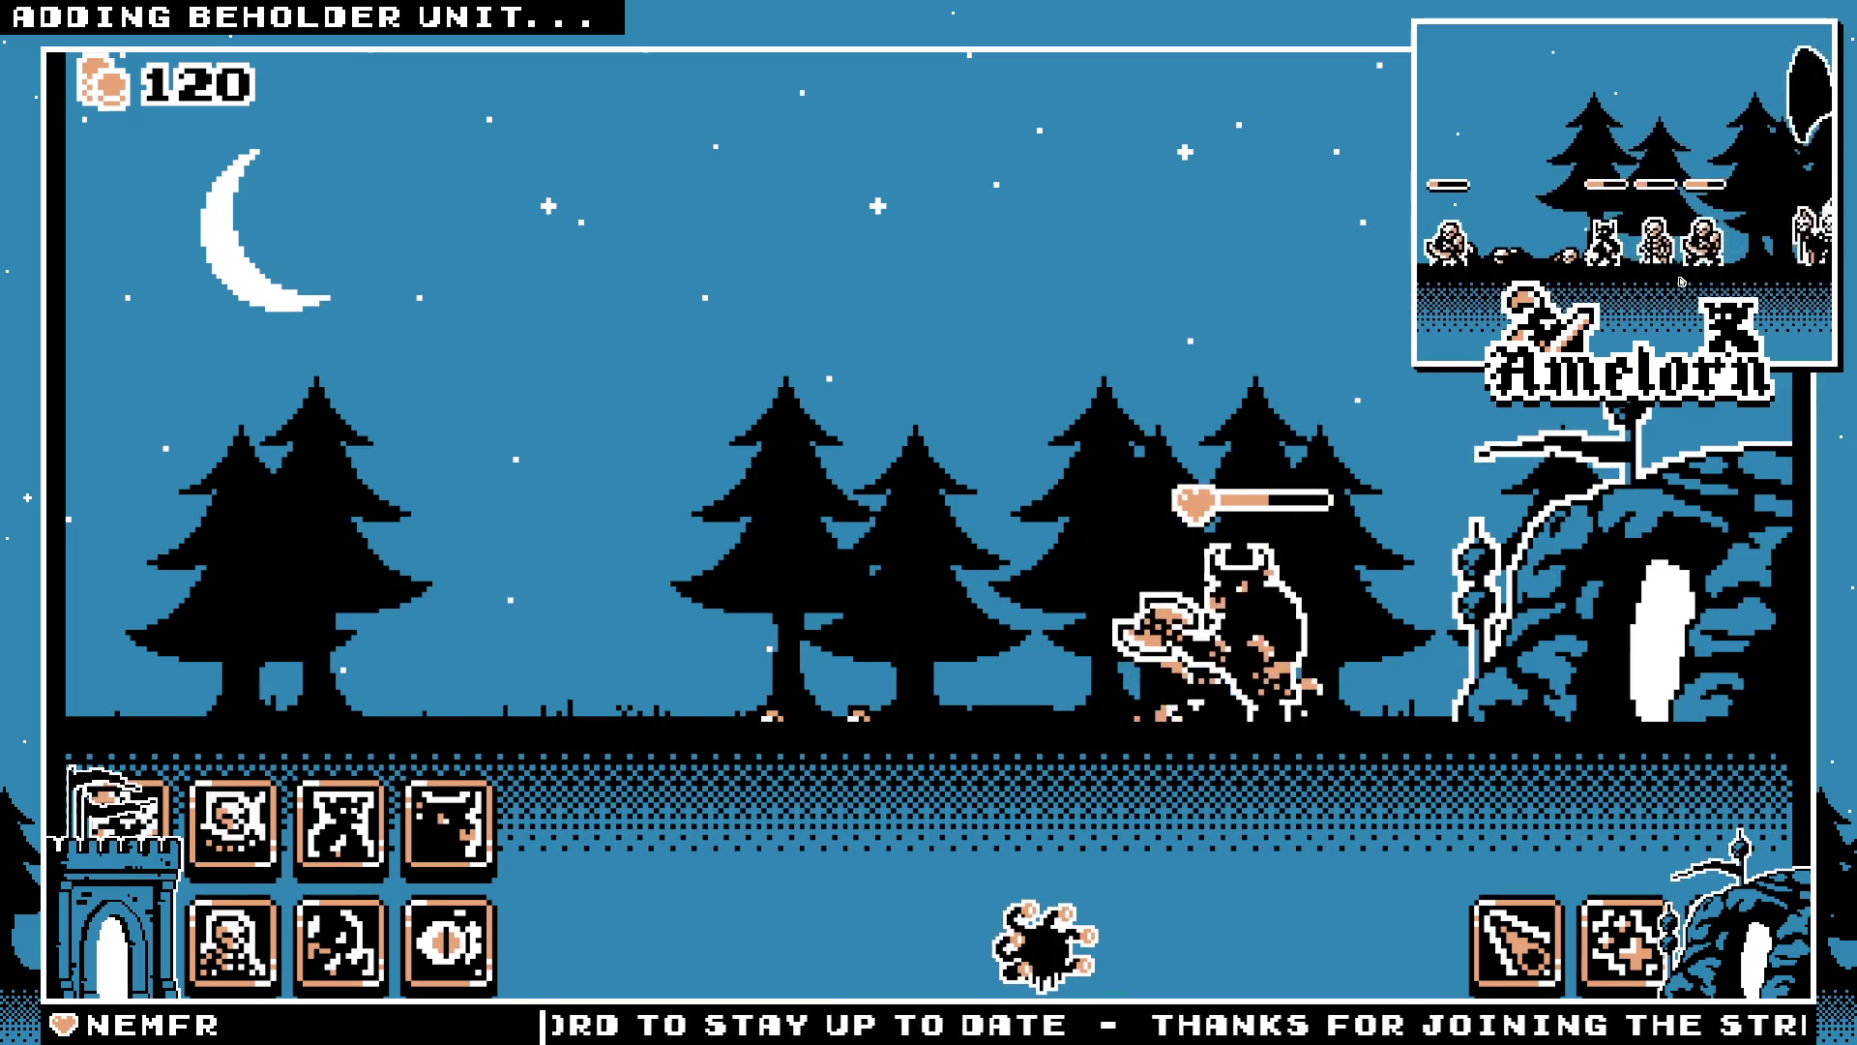
key("F8")
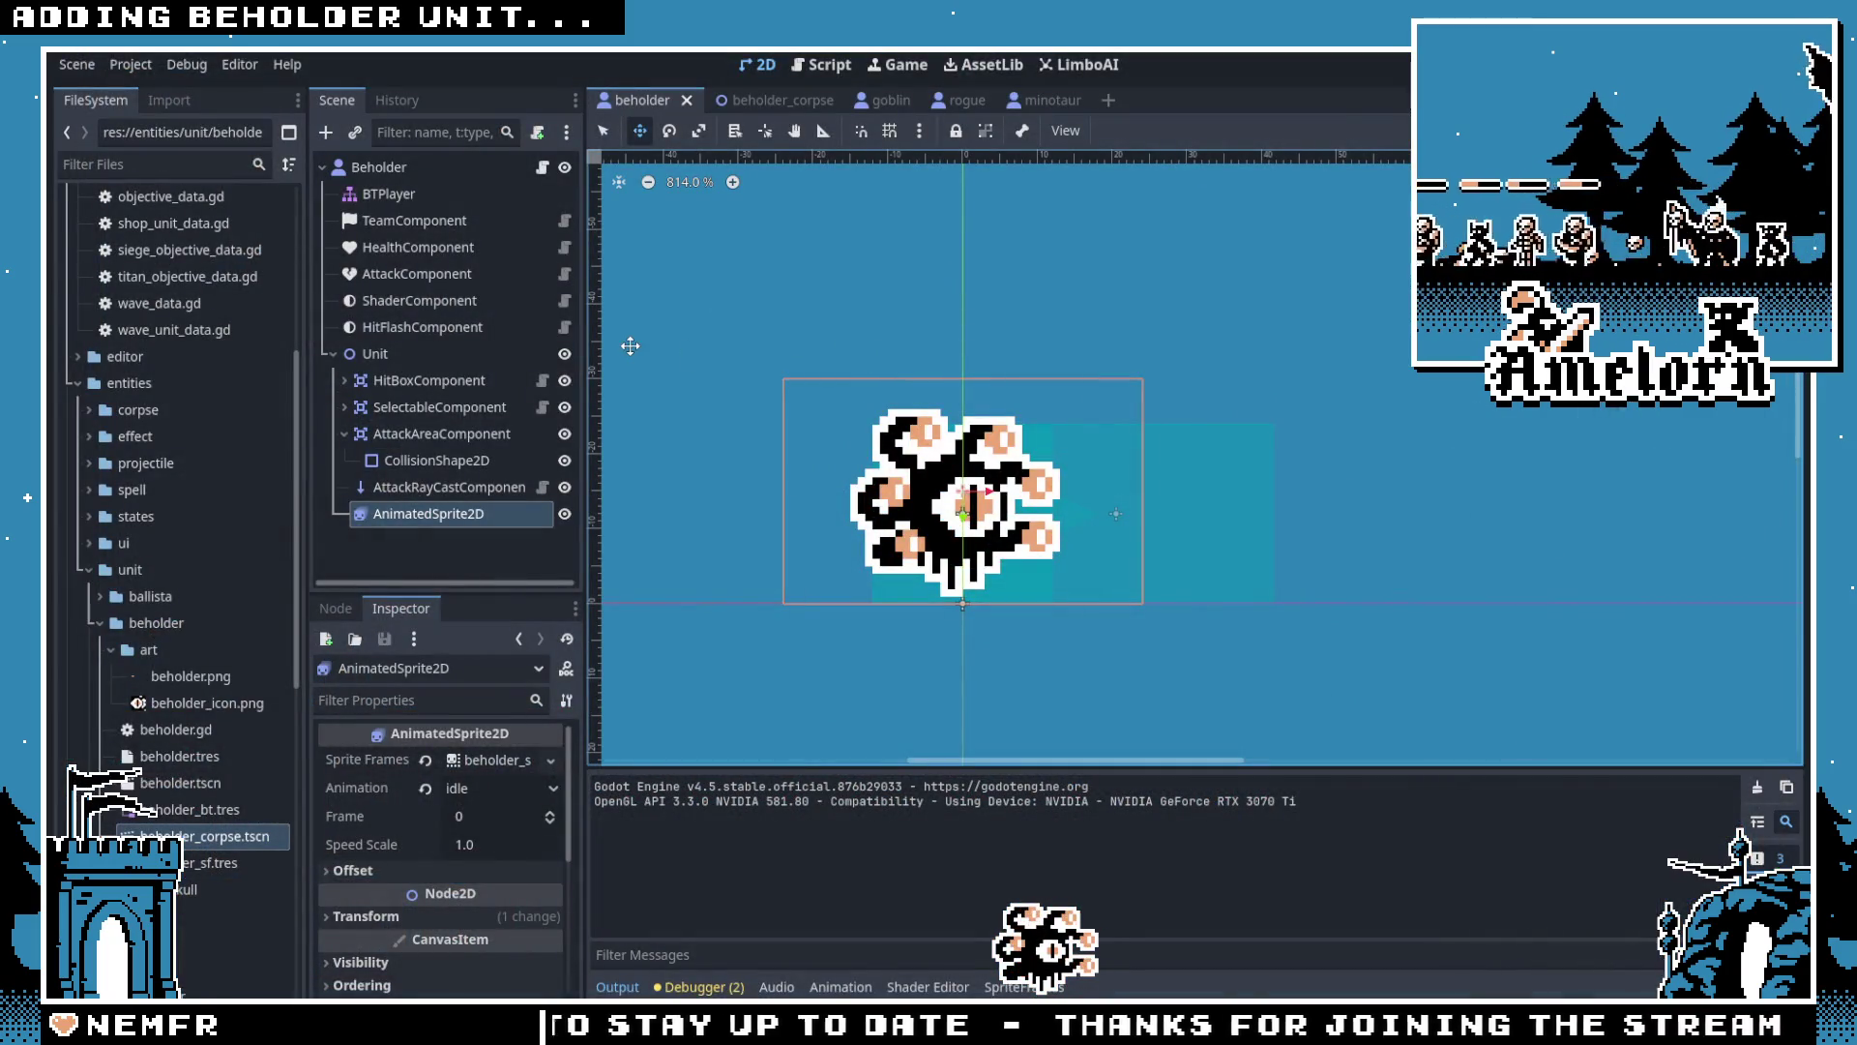
Shift the beholder sprite 4 px right and run the game
left_click(418, 514)
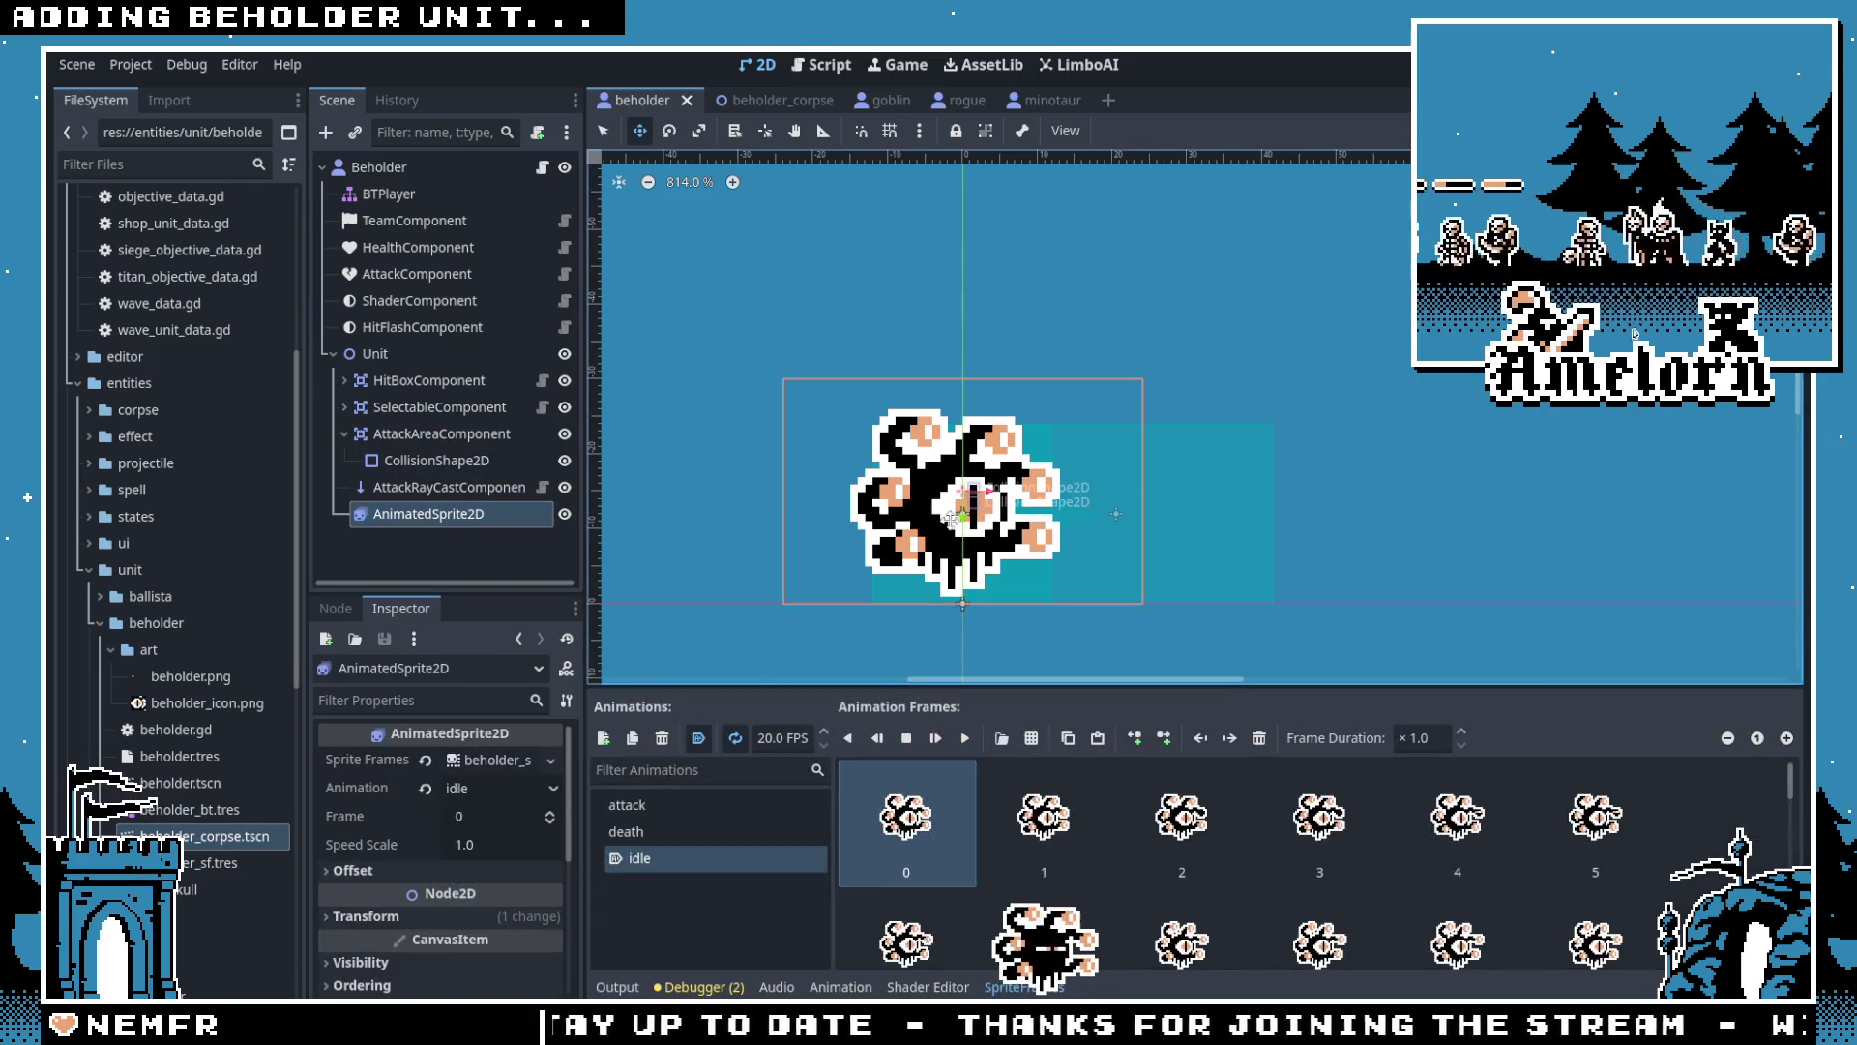
left_click_drag(944, 515, 975, 515)
key("F5")
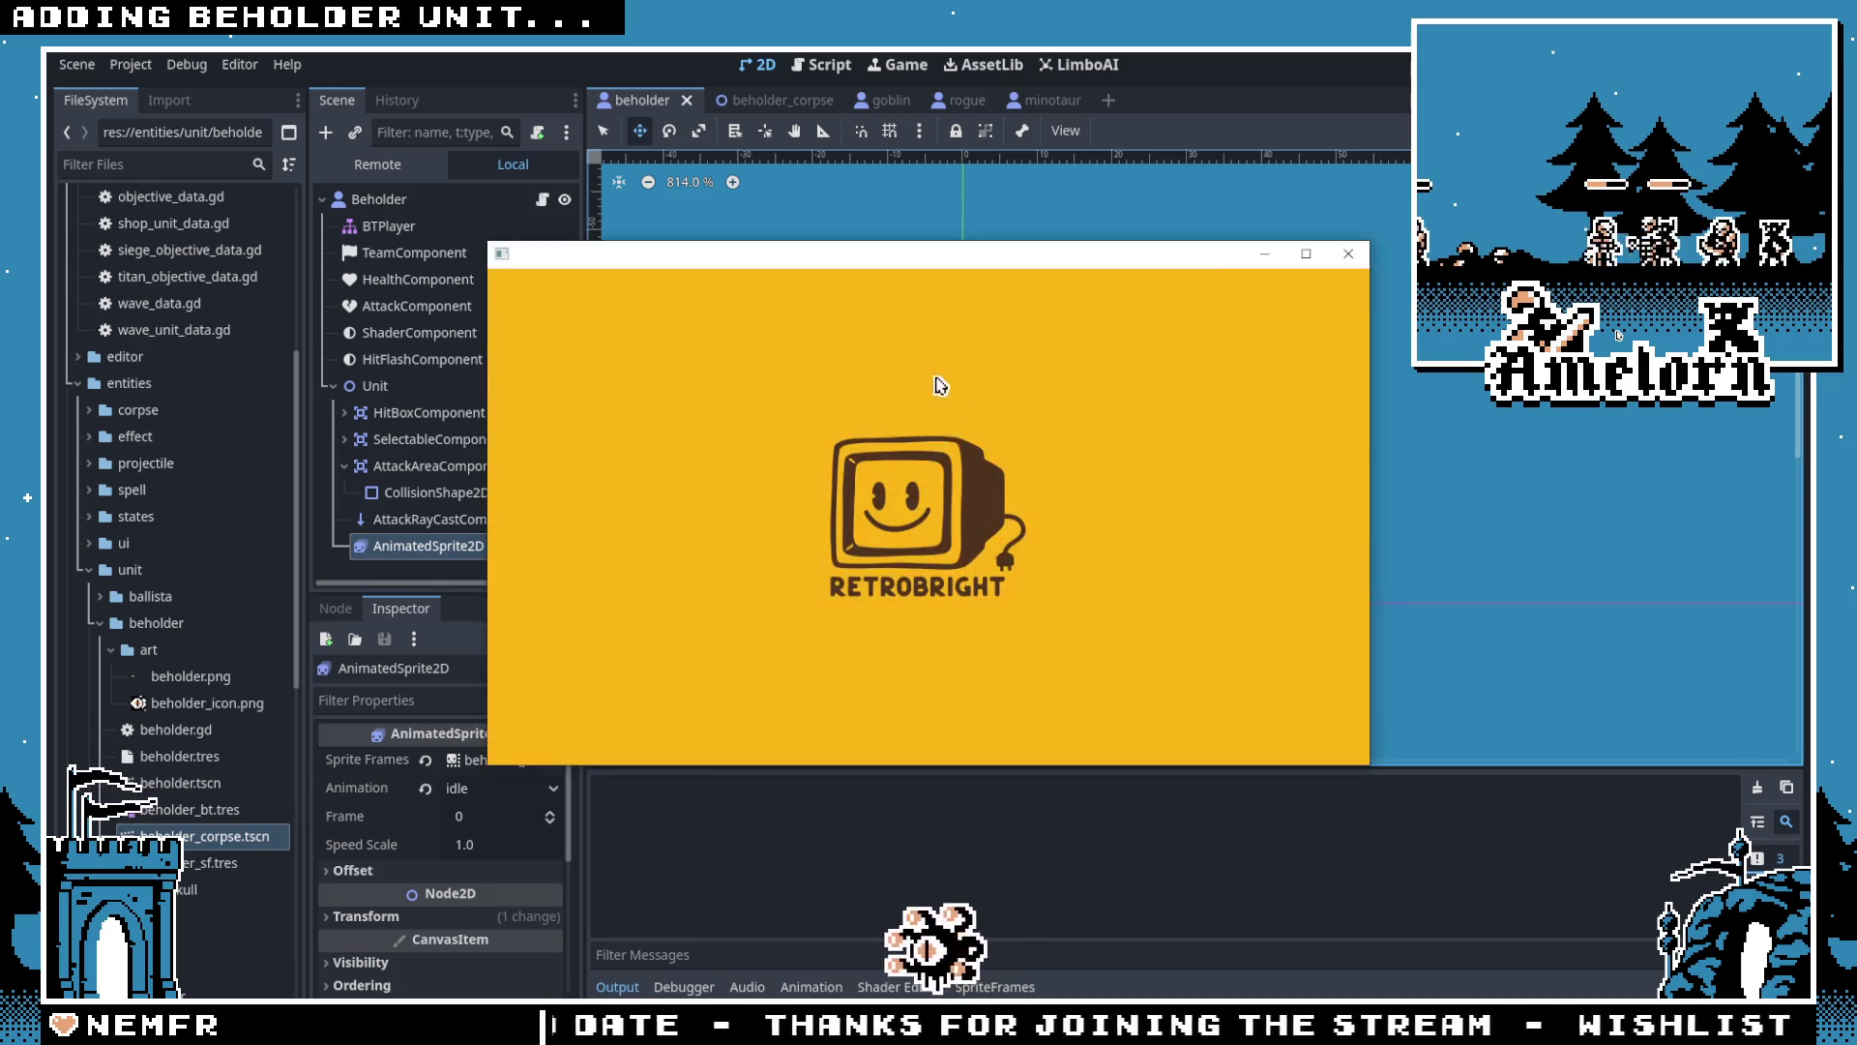
Start a campaign level, spawn a beholder and a swordsman, then stop the game
left_click(925, 460)
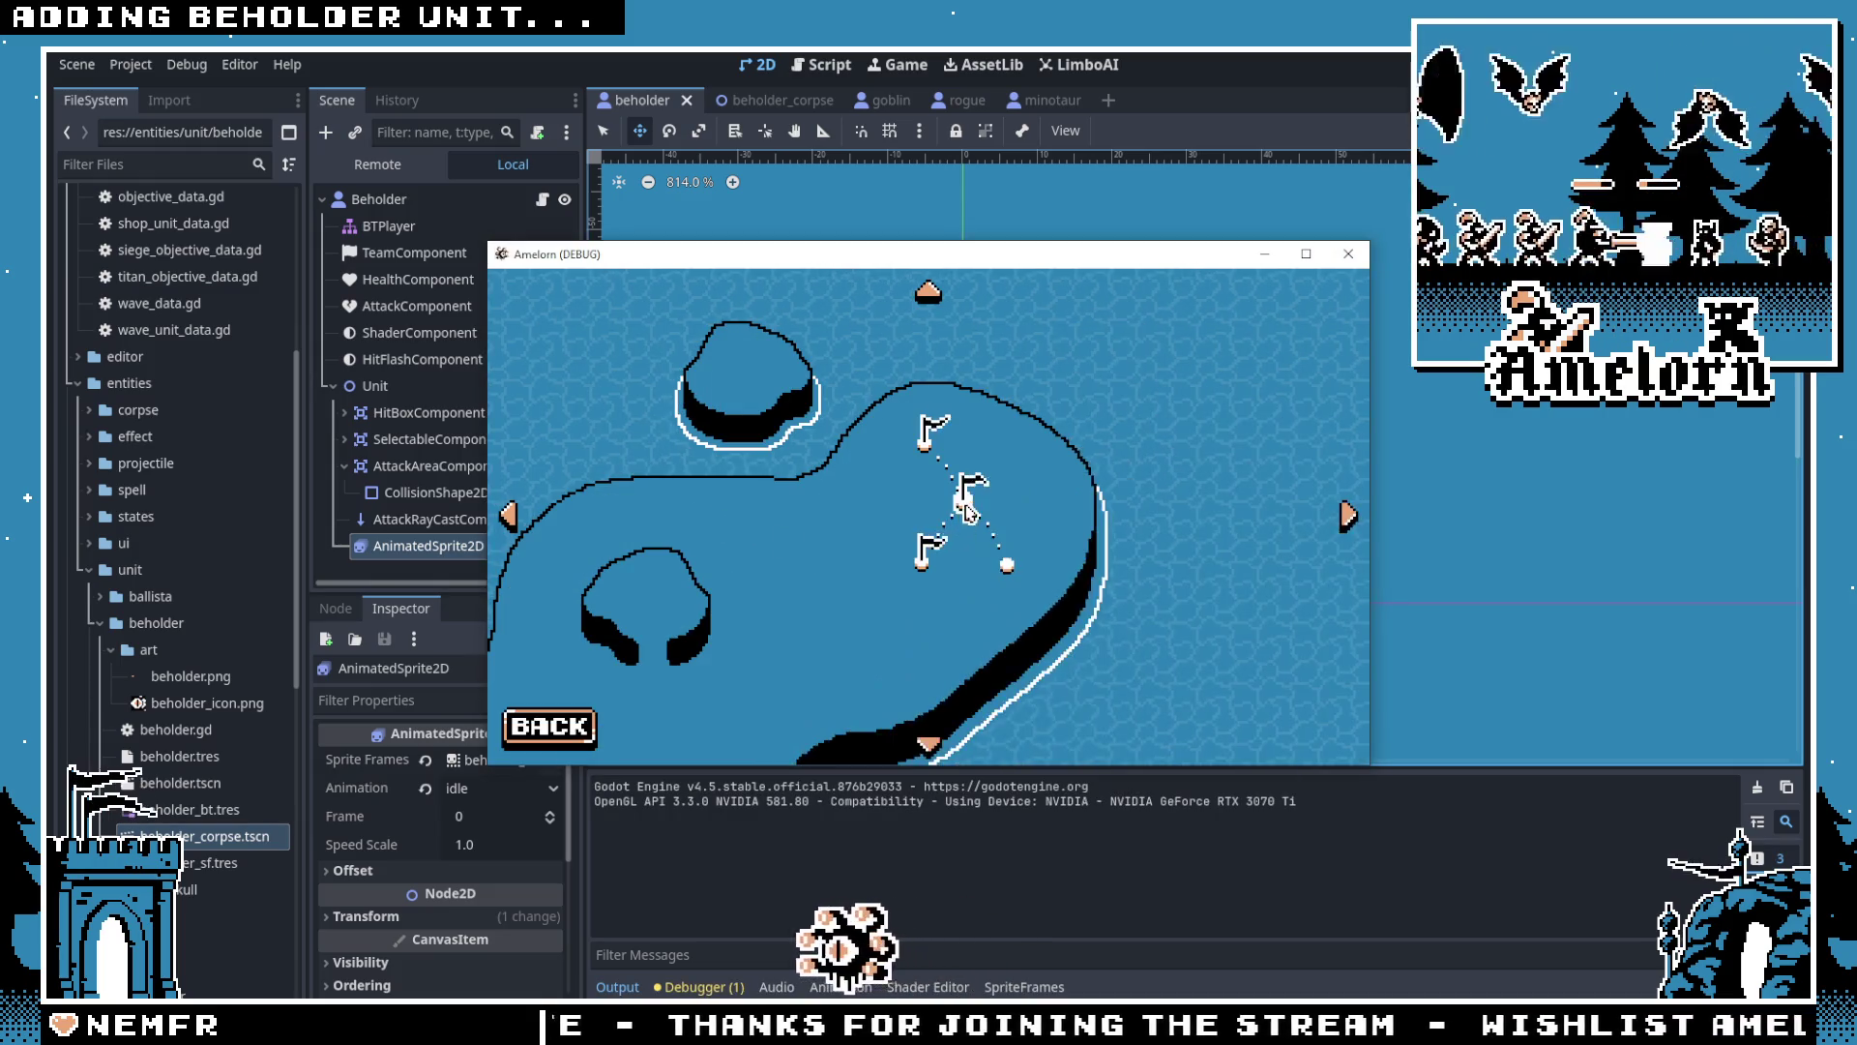
left_click(996, 553)
left_click(825, 593)
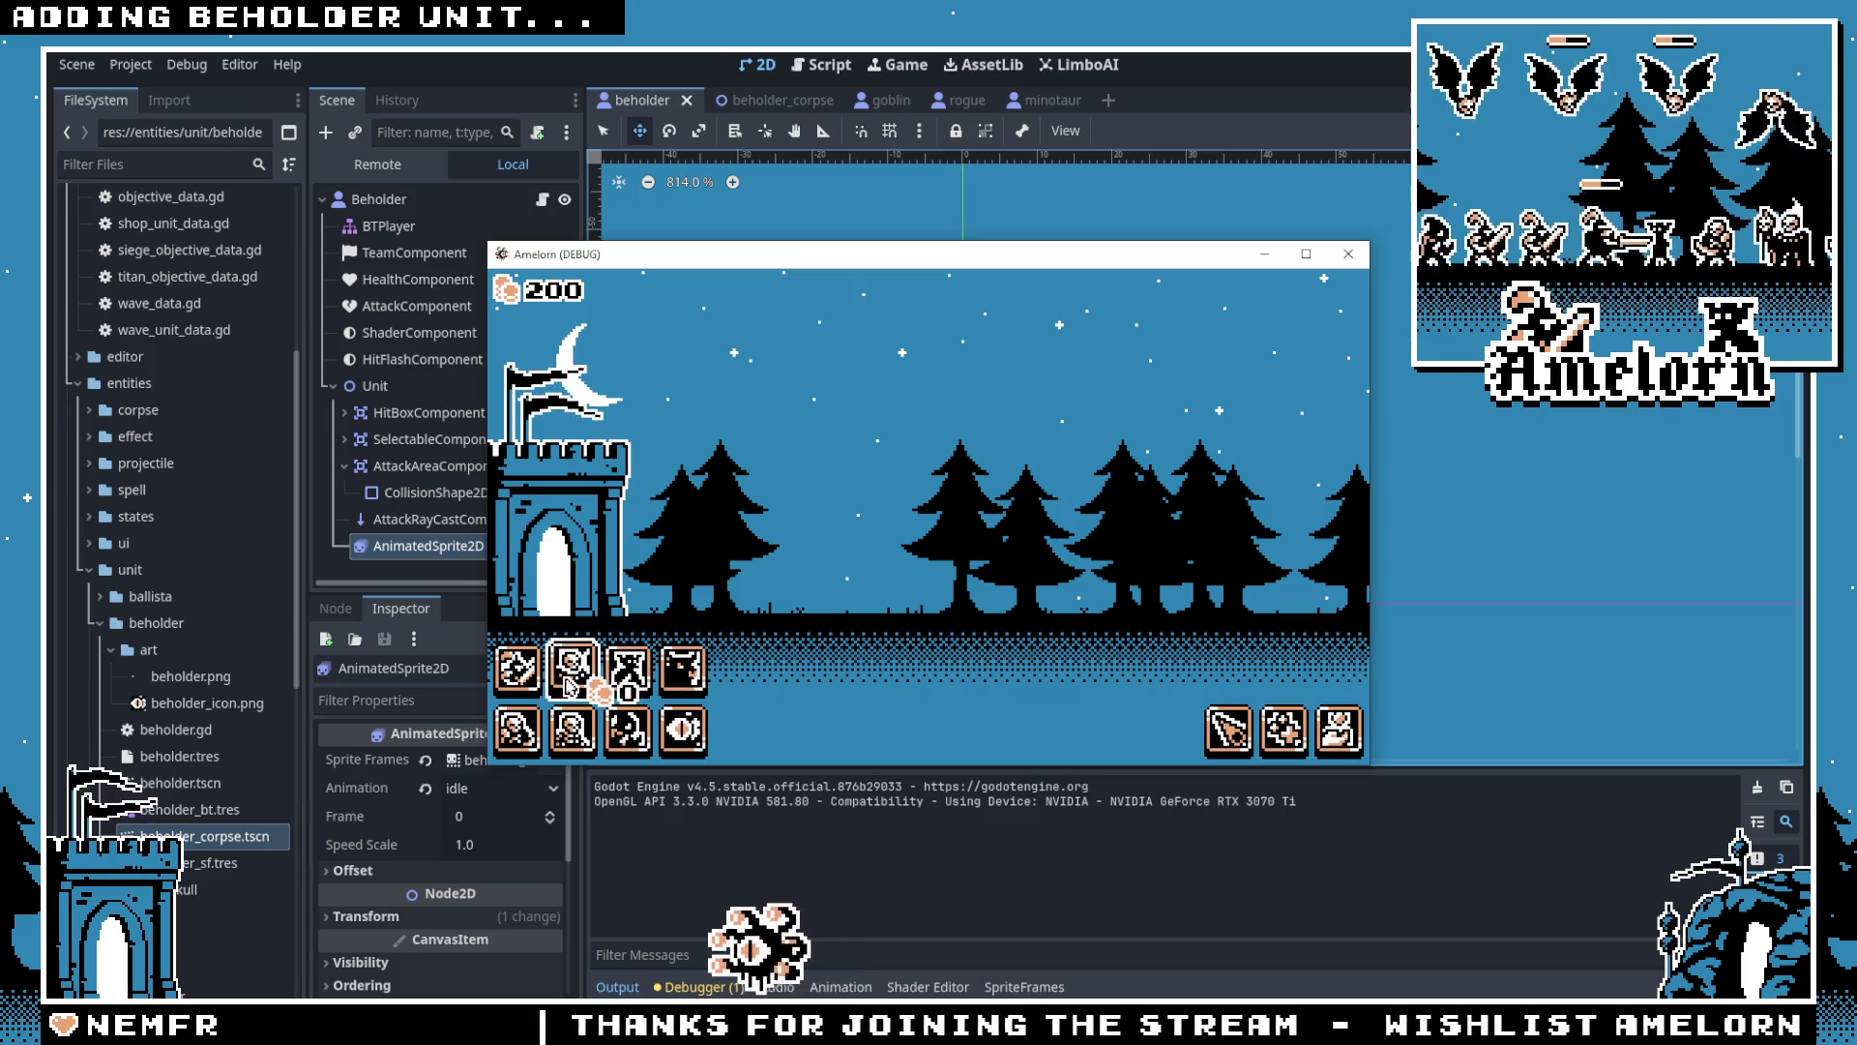
left_click(518, 667)
left_click(684, 731)
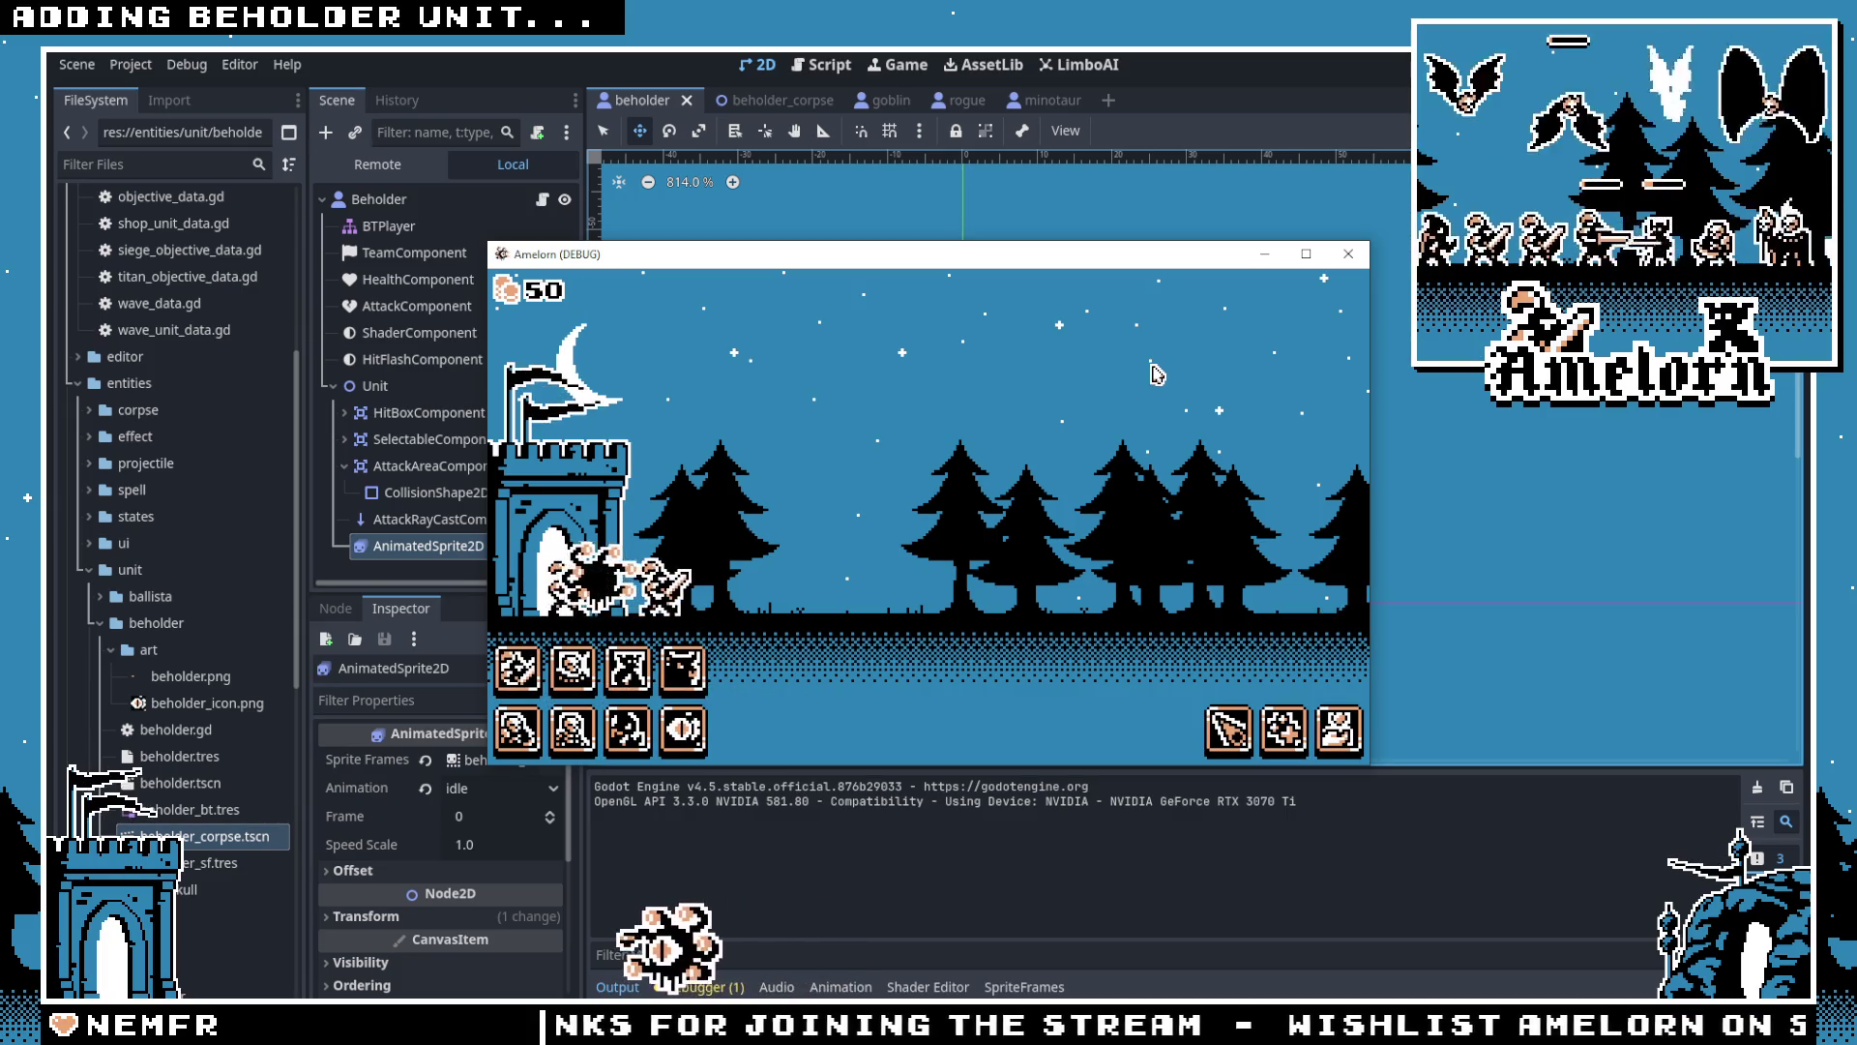
key("F8")
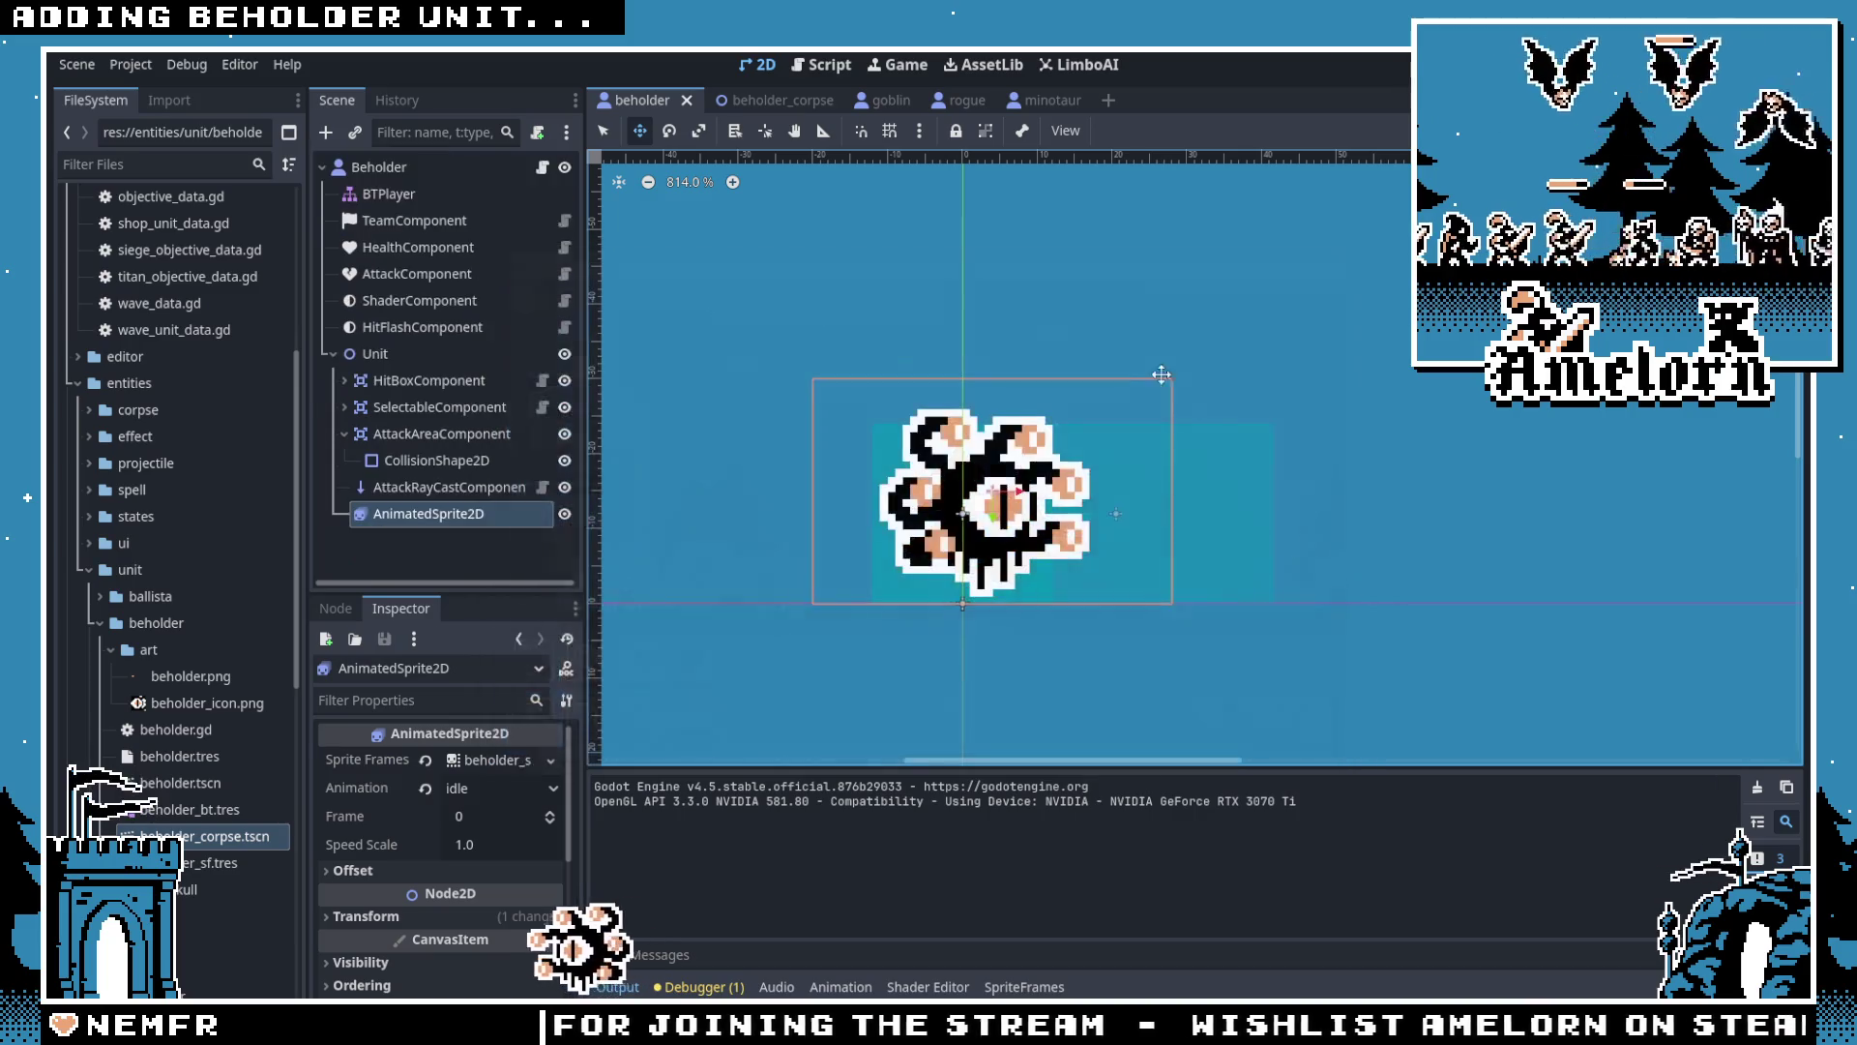
Nudge the beholder sprite left and fine-tune it, then save the scene and relaunch
left_click_drag(1050, 504, 1017, 504)
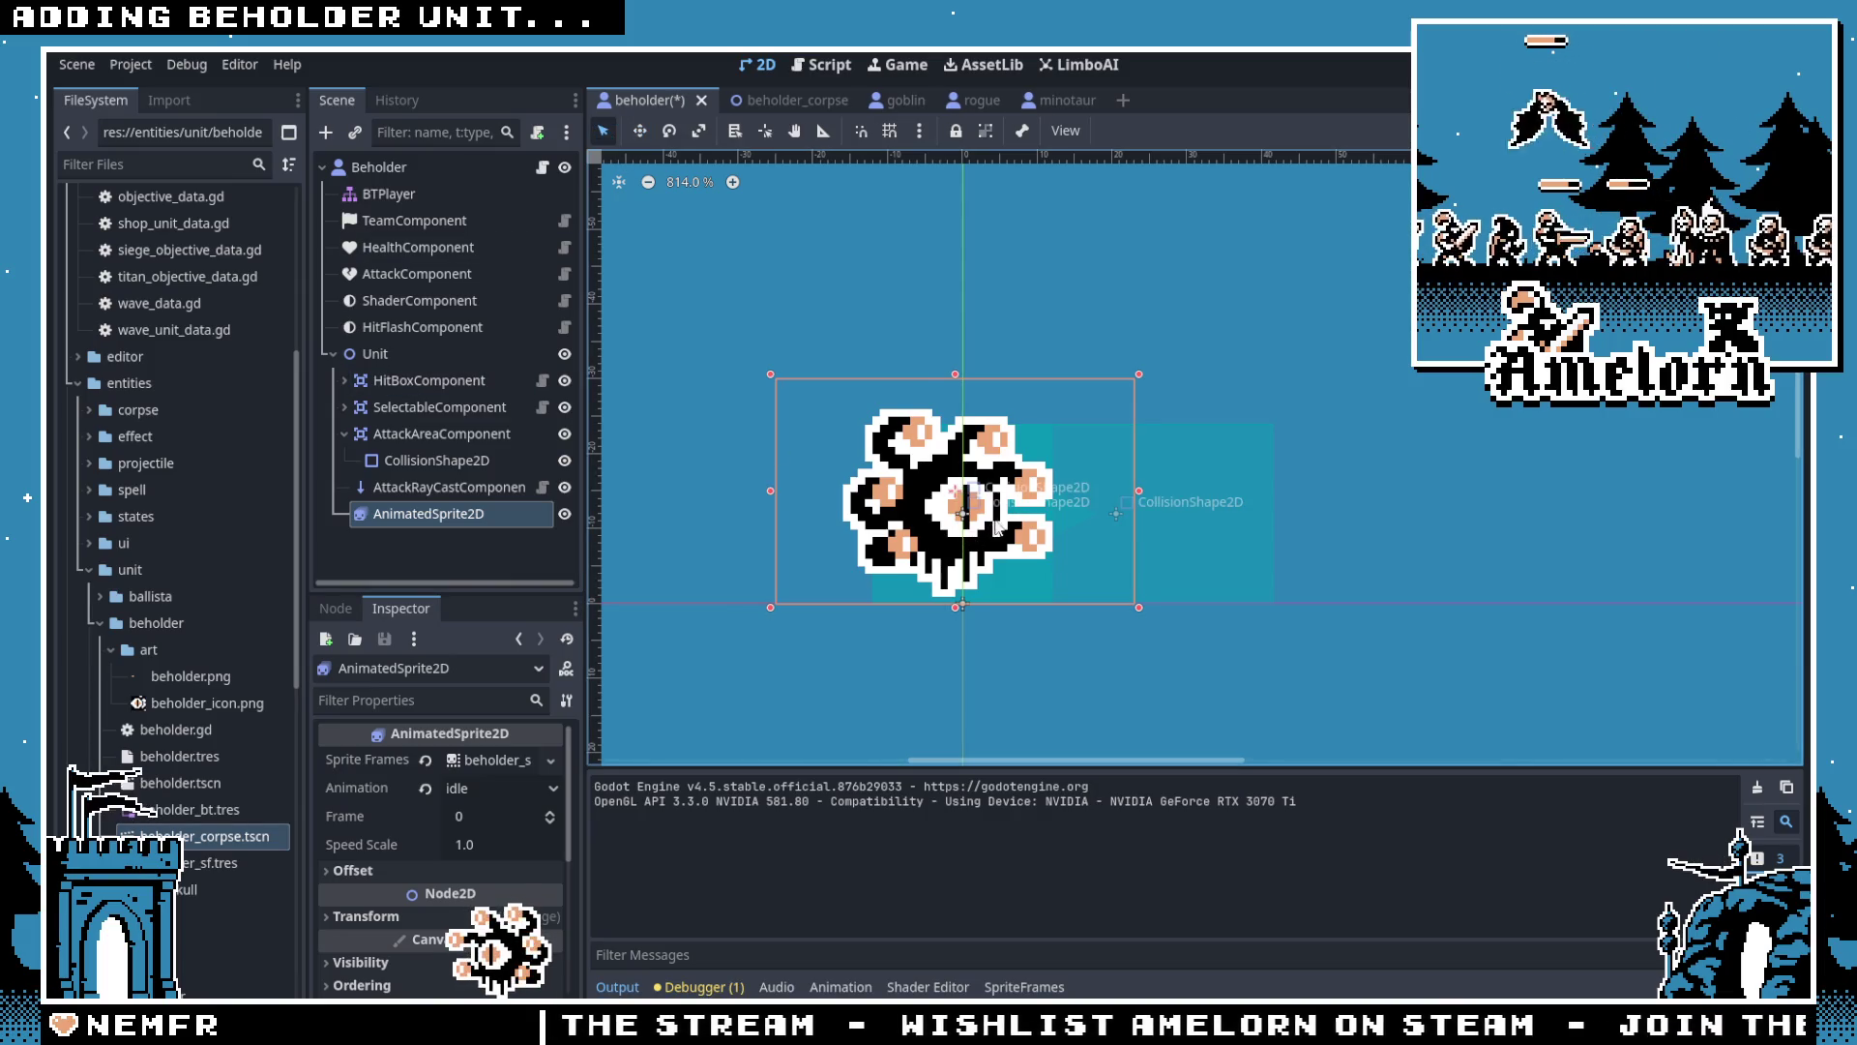
left_click_drag(996, 526, 1000, 519)
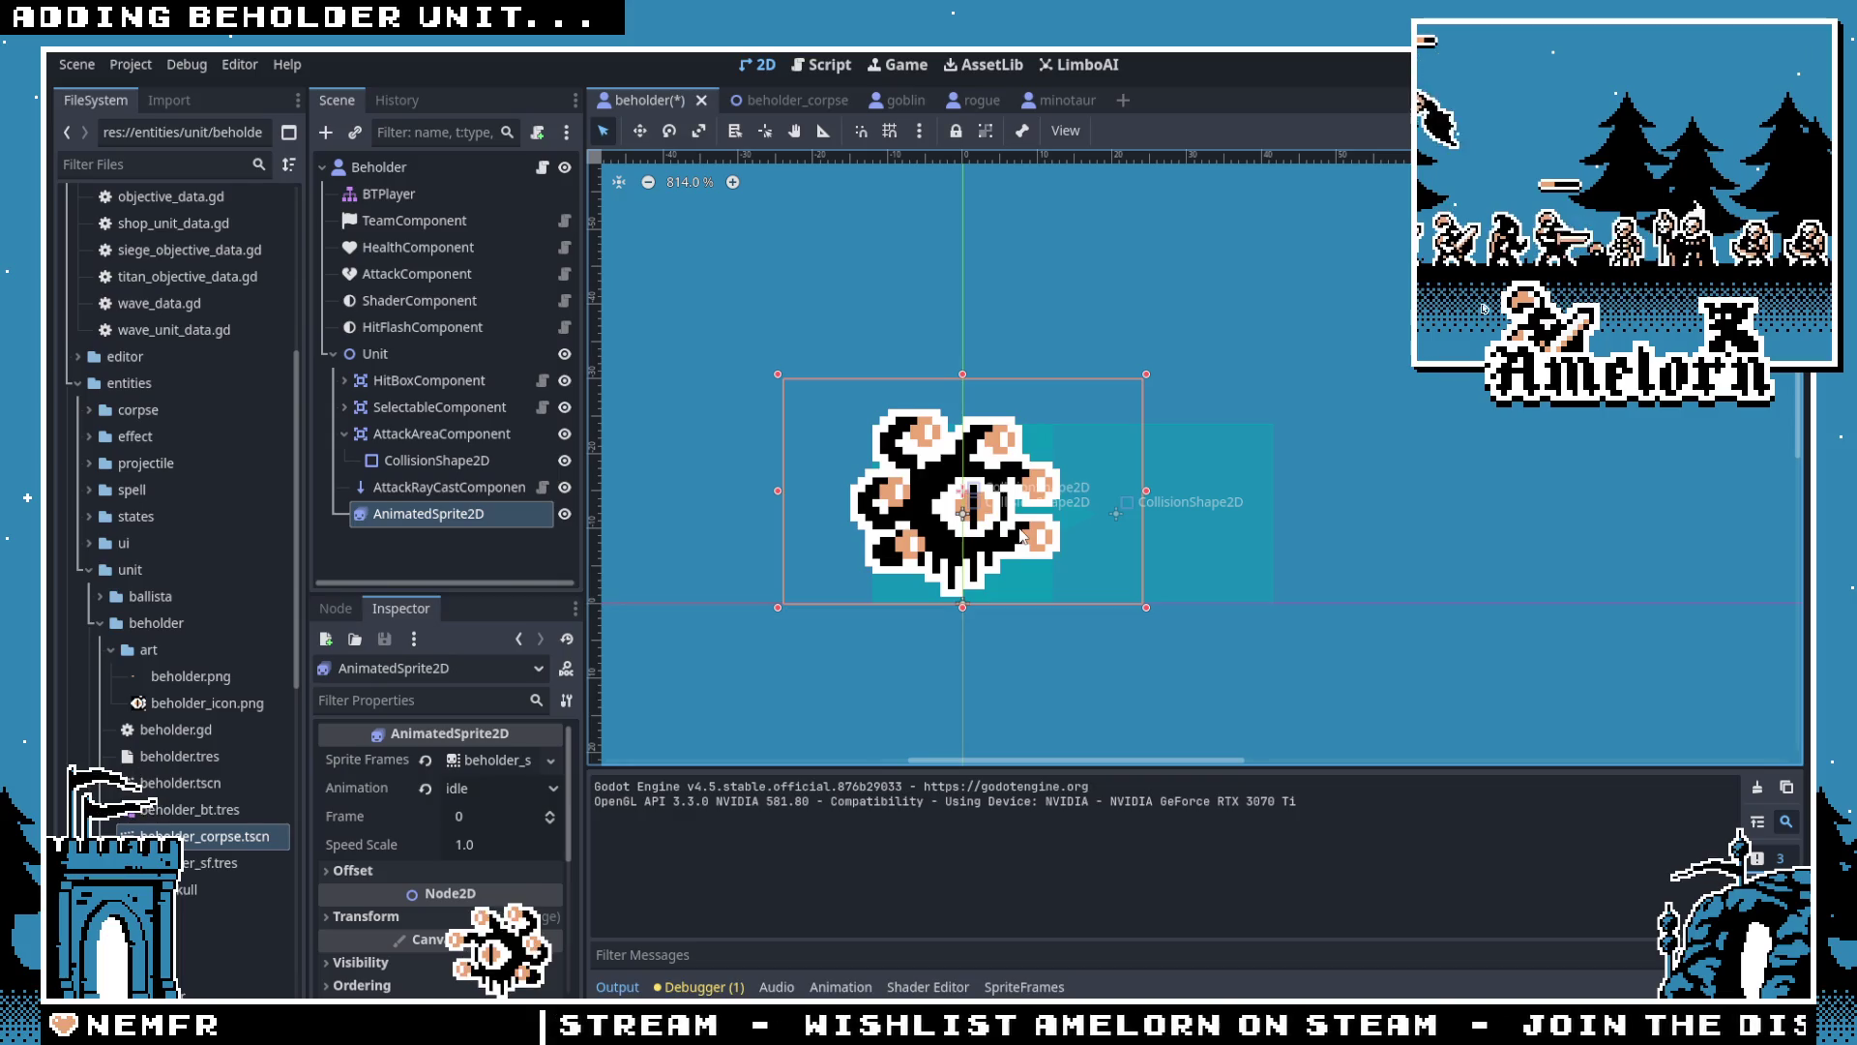
left_click_drag(1023, 528, 1016, 527)
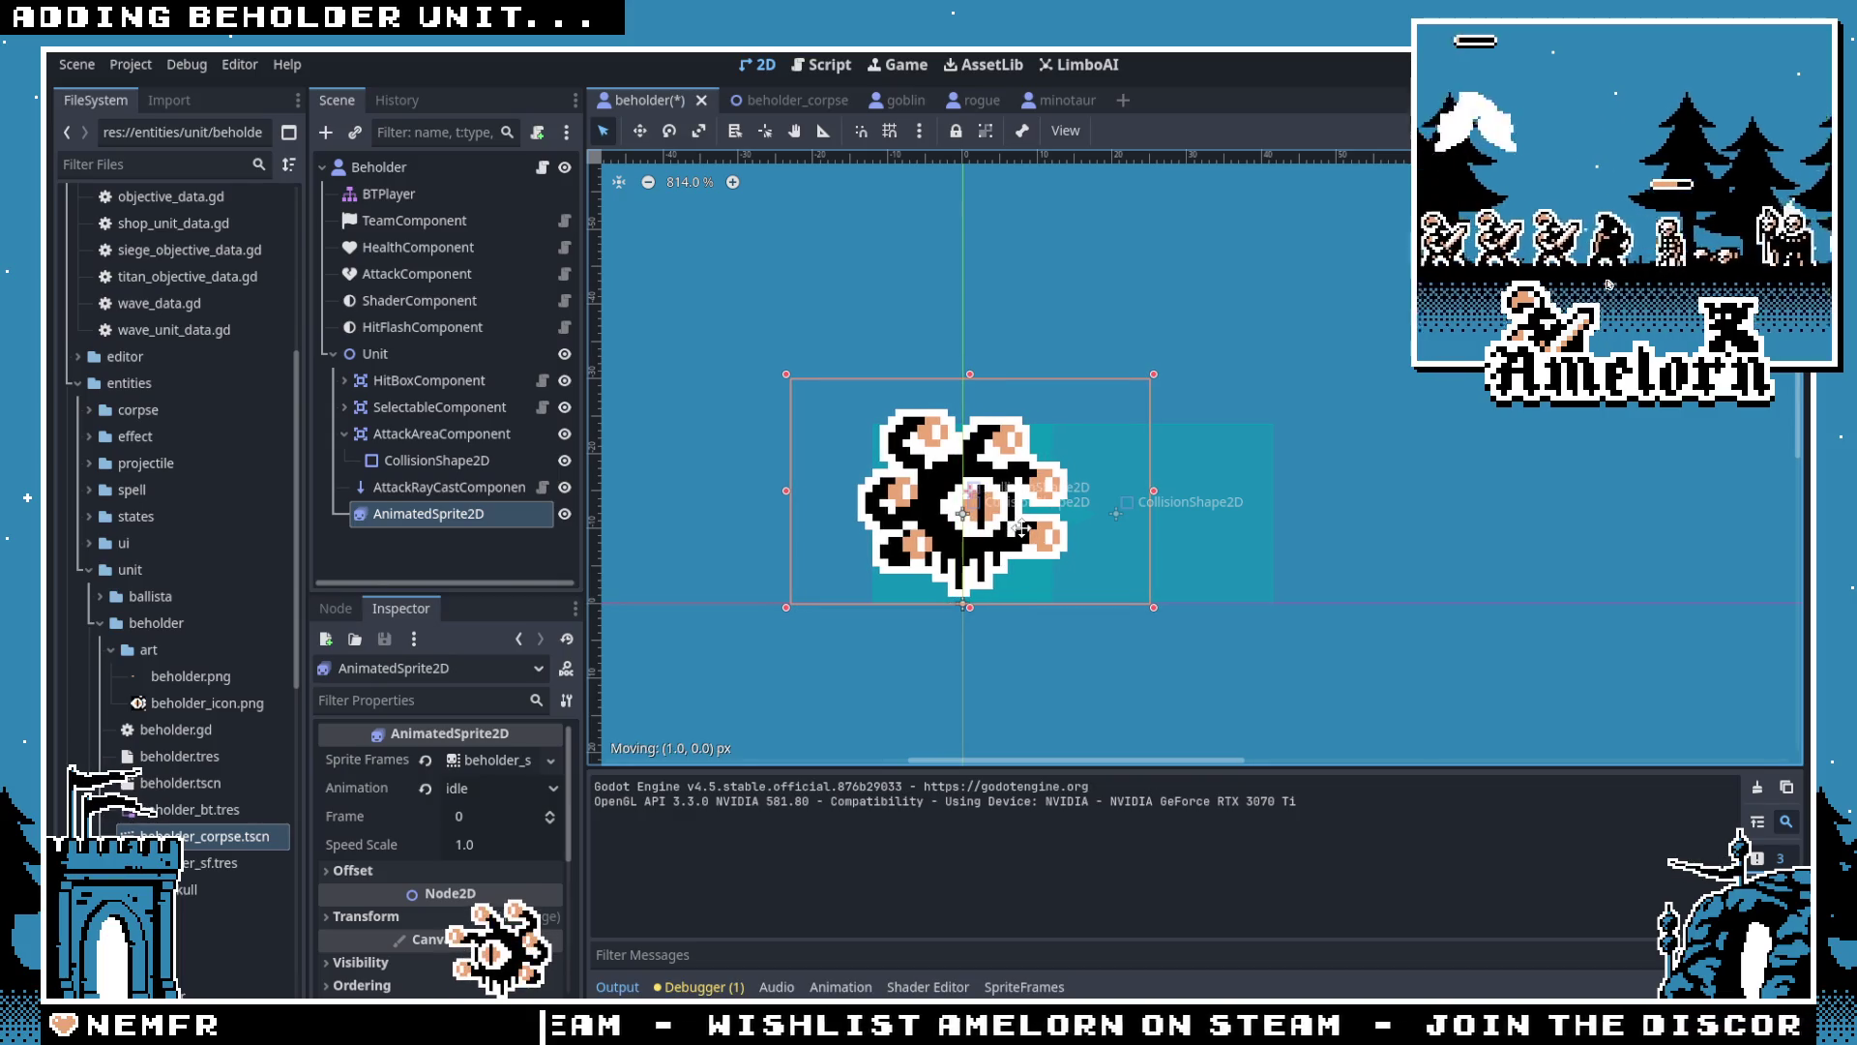
key("ctrl+s")
key("F5")
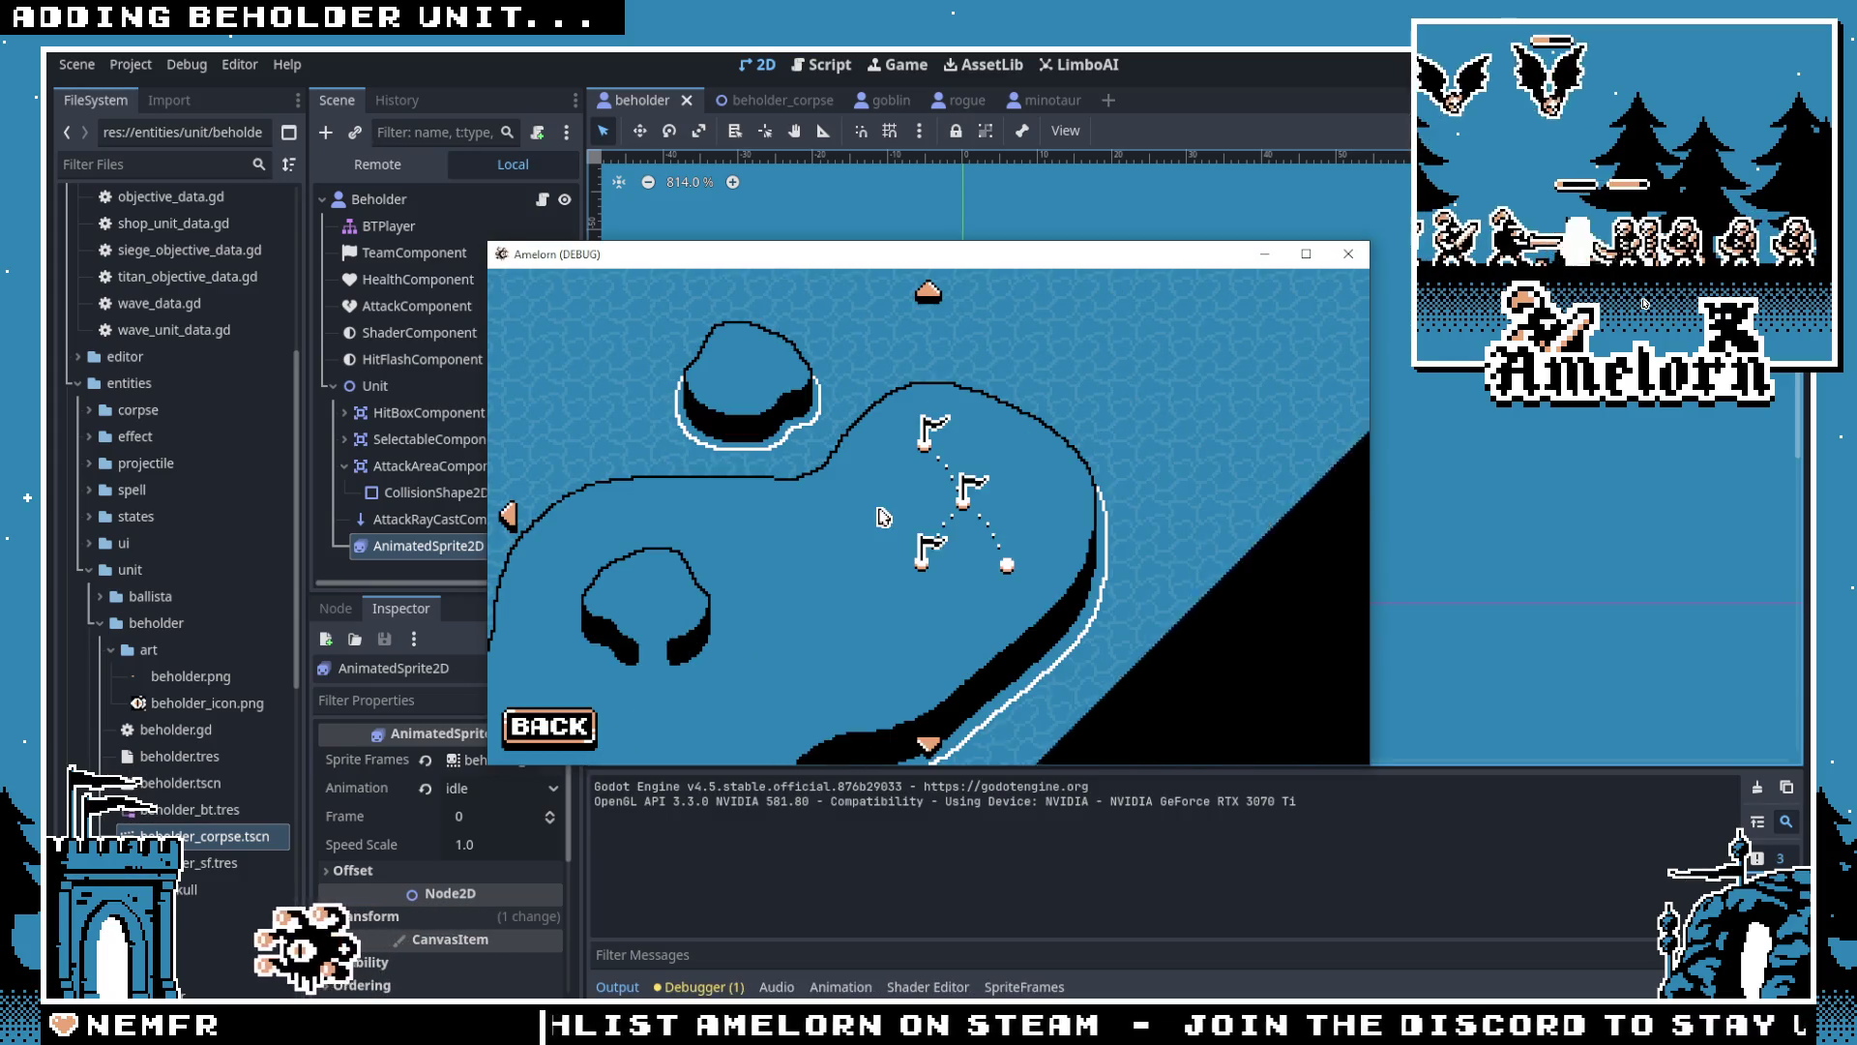
Start Forest Conquest fullscreen and spawn a beholder and a sword unit
left_click(796, 552)
left_click(800, 608)
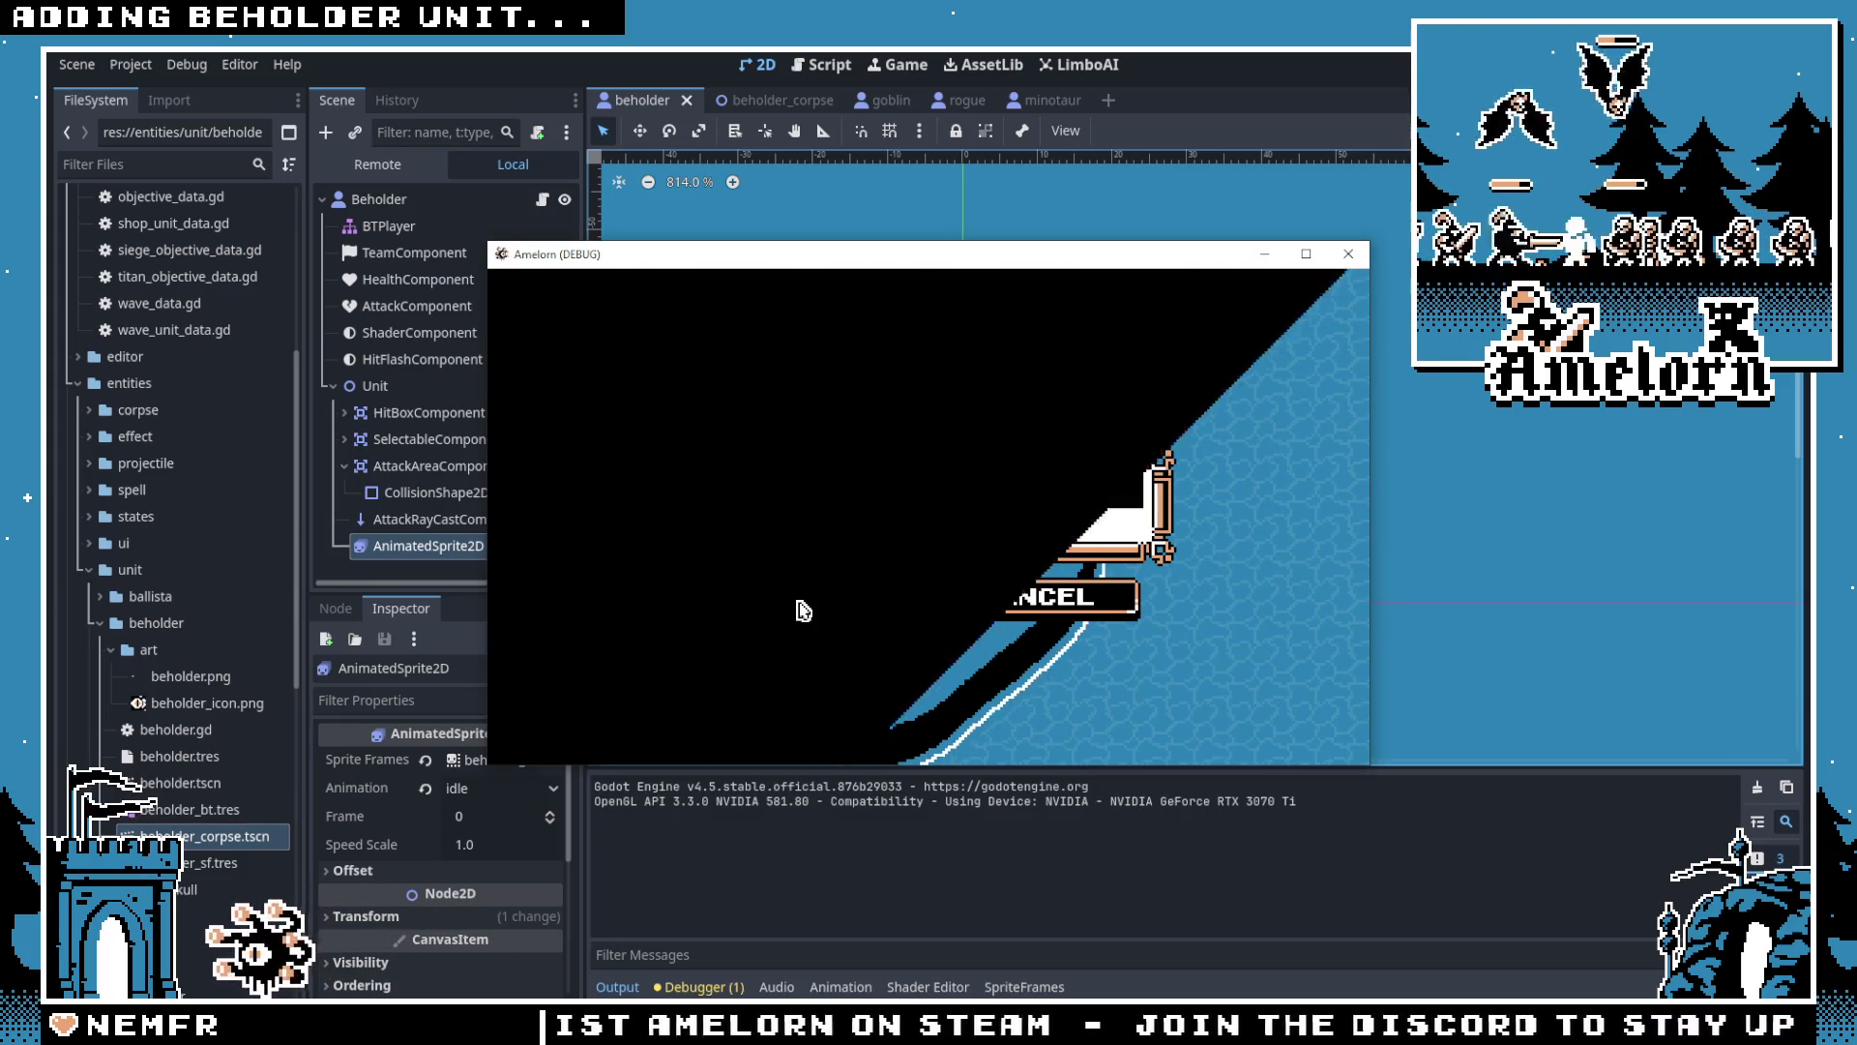
left_click(1306, 253)
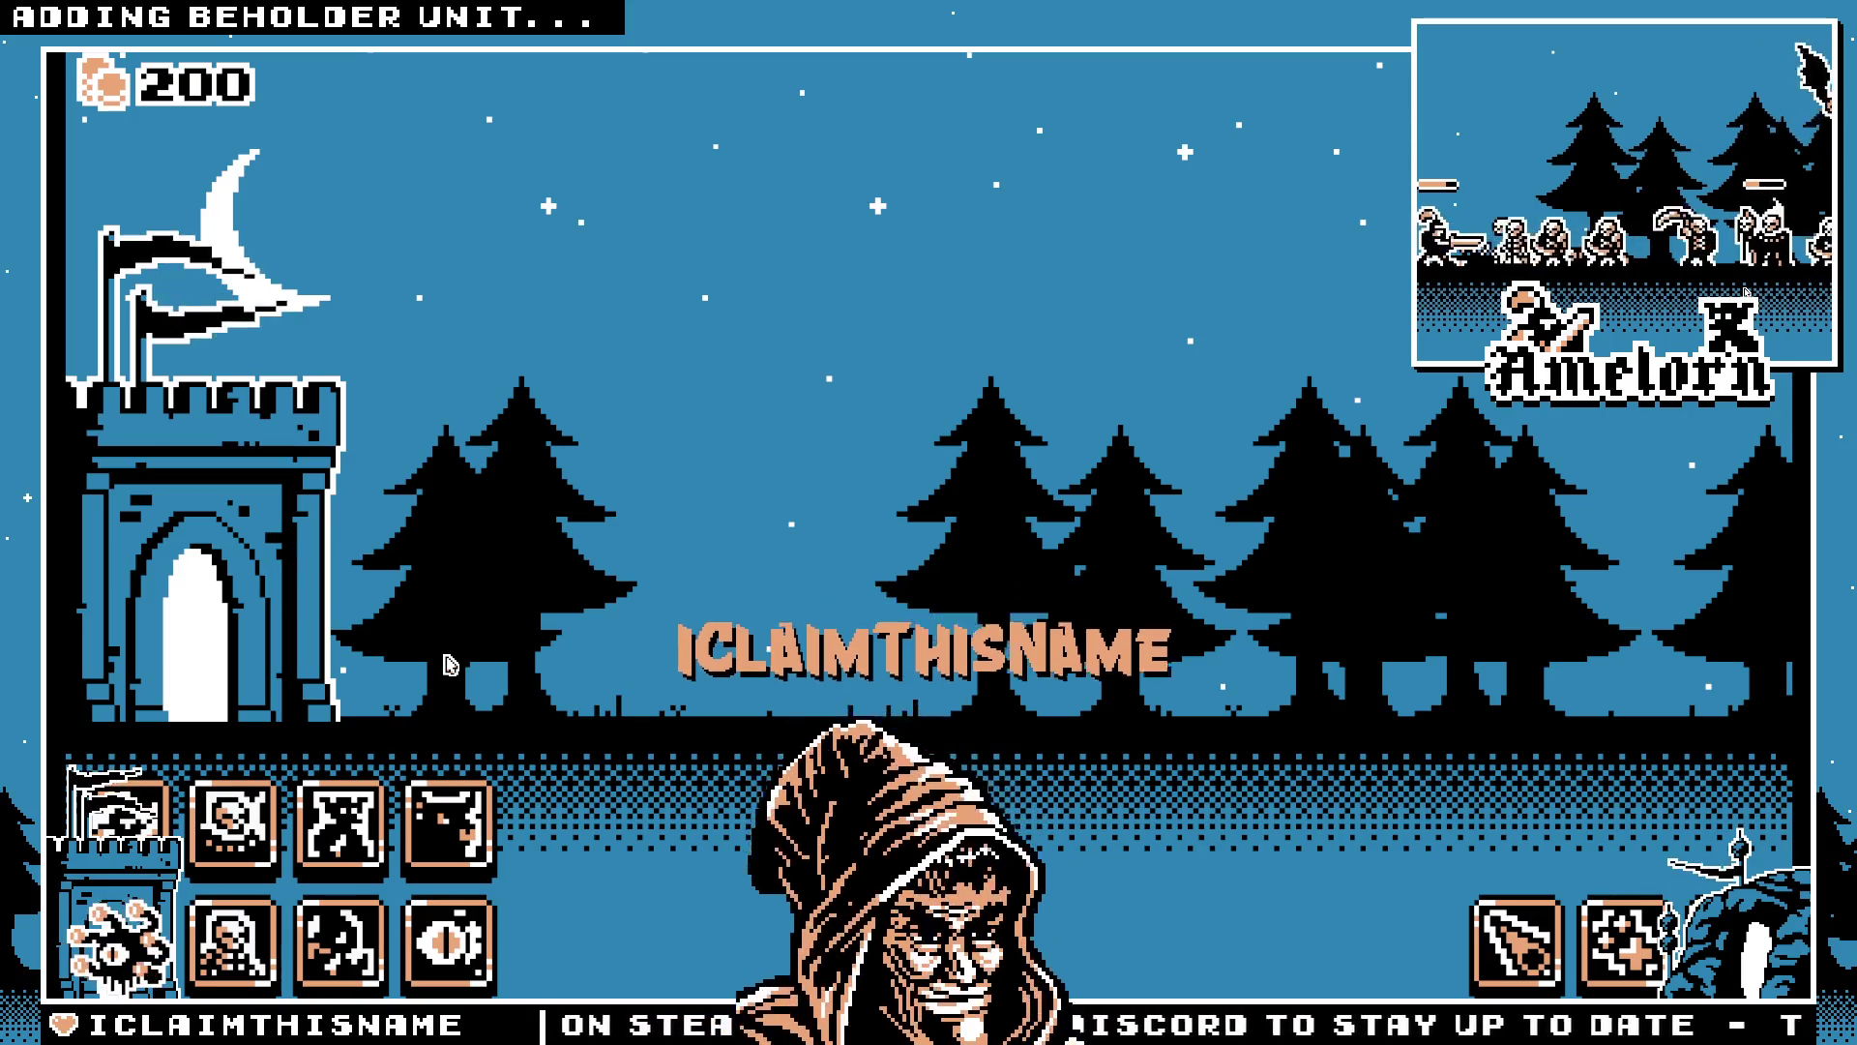
left_click(494, 864)
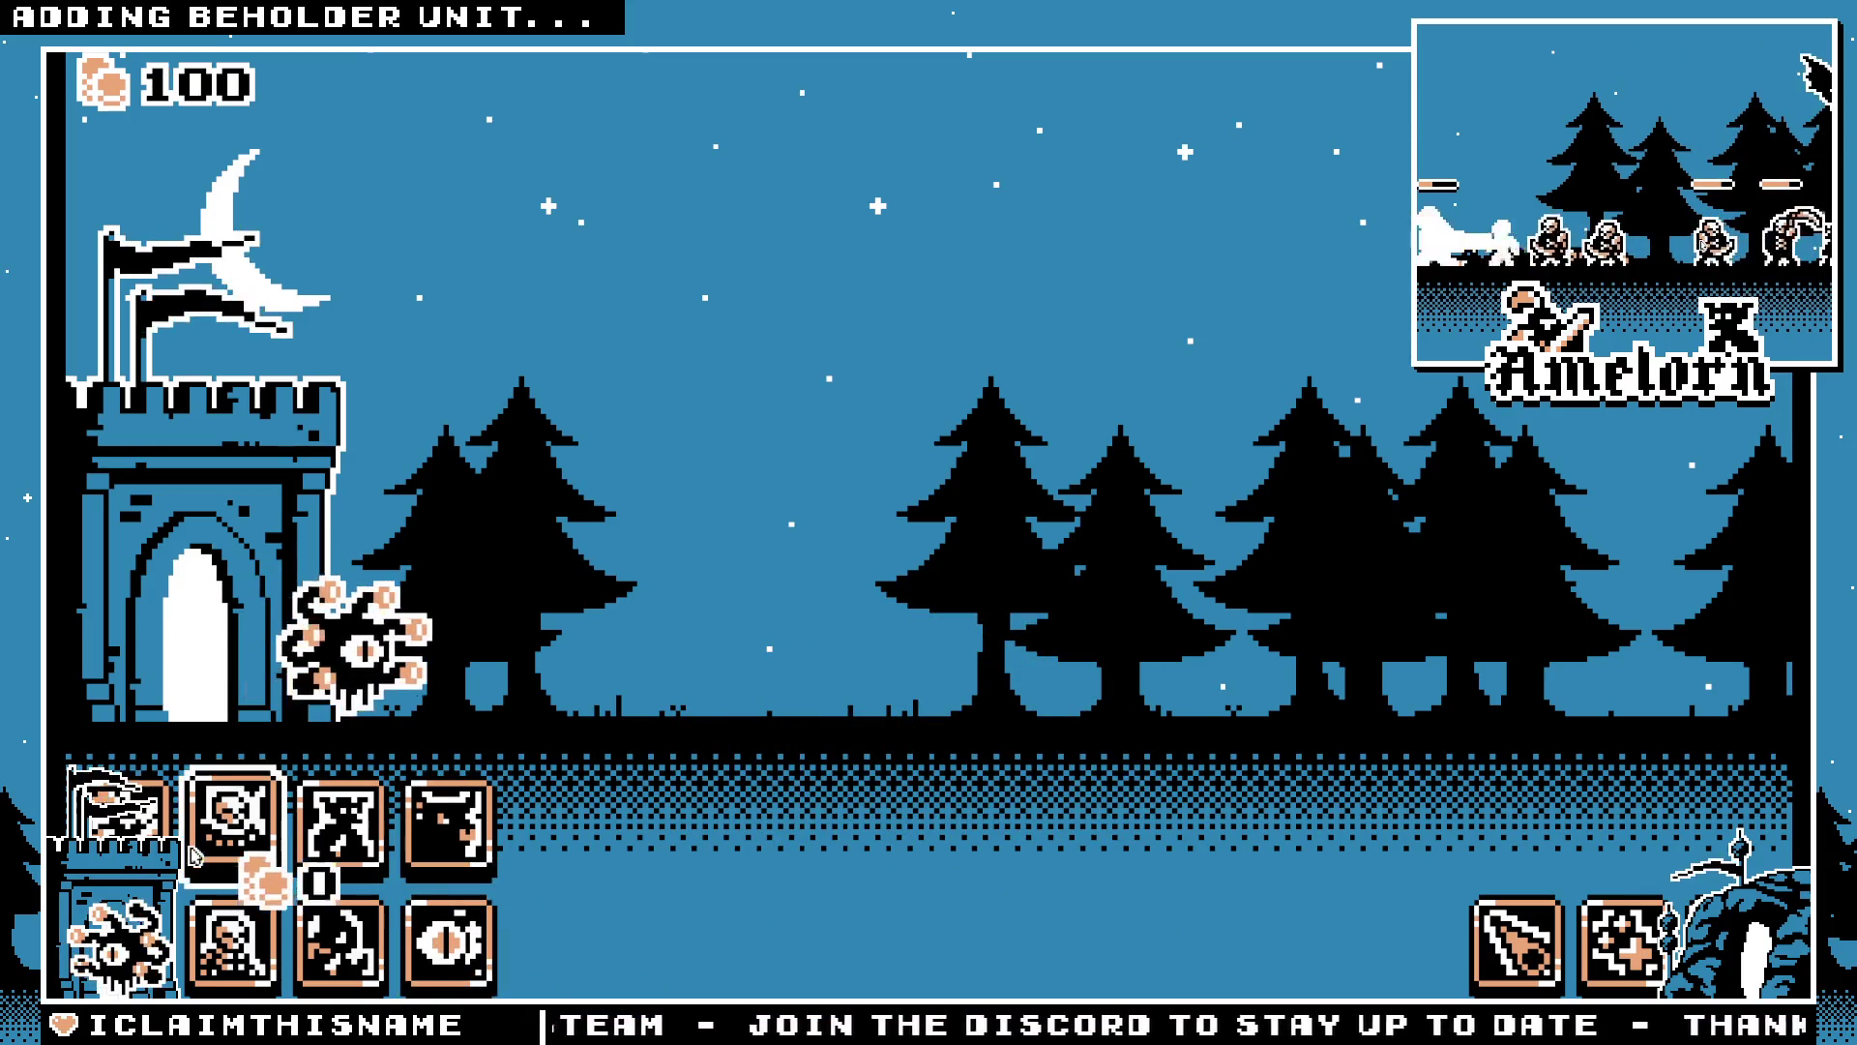
left_click(235, 832)
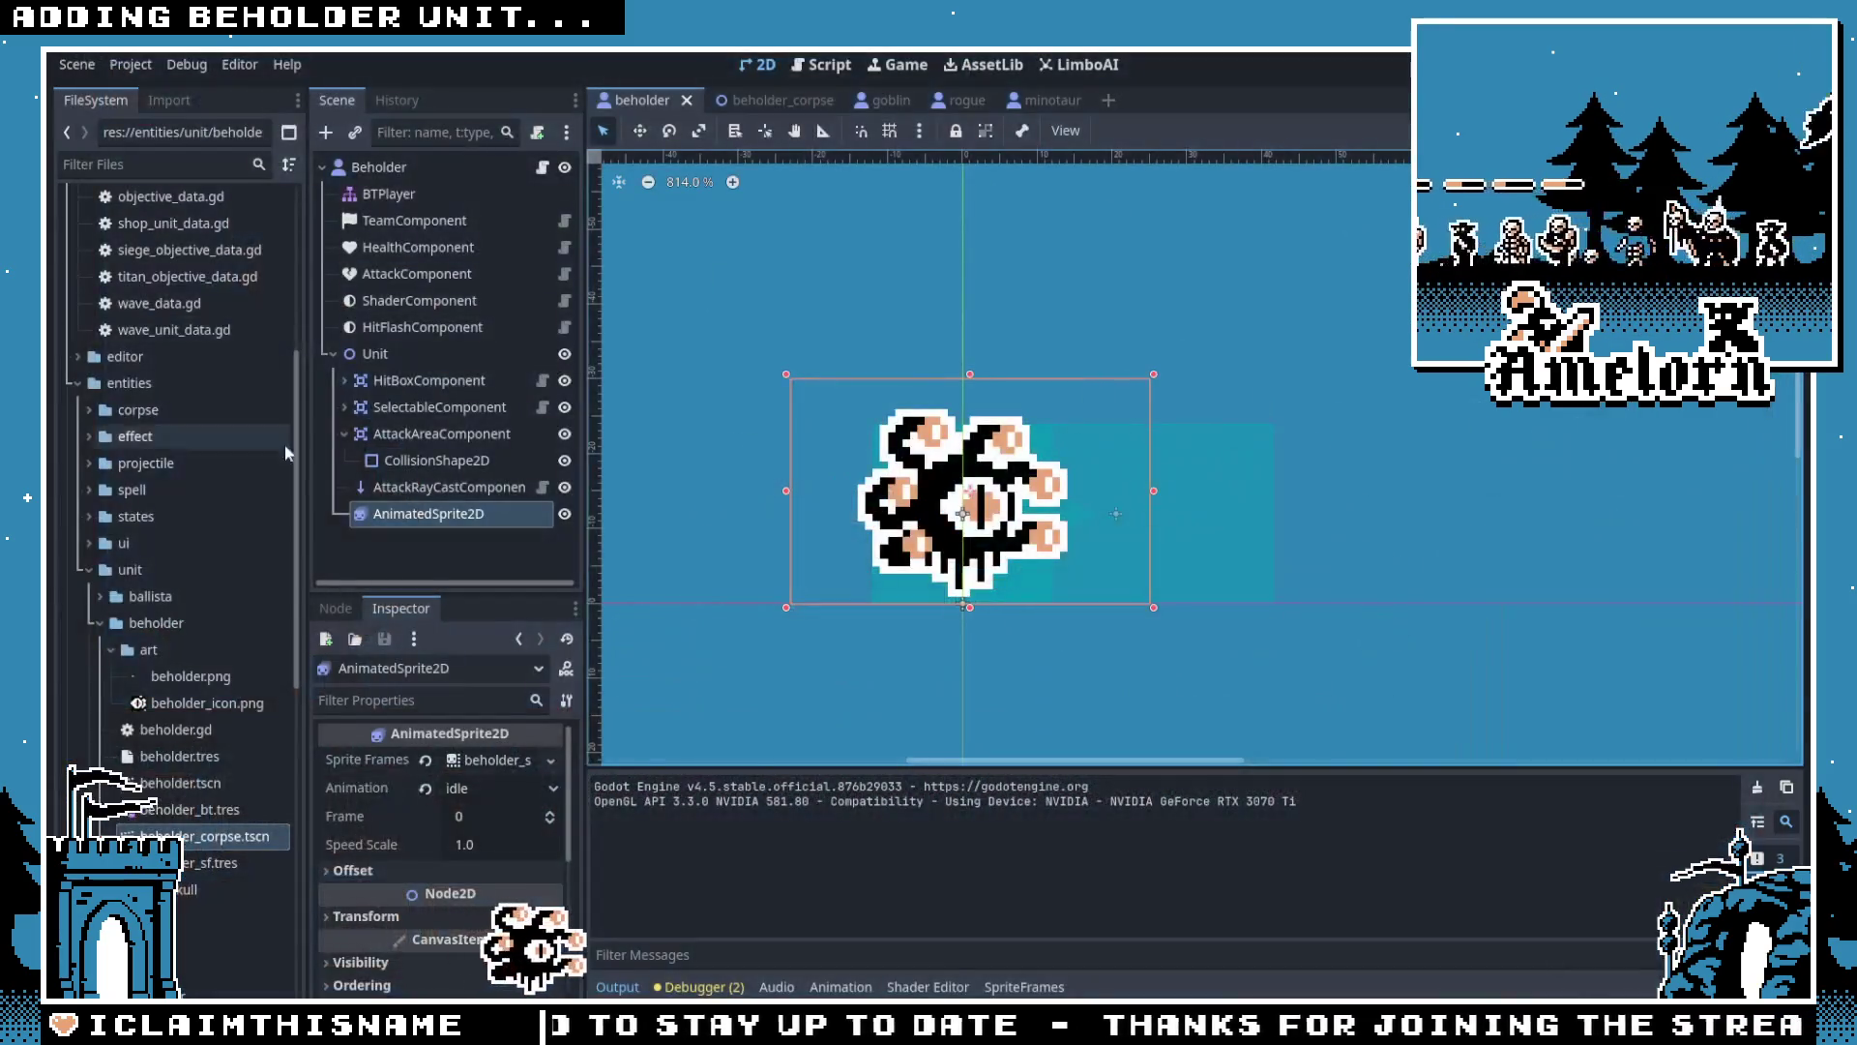
Confirm the Beholder root's Unit Padding is 16, then save and run the game
left_click(434, 174)
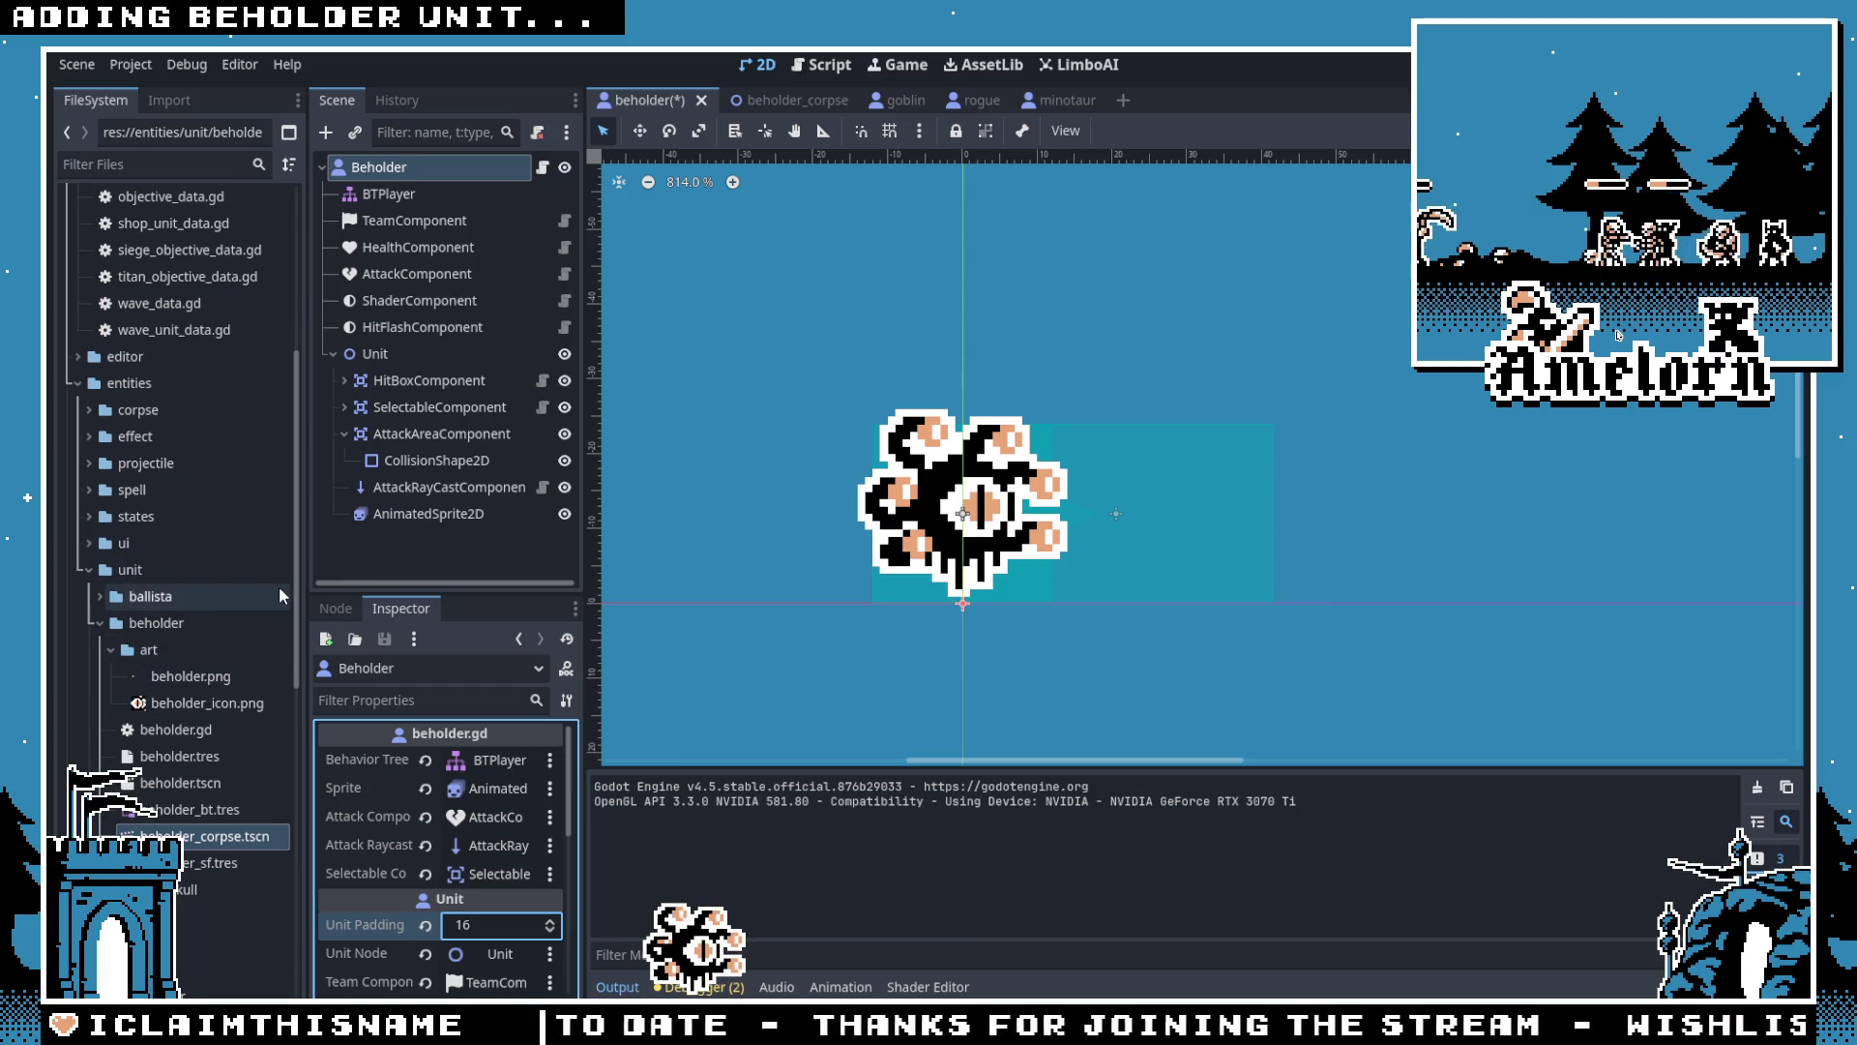
key("F5")
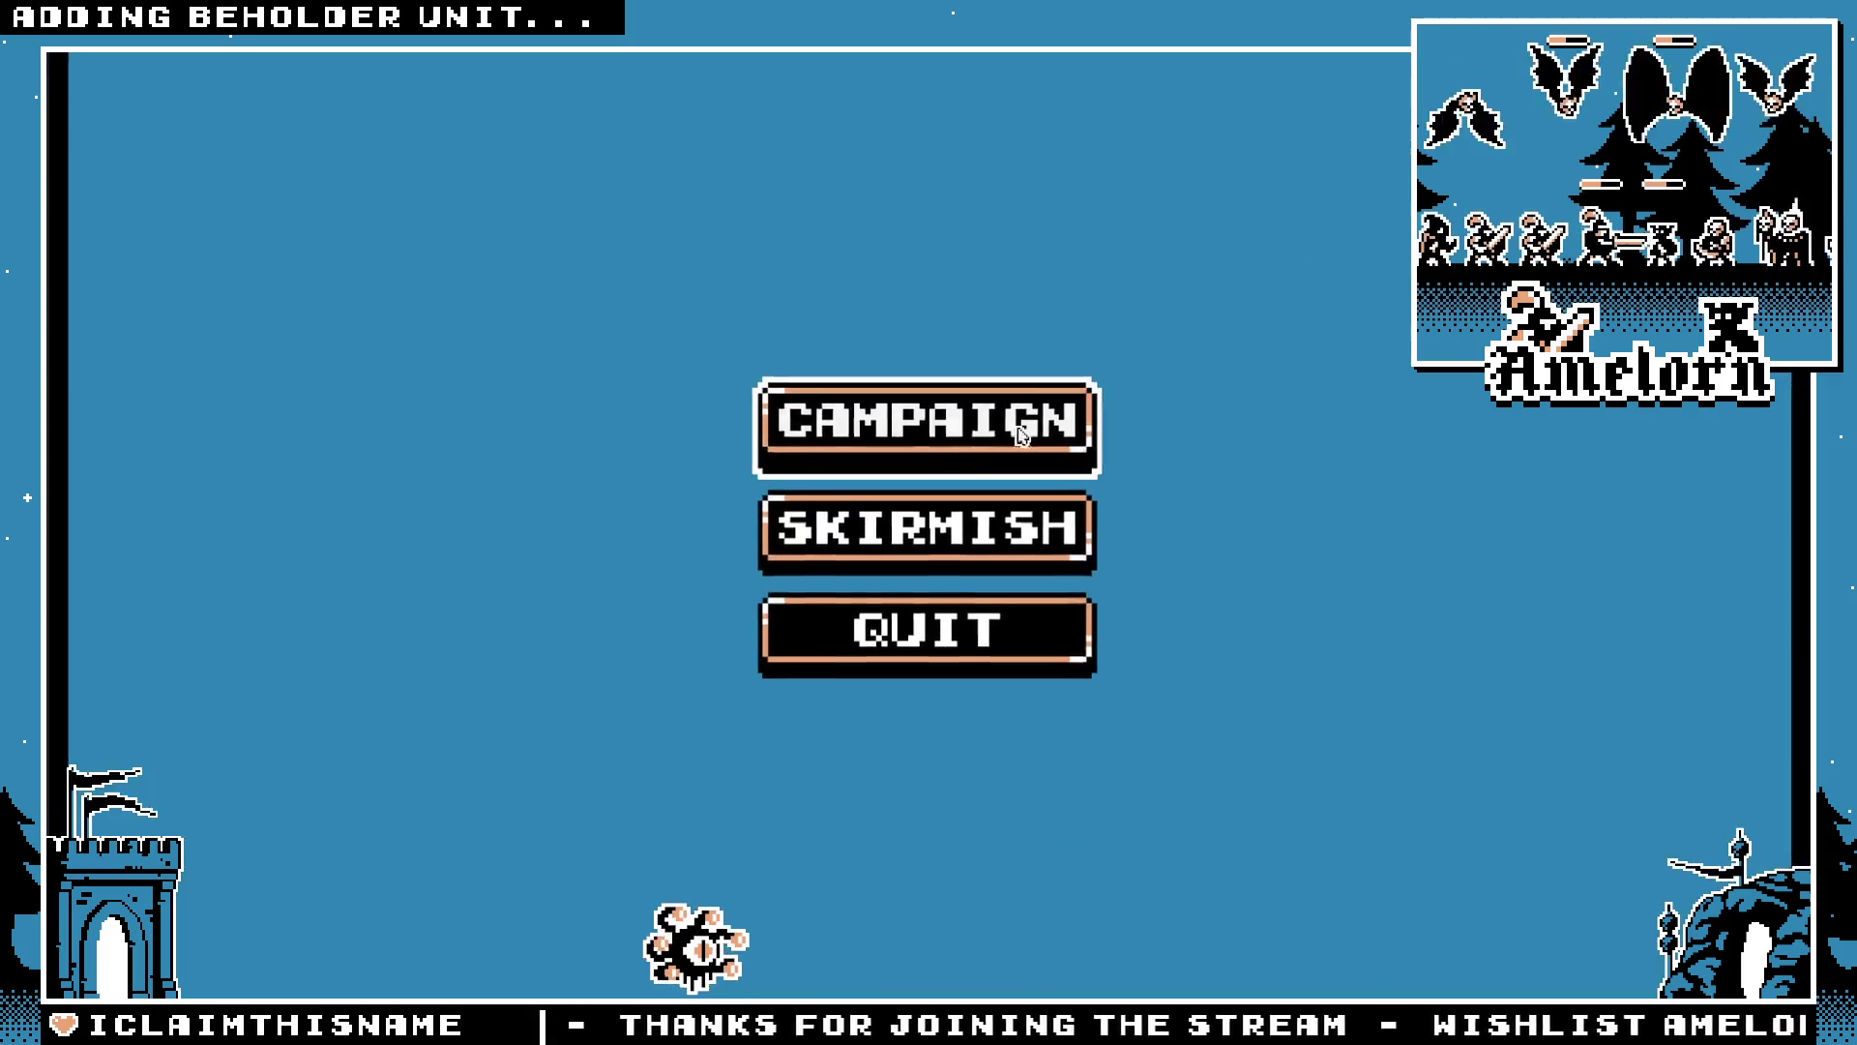
Launch Forest Conquest from the campaign and spawn a beholder plus two sword units
left_click(1023, 435)
left_click(917, 582)
left_click(600, 689)
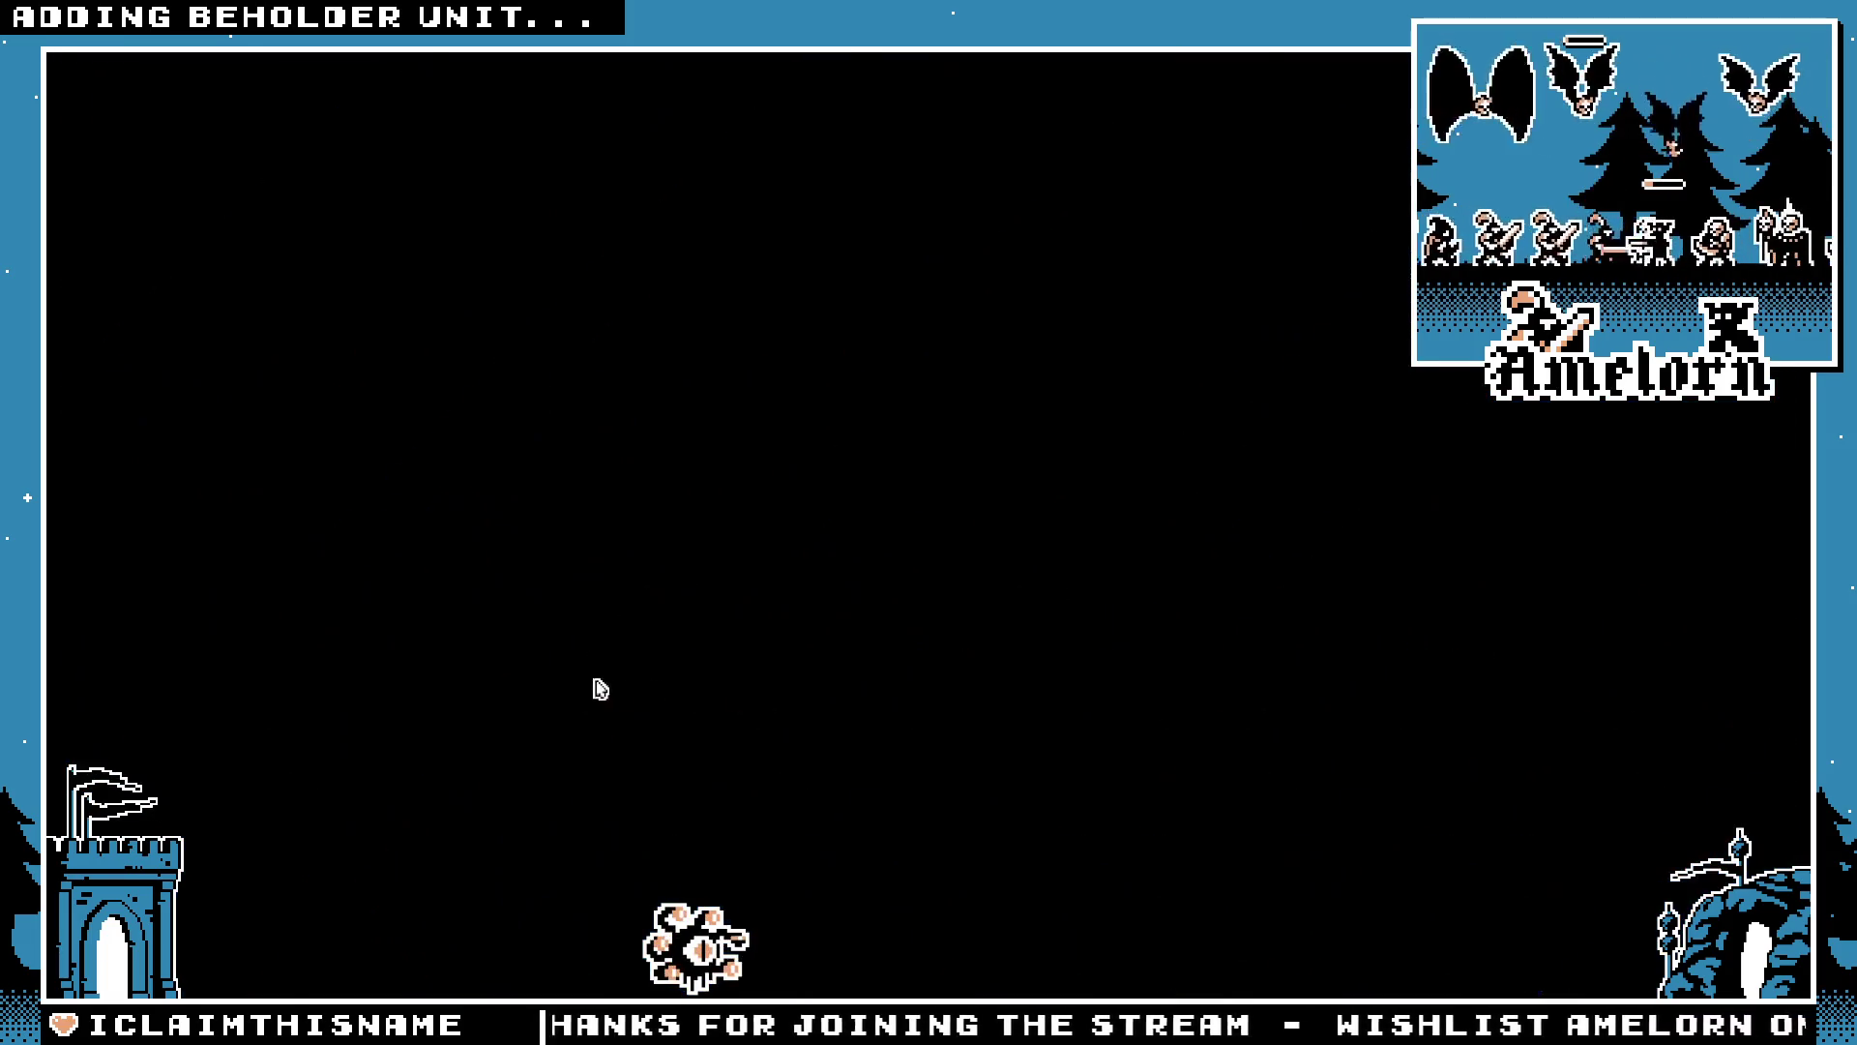
left_click(236, 827)
left_click(443, 936)
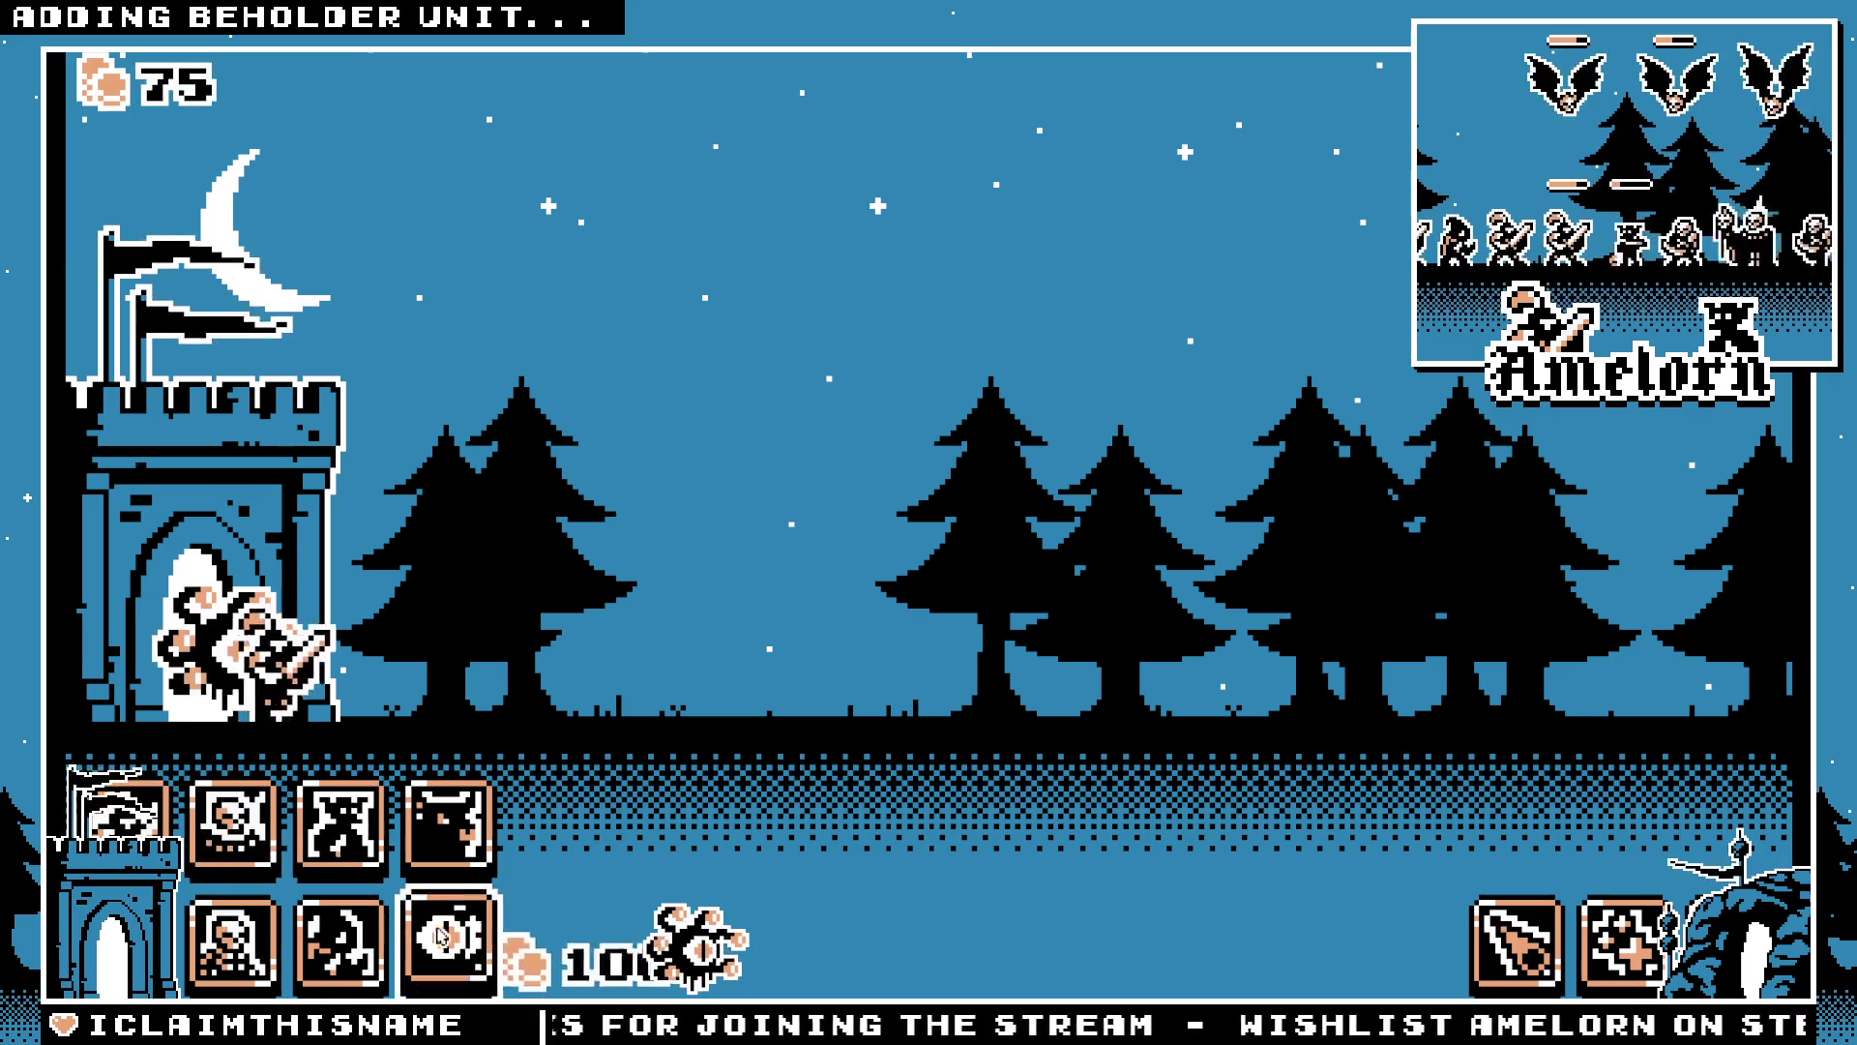
left_click(236, 827)
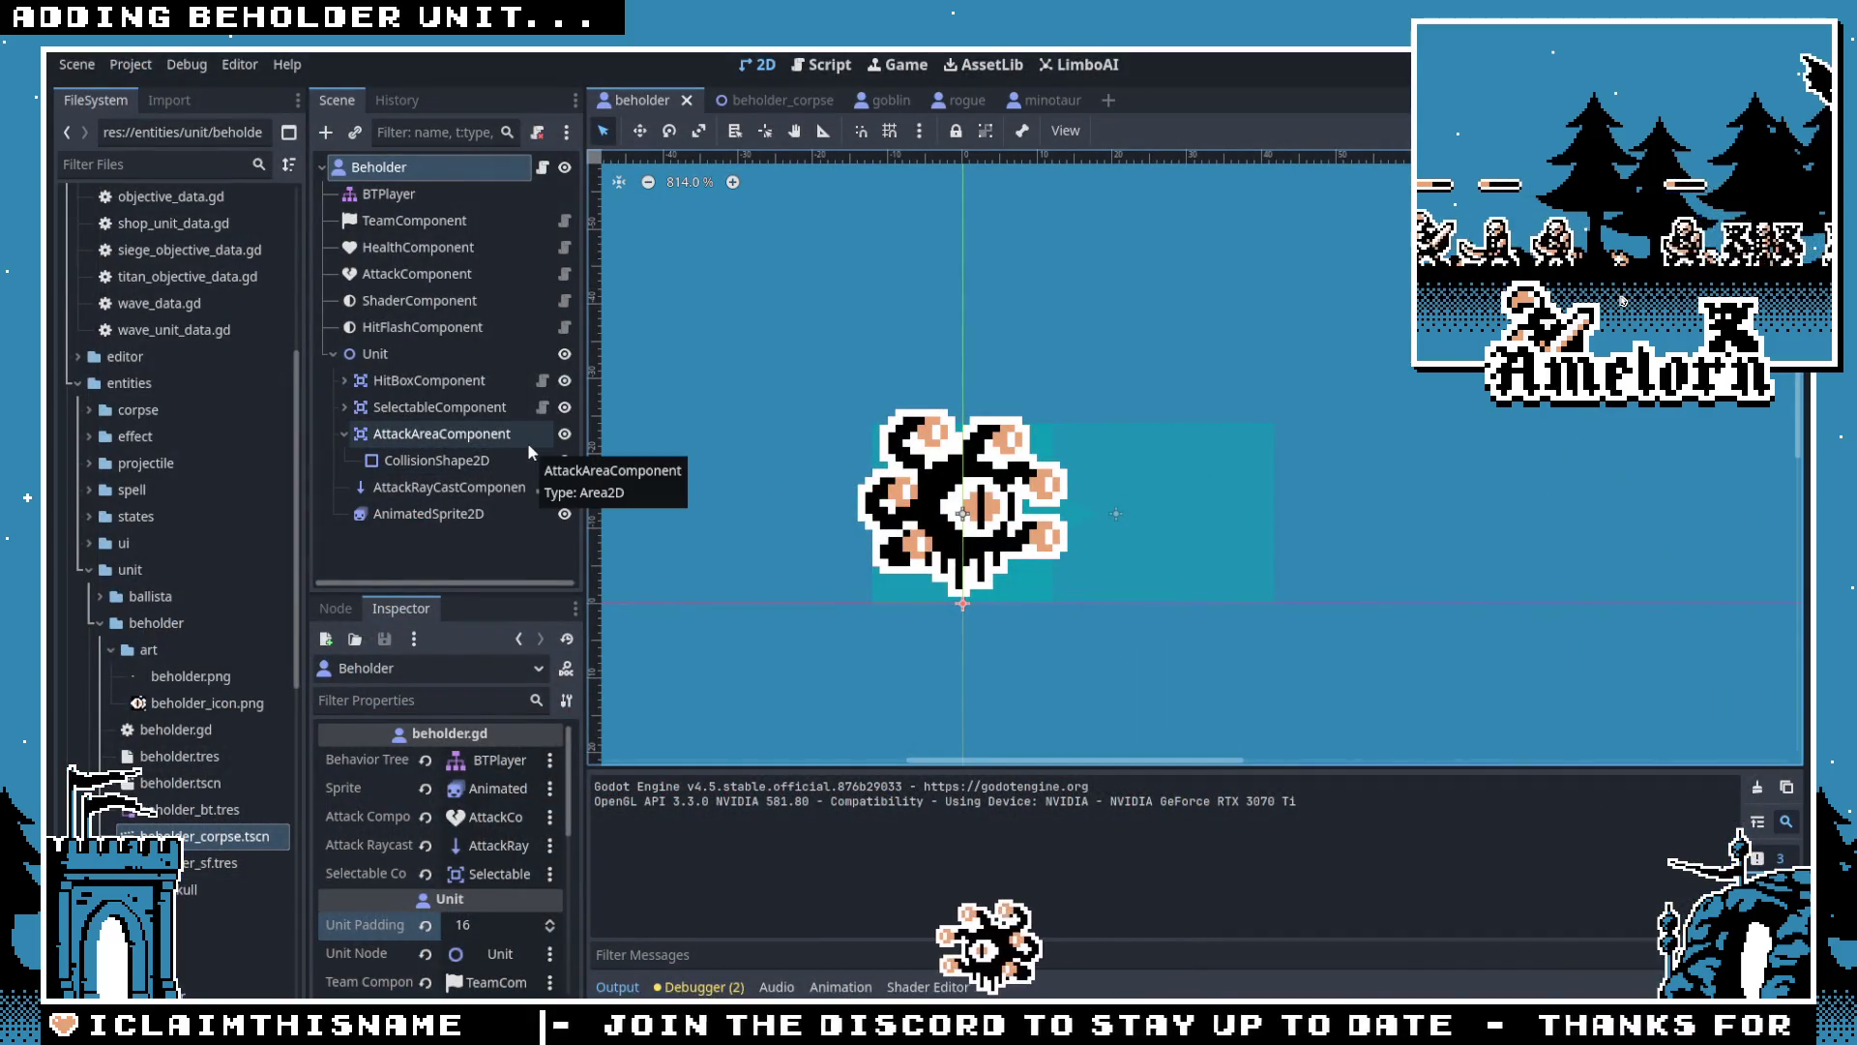
Inspect the beholder's behaviour tree tasks down to the try_attack call
left_click(455, 194)
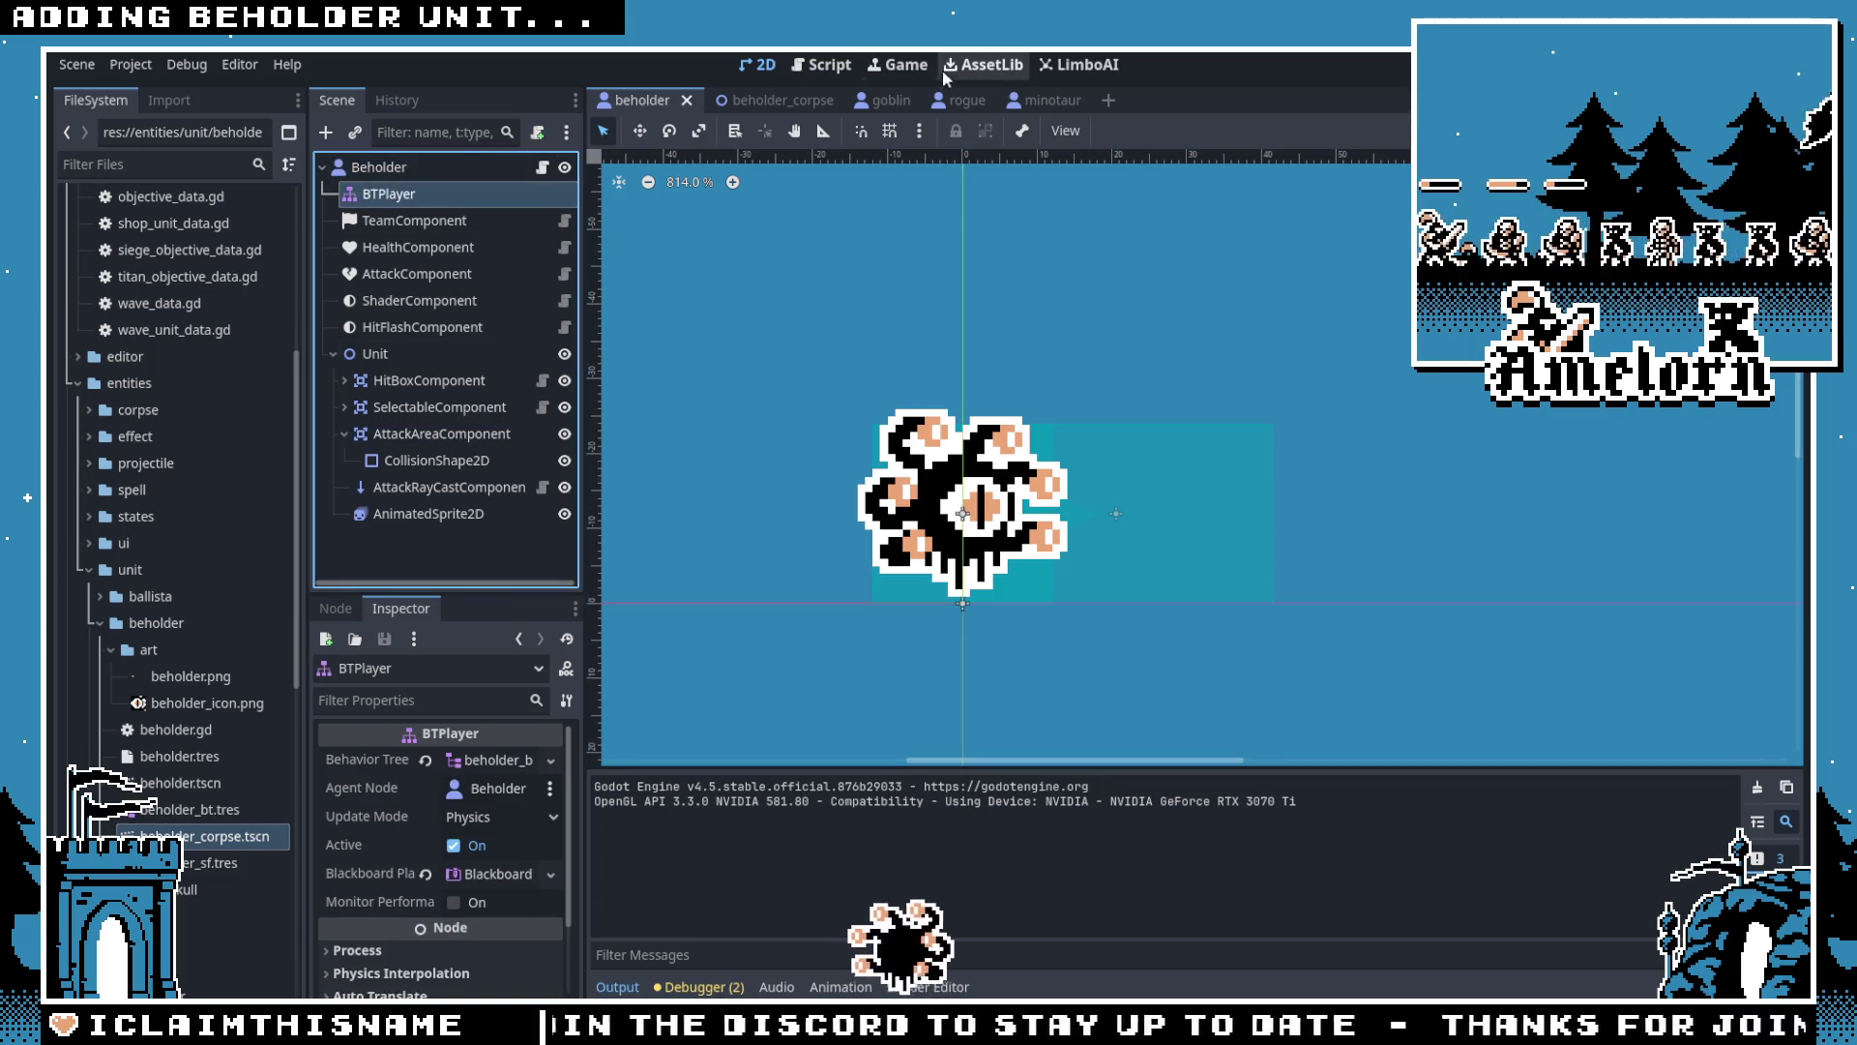
left_click(1070, 65)
left_click(720, 247)
left_click(704, 275)
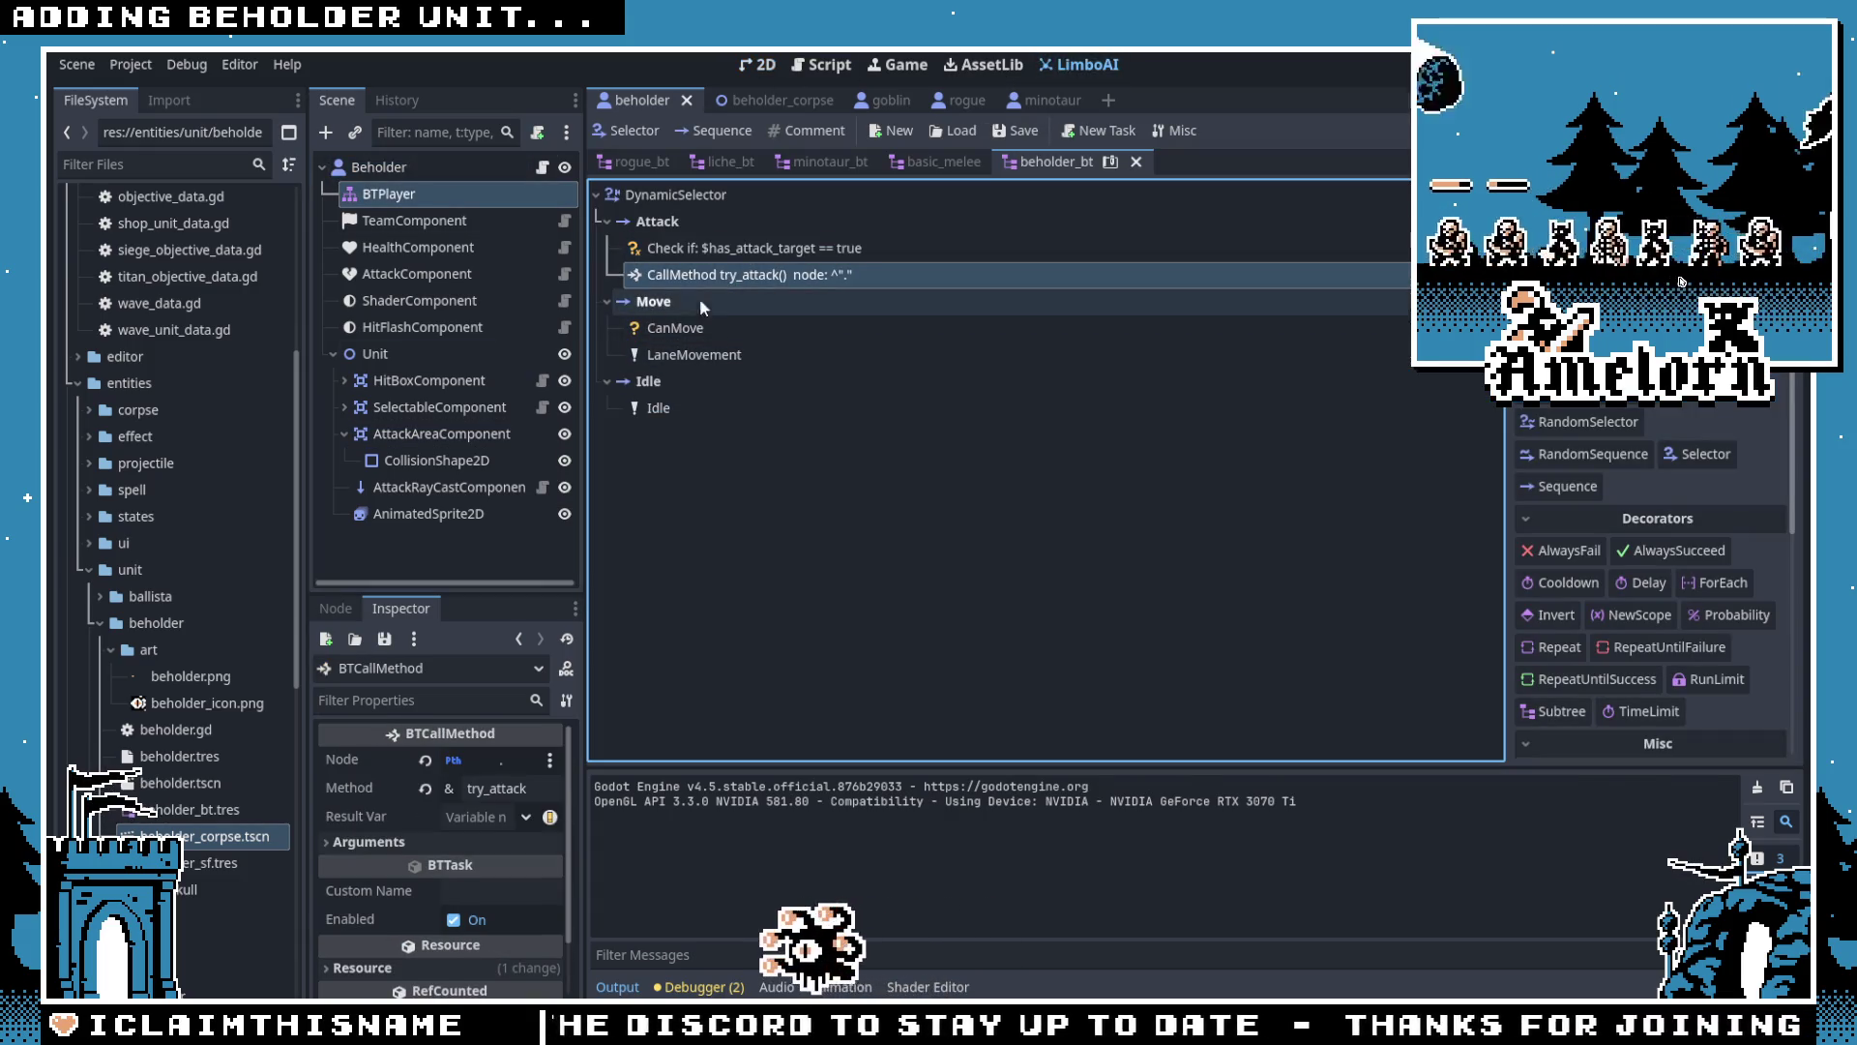
Follow try_attack in beholder.gd to its attack_component.attack() call
left_click(540, 167)
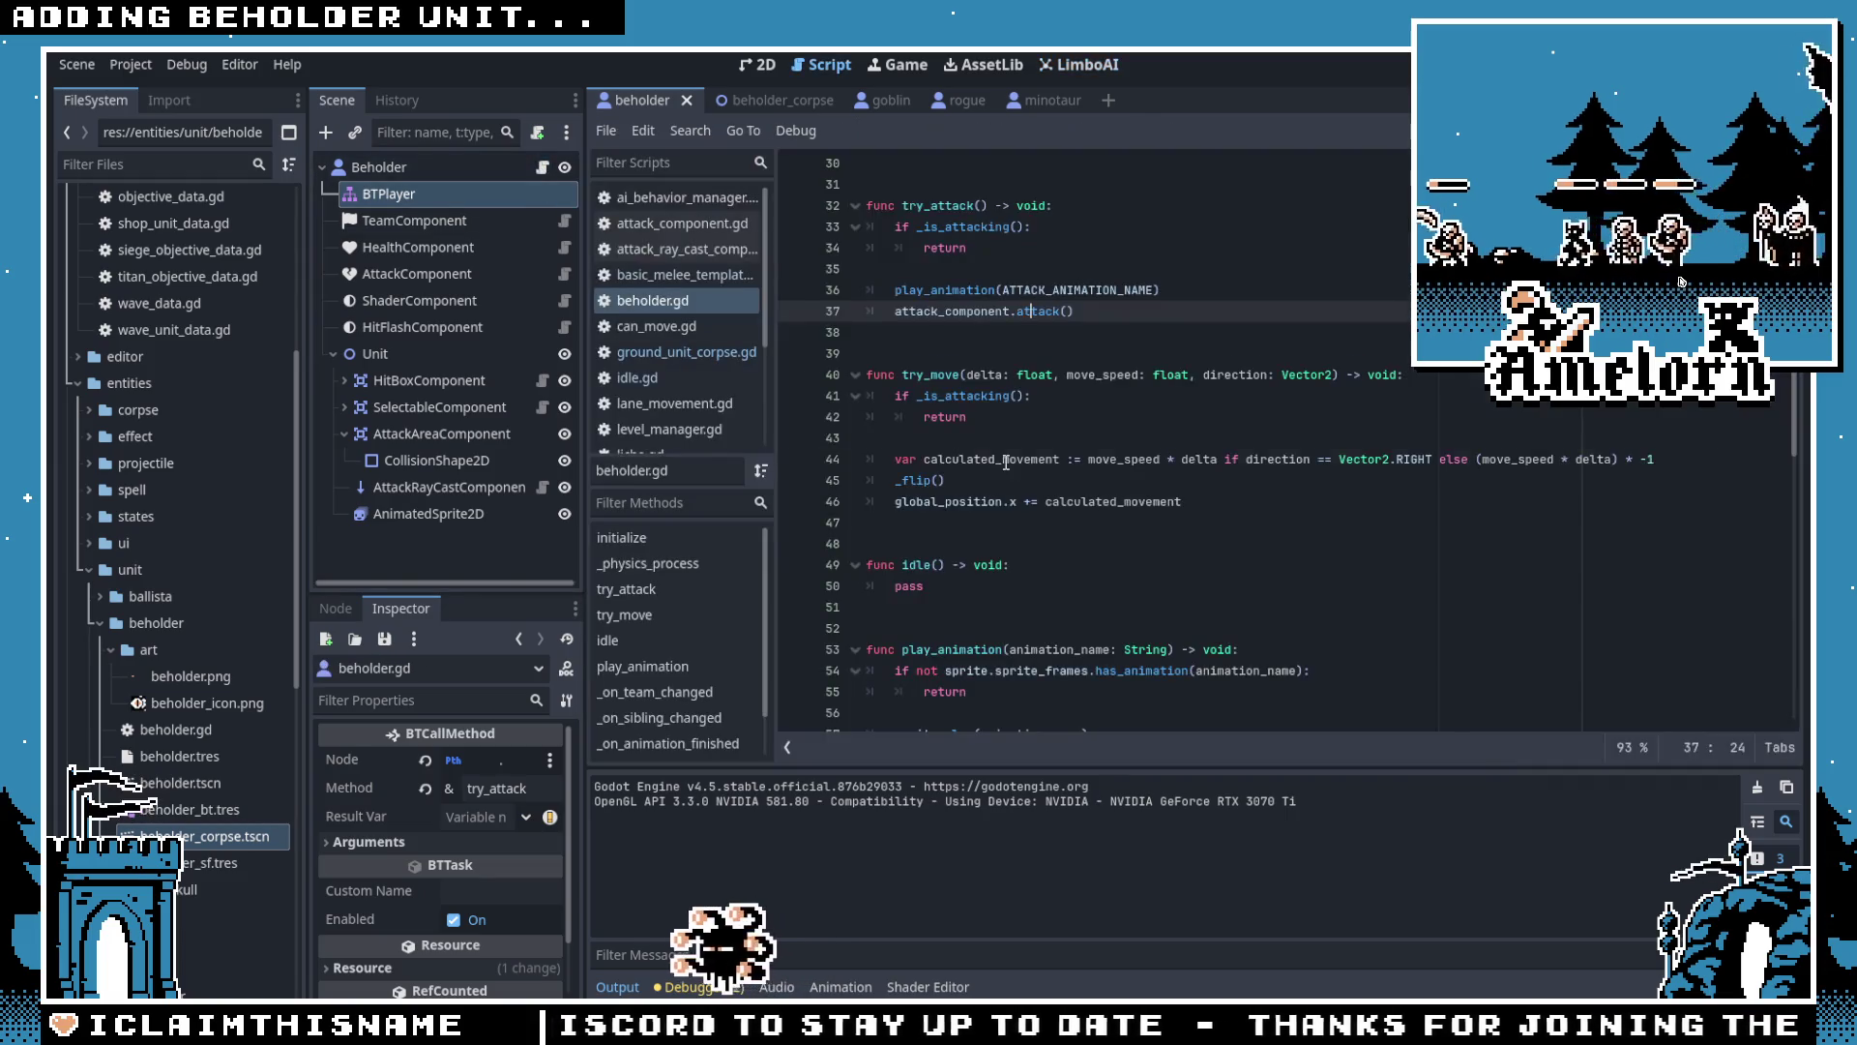
scroll(967, 454, "up", 2)
left_click(967, 395)
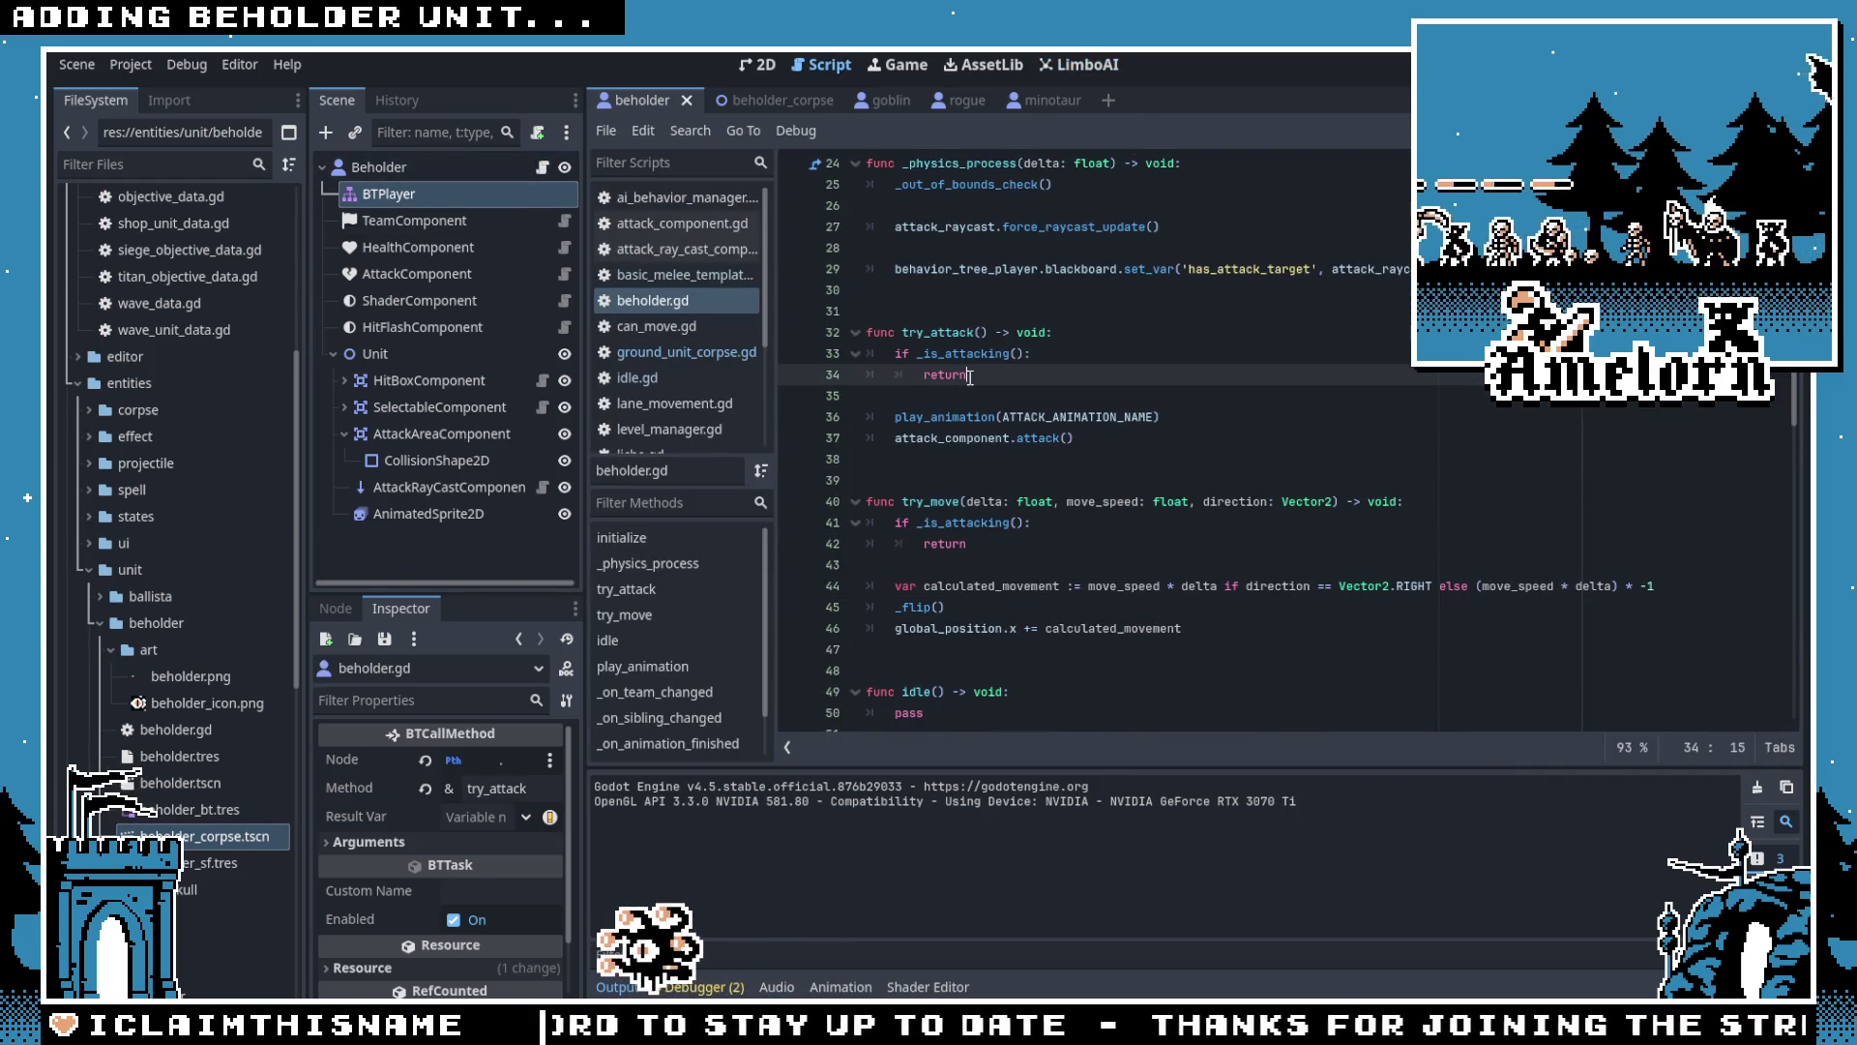
left_click(967, 415)
left_click(965, 438)
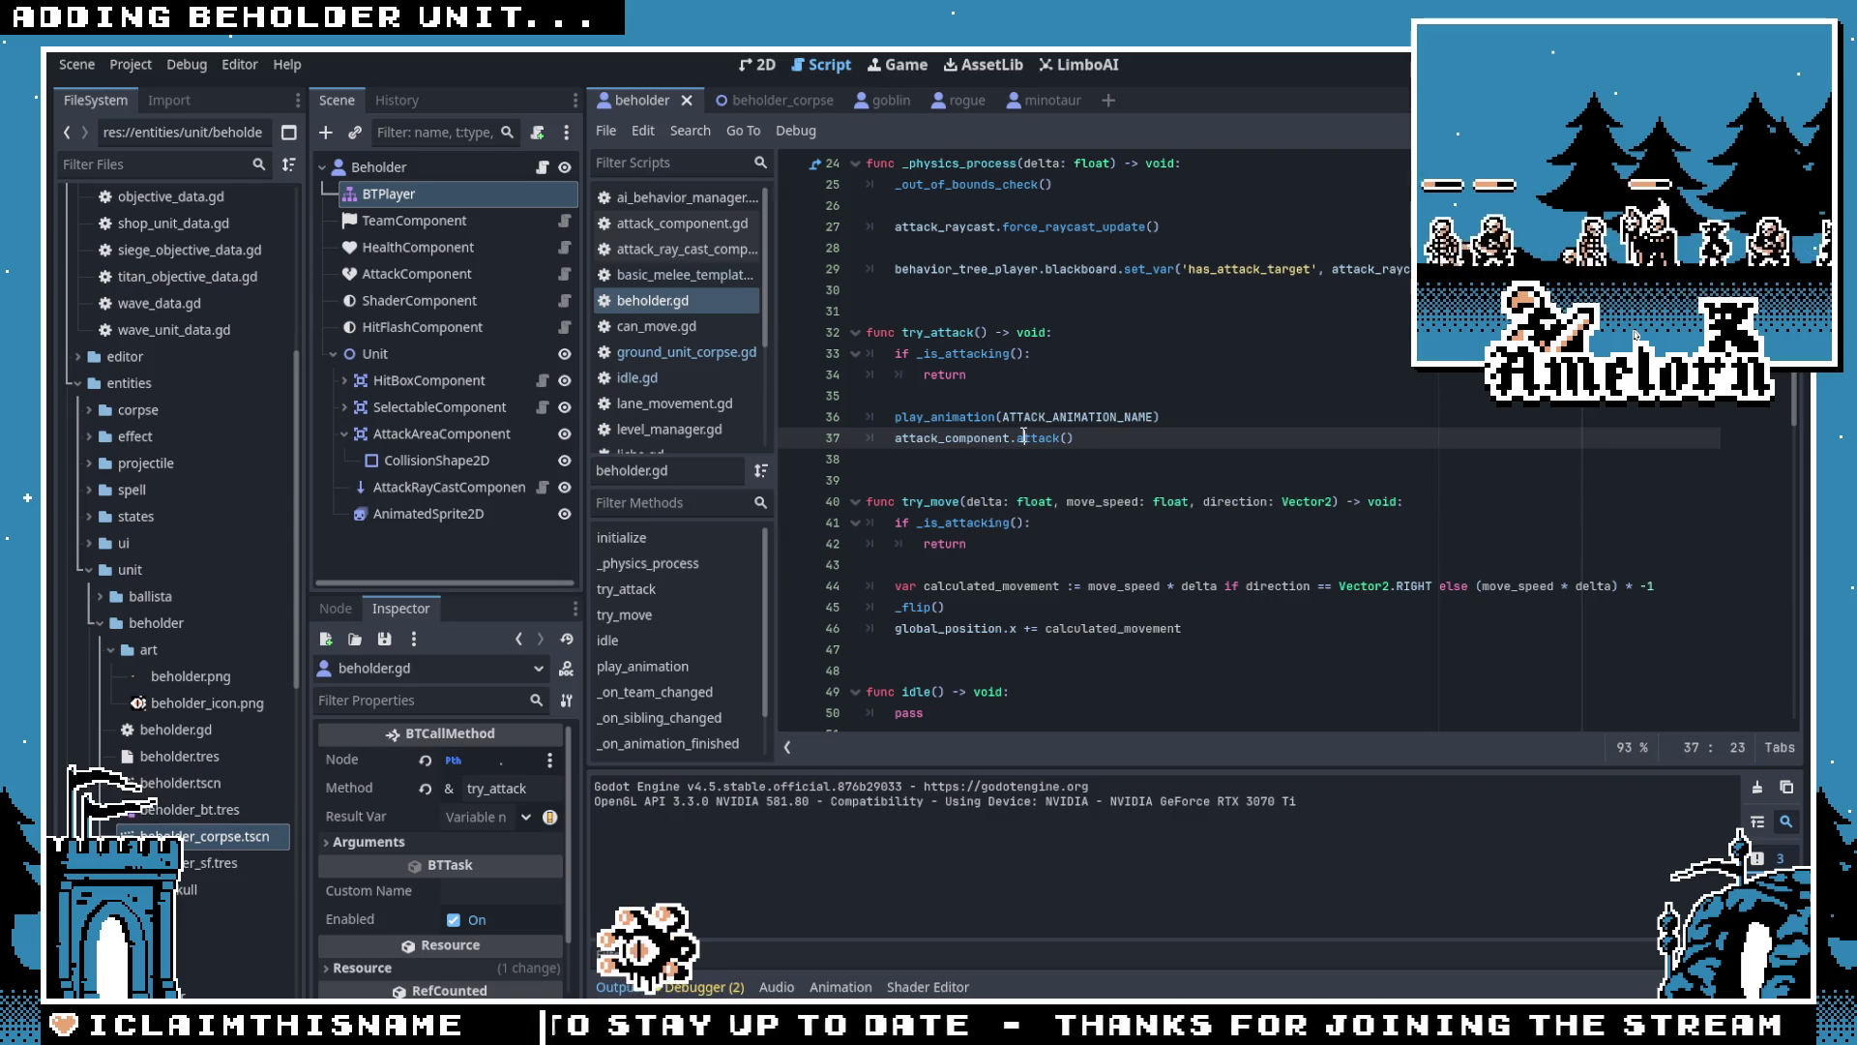
Open the AttackComponent node's attack_component.gd script
left_click(466, 282)
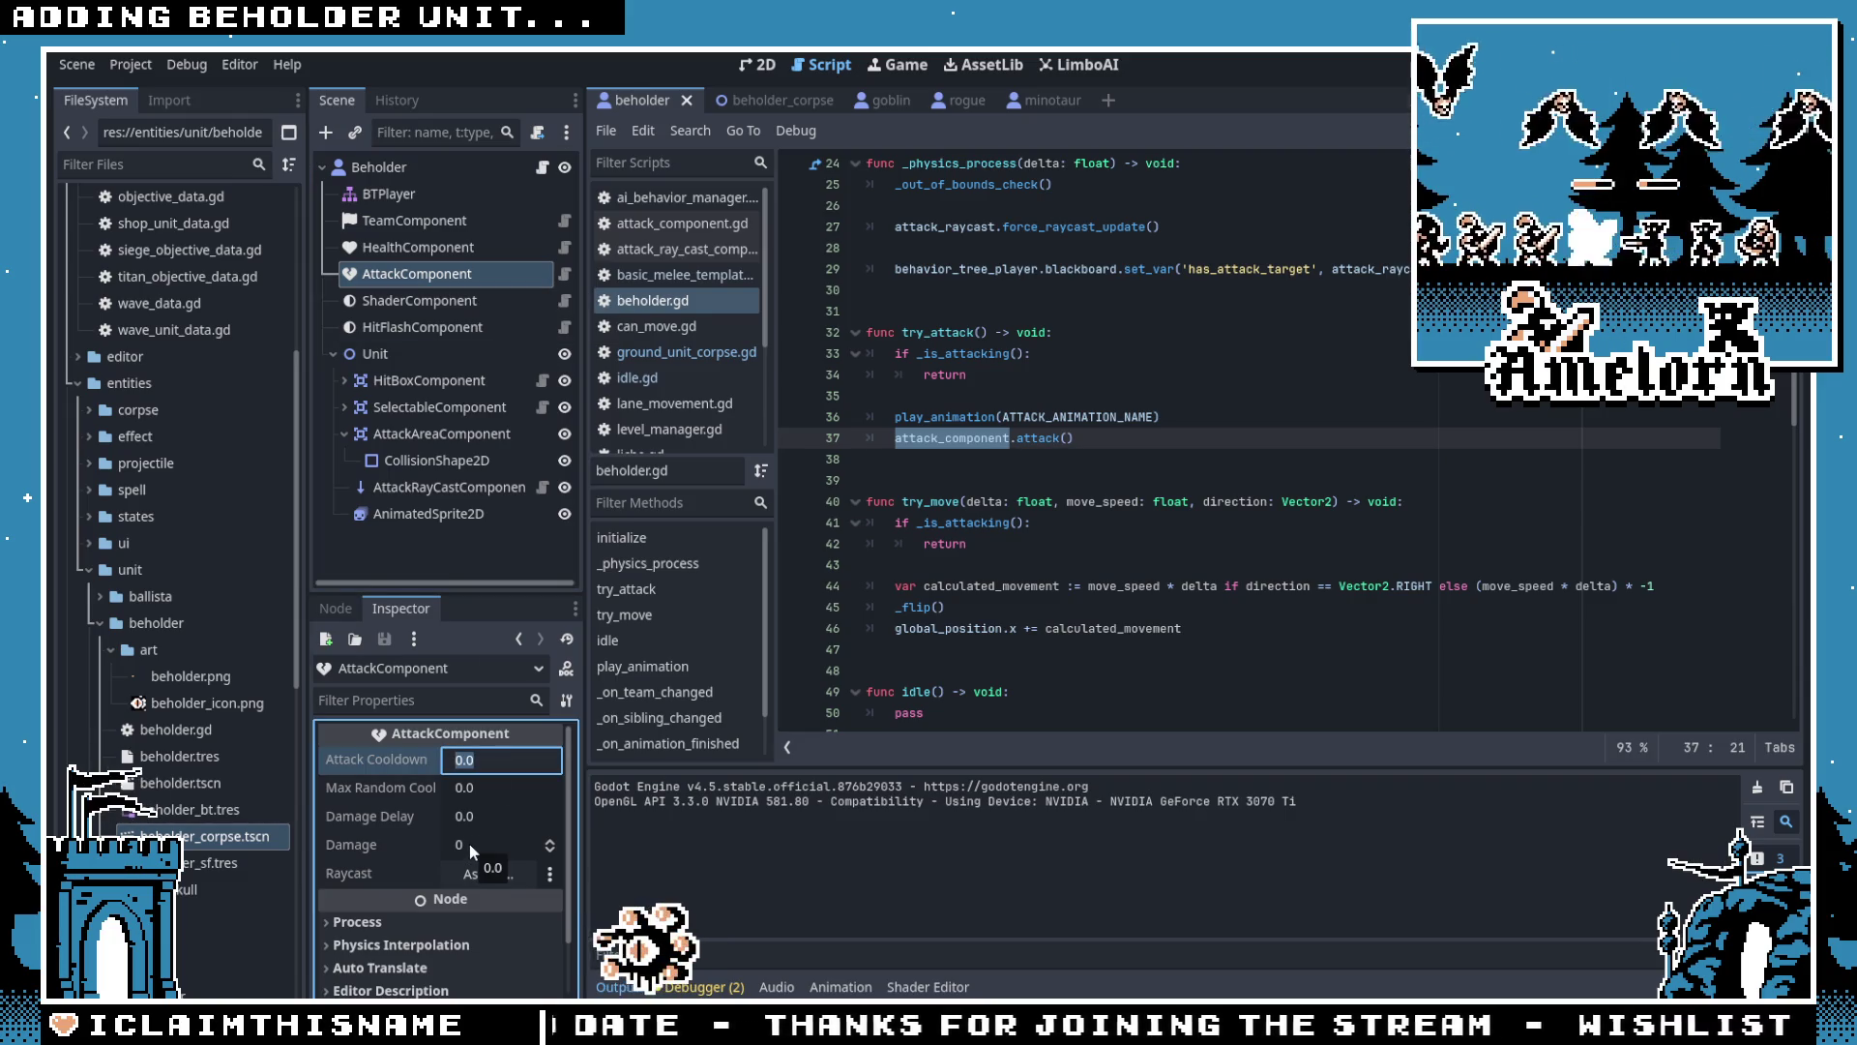
left_click(428, 323)
left_click(447, 274)
left_click(566, 274)
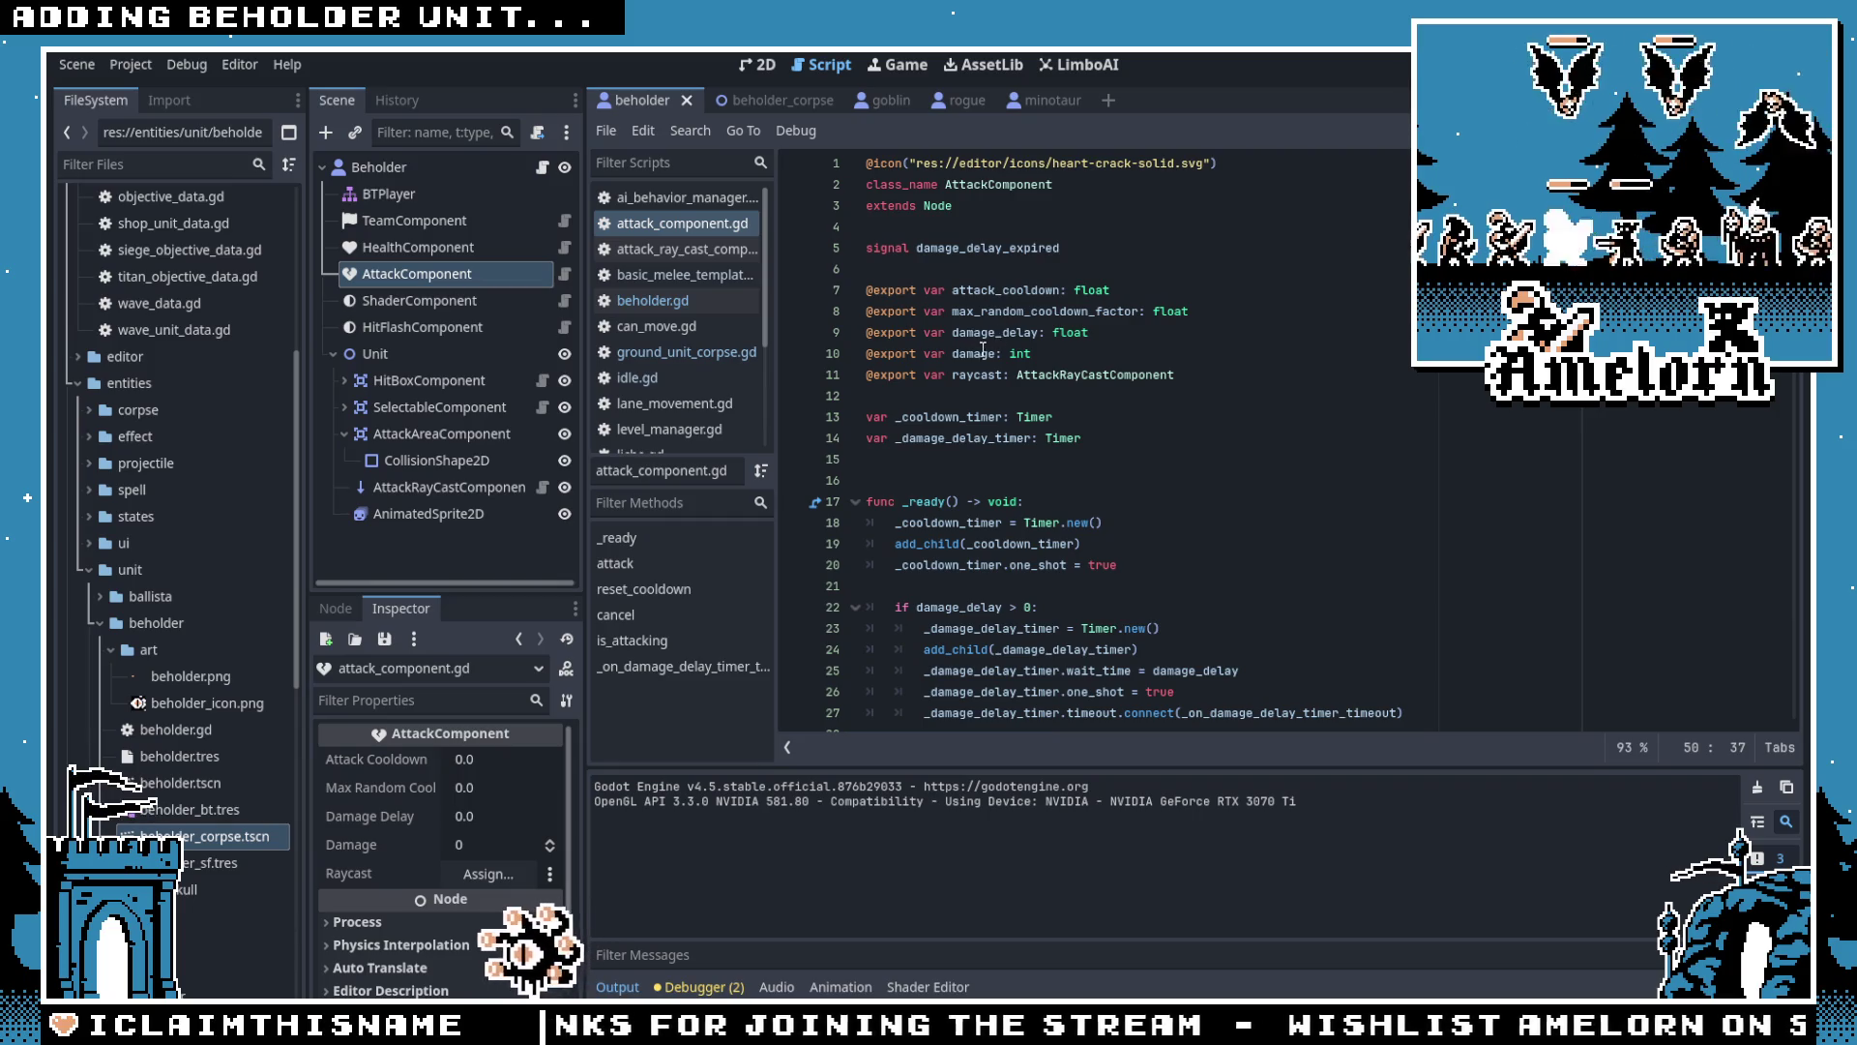
Delete the raycast null-collider check on lines 54–55 of attack_component.gd
scroll(980, 374, "down", 12)
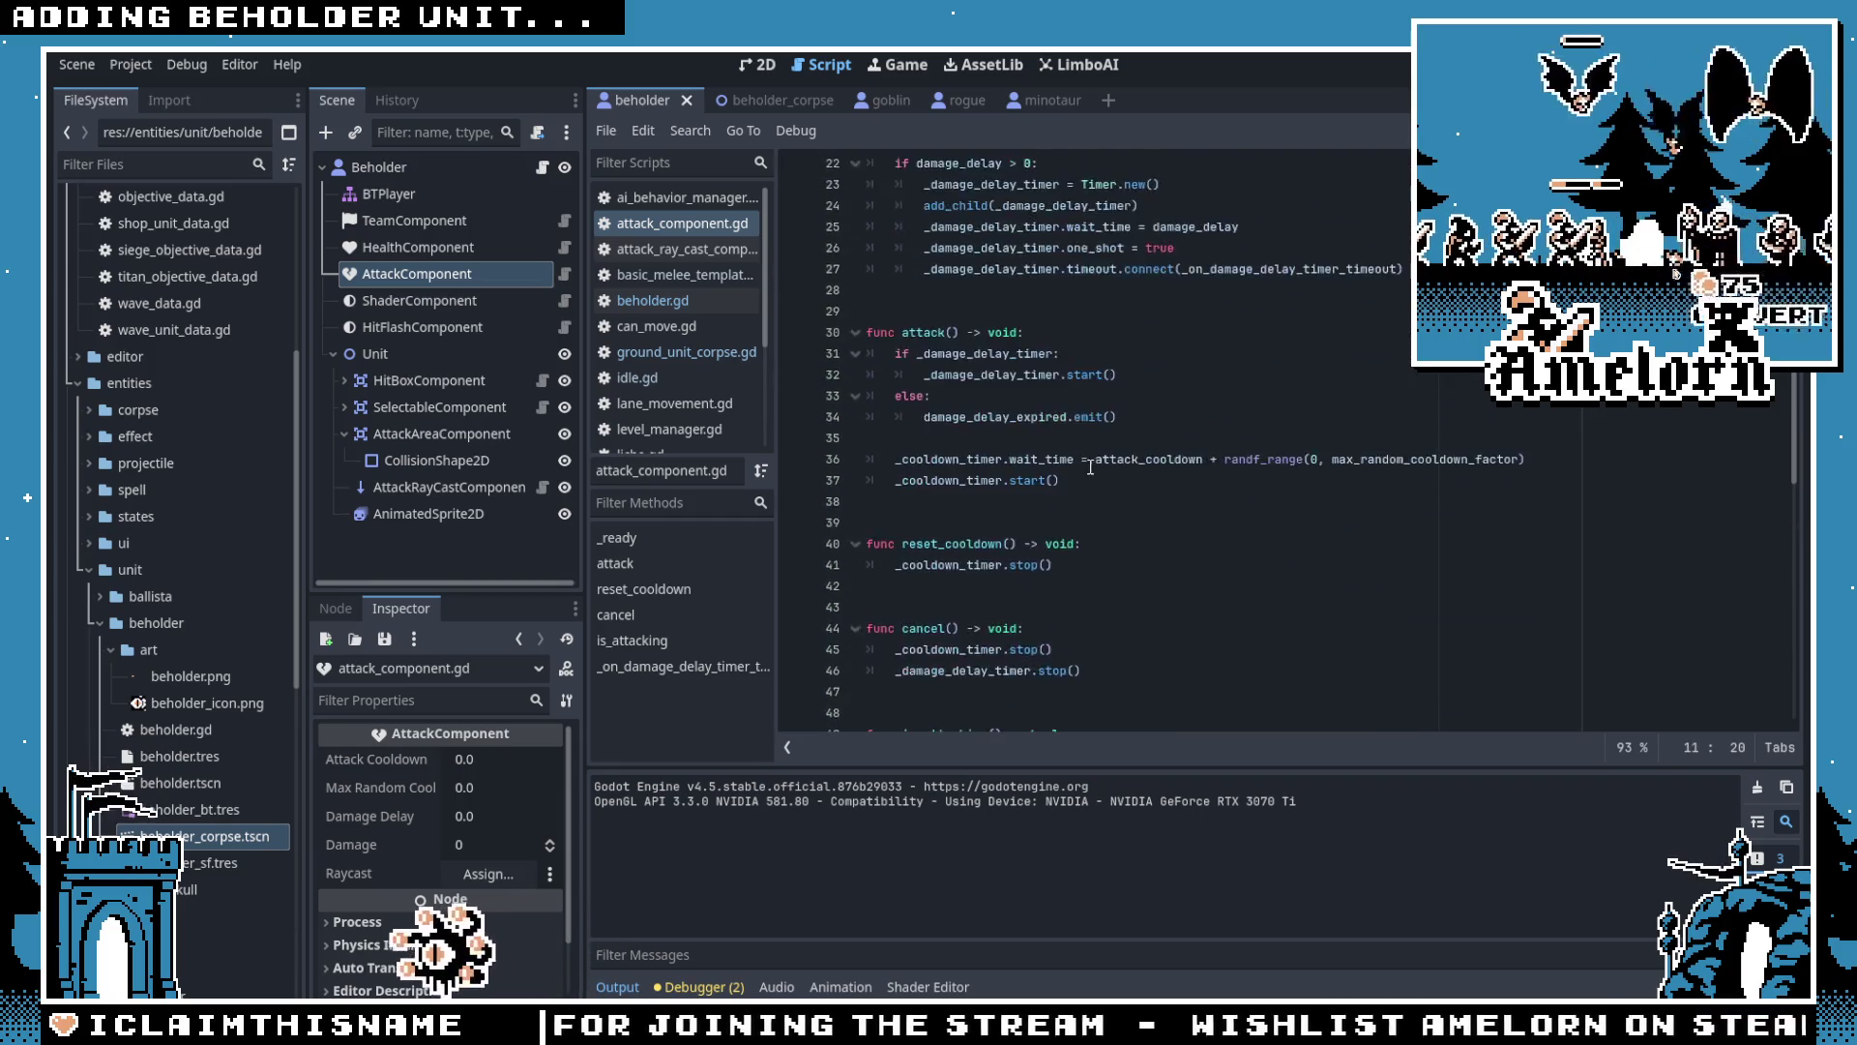
left_click(1006, 541)
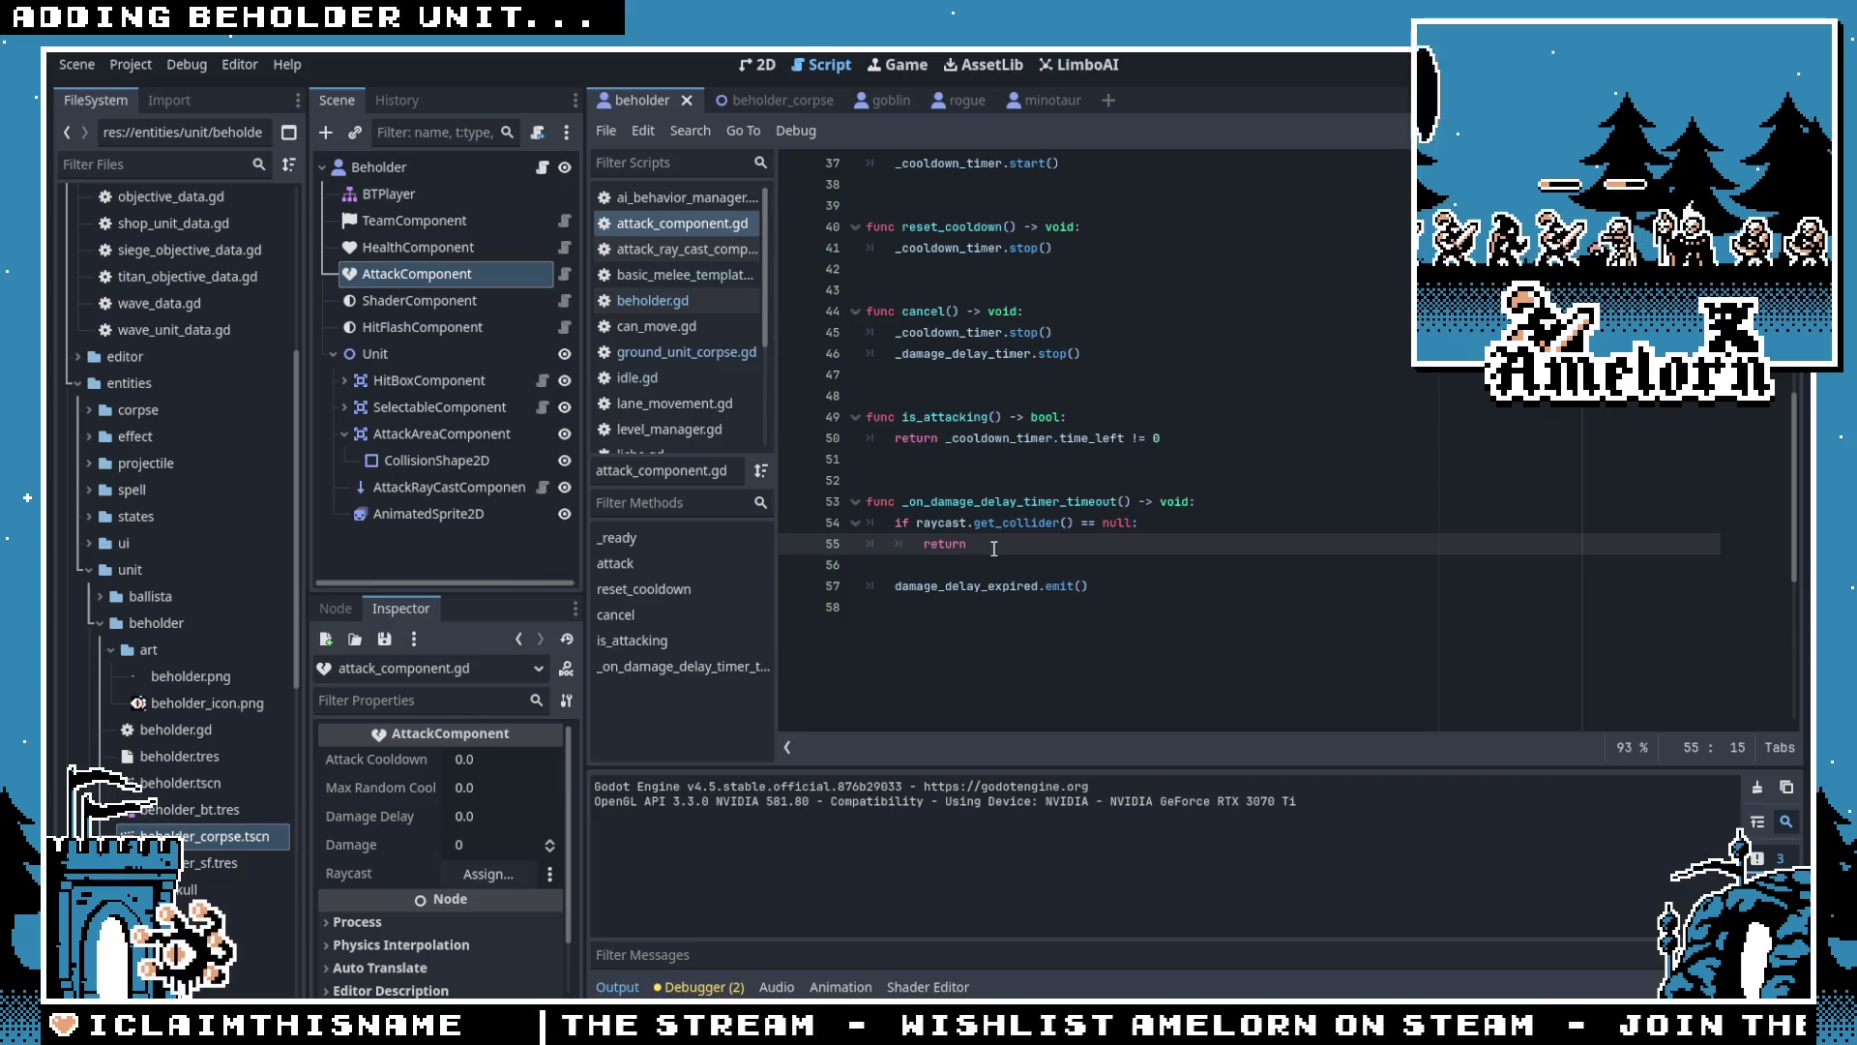
left_click_drag(993, 548, 868, 526)
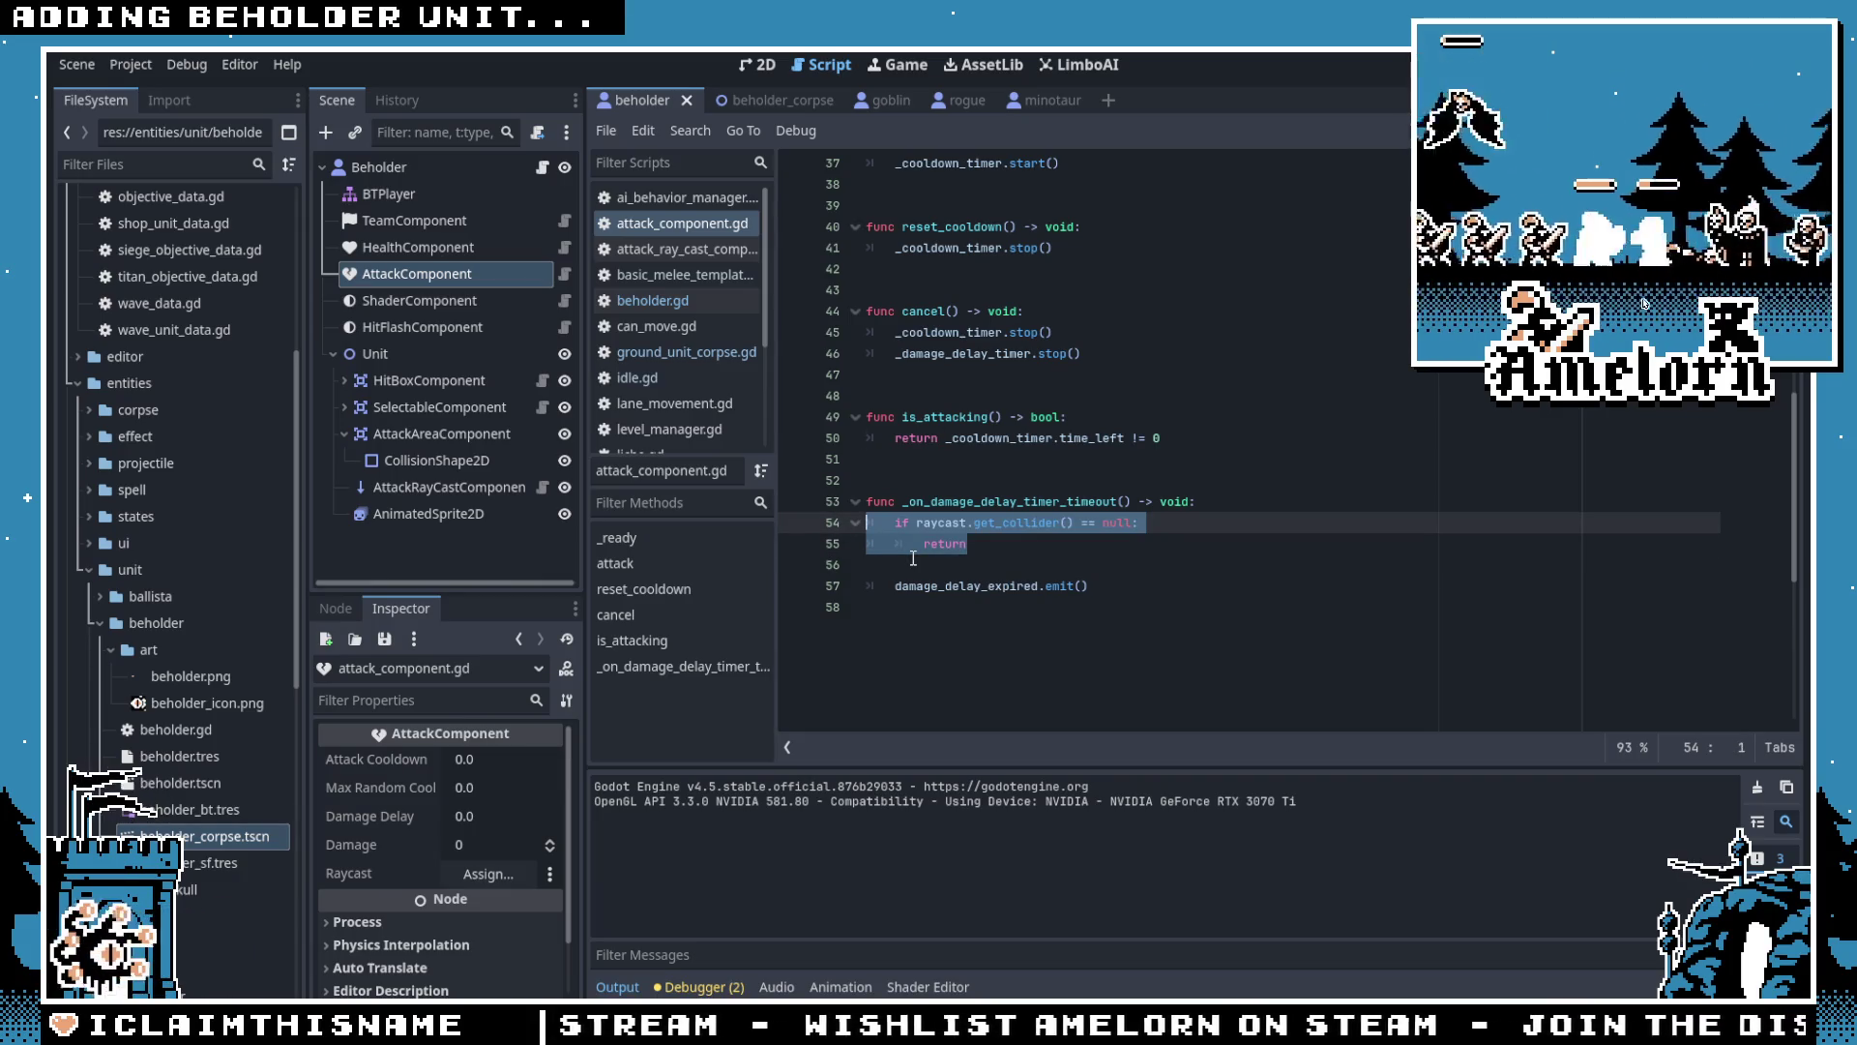
key("BackSpace")
key("BackSpace")
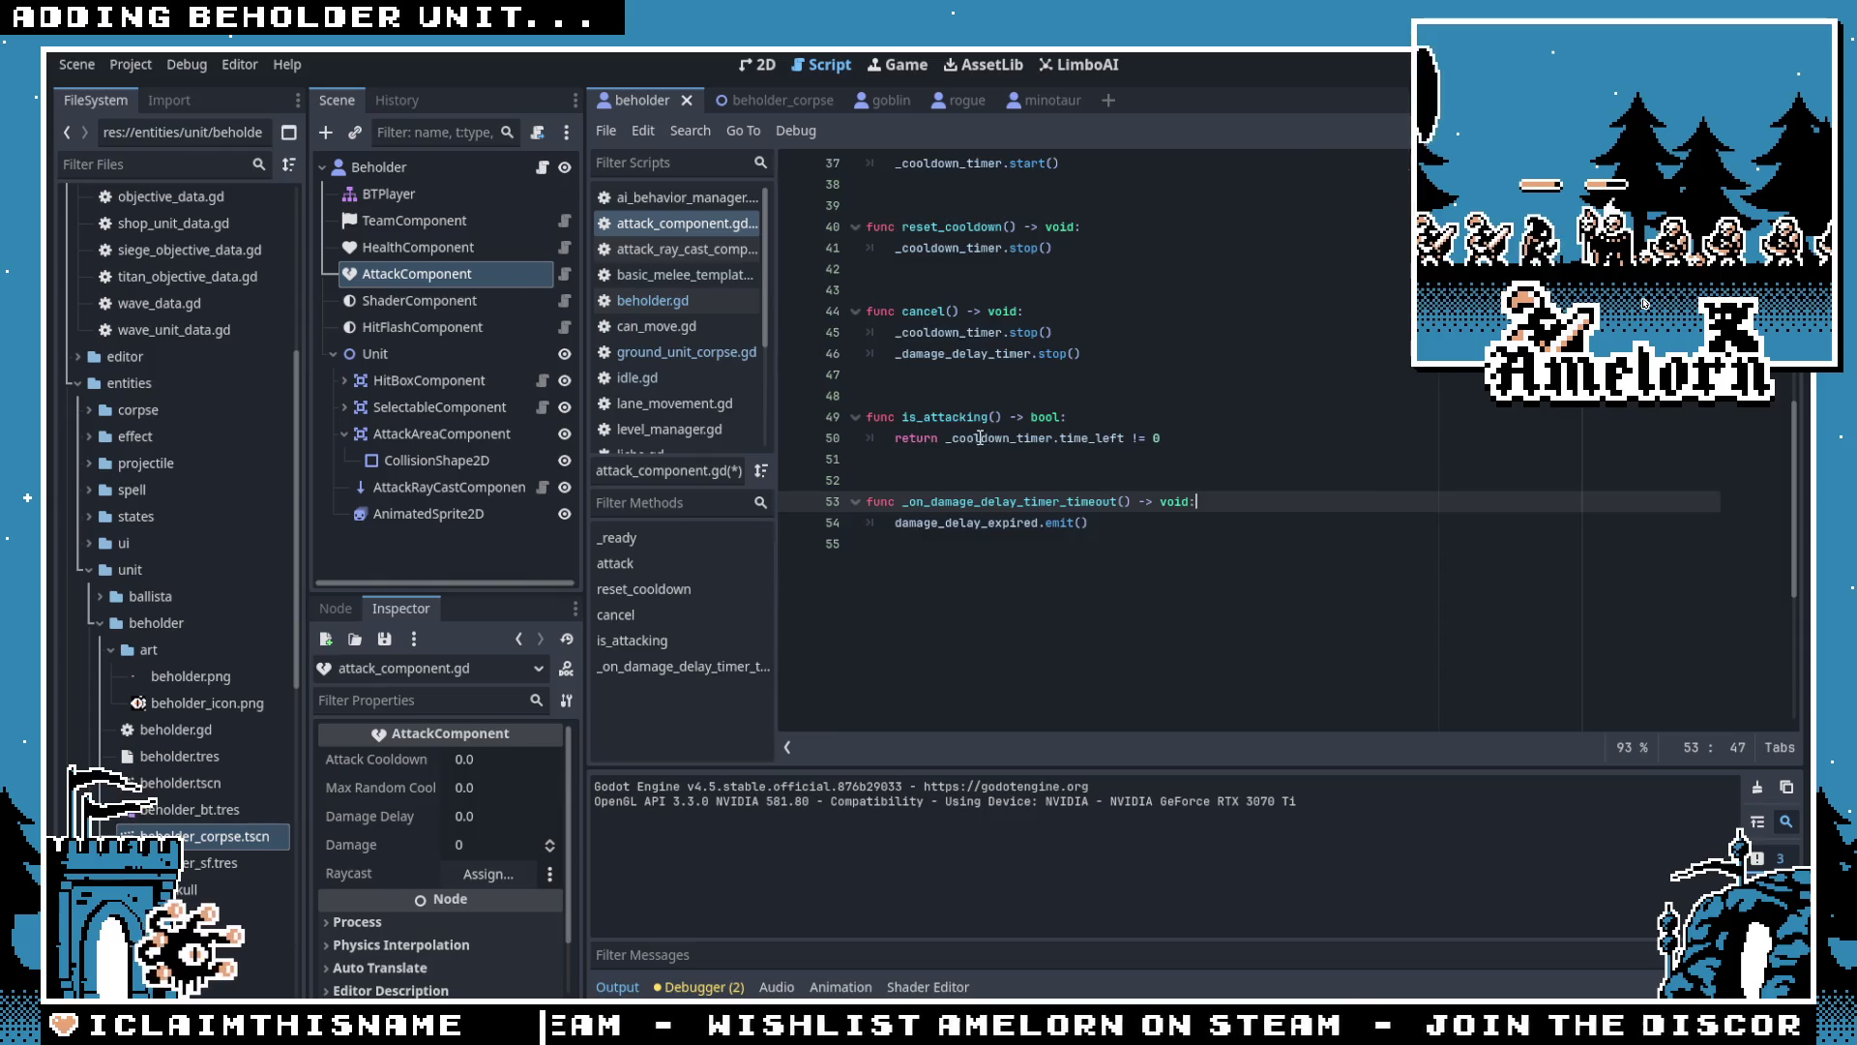
scroll(1154, 365, "up", 10)
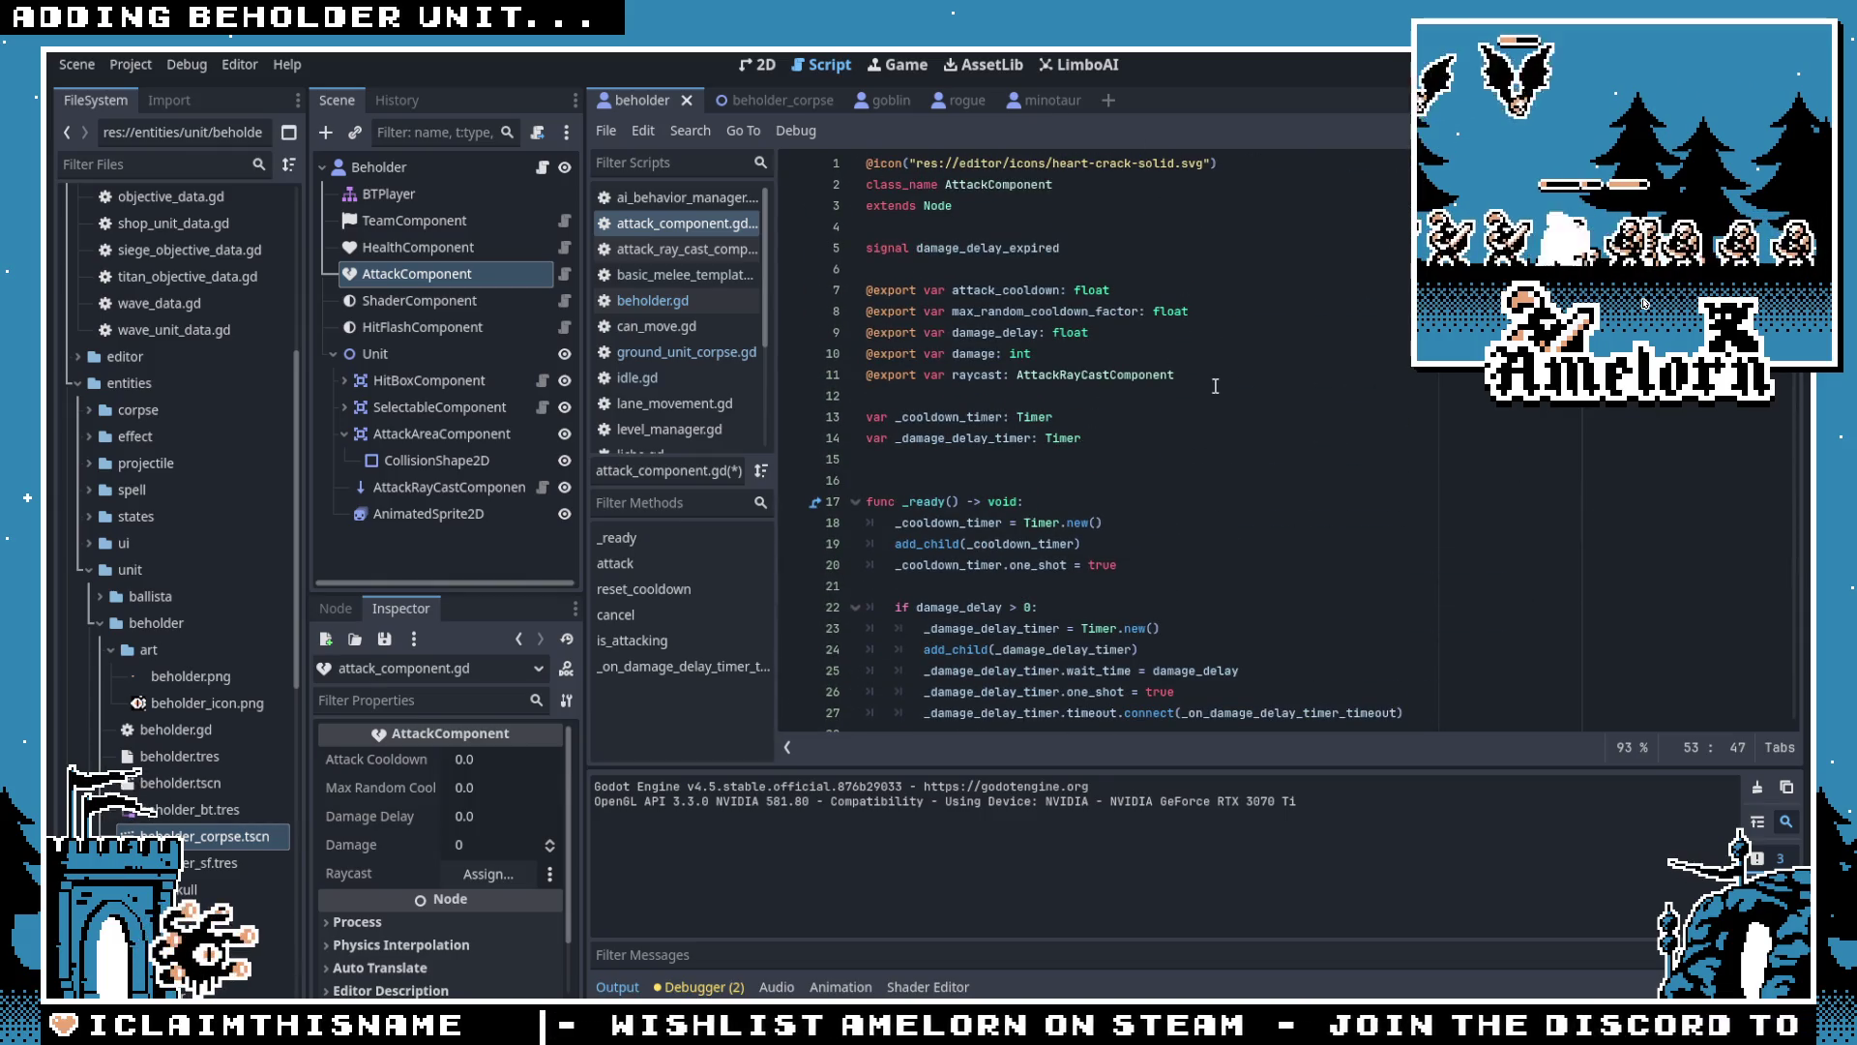
left_click(1228, 374)
key("shift+Up")
key("BackSpace")
scroll(1131, 463, "down", 9)
scroll(1130, 463, "down", 4)
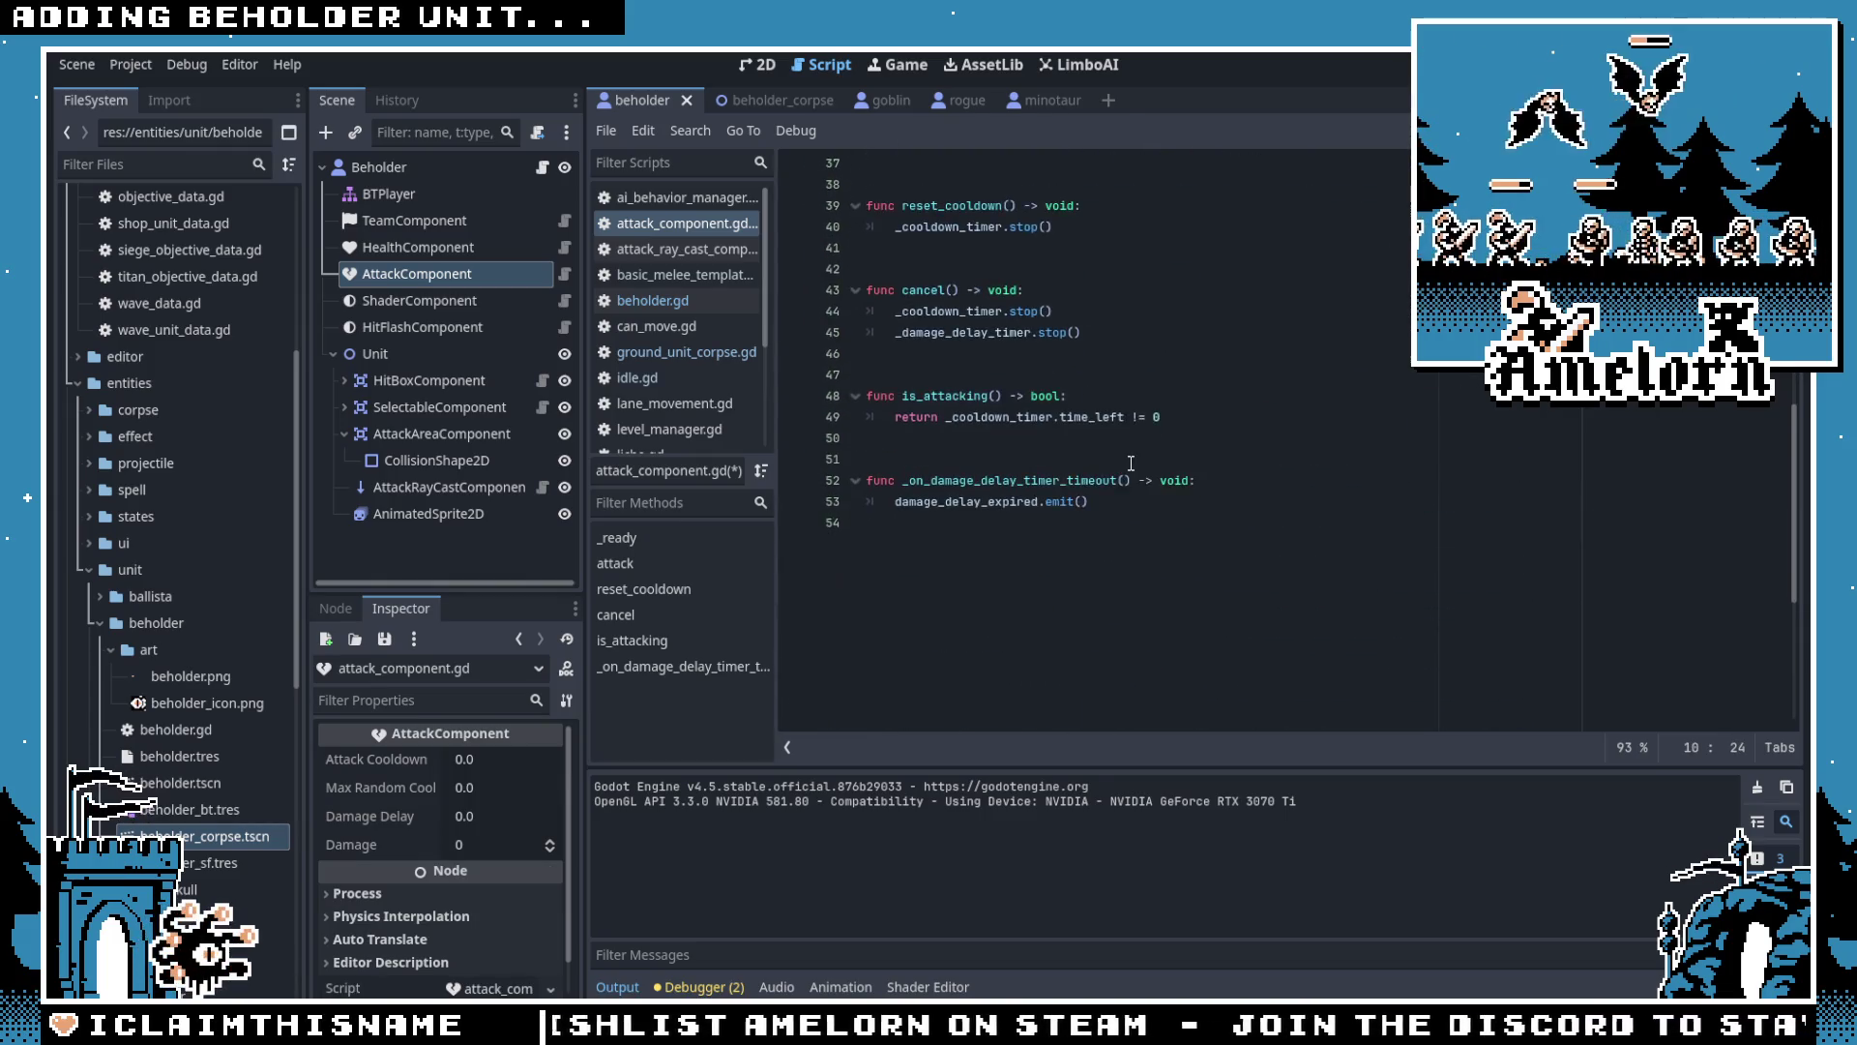
scroll(1049, 426, "up", 9)
left_click(1048, 425)
scroll(1049, 426, "up", 3)
key("Up")
key("Up")
key("Up")
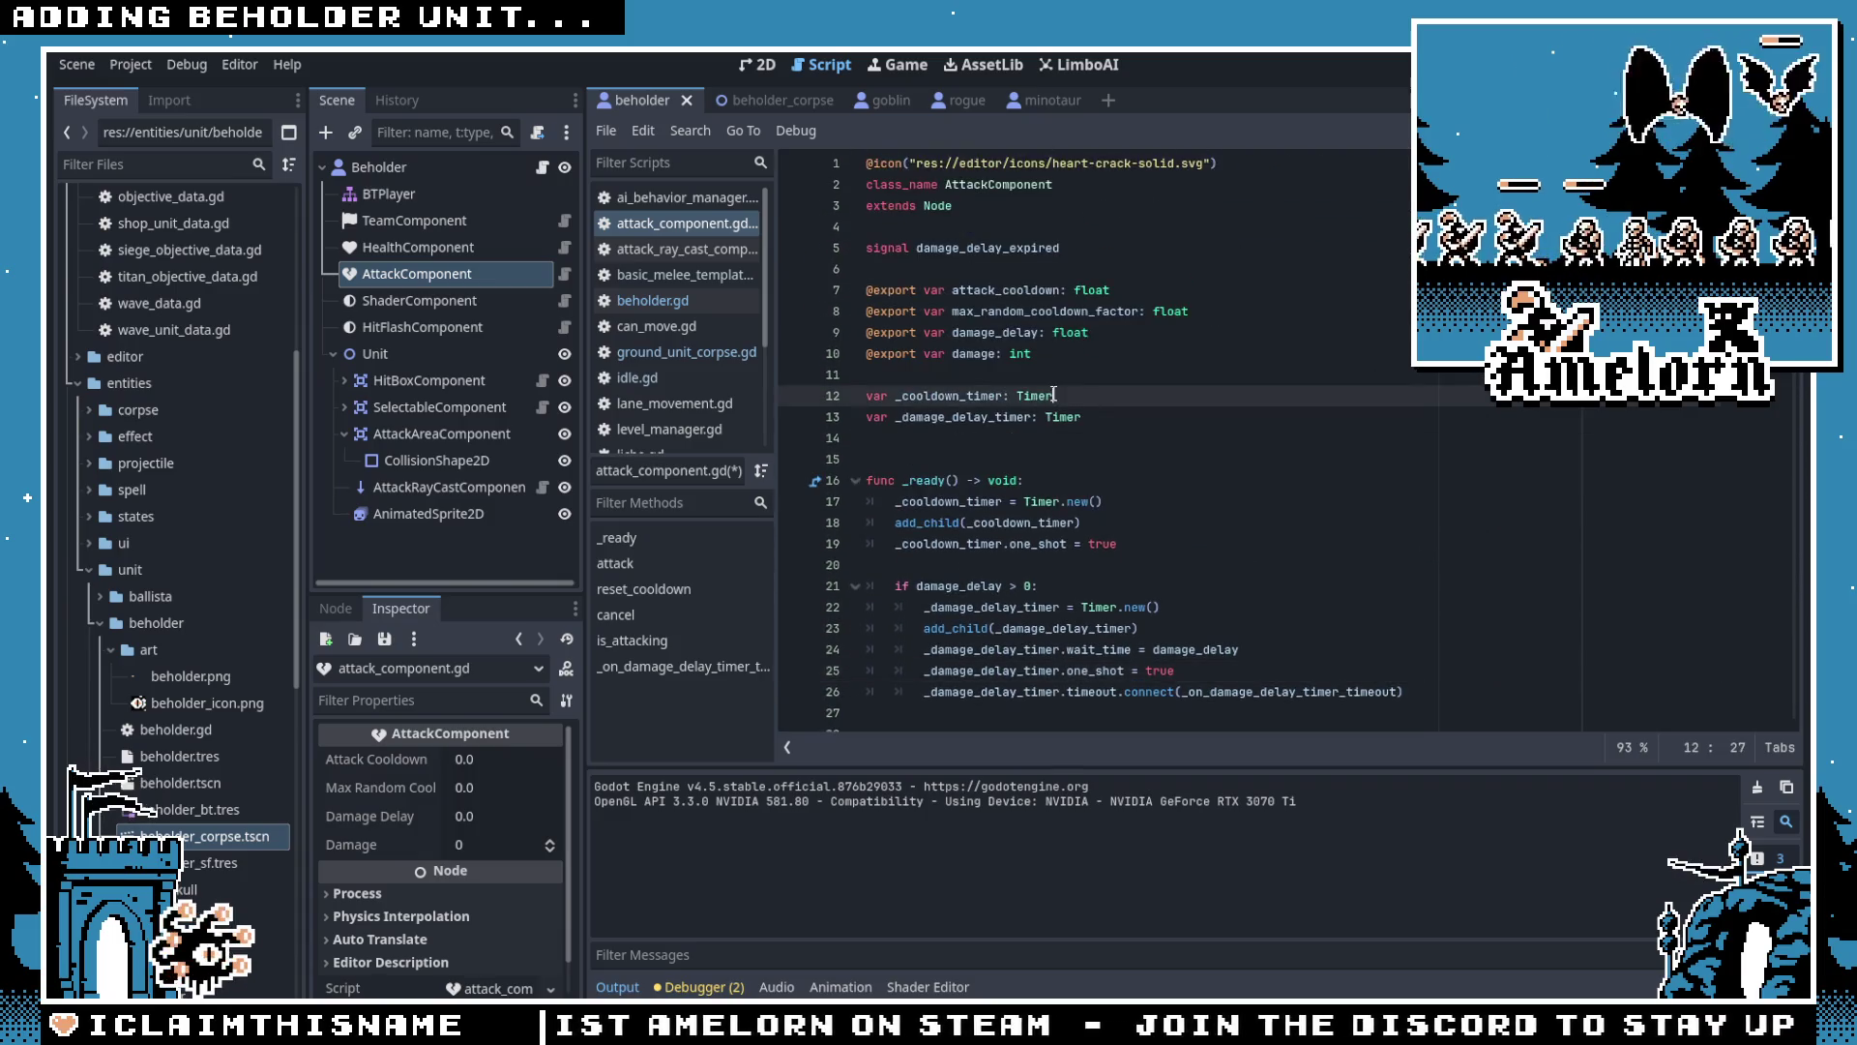
left_click(542, 168)
scroll(925, 260, "up", 5)
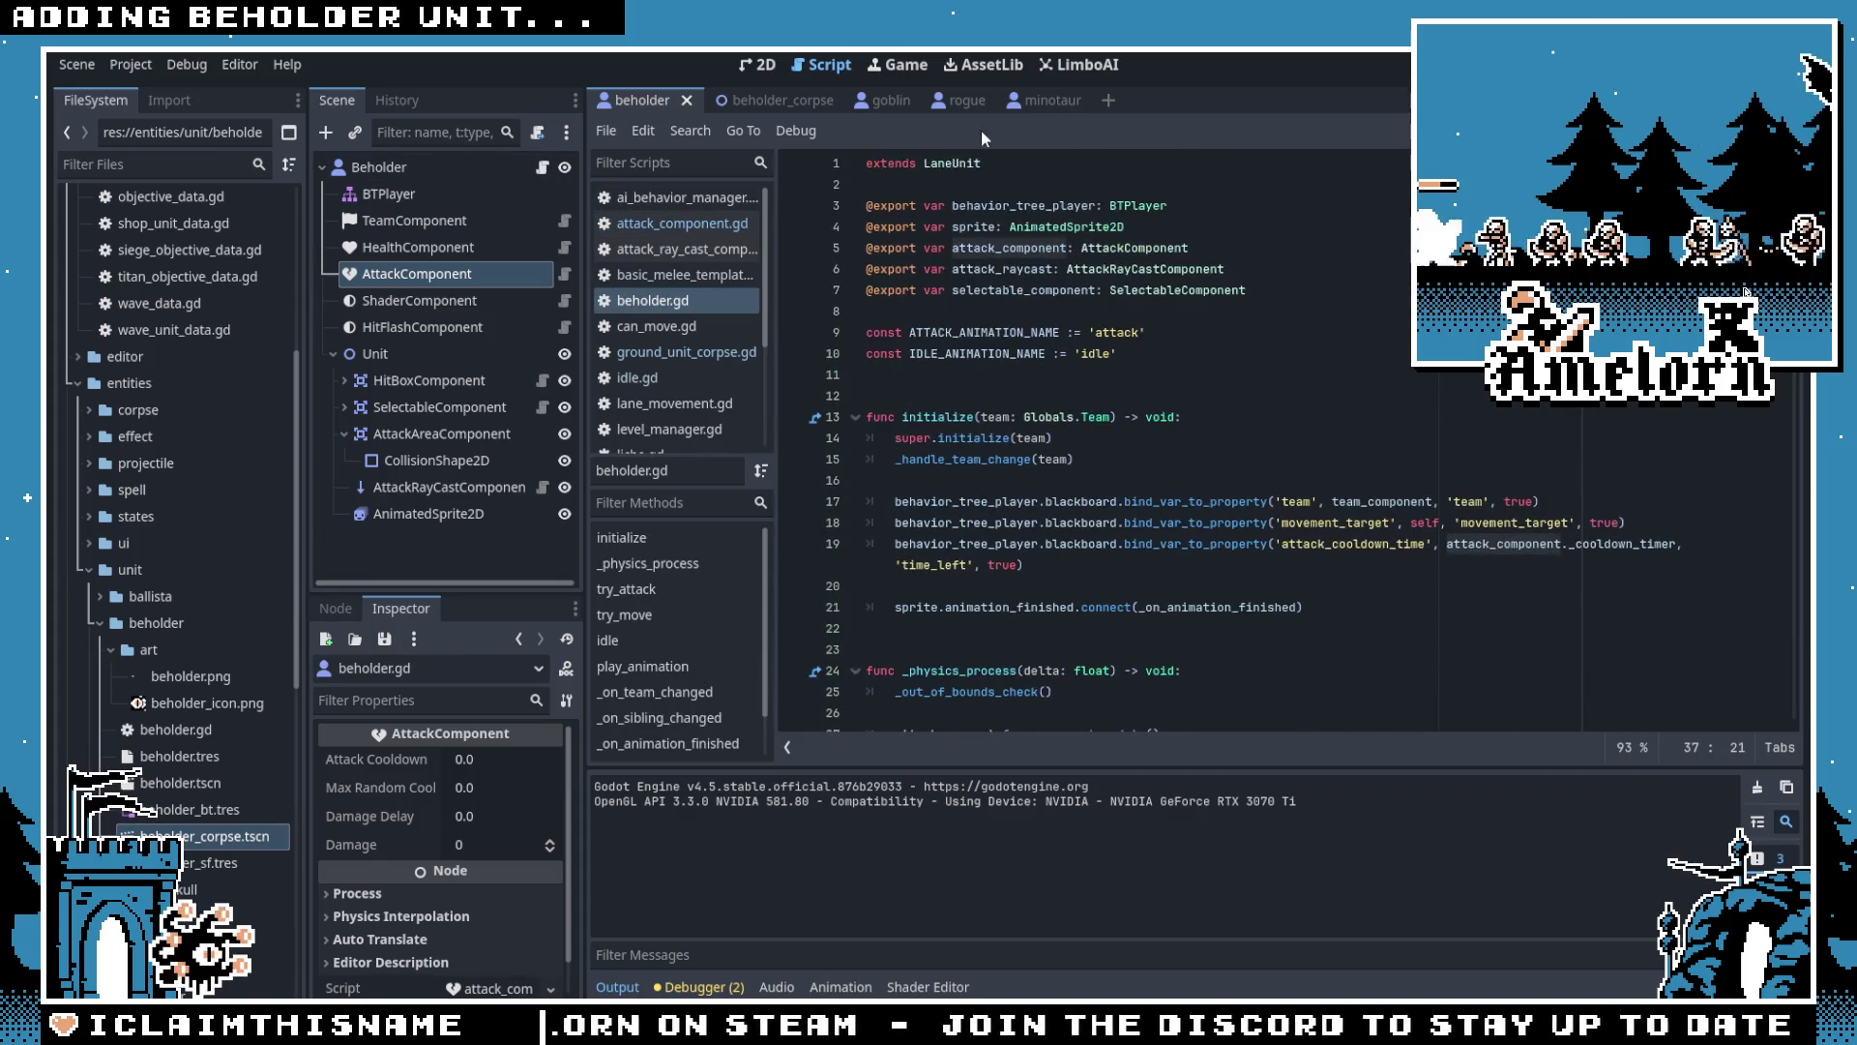
Open the goblin's basic_melee_template.gd script with the Output panel collapsed
left_click(891, 100)
scroll(1042, 263, "up", 7)
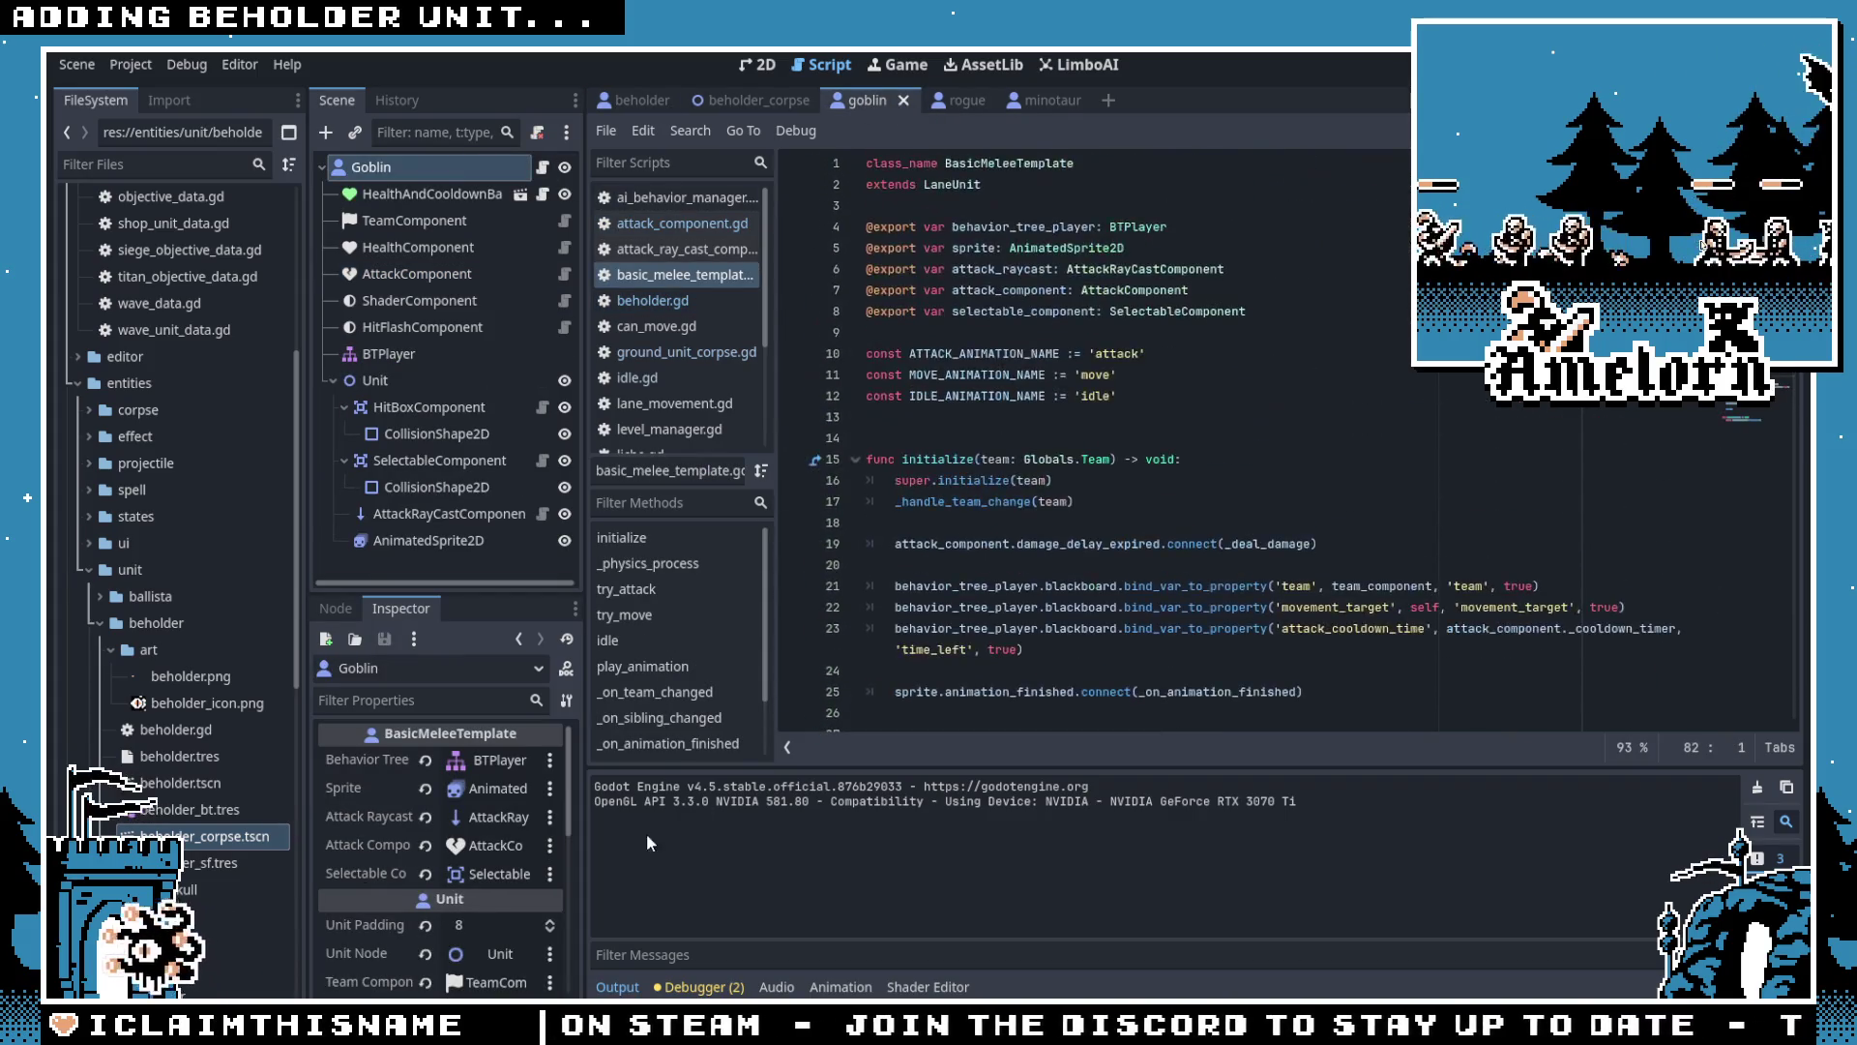
left_click(617, 987)
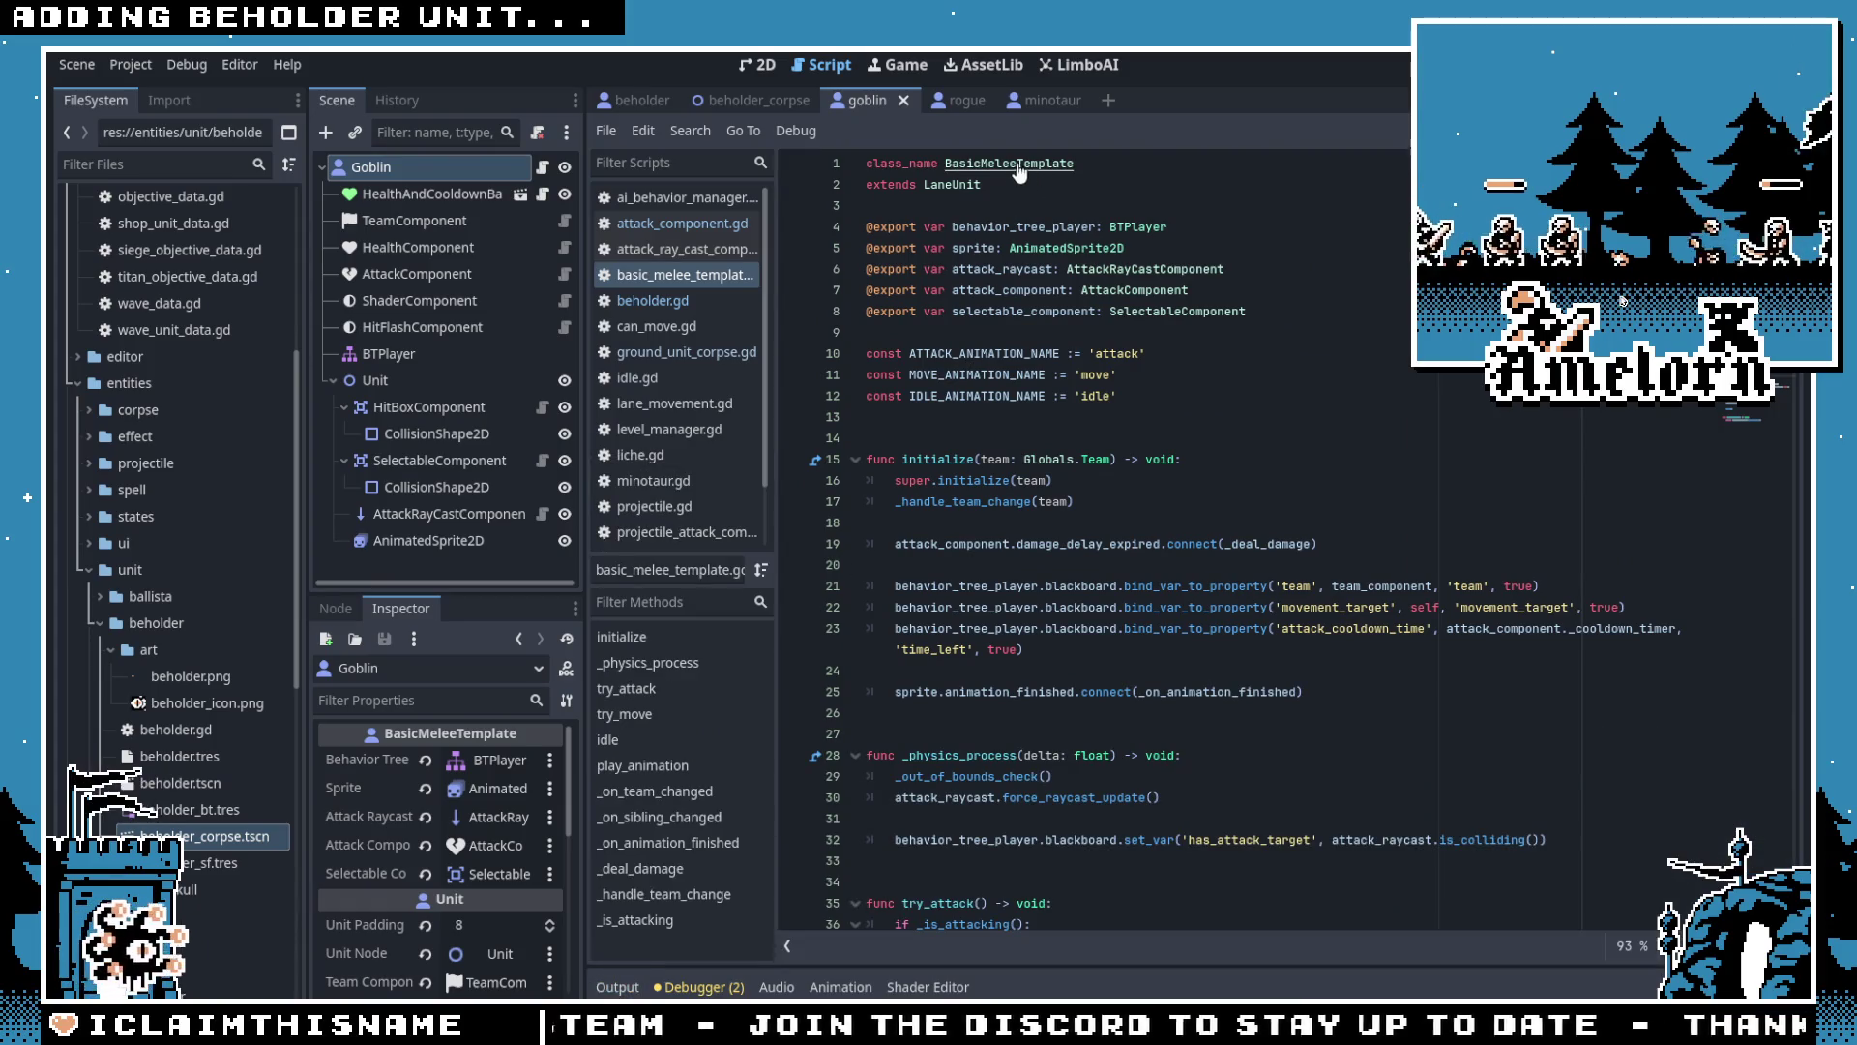
left_click(986, 164, "ctrl")
scroll(977, 523, "down", 17)
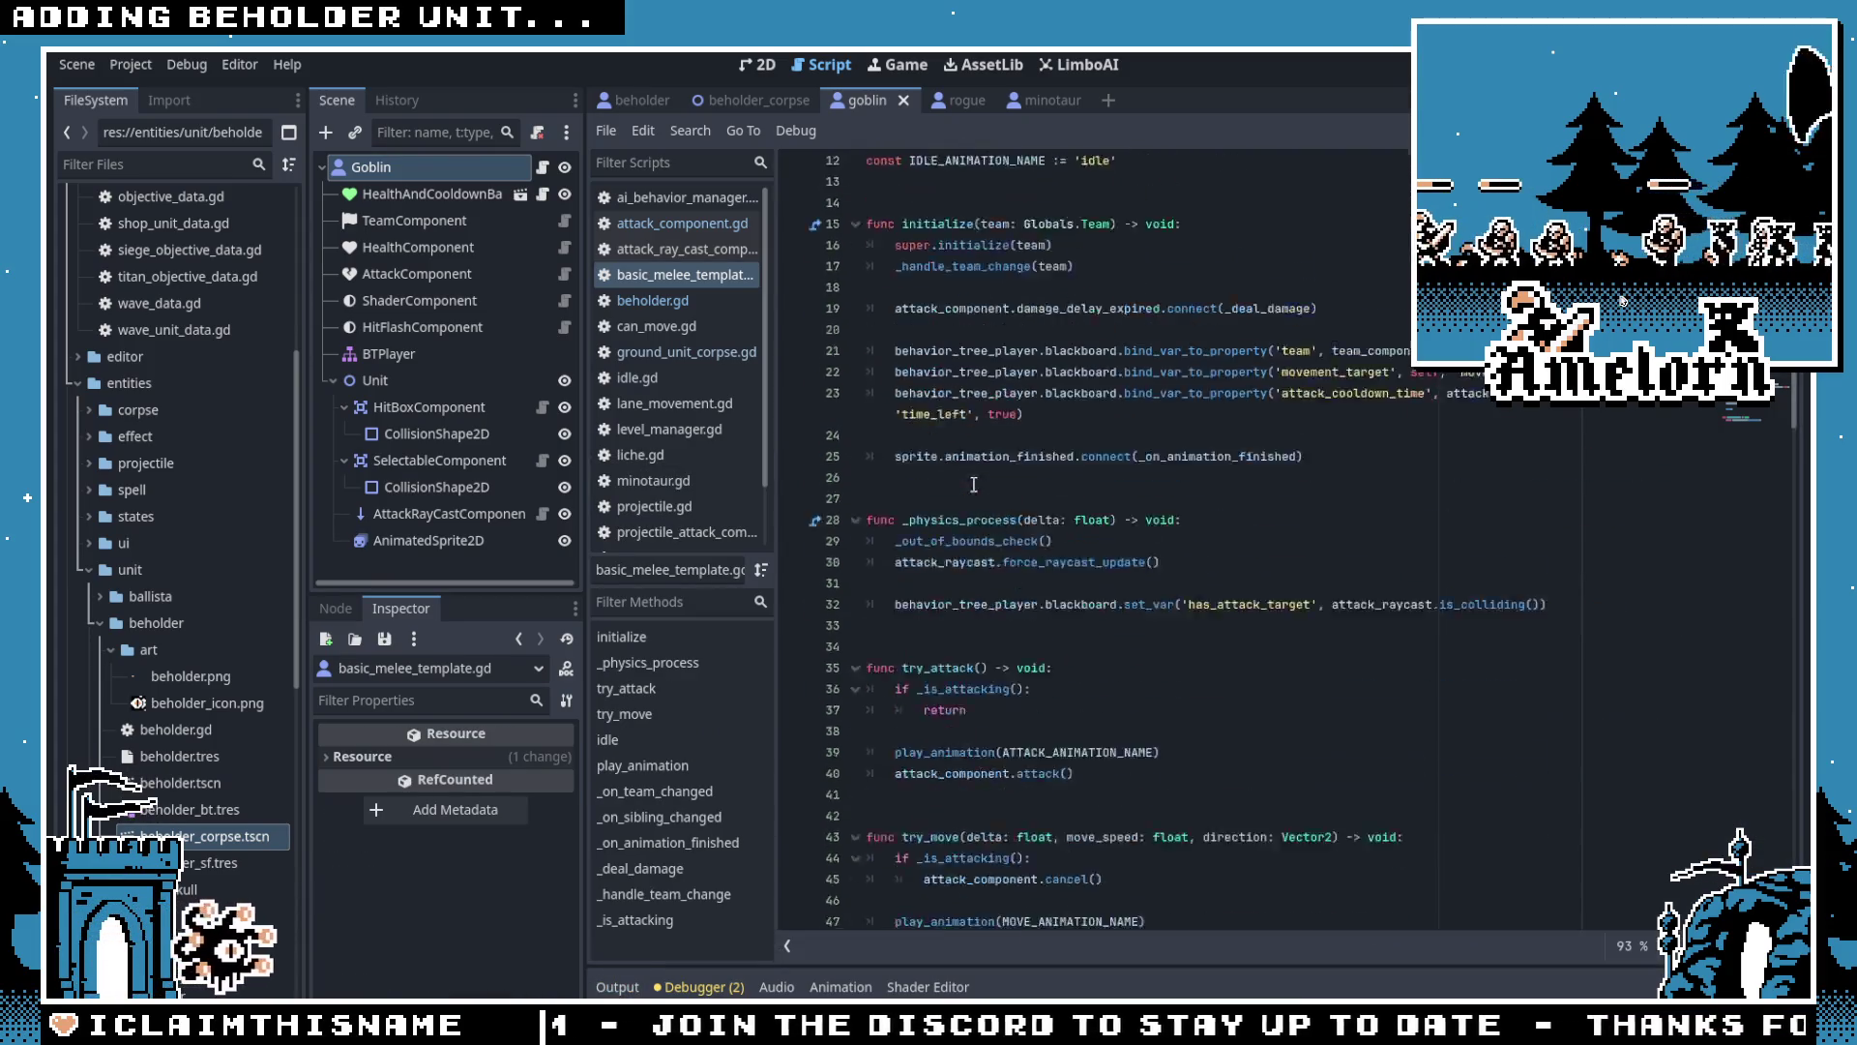
scroll(971, 487, "down", 5)
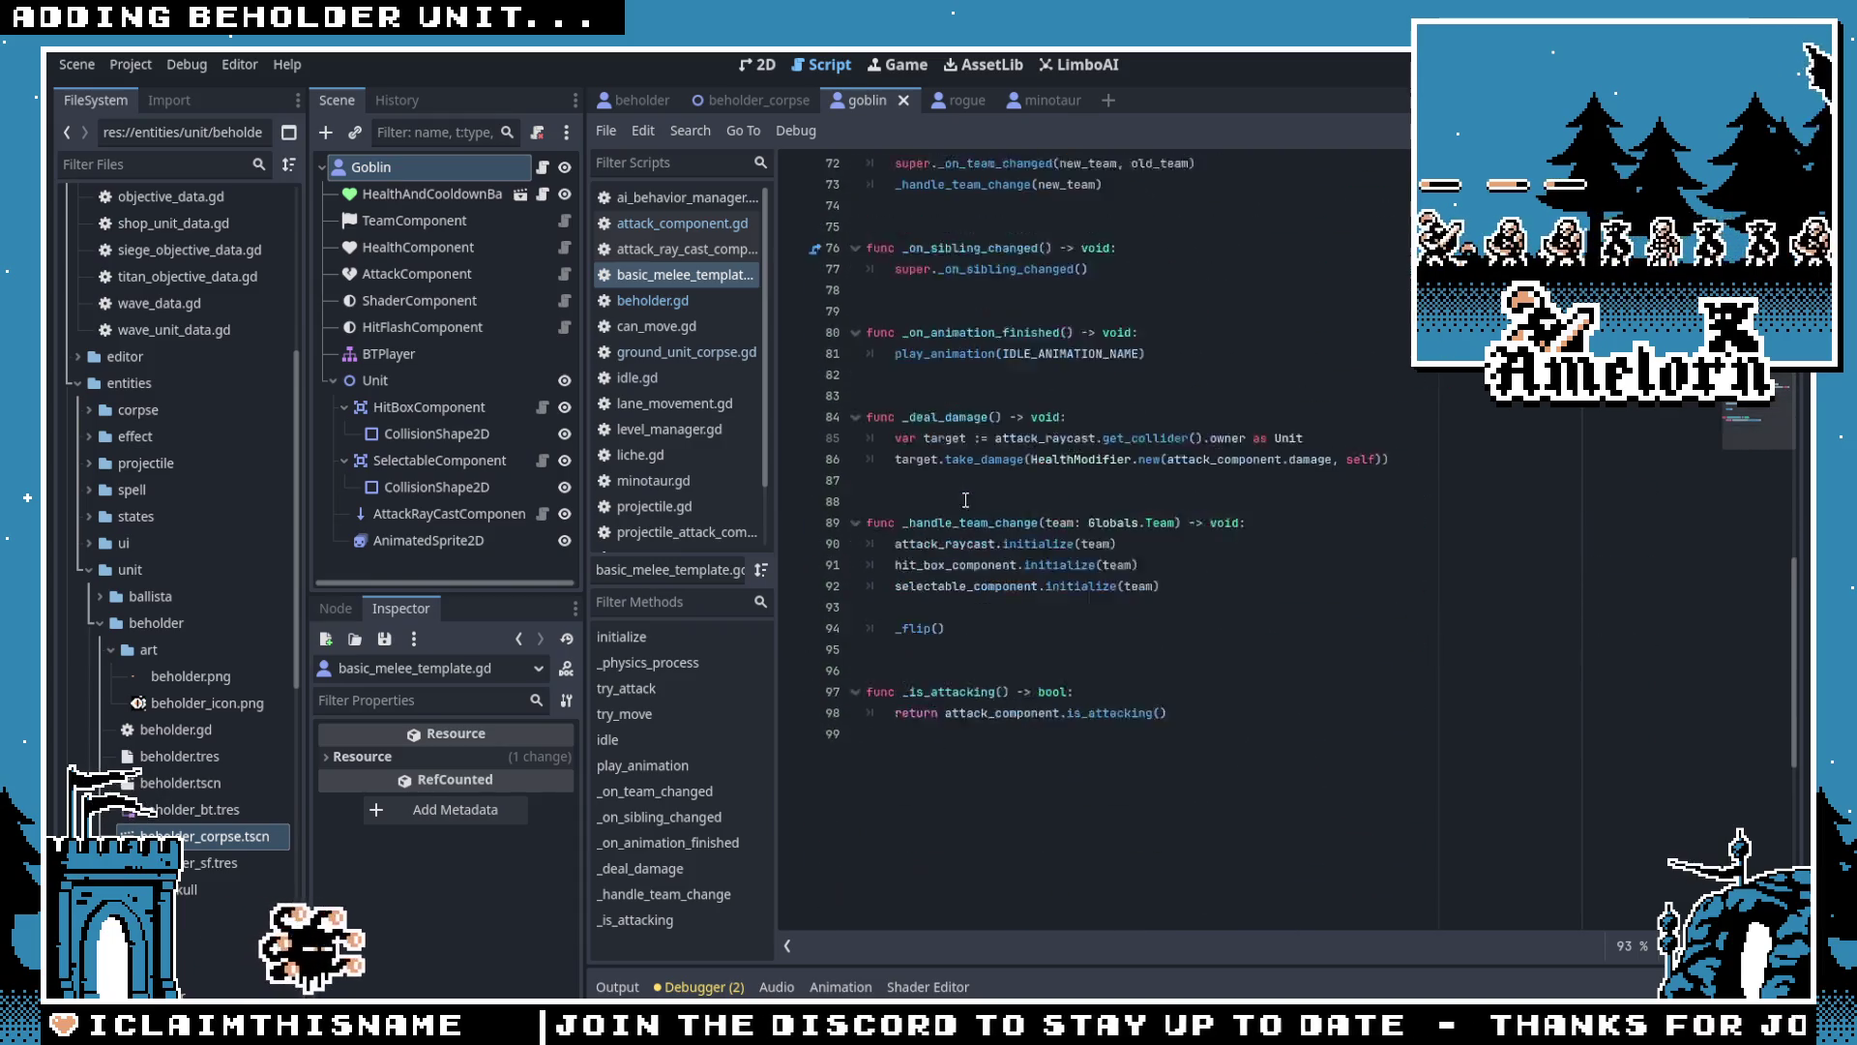
Add 'if attack_raycast.get_collider() == null: return' to _deal_damage, save, and reopen attack_component.gd
left_click(1114, 418)
key("Return")
type("if raycast.get_collider() == null:")
type("return")
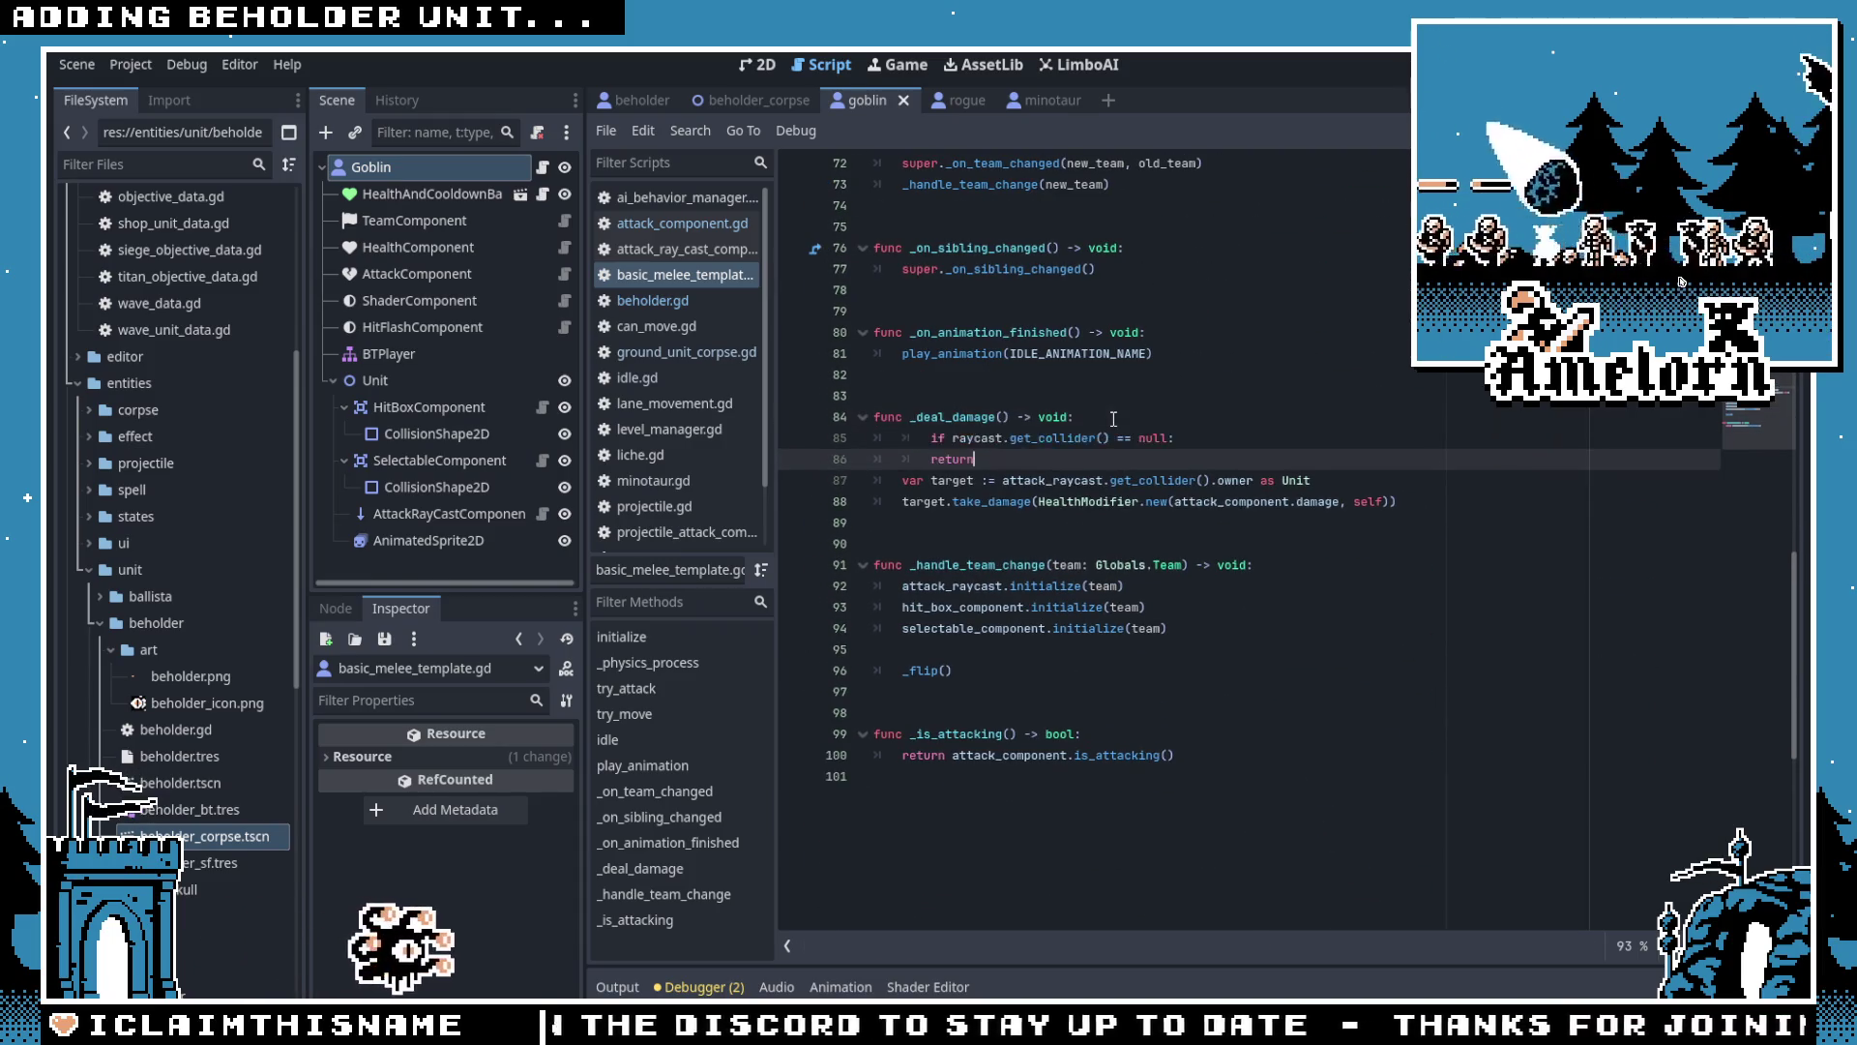
key("Return")
type("return")
key("Return")
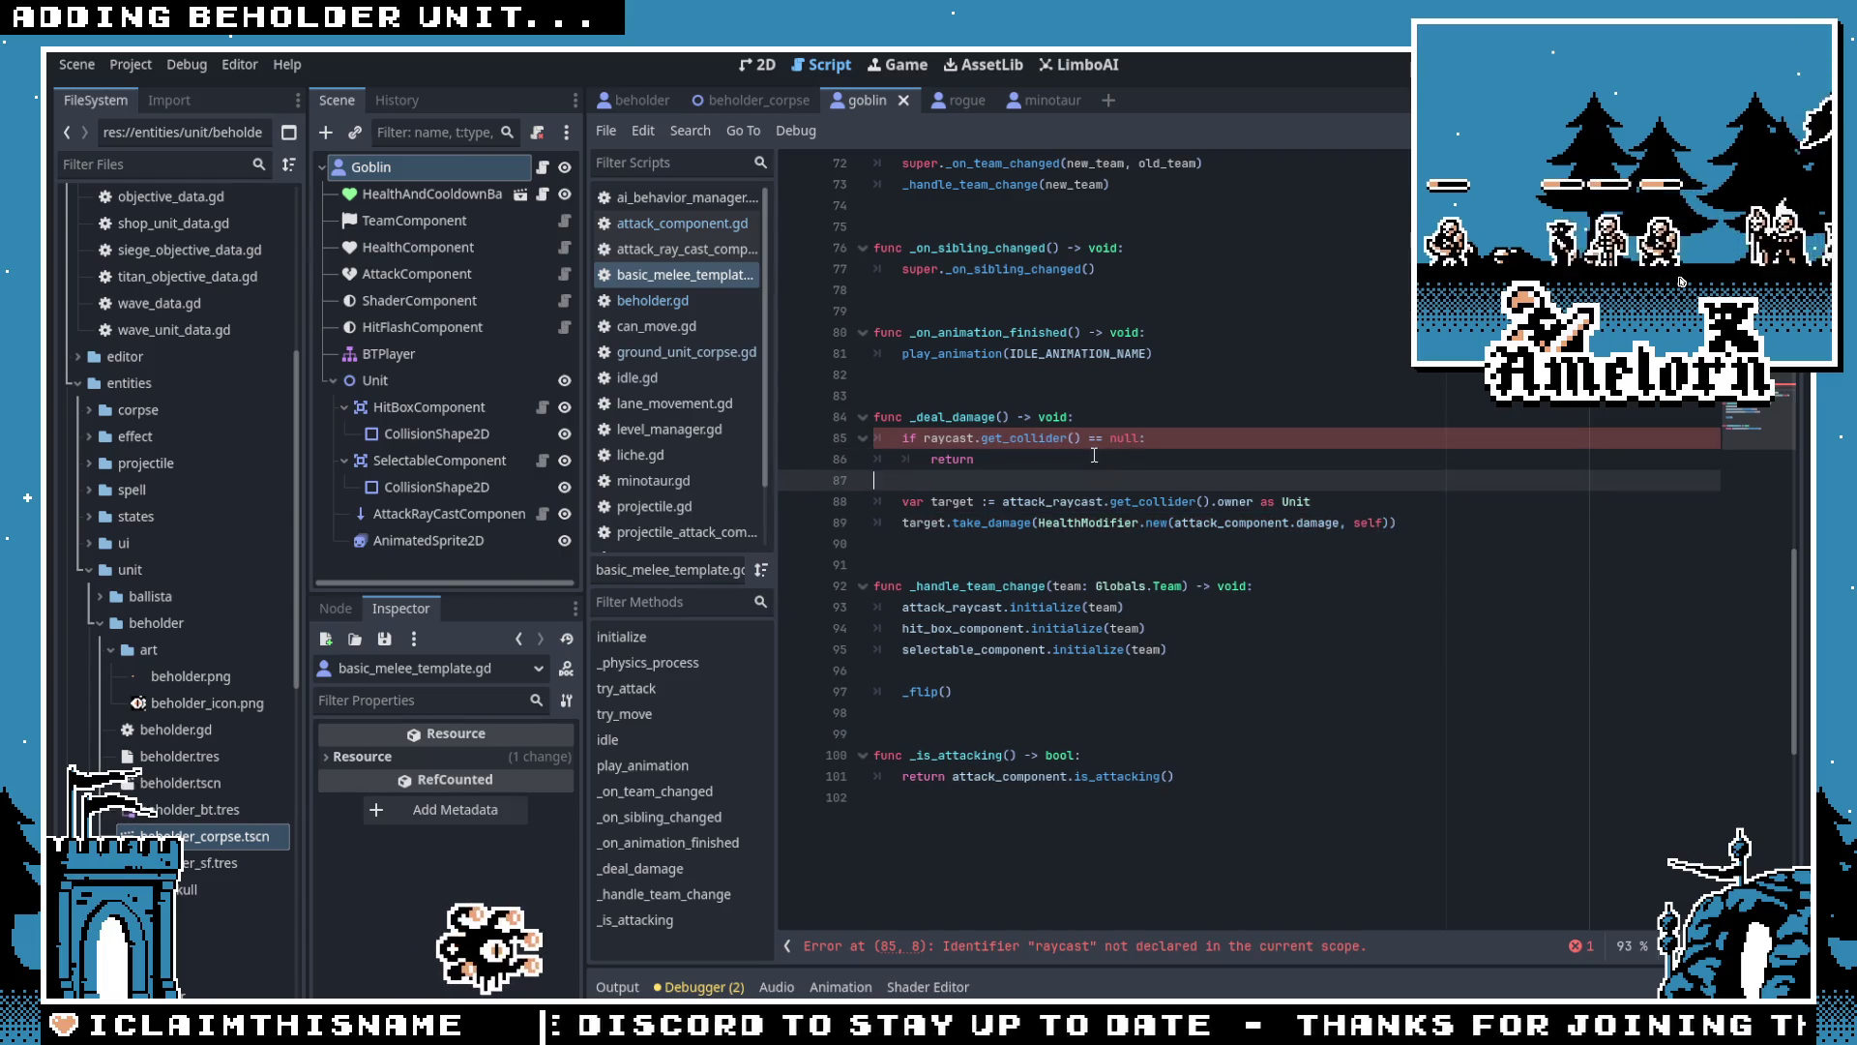
left_click(957, 438)
type("ttack_")
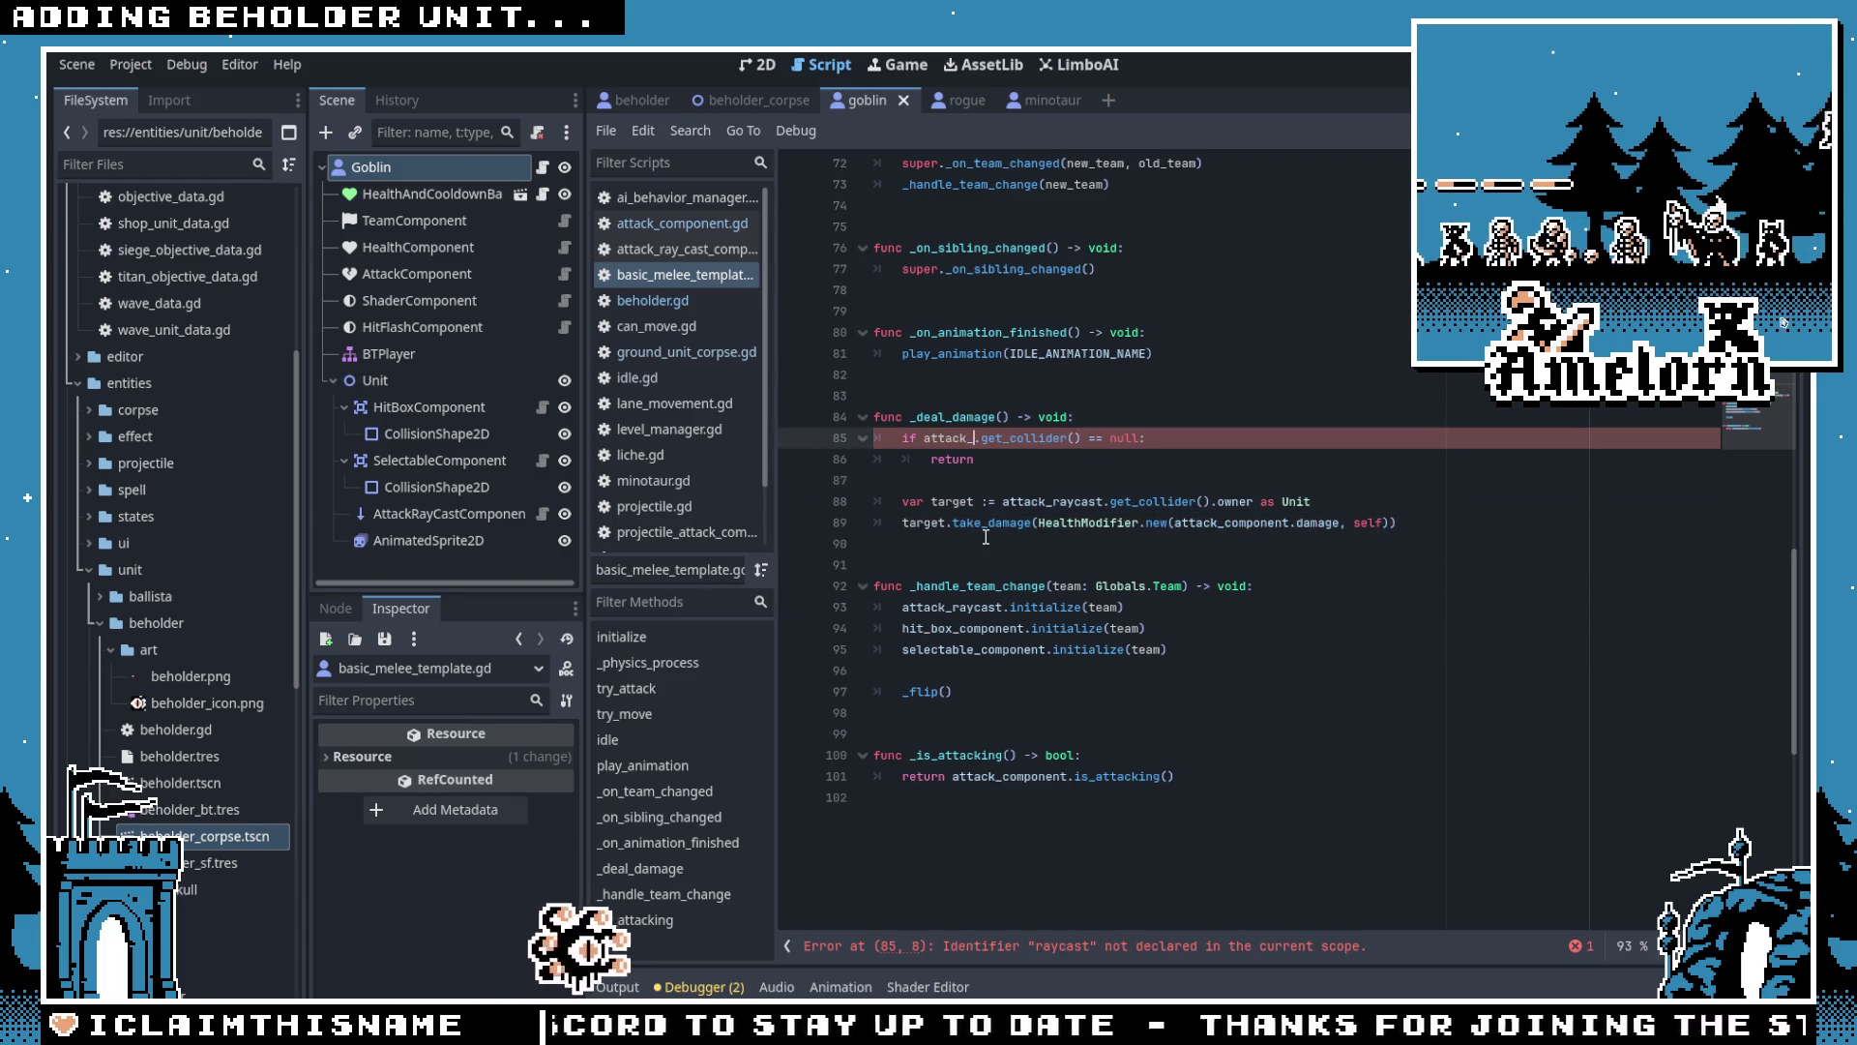
type("raycast")
key("ctrl+s")
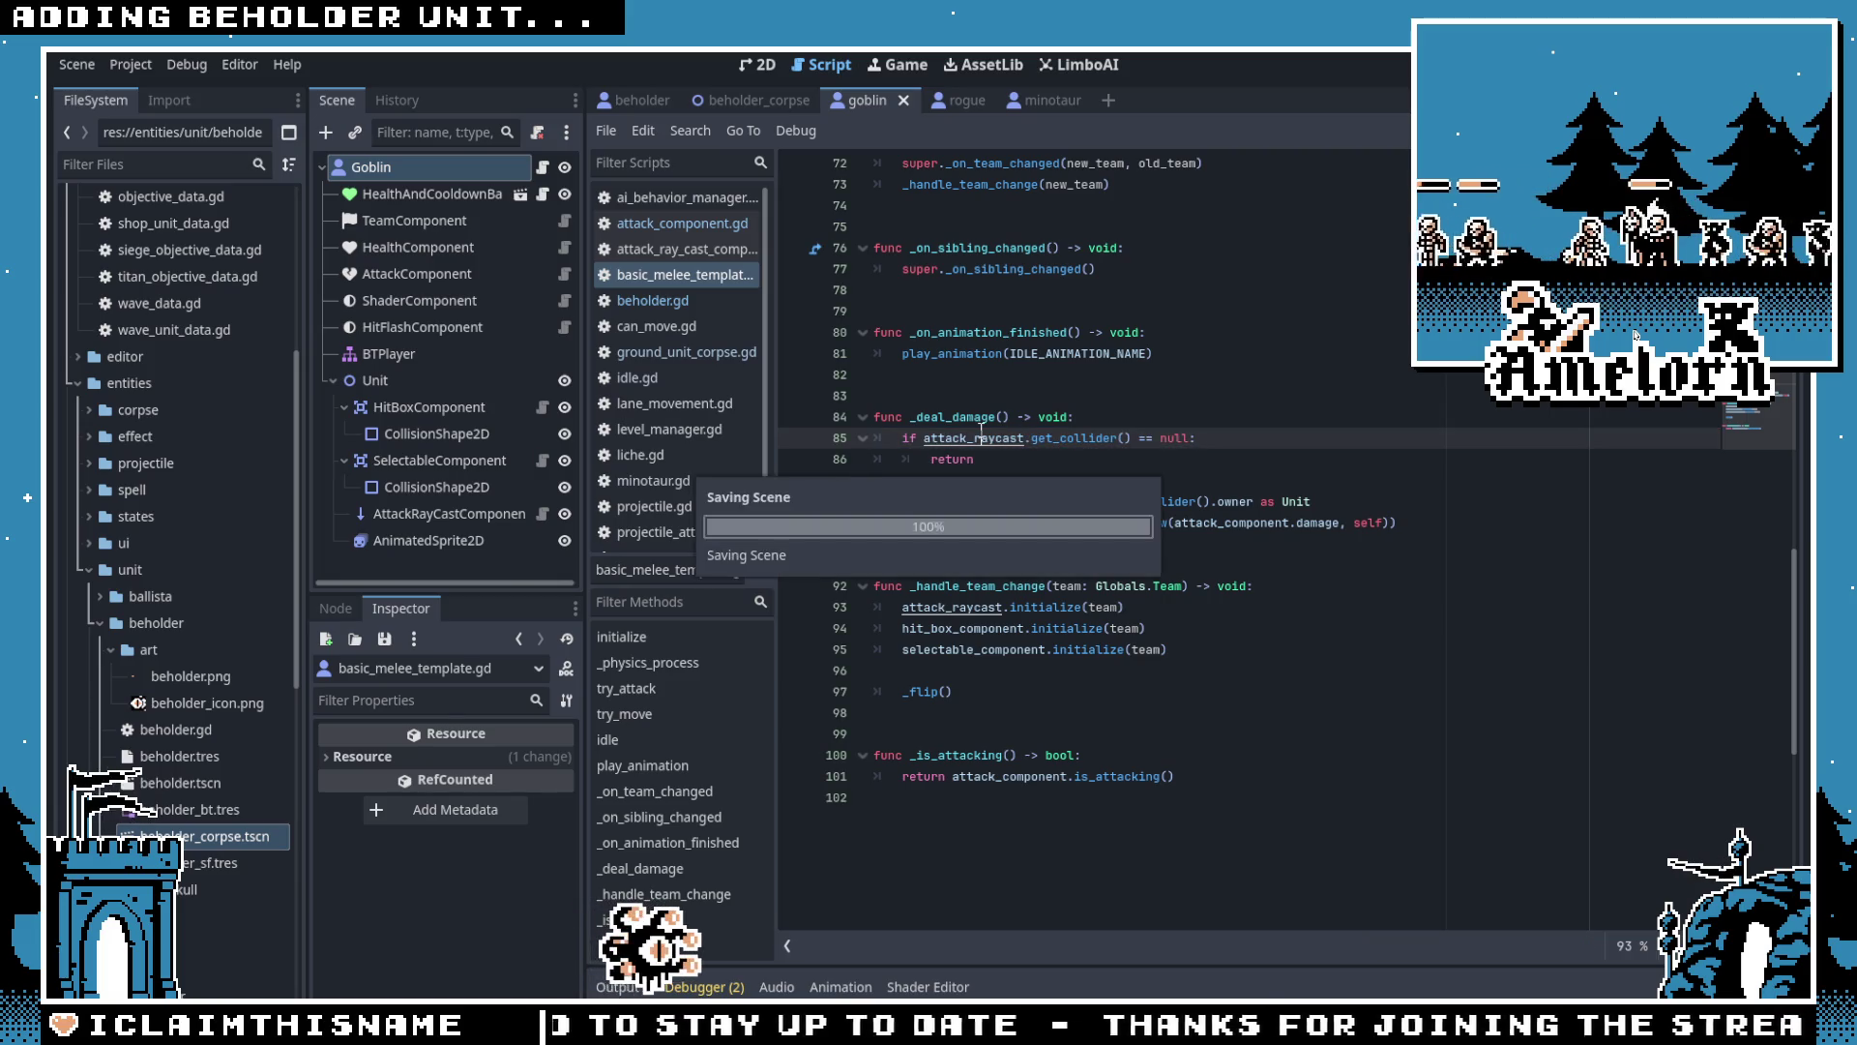
scroll(980, 431, "up", 20)
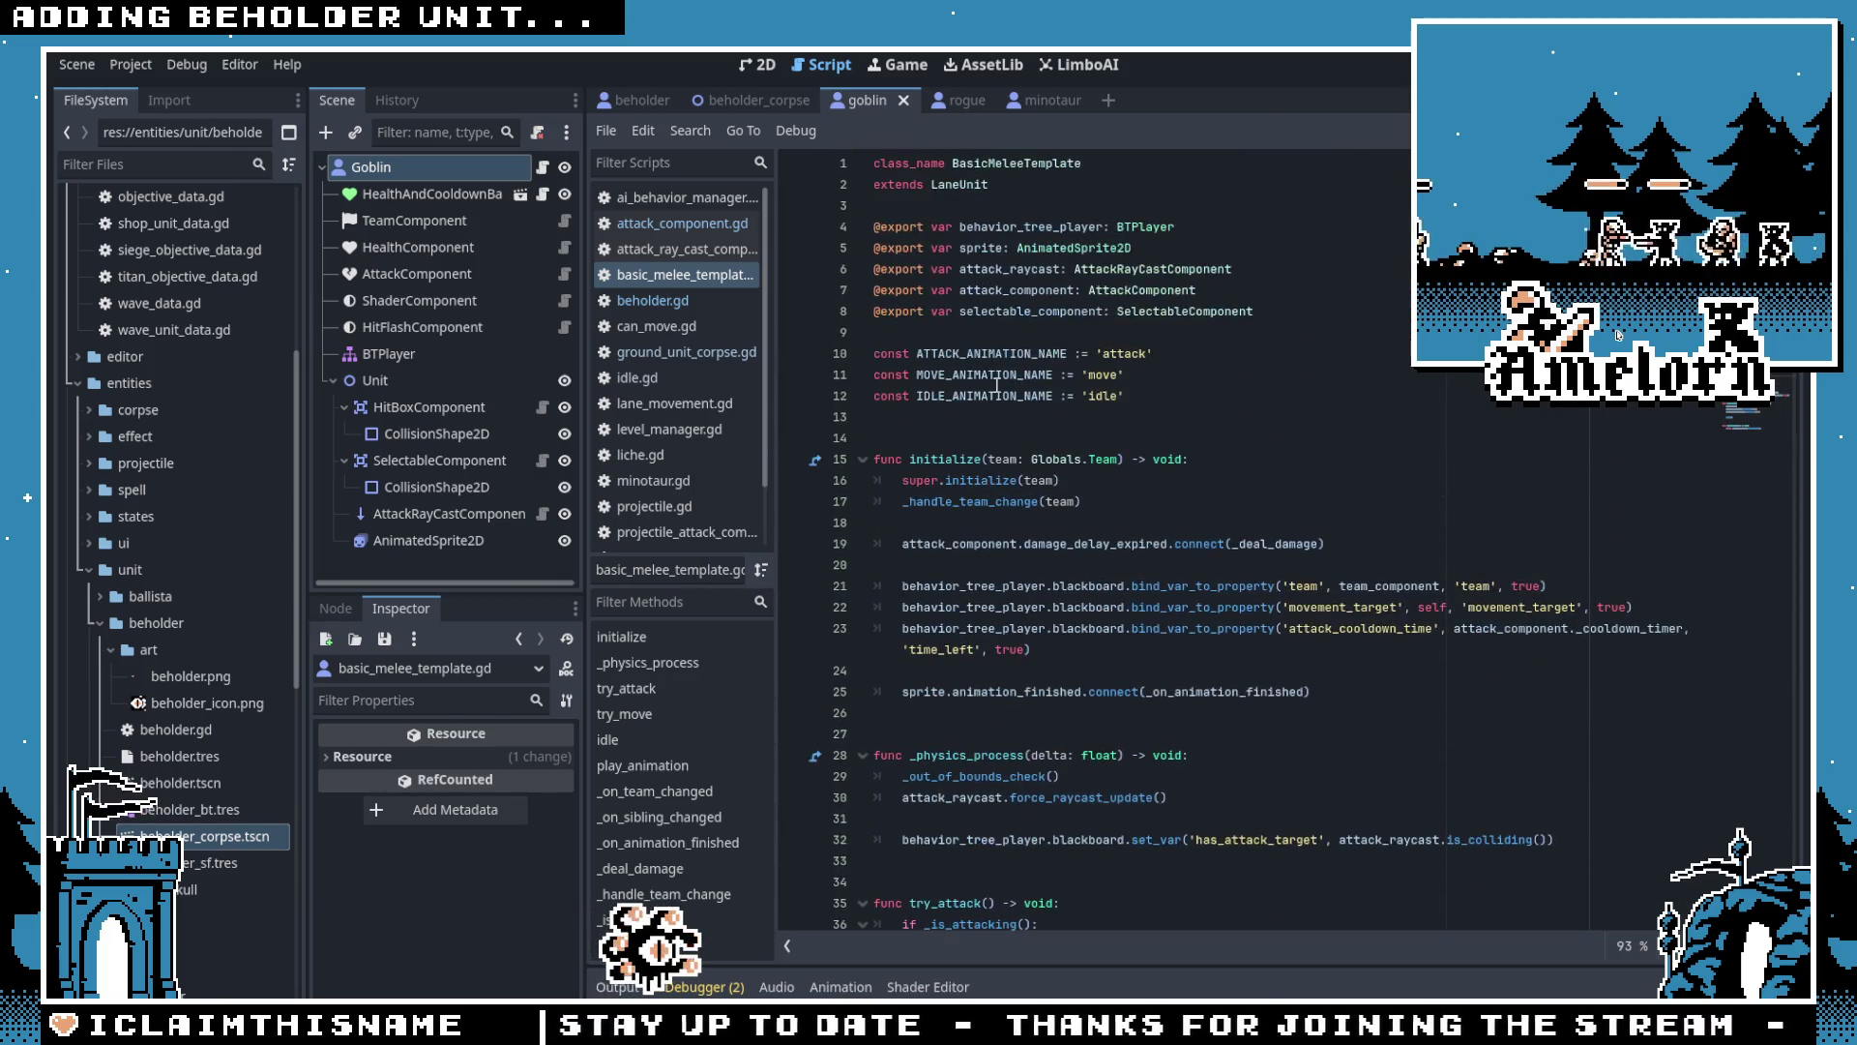
left_click(564, 275)
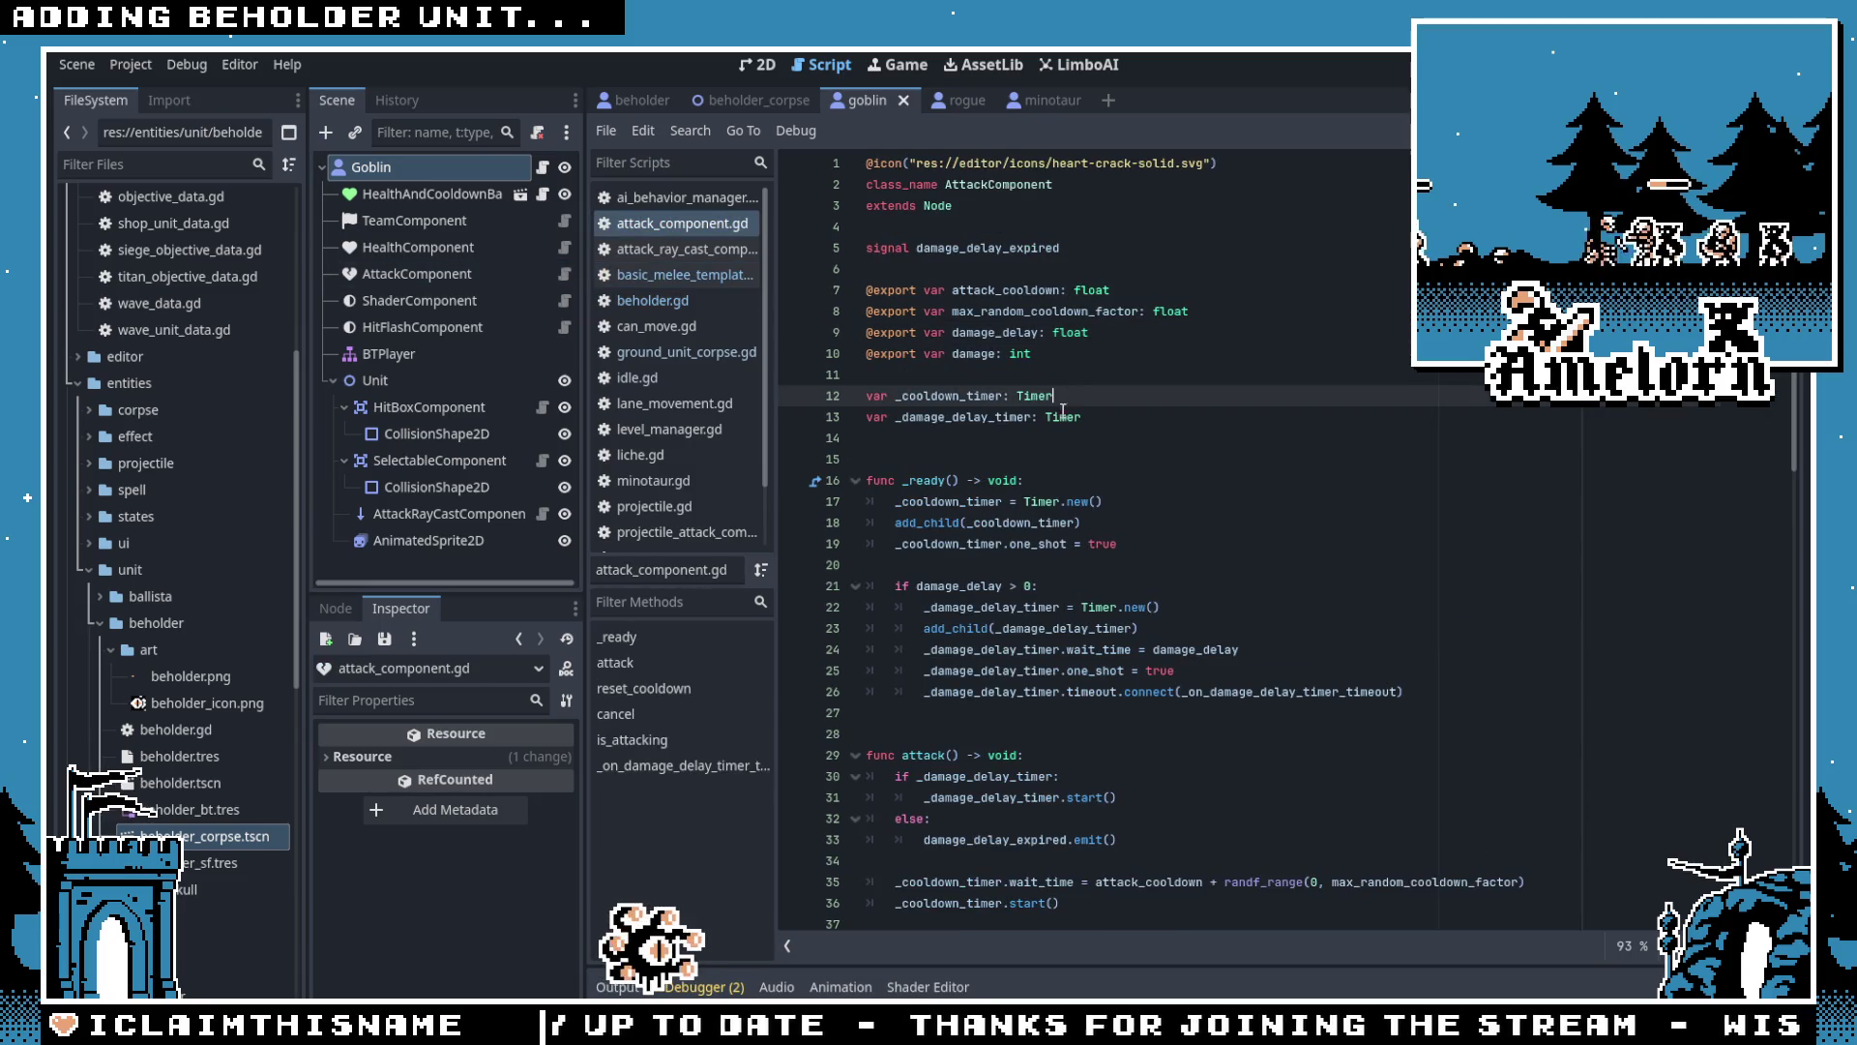
Check the goblin's AttackComponent values, then select and right-click the beholder's AttackAreaComponent
left_click(430, 299)
left_click(425, 273)
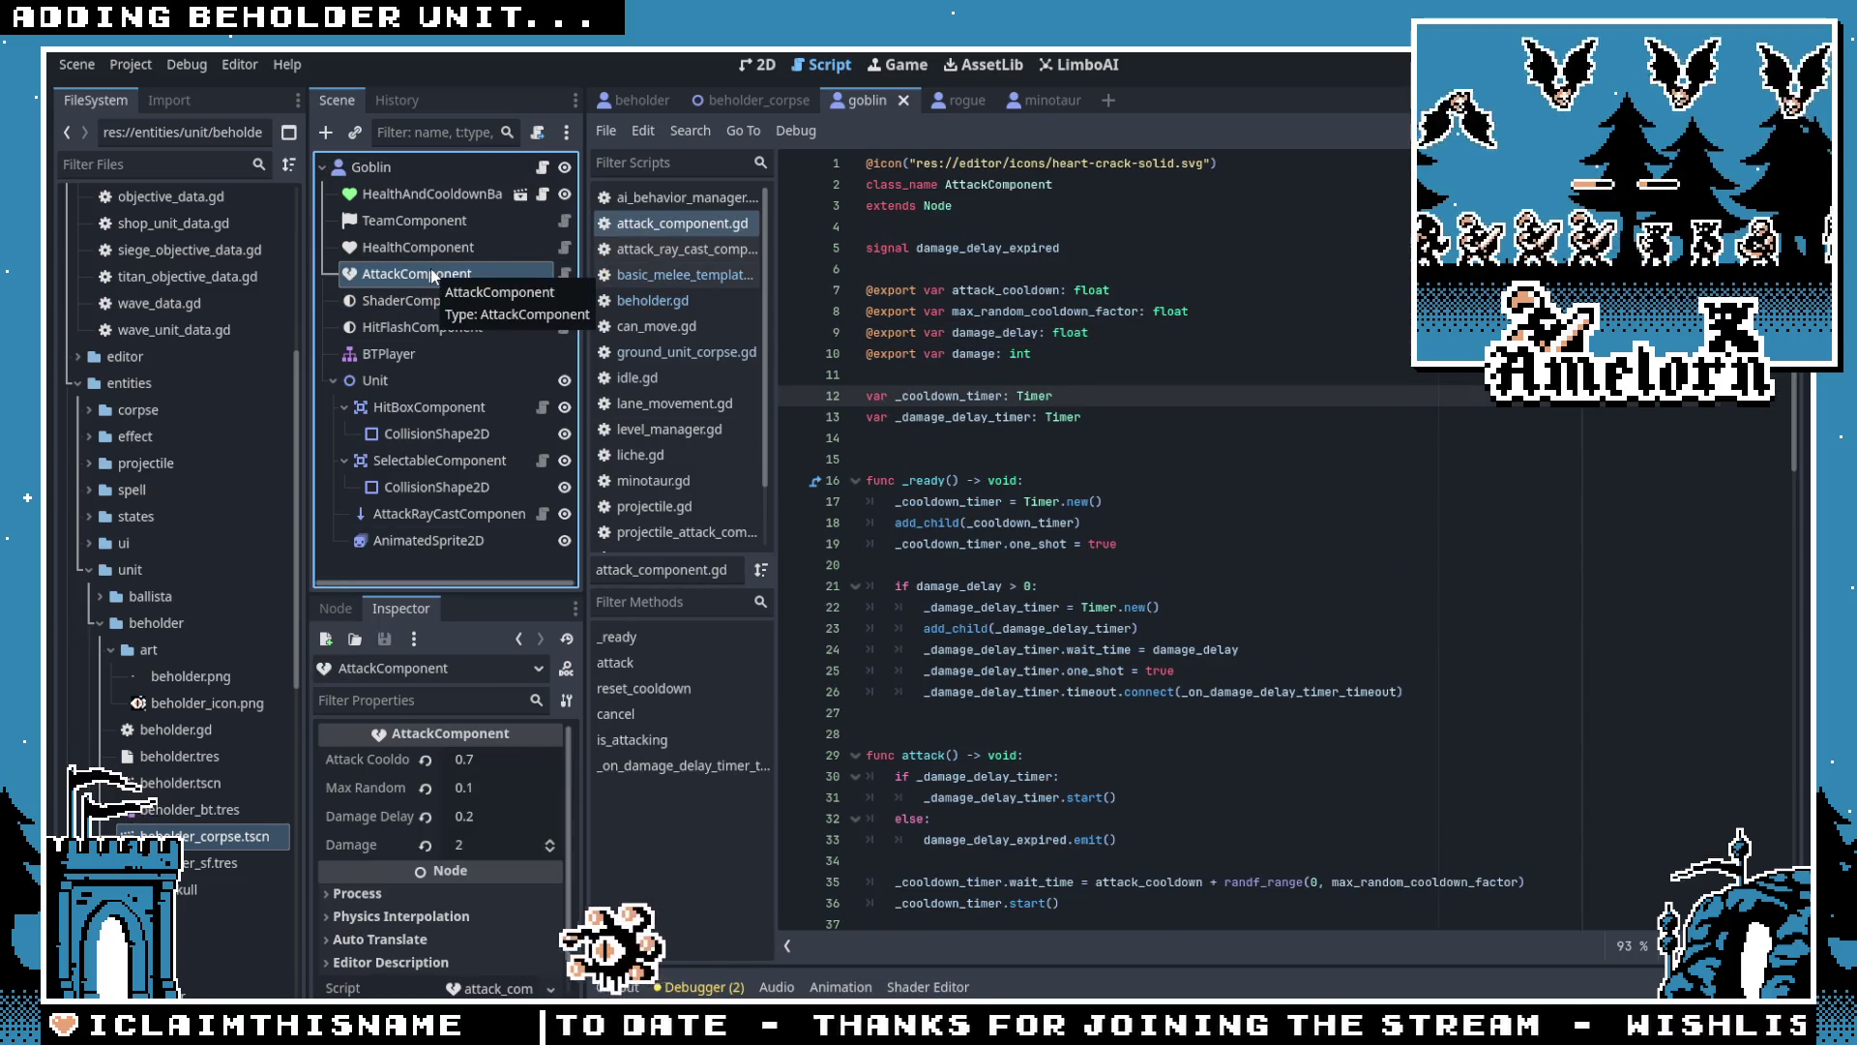
left_click(624, 105)
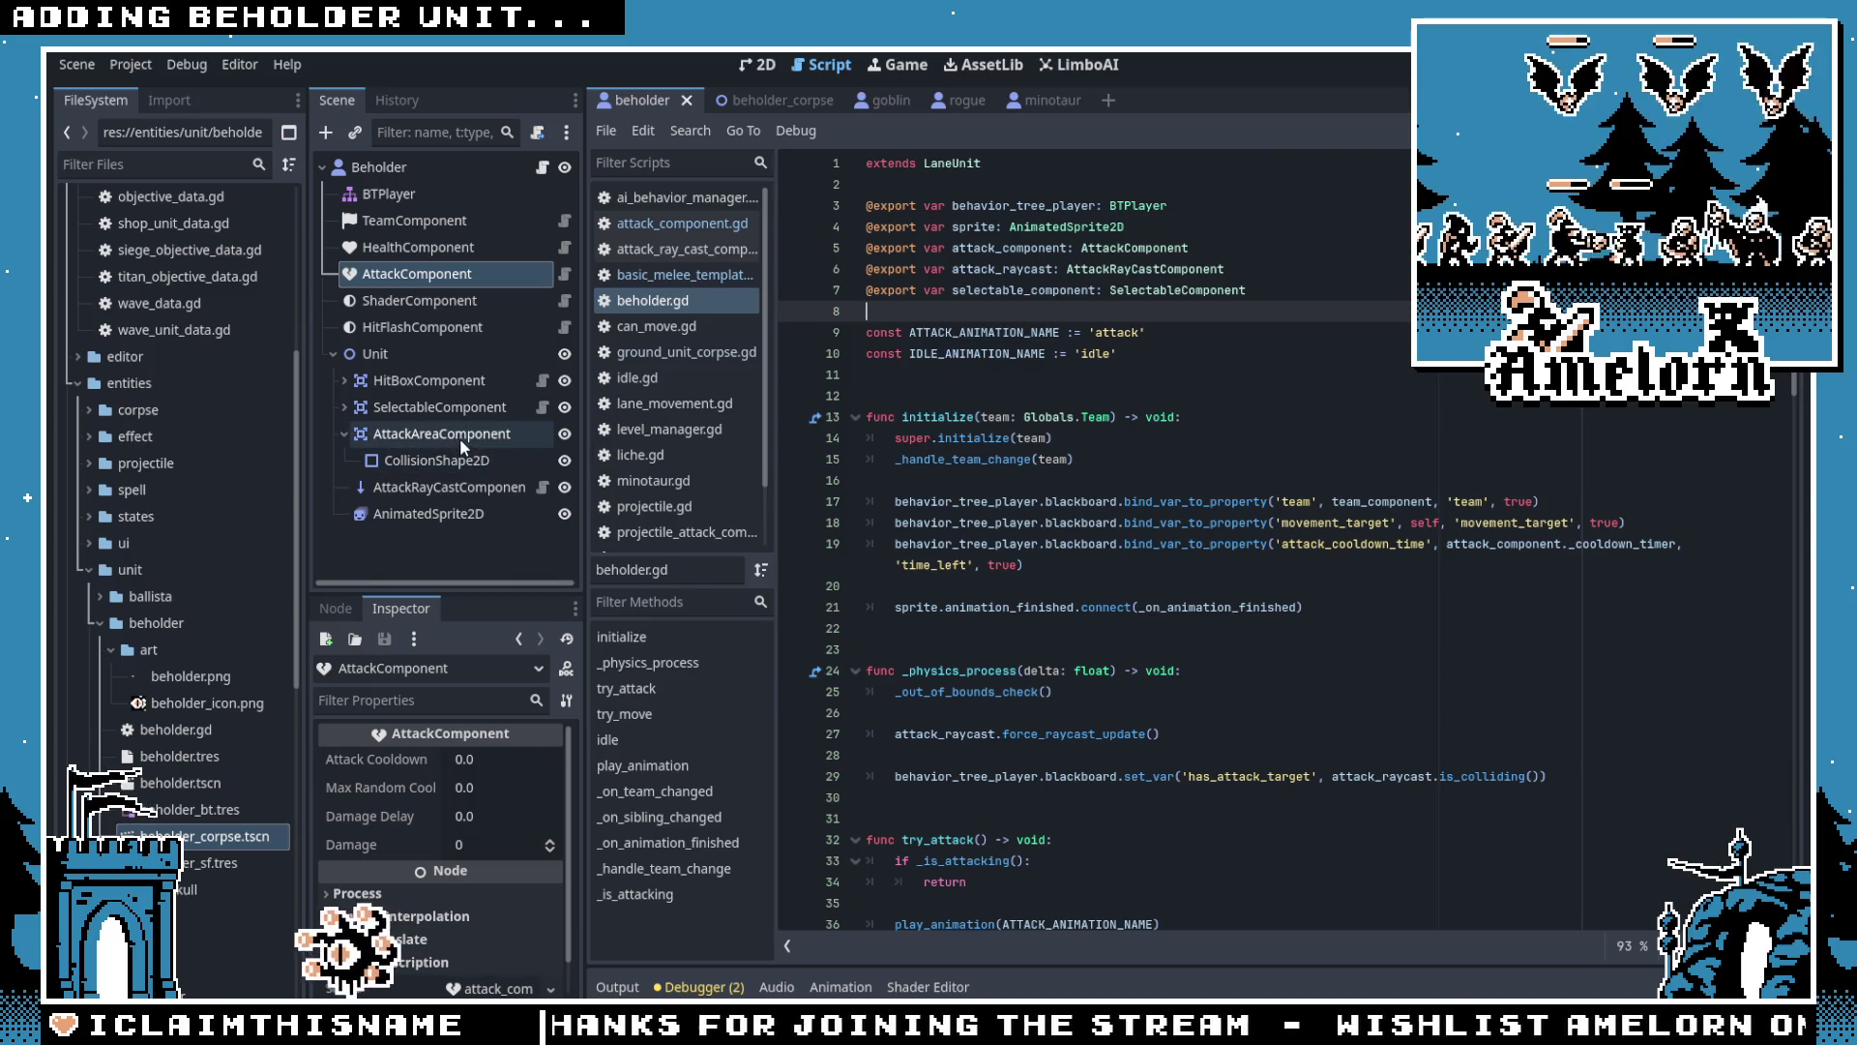
left_click(995, 438)
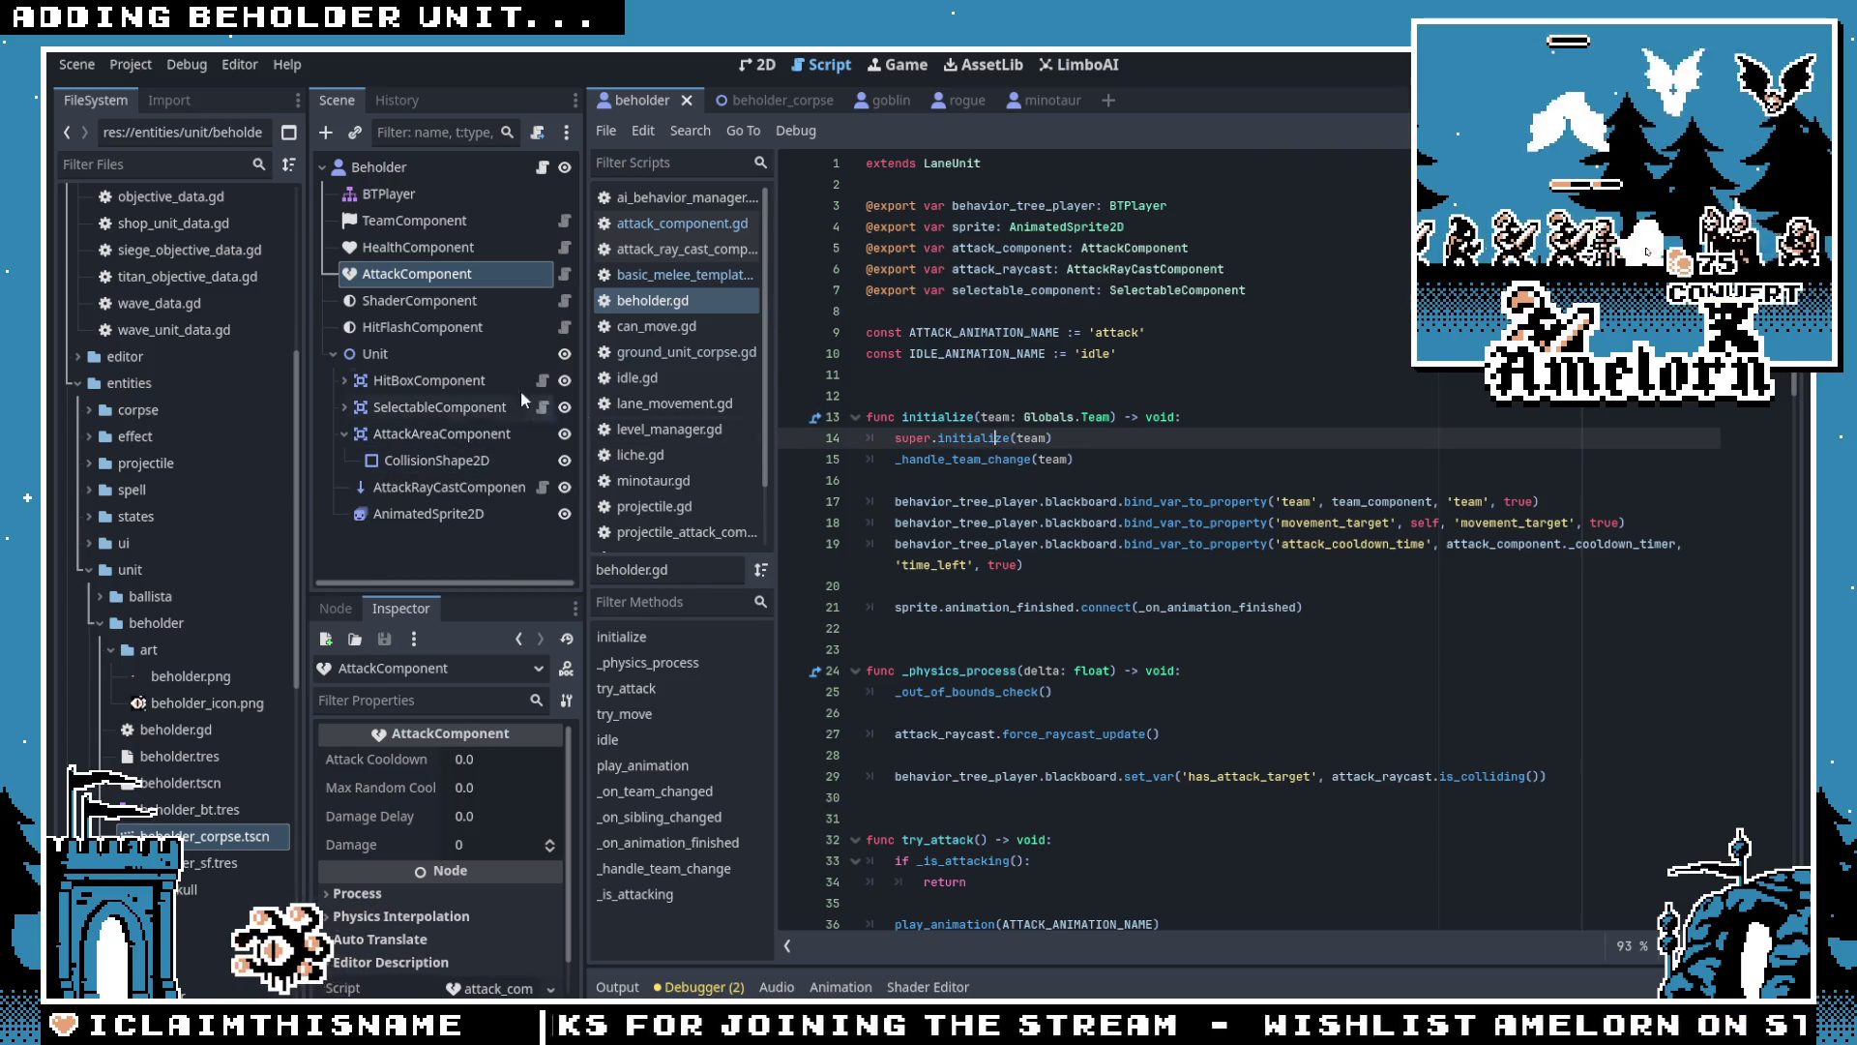
left_click(441, 435)
right_click(441, 437)
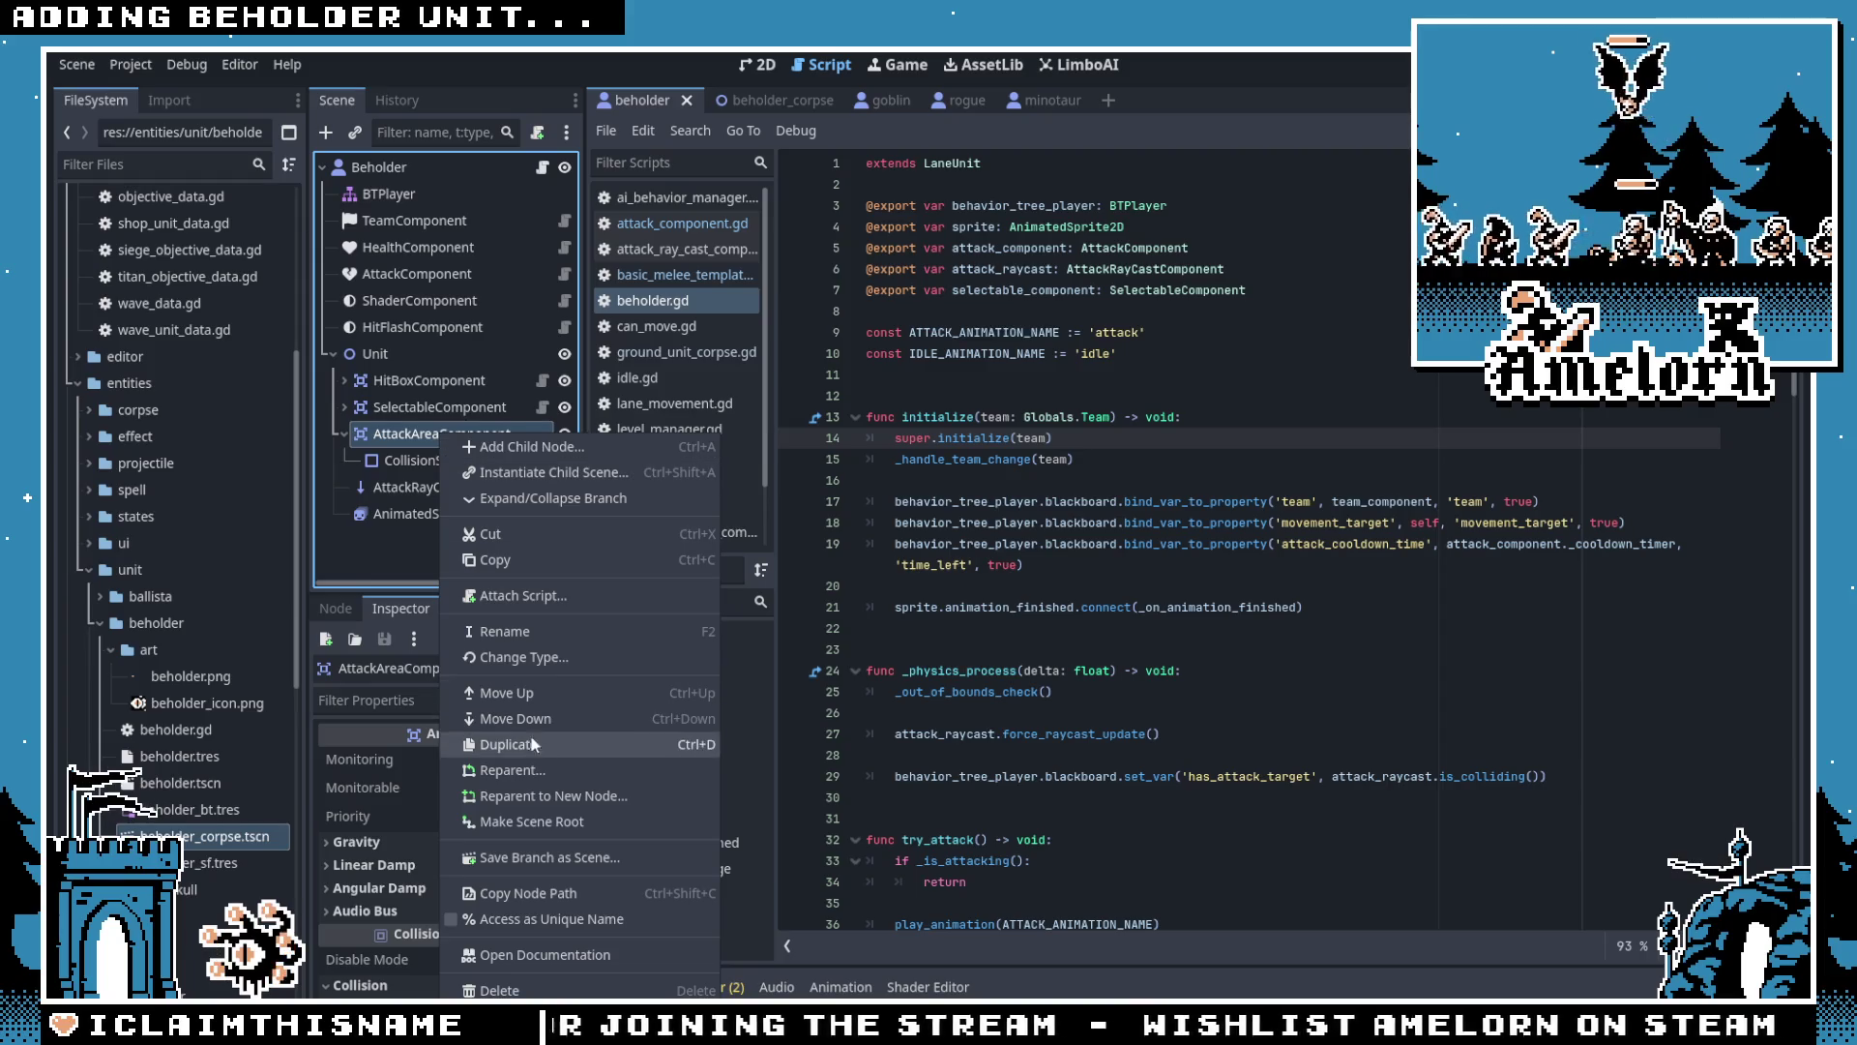
Attach a new attack_area_component.gd script extending Area2D, saved in res://utilities/game/component
left_click(542, 595)
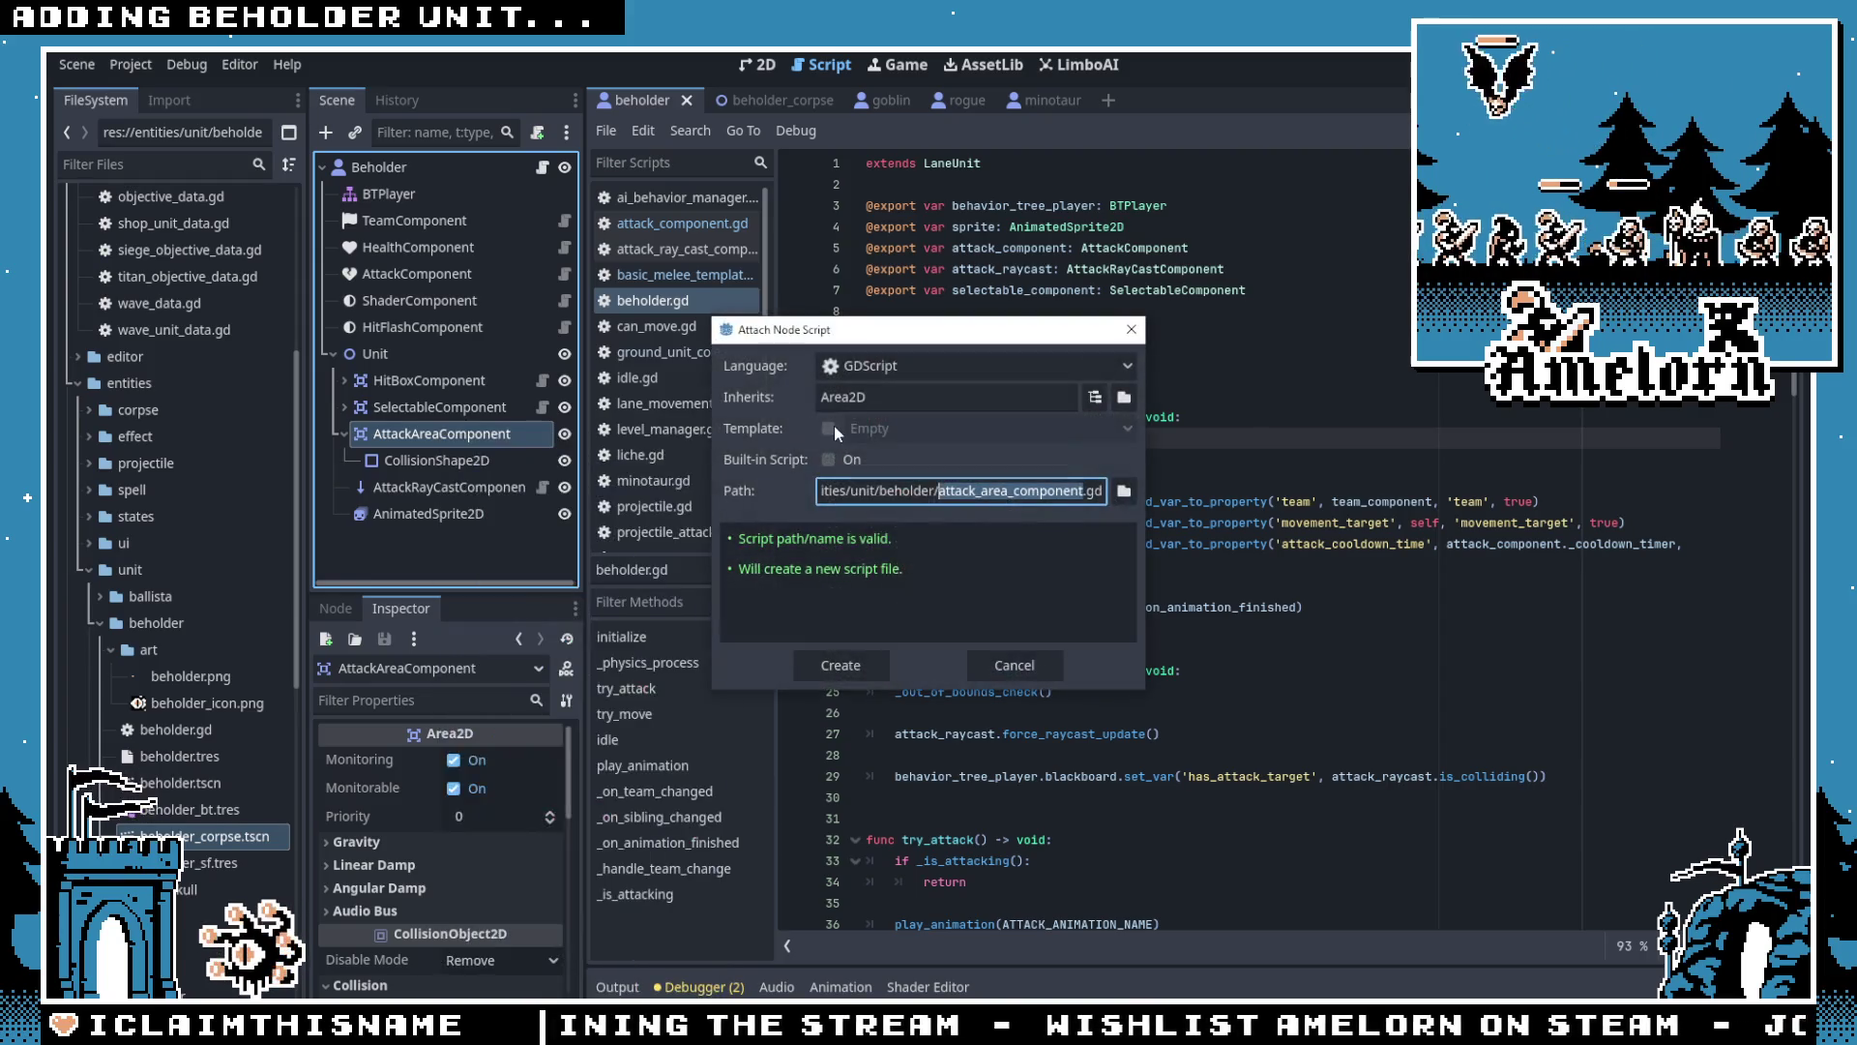
left_click(1122, 492)
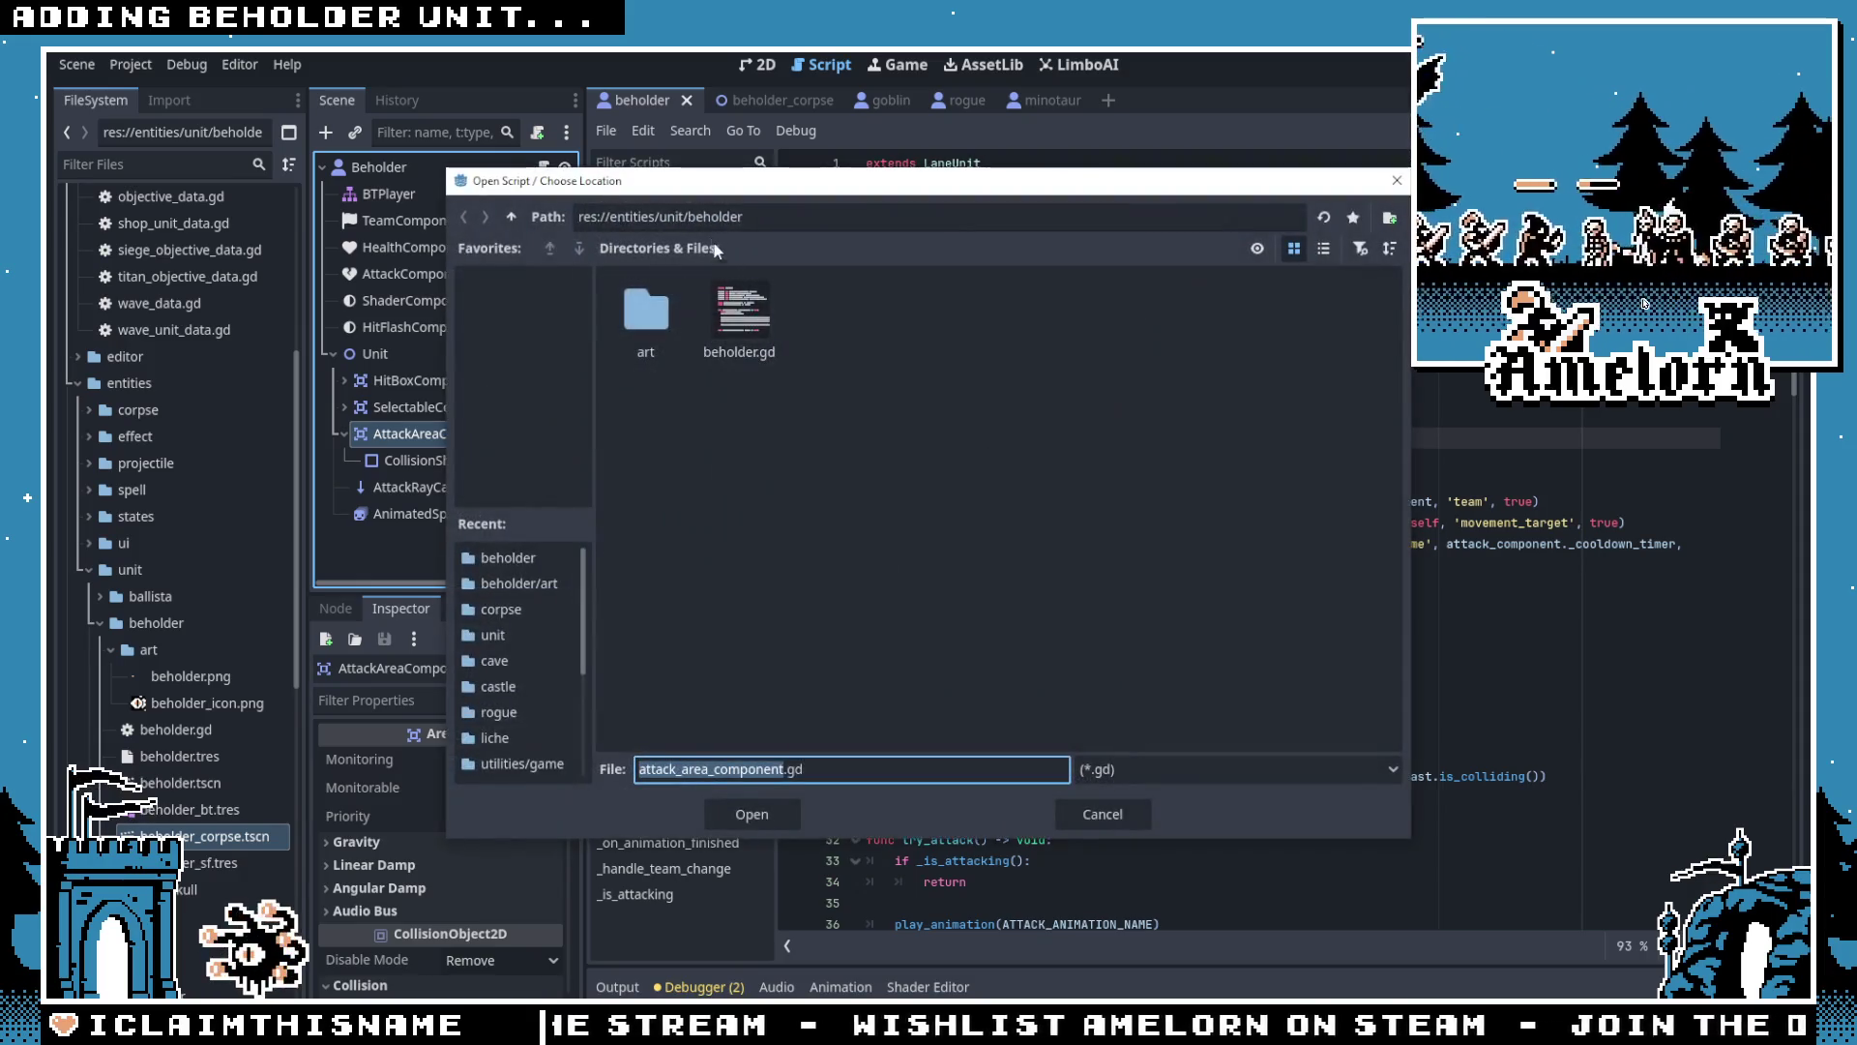
double_click(519, 217)
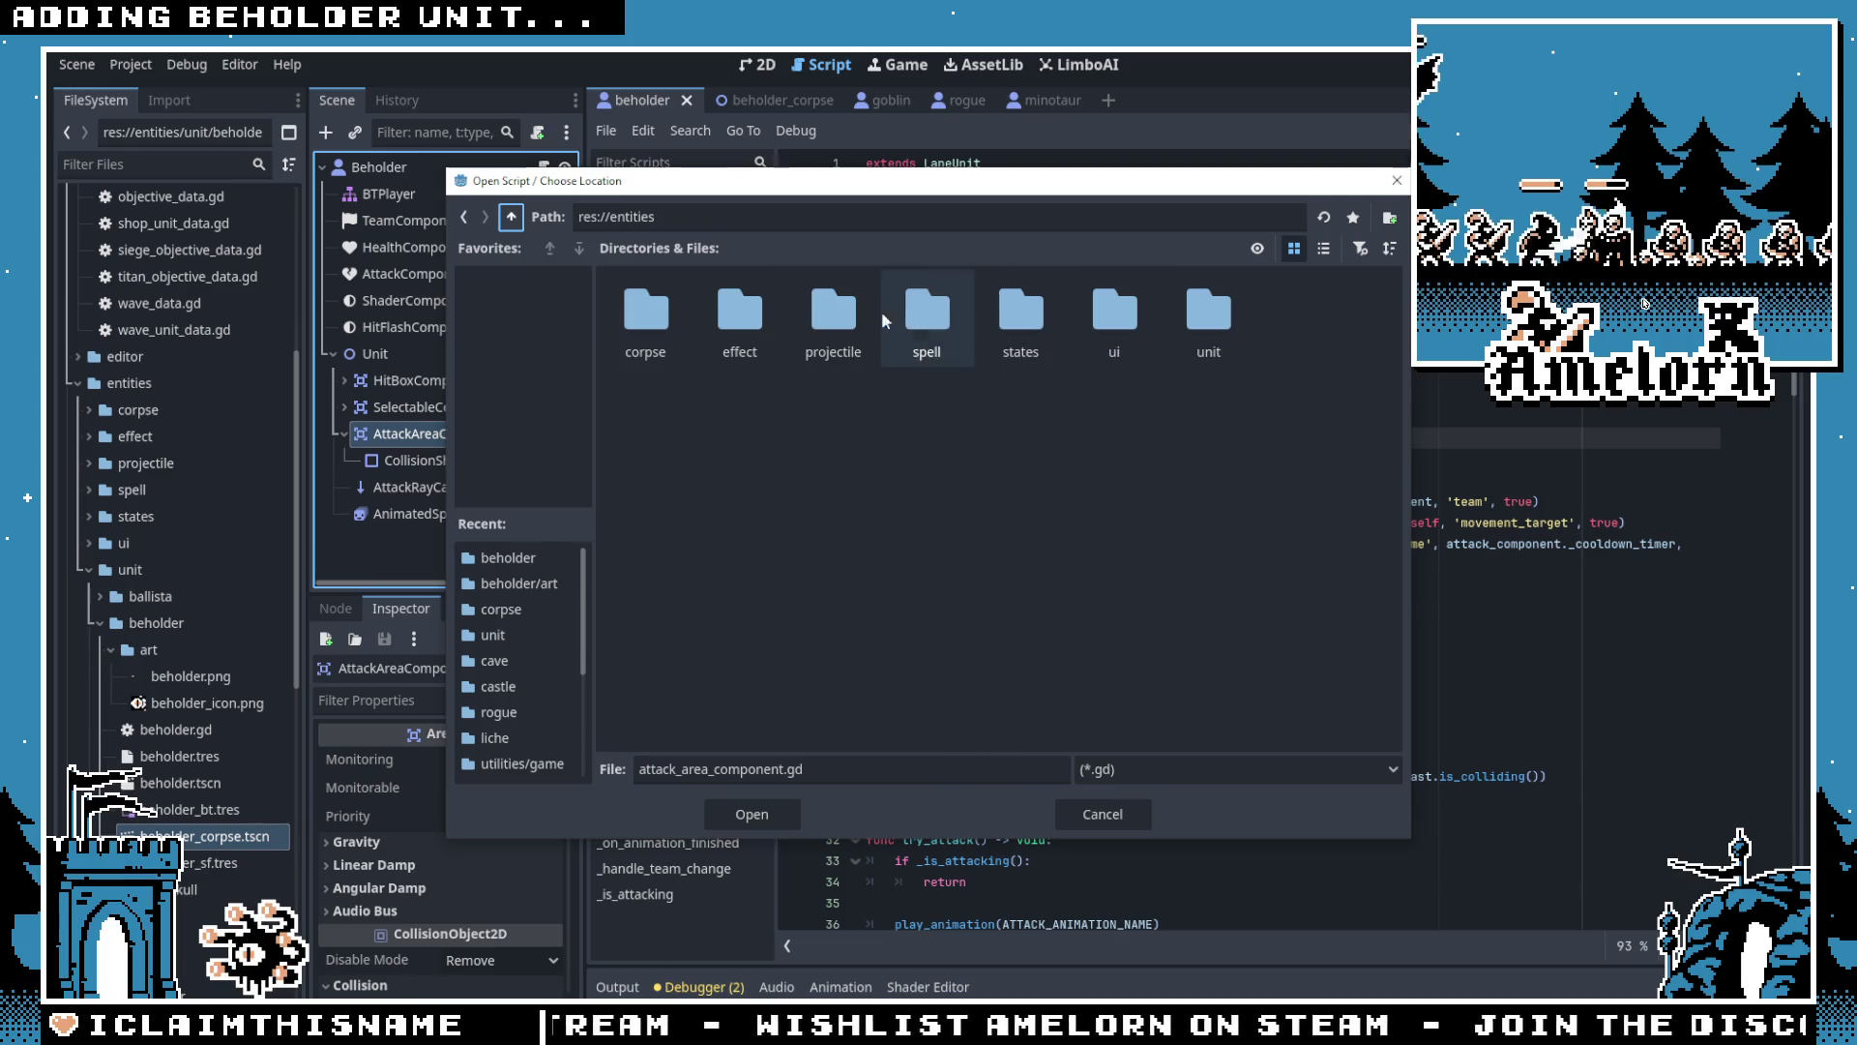
left_click(511, 217)
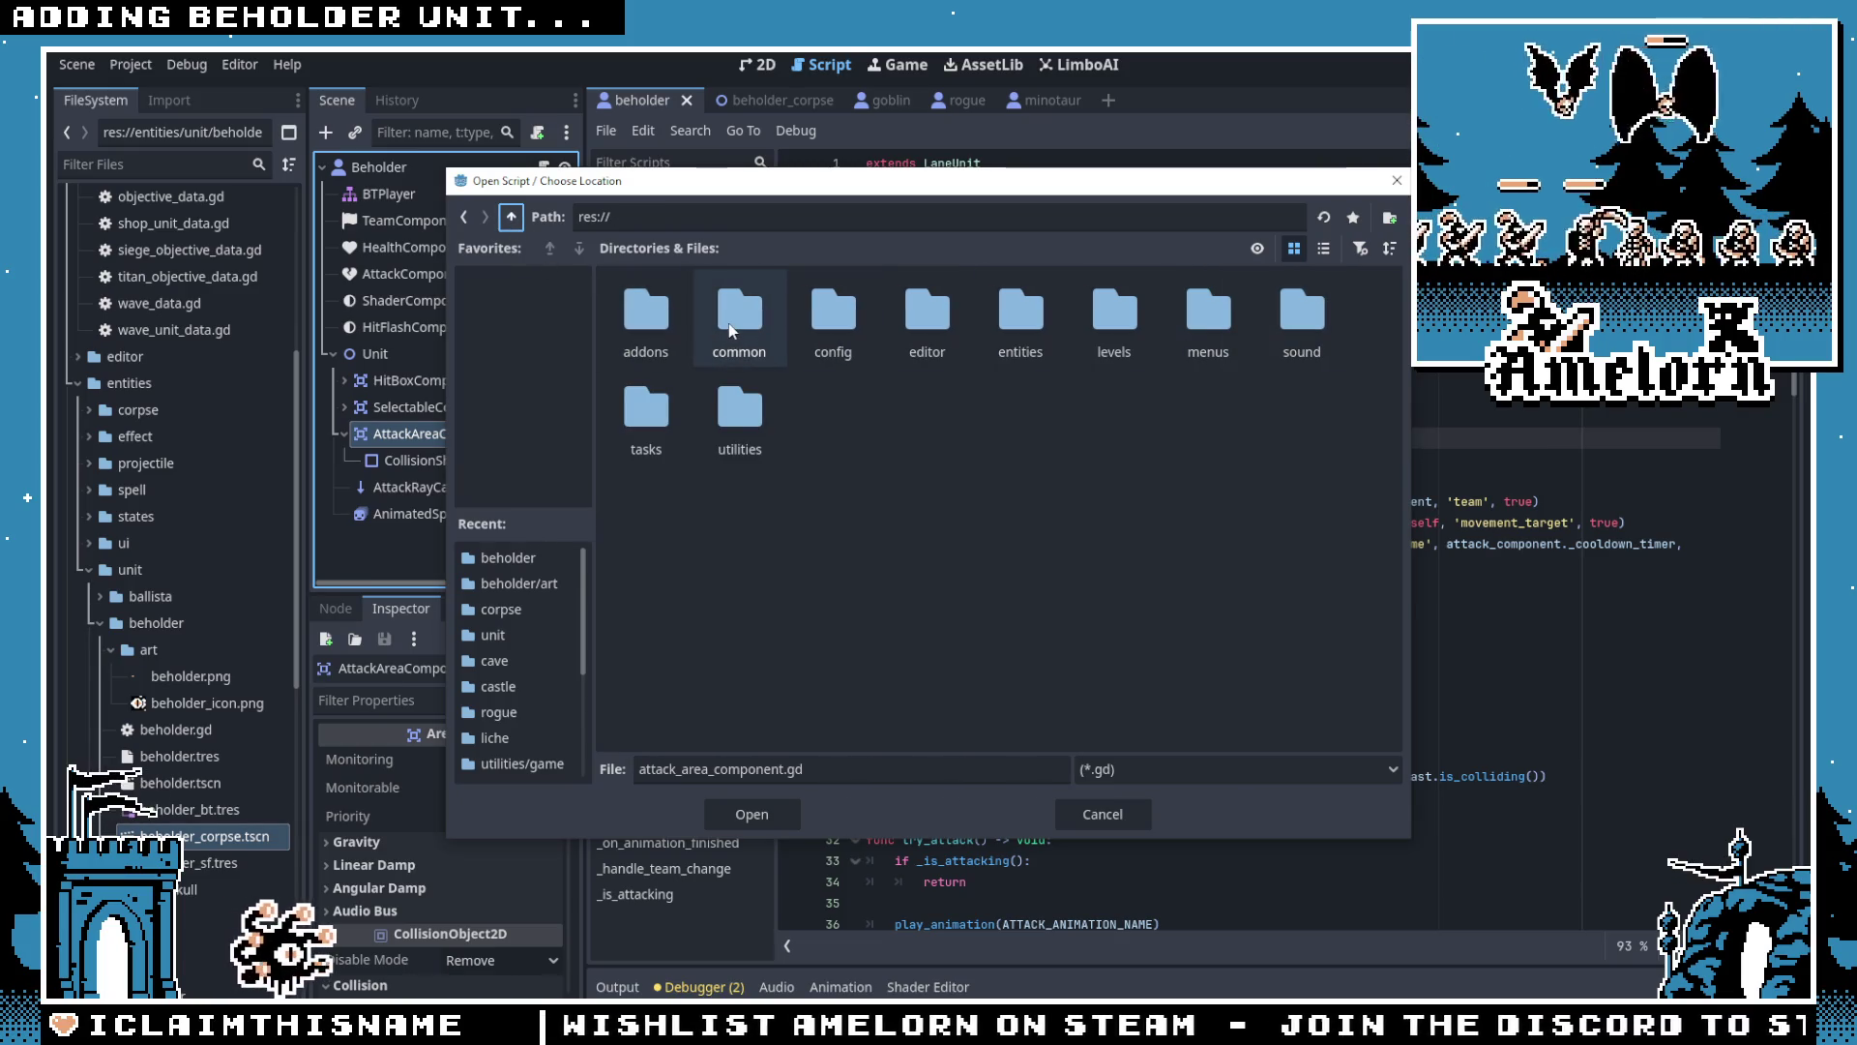
double_click(720, 411)
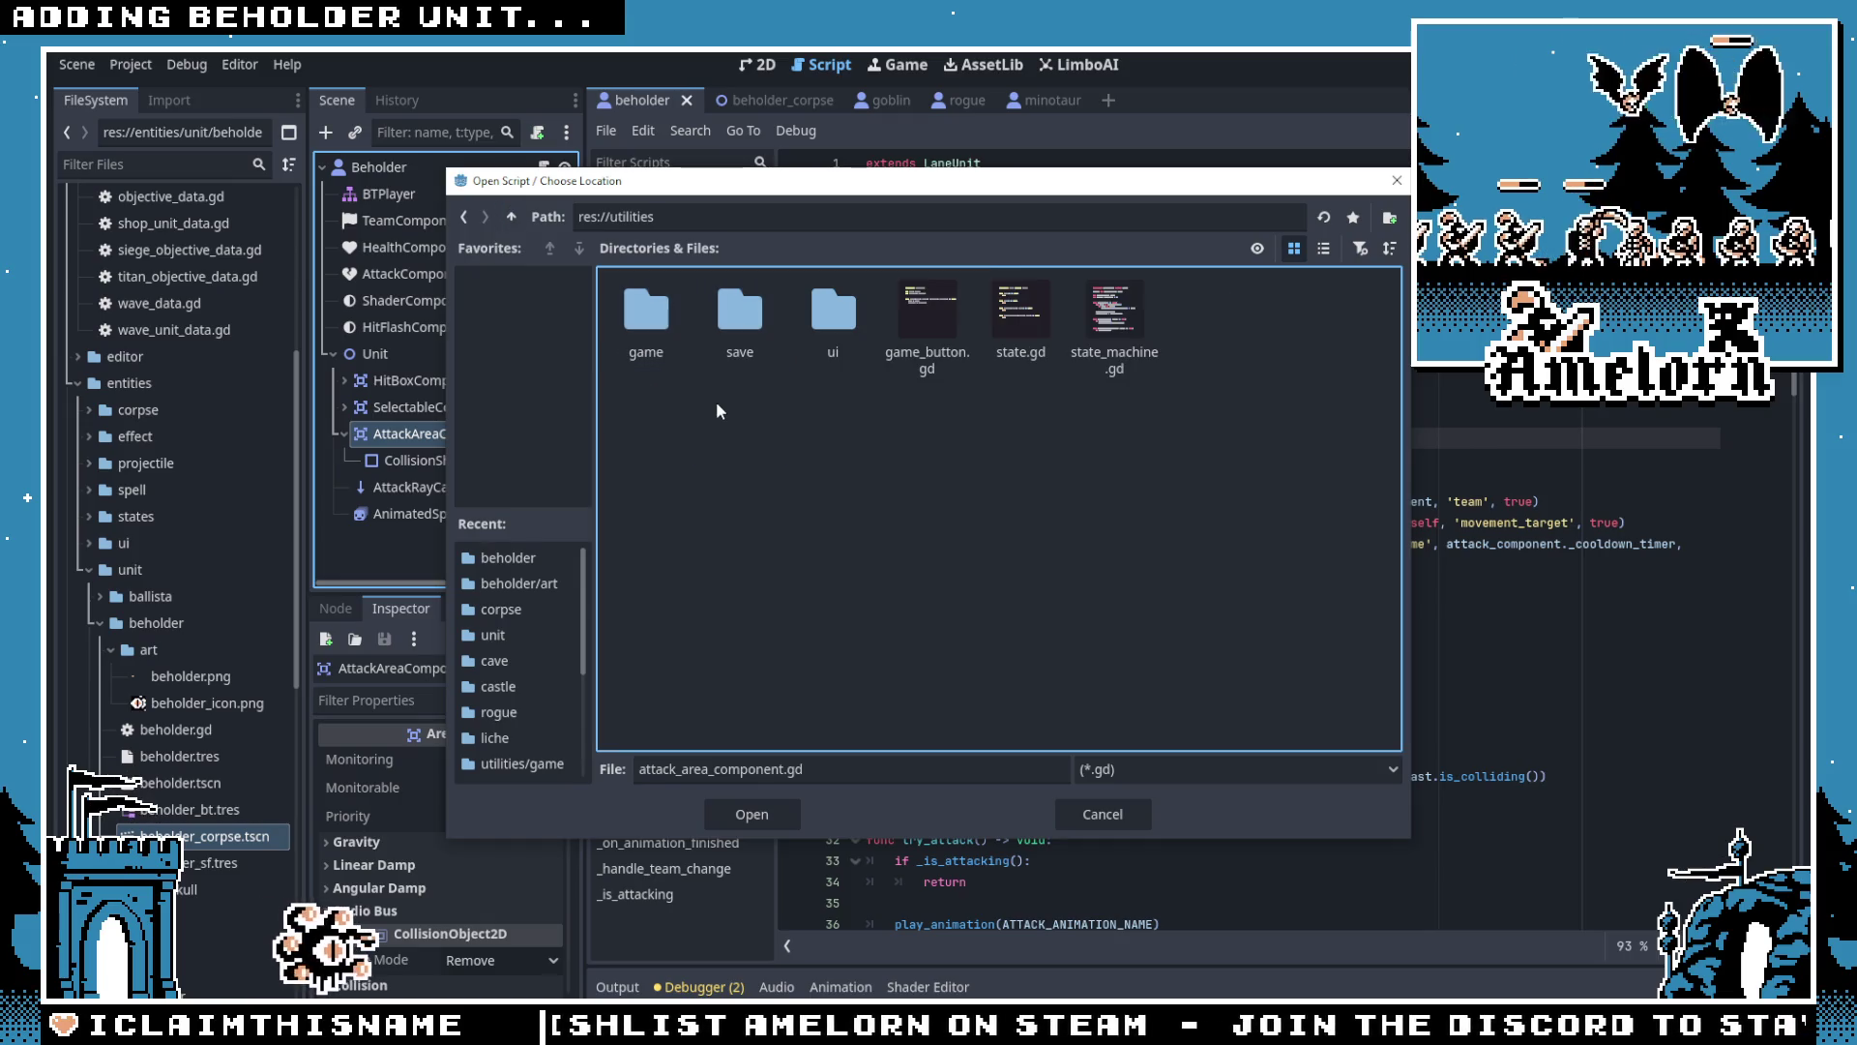
double_click(637, 314)
double_click(648, 319)
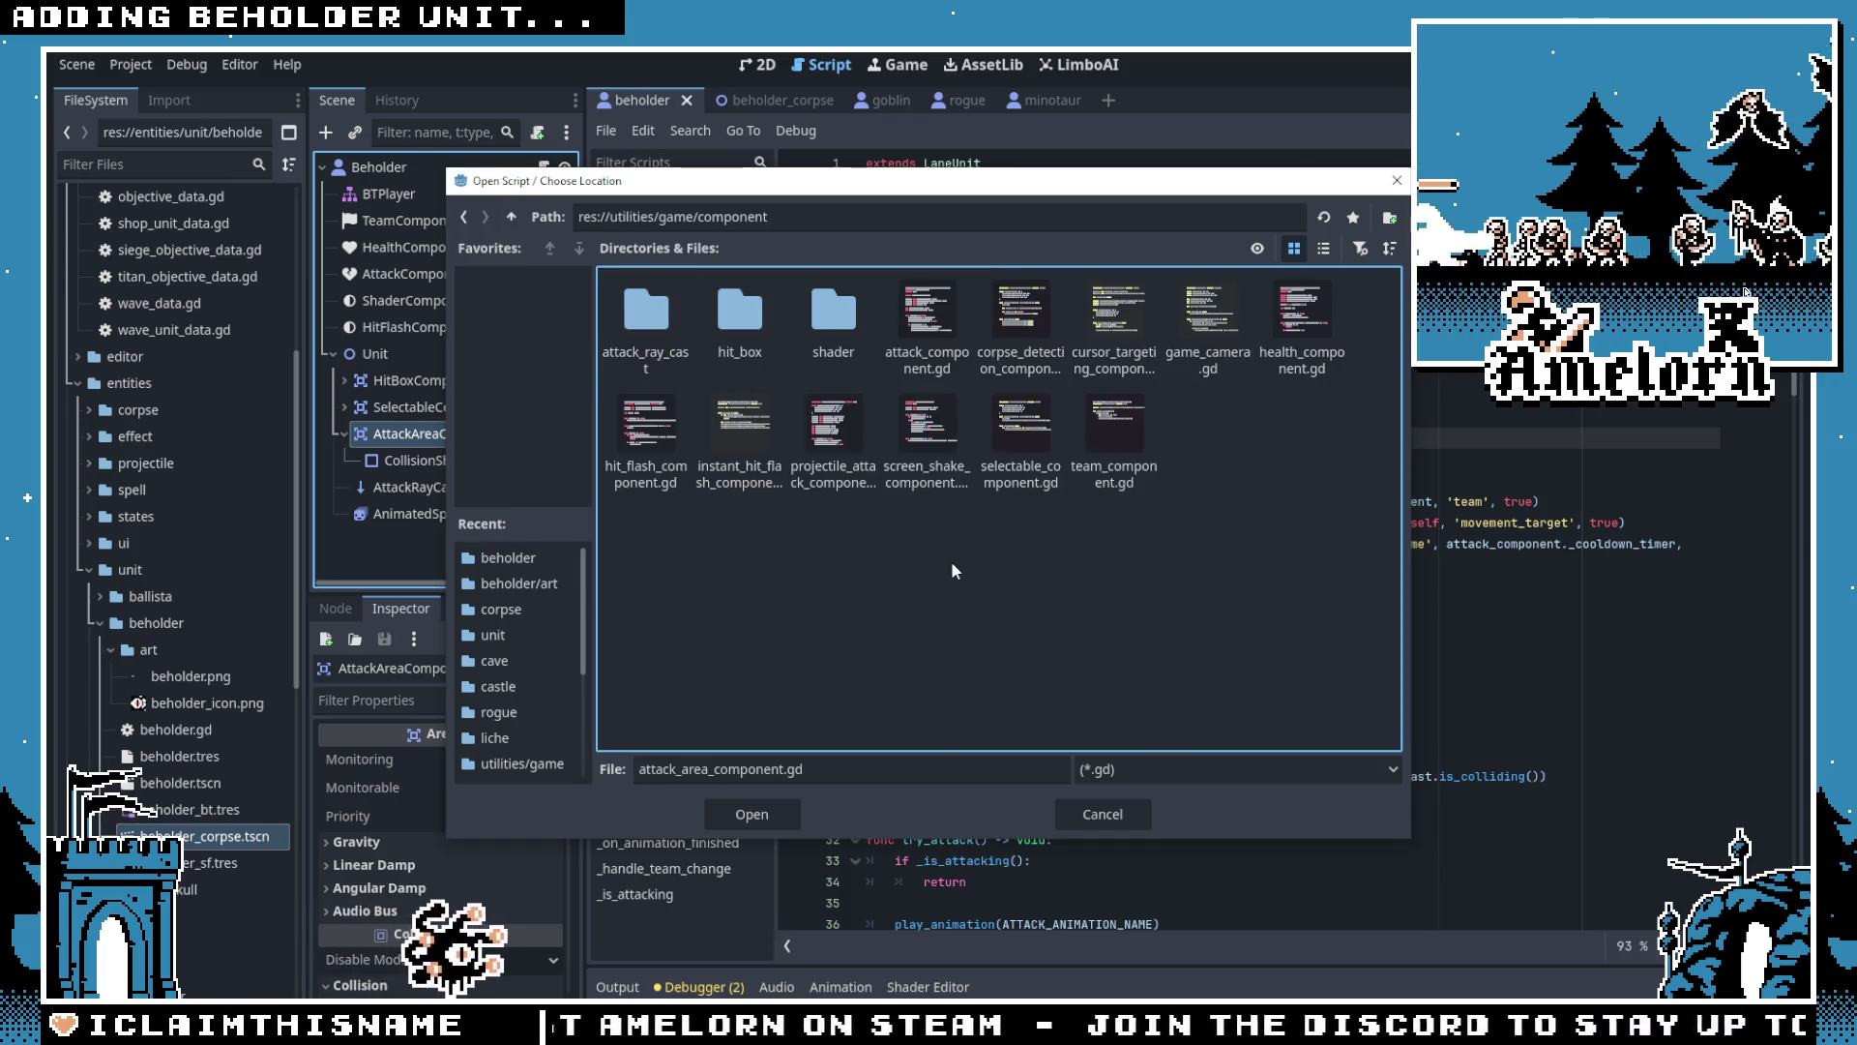
left_click(764, 810)
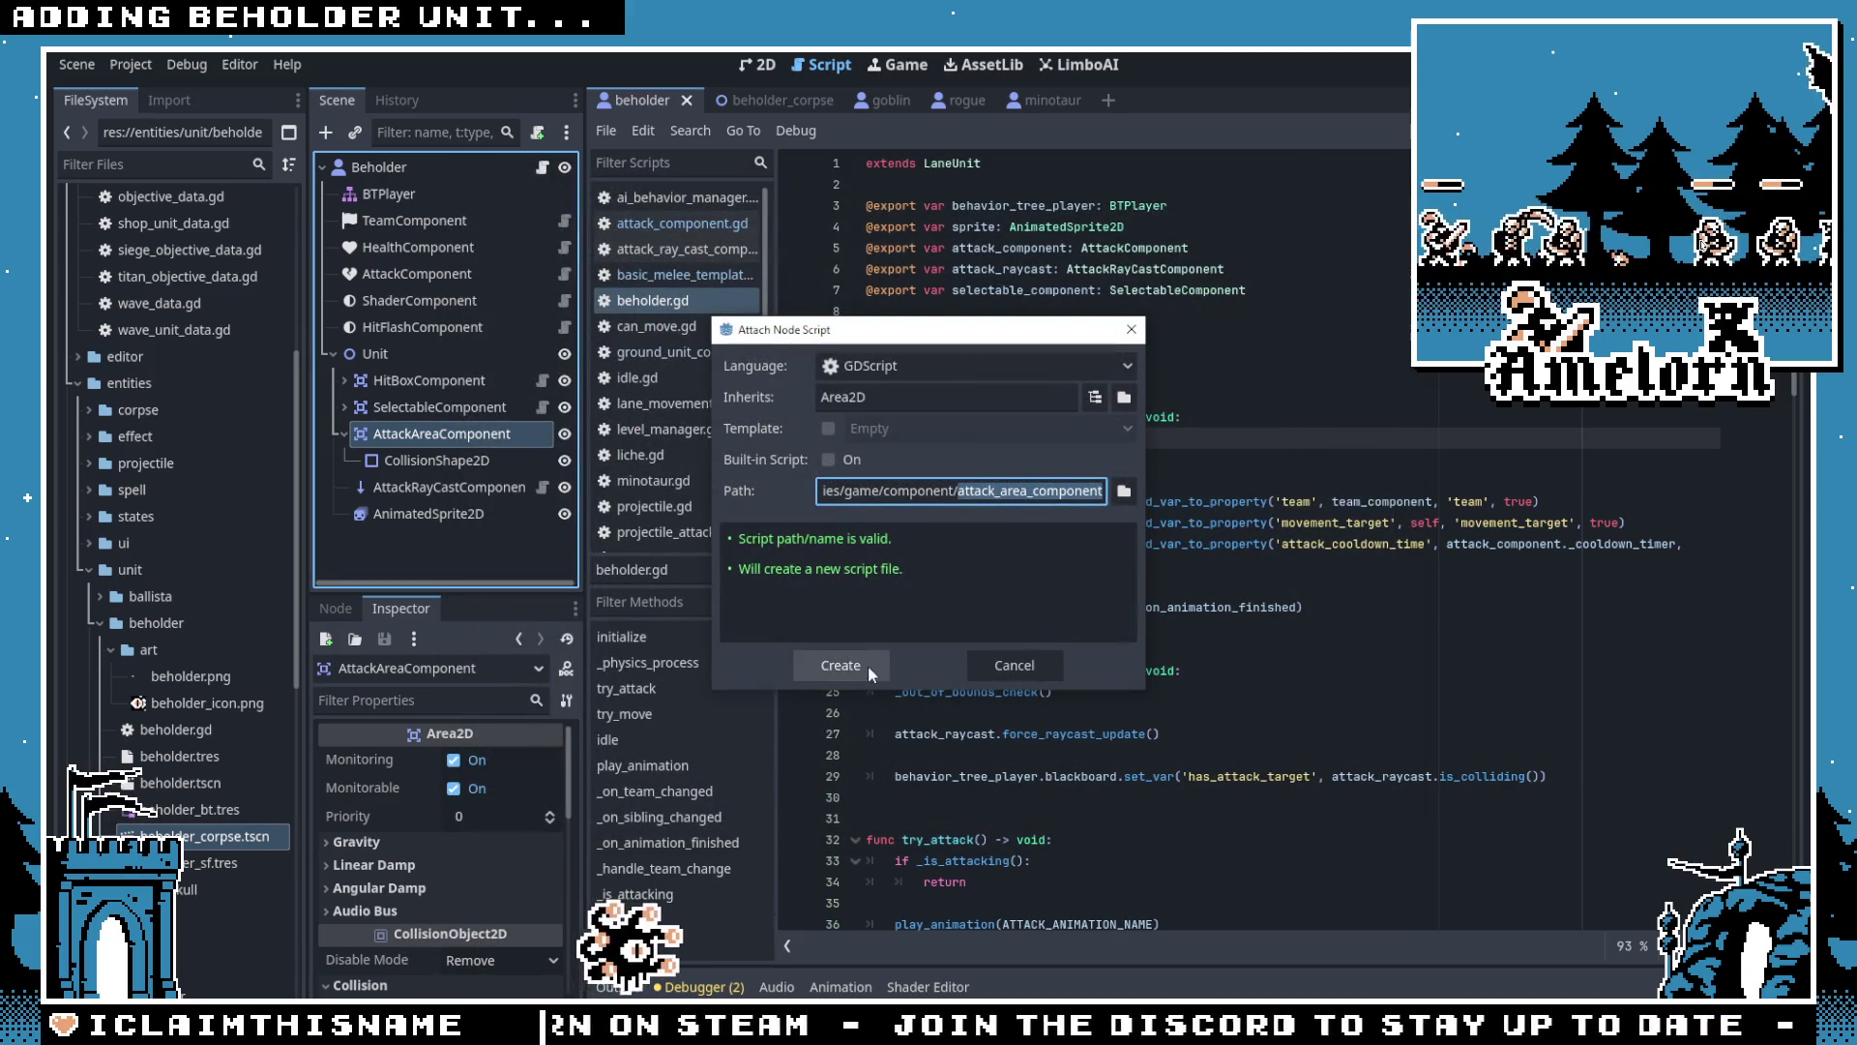
left_click(867, 664)
left_click(961, 186)
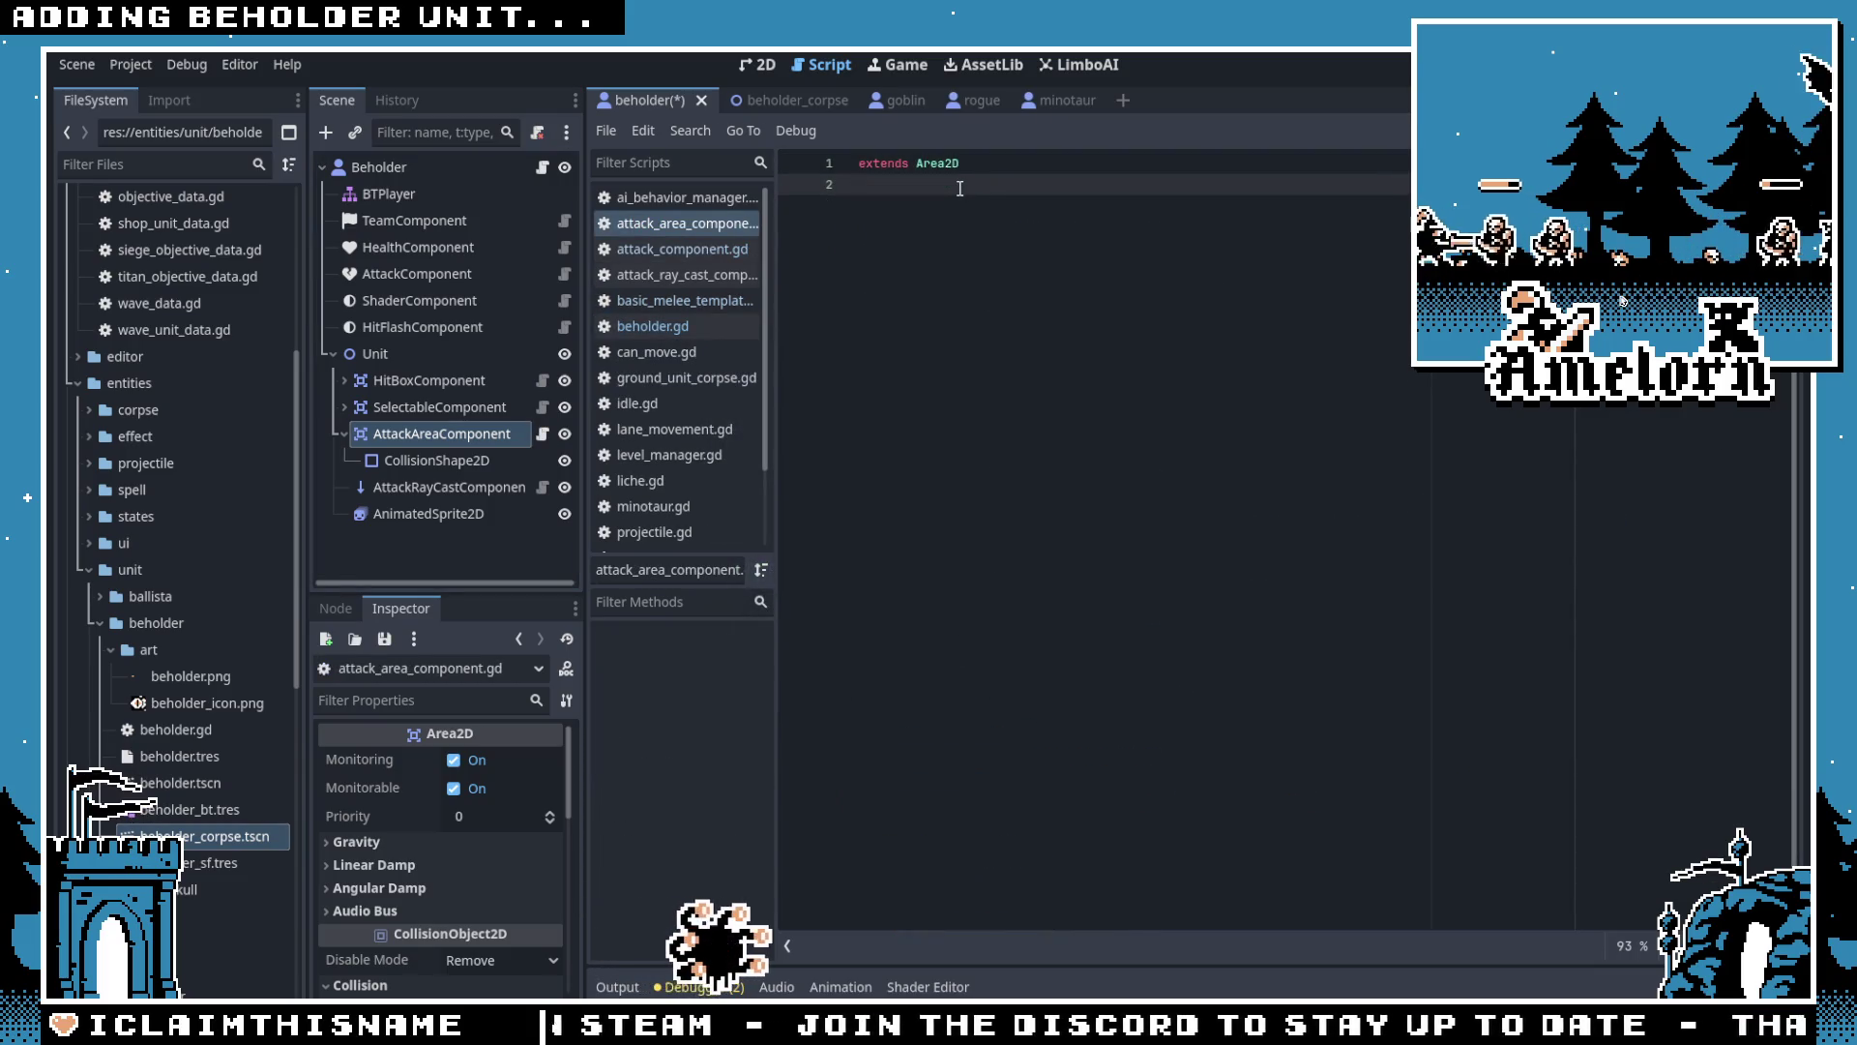
Add blank lines around the extends Area2D declaration in attack_area_component.gd
key("Up")
key("ctrl+shift+Return")
type("an")
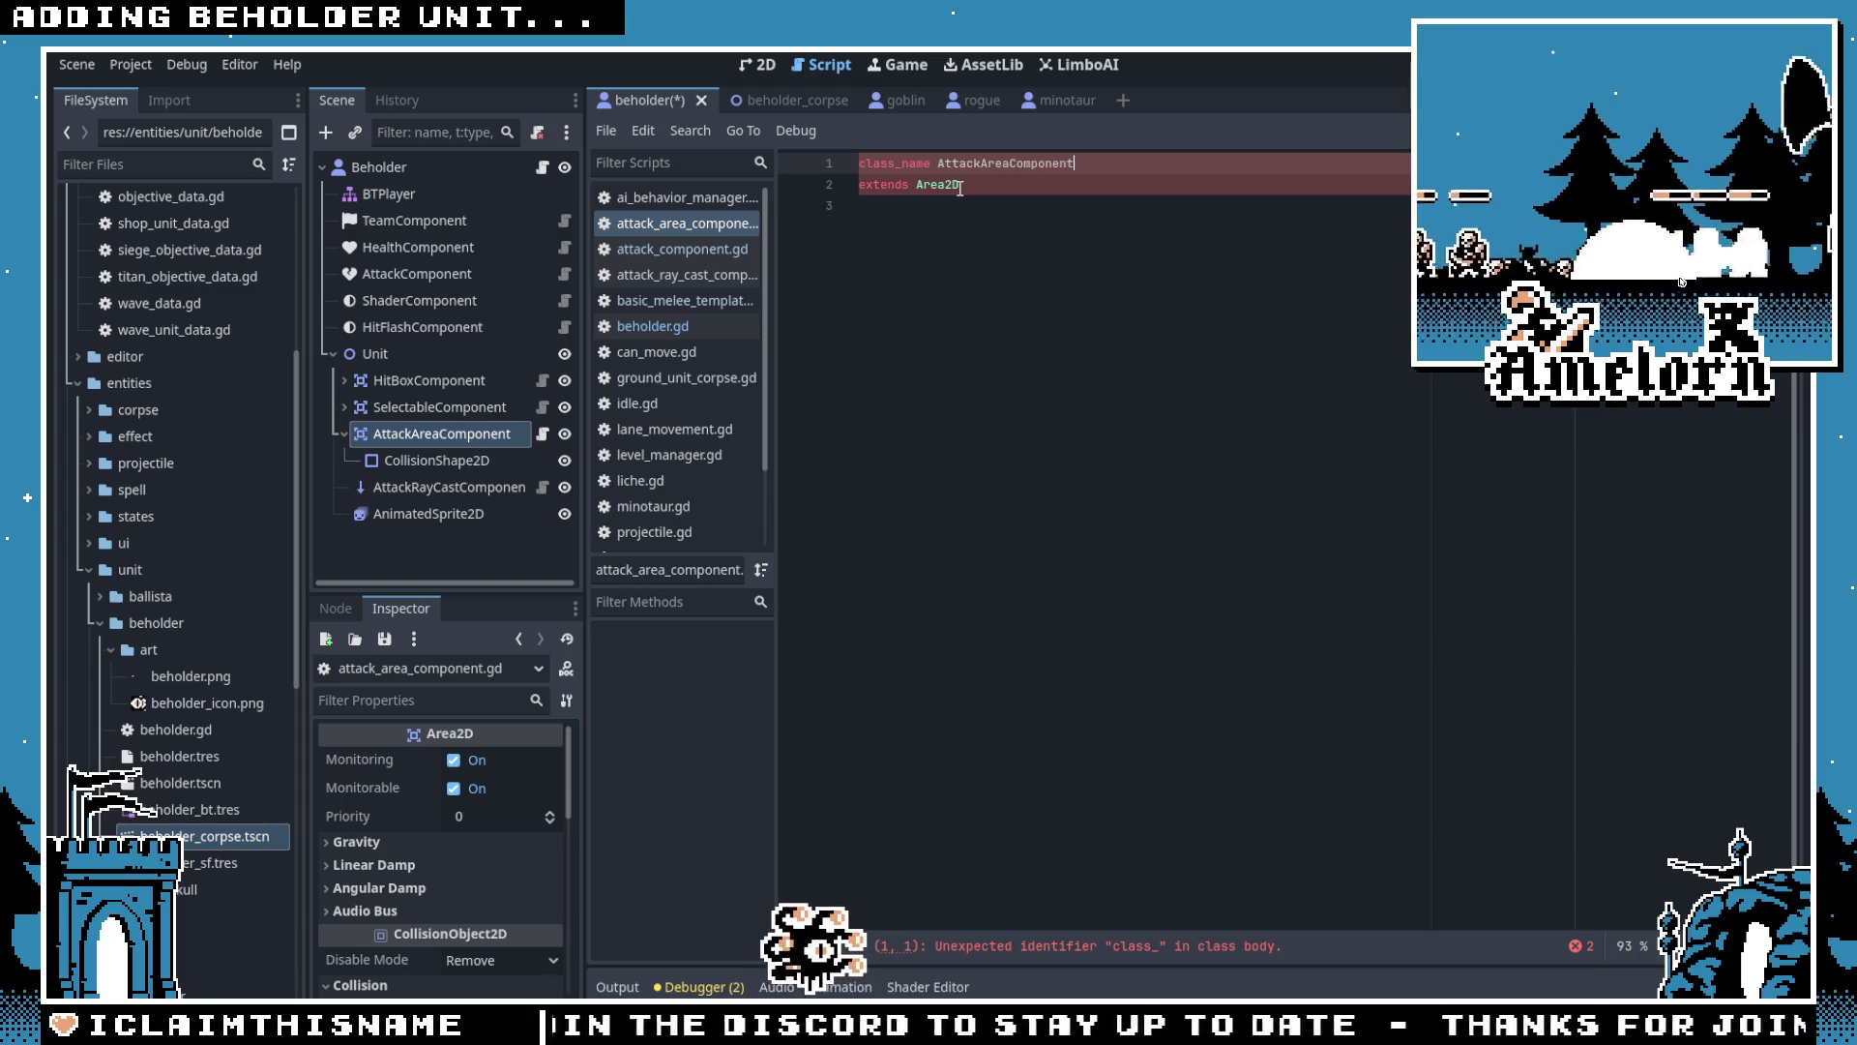
left_click(902, 204)
key("Return")
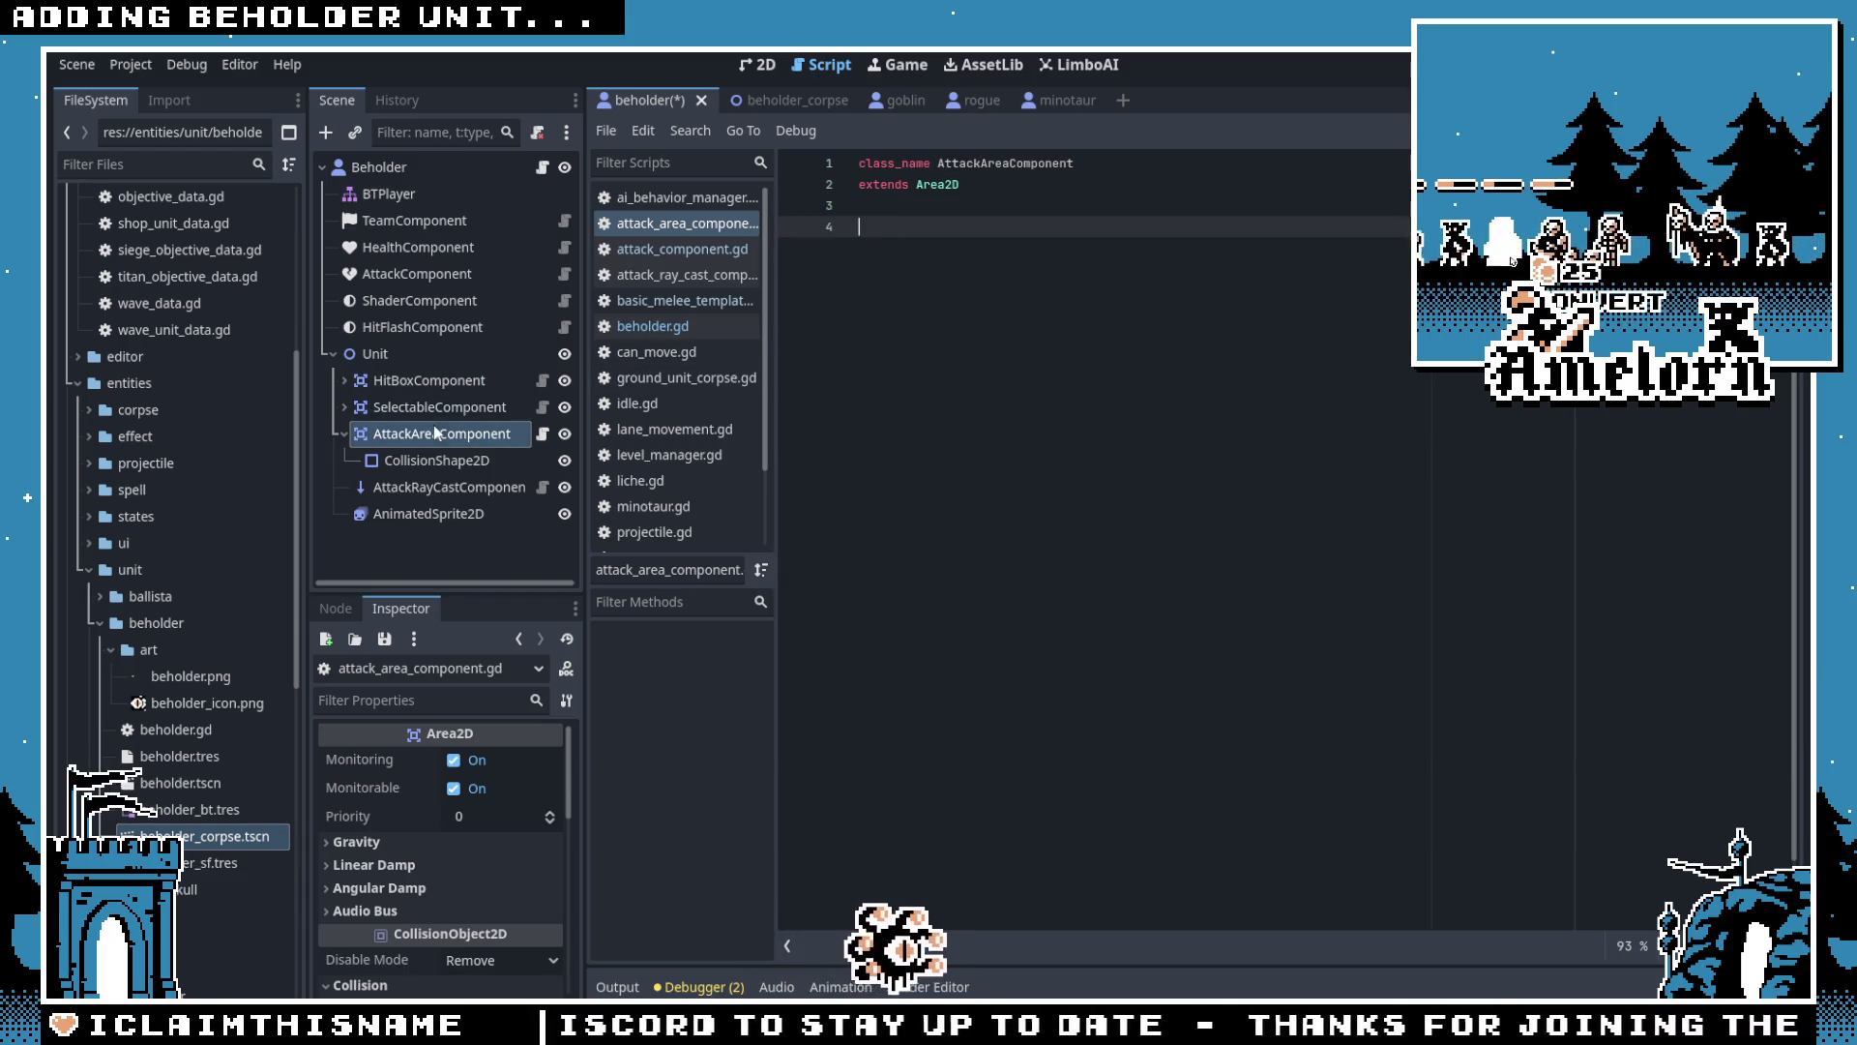
Copy the raycast component's team-mask code and paste it into attack_area_component.gd
left_click(543, 487)
mouse_move(1038, 670)
left_mouse_down()
mouse_move(1021, 670)
mouse_move(851, 334)
mouse_move(847, 233)
left_mouse_up()
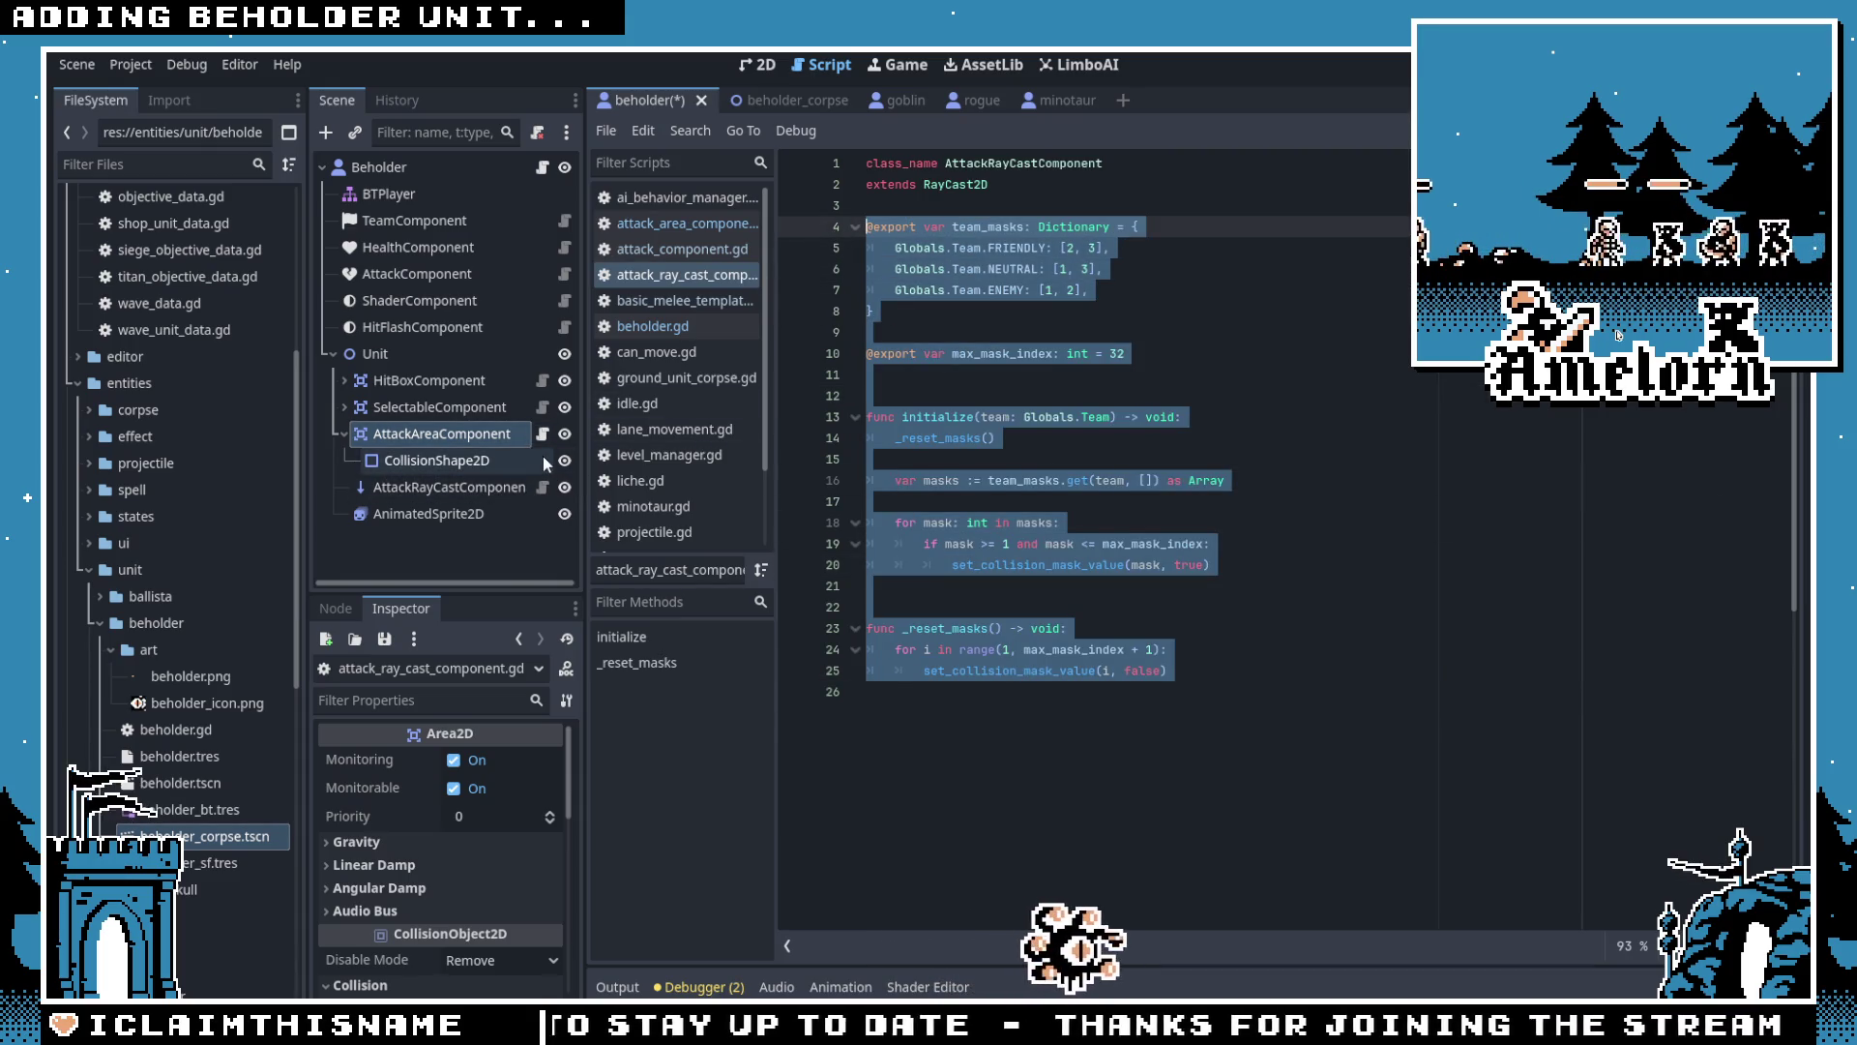
left_click(419, 492)
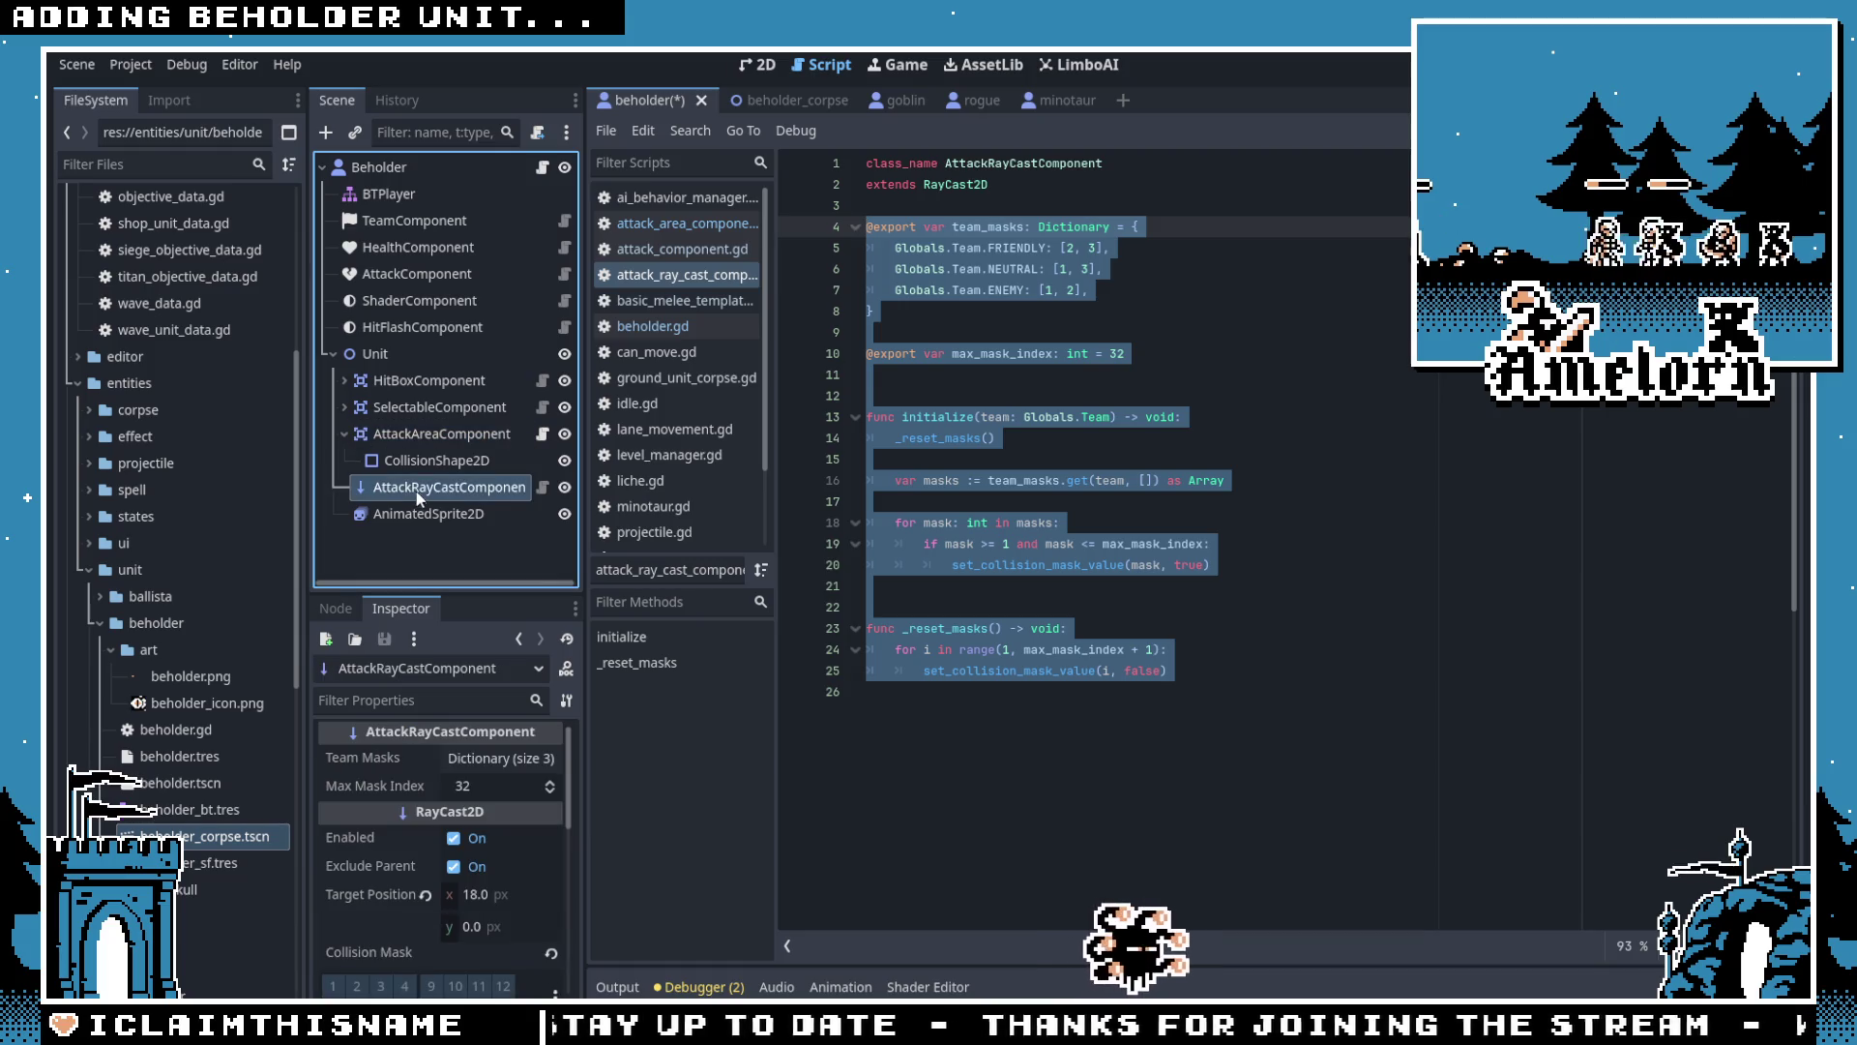
left_click(413, 437)
left_click(543, 433)
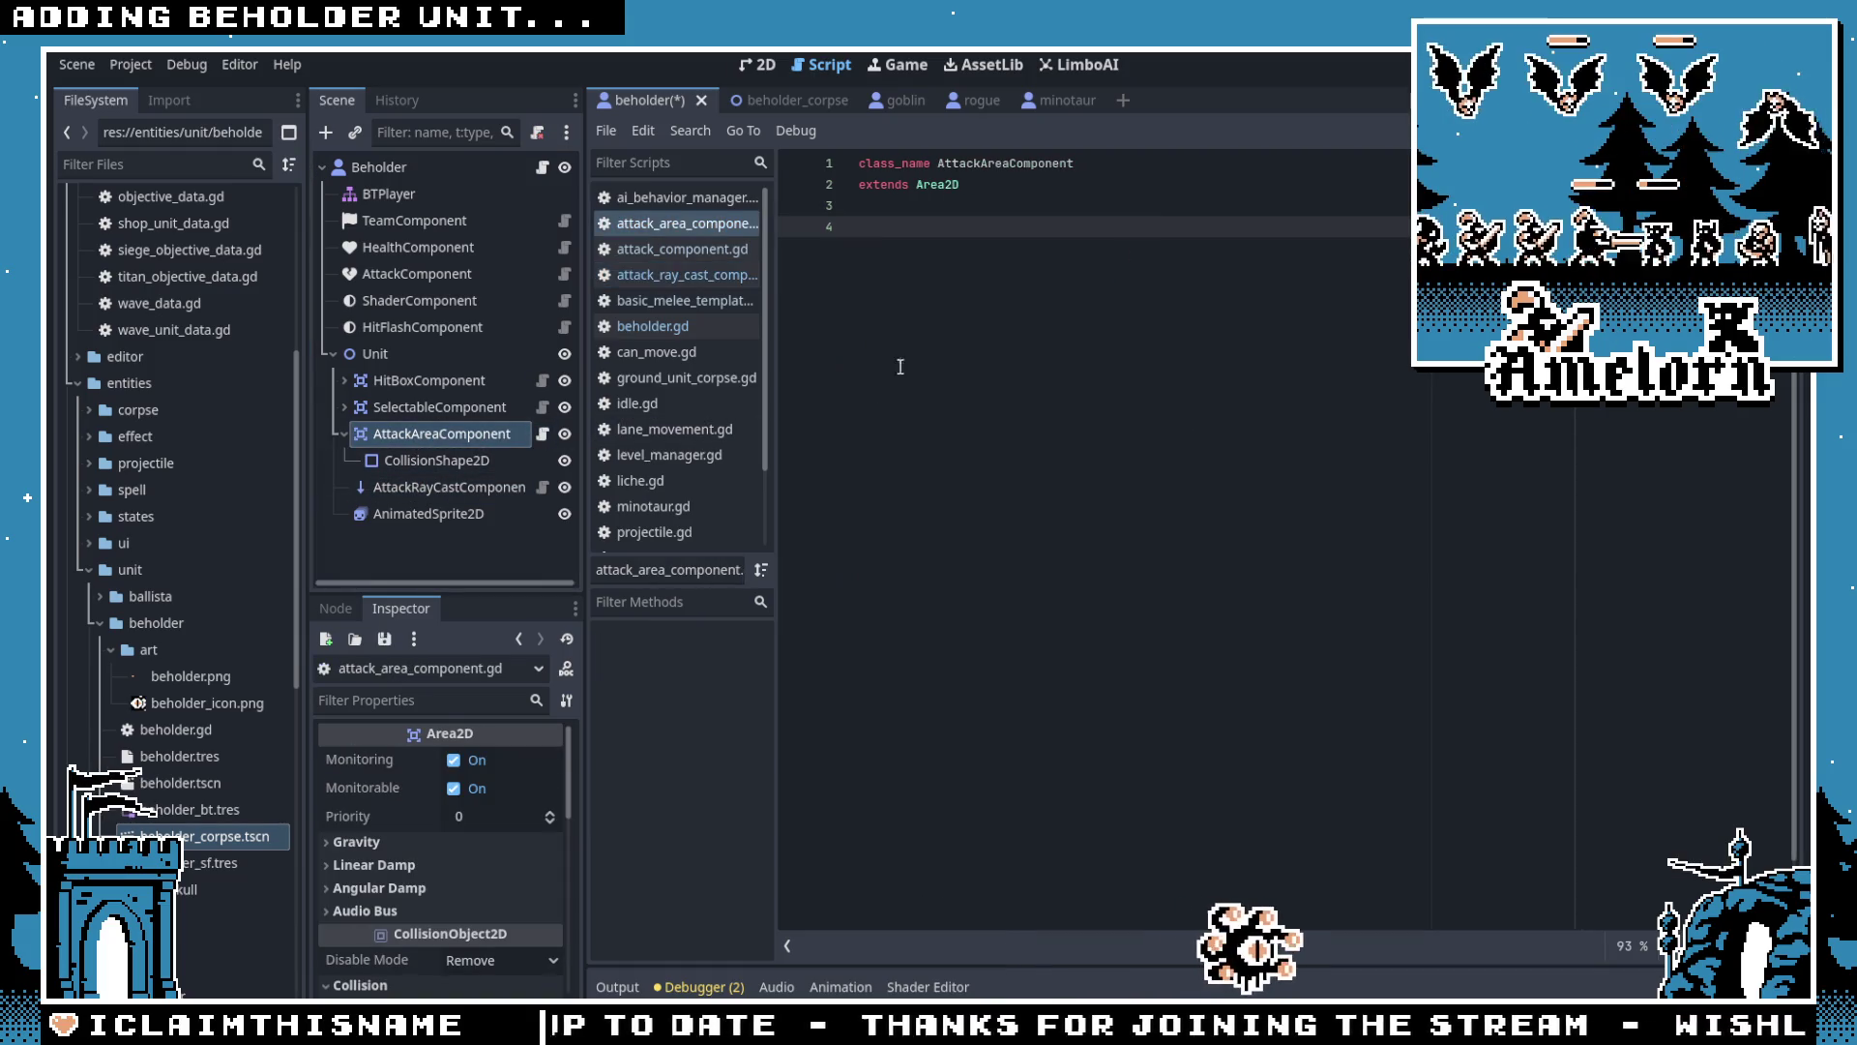
type("@export var team_masks: Dictionary = { \tGlobals.Team.FRIENDLY: [2, 3], \tGlobals.Team.NEUTRAL: [1, 3], \tGlobals.Team.ENEMY: [1, 2], }  @export var max_mask_index: int = 32   func initialize(team: Globals.Team) -> void: \t_reset_masks()  \tvar masks := team_masks.get(team, []) as Array  \tfor mask: int in masks: \t\tif mask >= 1 and mask <= max_mask_index: \t\t\tset_collision_mask_value(mask, true)   func _reset_masks() -> void: \tfor i in range(1, max_mask_index + 1): \t\tset_collision_mask_value(i, false)")
left_click(1077, 353)
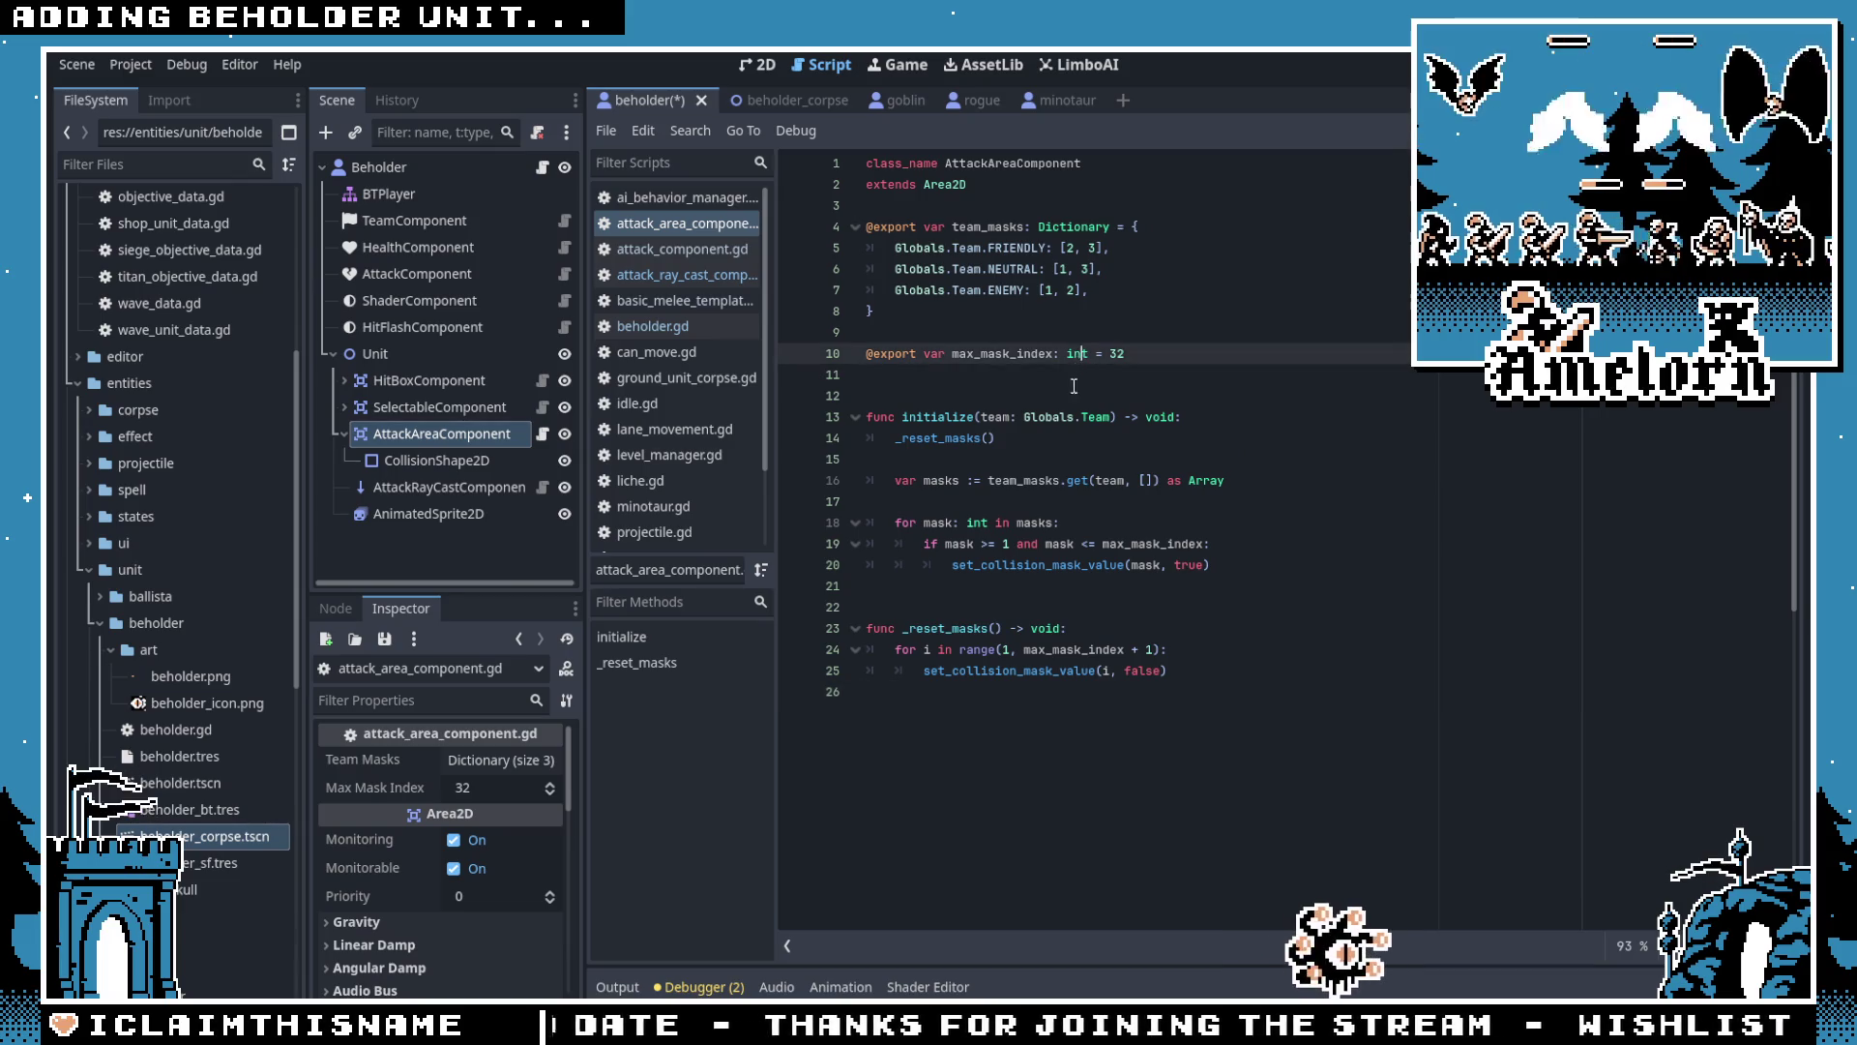
key("Down")
key("Down")
key("Down")
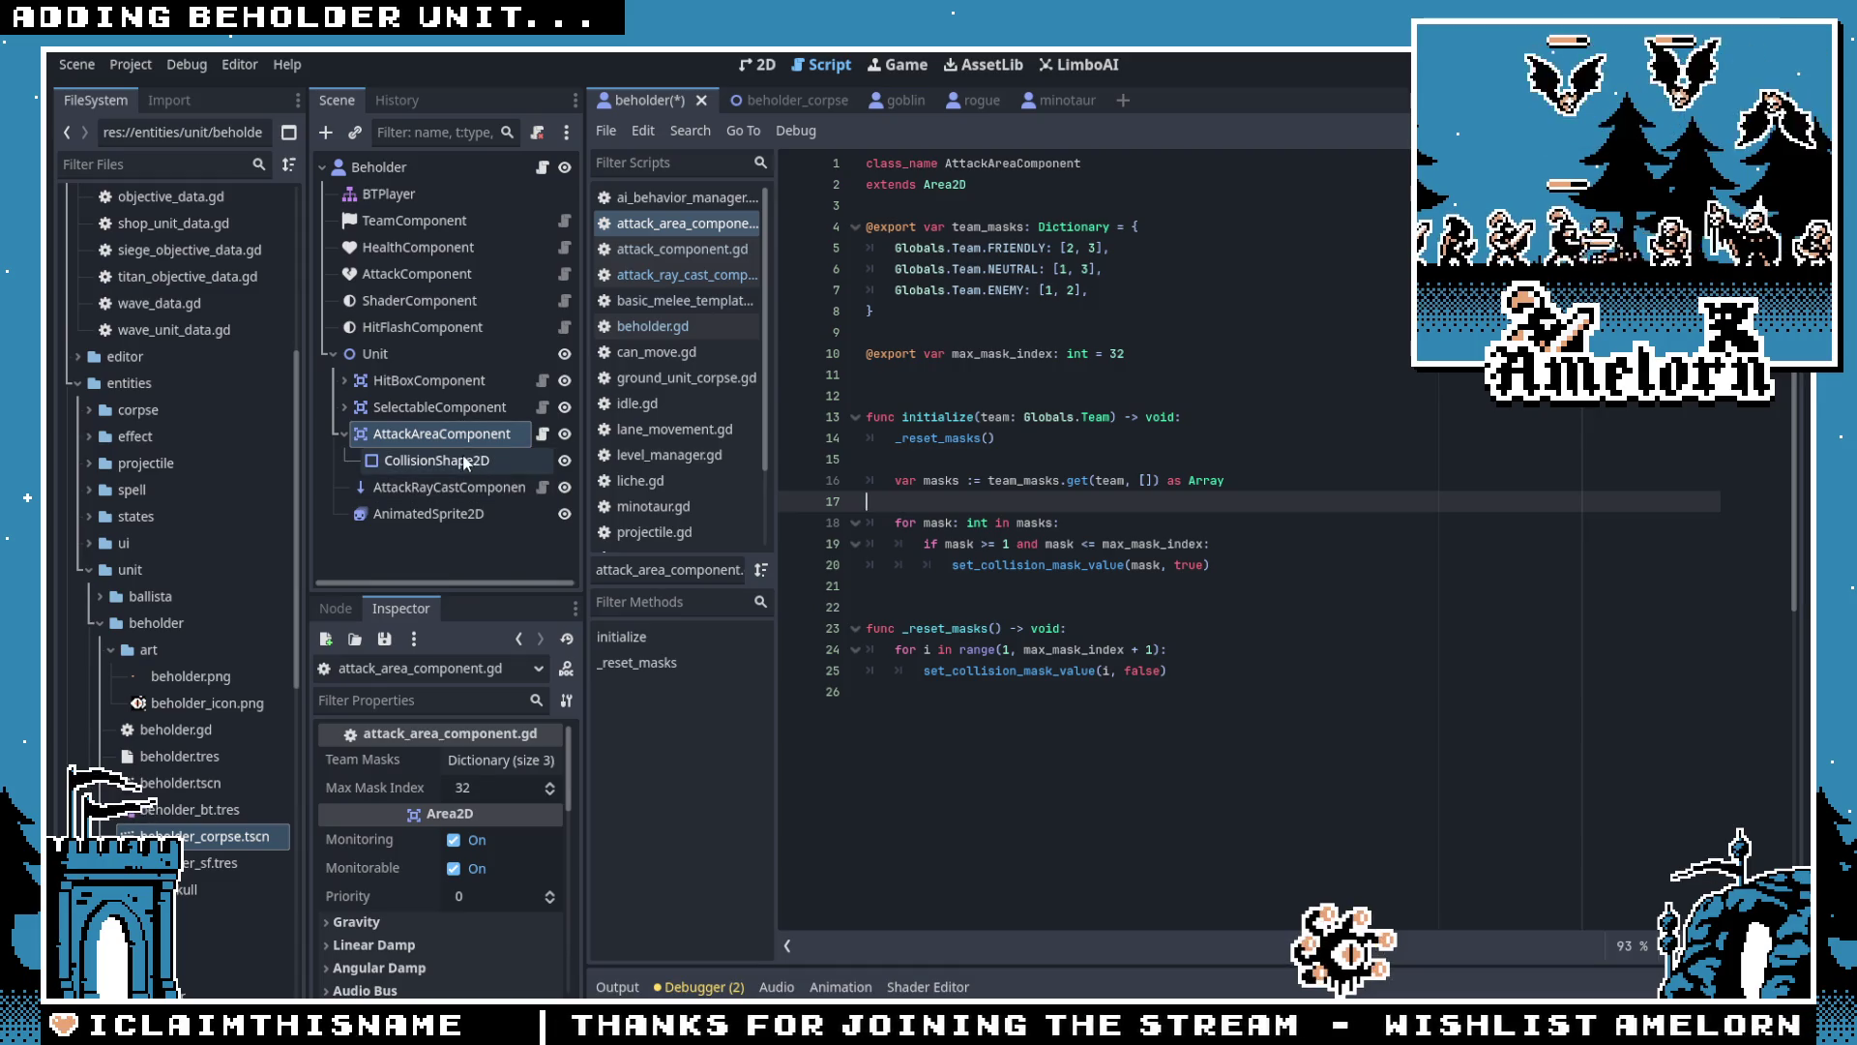
scroll(420, 914, "down", 5)
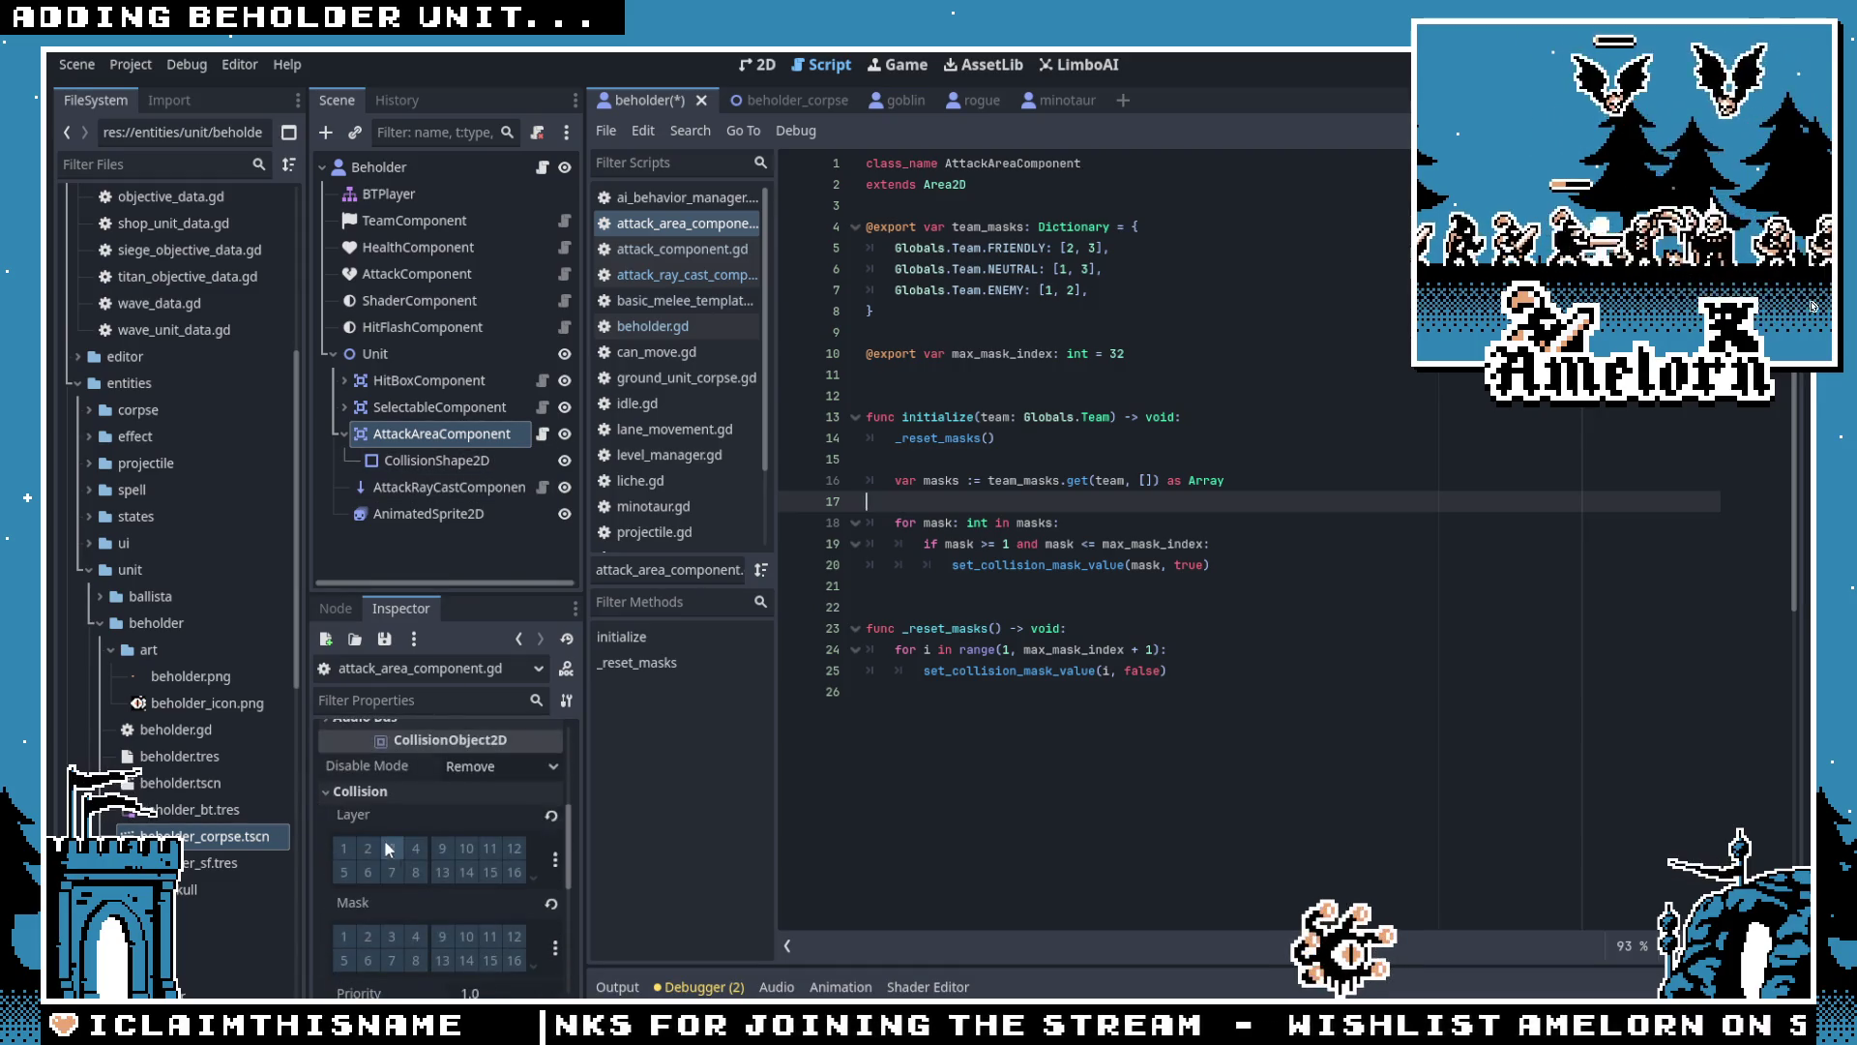
Review the pasted team_masks, initialize and _reset_masks code down to the script's end
mouse_move(362, 902)
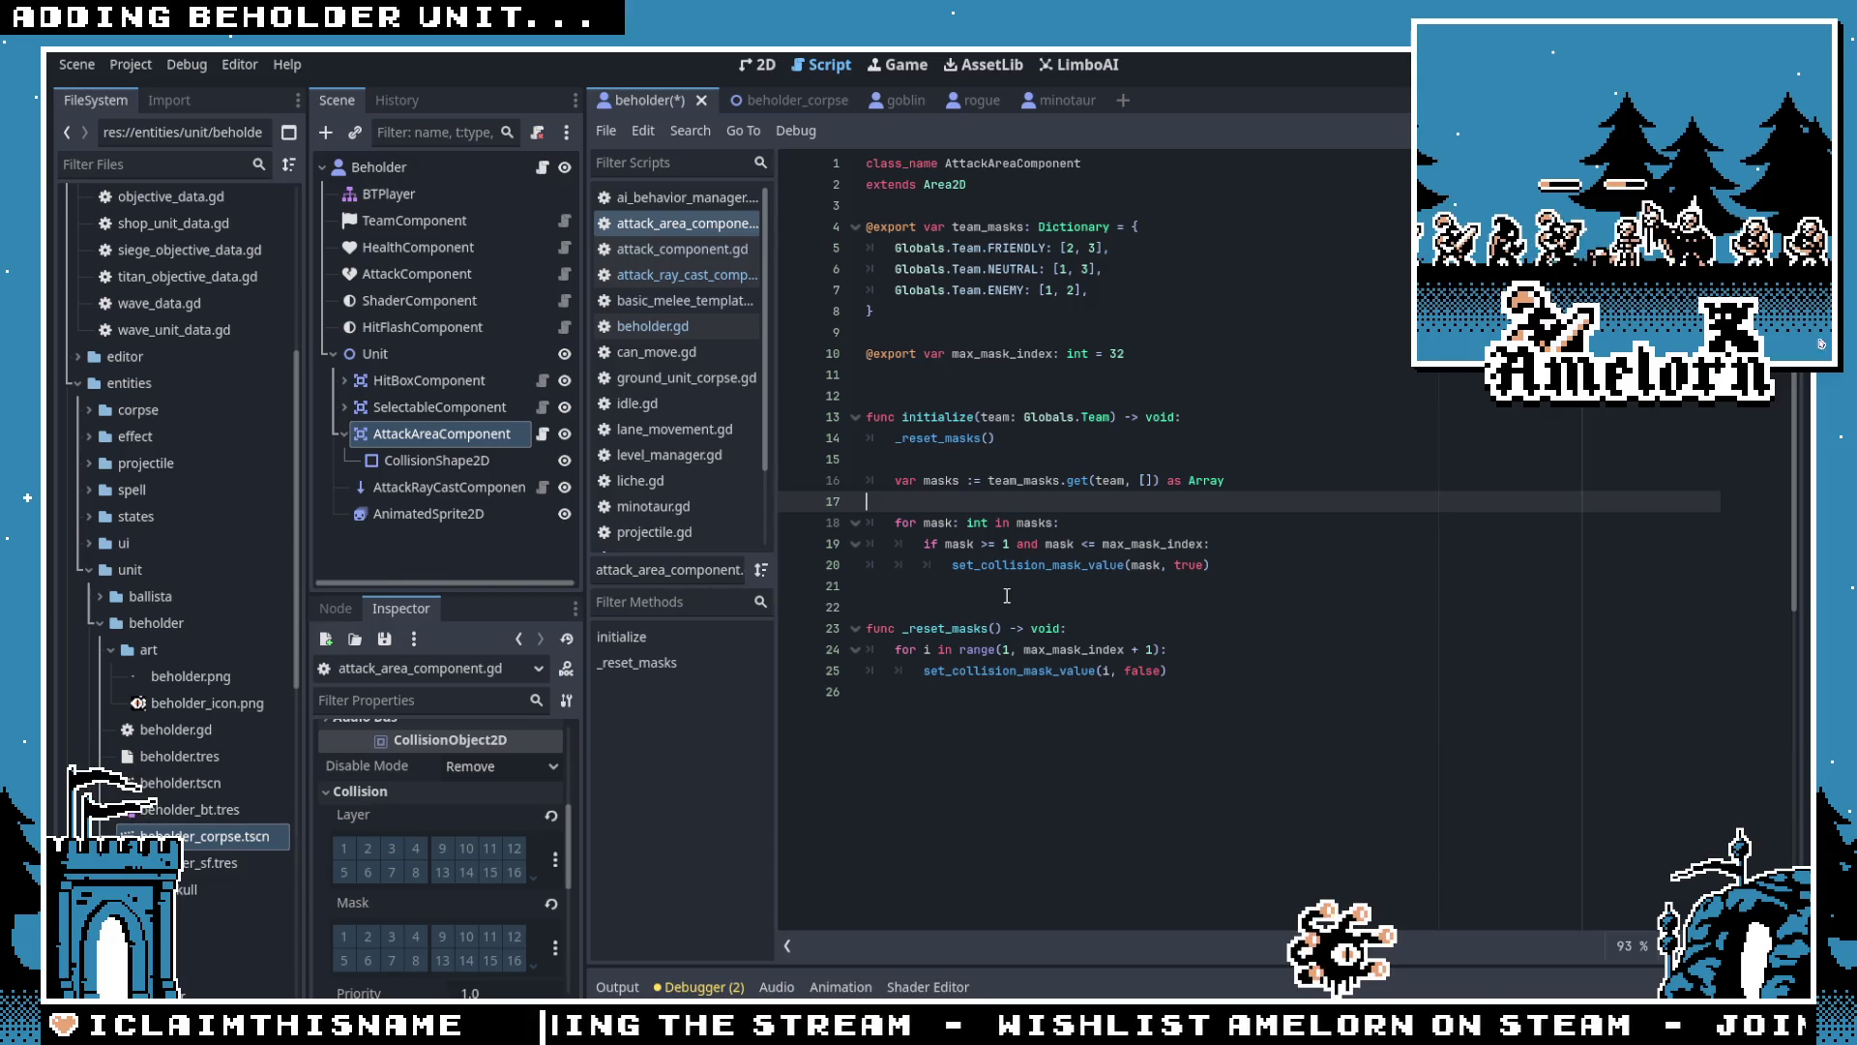
mouse_move(972, 541)
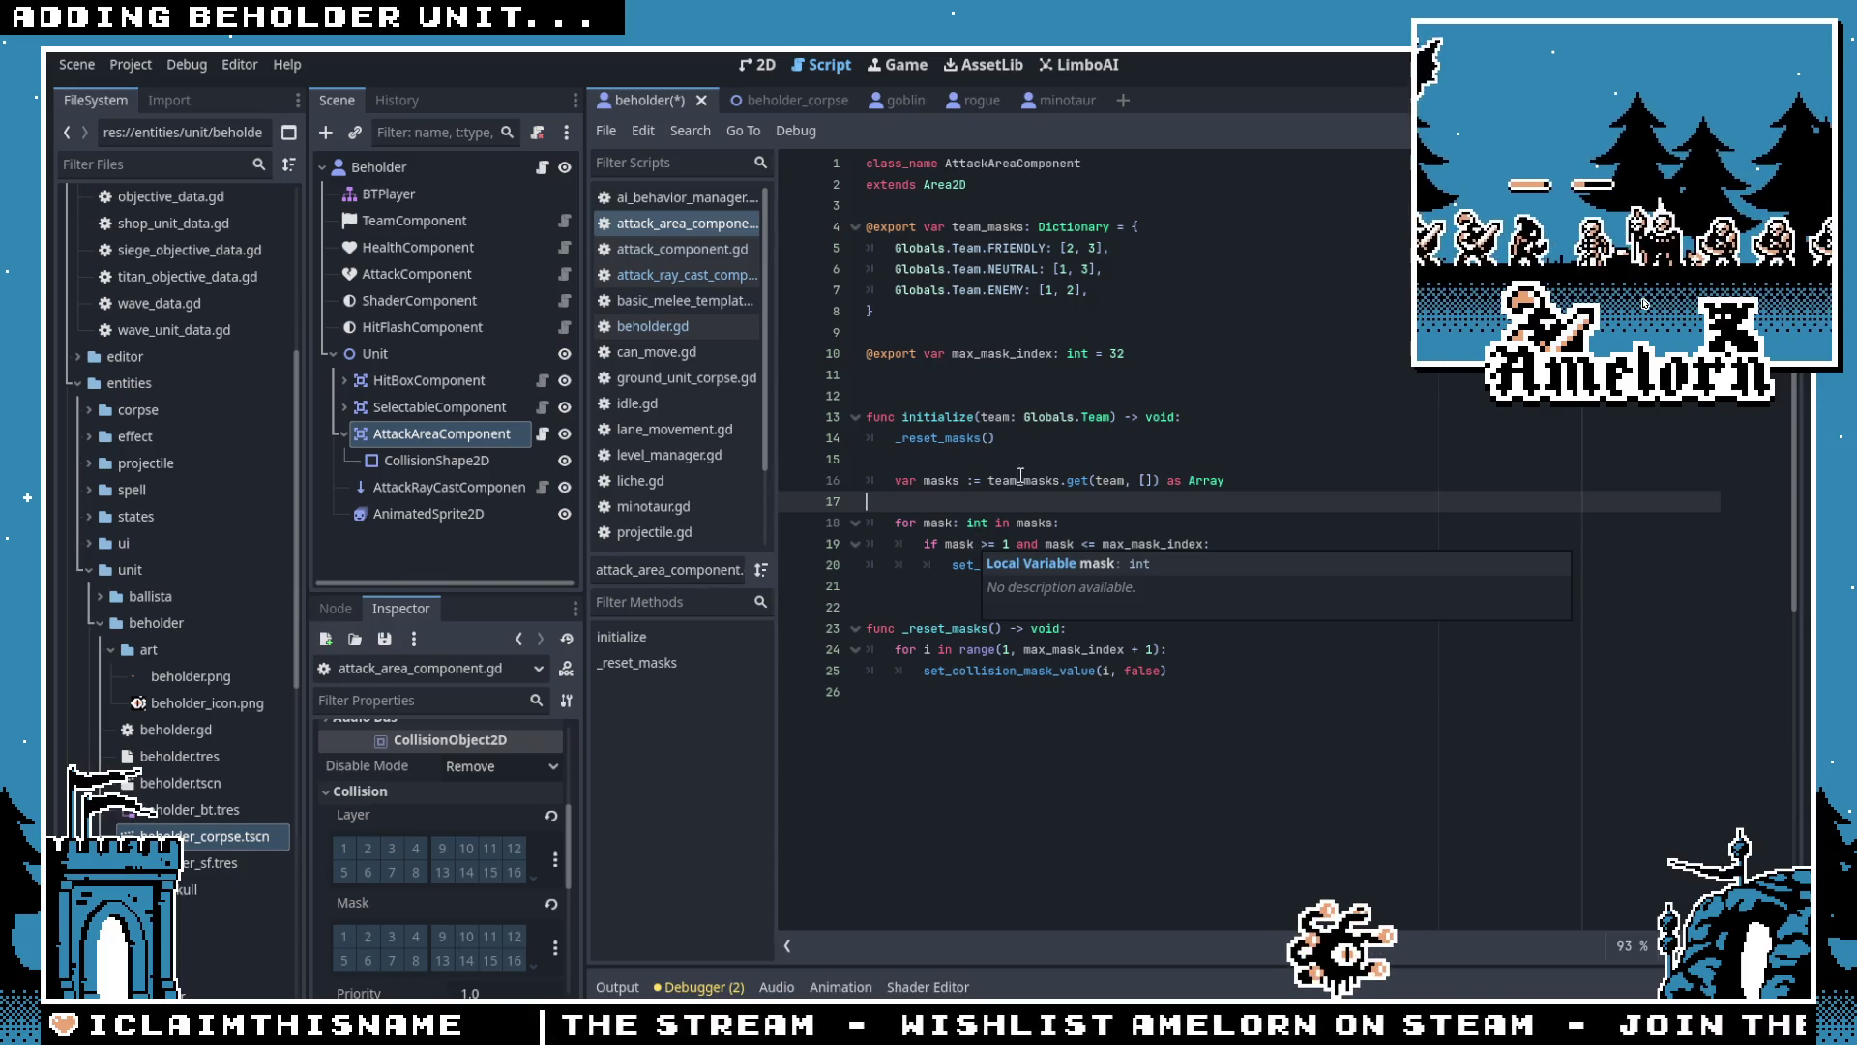
left_click(976, 387)
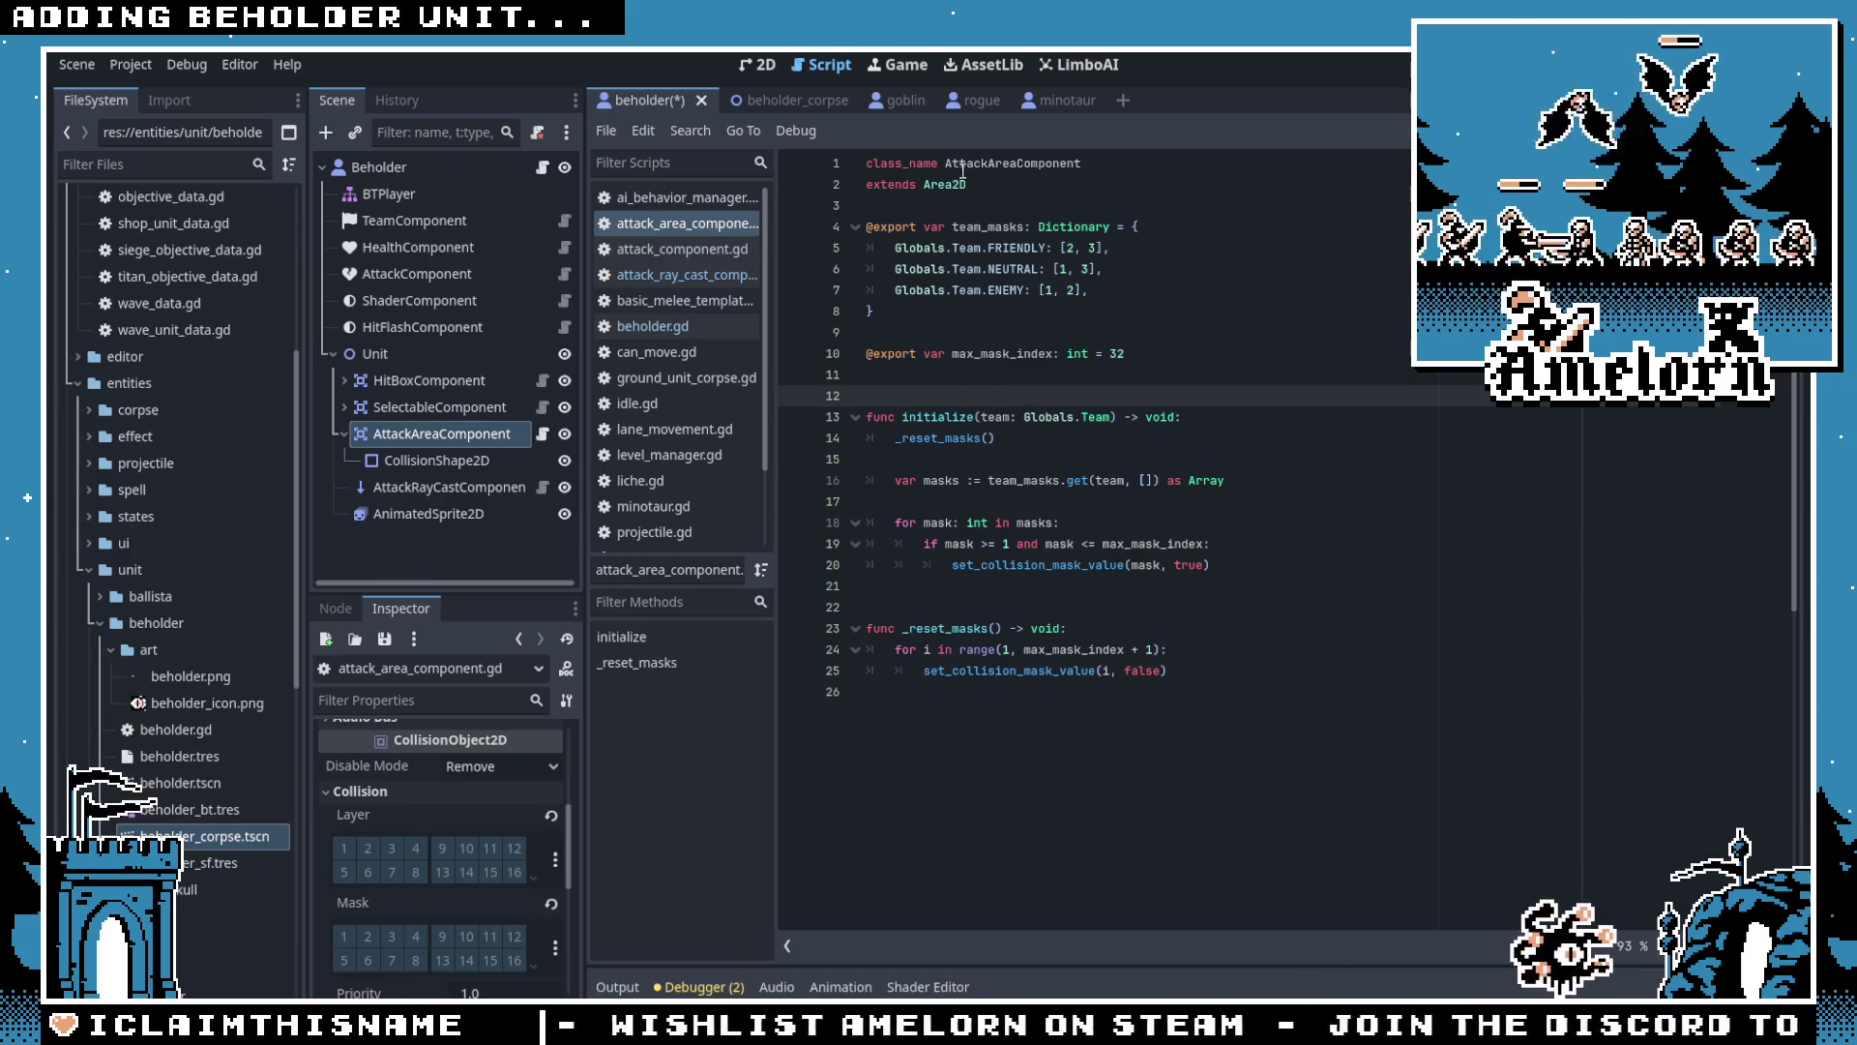
left_click(967, 332)
left_click(1045, 628)
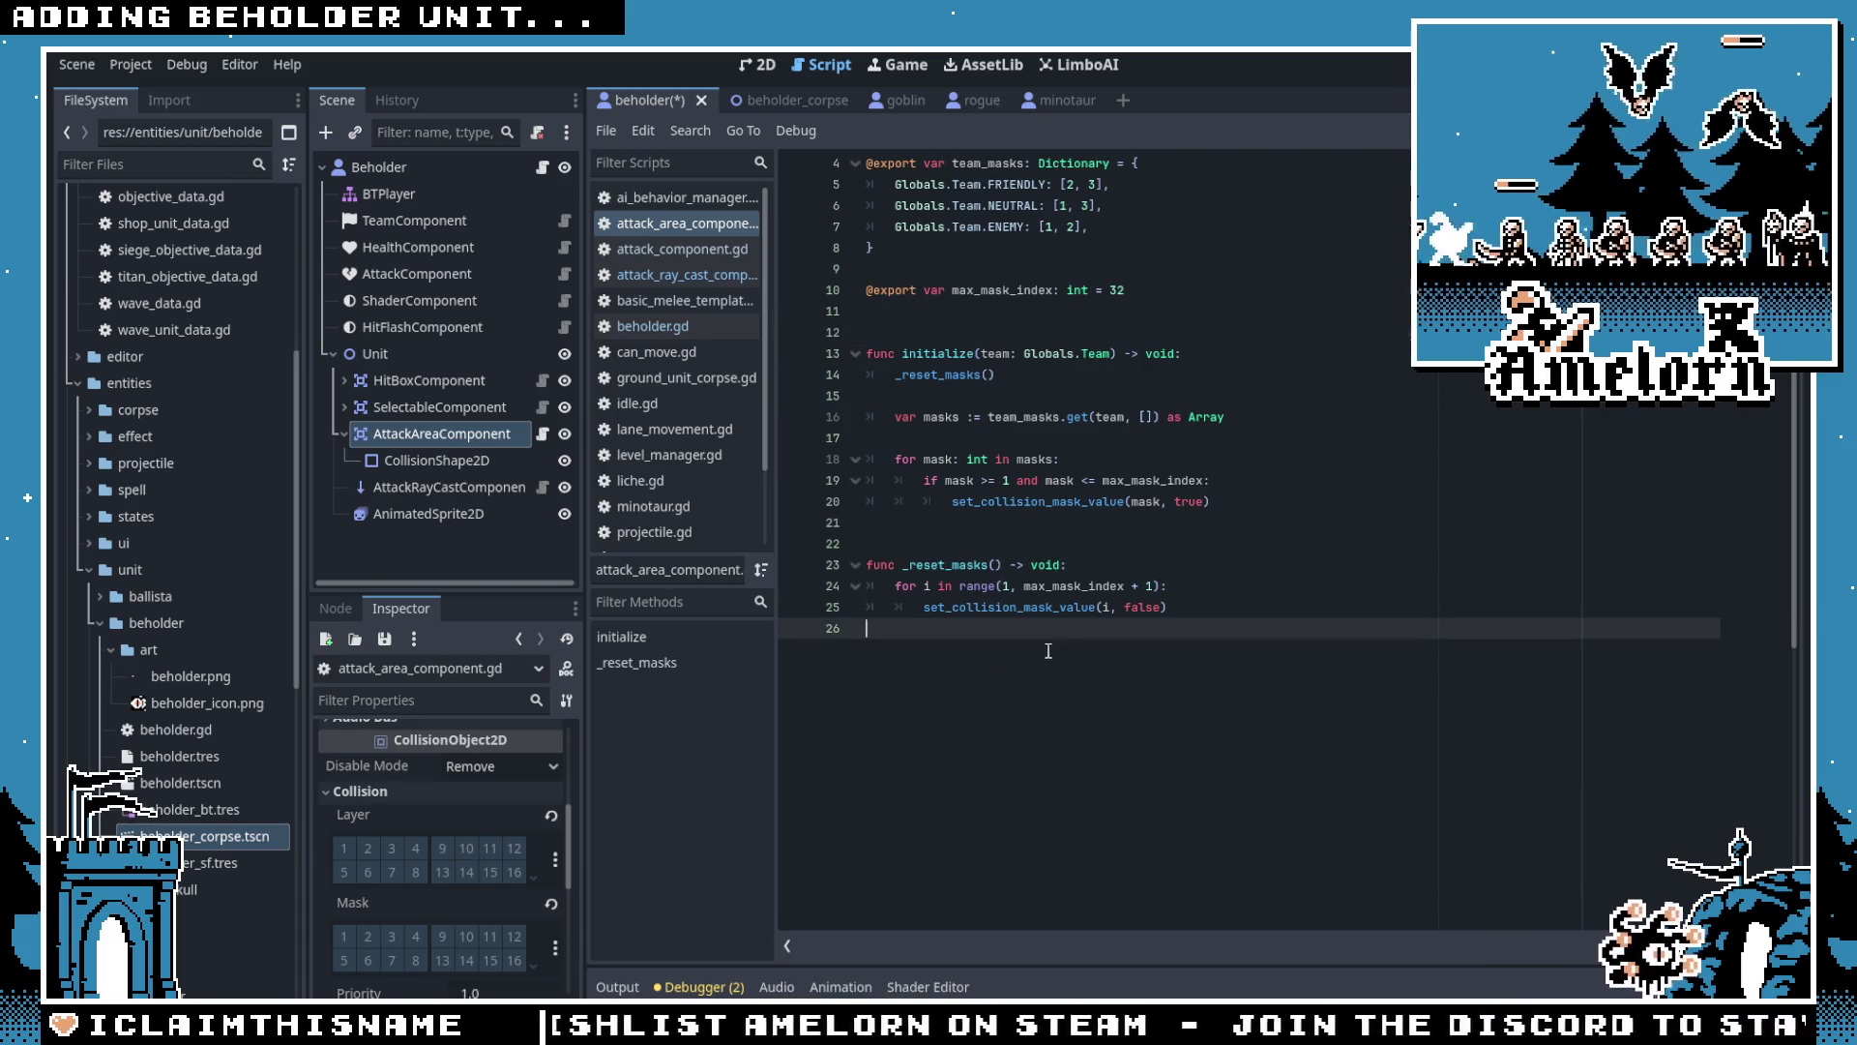
left_click(1121, 762)
left_click(950, 387)
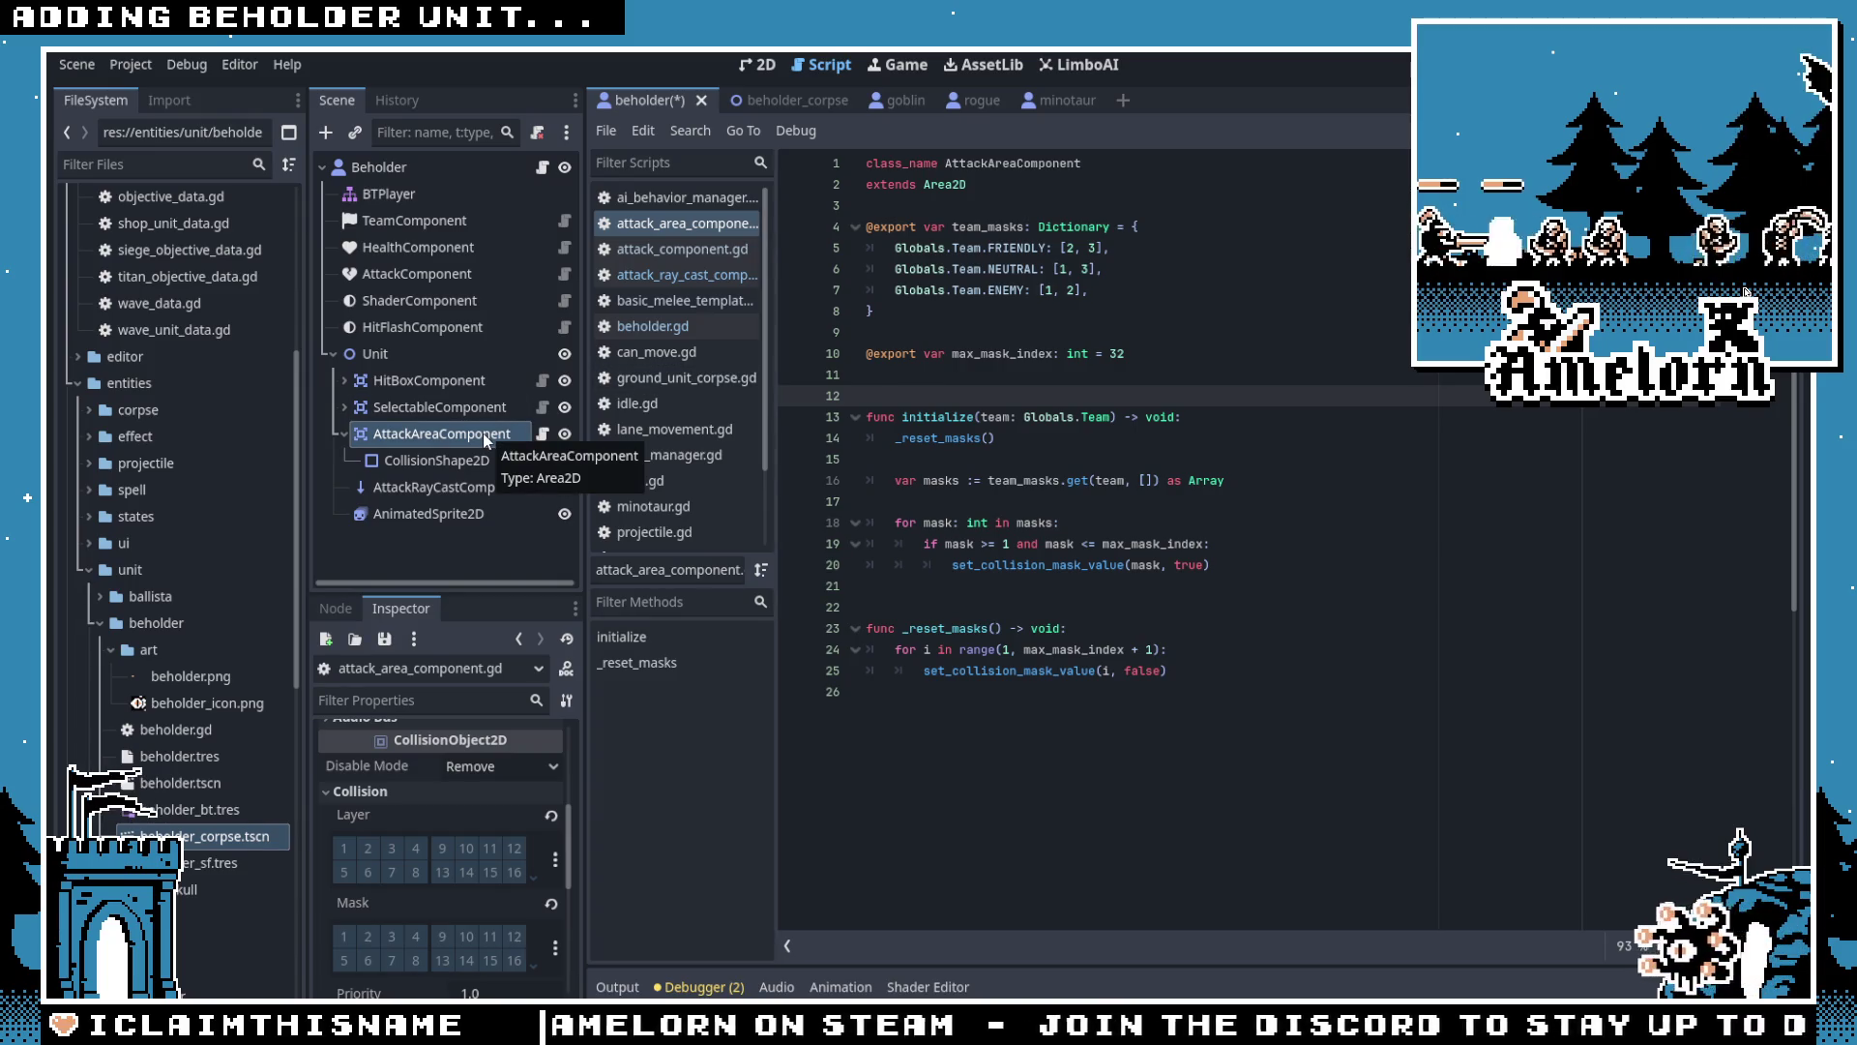
left_click(953, 329)
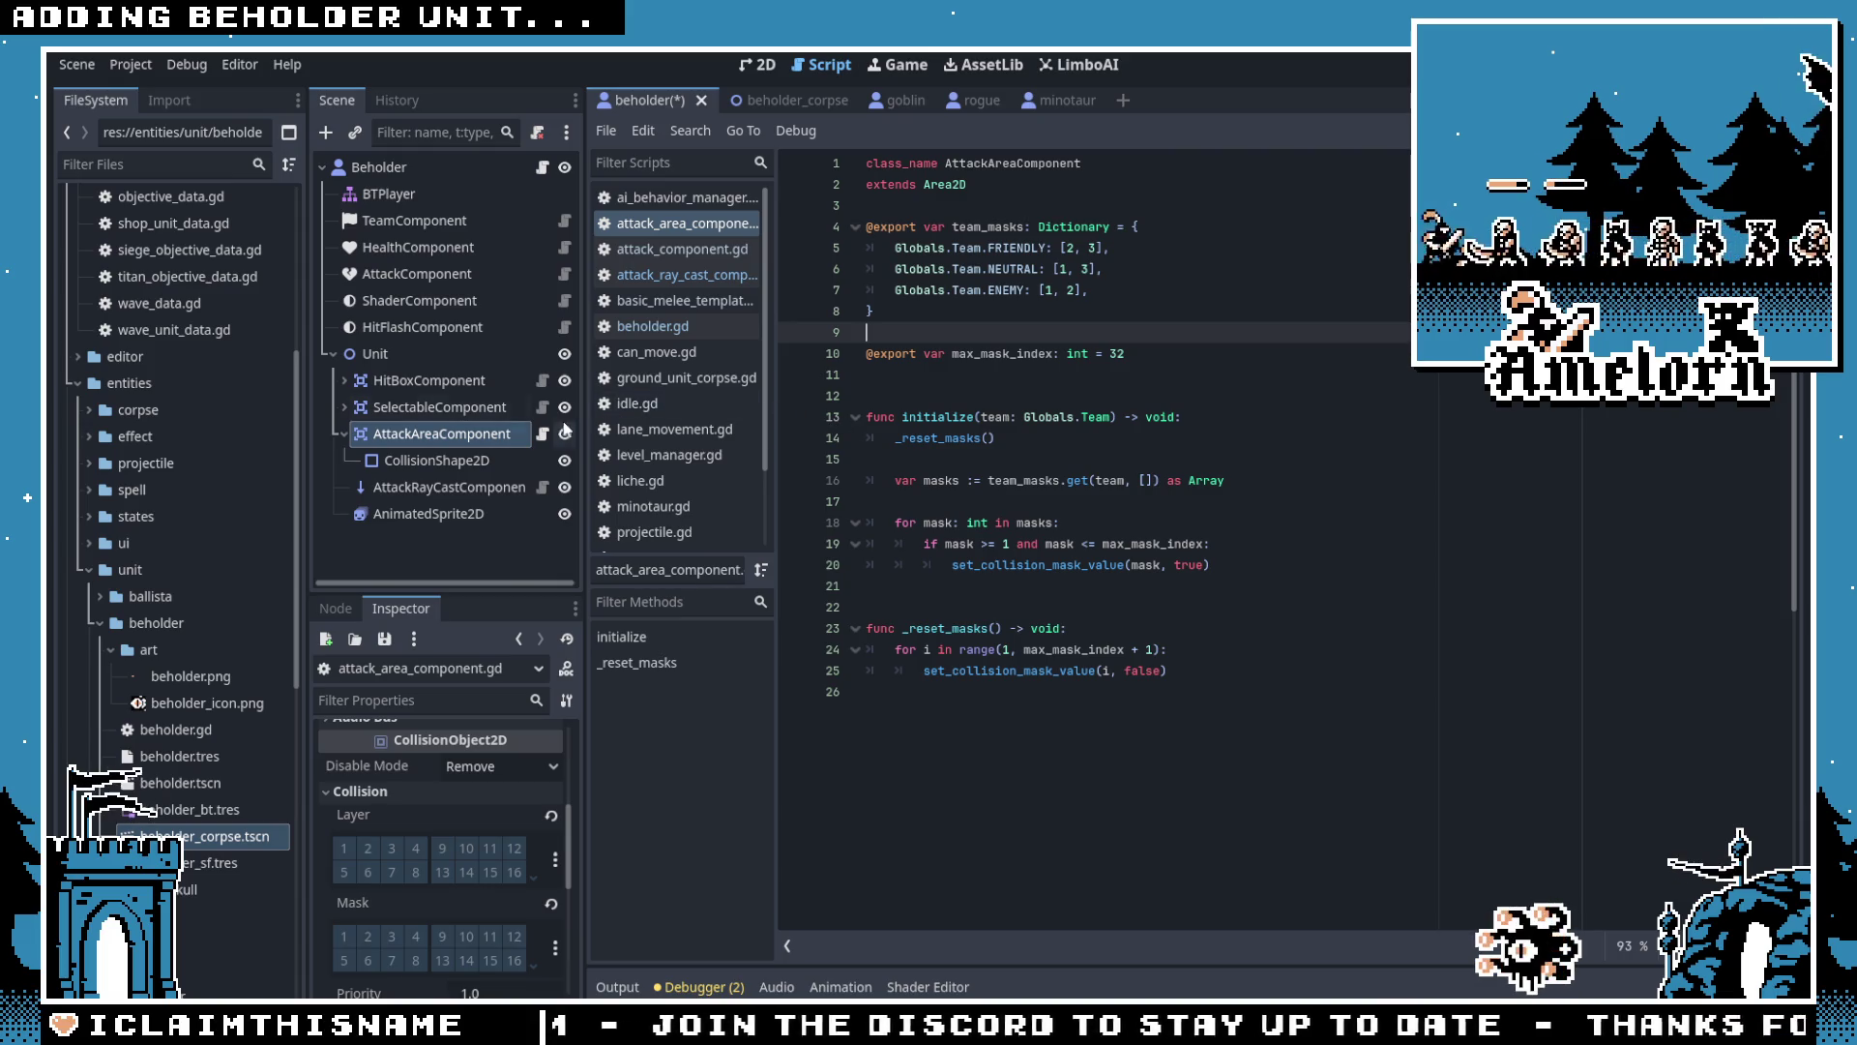
Frame the AttackAreaComponent node of the beholder scene in the 2D view
left_click(462, 440)
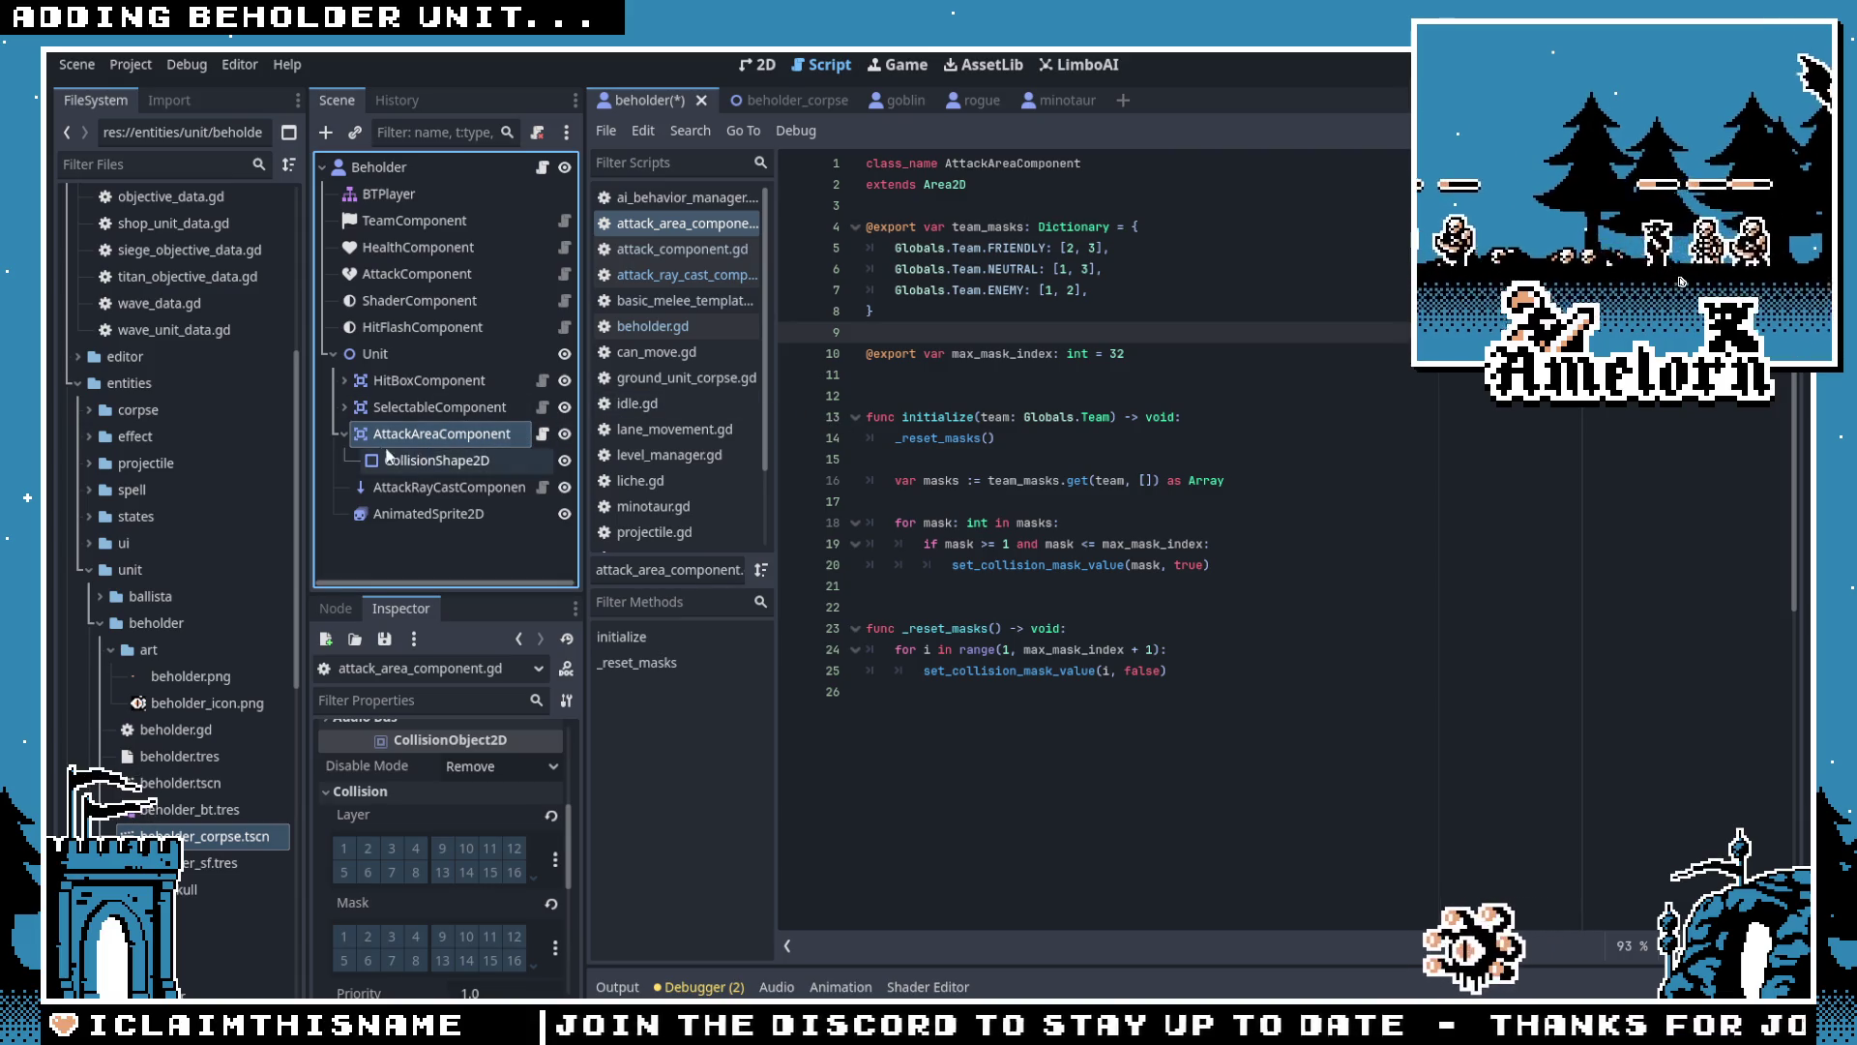
left_click(404, 460)
double_click(454, 437)
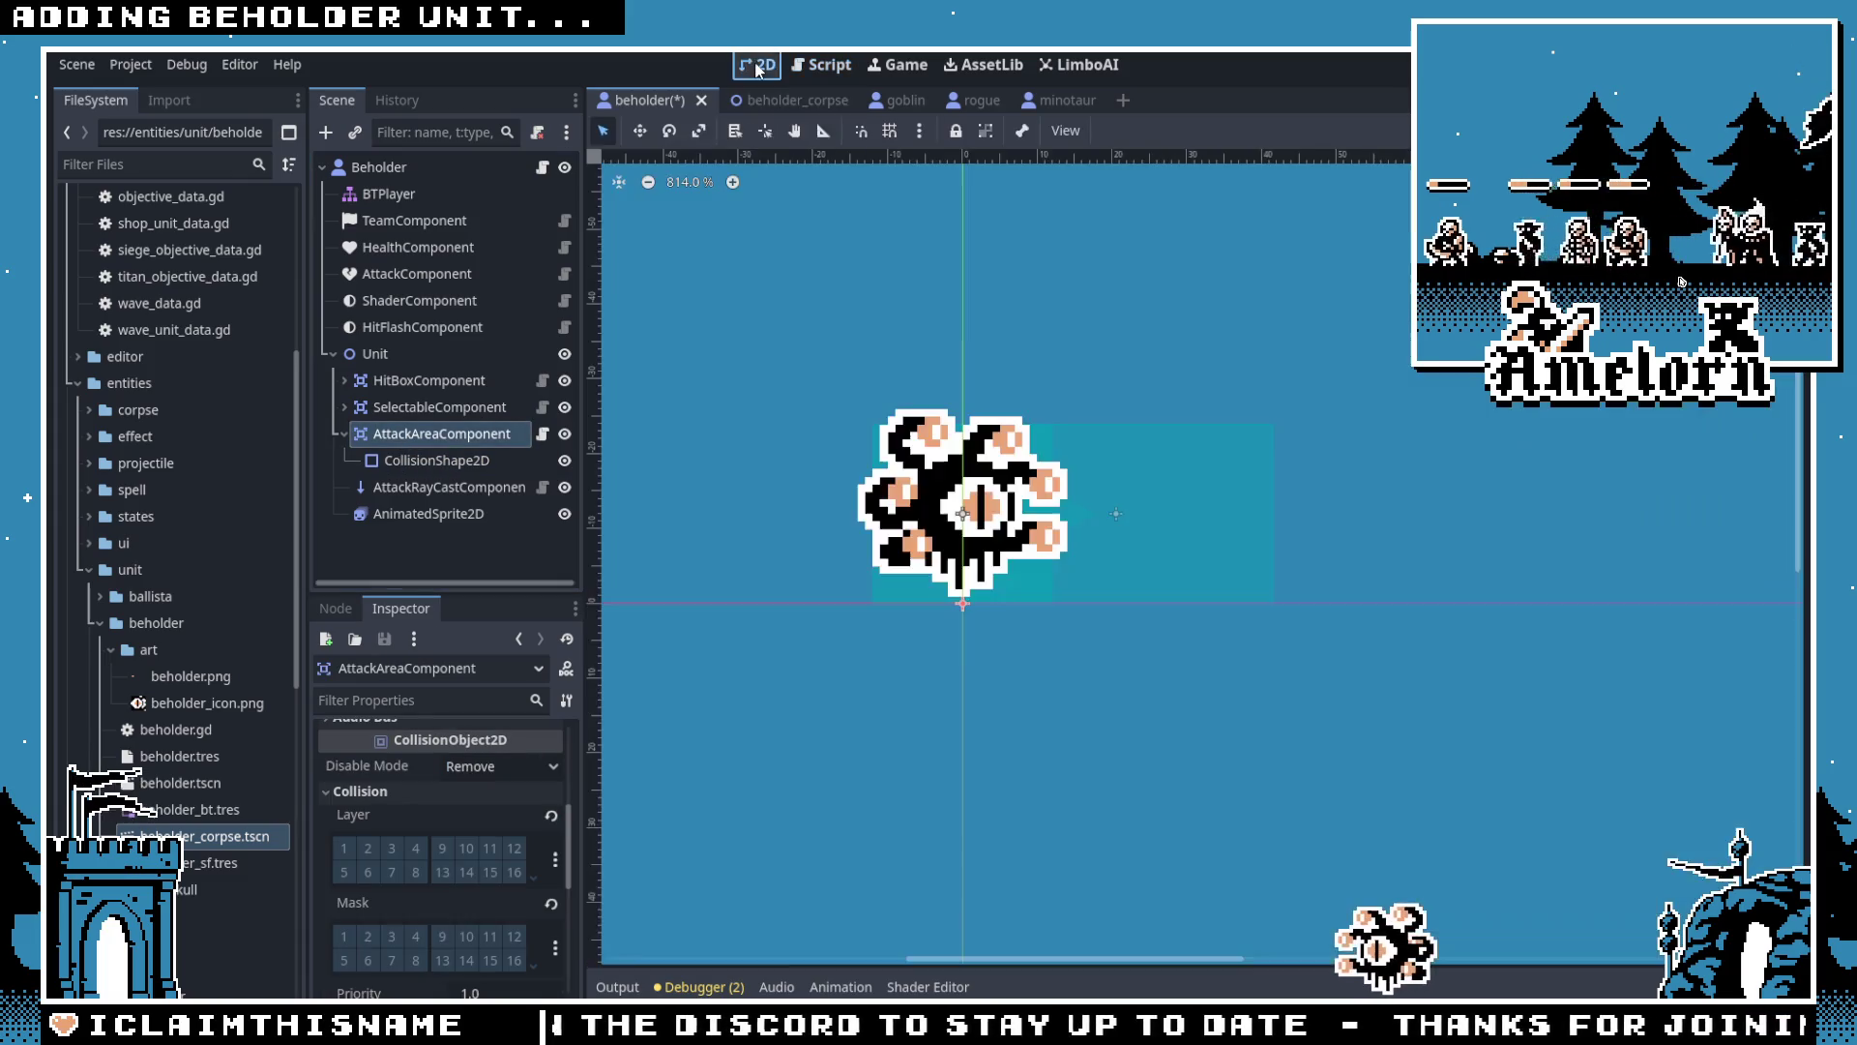
Try deleting the old AttackAreaComponent node, then cancel and undo the deletion
left_click(430, 440)
key("Delete")
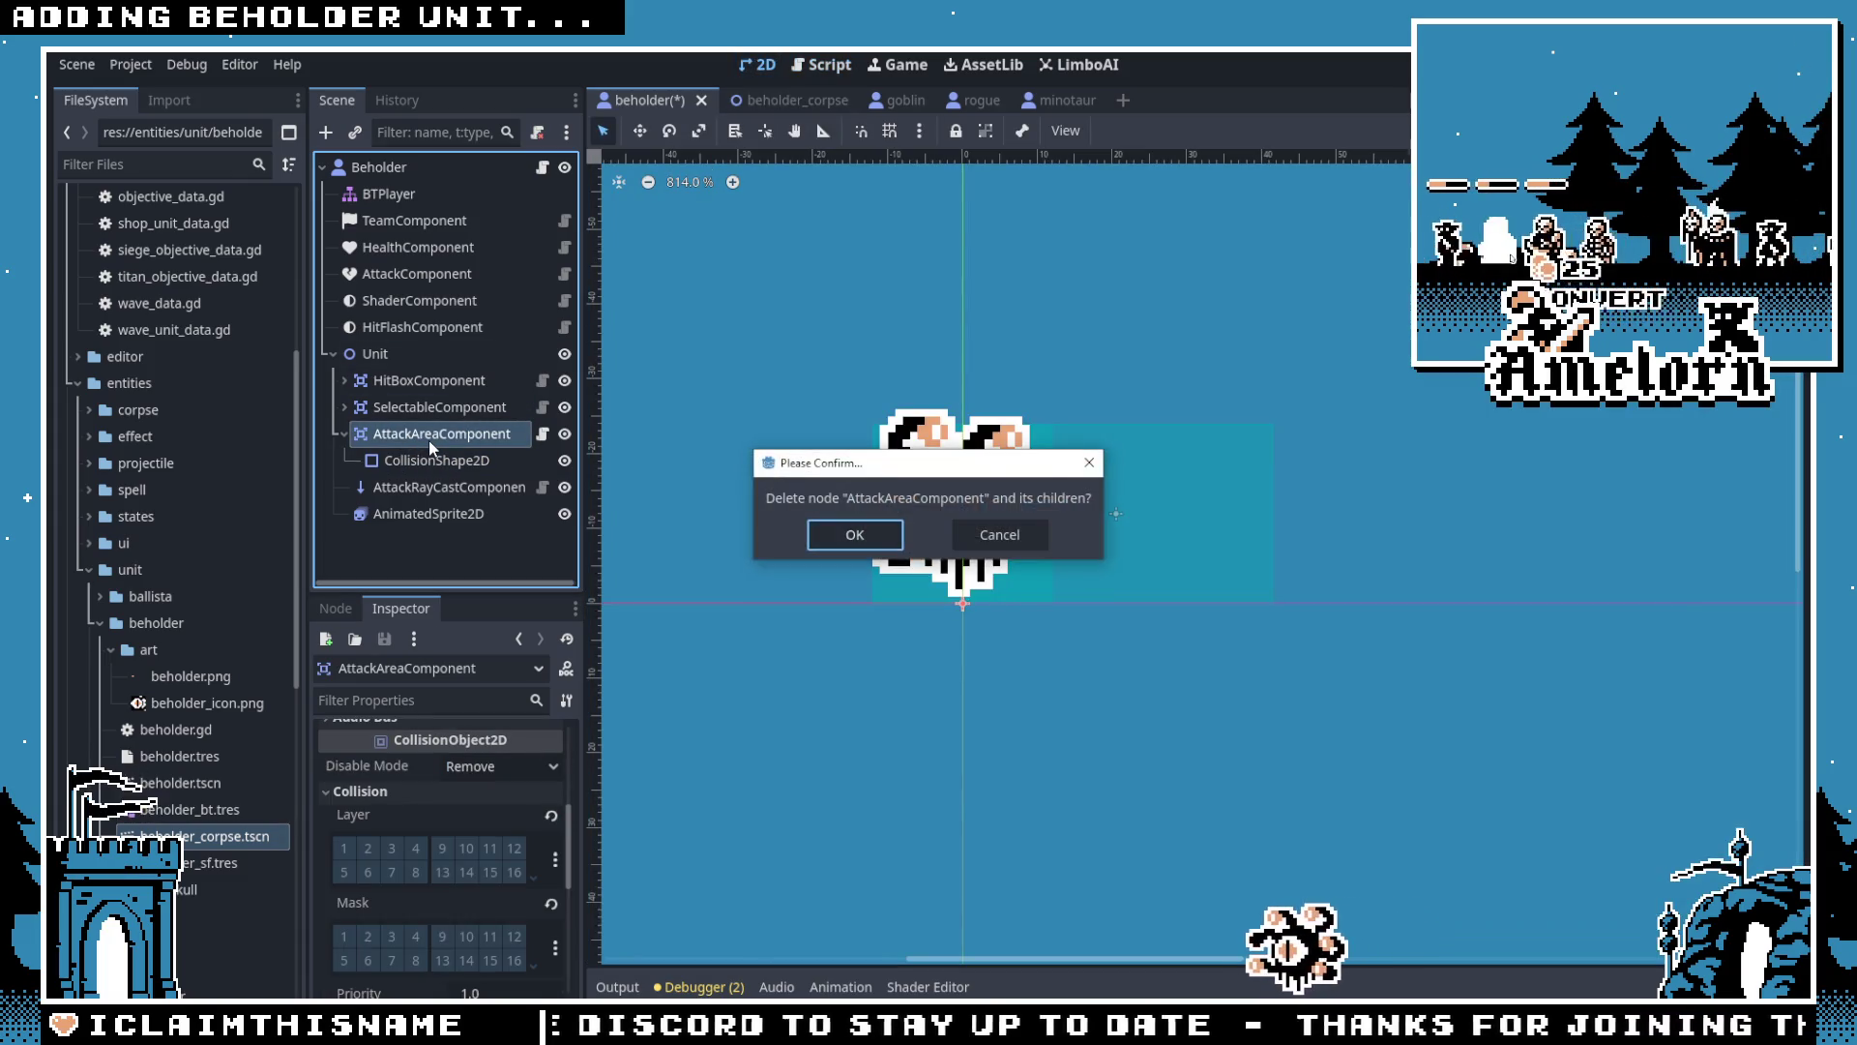
key("Return")
key("ctrl+a")
type("attackarea")
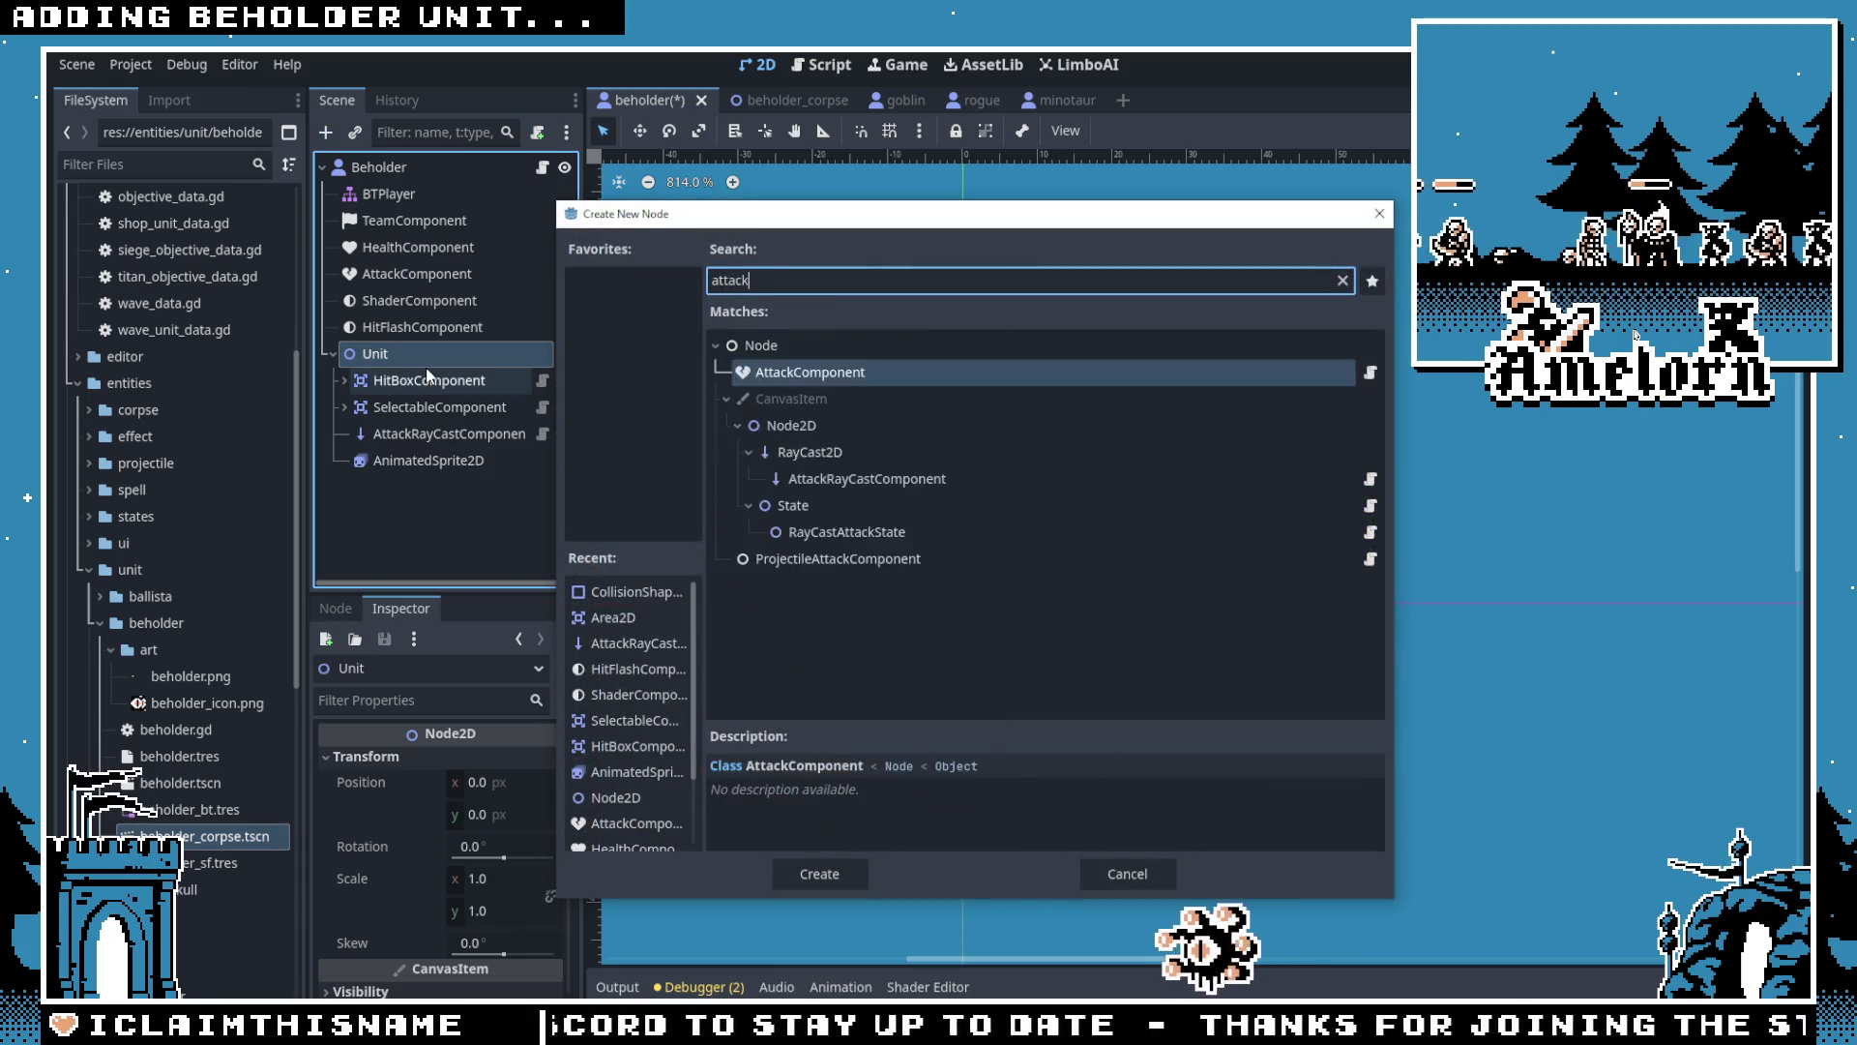
left_click(1128, 866)
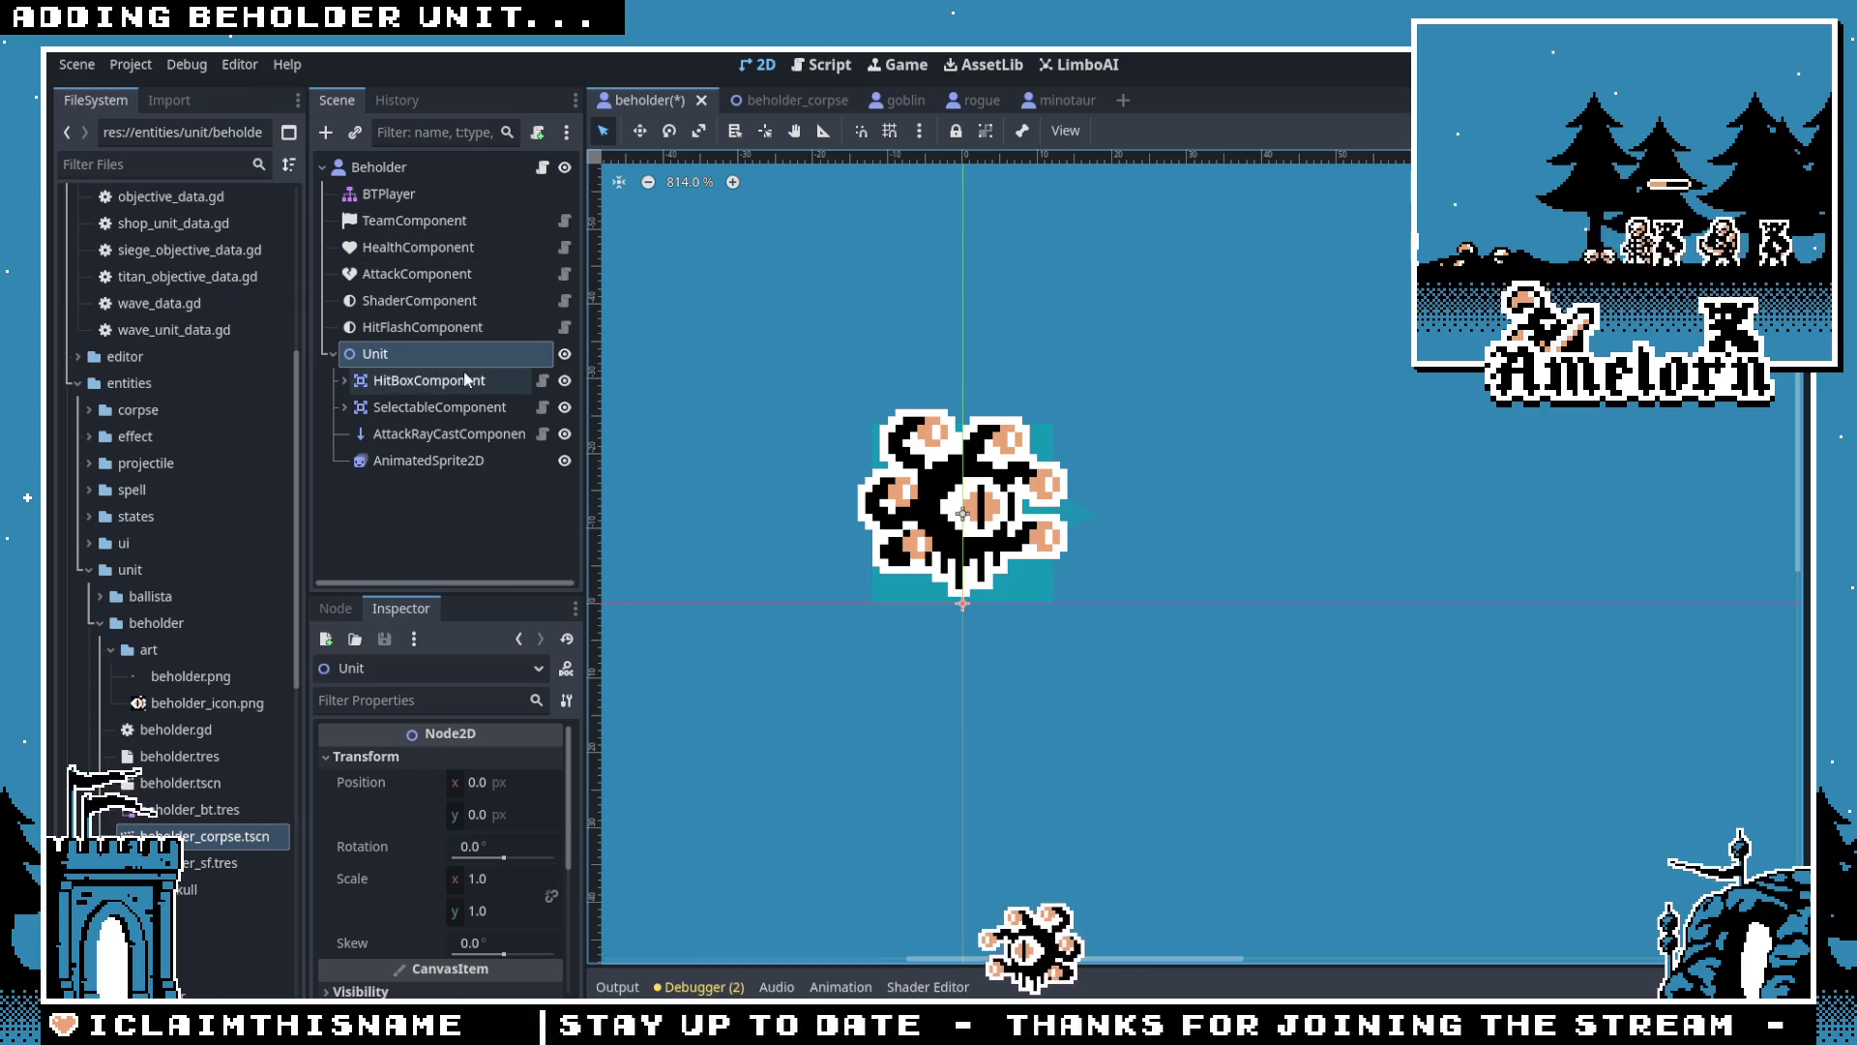
key("ctrl+z")
left_click(543, 433)
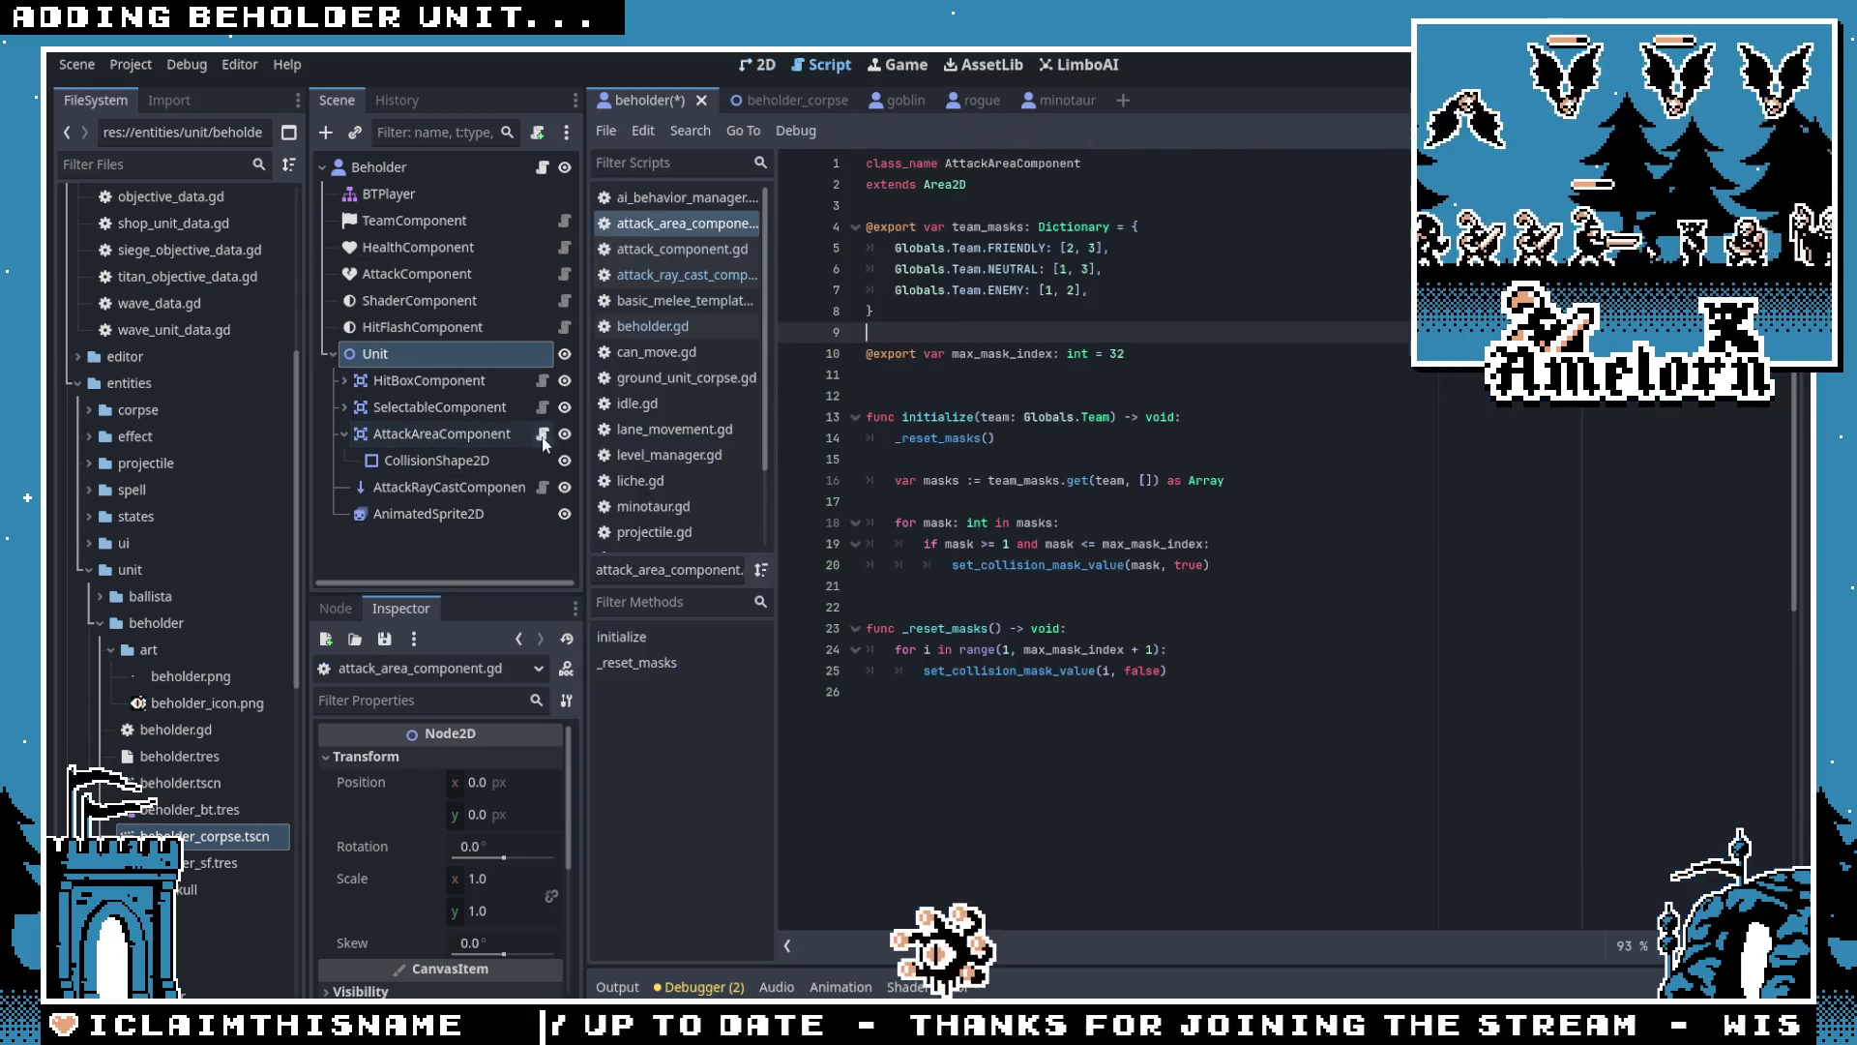
Add a new AttackAreaComponent under Unit, move CollisionShape2D into it, and delete the old node
left_click(422, 356)
key("ctrl+a")
type("attackarea")
key("Return")
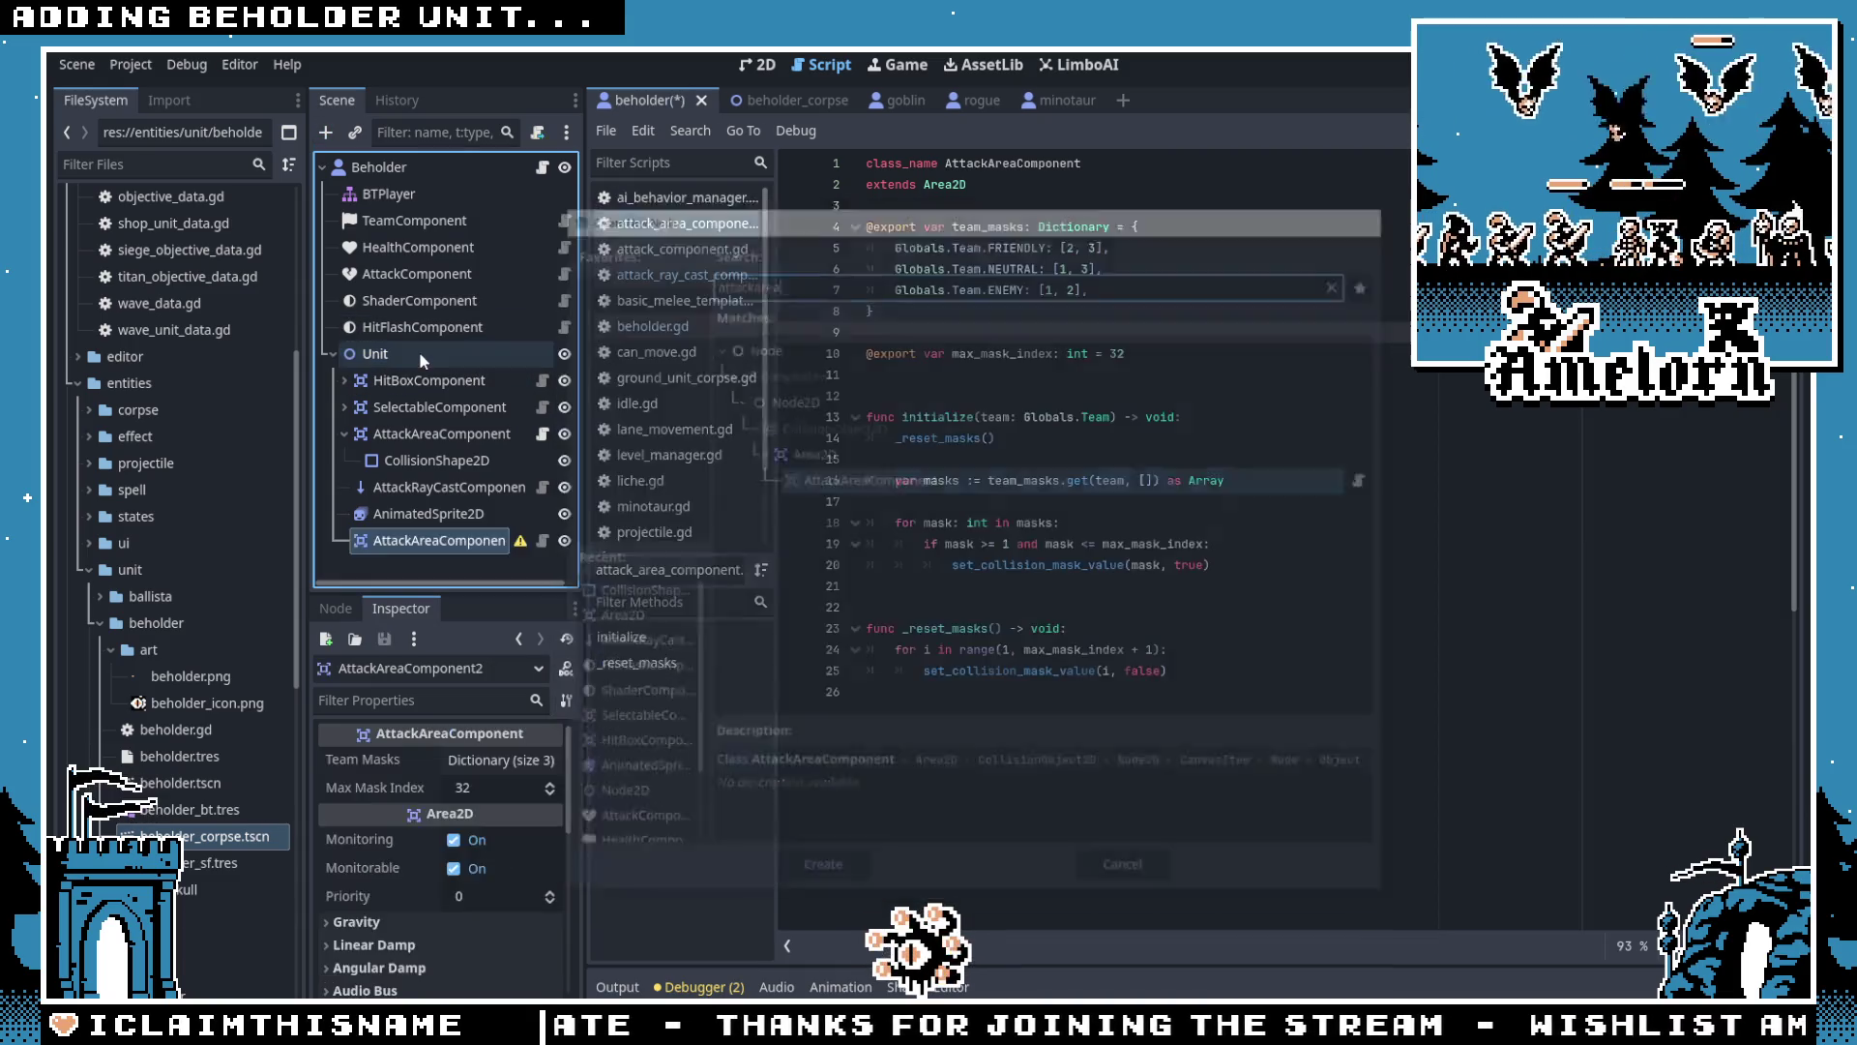
left_click(764, 69)
mouse_move(450, 466)
left_mouse_down()
mouse_move(435, 539)
mouse_move(407, 433)
left_mouse_up()
left_click(416, 430)
key("Delete")
key("Return")
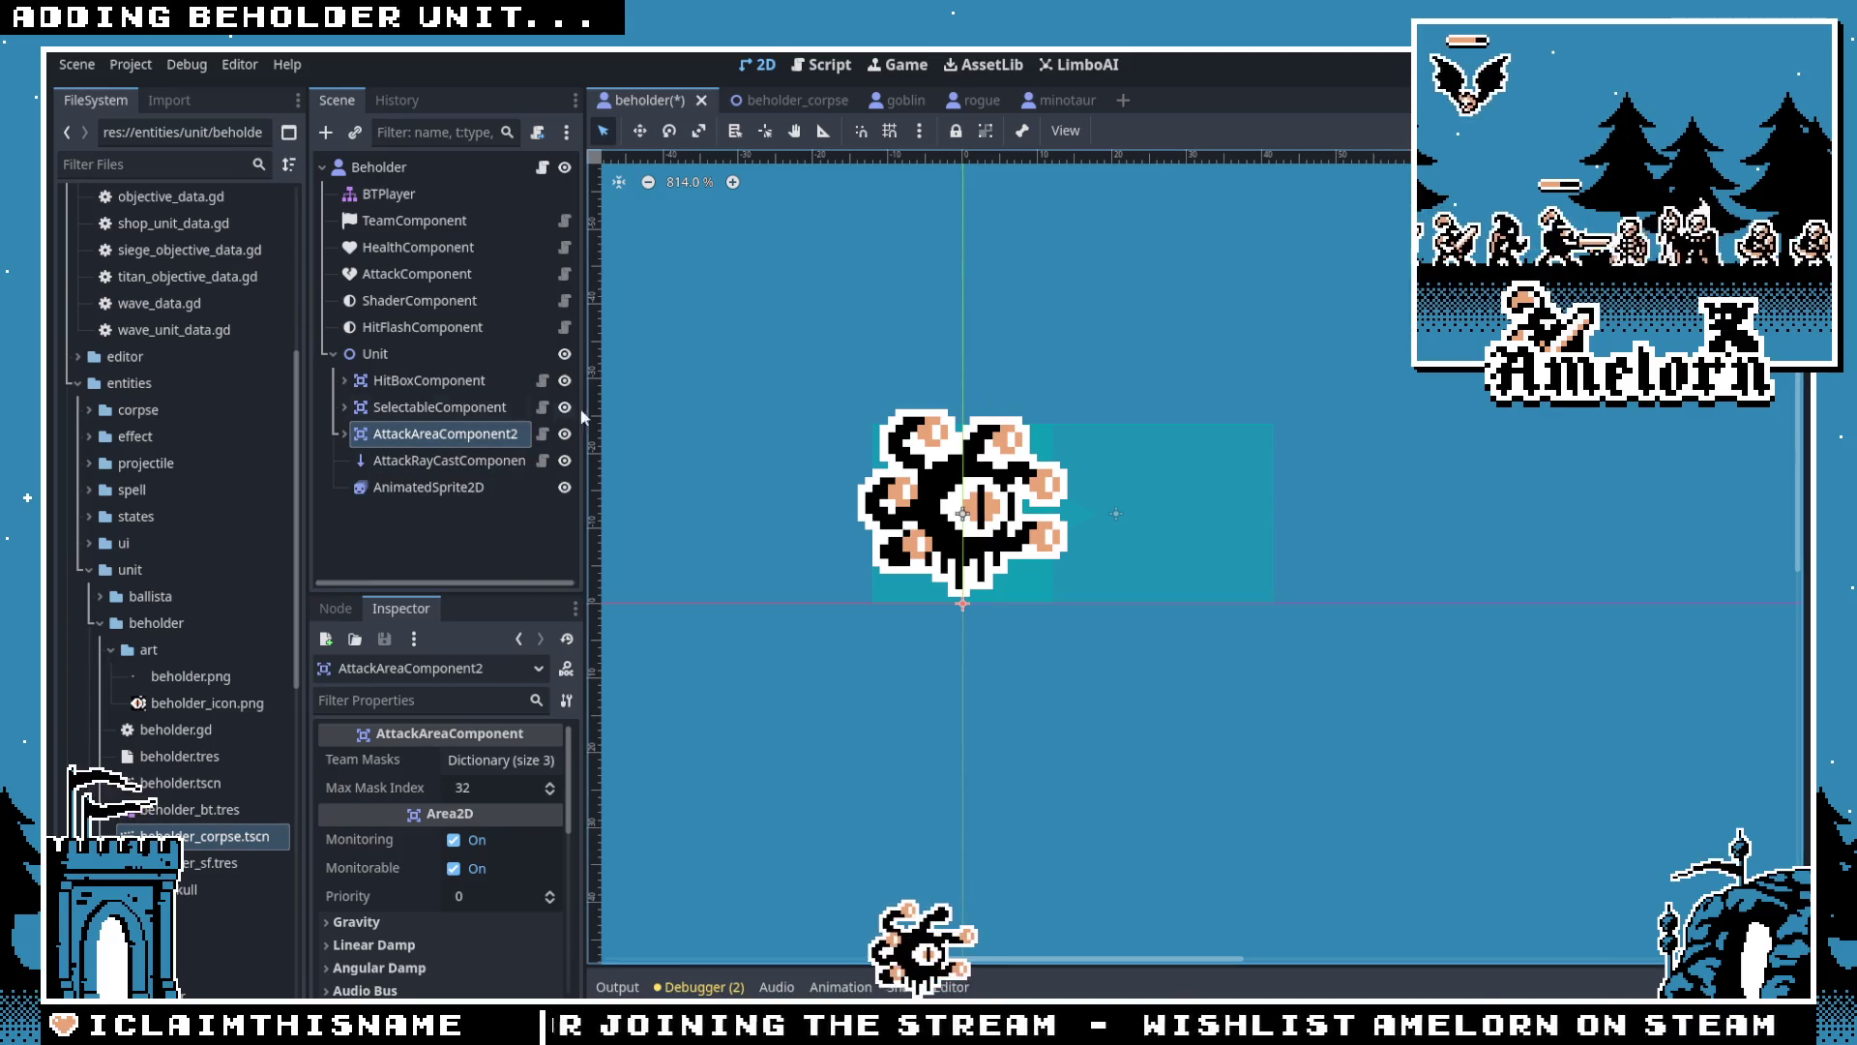
Rename AttackAreaComponent2 to AttackAreaComponent and save the beholder scene
left_click(492, 437)
double_click(508, 437)
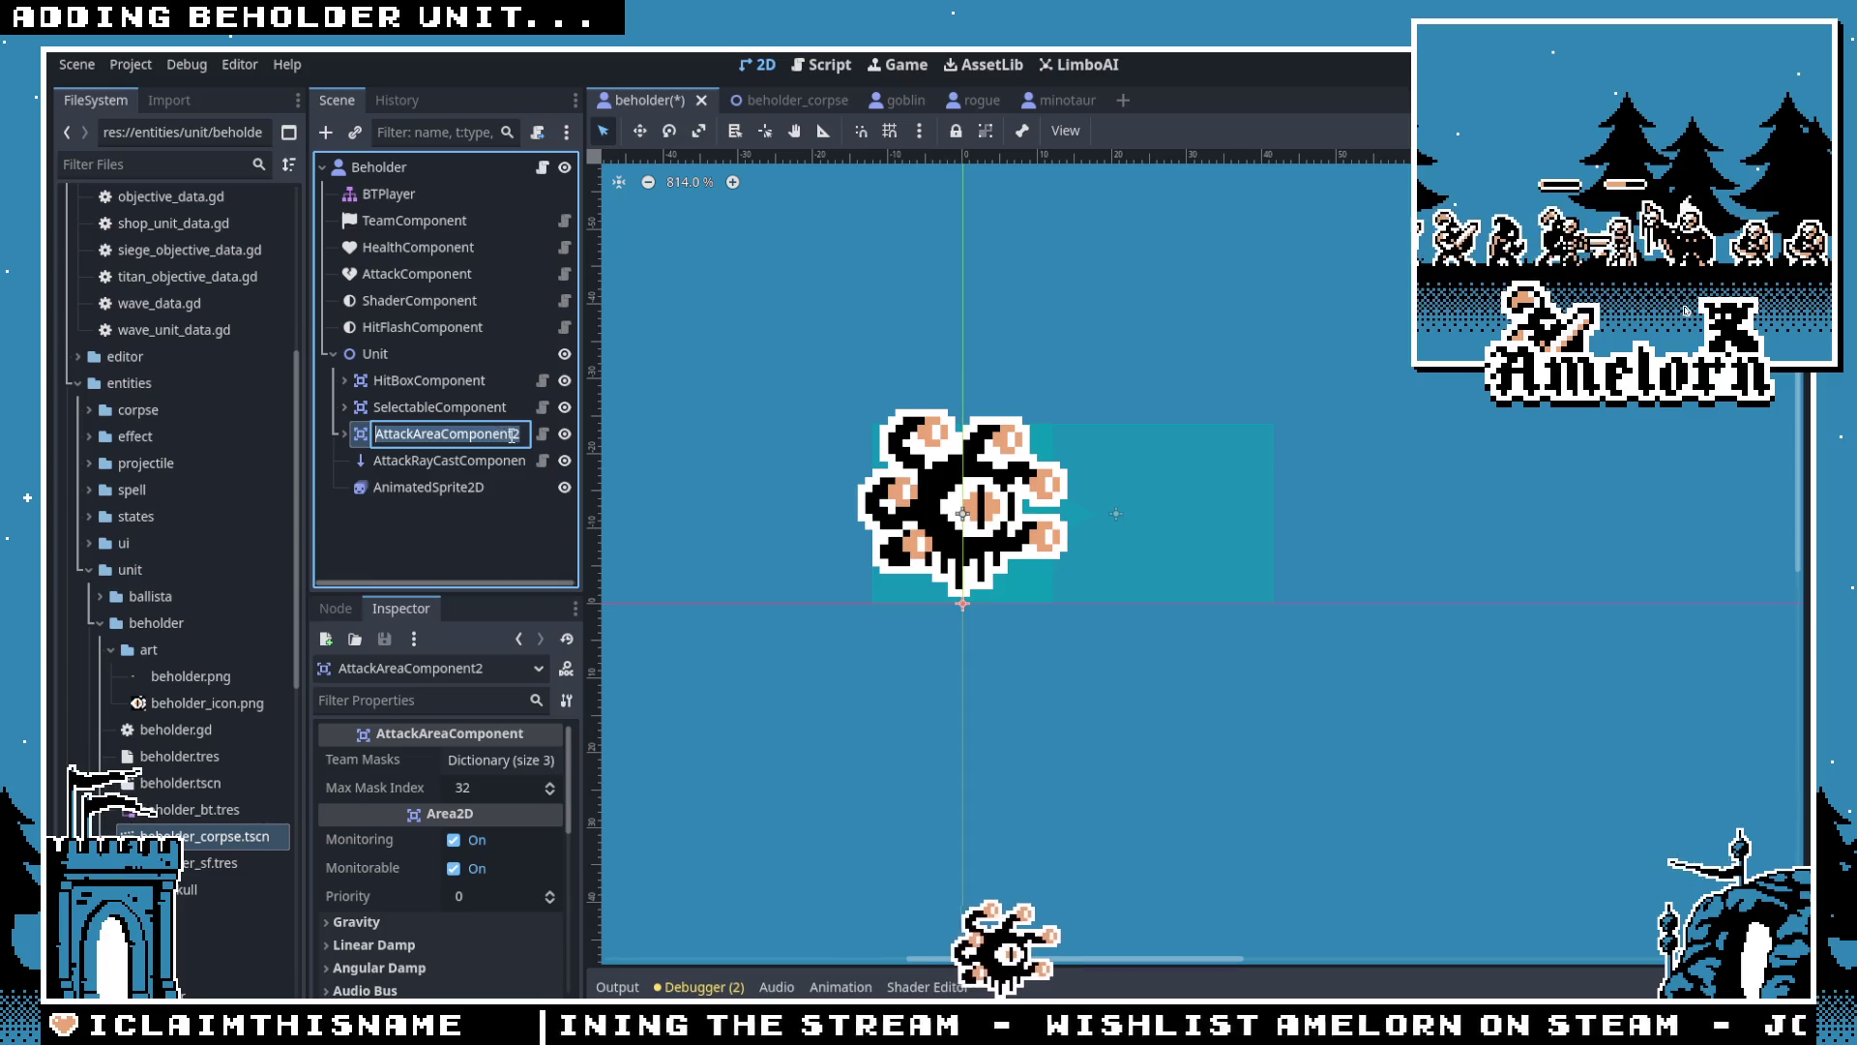
key("Return")
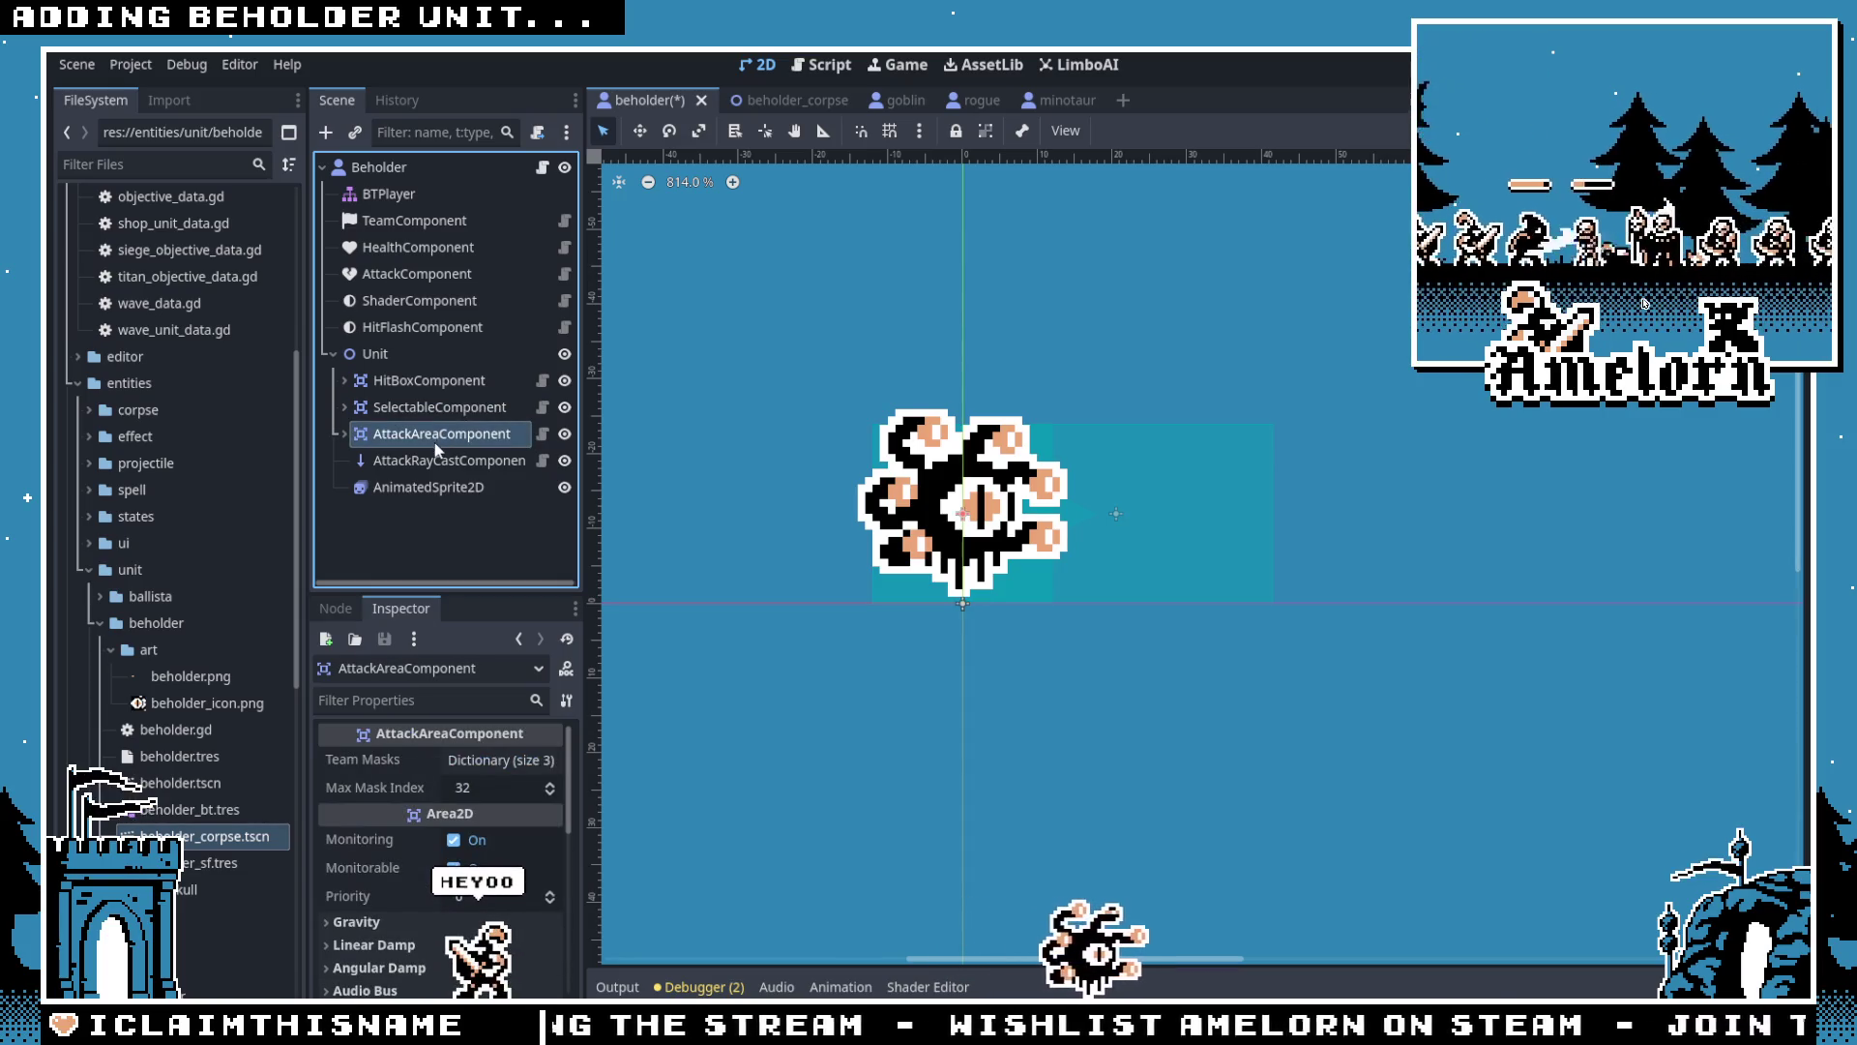
left_click(543, 434)
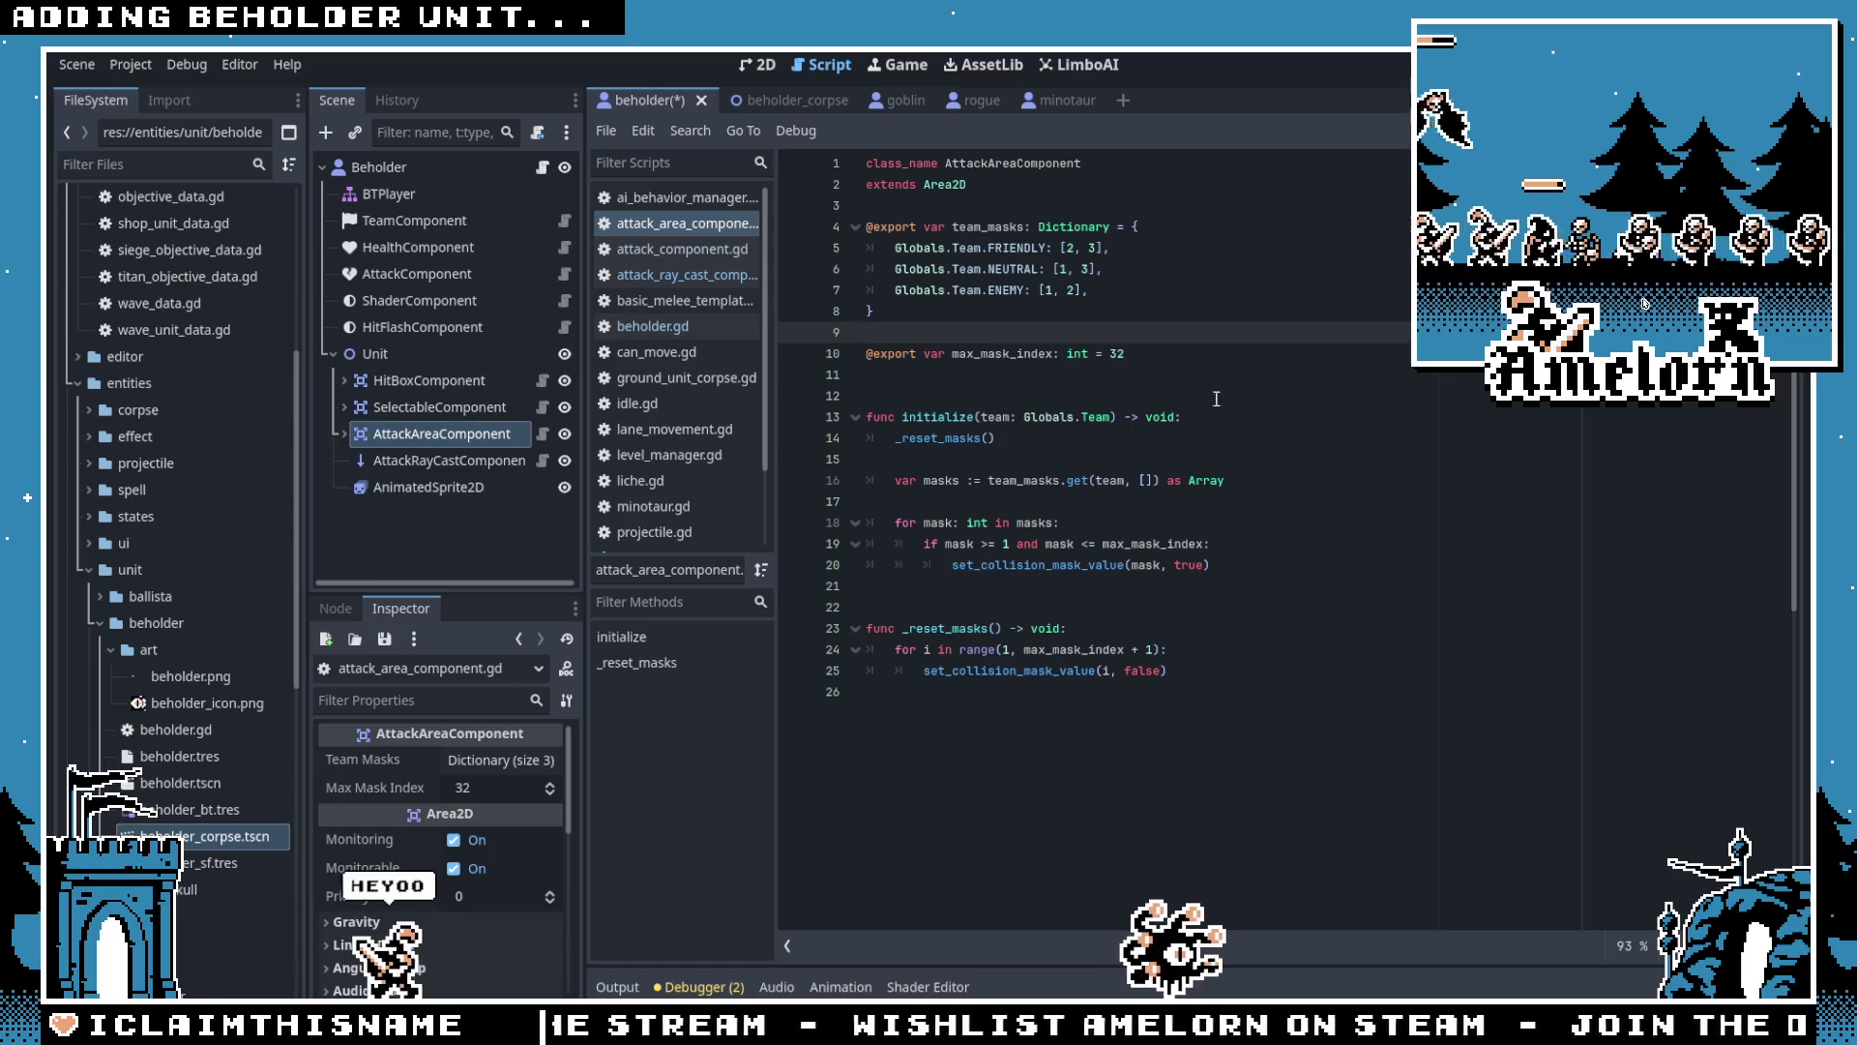
left_click(984, 373)
left_click(852, 269)
key("ctrl+s")
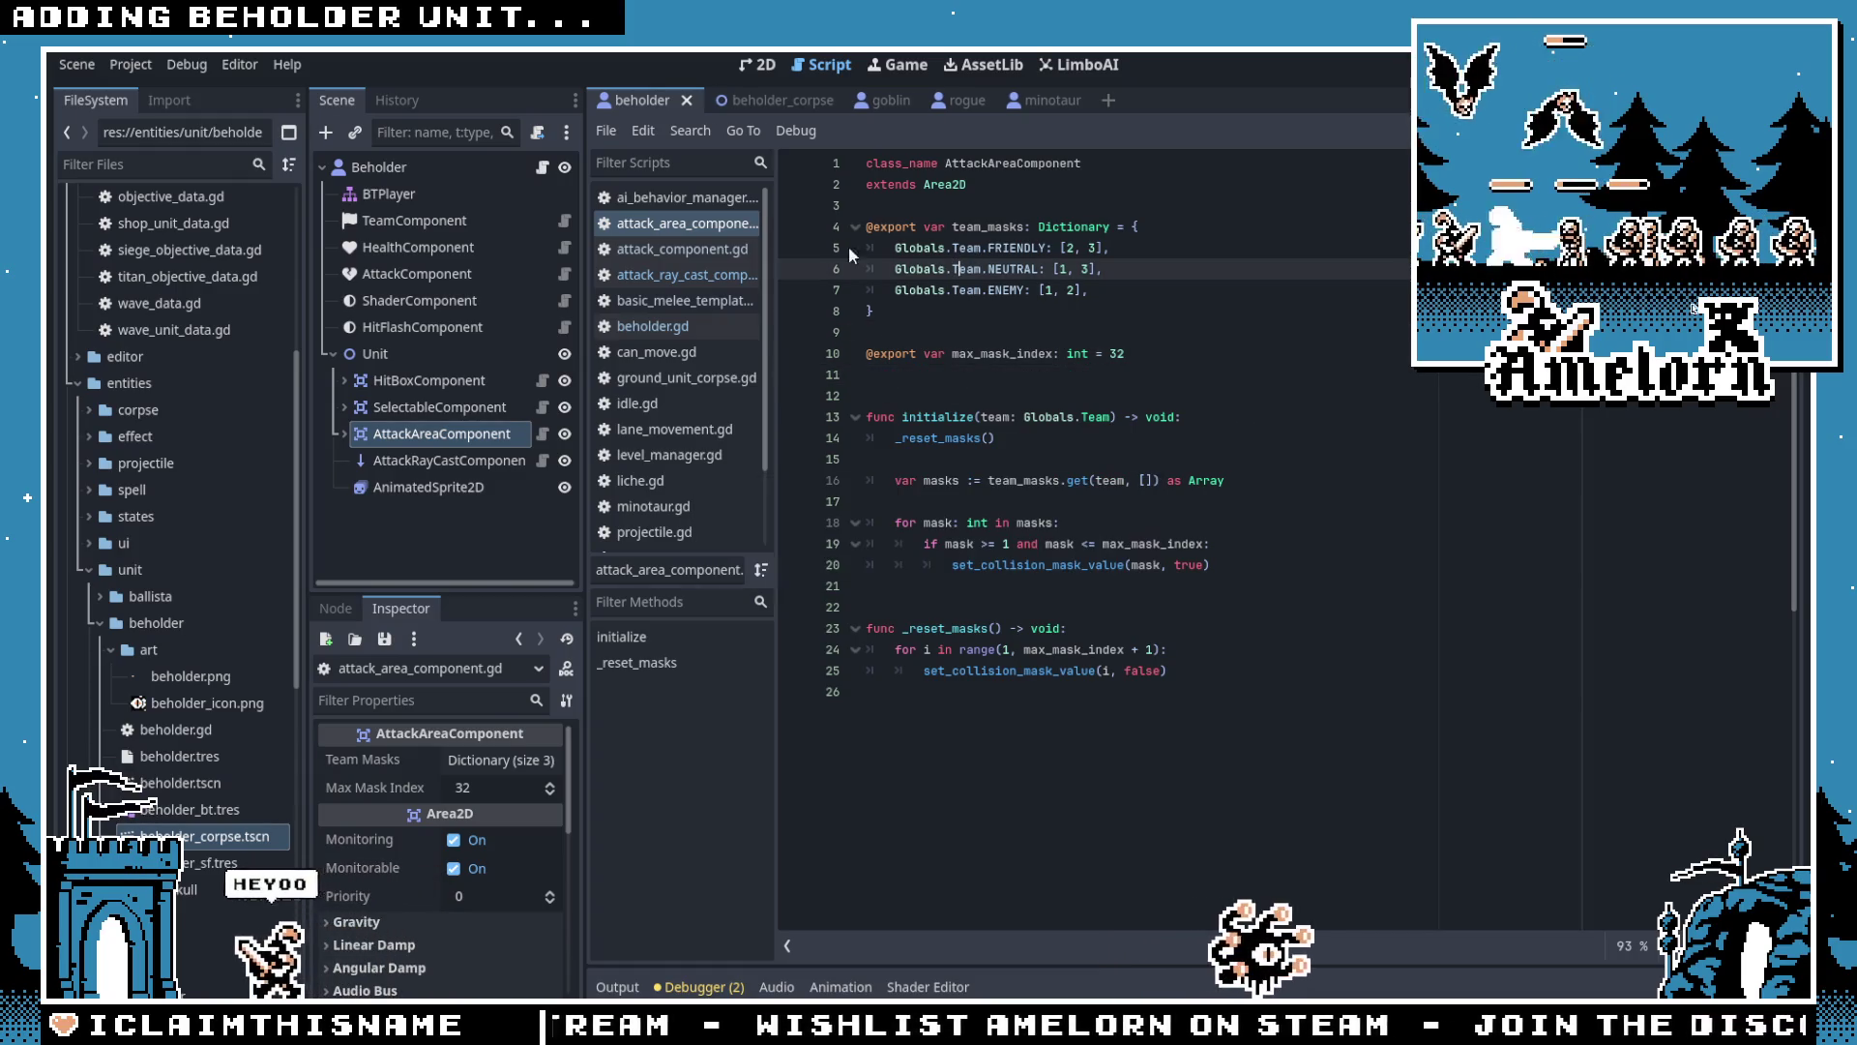
Open beholder.gd and look up the _handle_team_change definition
left_click(653, 326)
scroll(1090, 349, "down", 2)
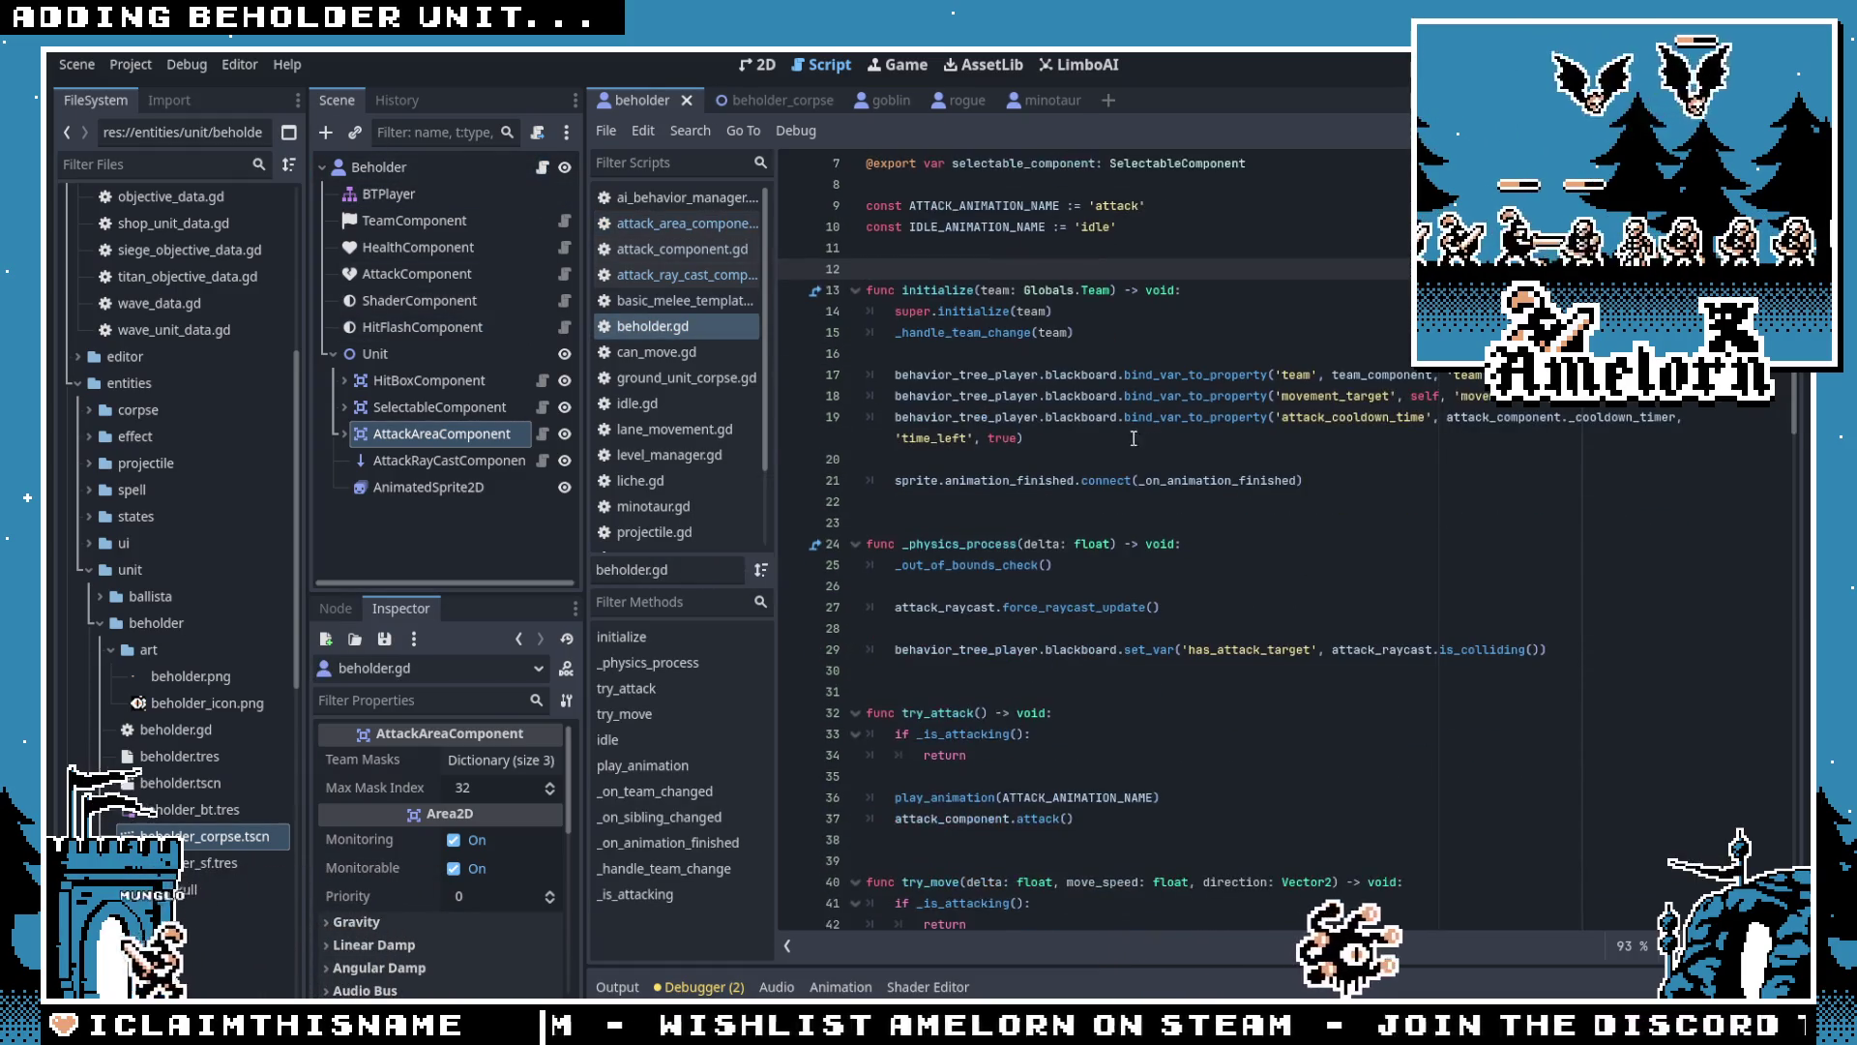
left_click(981, 331)
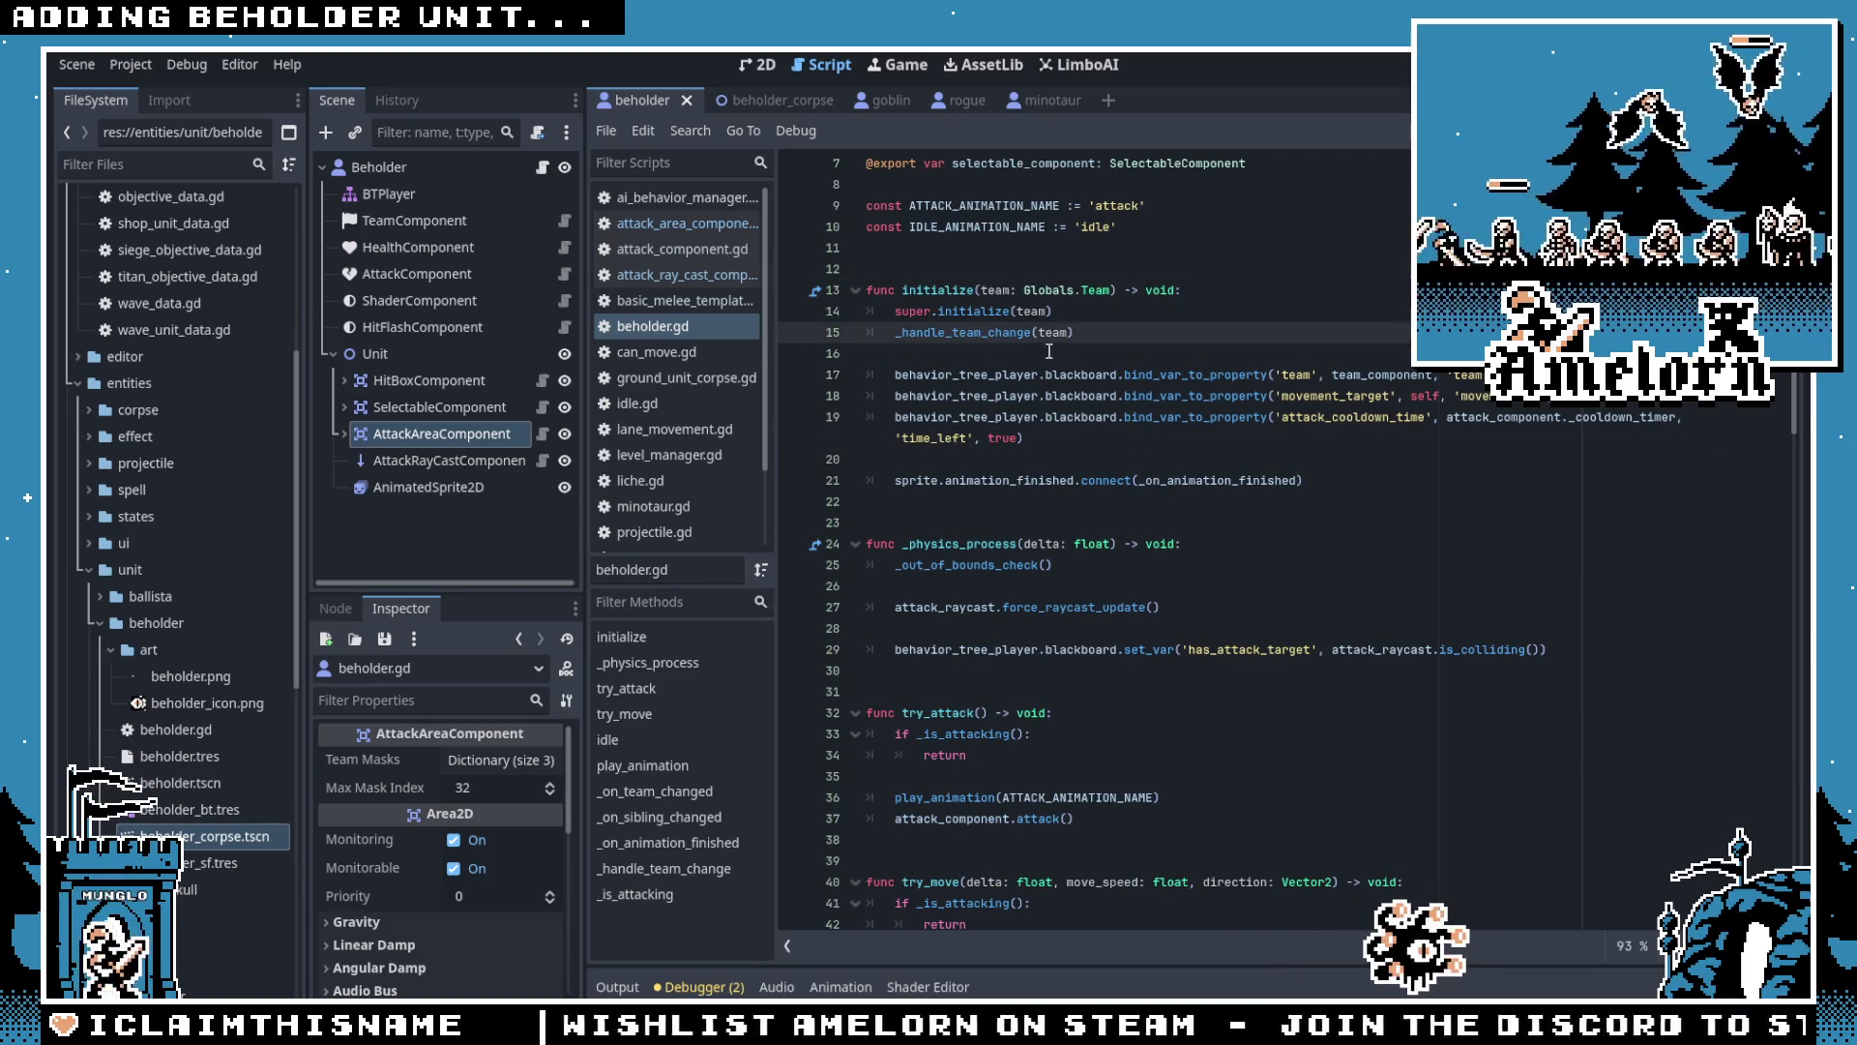
left_click(1098, 341)
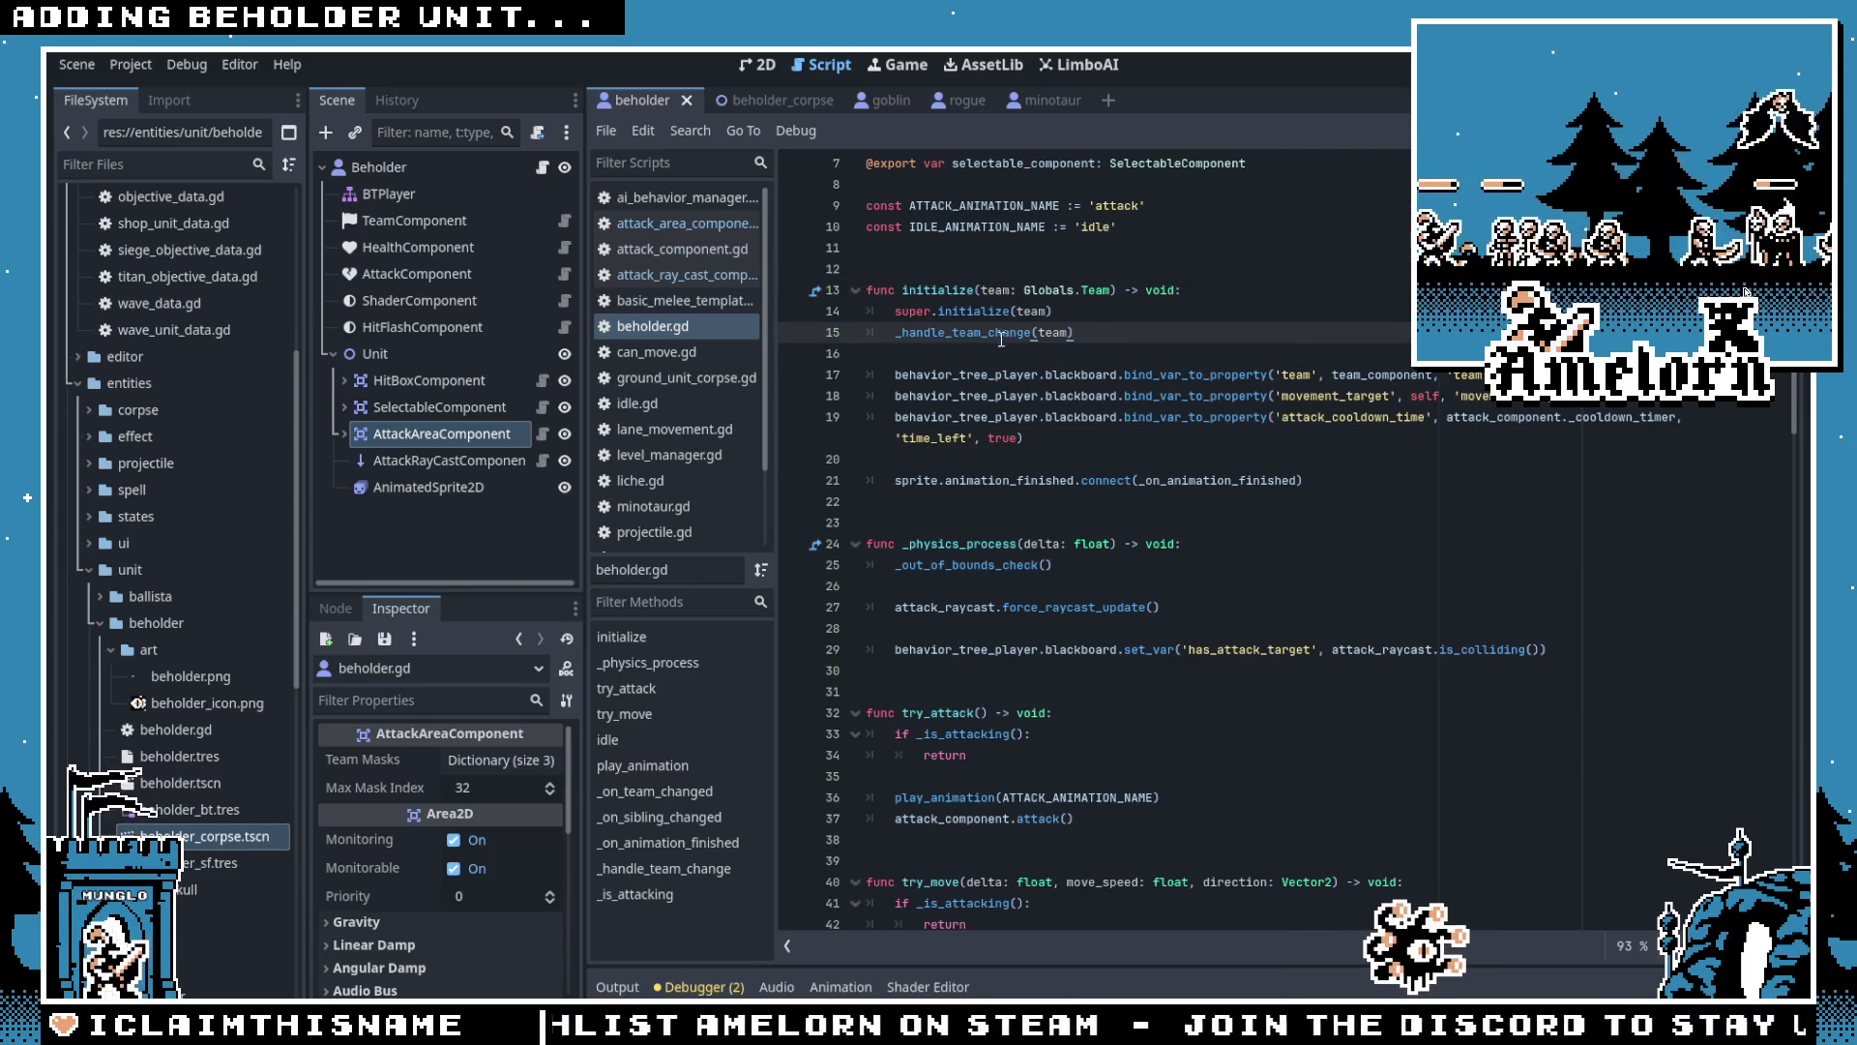
left_click(1002, 339, "ctrl")
scroll(1171, 533, "up", 3)
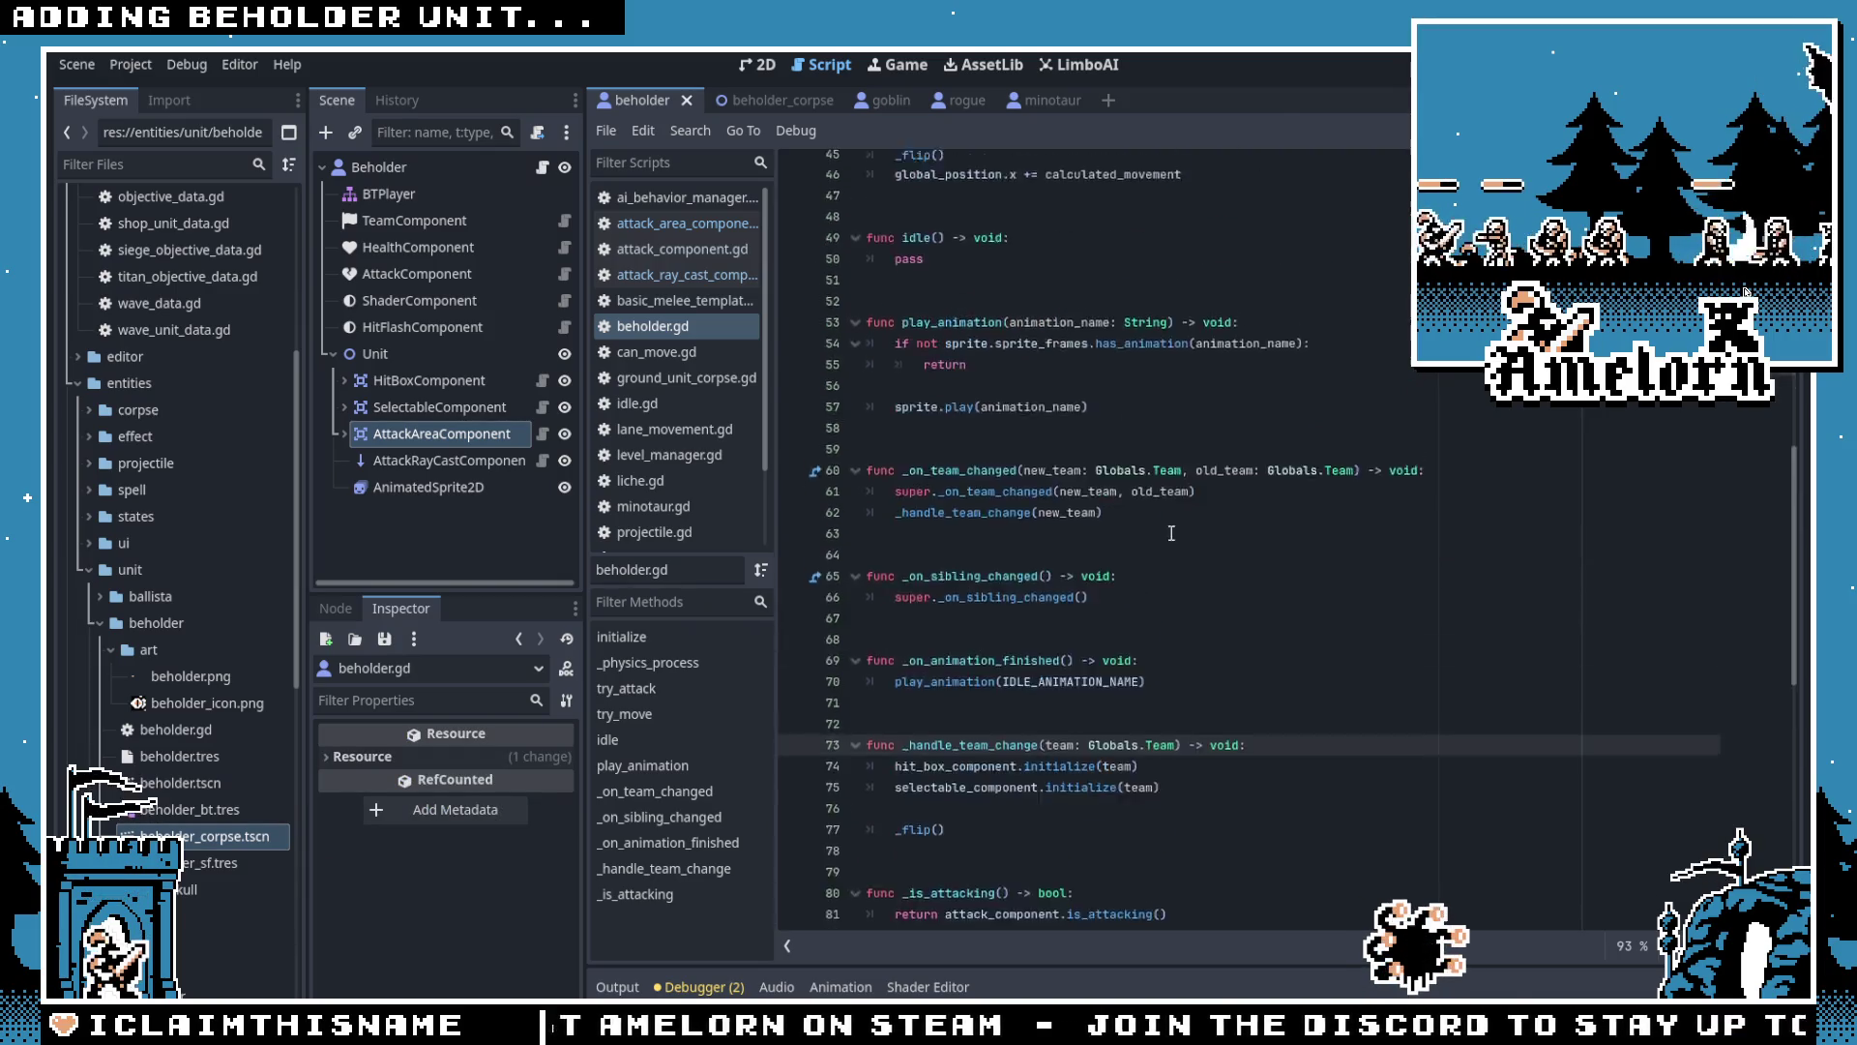
scroll(1172, 533, "up", 15)
left_click(1304, 287)
key("Return")
type("@export va")
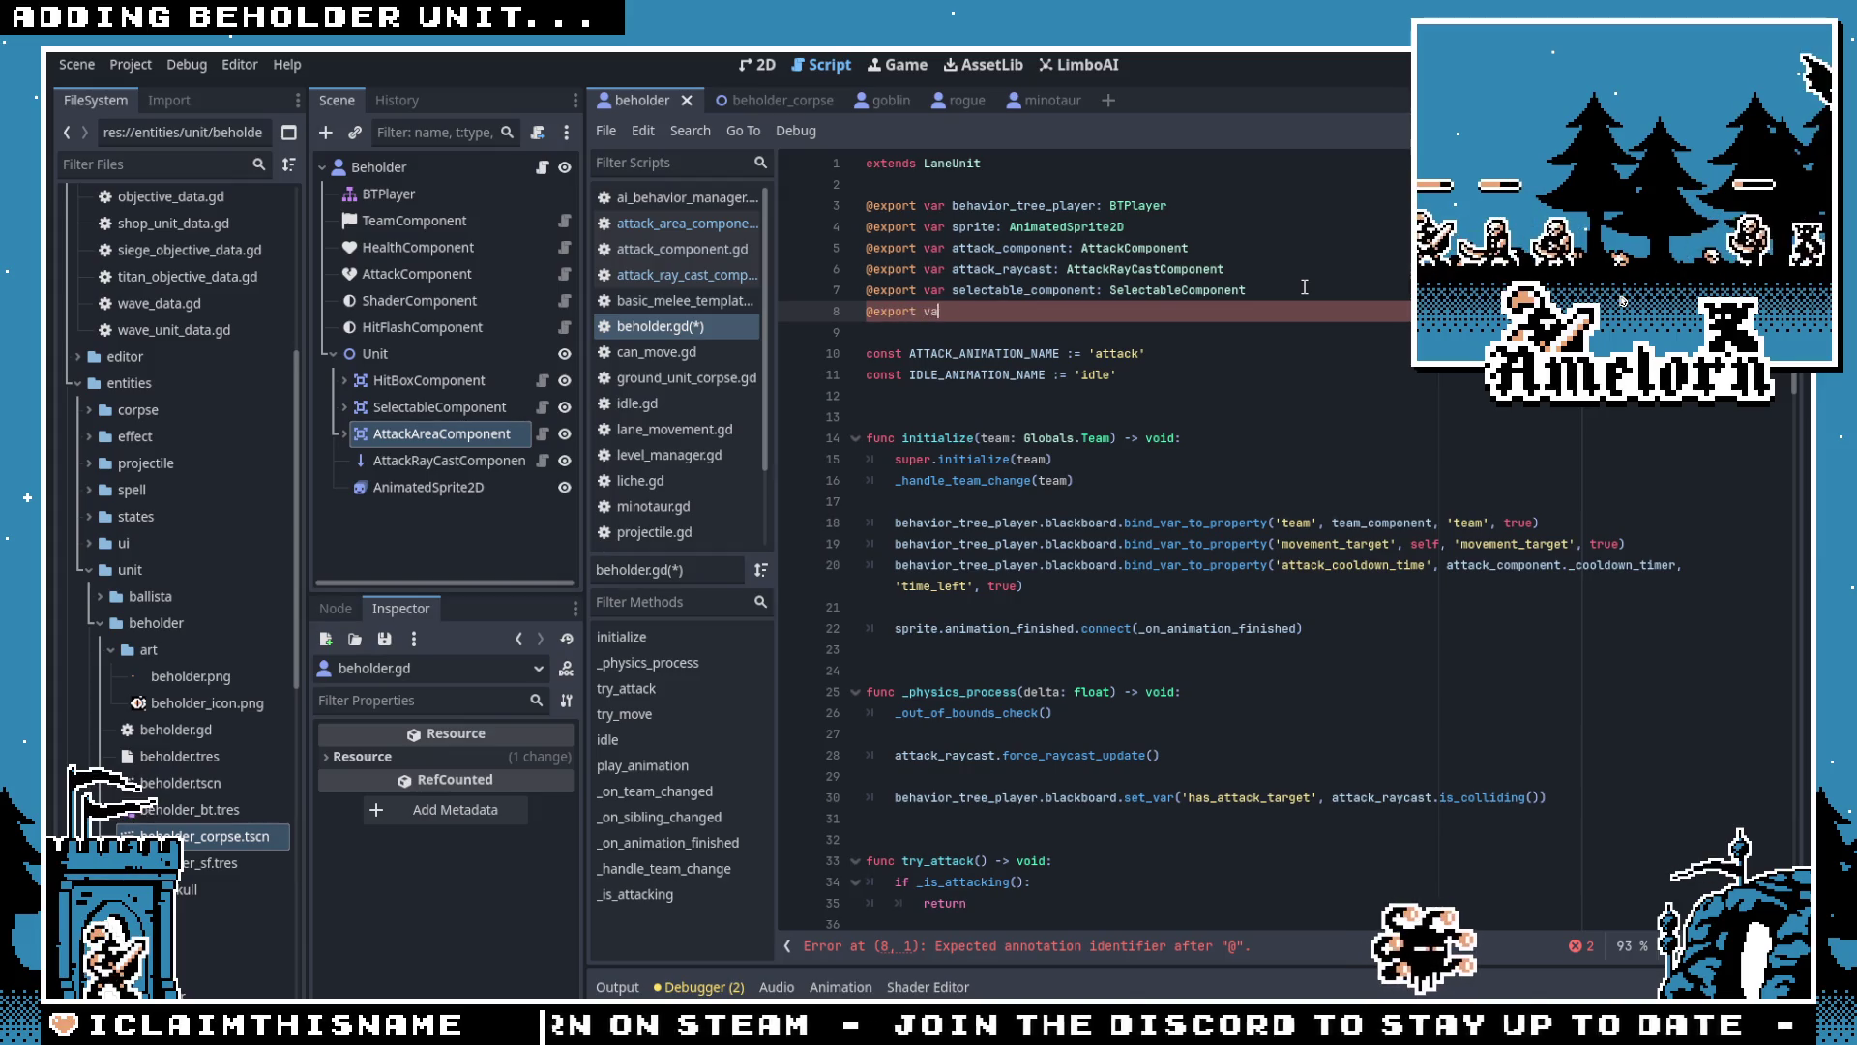
type("tt")
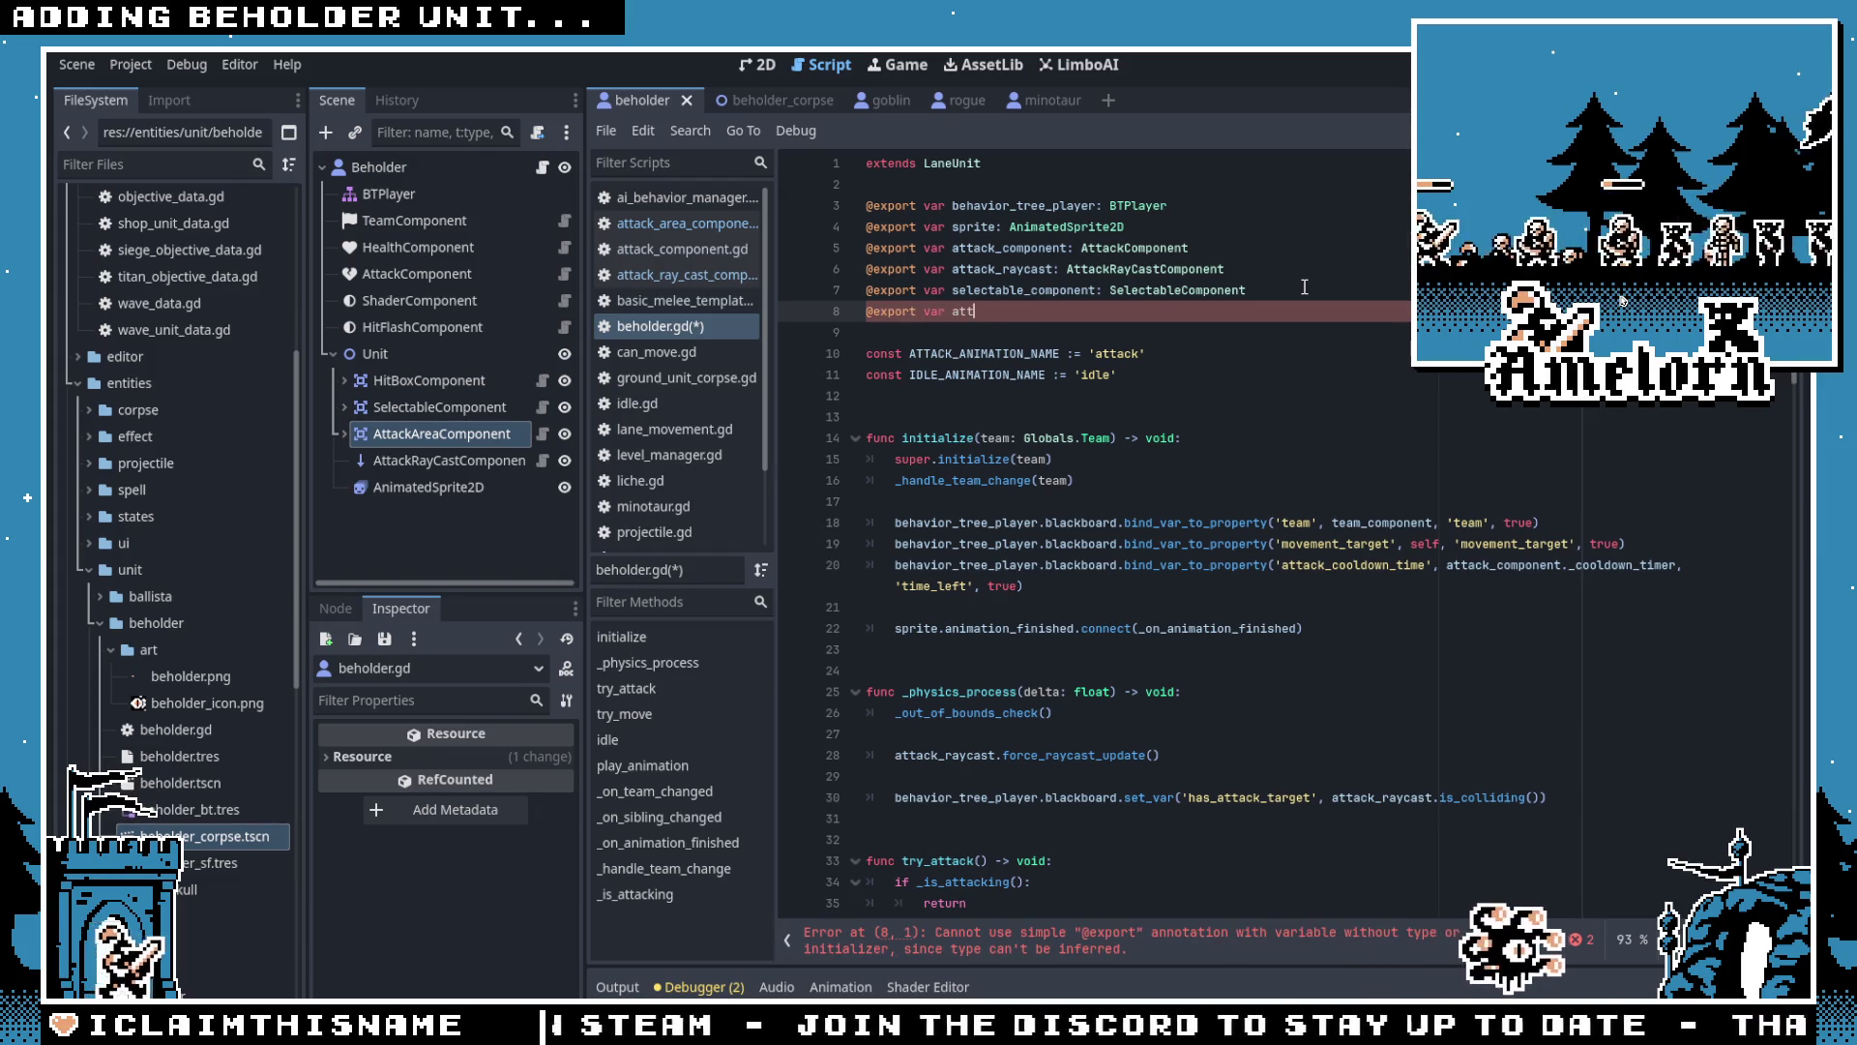
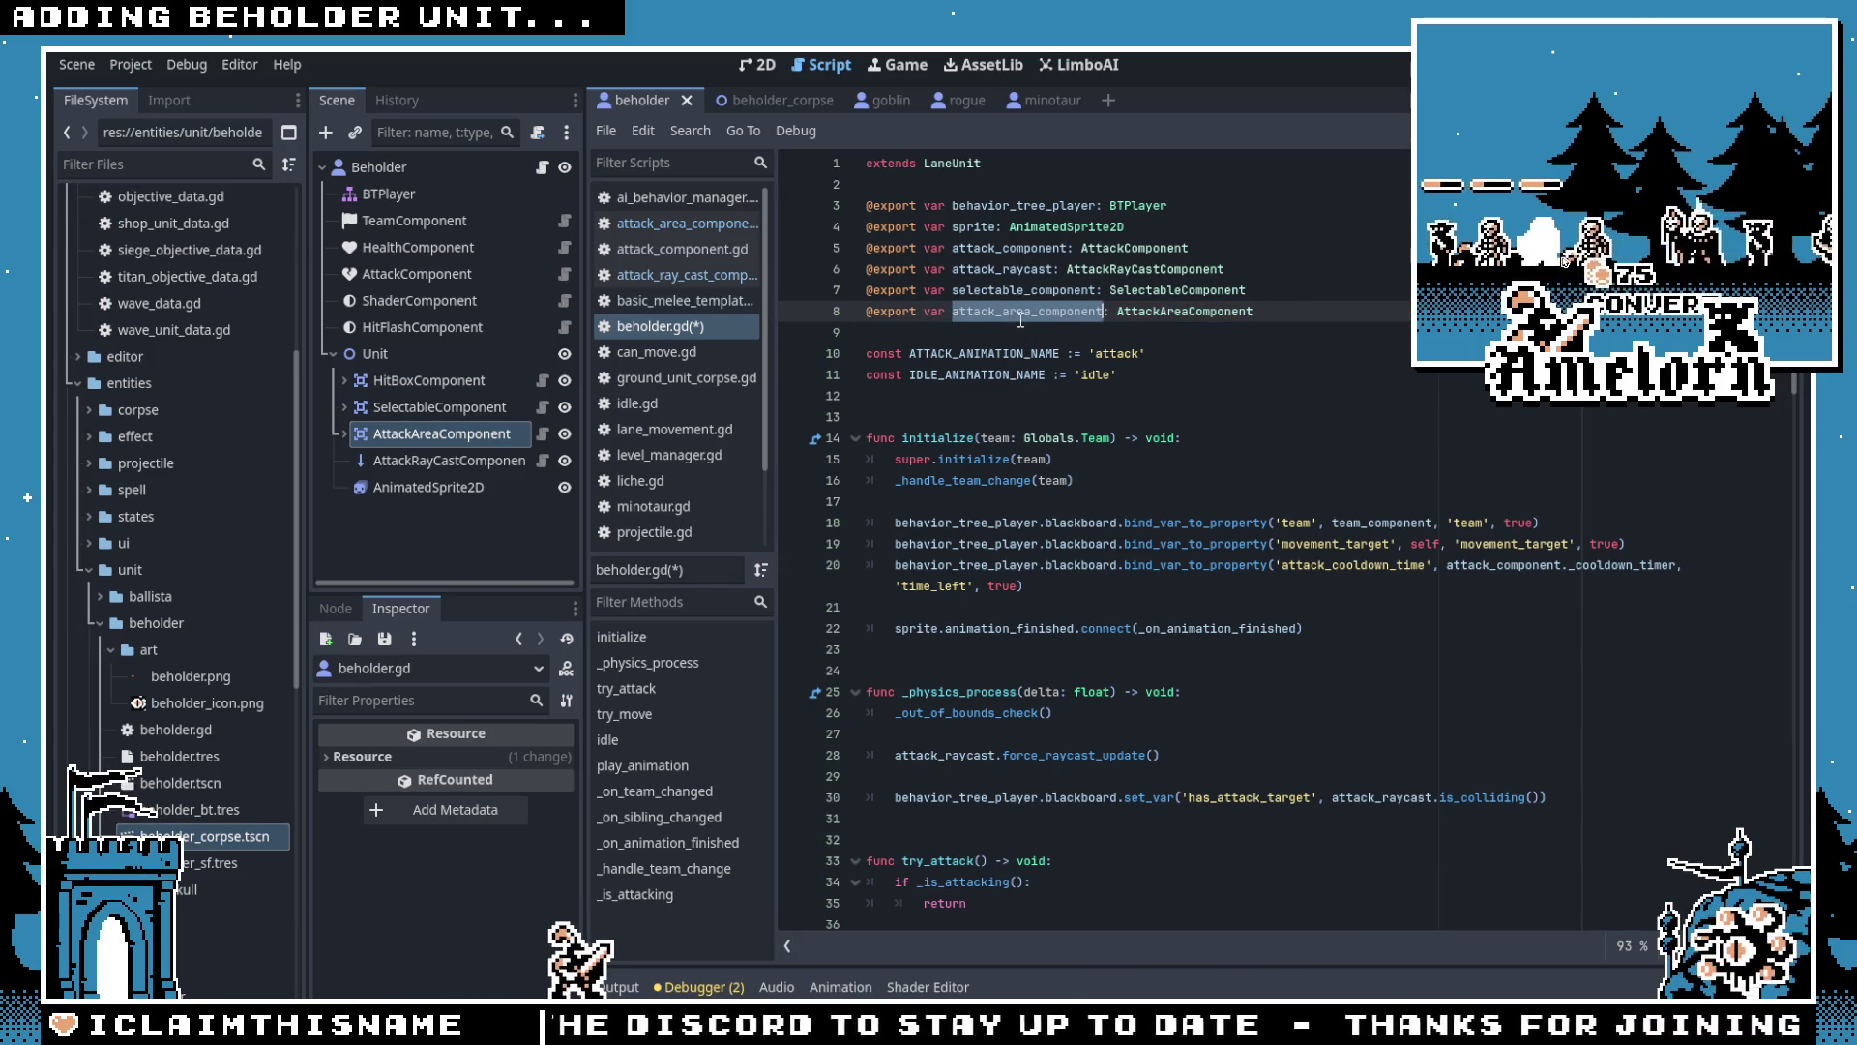
Add attack_area_component.initialize(team) to beholder.gd's _handle_team_change
scroll(1057, 382, "down", 10)
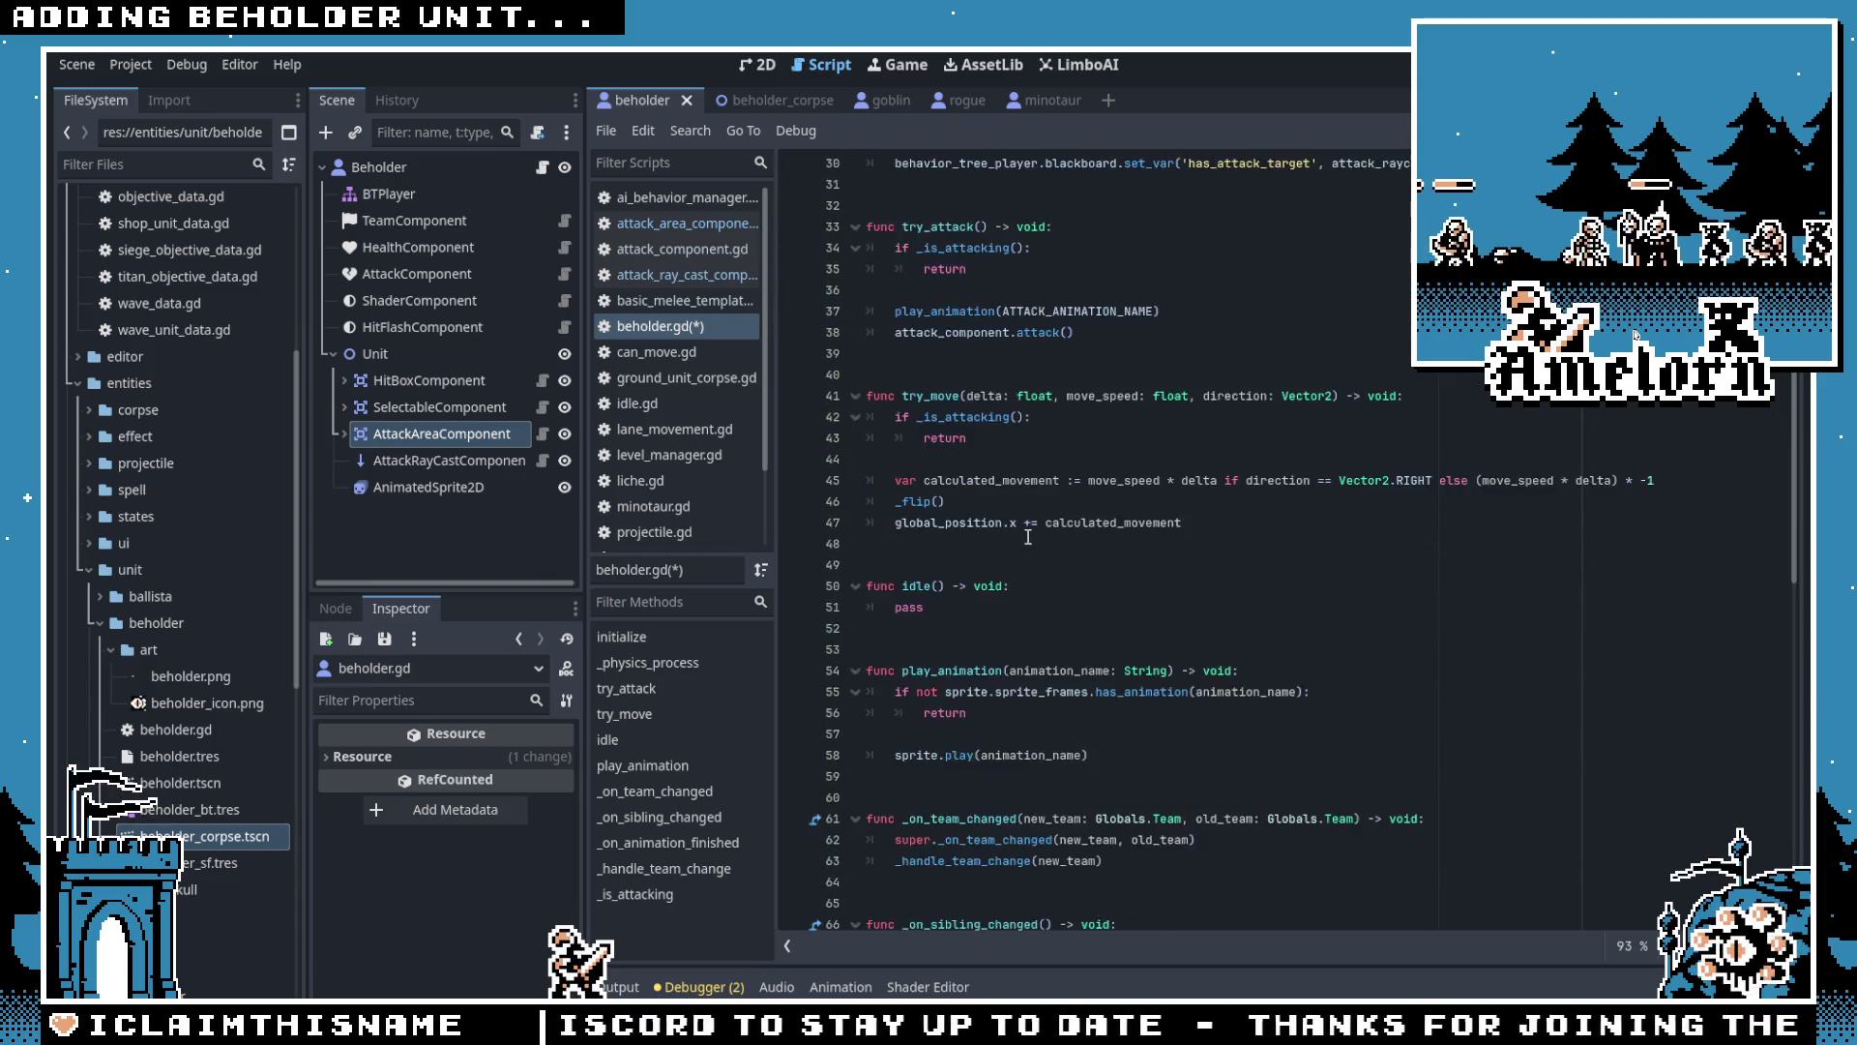
scroll(1107, 547, "down", 4)
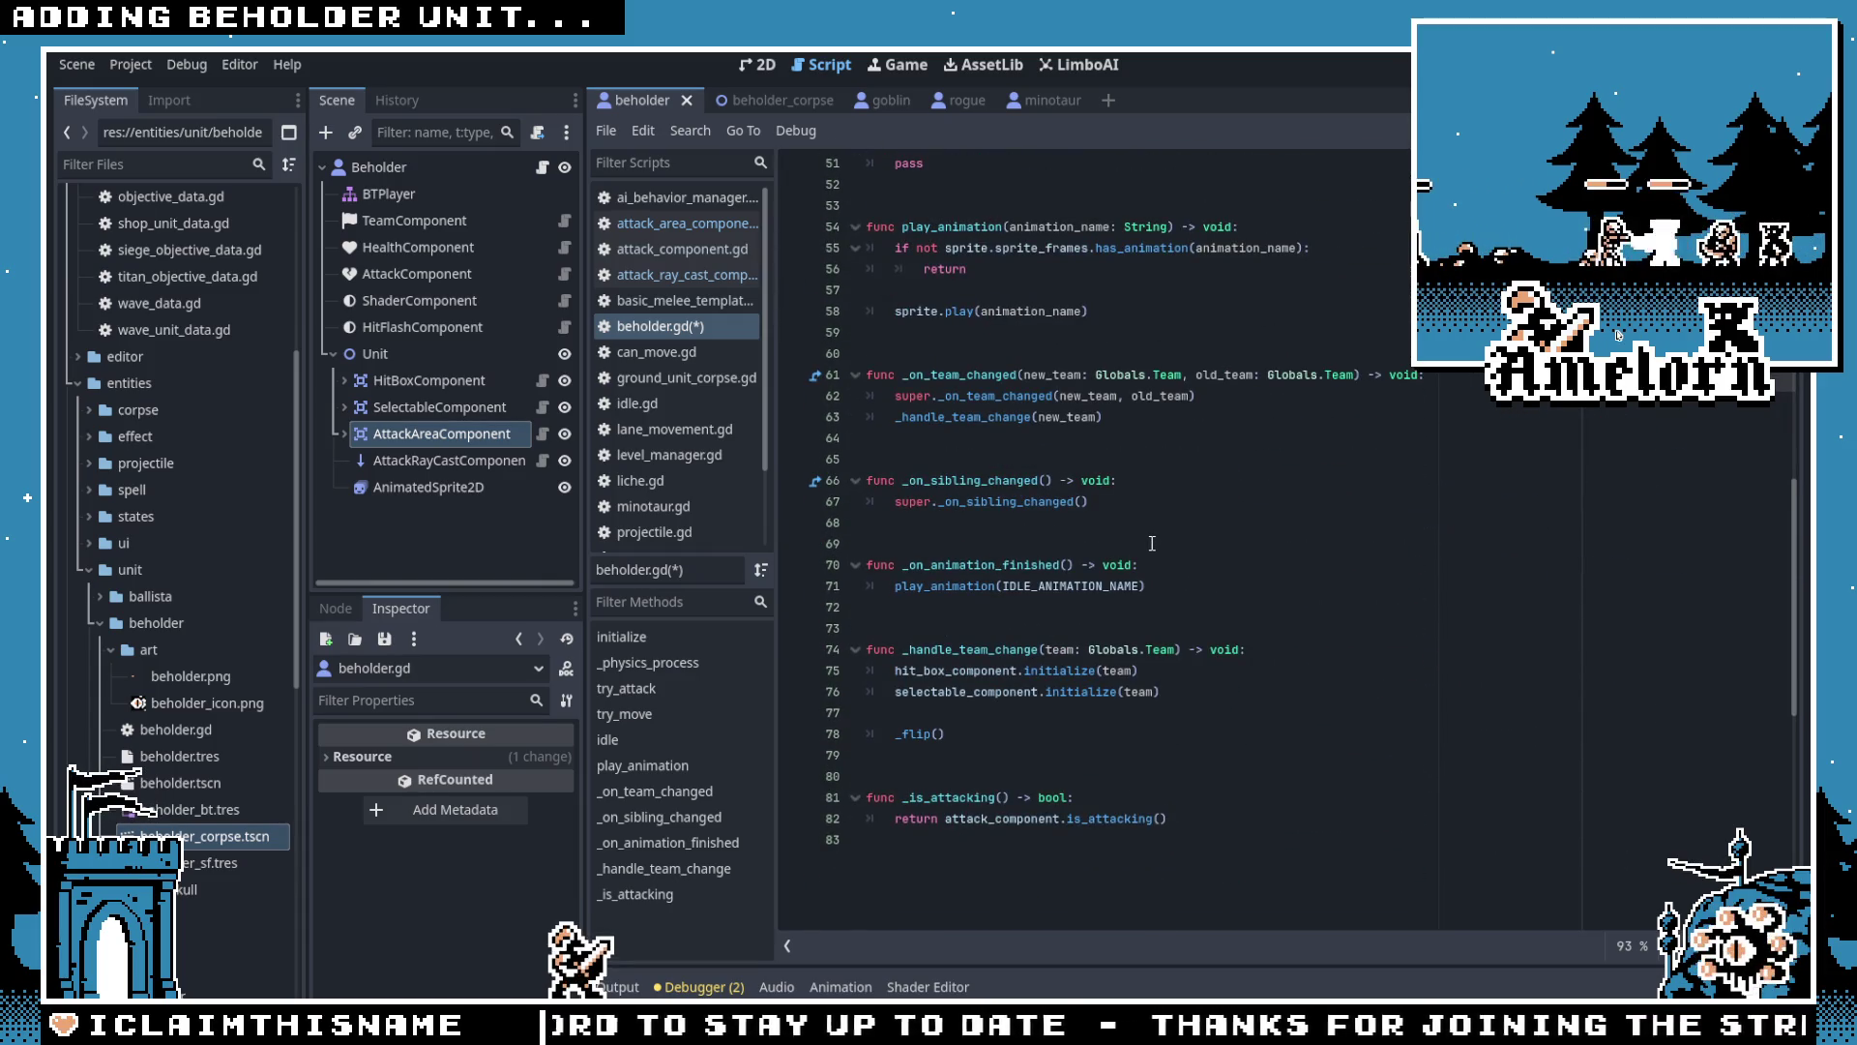
left_click(1286, 656)
key("Return")
type("attack_area_component.in")
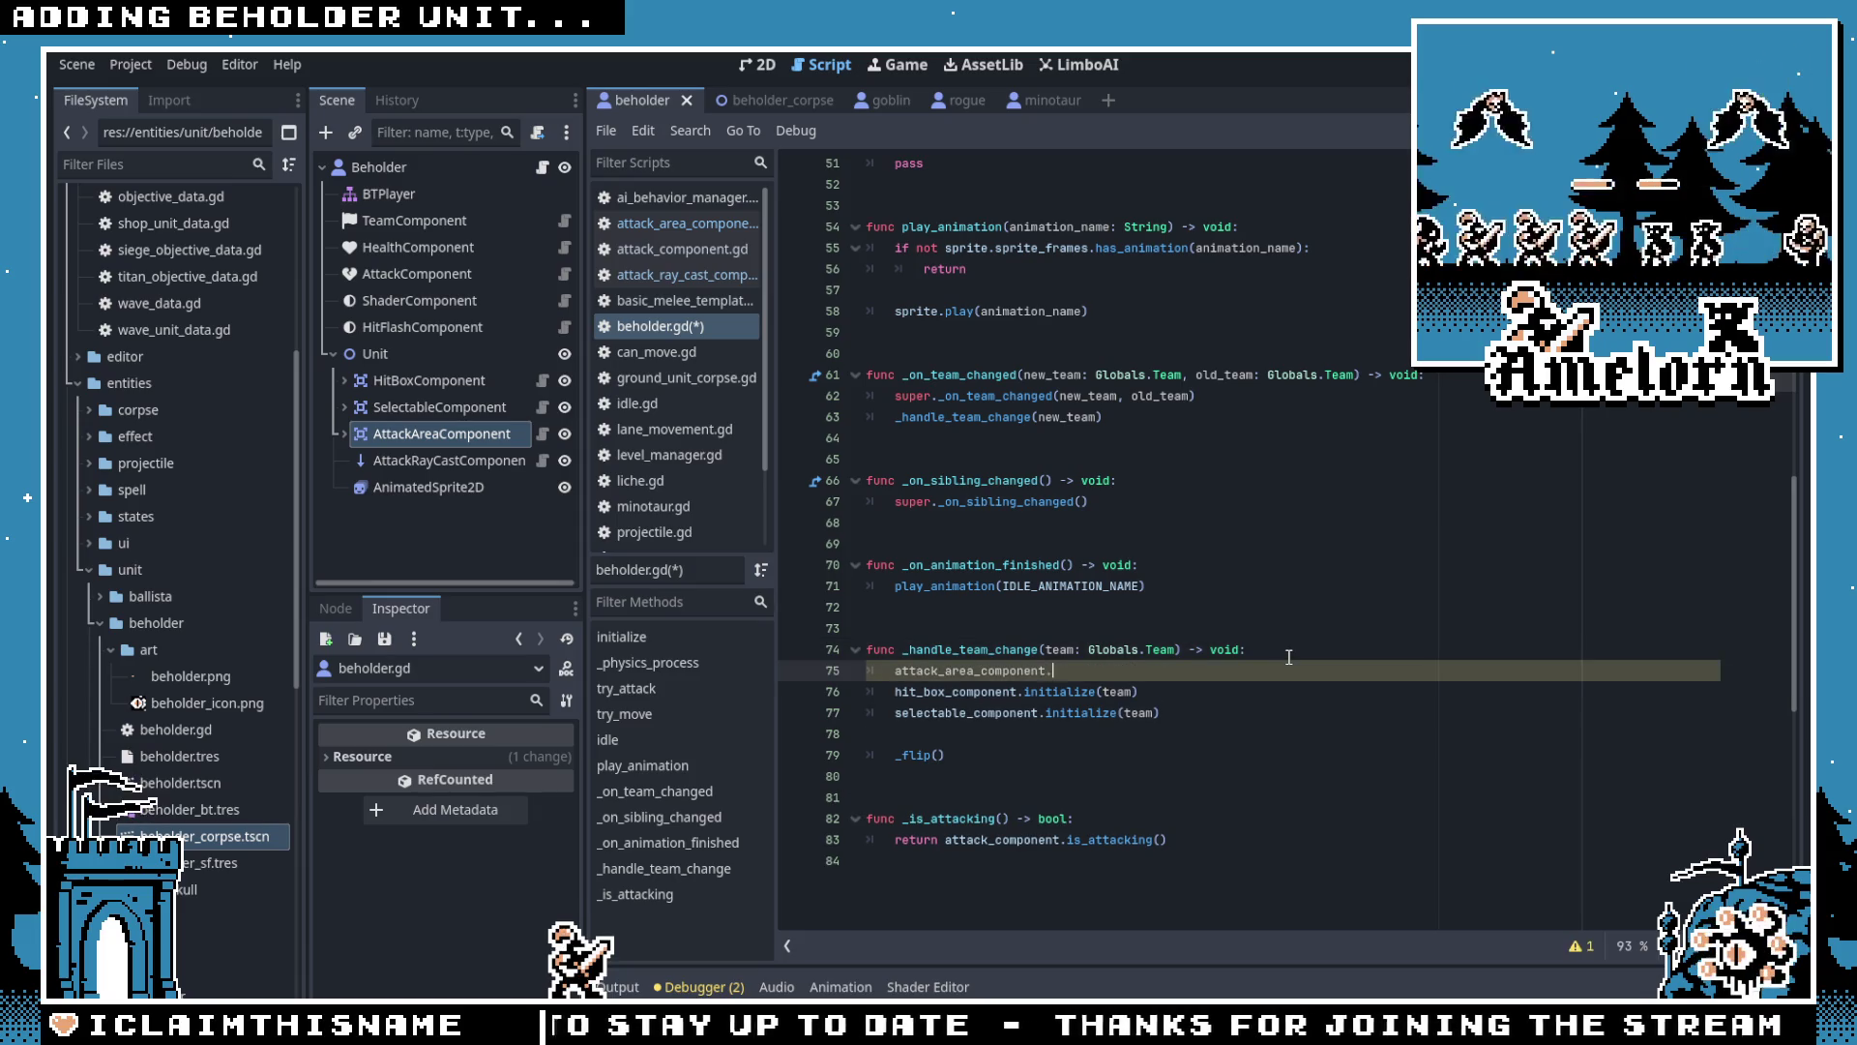
key("Return")
type("team")
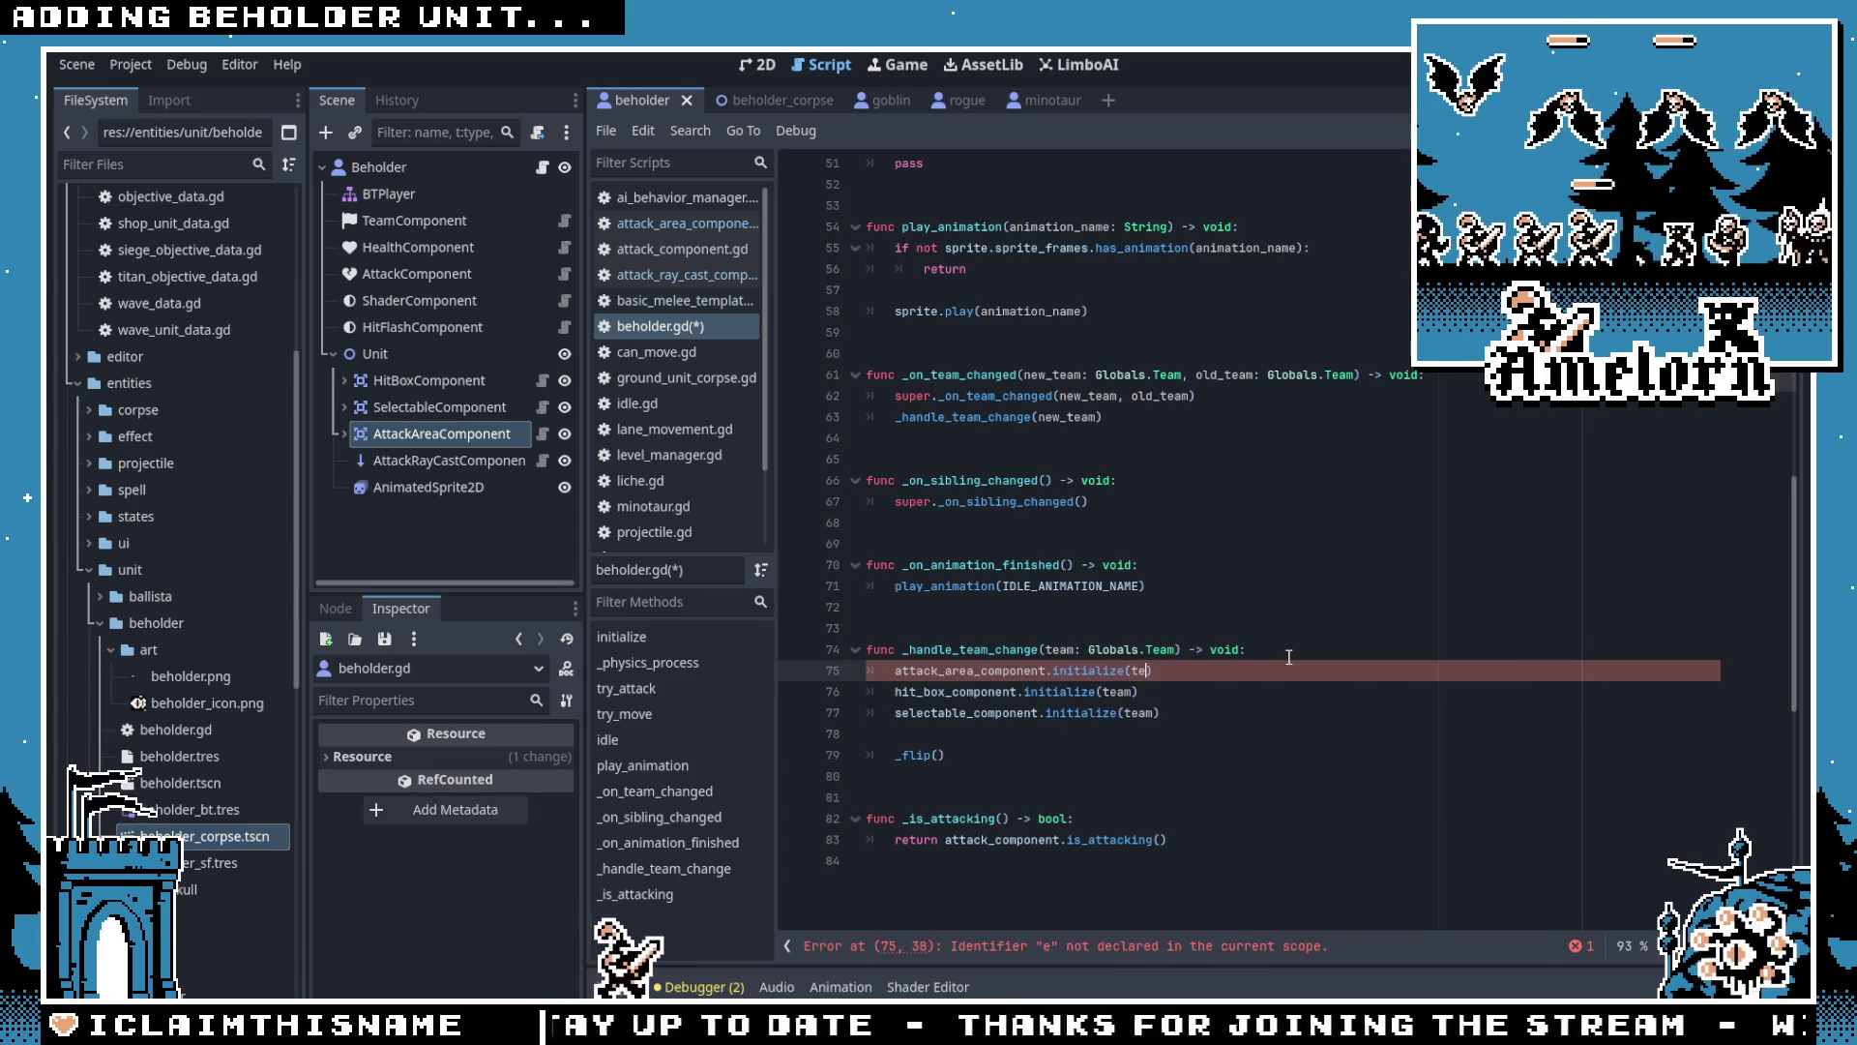
key("Escape")
Save beholder.gd with Ctrl+S
key("Up")
key("Up")
key("Up")
key("ctrl+s")
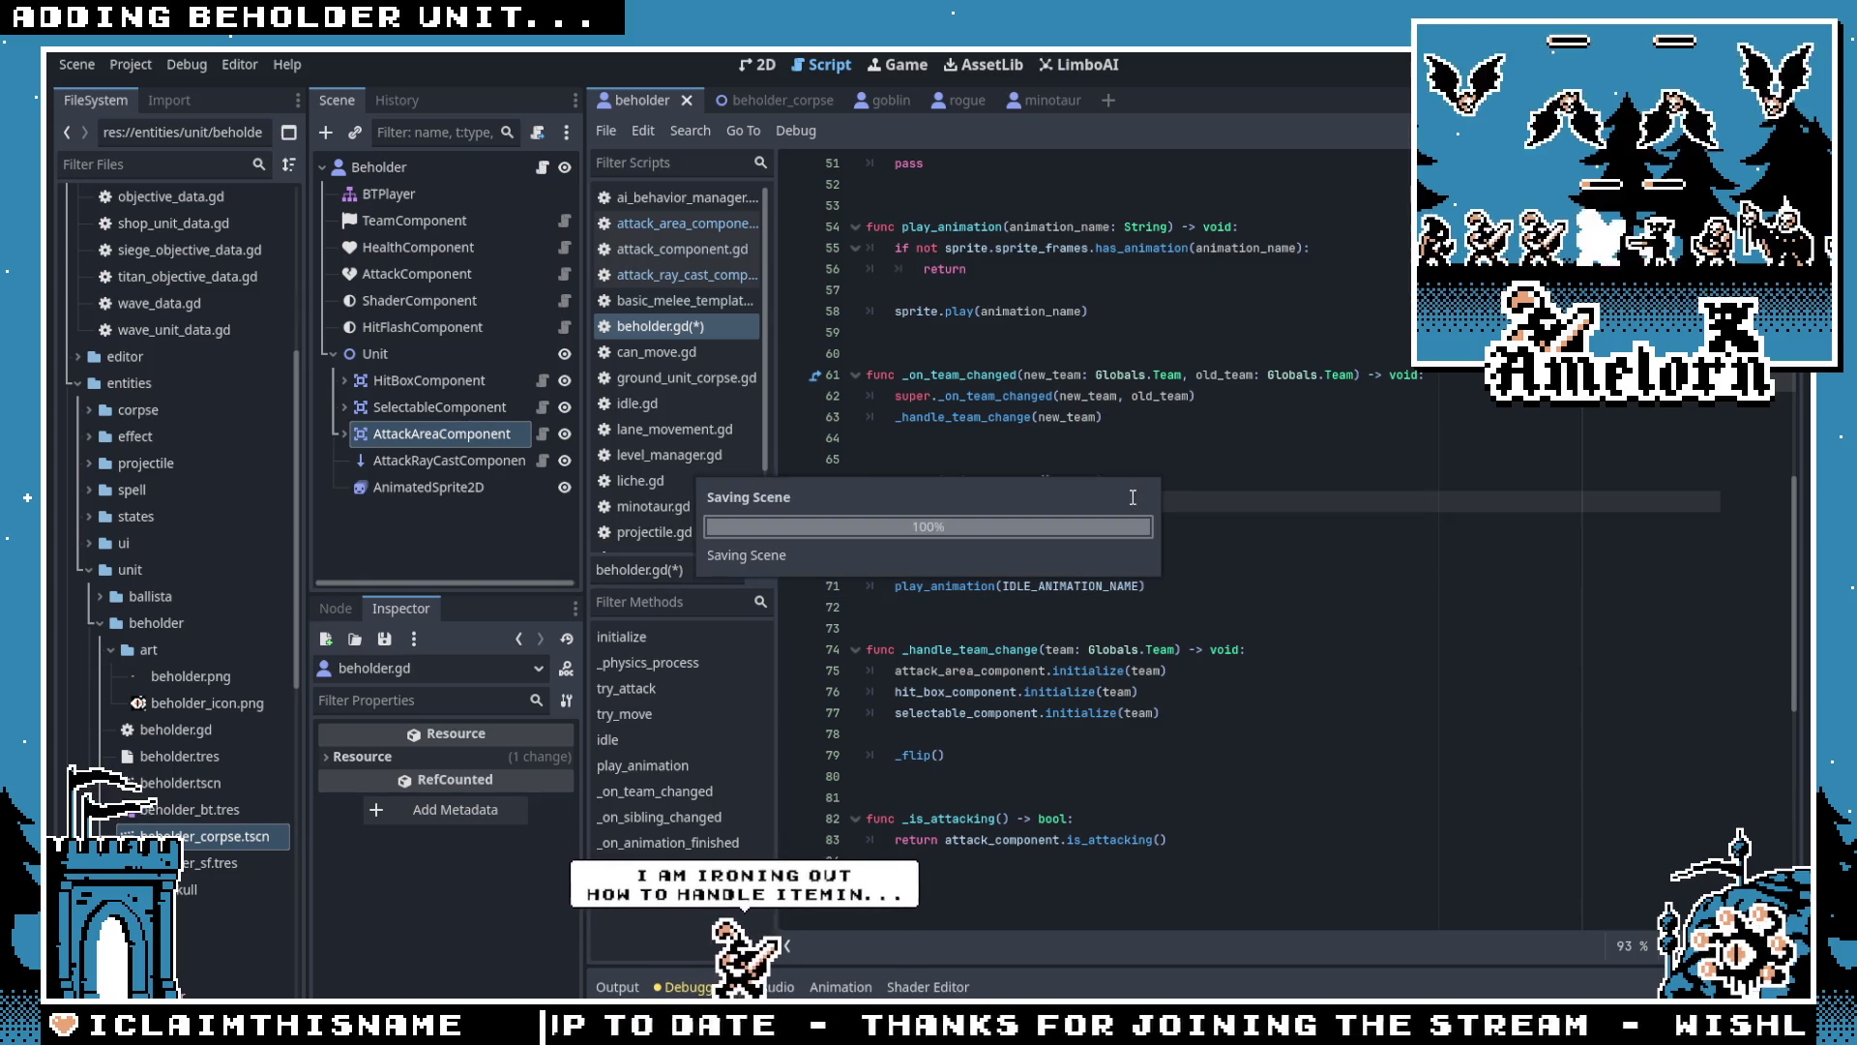
key("Up")
key("Up")
key("Up")
scroll(1087, 432, "down", 2)
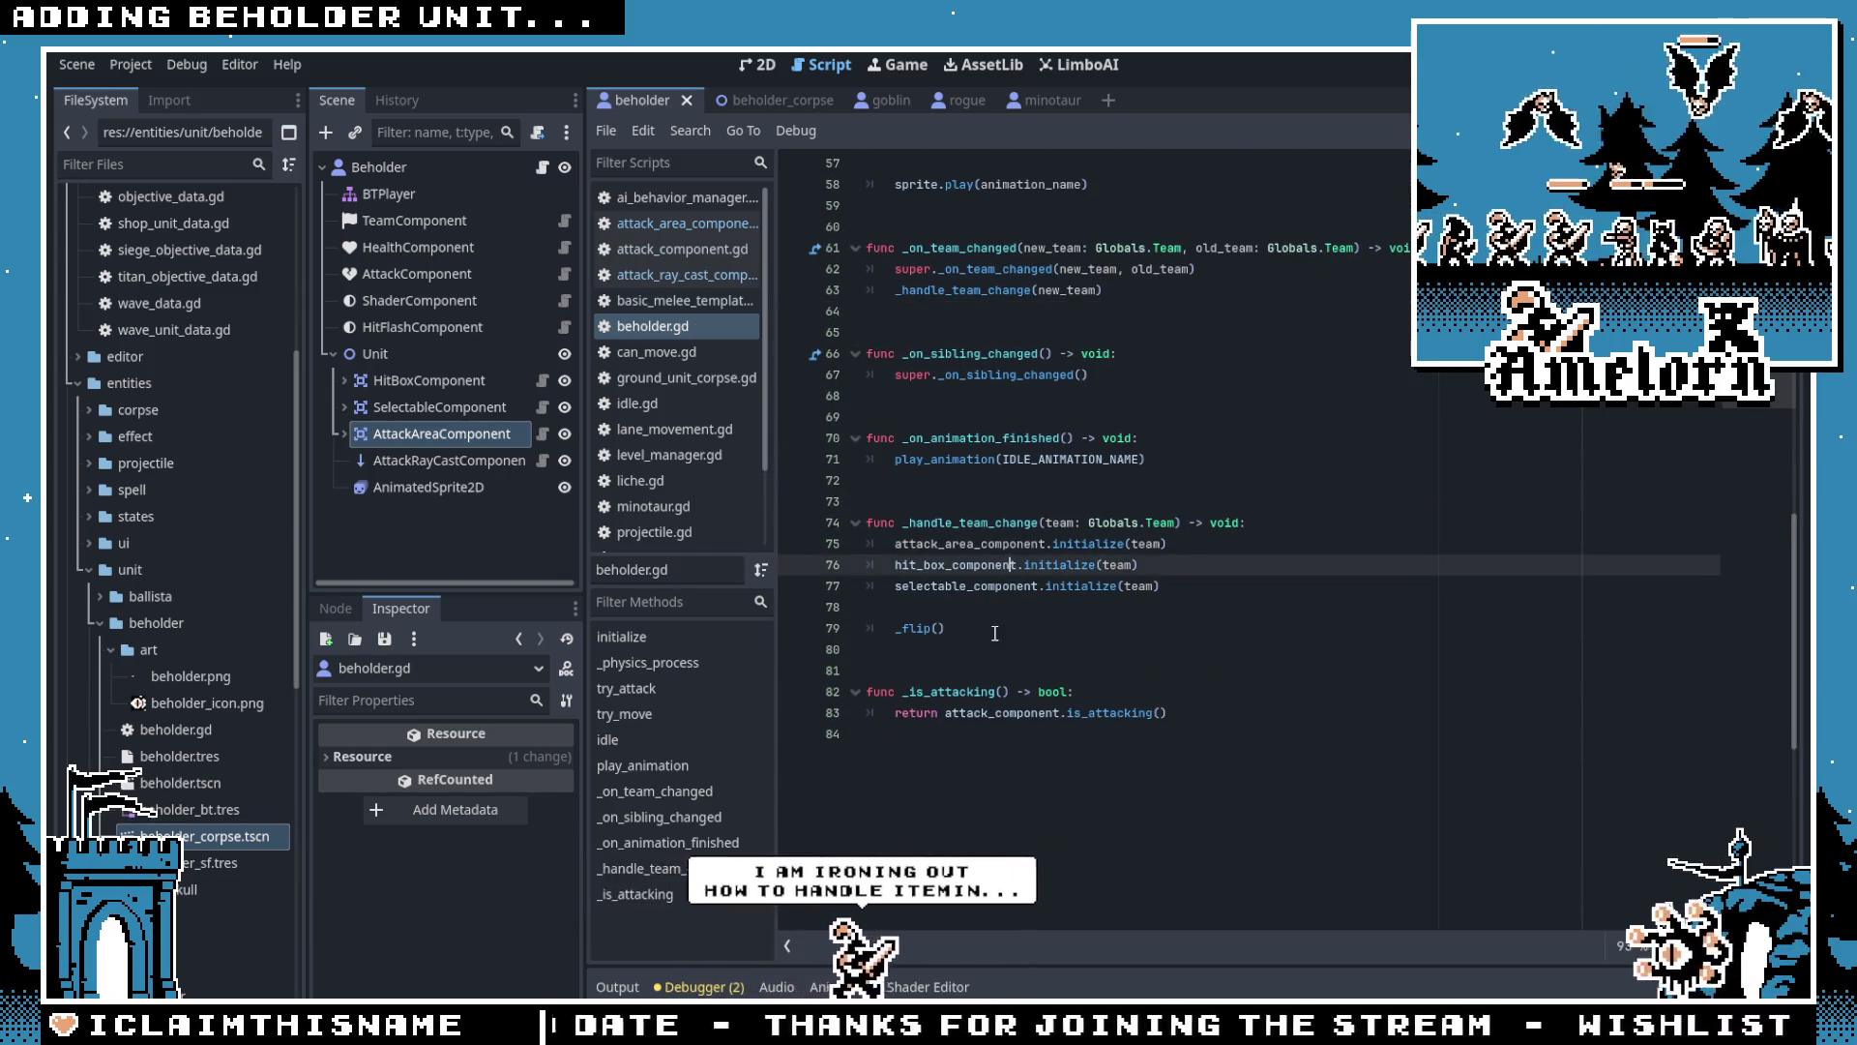
left_click(950, 657)
scroll(950, 658, "up", 13)
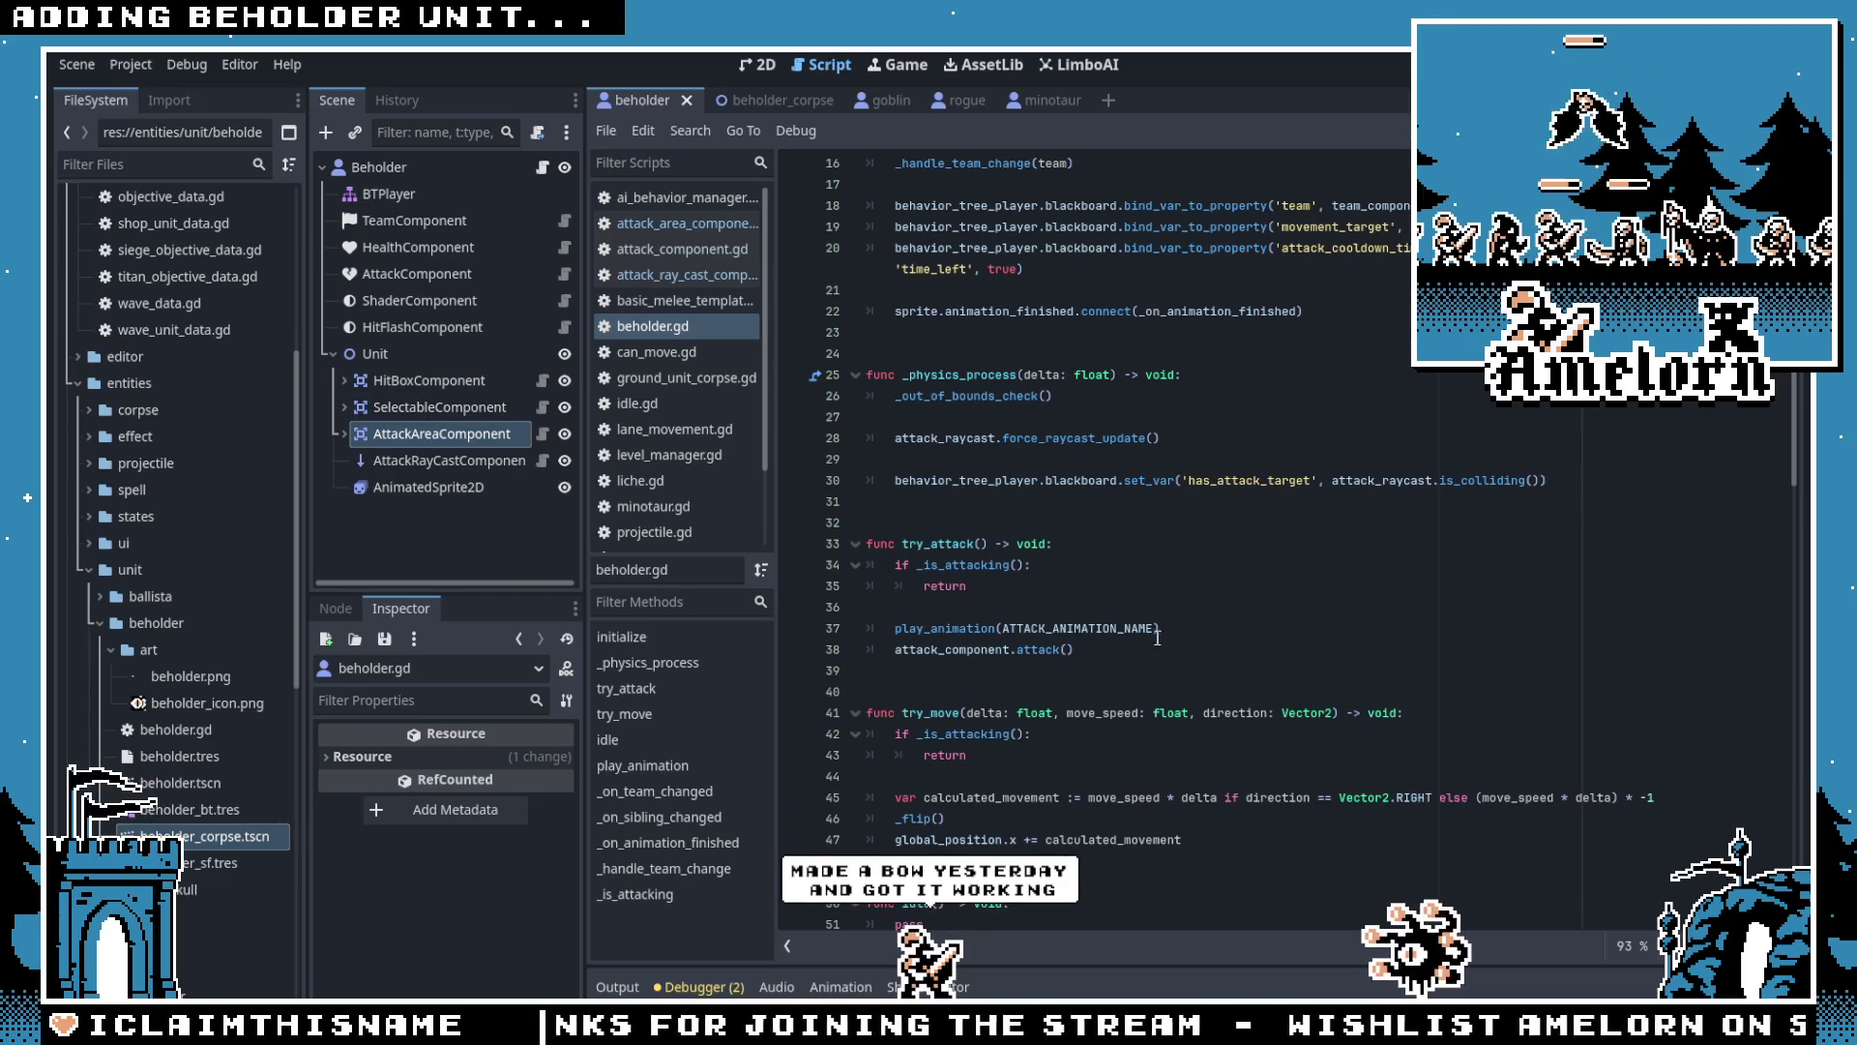
scroll(1071, 616, "down", 9)
scroll(1071, 617, "down", 5)
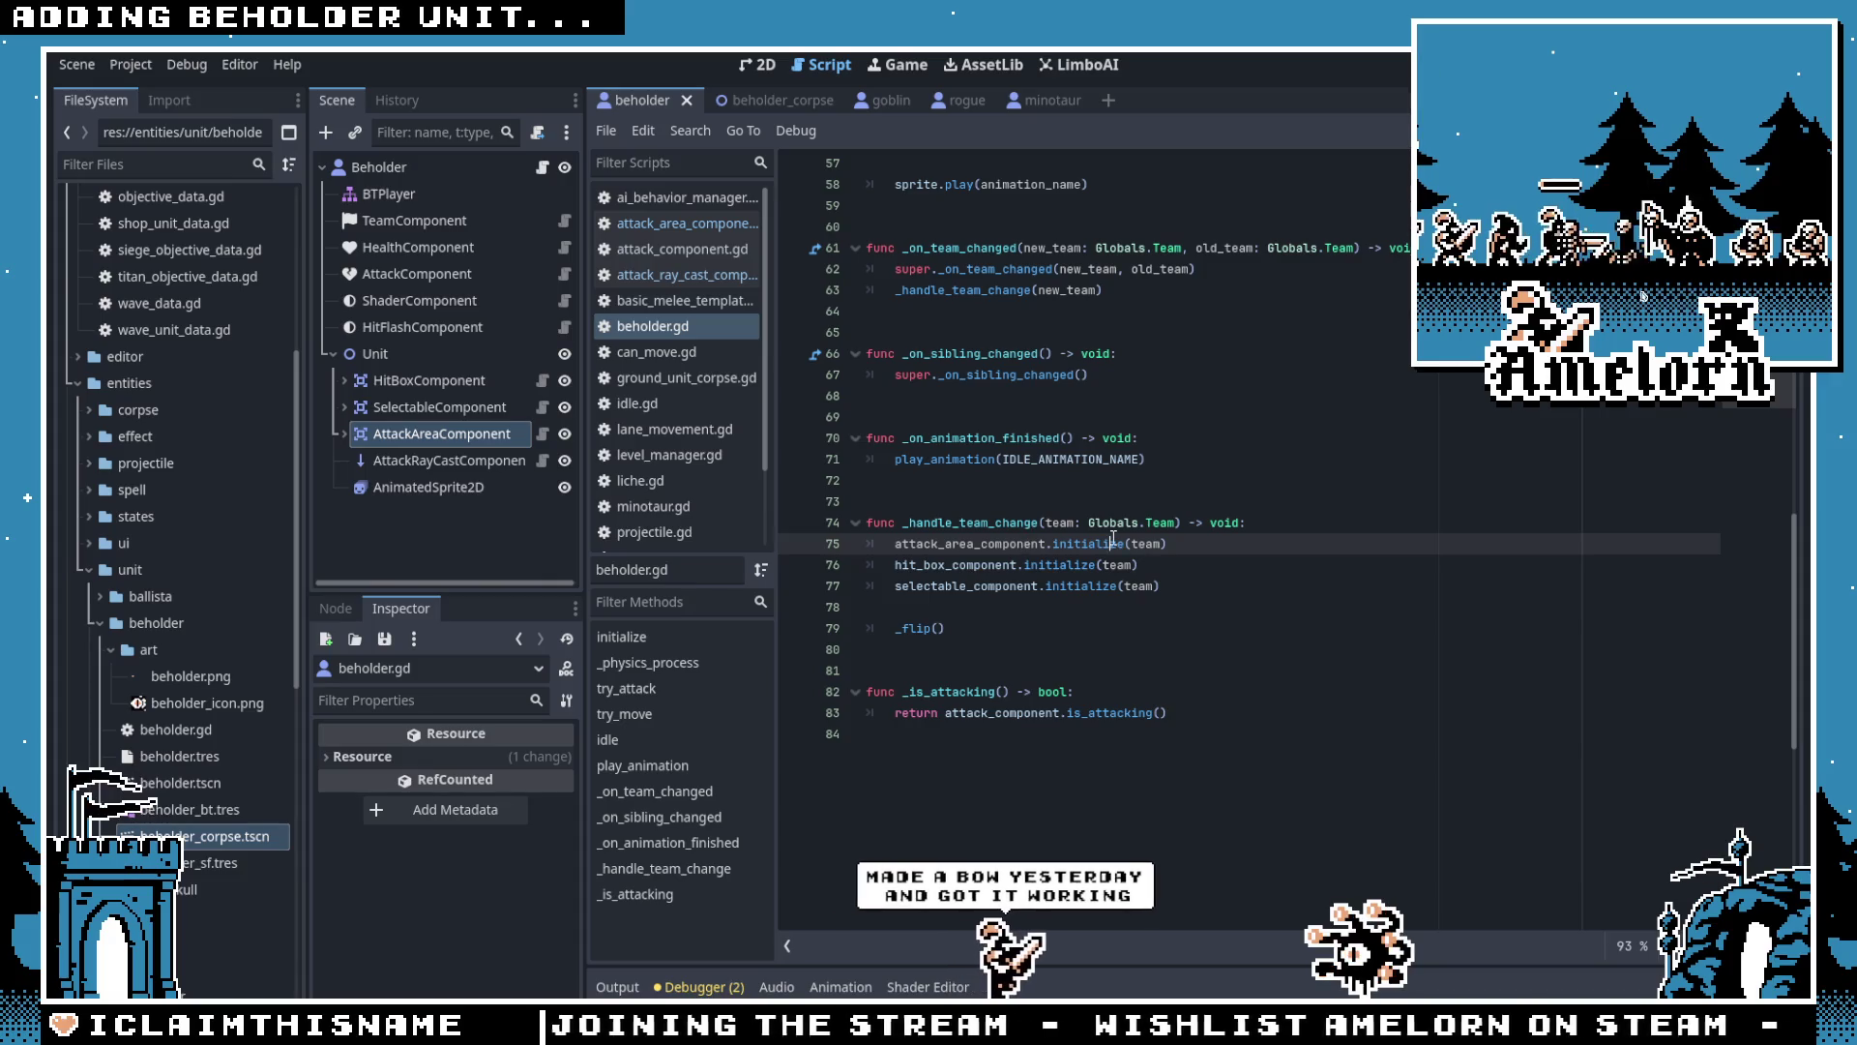
scroll(1032, 519, "up", 10)
scroll(1031, 520, "up", 9)
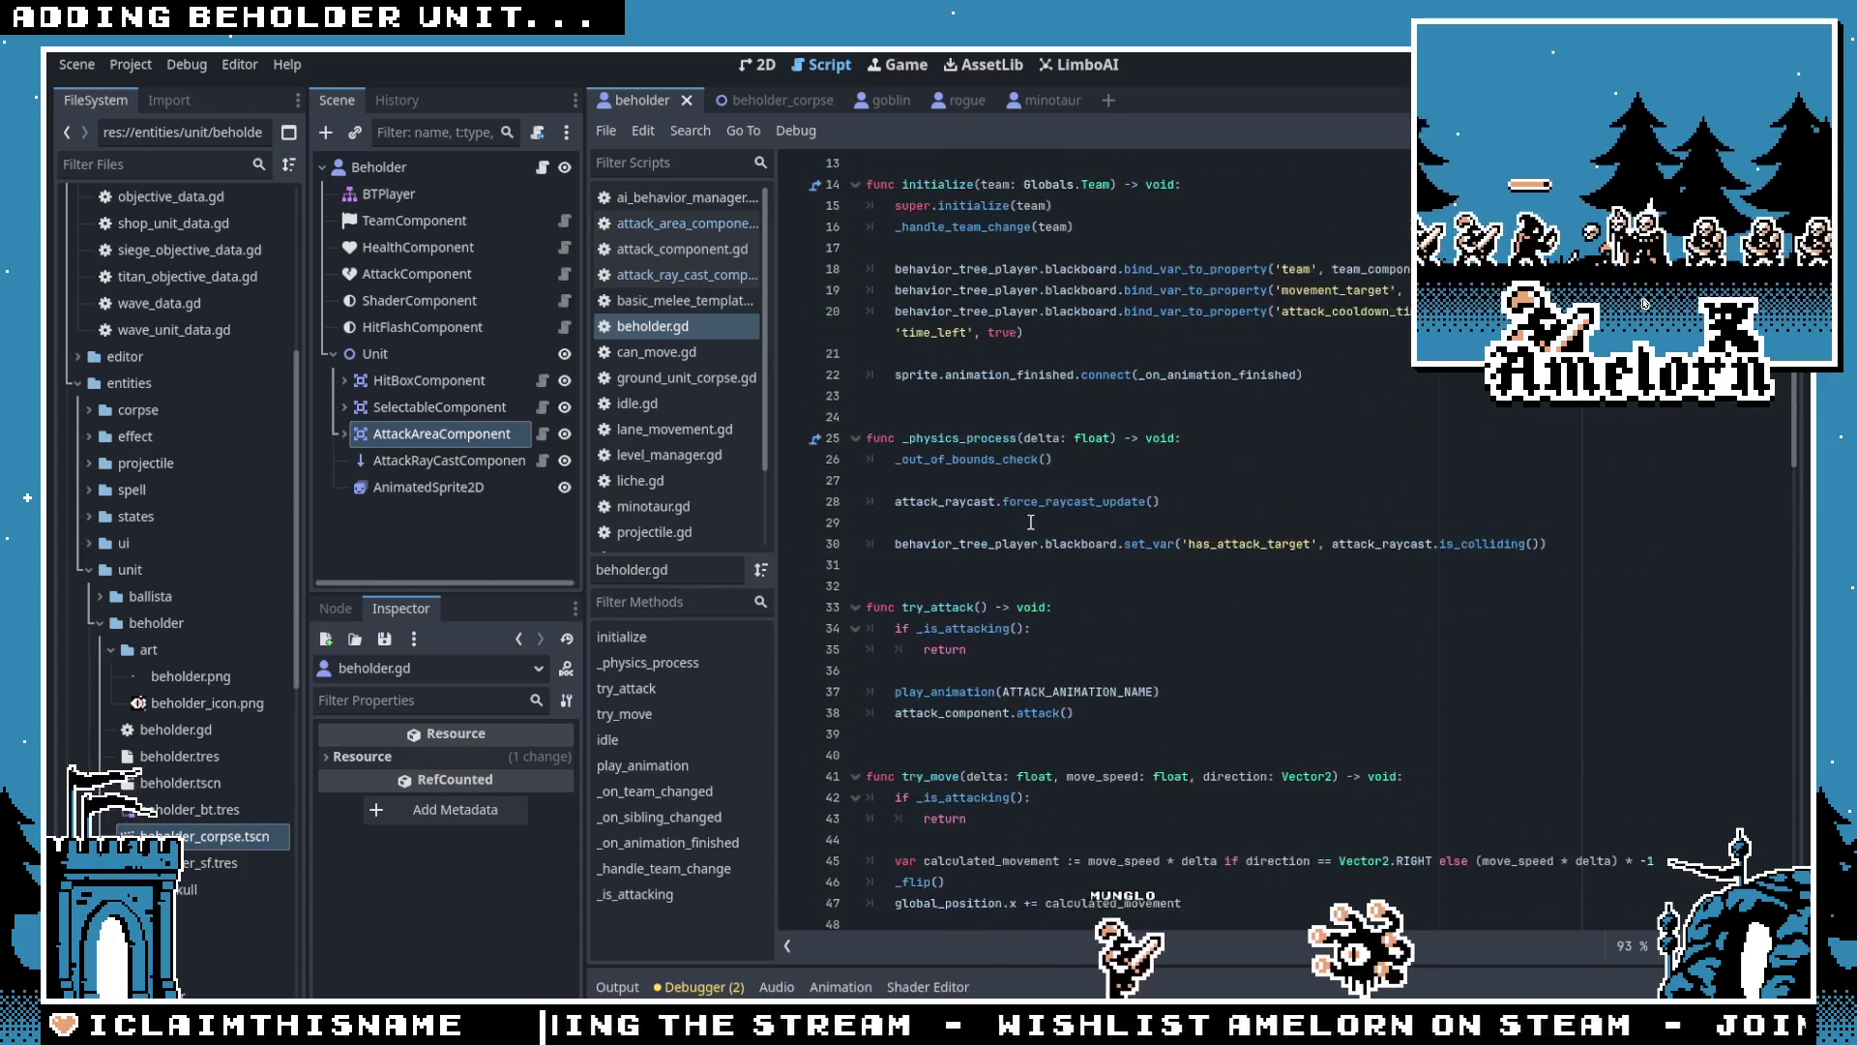
left_click(1031, 523)
left_click(1082, 607)
key("Up")
key("Up")
key("Up")
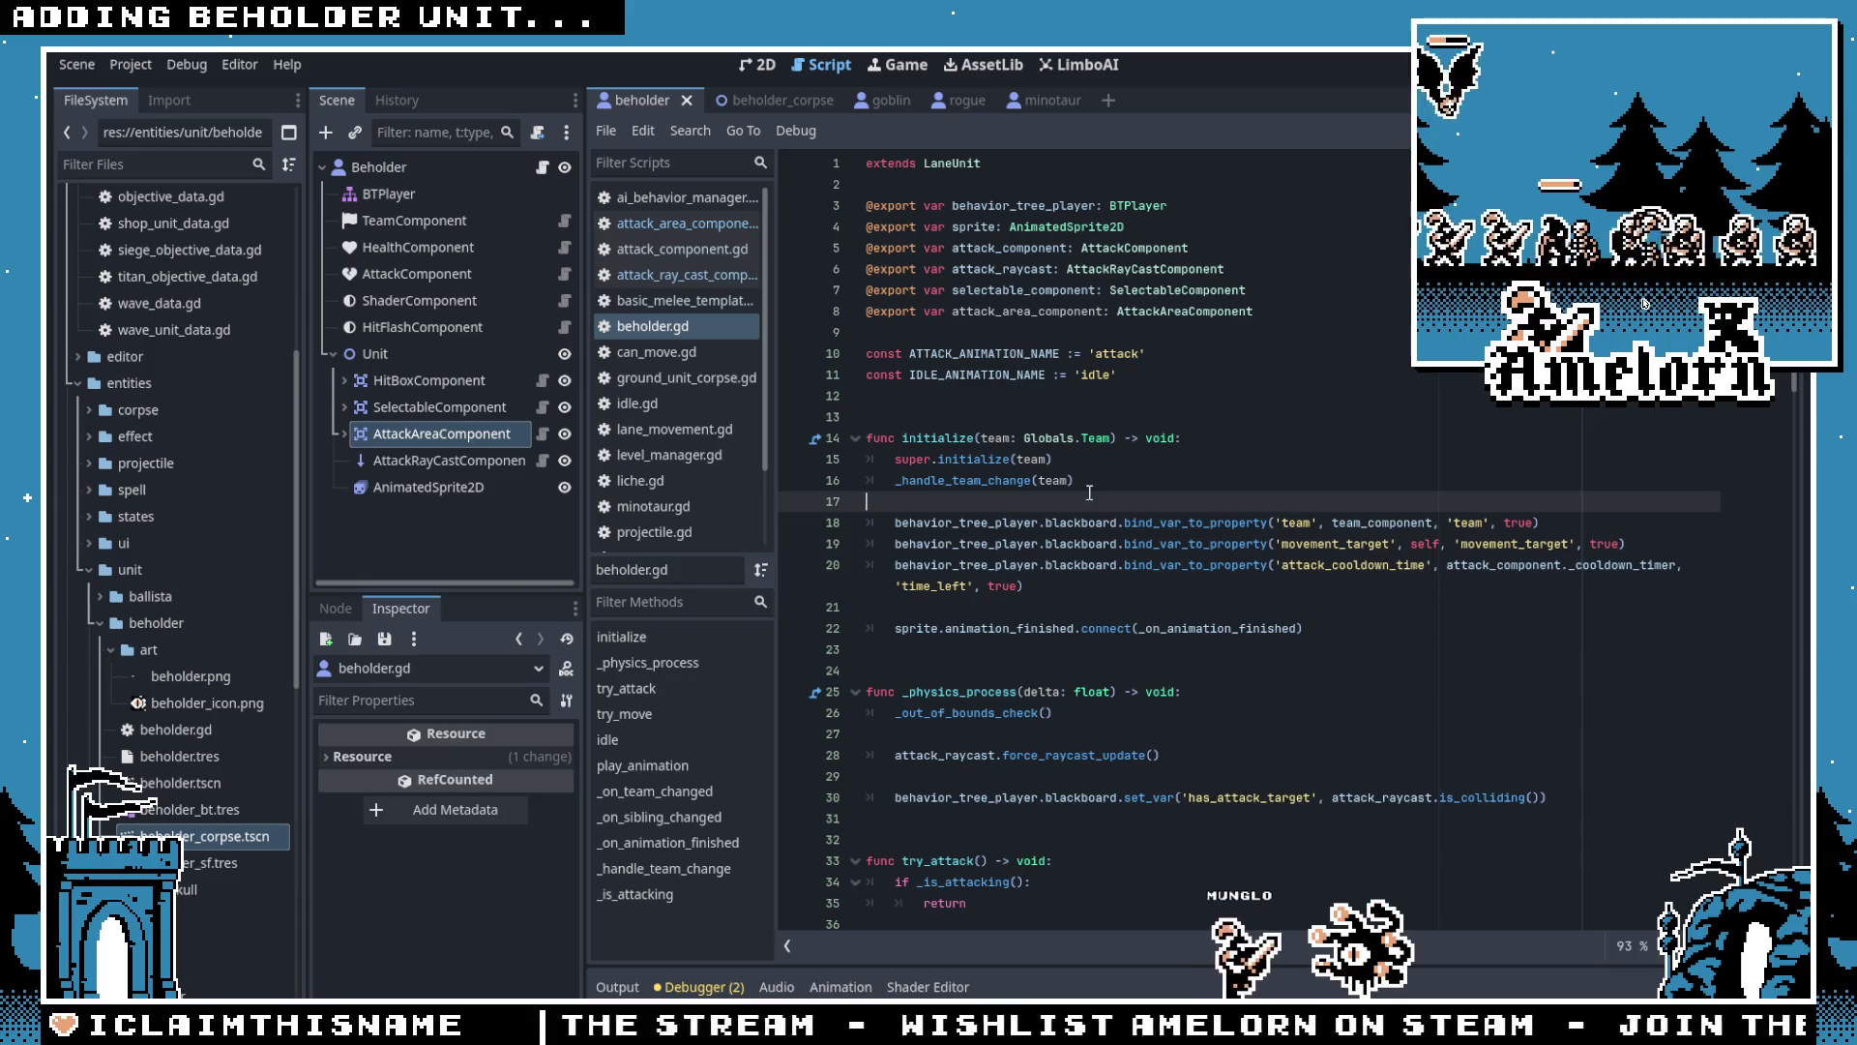
key("Down")
key("Down")
key("Down")
scroll(1081, 674, "down", 3)
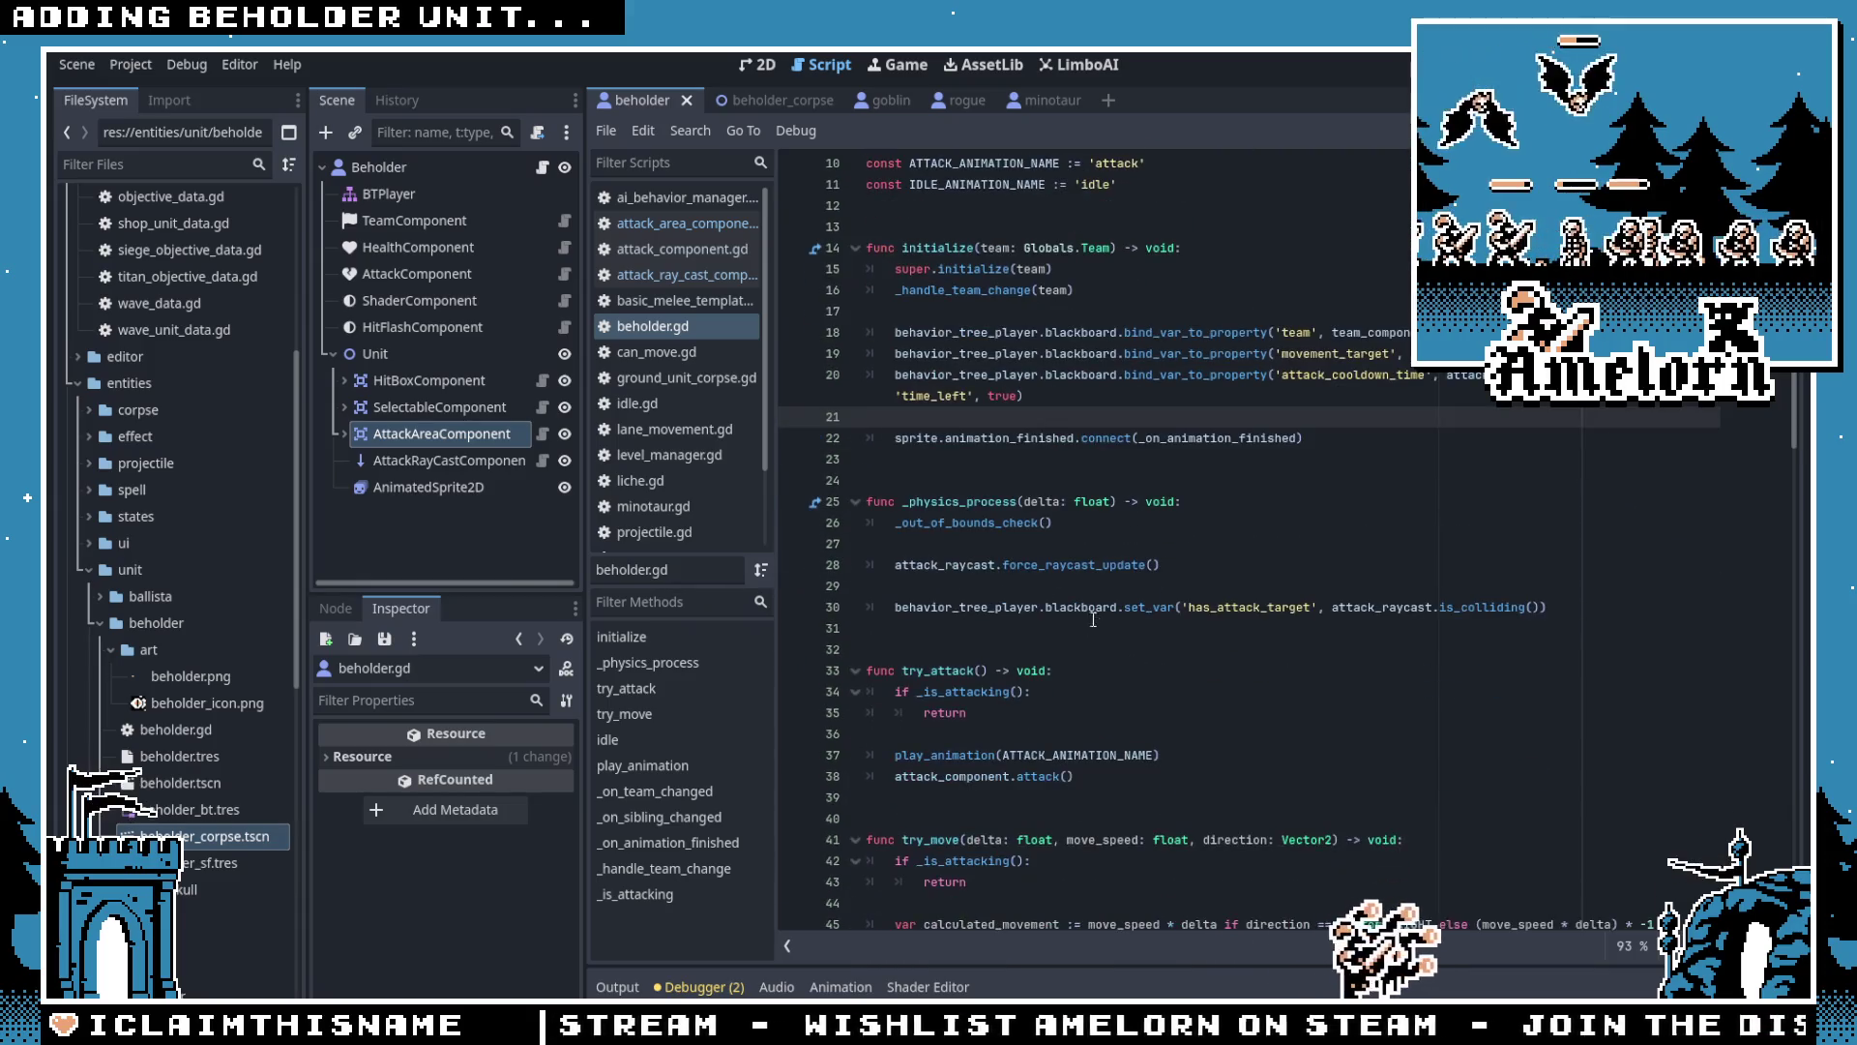
key("Down")
key("Down")
key("Down")
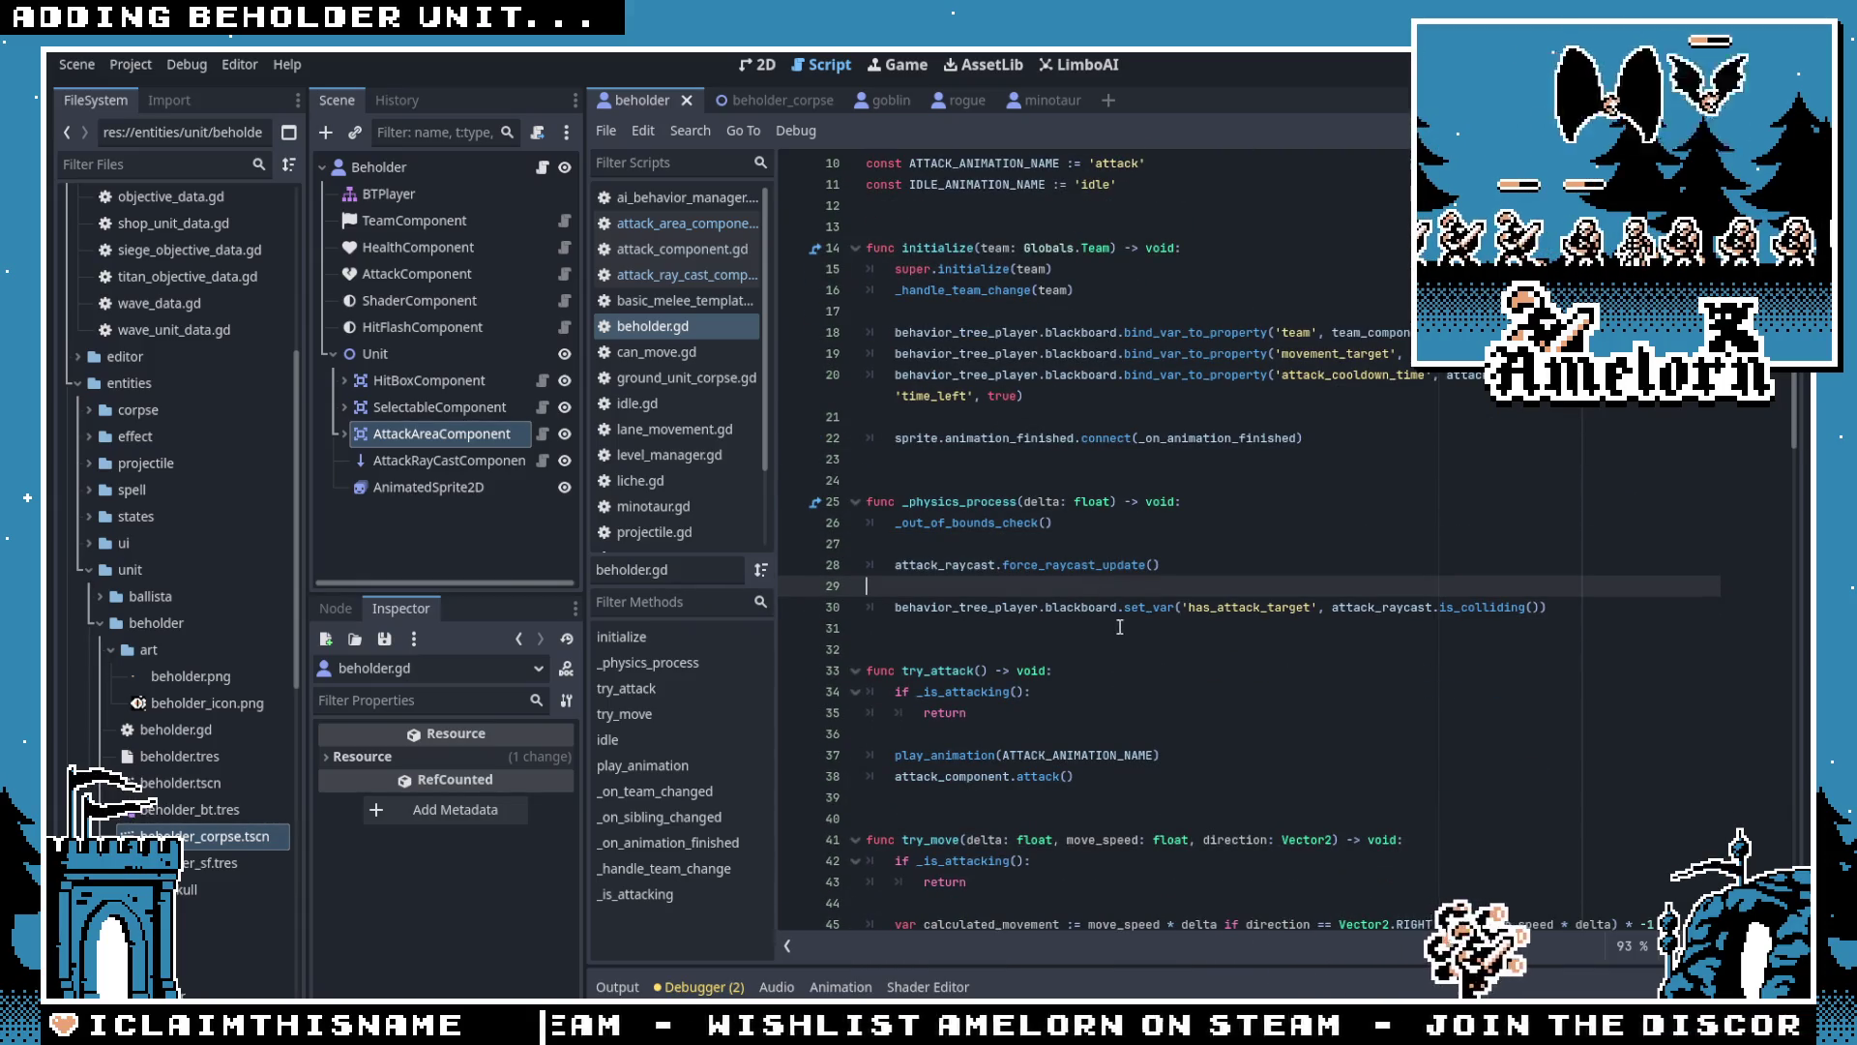
double_click(1382, 606)
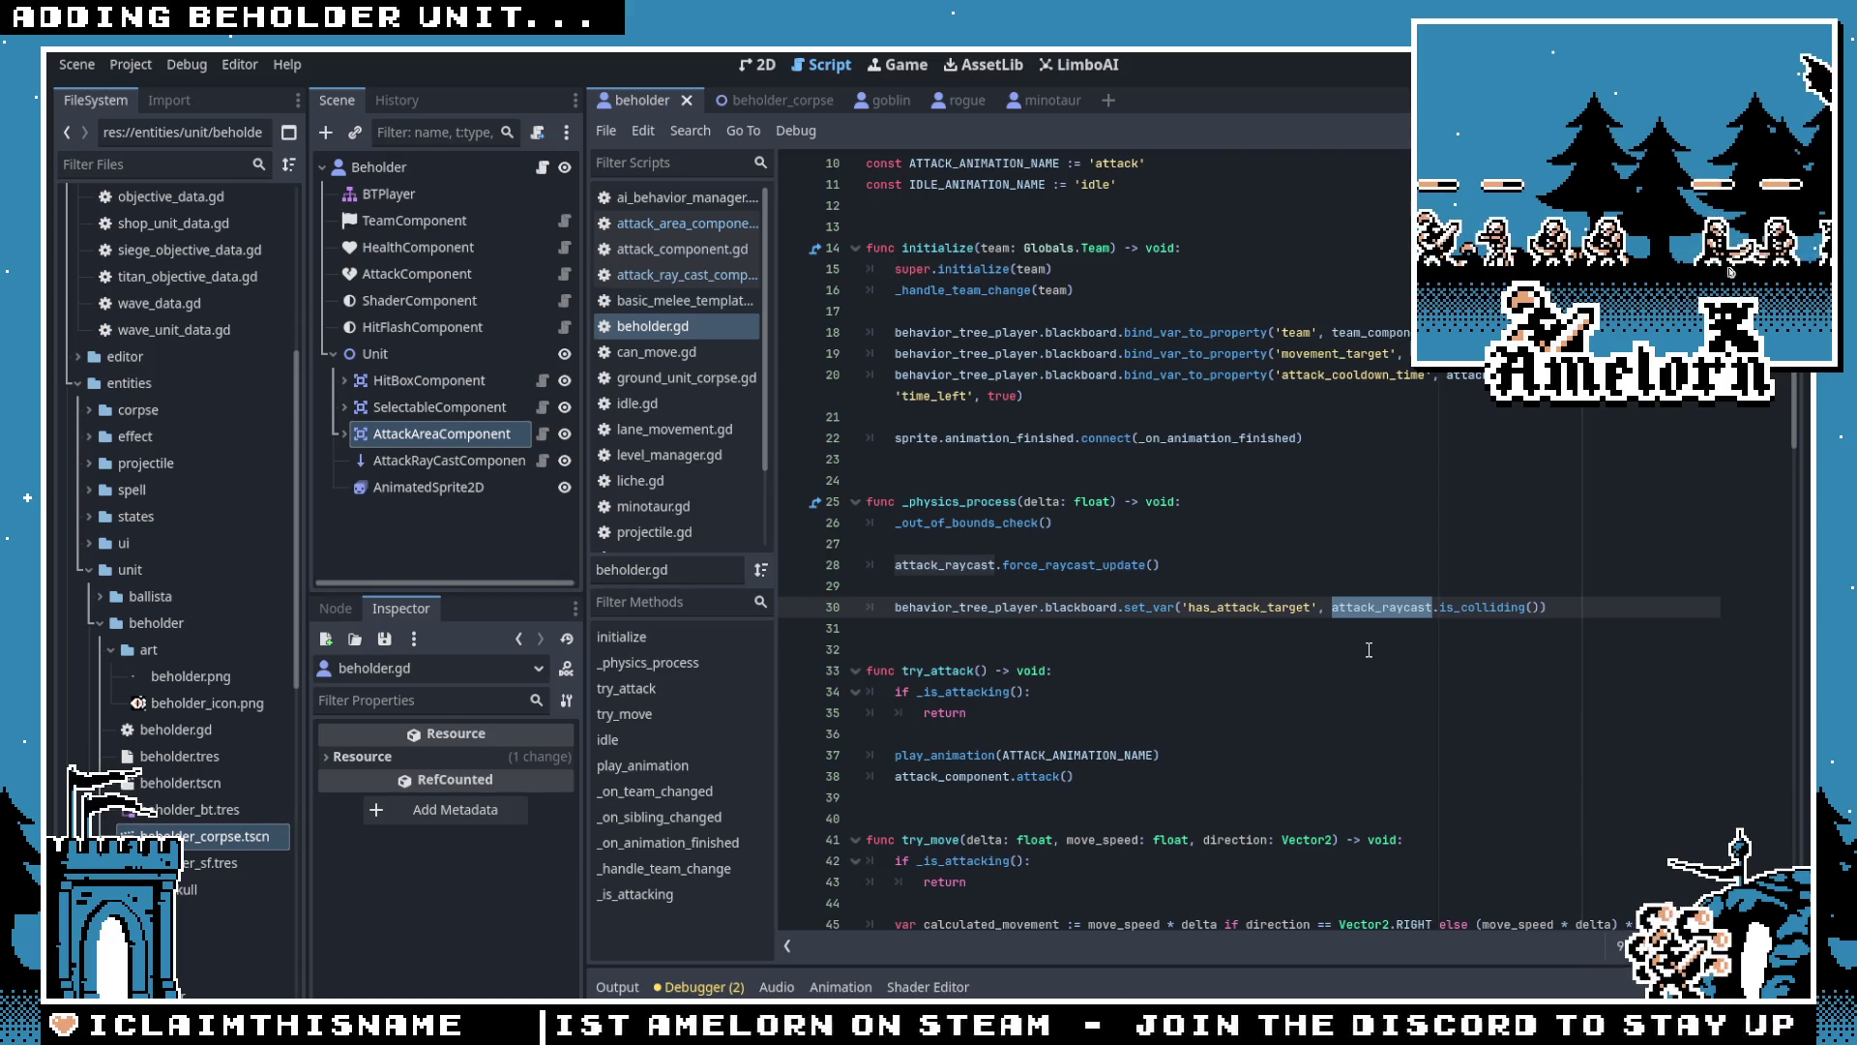
scroll(1103, 553, "down", 5)
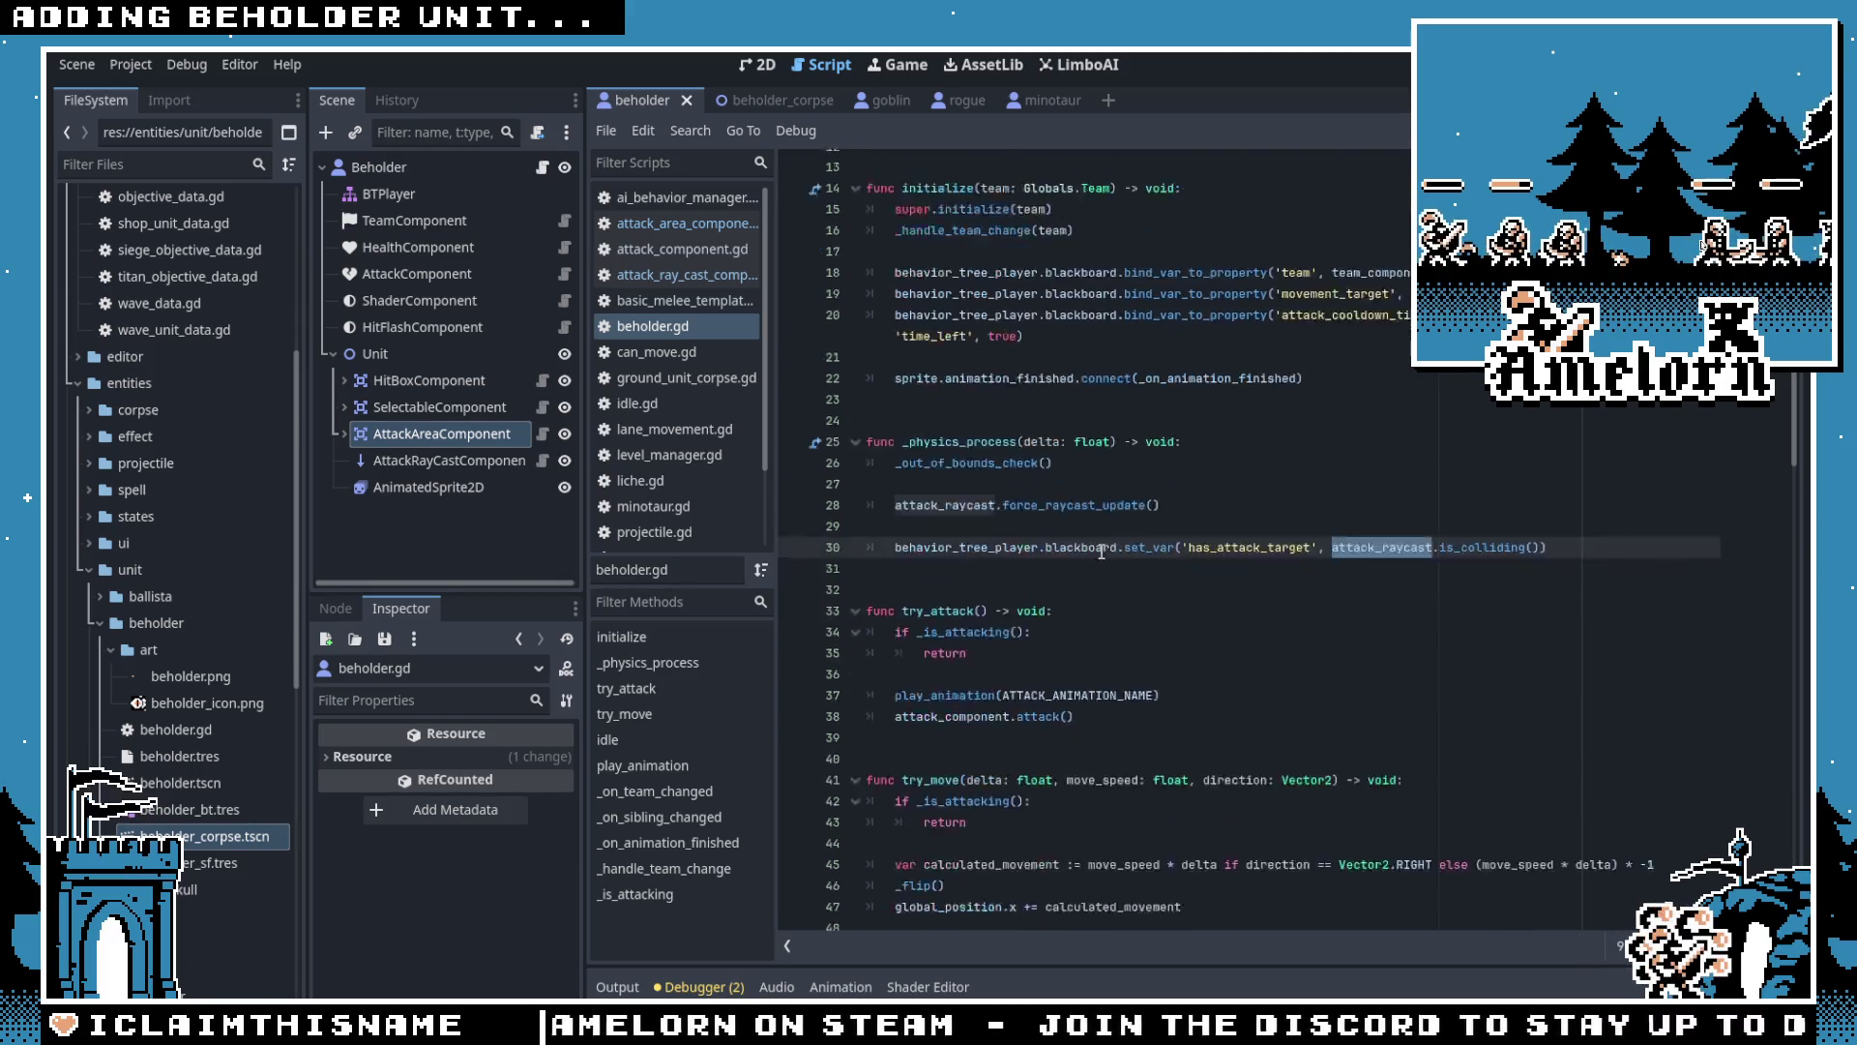
double_click(980, 377)
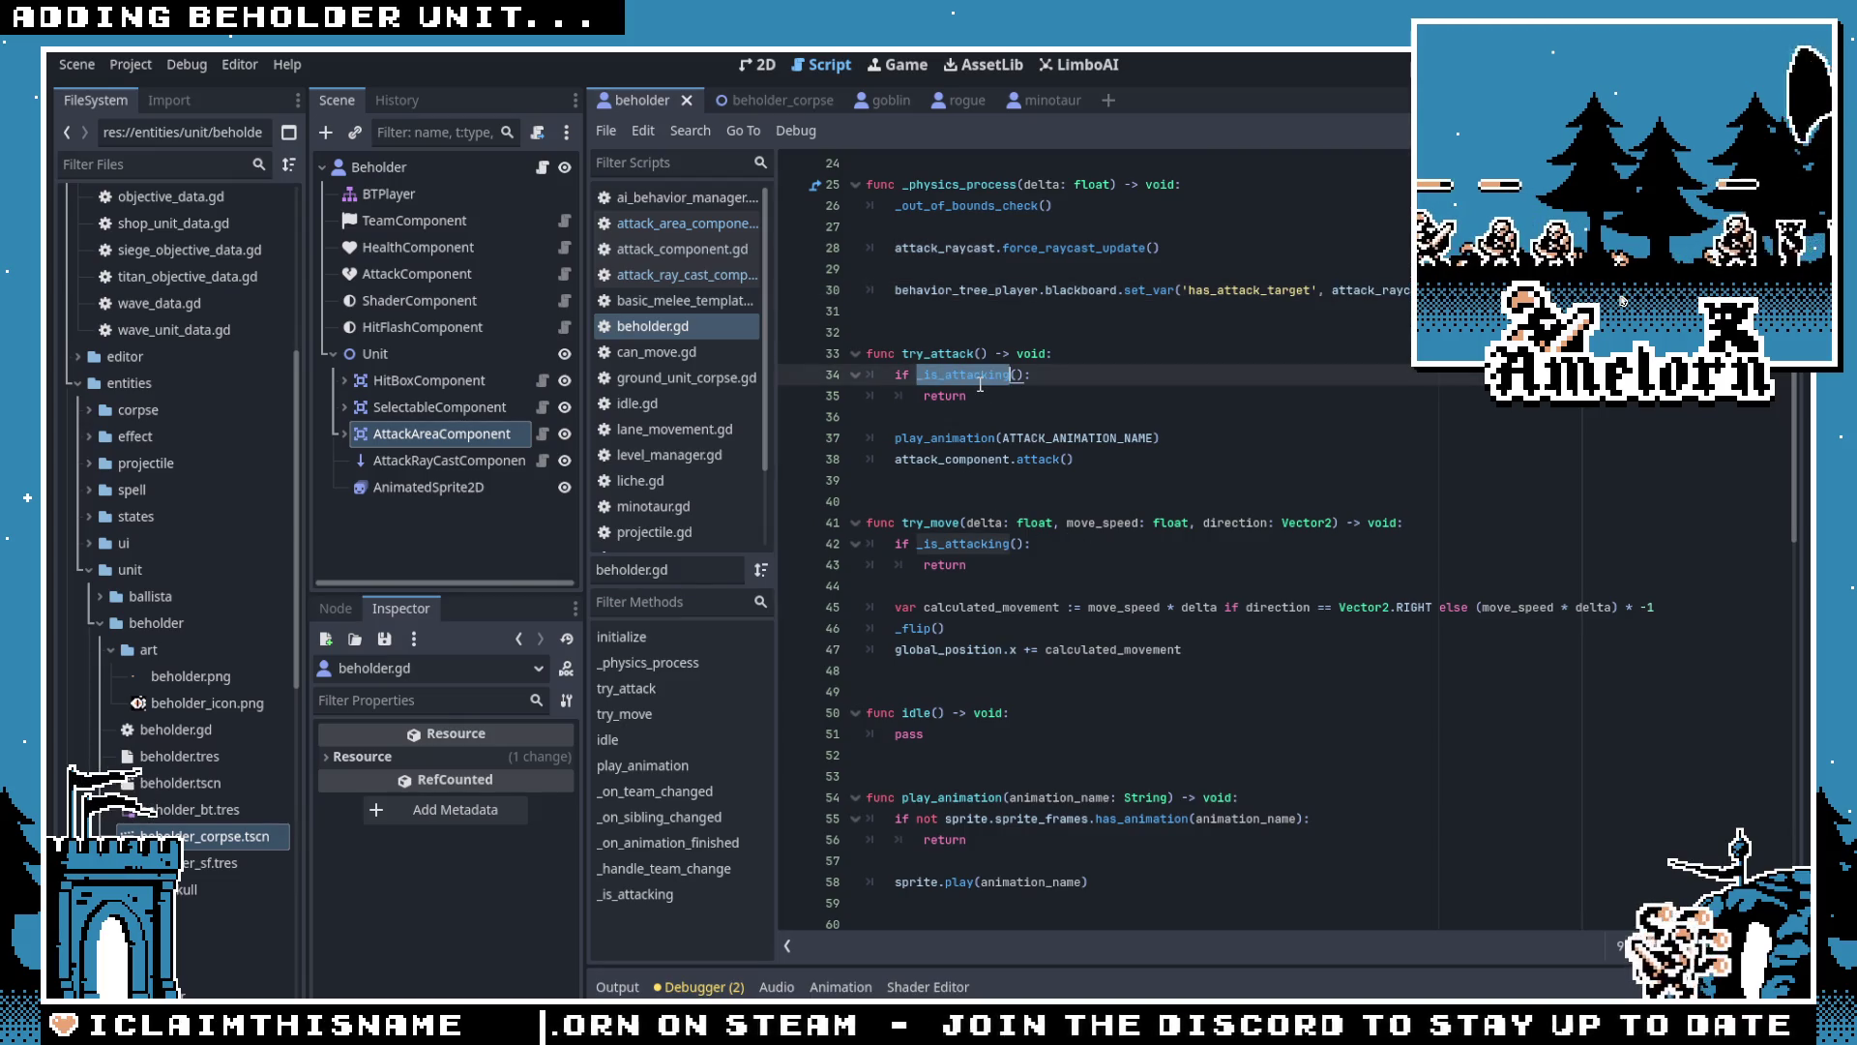
left_click(963, 460)
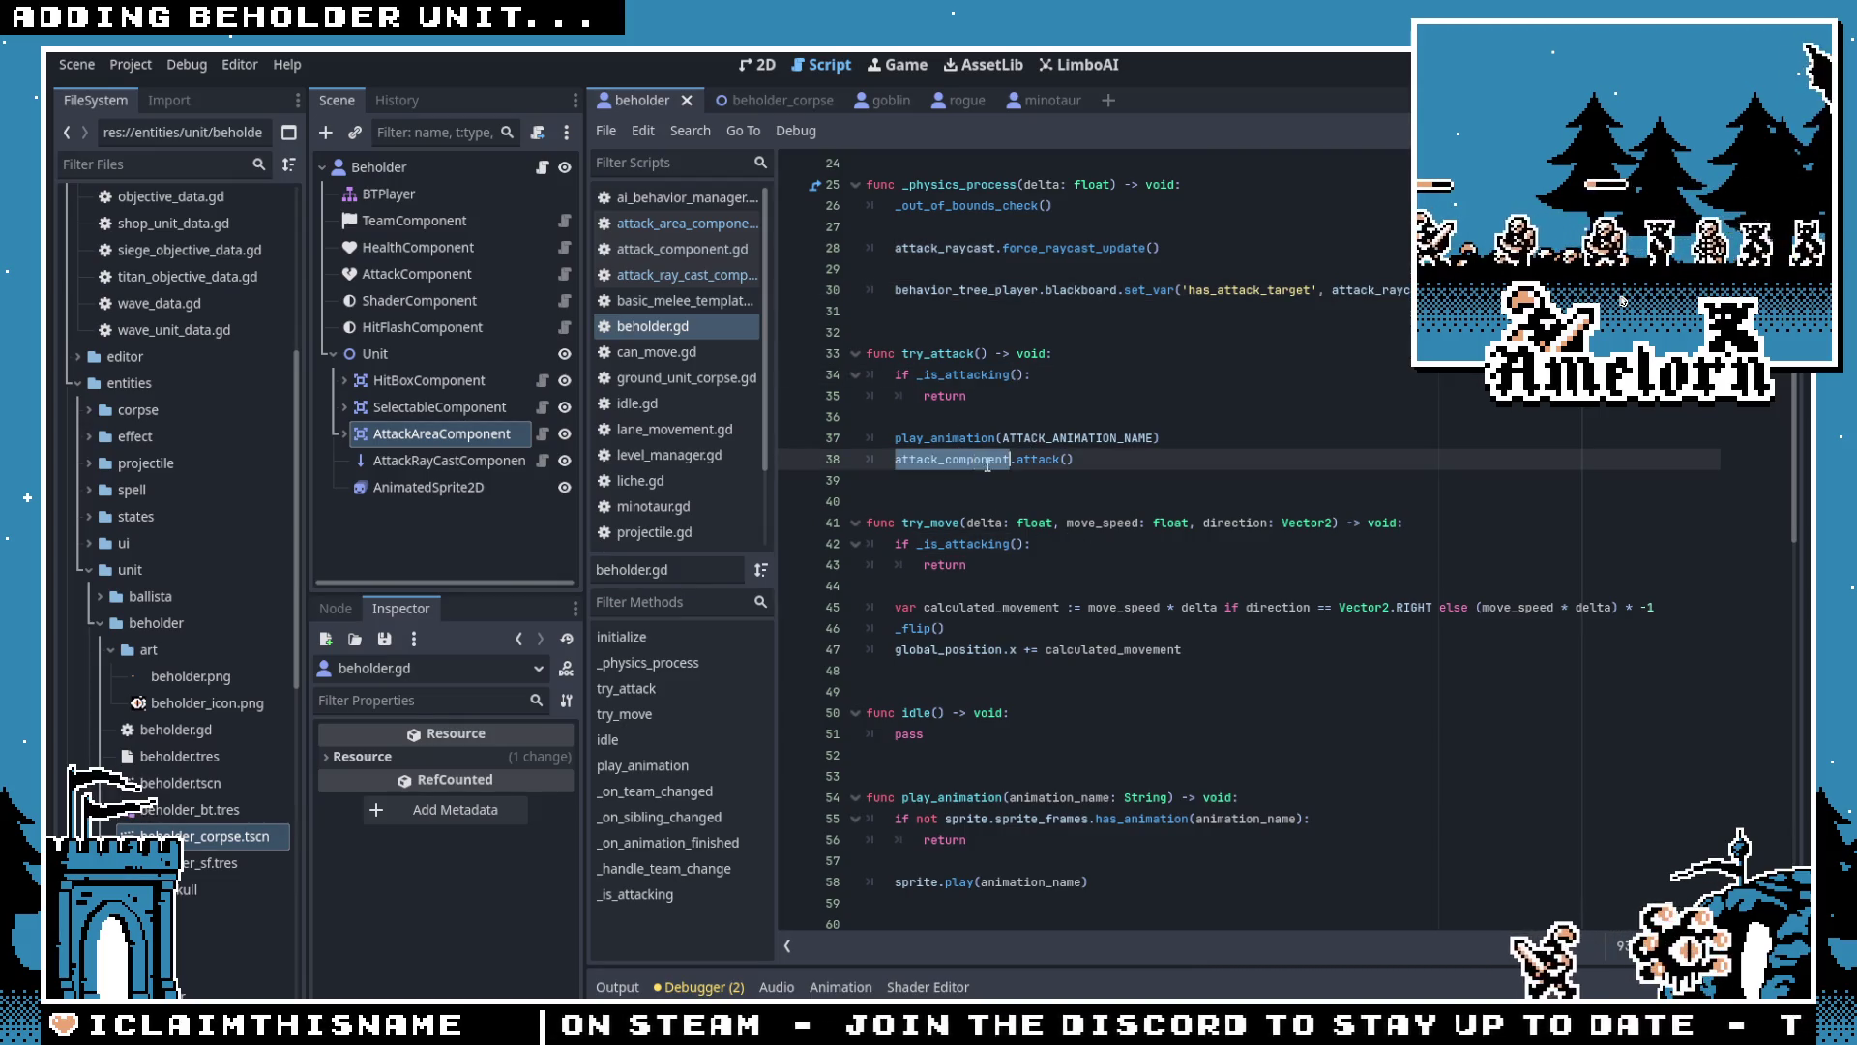
double_click(1035, 462)
scroll(1074, 478, "up", 5)
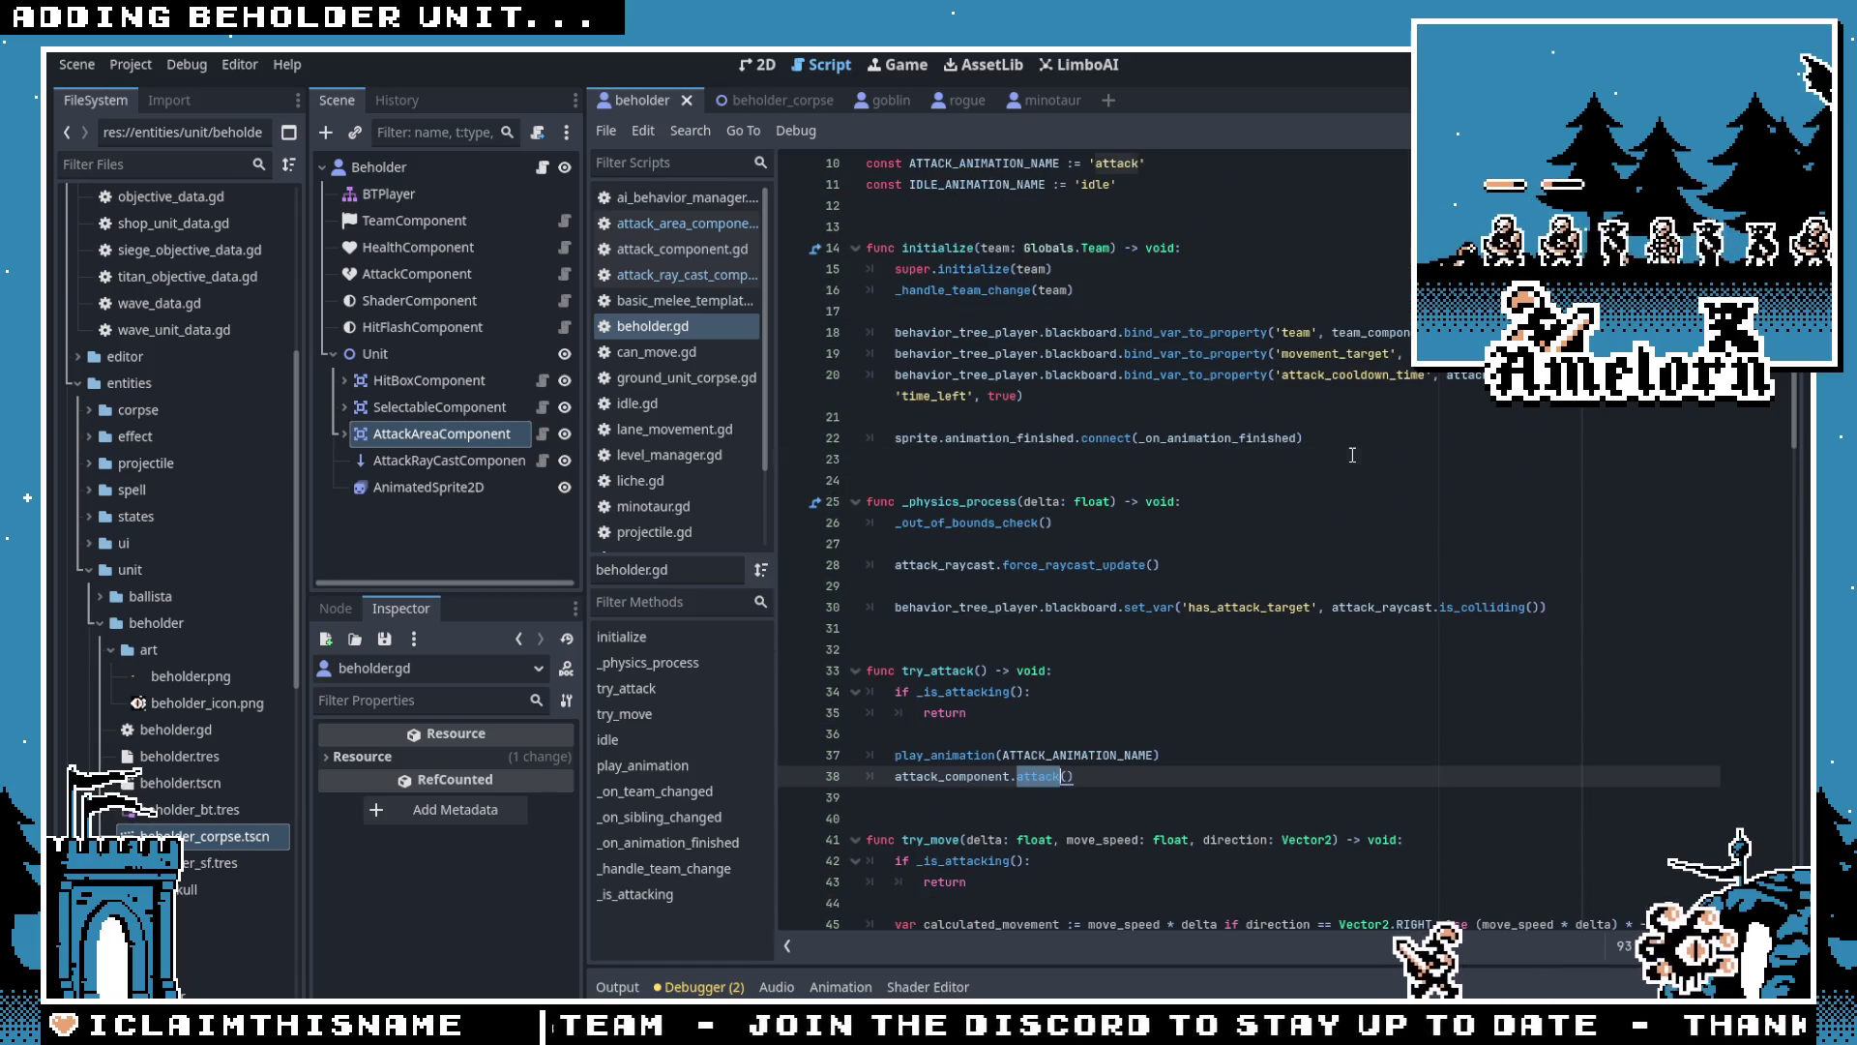
left_click(1364, 439)
left_click(433, 275)
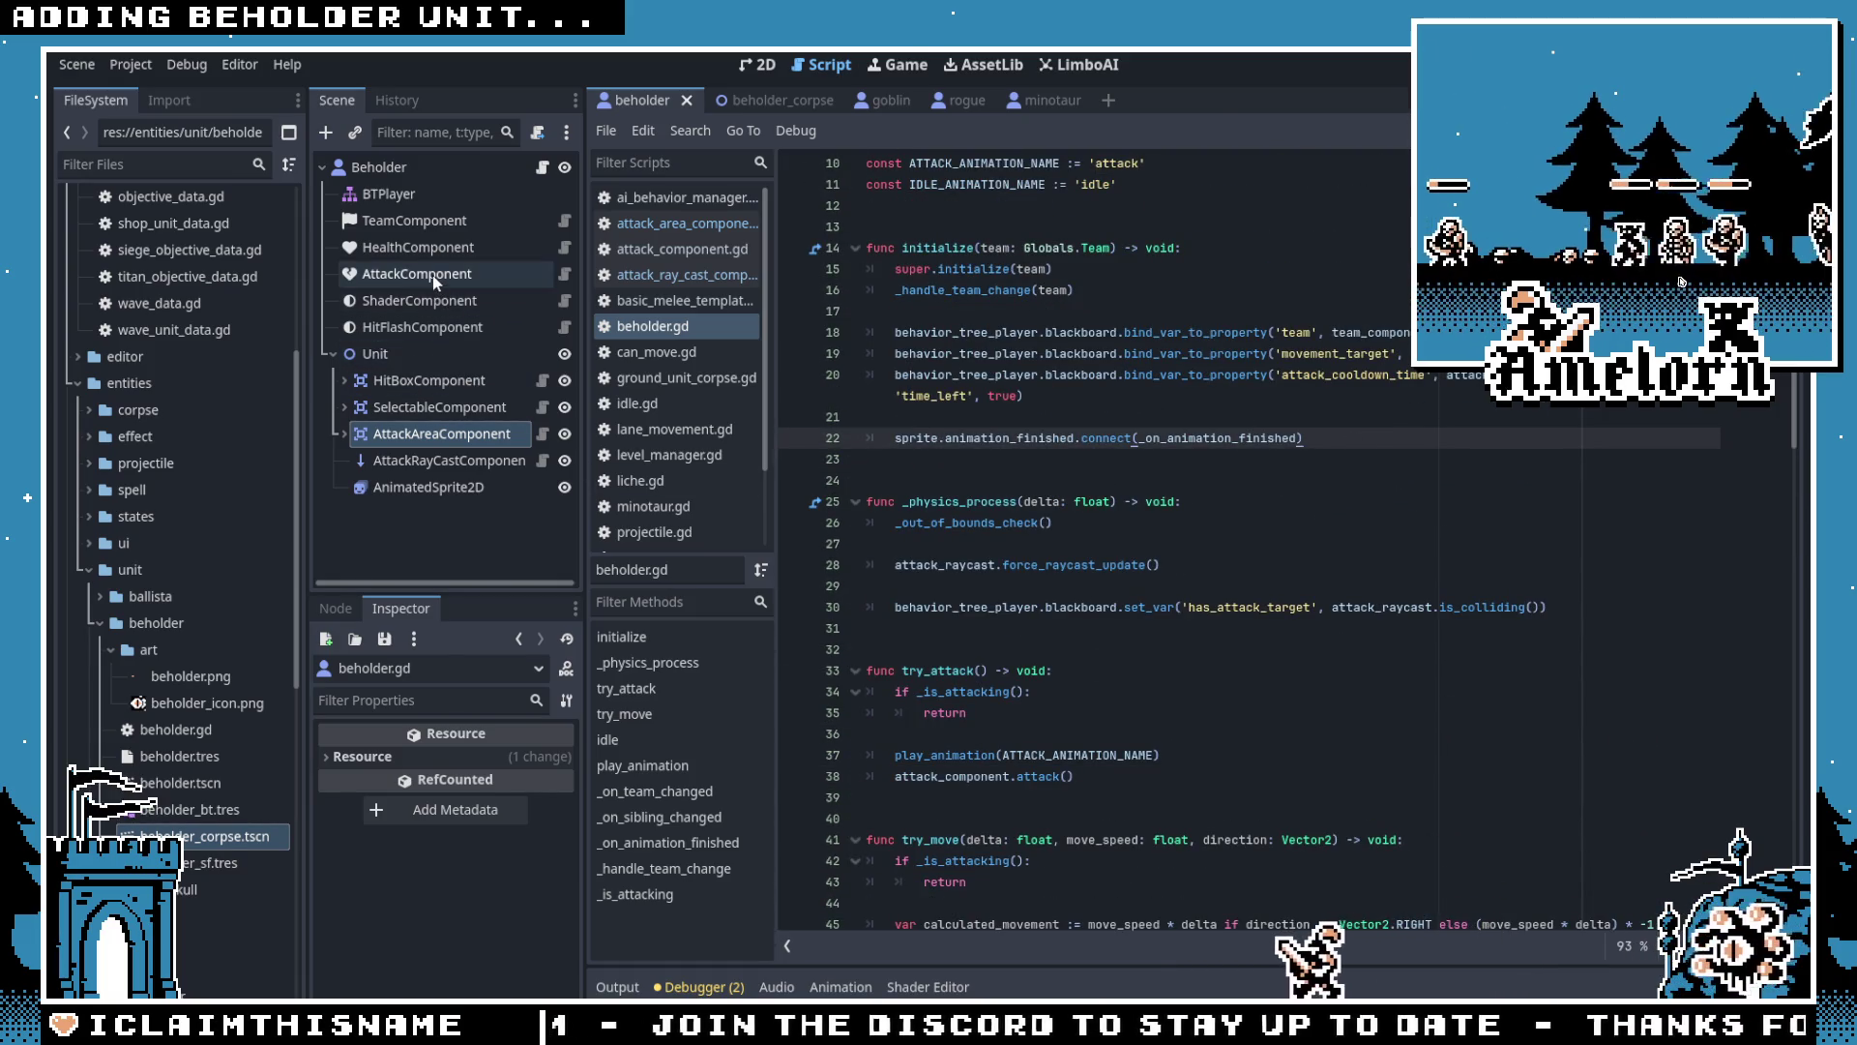
Set AttackComponent's Attack Cooldown 2, Max Random Cooldown 0.1, Damage Delay 0.2 and Damage 6
left_click(484, 761)
type("2")
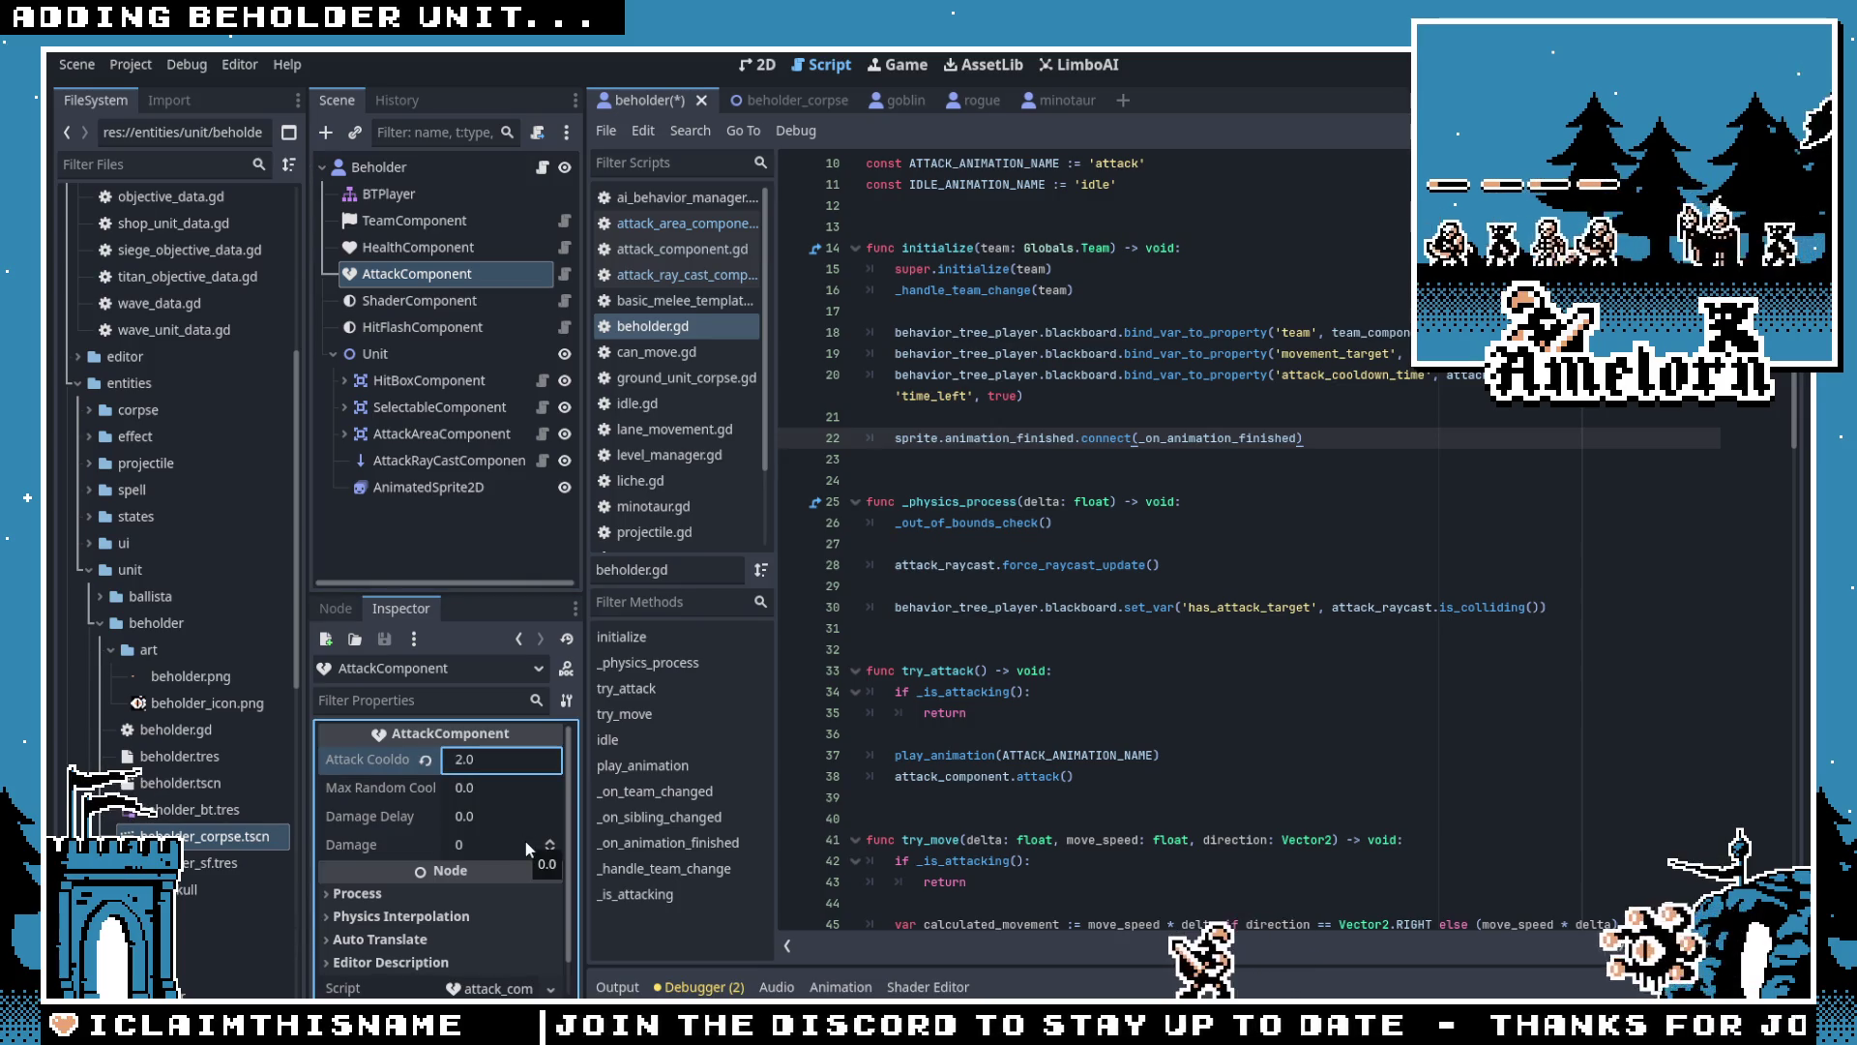
left_click(478, 802)
type("0.1")
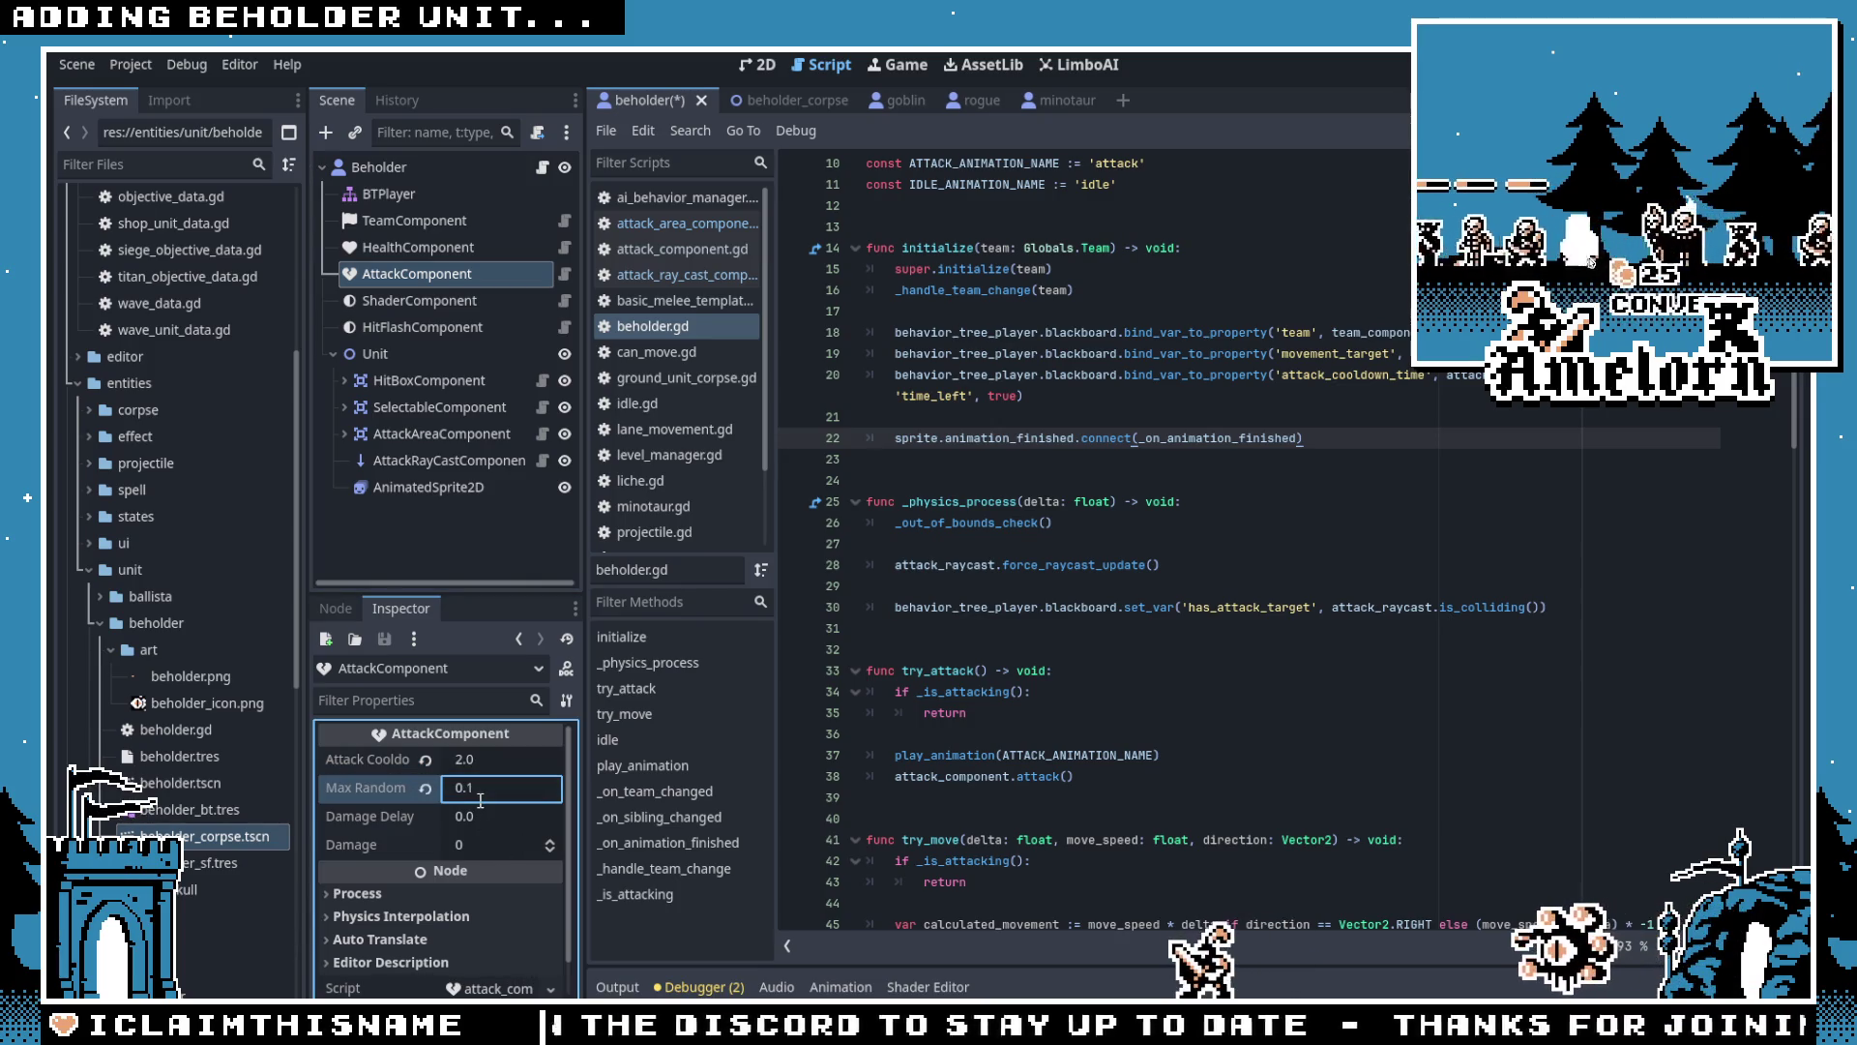
left_click(484, 816)
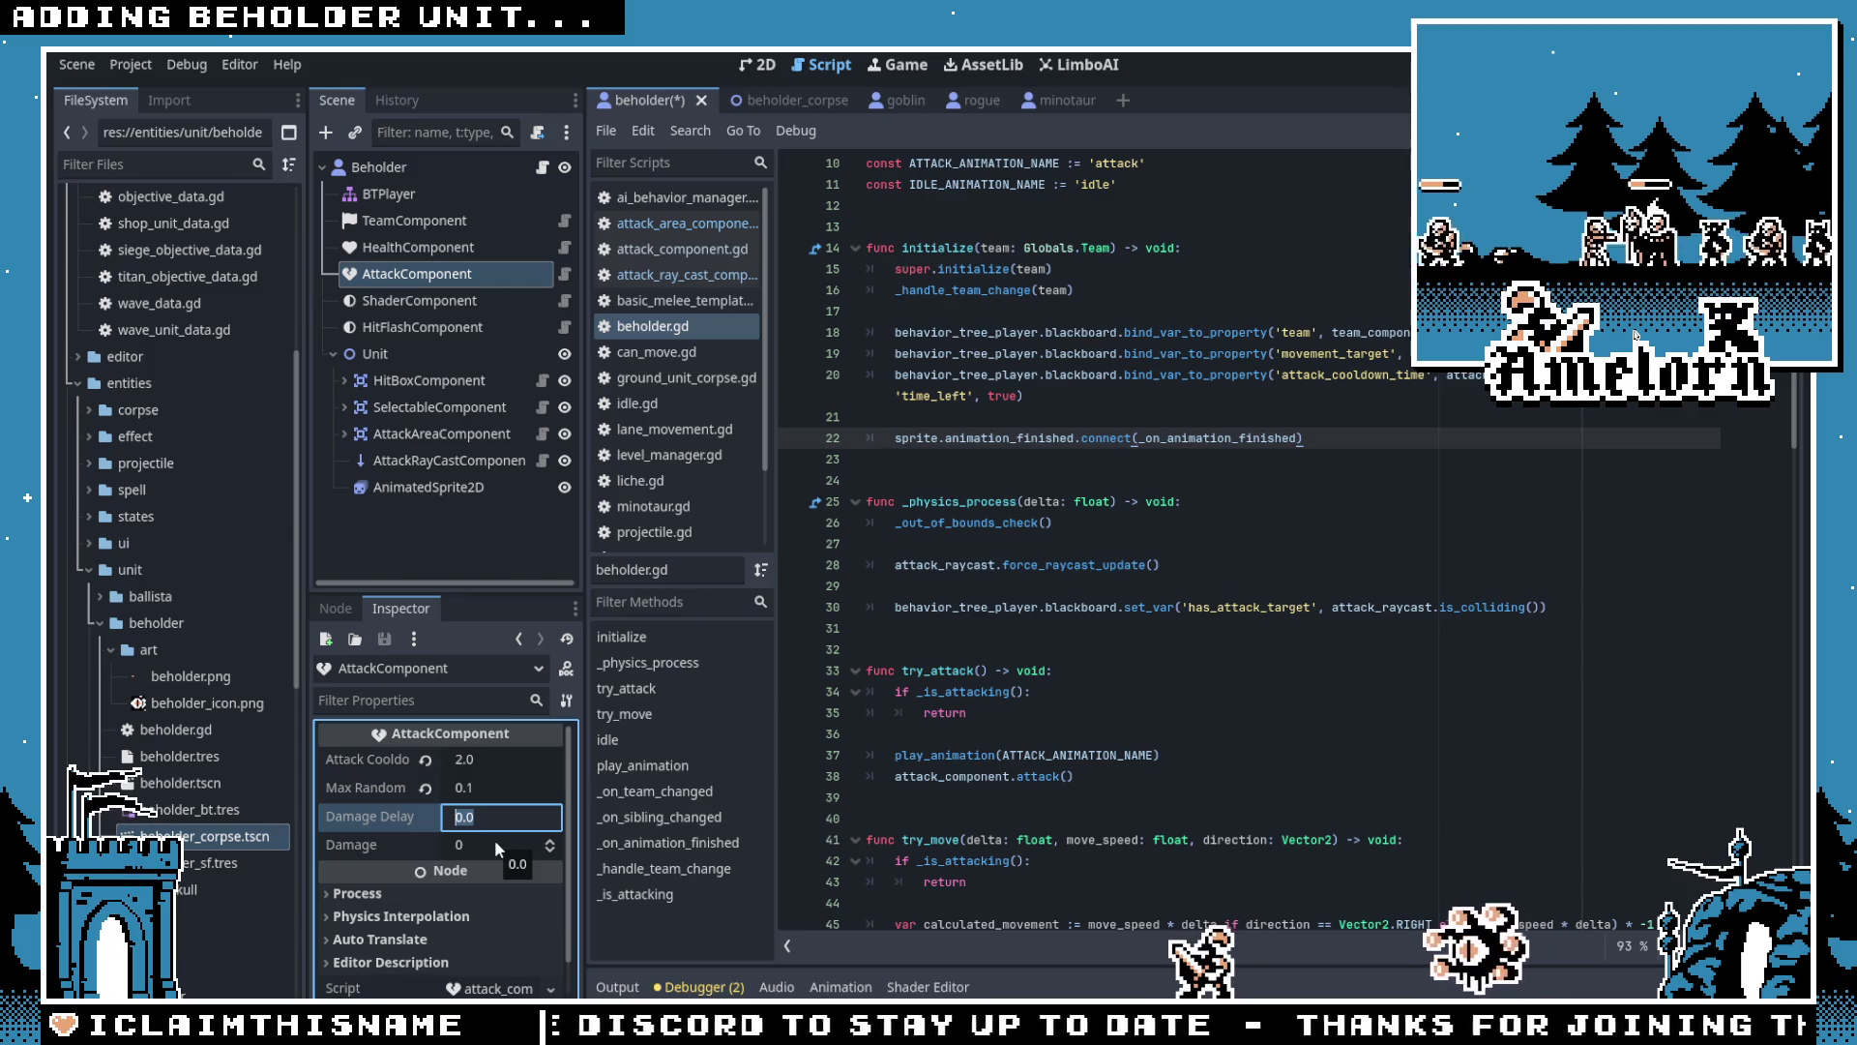
type("0.2")
left_click(496, 841)
type("6")
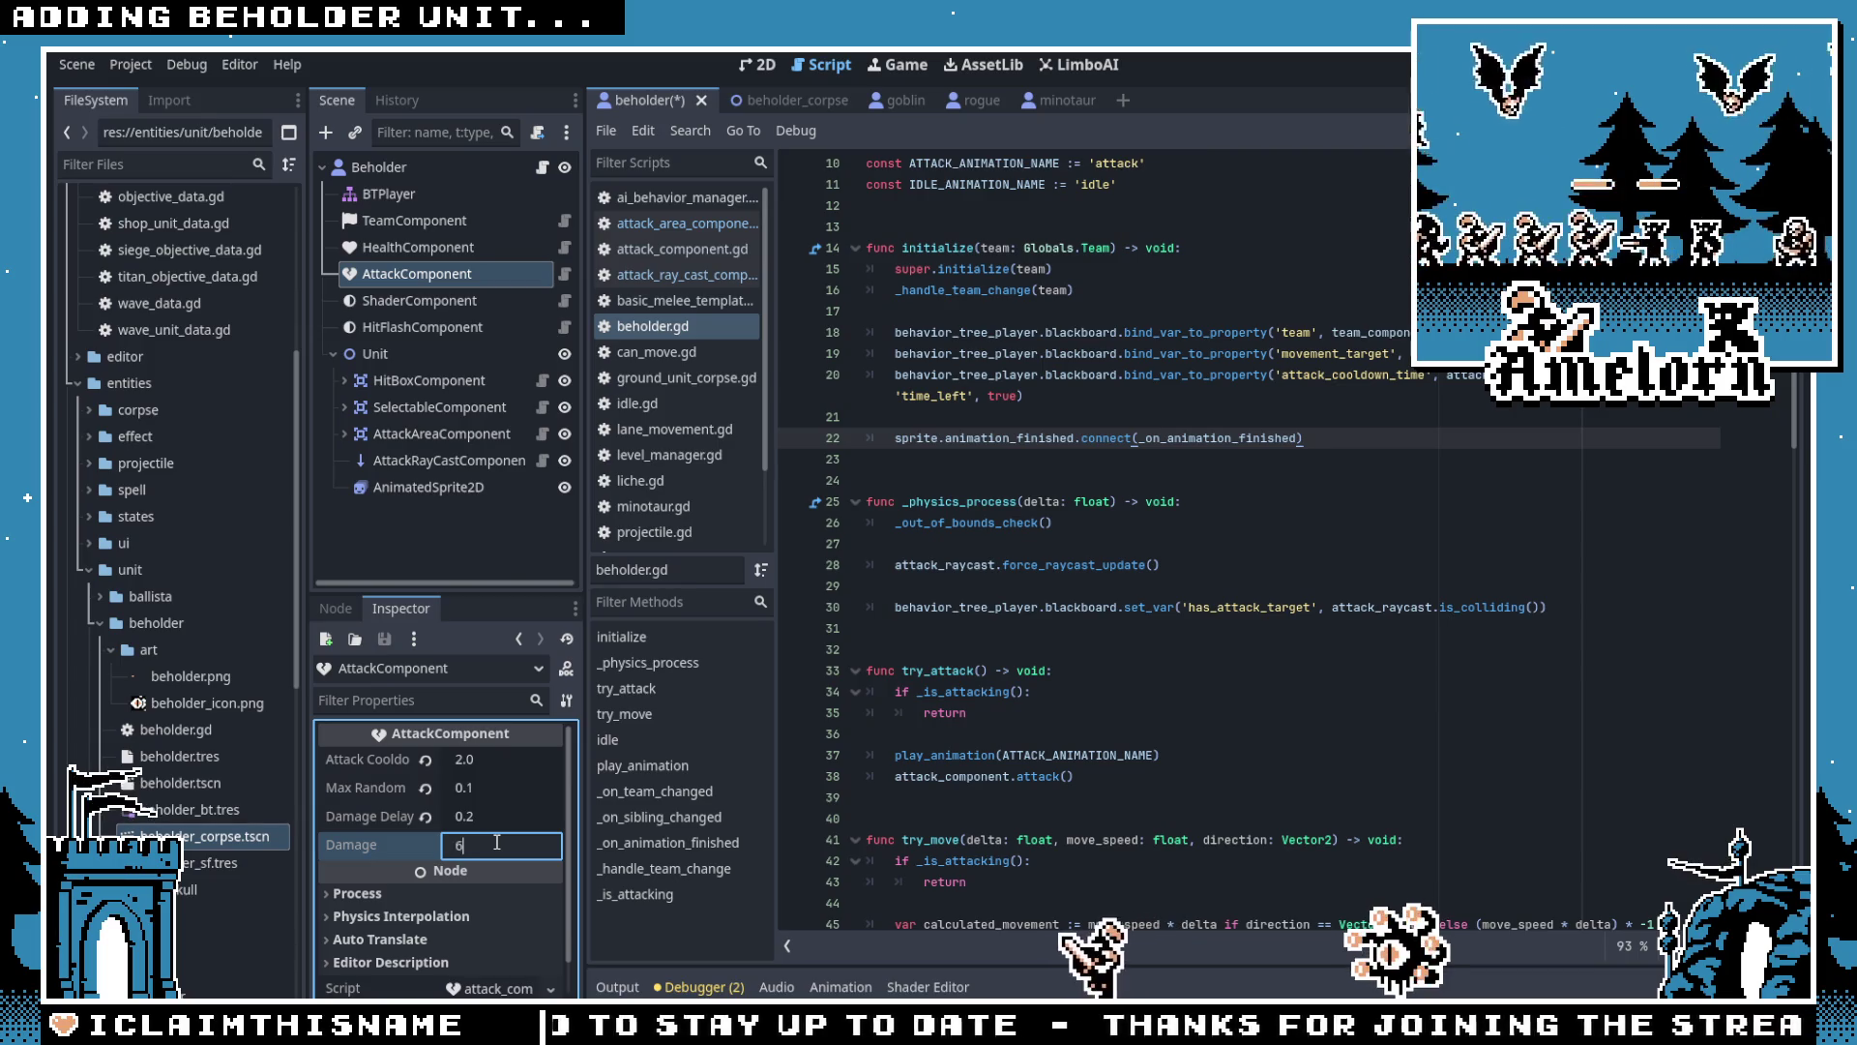
left_click(1146, 476)
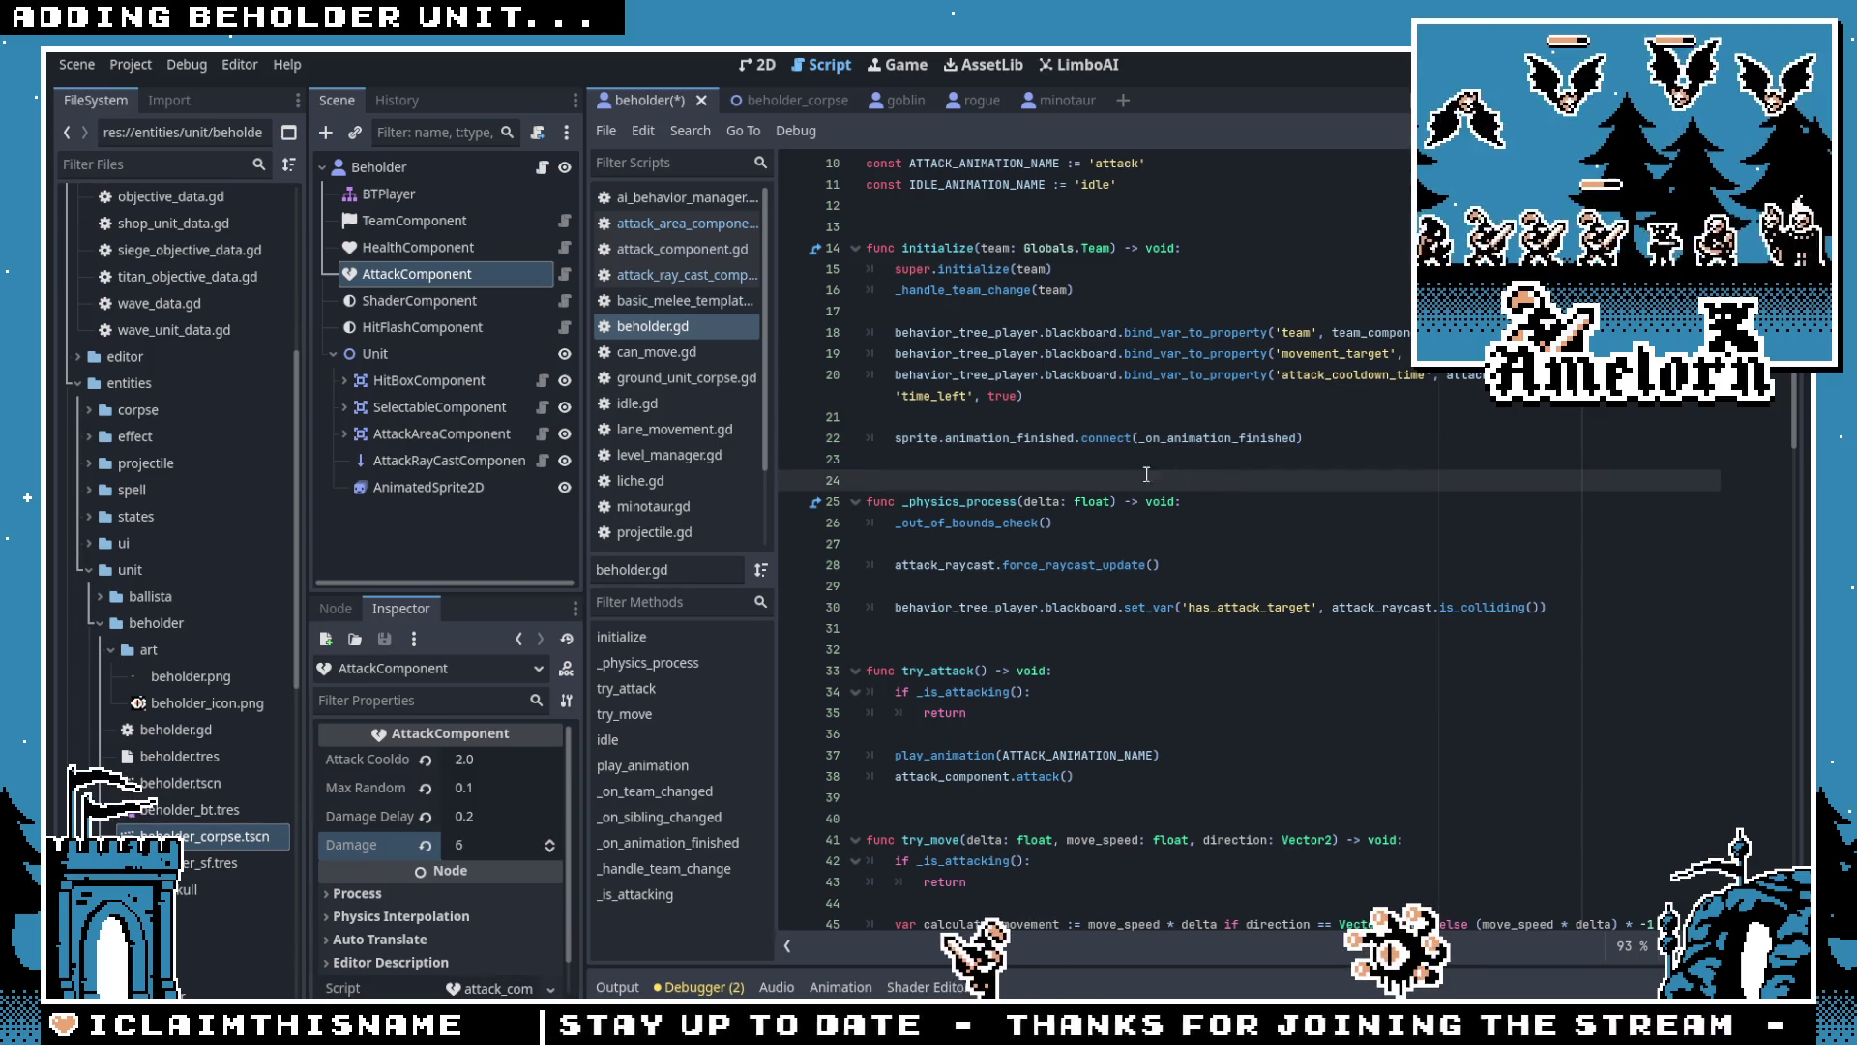
left_click(1147, 293)
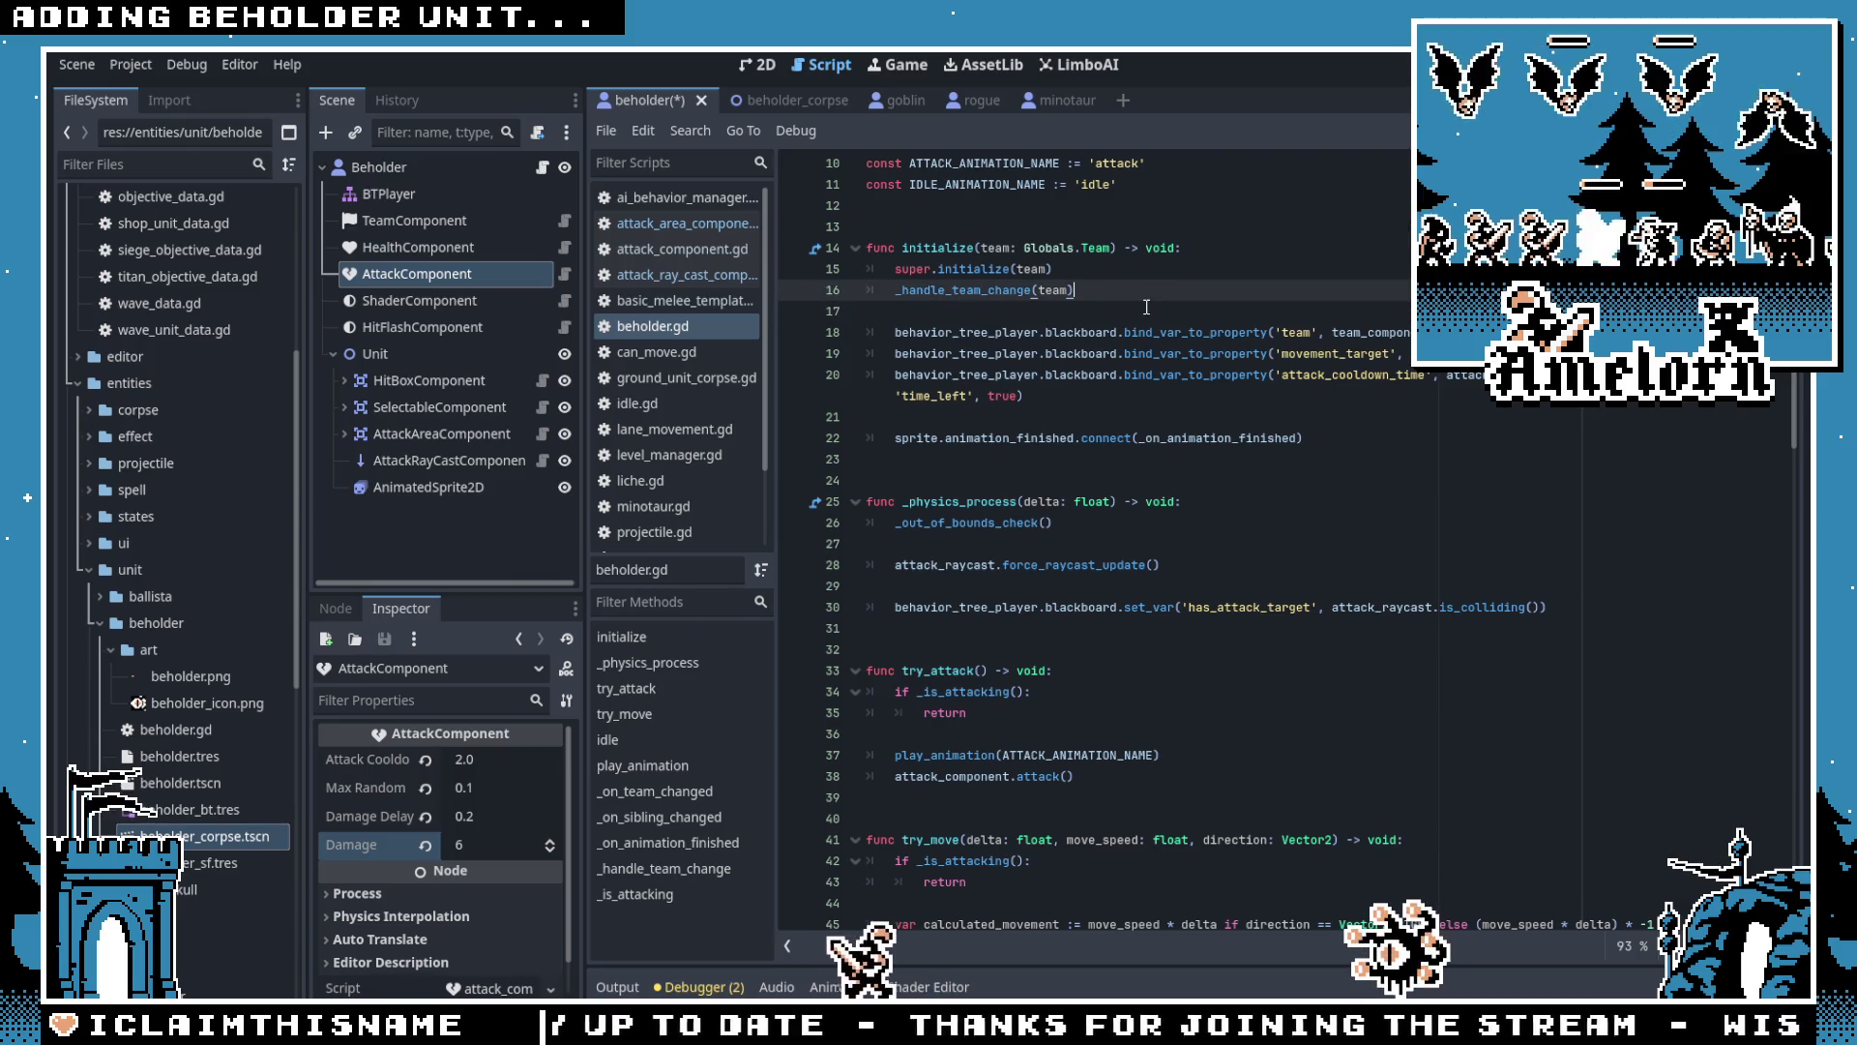
Connect attack_component.damage_delay_expired to _deal_damage in initialize
key("Return")
type("attack_co")
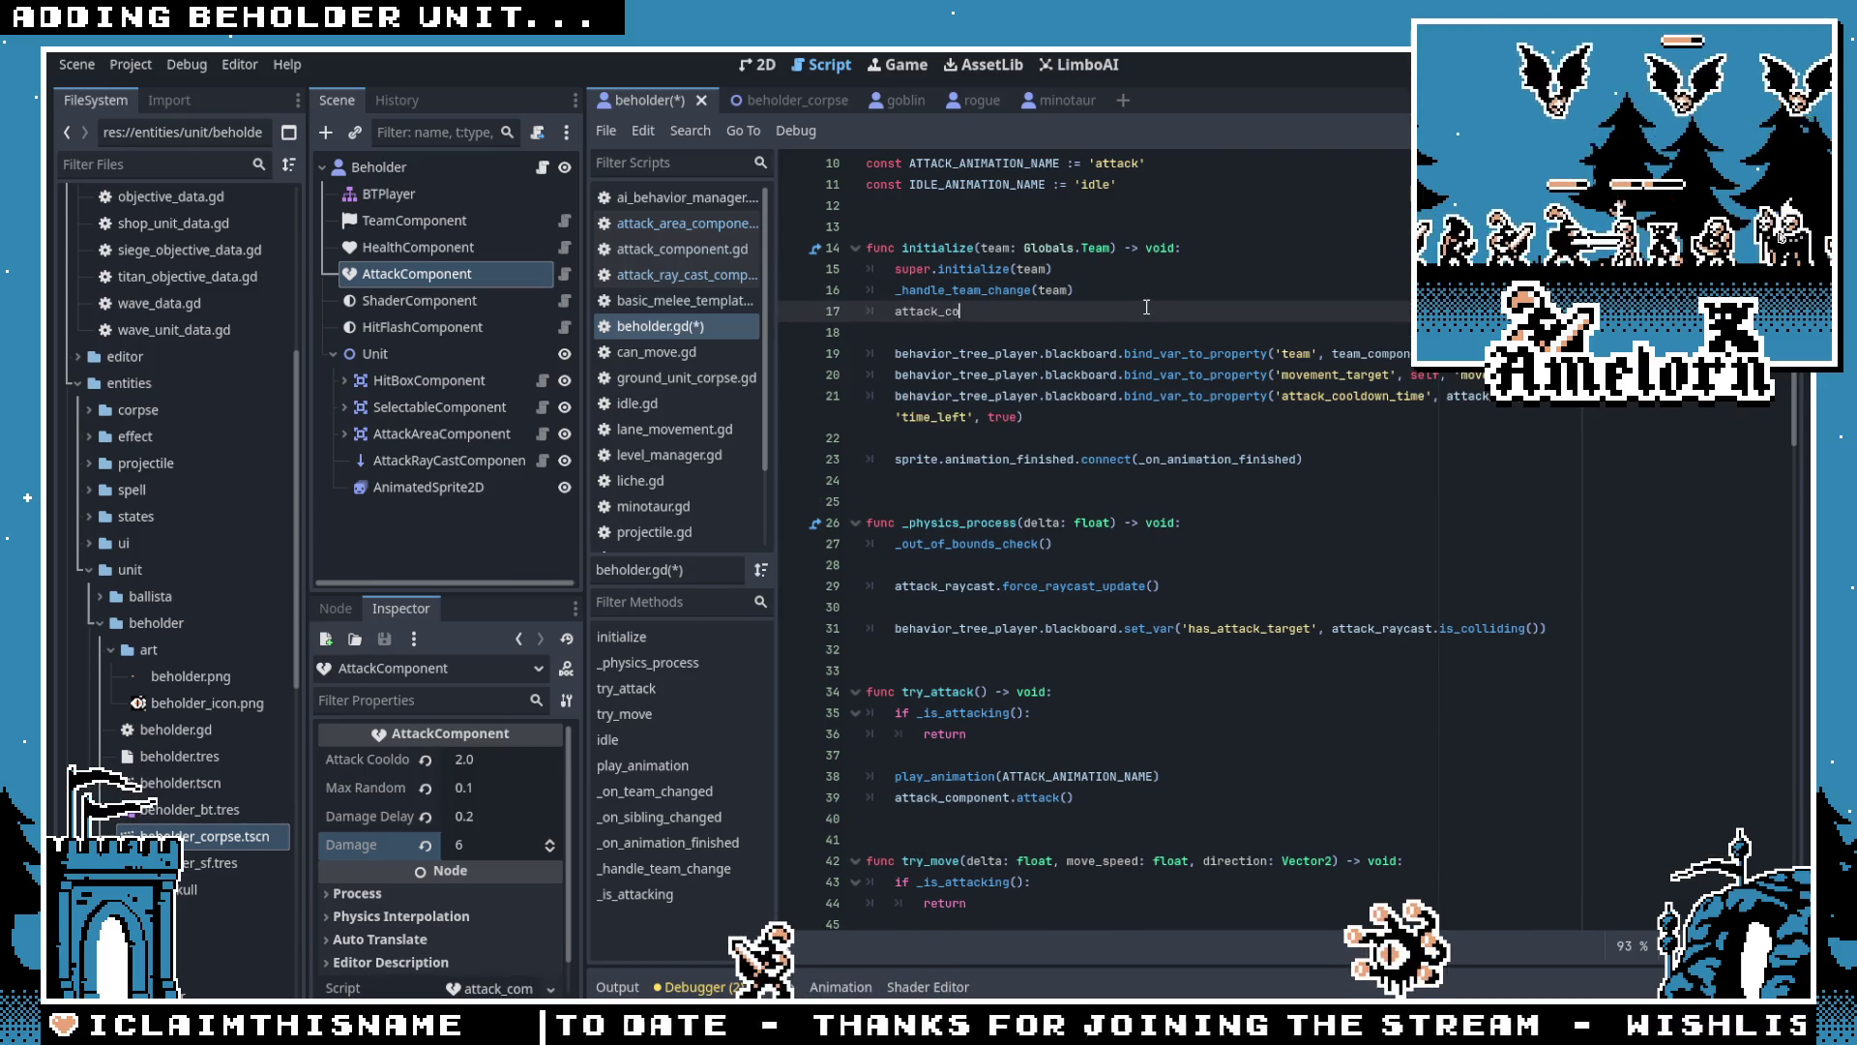
type("mponent.")
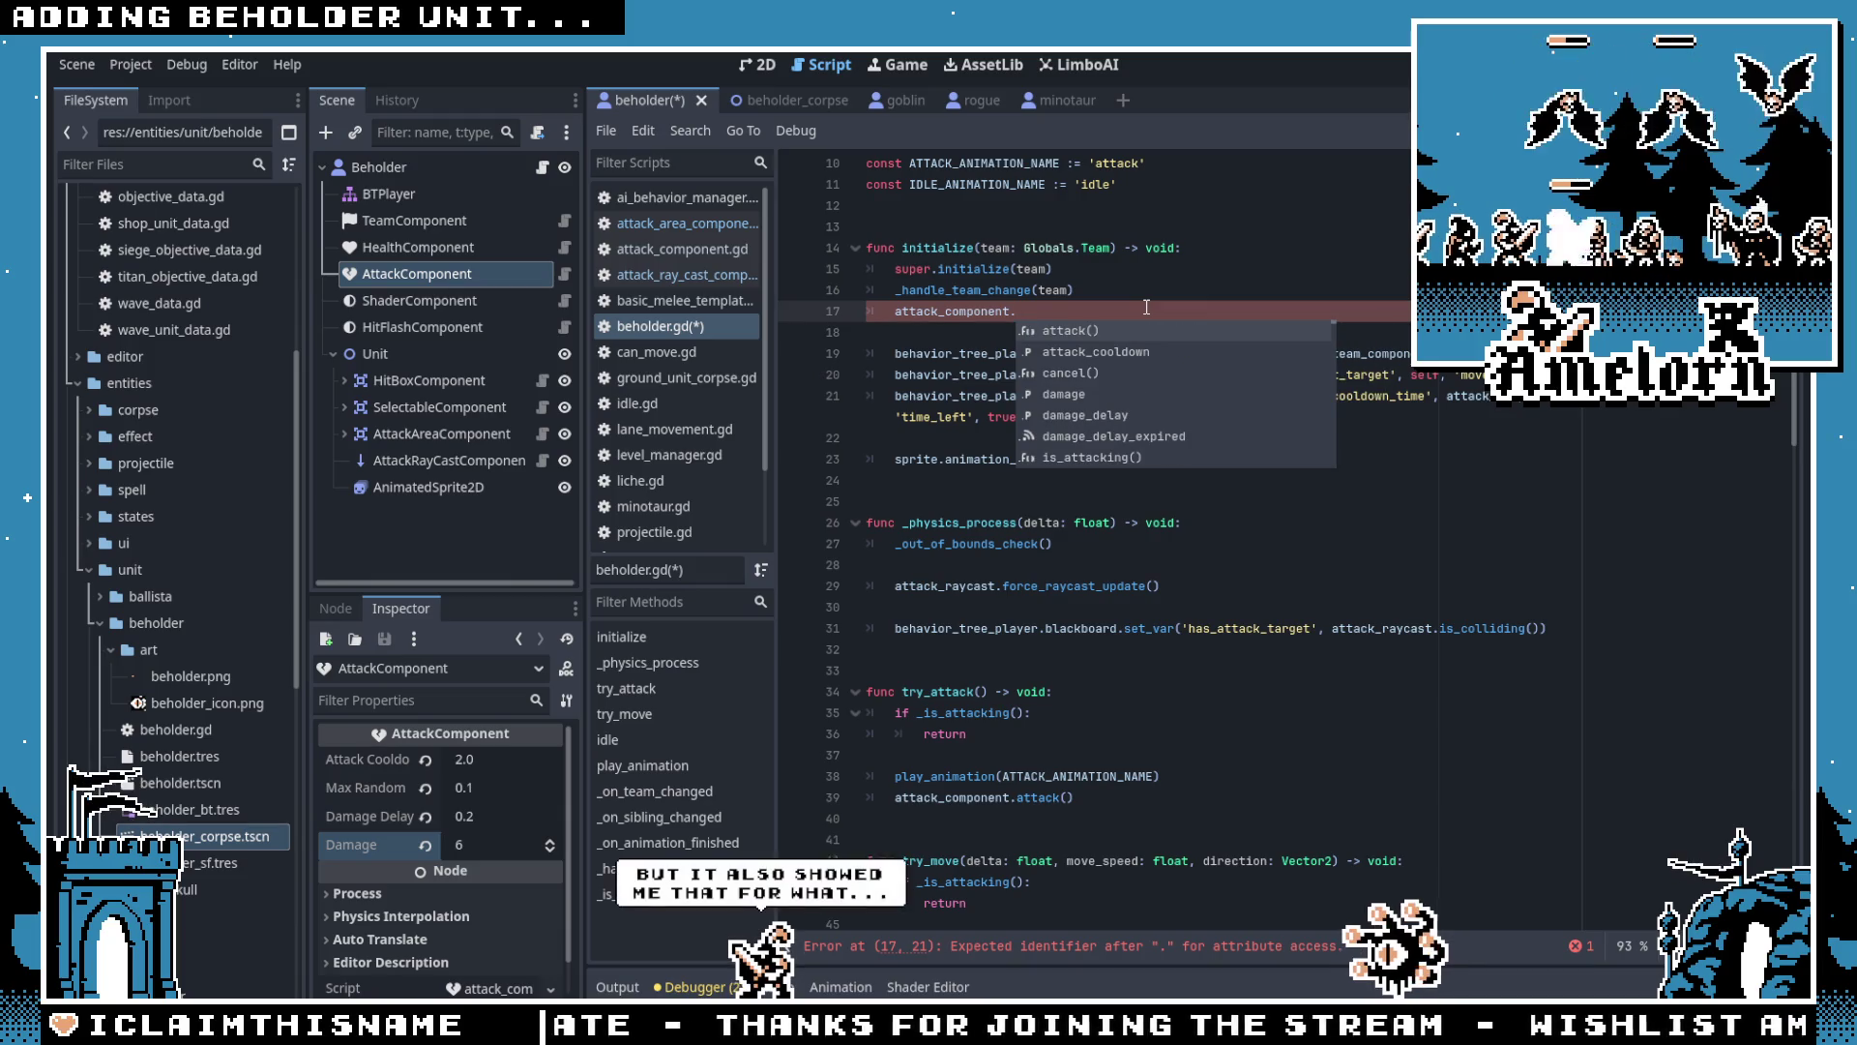
type("dama")
key("Return")
type(".")
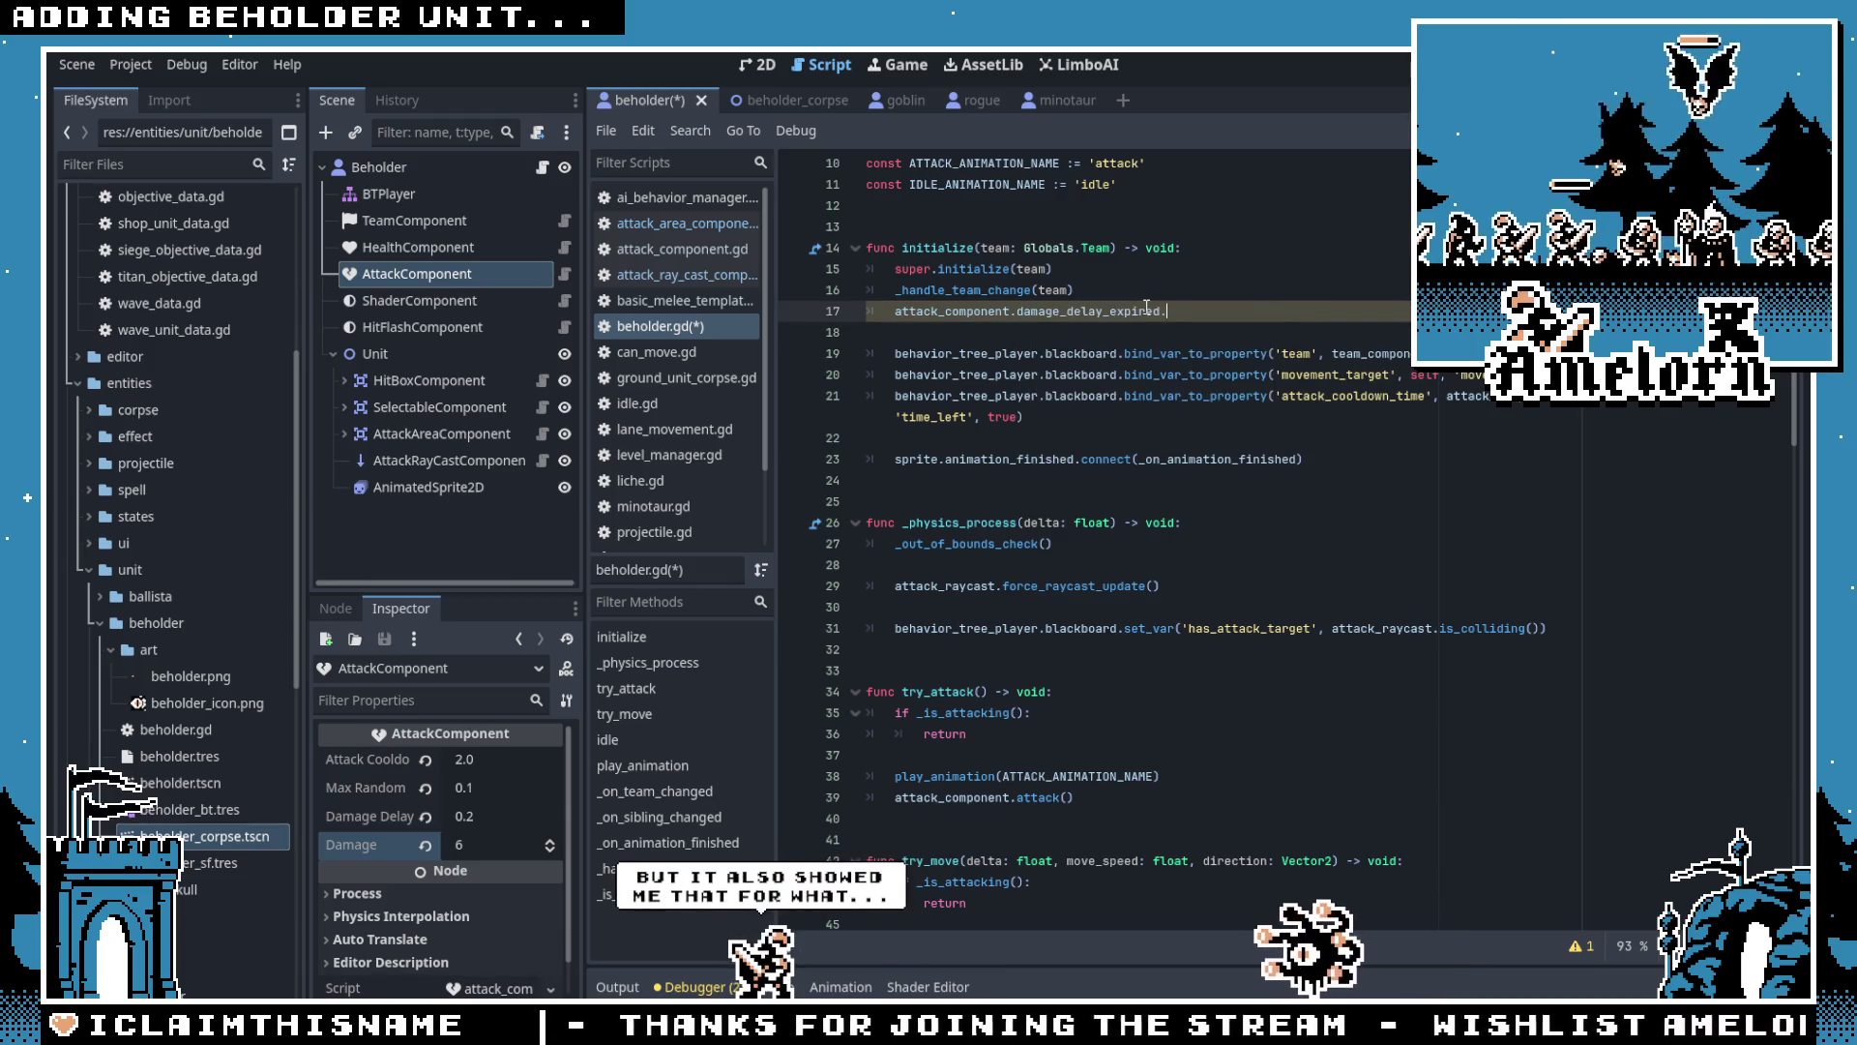
type("_deal_damage)")
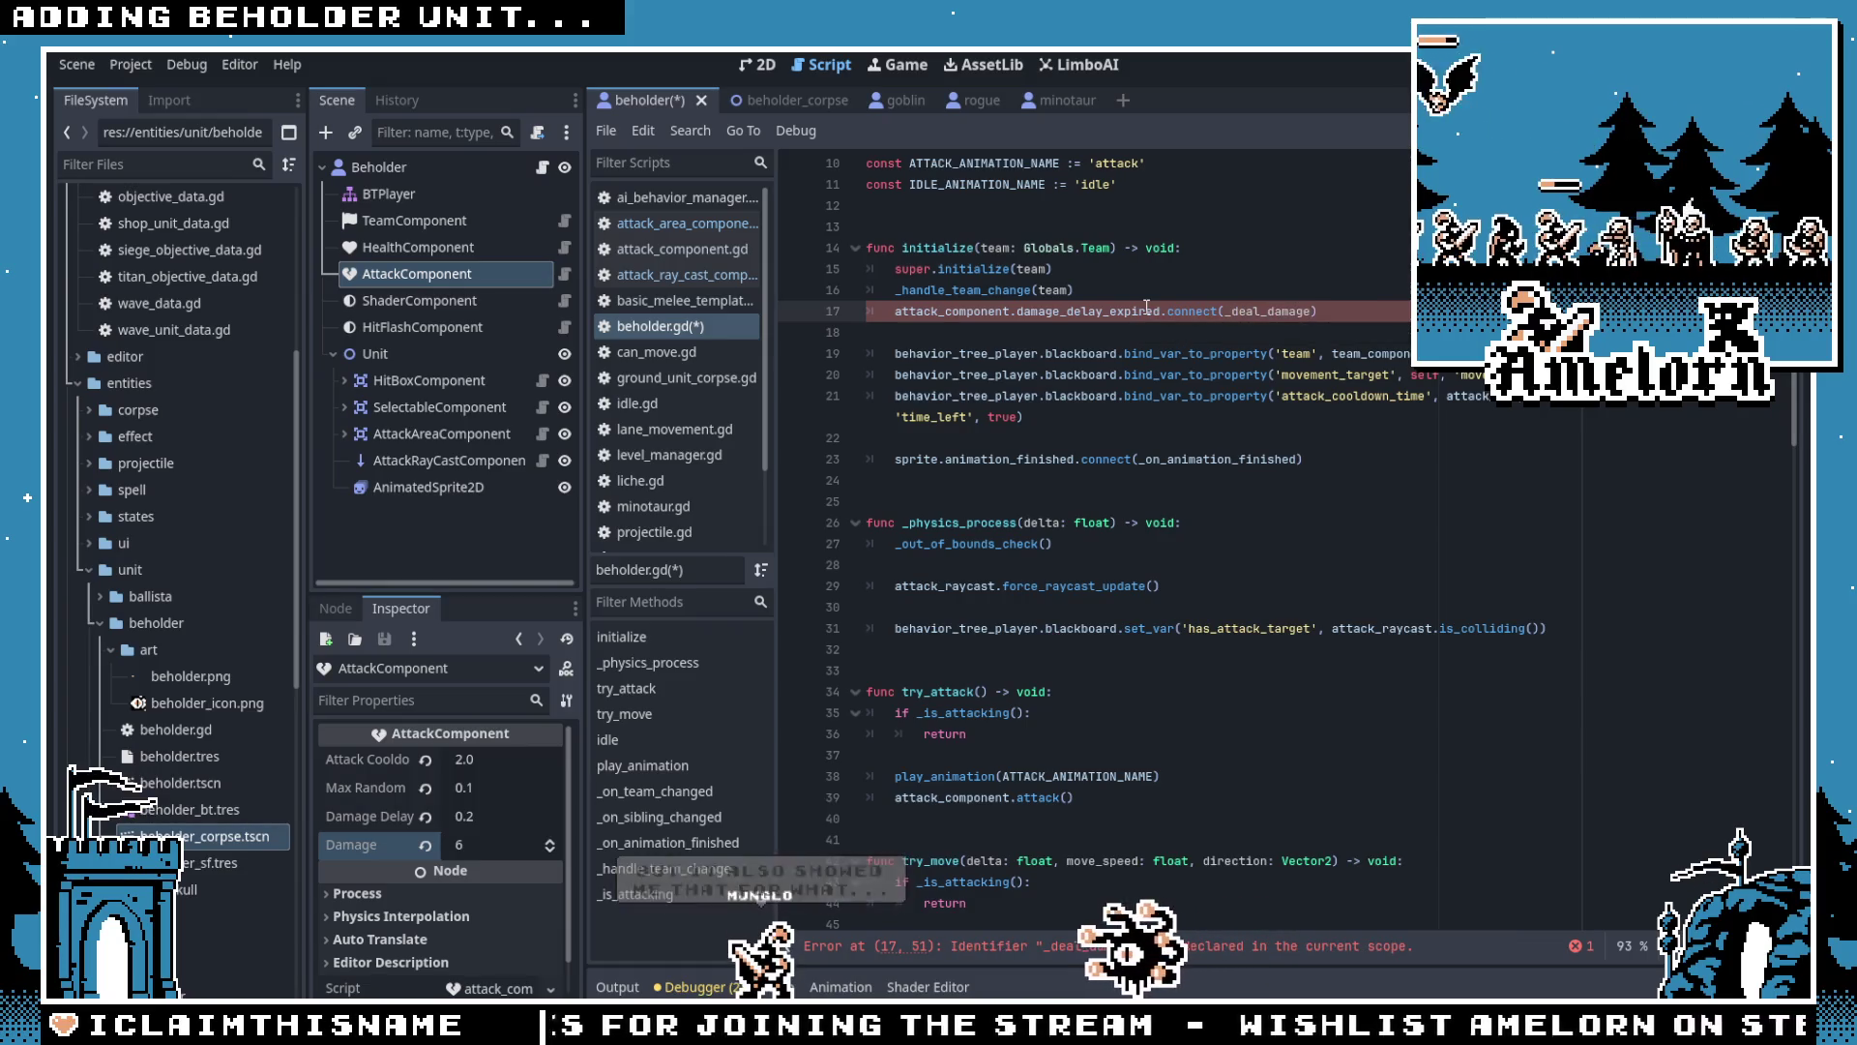
left_click(1049, 501)
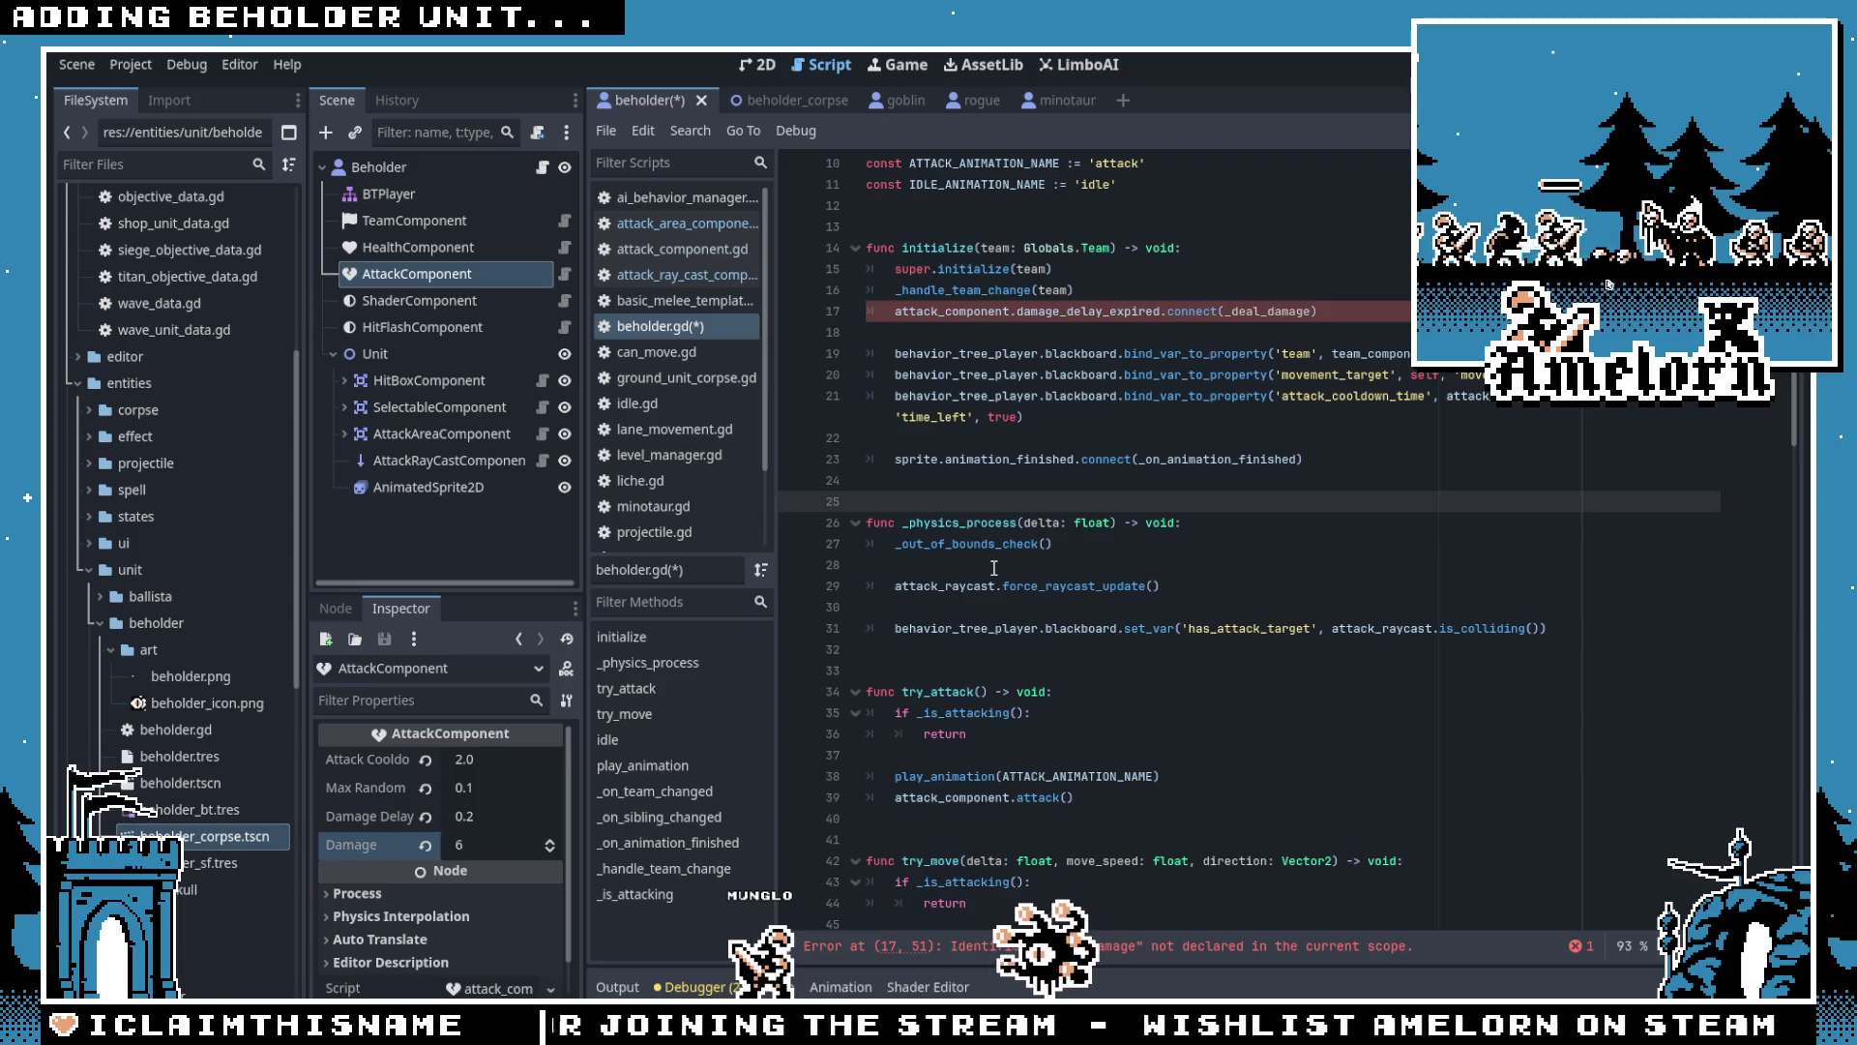
Declare an empty func _deal_damage() -> void: below _physics_process
left_click(1081, 673)
key("Return")
key("Return")
key("Up")
key("Up")
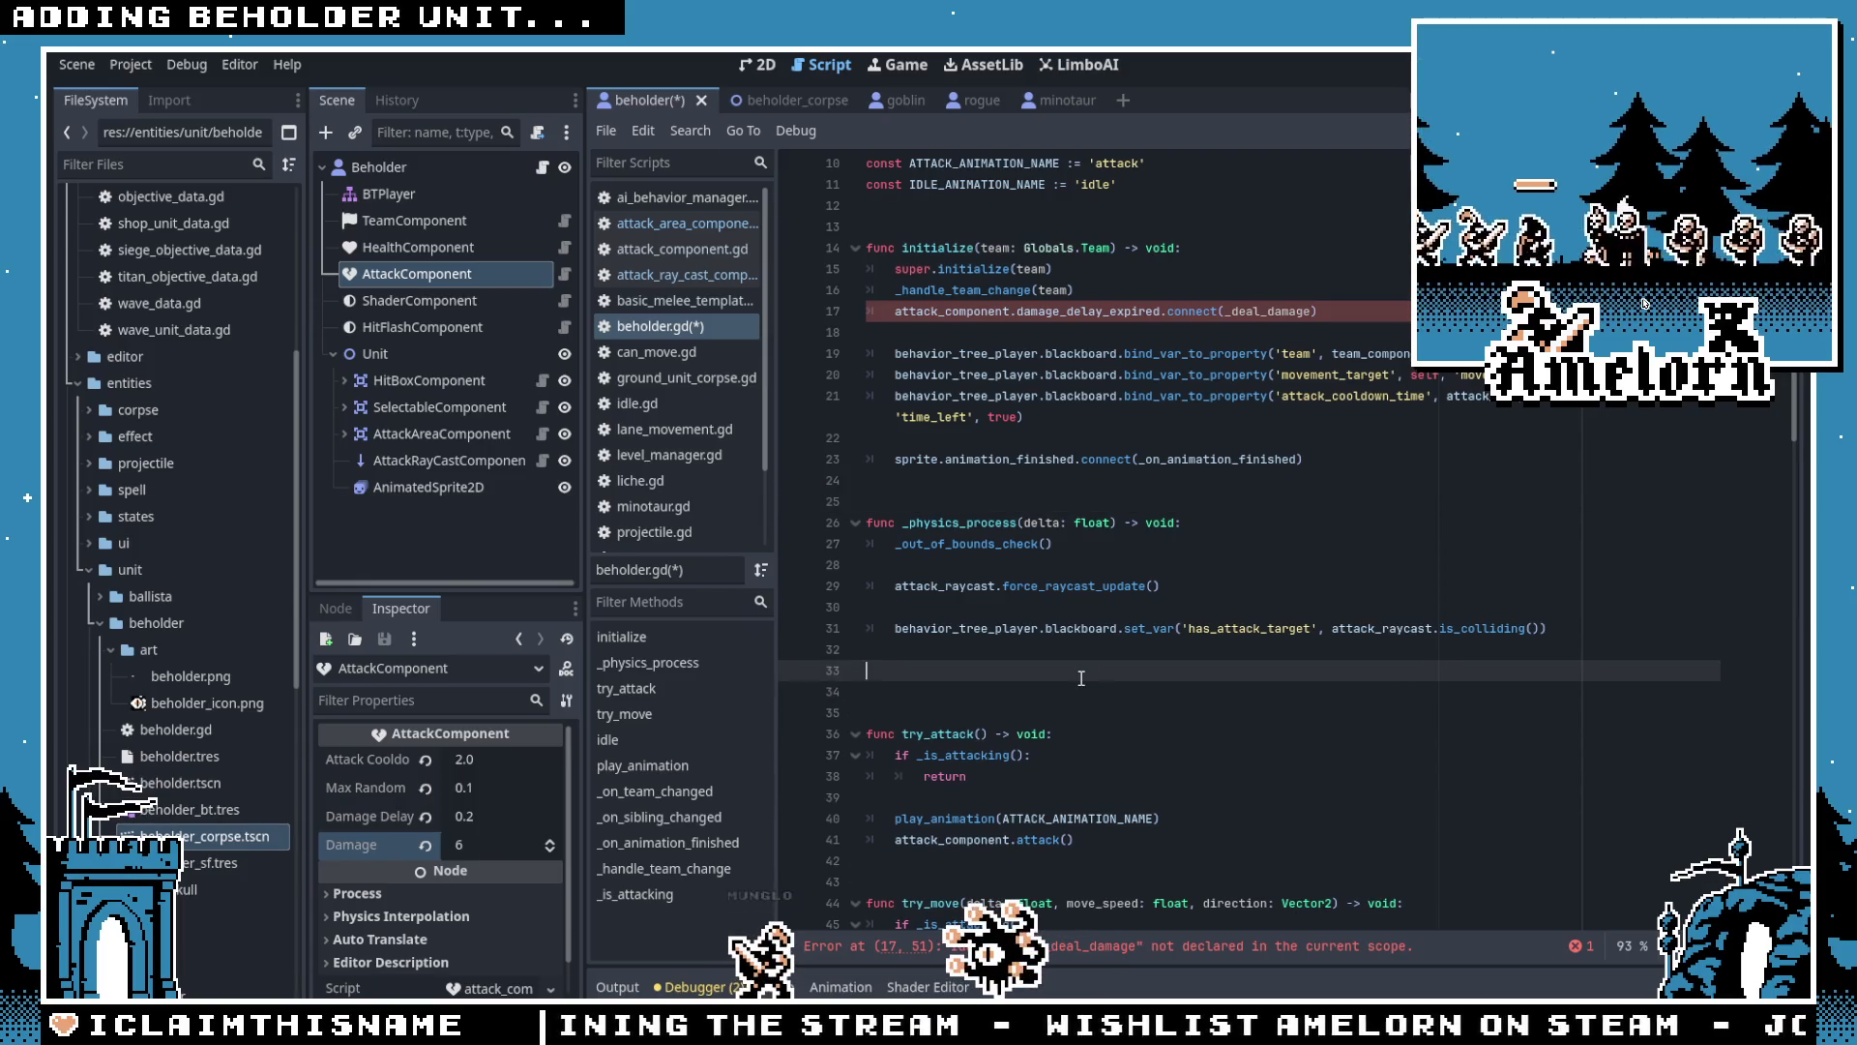
key("Return")
key("ctrl+BackSpace")
type("fun")
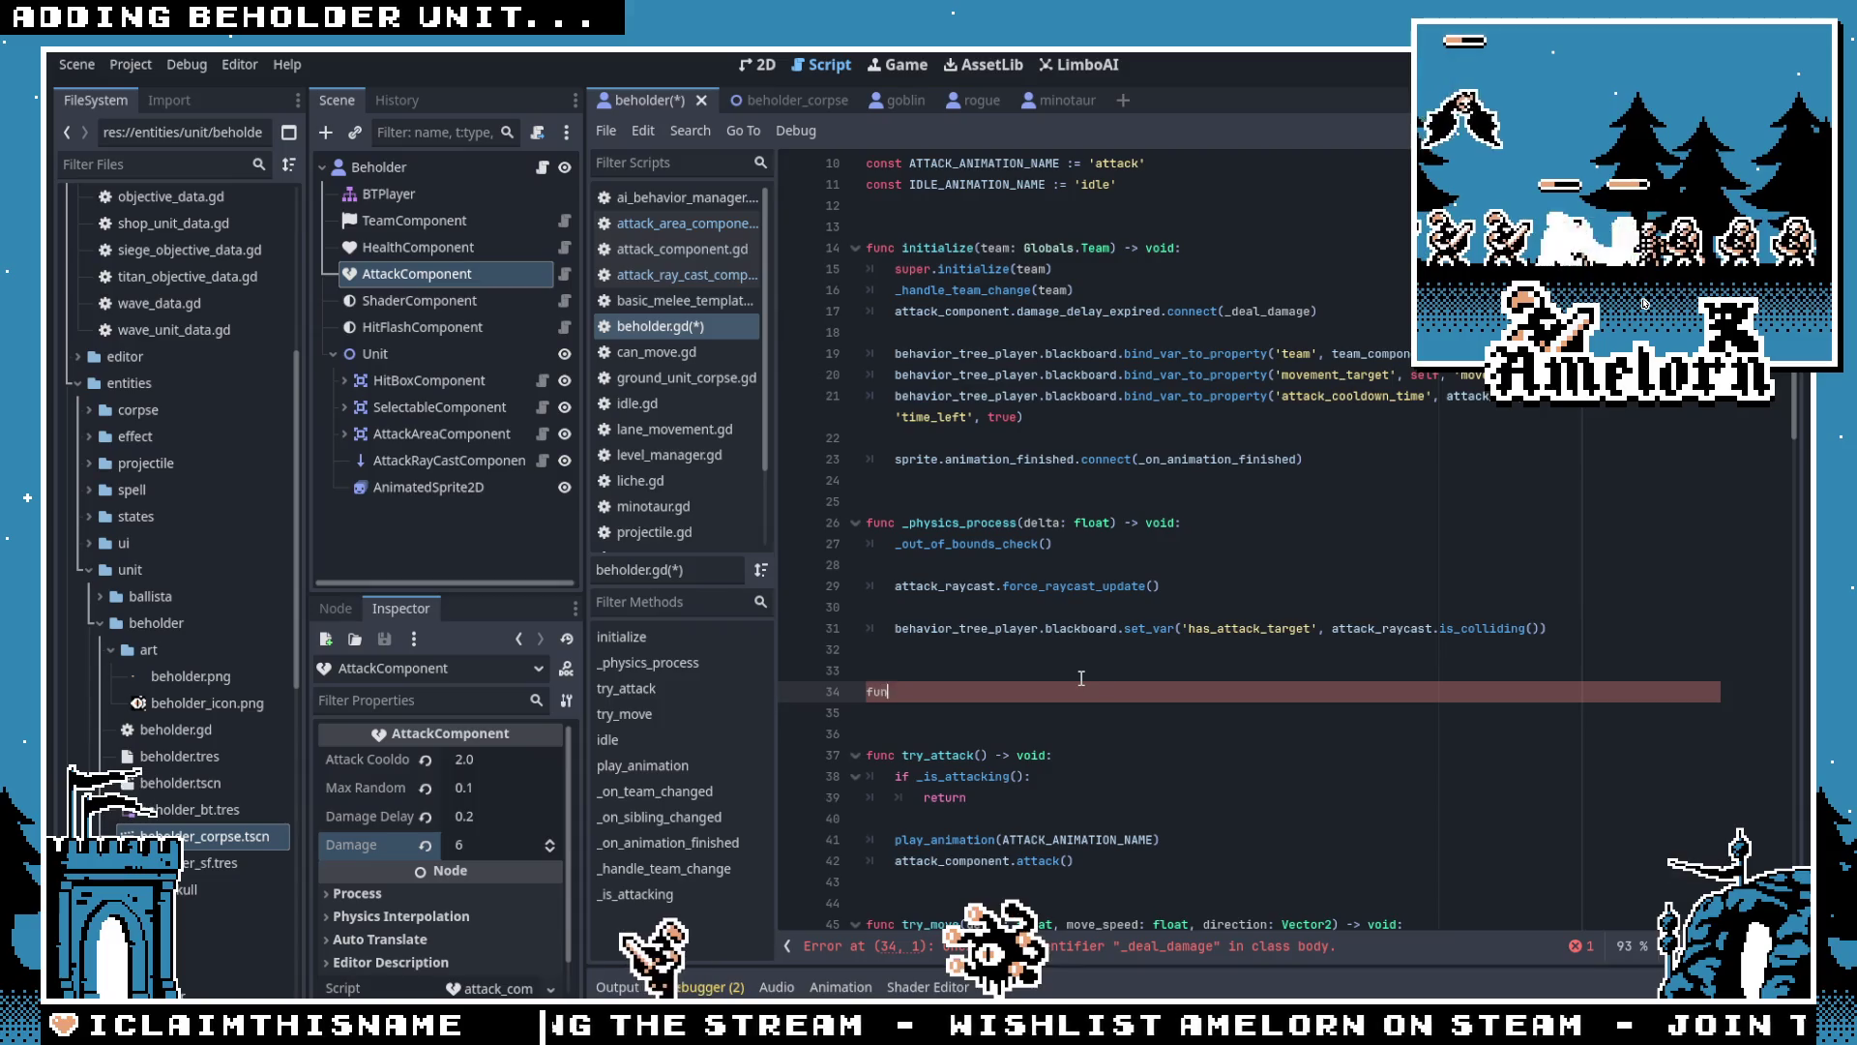
type("c _deal_damage() ->")
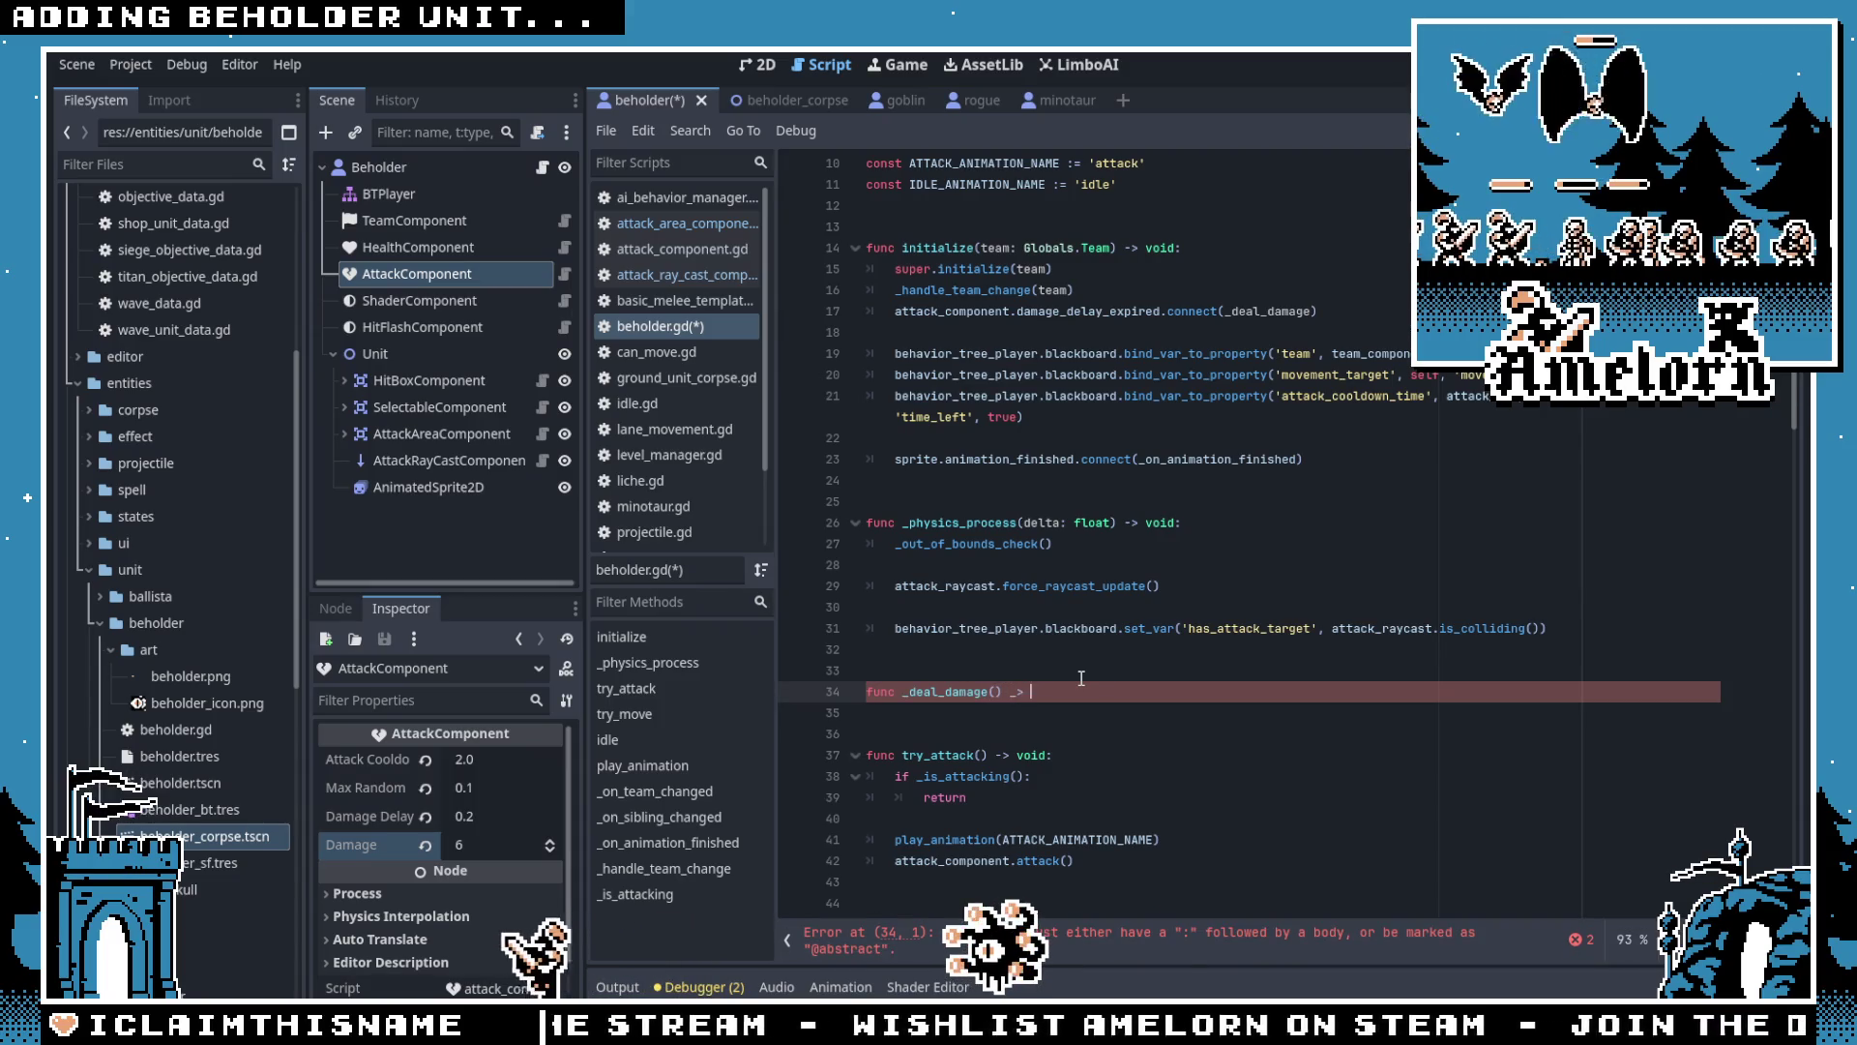
key("BackSpace")
key("BackSpace")
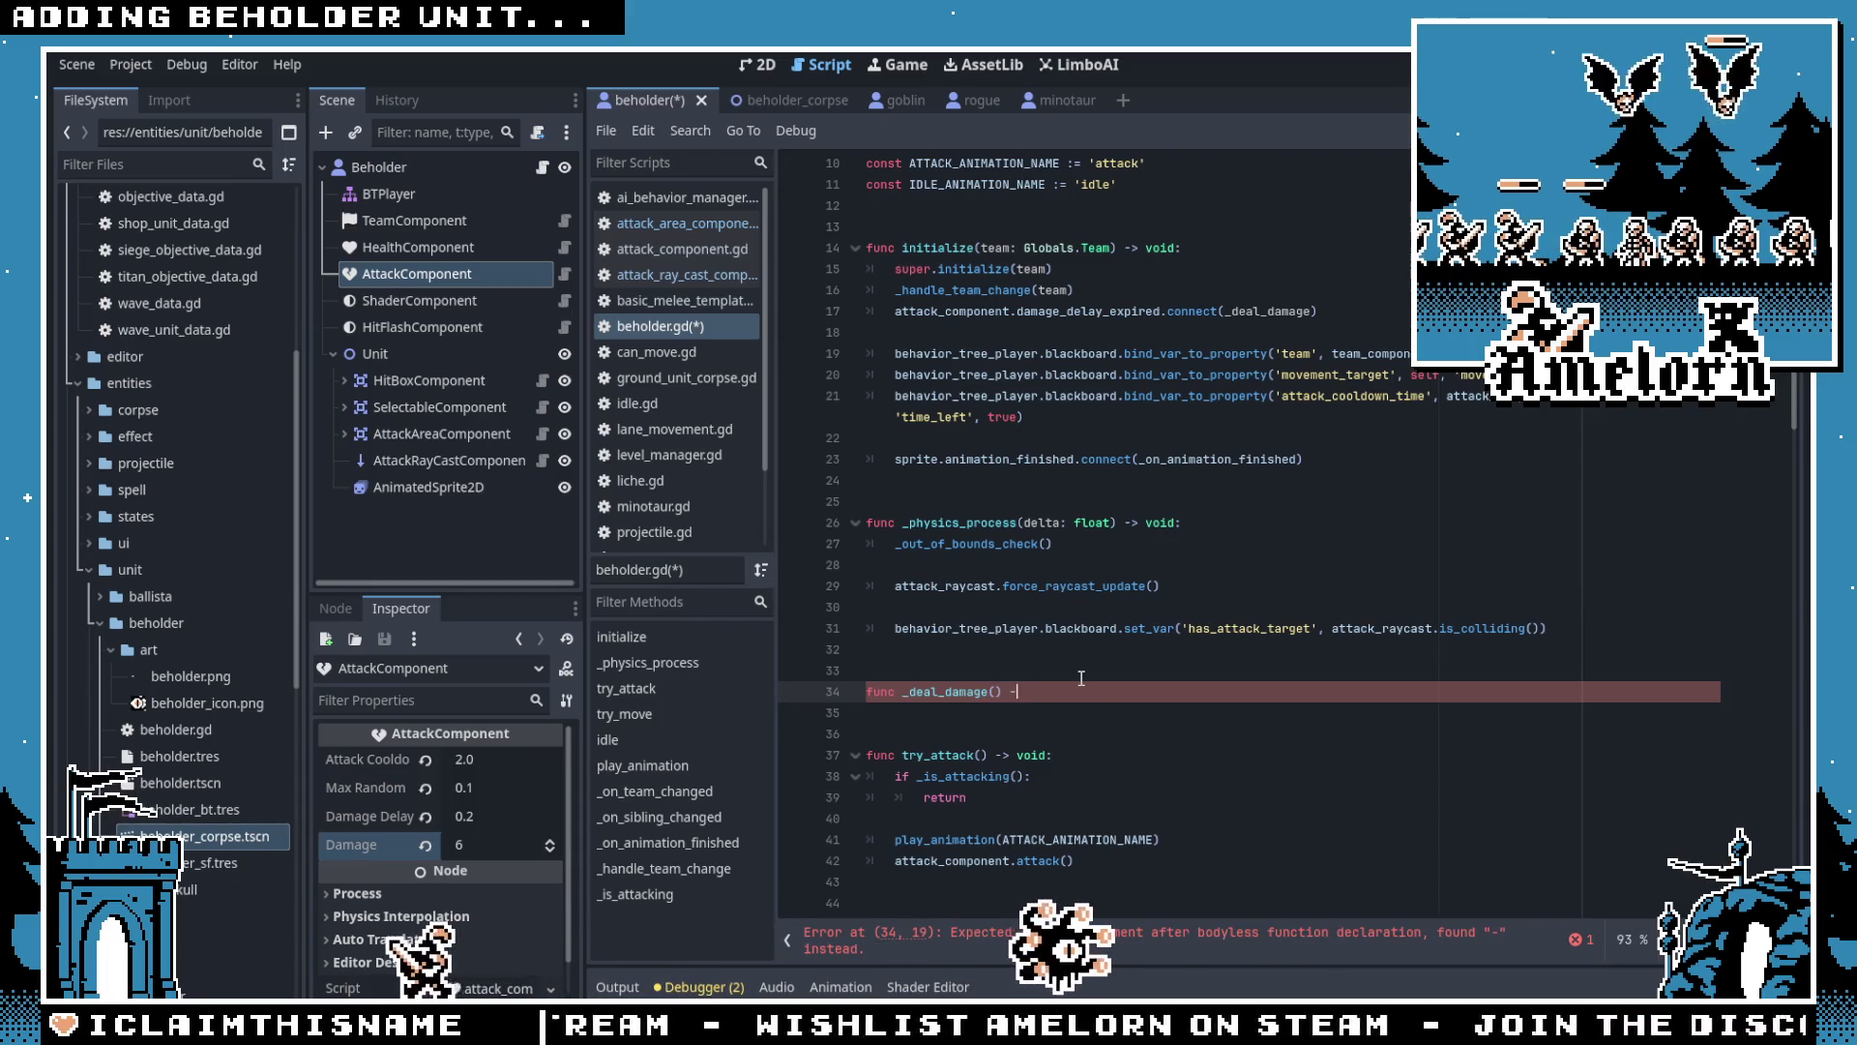
type("> void:")
key("Return")
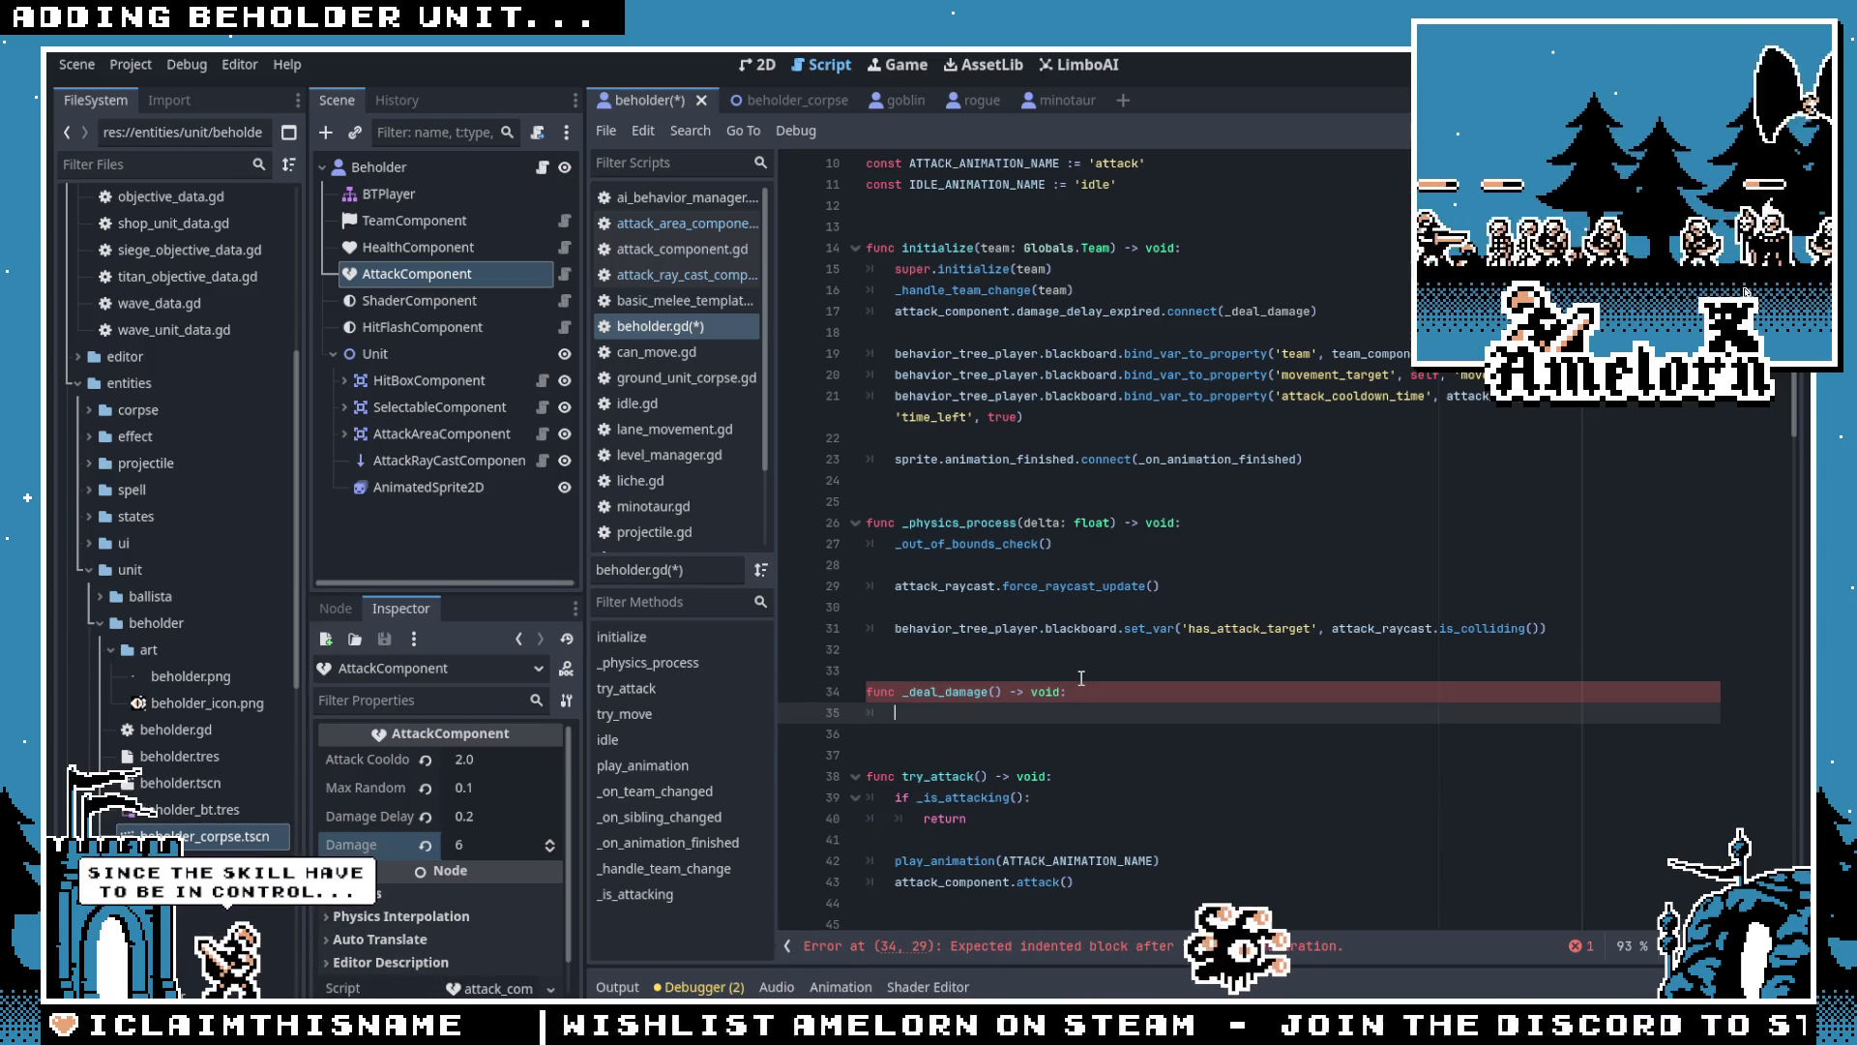
scroll(1081, 678, "up", 3)
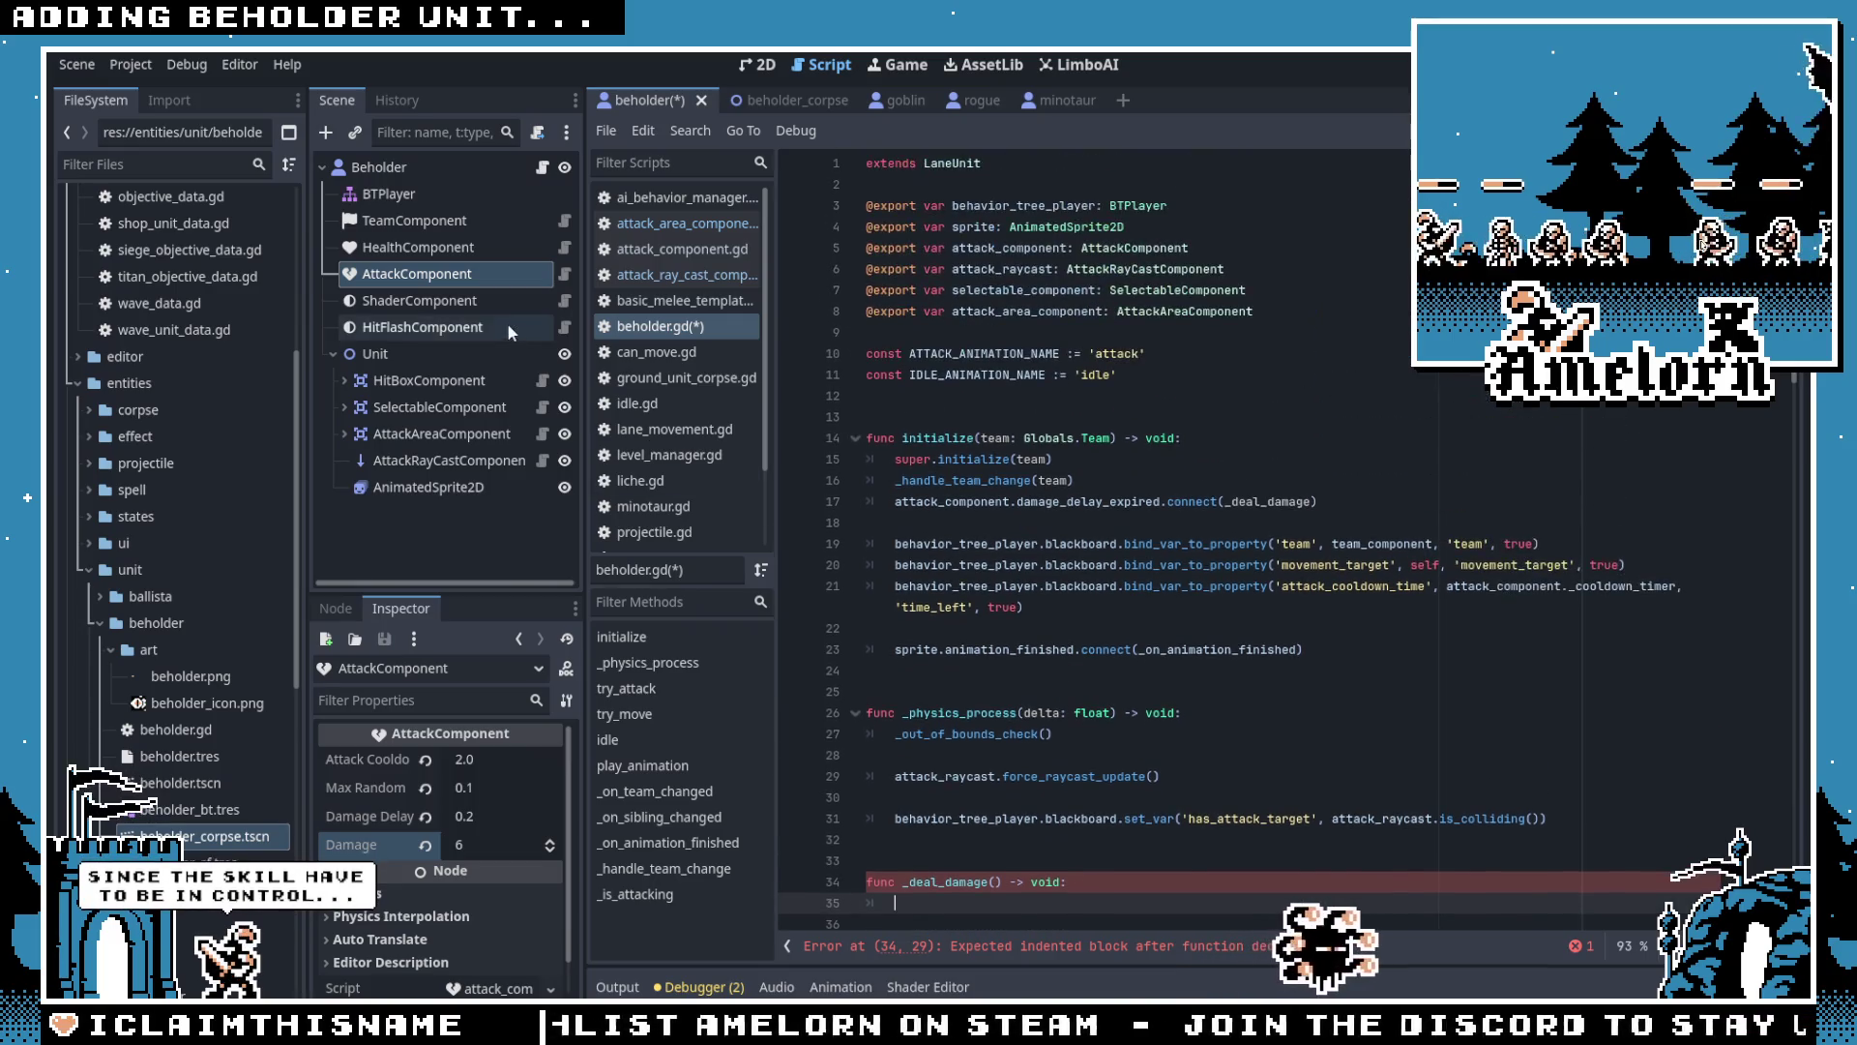
scroll(977, 713, "down", 3)
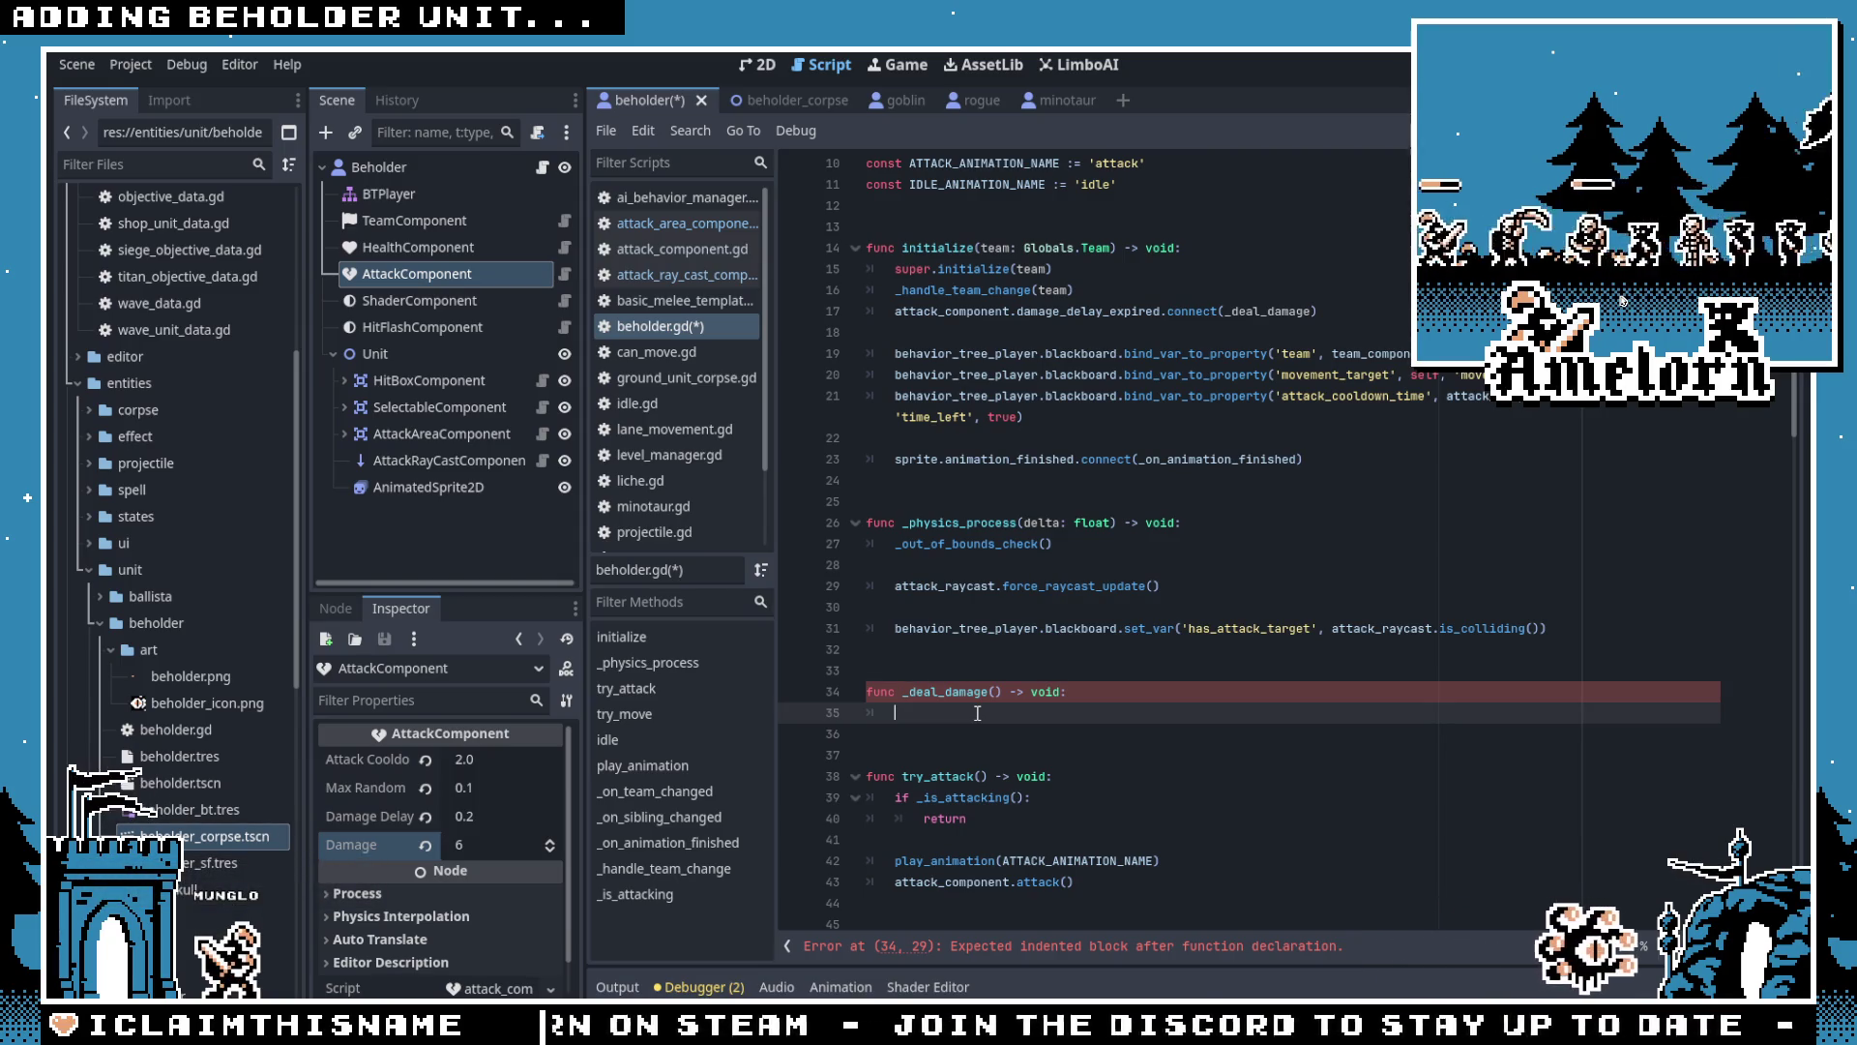
Store attack_area_component.get_overlapping_areas() in targets inside _deal_damage
type("var targets= attack")
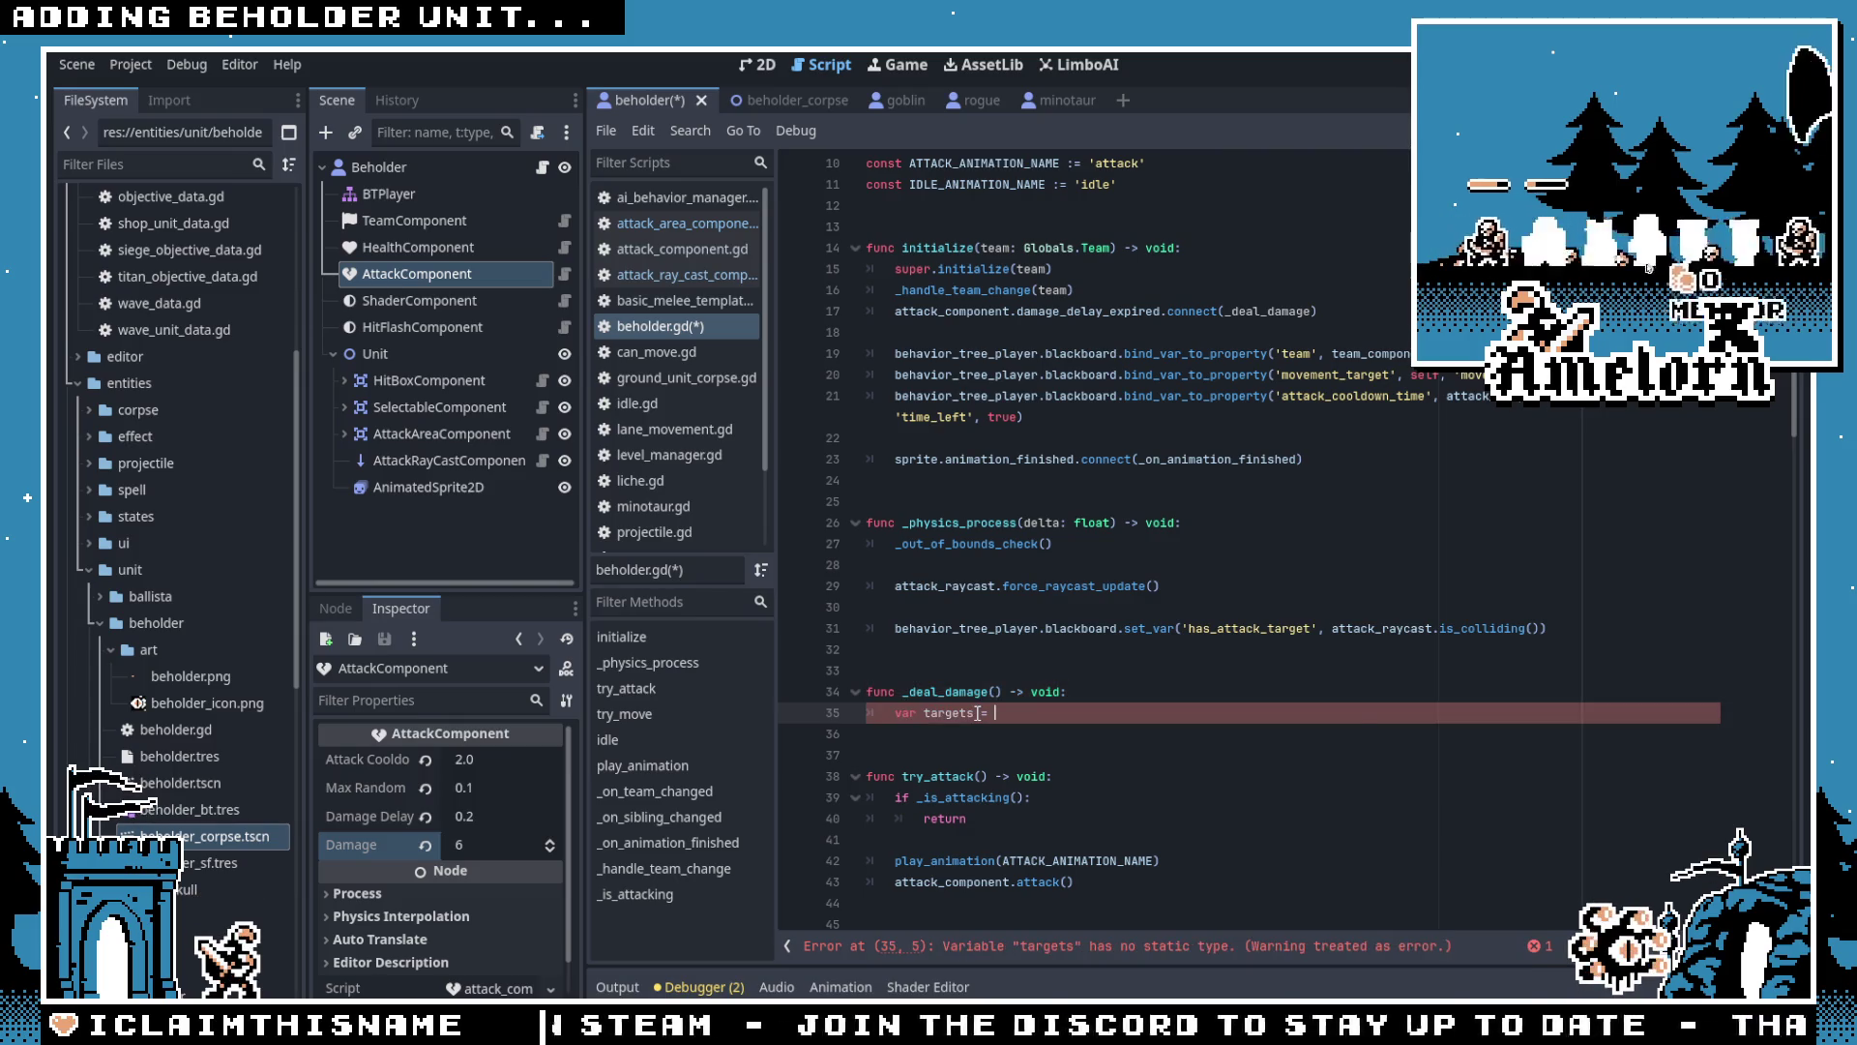
key("Return")
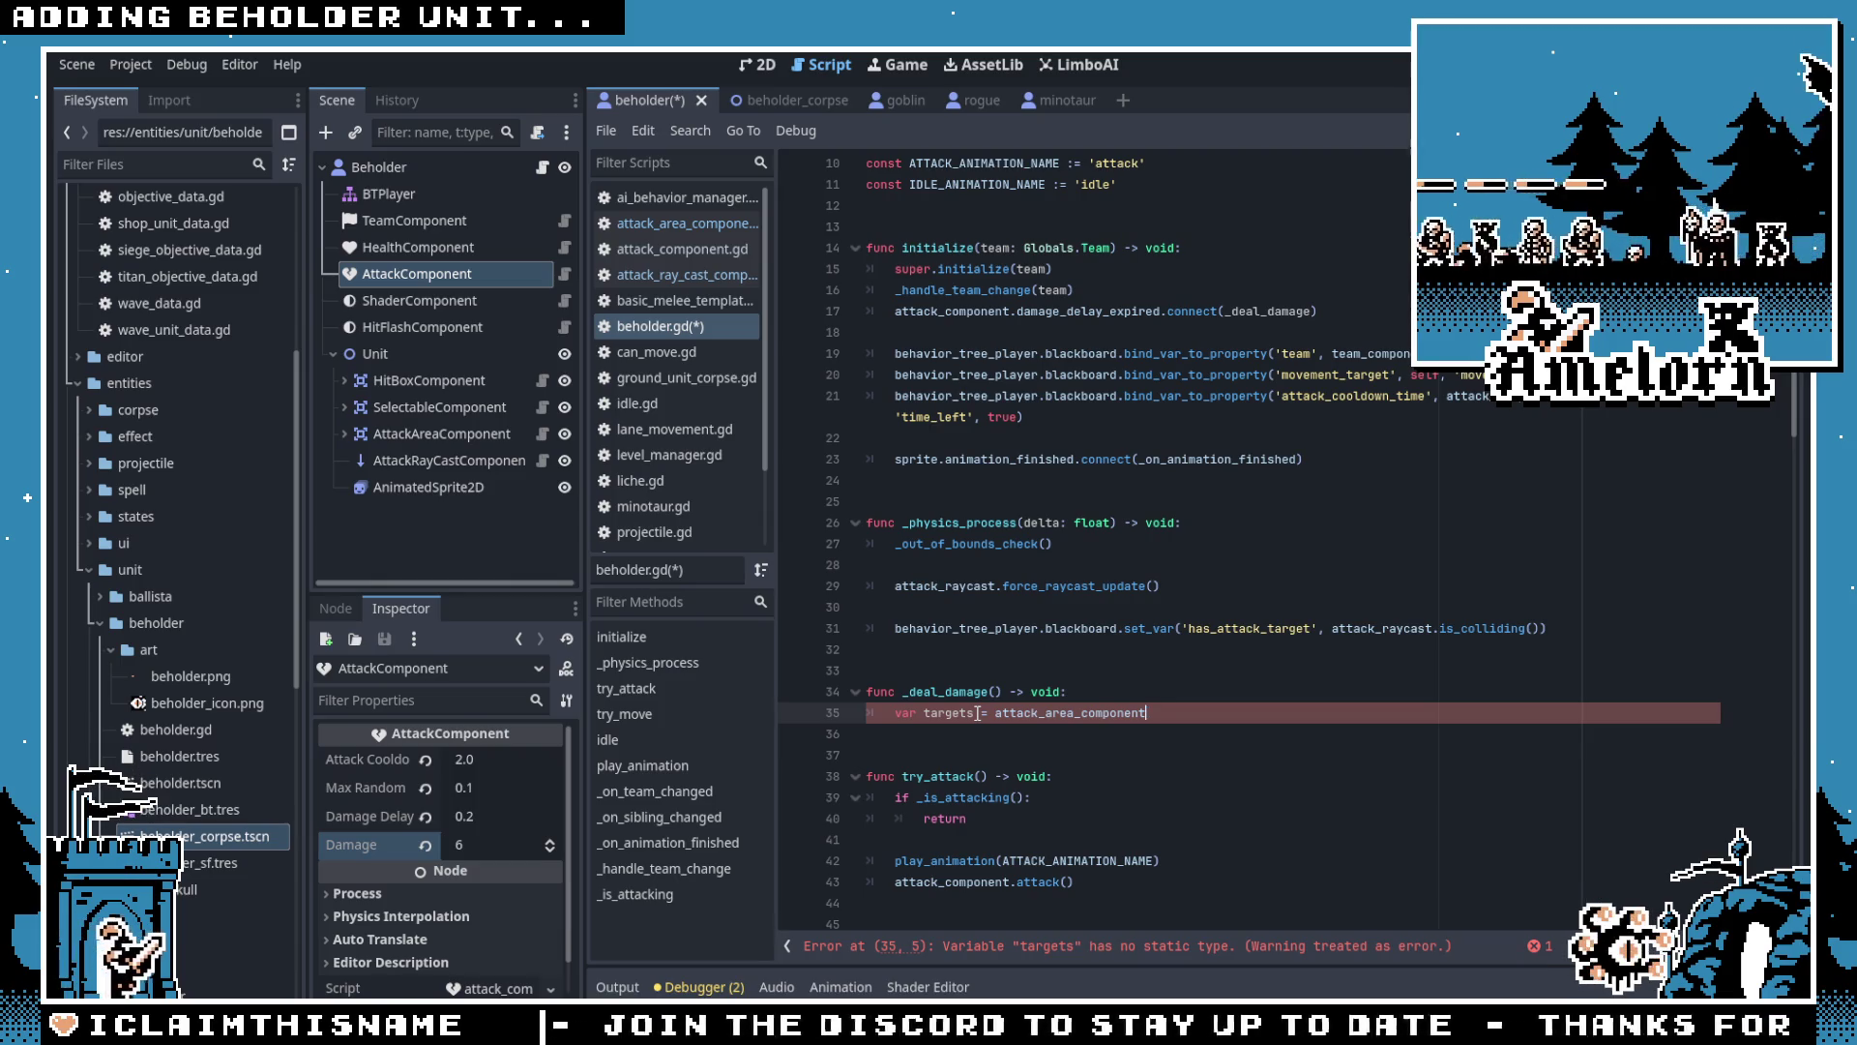
type(".get_ov")
key("Return")
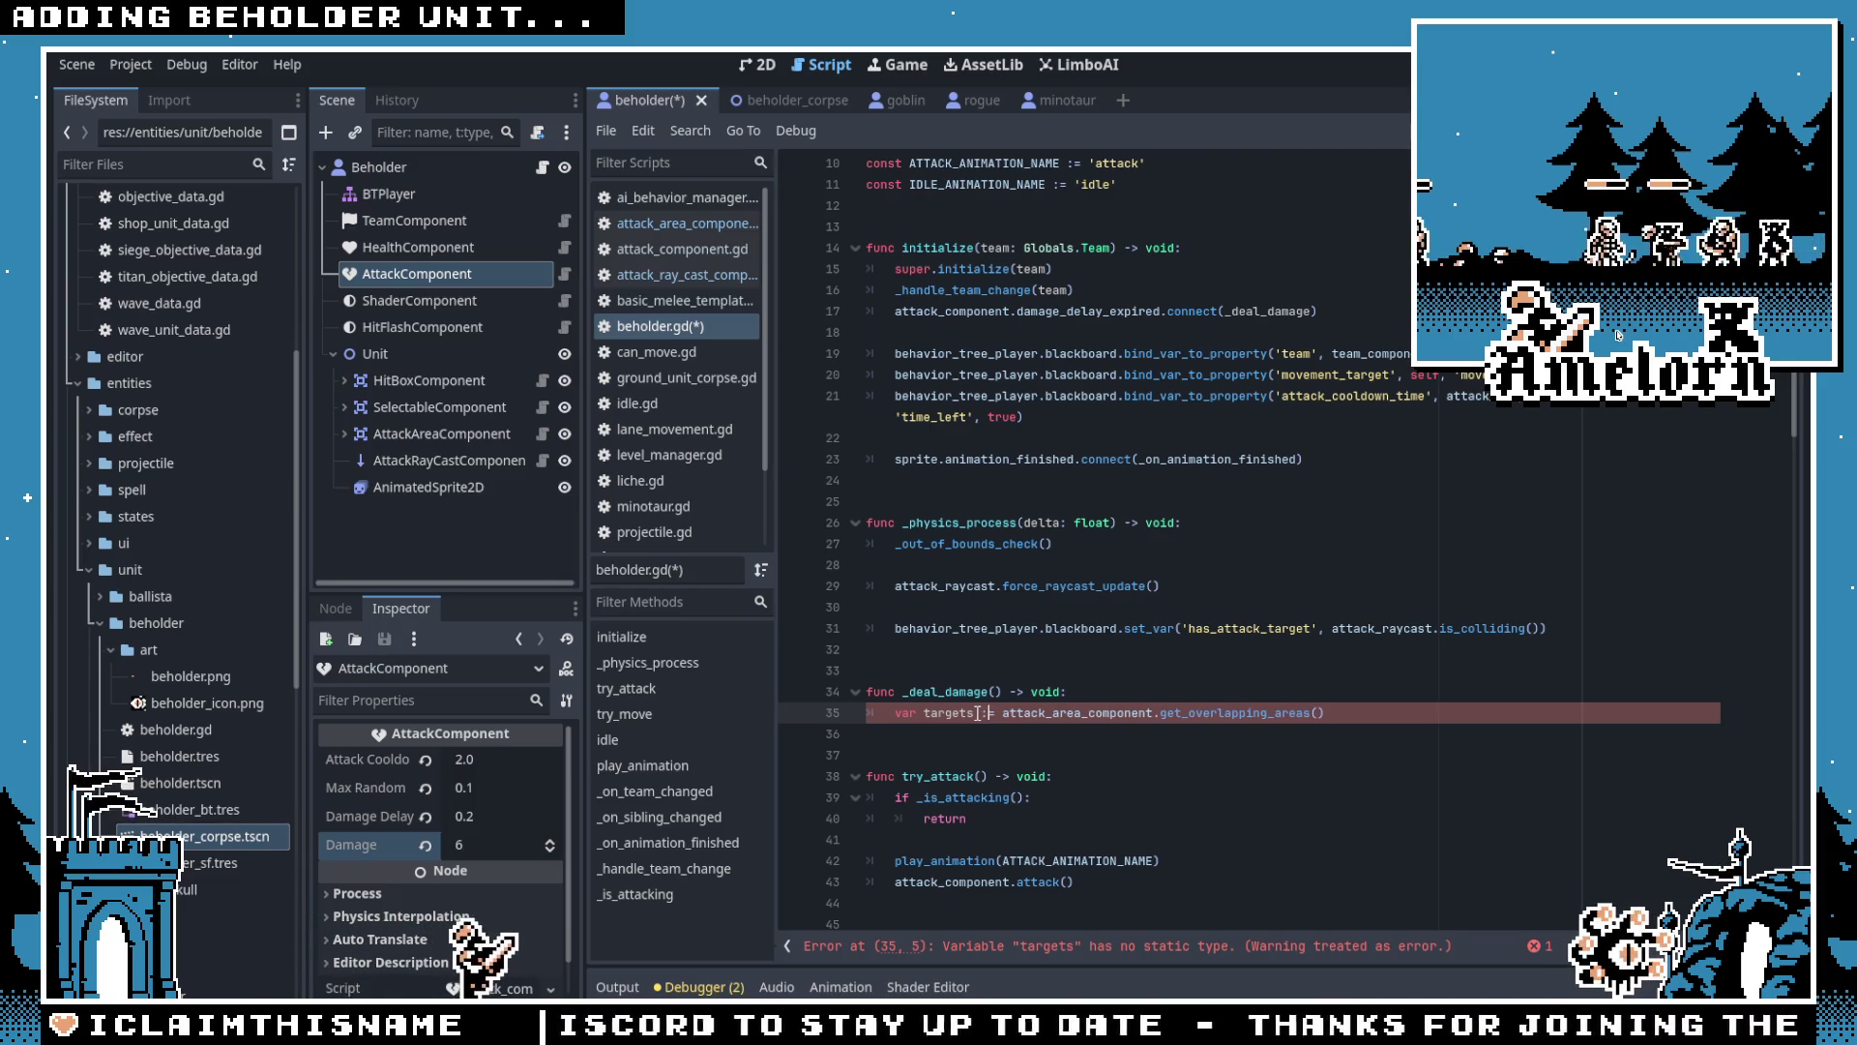
type(":")
scroll(978, 713, "down", 3)
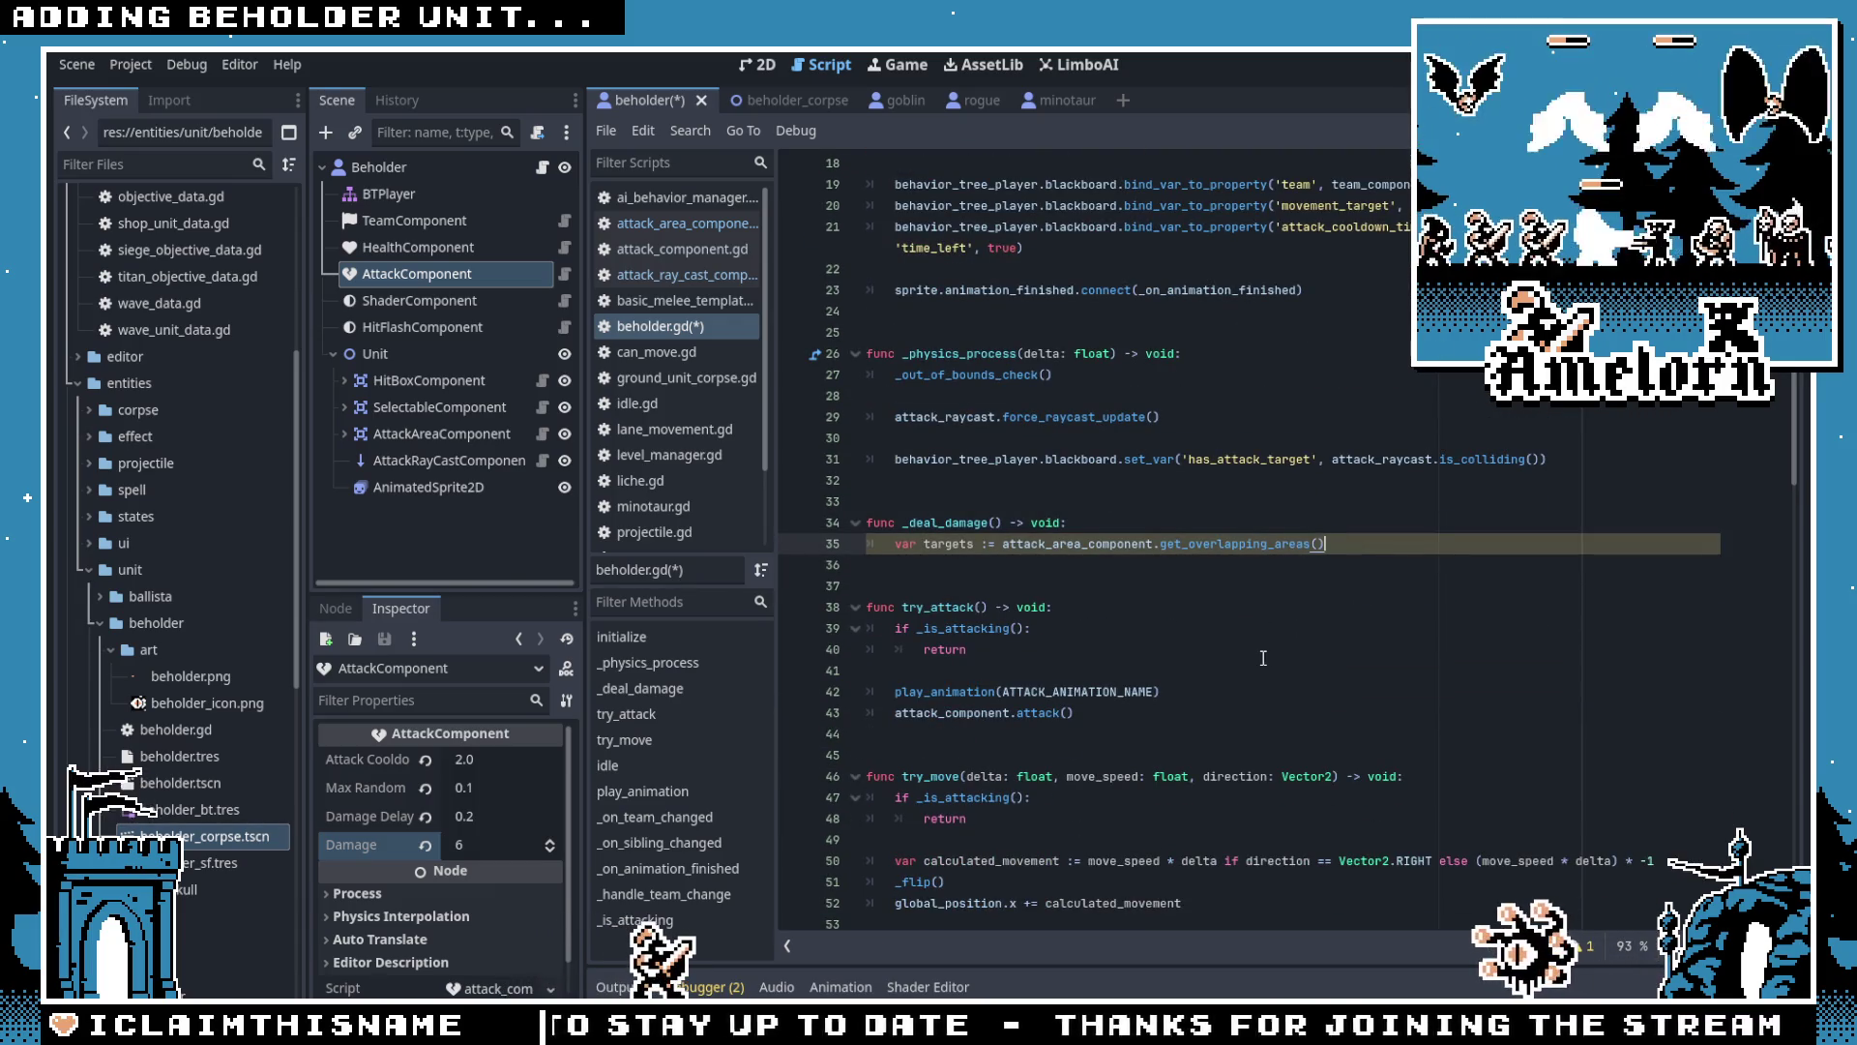
Add an early return when targets.is_empty()
key("Return")
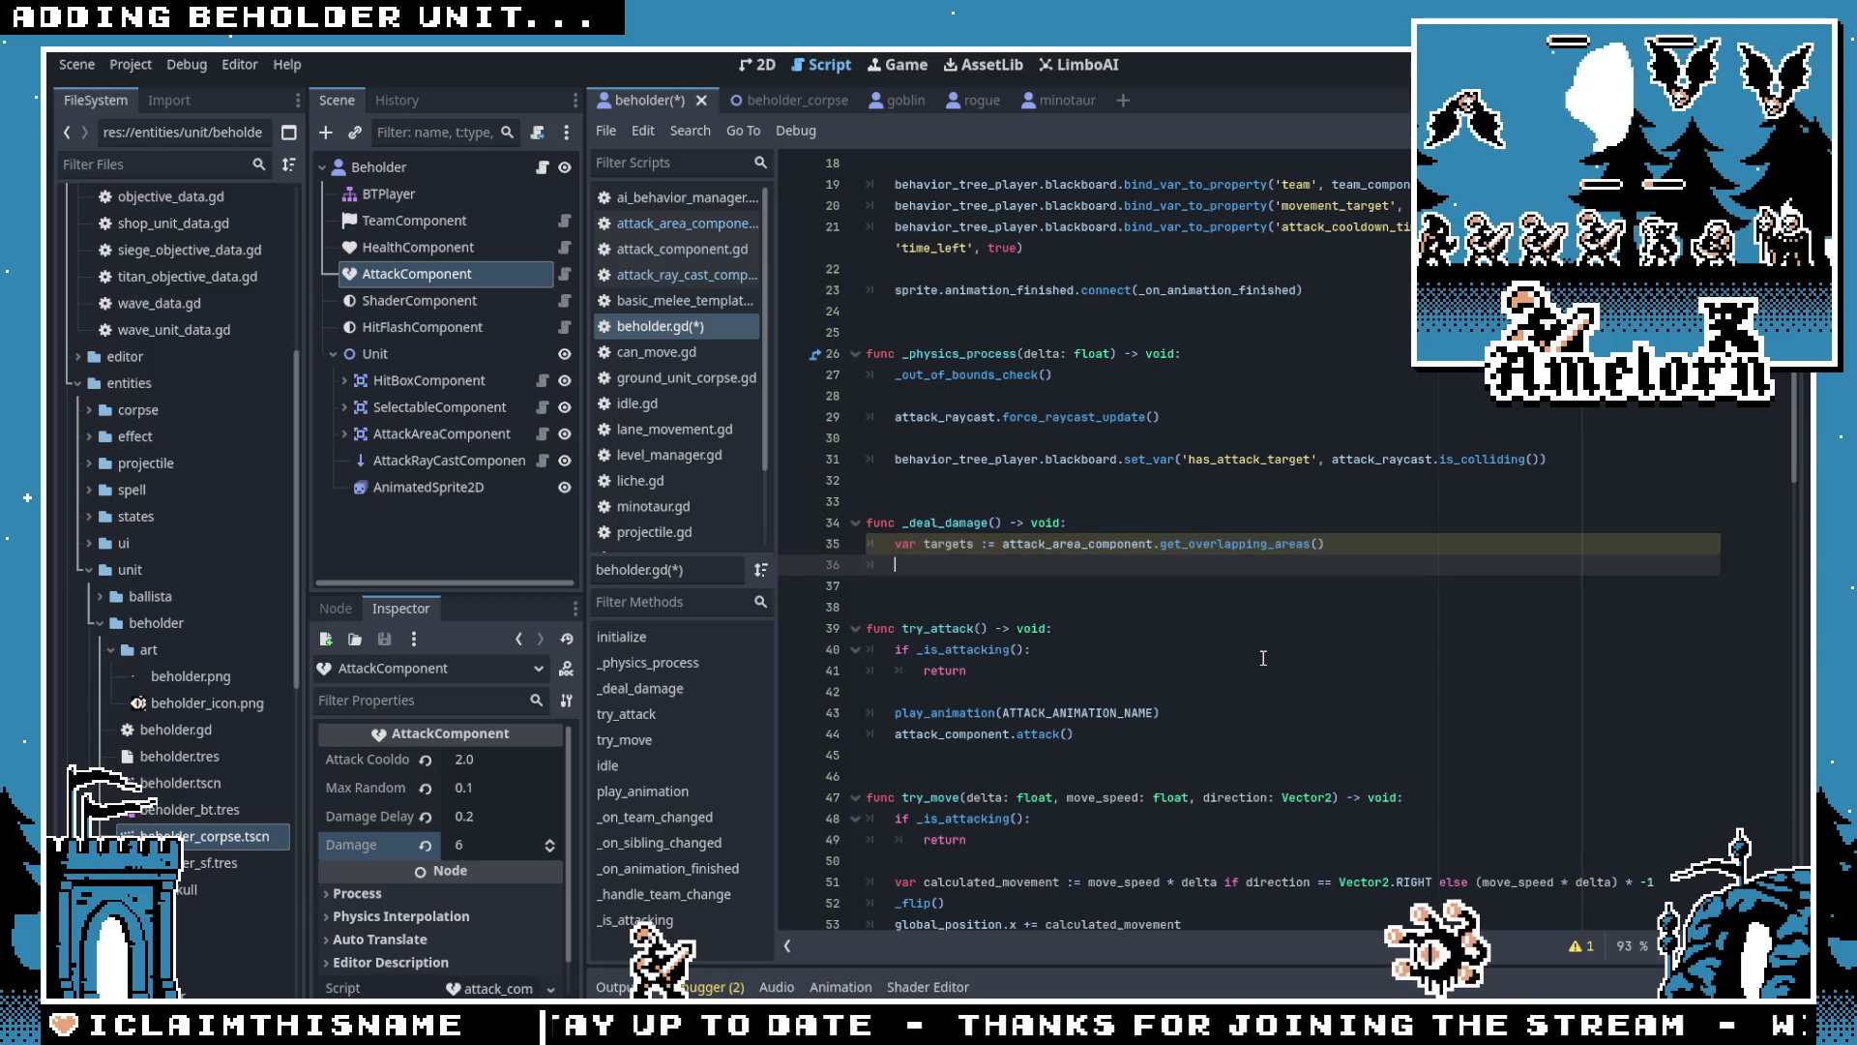
key("Return")
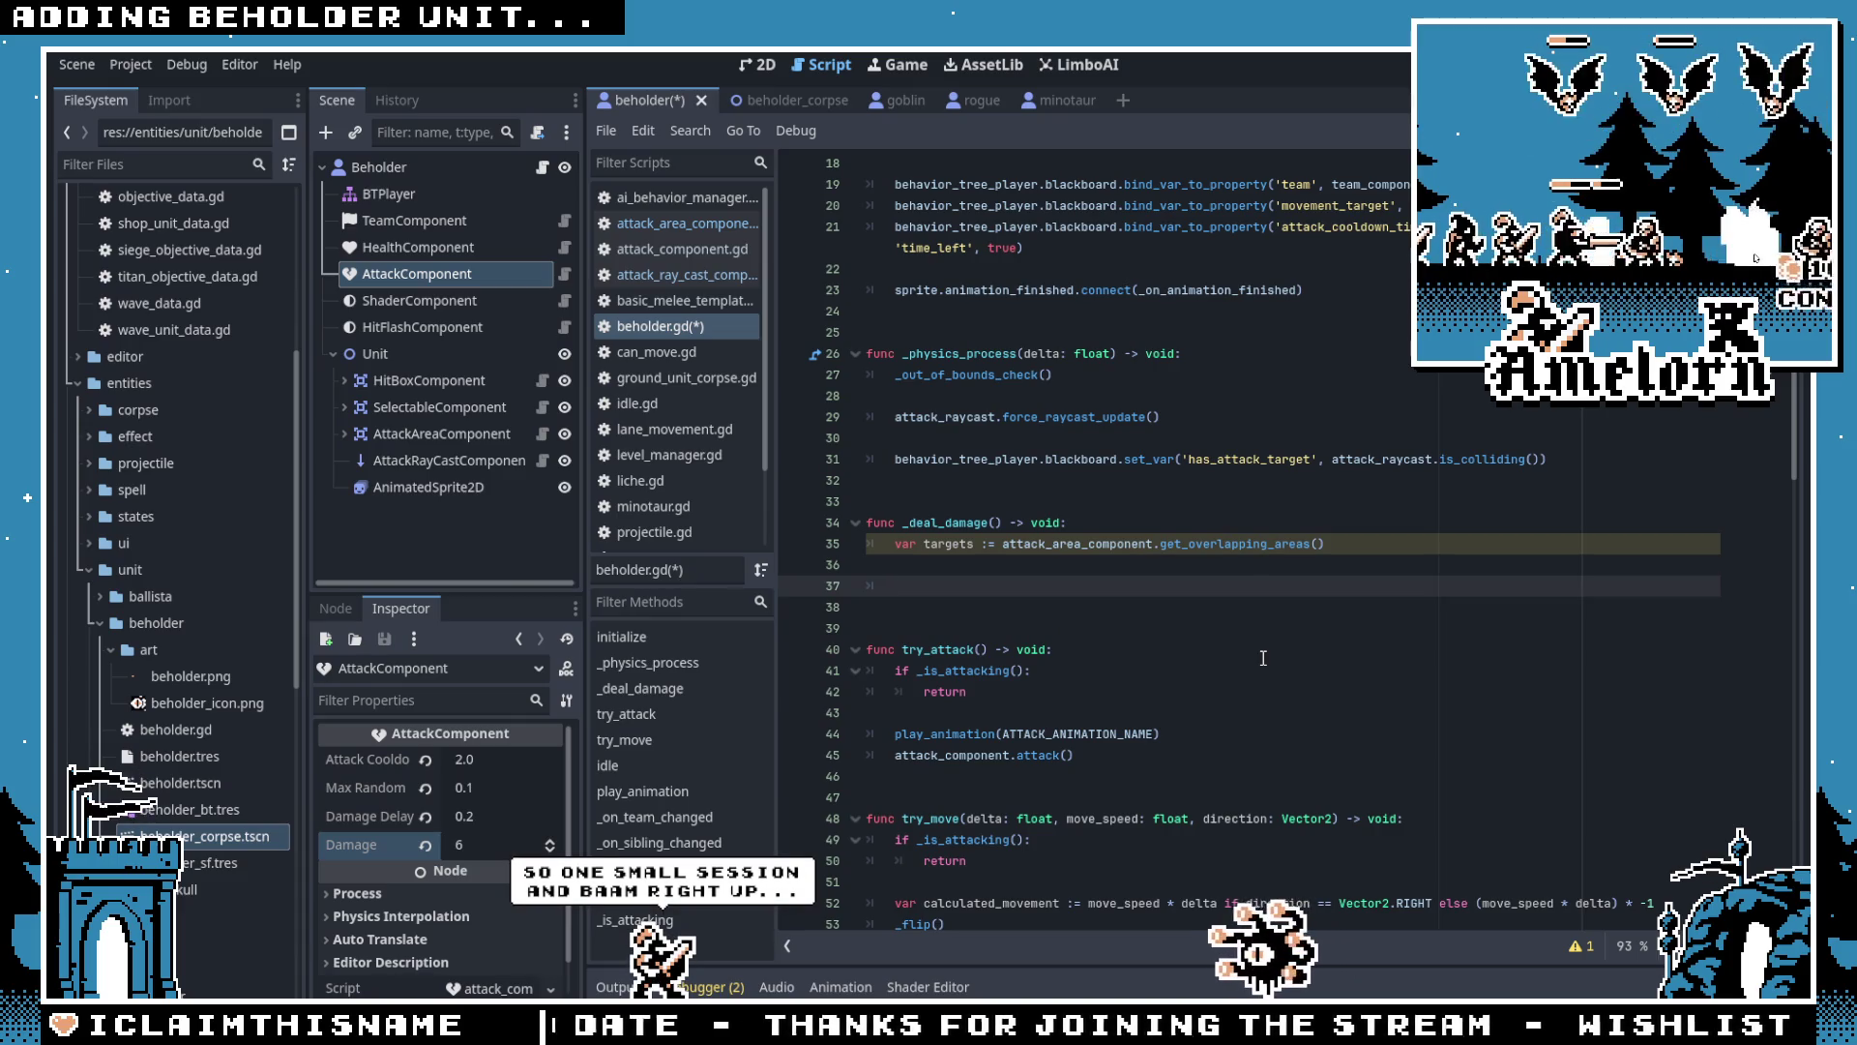
type("if targets.is_empty()")
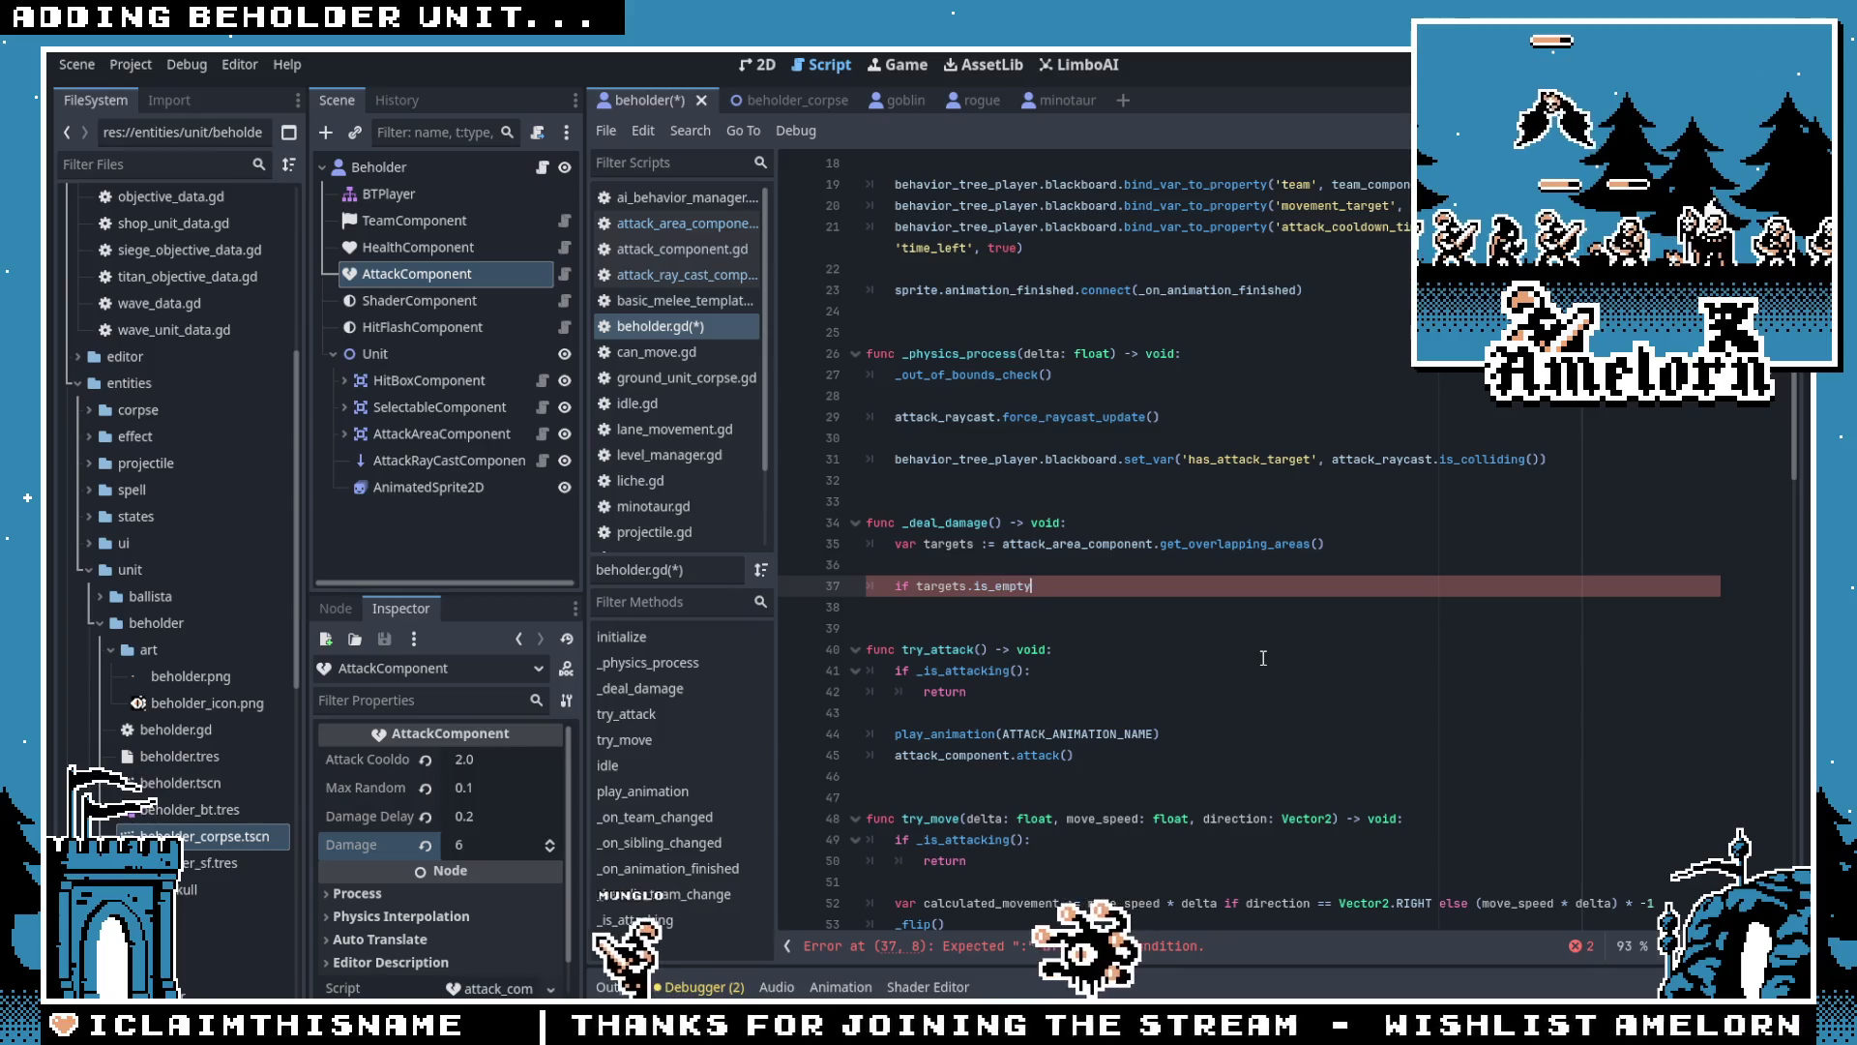
type(":")
key("Return")
type("return")
key("Return")
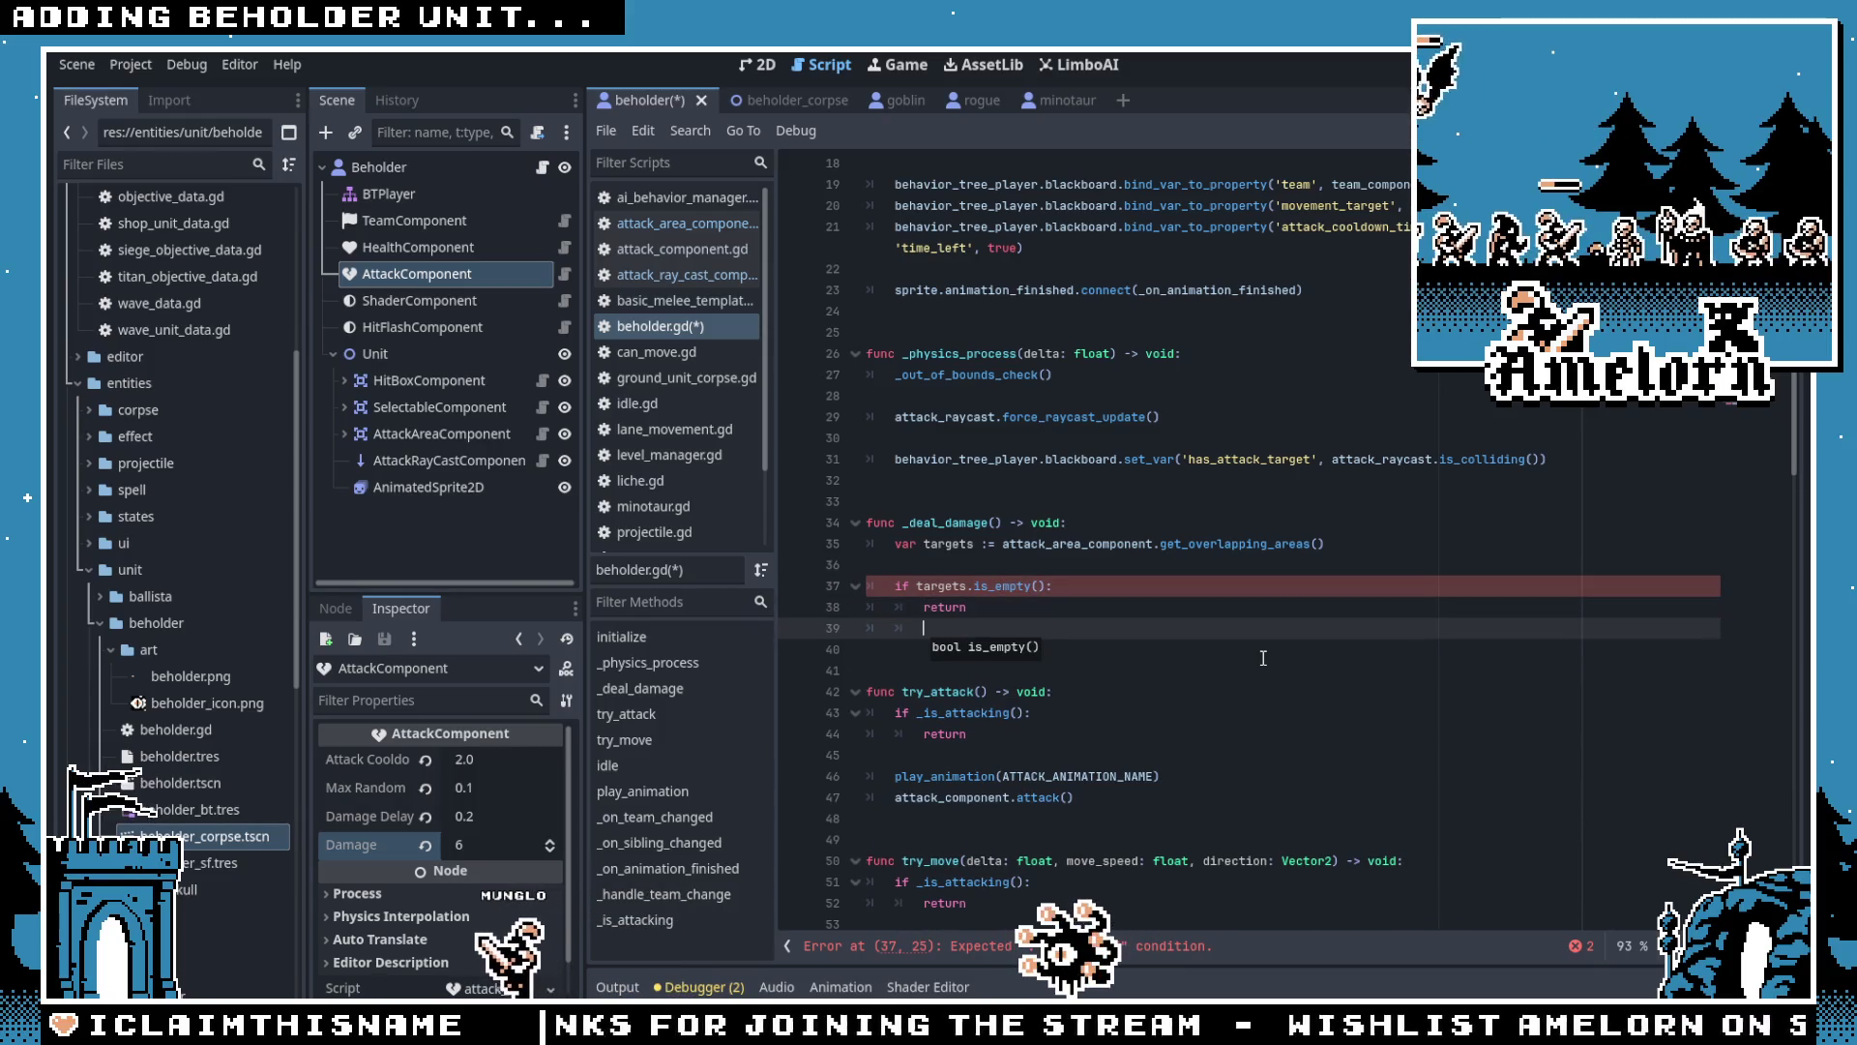
key("Return")
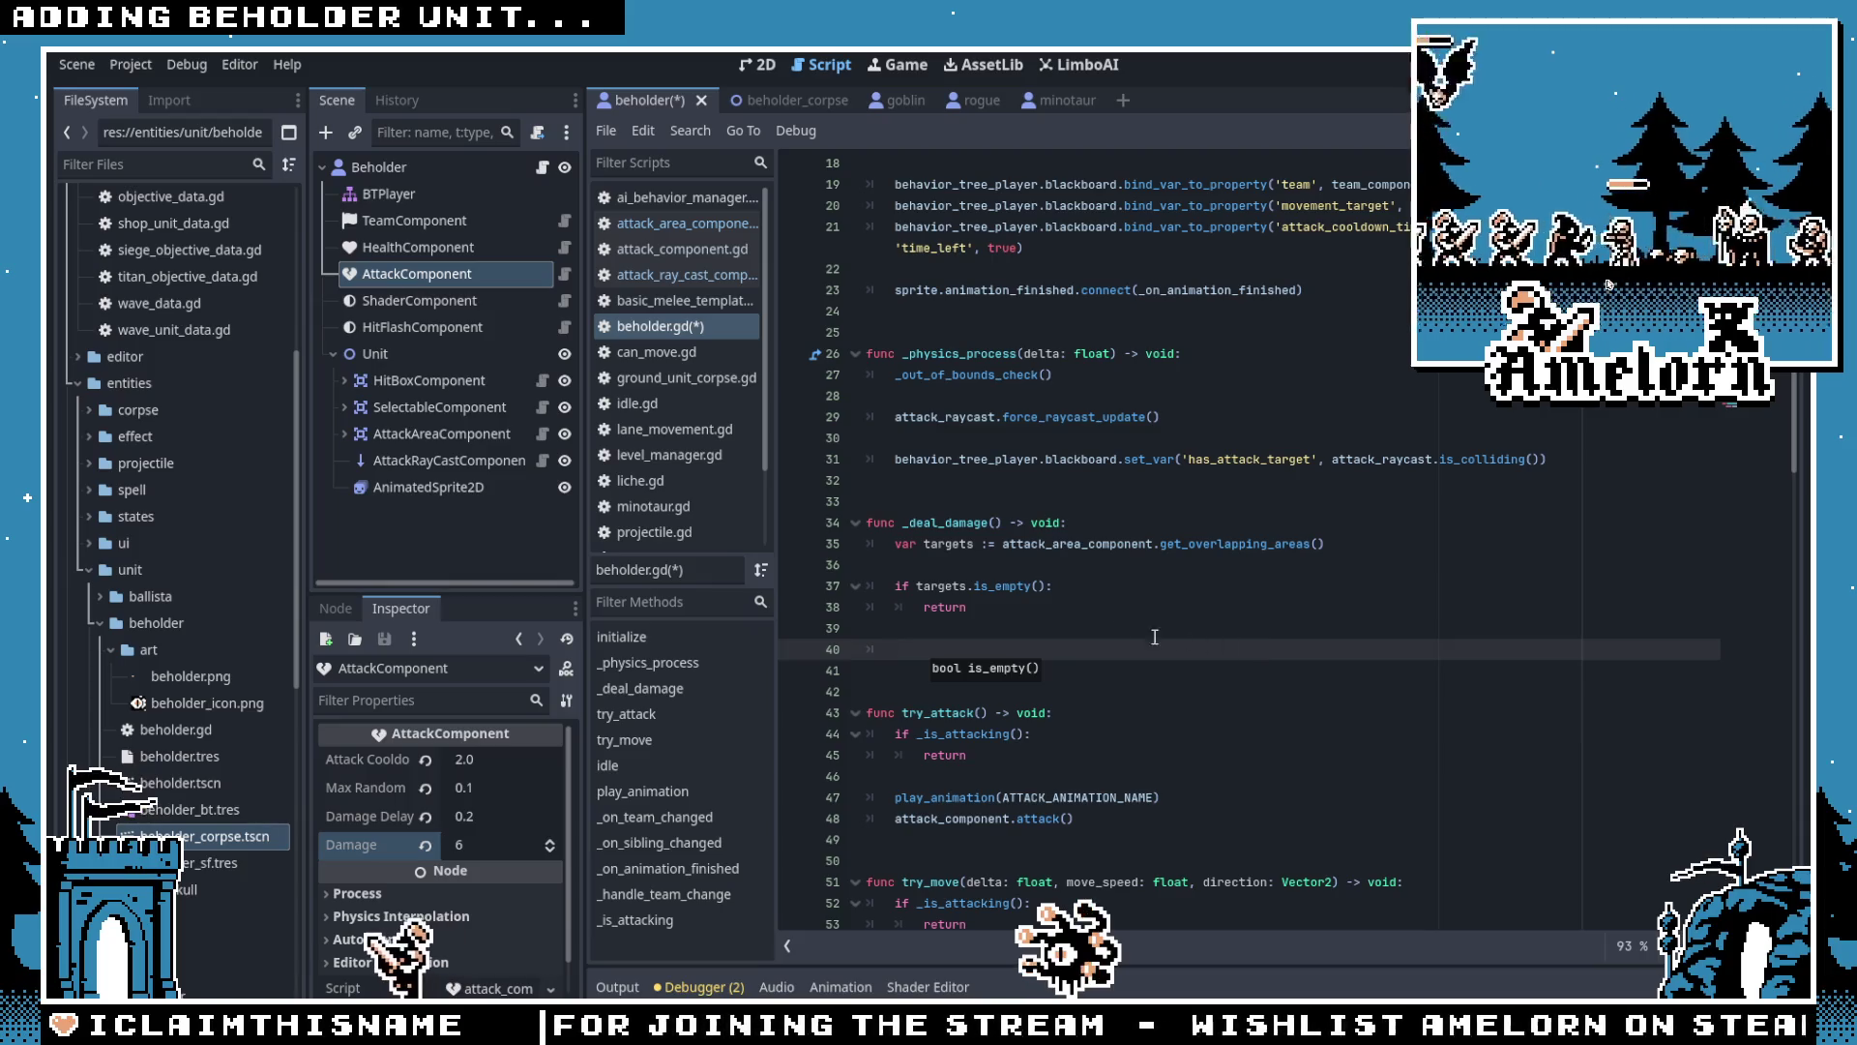
scroll(970, 570, "down", 2)
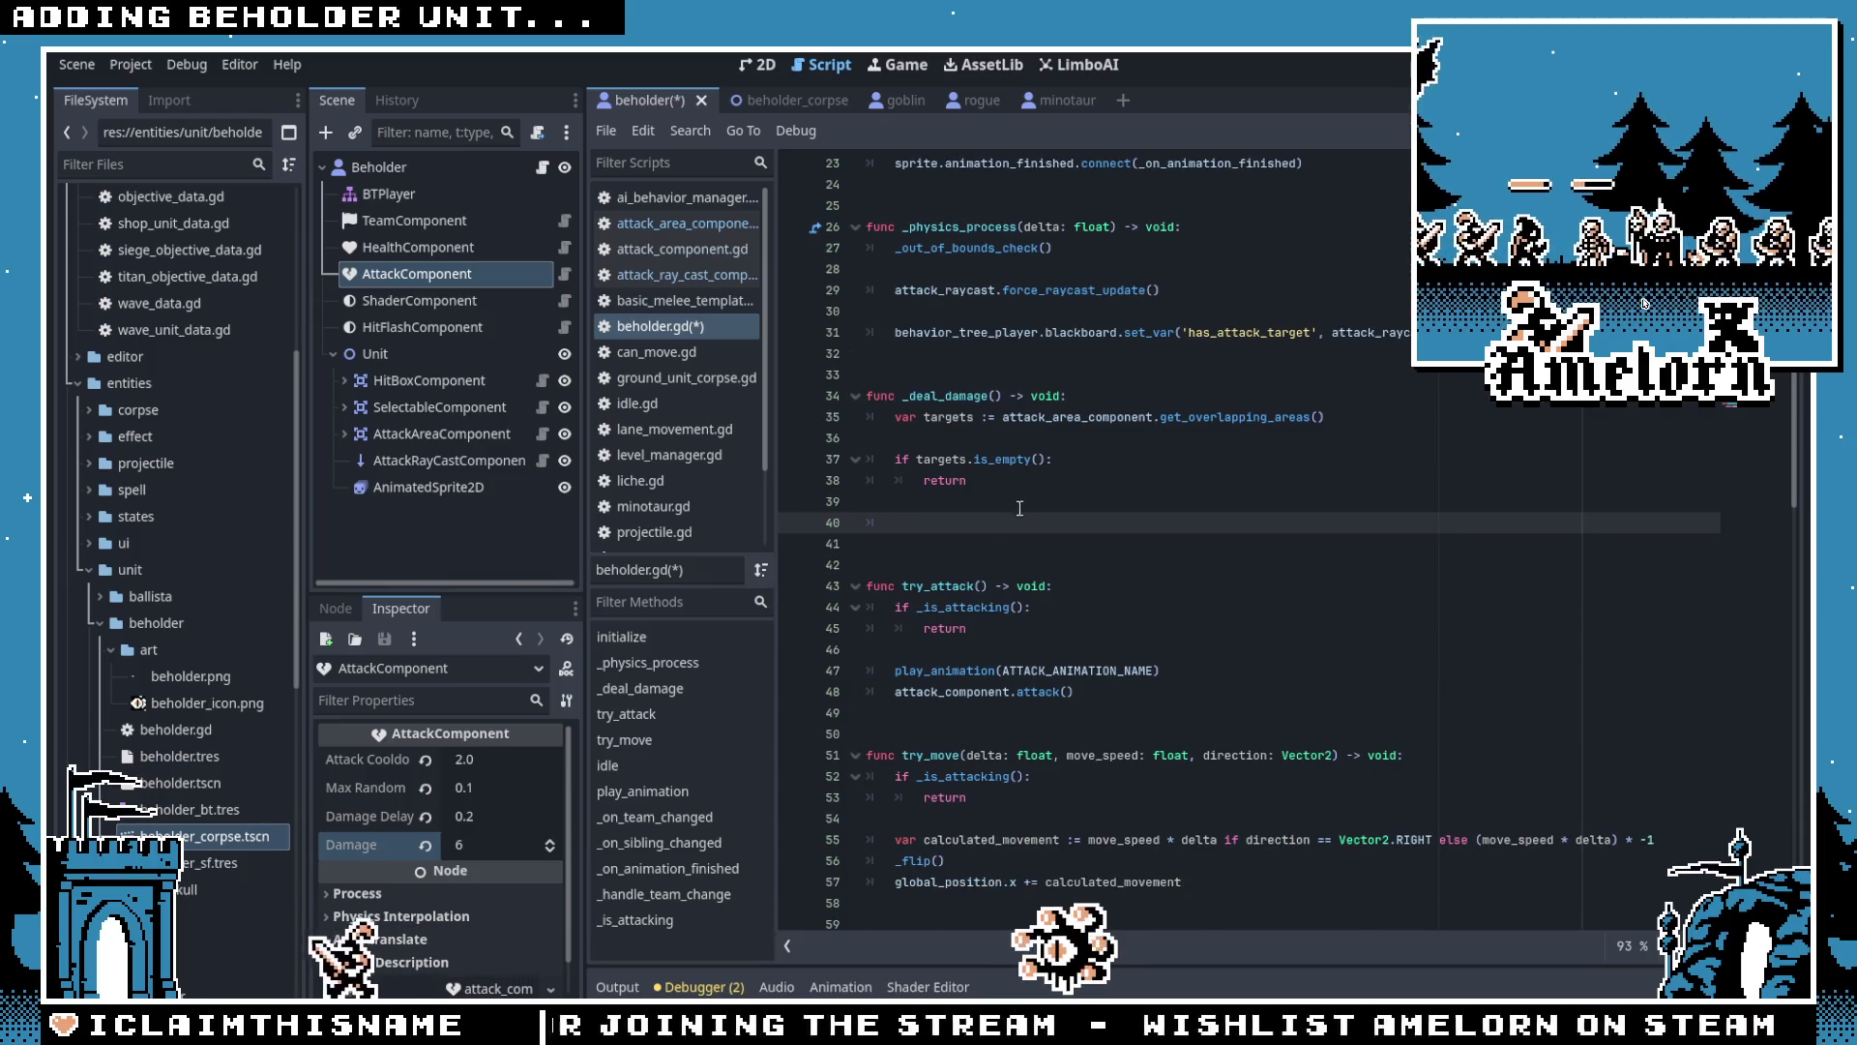
Add a guard returning early unless attack_area_component.has_overlapping_areas()
double_click(1296, 418)
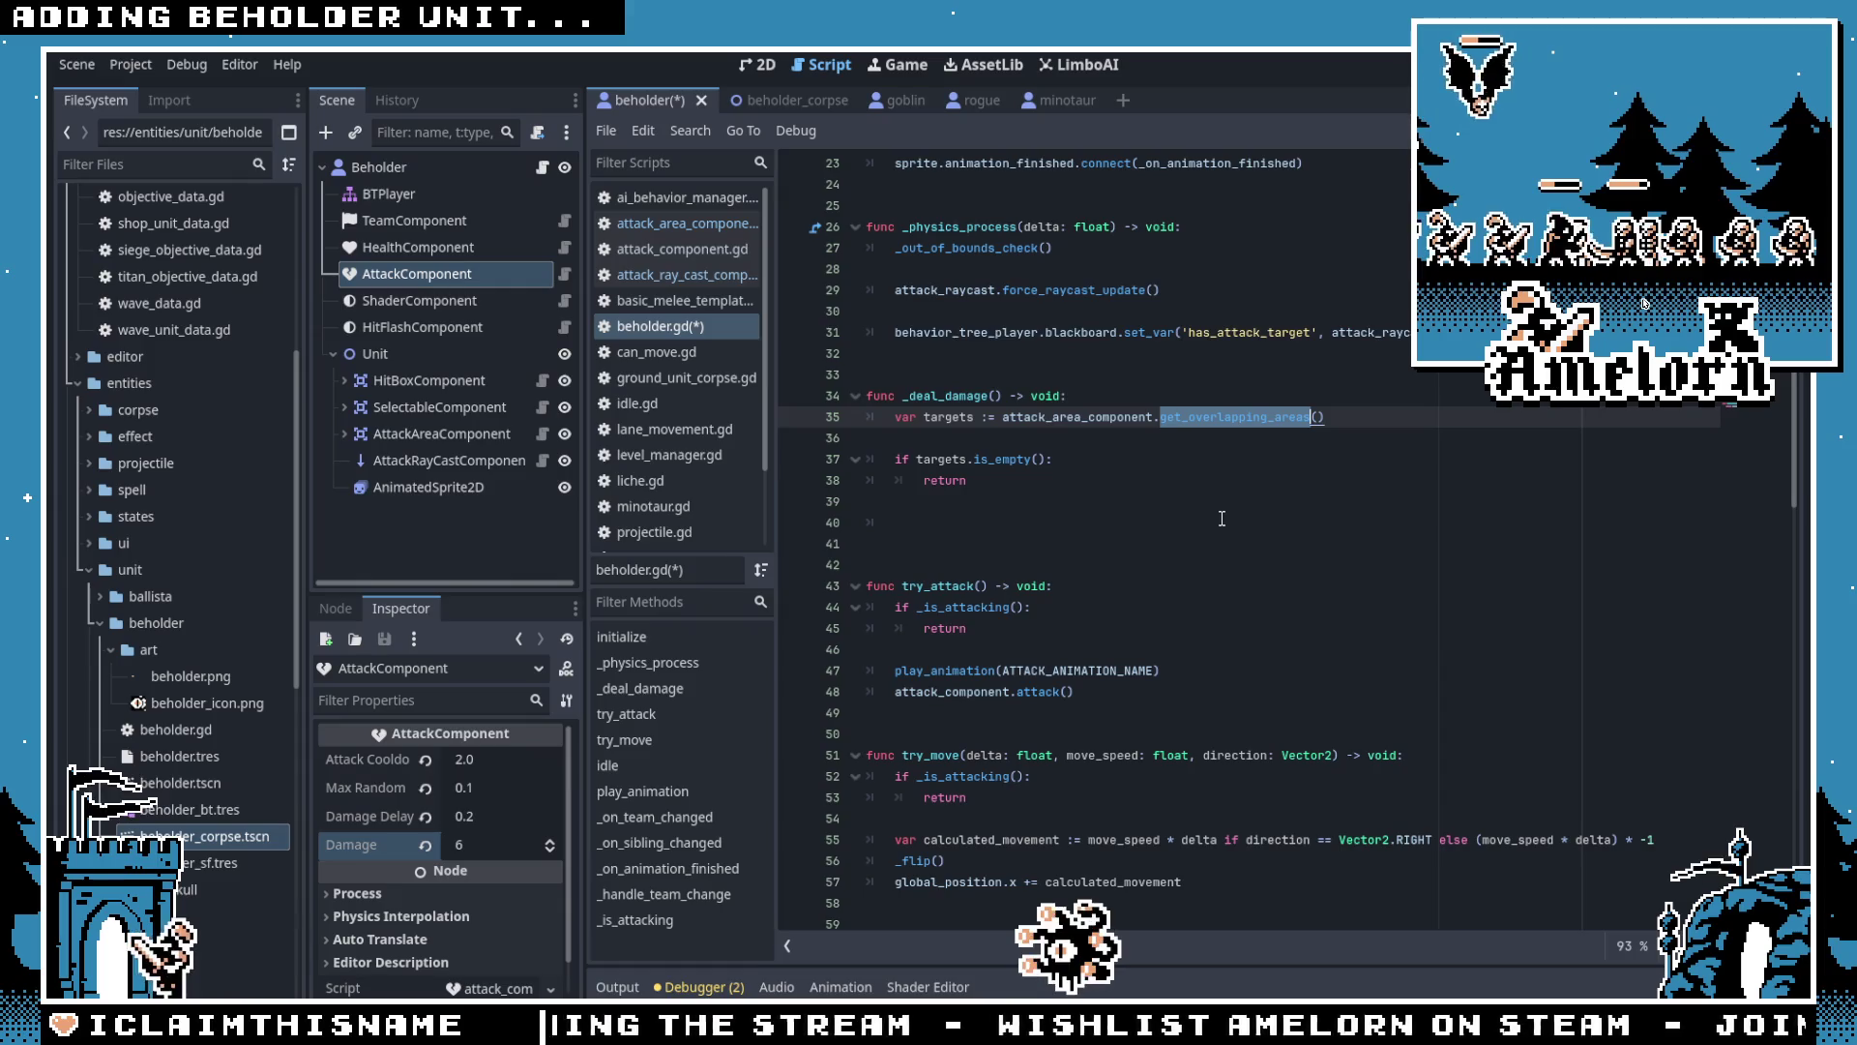
key("ctrl+shift+Return")
key("ctrl+shift+Return")
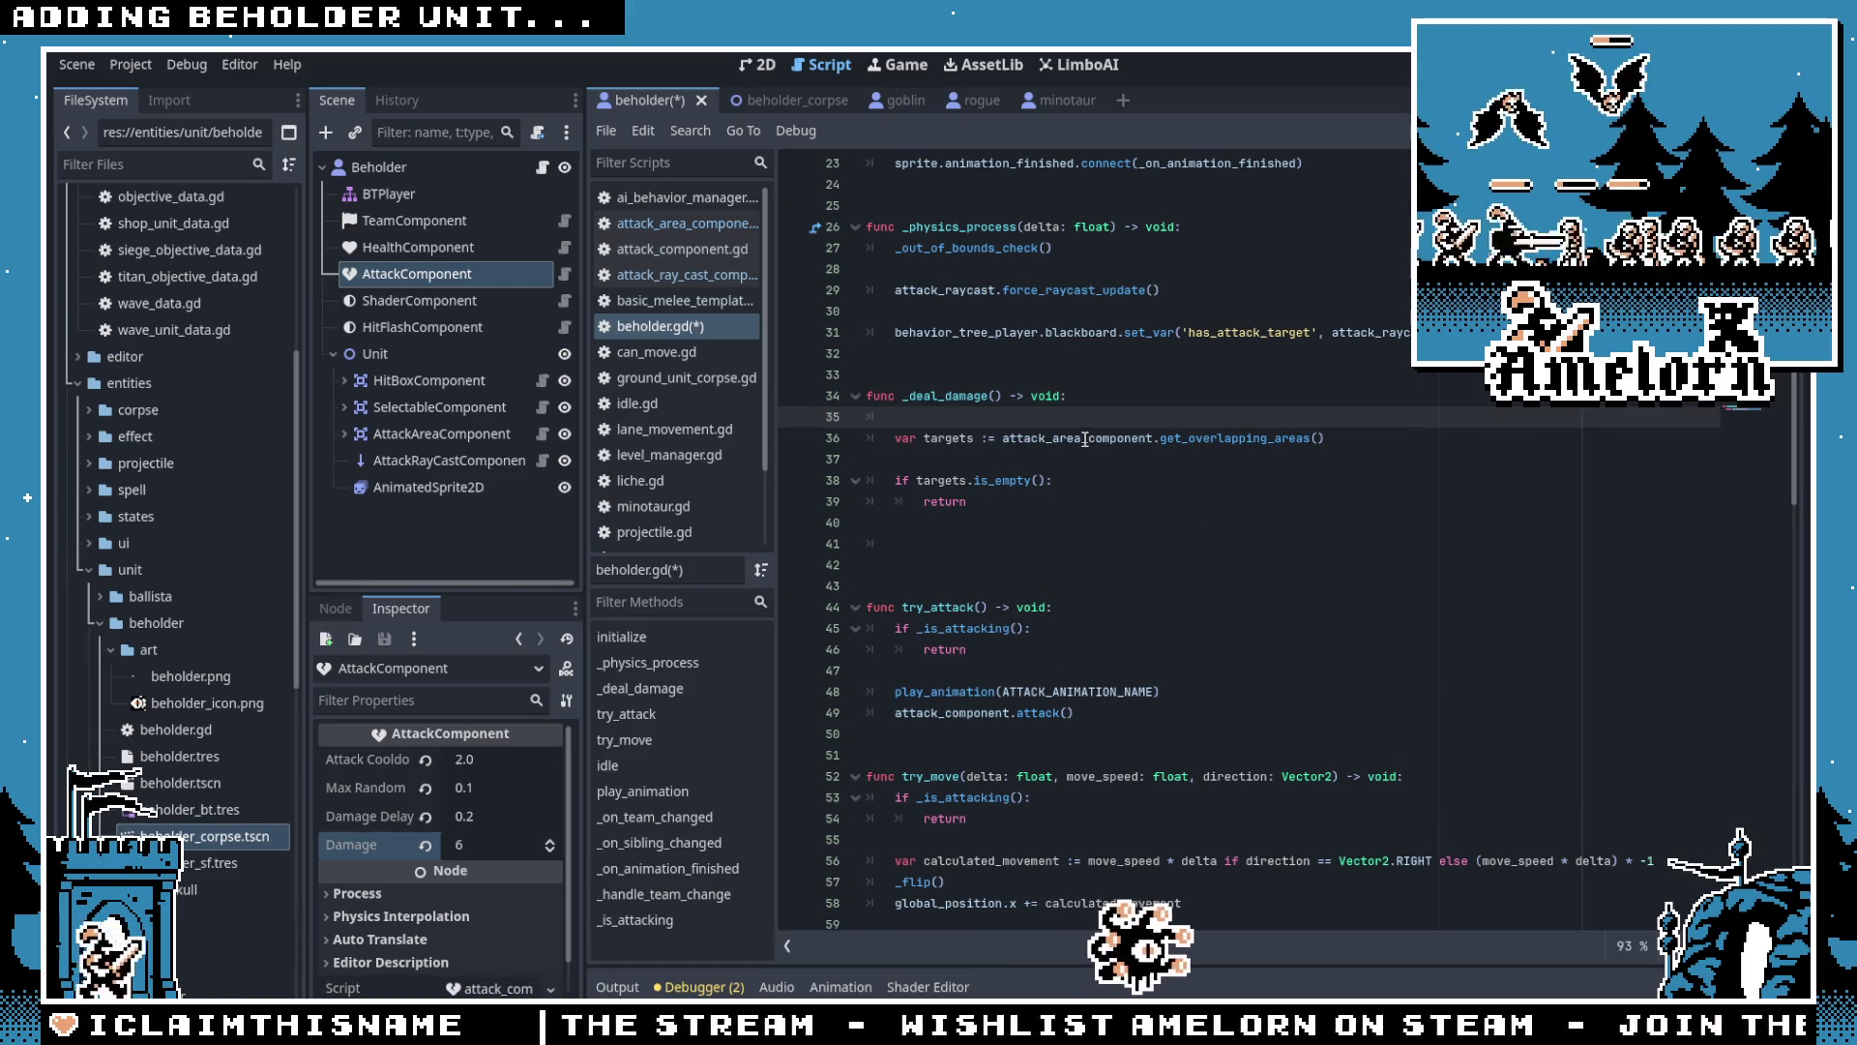
key("Tab")
type("if attack")
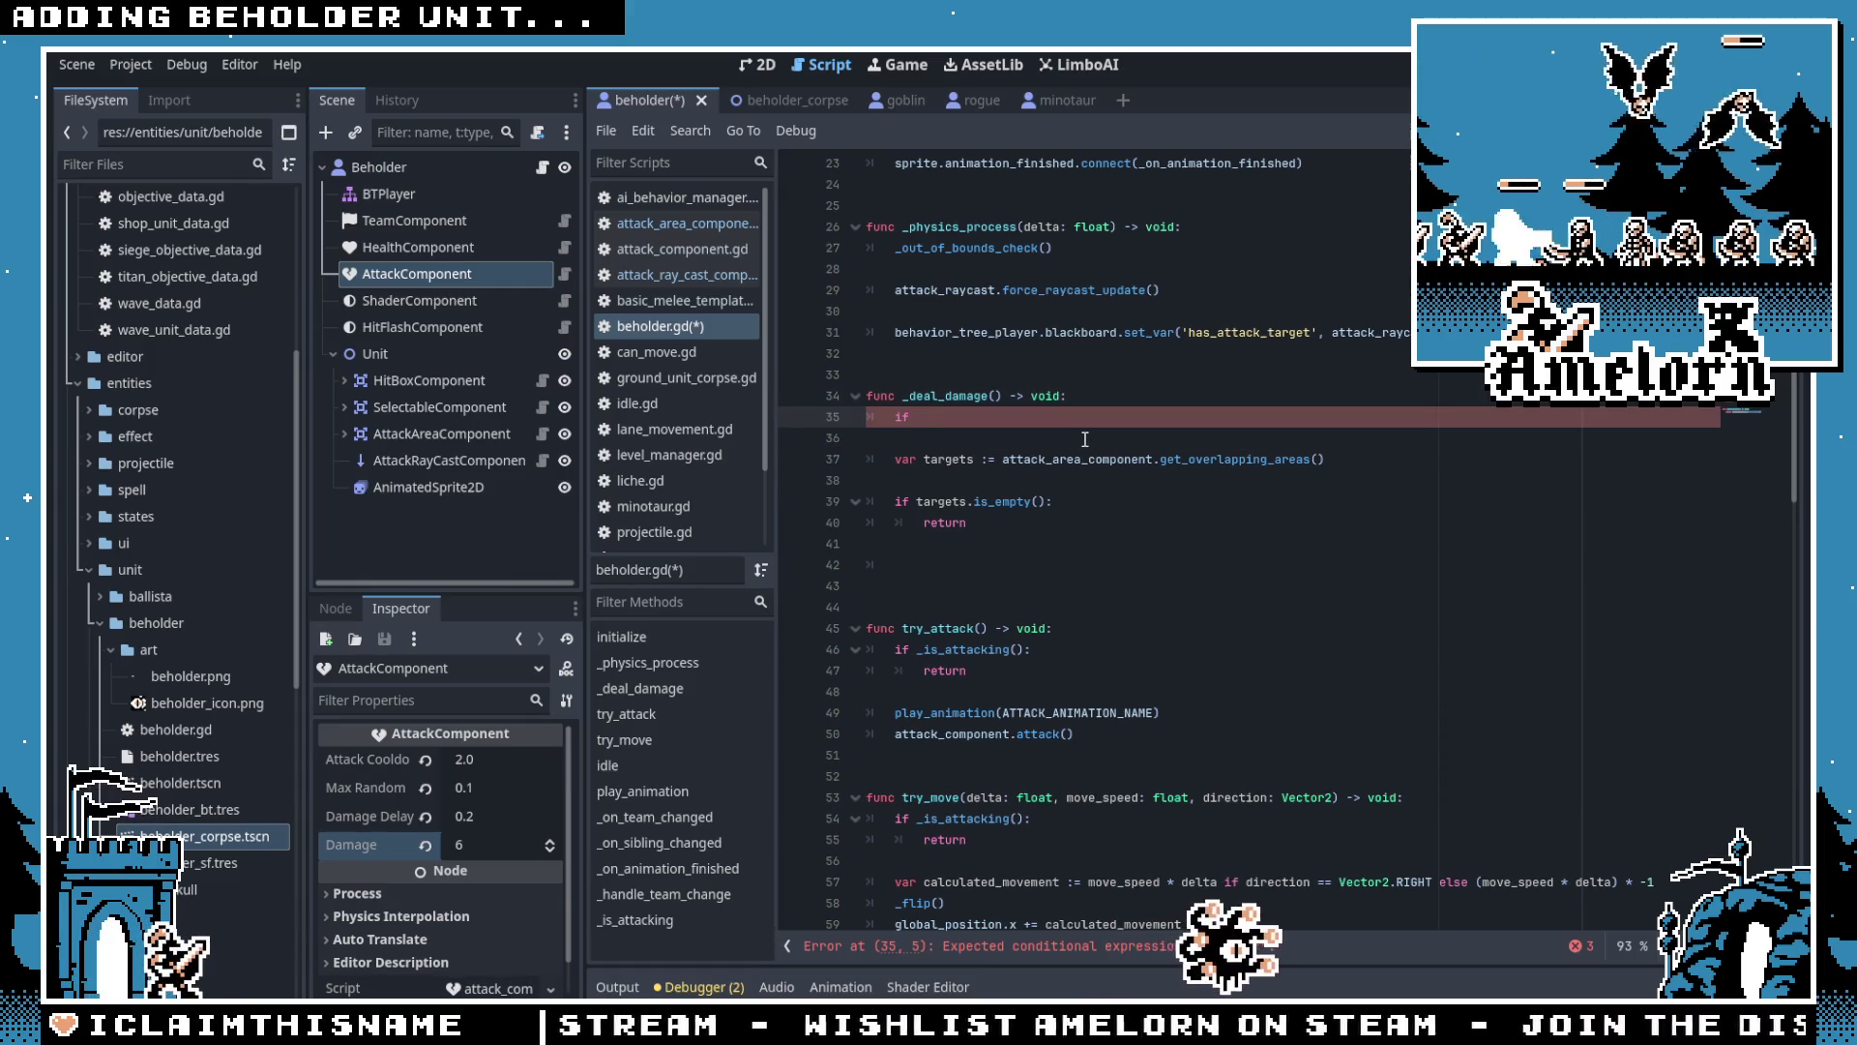
type("_area")
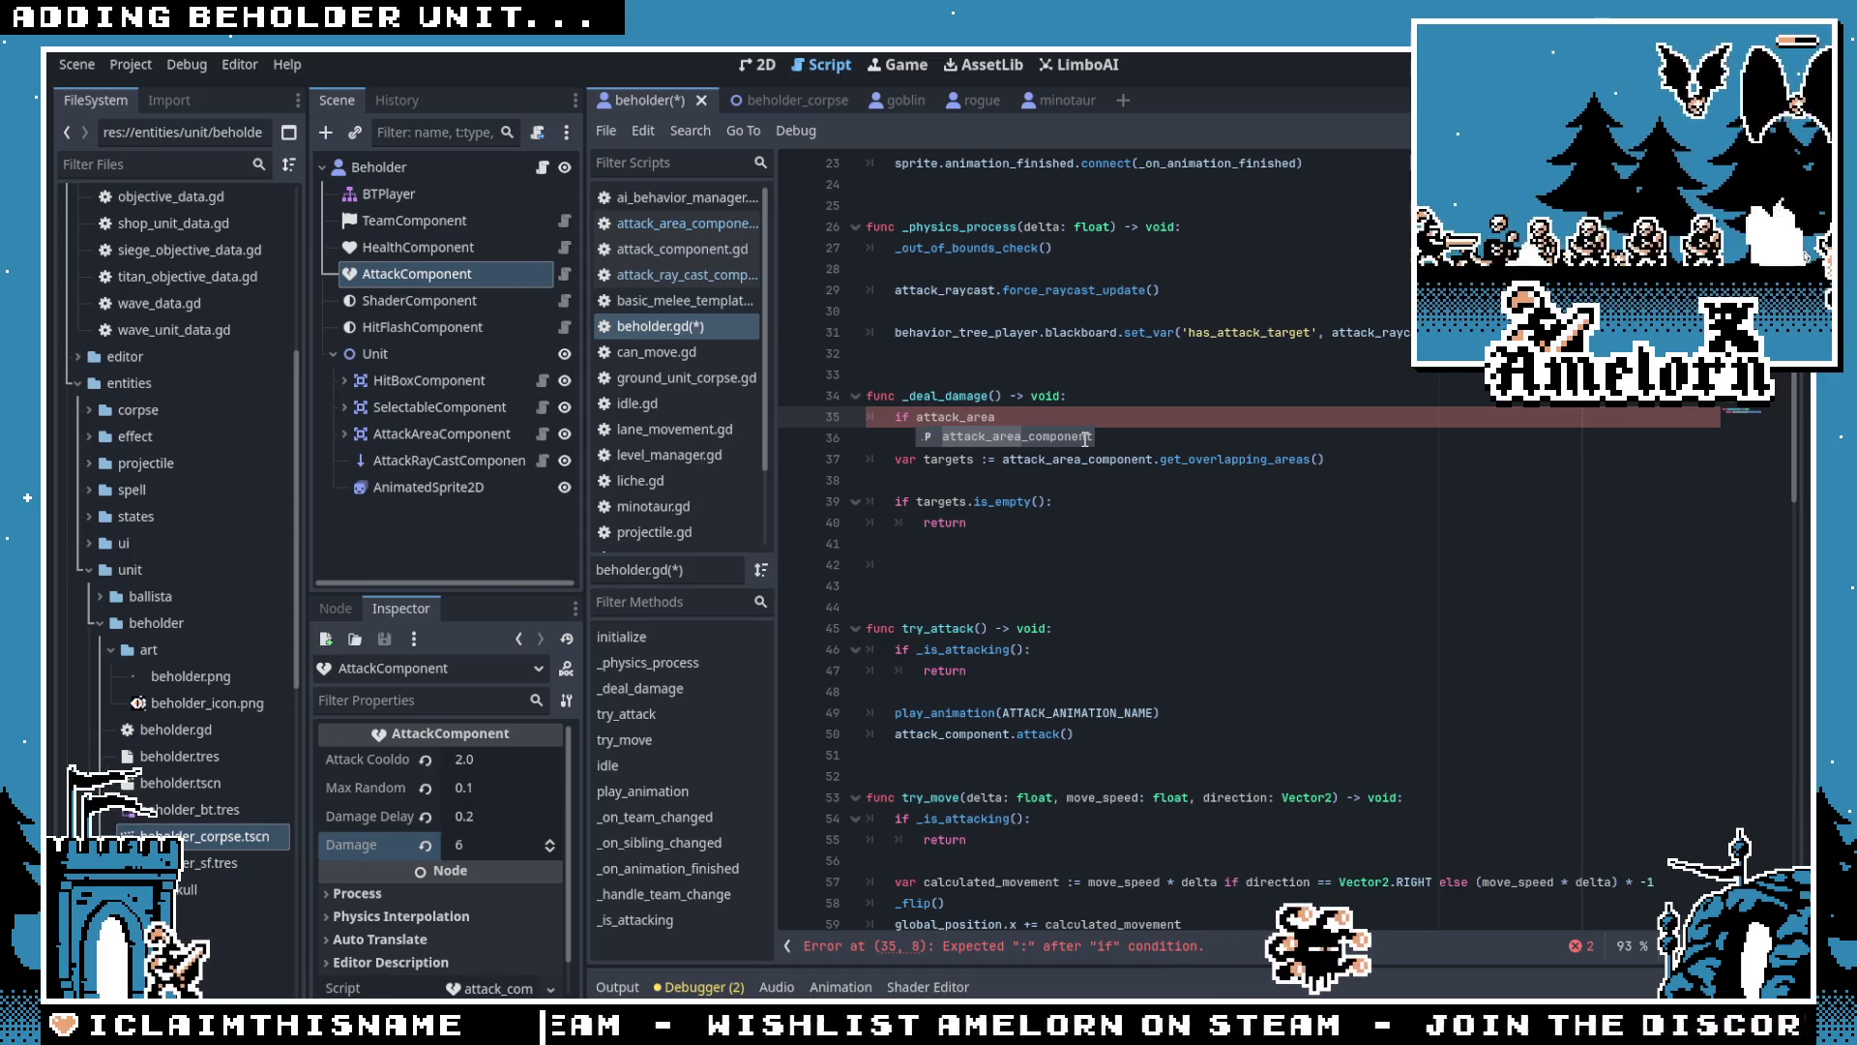
key("Return")
type(".")
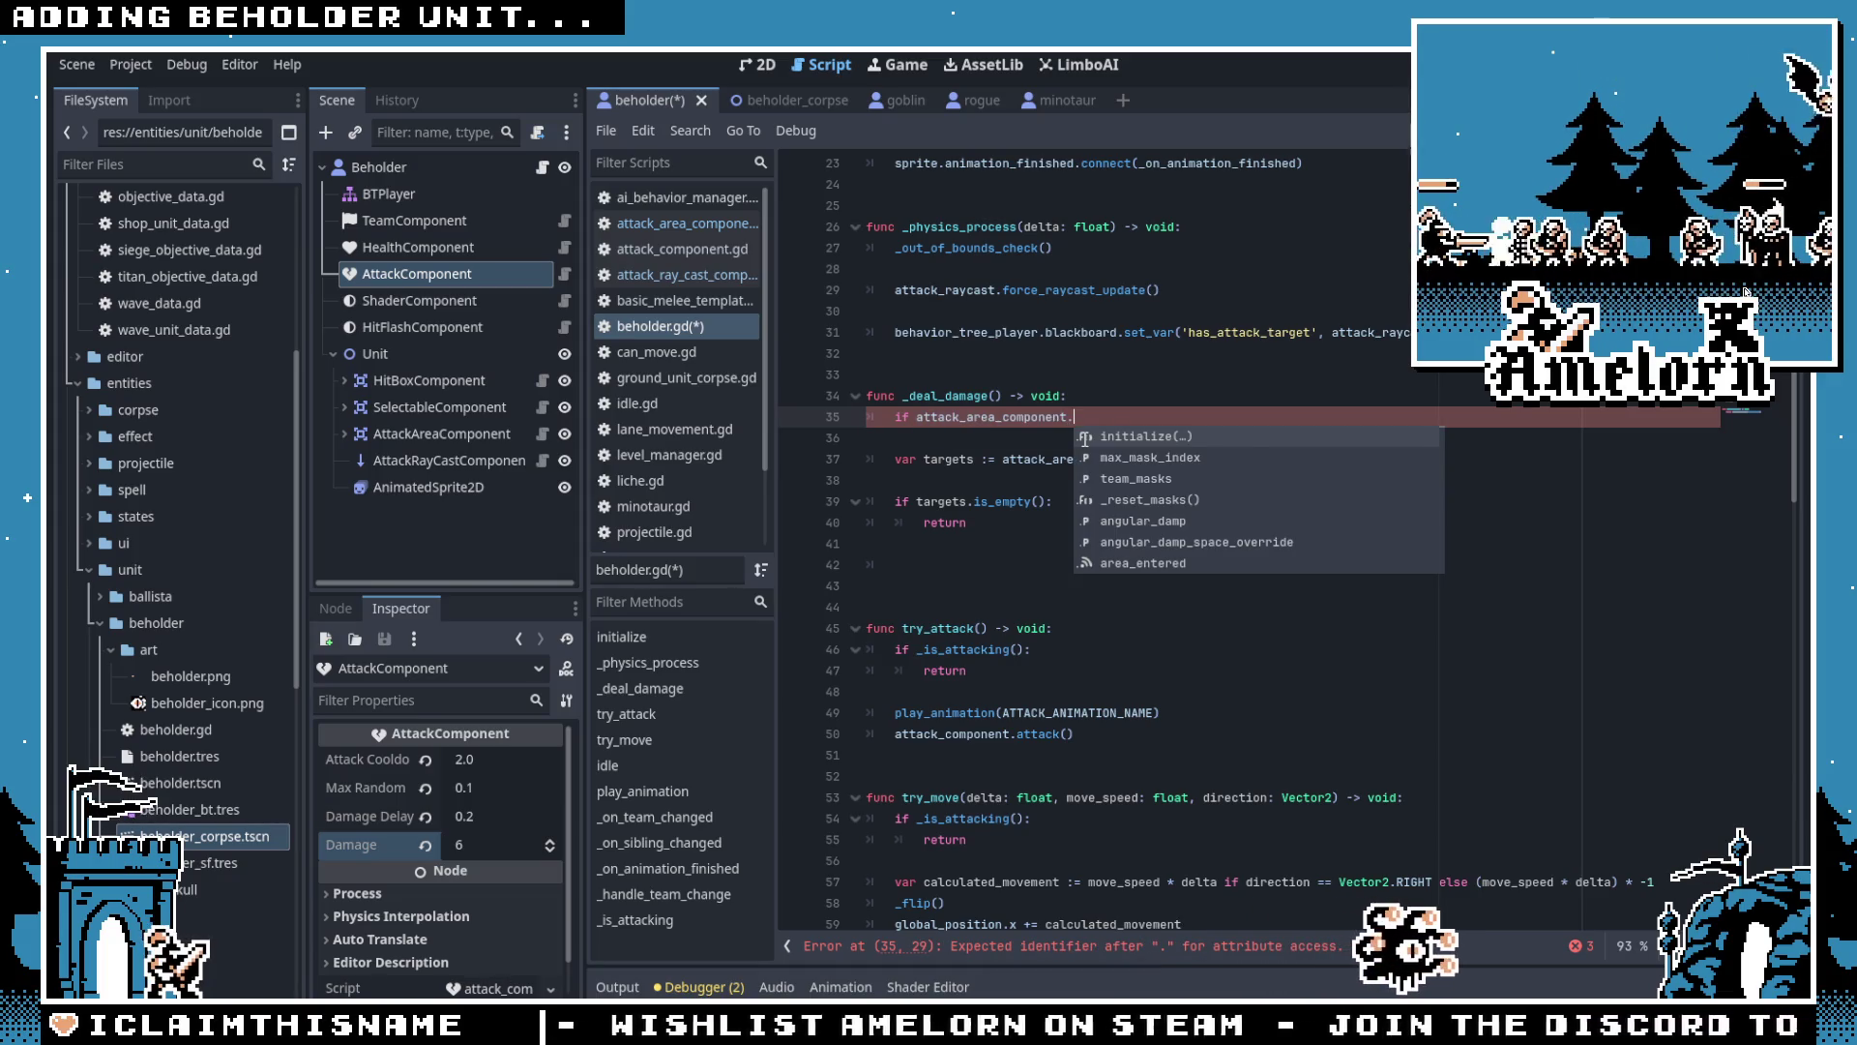
type("has")
key("Return")
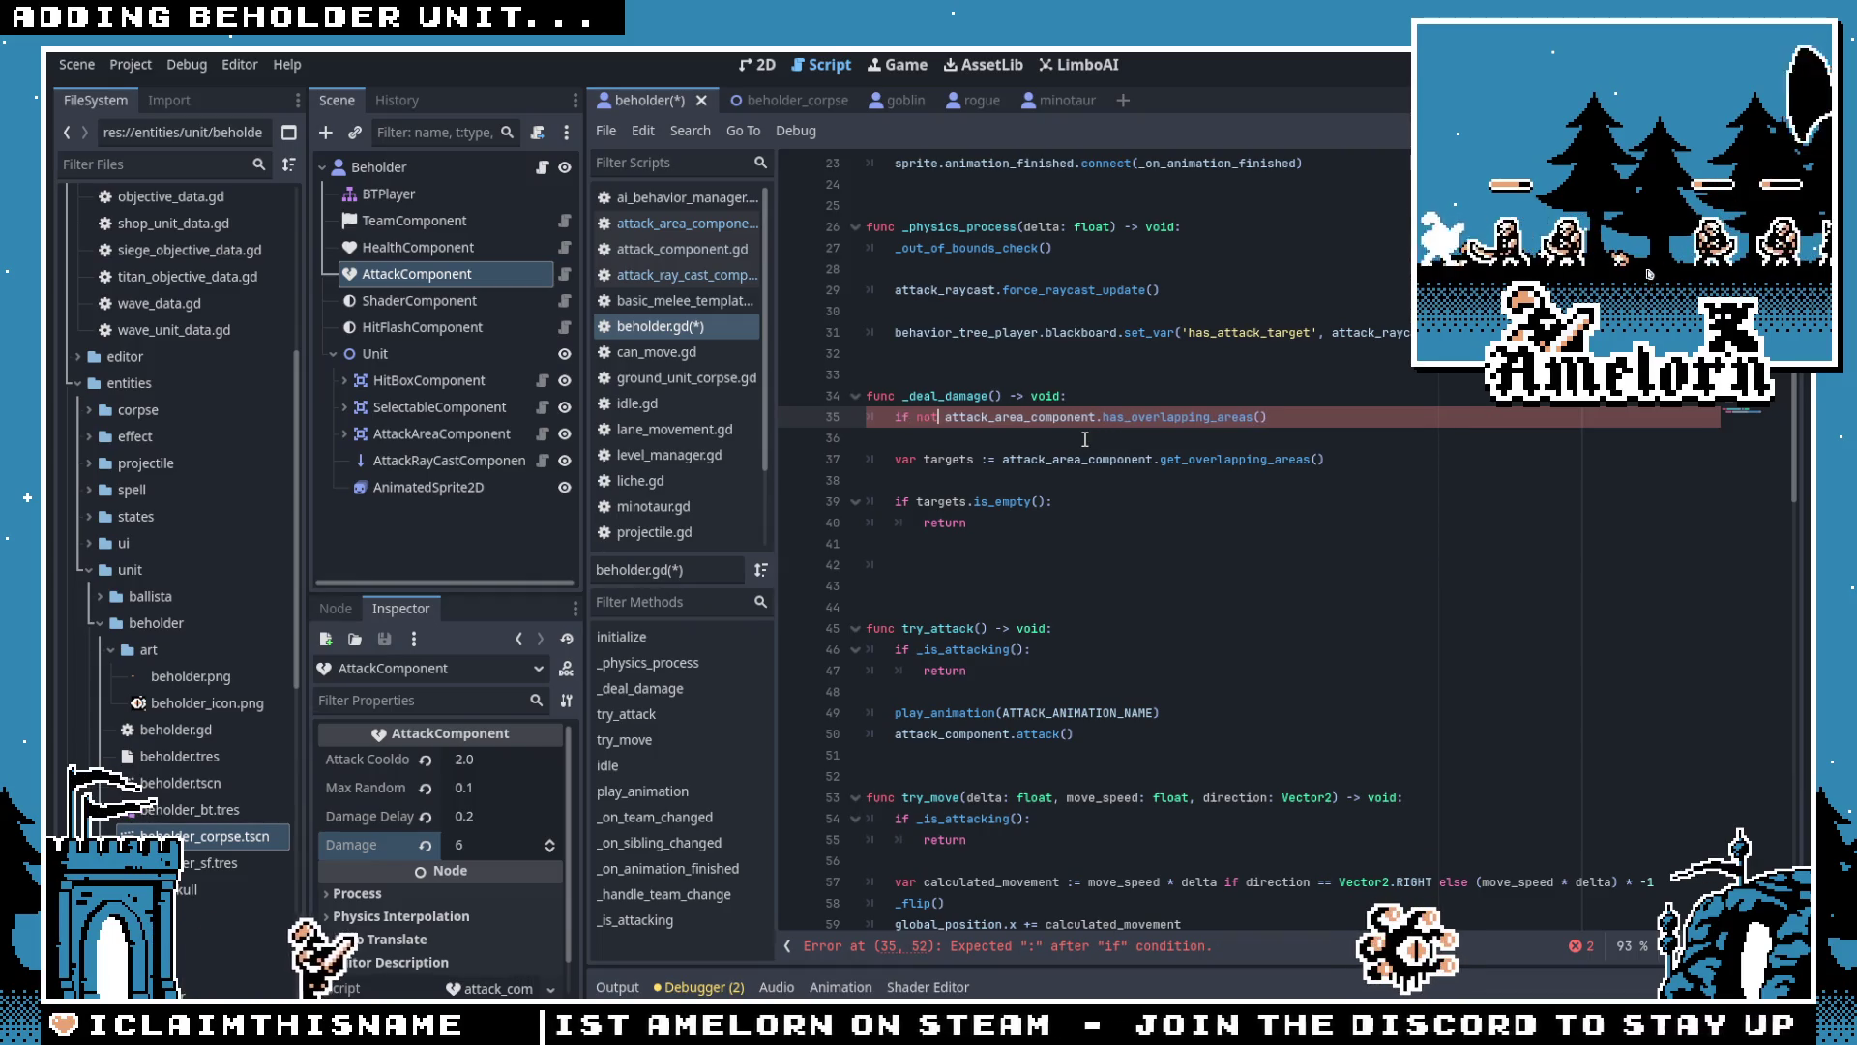
key("End")
type(":")
key("Return")
type("re")
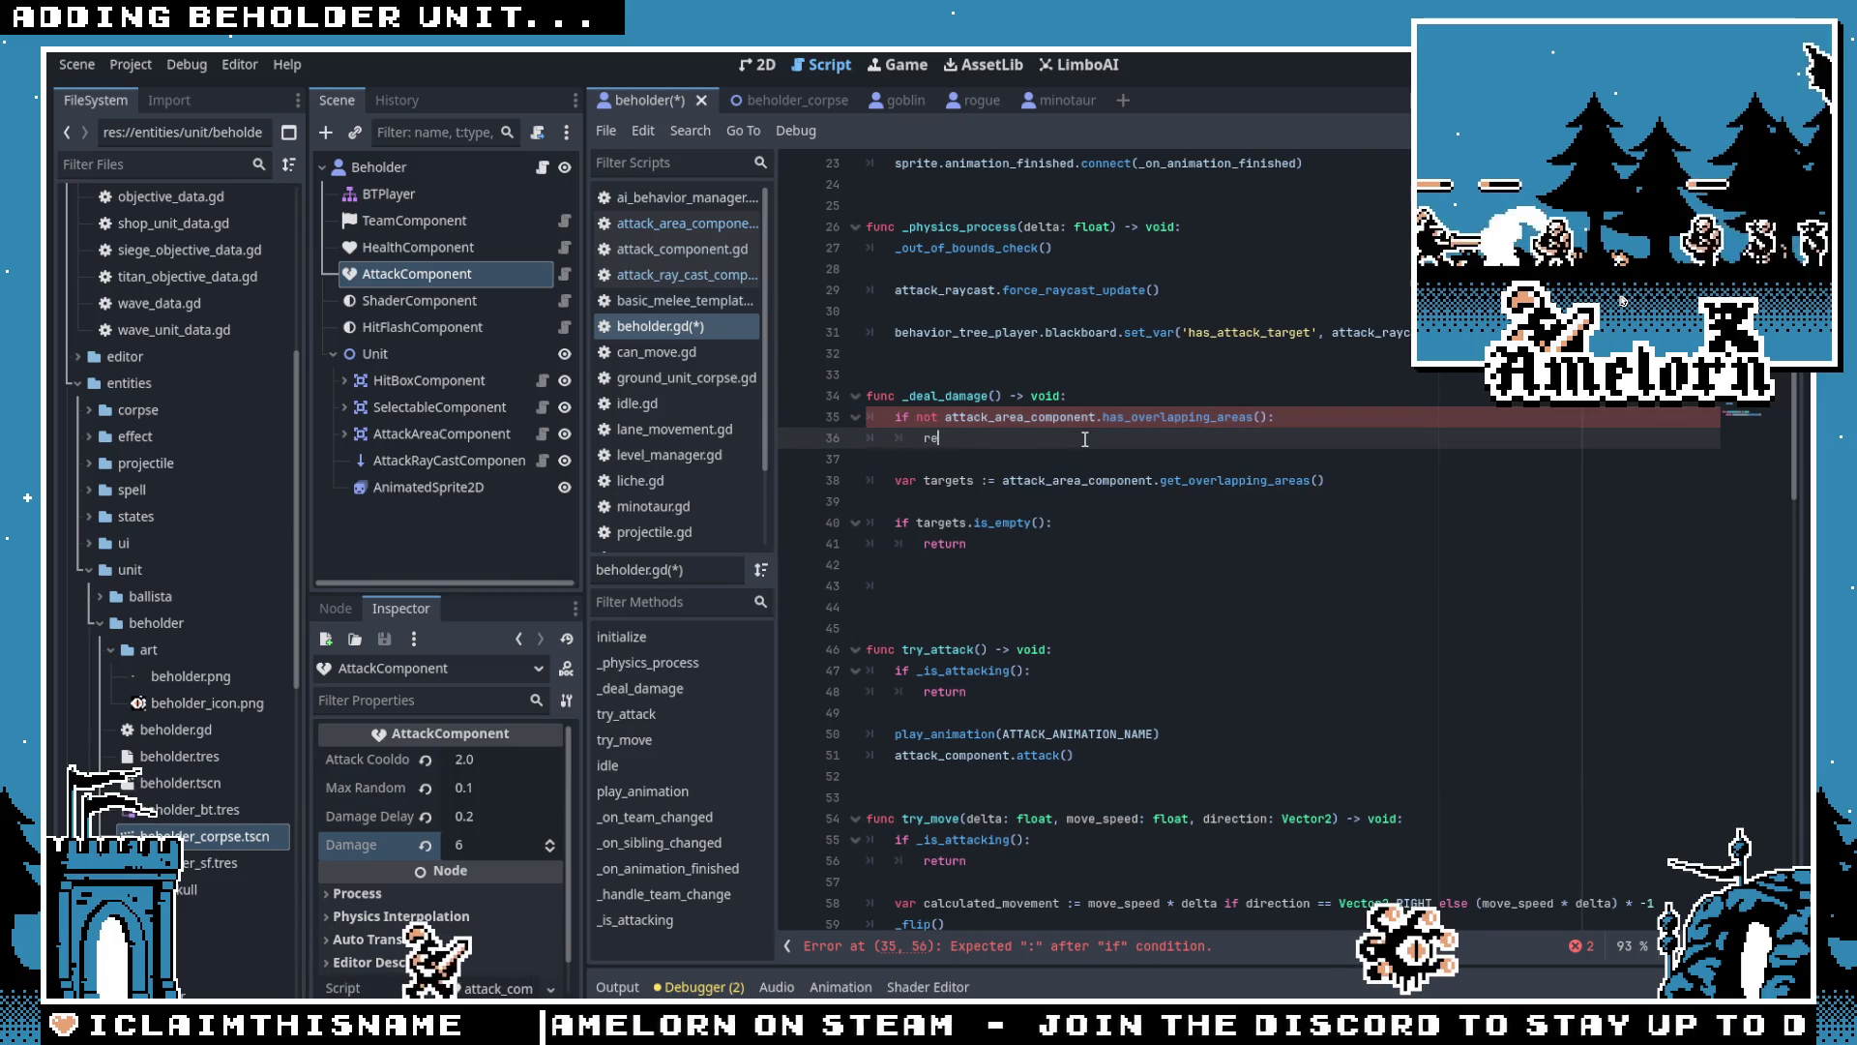
key("Down")
key("Down")
key("Down")
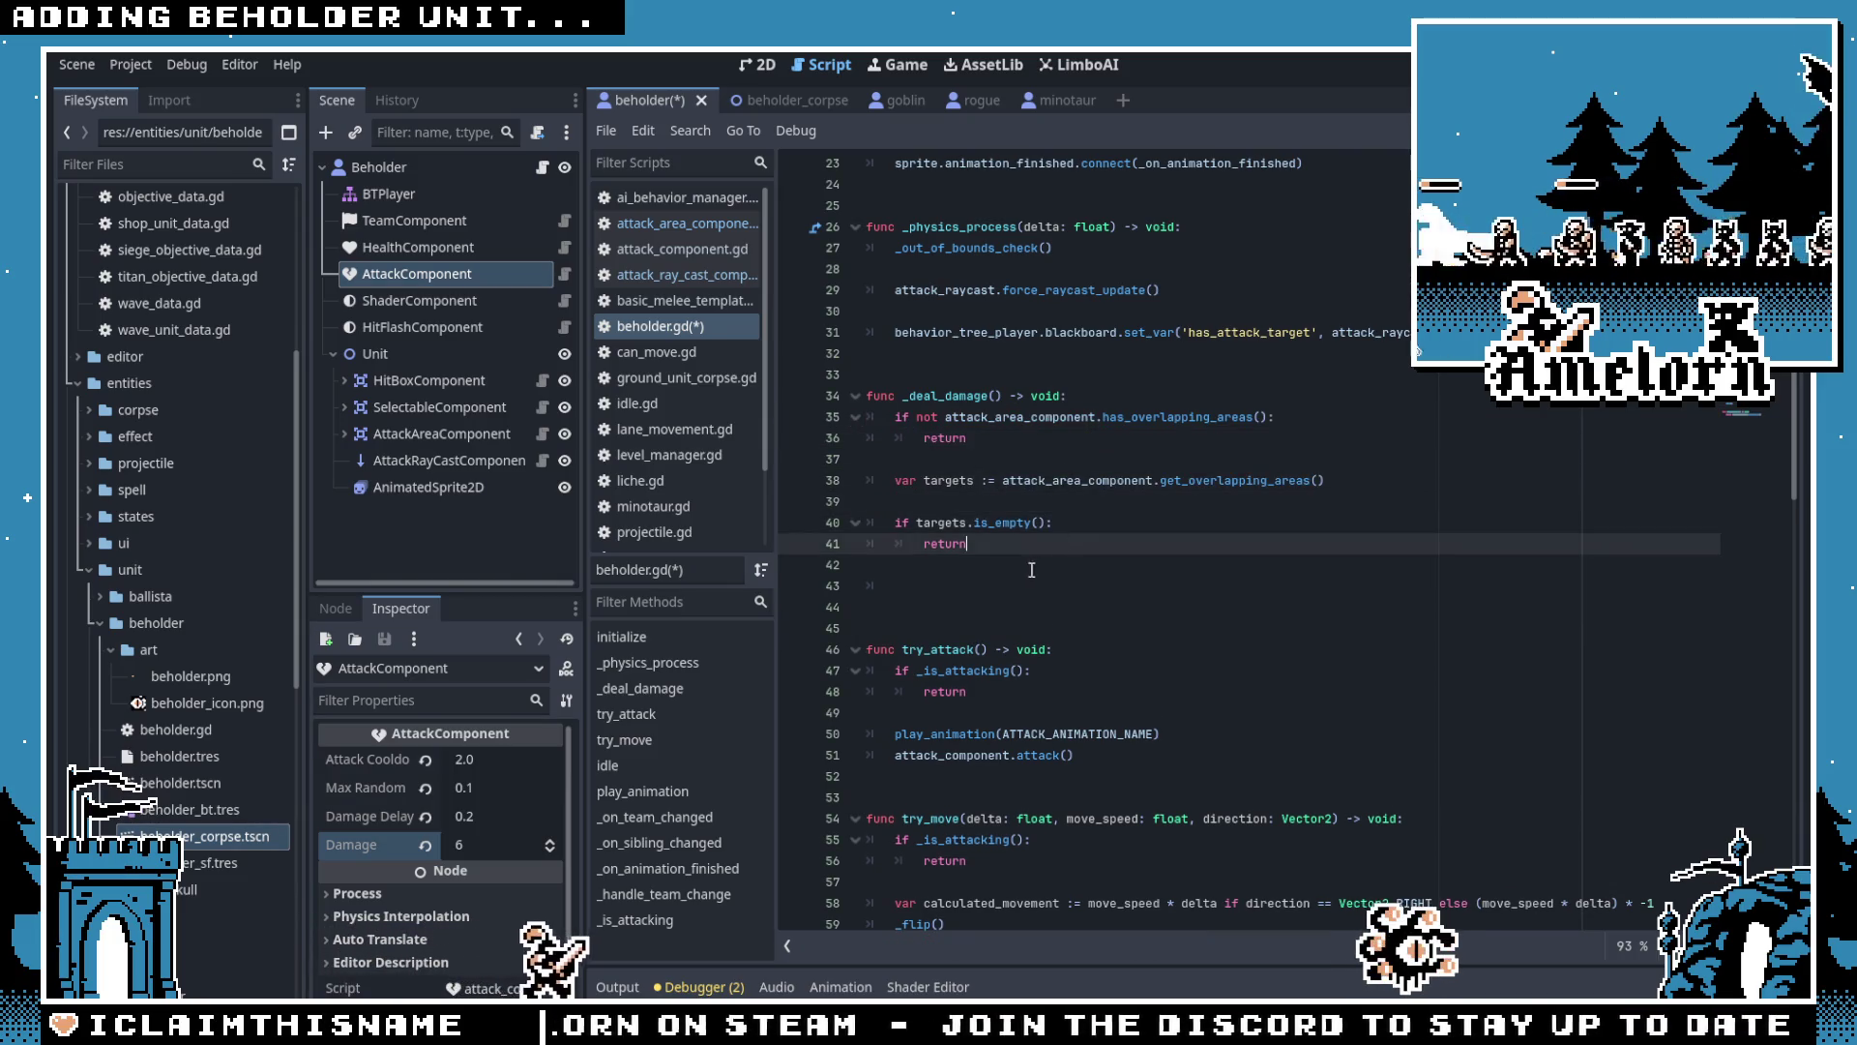
key("Down")
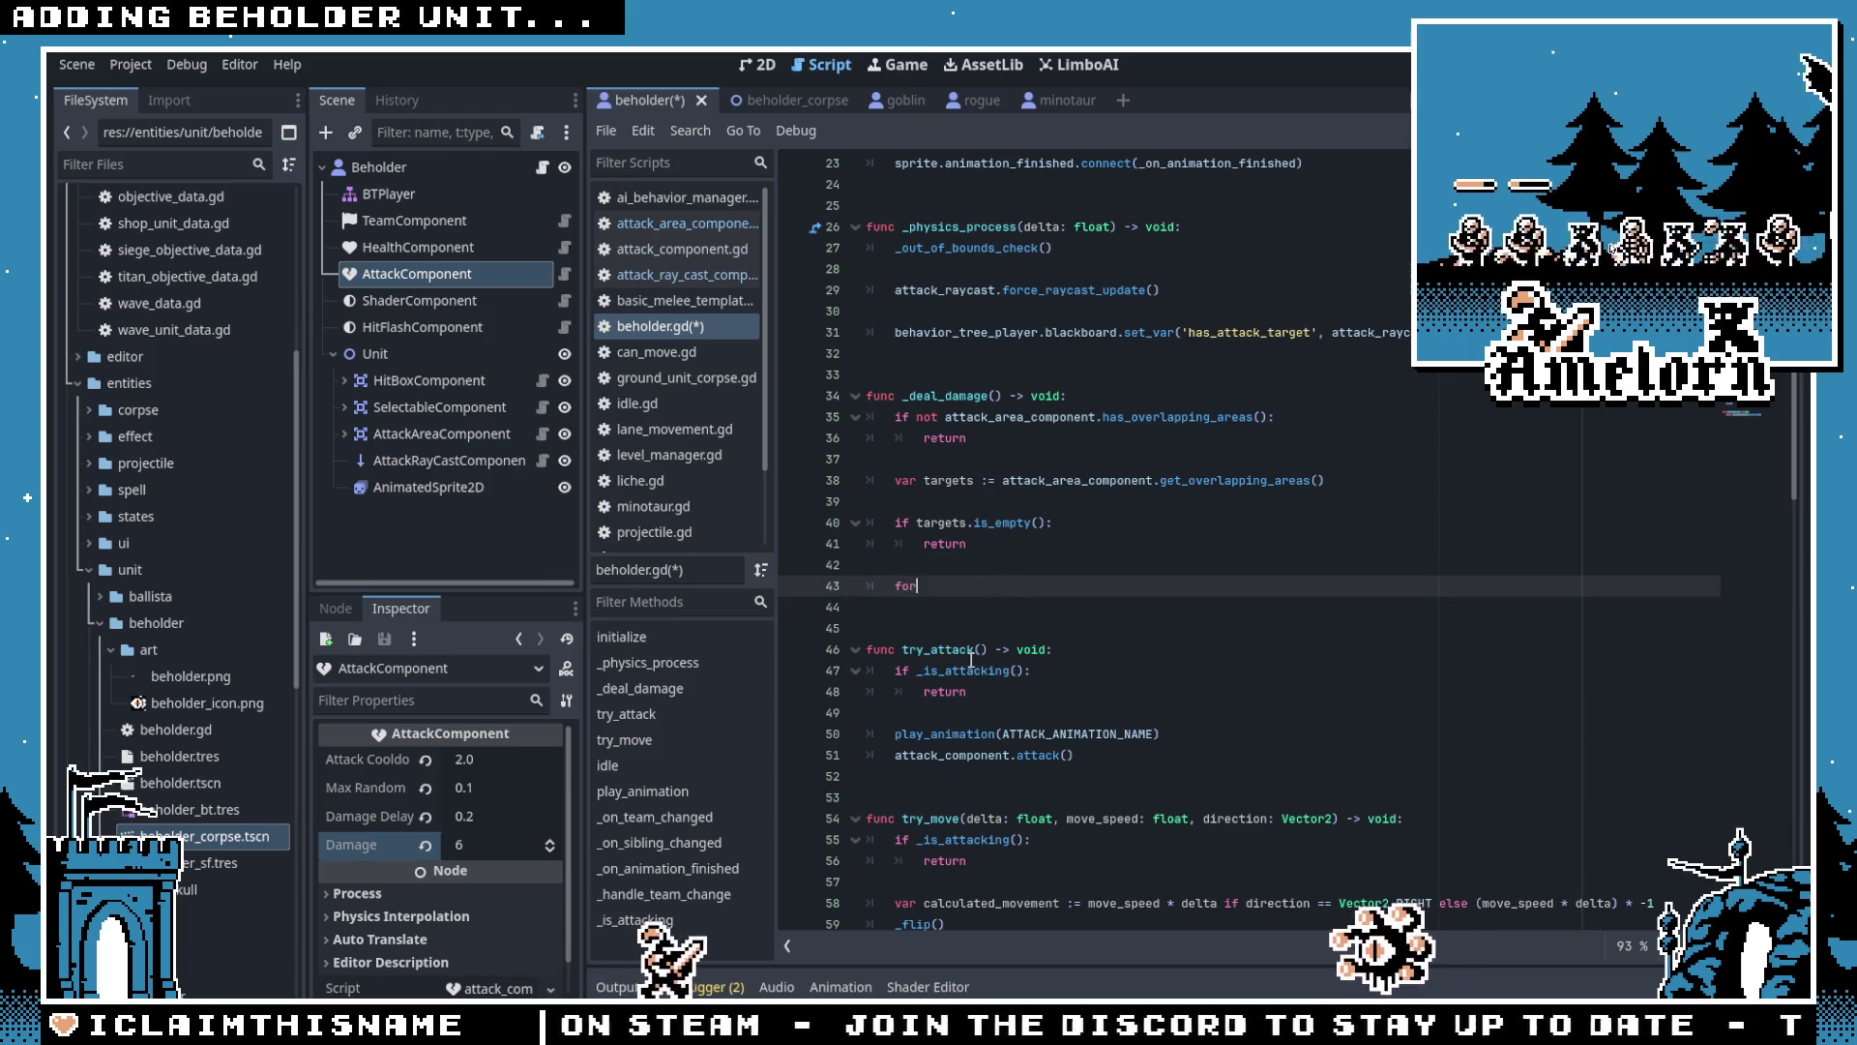
Write a for loop over targets, typing each target as Unit
type("target as Unit in targets")
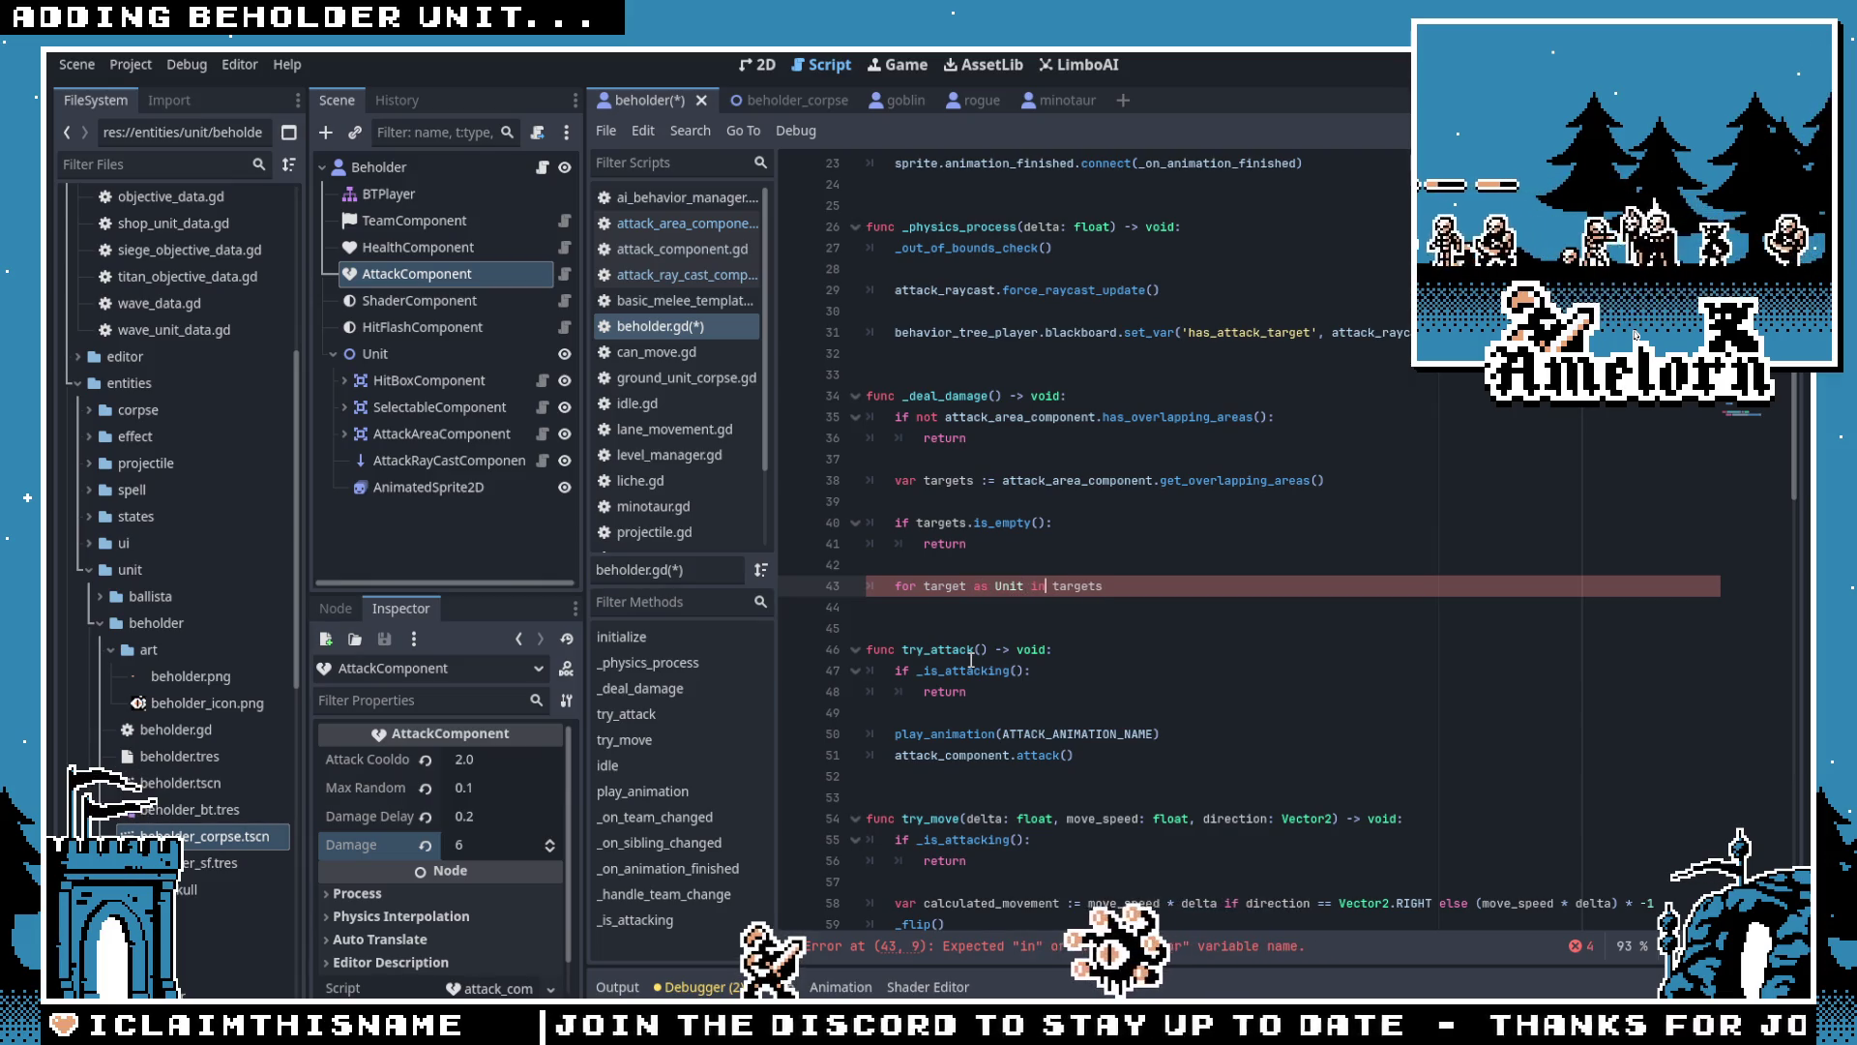
type(":")
key("Return")
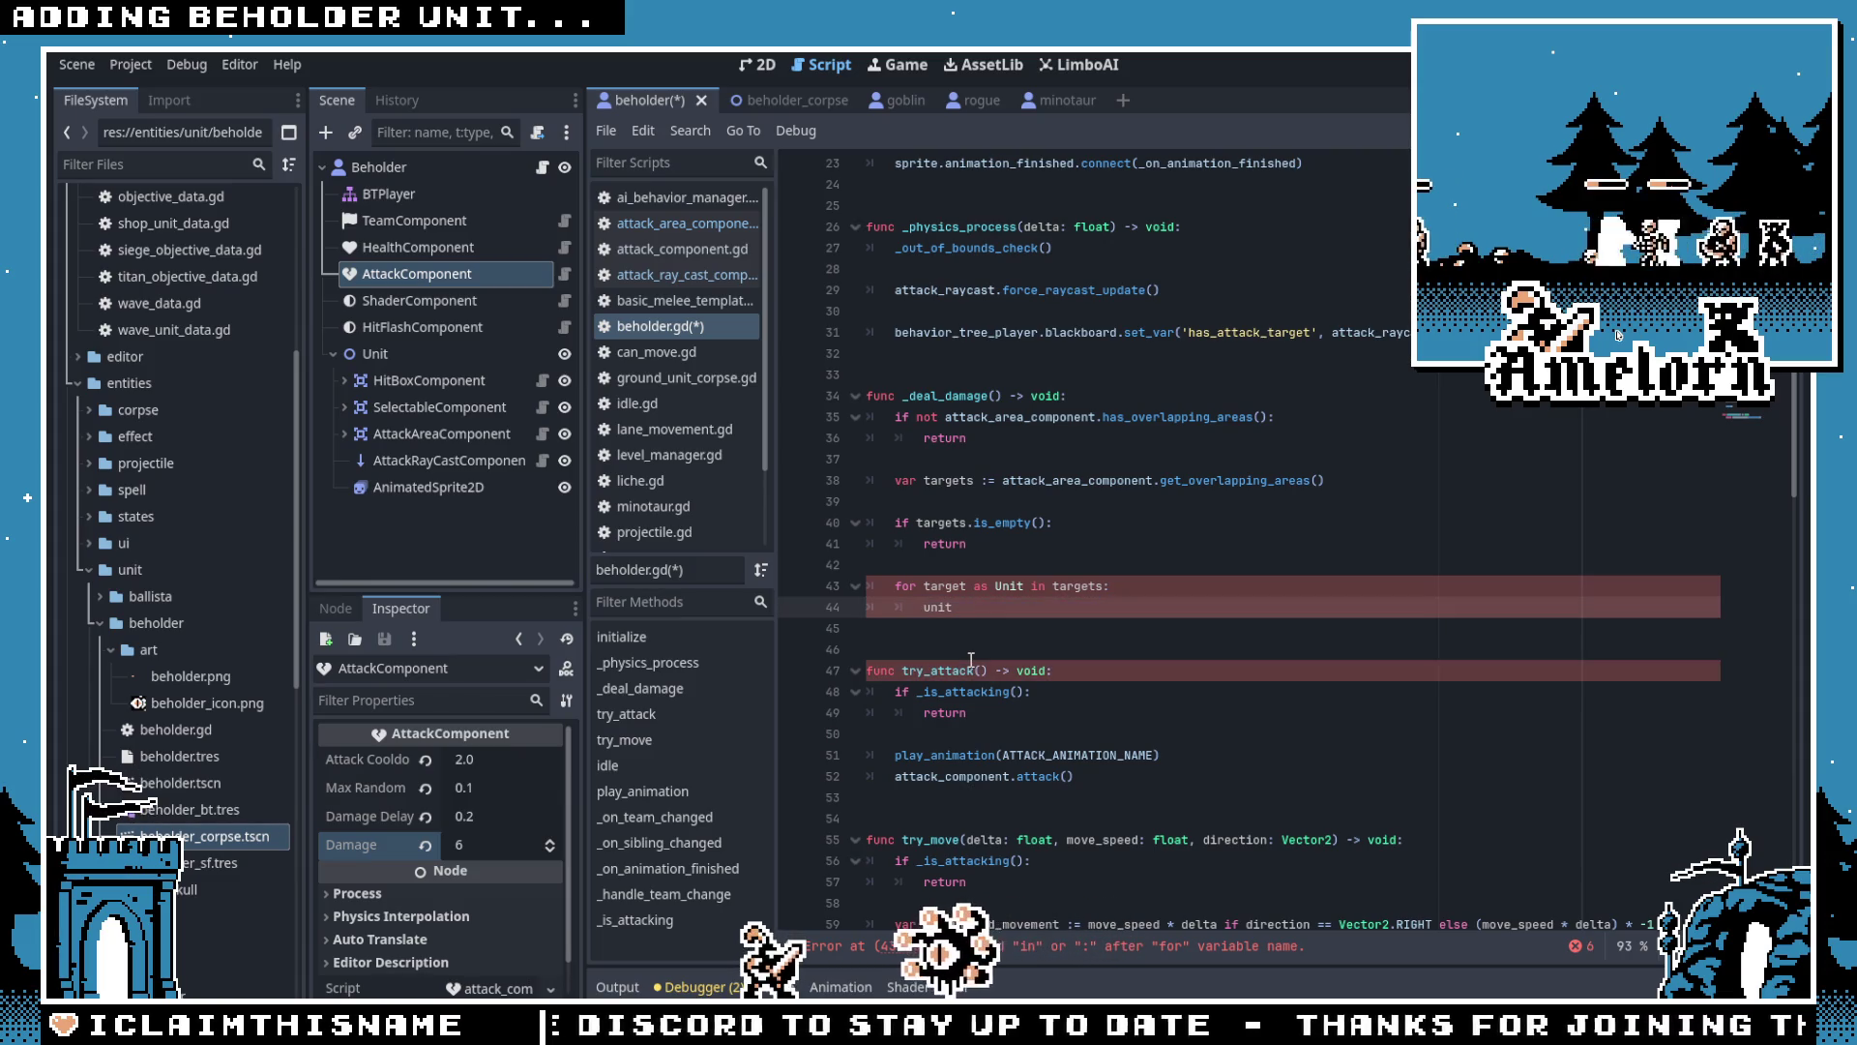
type("get.t")
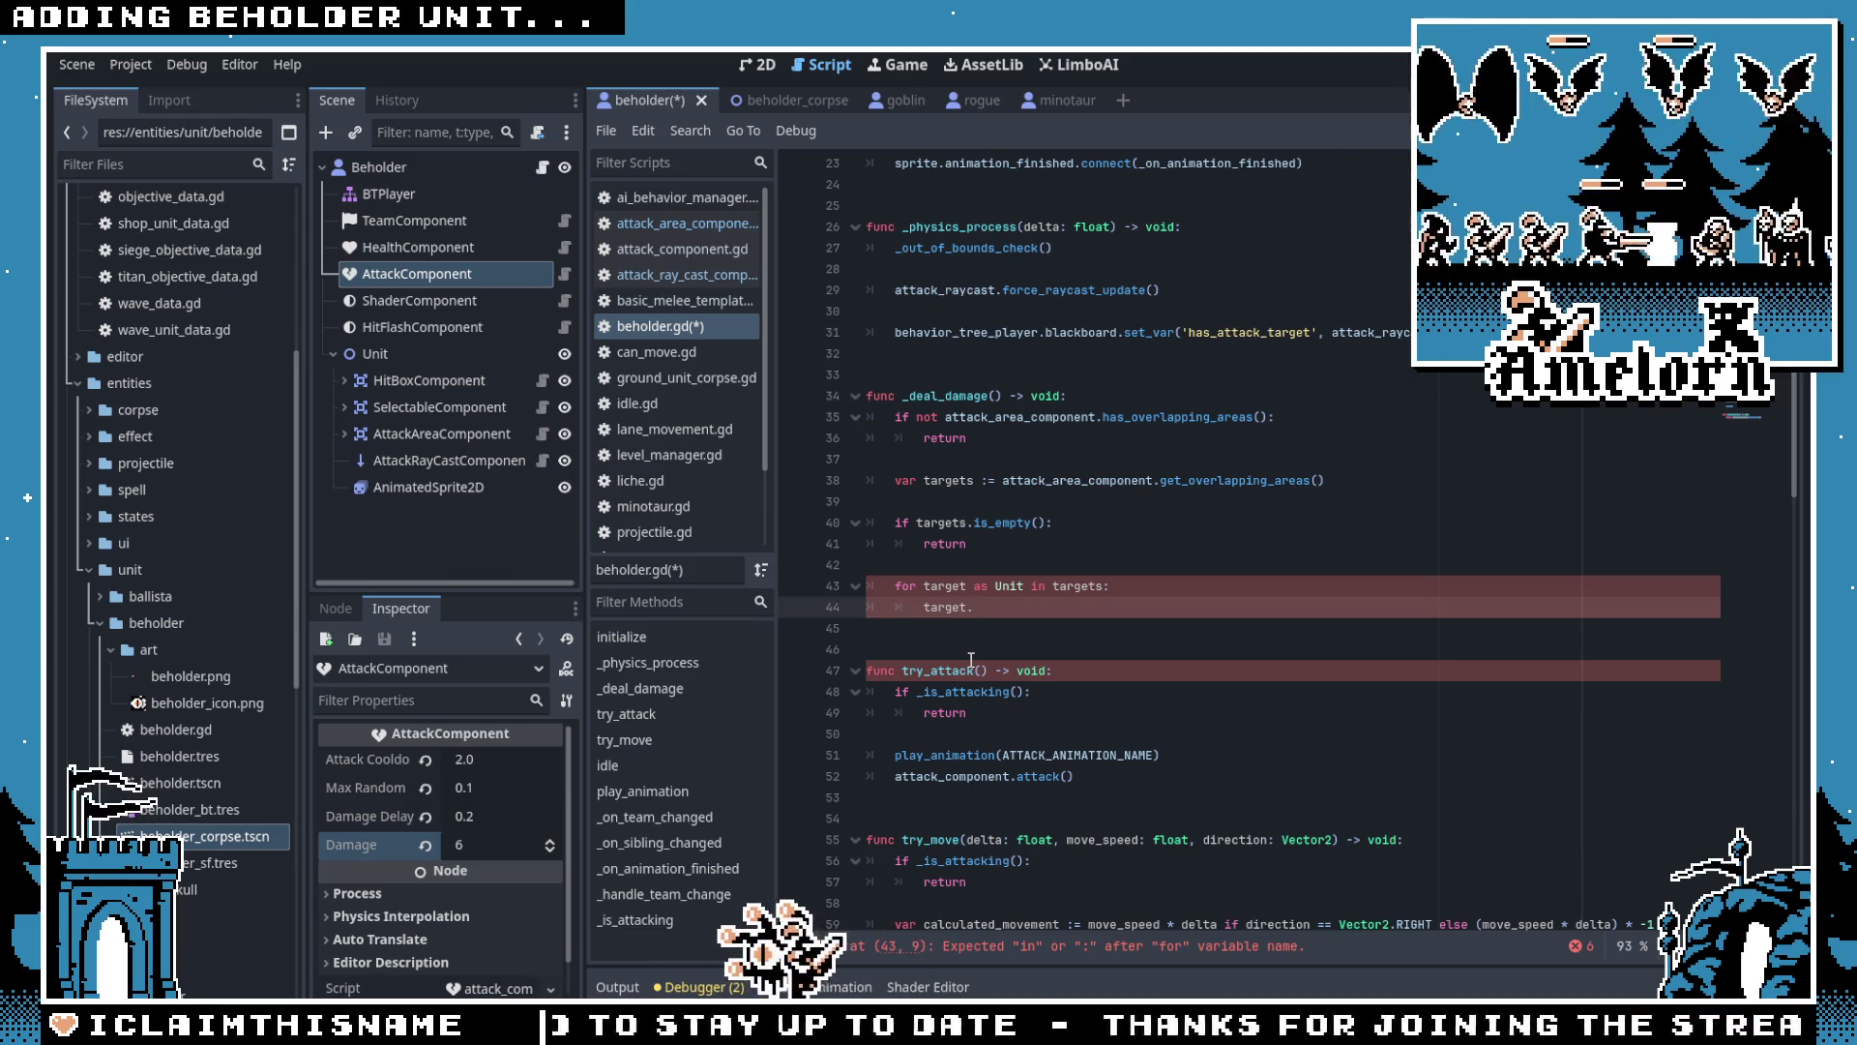
key("BackSpace")
left_click(1108, 586)
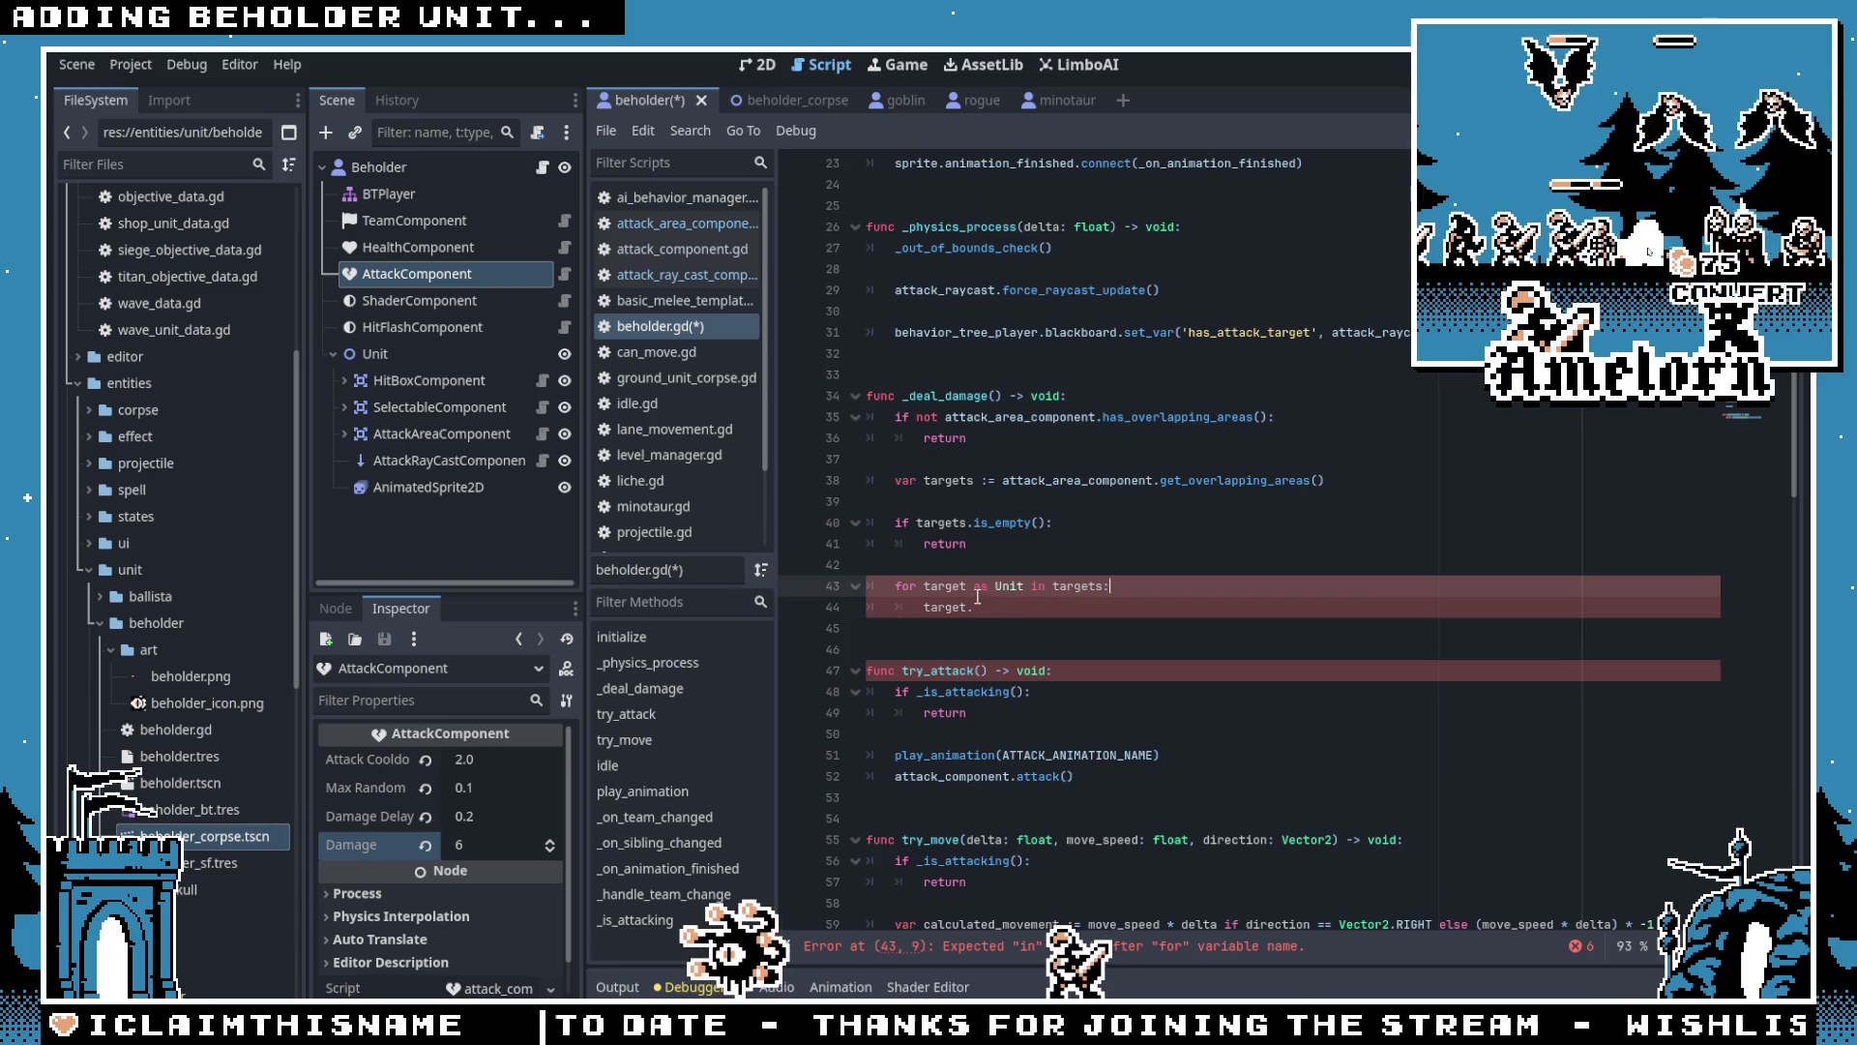
left_click_drag(1022, 591, 995, 588)
type(":")
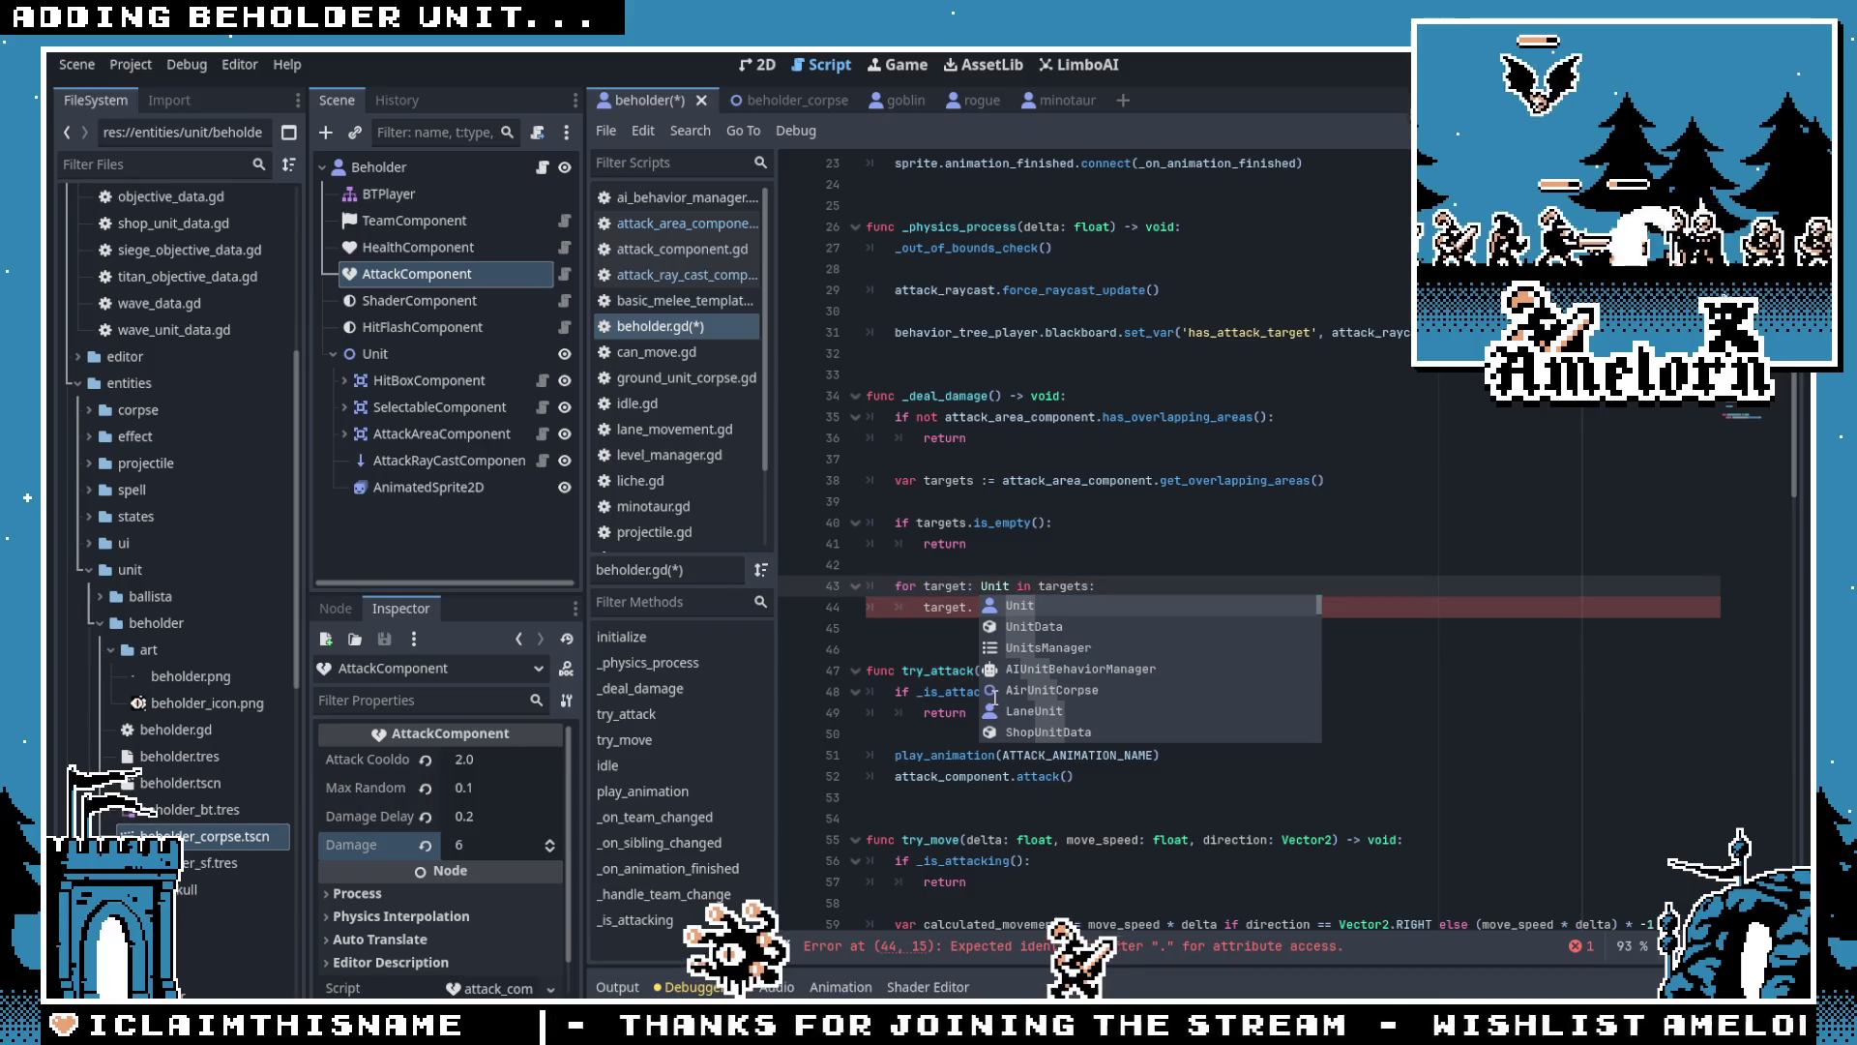
key("Return")
Call target.take_damage(HealthModifier.new(attack_component.damage, self)) in the loop body
key("Down")
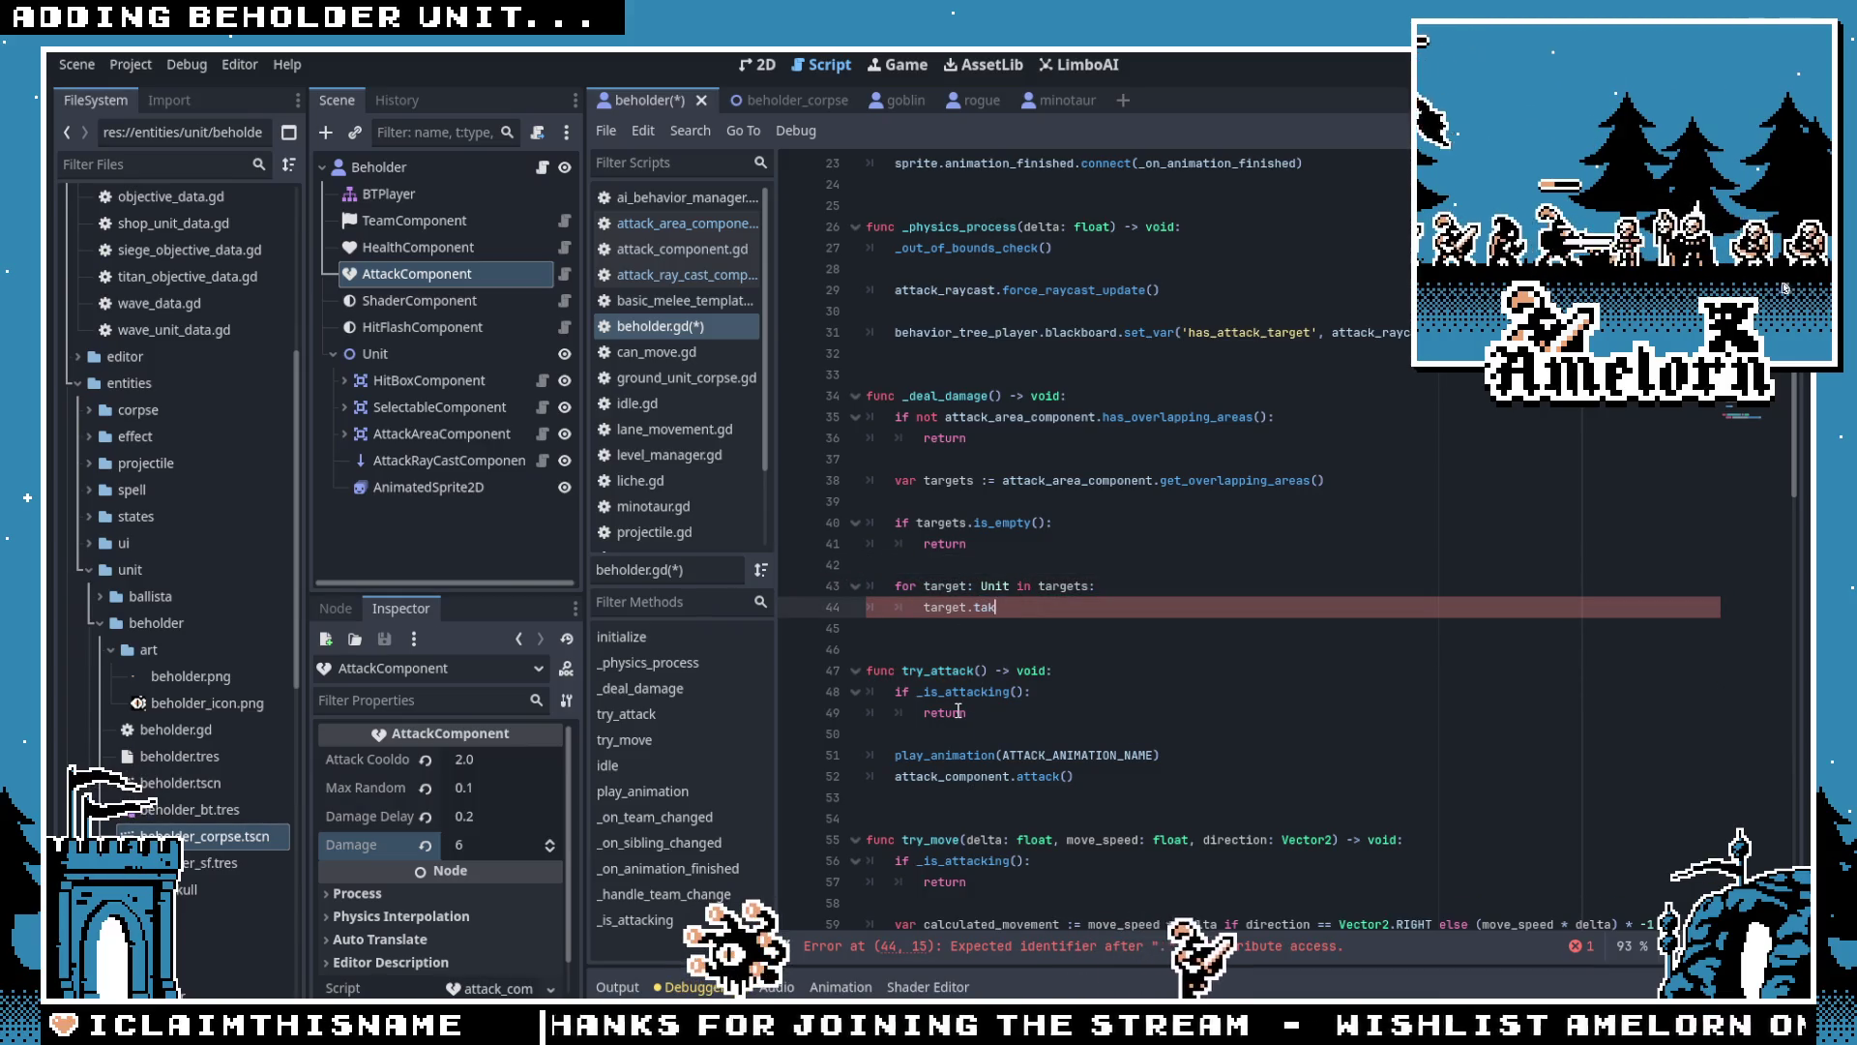
type("e")
key("Return")
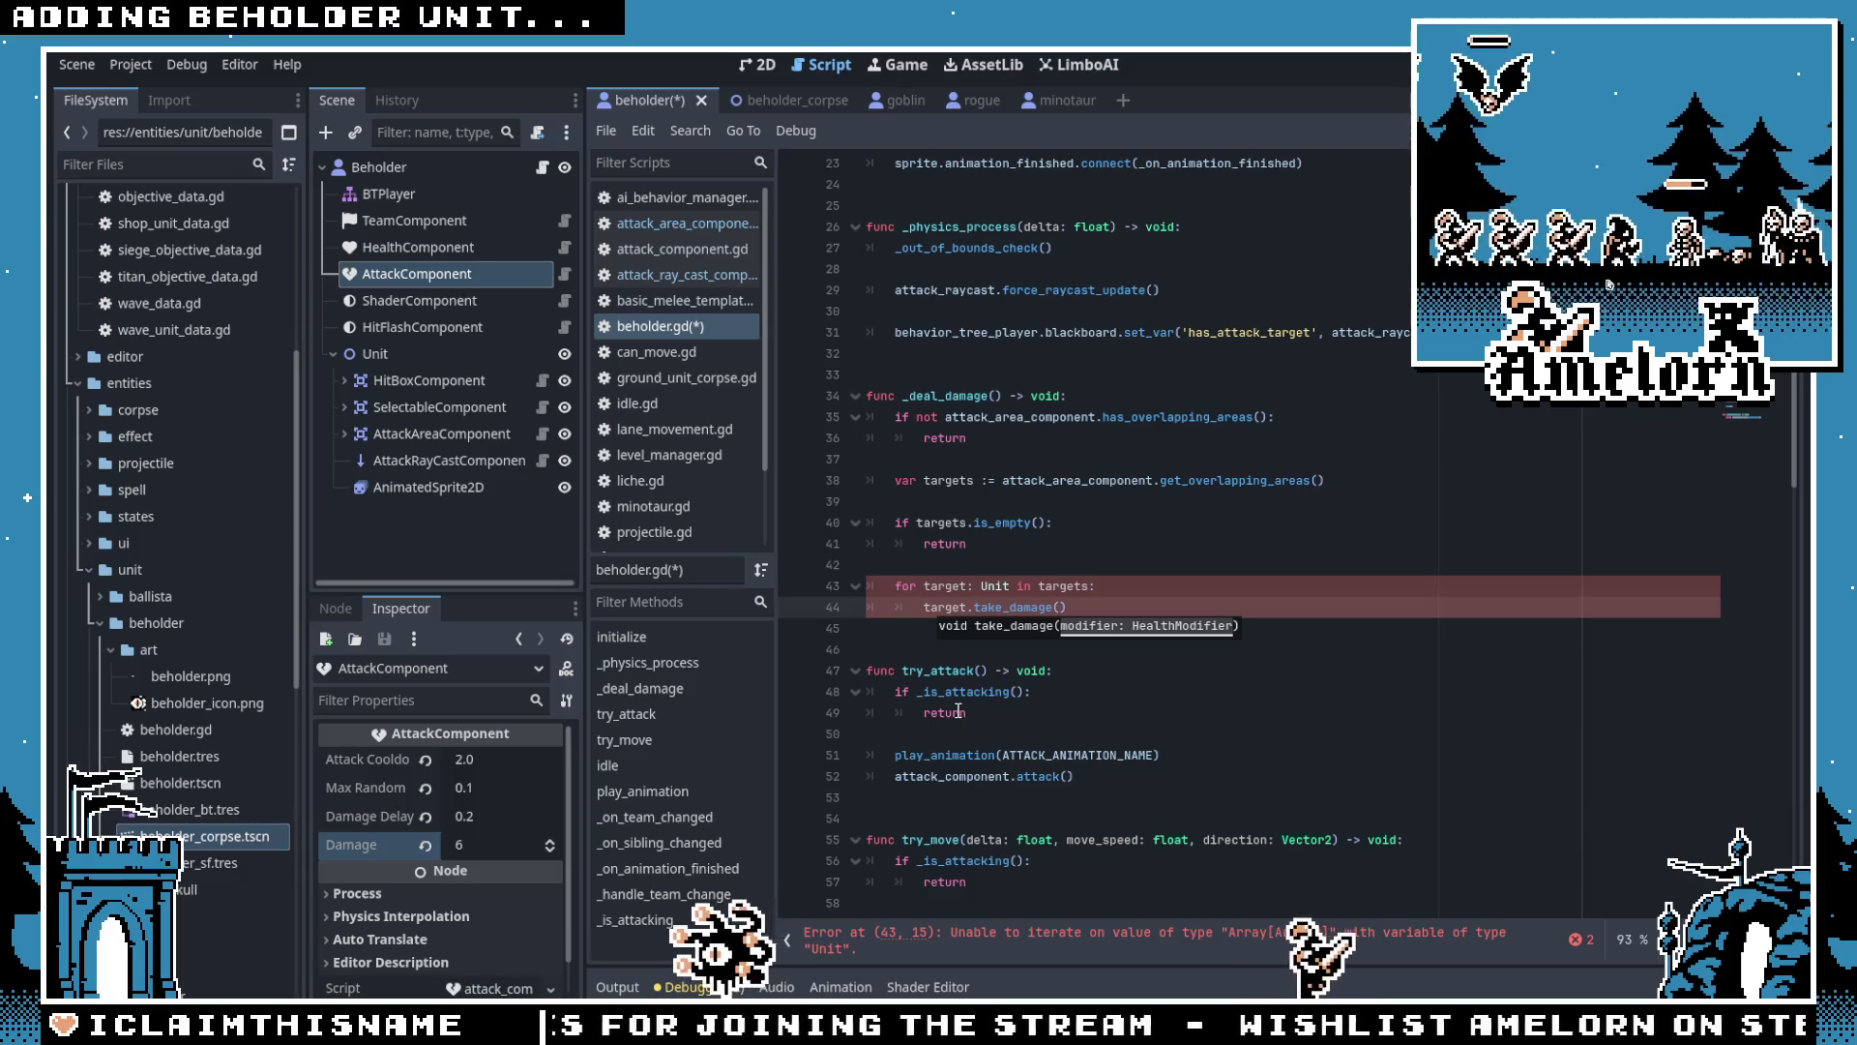
type("thModifier.new(")
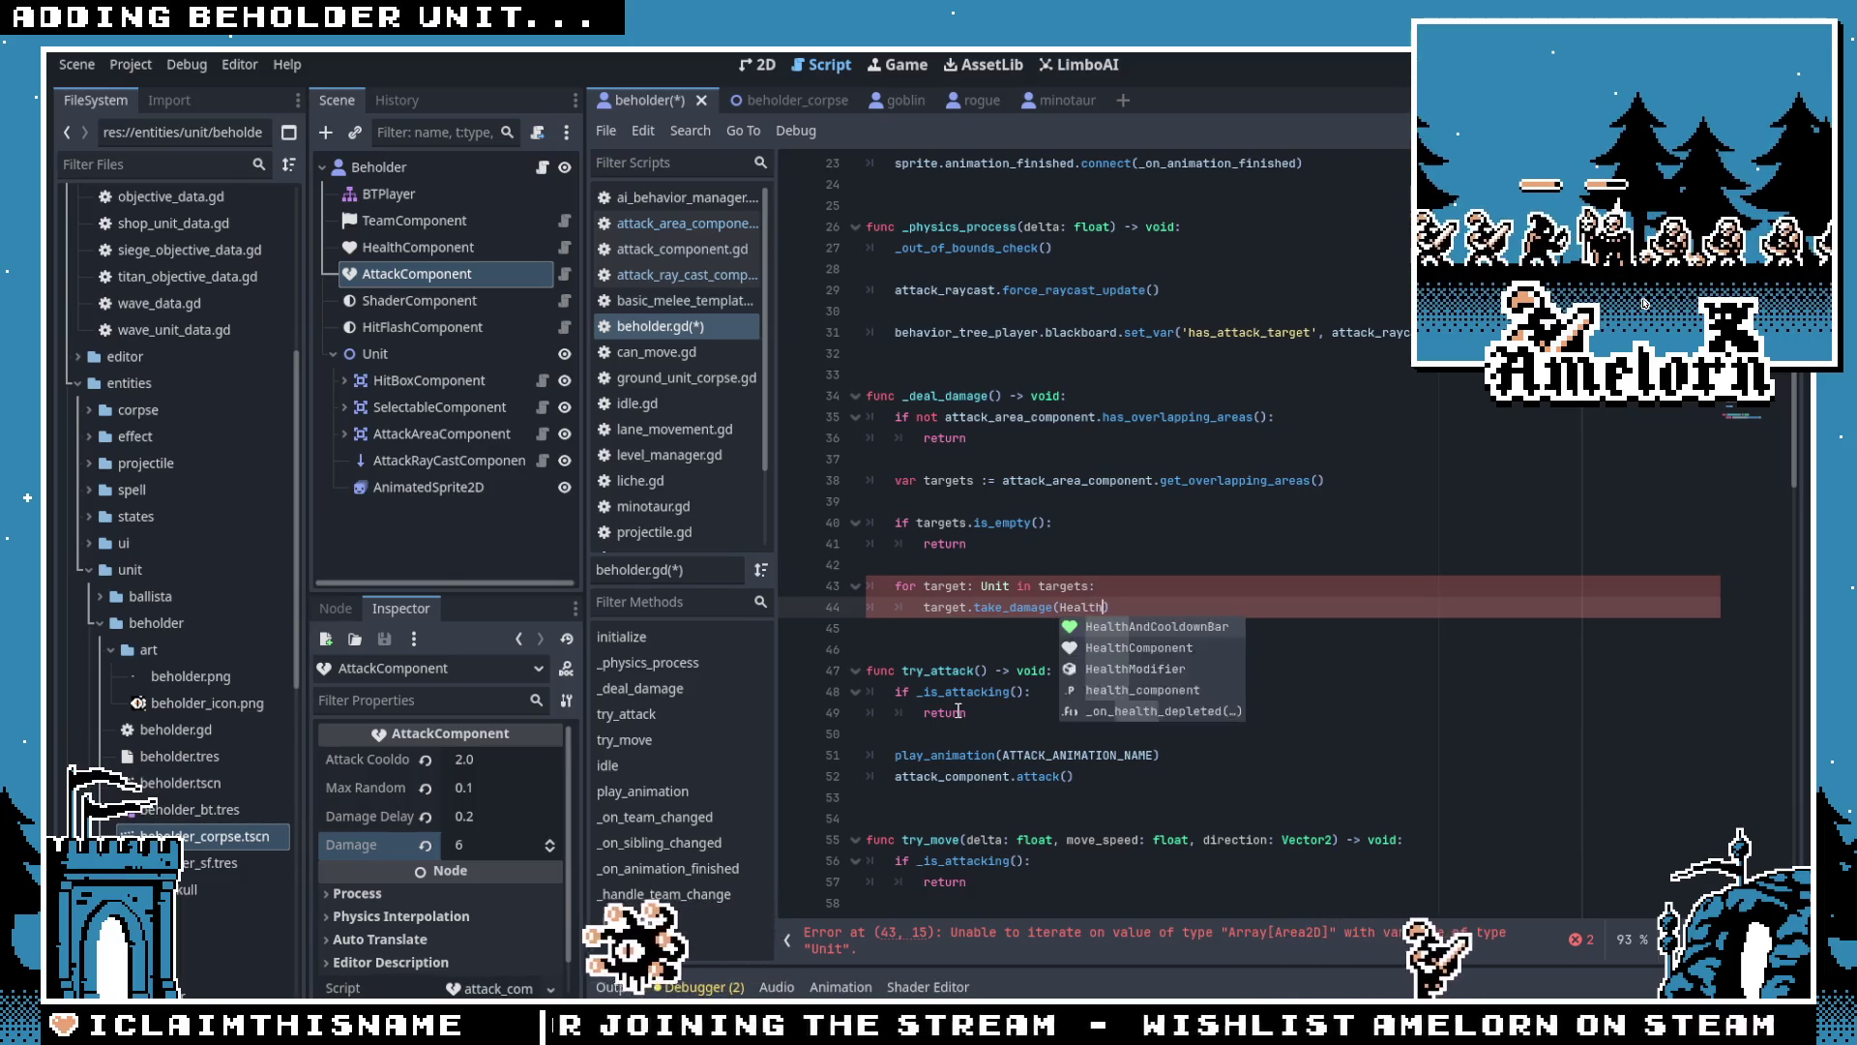
type("a")
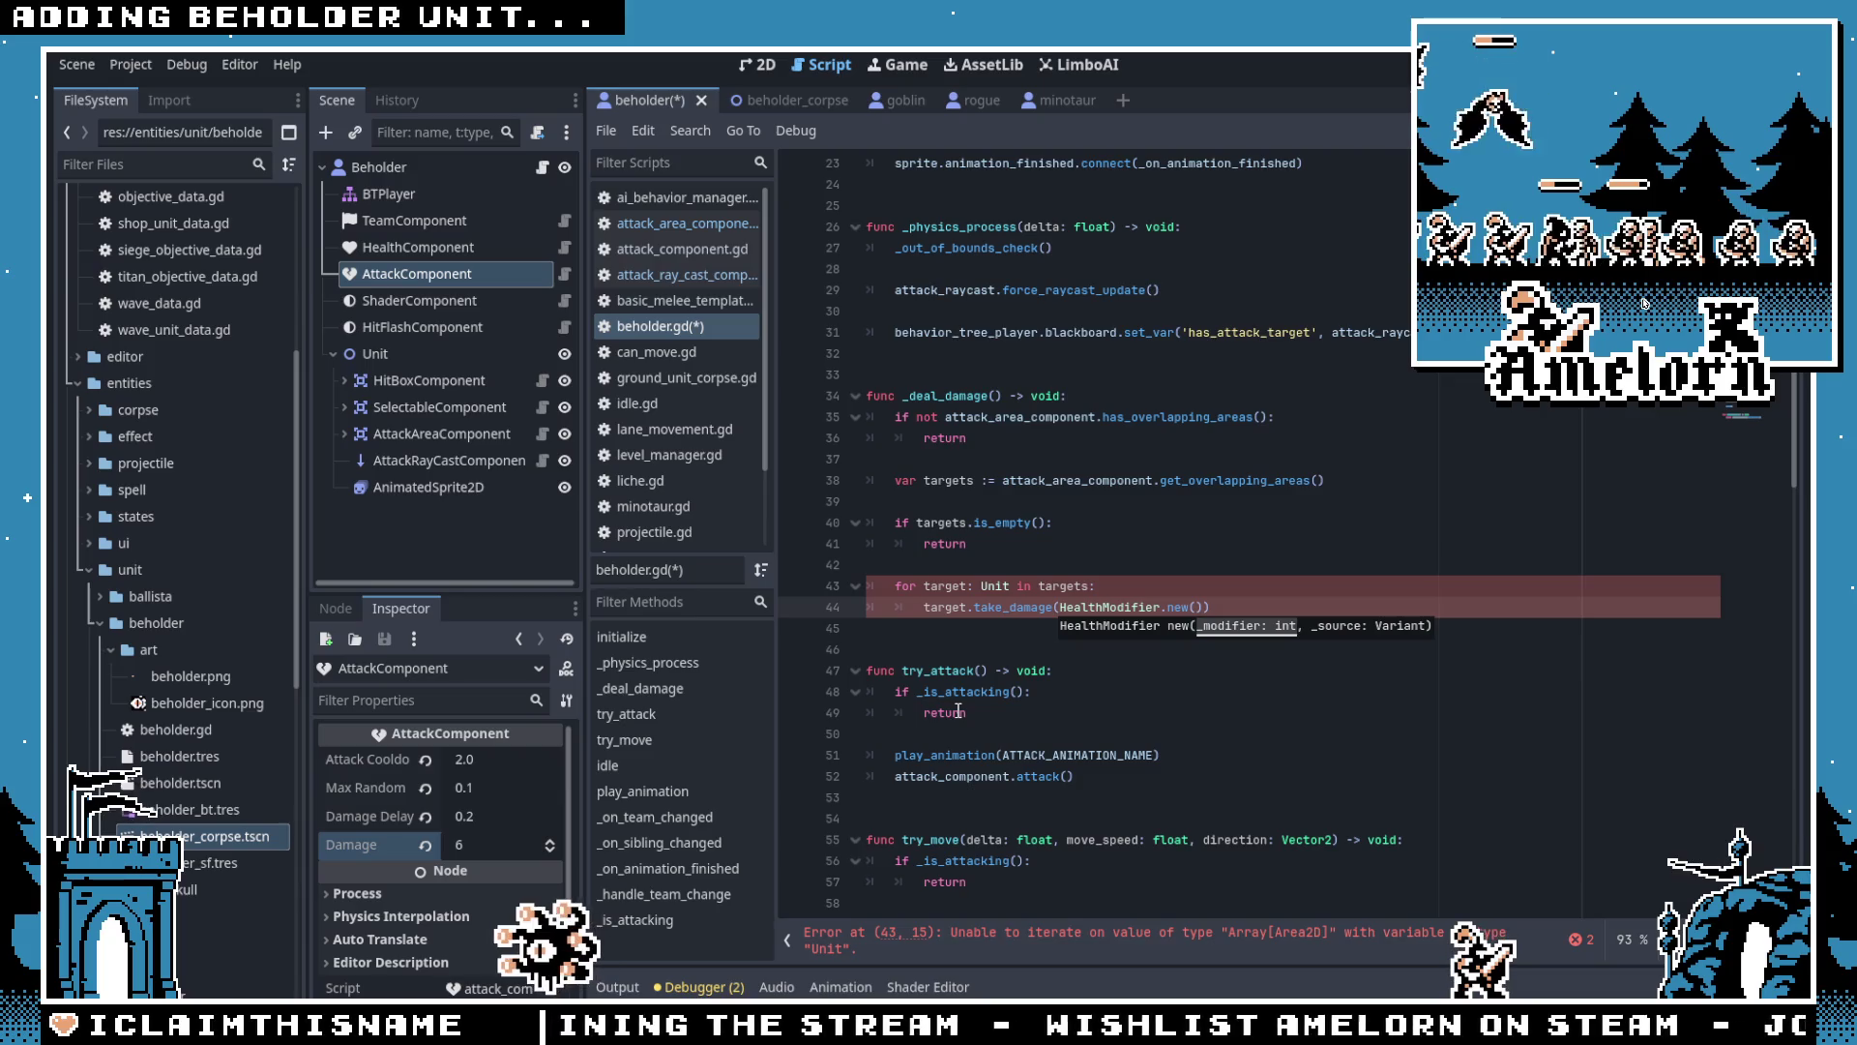
type("ttack_component.damage, self")
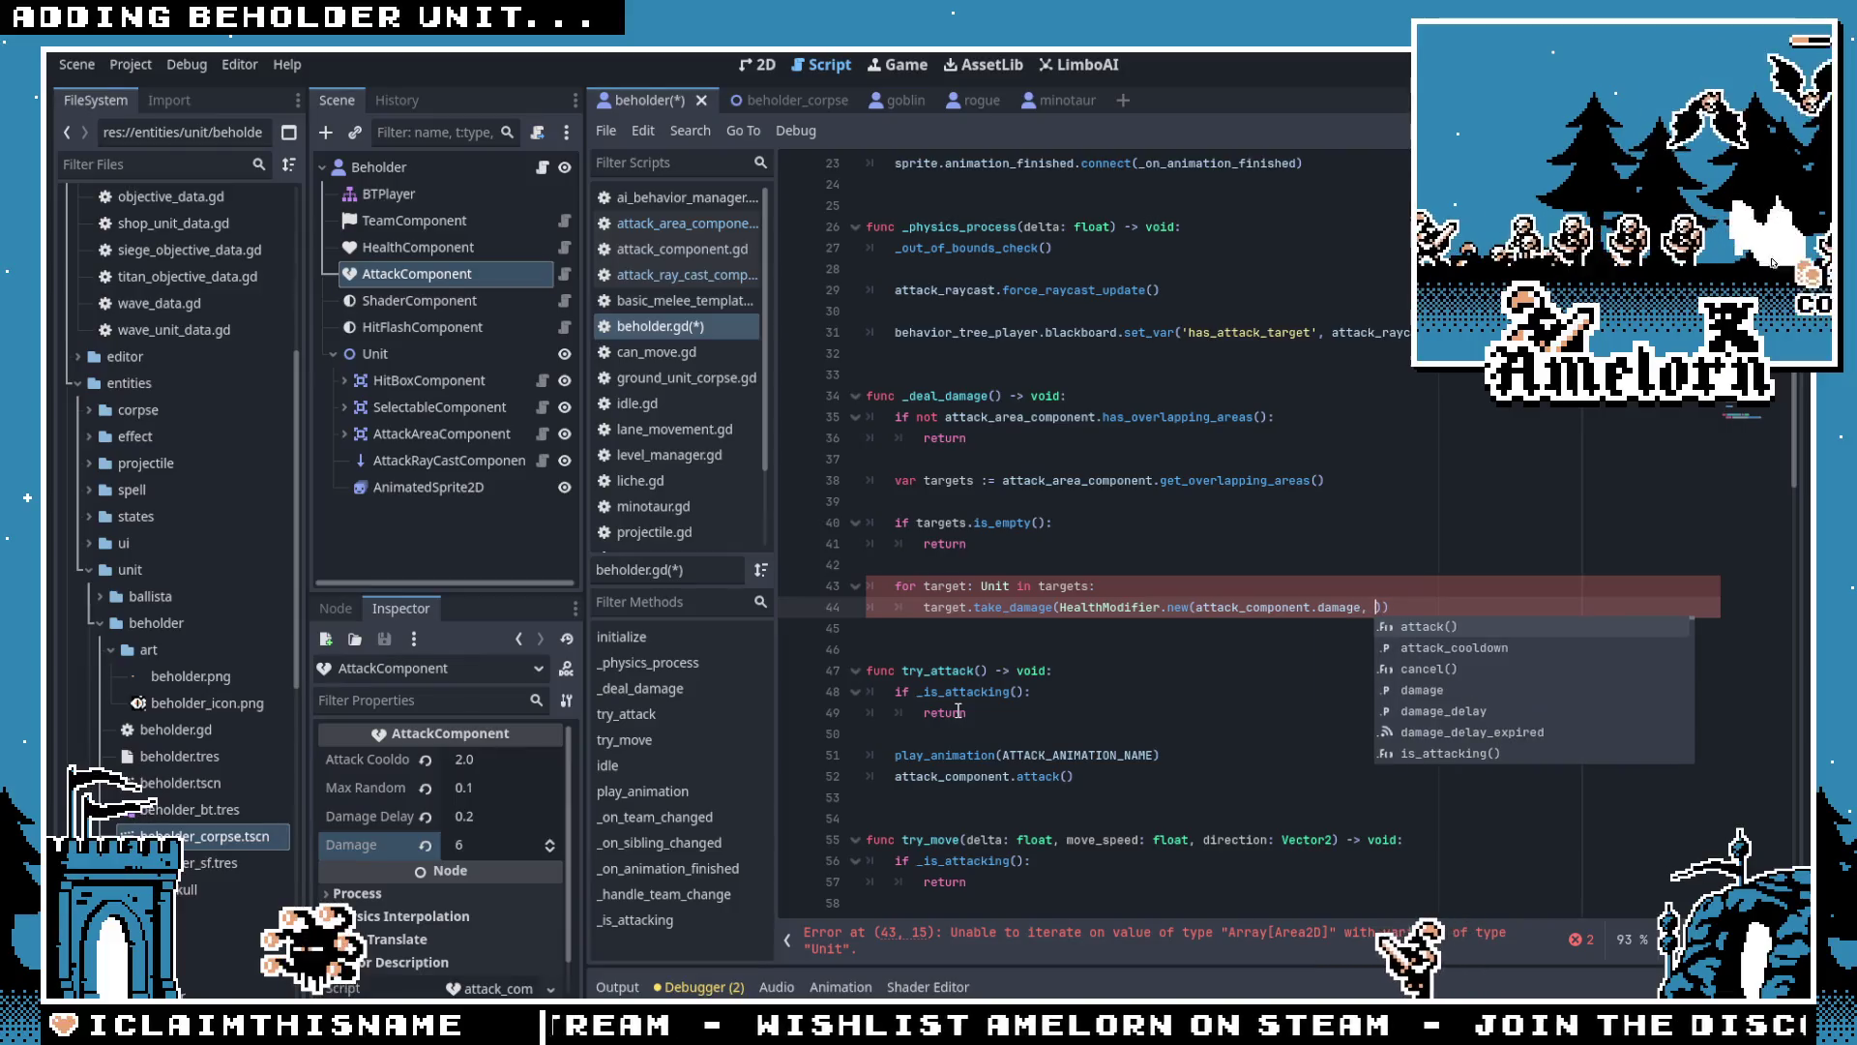
key("Up")
key("Up")
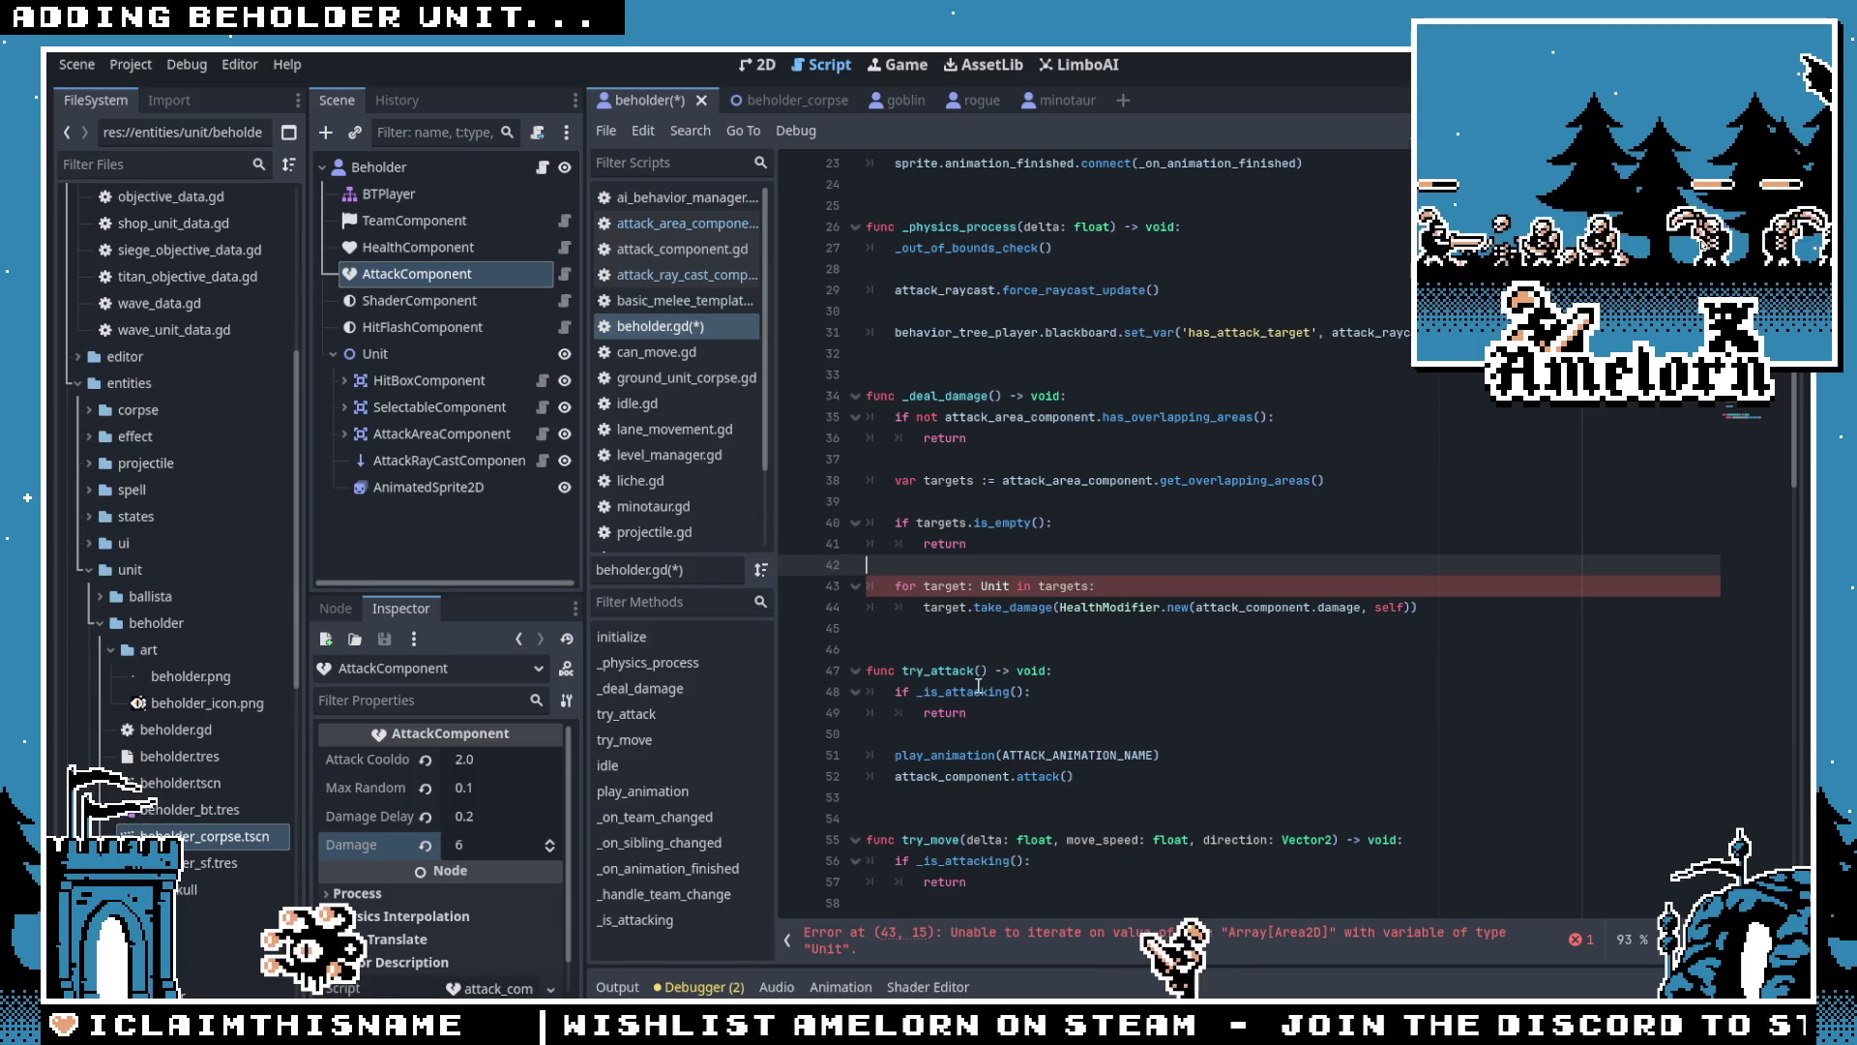
Edit the loop header's Unit type annotation on target
left_click(989, 586)
double_click(989, 586)
type("Area2D as")
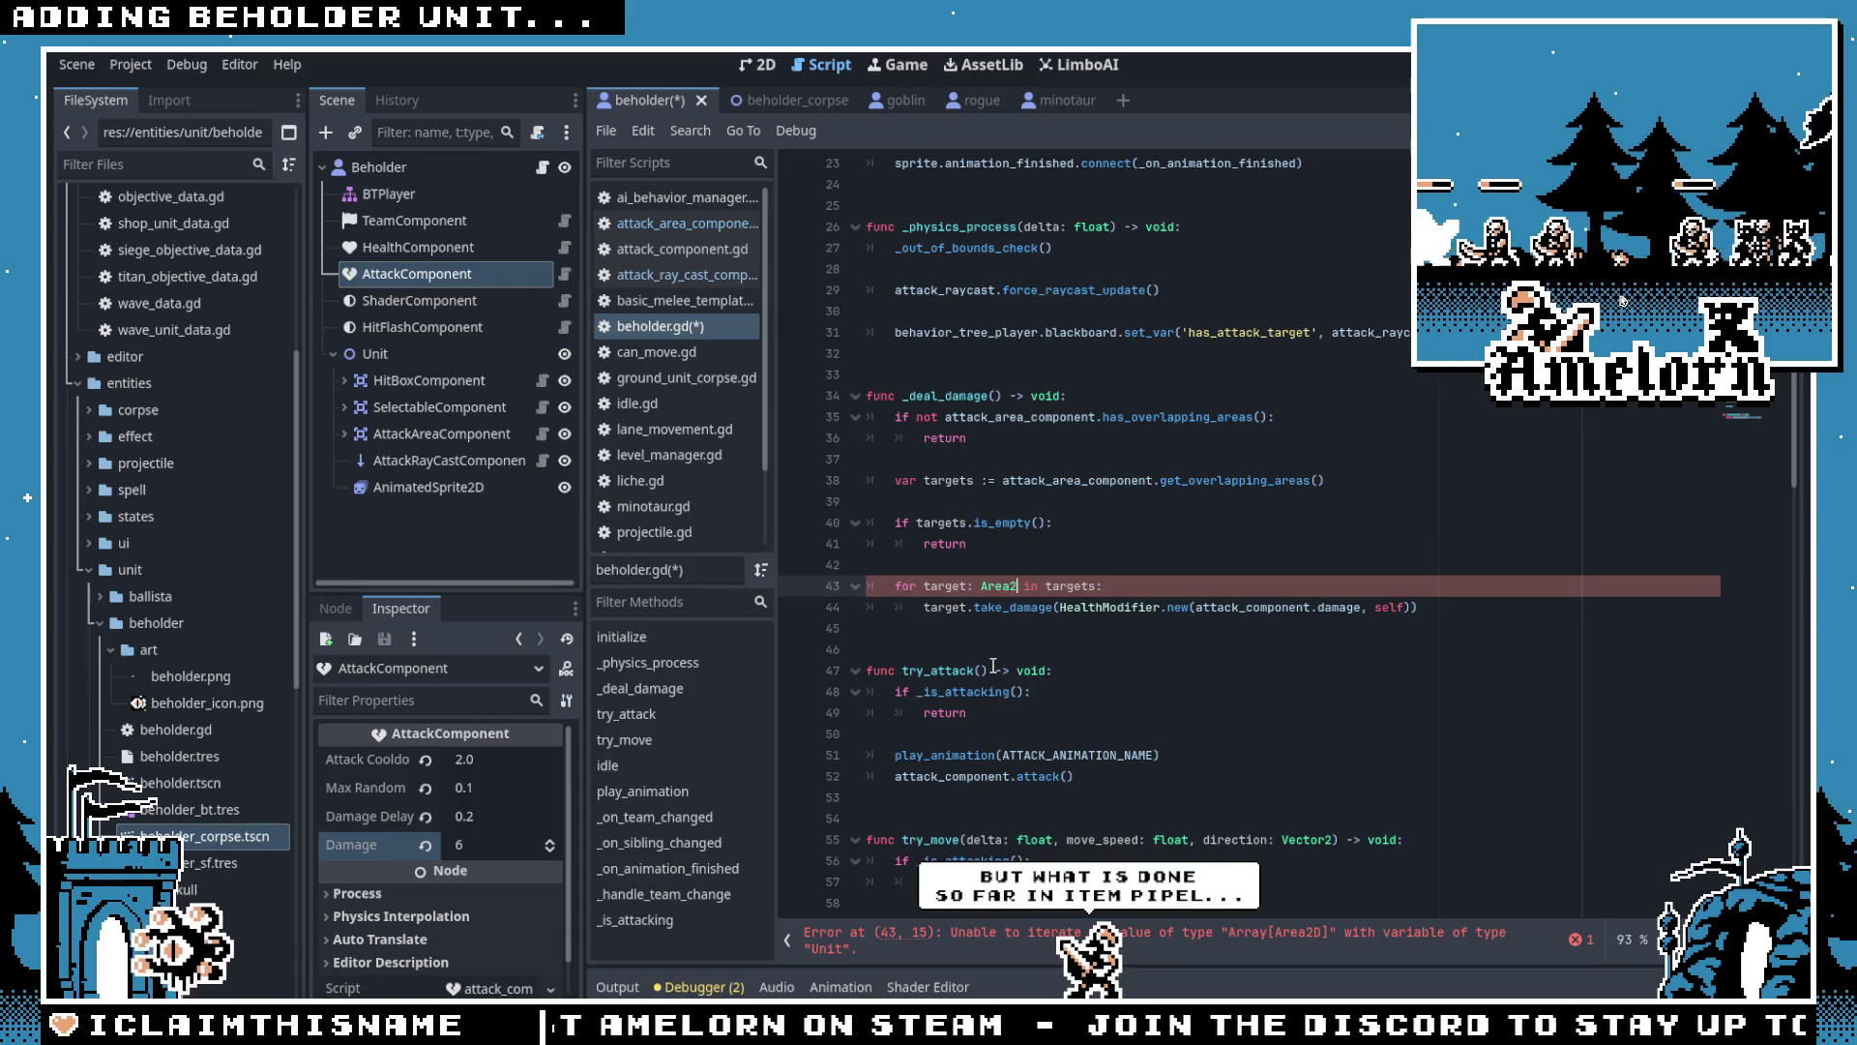
type(" Unit")
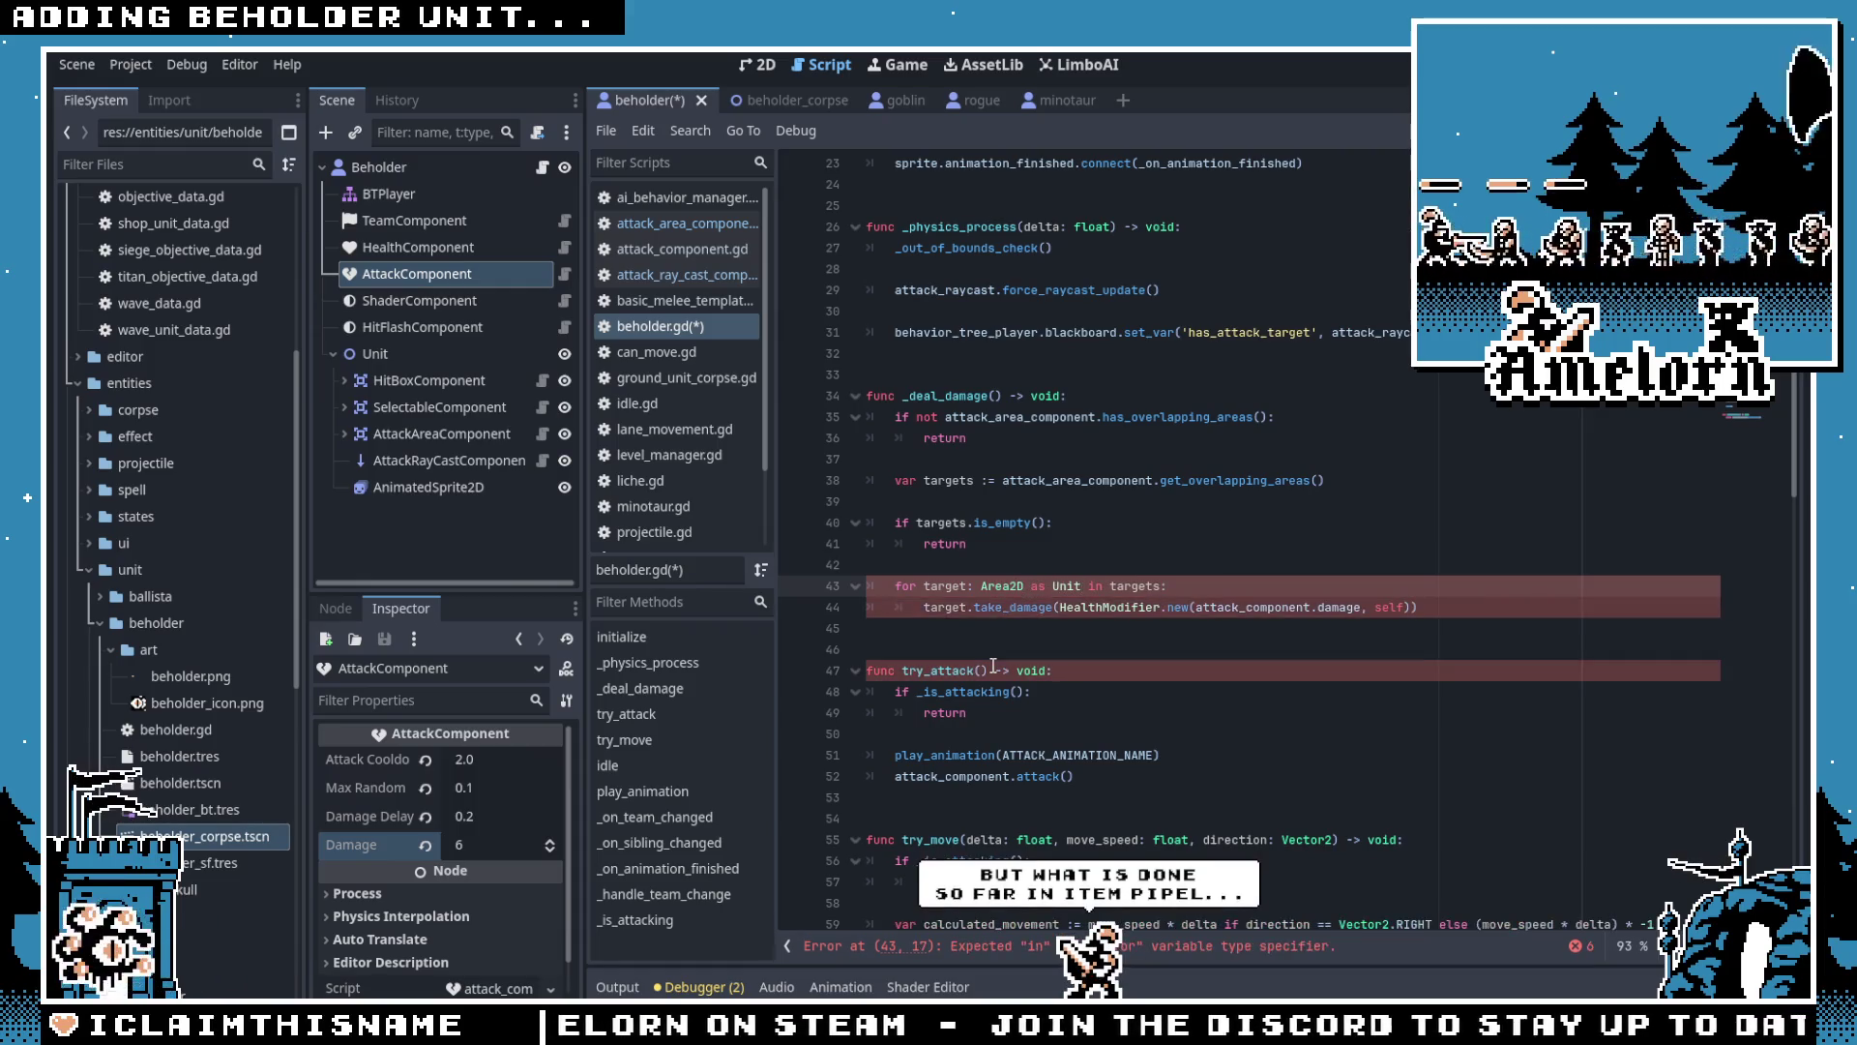
key("ctrl+z")
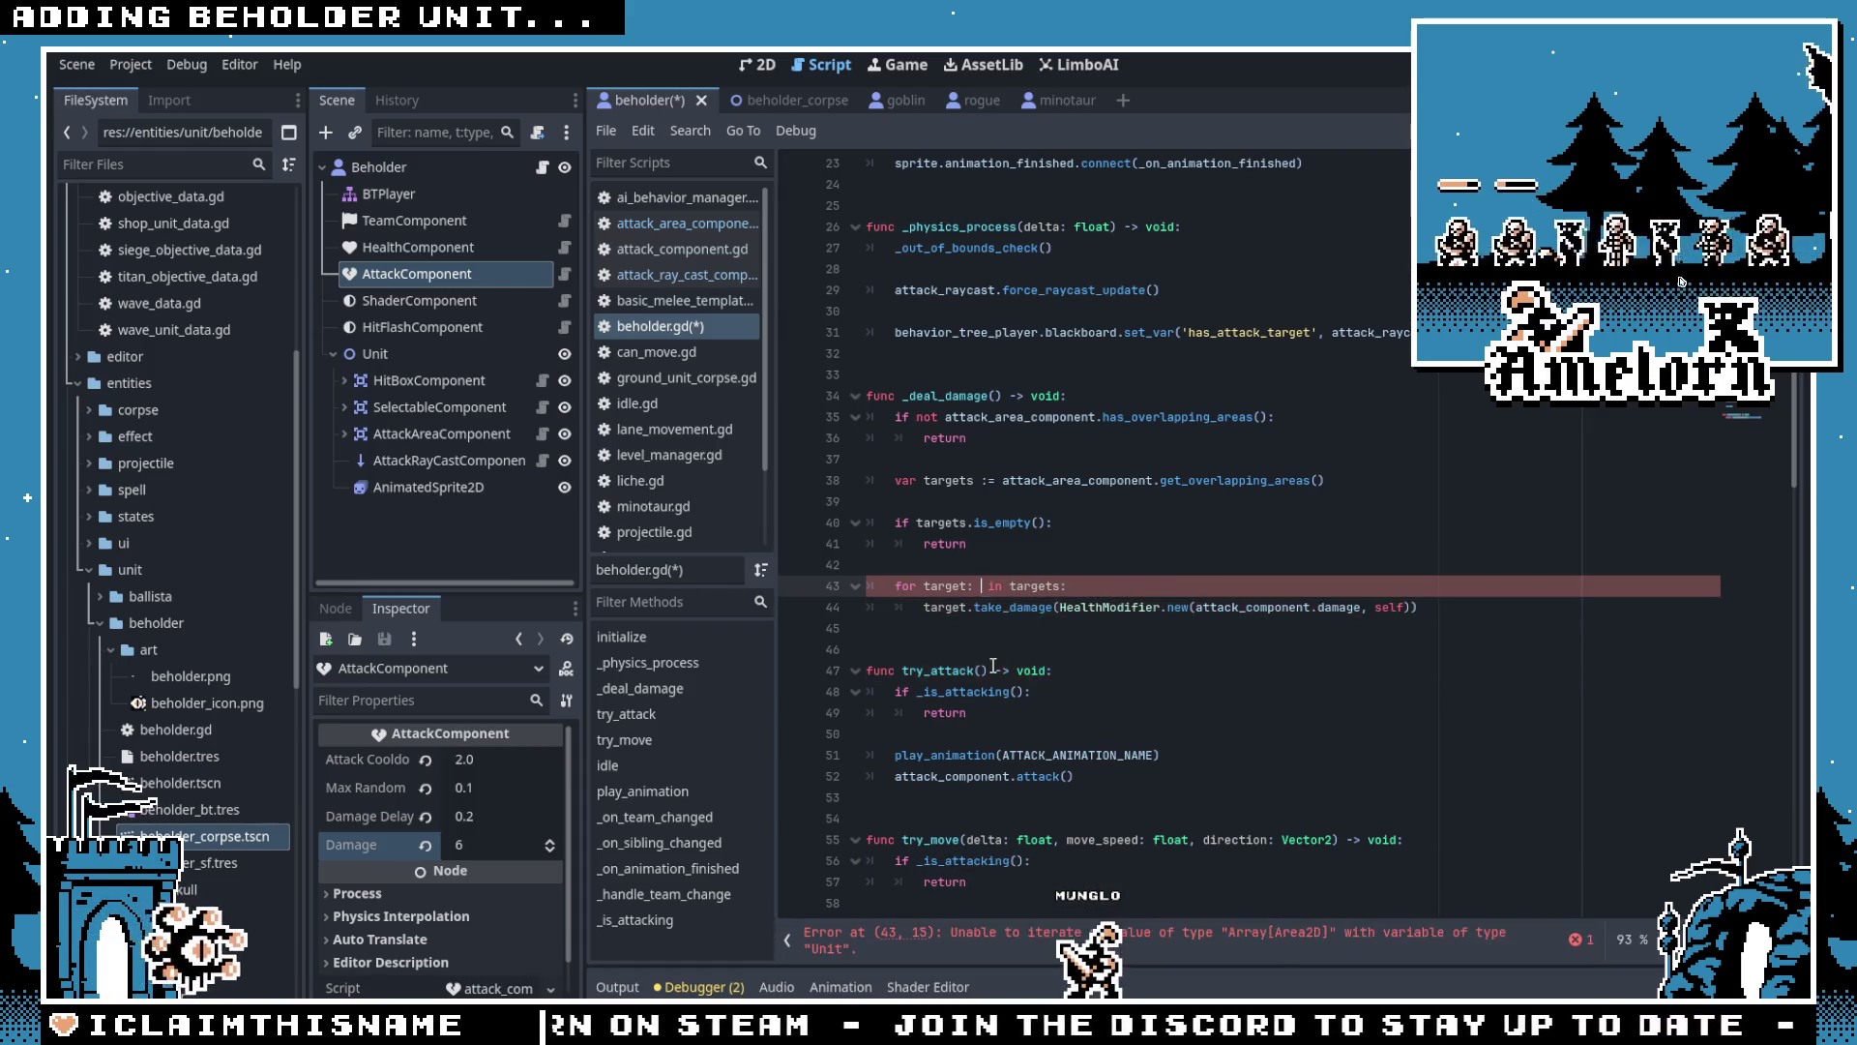
type("asUnit")
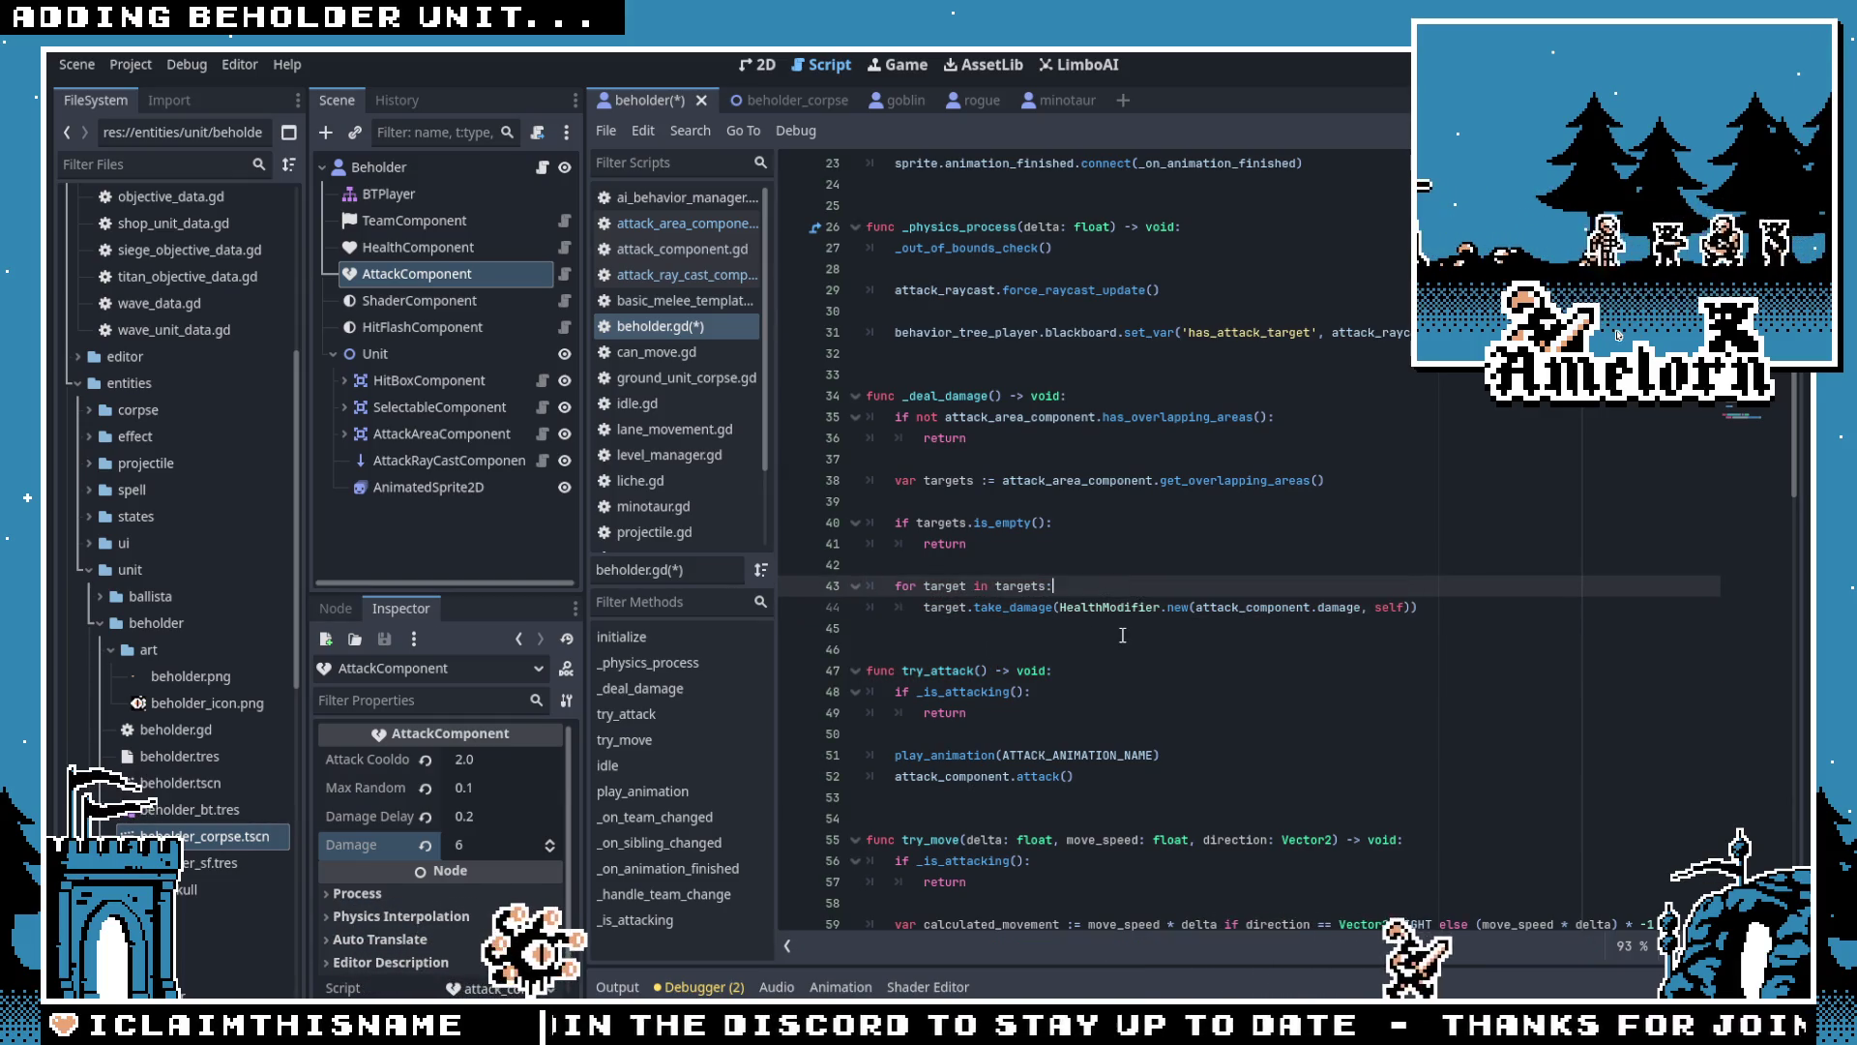
Add 'var unit := target as Unit' inside the loop, then view the goblin's script
key("Return")
type("unit = ")
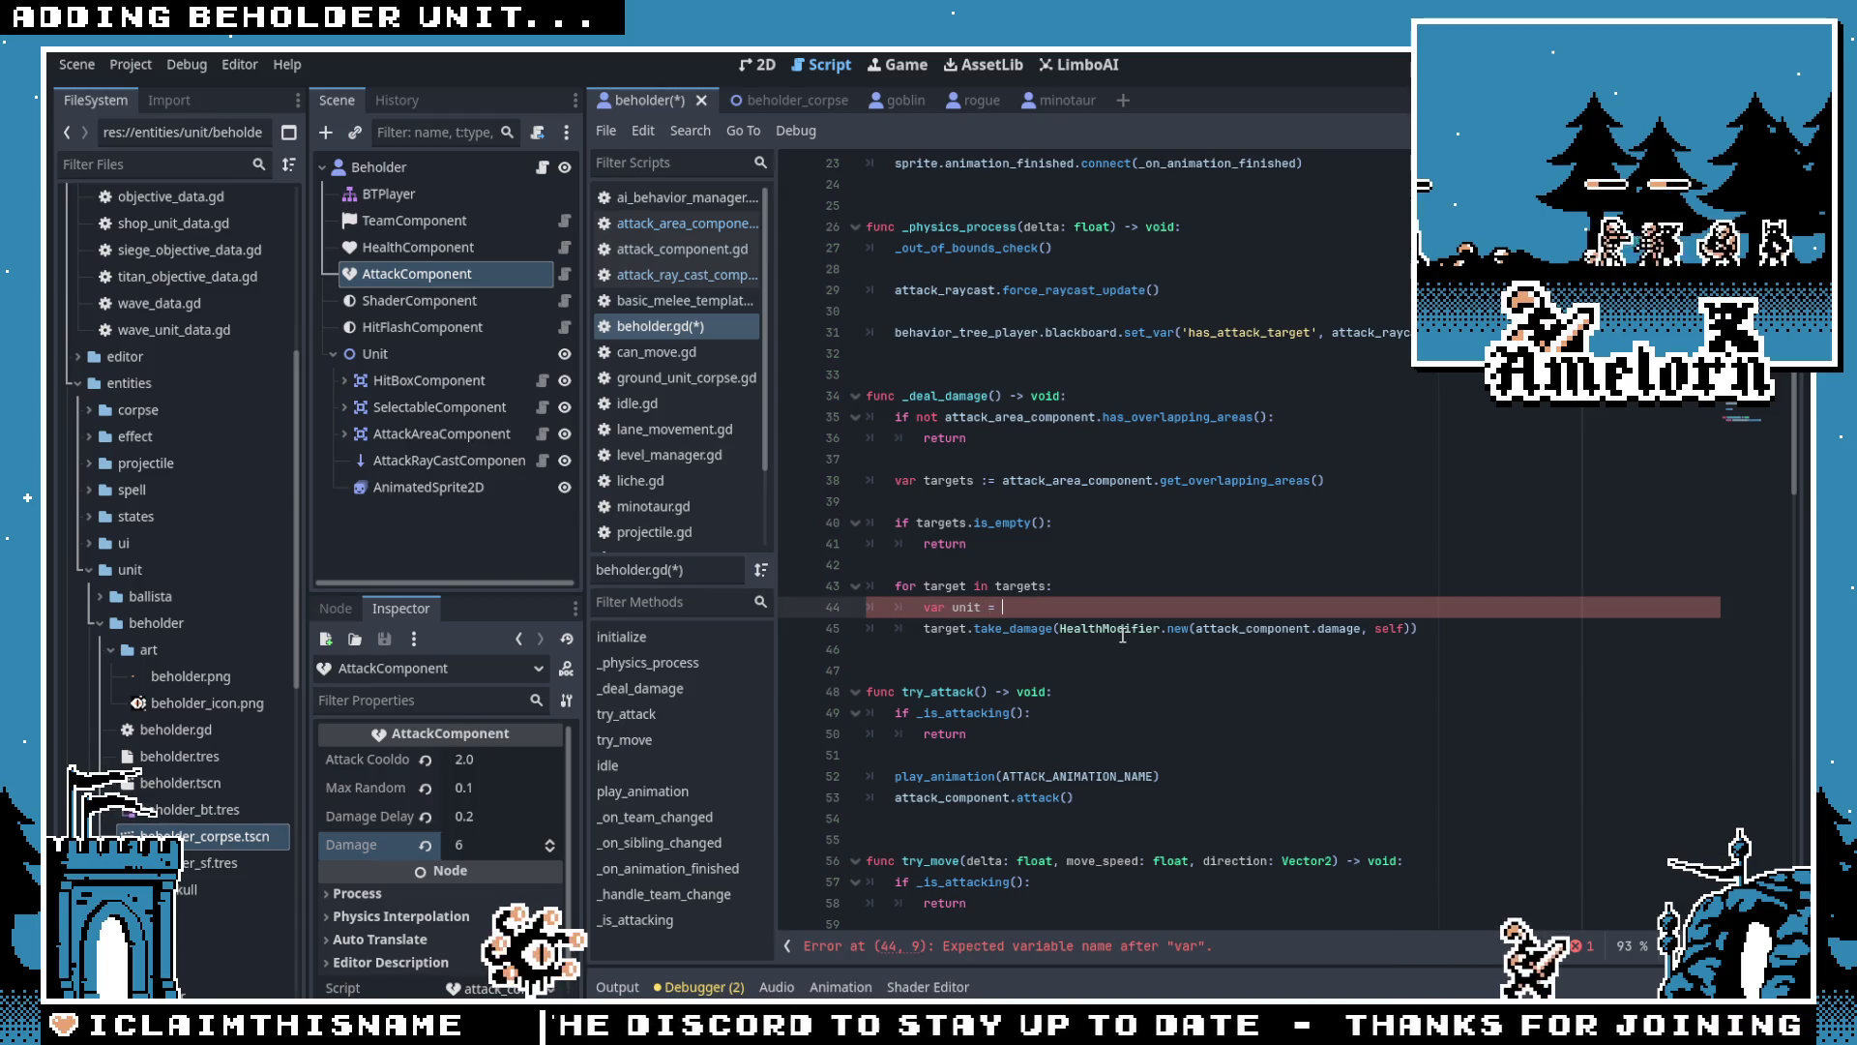
type("target")
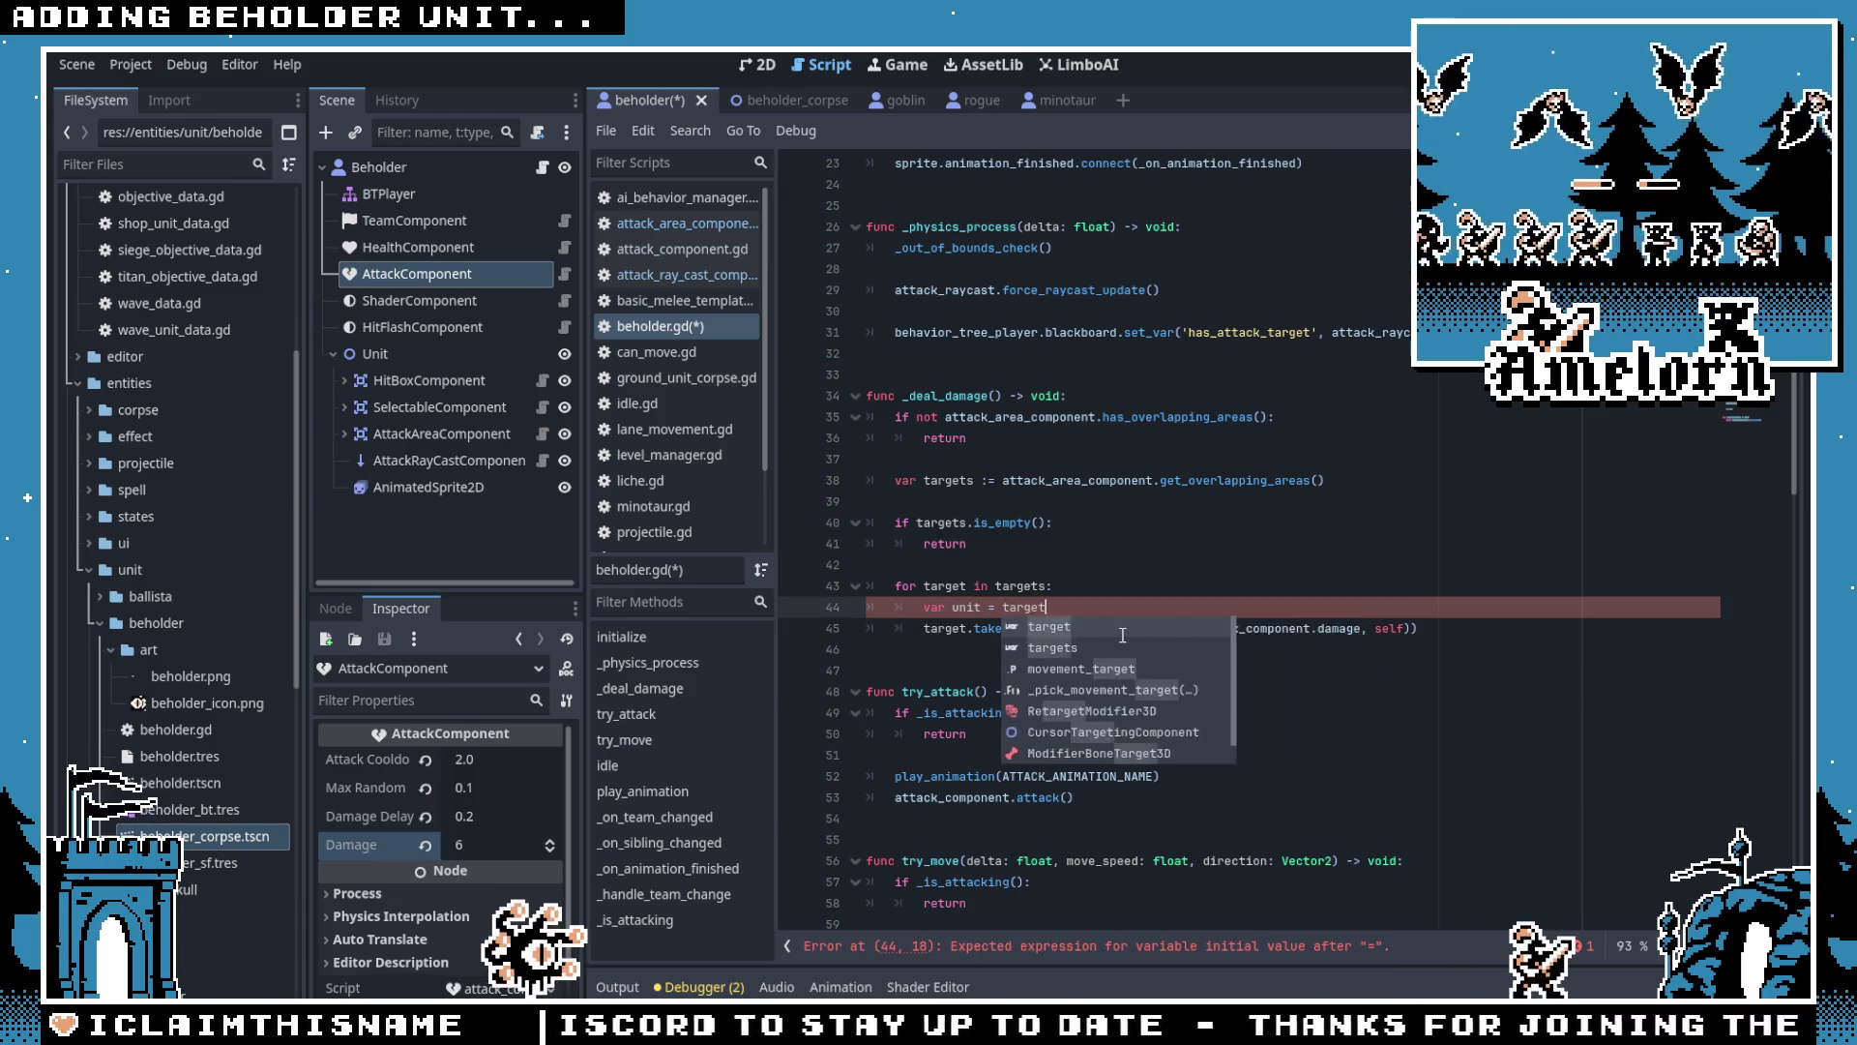
type(" as Unit")
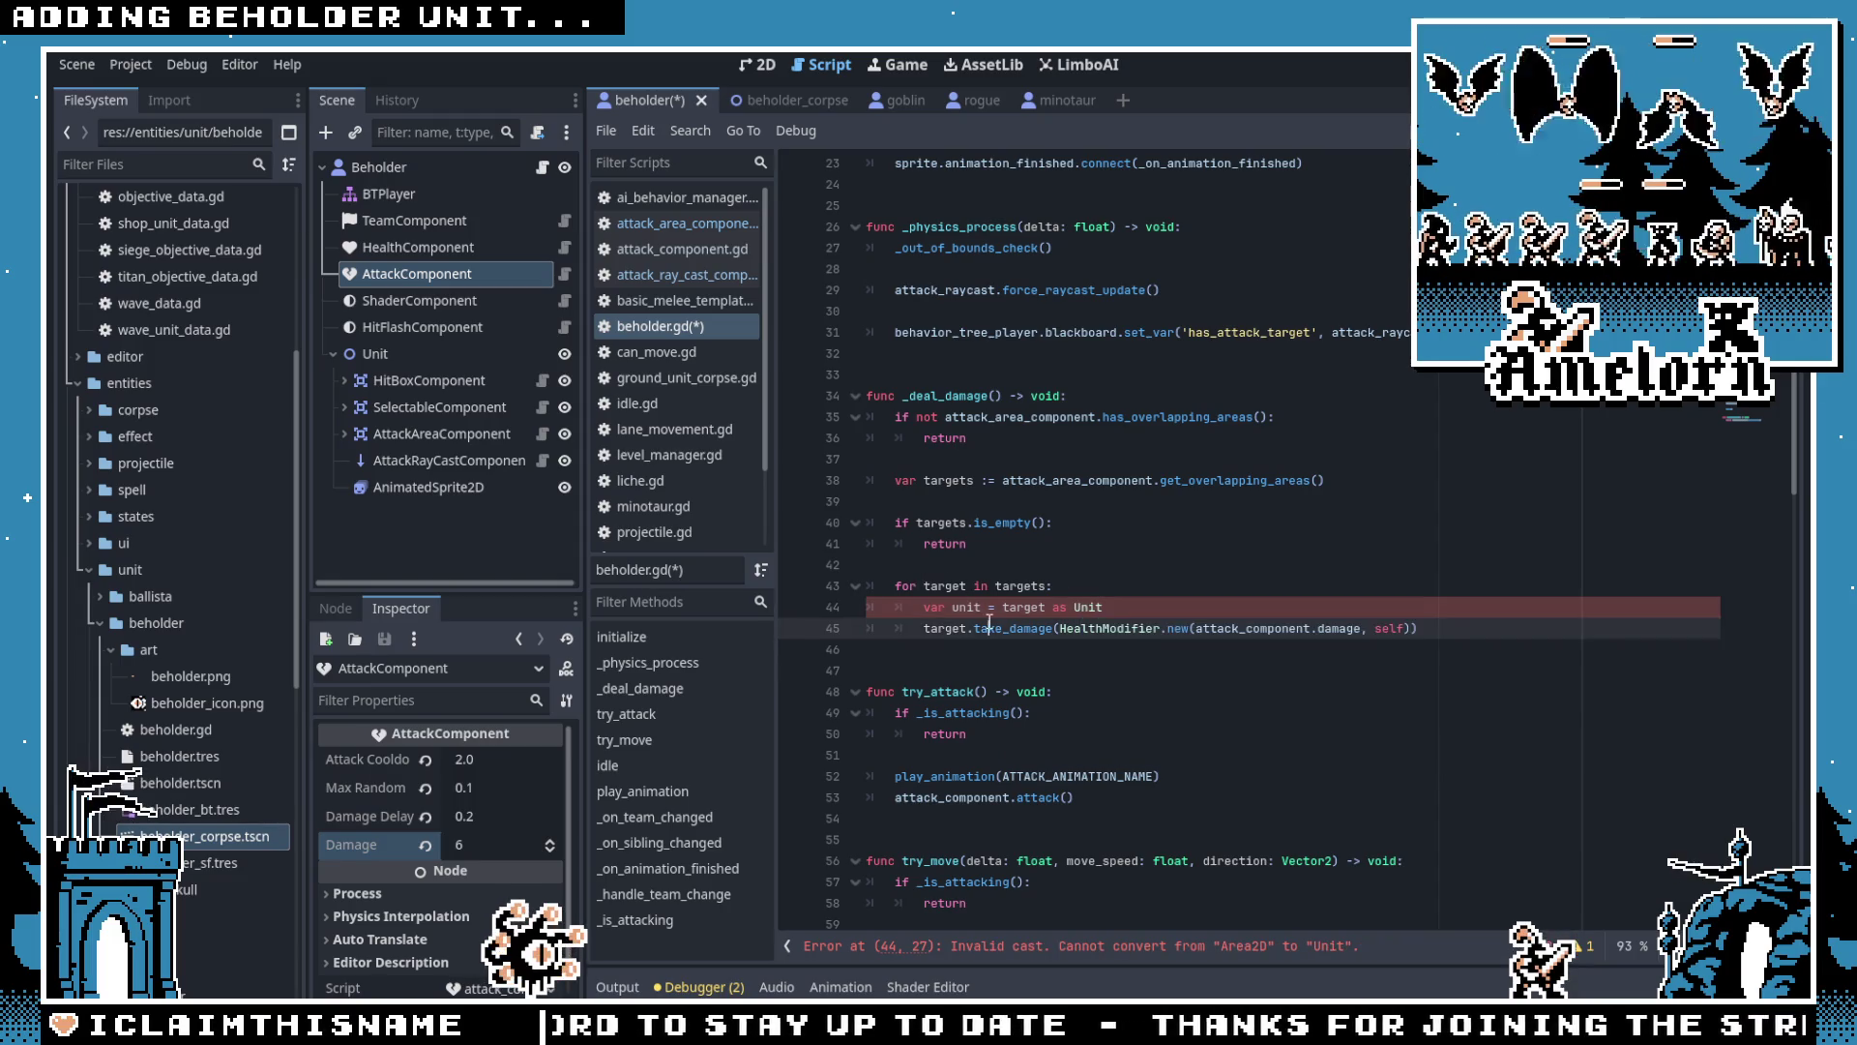
left_click(991, 608)
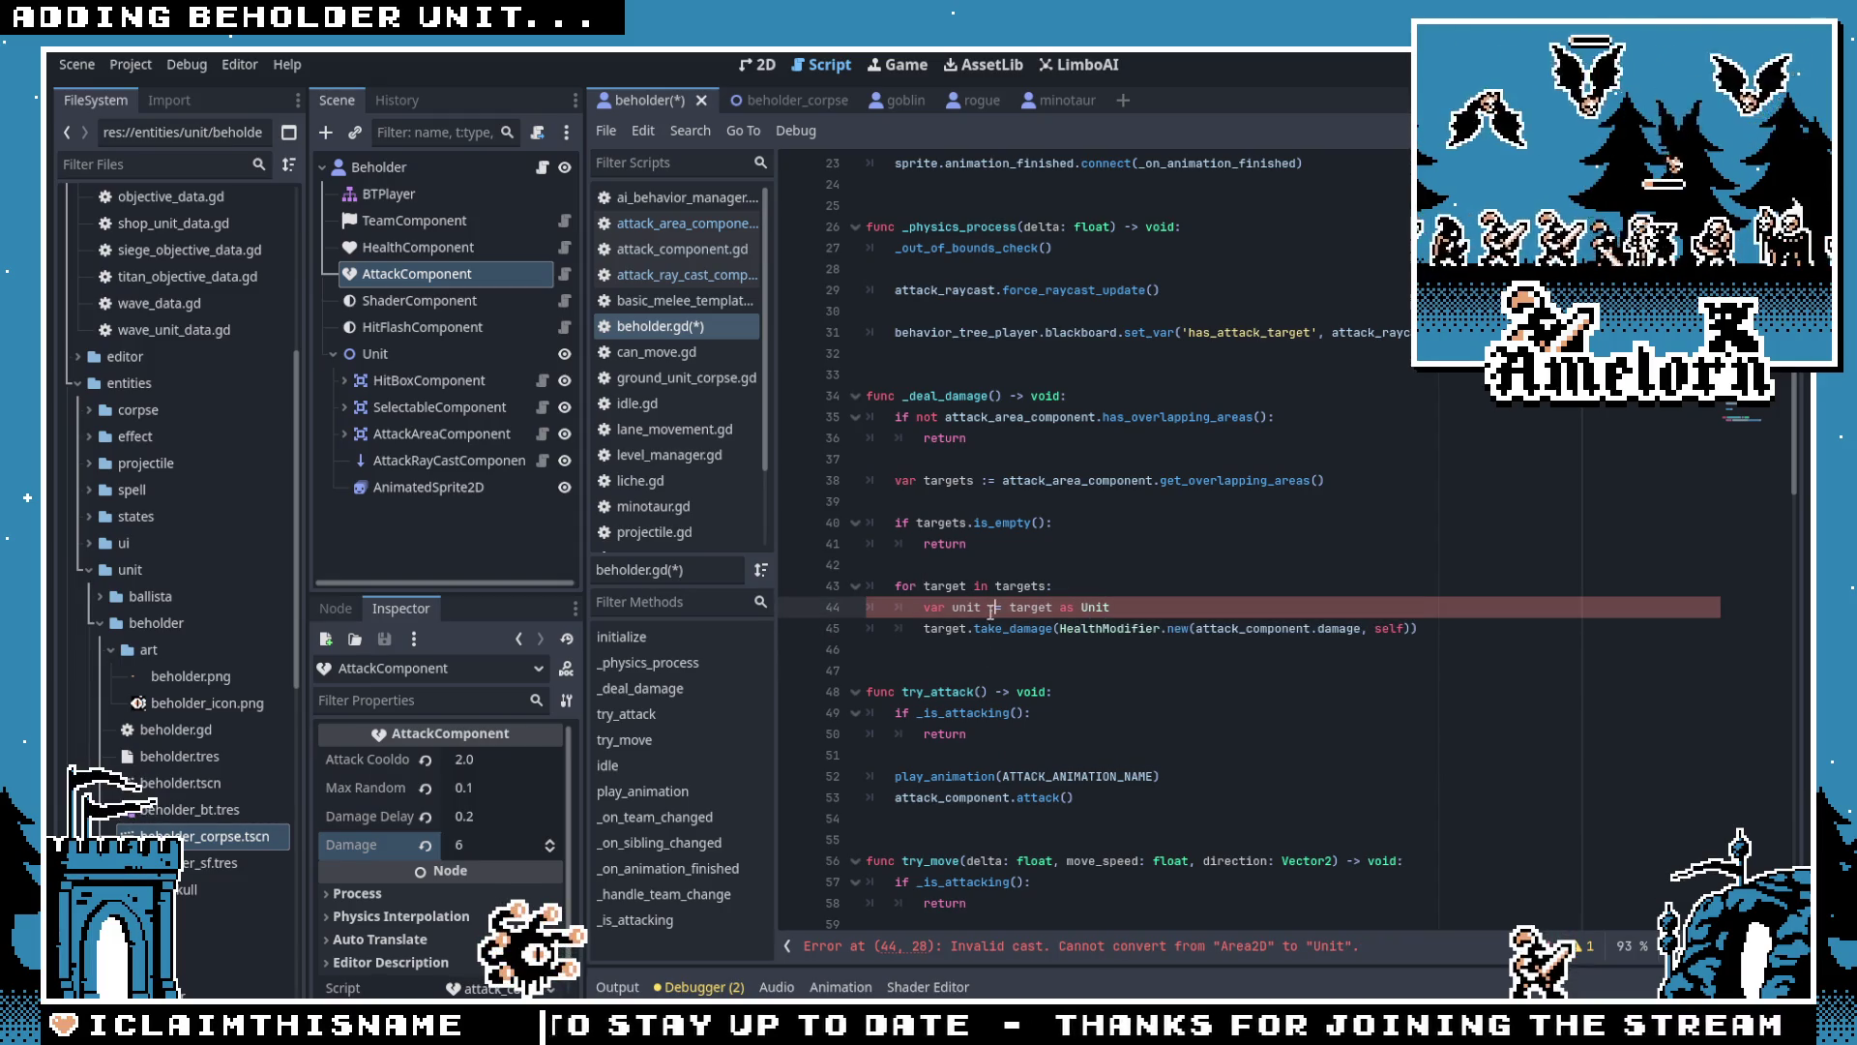
type(":")
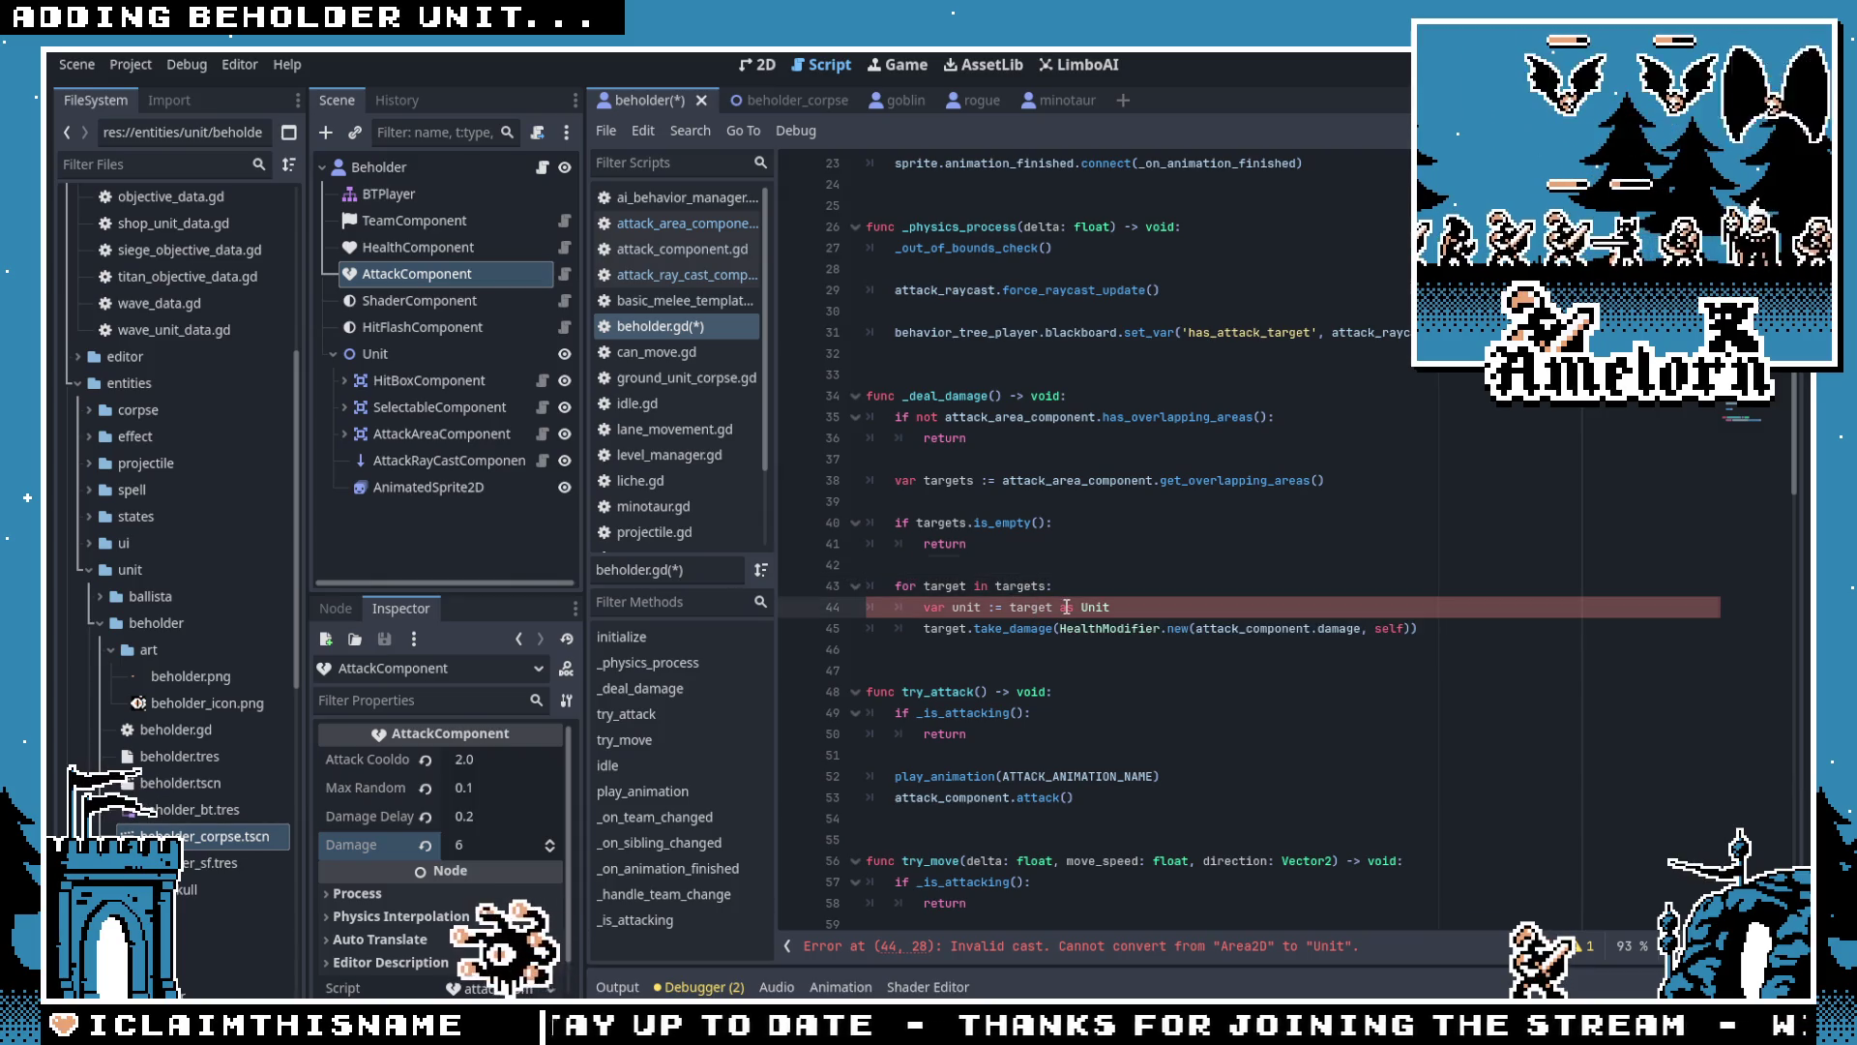
left_click(1019, 582)
left_click(1082, 607)
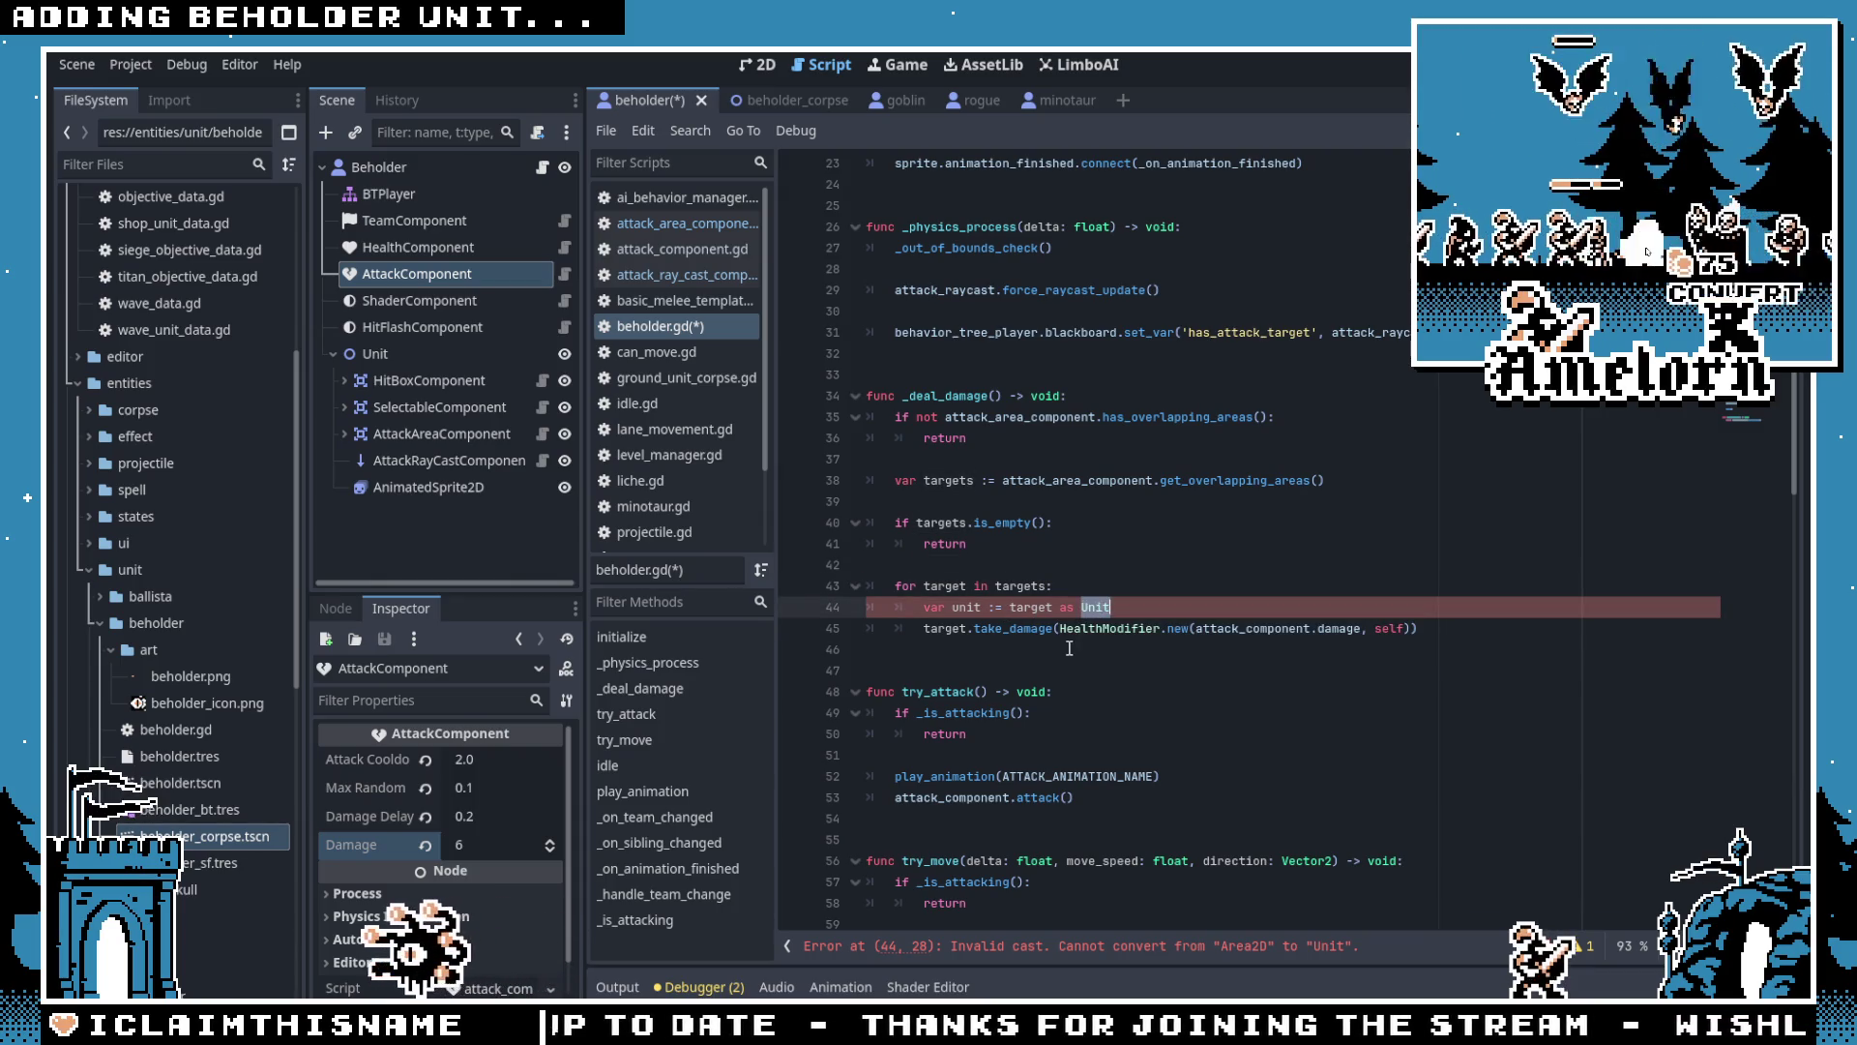
key("Up")
scroll(1039, 669, "down", 3)
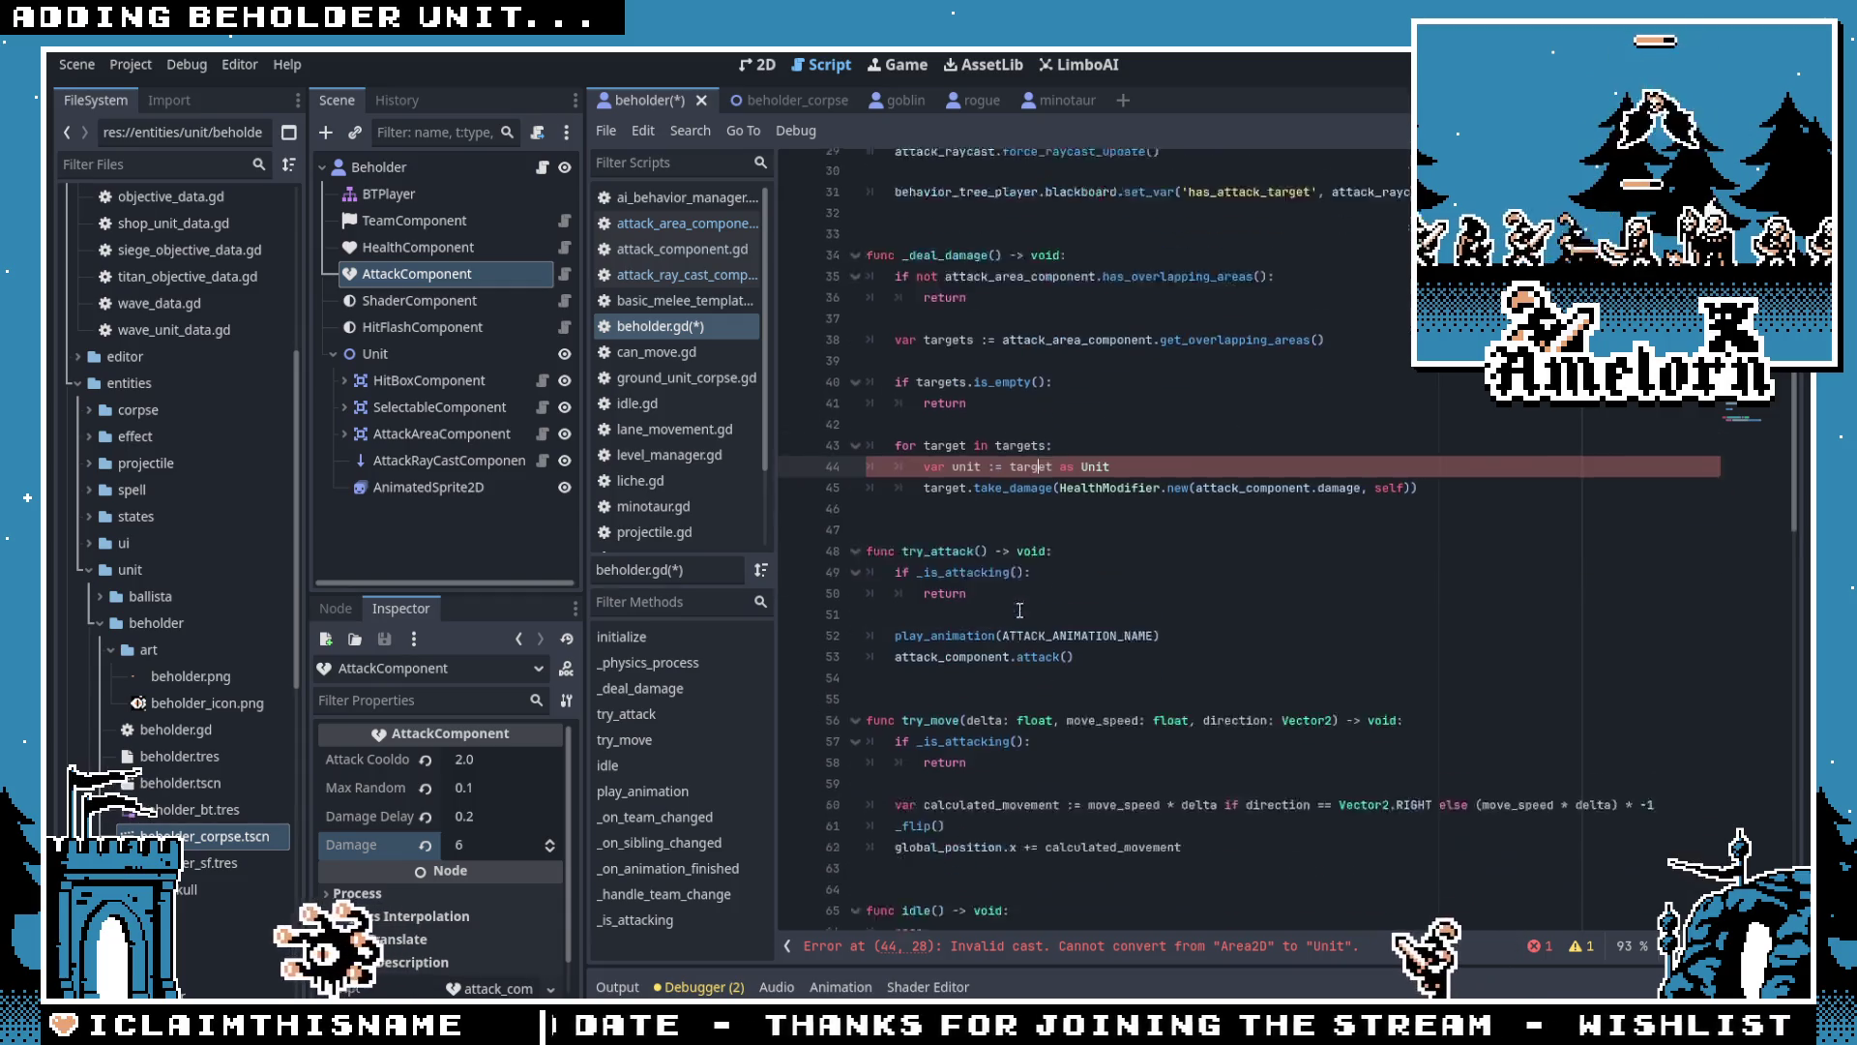
left_click(915, 107)
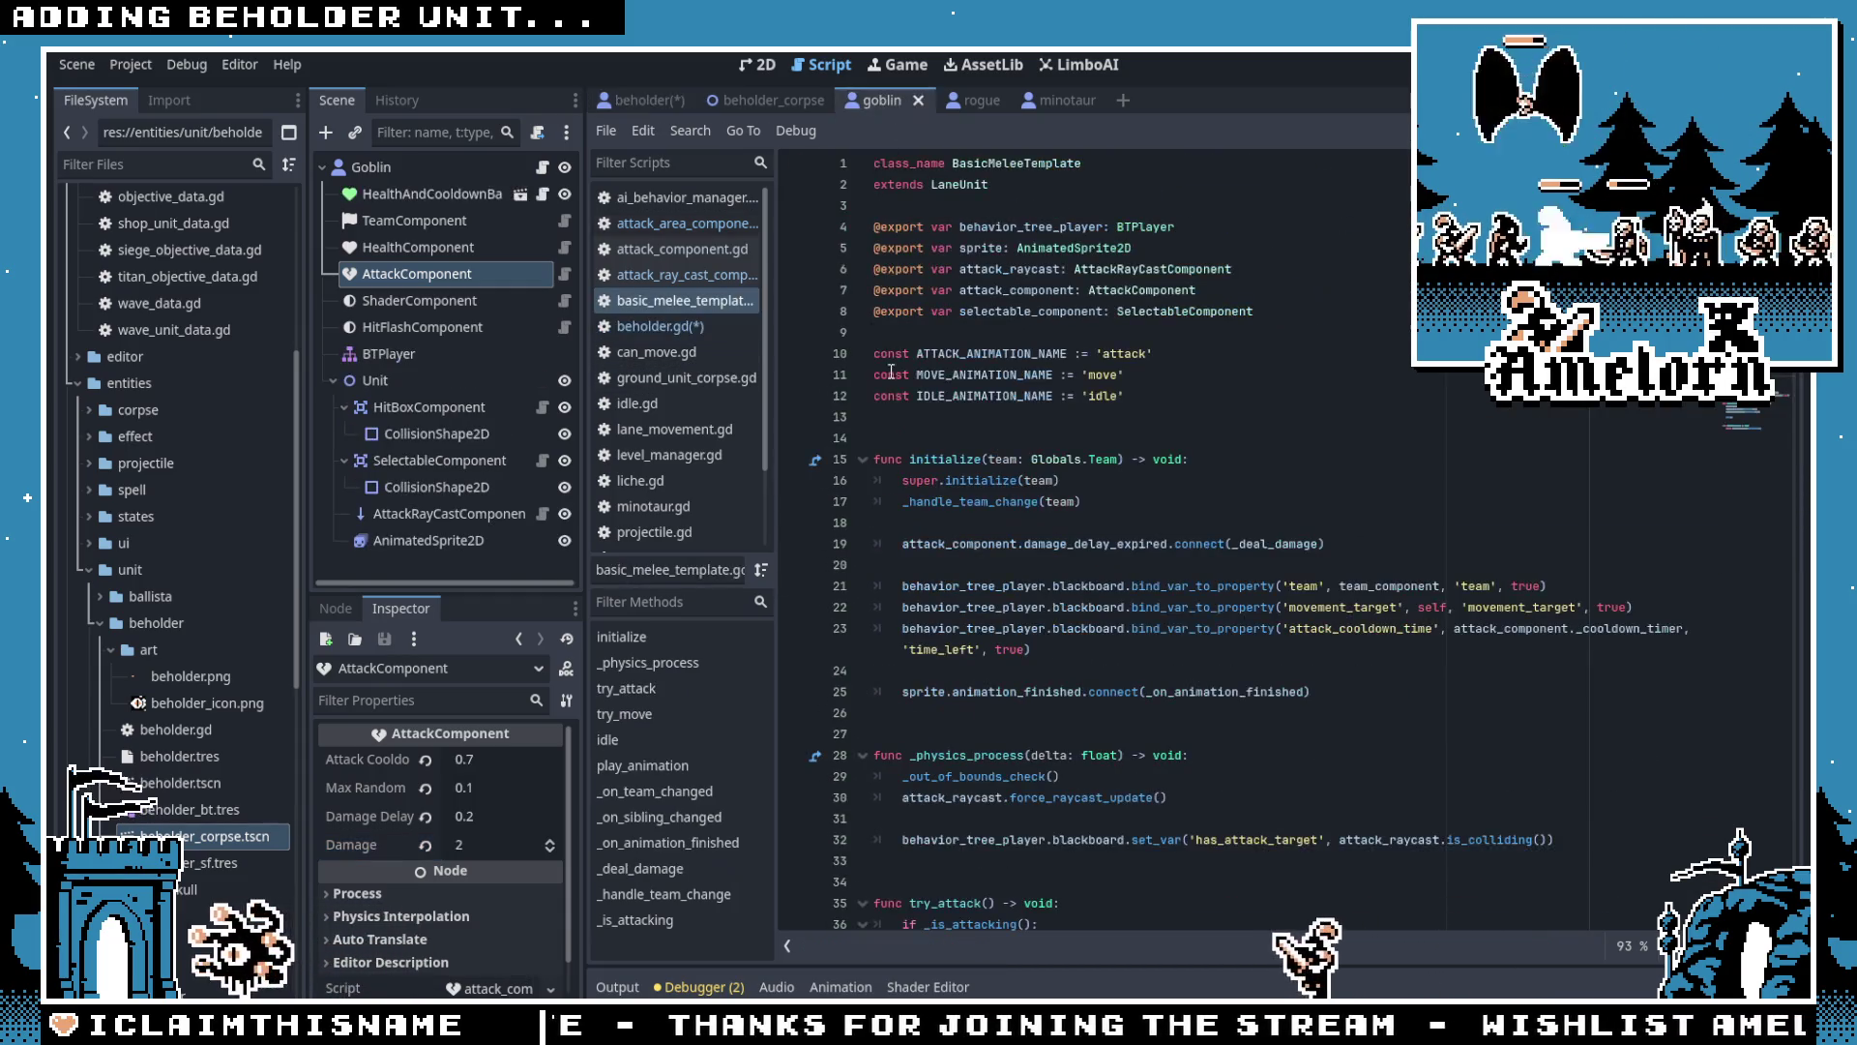
Review how the goblin's _deal_damage casts its owner to Unit, then return to beholder.gd
scroll(1043, 563, "down", 12)
scroll(1043, 563, "down", 3)
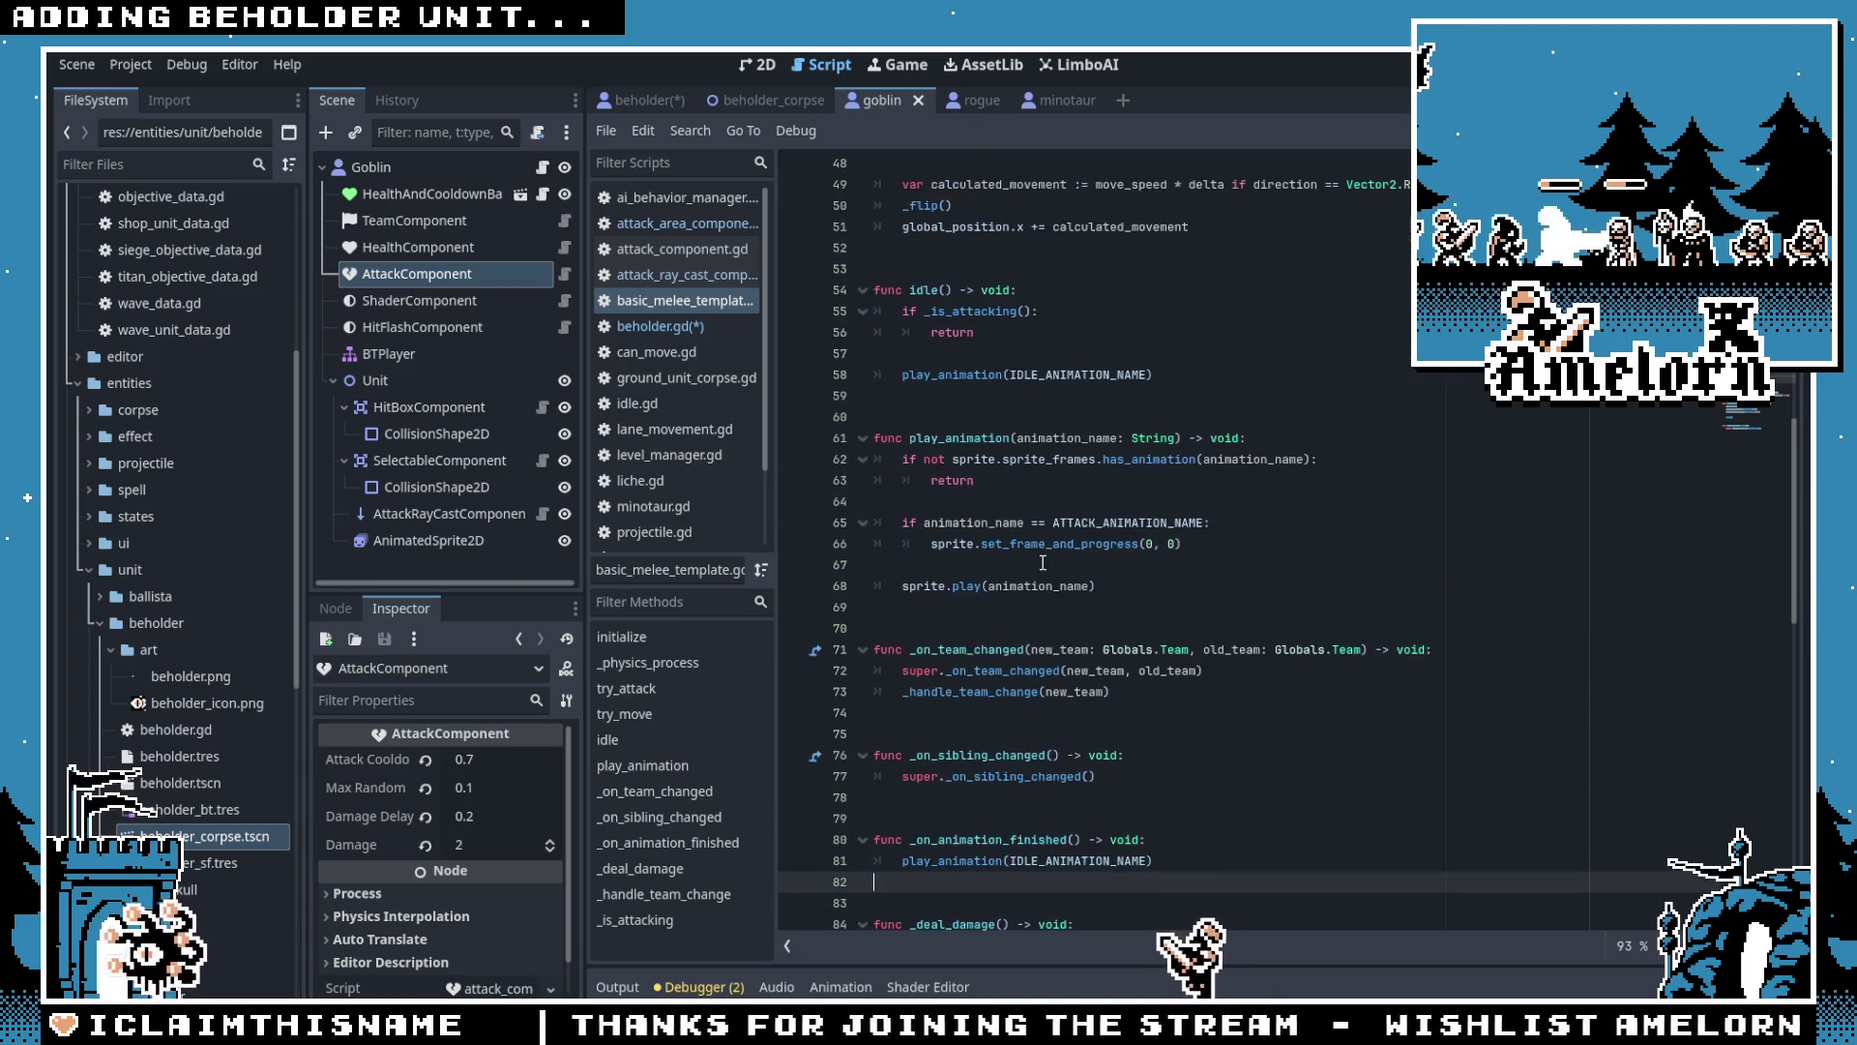
scroll(1040, 561, "down", 3)
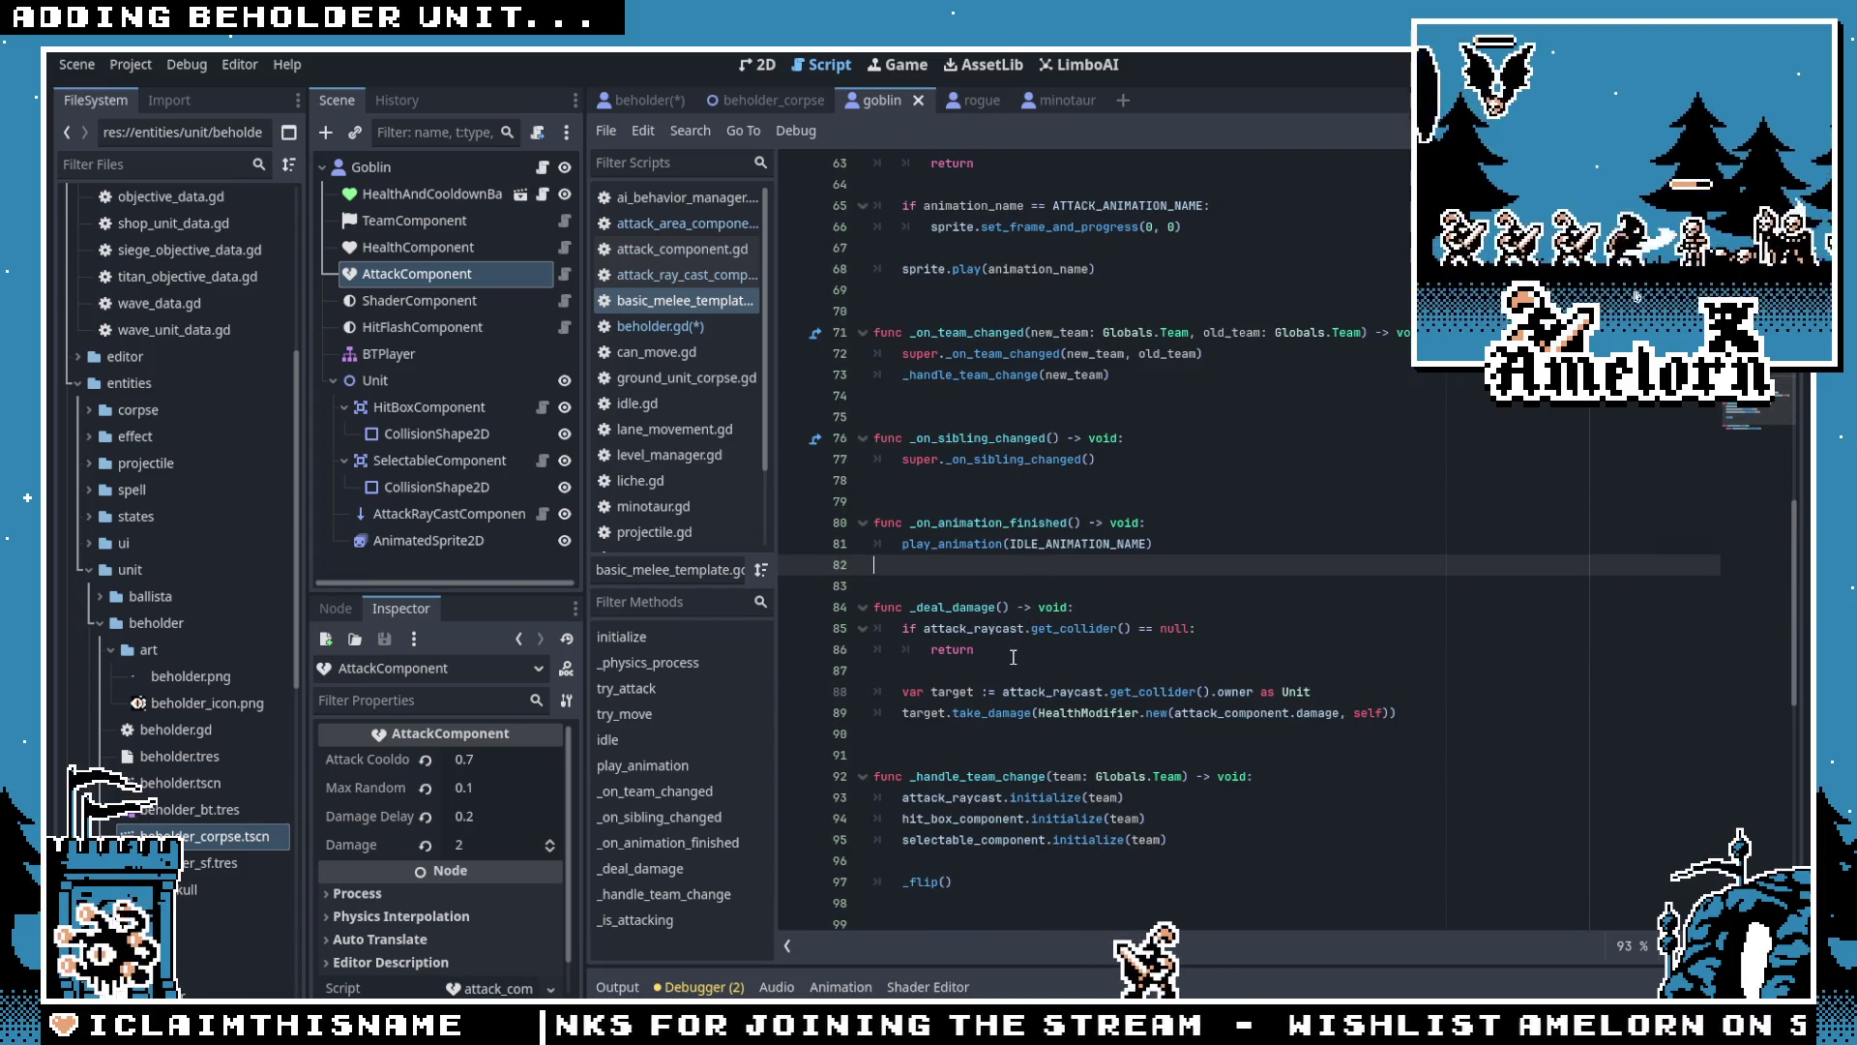
scroll(1012, 657, "down", 1)
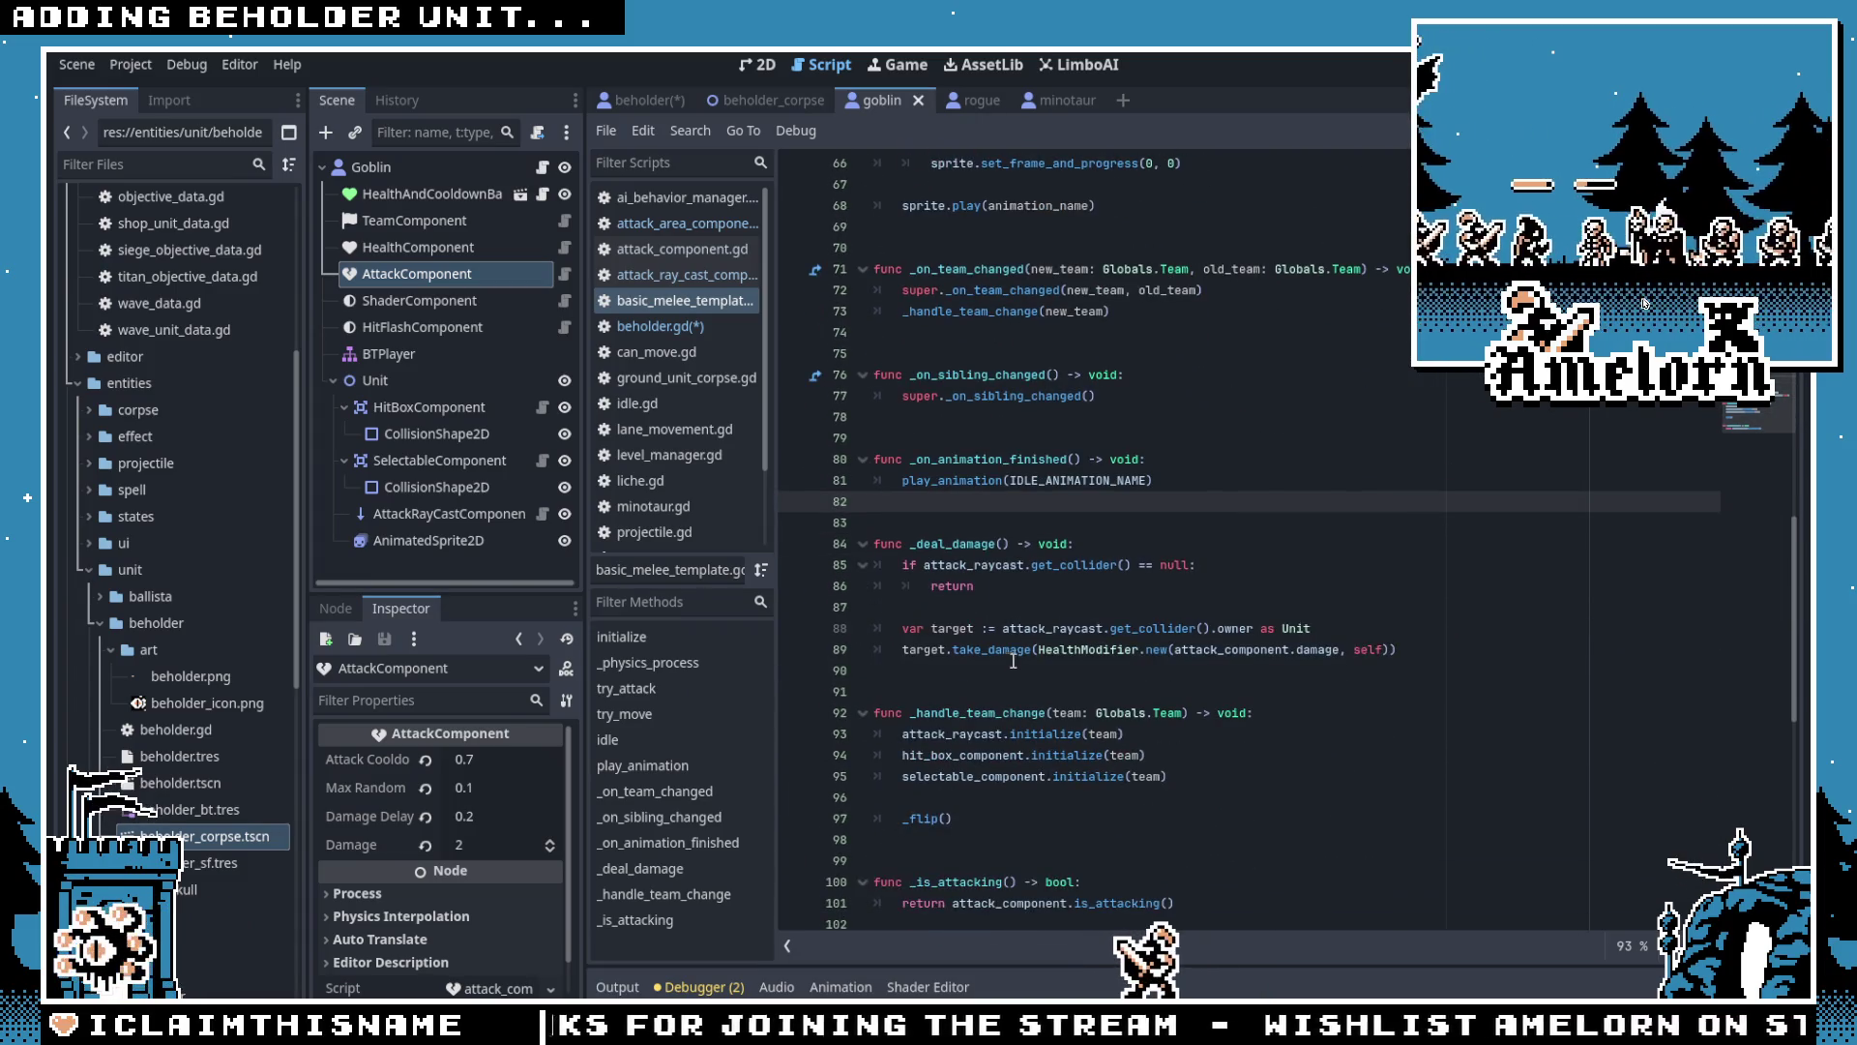
left_click(1158, 632)
left_click(1185, 670)
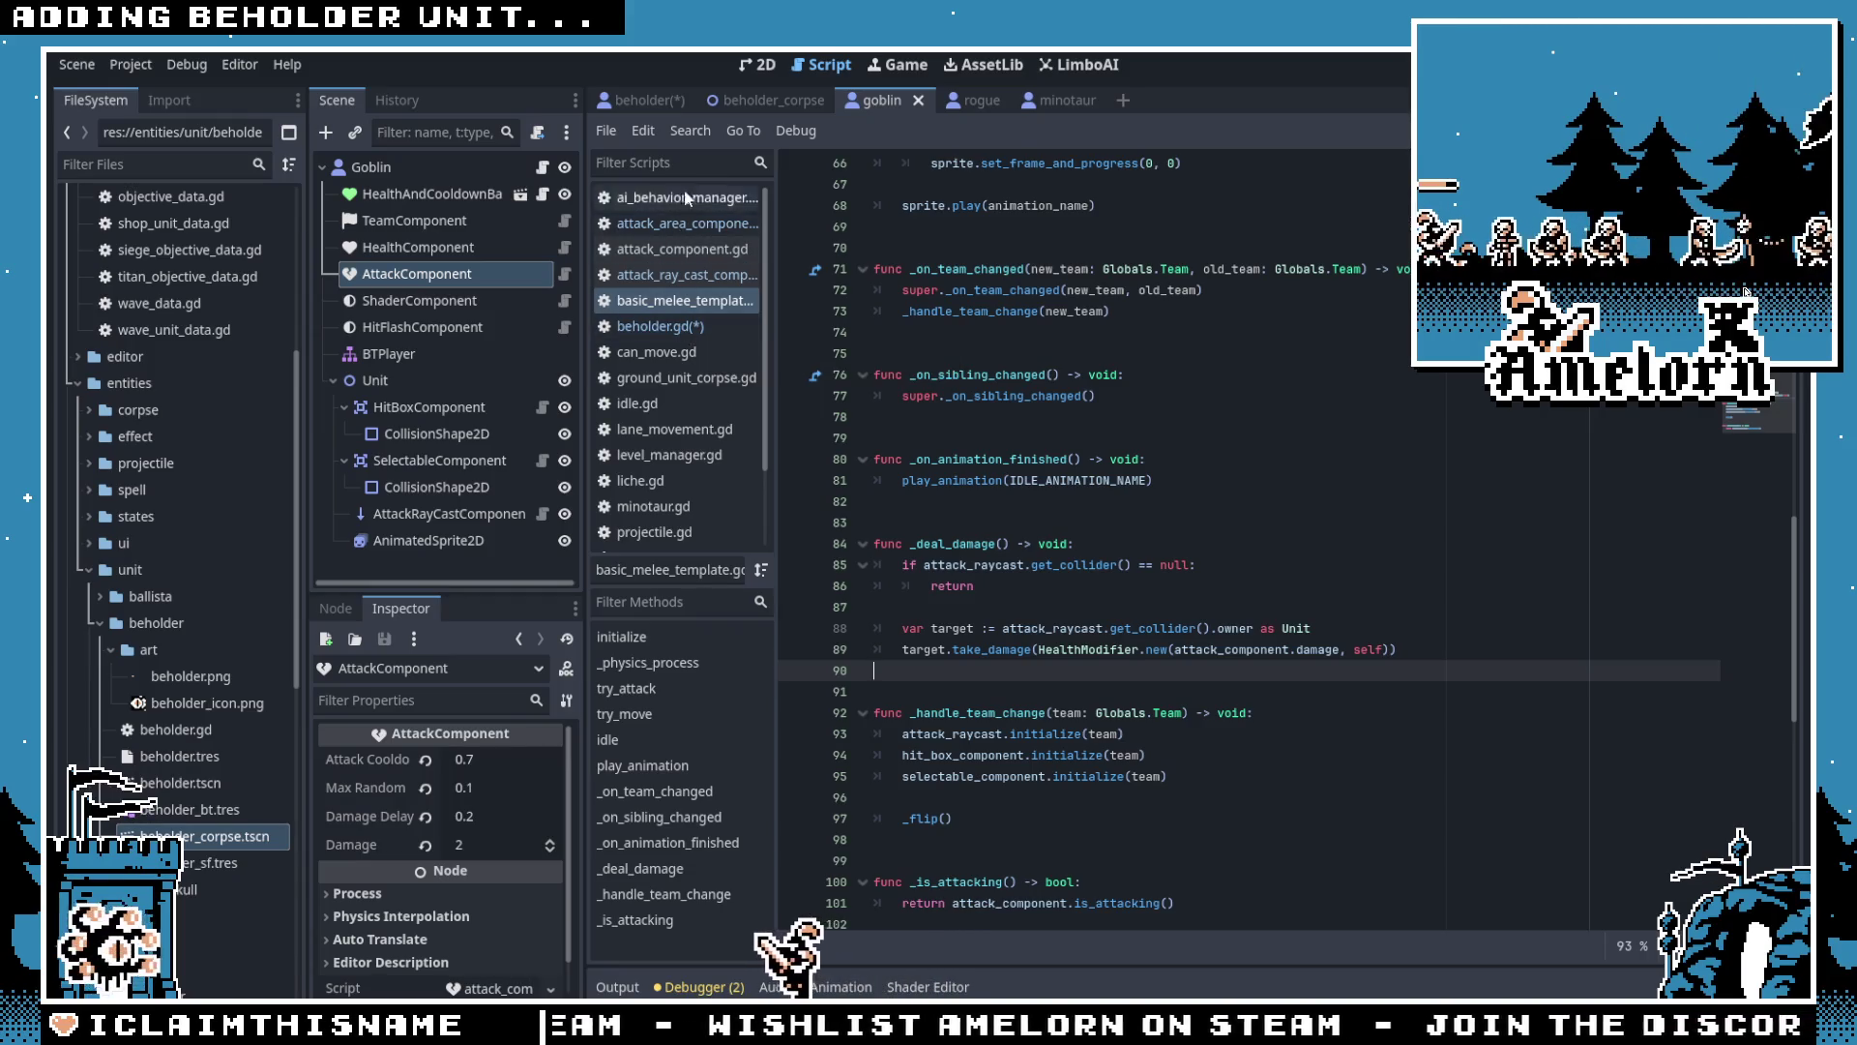
left_click(654, 101)
scroll(1109, 422, "up", 3)
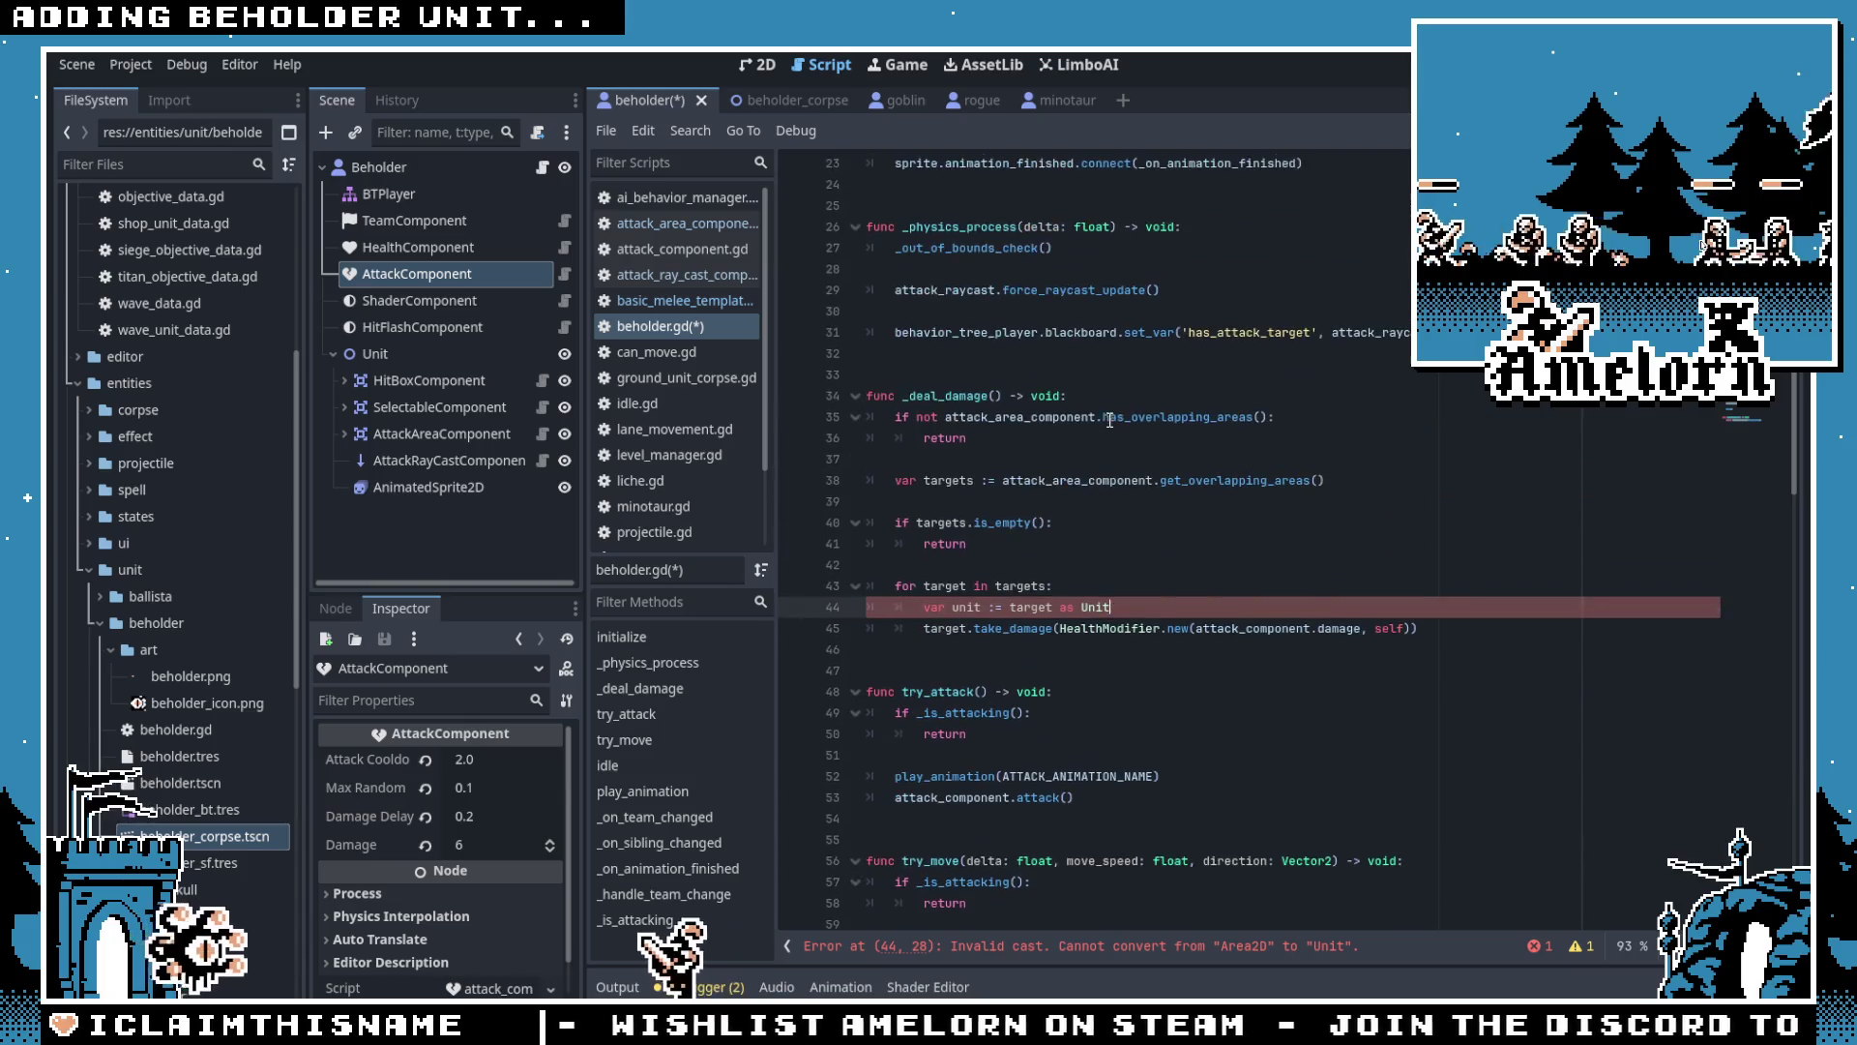
Cast target.owner as Unit and pass unit to take_damage instead of target
left_click(1353, 483)
left_click(1077, 587)
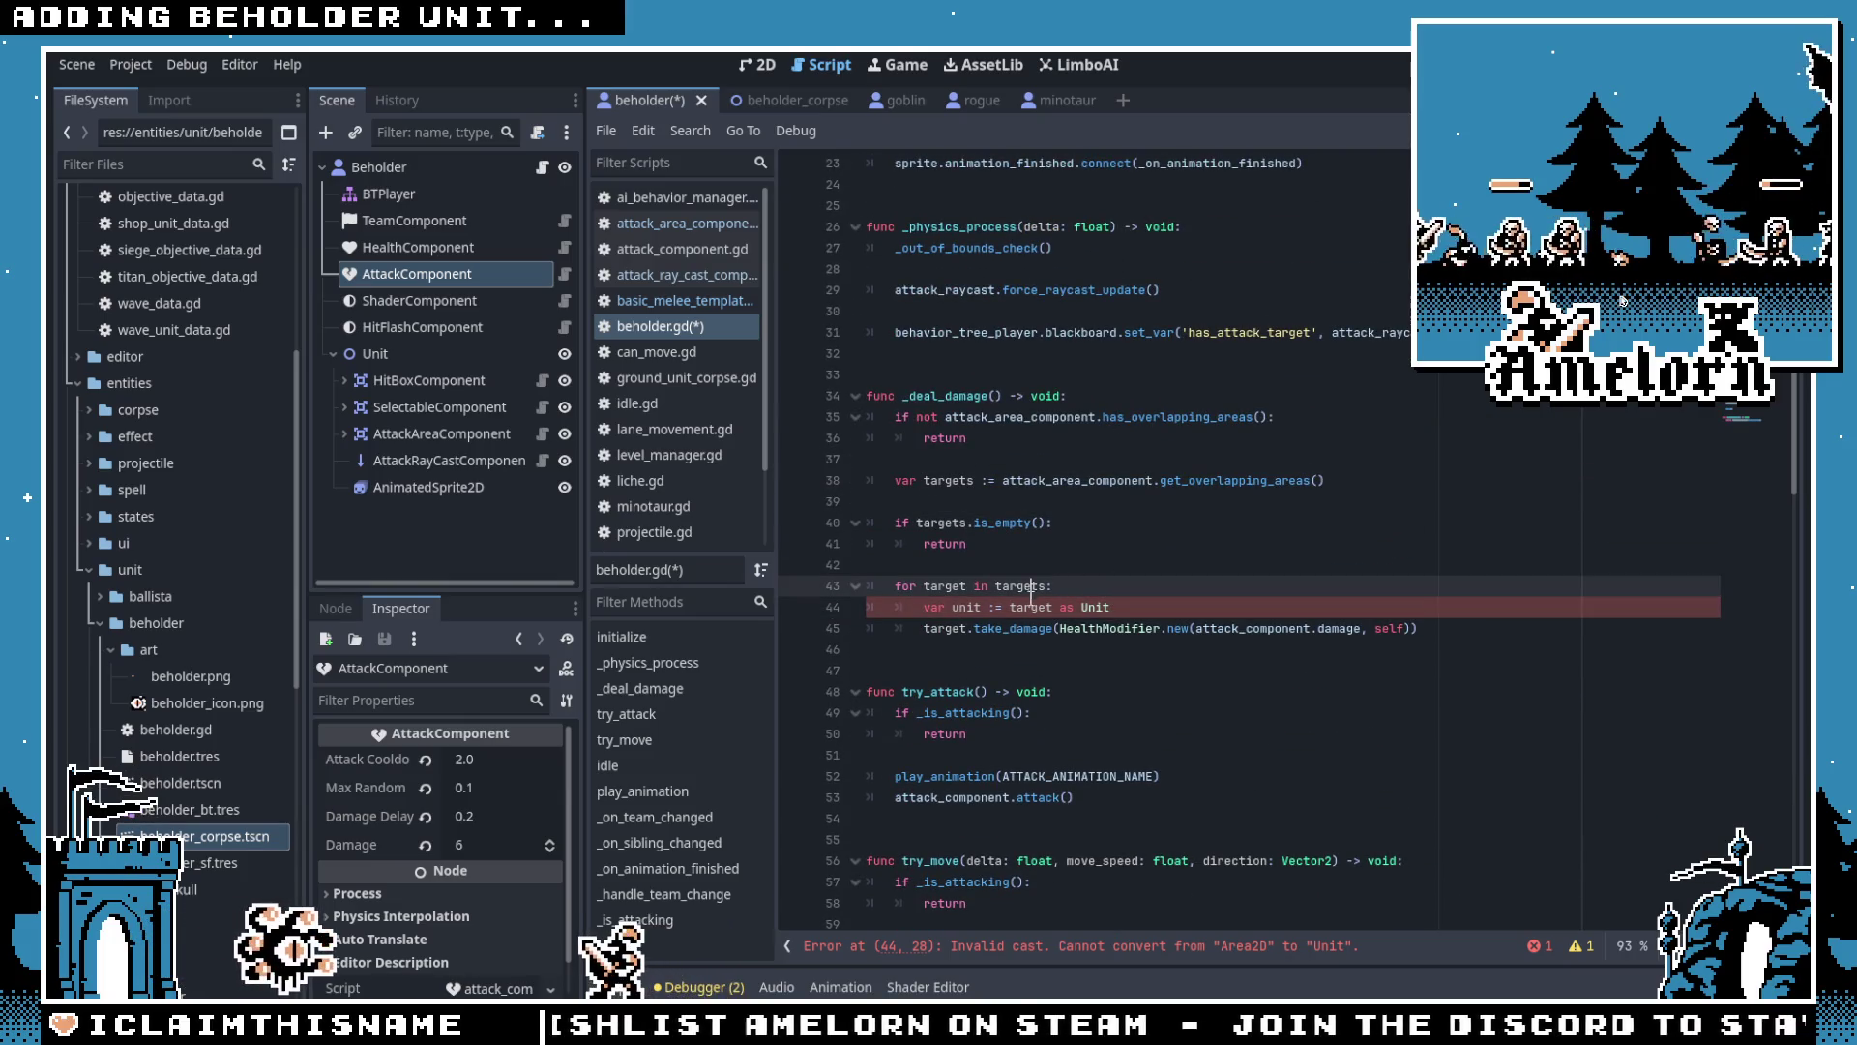
left_click(1081, 608)
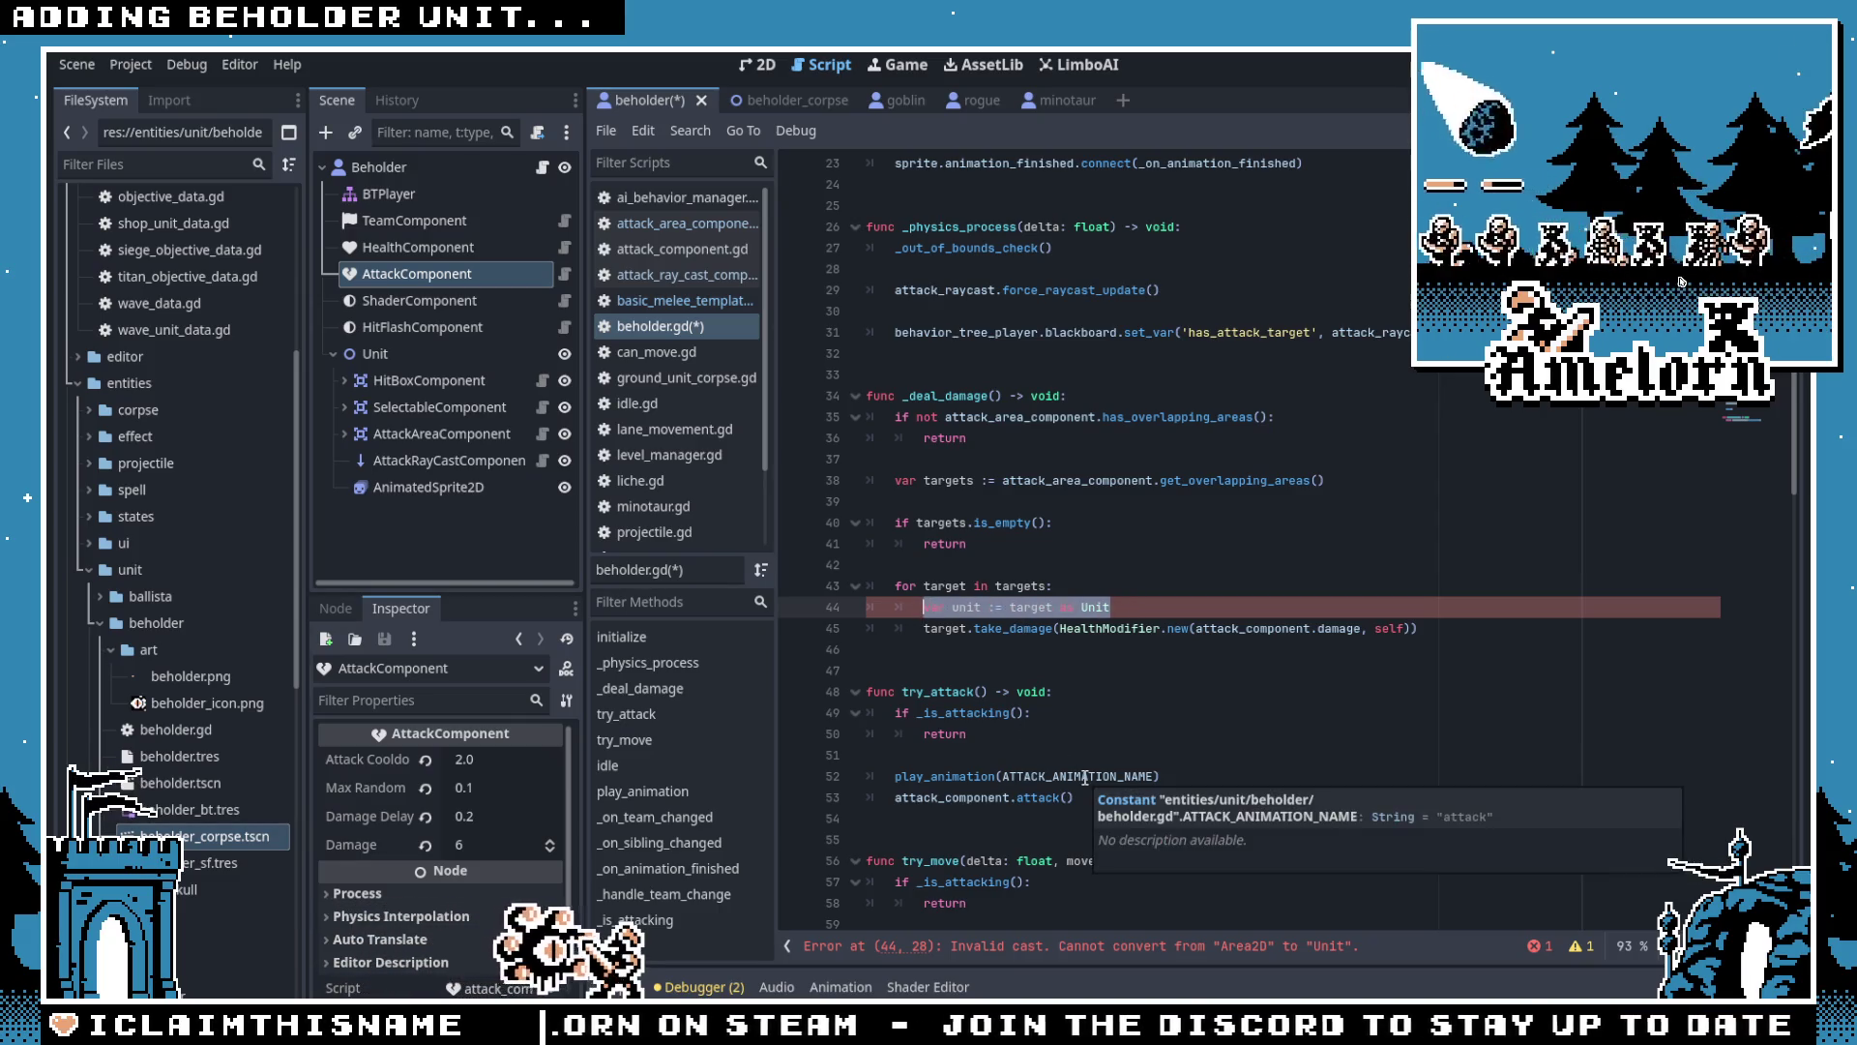
left_click(1117, 609)
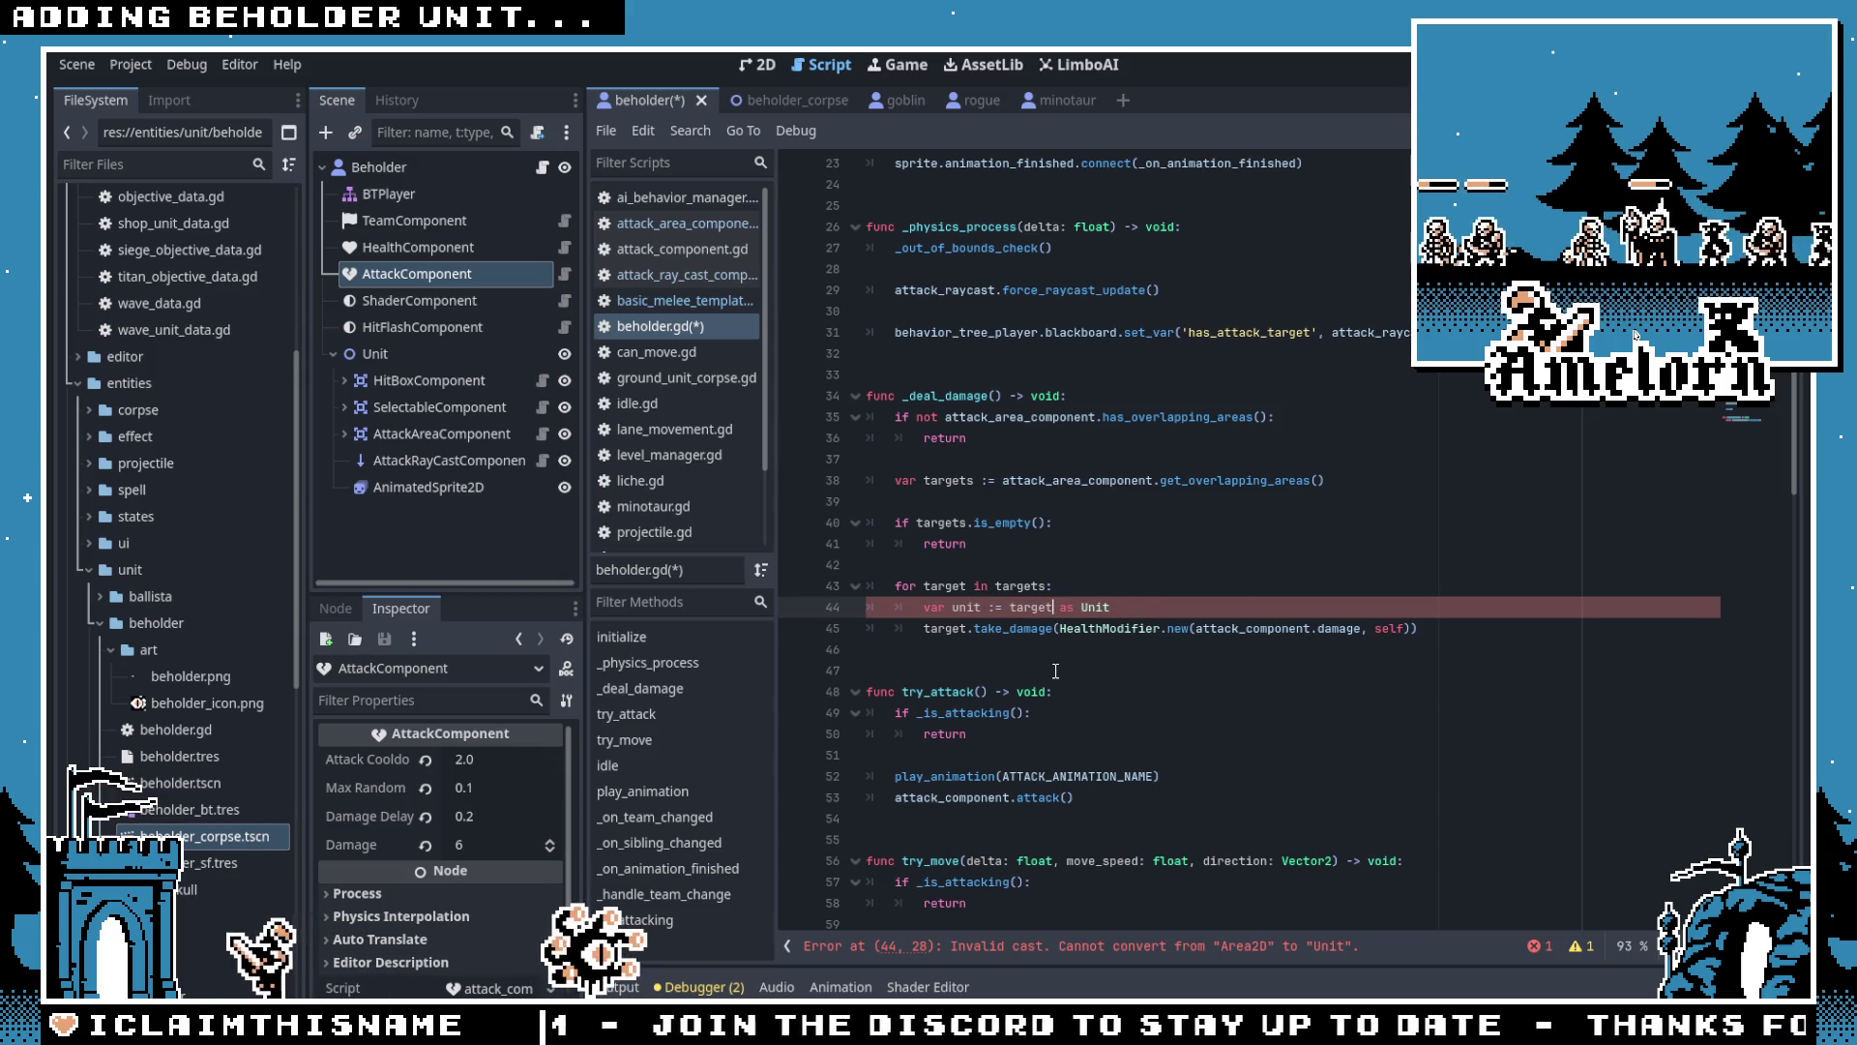
type(".owner")
left_click(1018, 585)
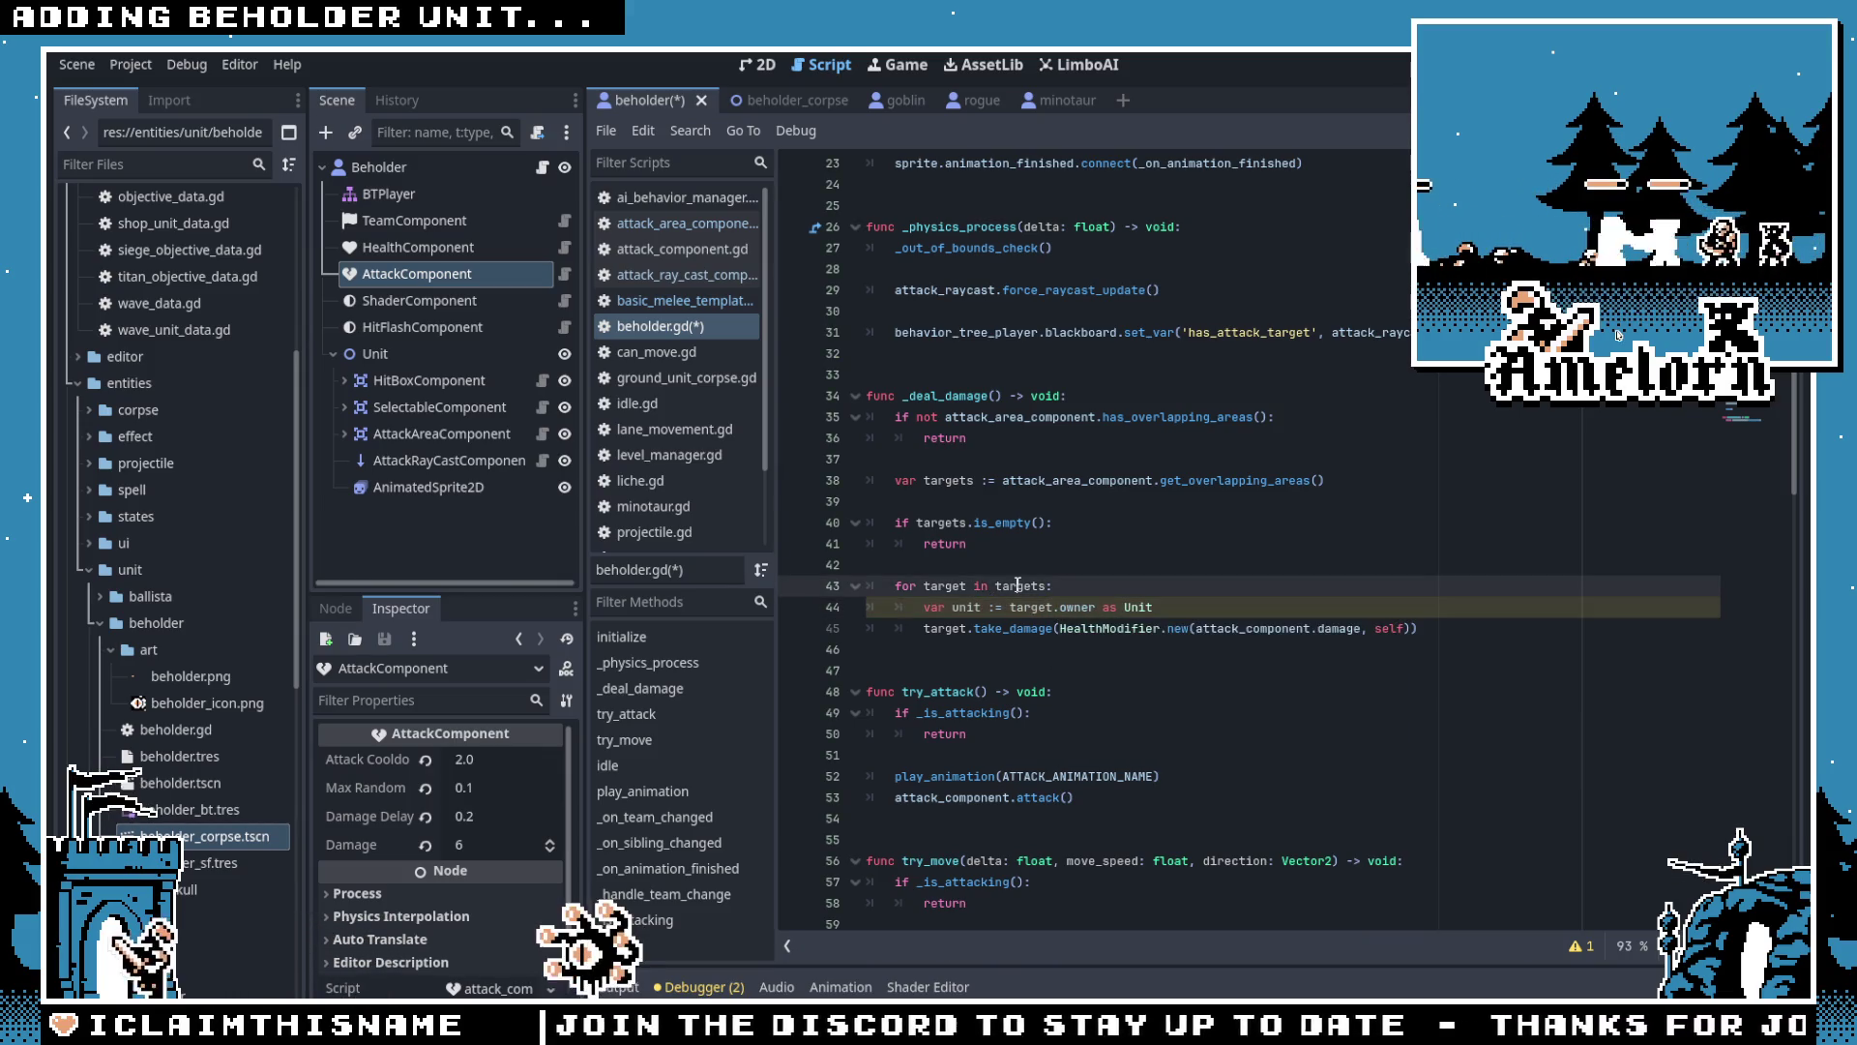
double_click(946, 628)
type("unit")
left_click(1074, 543)
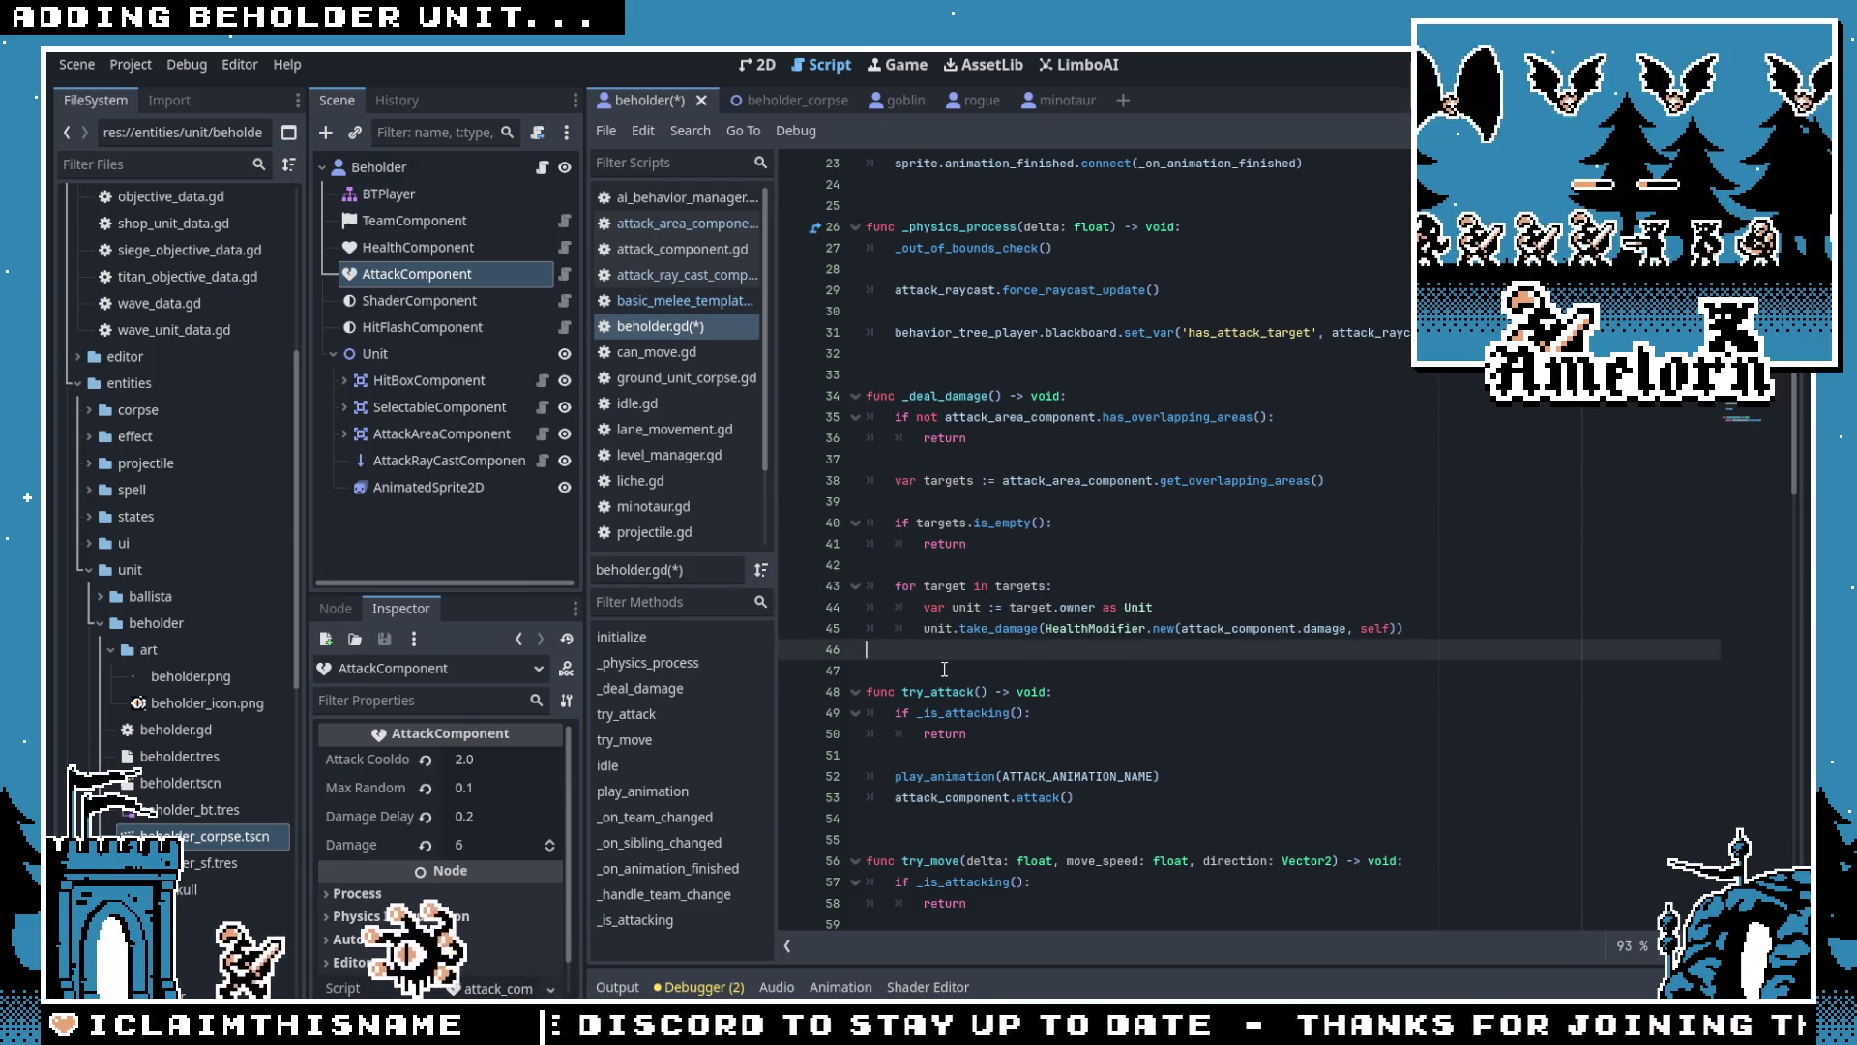
left_click(1079, 555)
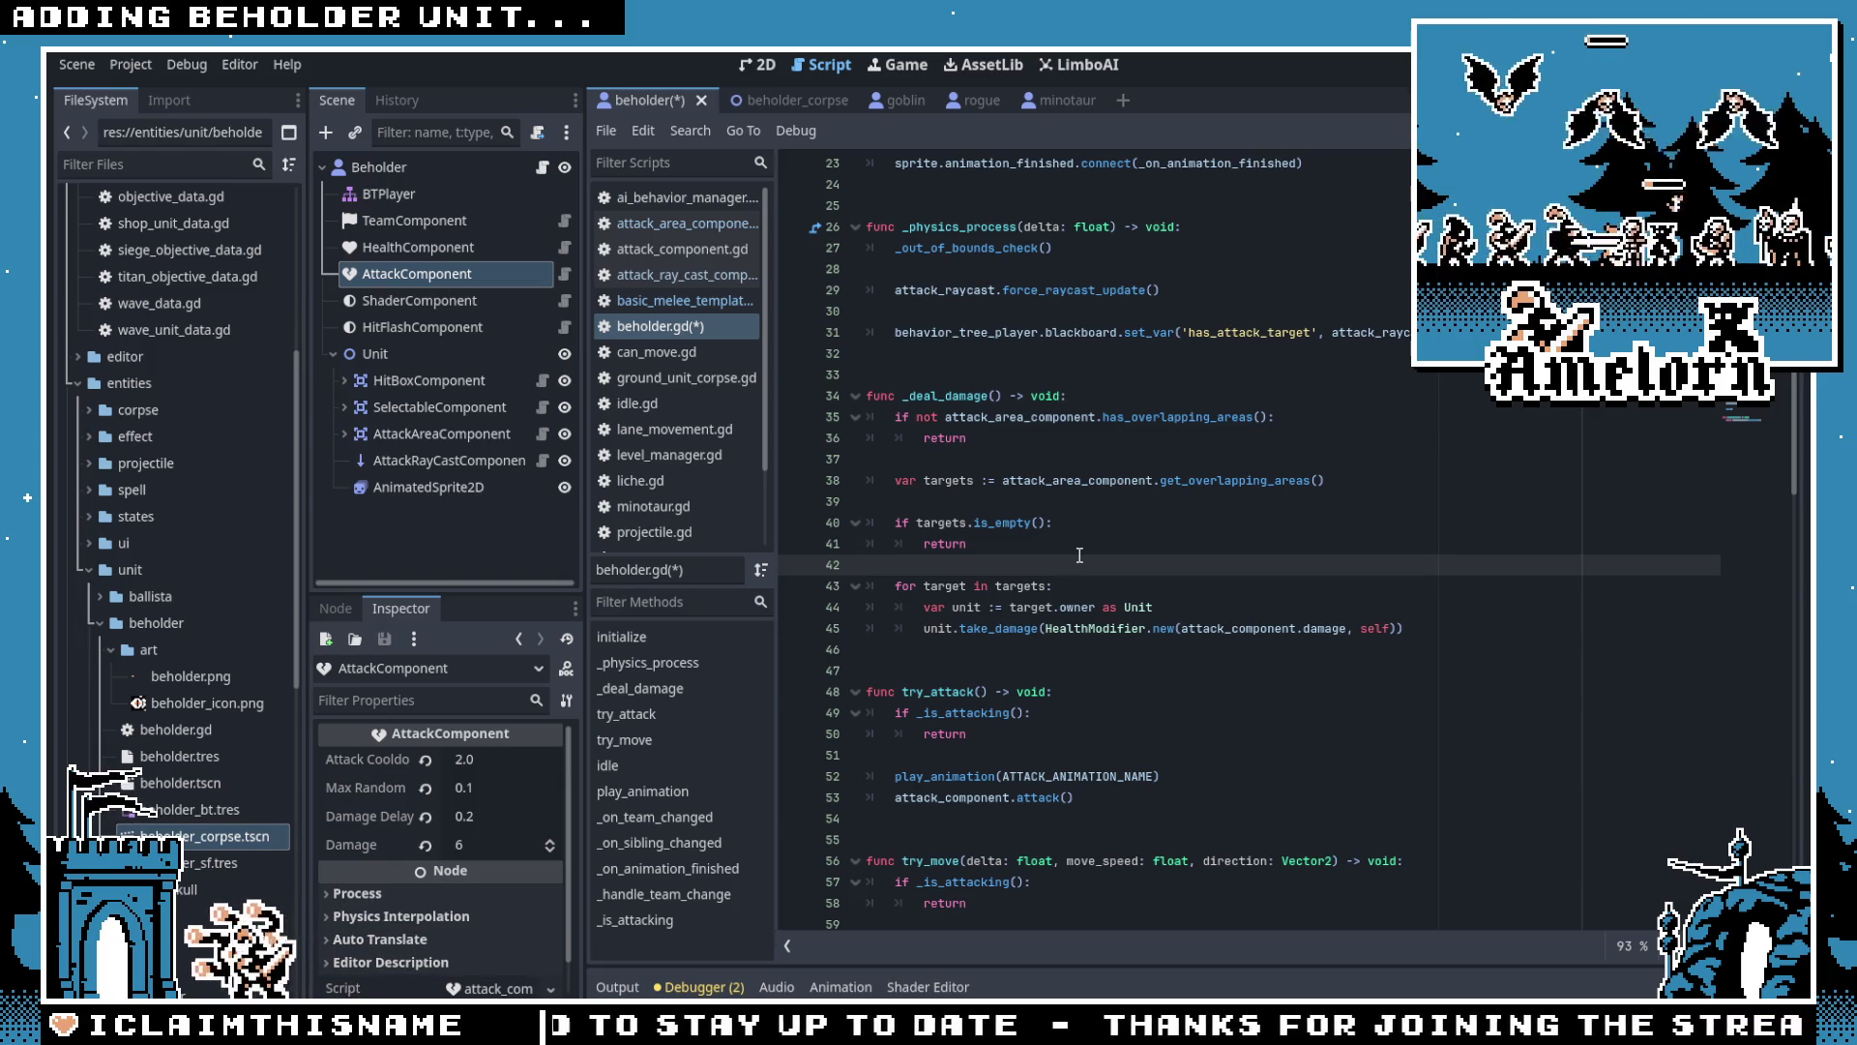
Save beholder.gd and launch the game with F5
scroll(1079, 556, "up", 5)
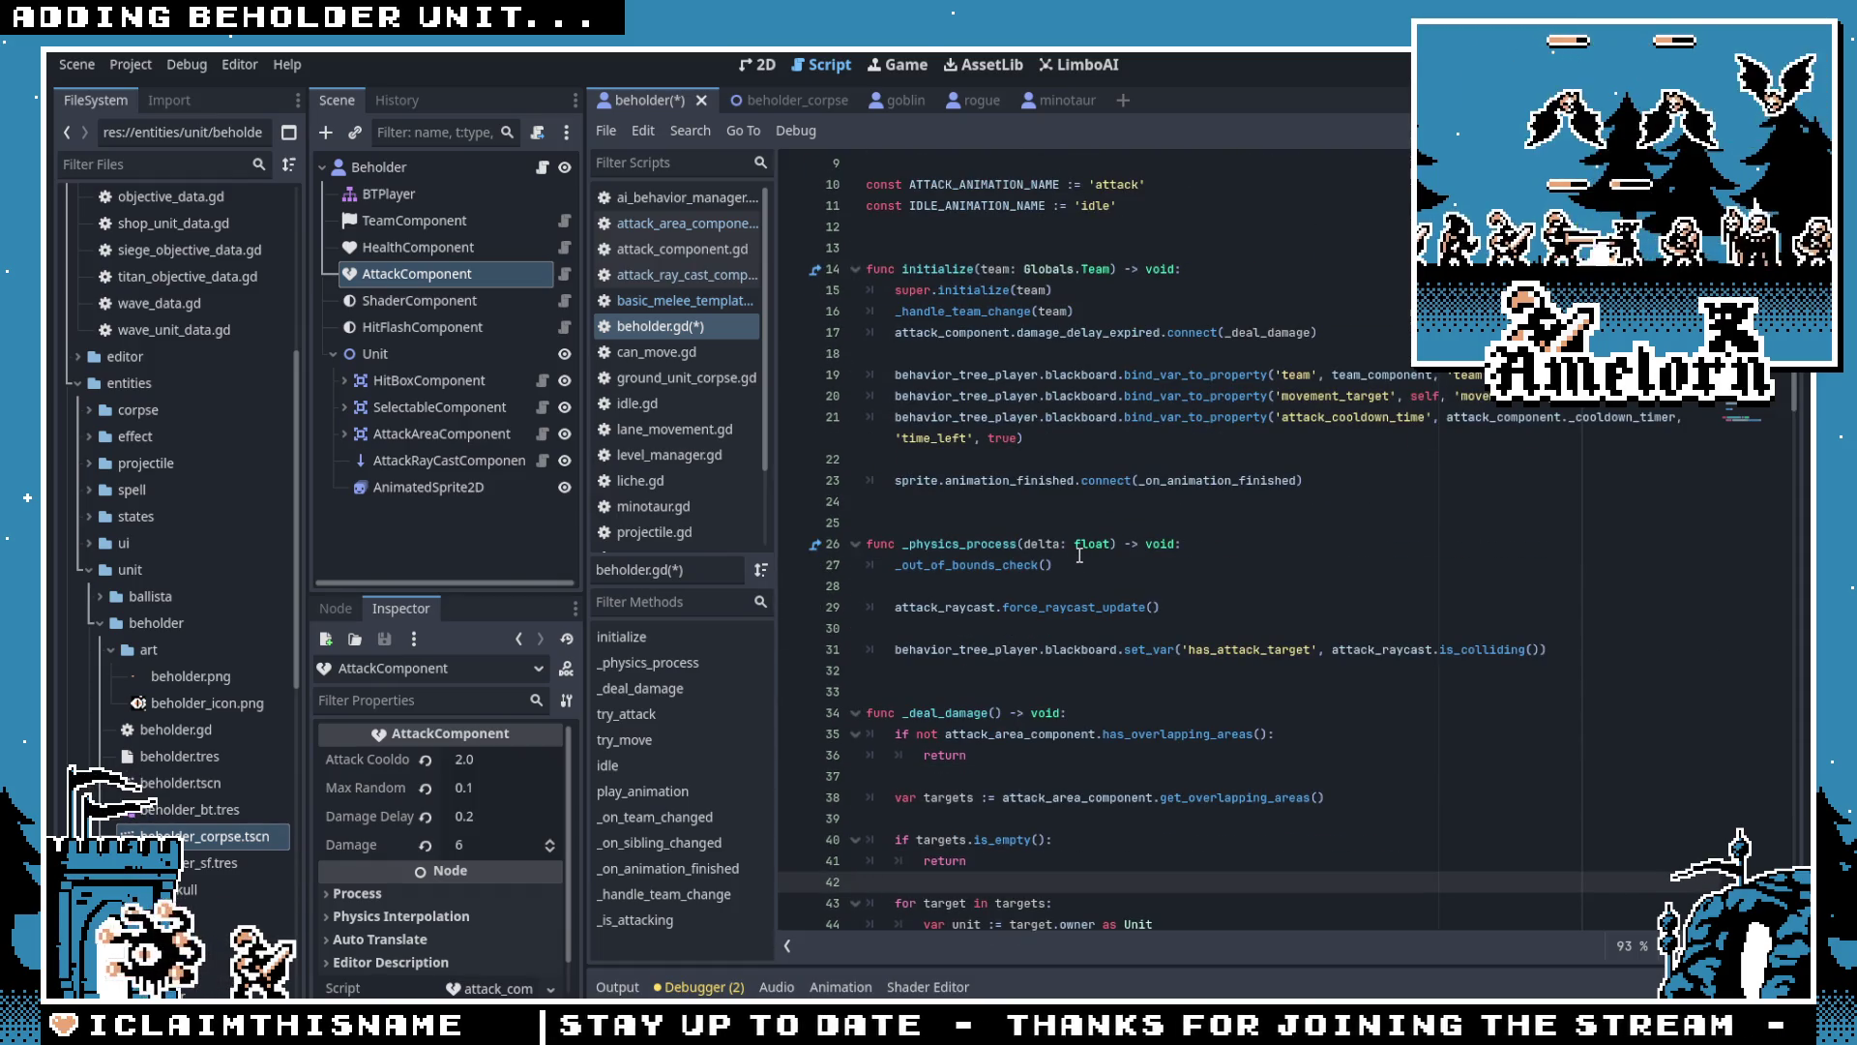
key("ctrl+s")
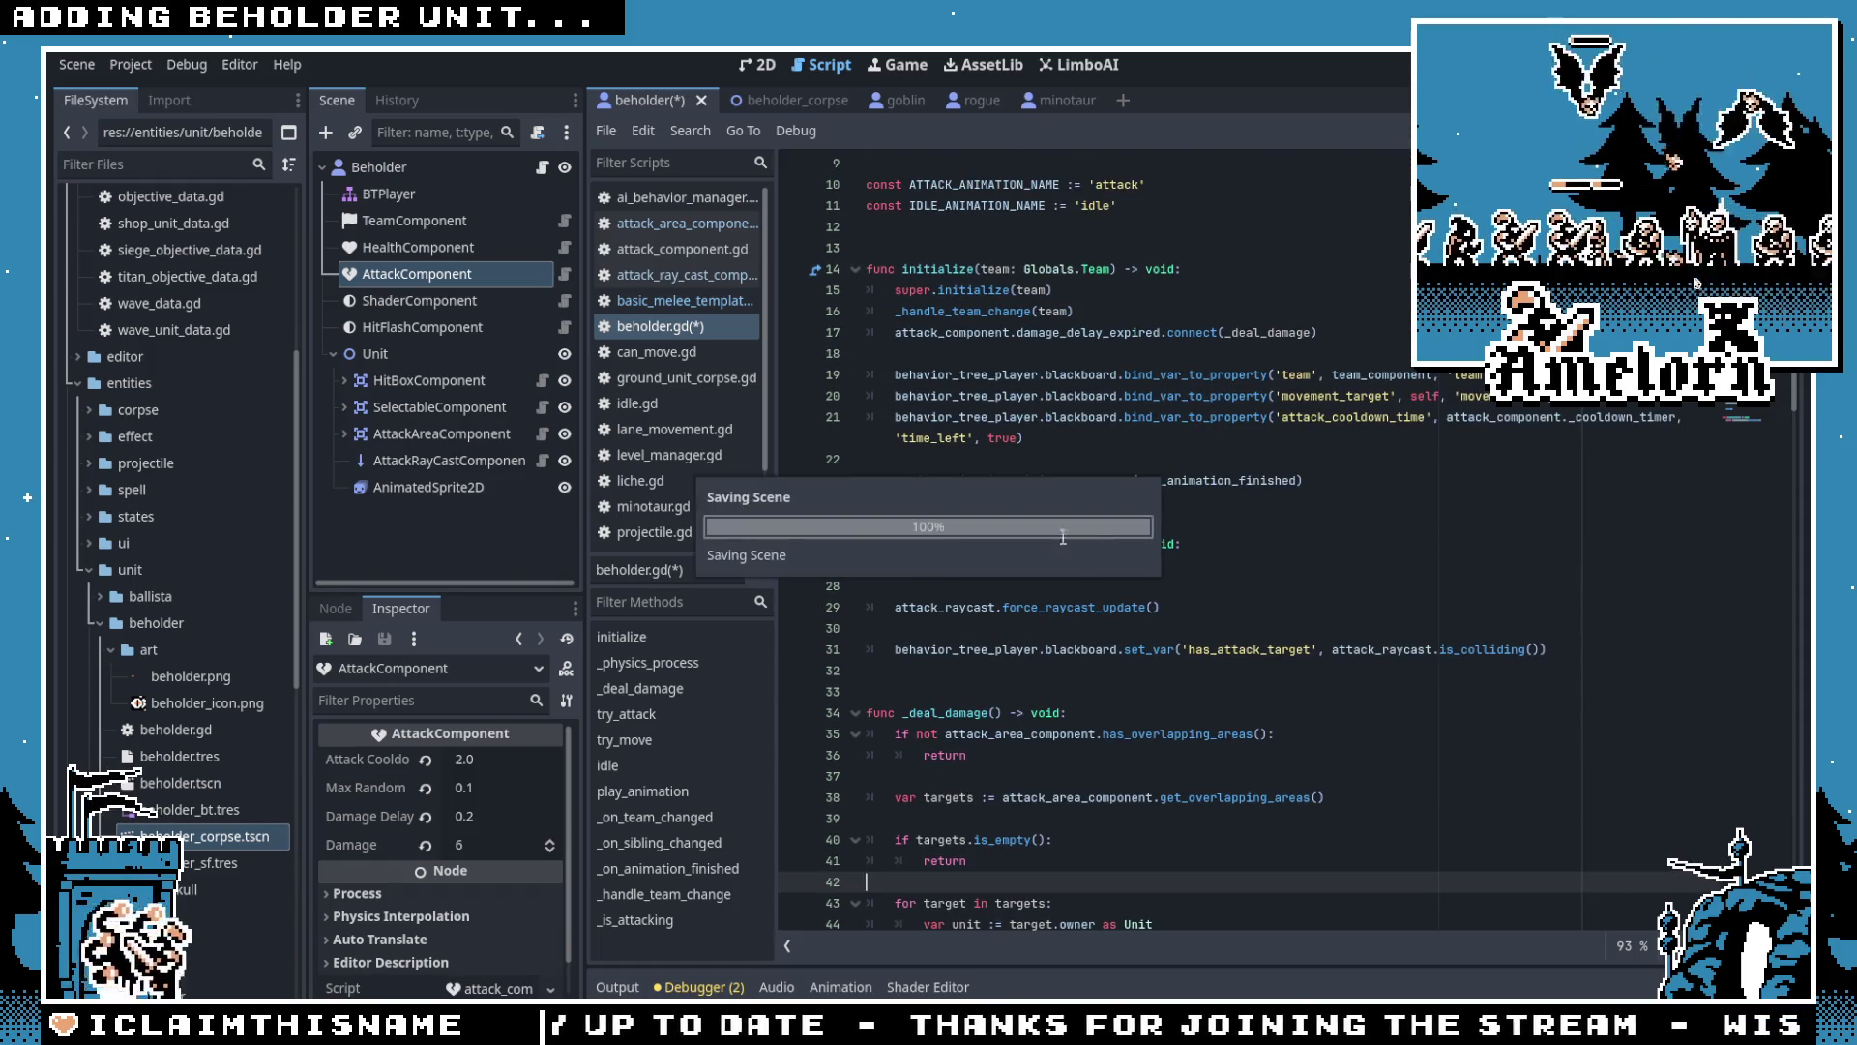
scroll(1041, 495, "down", 5)
left_click(1083, 689)
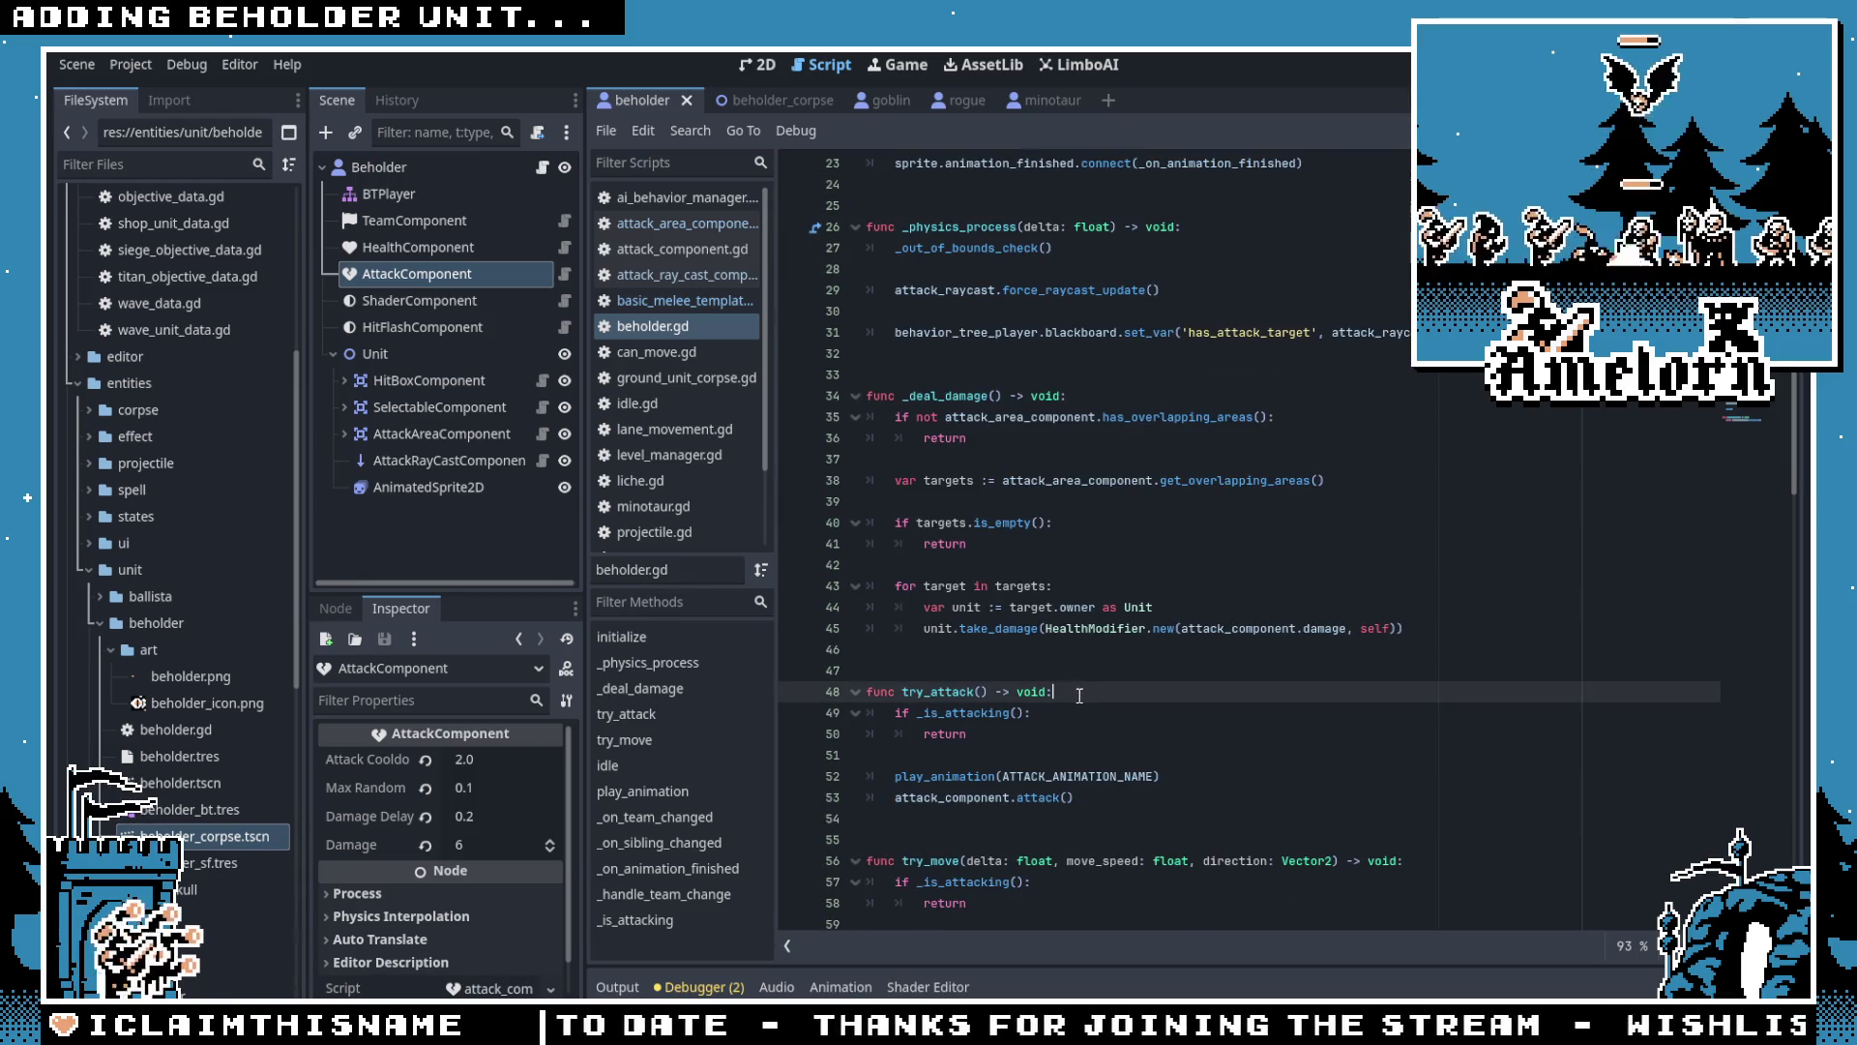
left_click(1085, 666)
key("F5")
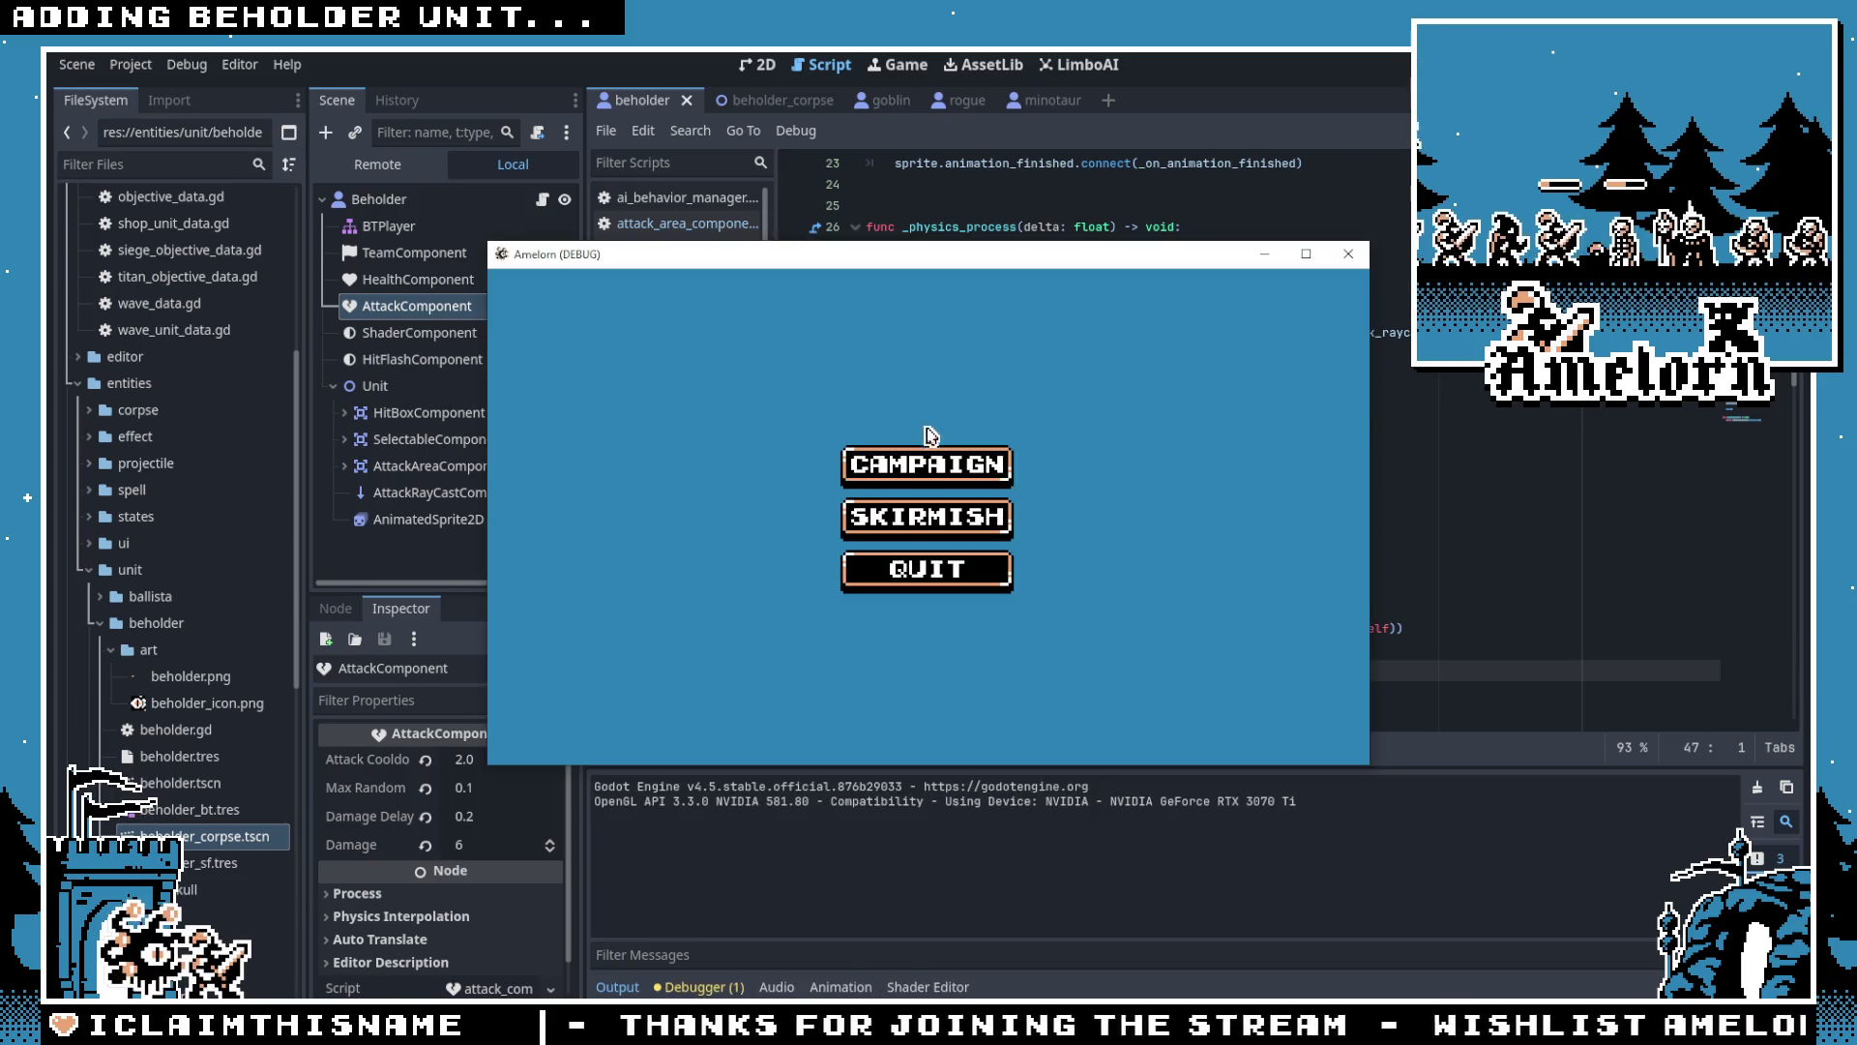
Play Forest Conquest from the Campaign and spawn a beholder, hitting the Nil 'initialize' crash
left_click(927, 460)
left_click(964, 505)
left_click(788, 593)
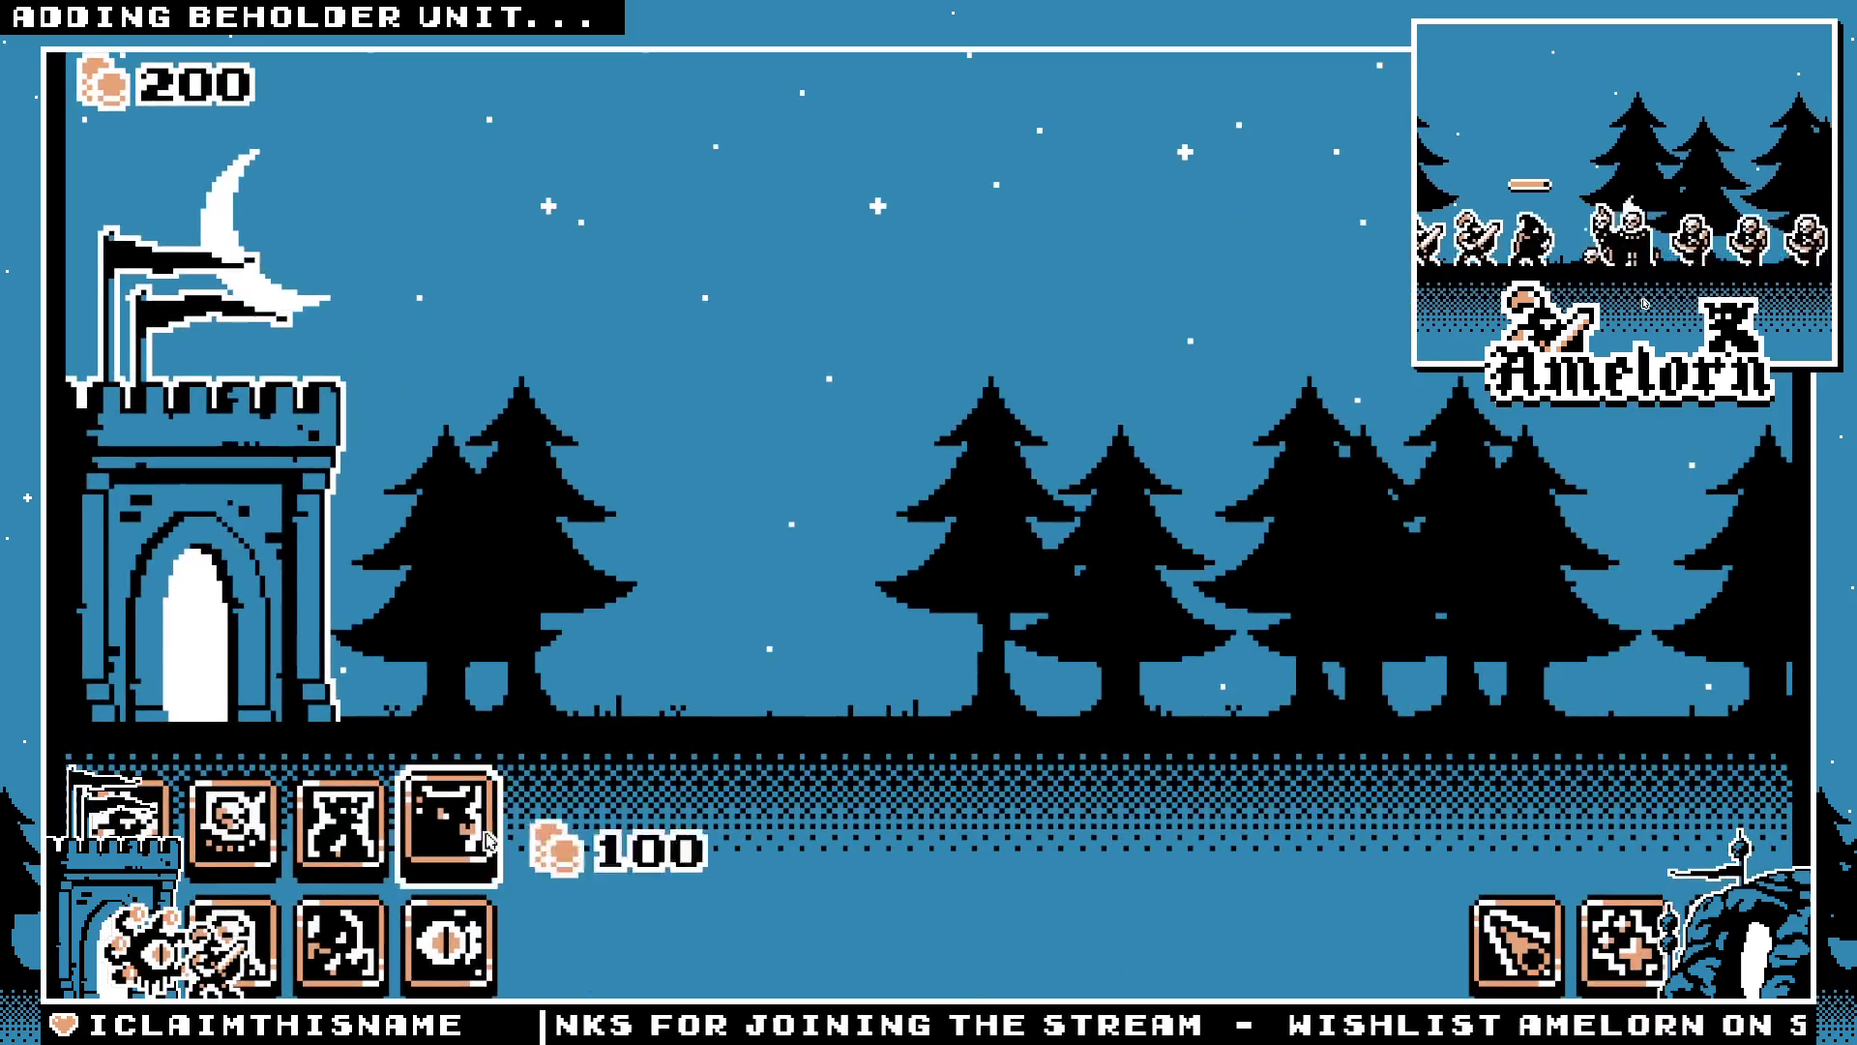
left_click(489, 839)
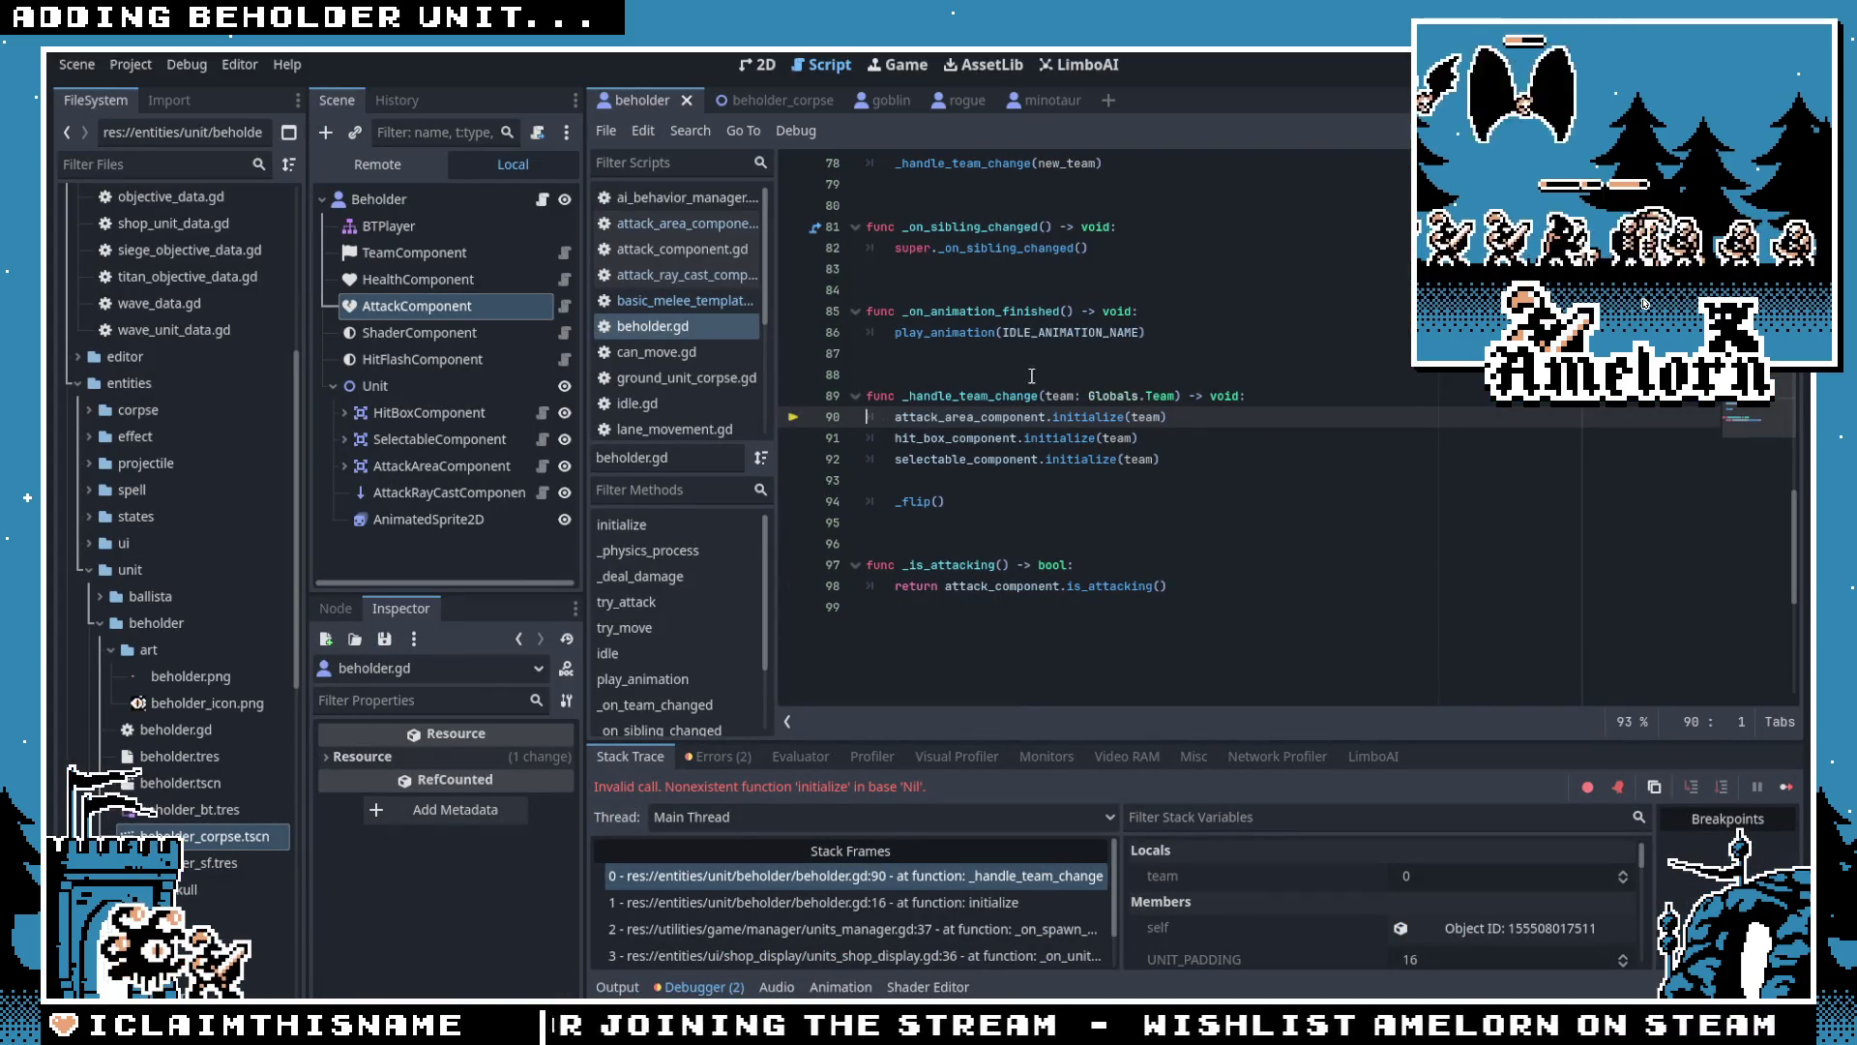
Inspect the failing initialize call on line 90, save, and check the attack area component script
double_click(1080, 415)
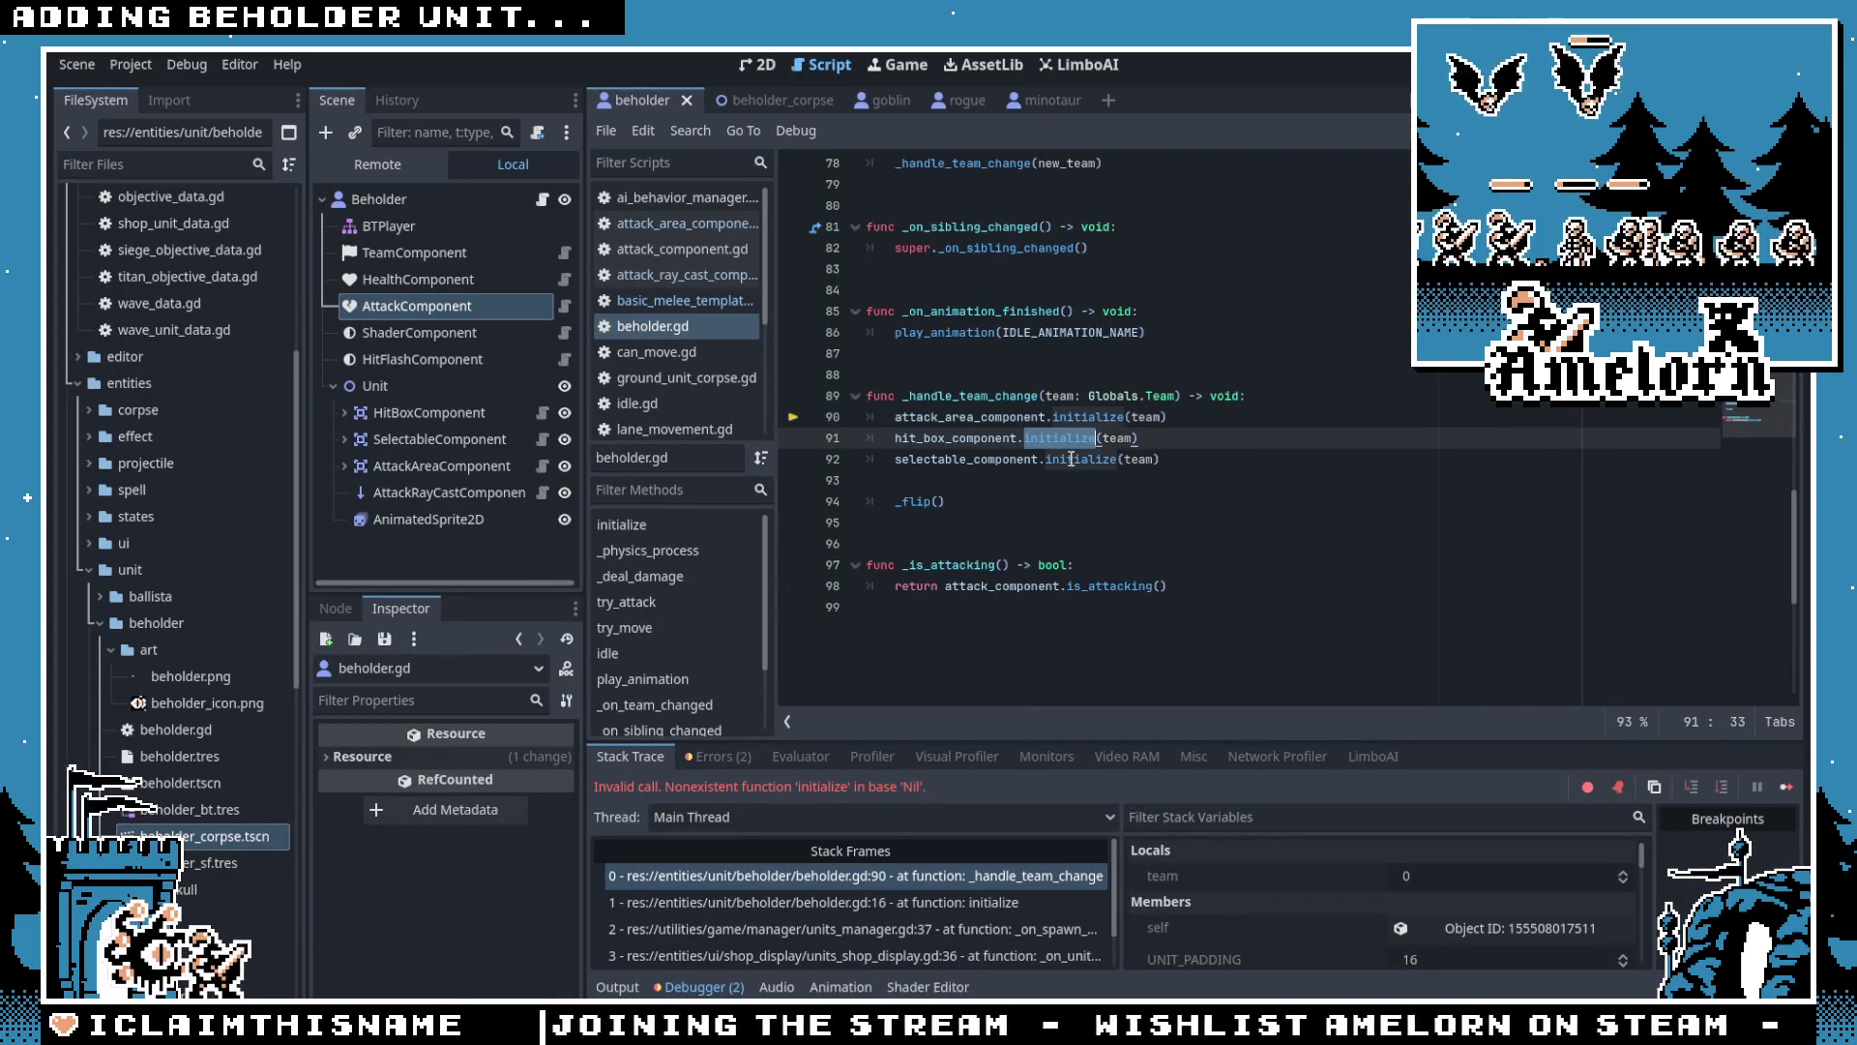
left_click(1016, 376)
key("ctrl+s")
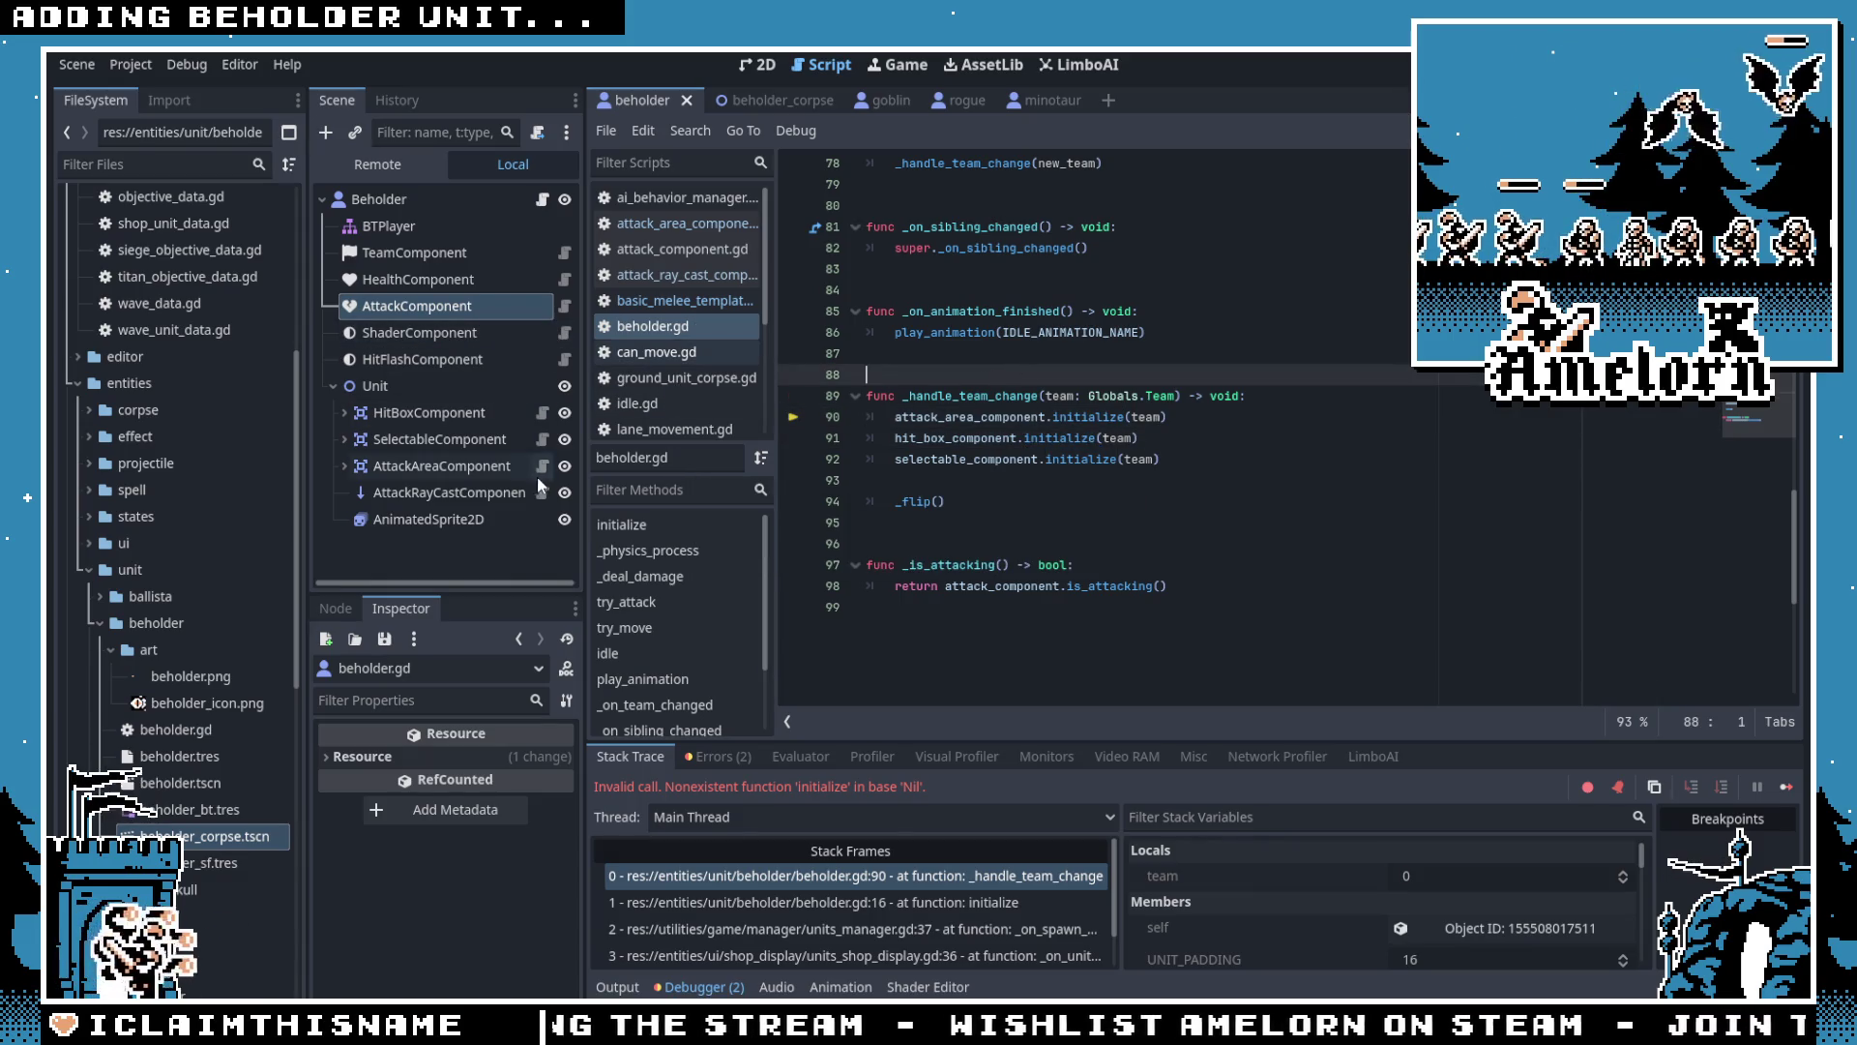
left_click(542, 468)
left_click(934, 416)
left_click(1025, 374)
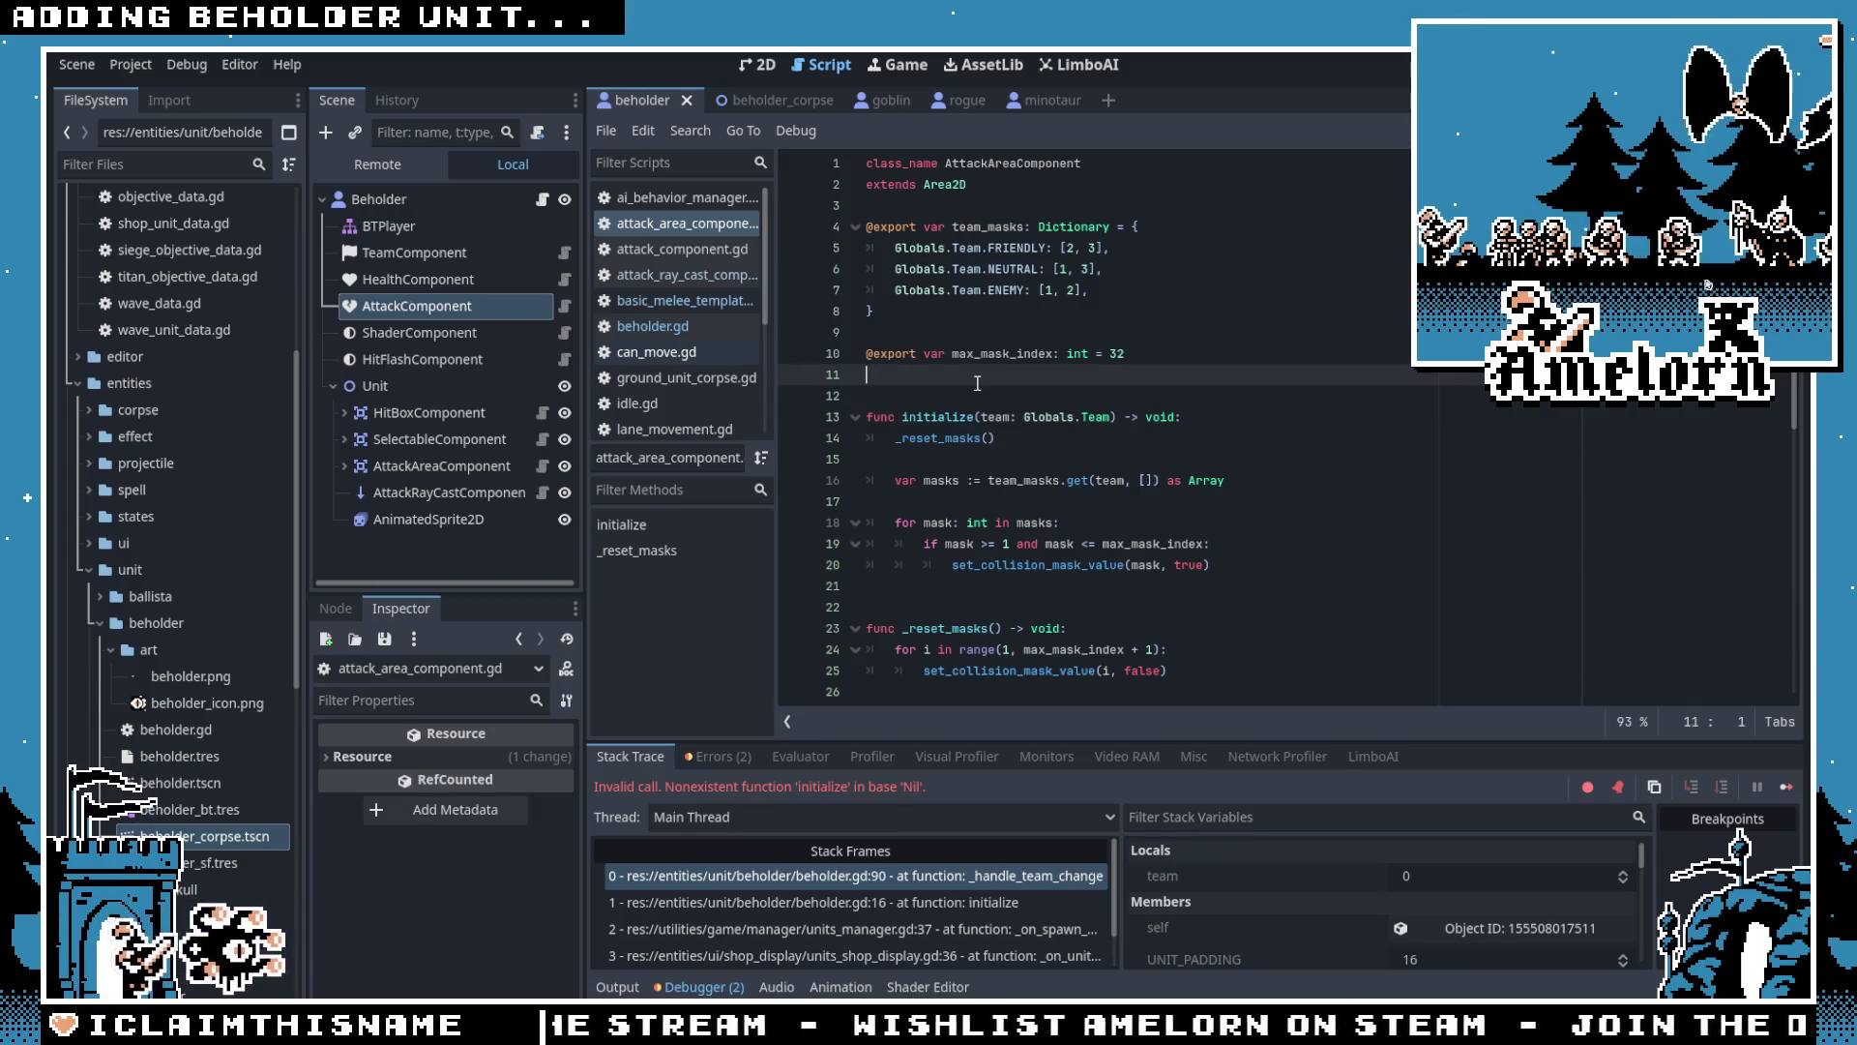
Relaunch Forest Conquest and spawn a beholder again to retest
key("F5")
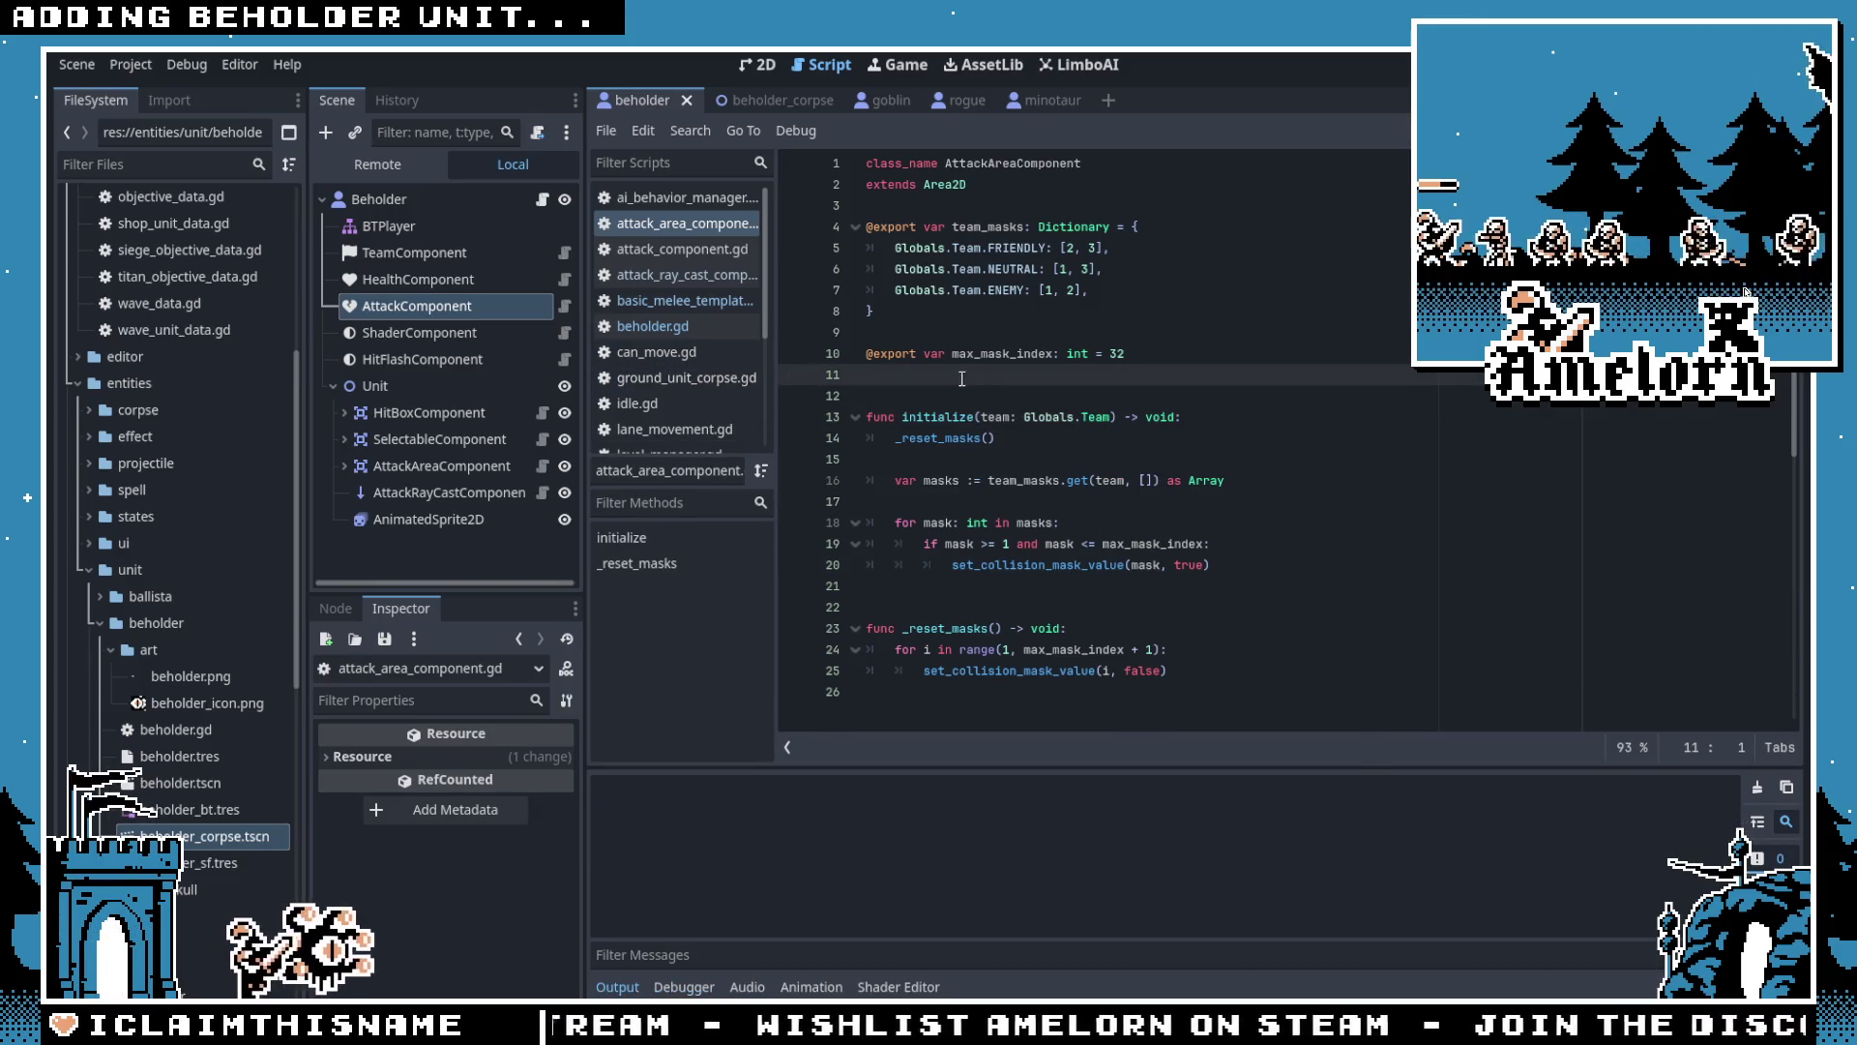
left_click(924, 481)
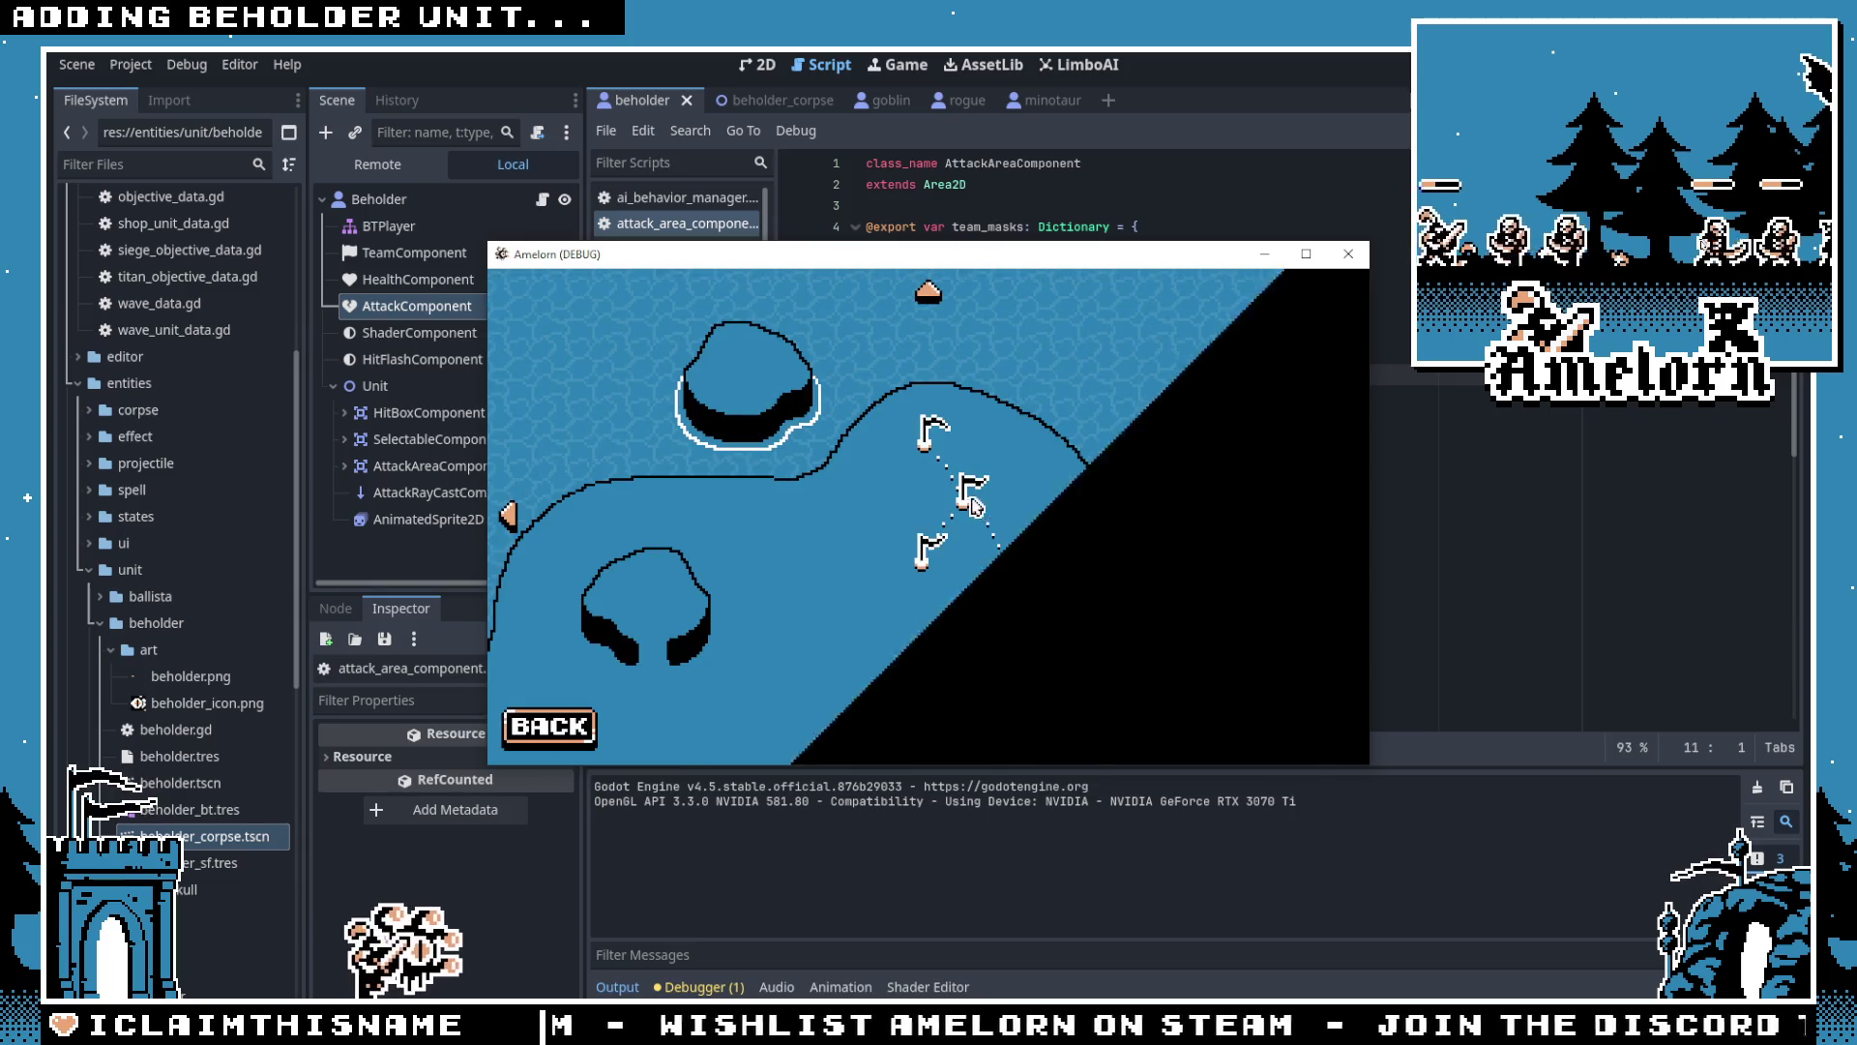
left_click(972, 504)
left_click(813, 593)
left_click(682, 727)
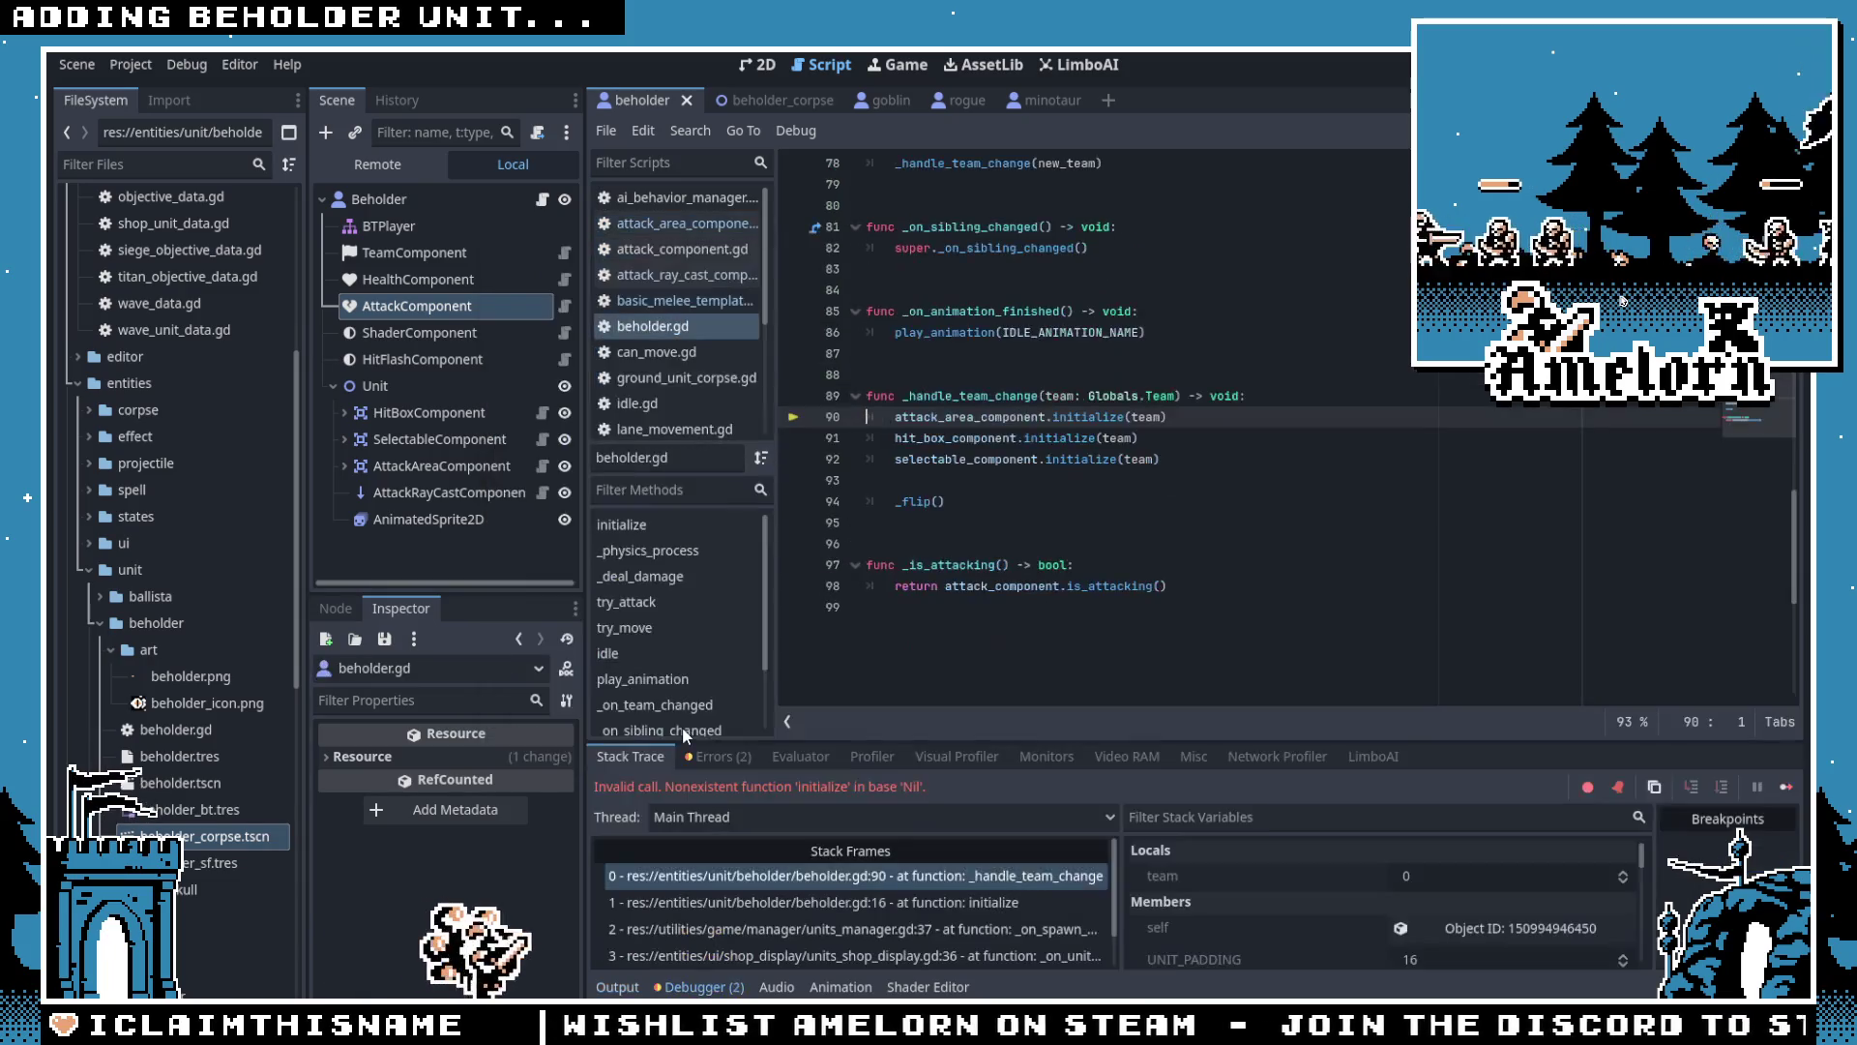
Assign AttackAreaComponent to the Beholder's Attack Area property
left_click(999, 464)
left_click(470, 205)
left_click(489, 901)
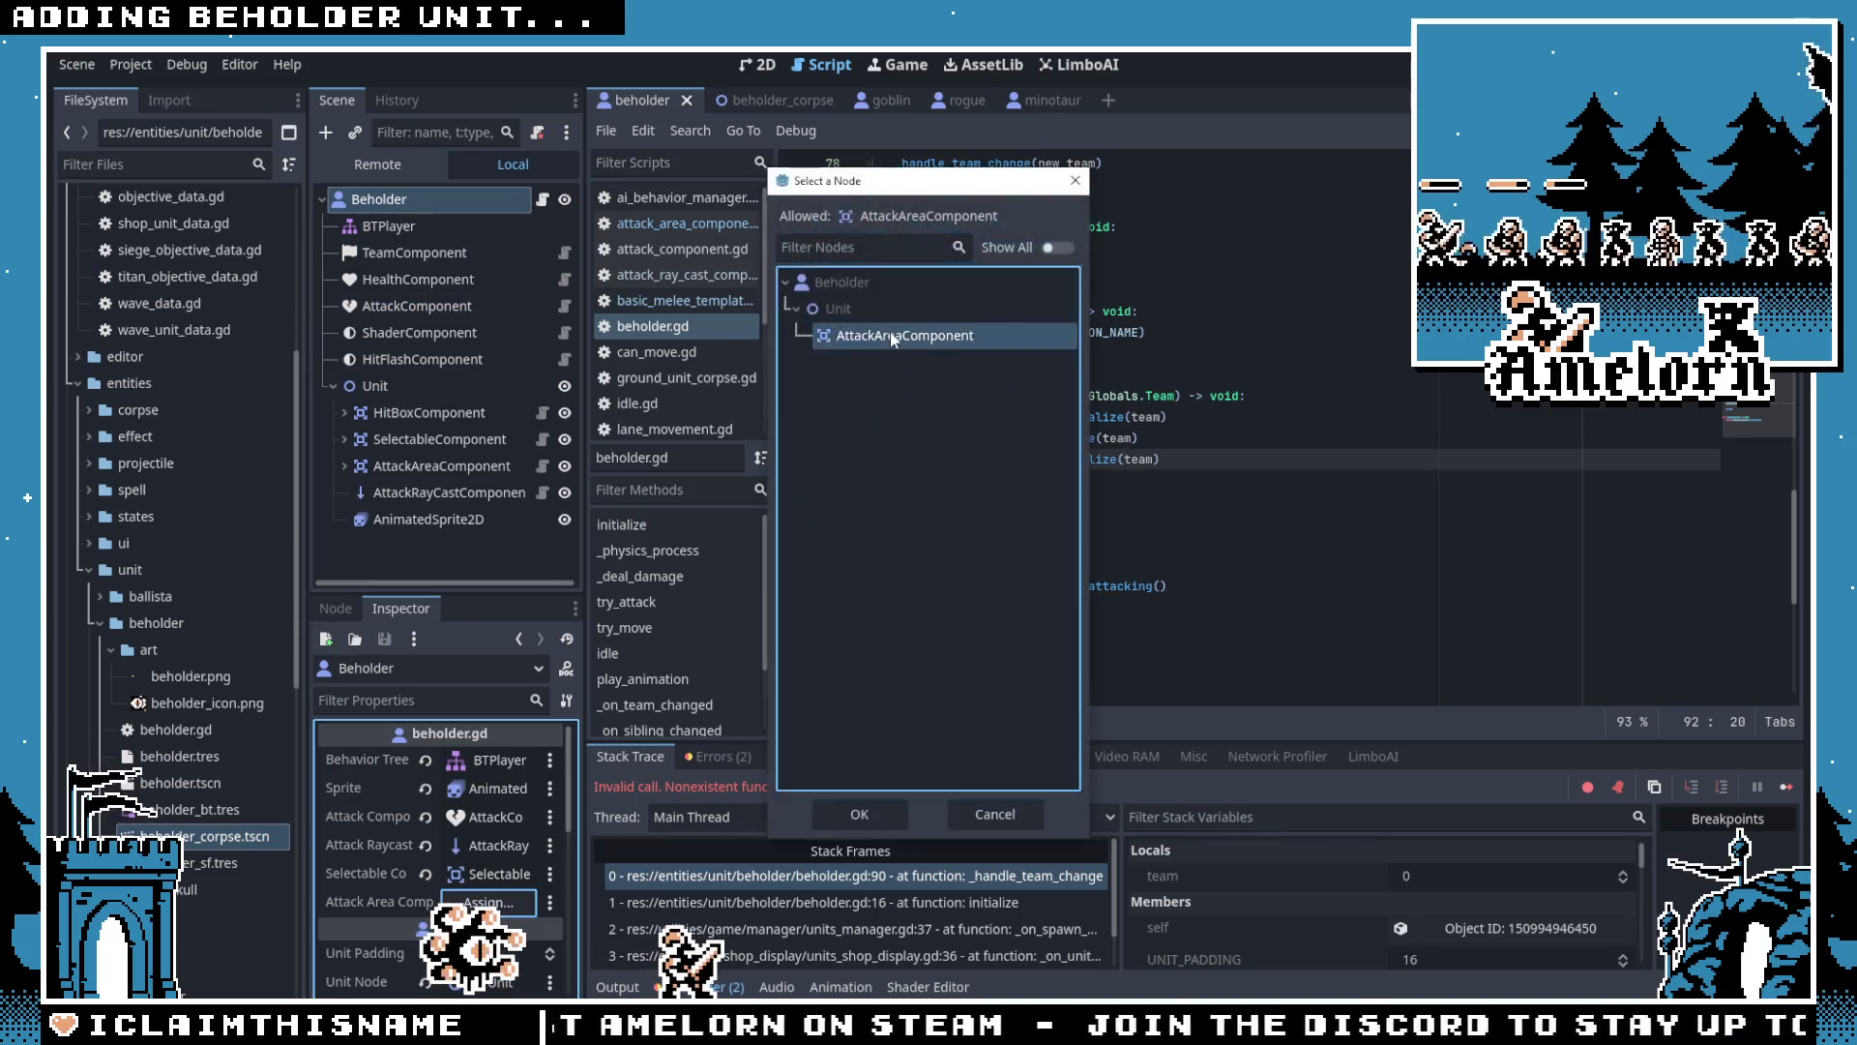
double_click(890, 333)
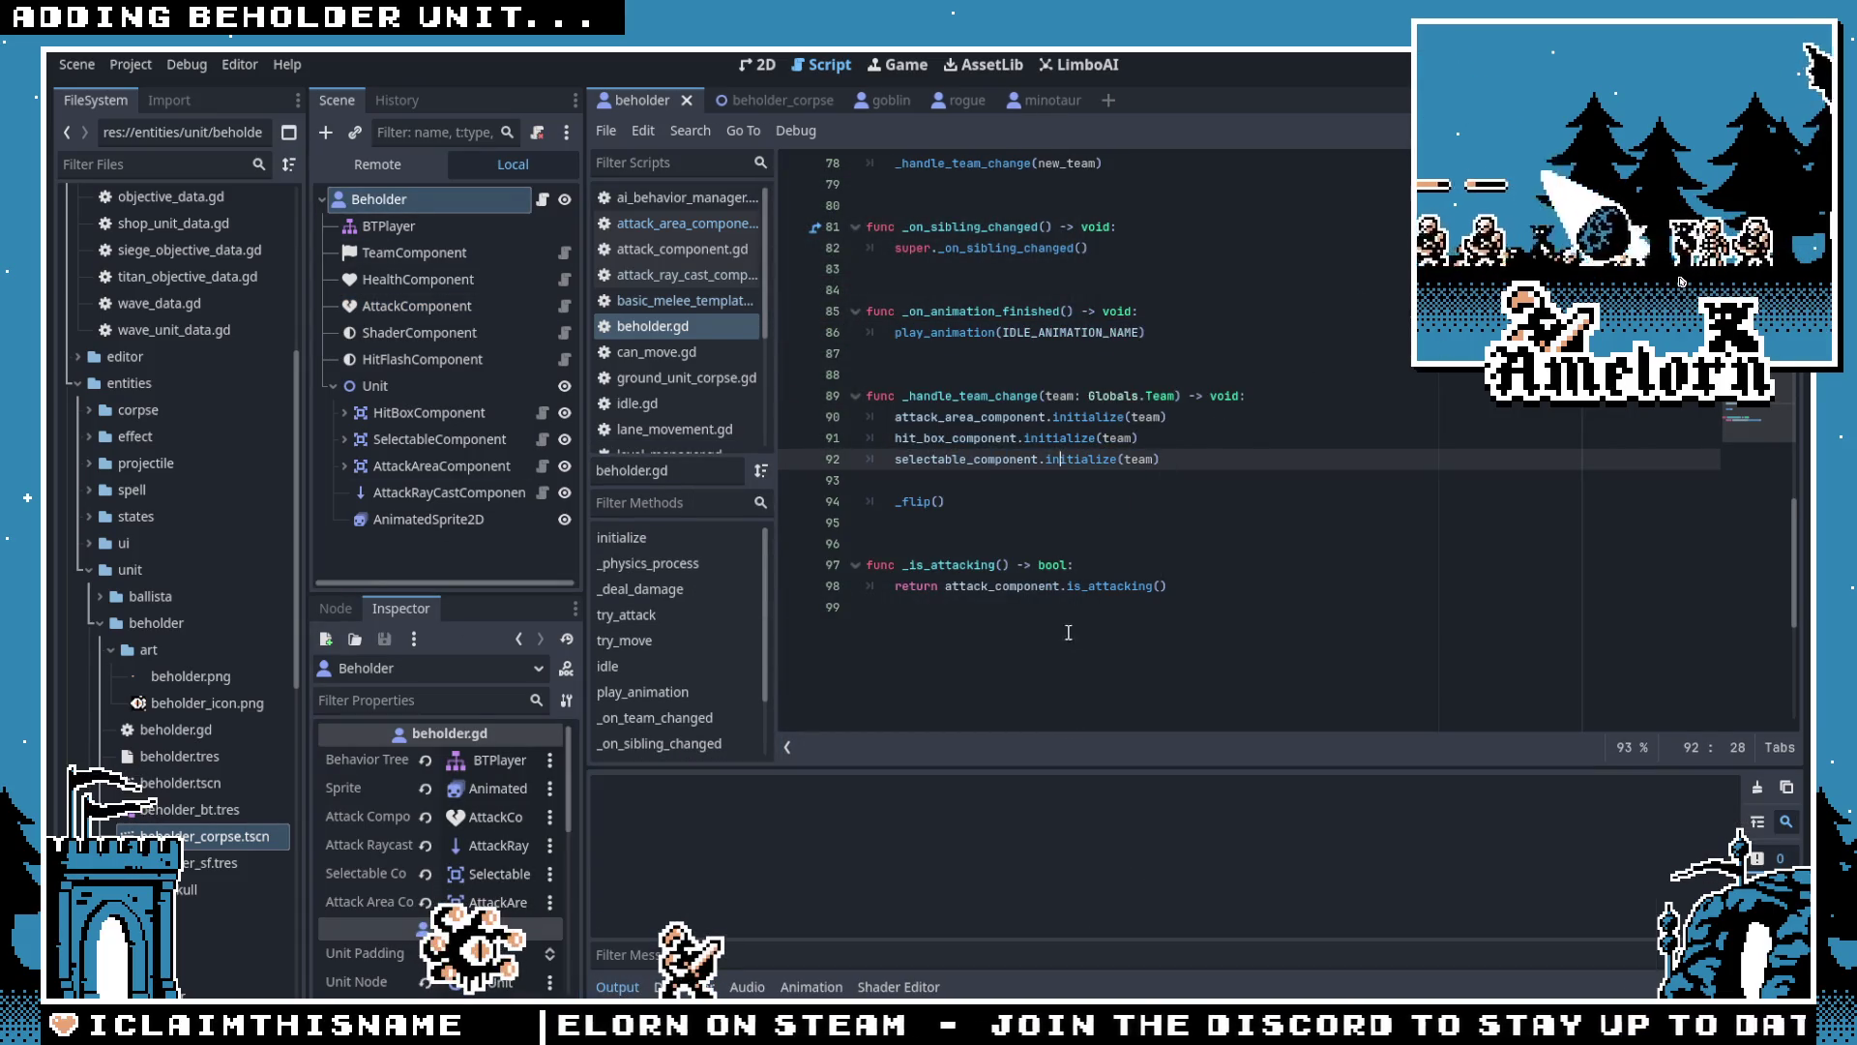
Run Forest Conquest fullscreen to watch the beholder fight, then stop the game
key("F5")
left_click(929, 463)
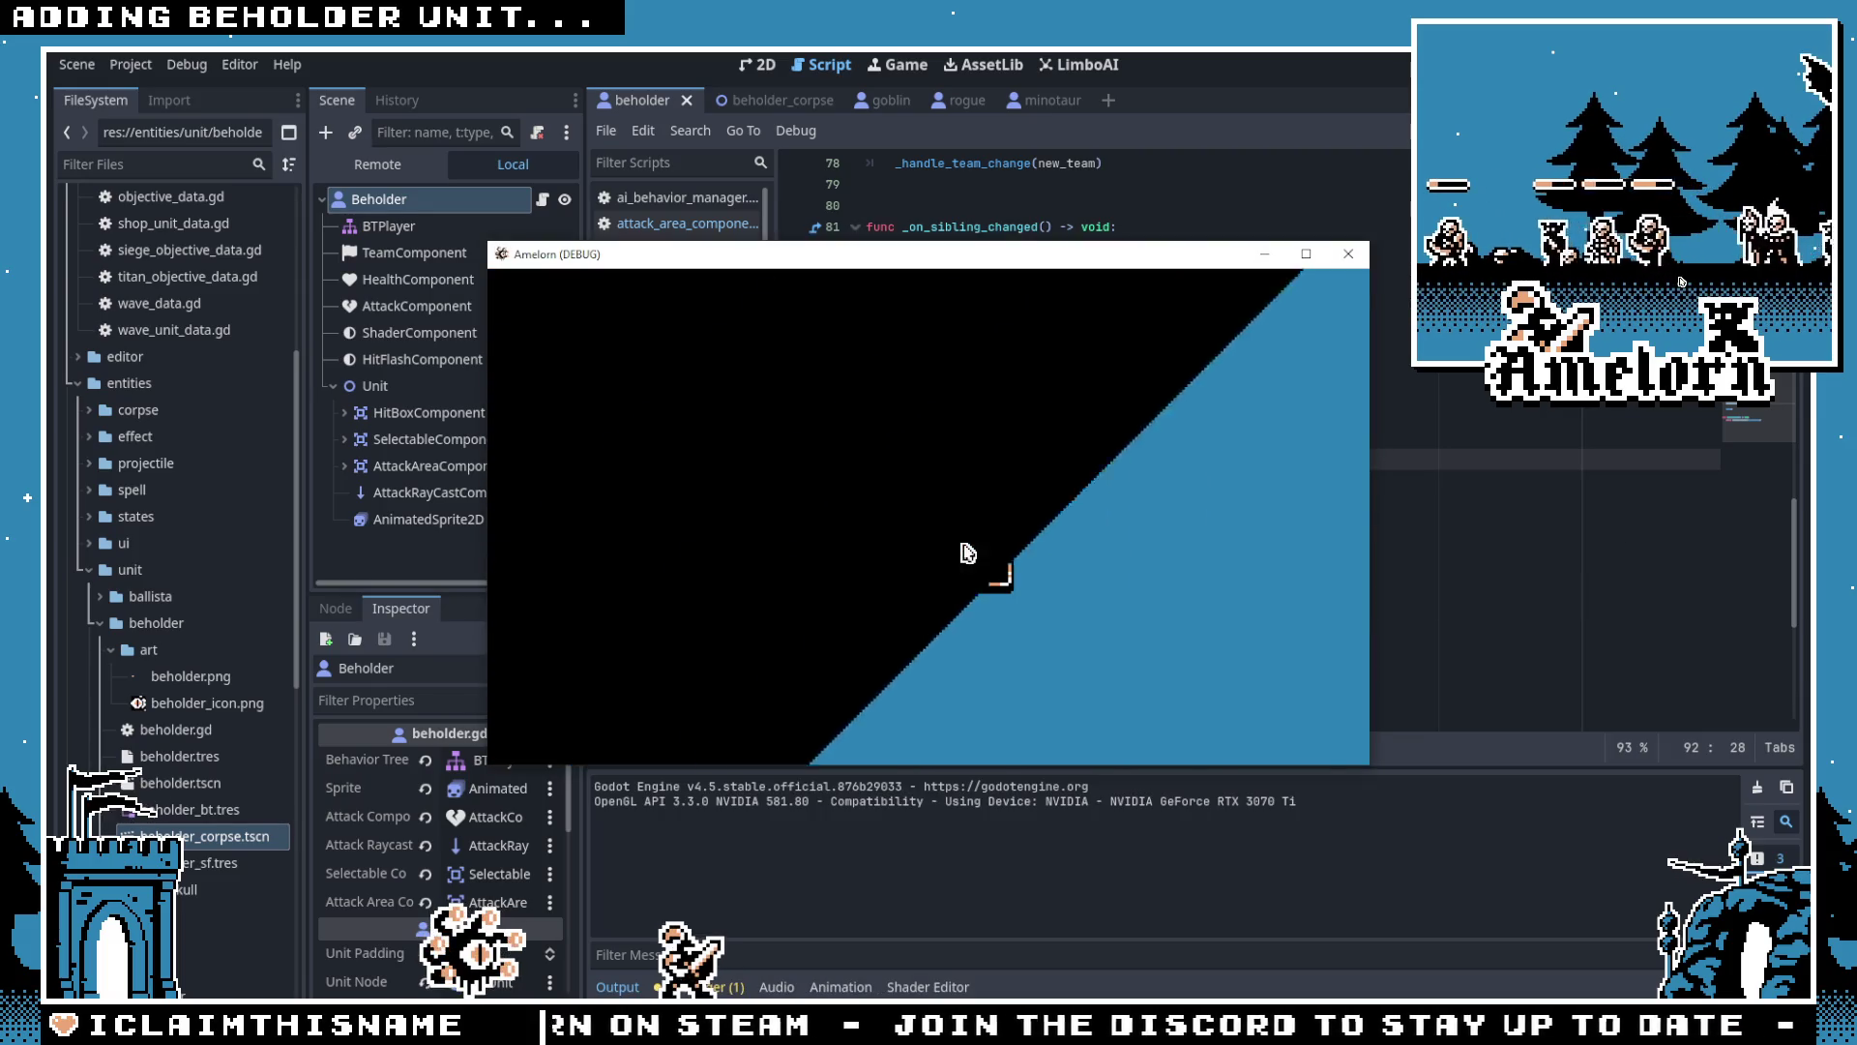
left_click(967, 493)
left_click(803, 593)
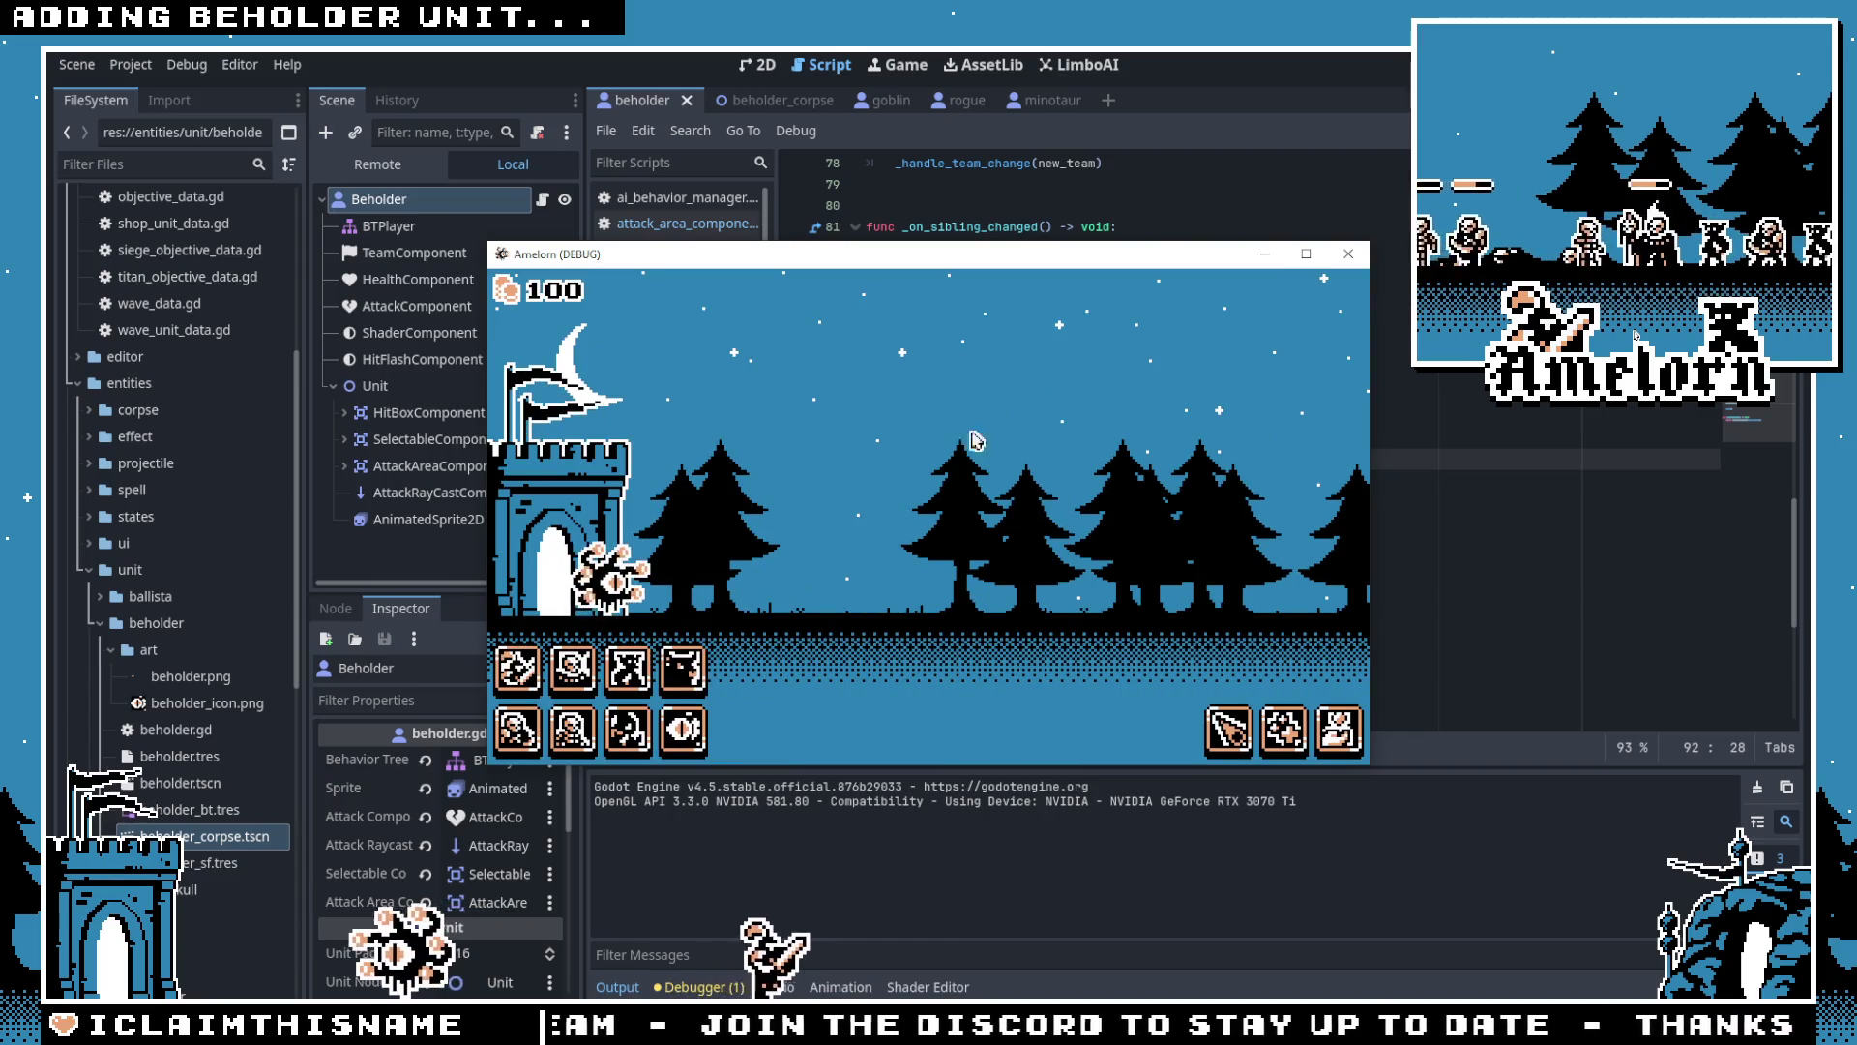
key("F11")
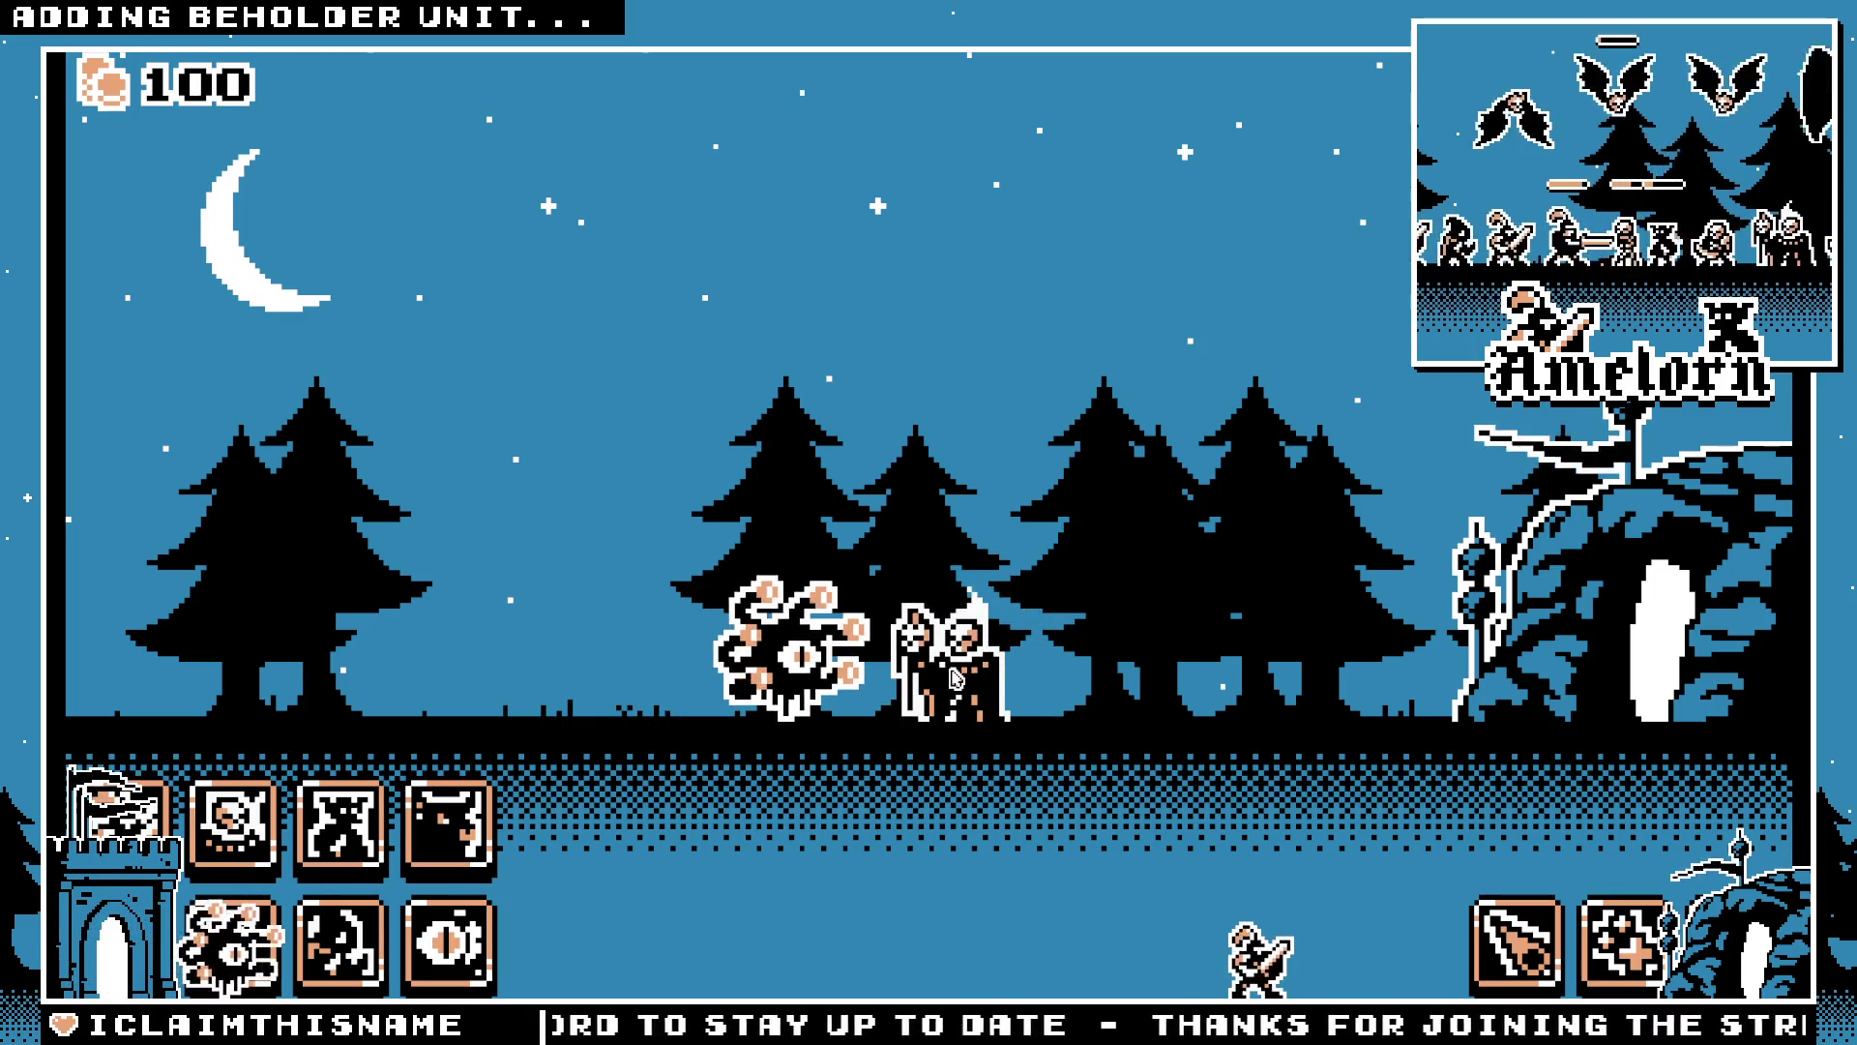
key("F8")
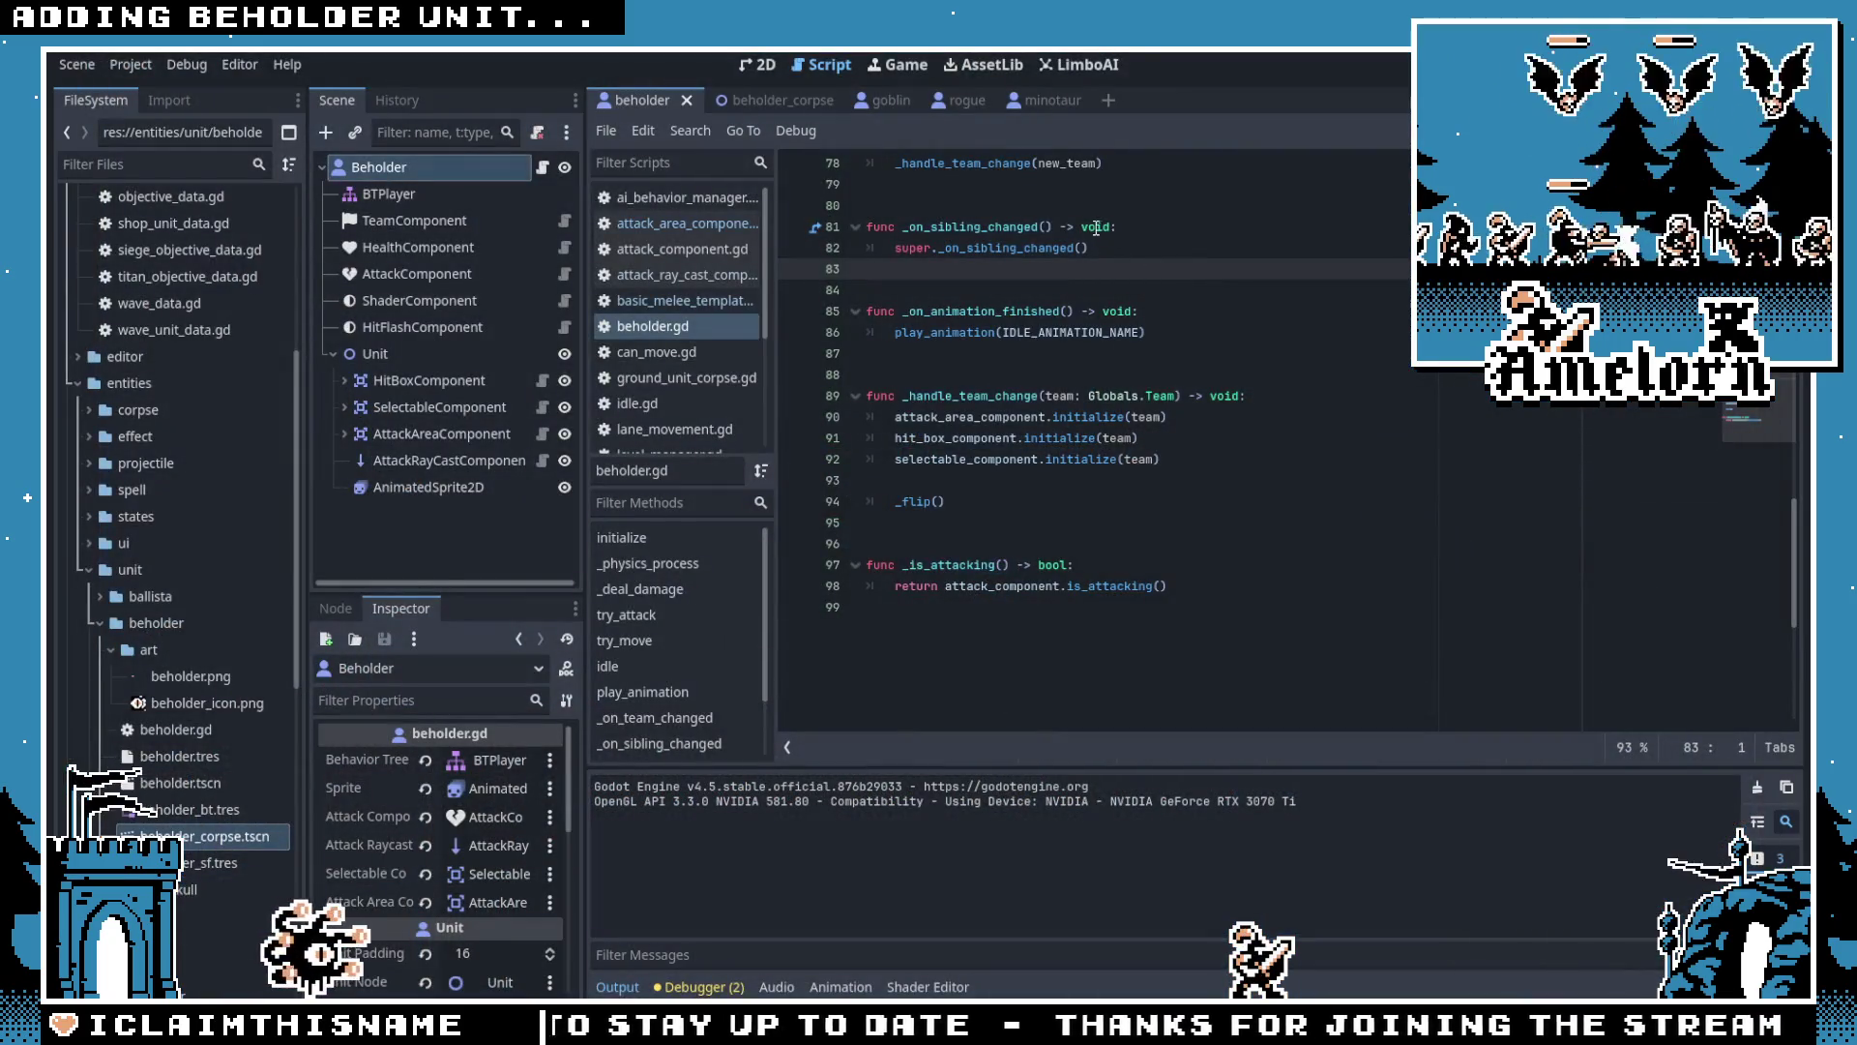
Review the beholder scene's AttackArea, AttackRayCast and HitBox component nodes on the 2D canvas
scroll(1091, 225, "up", 15)
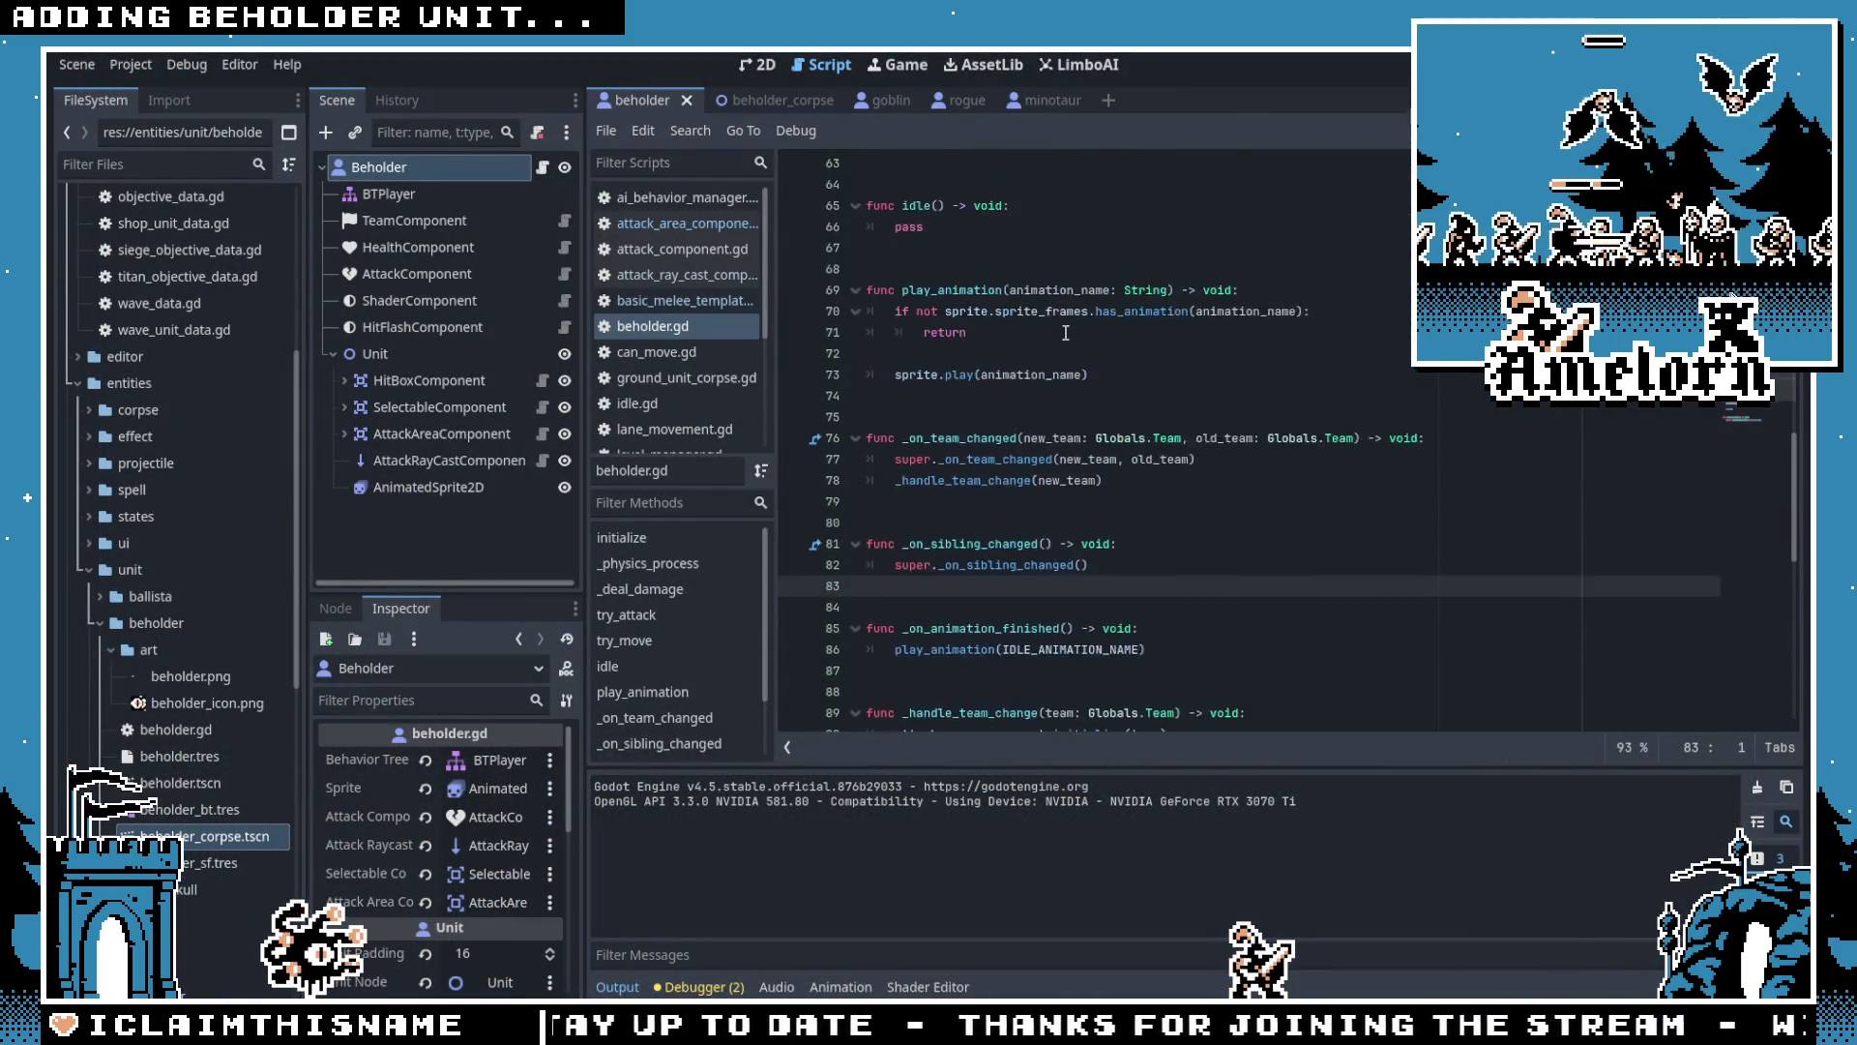
left_click(617, 986)
left_click(999, 458)
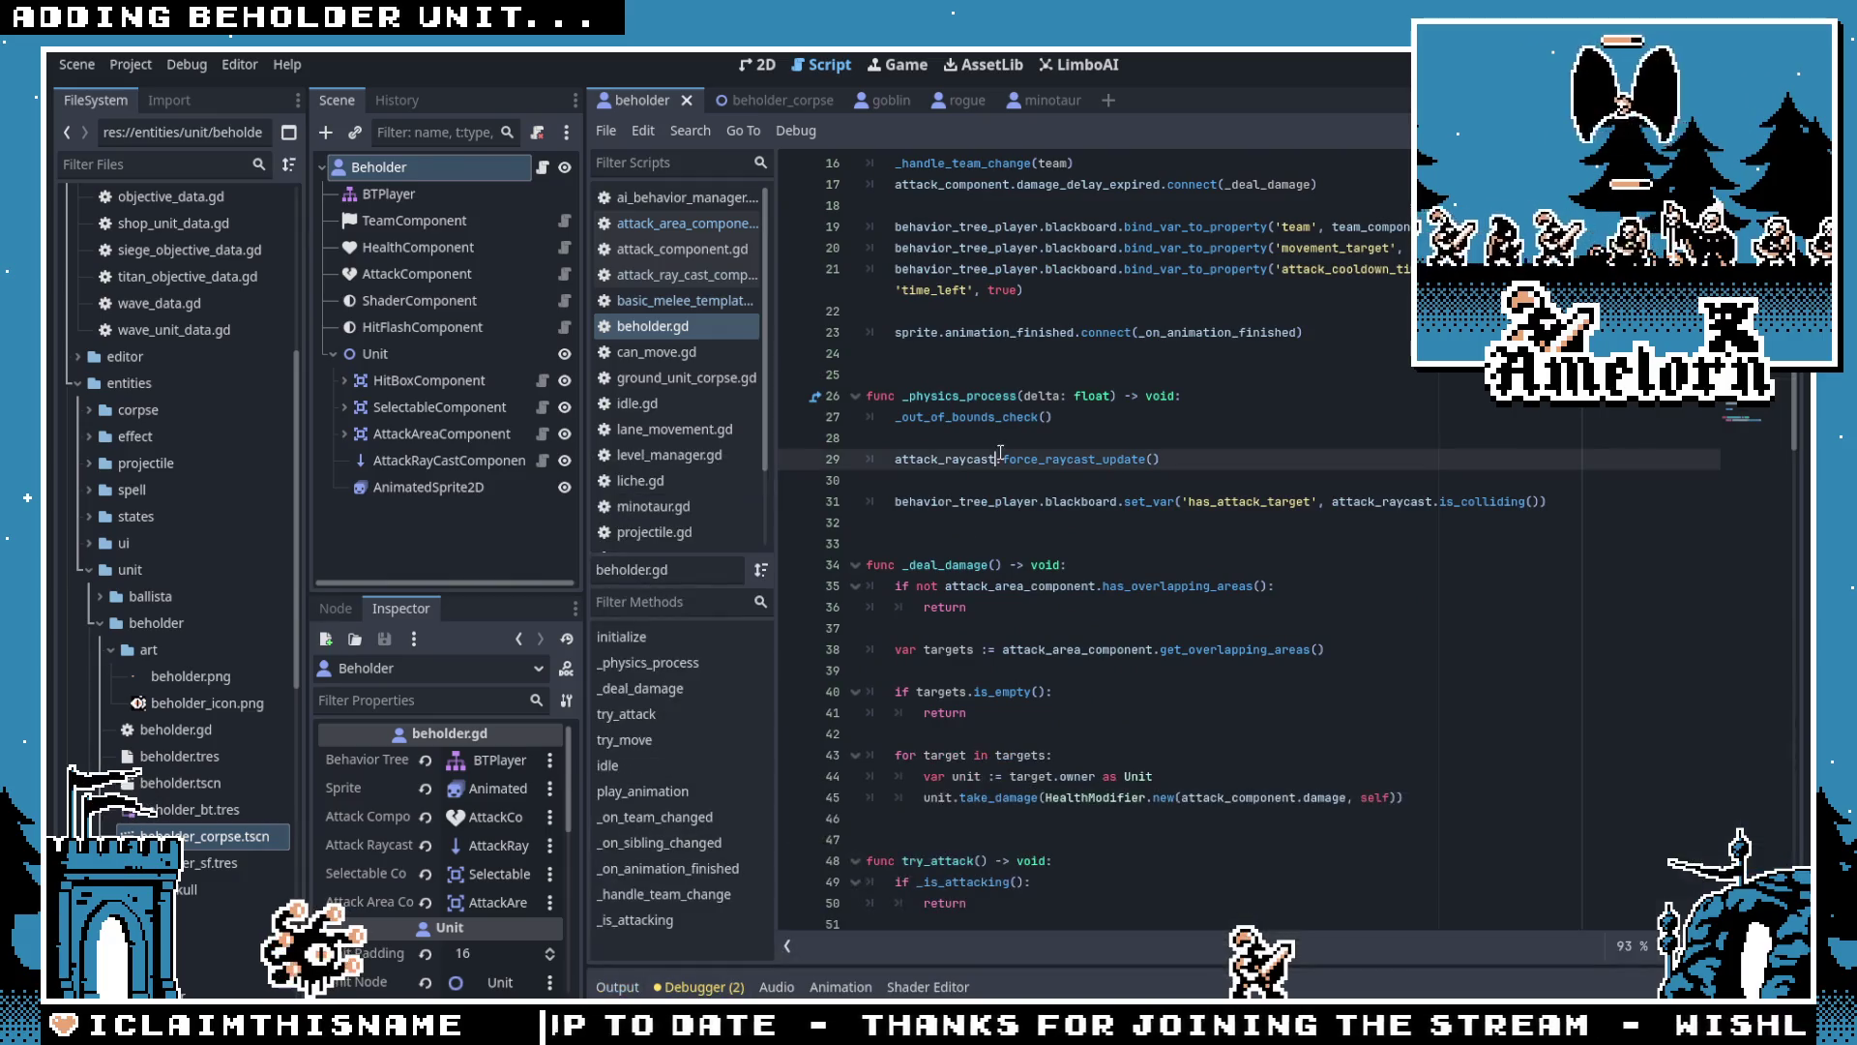
left_click(755, 93)
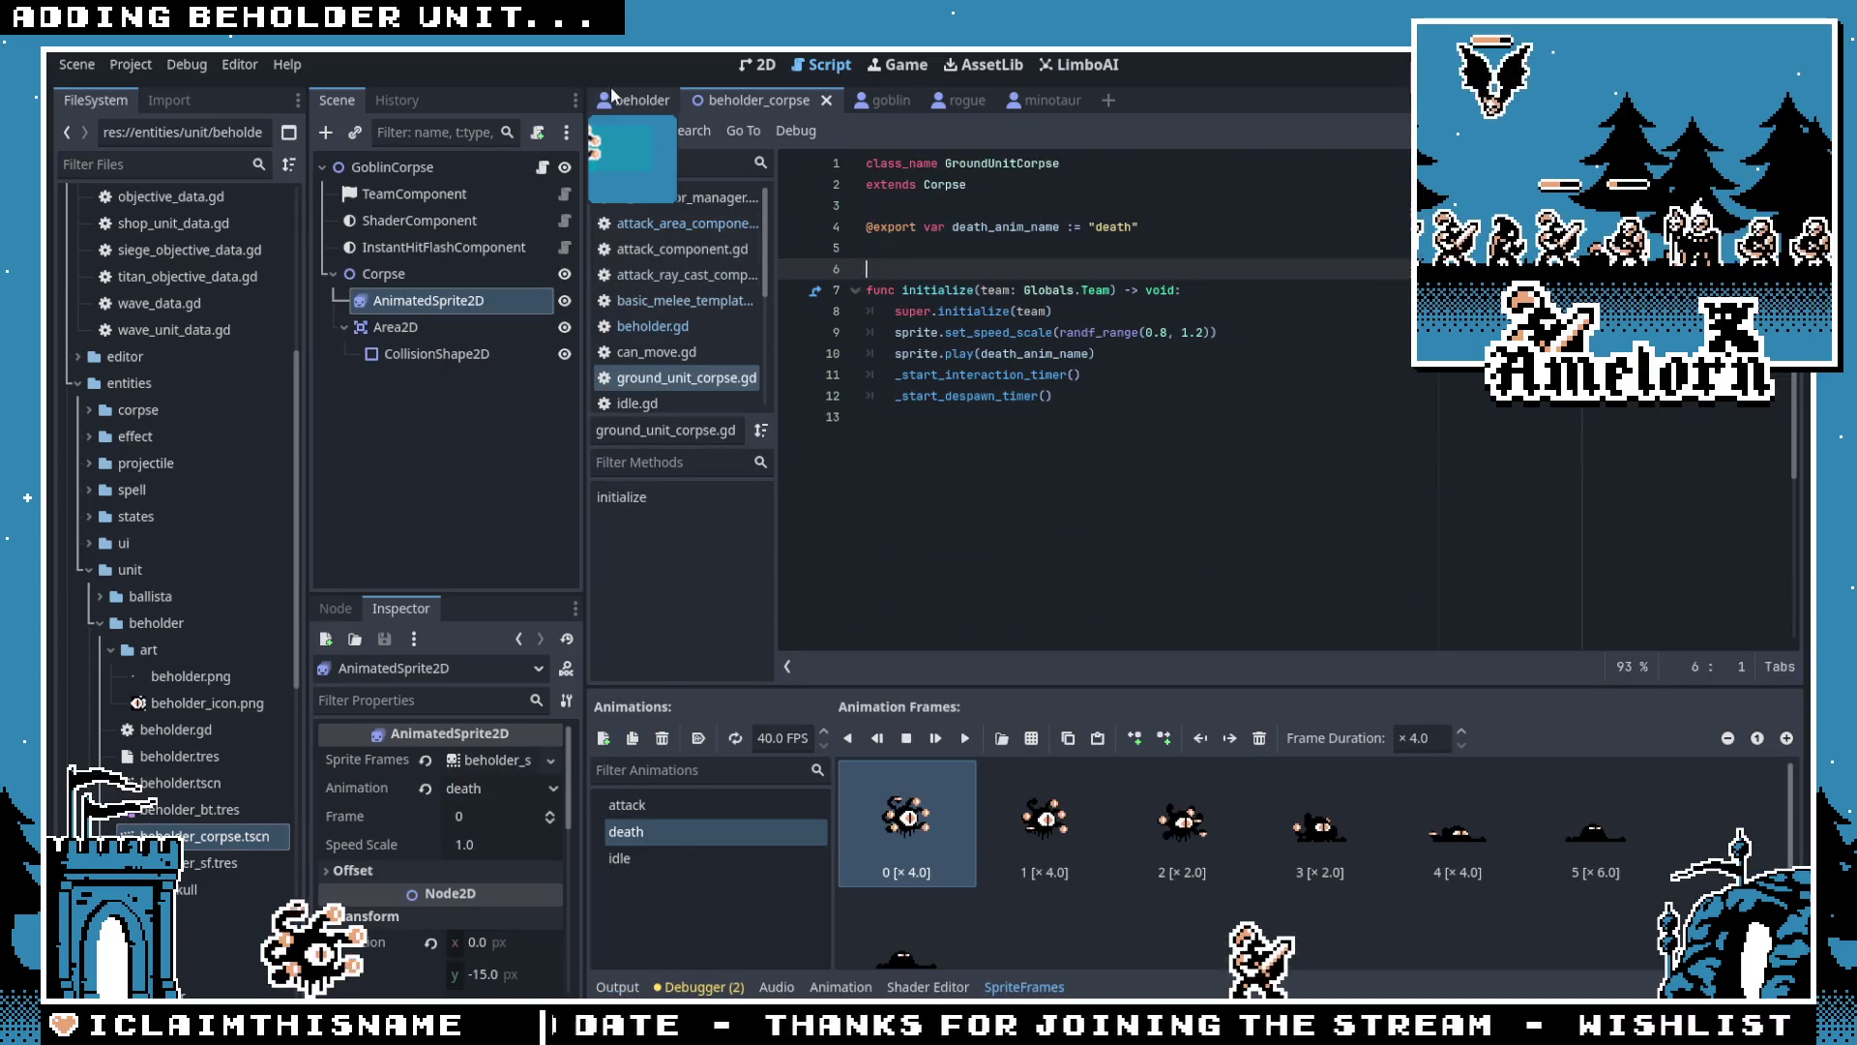
left_click(611, 89)
left_click(778, 66)
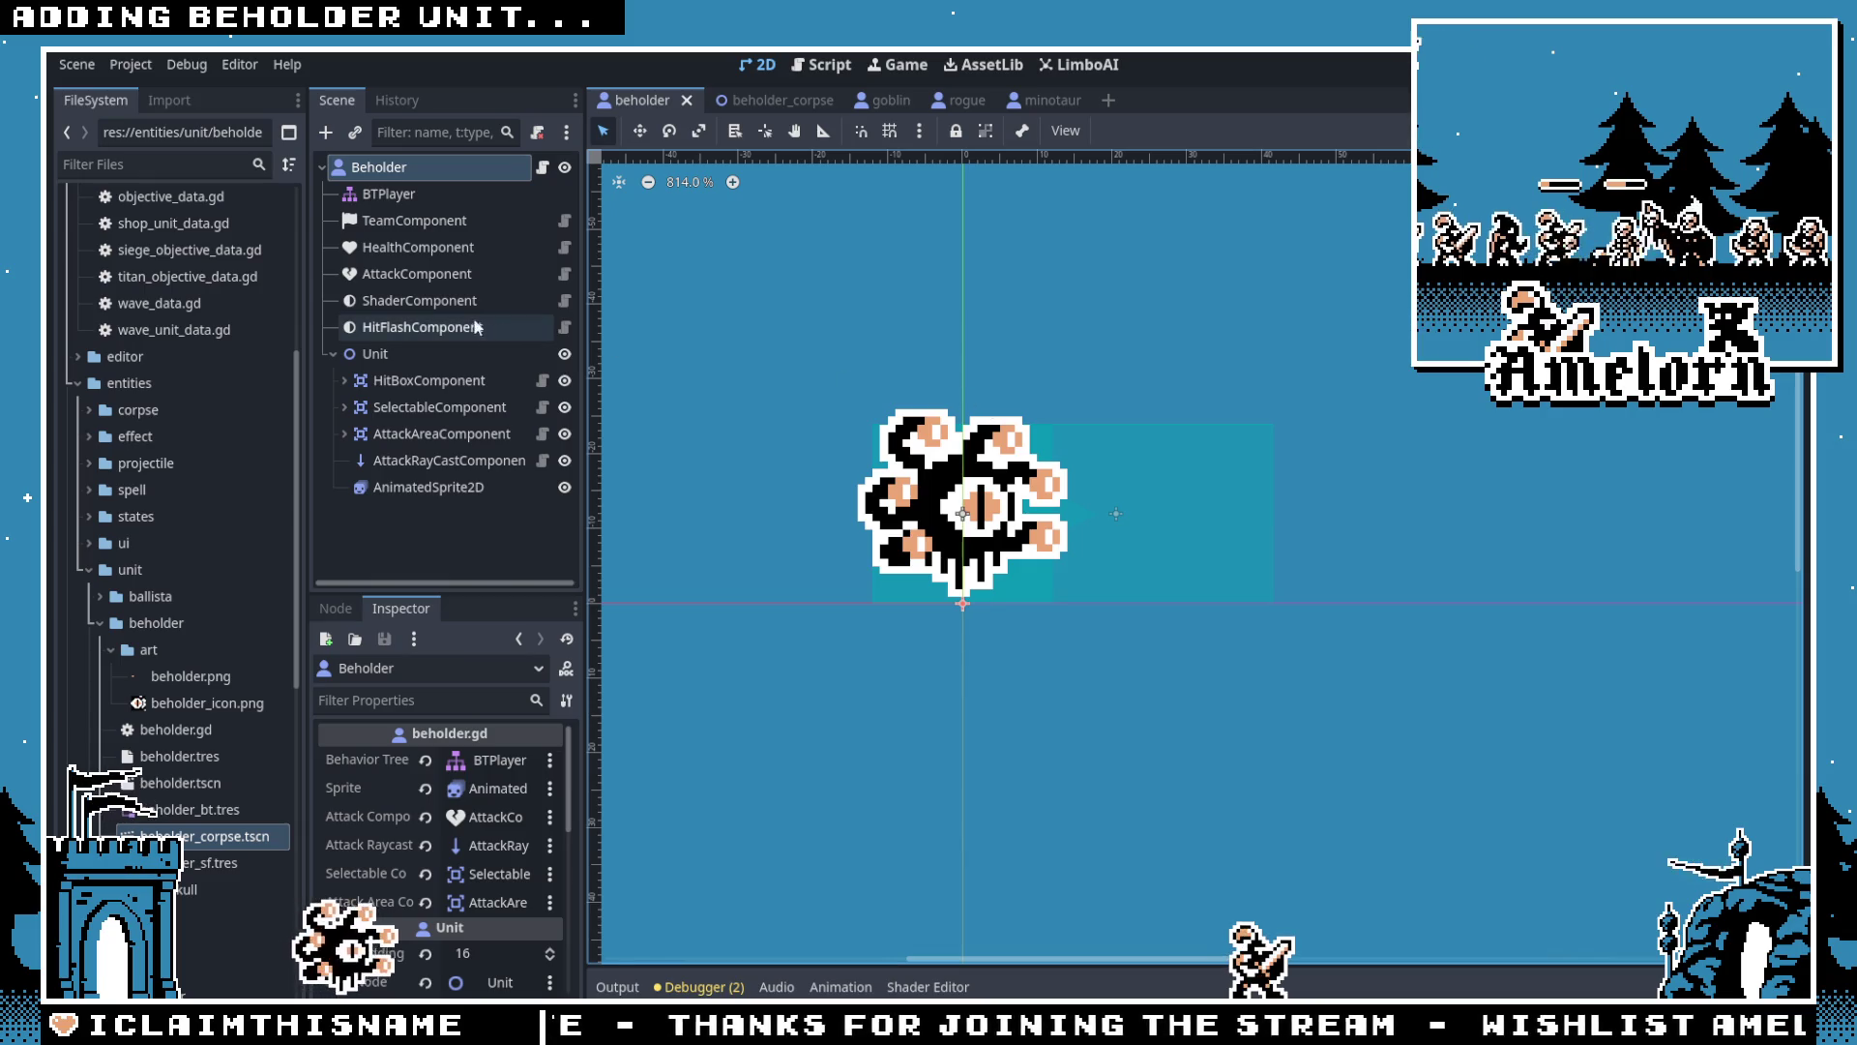
left_click(395, 437)
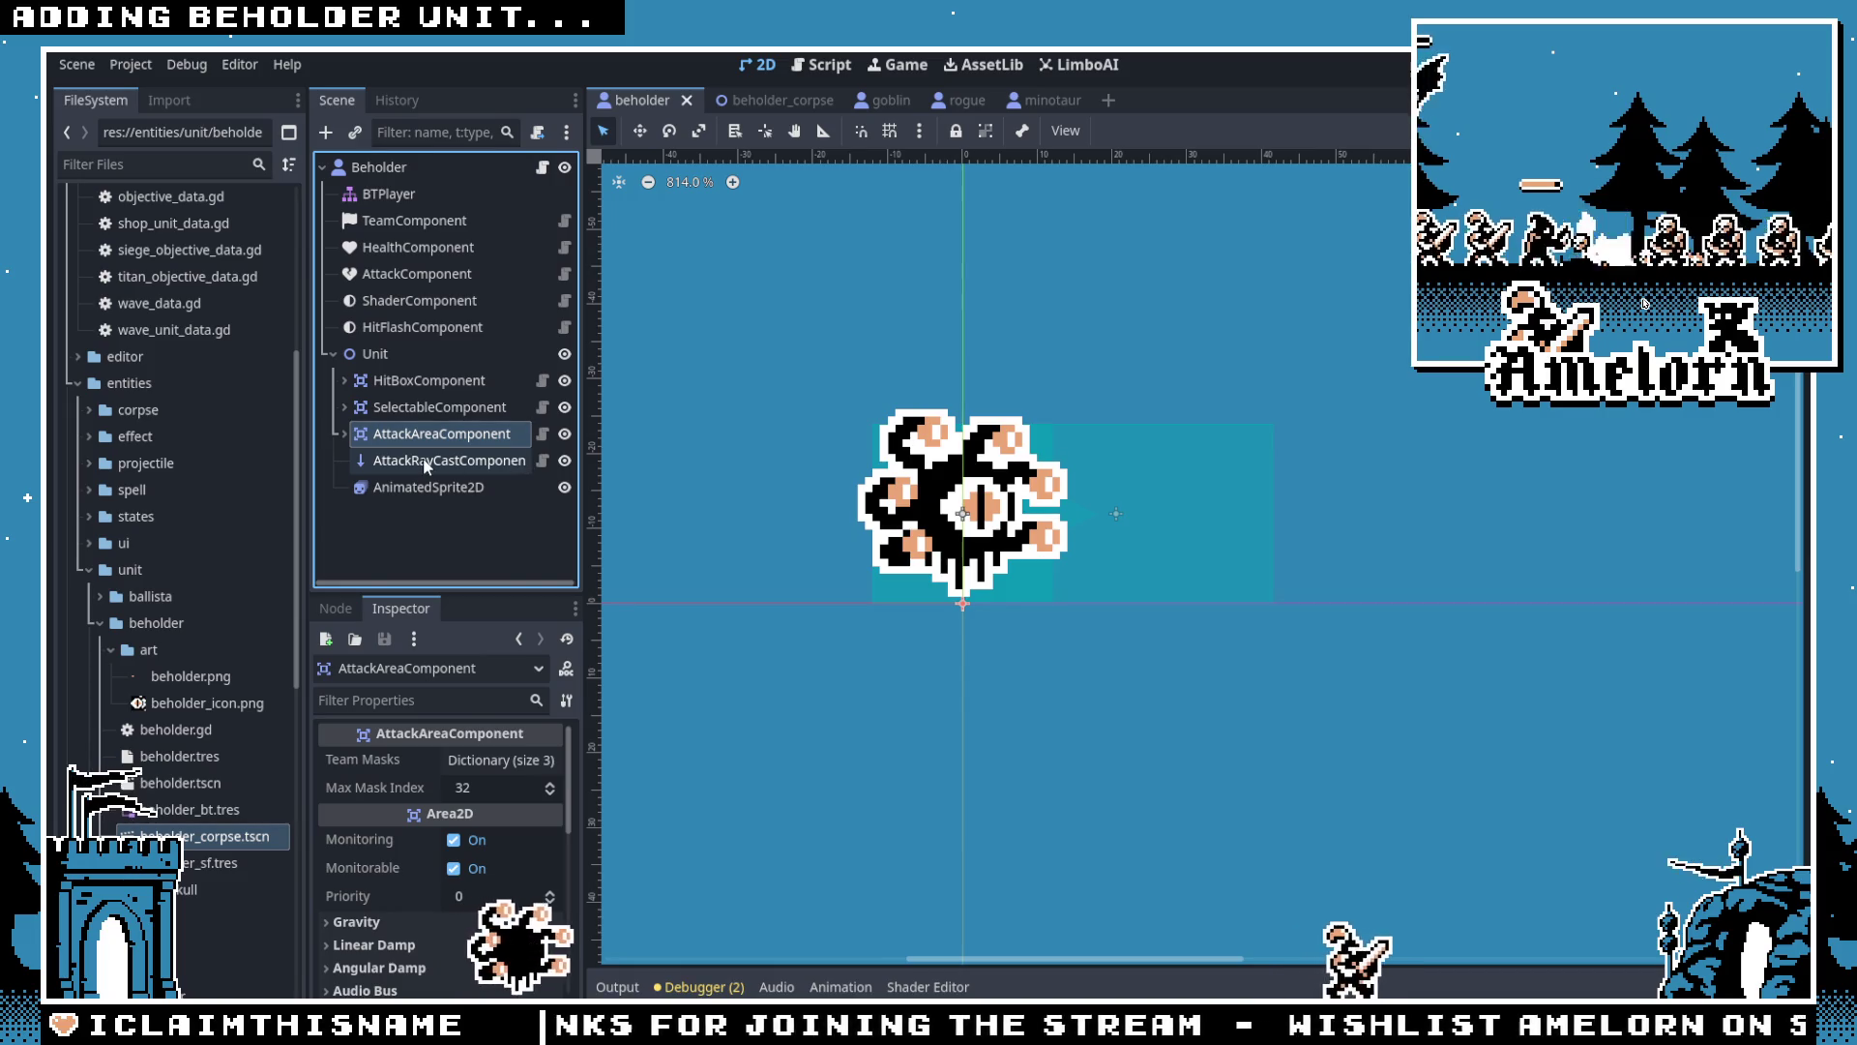
left_click(426, 462)
left_click(430, 382)
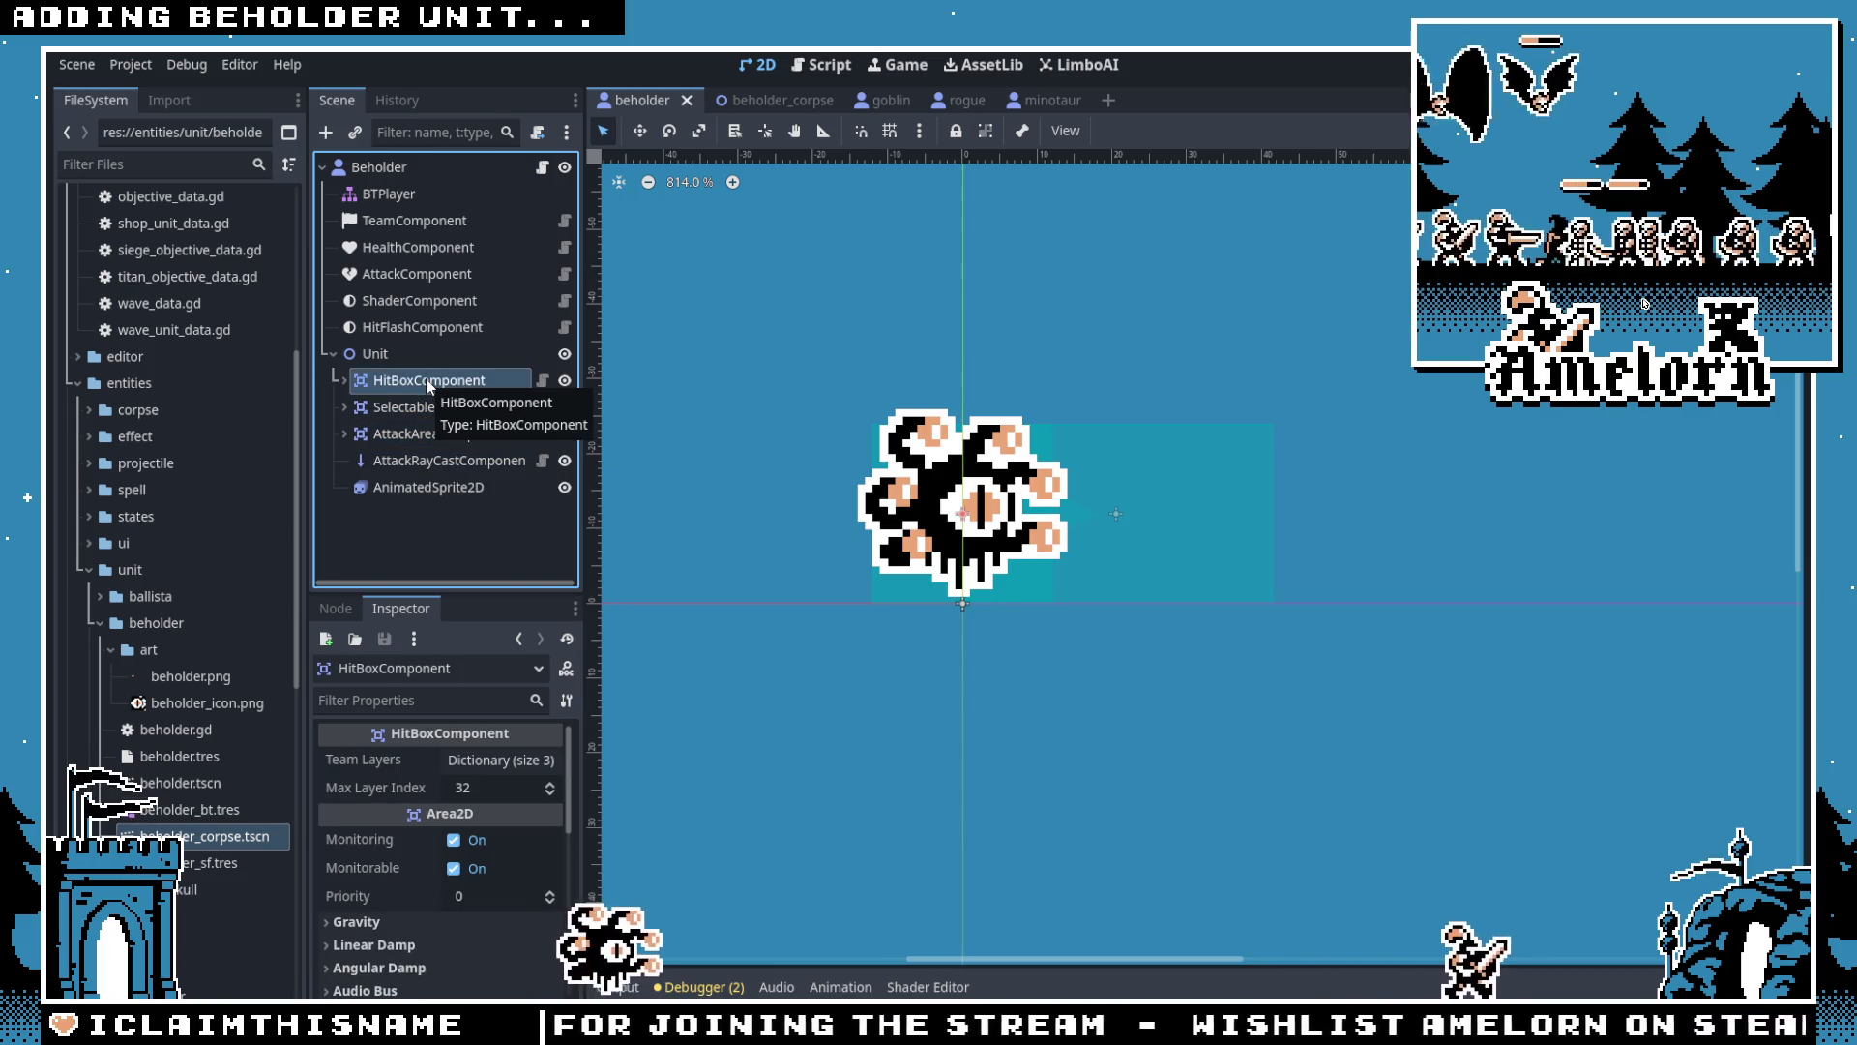
left_click(340, 381)
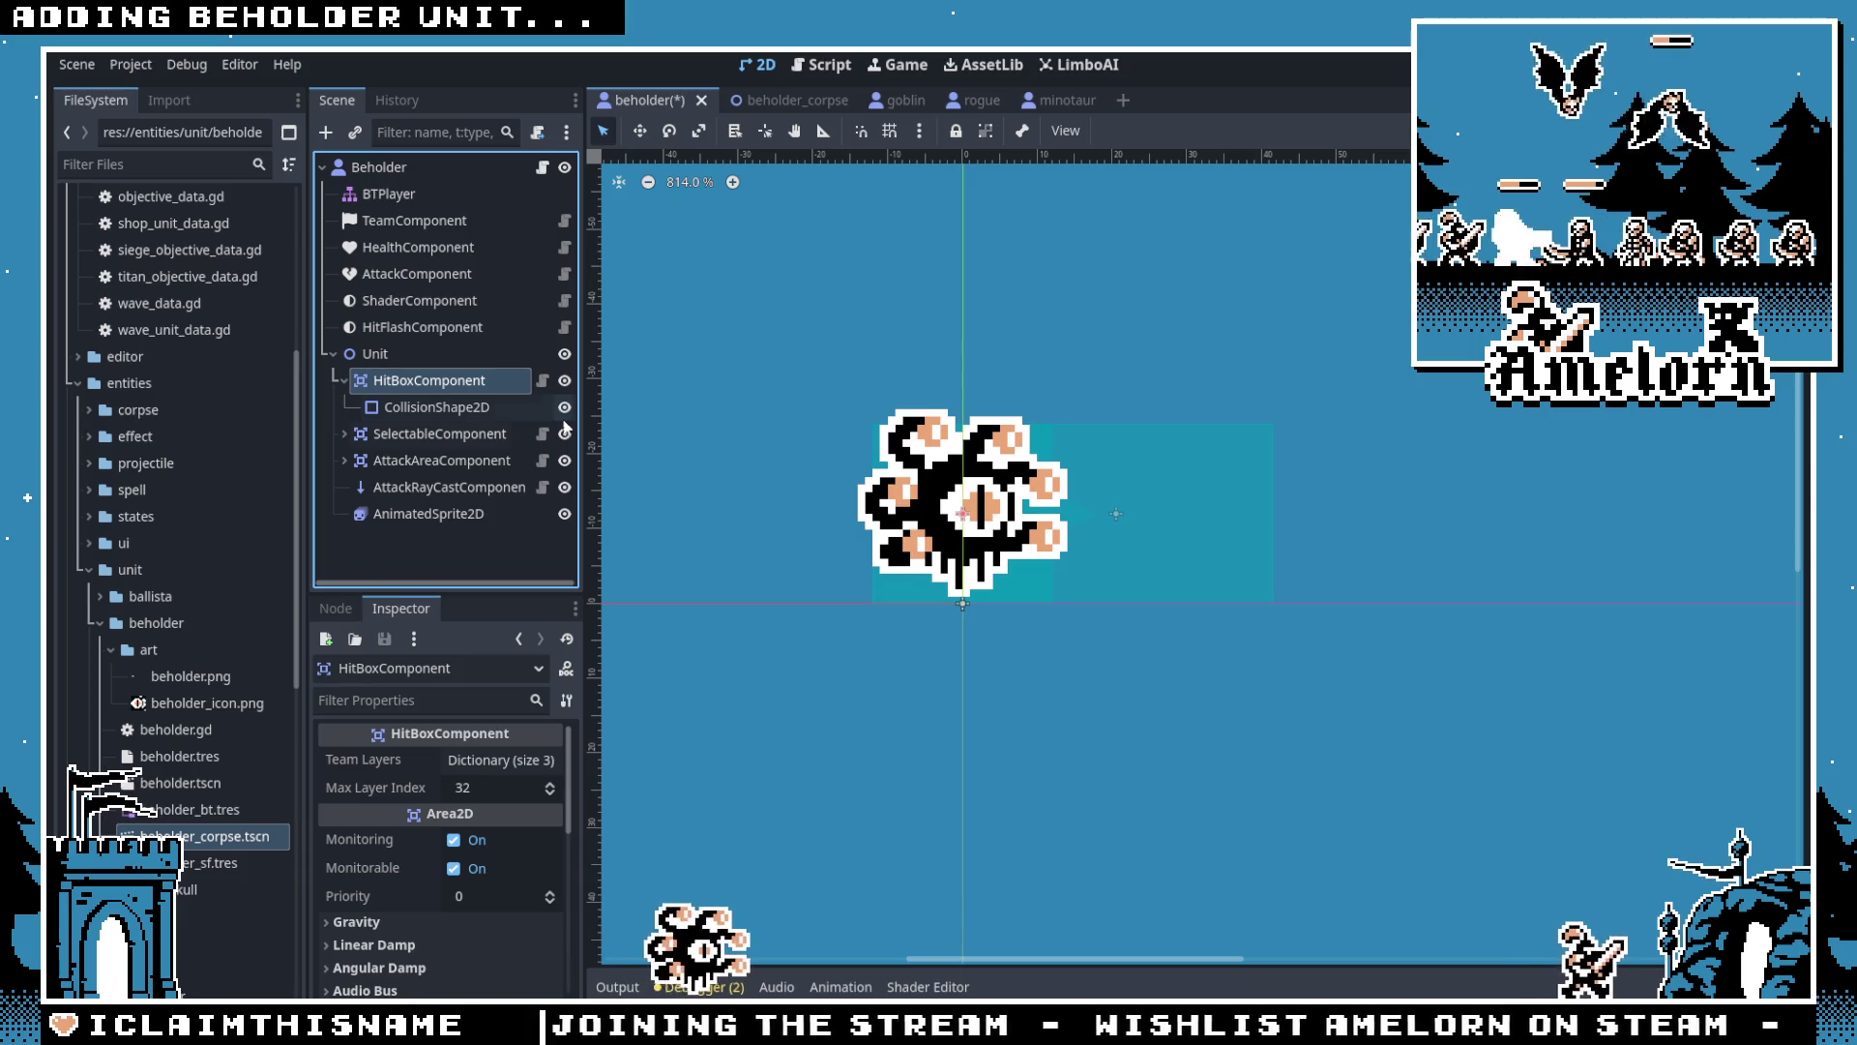
Save the beholder scene, run the game and open the campaign map
left_click(189, 66)
left_click(190, 66)
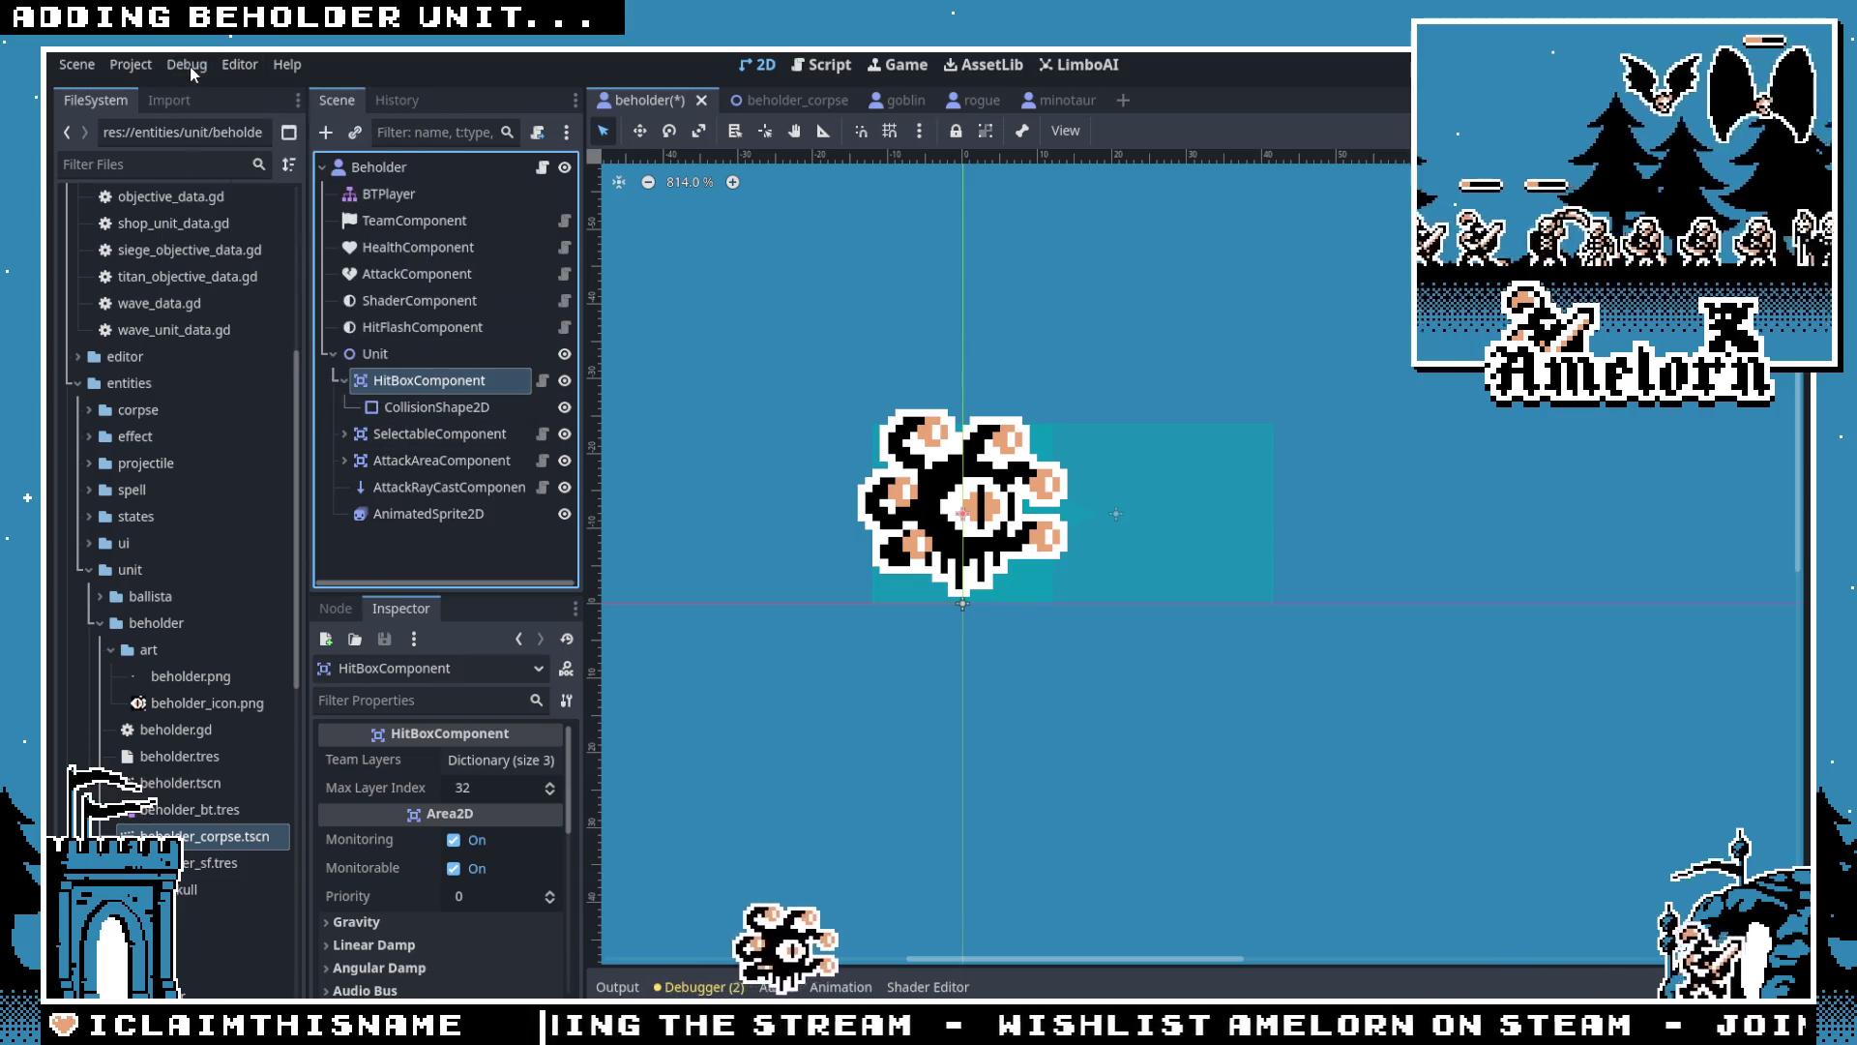
key("ctrl+s")
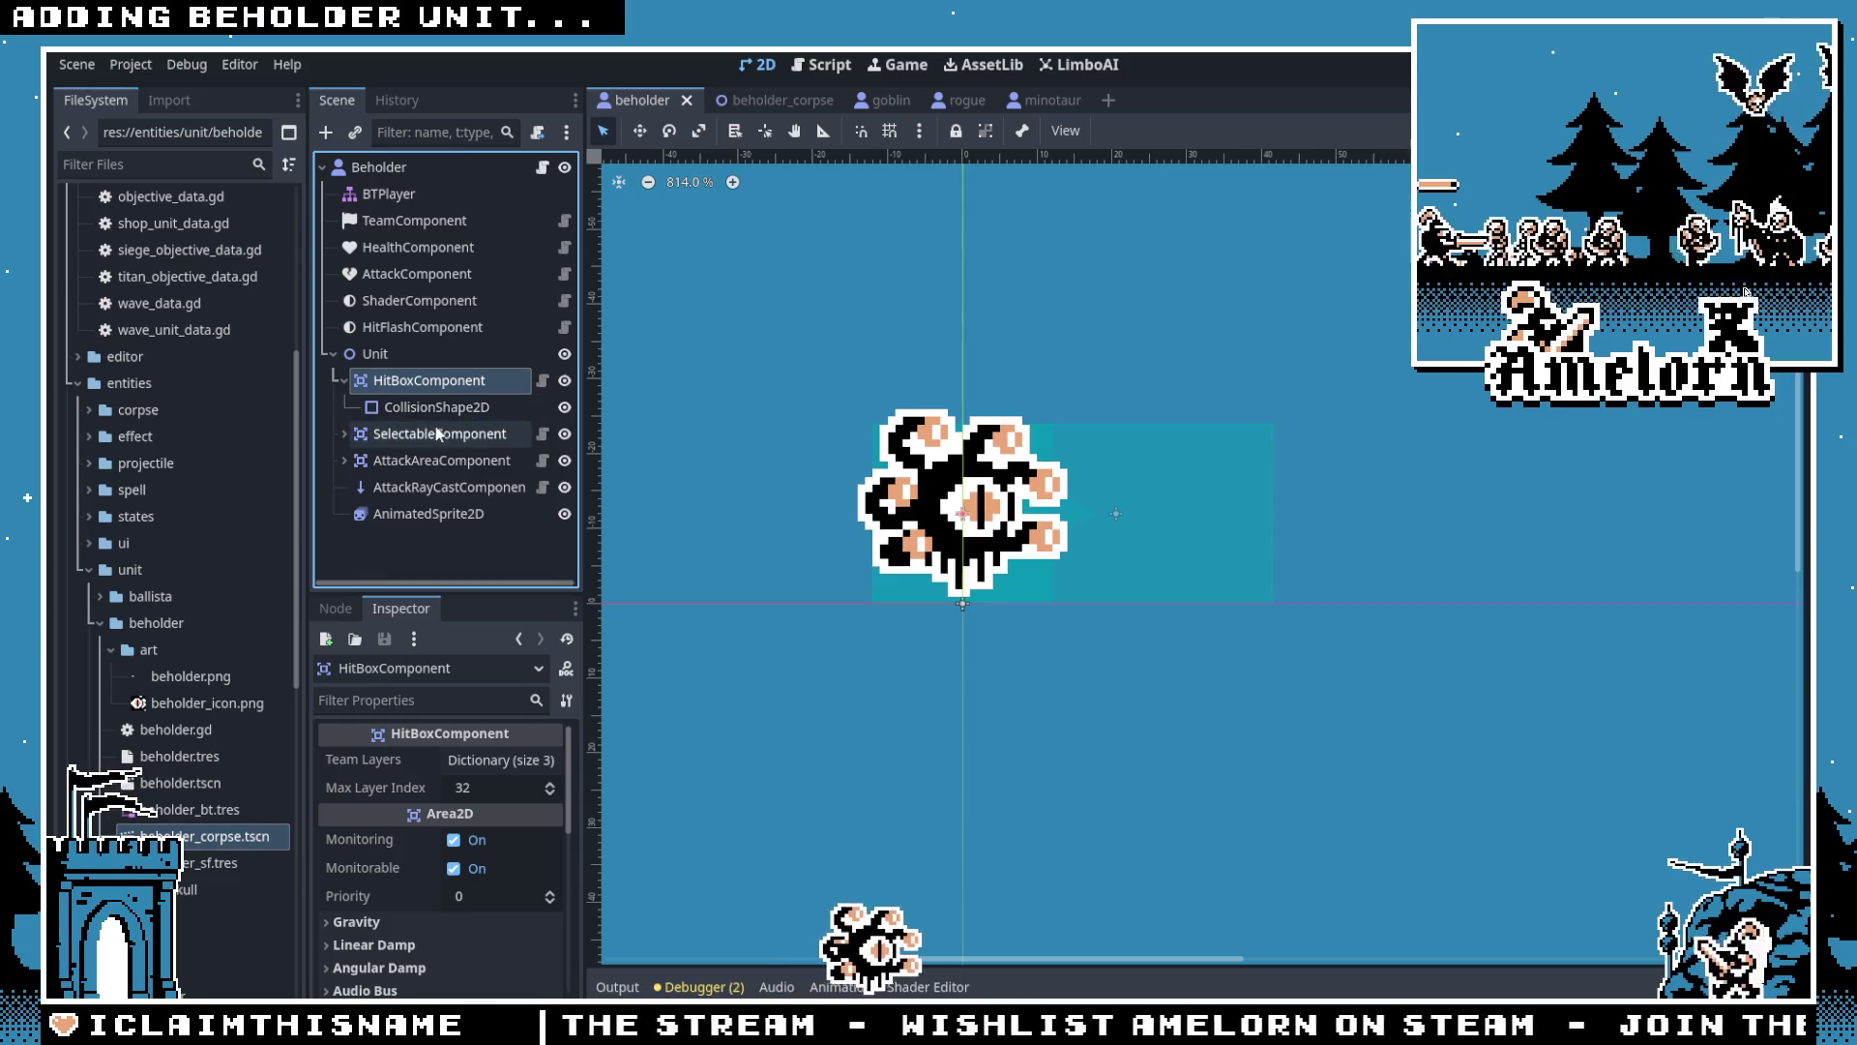
left_click(344, 381)
left_click(961, 433)
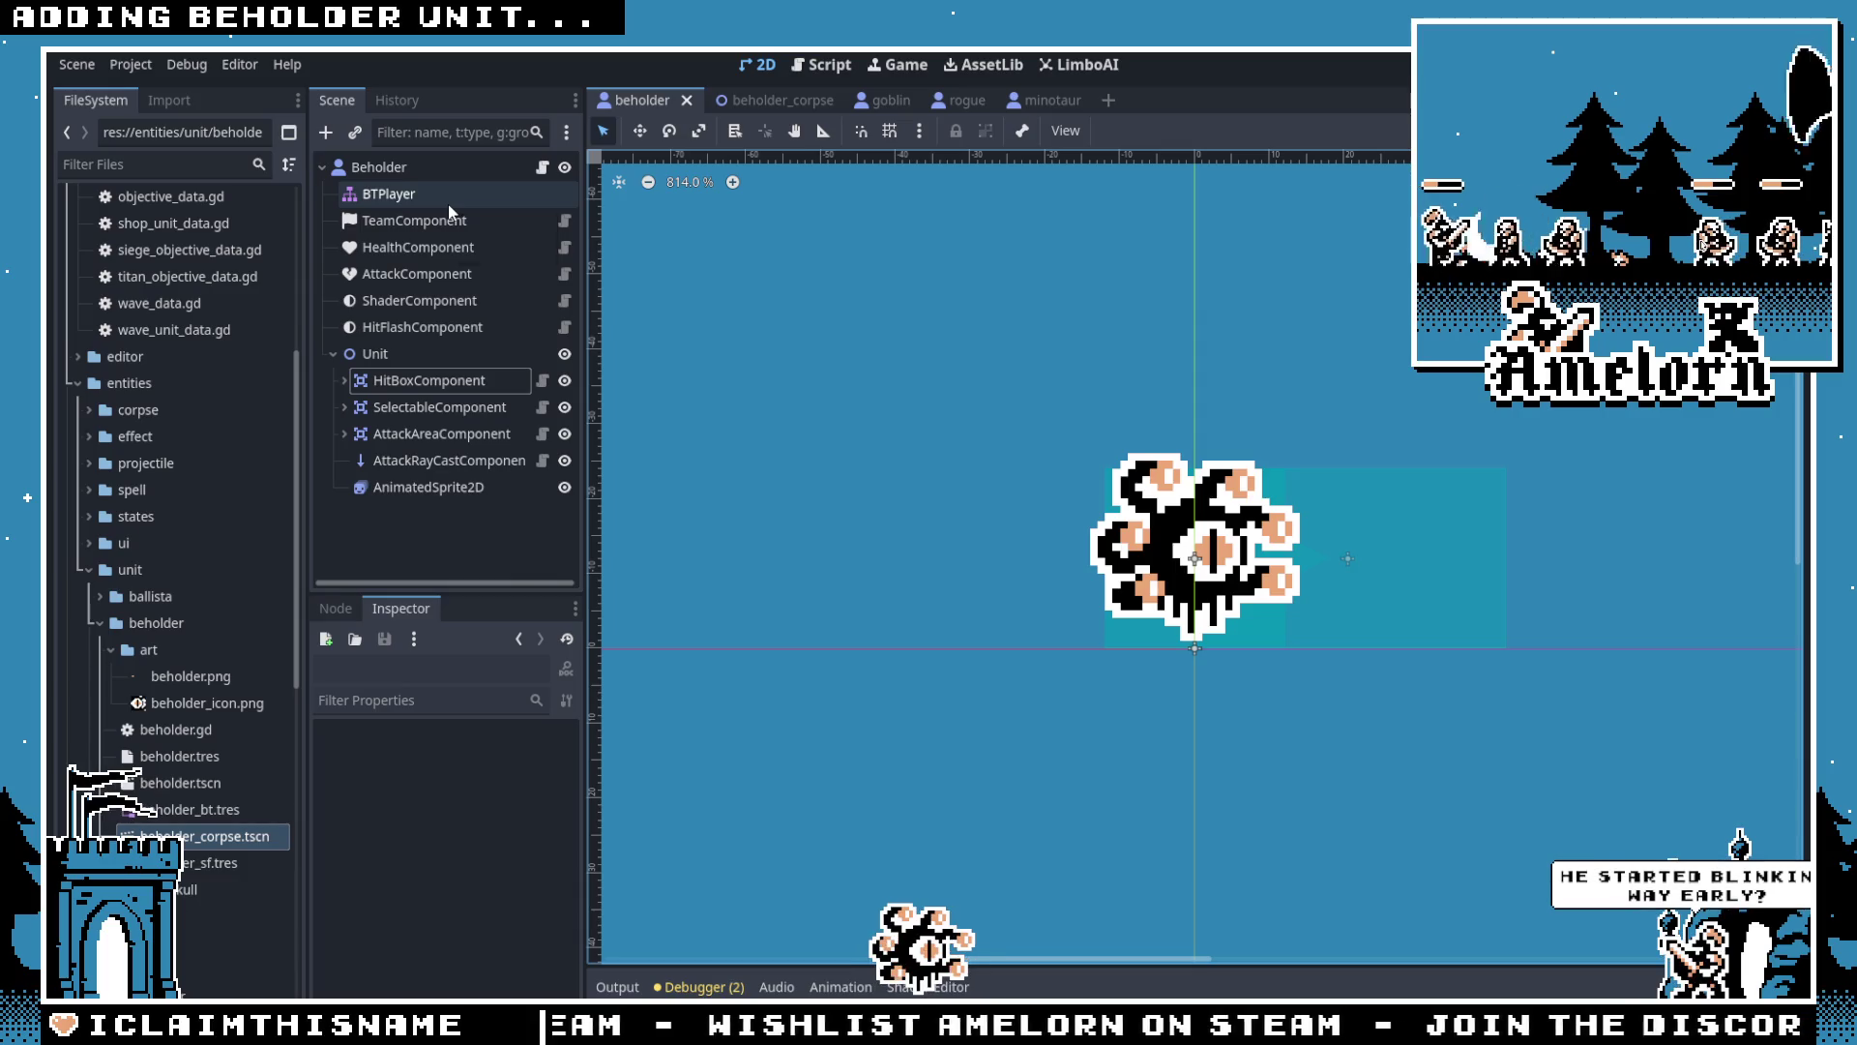
left_click(179, 66)
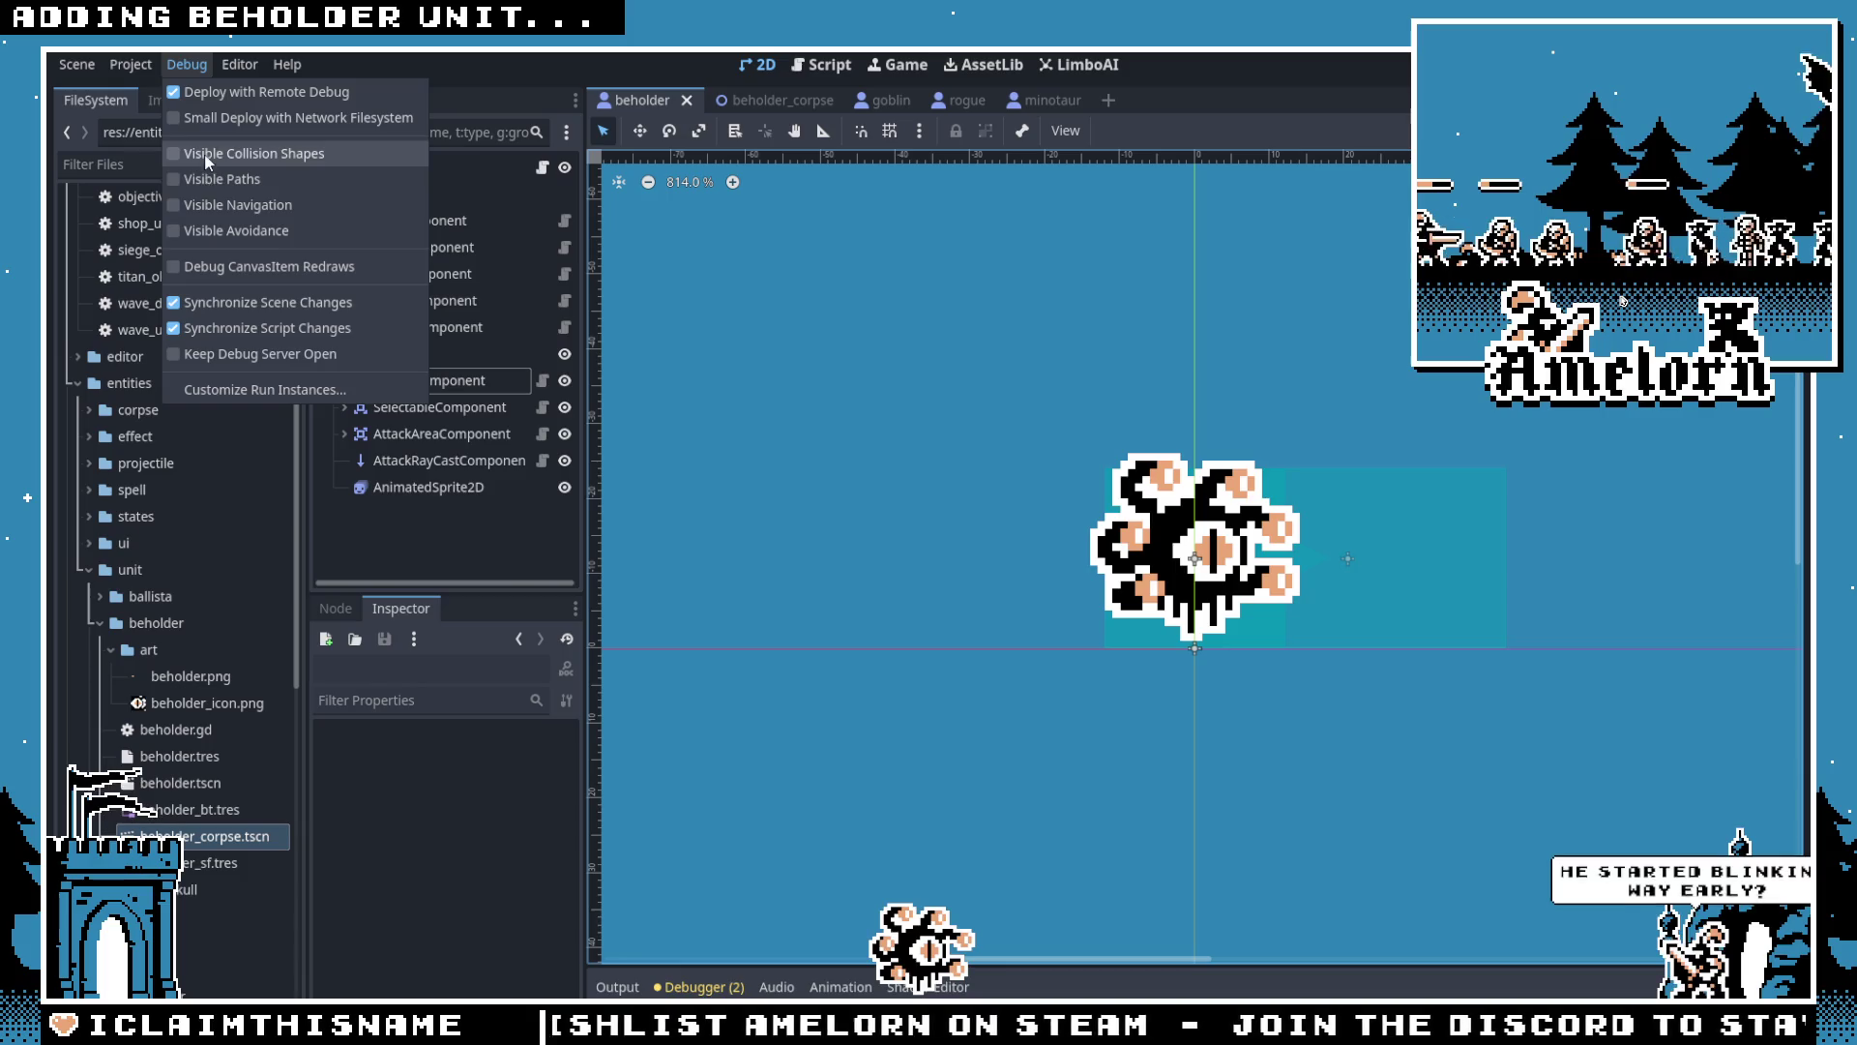
left_click(237, 183)
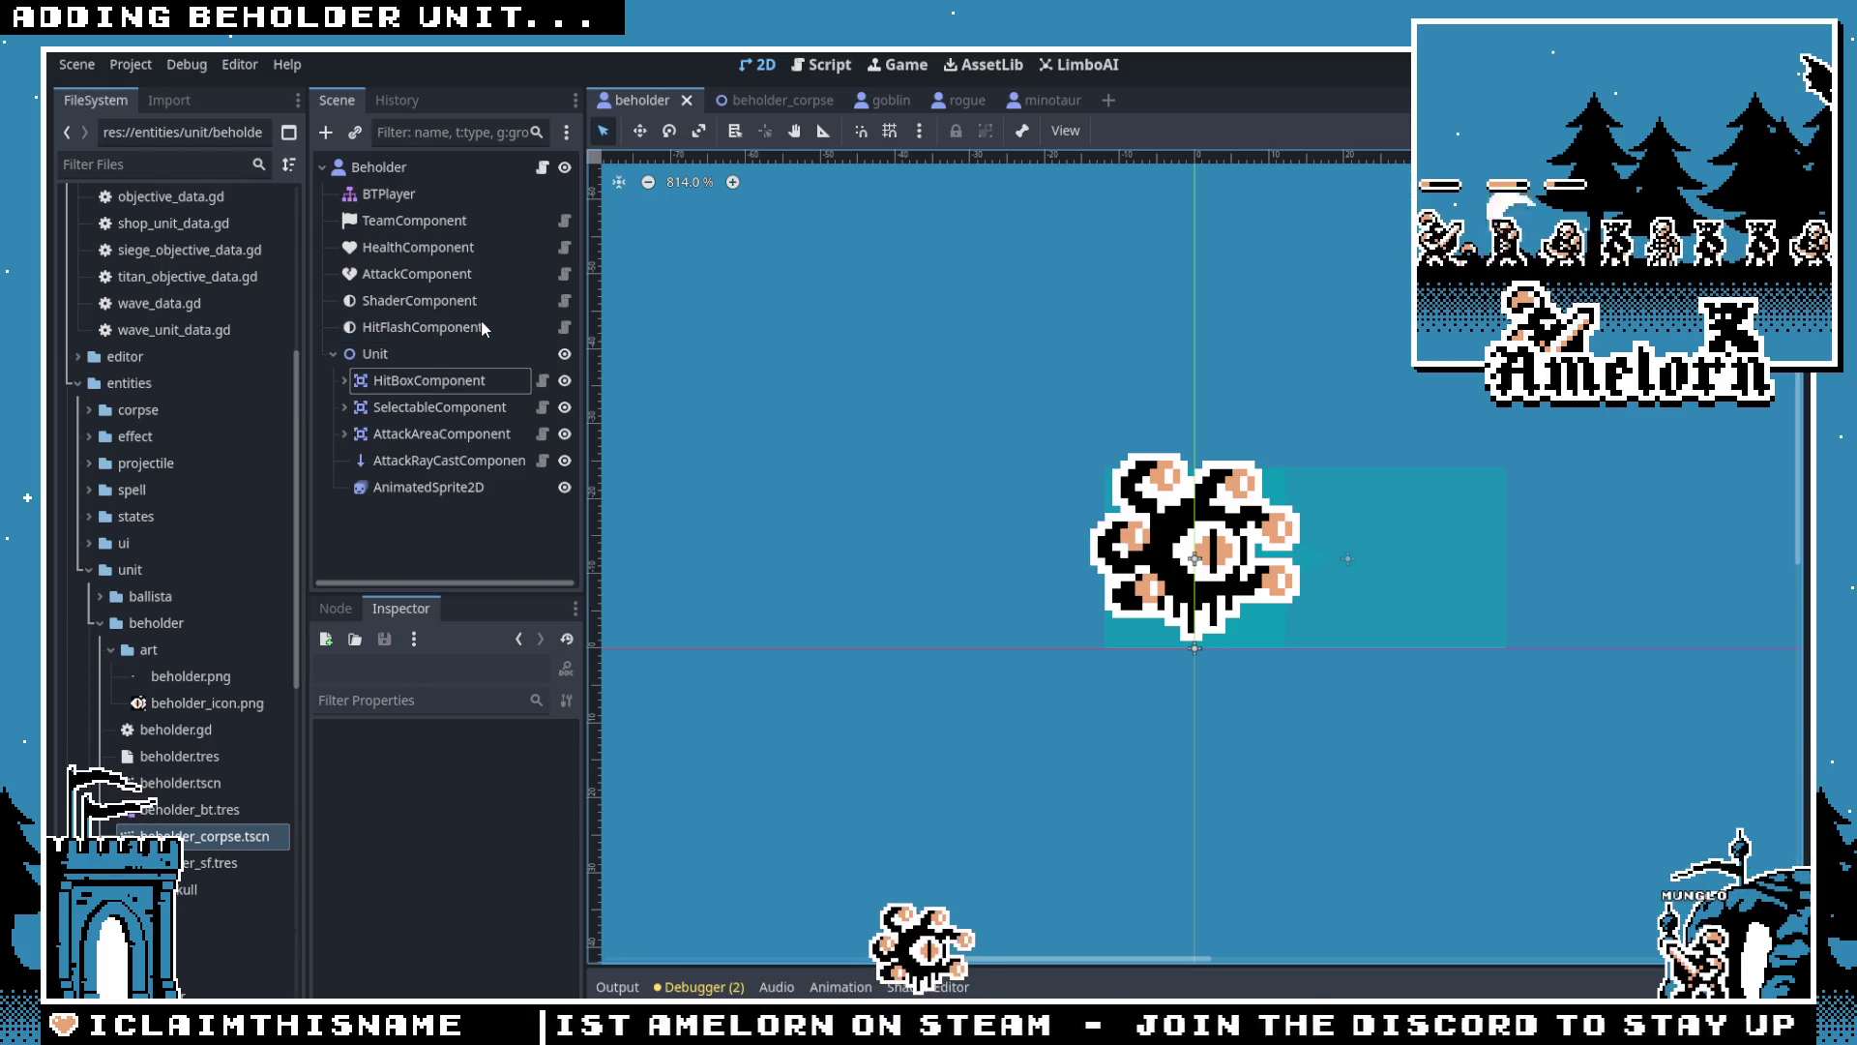
key("F5")
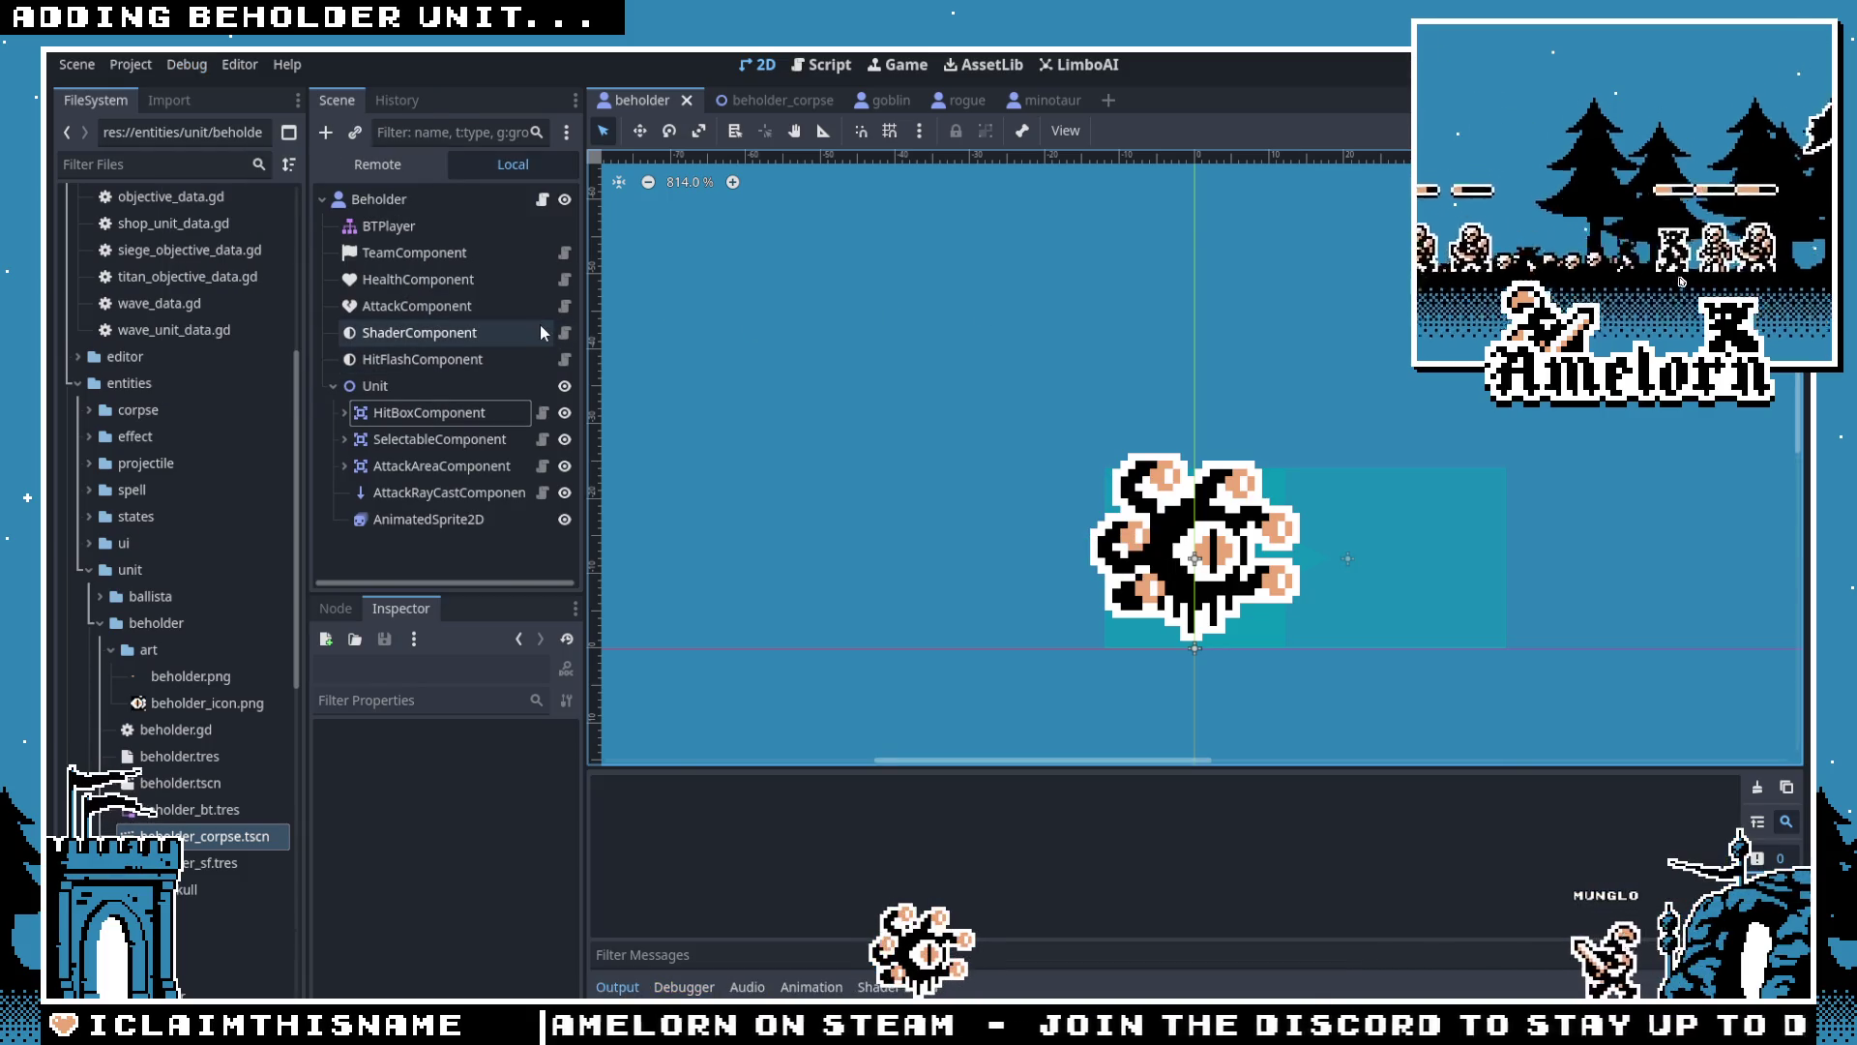
left_click(977, 459)
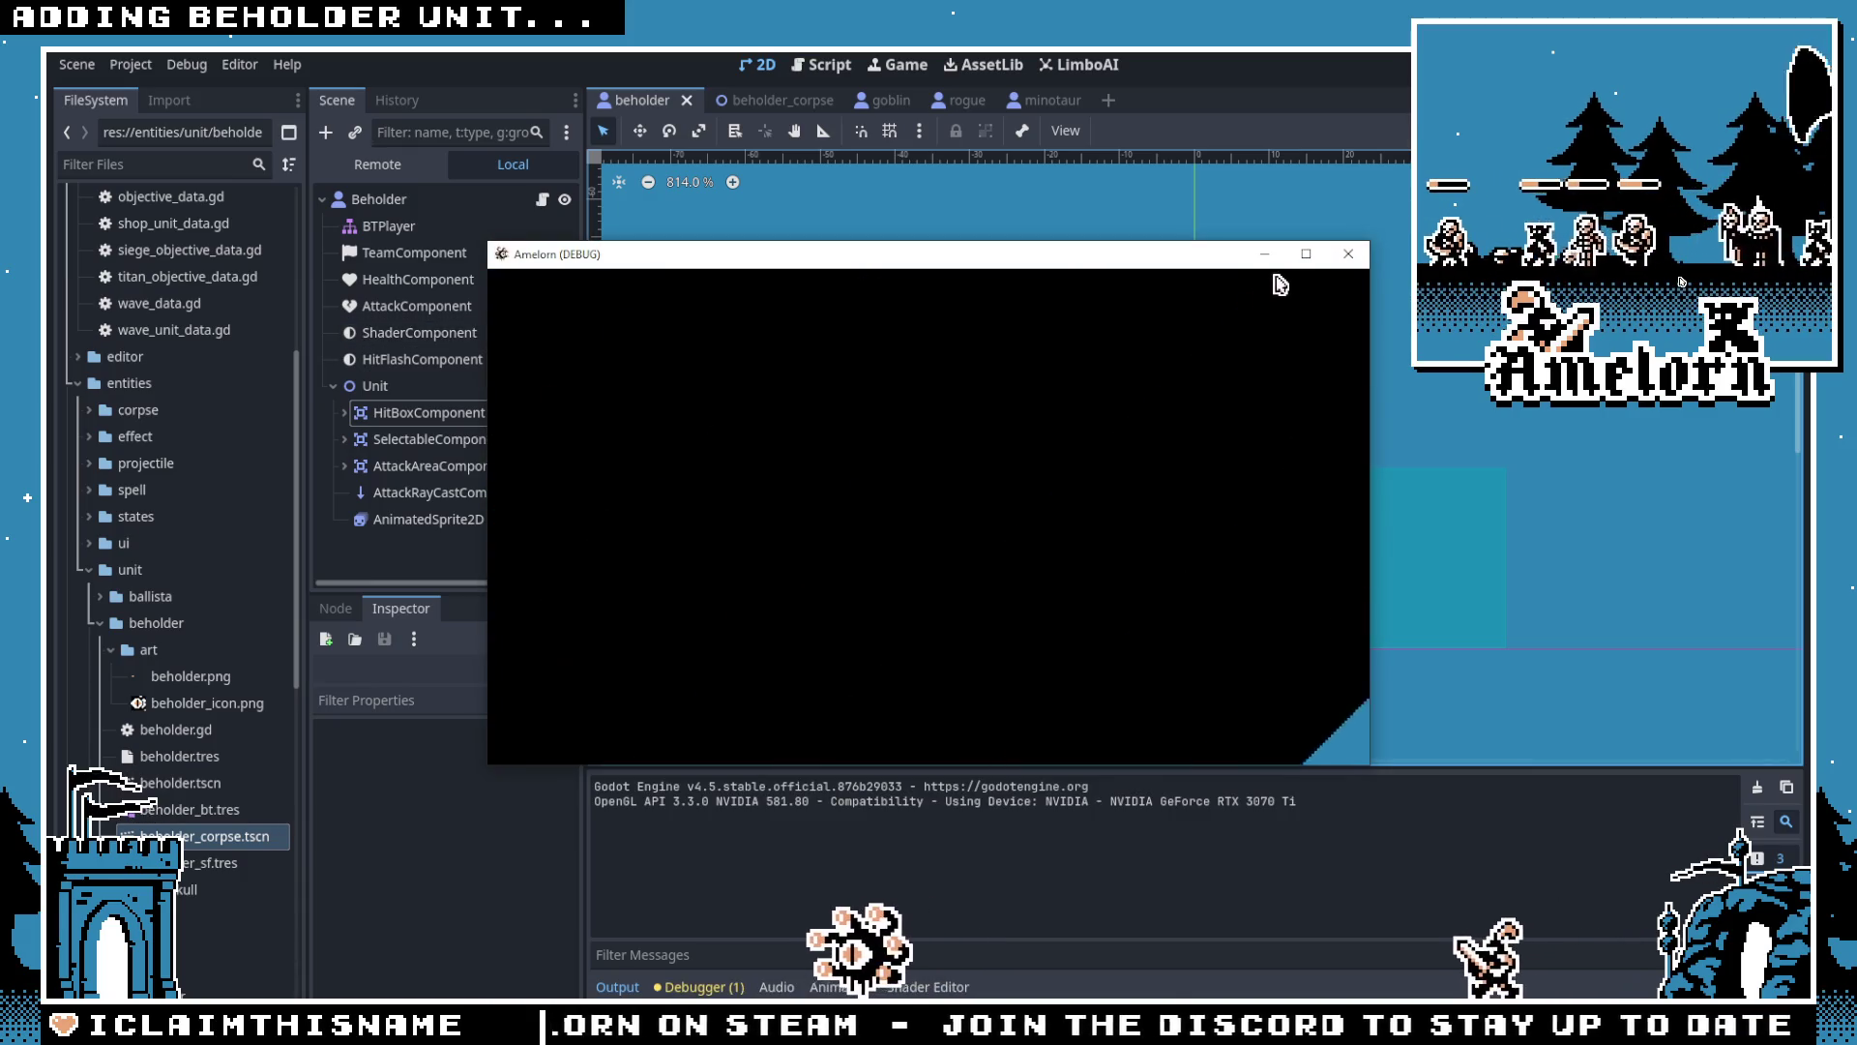
Start Forest Conquest, deploy a beholder from the castle and pan toward the enemy castle
left_click(1007, 472)
left_click(788, 685)
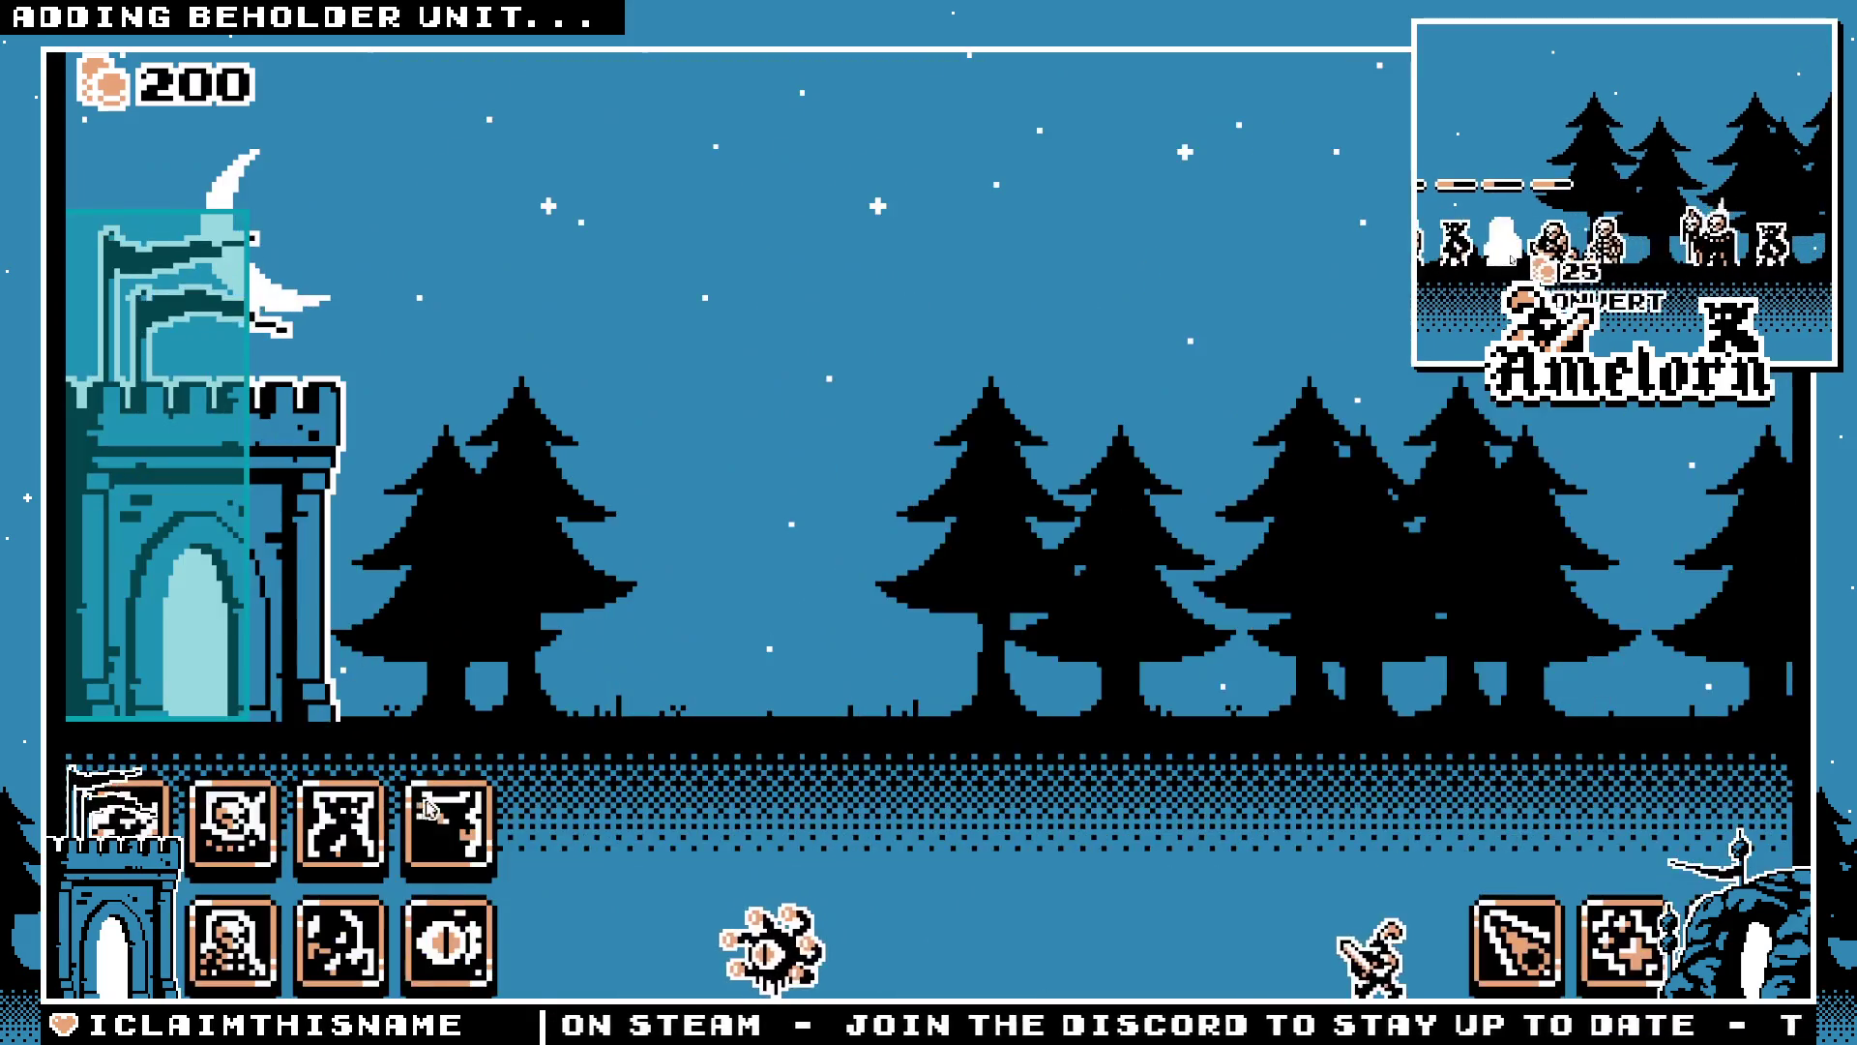
left_click(447, 940)
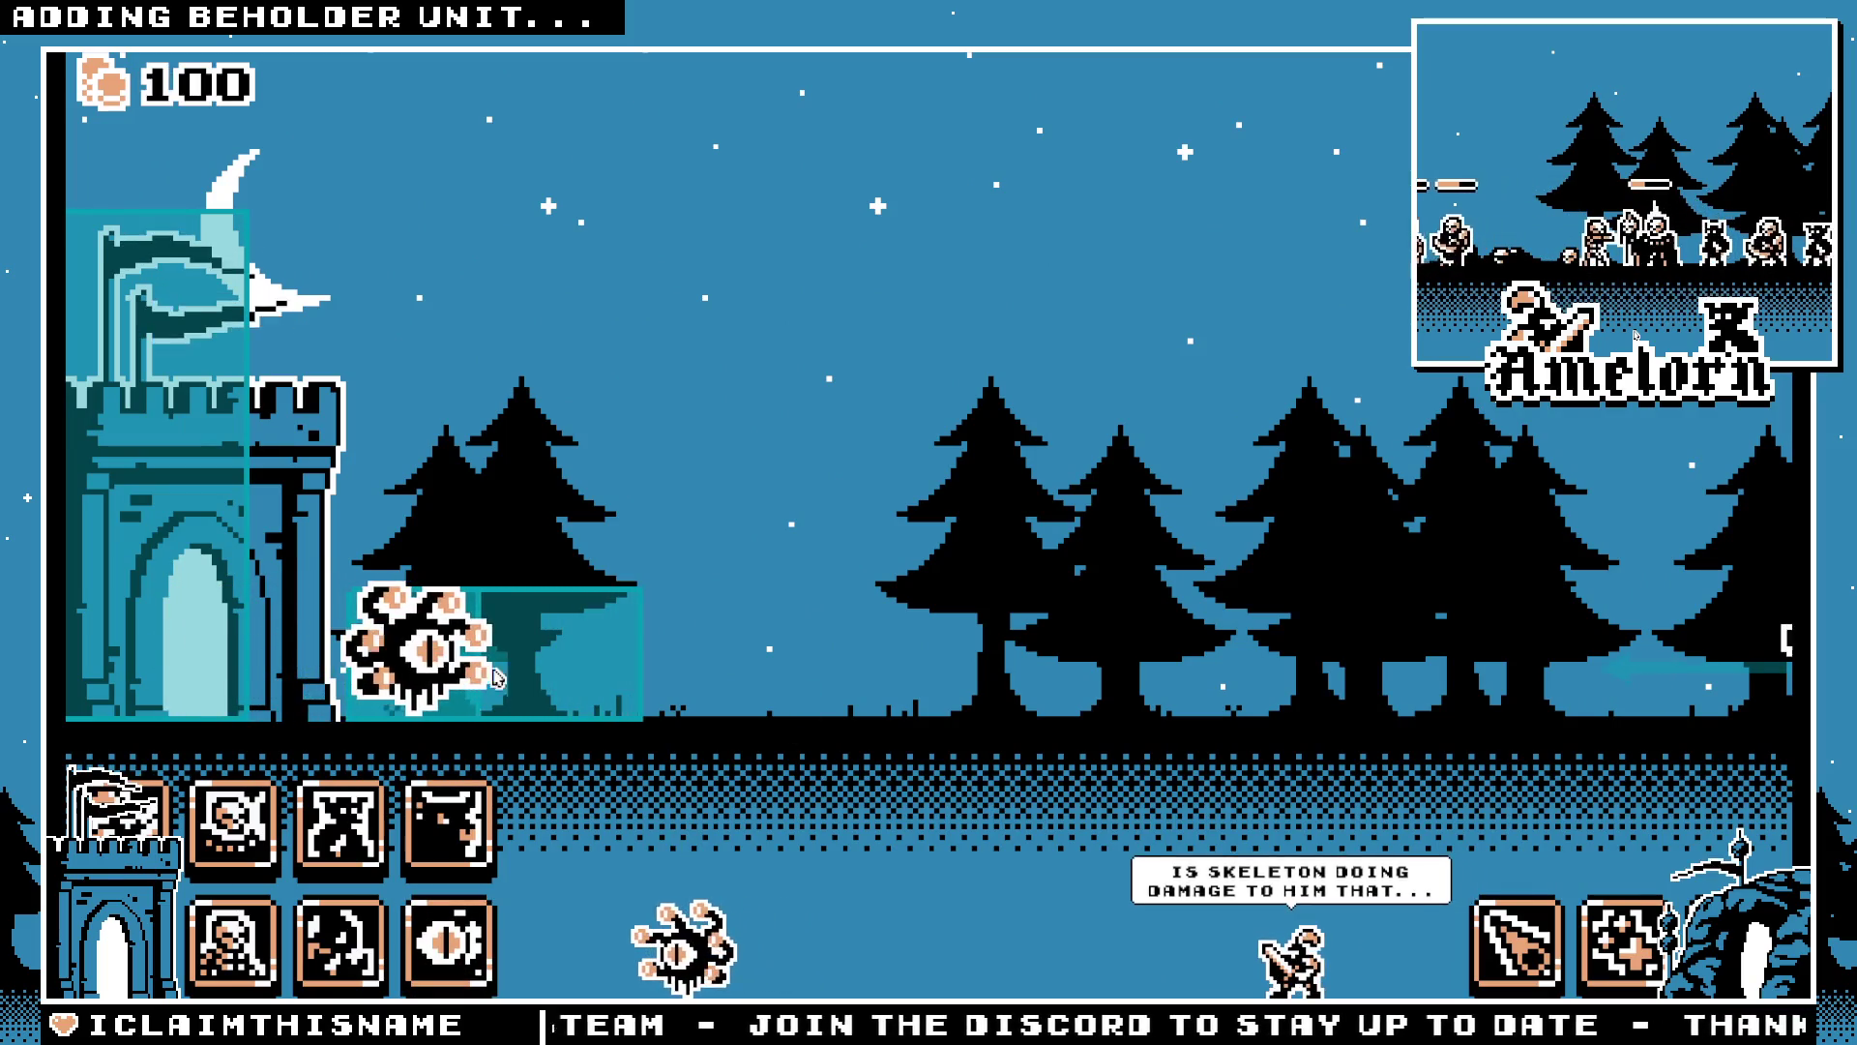
key("Right")
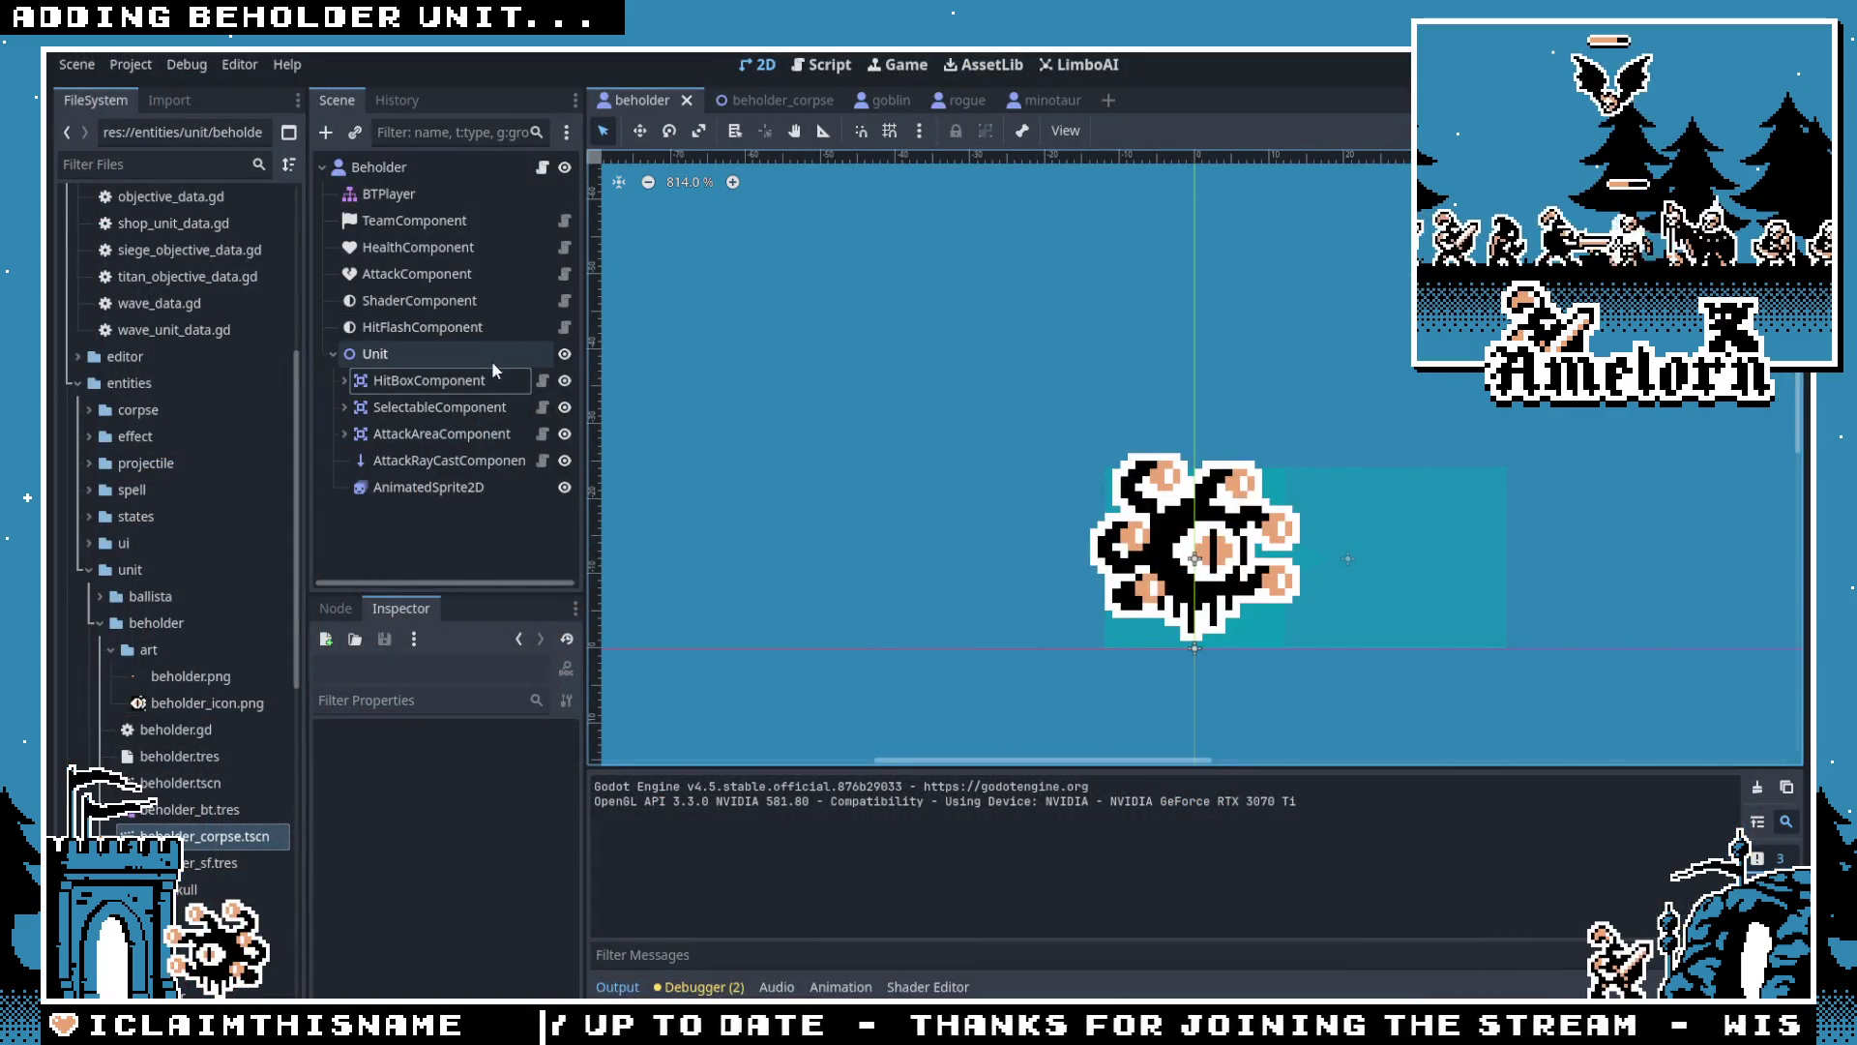
Filter the FileSystem for 'minot' and open minotaur.tscn
left_click(446, 385)
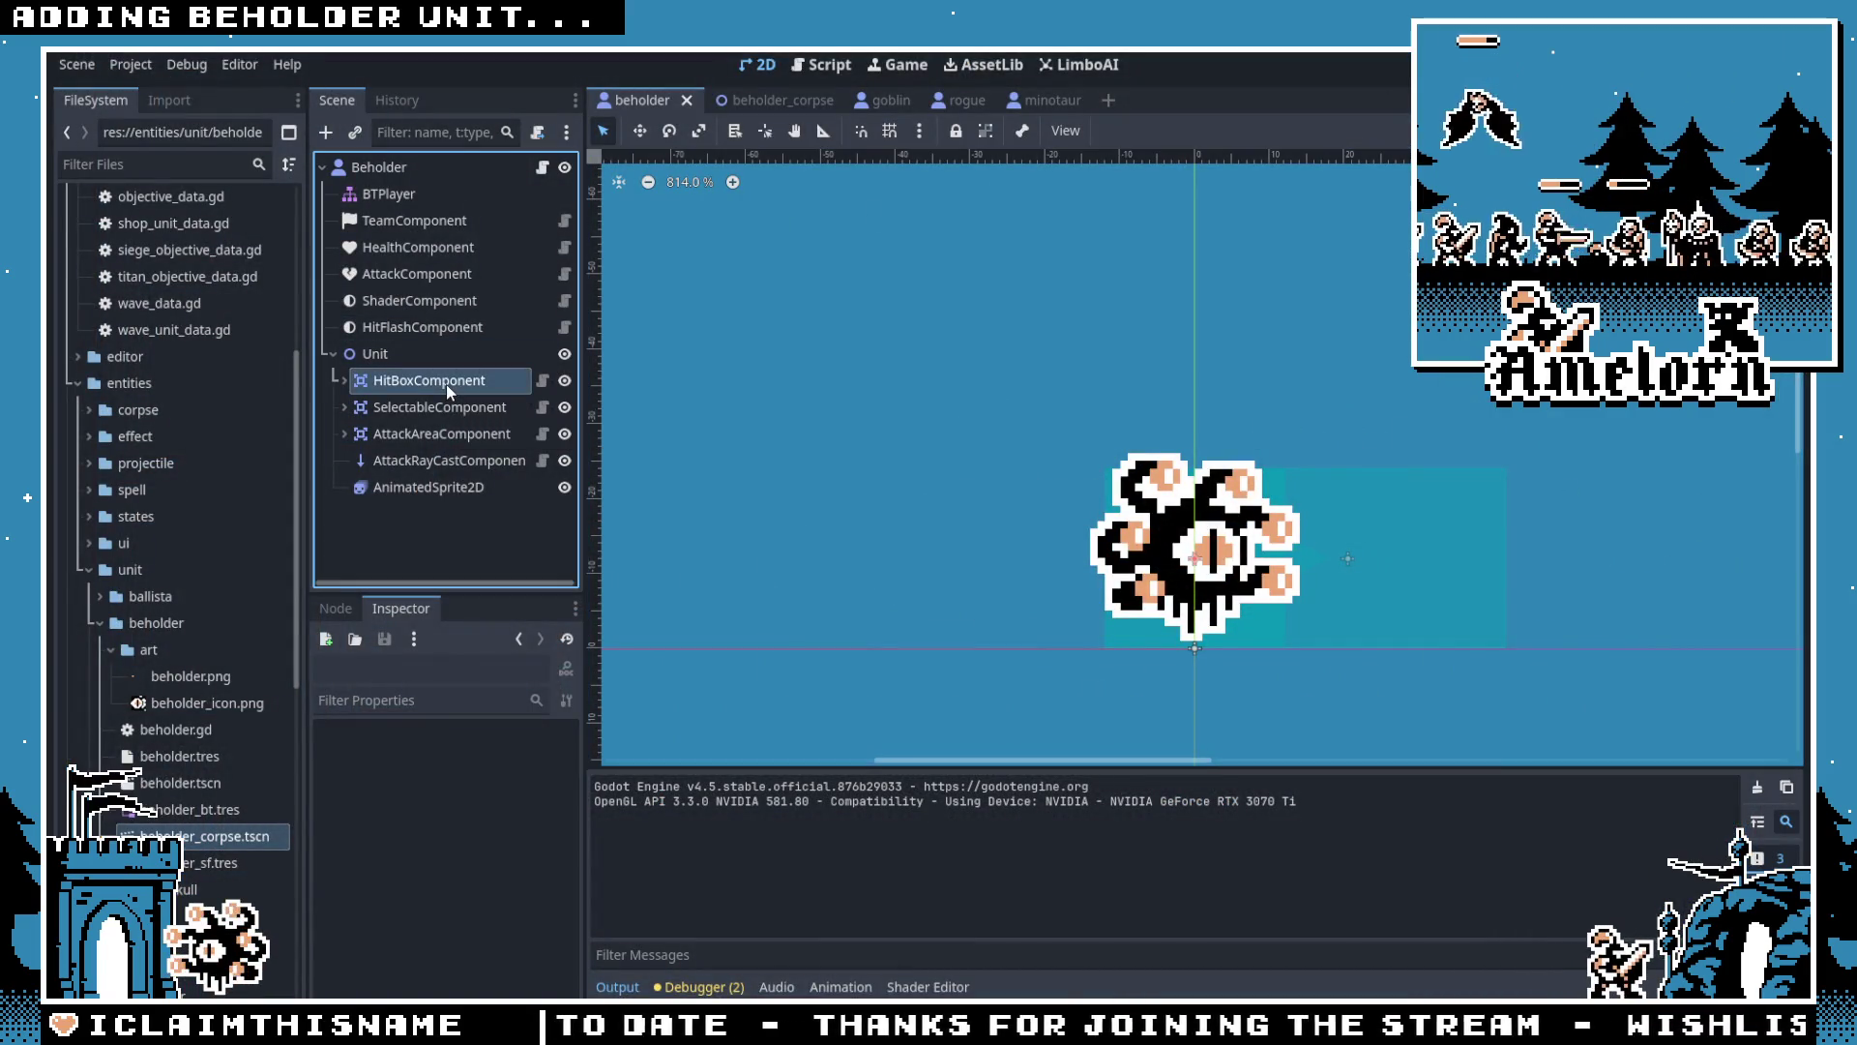
left_click(217, 173)
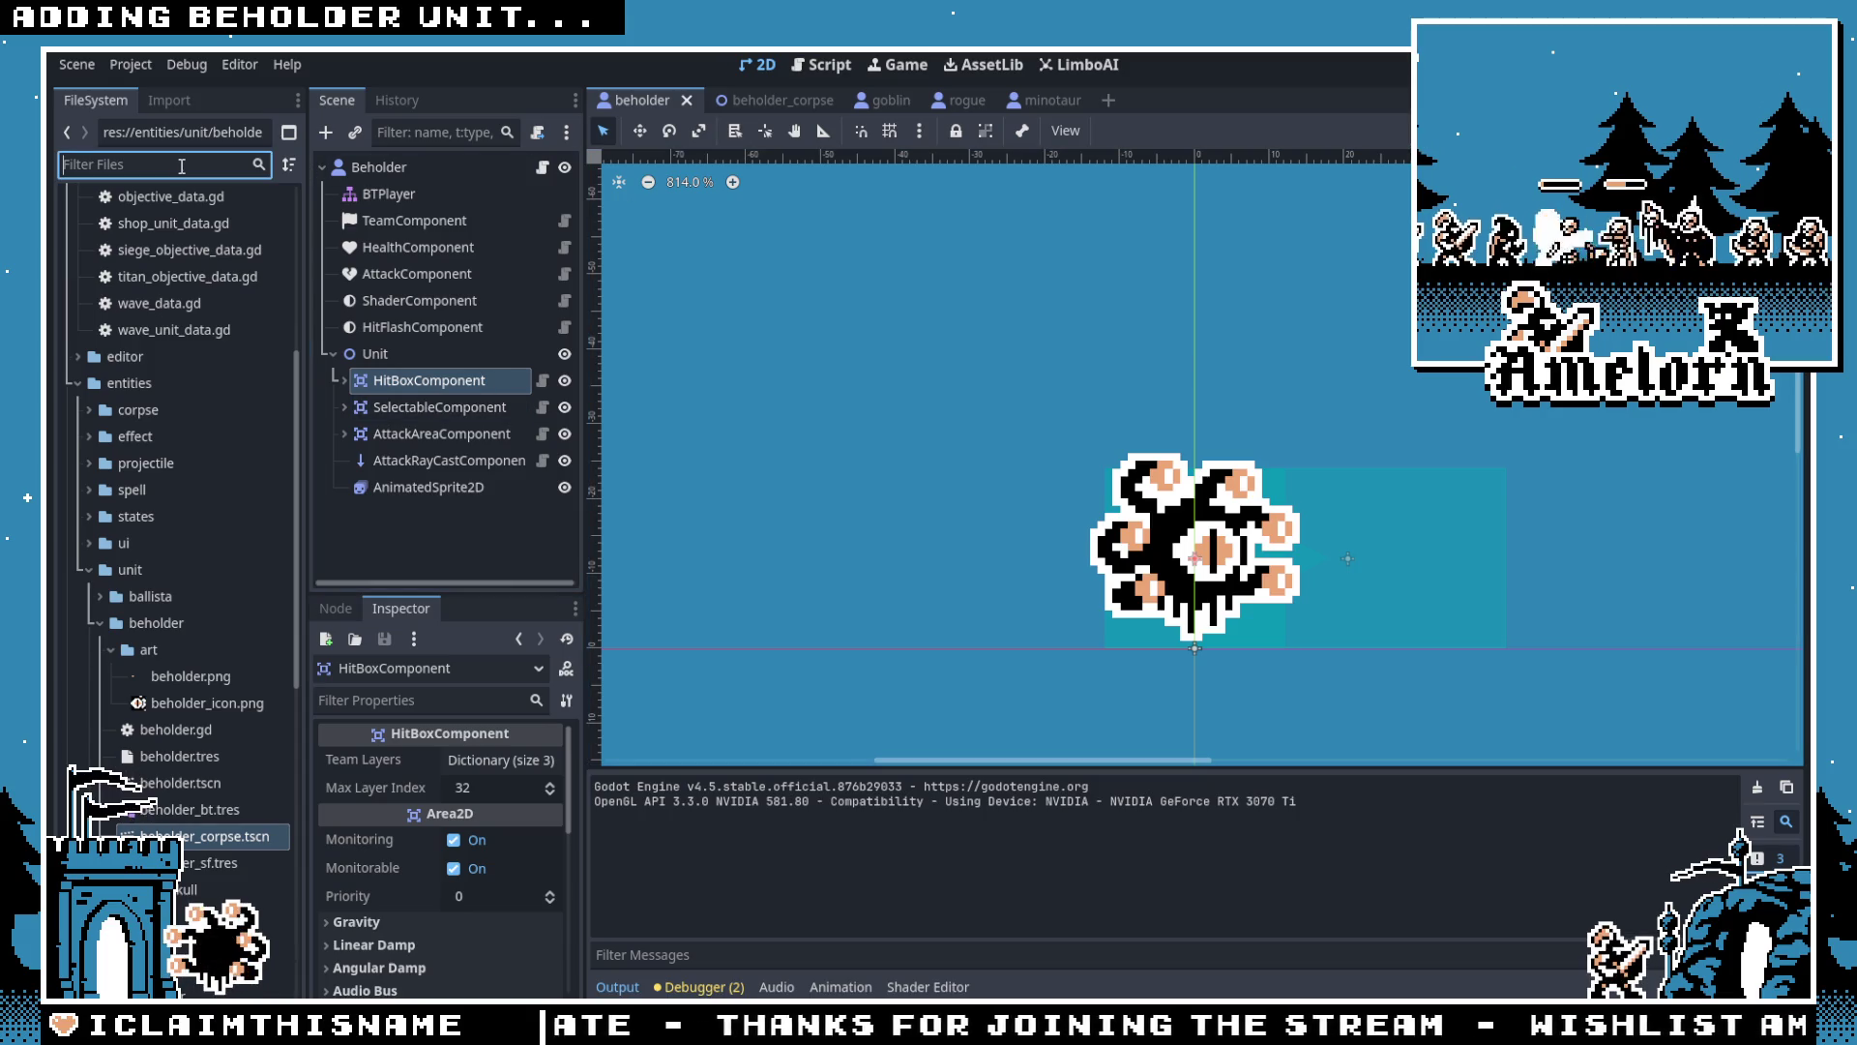
type("minot")
double_click(164, 440)
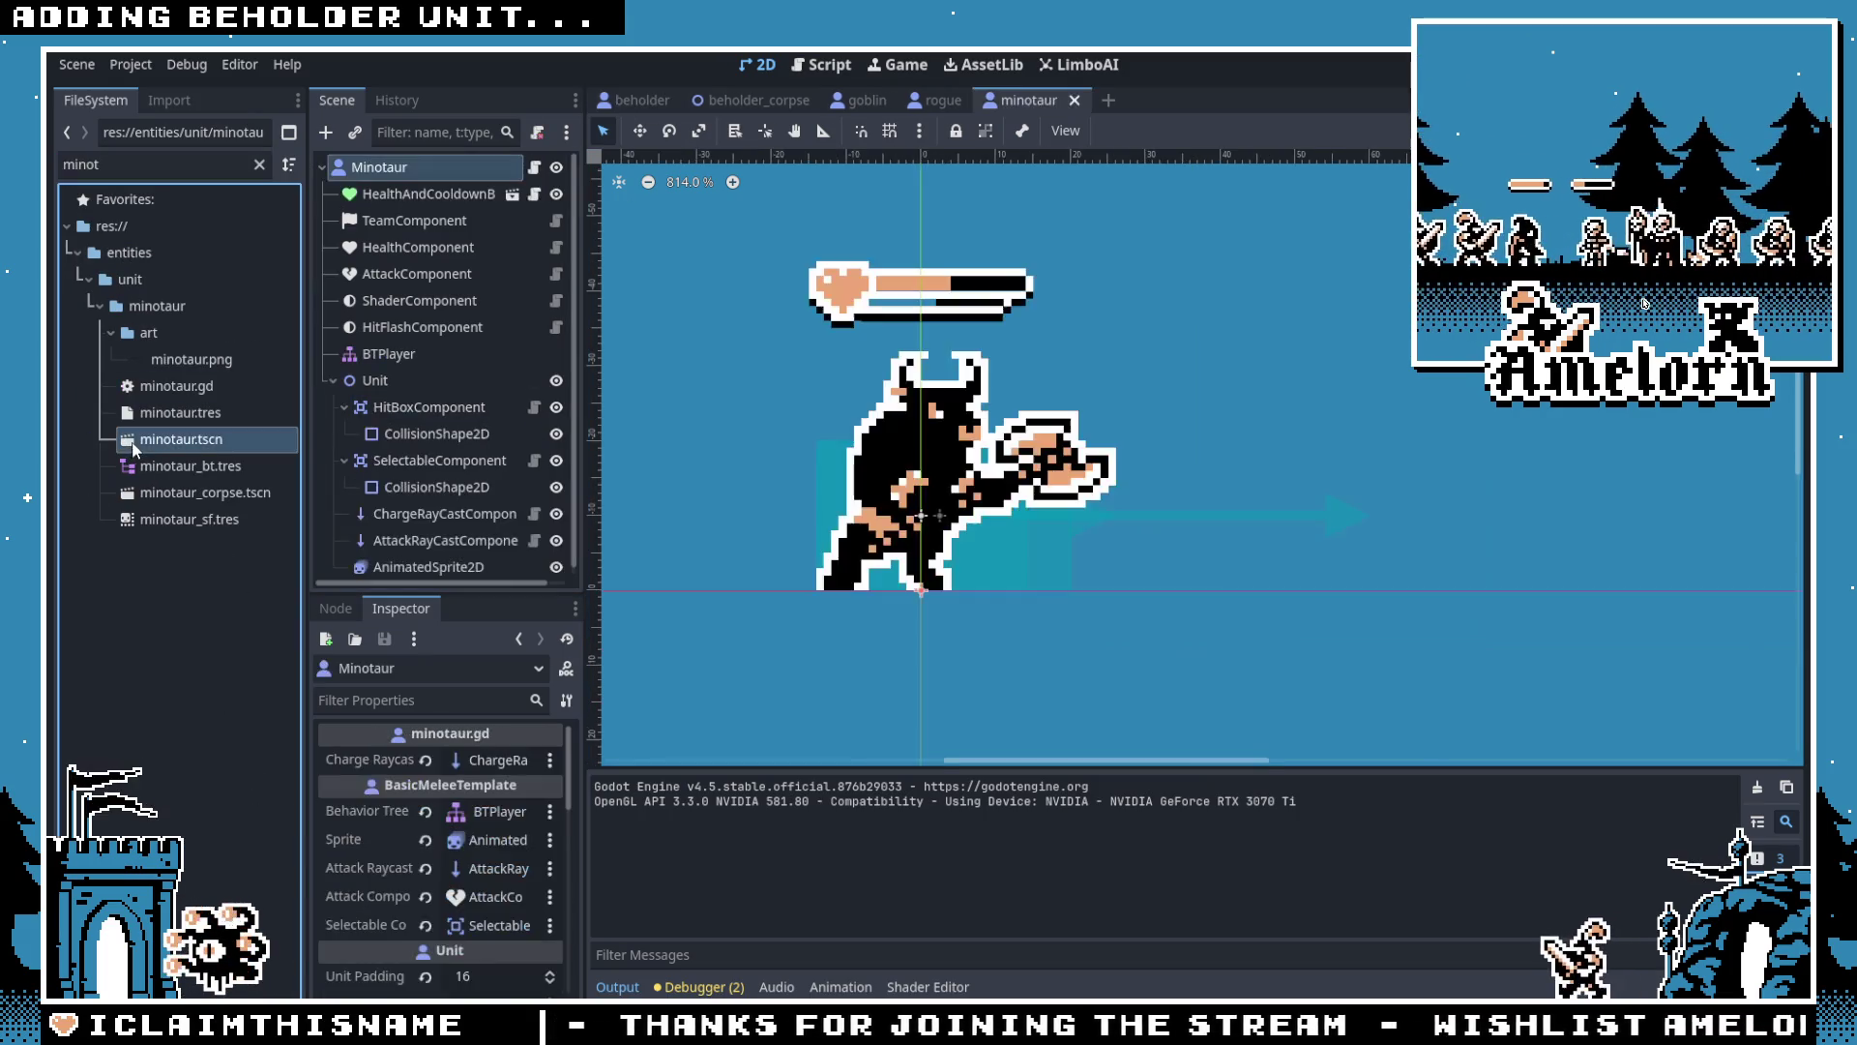
Check the minotaur's HitBoxComponent collision shape size (34 × 20 px), then run the game
left_click(556, 410)
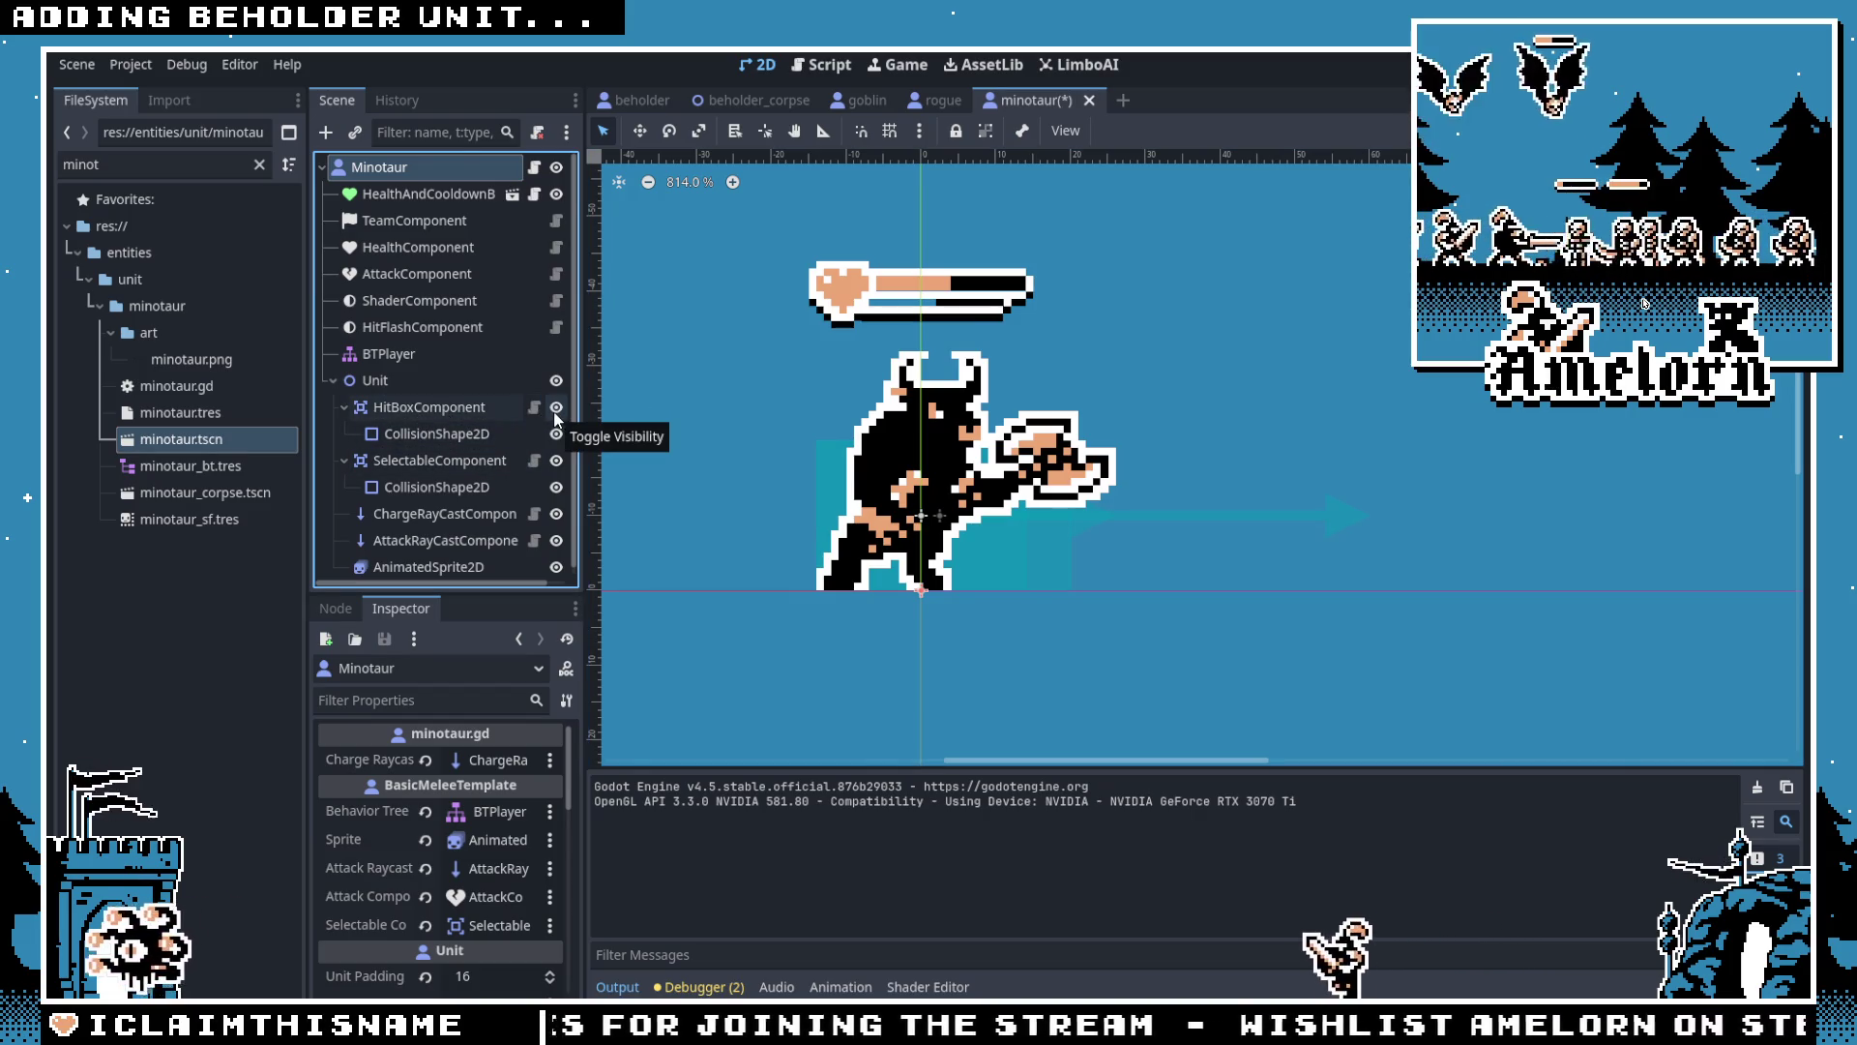
left_click(557, 463)
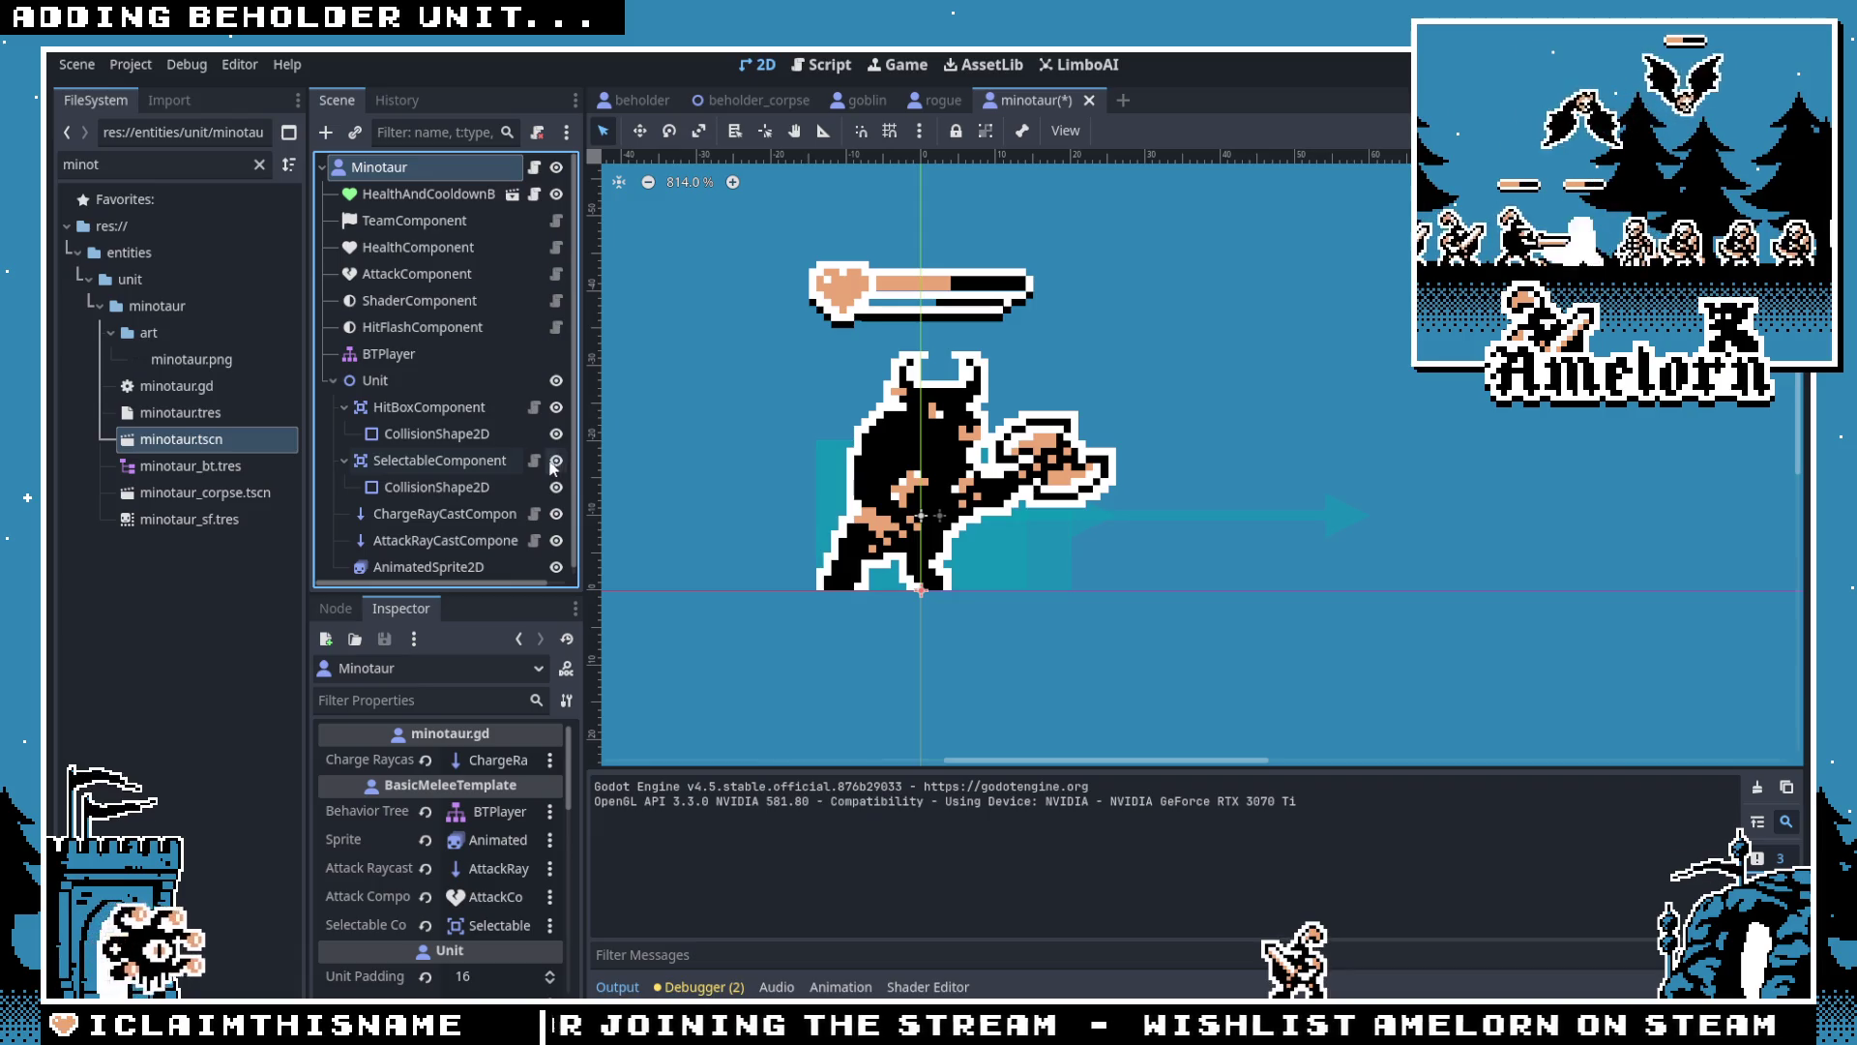
left_click(419, 437)
left_click(433, 461)
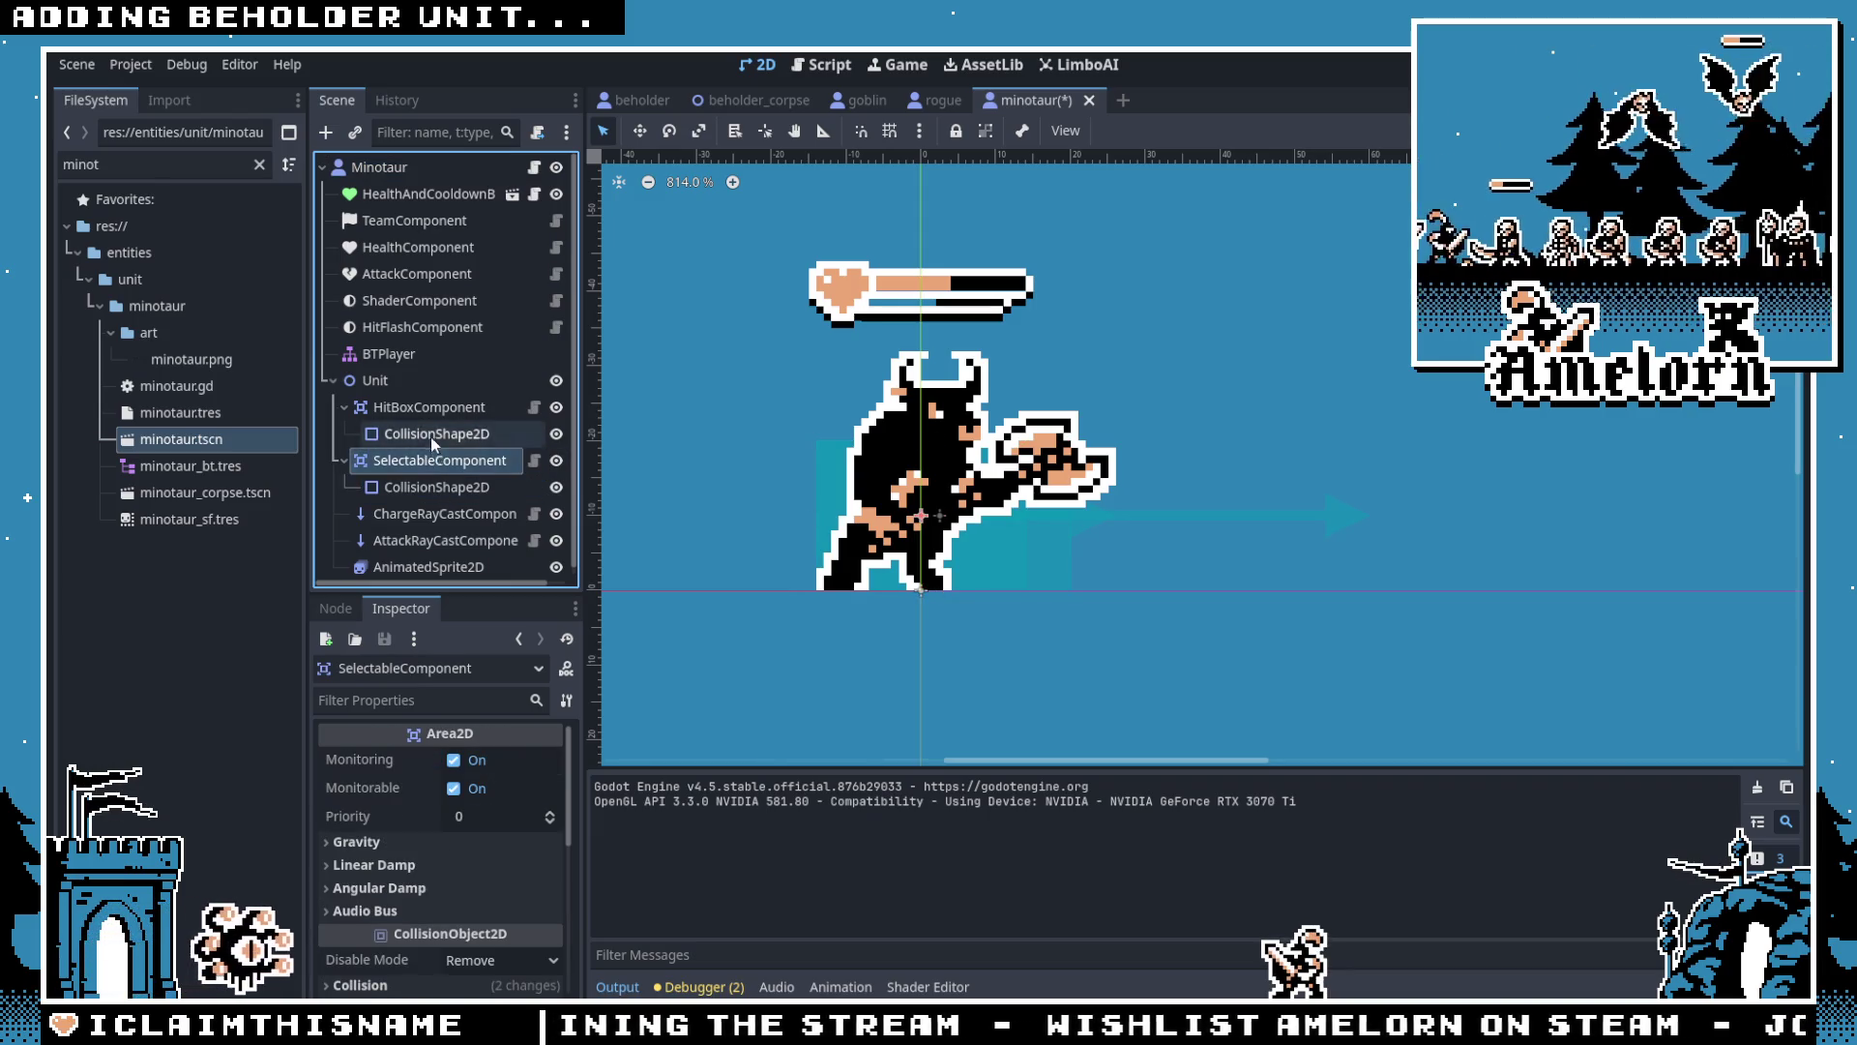
left_click(432, 436)
key("F2")
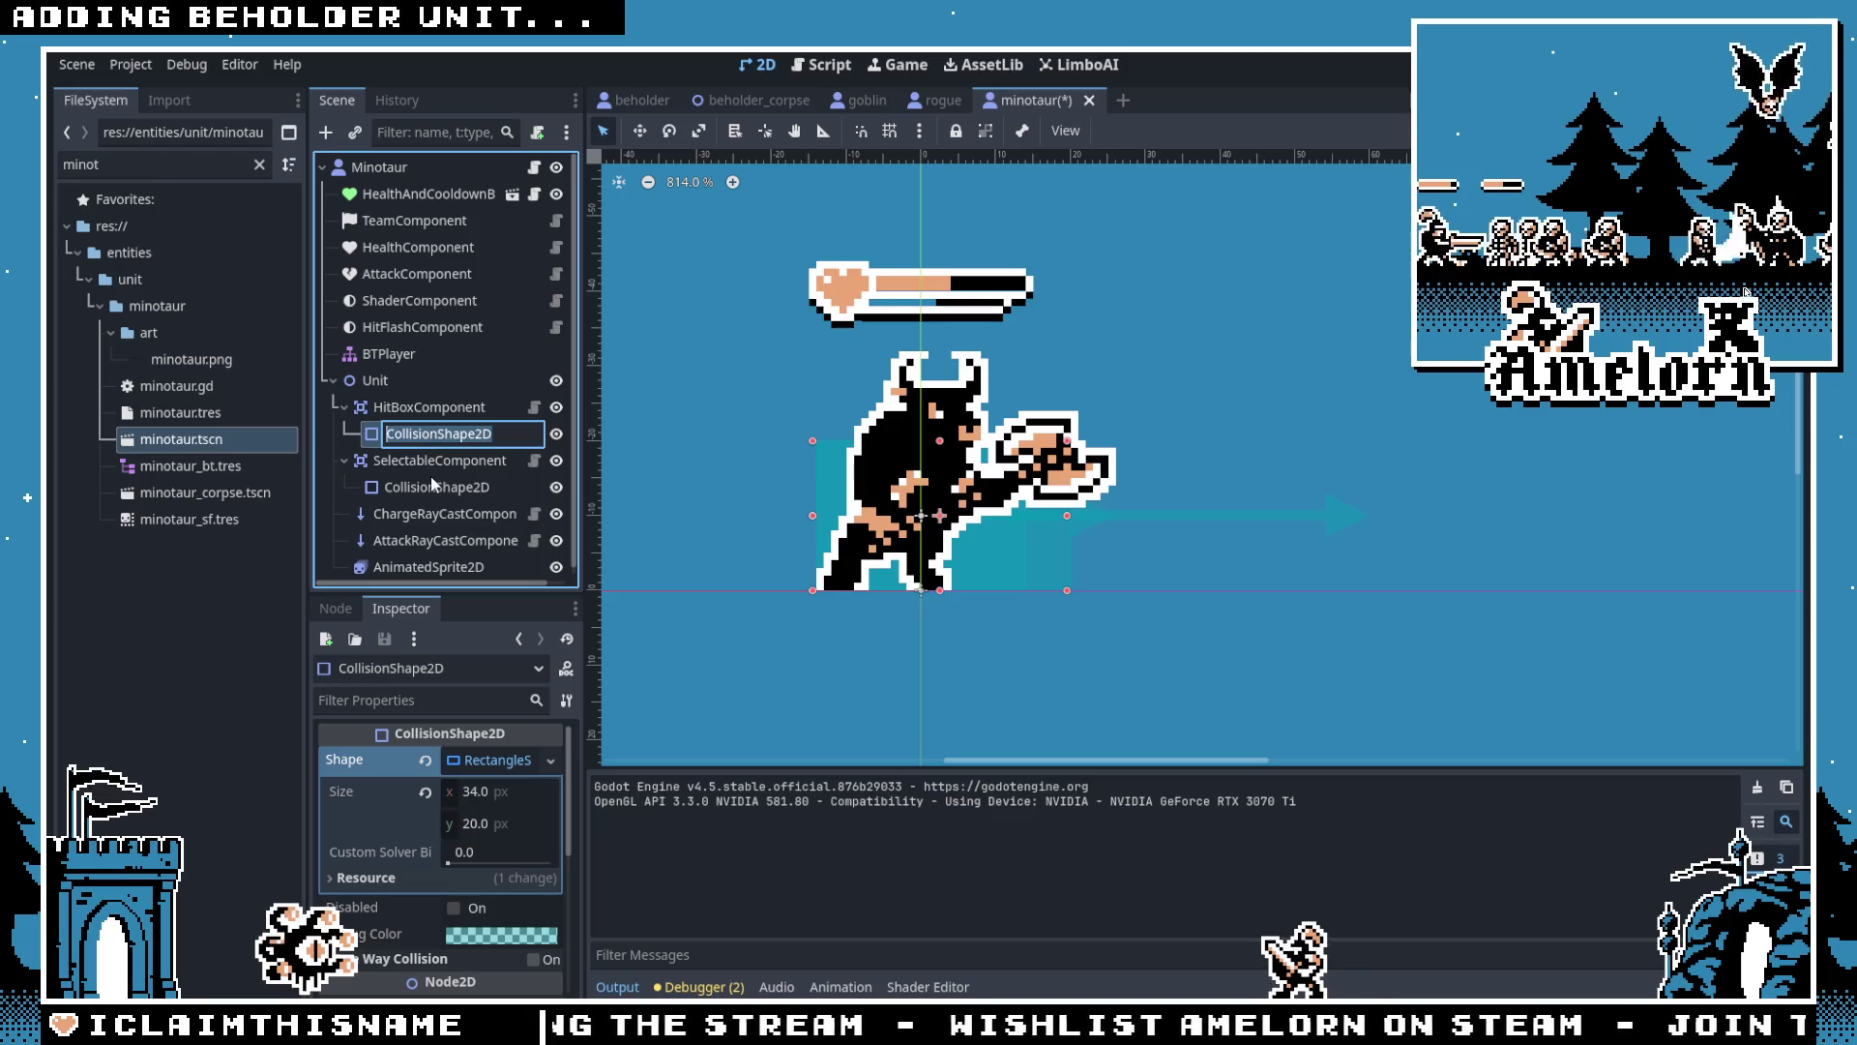
left_click(407, 484)
key("Delete")
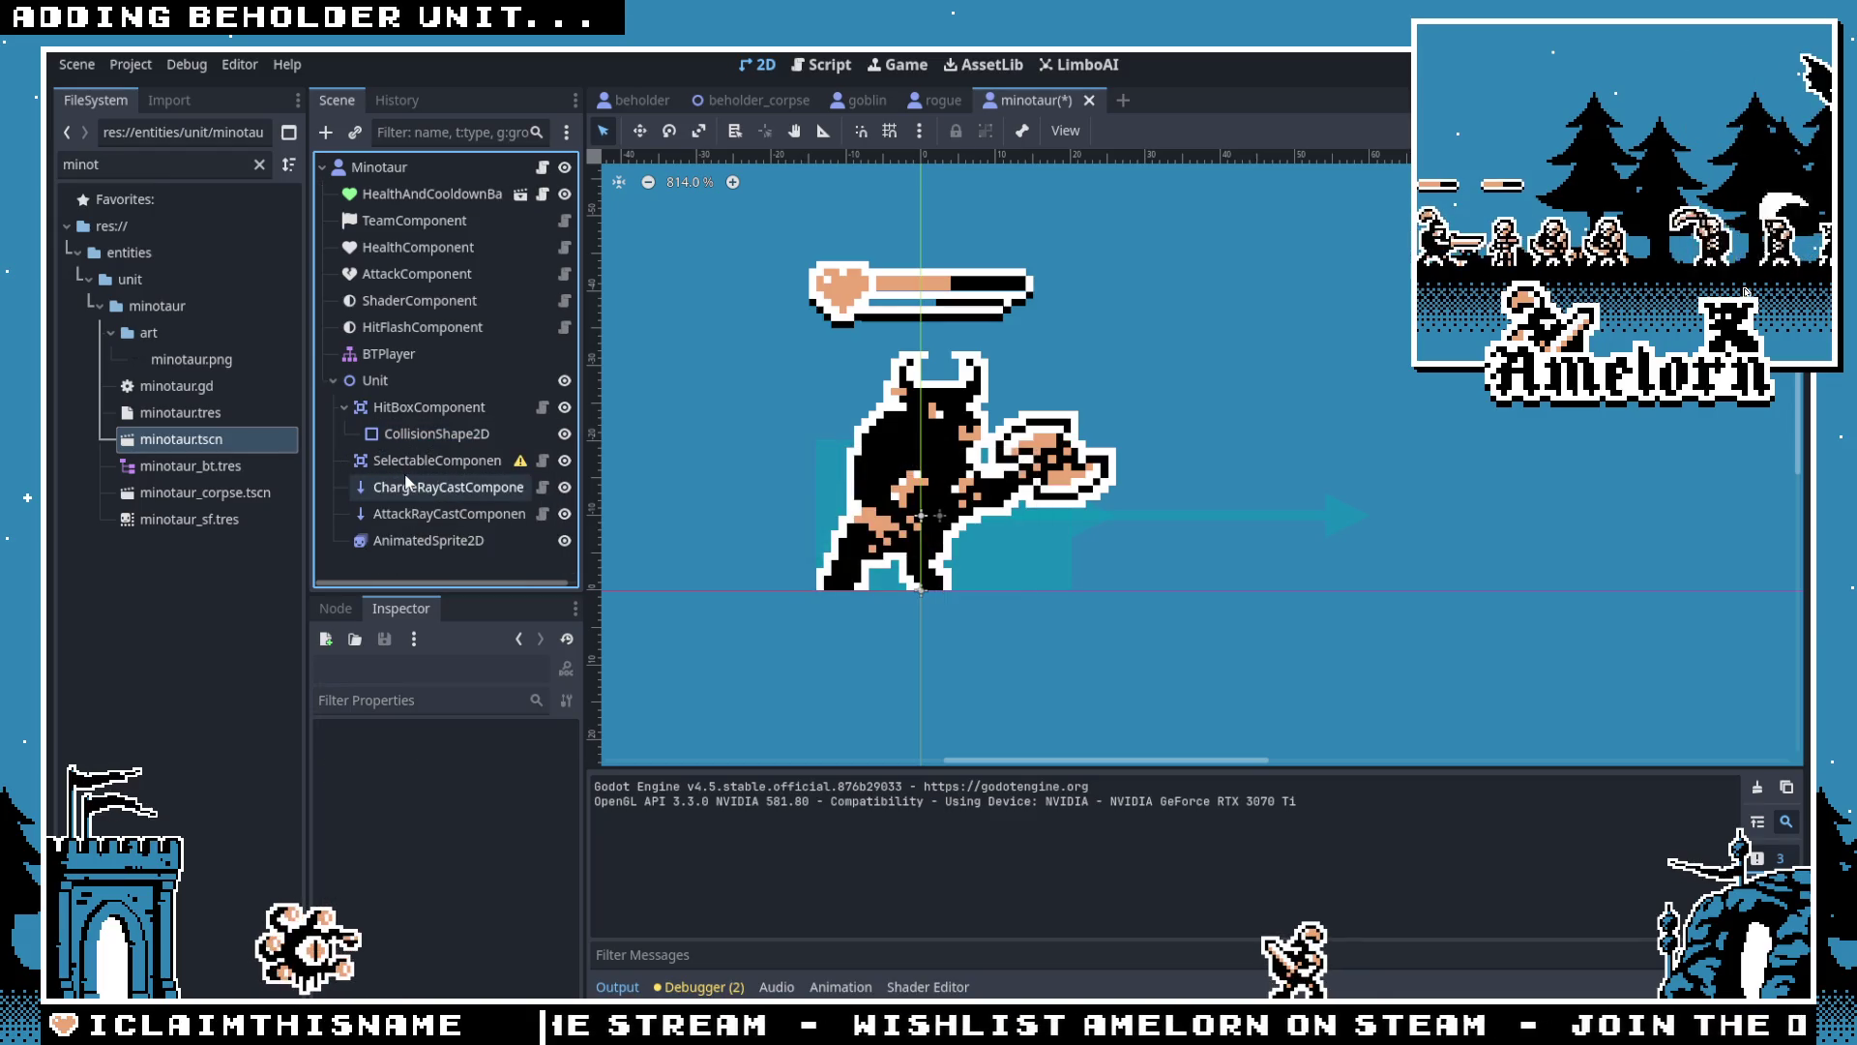
key("ctrl+z")
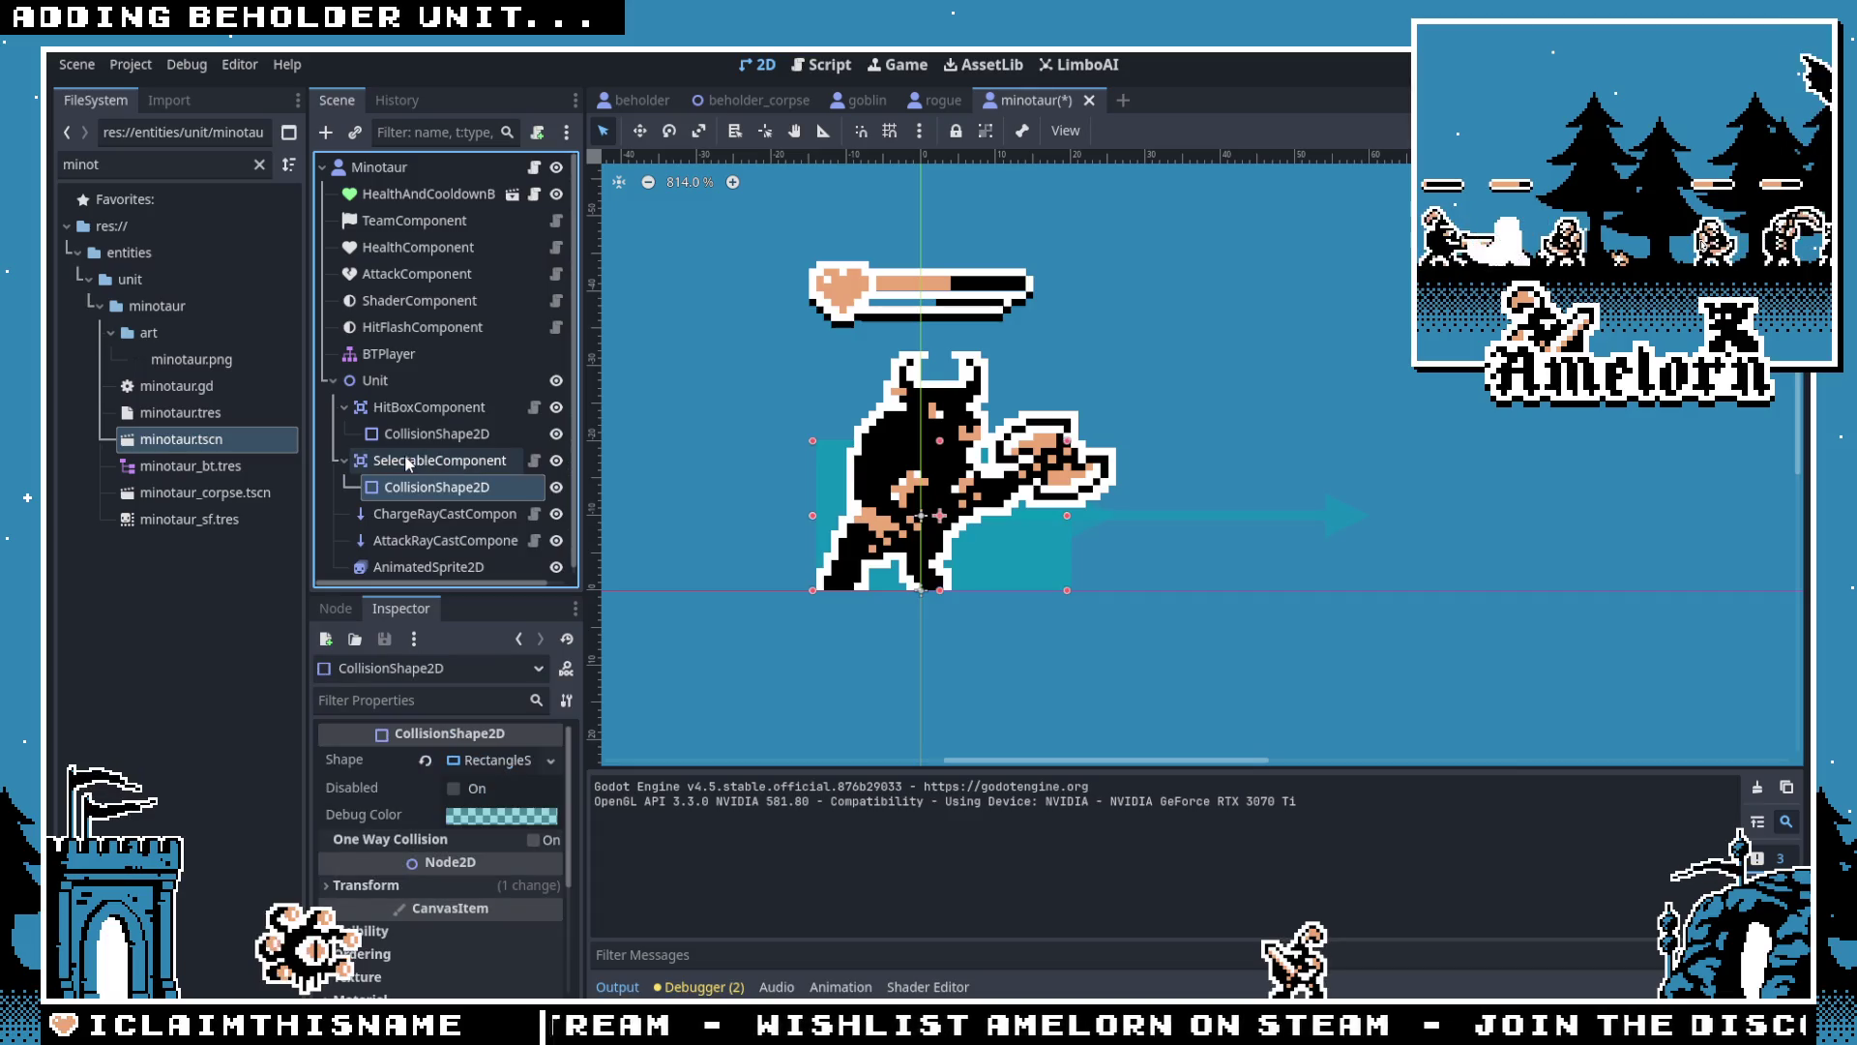
left_click(424, 435)
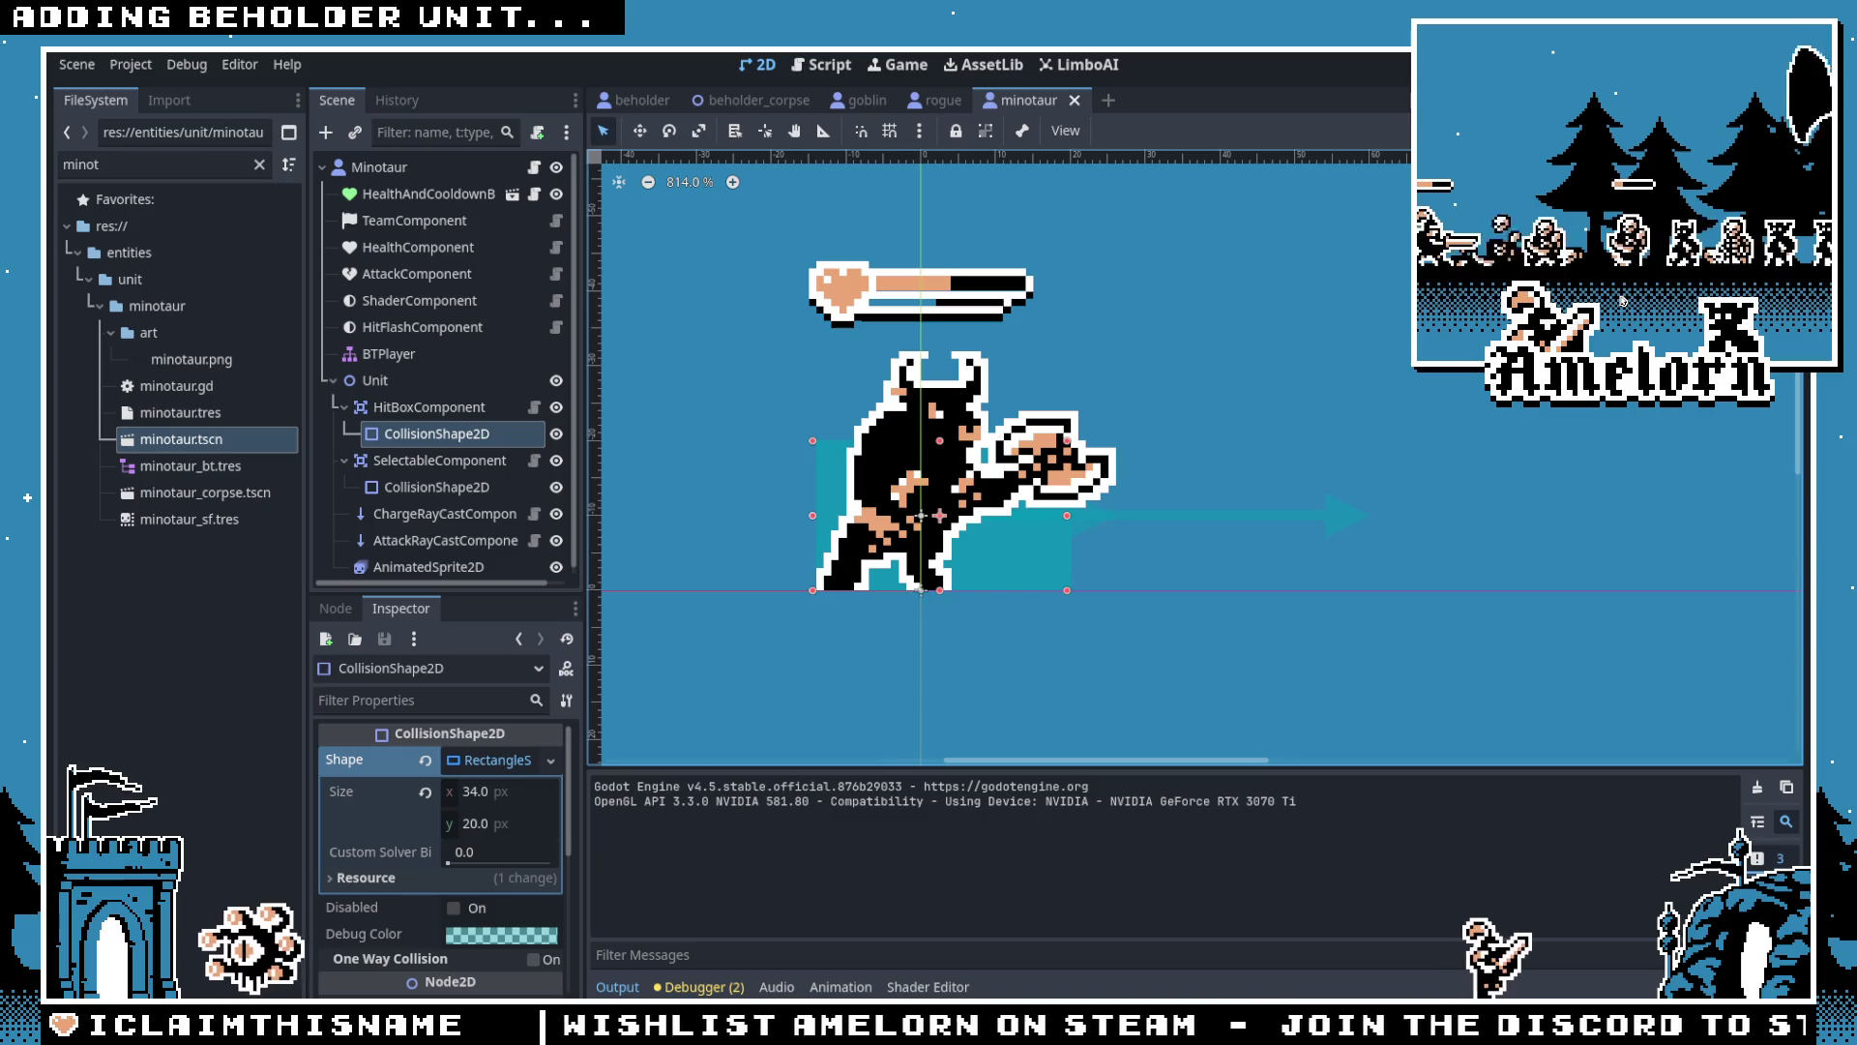
key("F5")
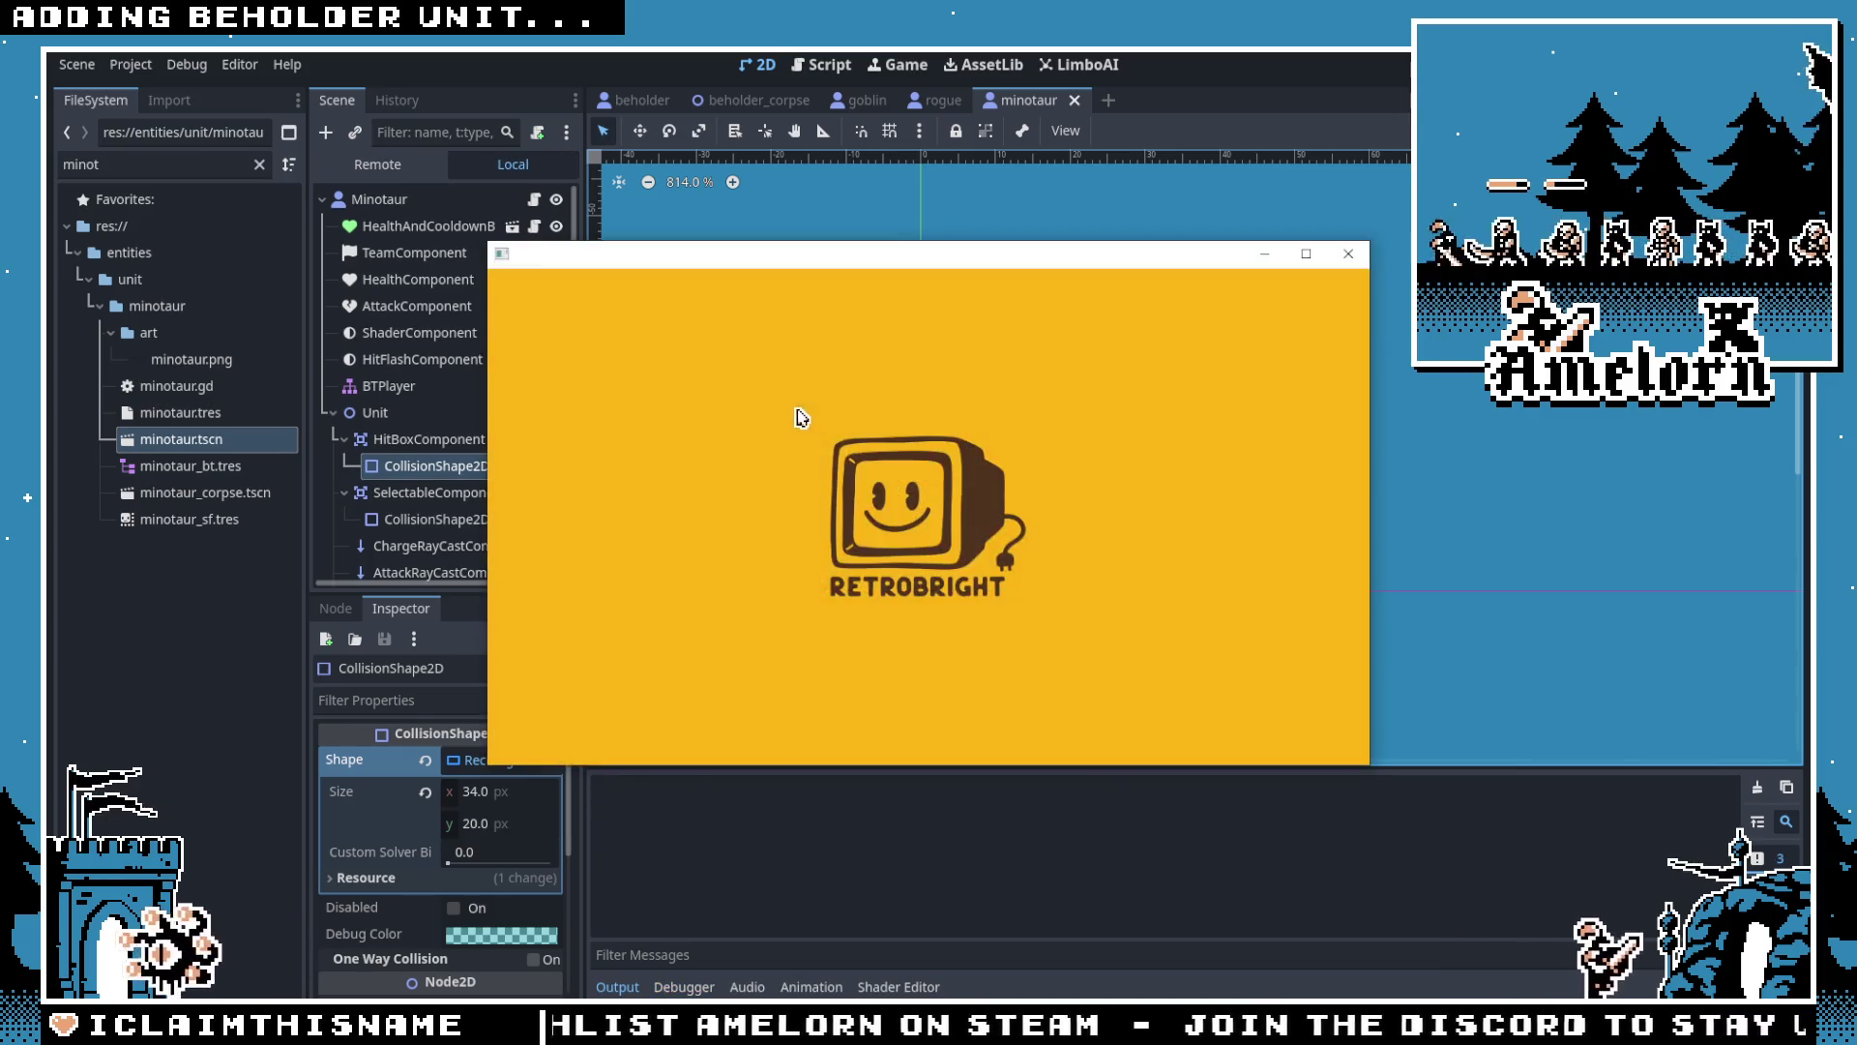
Play Forest Conquest with two warriors and a beholder in a maximized window, then close the game
left_click(886, 477)
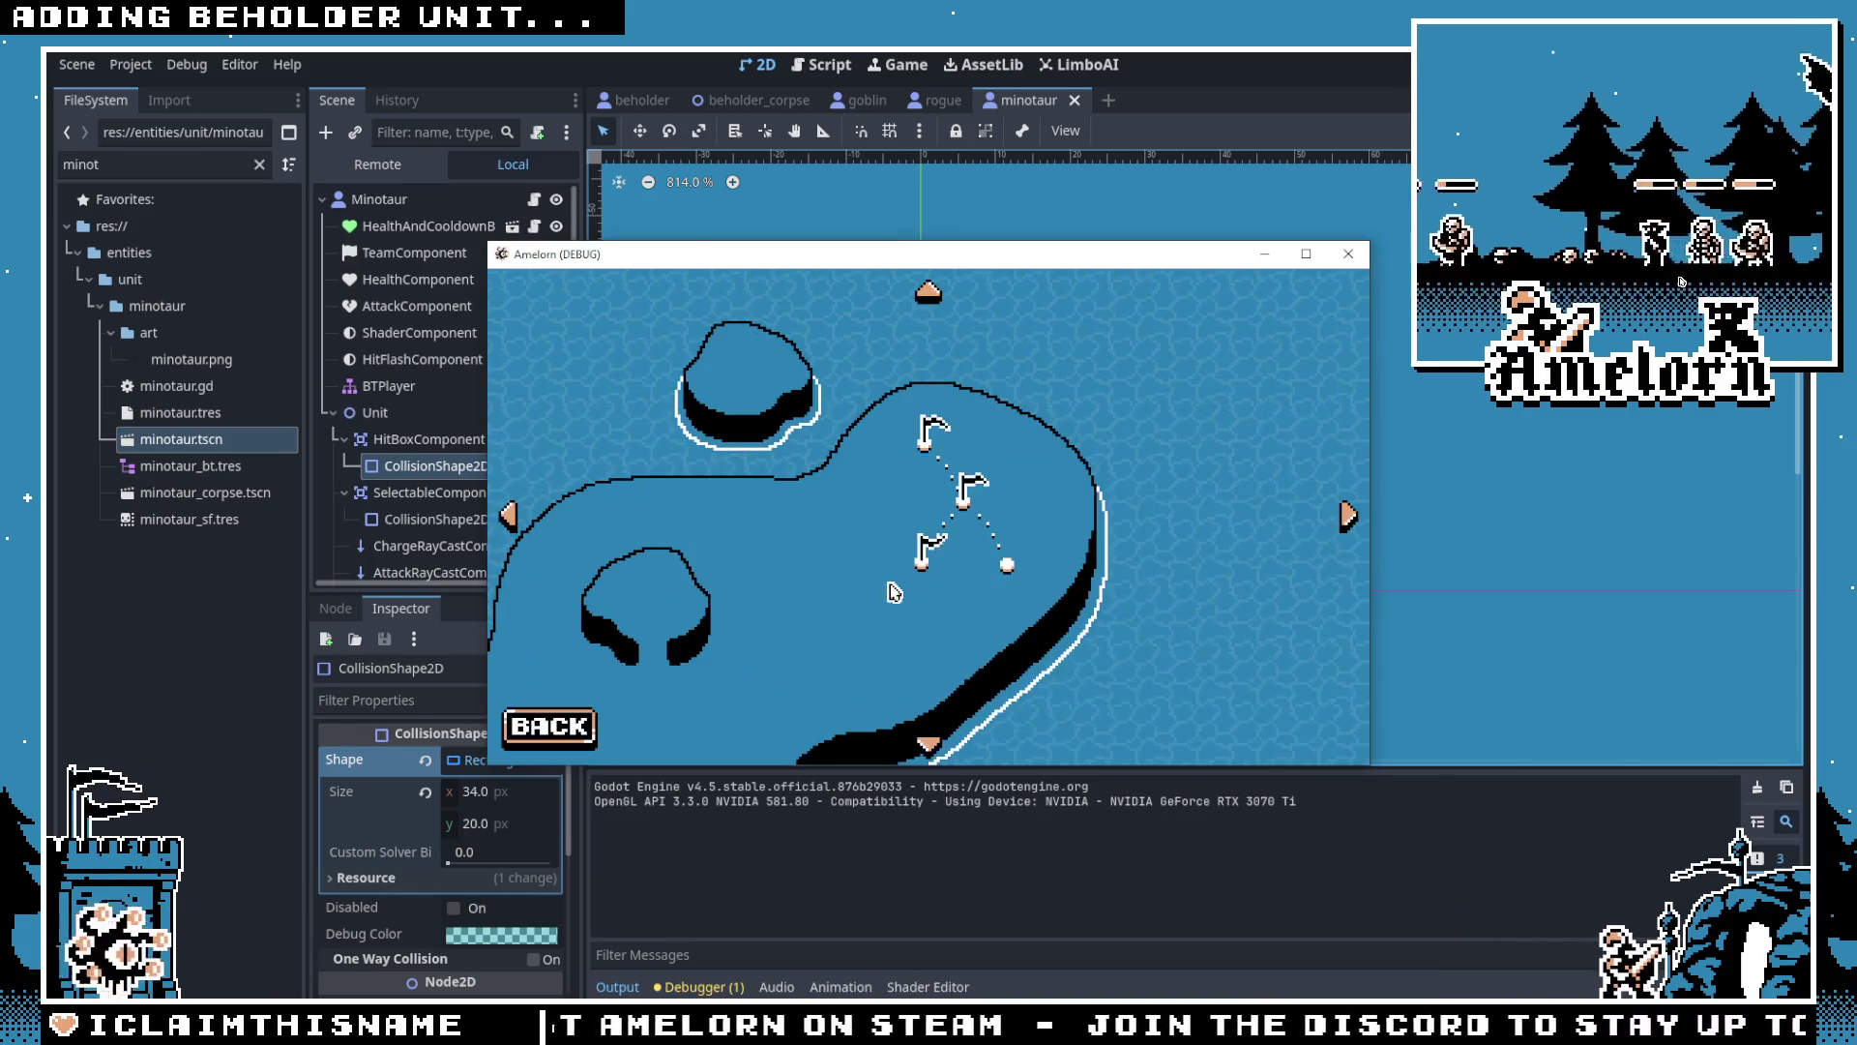
left_click(1000, 552)
left_click(816, 593)
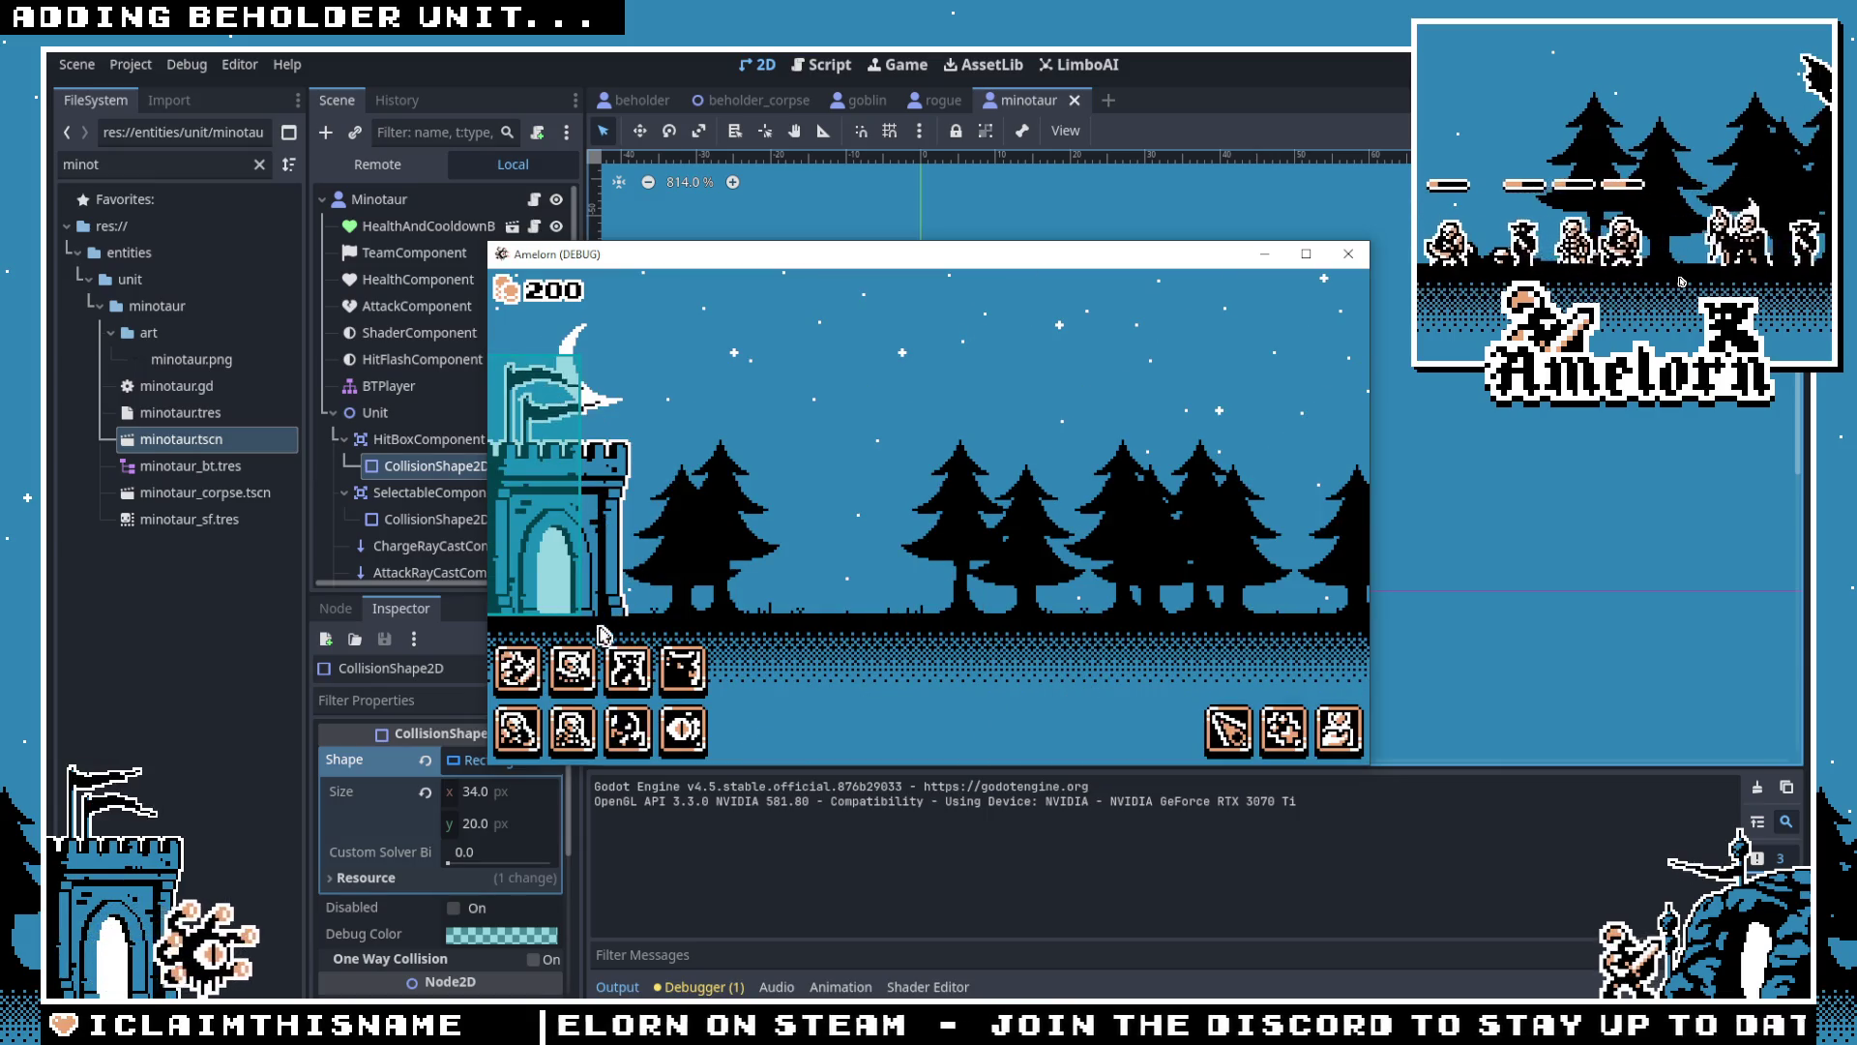
left_click(625, 684)
left_click(625, 684)
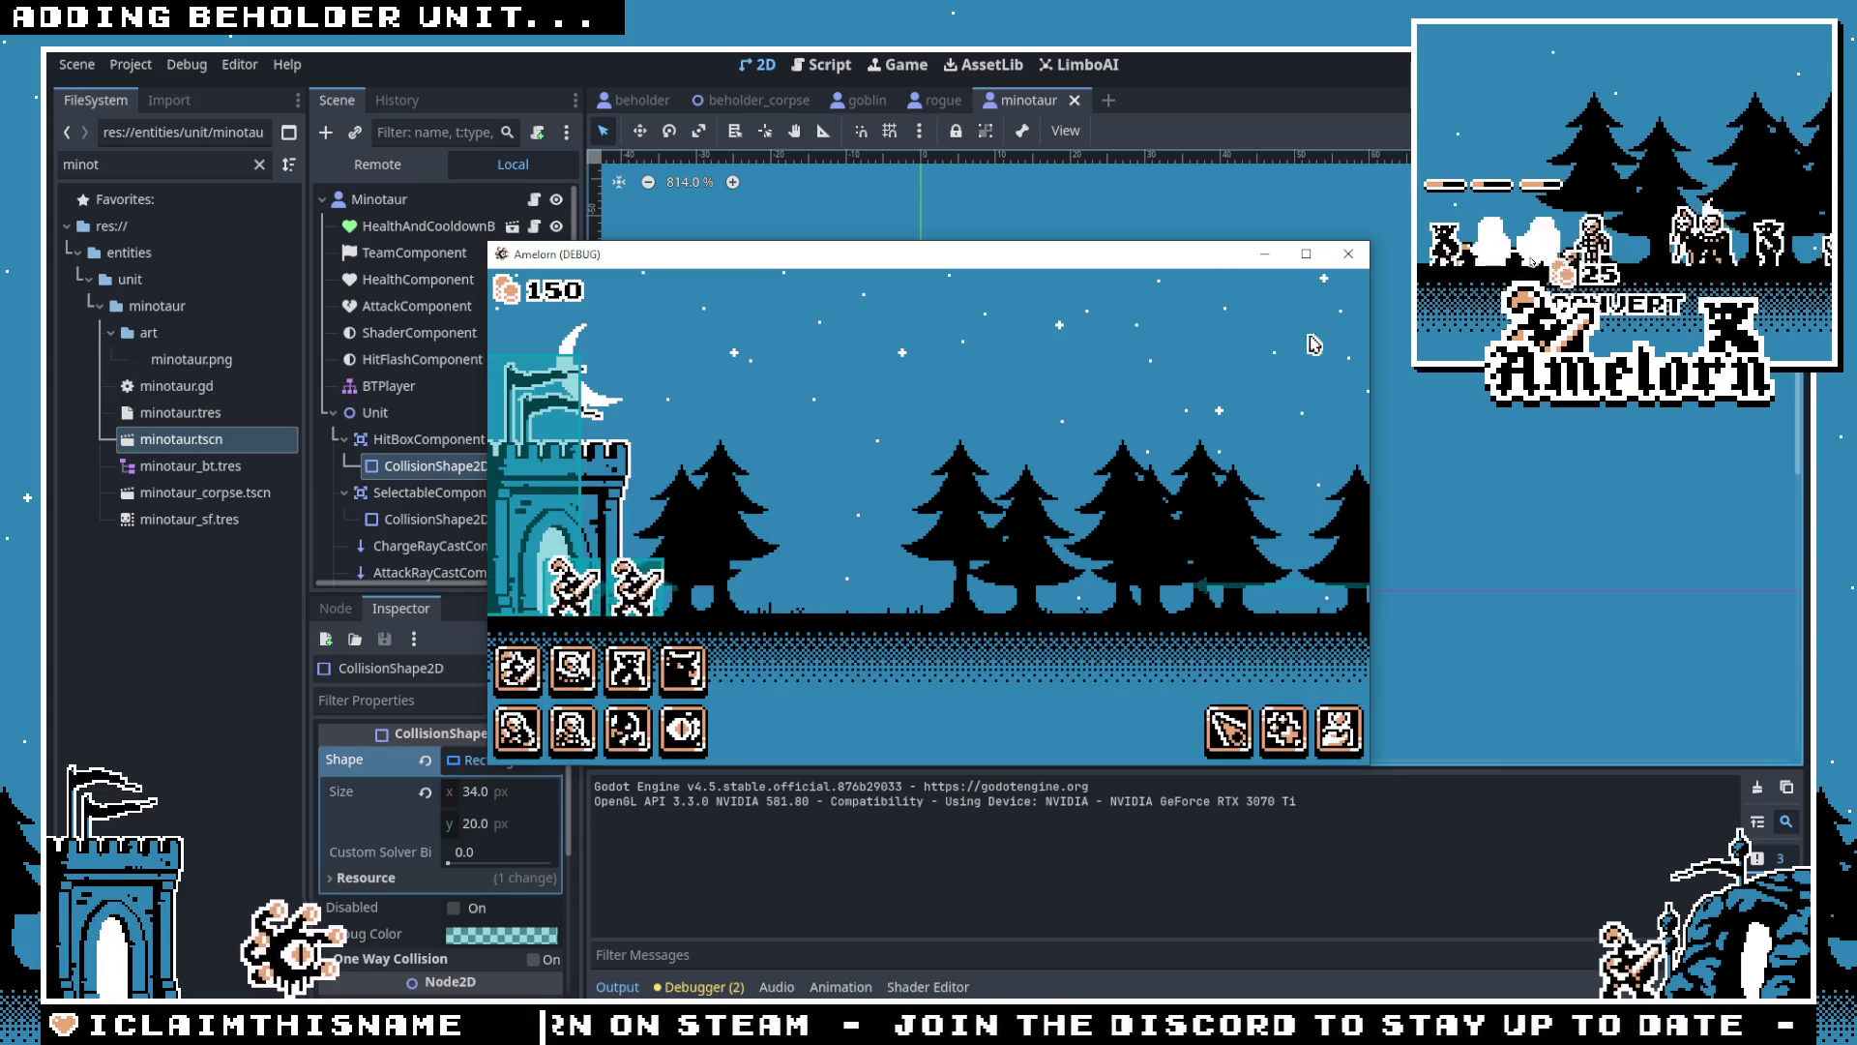
left_click(1318, 259)
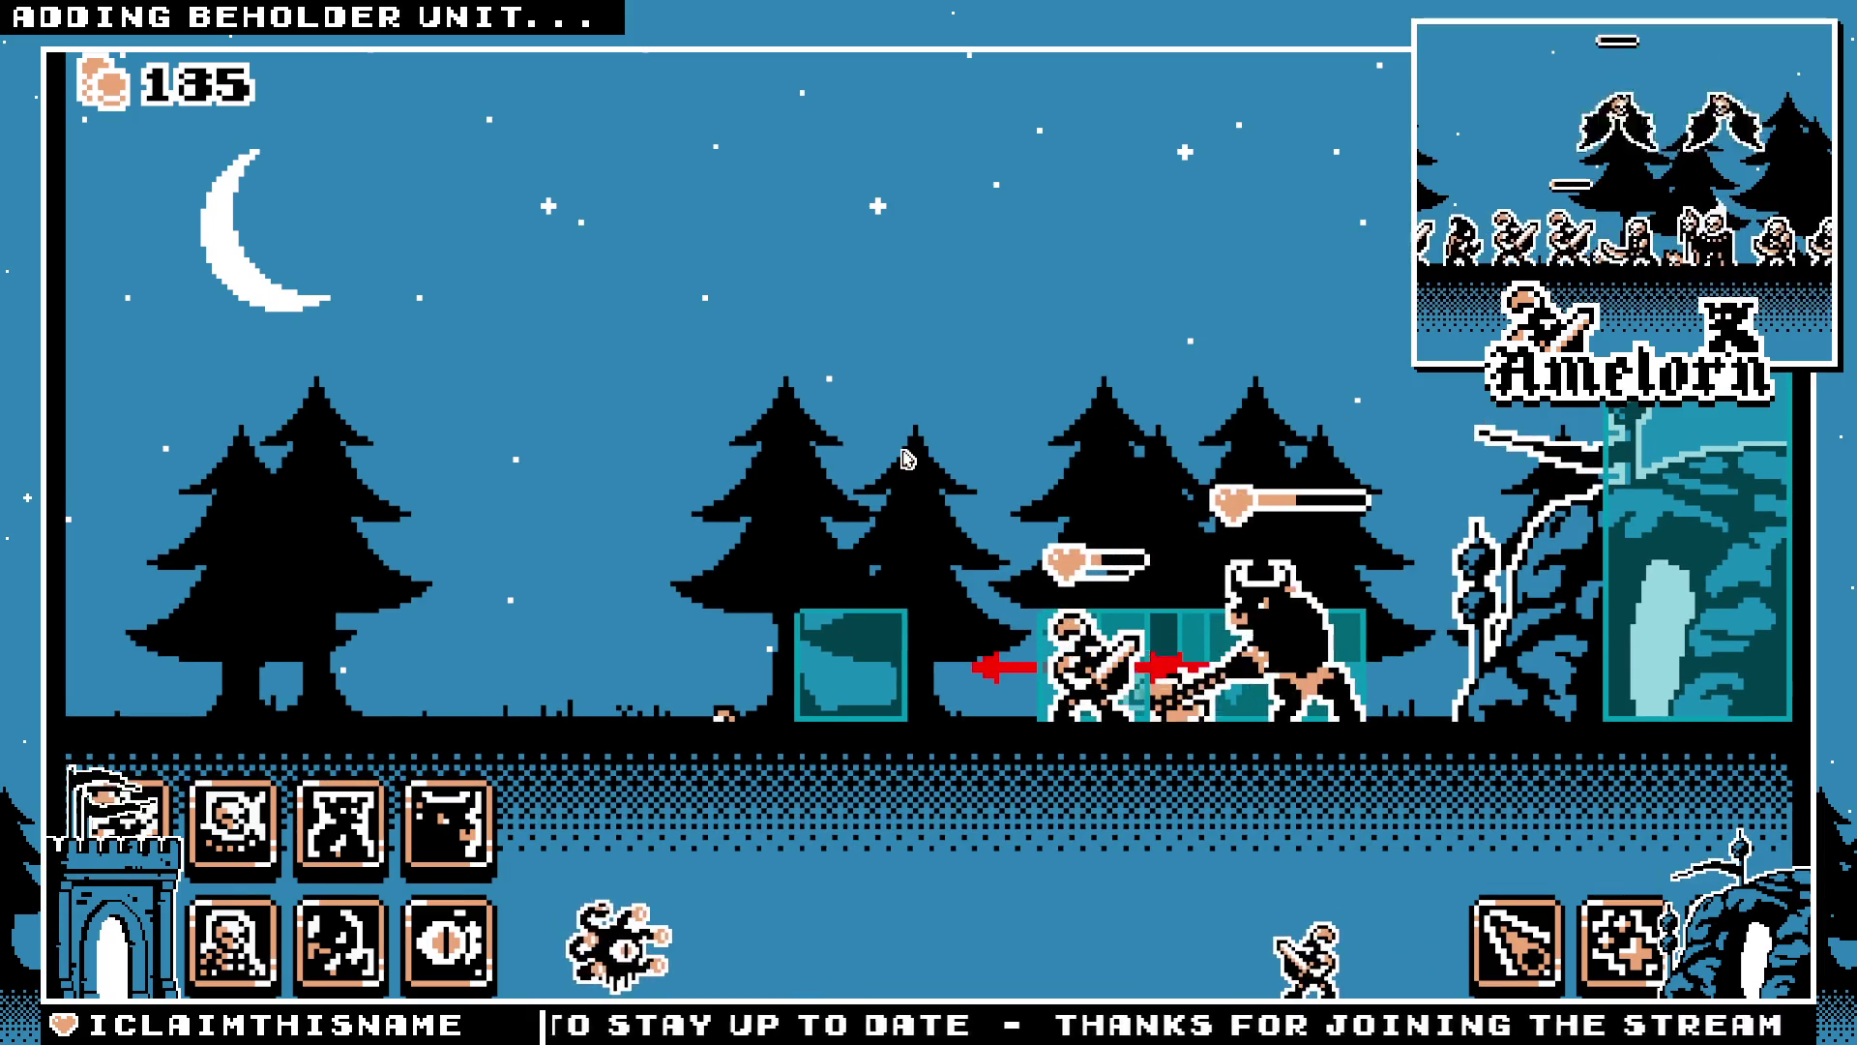
left_click(492, 948)
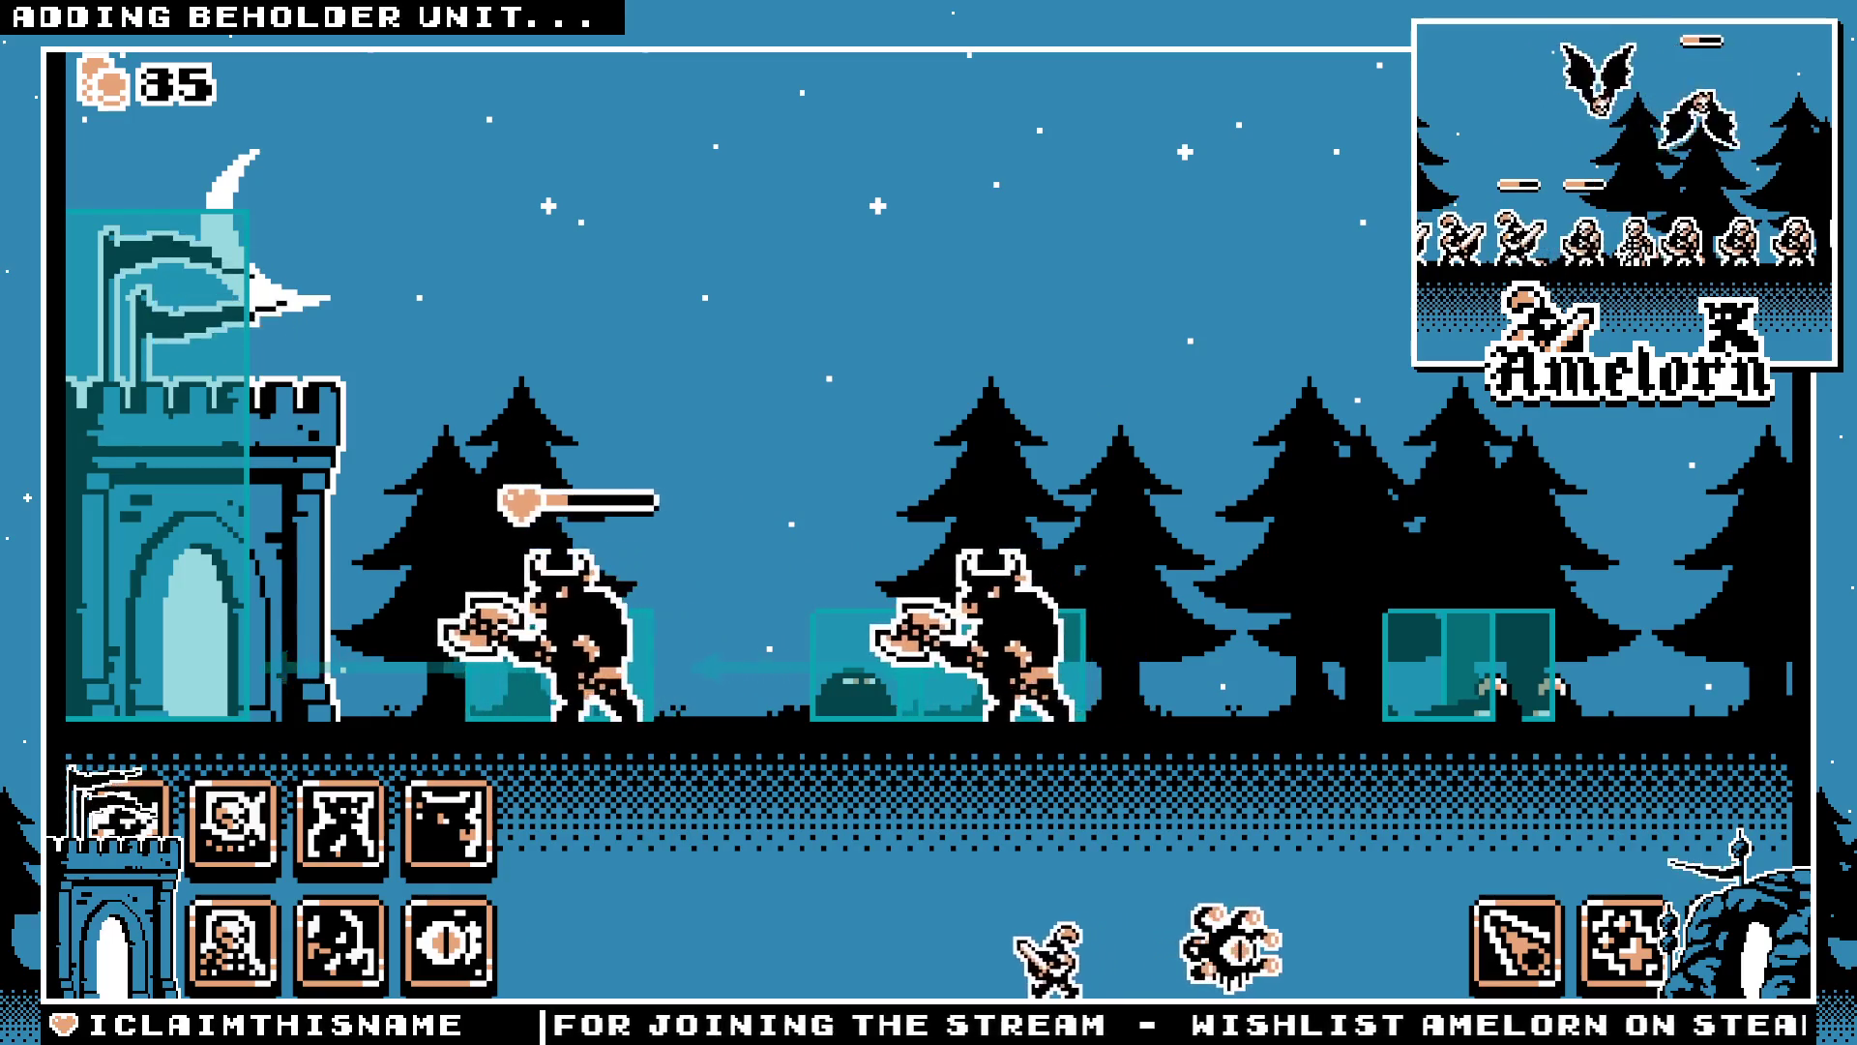
key("F8")
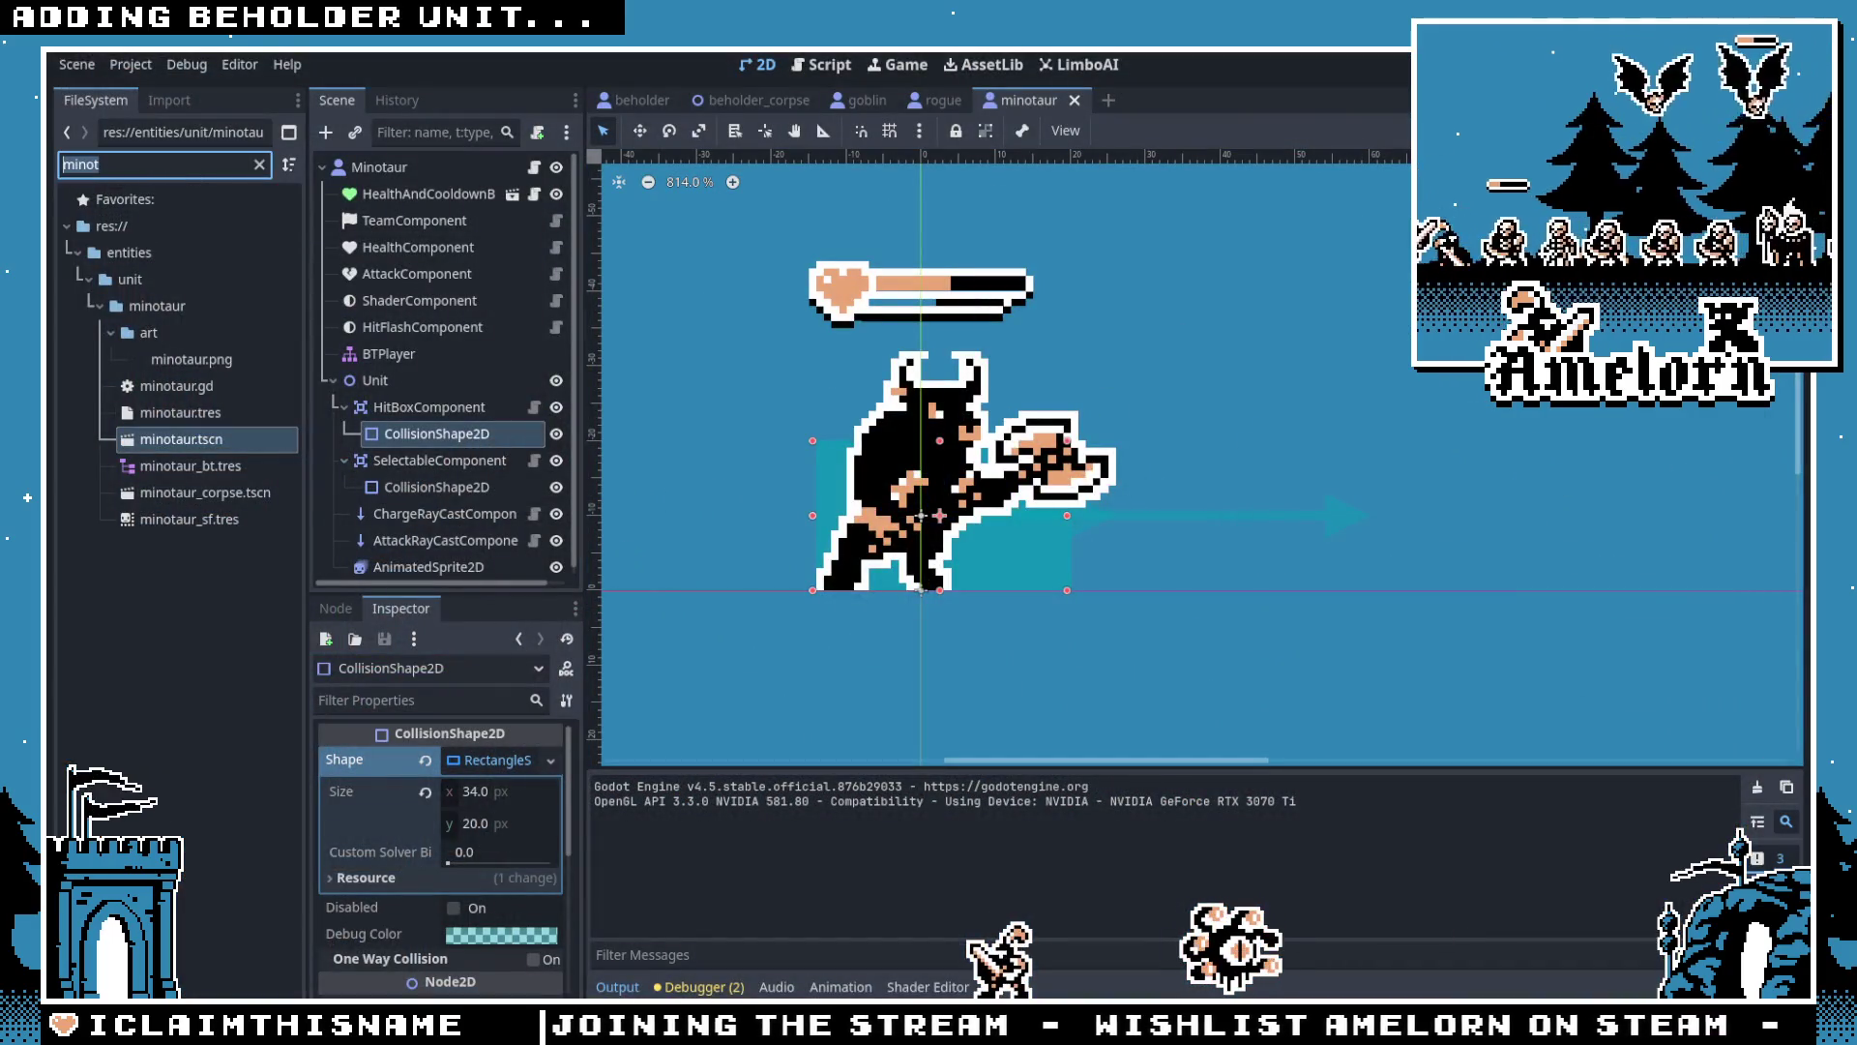
Clear the file filter and reopen the beholder scene with its Beholder root node selected
key("BackSpace")
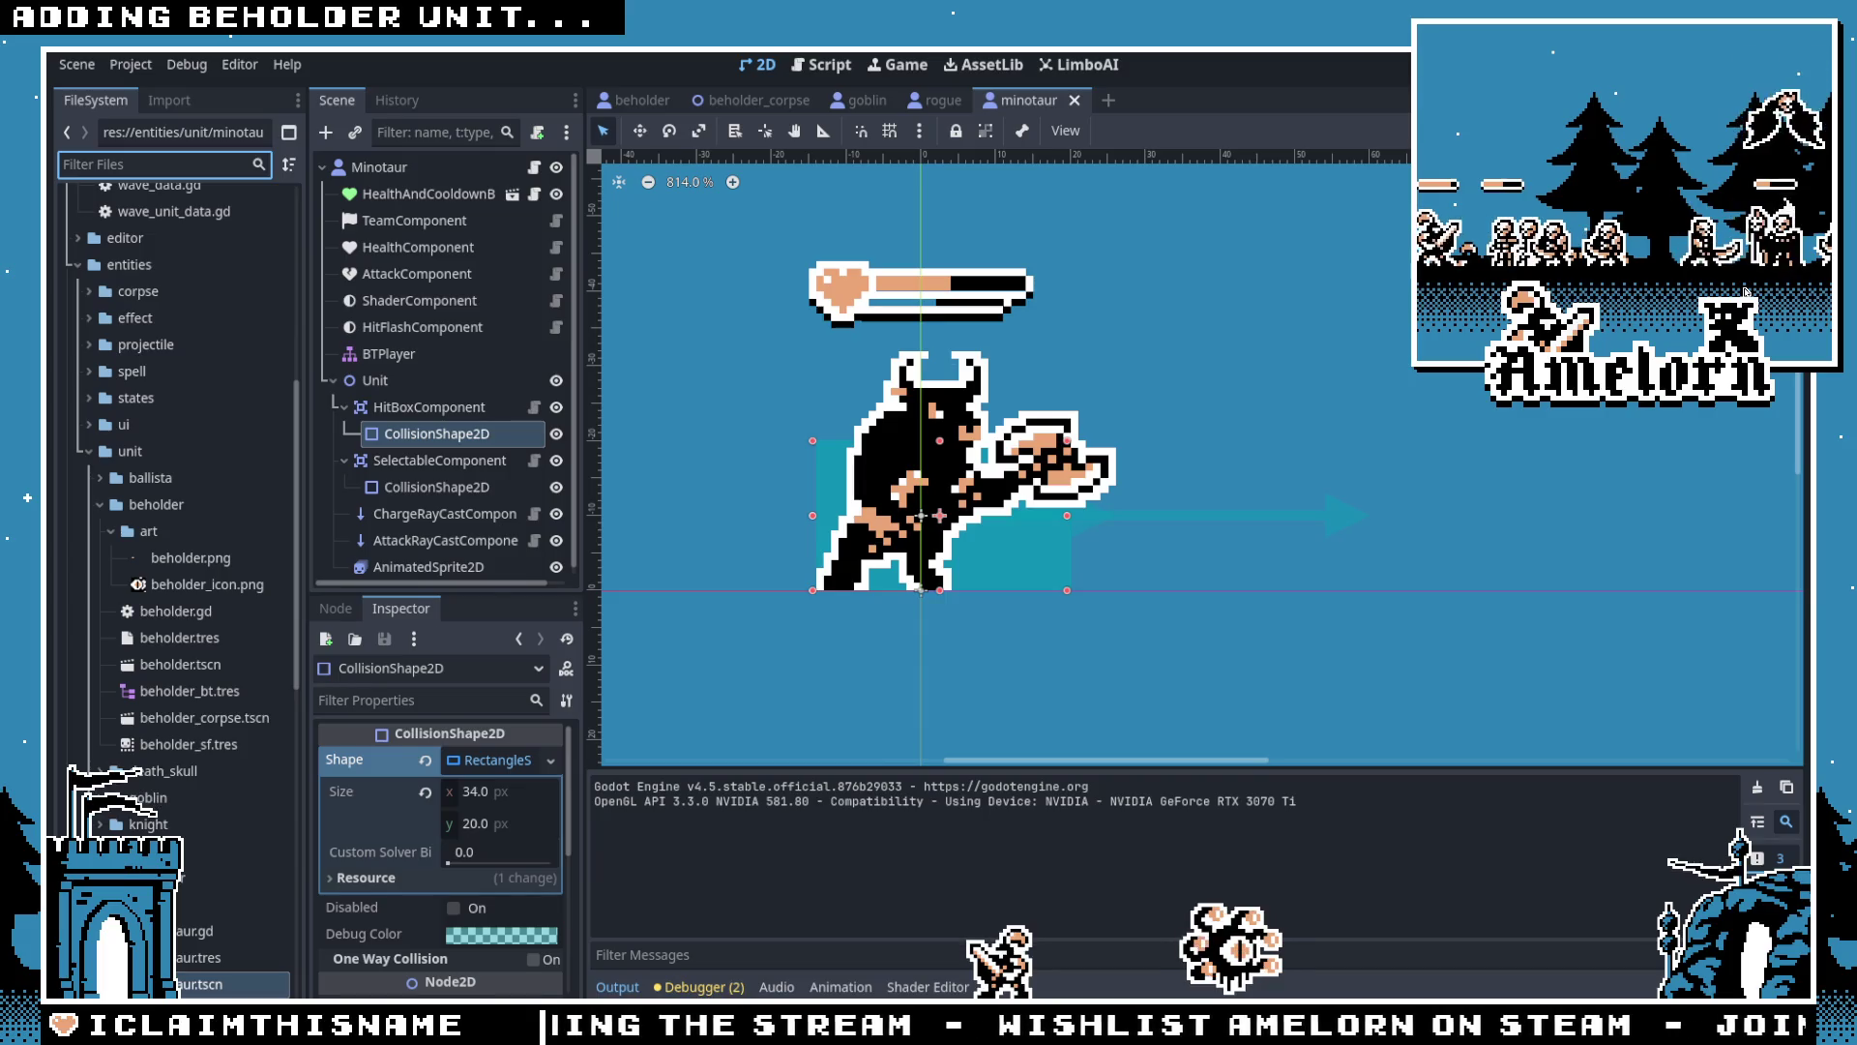
left_click(416, 516)
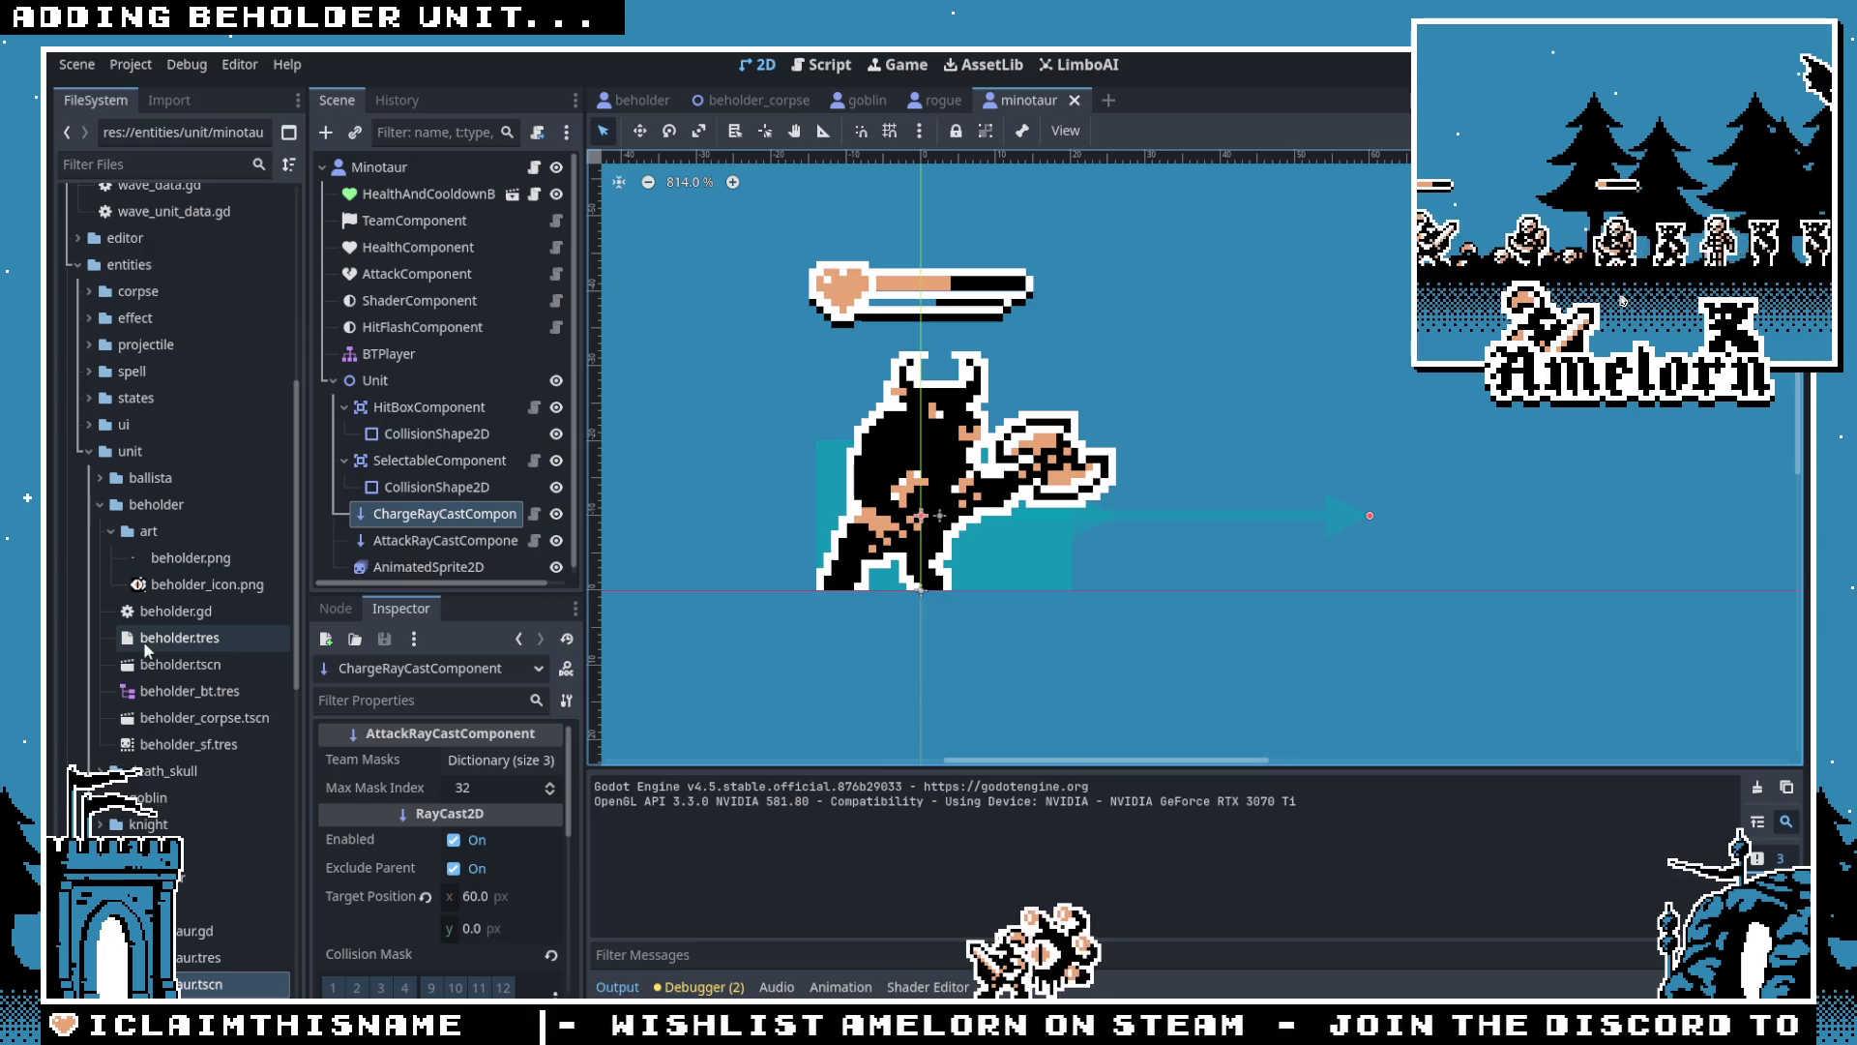
double_click(151, 667)
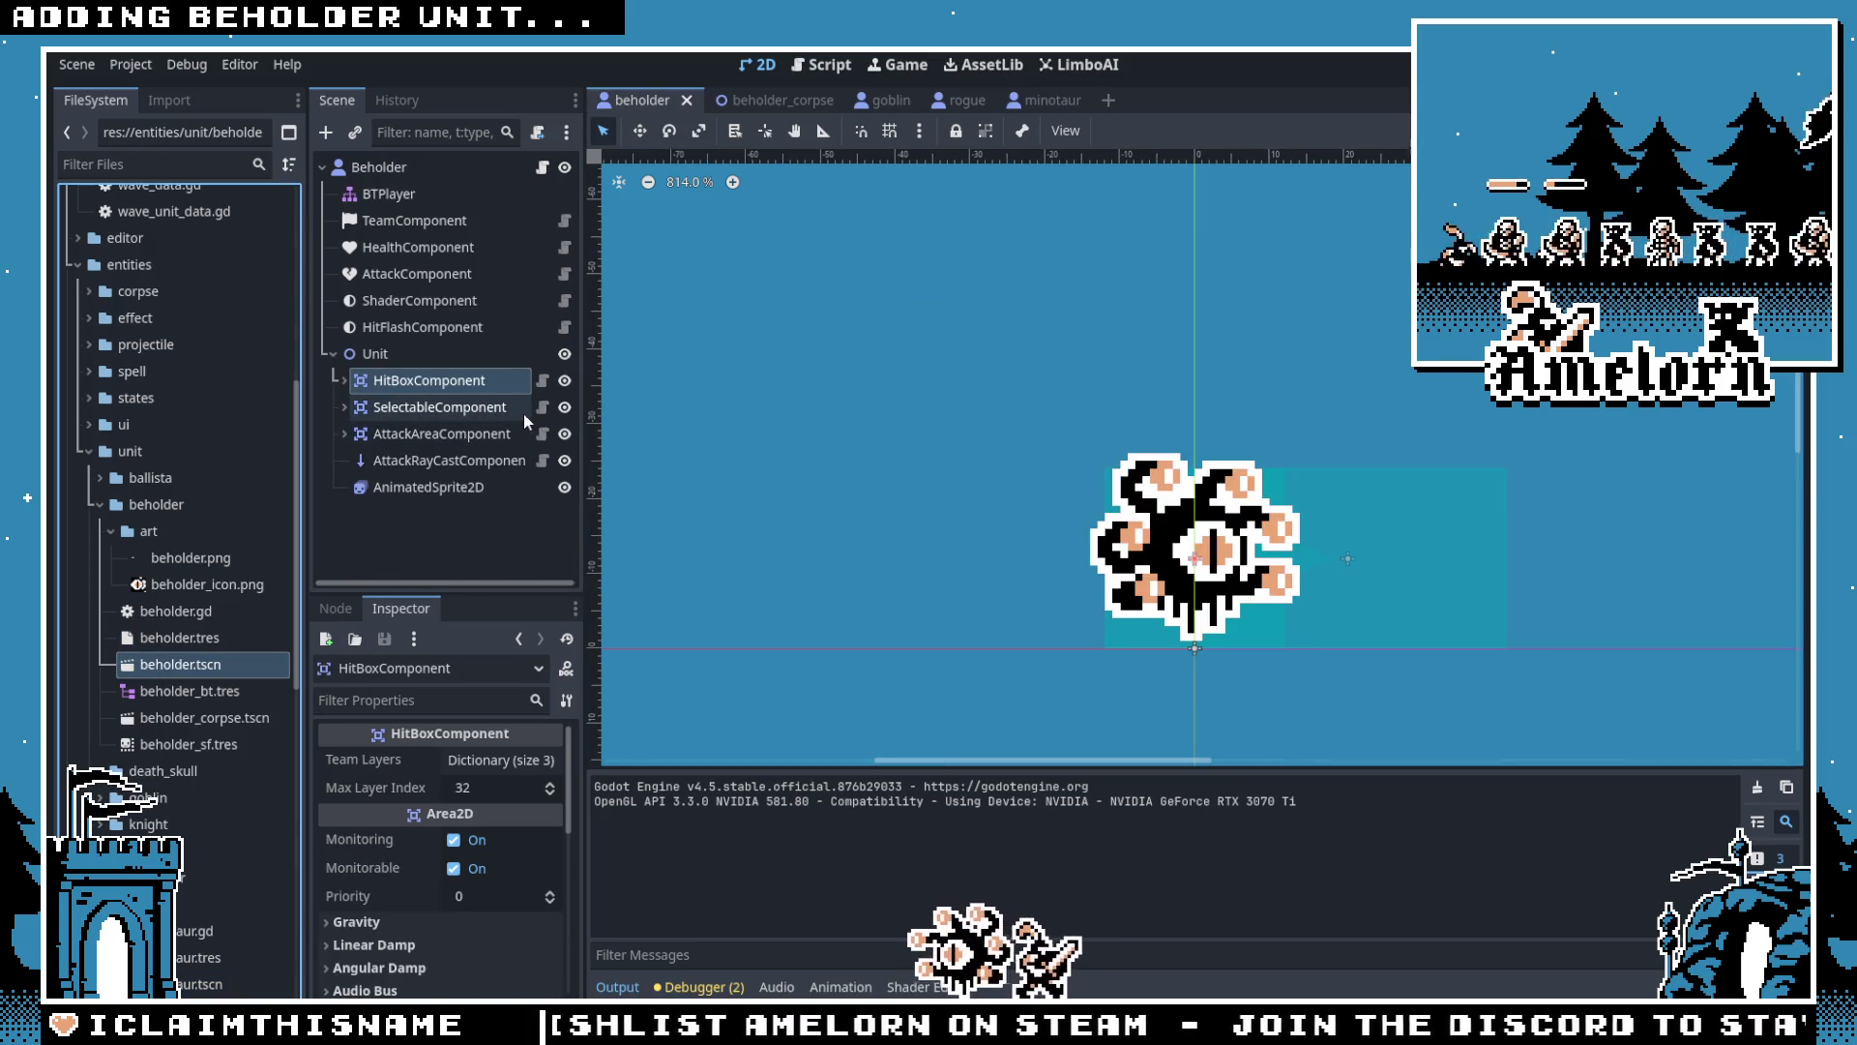
left_click(403, 169)
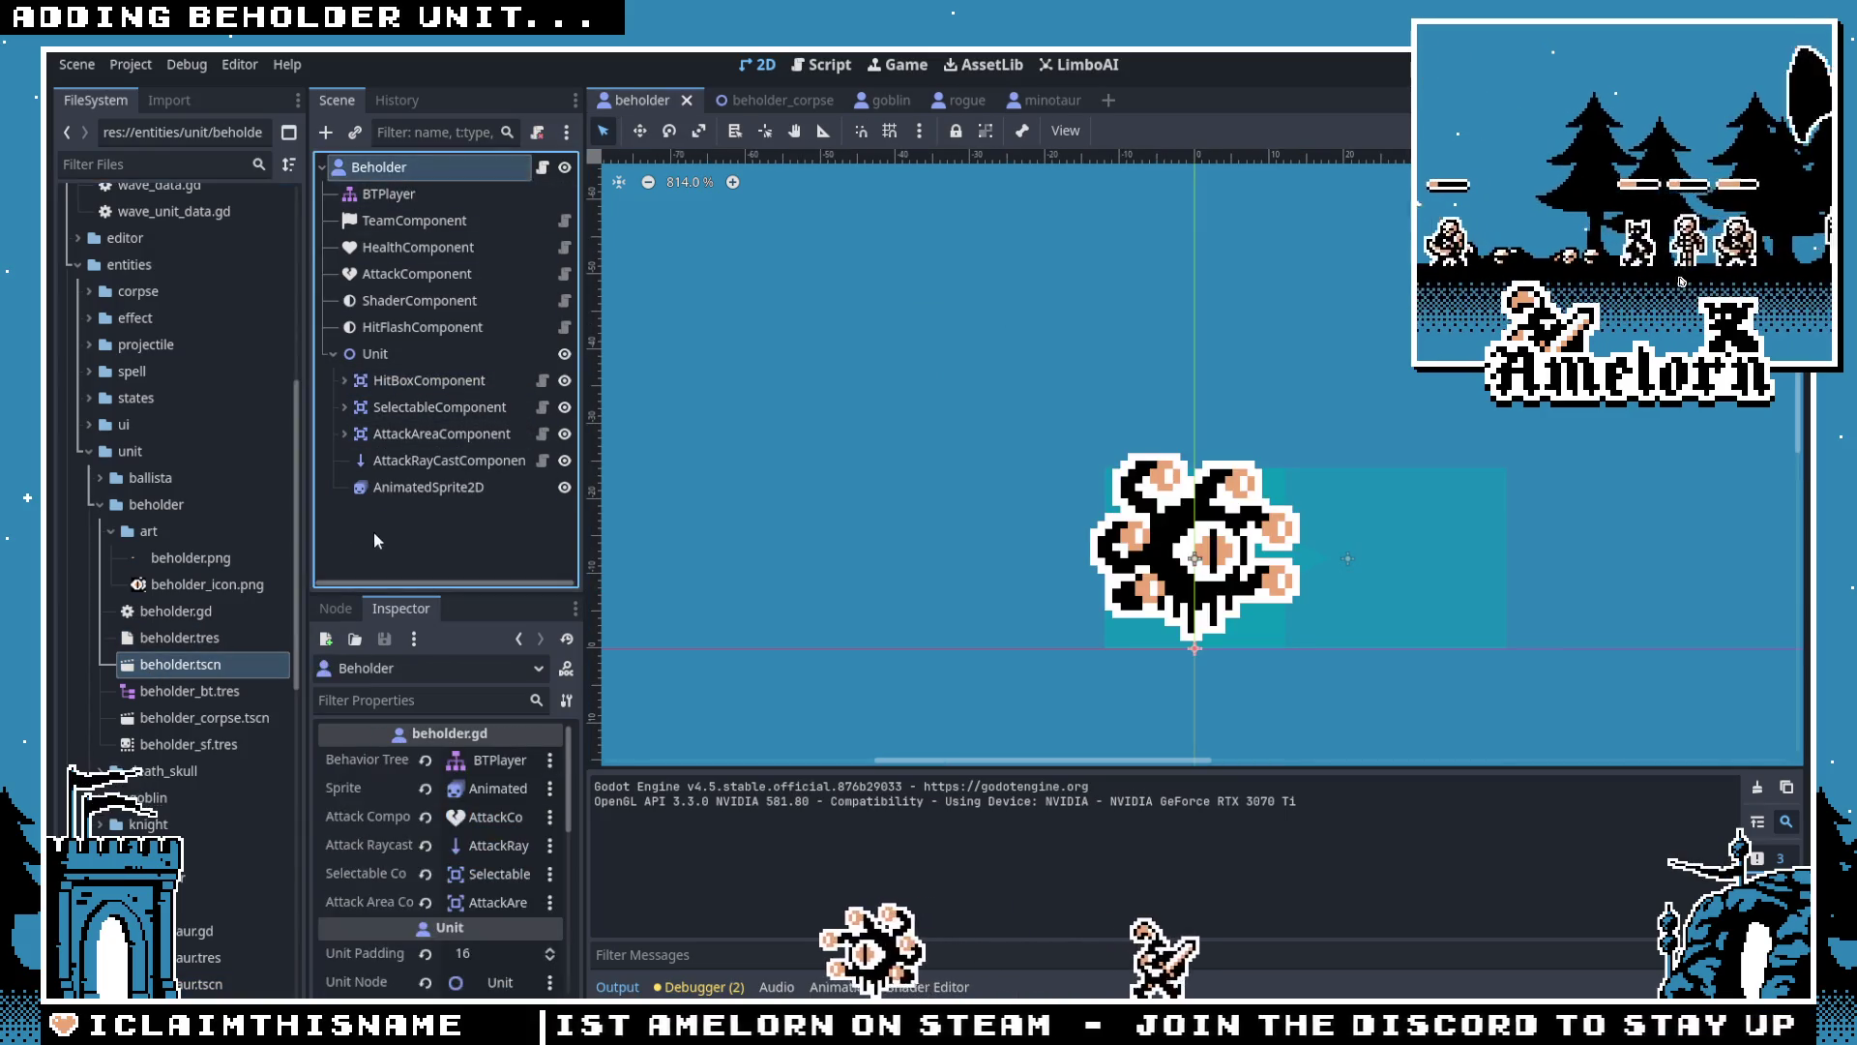
scroll(404, 861, "down", 5)
scroll(401, 864, "up", 2)
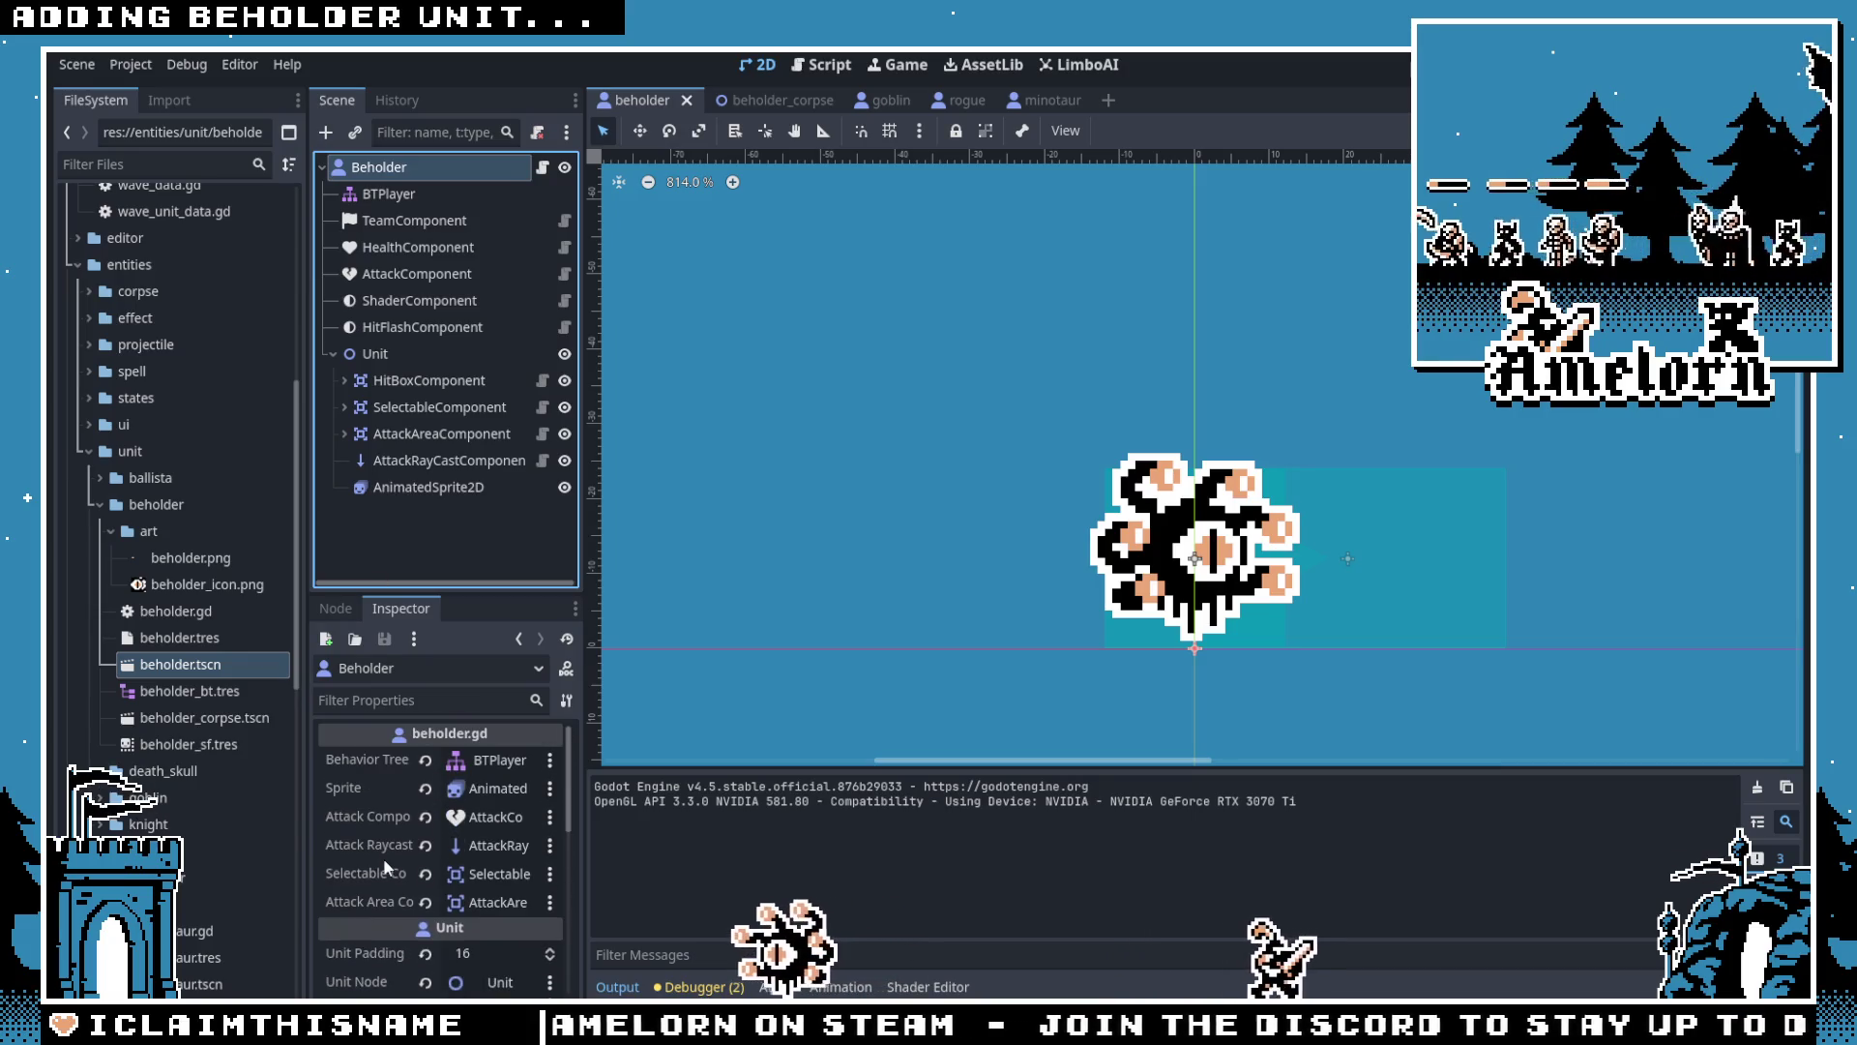
scroll(382, 875, "down", 3)
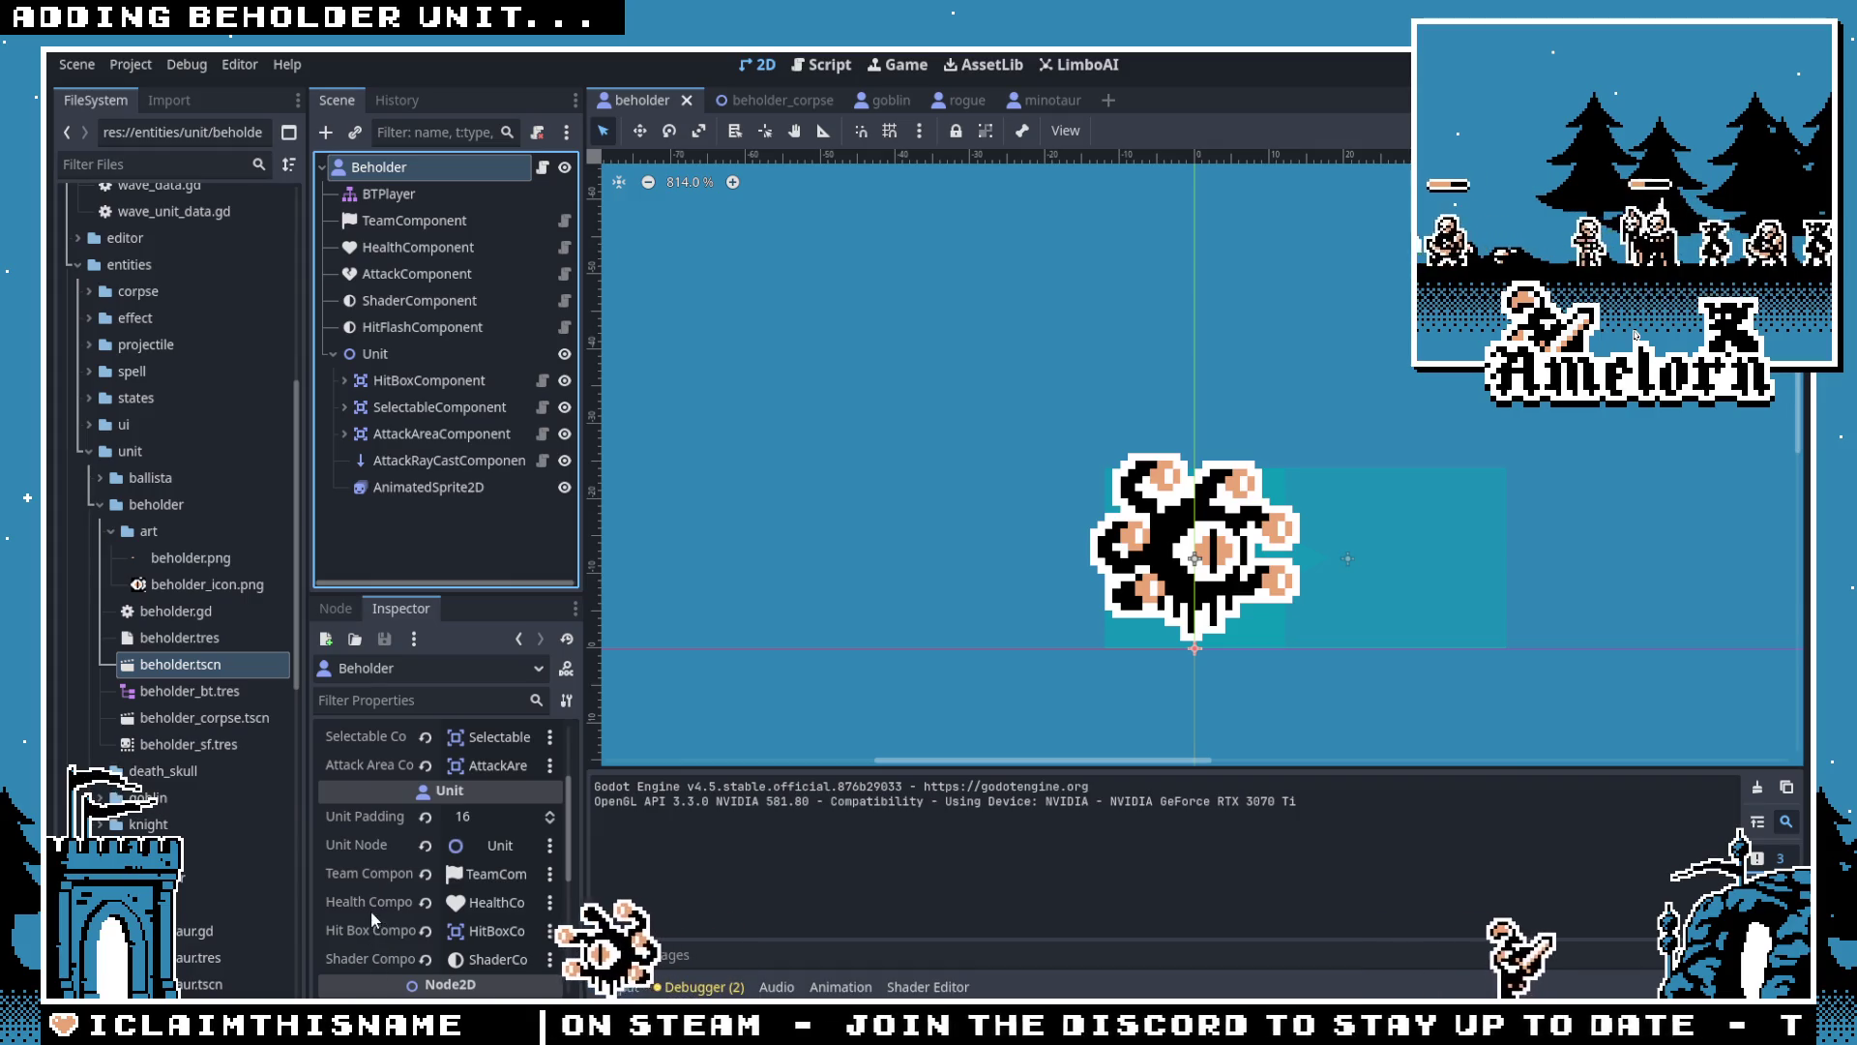
scroll(369, 876, "up", 3)
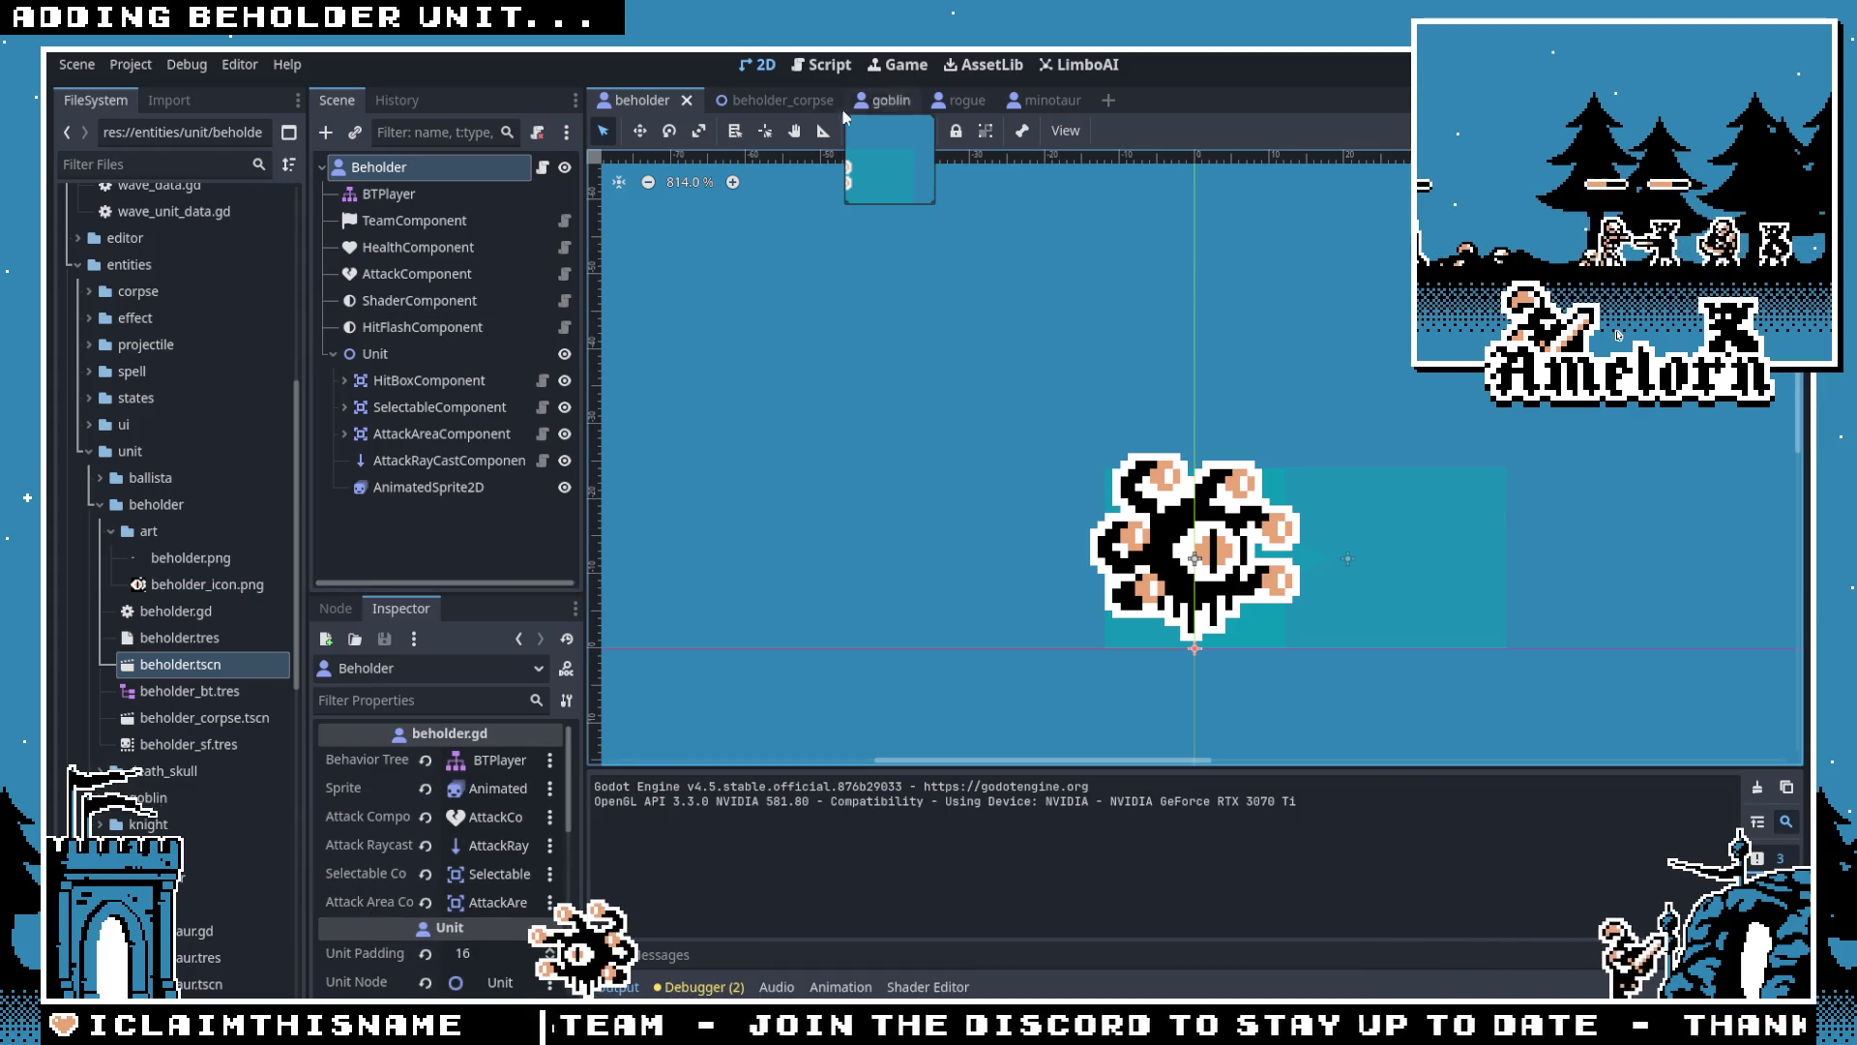
Look over the beholder_corpse, goblin and minotaur scenes, then bring up beholder_bt in LimboAI
left_click(762, 100)
left_click(897, 104)
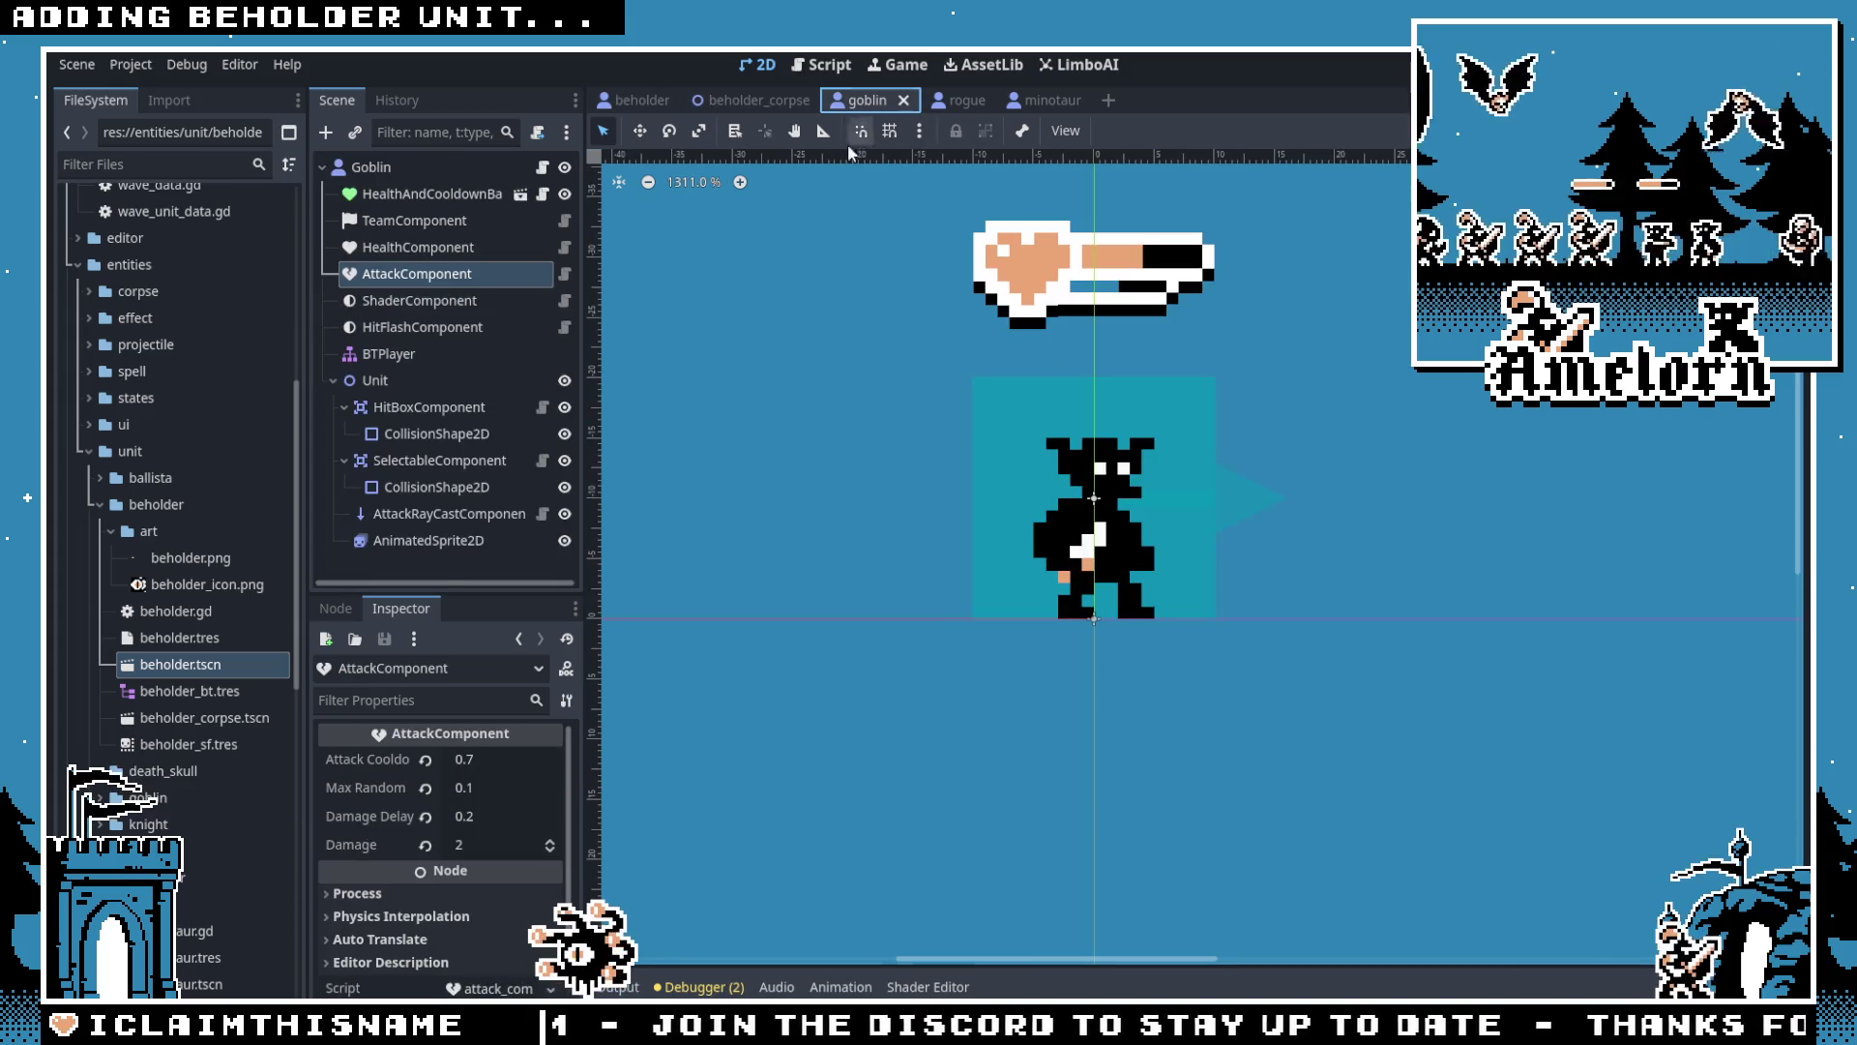
left_click(771, 108)
left_click(1024, 101)
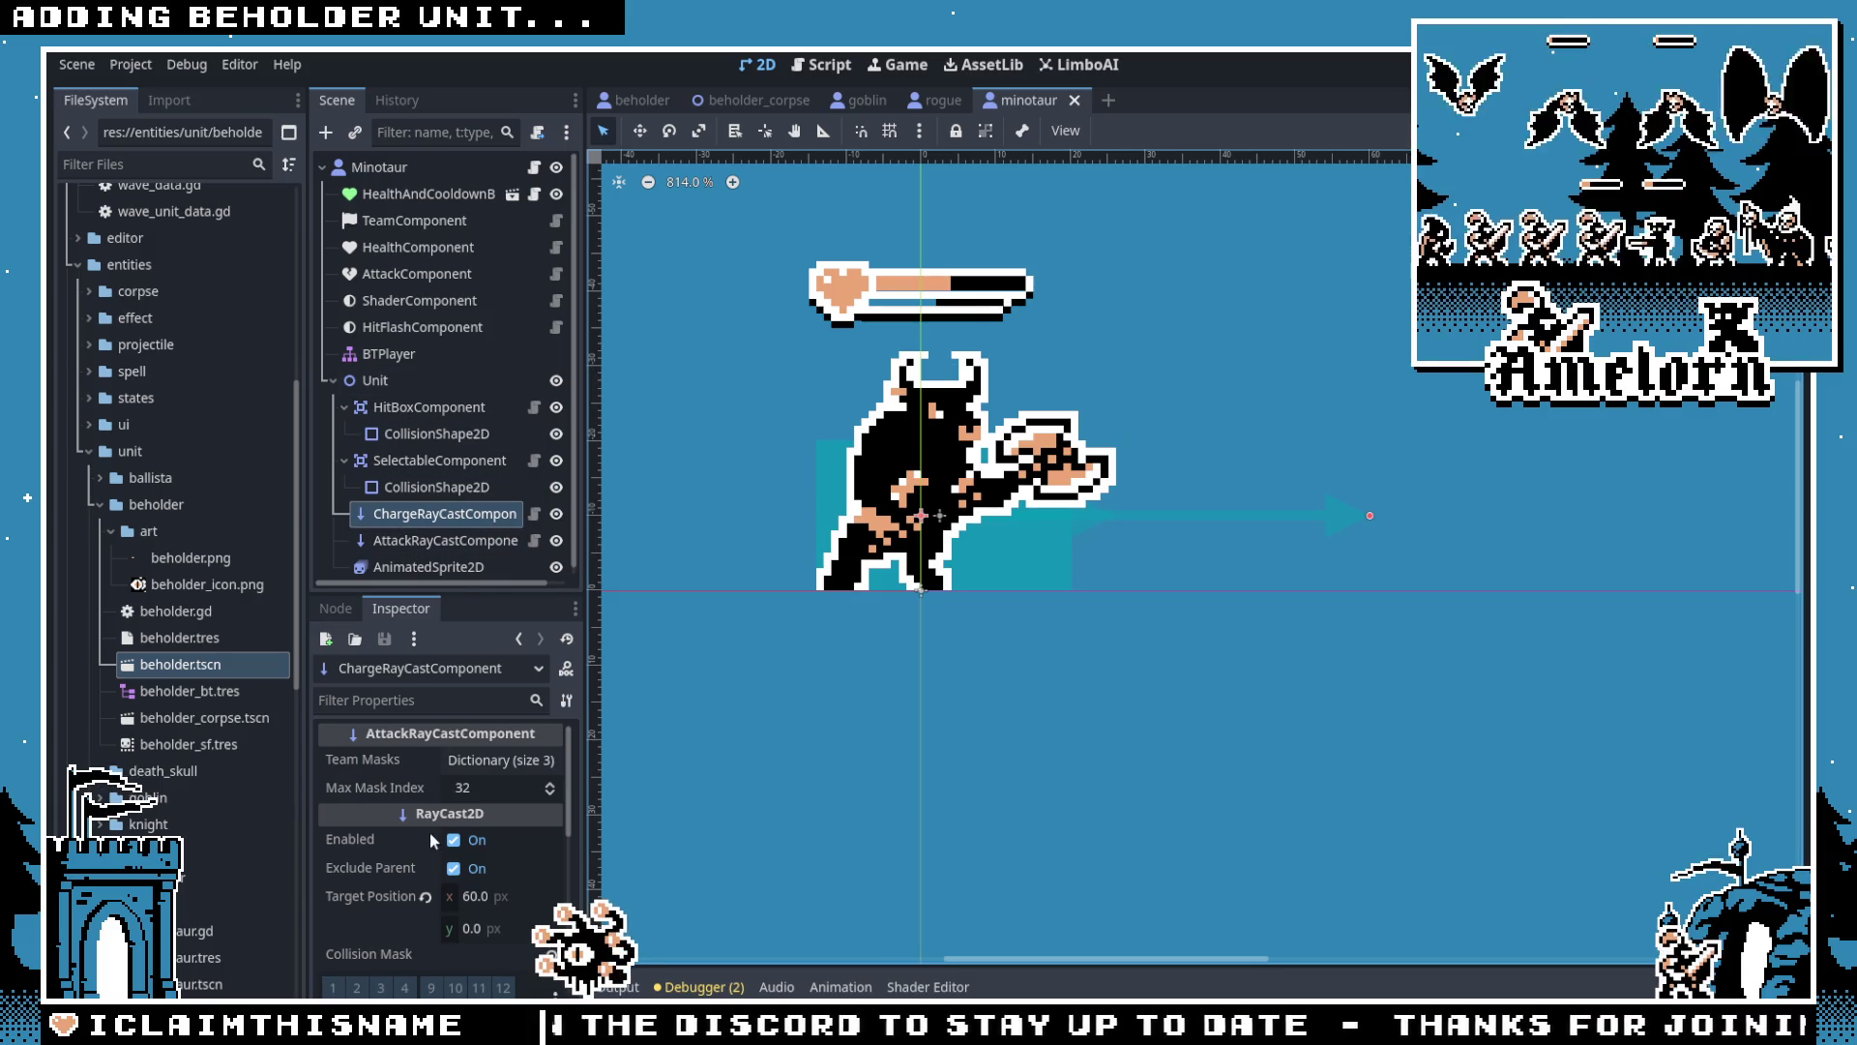
scroll(435, 834, "down", 3)
scroll(445, 840, "up", 3)
left_click(1080, 64)
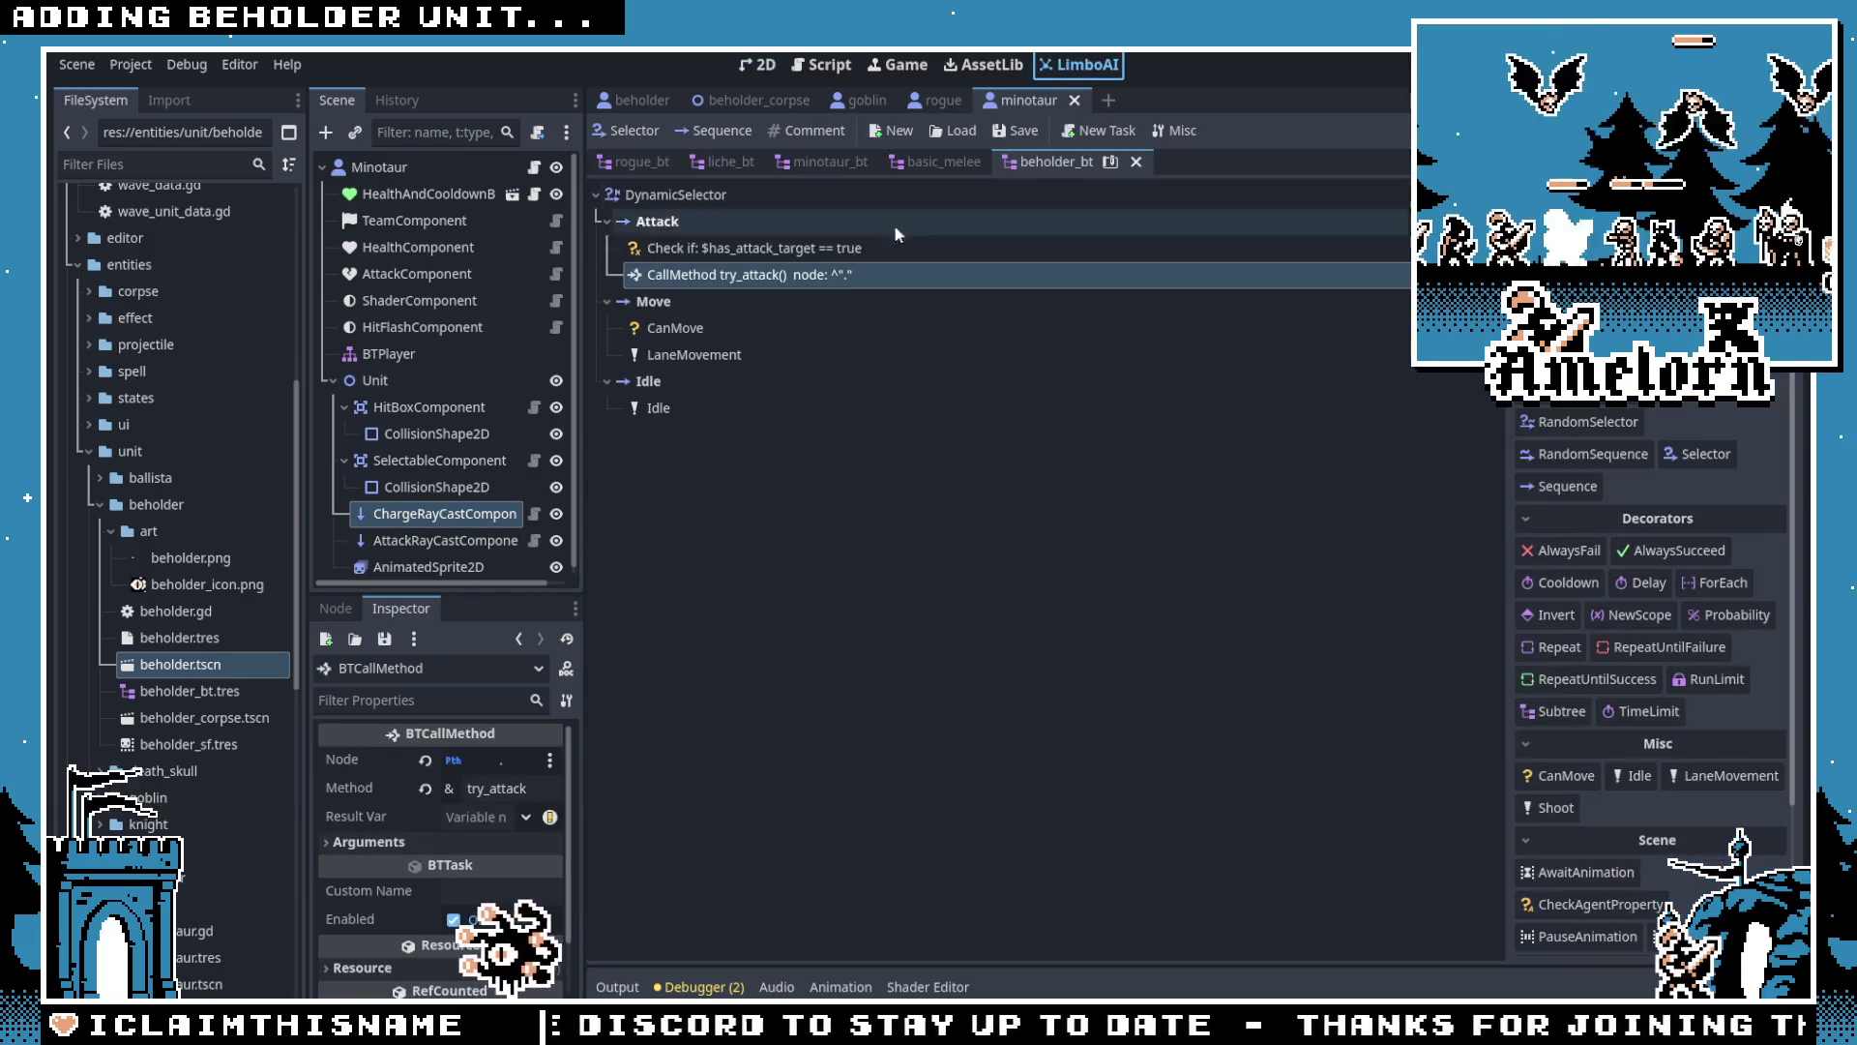
Compare beholder_bt's has_attack_target check with minotaur_bt's tasks, then view minotaur.gd
left_click(745, 249)
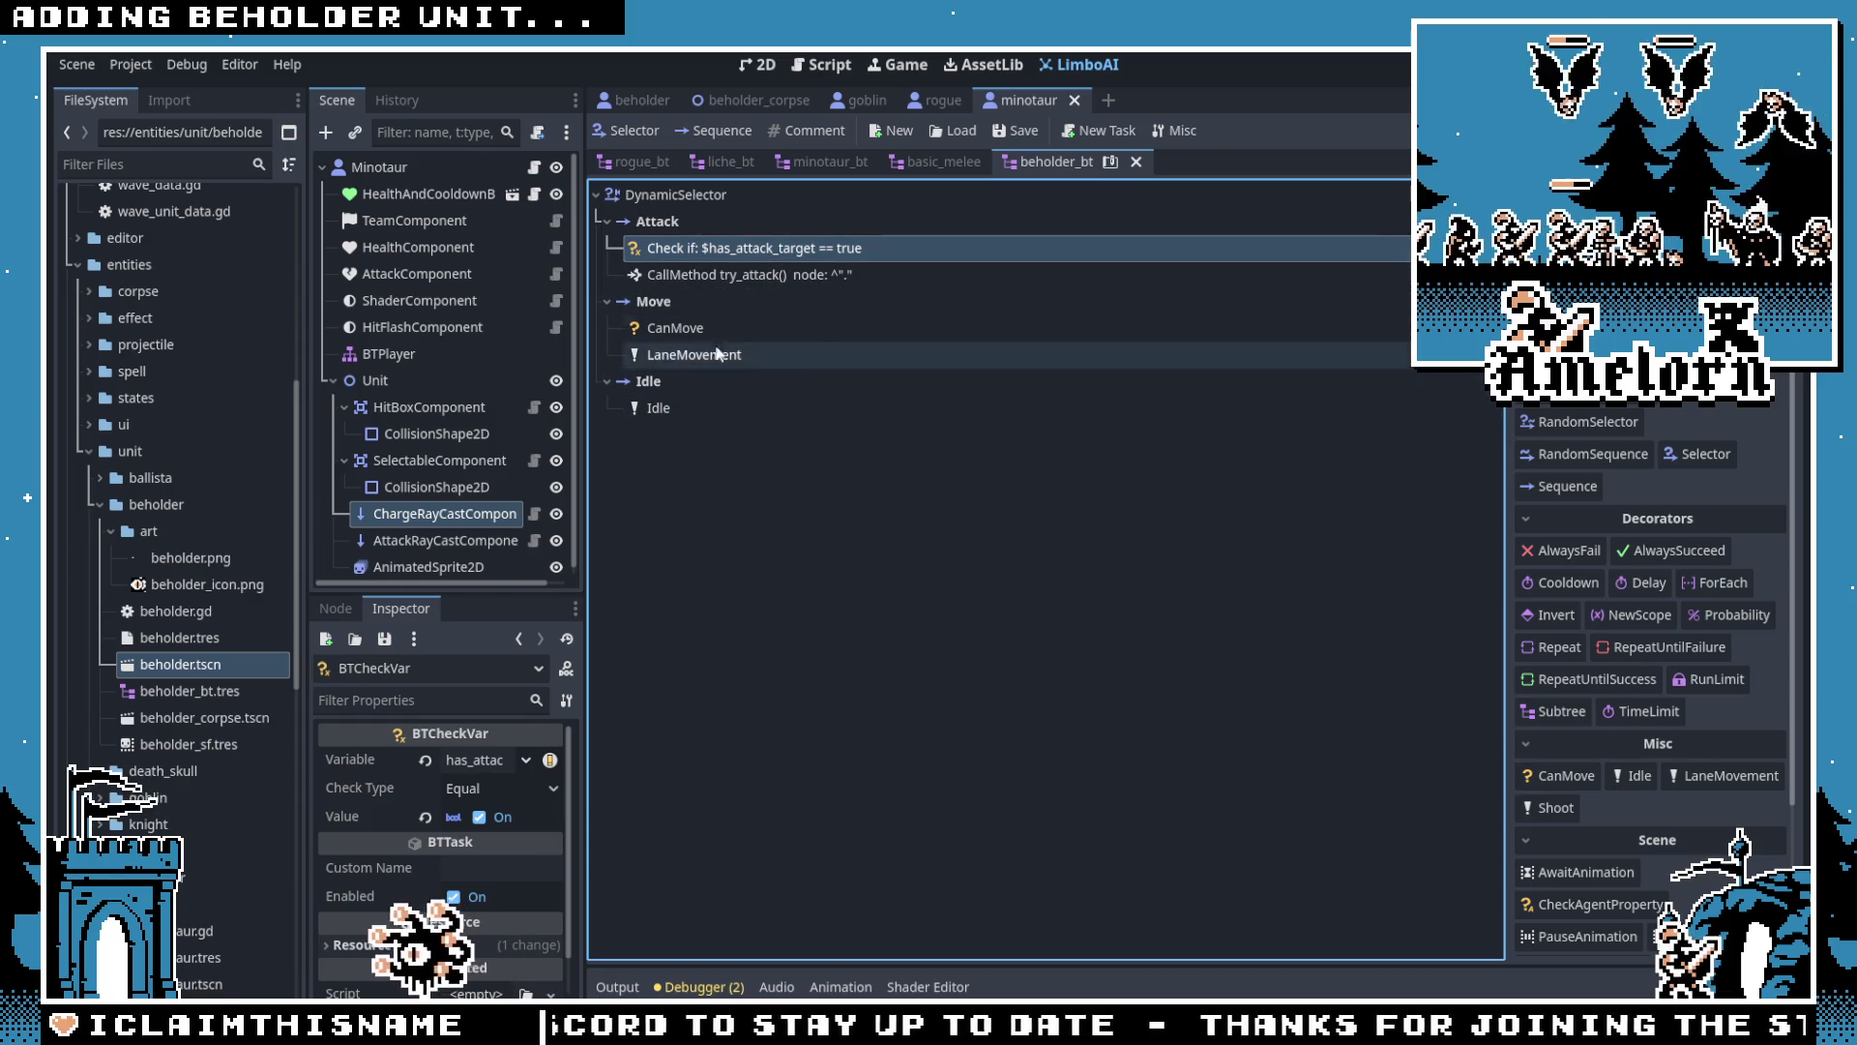
left_click(825, 162)
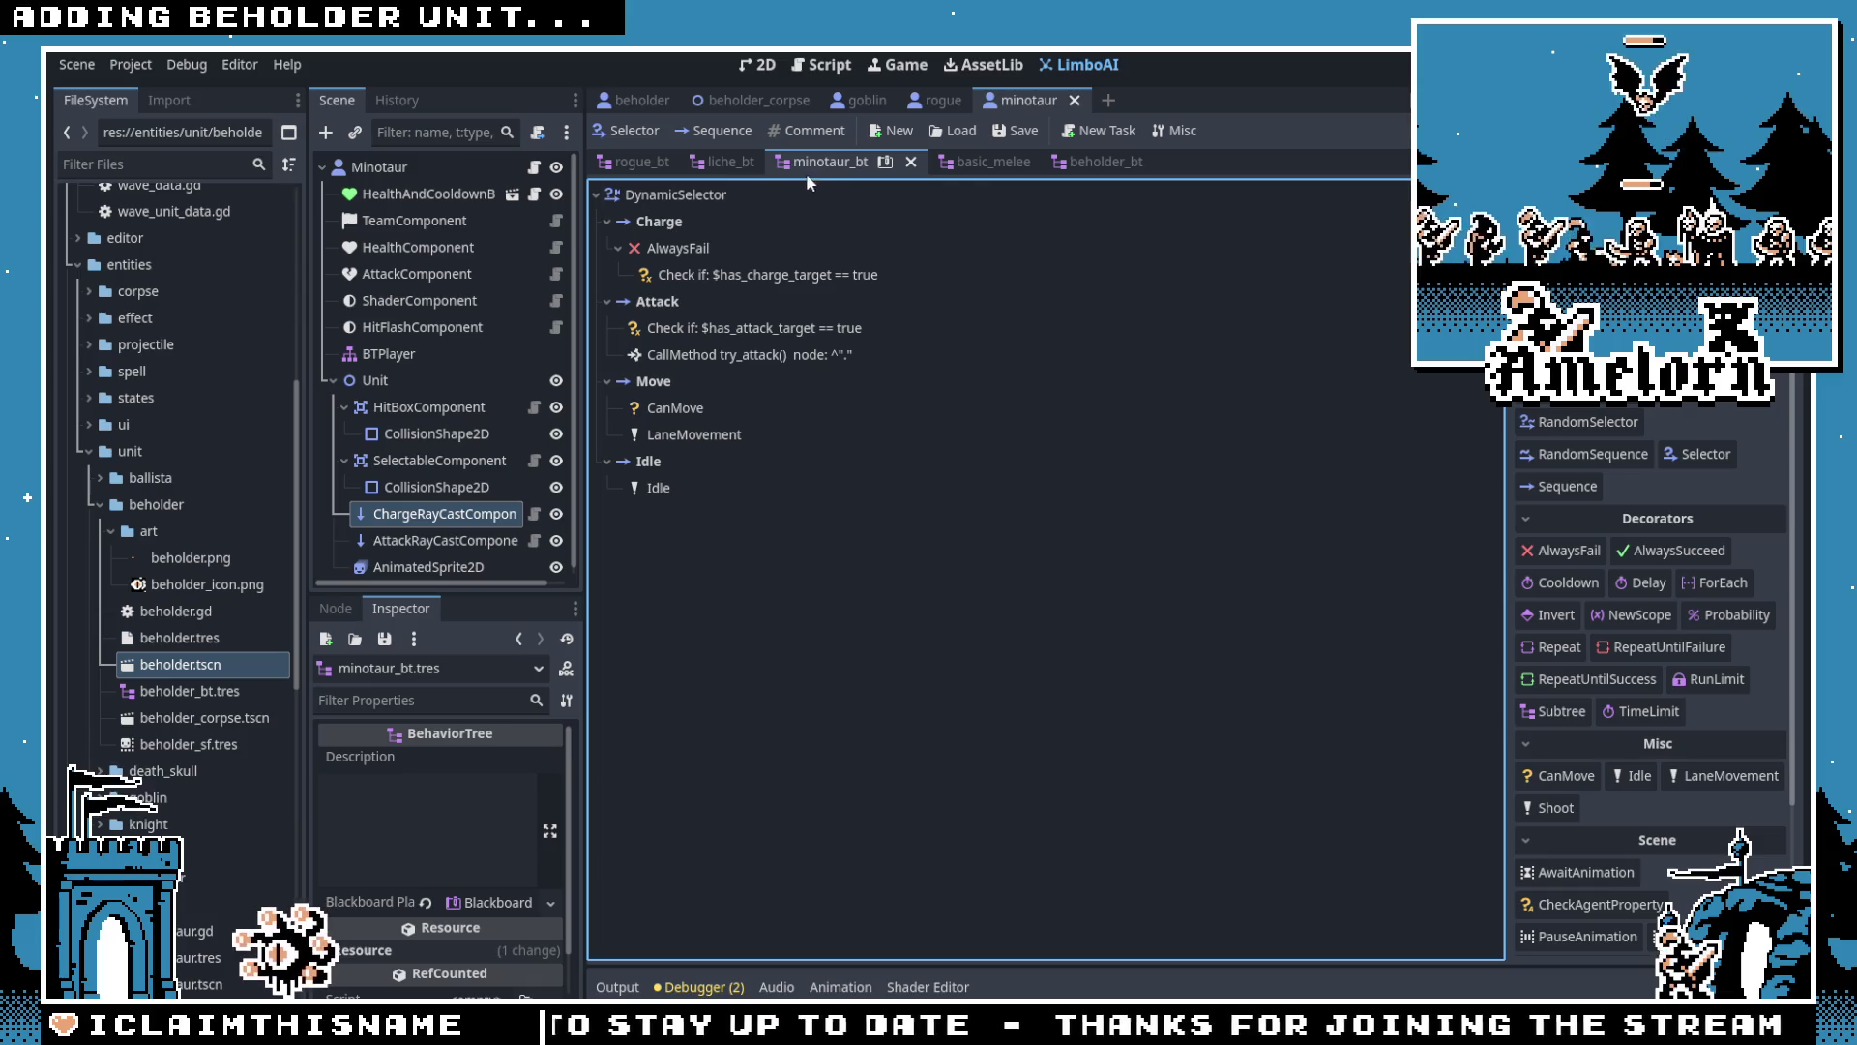
left_click(717, 355)
left_click(717, 334)
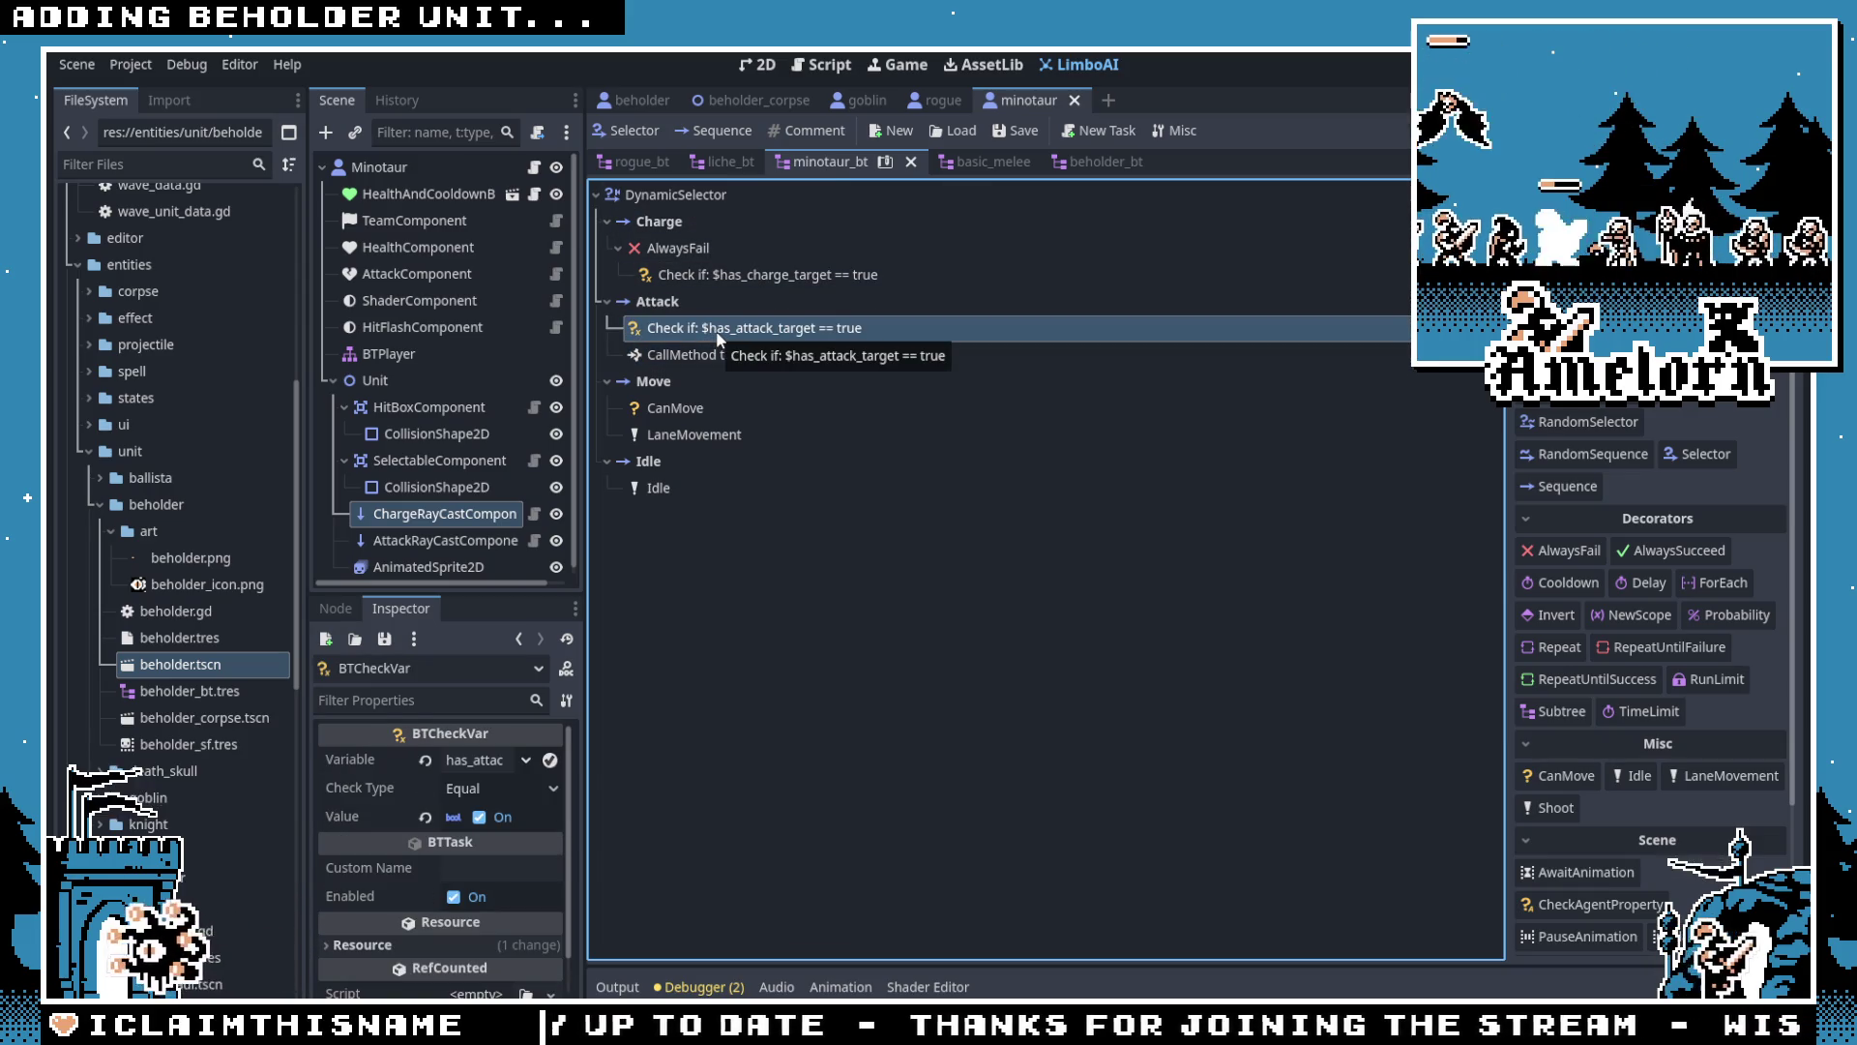
left_click(534, 167)
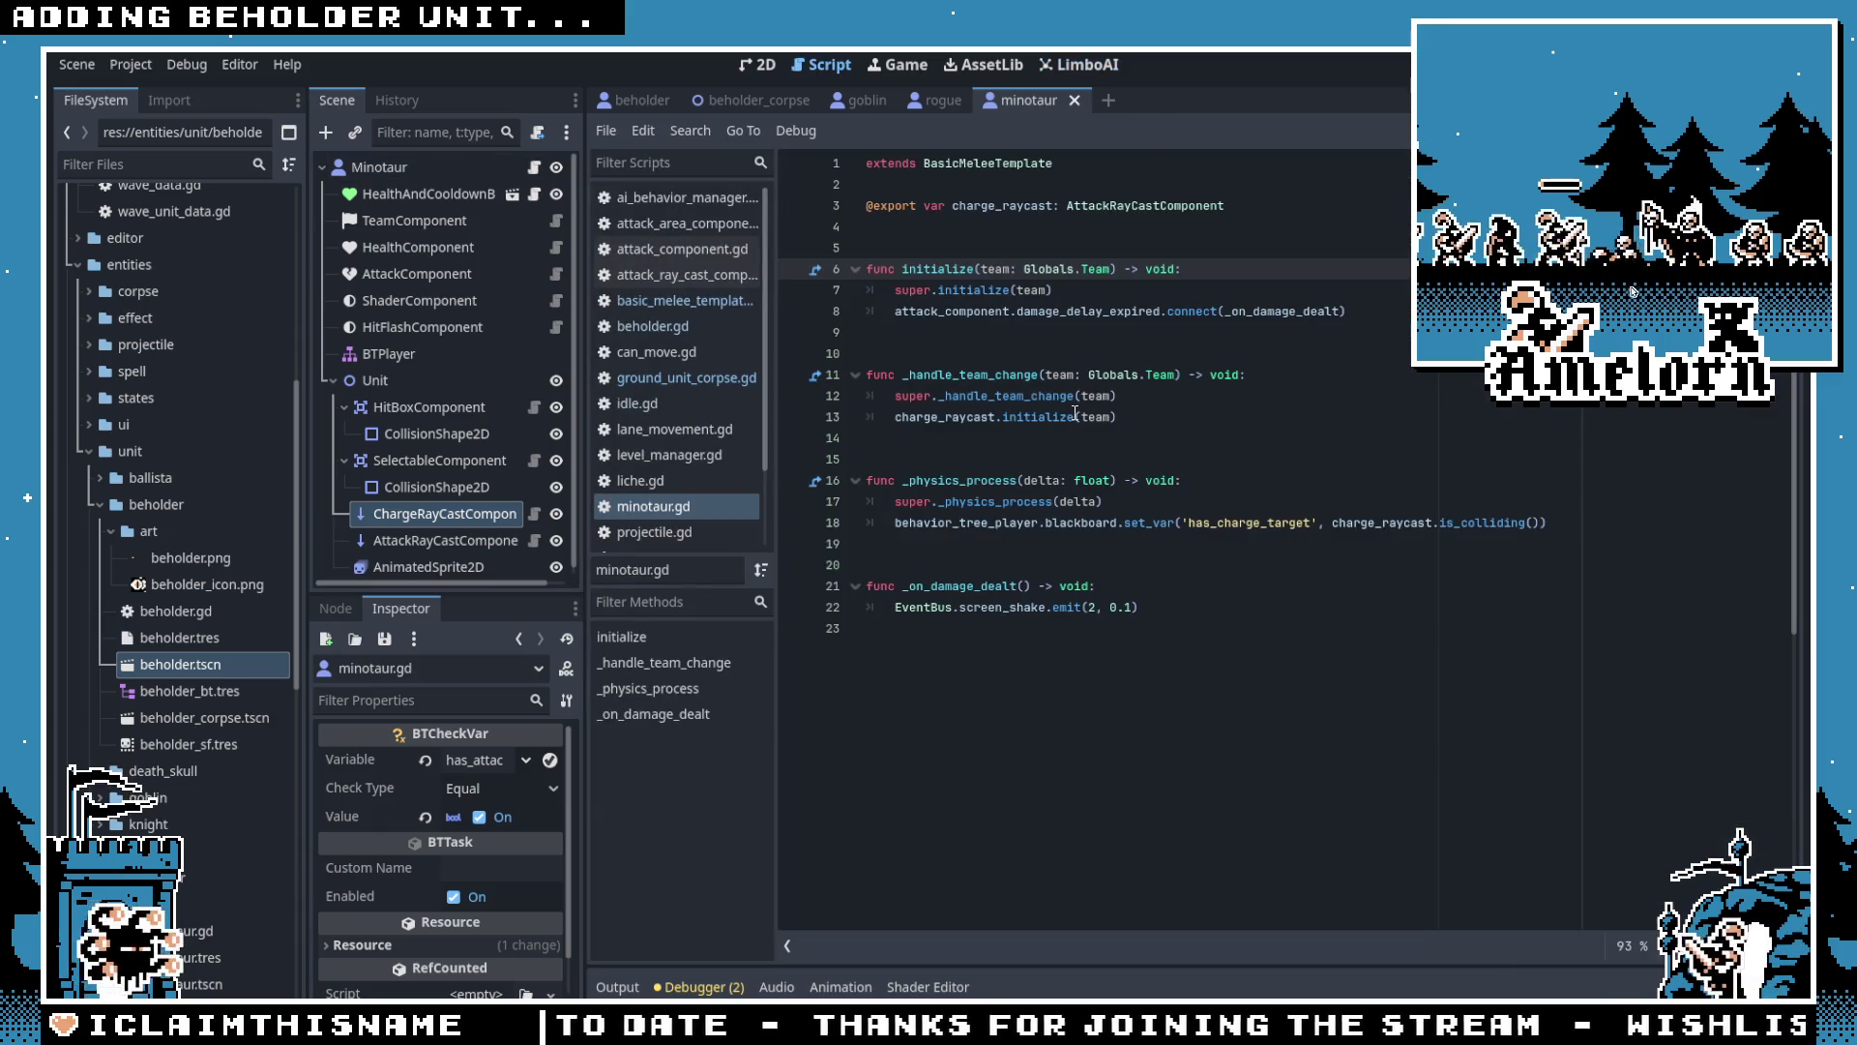
Review the BasicMeleeTemplate parent script's has_attack_target line
double_click(1373, 522)
left_click(1006, 437)
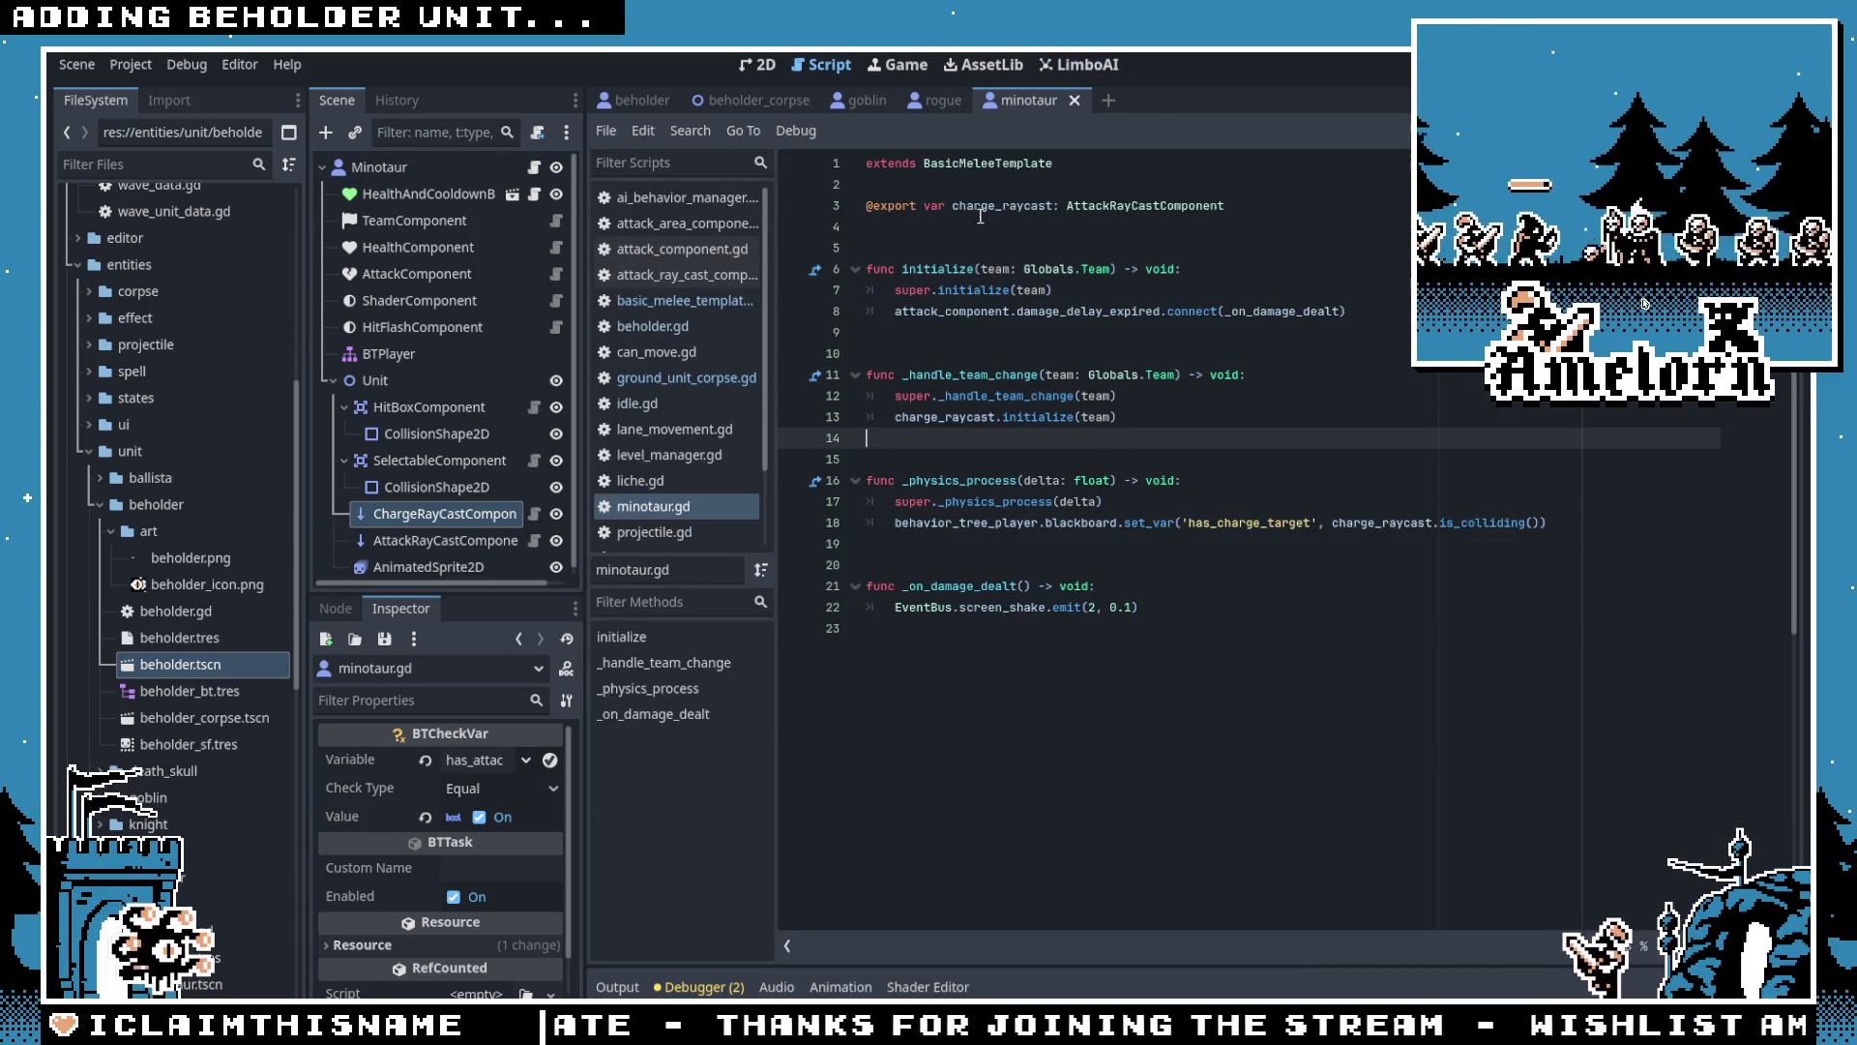
left_click(975, 165, "ctrl")
scroll(1035, 410, "up", 10)
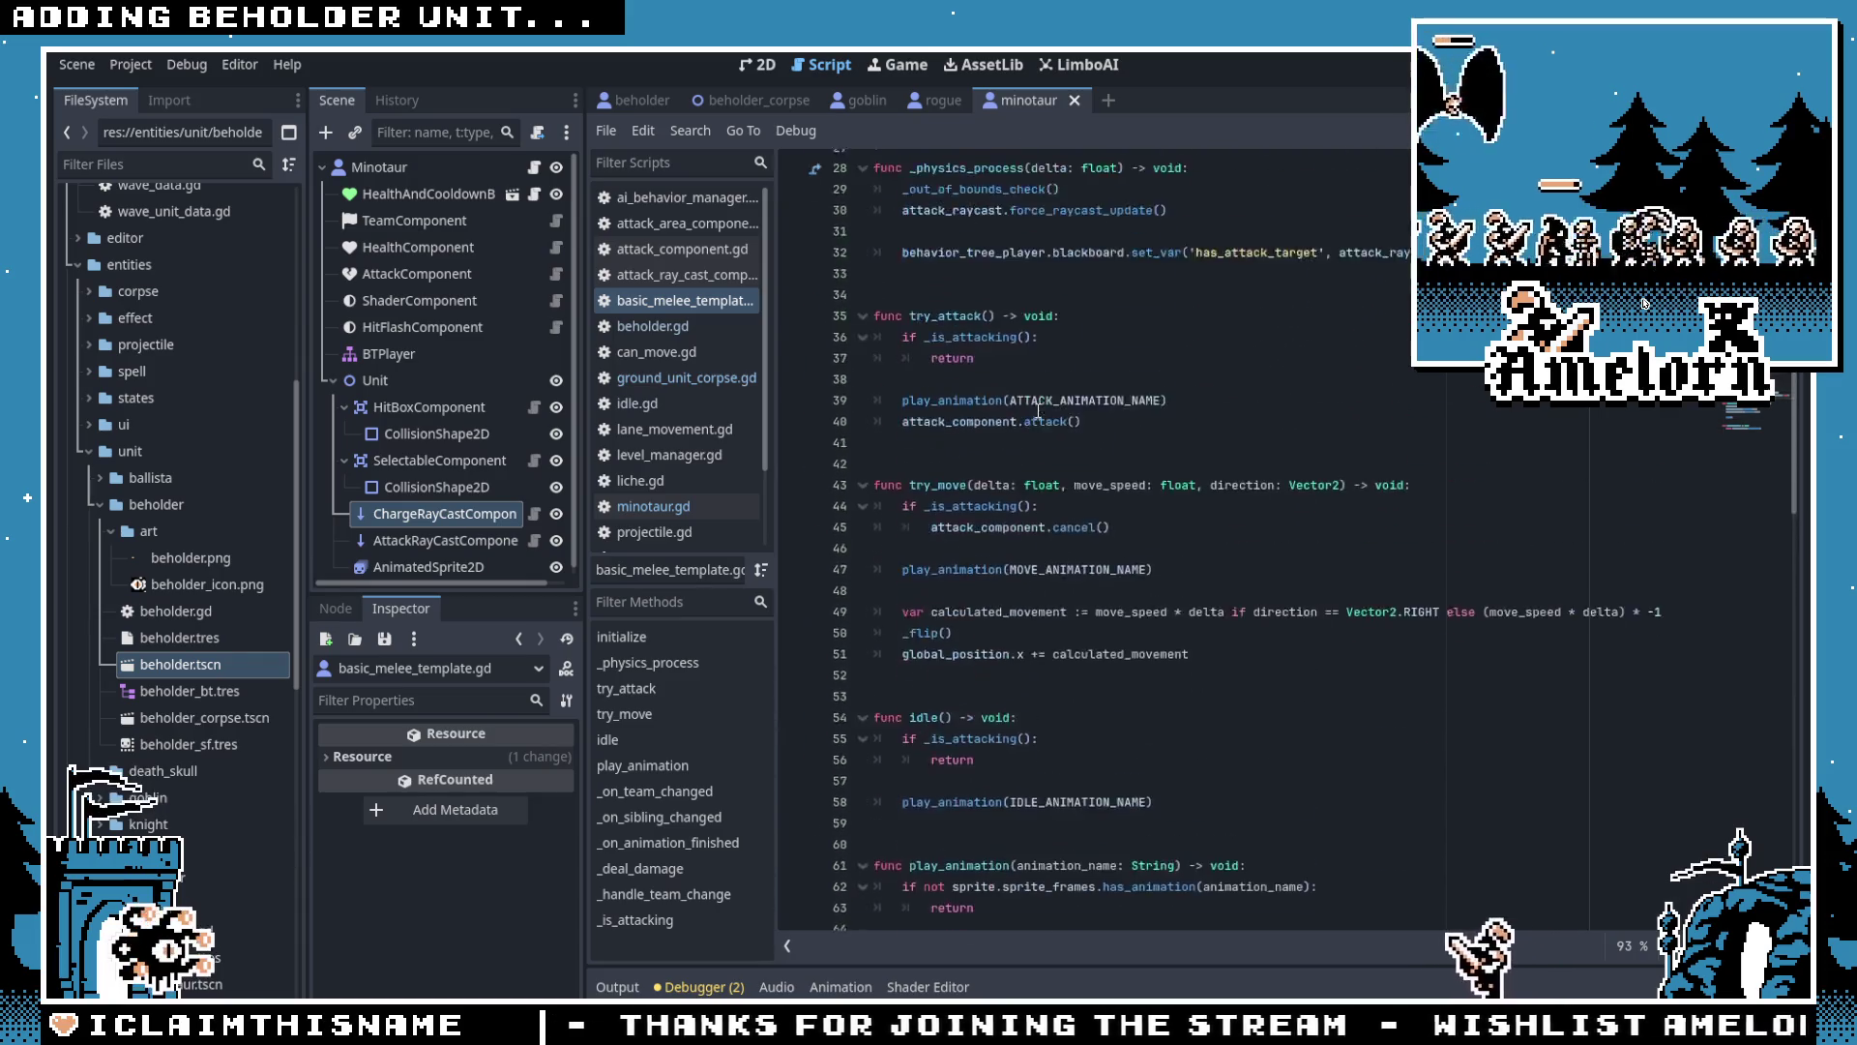
scroll(1035, 409, "up", 2)
double_click(1257, 586)
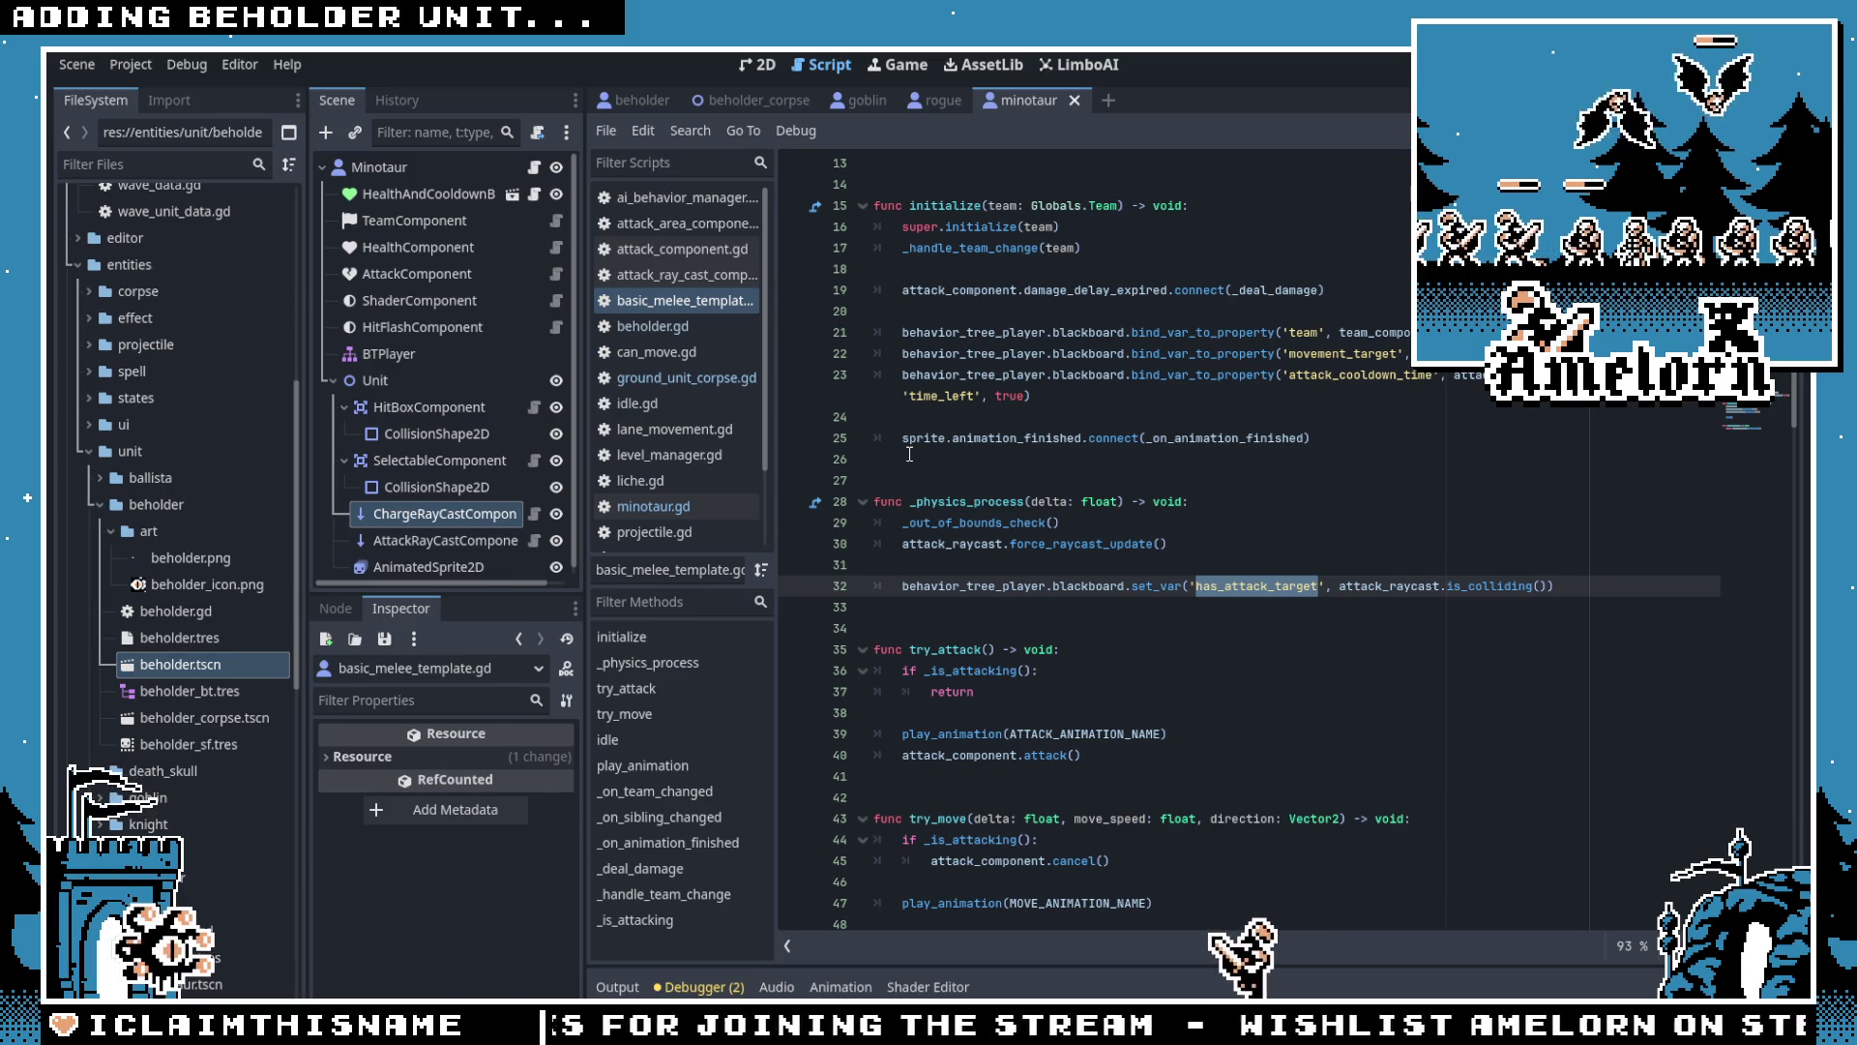
scroll(909, 453, "down", 2)
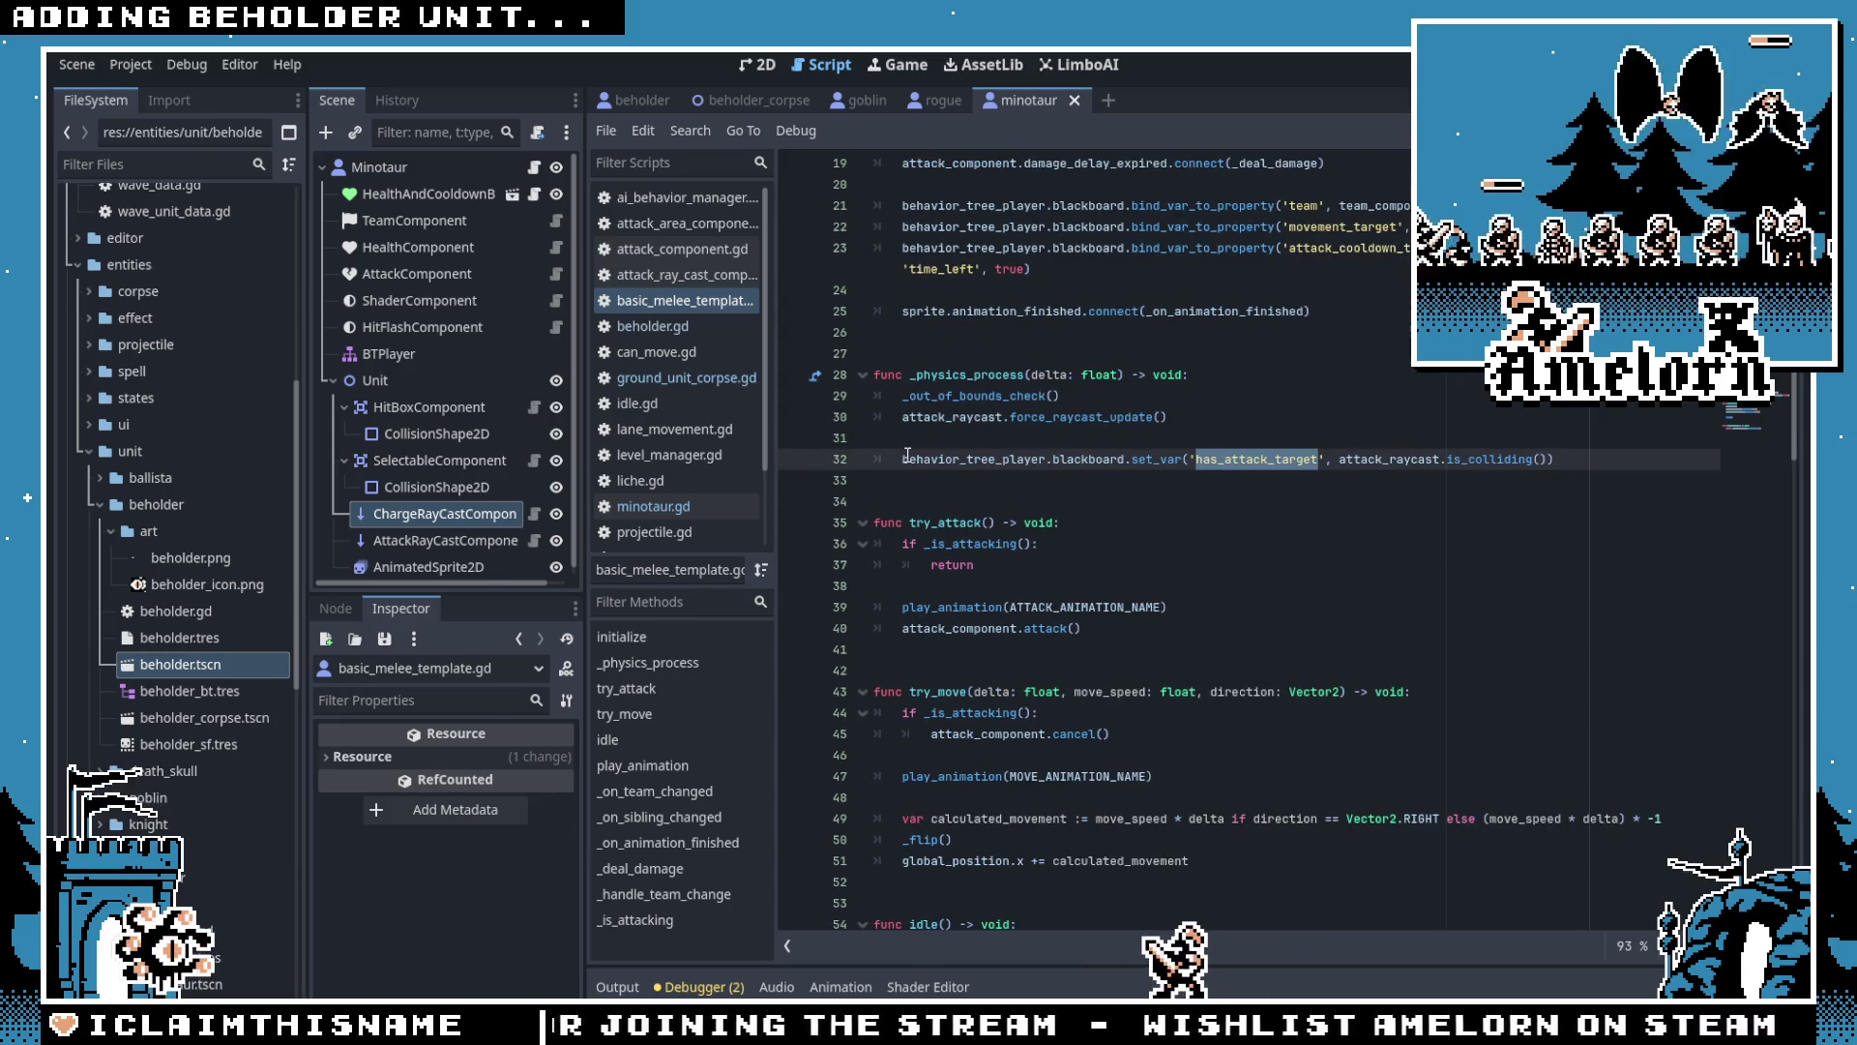
scroll(907, 454, "up", 3)
Set the Cost in beholder.tres to 0 and run the project
double_click(149, 642)
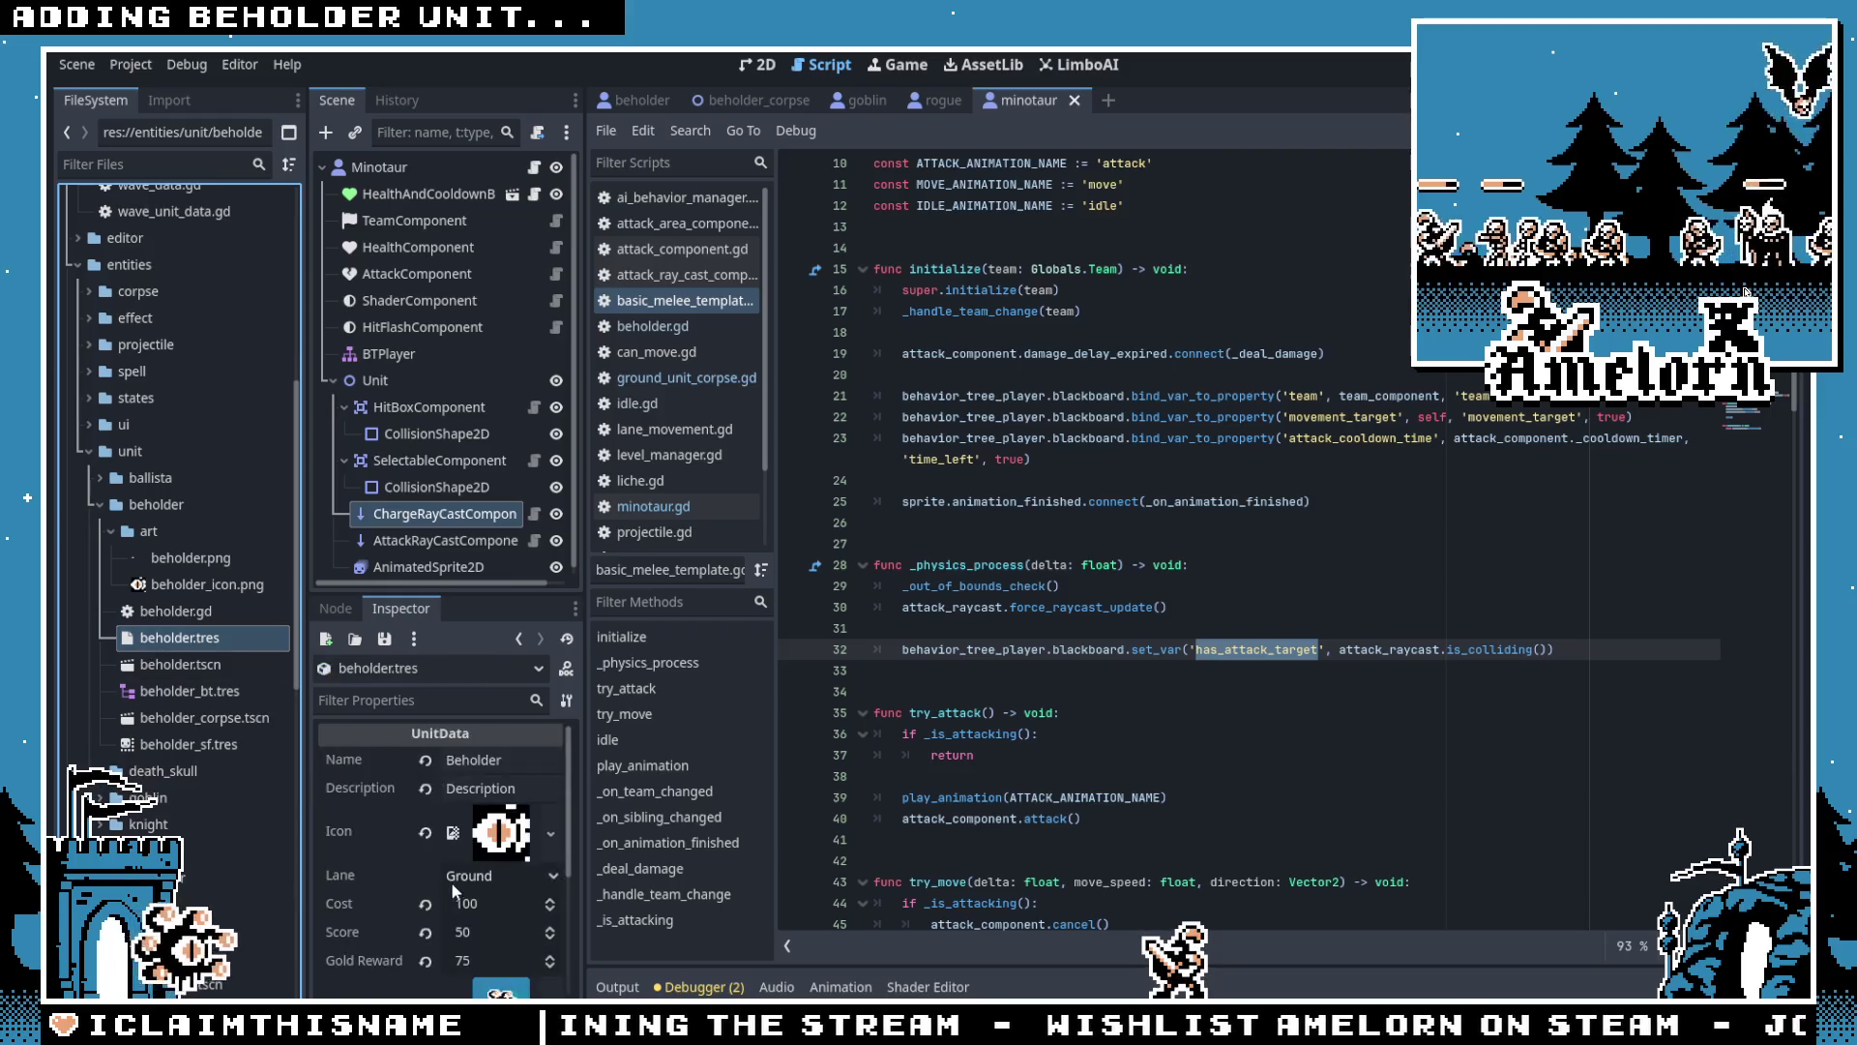
left_click(490, 904)
type("0")
left_click(1147, 418)
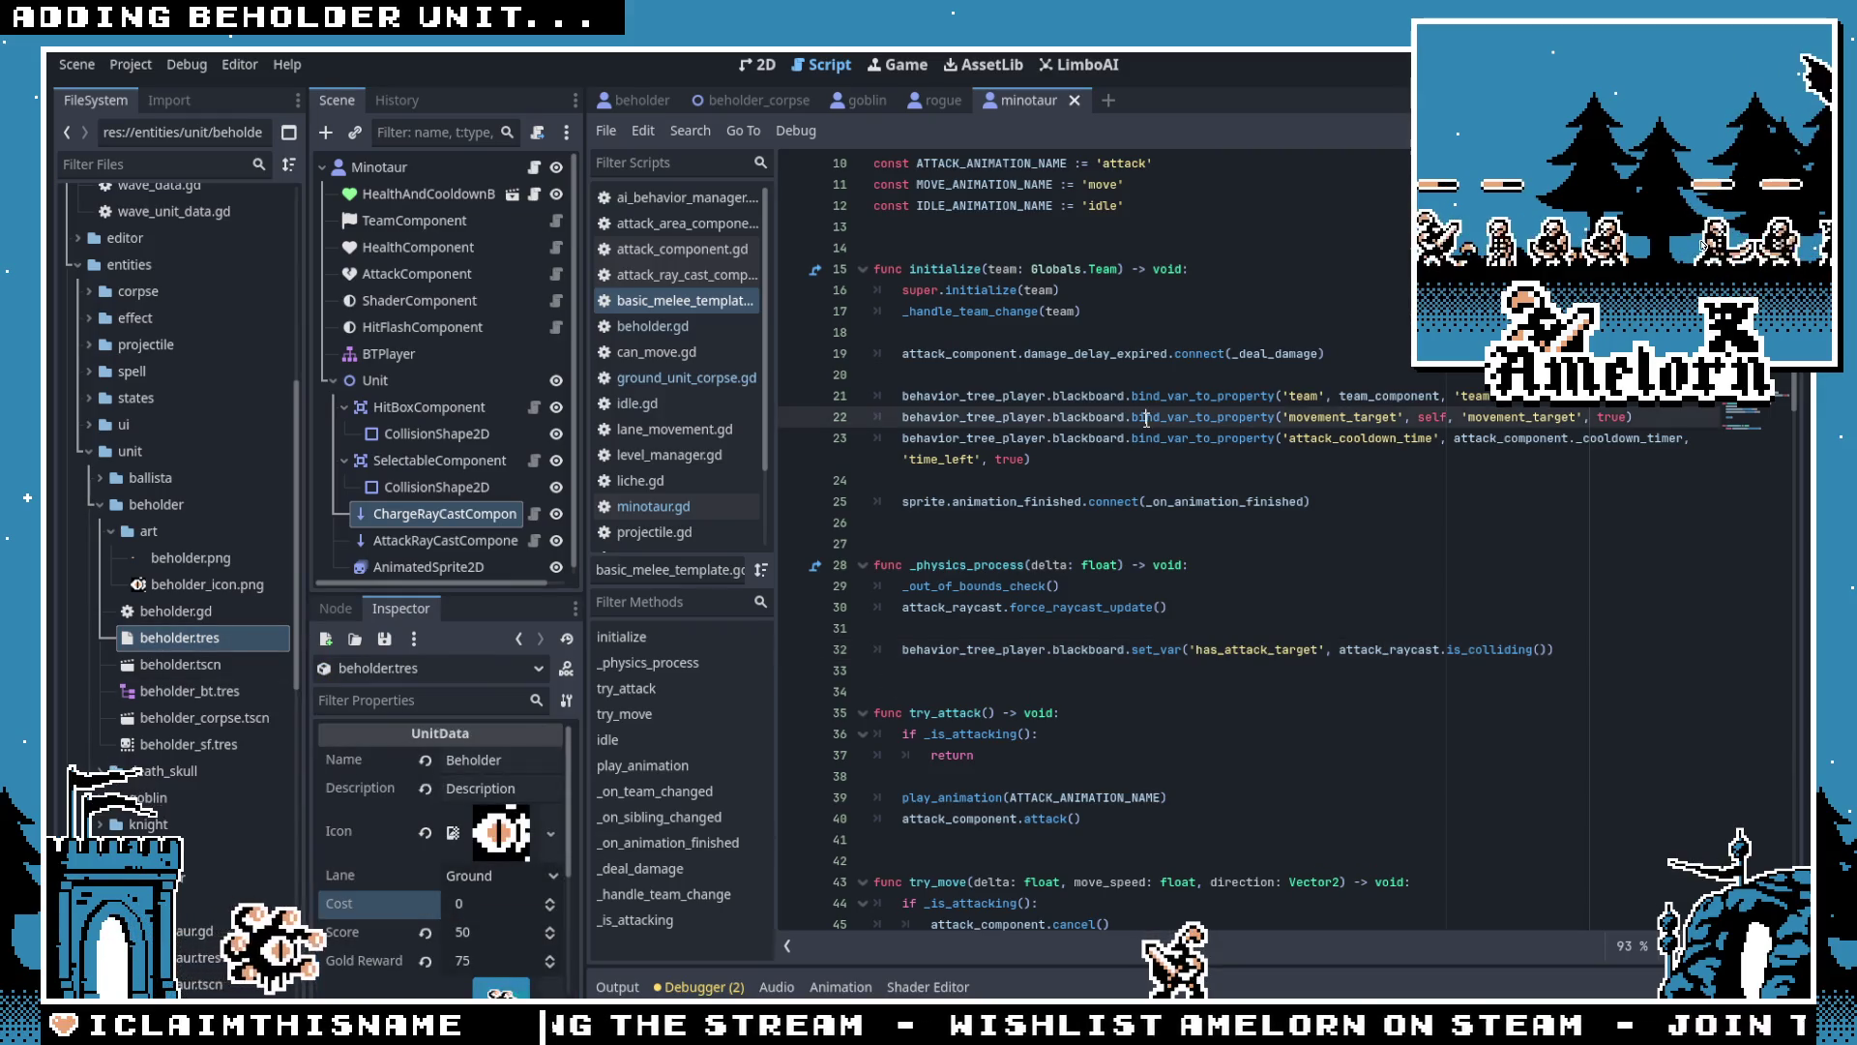
key("F5")
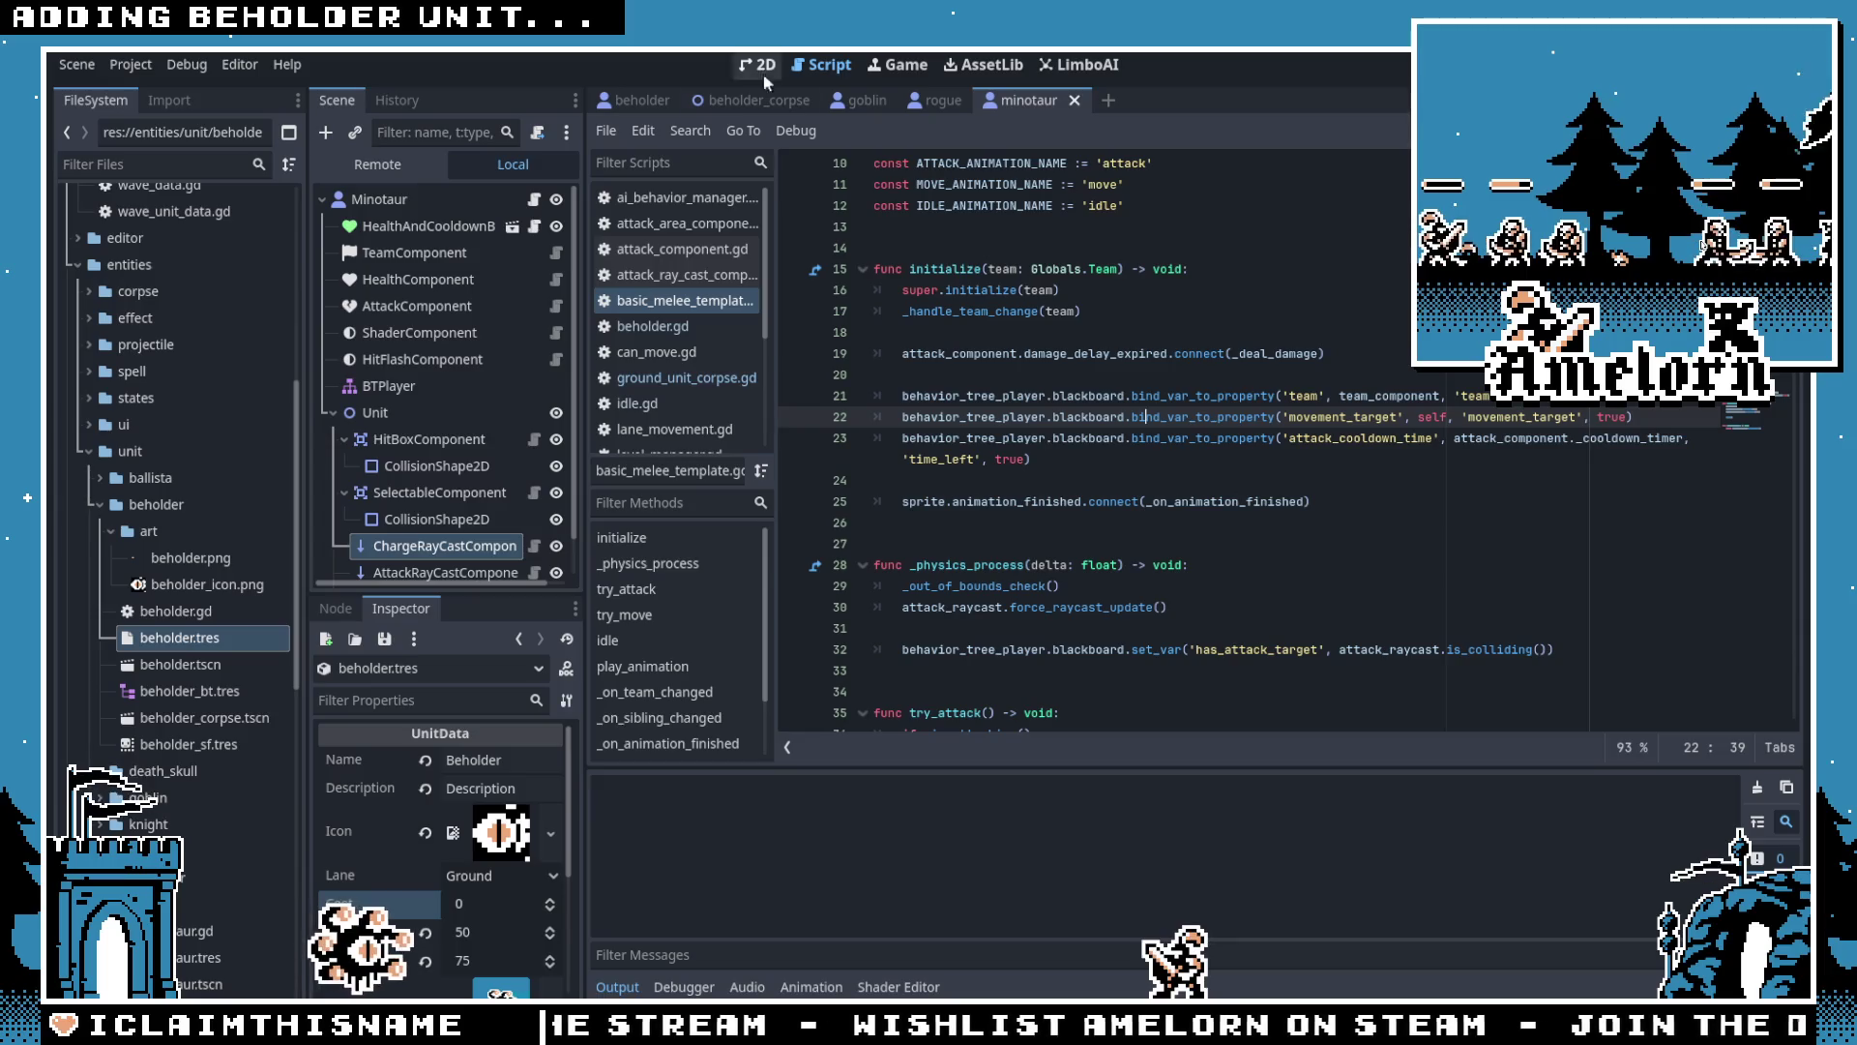
Start Forest Conquest and deploy a 25-gold swordsman and a beholder
left_click(924, 466)
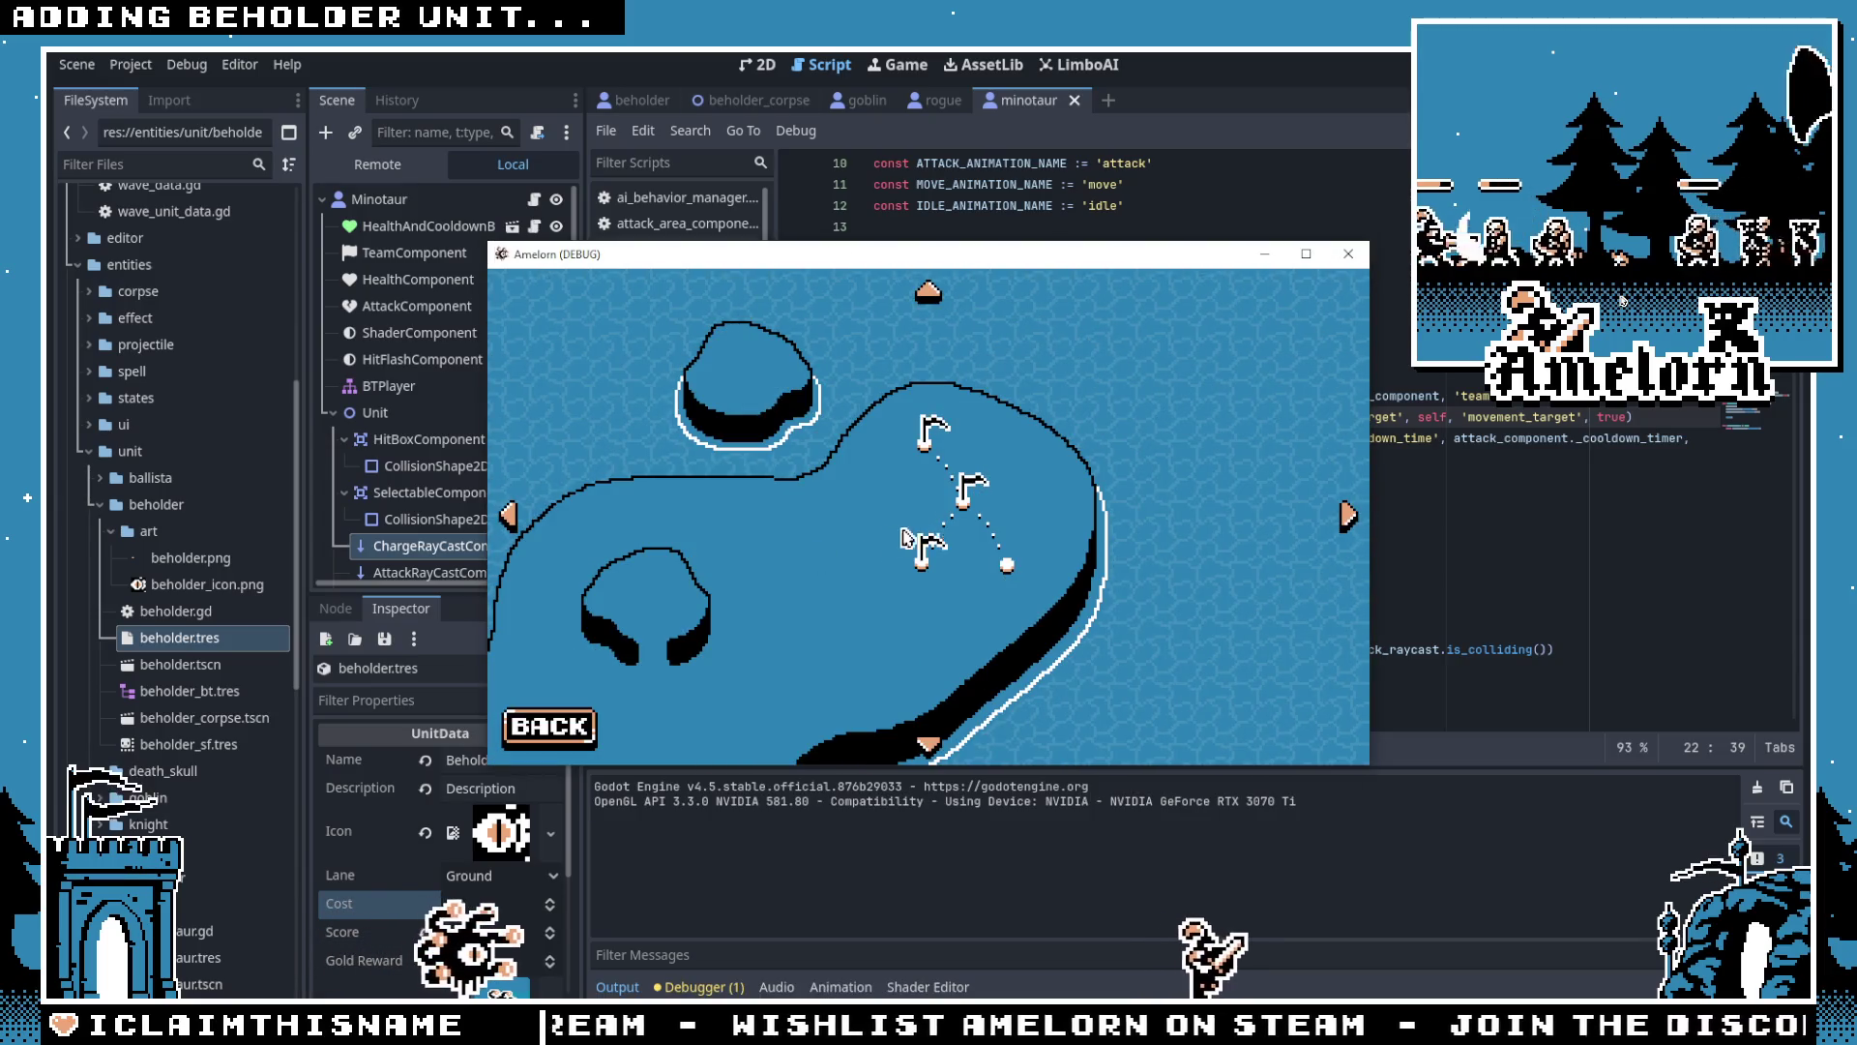
left_click(920, 539)
left_click(813, 593)
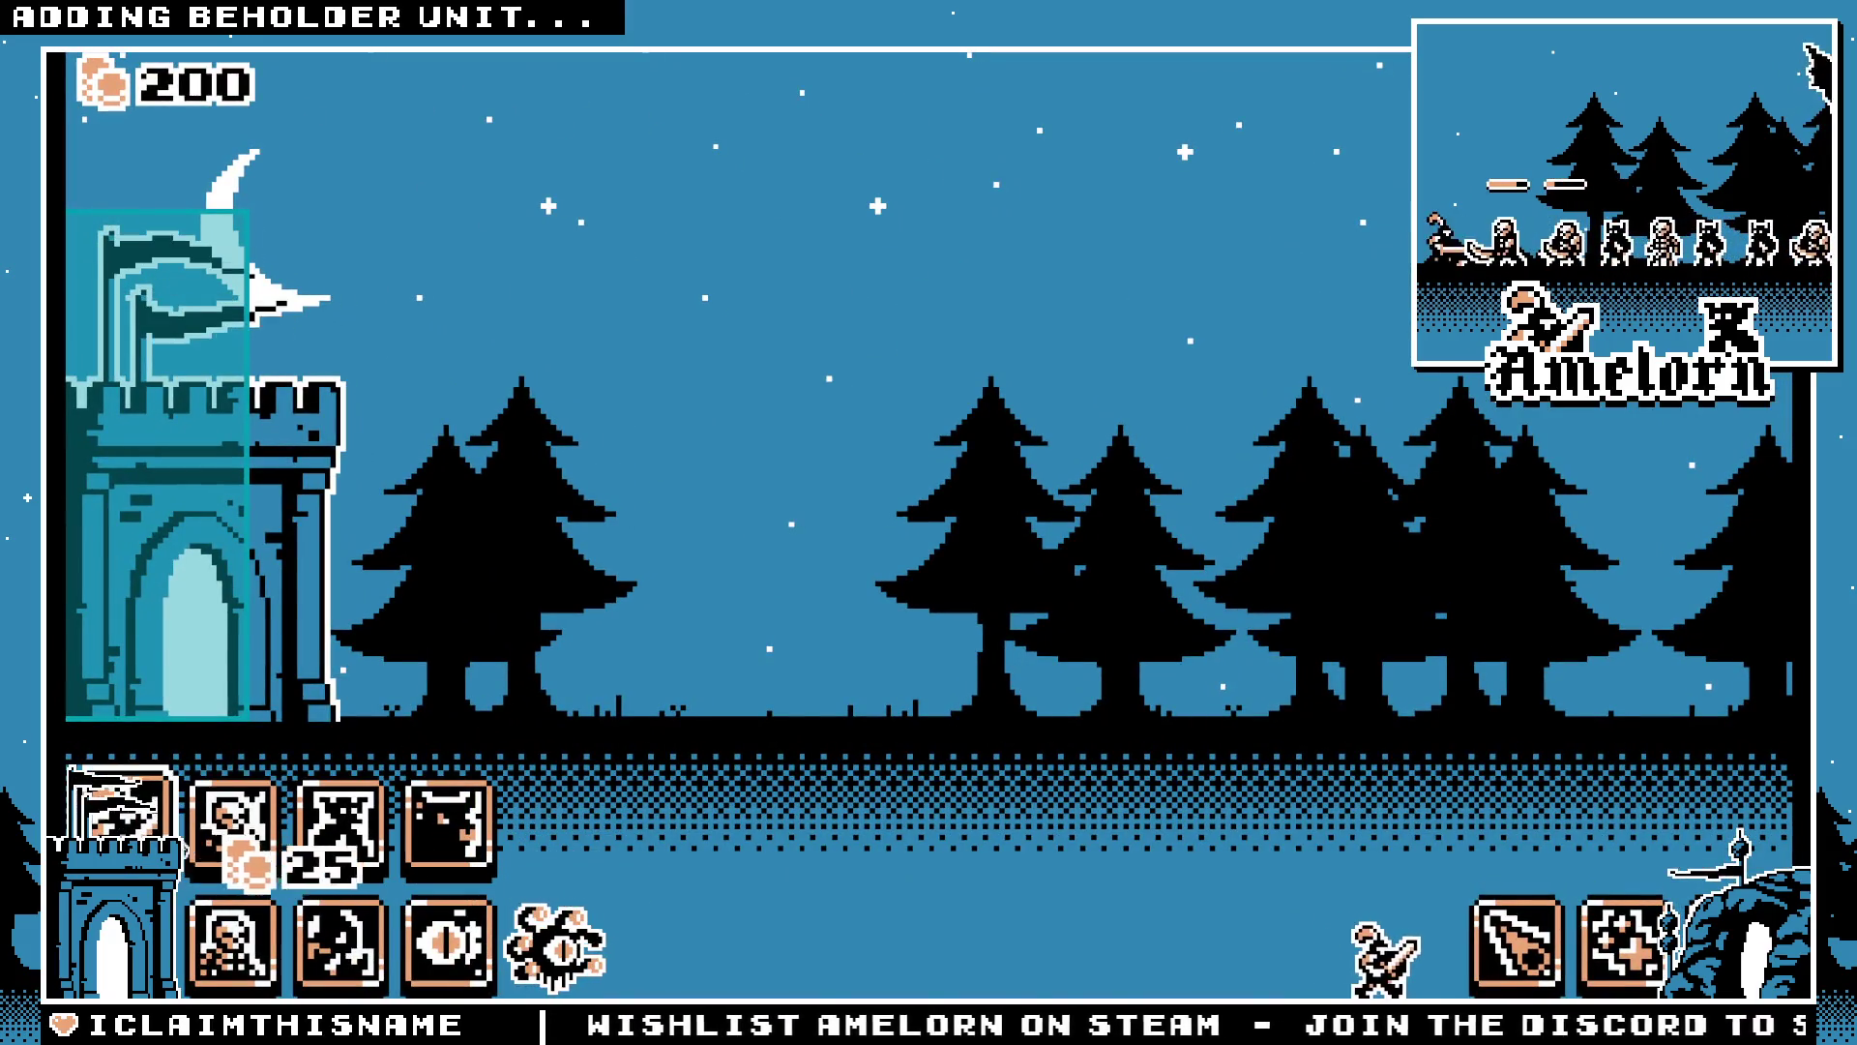
left_click(234, 823)
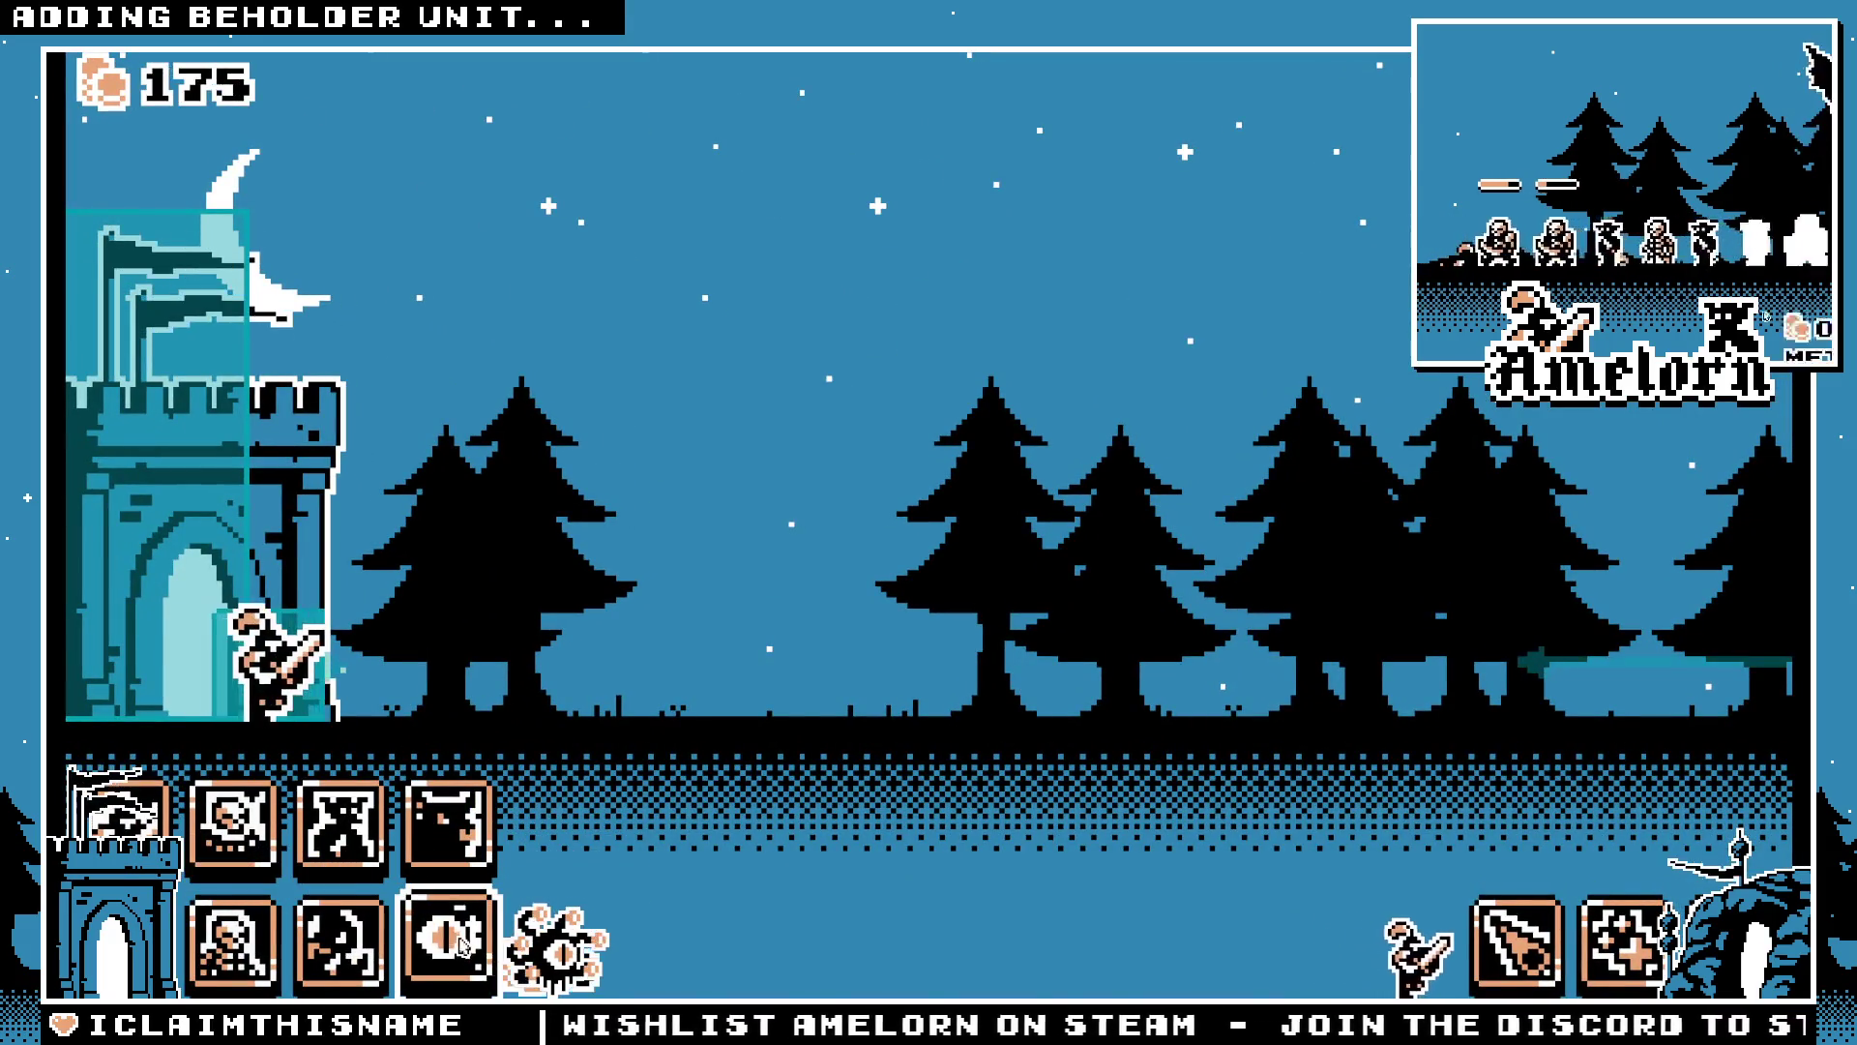
left_click(462, 943)
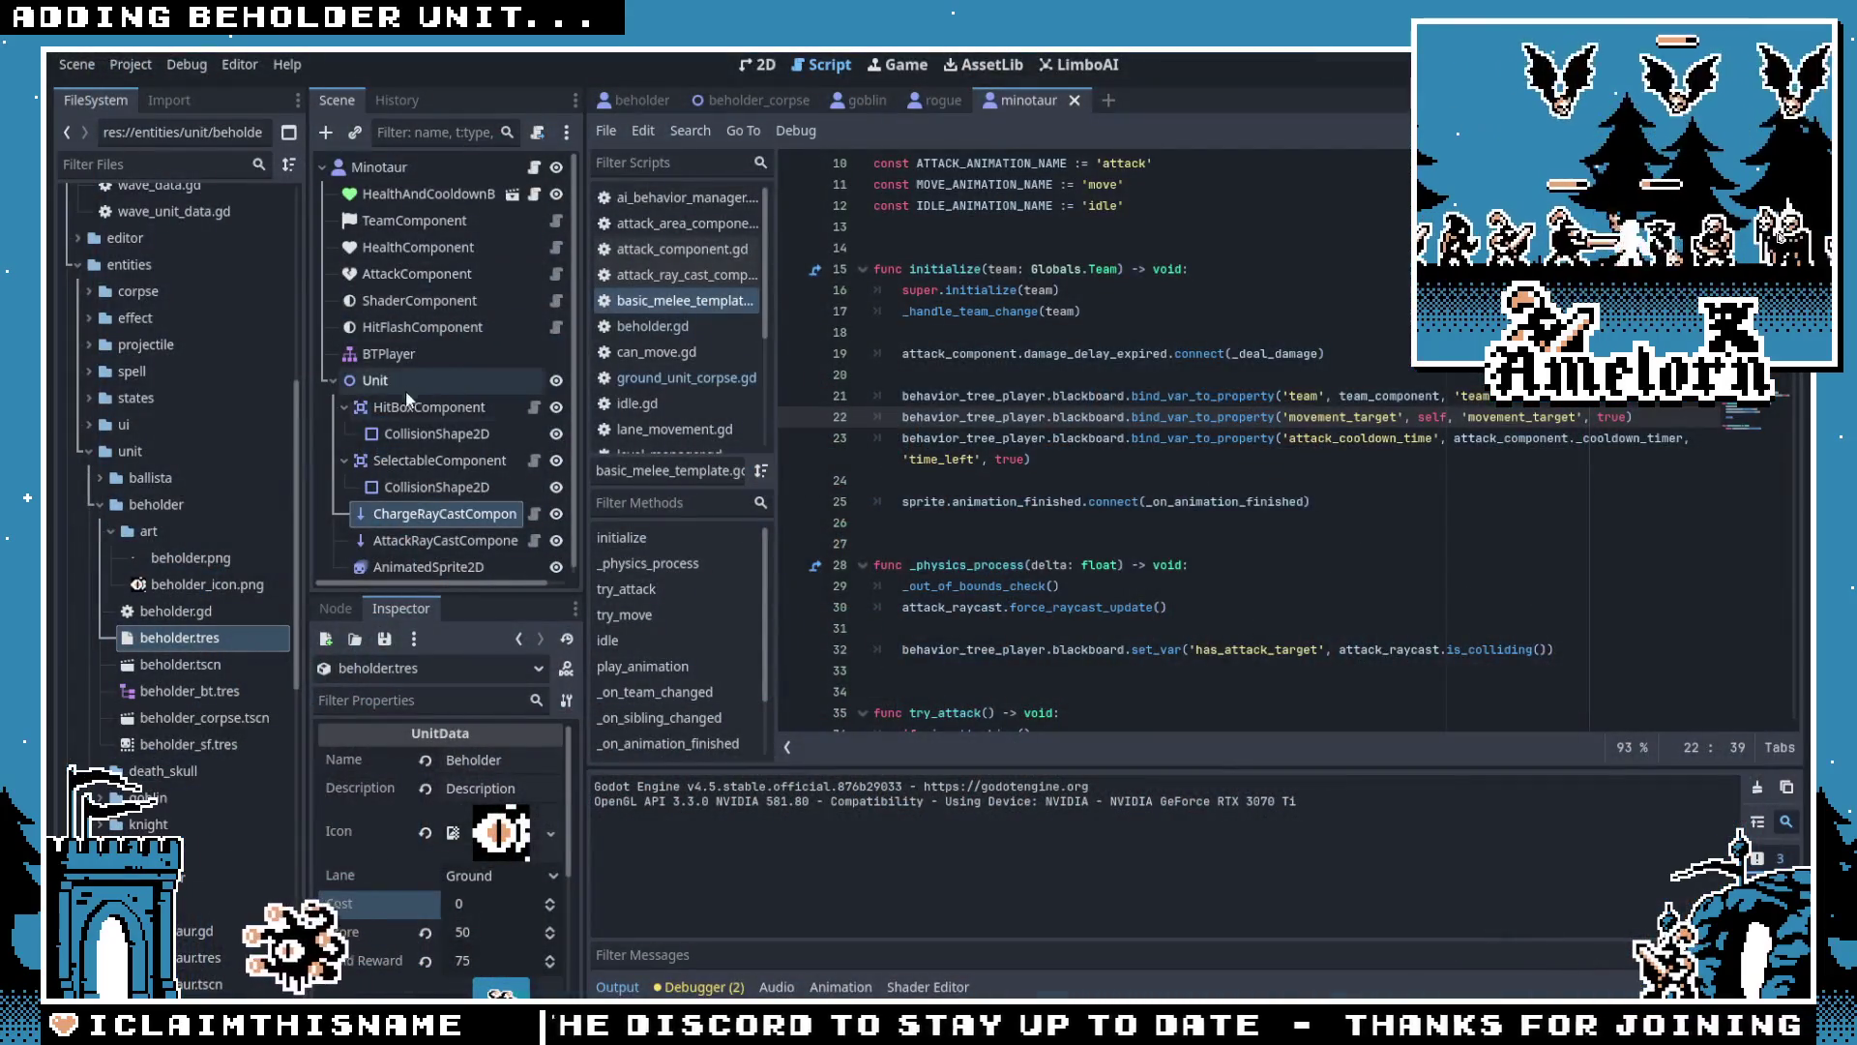
Read attack_ray_cast_component.gd via ChargeRayCastComponent, then return to the beholder scene
left_click(533, 514)
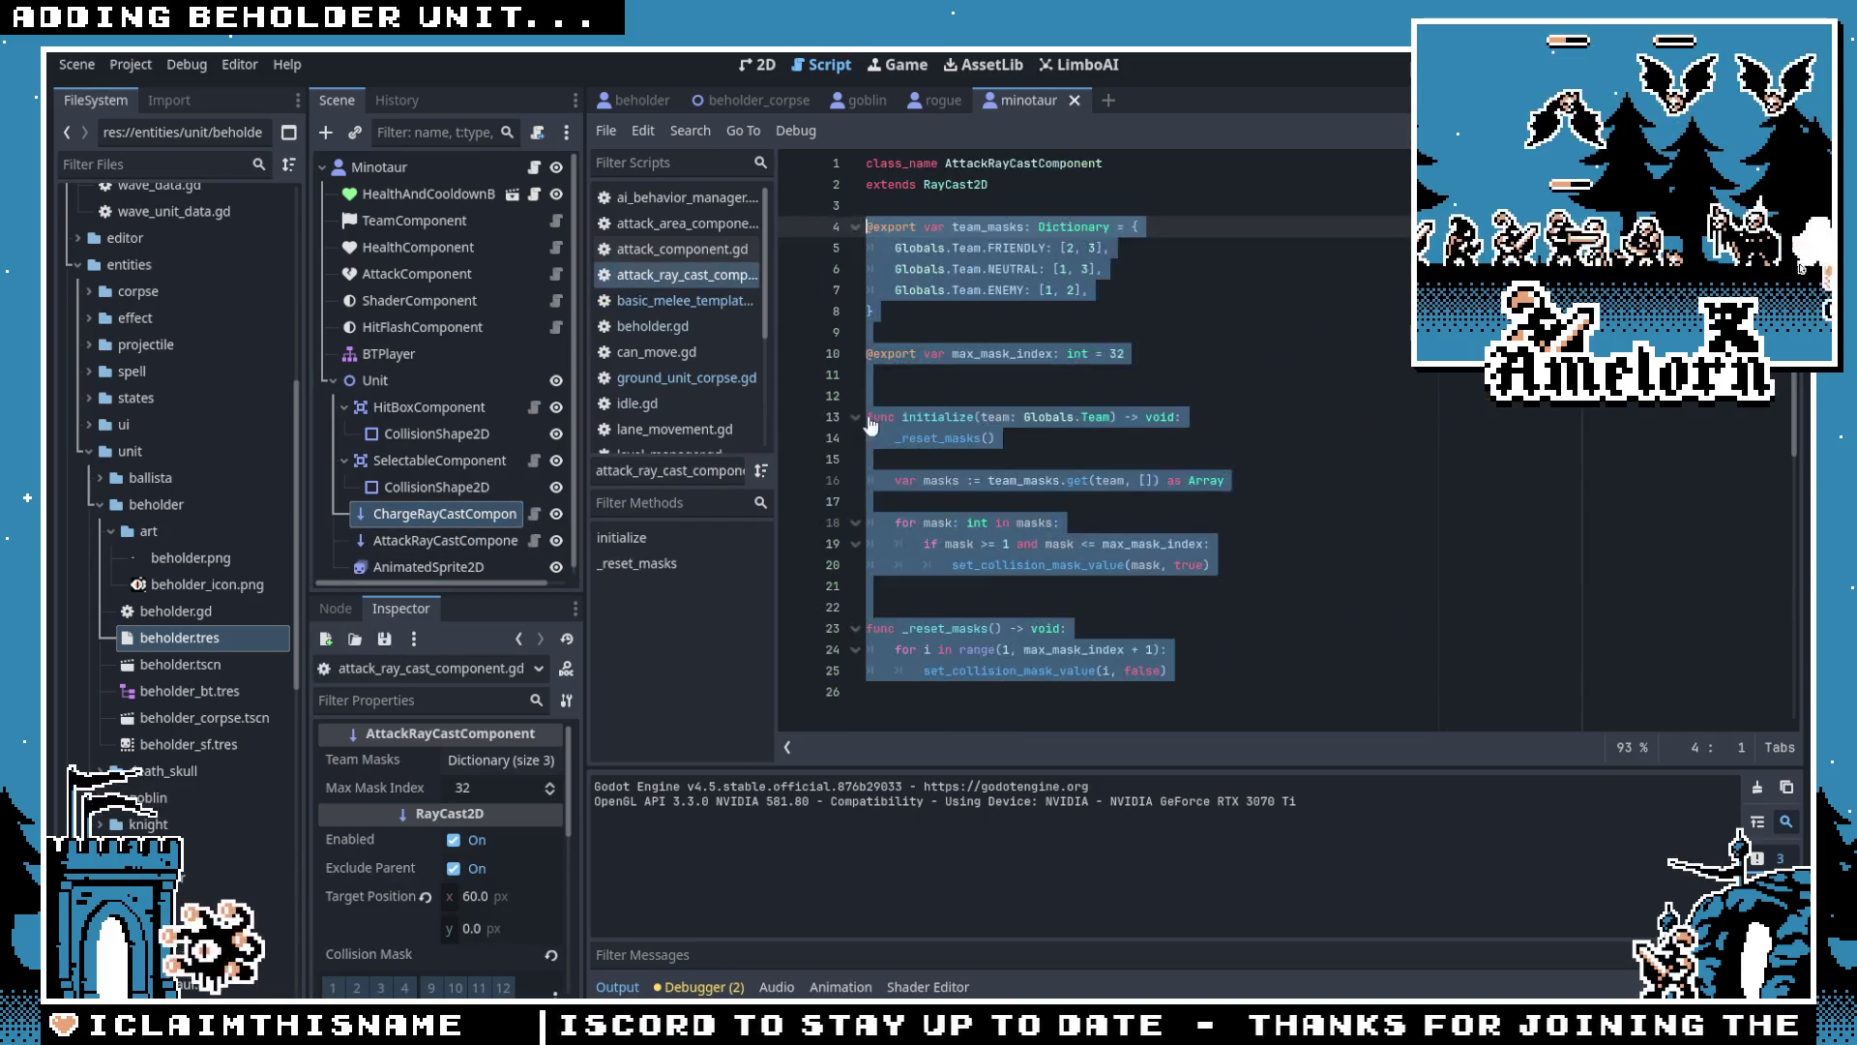
left_click(914, 375)
left_click(954, 318)
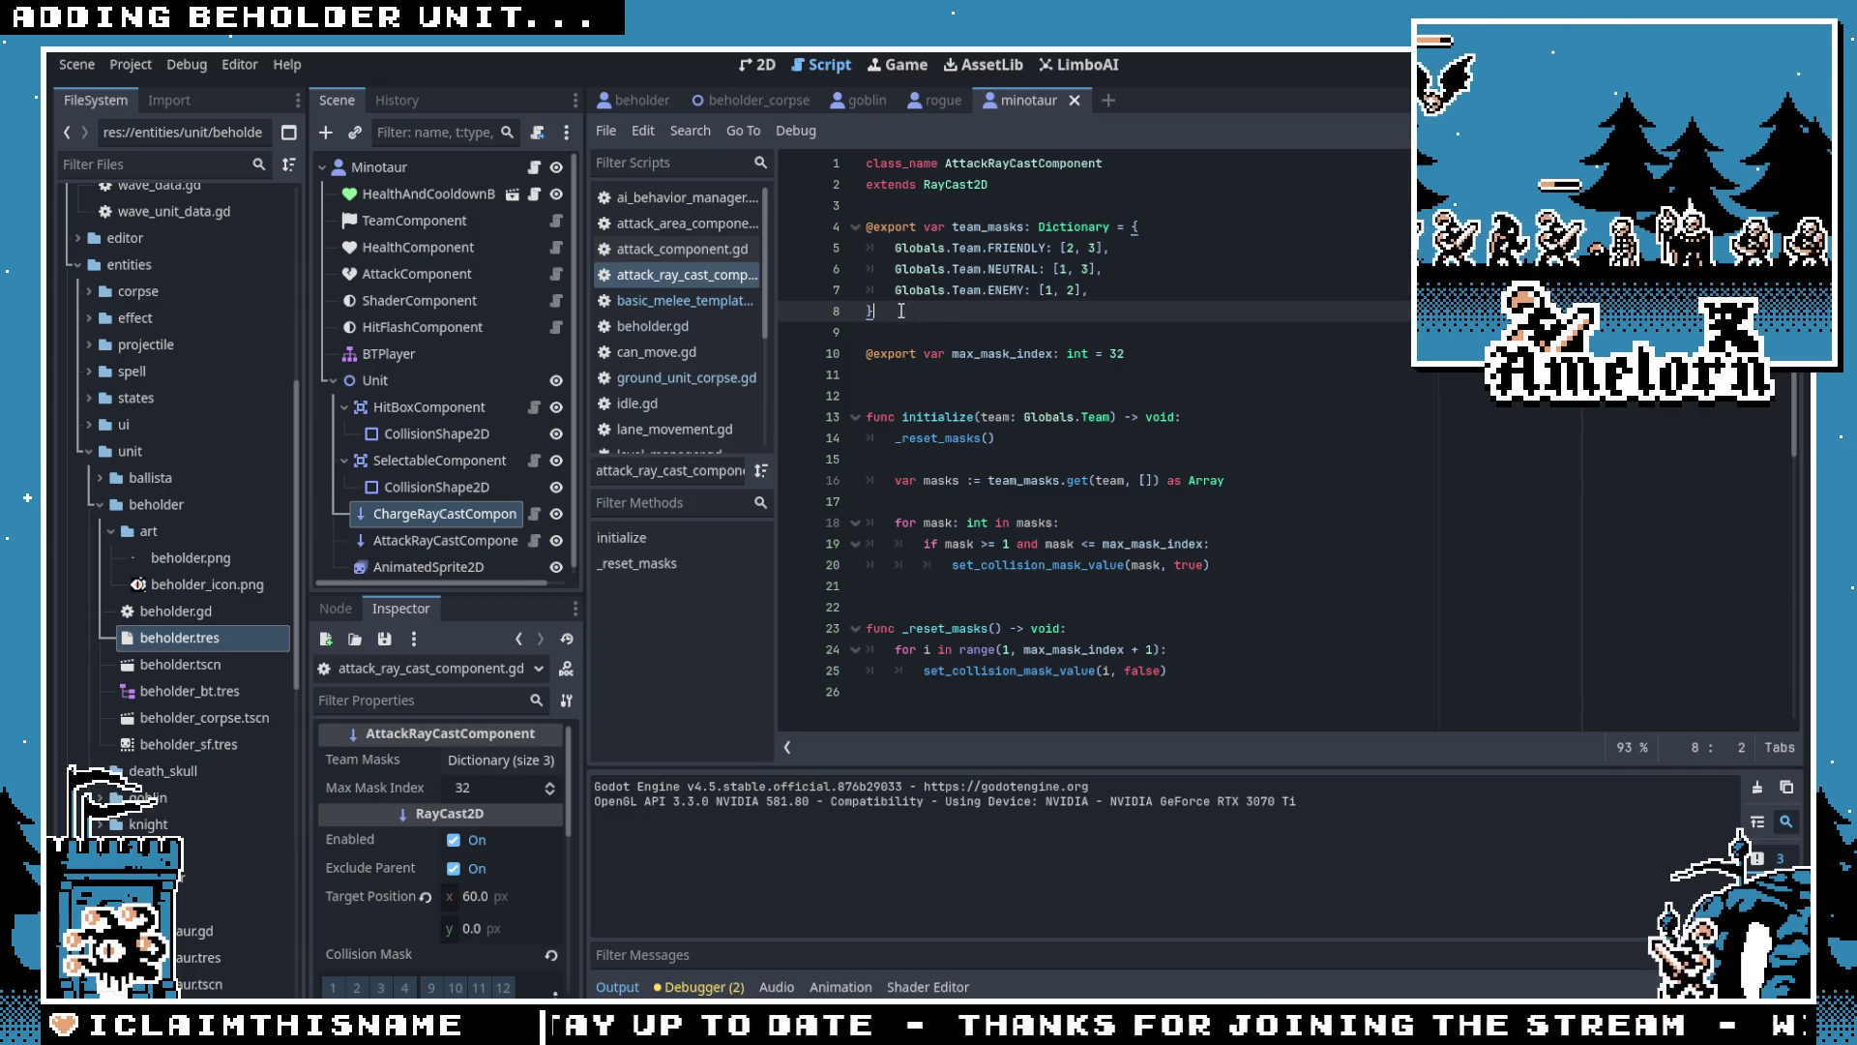
scroll(464, 501, "down", 1)
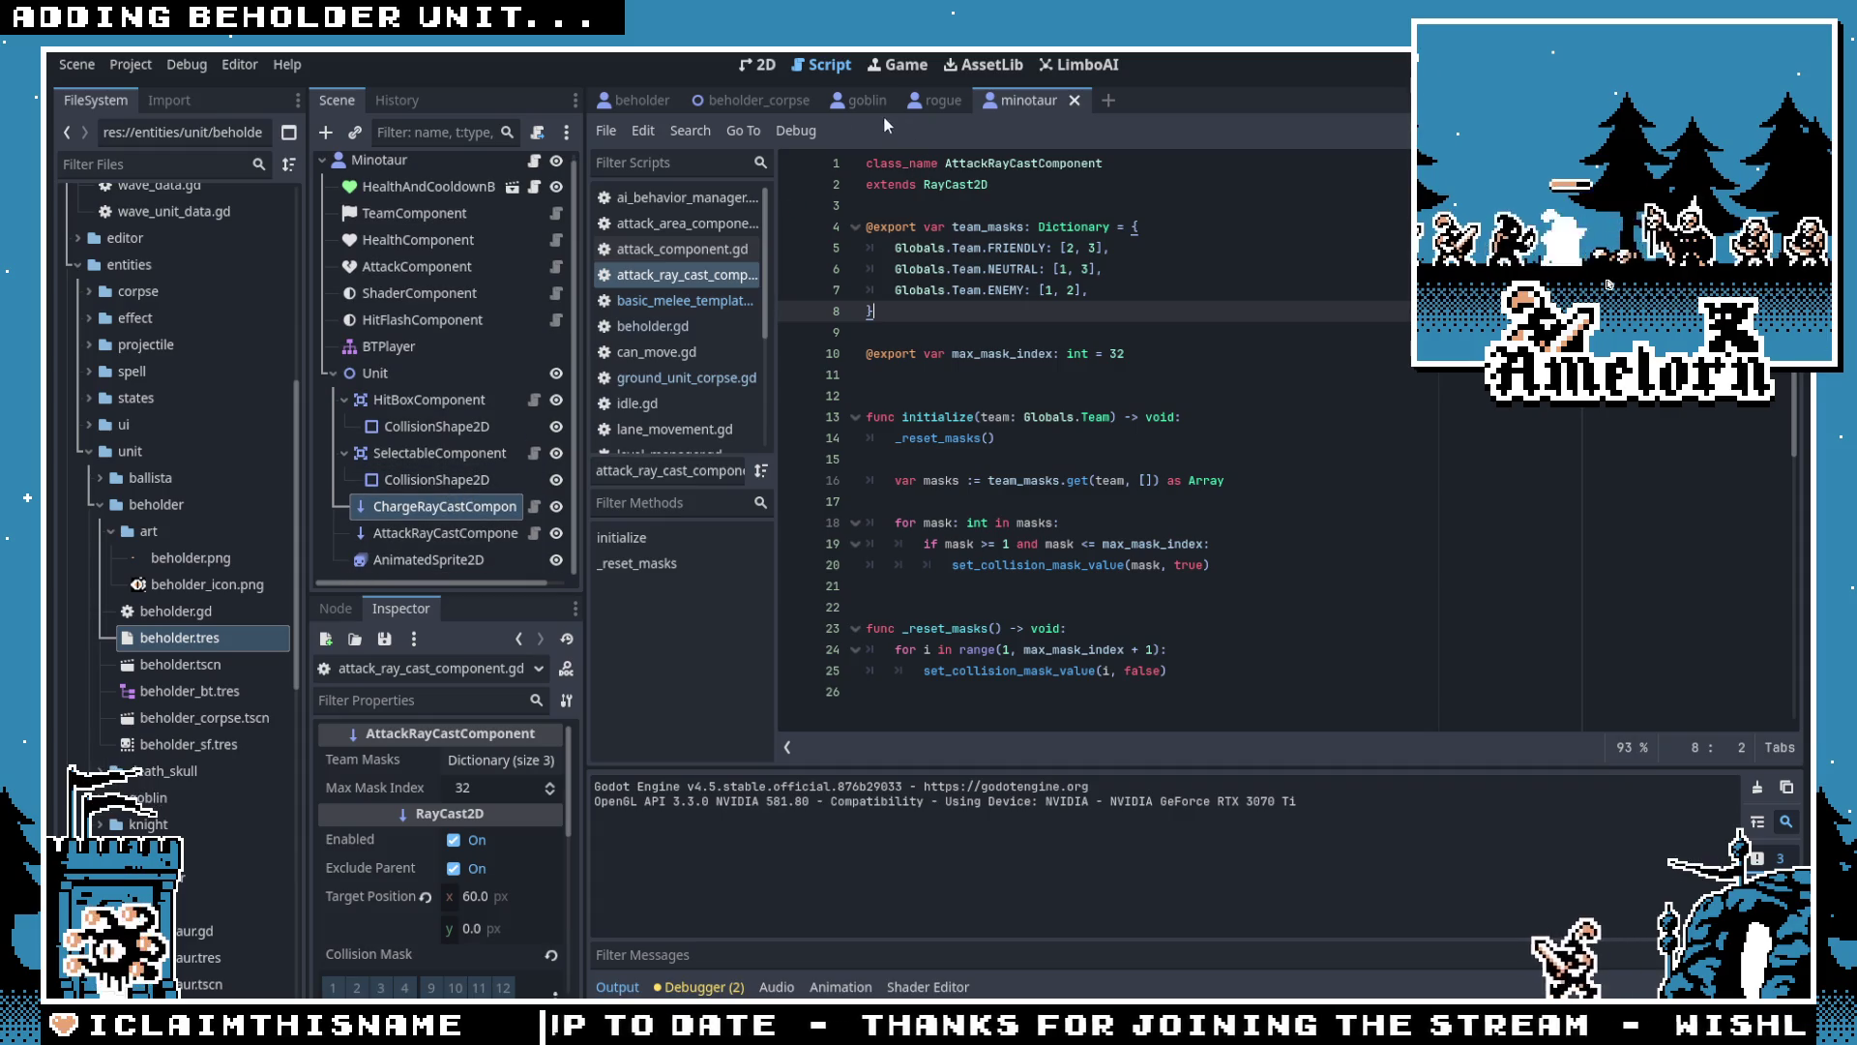
left_click(634, 101)
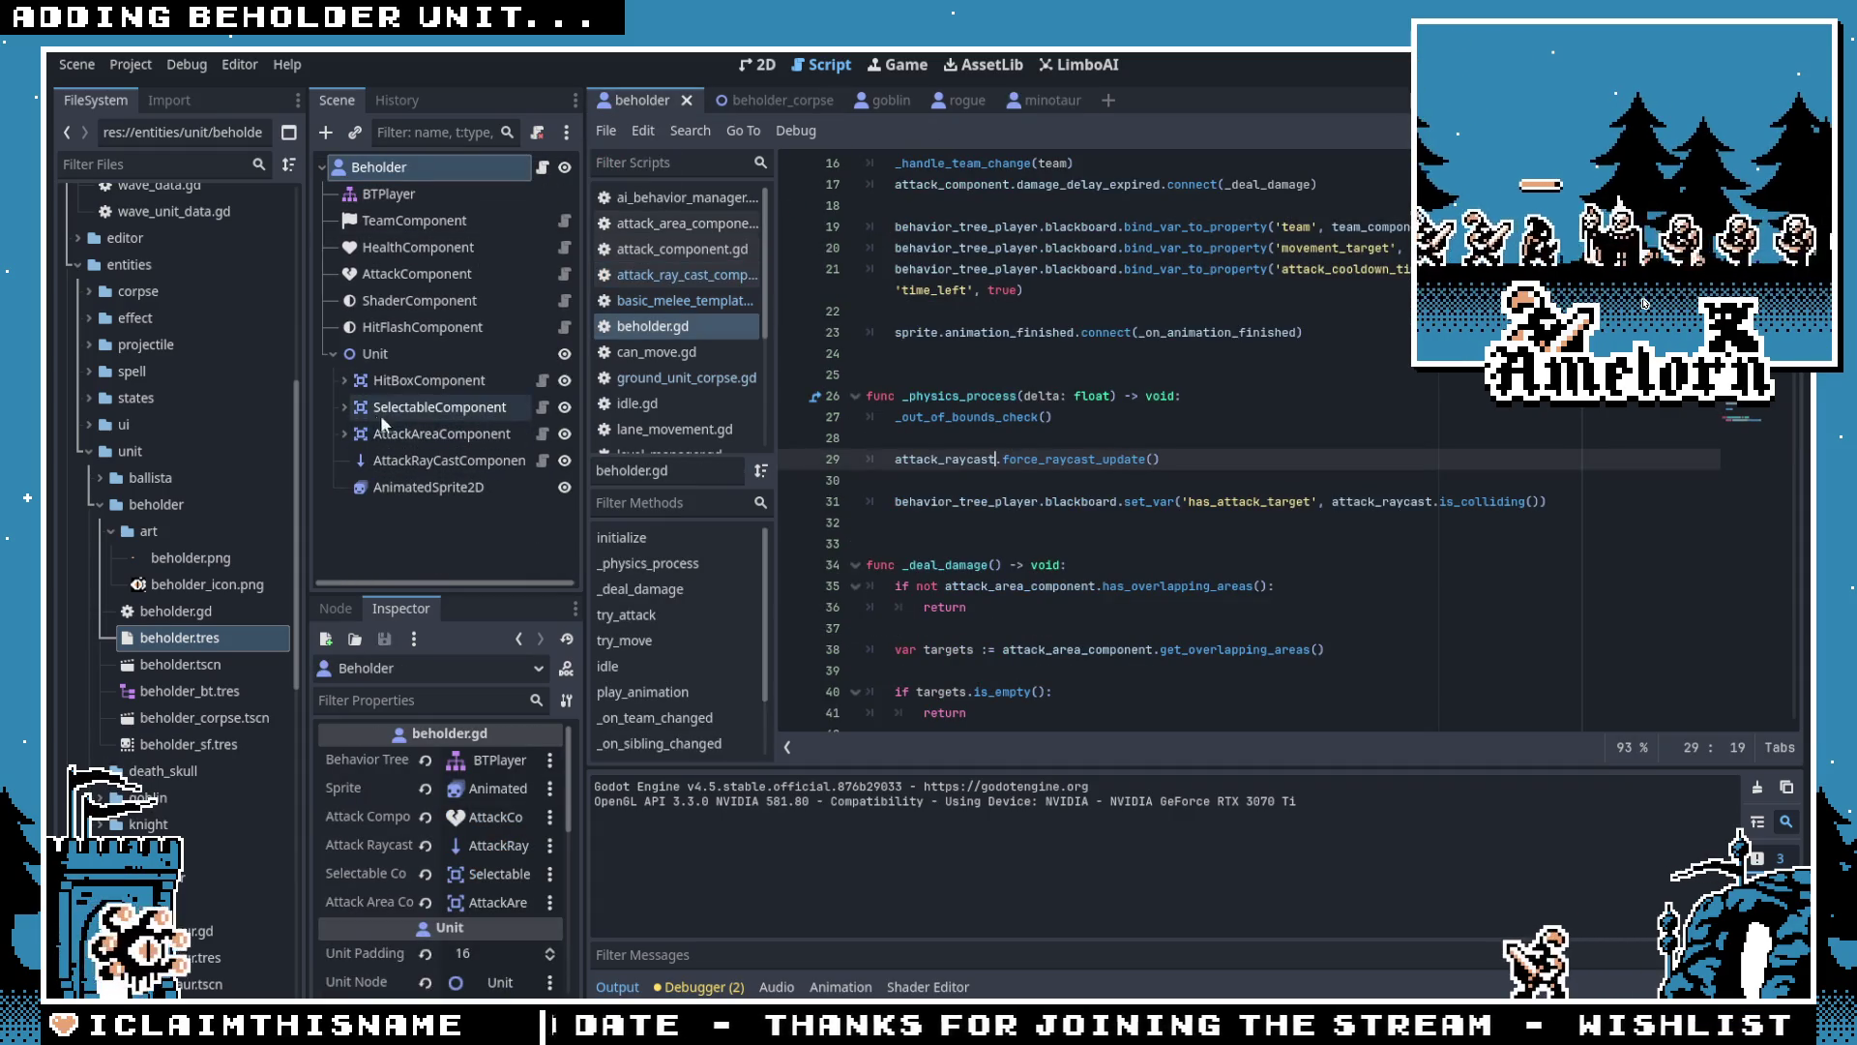
Untick Collision Mask bit 1 on the beholder's AttackAreaComponent and save the scene
left_click(343, 433)
left_click(404, 437)
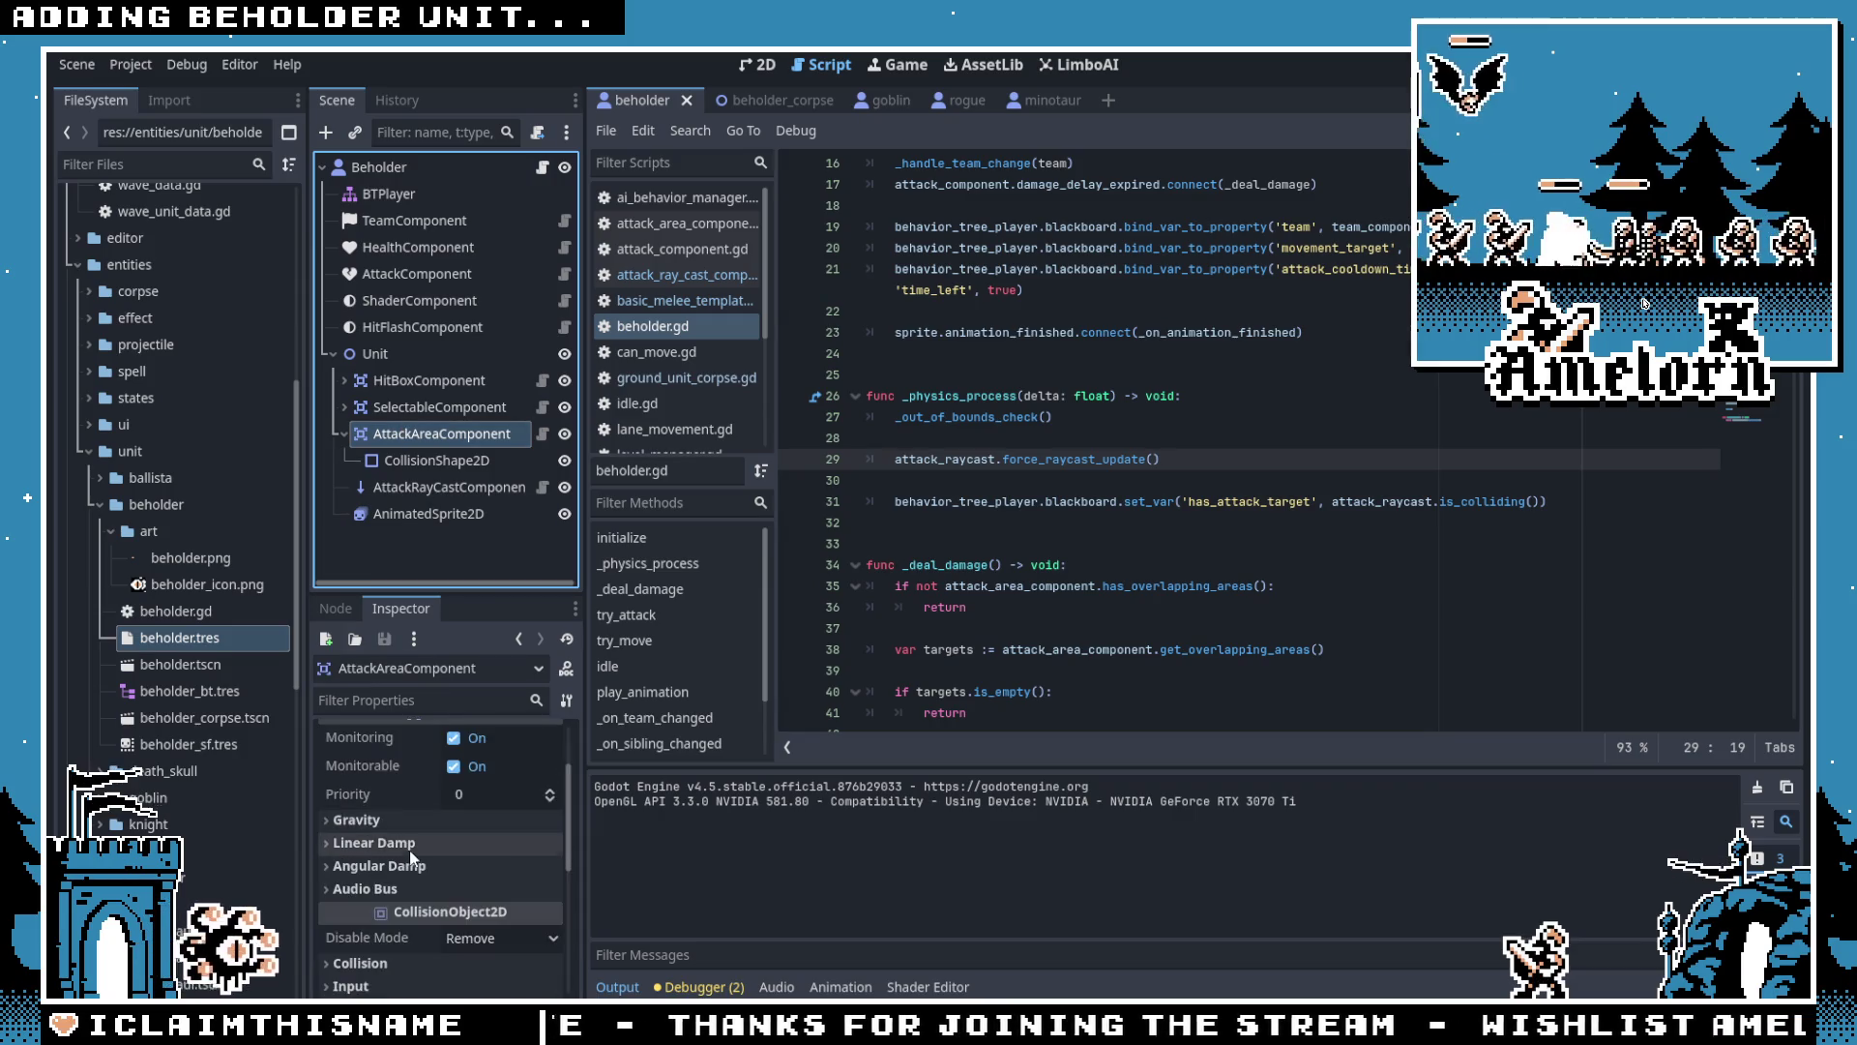
scroll(404, 853, "up", 3)
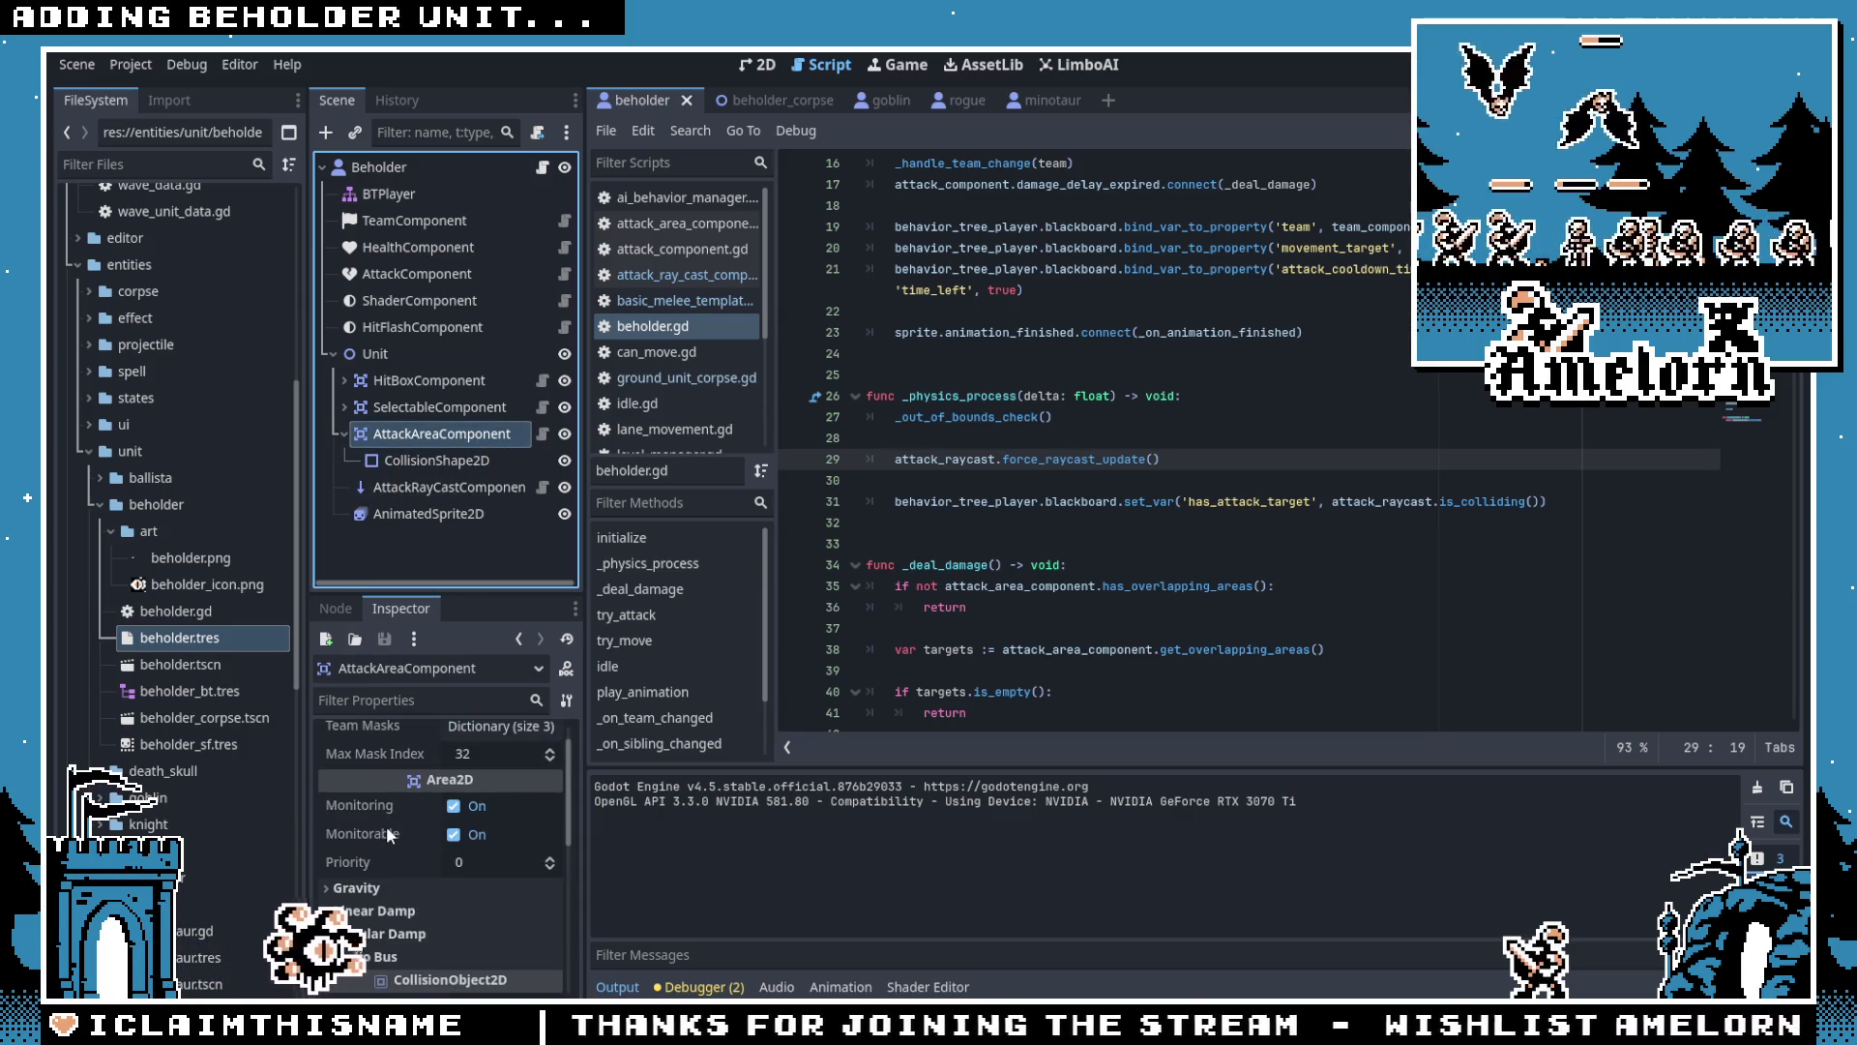
scroll(382, 842, "down", 5)
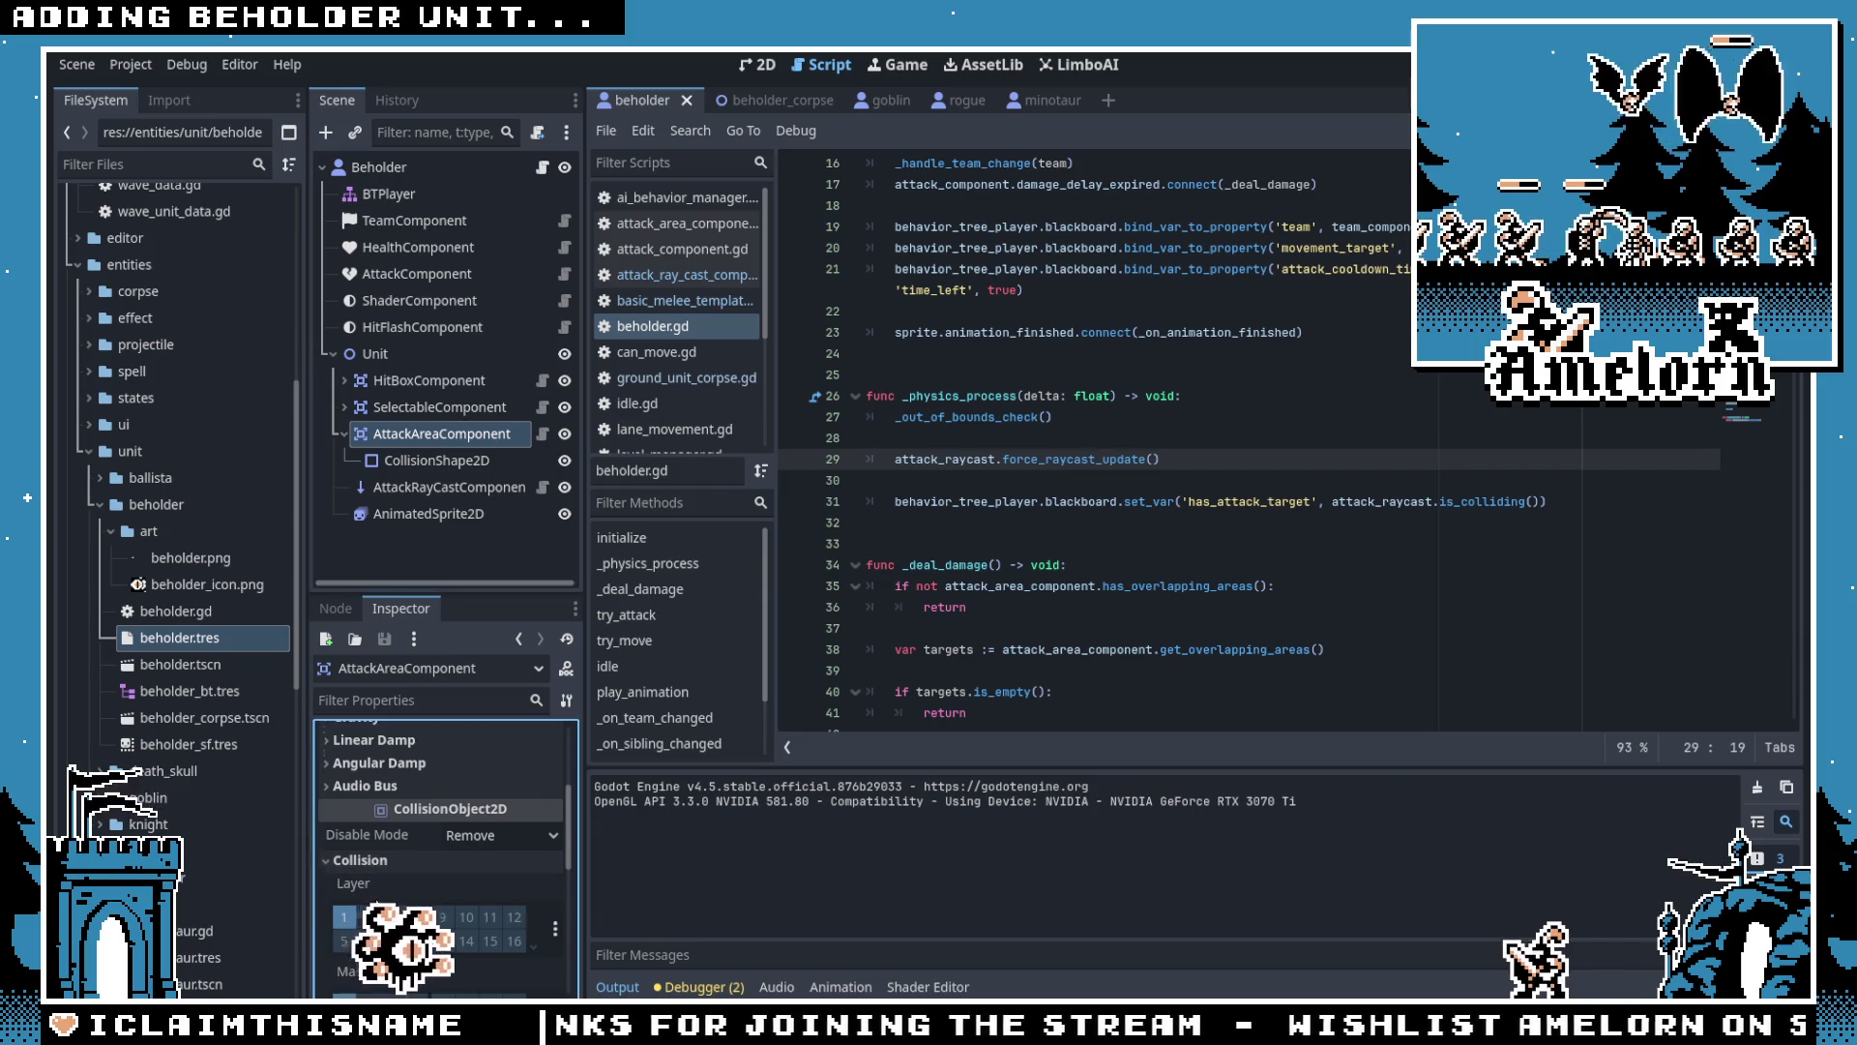
scroll(375, 865, "down", 3)
left_click(349, 906)
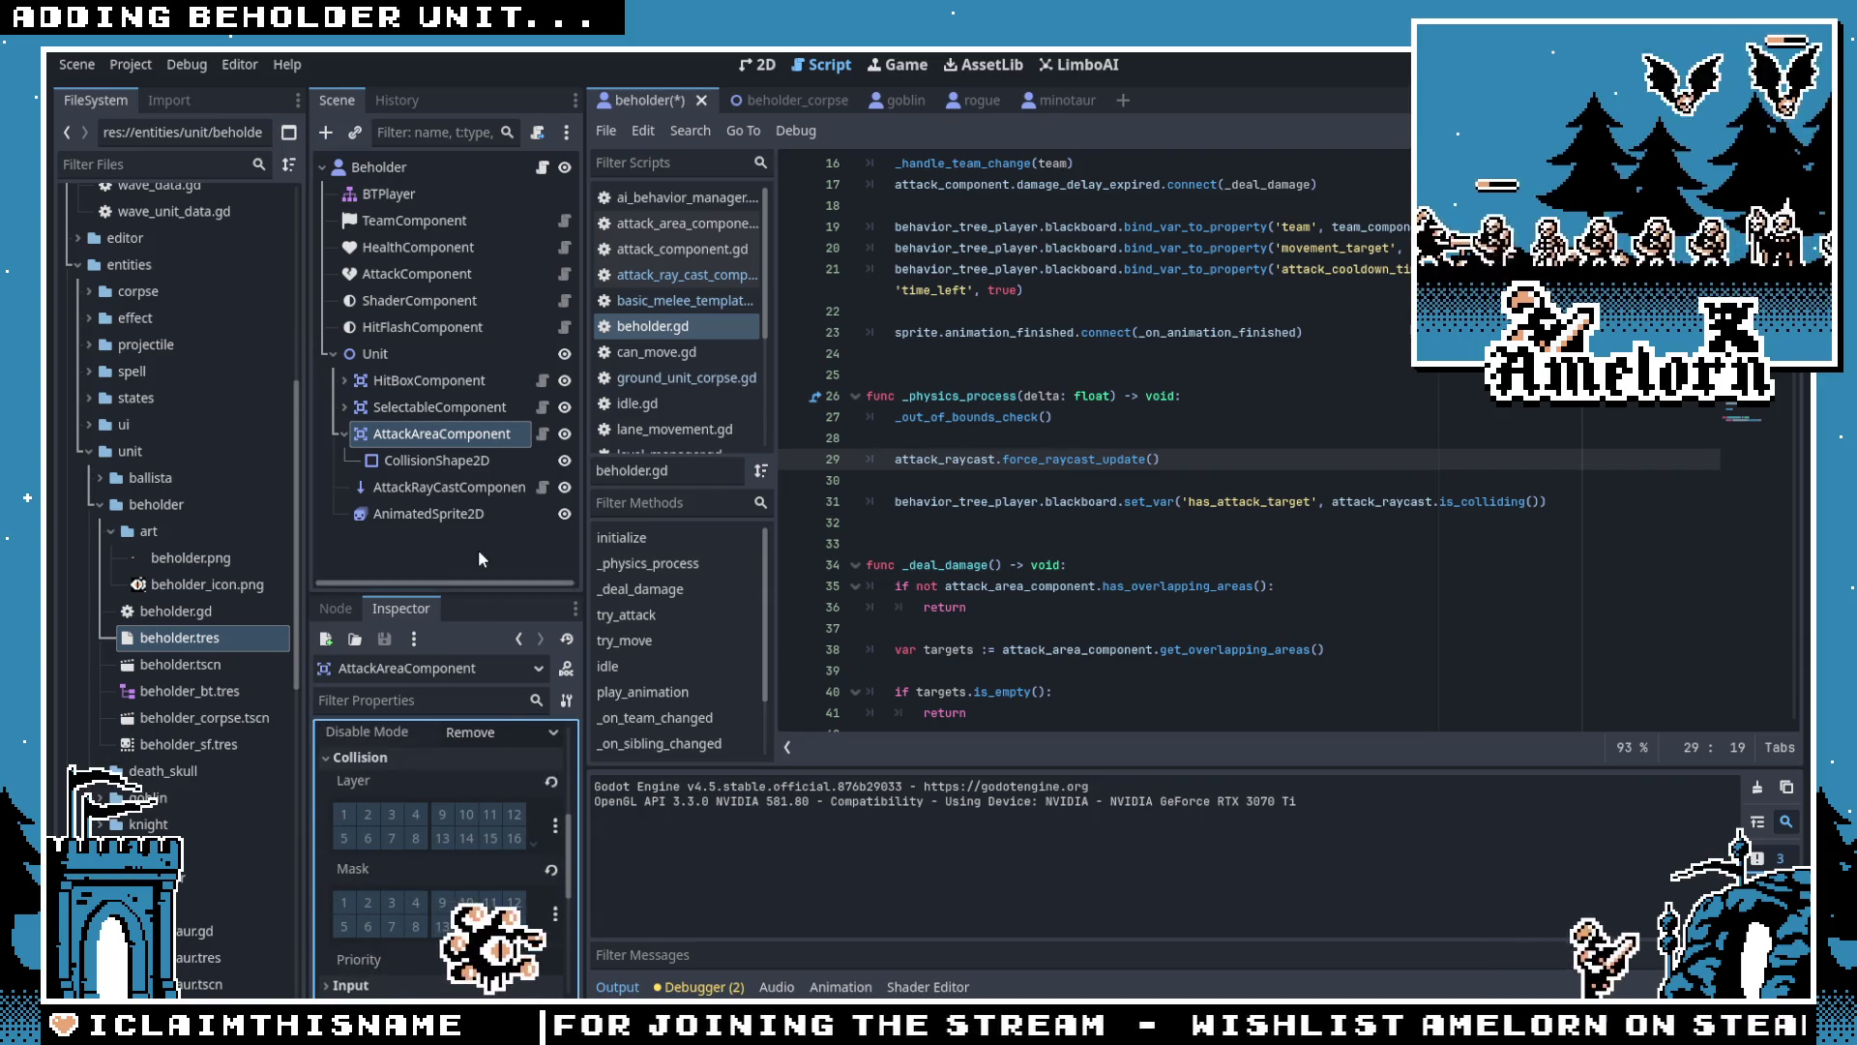
left_click(413, 462)
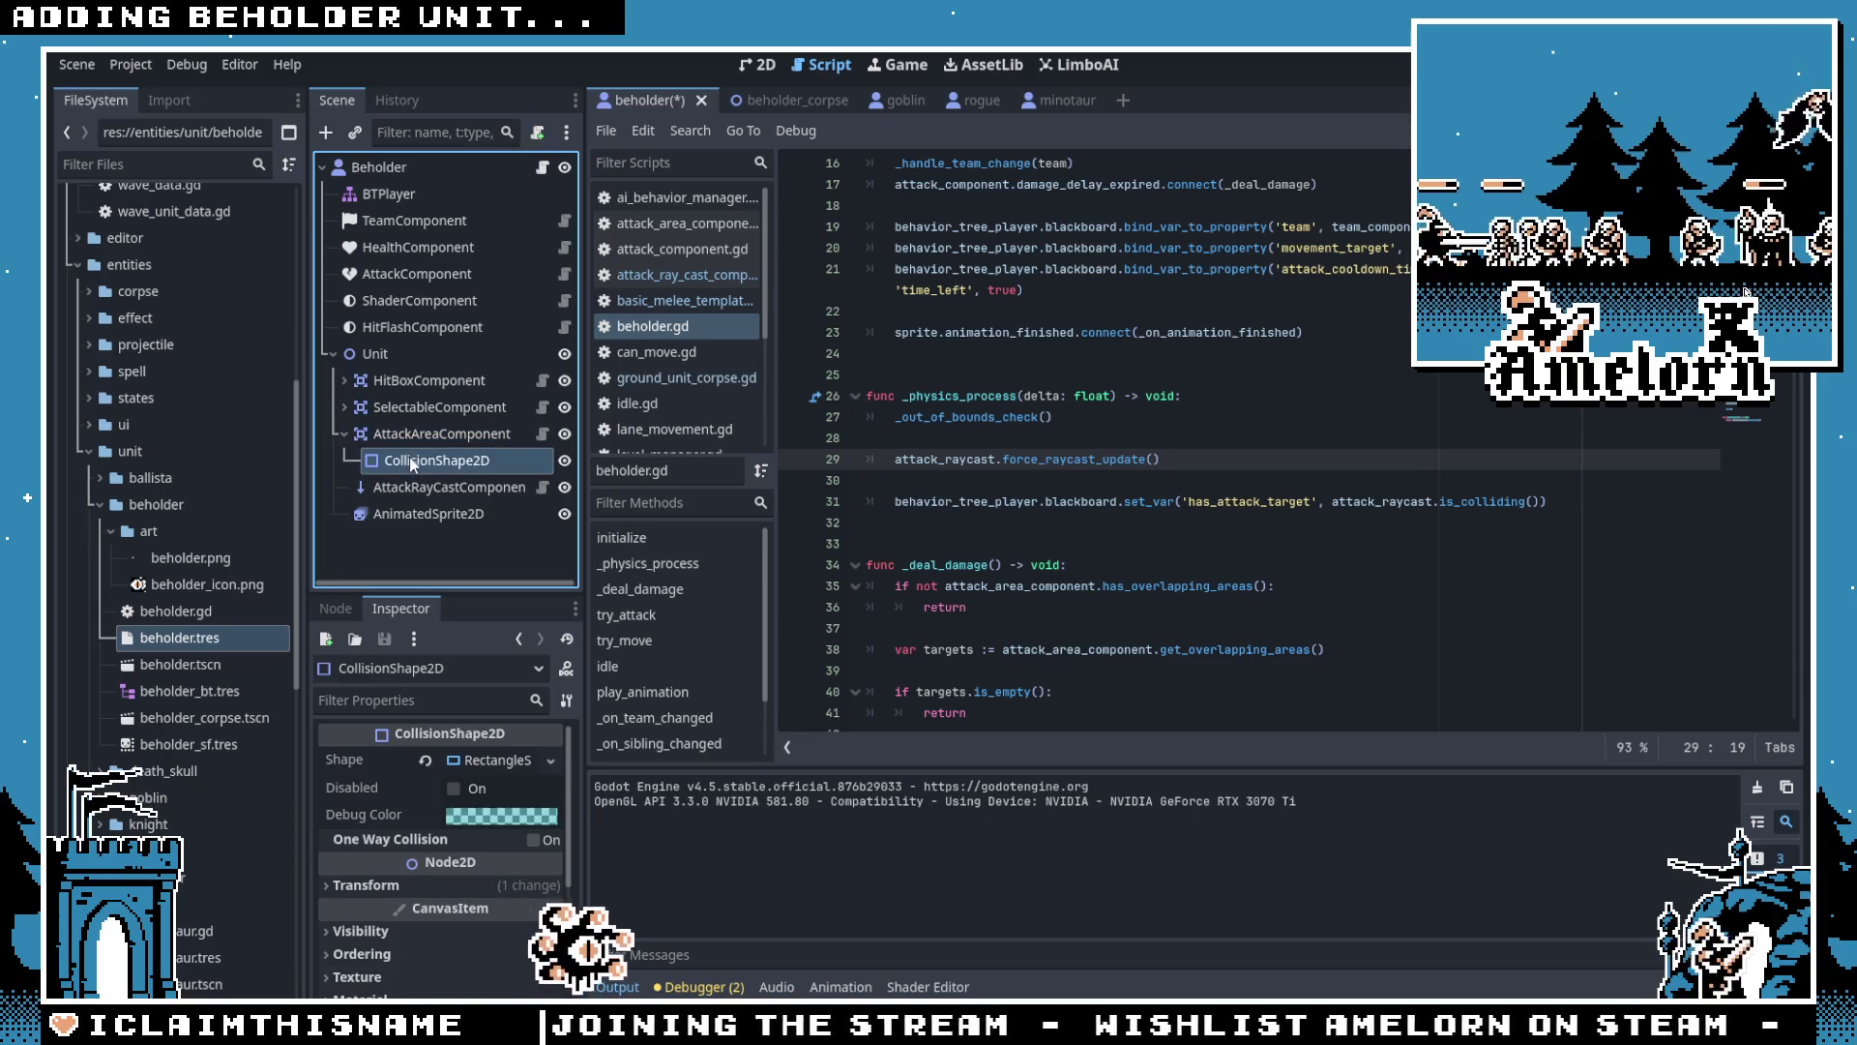
key("ctrl+s")
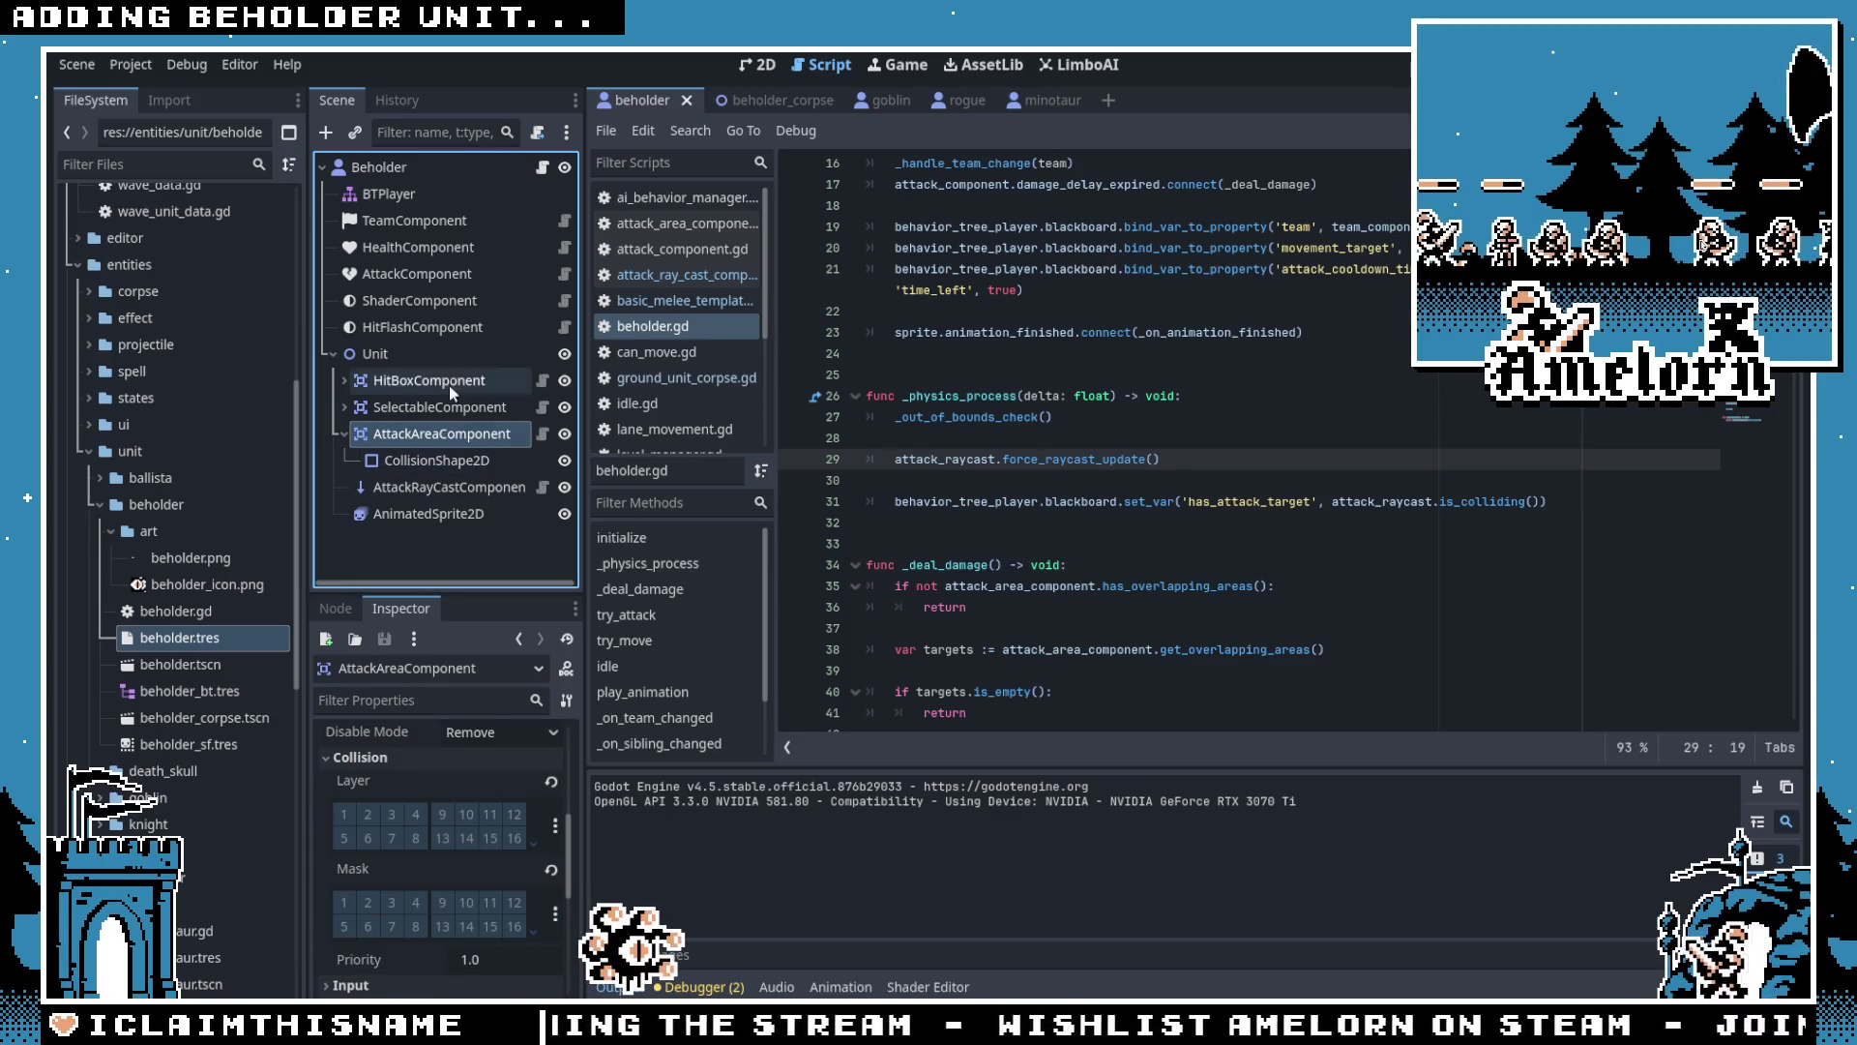
Review attack_area_component.gd's team_masks: FRIENDLY [2, 3], NEUTRAL [1, 3], ENEMY [1, 2]
left_click(541, 434)
left_click(1040, 439)
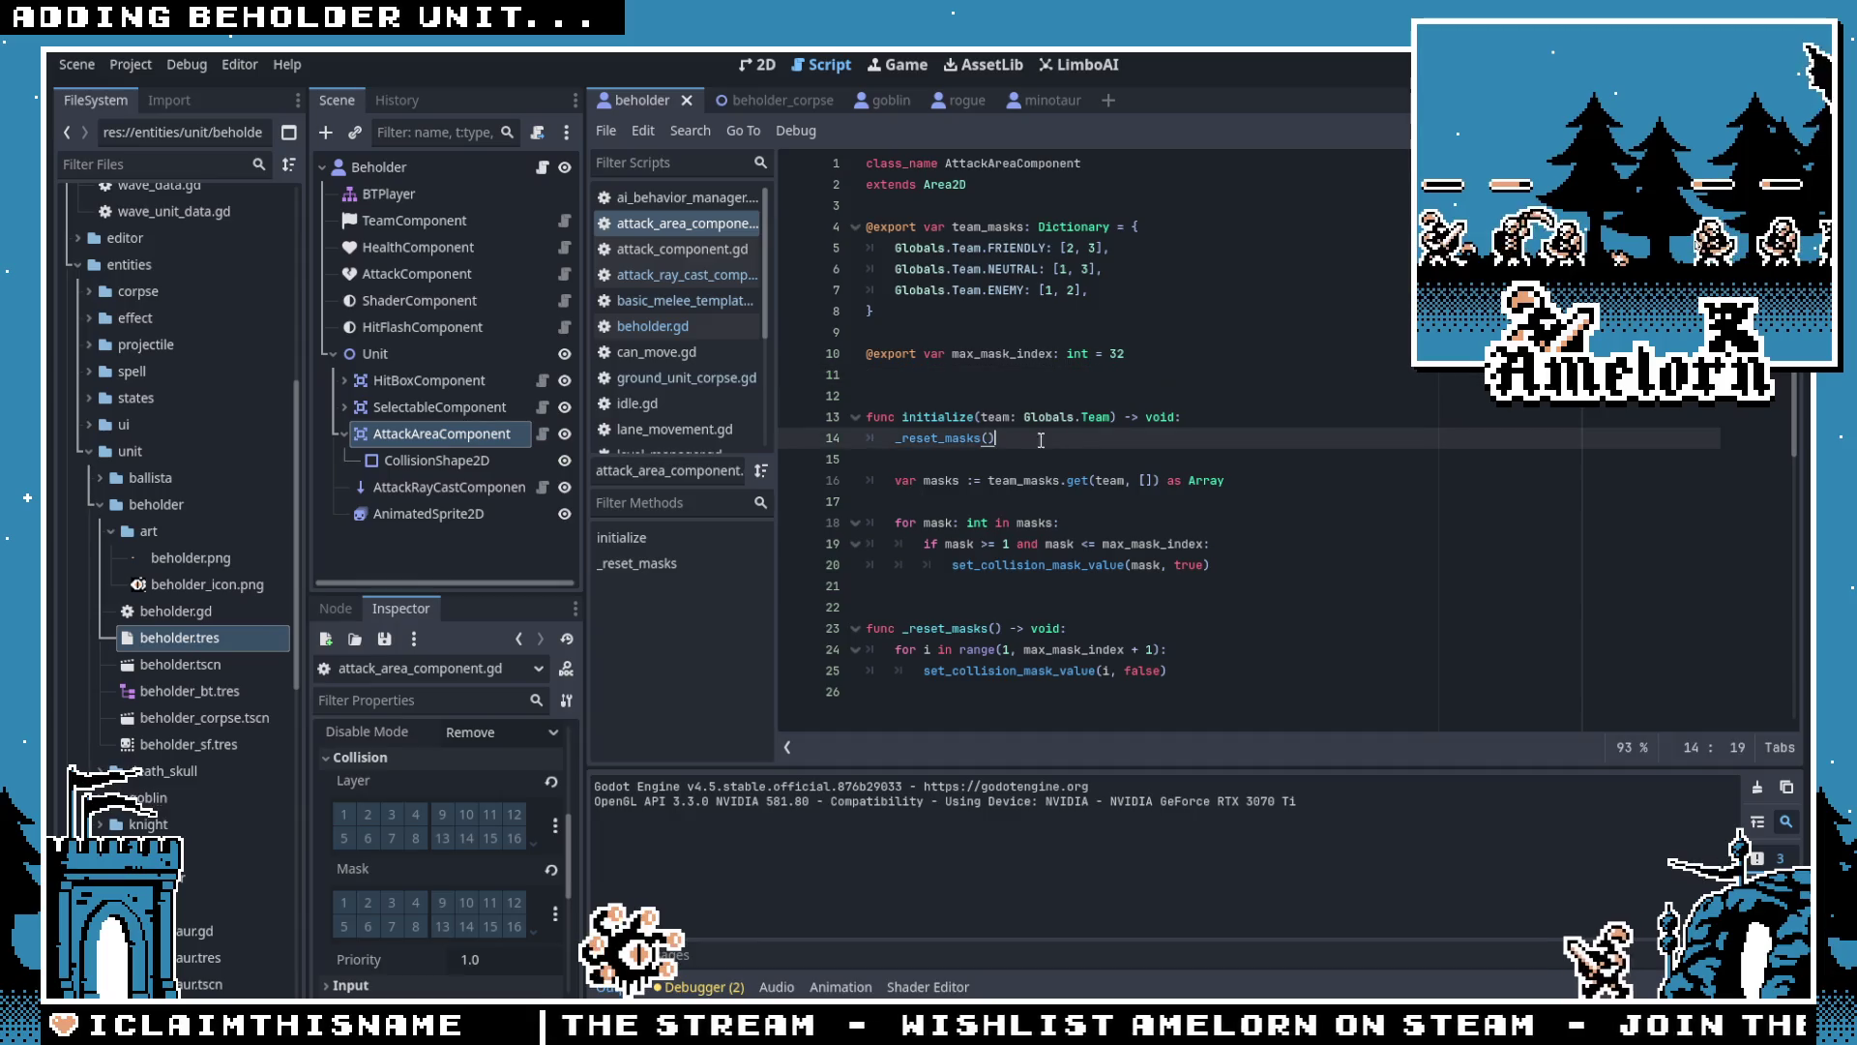
scroll(1063, 509, "down", 3)
scroll(1063, 509, "up", 3)
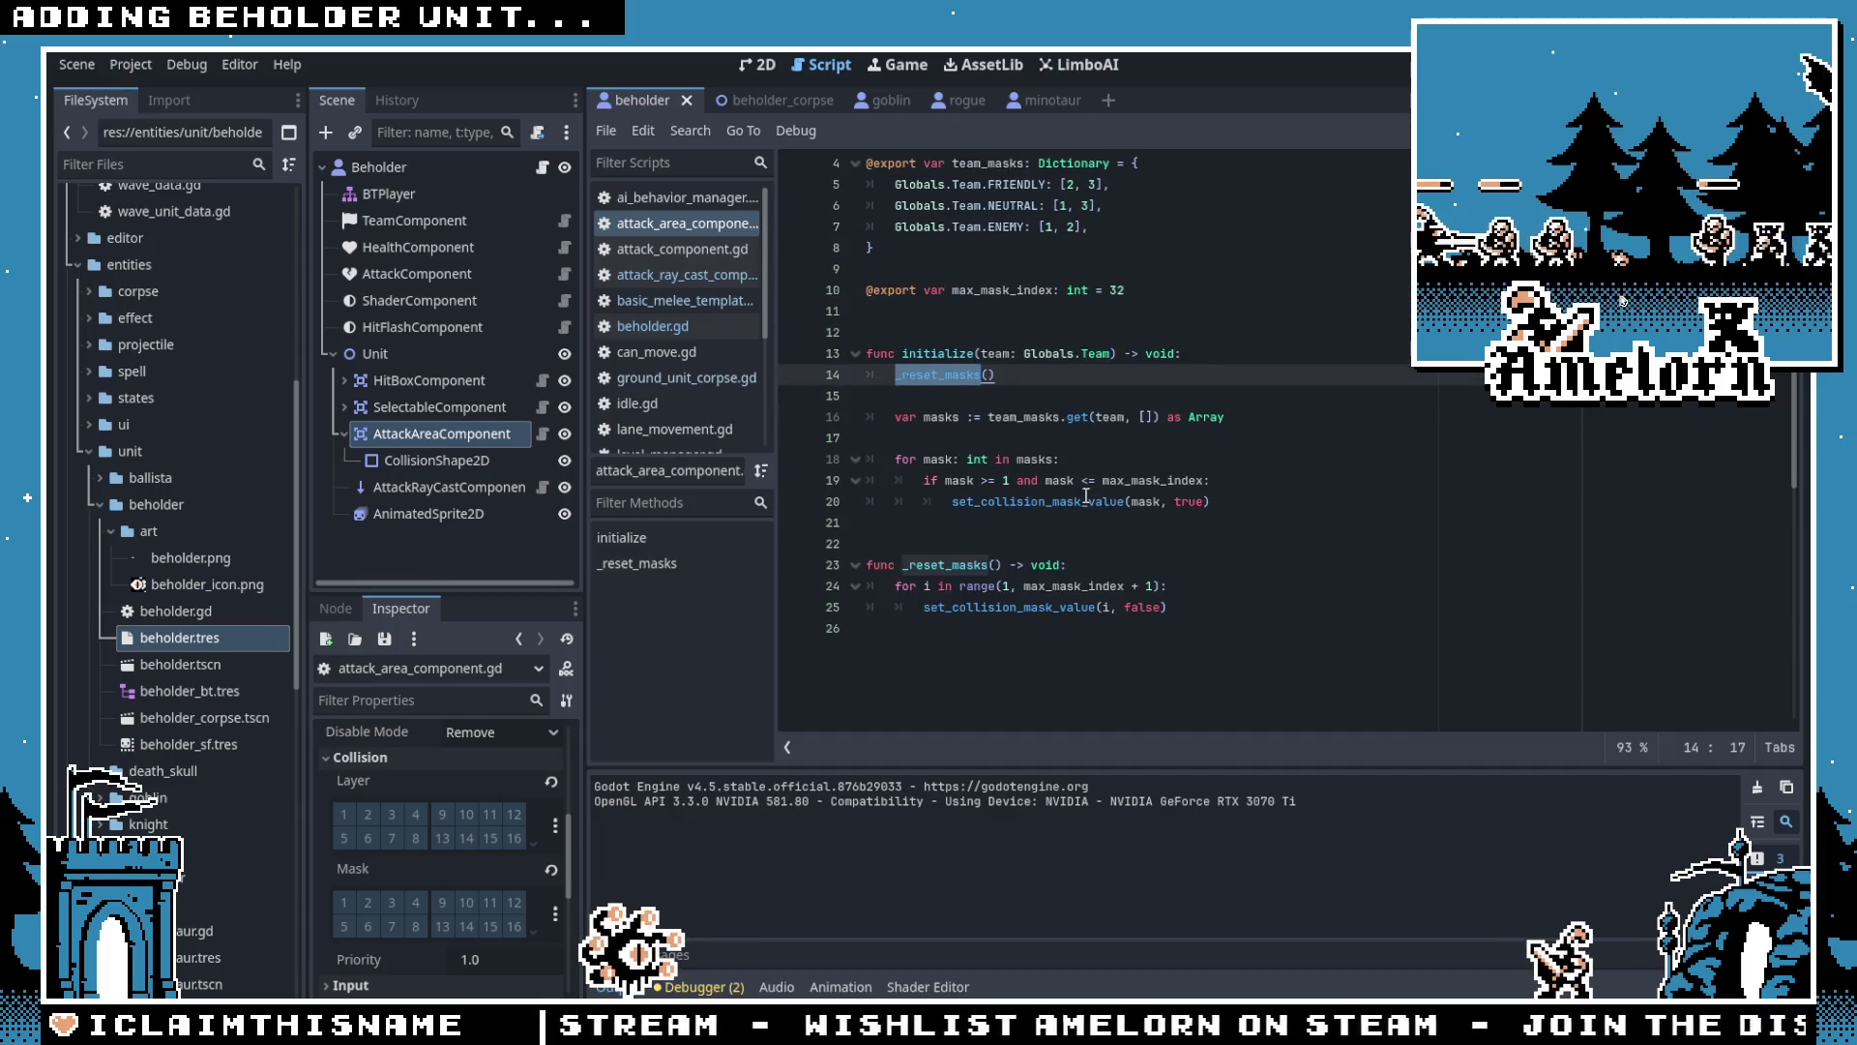
left_click(941, 337)
left_click(1068, 248)
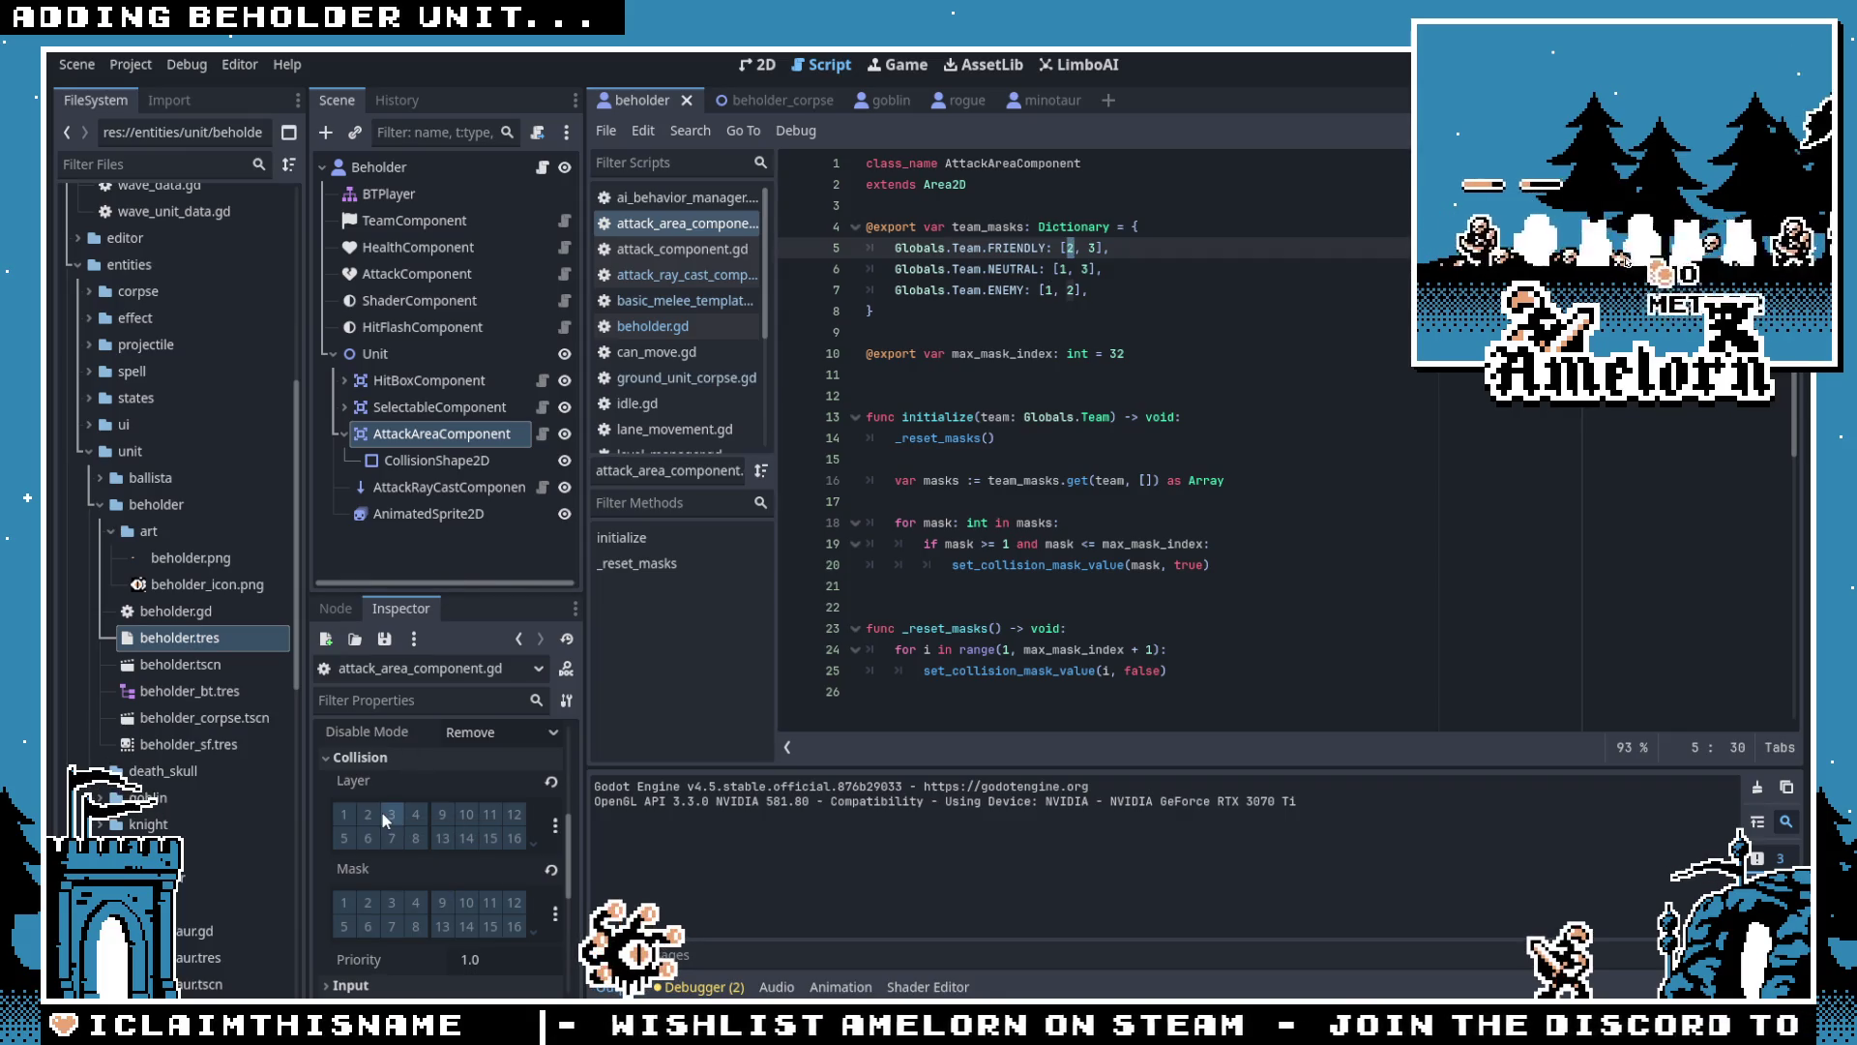
left_click(1141, 351)
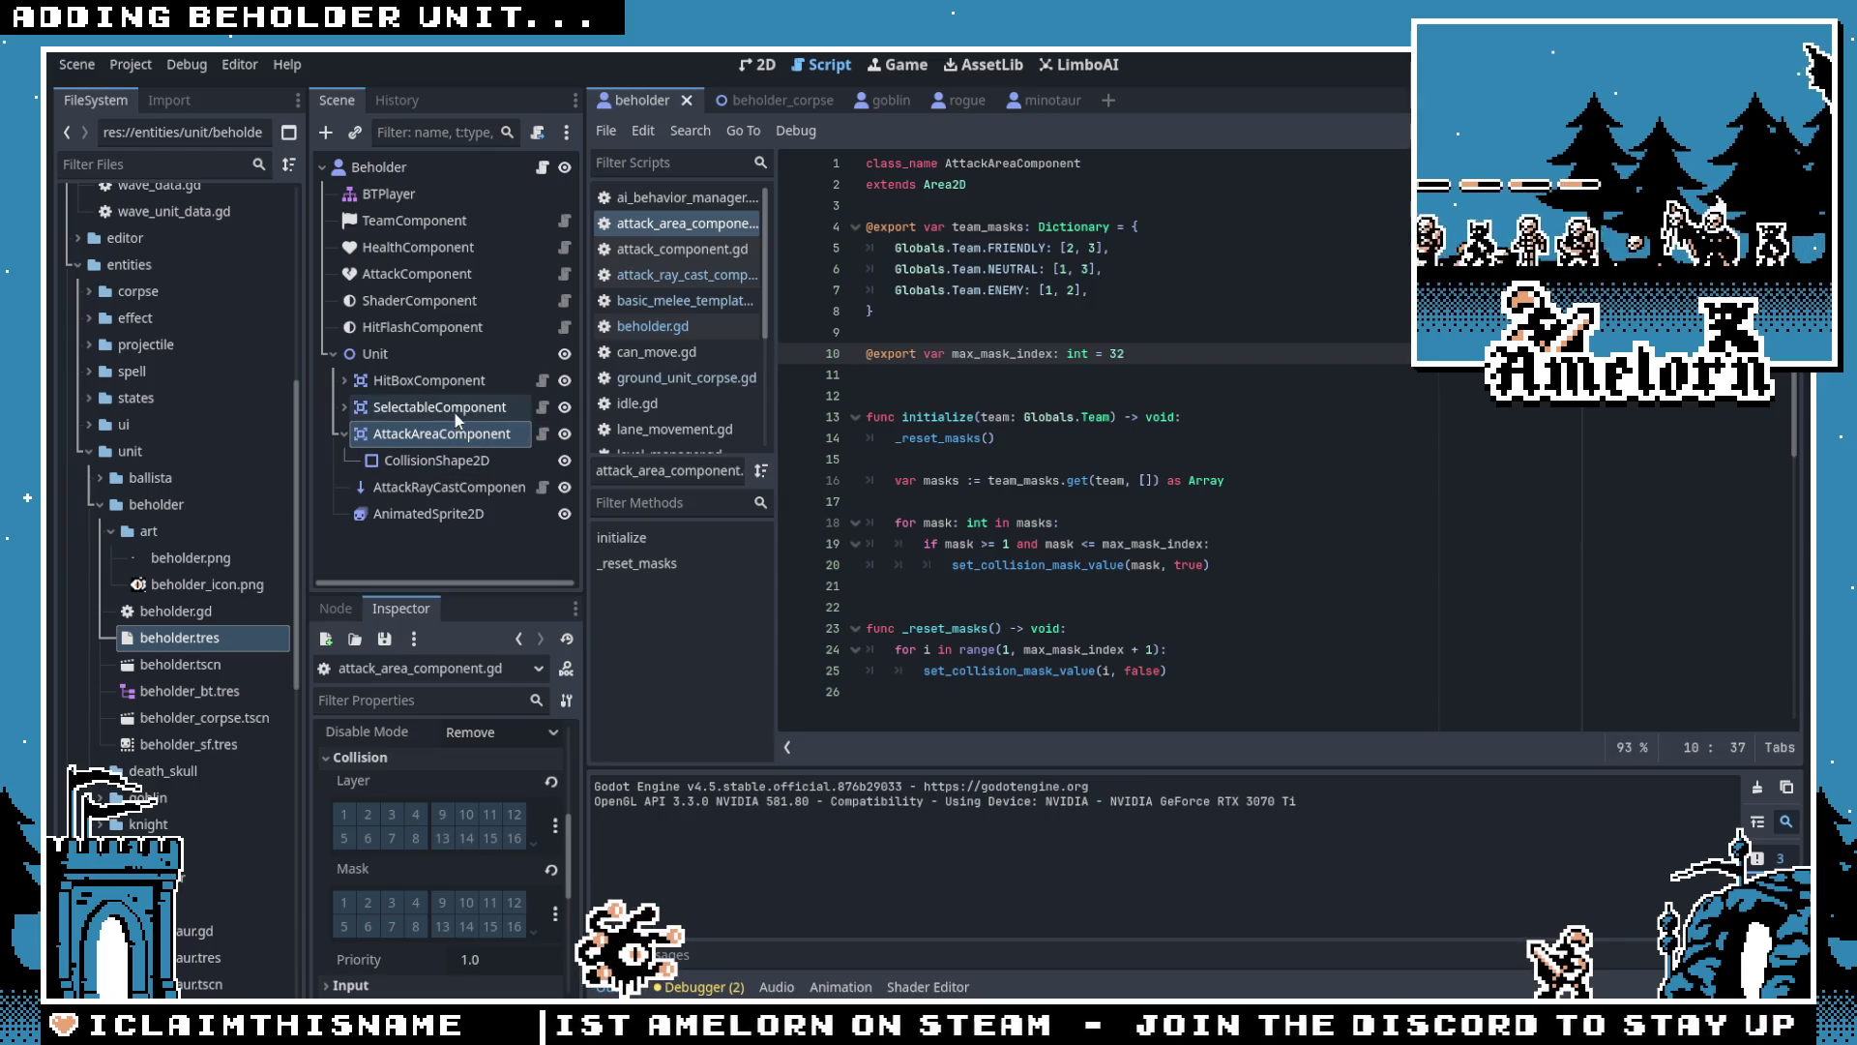
Assign the HitBoxComponent node to the Beholder's Hit Box Component property
left_click(406, 168)
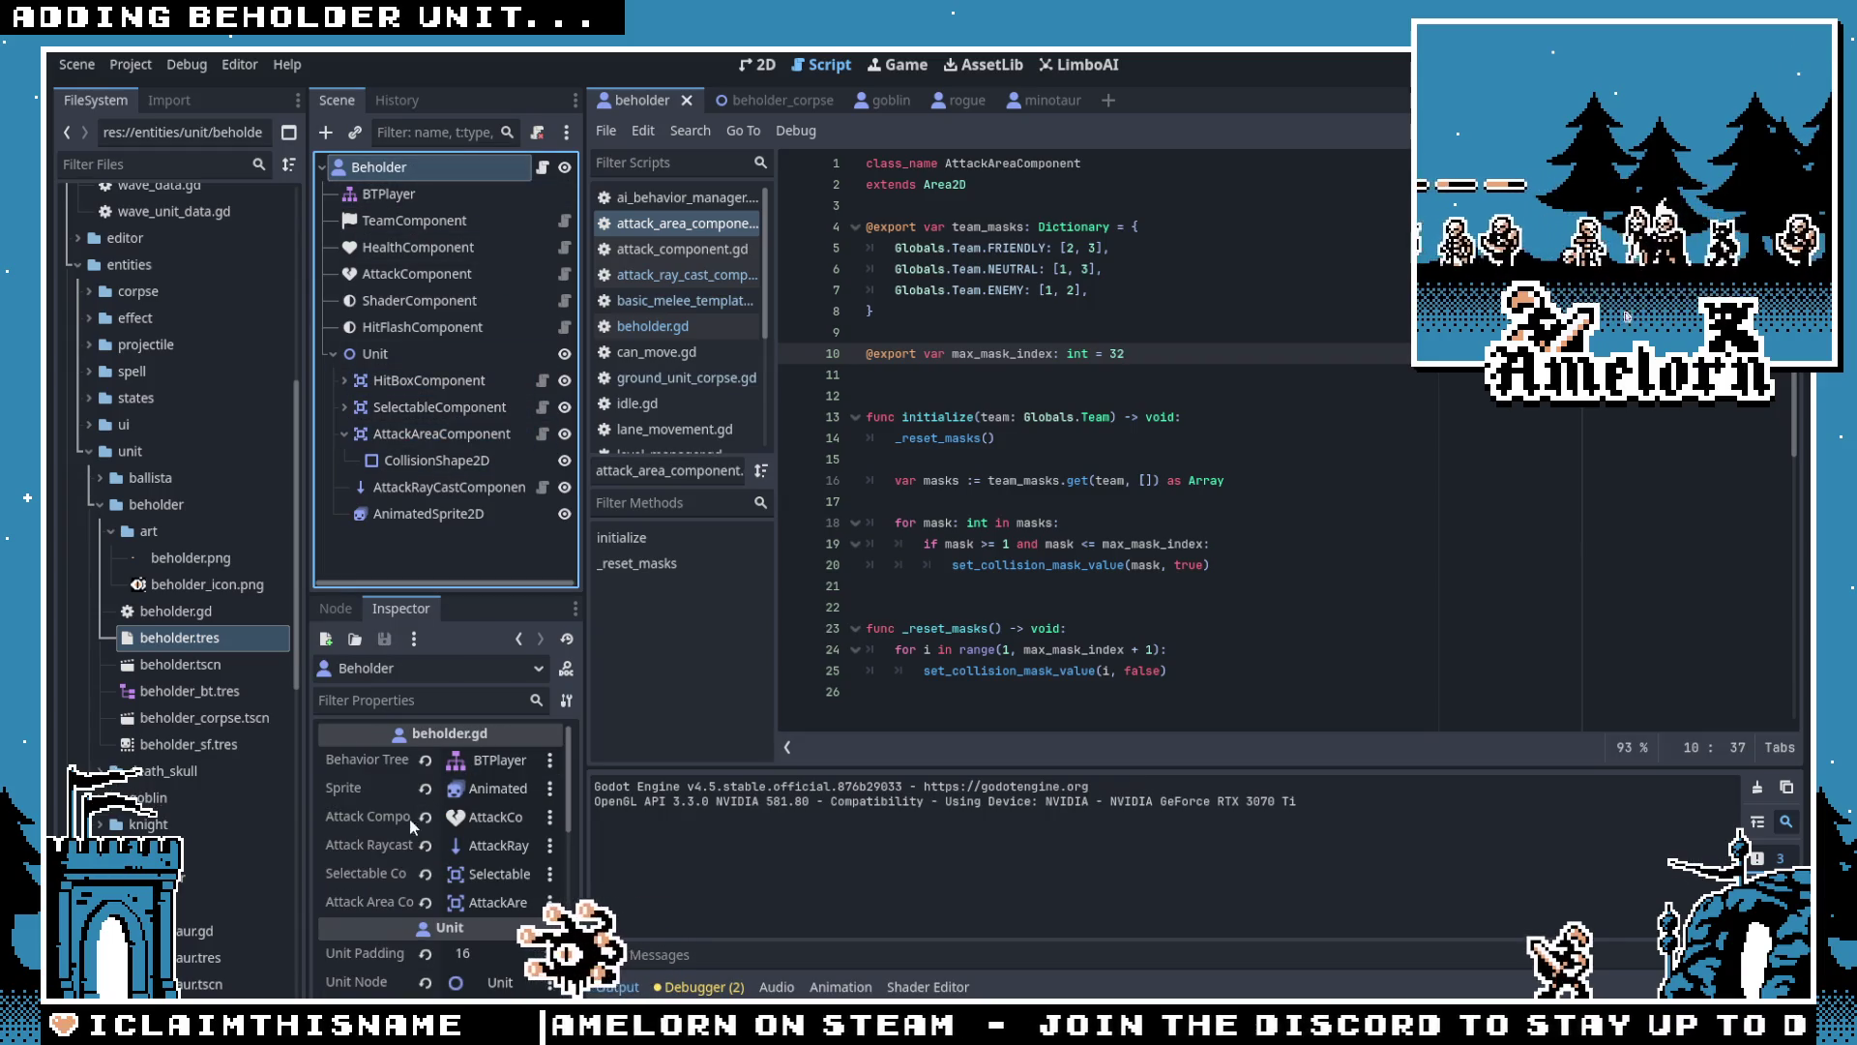
scroll(397, 878, "down", 3)
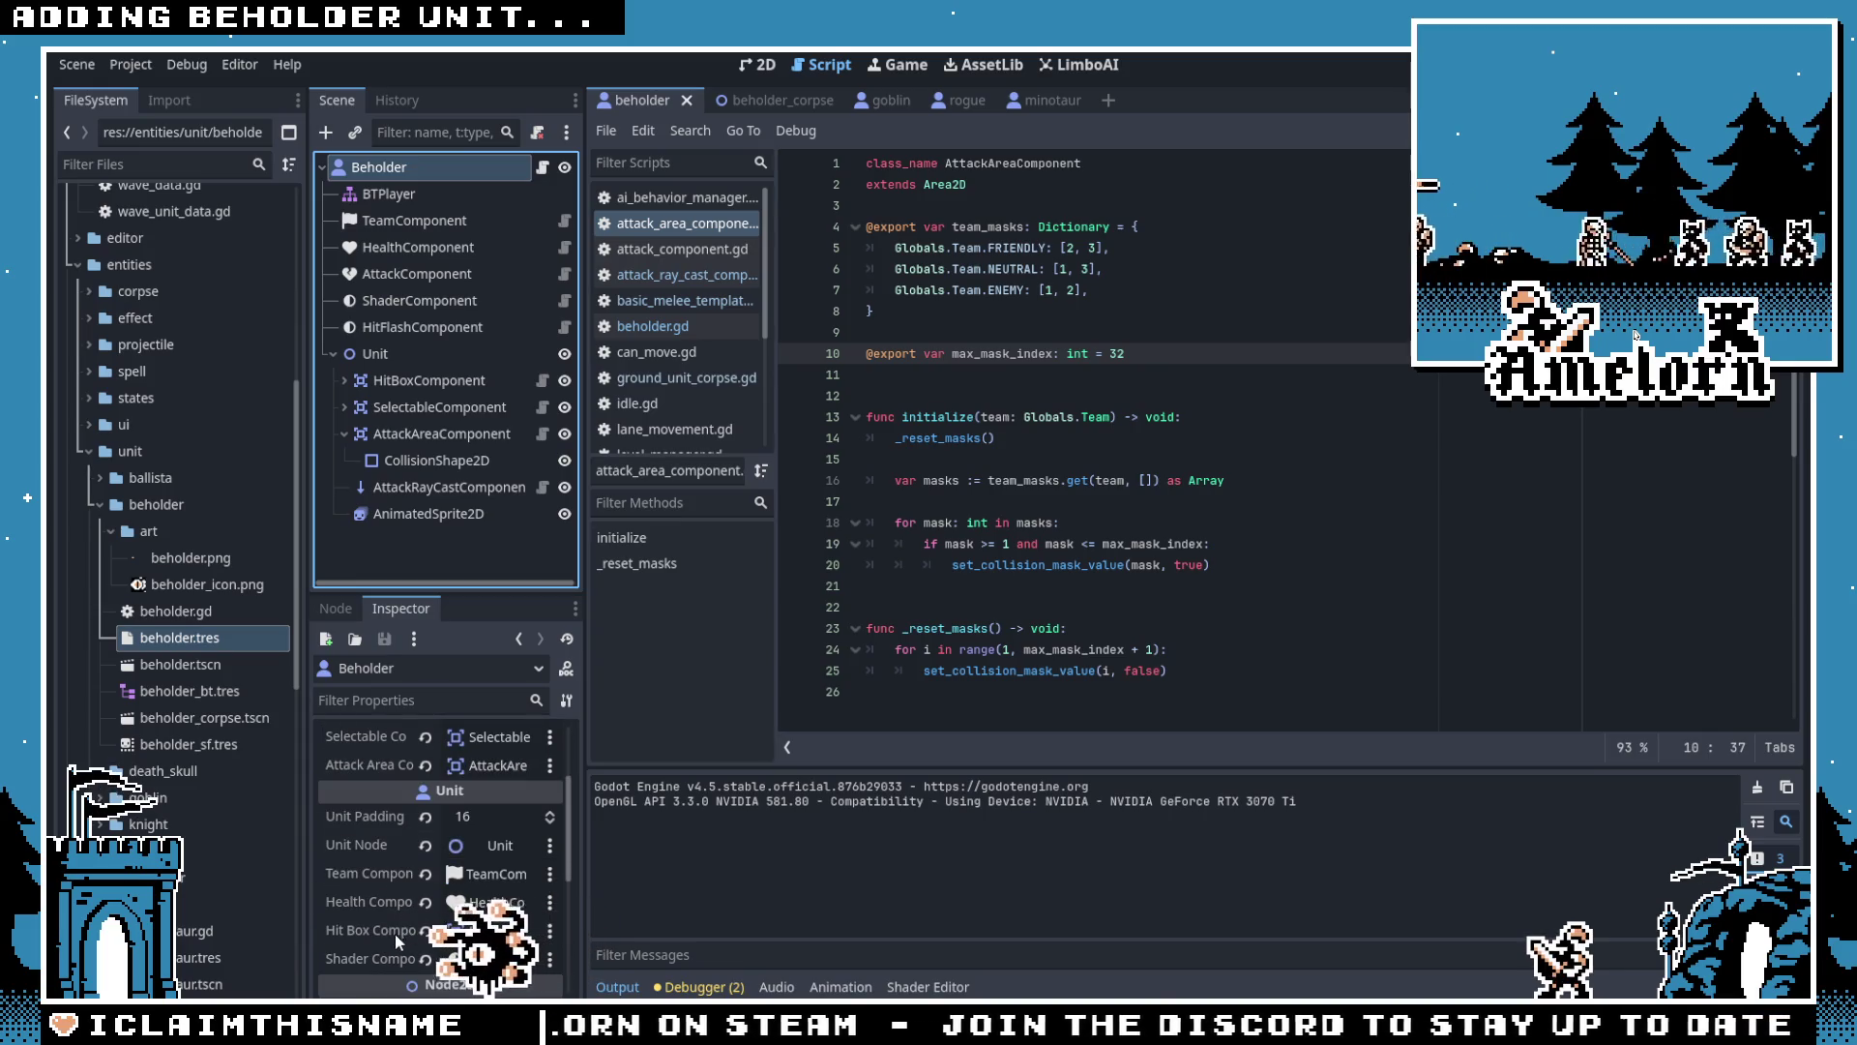
left_click(485, 931)
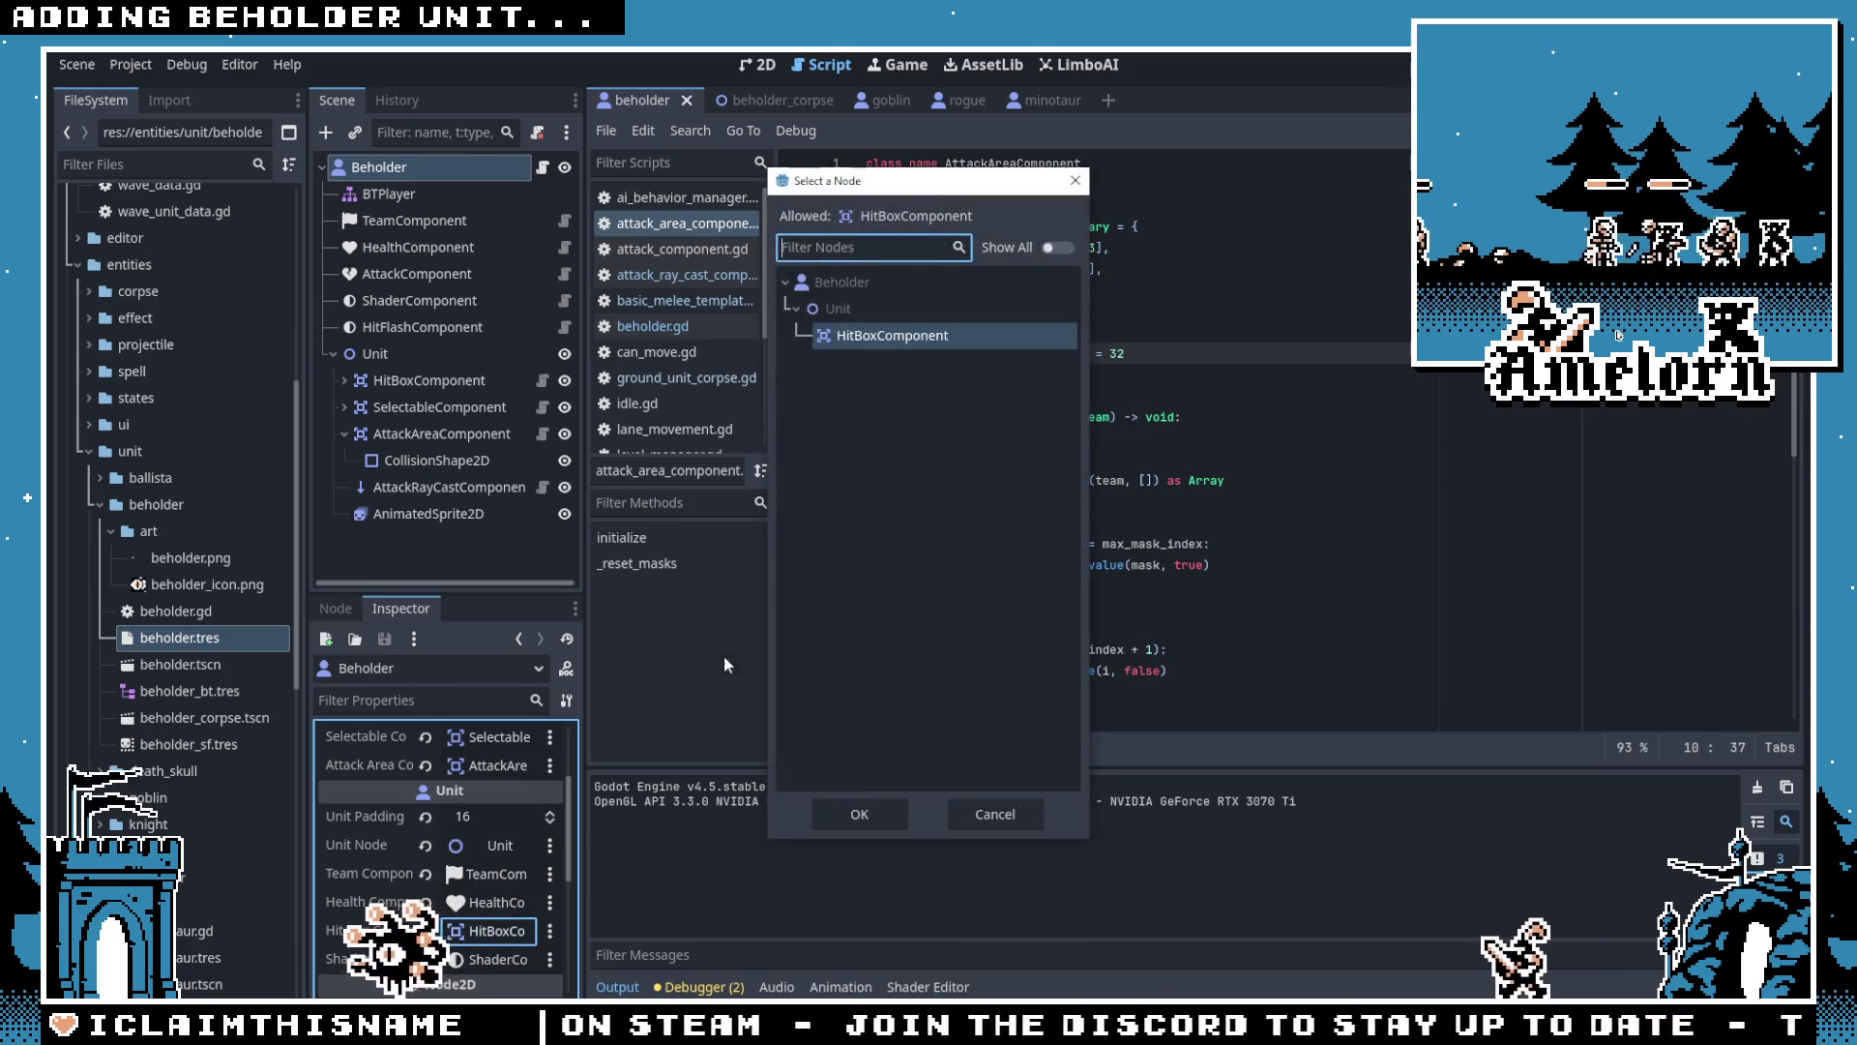
double_click(879, 336)
left_click(416, 380)
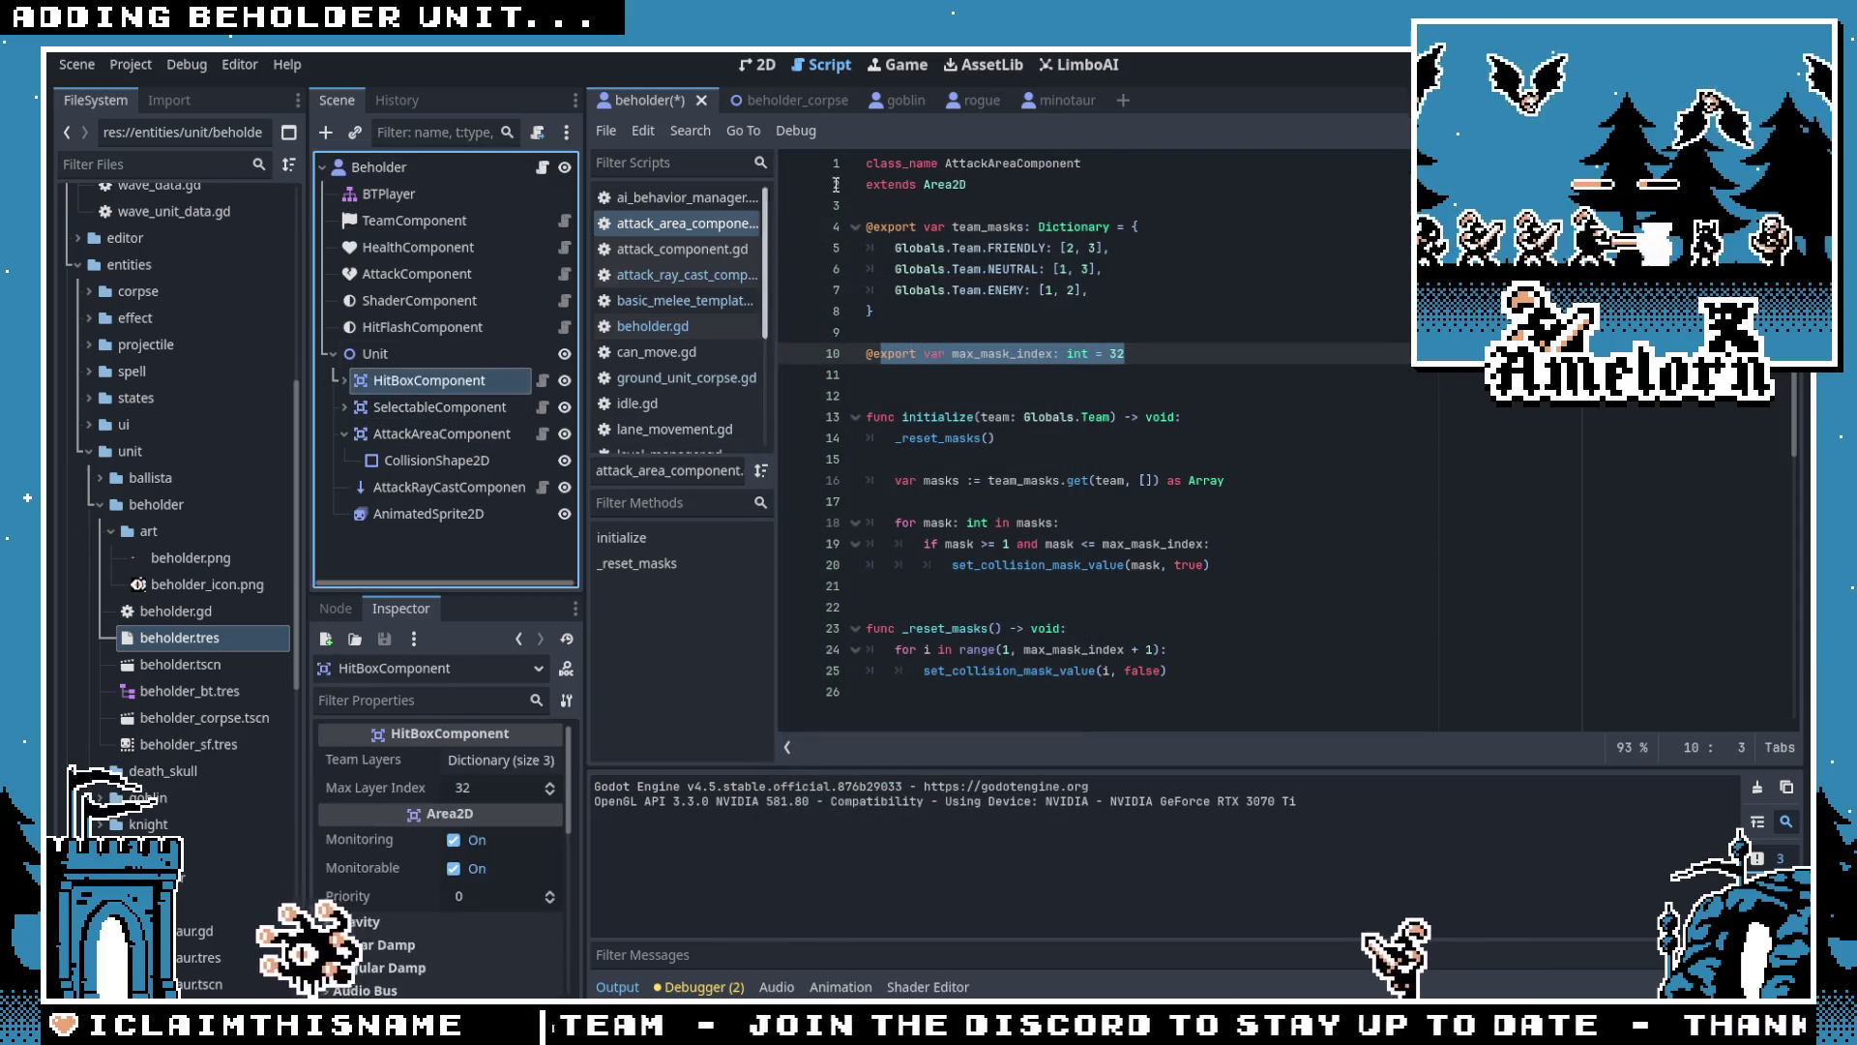
Untick collision mask layer 1 on the HitBoxComponent
left_click(429, 380)
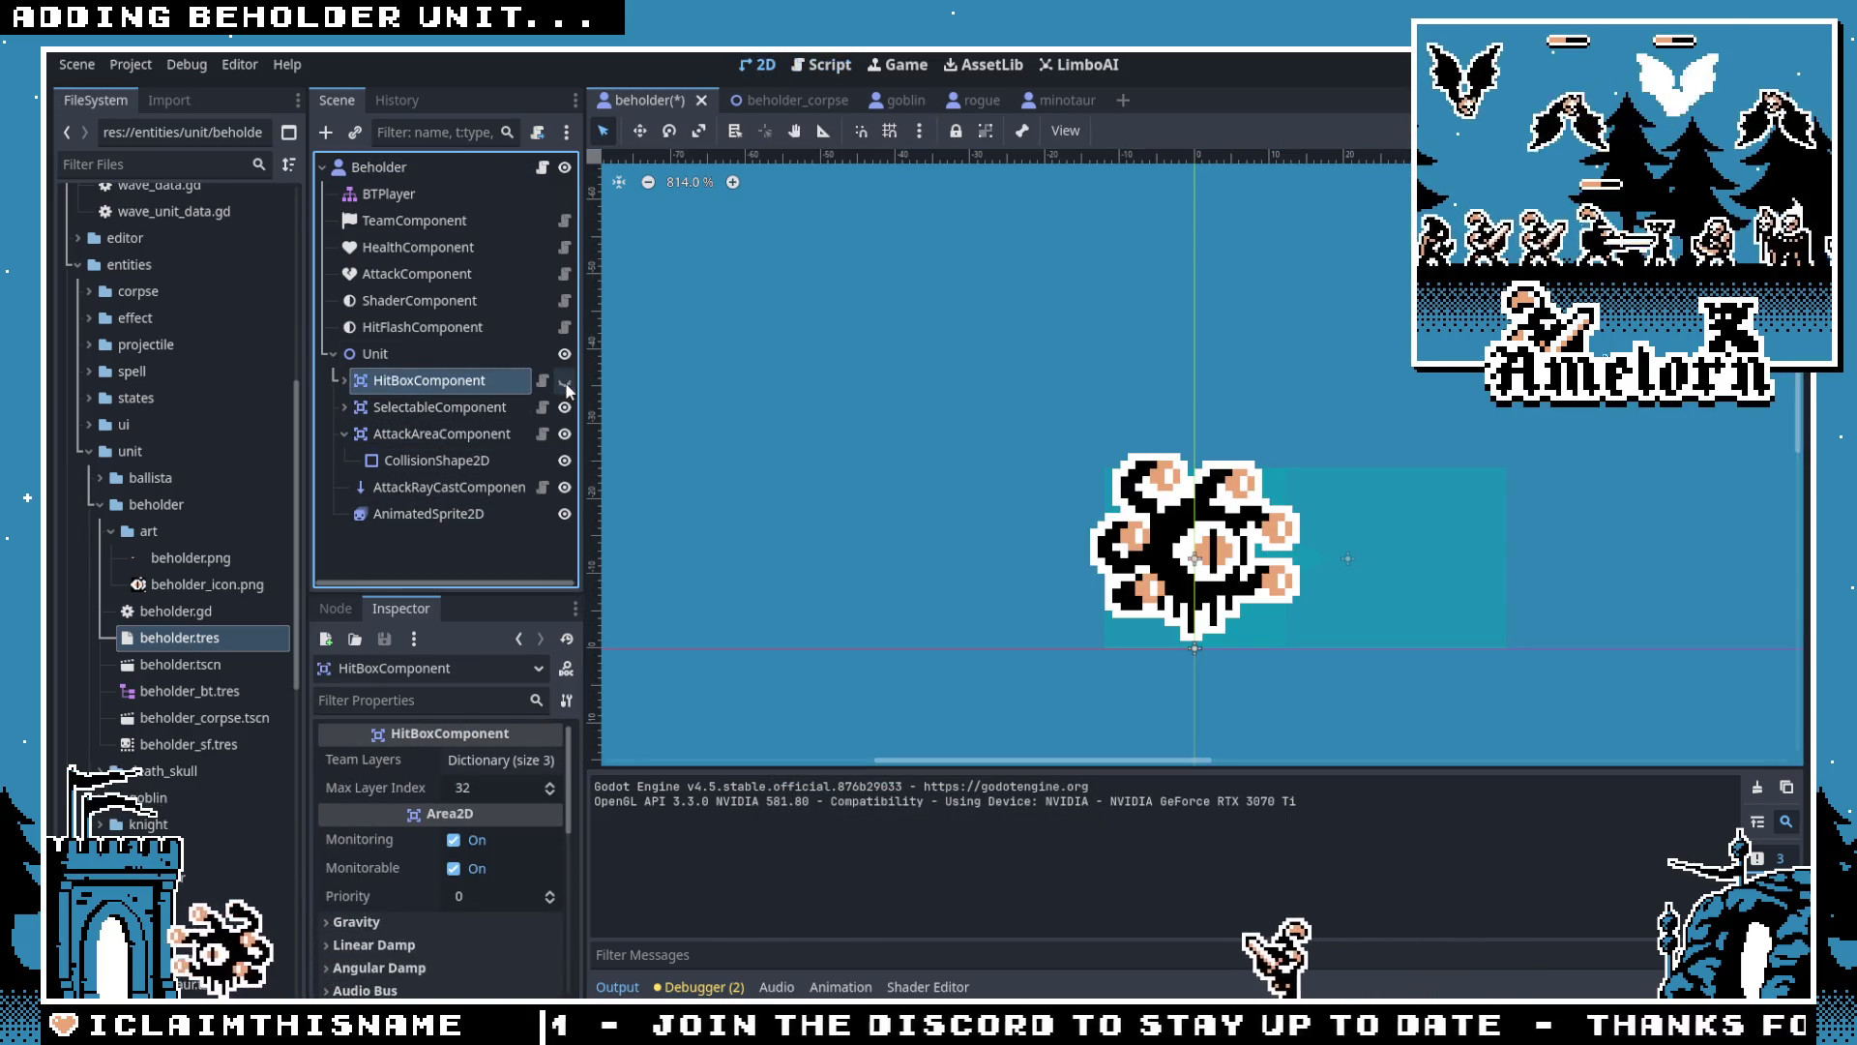
key("F2")
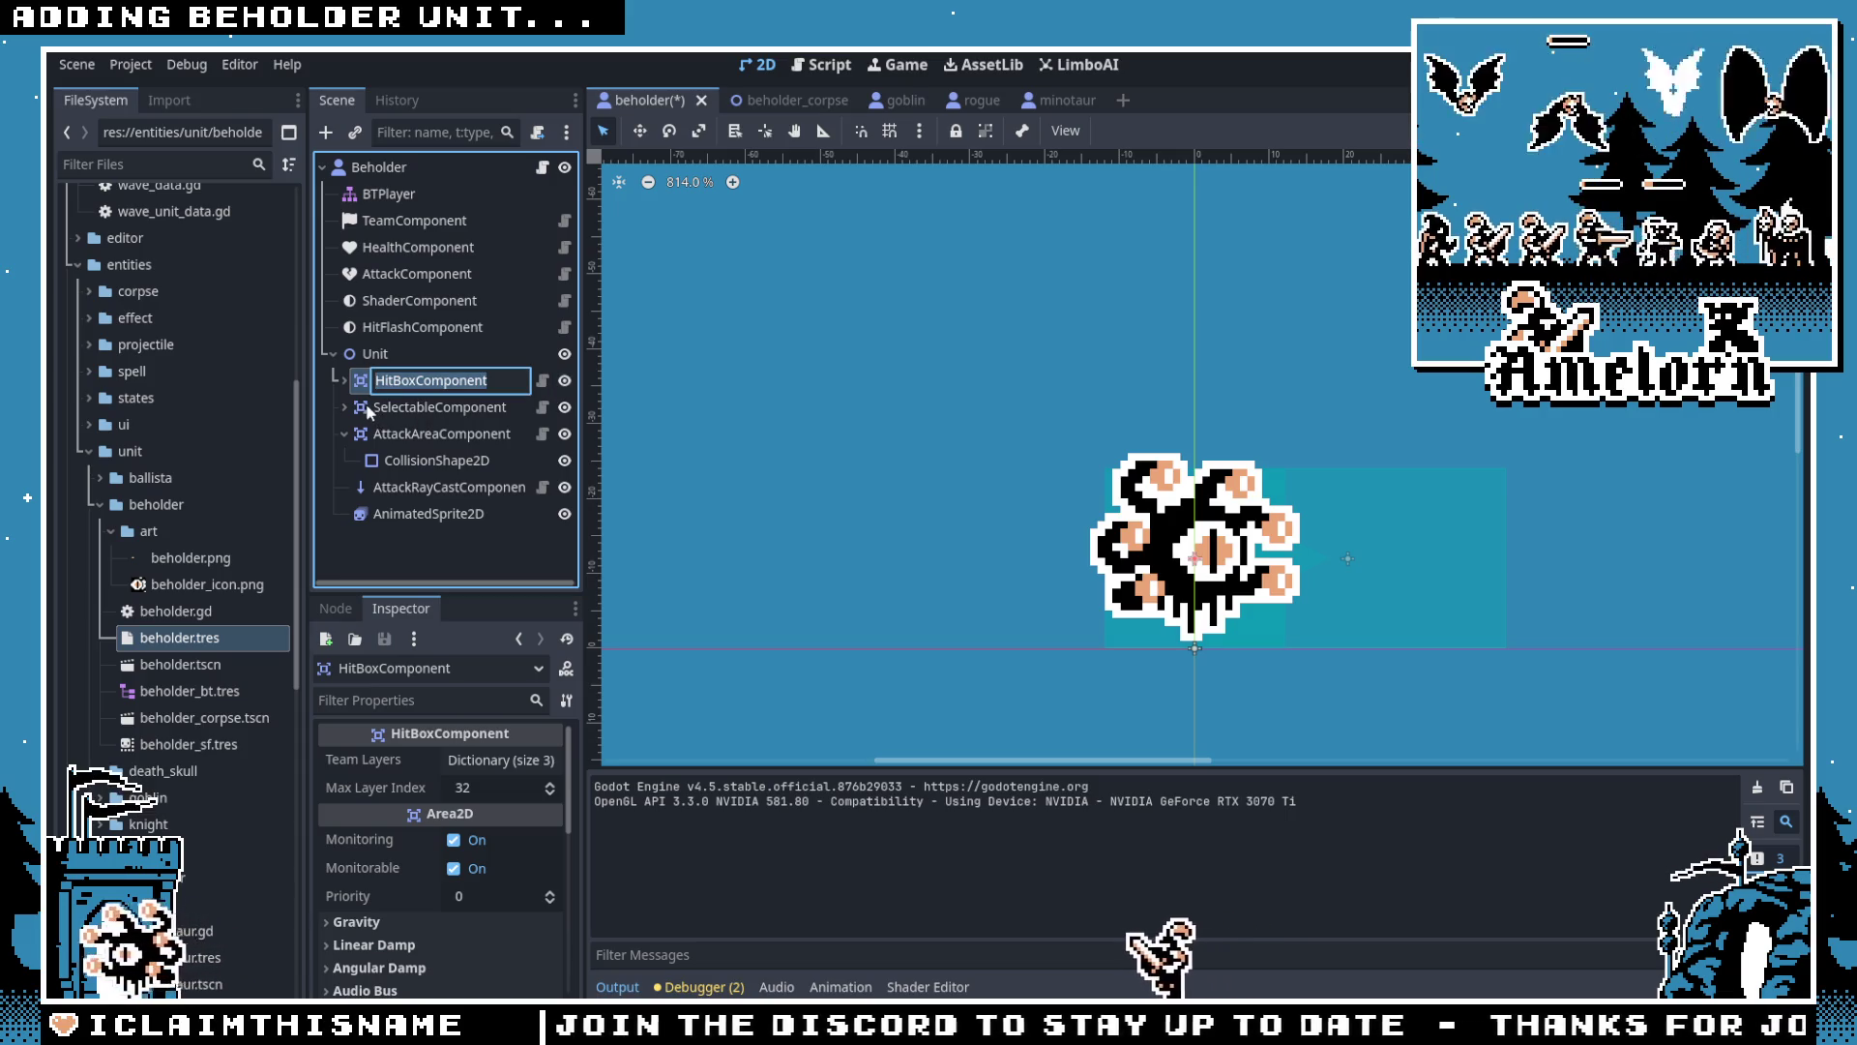
key("Escape")
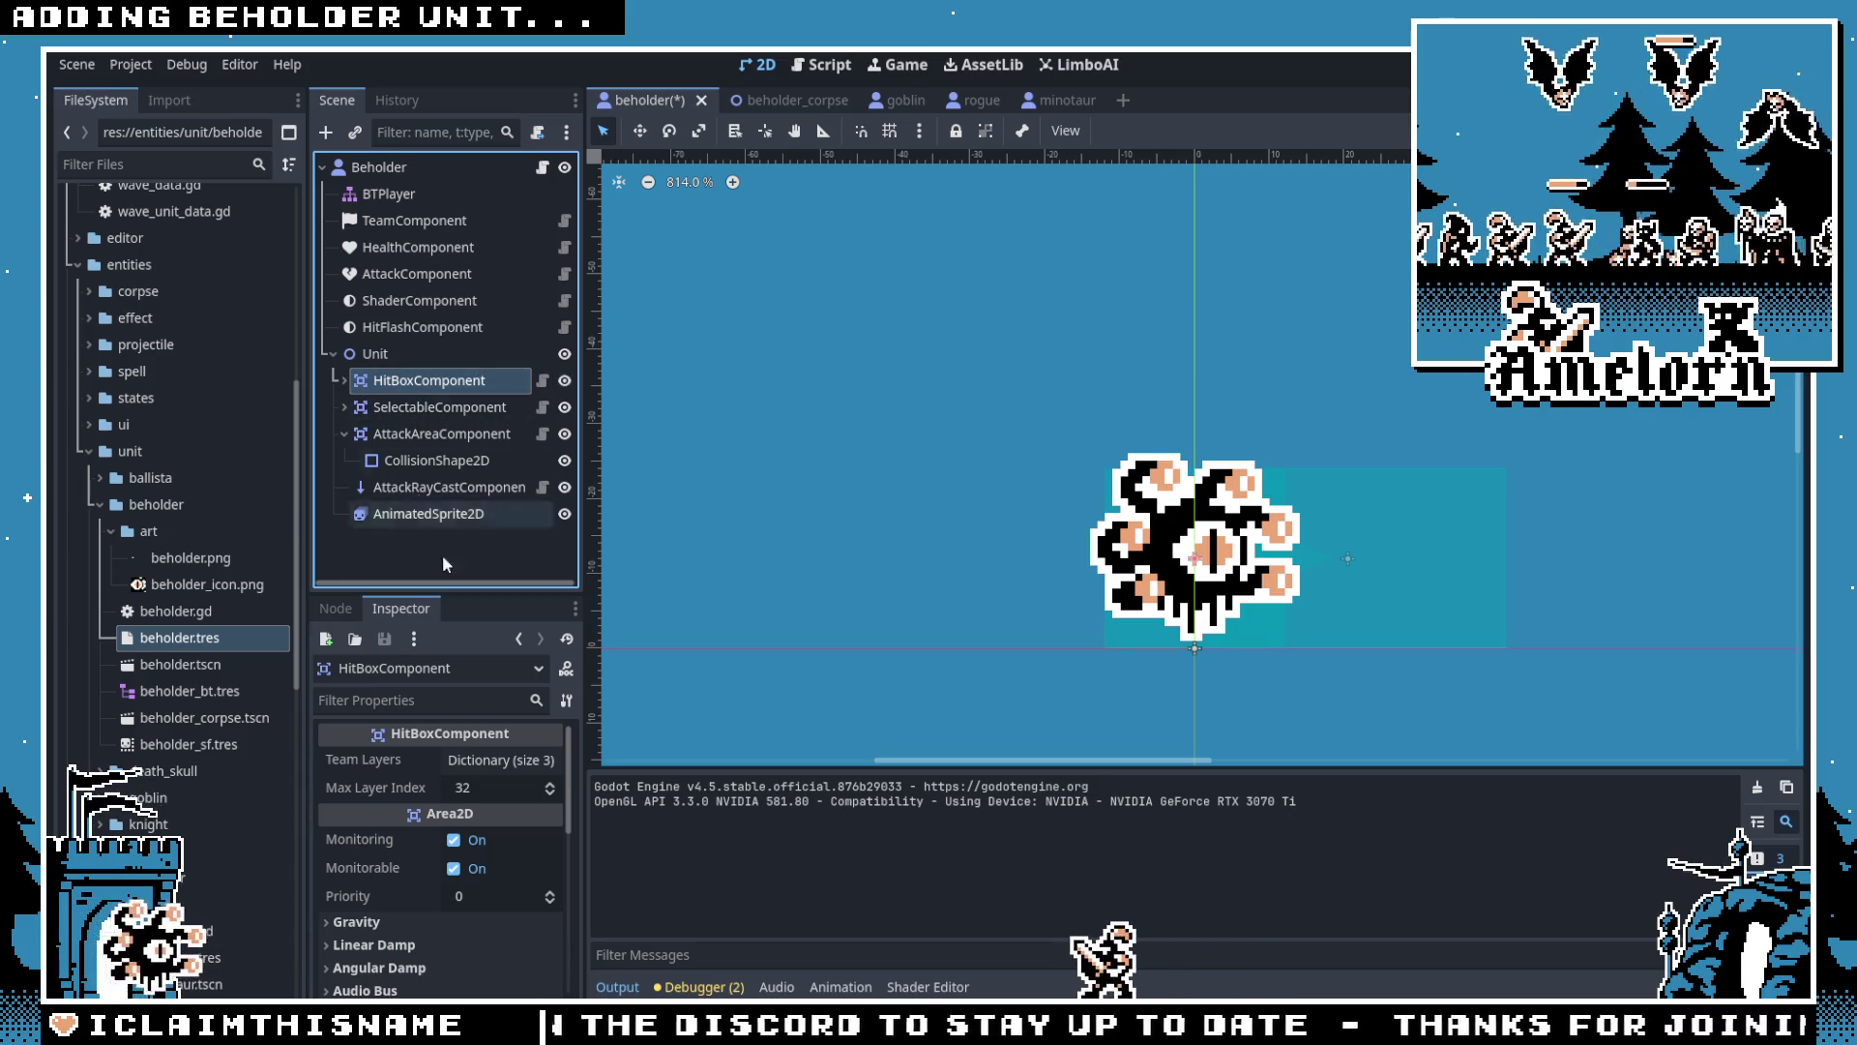
scroll(427, 847, "down", 6)
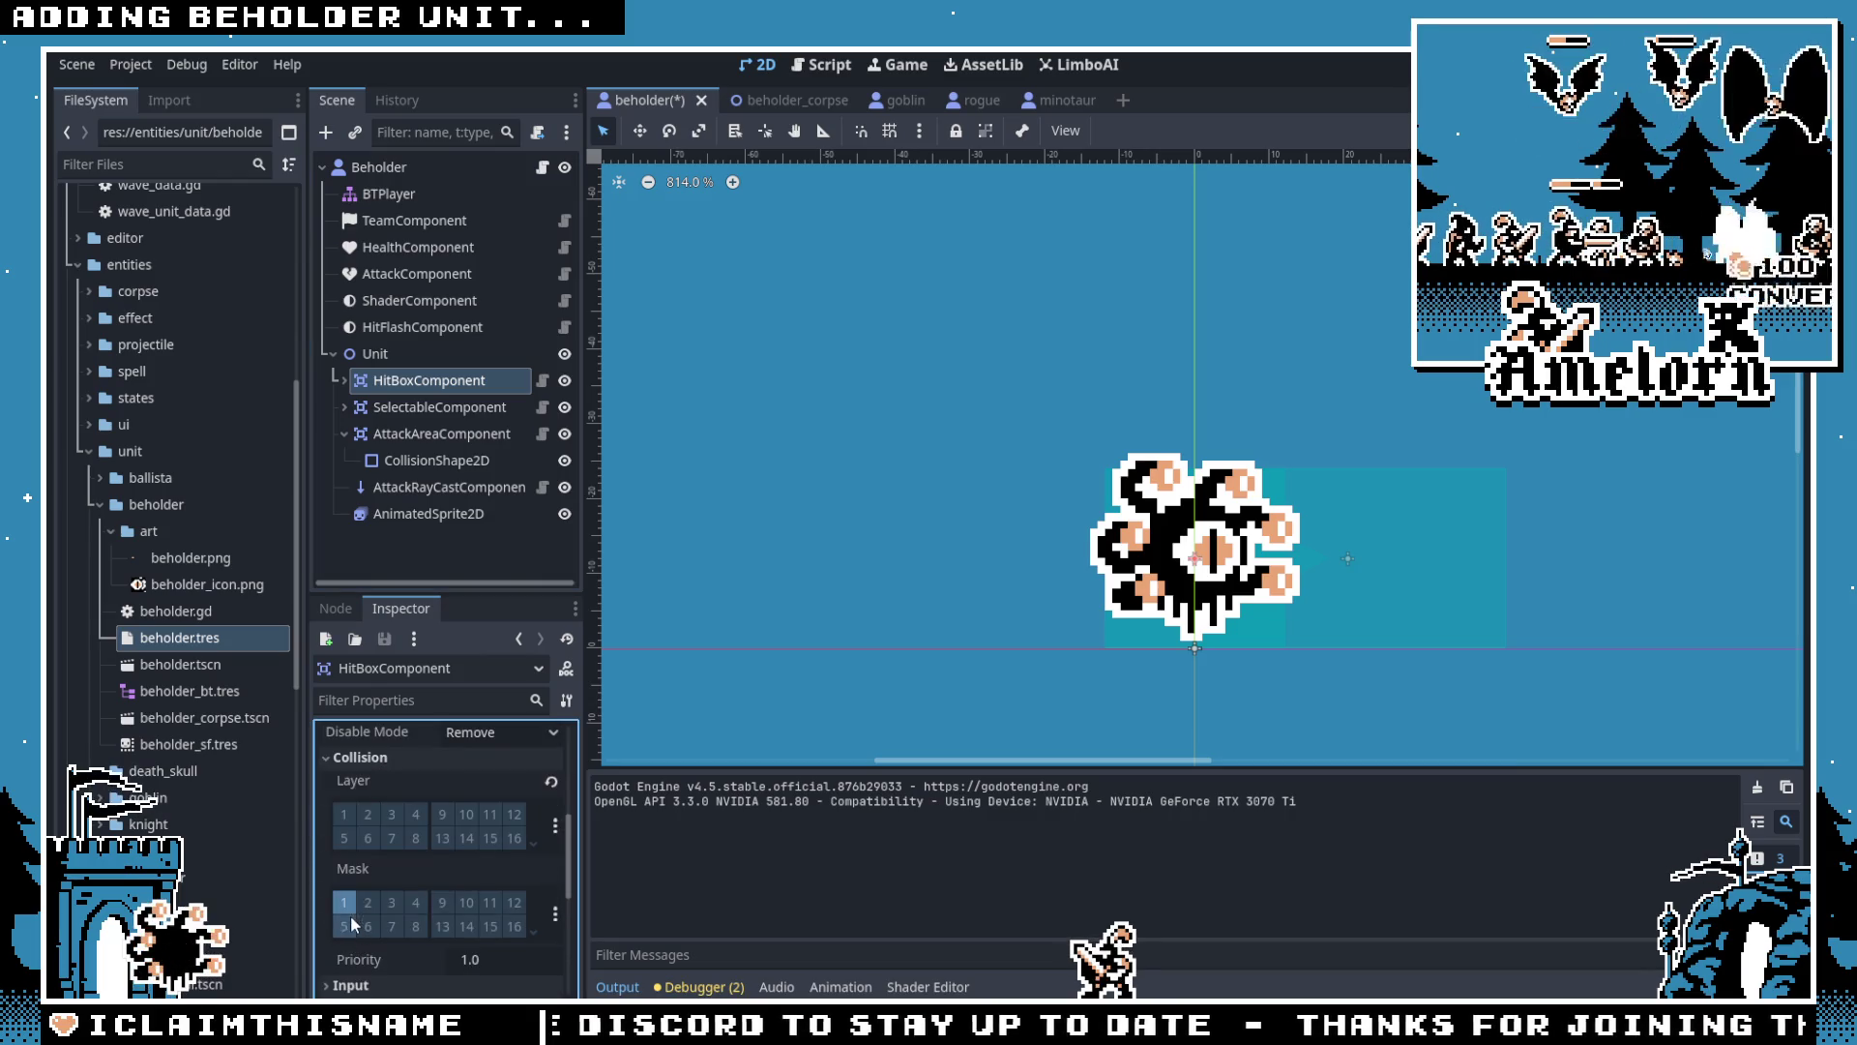
left_click(345, 910)
scroll(409, 868, "down", 2)
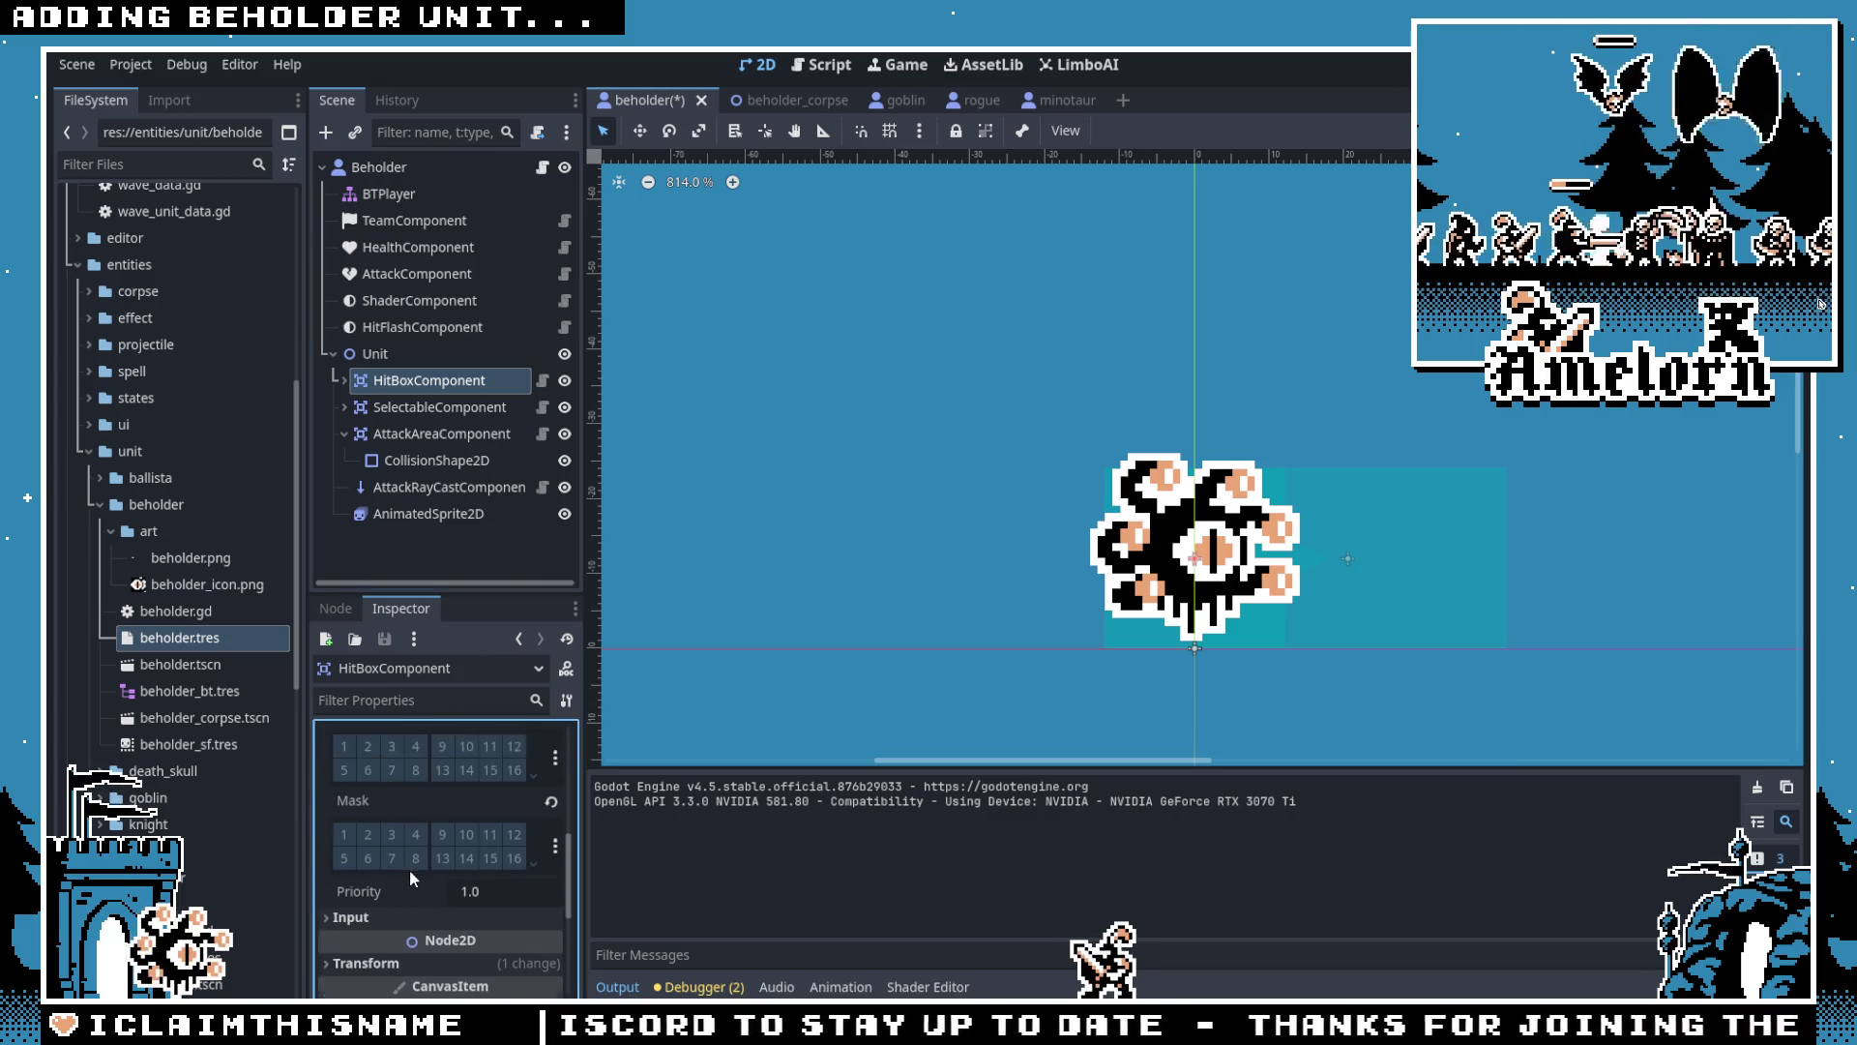
left_click(403, 416)
Clear mask layer 1 on the SelectableComponent and save the beholder scene
left_click(535, 381)
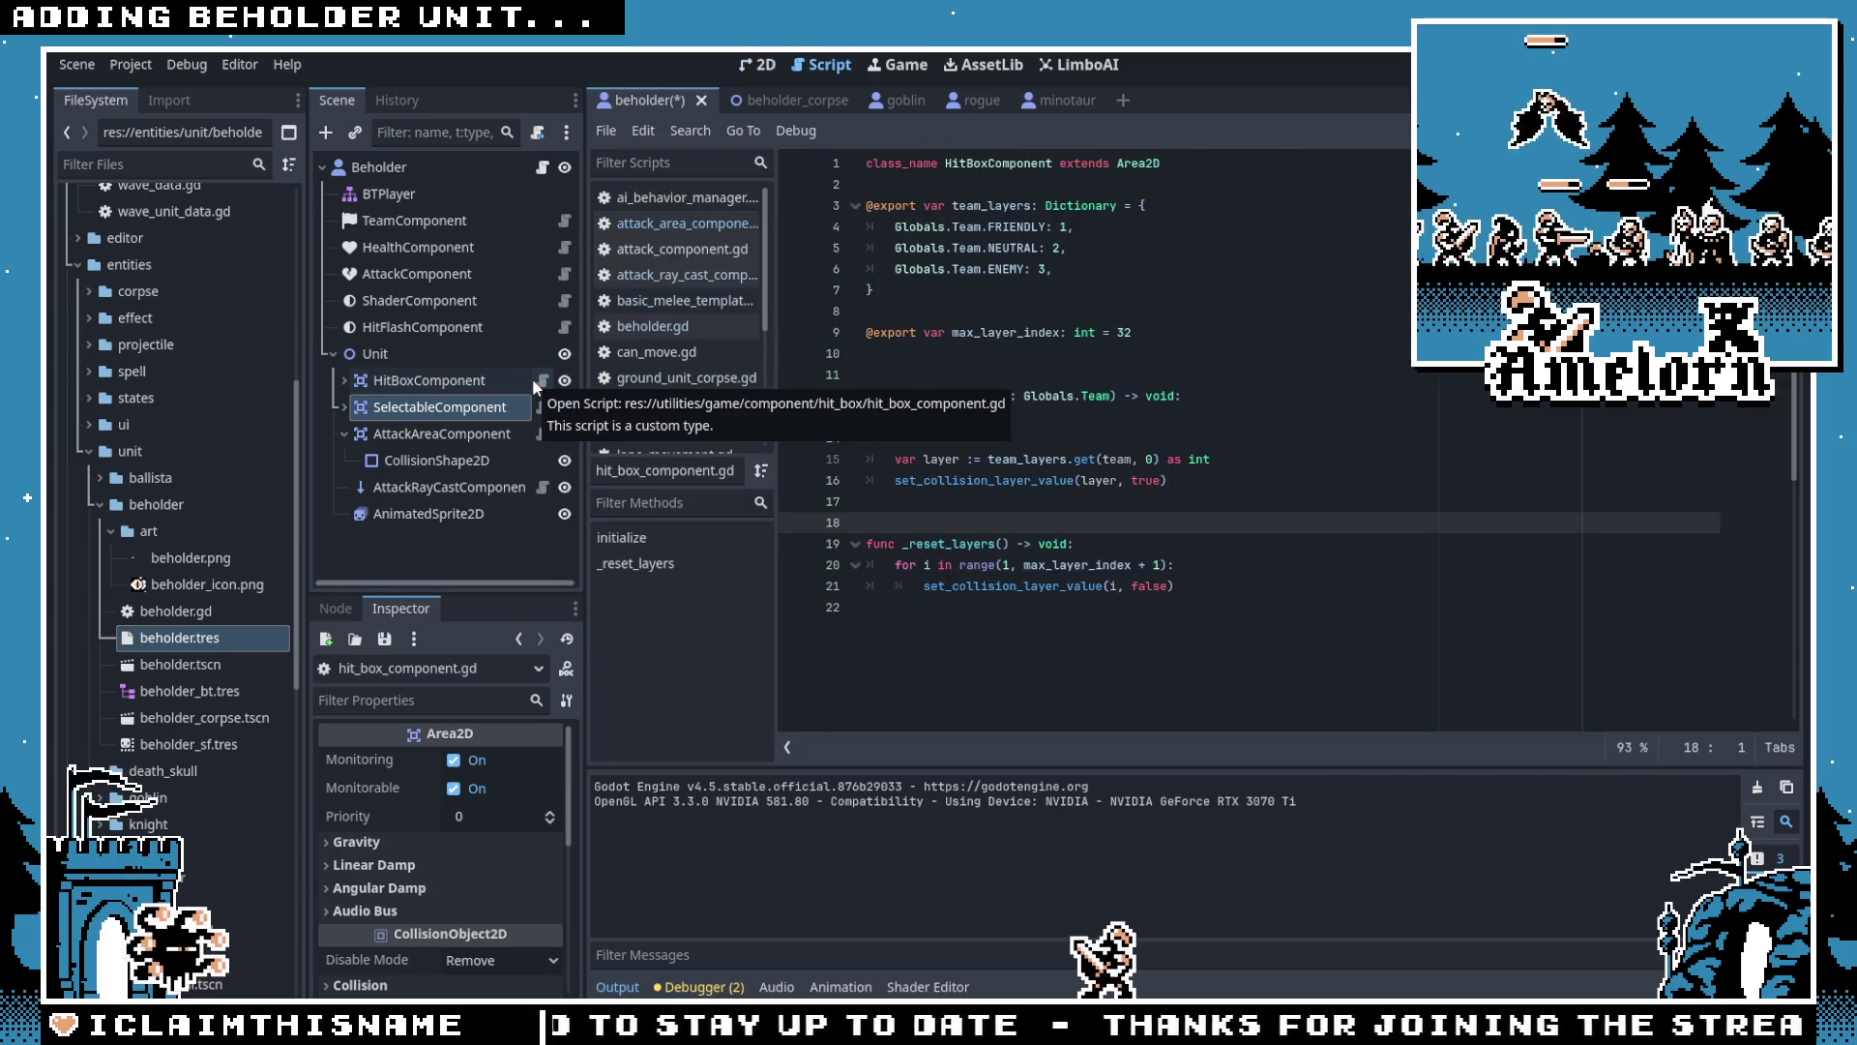
left_click(410, 378)
left_click(411, 406)
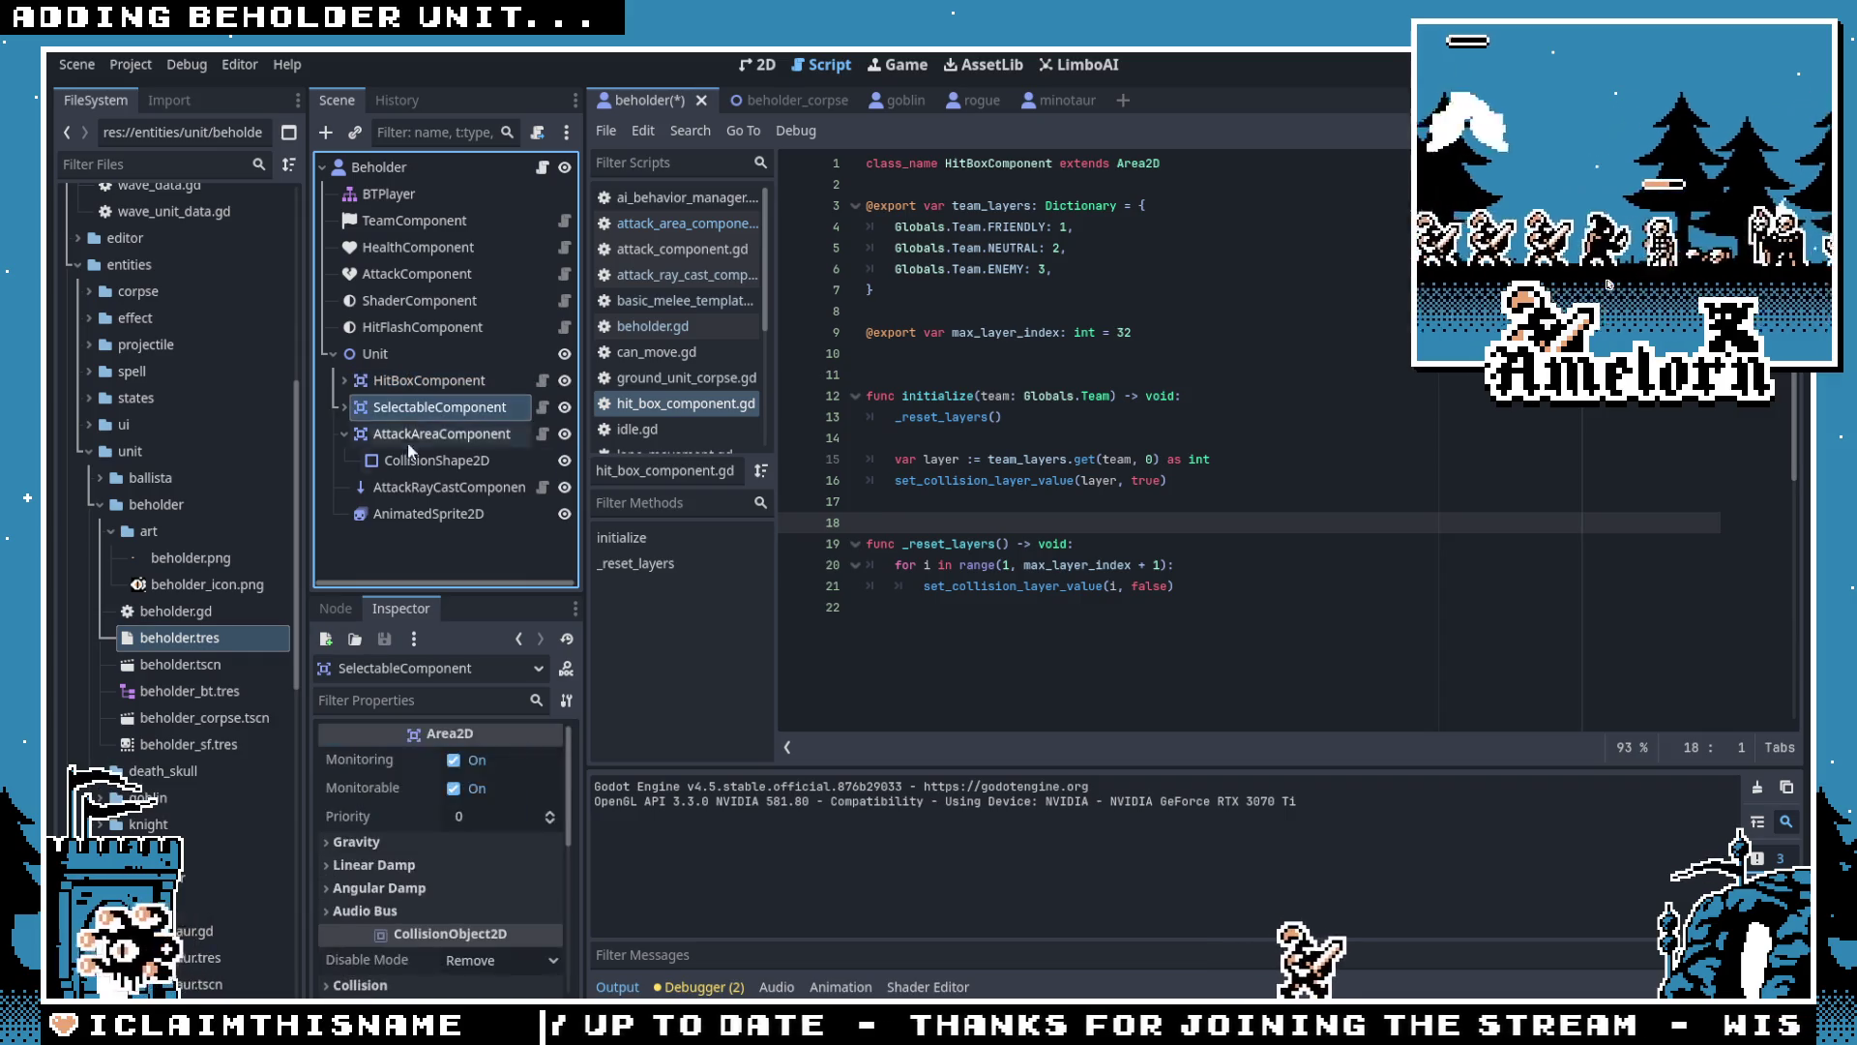
scroll(380, 851, "down", 5)
scroll(347, 903, "down", 2)
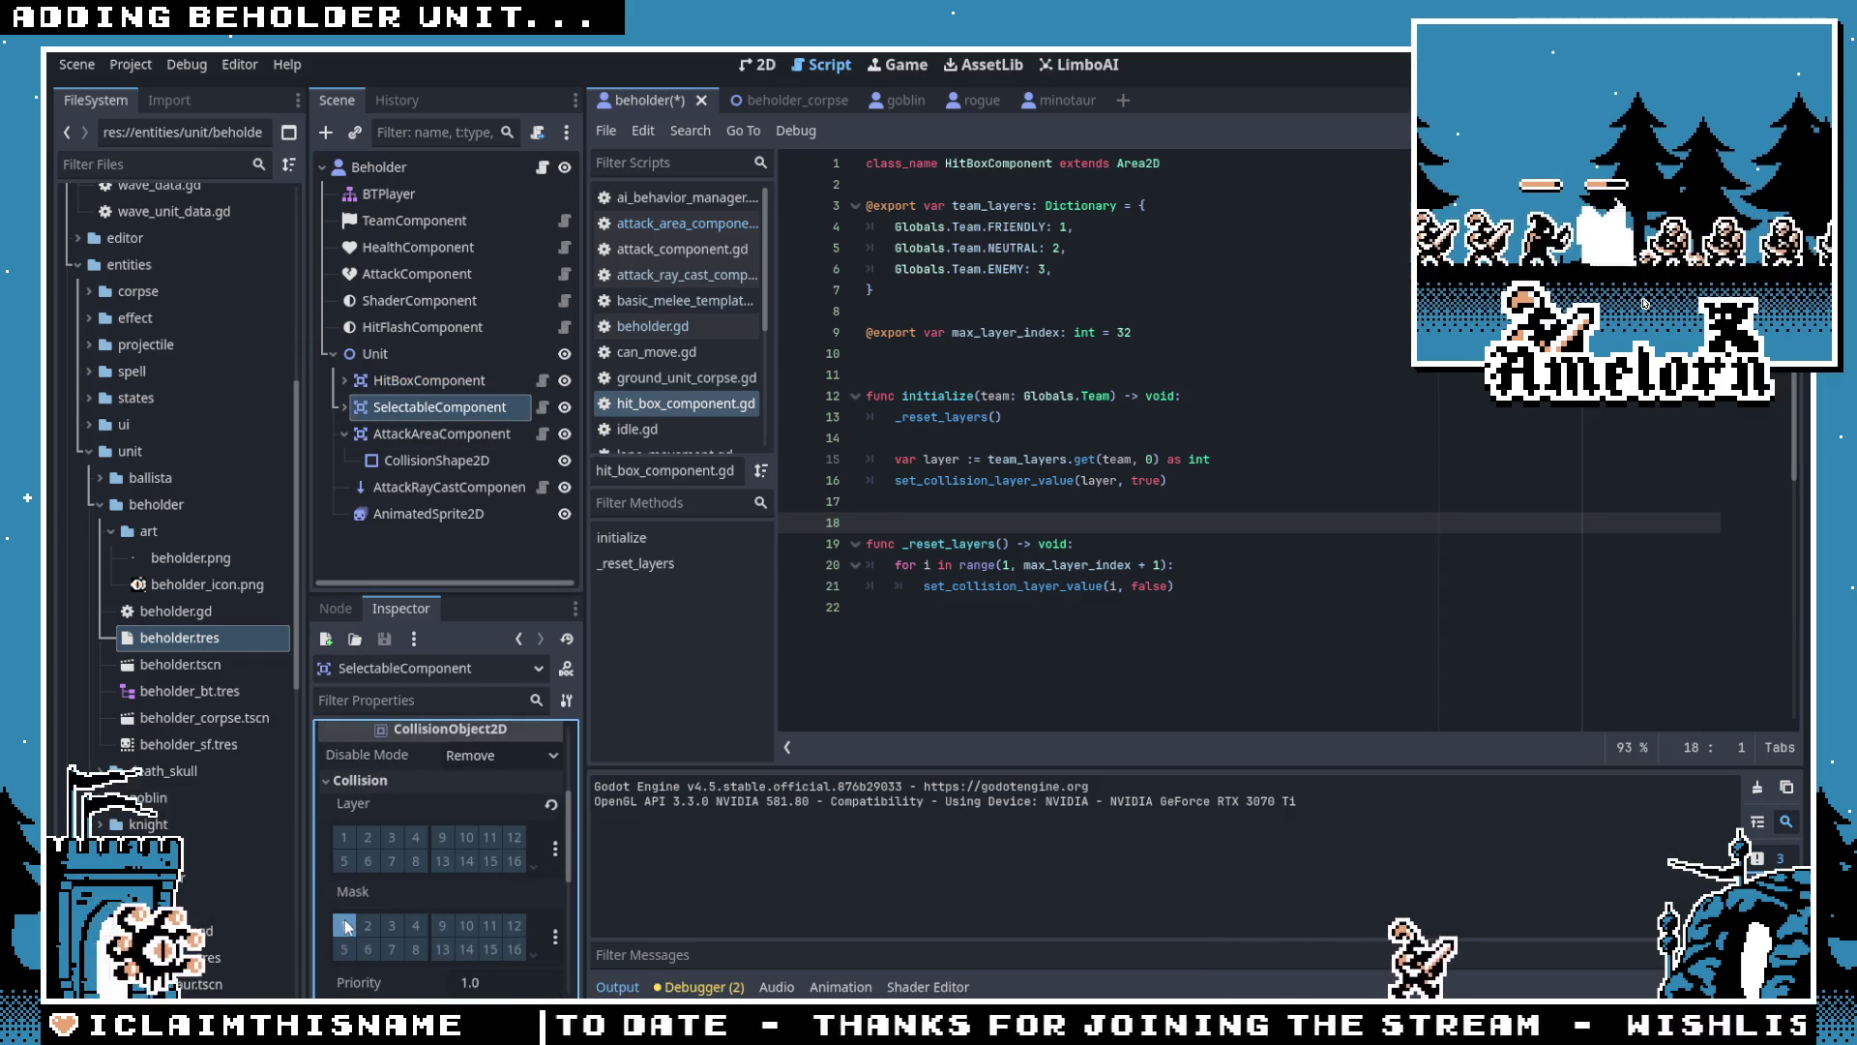
key("ctrl+s")
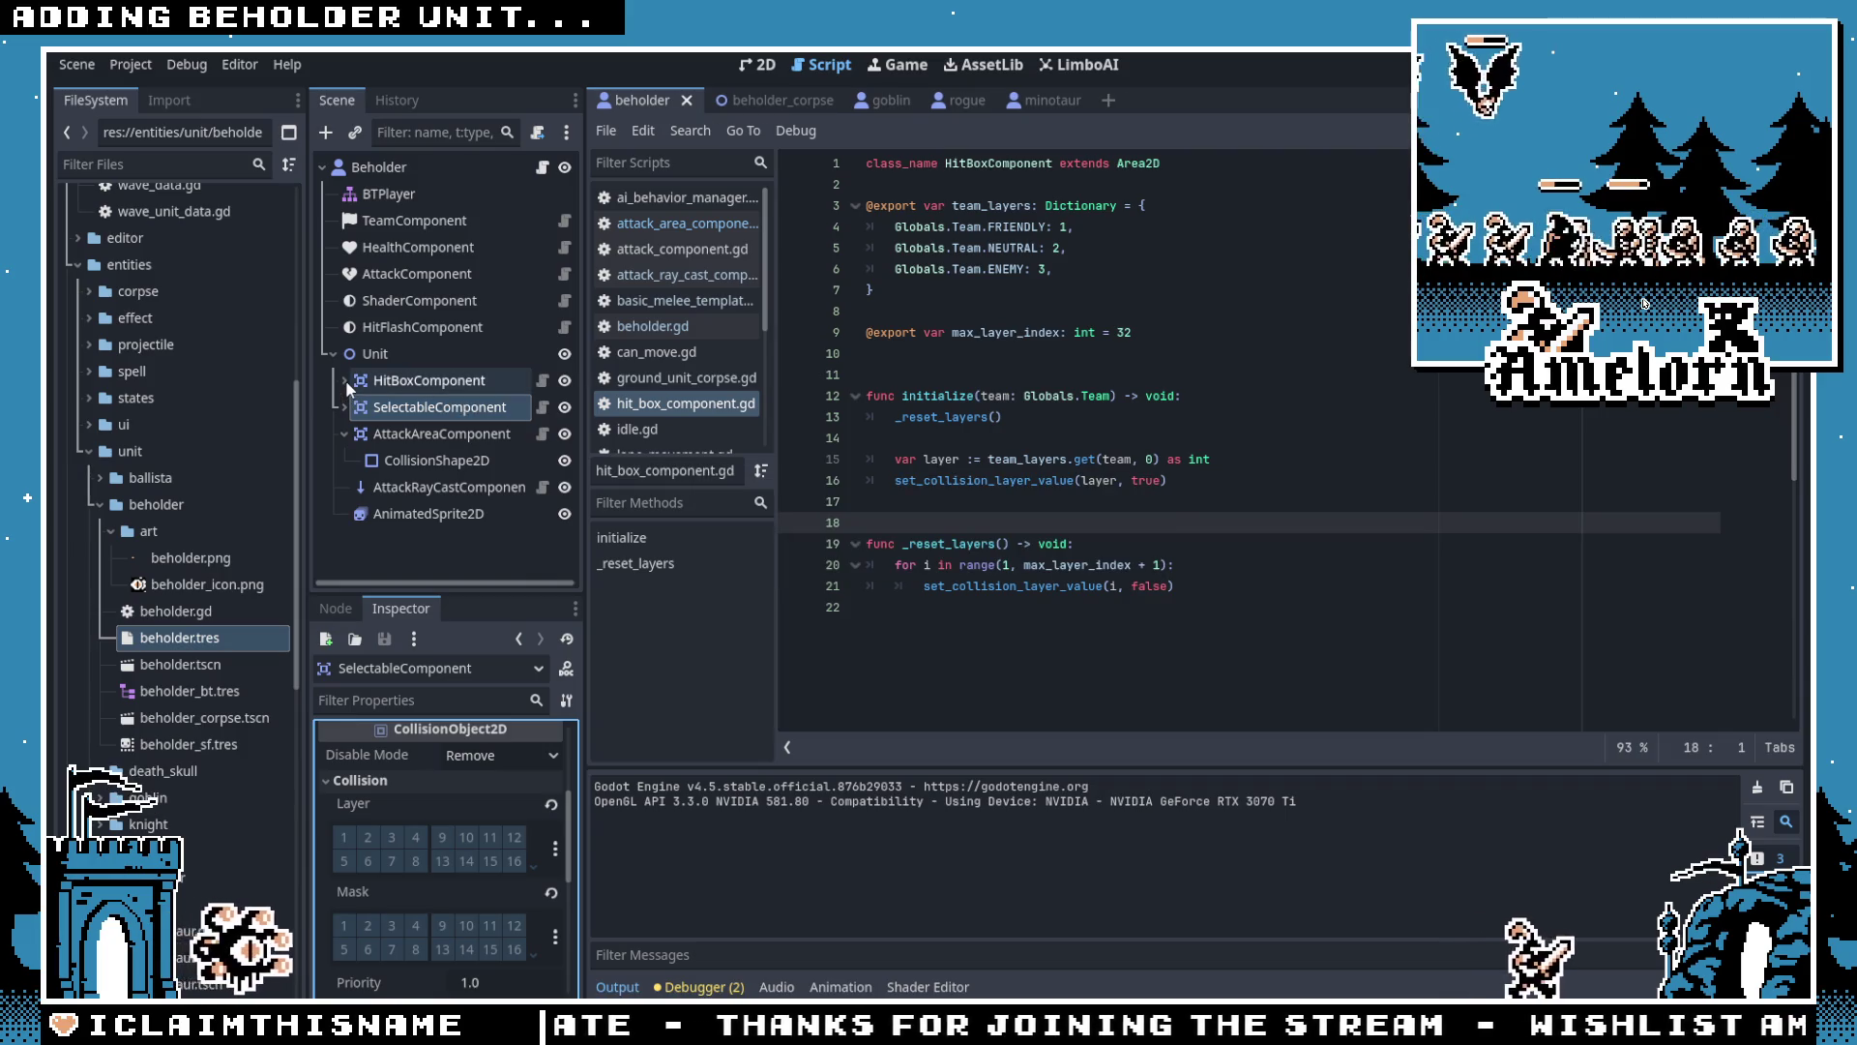
Select the AttackAreaComponent and zoom in on it in the 2D view
left_click(344, 433)
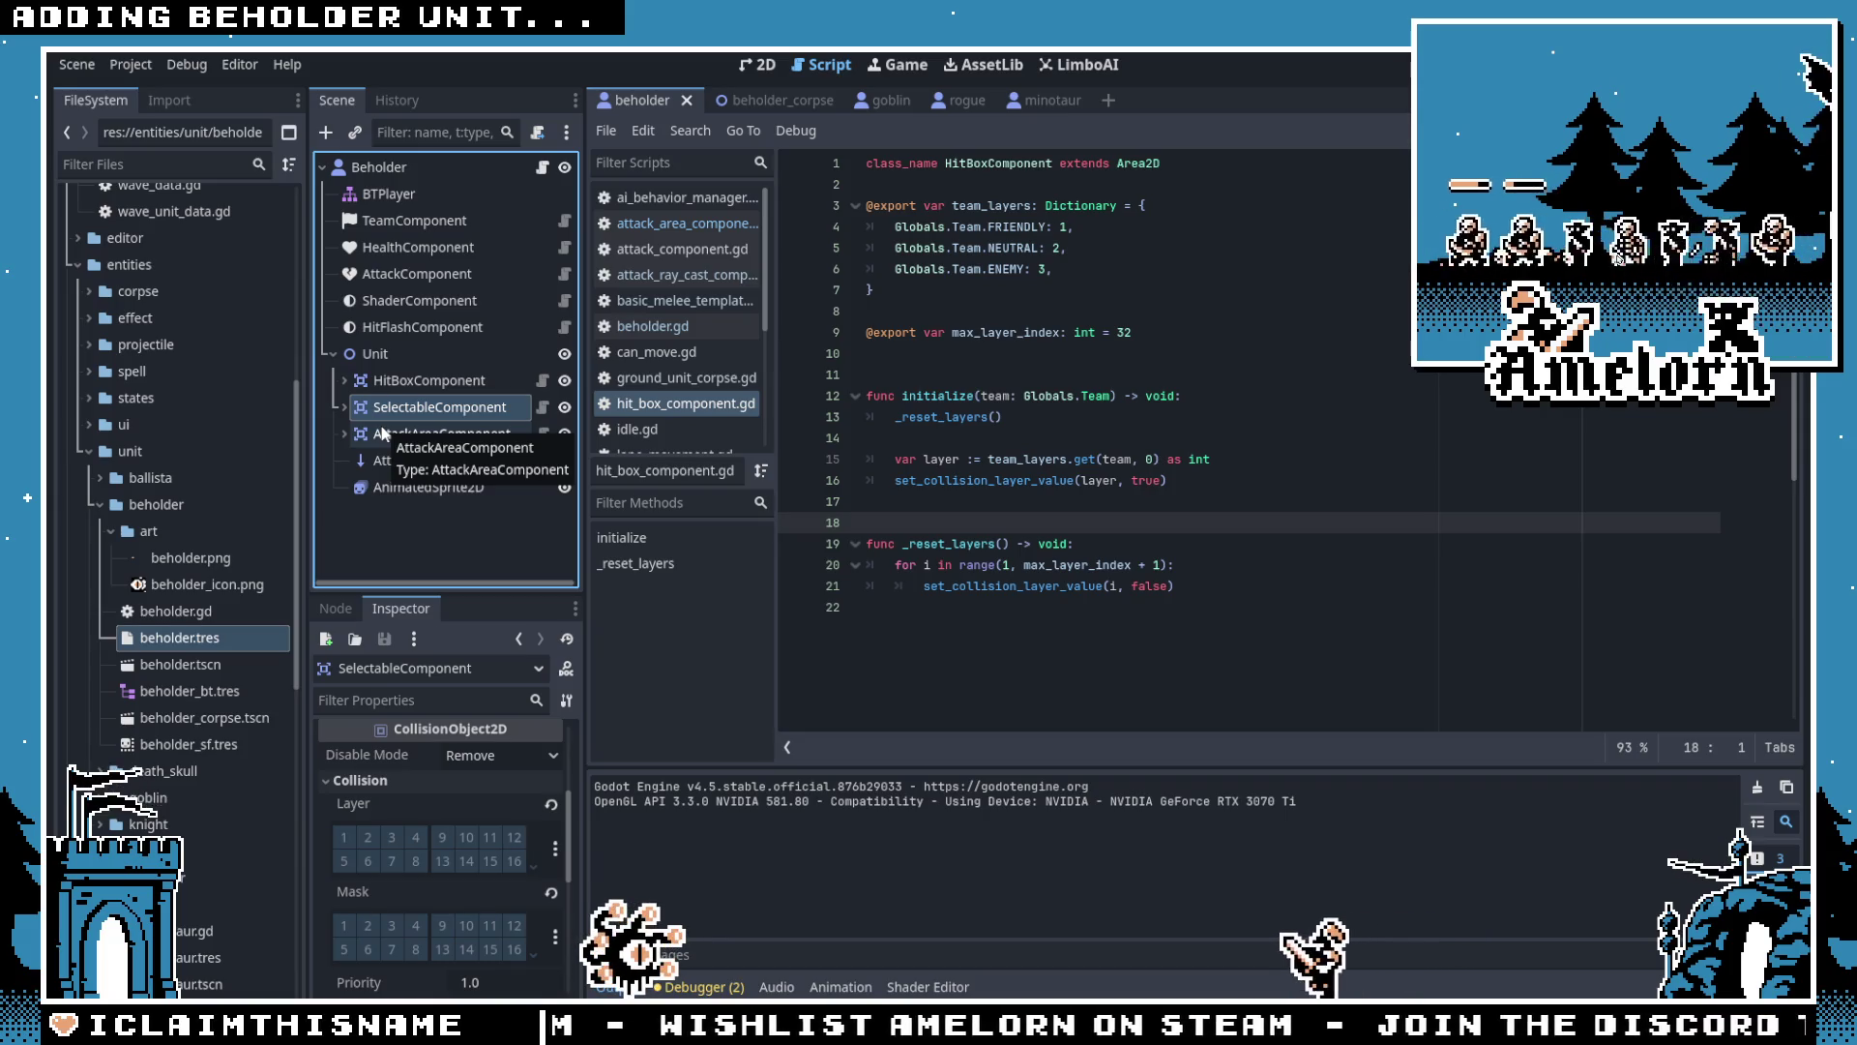
left_click(617, 987)
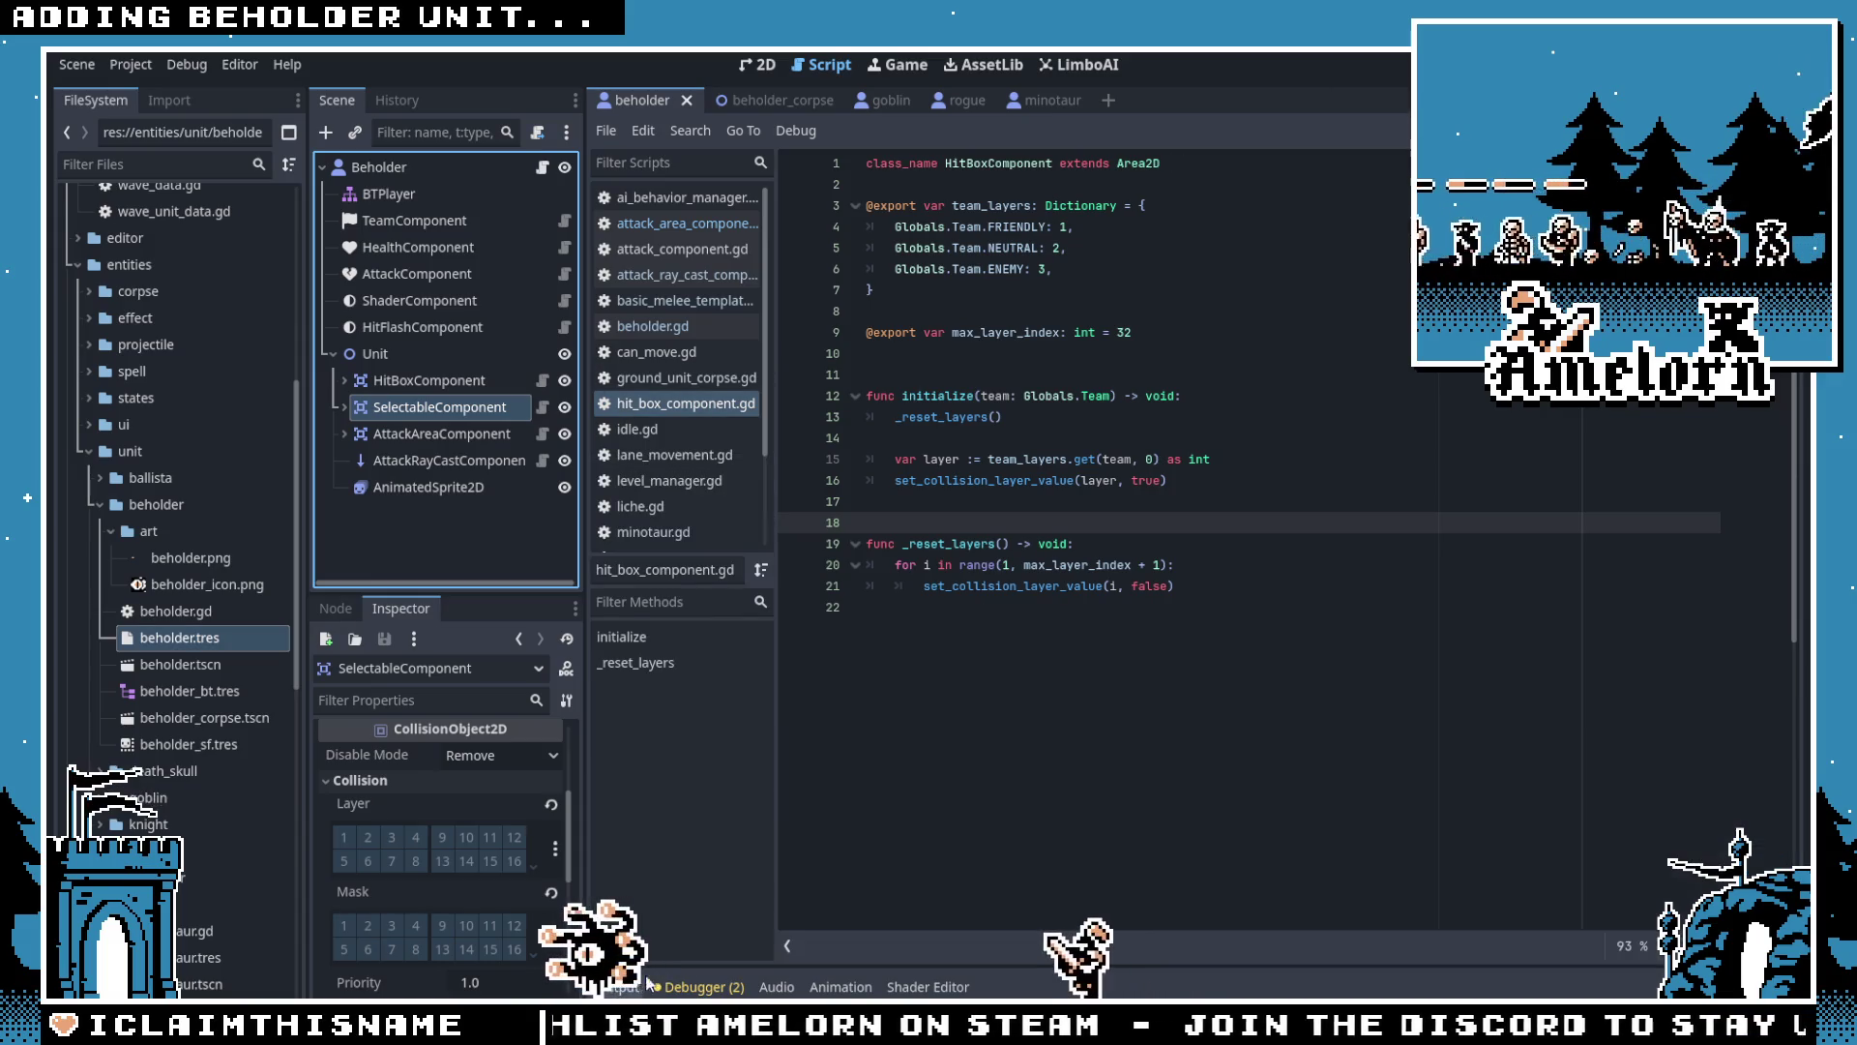
left_click(430, 433)
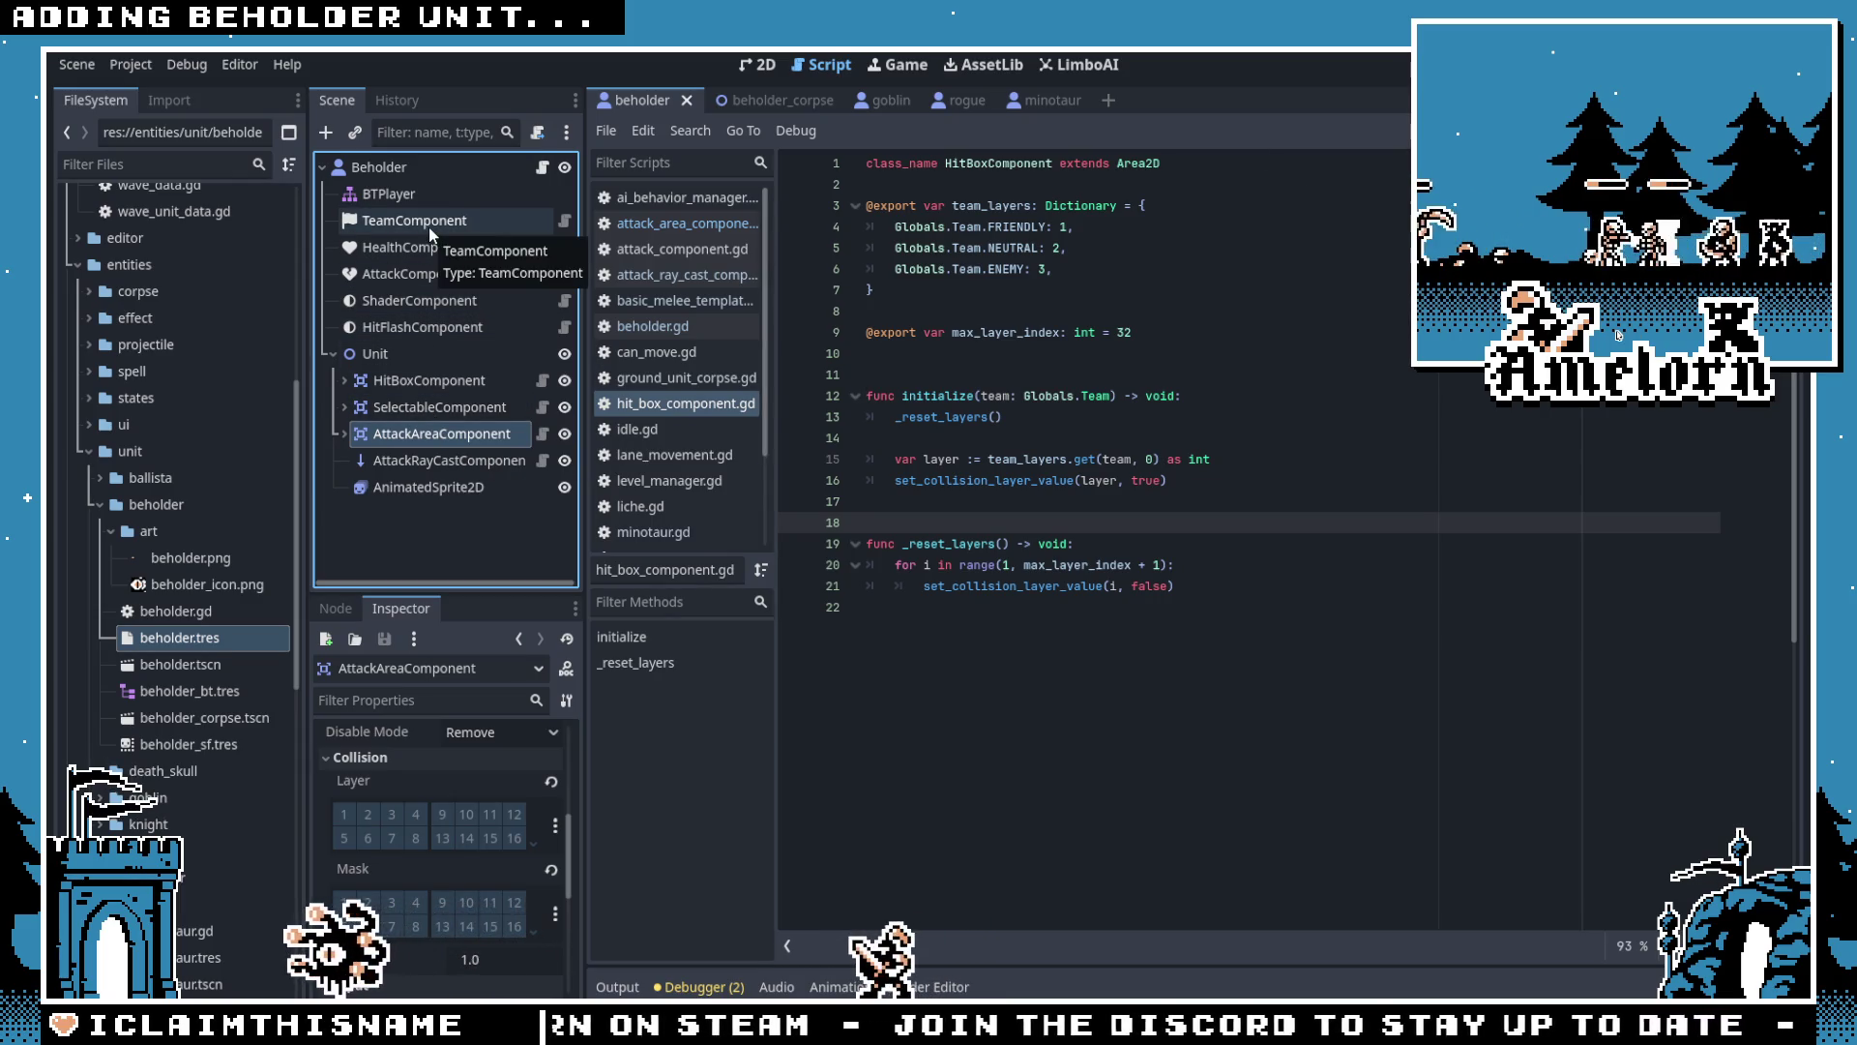
left_click(759, 65)
scroll(1382, 457, "up", 6)
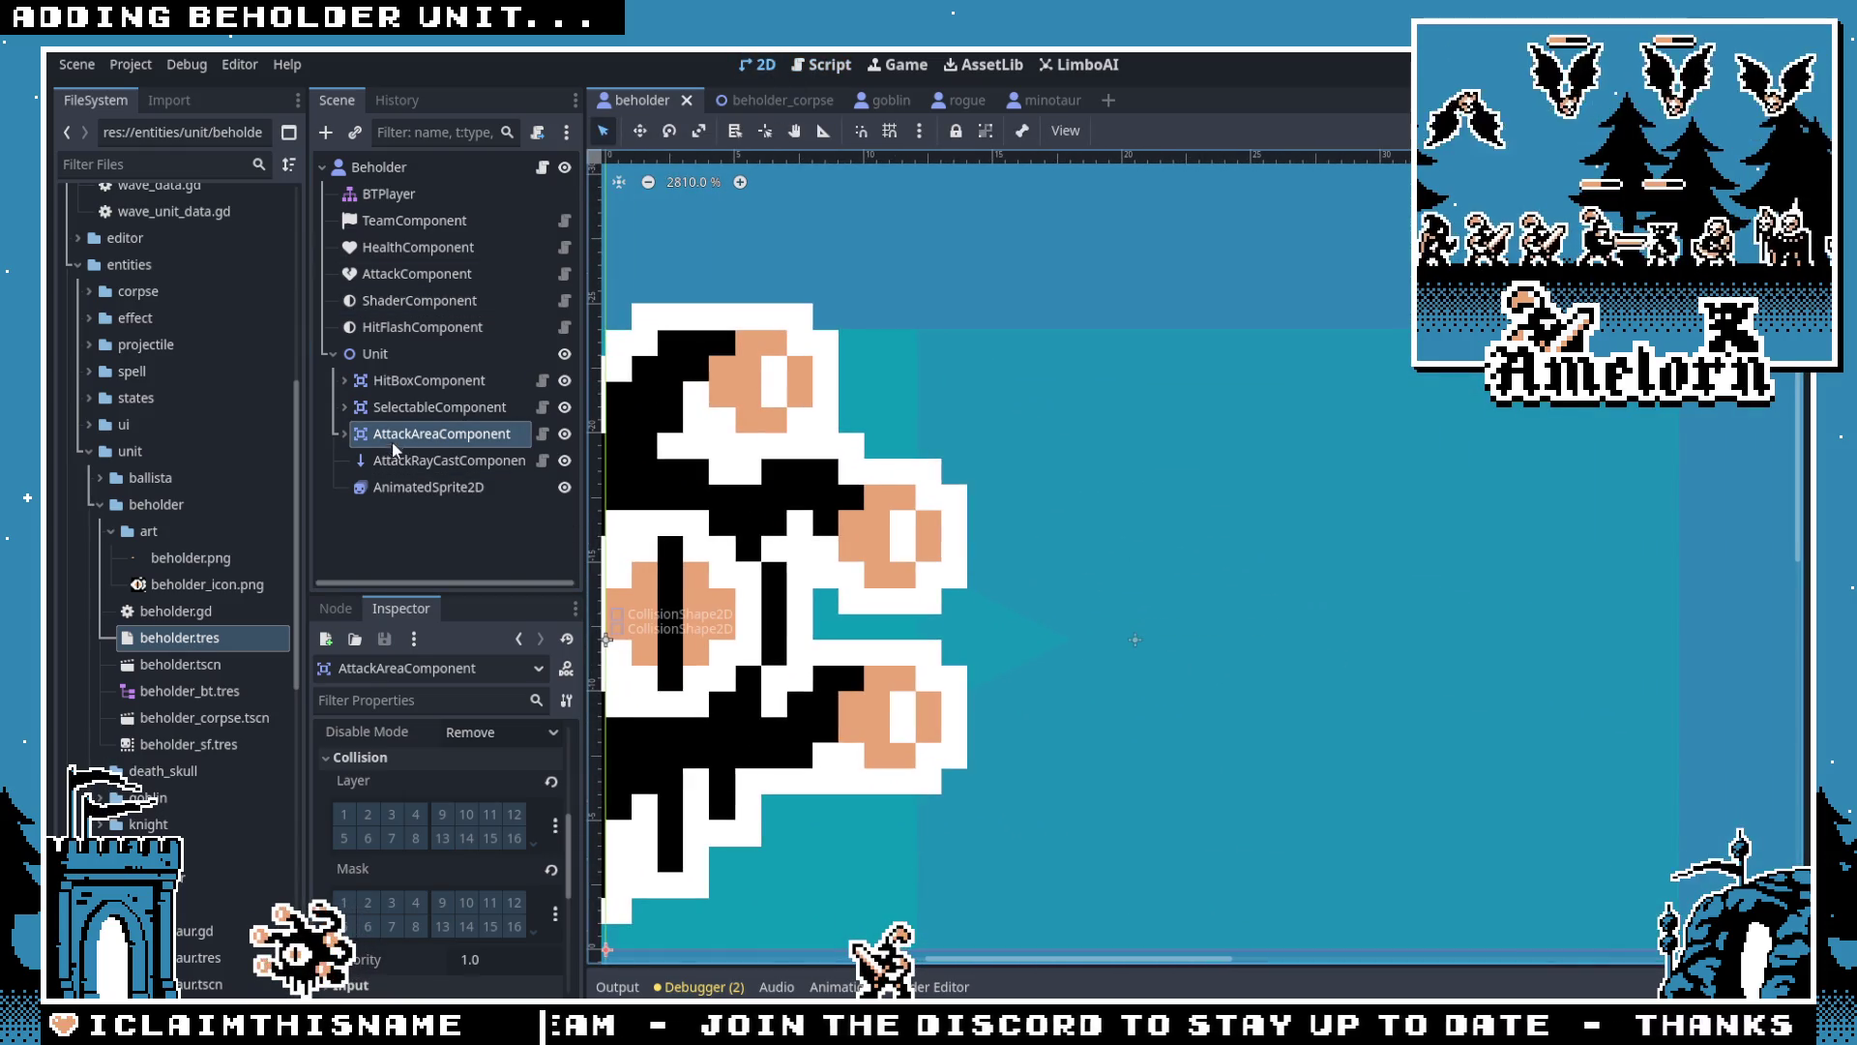
Check the raycast's target x (18) against the attack area, then set Beholder's Unit Padding to 15
left_click(430, 462)
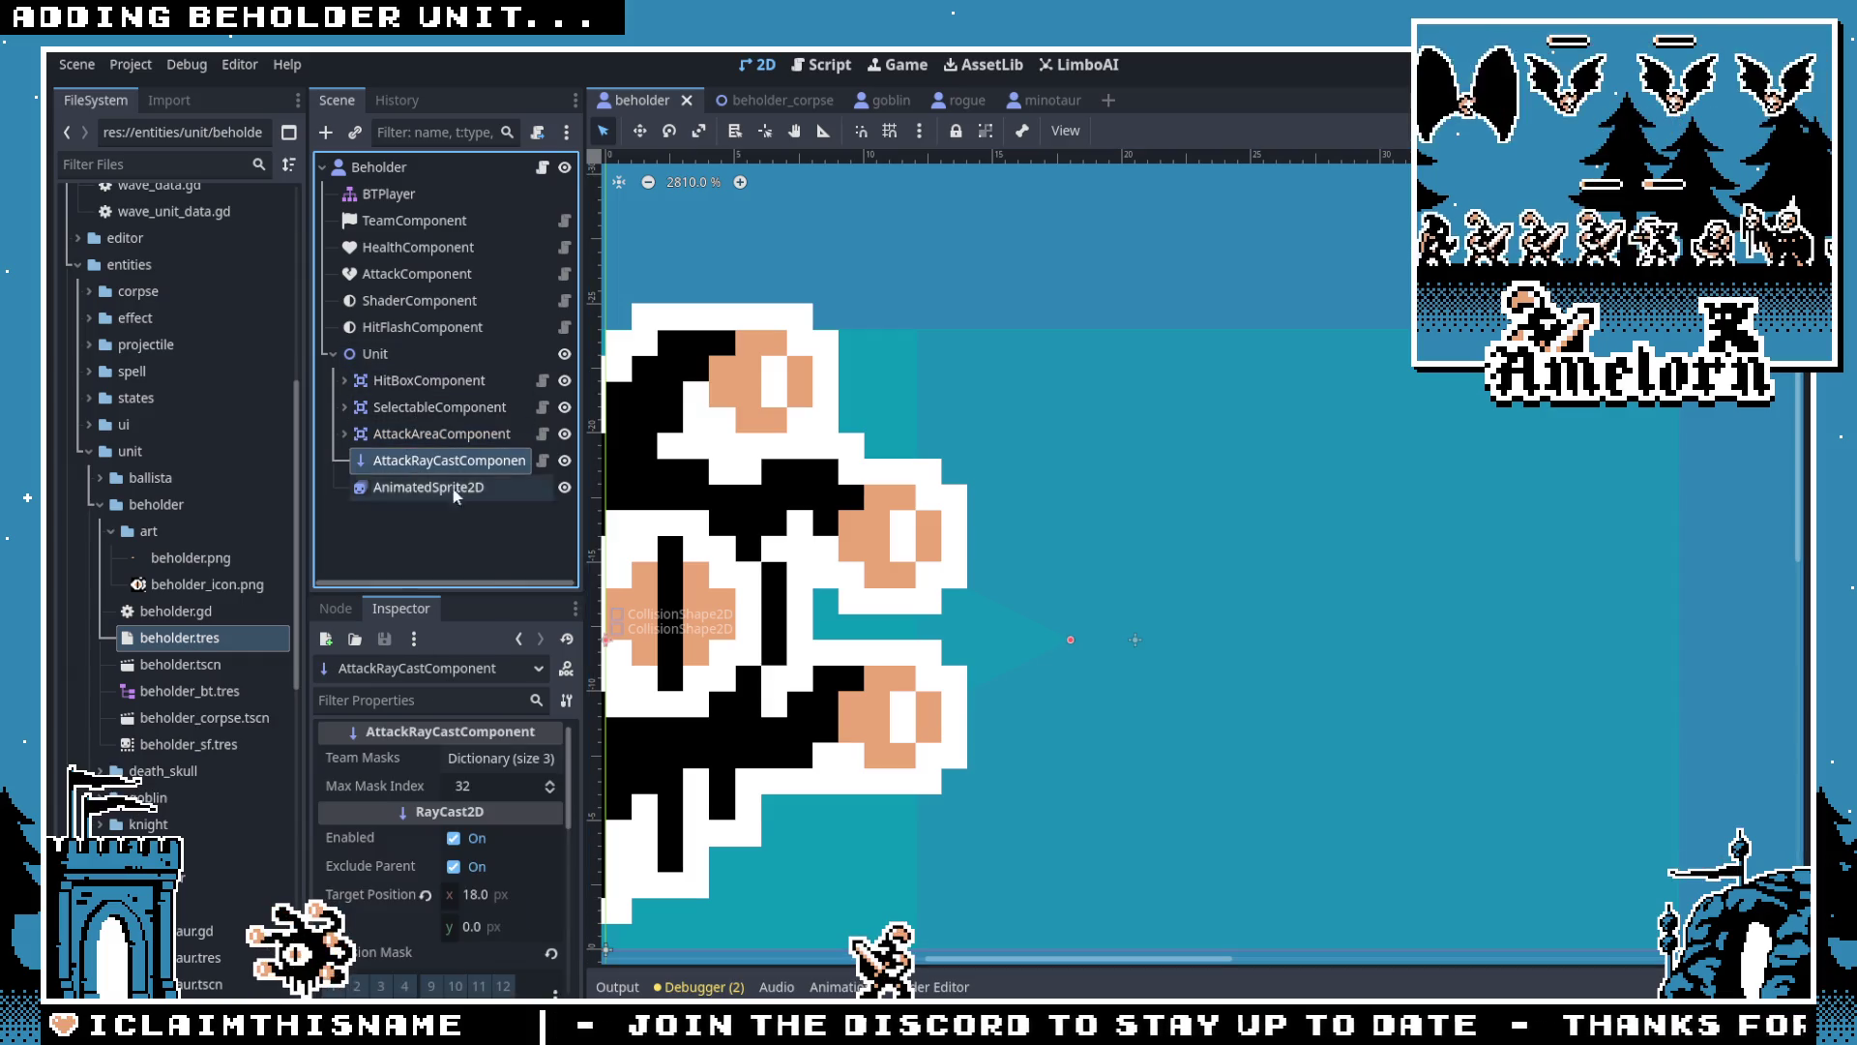
left_click(497, 896)
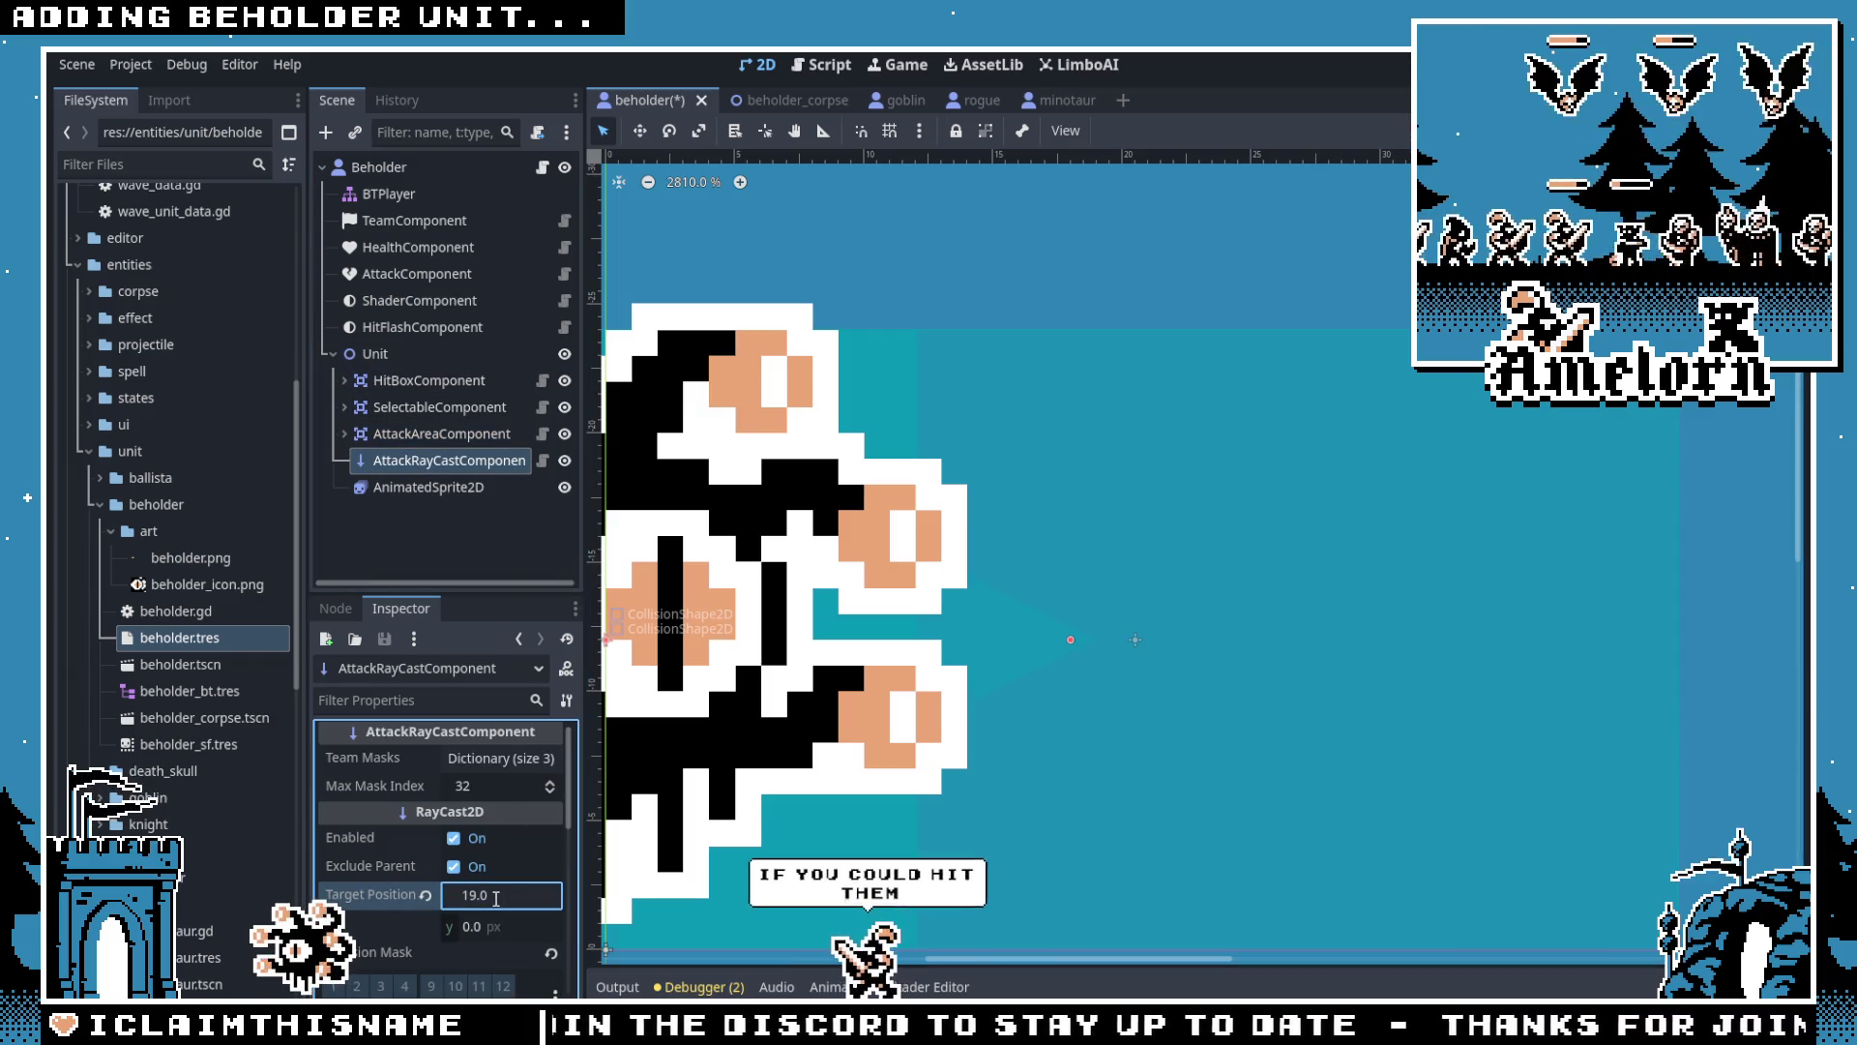
scroll(663, 522, "down", 4)
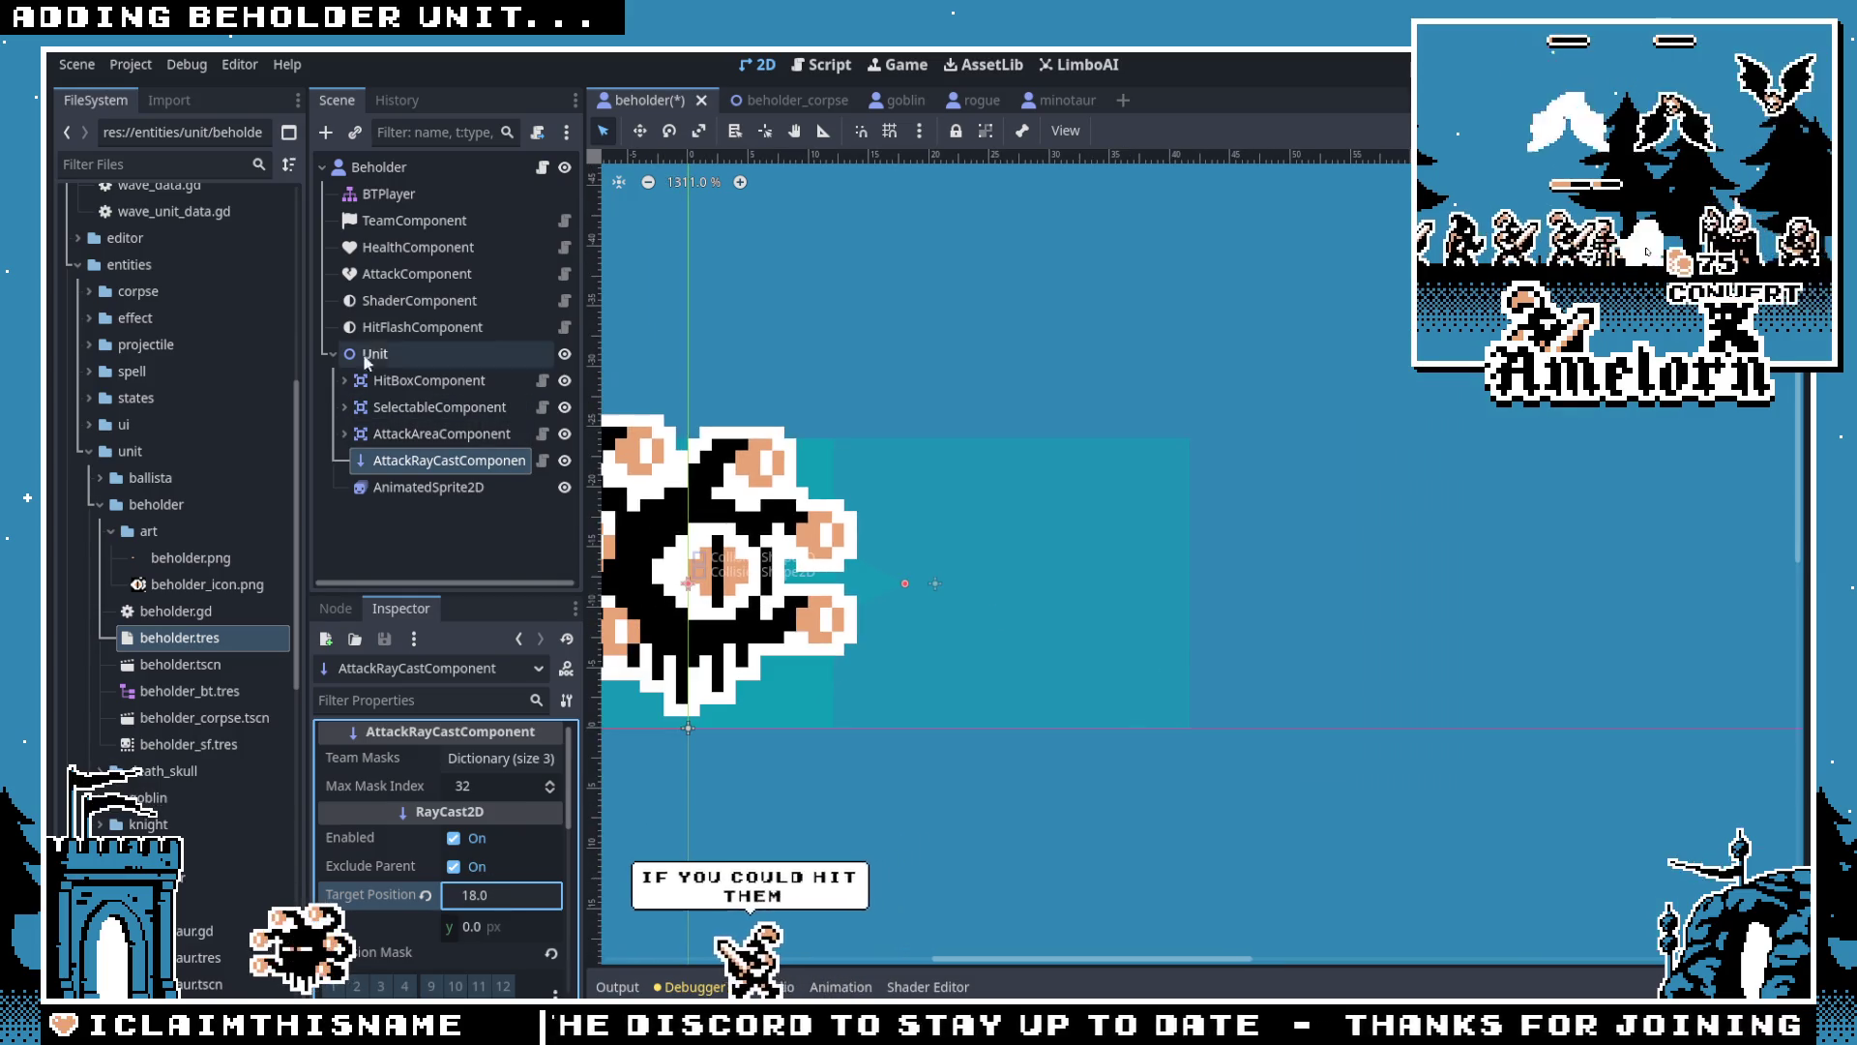
left_click(564, 487)
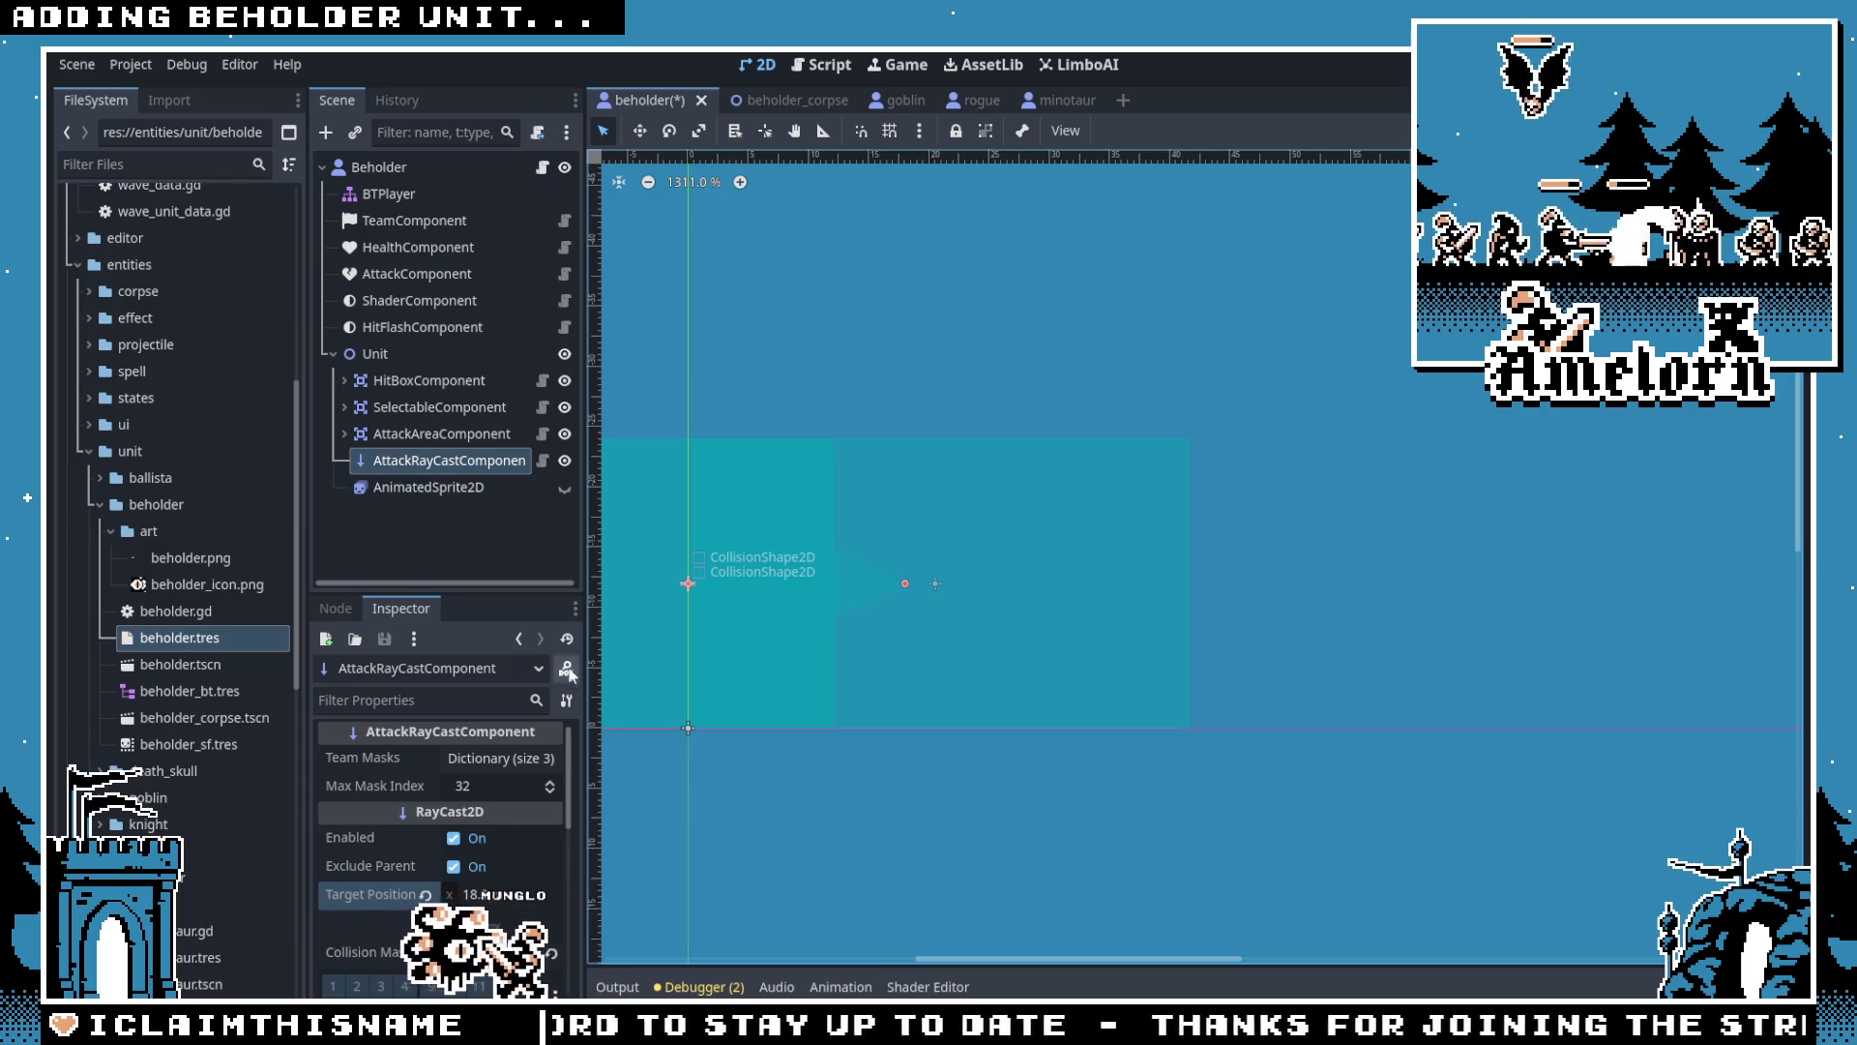
left_click(563, 488)
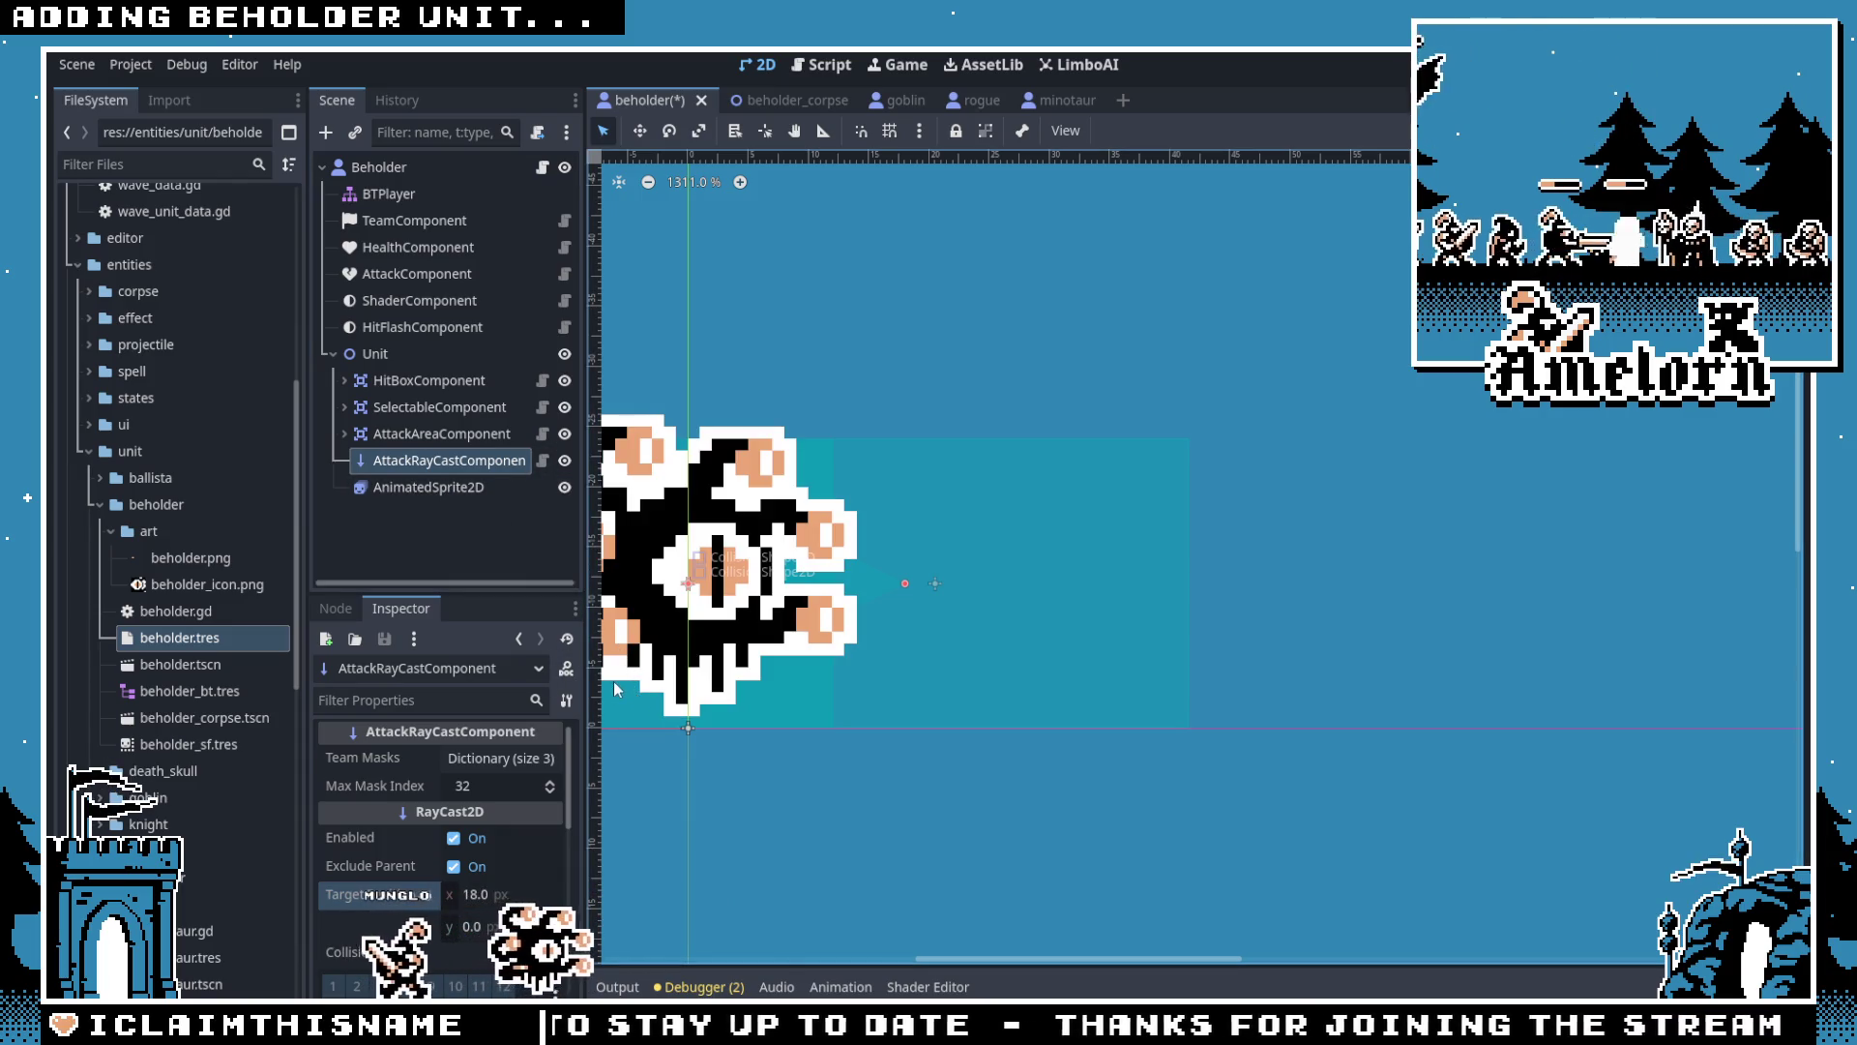
left_click(382, 167)
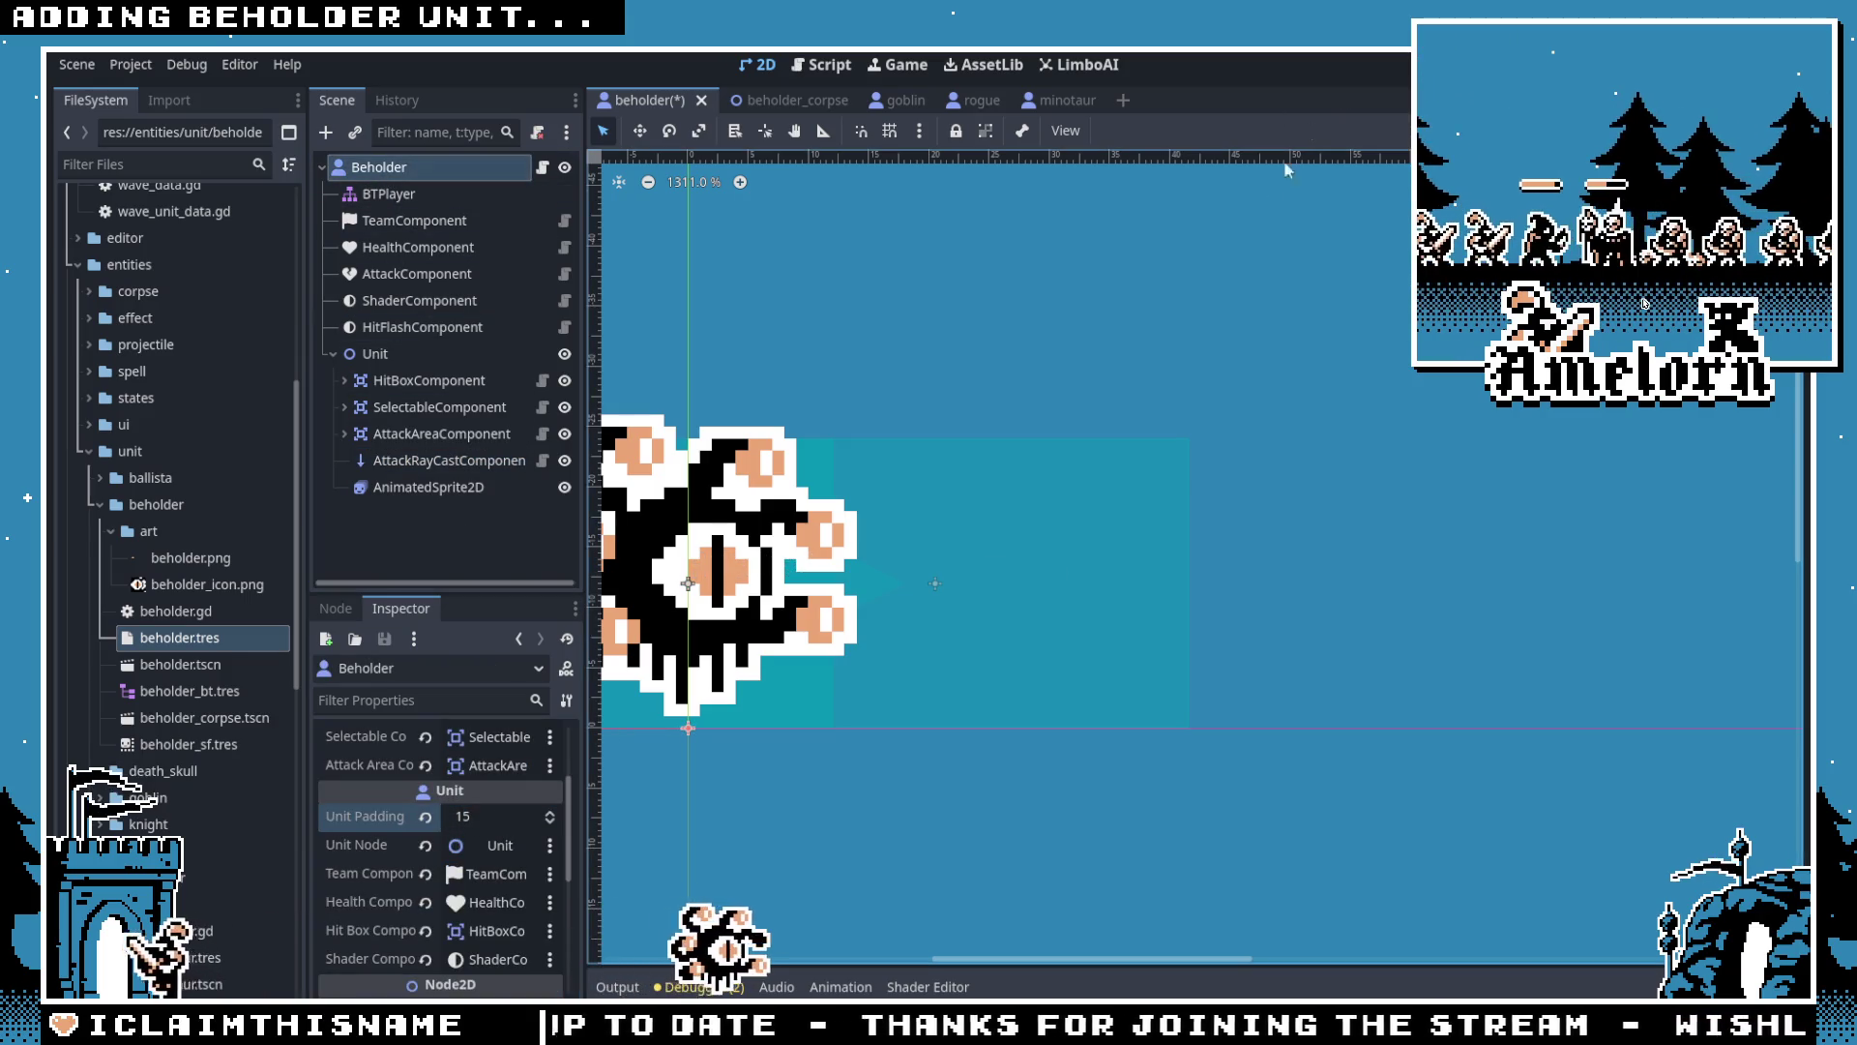
key("F5")
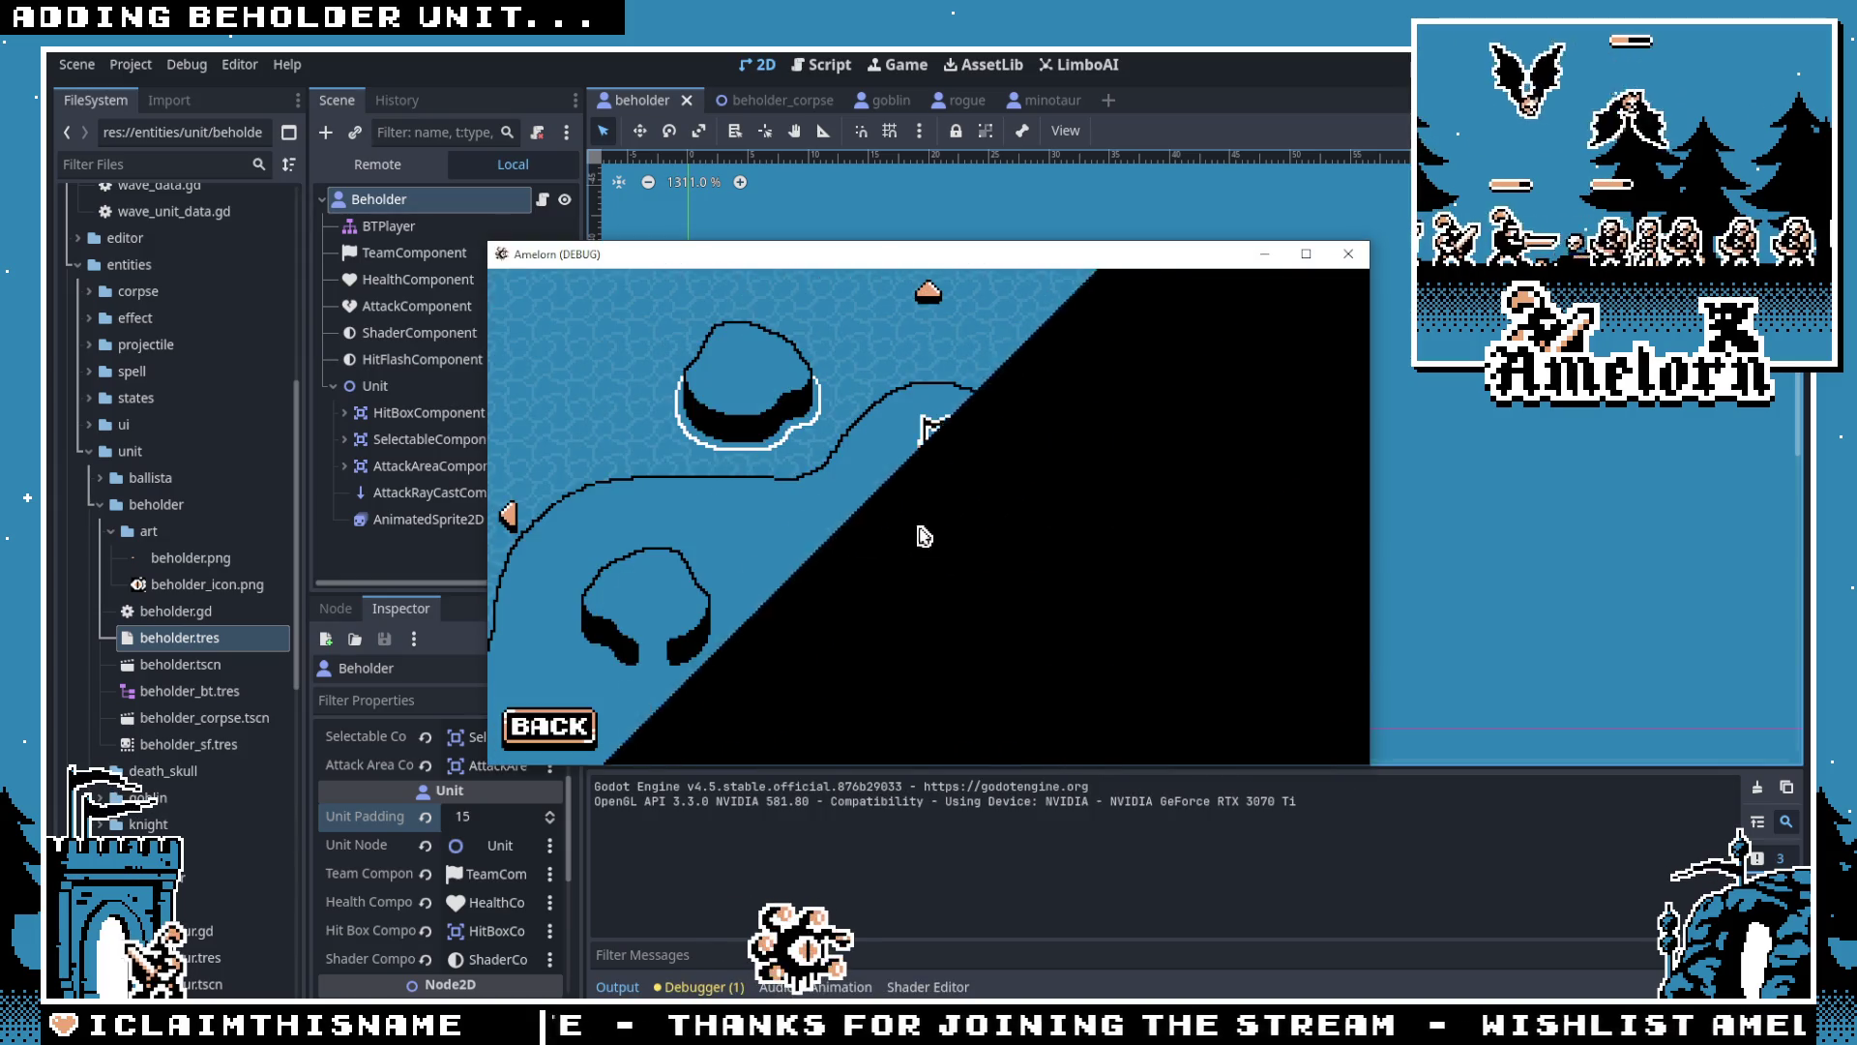
Start the Forest Conquest battle from the map and deploy a beholder unit
left_click(958, 493)
left_click(812, 593)
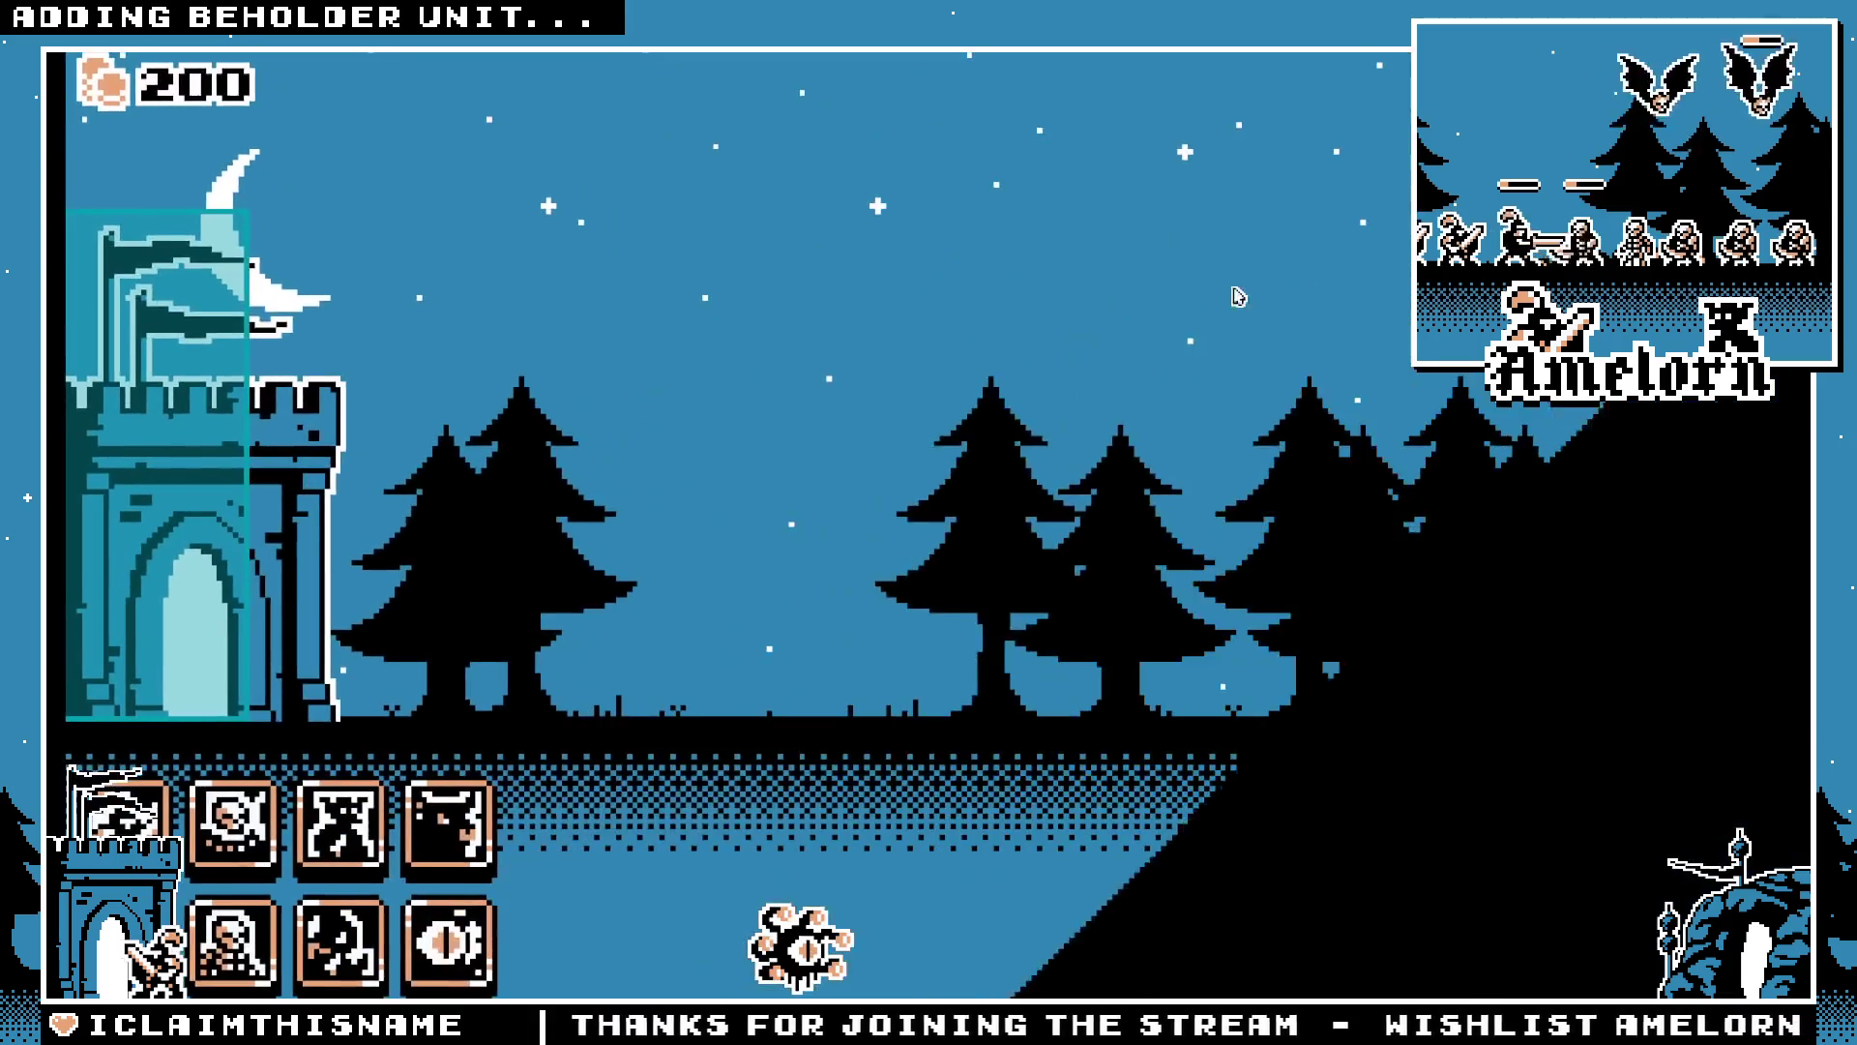
left_click(448, 943)
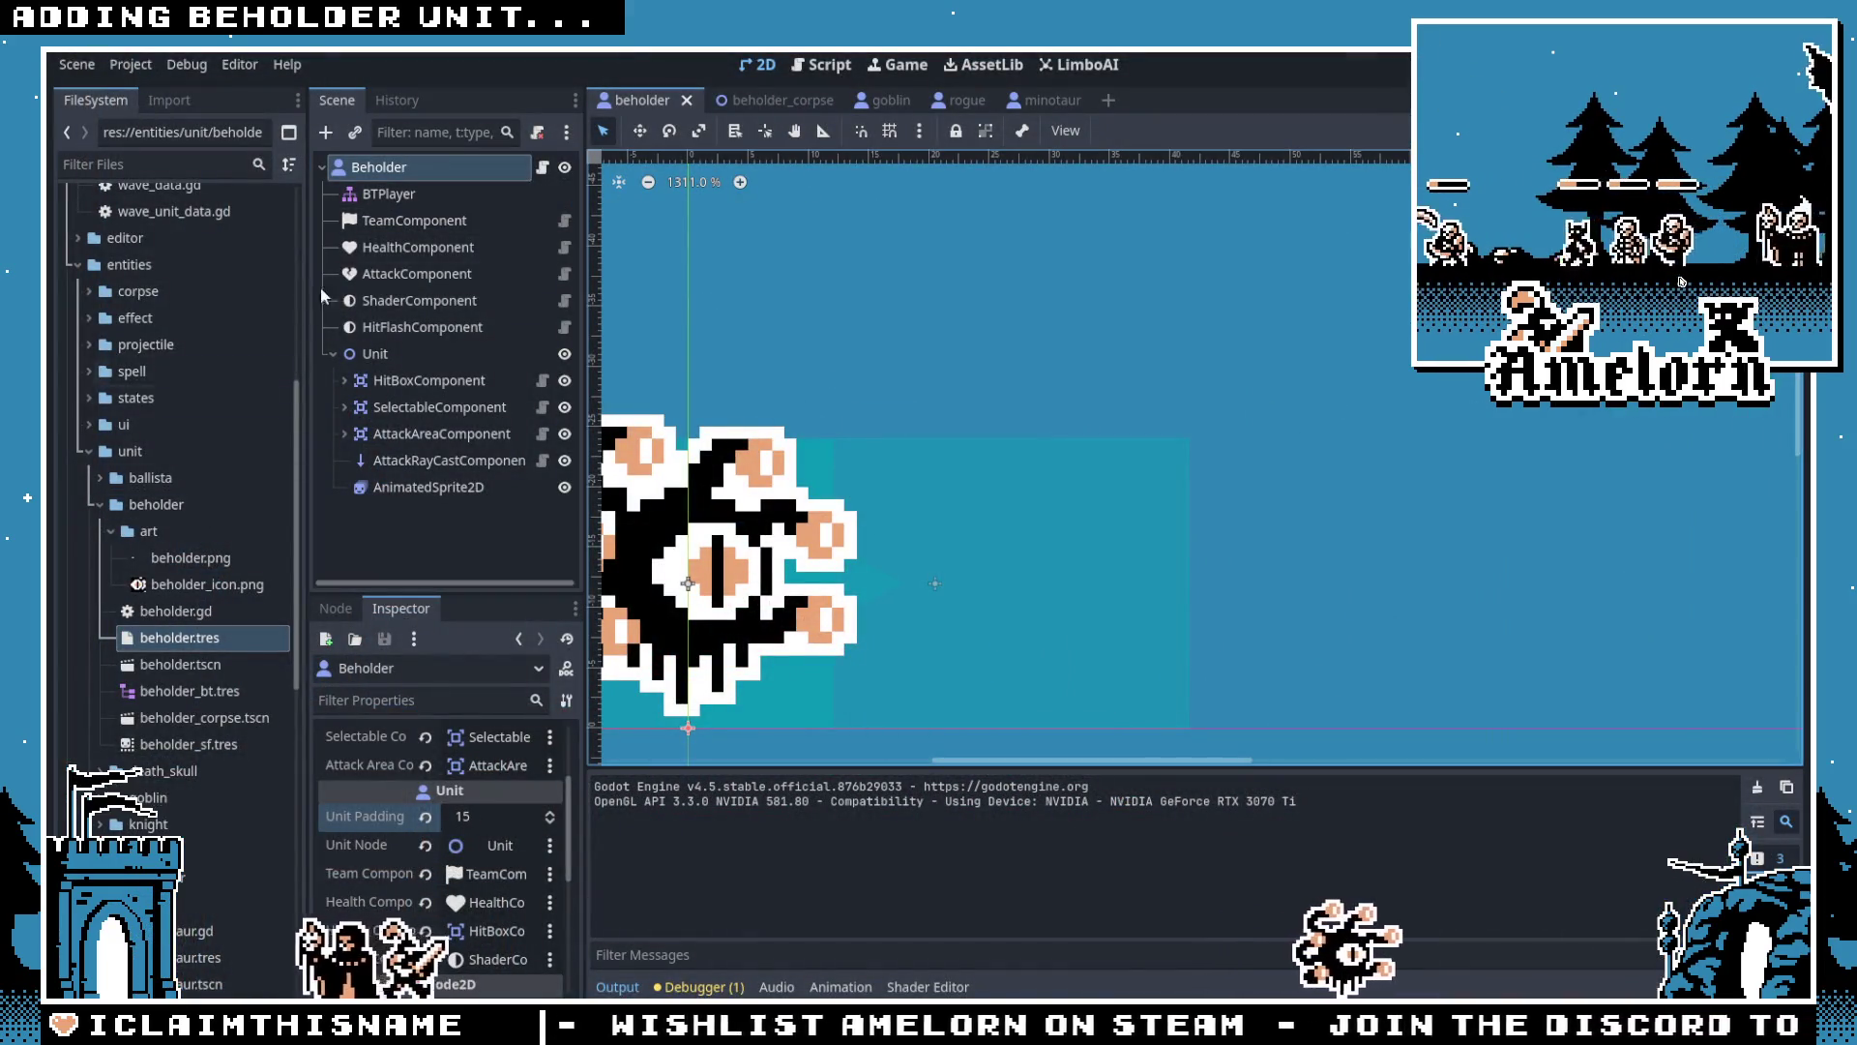
Add the unit status bar scene to the beholder as its health bar
left_click(178, 166)
type("hea")
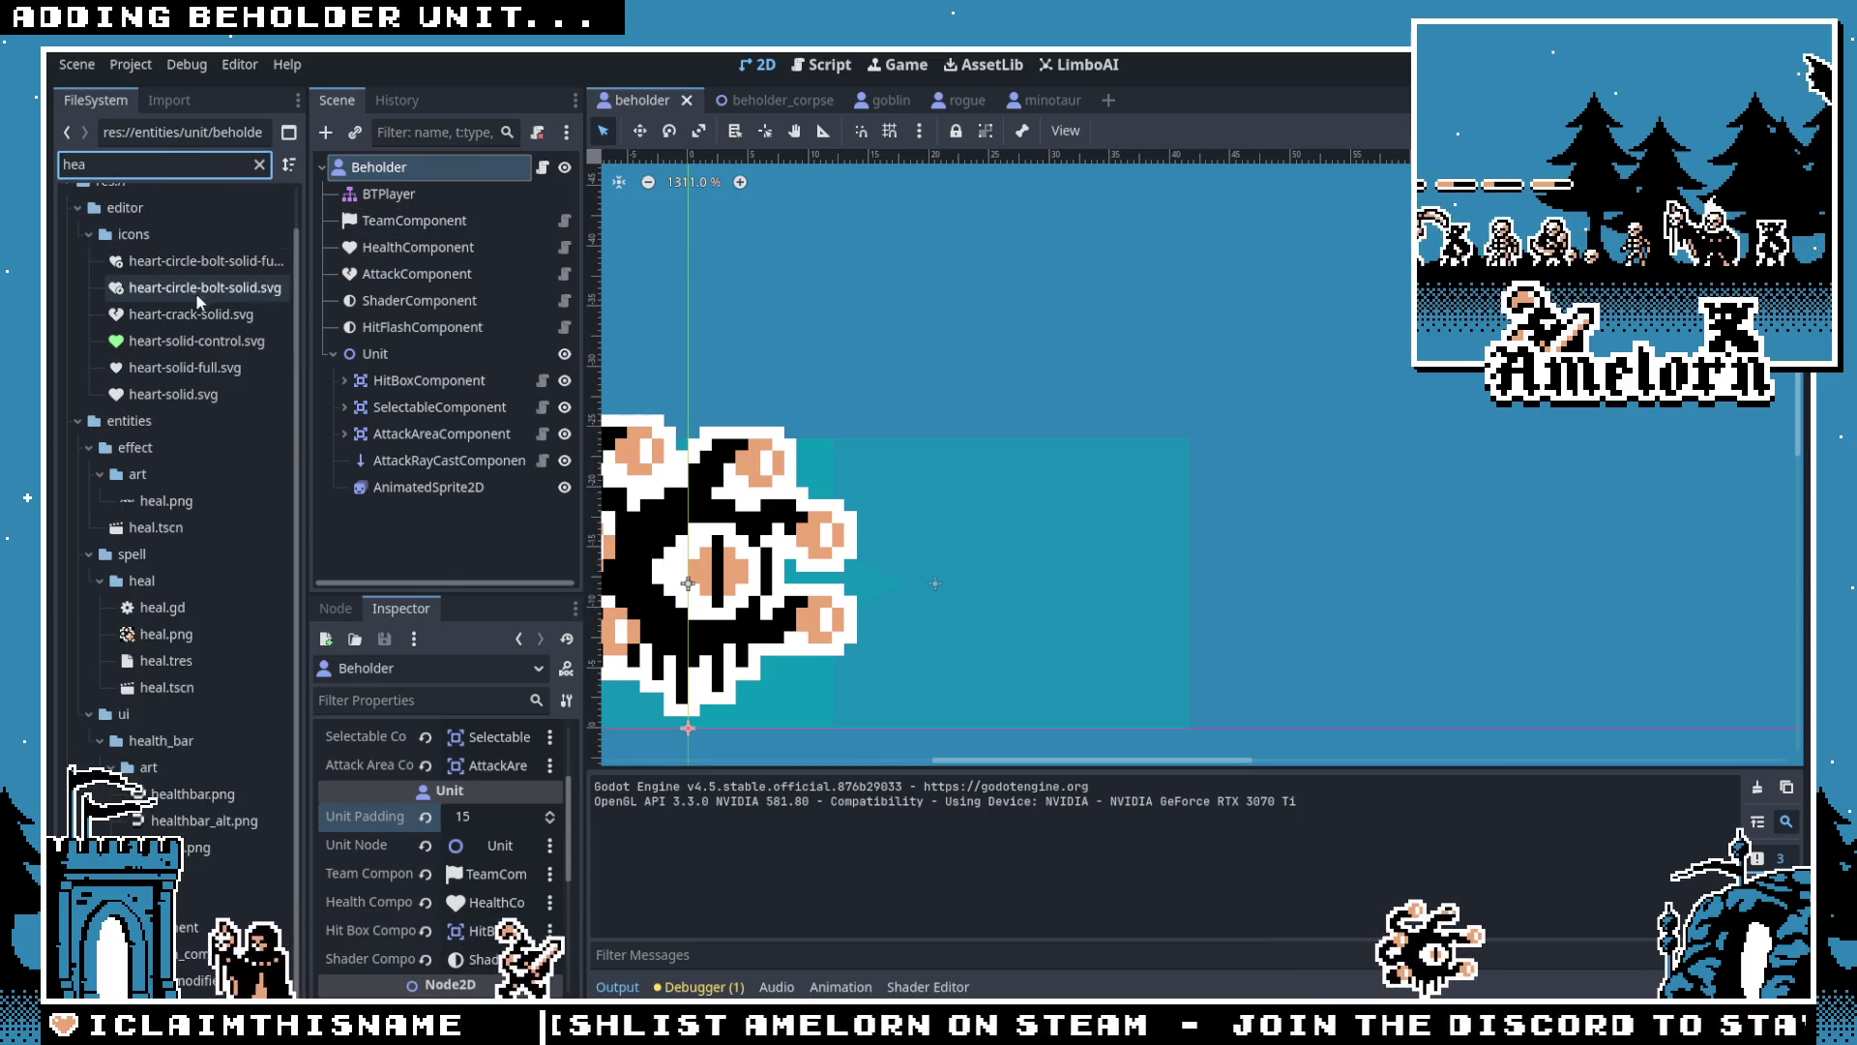
key("BackSpace")
key("BackSpace")
key("BackSpace")
type("status")
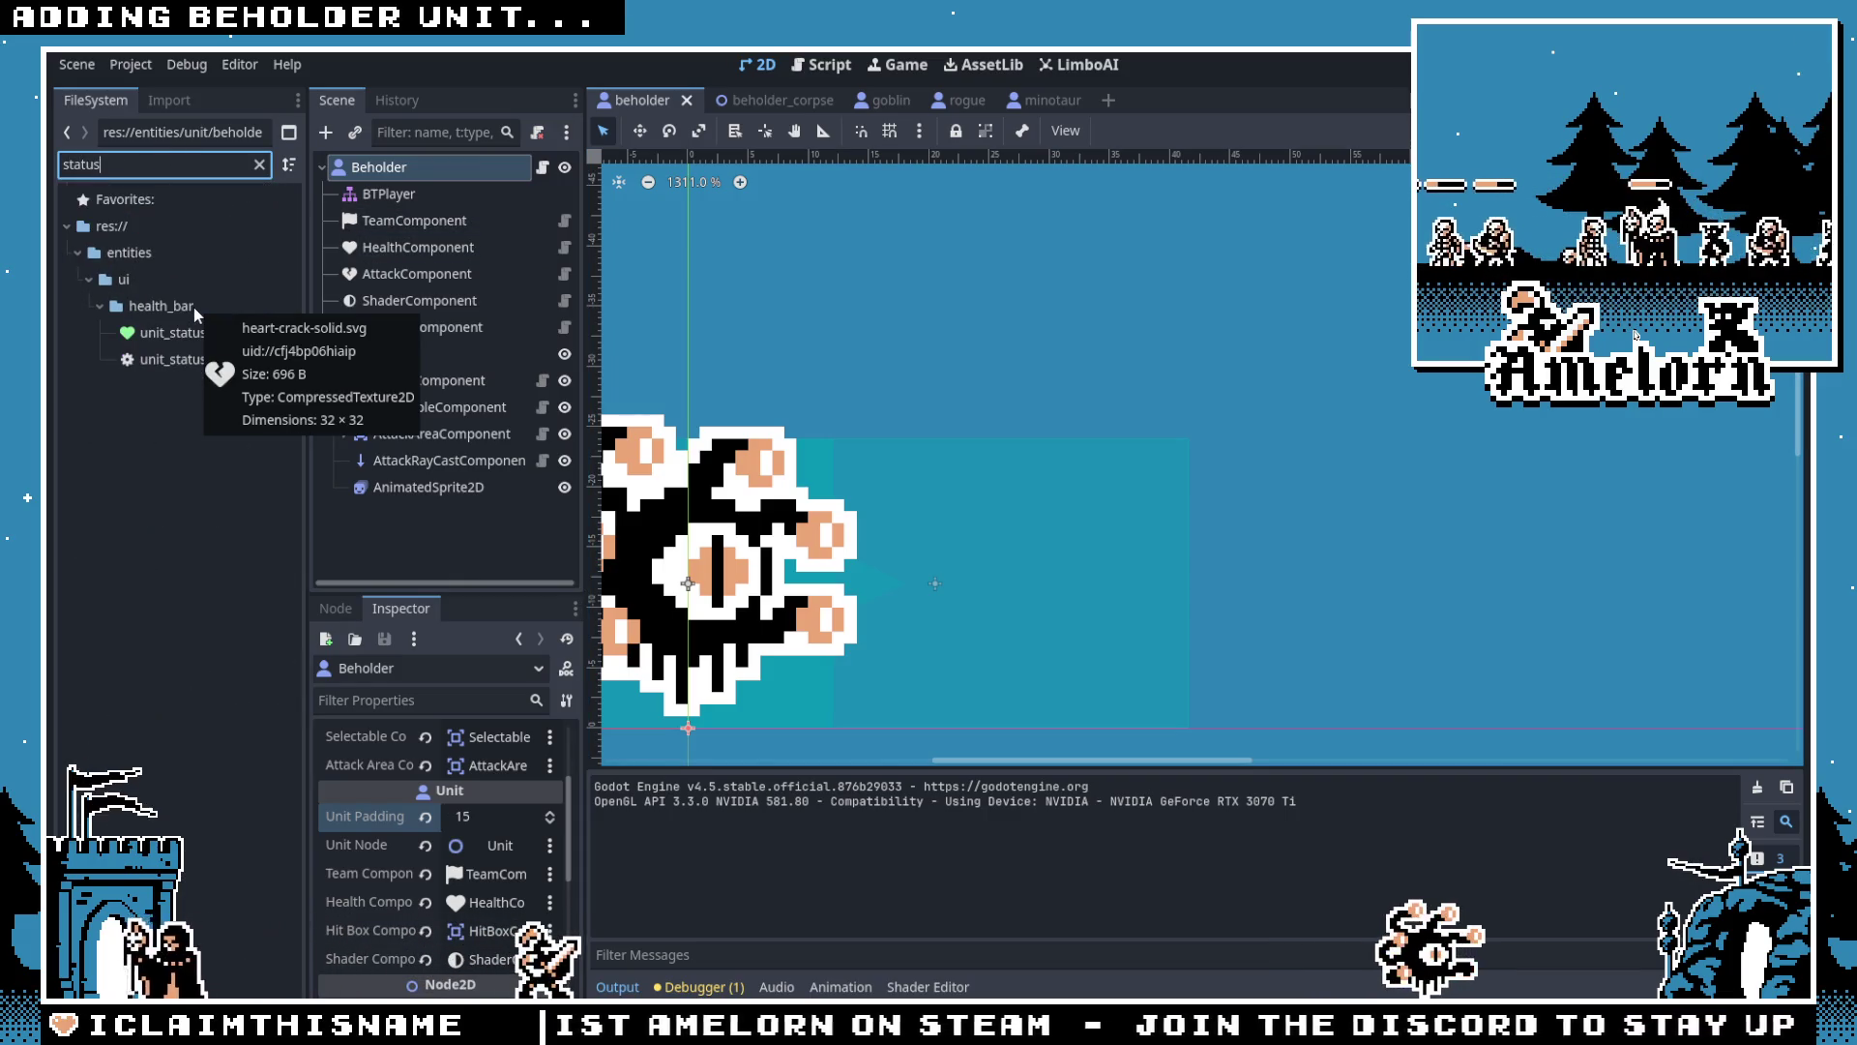
mouse_move(174, 331)
left_mouse_down()
mouse_move(290, 290)
mouse_move(427, 174)
mouse_move(416, 189)
left_mouse_up()
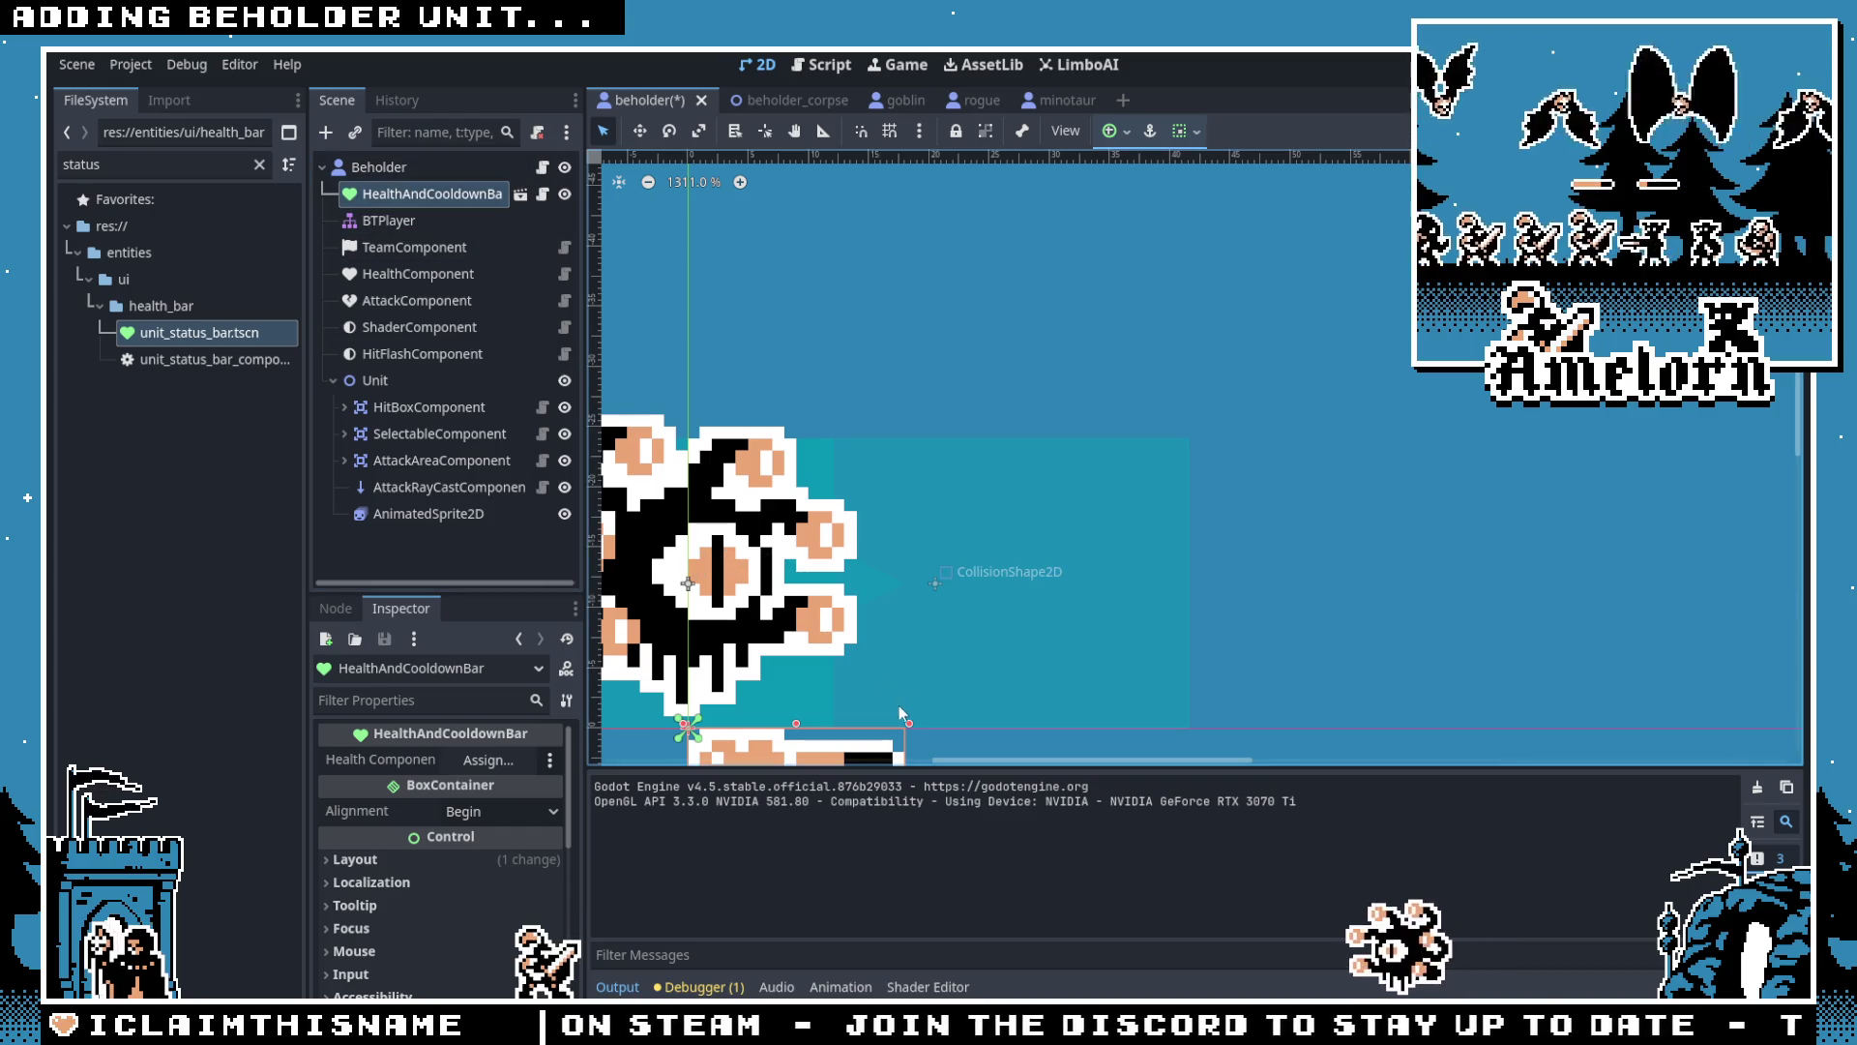
left_click_drag(812, 671, 1027, 584)
Link the health bar to HealthComponent and move it above the beholder's head
left_click(469, 760)
double_click(957, 309)
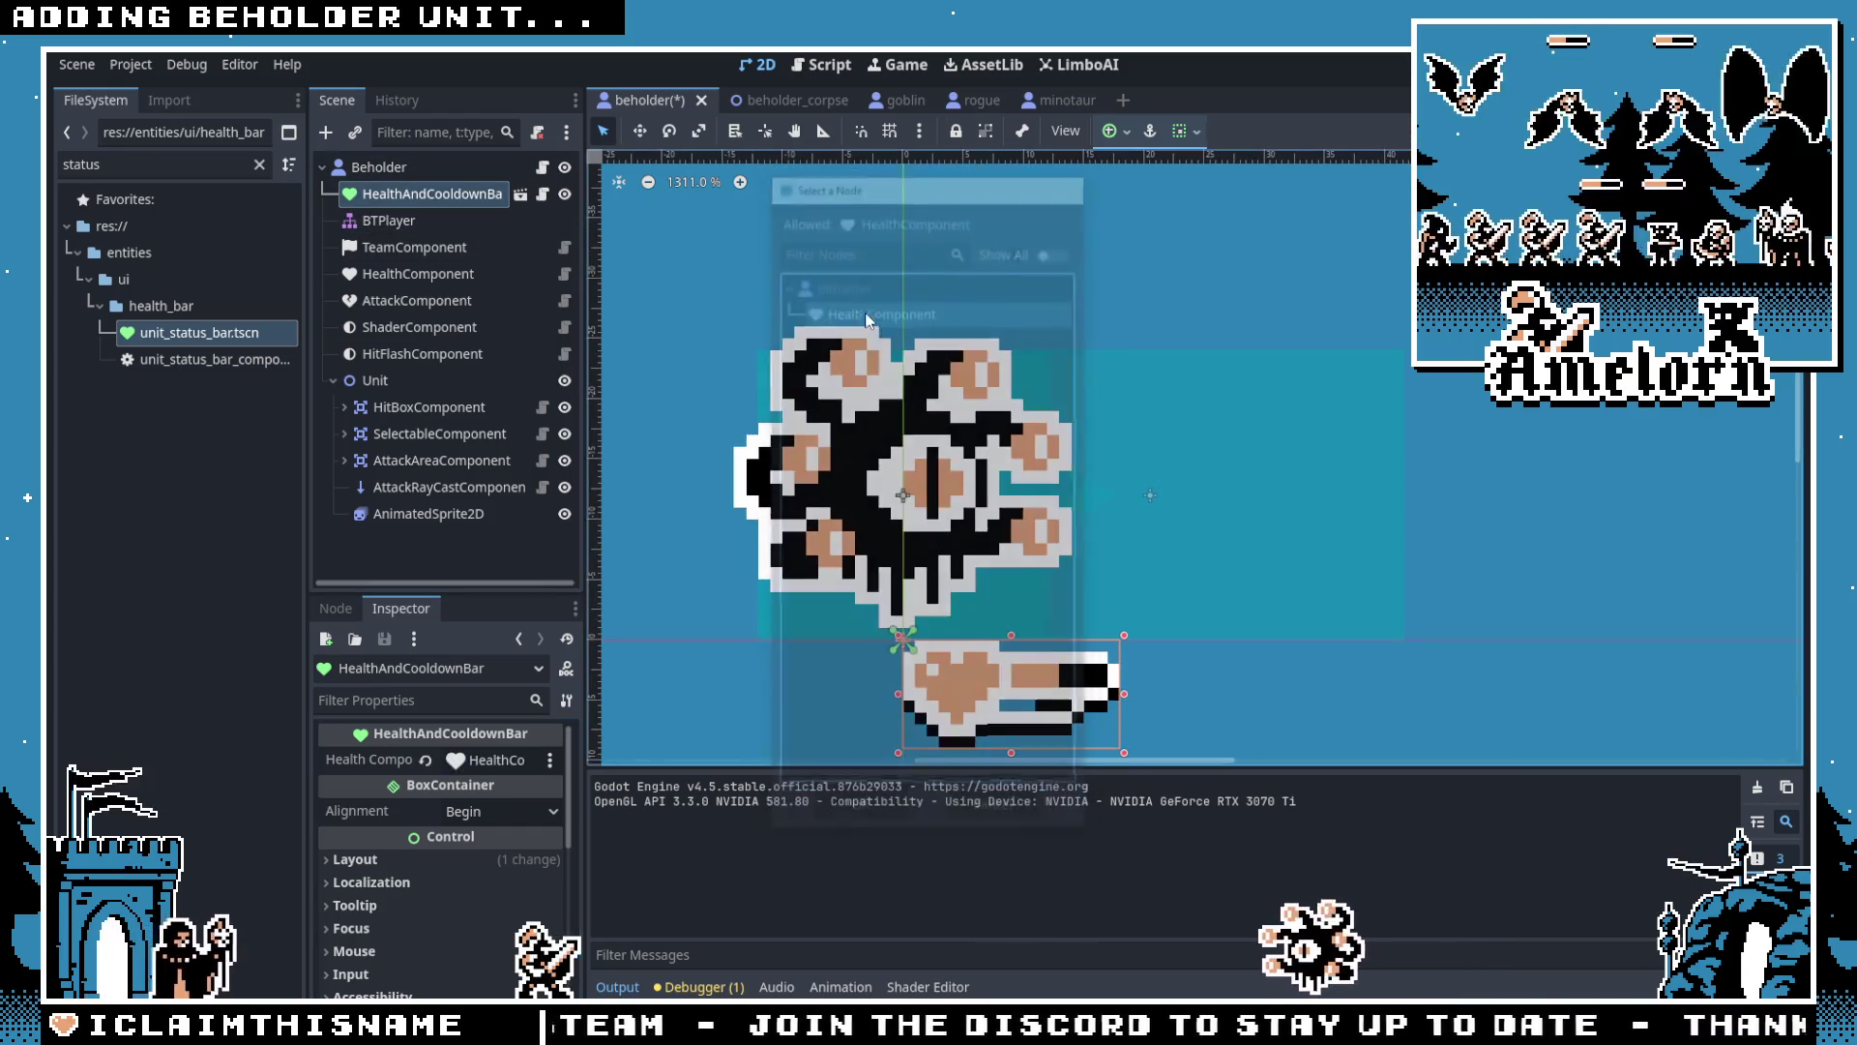
key("w")
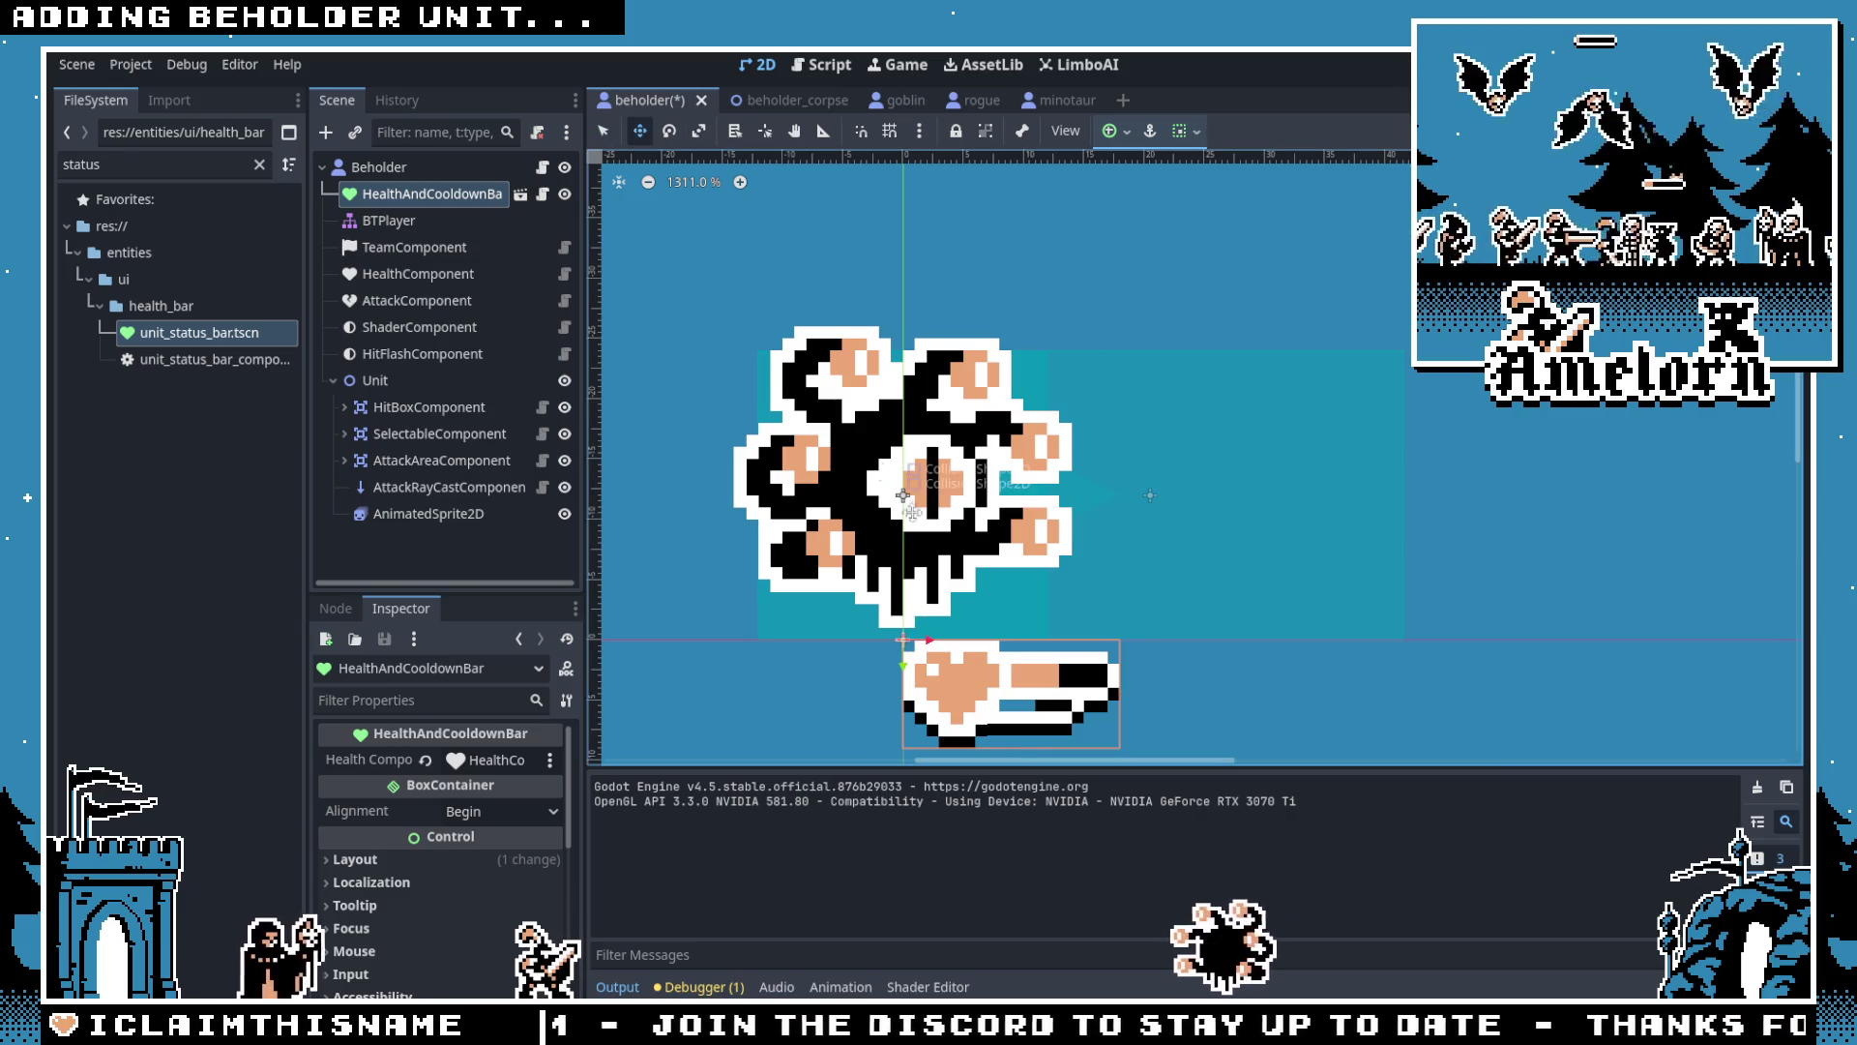
mouse_move(1001, 701)
left_mouse_down()
mouse_move(907, 284)
mouse_move(875, 259)
left_mouse_up()
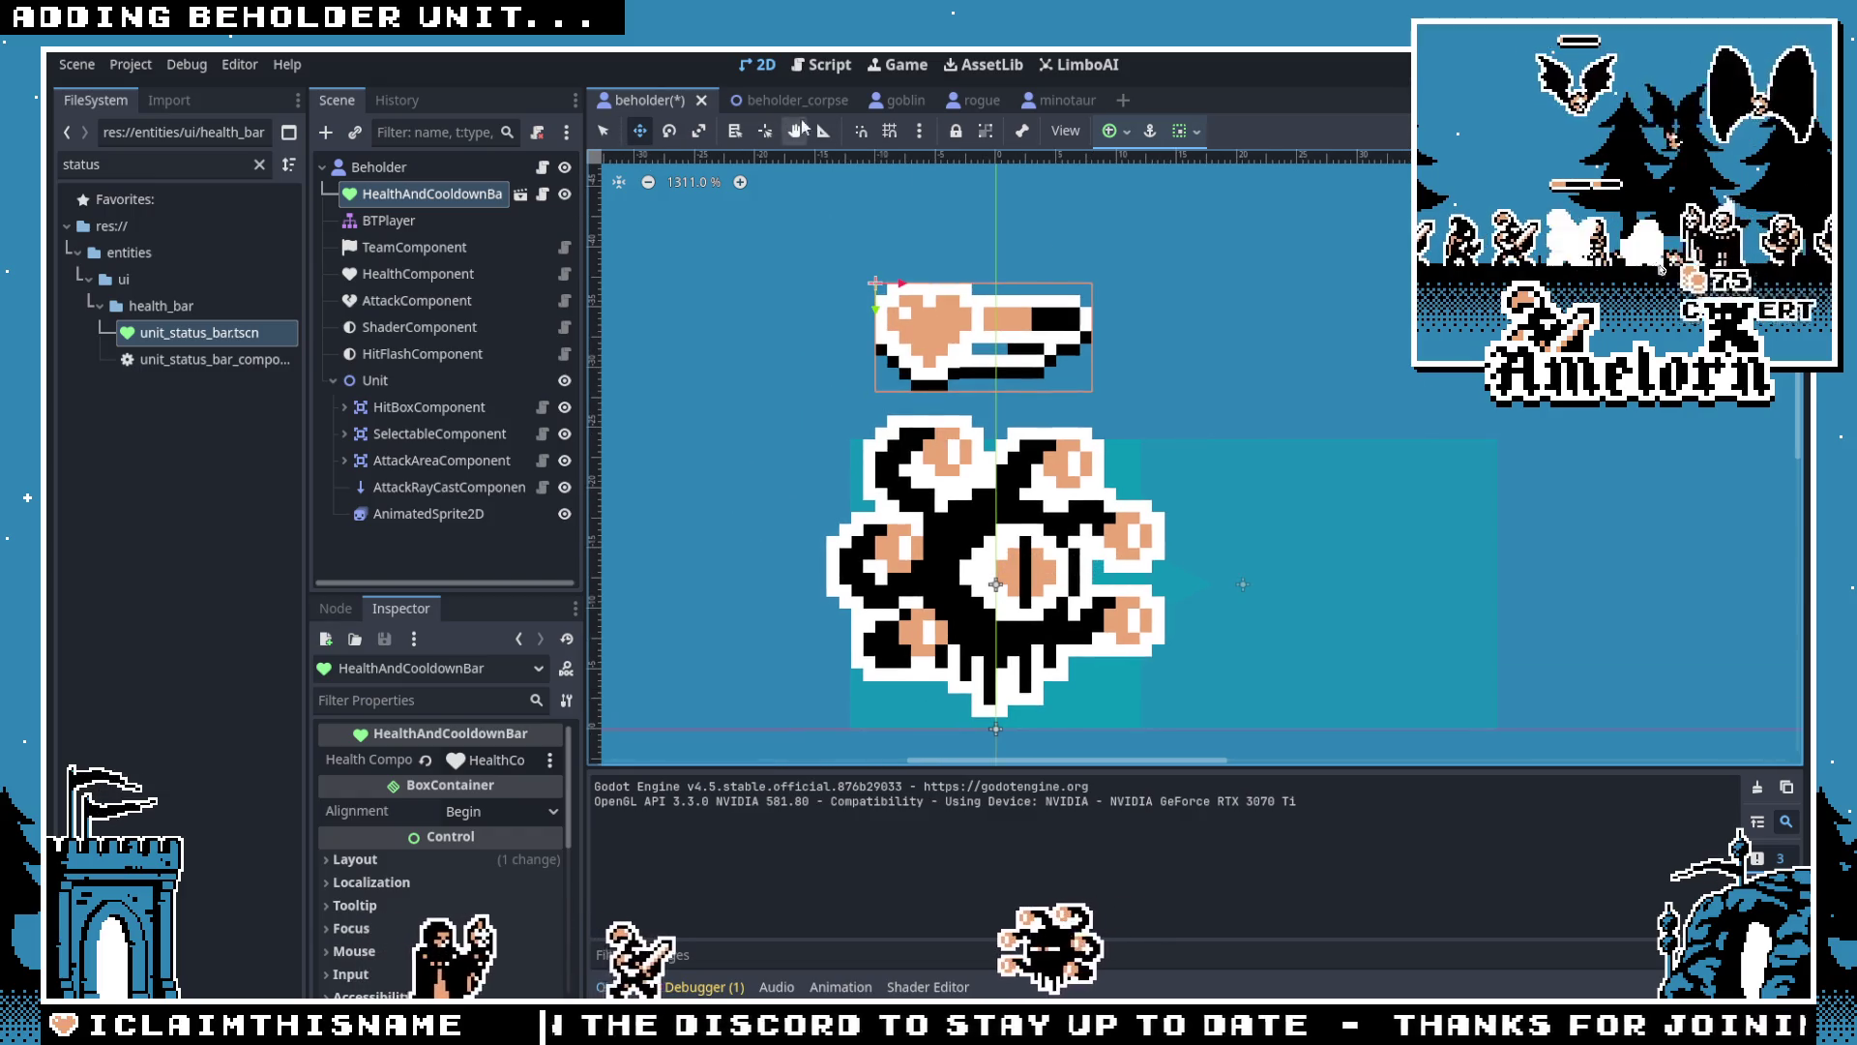
left_click(776, 97)
left_click(638, 99)
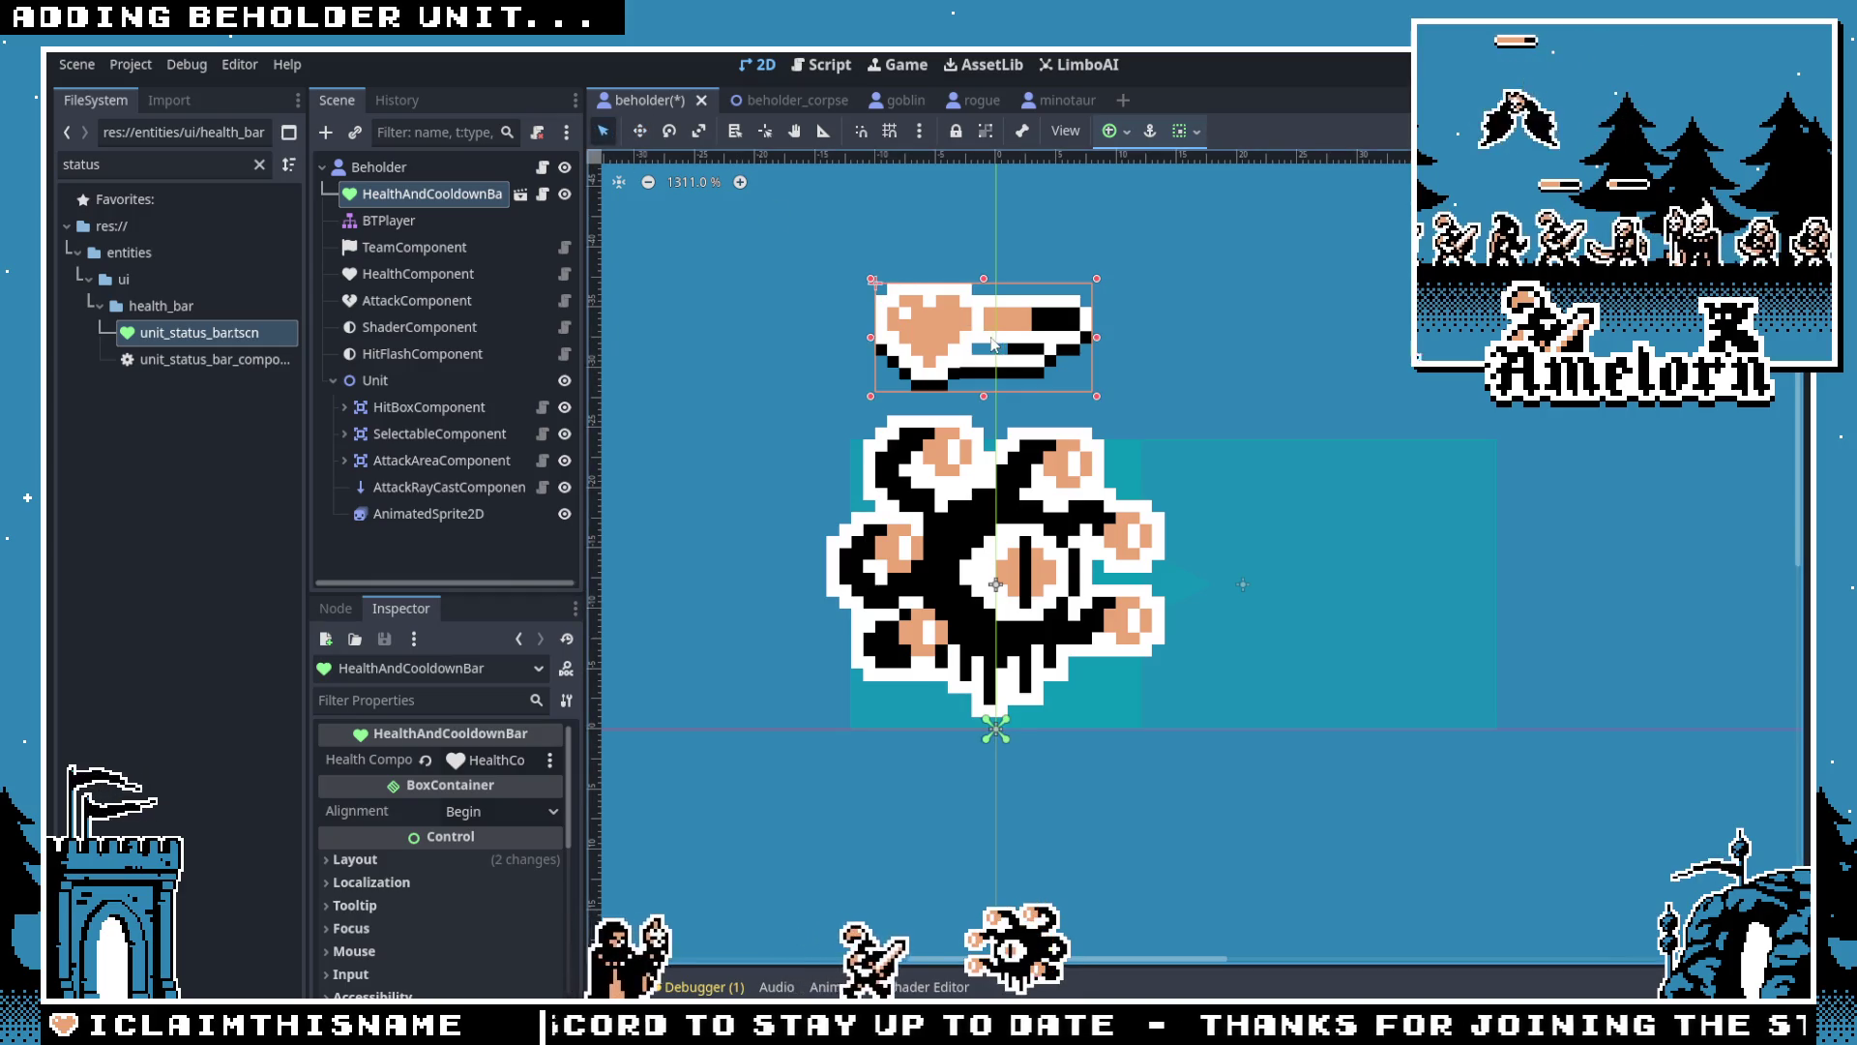
Make the health bar 30 px wide at position (-15, -39) and save the scene
left_click(387, 859)
scroll(474, 905, "down", 3)
left_click(436, 830)
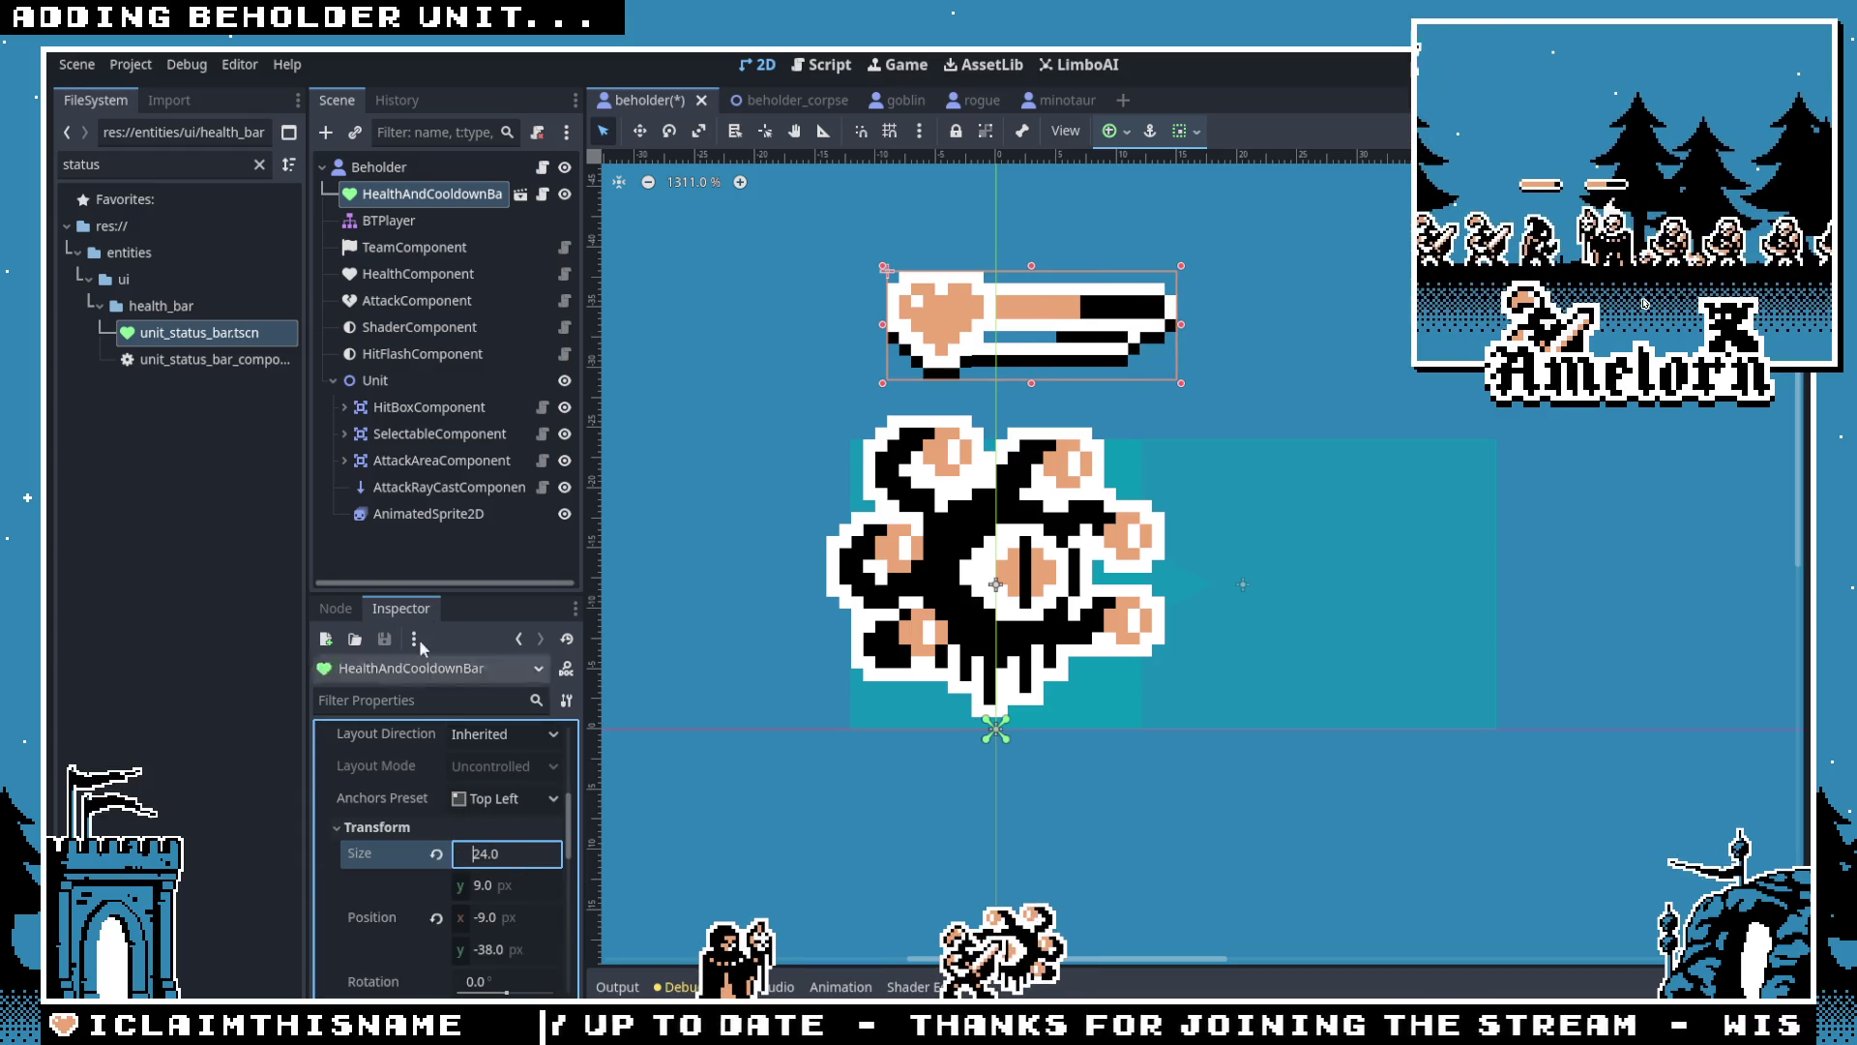
key("Up")
key("Up")
key("Up")
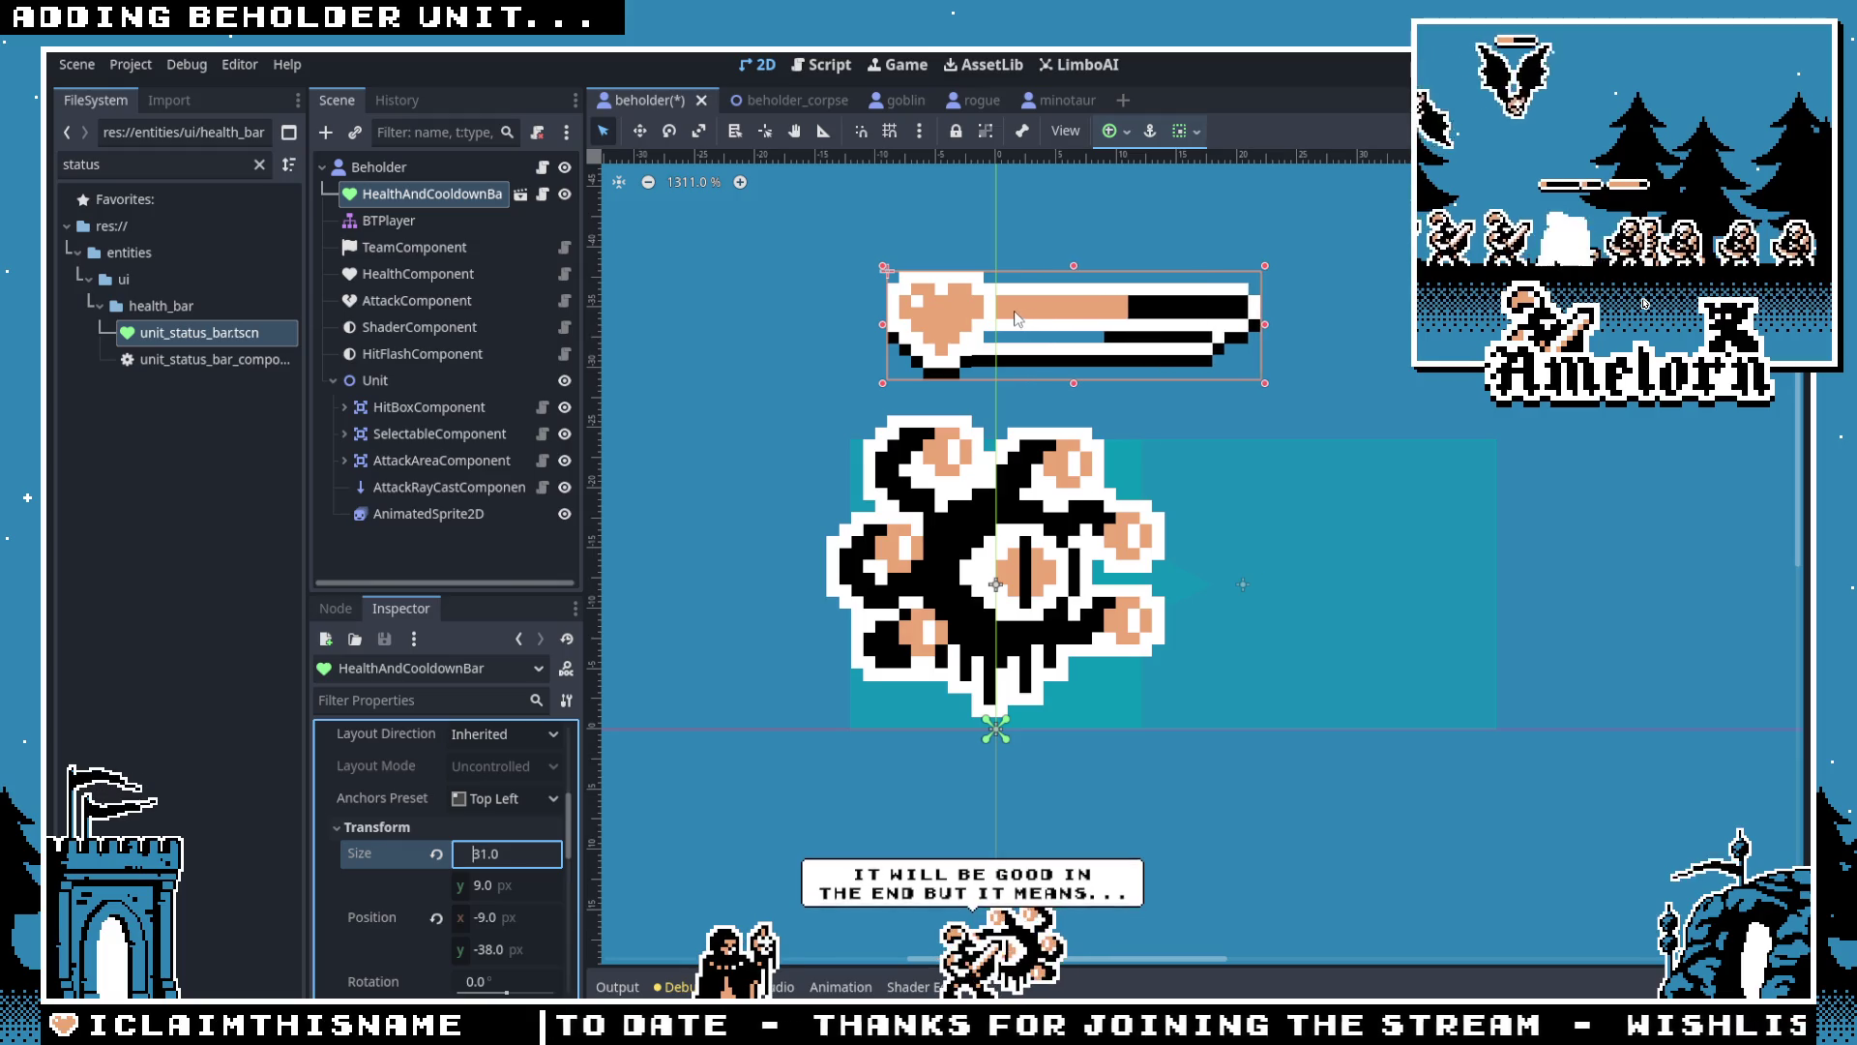
left_click_drag(997, 339, 924, 334)
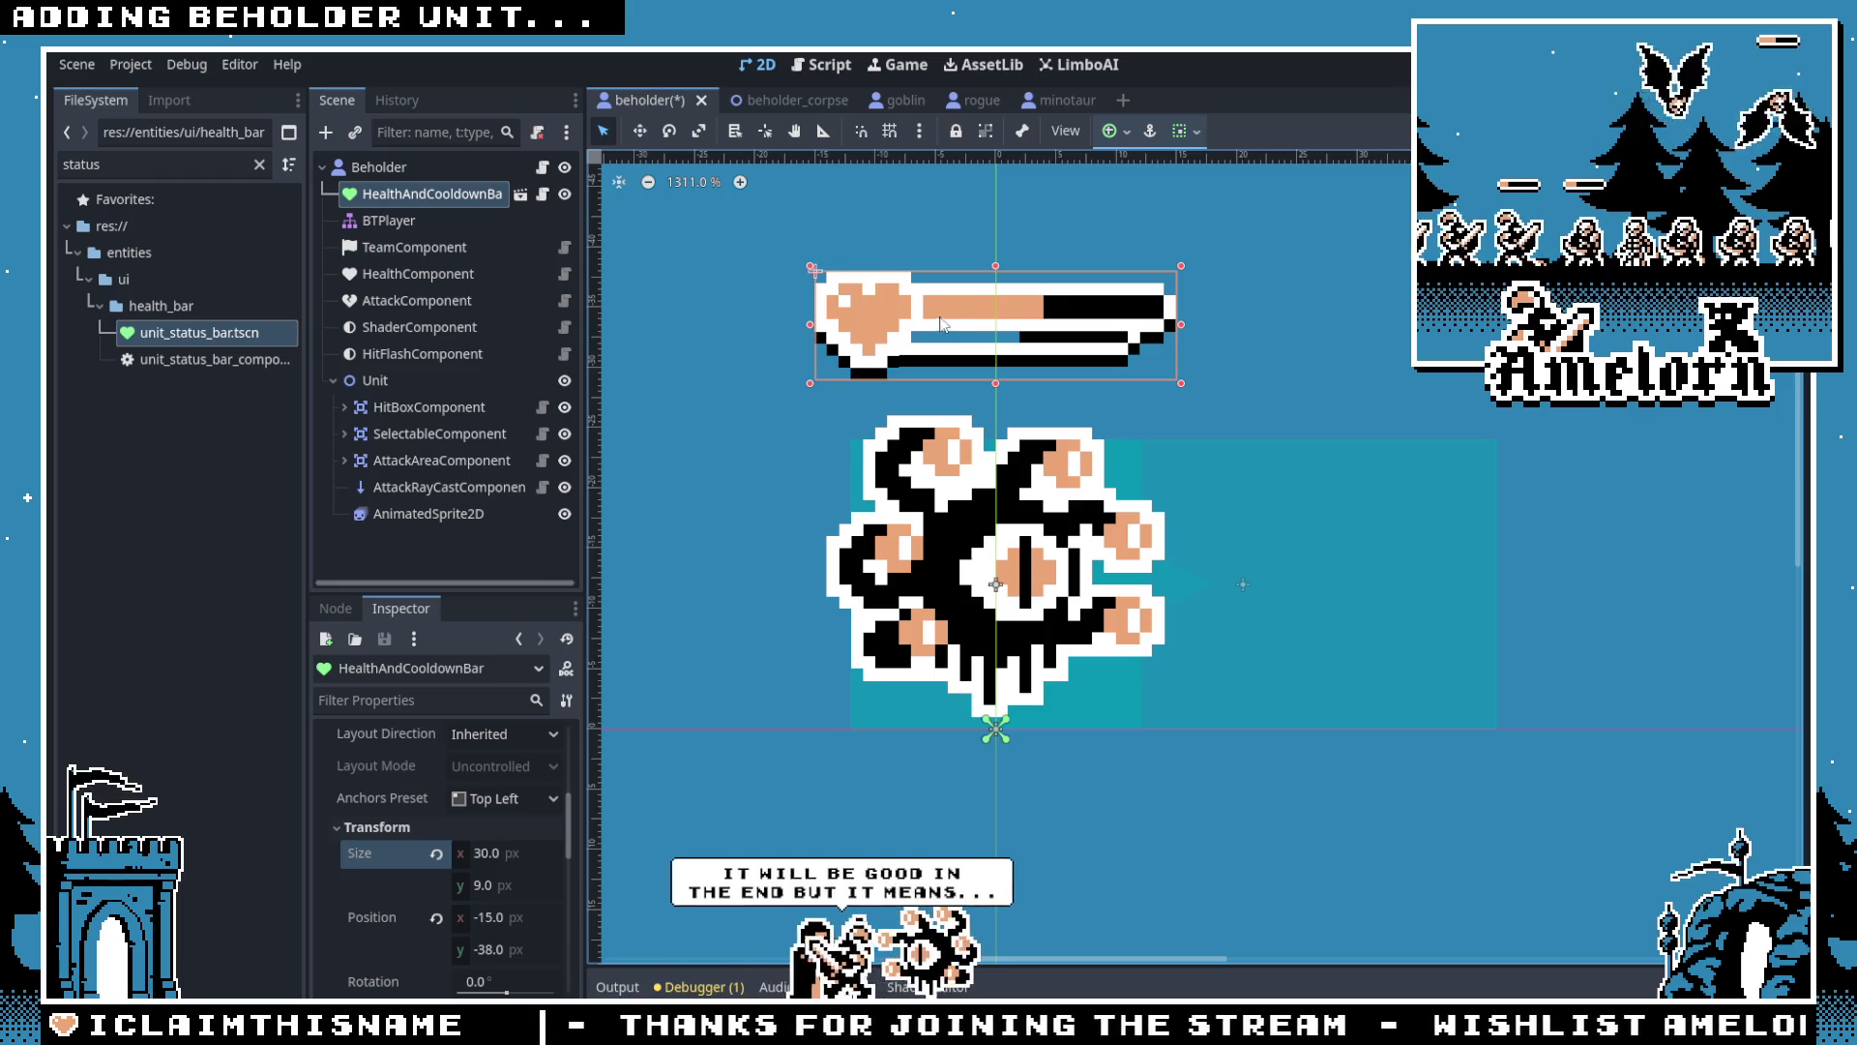
left_click_drag(923, 334, 941, 322)
key("ctrl+s")
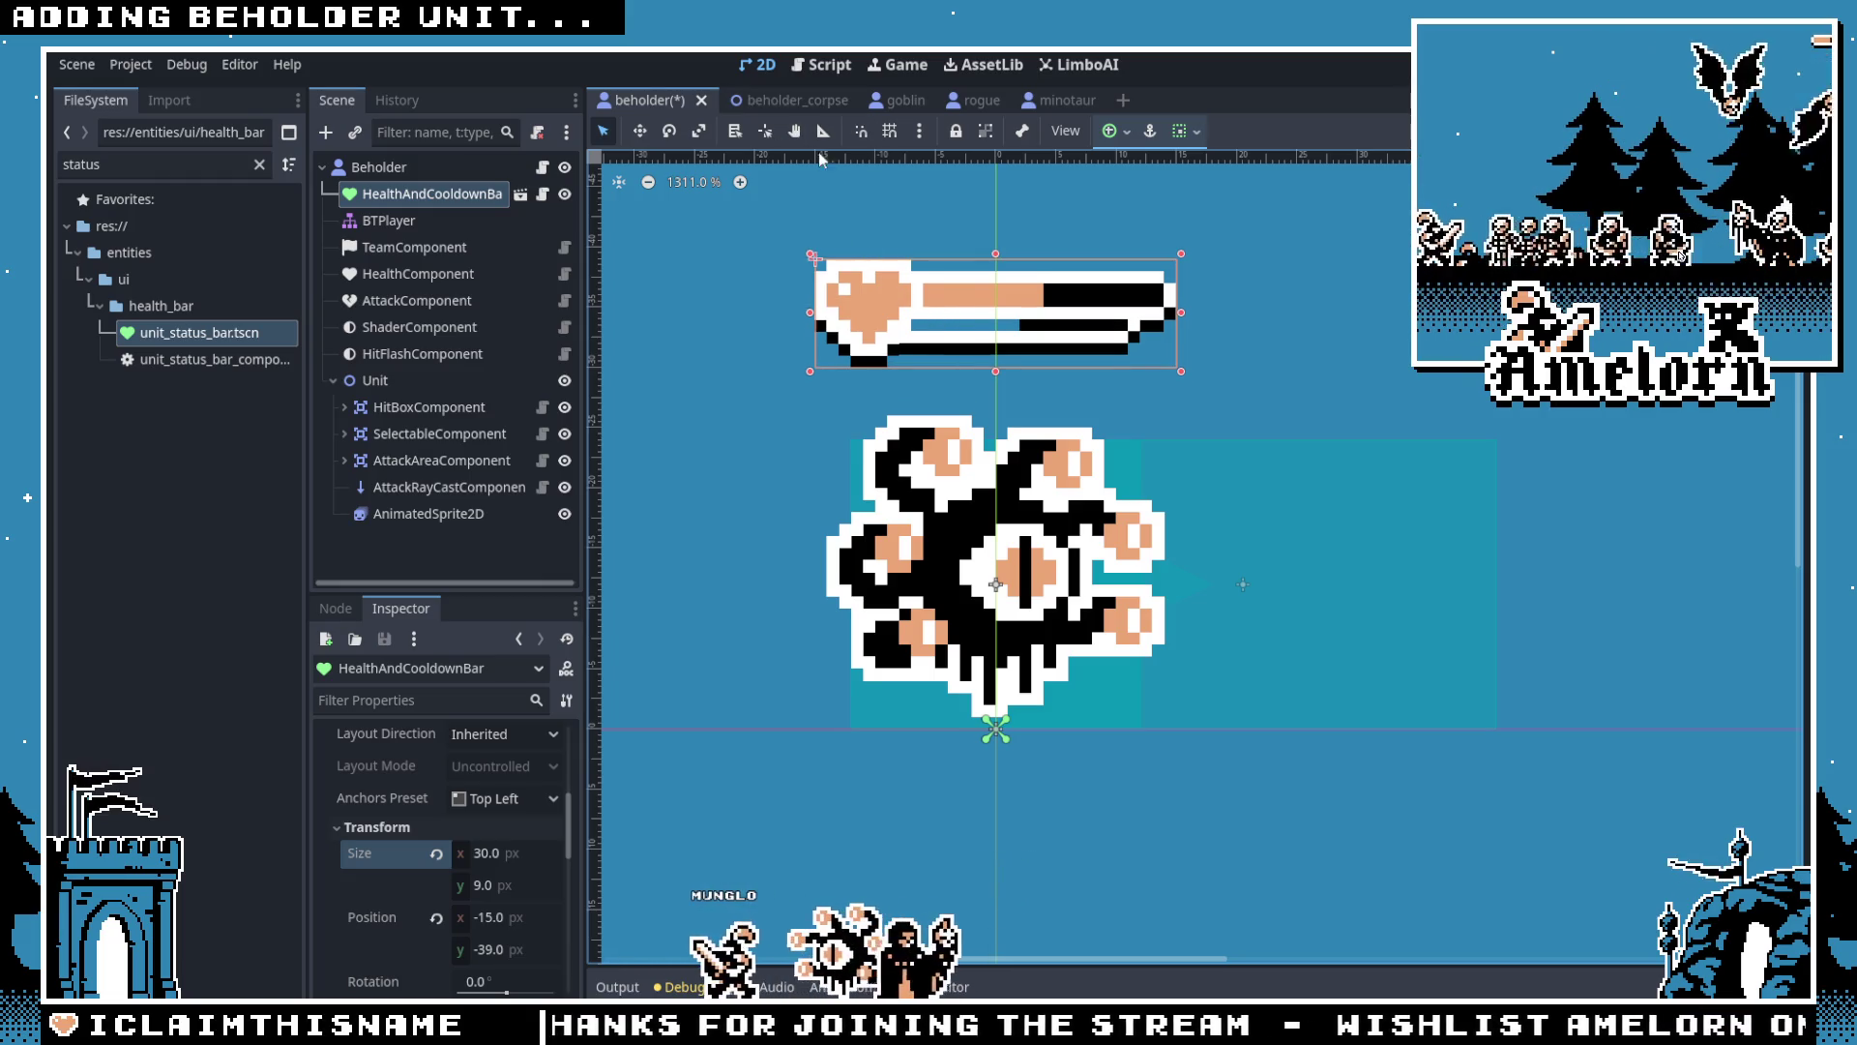
left_click(418, 274)
Run the game and start the Forest Conquest level in full screen
key("F5")
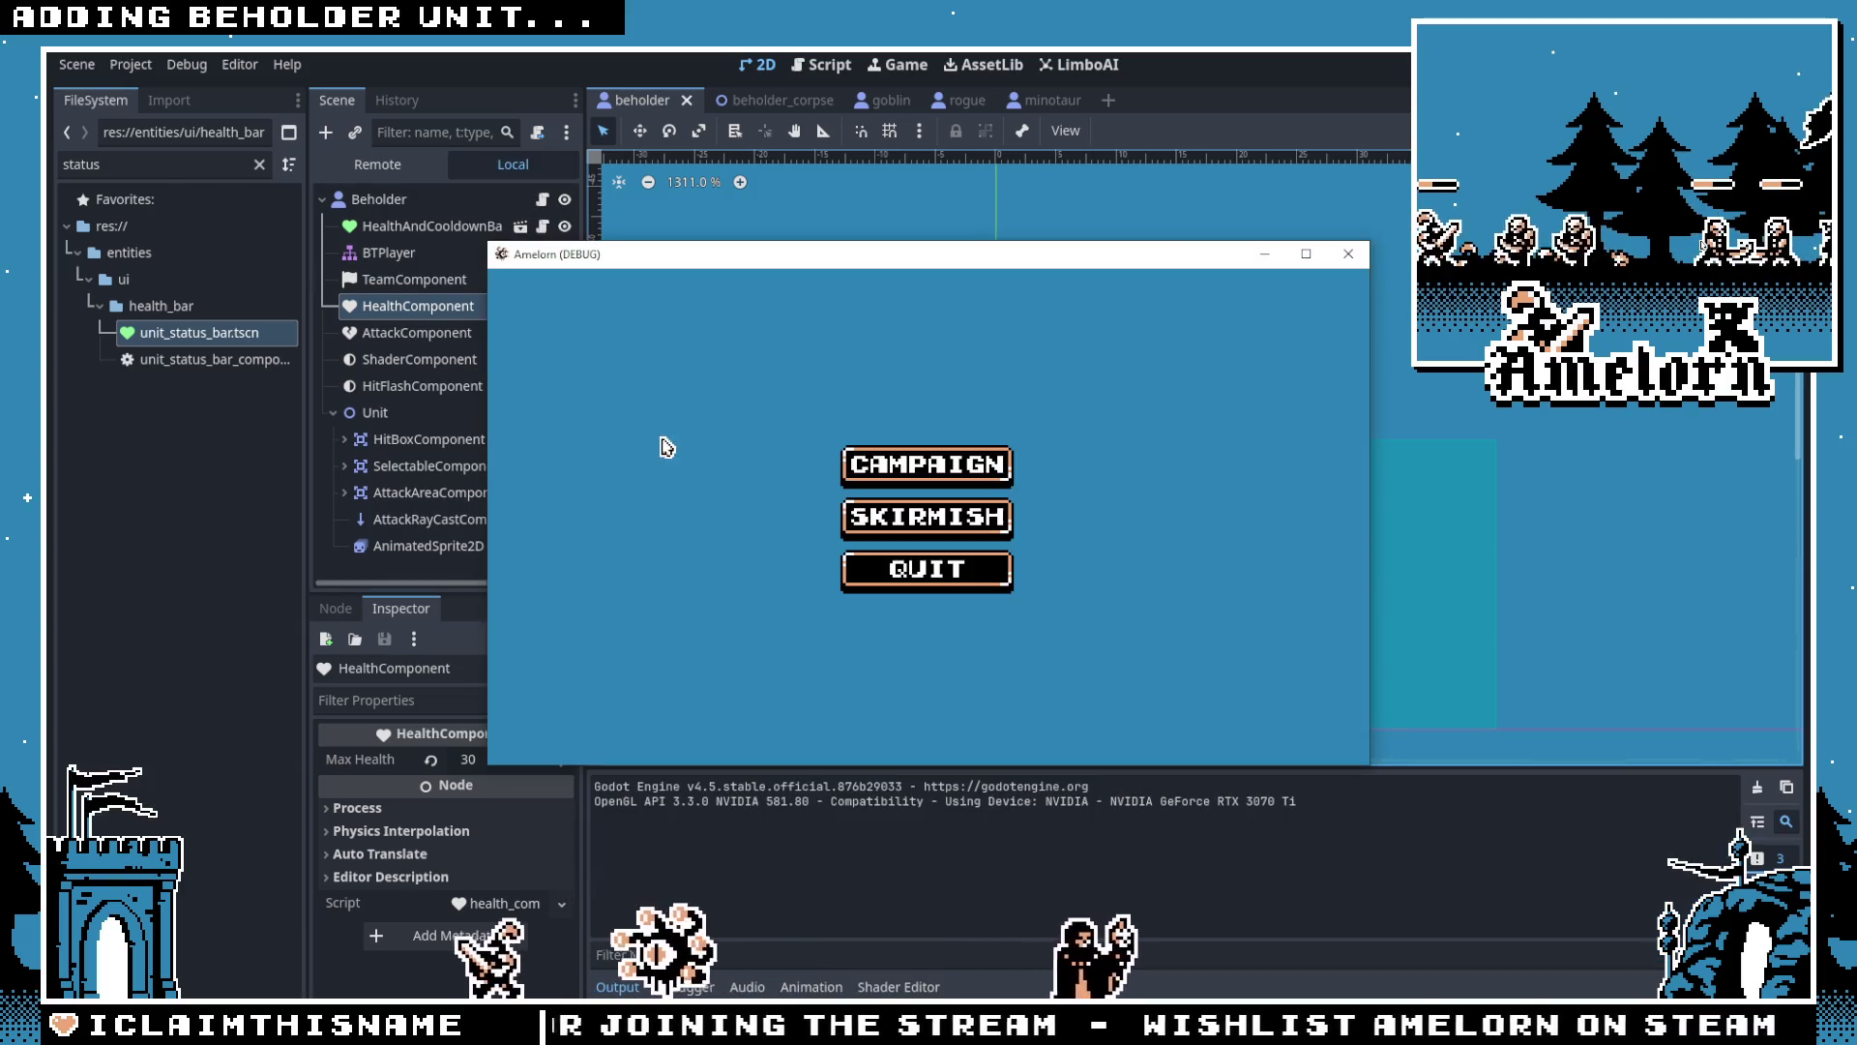
left_click(855, 470)
left_click(953, 544)
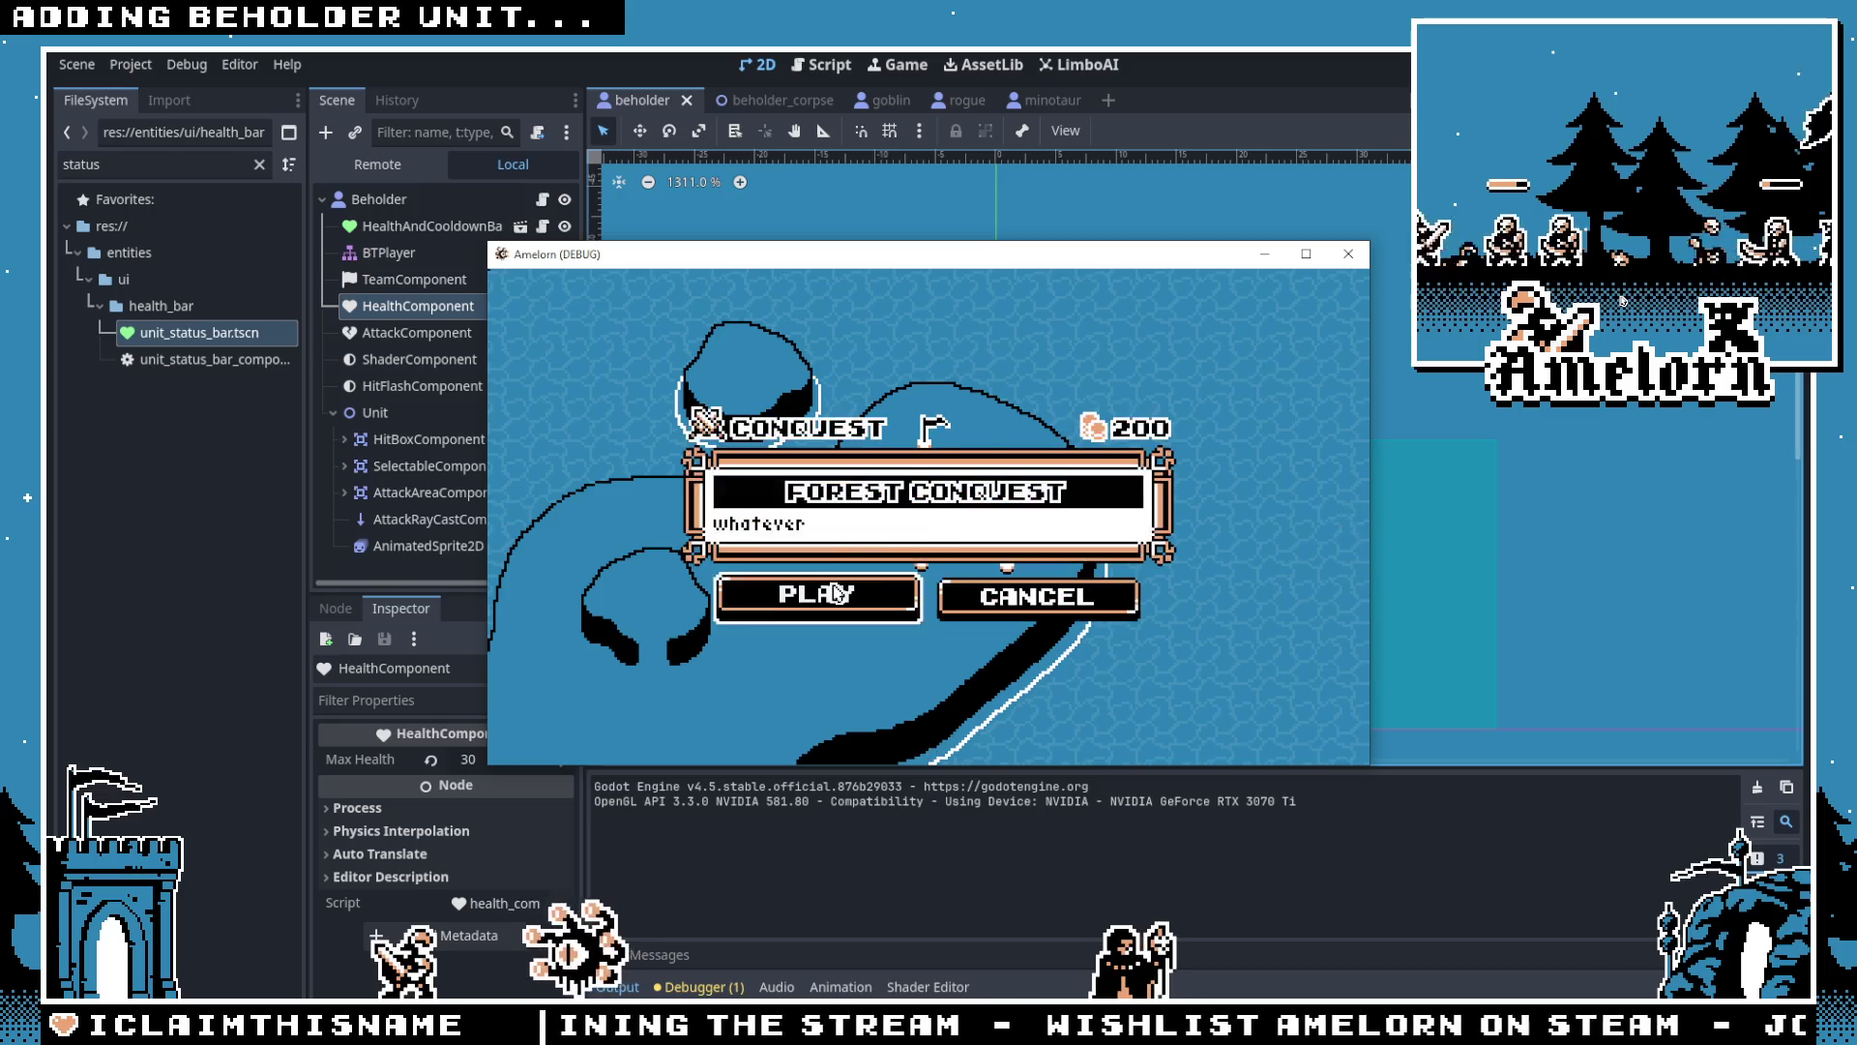
left_click(760, 593)
left_click(1305, 253)
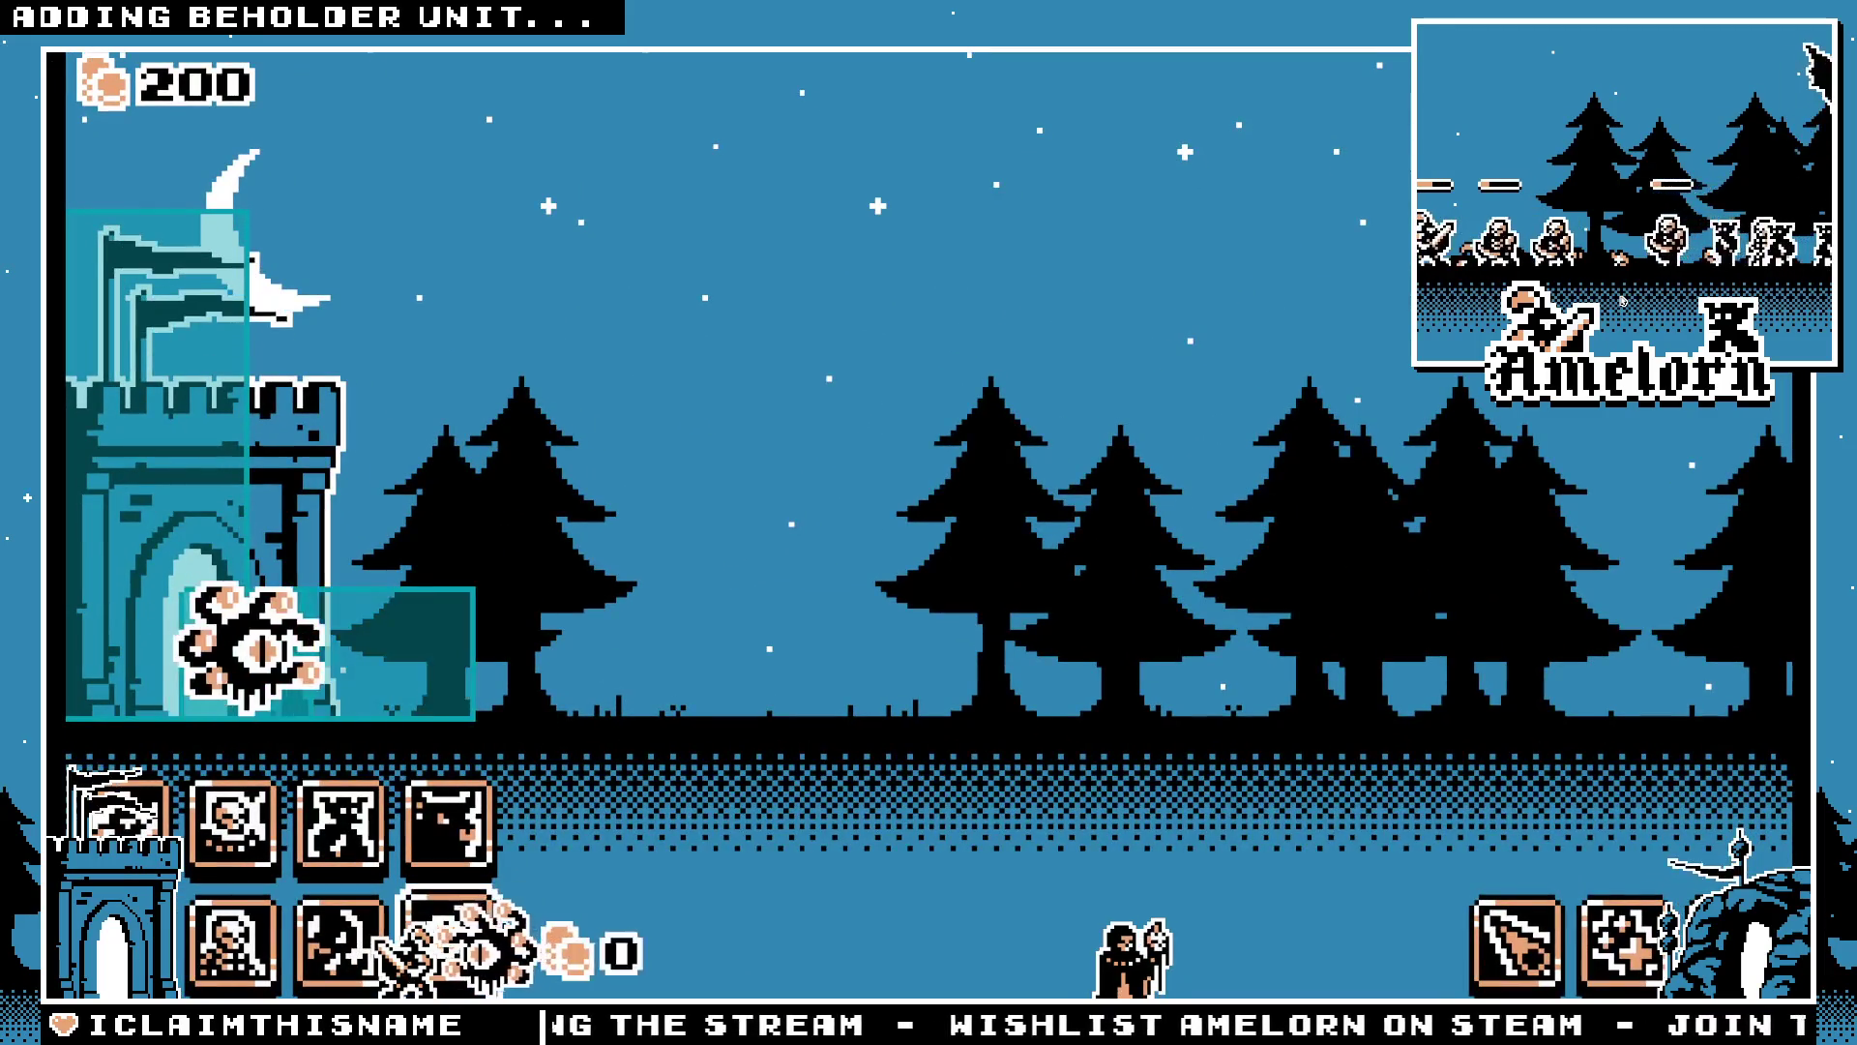
Watch the beholder's live behaviour tree in the LimboAI debugger, stop the game, open beholder_corpse
key("alt+F4")
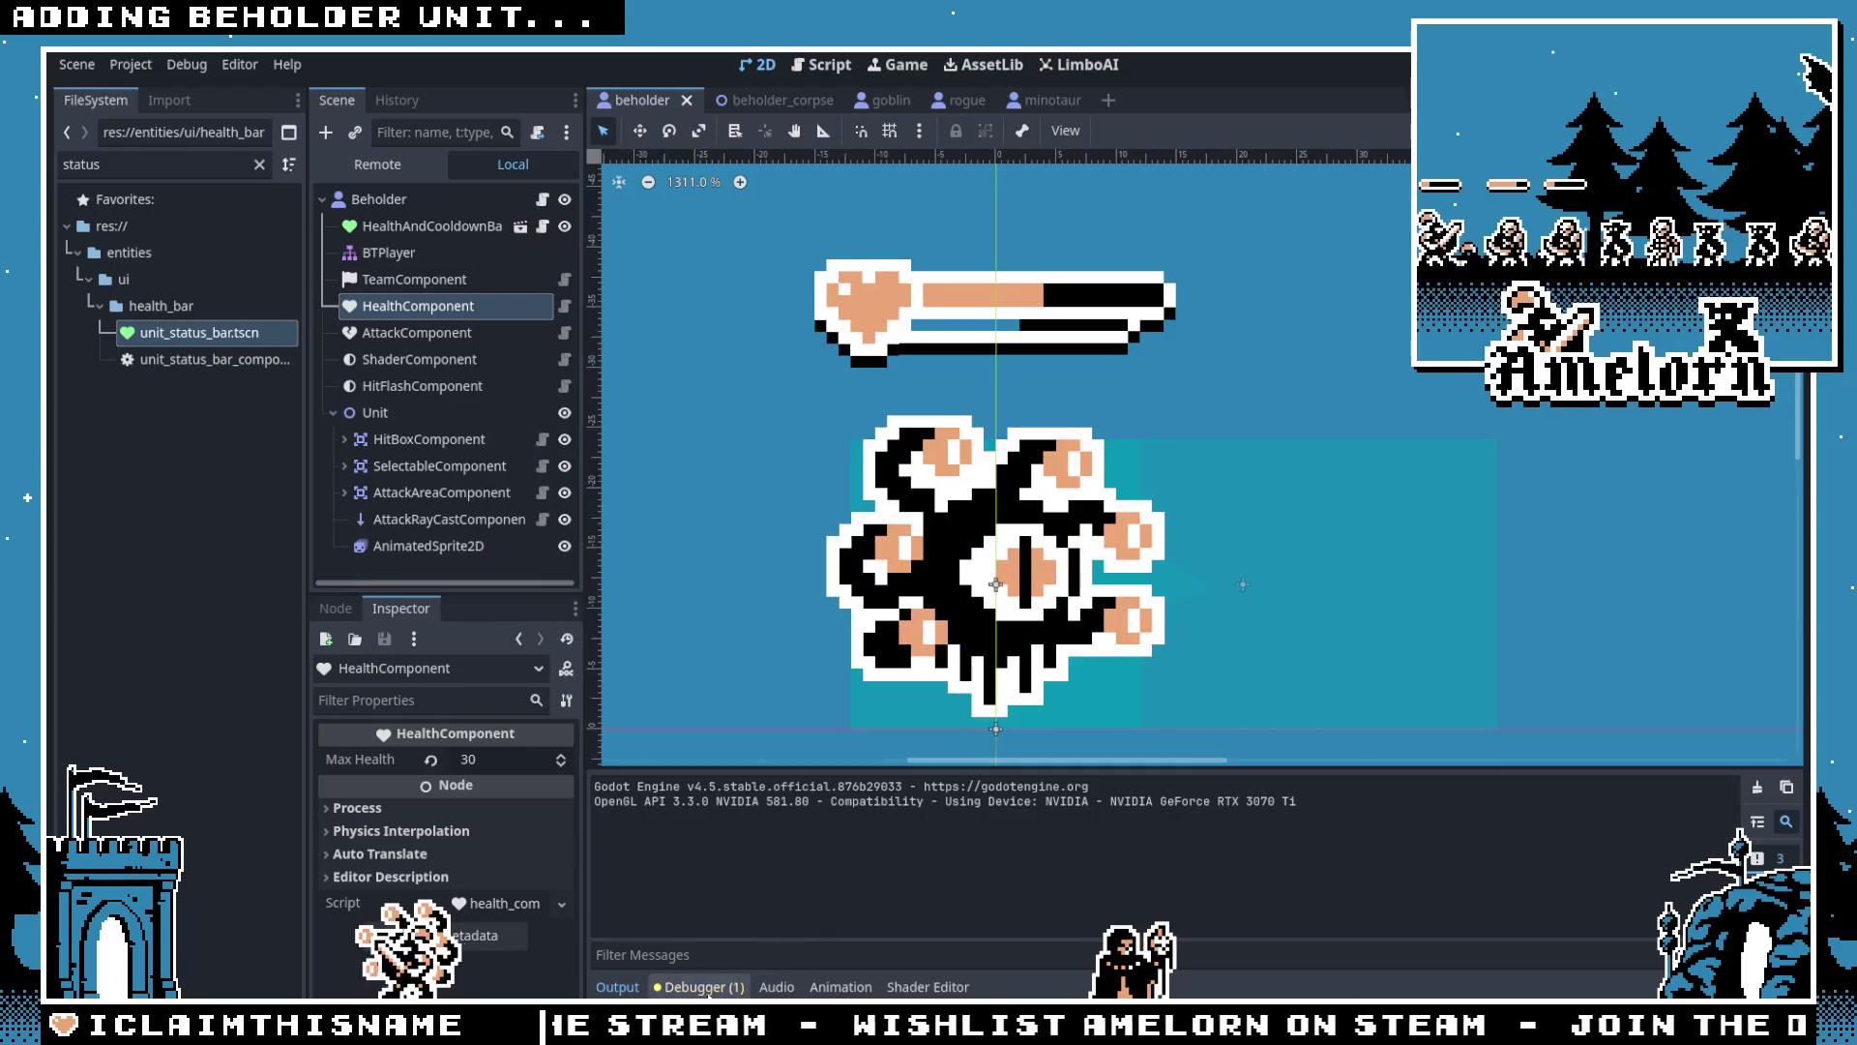
left_click(1373, 755)
left_click(687, 867)
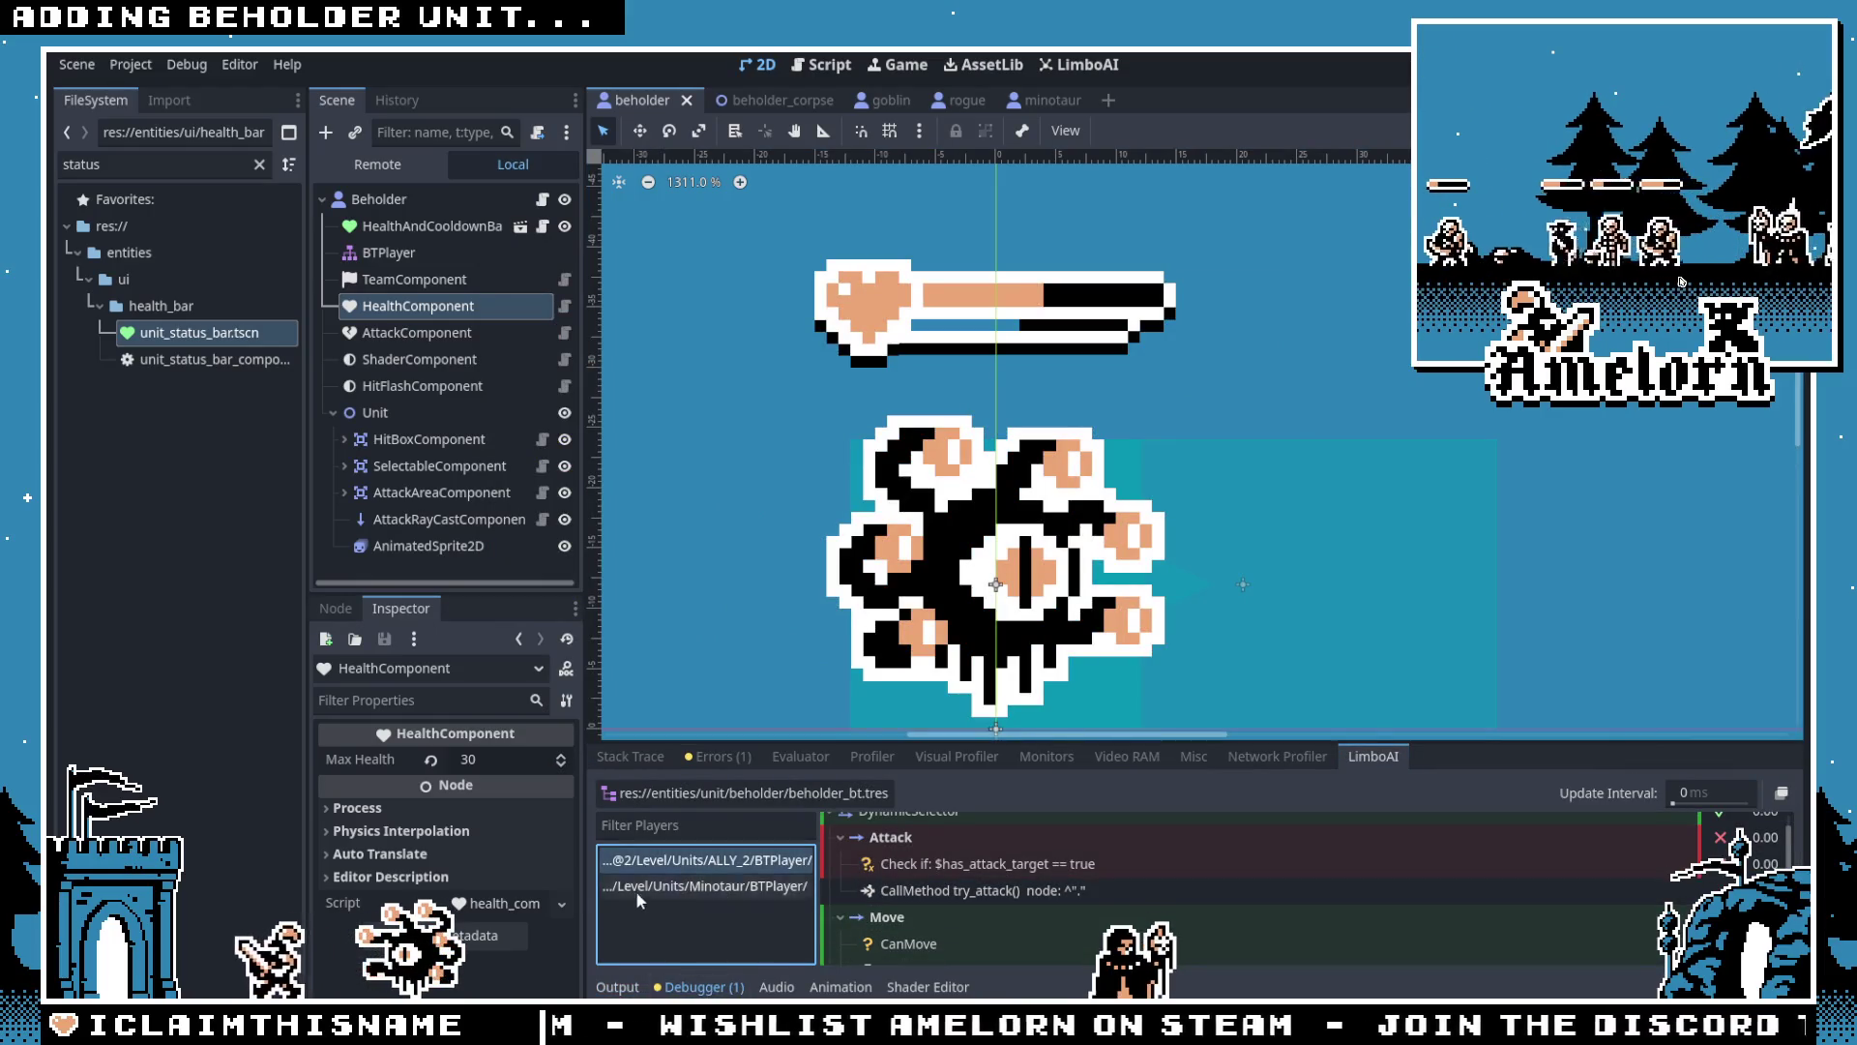
key("alt+Tab")
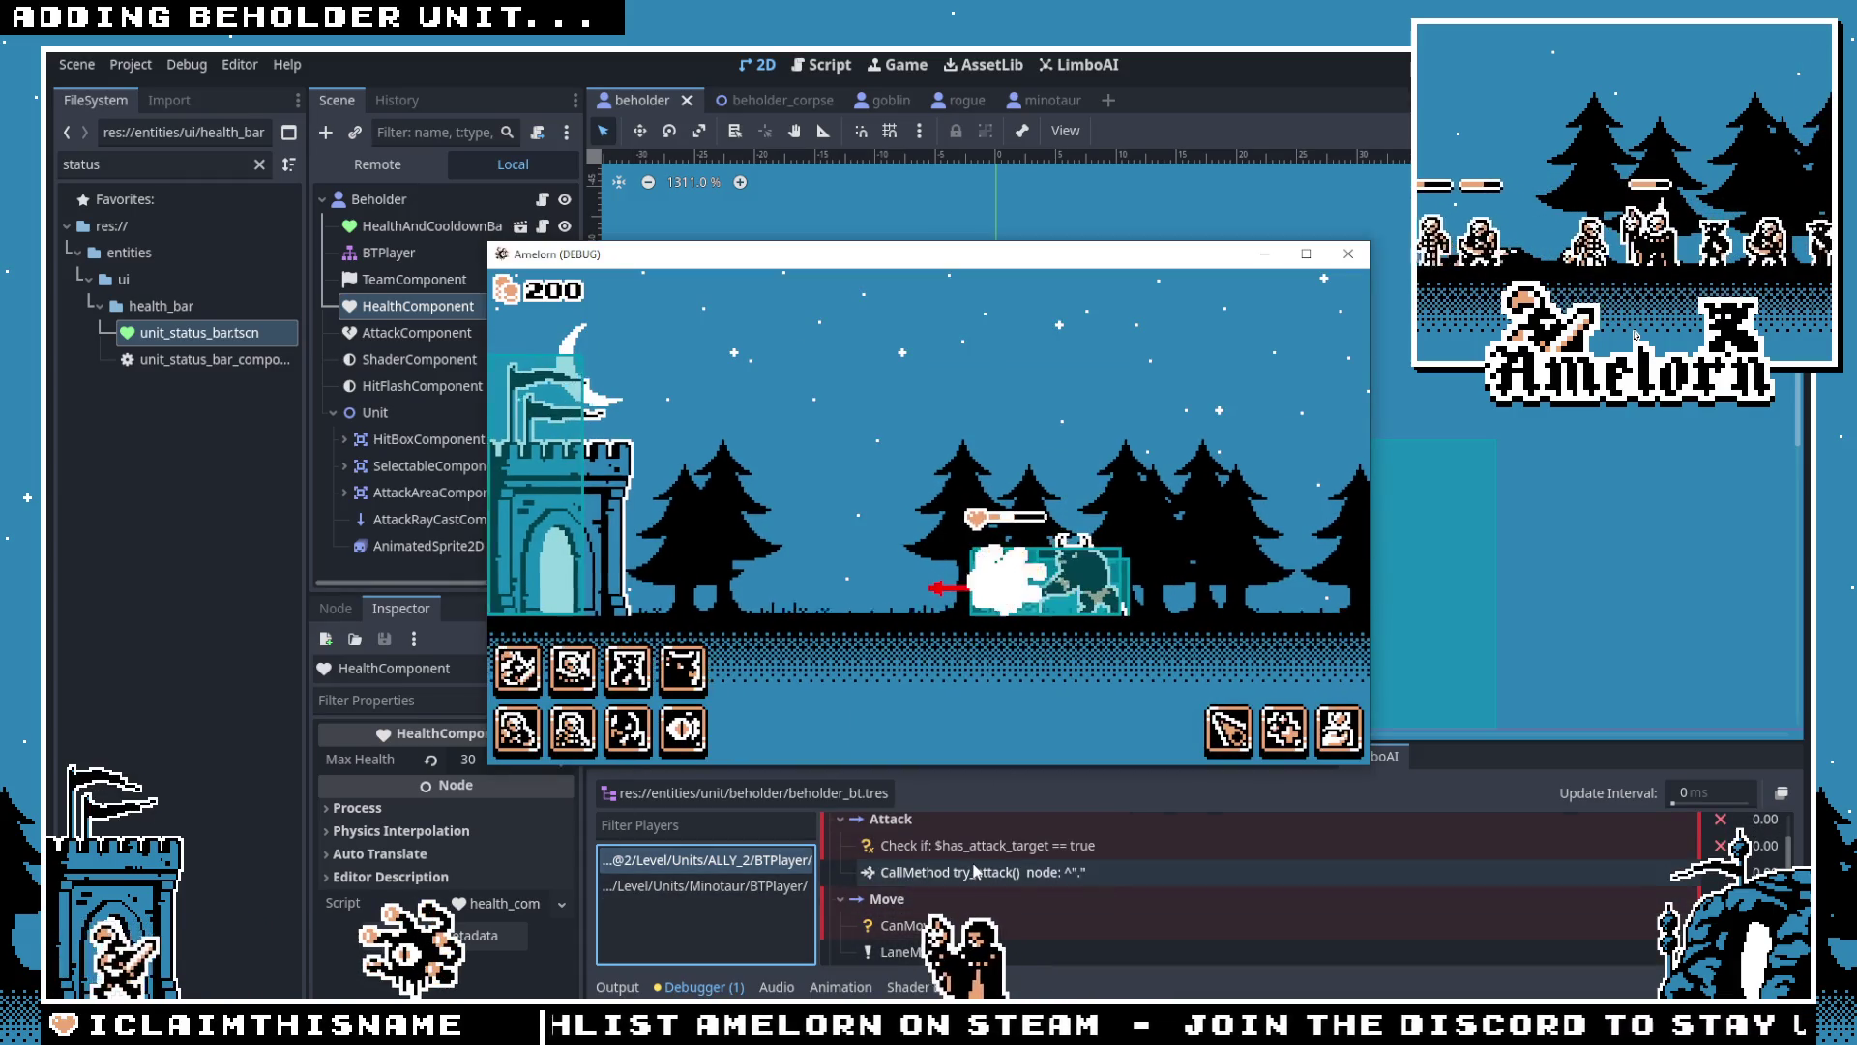
key("F8")
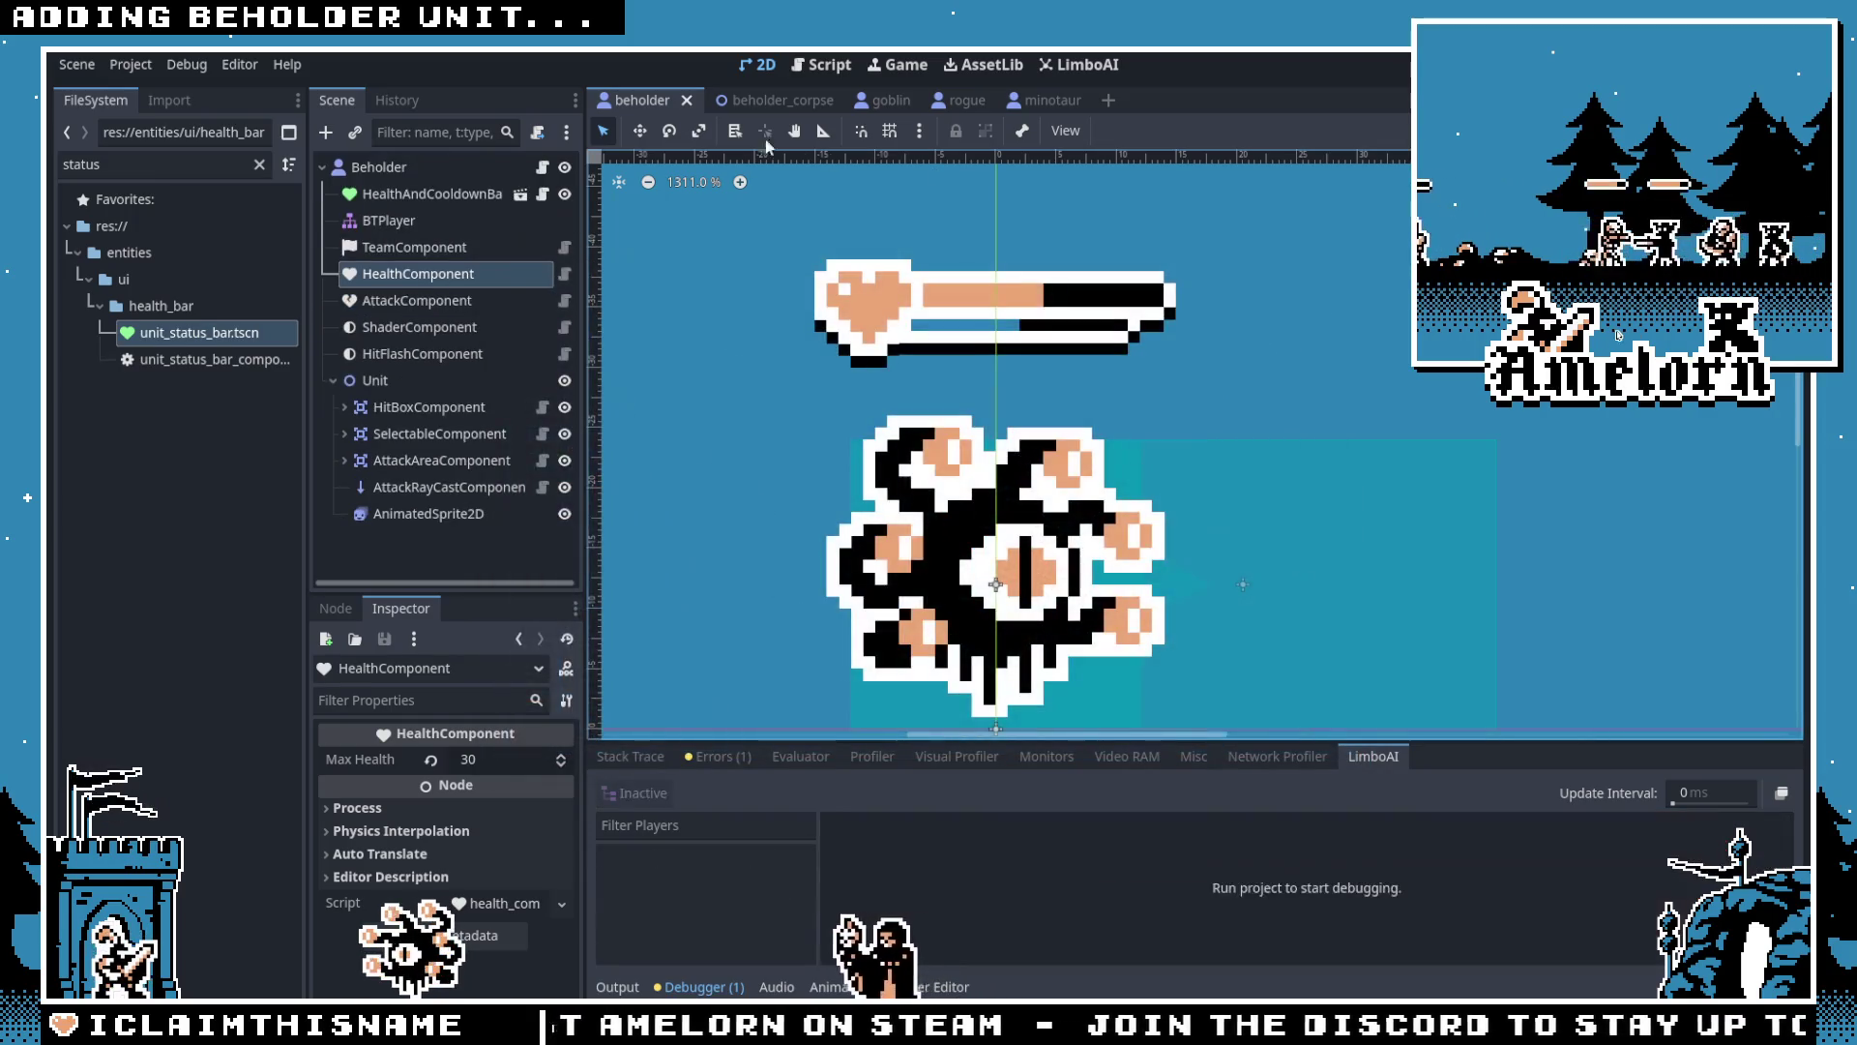
left_click(774, 101)
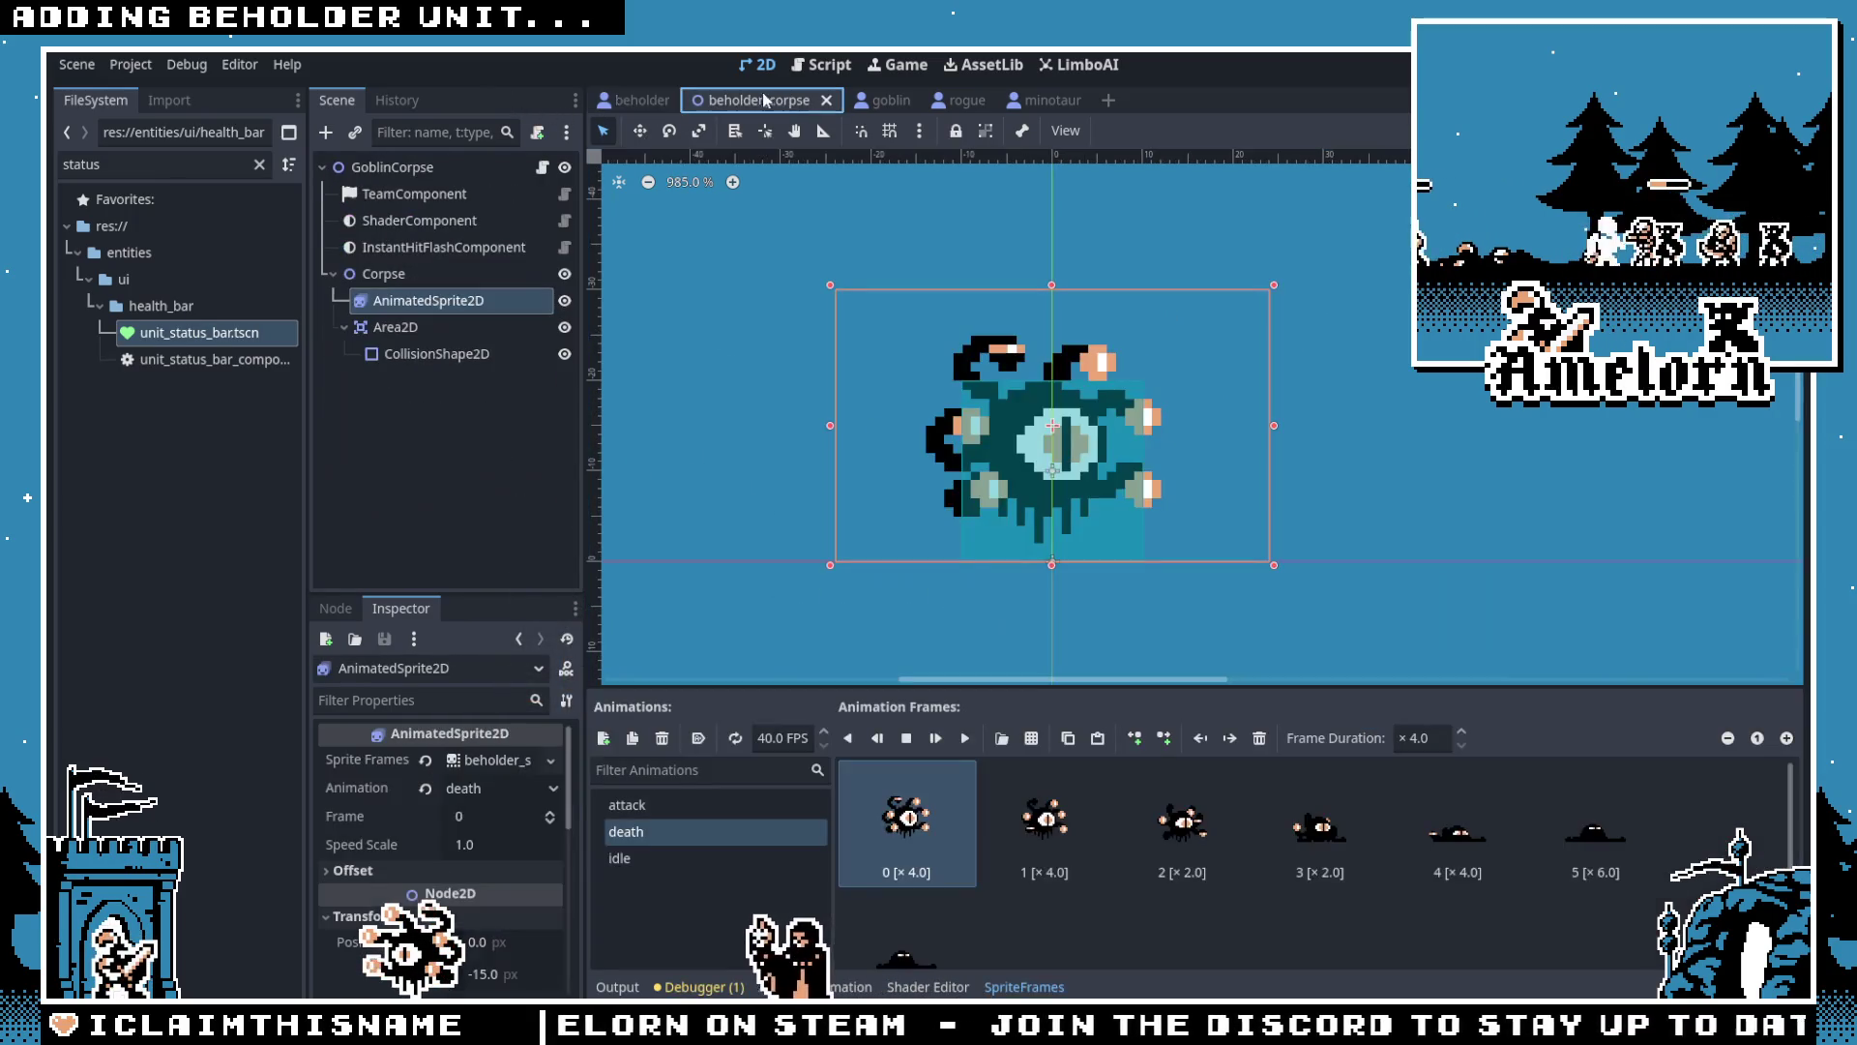
Review the beholder's AttackComponent and attack raycast component settings
left_click(636, 101)
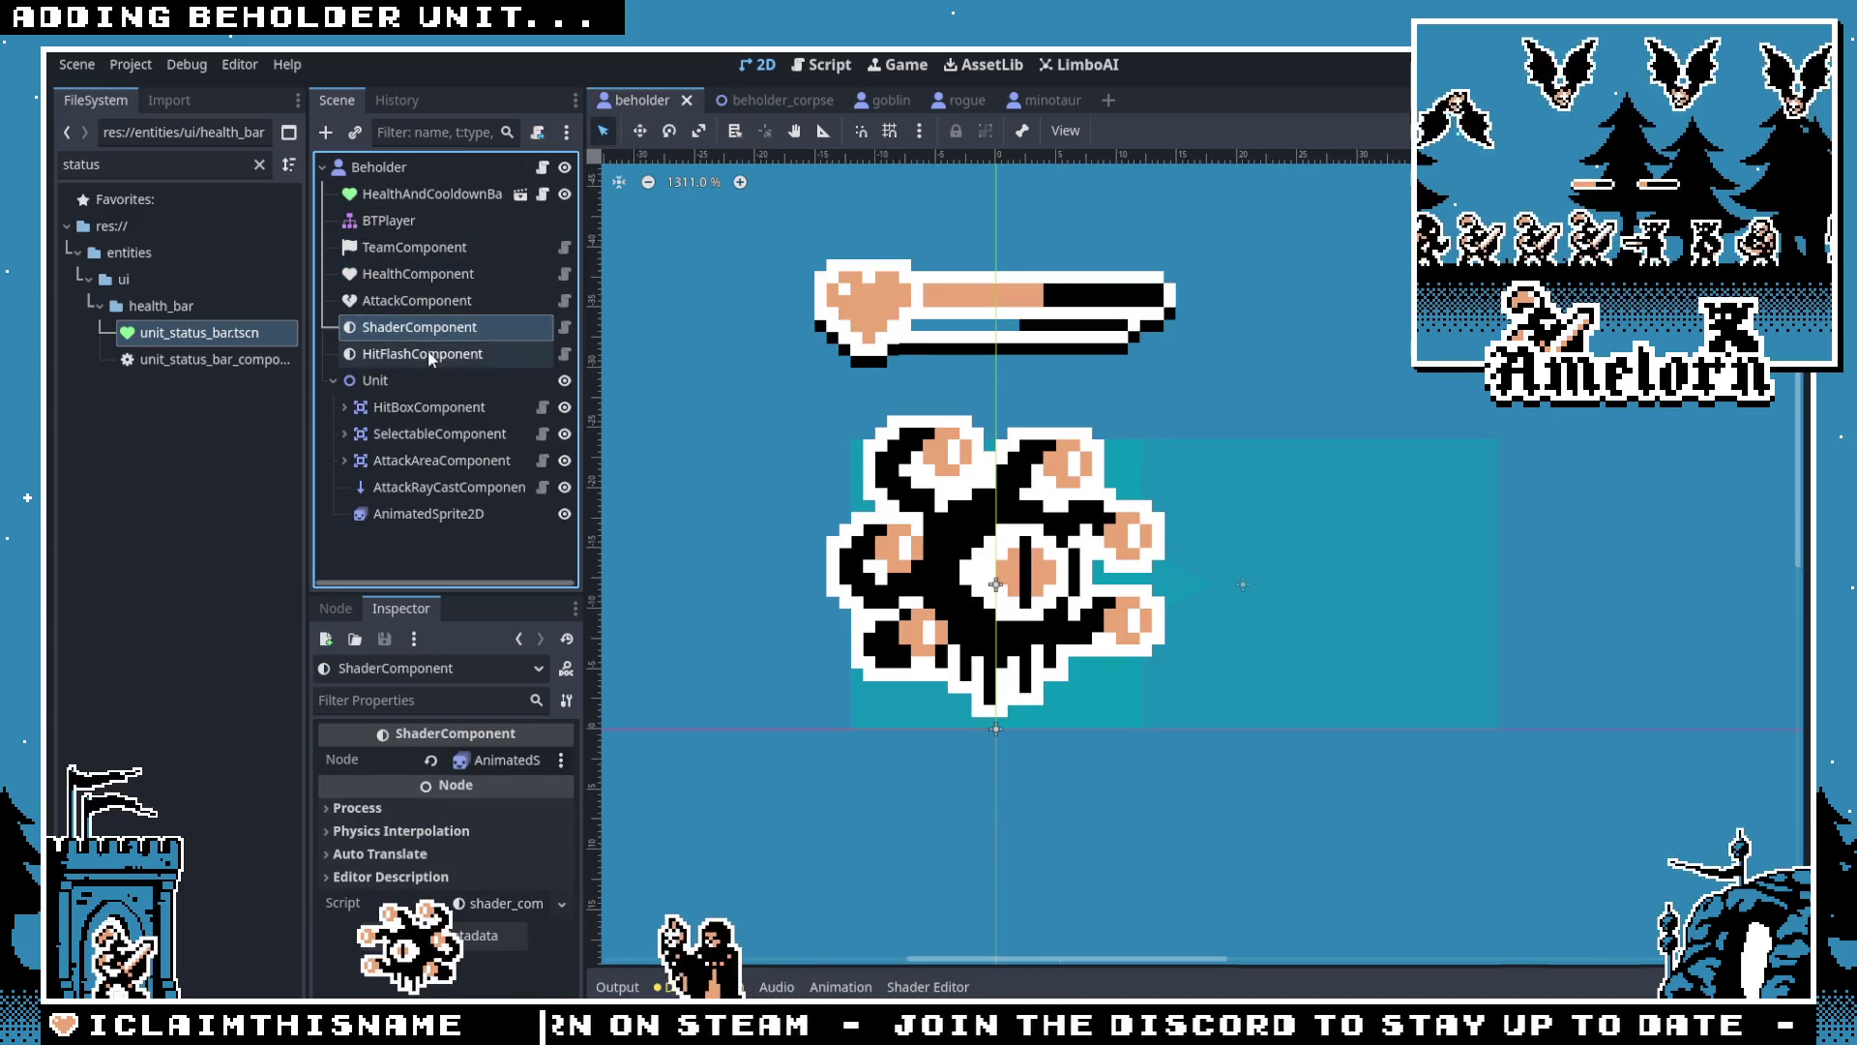
left_click(422, 310)
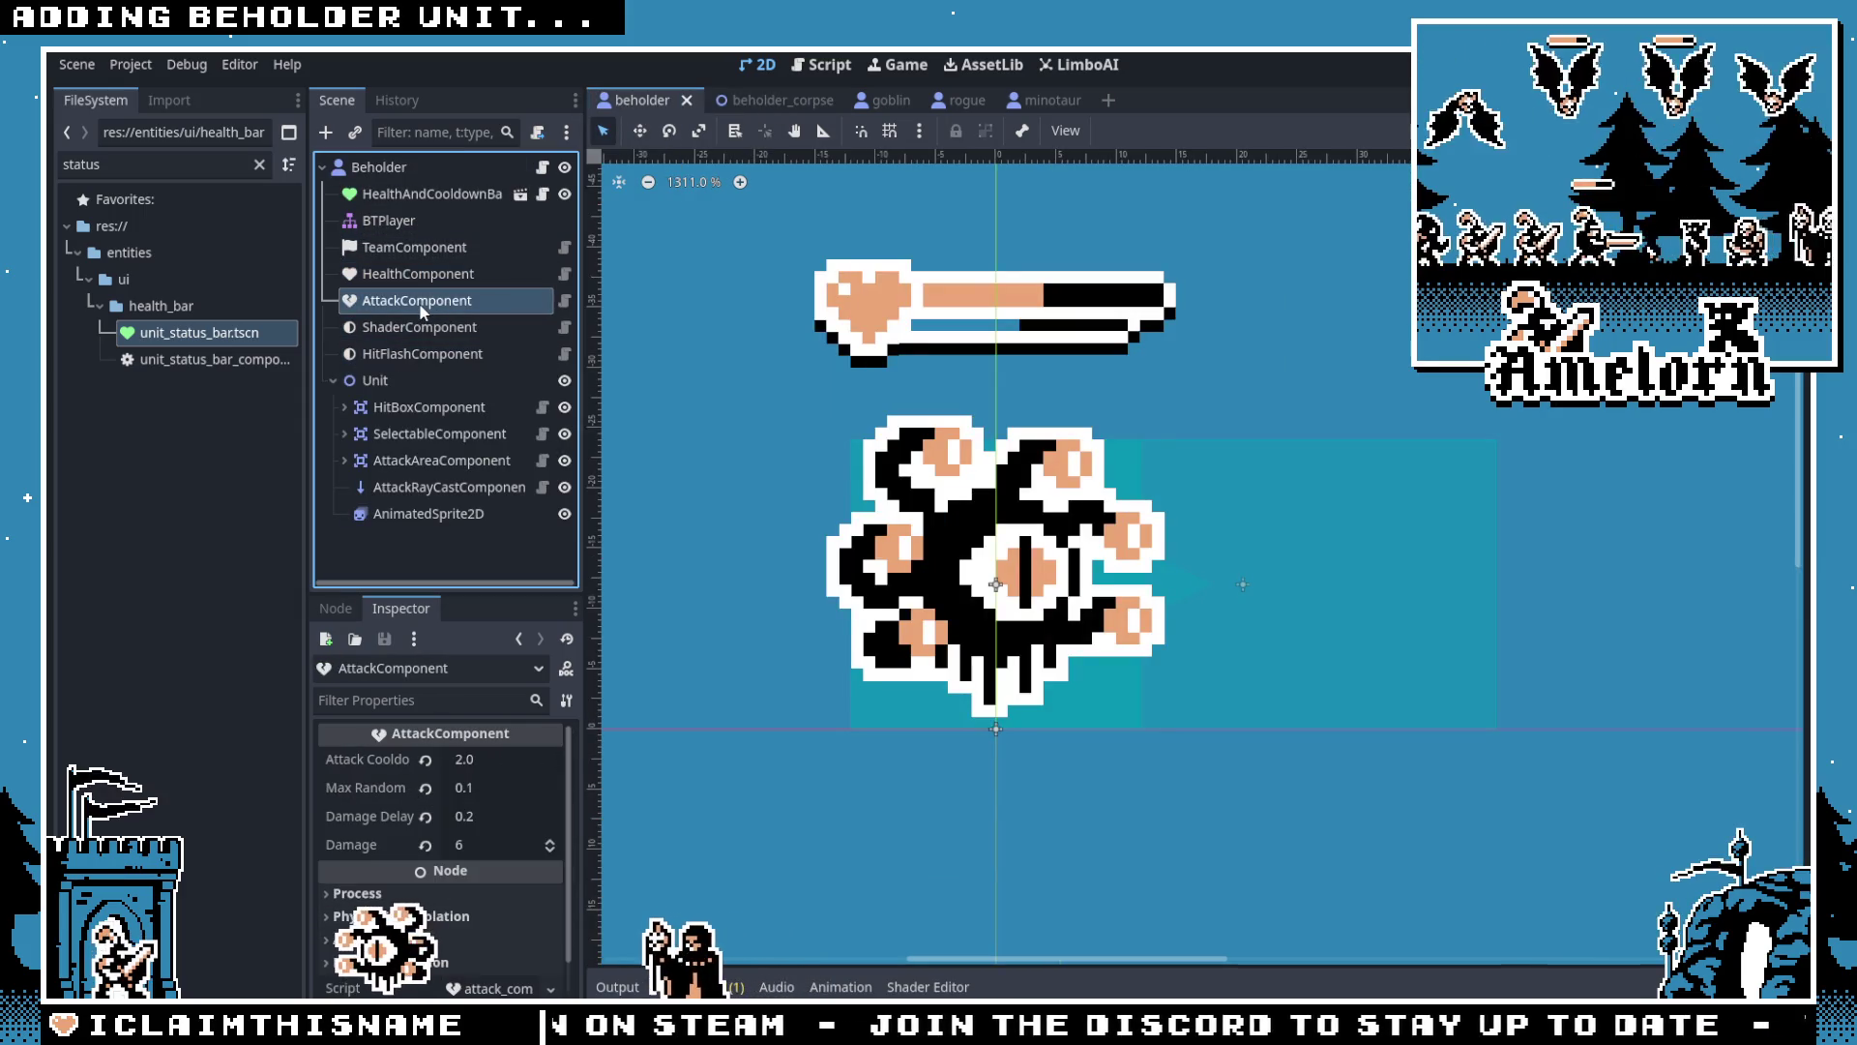
left_click(426, 489)
scroll(429, 819, "down", 3)
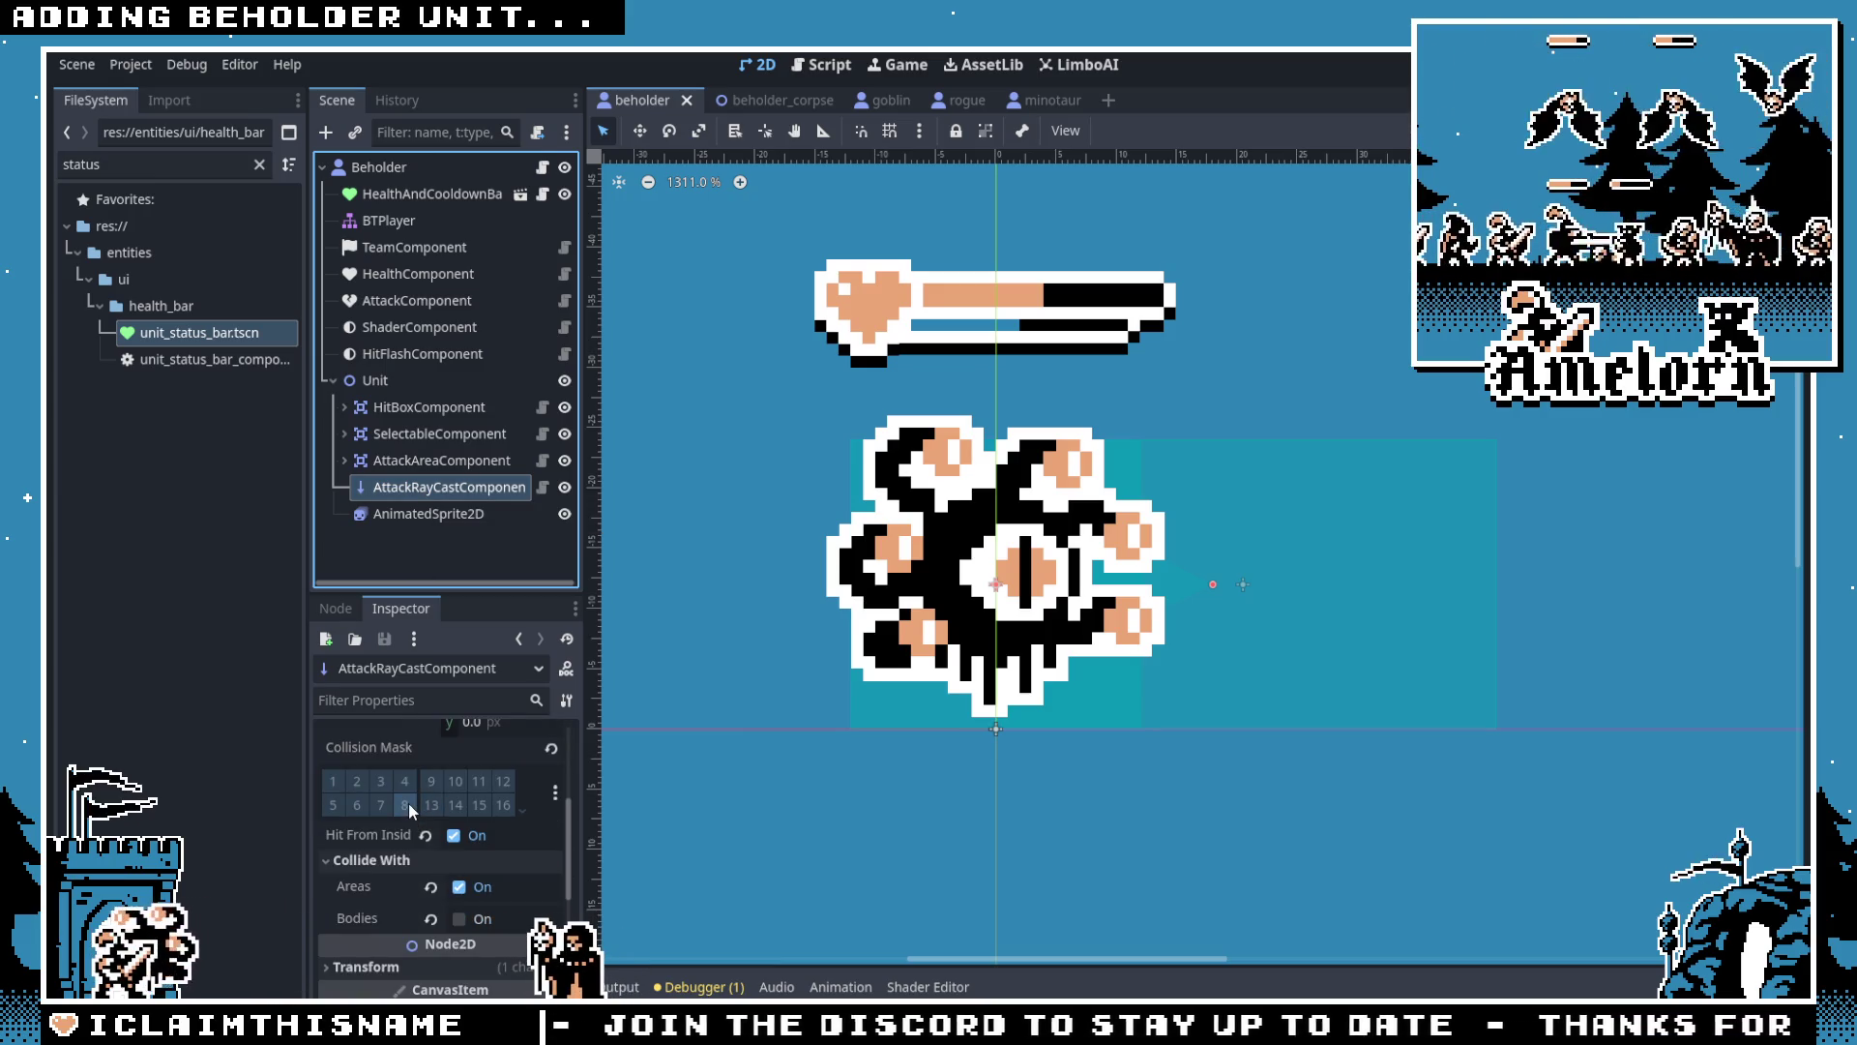
scroll(391, 842, "up", 3)
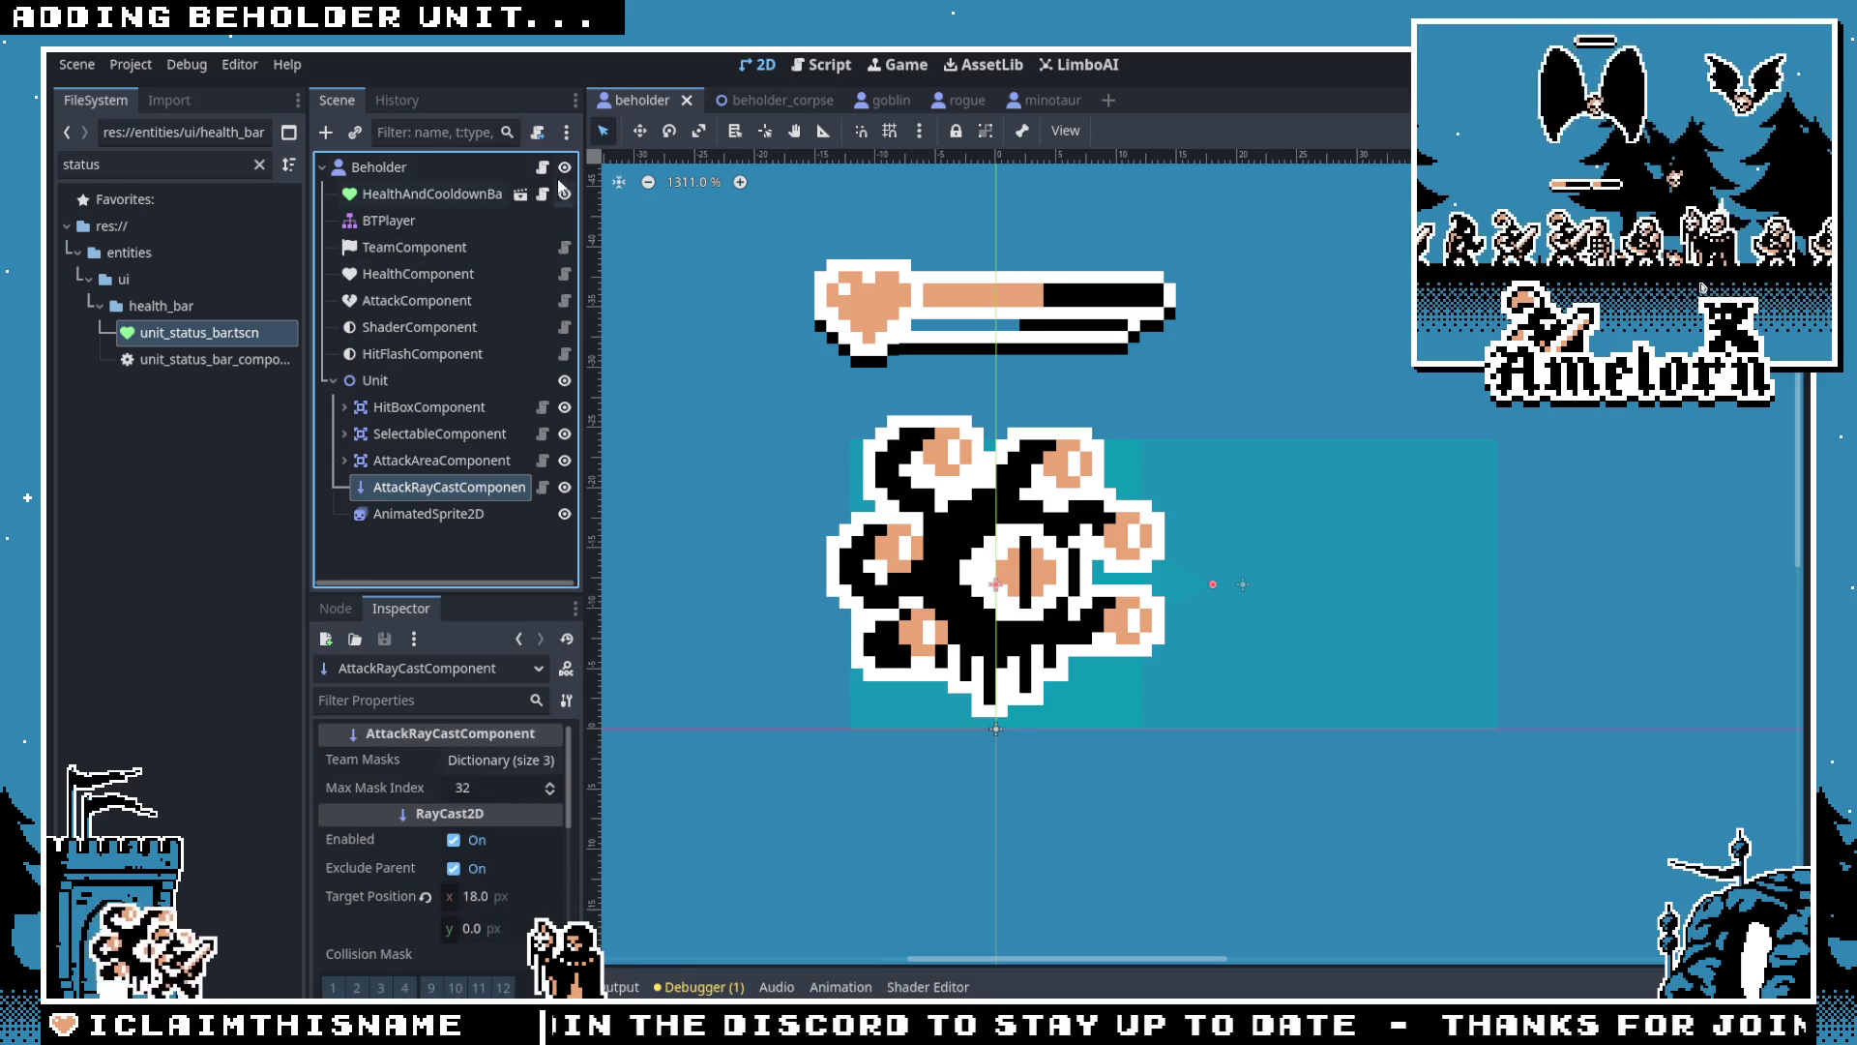
Add attack_raycast.initialize(team) to _handle_team_change in beholder.gd, save, and run the game
left_click(542, 166)
scroll(1137, 461, "up", 3)
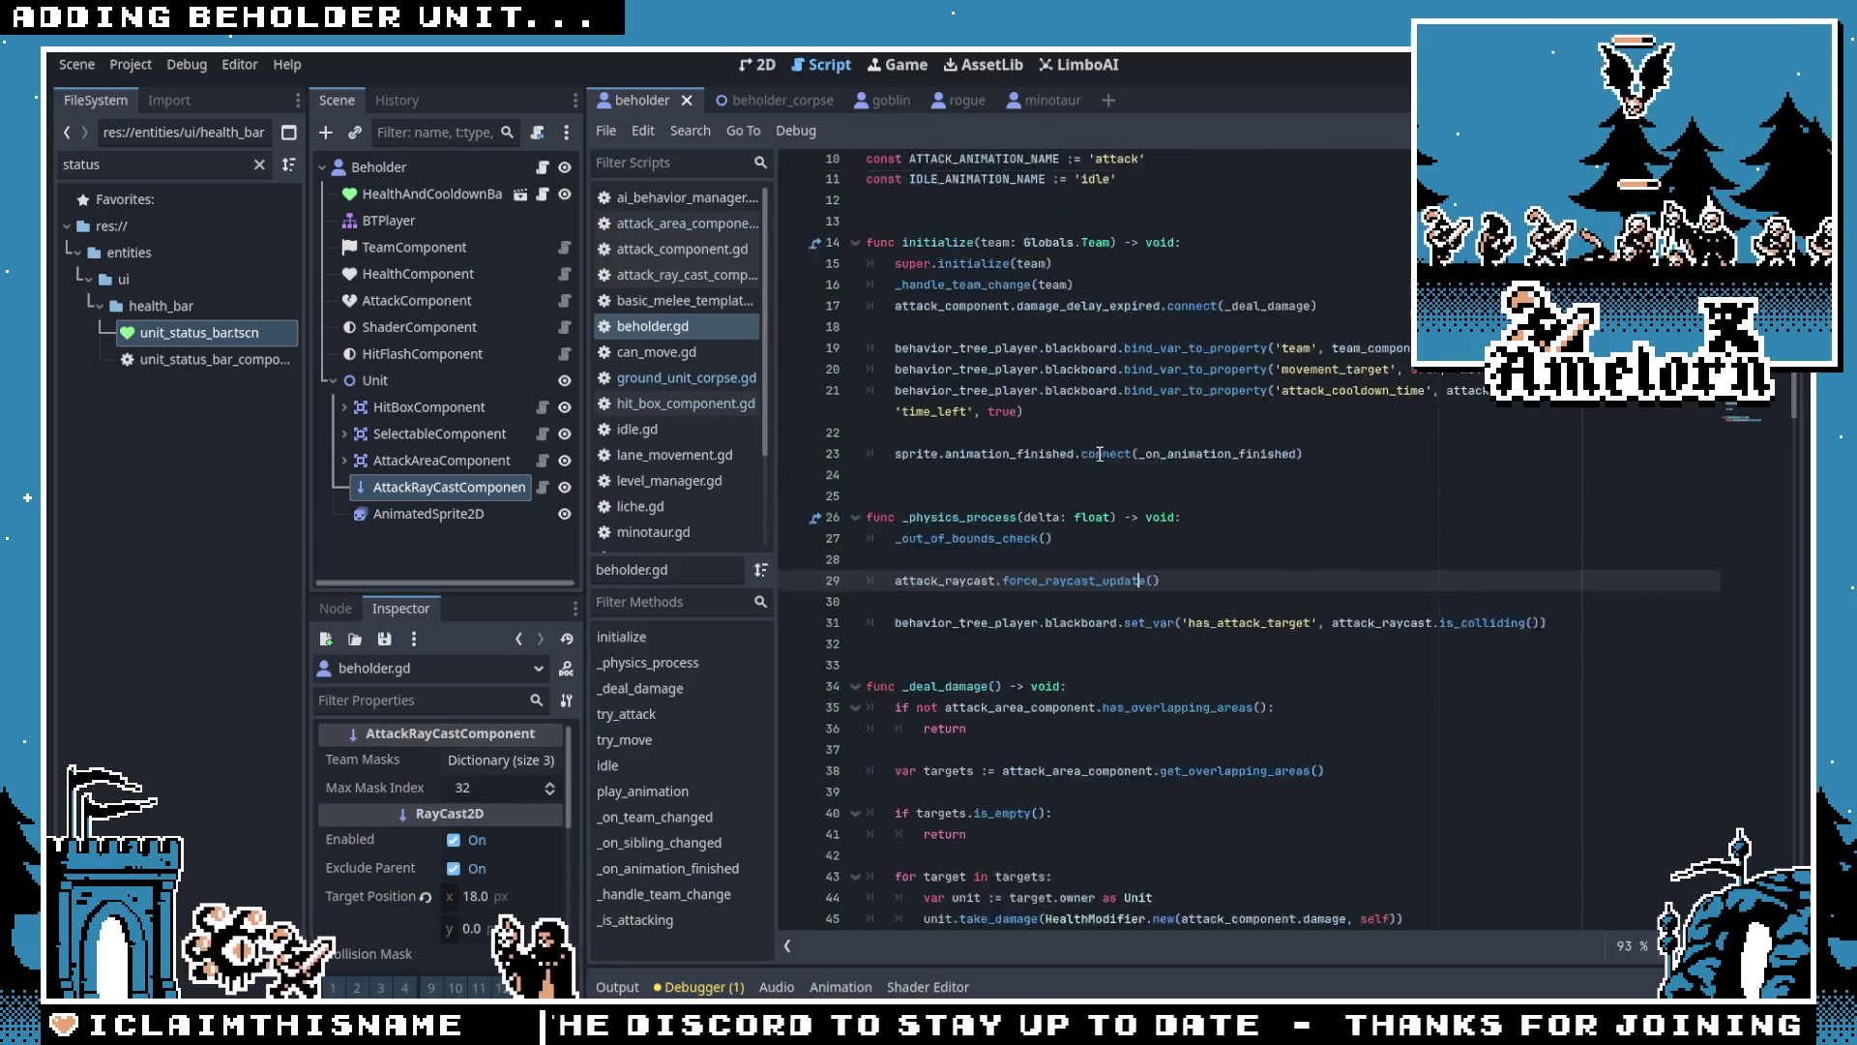
double_click(972, 355)
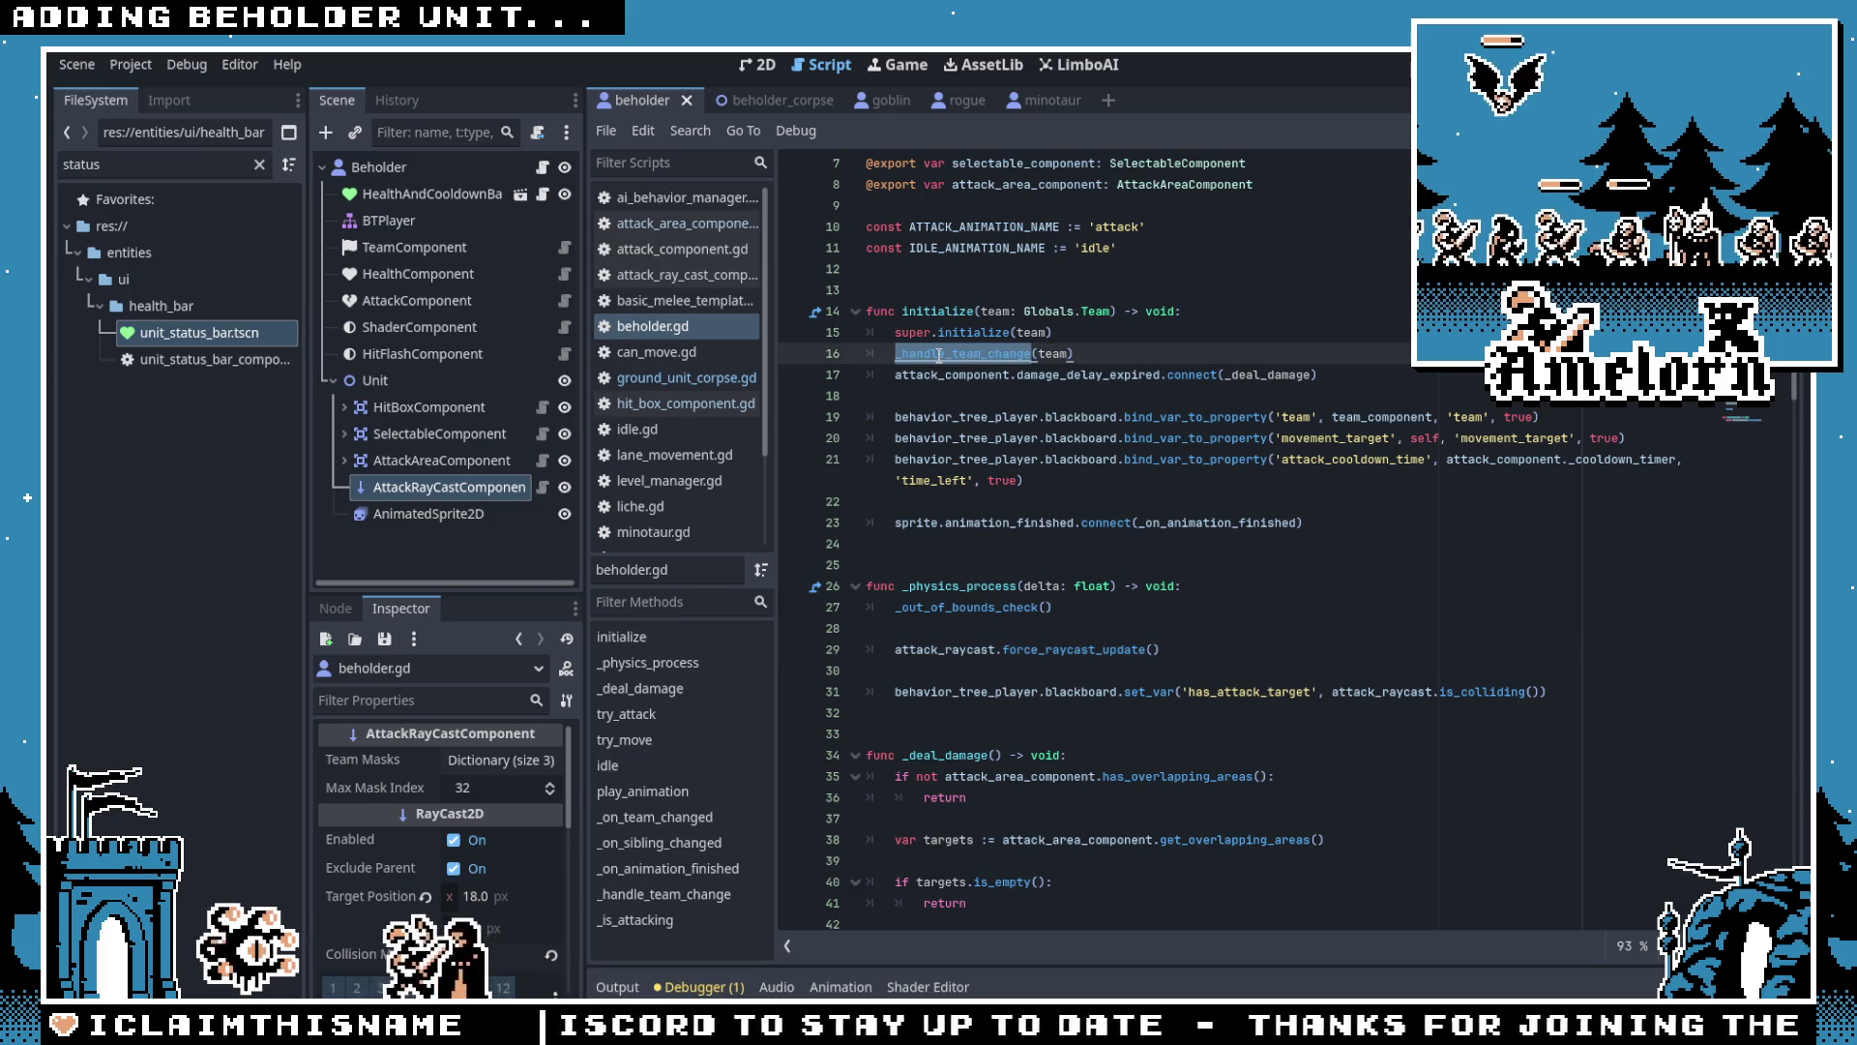
left_click(938, 355, "ctrl")
key("Return")
type("attack_")
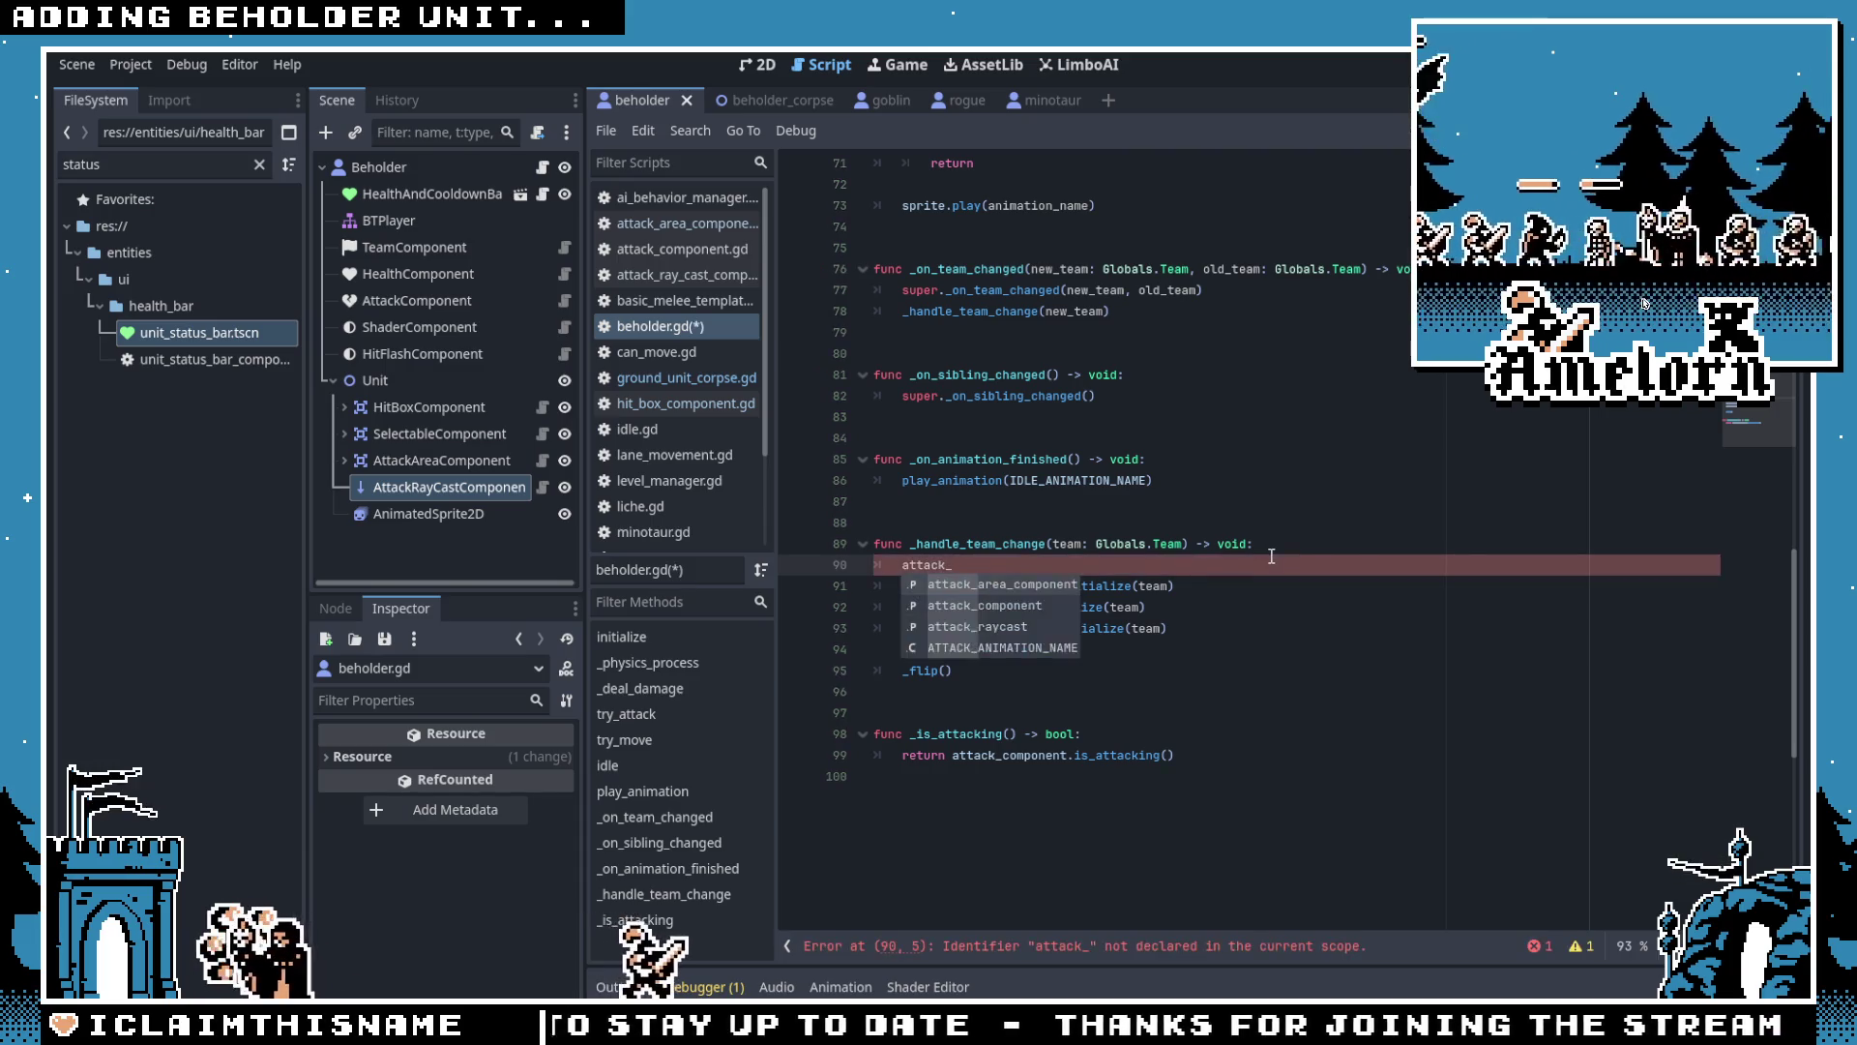
type(".in")
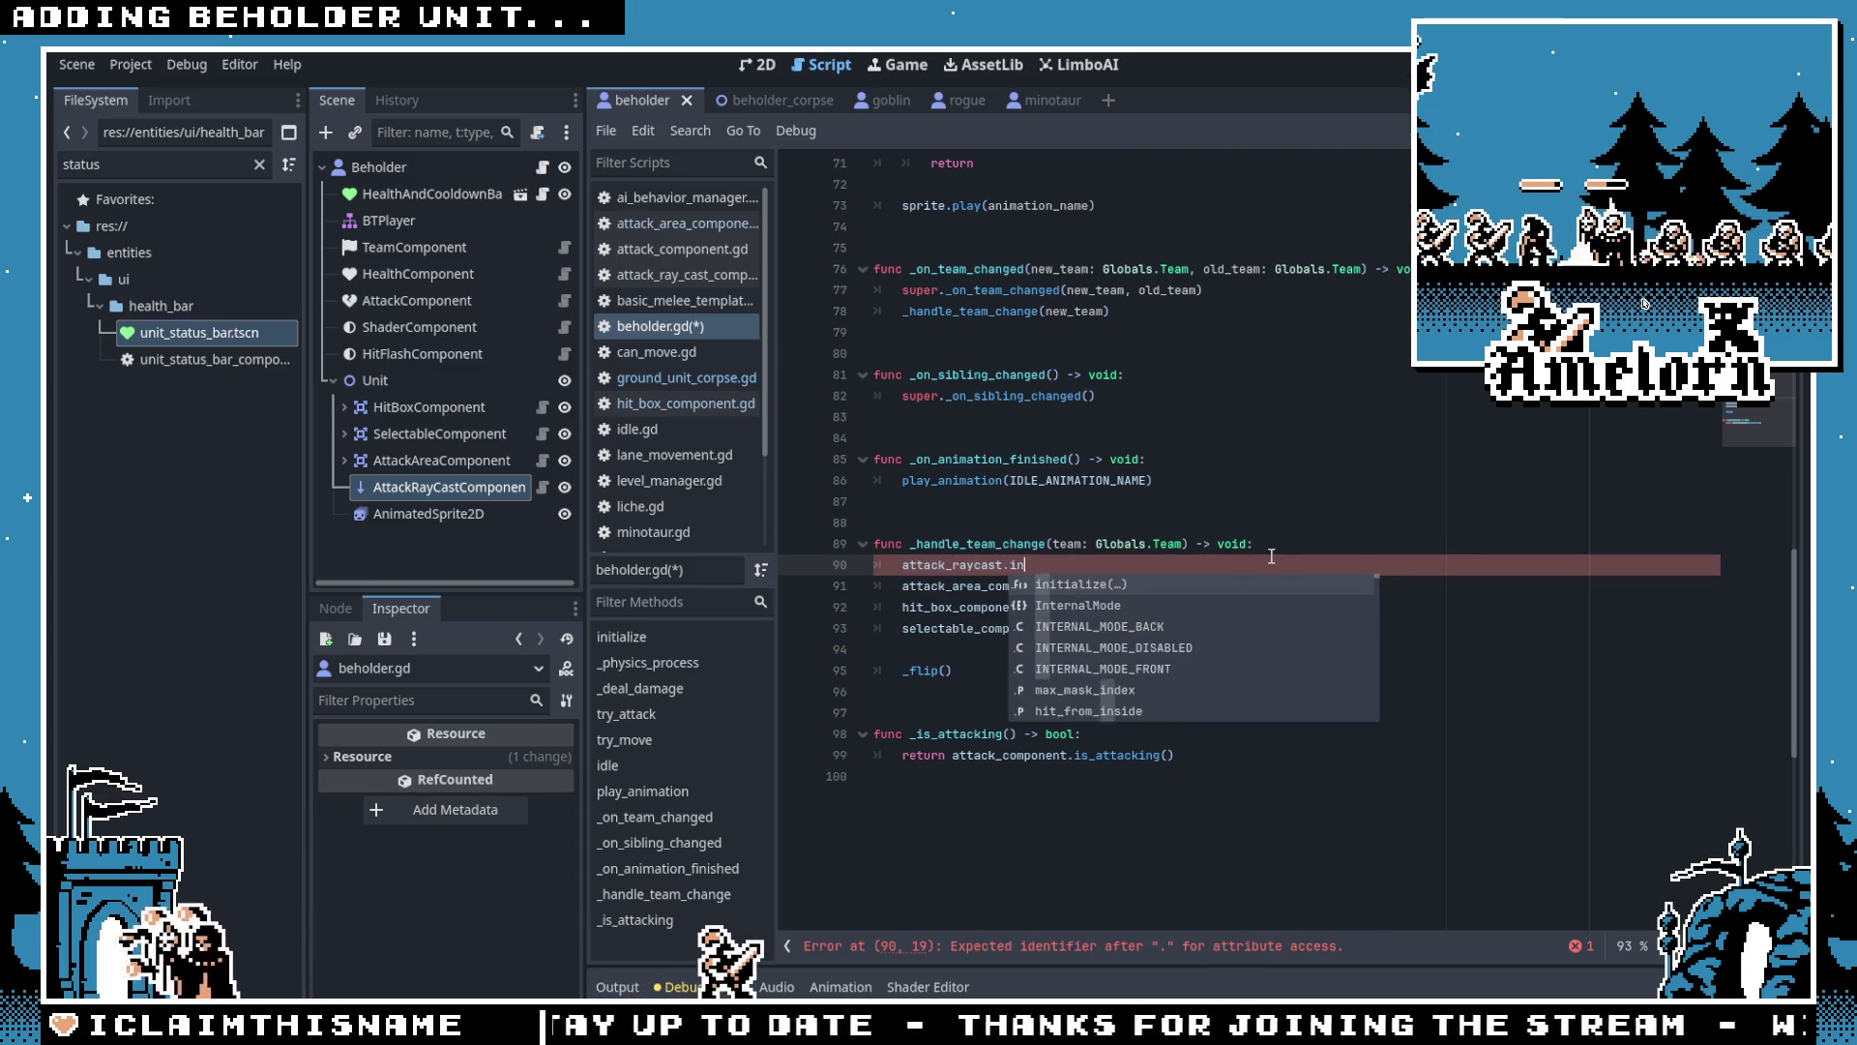
key("Return")
type("team")
left_click(1277, 522)
key("ctrl+s")
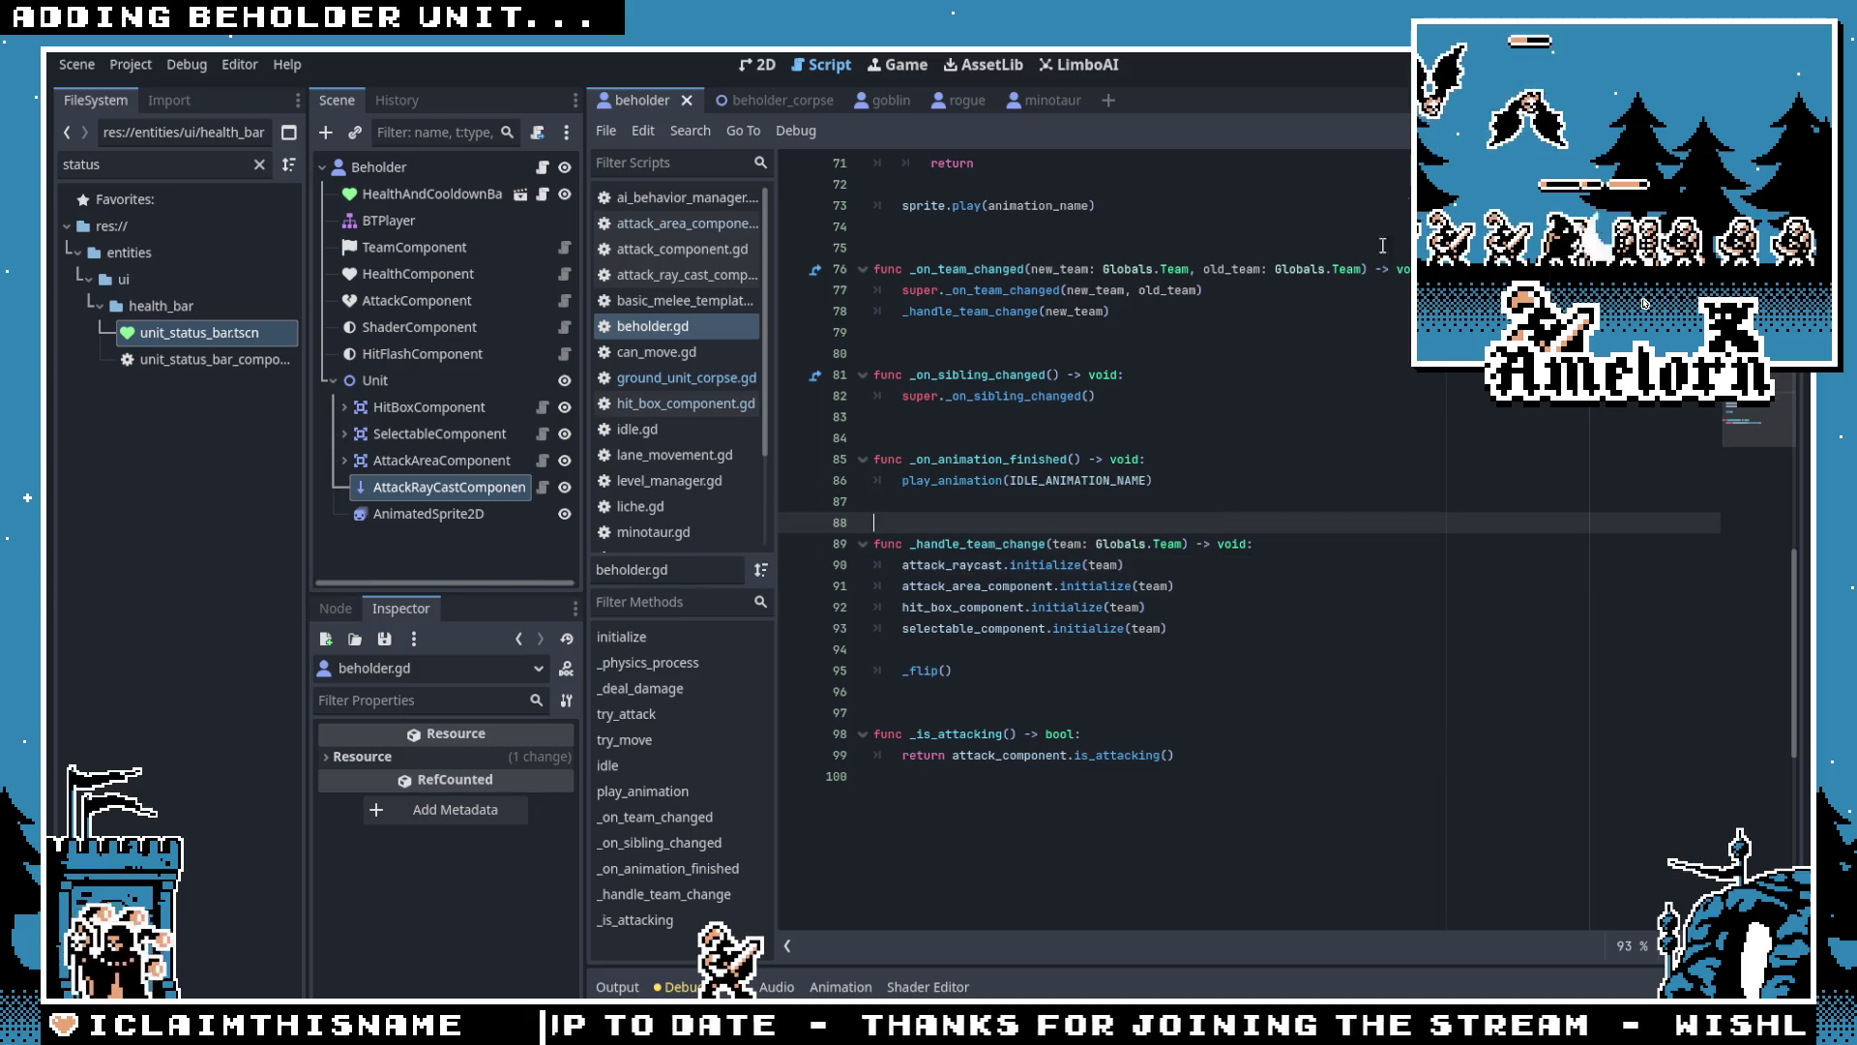
key("F5")
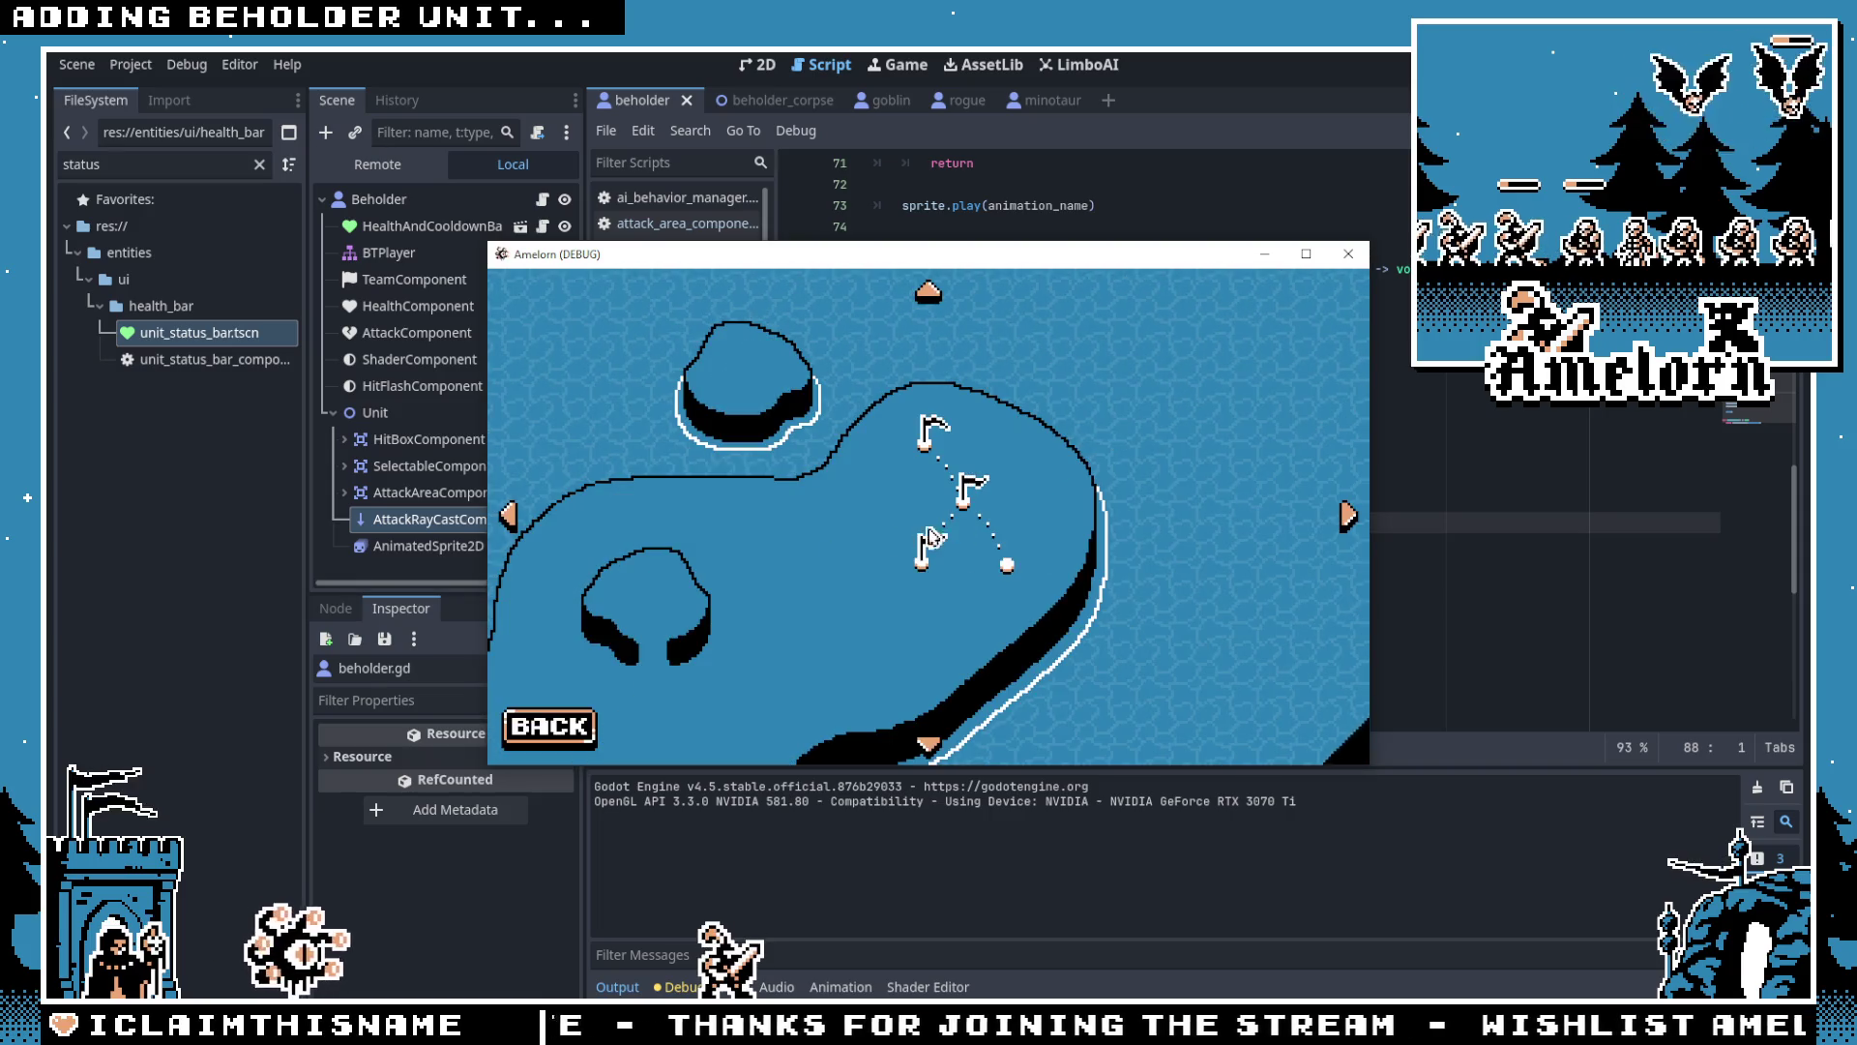
Play Forest Conquest in full screen, watch the beholder fight, then stop the game
left_click(815, 584)
left_click(774, 595)
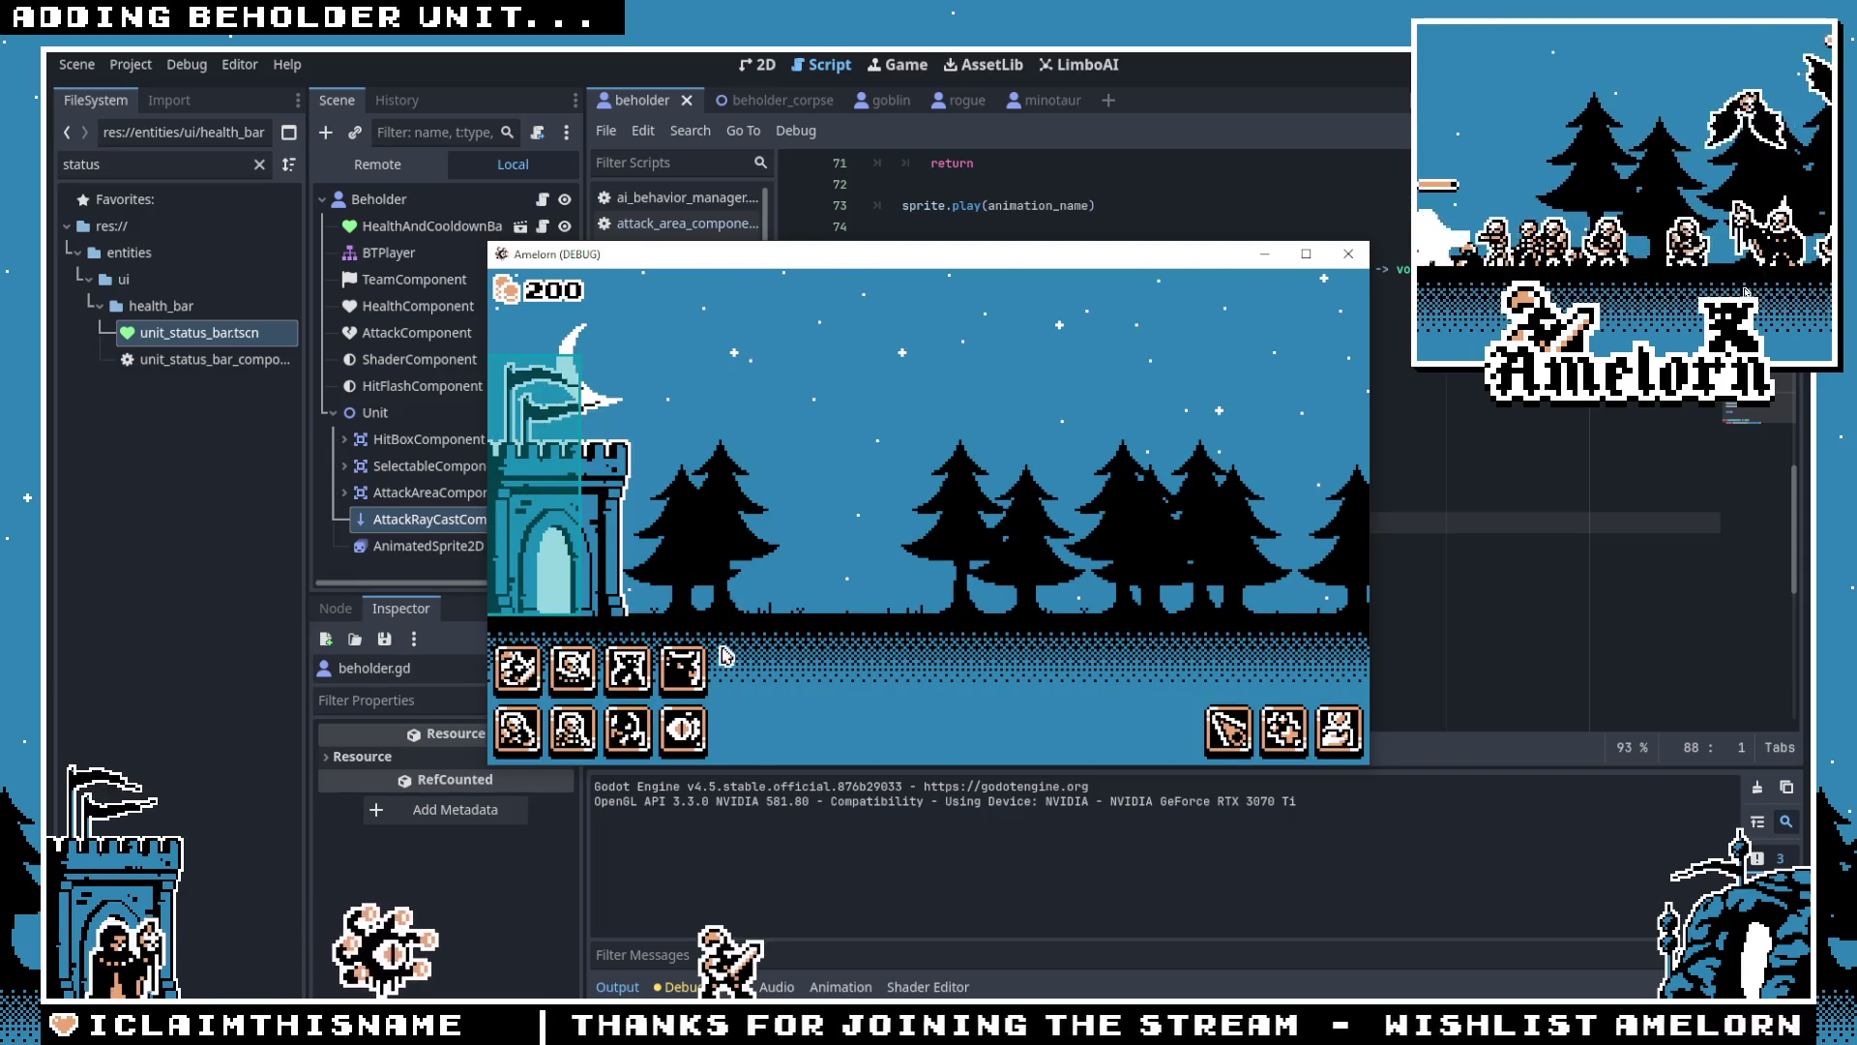
left_click(1305, 257)
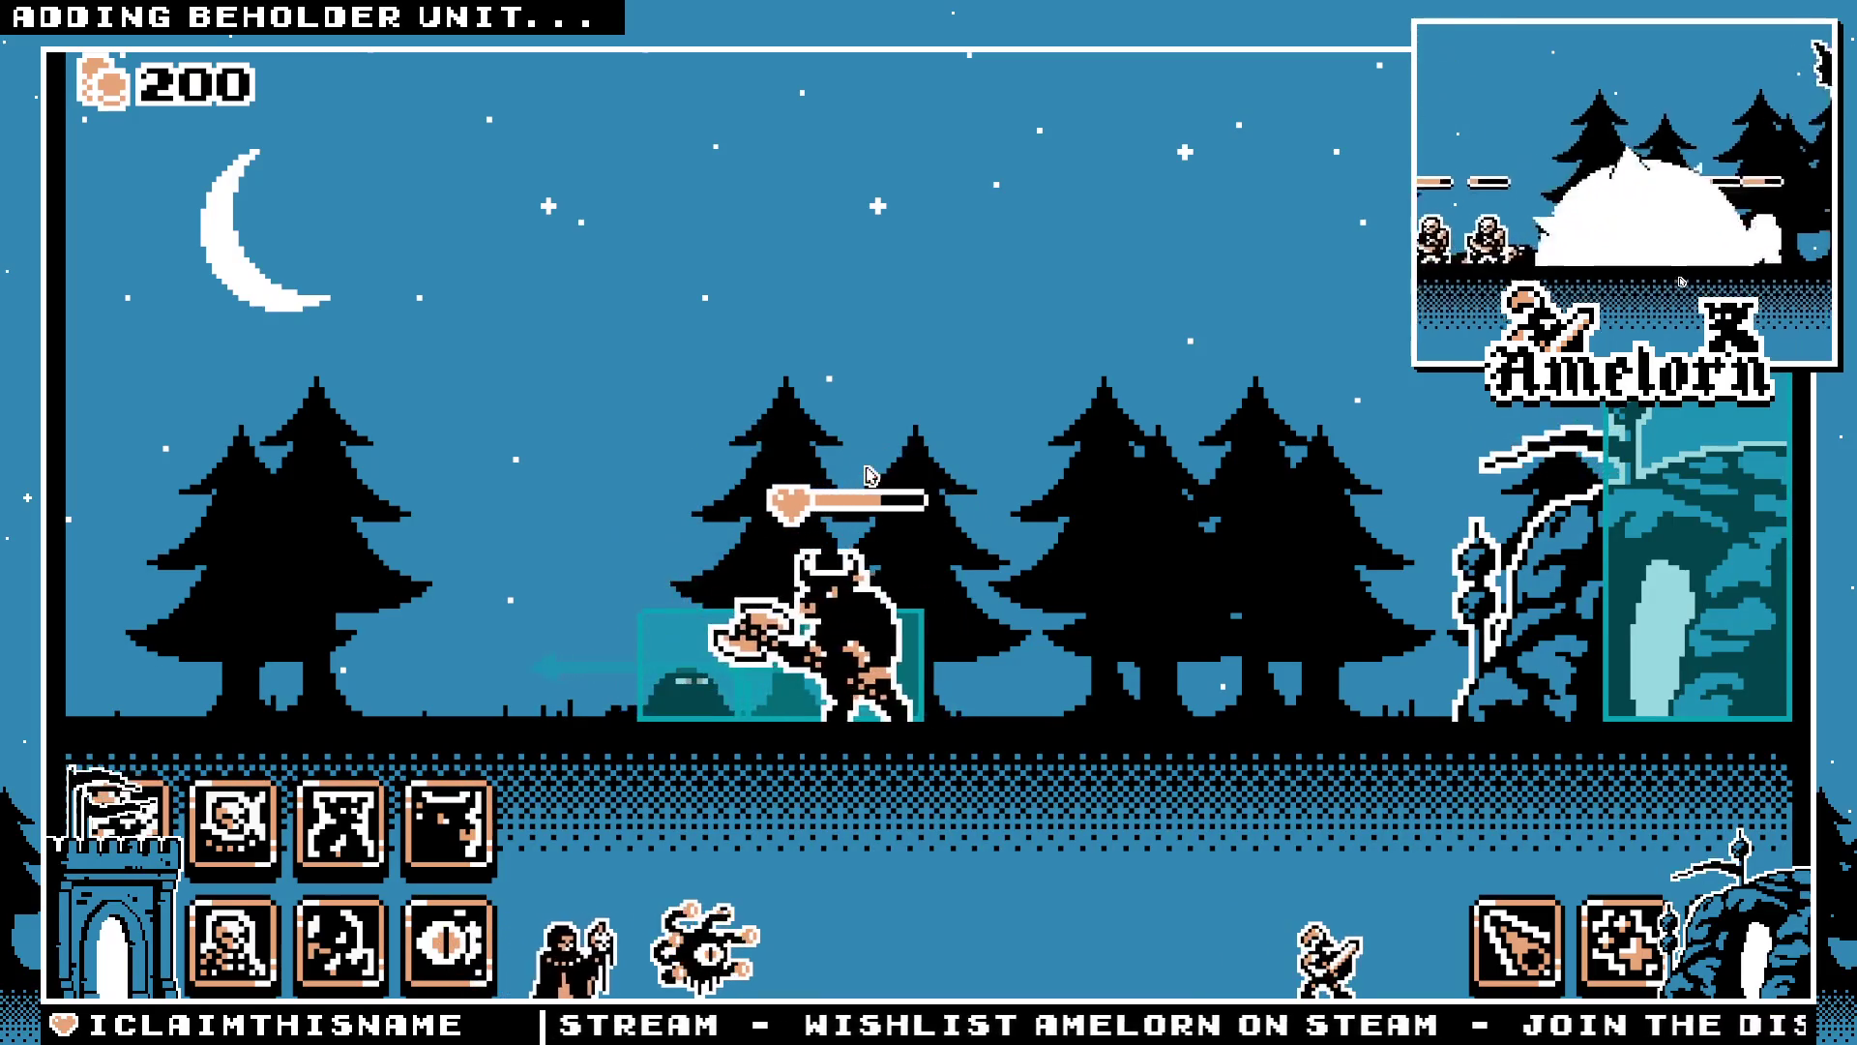
key("F8")
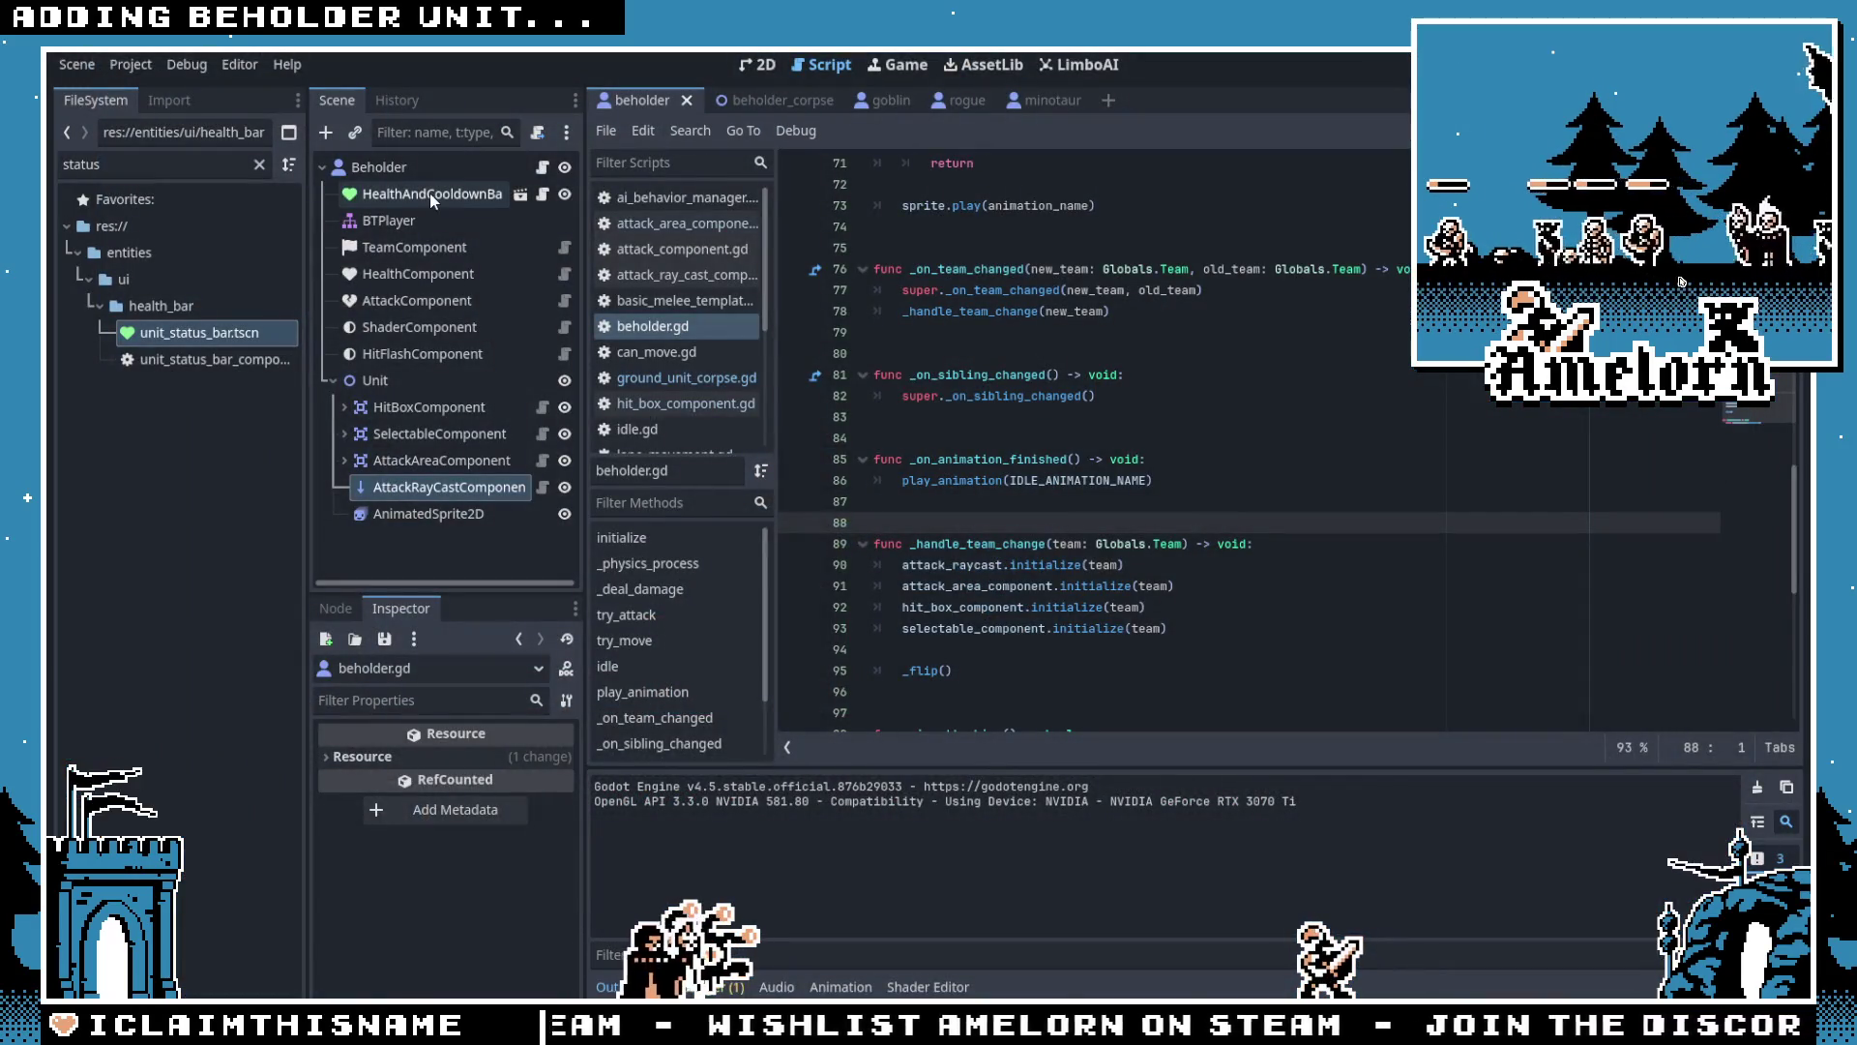
Stretch the attack area's CollisionShape2D rectangle farther right and save the Beholder scene
left_click(260, 164)
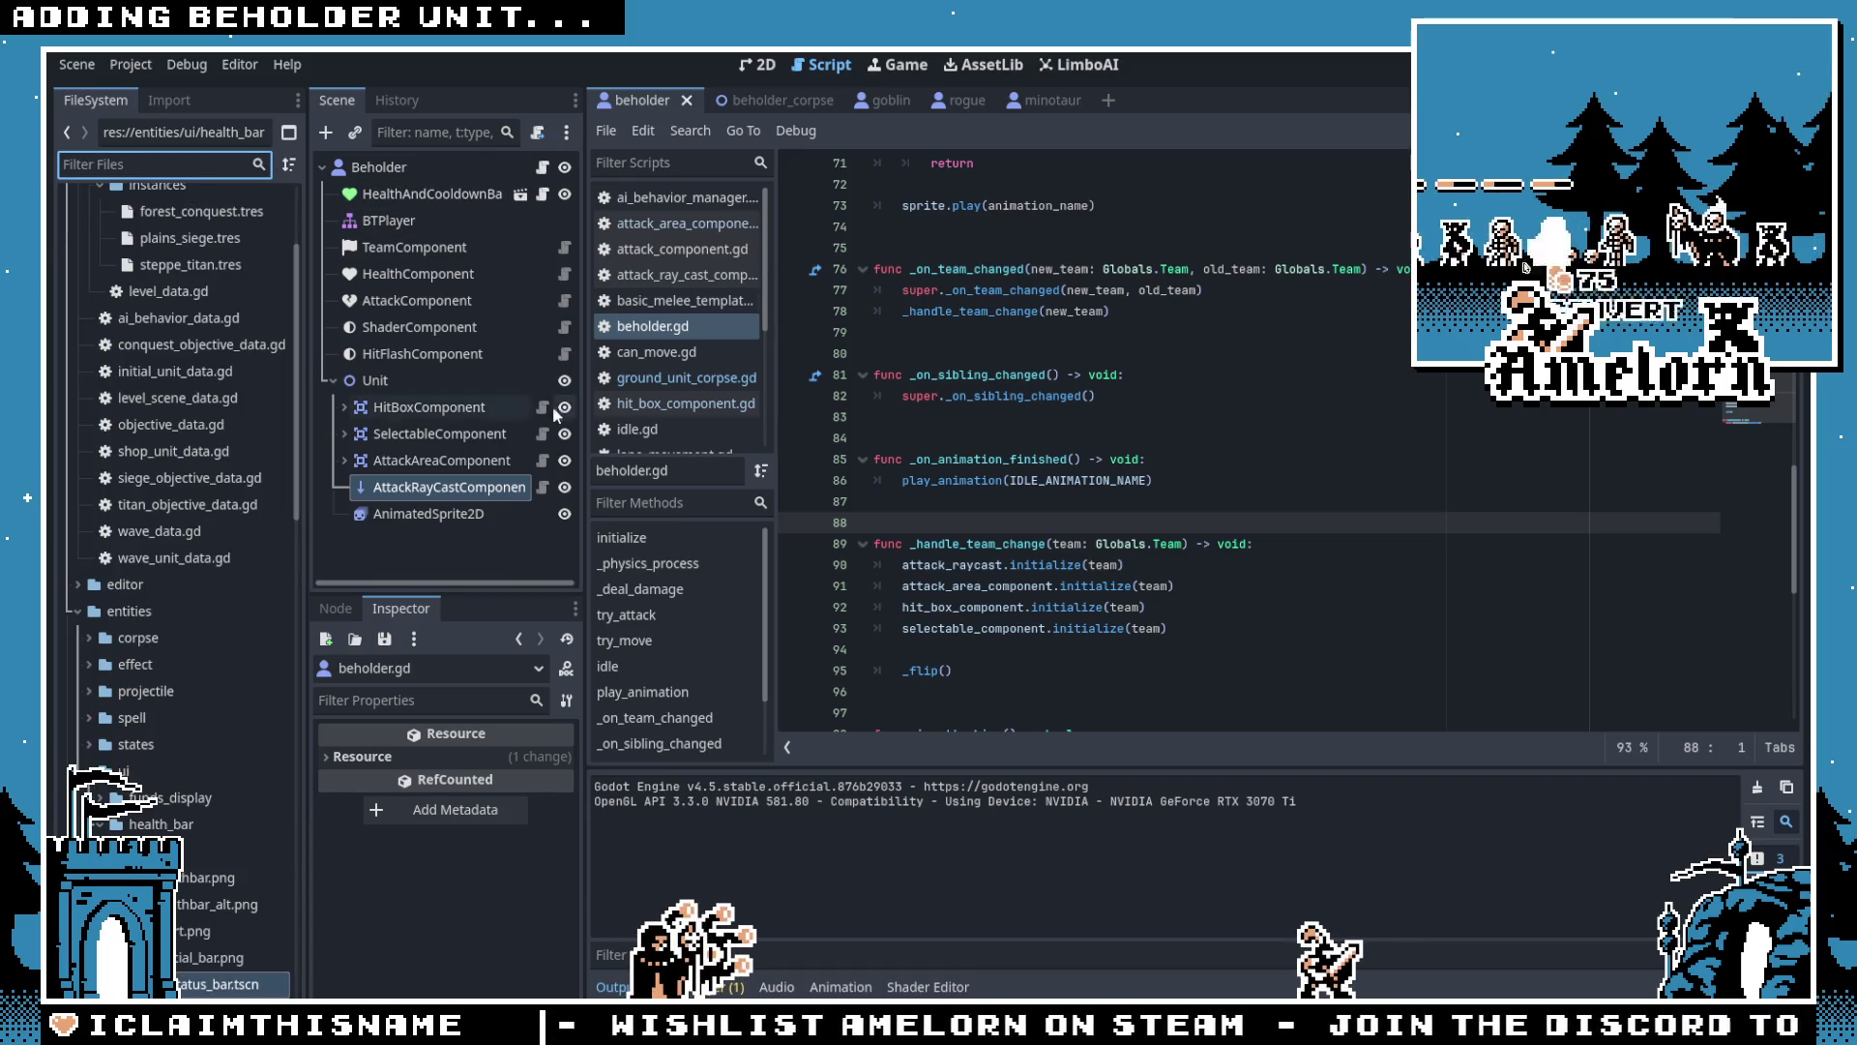
left_click(760, 66)
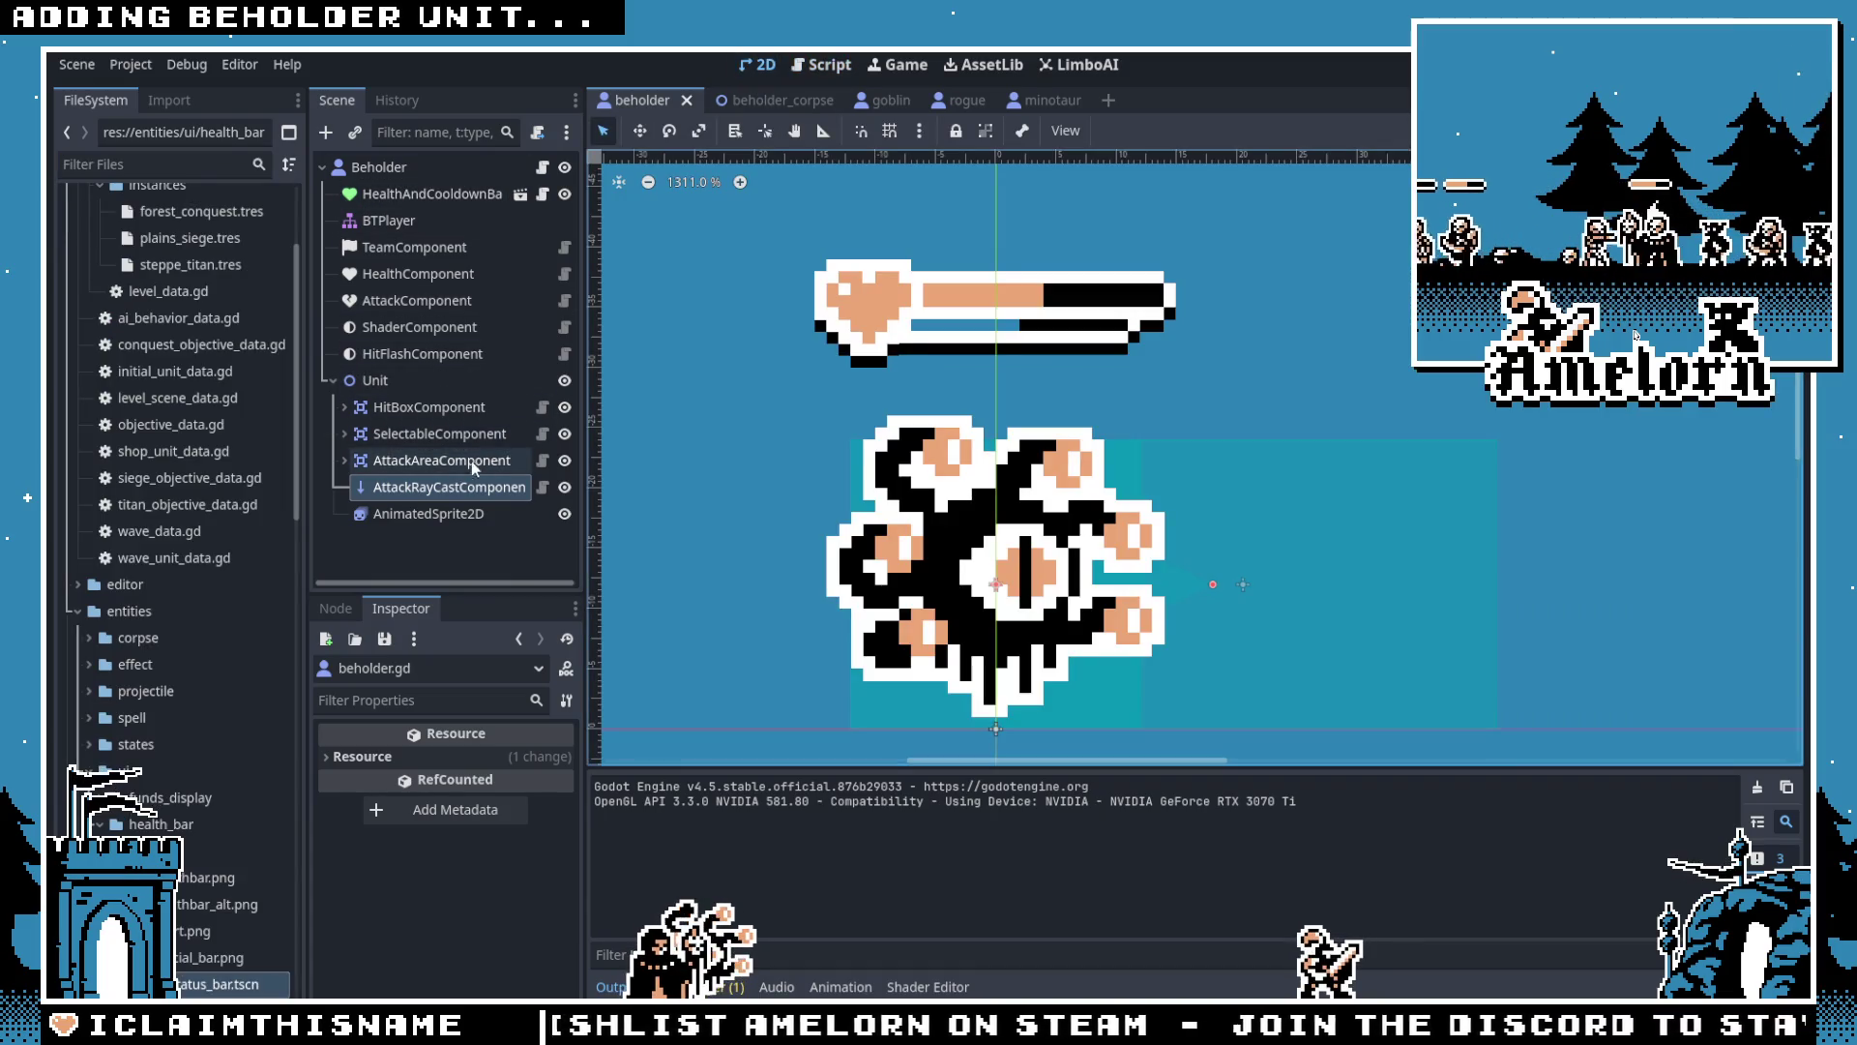
left_click(425, 460)
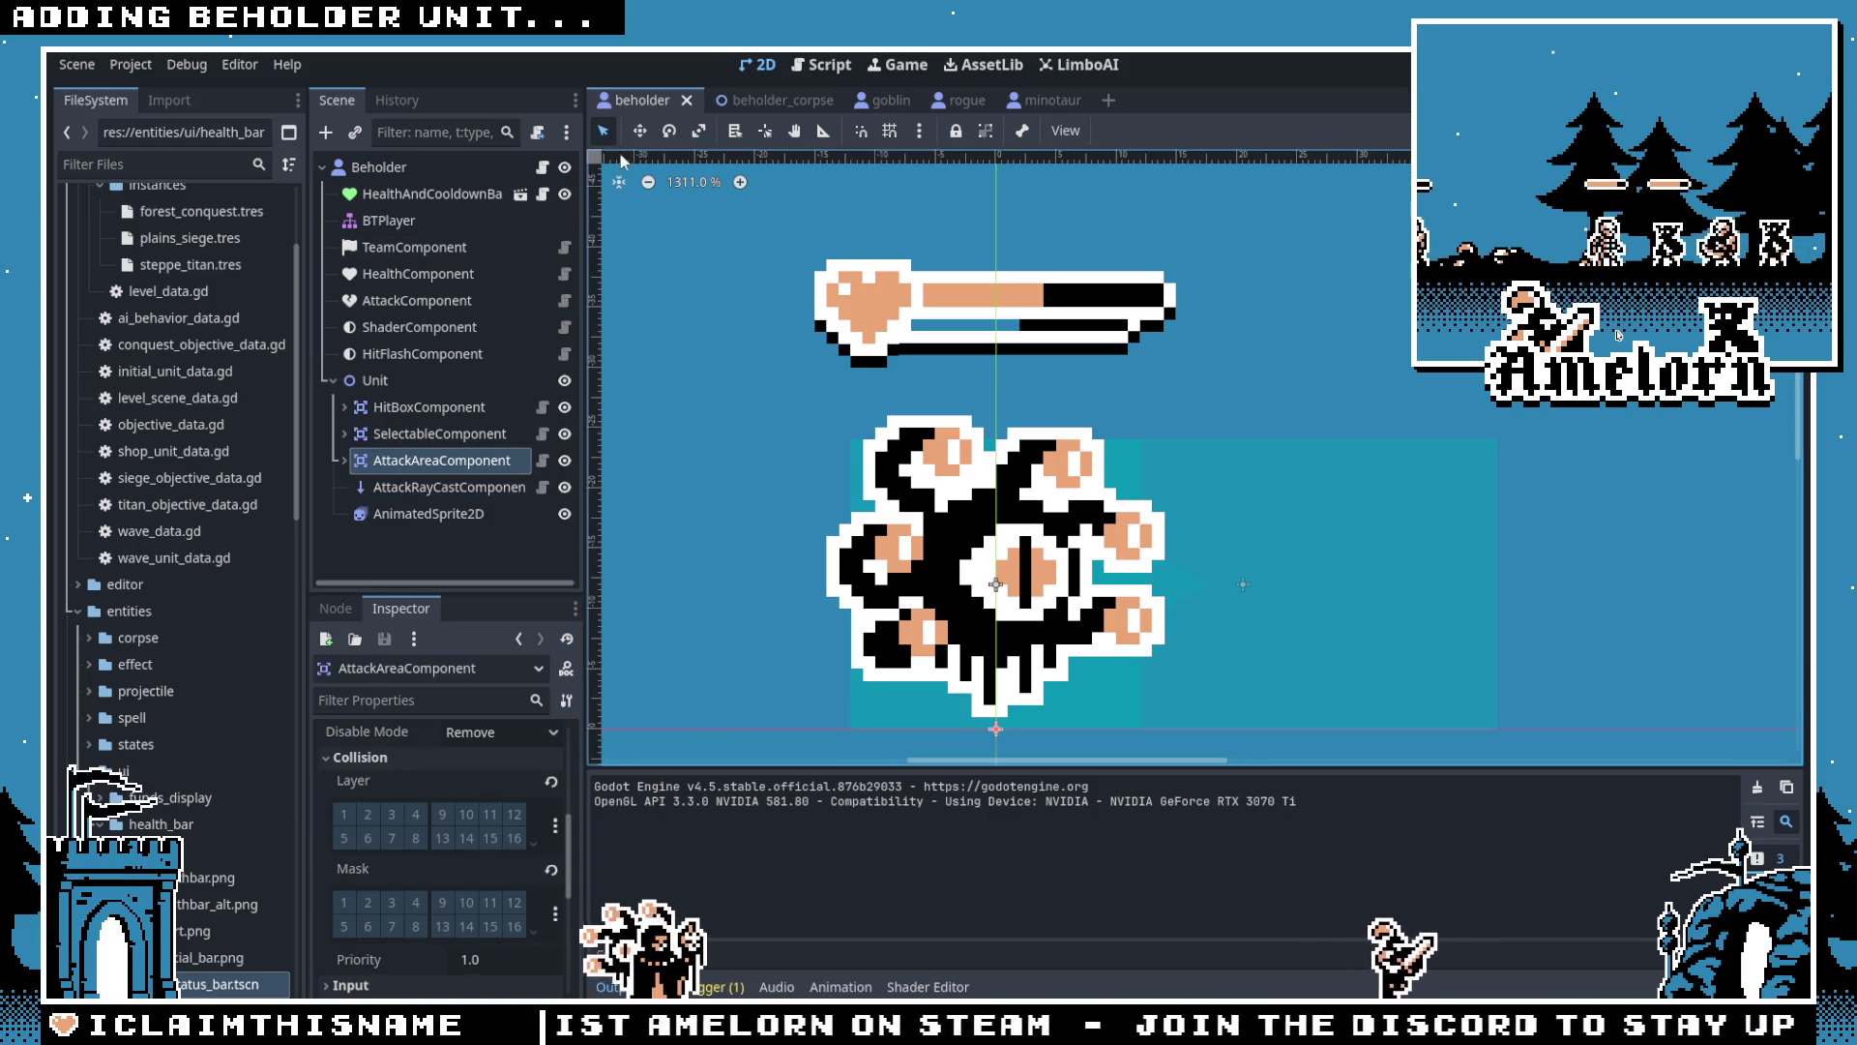
left_click(336, 460)
left_click(462, 490)
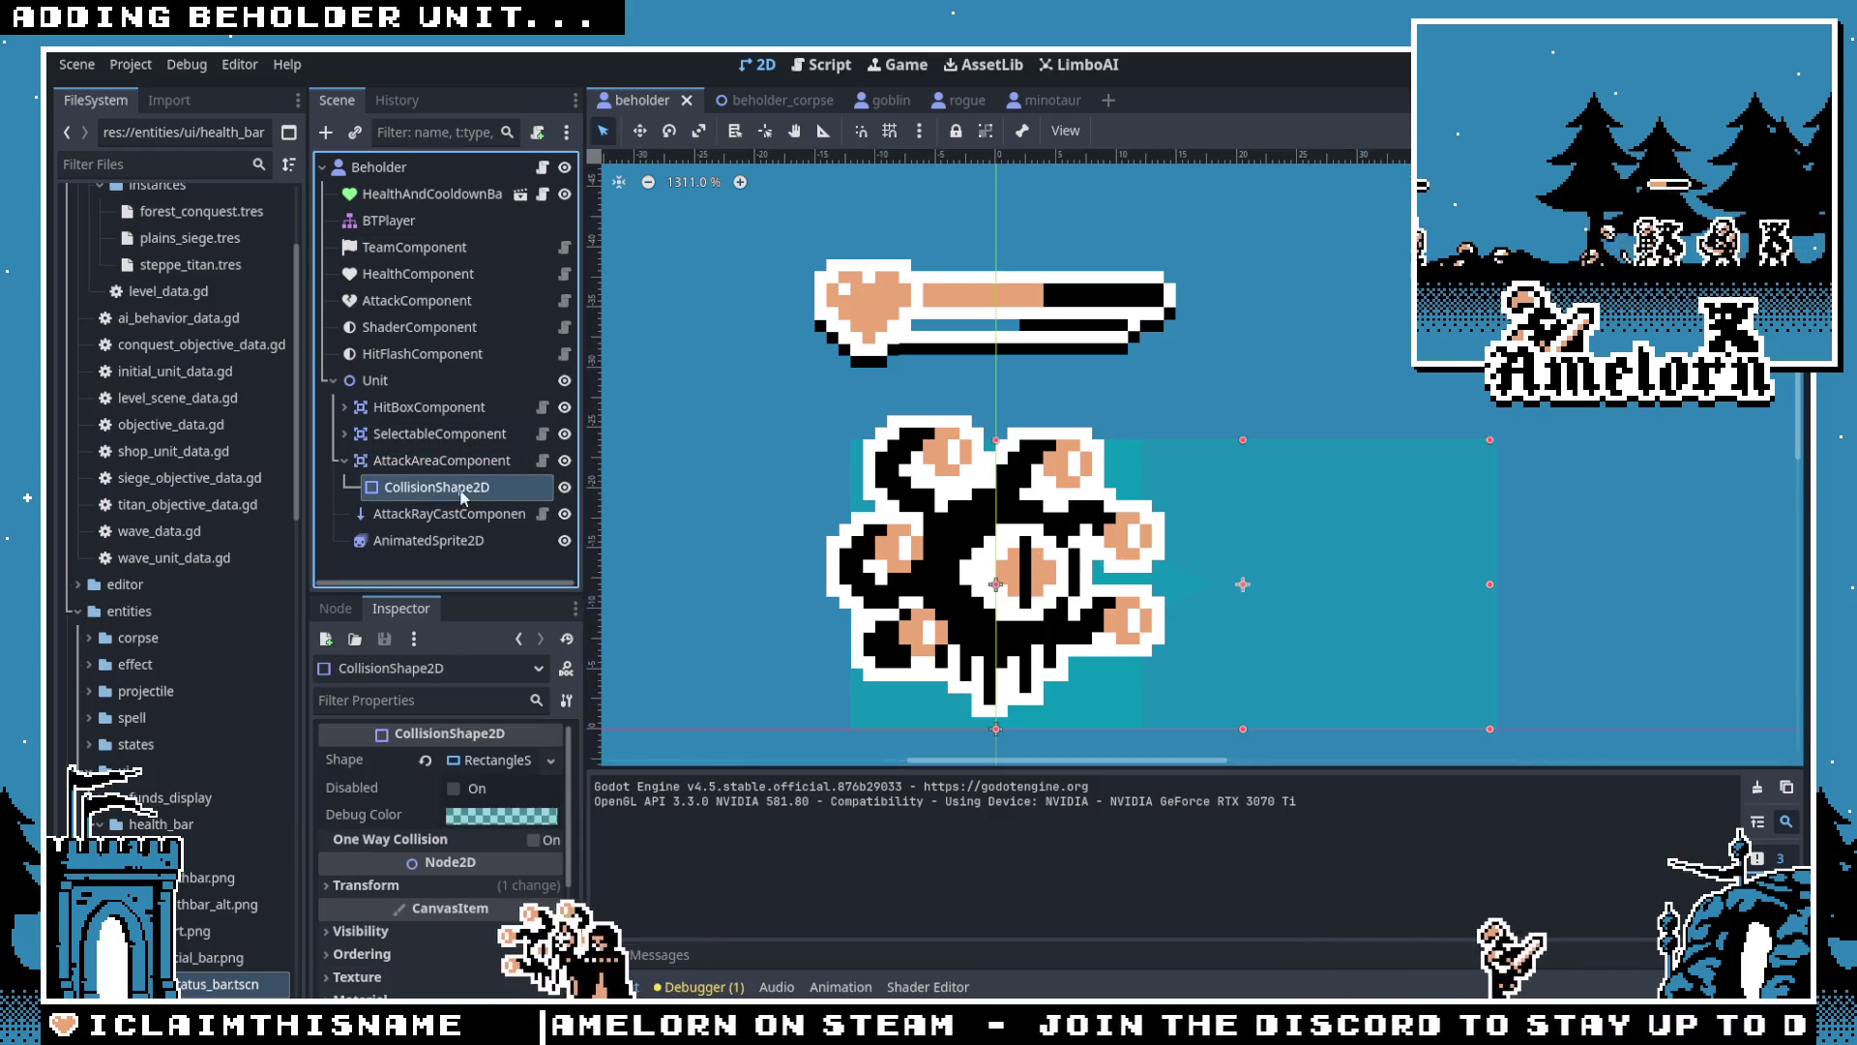
left_click_drag(1489, 585, 1719, 585)
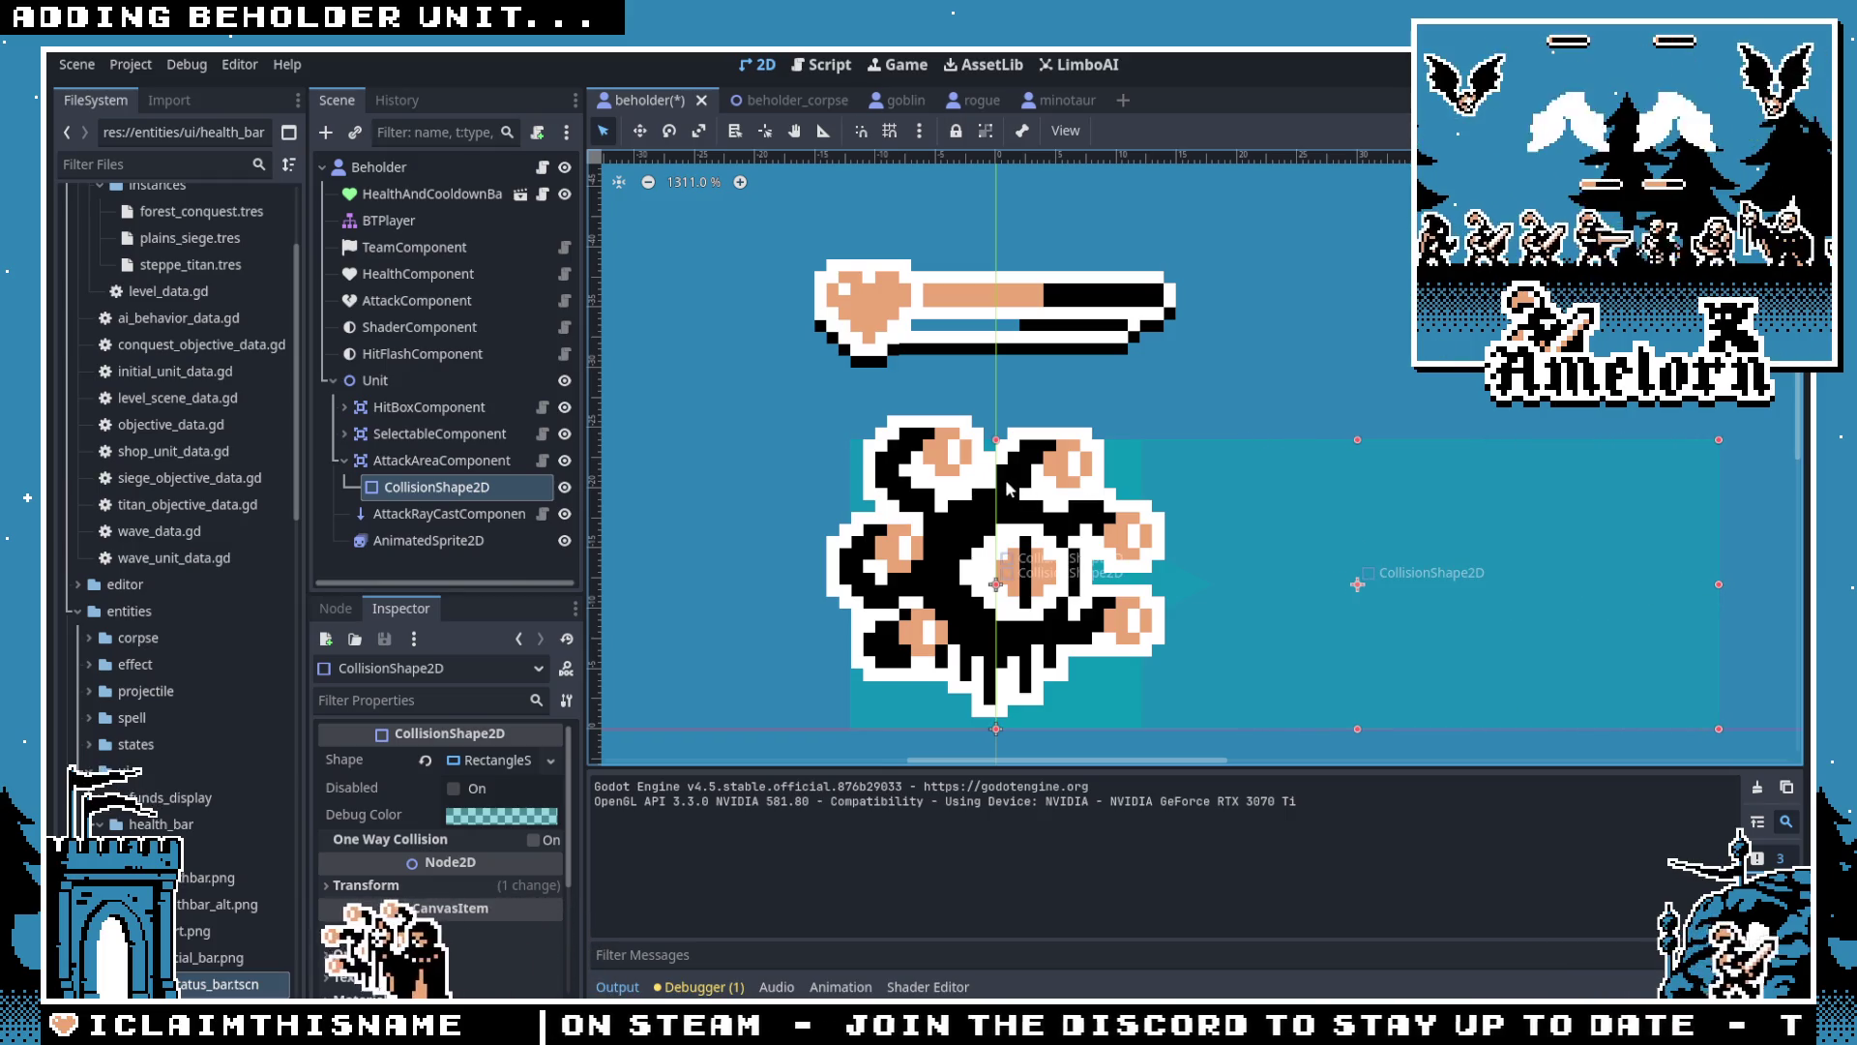
key("ctrl+s")
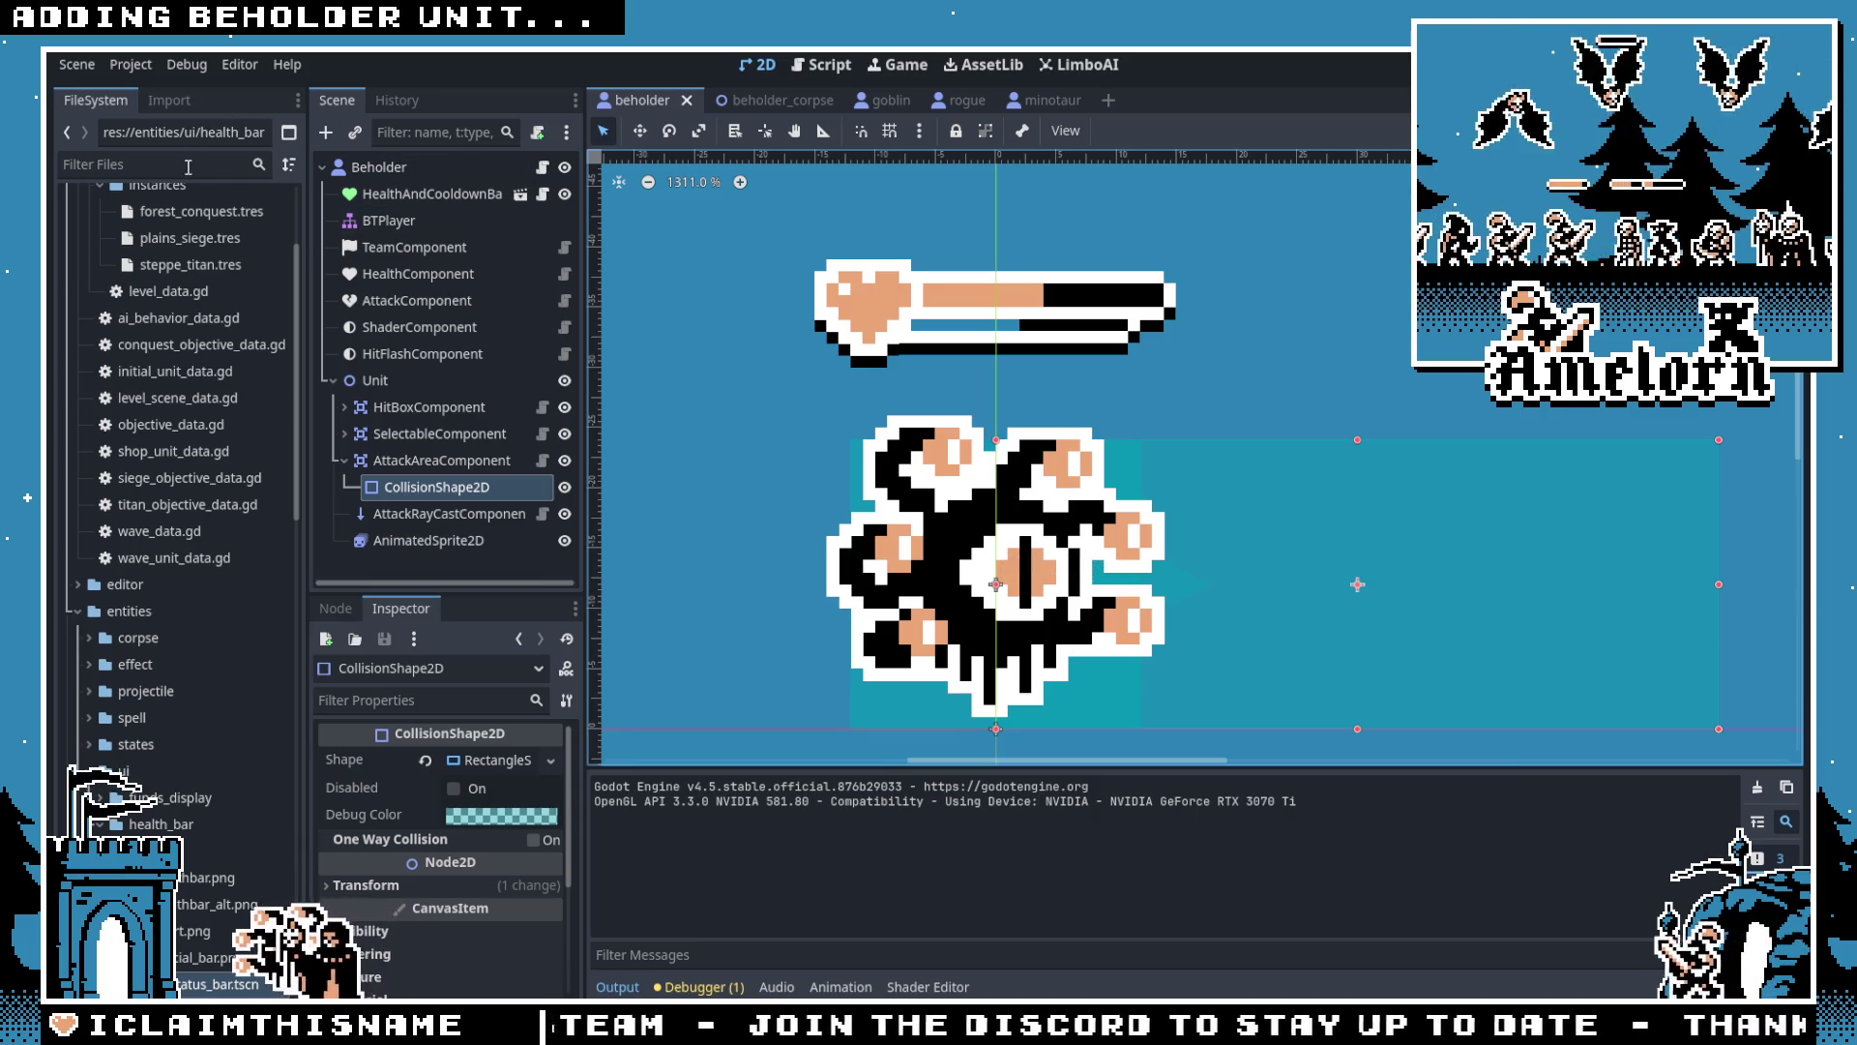
Collapse the entities folder and expand config in the FileSystem to reach the level data
scroll(147, 299, "up", 5)
left_click(77, 303)
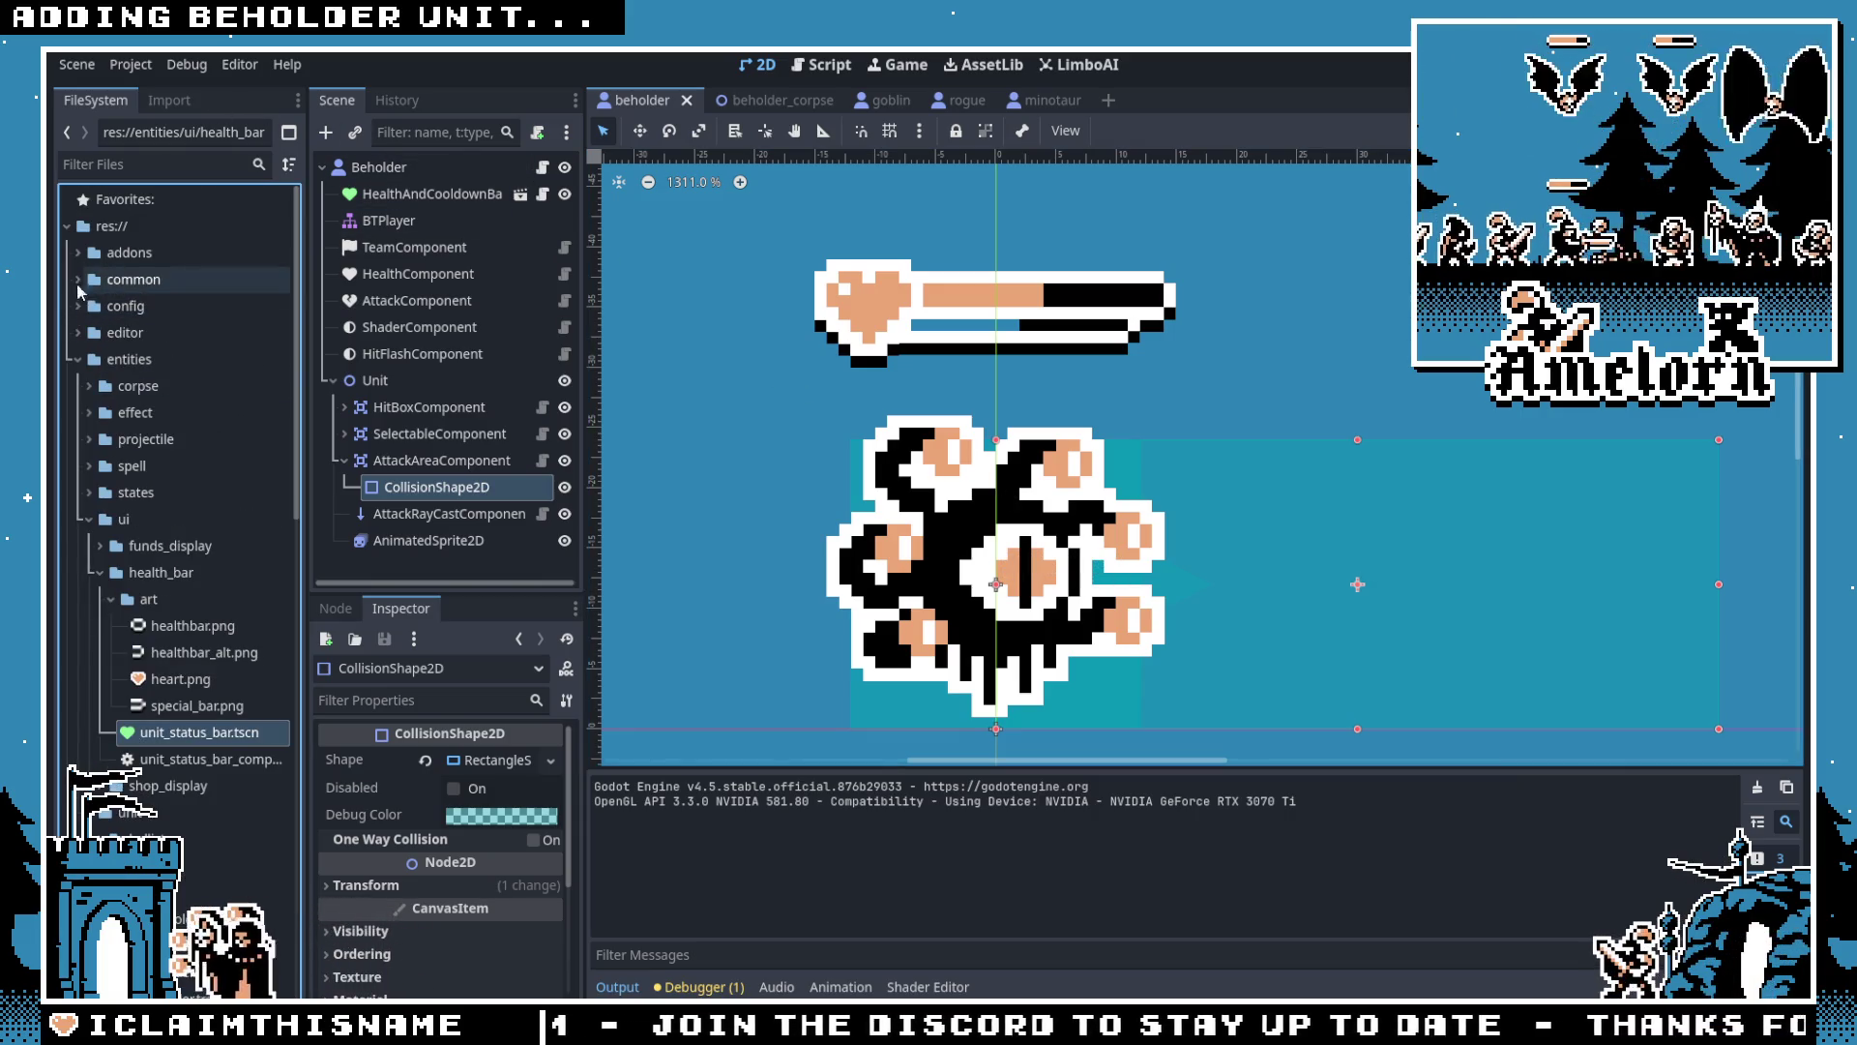
left_click(77, 359)
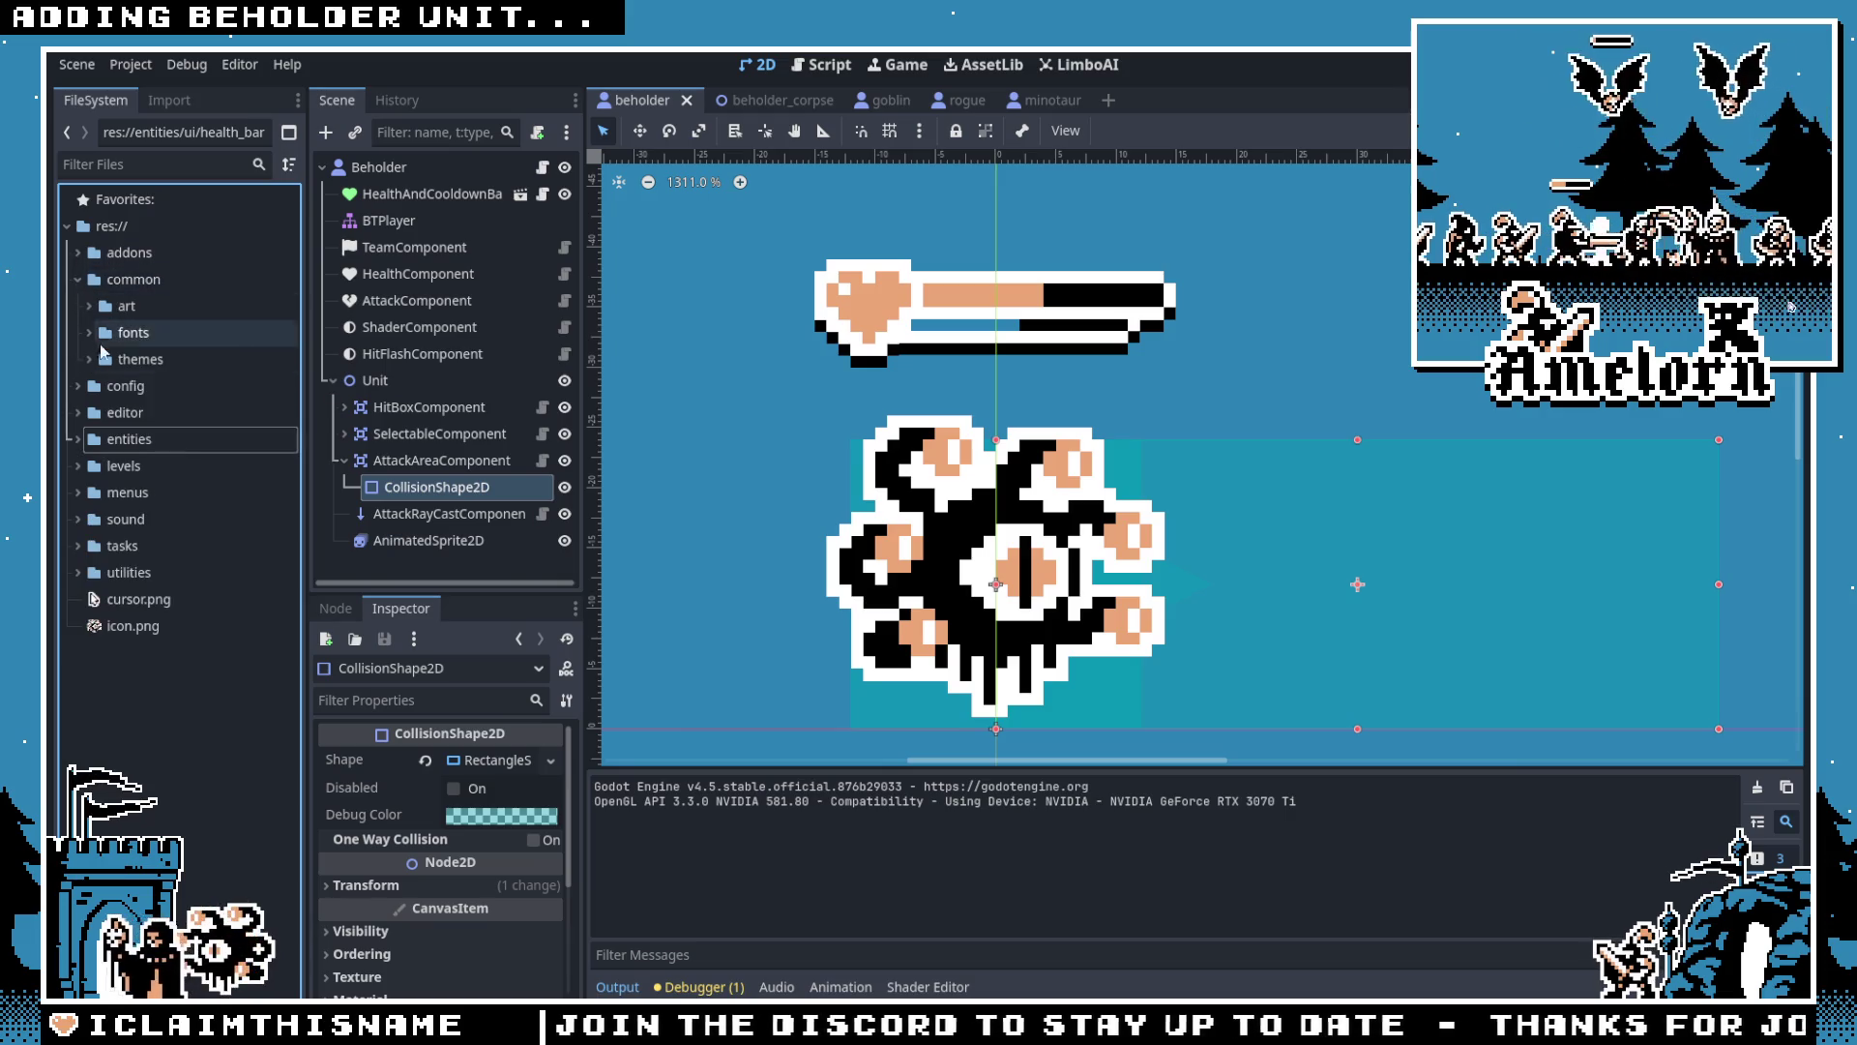
left_click(77, 280)
Open forest_conquest.tres and expand the objective's enemy Available Units list
left_click(79, 306)
left_click(125, 386)
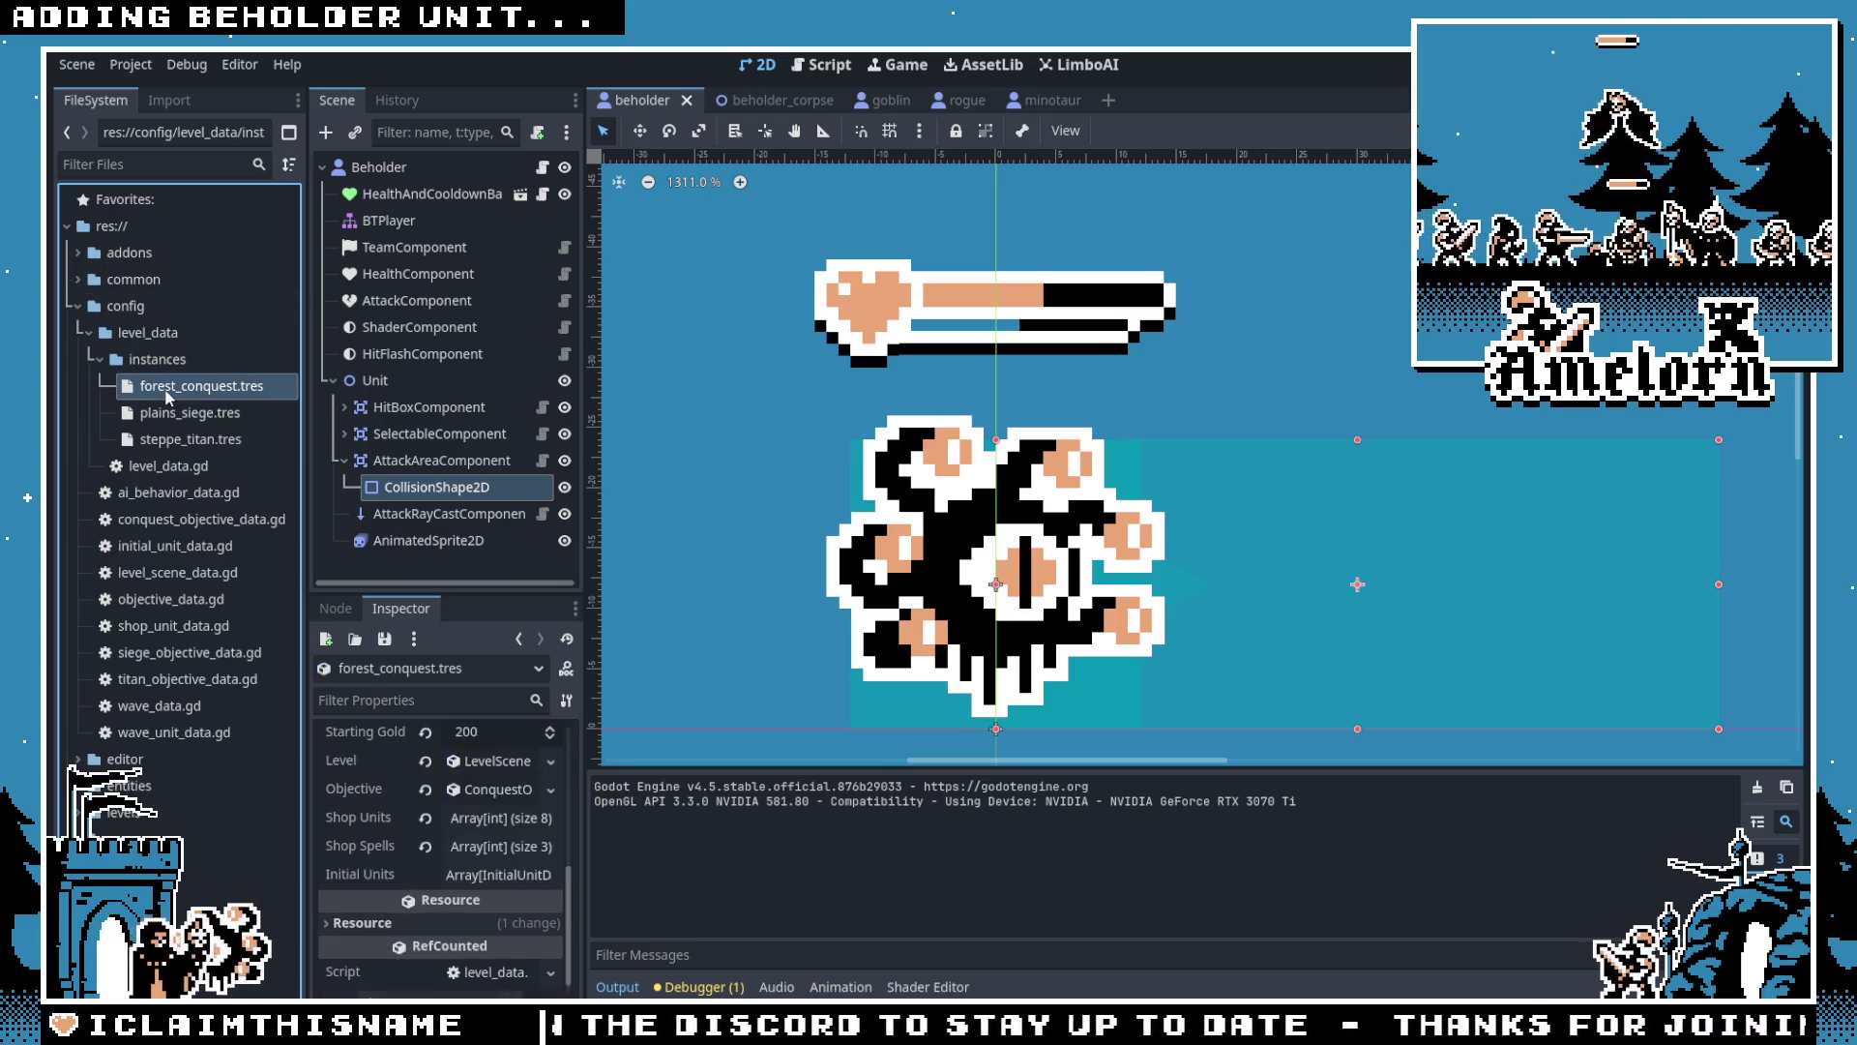
scroll(514, 844, "down", 2)
left_click(498, 803)
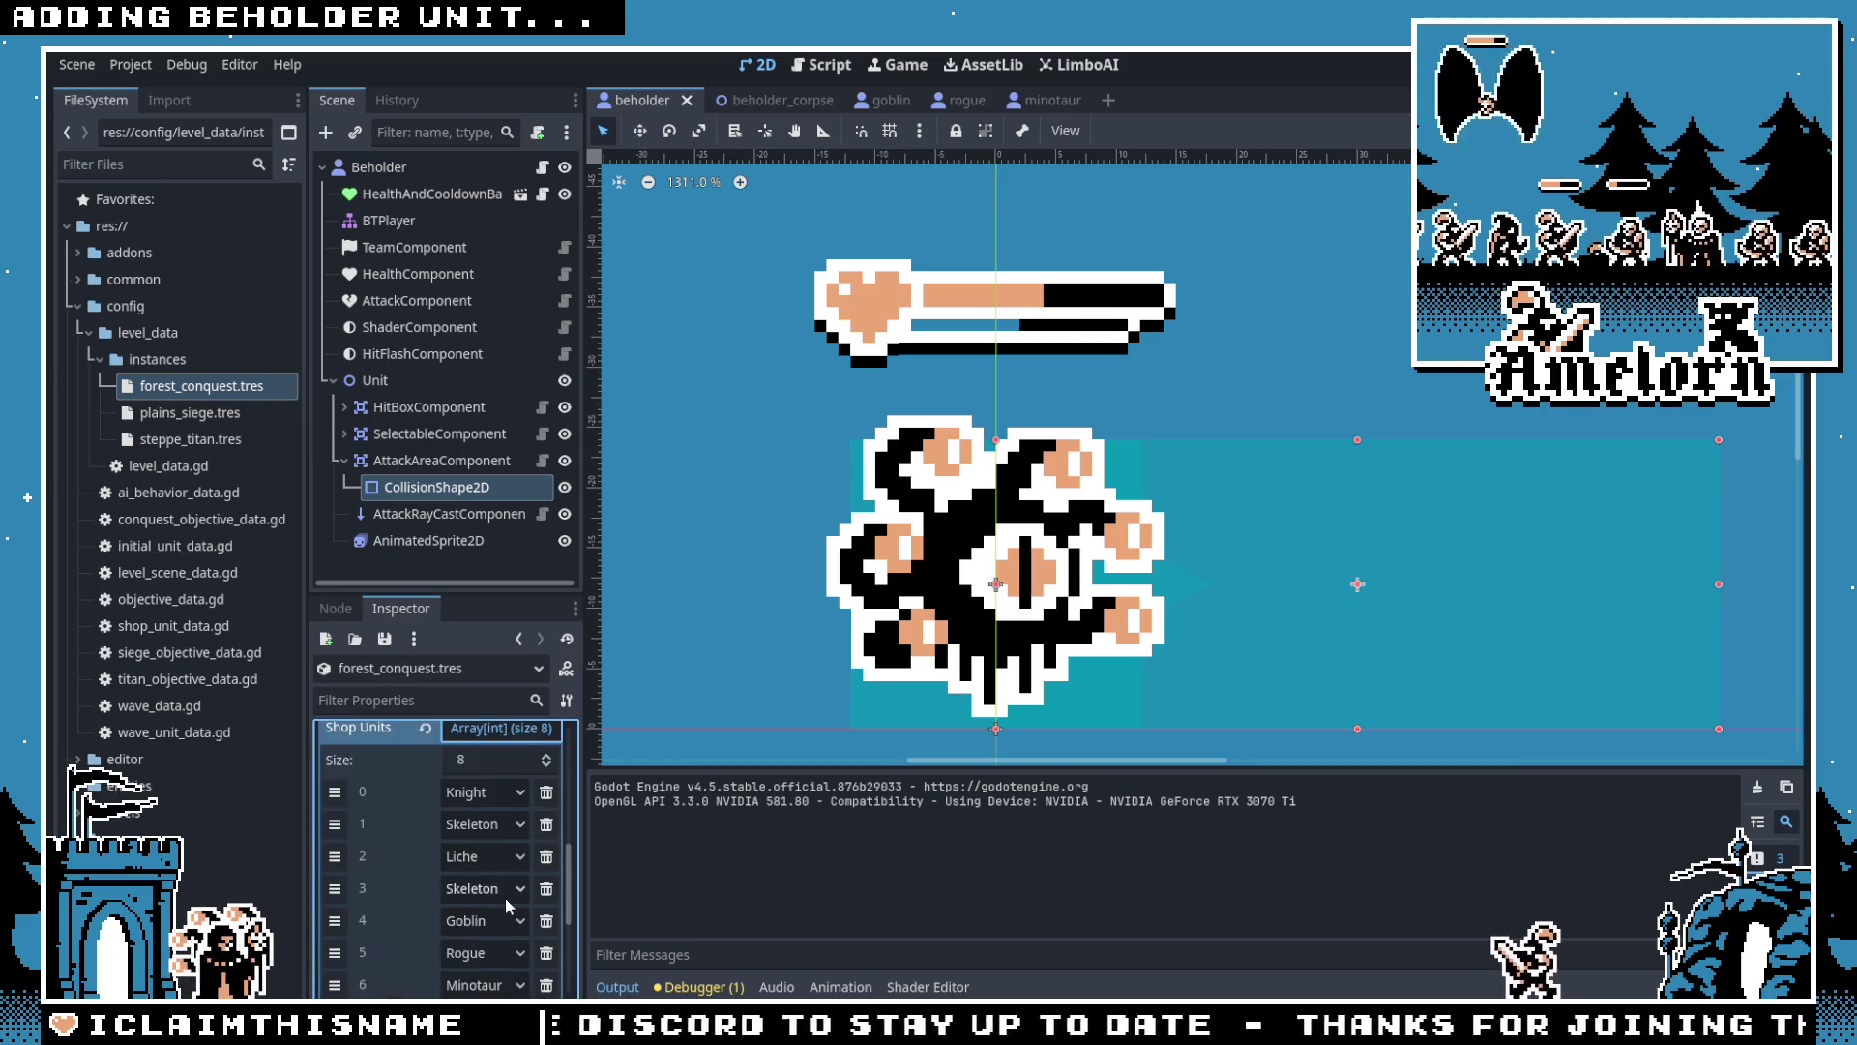
scroll(503, 899, "up", 3)
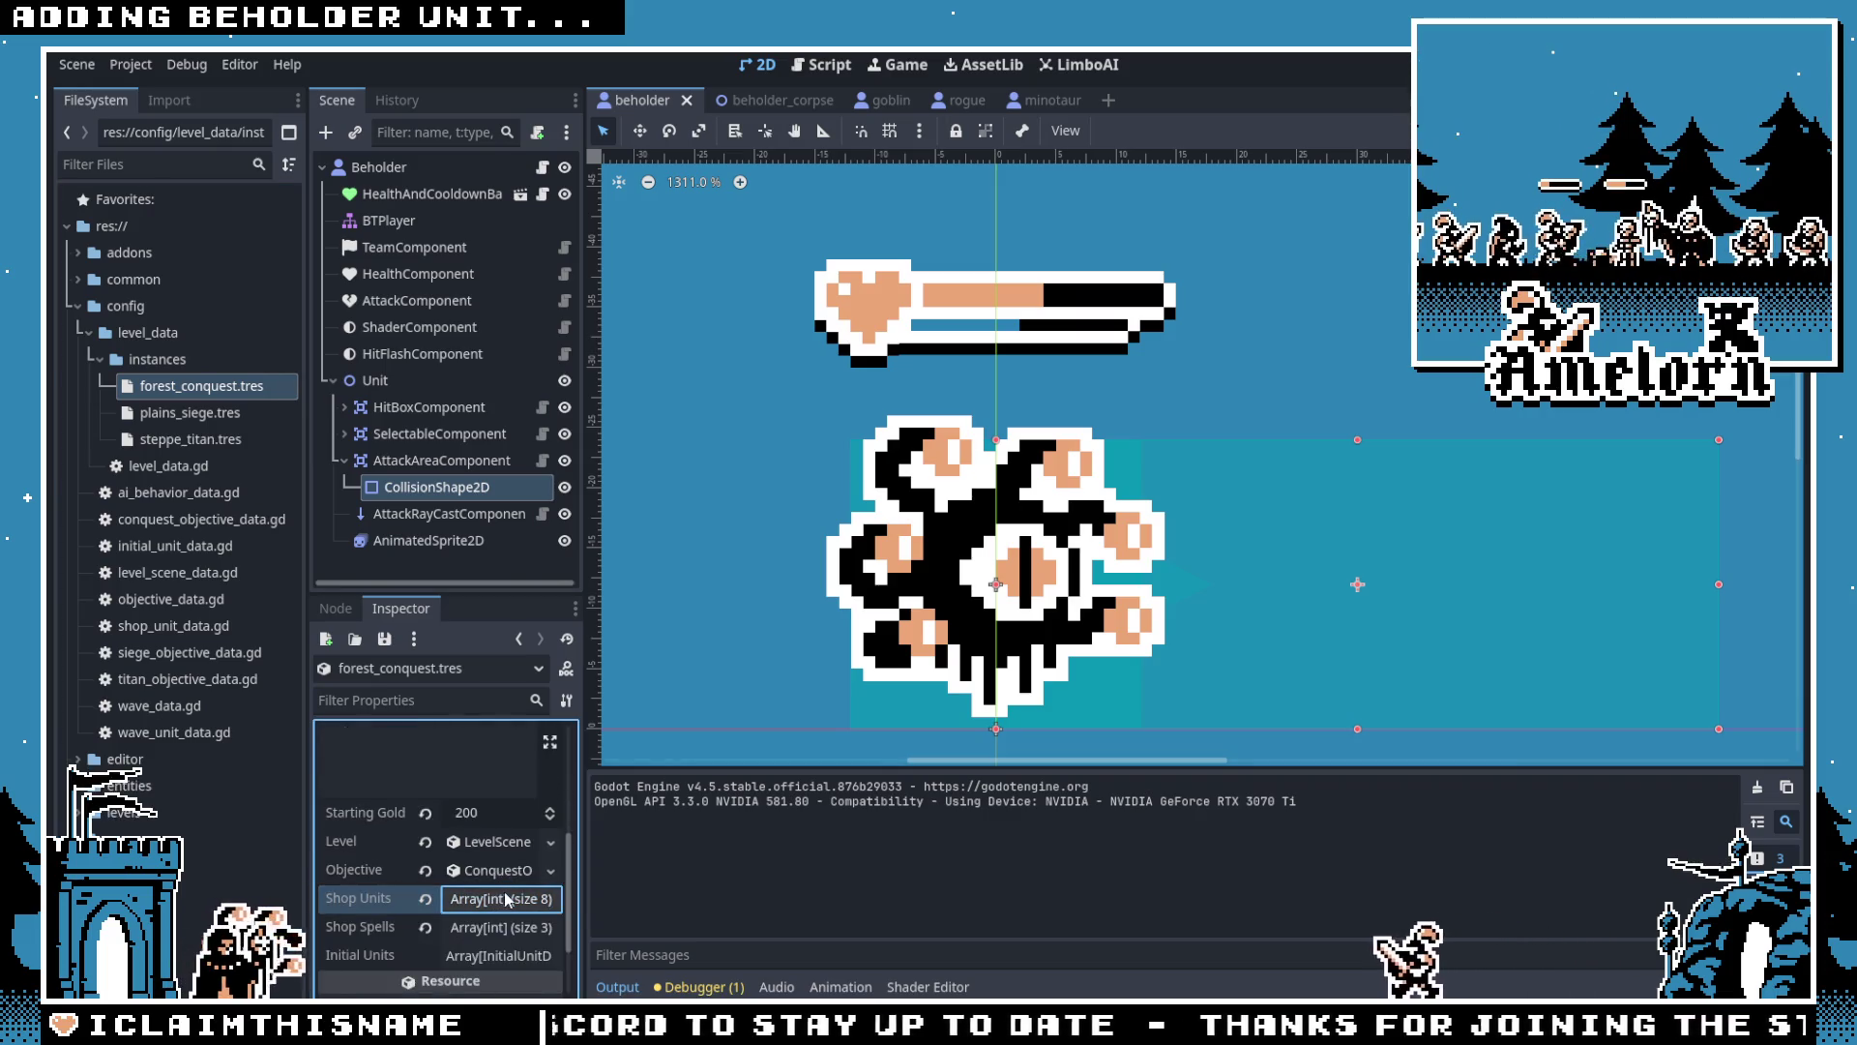
scroll(505, 899, "up", 1)
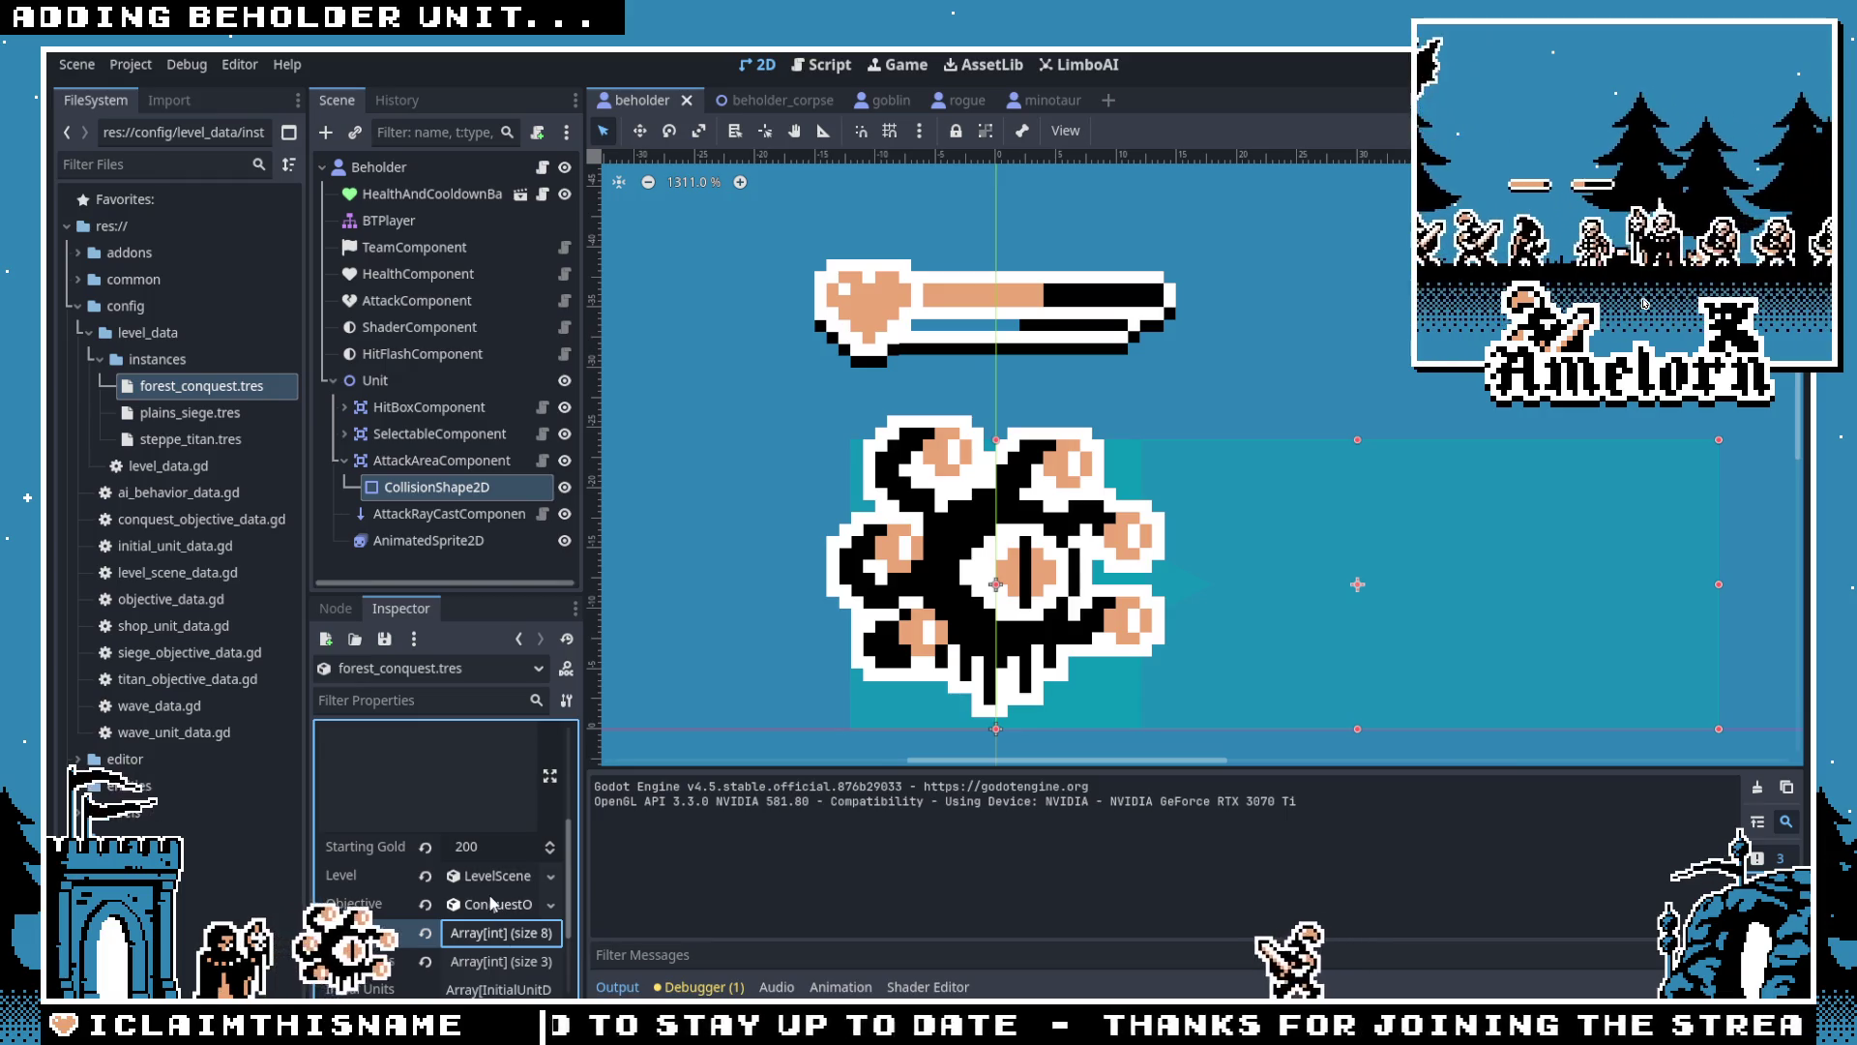
scroll(489, 879, "down", 1)
left_click(492, 880)
scroll(494, 864, "down", 3)
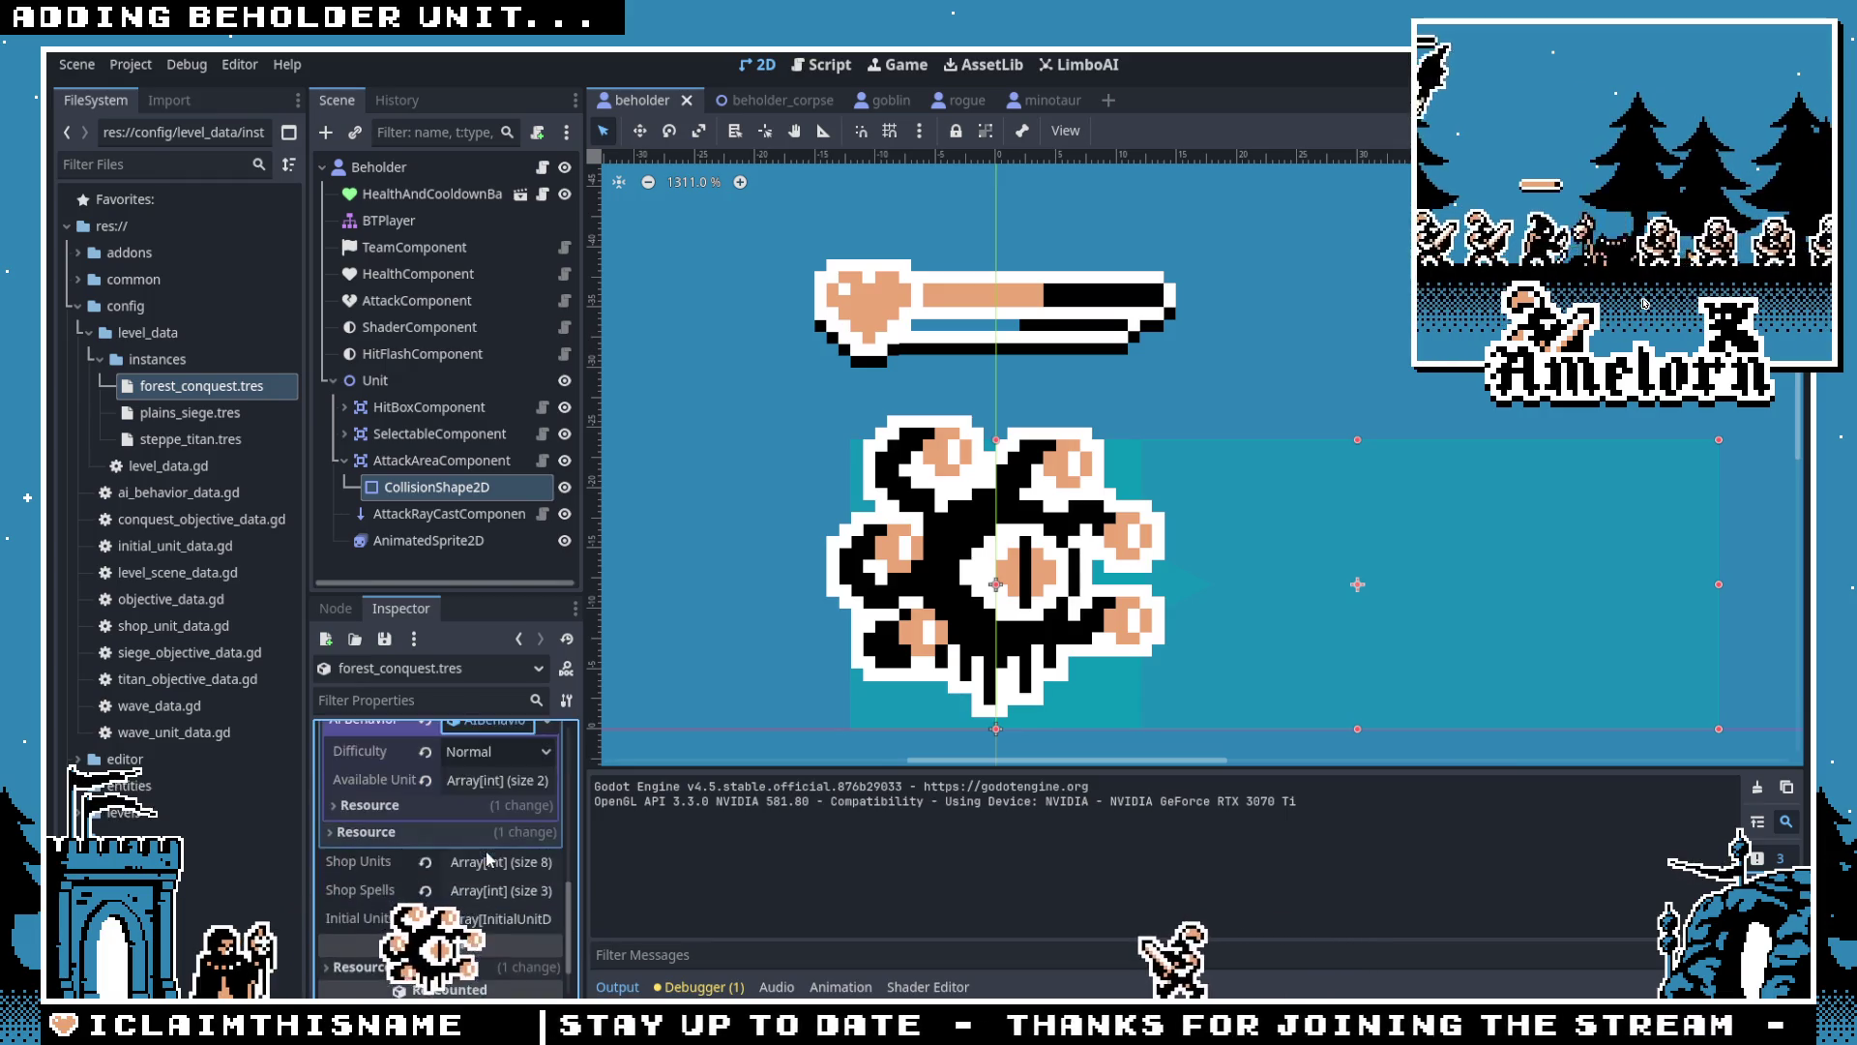
left_click(482, 818)
scroll(479, 820, "down", 1)
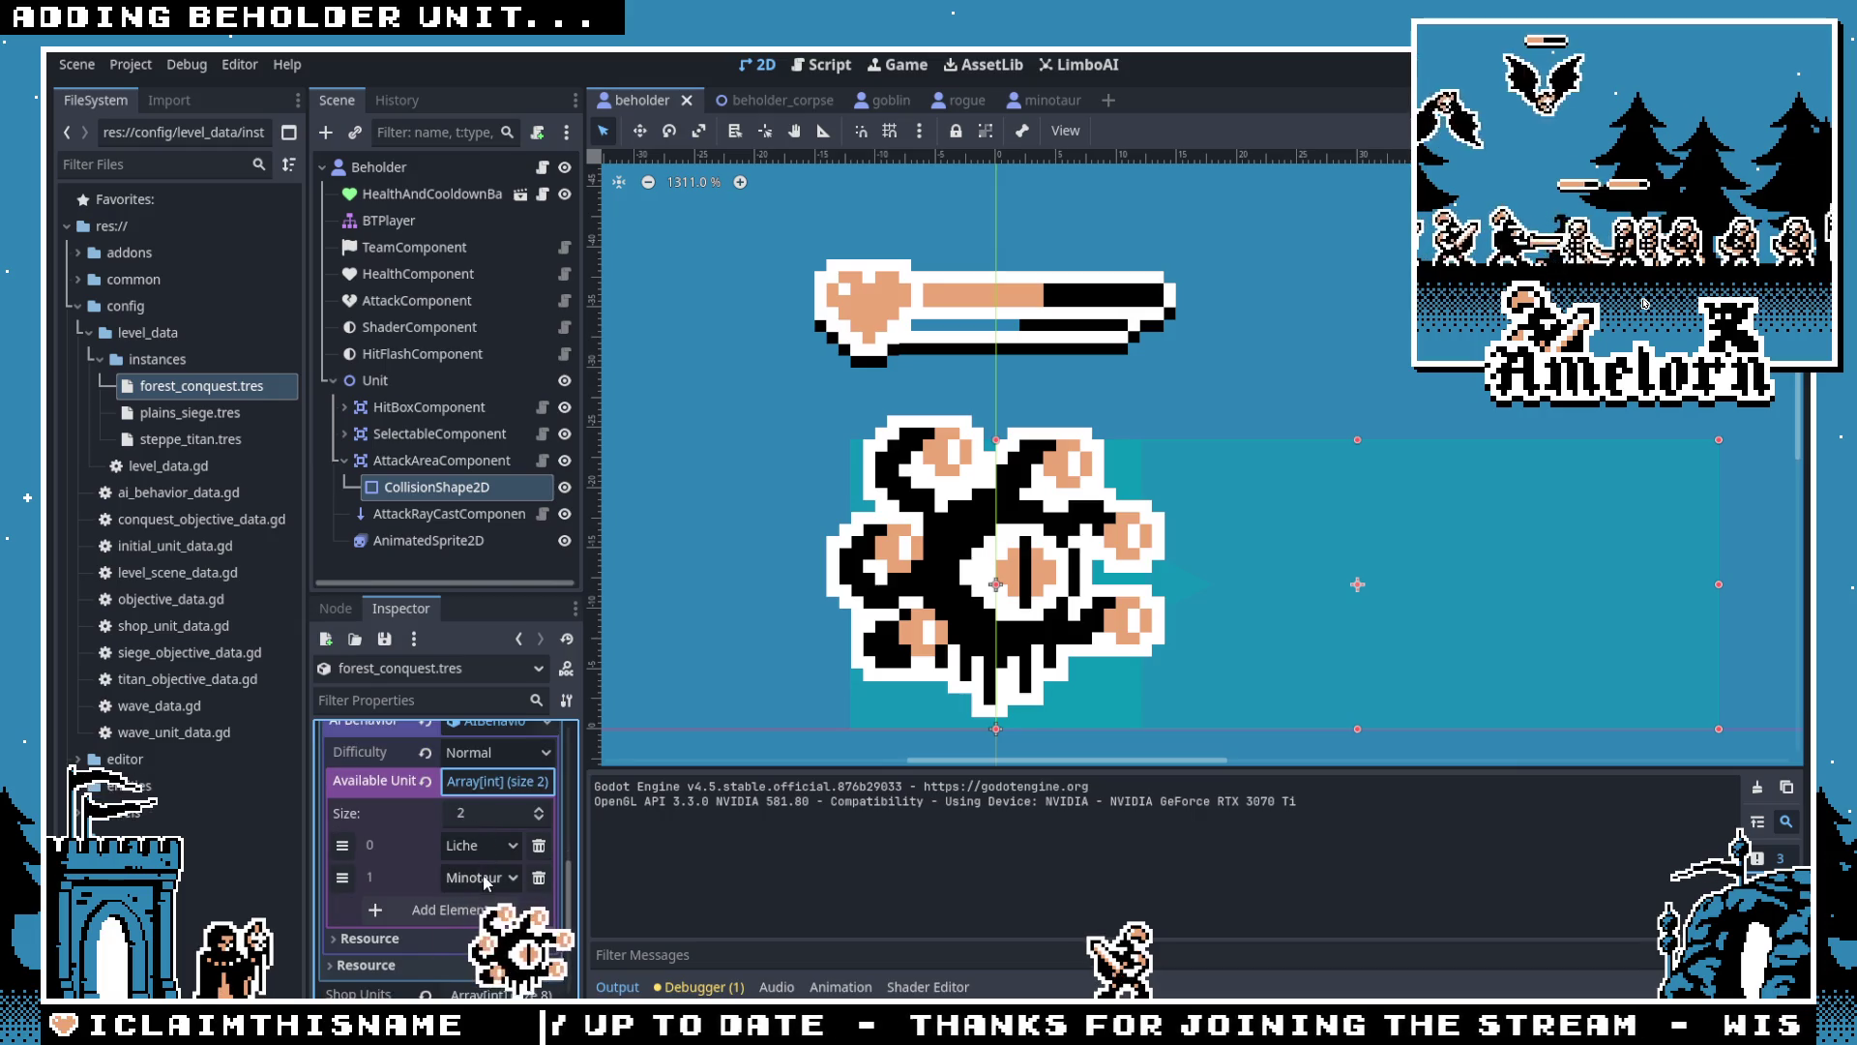
Add Beholder, Goblin and Skeleton as enemy units after Liche and Minotaur, then run the game
left_click(462, 912)
left_click(496, 915)
left_click(484, 934)
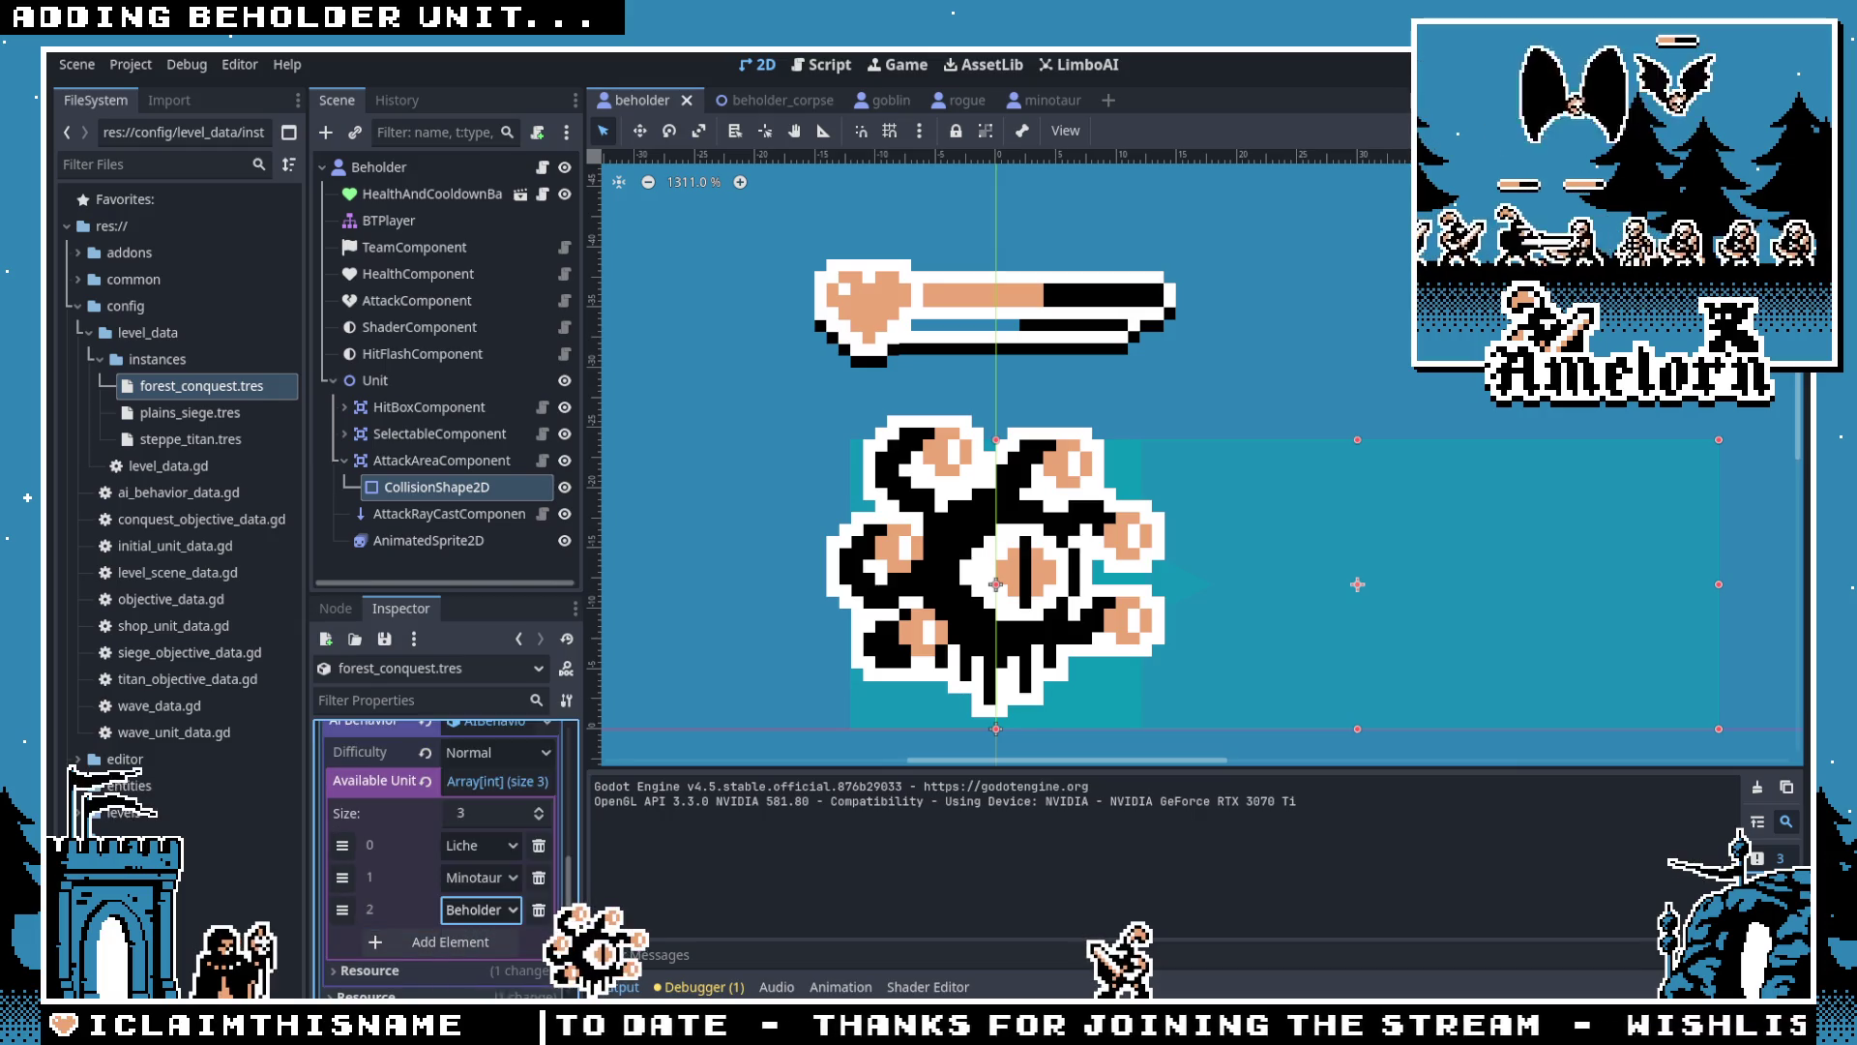
left_click(466, 948)
left_click(468, 942)
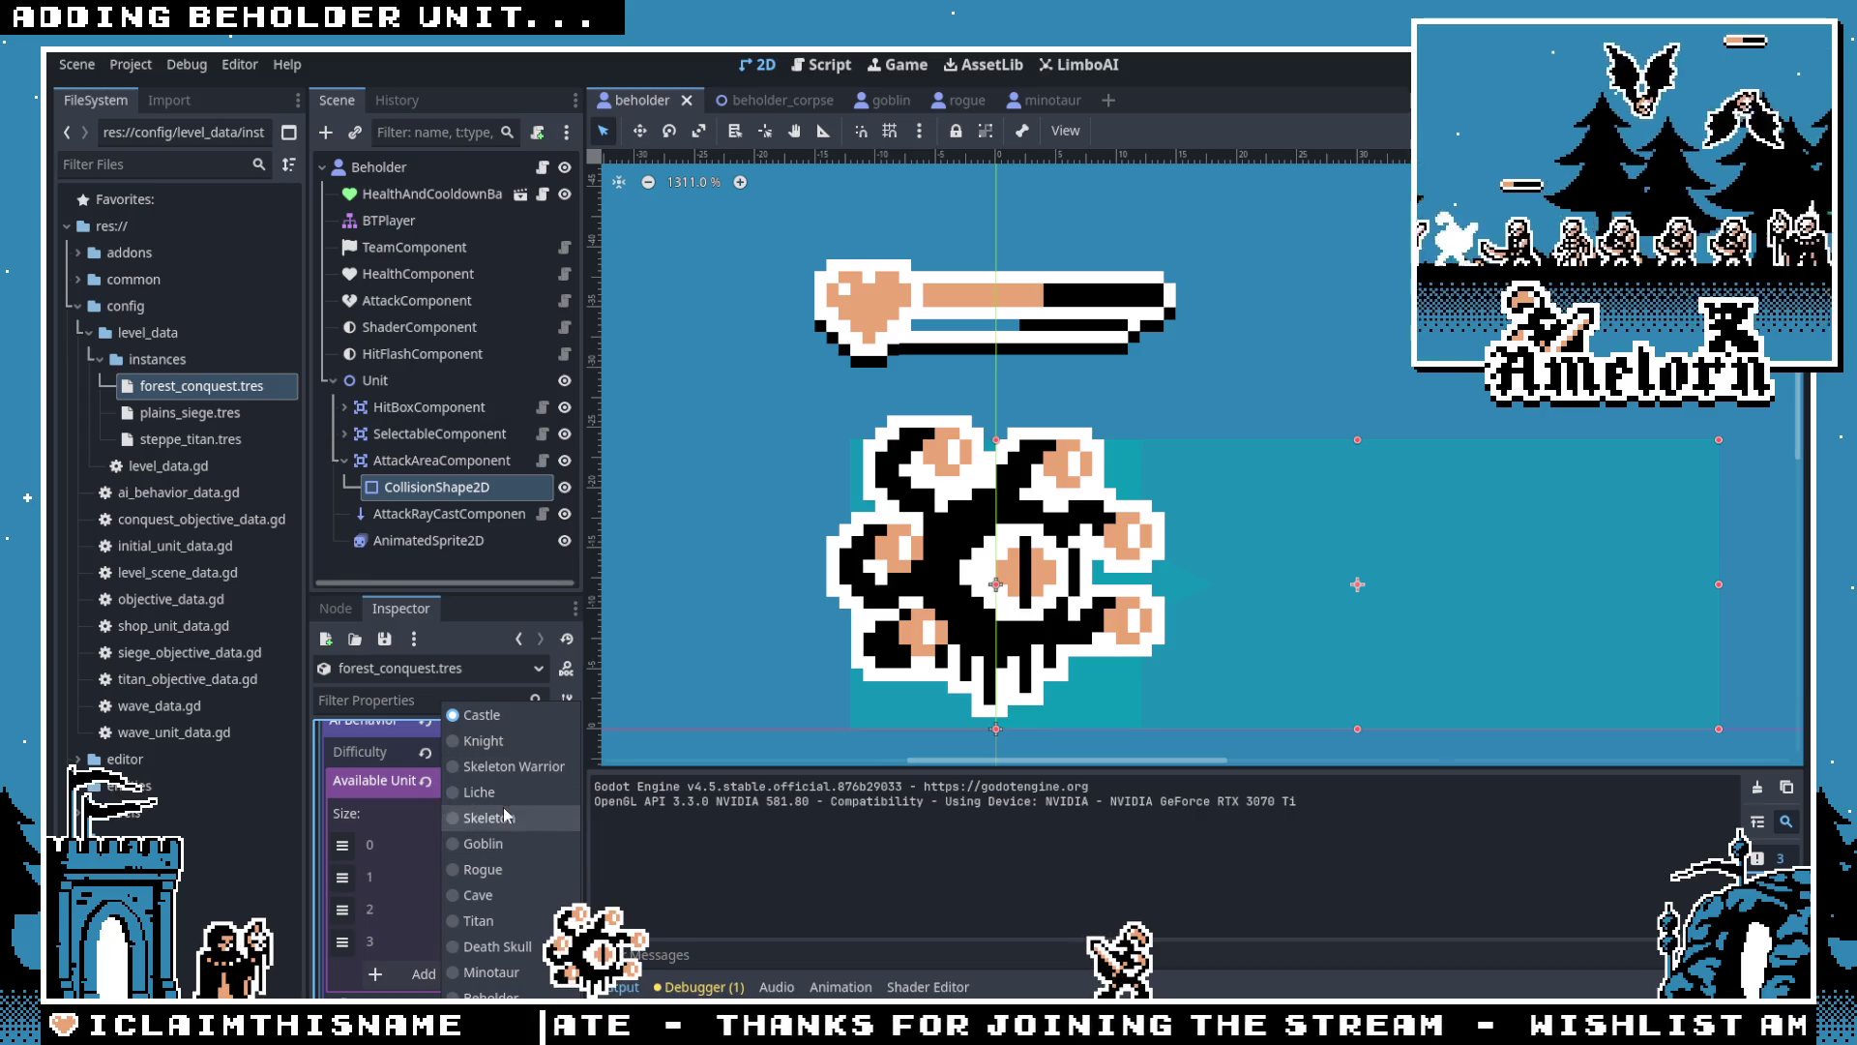
left_click(501, 846)
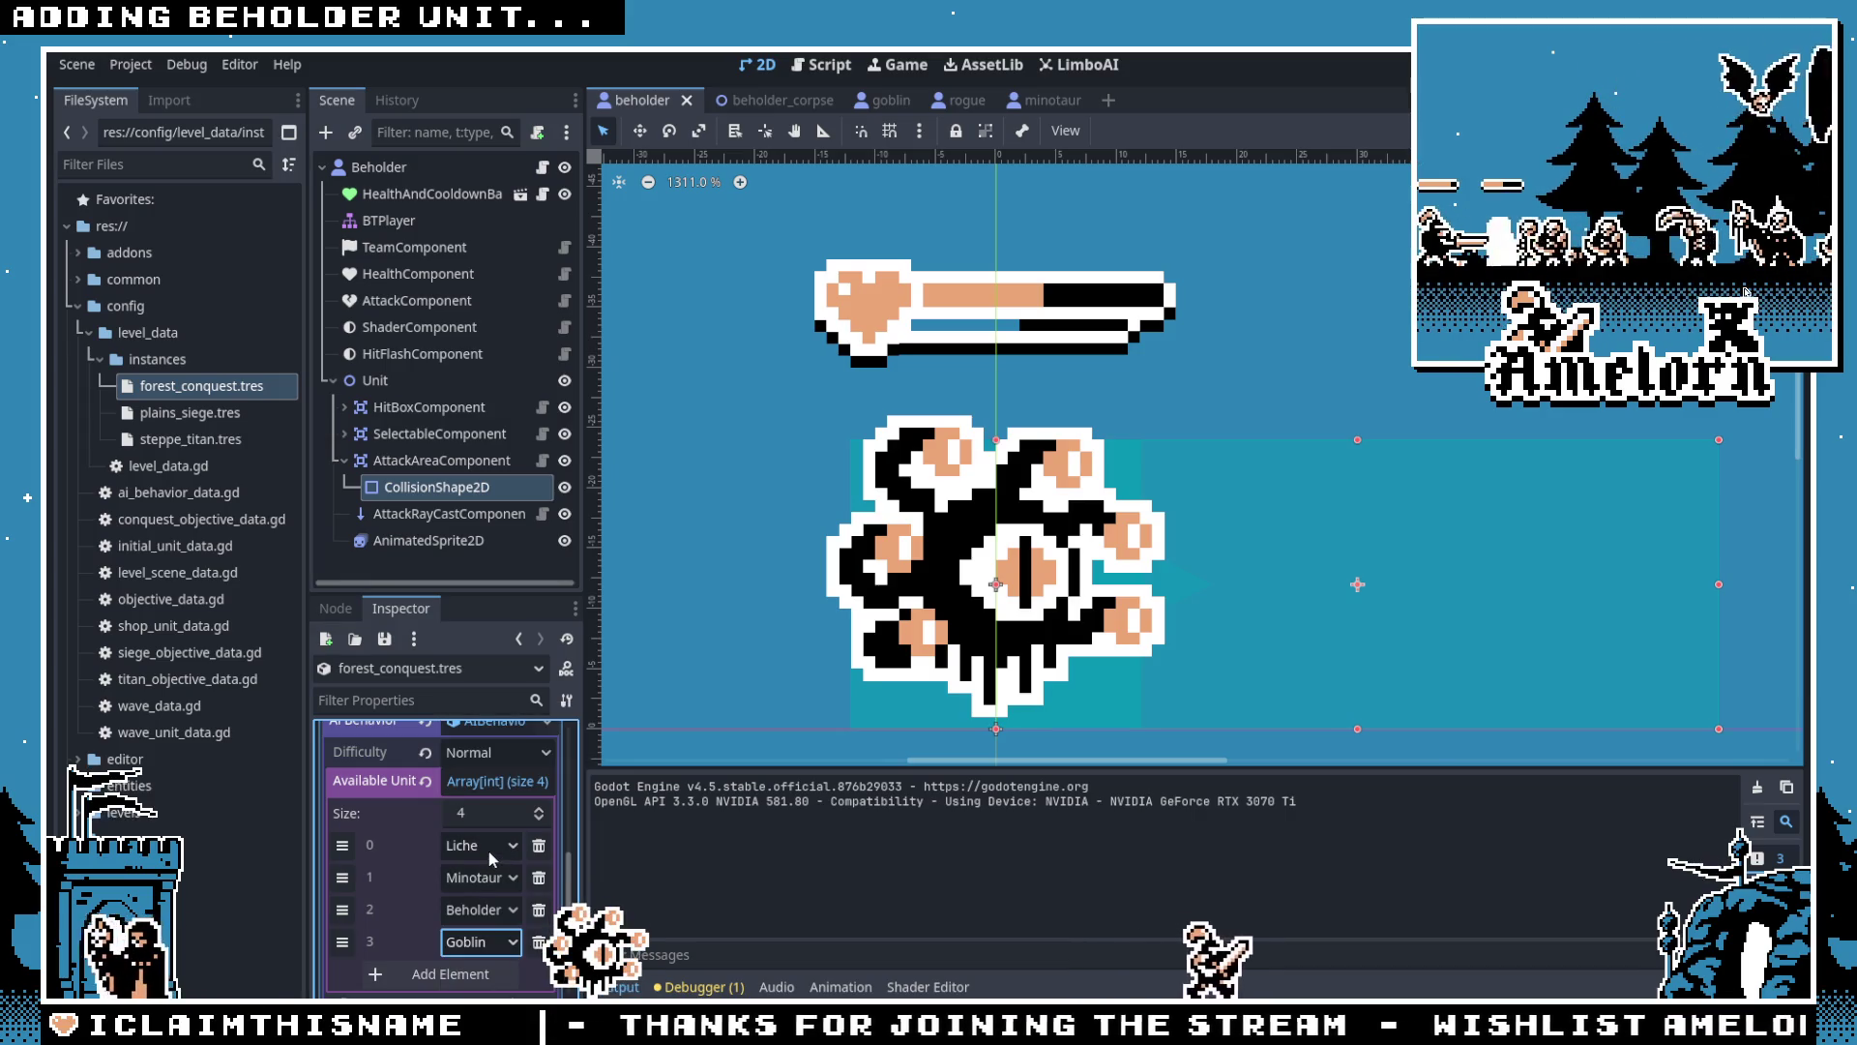
left_click(488, 850)
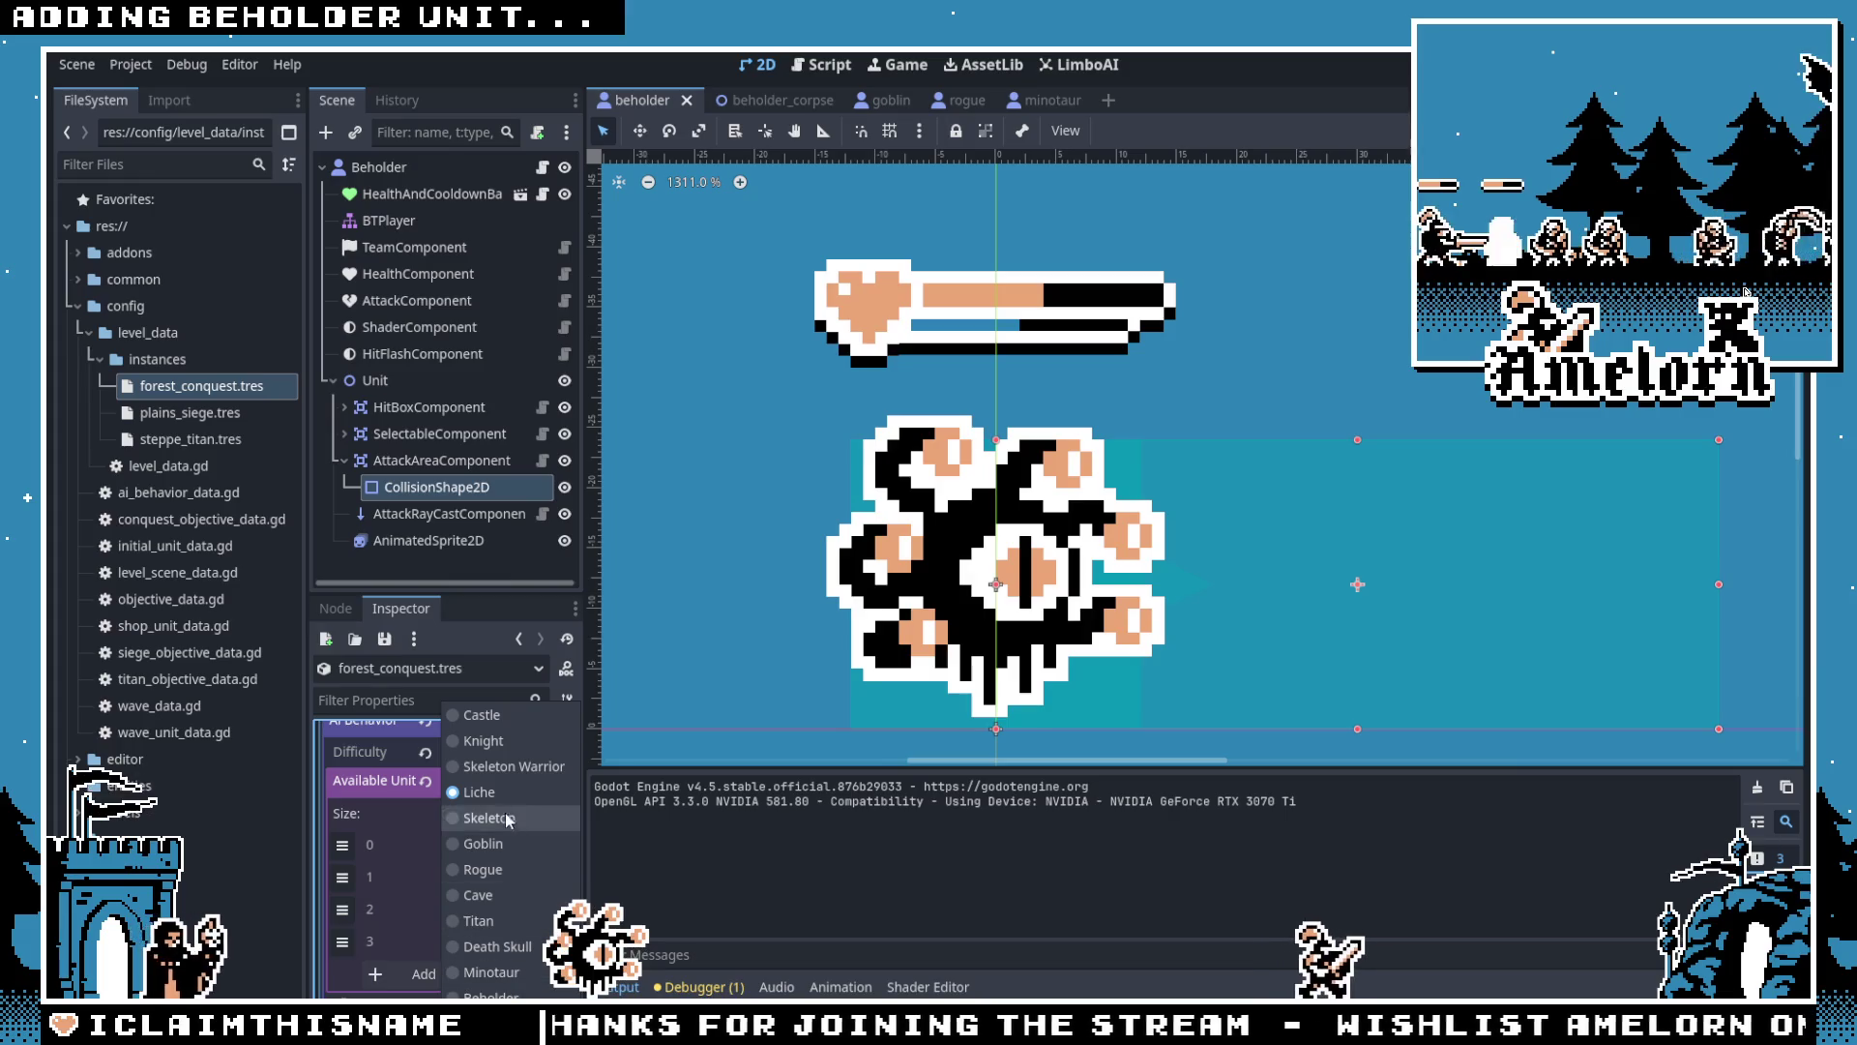
left_click(691, 799)
left_click(464, 974)
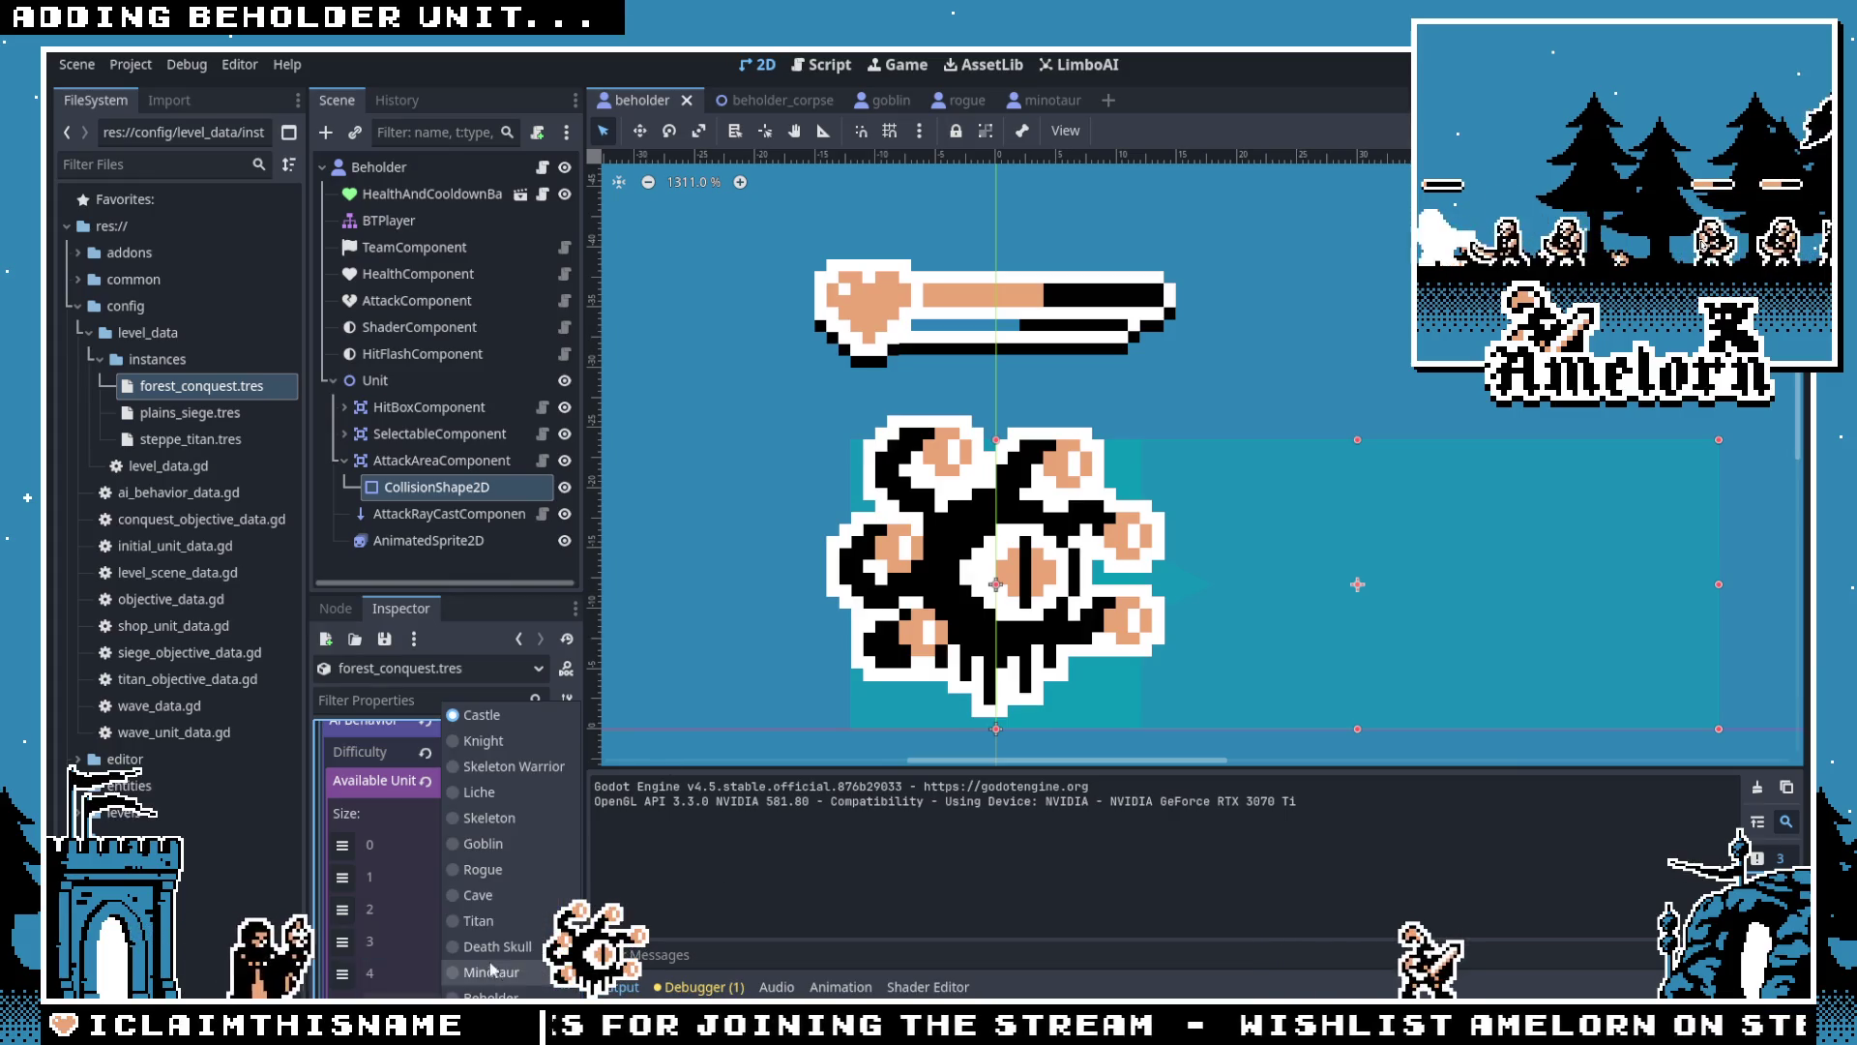
key("F5")
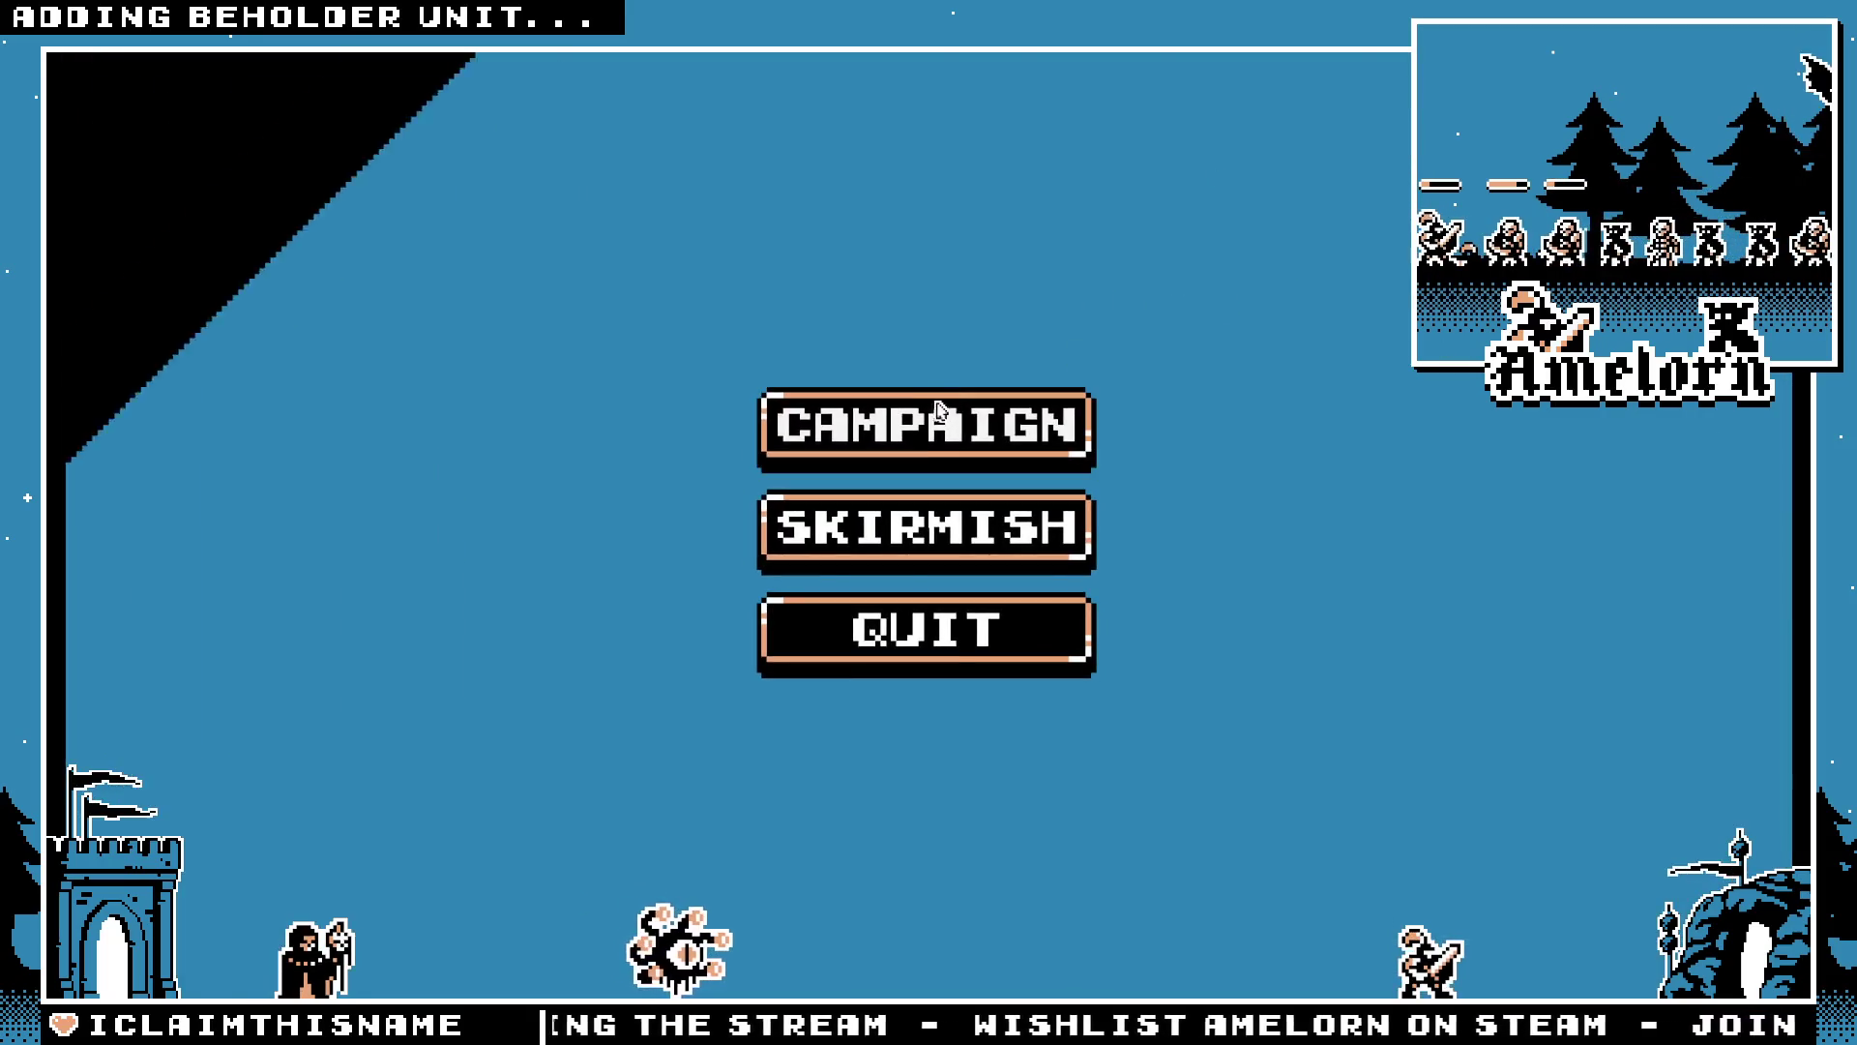
Start a Forest Conquest battle from the Campaign map, then stop the game and check the Debug menu
left_click(936, 408)
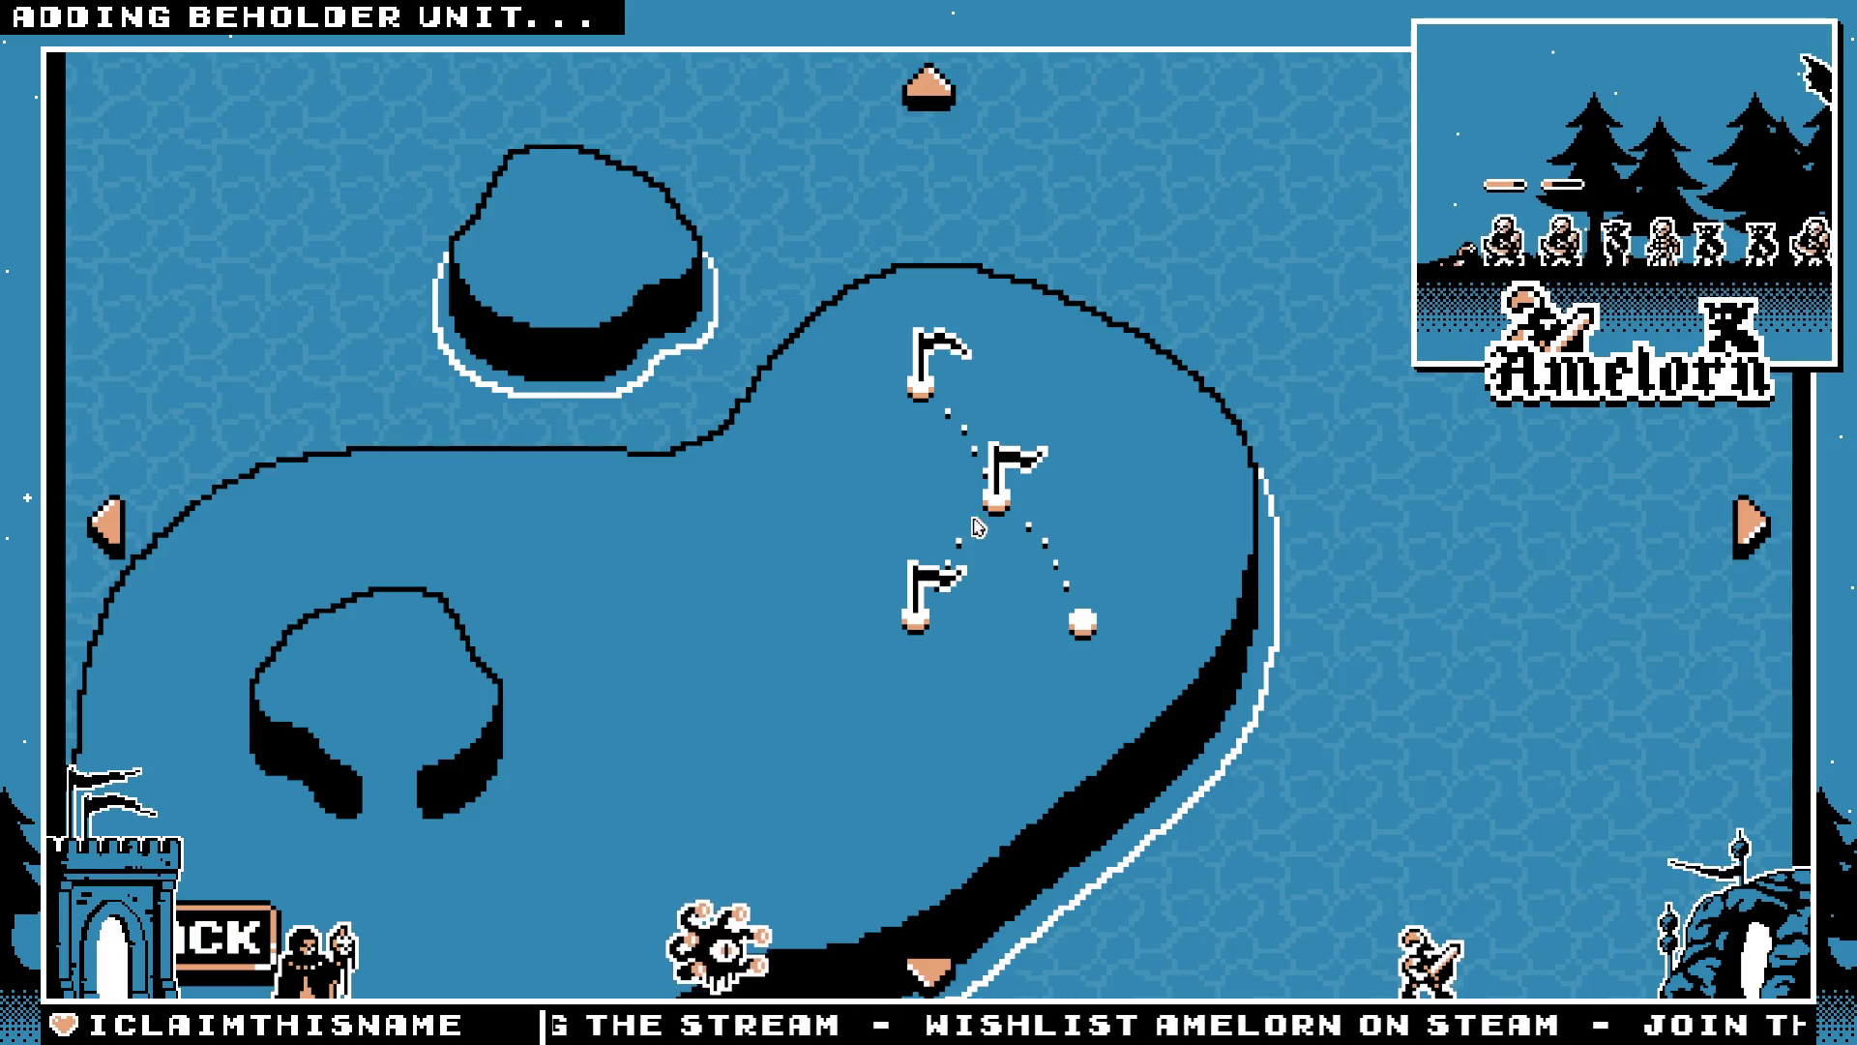
left_click(996, 483)
left_click(721, 683)
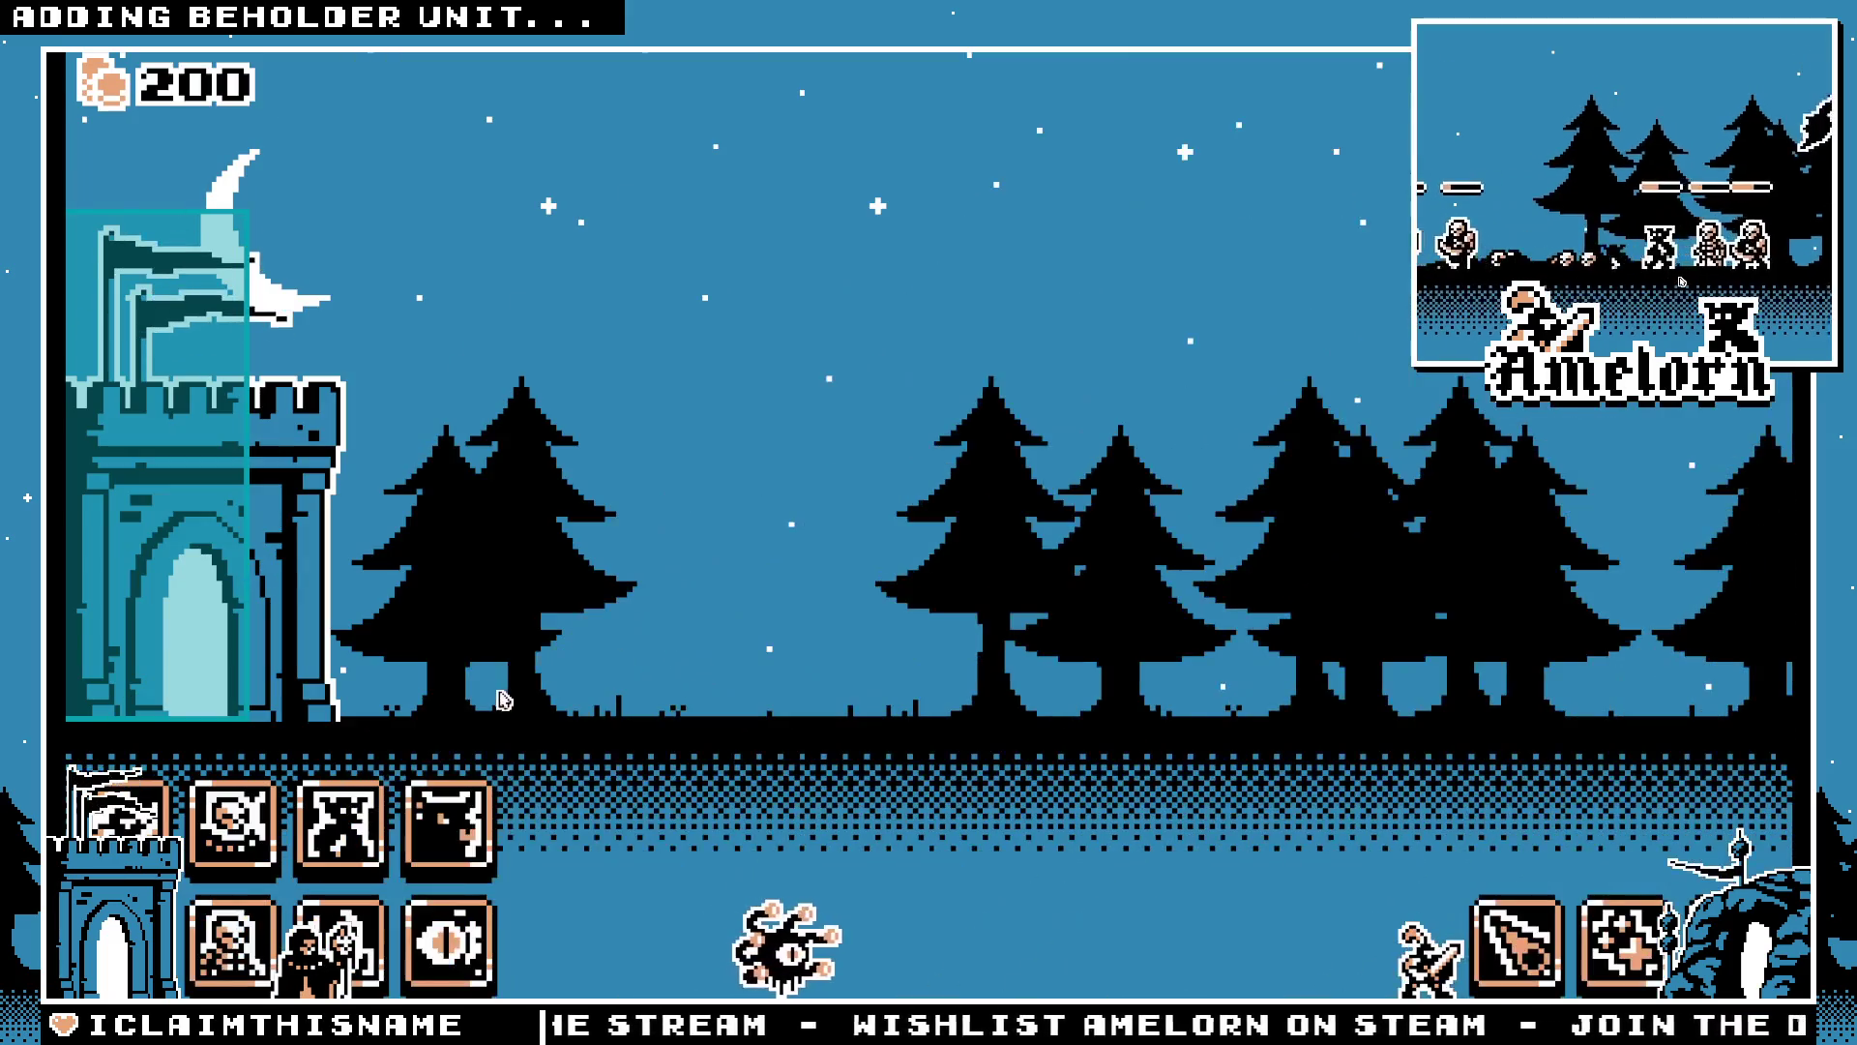
key("F8")
left_click(187, 64)
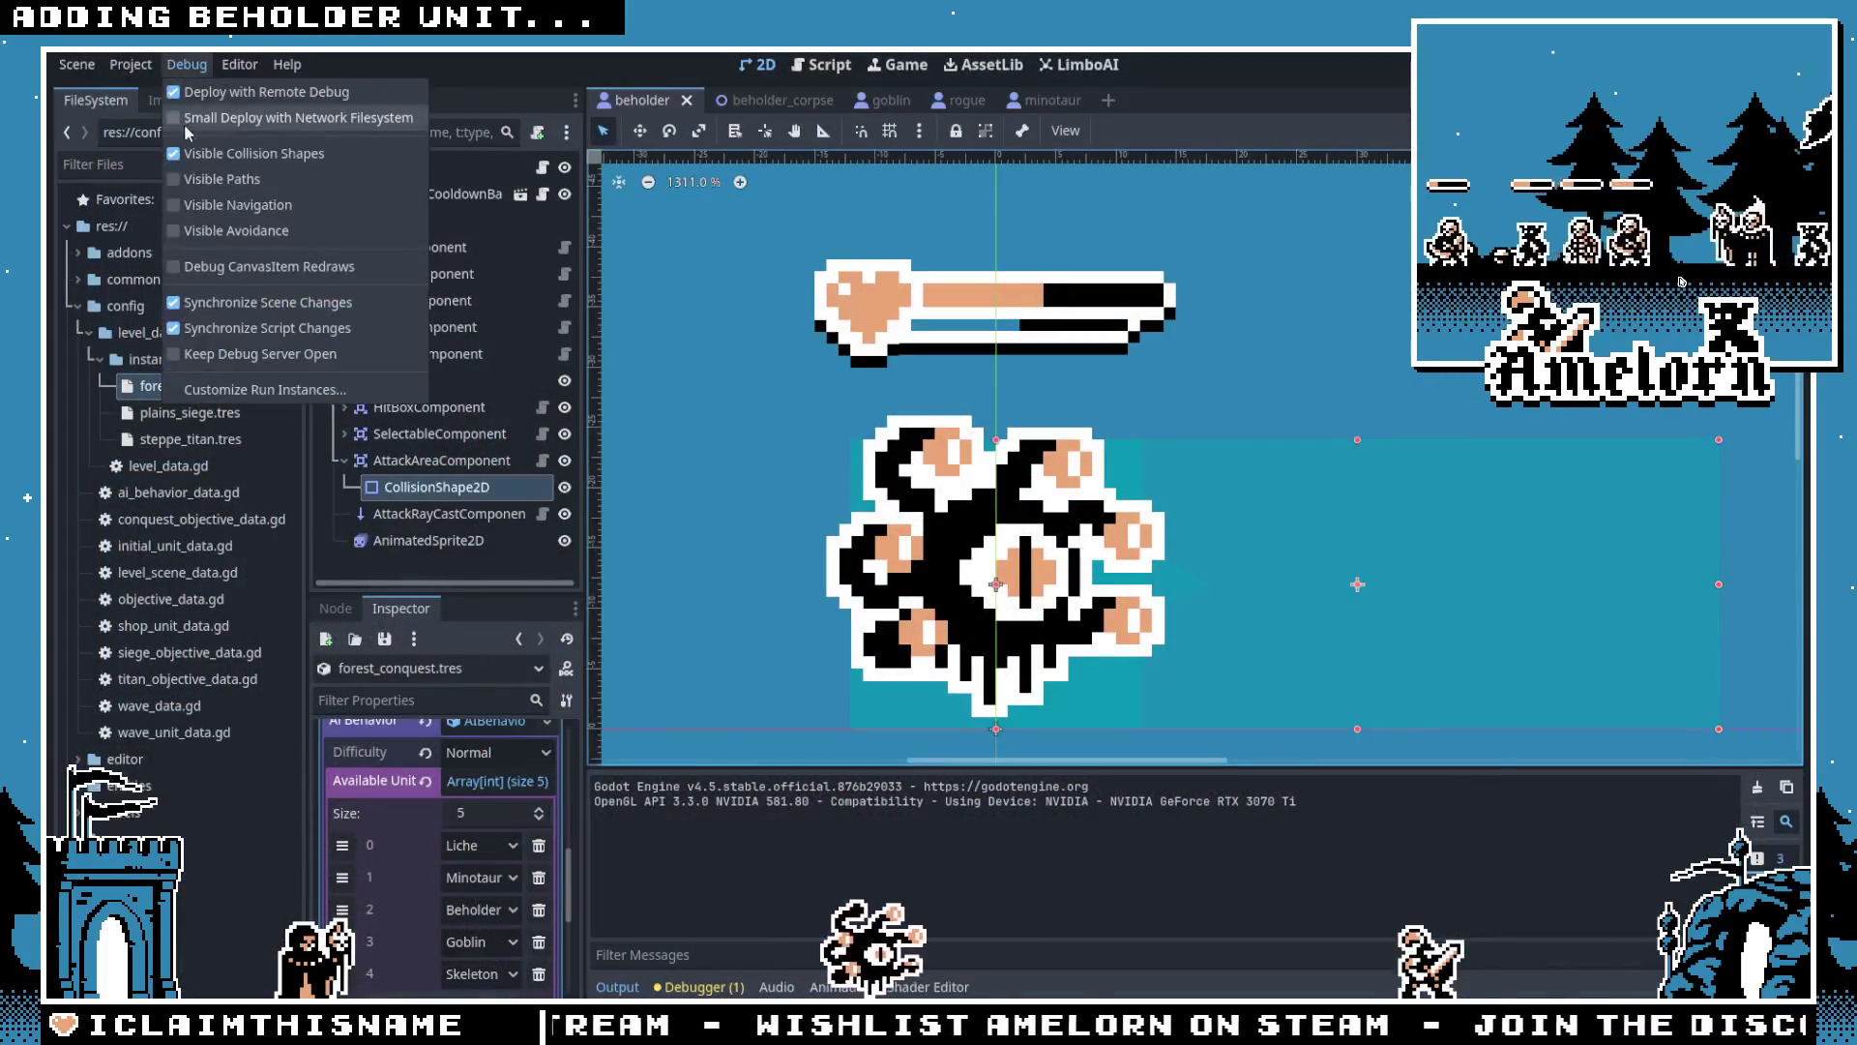
Relaunch the game, play Forest Conquest again and deploy two 25-gold swordsmen against the beholders
key("F5")
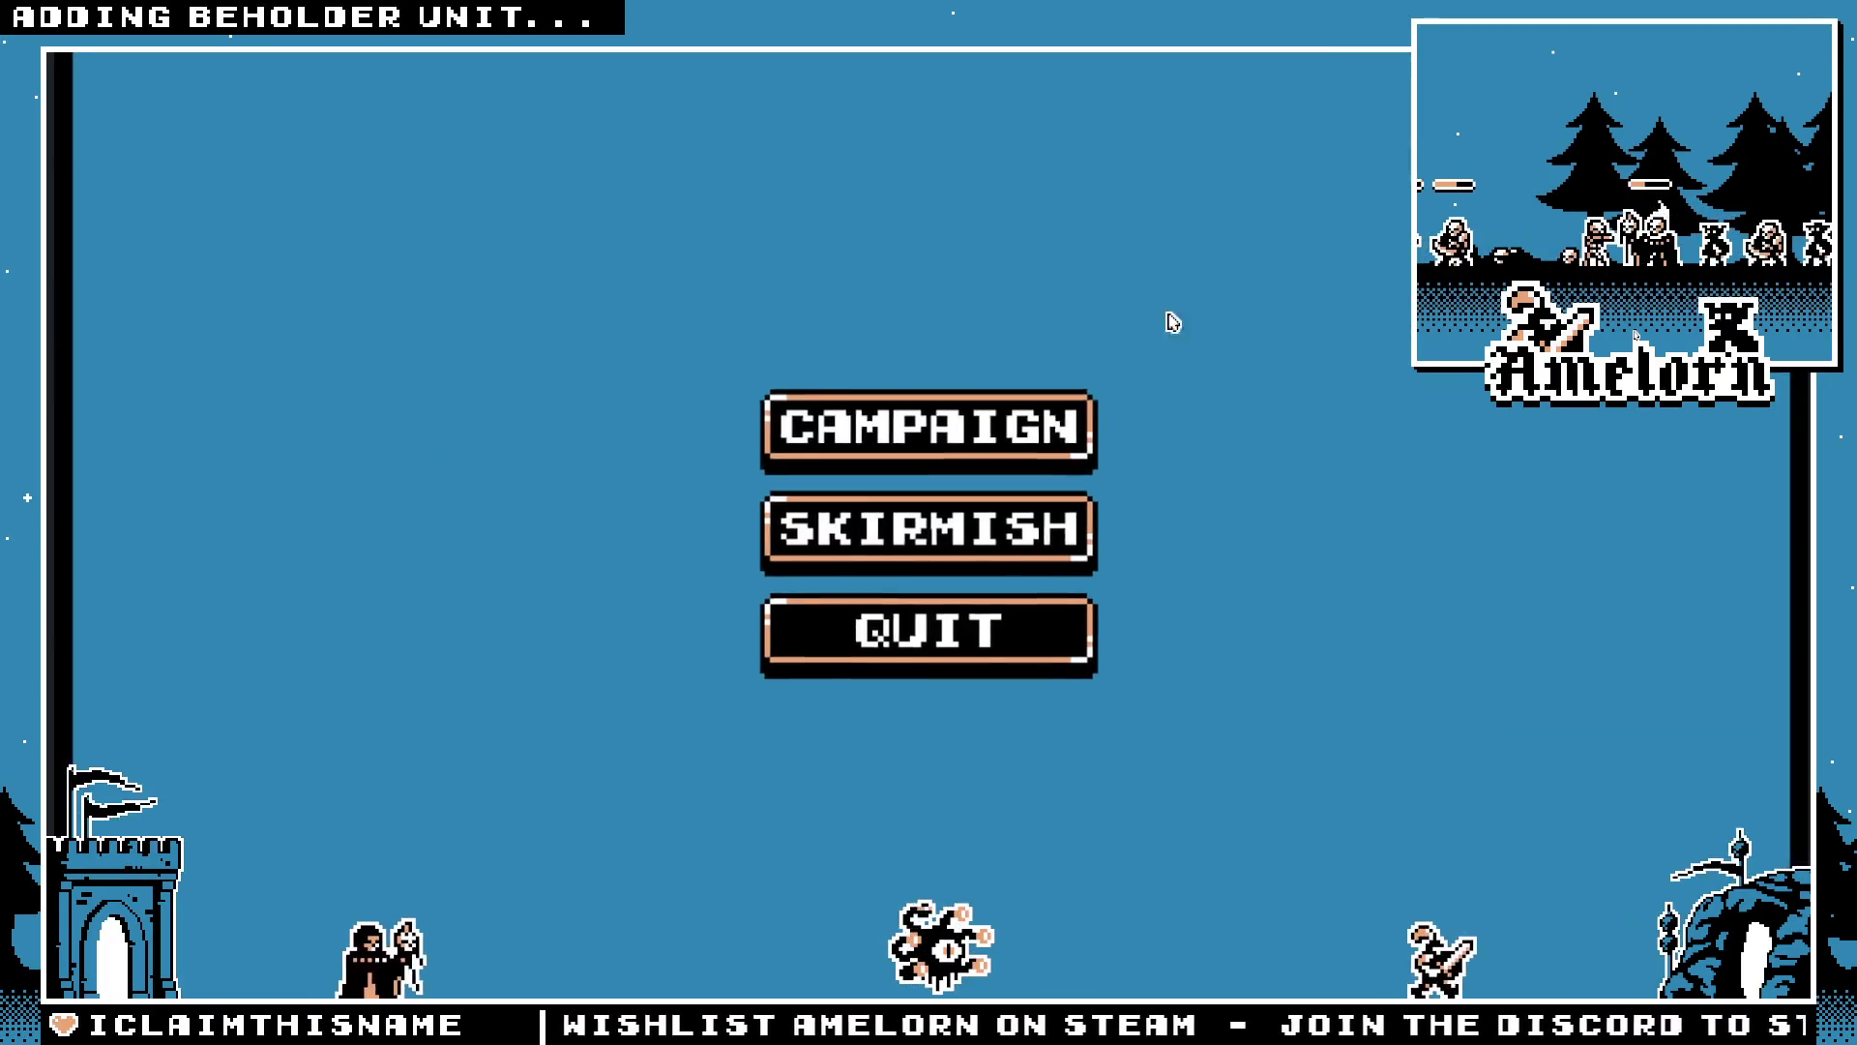
left_click(928, 428)
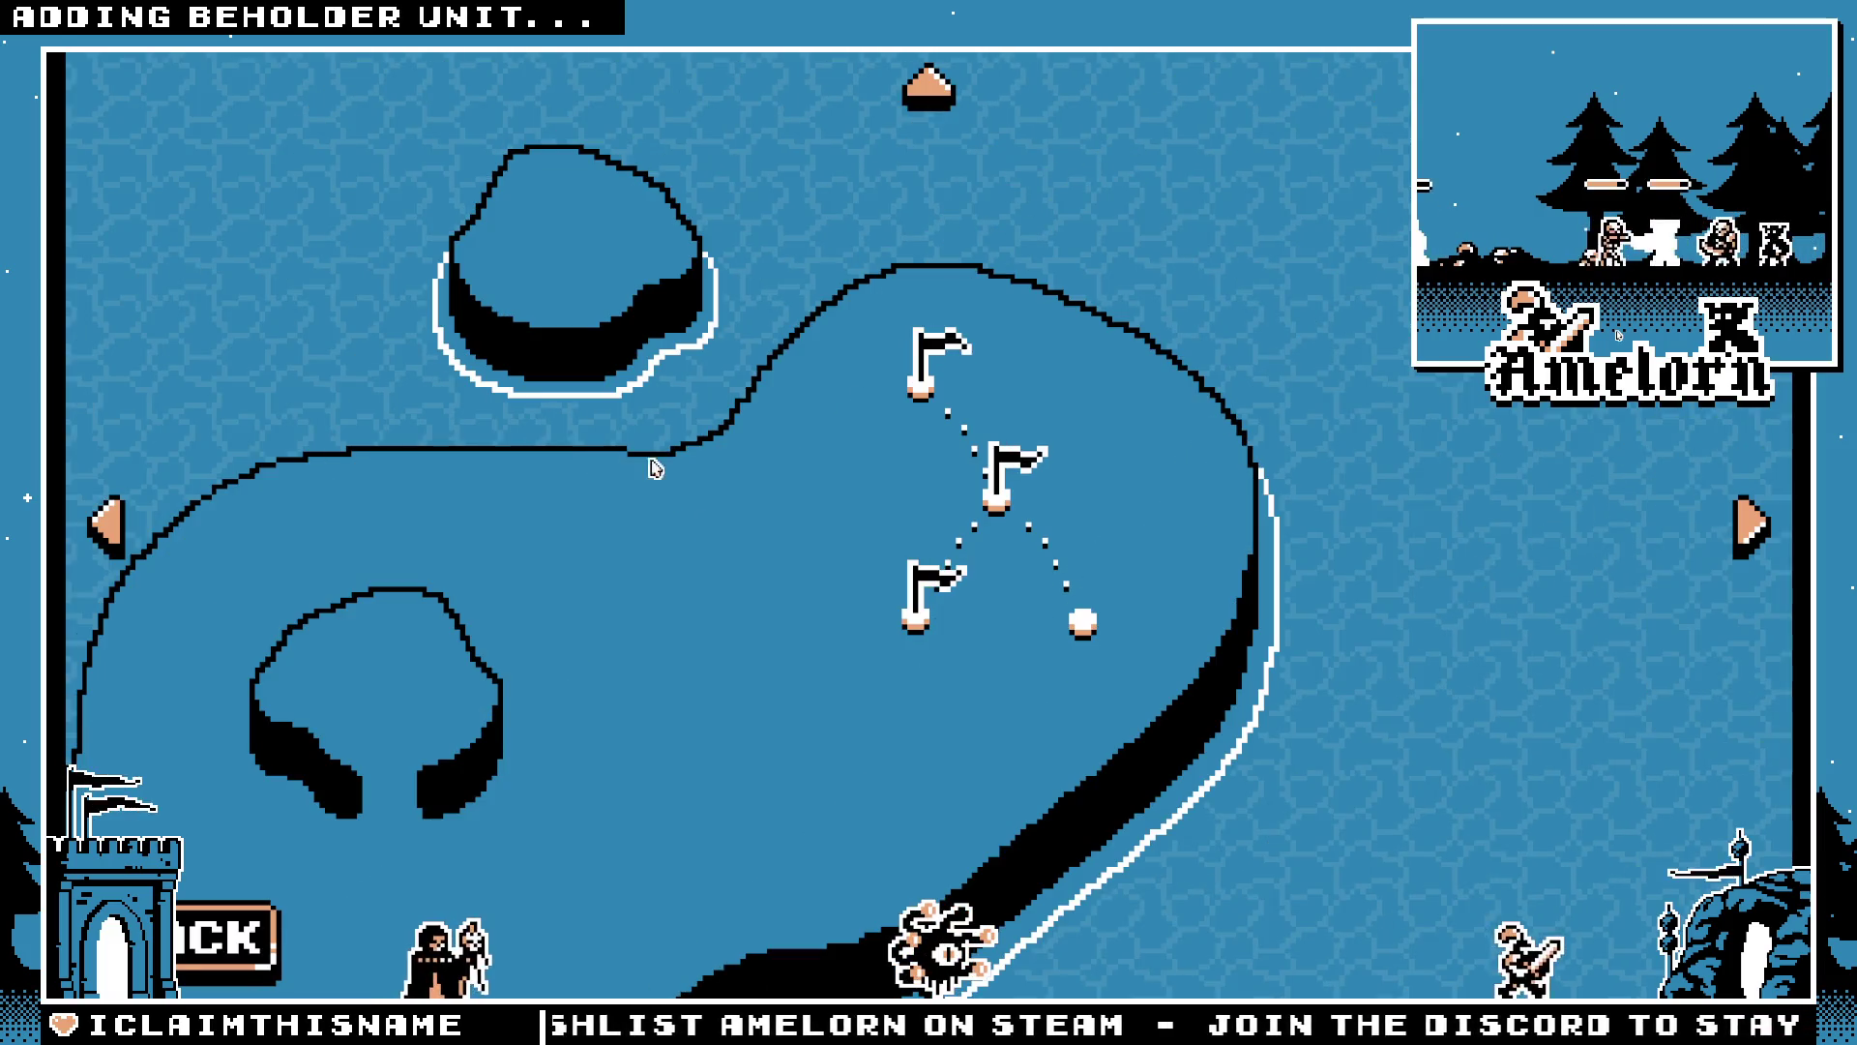
left_click(996, 478)
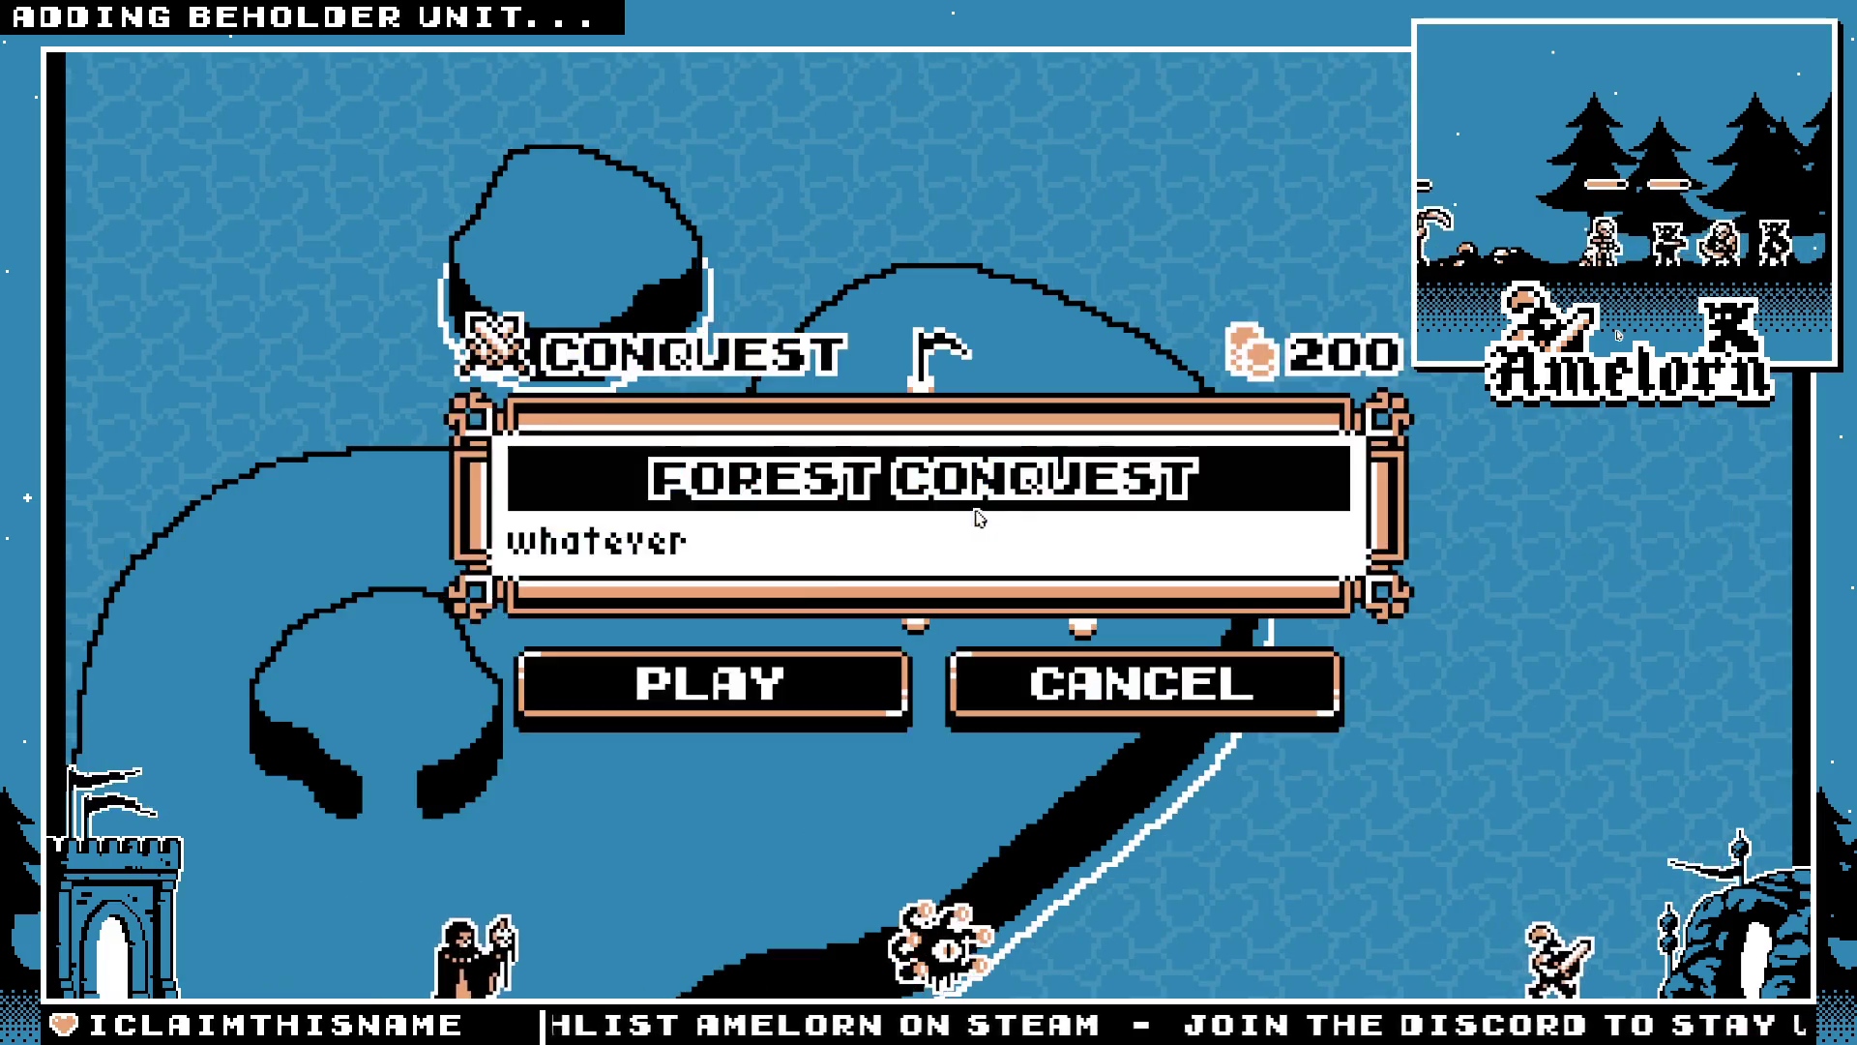
left_click(711, 682)
left_click(447, 953)
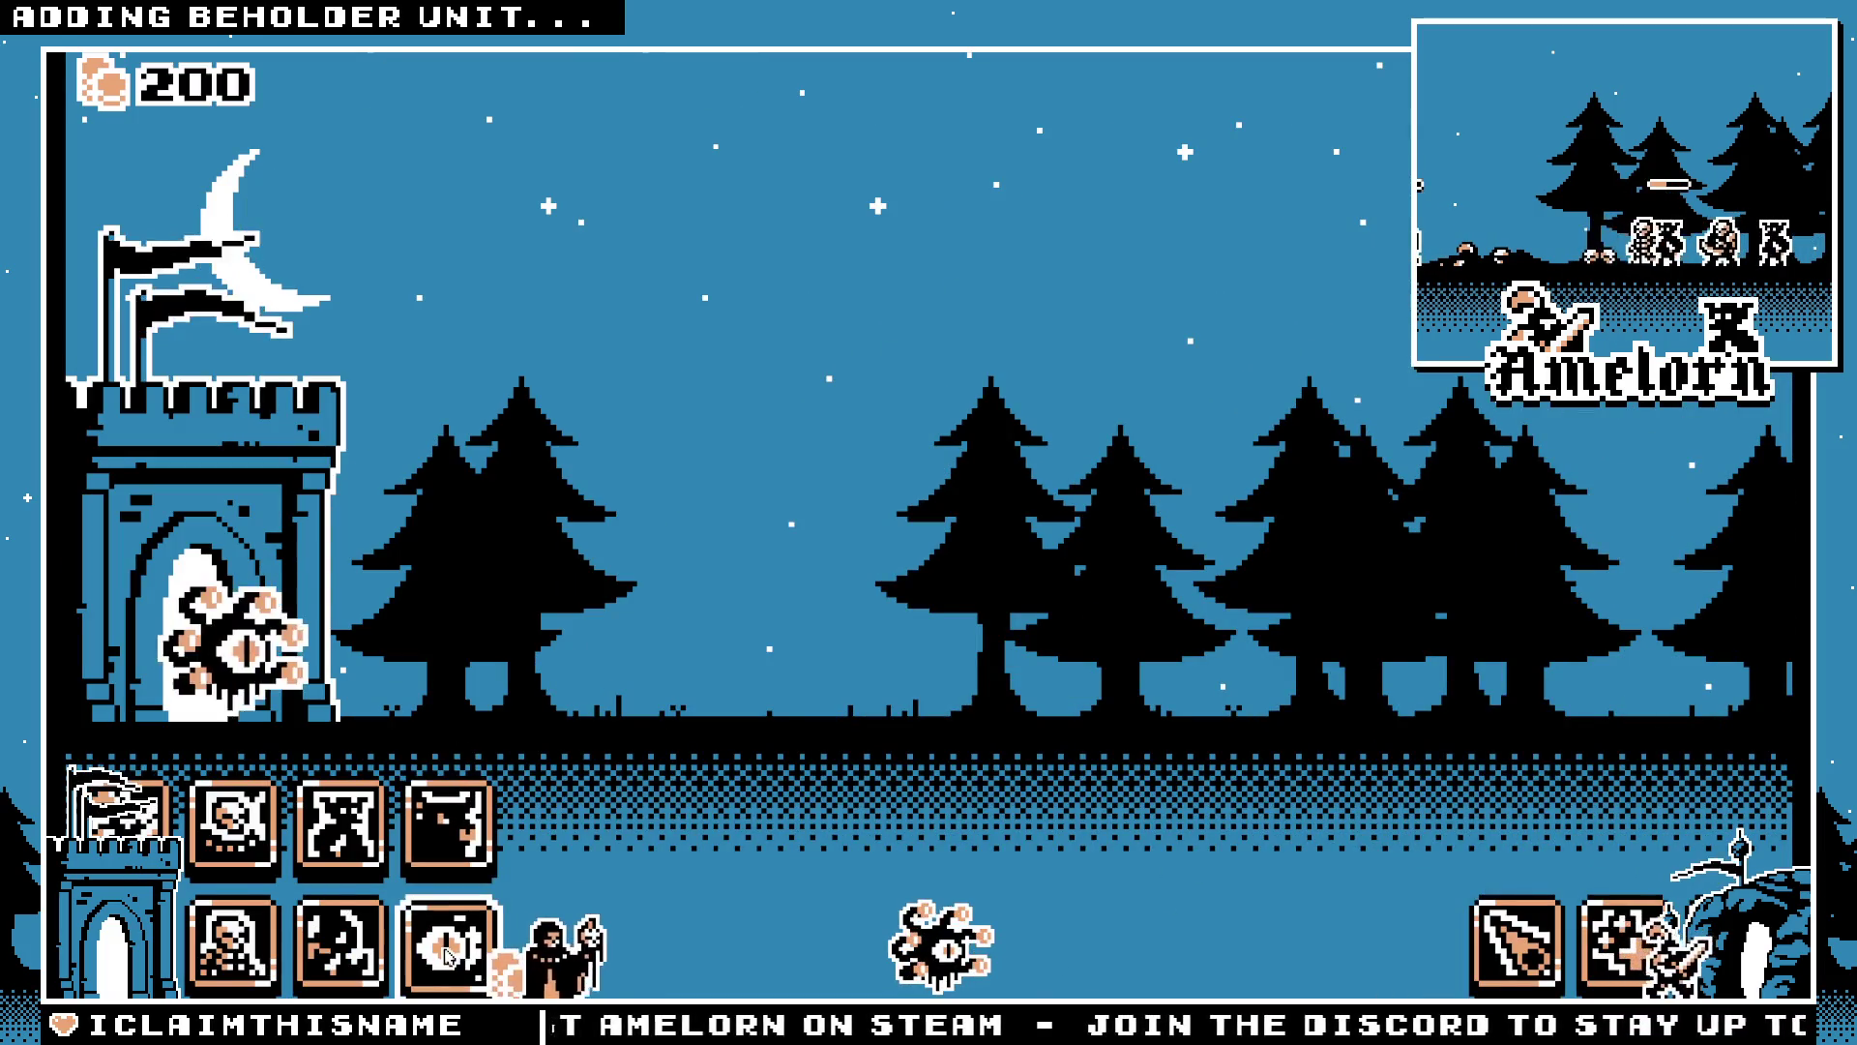
left_click(329, 842)
left_click(326, 845)
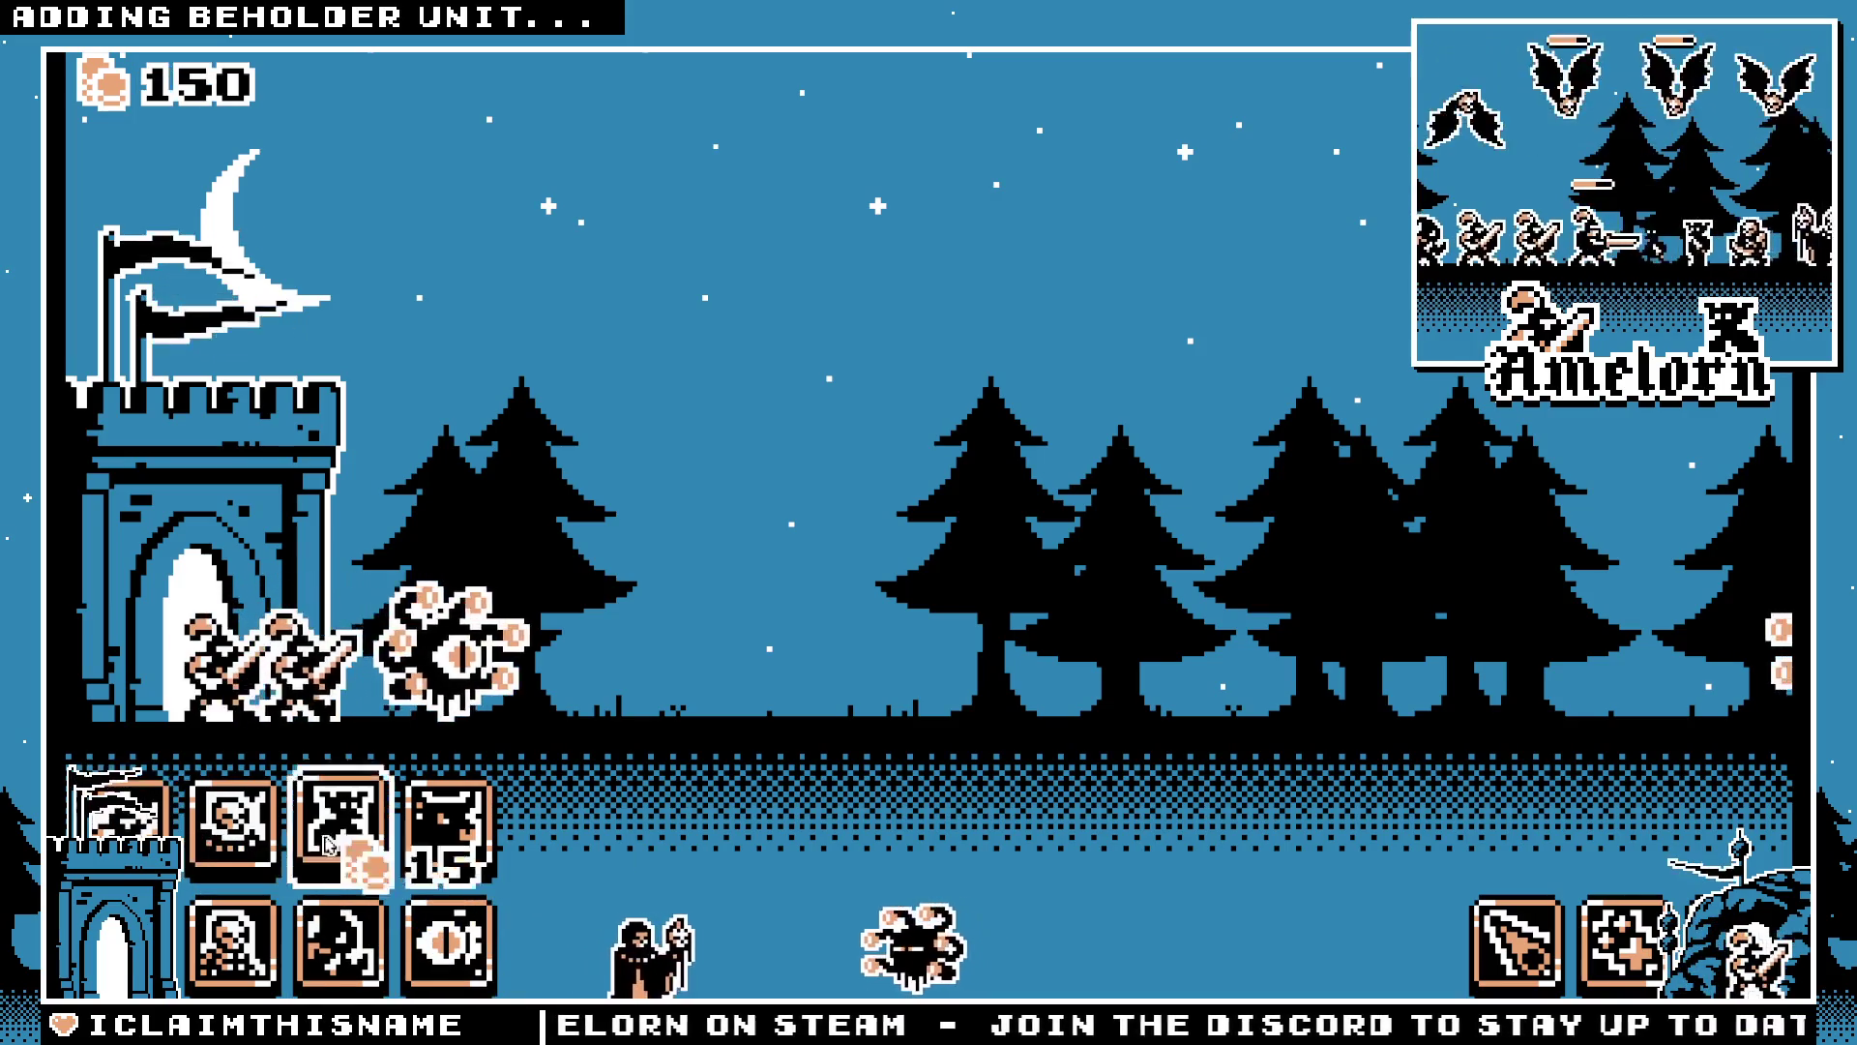
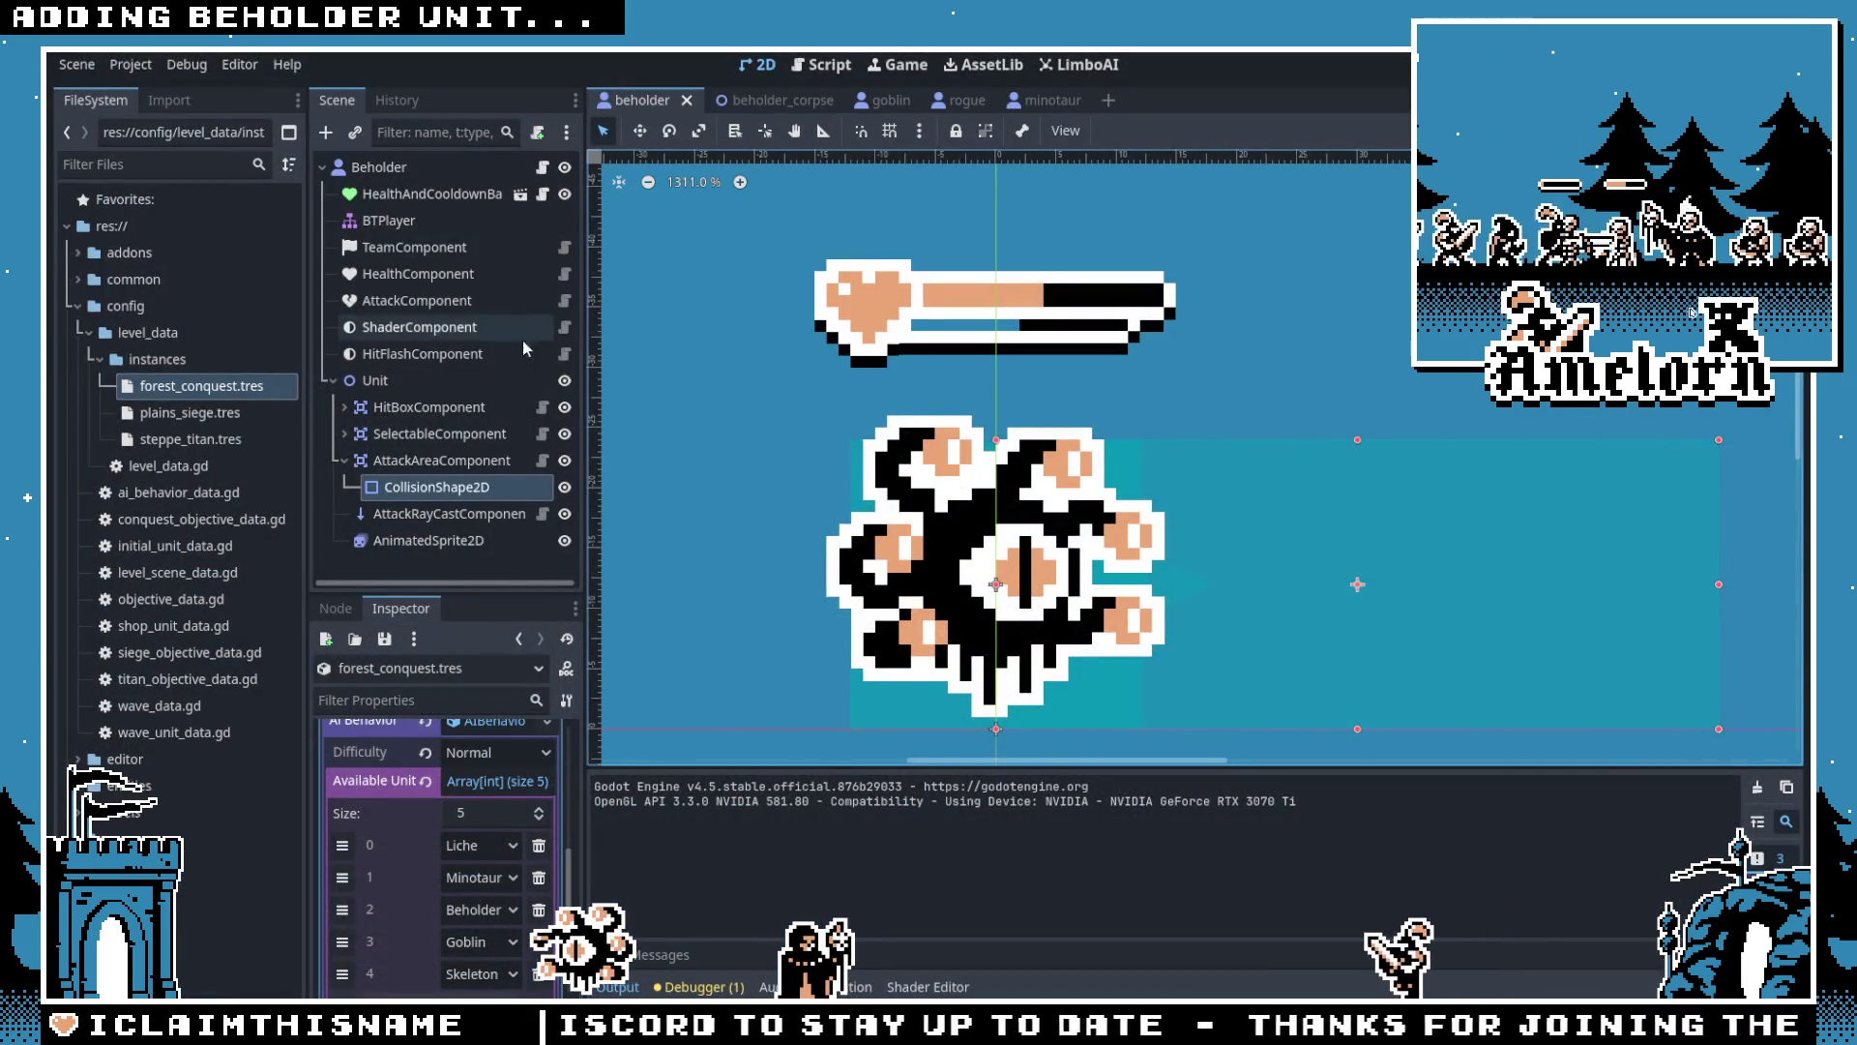
Narrow the HitBoxComponent's collision shape, set the attack raycast target x to 20.0, and run
left_click(405, 175)
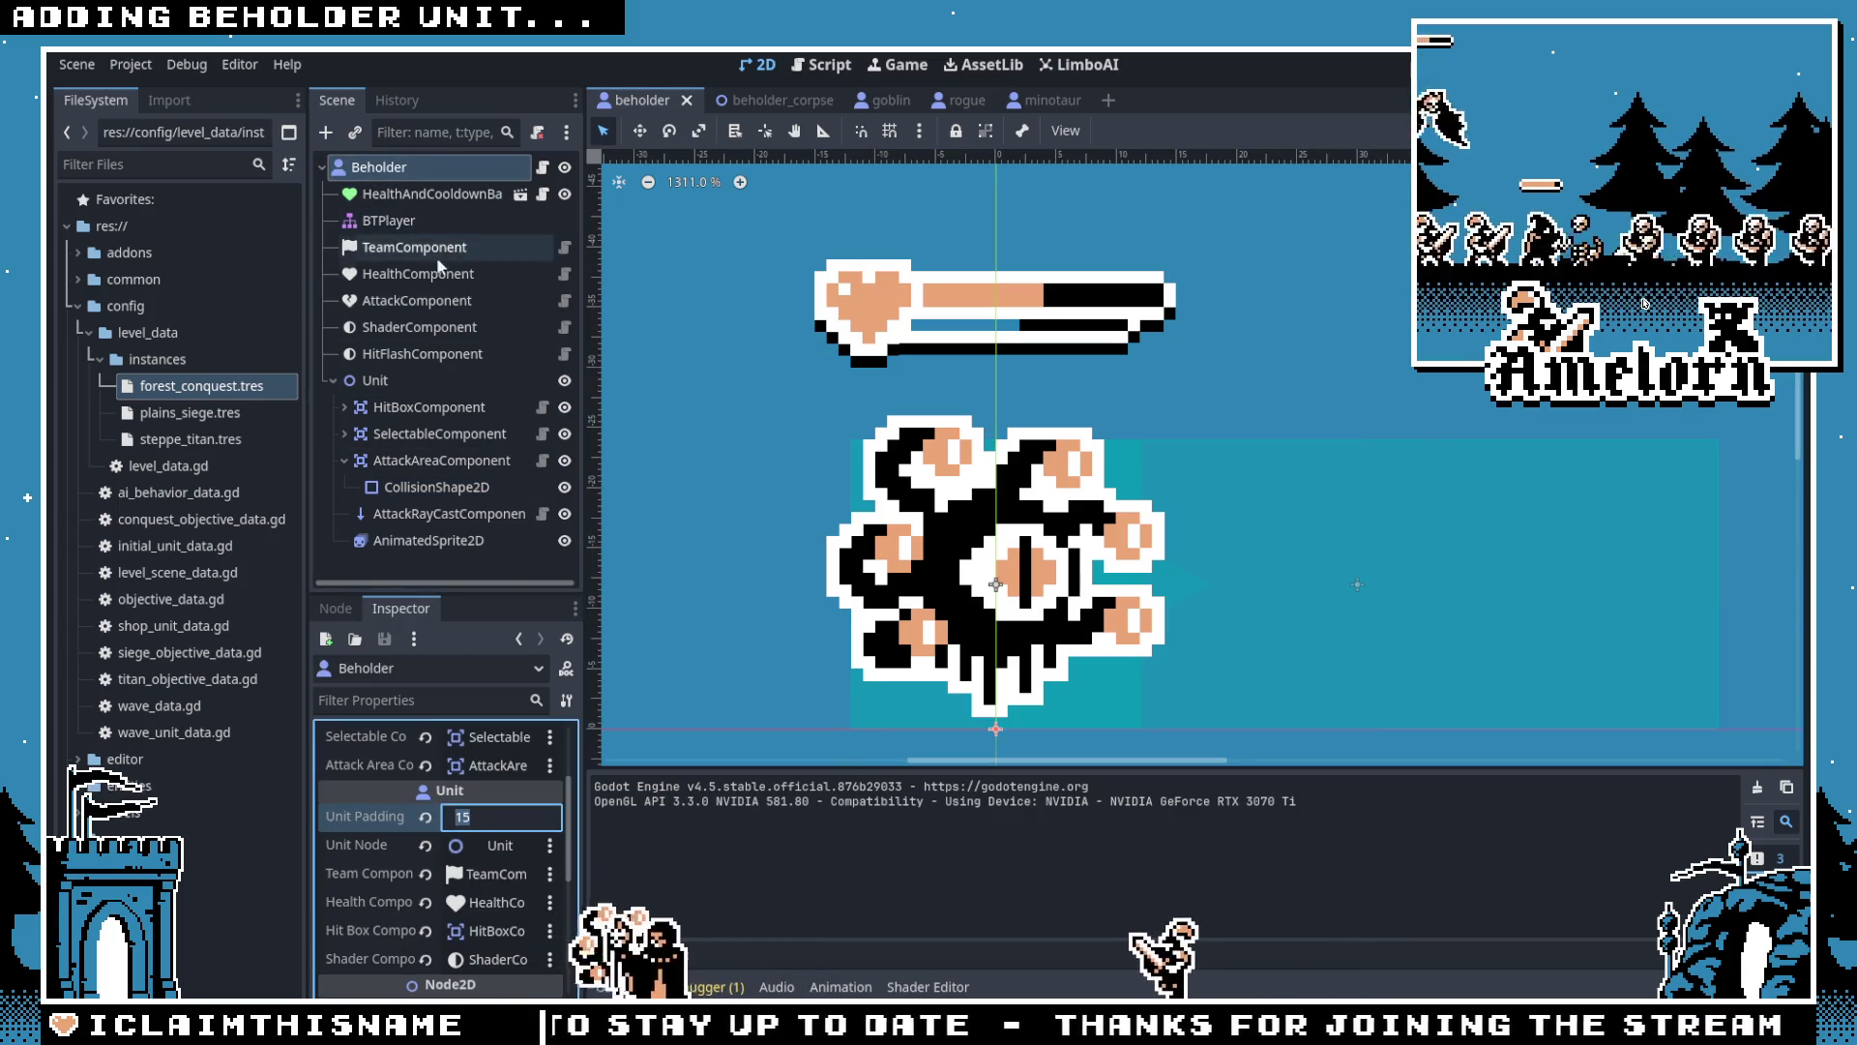
left_click(430, 407)
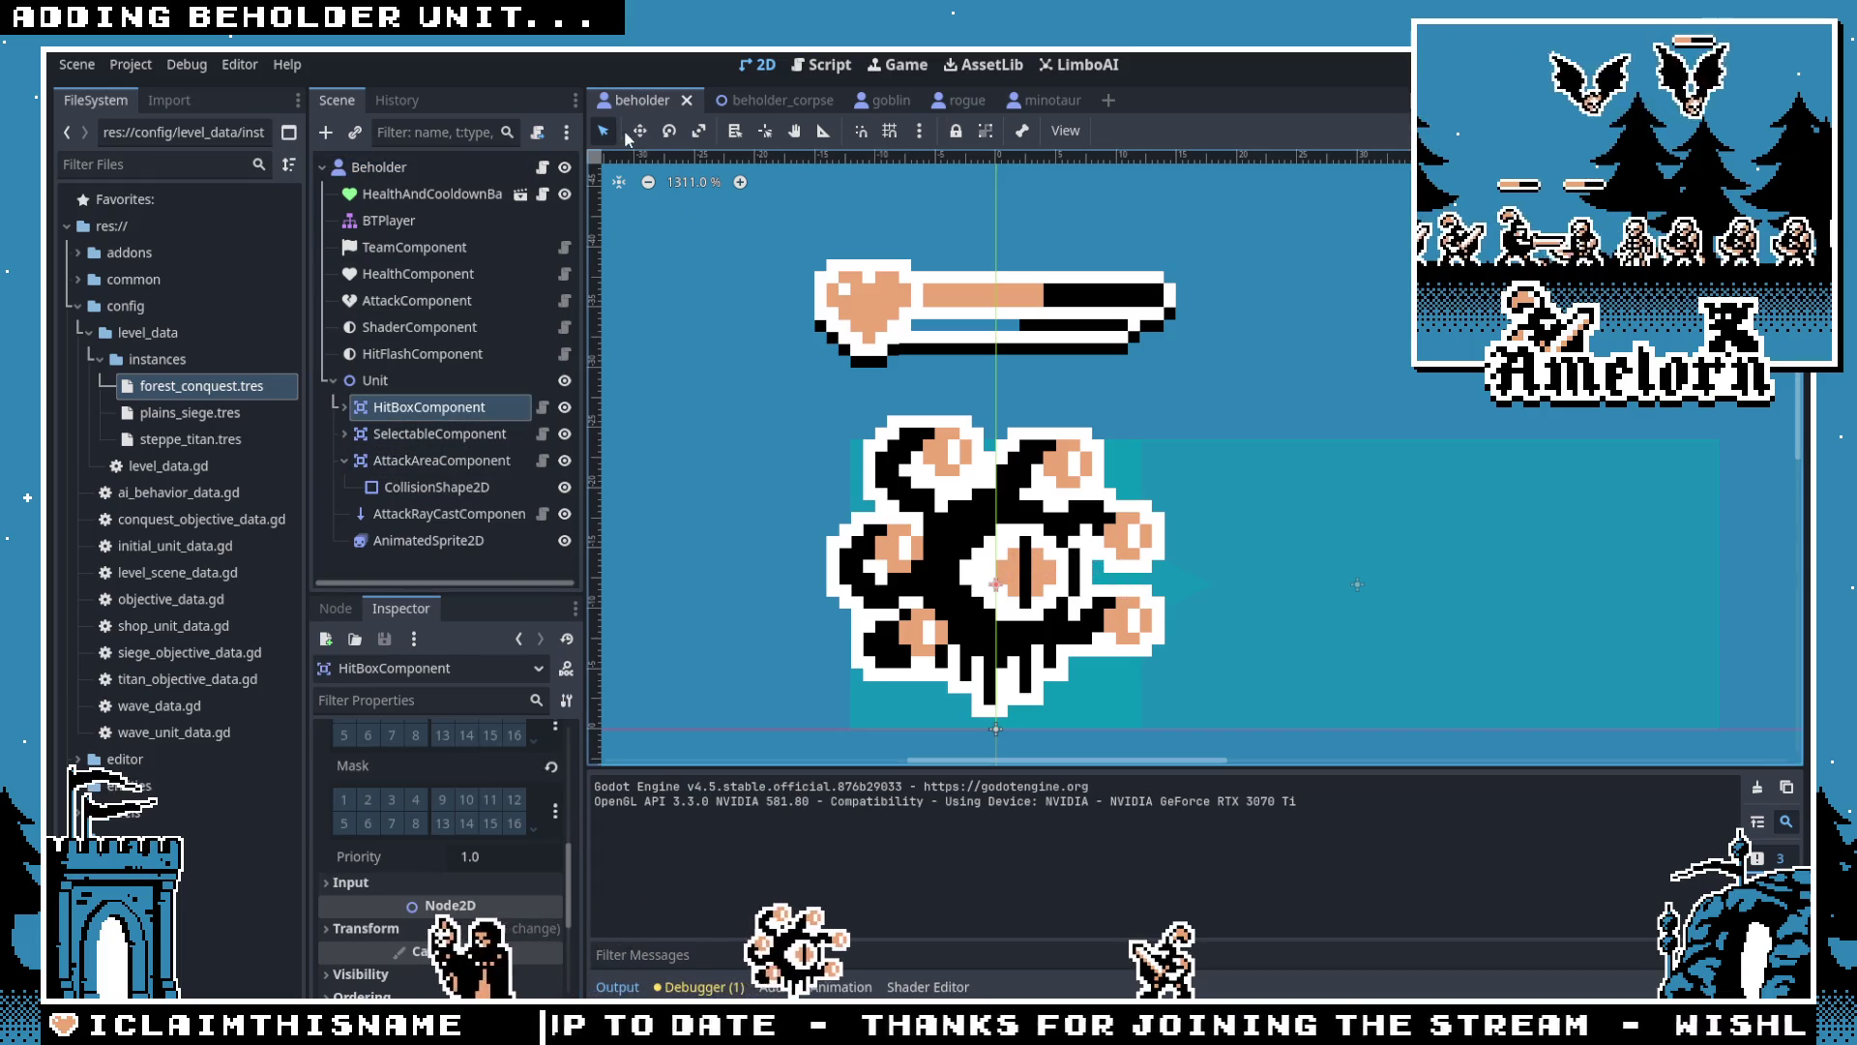
left_click(343, 407)
left_click(435, 434)
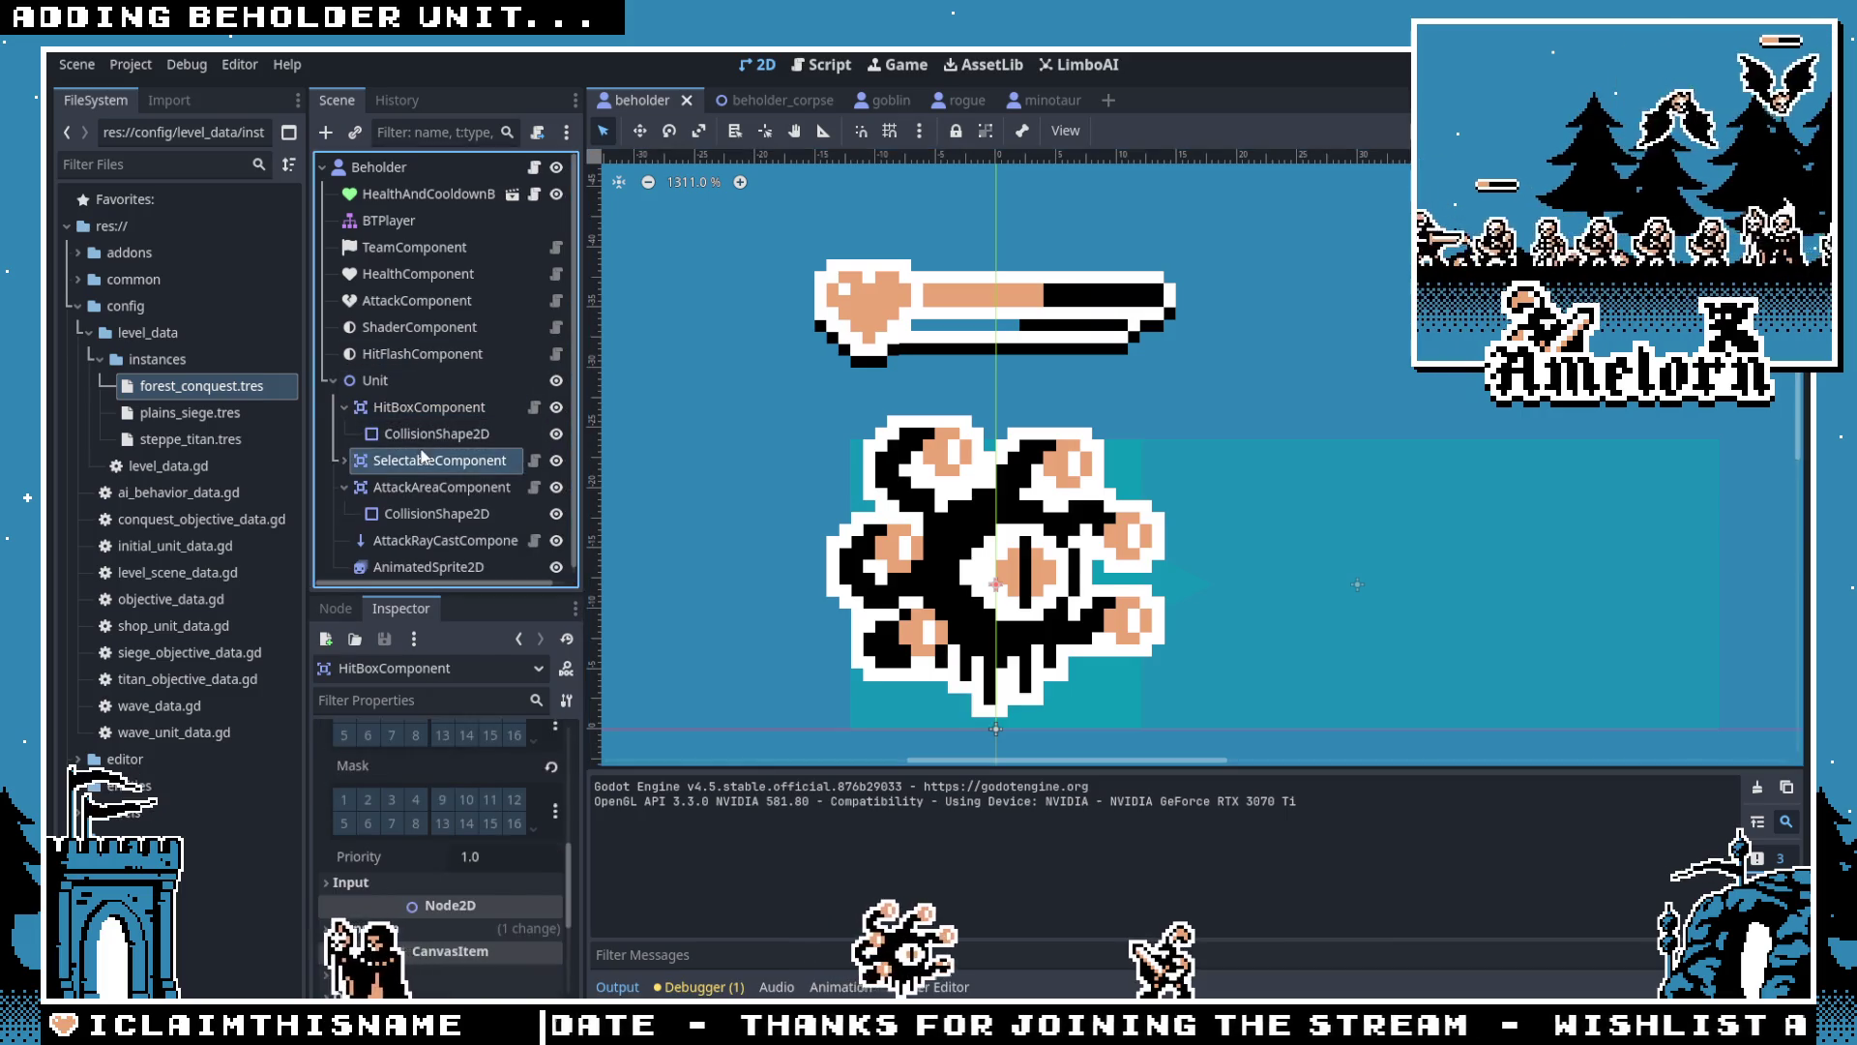
left_click(1163, 587)
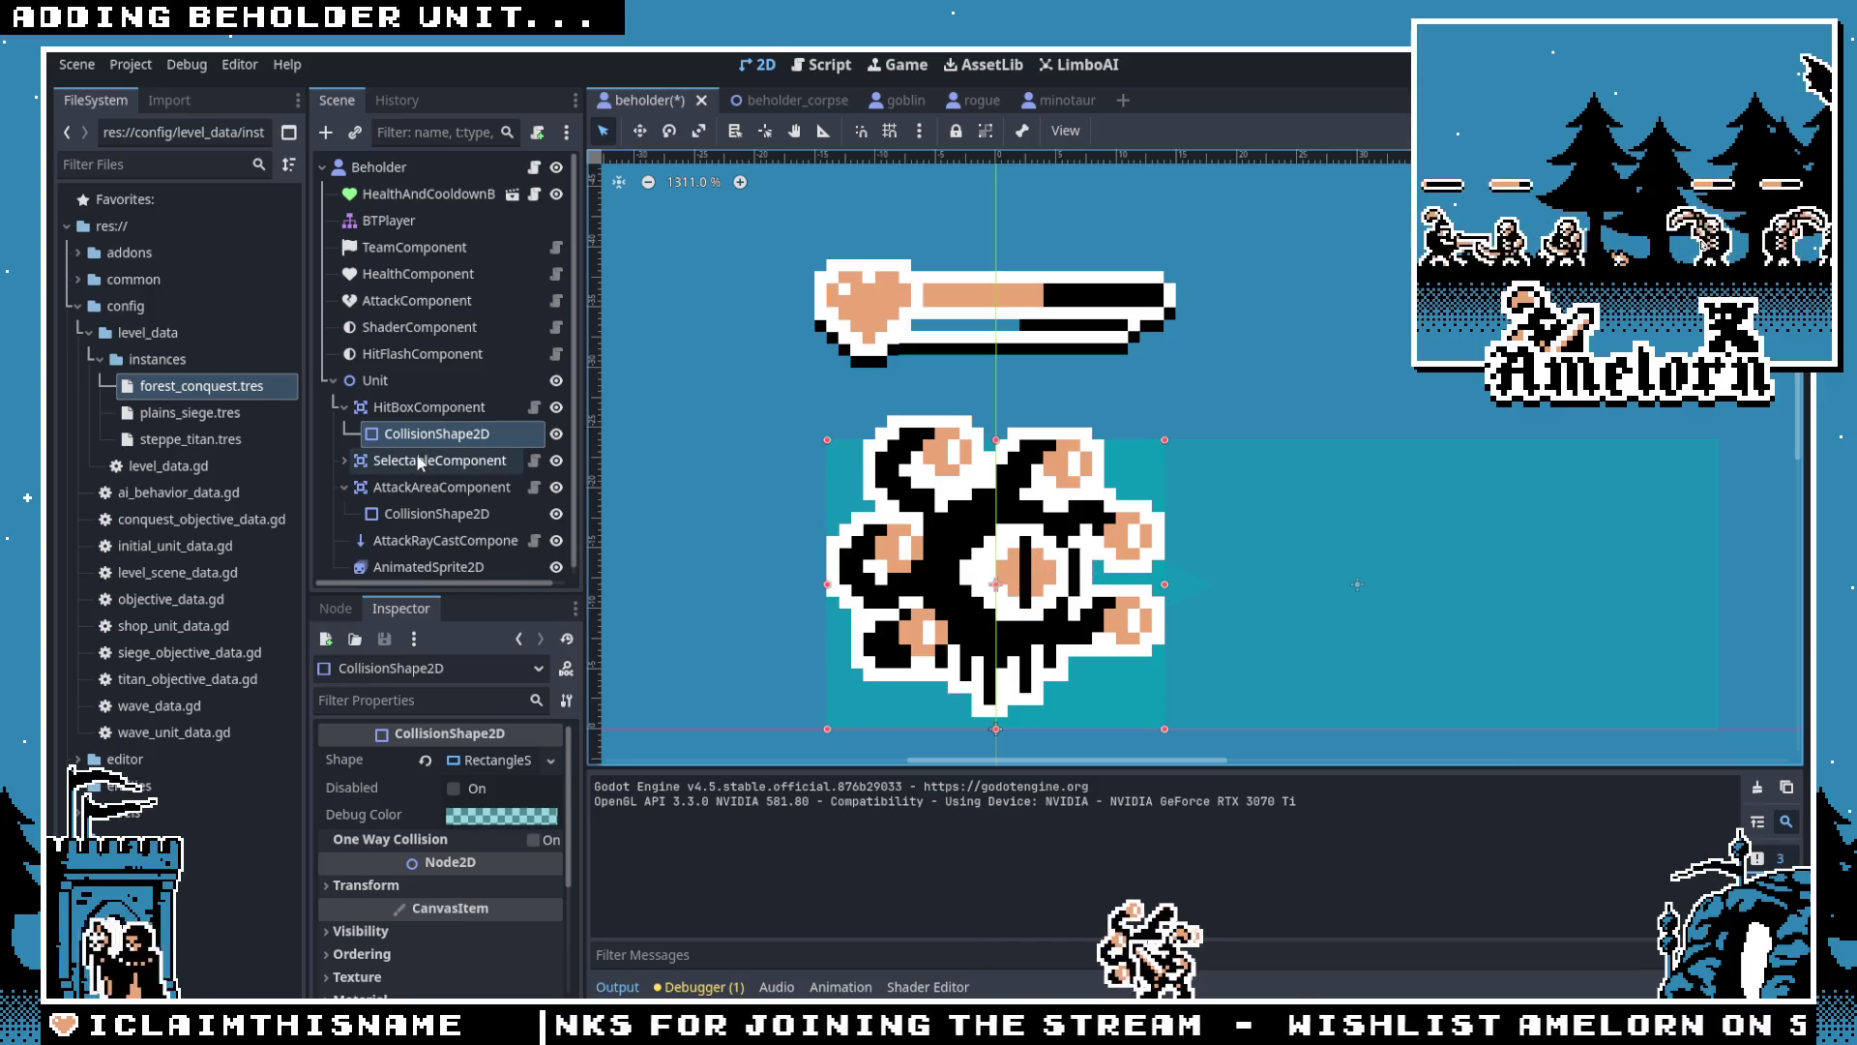
left_click(443, 540)
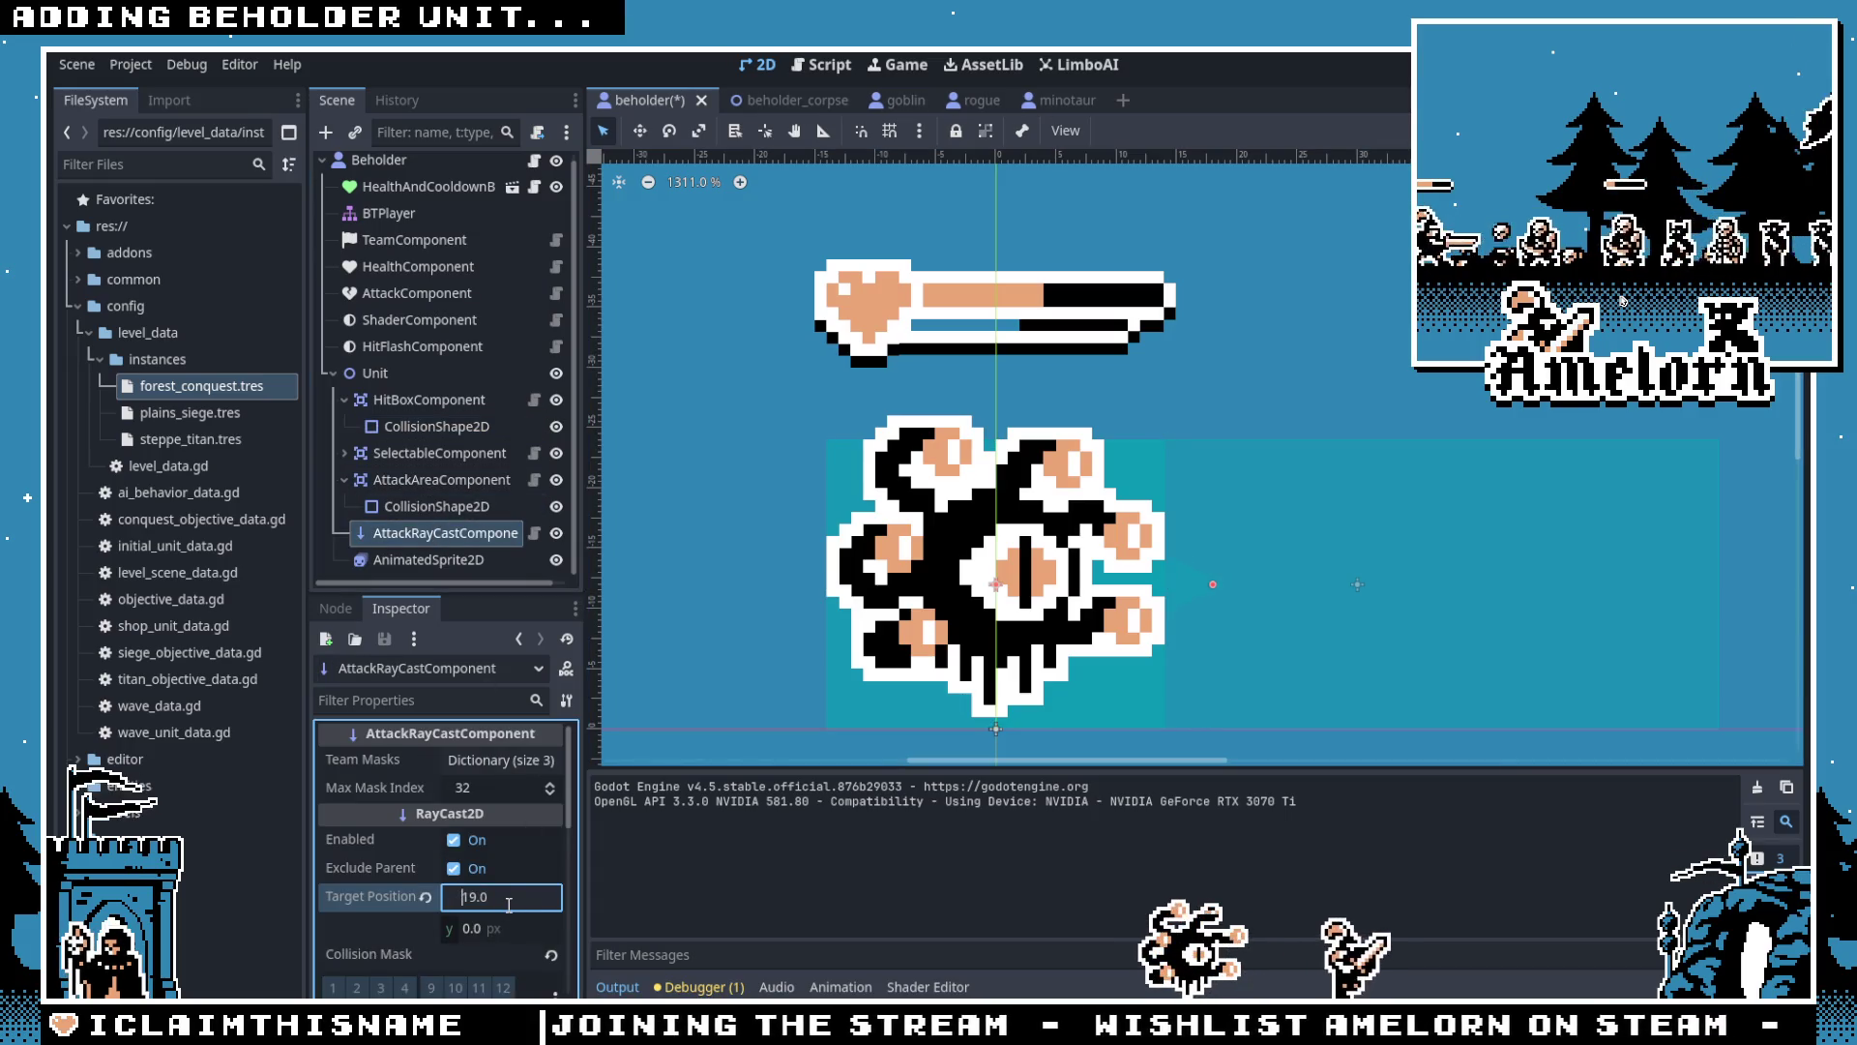
type("20")
key("F5")
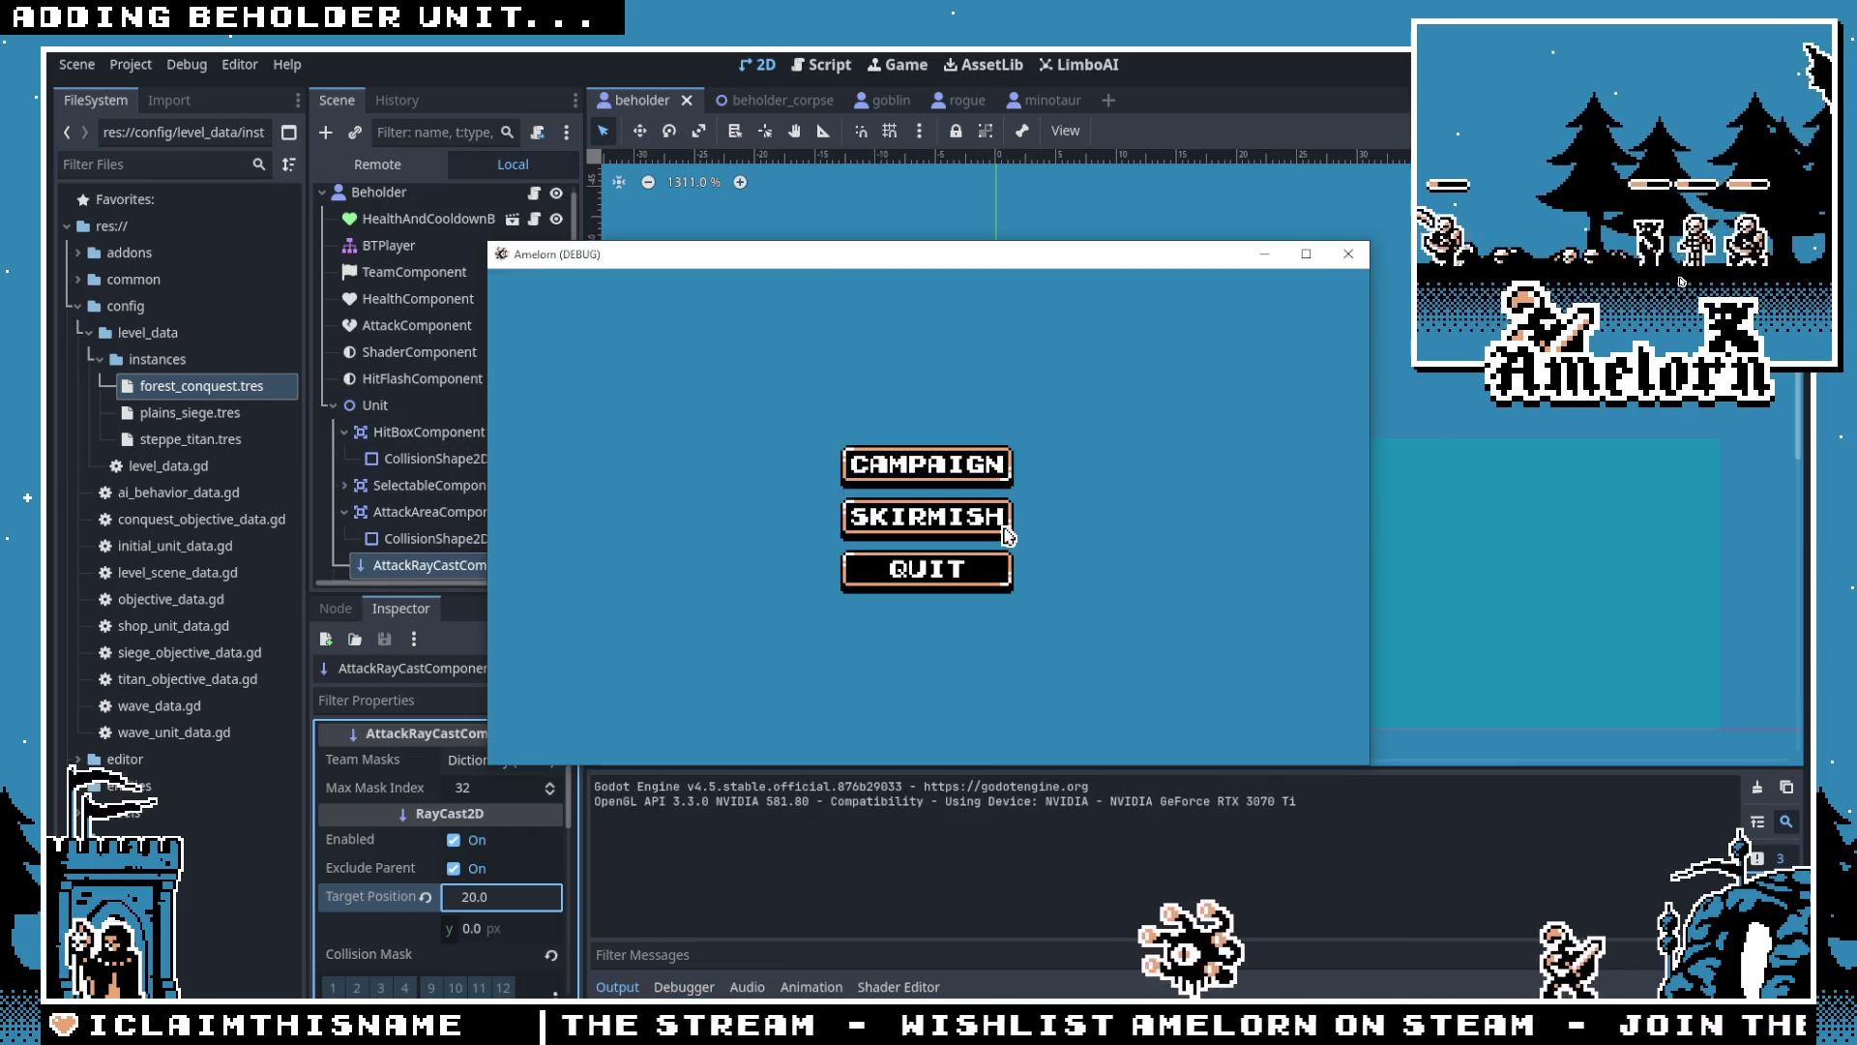
Play a fullscreen Forest Conquest skirmish, stop the game, then open beholder.gd
left_click(951, 487)
left_click(996, 553)
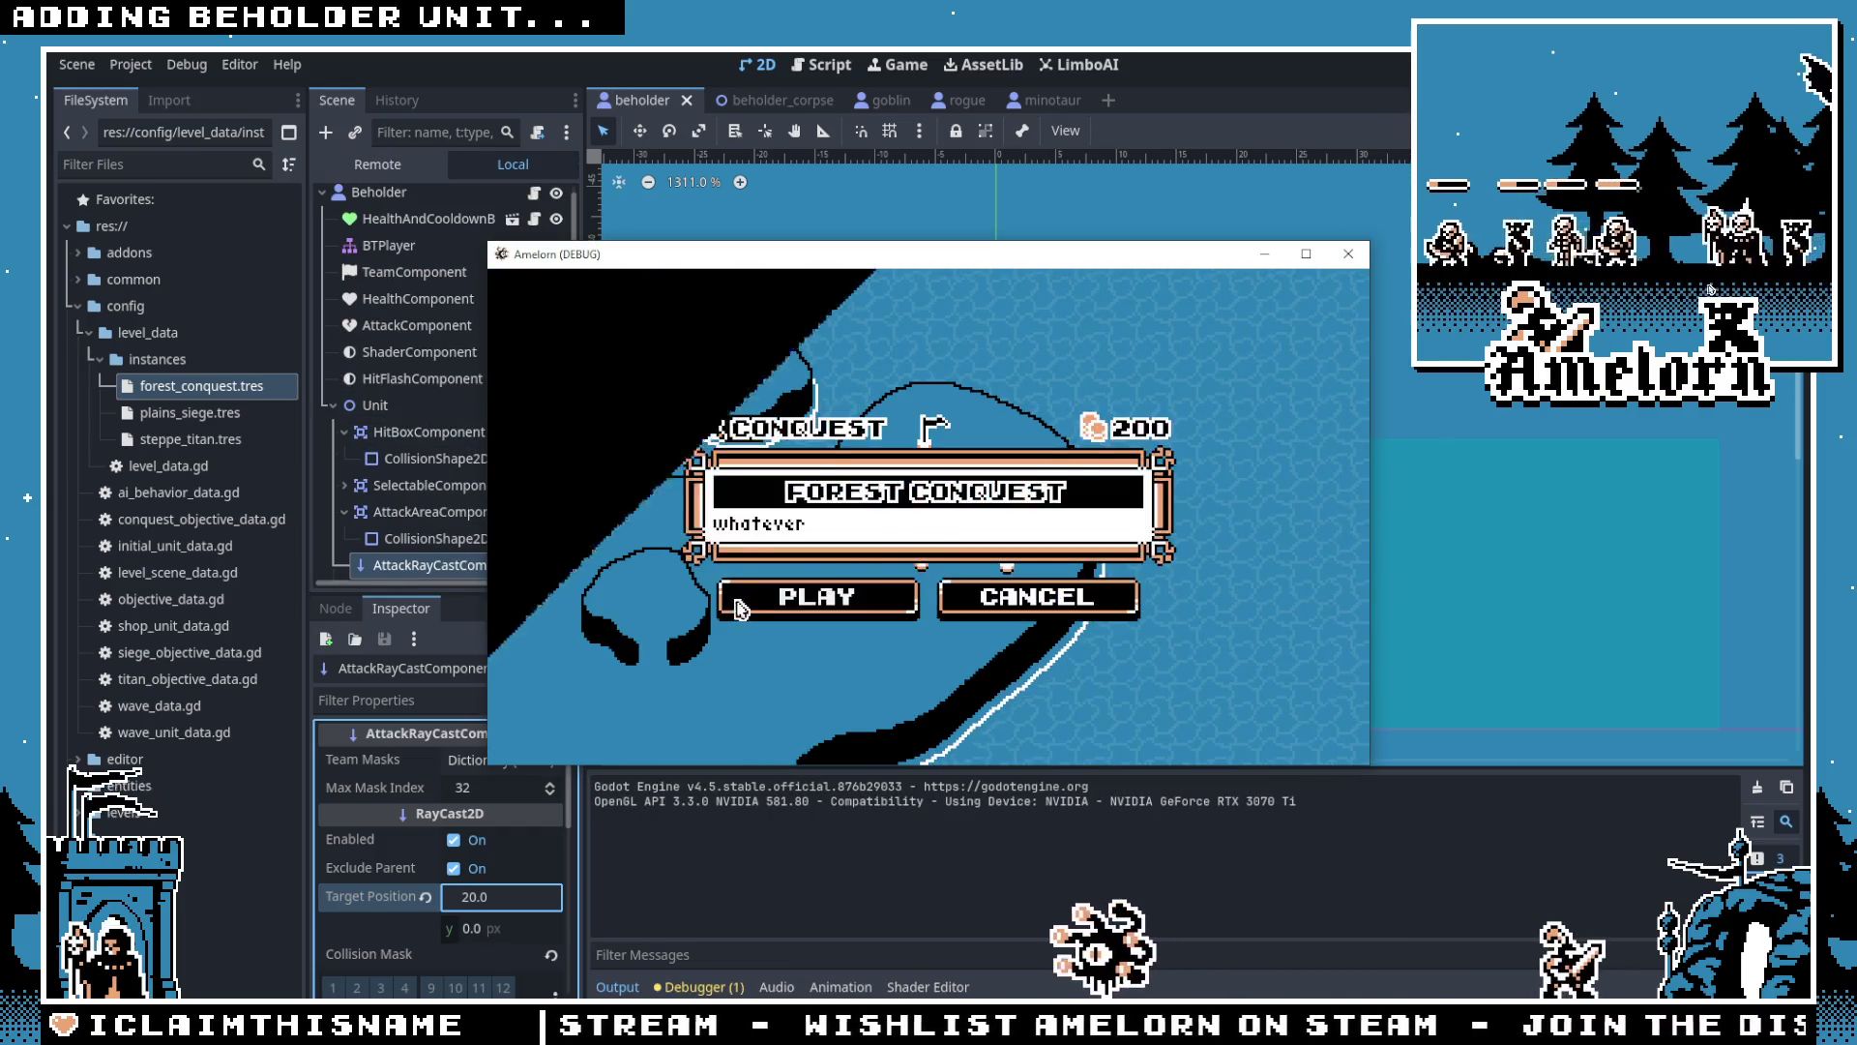
left_click(810, 595)
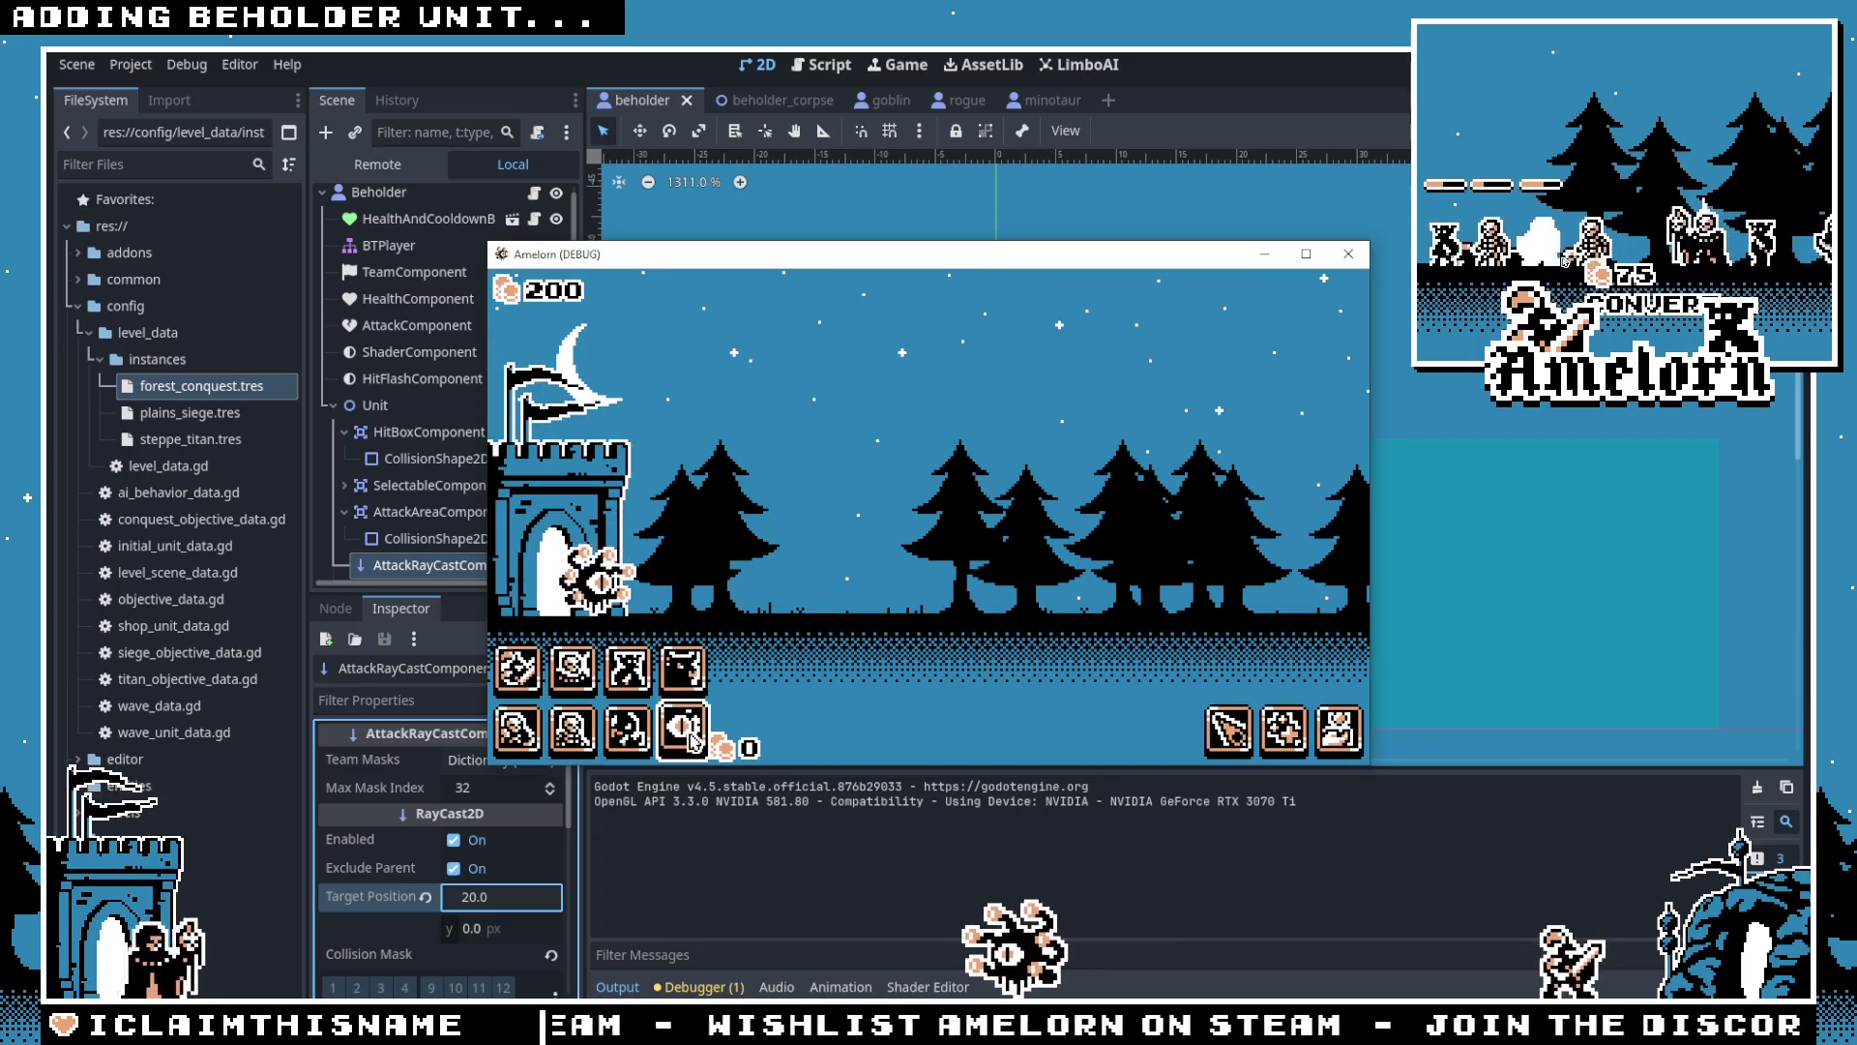
key("F11")
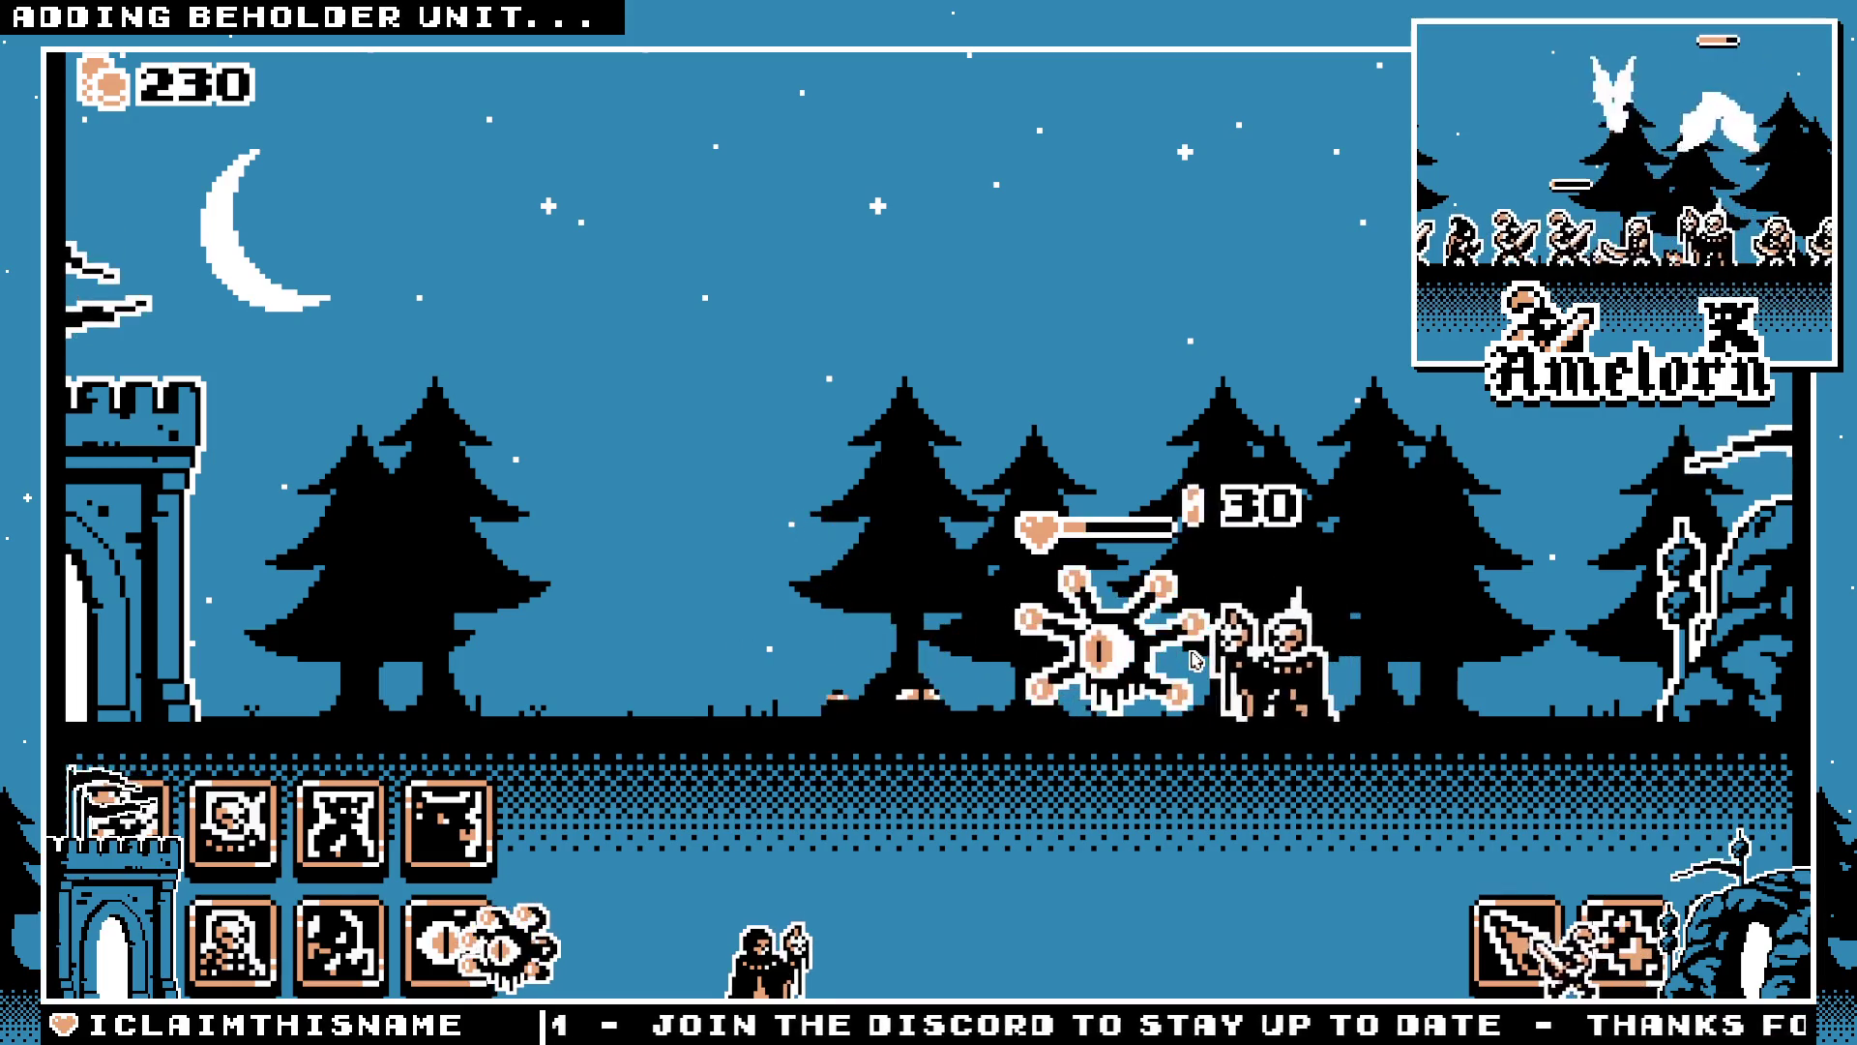
key("F8")
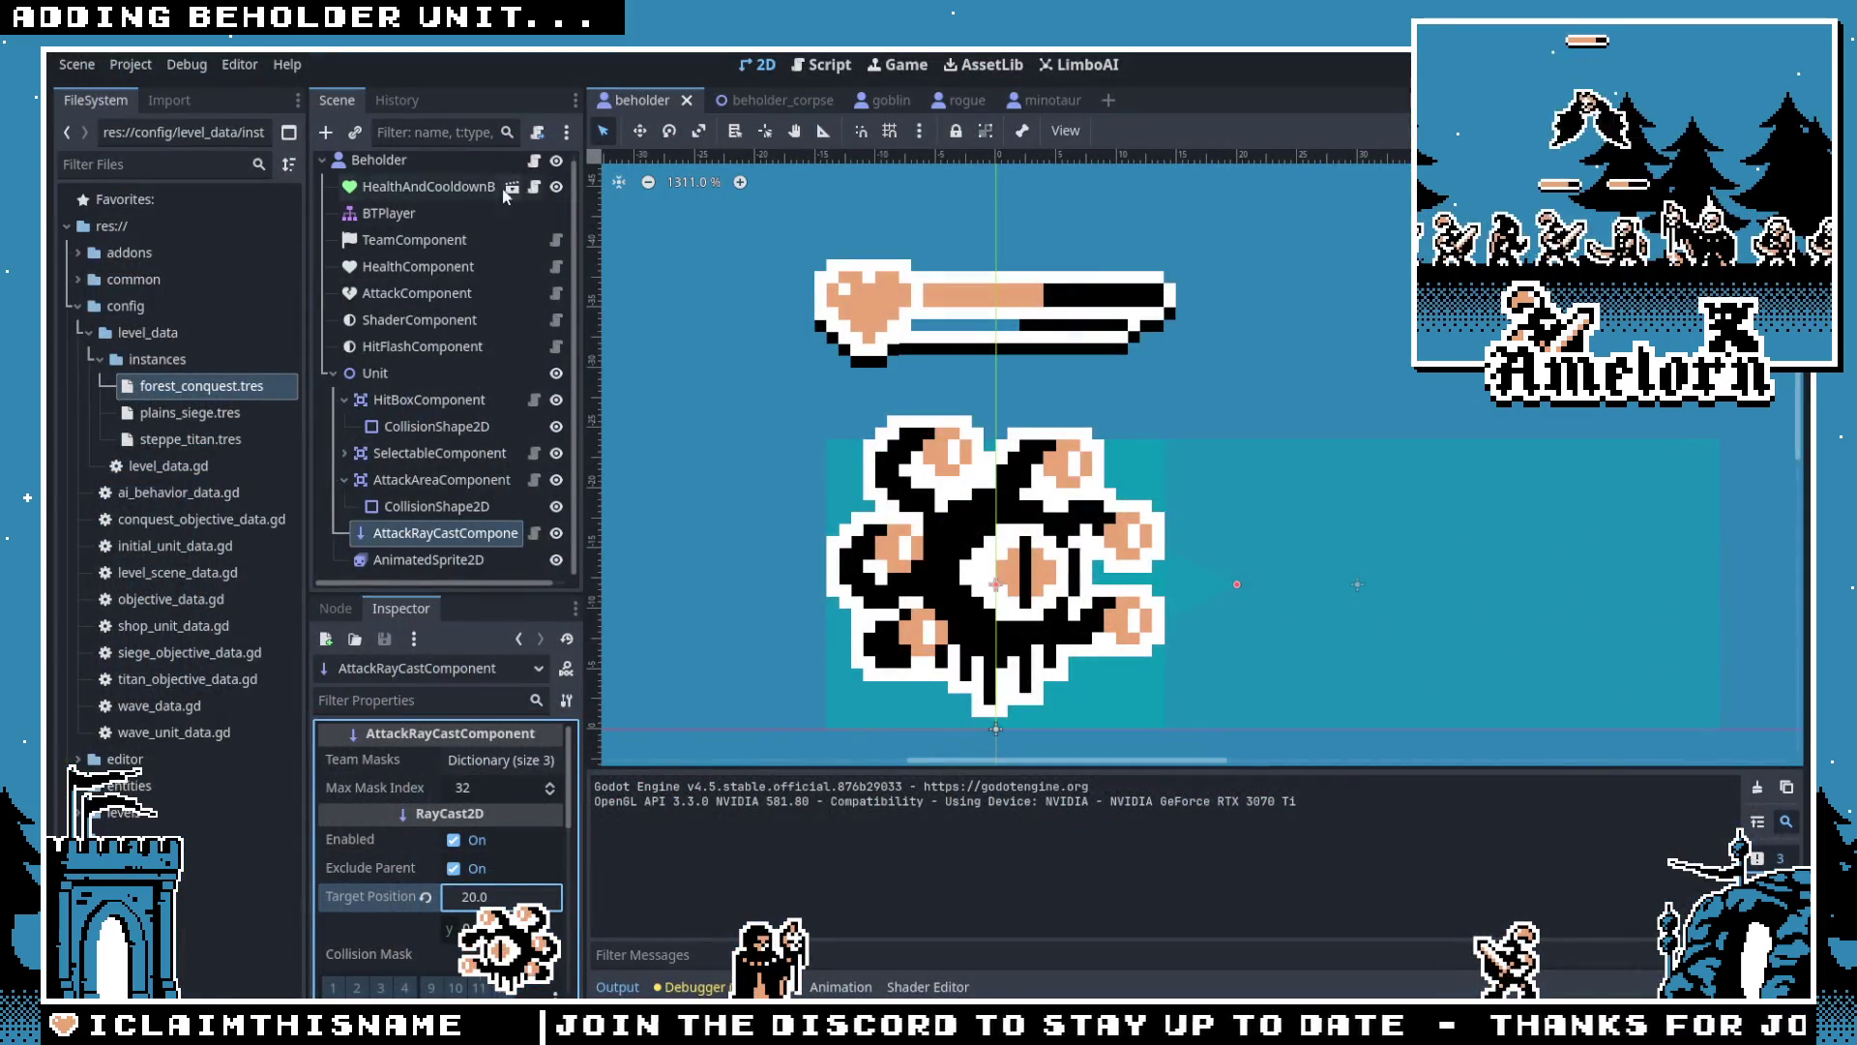
left_click(531, 166)
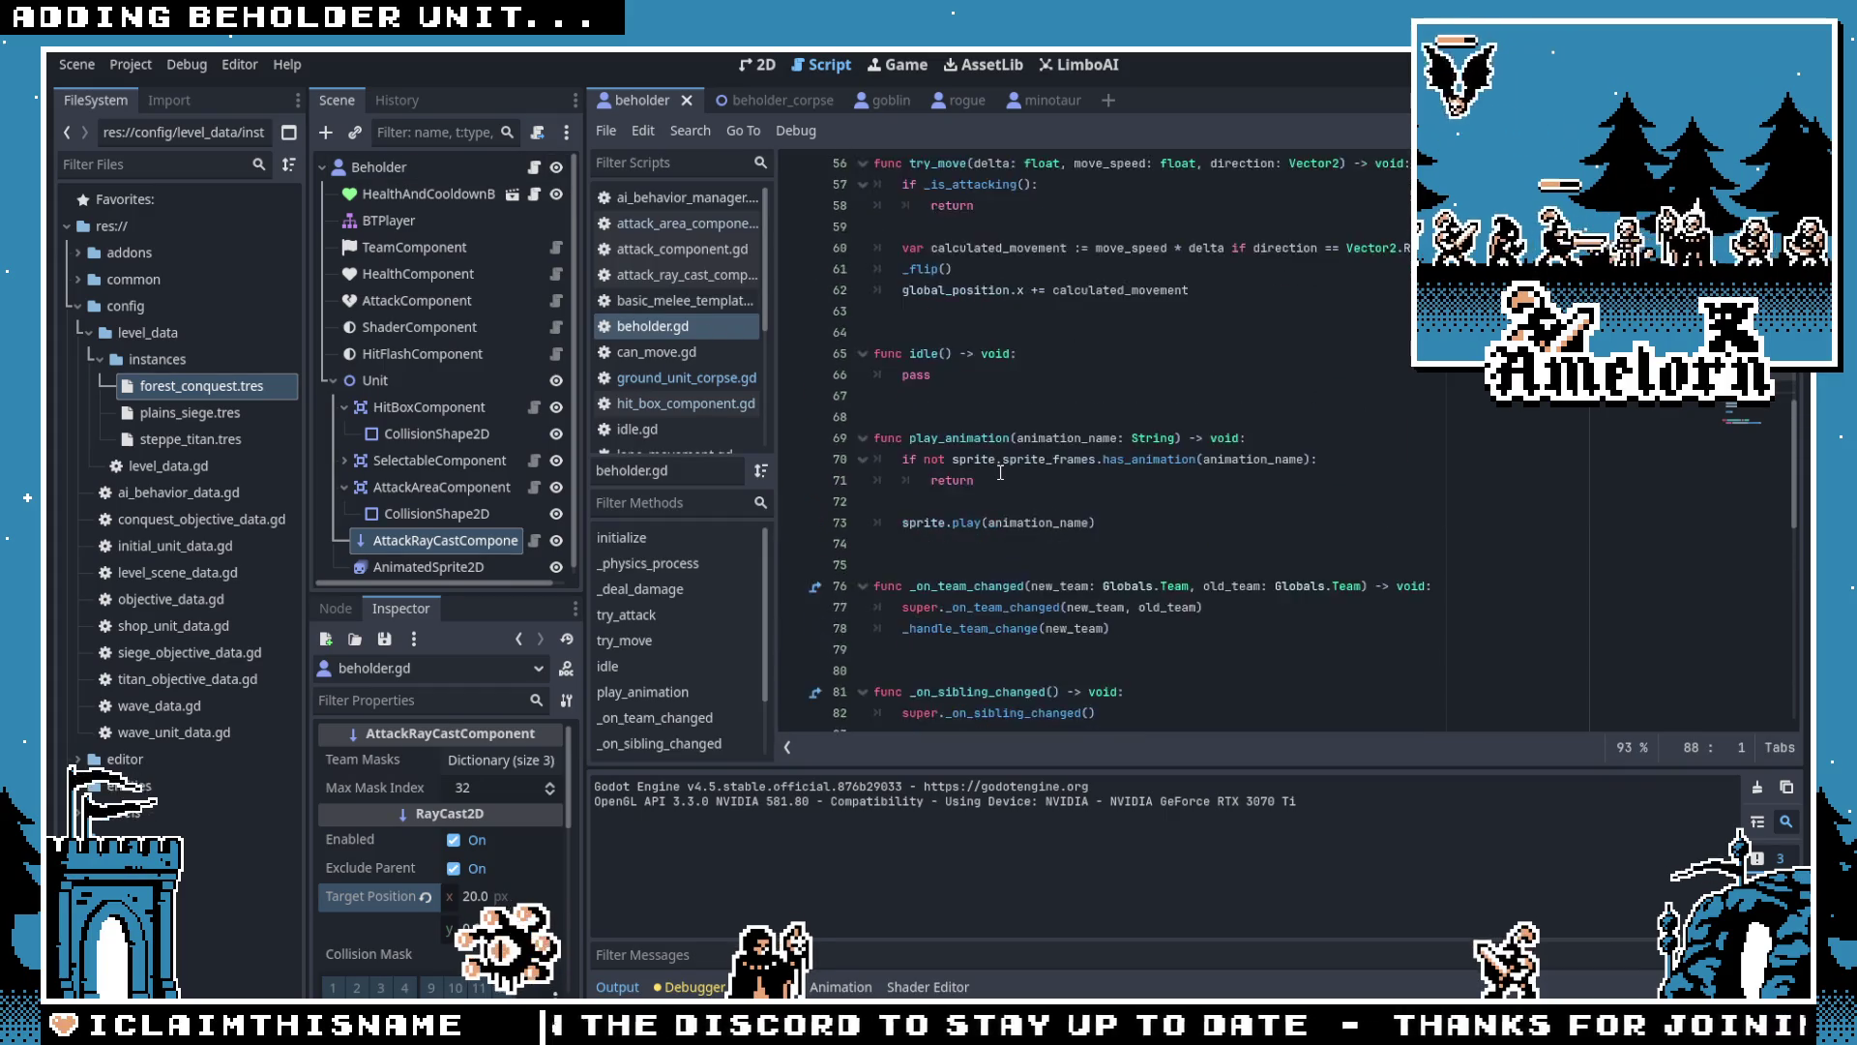
Review try_move's _is_attacking early return and the AttackComponent's damage and cooldown settings
scroll(1000, 472, "up", 4)
left_click(1061, 443)
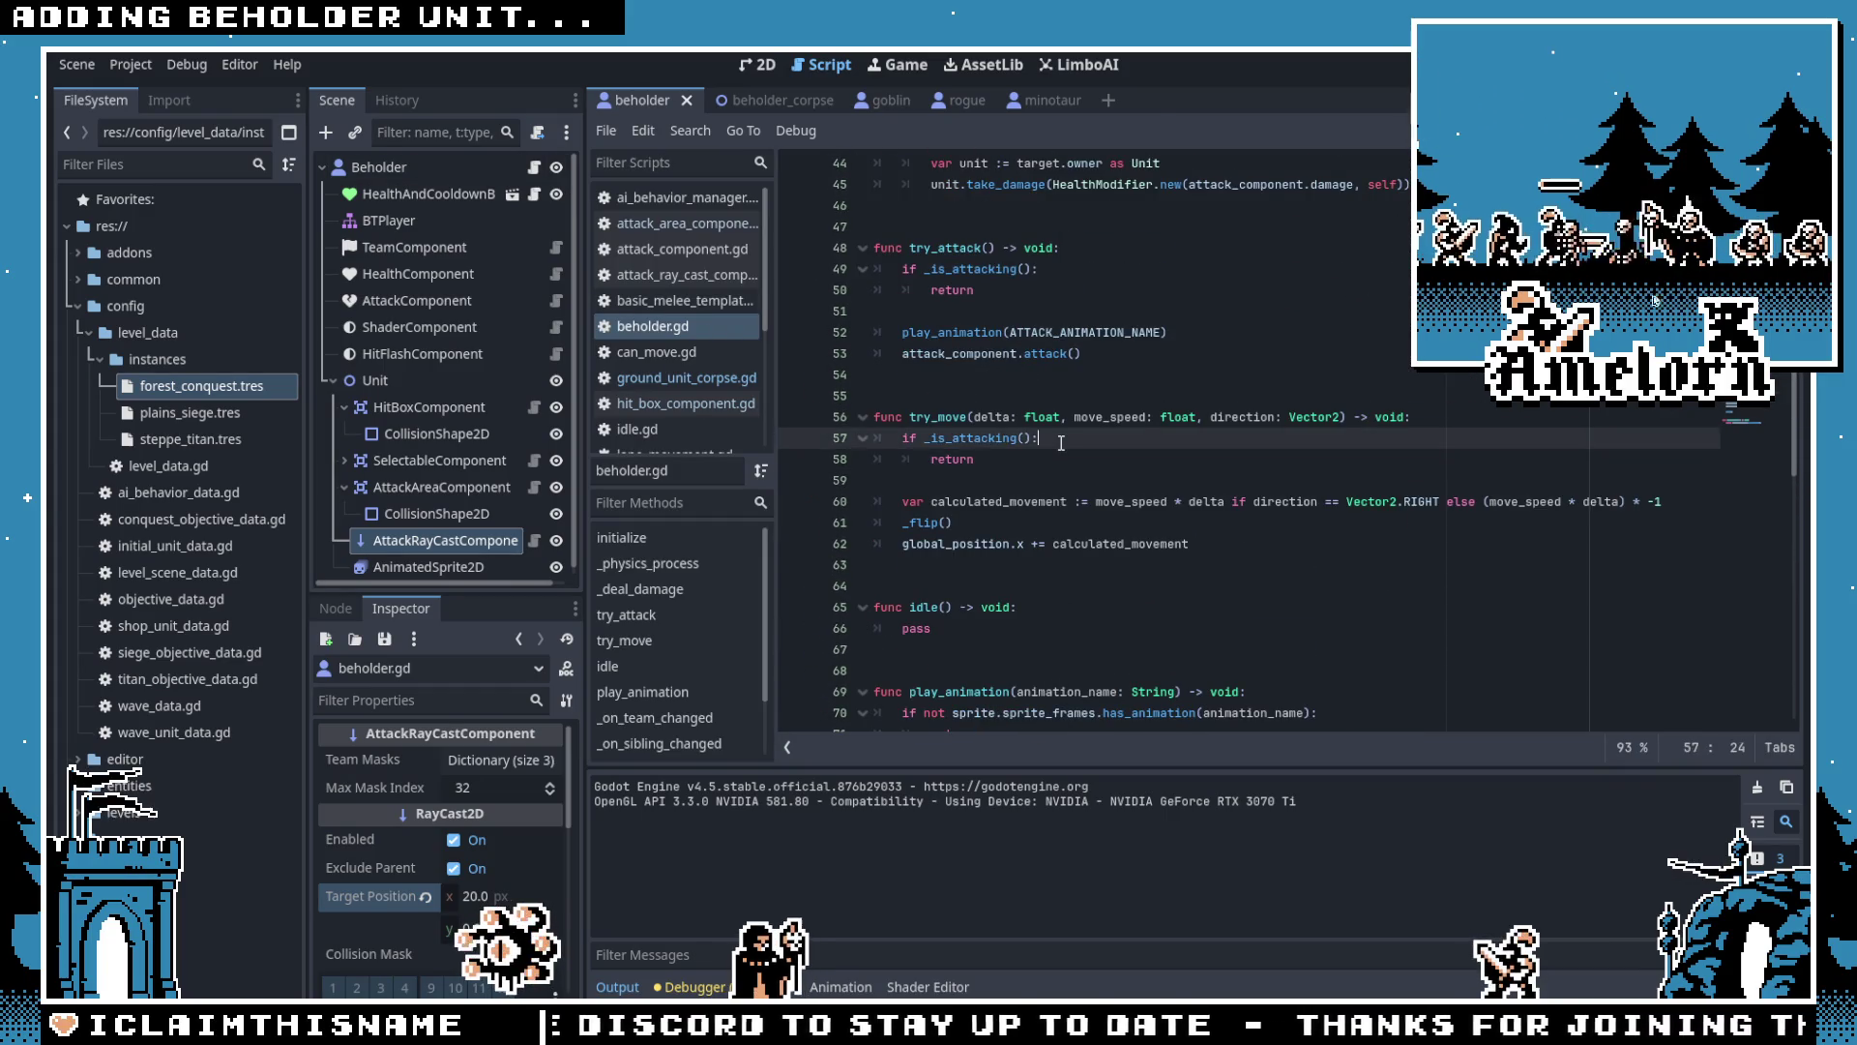
left_click(1011, 461)
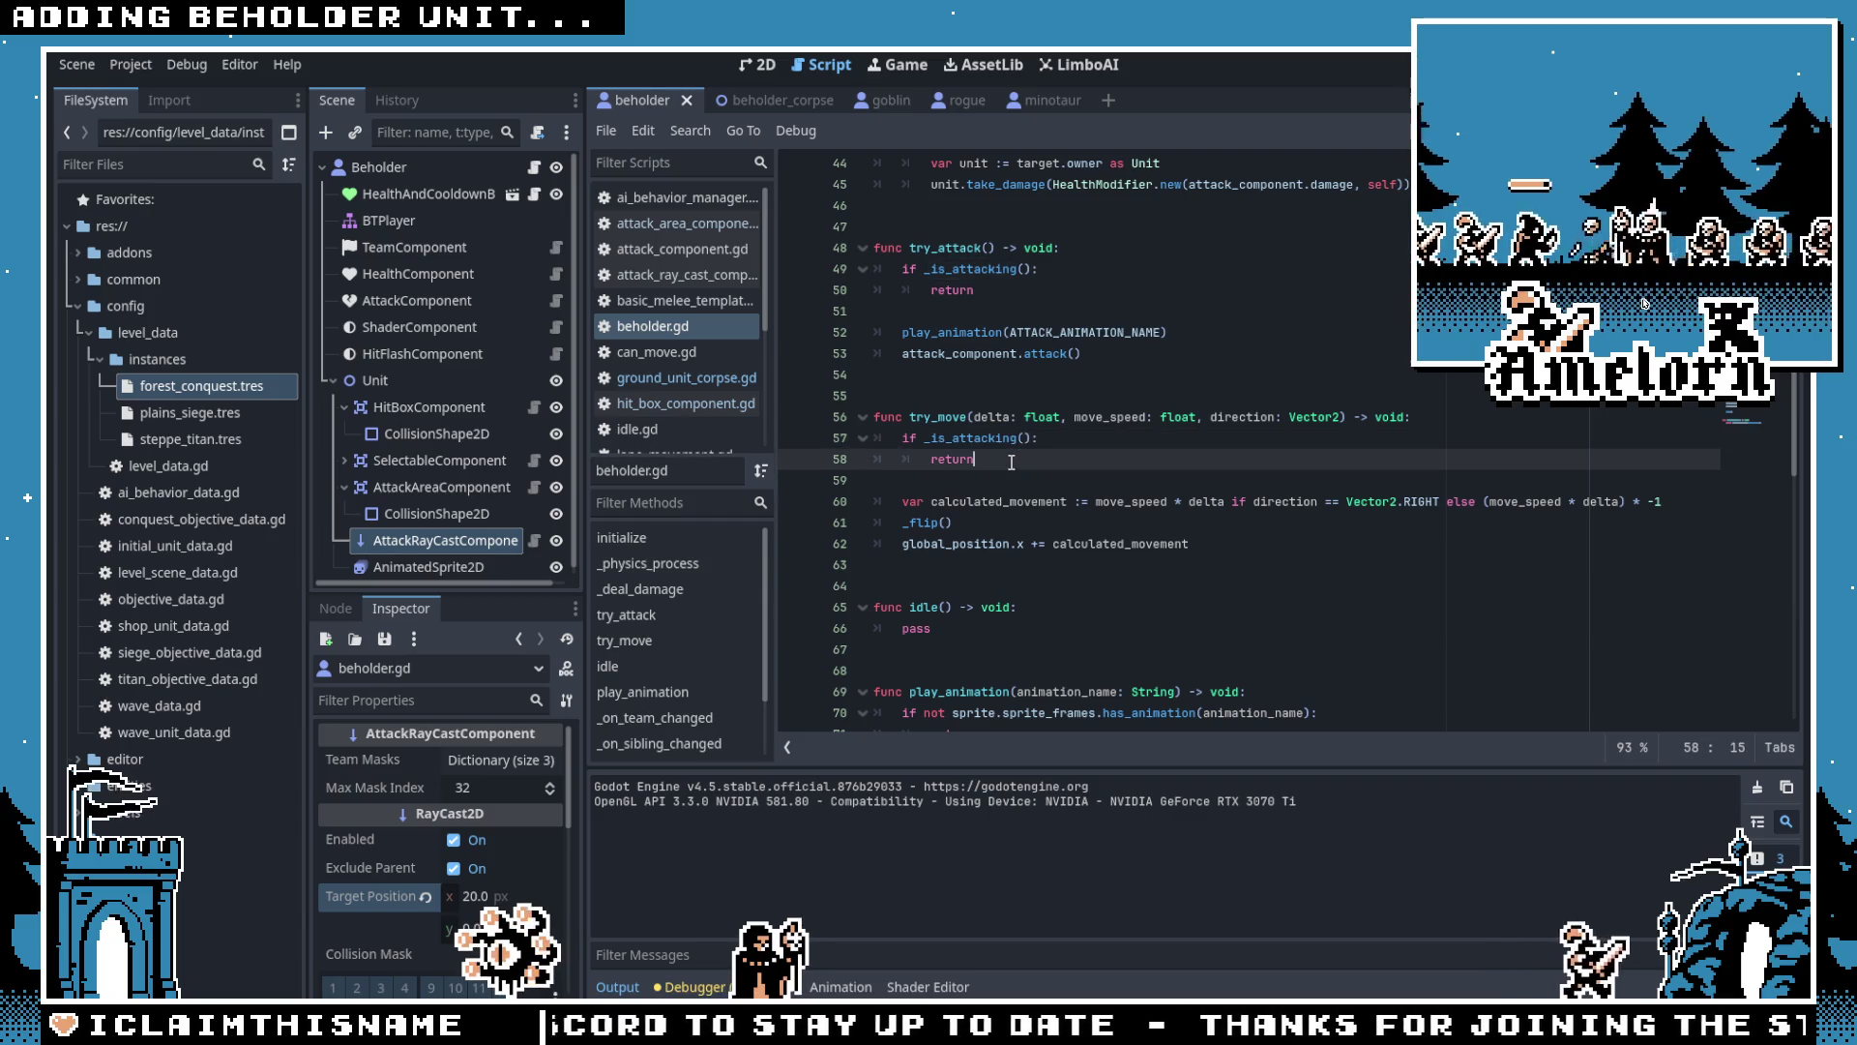
left_click(990, 478)
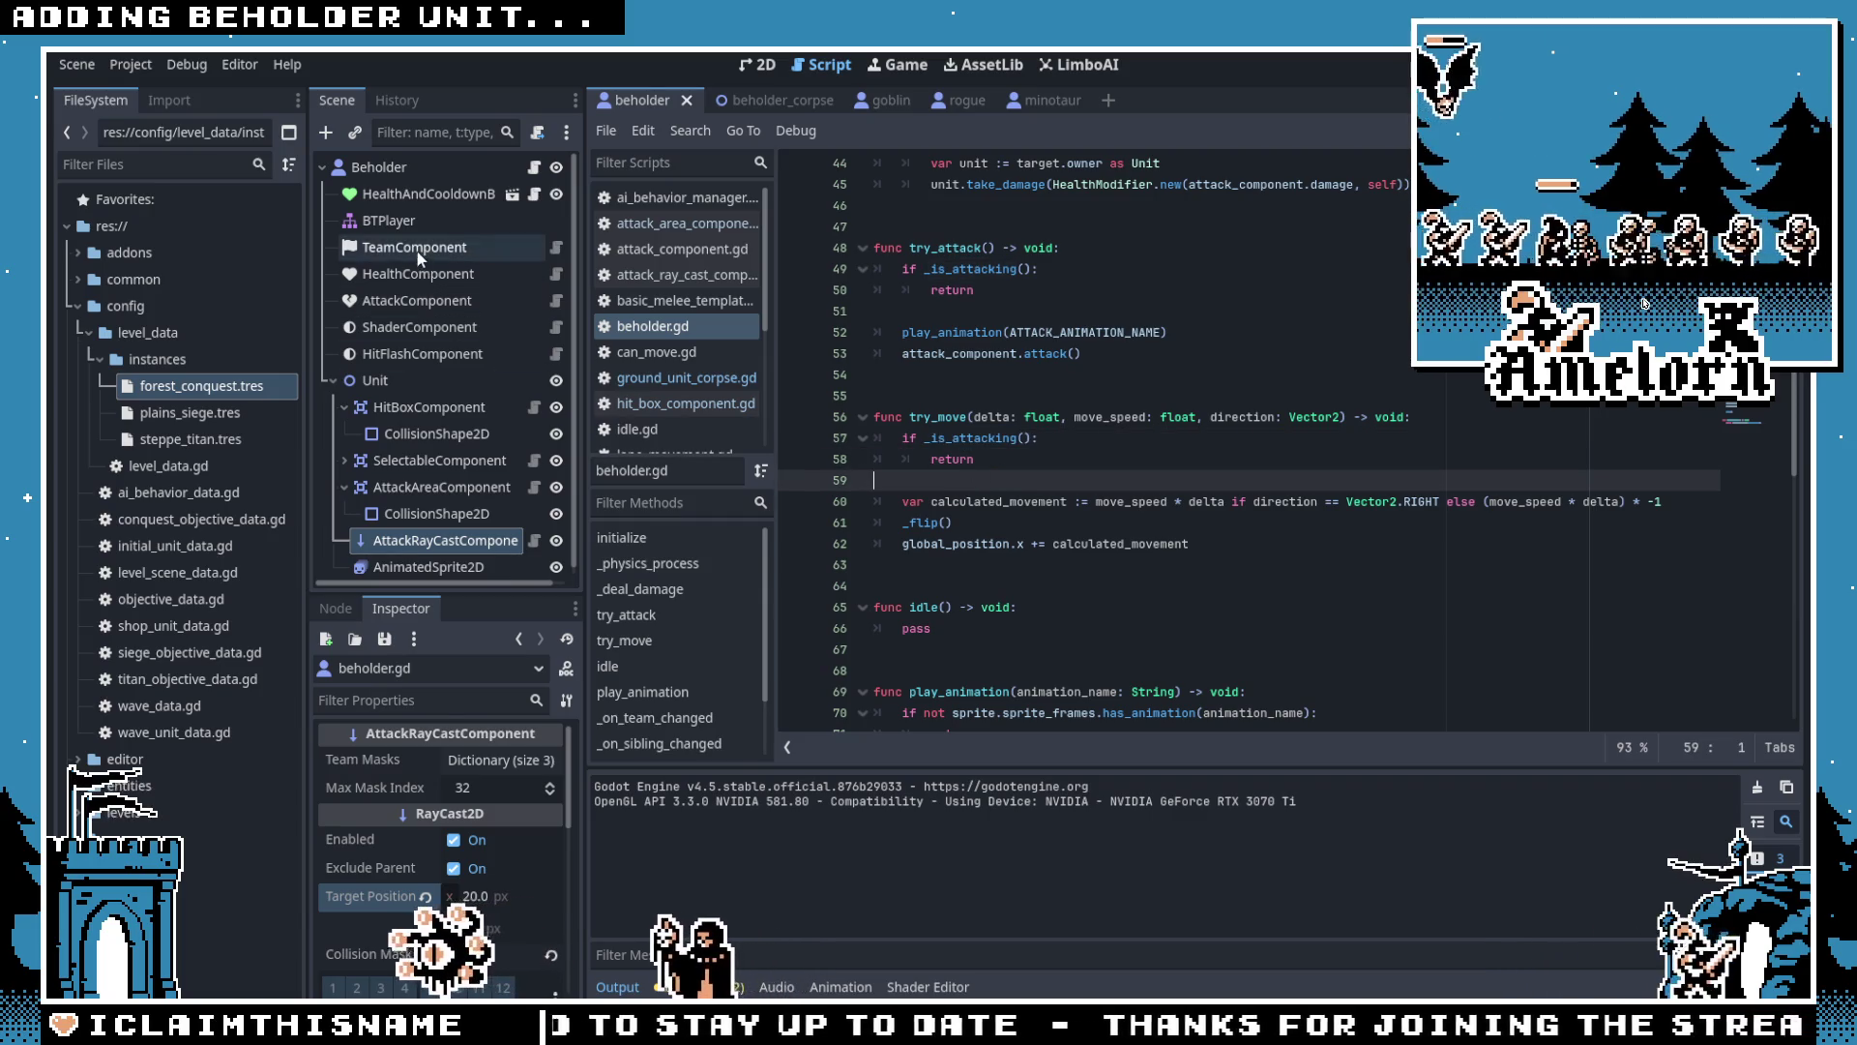
left_click(399, 301)
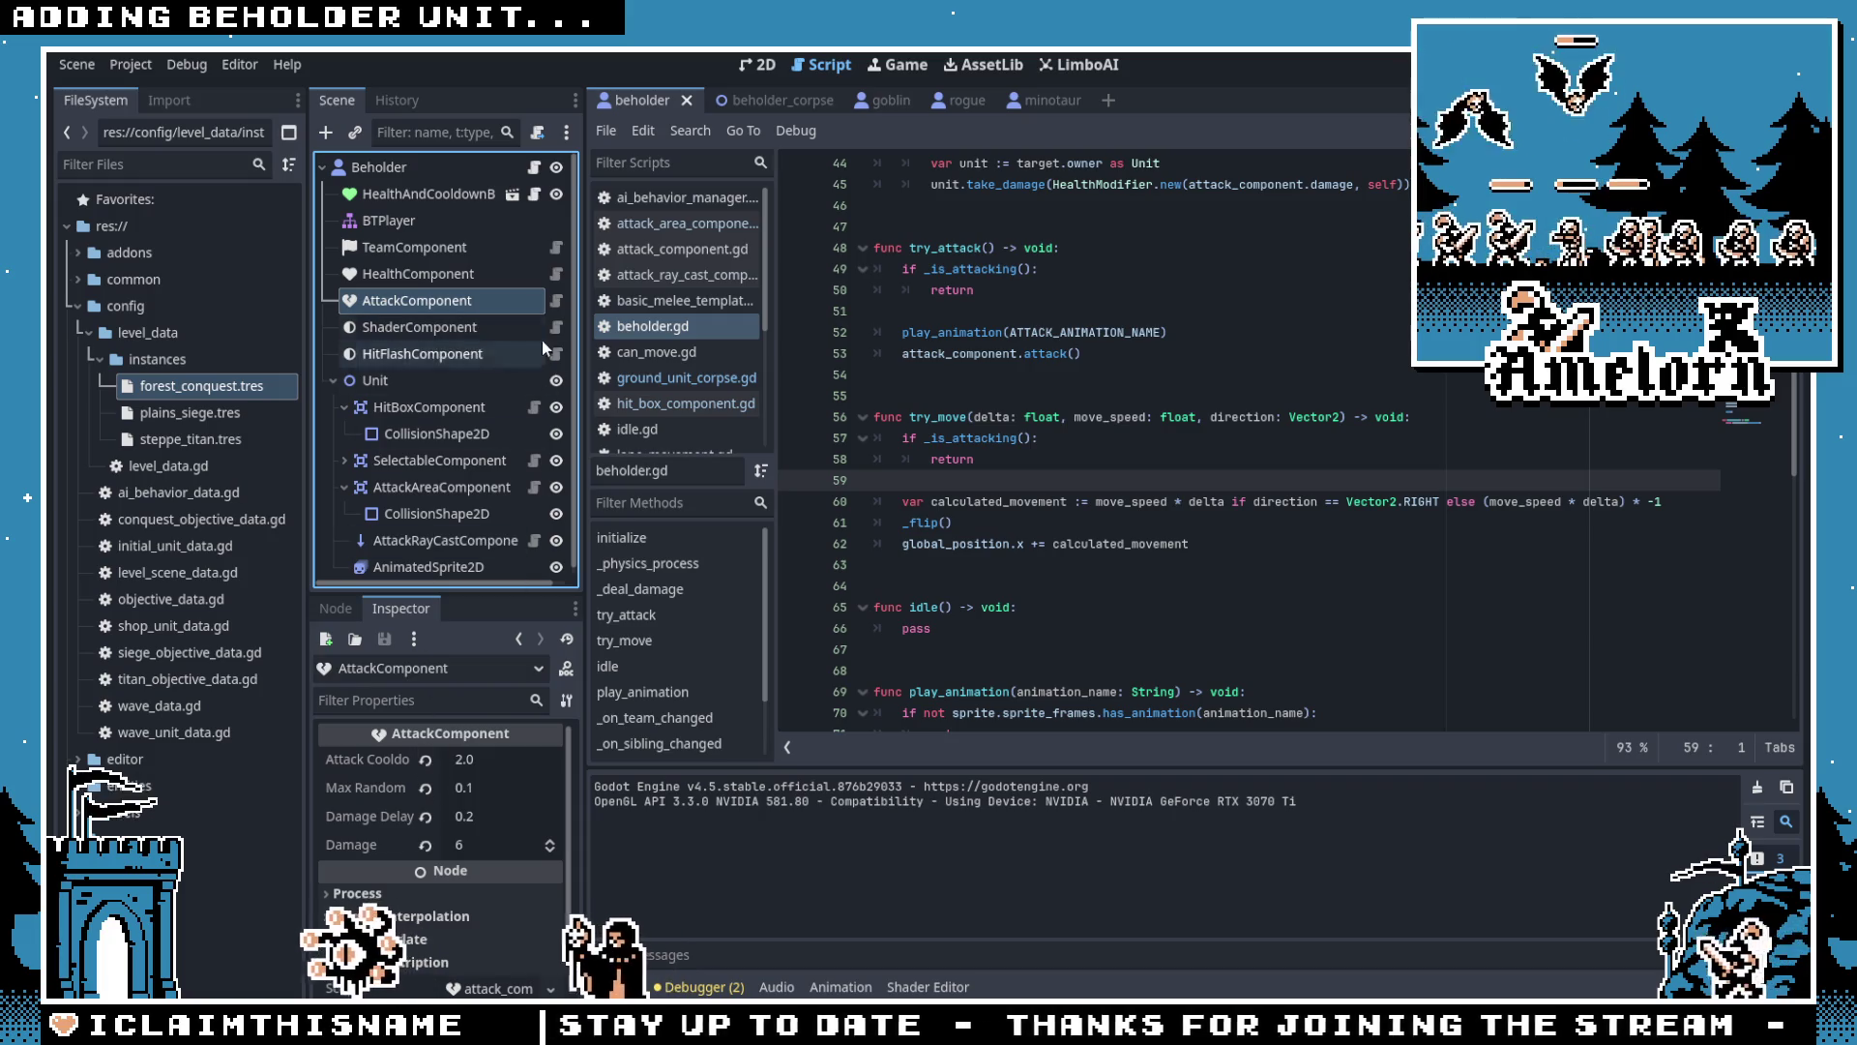
left_click(1013, 465)
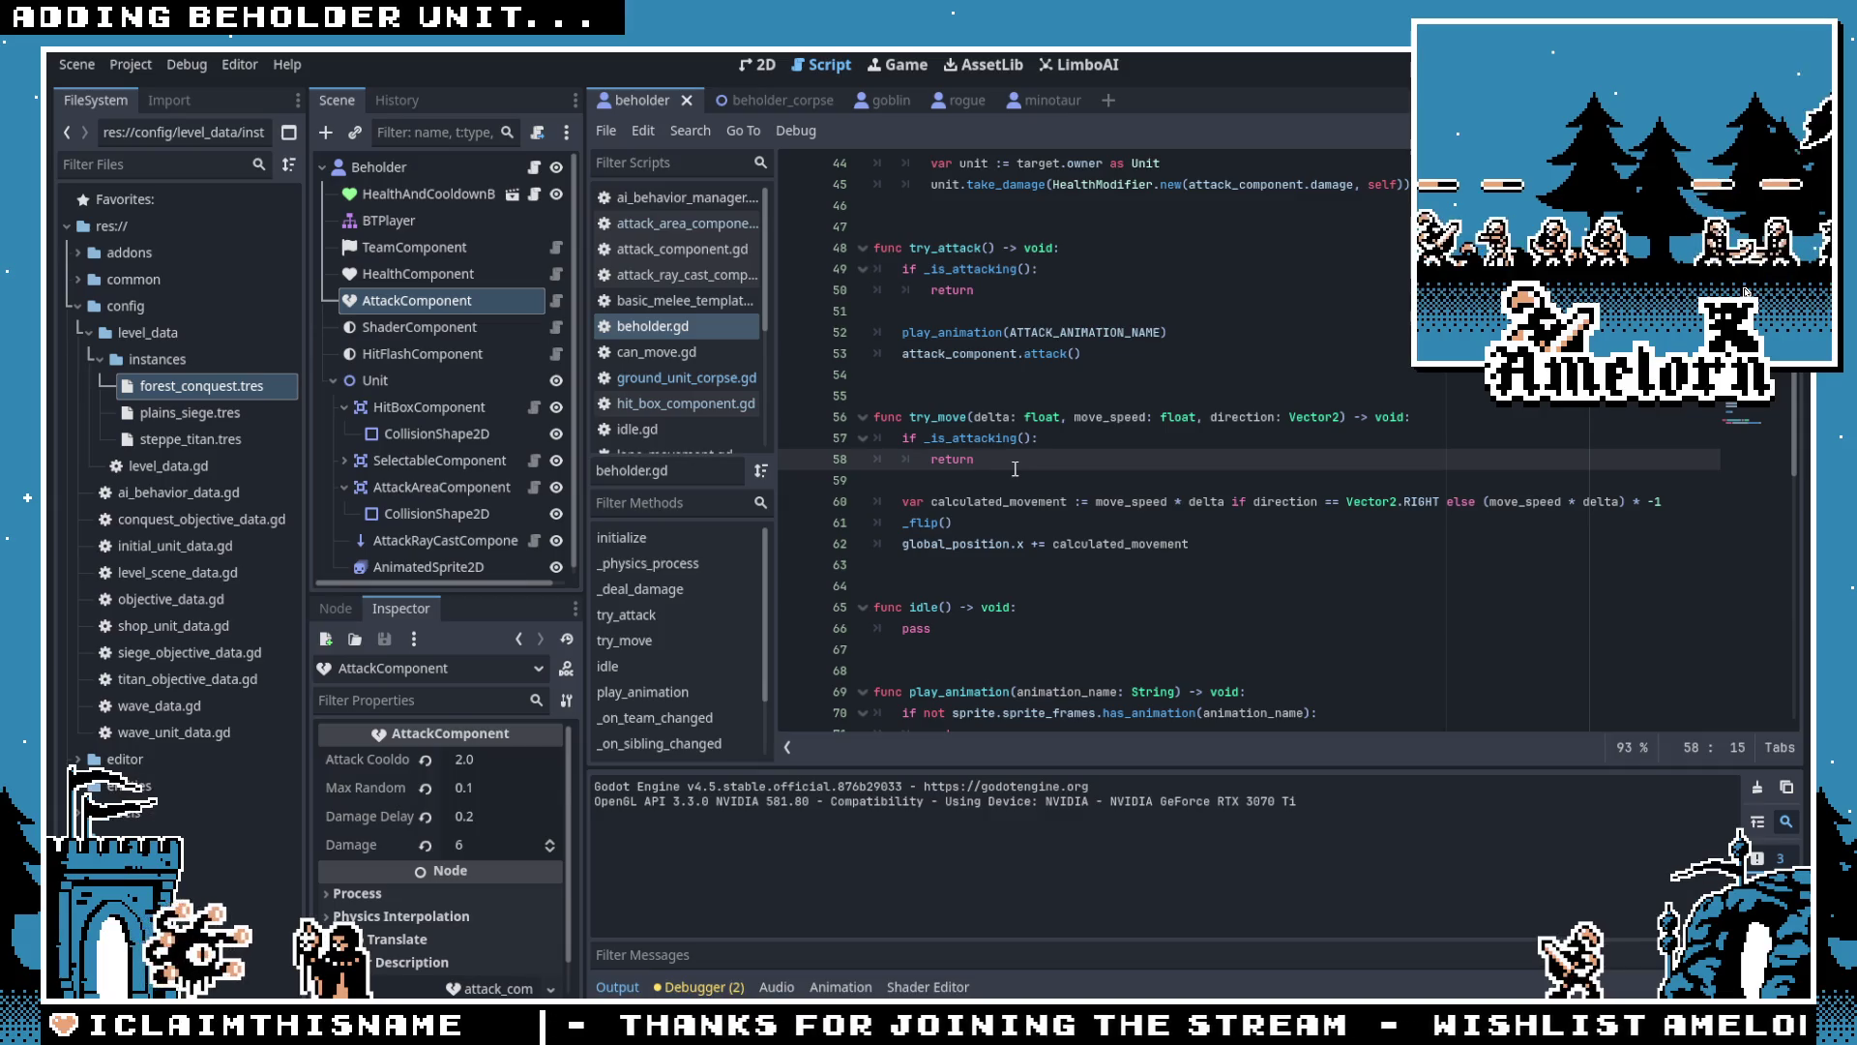
left_click(557, 300)
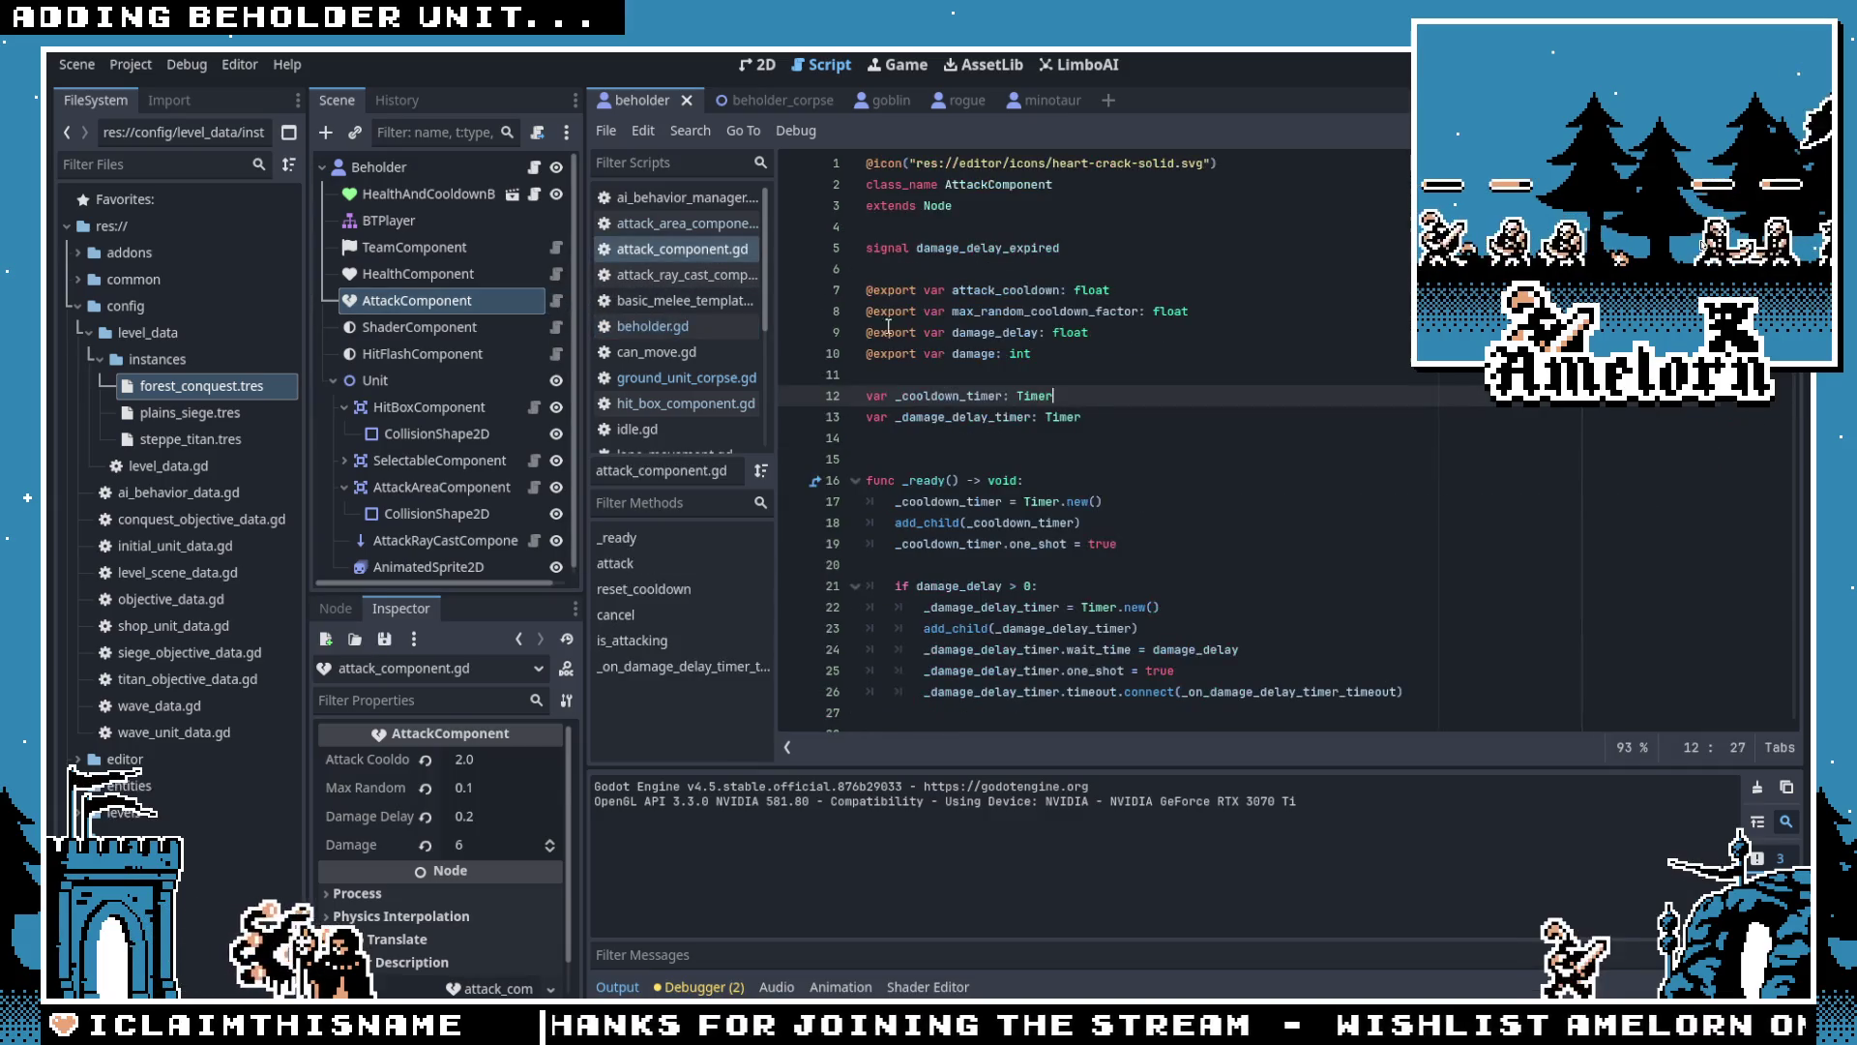
Review attack_component.gd's damage delay variable and its is_attacking and cancel() functions
left_click(1001, 290)
scroll(1006, 389, "down", 10)
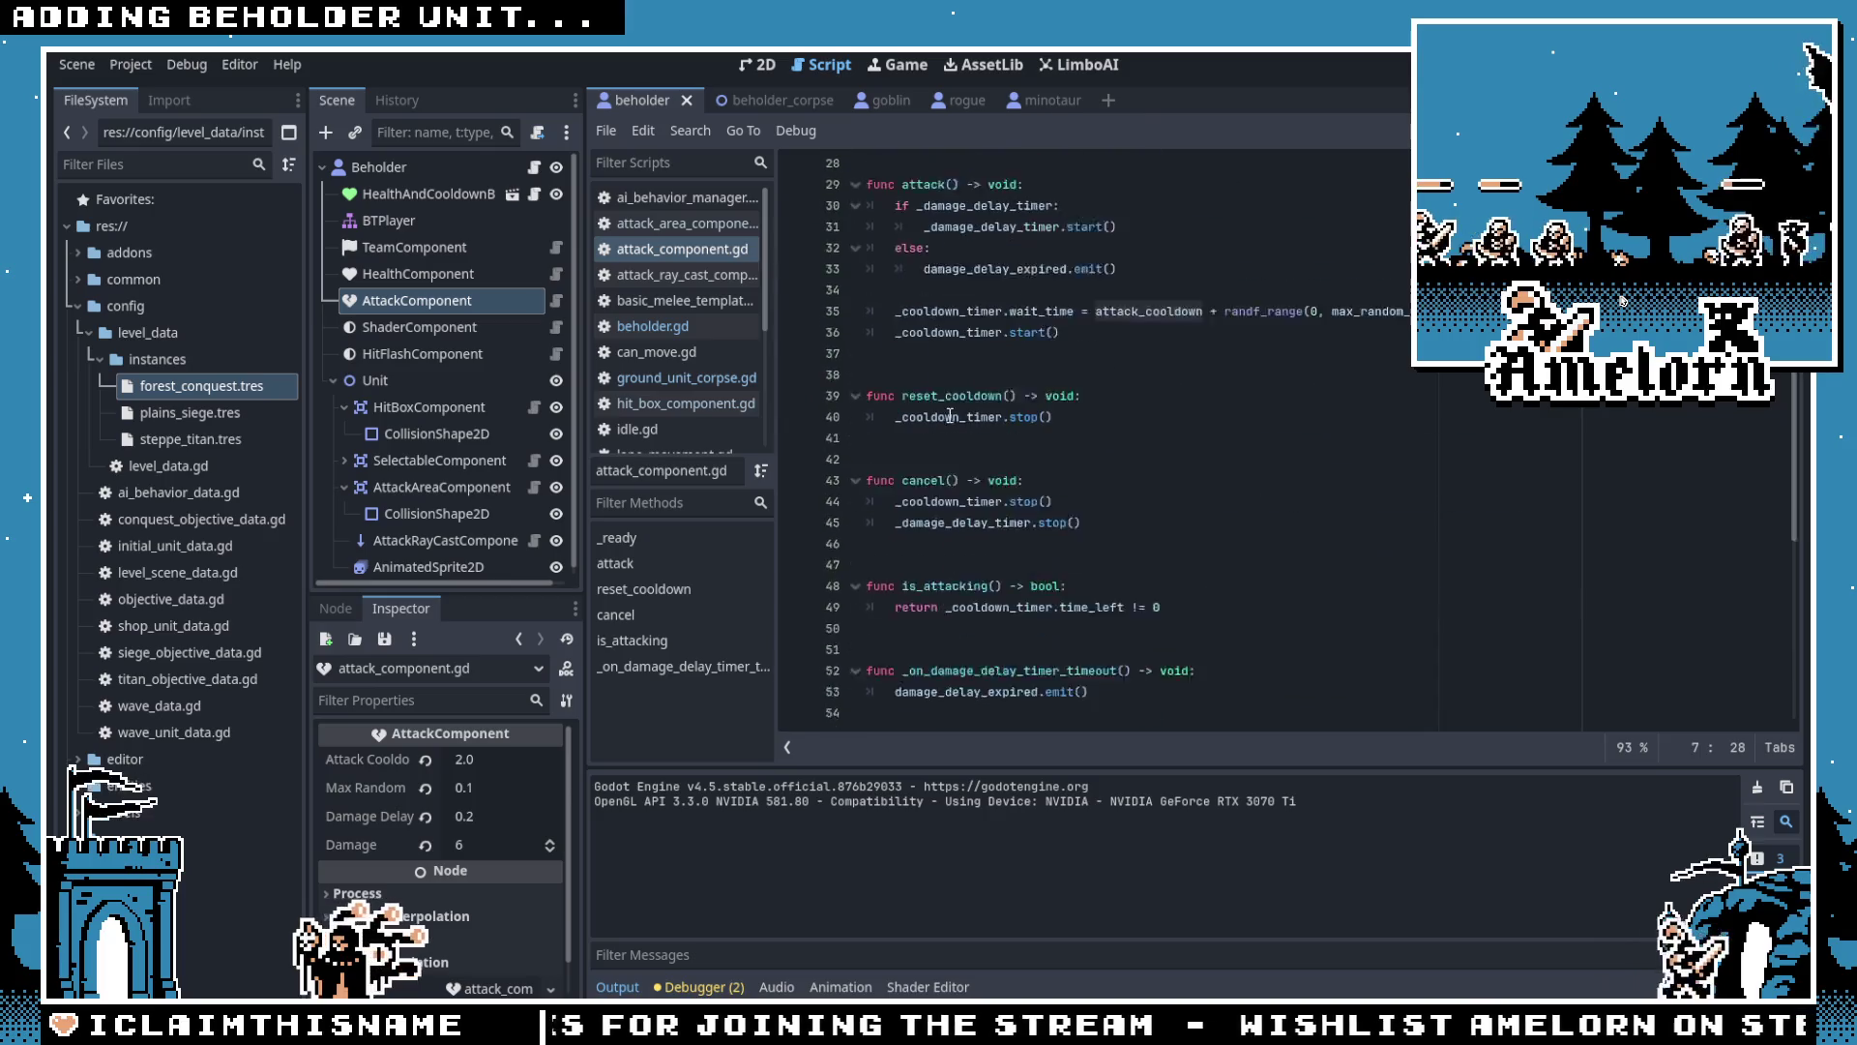
left_click(977, 417)
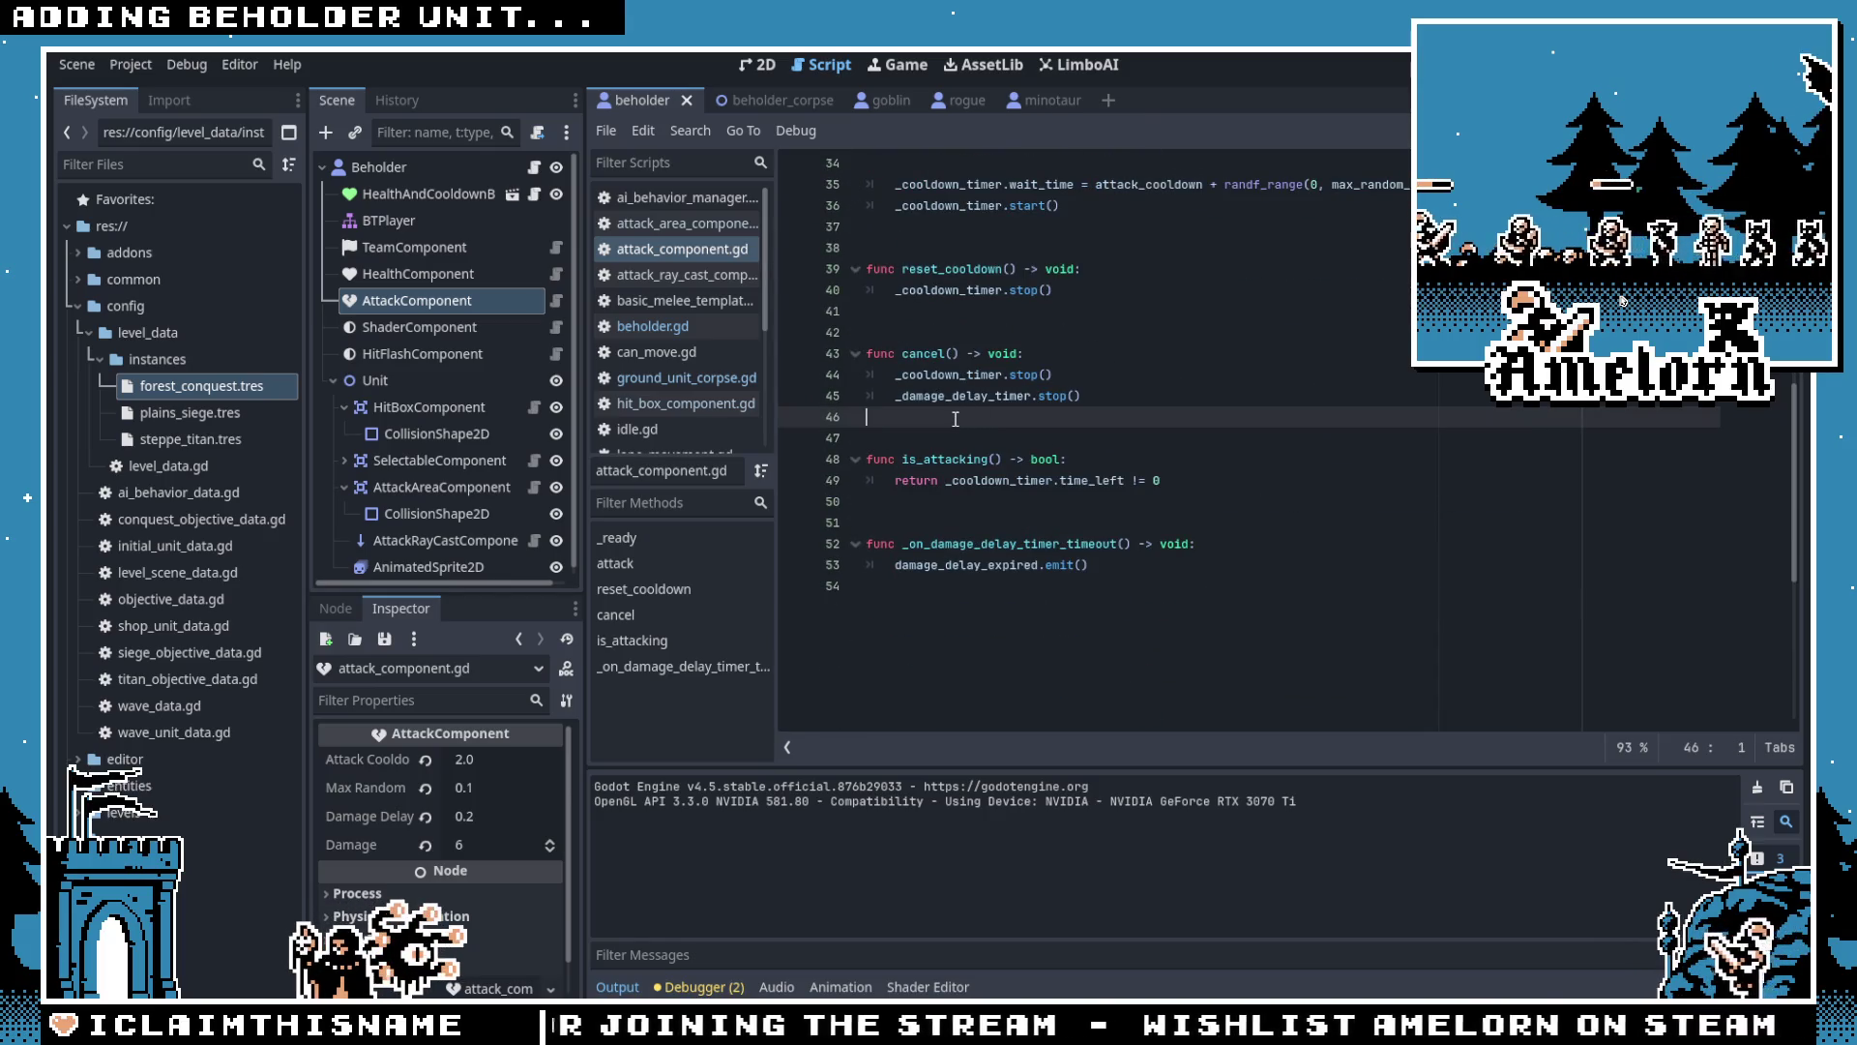
double_click(970, 462)
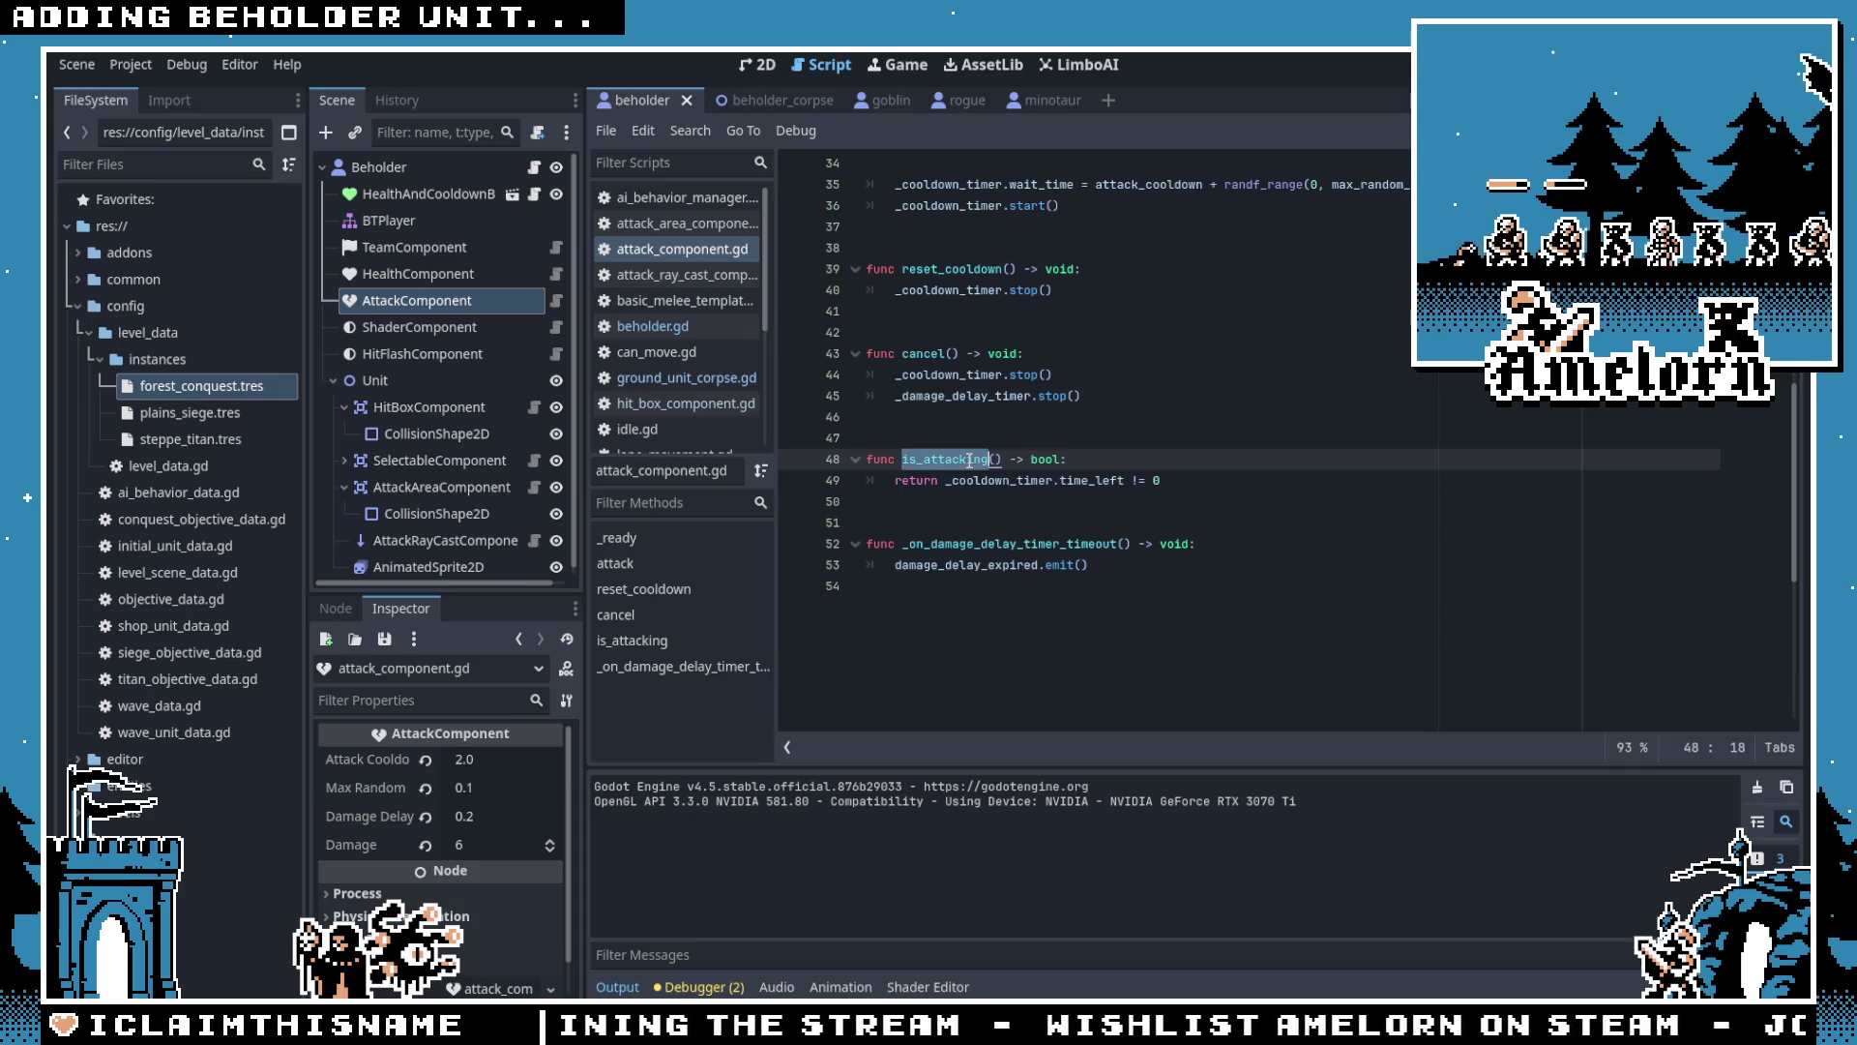
double_click(1000, 480)
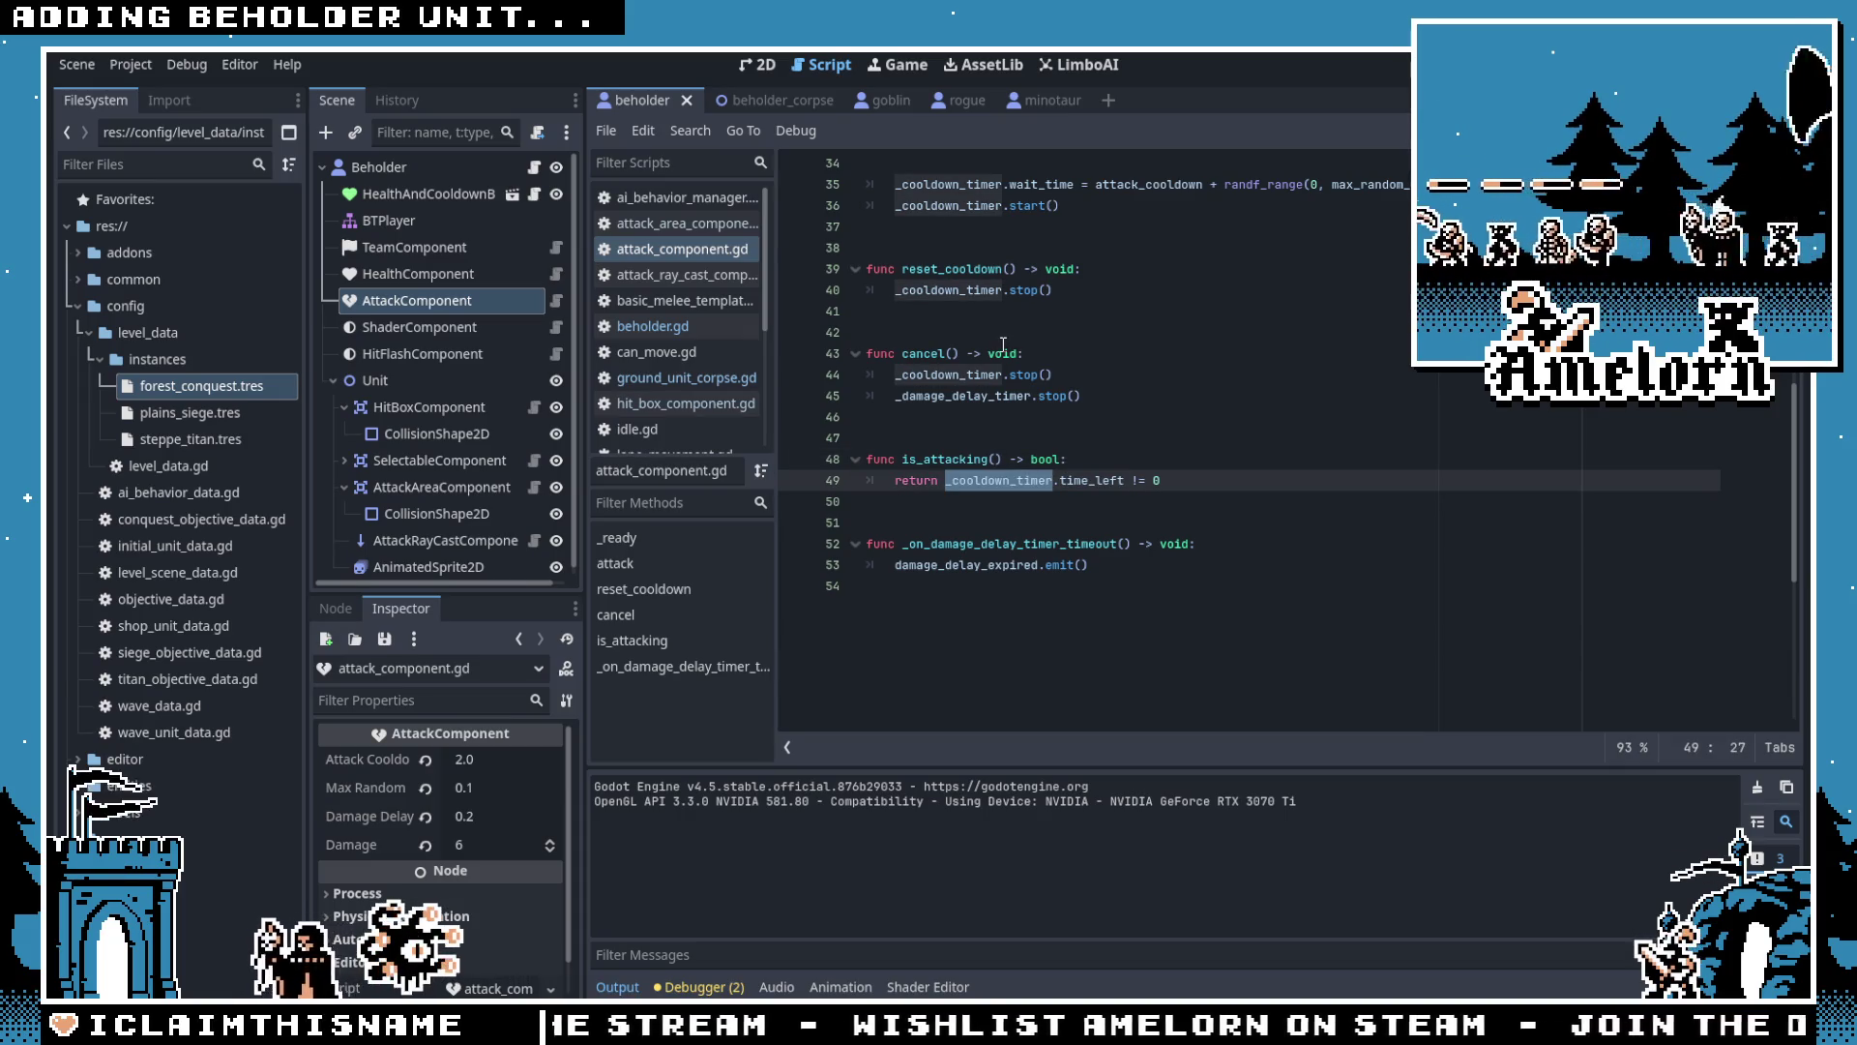
left_click(963, 462)
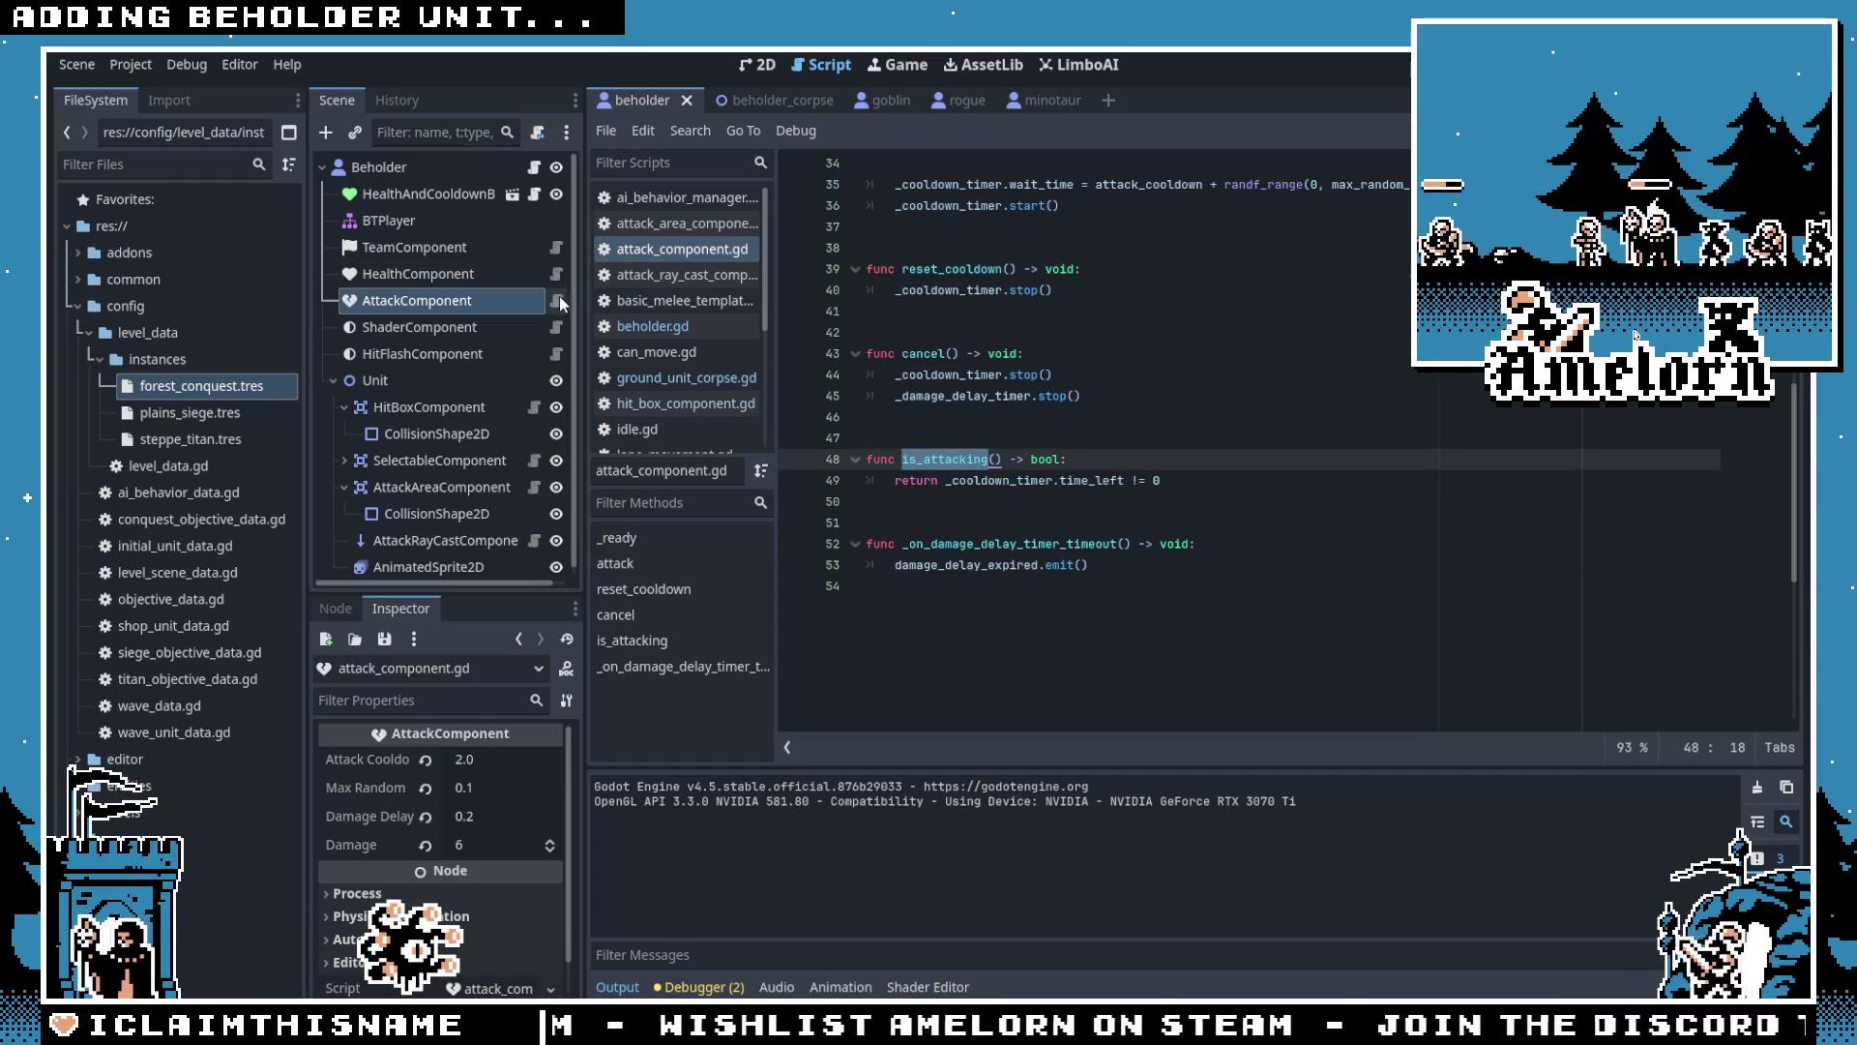
scroll(986, 396, "up", 1)
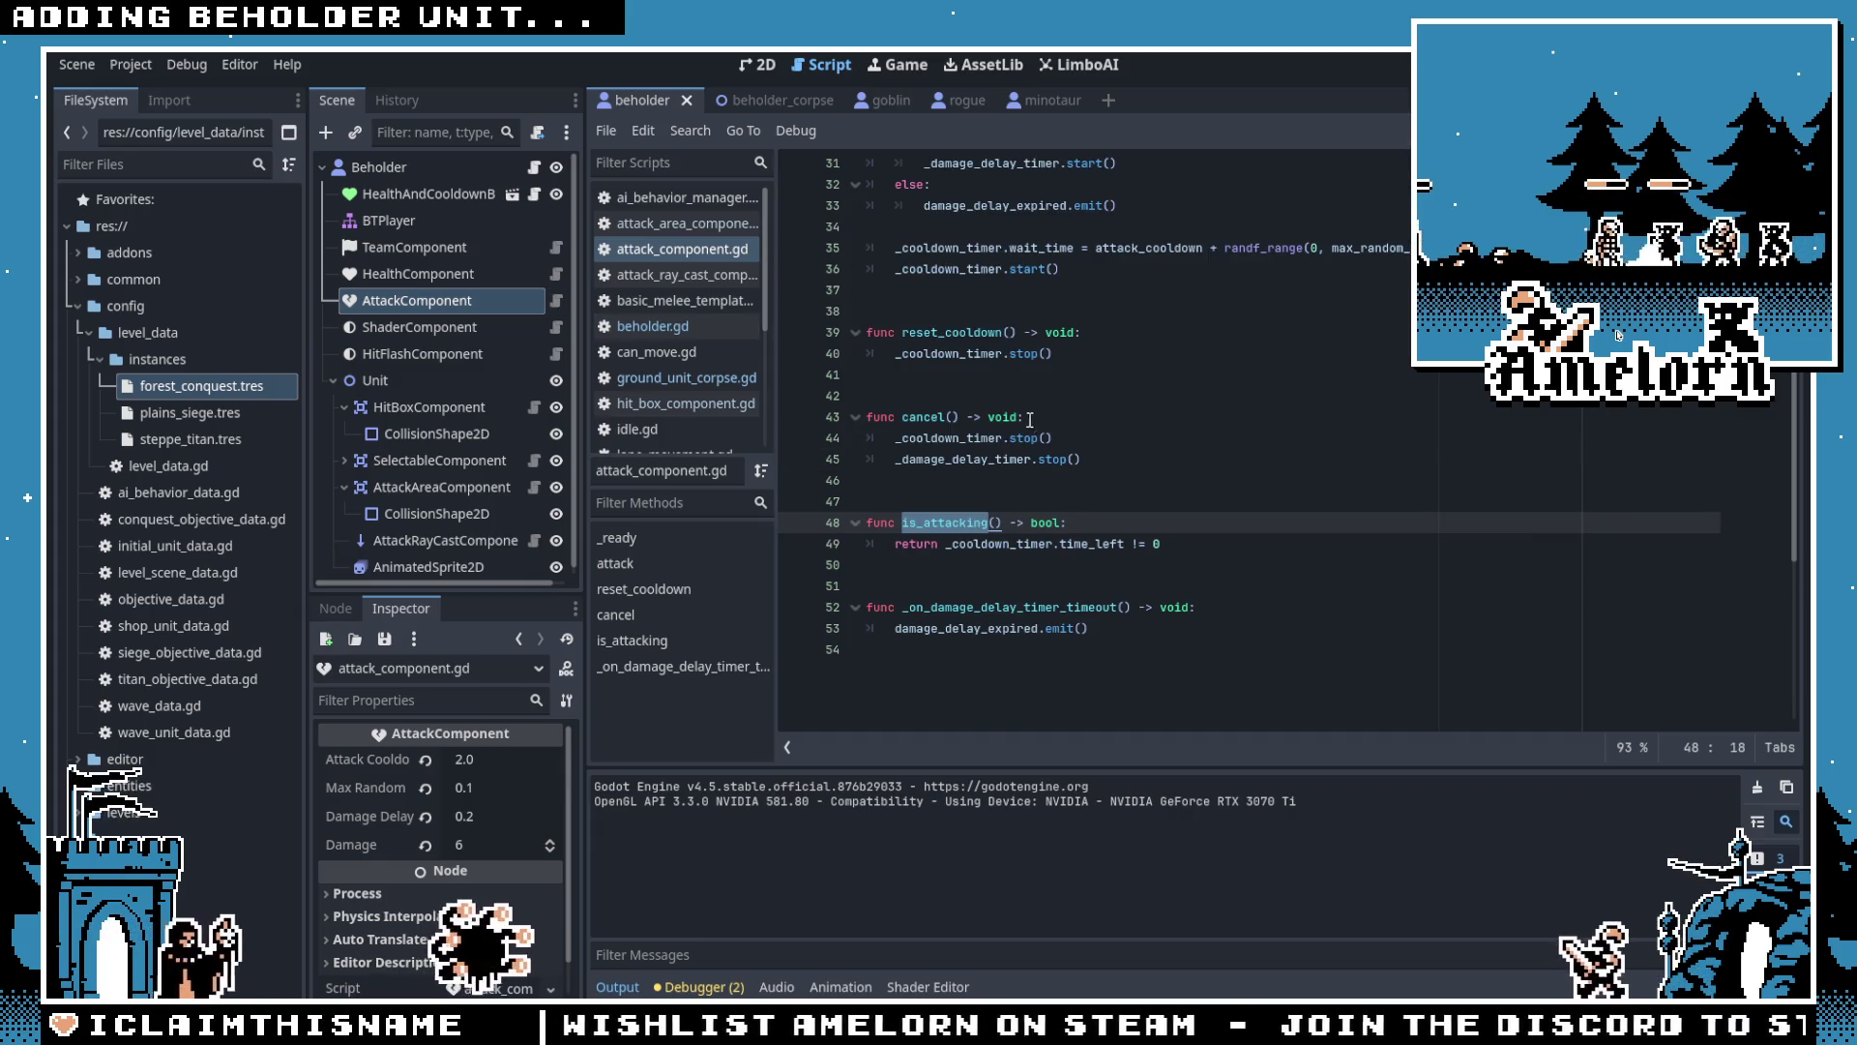
left_click(952, 418)
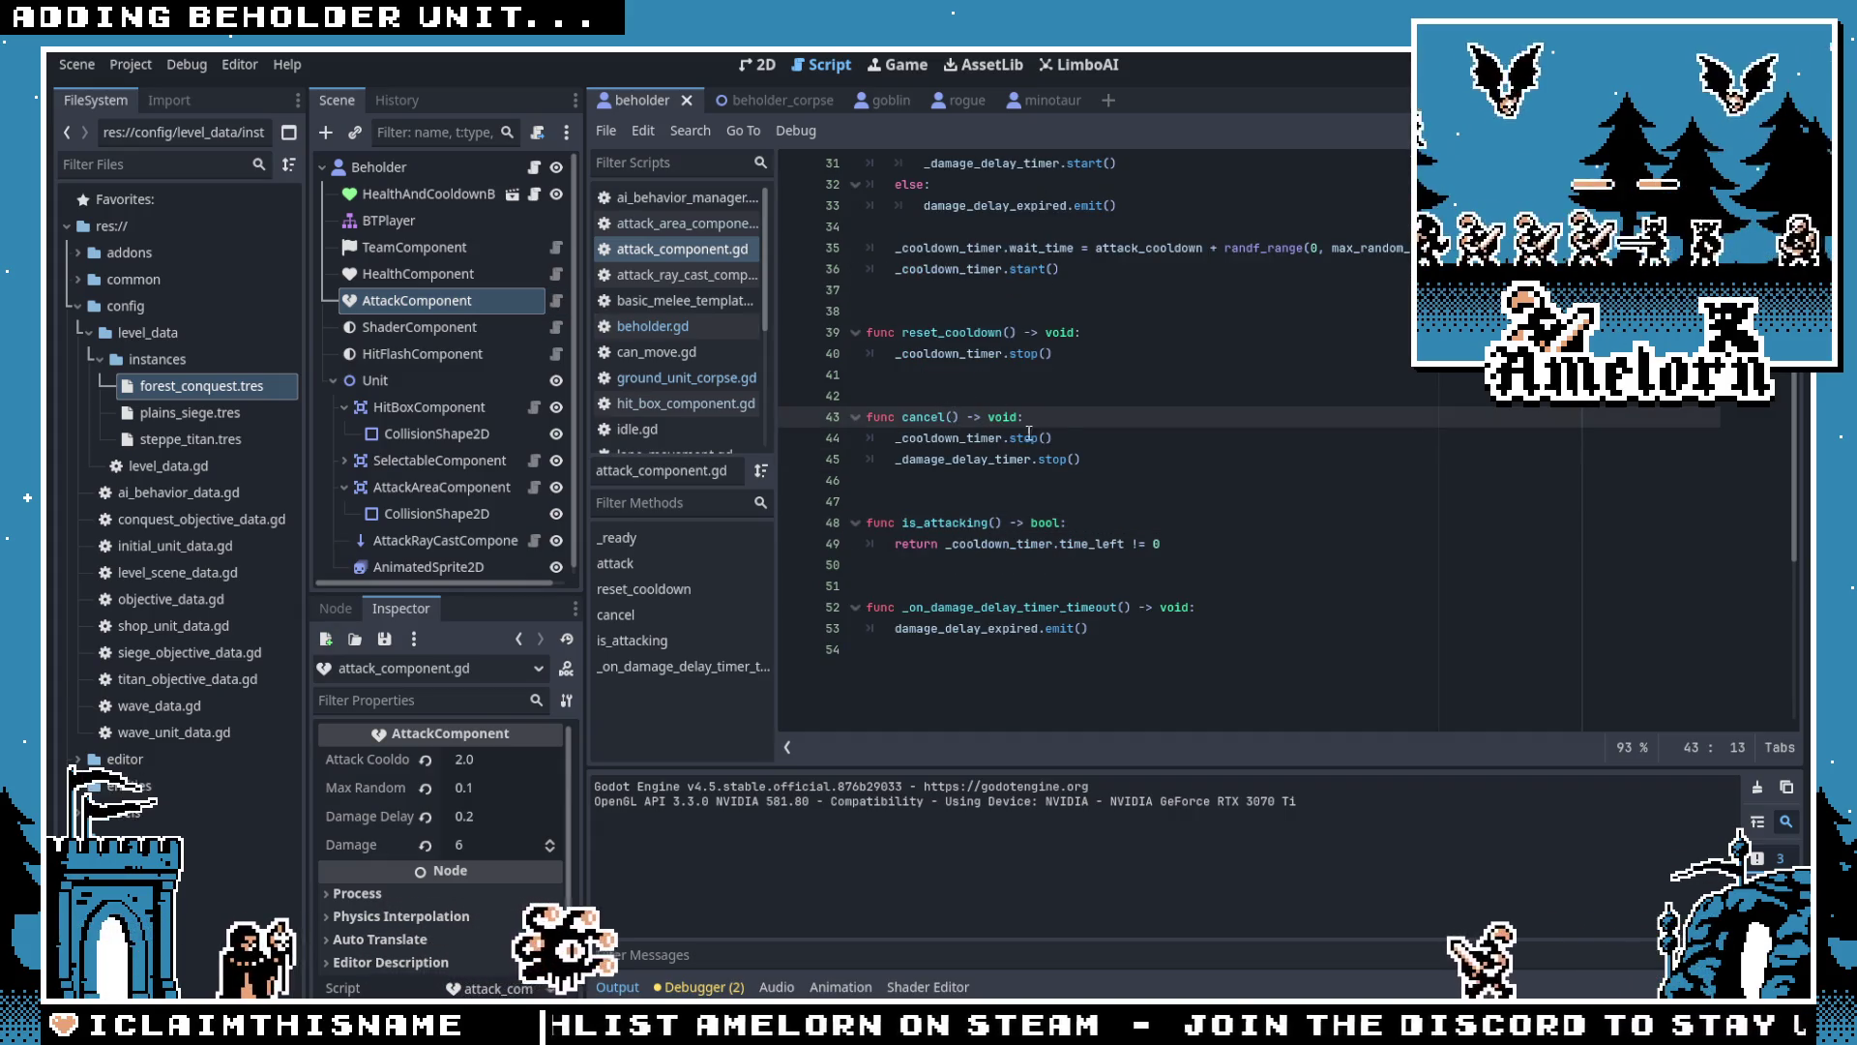
left_click(1103, 478)
Draft a cancel_attack() stub below cancel(), delete it again, and switch to beholder.gd
key("Return")
key("Return")
key("Return")
key("Up")
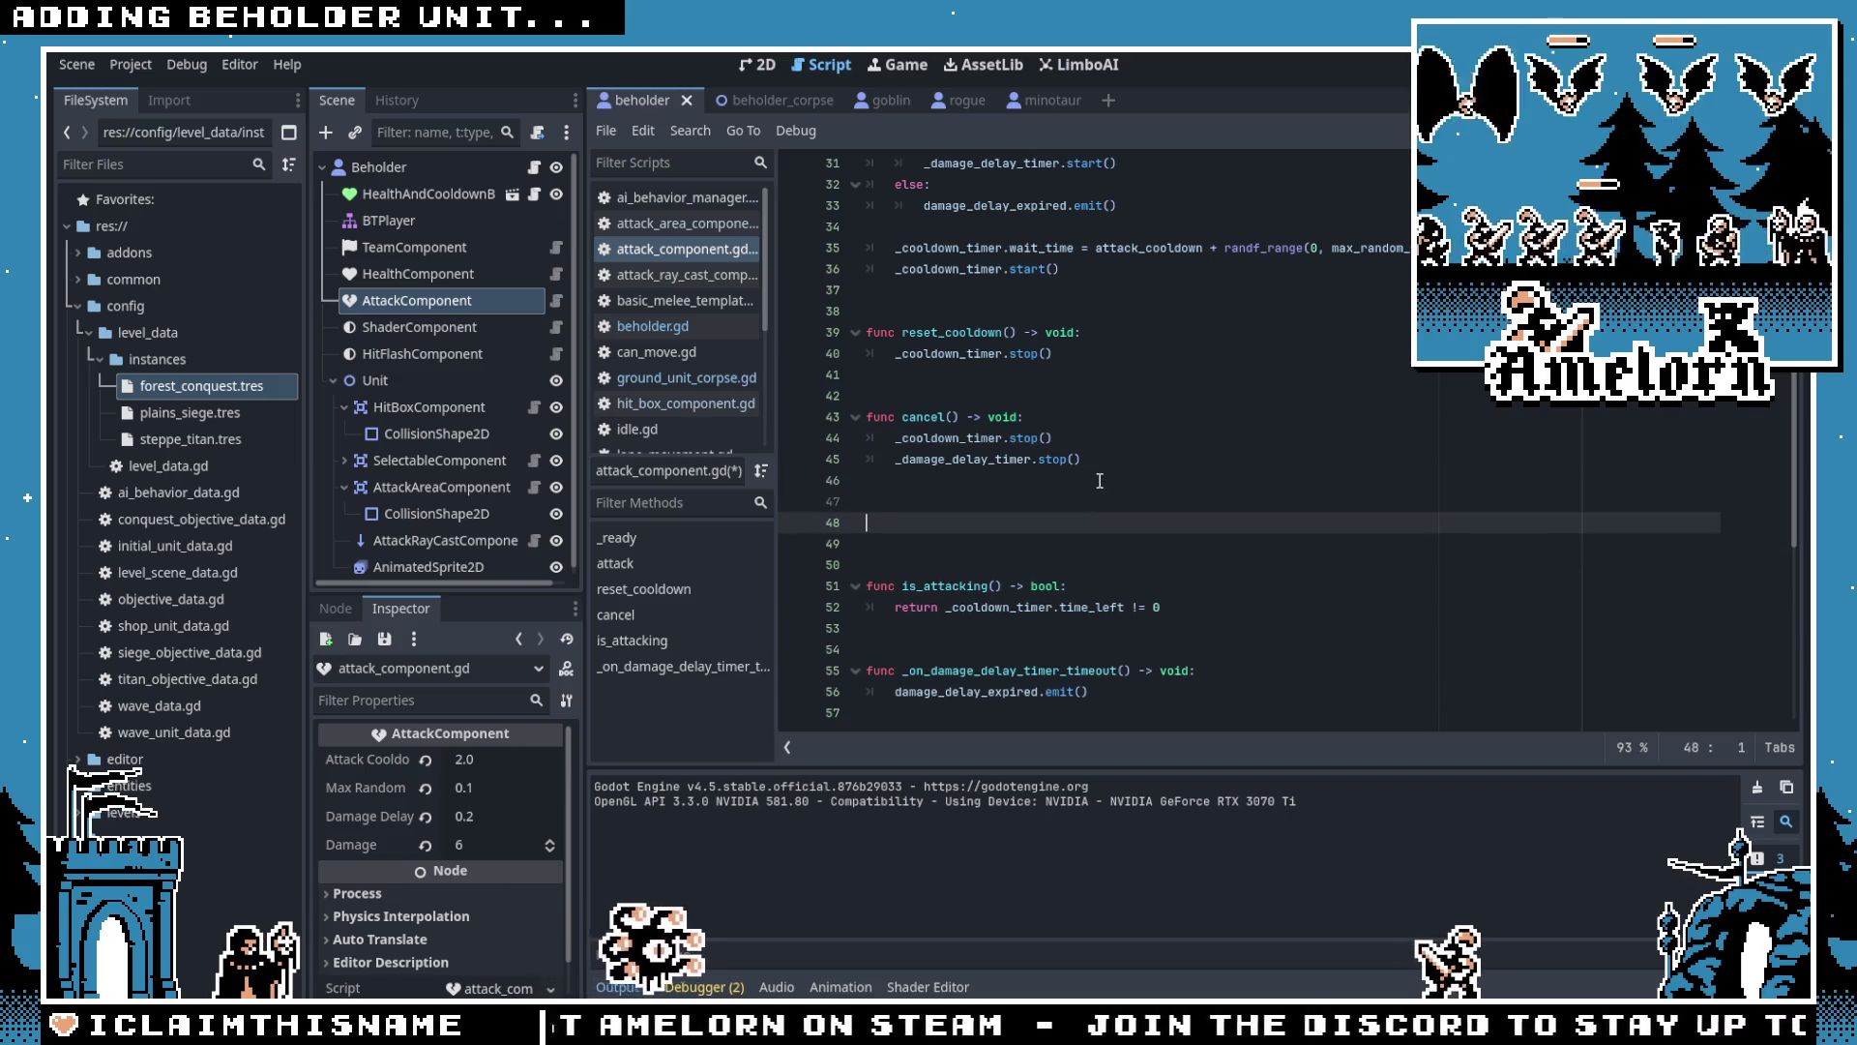
type("func cancel_attack")
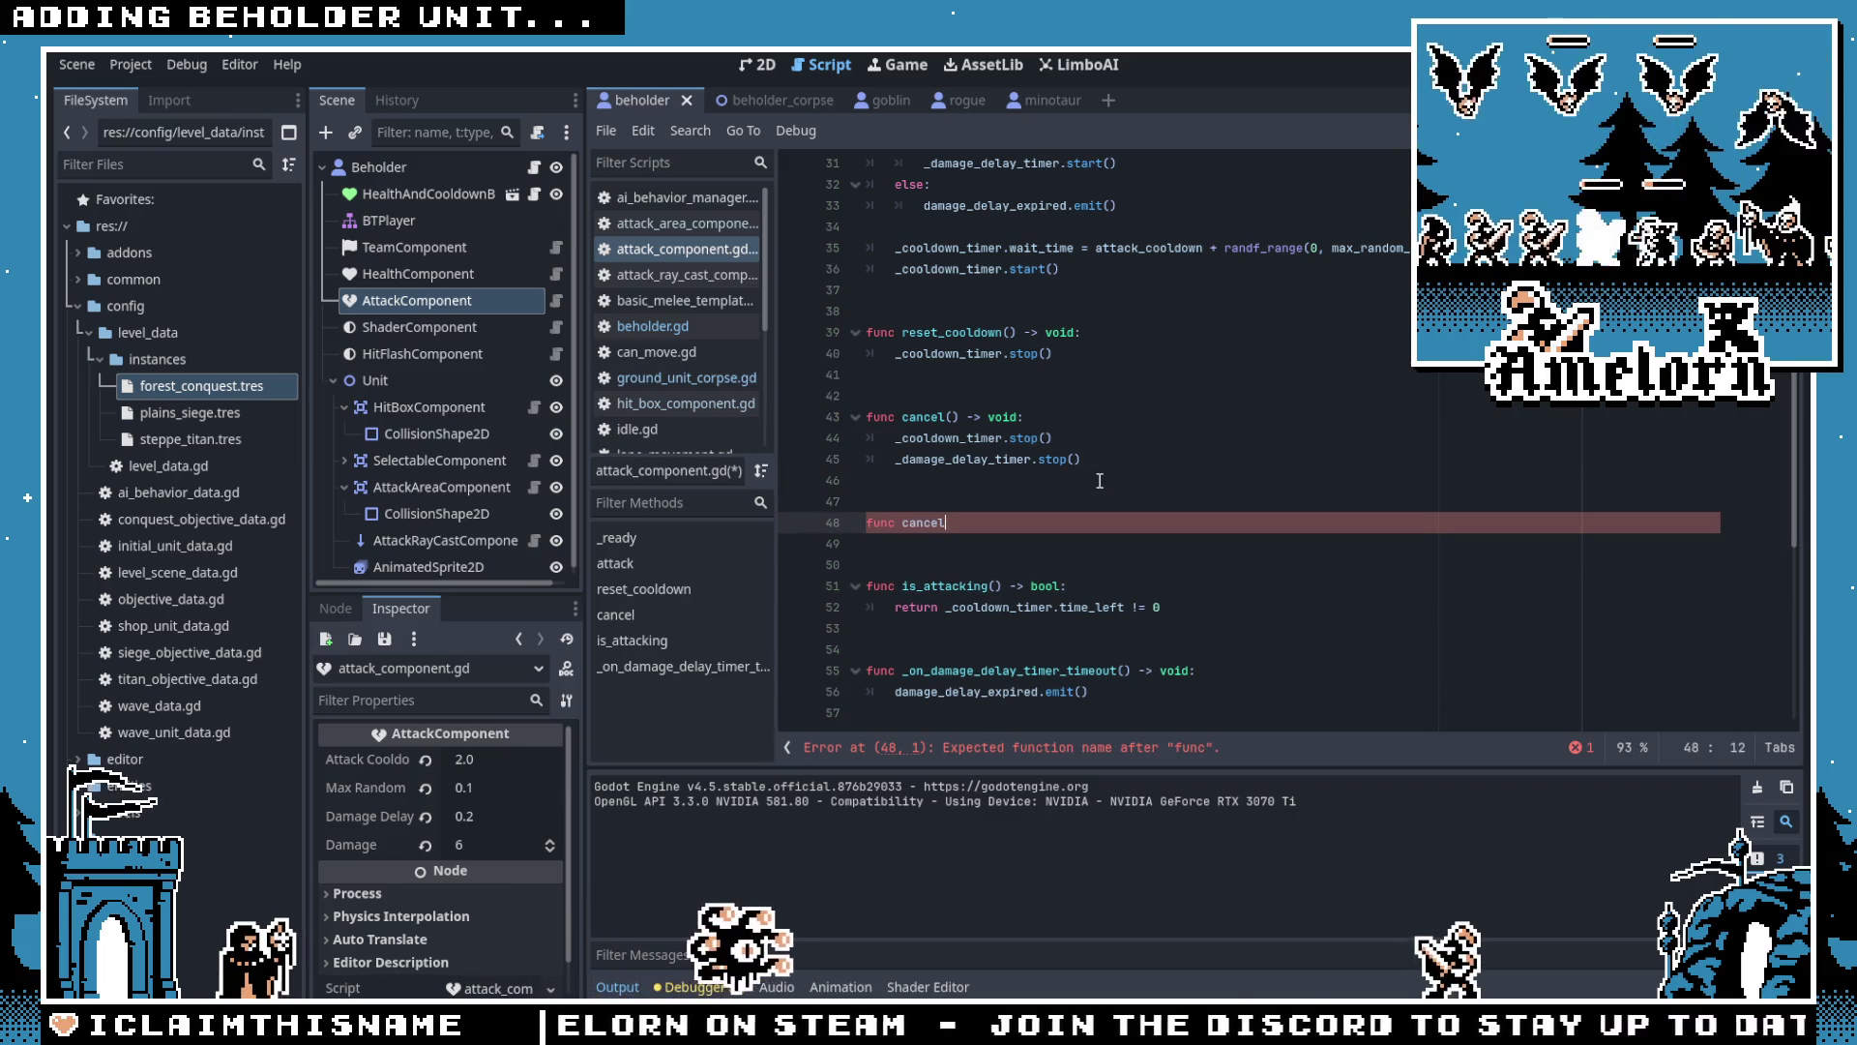
type("() -> void")
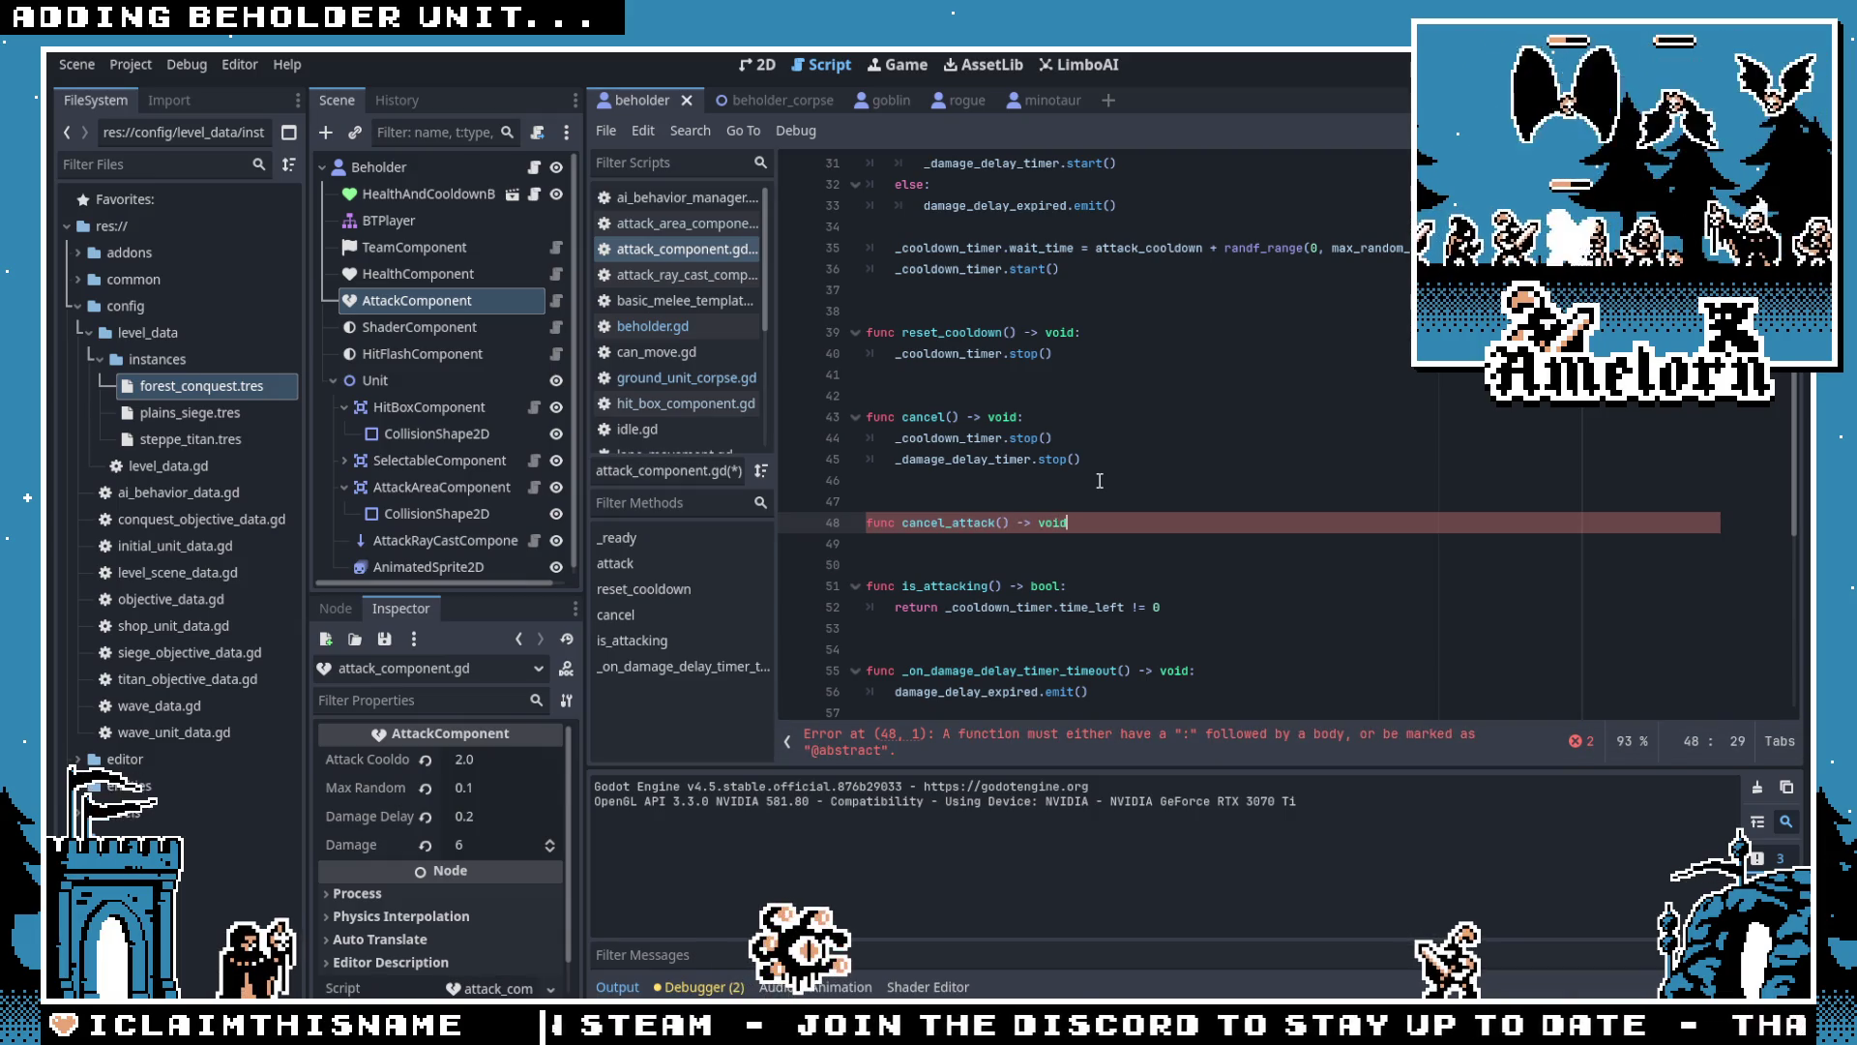
key("BackSpace")
key("BackSpace")
key("BackSpace")
left_click(1104, 484, "shift")
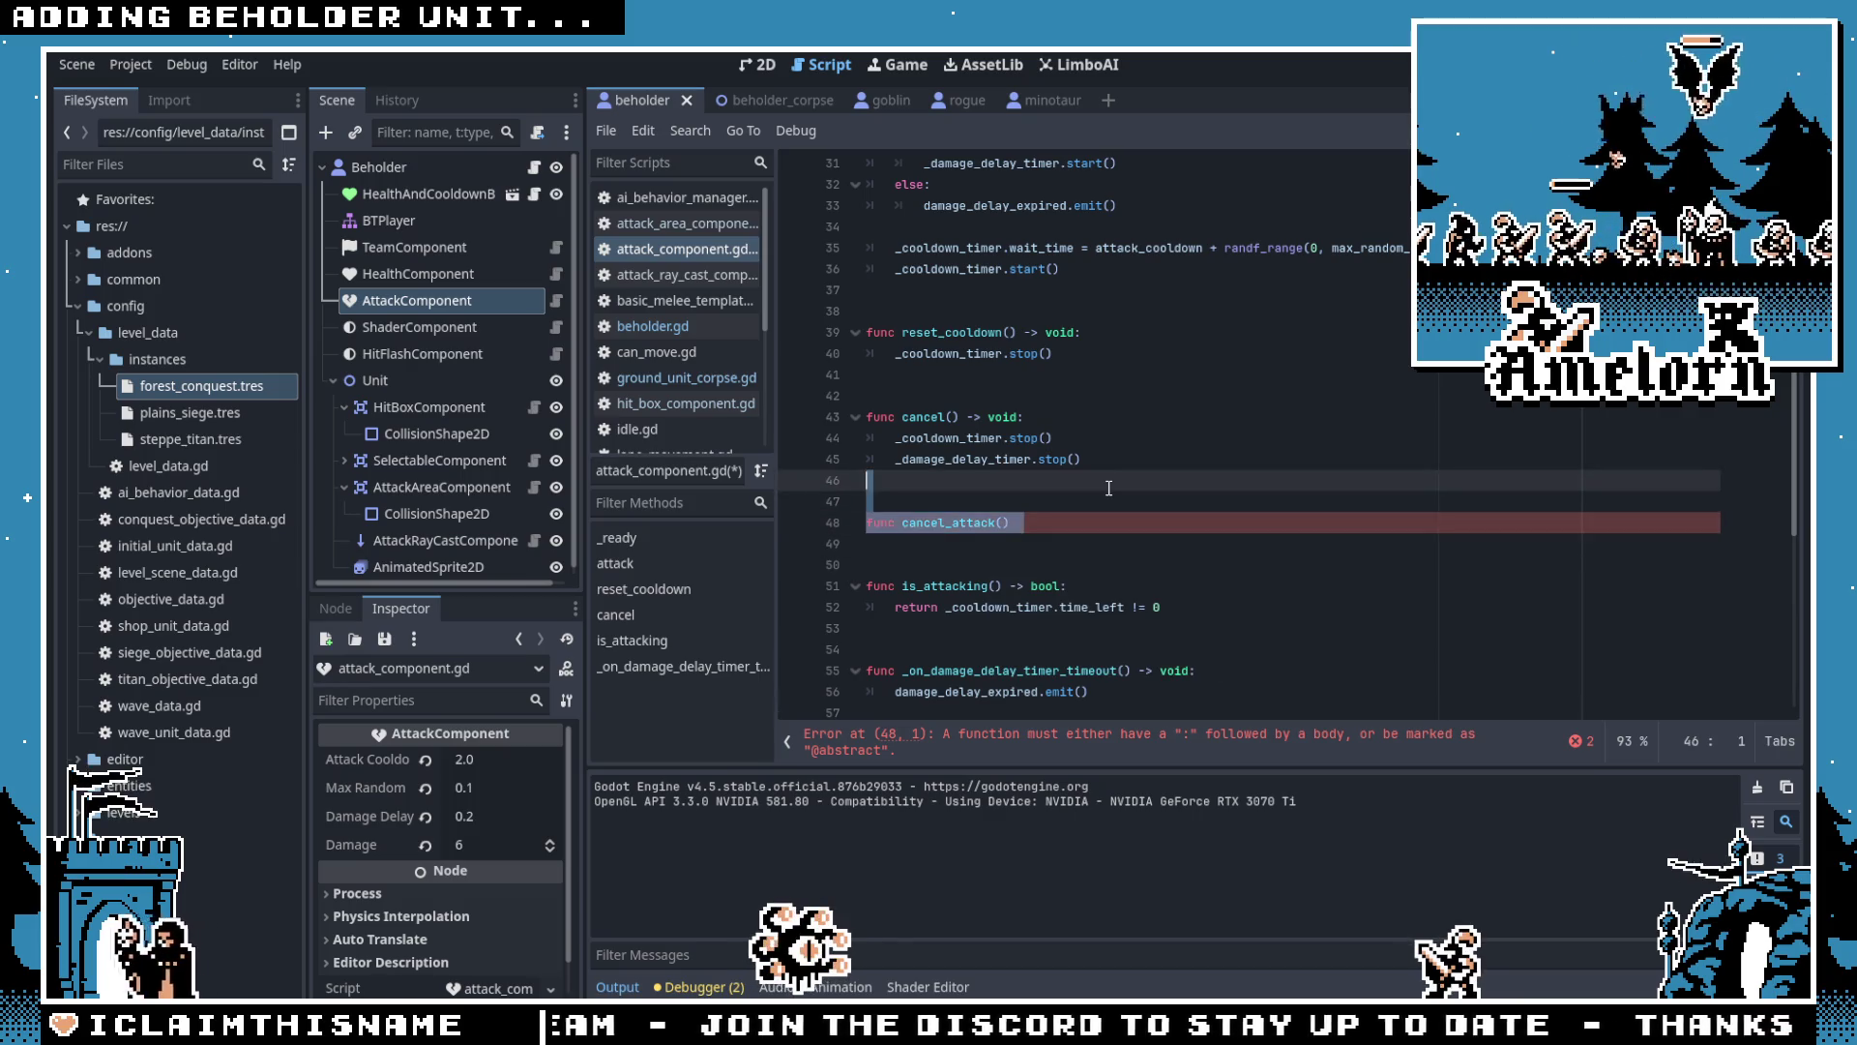
key("BackSpace")
key("BackSpace")
left_click(964, 458)
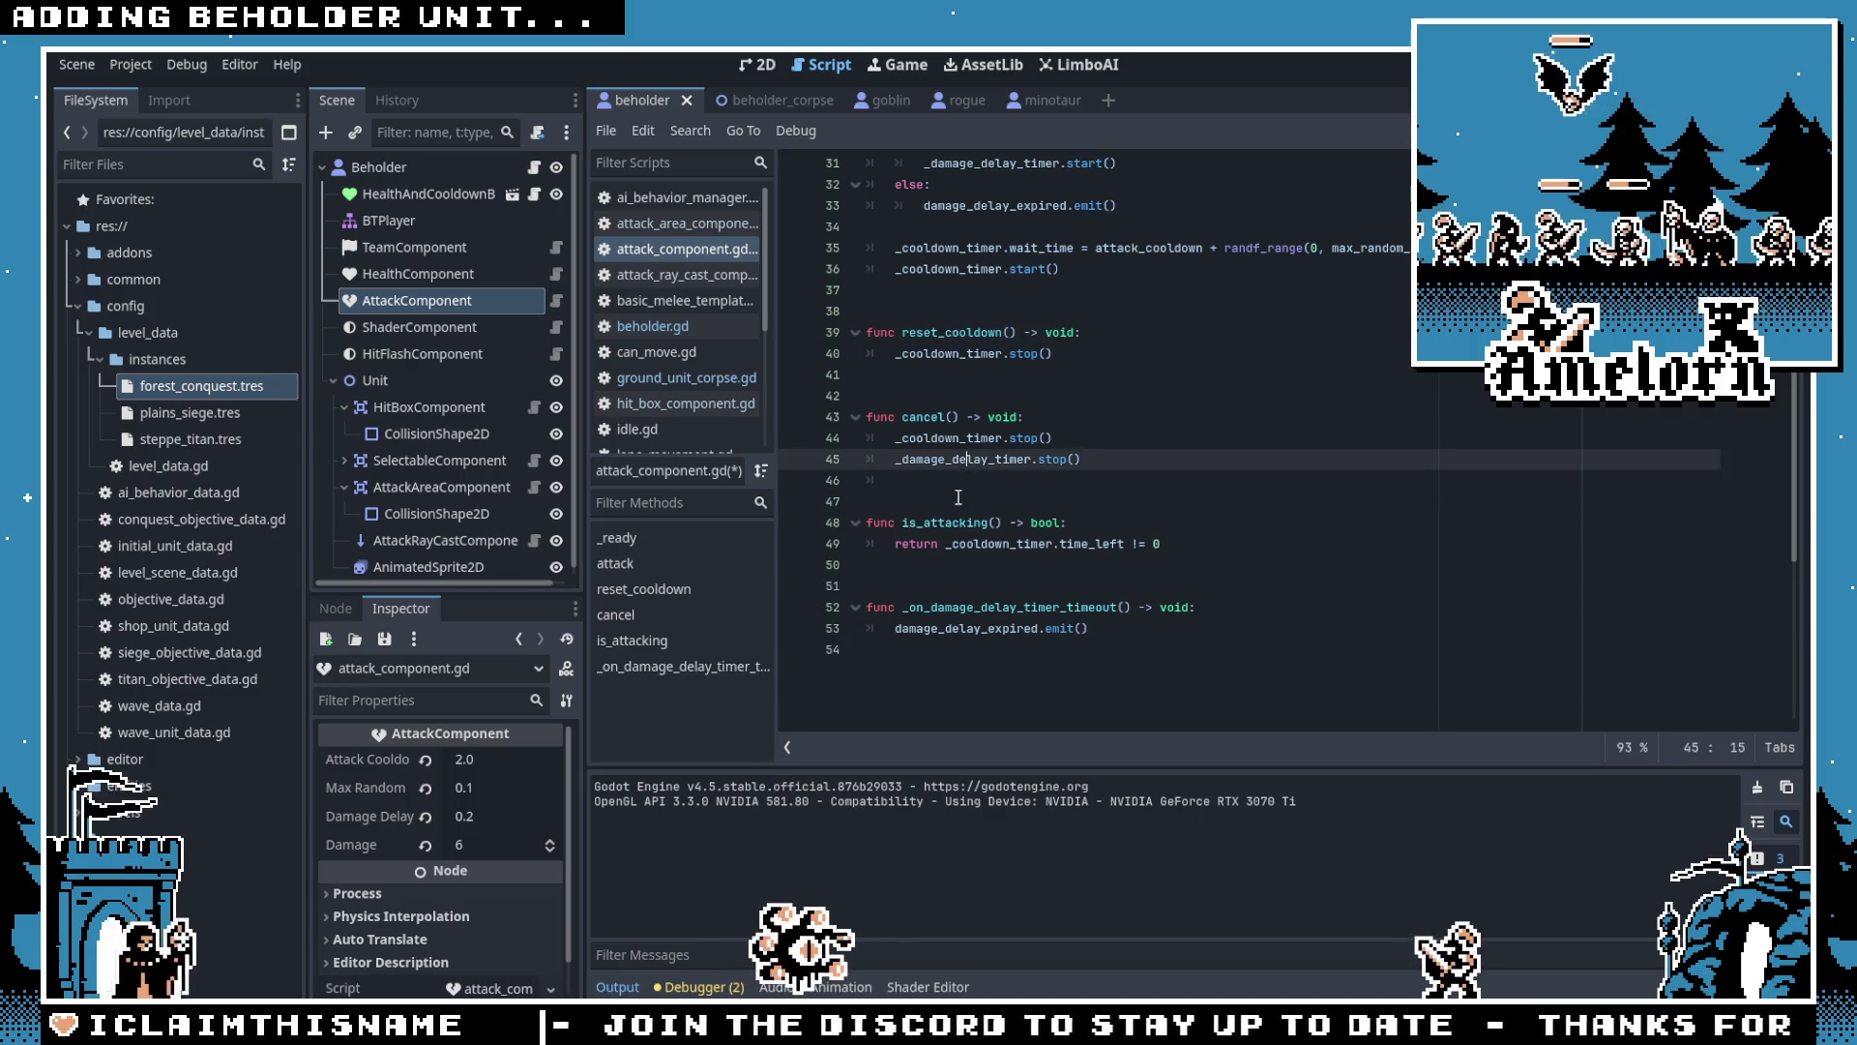
left_click(976, 377)
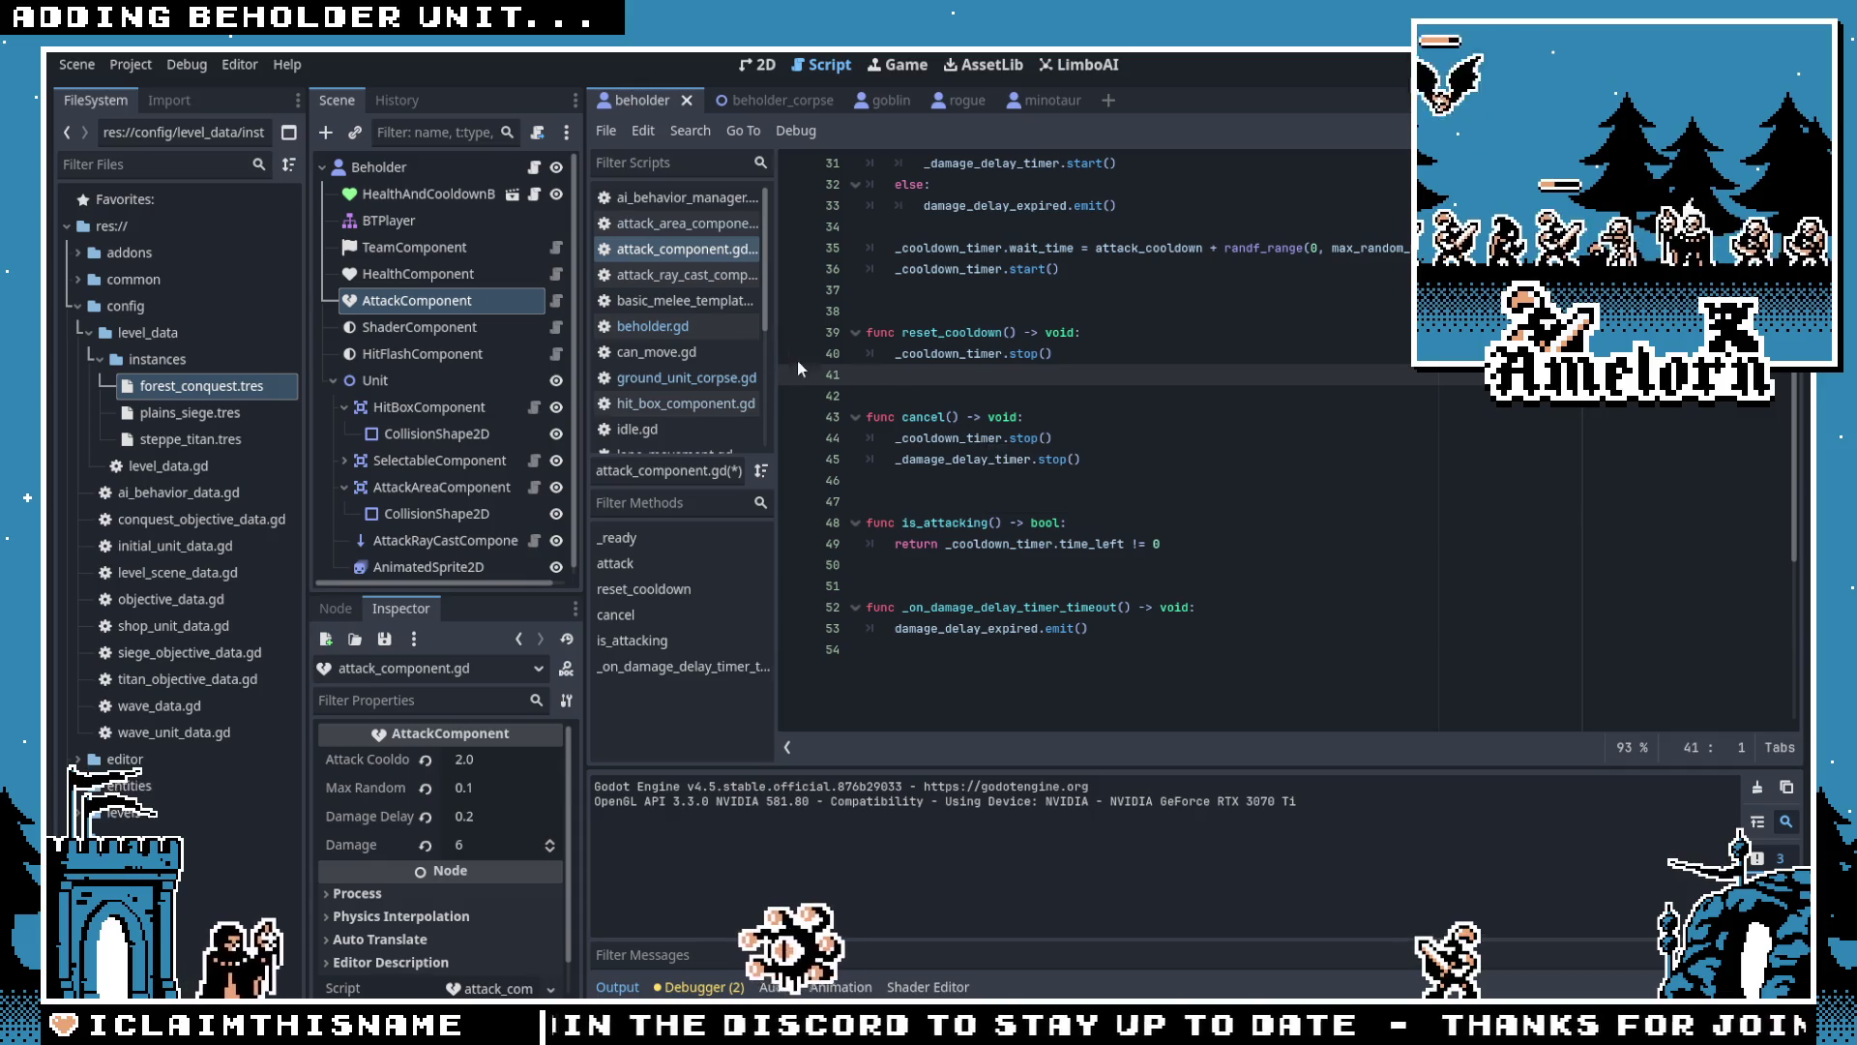
left_click(534, 167)
scroll(1009, 570, "down", 1)
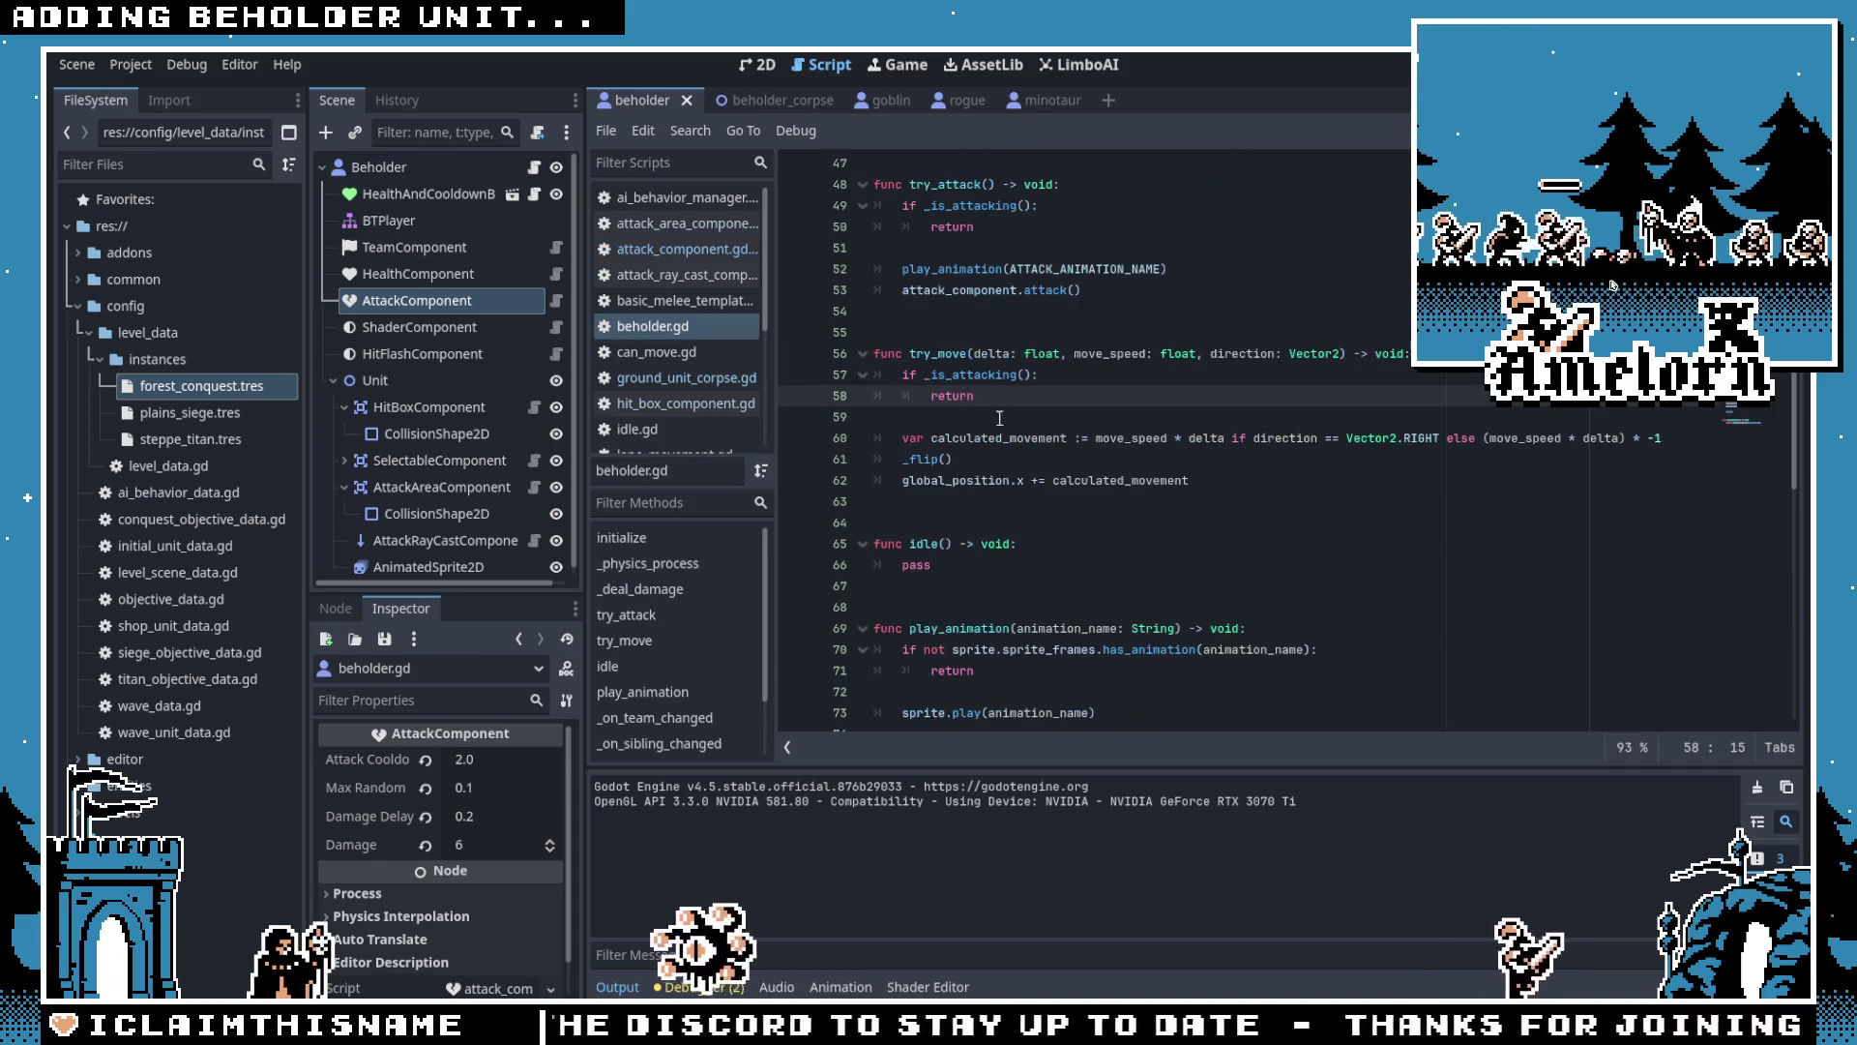
Delete the 'if _is_attacking(): return' check from try_move in beholder.gd
left_click(804, 380, "shift")
key("BackSpace")
key("BackSpace")
key("BackSpace")
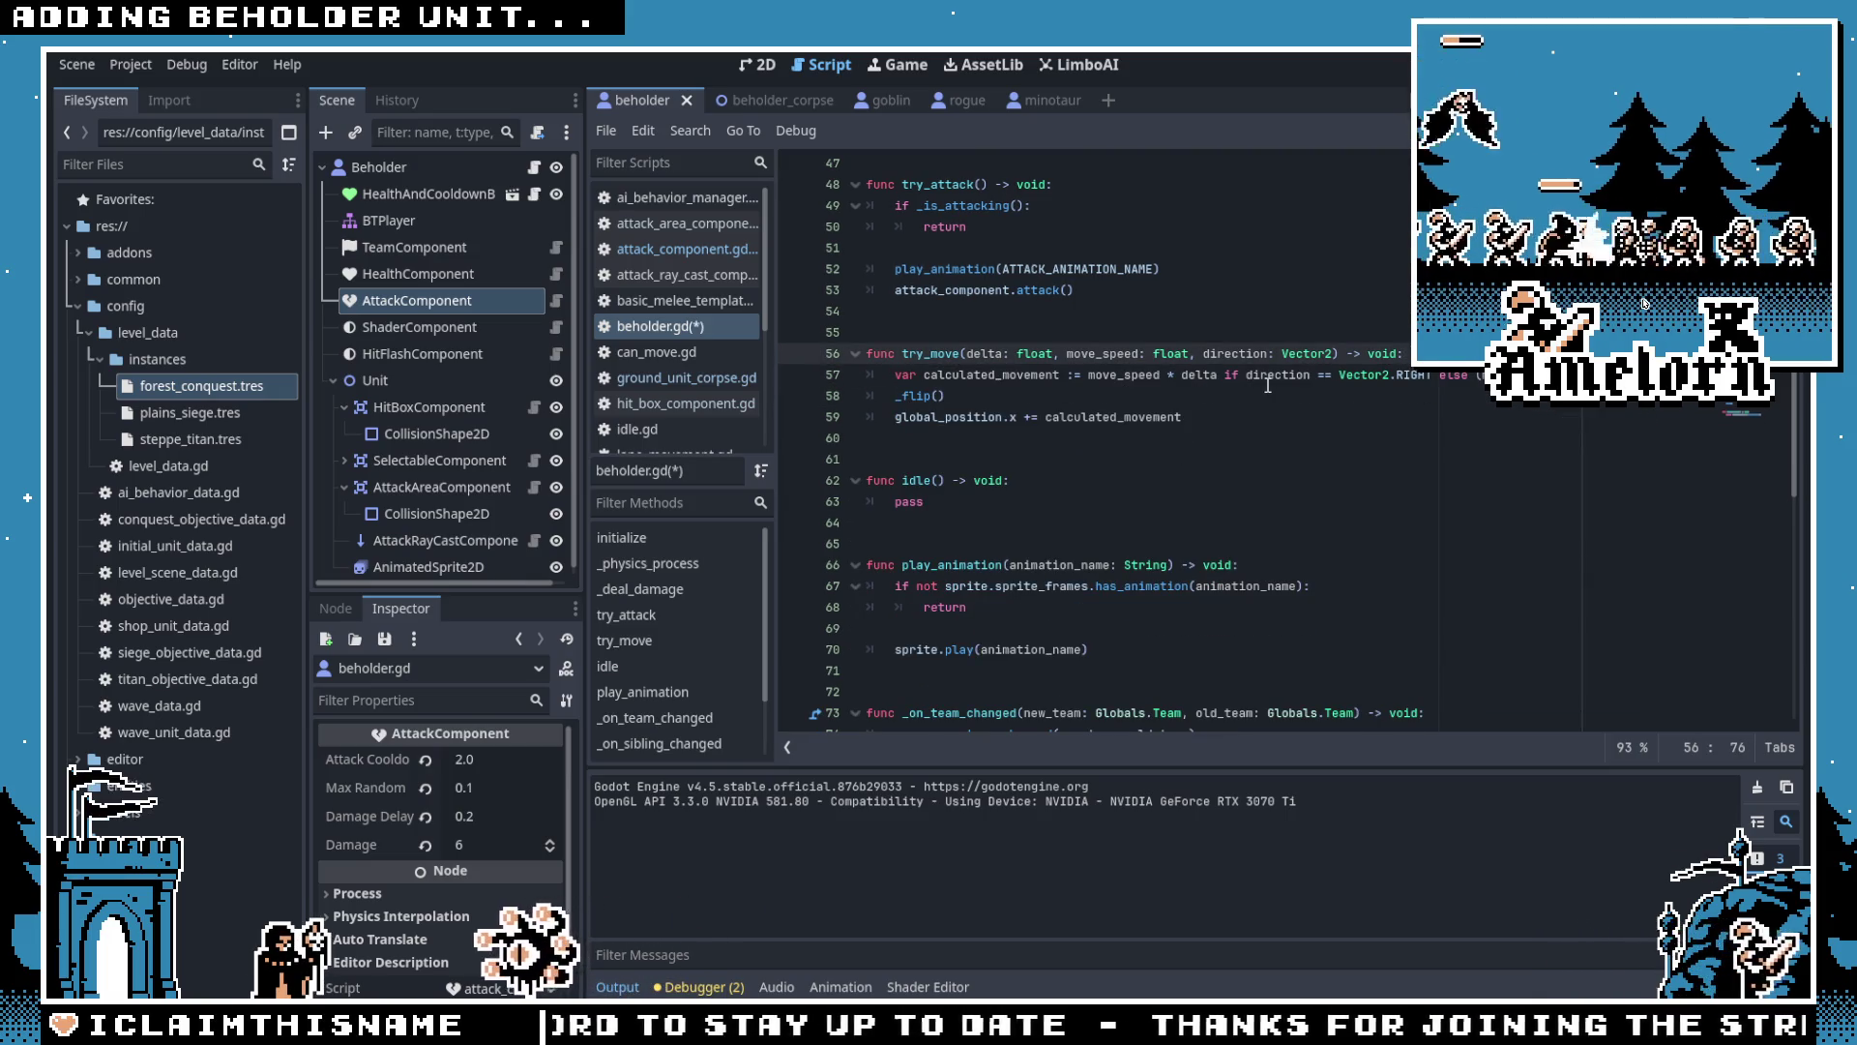
key("Return")
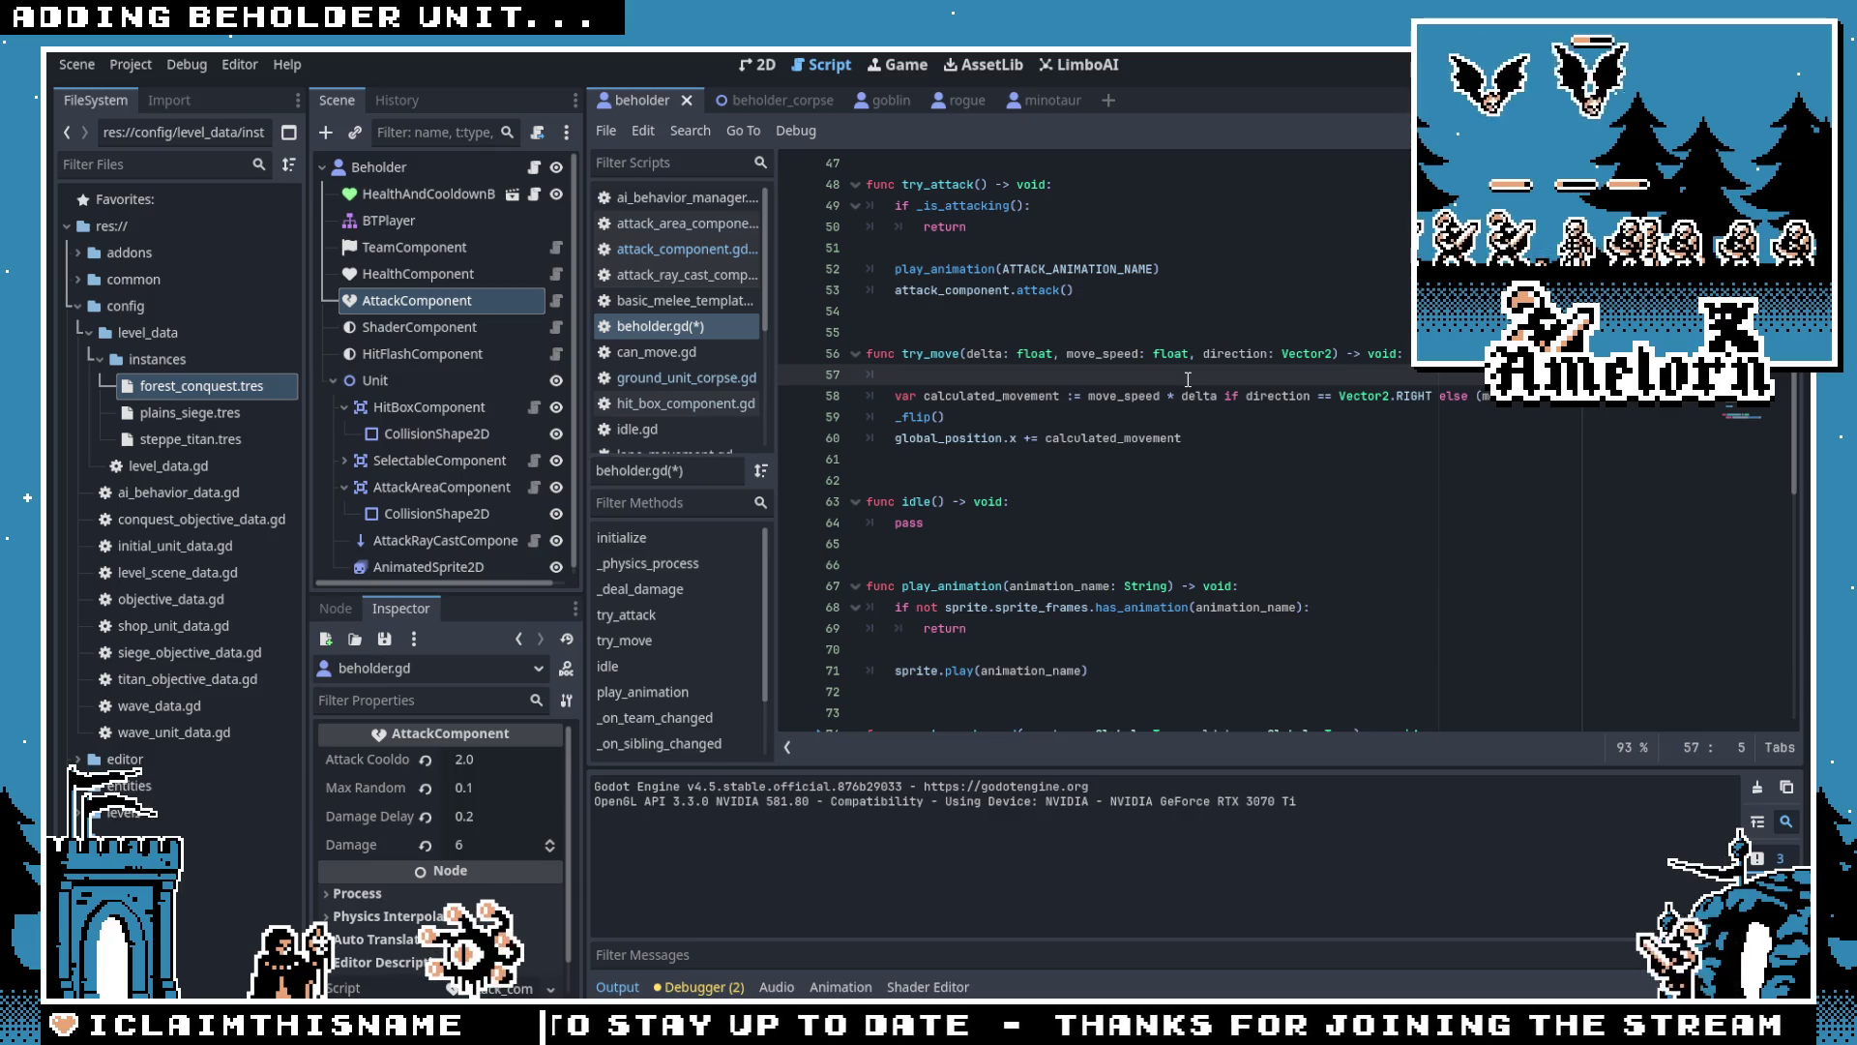
key("ctrl+z")
key("ctrl+z")
left_click(994, 402)
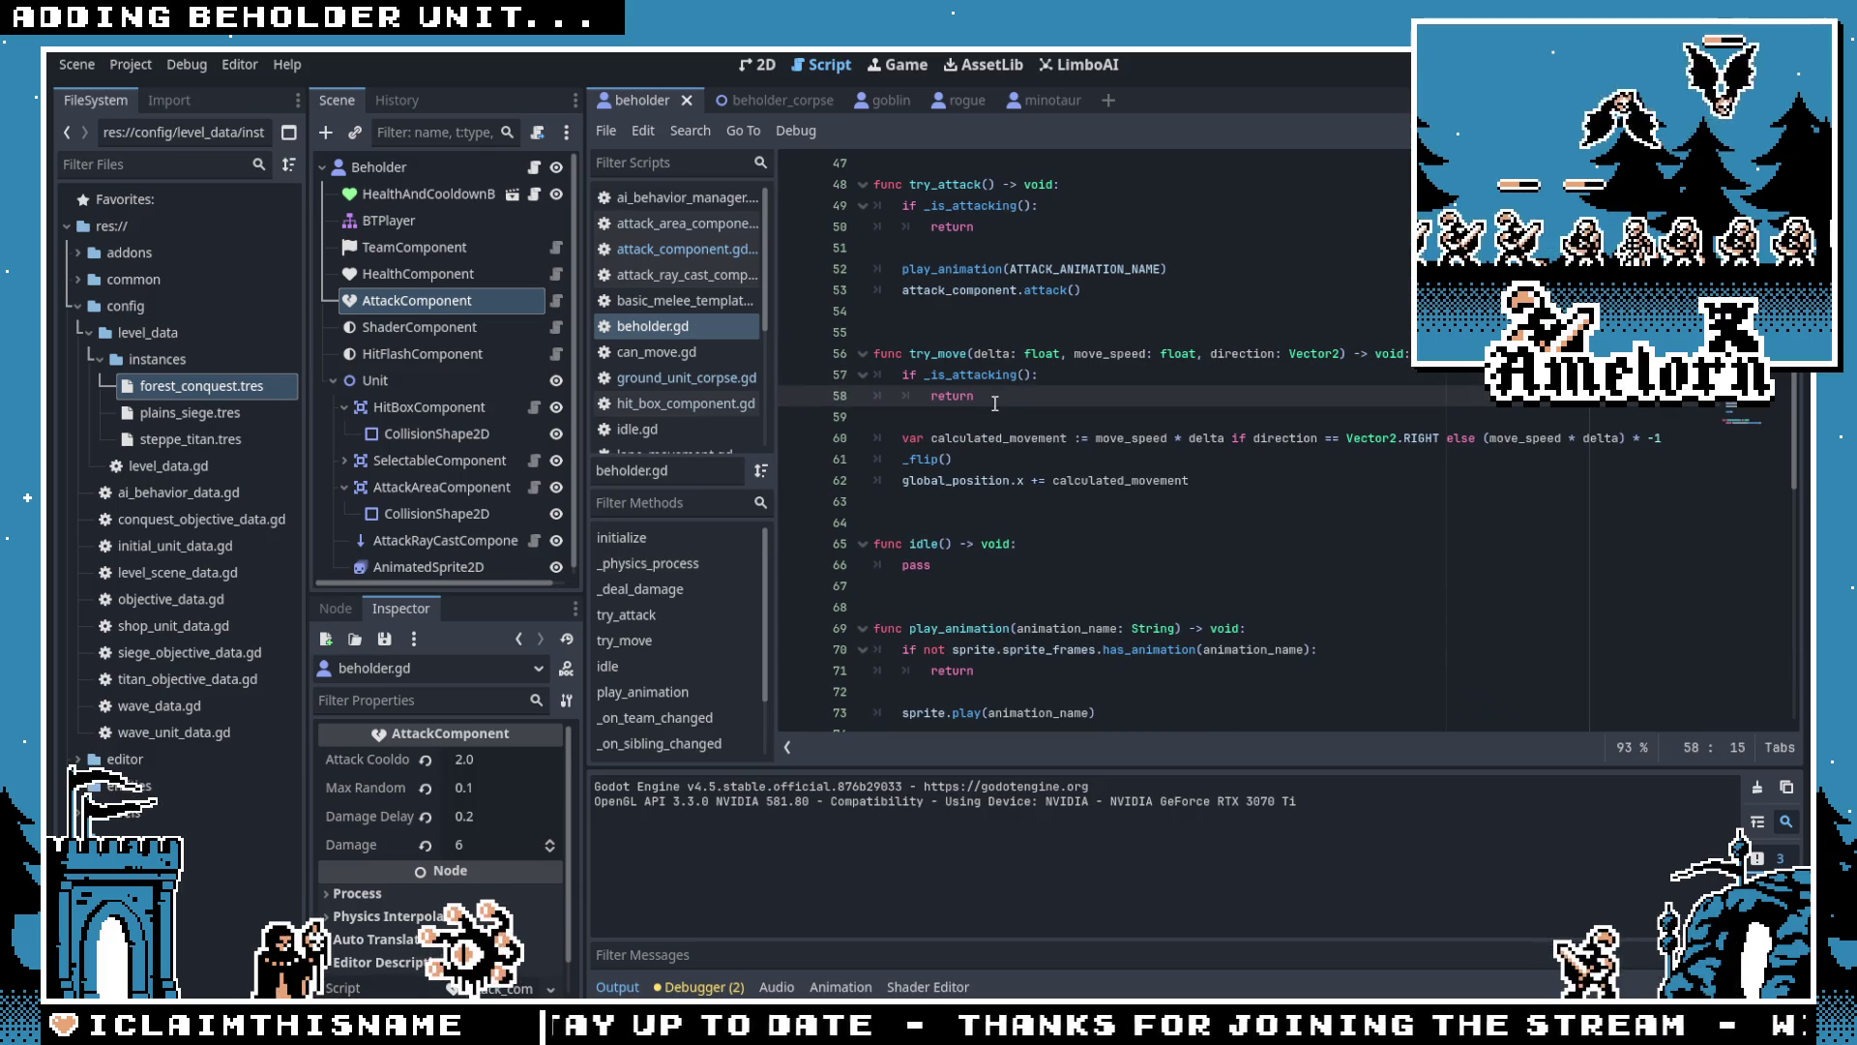
double_click(977, 377)
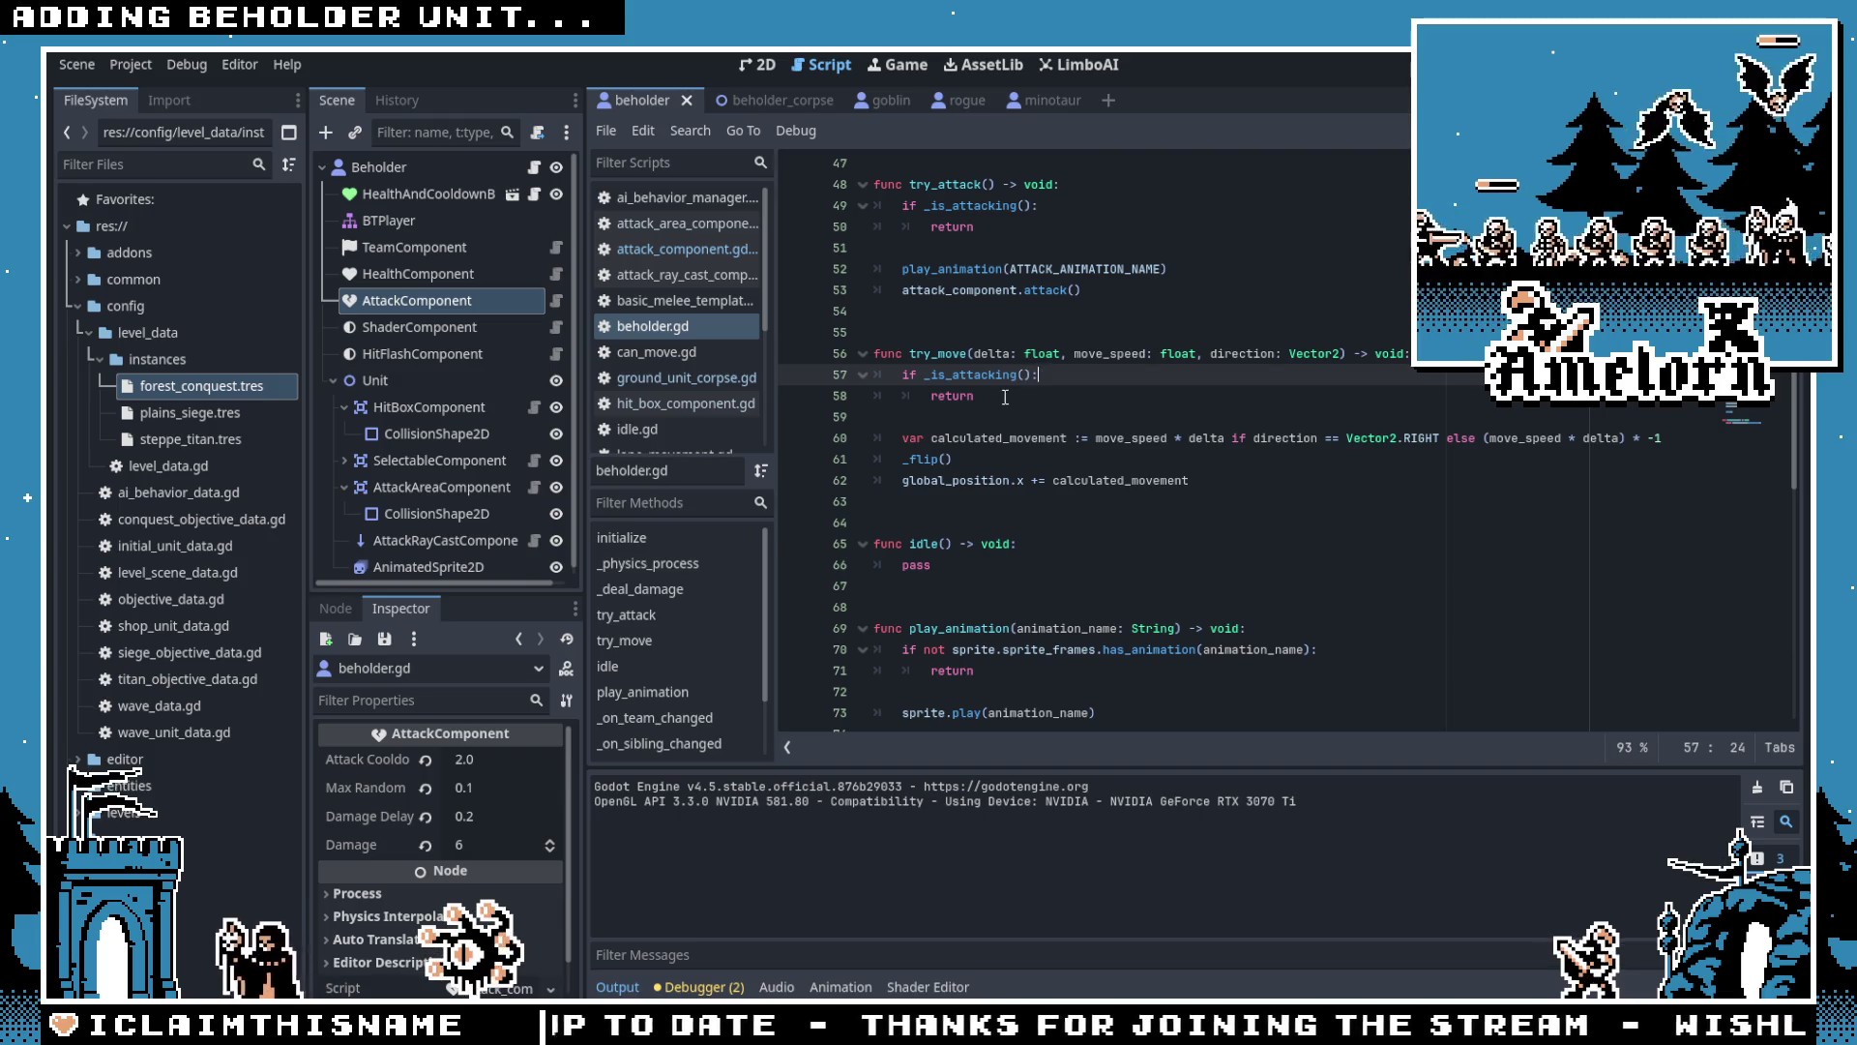
key("BackSpace")
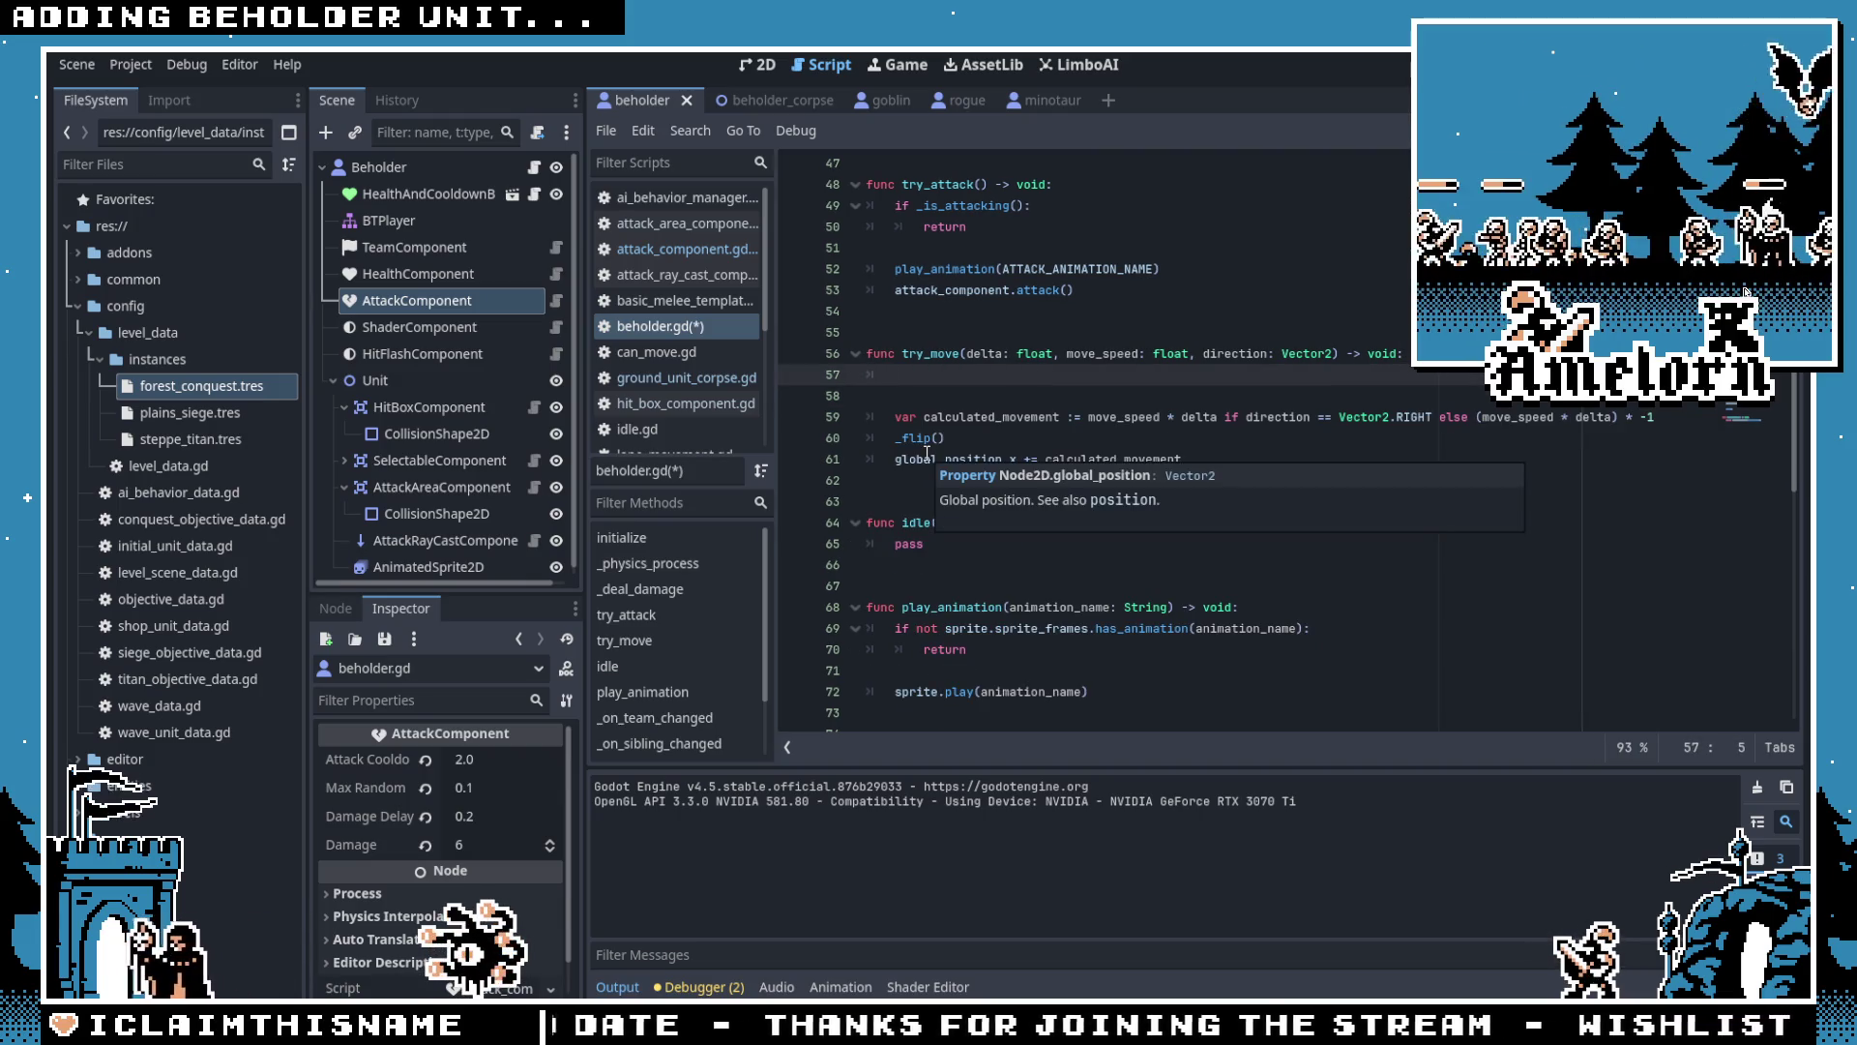
left_click(556, 301)
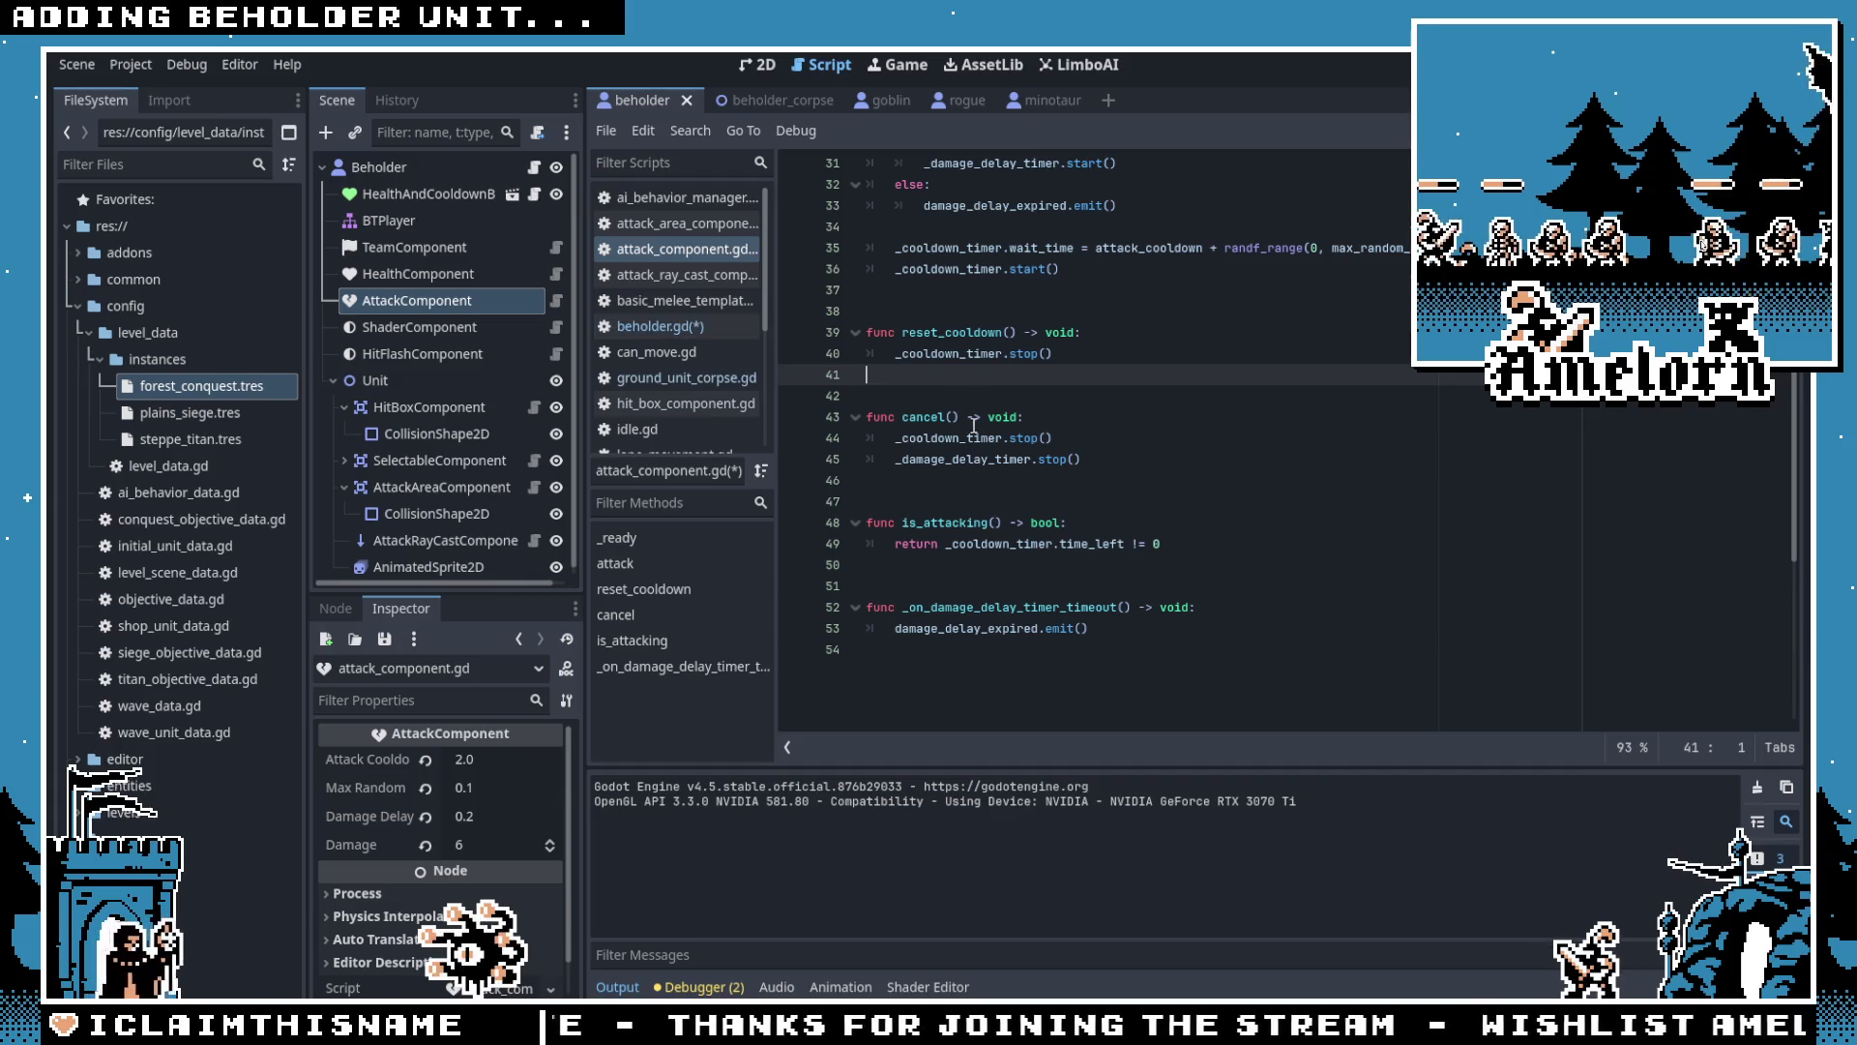
Add 'func stop_attack() -> void:' with body '_damage_delay_timer.stop()' below cancel()
left_click(975, 480)
key("Return")
key("Return")
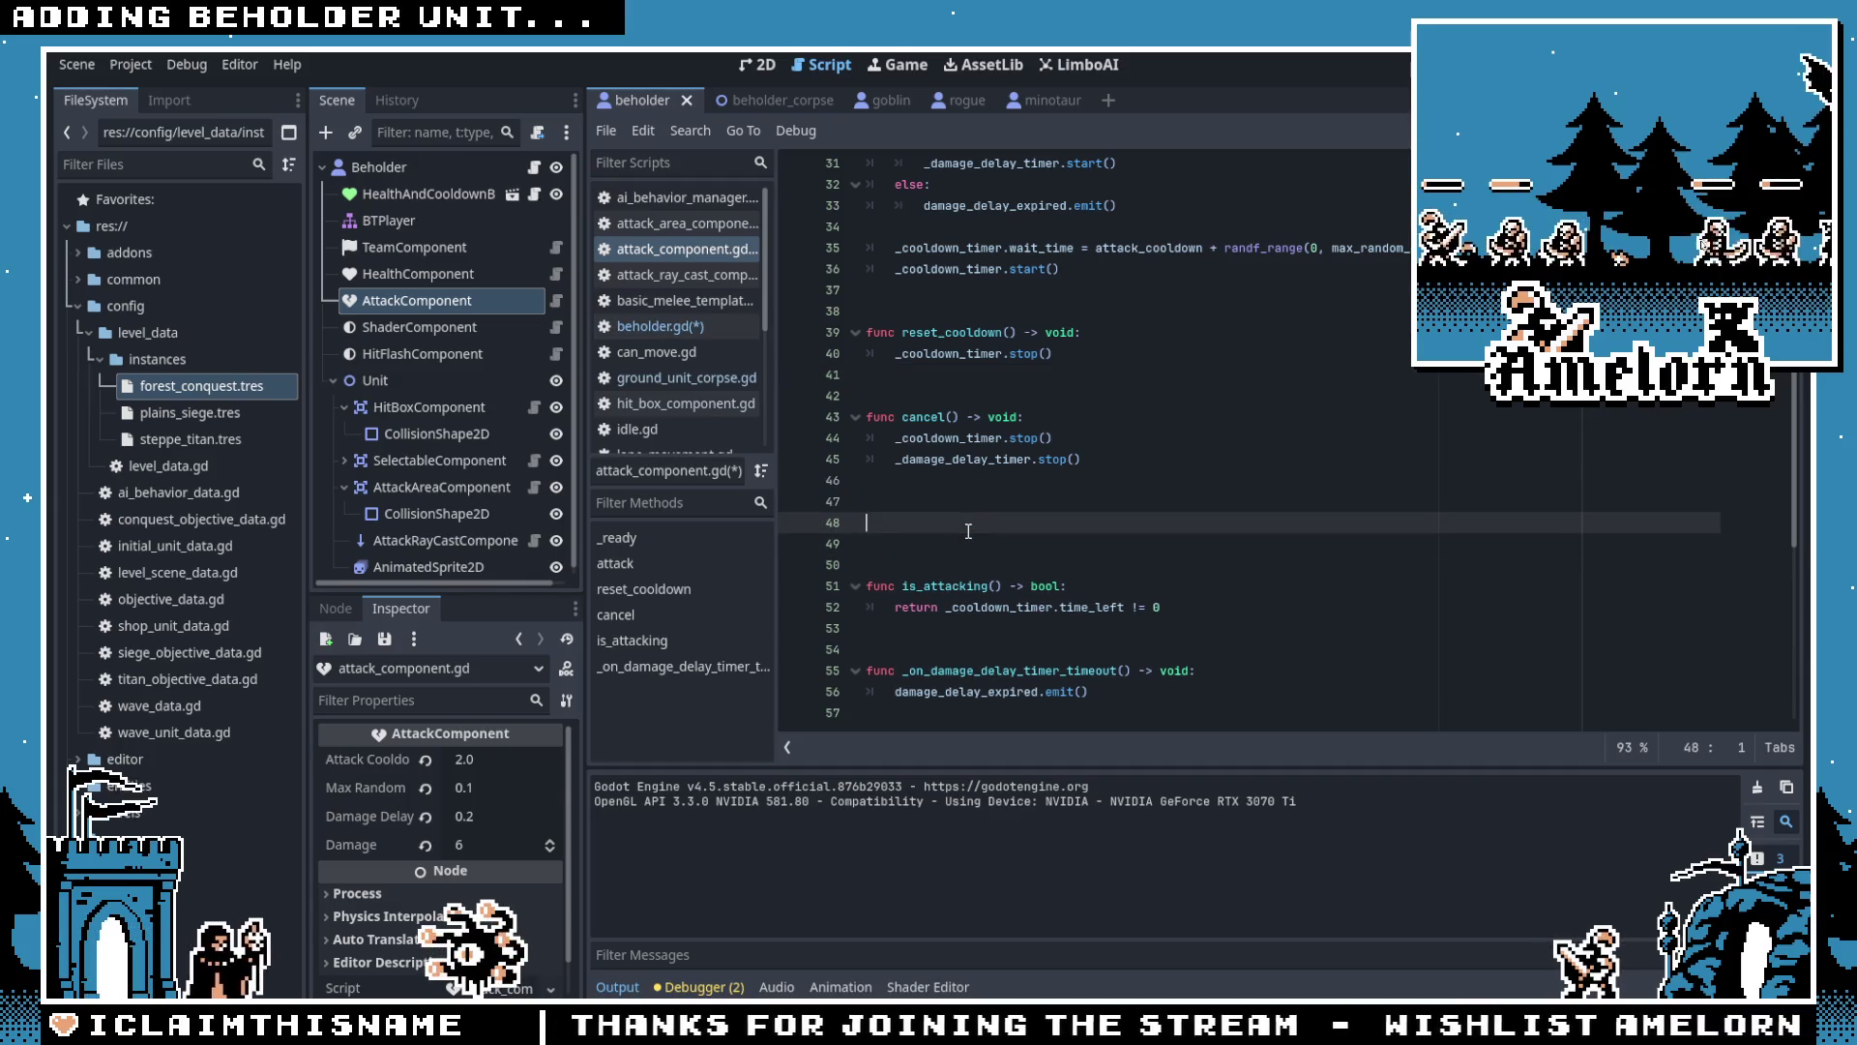
type("funcstop_attack")
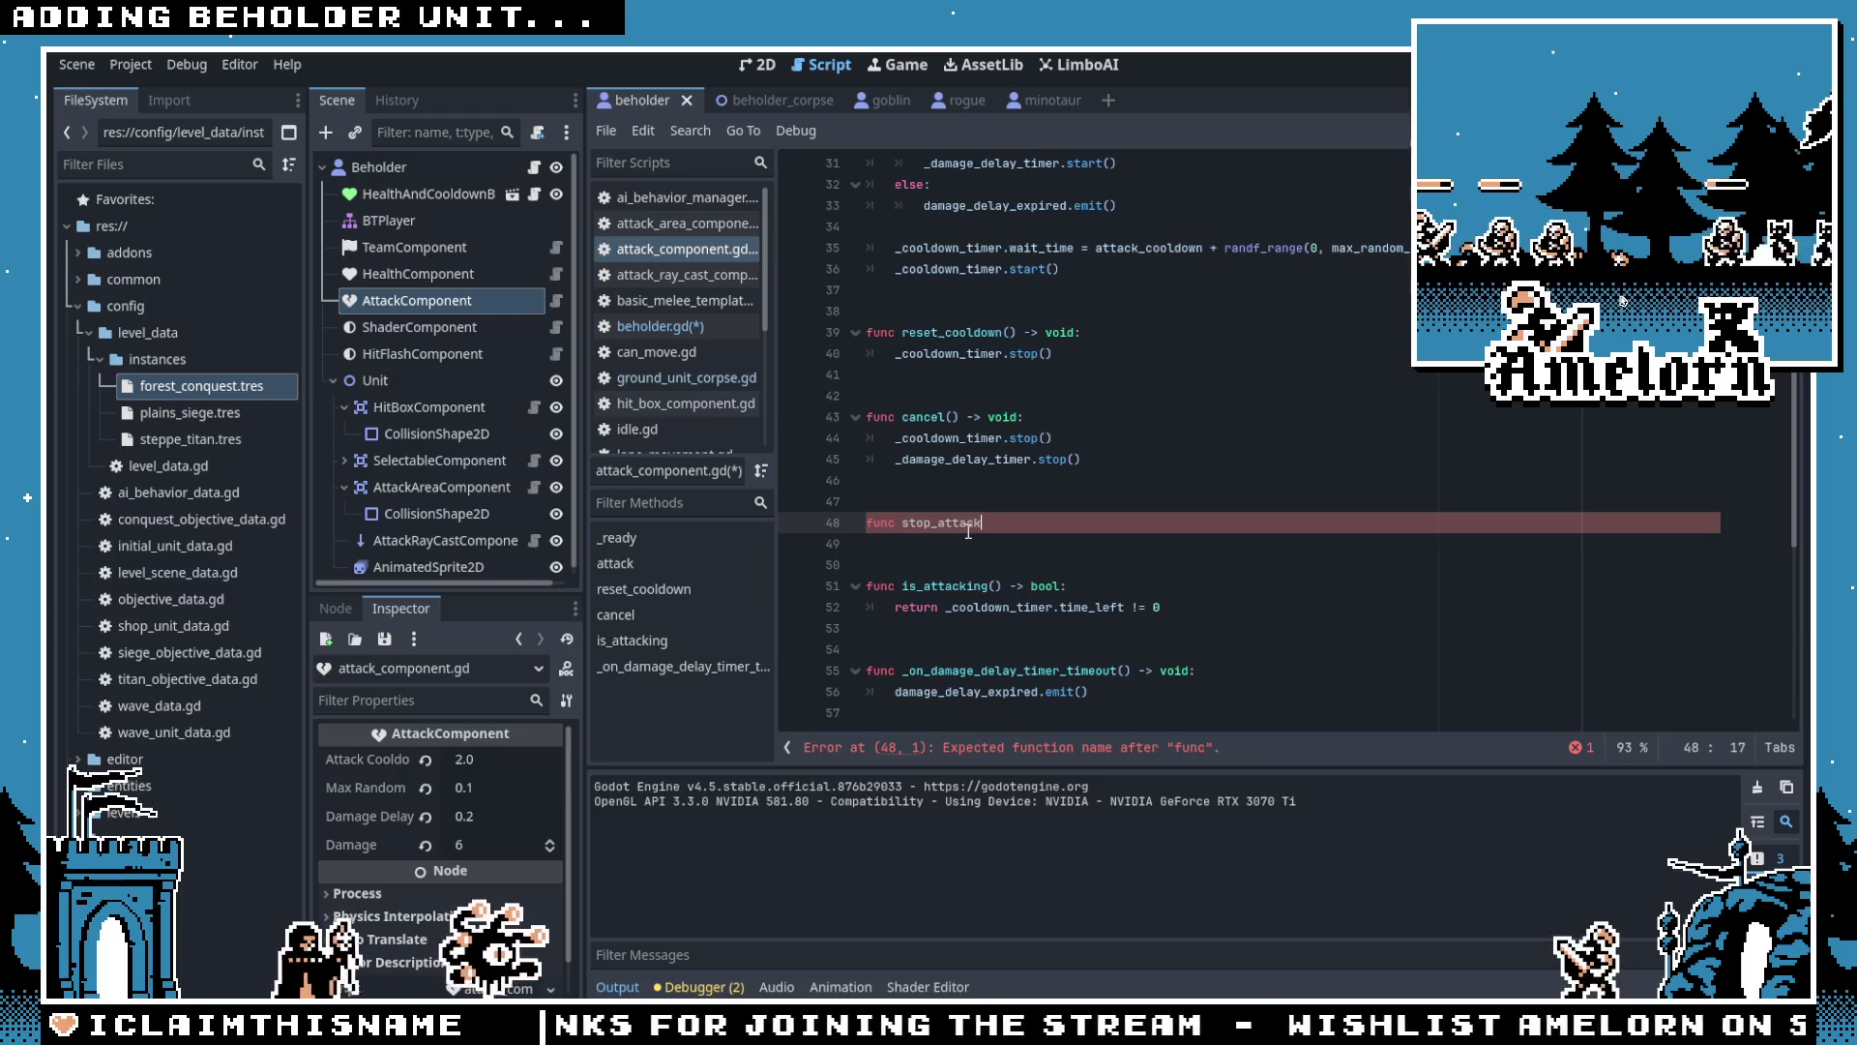
type(") -> void:")
key("Return")
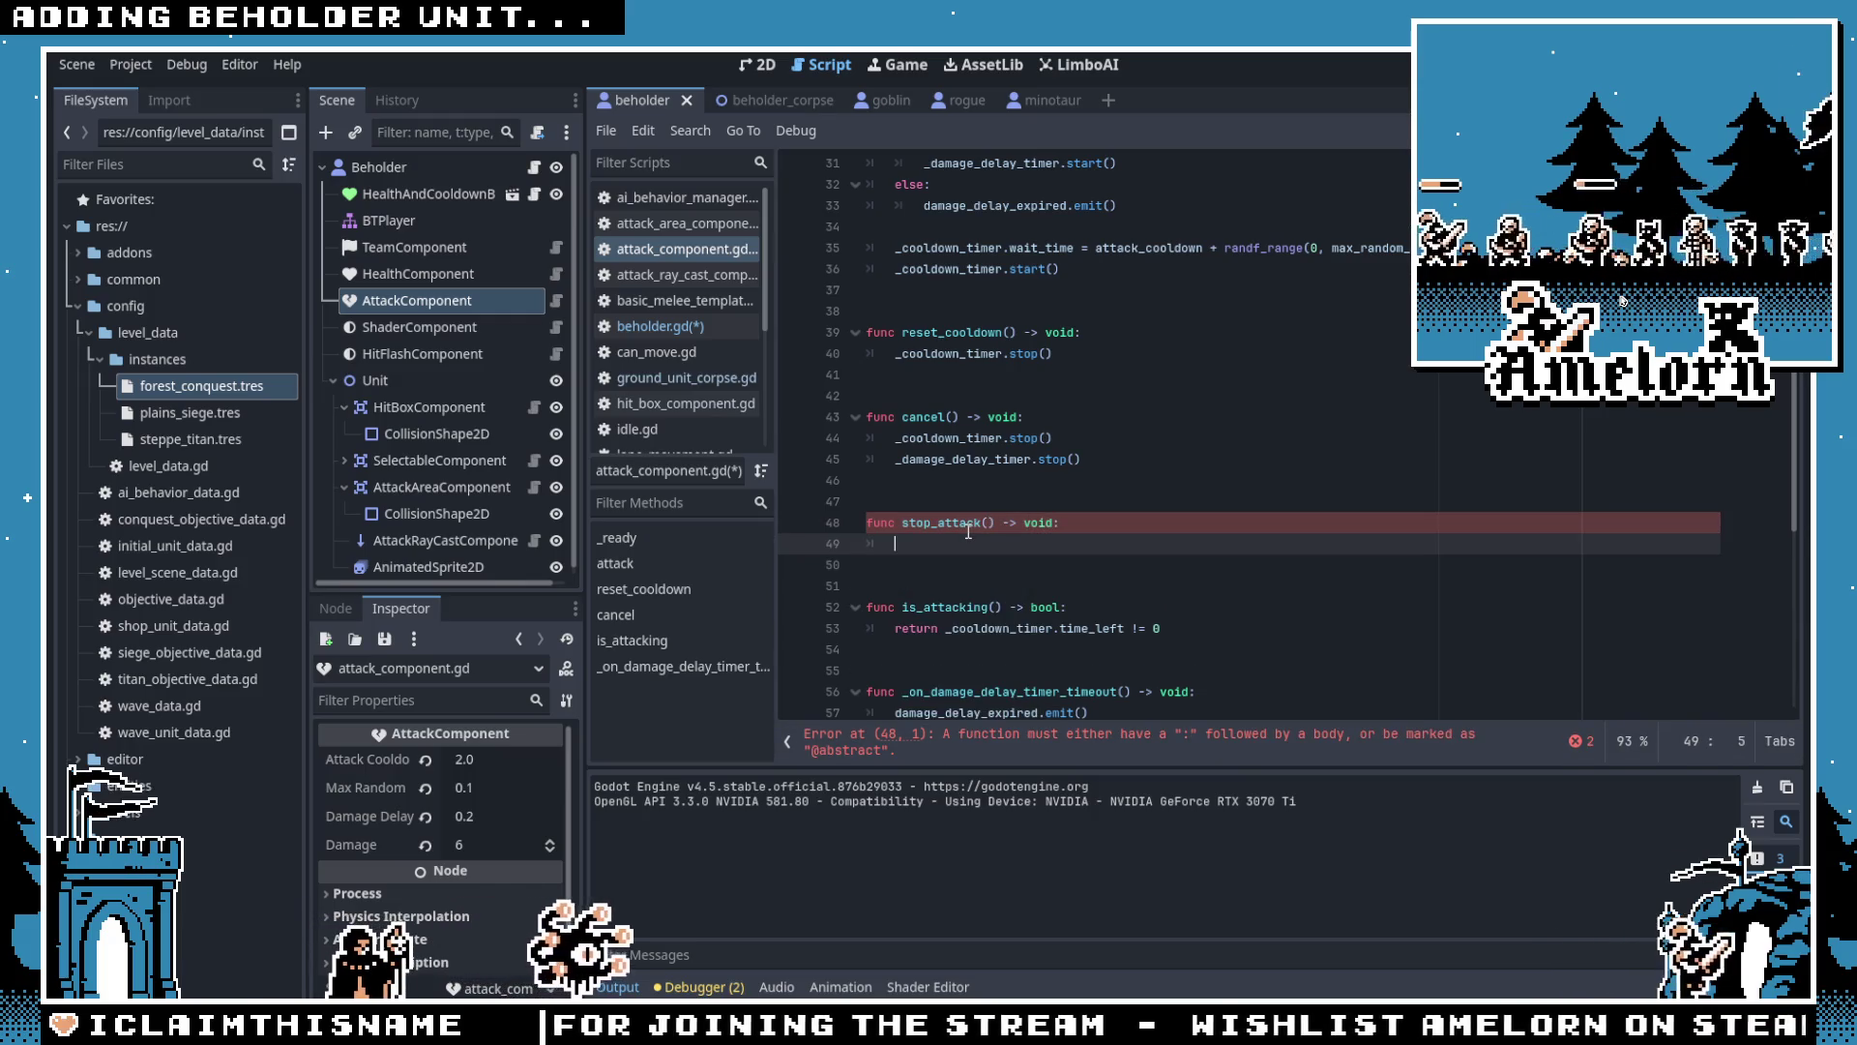
type("_damage_delay_timer.stop(")
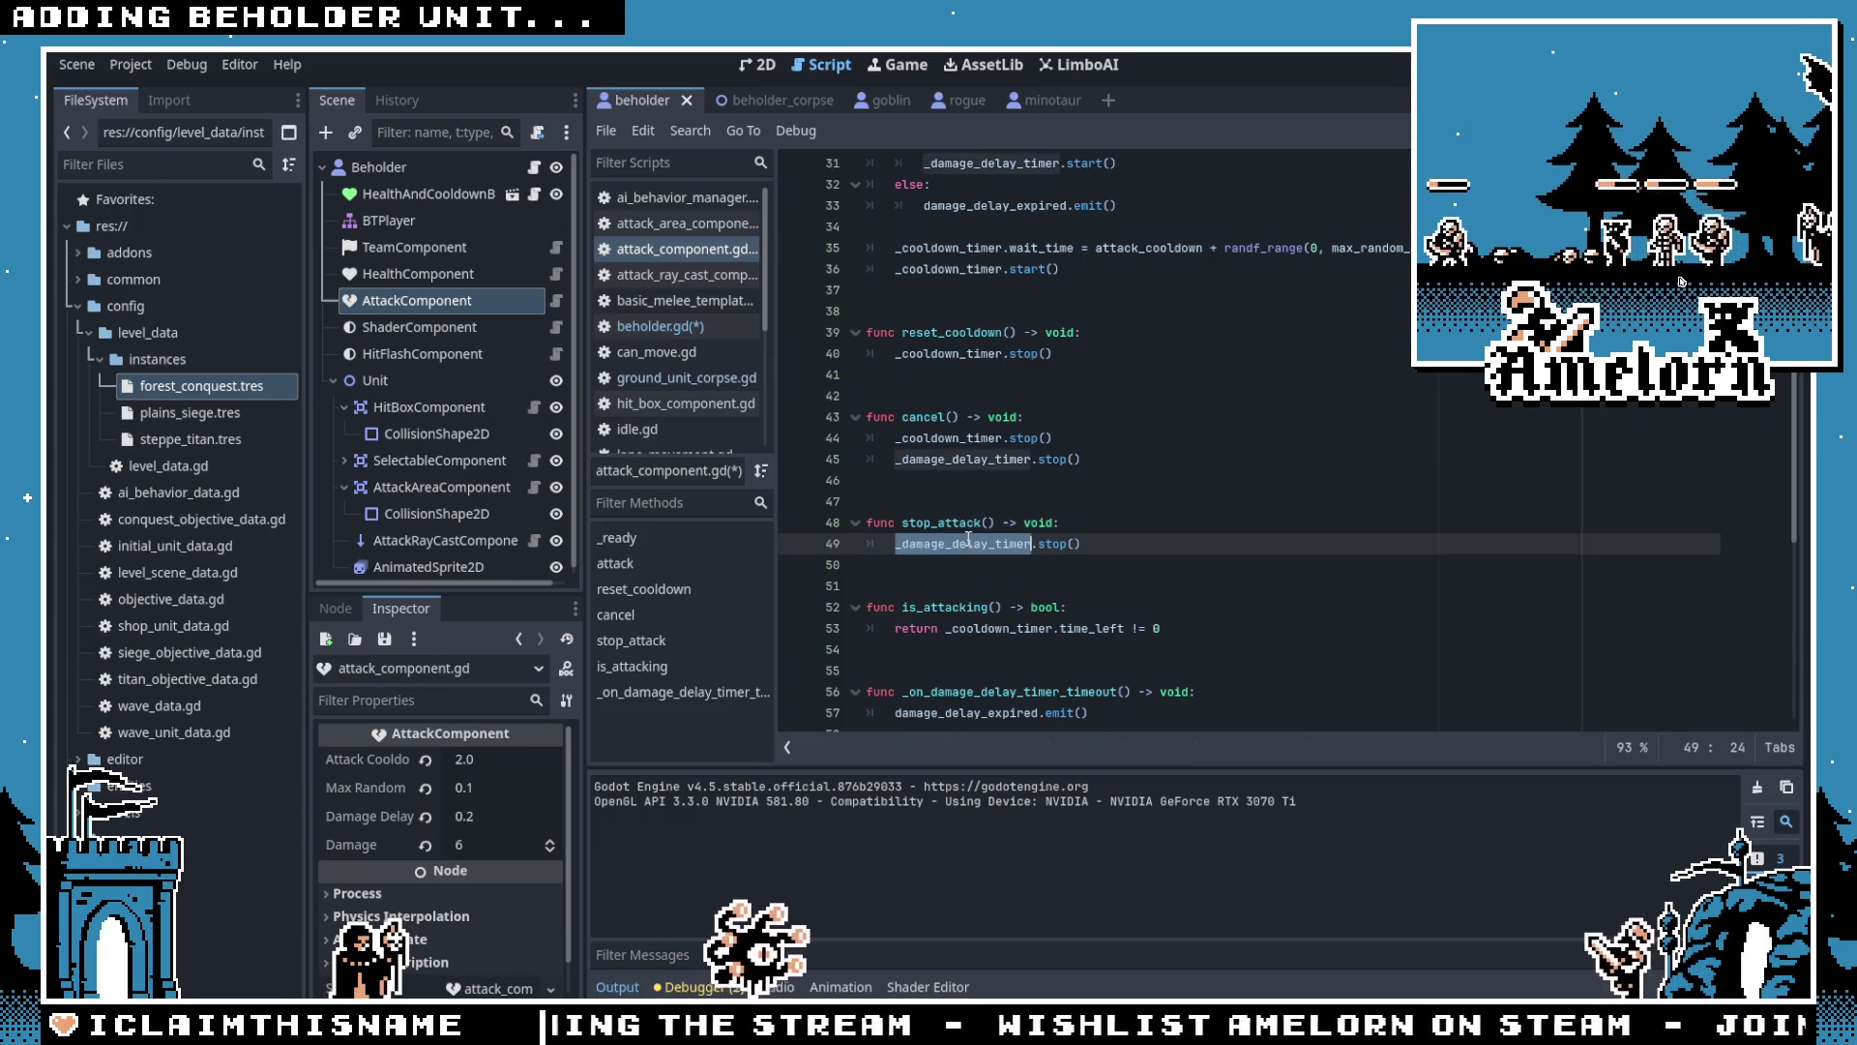
double_click(955, 524)
key("ctrl+c")
left_click(660, 326)
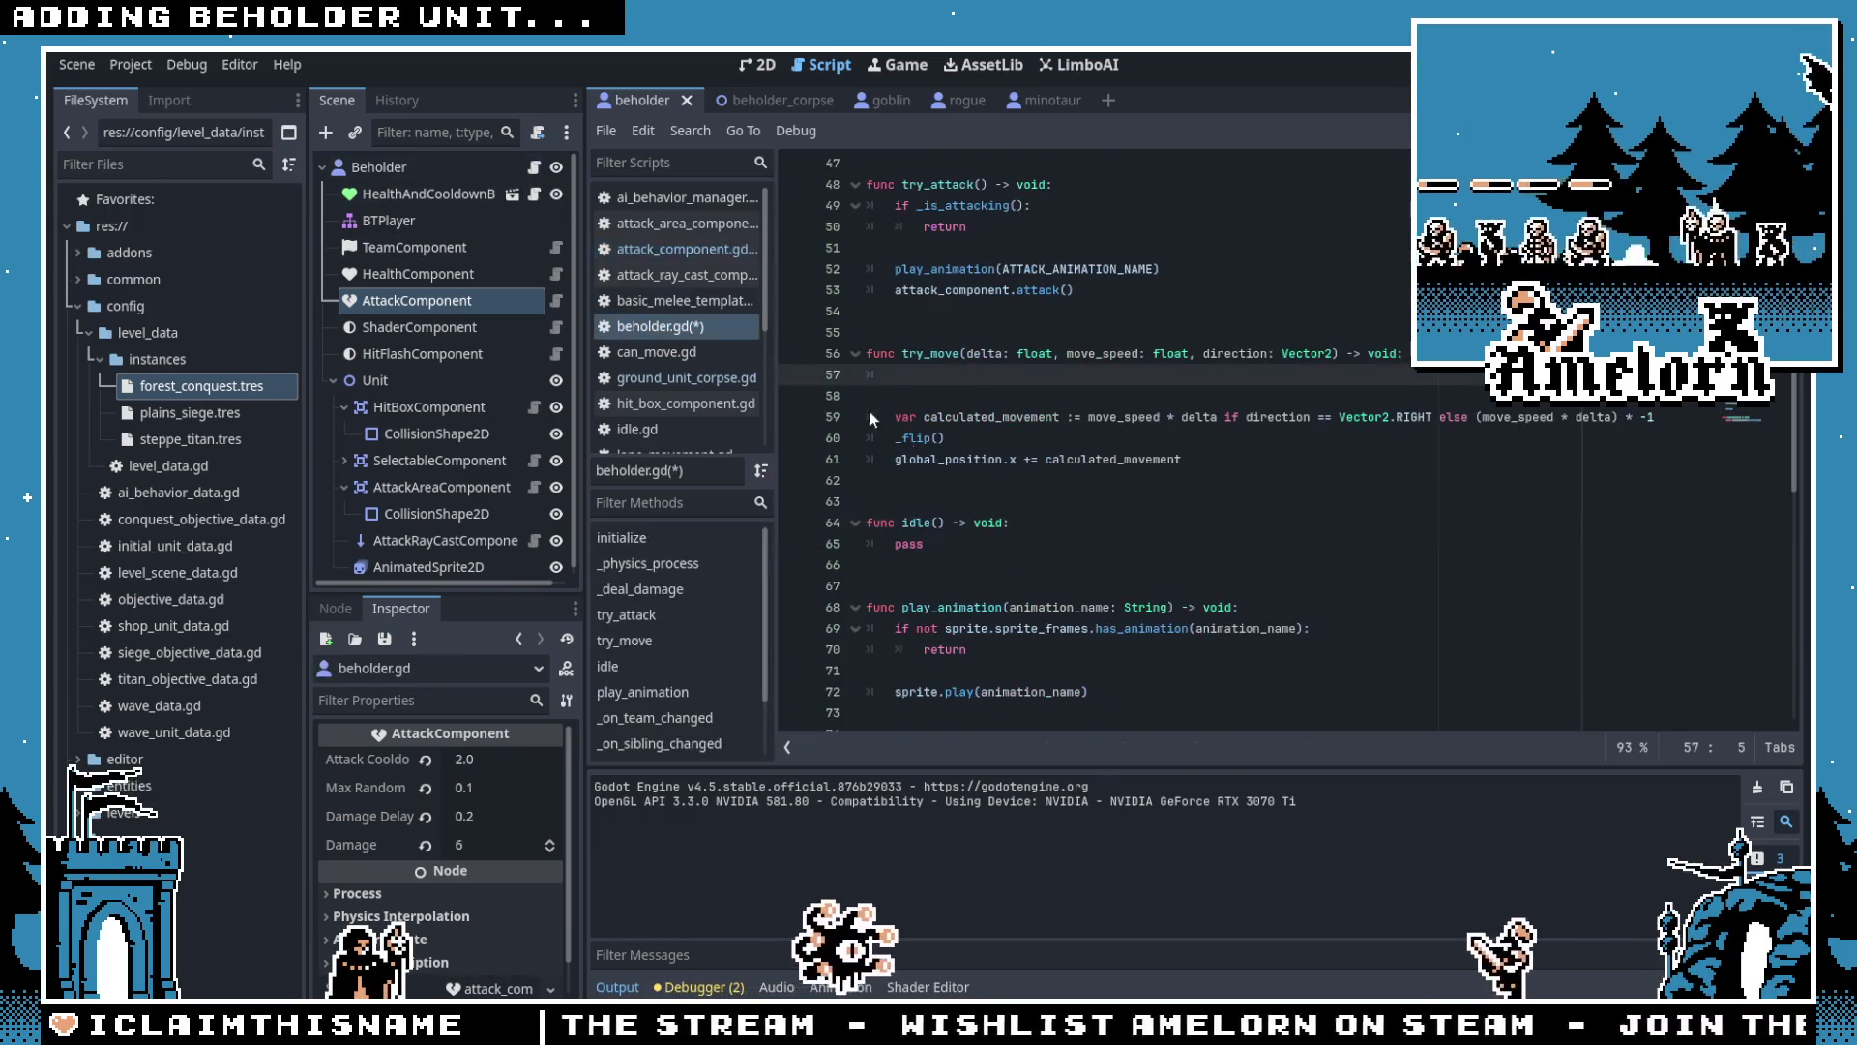
Insert attack_component.stop_attack() at the start of try_move and save beholder.gd
left_click(966, 376)
key("ctrl+v")
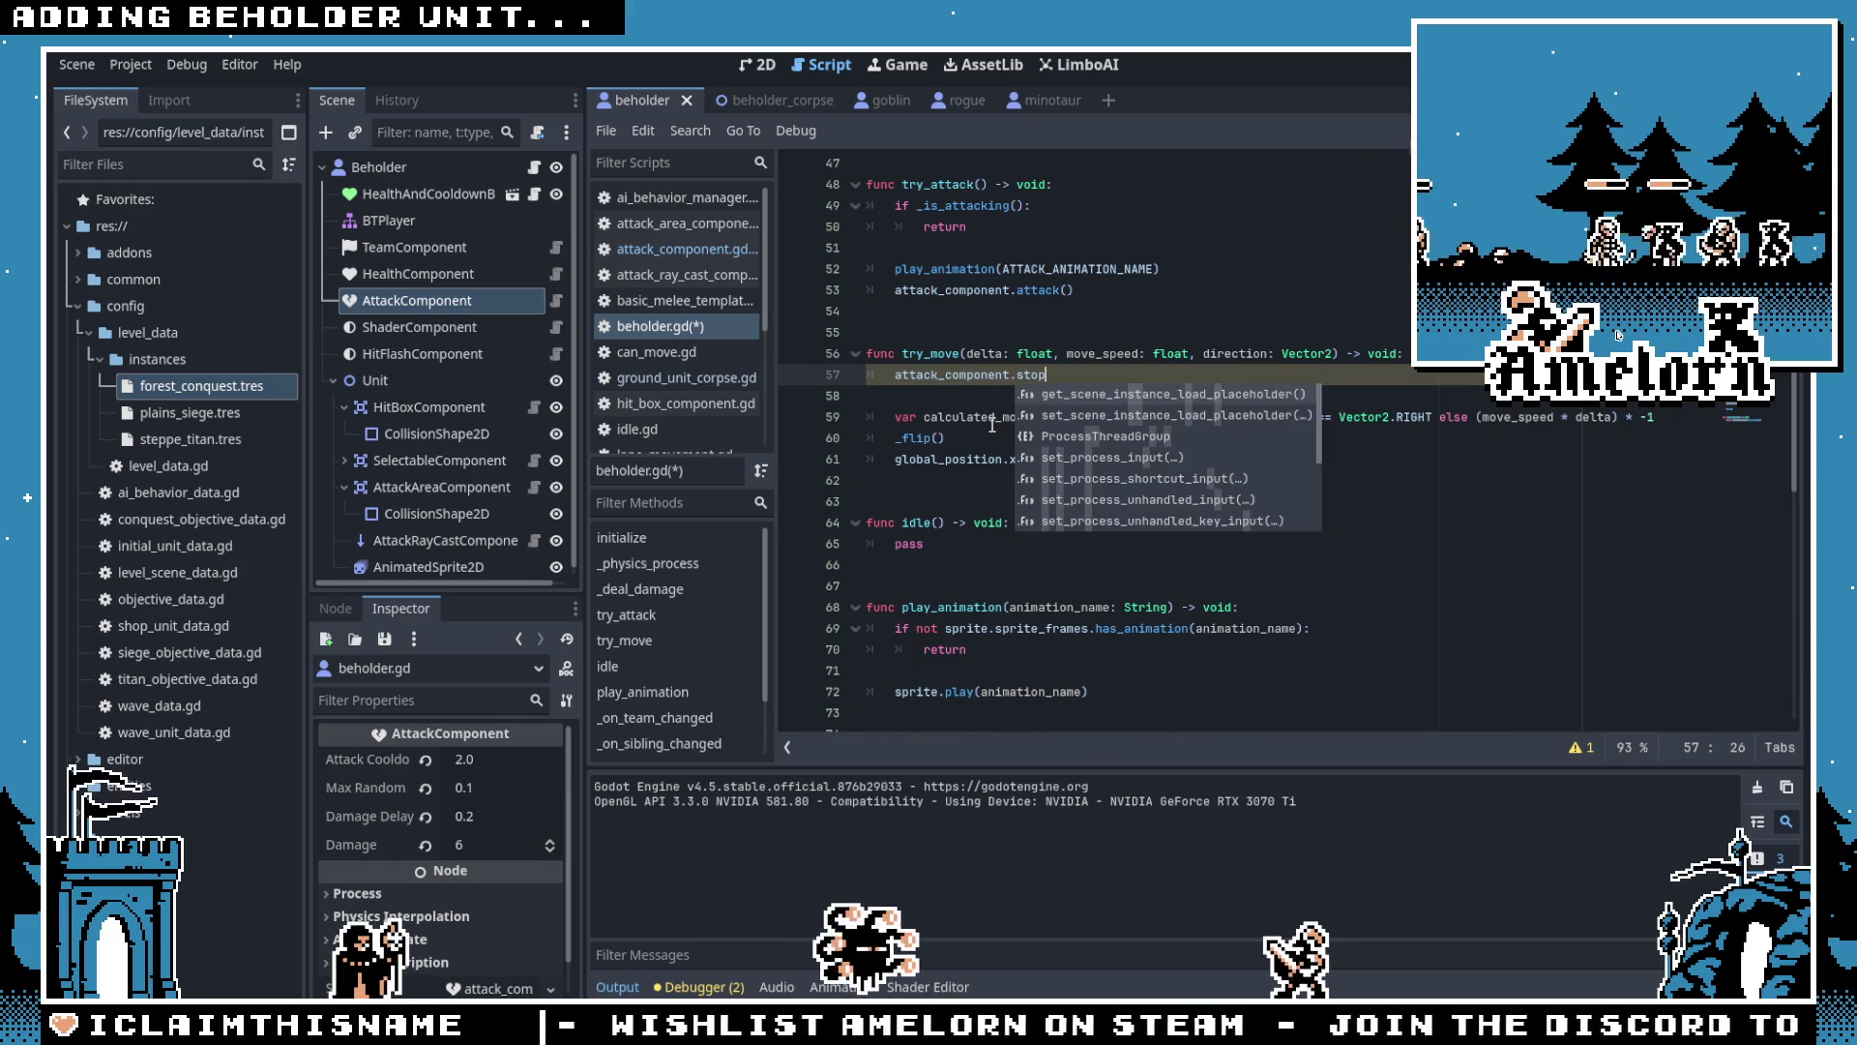
type("_attack(")
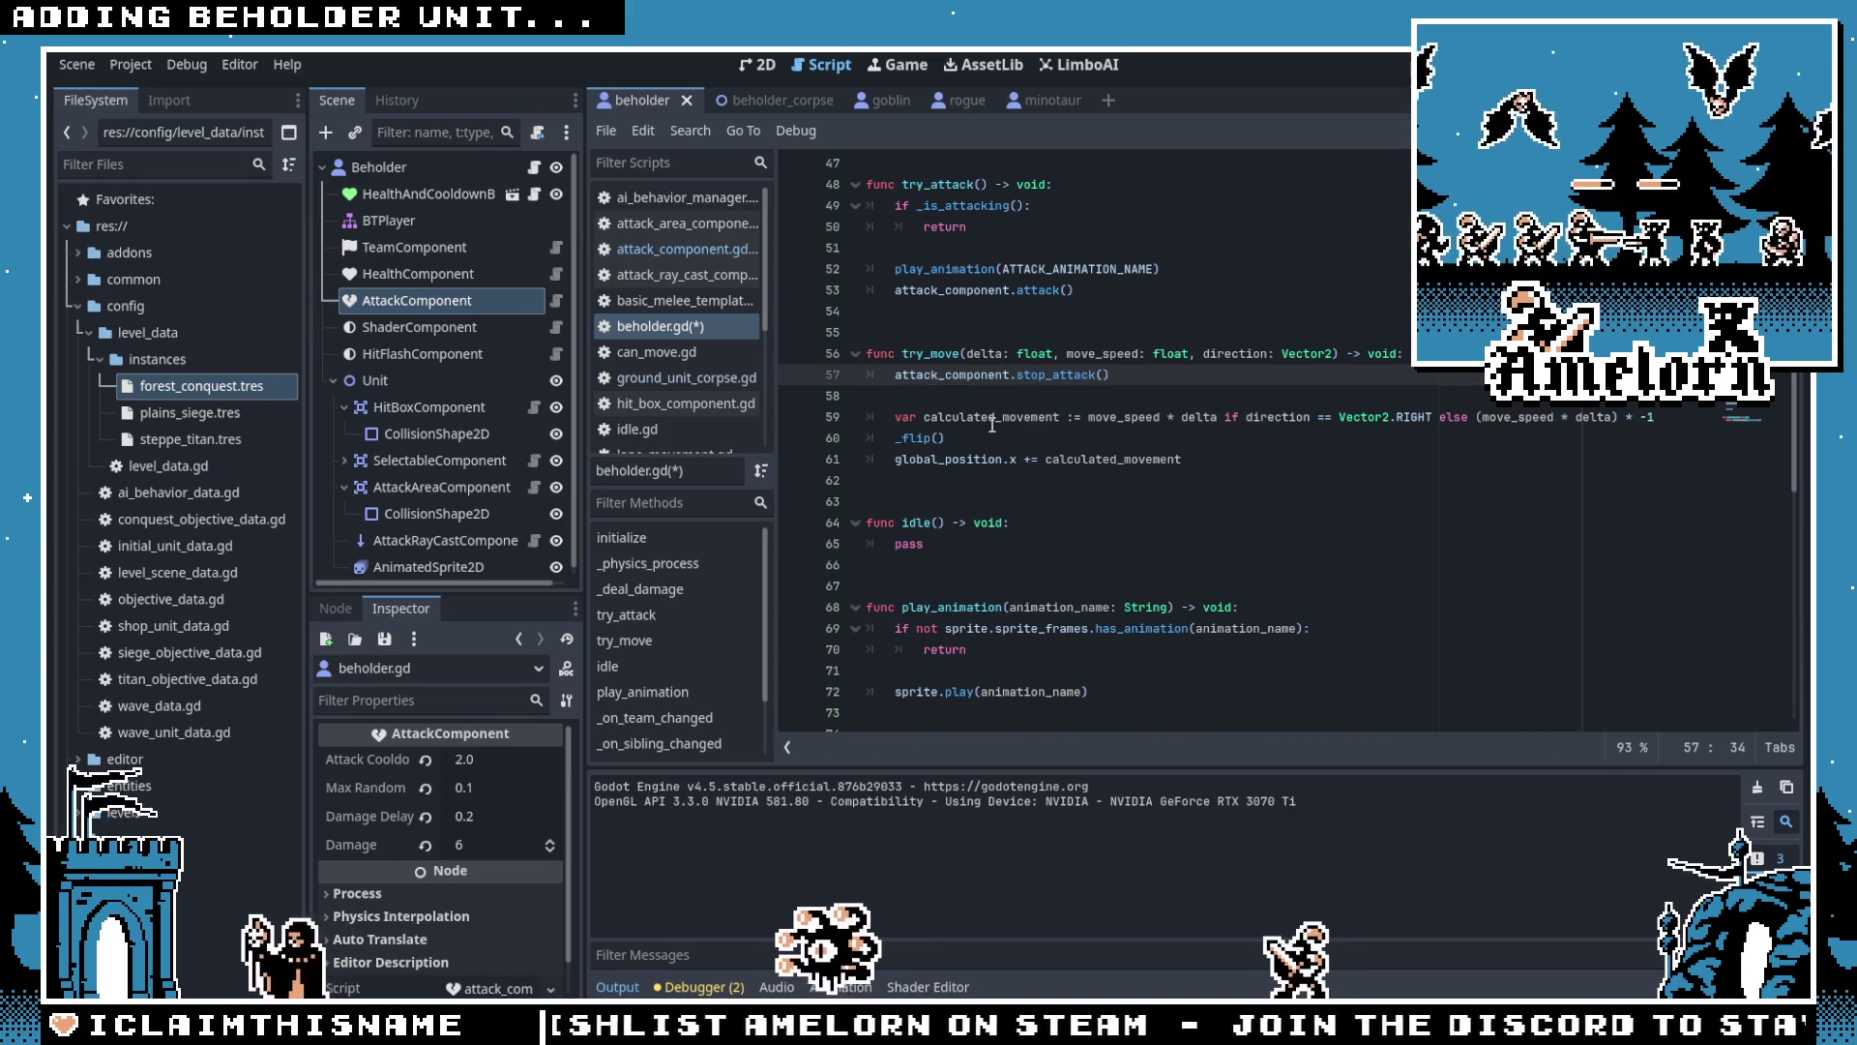
scroll(1006, 464, "up", 3)
left_click(1030, 544)
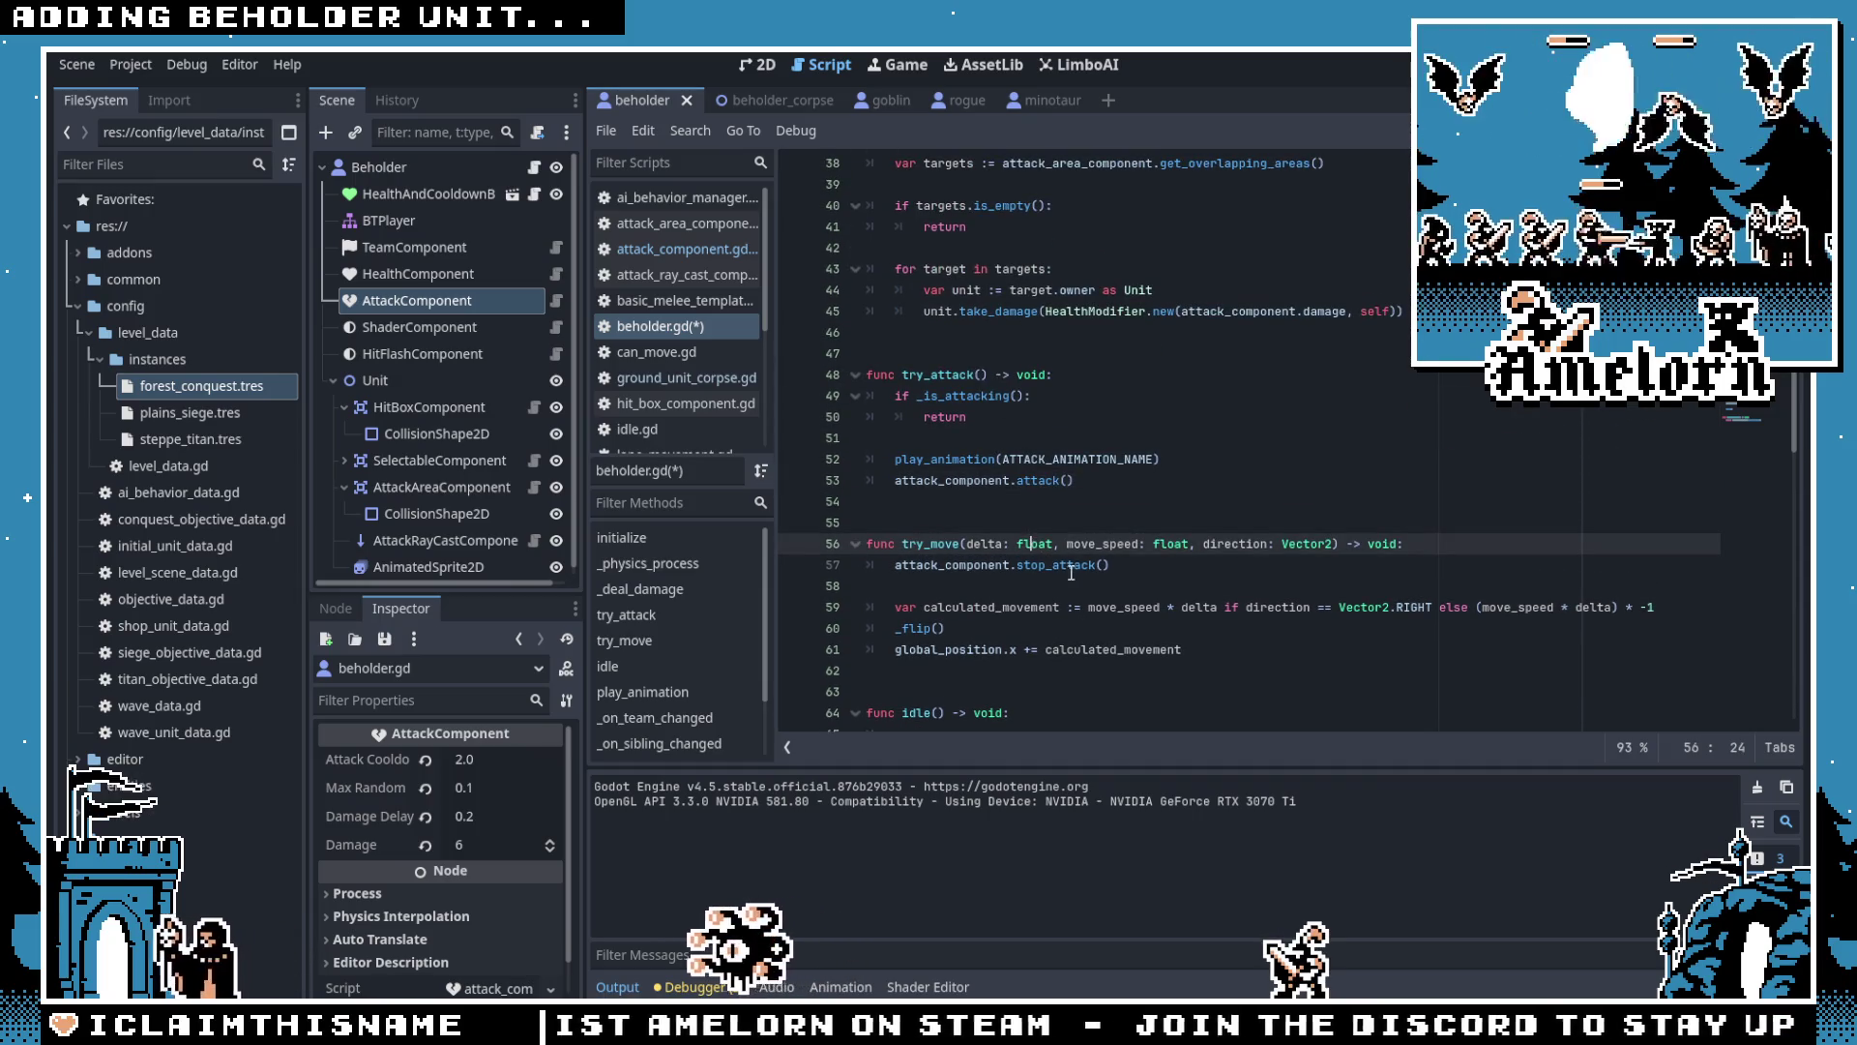
key("ctrl+s")
Look over try_attack and _deal_damage in beholder.gd, then run the project with F5
left_click(1083, 459)
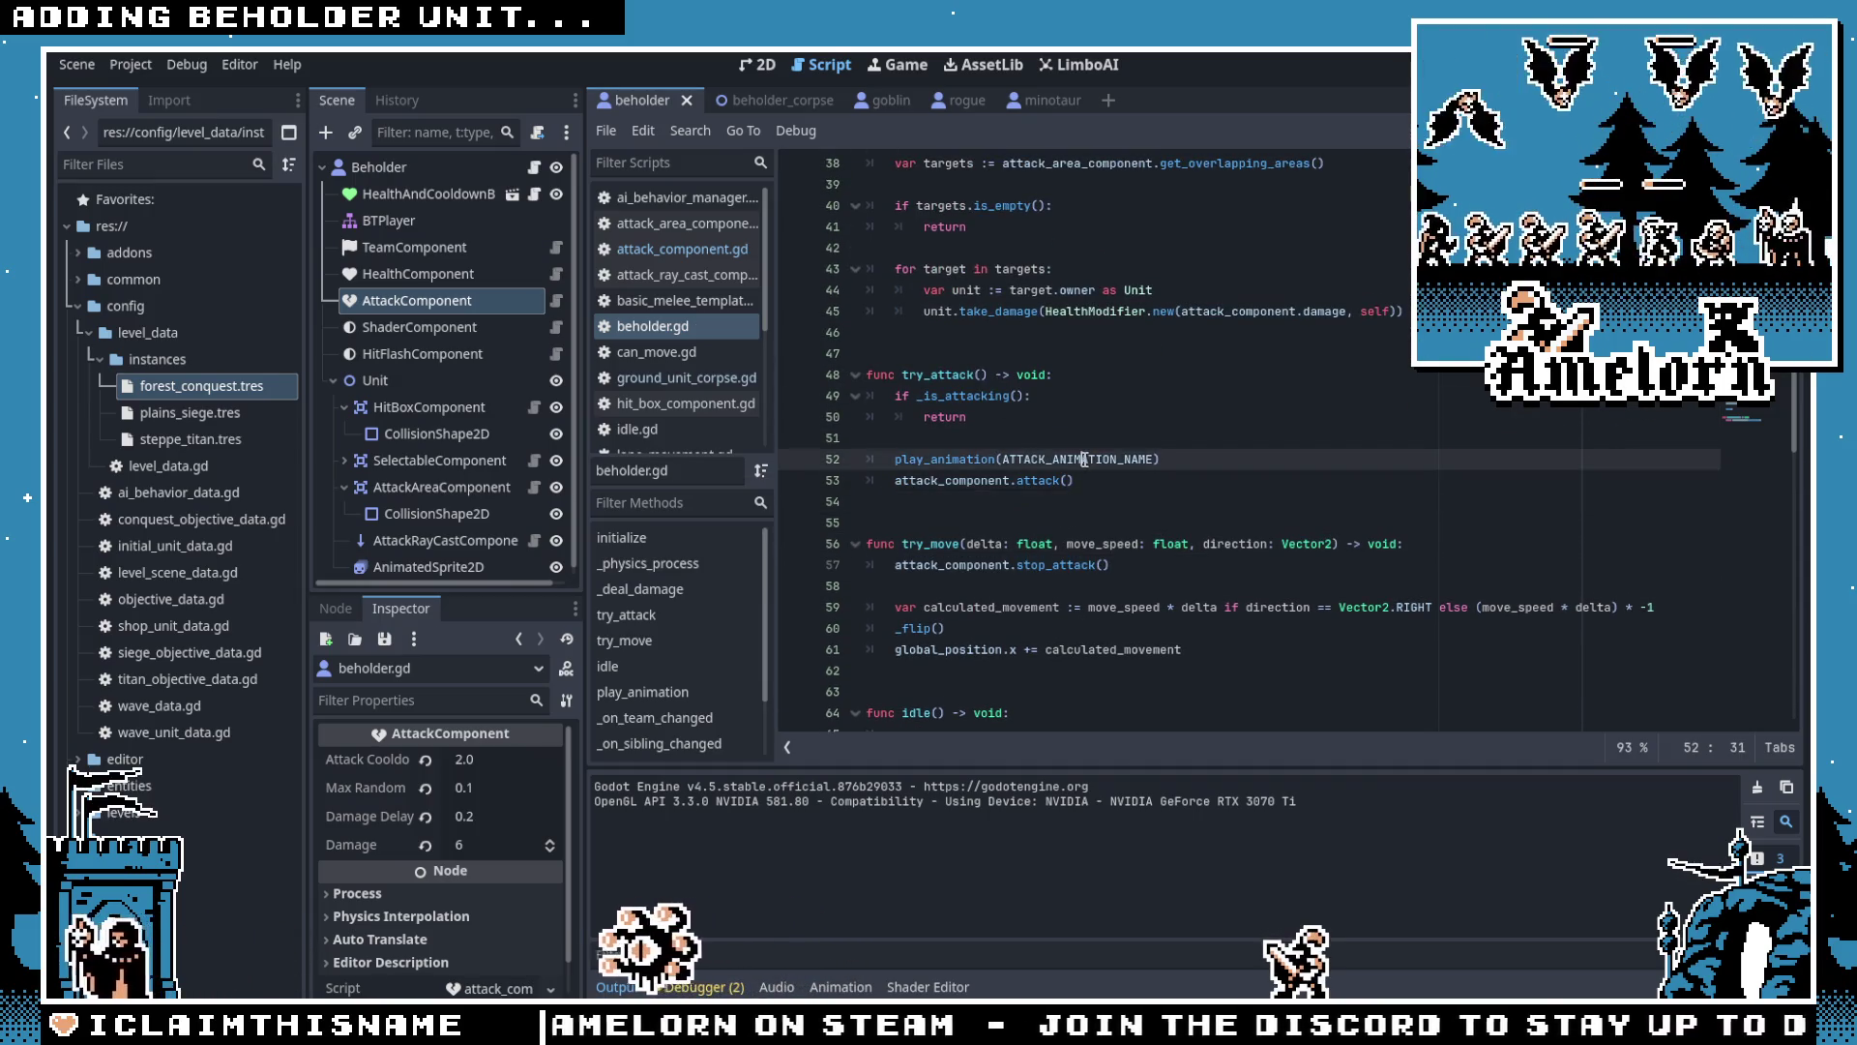
key("Down")
key("Down")
key("Down")
key("Up")
key("Up")
key("Up")
key("Up")
key("Down")
key("Down")
key("Down")
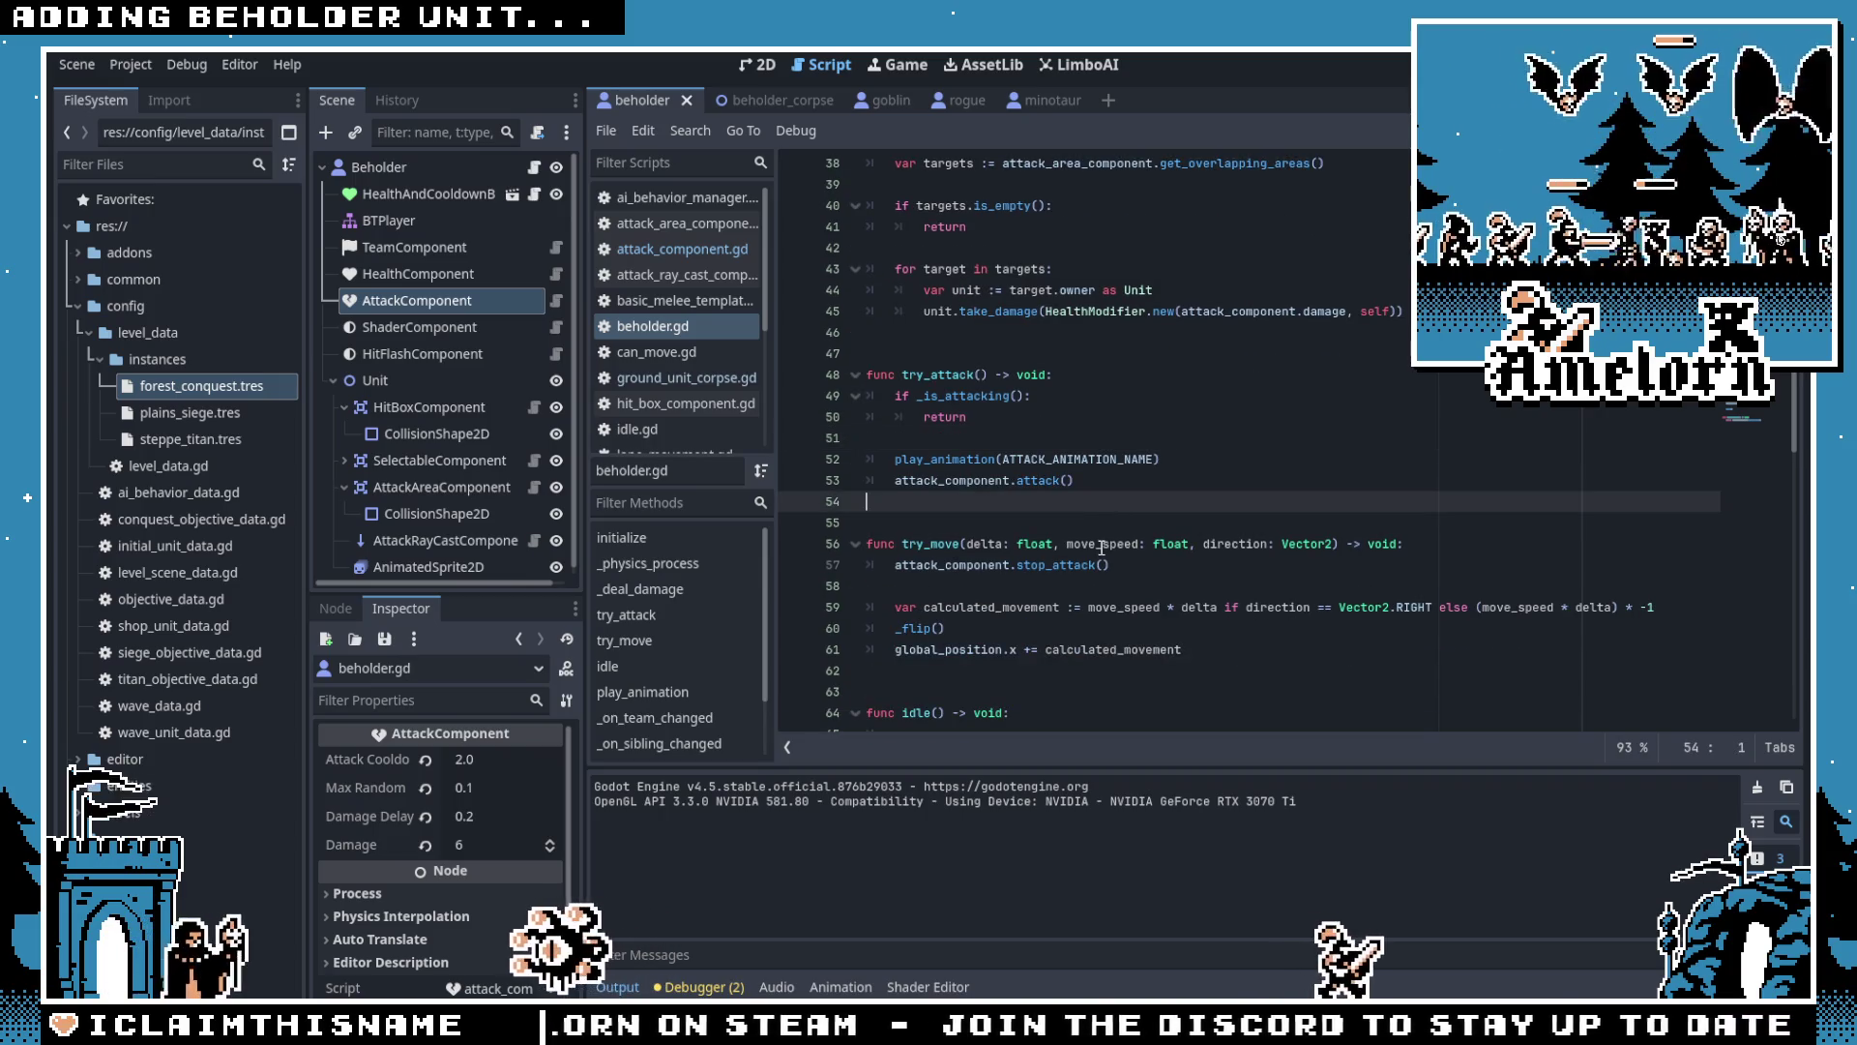
scroll(1102, 547, "up", 12)
scroll(1052, 530, "down", 9)
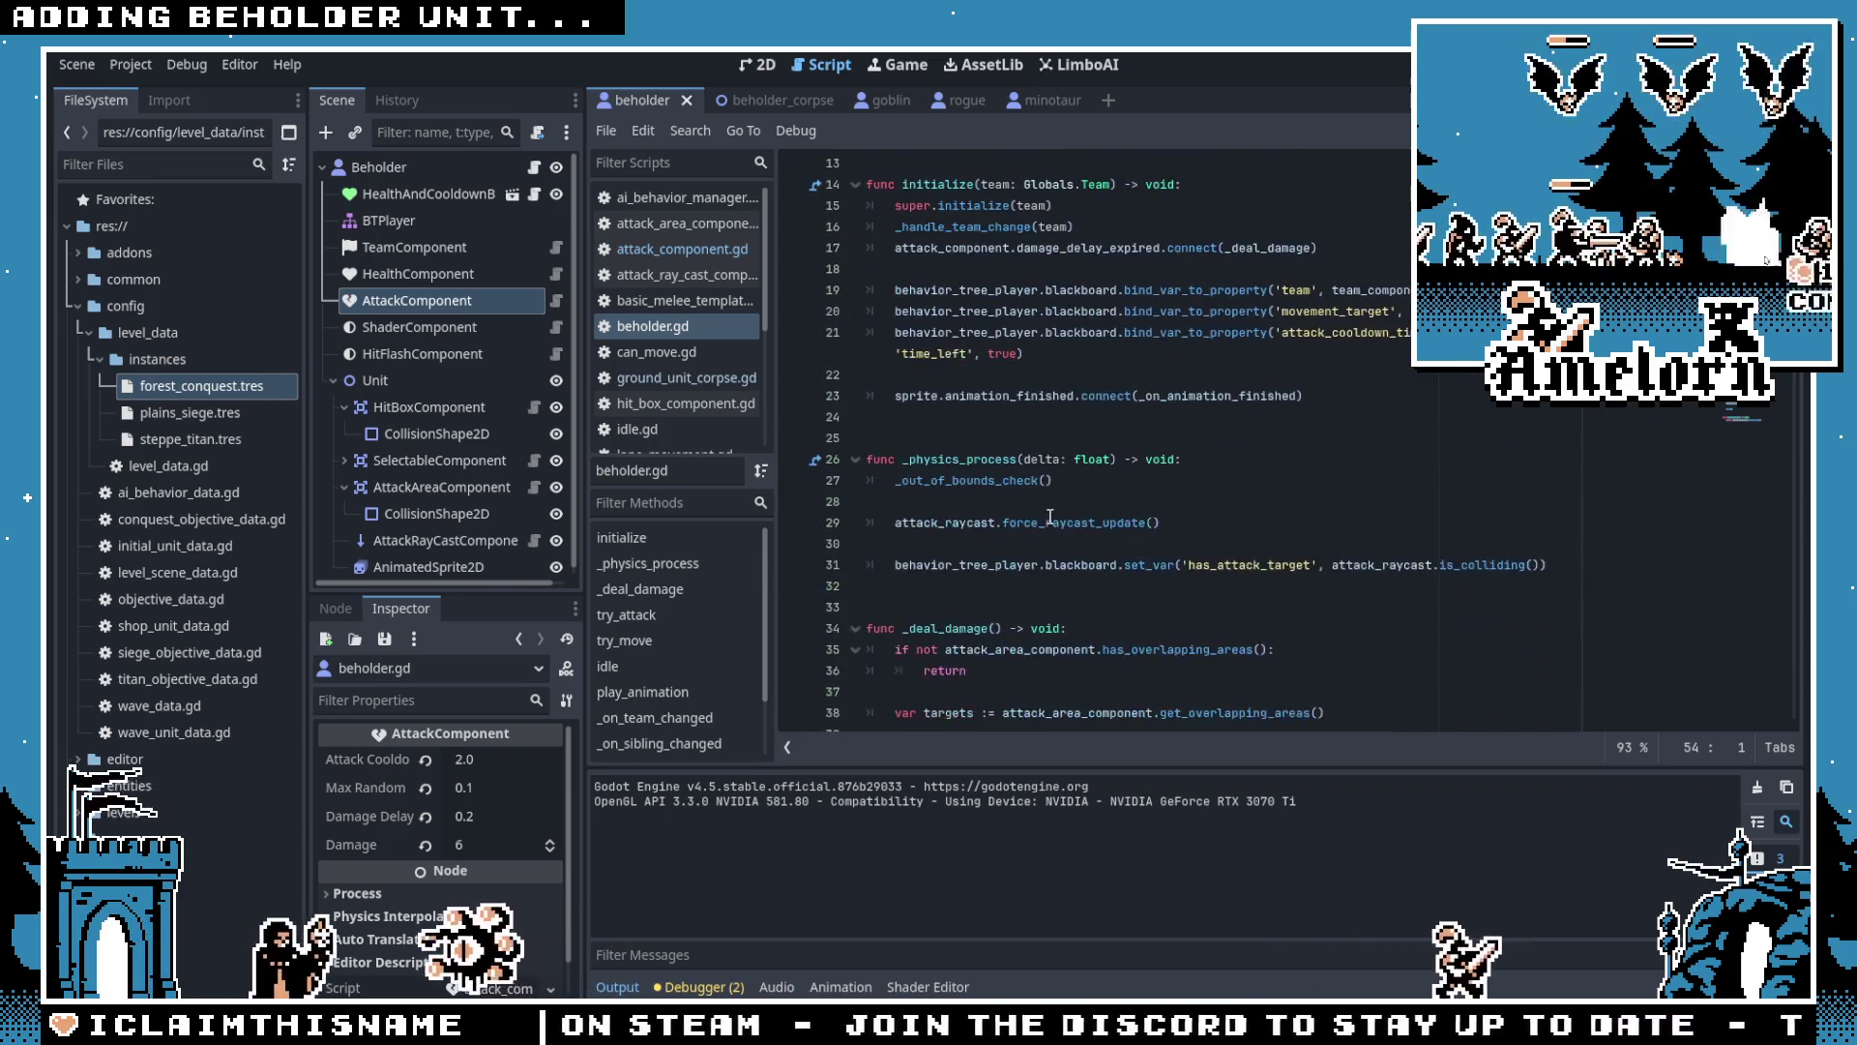
left_click(1076, 312)
key("F5")
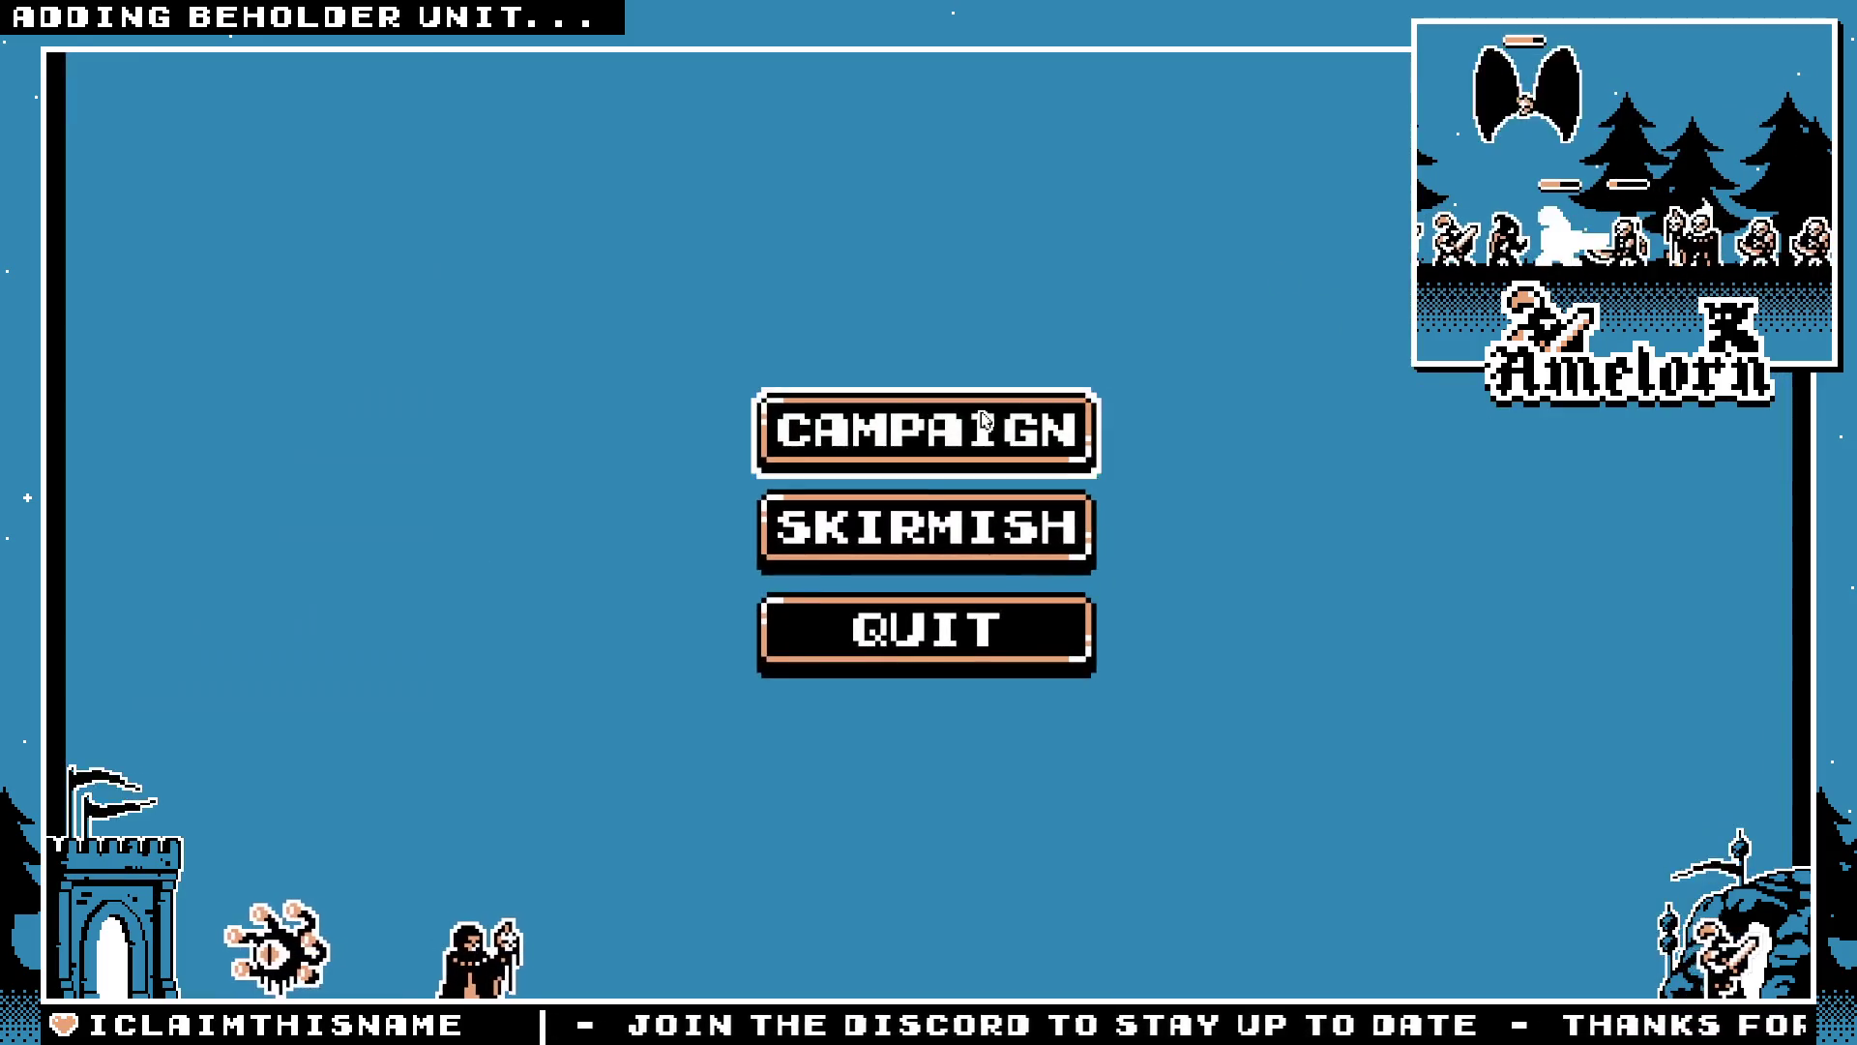
Playtest Forest Conquest, spawning a beholder and casting a meteor
left_click(834, 548)
left_click(920, 590)
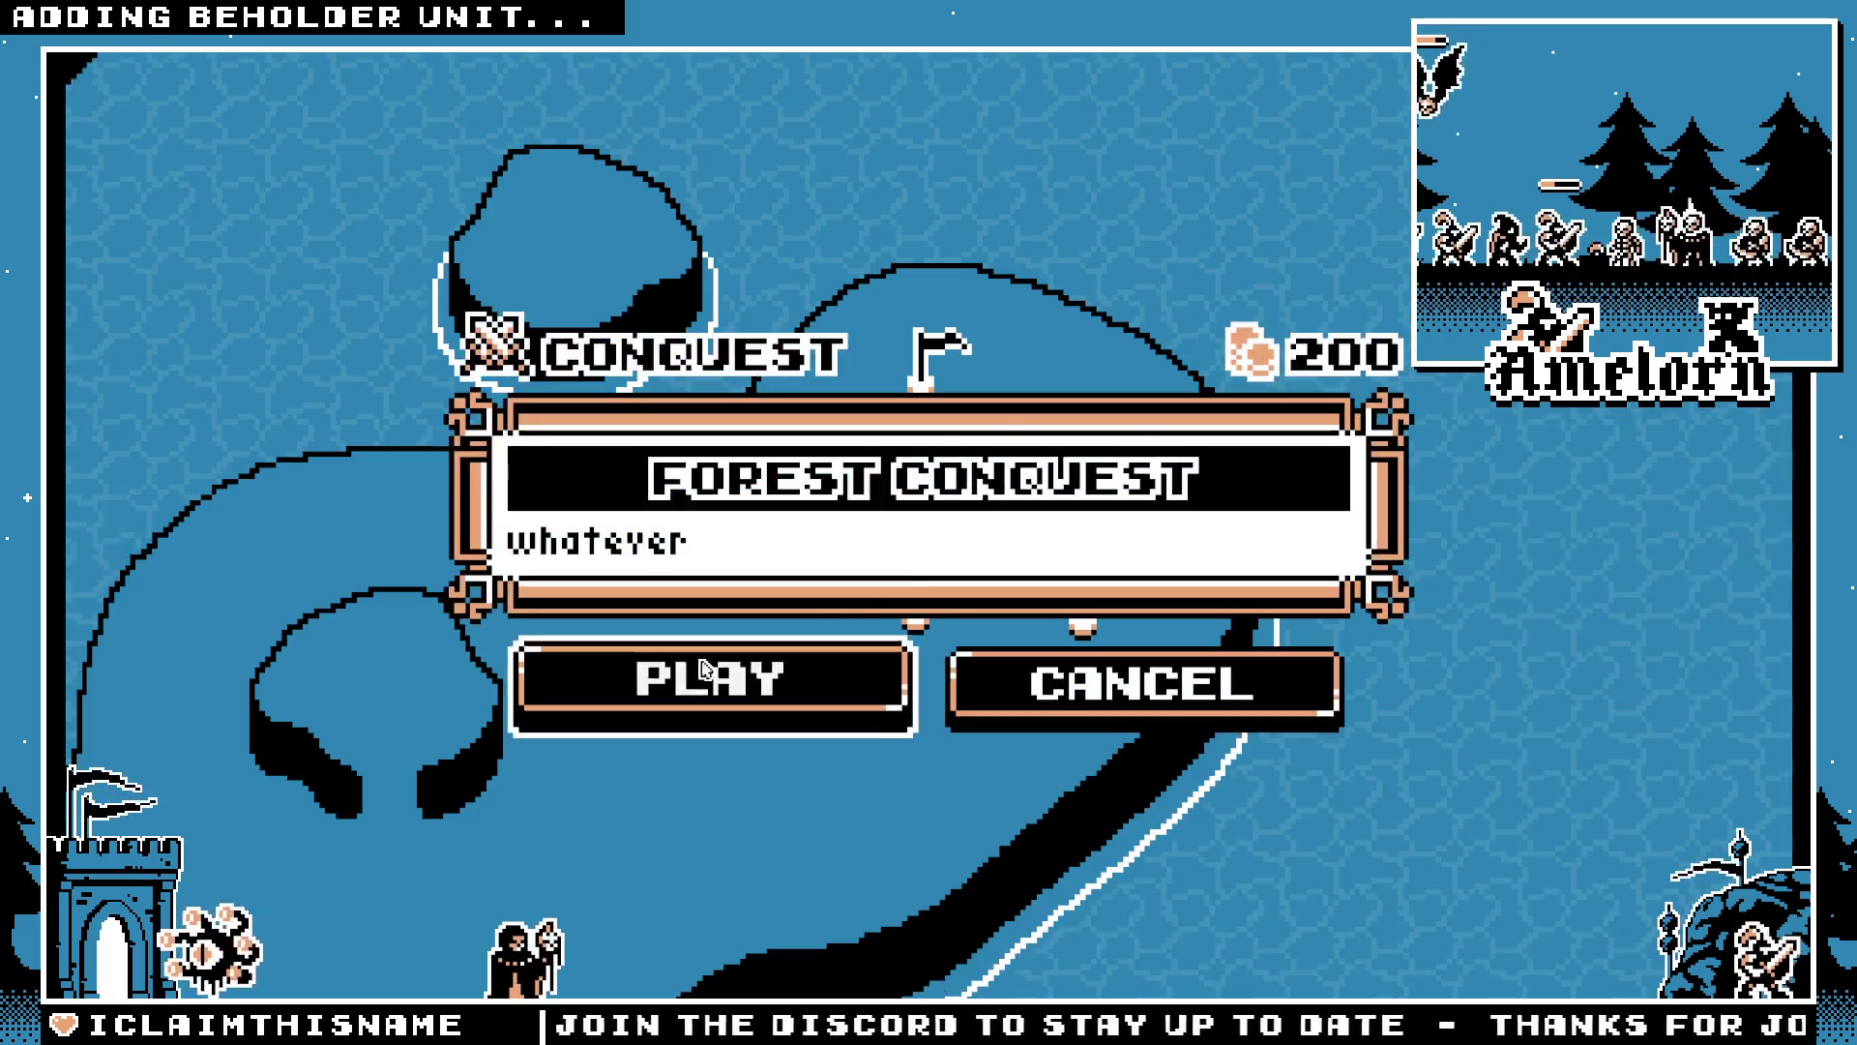
left_click(677, 692)
left_click(237, 822)
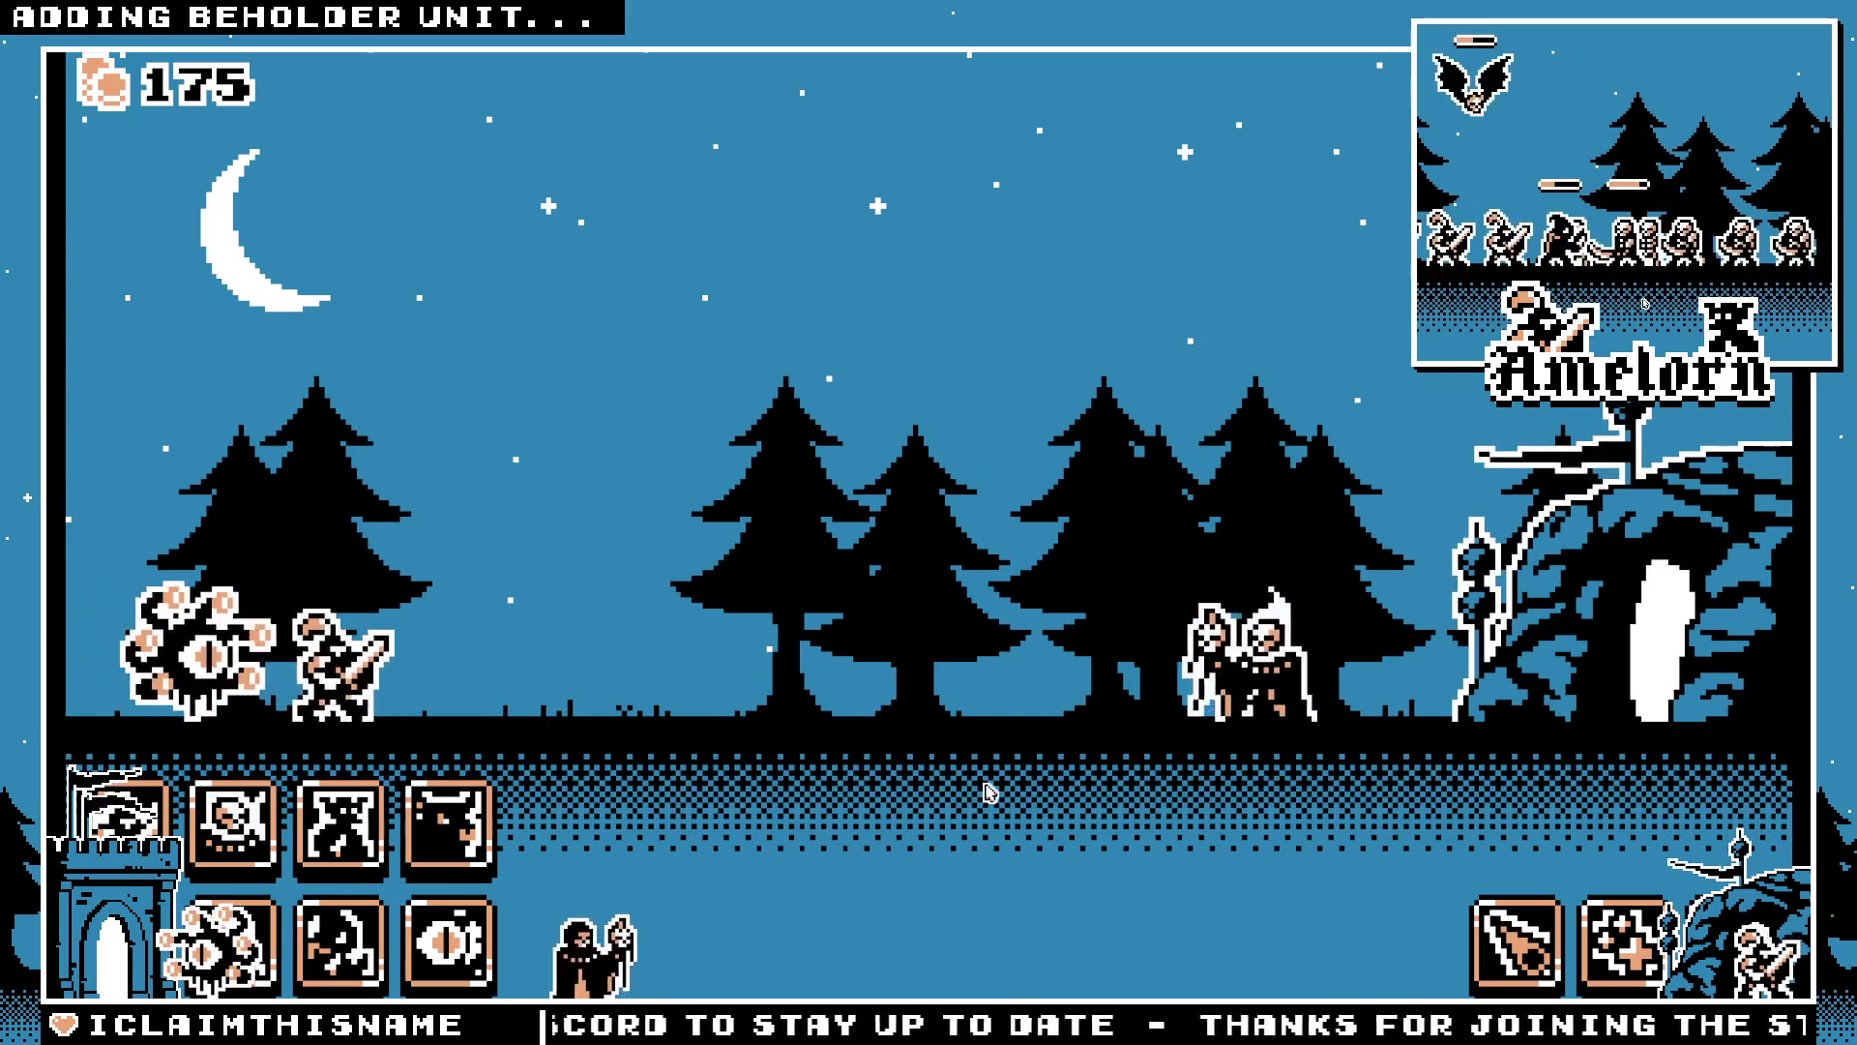
left_click(1517, 943)
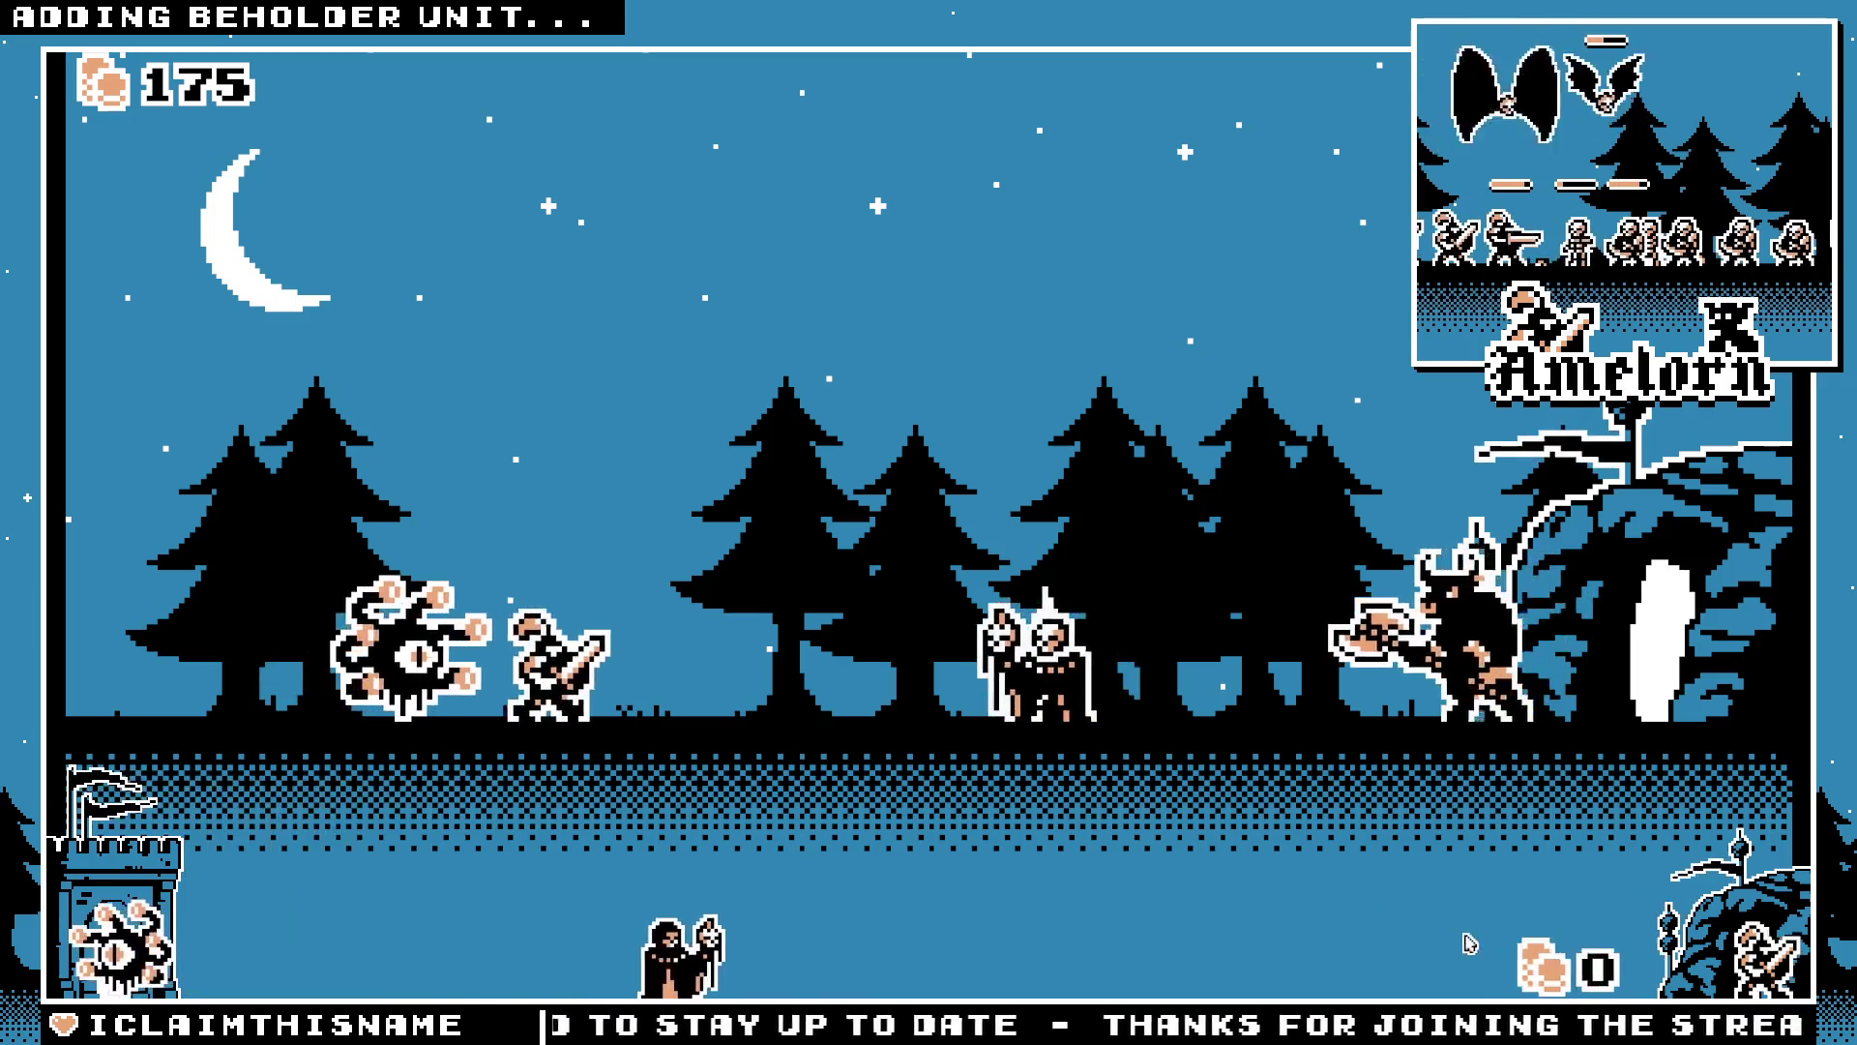
left_click(1097, 823)
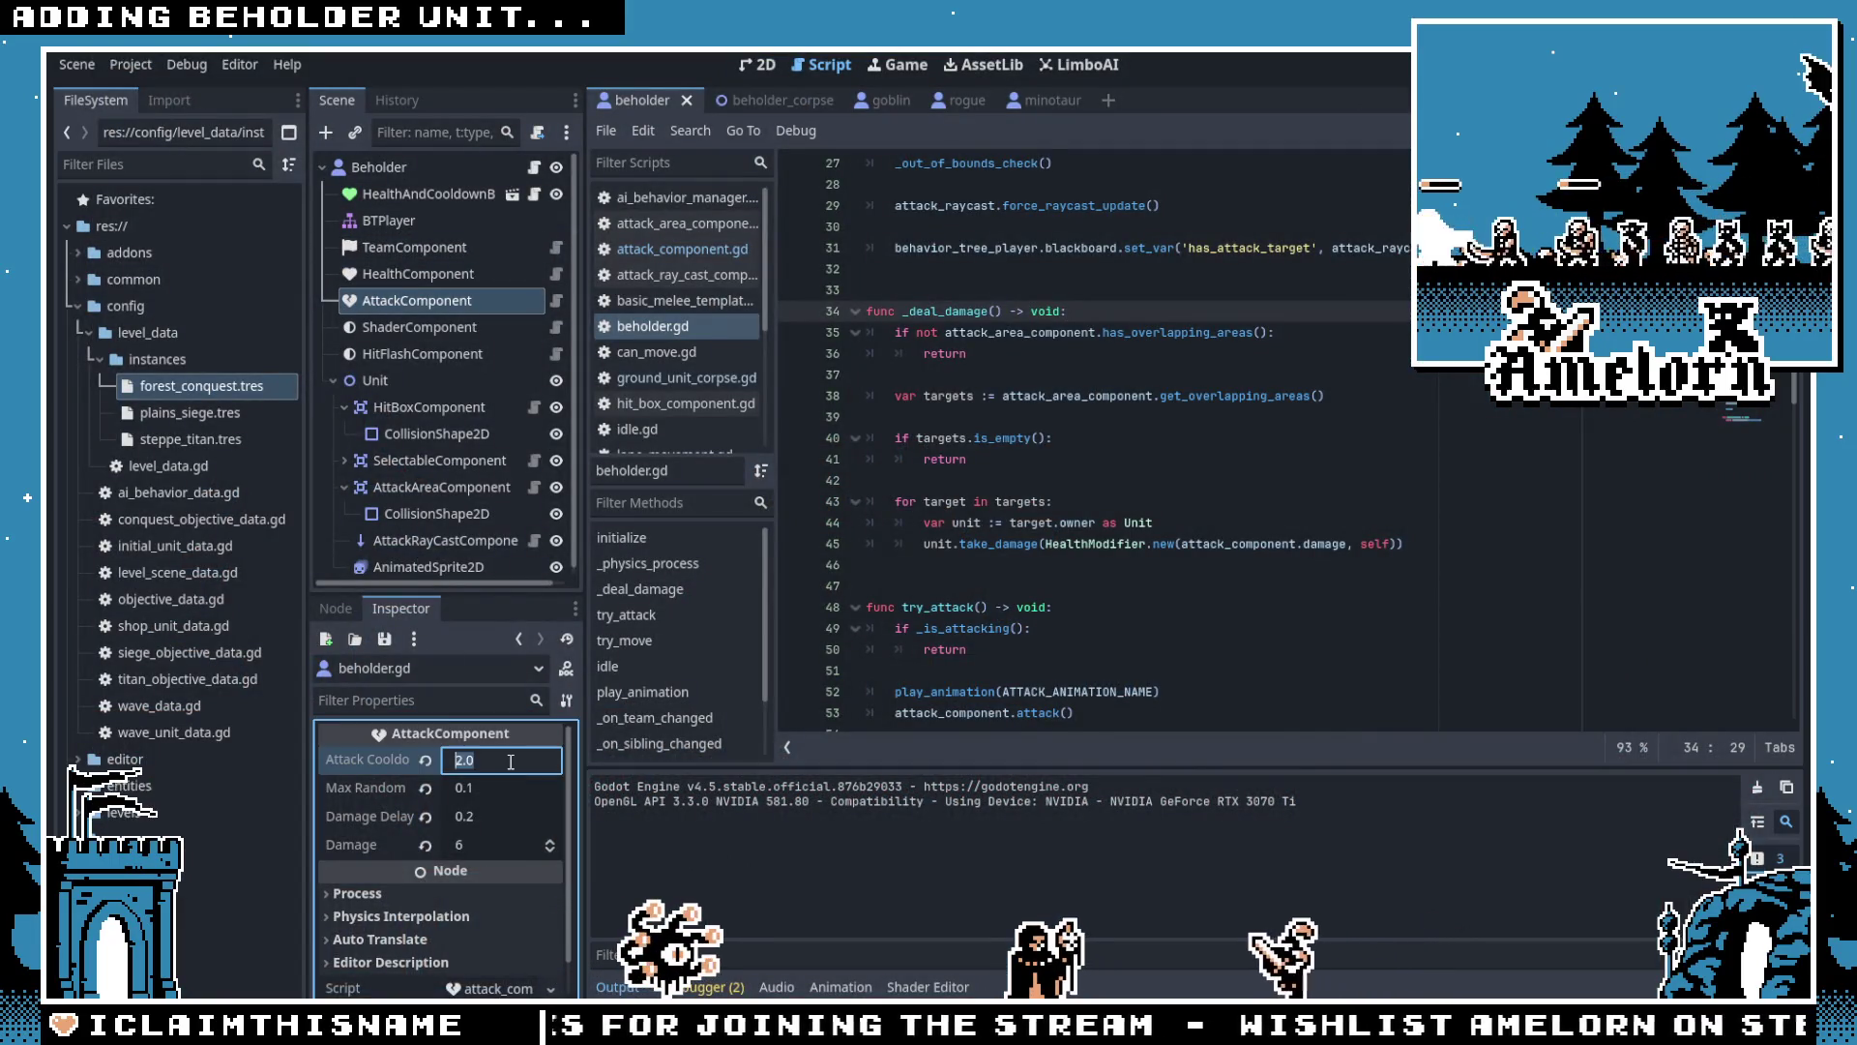
Relaunch the game with attack cooldown 1.5 and start Forest Conquest again
key("F5")
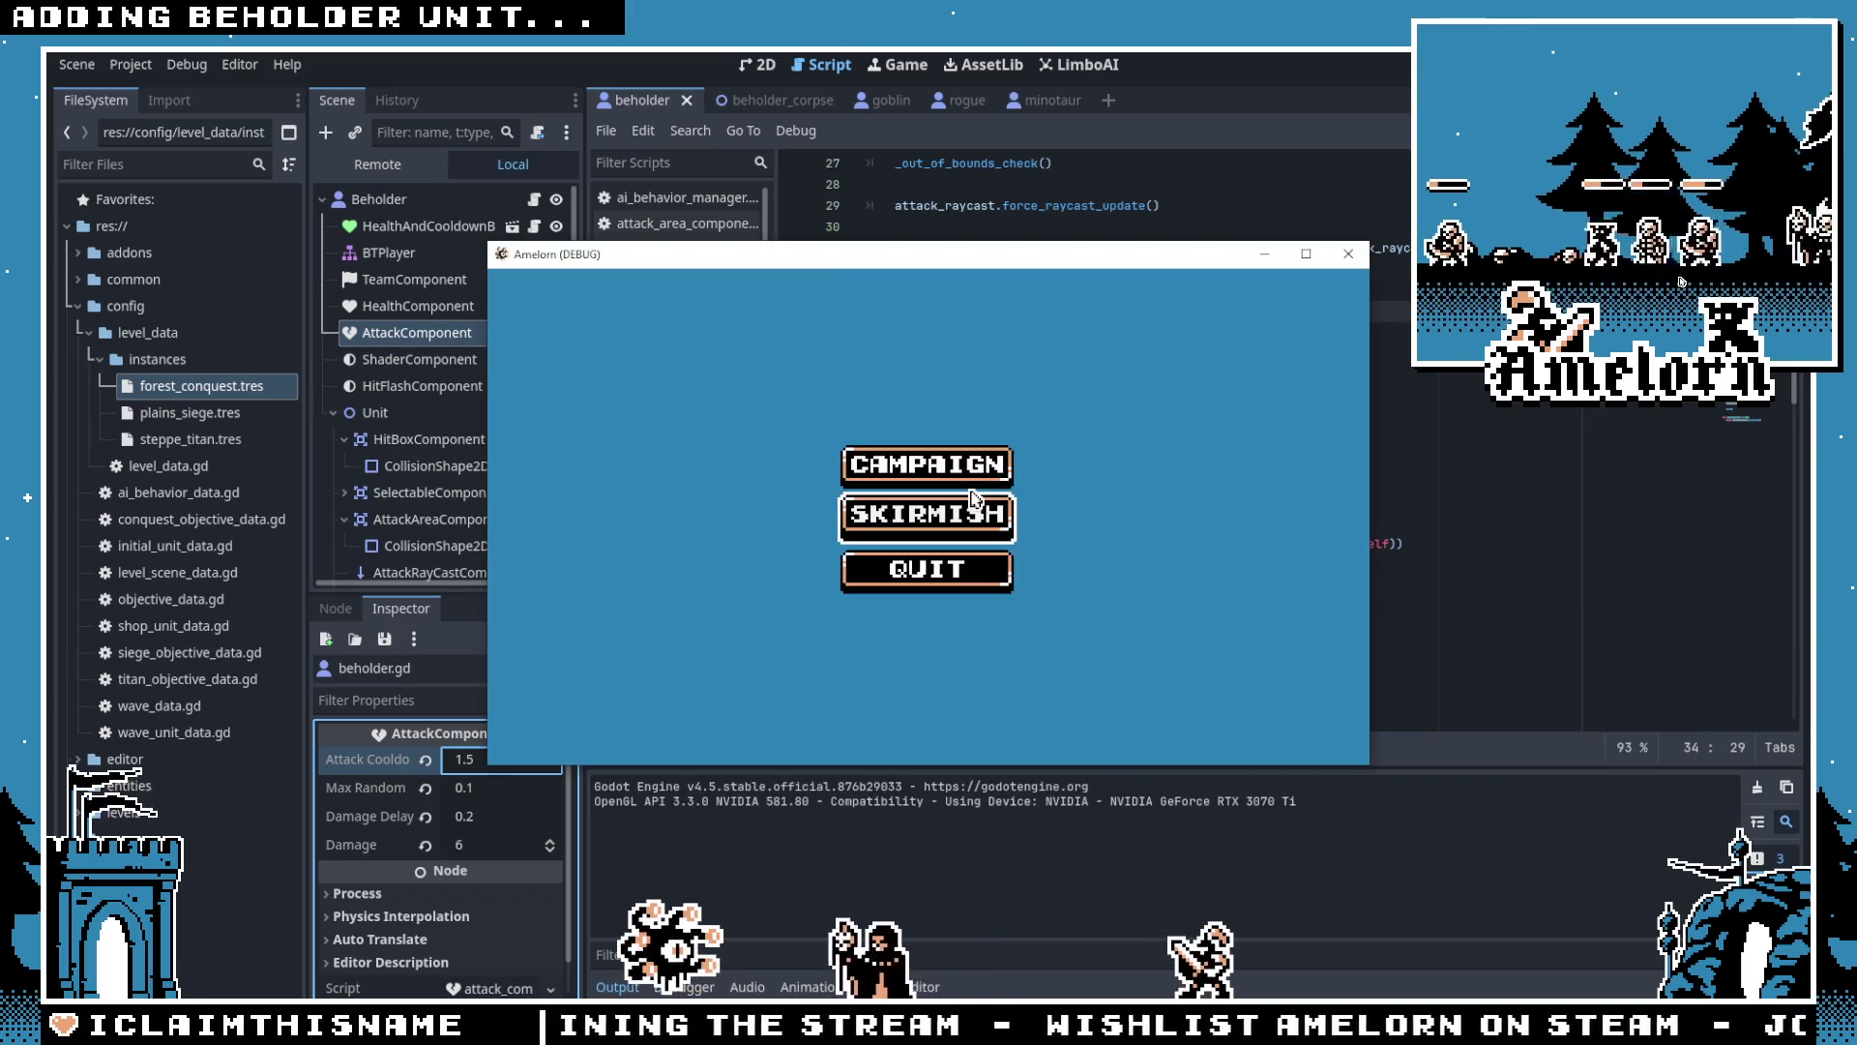
left_click(925, 461)
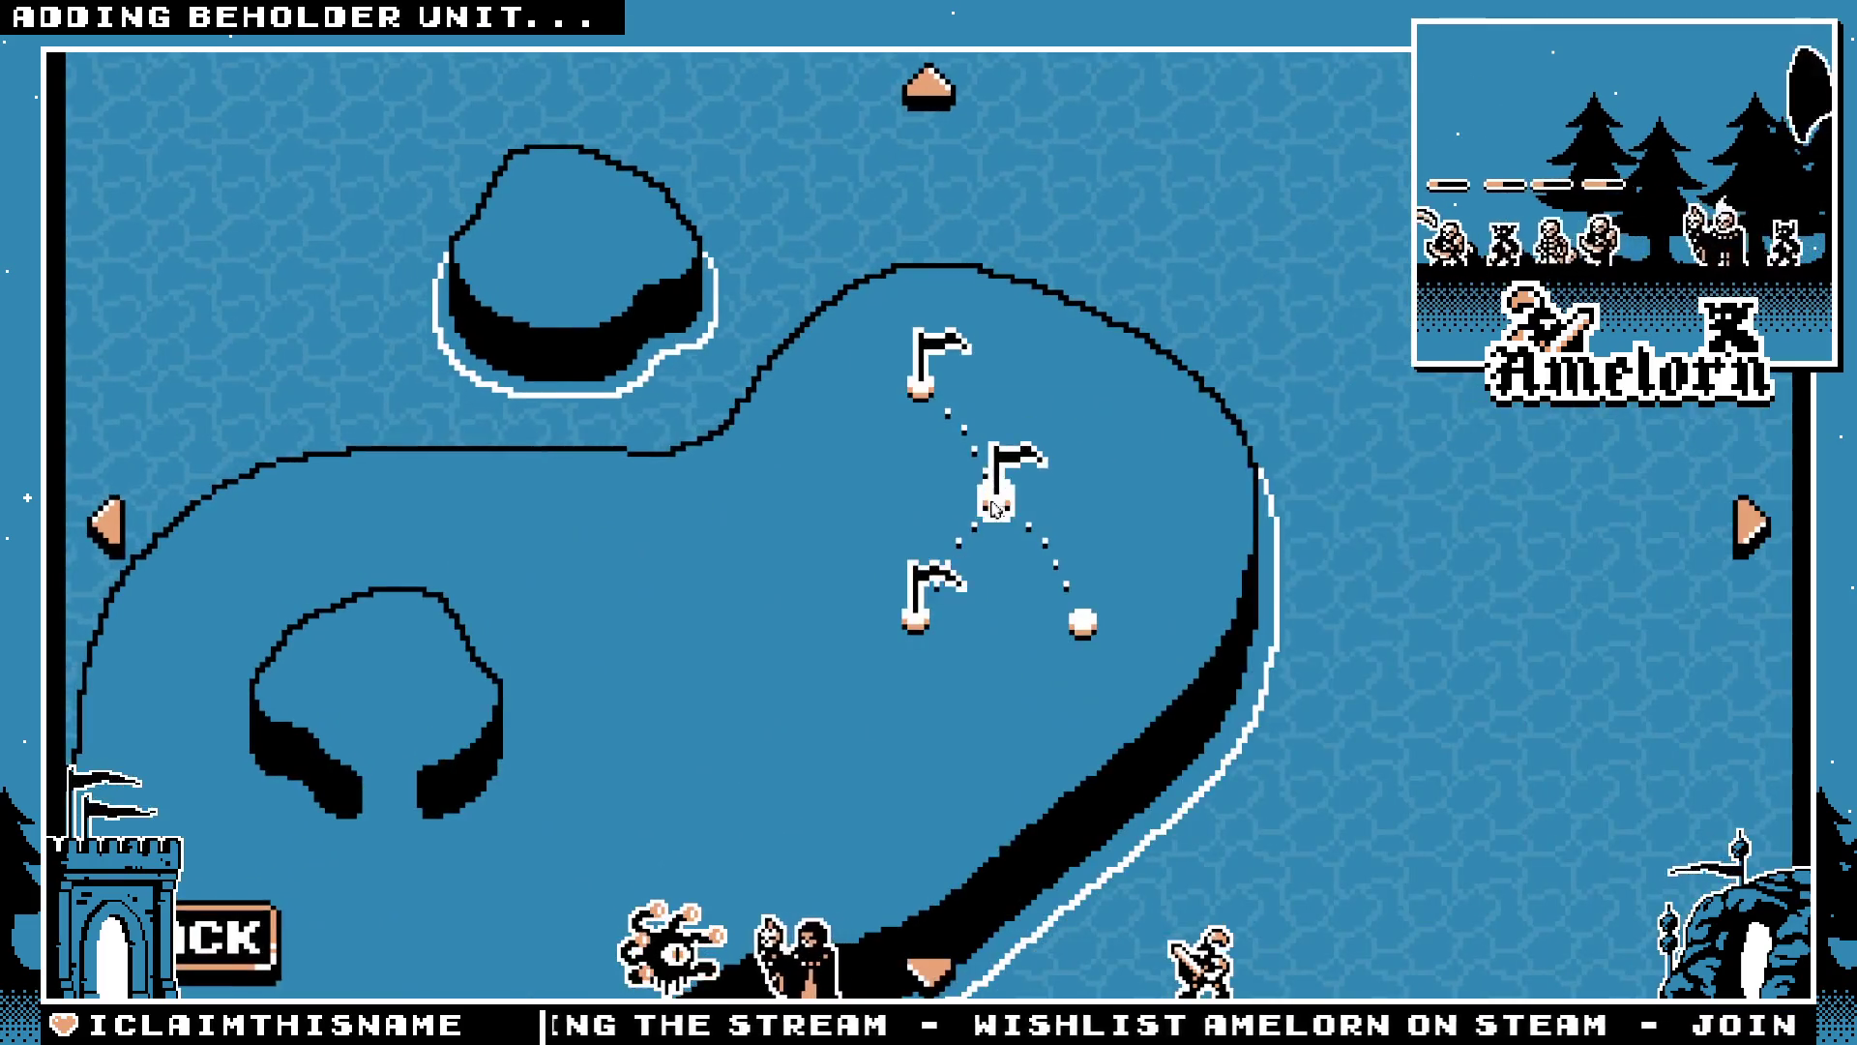
left_click(1083, 618)
left_click(745, 677)
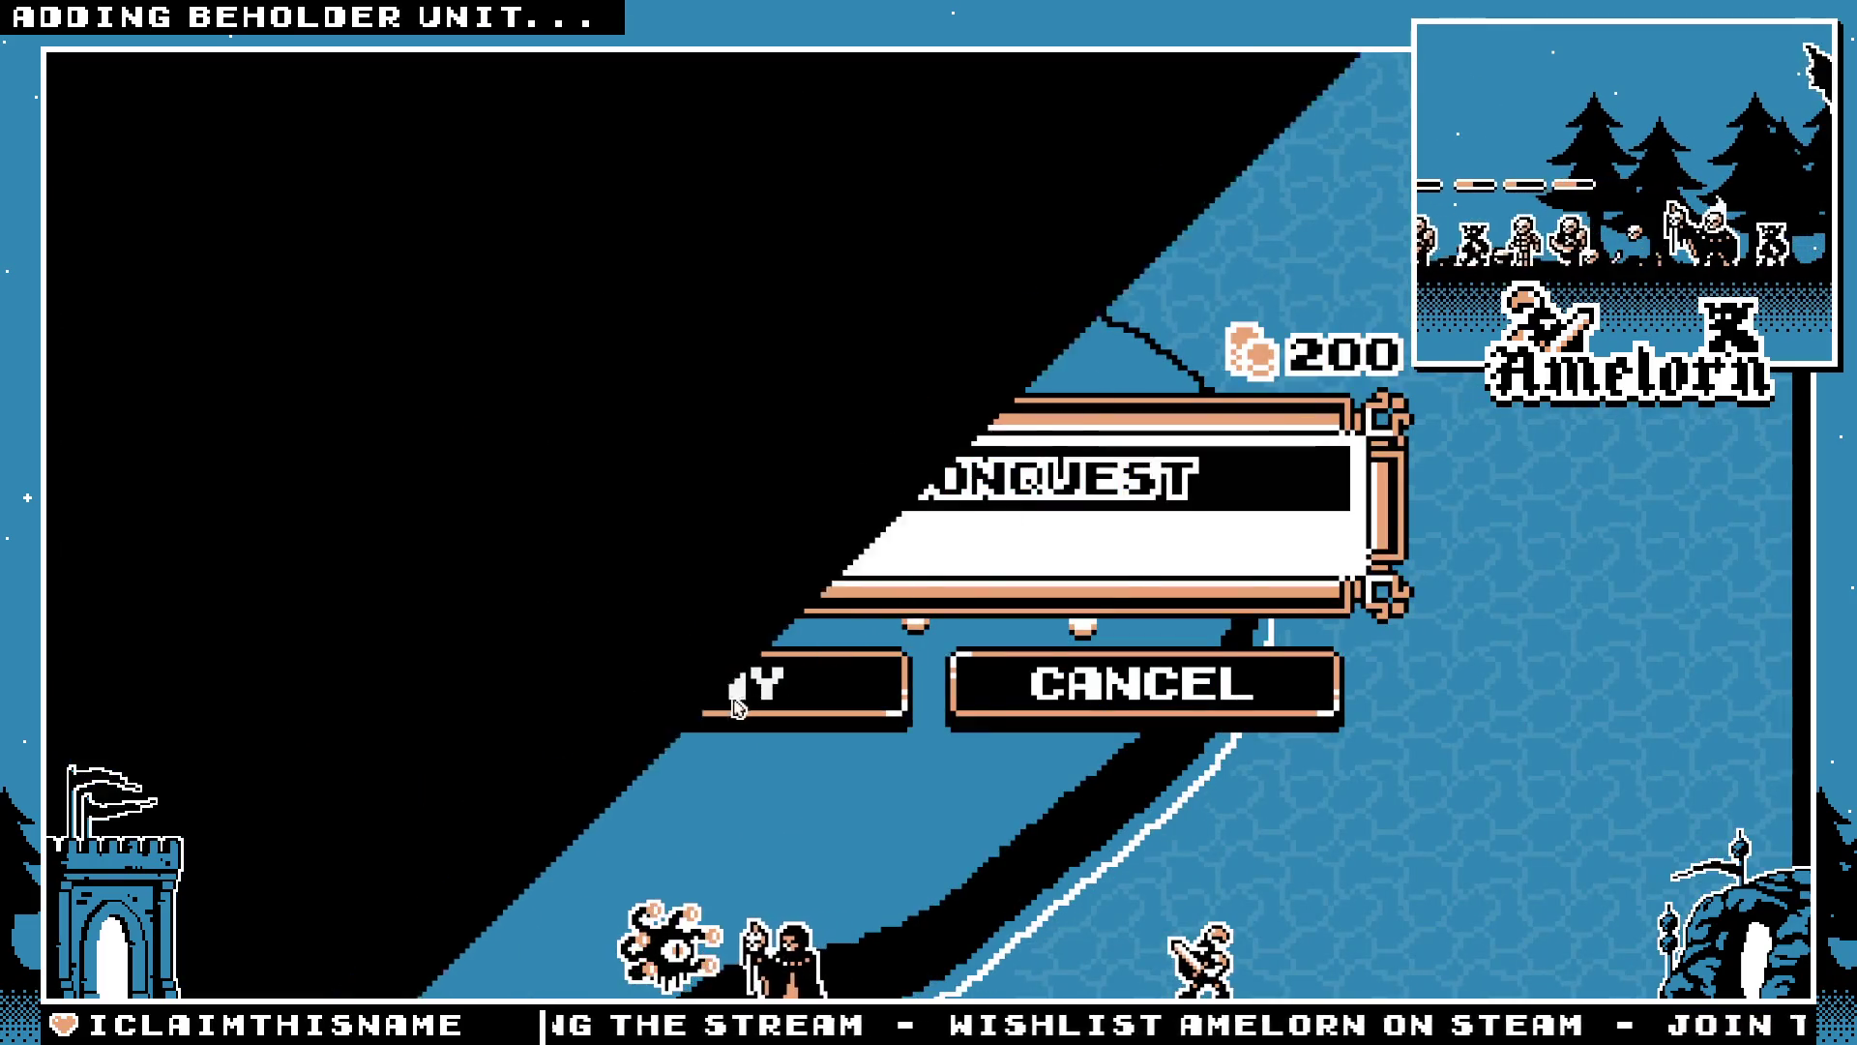
Spawn a sword knight, two goblins and a beholder, pan the battlefield, then return to the editor
left_click(232, 825)
left_click(338, 822)
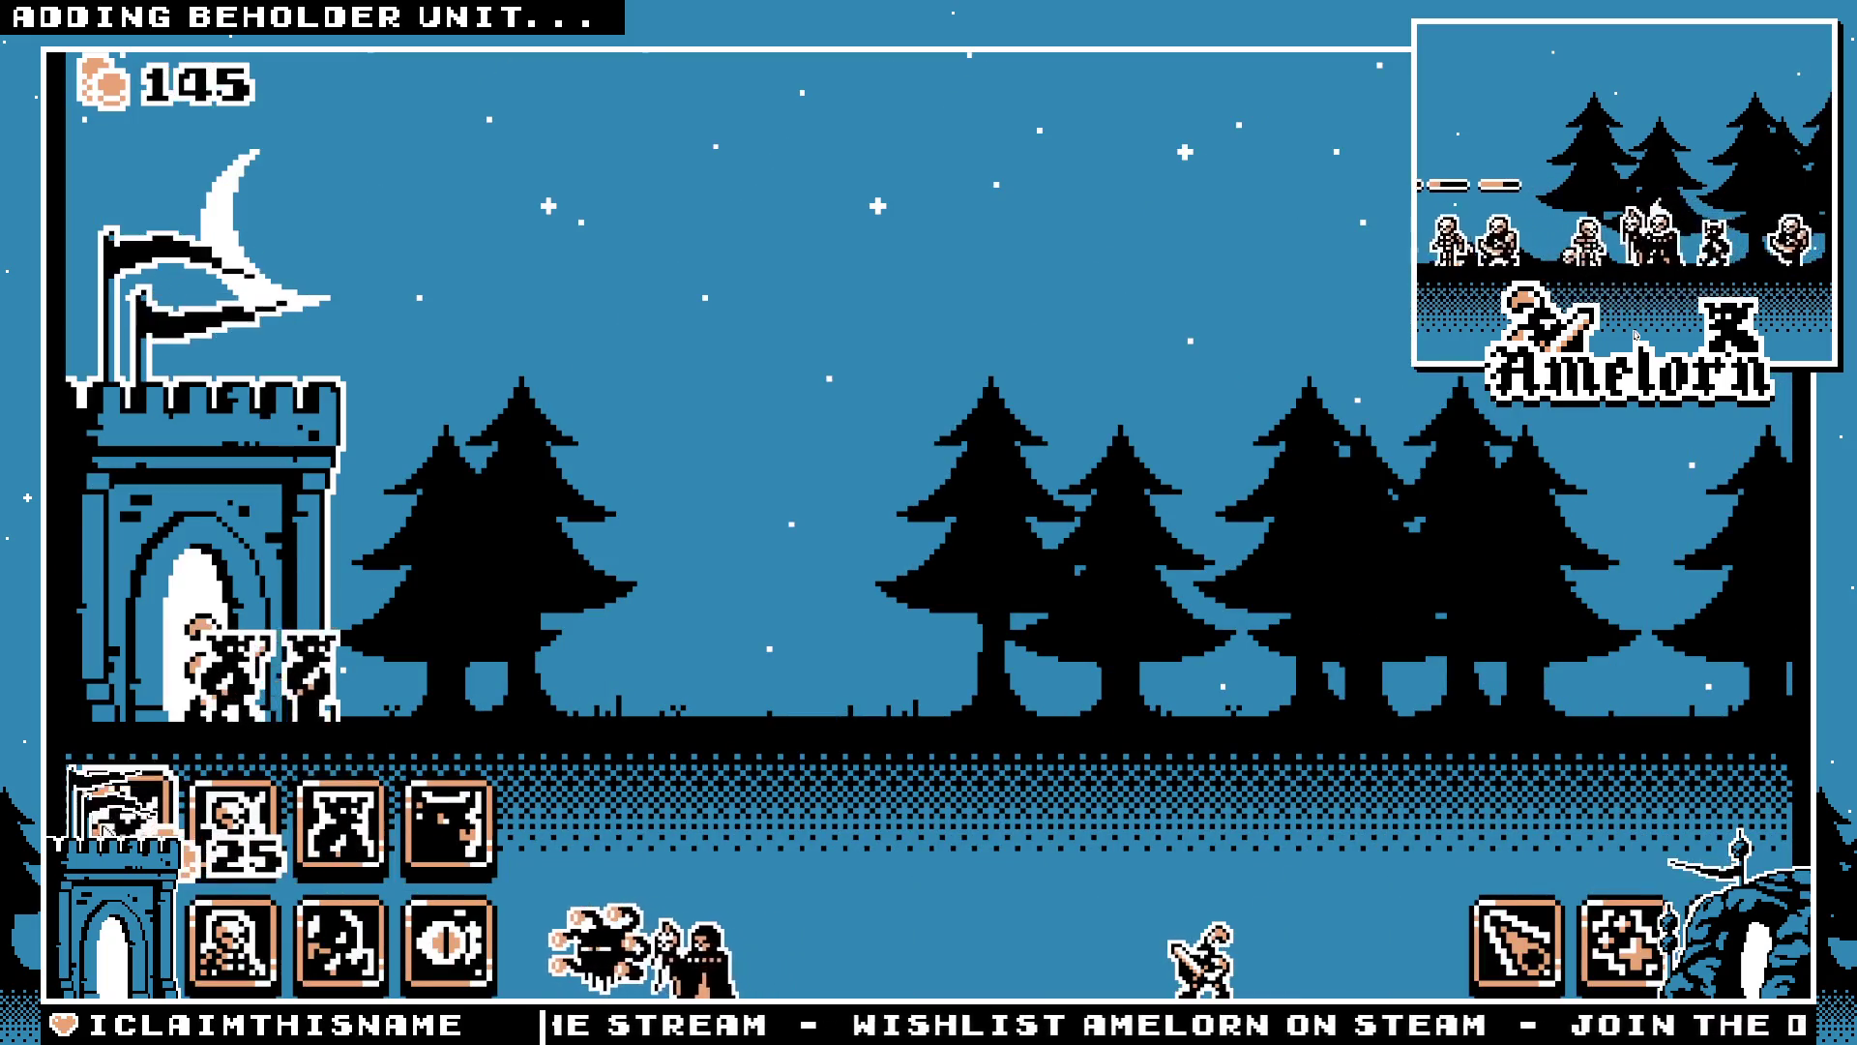
left_click(338, 822)
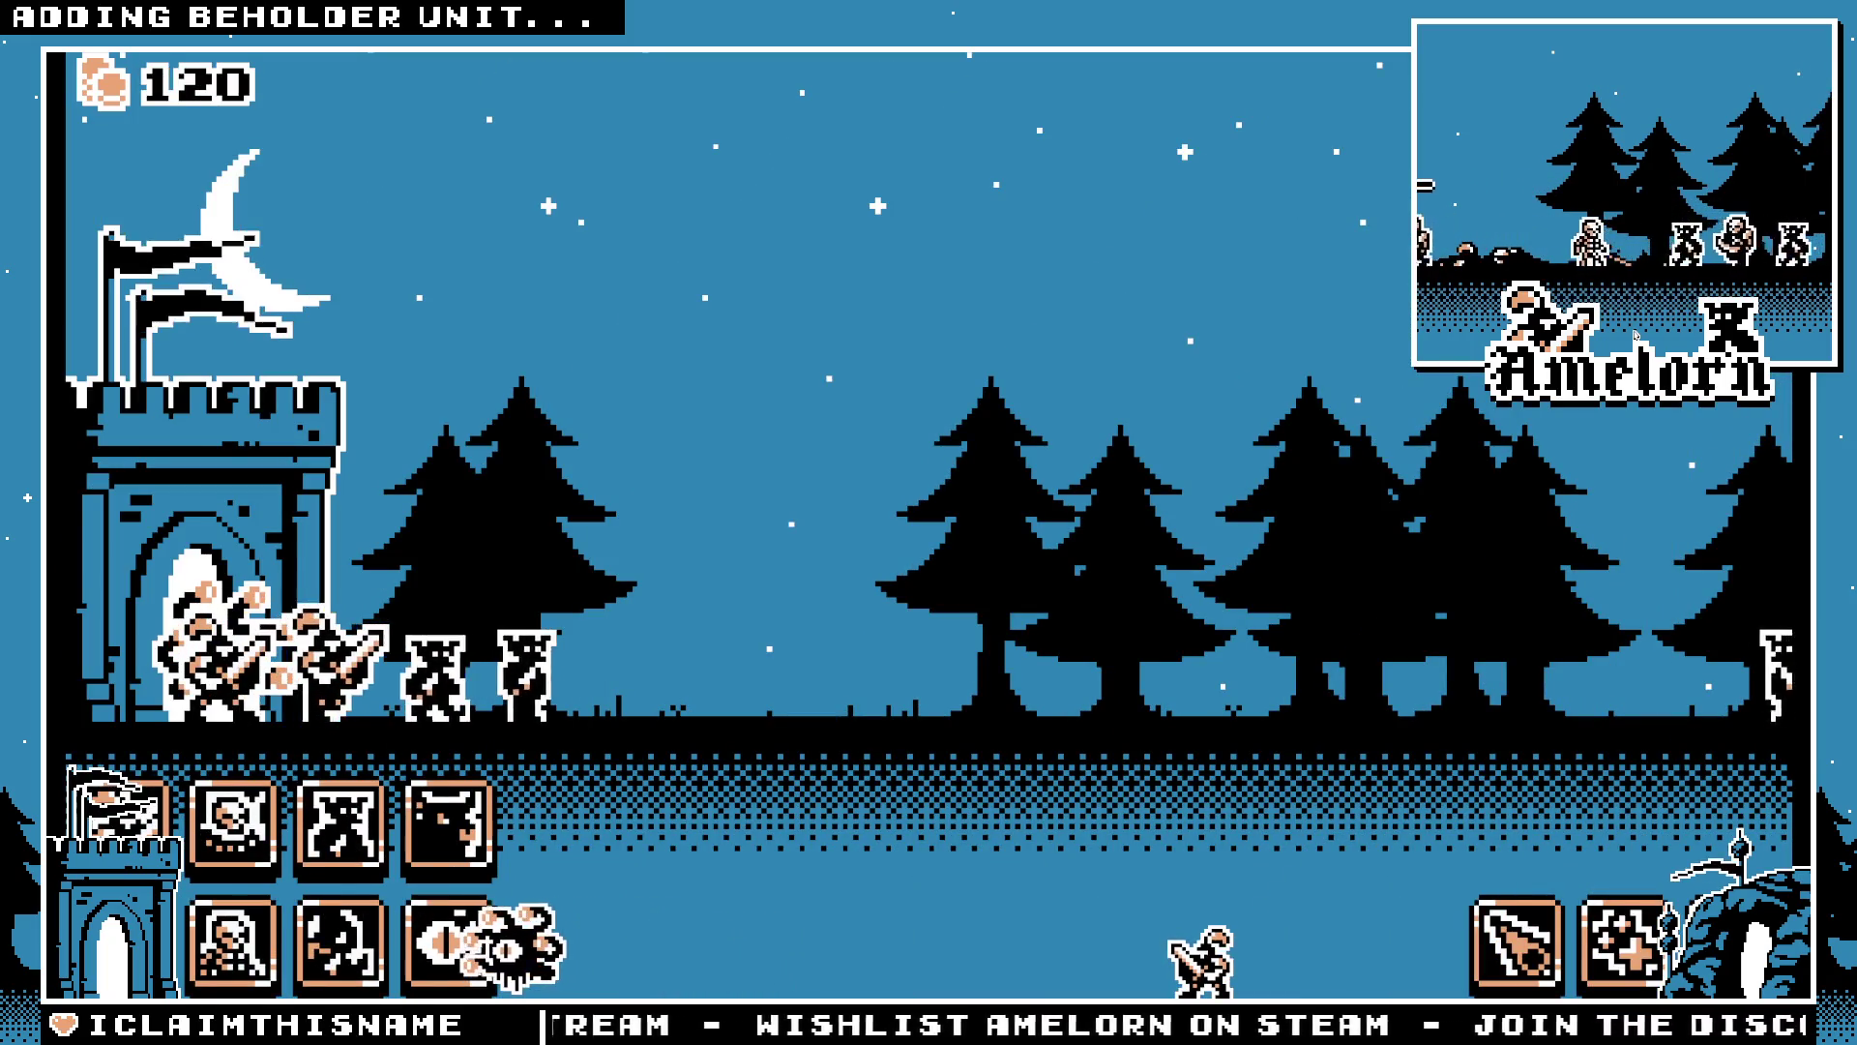
left_click(455, 929)
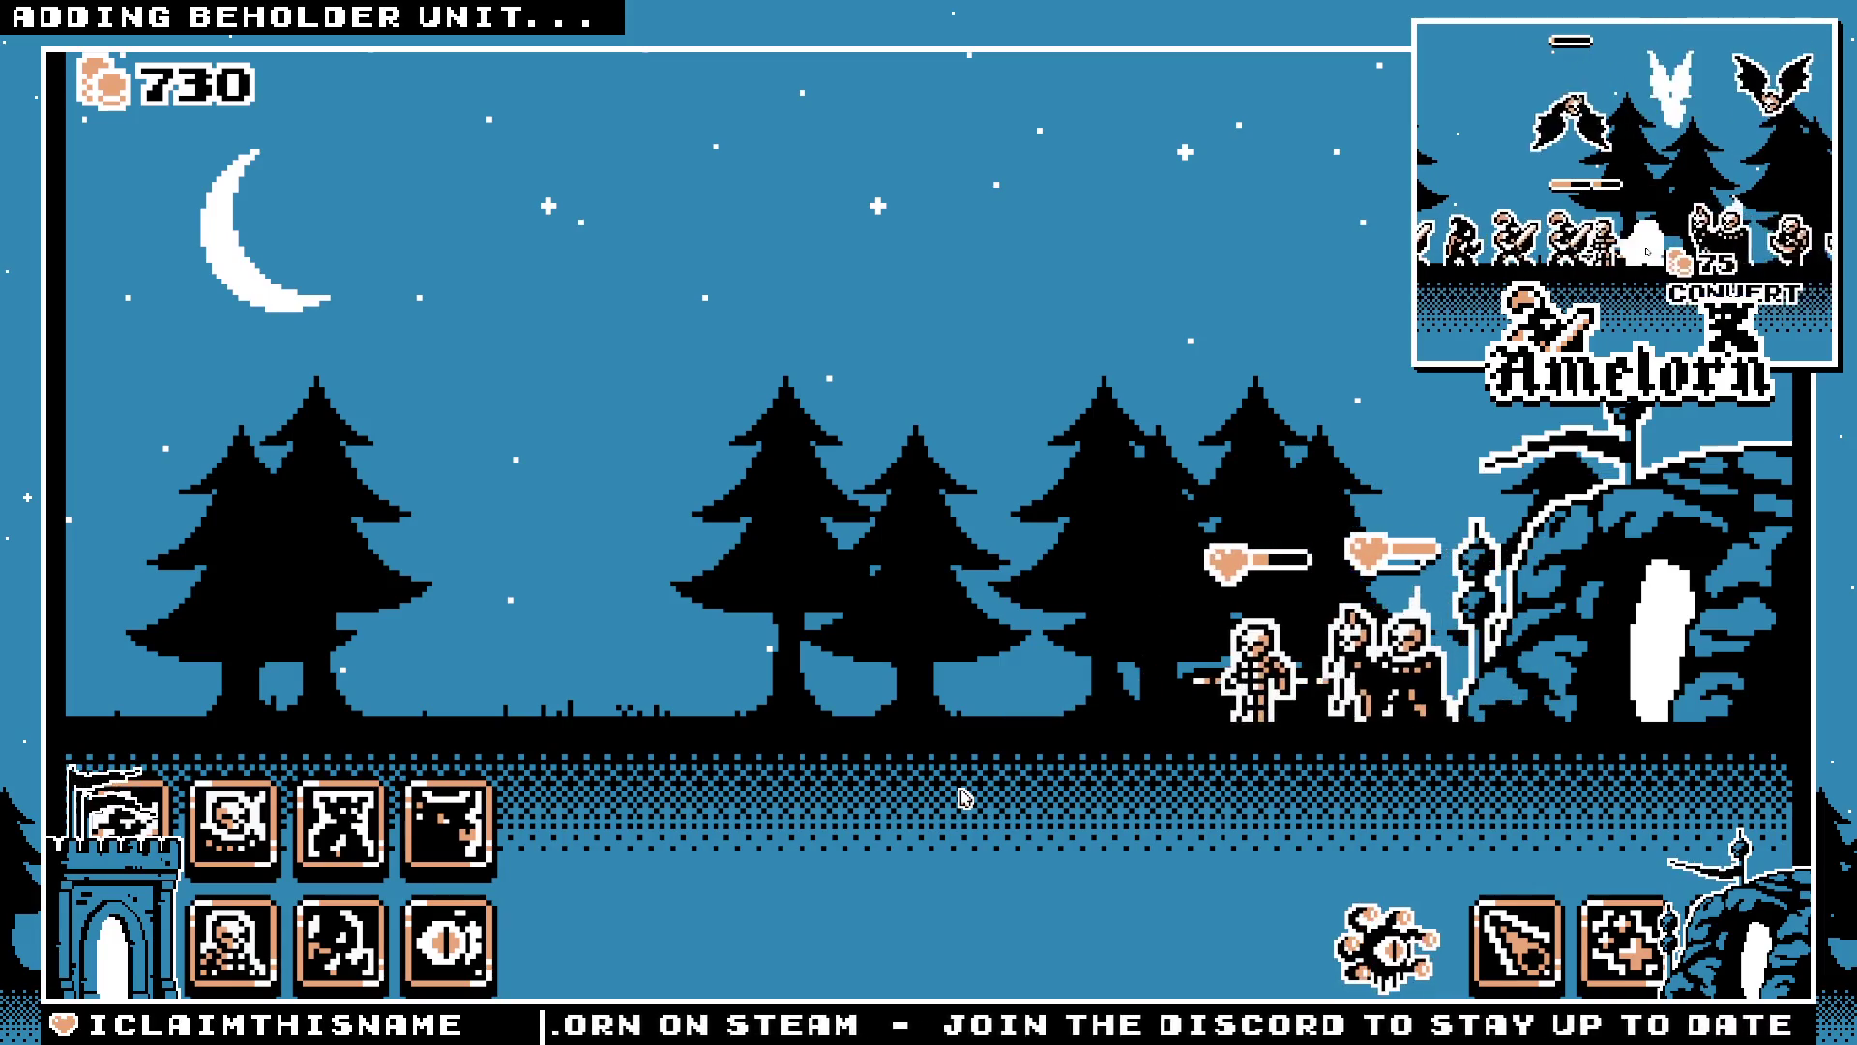
key("a")
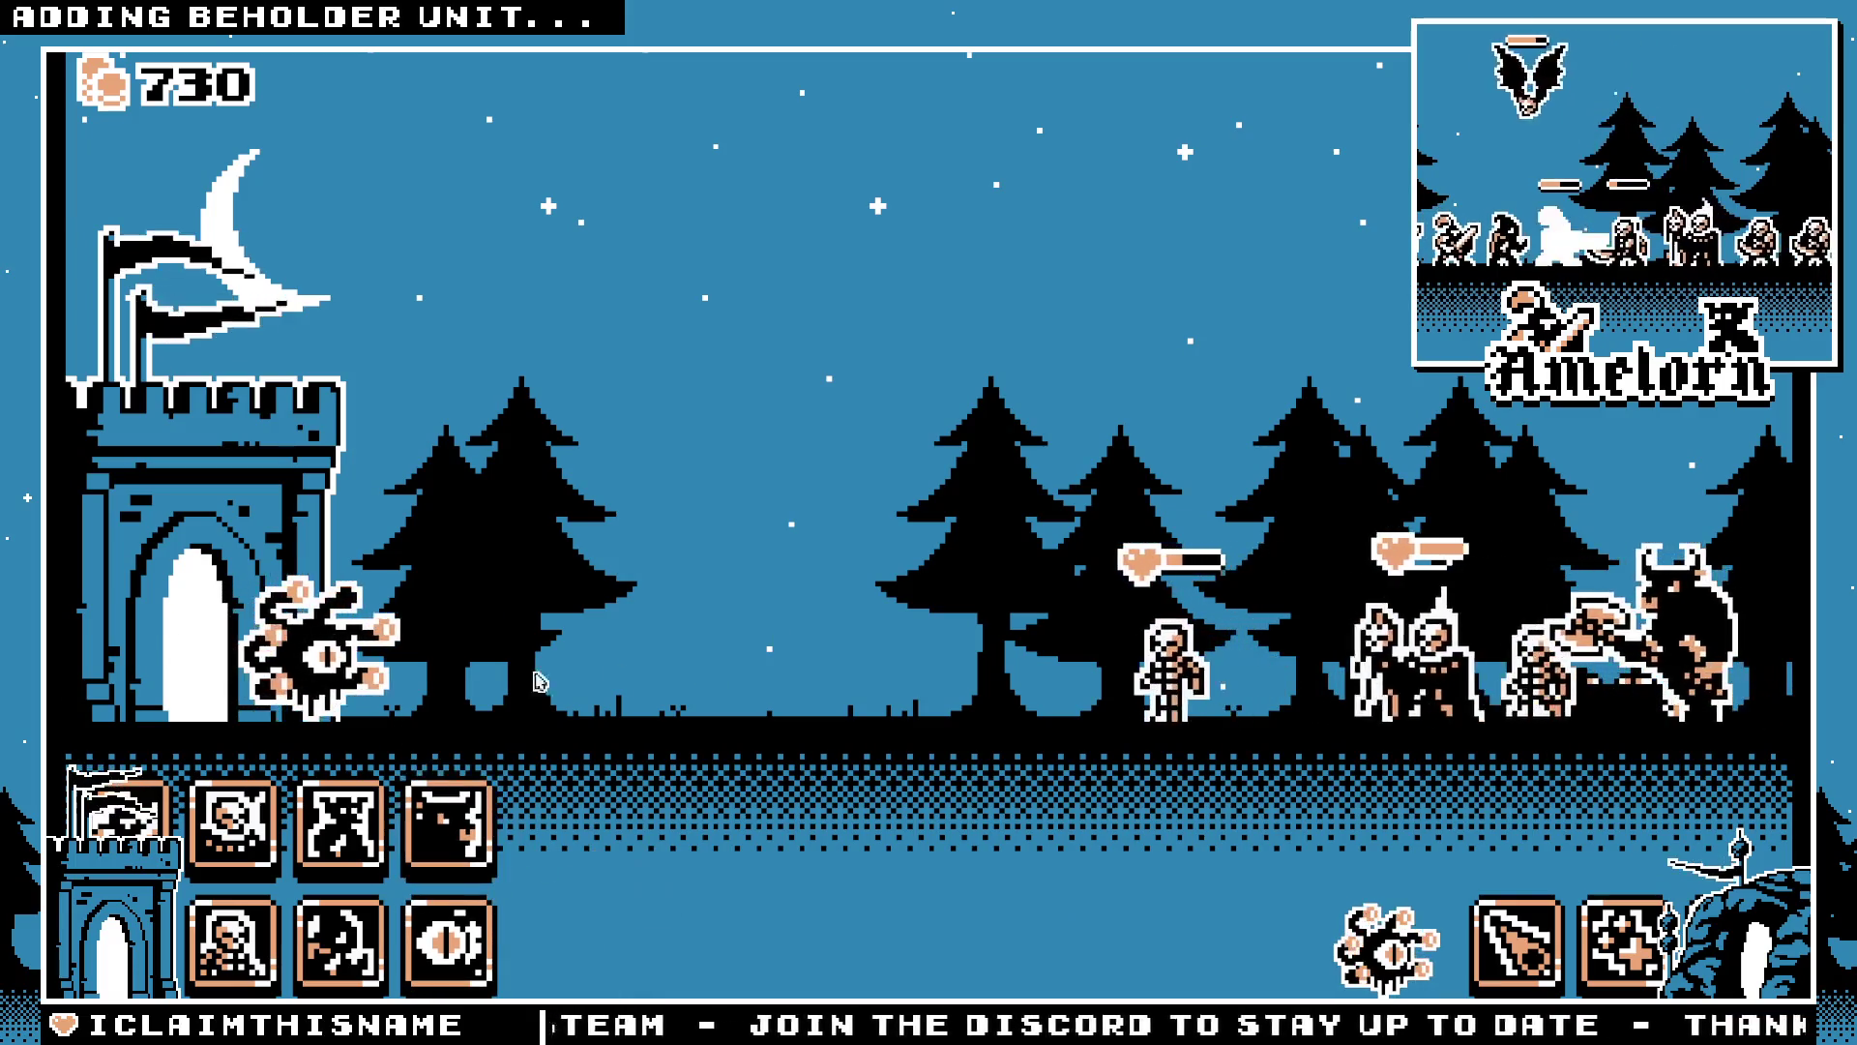
key("d")
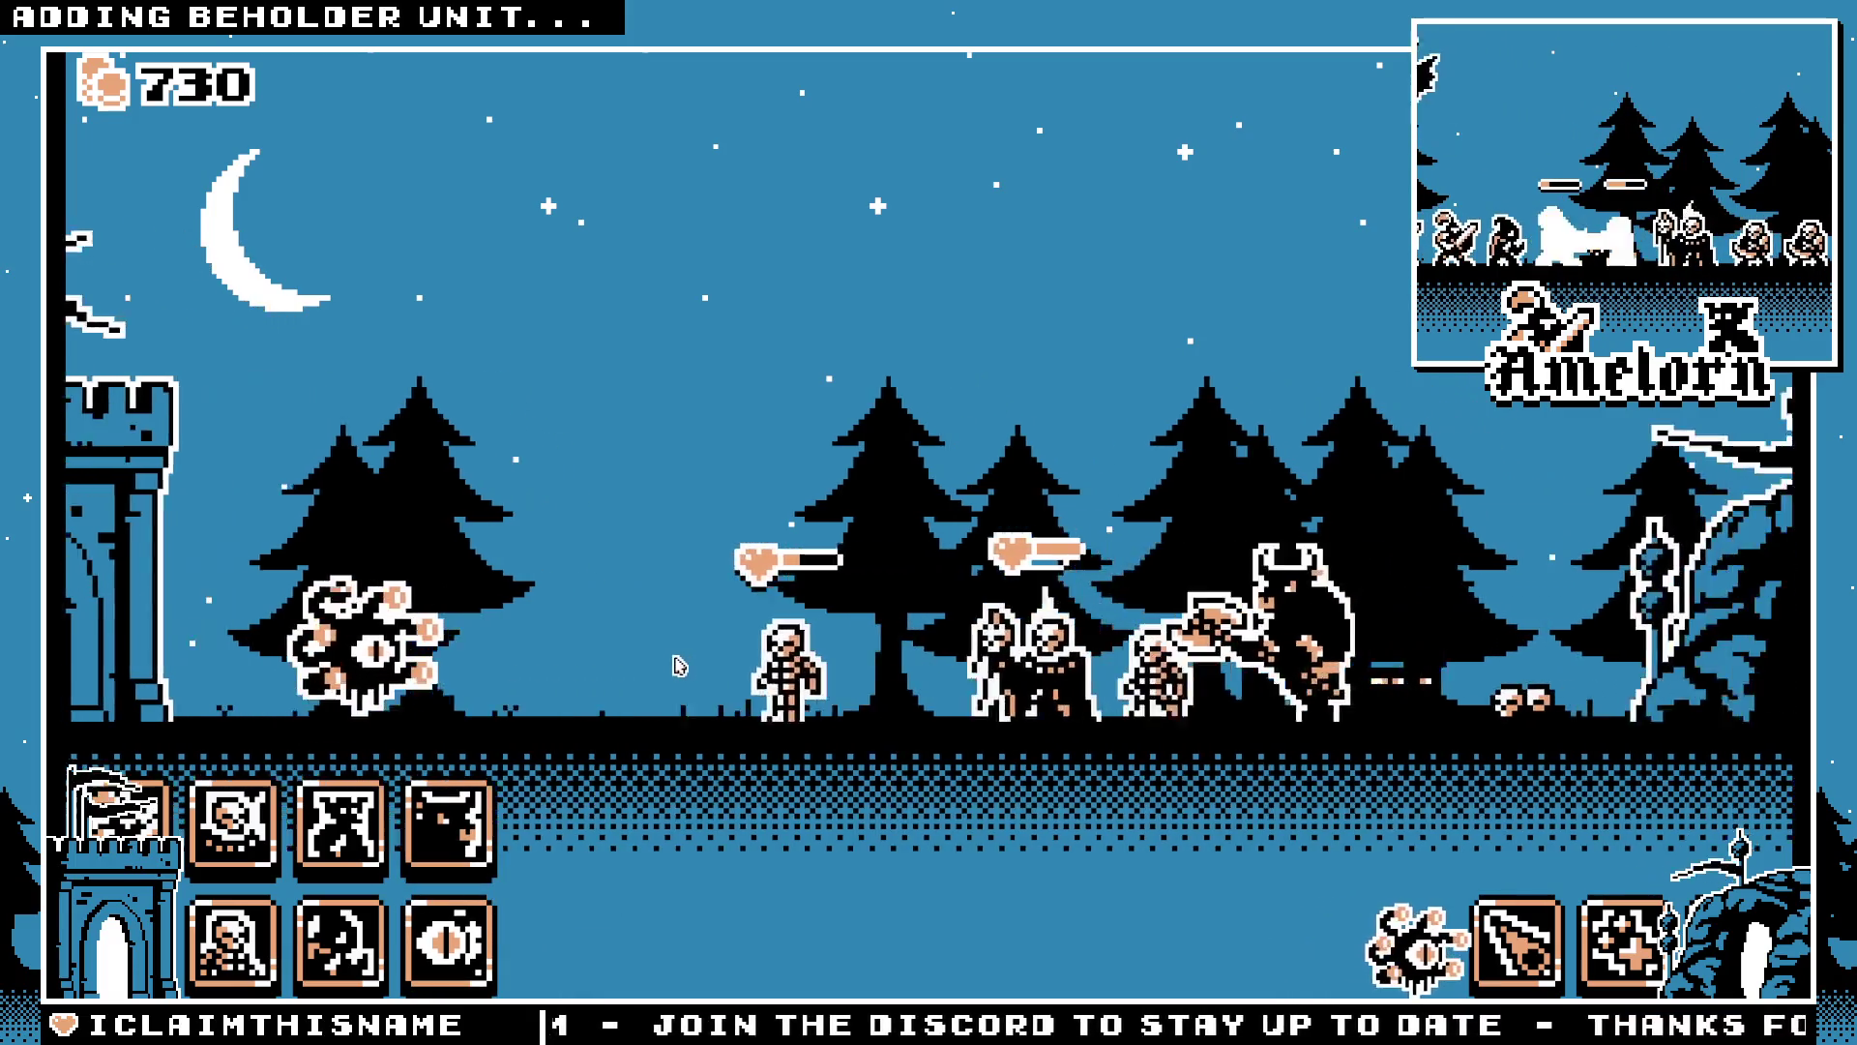
key("a")
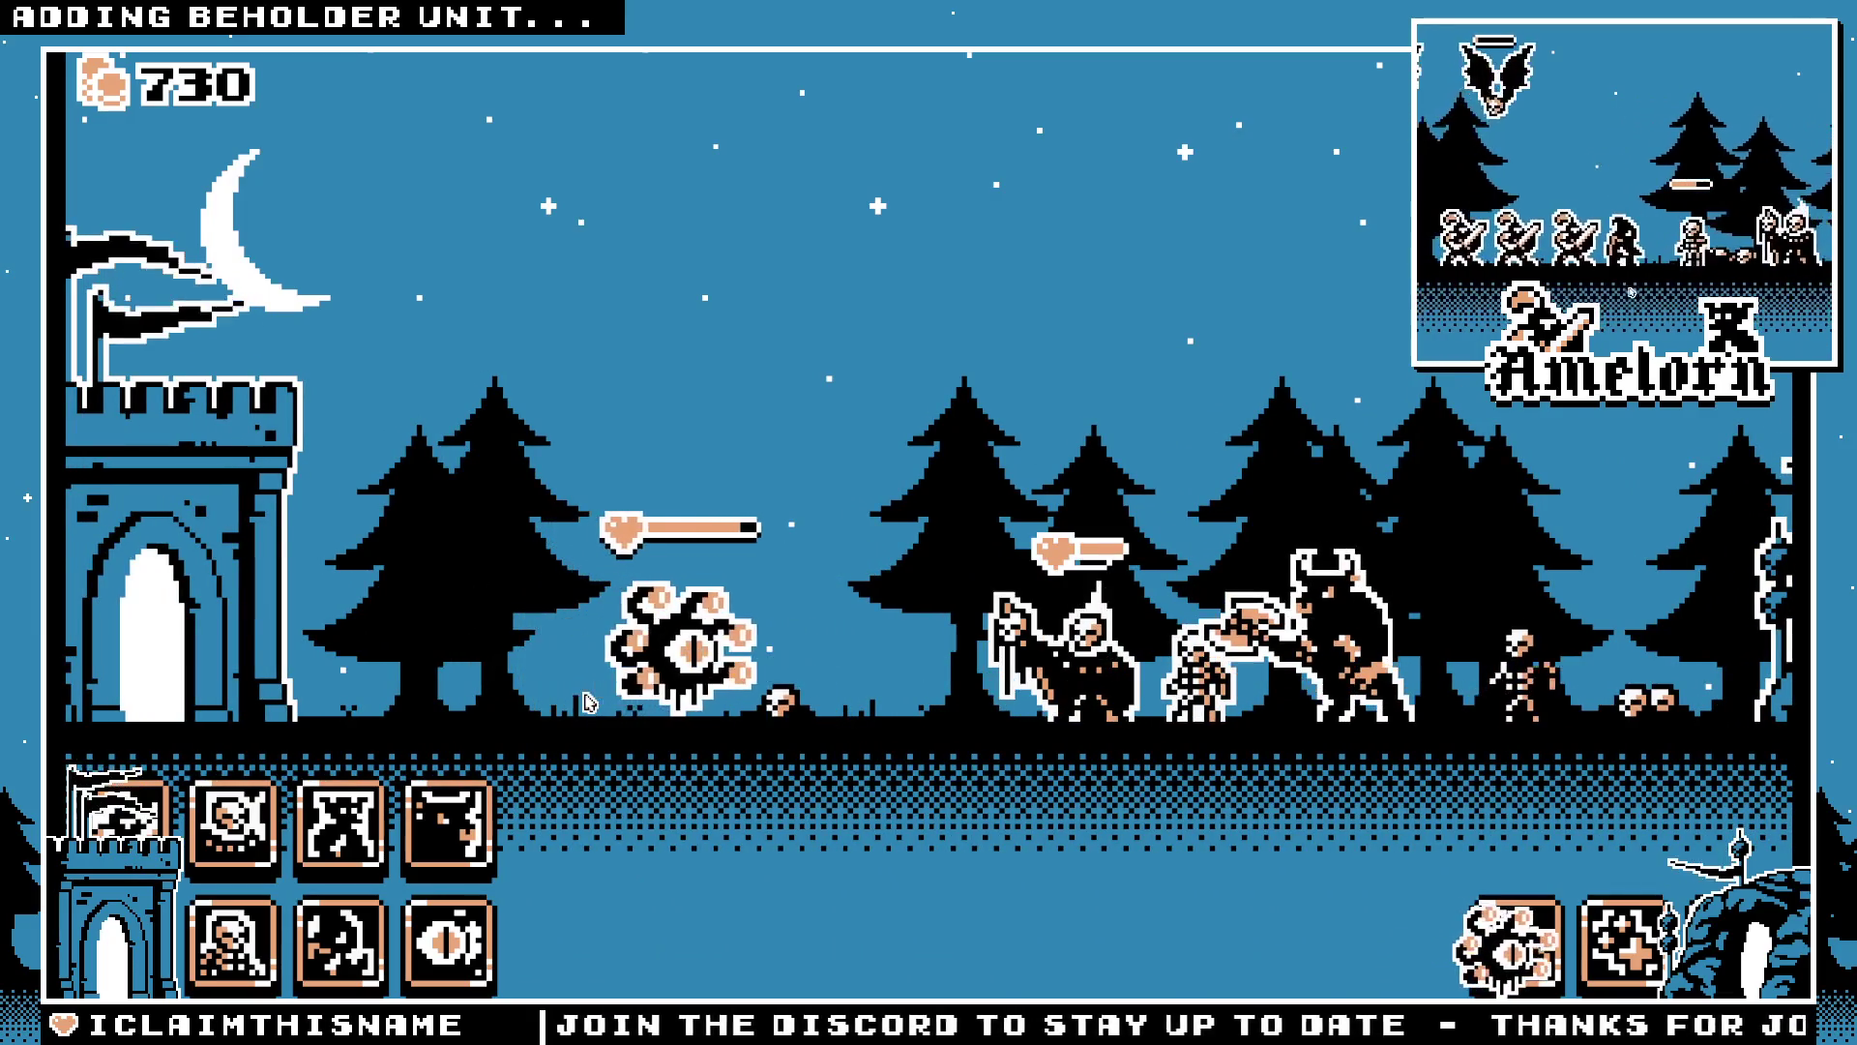
key("d")
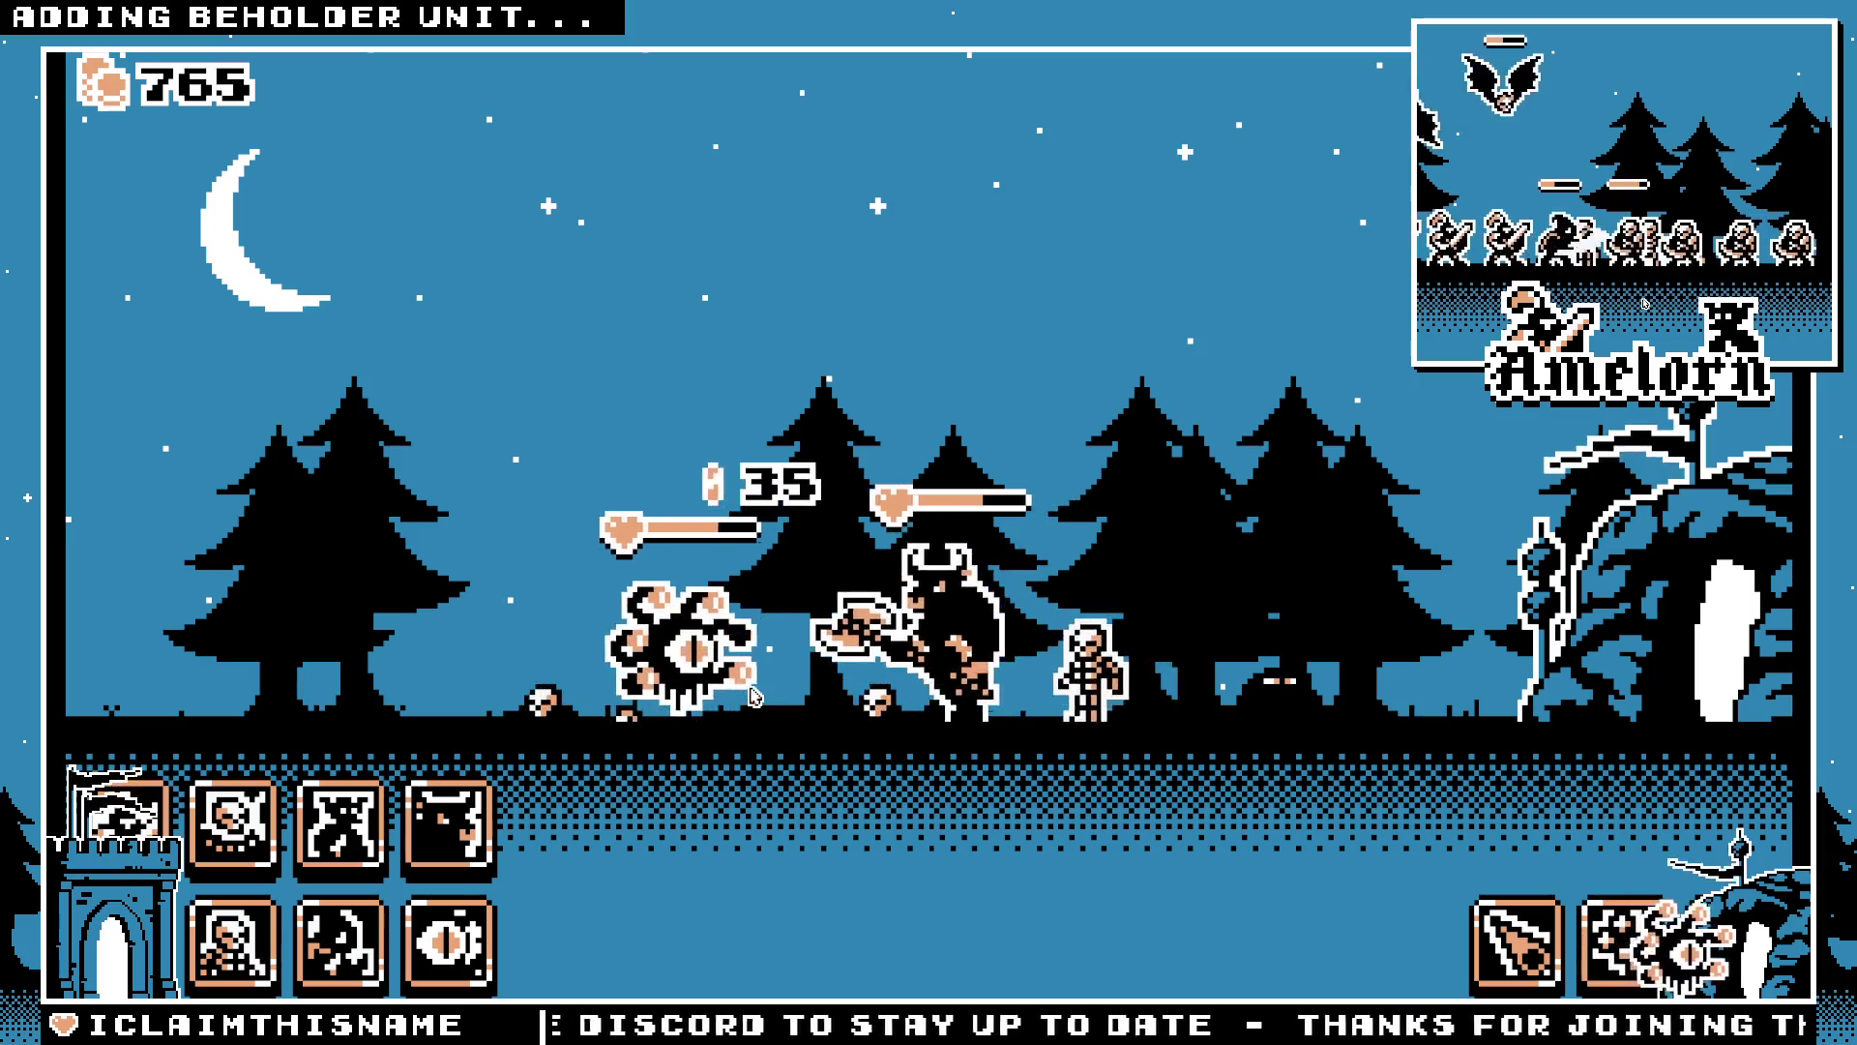
key("alt+Tab")
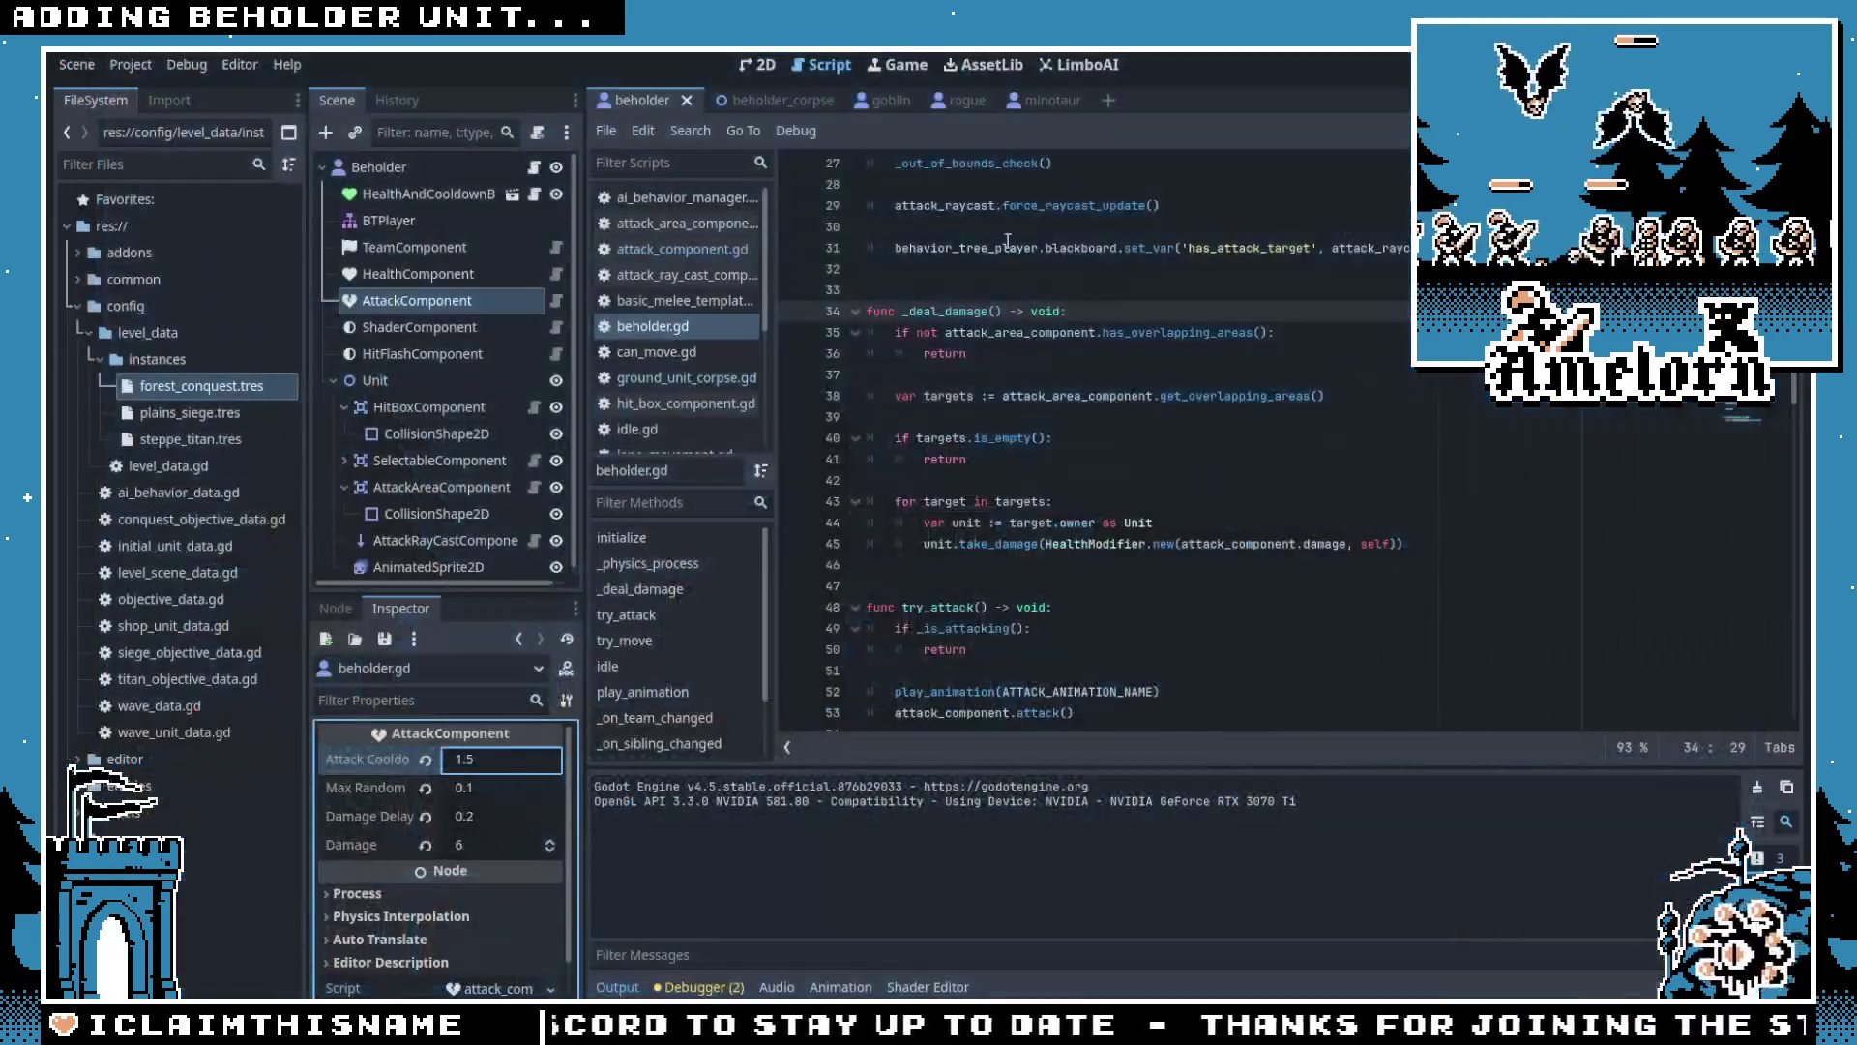
In 2D view, drag the AttackAreaComponent collision shape's right edge inward, then run with F6
left_click(758, 65)
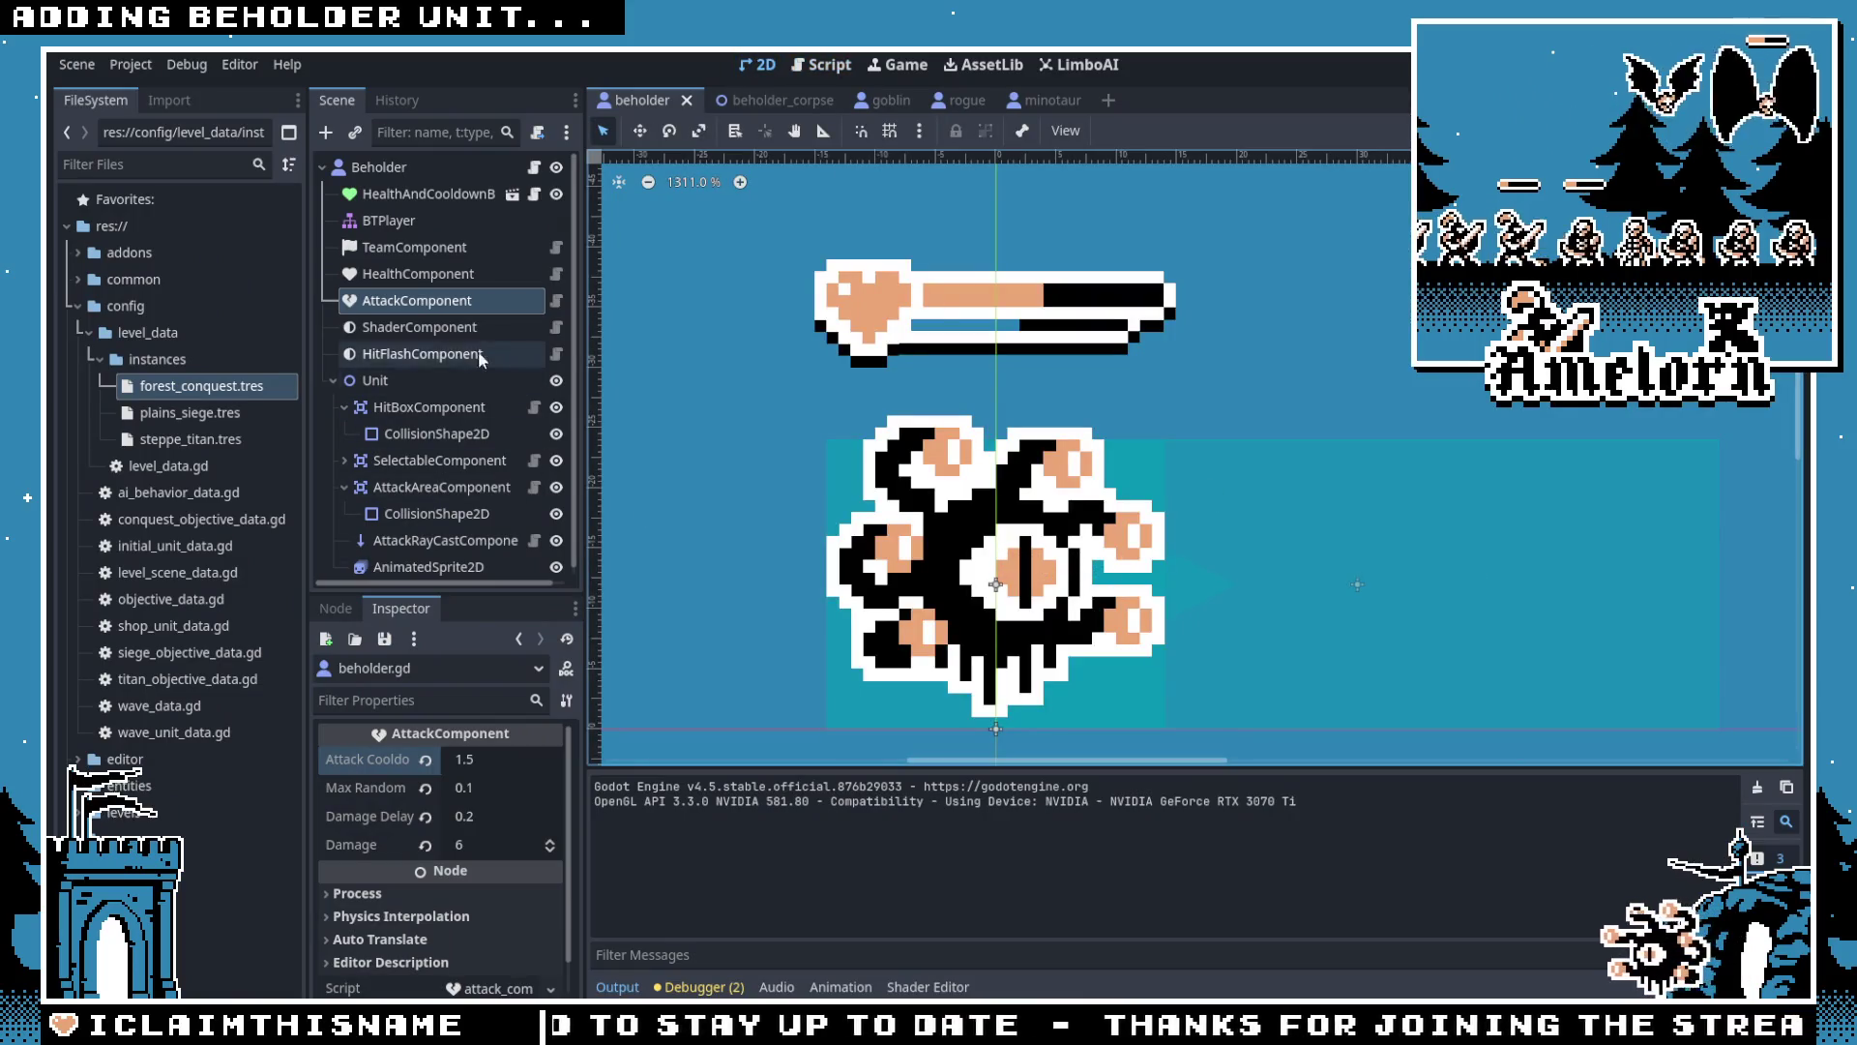
left_click(426, 512)
left_click_drag(1718, 582, 1670, 585)
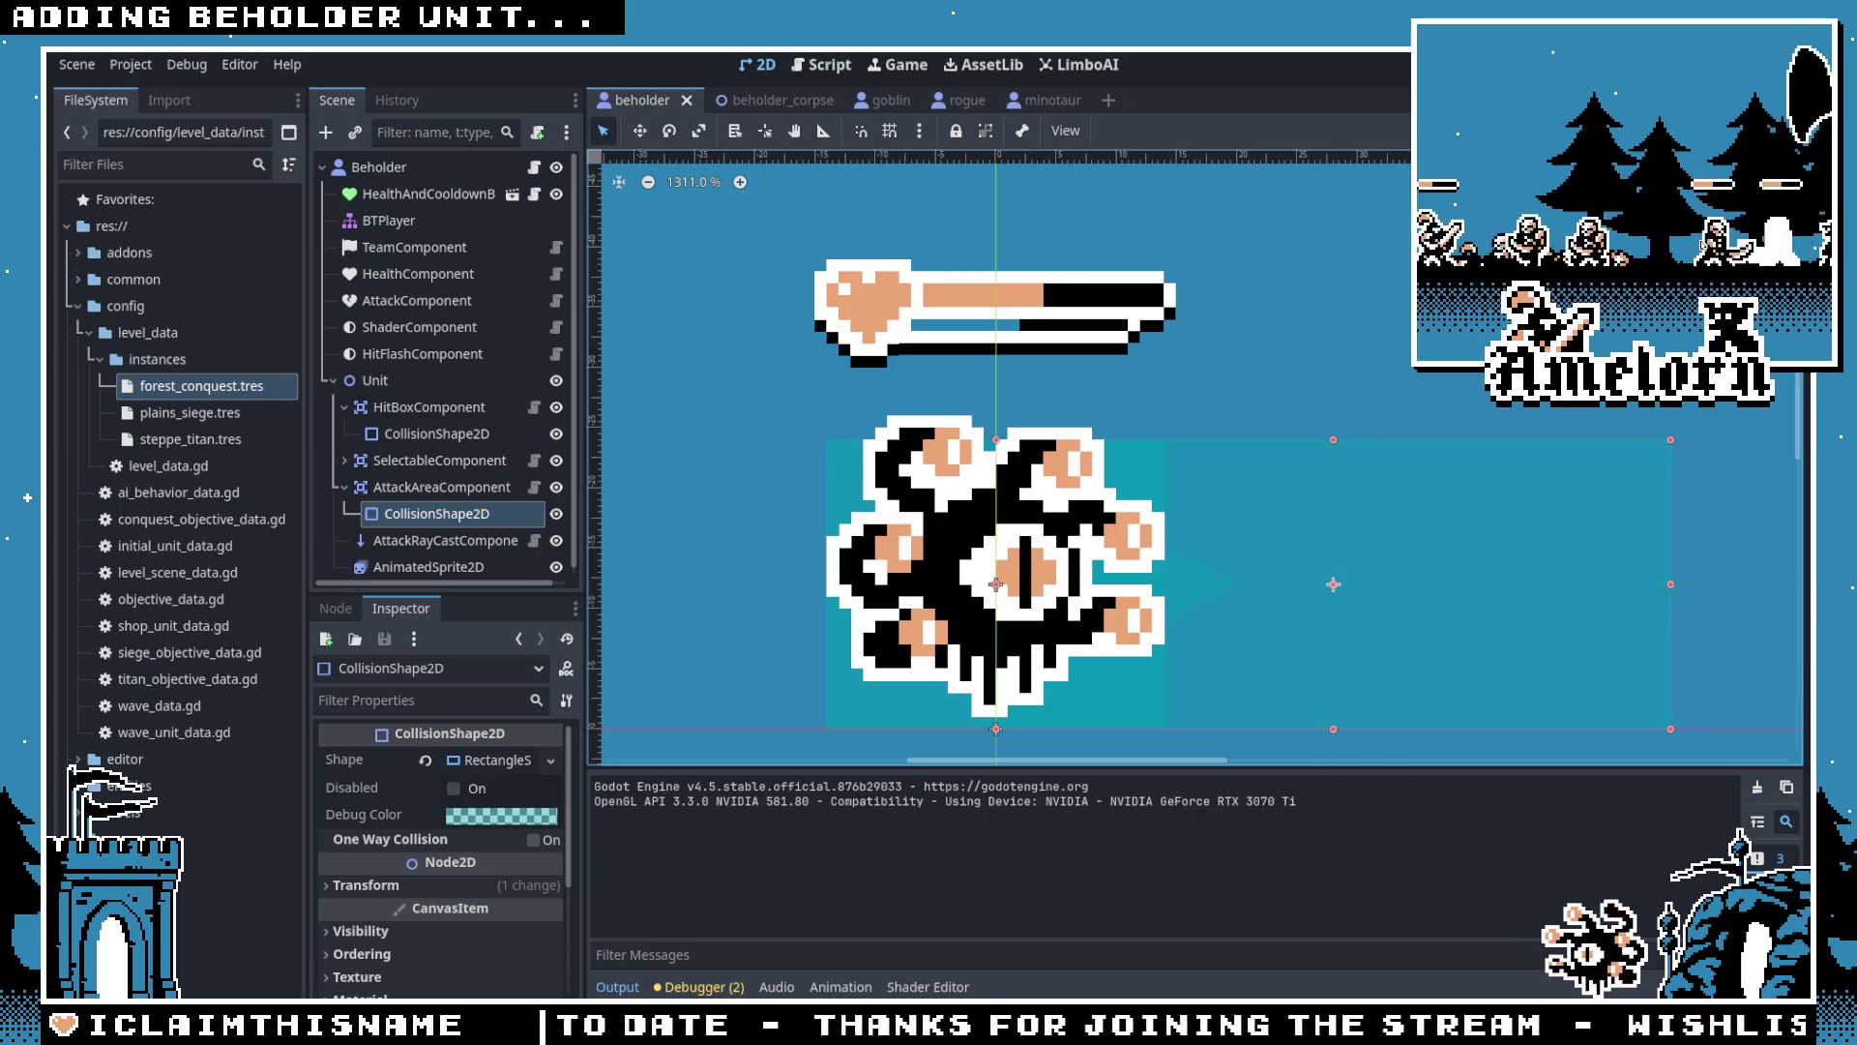
key("F6")
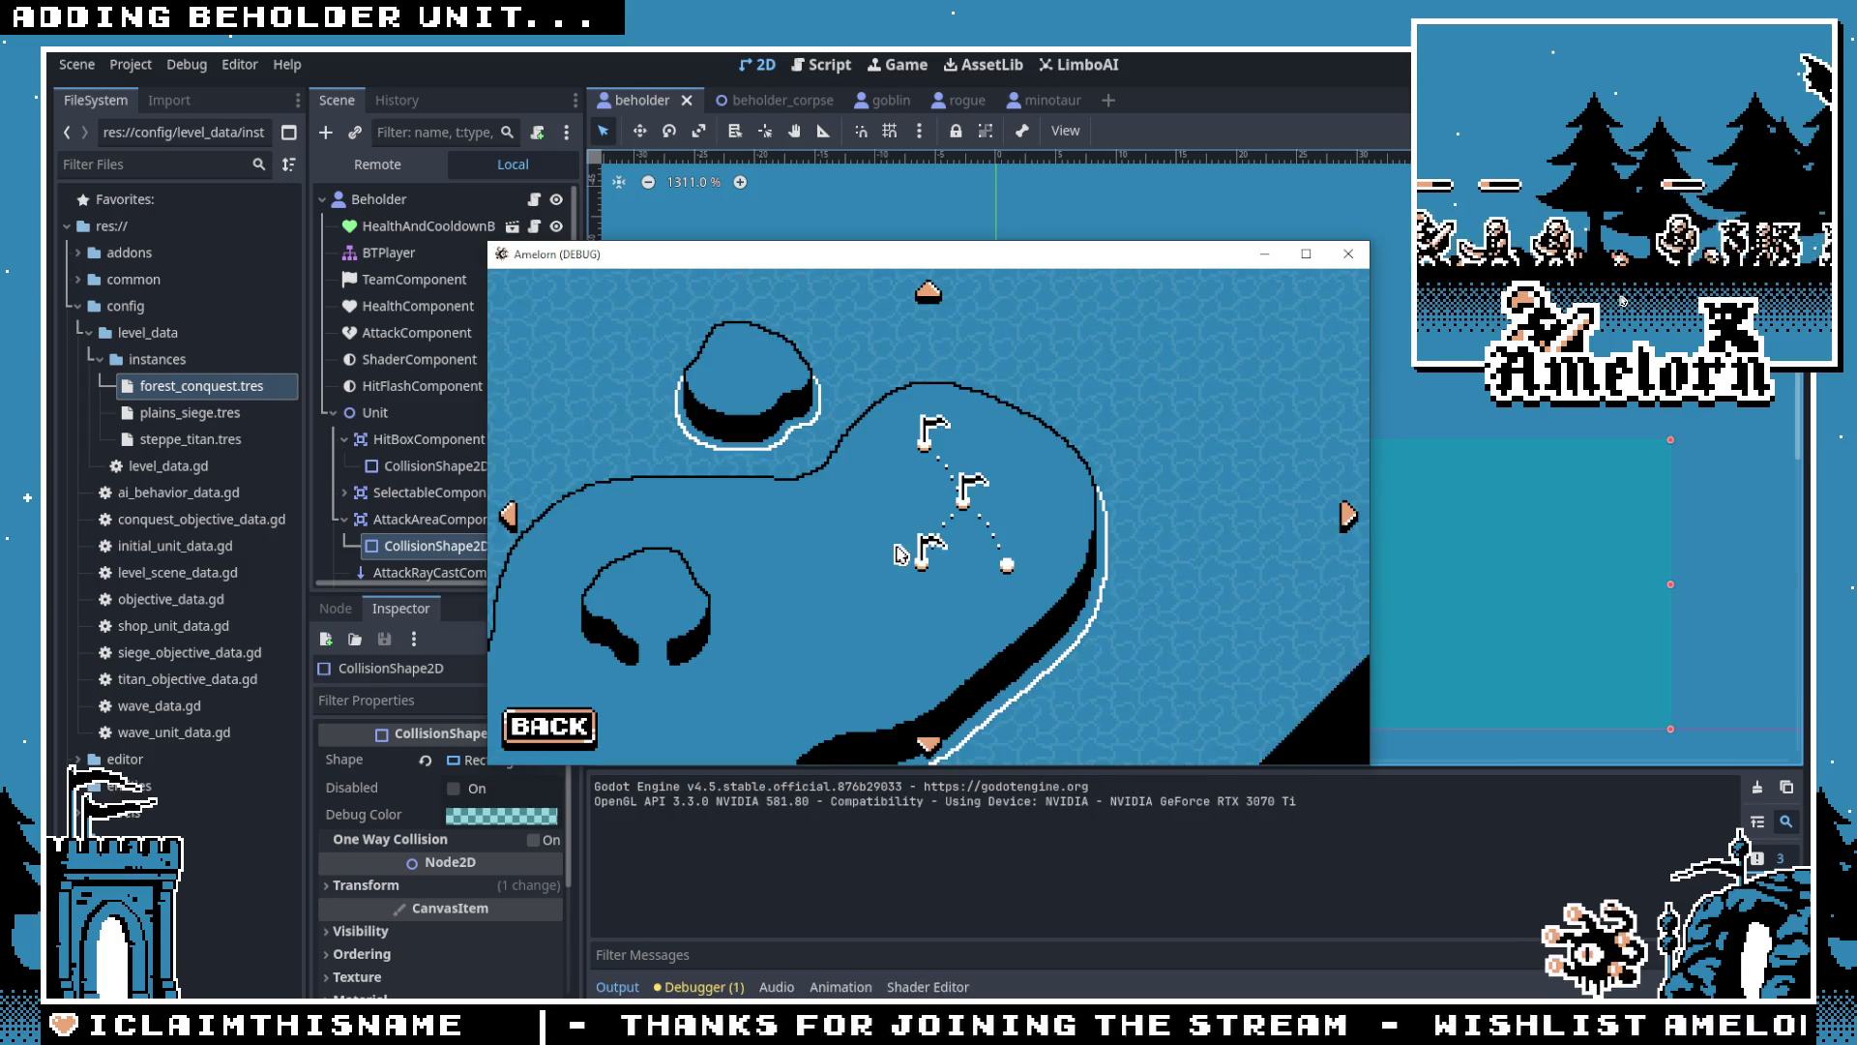
Start Forest Conquest in a maximized window, spawn a beholder and a minotaur, then stop with F8
left_click(1001, 549)
left_click(817, 593)
left_click(1311, 257)
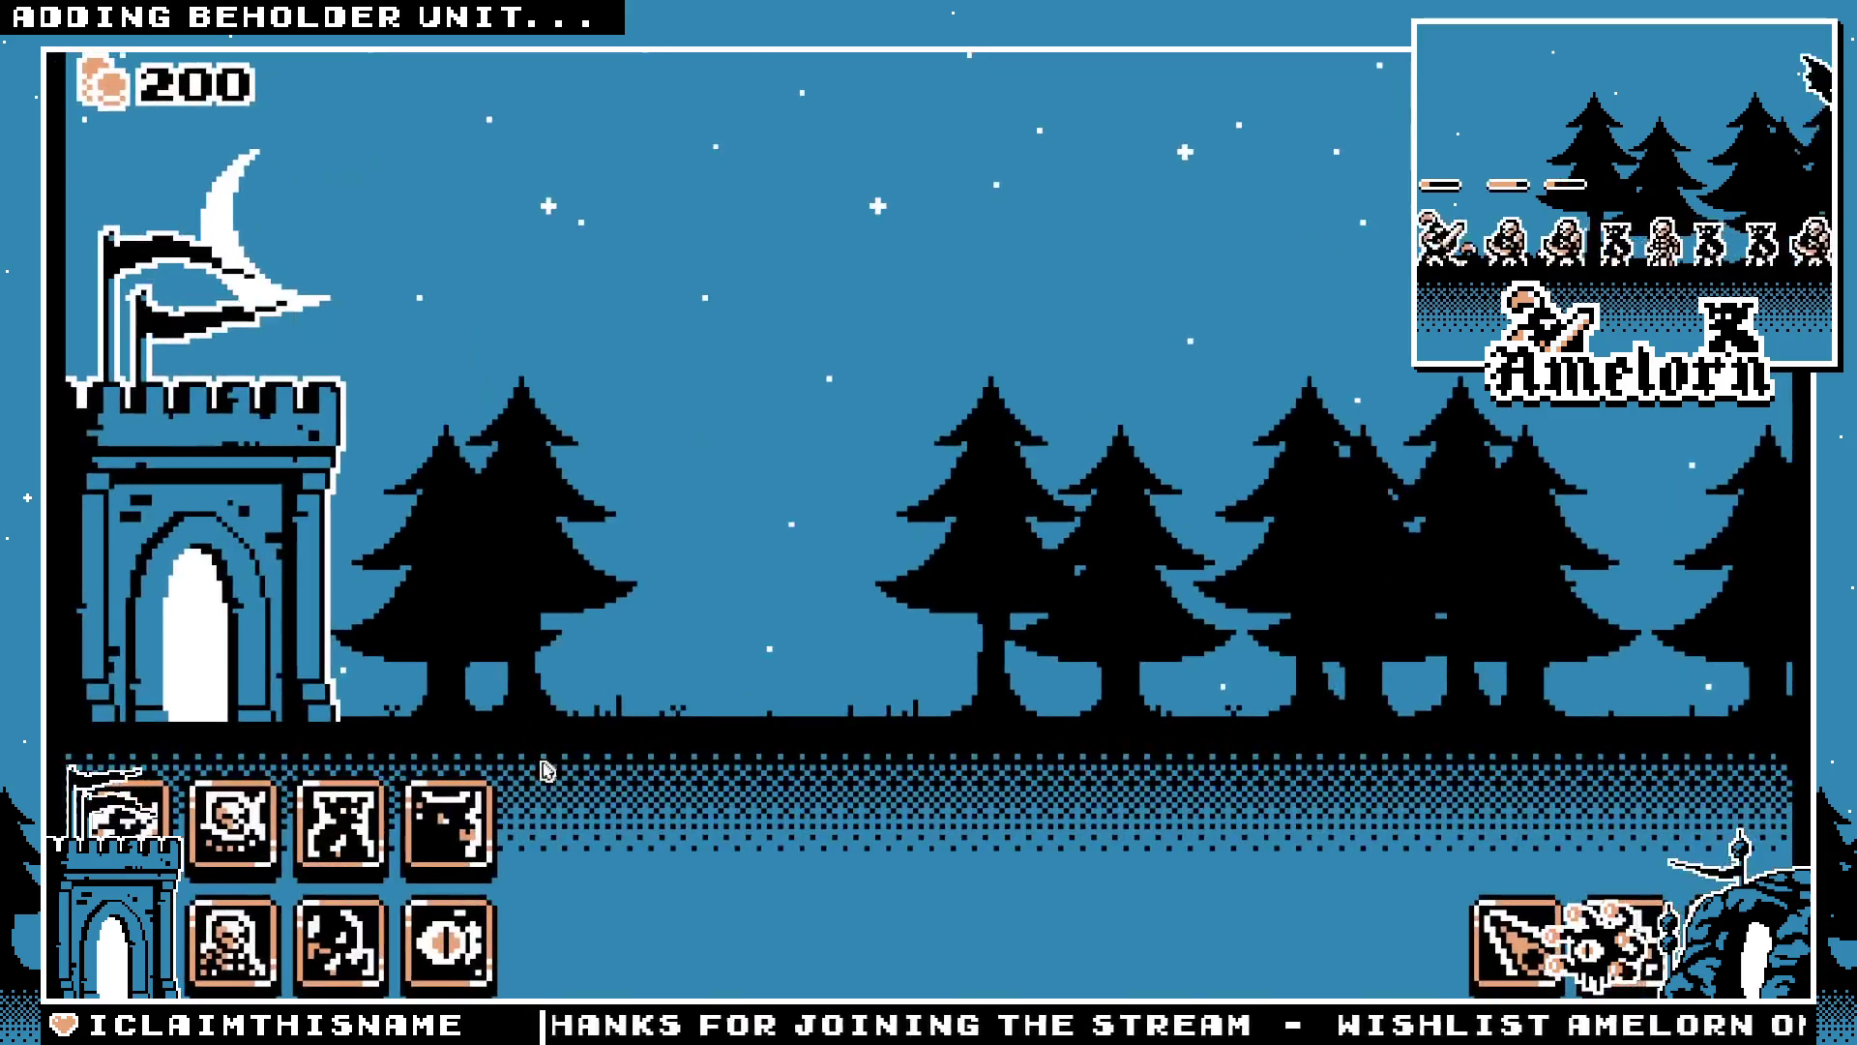
left_click(455, 943)
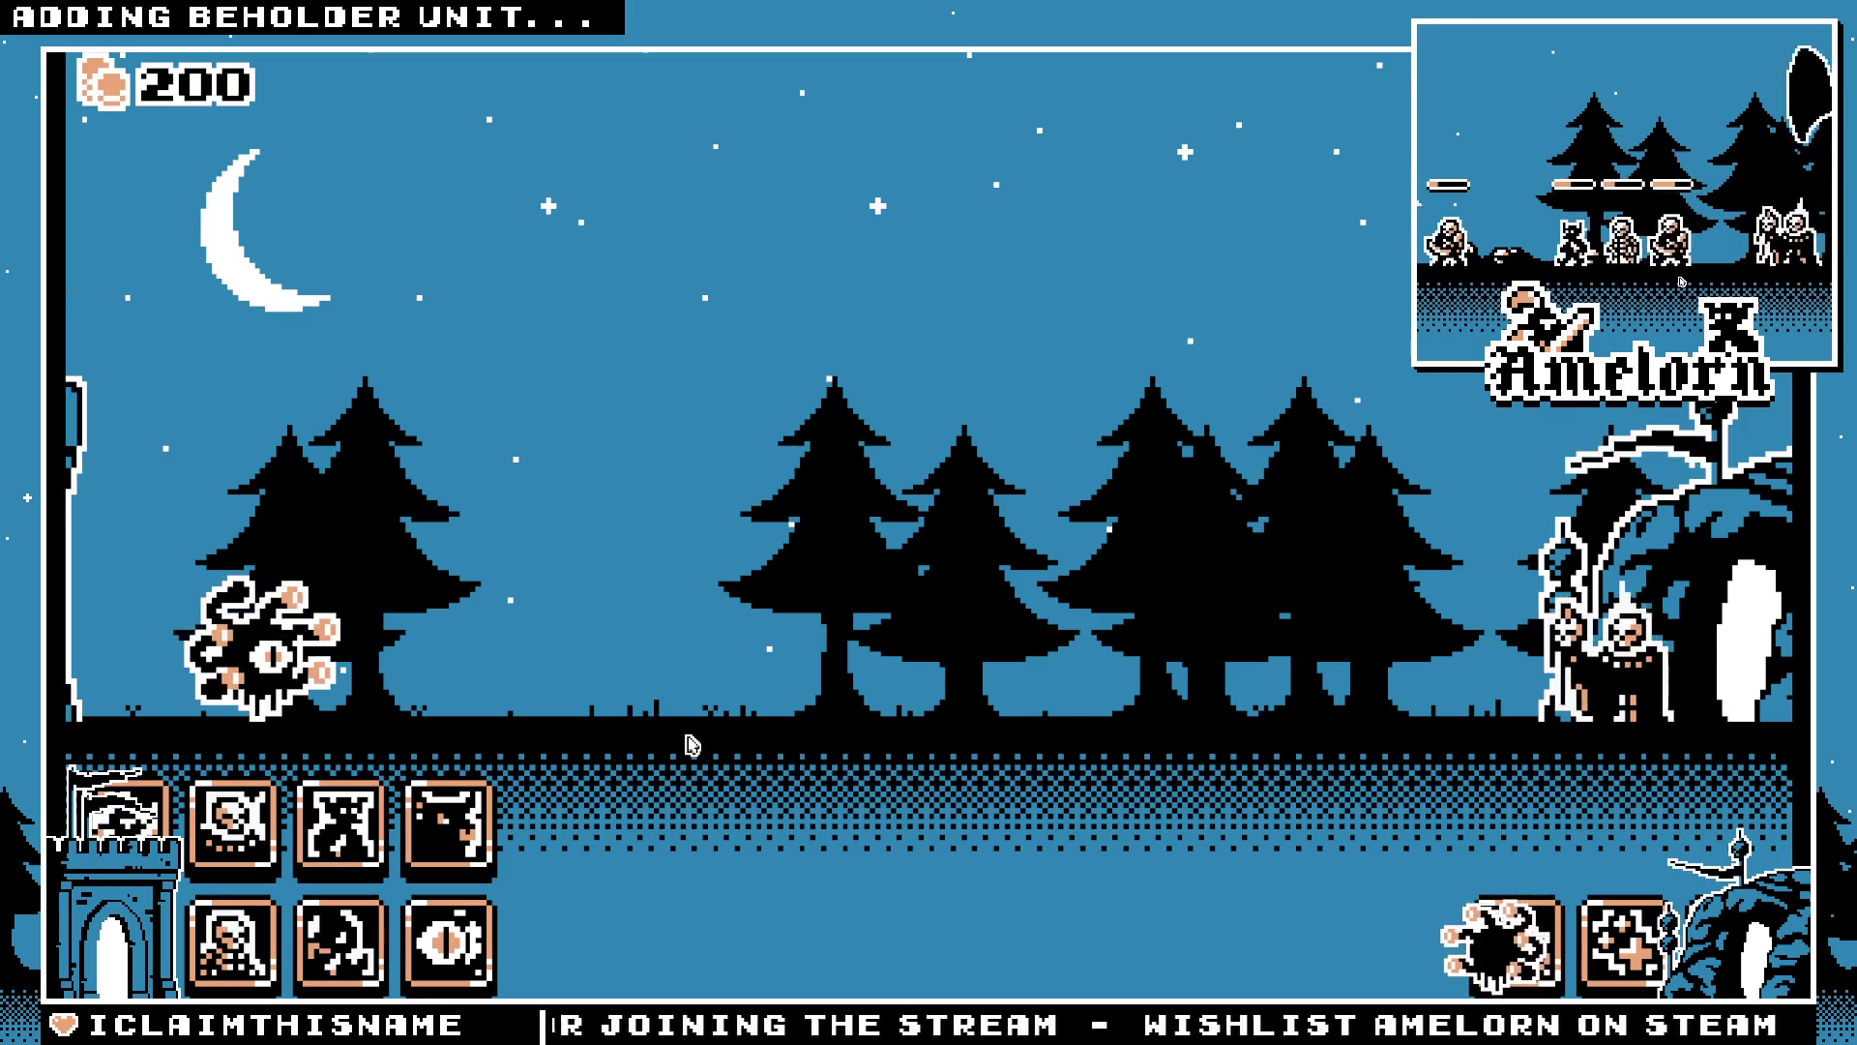
left_click(448, 822)
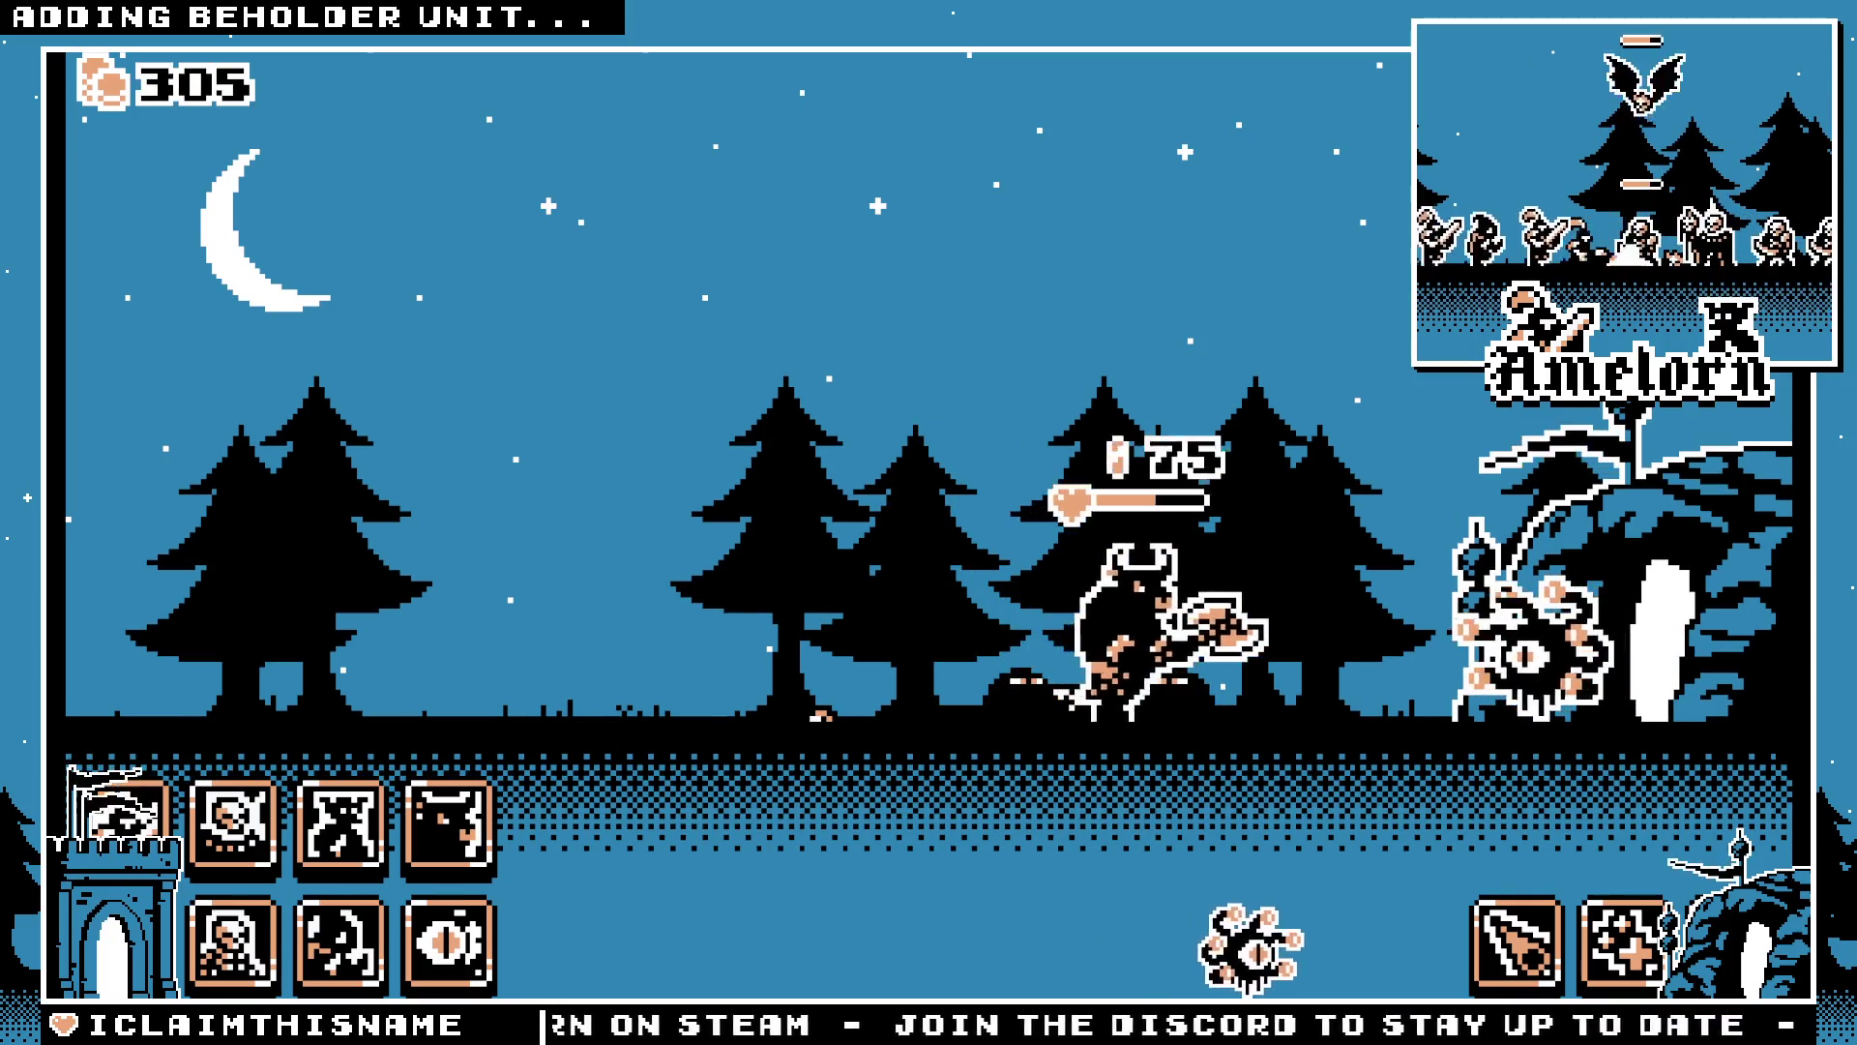
key("F8")
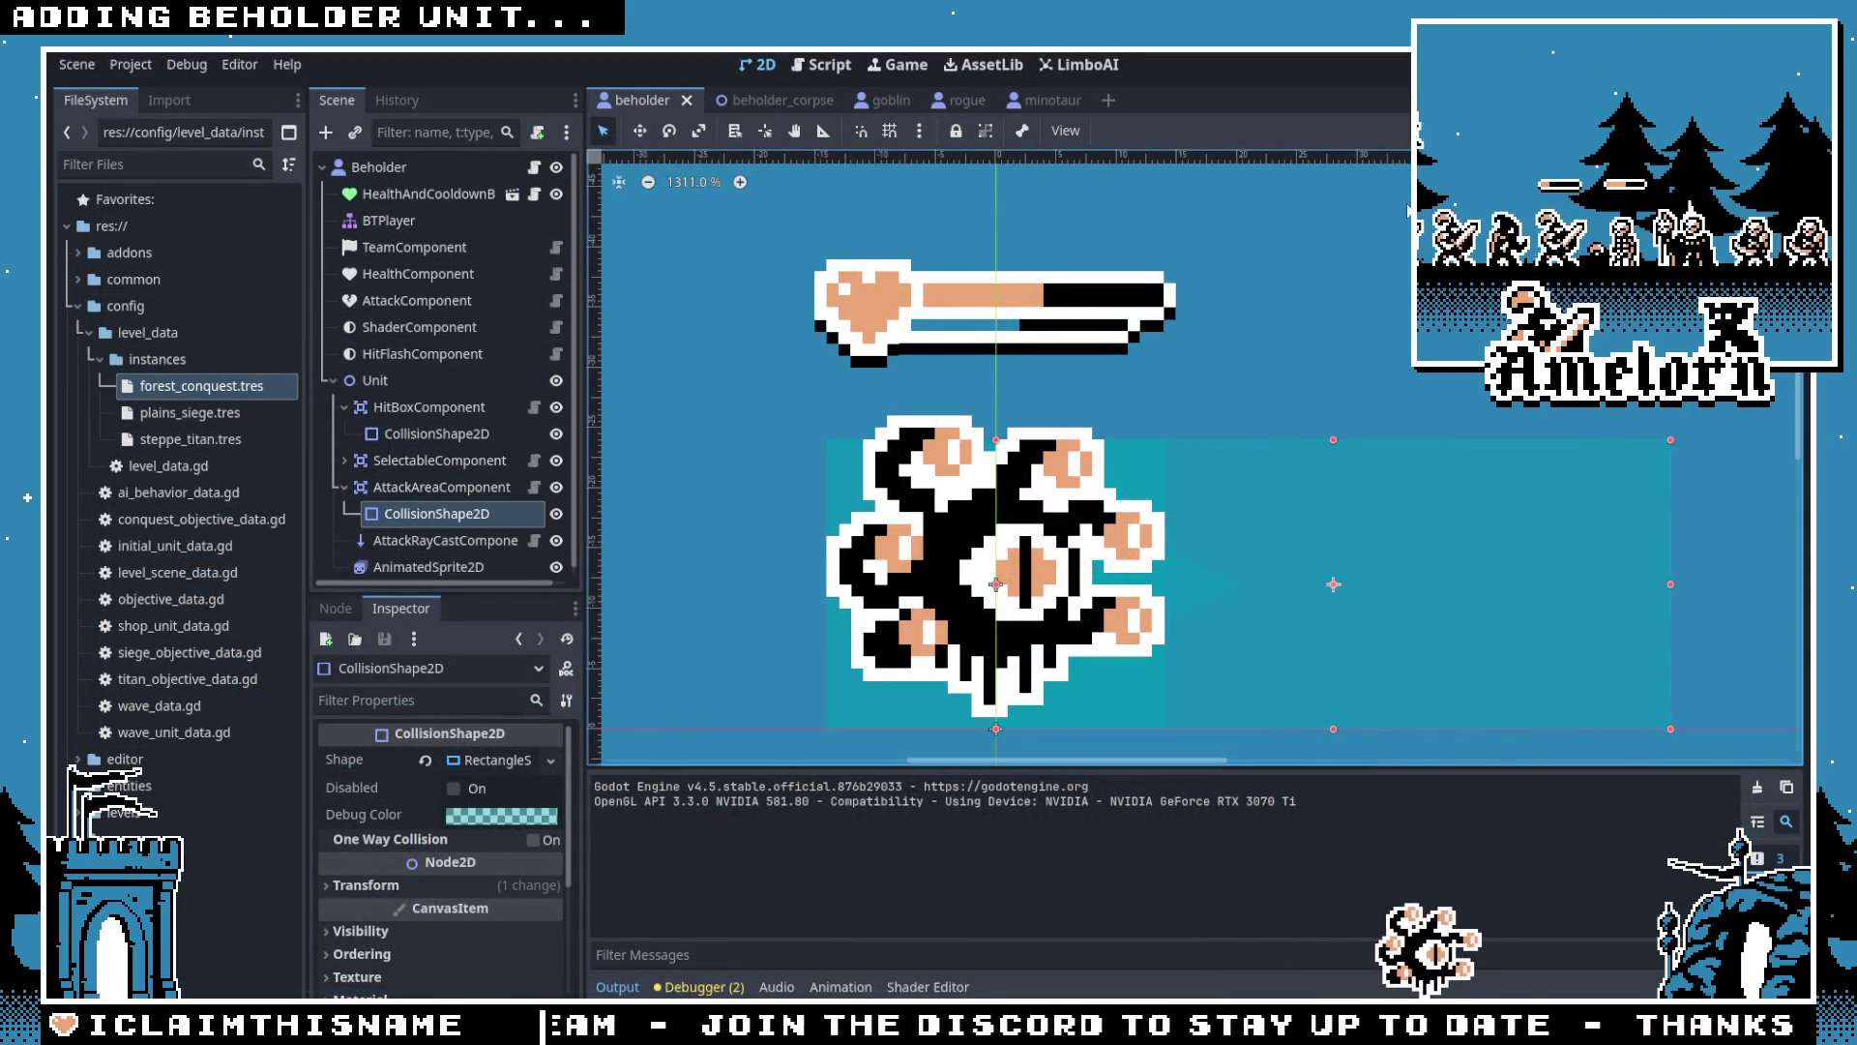
Relaunch the game with F5 and open the Forest Conquest briefing from the Campaign map
key("F5")
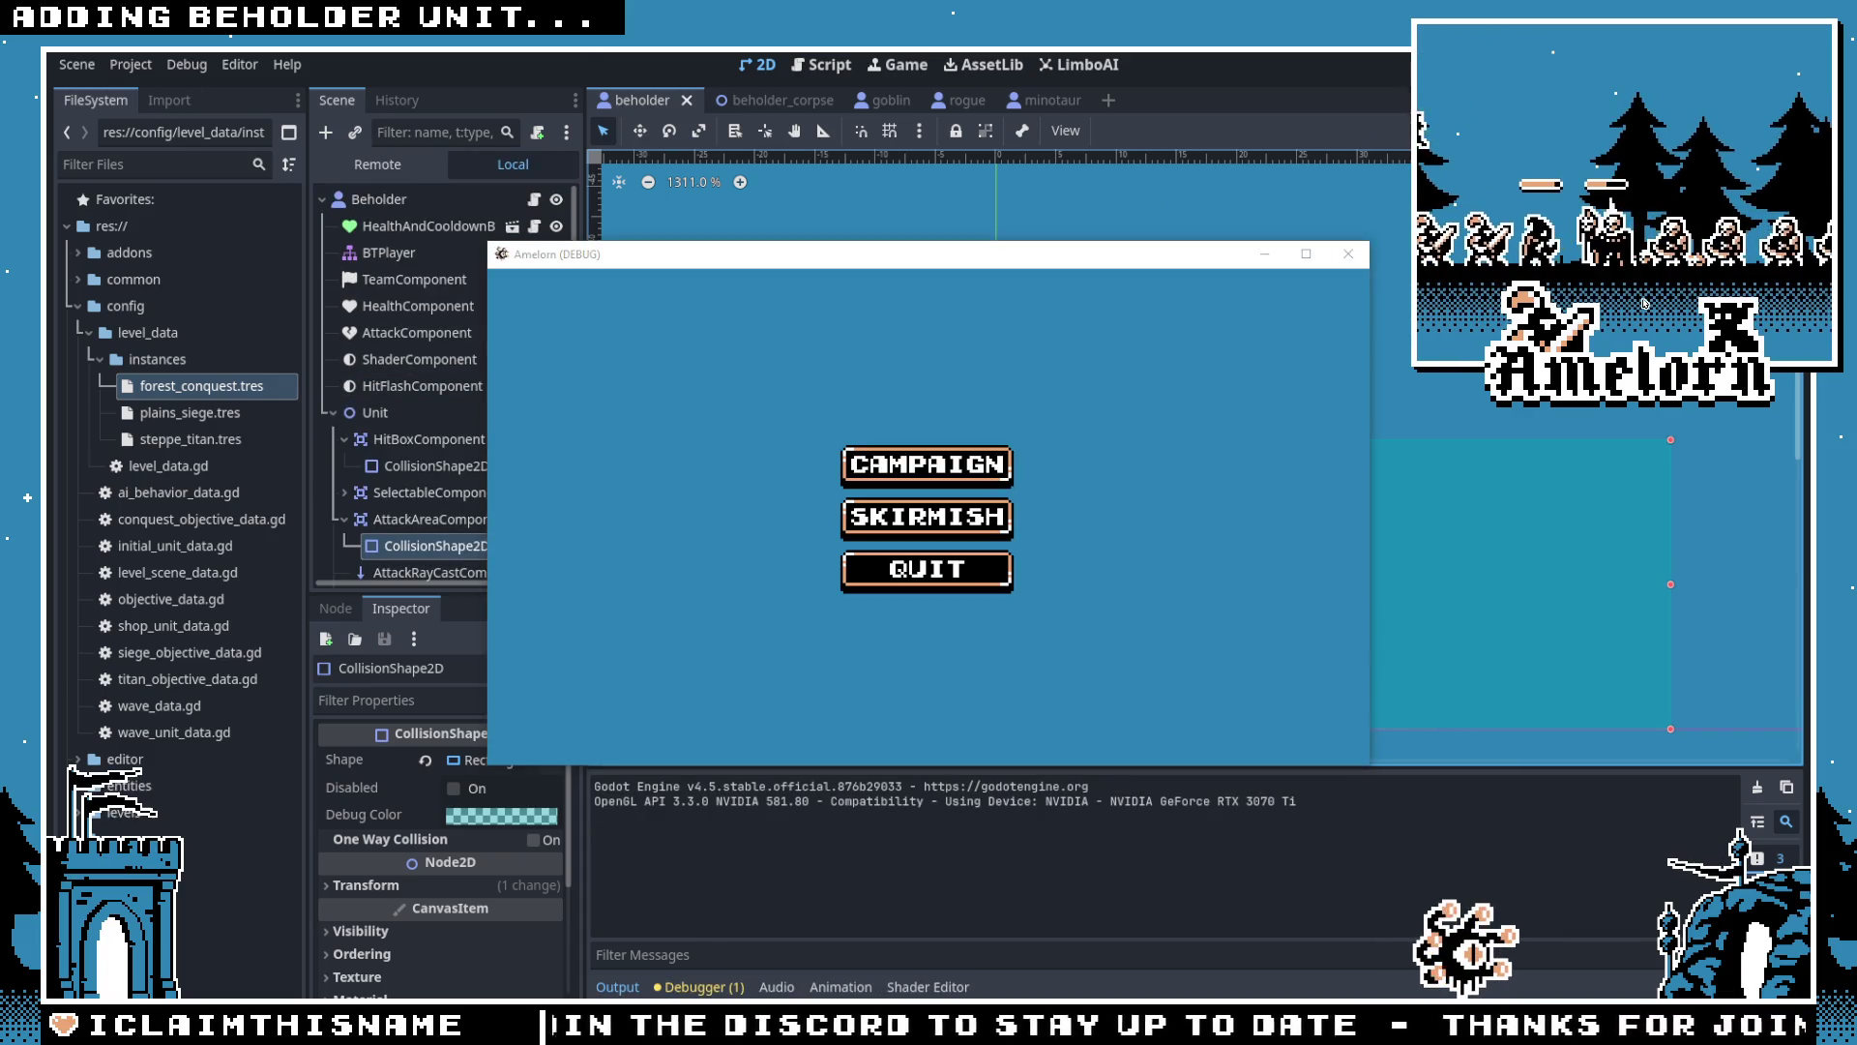
left_click(927, 465)
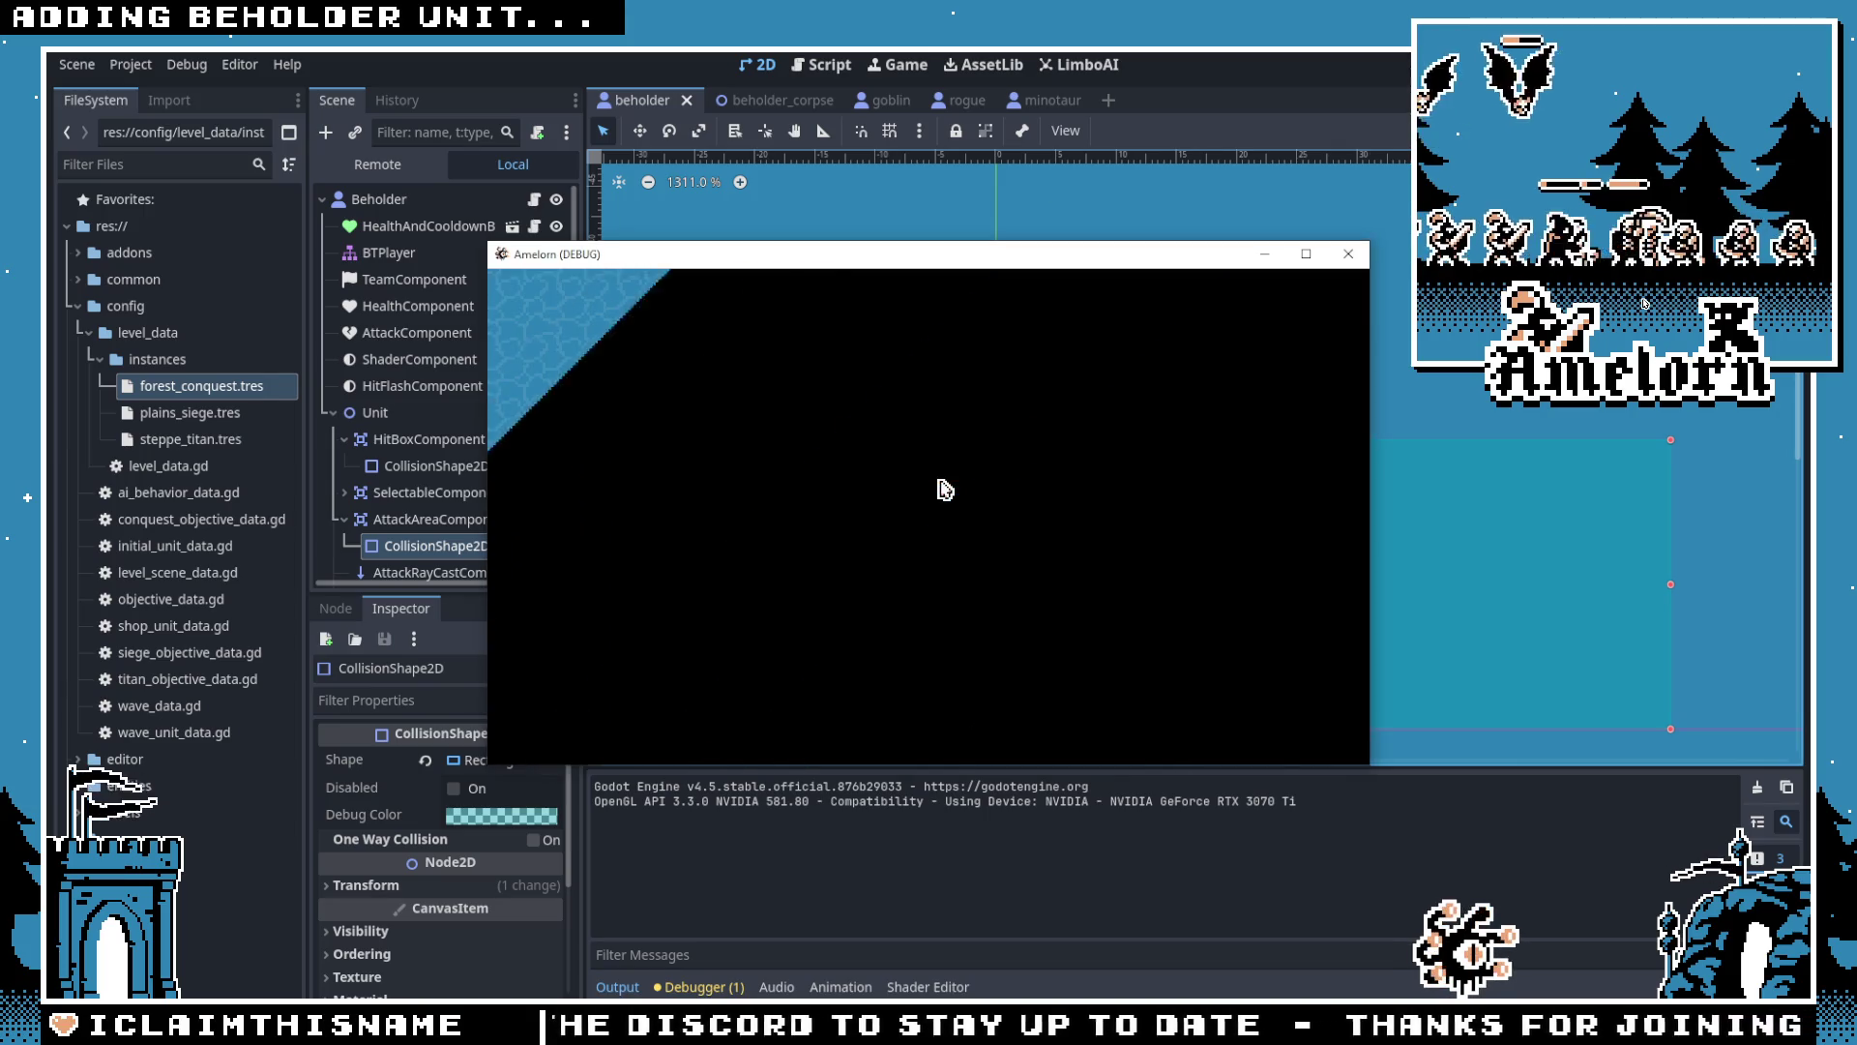
left_click(964, 512)
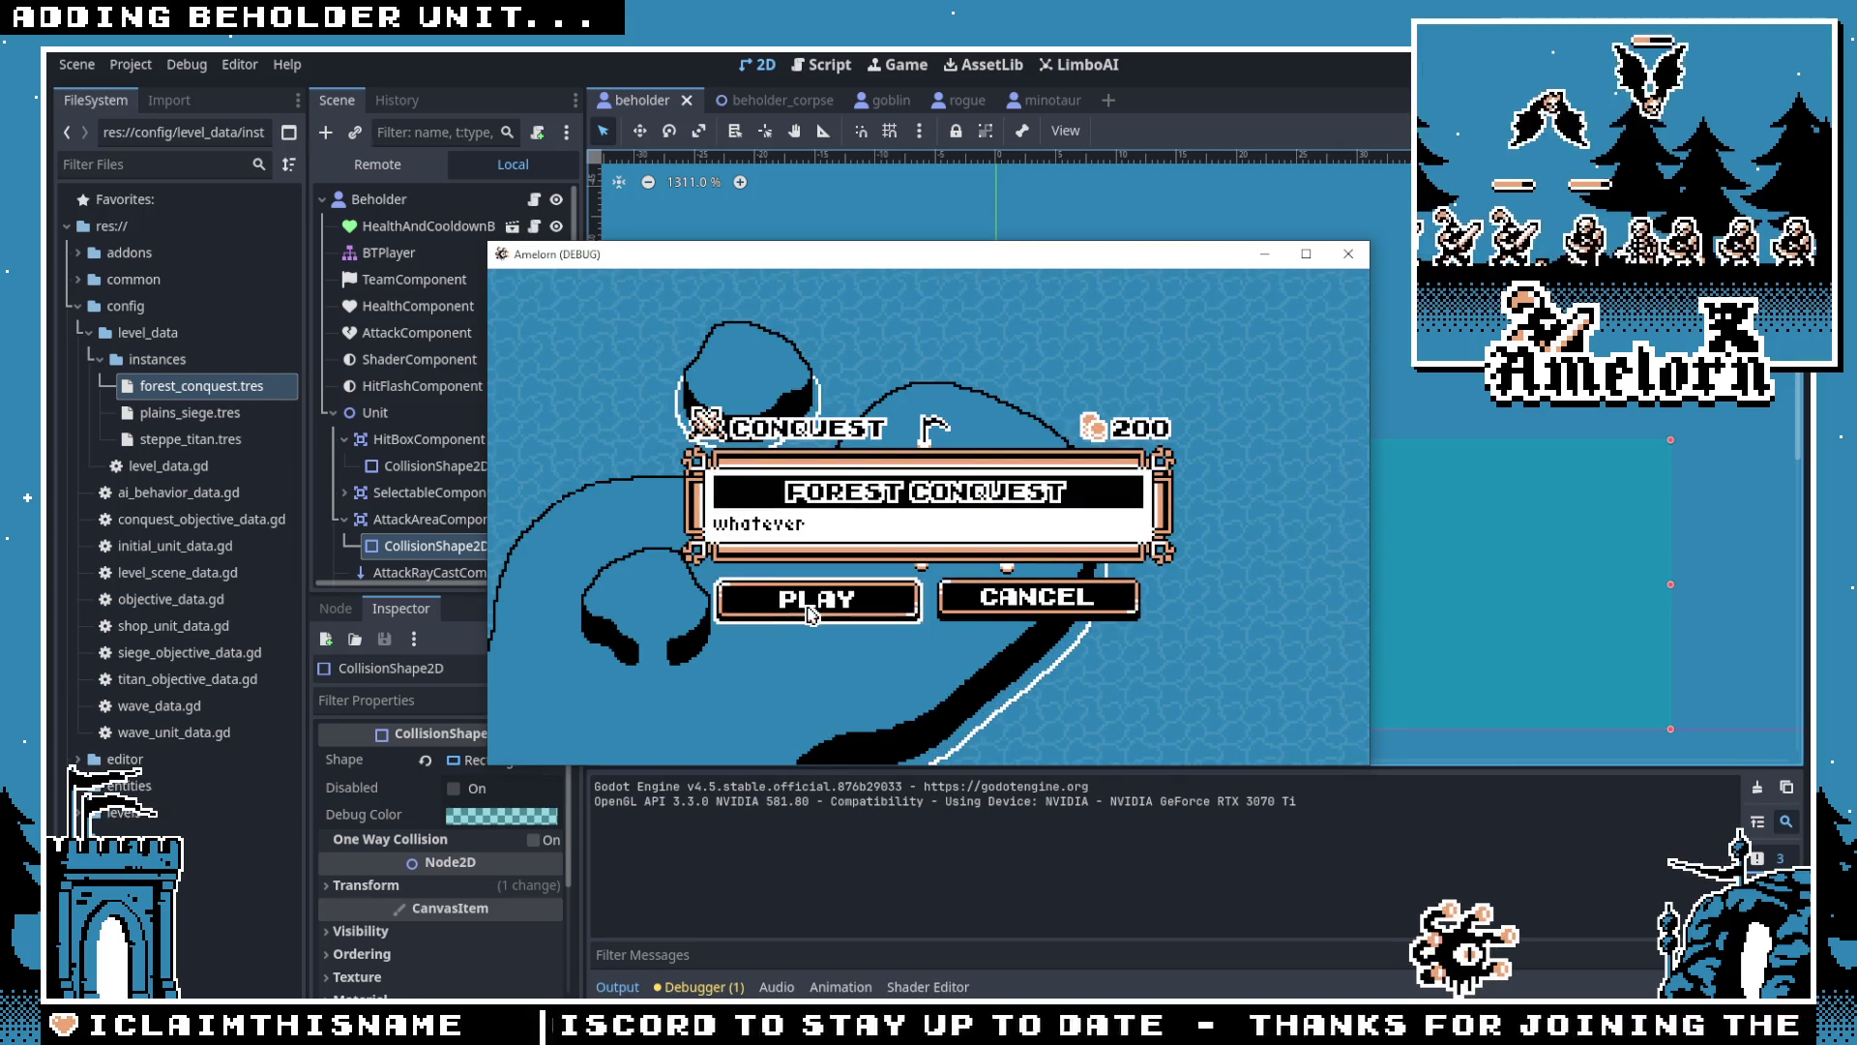
Start Forest Conquest fullscreen and deploy axe warriors, skeleton spears, a sword unit and minotaurs
left_click(810, 612)
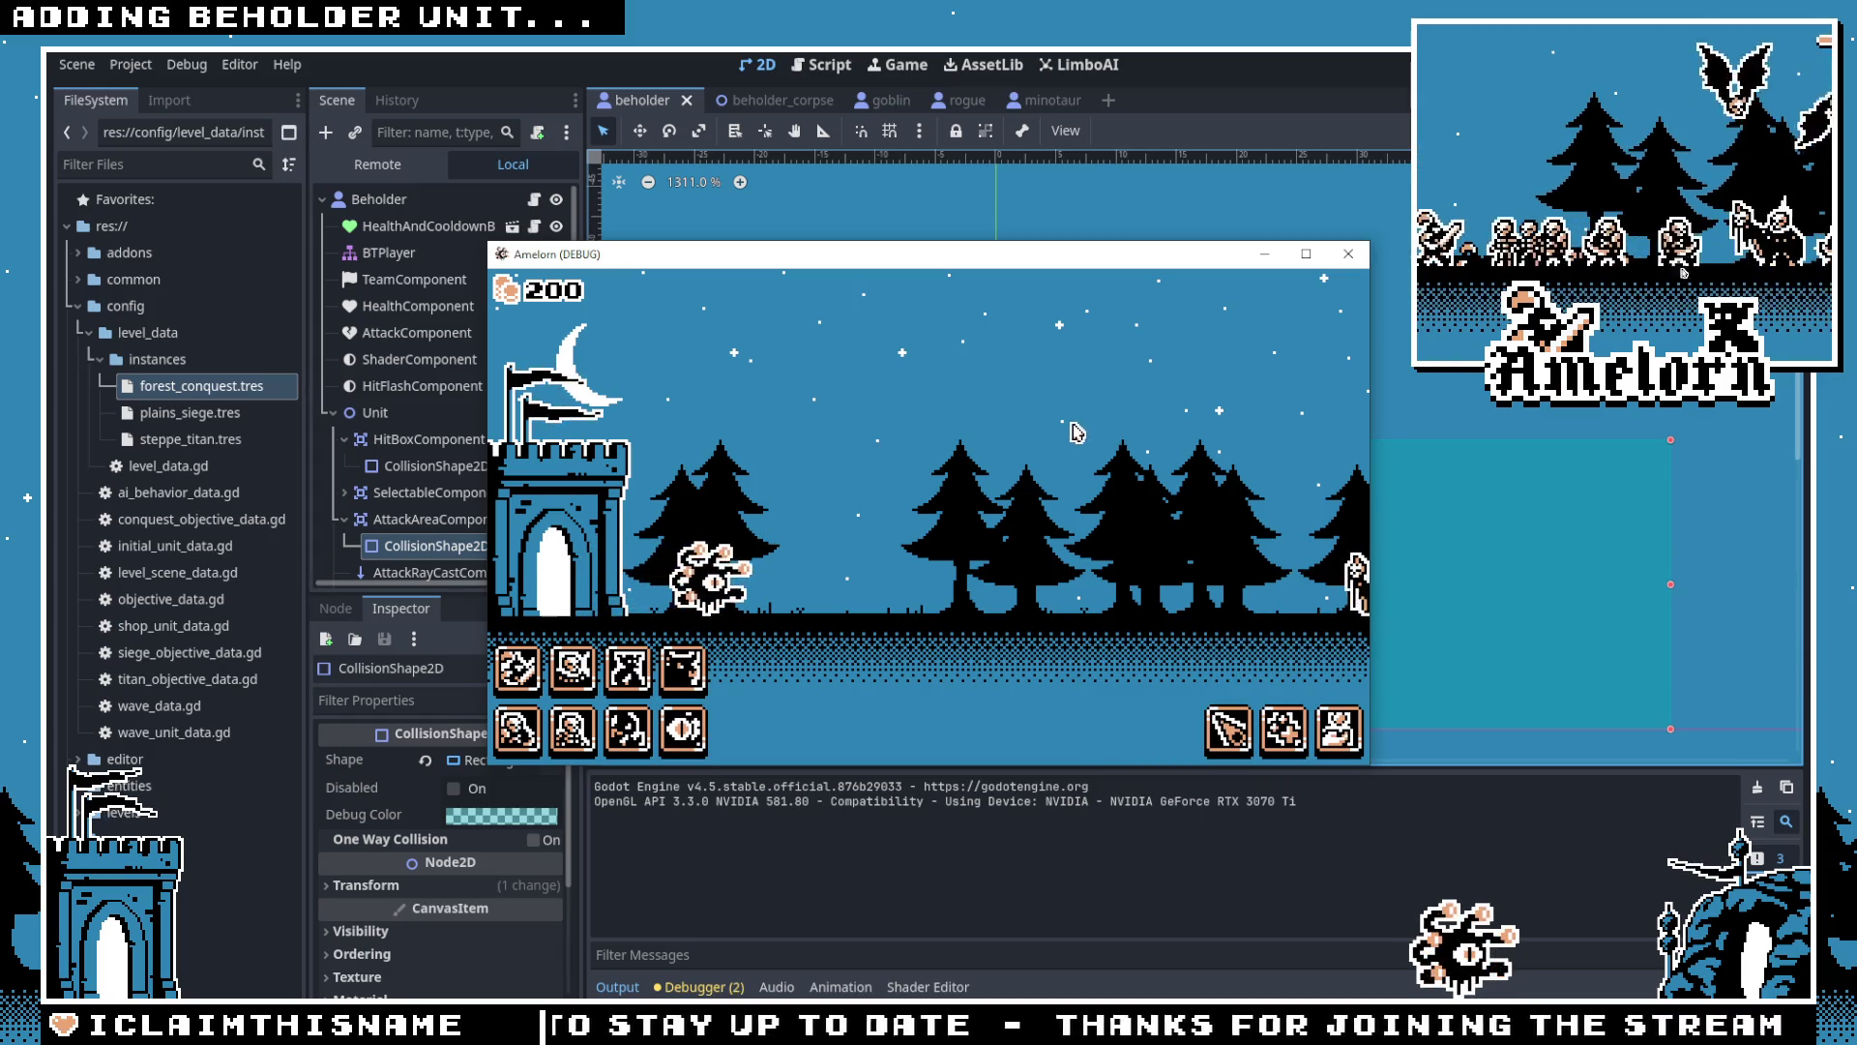
key("F11")
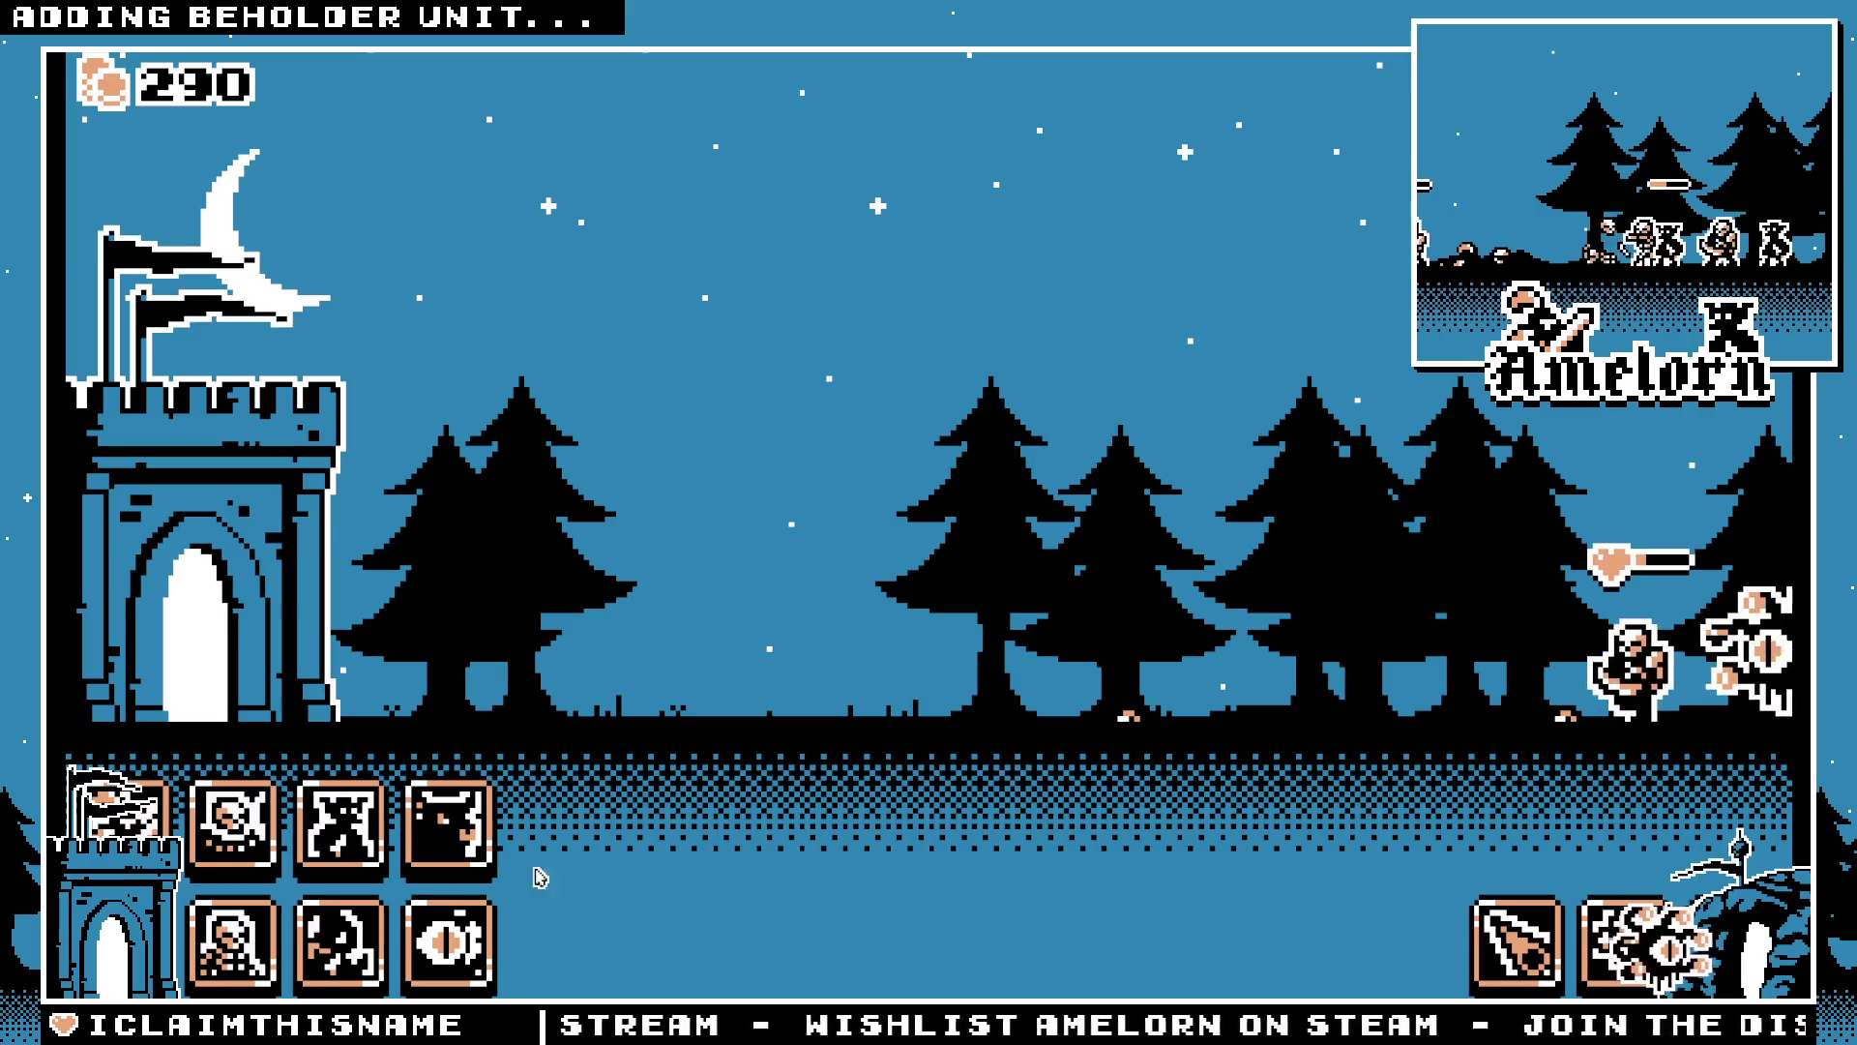
left_click(450, 827)
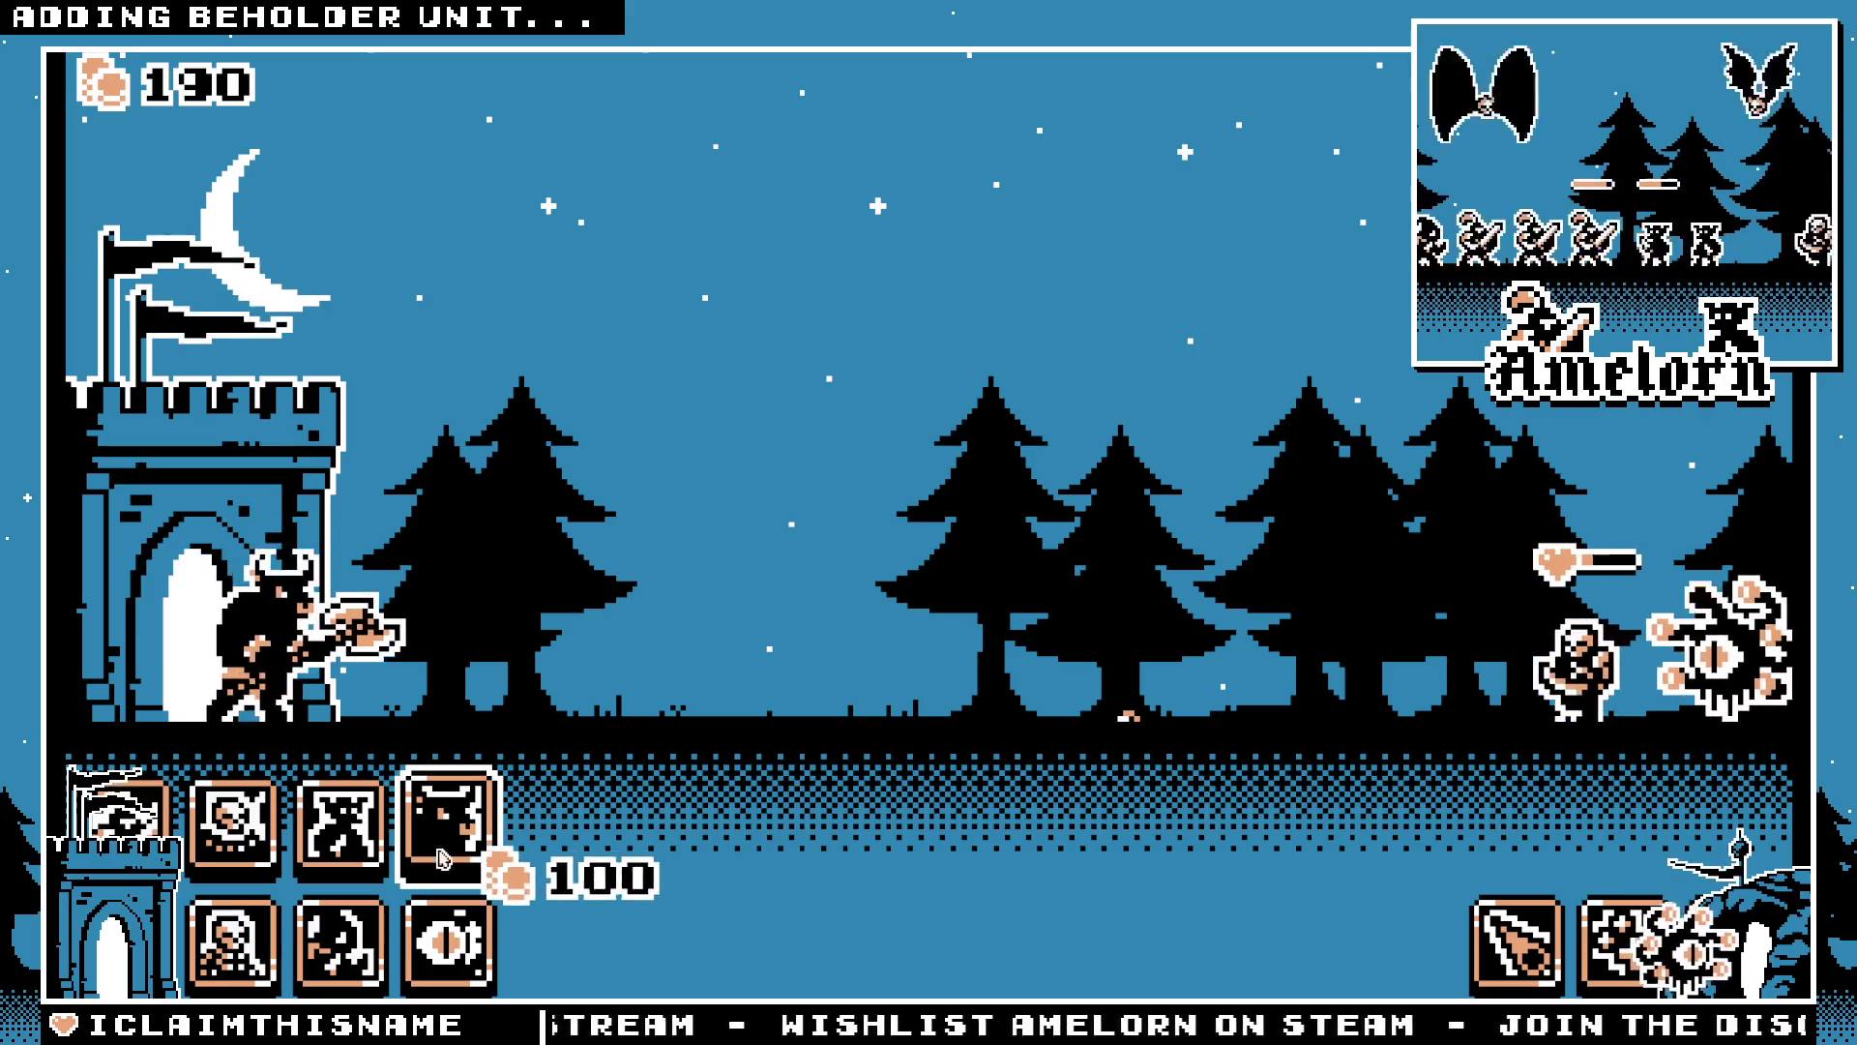
left_click(276, 928)
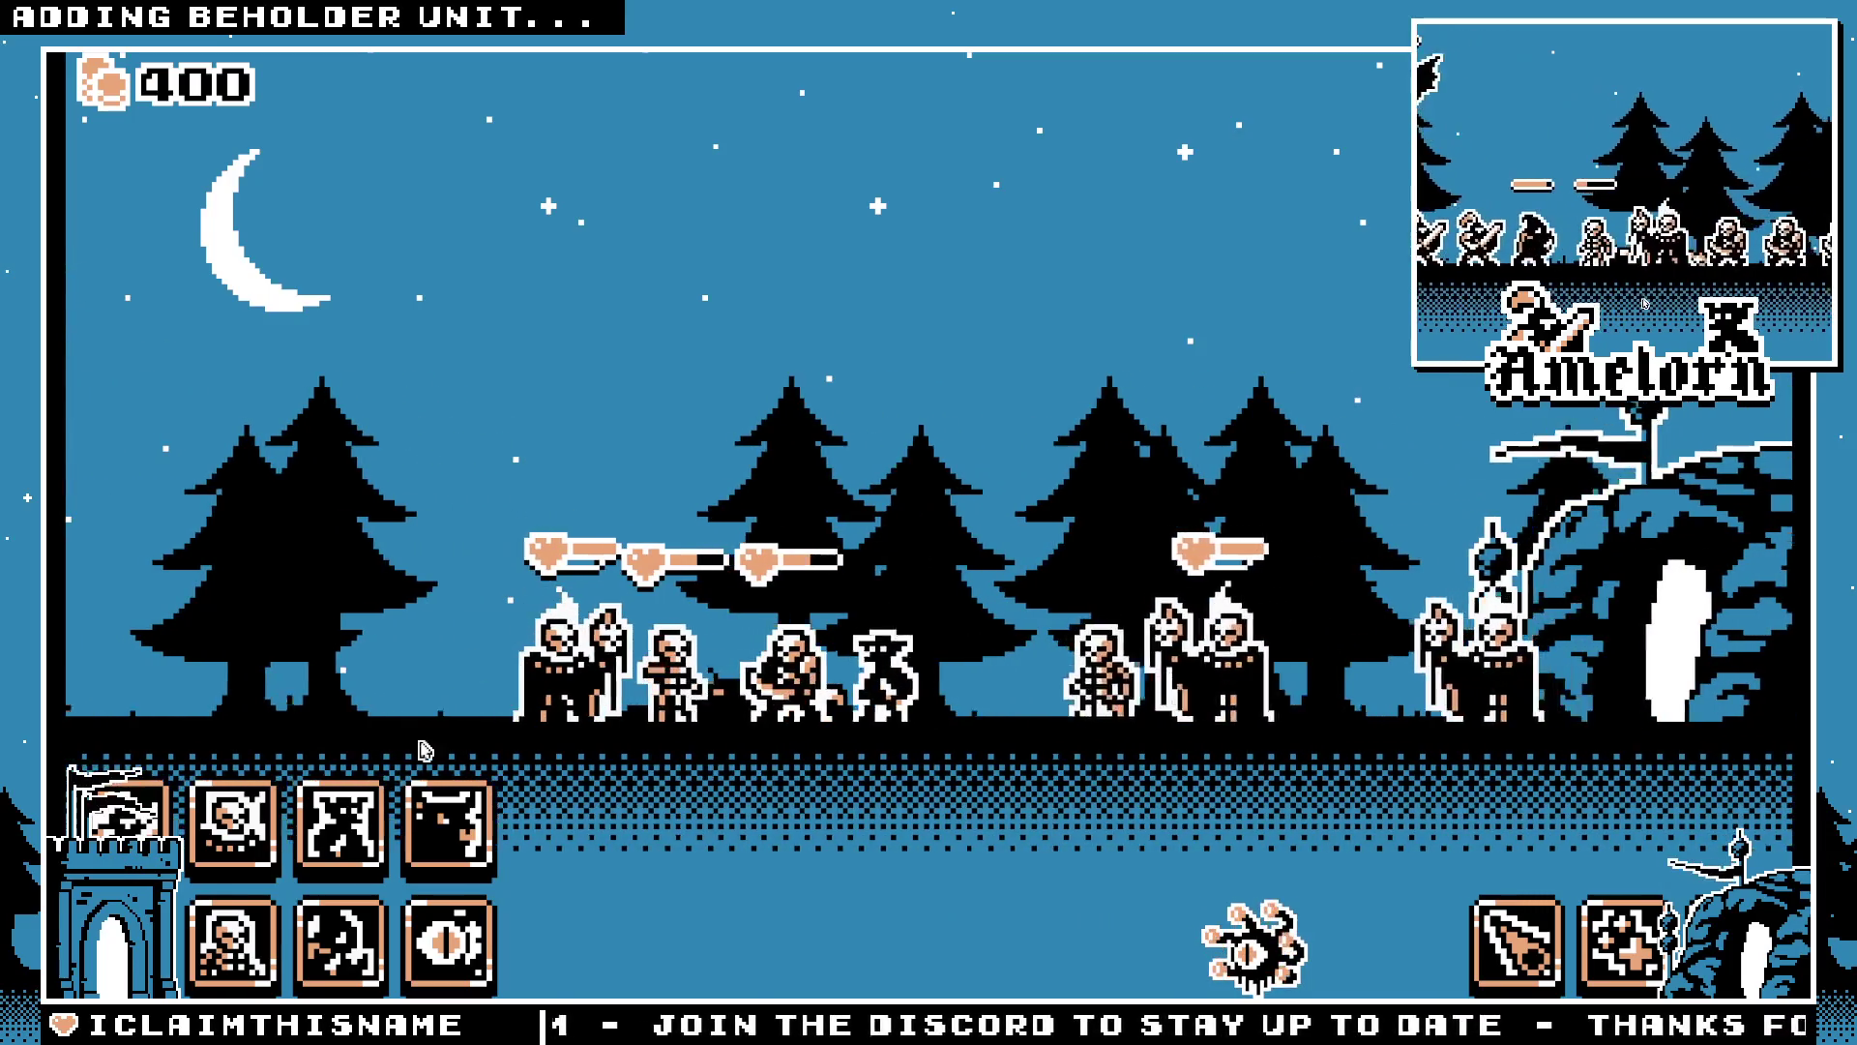
left_click(448, 822)
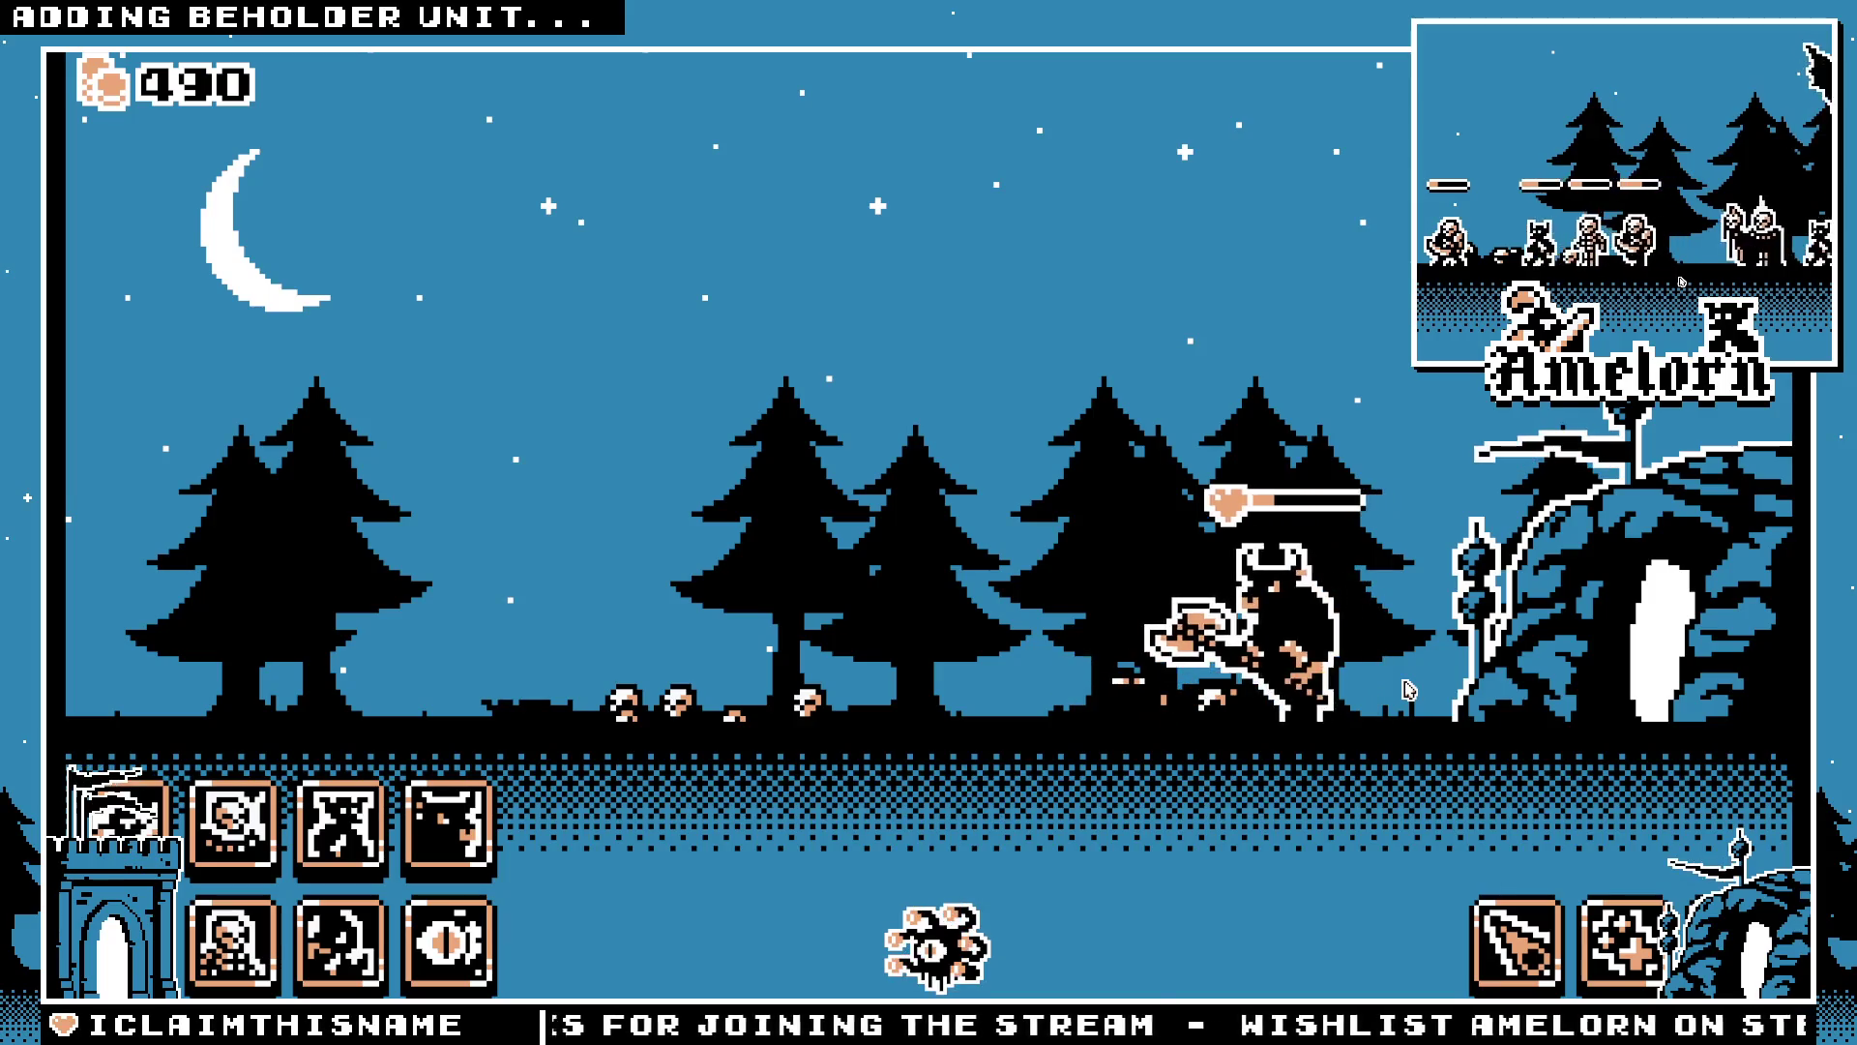
left_click(237, 831)
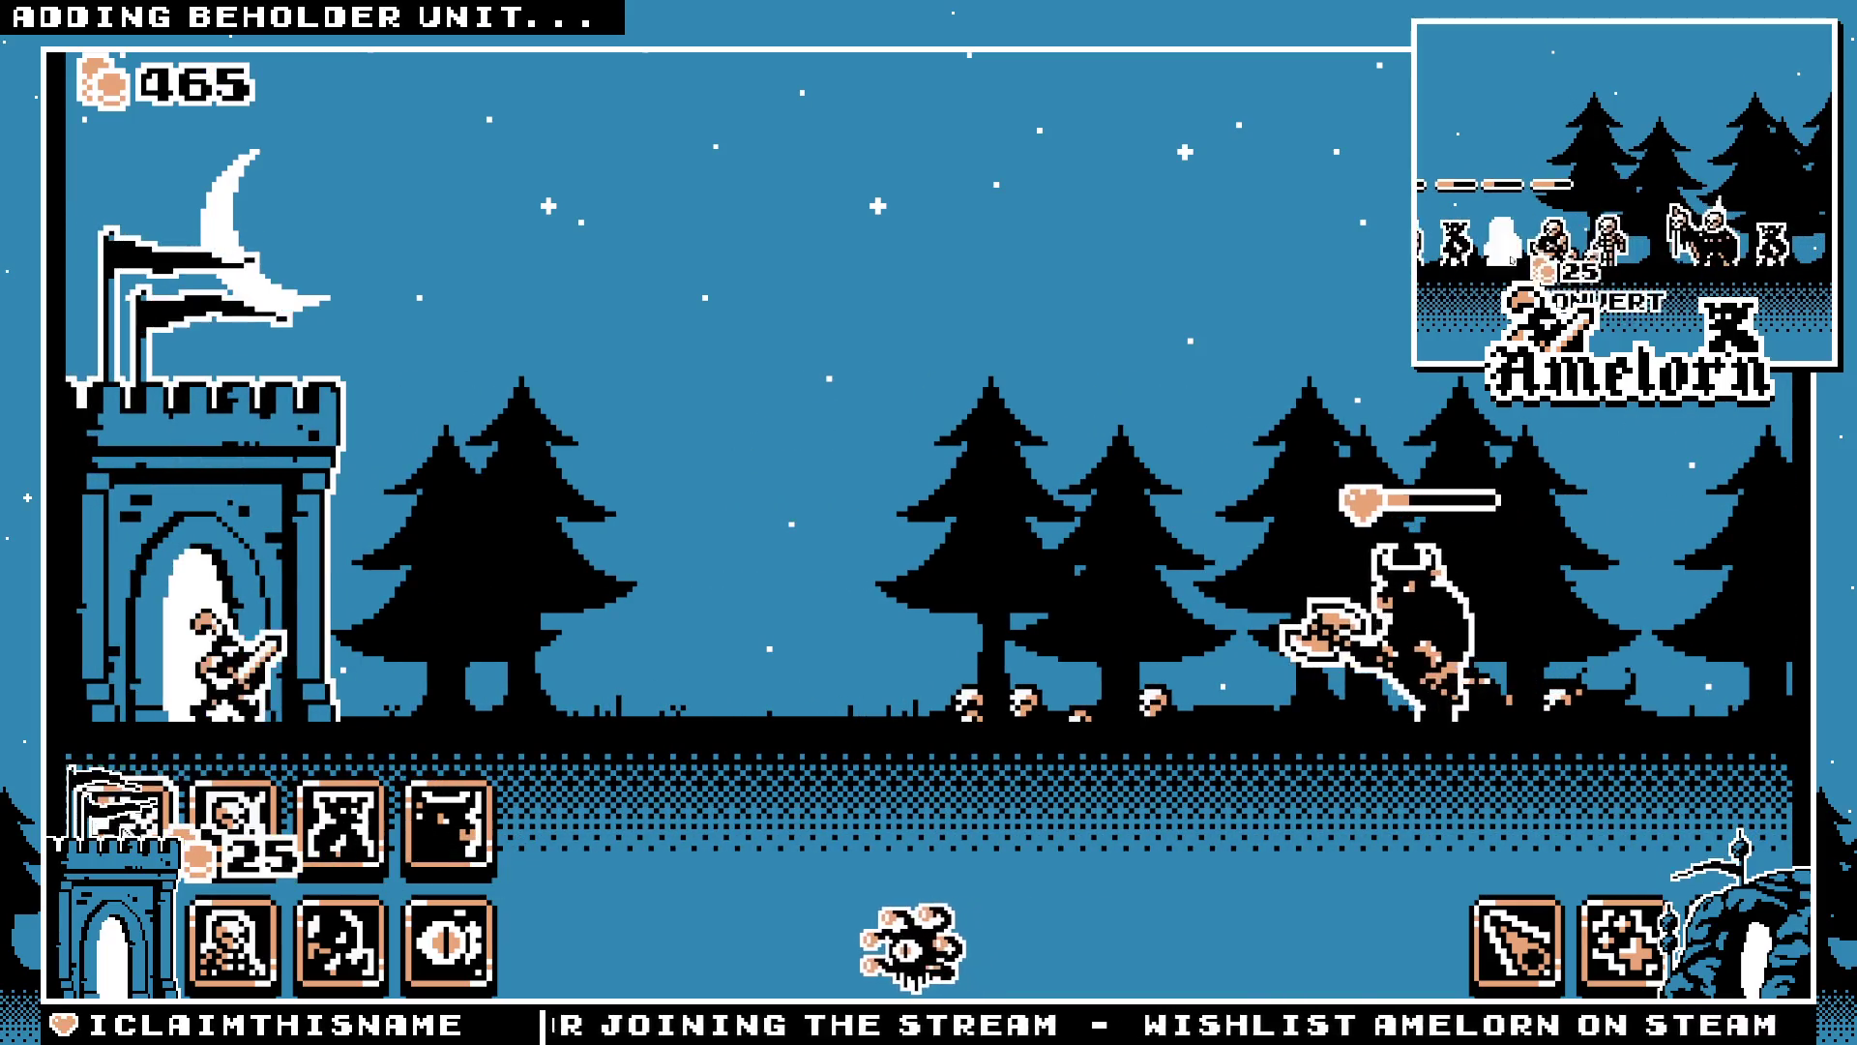
left_click(448, 827)
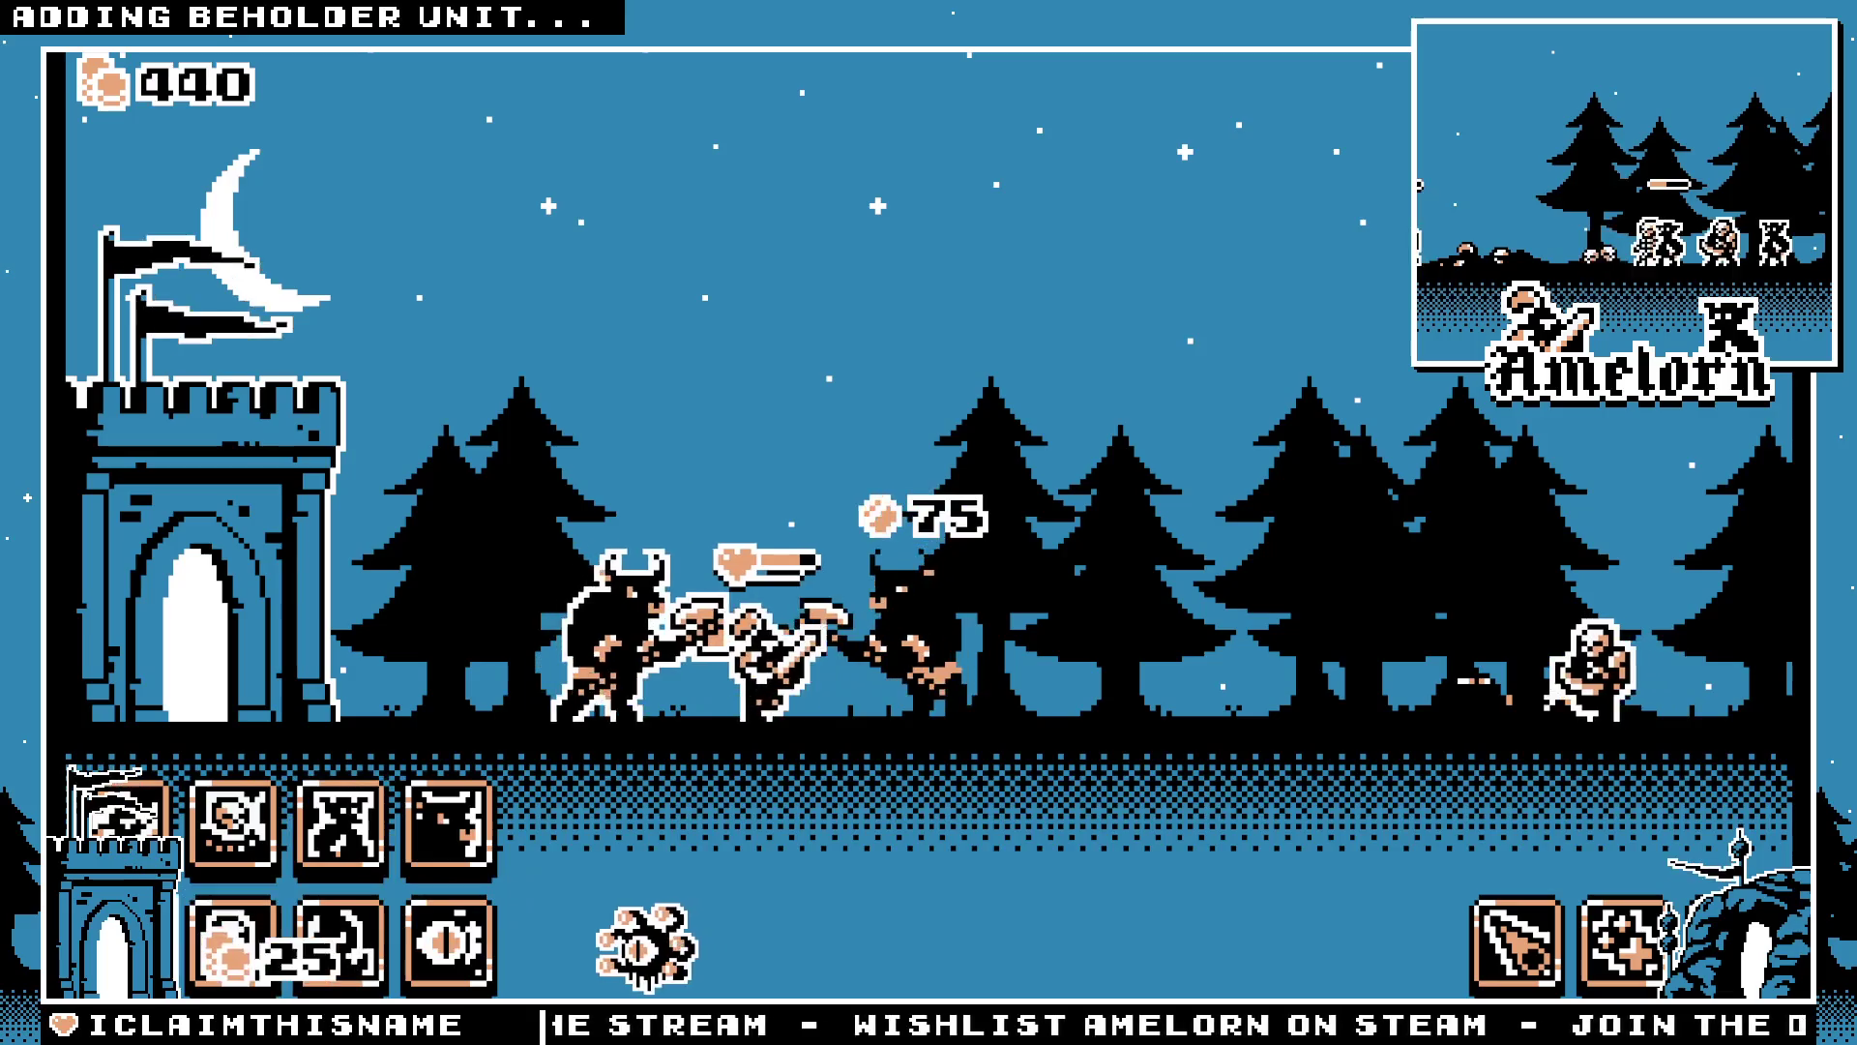
Add more front-line units and a minotaur, bribe an enemy for 75 gold, win, and stop the game
scroll(785, 818, "down", 5)
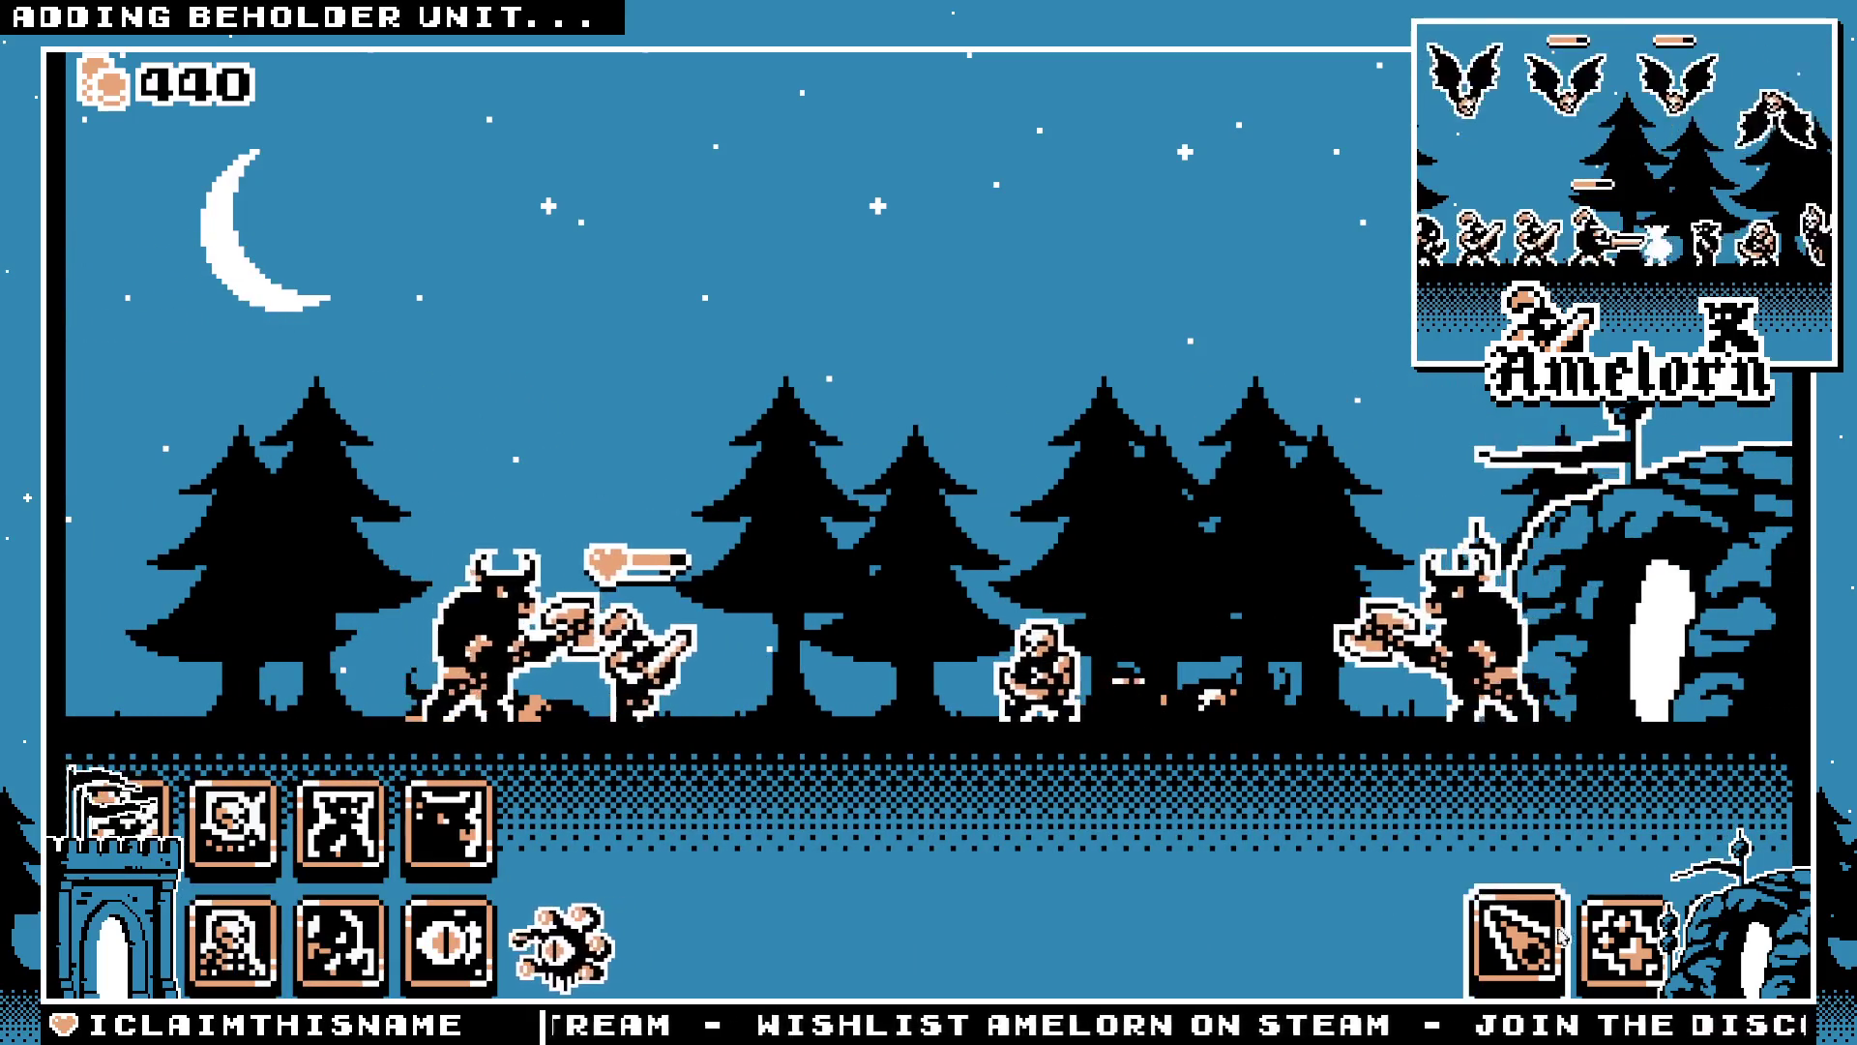
key("1")
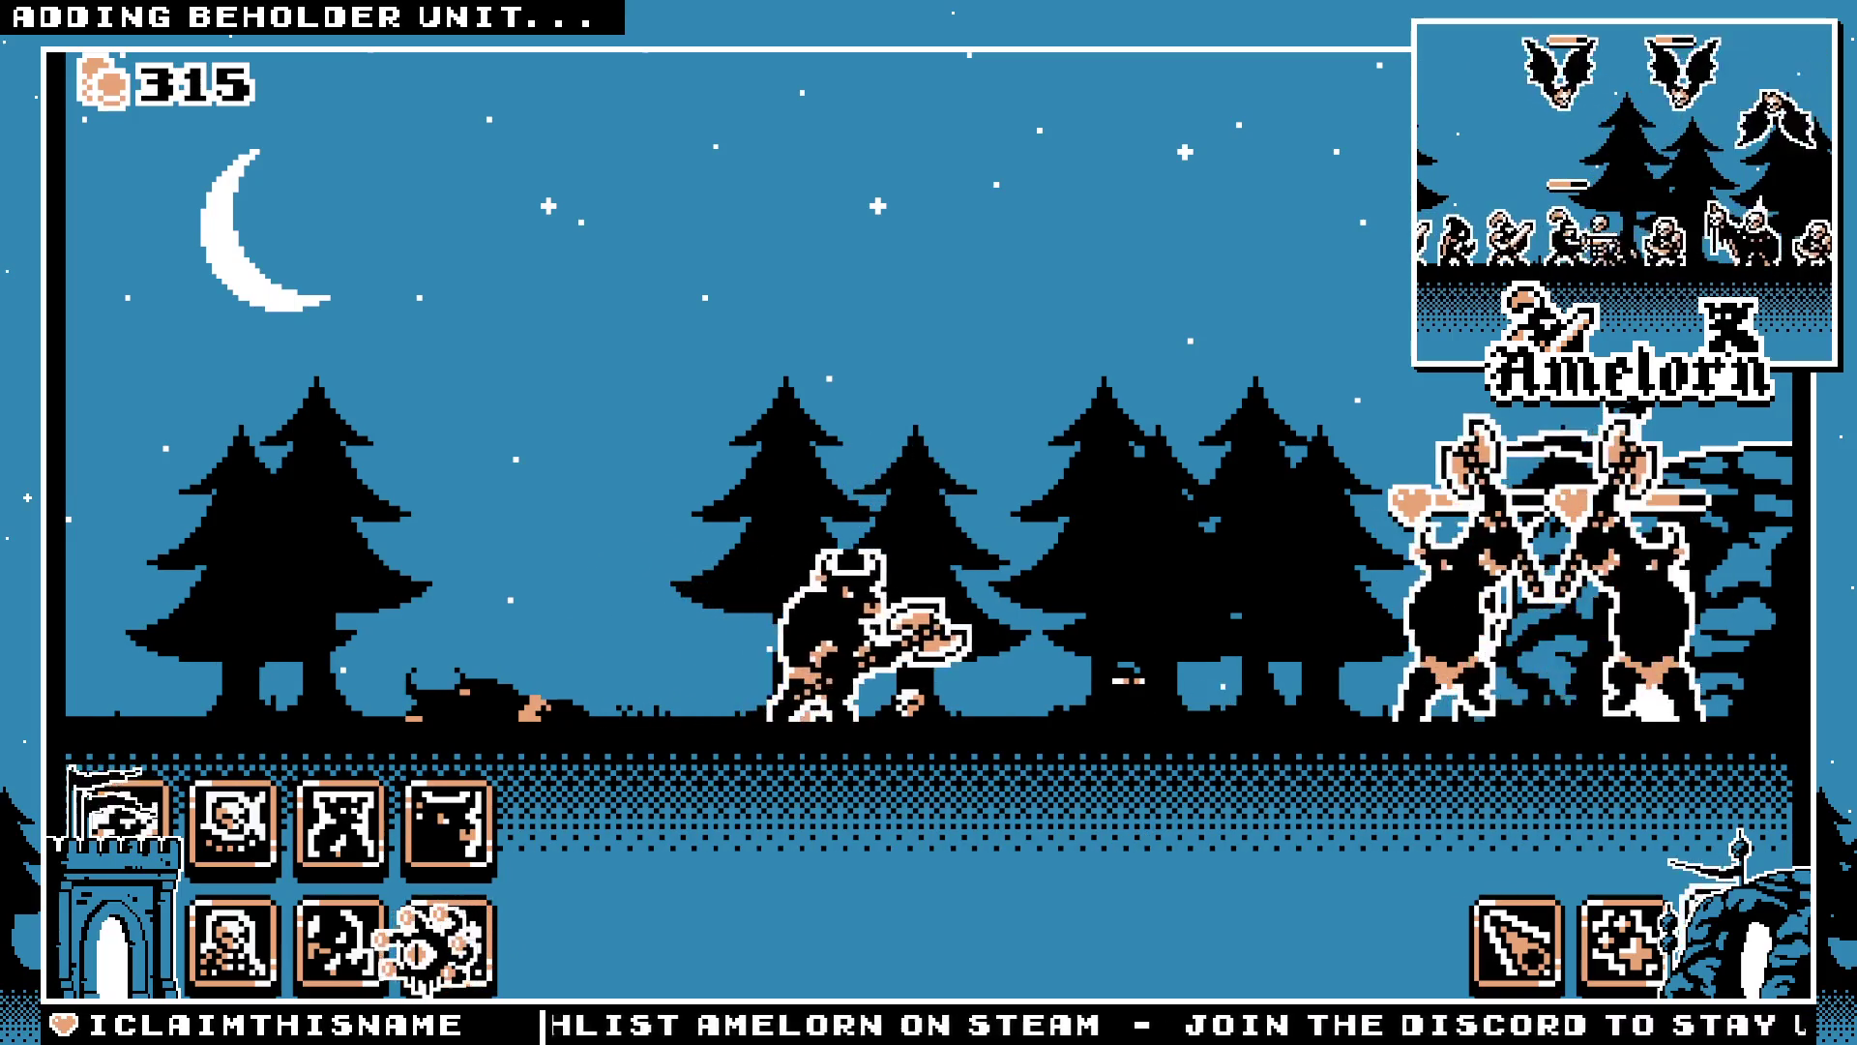
key("4")
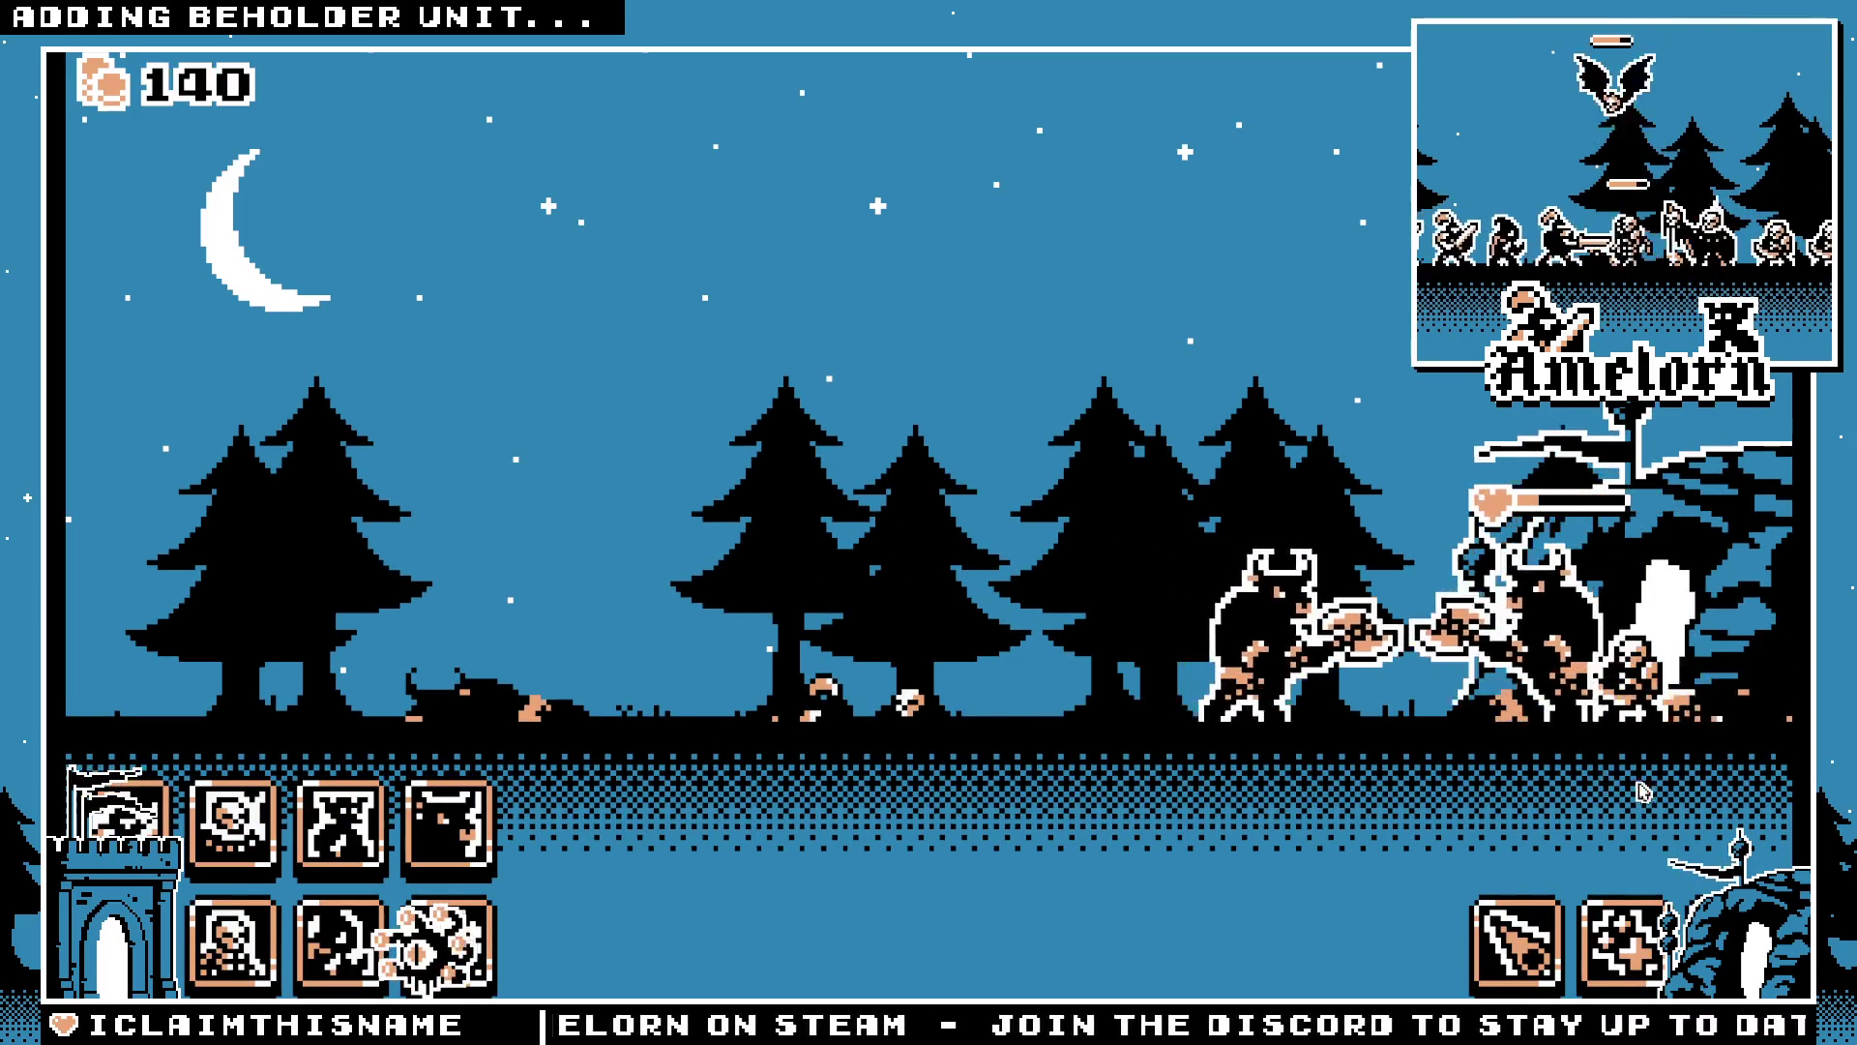
left_click(1618, 788)
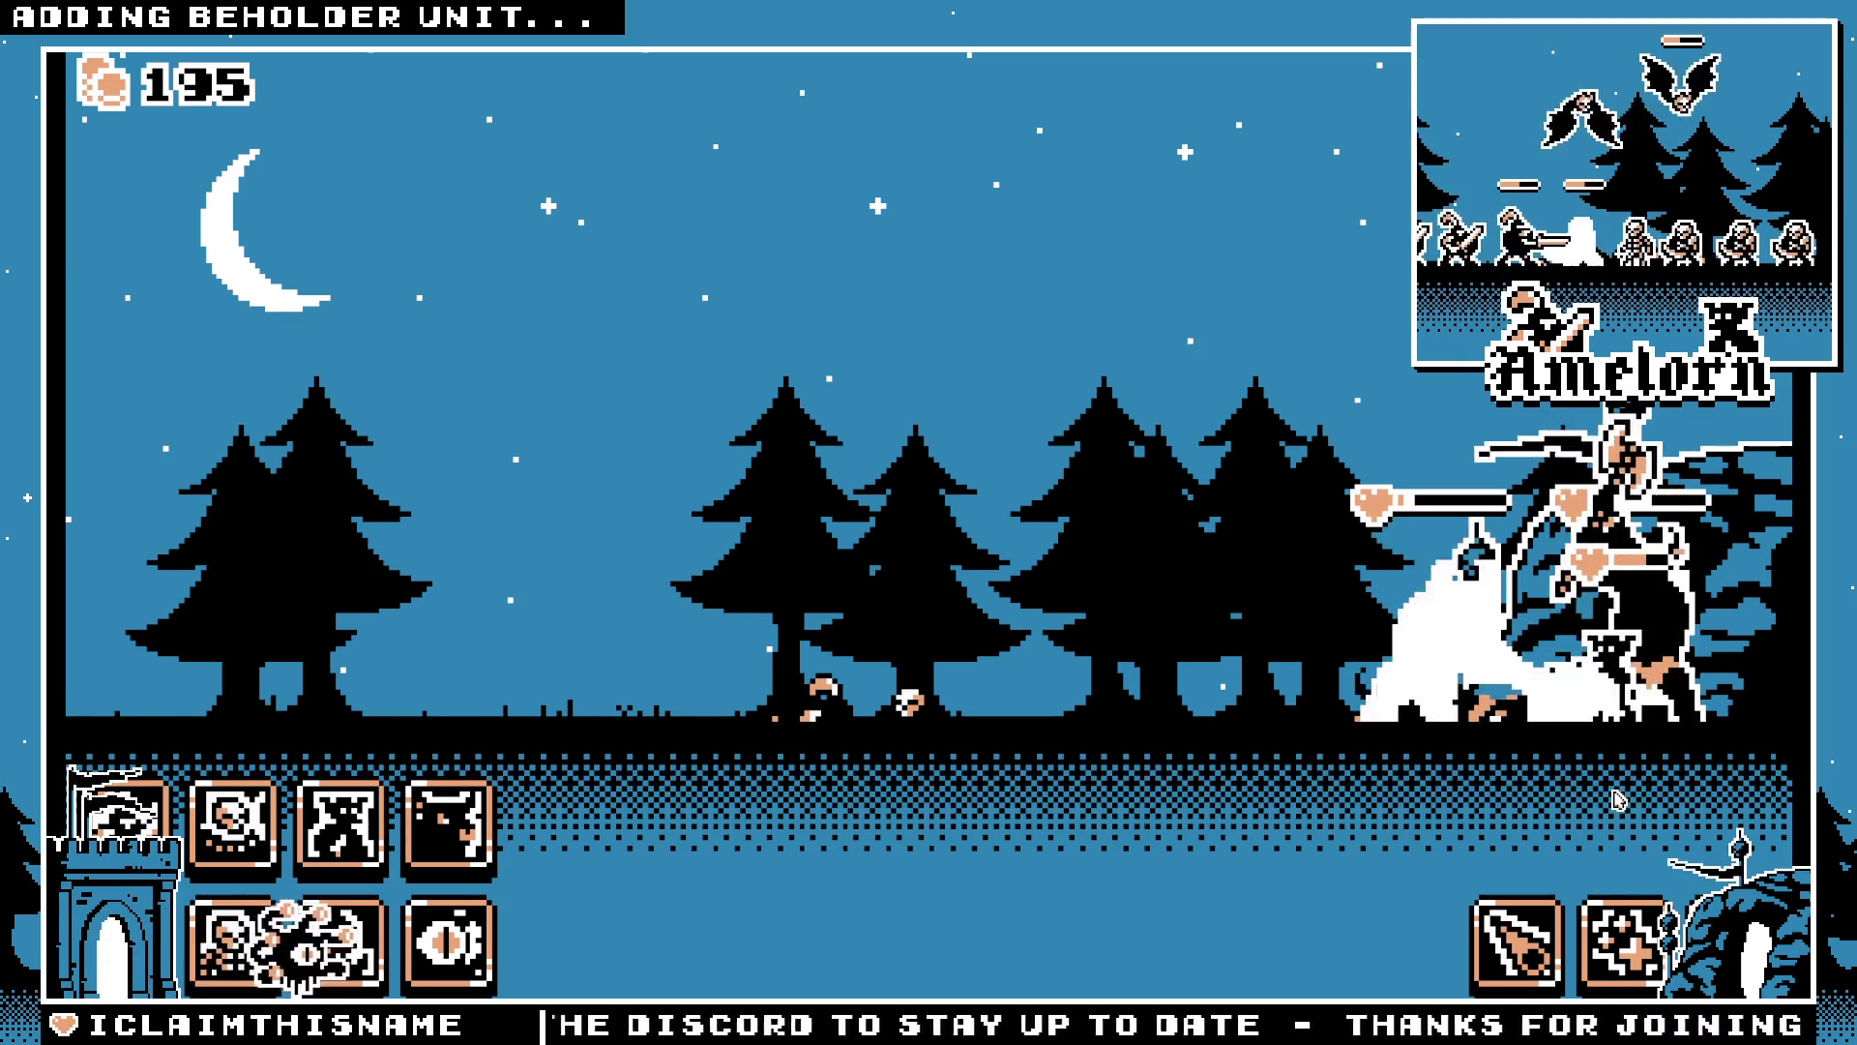
left_click(451, 821)
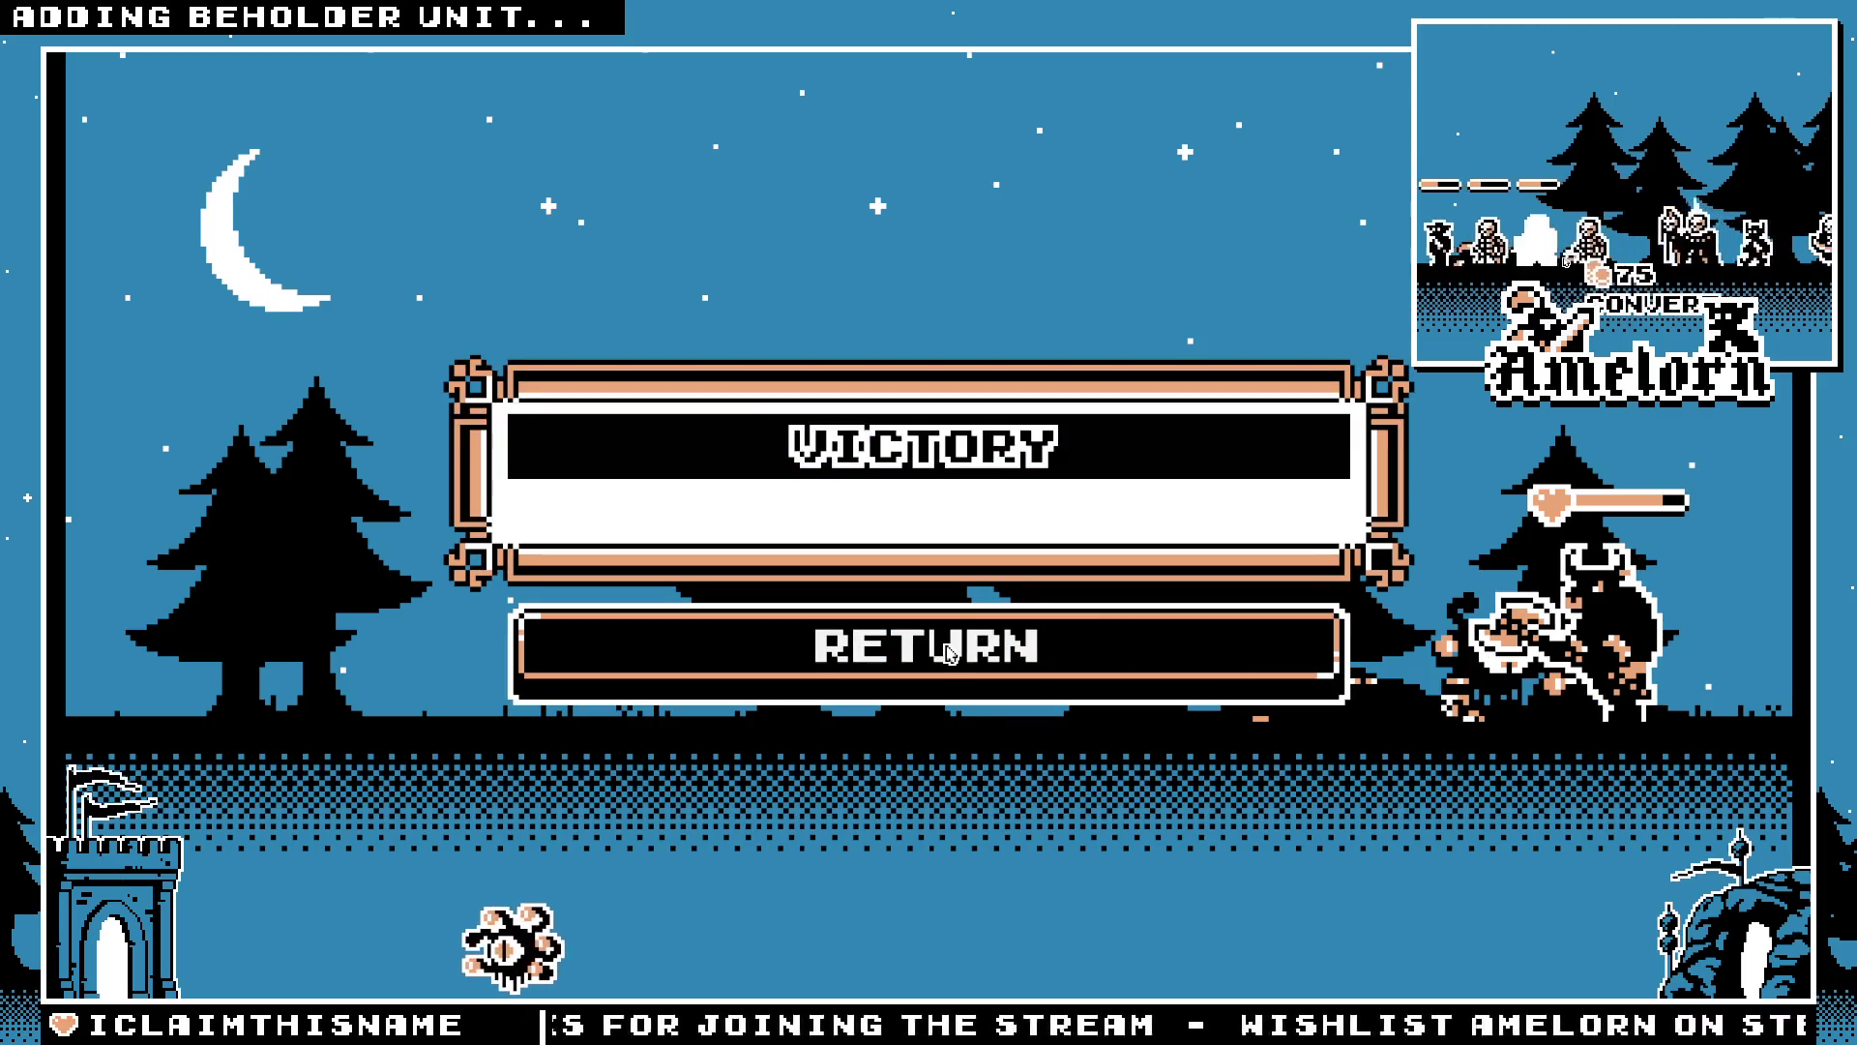
left_click(947, 653)
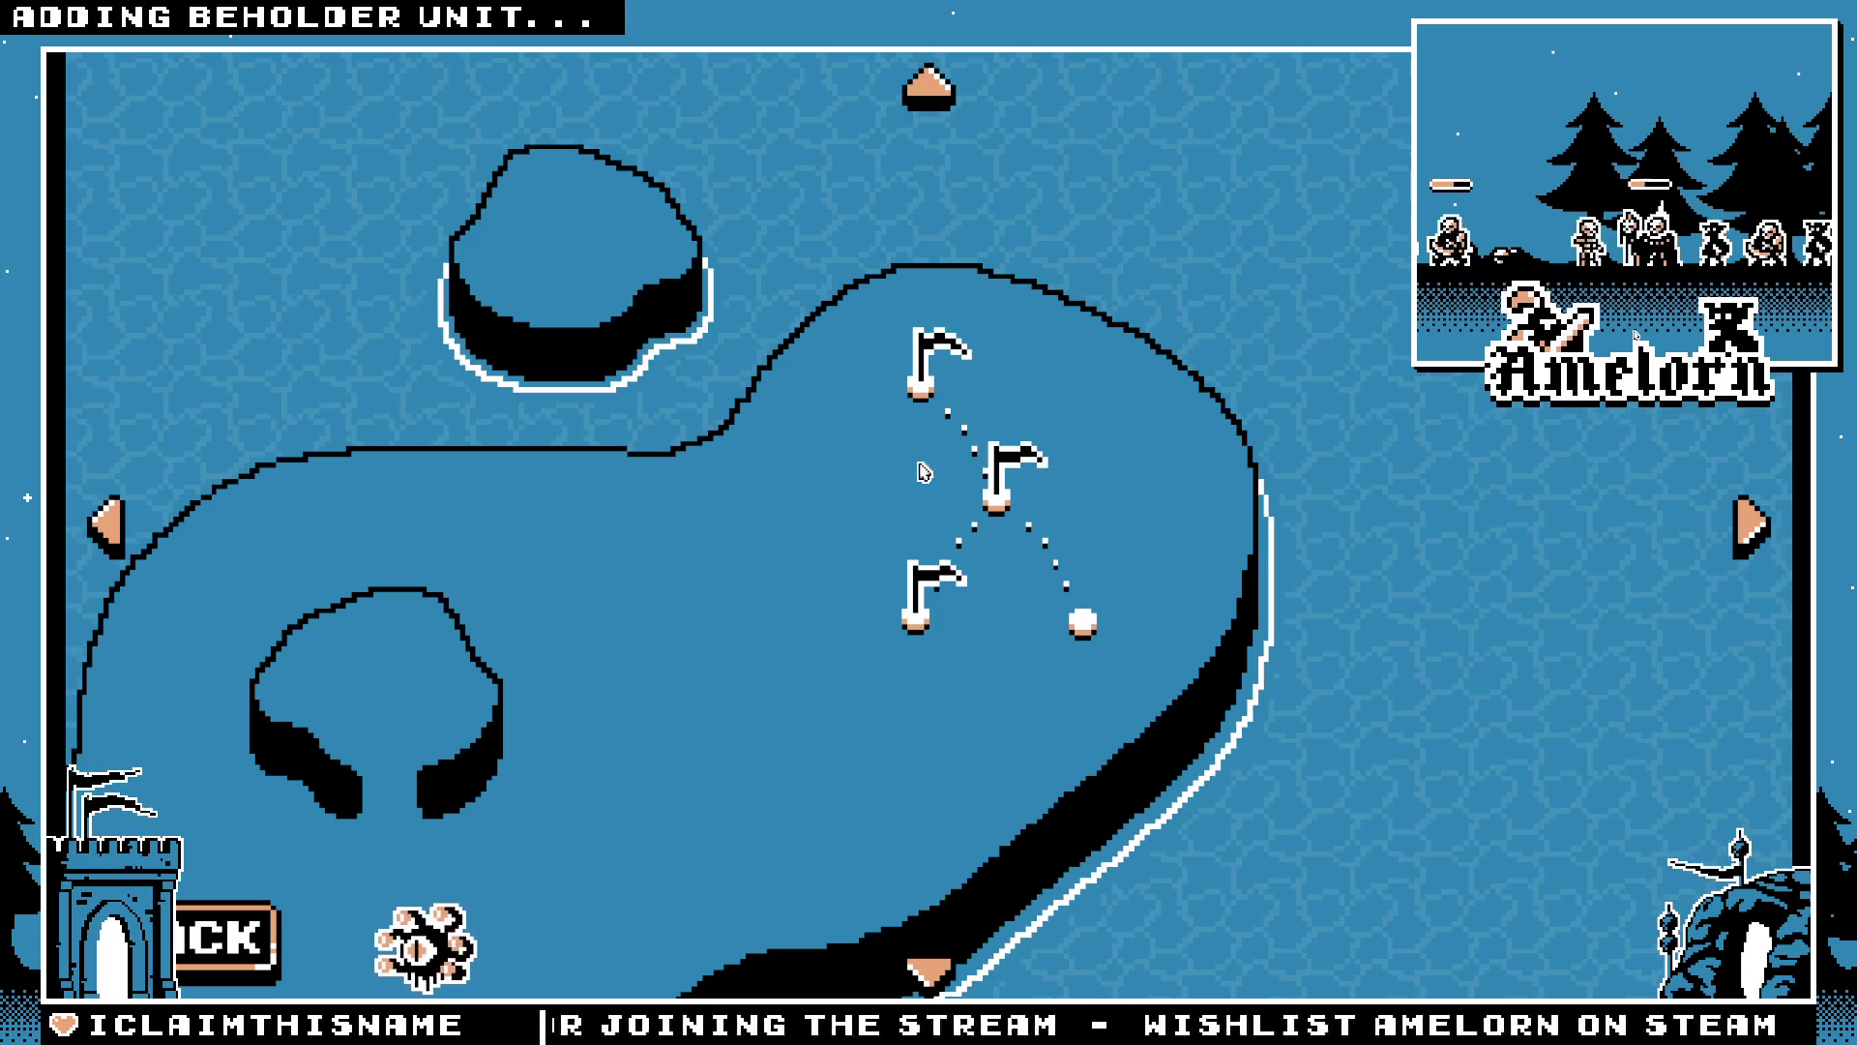
key("F8")
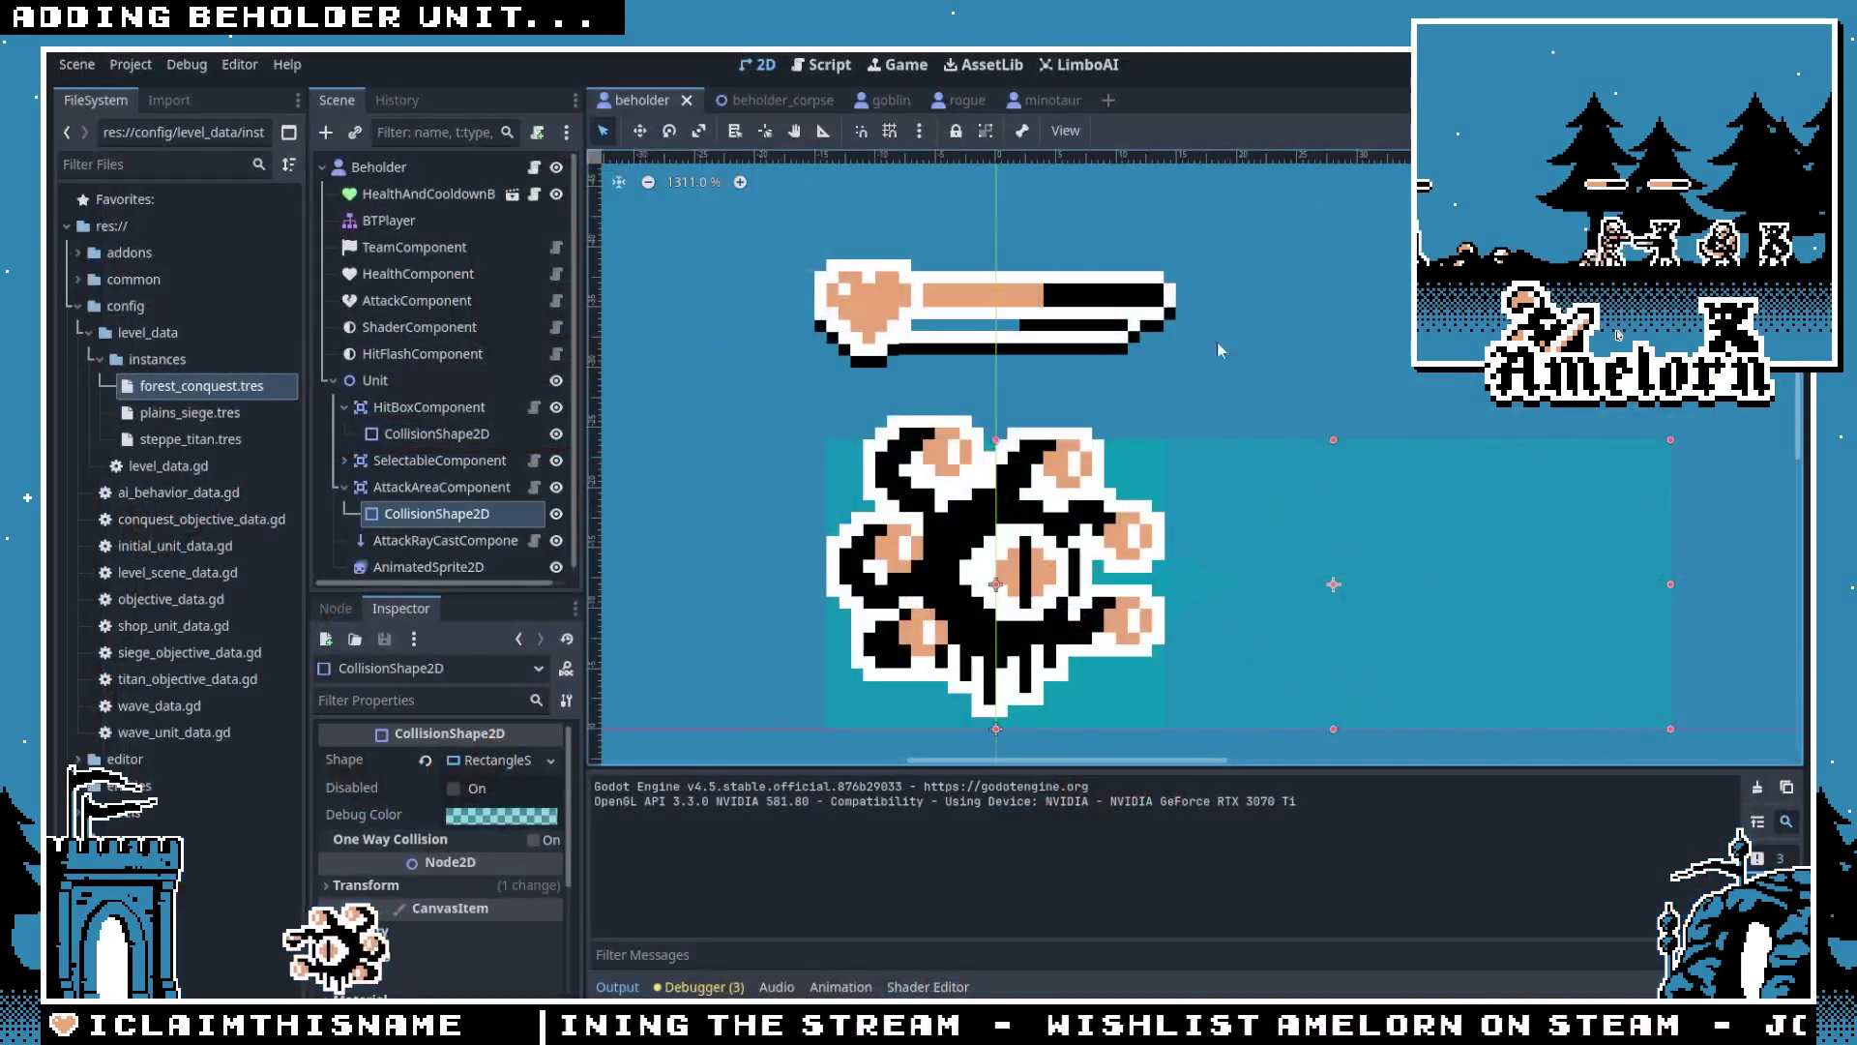
Zoom out and switch to the beholder_corpse scene showing its death animation frames
scroll(1068, 500, "down", 1)
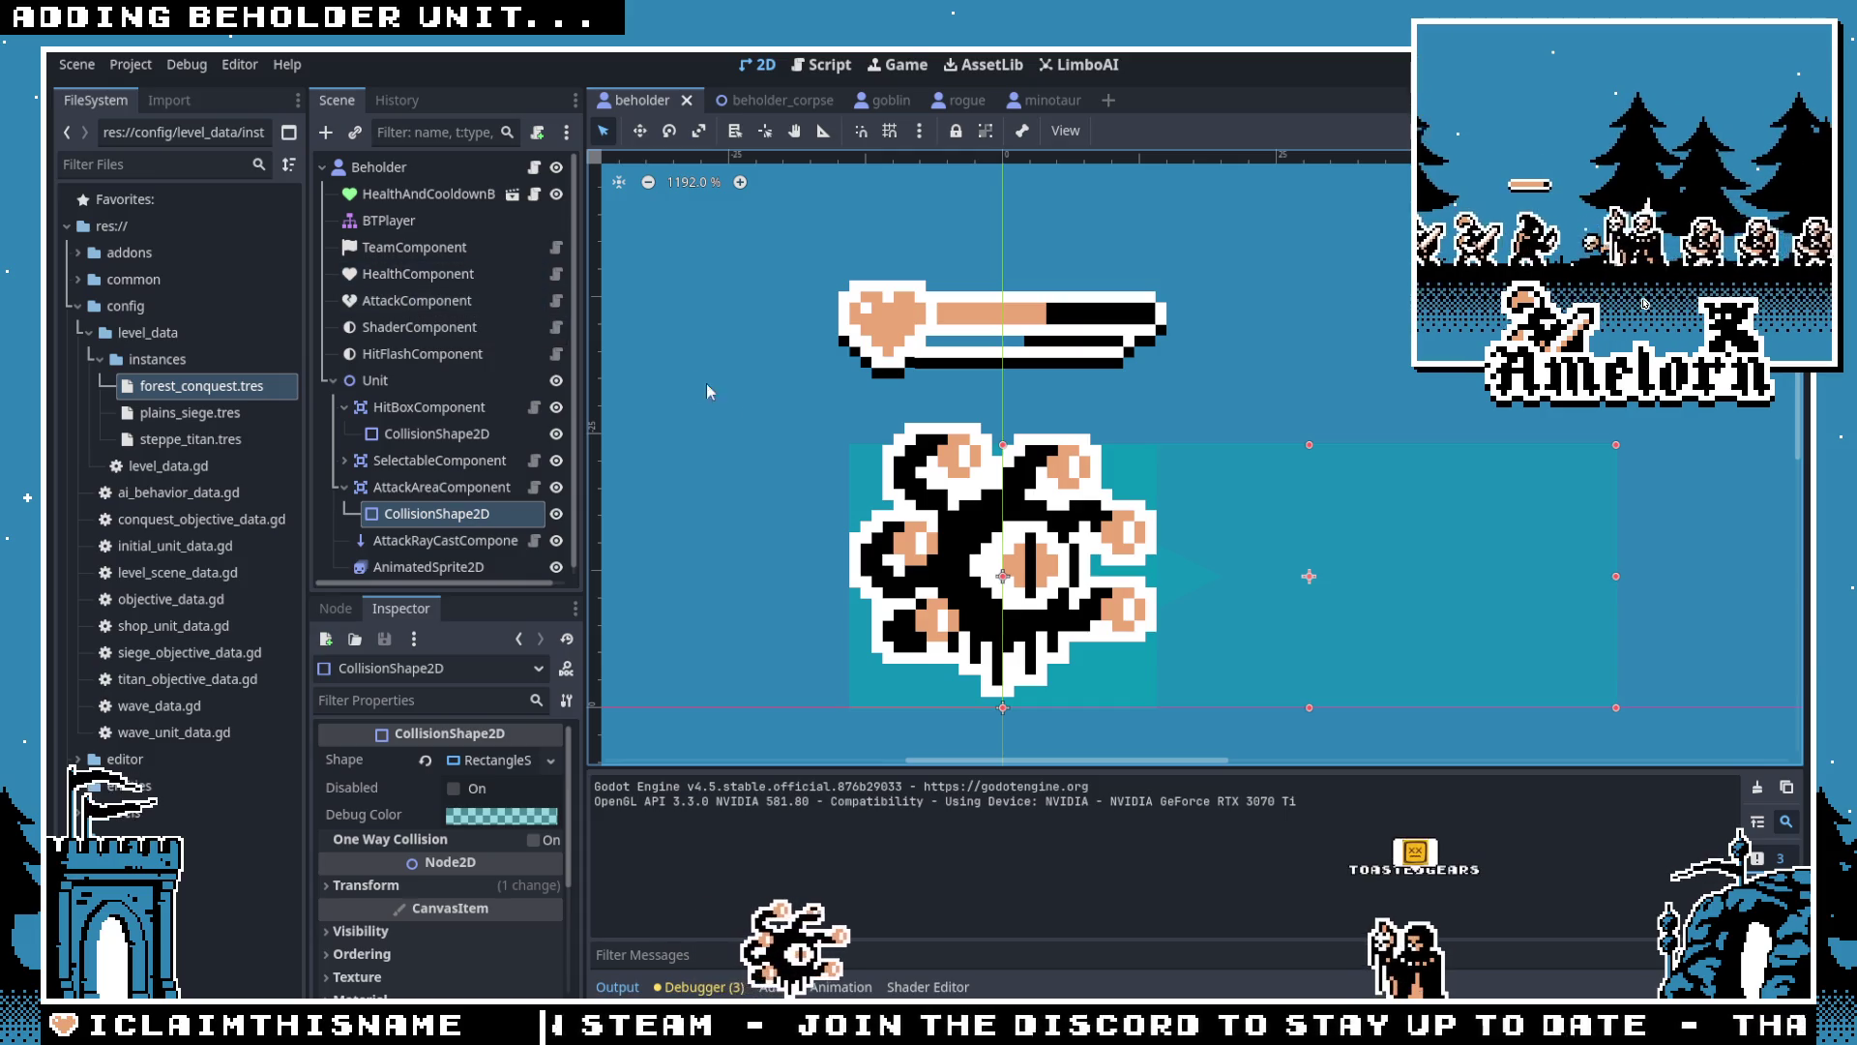
left_click(759, 100)
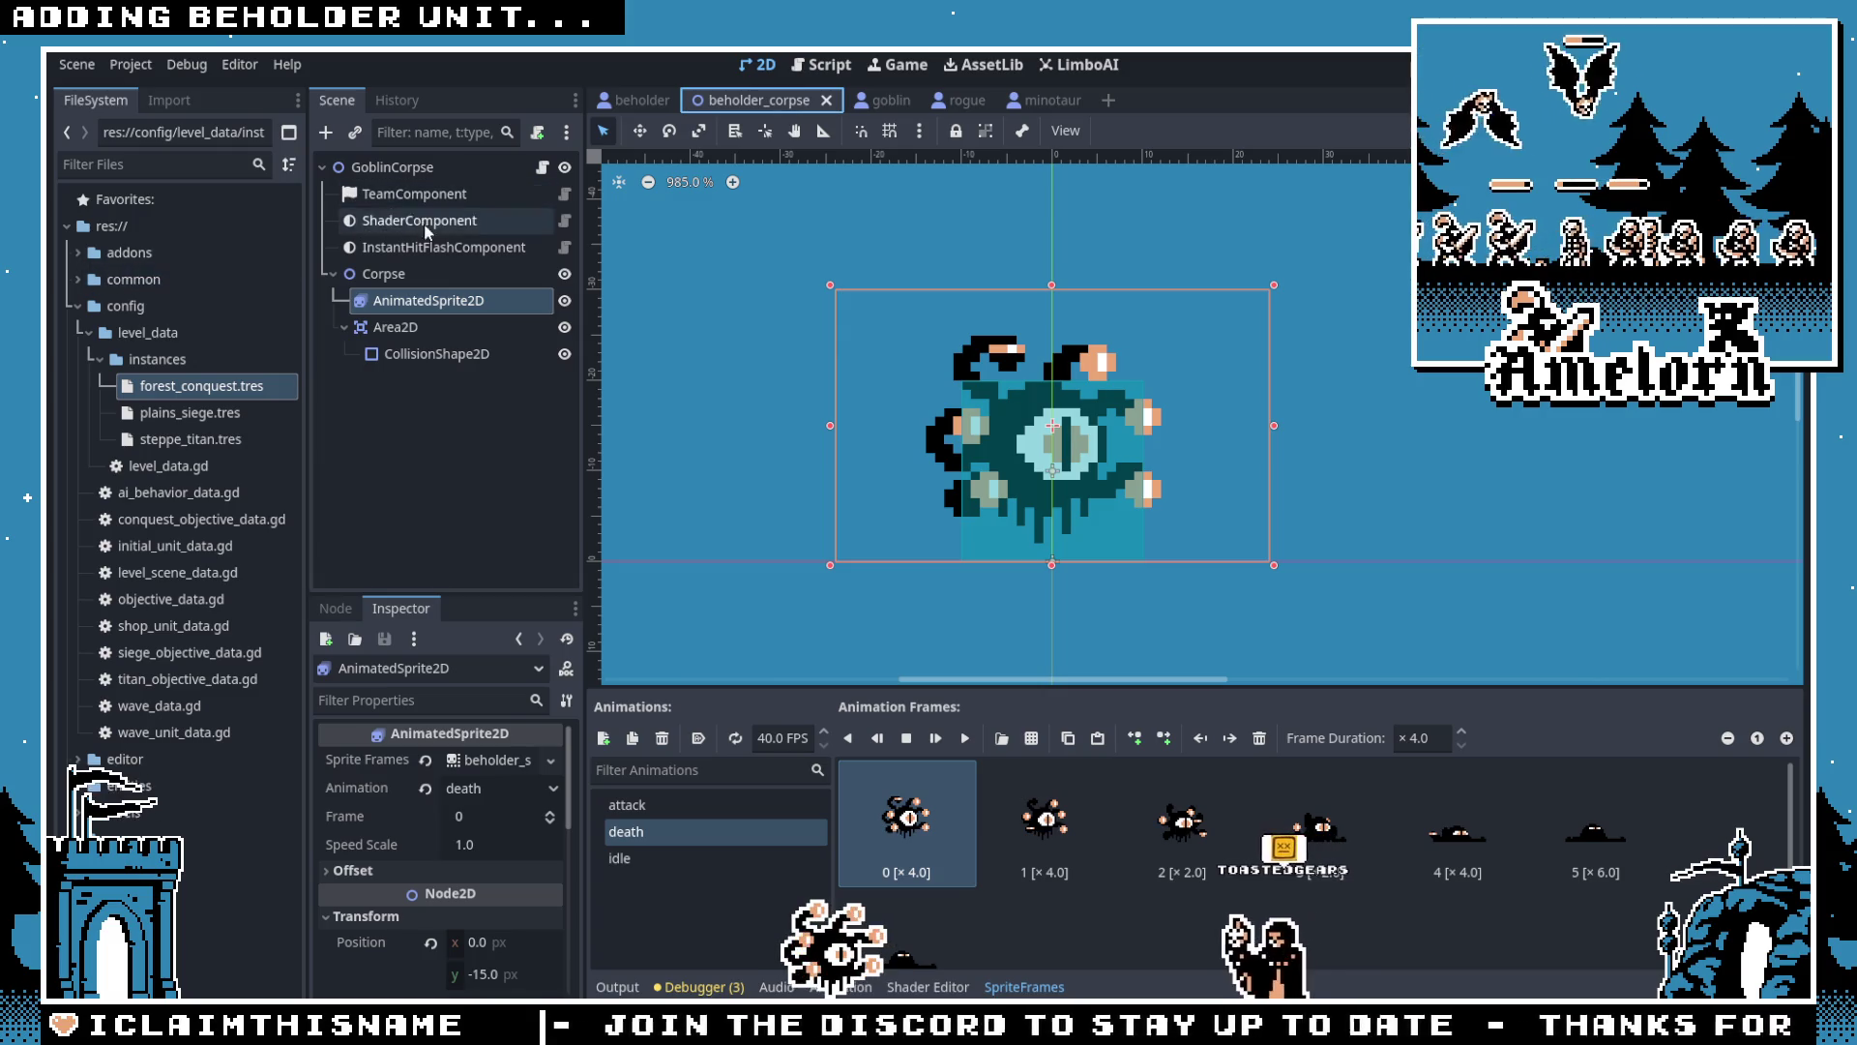
Filter the FileSystem for 'template' and open level_template.tscn
left_click(168, 166)
type("templatew")
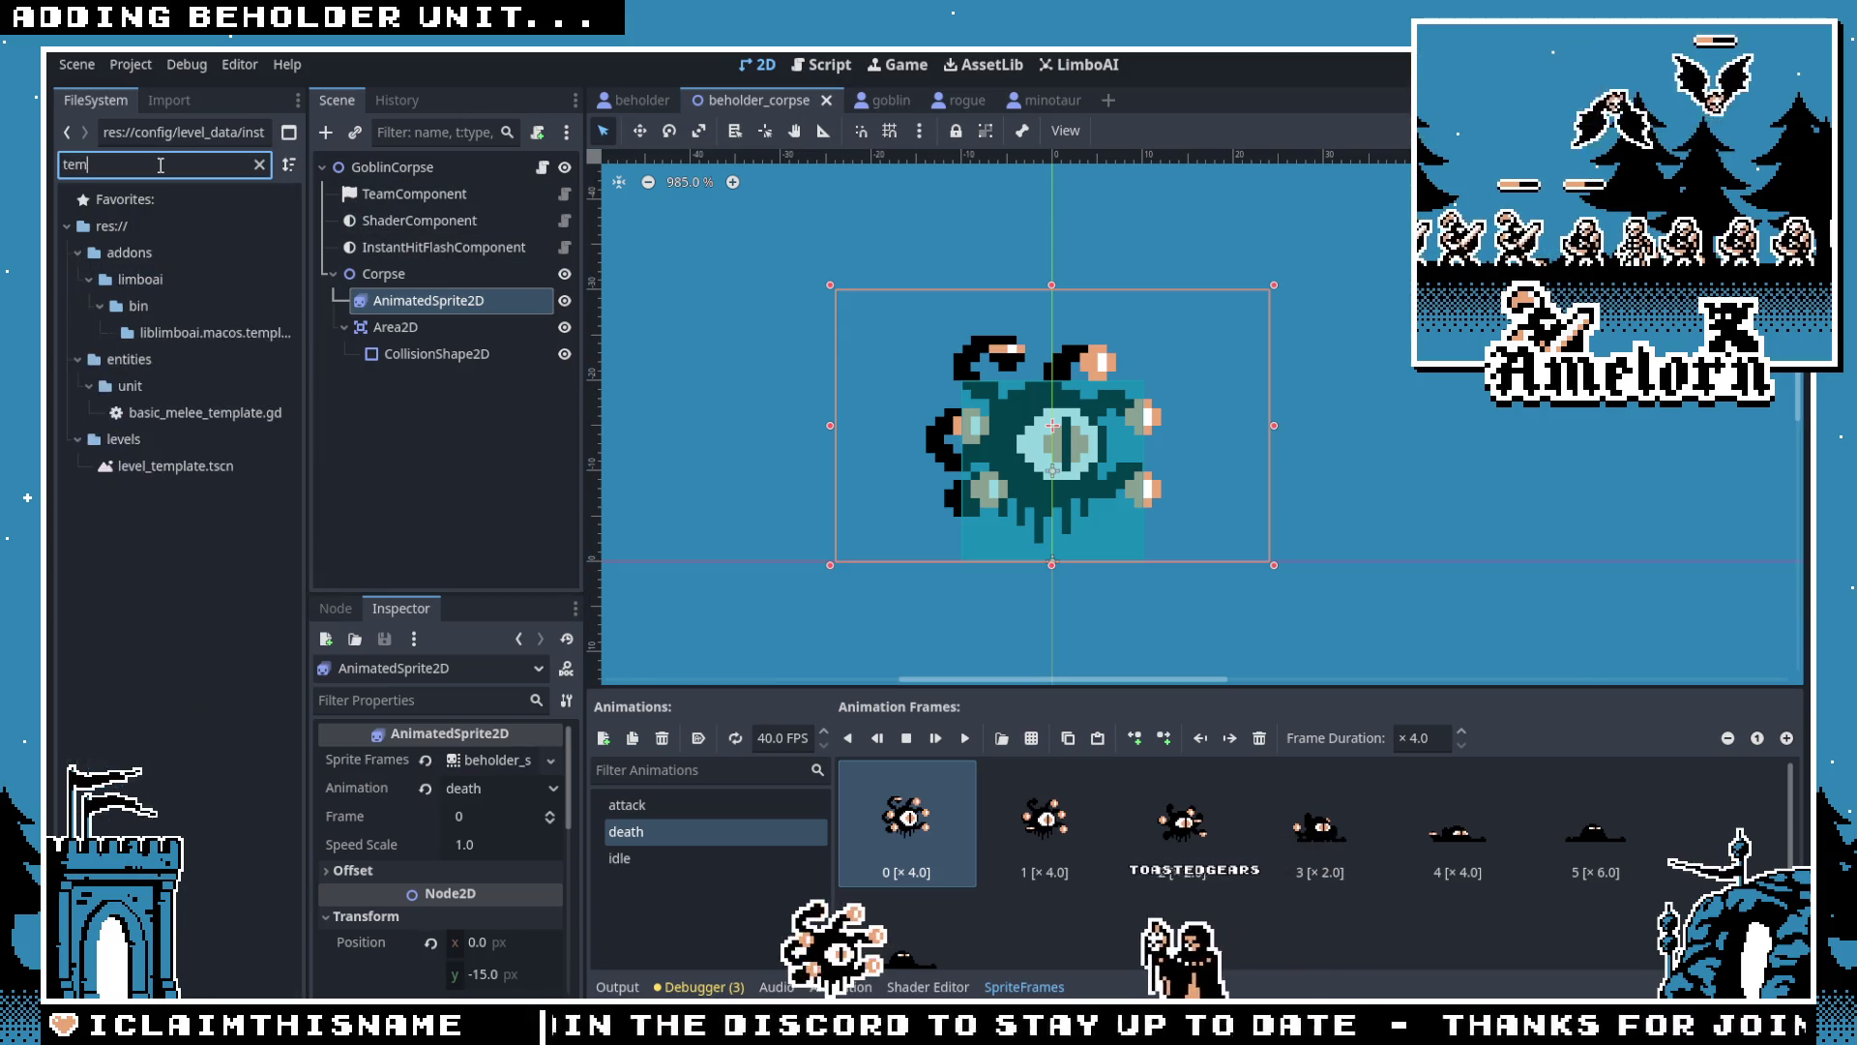
key("BackSpace")
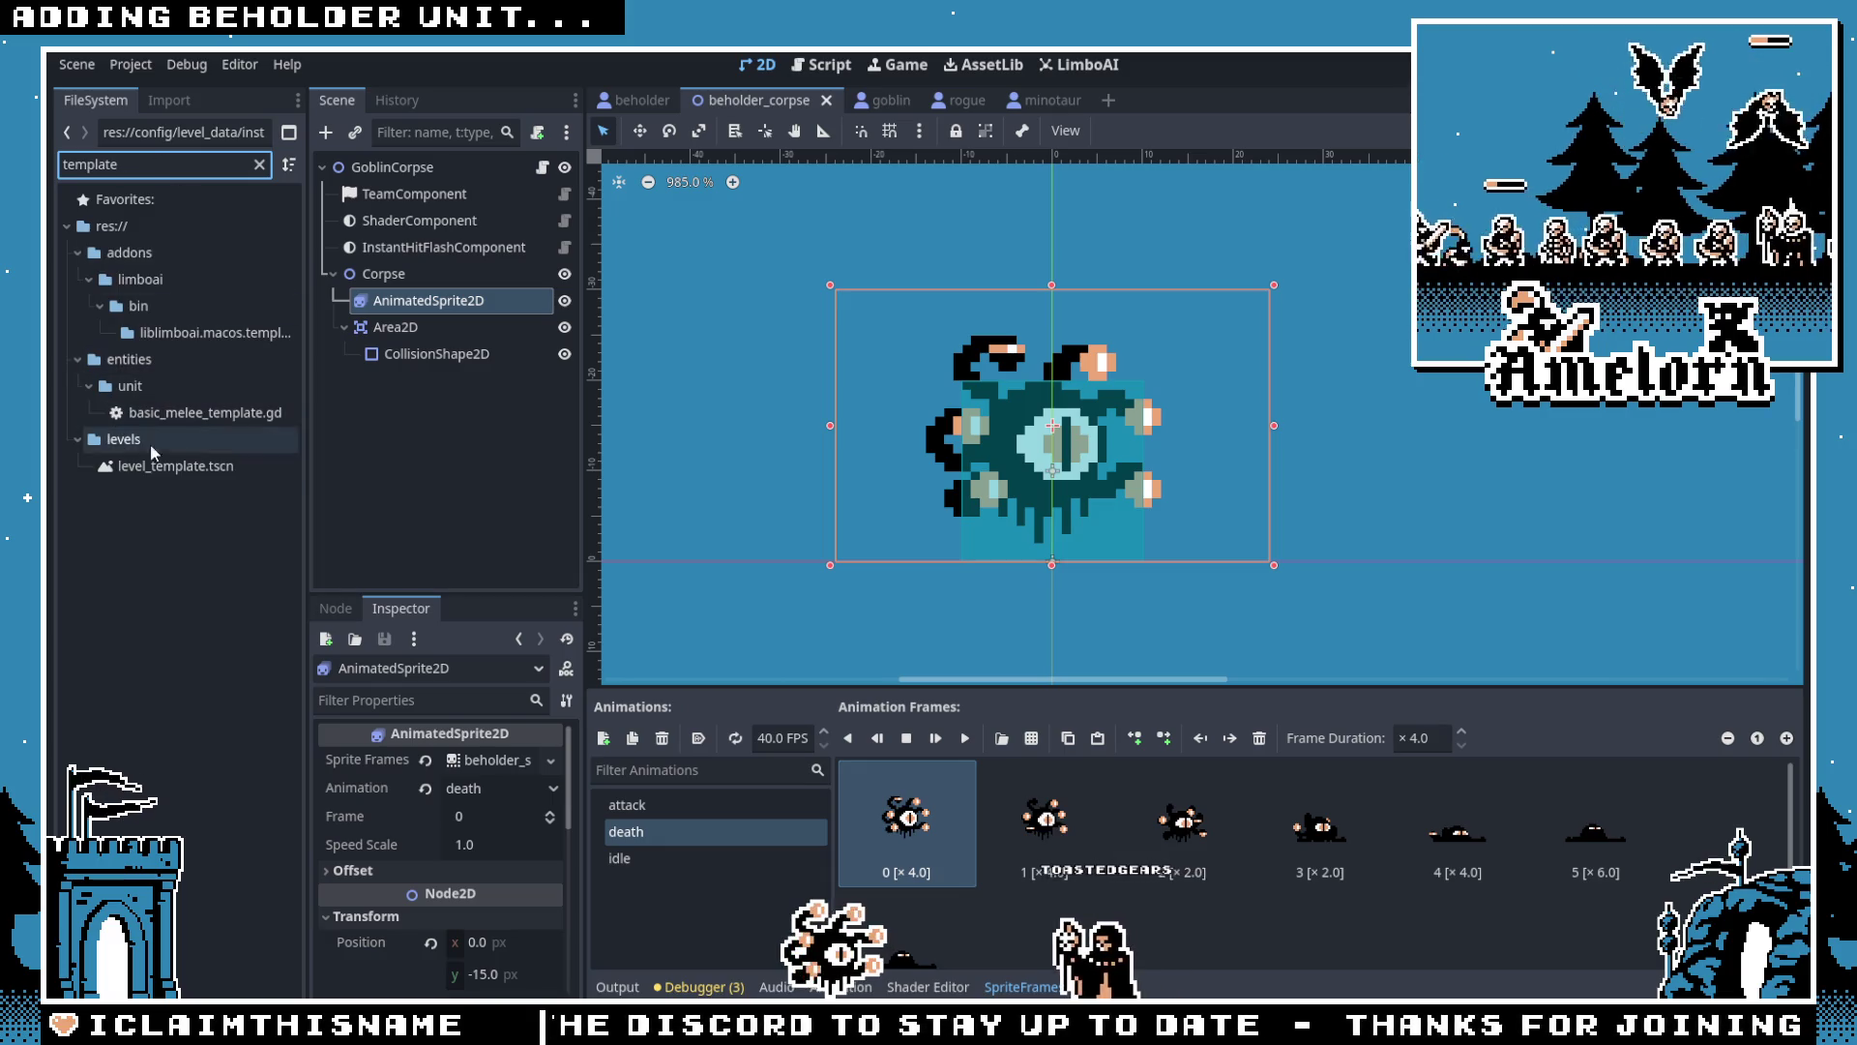
double_click(193, 465)
Inspect the Effects node script's spawn_tracking_effect connection on line 21, then close the level_template scene
scroll(1023, 593, "down", 3)
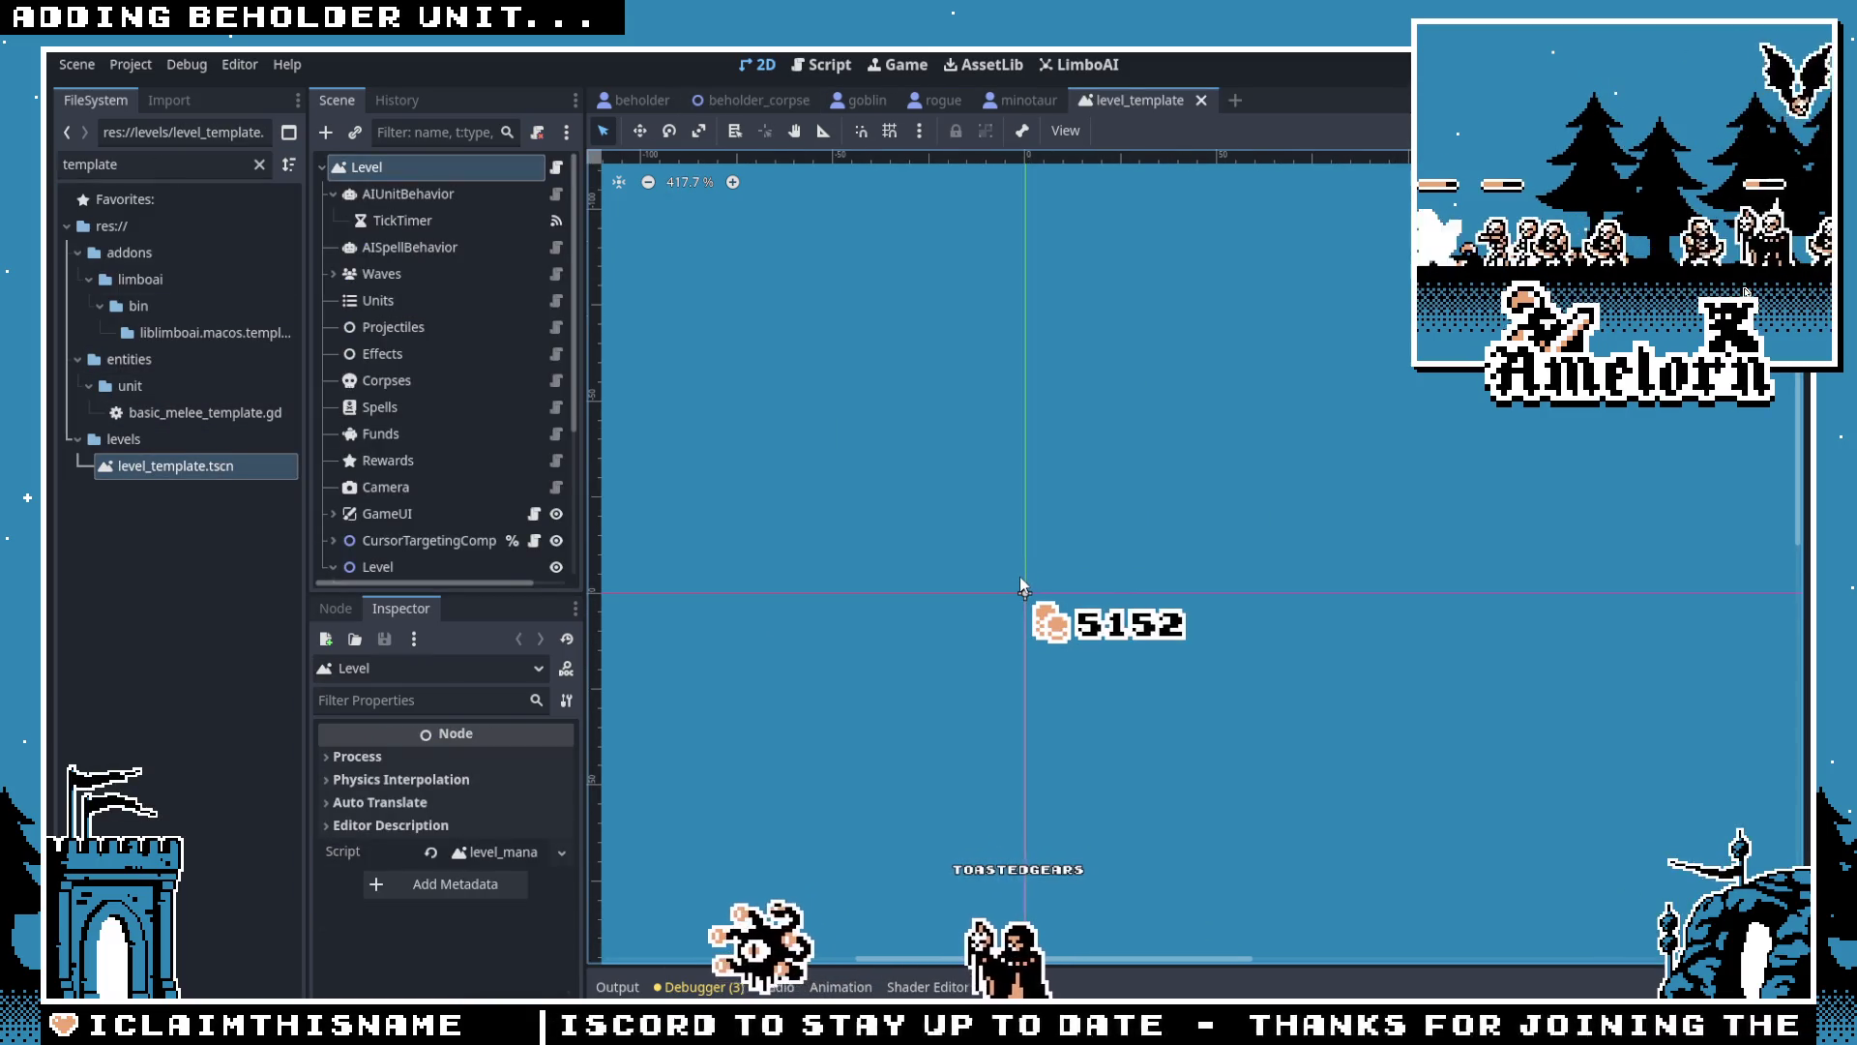
scroll(451, 360, "down", 4)
scroll(455, 370, "up", 3)
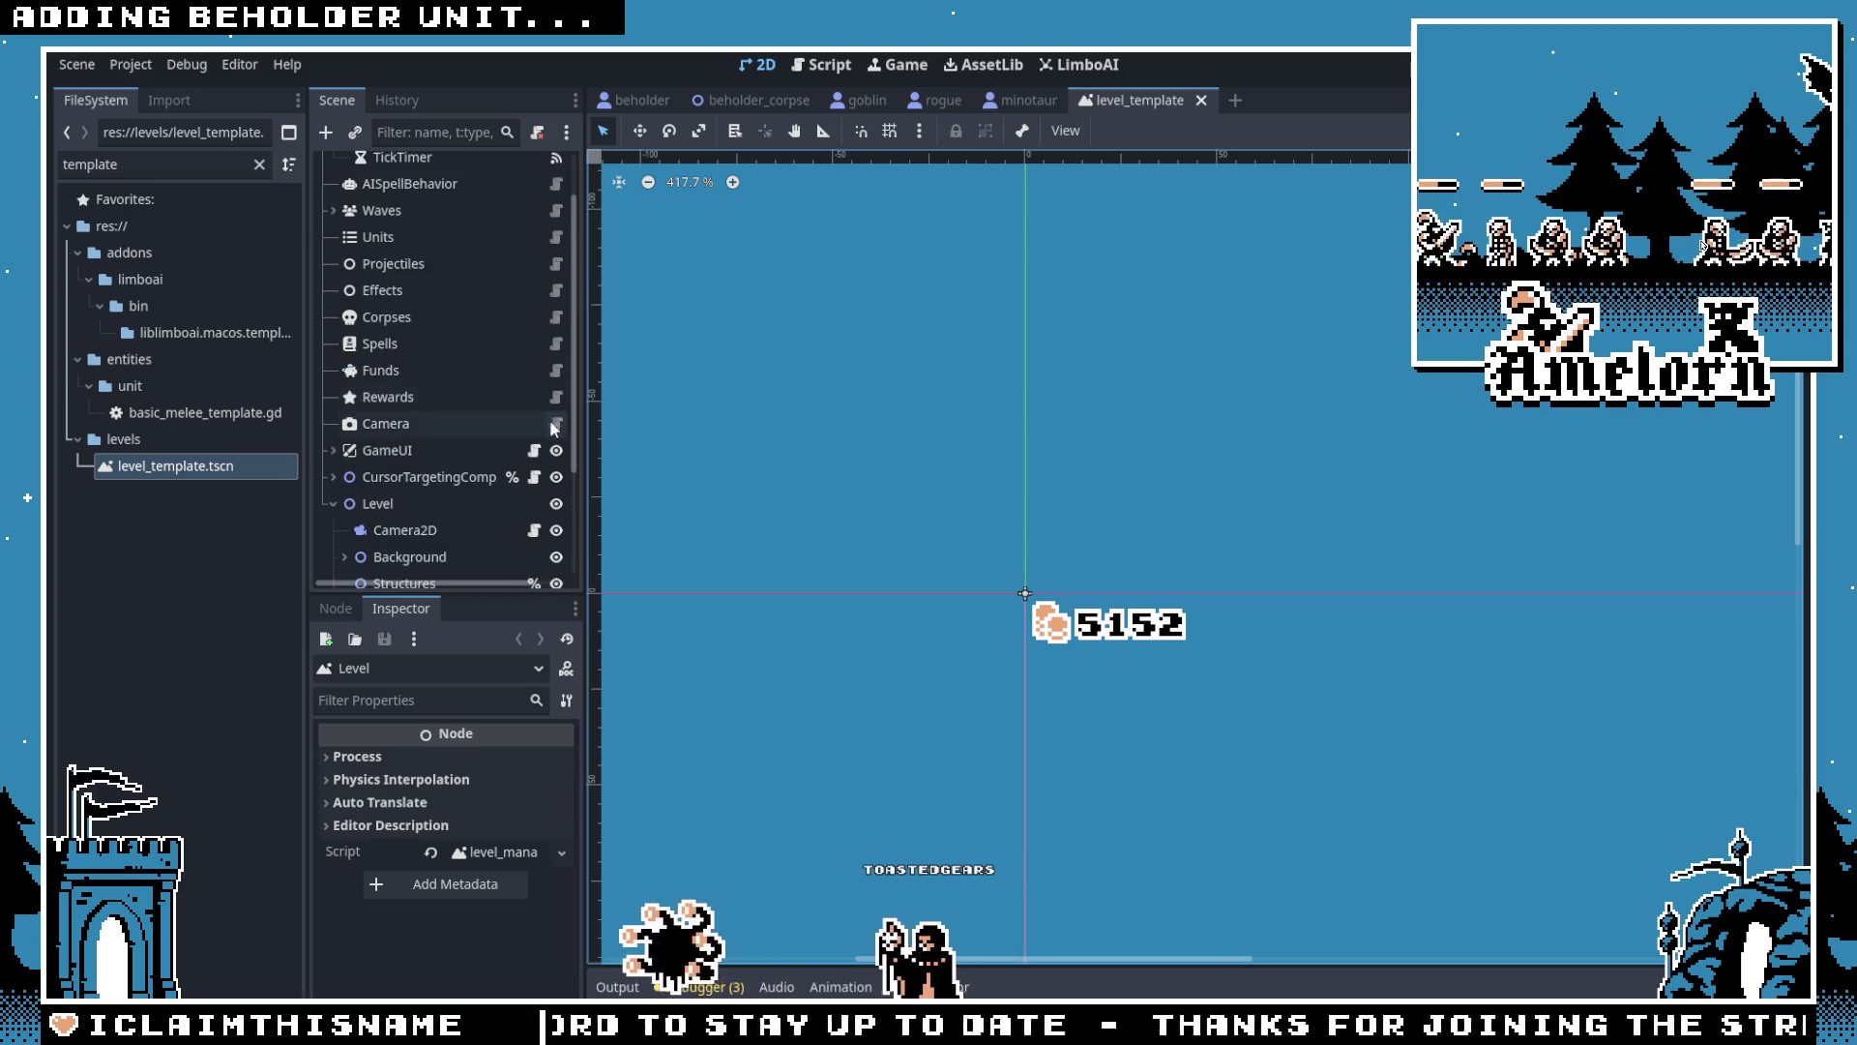
left_click(556, 291)
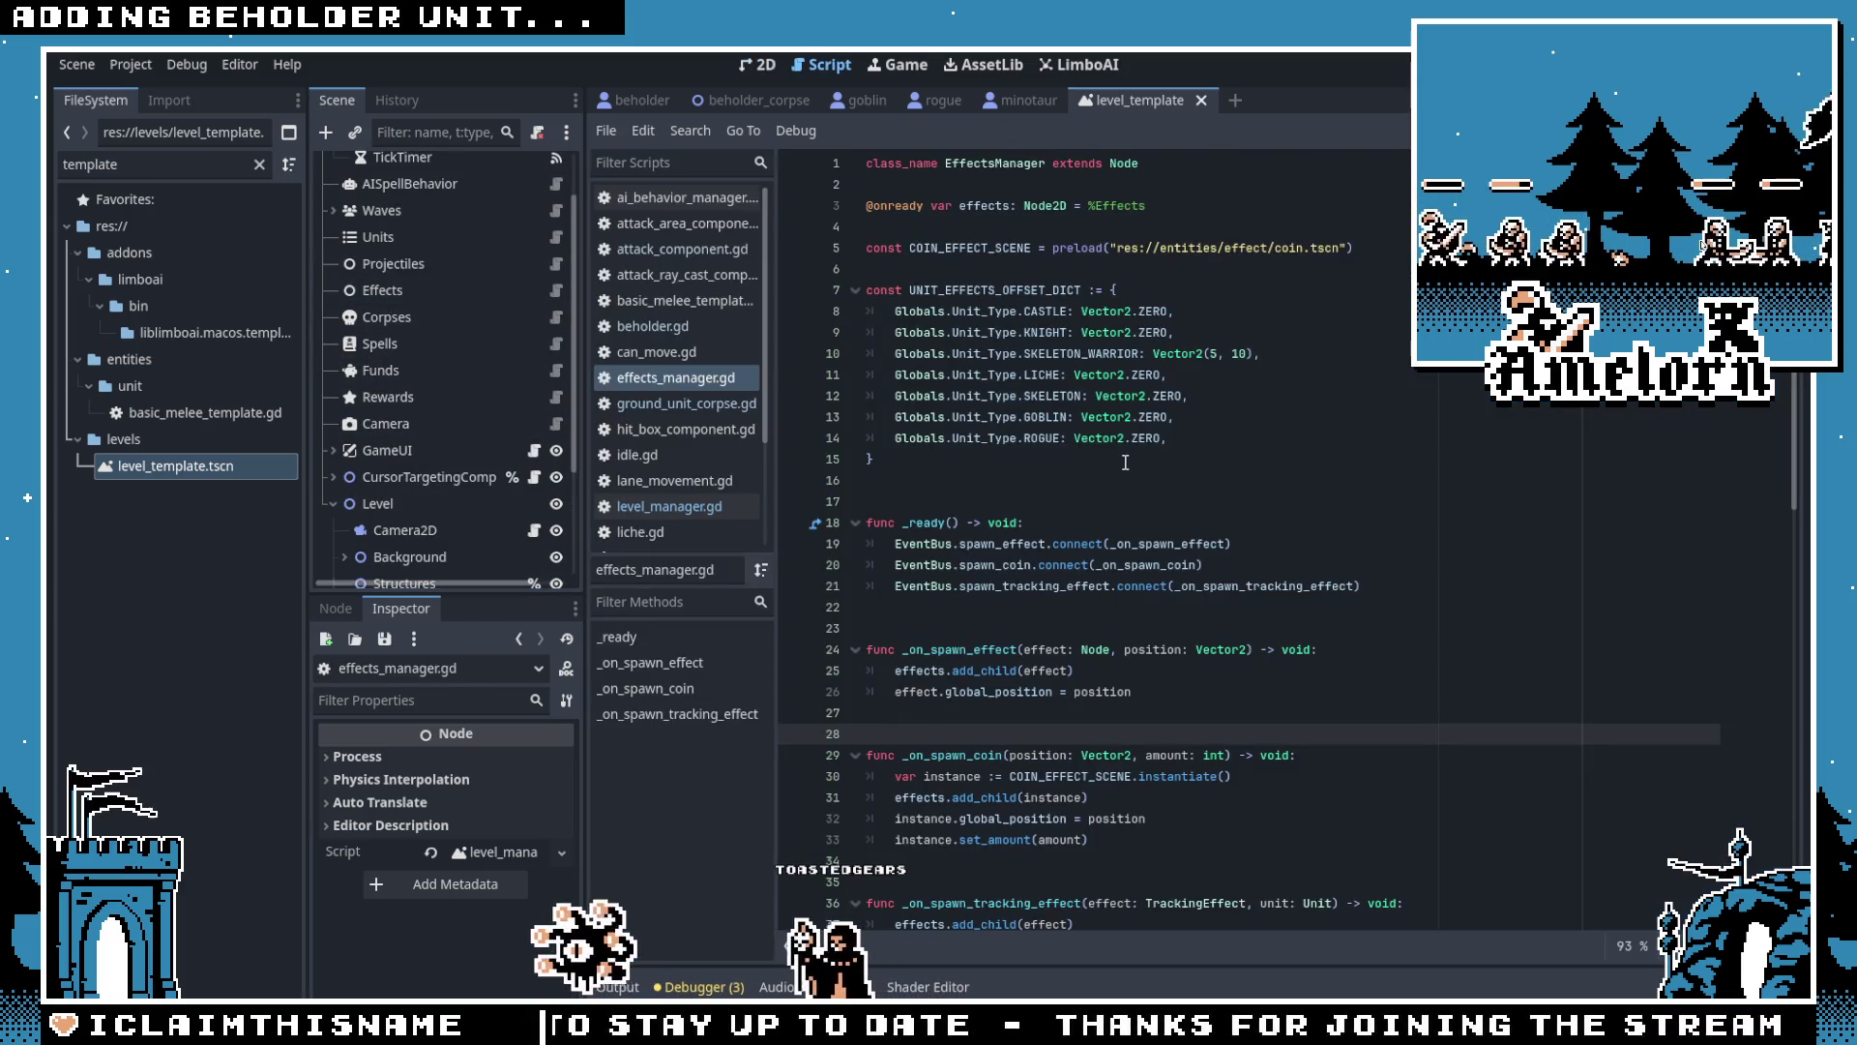
scroll(1125, 463, "down", 1)
left_click(1053, 523)
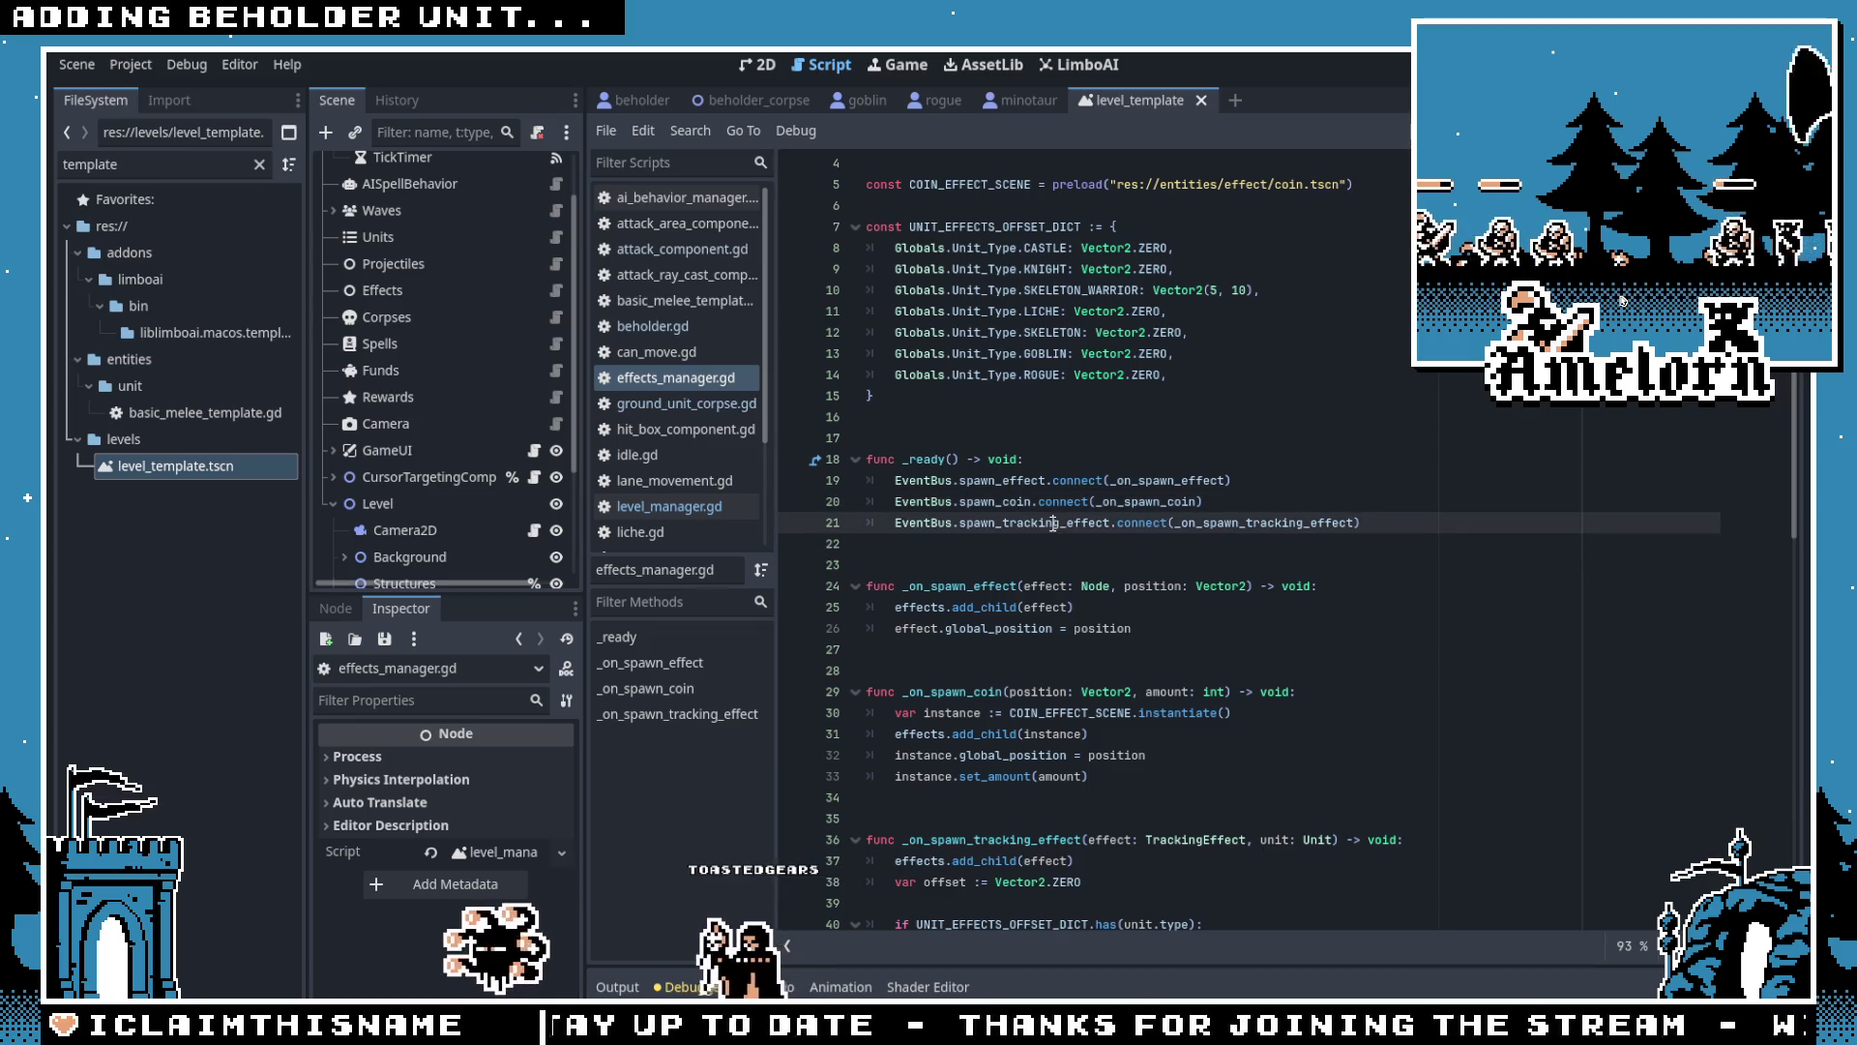
mouse_move(1053, 523)
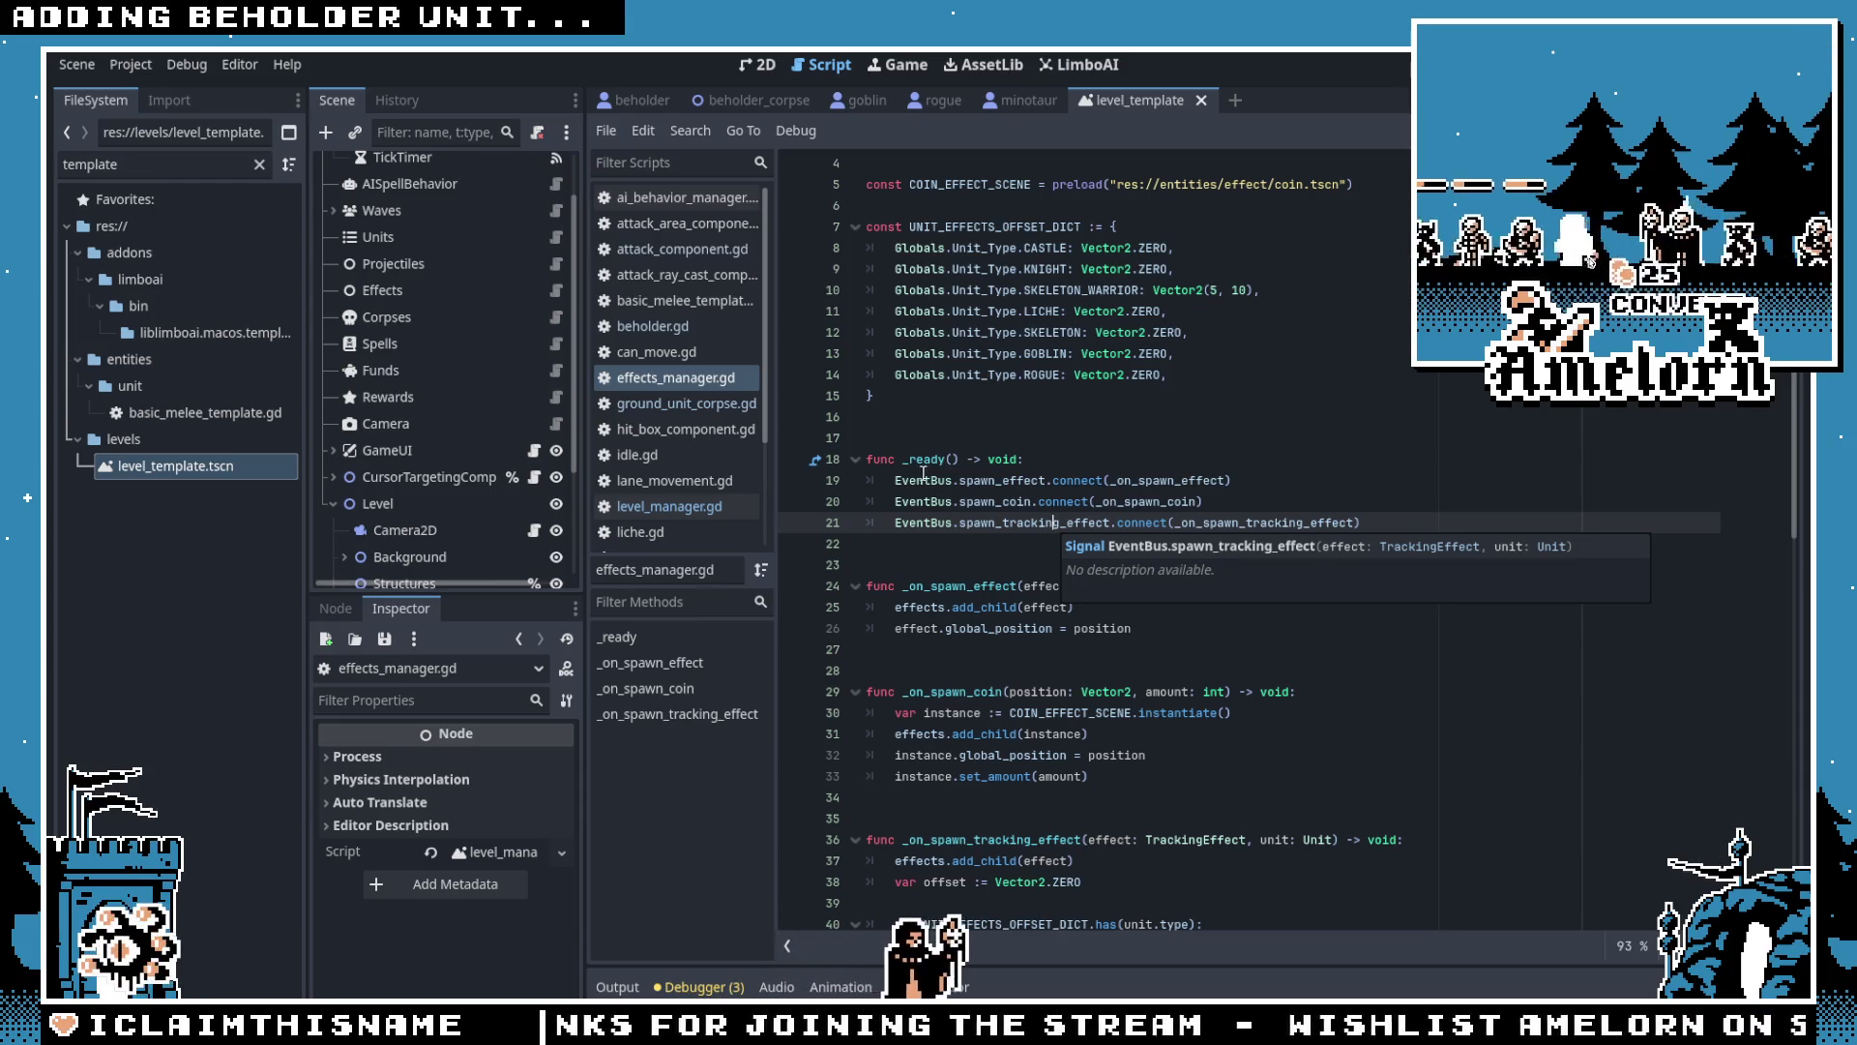
key("ctrl+shift+w")
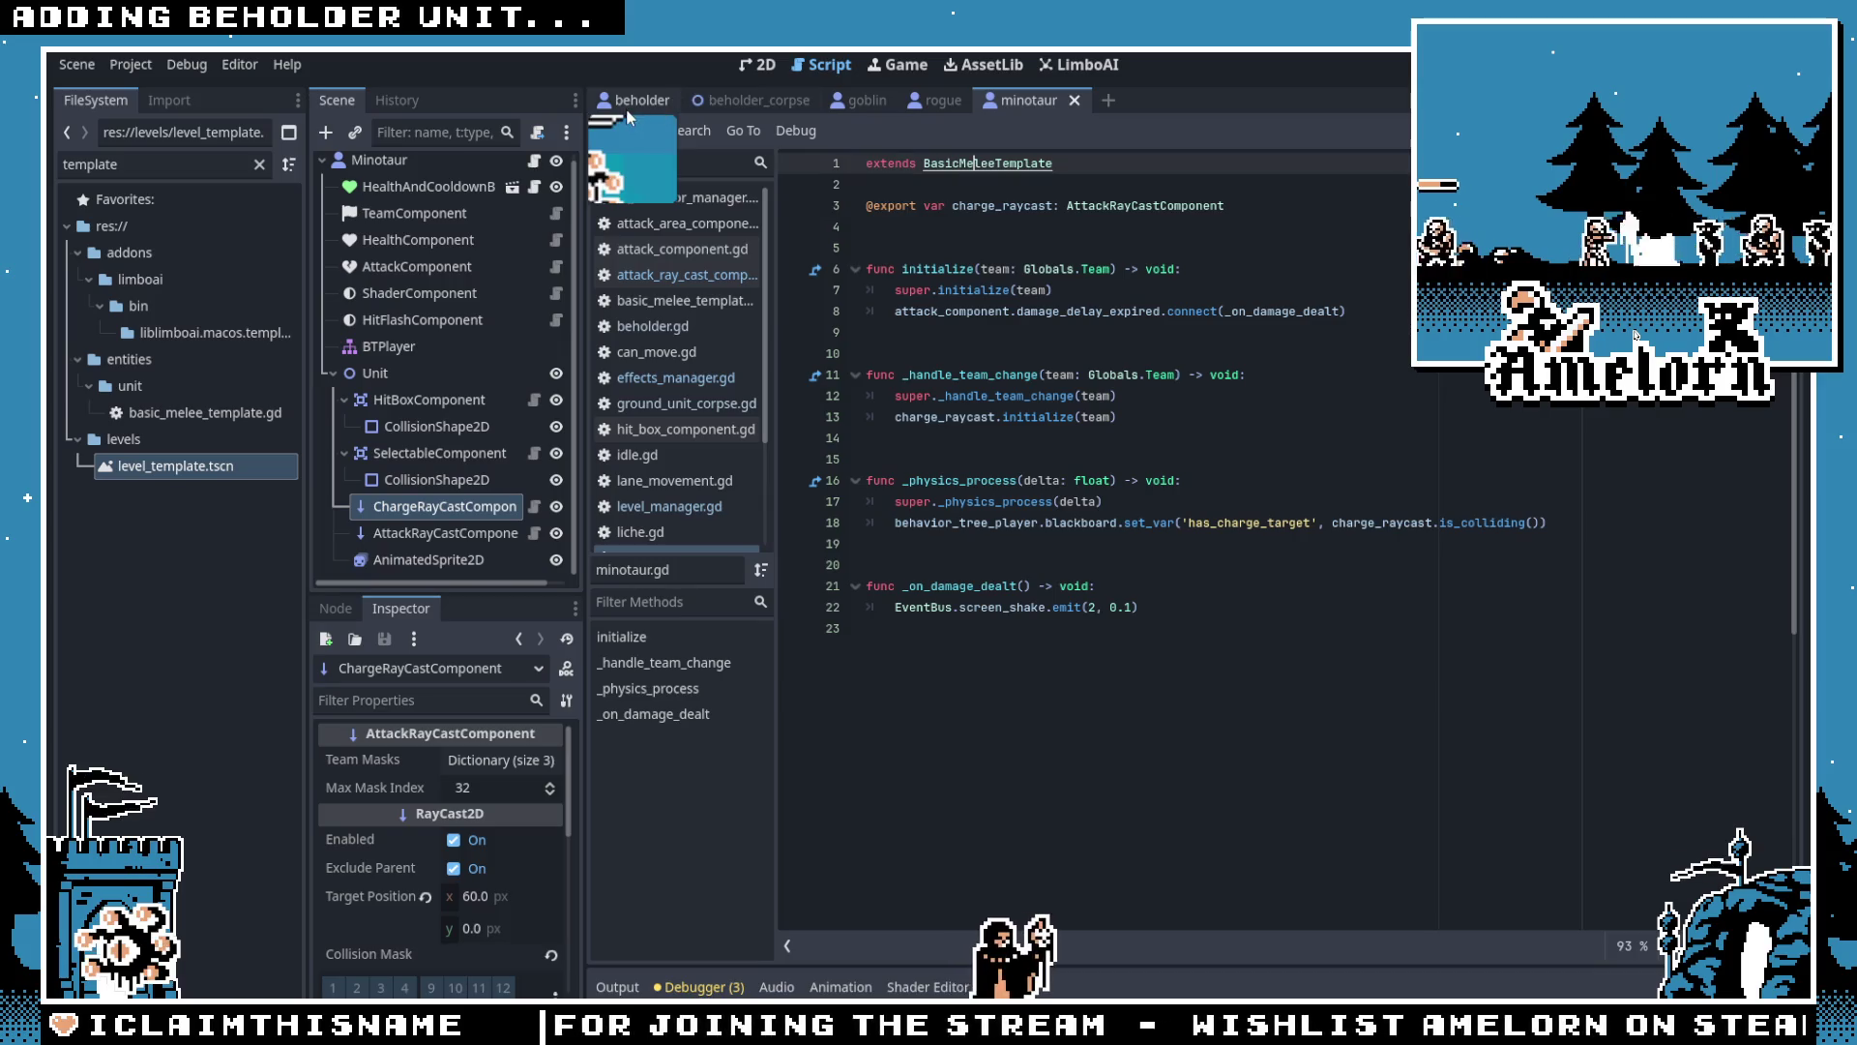
Add an AnimatedSprite2D child under the beholder's Unit node, then switch to Aseprite
left_click(611, 107)
left_click(764, 66)
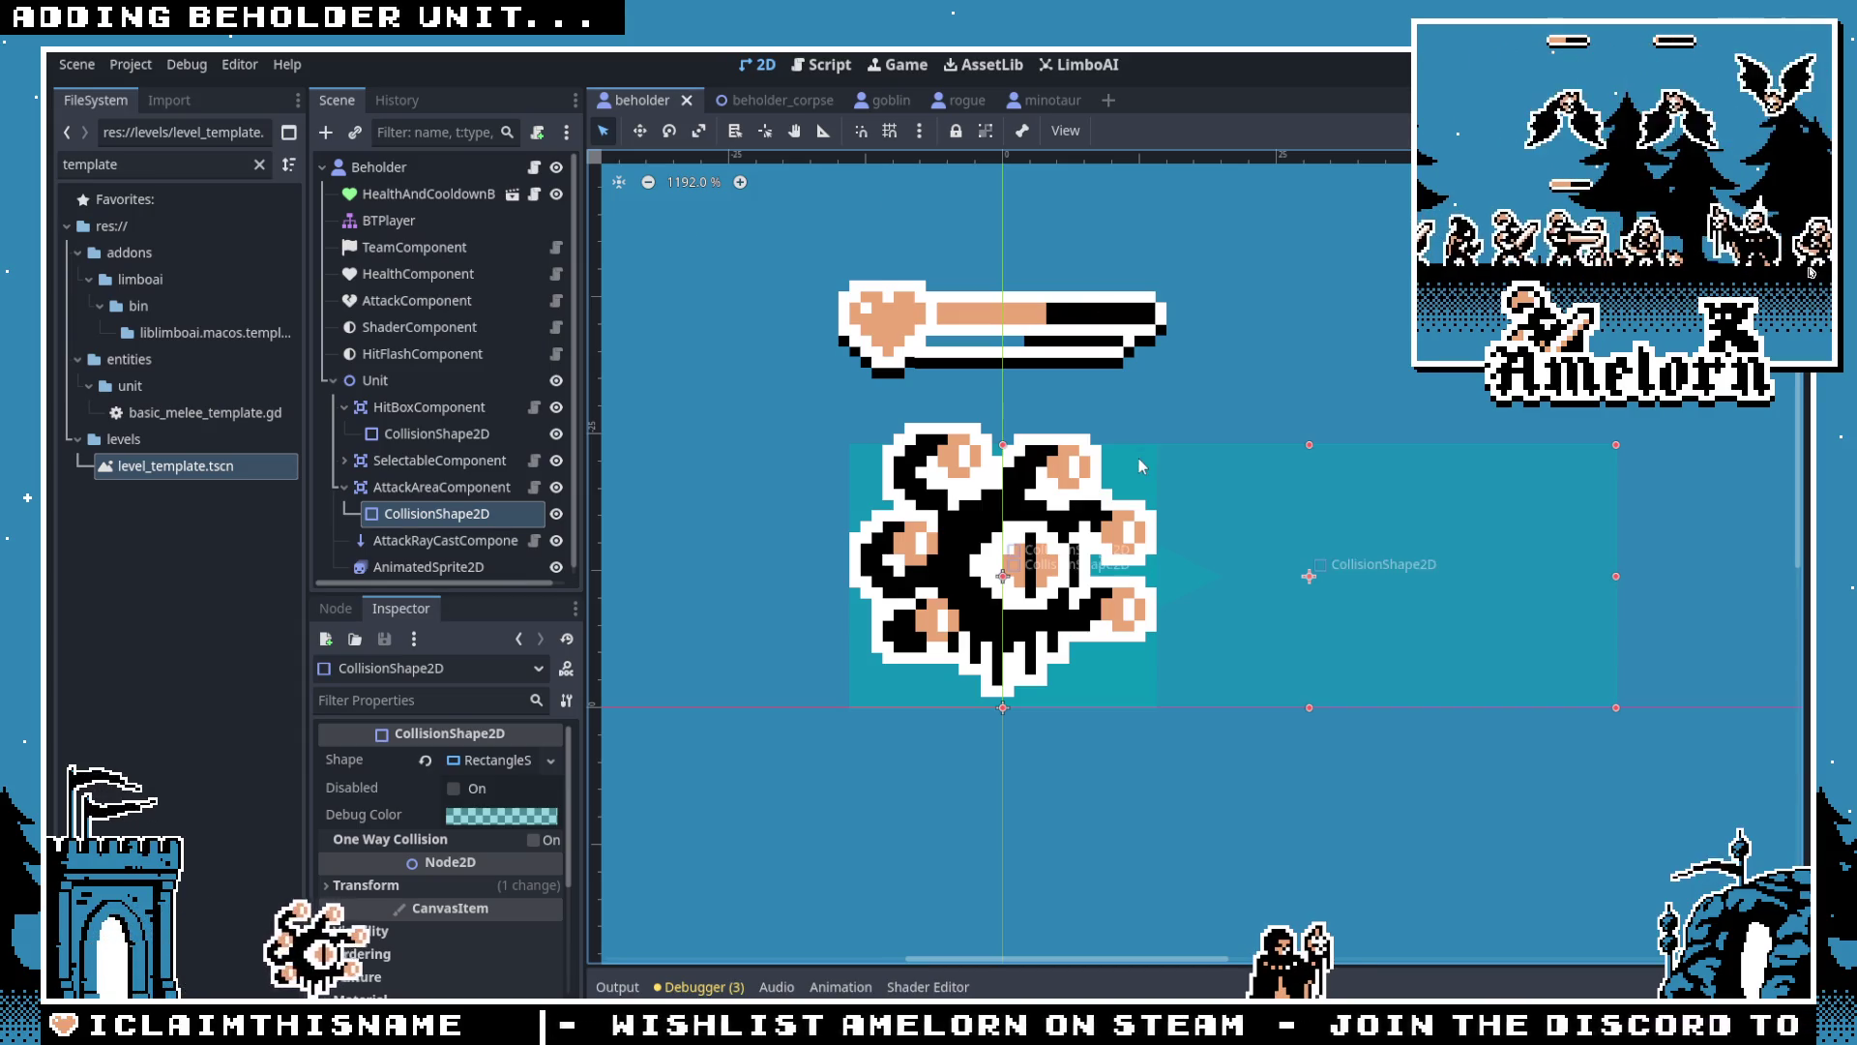
left_click(417, 356)
left_click(455, 372)
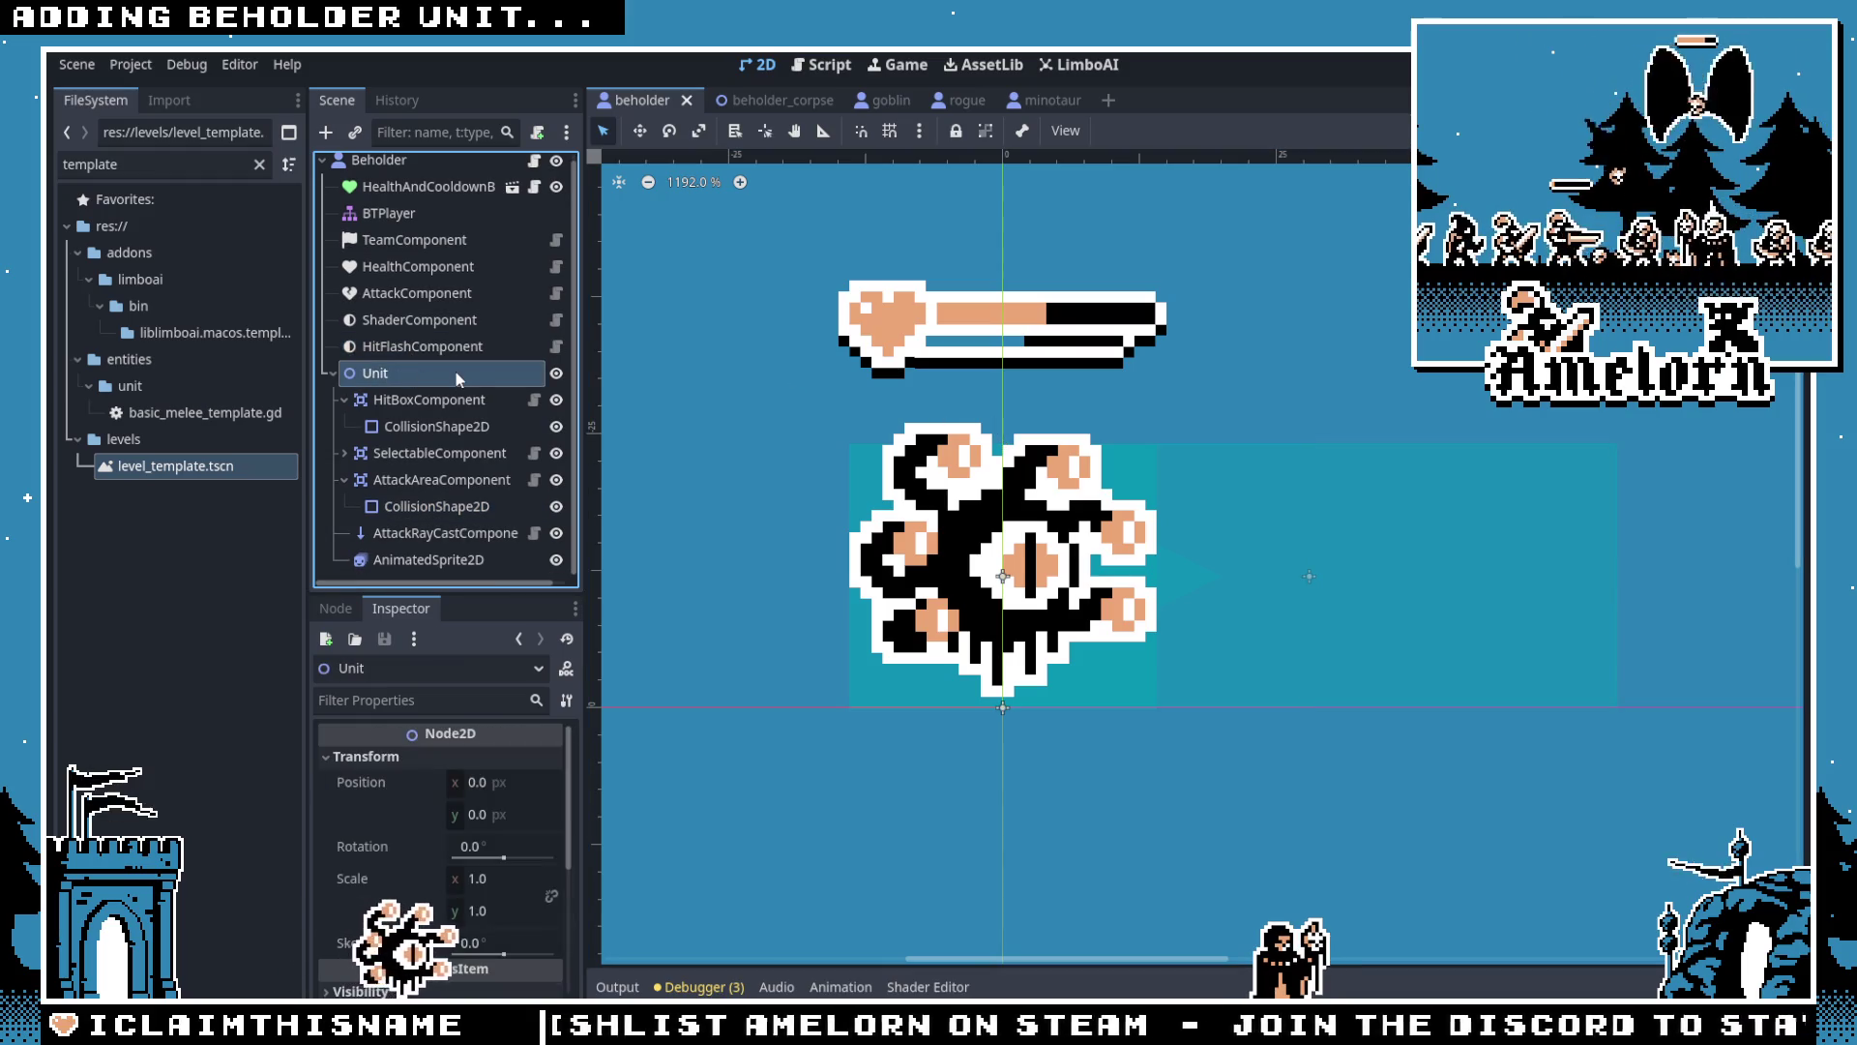
key("ctrl+a")
type("animatedsprite")
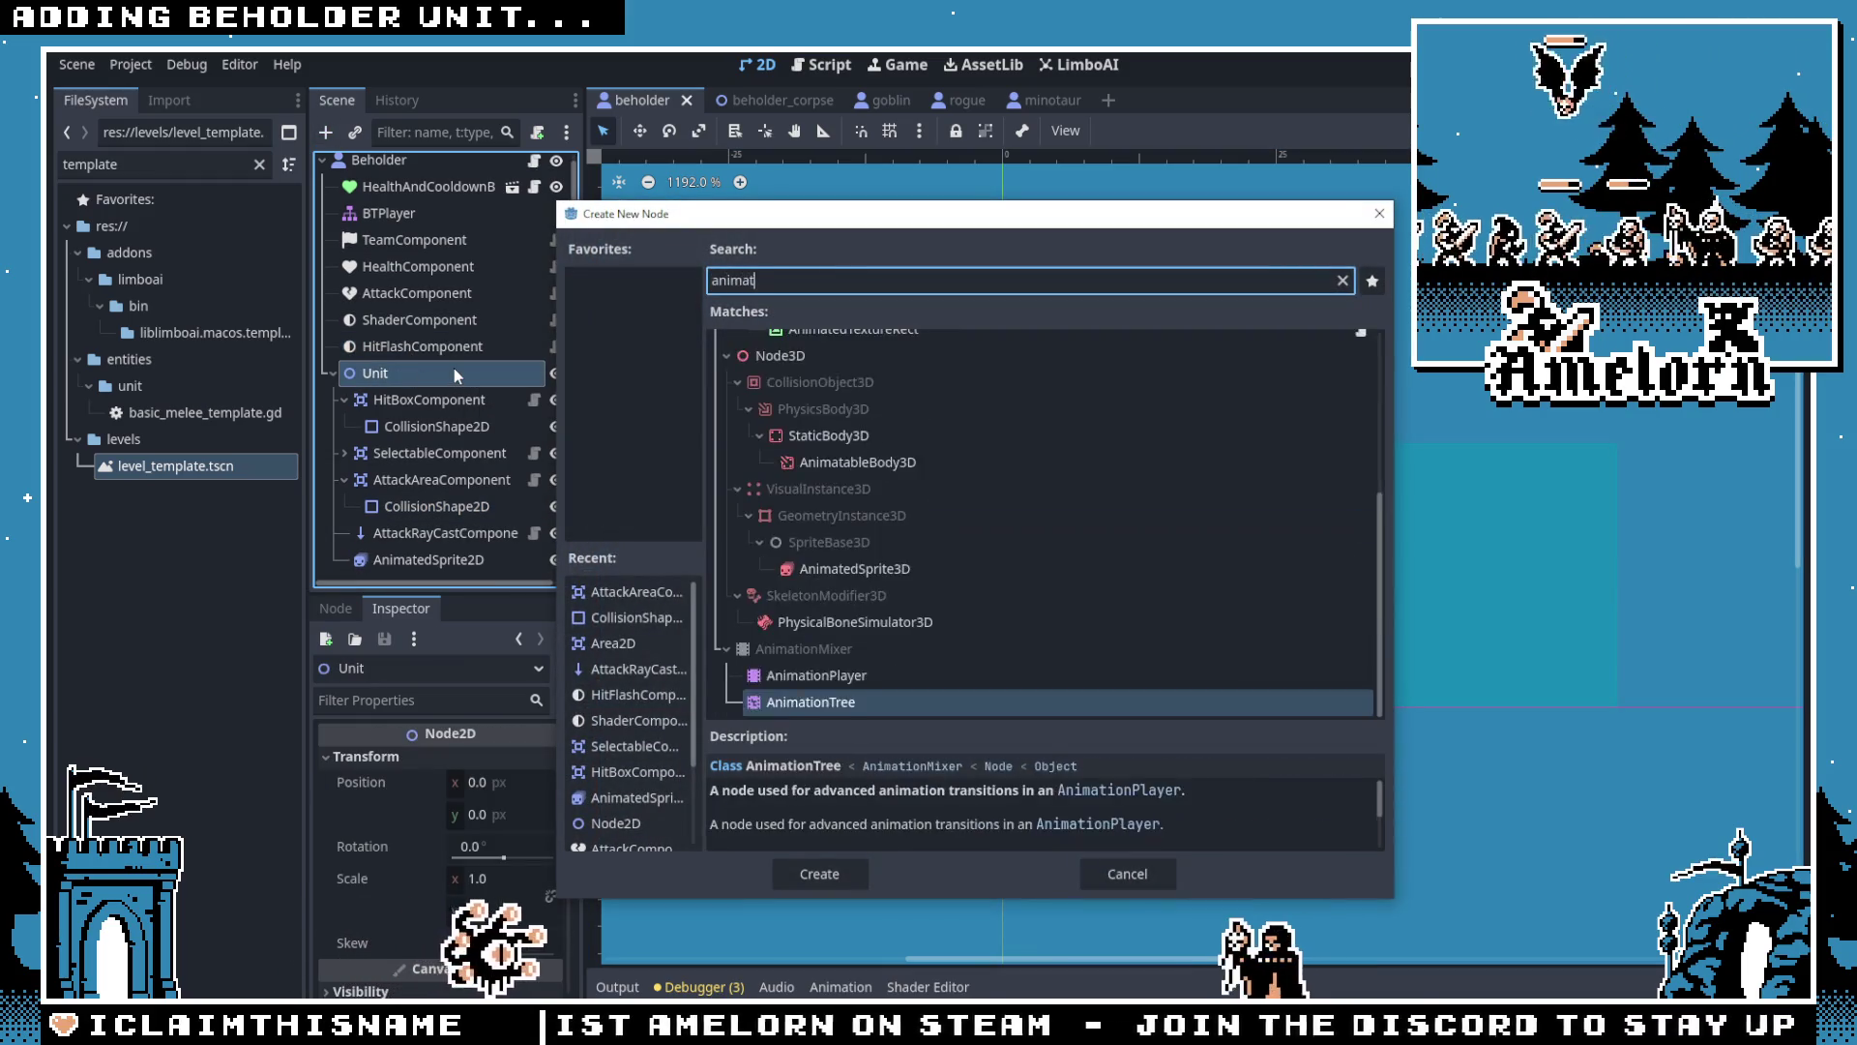
key("Return")
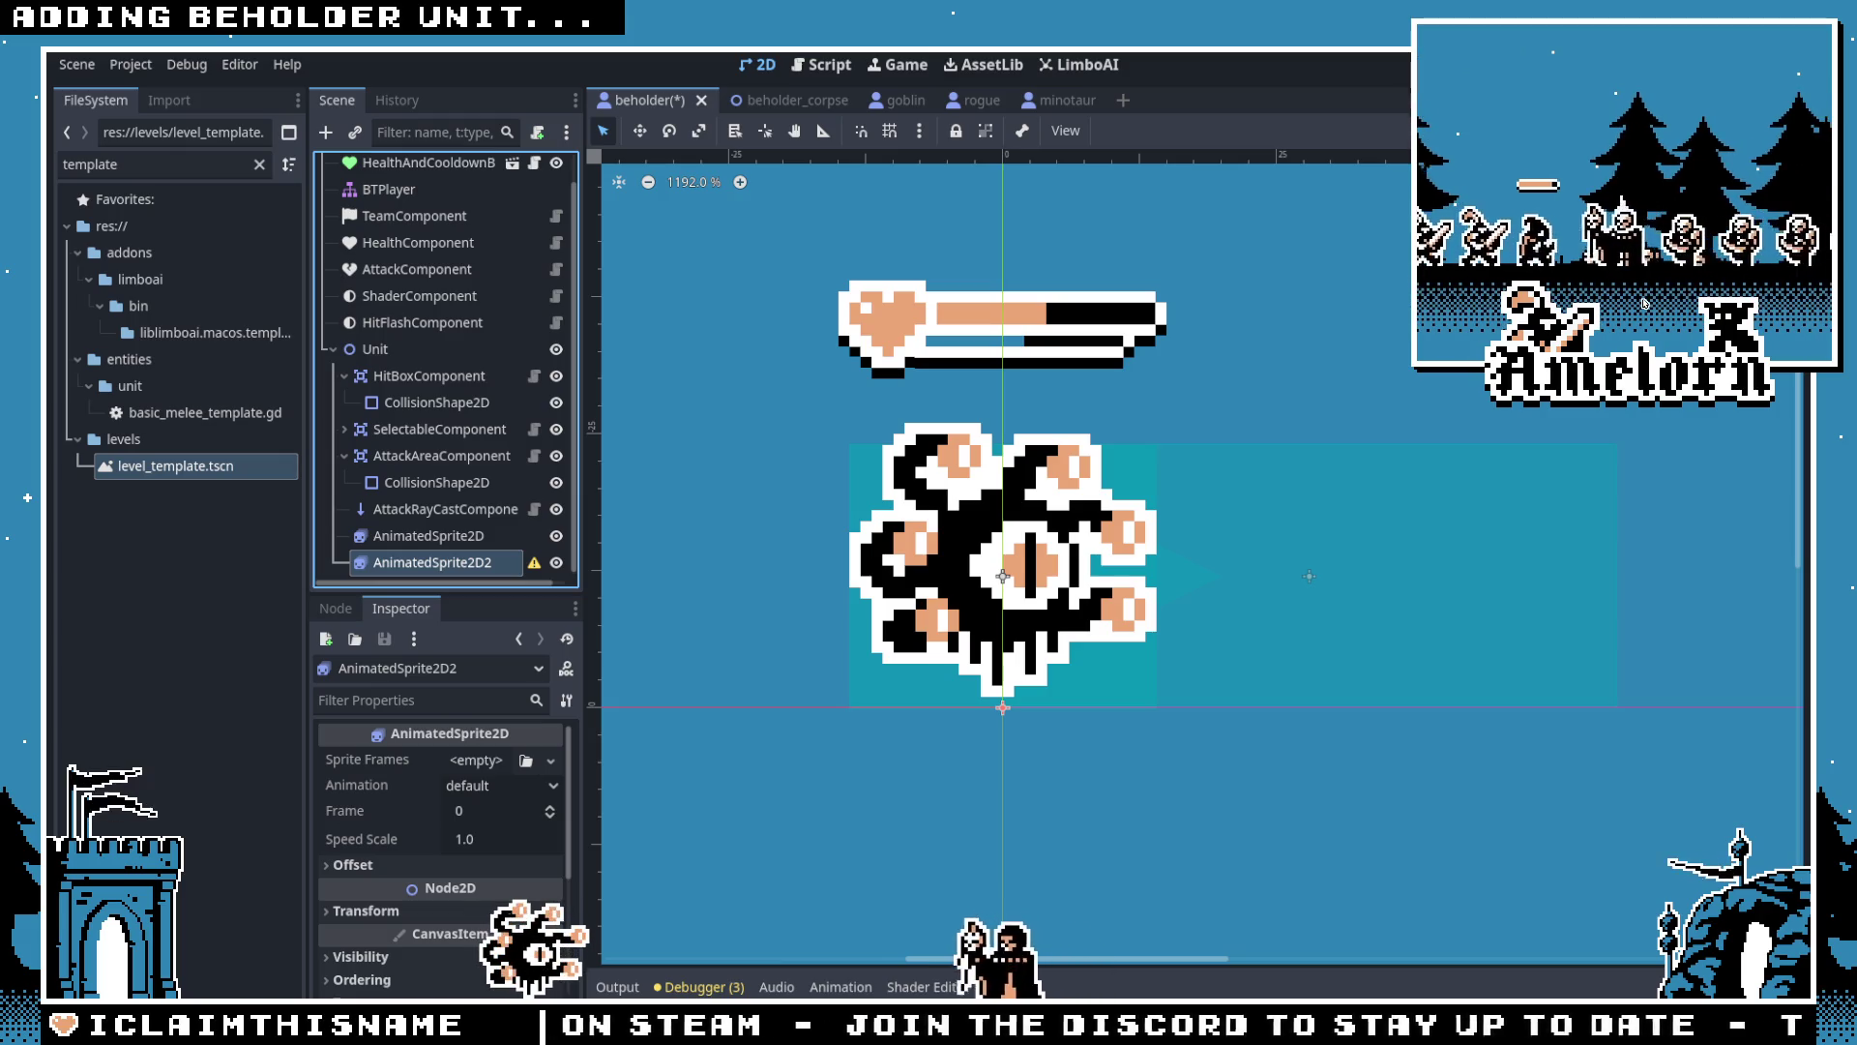
key("alt+Tab")
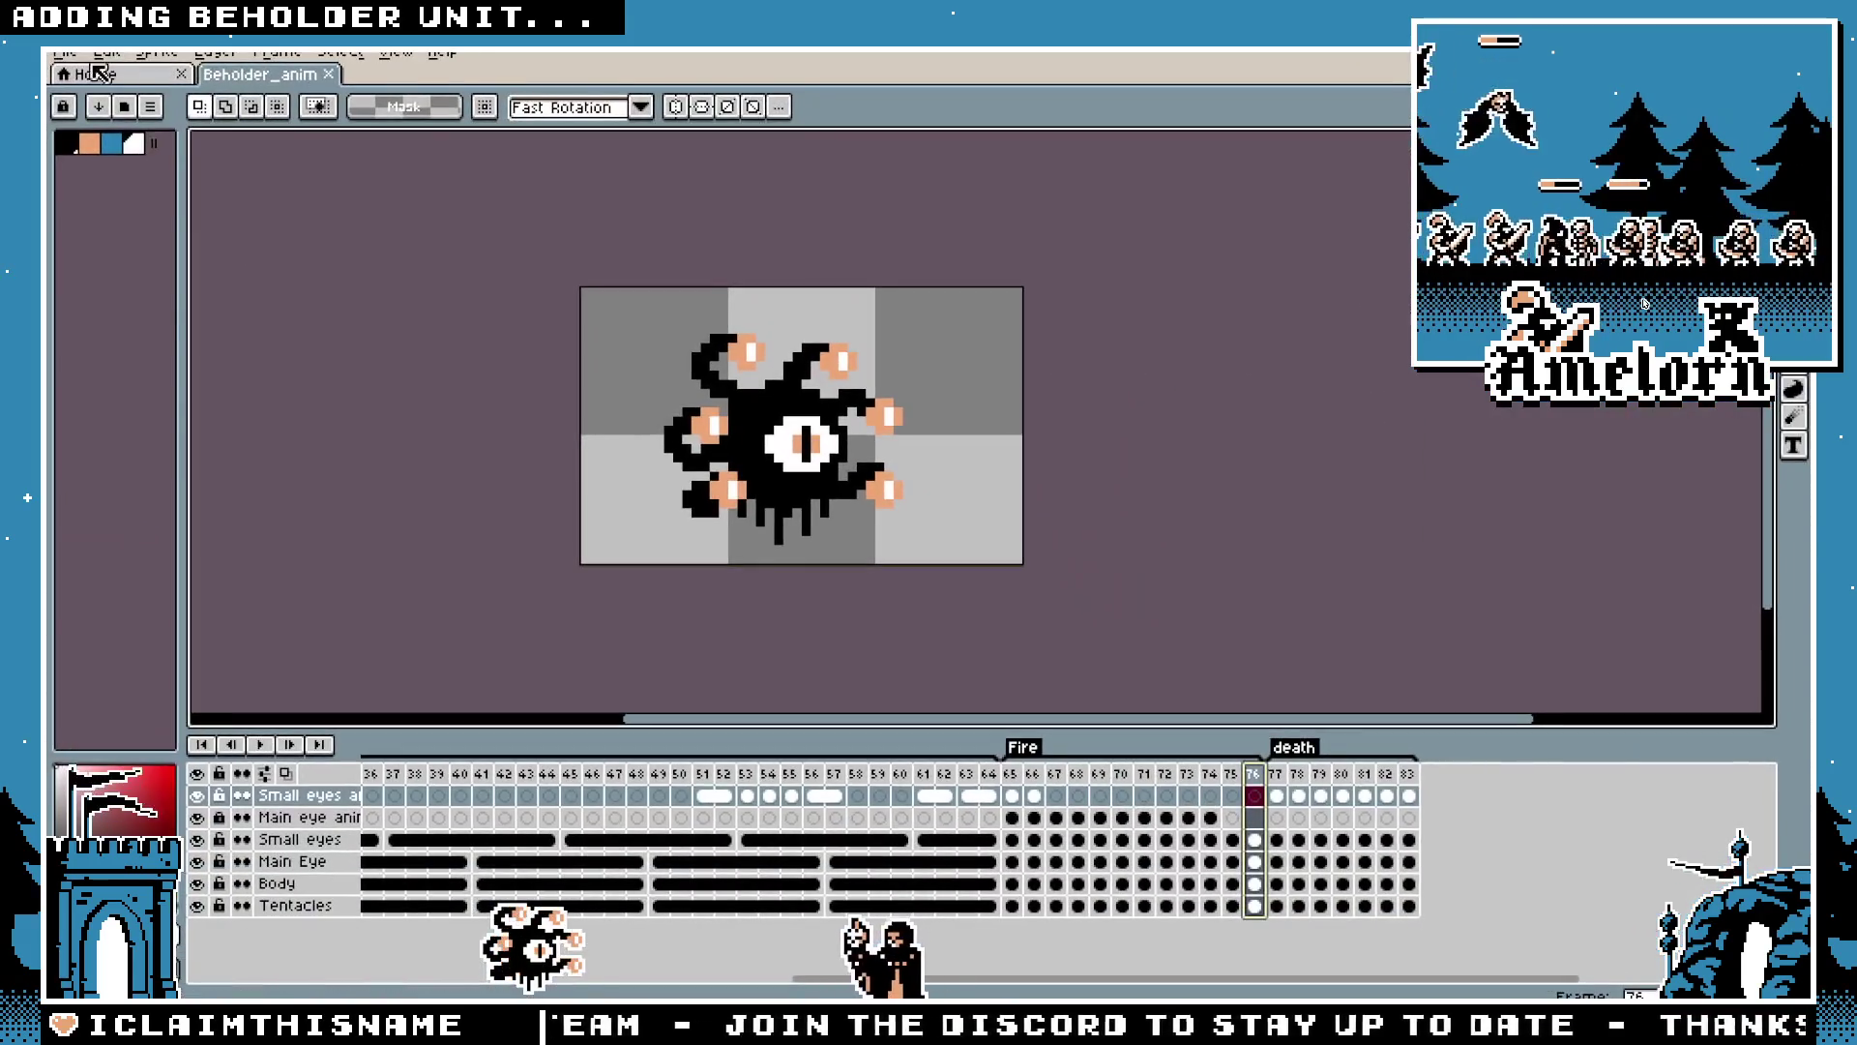
Create a new 40×24 sprite
left_click(64, 51)
left_click(94, 80)
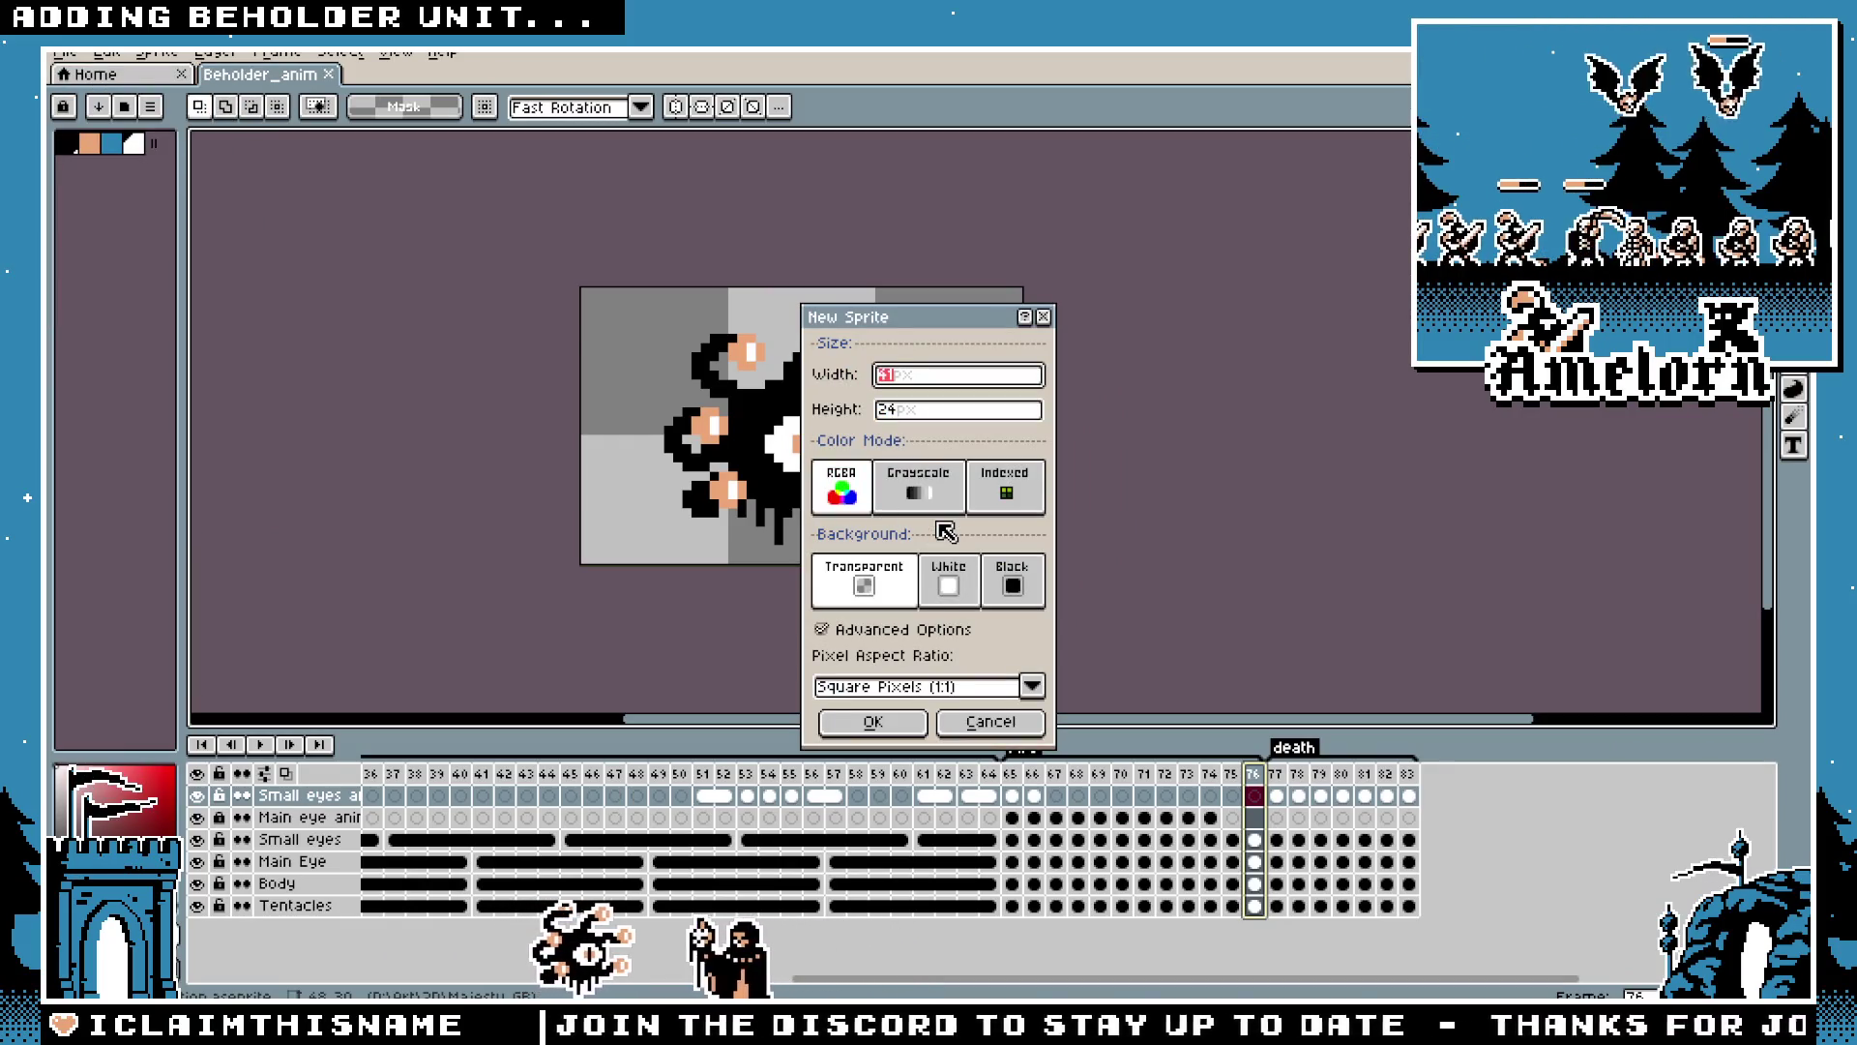
type("40")
key("Tab")
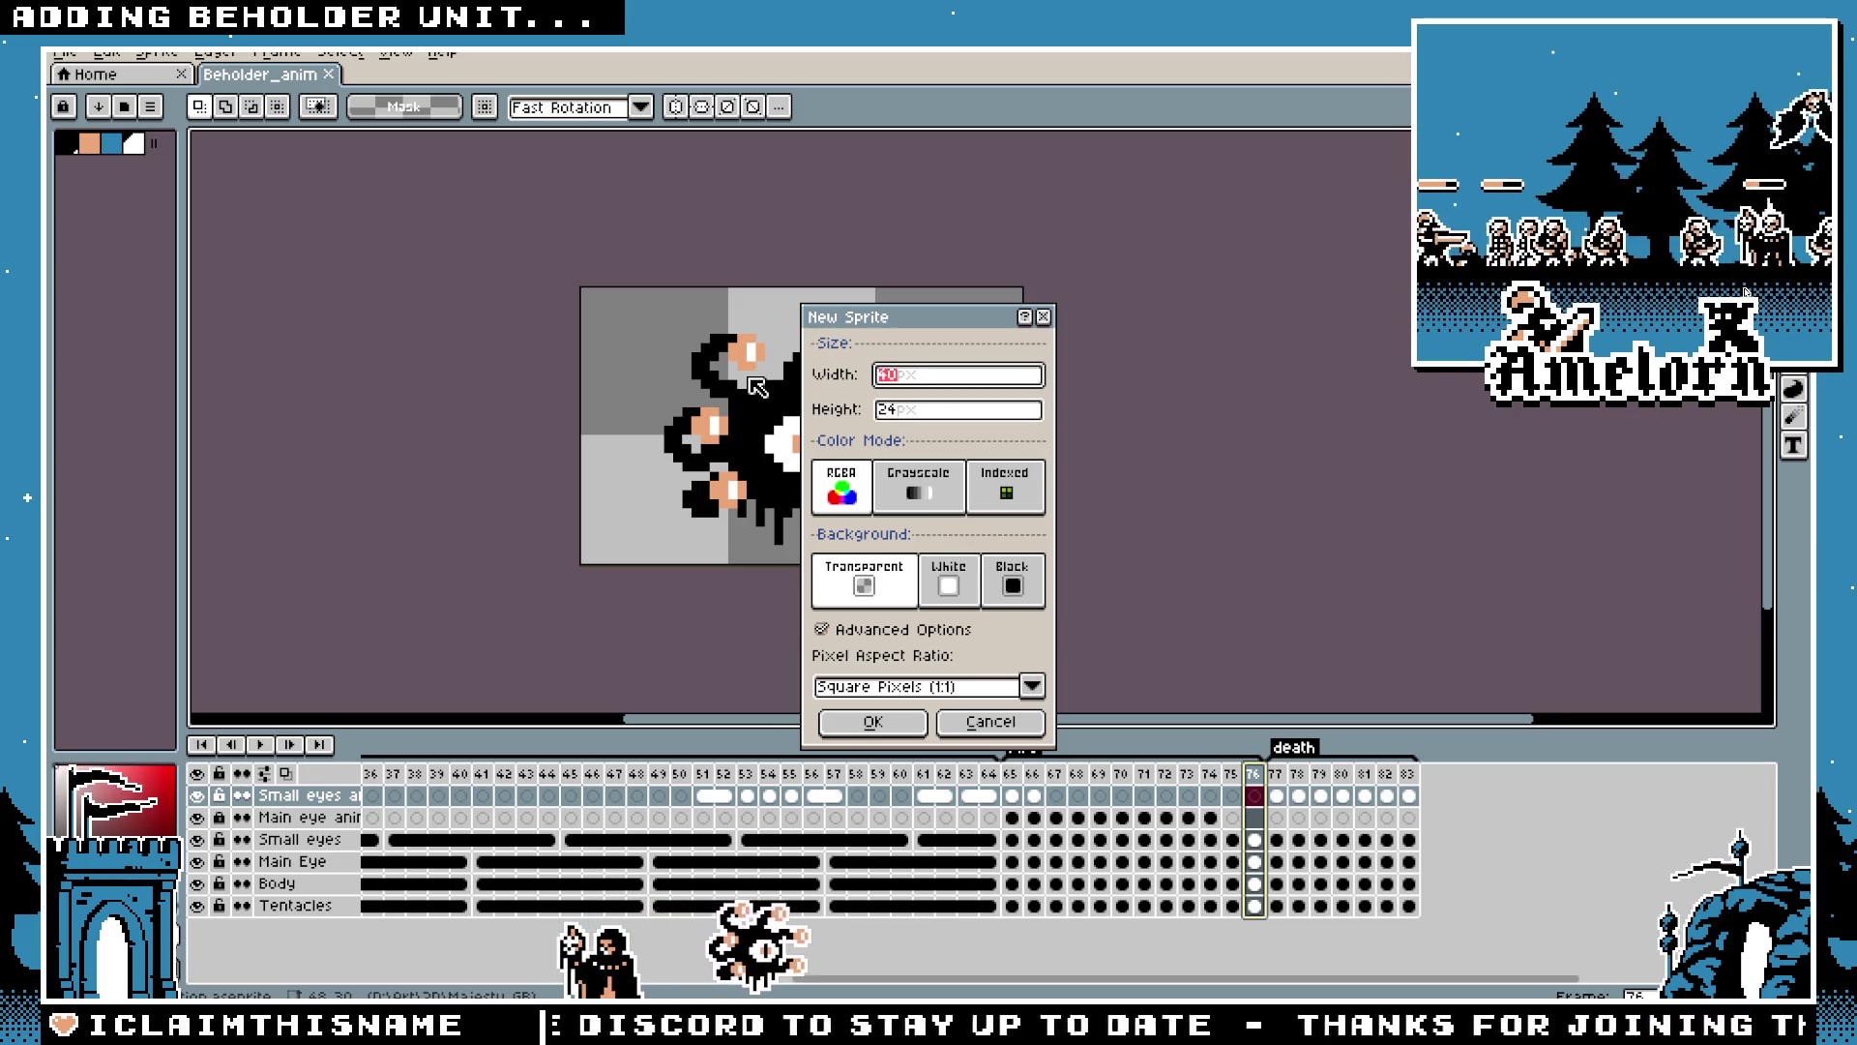
left_click(859, 725)
Pencil a white curved stroke rising into a flat top
scroll(841, 478, "up", 5)
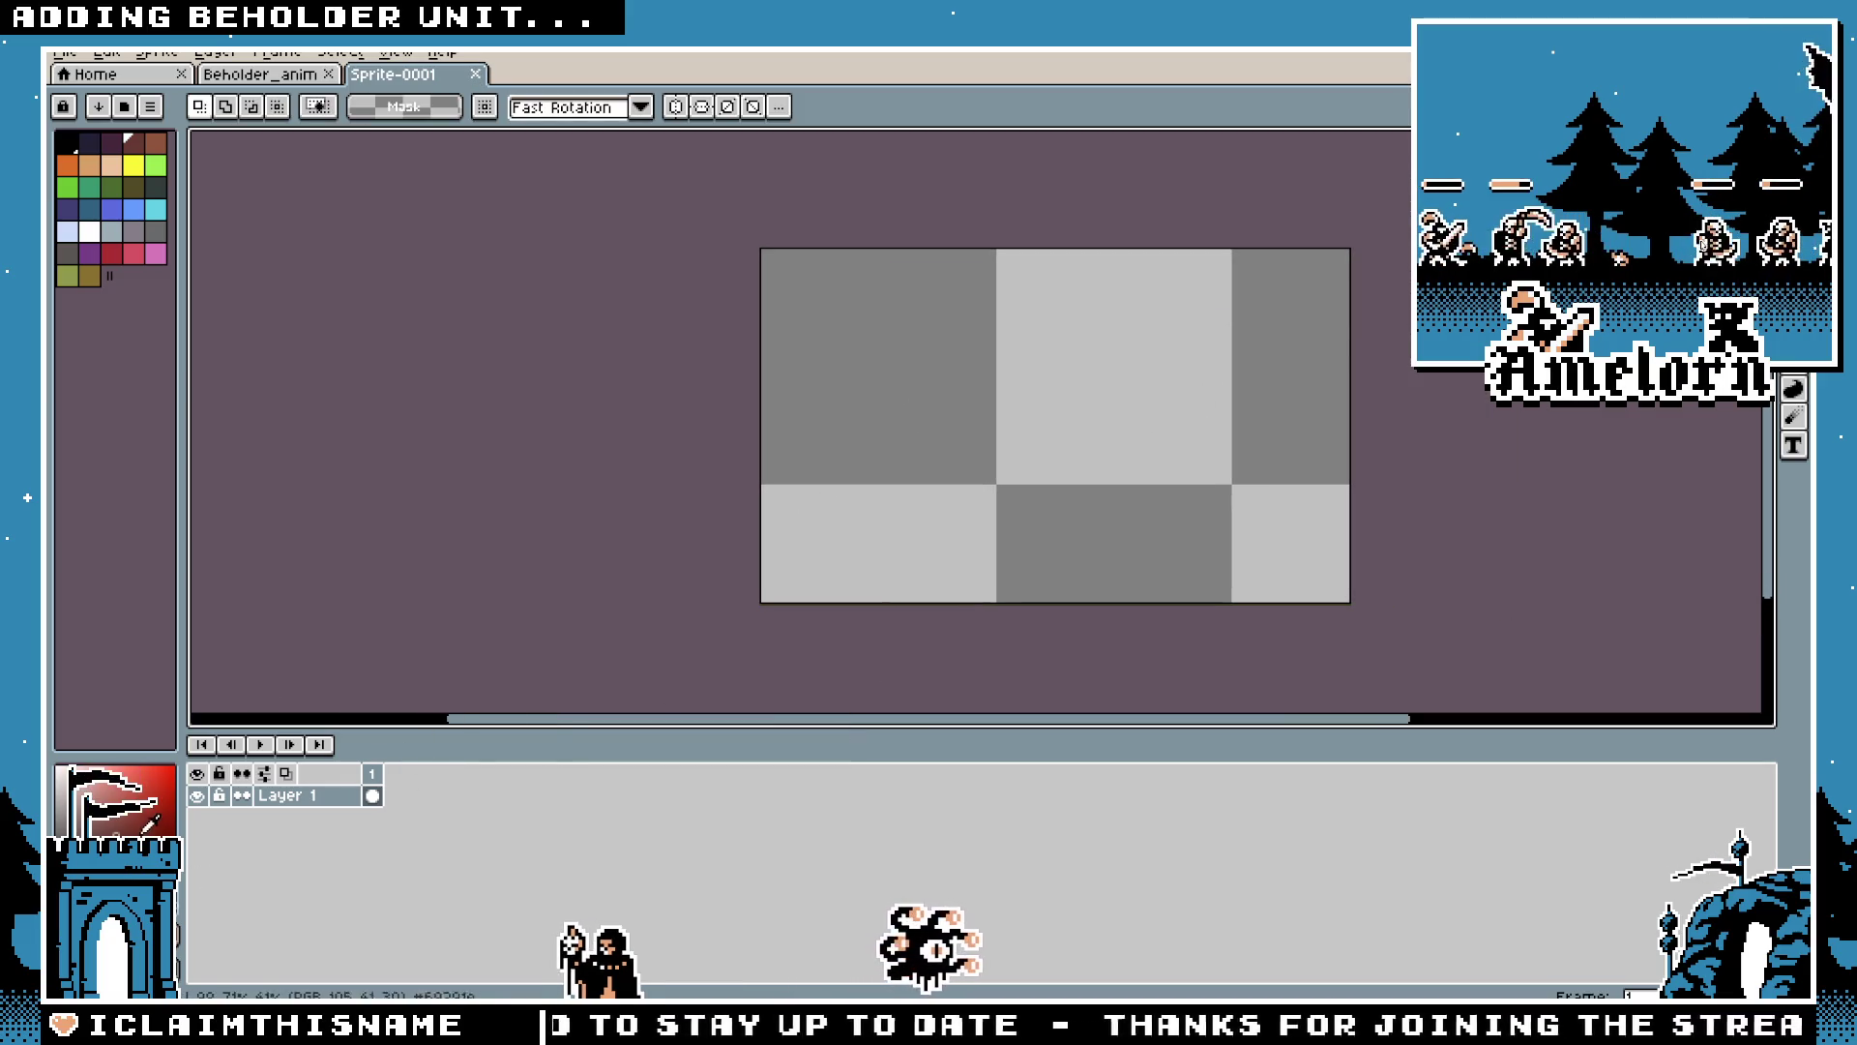
scroll(929, 464, "up", 3)
scroll(775, 414, "down", 3)
scroll(700, 396, "up", 1)
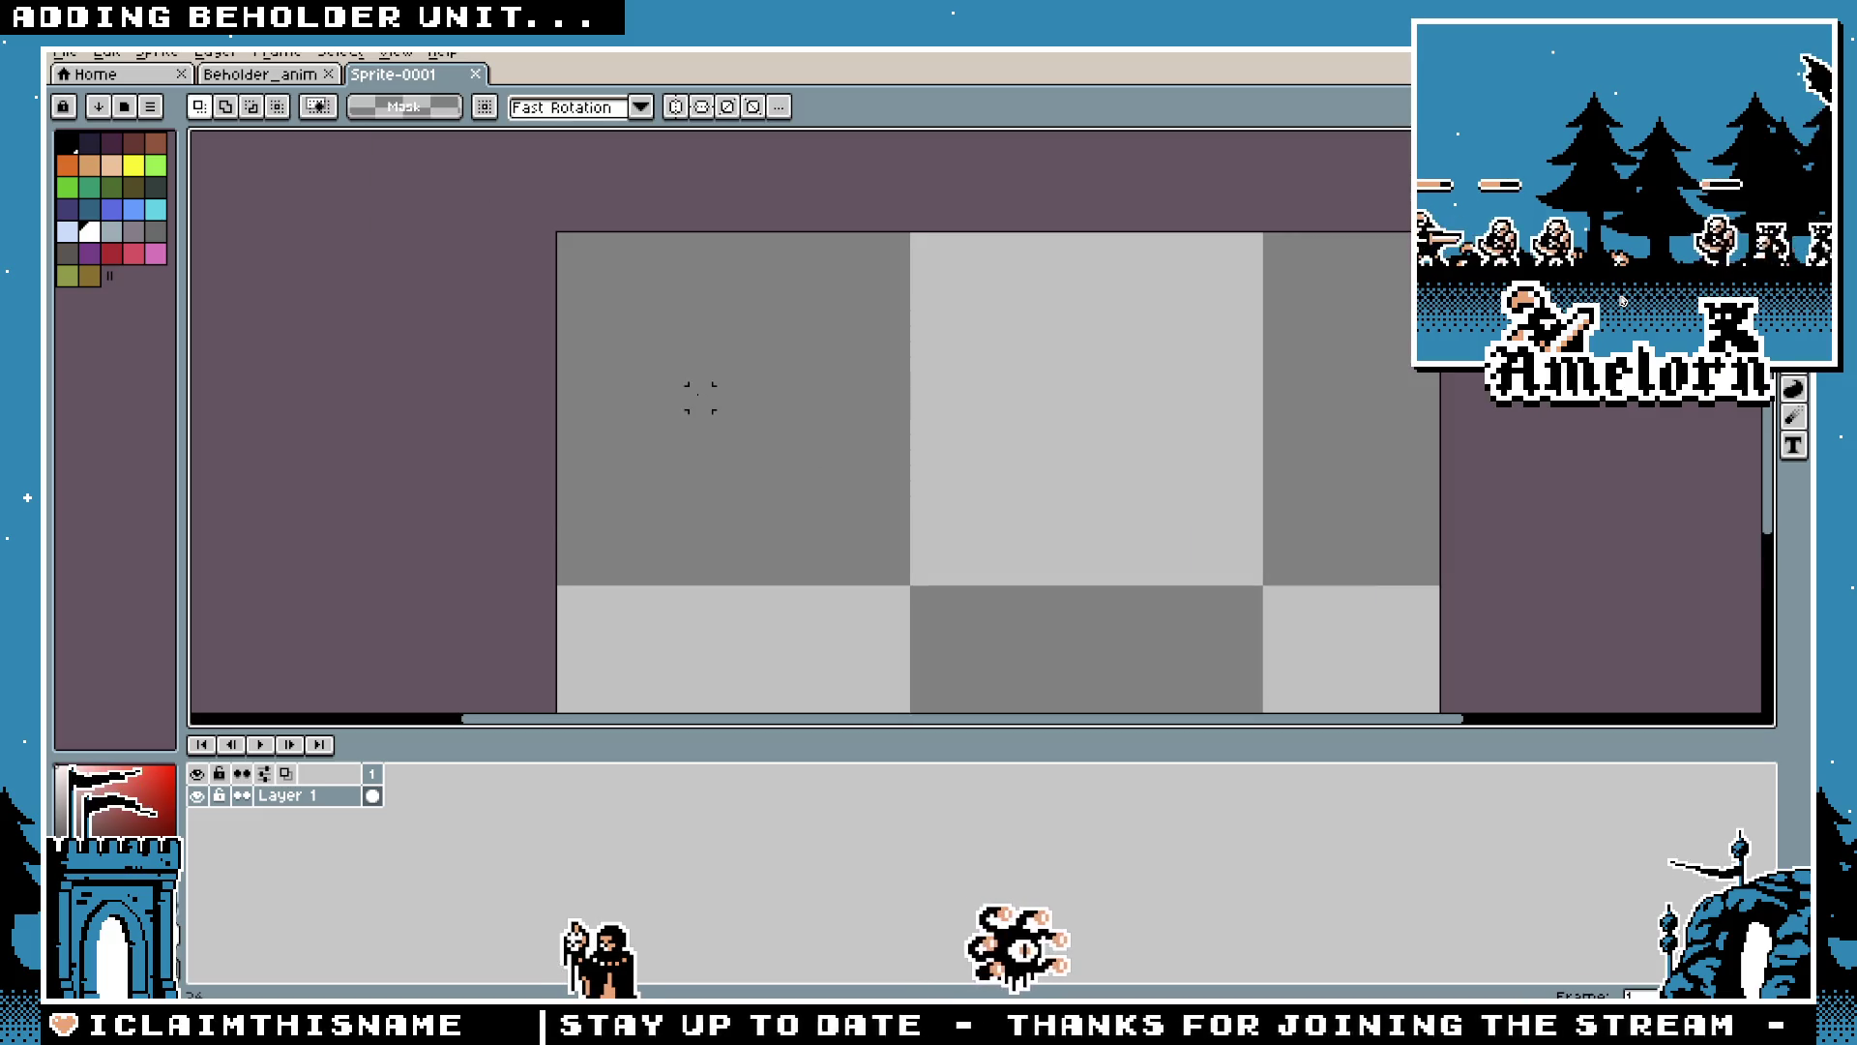
key("b")
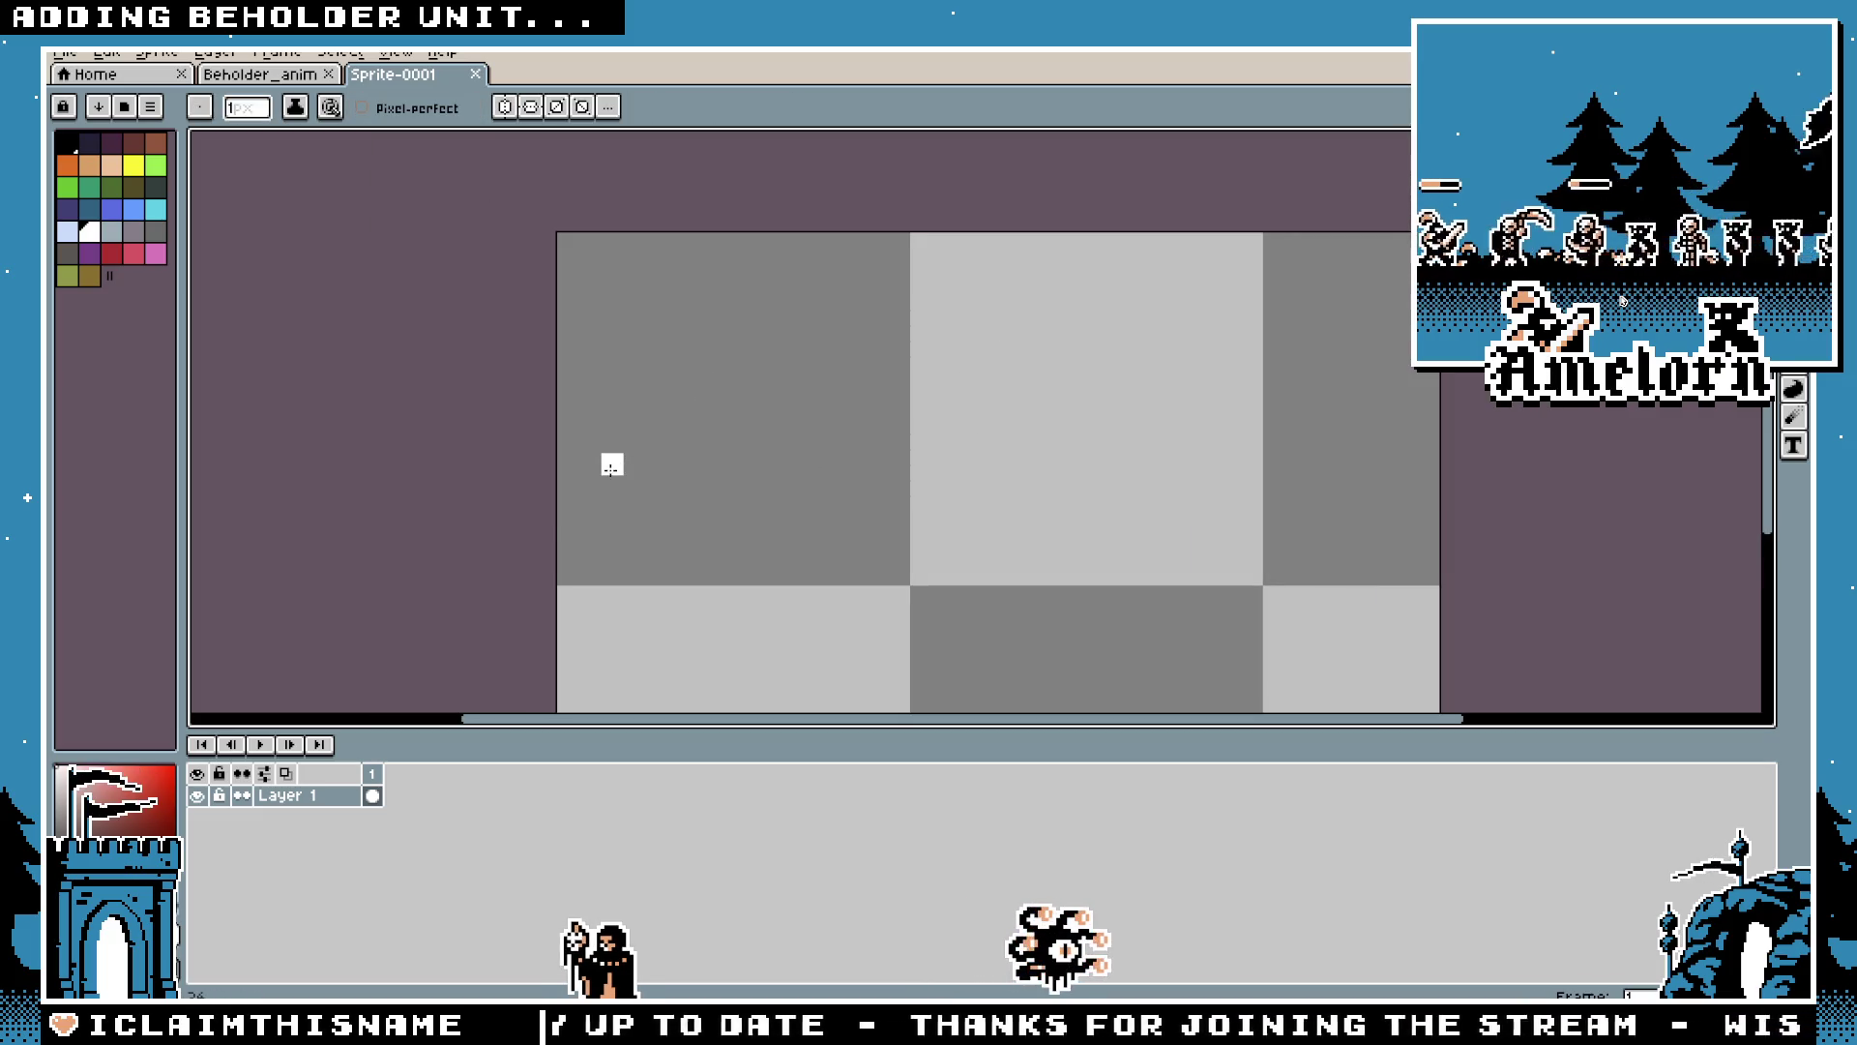
scroll(664, 527, "down", 2)
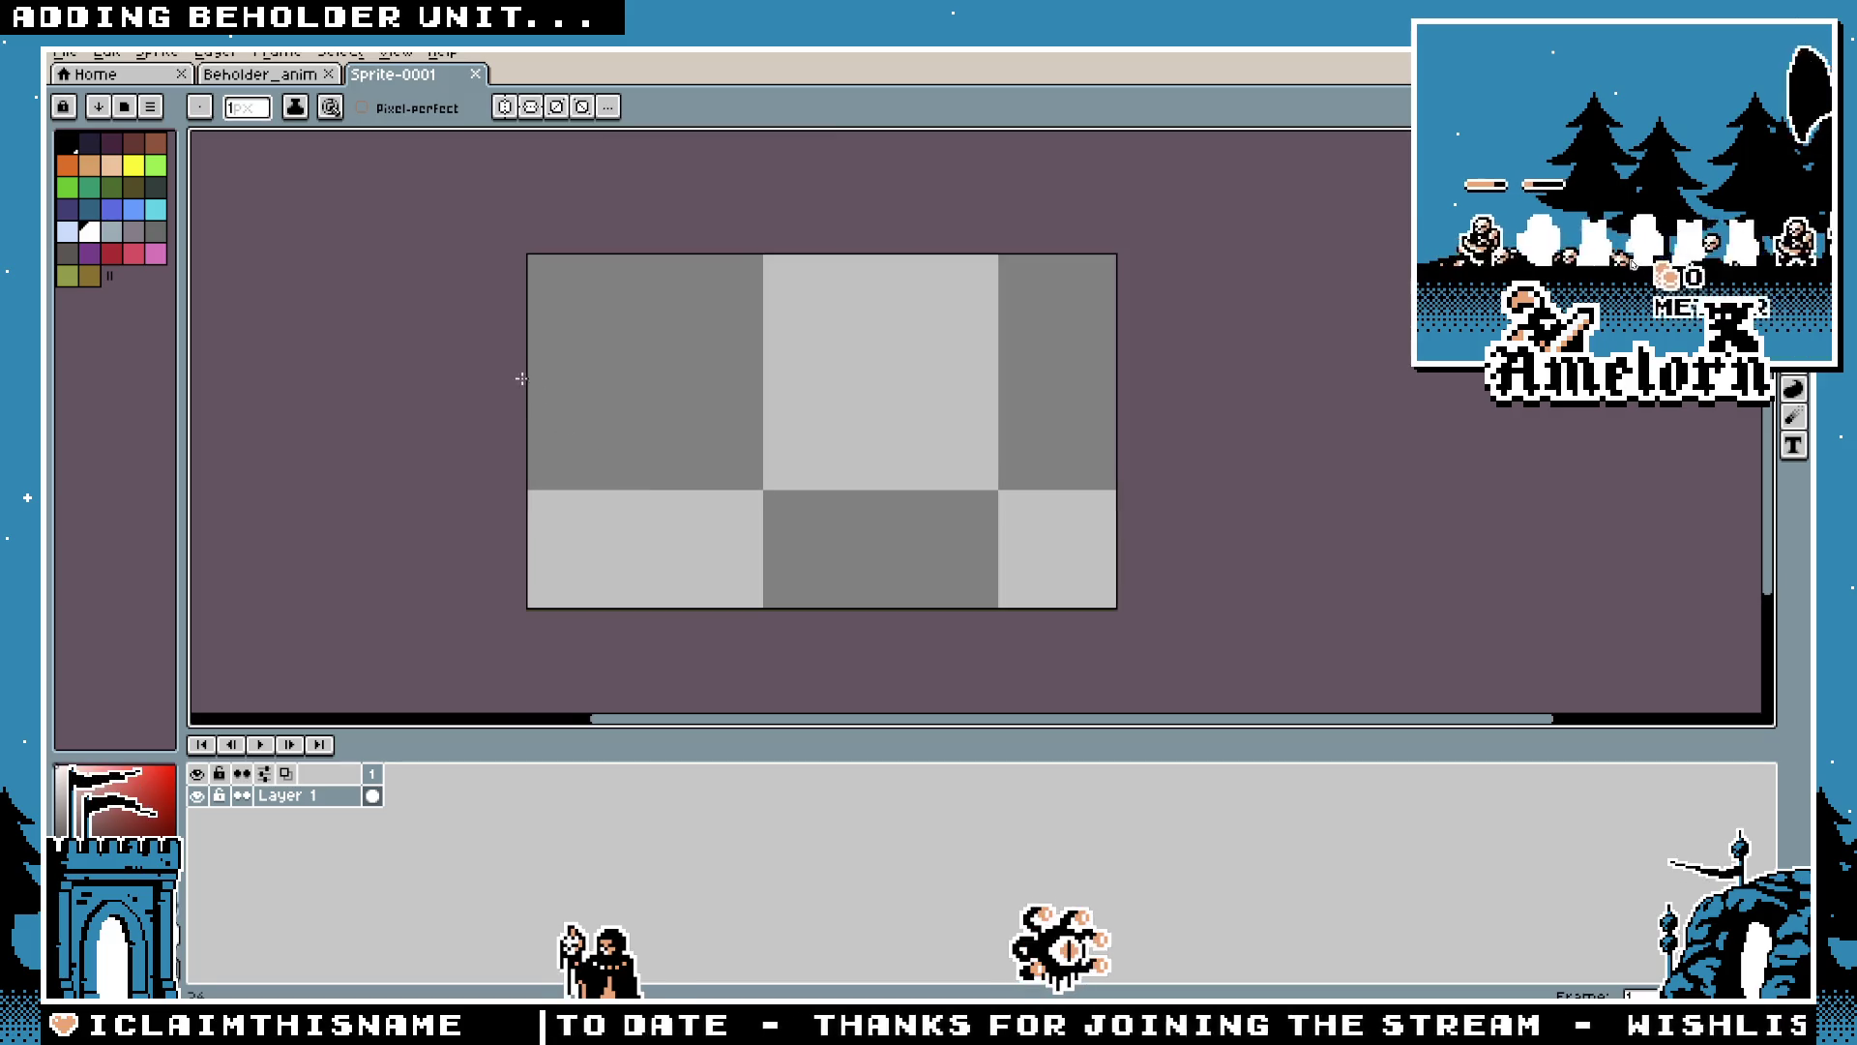
scroll(513, 368, "down", 1)
scroll(489, 337, "up", 1)
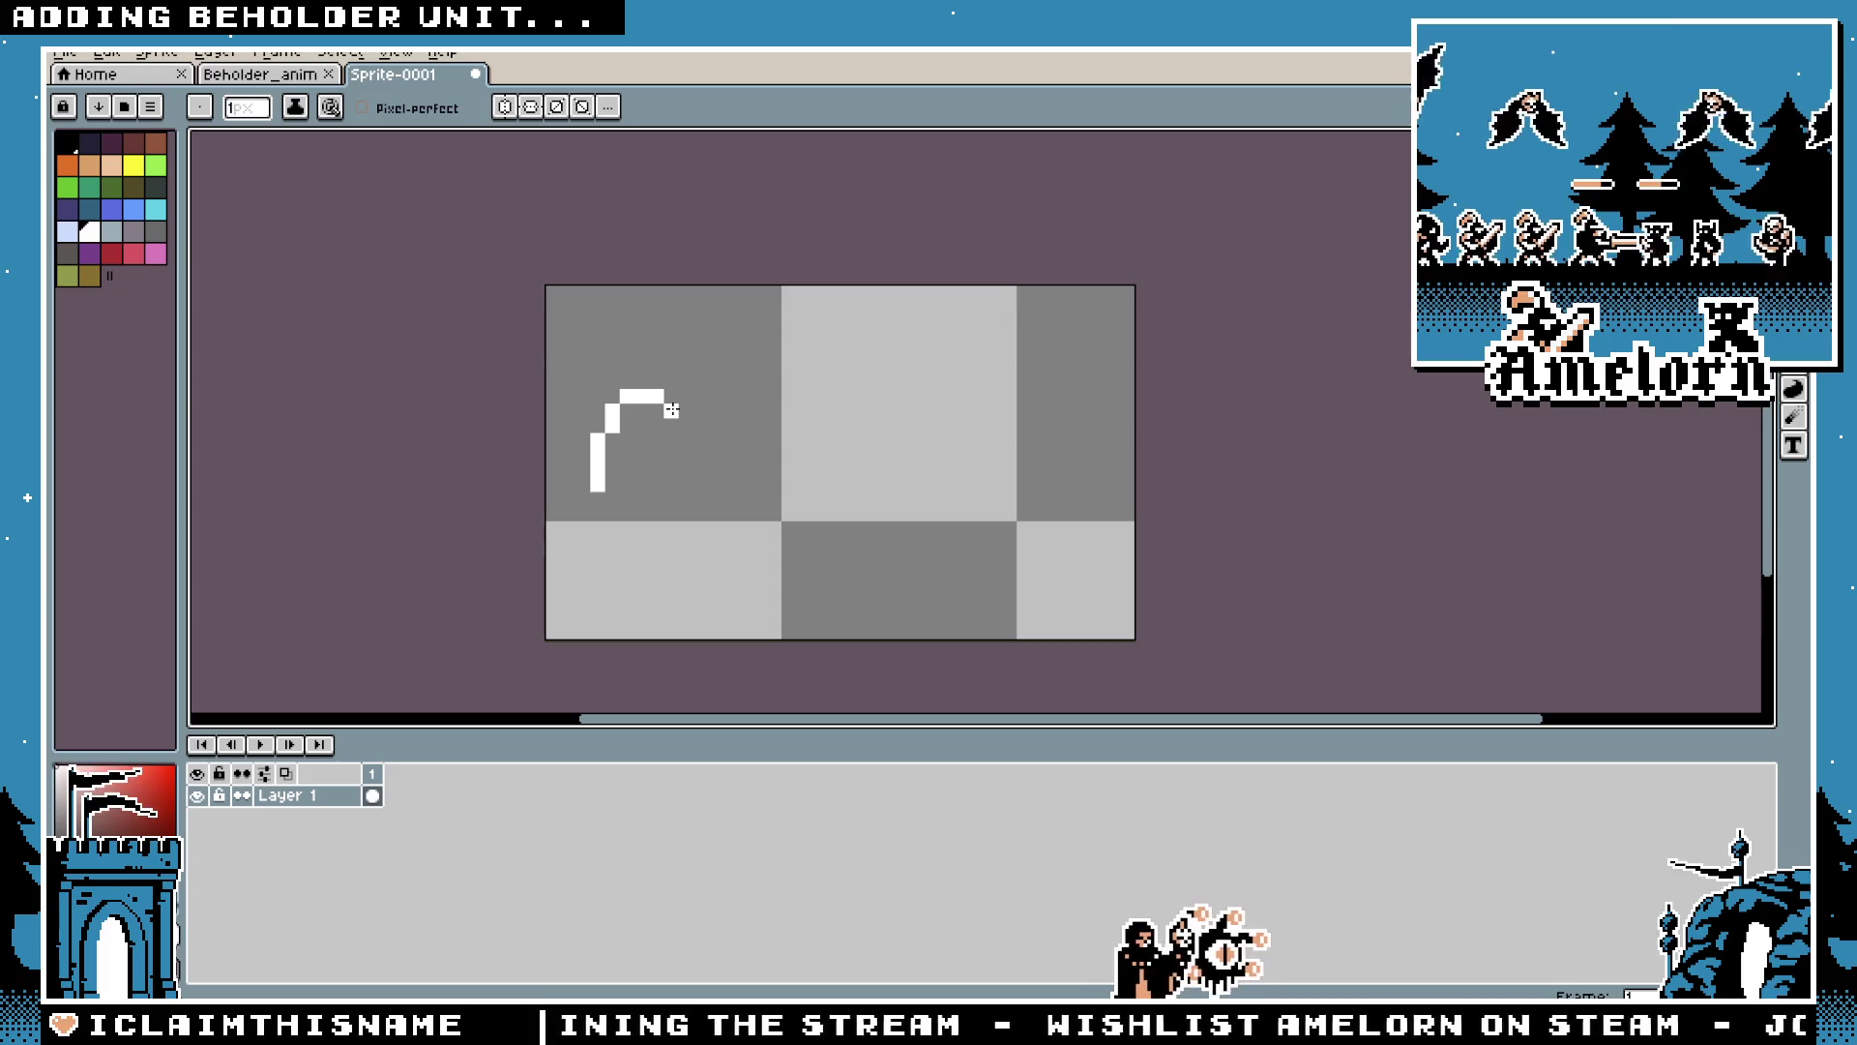
key("ctrl+z")
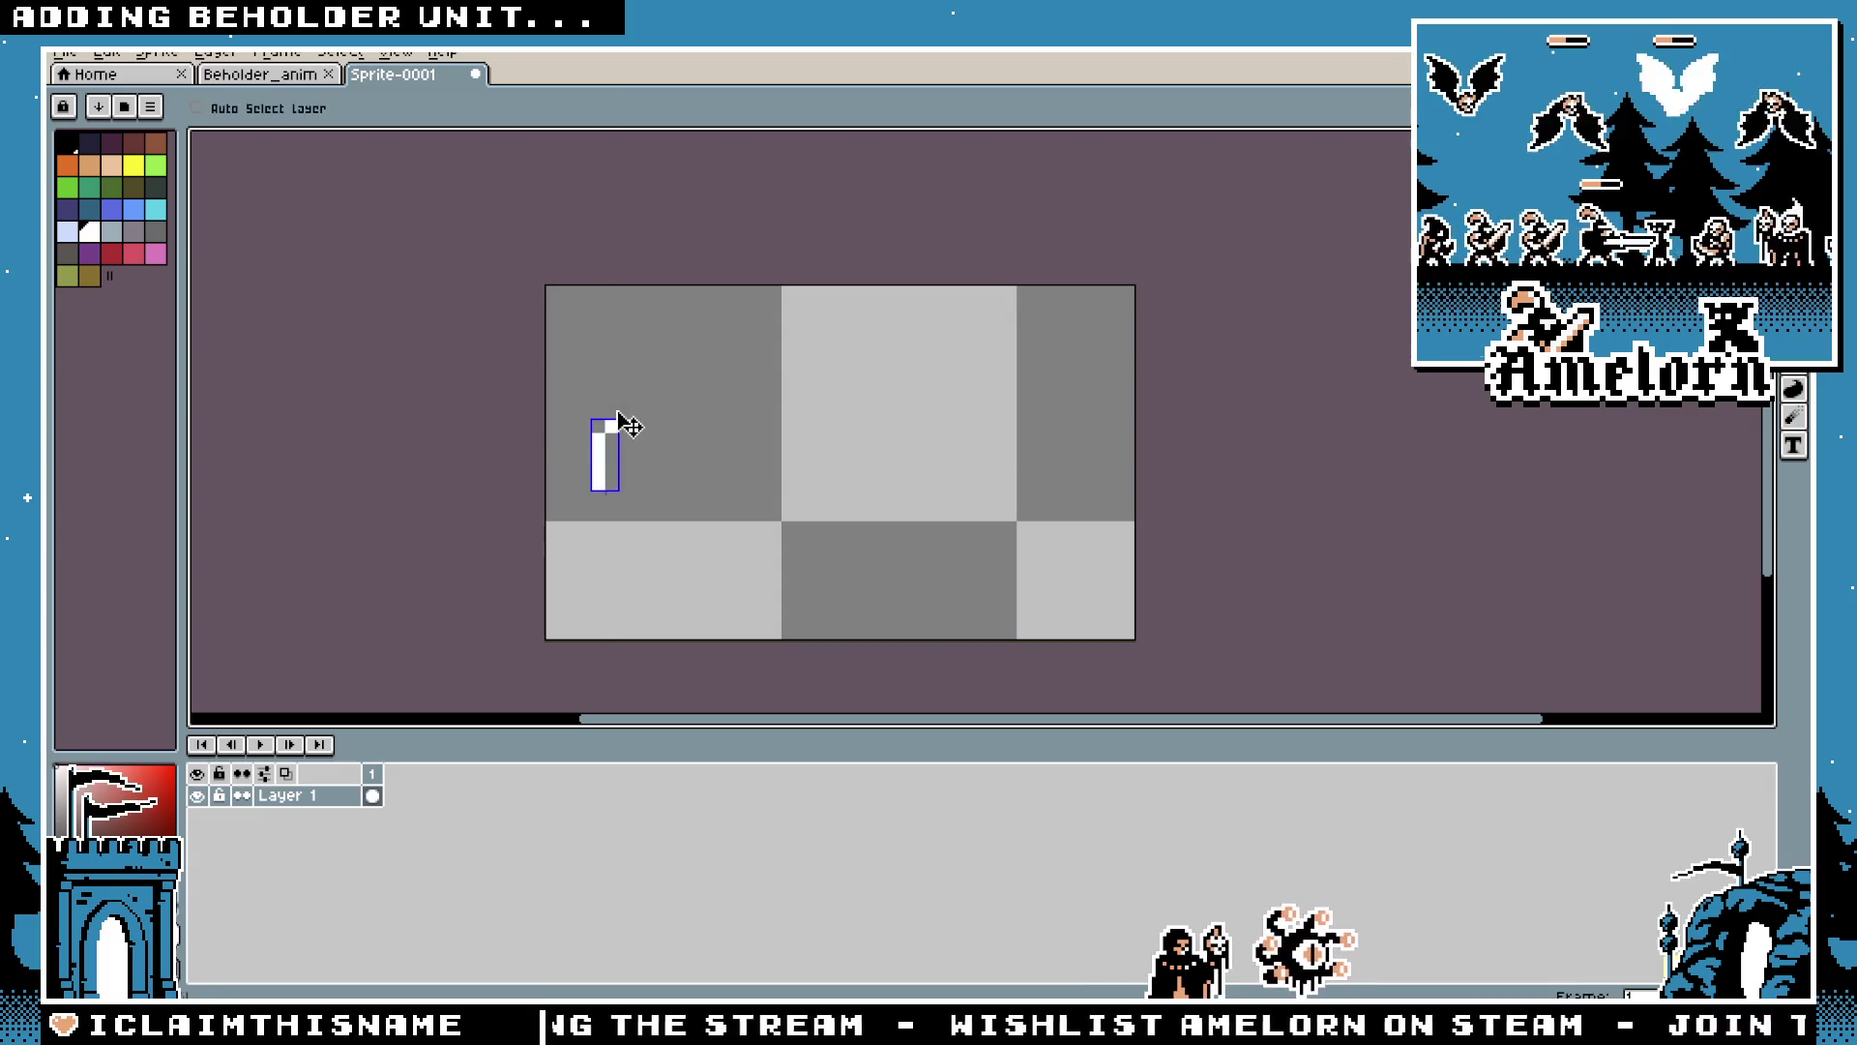
key("ctrl+z")
left_click_drag(605, 420, 613, 391)
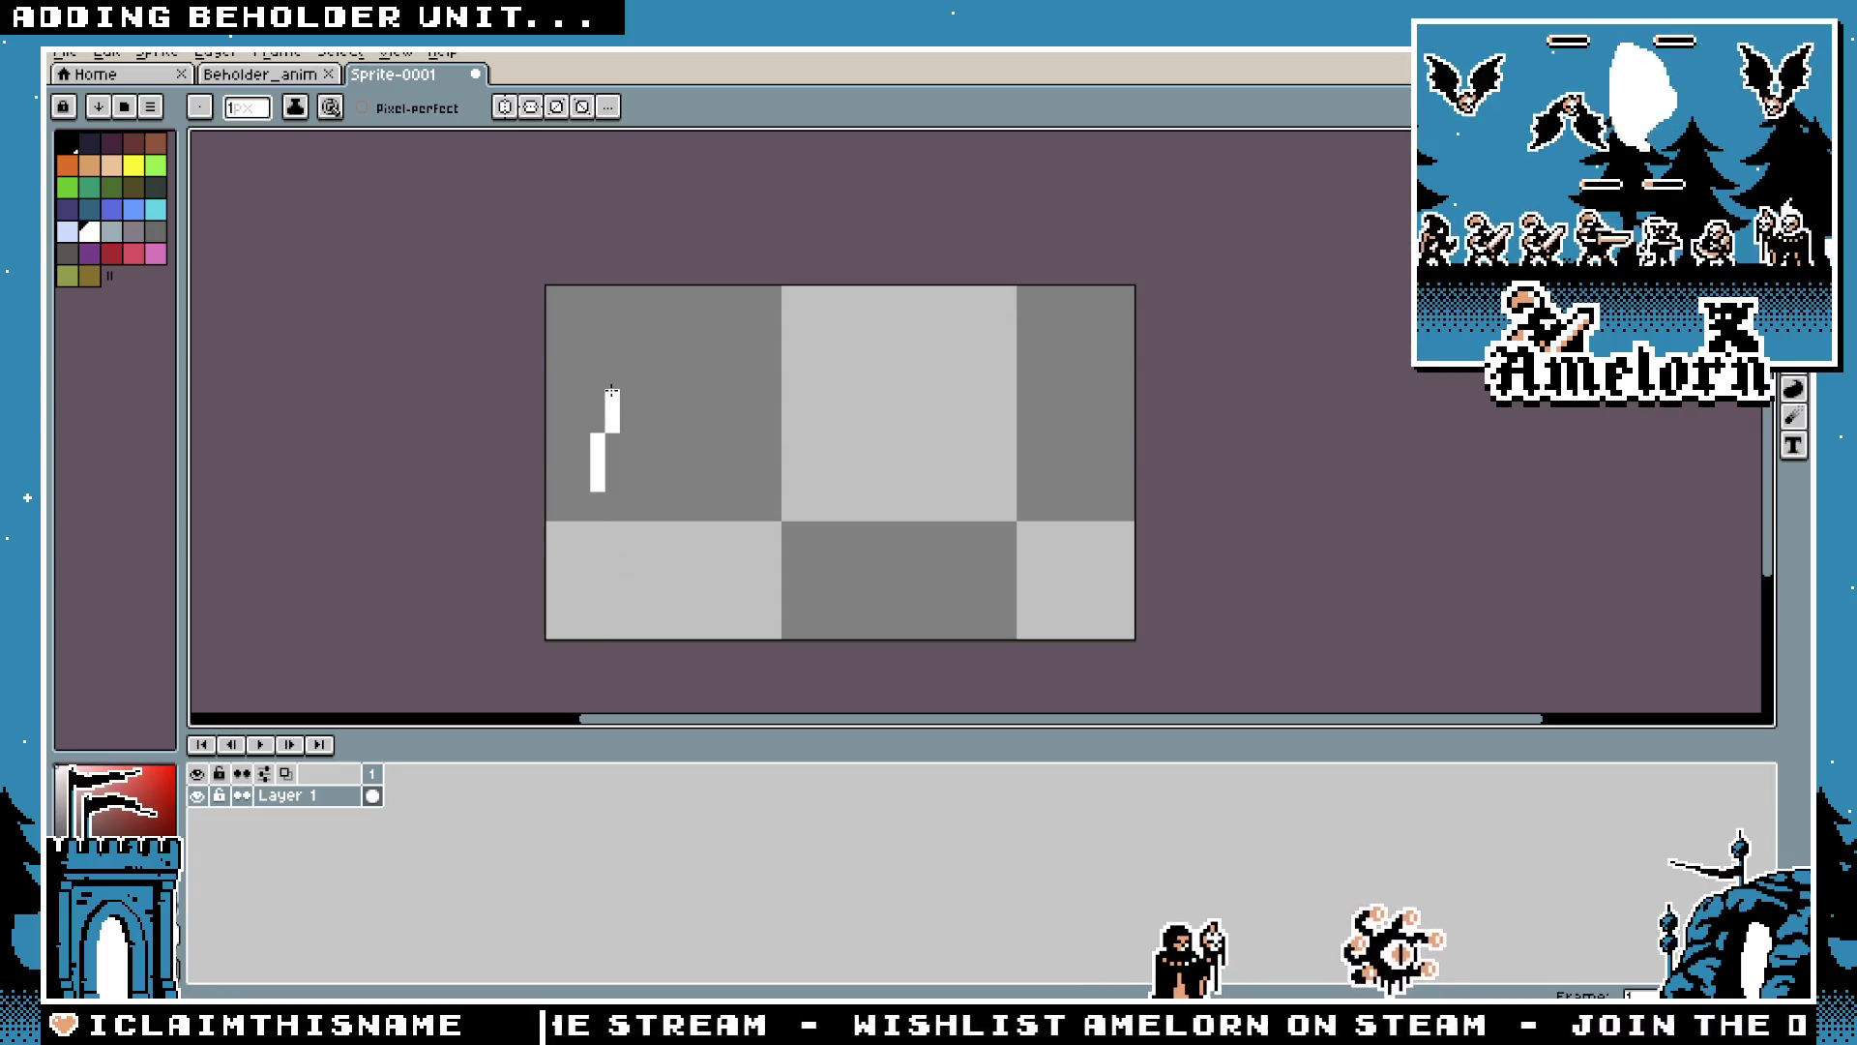
left_click(629, 378)
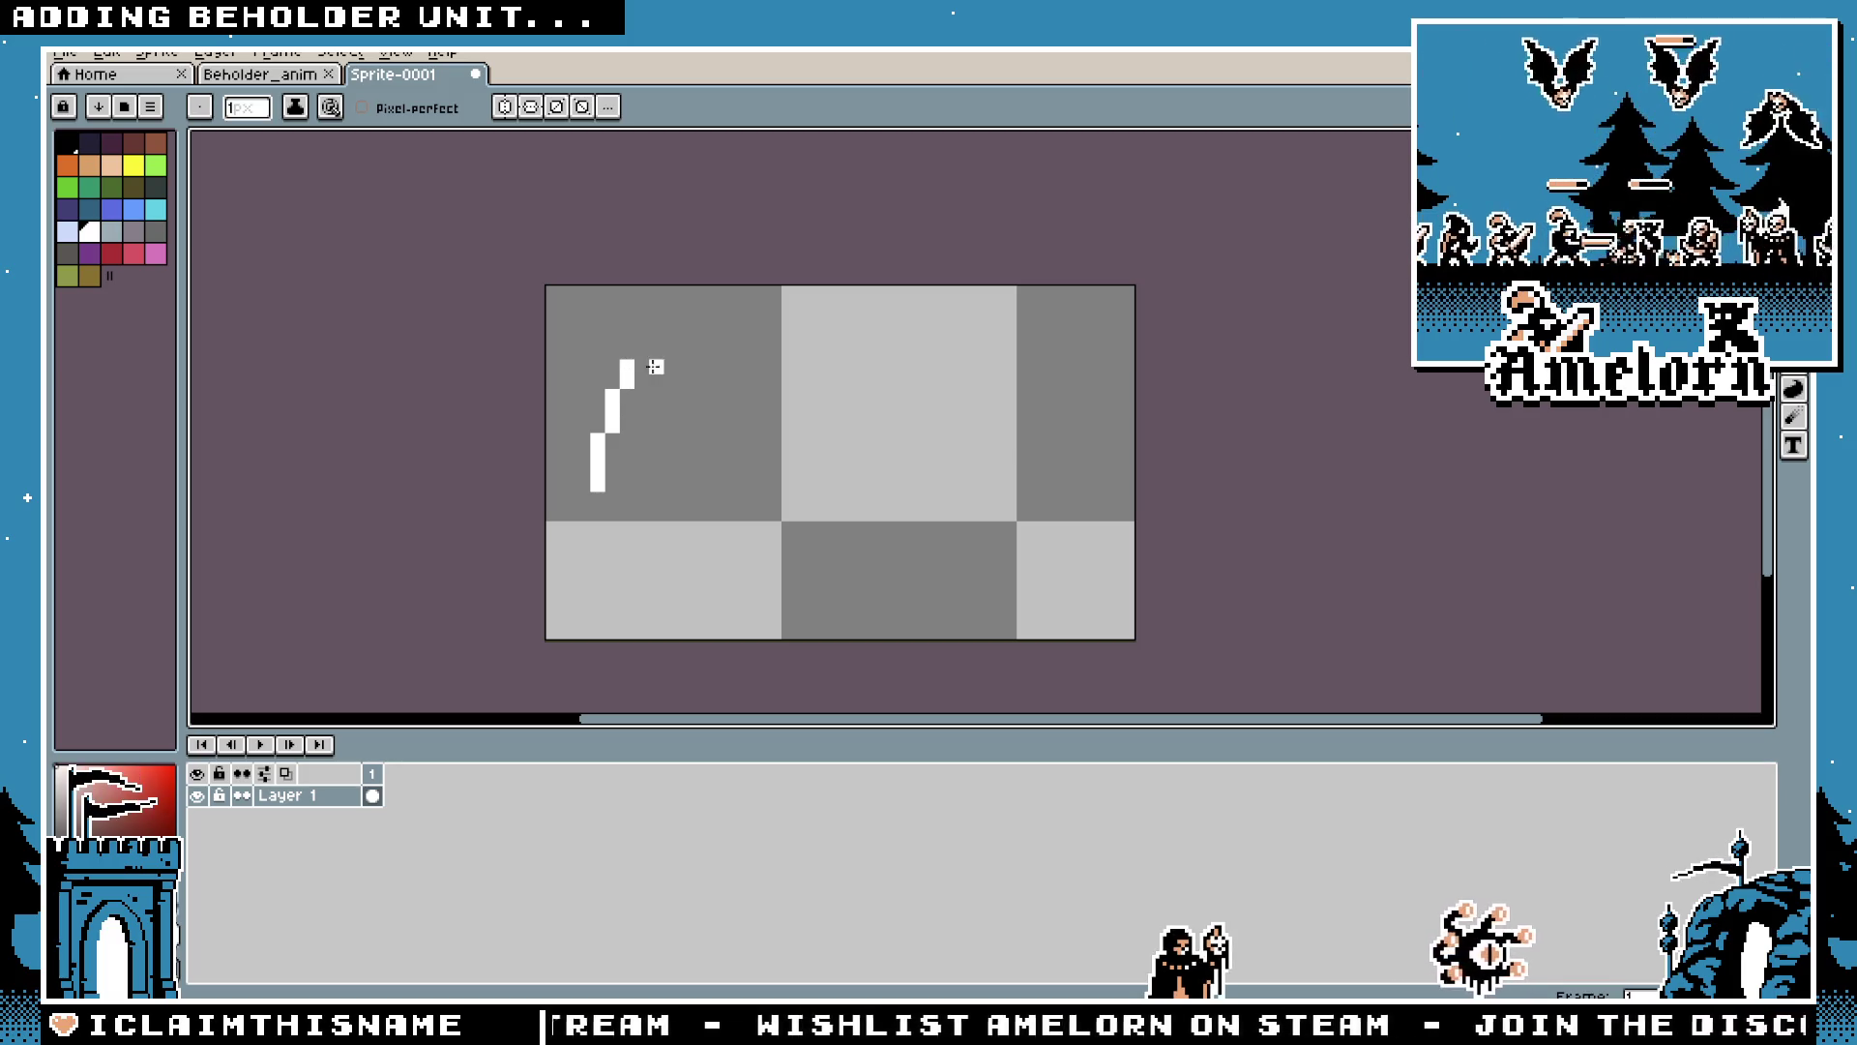
left_click_drag(642, 354, 676, 336)
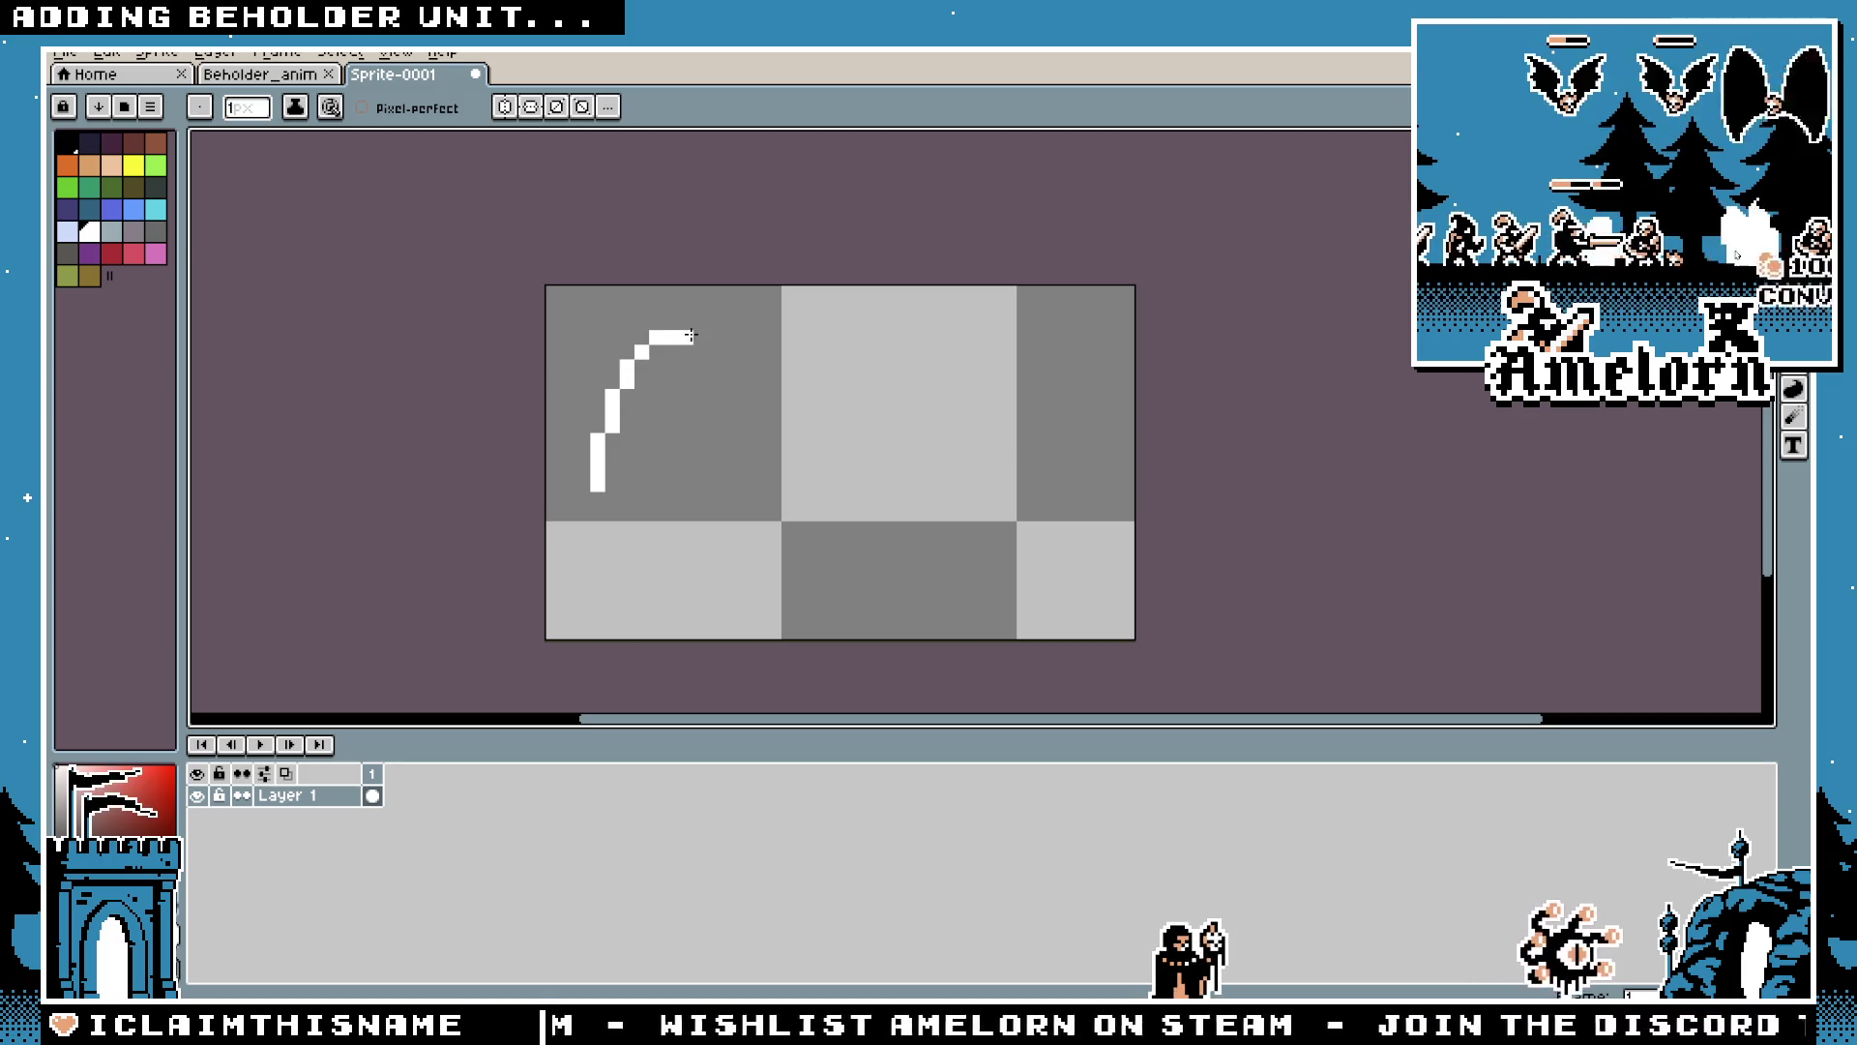
scroll(682, 414, "down", 3)
scroll(669, 413, "up", 3)
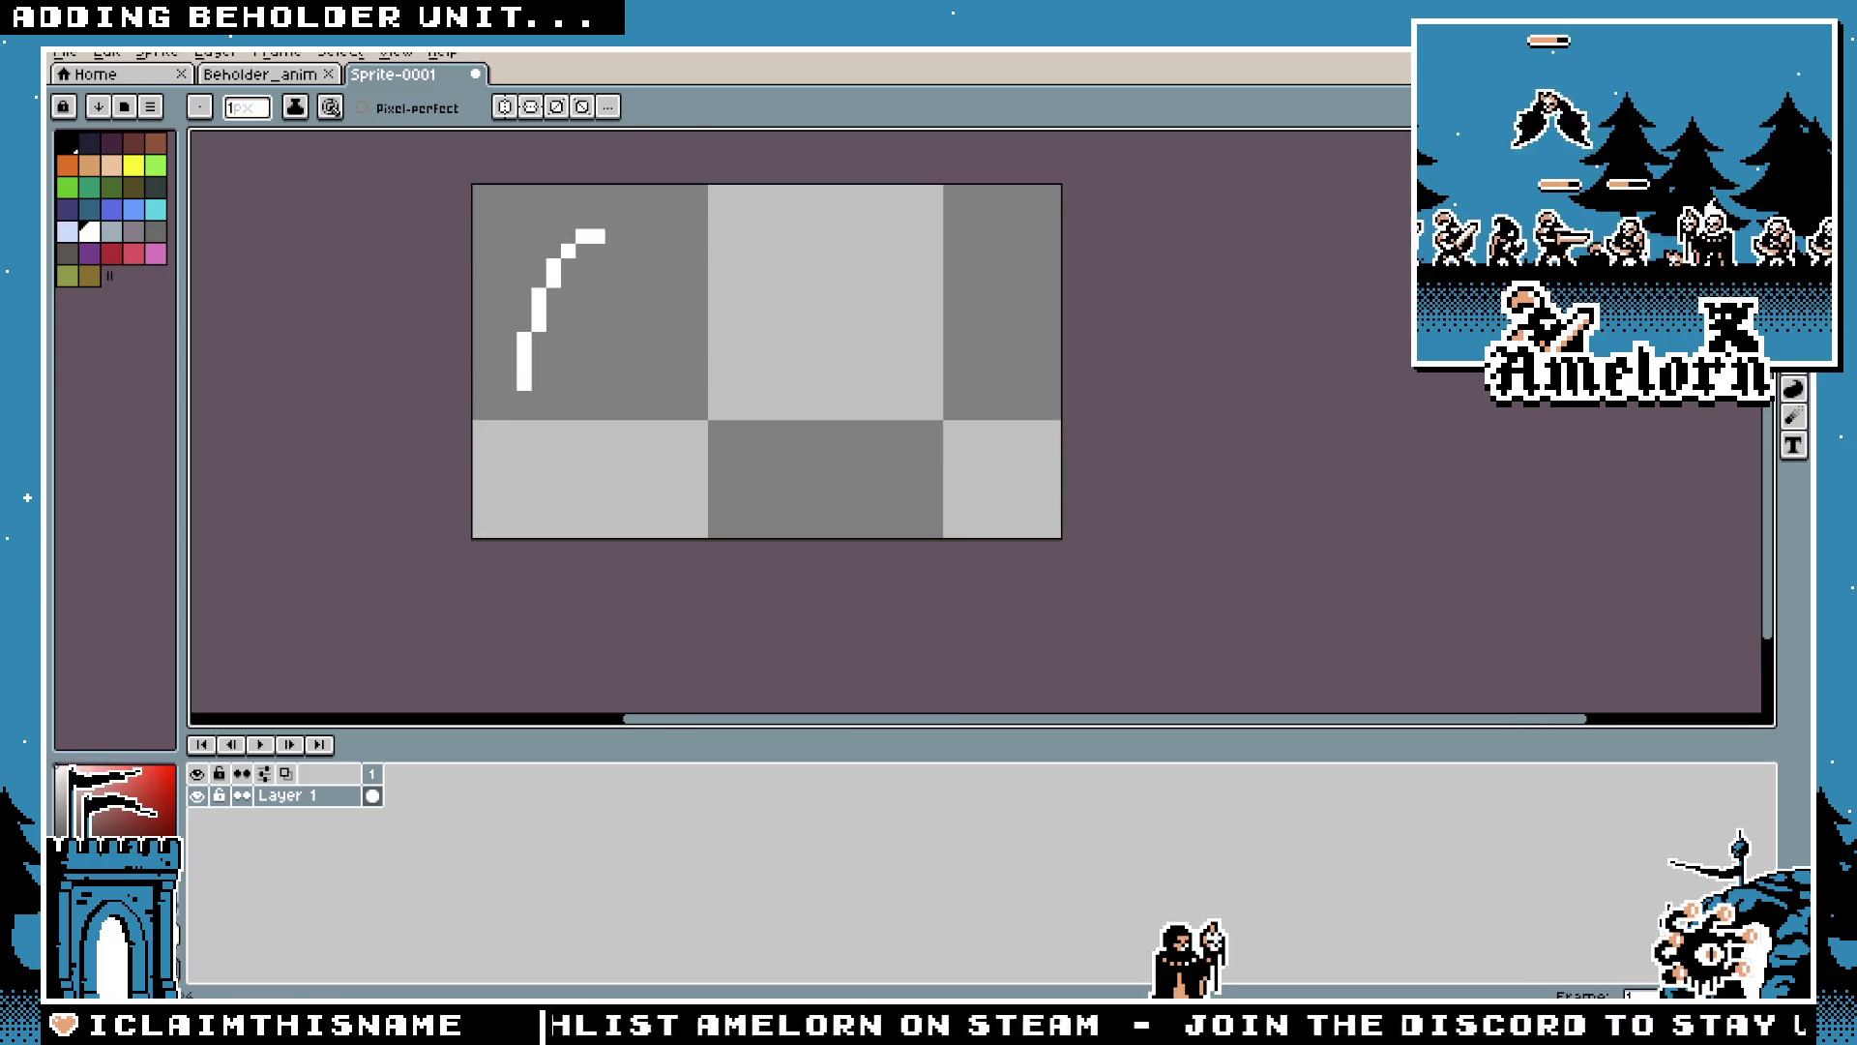
Duplicate the curve and mirror it horizontally beside the original to form an arch
key("m")
key("ctrl+c")
key("ctrl+v")
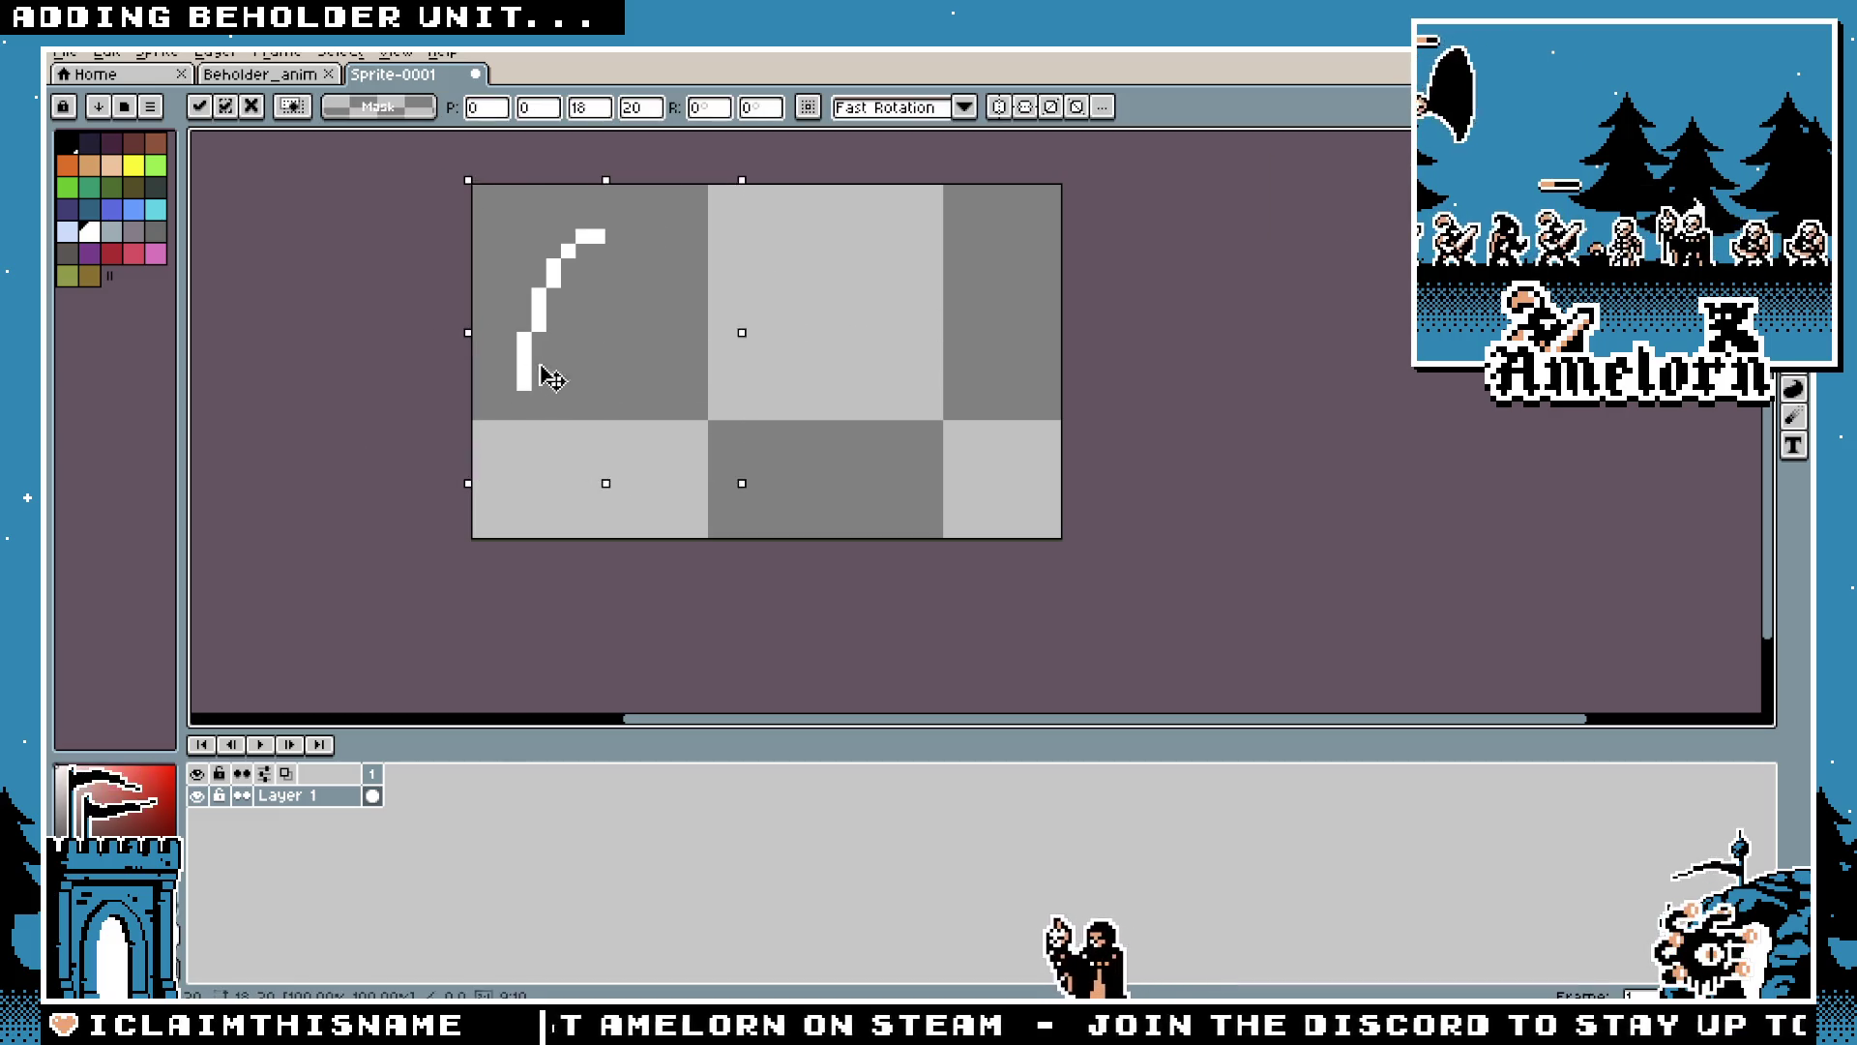
mouse_move(543, 373)
left_mouse_down()
mouse_move(758, 348)
mouse_move(600, 339)
left_mouse_up()
key("shift+h")
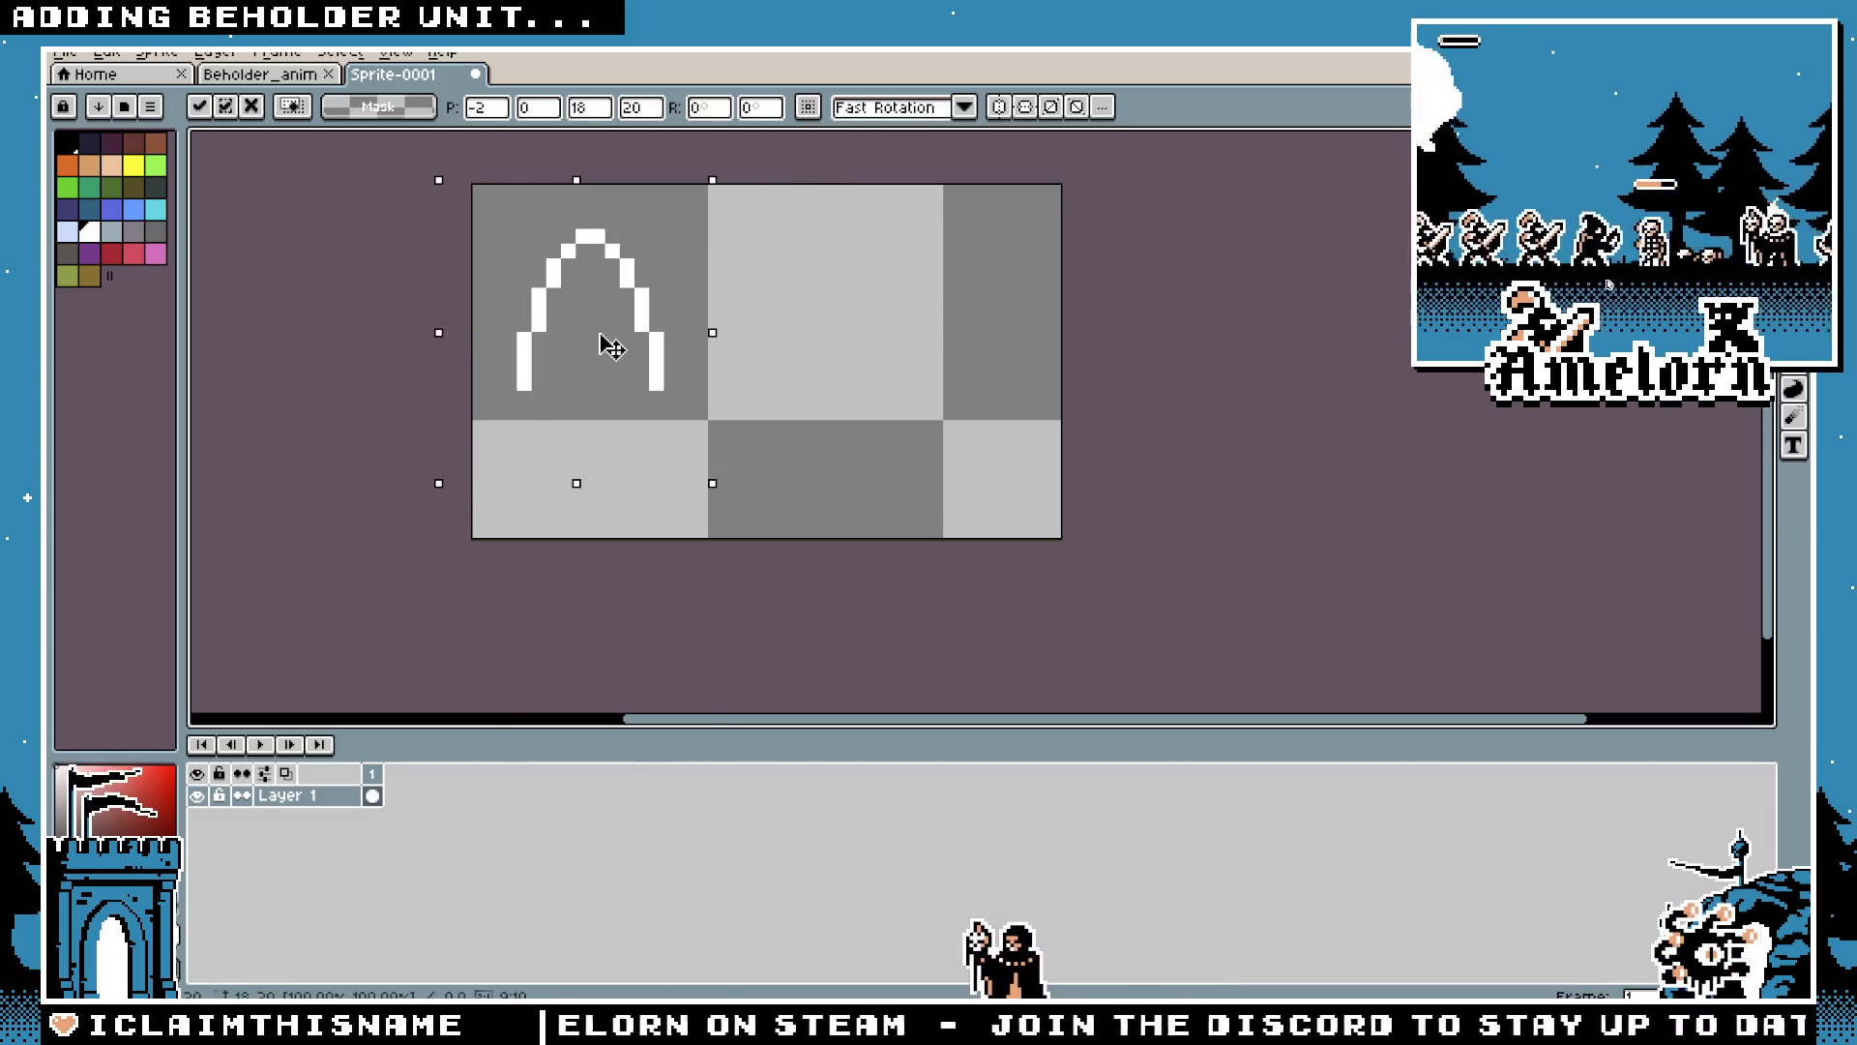
left_click(816, 278)
Duplicate the arch and flip it vertically below to close a pointed-oval eye outline
left_click_drag(473, 185, 802, 485)
key("ctrl+c")
key("ctrl+v")
mouse_move(606, 337)
left_mouse_down()
mouse_move(847, 413)
mouse_move(642, 419)
left_mouse_up()
key("shift+v")
left_click(935, 399)
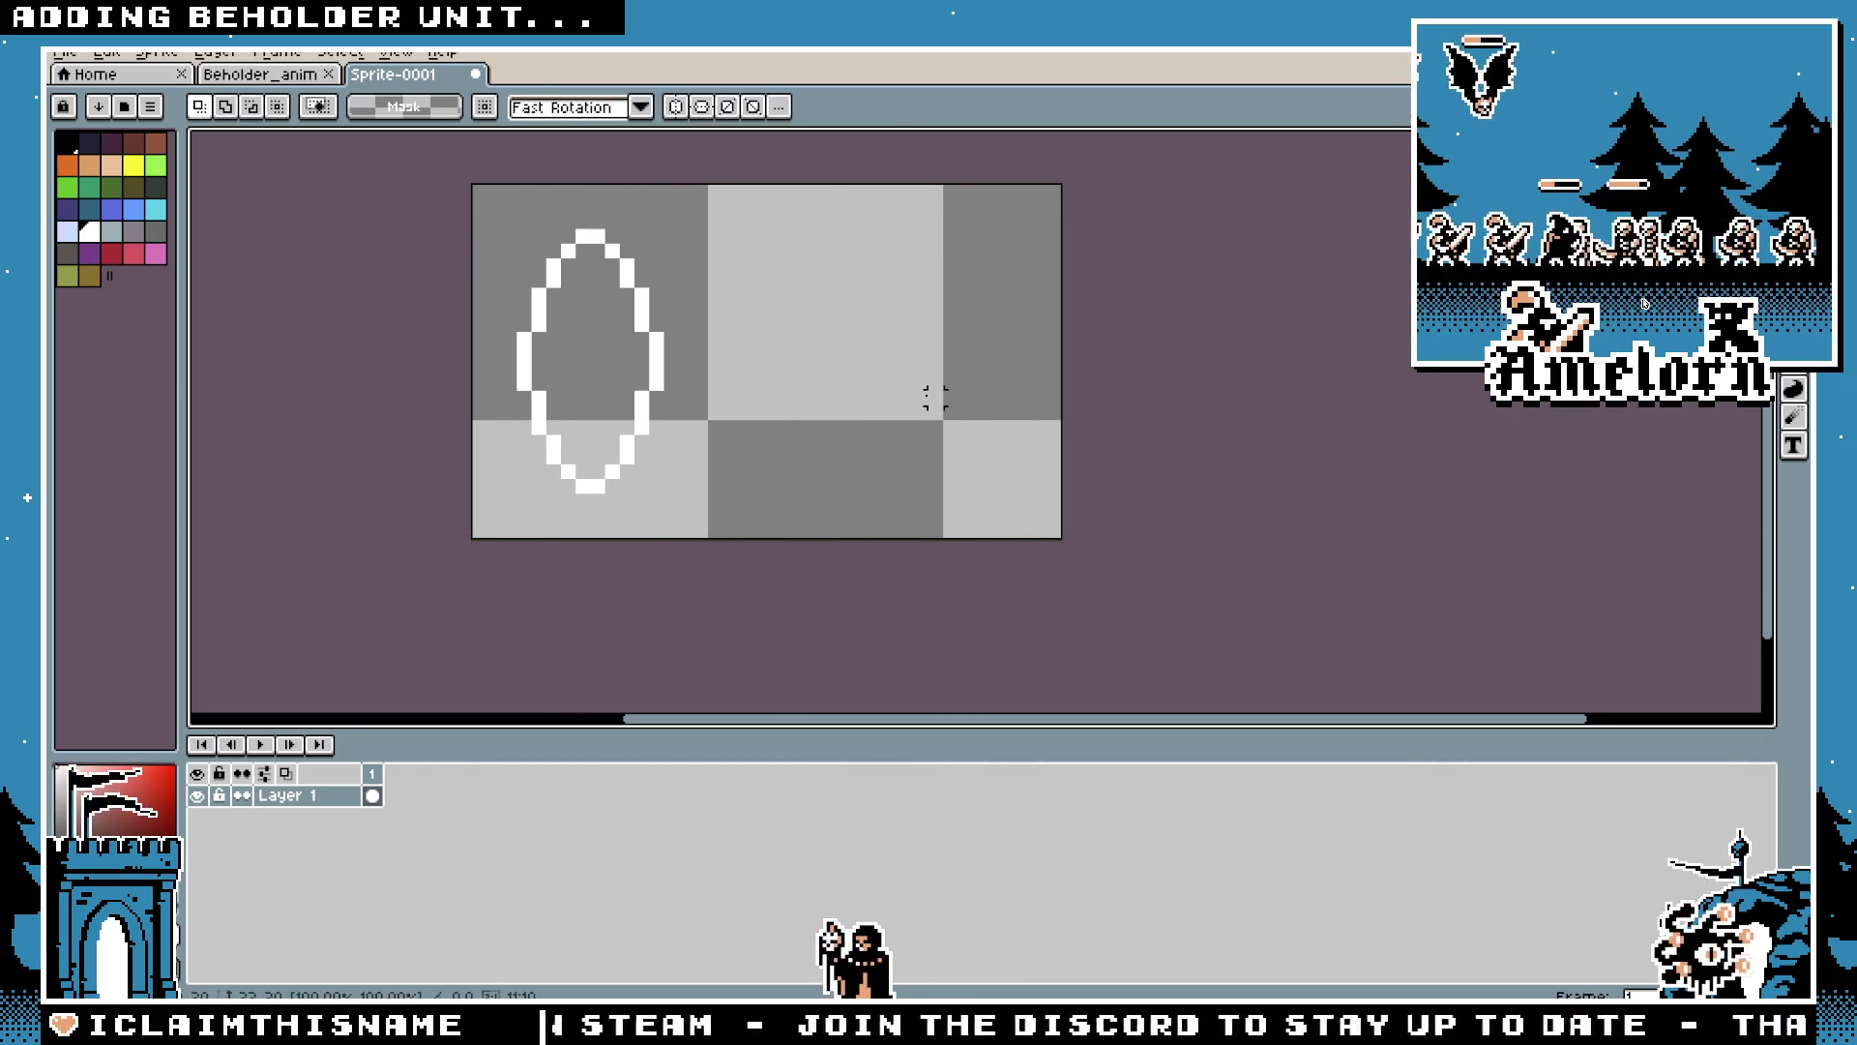
Add a second animation frame with Alt+N
key("i")
key("m")
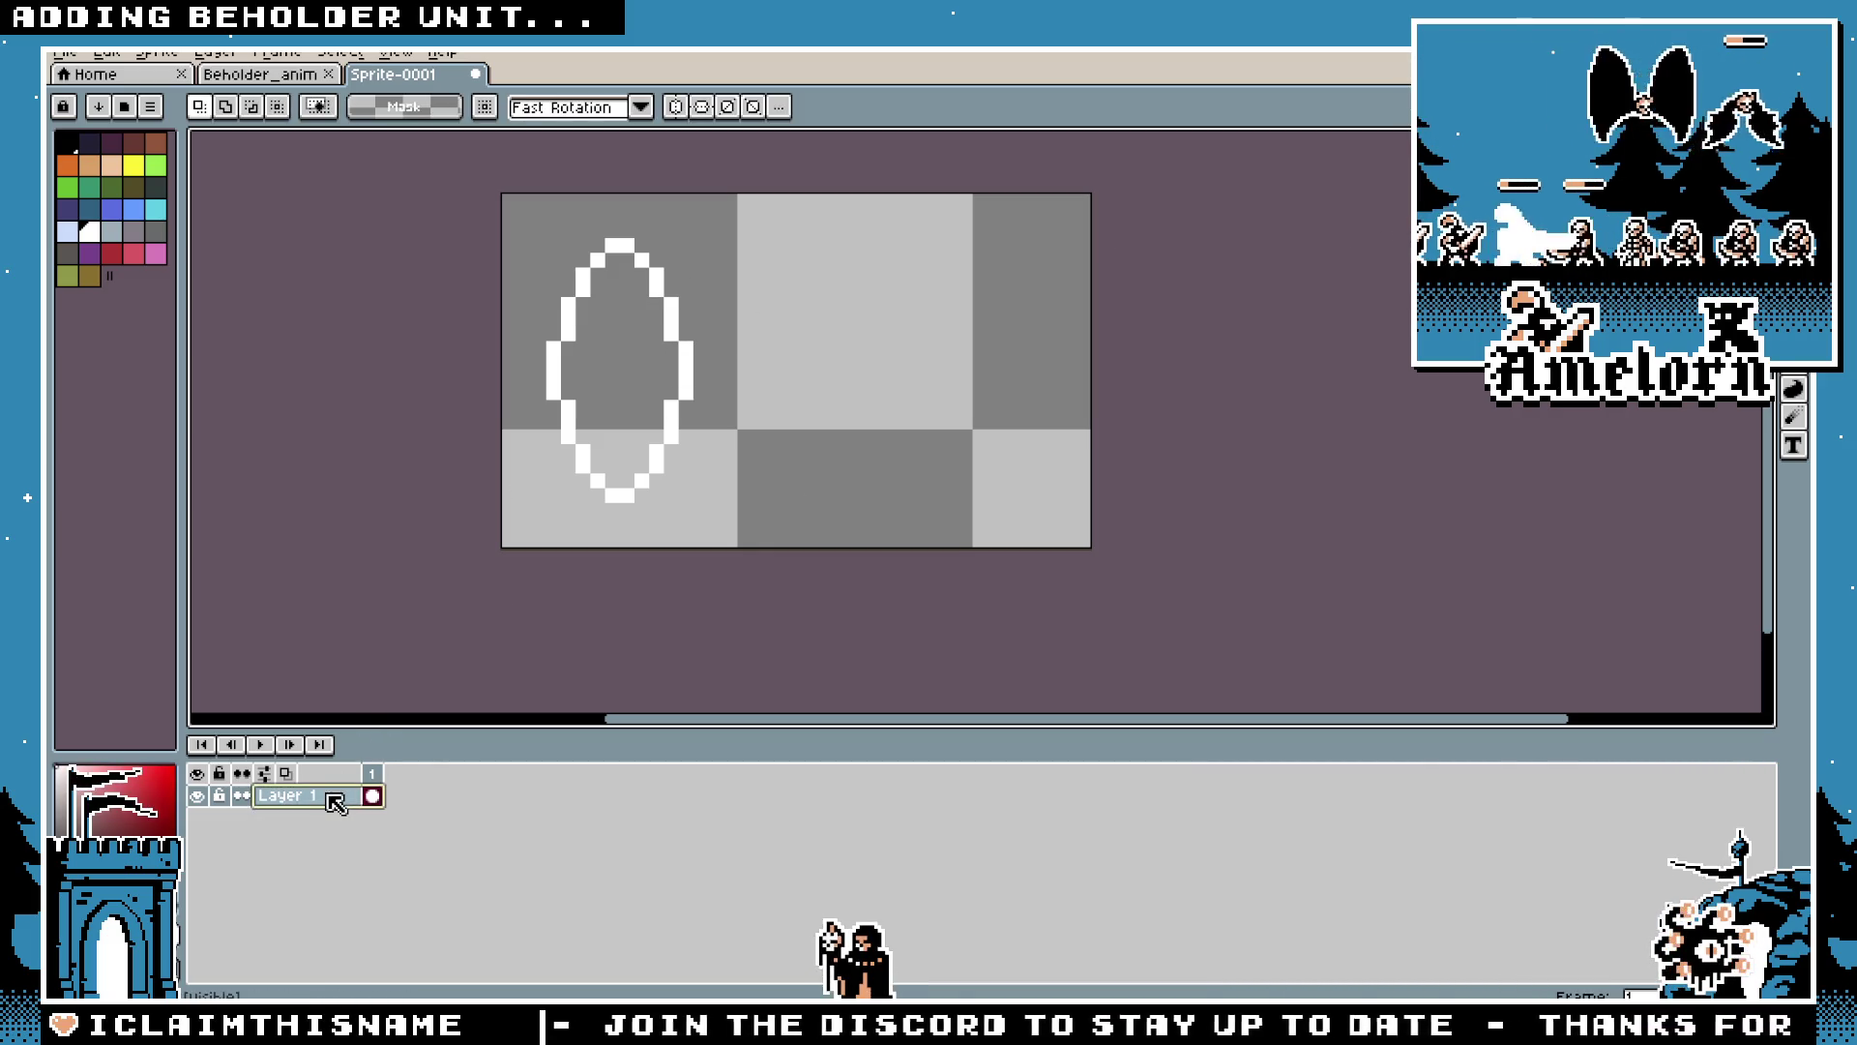
key("alt+n")
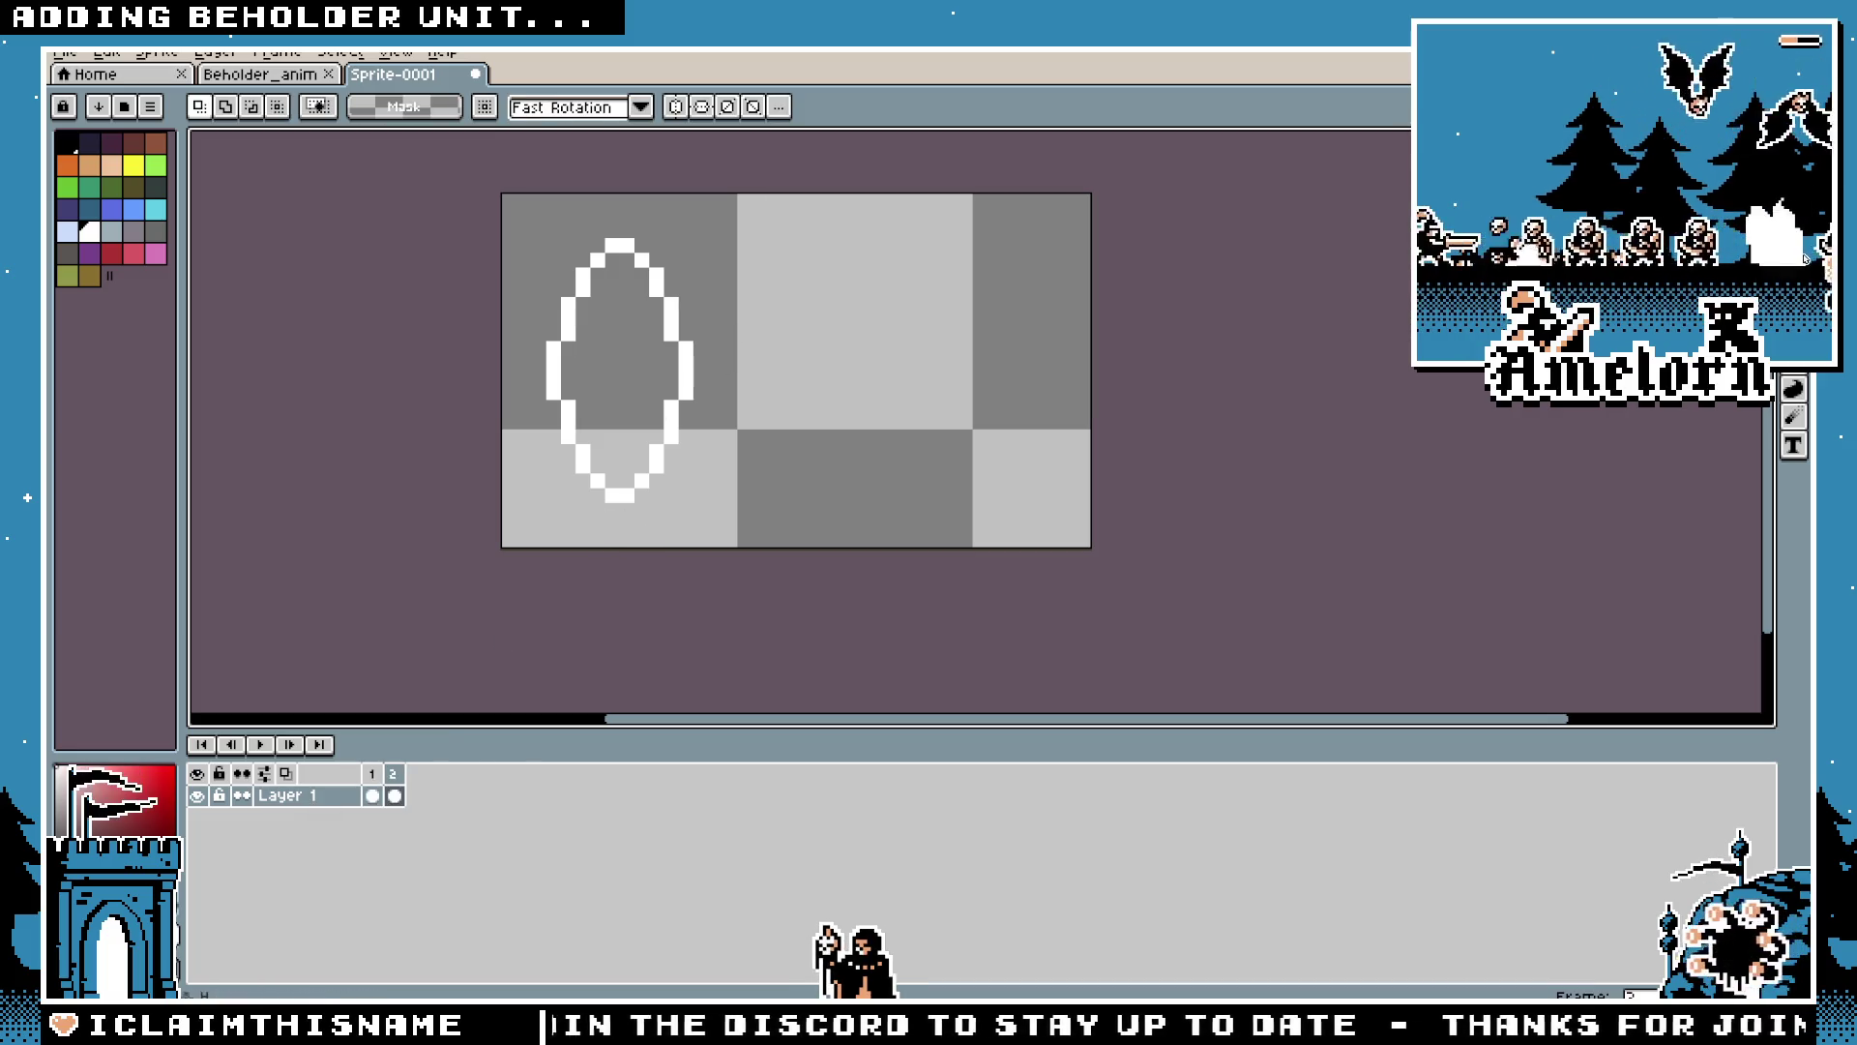
Select the area around the eye and trial-stretch it, then cancel the scaling
key("b")
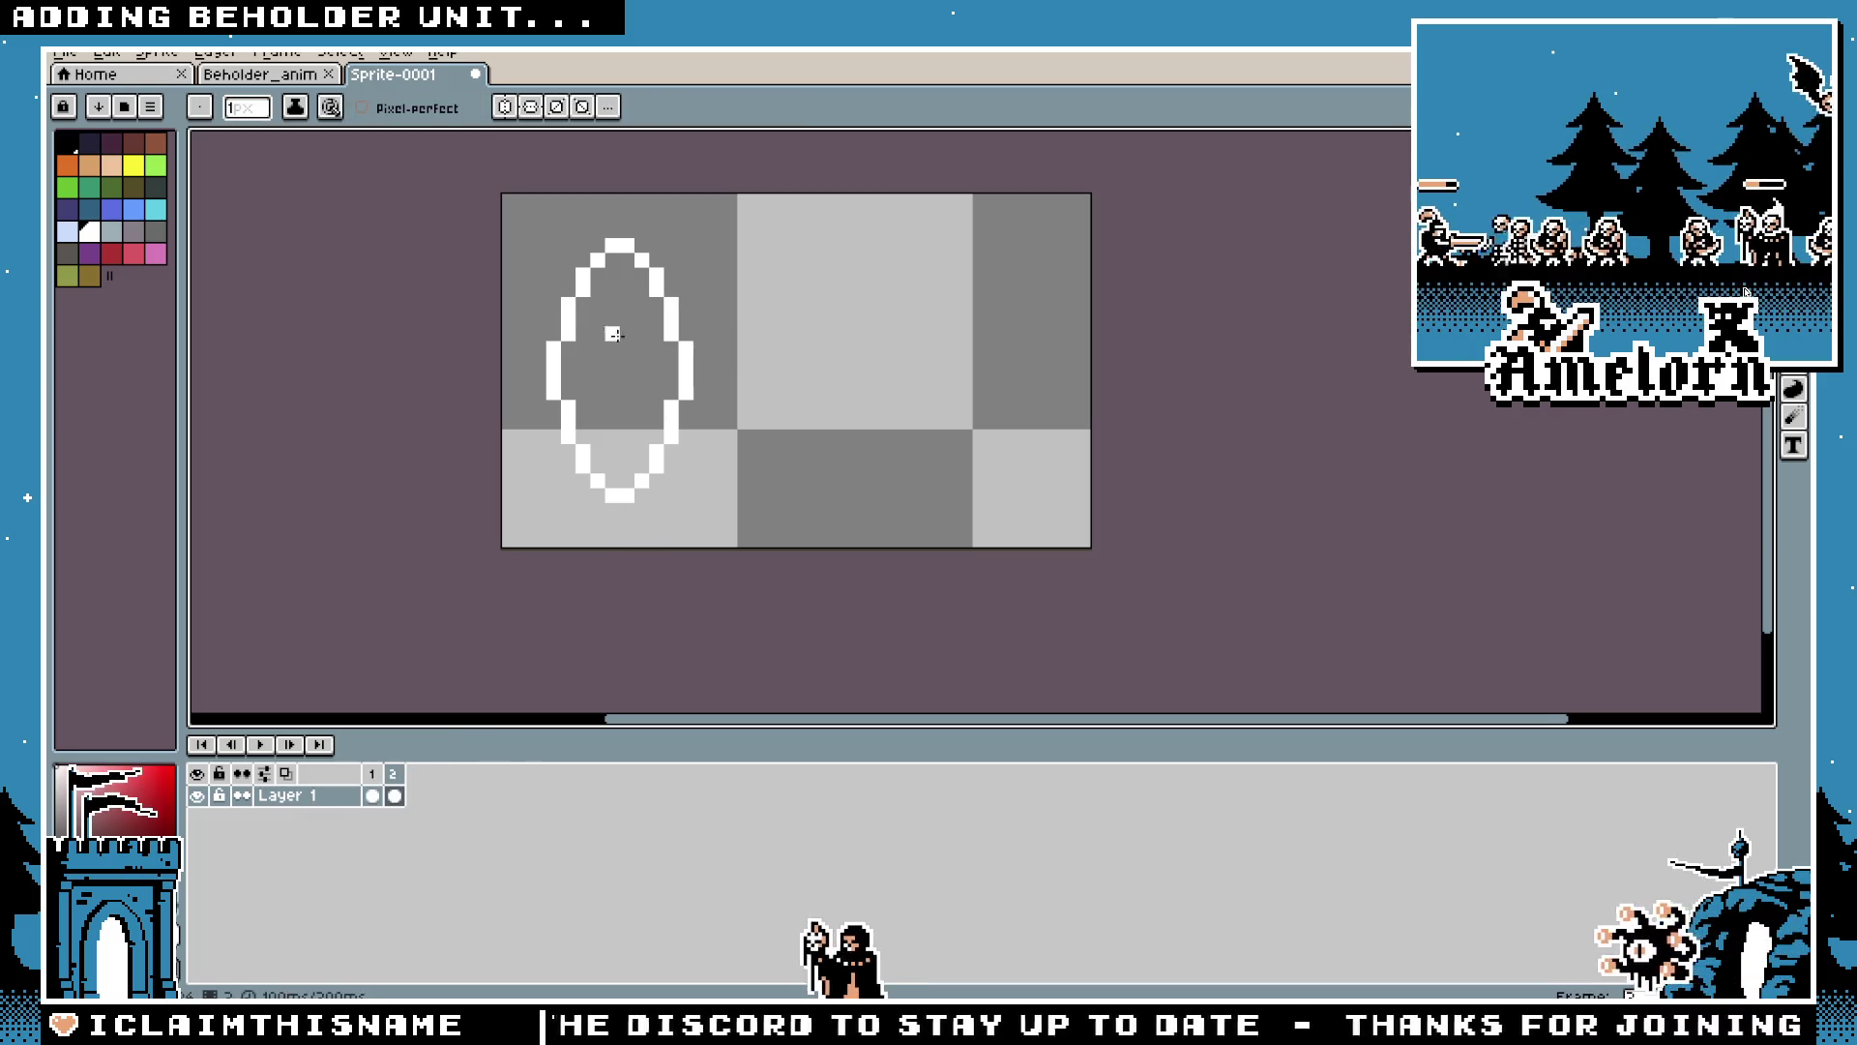
scroll(584, 384, "up", 1)
key("m")
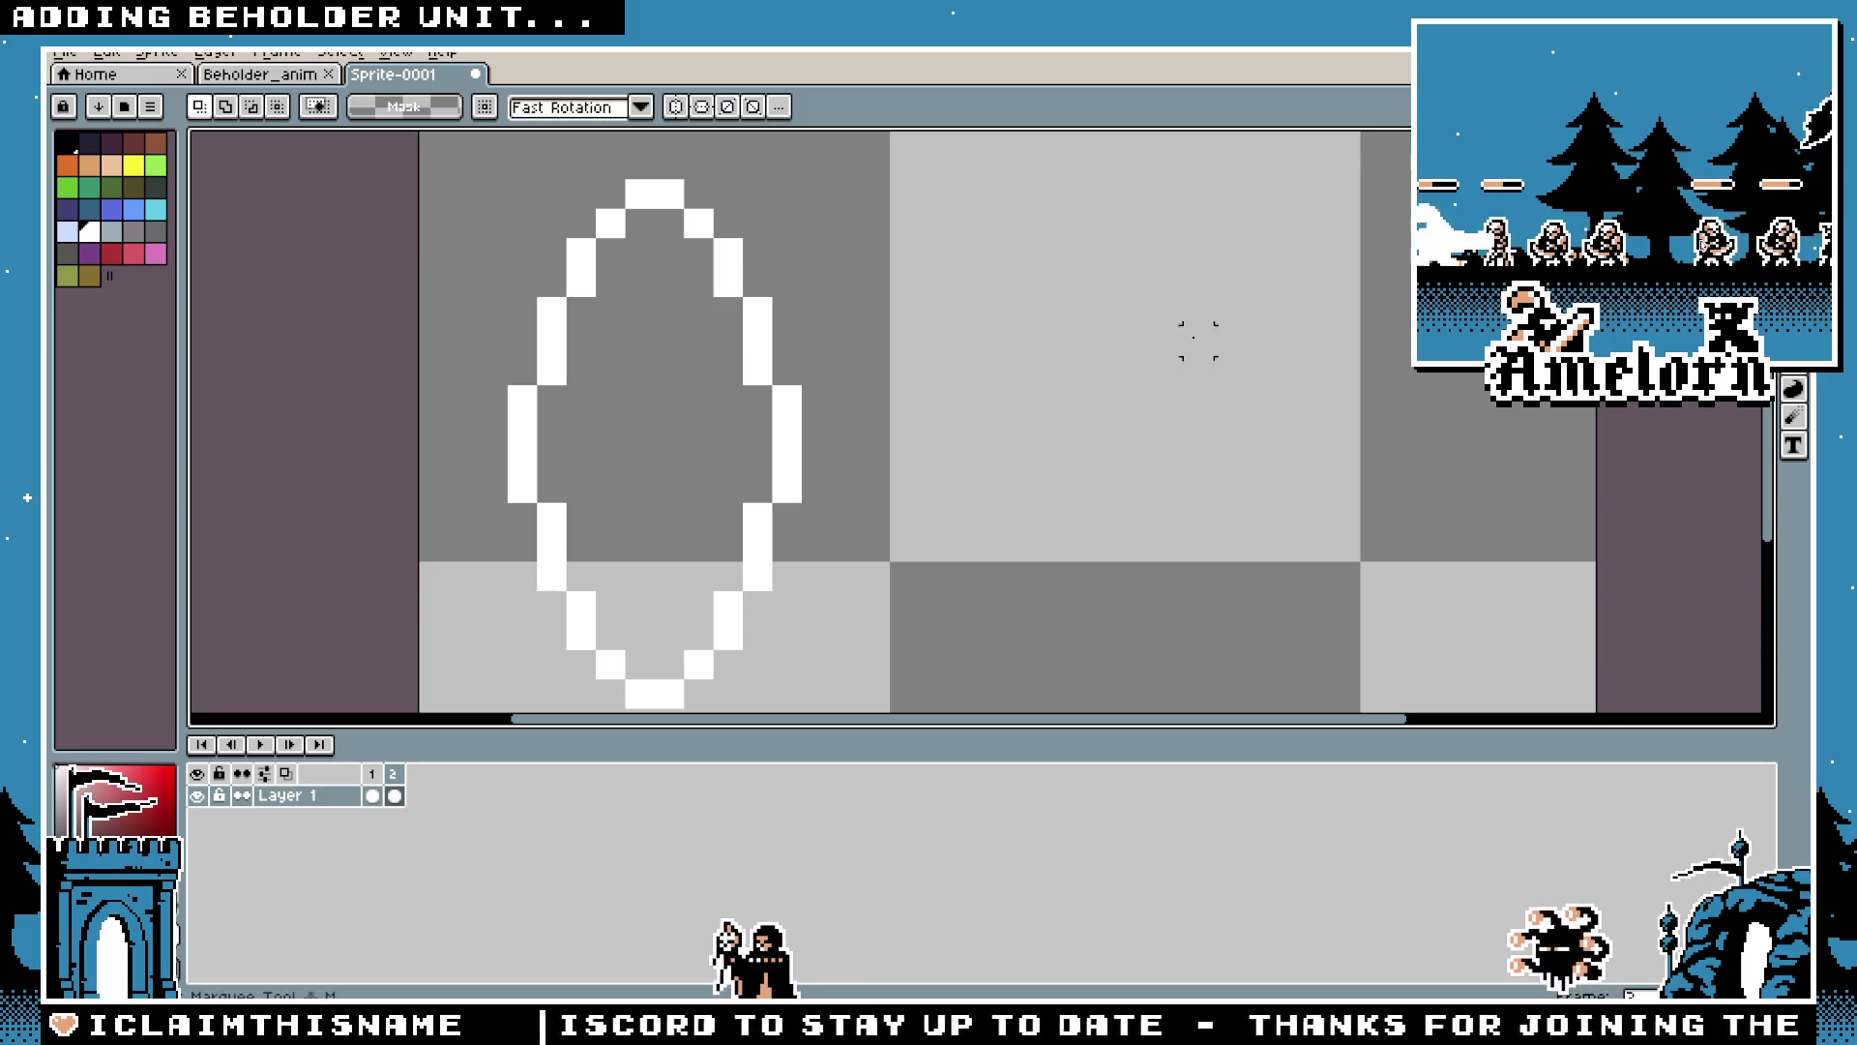
scroll(1193, 337, "down", 2)
left_click_drag(974, 254, 696, 601)
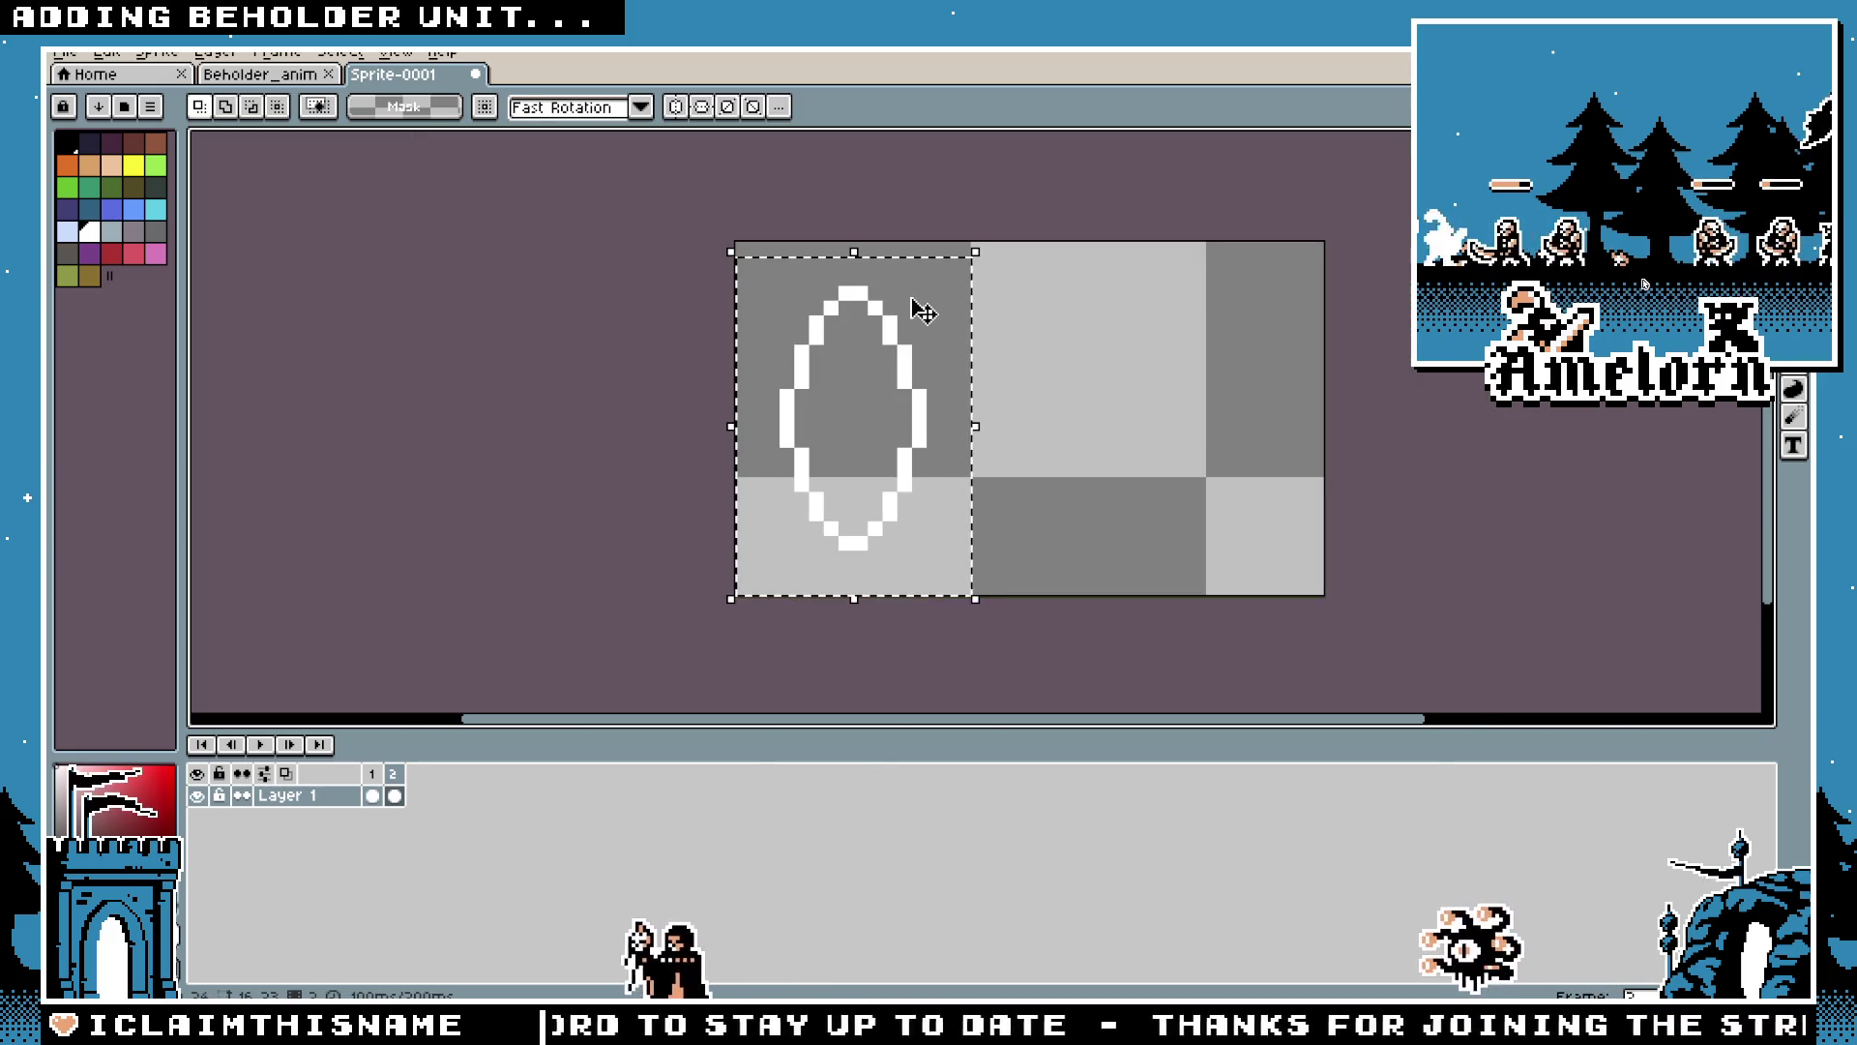
left_click(891, 263)
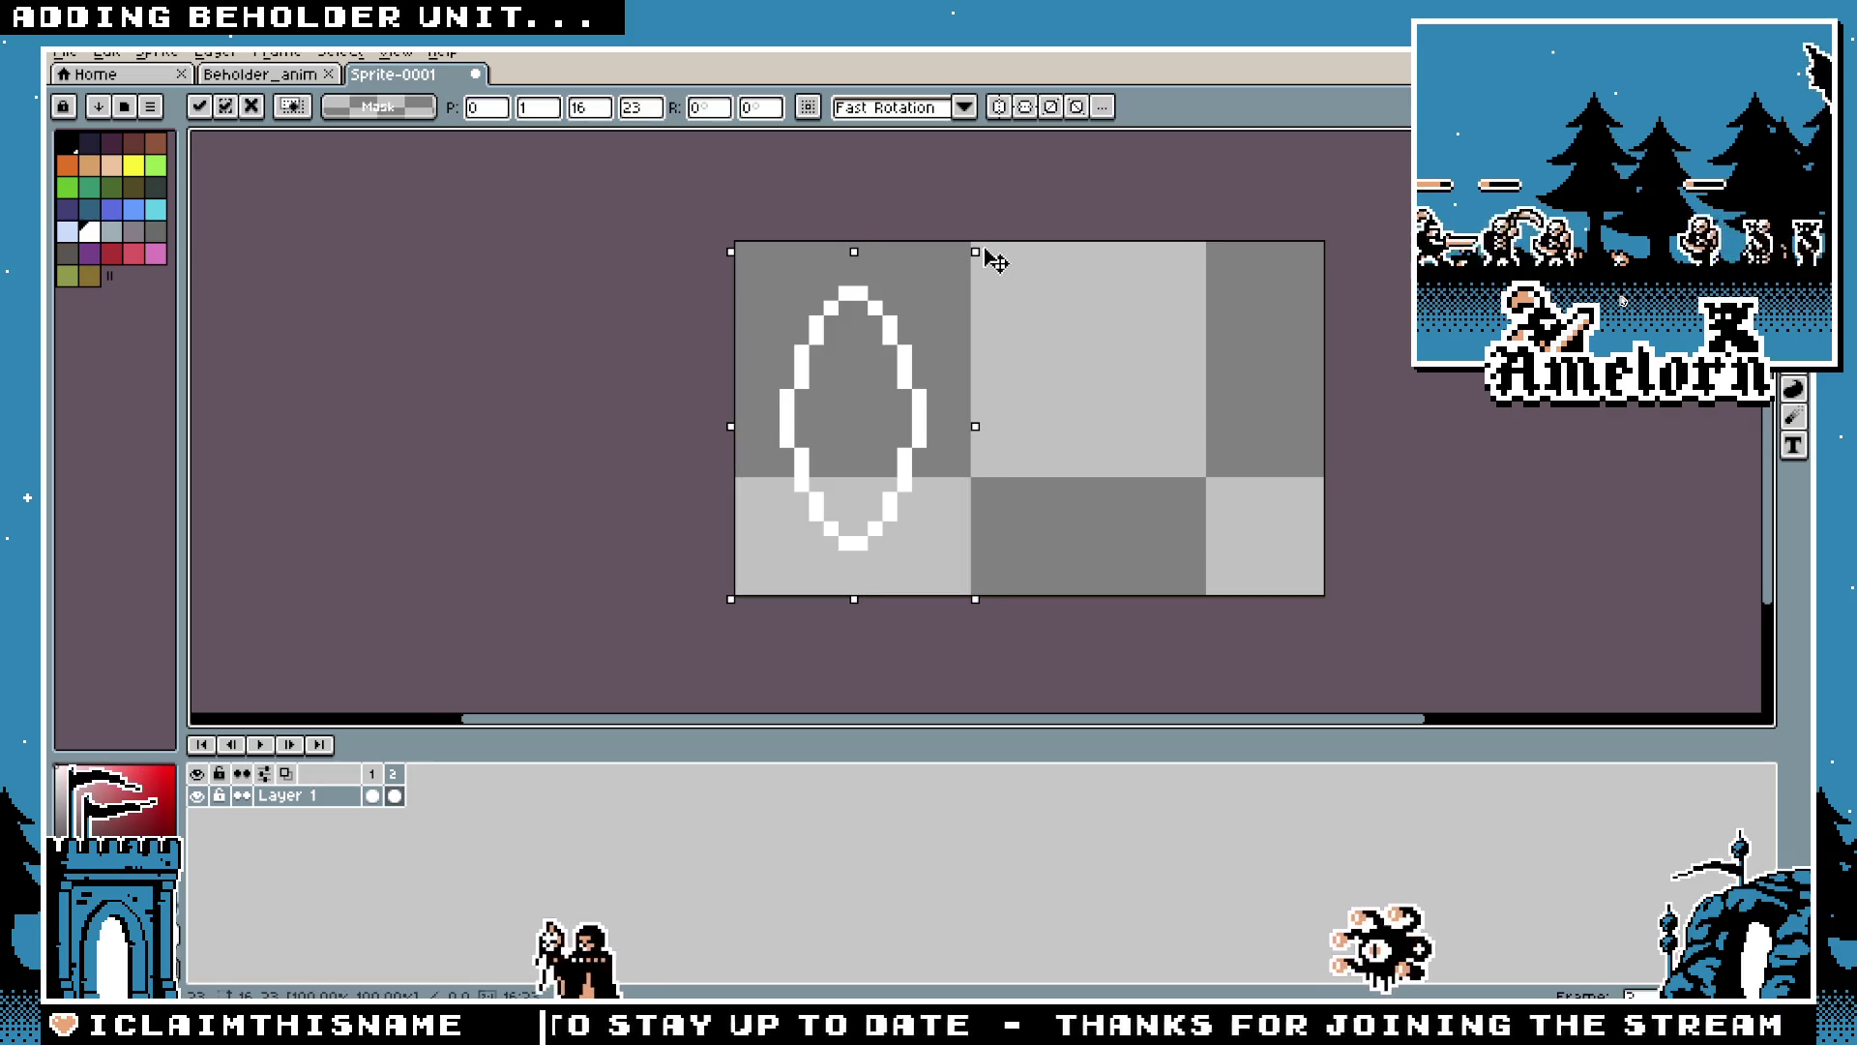
left_click_drag(987, 254, 996, 239)
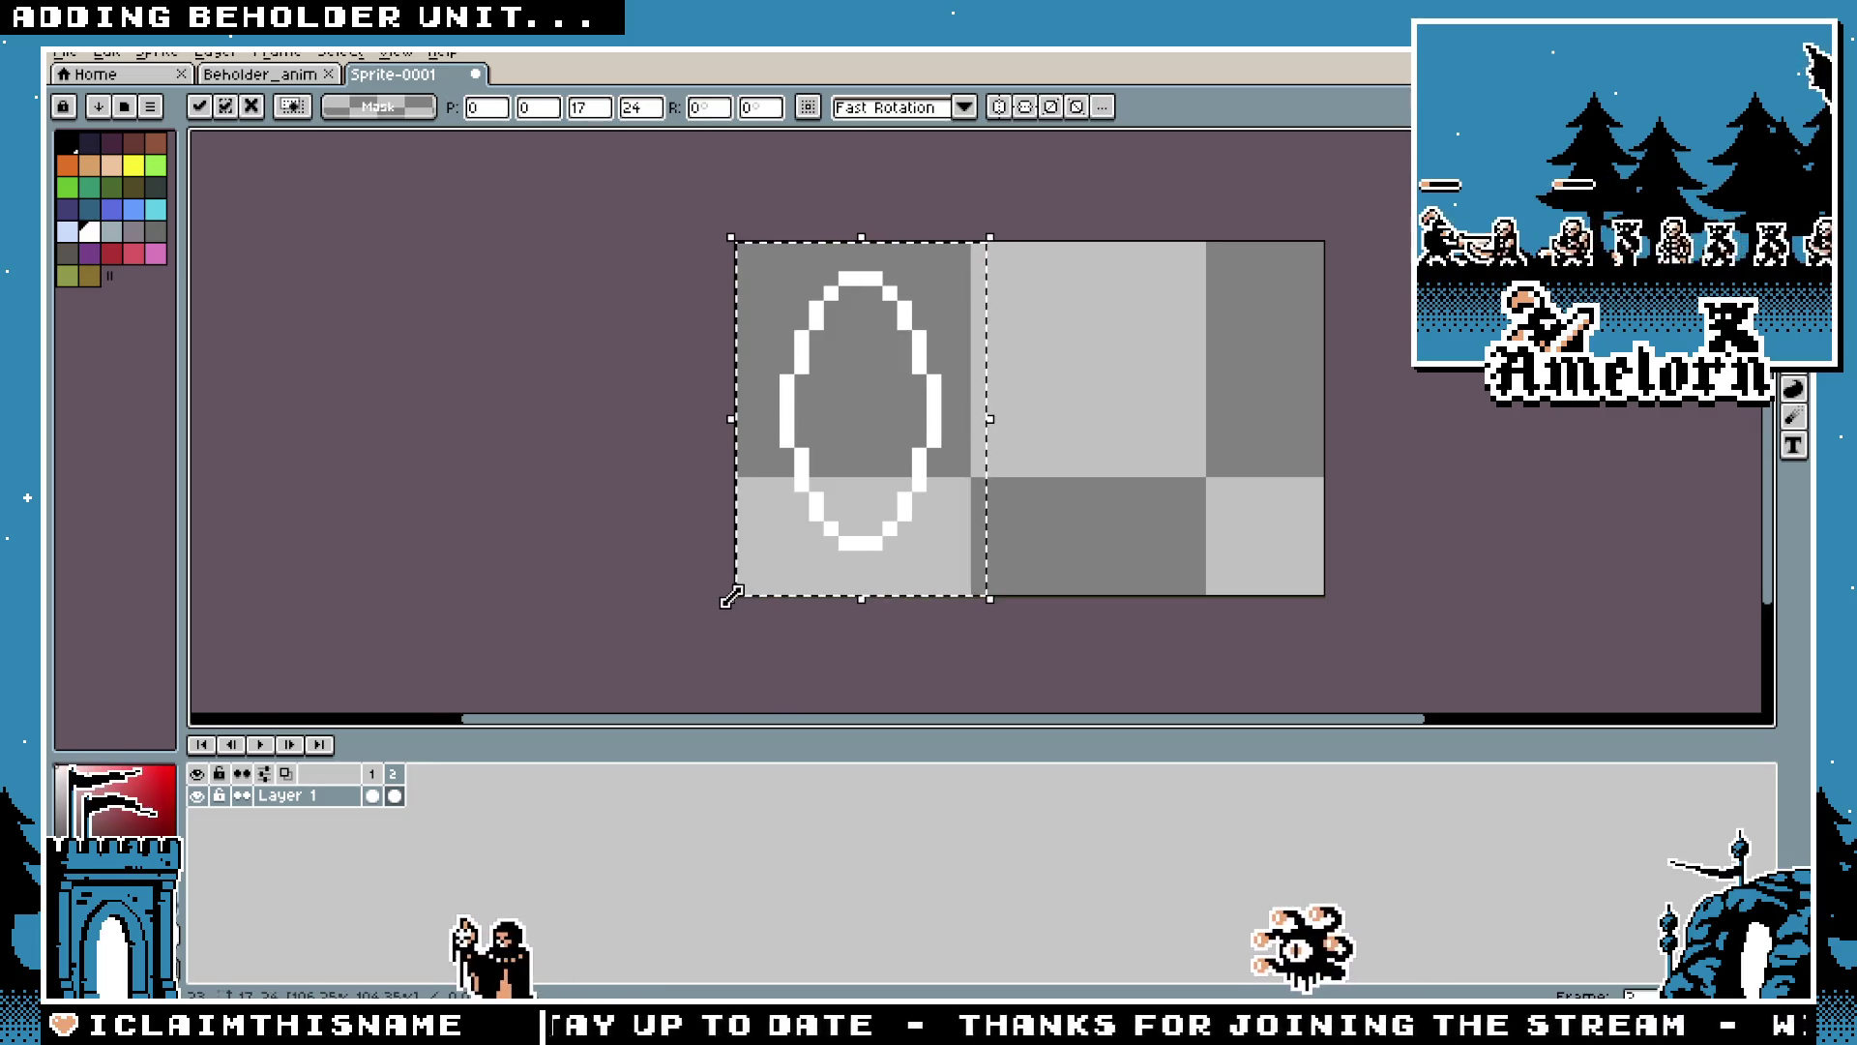
left_click_drag(733, 595, 722, 618)
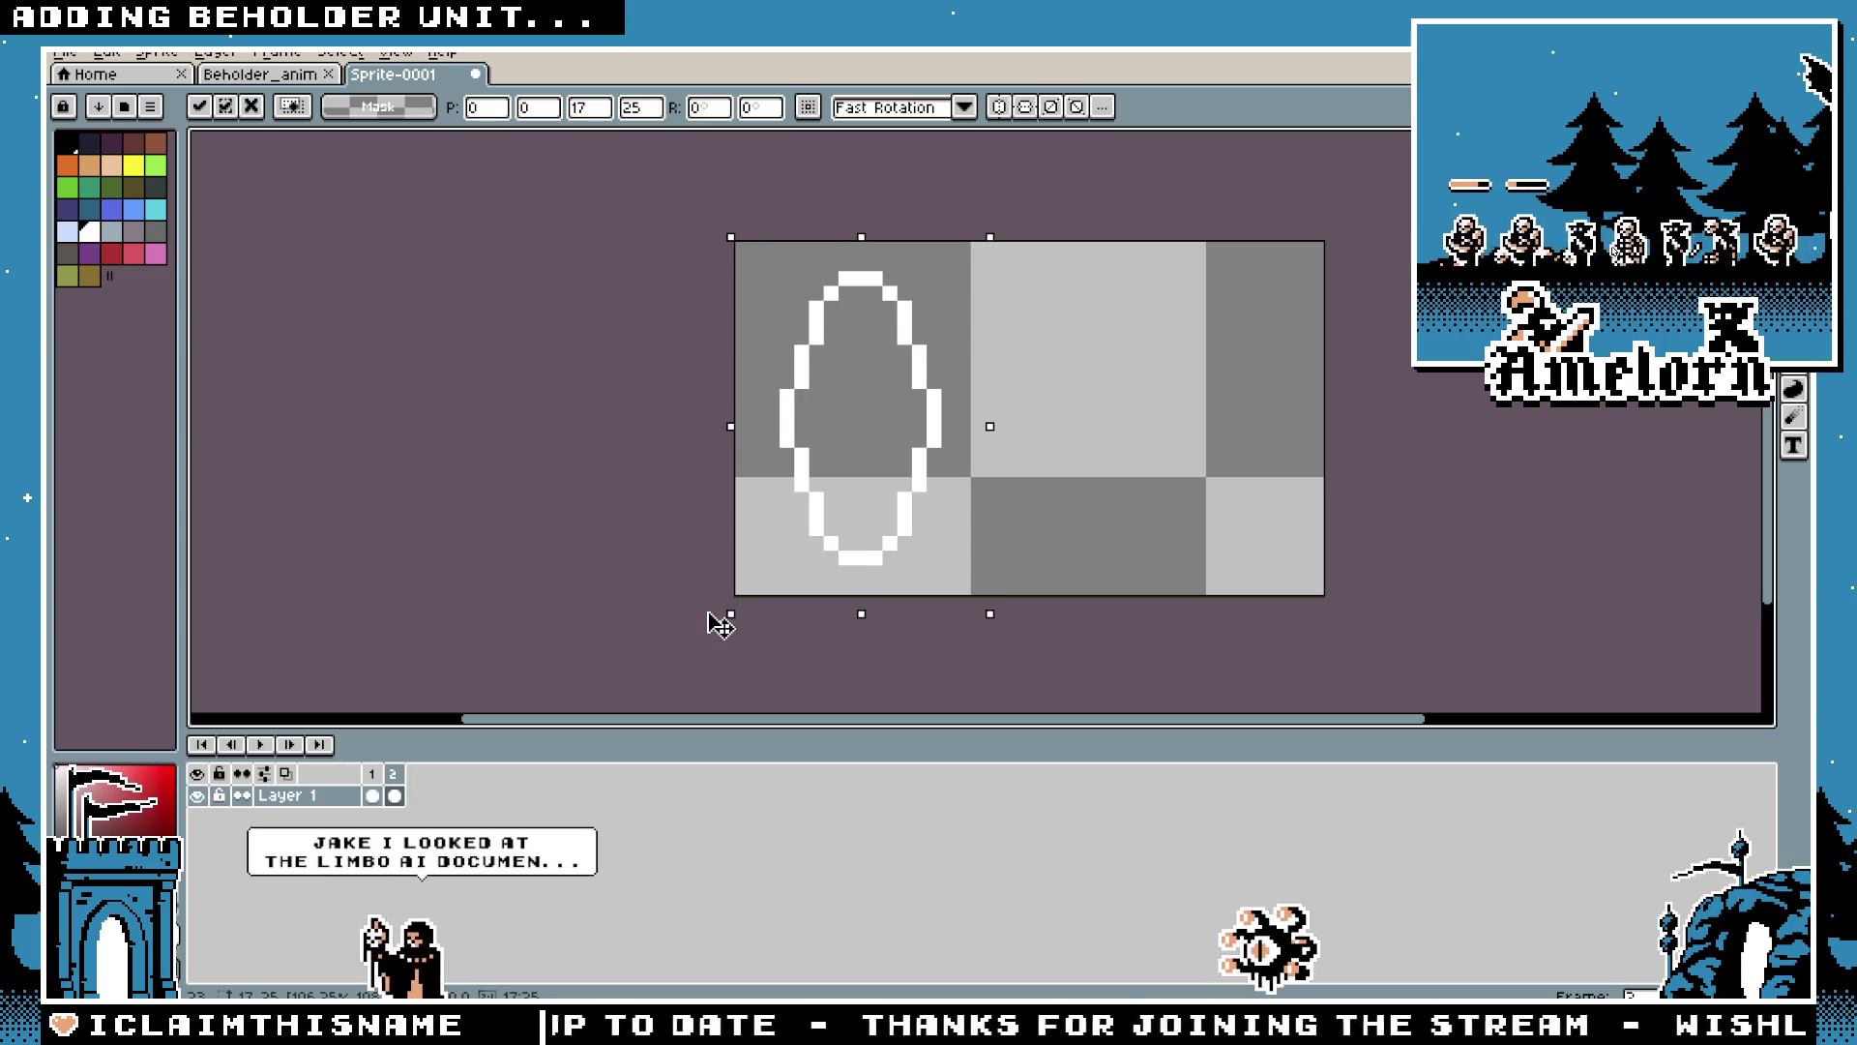
key("Escape")
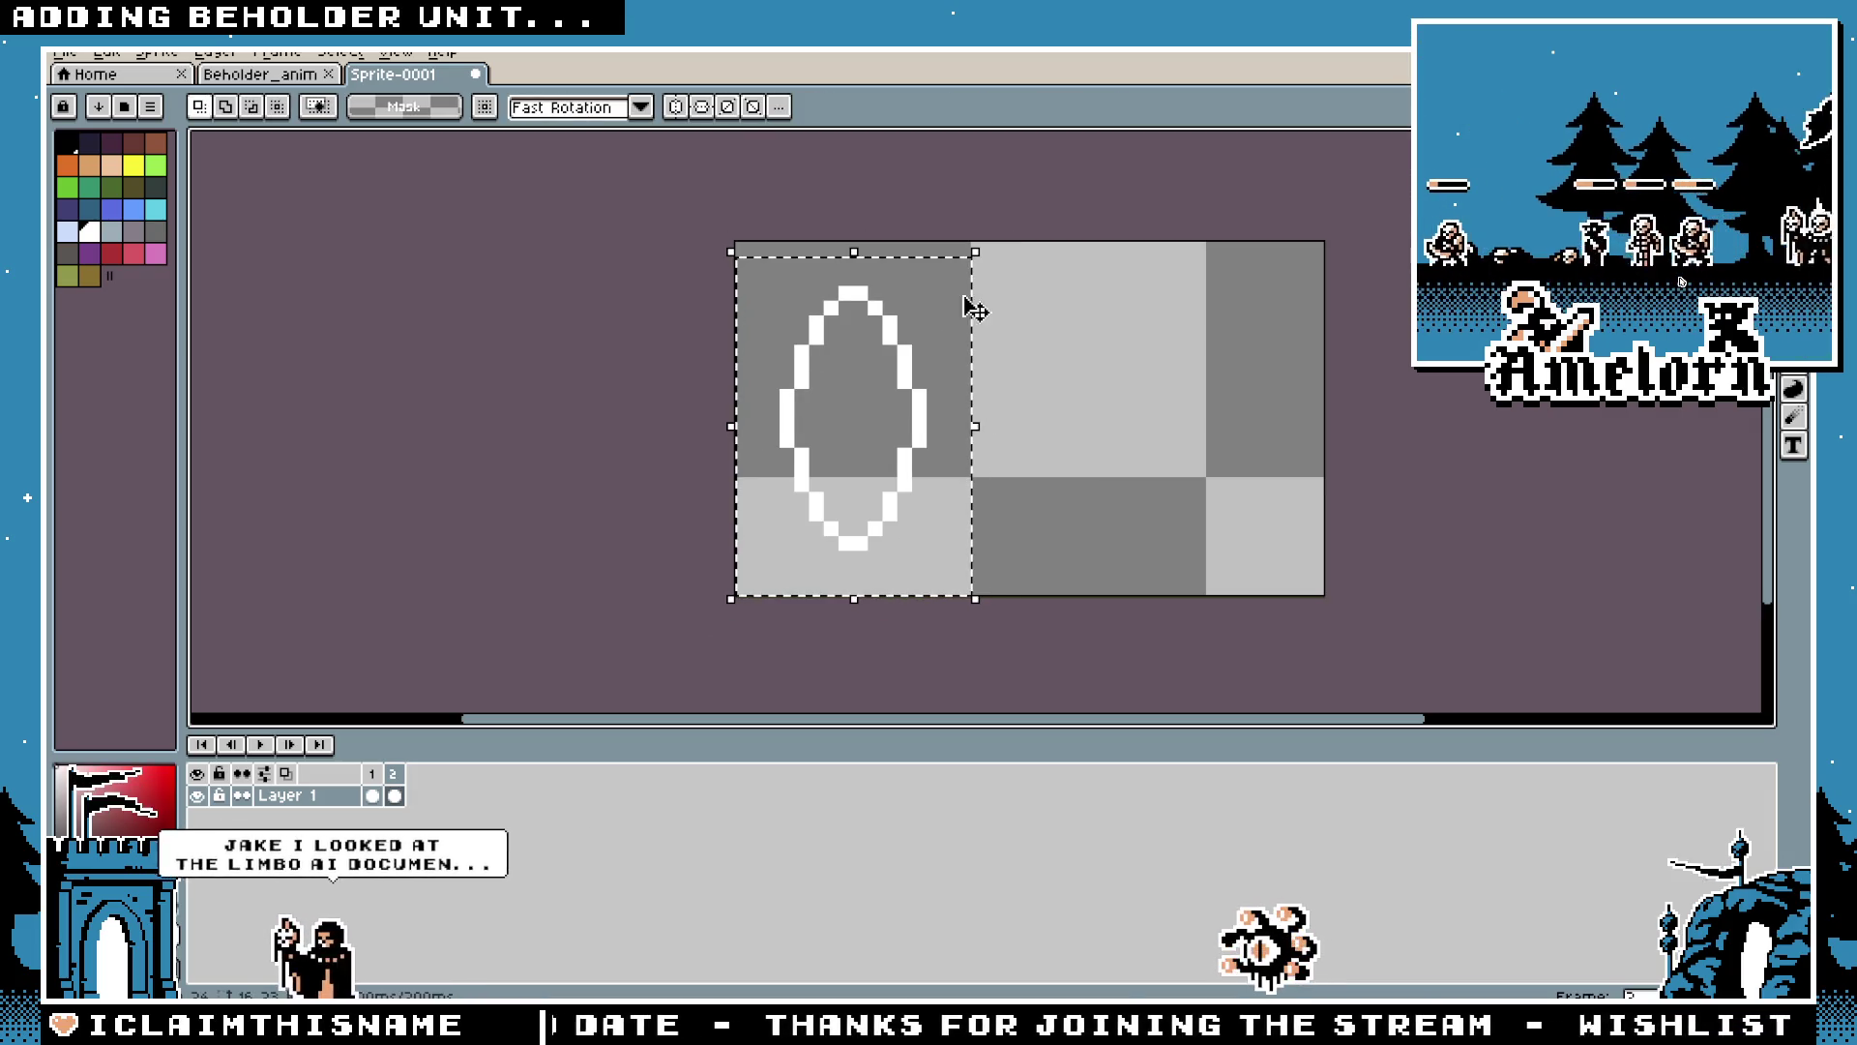
Select just the eye shape and enlarge it wider and taller
left_click(982, 256)
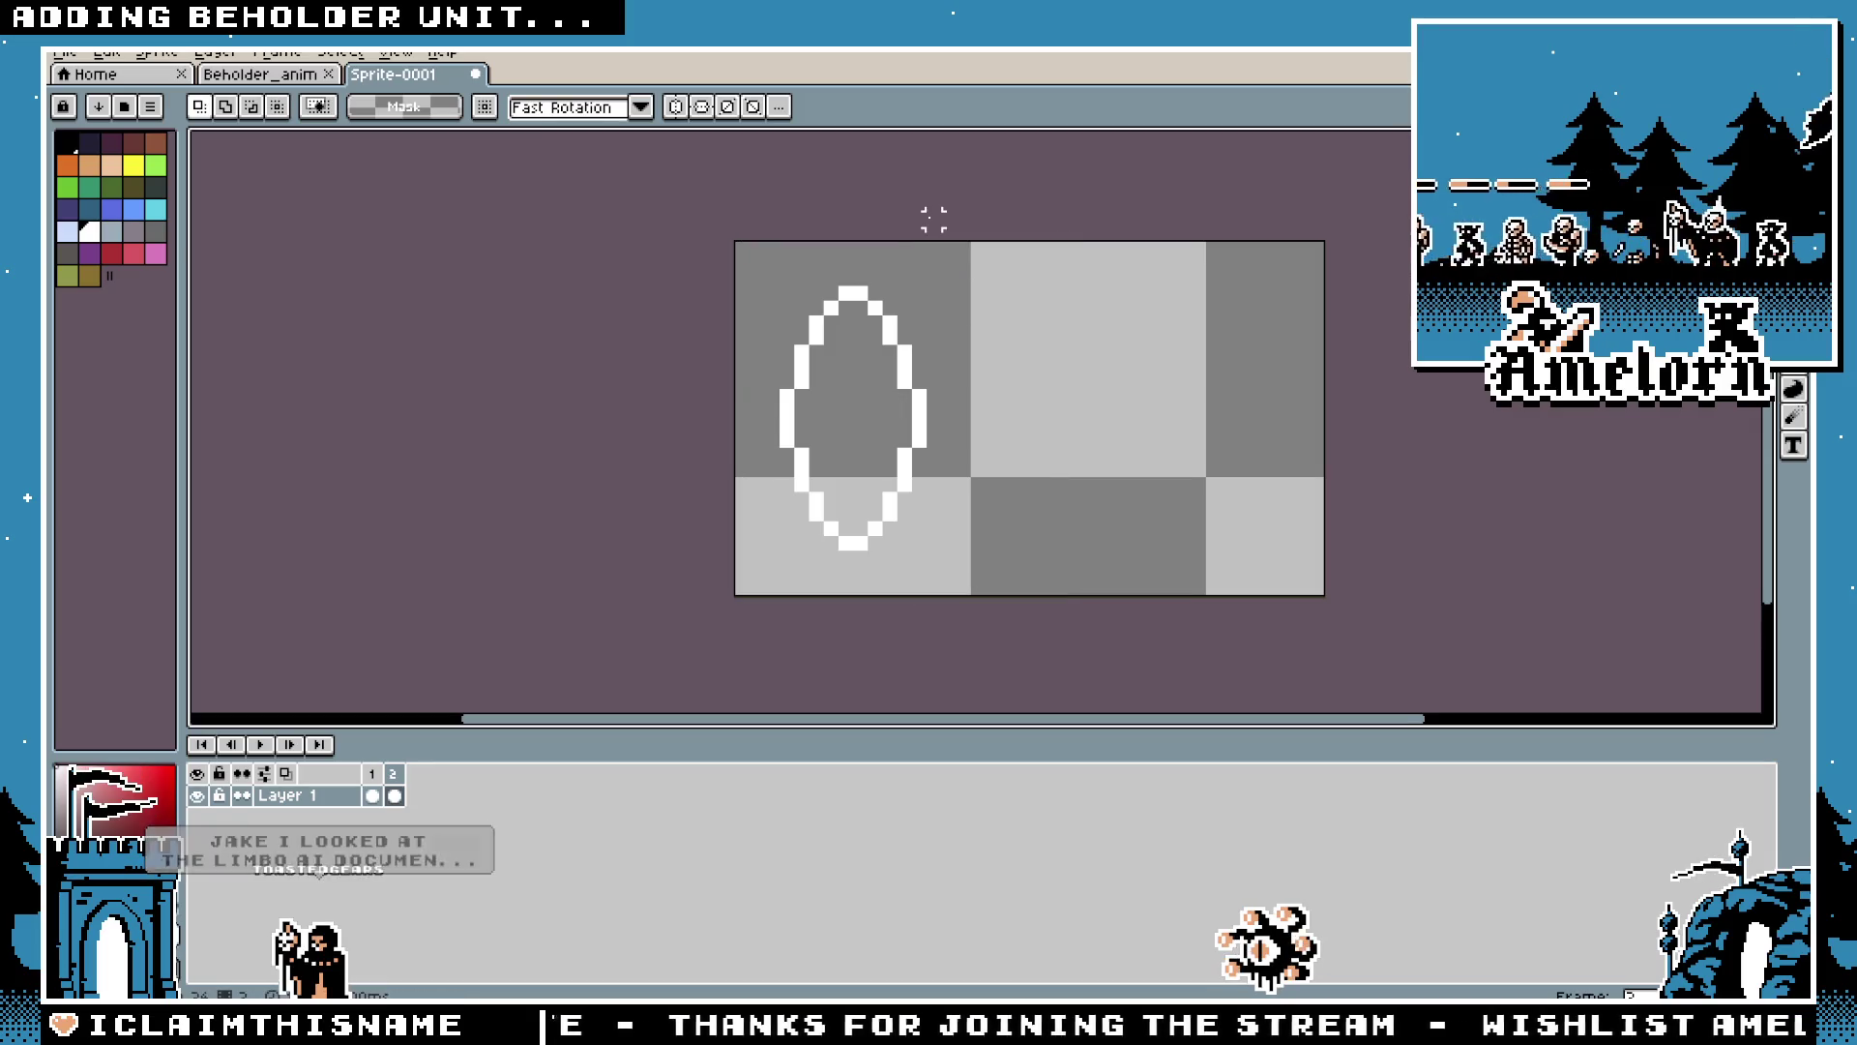
left_click_drag(847, 353, 926, 558)
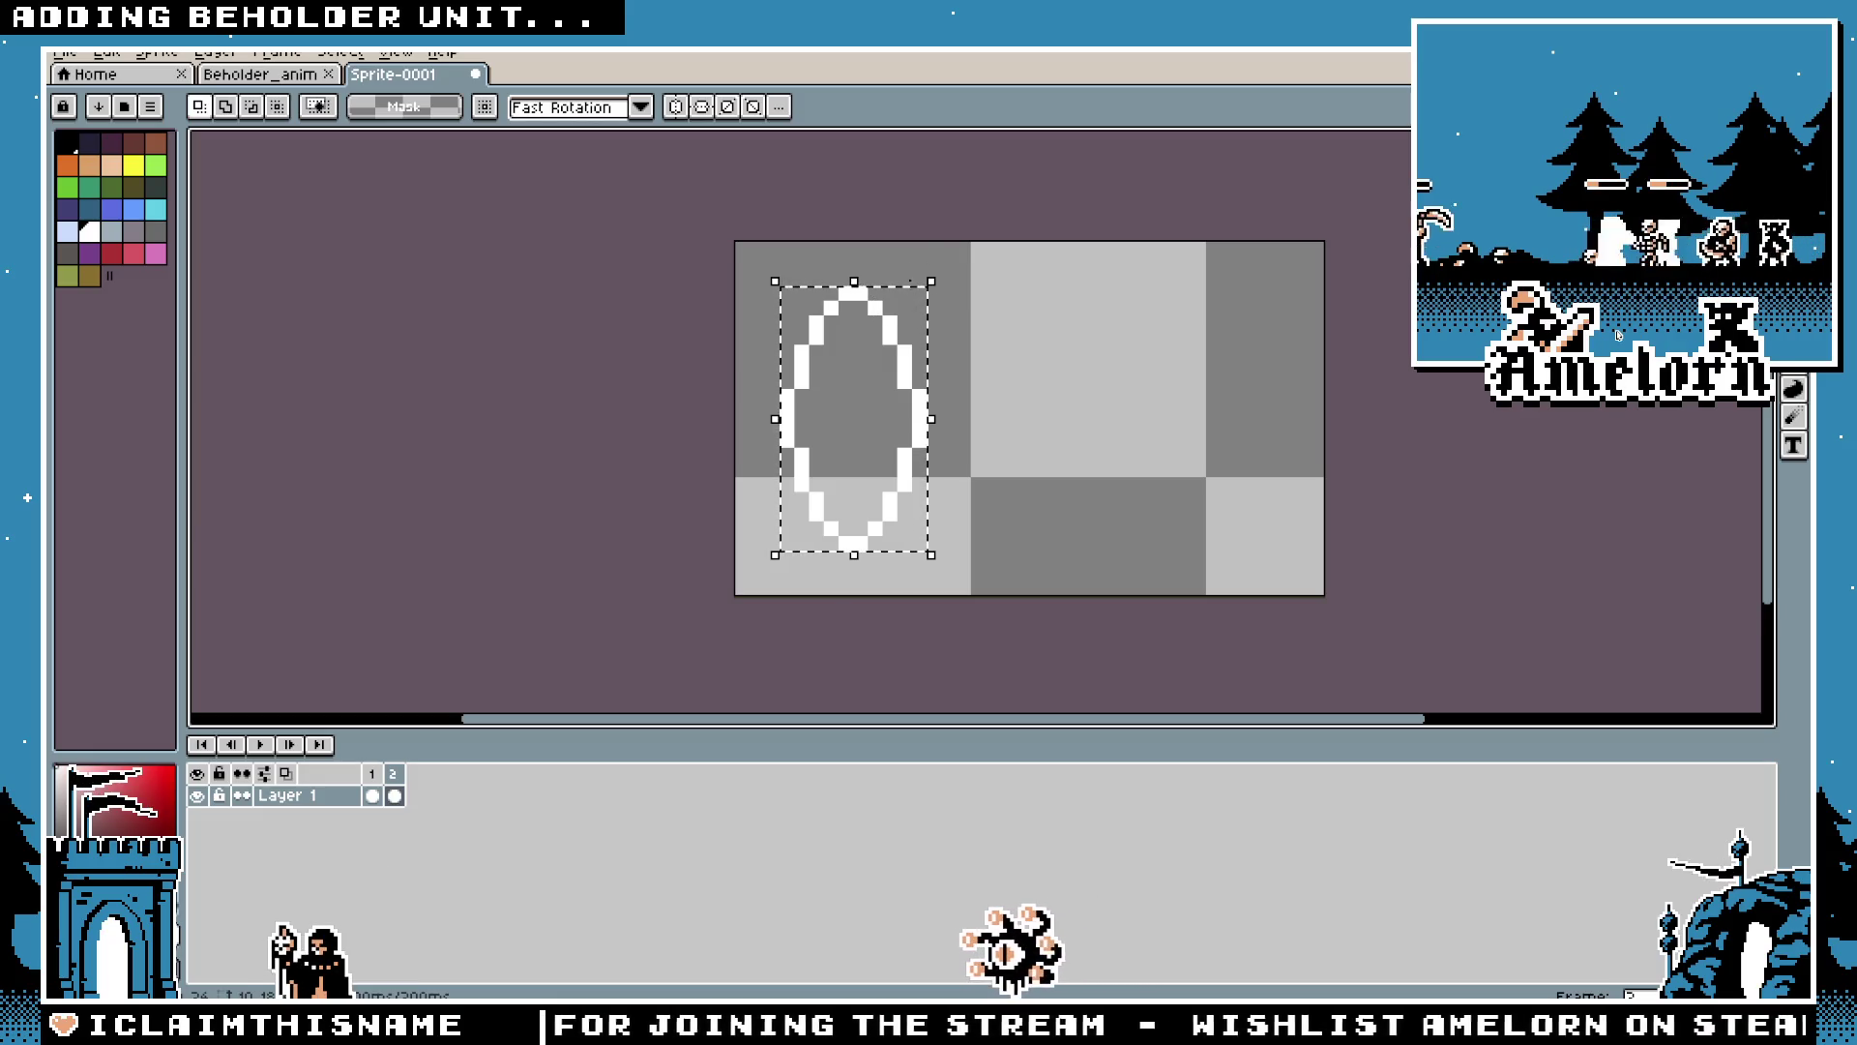
mouse_move(933, 279)
left_mouse_down()
mouse_move(972, 259)
mouse_move(936, 265)
left_mouse_up()
left_click(1065, 332)
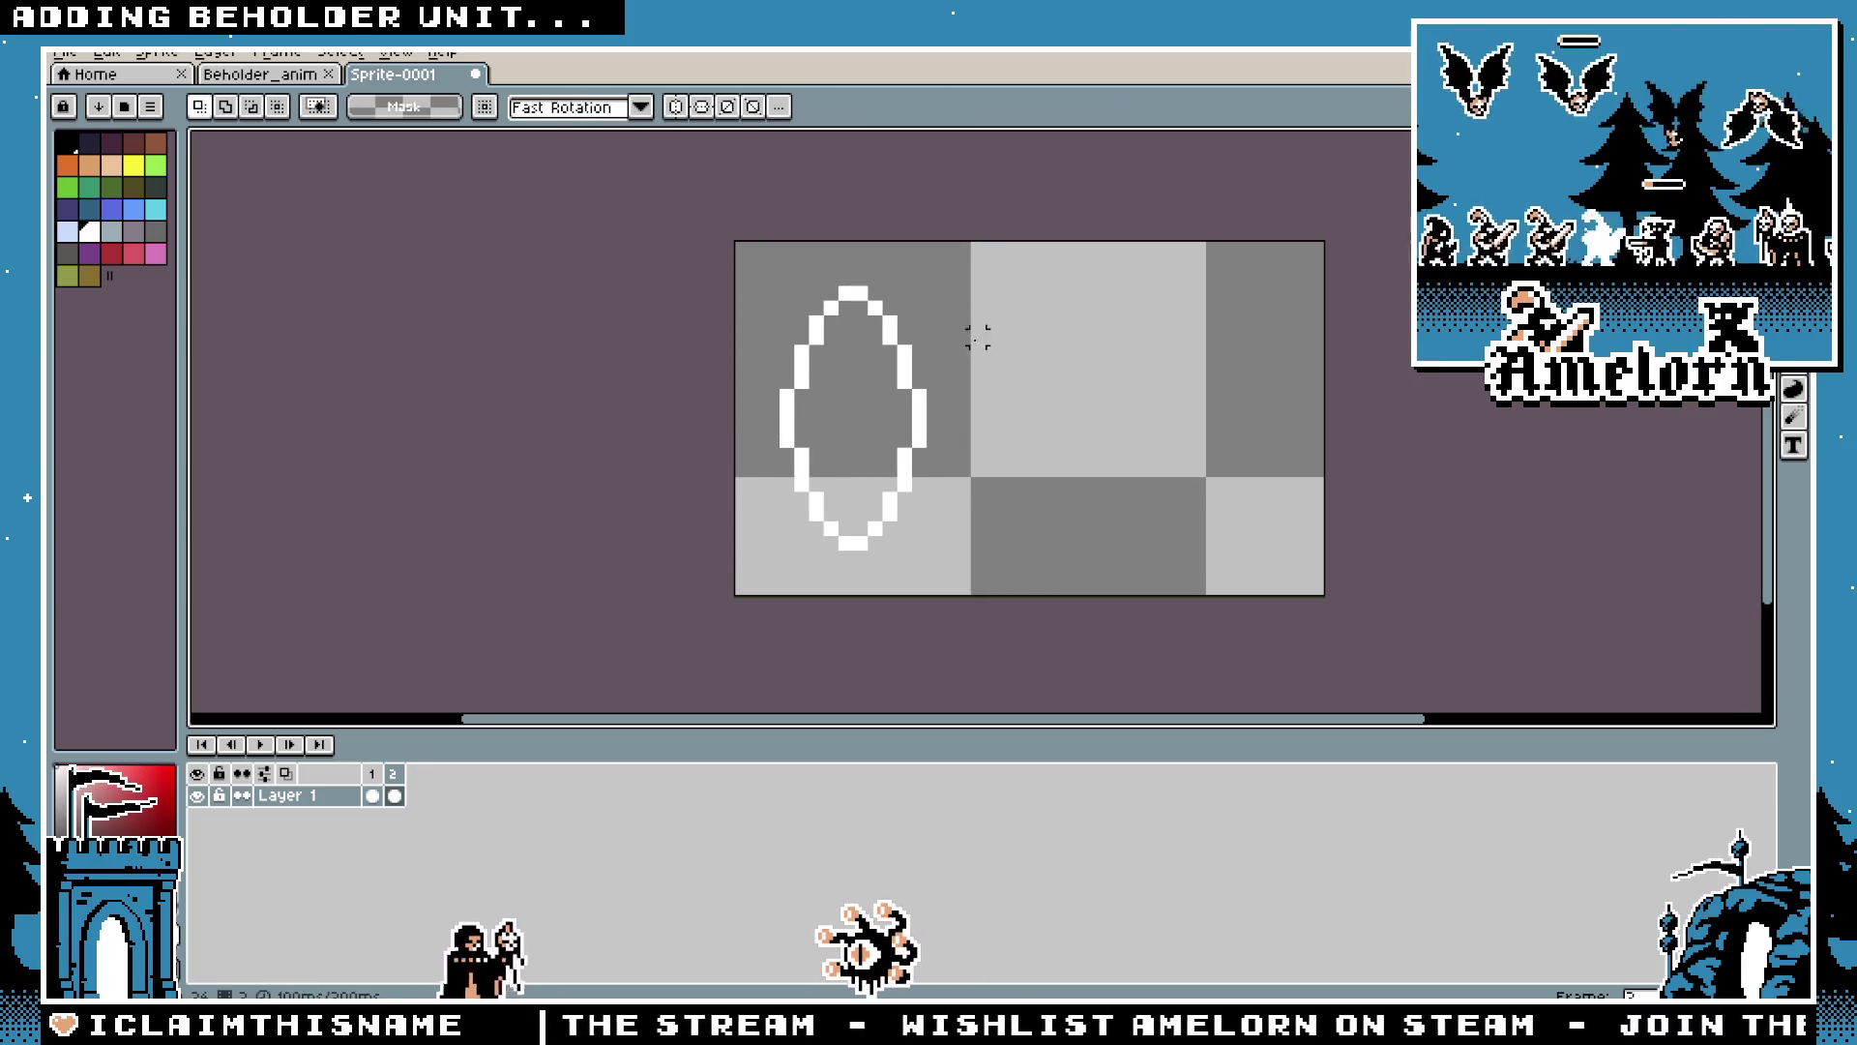
Select the cel and preview a thick white #FFFFFF outline via the Outline effect
scroll(851, 307, "up", 1)
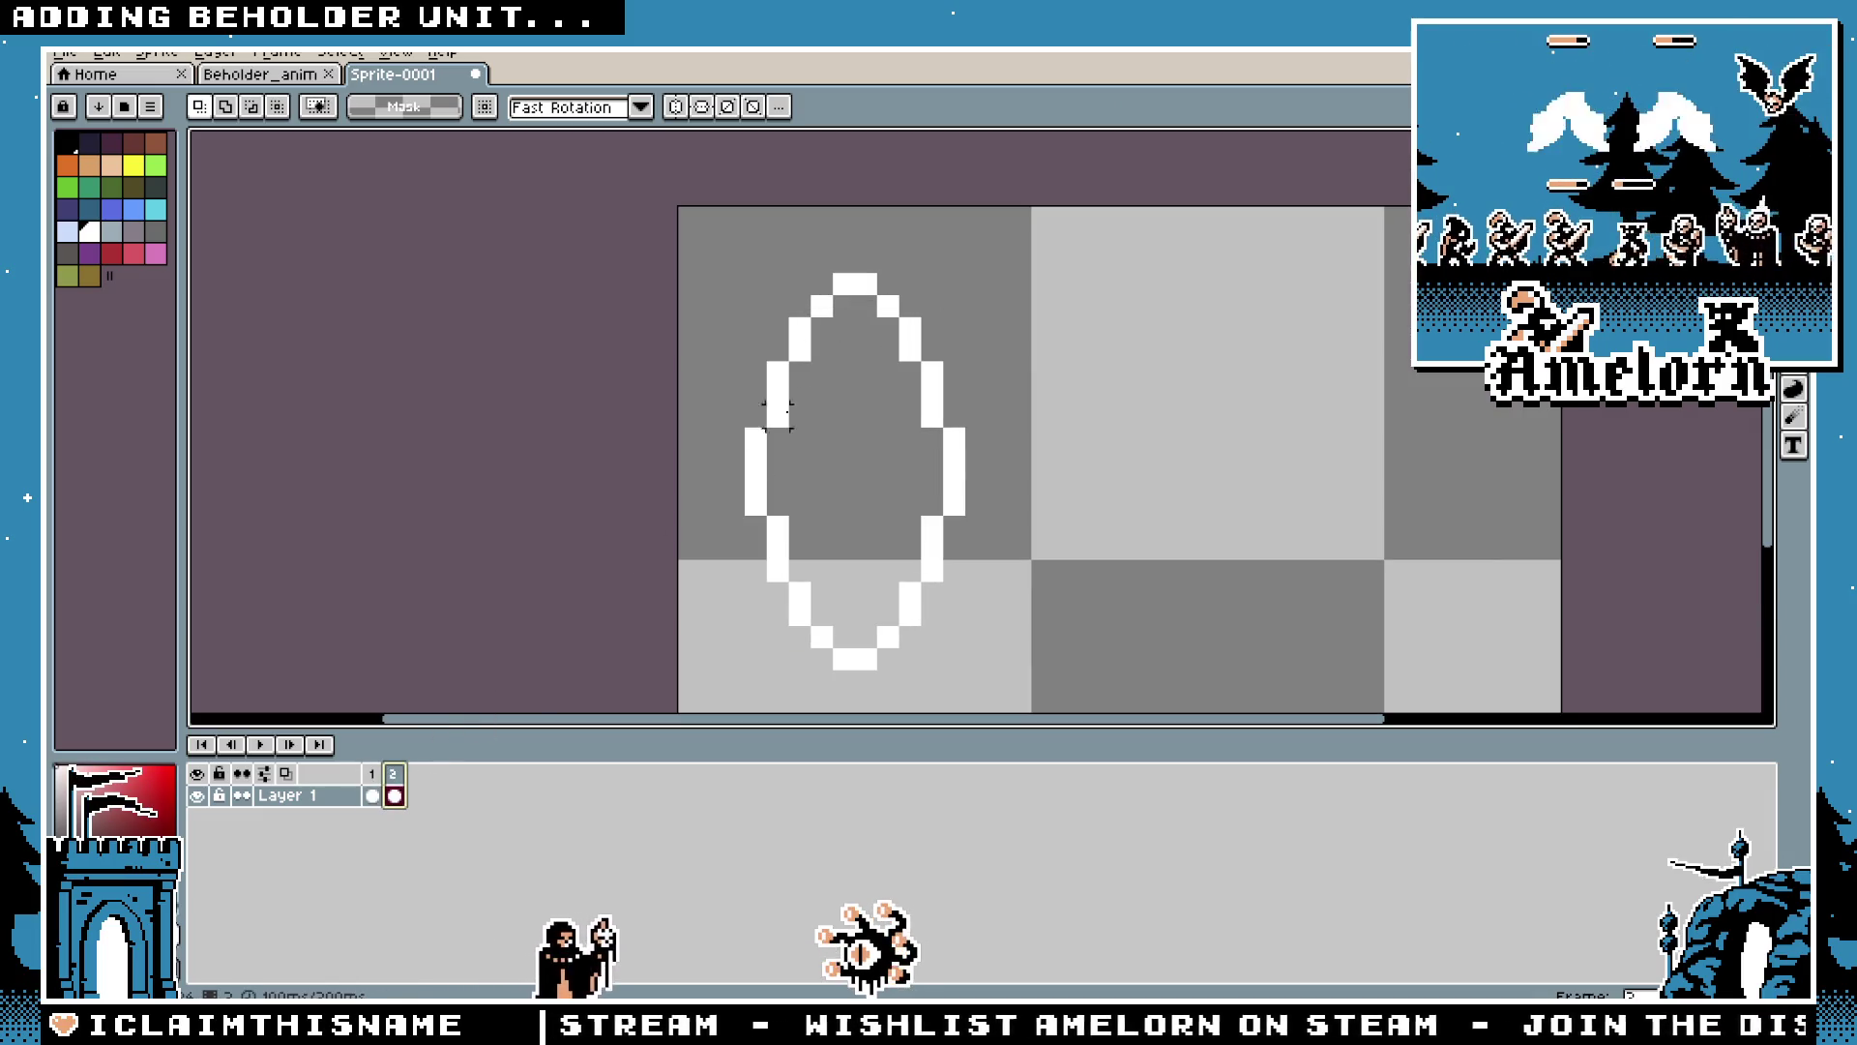
key("i")
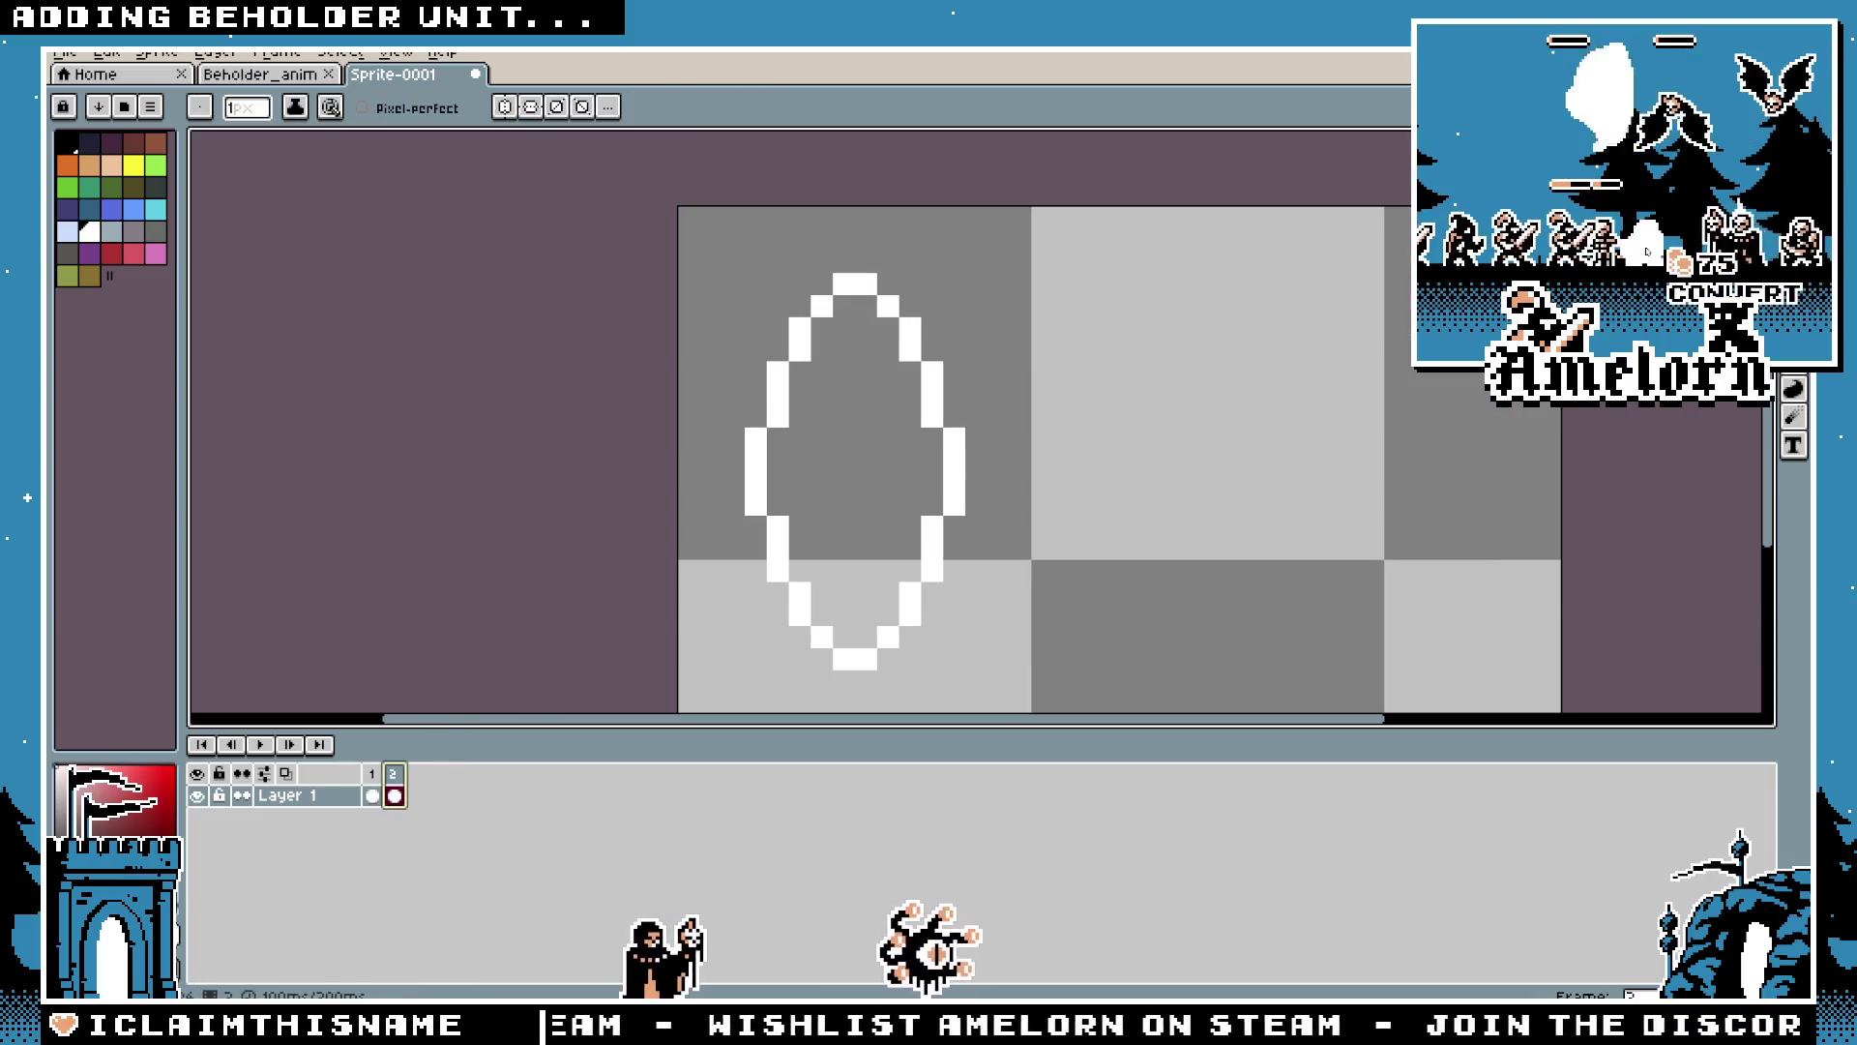
key("m")
key("ctrl+v")
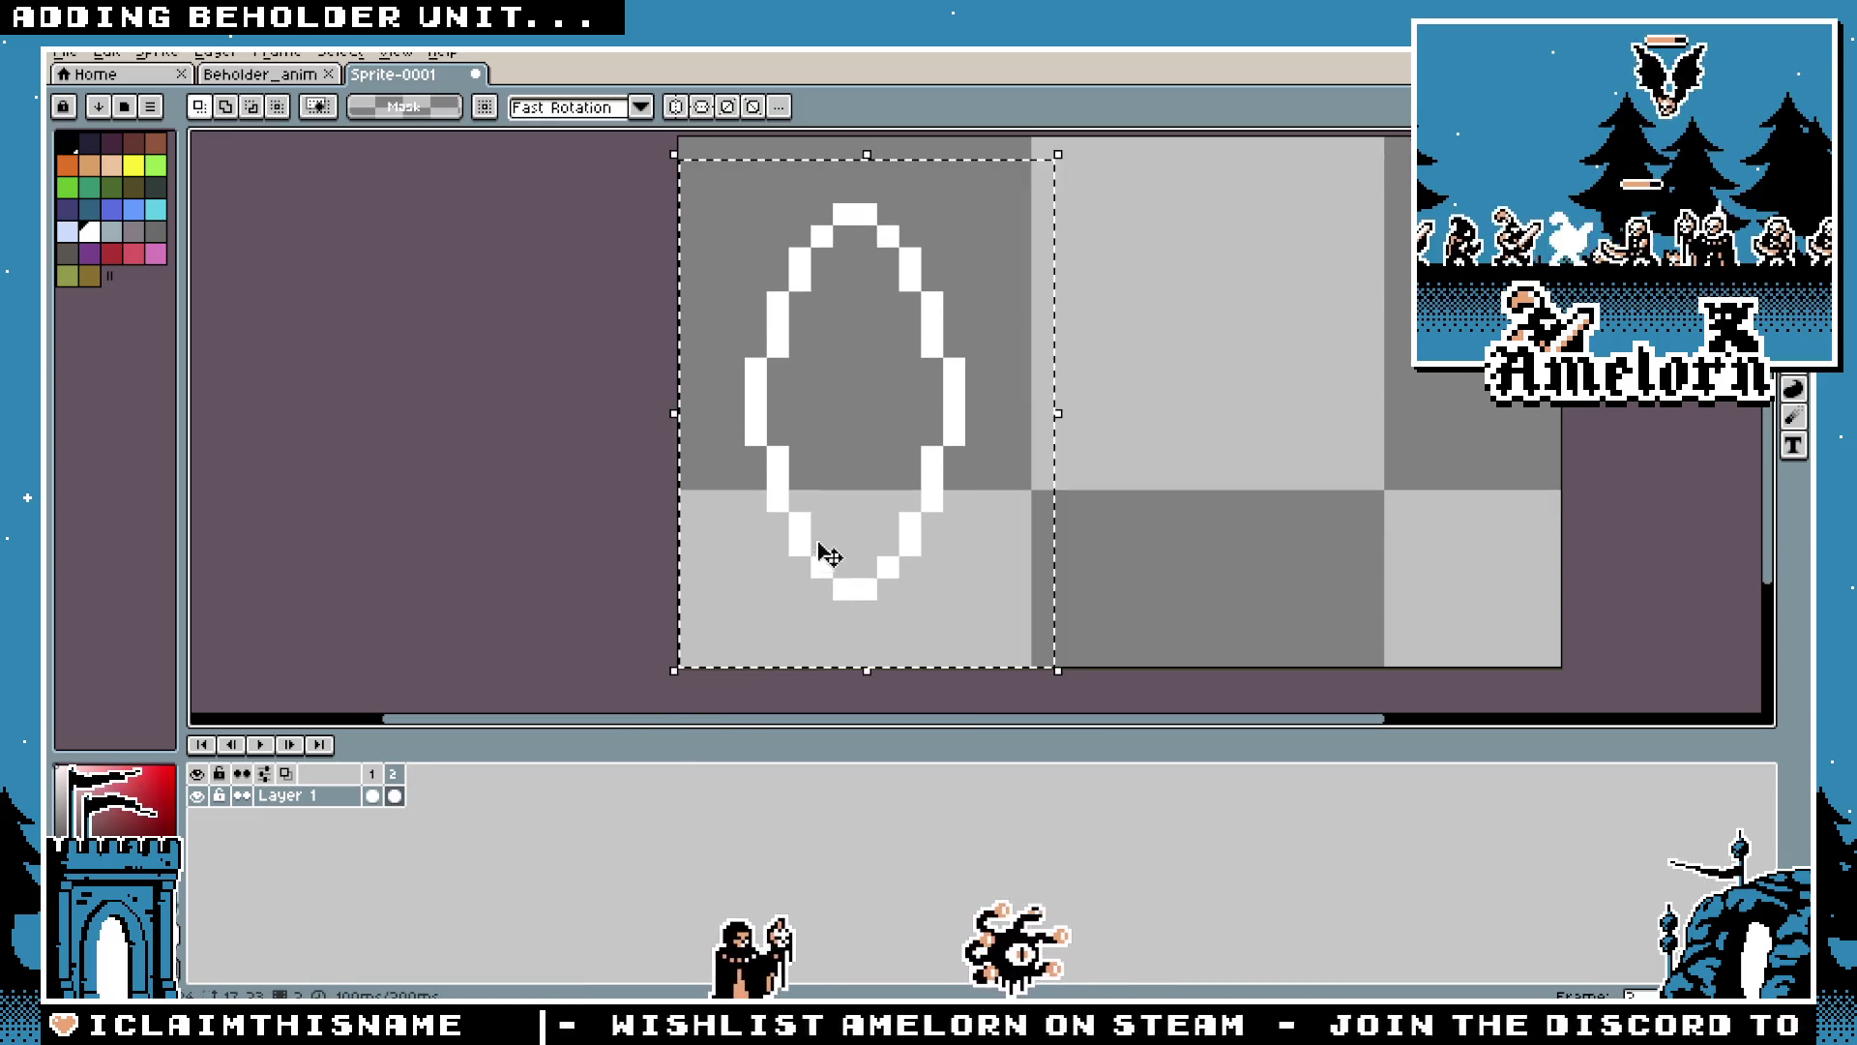
key("shift+o")
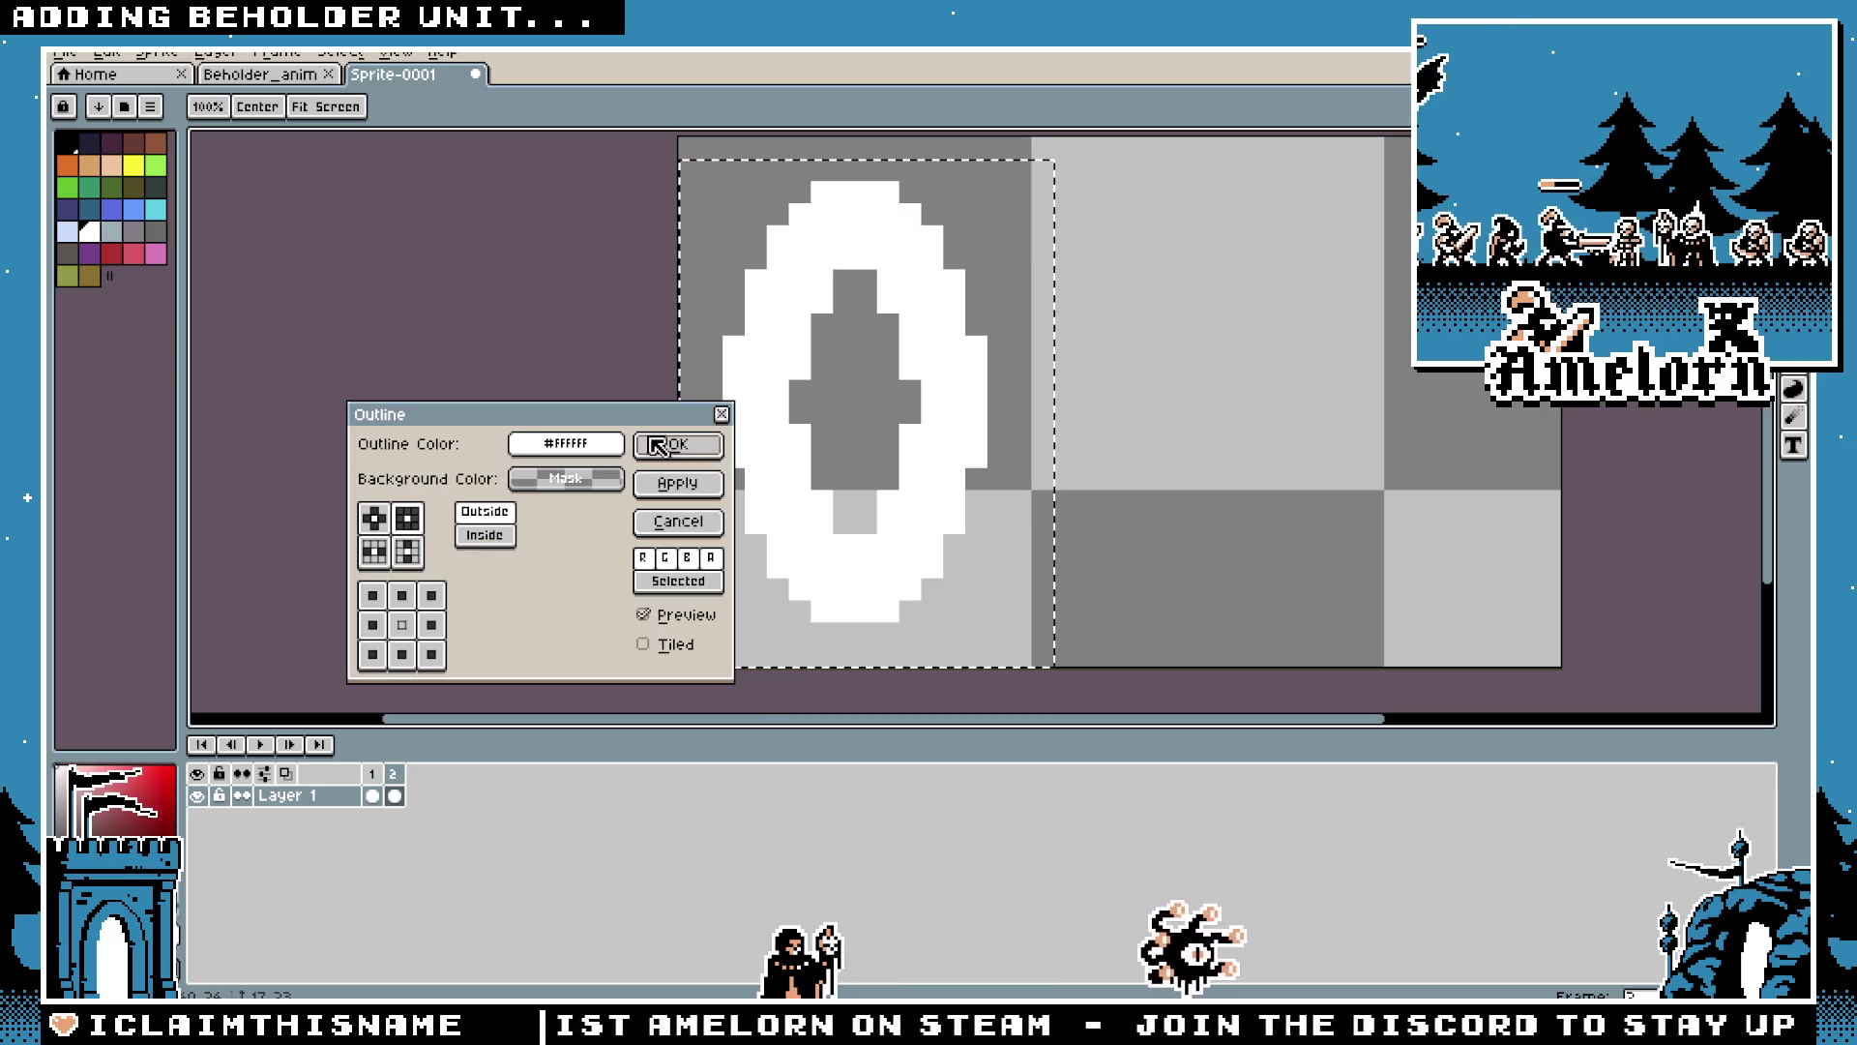
Apply the white outline, compare frames, then undo it back to the thin eye shape
key("Return")
scroll(949, 413, "down", 2)
scroll(1049, 395, "up", 1)
key("ctrl+d")
left_click(309, 746)
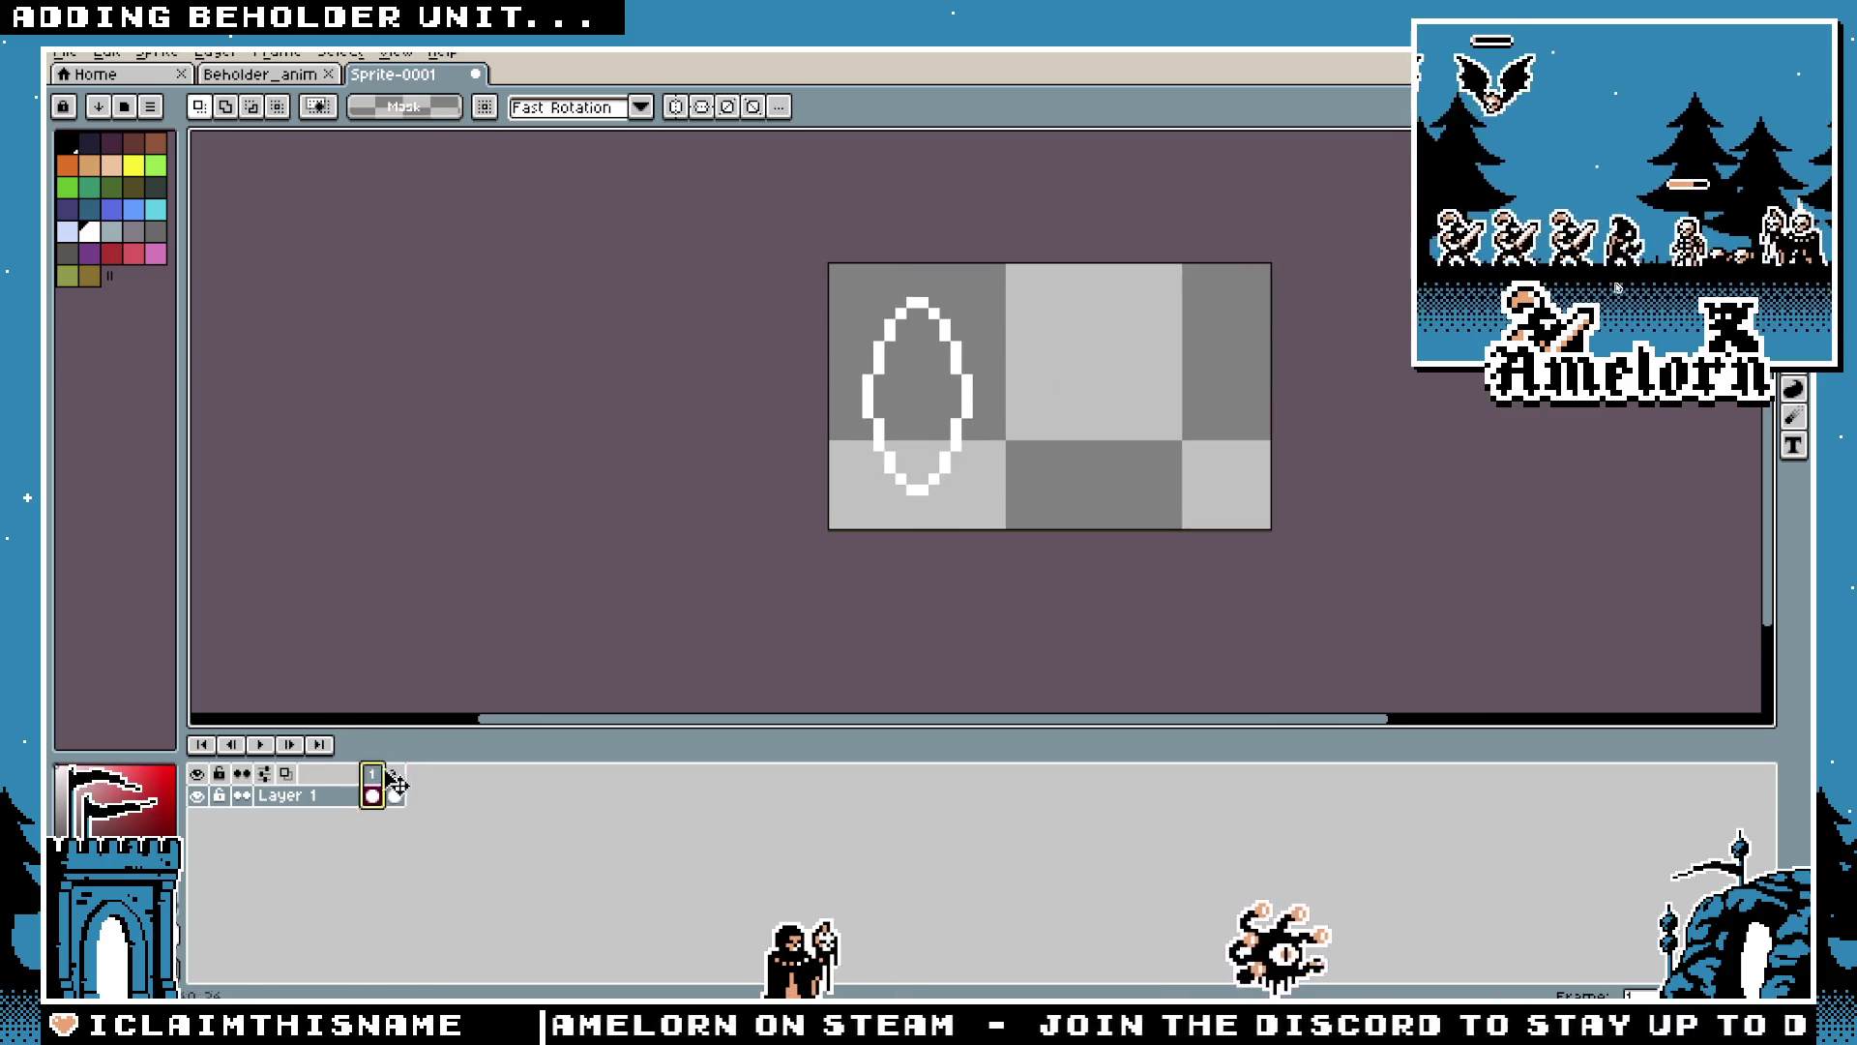
scroll(771, 426, "up", 1)
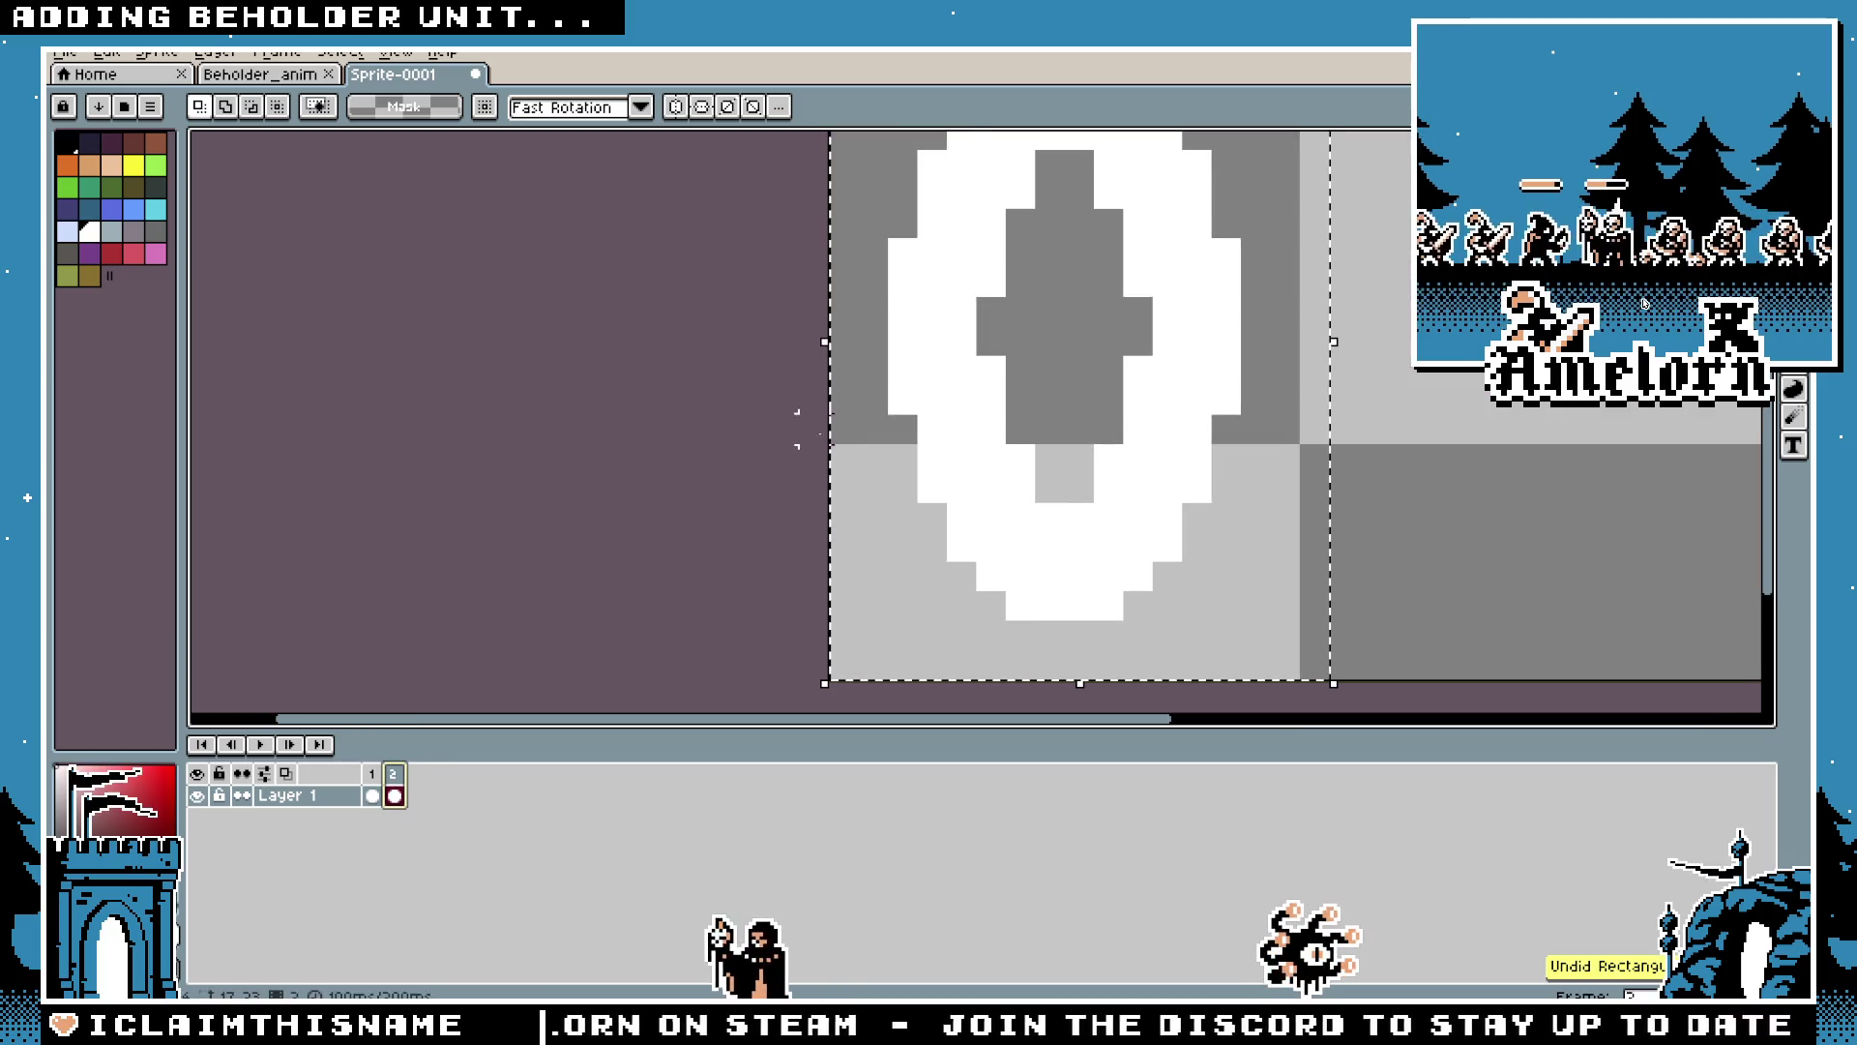
key("ctrl+v")
scroll(1248, 364, "right", 1)
key("Return")
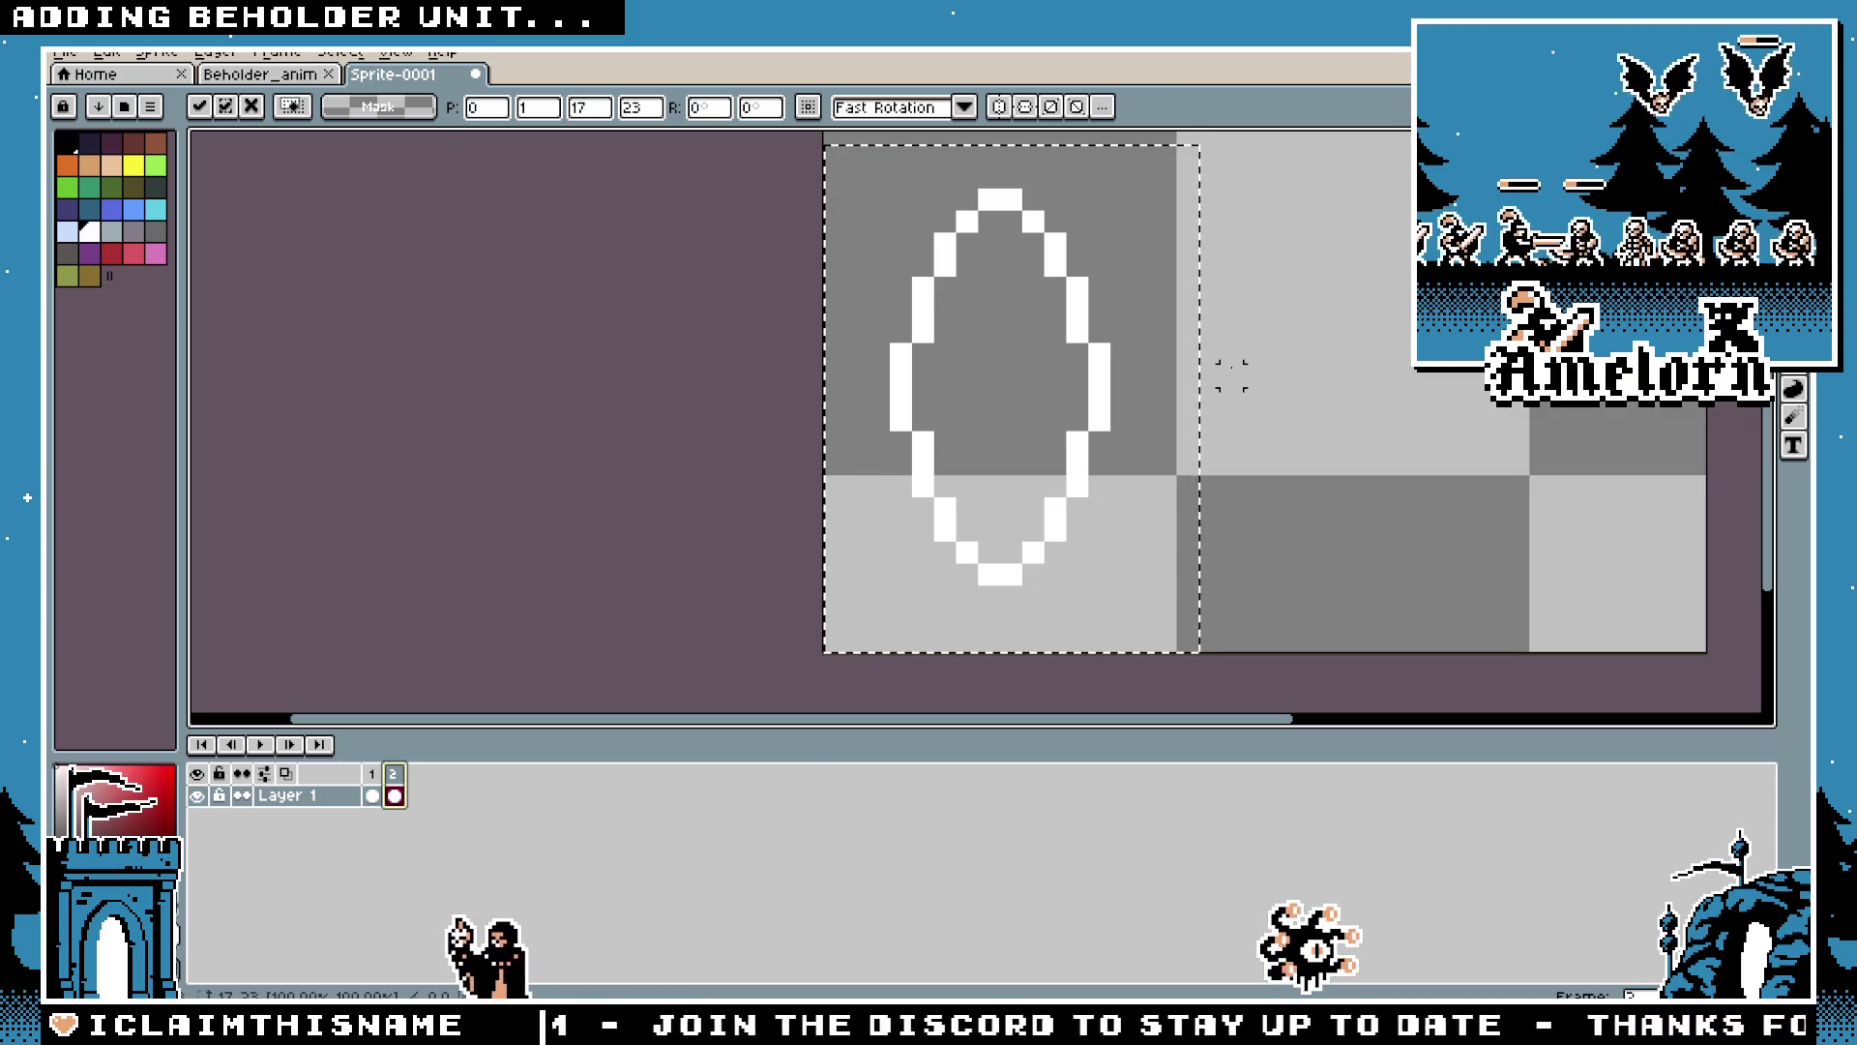
On frame 1, pencil white pixels and a line along the eye's inner left side
left_click(1319, 254)
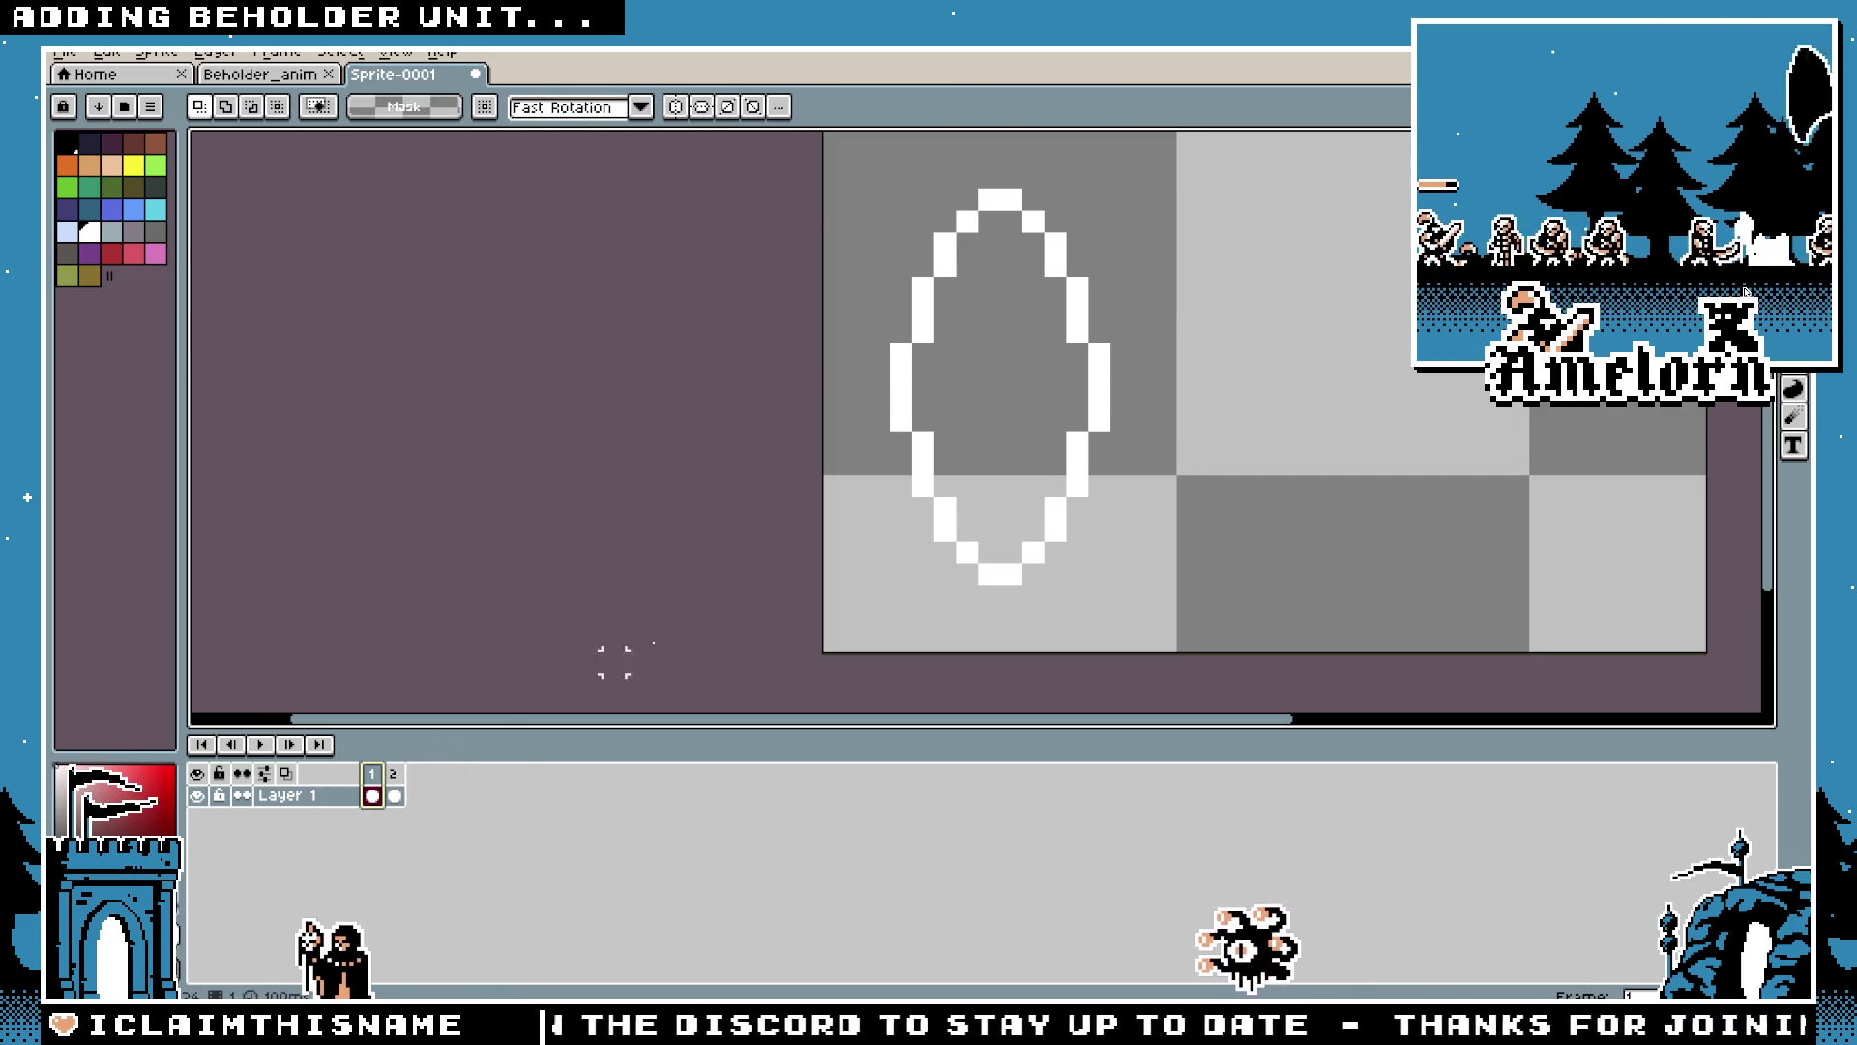
left_click_drag(1221, 166, 767, 672)
scroll(1273, 324, "up", 2)
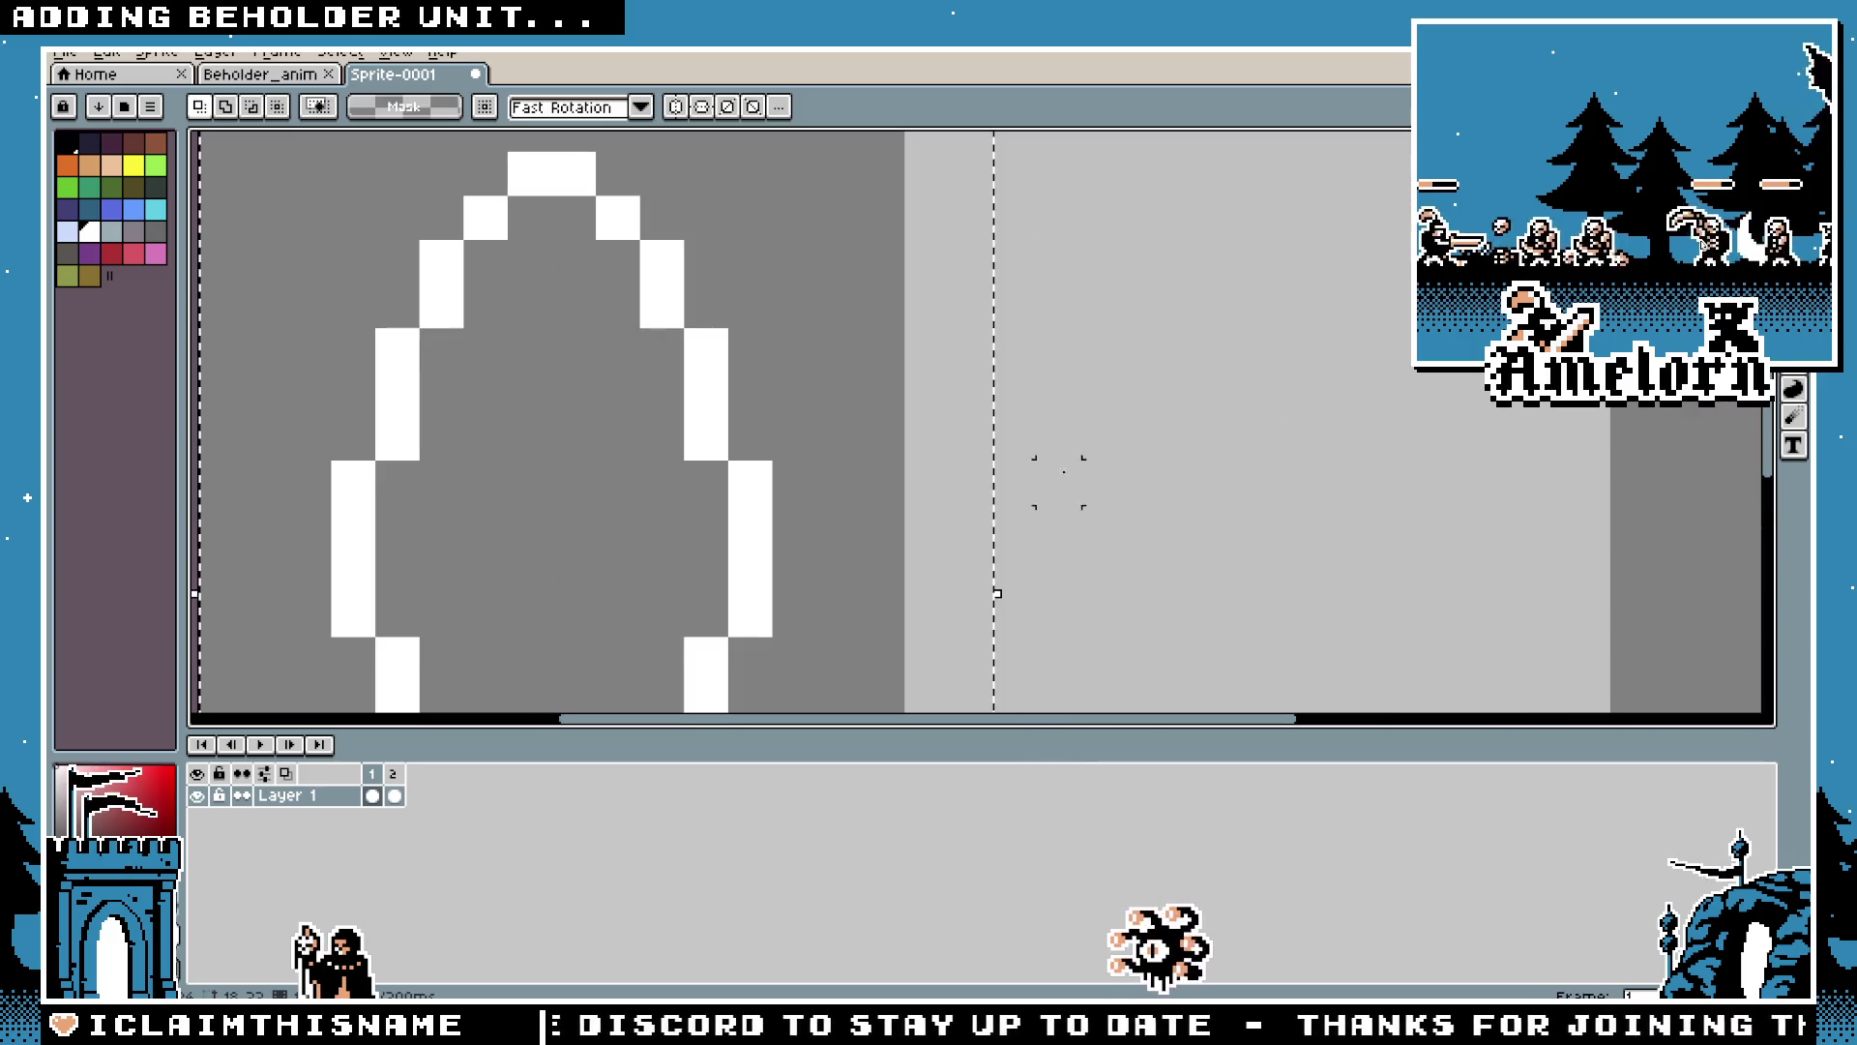
key("ctrl+d")
key("b")
left_click(523, 384)
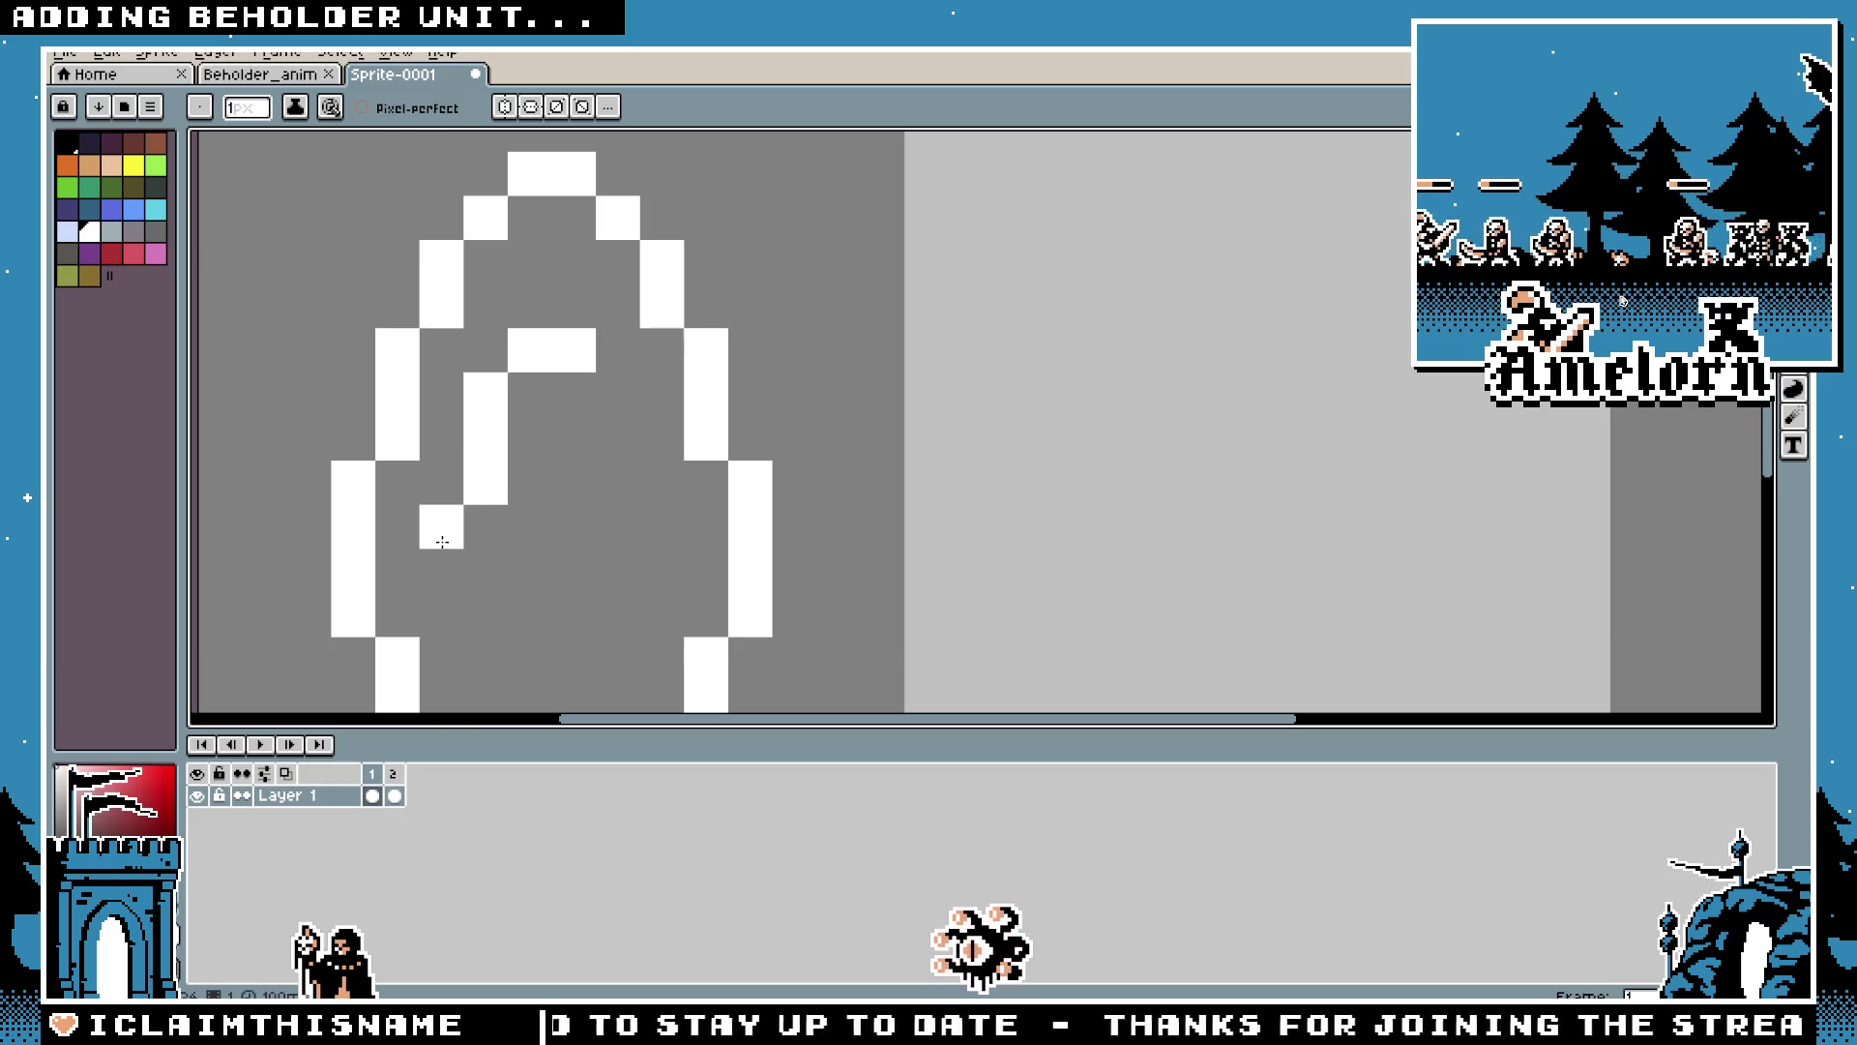
key("ctrl+z")
left_click(436, 469)
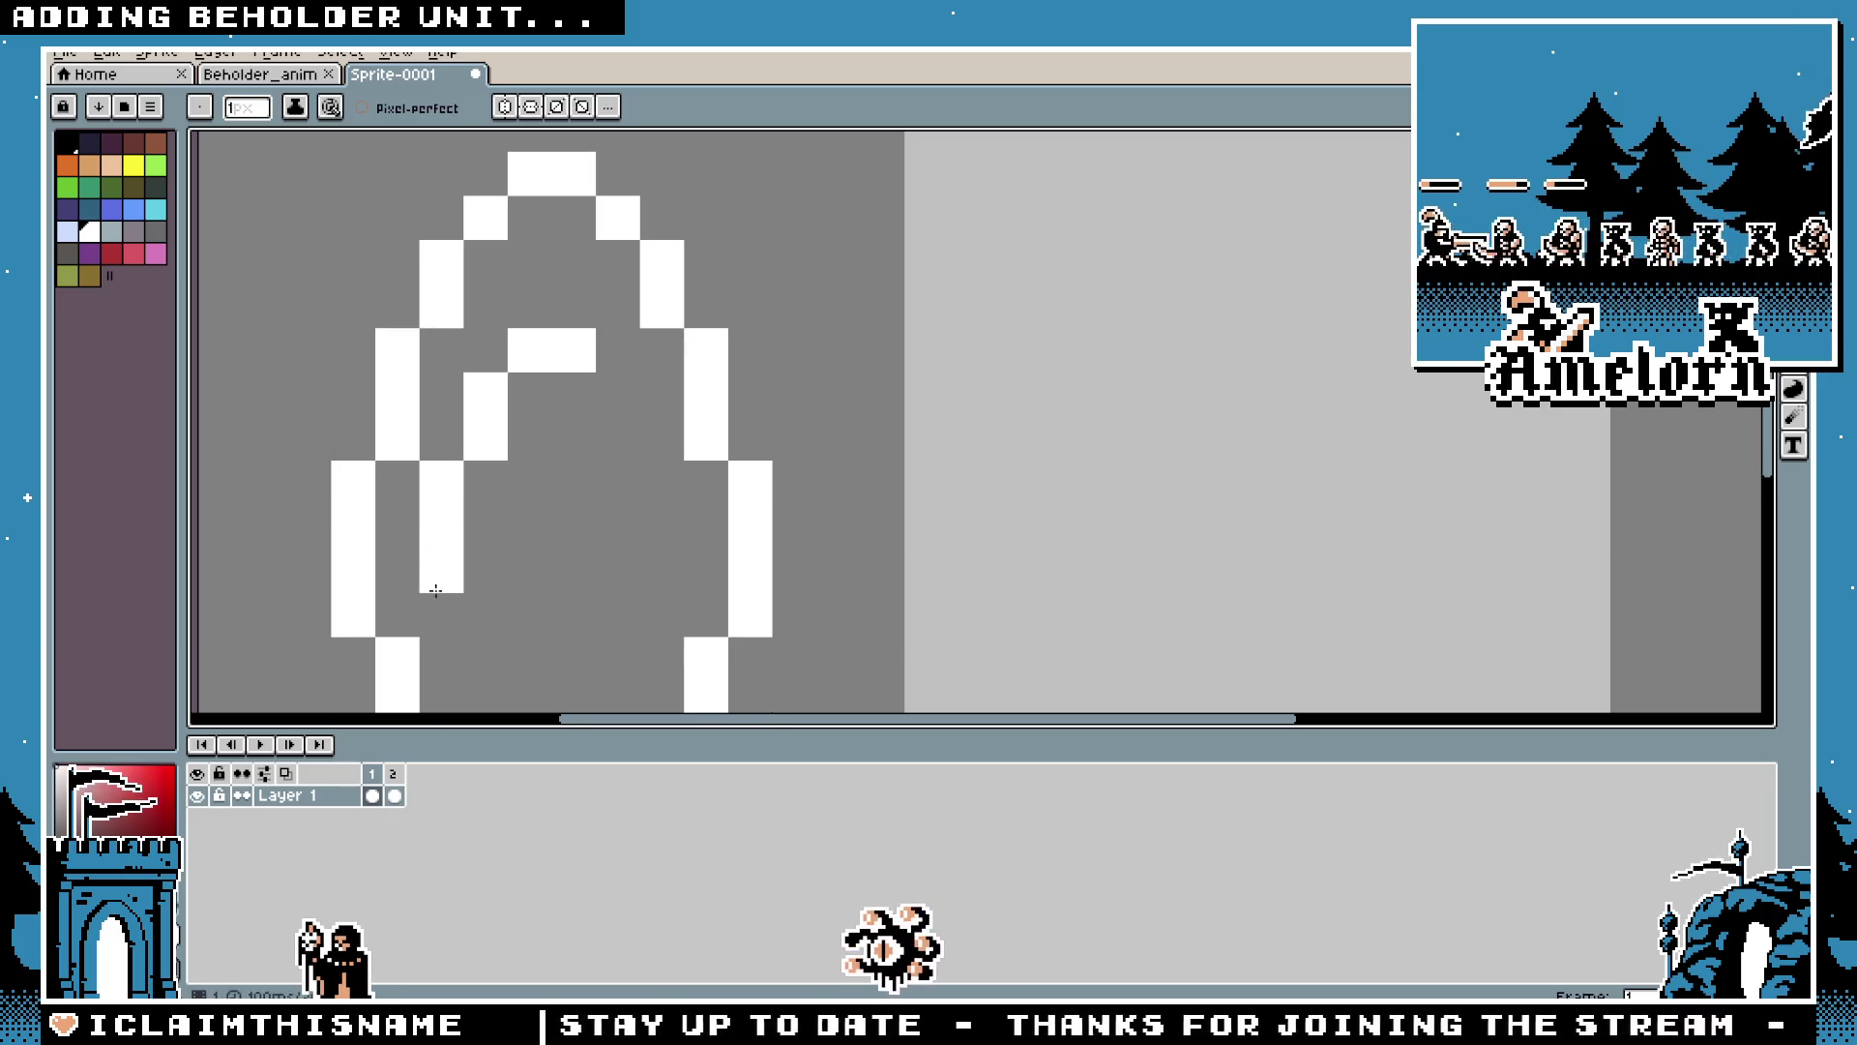
scroll(542, 638, "down", 3)
scroll(542, 638, "left", 2)
mouse_move(660, 623)
left_mouse_down()
mouse_move(709, 572)
mouse_move(718, 491)
mouse_move(741, 486)
mouse_move(750, 361)
left_mouse_up()
scroll(698, 321, "down", 3)
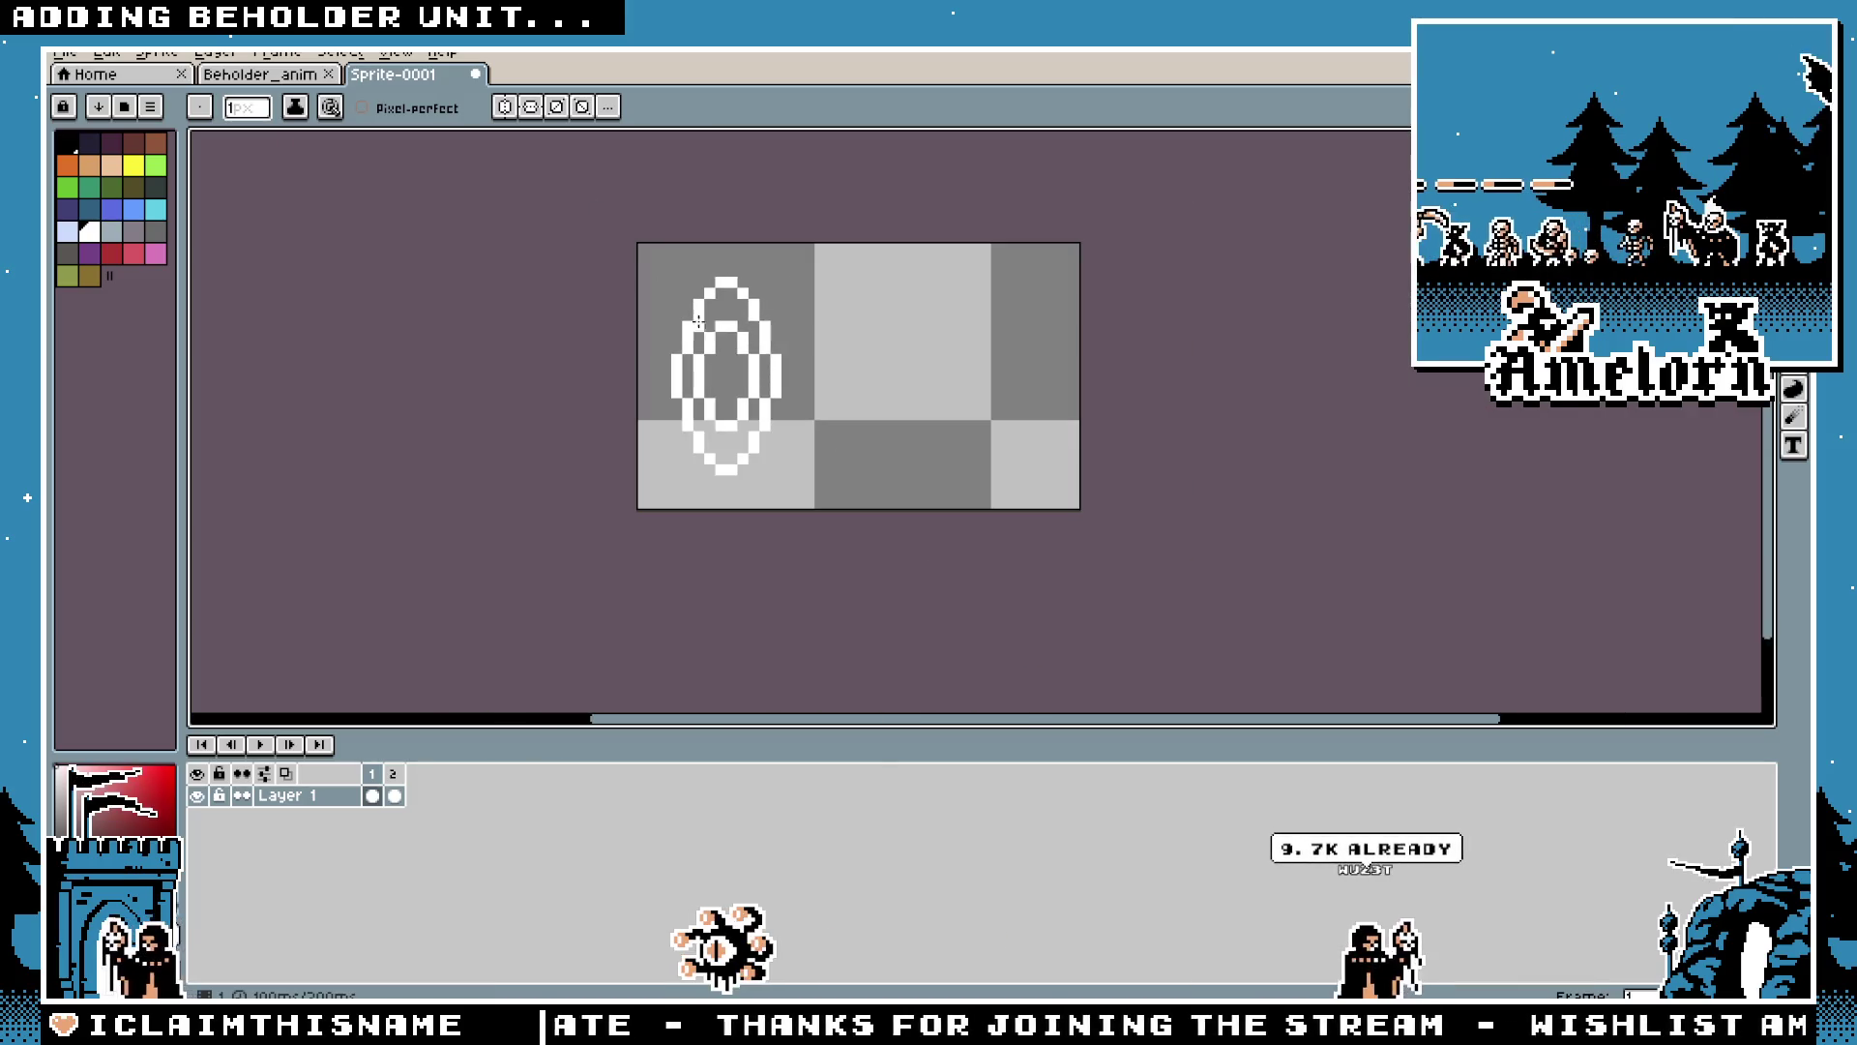
Erase the outer outline pixels on the left, lower left, right and top arch of the eye
scroll(698, 321, "up", 3)
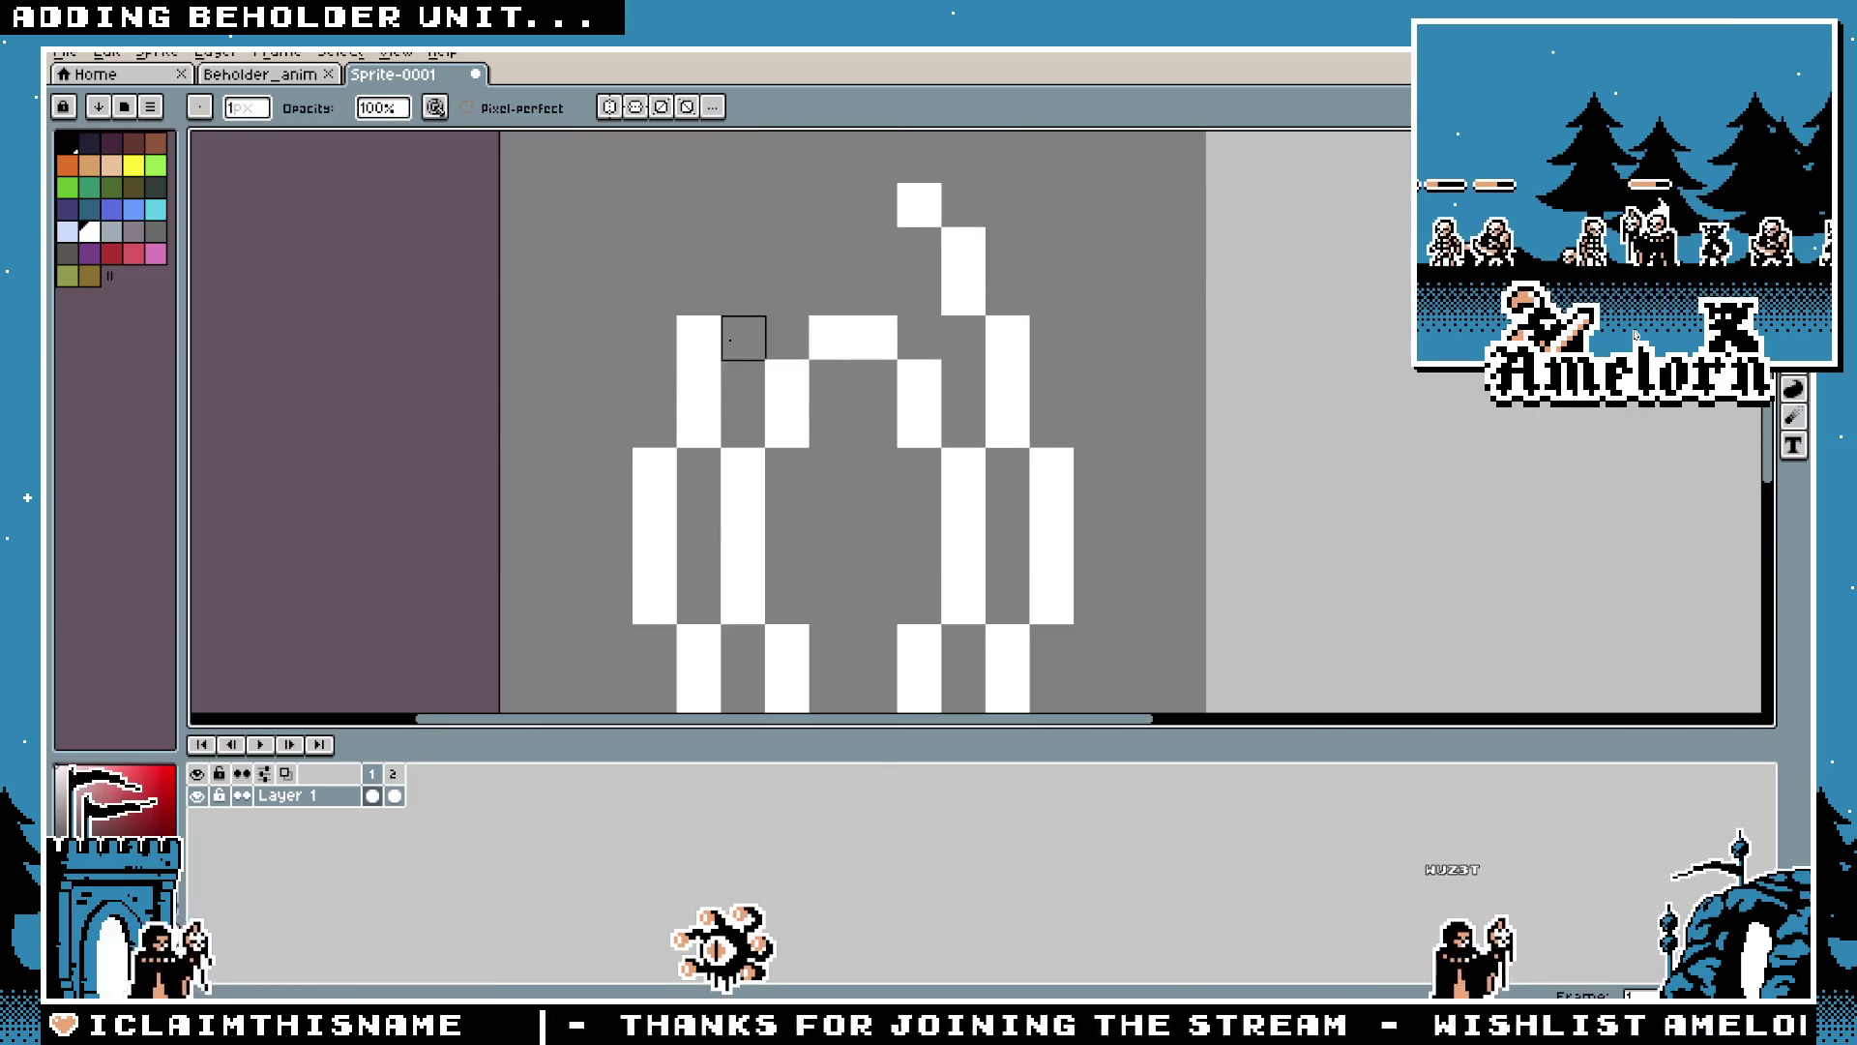
mouse_move(743, 337)
left_mouse_down()
mouse_move(643, 513)
mouse_move(696, 624)
left_mouse_up()
left_click_drag(696, 624, 674, 426)
mouse_move(674, 426)
left_mouse_down()
mouse_move(663, 579)
mouse_move(808, 677)
mouse_move(895, 686)
left_mouse_up()
mouse_move(984, 531)
left_mouse_down()
mouse_move(1024, 303)
mouse_move(1074, 281)
left_mouse_up()
scroll(1252, 642, "up", 5)
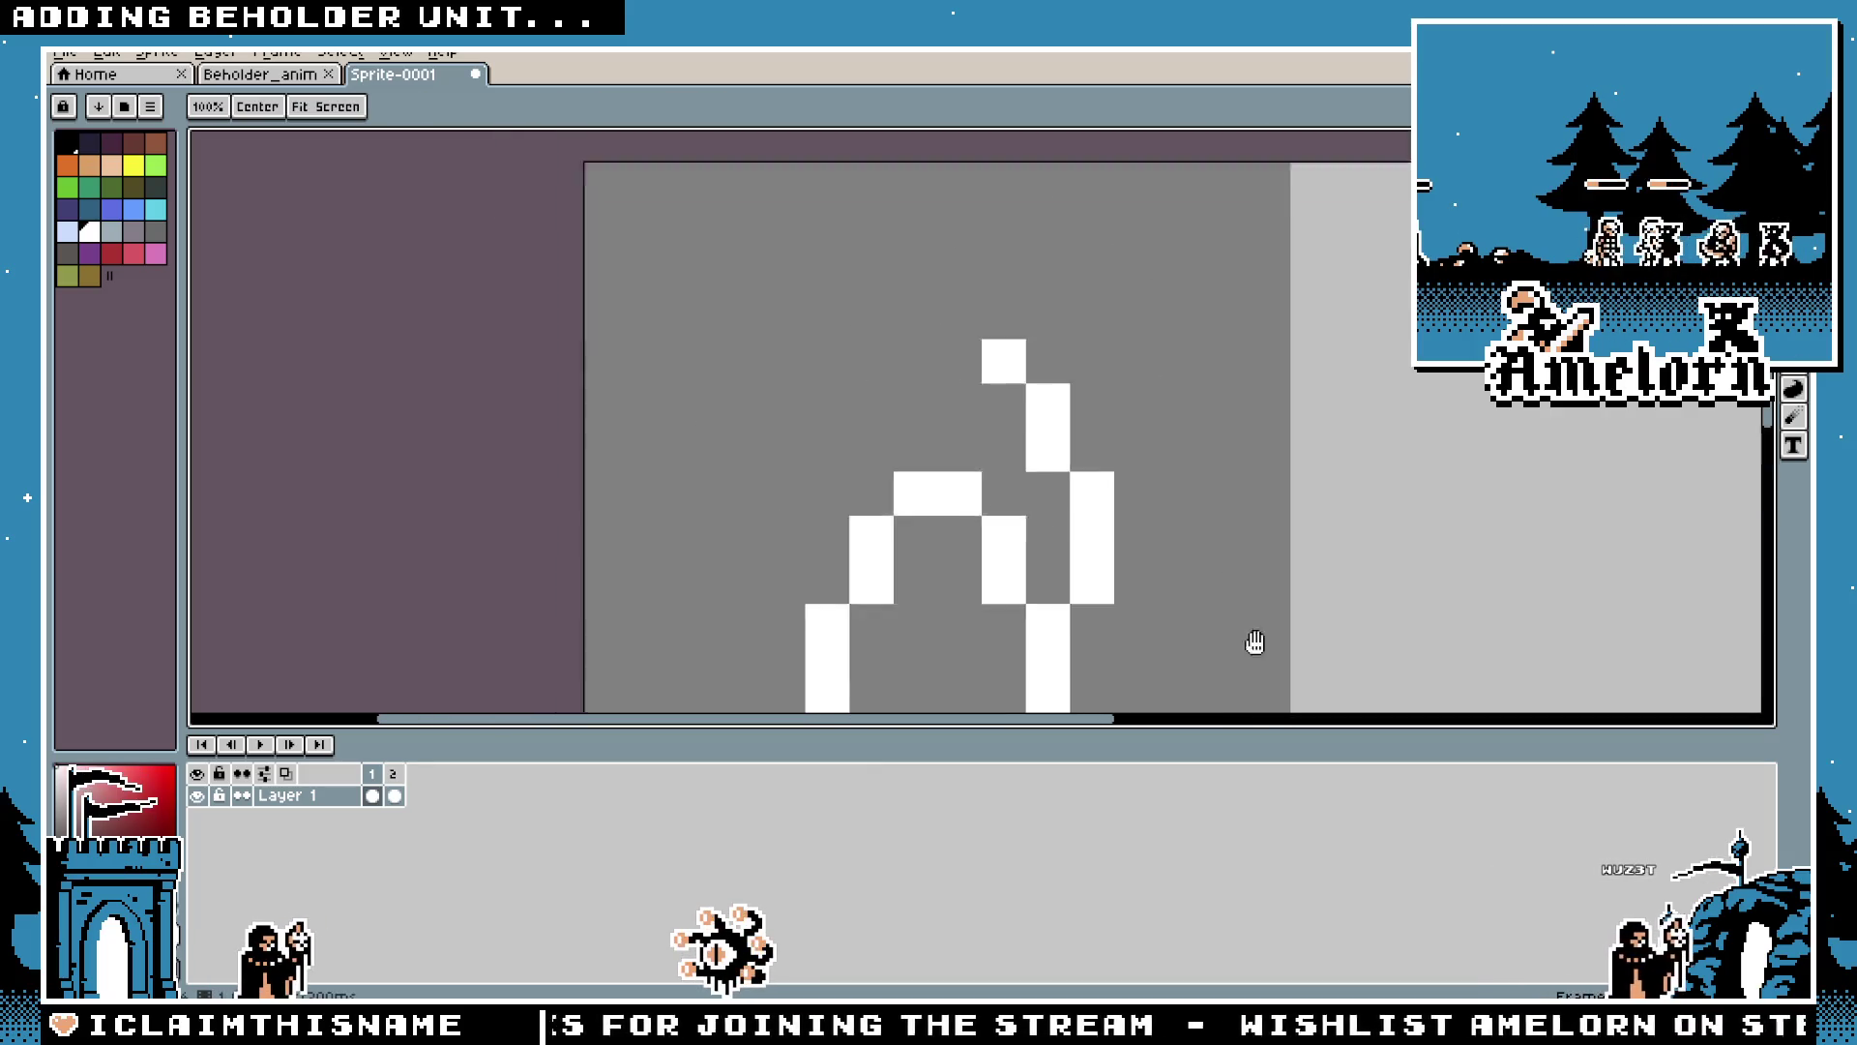
mouse_move(1251, 642)
left_mouse_down()
mouse_move(1094, 613)
mouse_move(1054, 396)
mouse_move(1009, 397)
left_mouse_up()
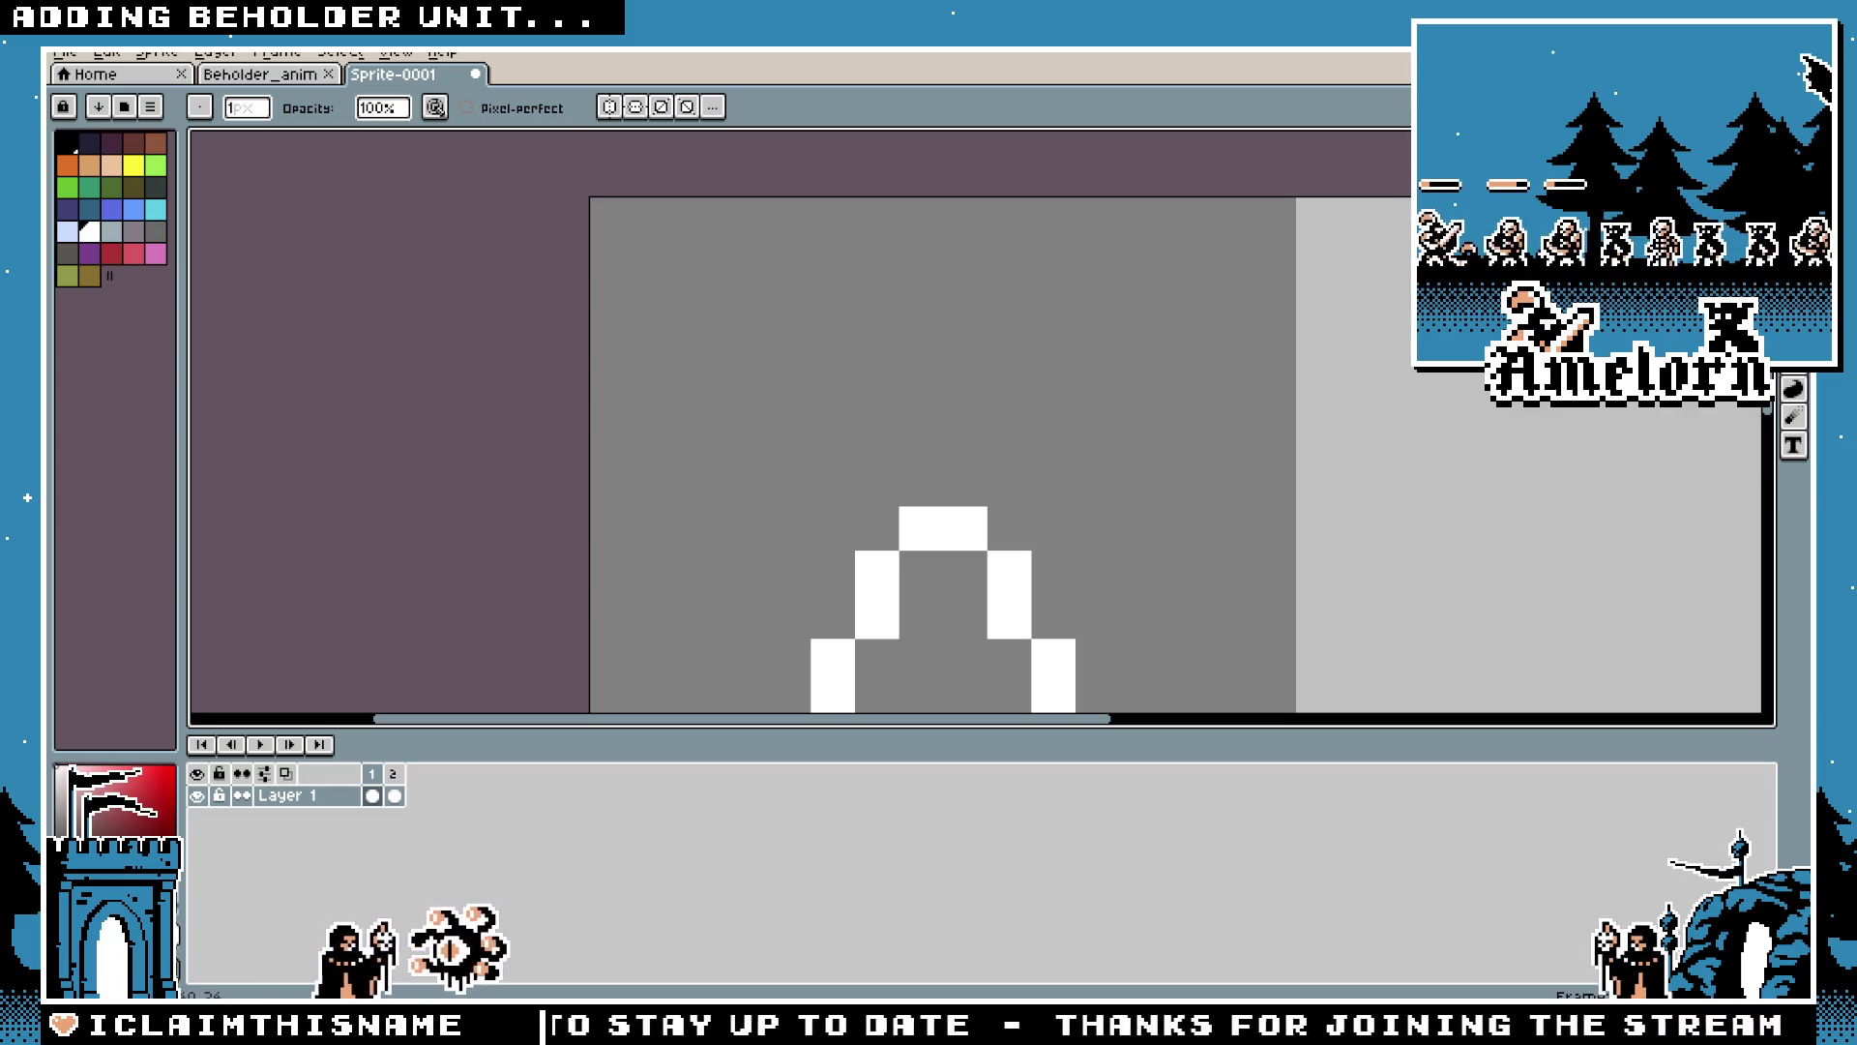
Check frame 2's wider oval and undo a stray white pixel on its lower-left edge
scroll(1138, 523, "down", 2)
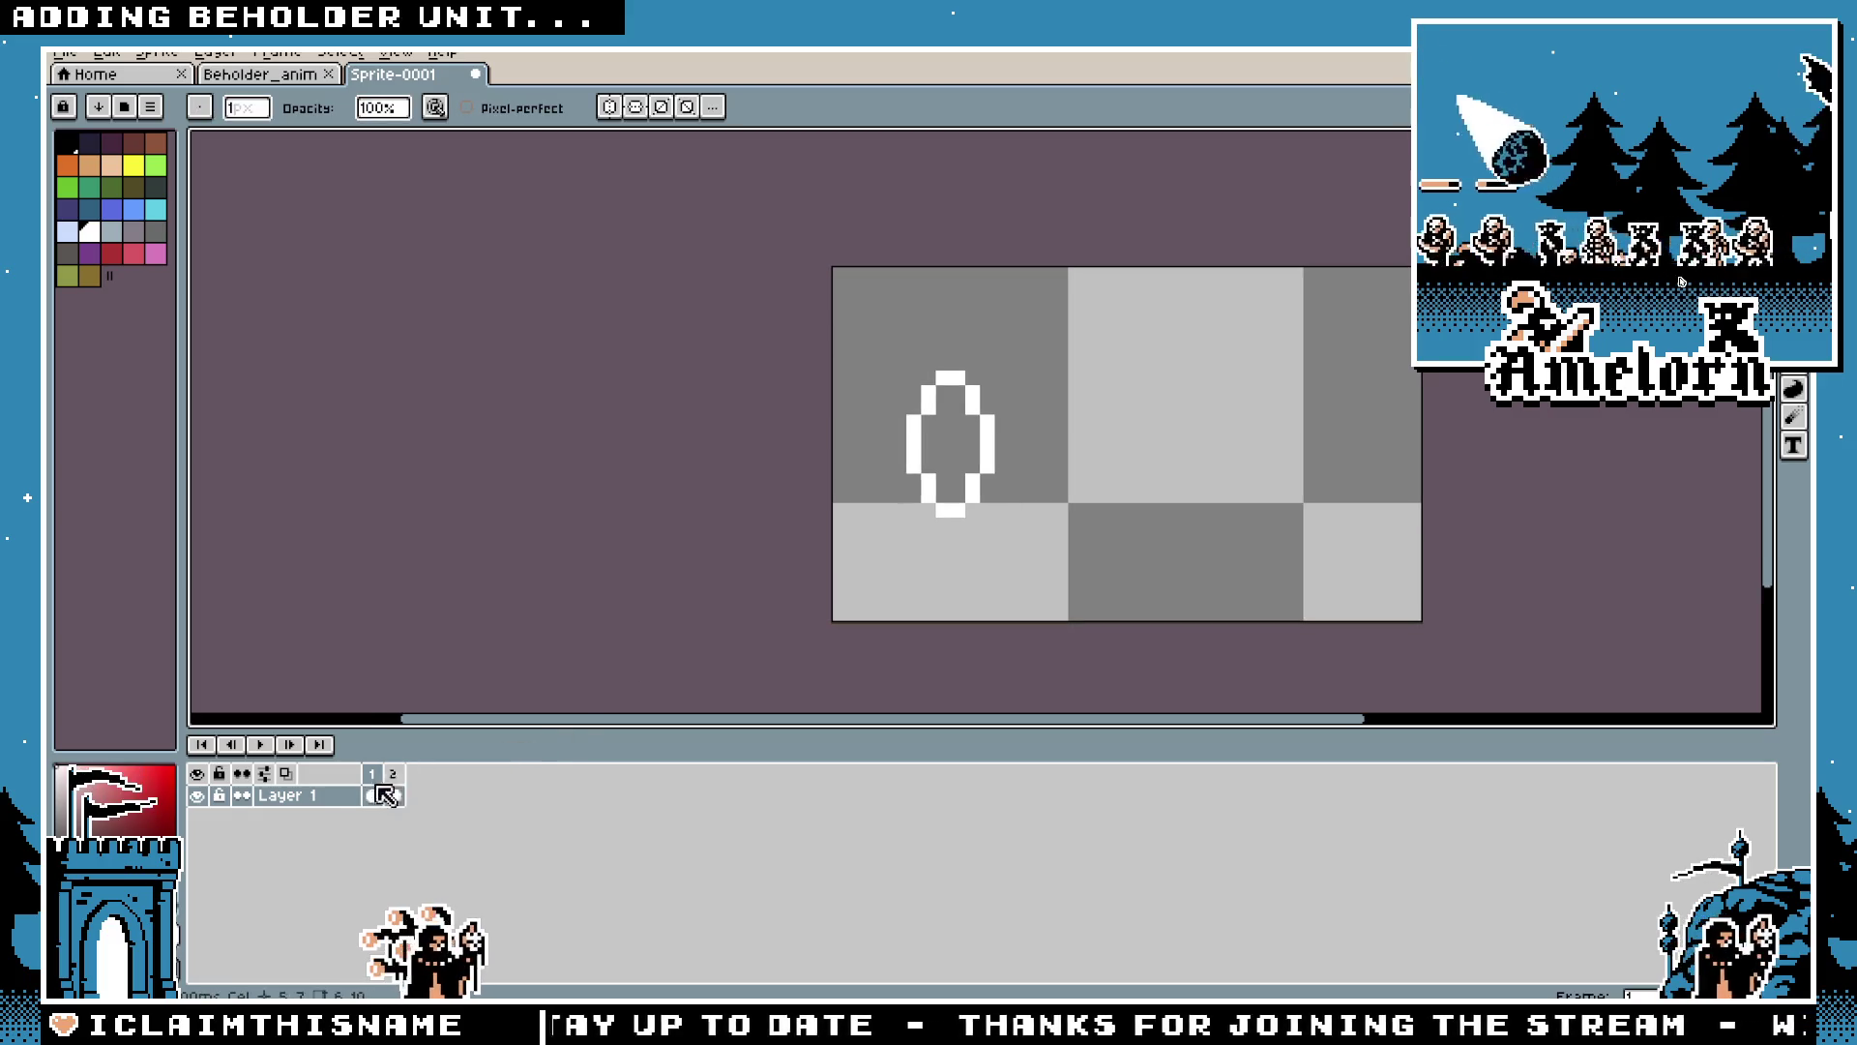
left_click(395, 795)
scroll(1016, 393, "up", 3)
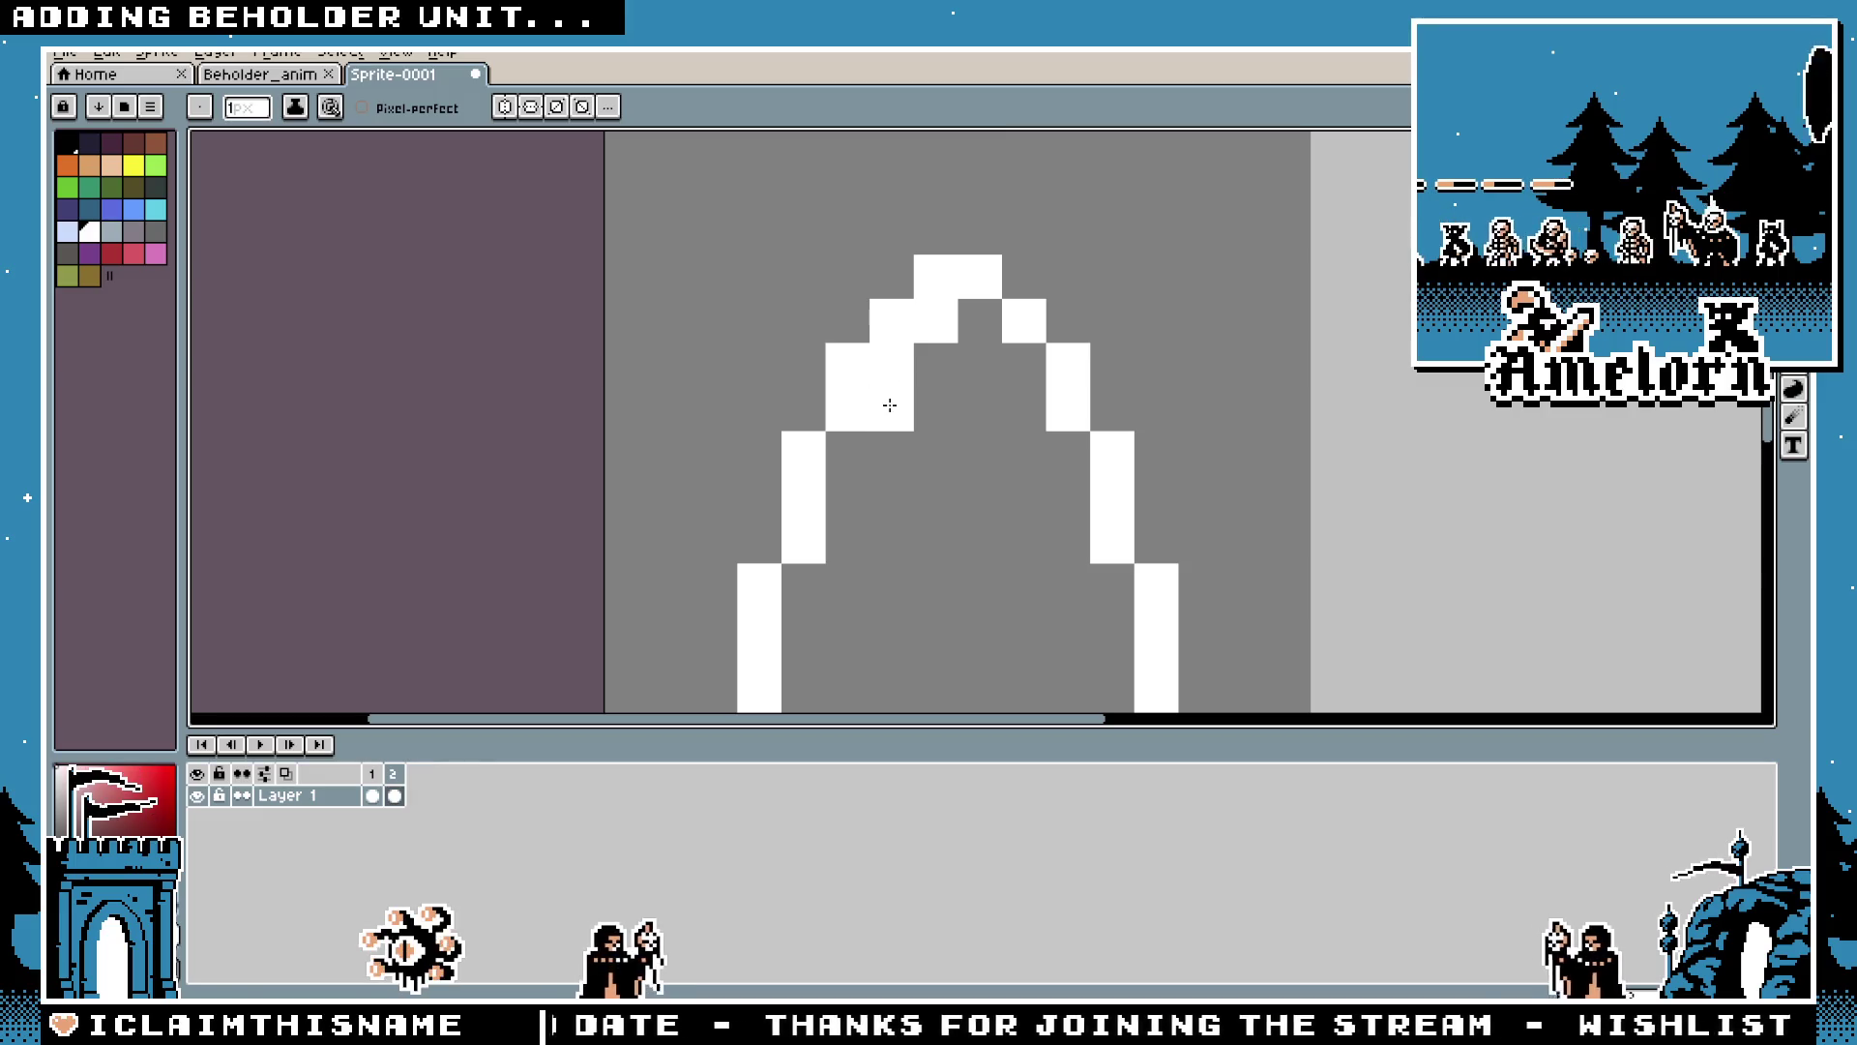
scroll(890, 404, "down", 2)
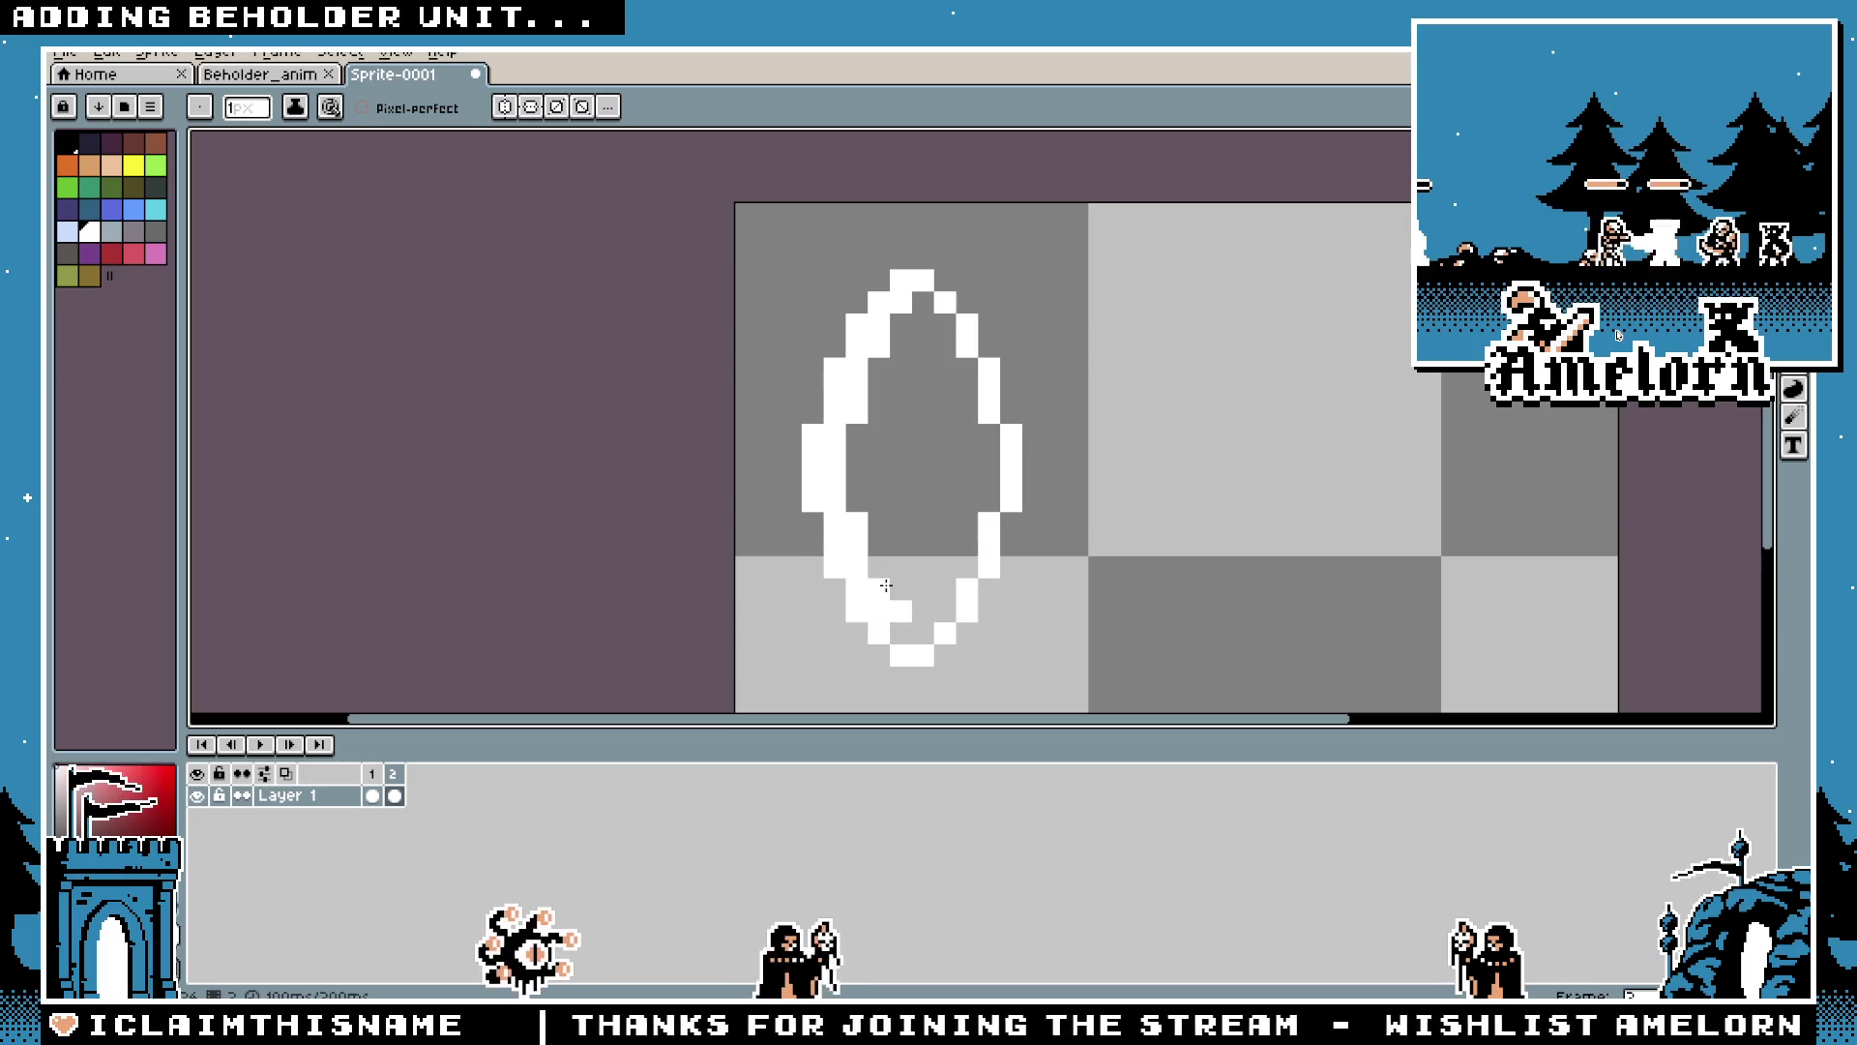
key("ctrl+z")
scroll(898, 625, "down", 5)
scroll(944, 466, "up", 5)
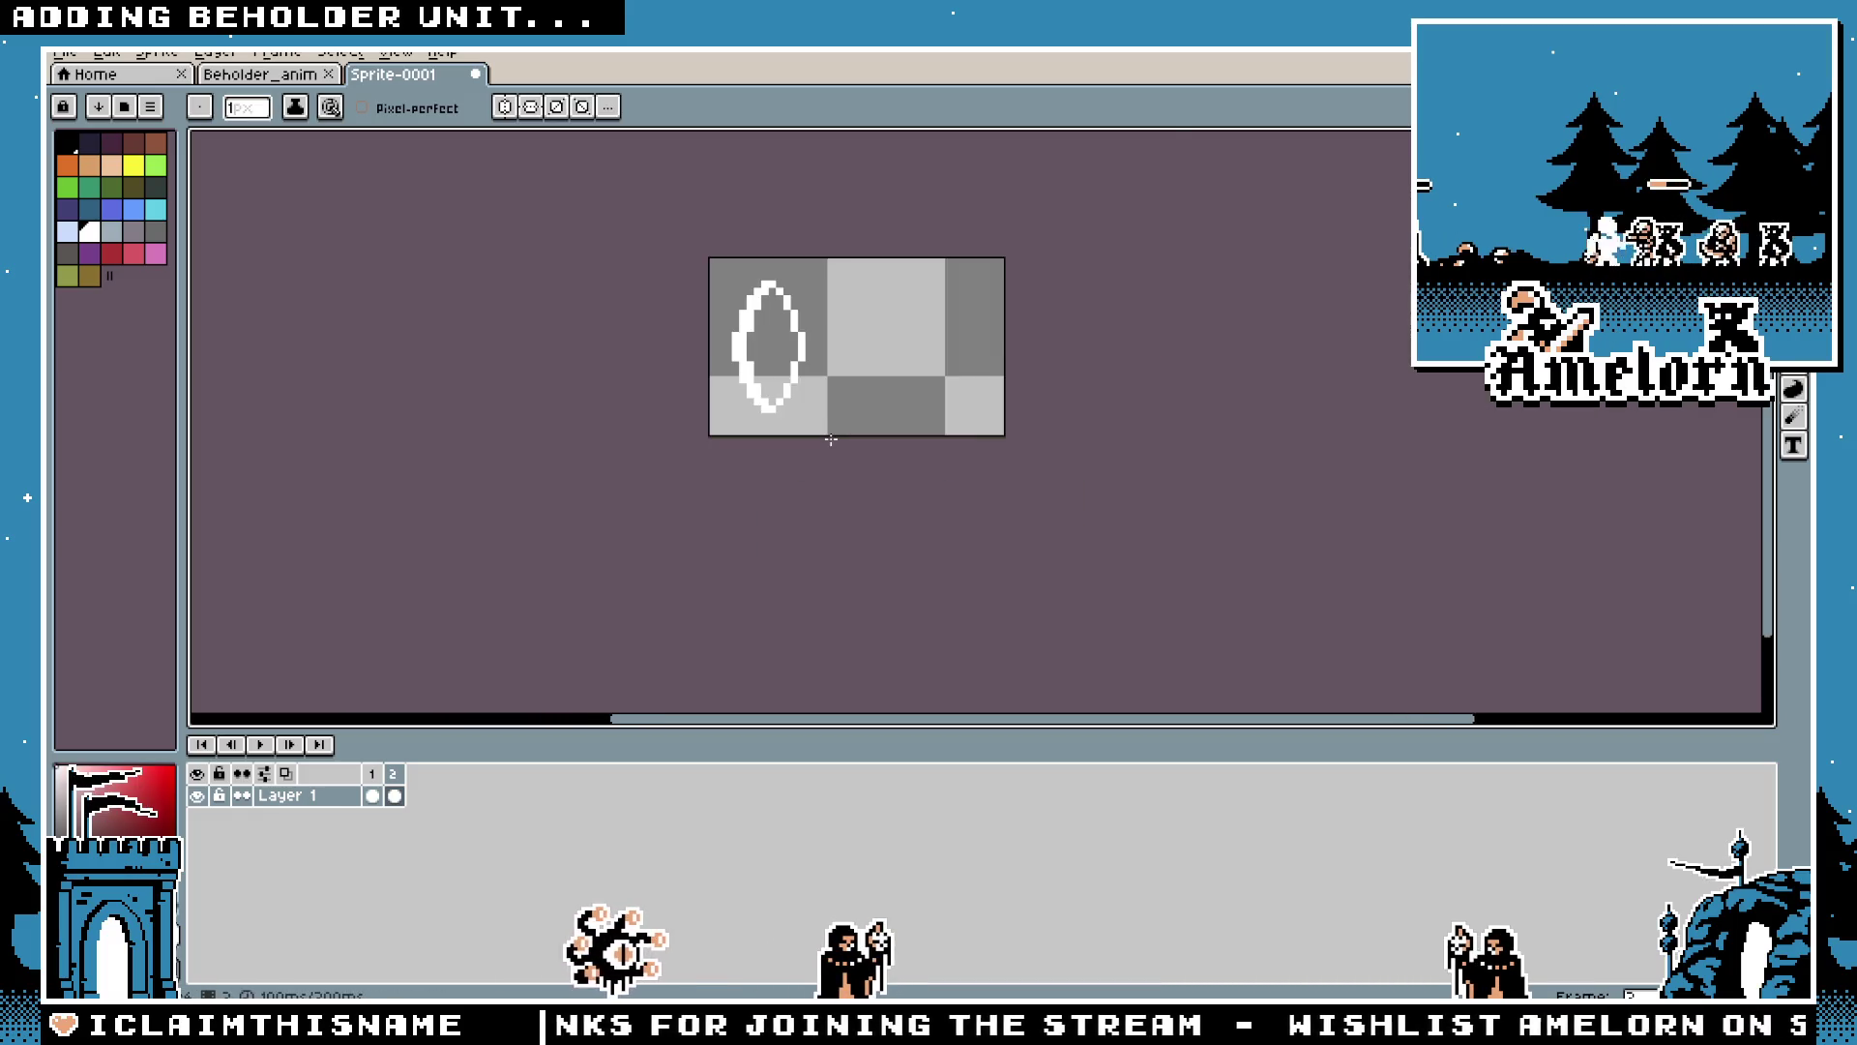
scroll(944, 465, "down", 2)
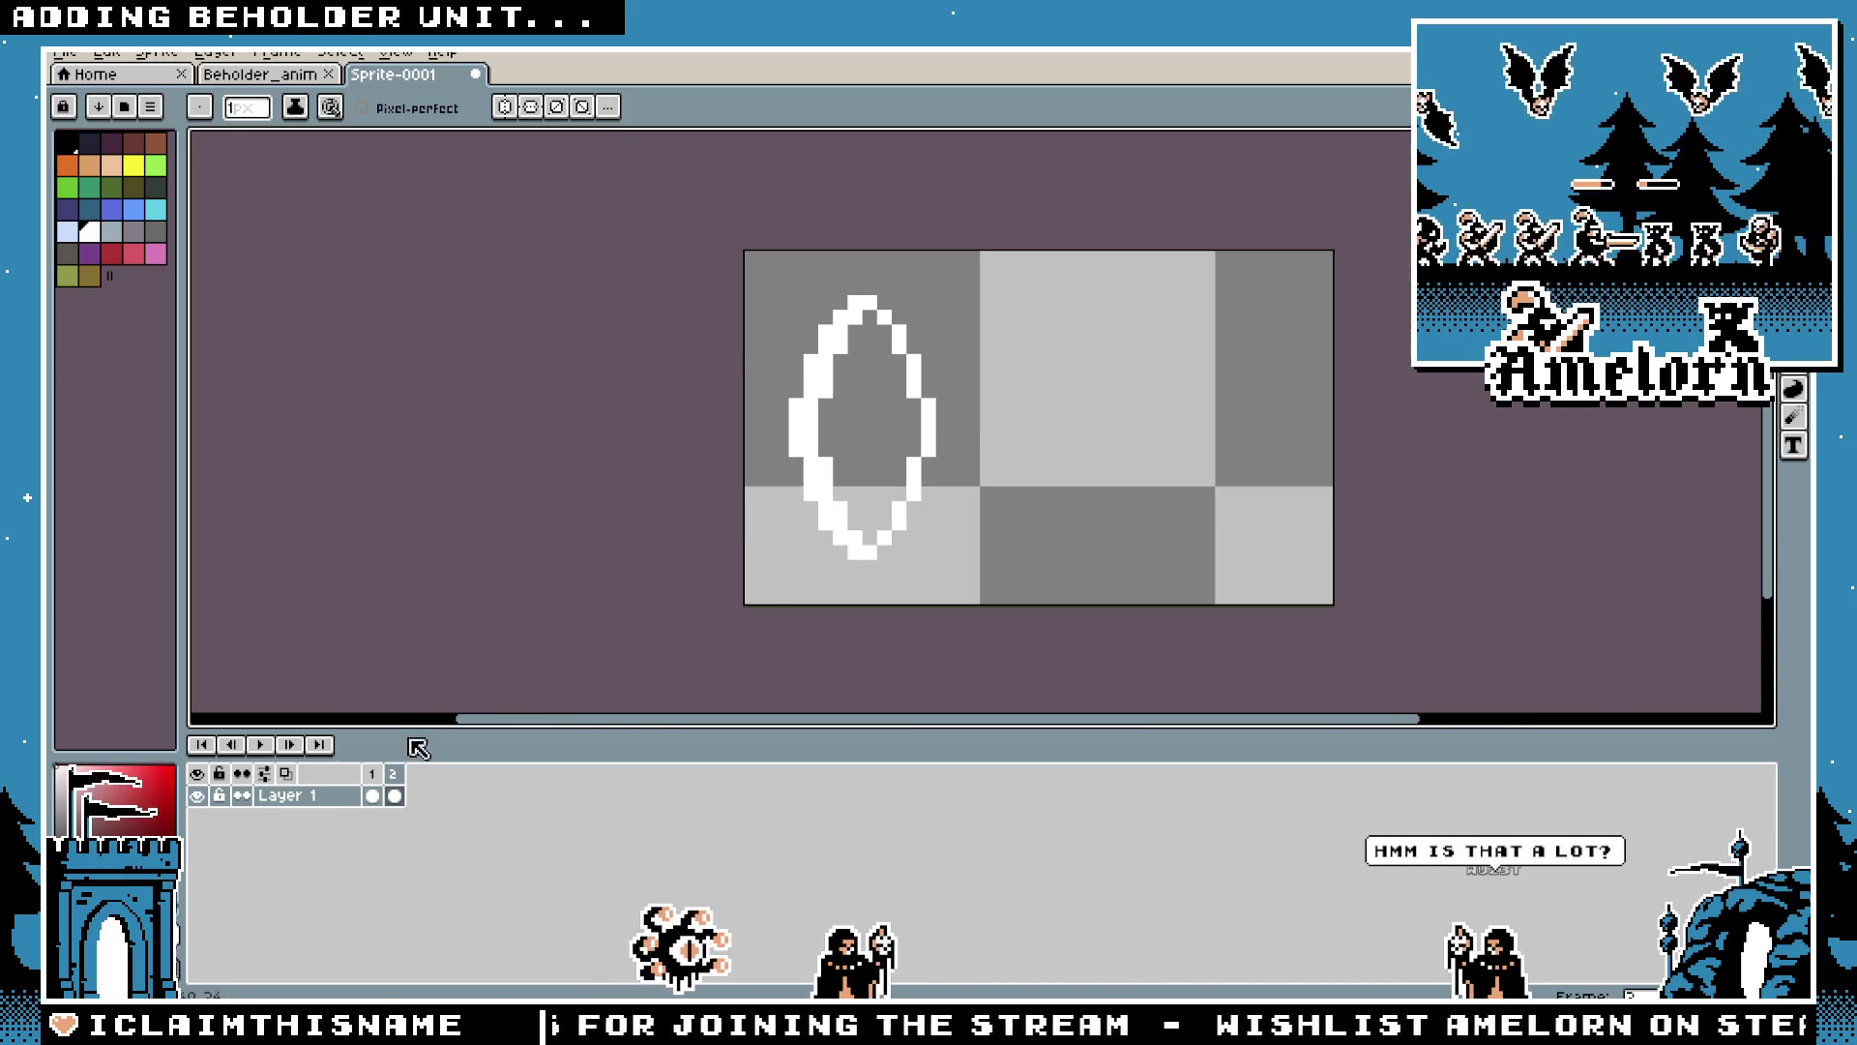
Flip between frame 1's small outline and frame 2's wider oval, ending on frame 1
left_click(372, 774)
scroll(676, 514, "up", 4)
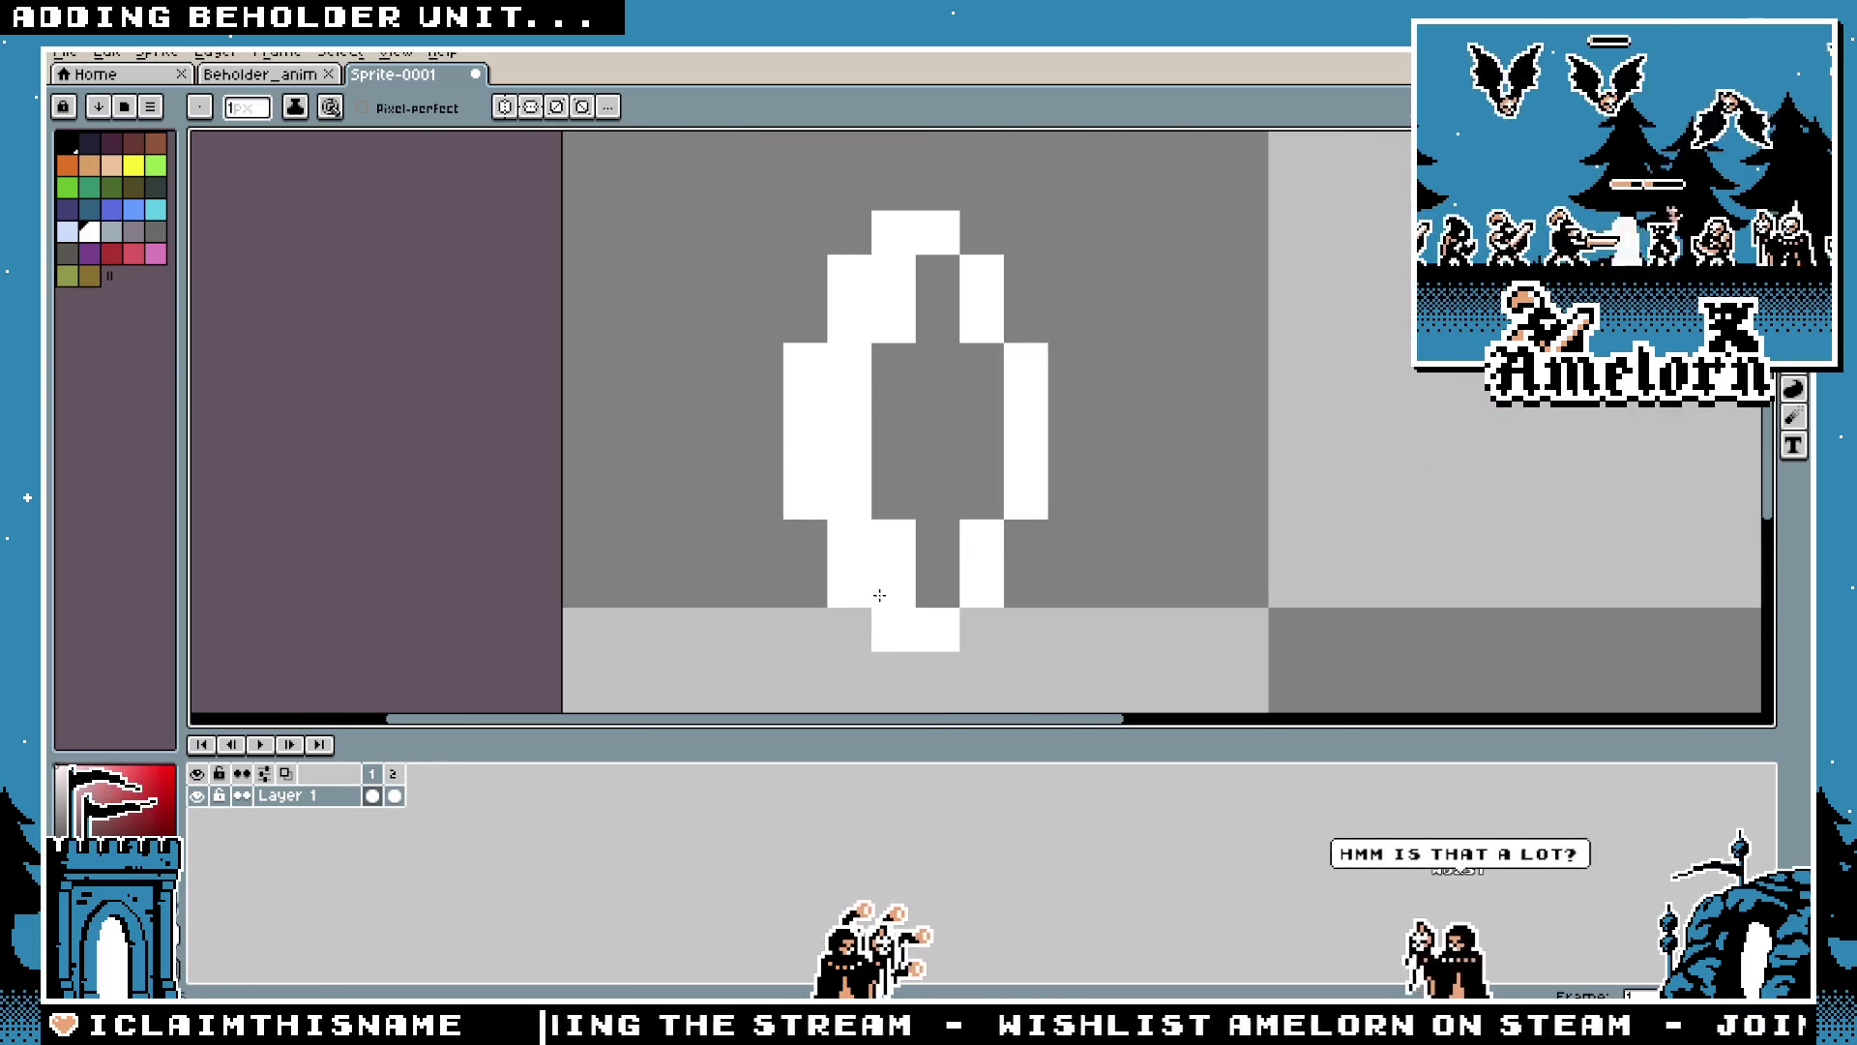
scroll(874, 593, "down", 5)
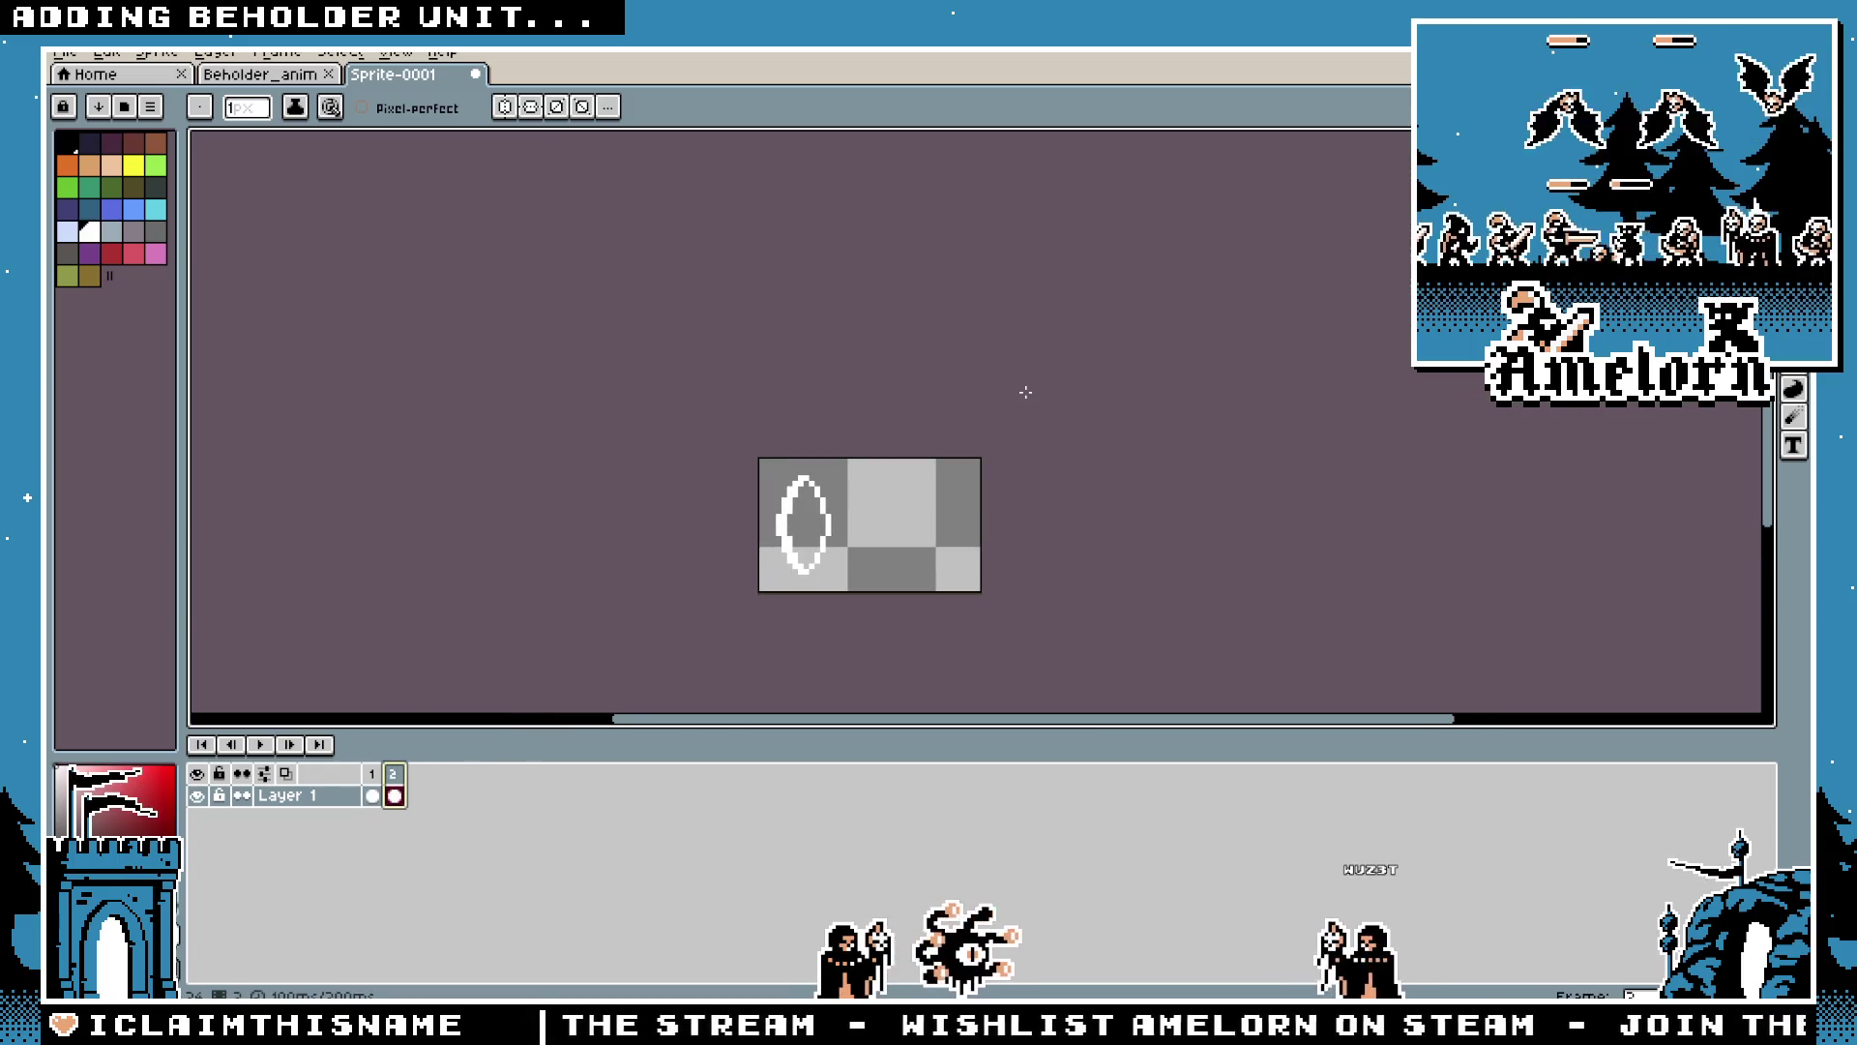
key("Right")
scroll(981, 416, "up", 1)
scroll(853, 491, "up", 1)
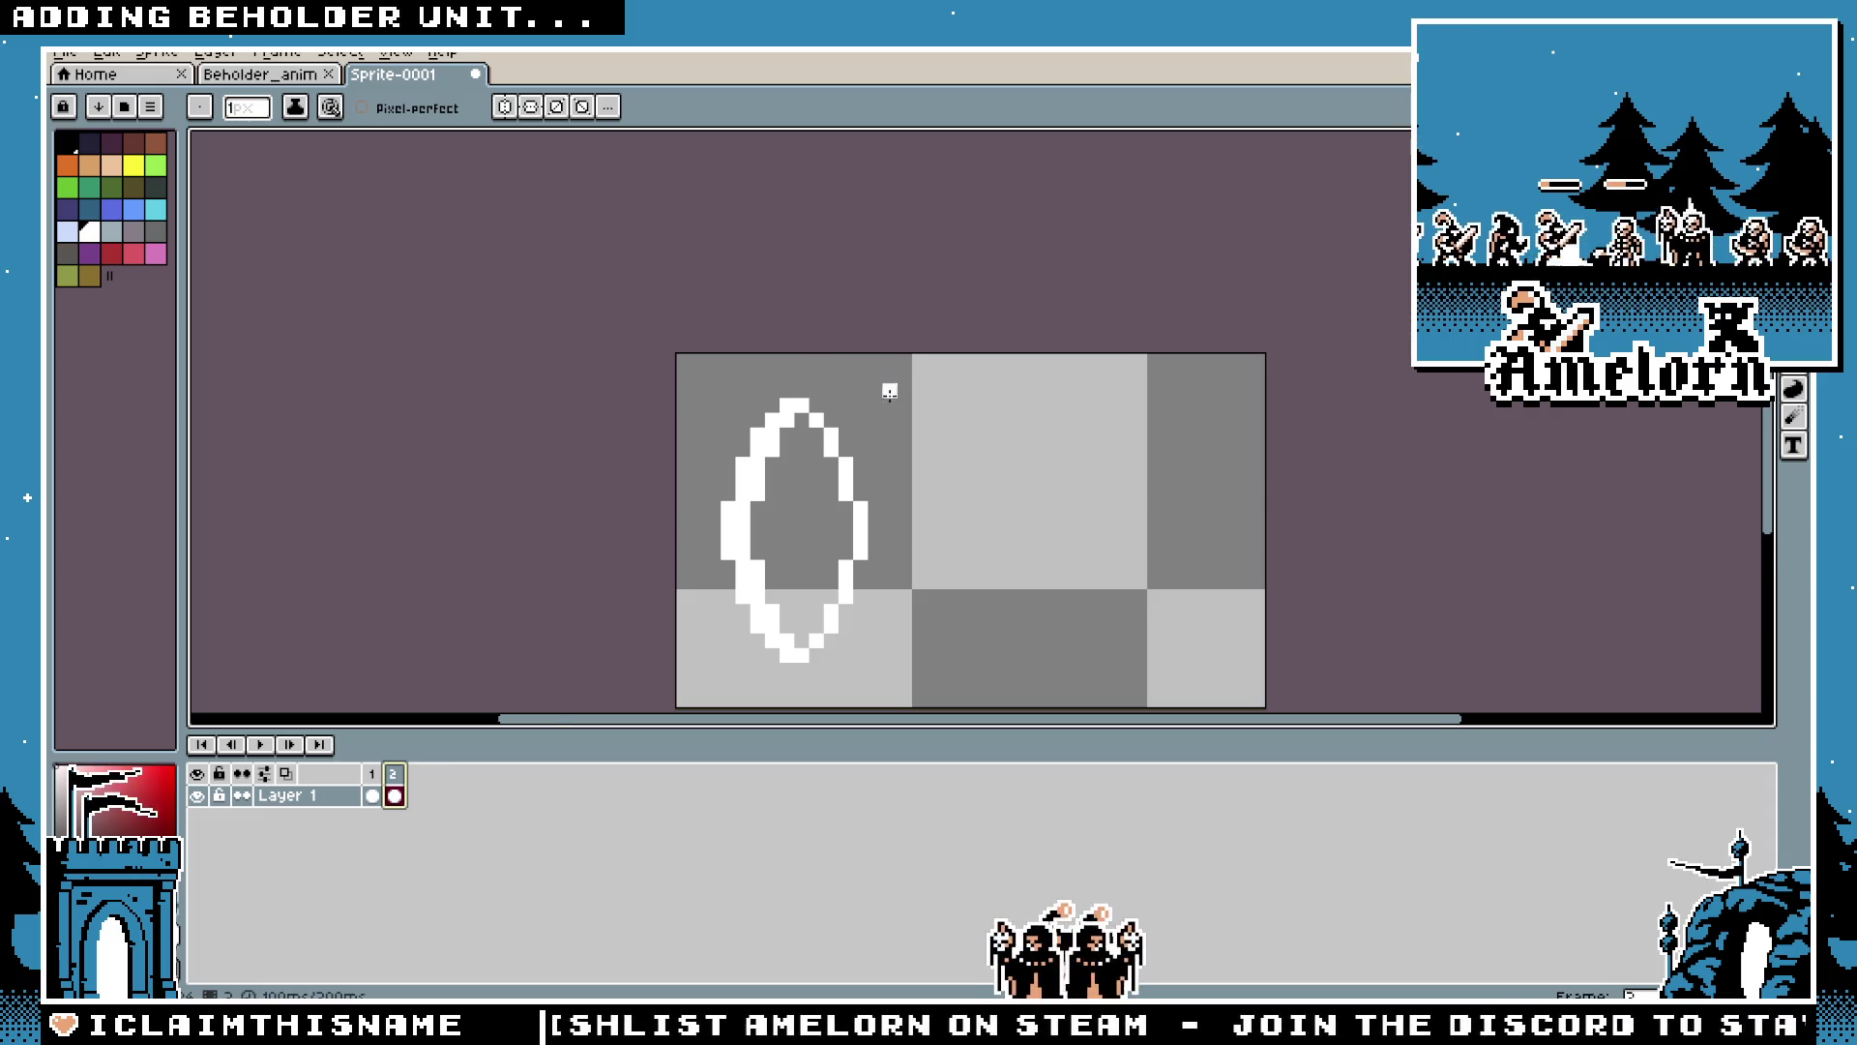
scroll(822, 493, "up", 1)
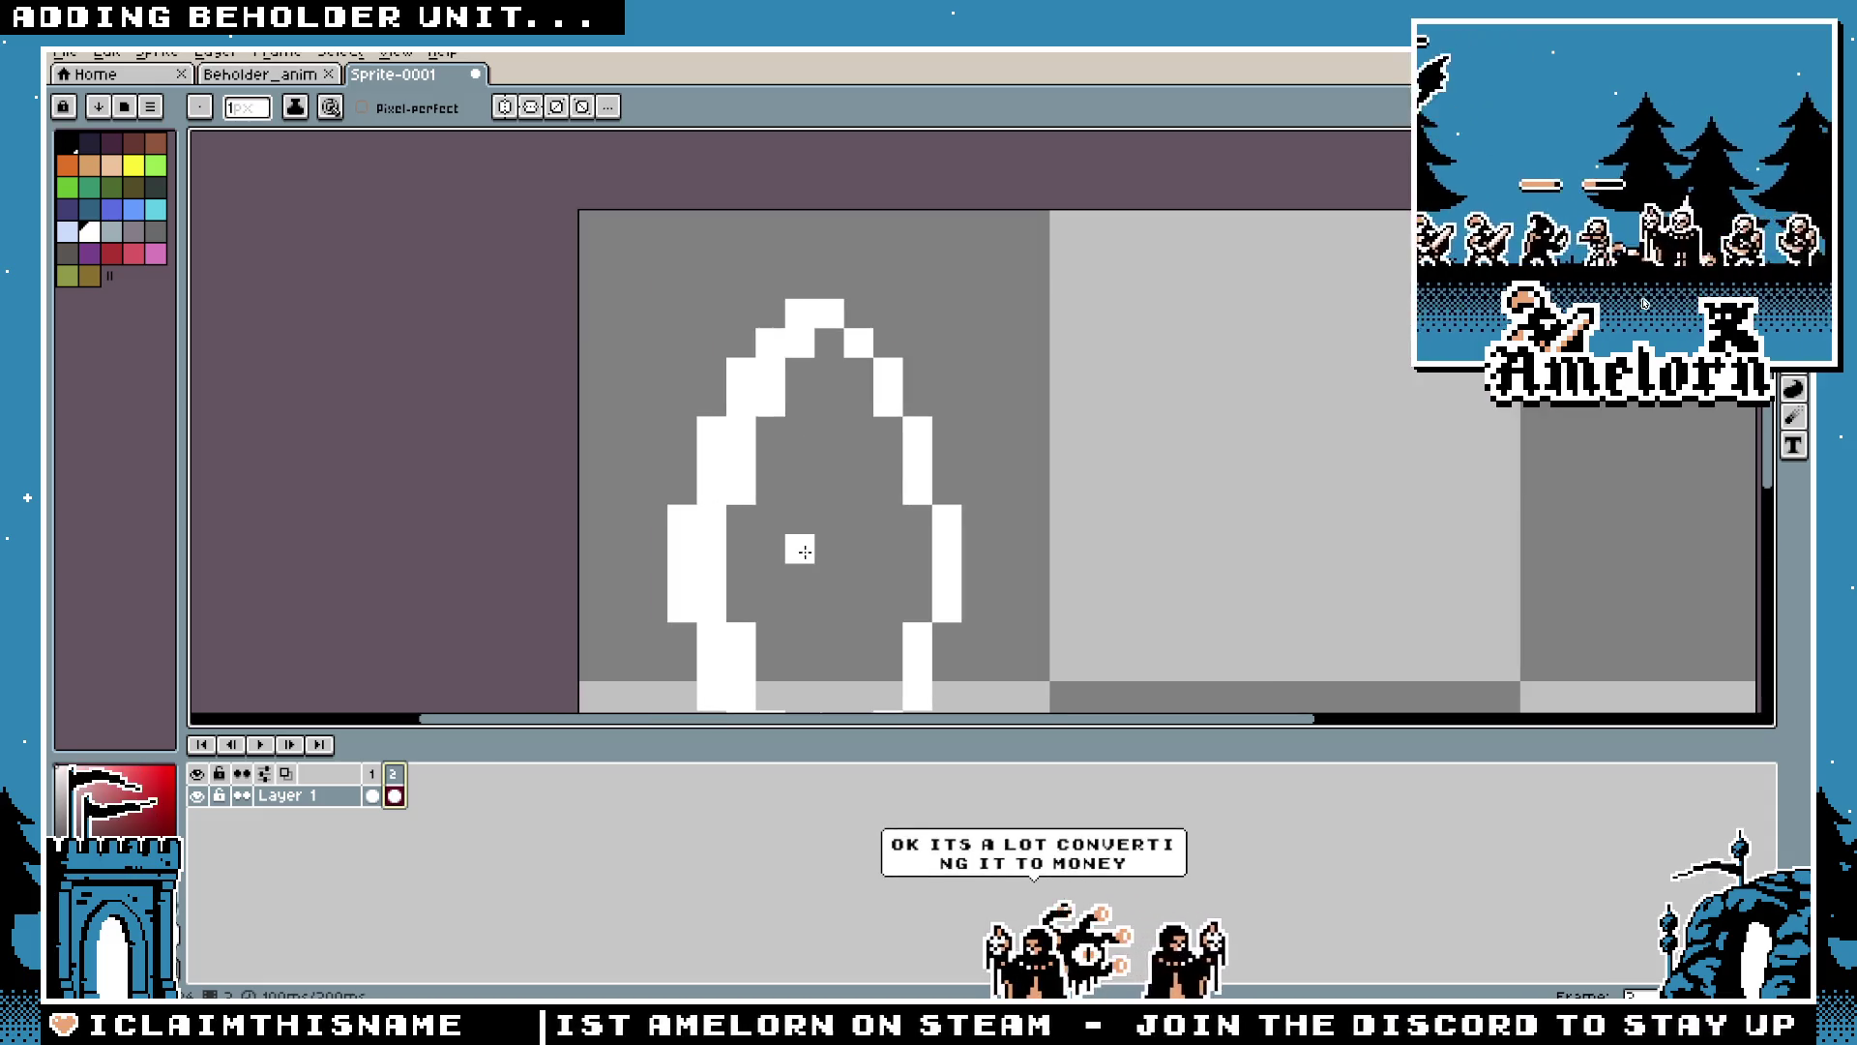
scroll(805, 551, "down", 2)
left_click(372, 786)
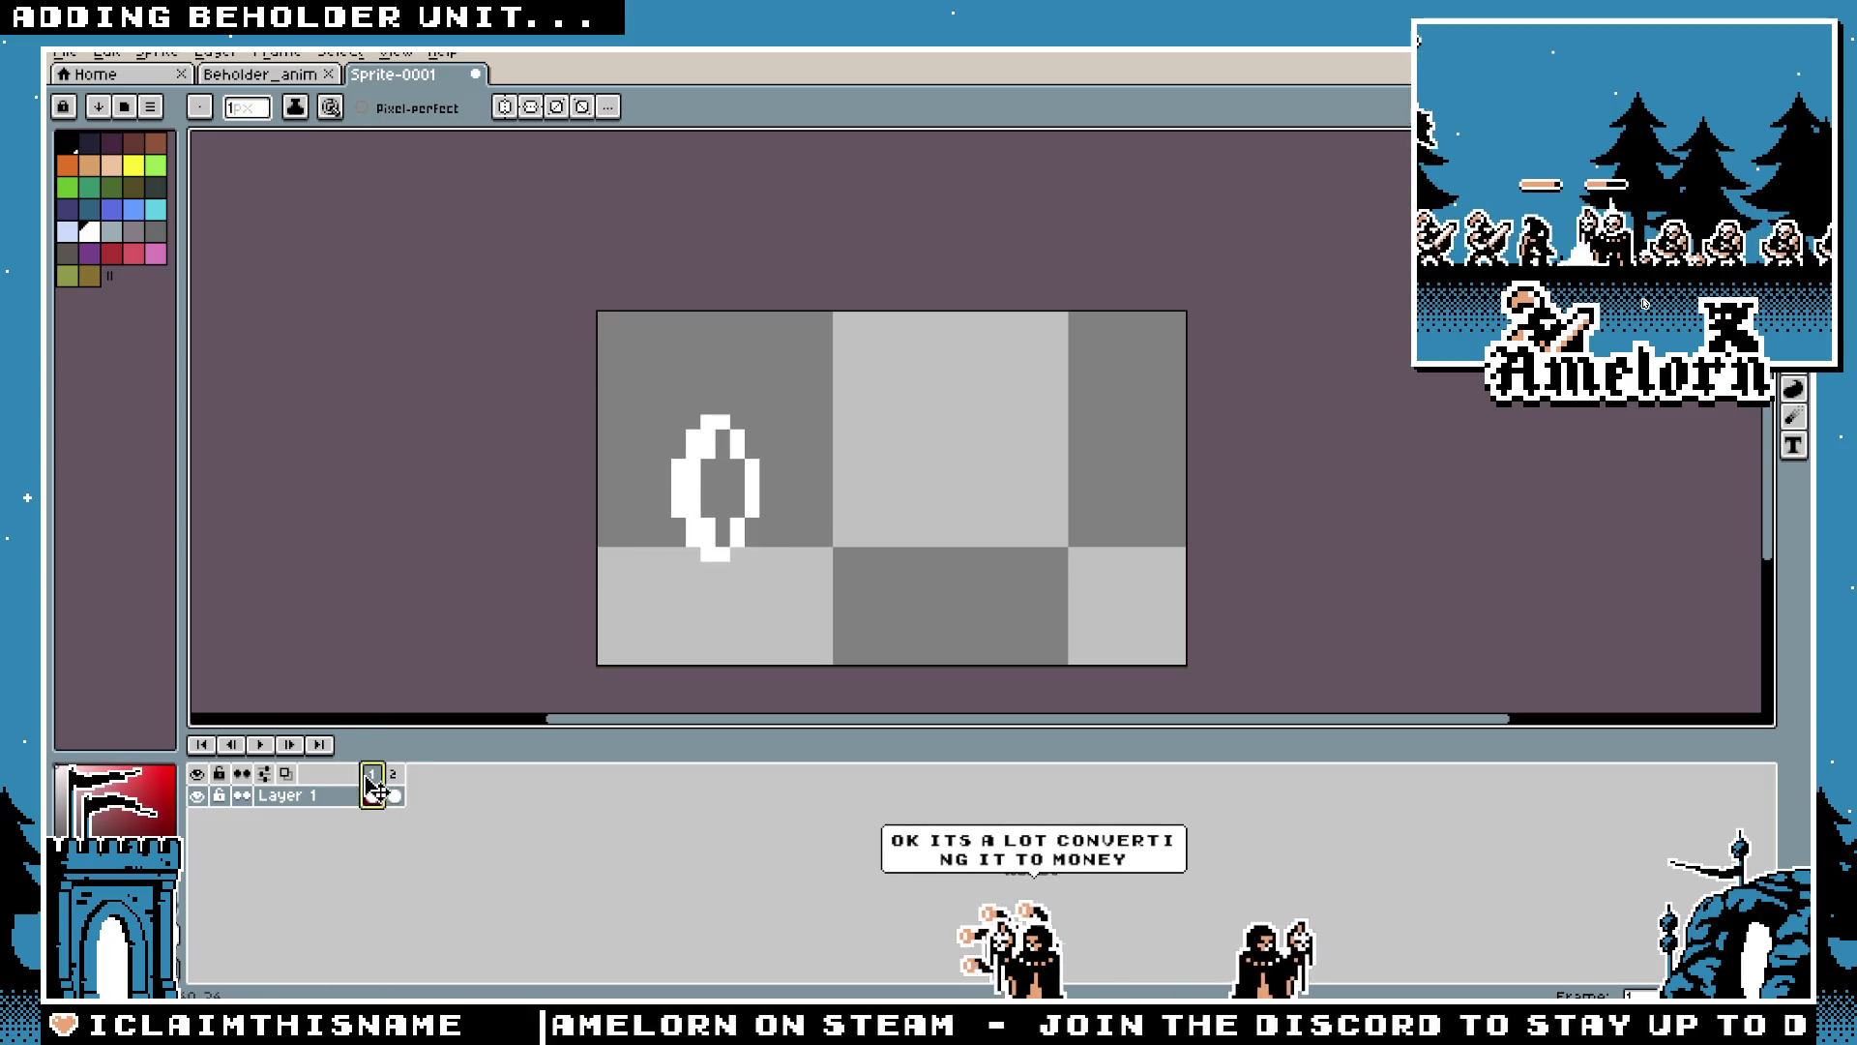
Compare frames 1 and 2, then duplicate frame 1 into a new frame with Alt+N
left_click(394, 795)
left_click(373, 795)
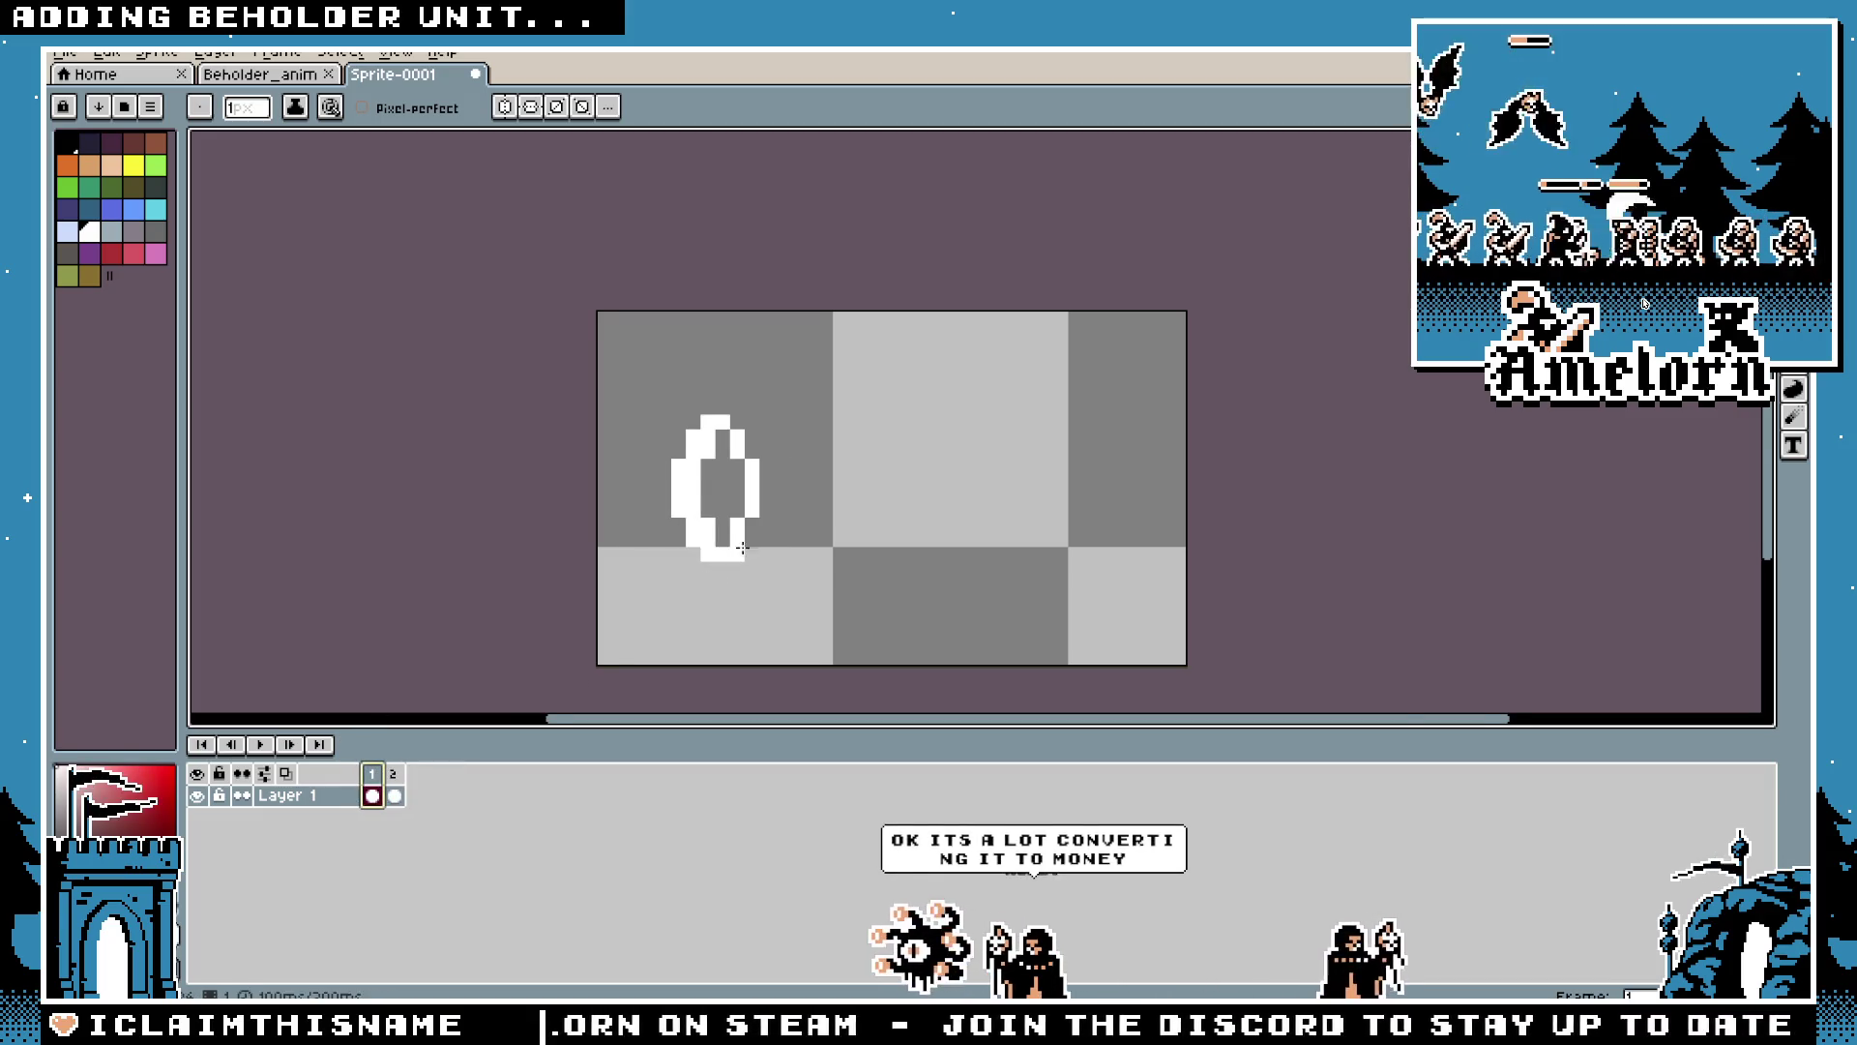
scroll(592, 551, "up", 1)
key("m")
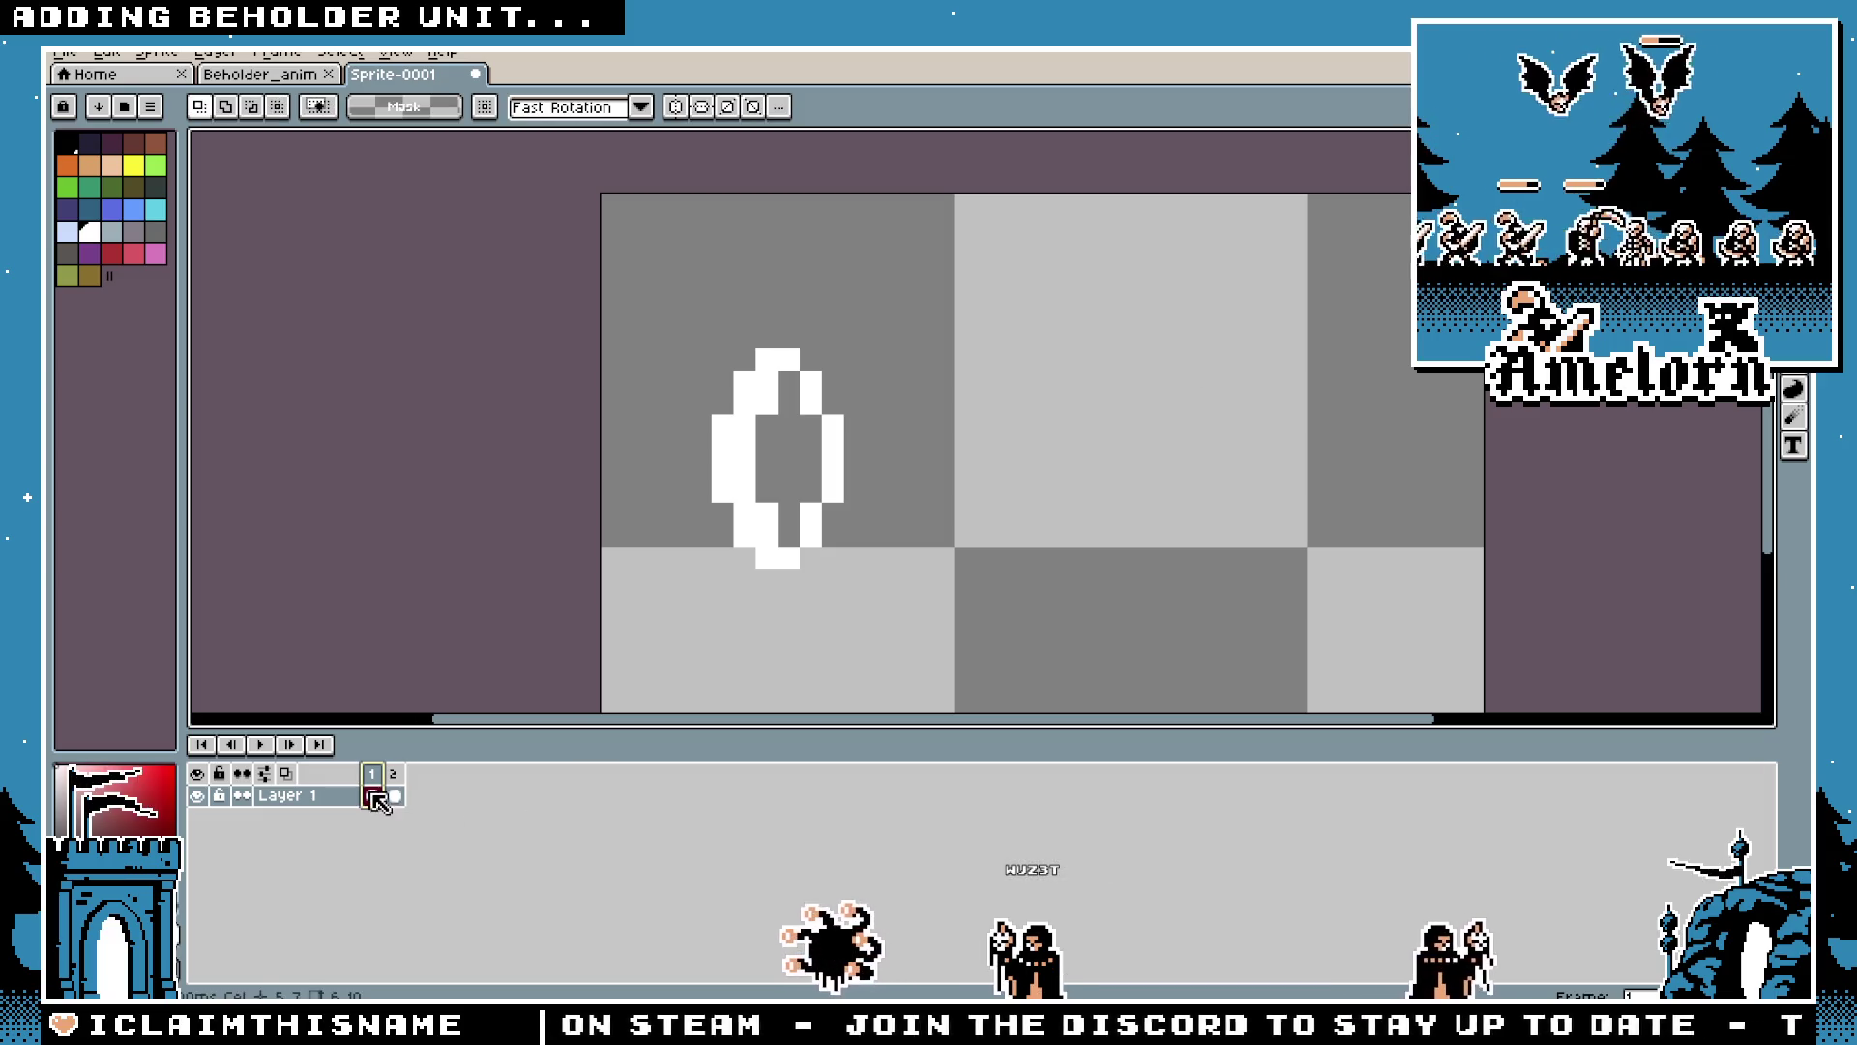
key("alt+n")
On the new frame, erase the oval's top pixel and thin its right edge
key("i")
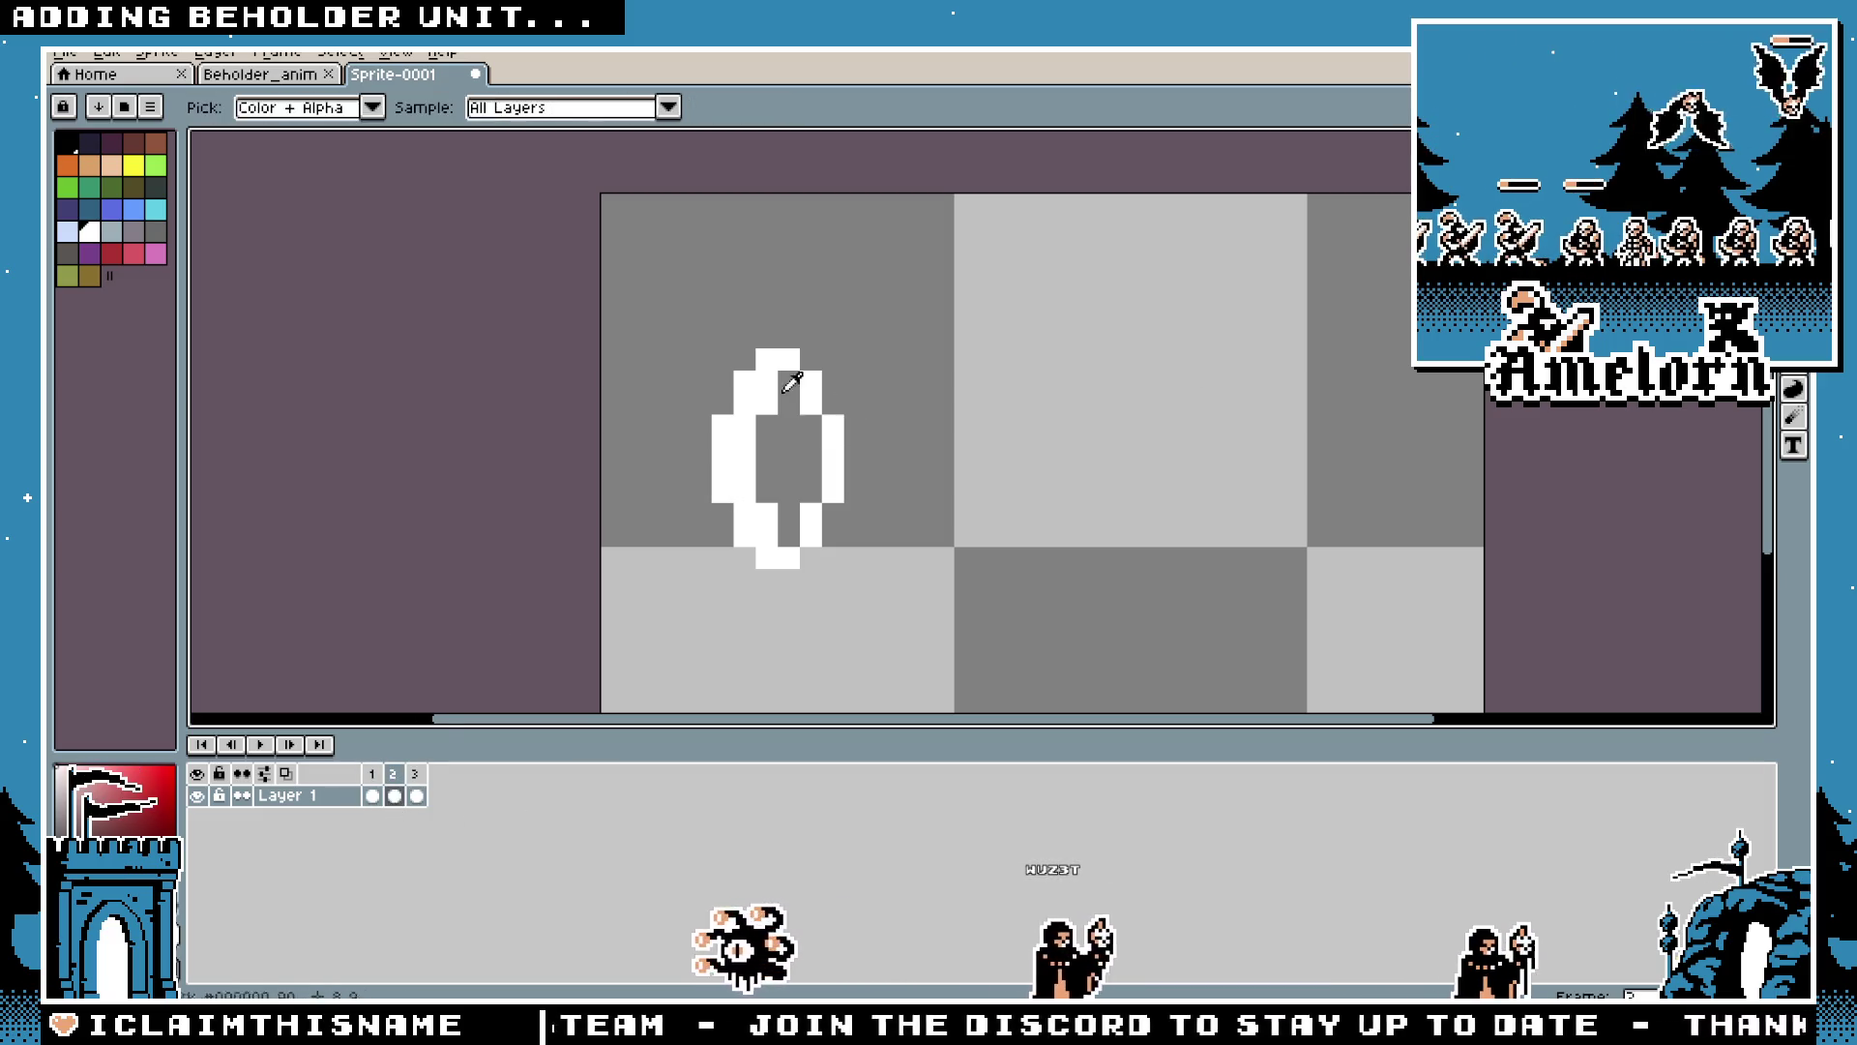
scroll(791, 382, "up", 1)
key("b")
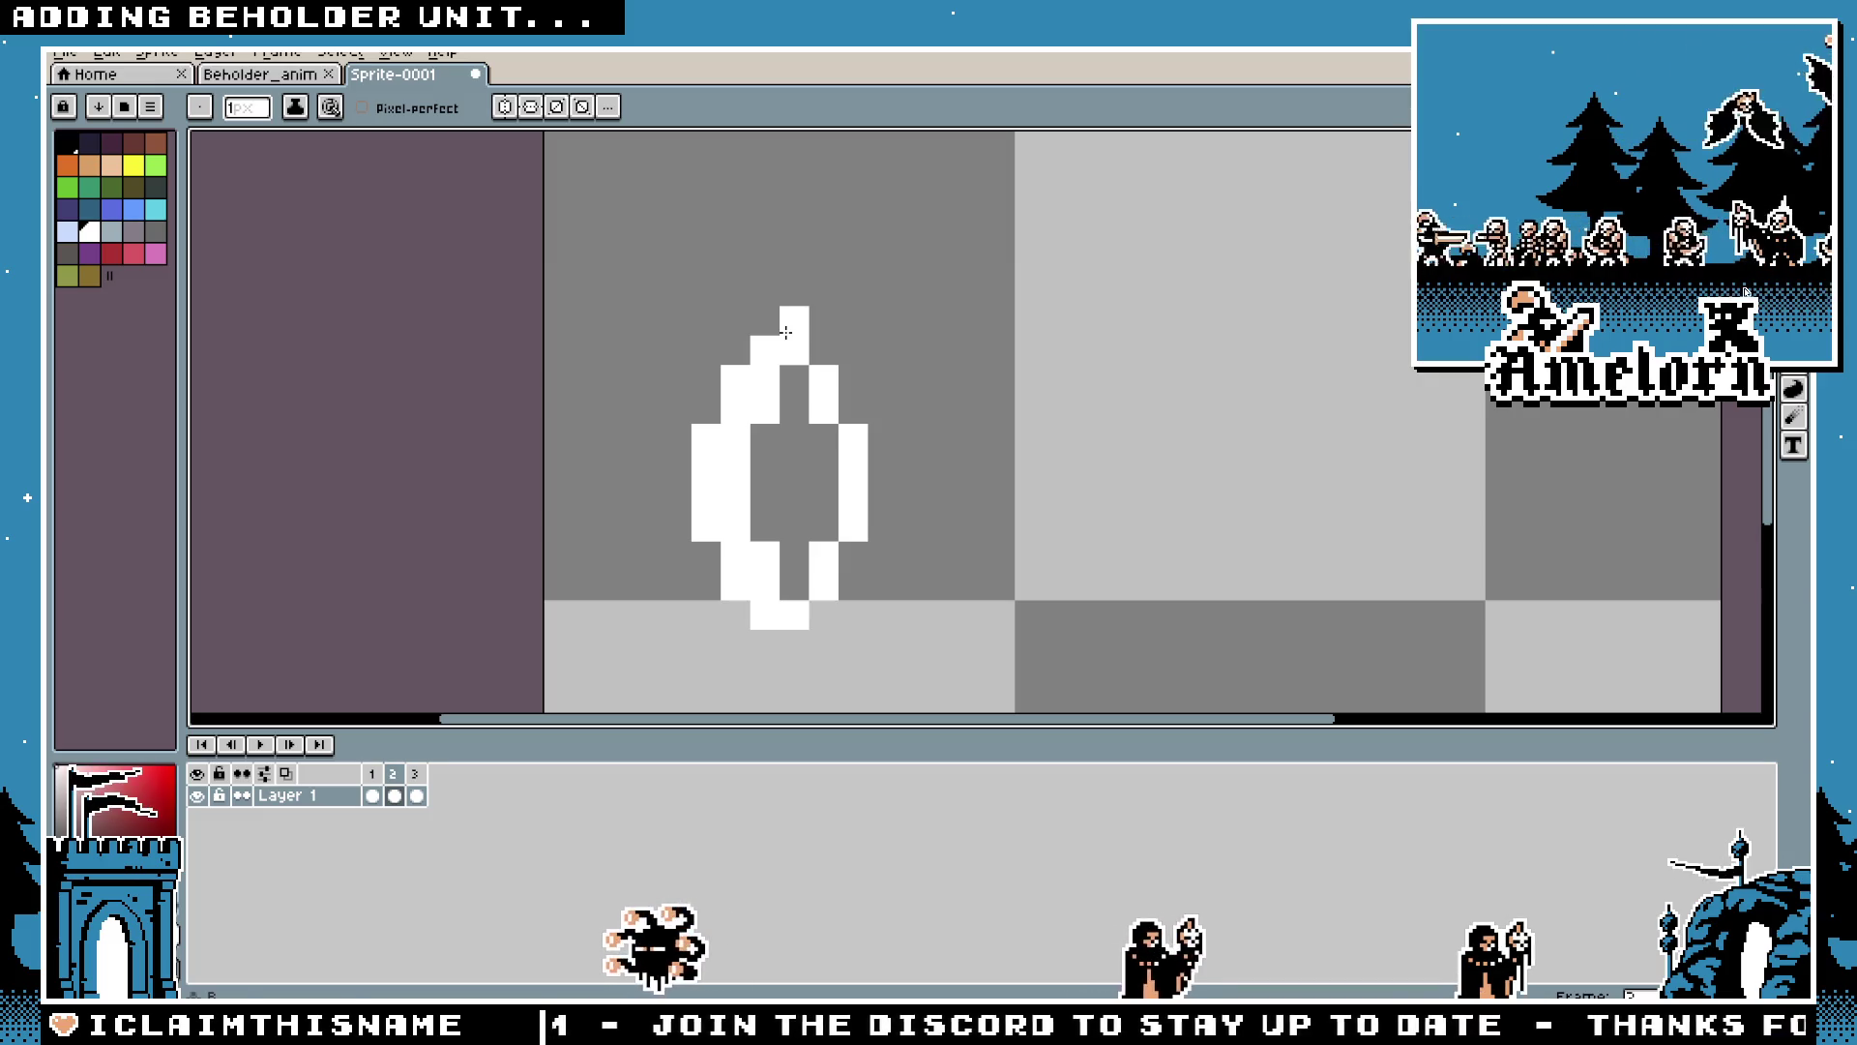
right_click(785, 332)
key("e")
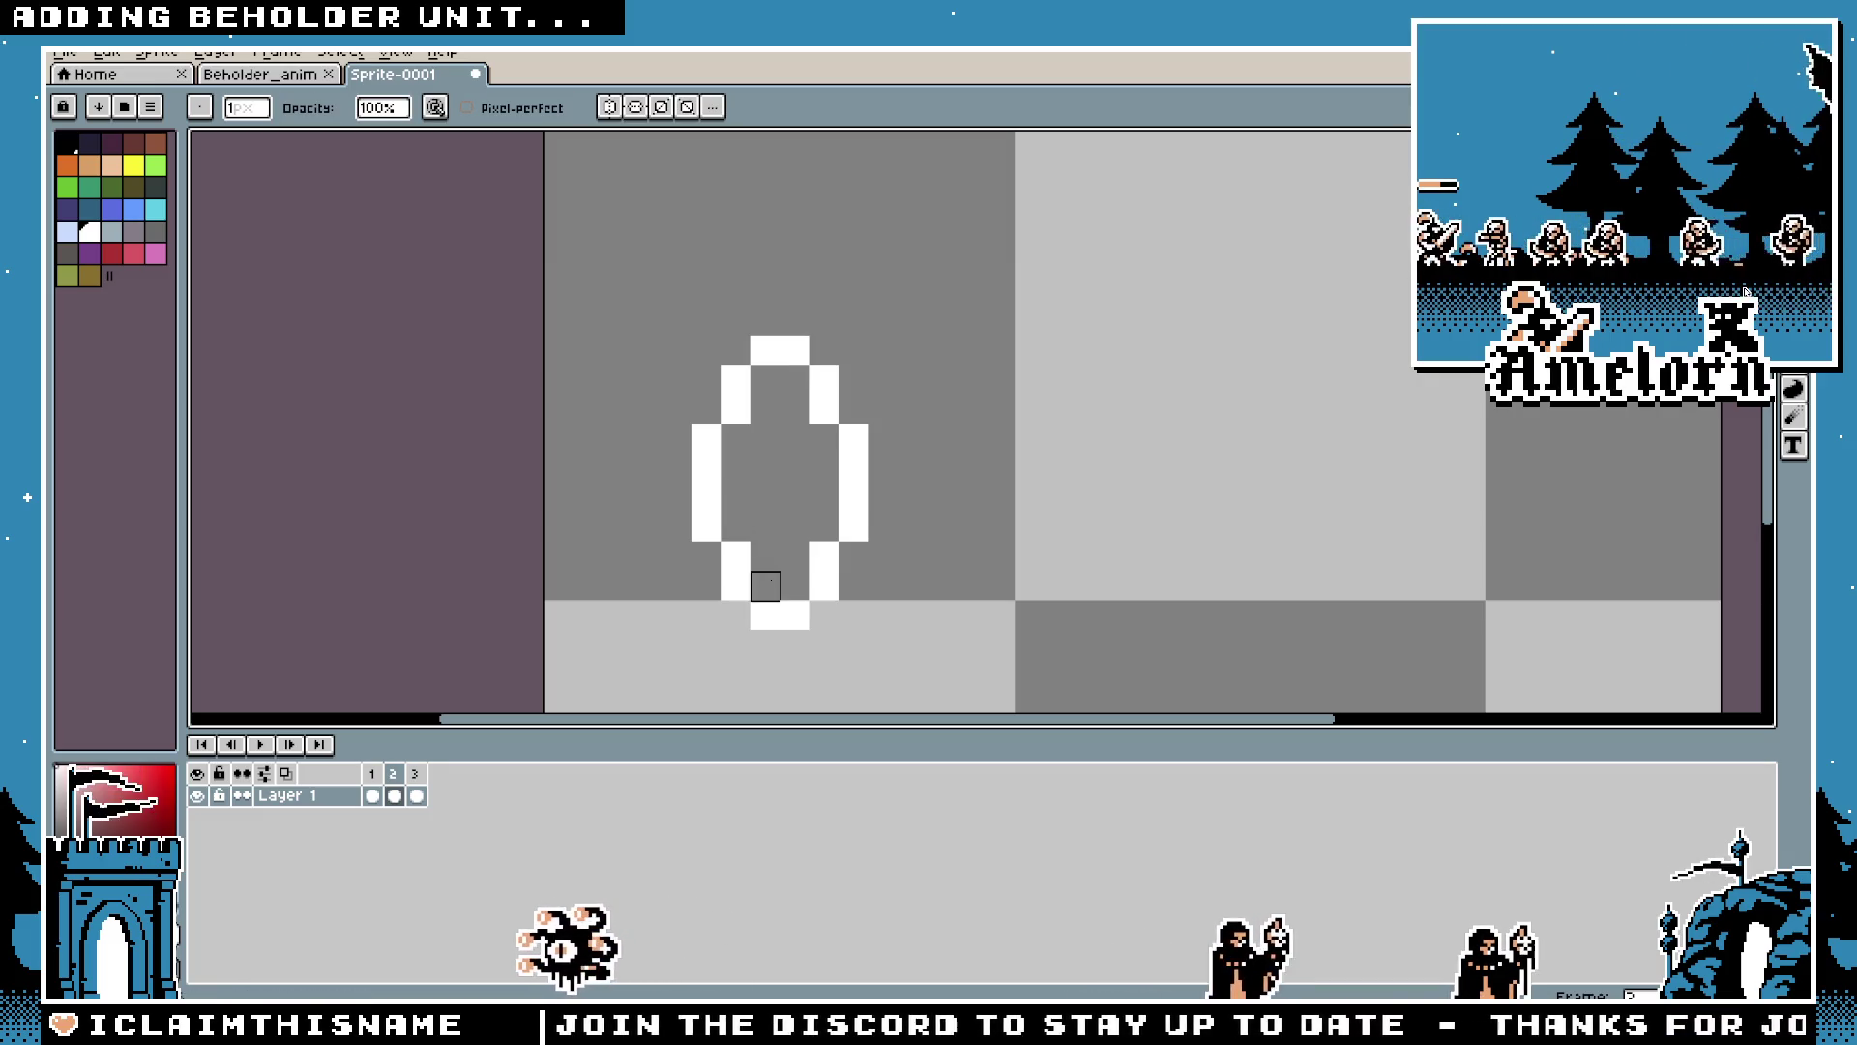
key("b")
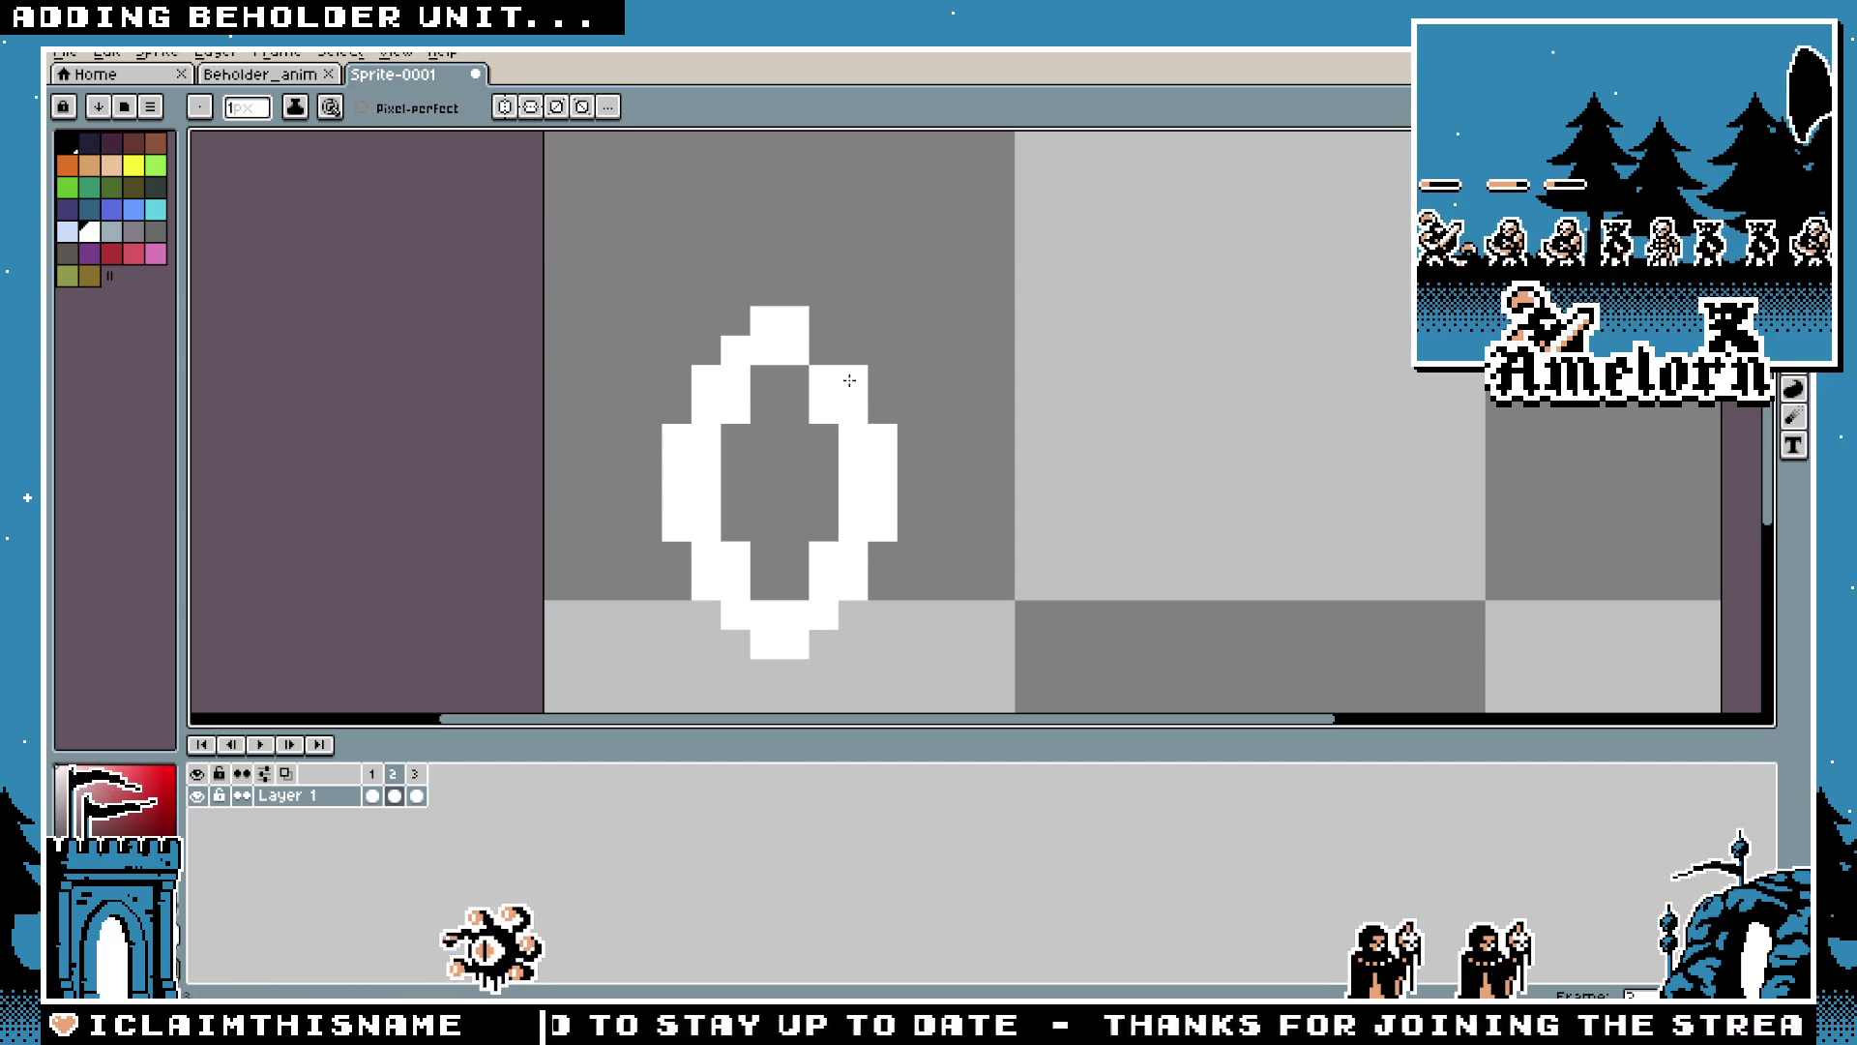
key("e")
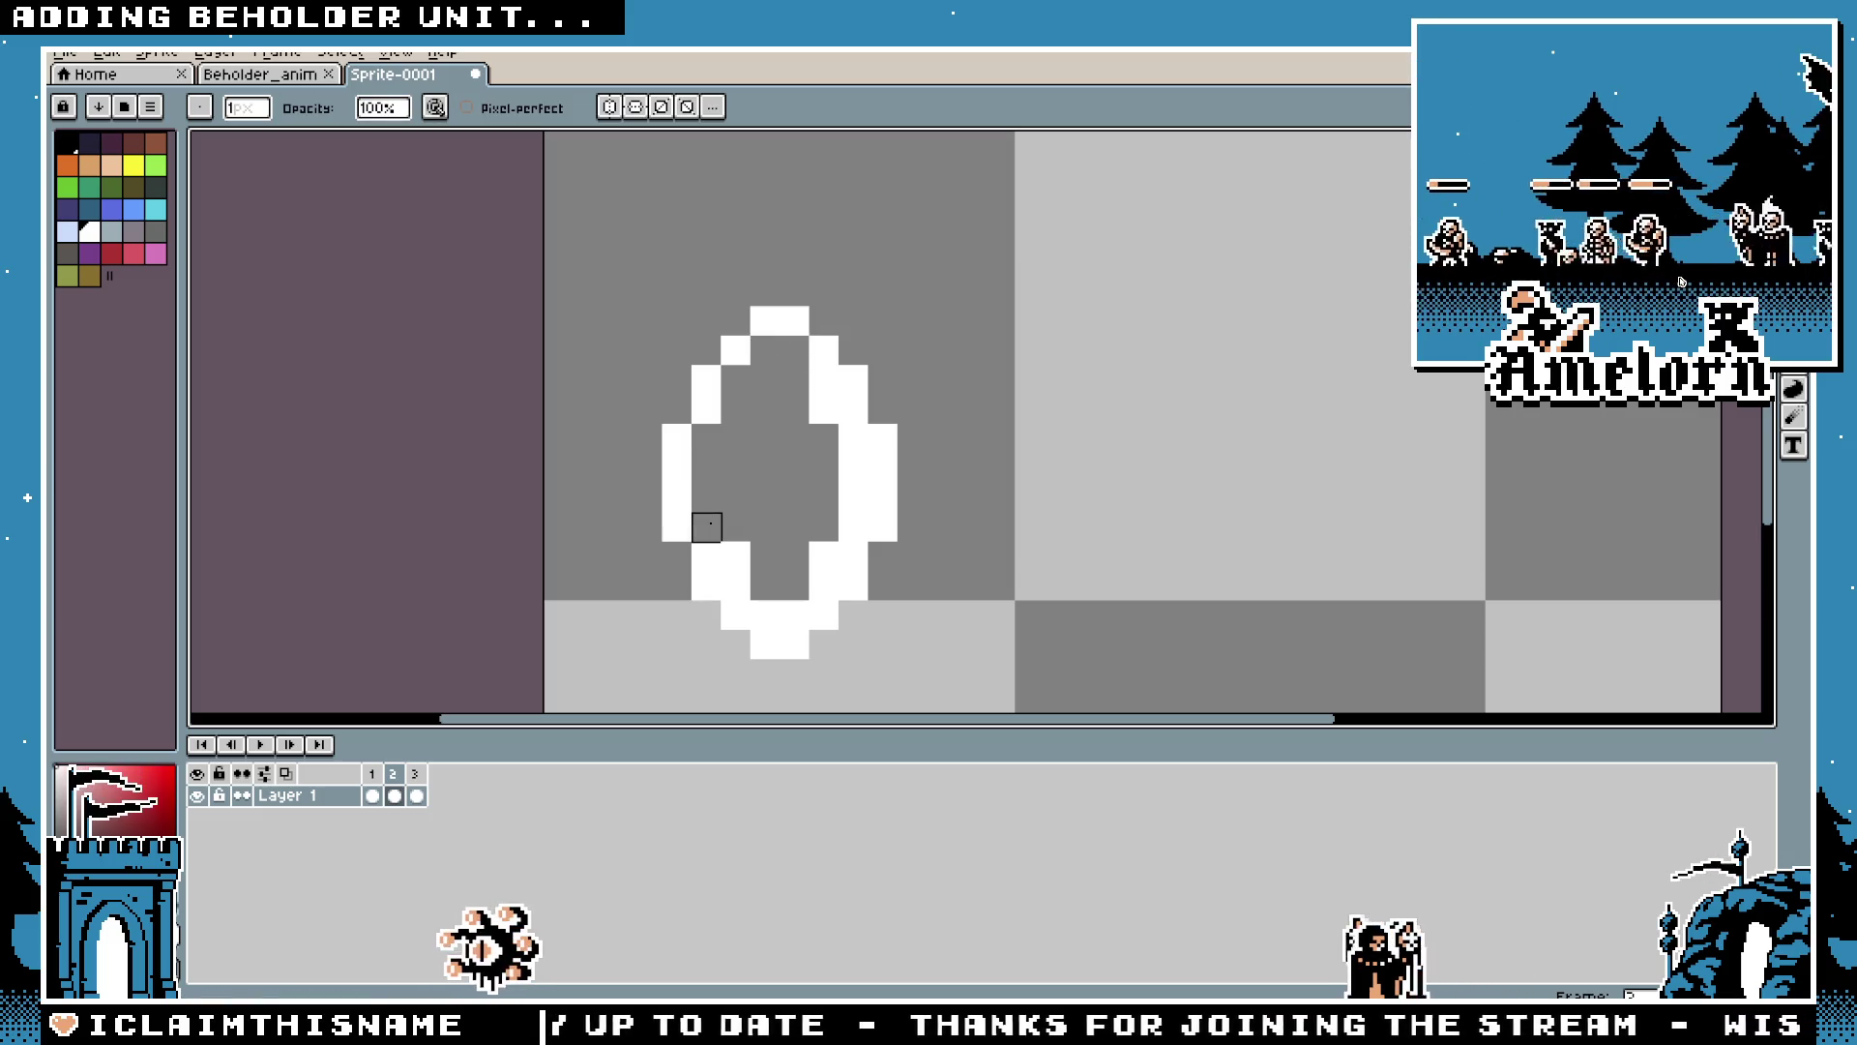
mouse_move(795, 585)
left_mouse_down()
mouse_move(853, 498)
mouse_move(824, 438)
left_mouse_up()
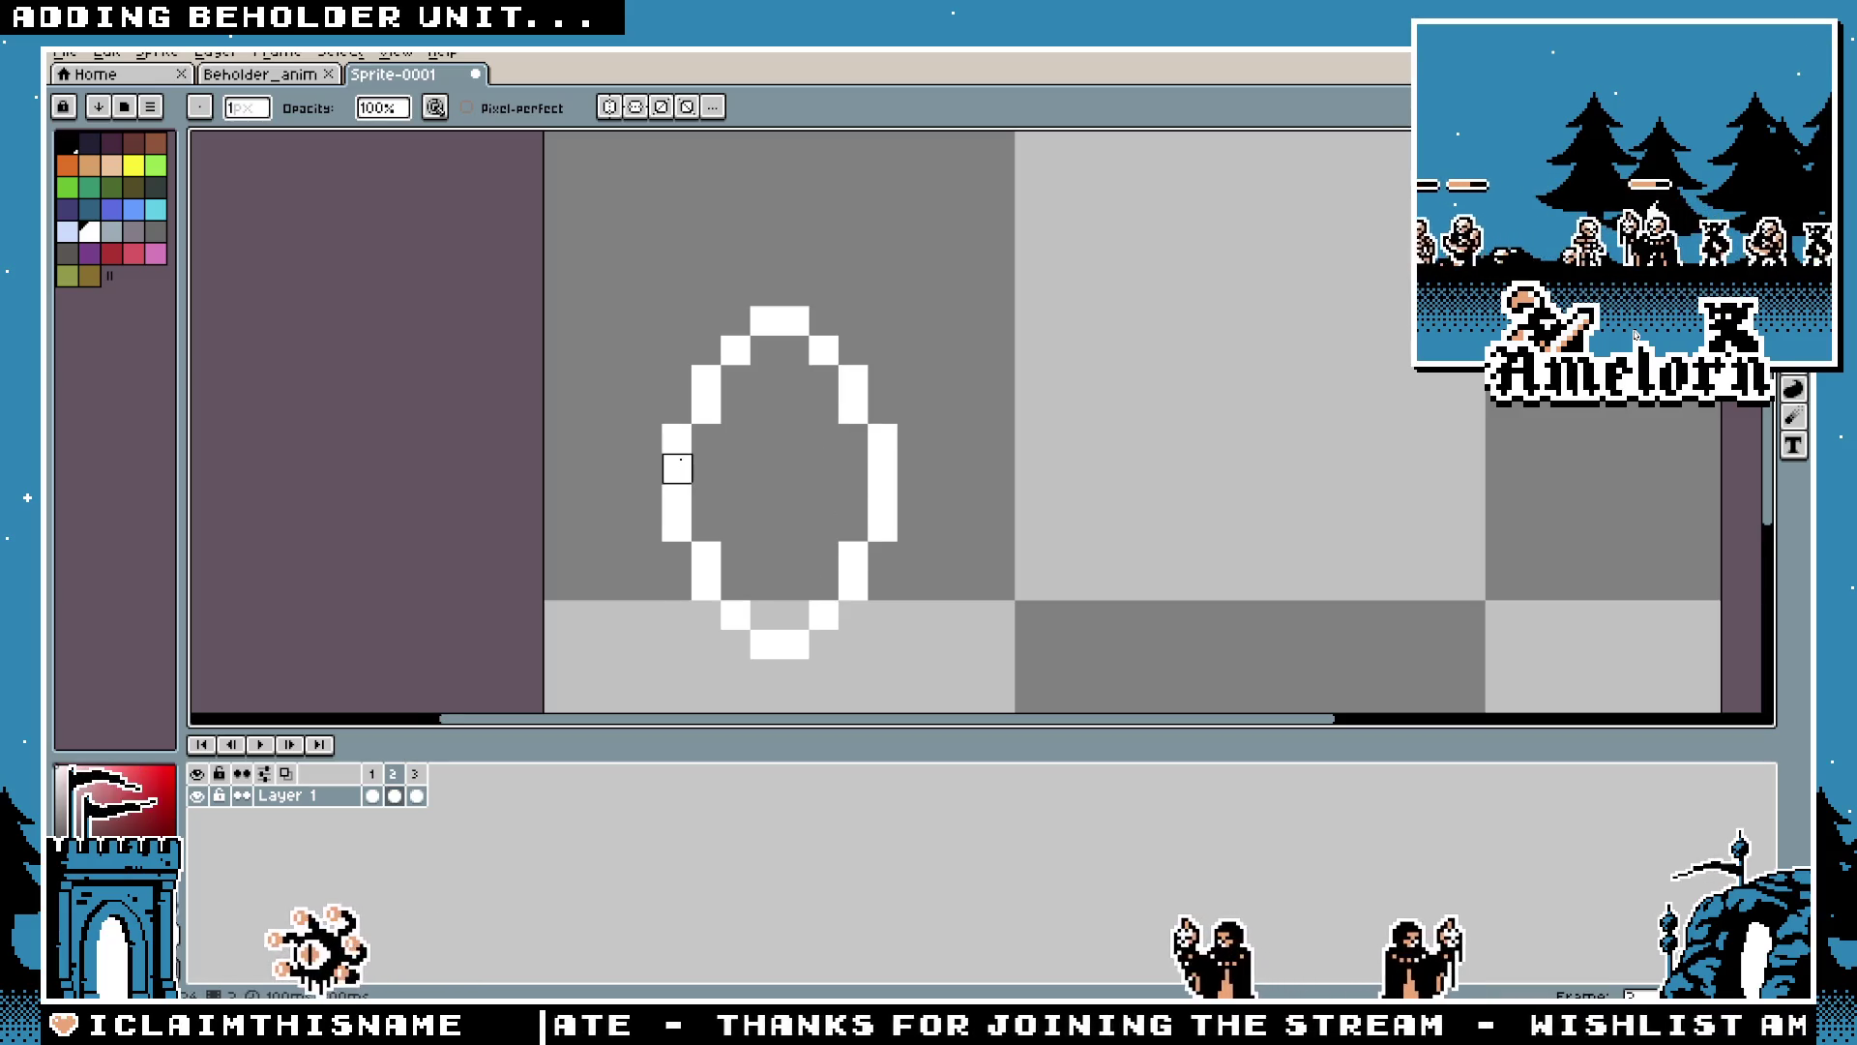
Undo an accidental empty frame, thicken the oval's inner left edge in white, then view frame 3
scroll(705, 373, "up", 1)
key("alt+shift+n")
scroll(754, 338, "down", 1)
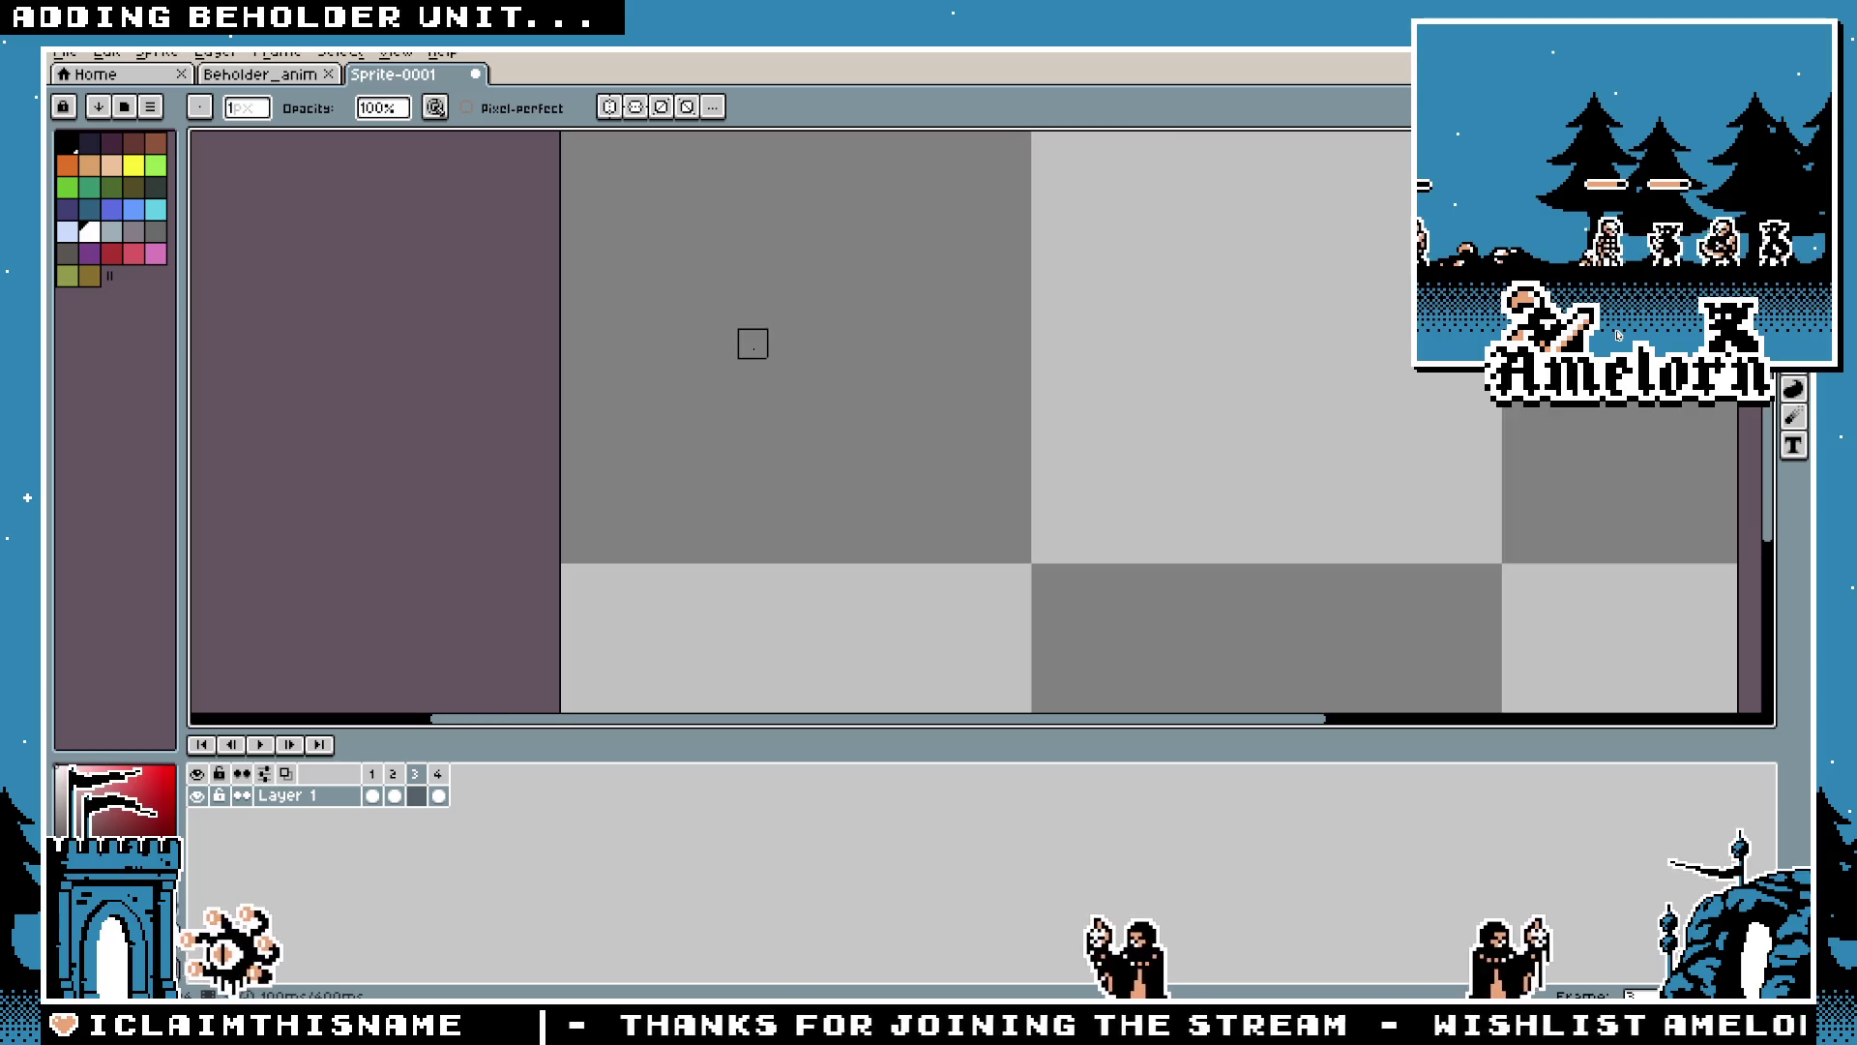
key("ctrl+z")
key("b")
mouse_move(782, 313)
left_mouse_down()
mouse_move(723, 425)
mouse_move(746, 525)
left_mouse_up()
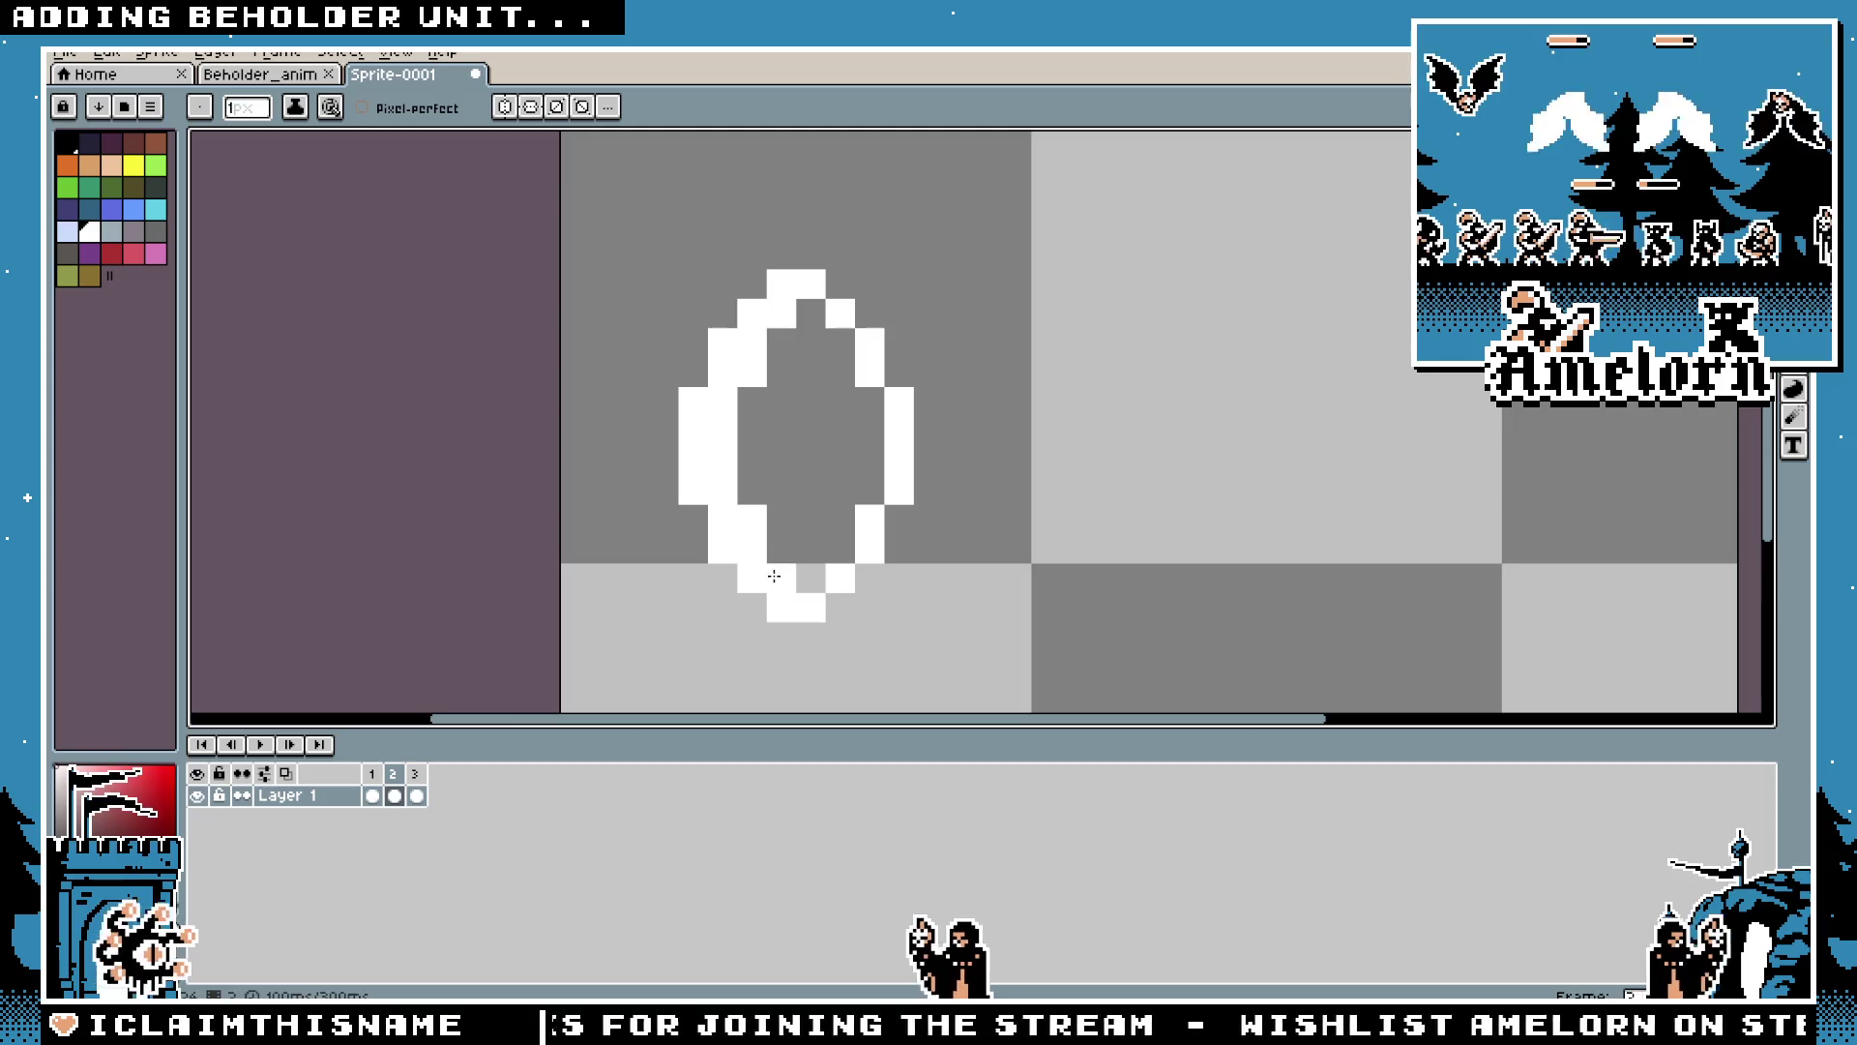
scroll(746, 525, "down", 3)
scroll(581, 629, "up", 1)
left_click(395, 795)
left_click(416, 795)
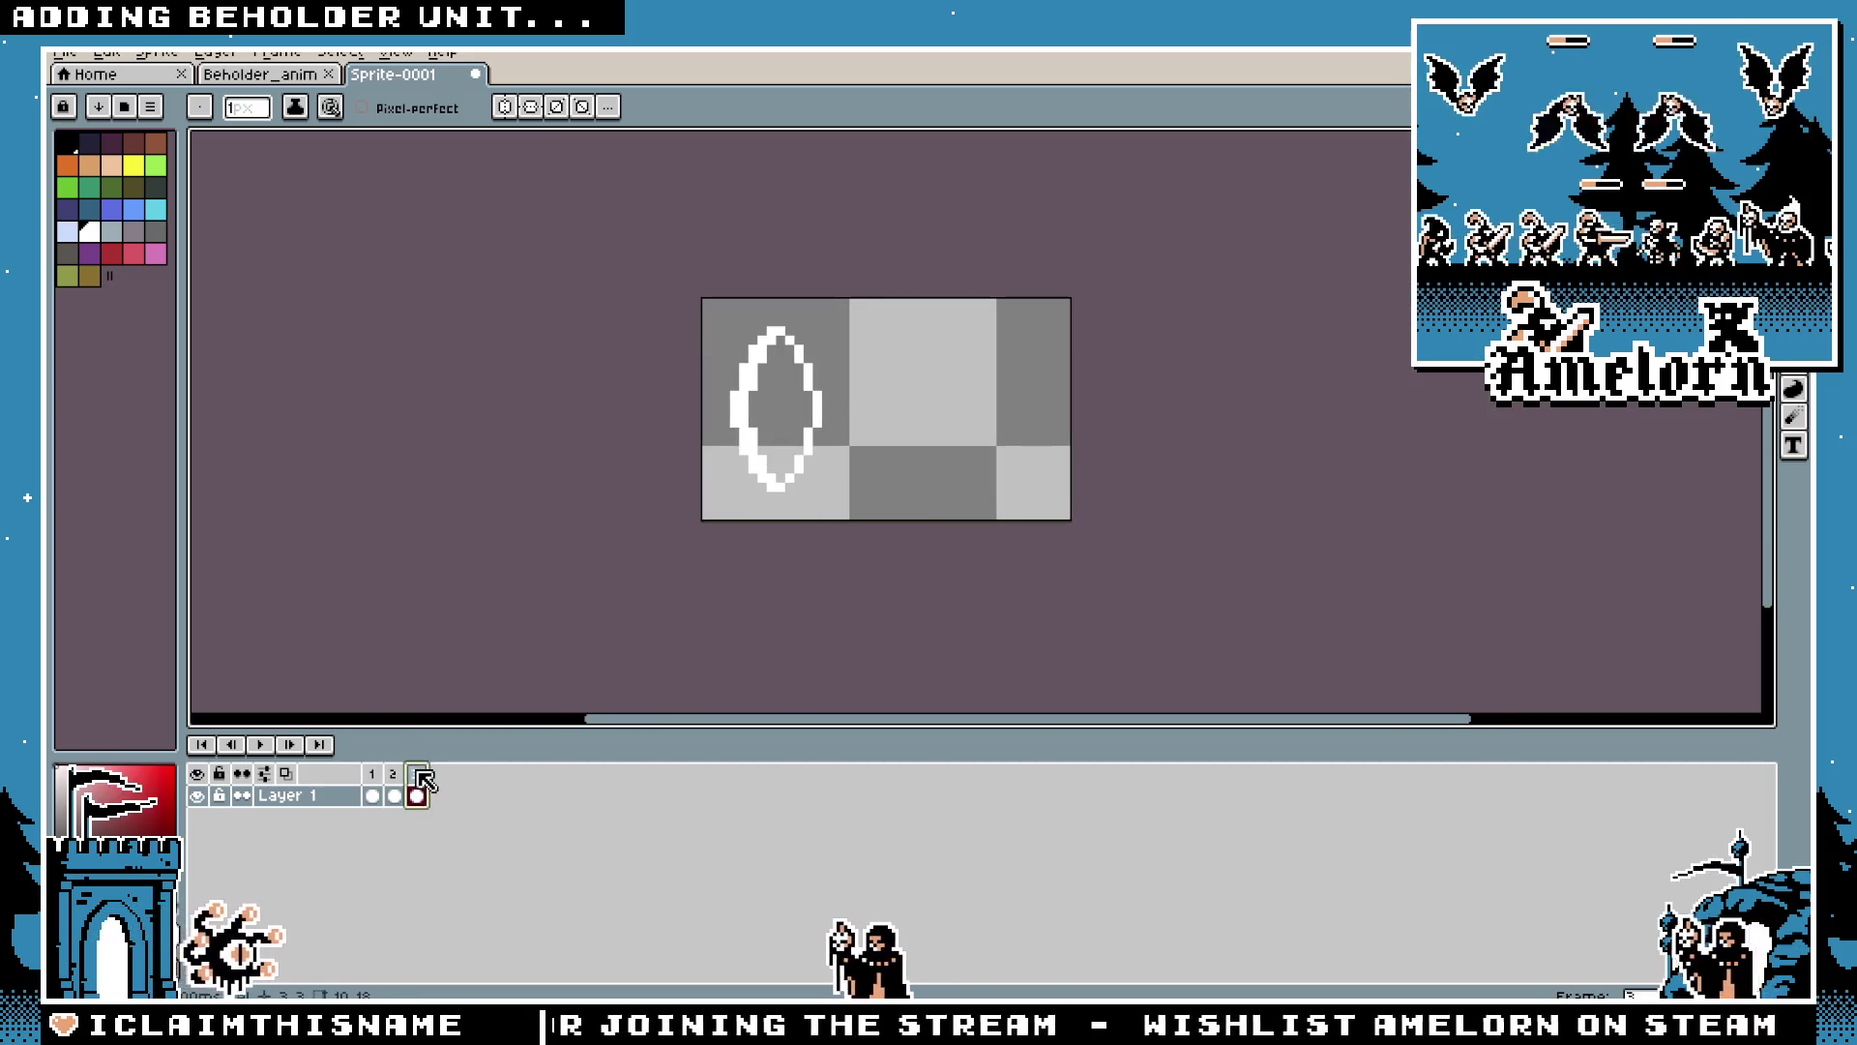
Add a fourth frame to the animation
key("m")
scroll(1098, 282, "up", 2)
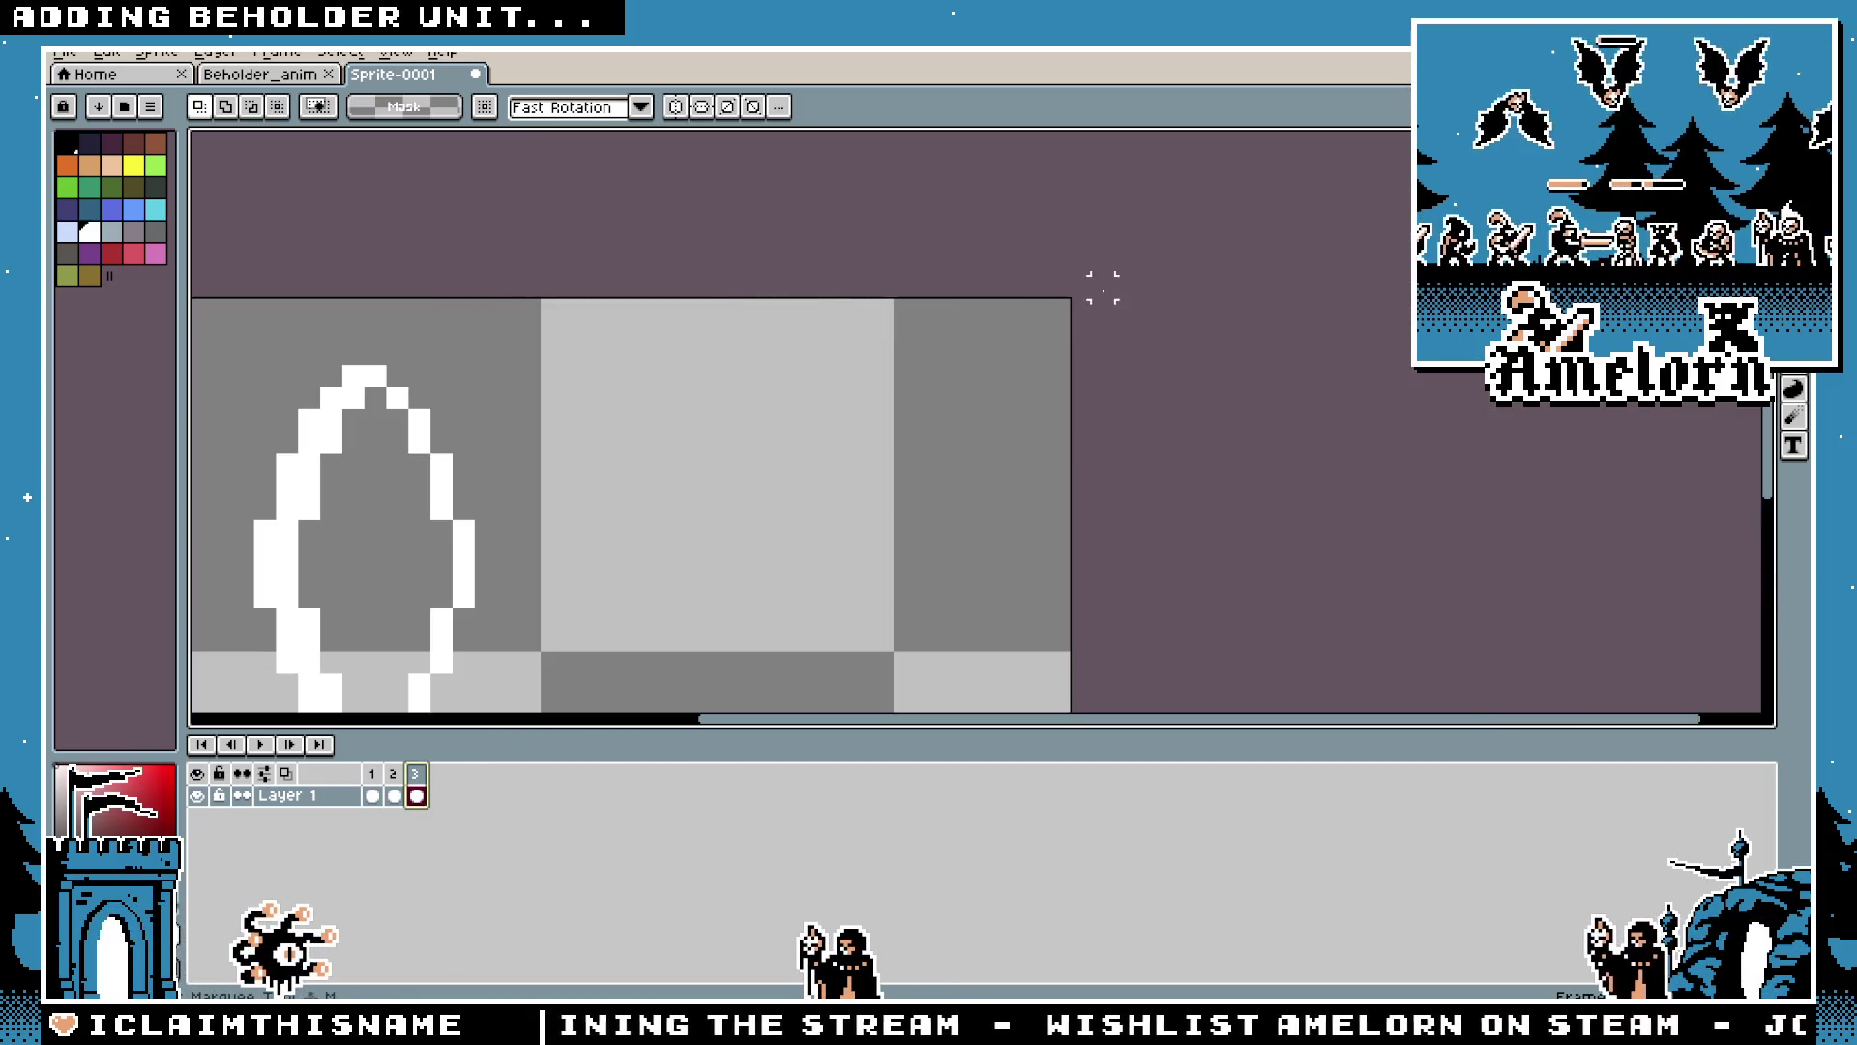
scroll(775, 406, "down", 1)
key("alt+n")
Select the area around frame 1's oval and cut it away
left_click(371, 795)
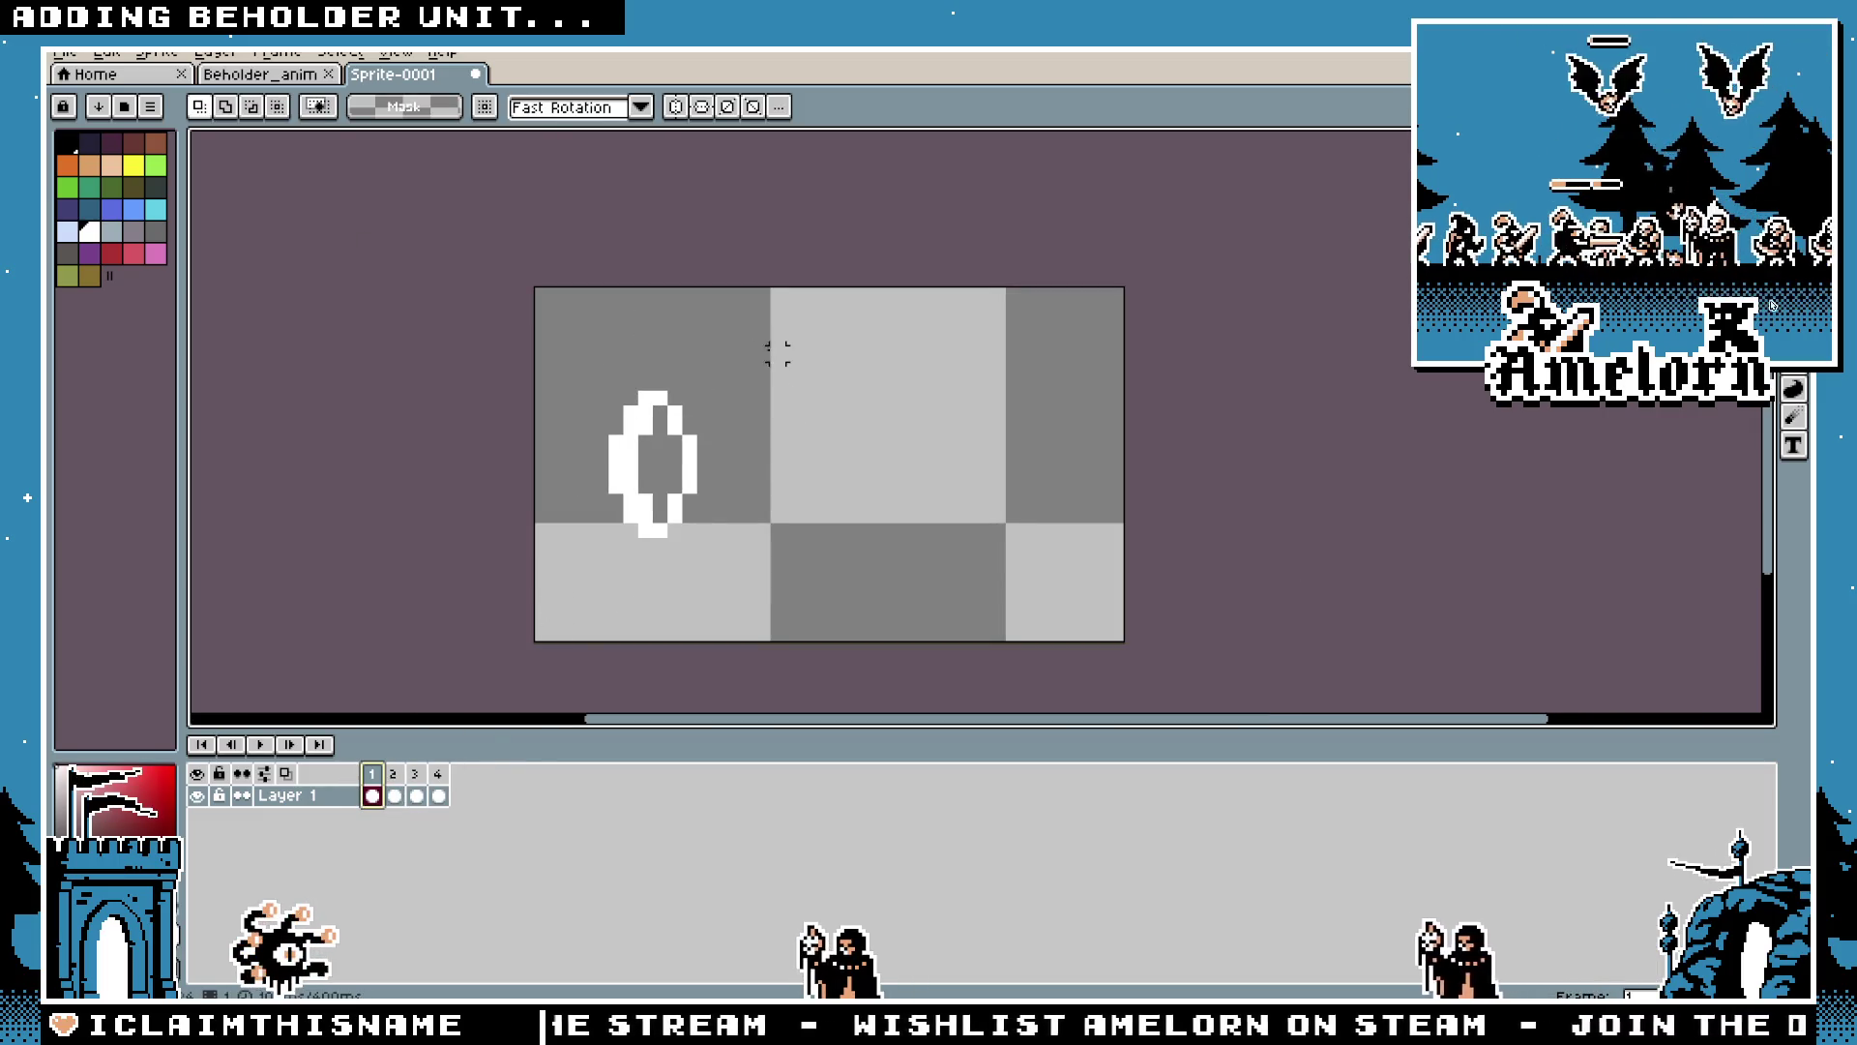
left_click_drag(776, 354, 537, 627)
scroll(506, 696, "up", 1)
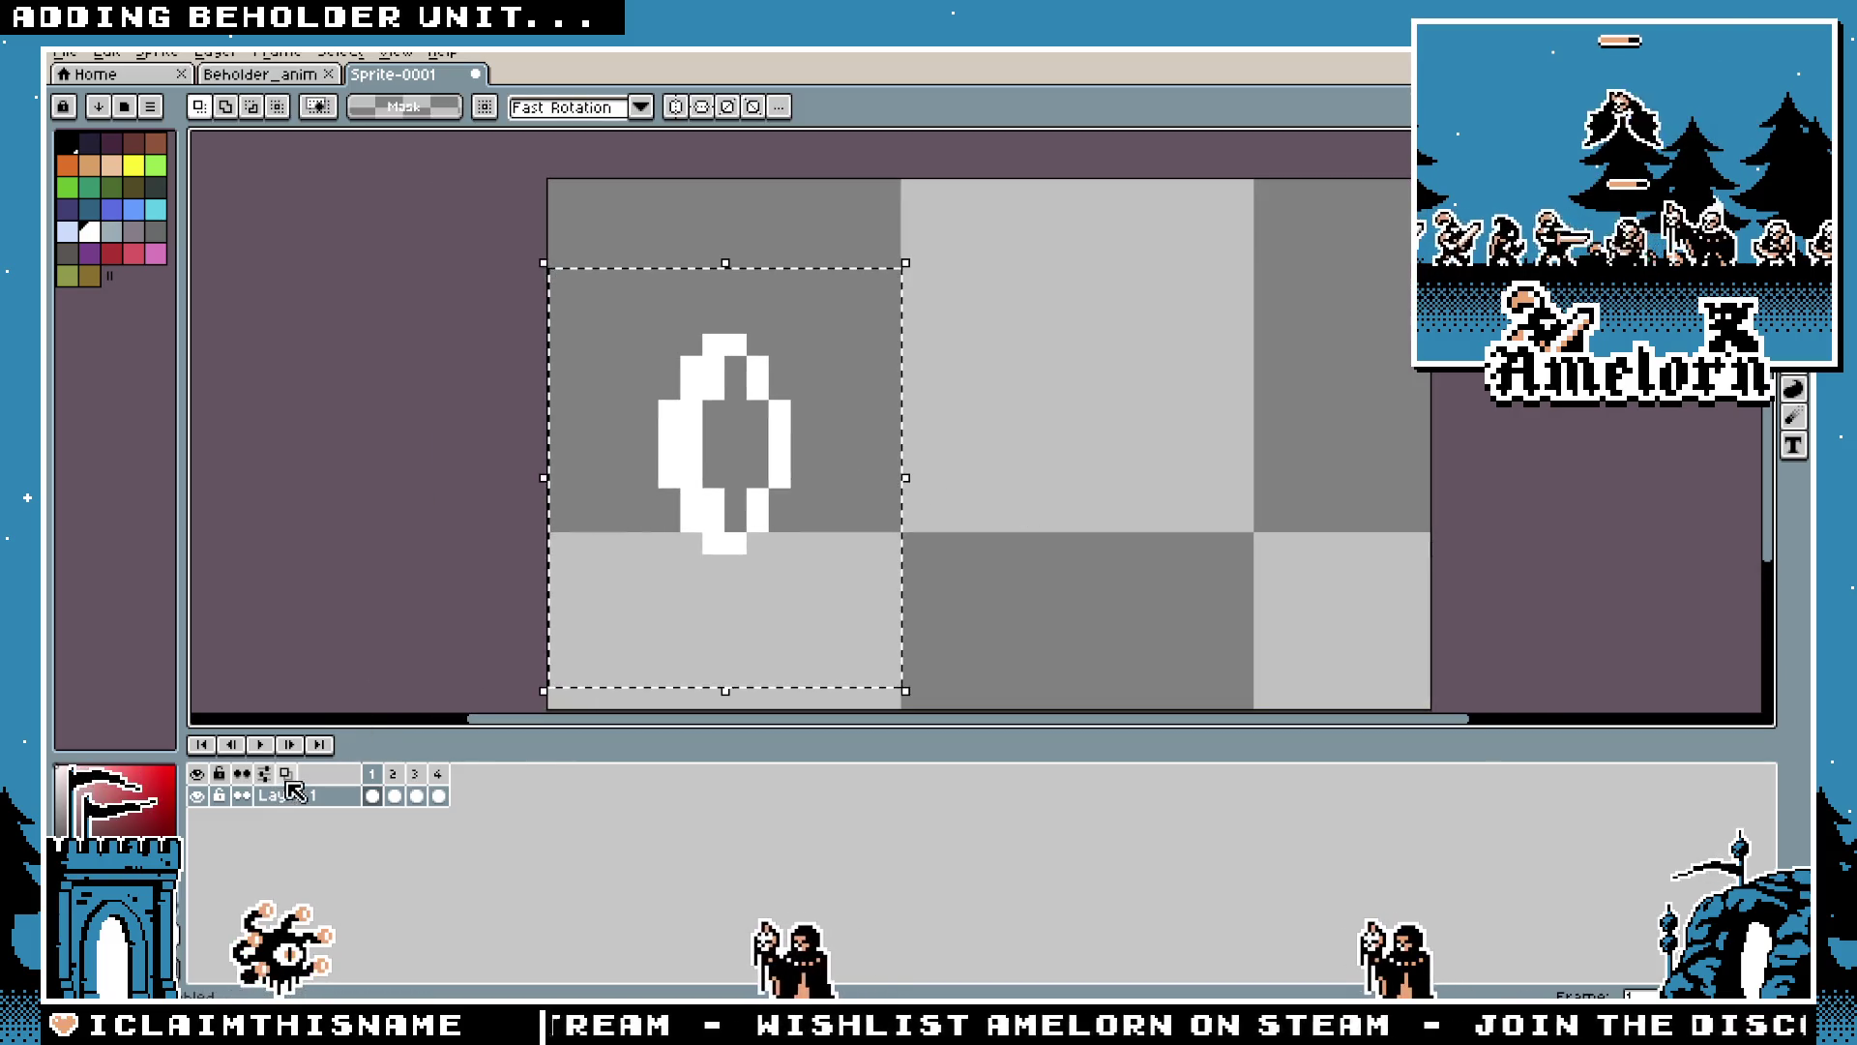
key("ctrl+x")
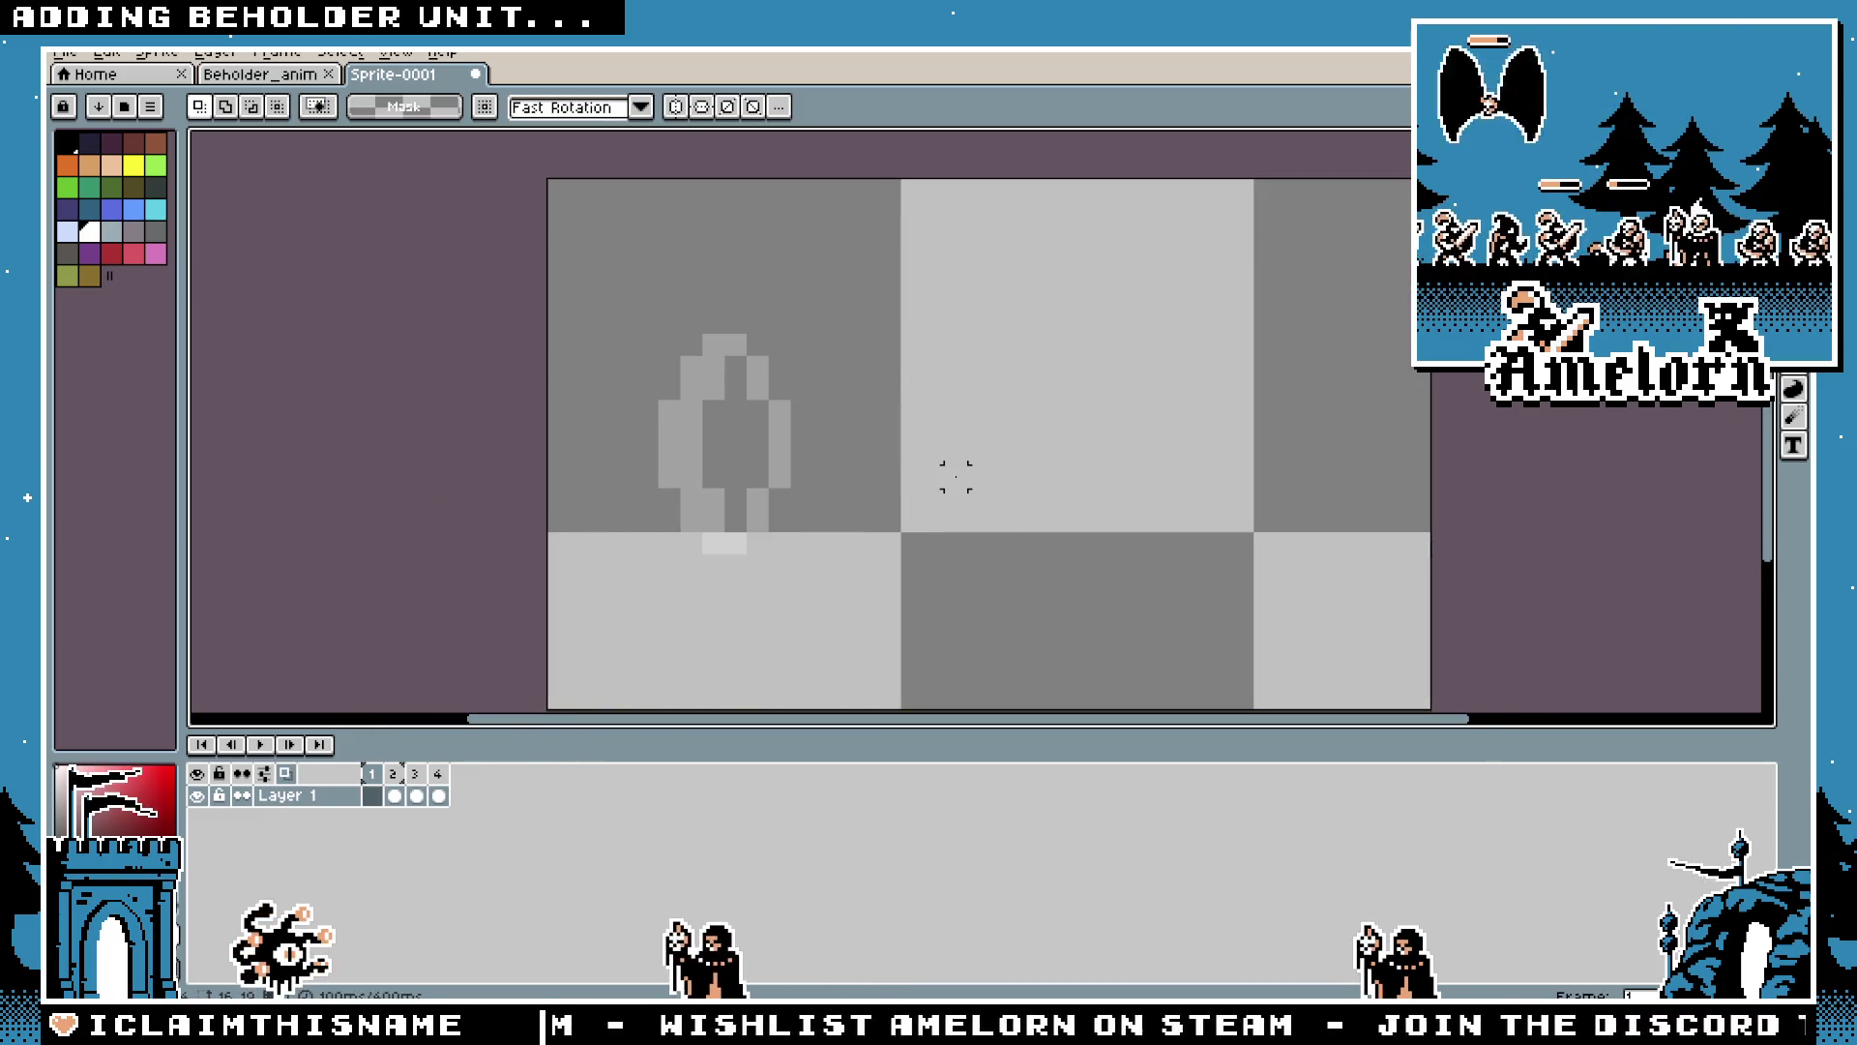
scroll(778, 455, "up", 1)
key("b")
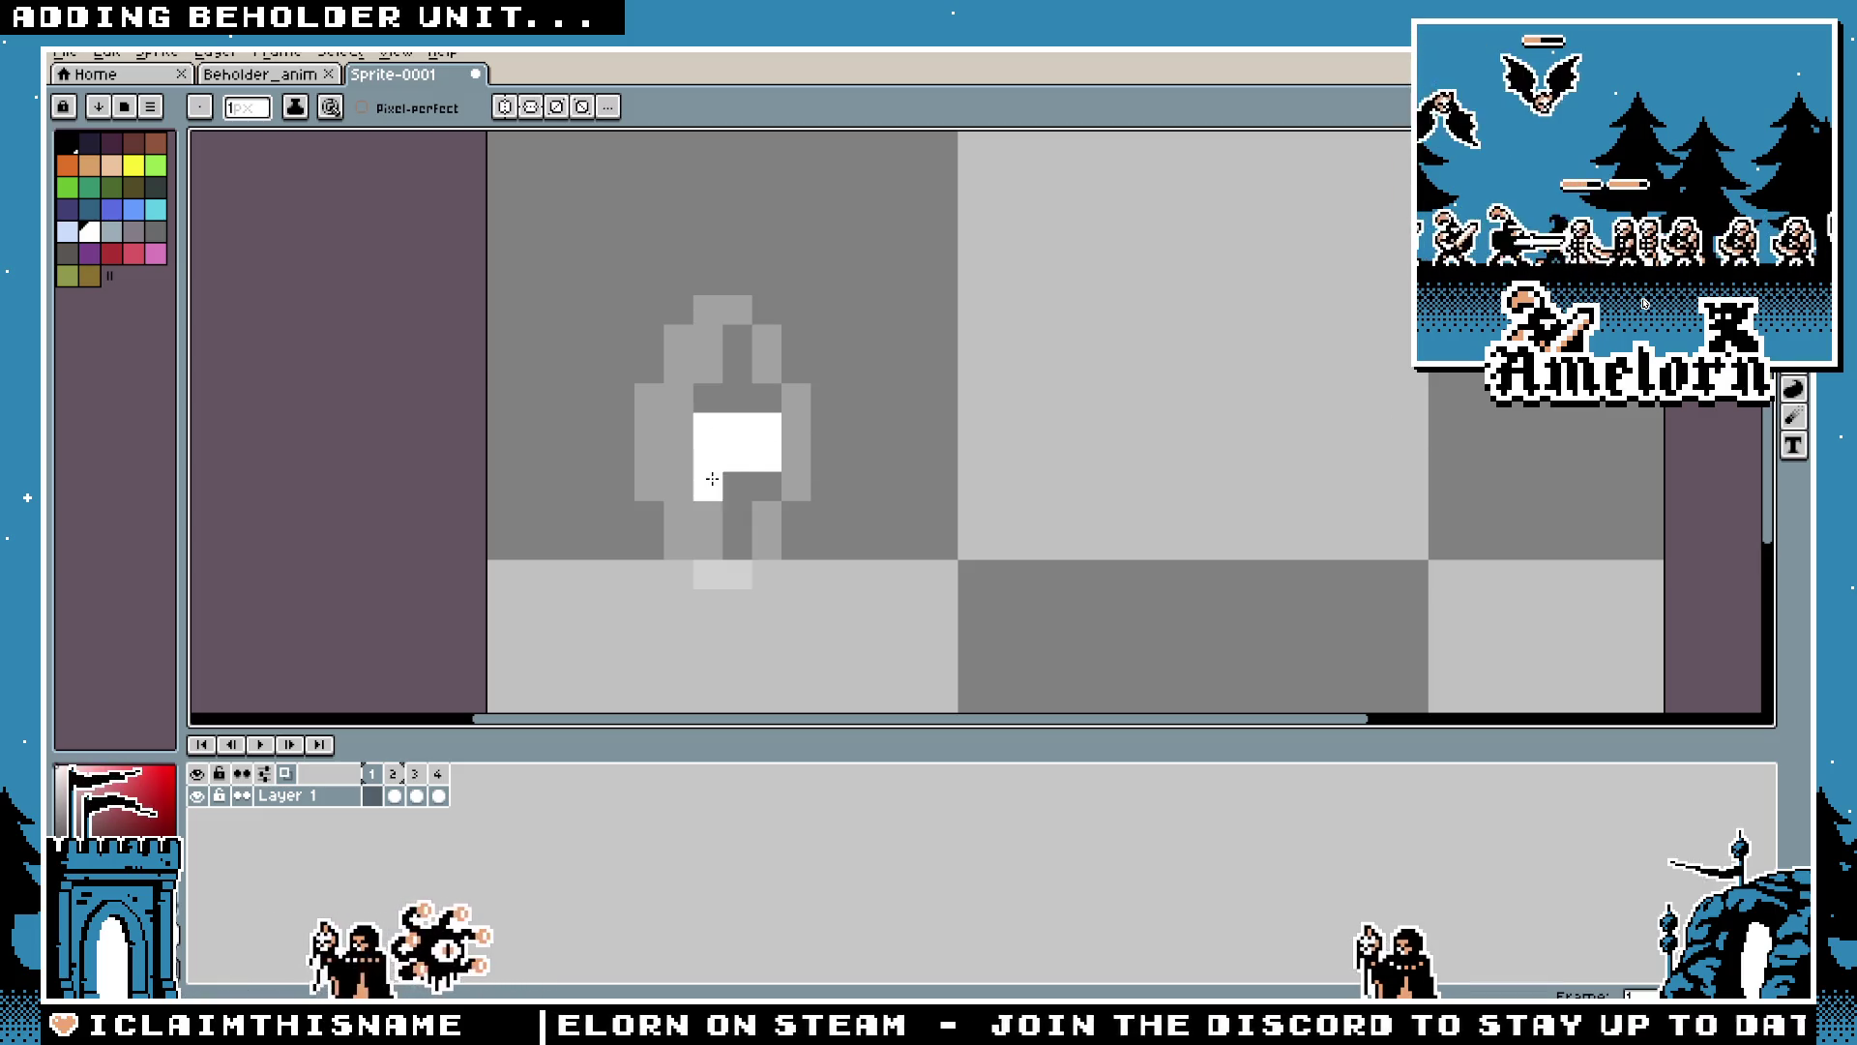
Draw a small white block at the eye's centre on frame 1
mouse_move(712, 479)
left_mouse_down()
mouse_move(769, 486)
mouse_move(719, 399)
left_mouse_up()
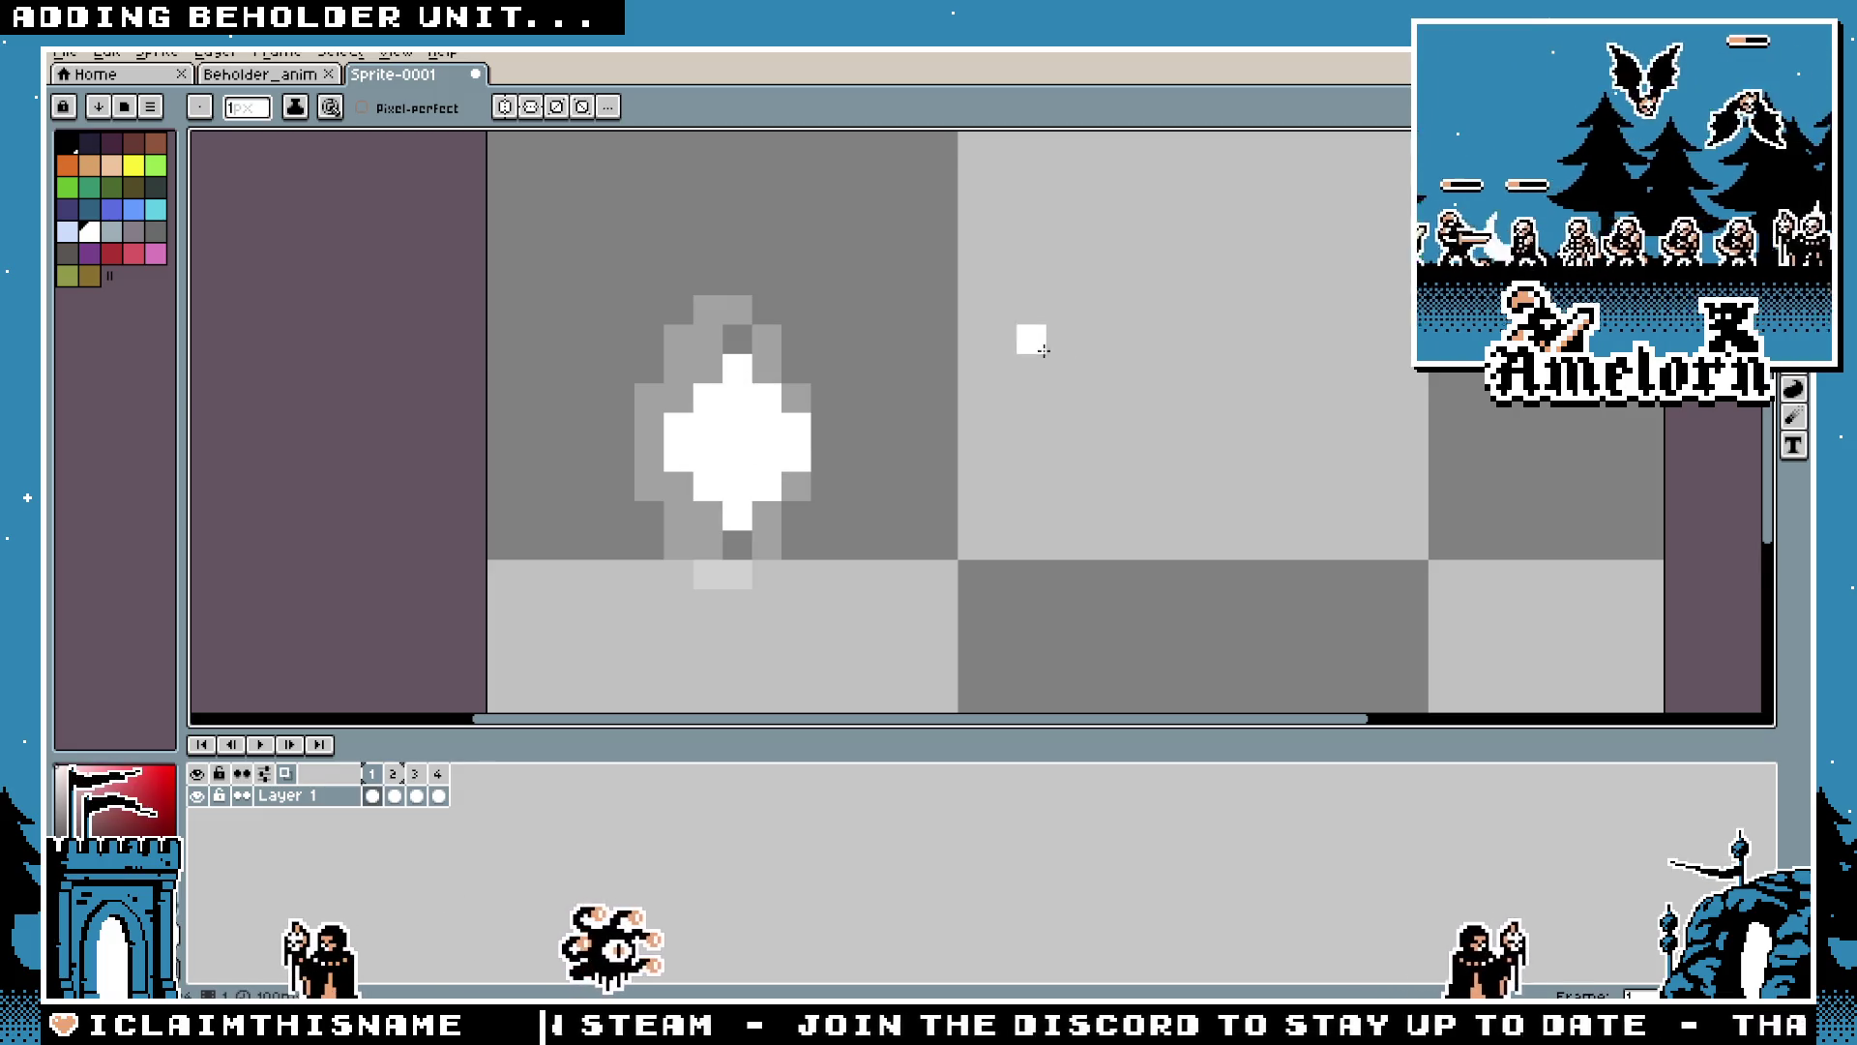
scroll(1040, 343, "down", 2)
scroll(962, 344, "down", 1)
scroll(928, 386, "up", 4)
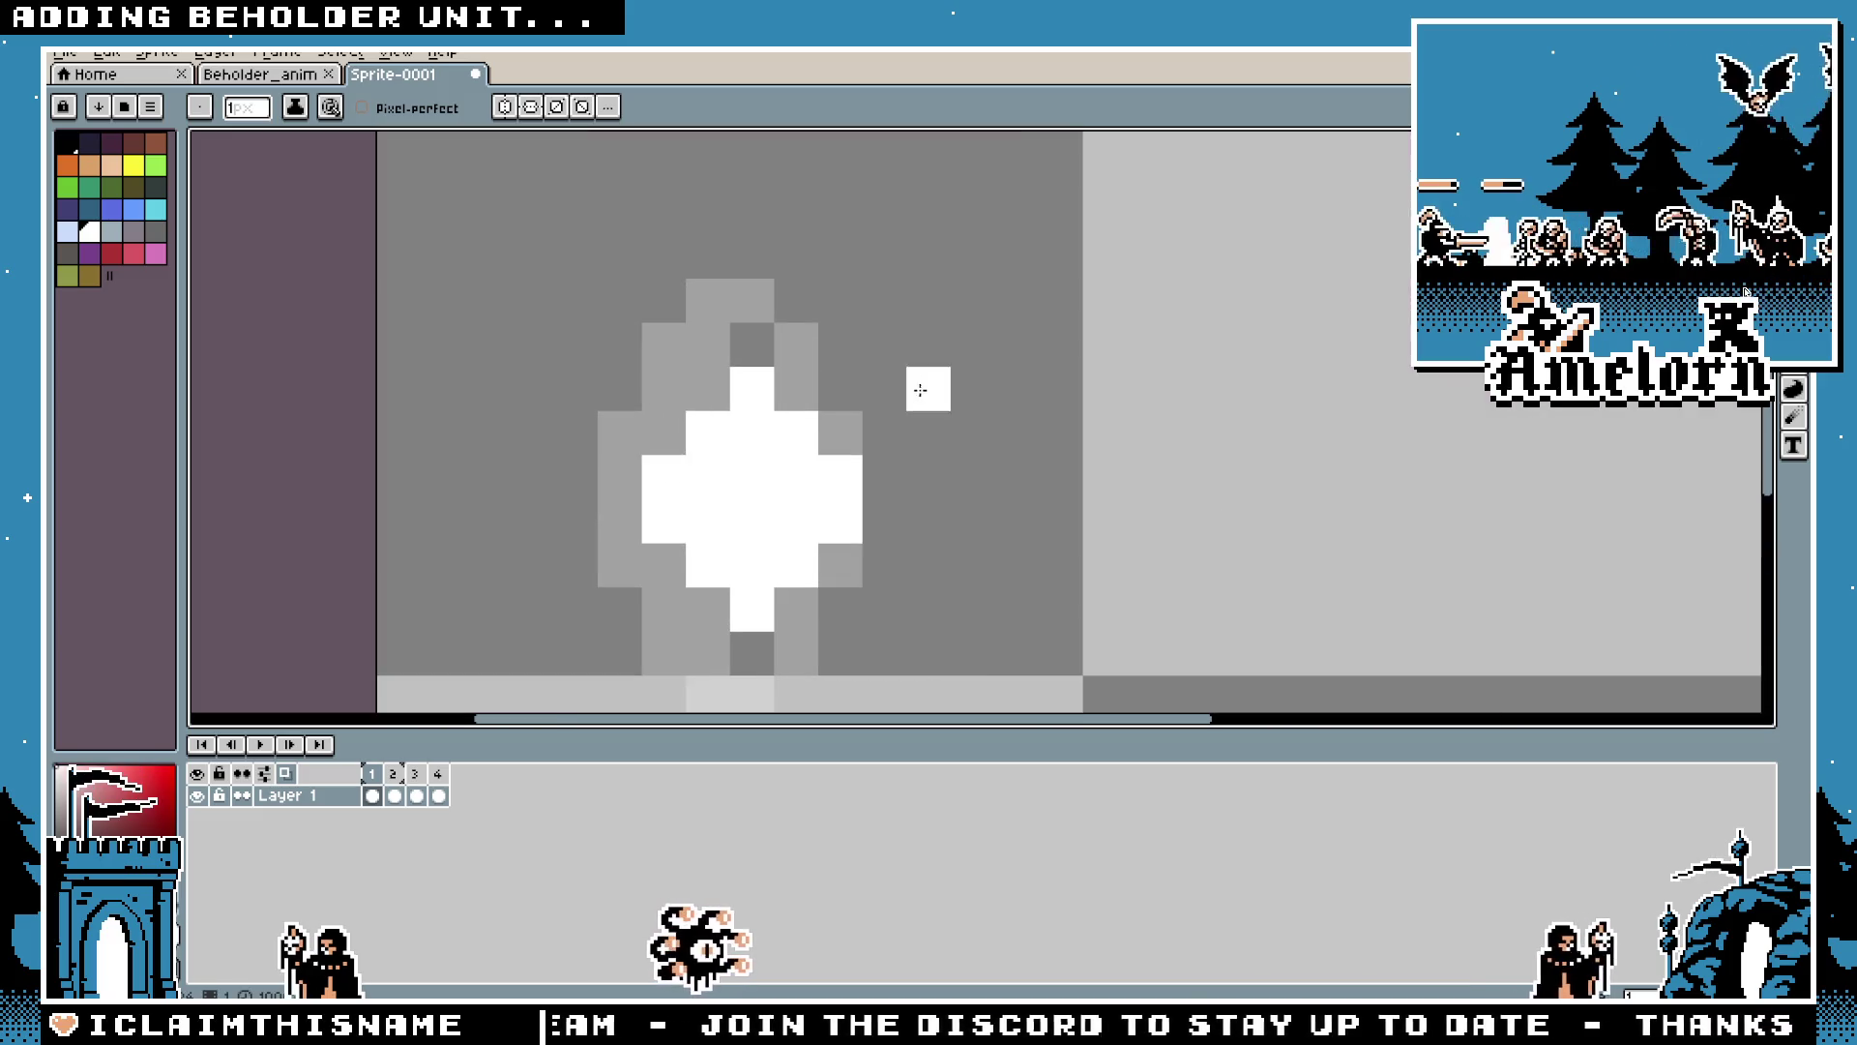
key("b")
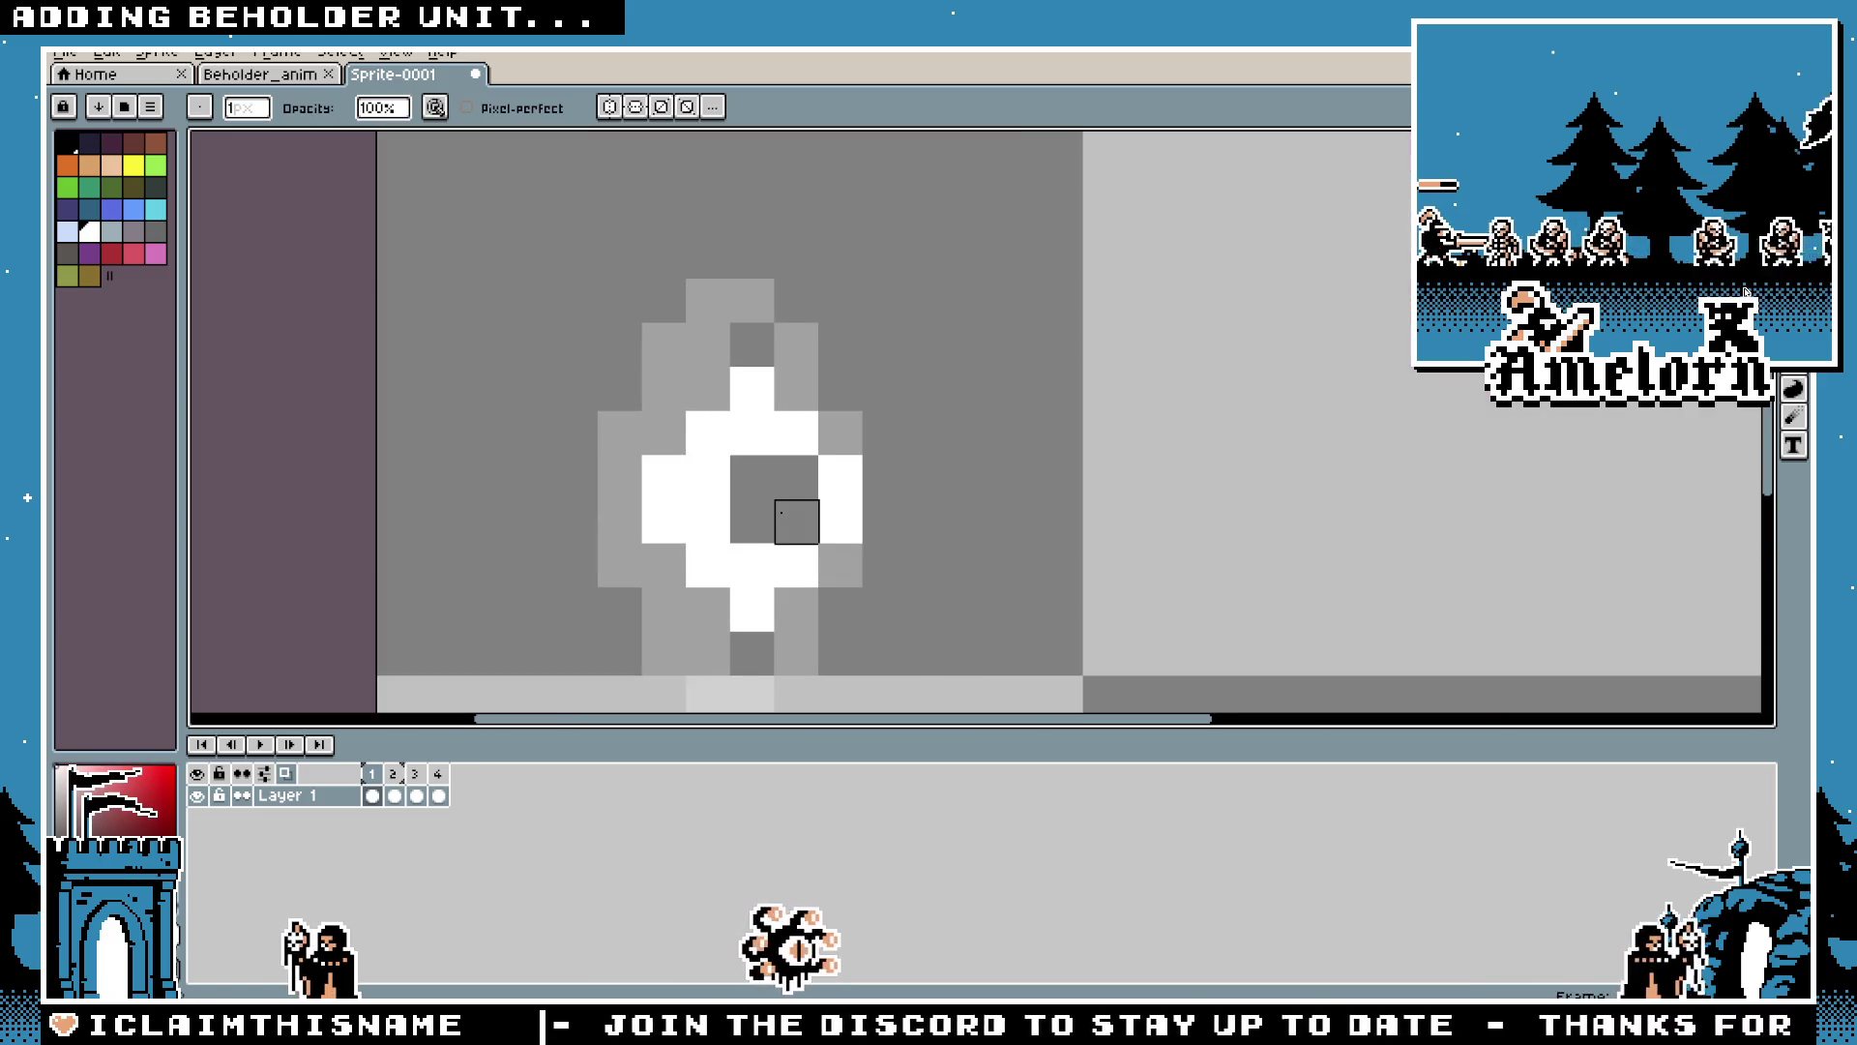
scroll(915, 530, "down", 5)
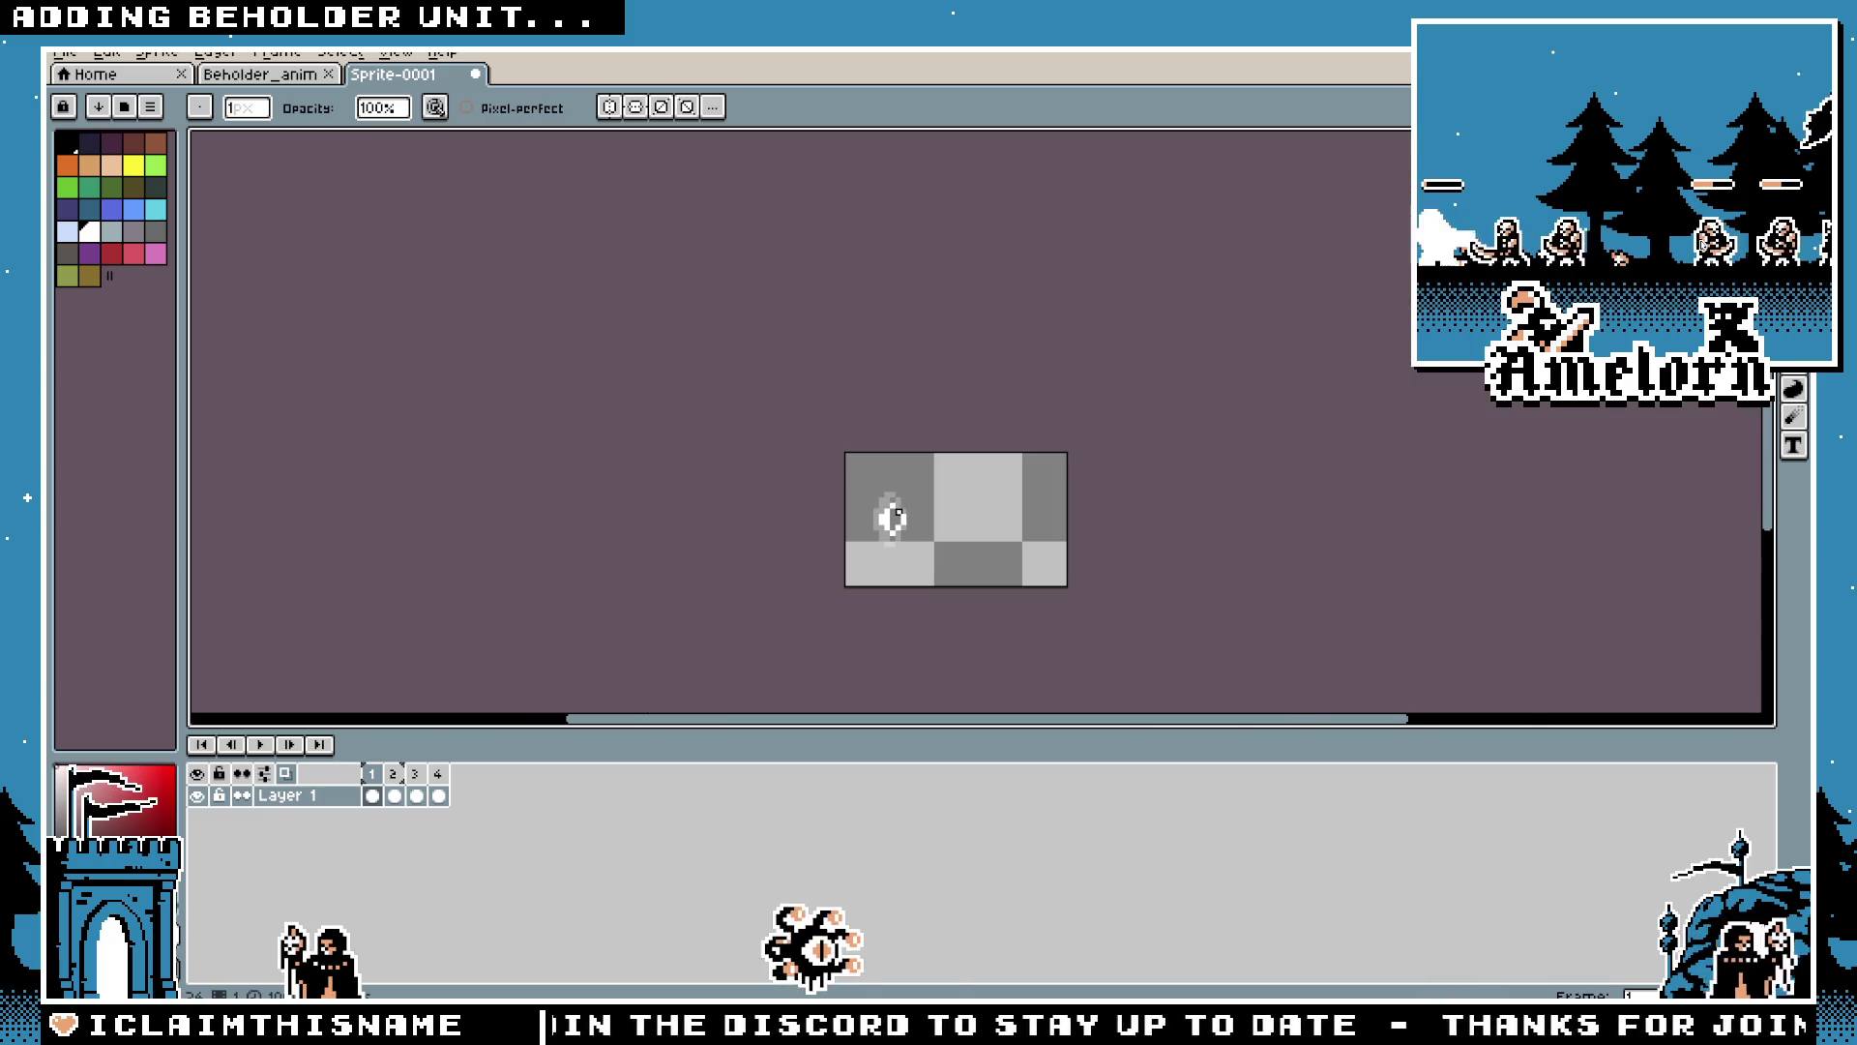
scroll(904, 548, "up", 5)
Shift the white blob's pixels, select the blob, and undo the change
key("v")
left_click_drag(913, 558, 941, 539)
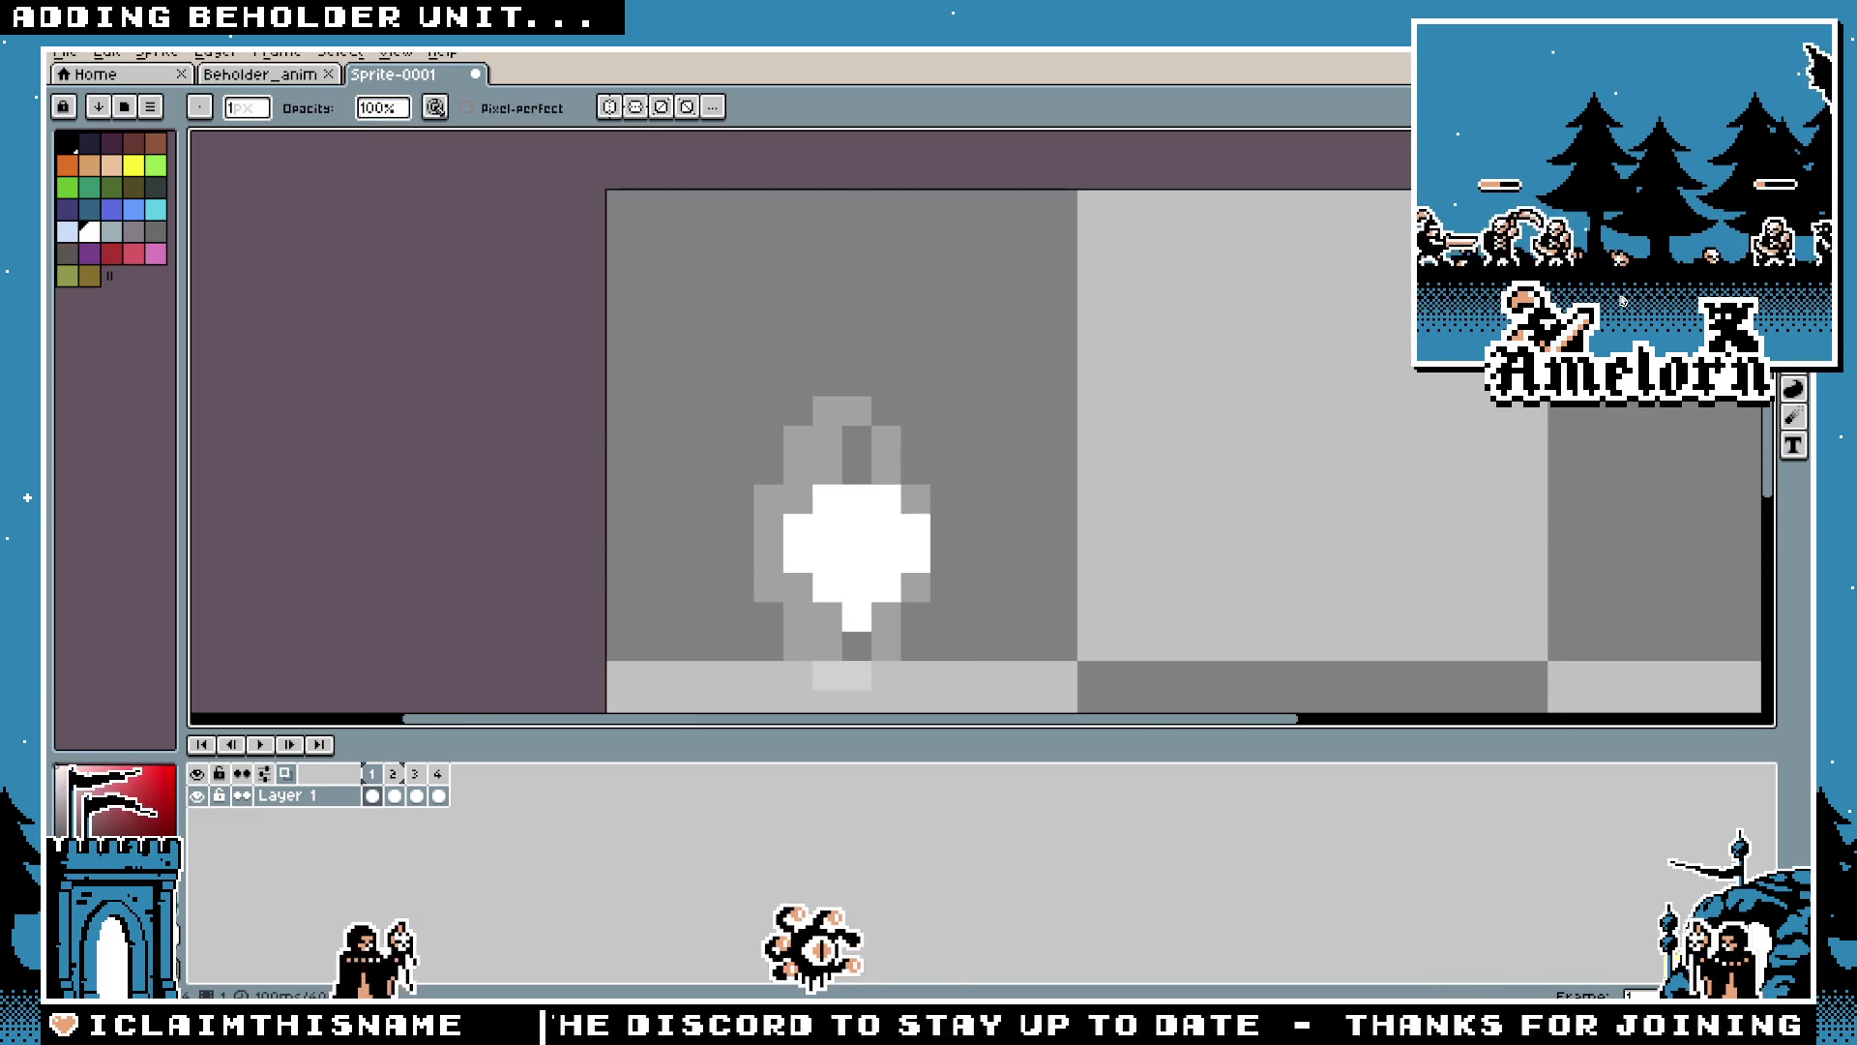
key("m")
left_click_drag(1006, 412, 808, 644)
key("ctrl+z")
key("ctrl+z")
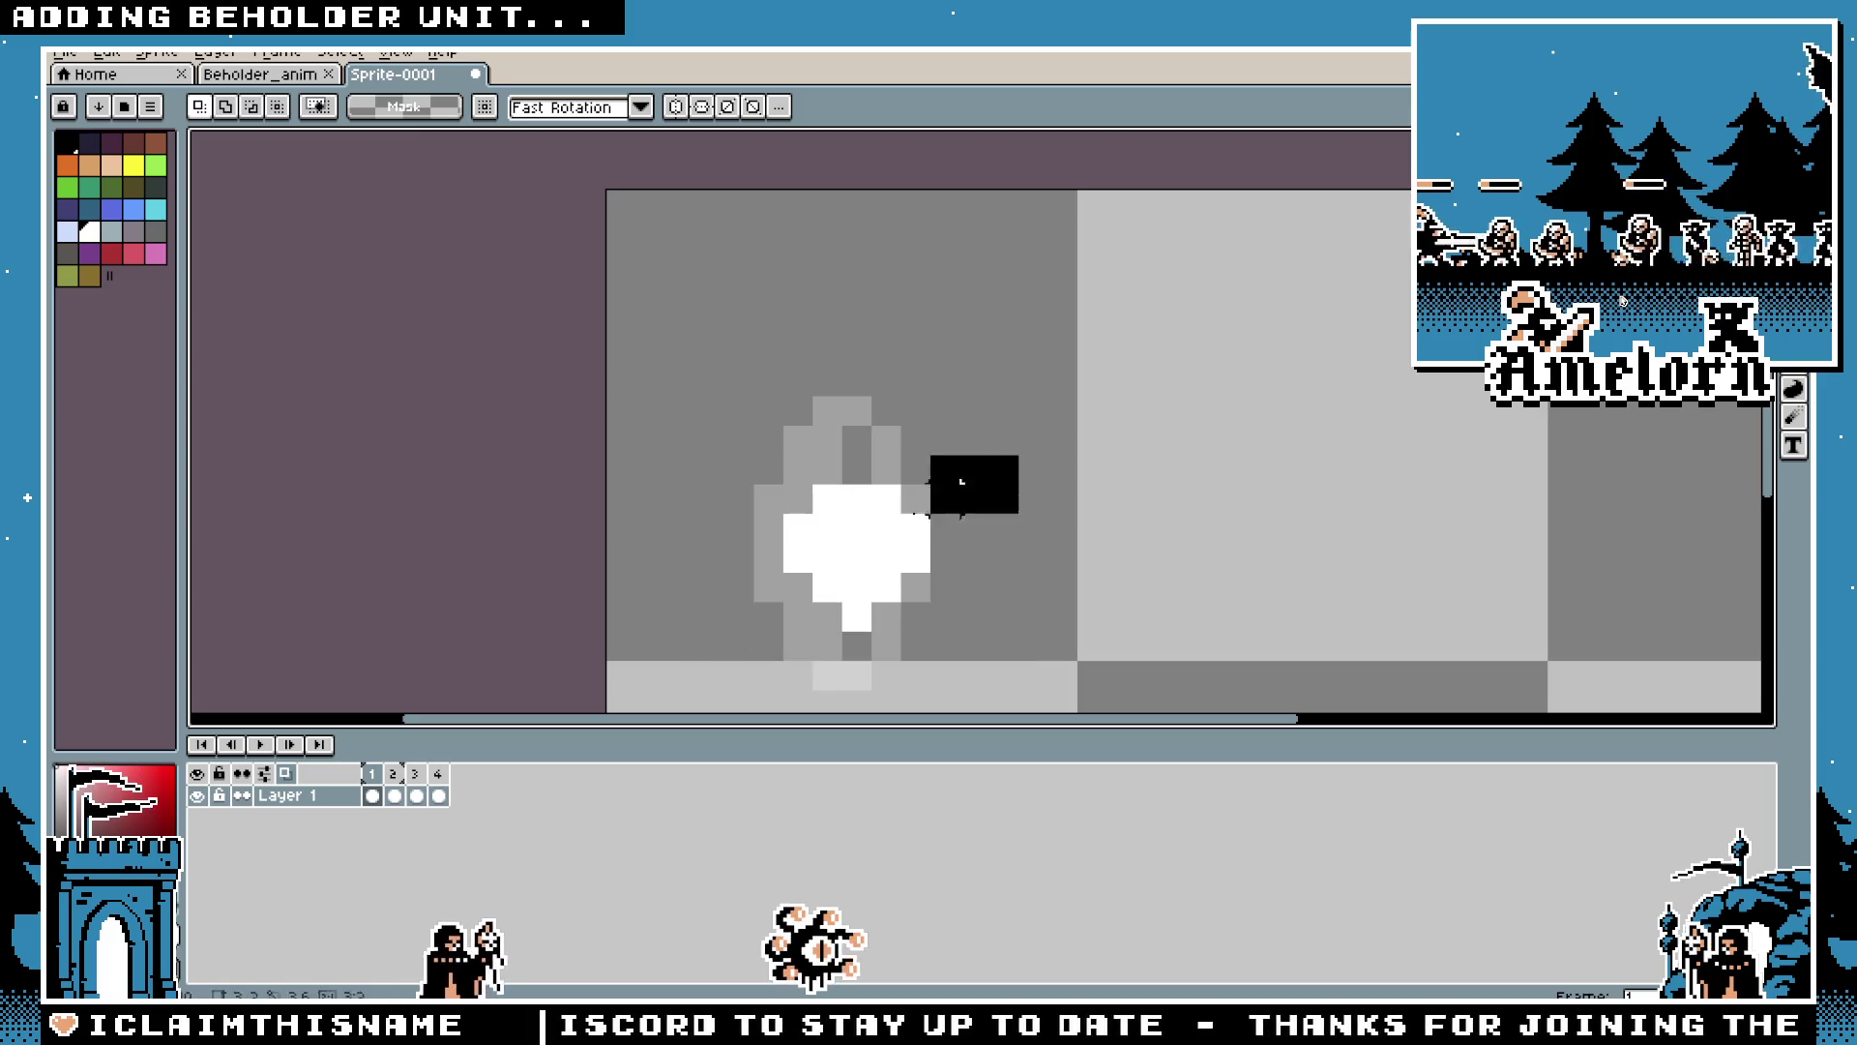
key("b")
Erase the blob's centre pixel to leave a single grey pupil, then view frame 2
scroll(958, 493, "up", 2)
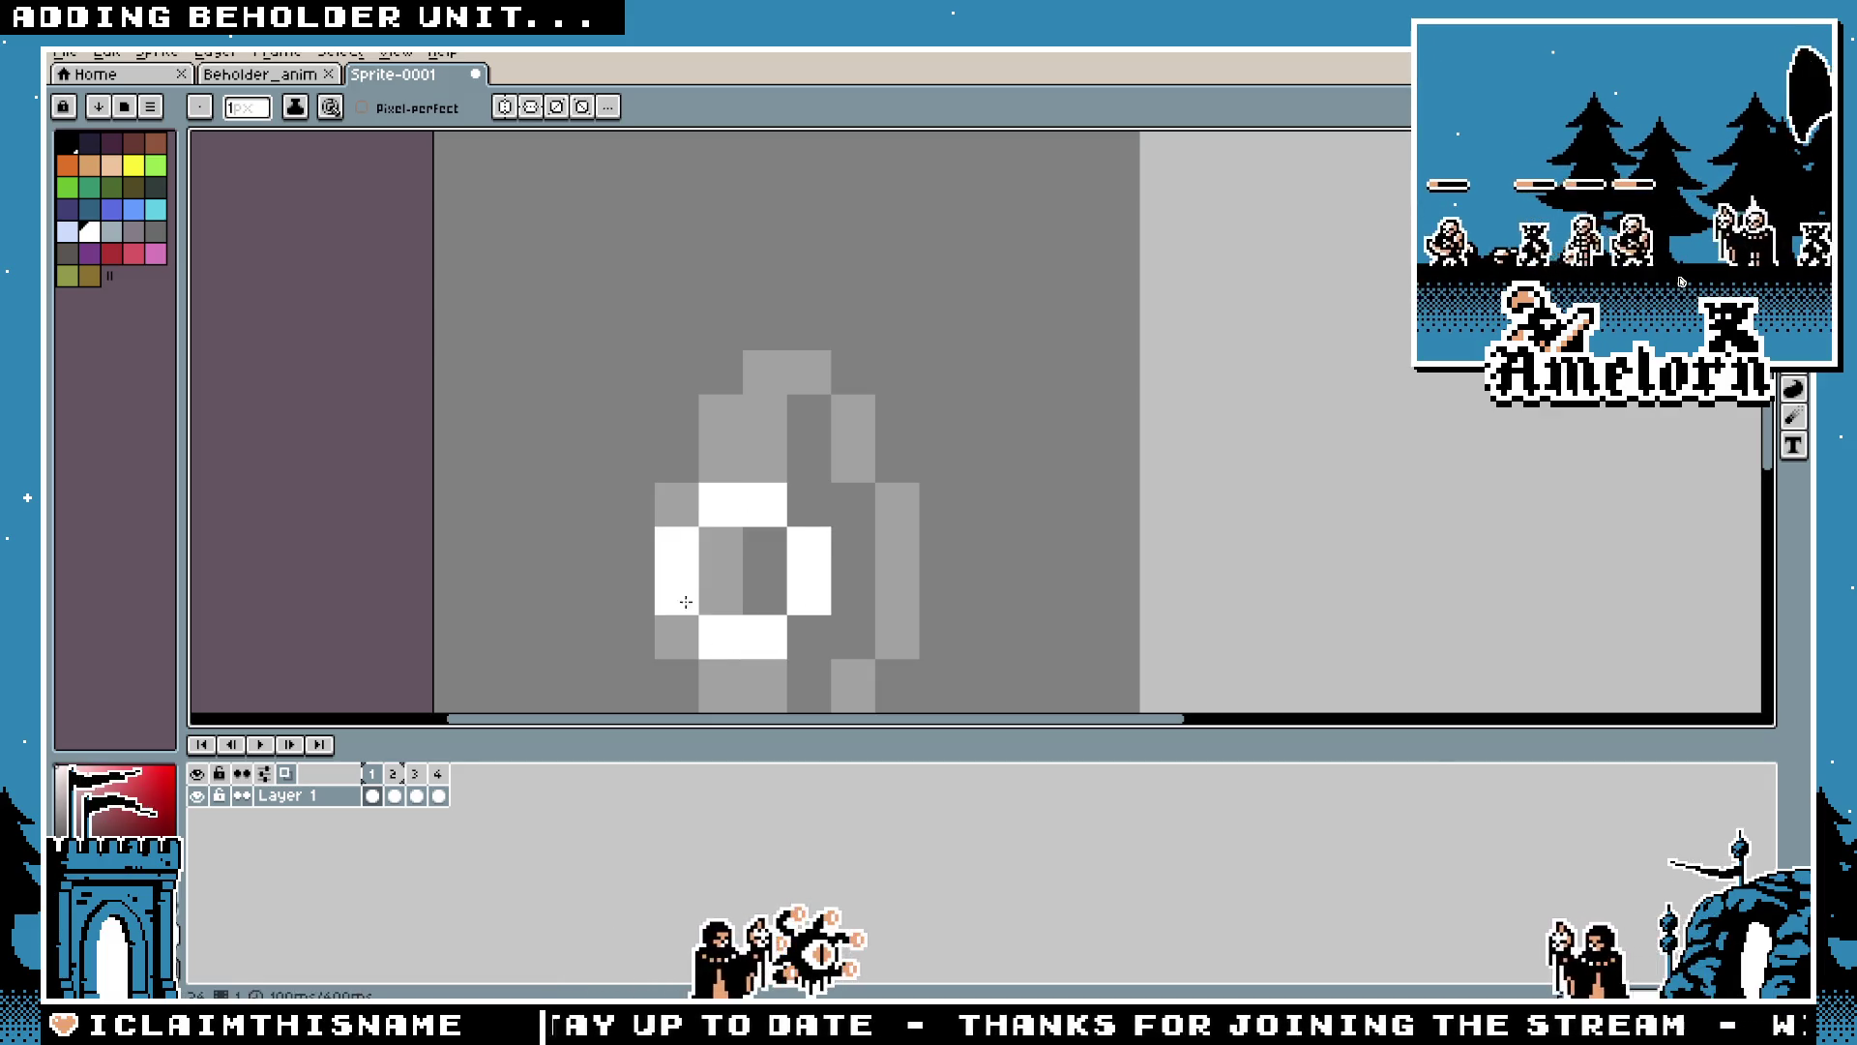
scroll(686, 601, "down", 3)
scroll(713, 587, "up", 4)
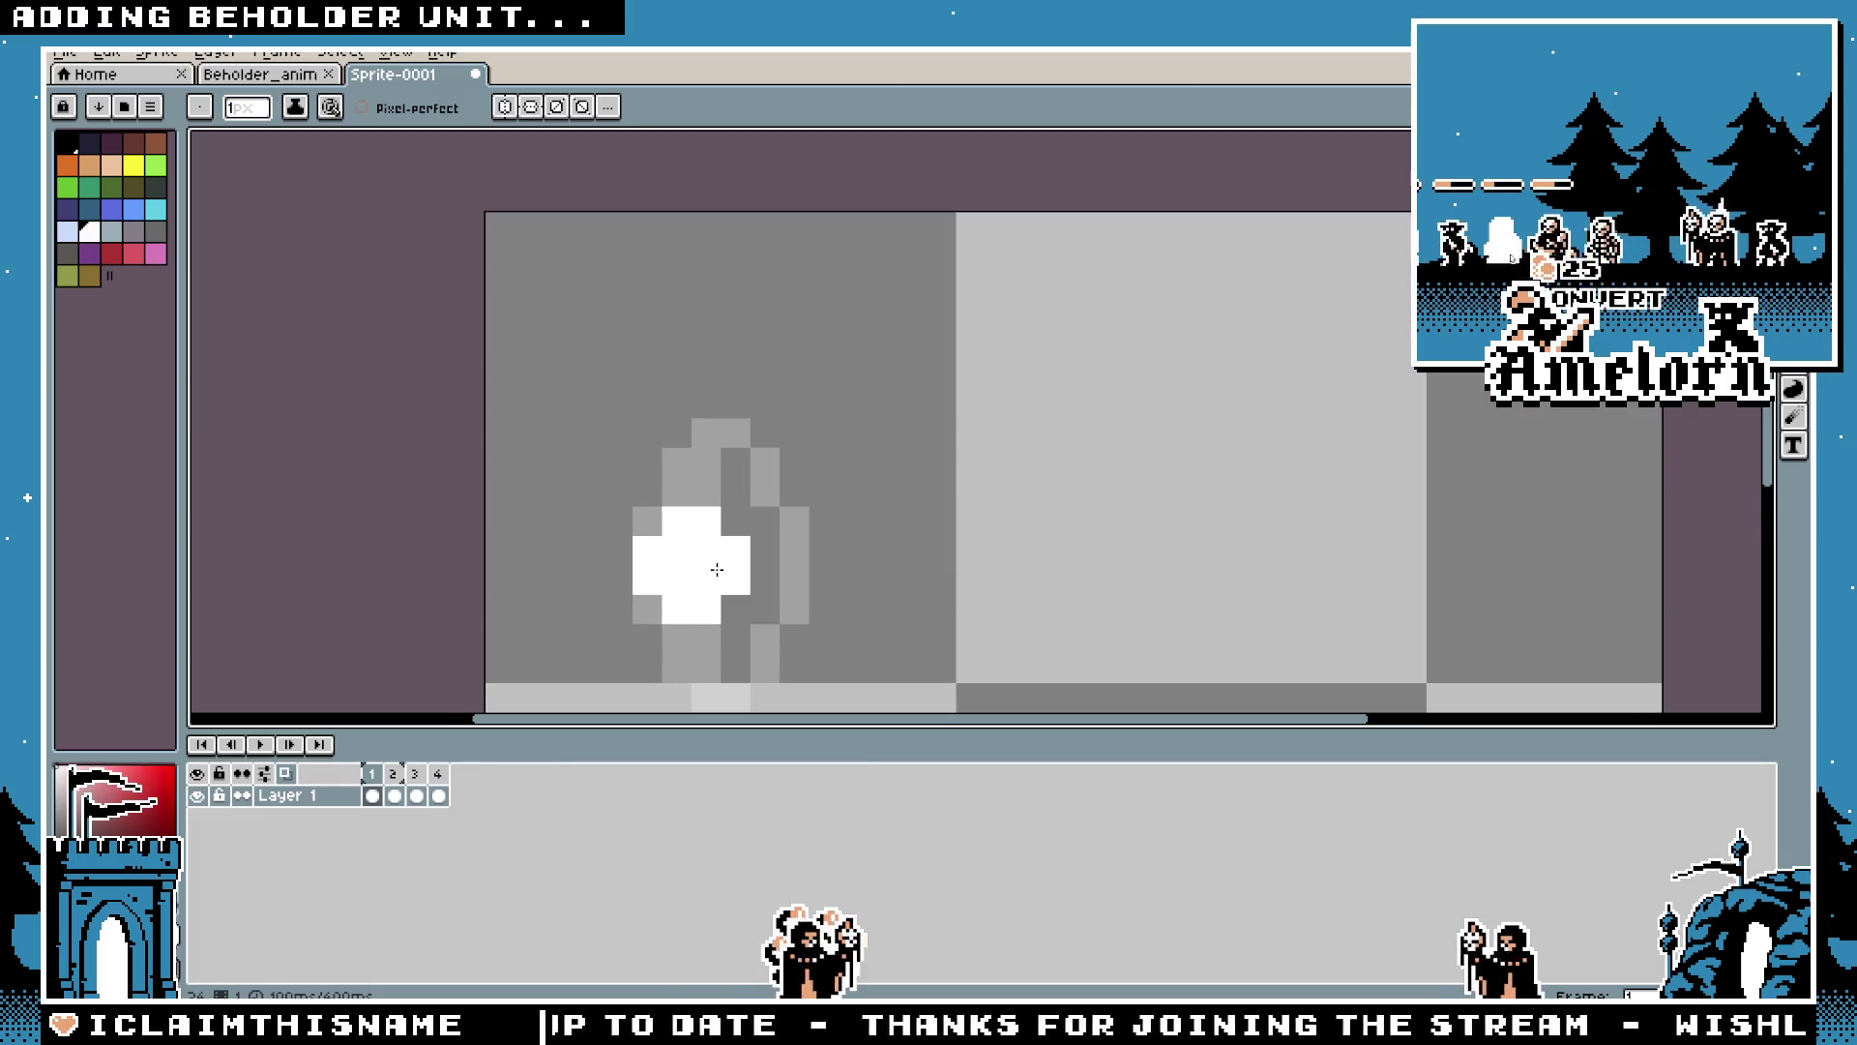
key("e")
left_click(698, 552)
scroll(697, 551, "down", 5)
scroll(808, 571, "up", 4)
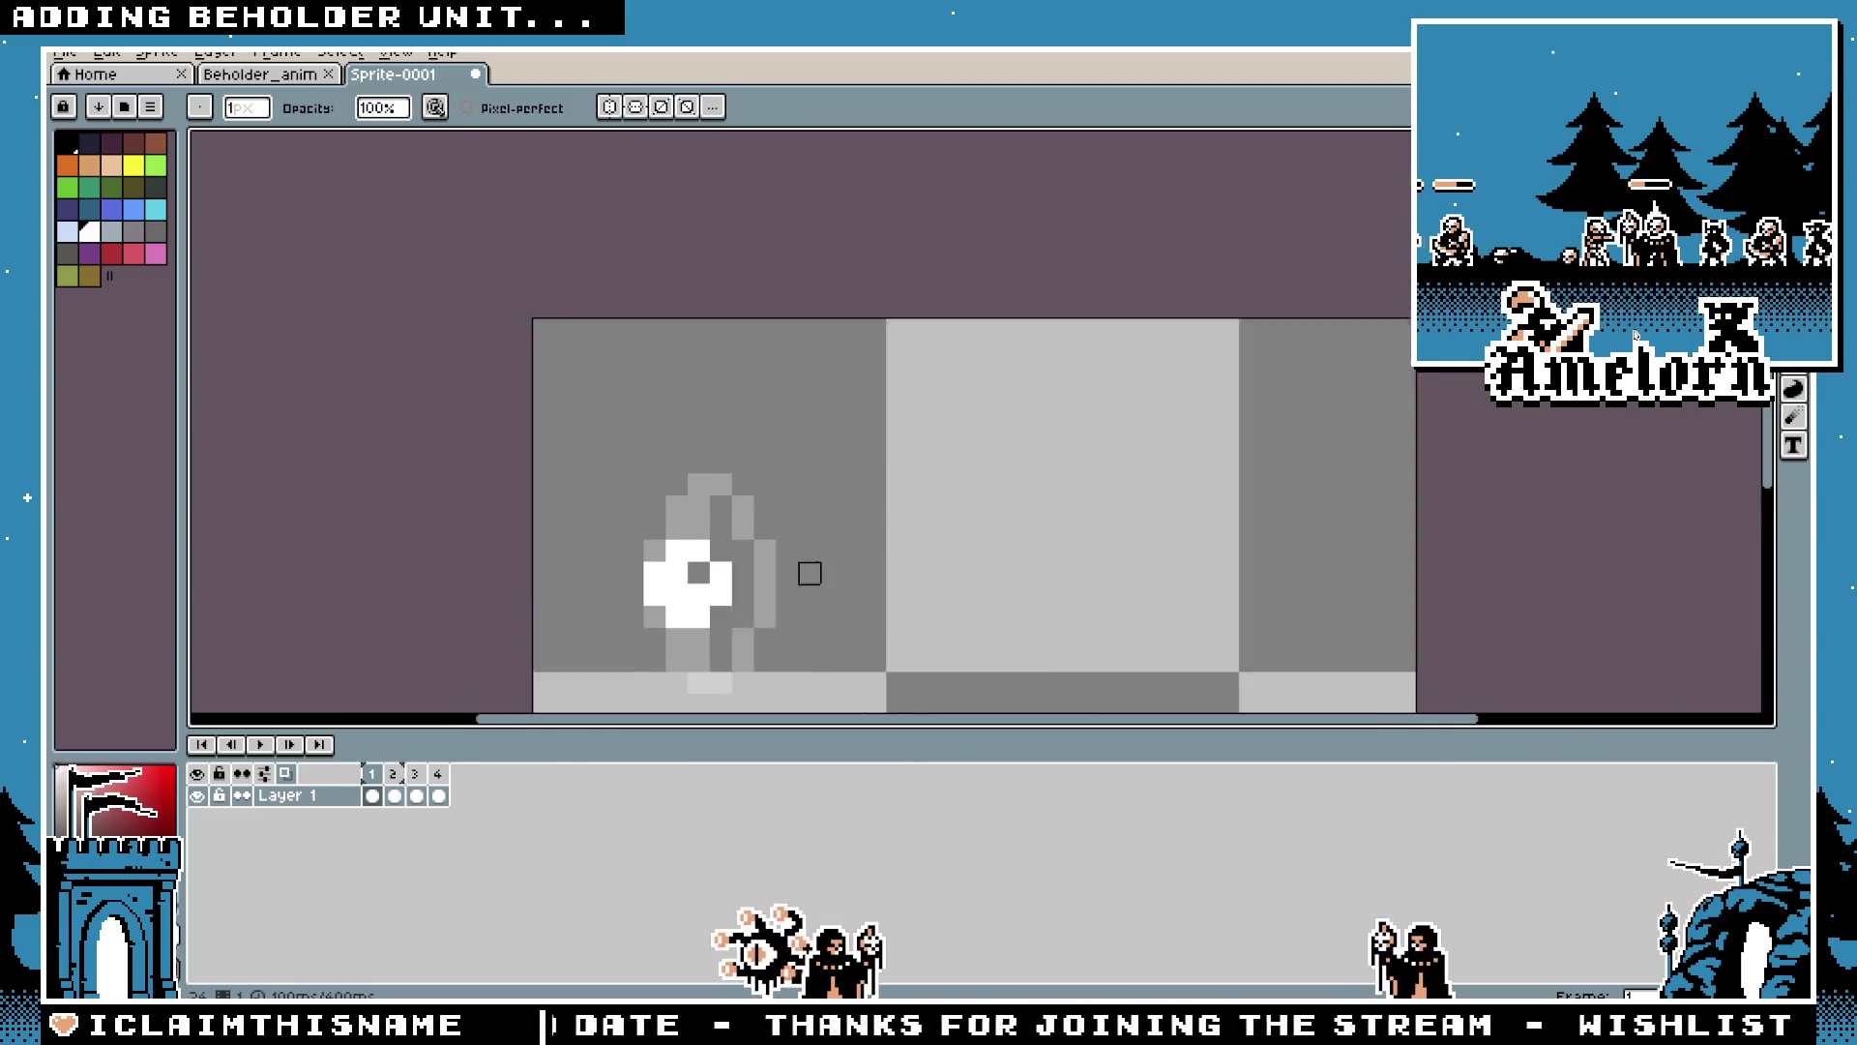
left_click(392, 774)
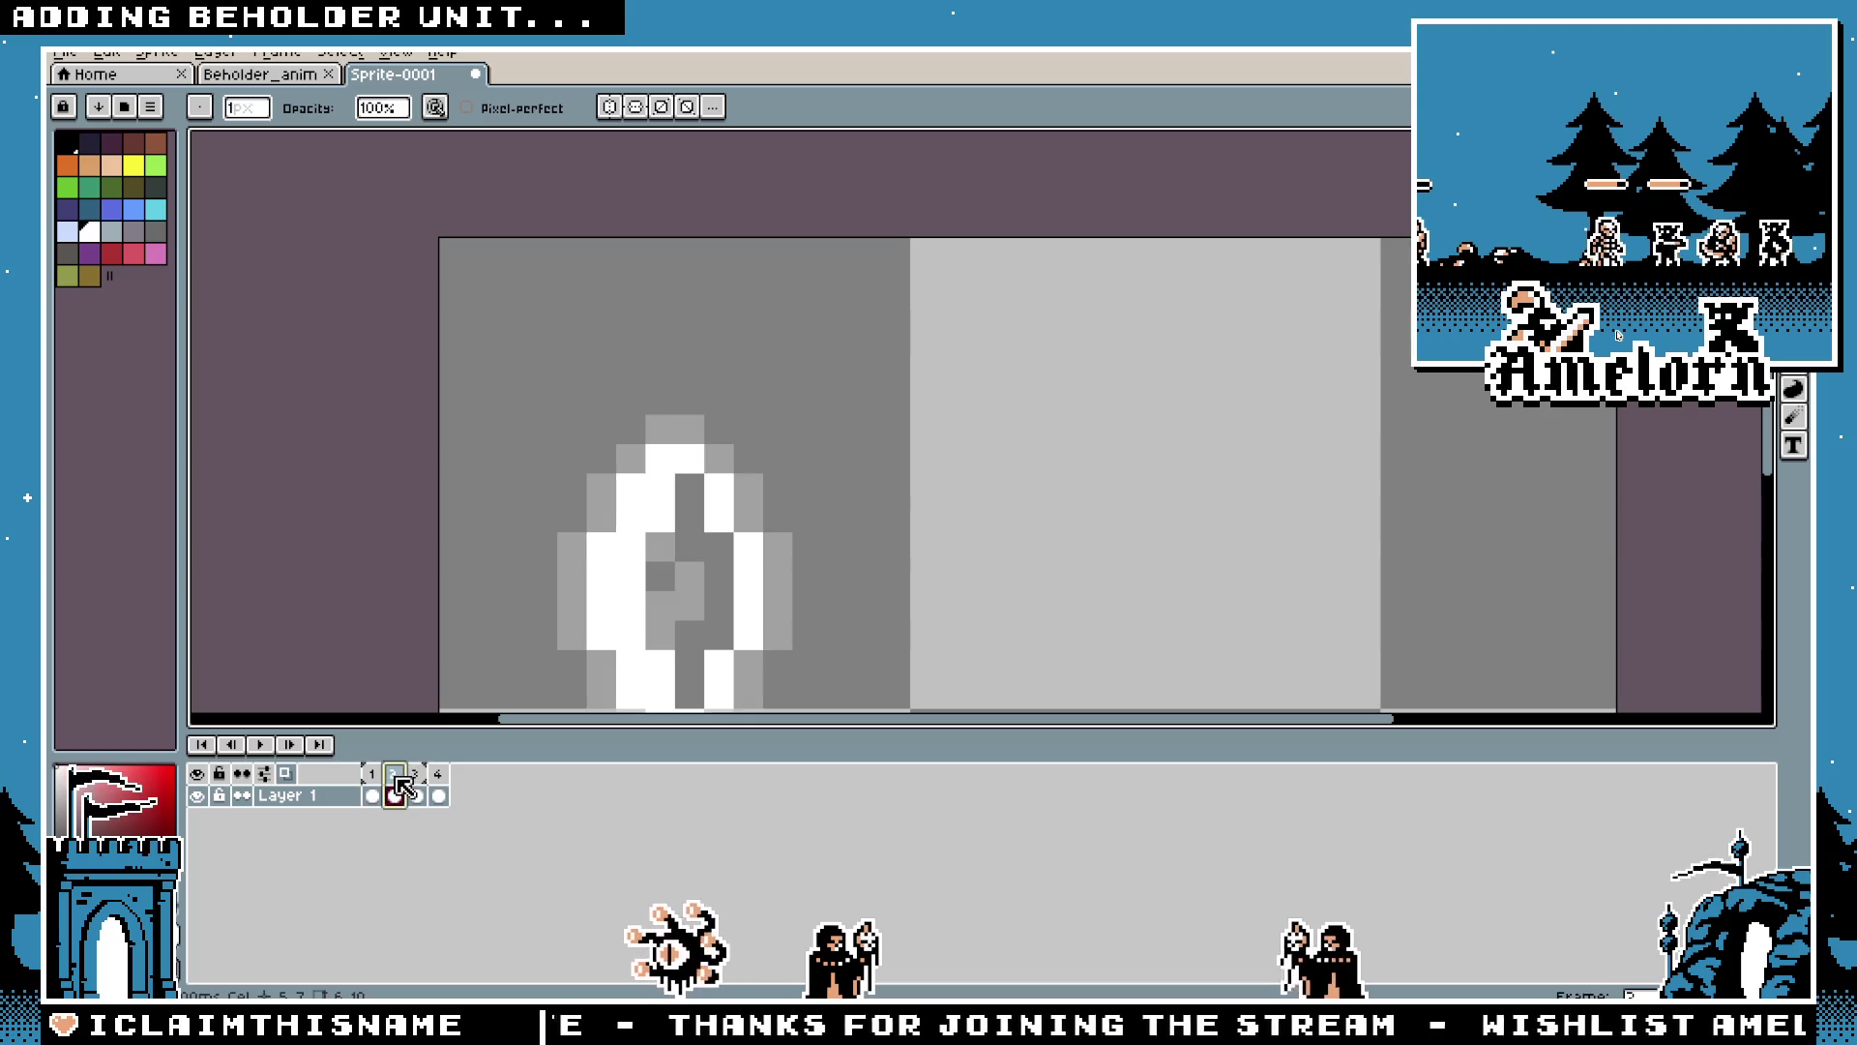
View frame 3, play the eye animation, and turn off onion skinning
scroll(529, 665, "down", 2)
left_click(421, 776)
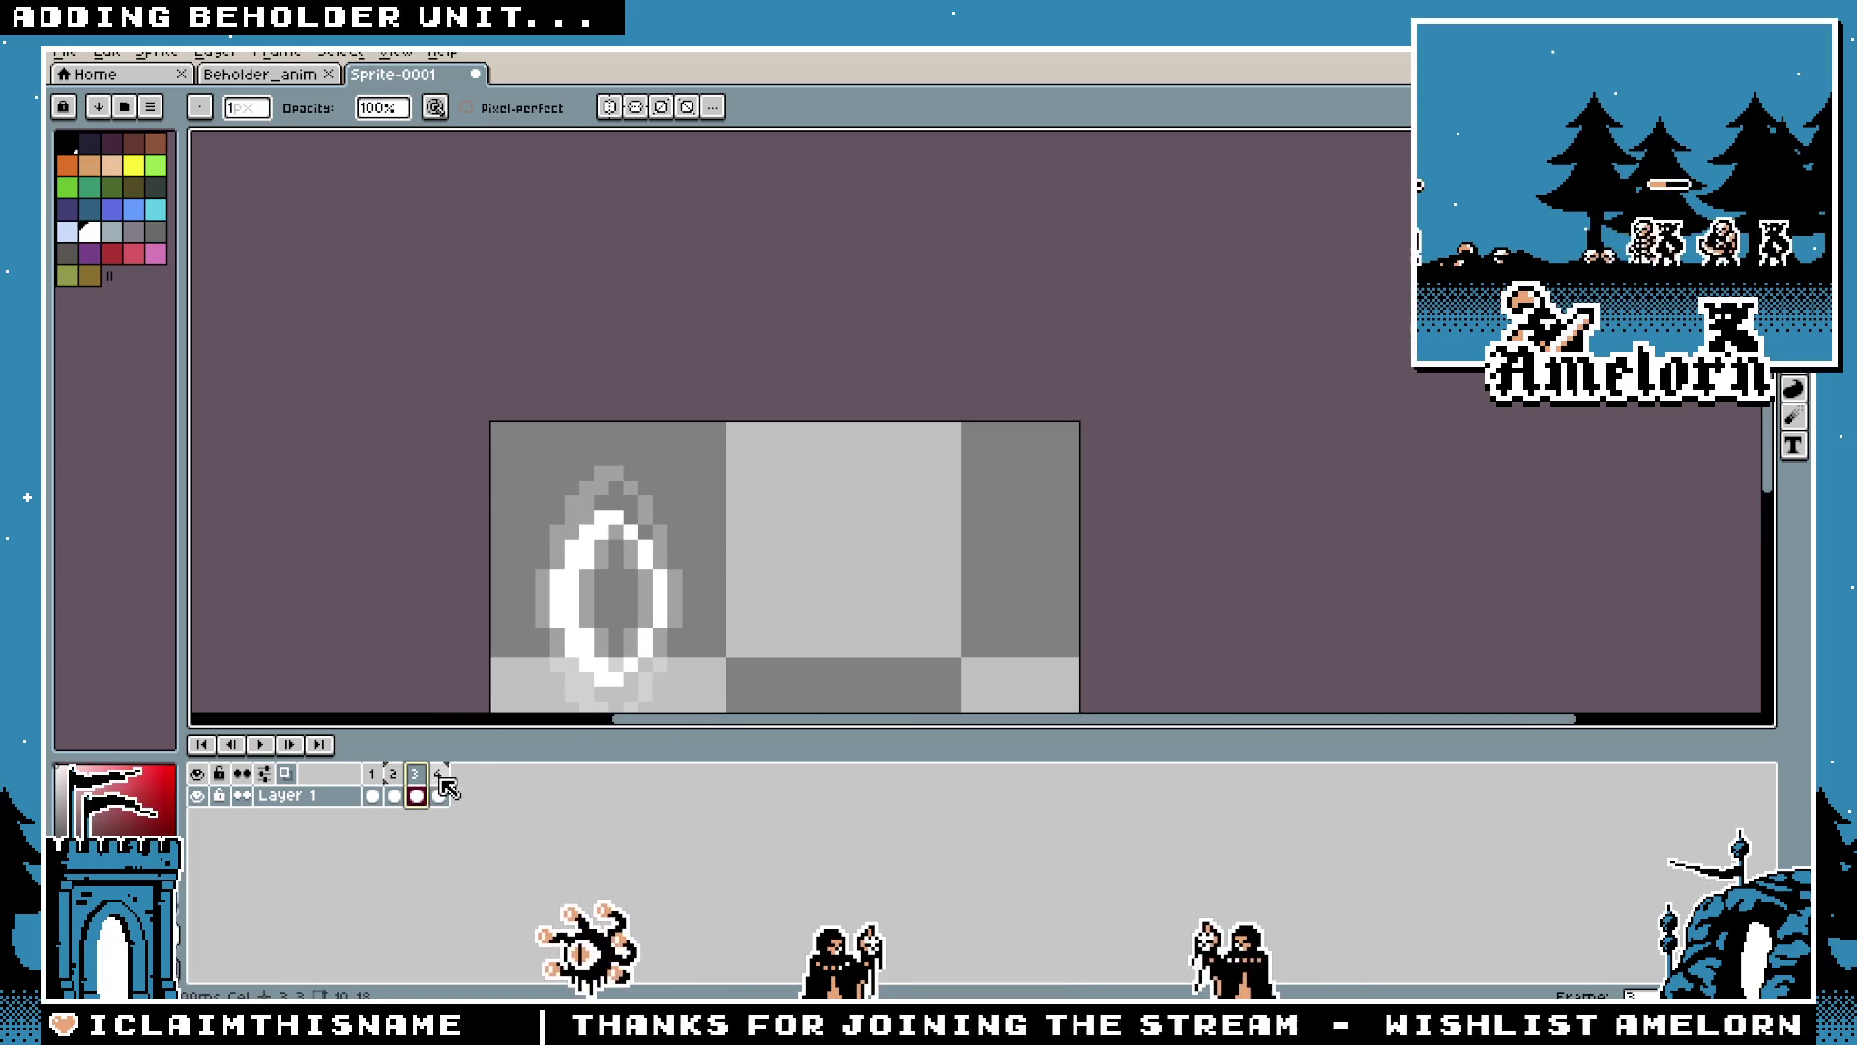
key("Return")
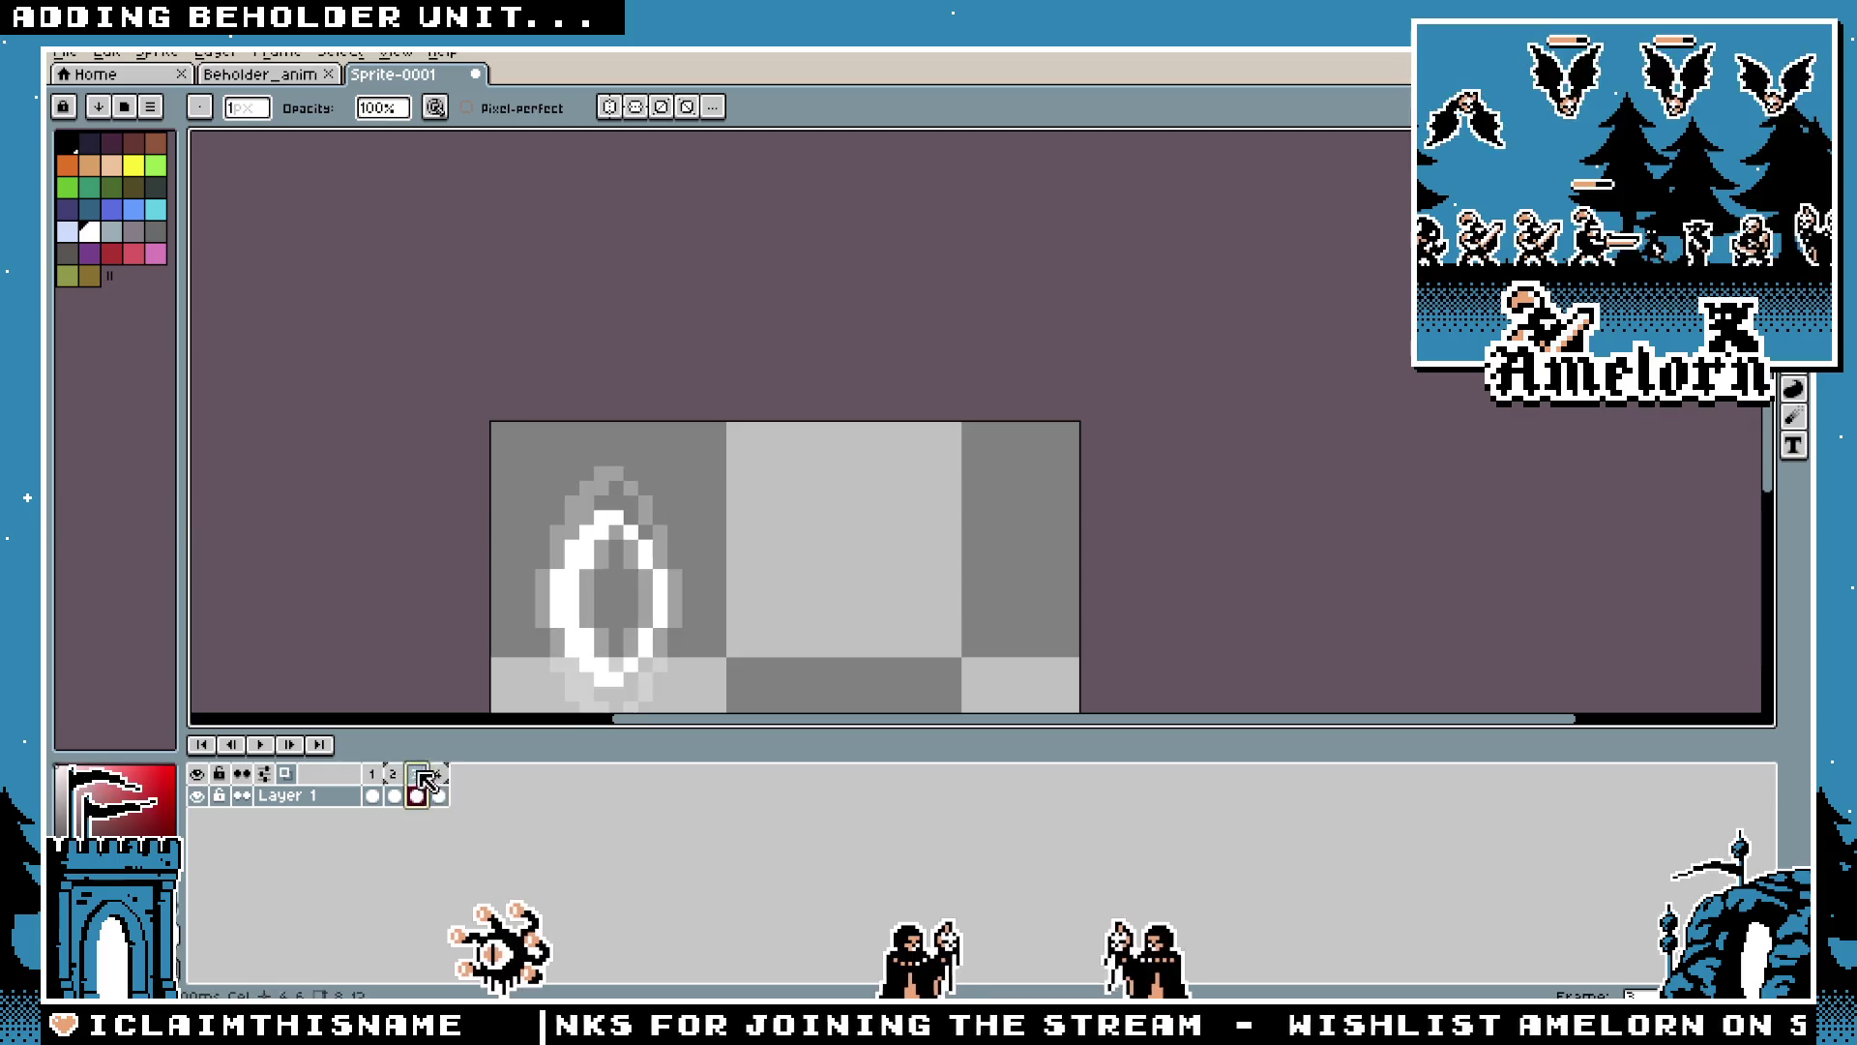
scroll(655, 527, "up", 2)
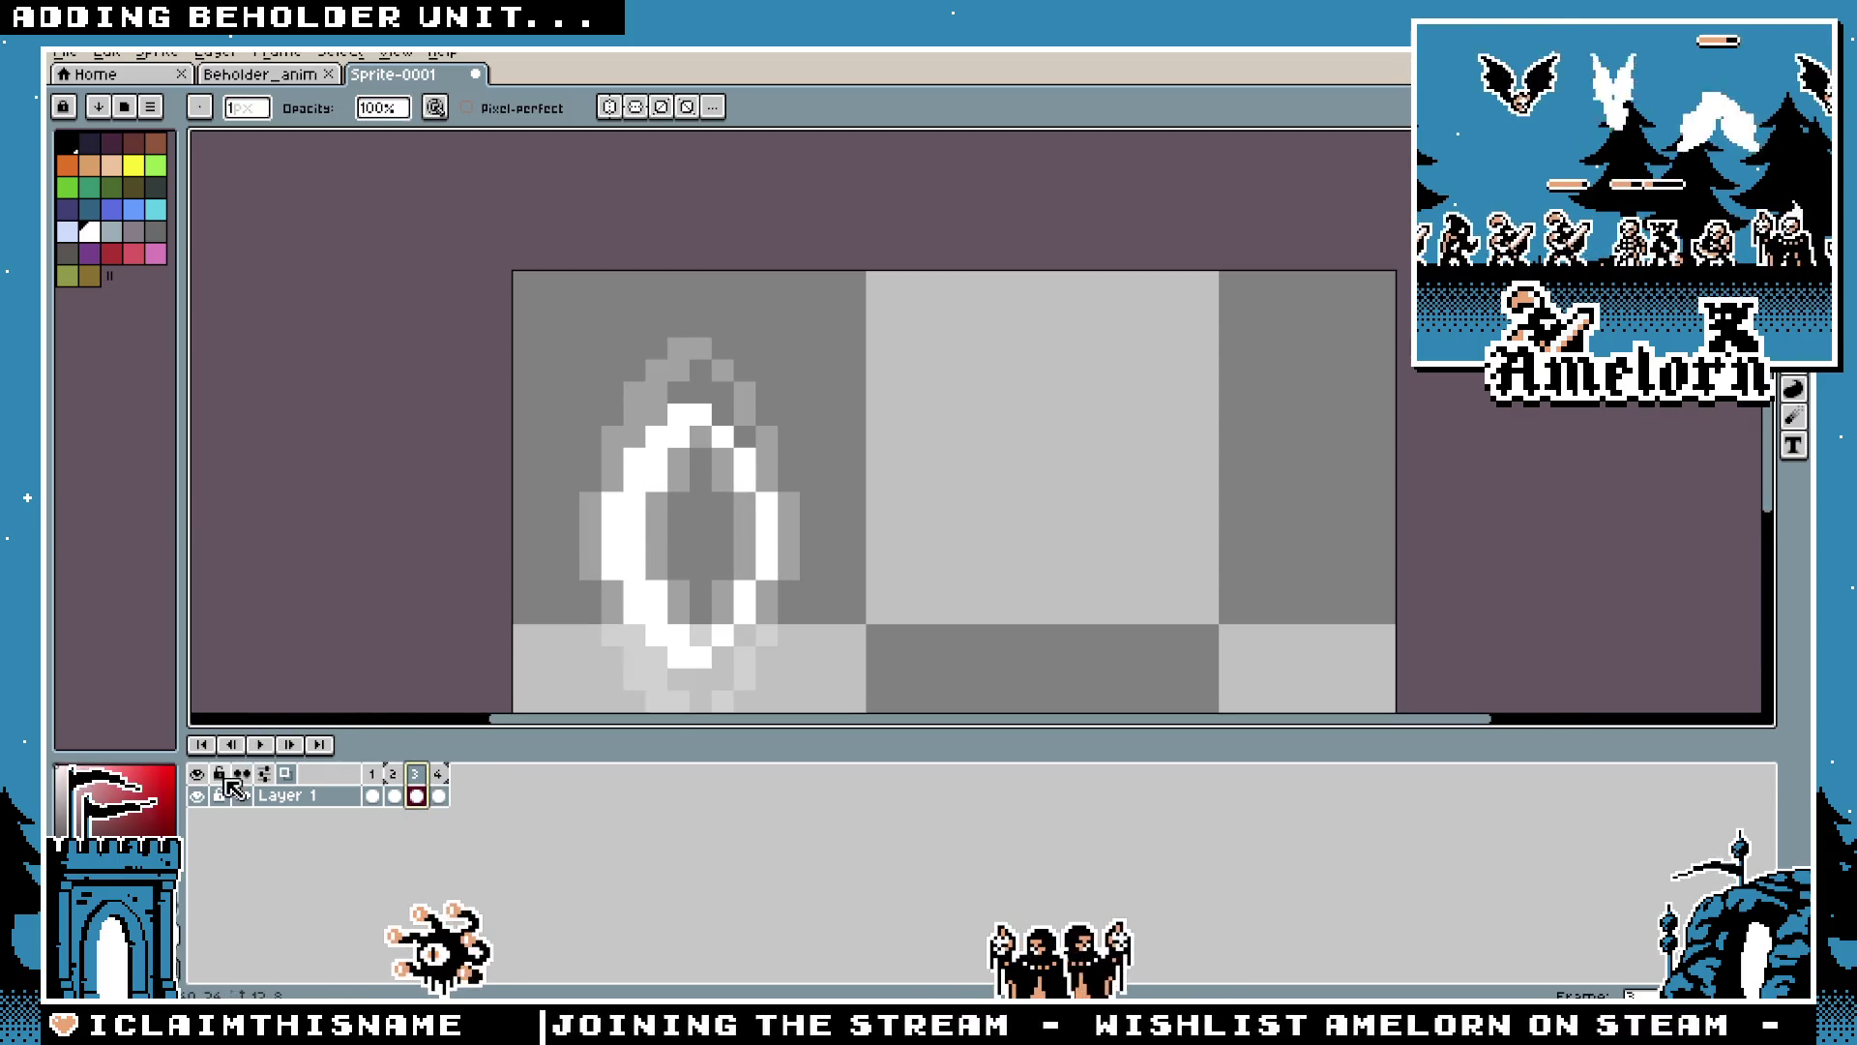
left_click(264, 774)
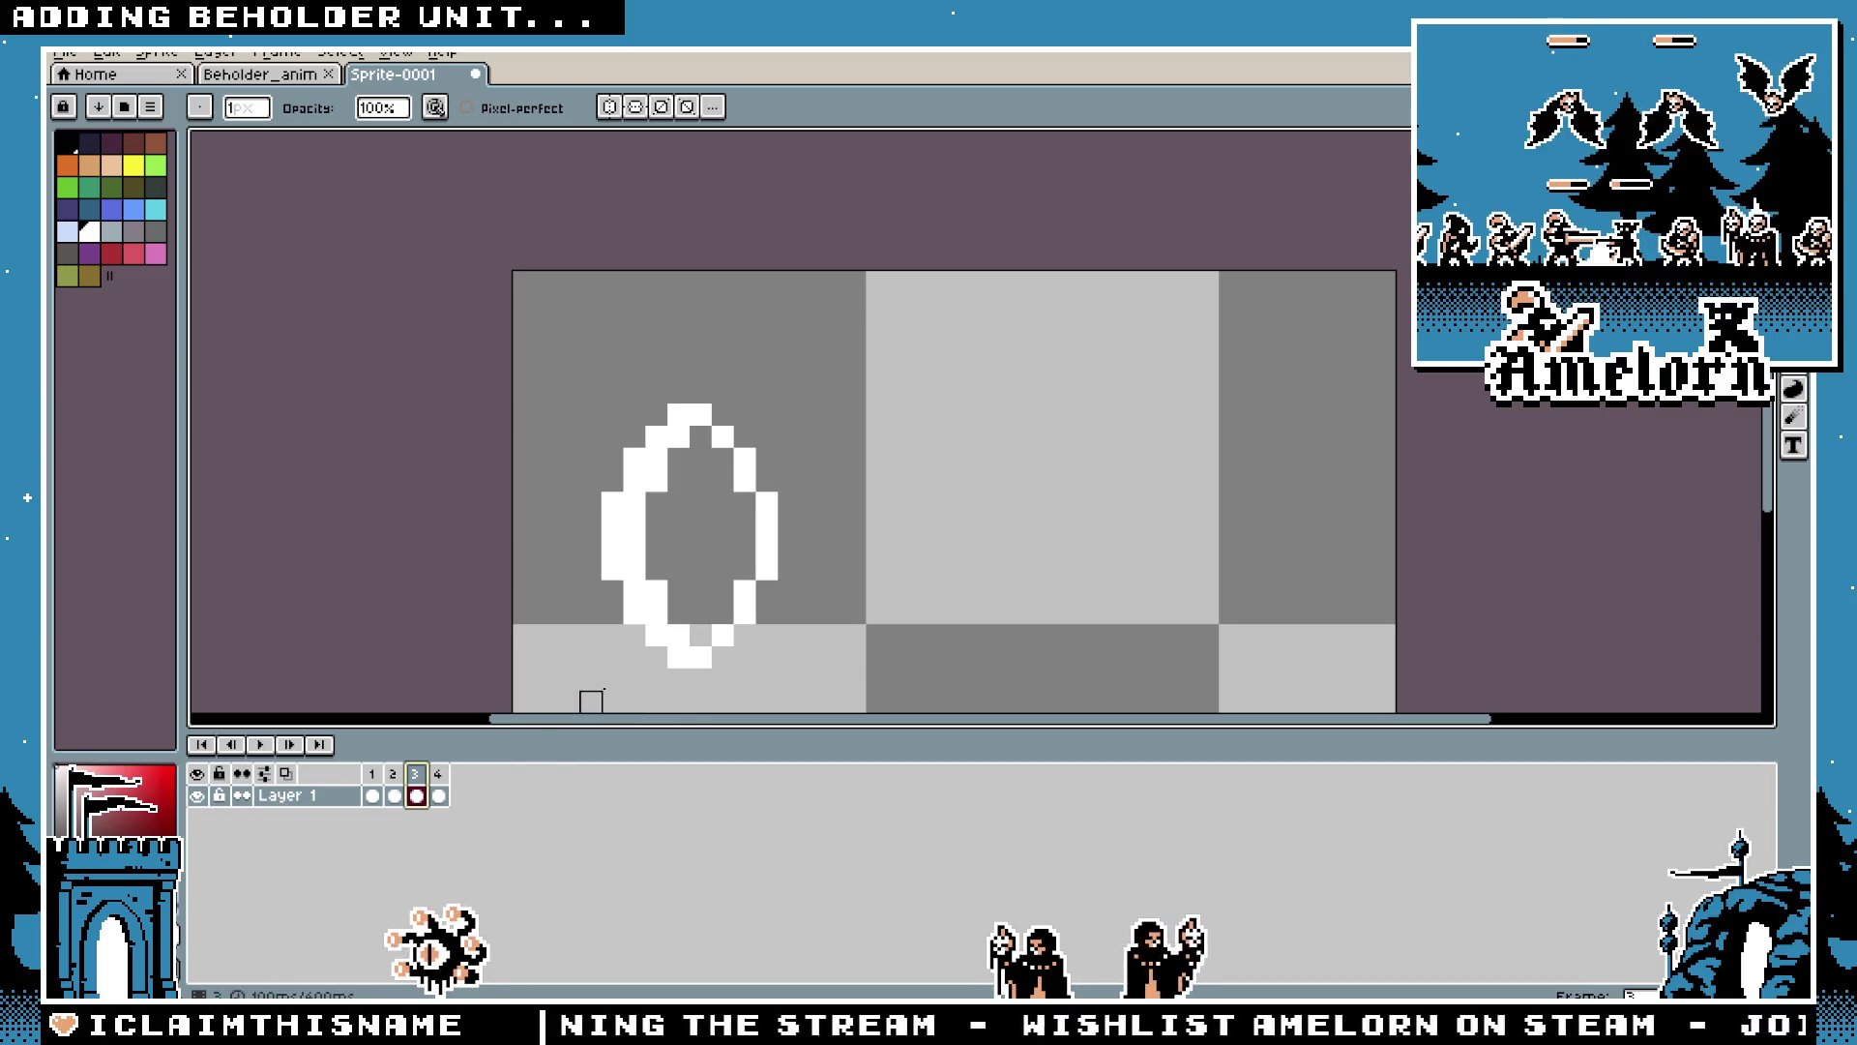
Step back and forth through frames 1–4 to compare the growing eye outline
left_click(441, 780)
left_click(383, 774)
left_click(395, 780)
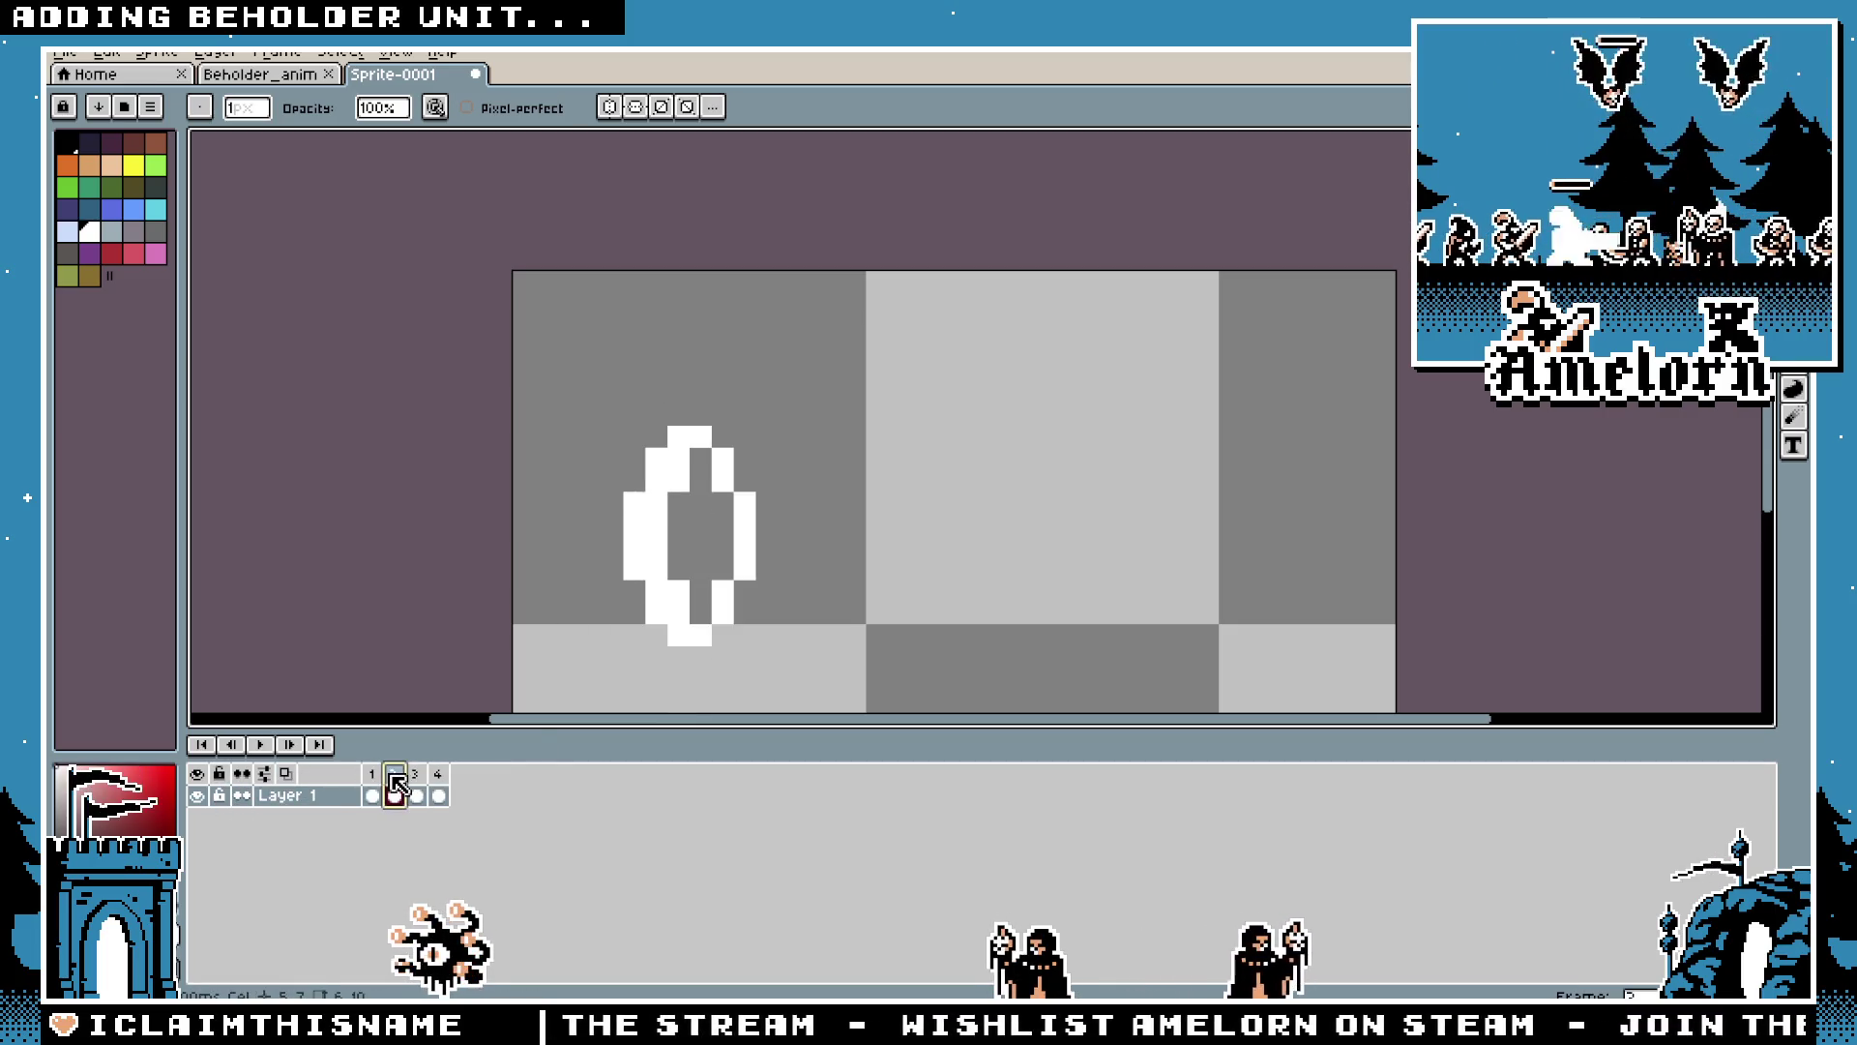
left_click(374, 779)
left_click(398, 782)
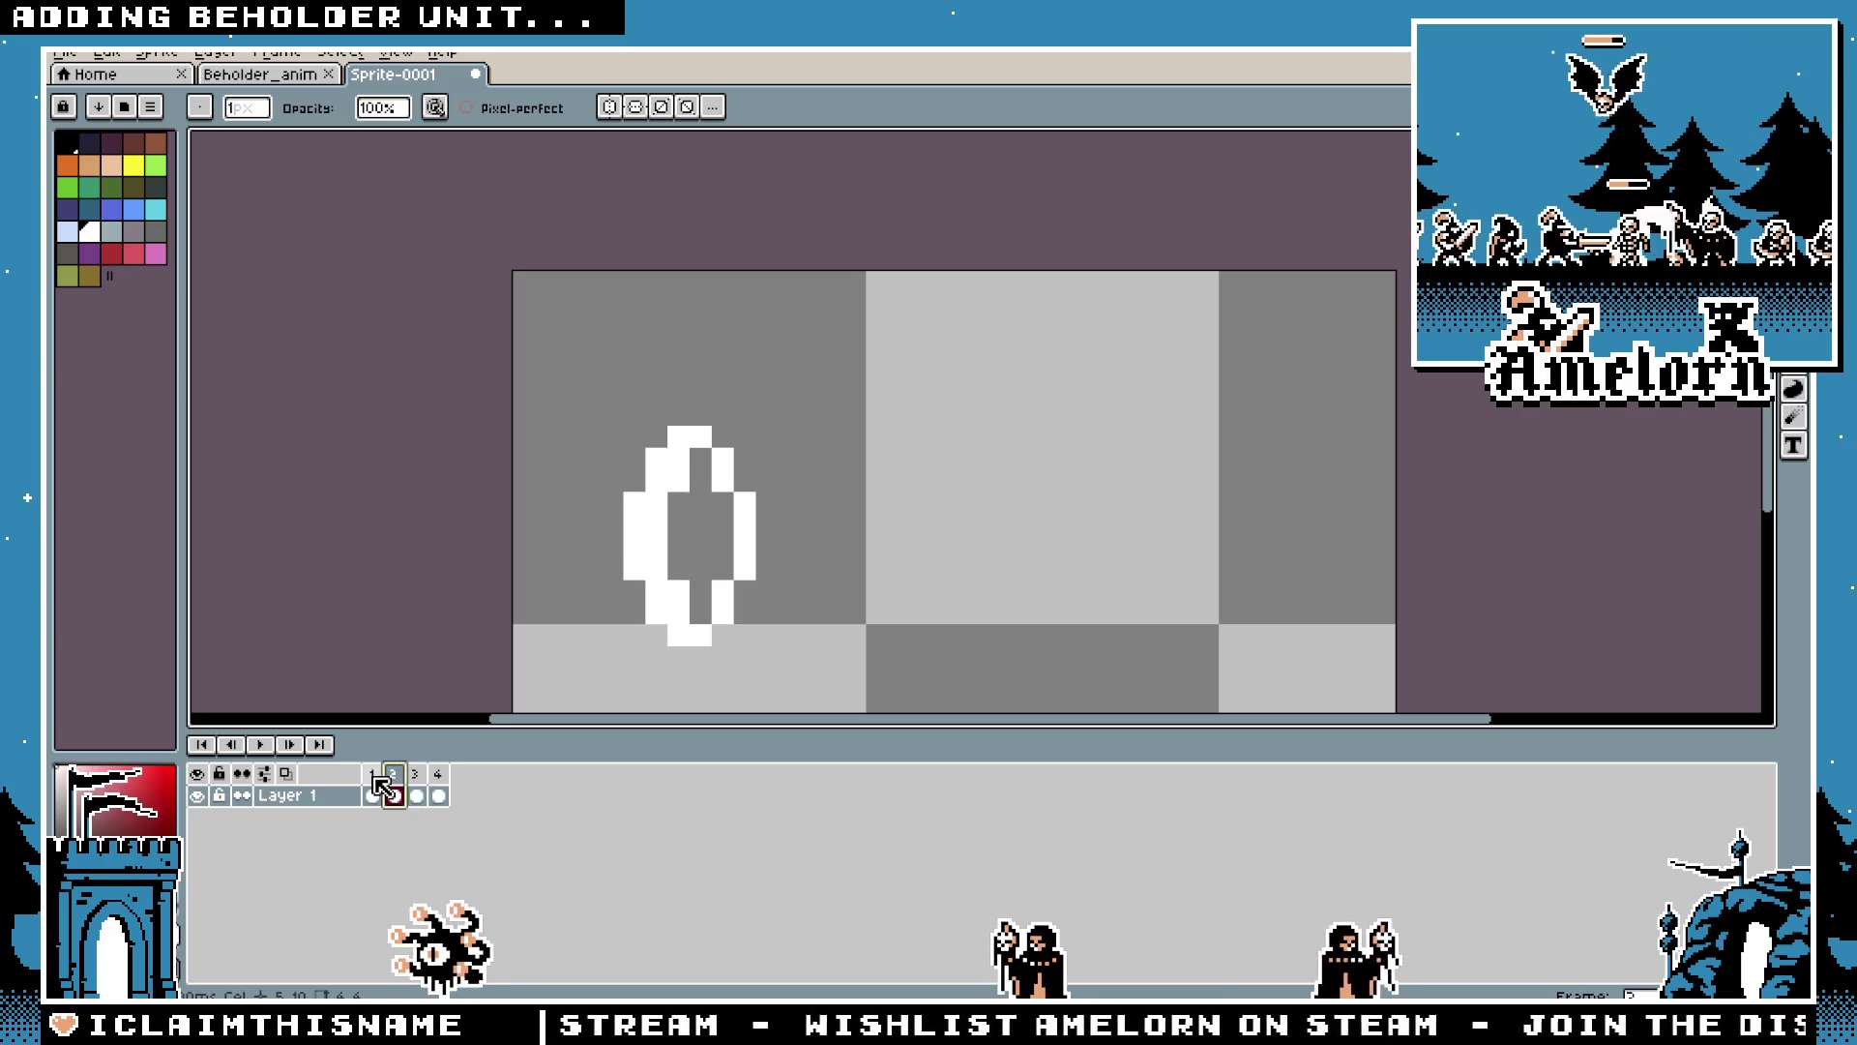
left_click(372, 782)
left_click(395, 782)
left_click(371, 784)
left_click(417, 780)
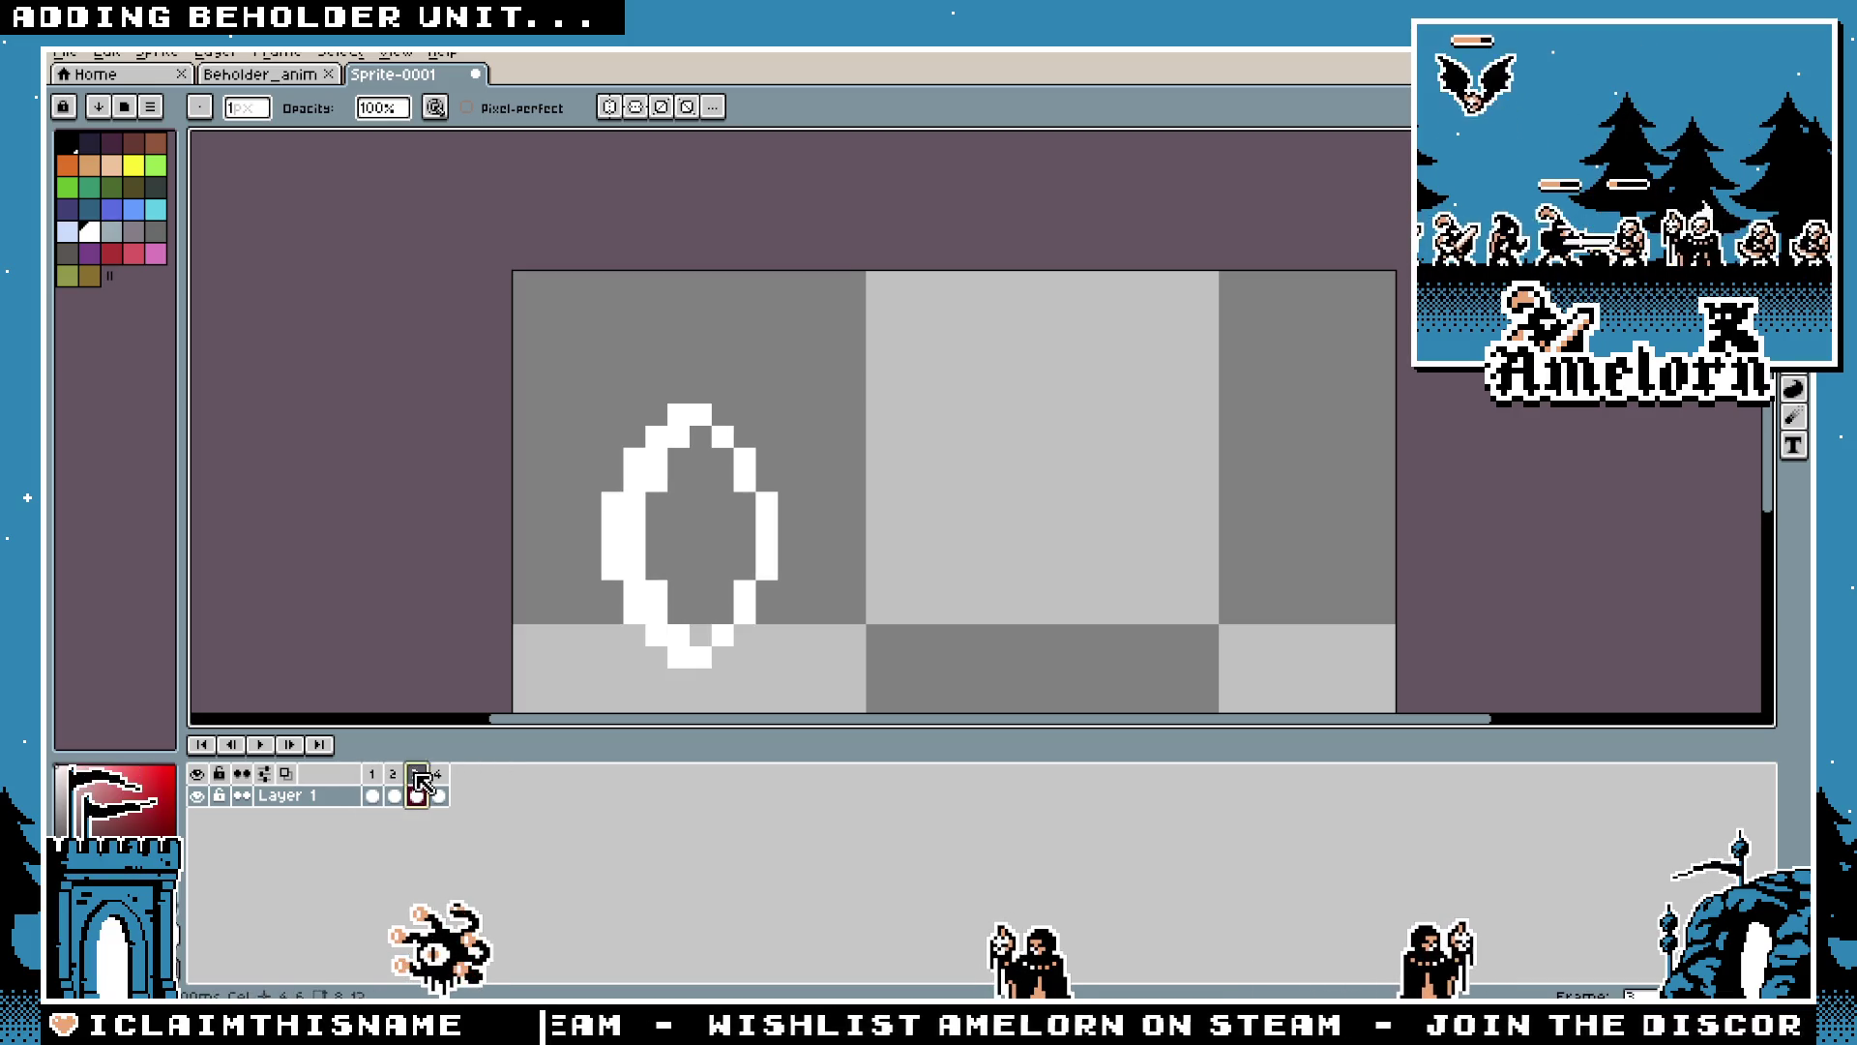
left_click(394, 782)
left_click(372, 782)
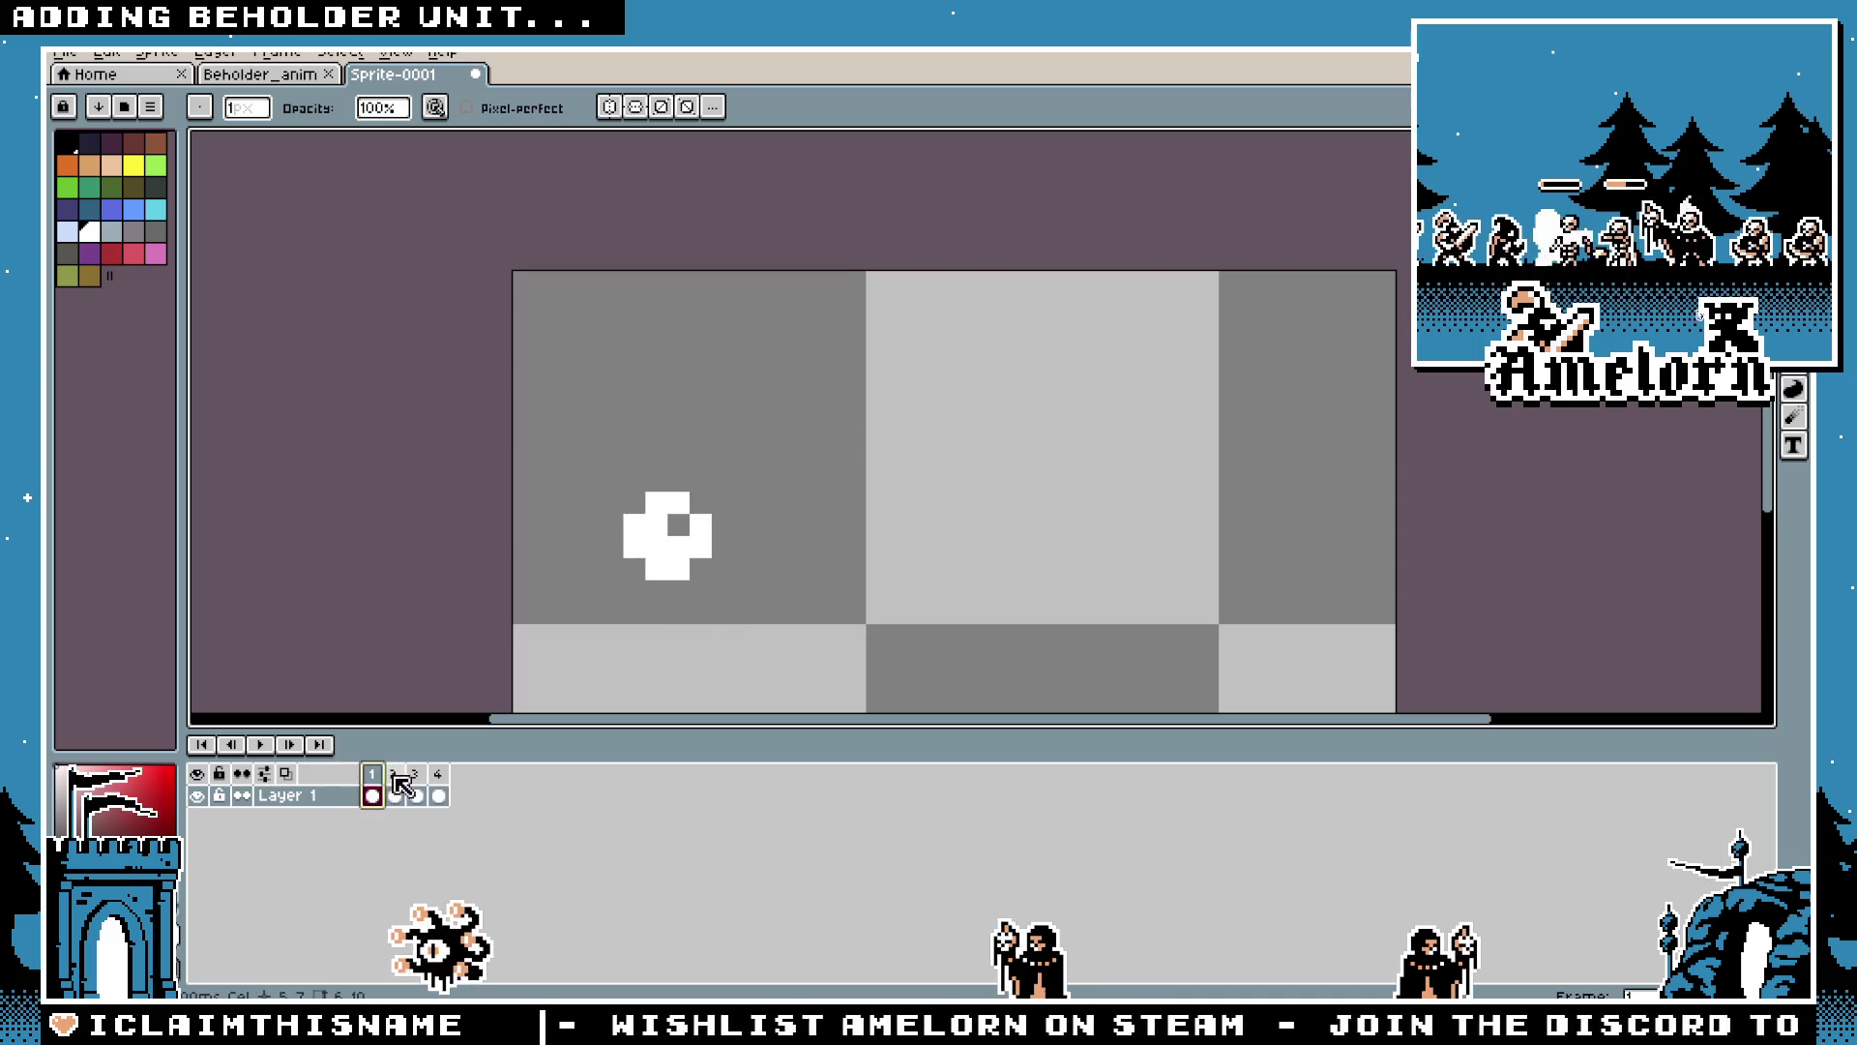
left_click(394, 781)
left_click(418, 782)
left_click(394, 783)
left_click(372, 783)
left_click(393, 783)
left_click(416, 783)
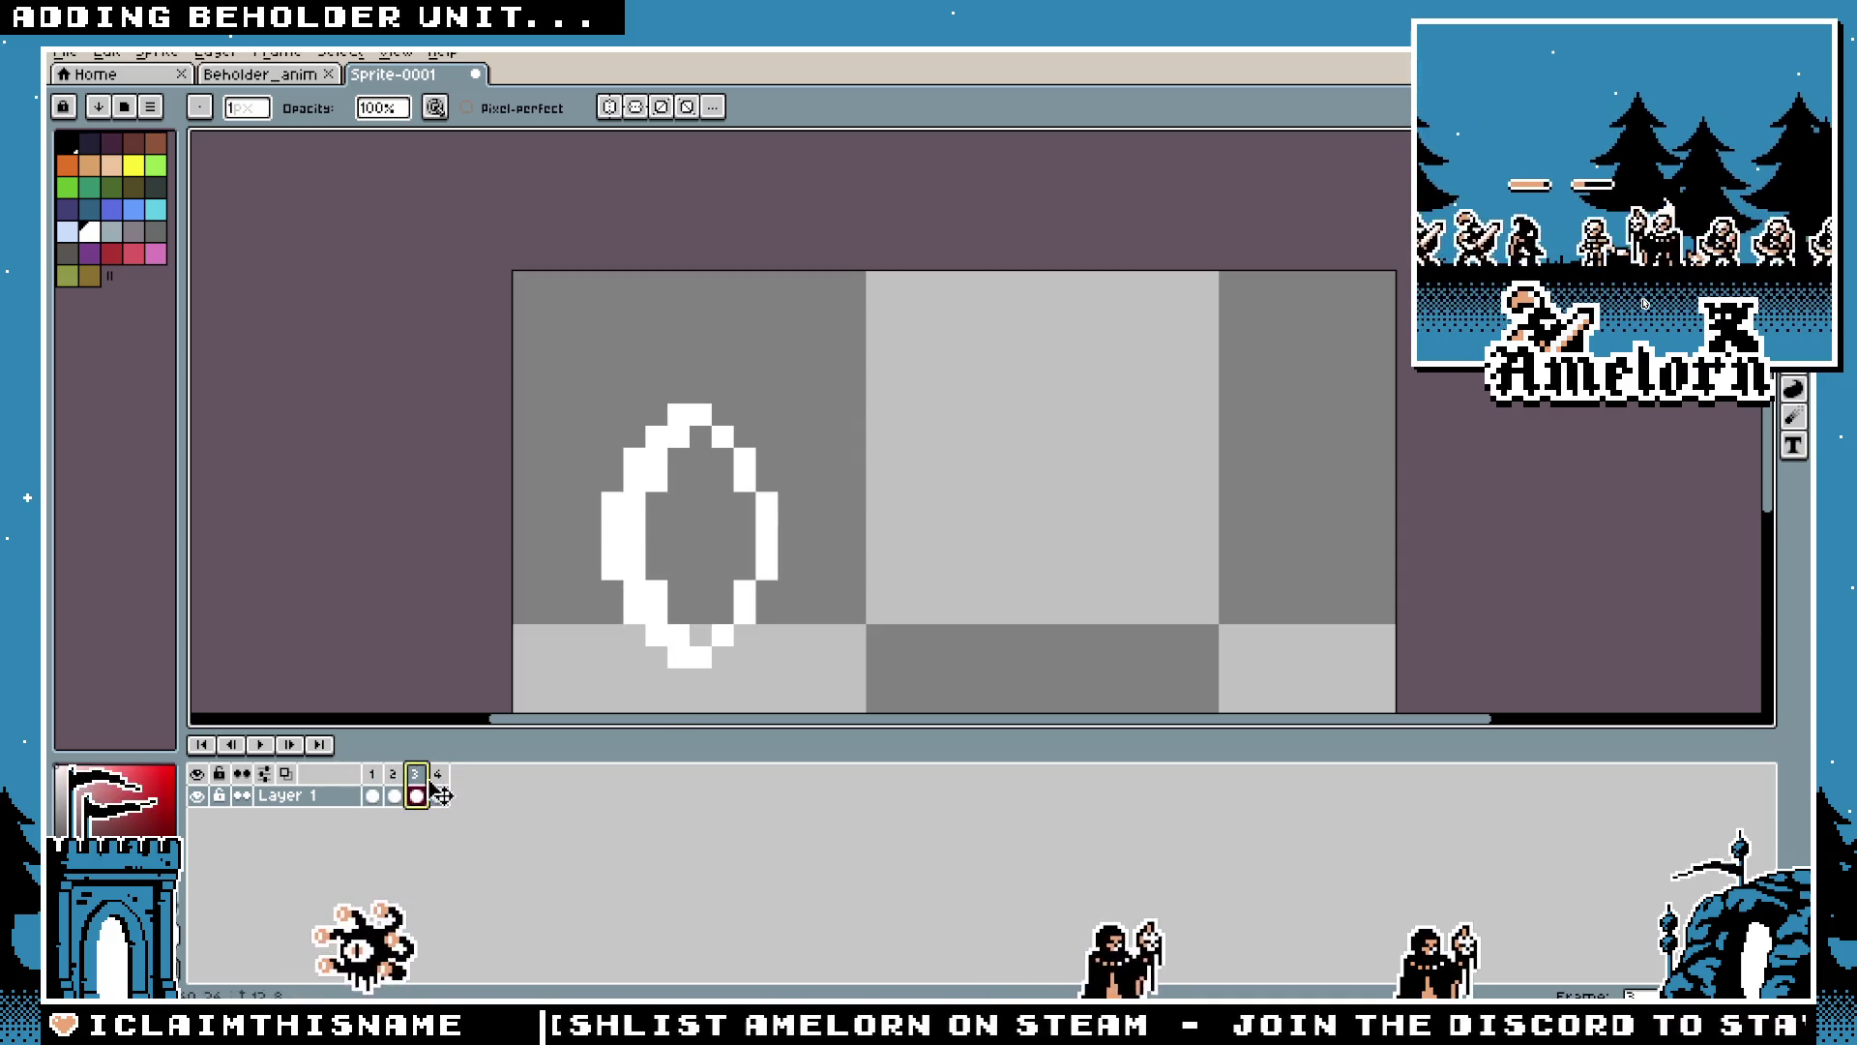
left_click(439, 789)
left_click(416, 783)
left_click(439, 789)
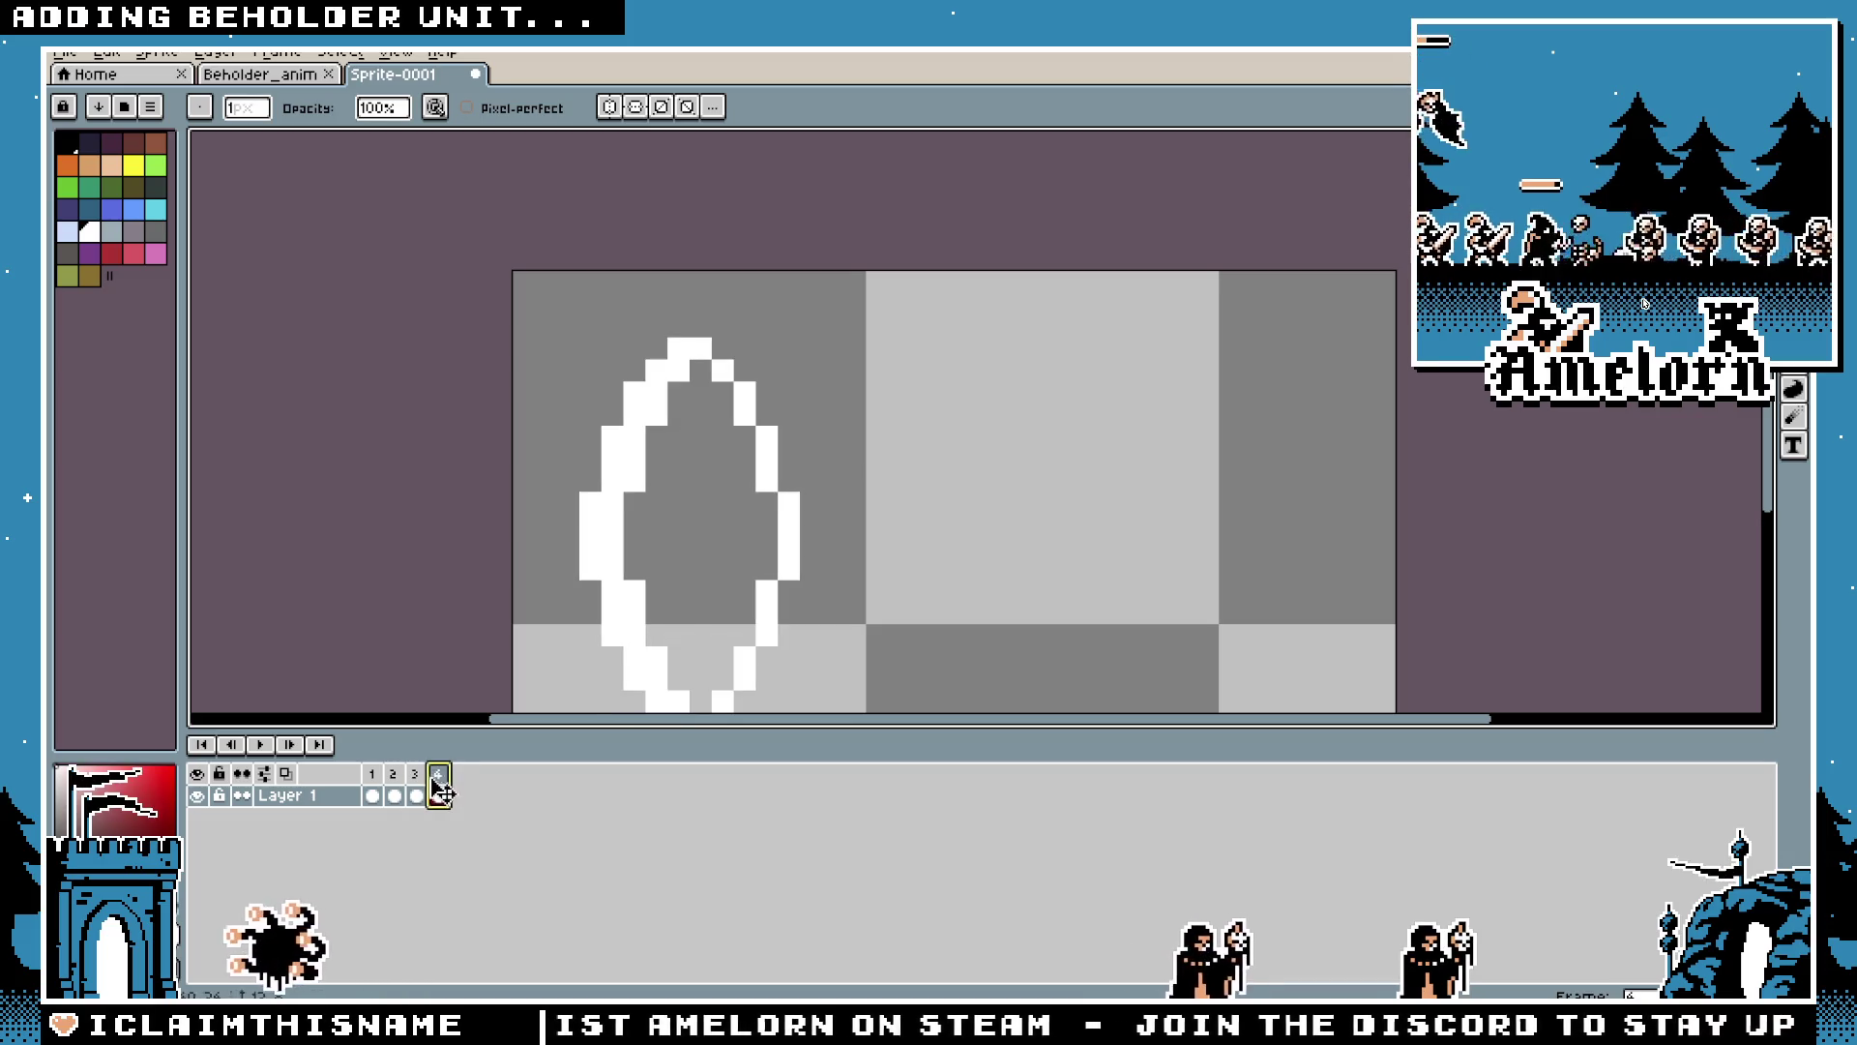
Add several new frames after frame 4 and review frames 3 through 6
key("alt+n")
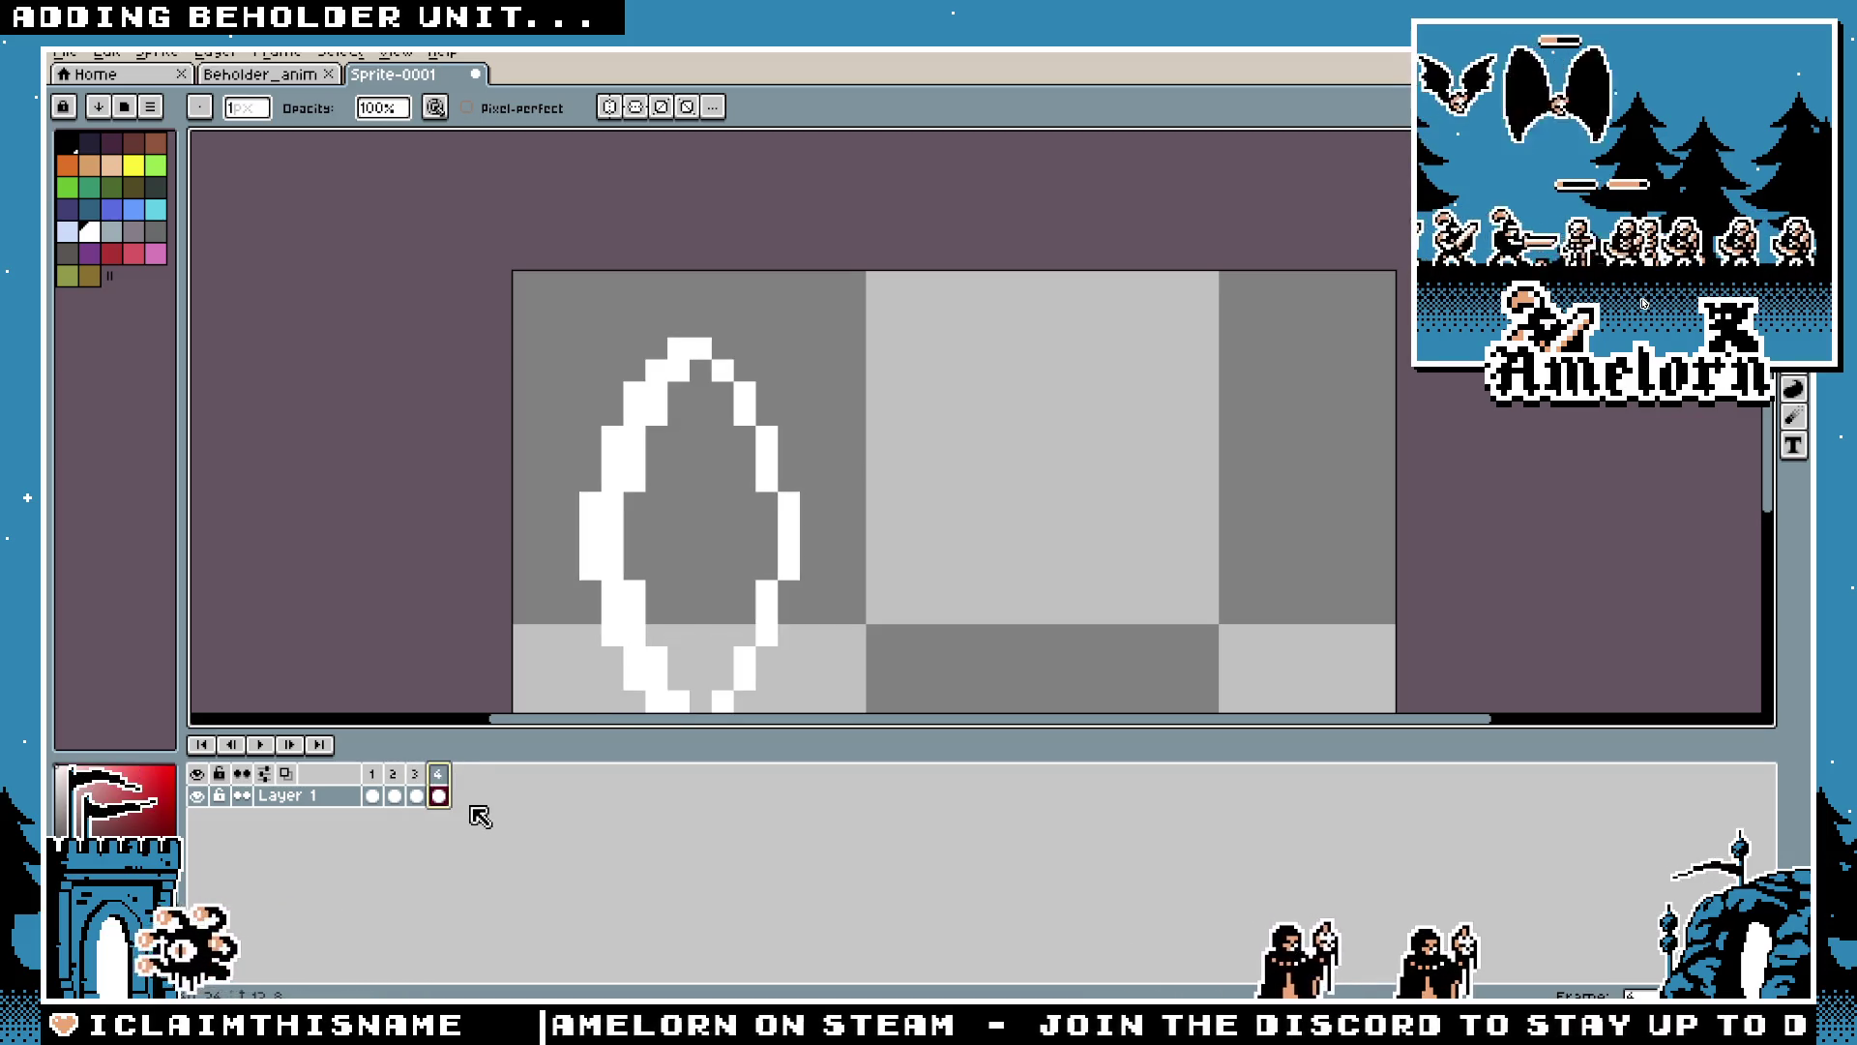
key("alt+n")
key("alt+n")
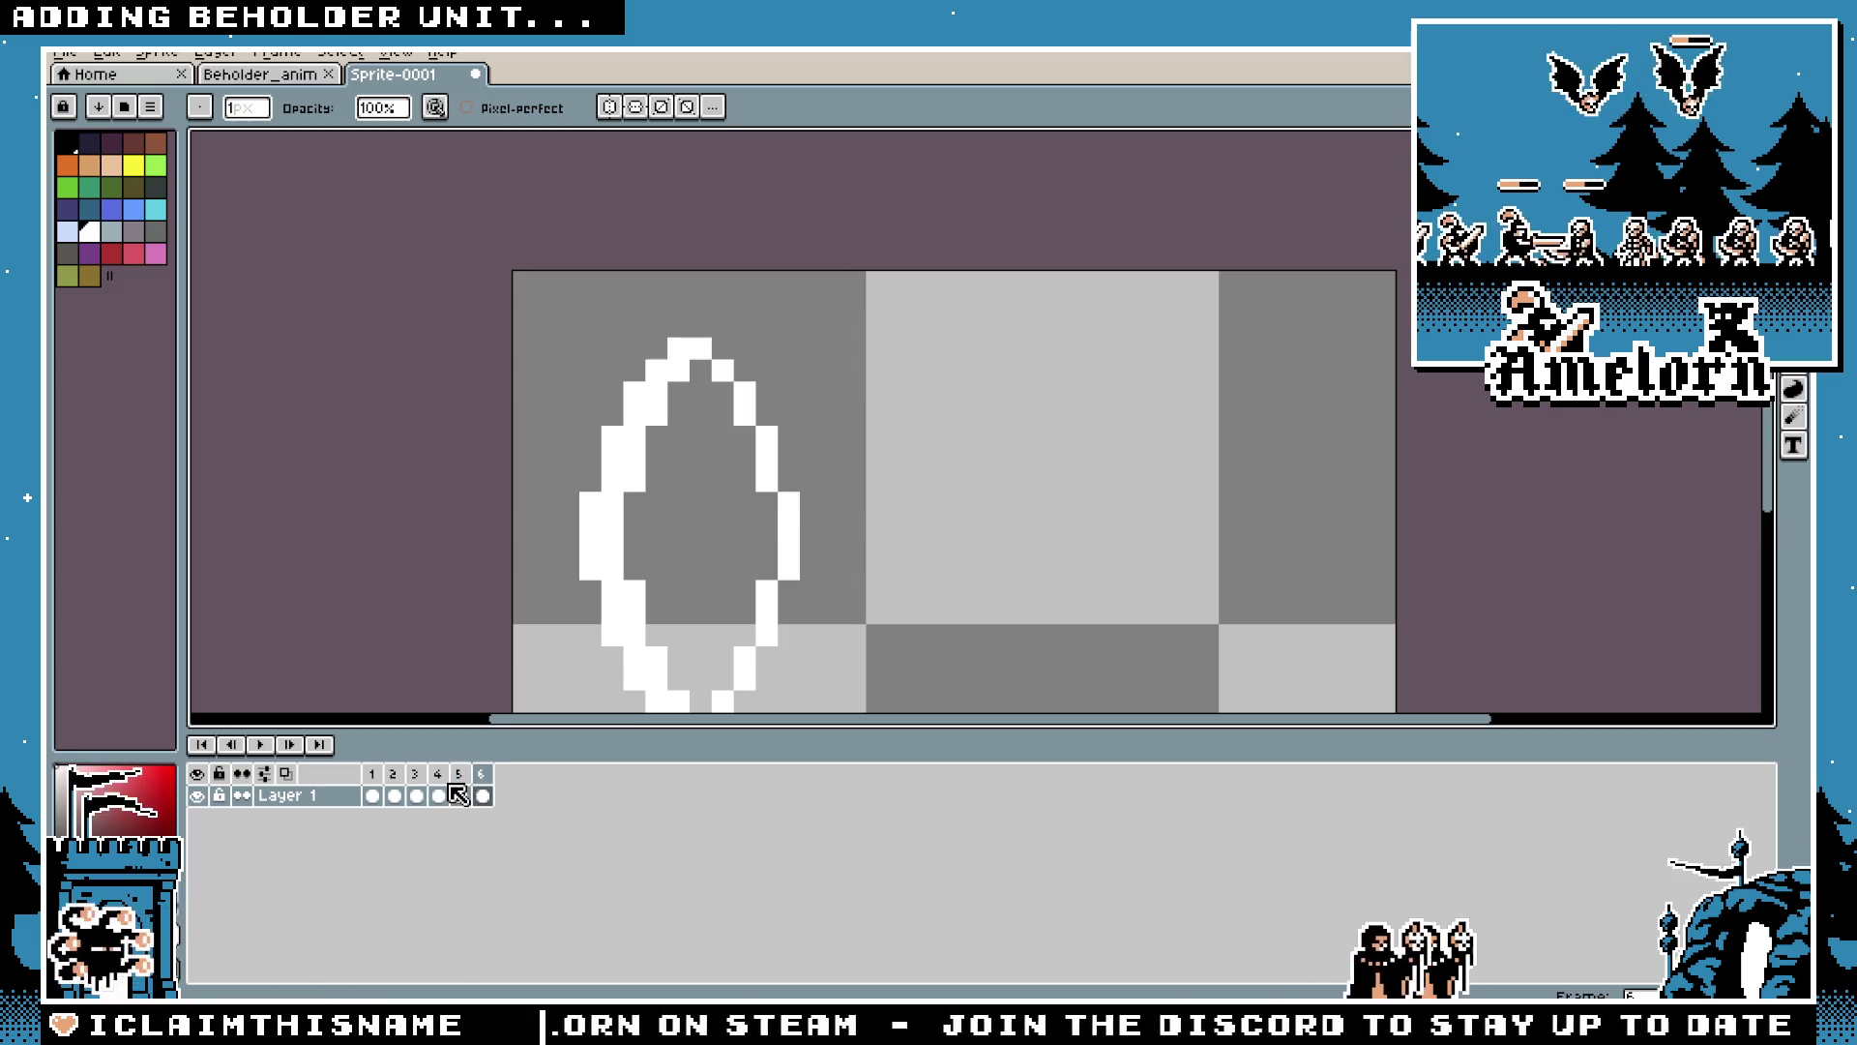
left_click(418, 788)
key("alt+n")
key("alt+n")
key("alt+n")
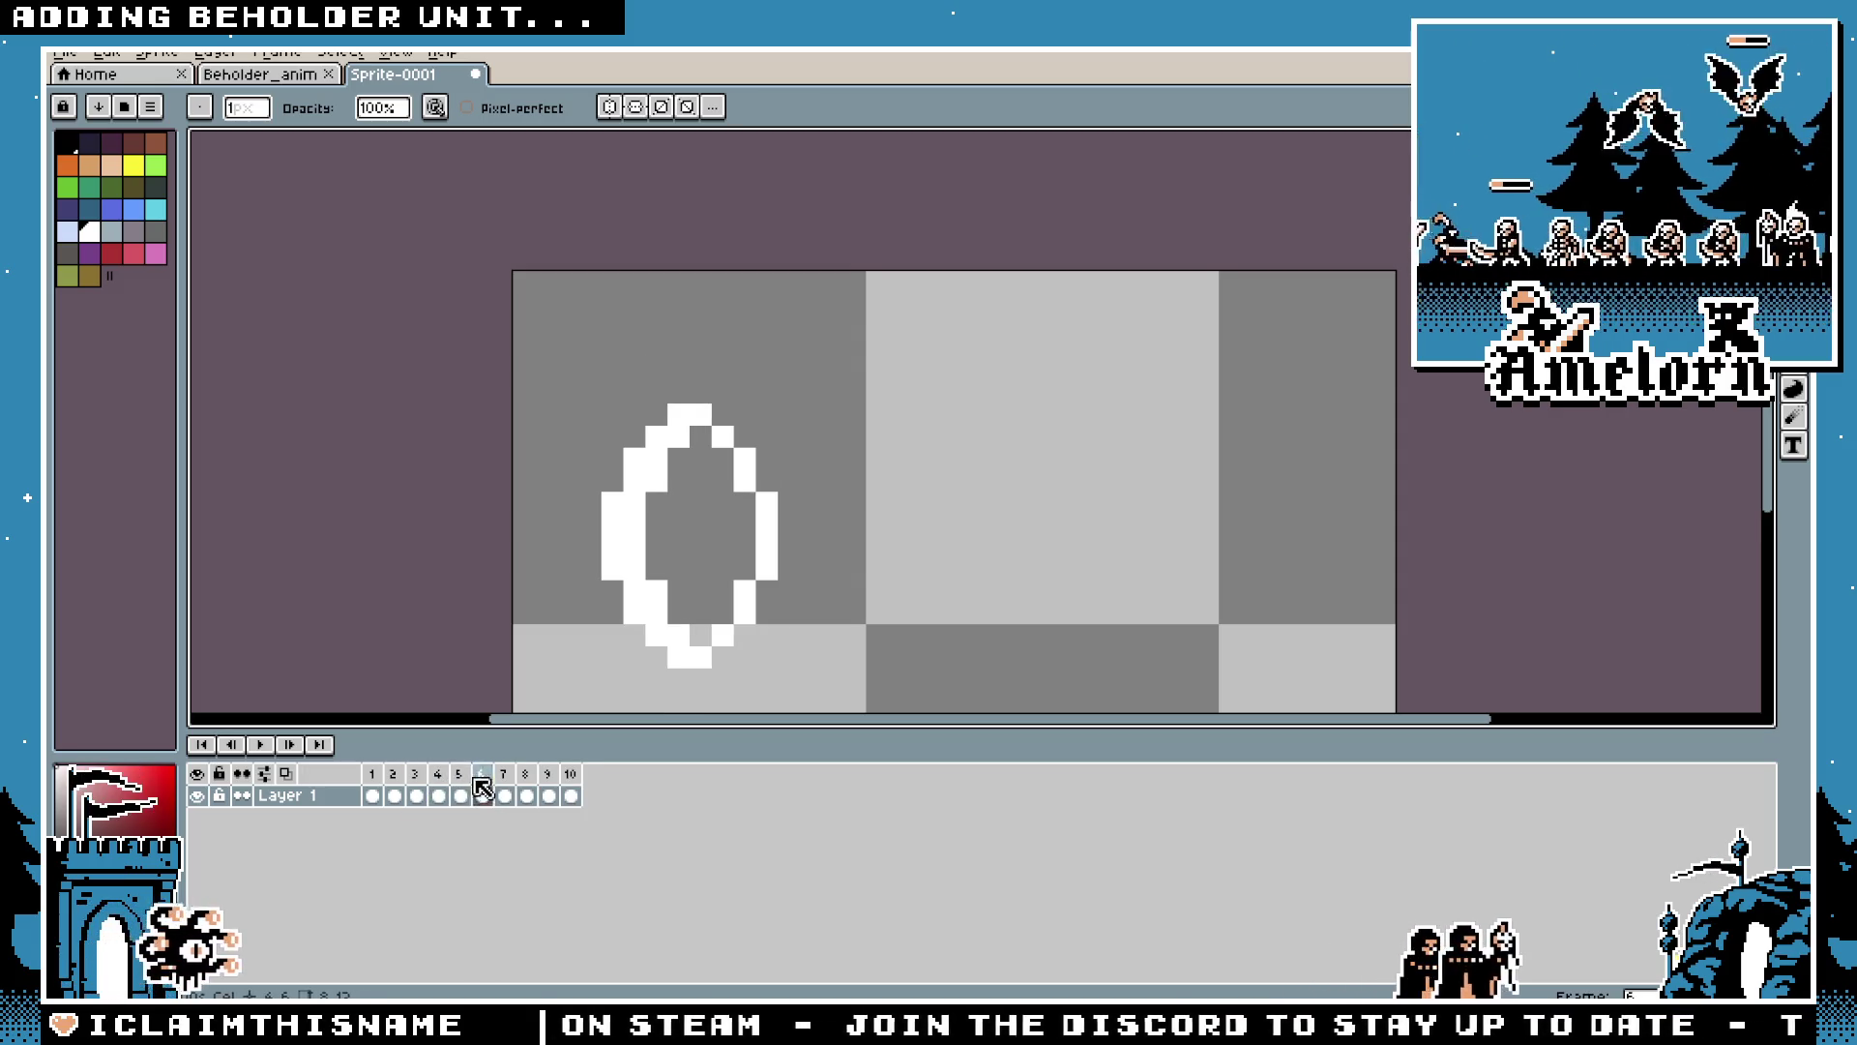
left_click(460, 788)
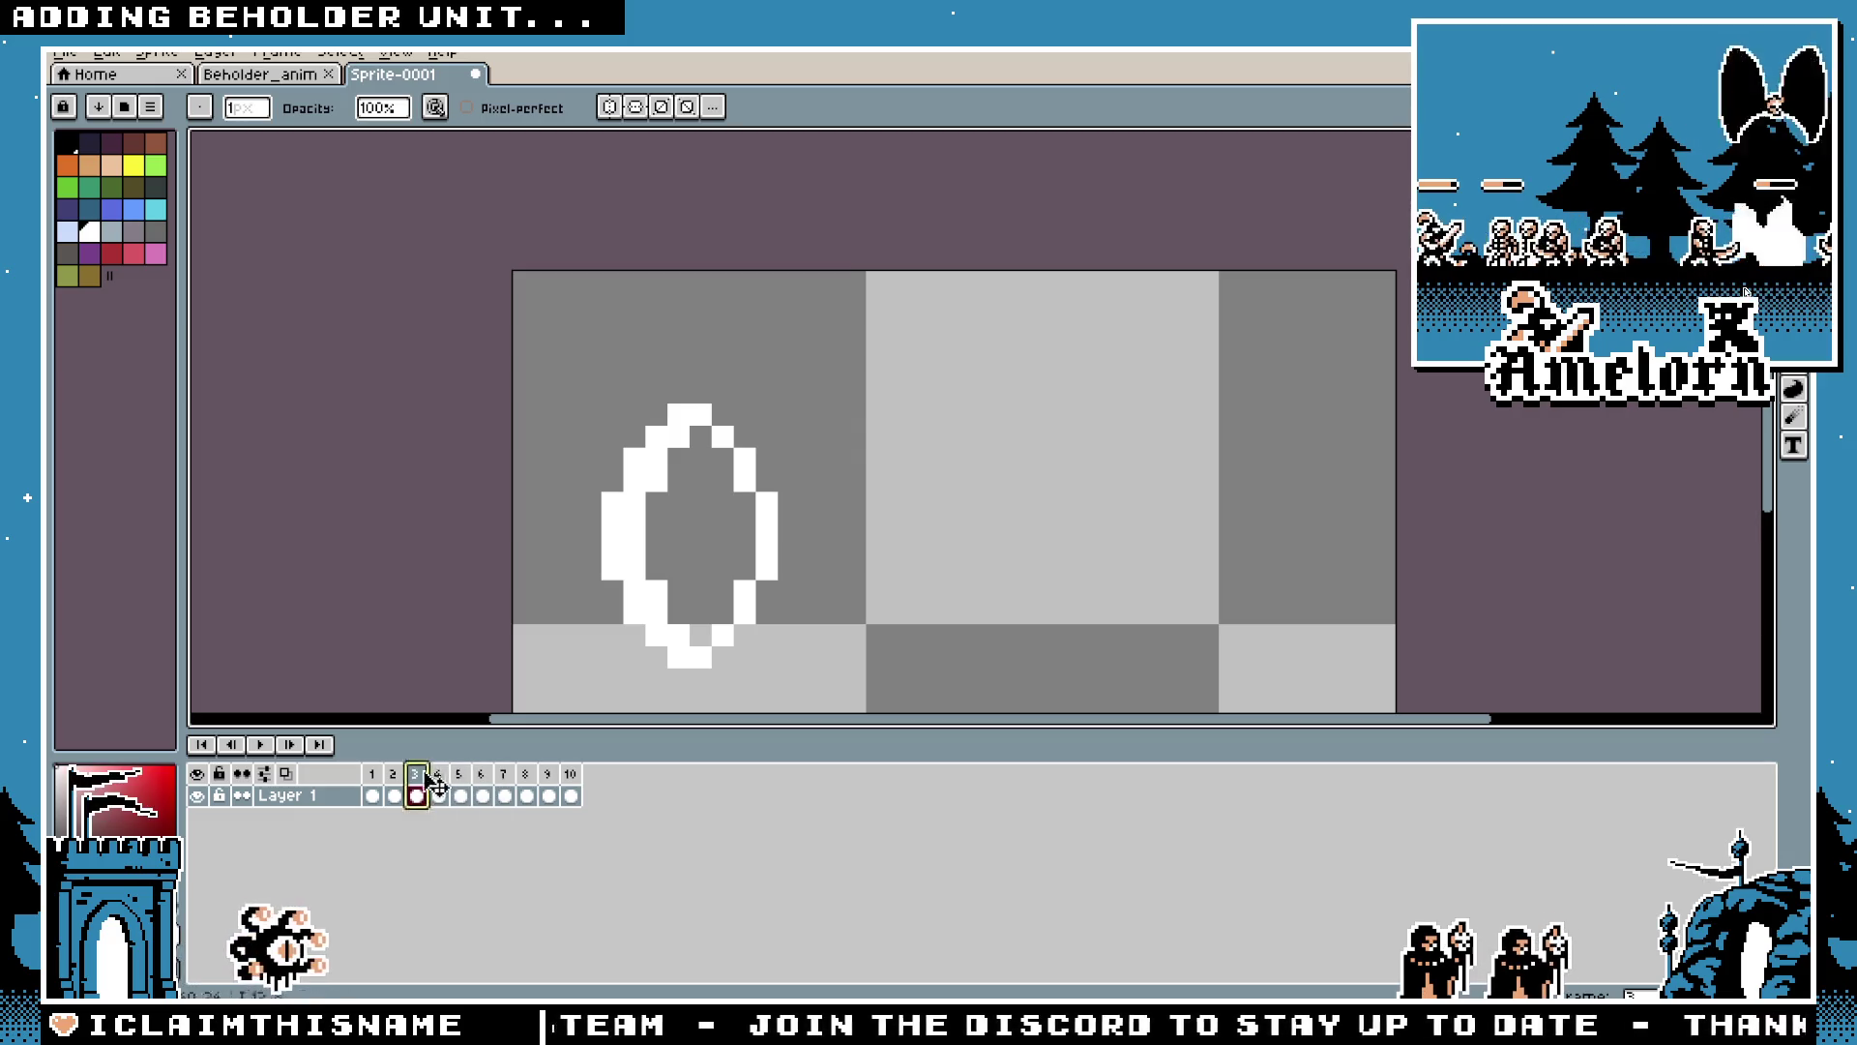
left_click(393, 788)
left_click(415, 788)
left_click(460, 788)
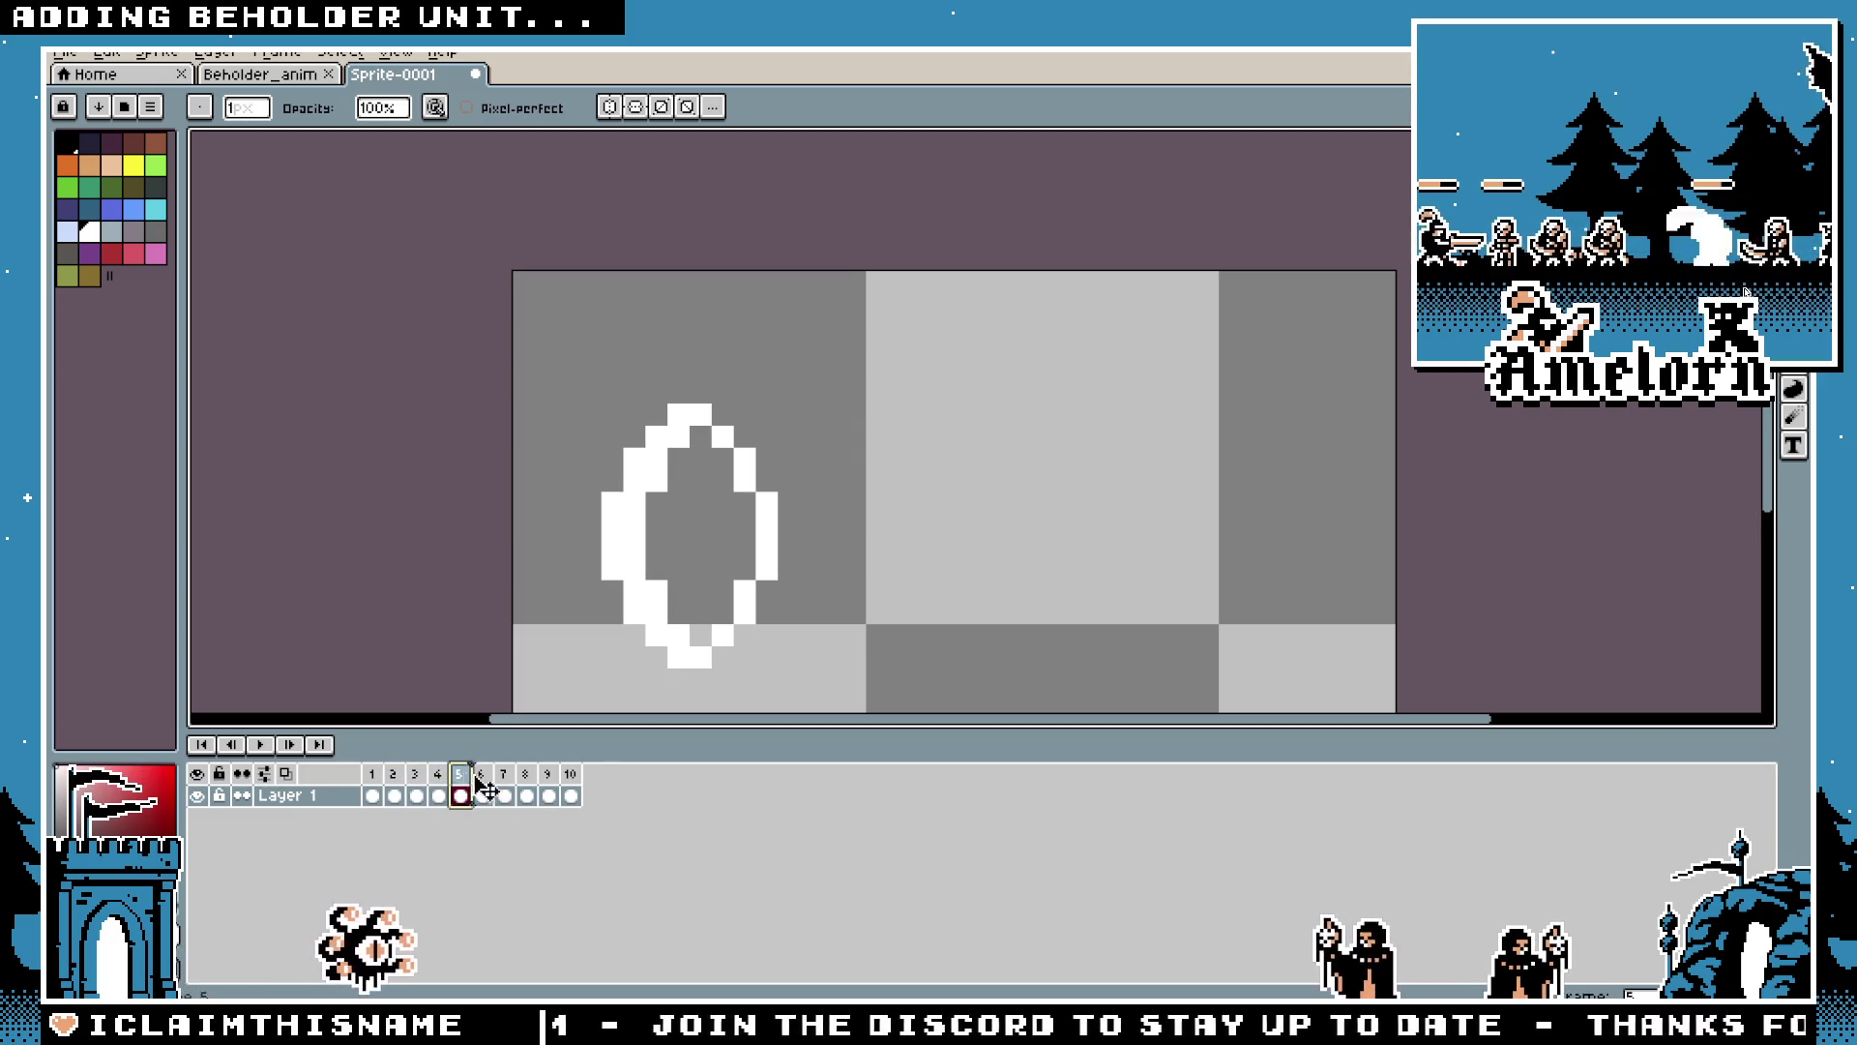
left_click(482, 794)
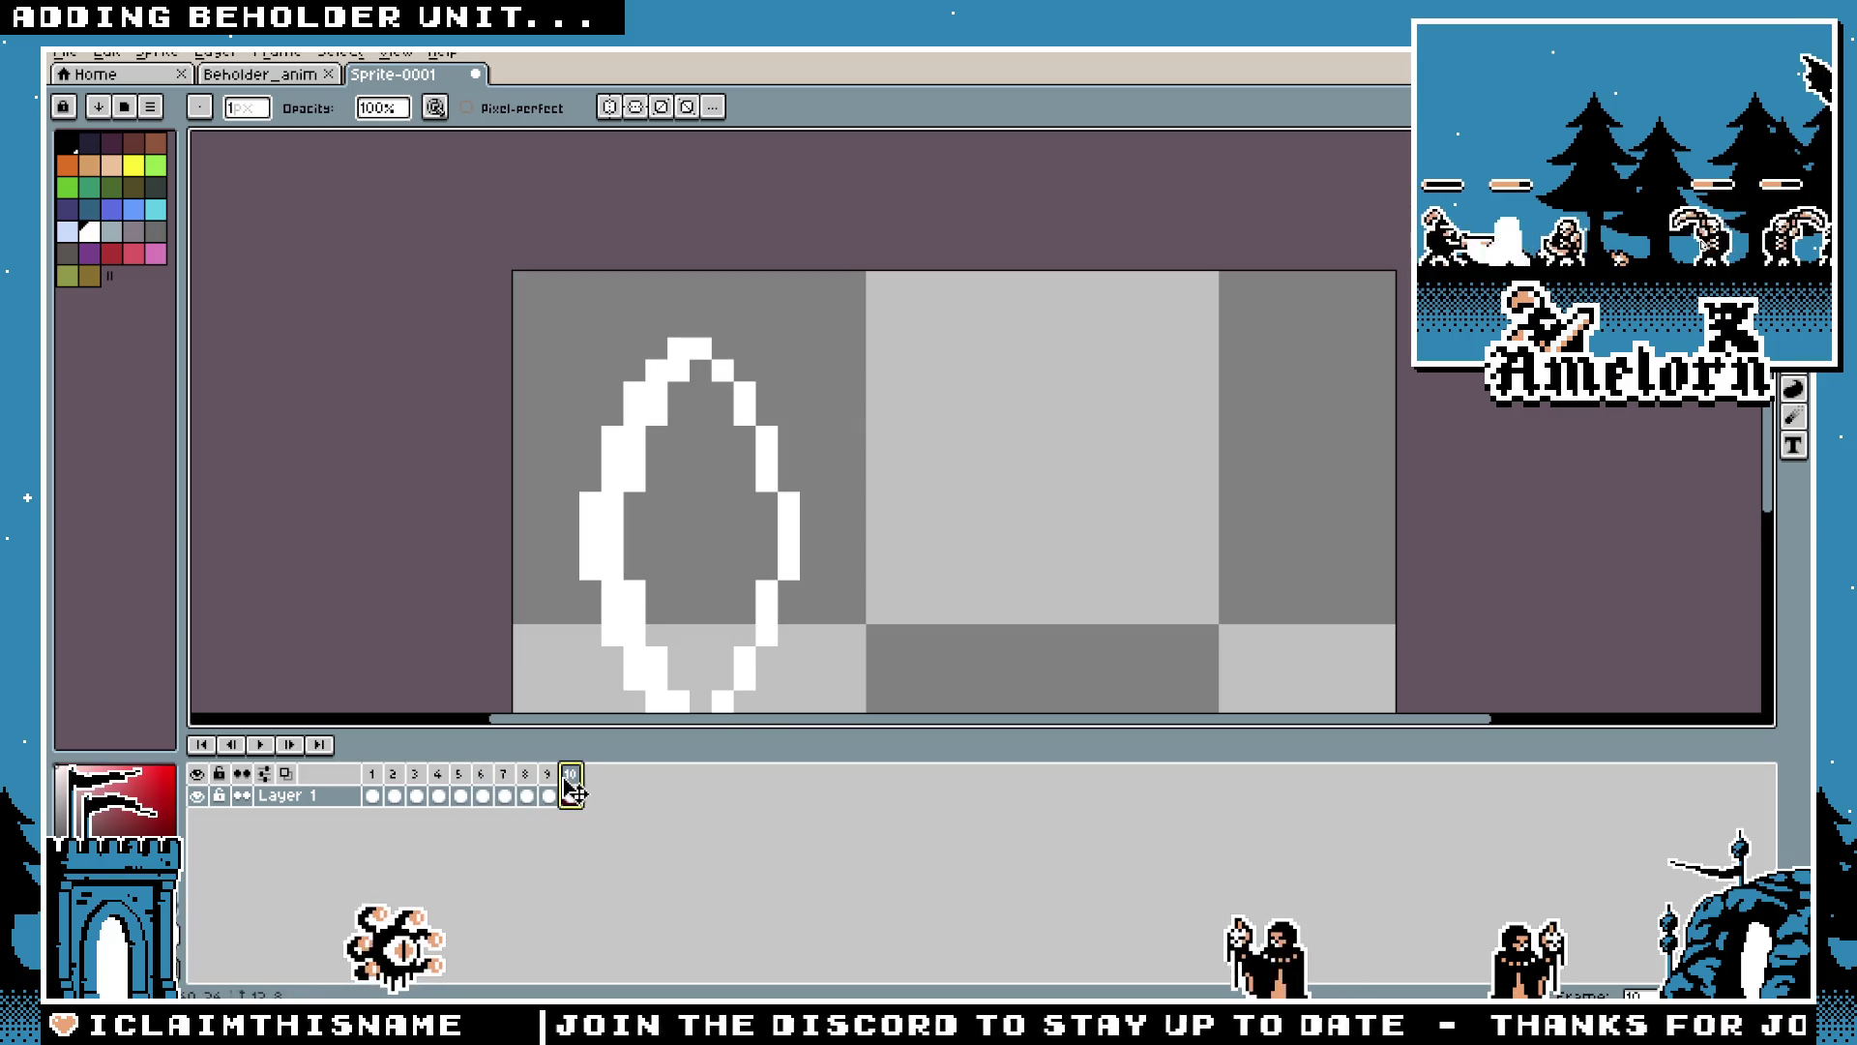
Delete the extra frames, undoing the last two deletions to keep six frames
key("alt+c")
key("alt+c")
key("alt+c")
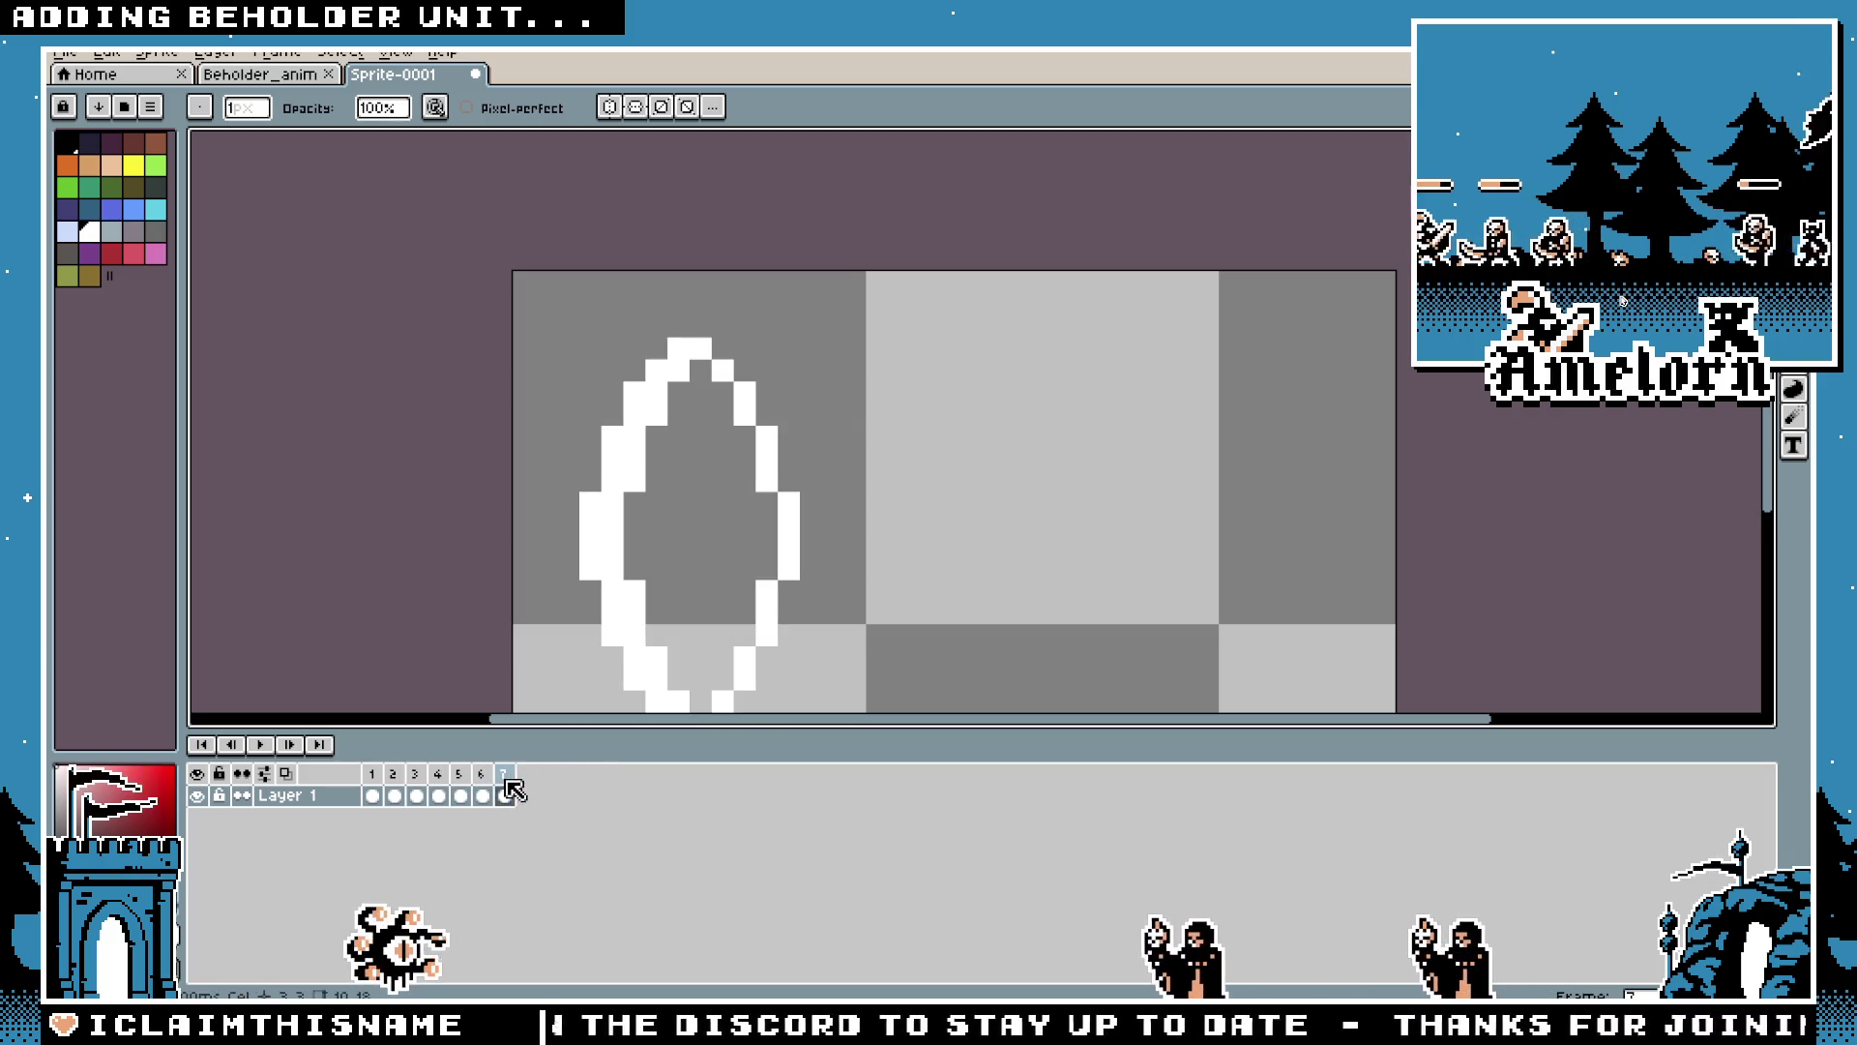
left_click(504, 794)
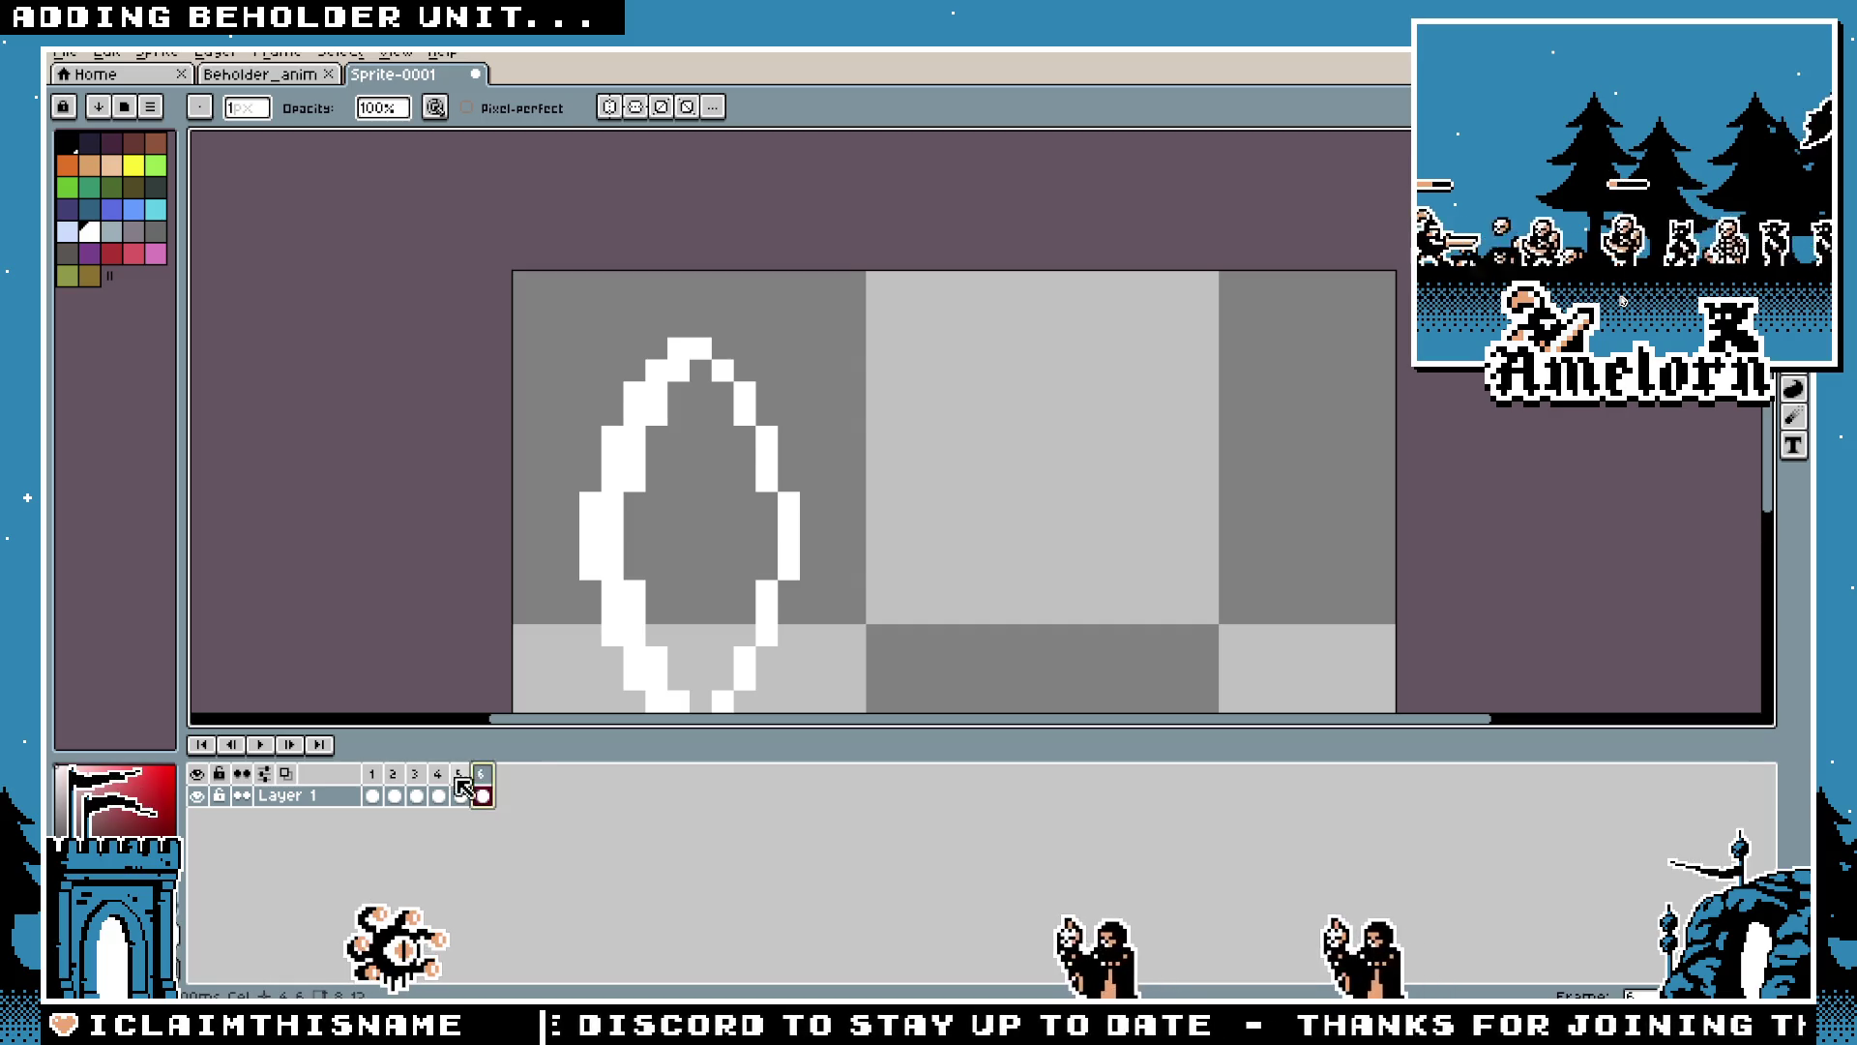
key("alt+c")
left_click(436, 792)
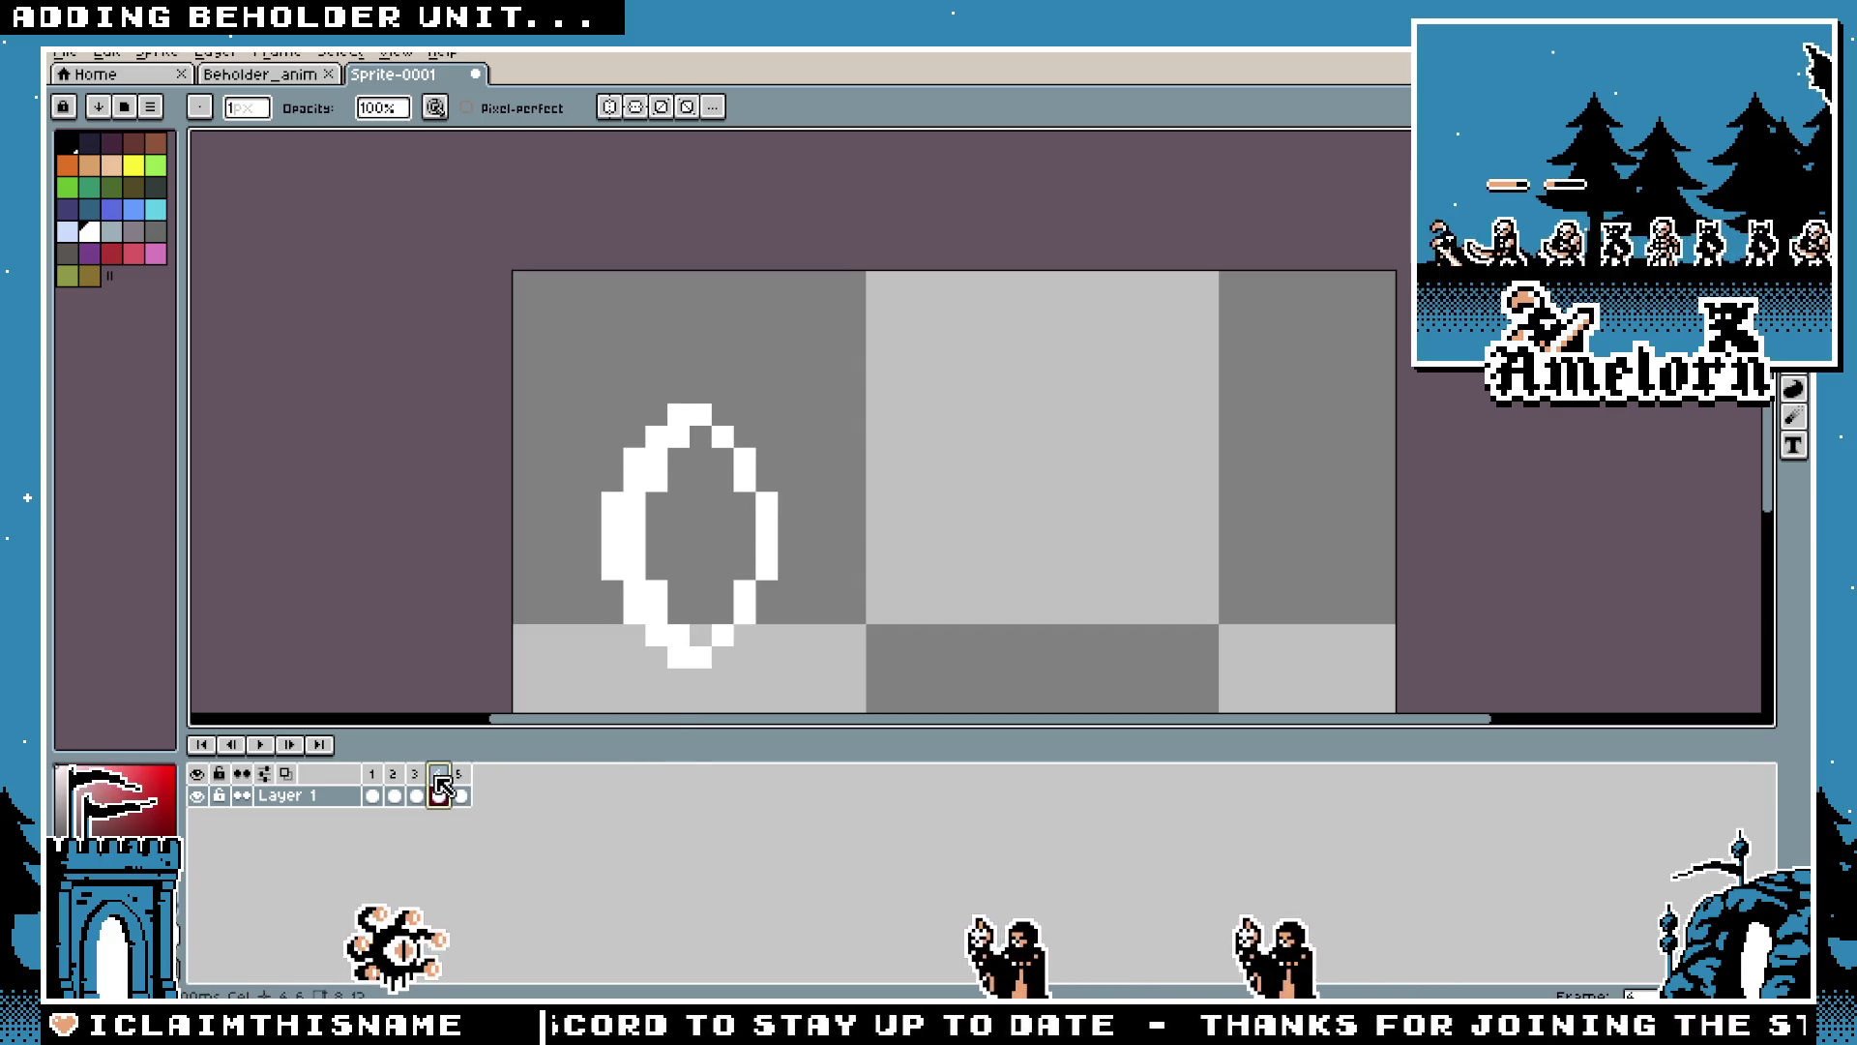
key("alt+c")
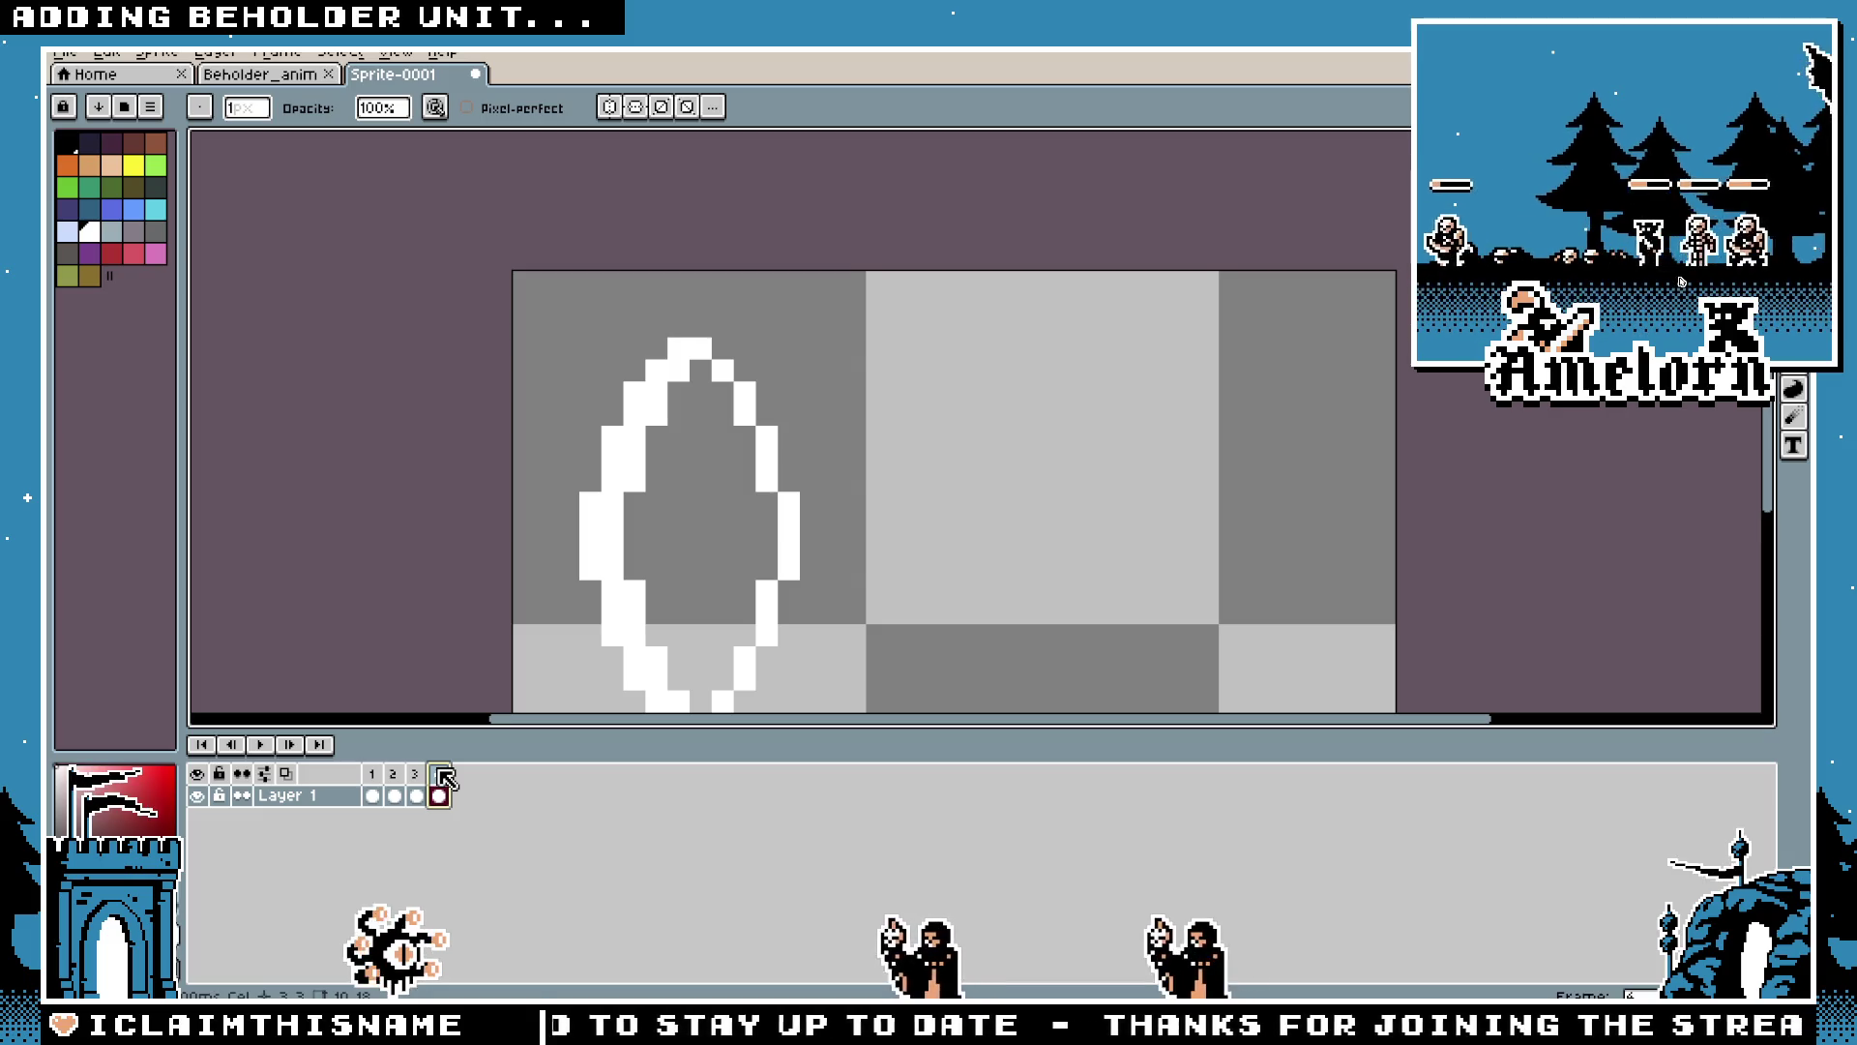
key("ctrl+z")
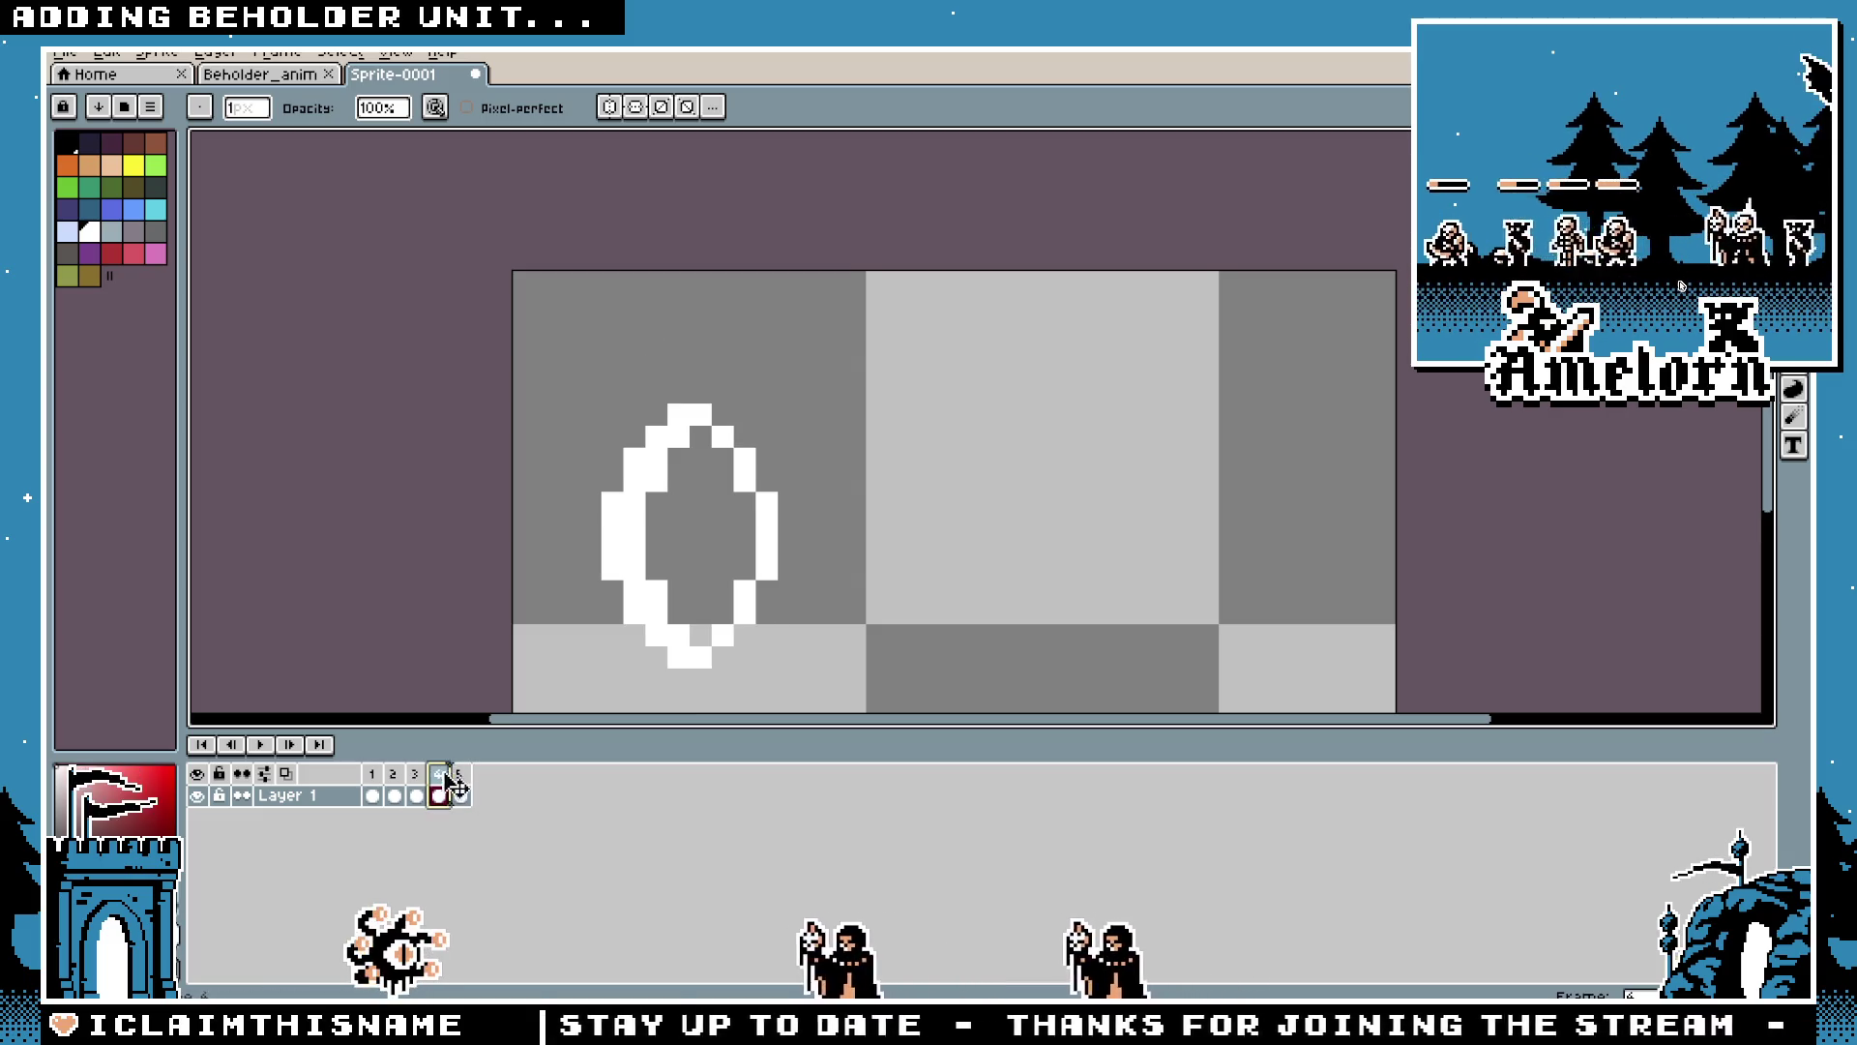
key("ctrl+z")
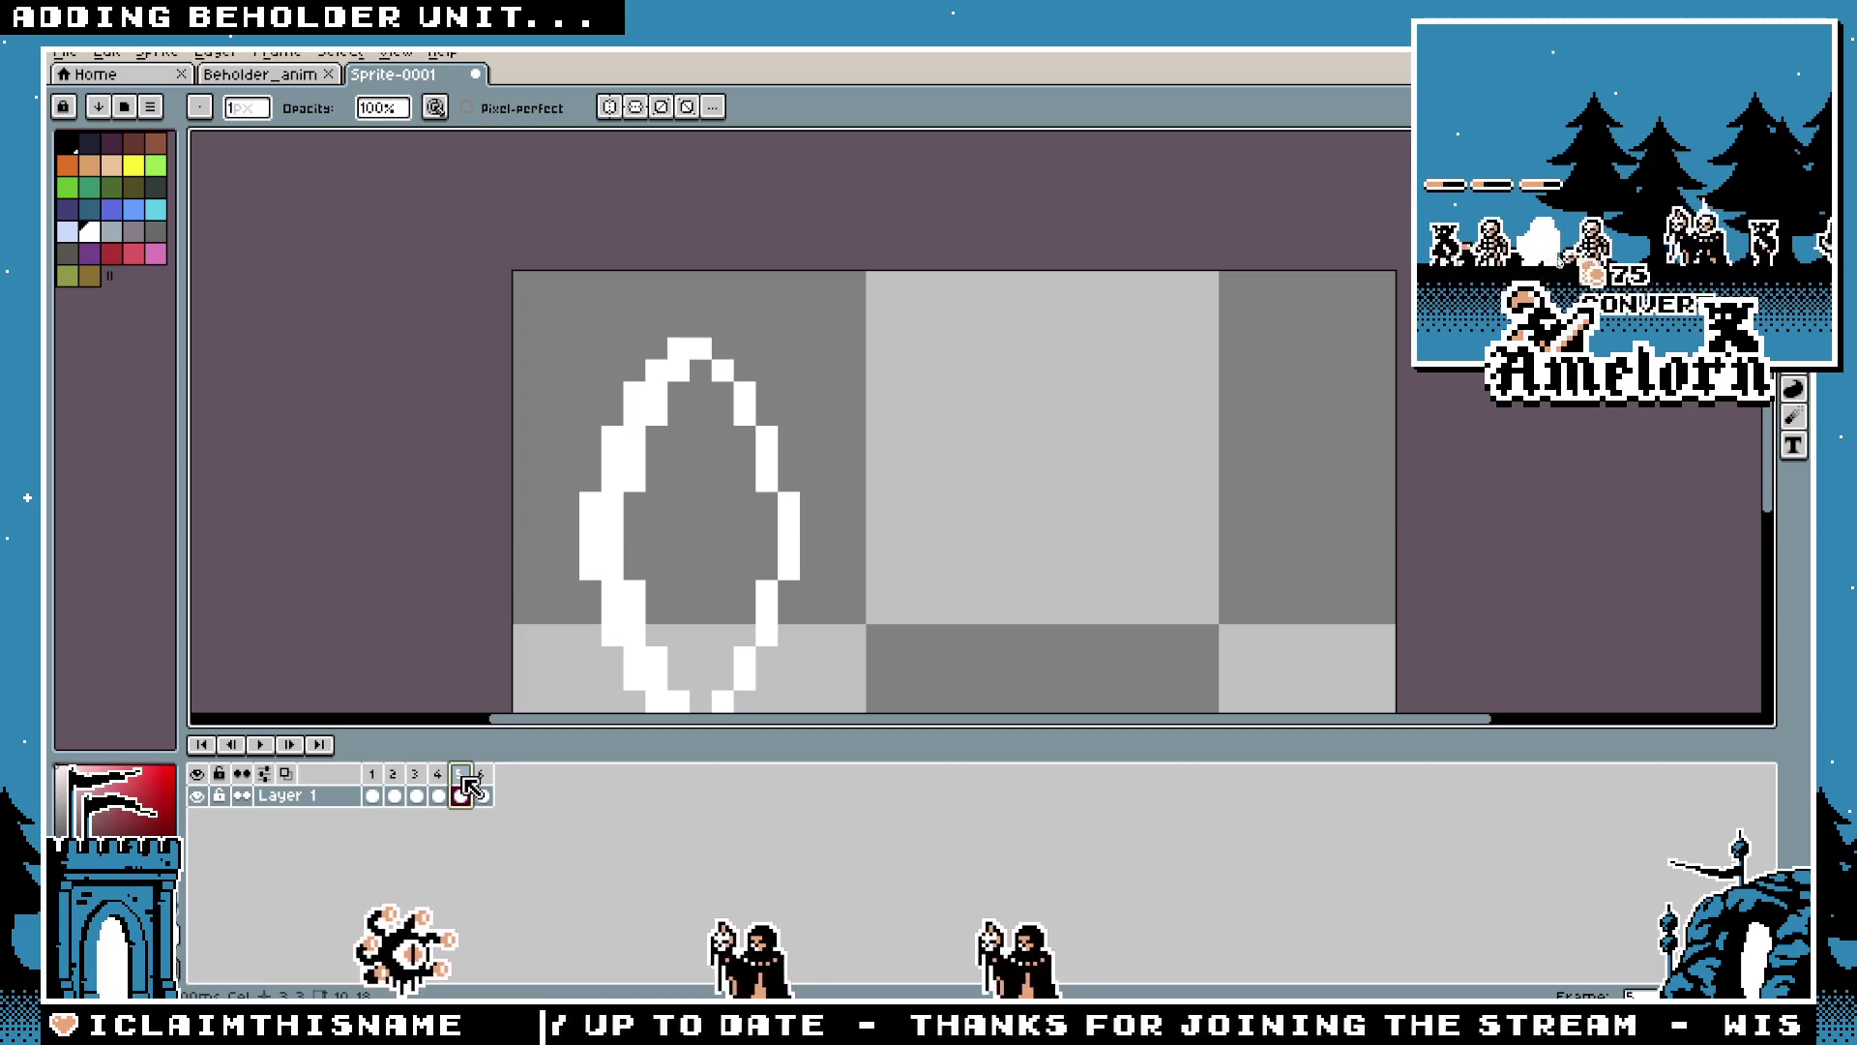
Check frame 5's duration in Frame Properties, then play and review the six frames
key("Left")
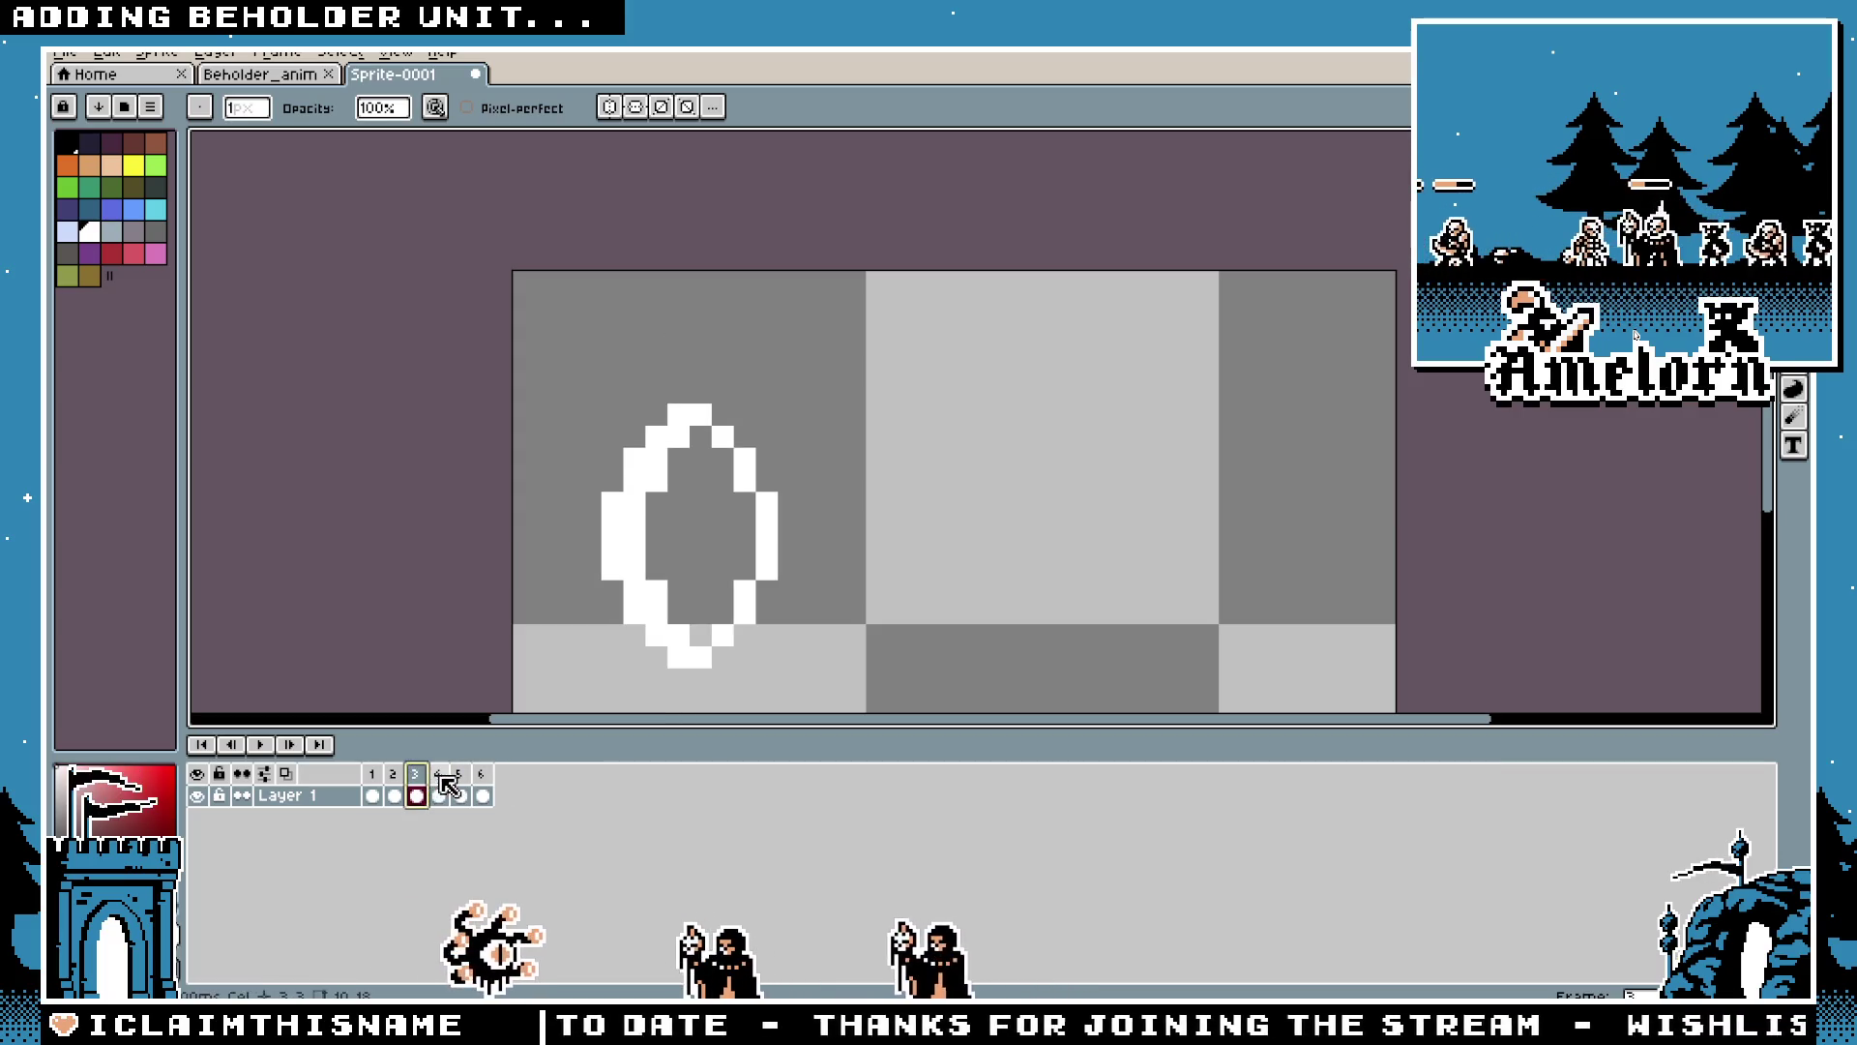
double_click(474, 778)
key("Return")
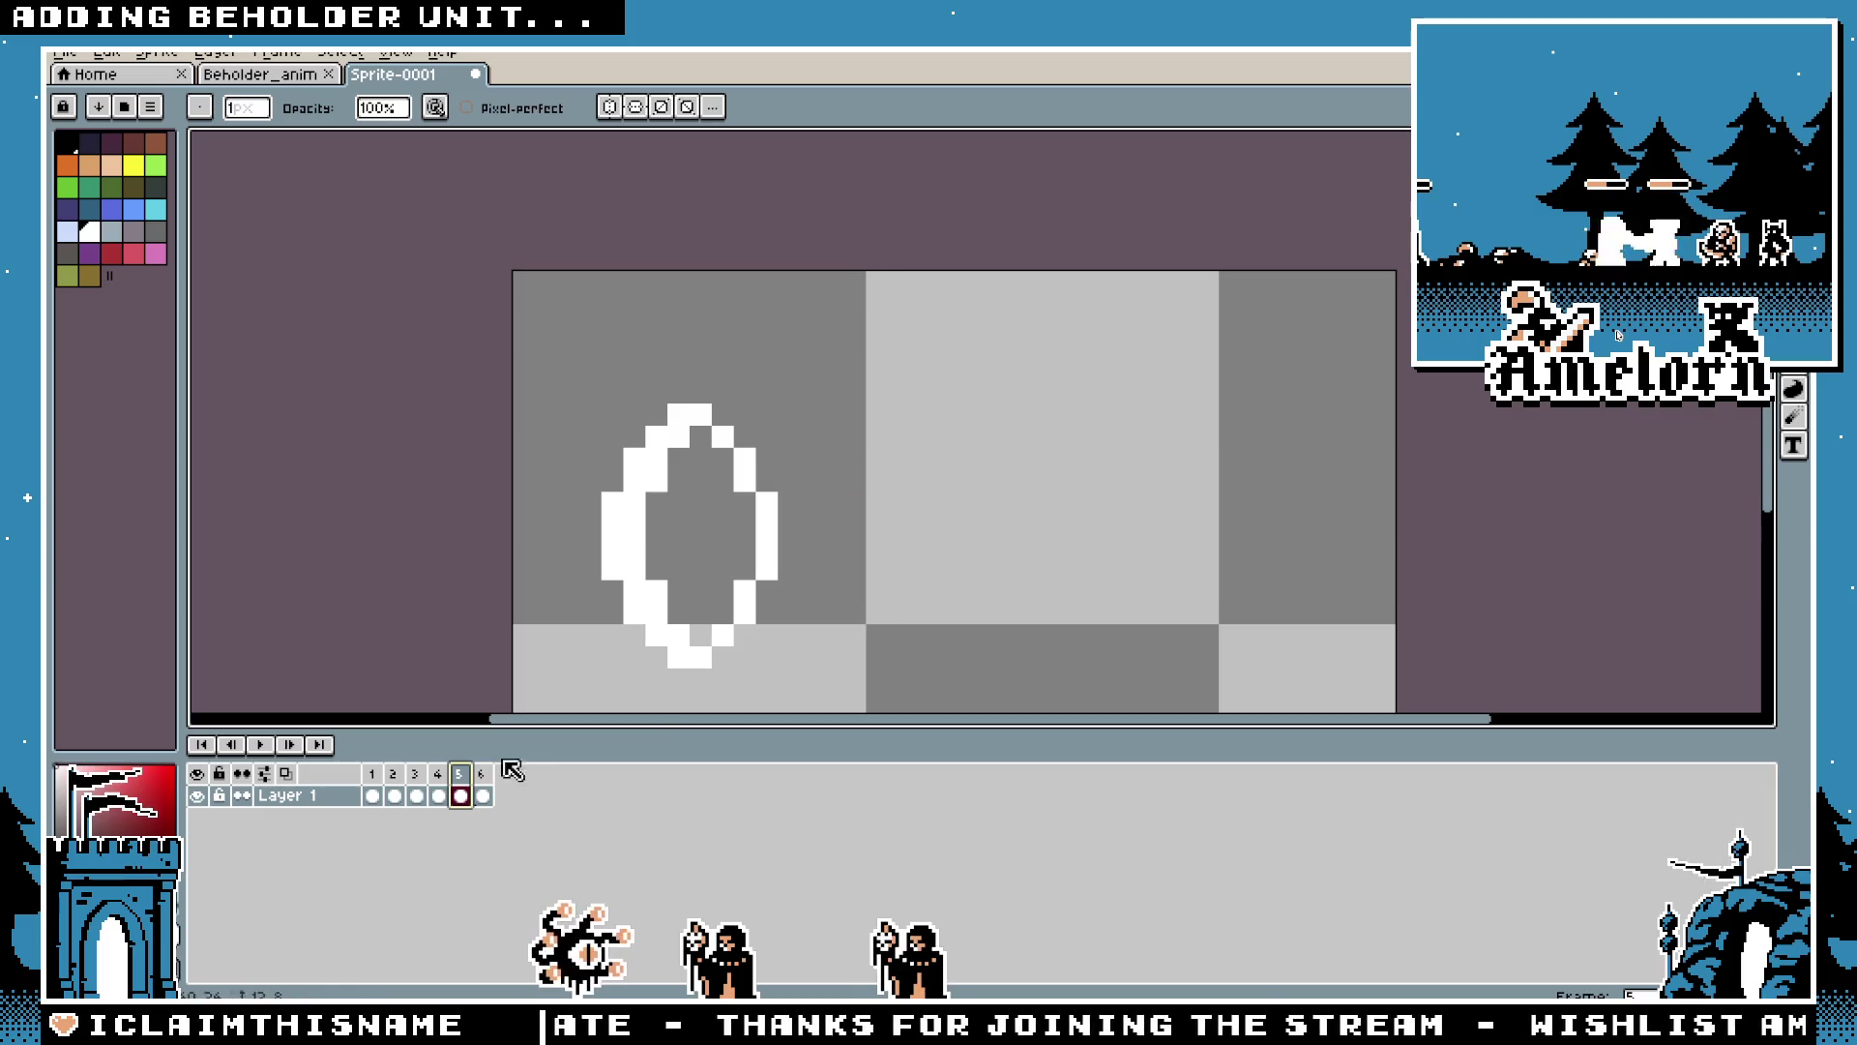
key("Return")
left_click(460, 796)
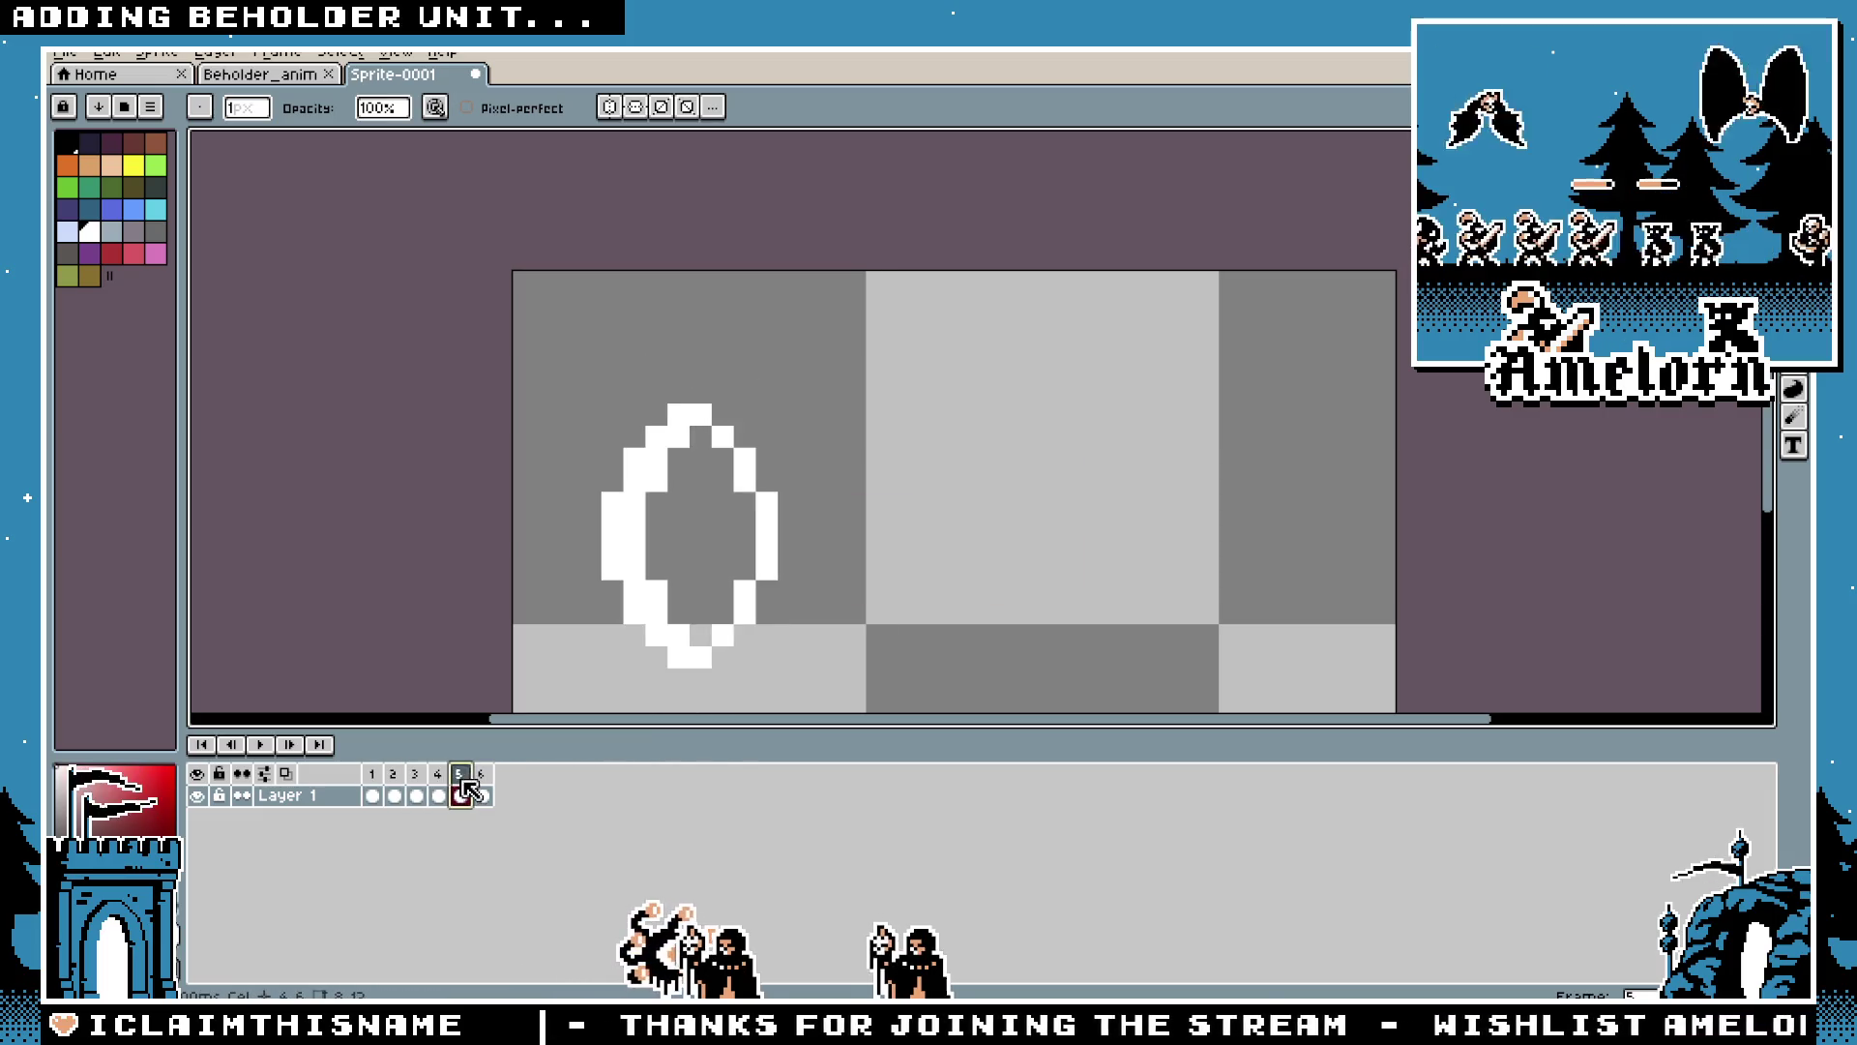
left_click(483, 794)
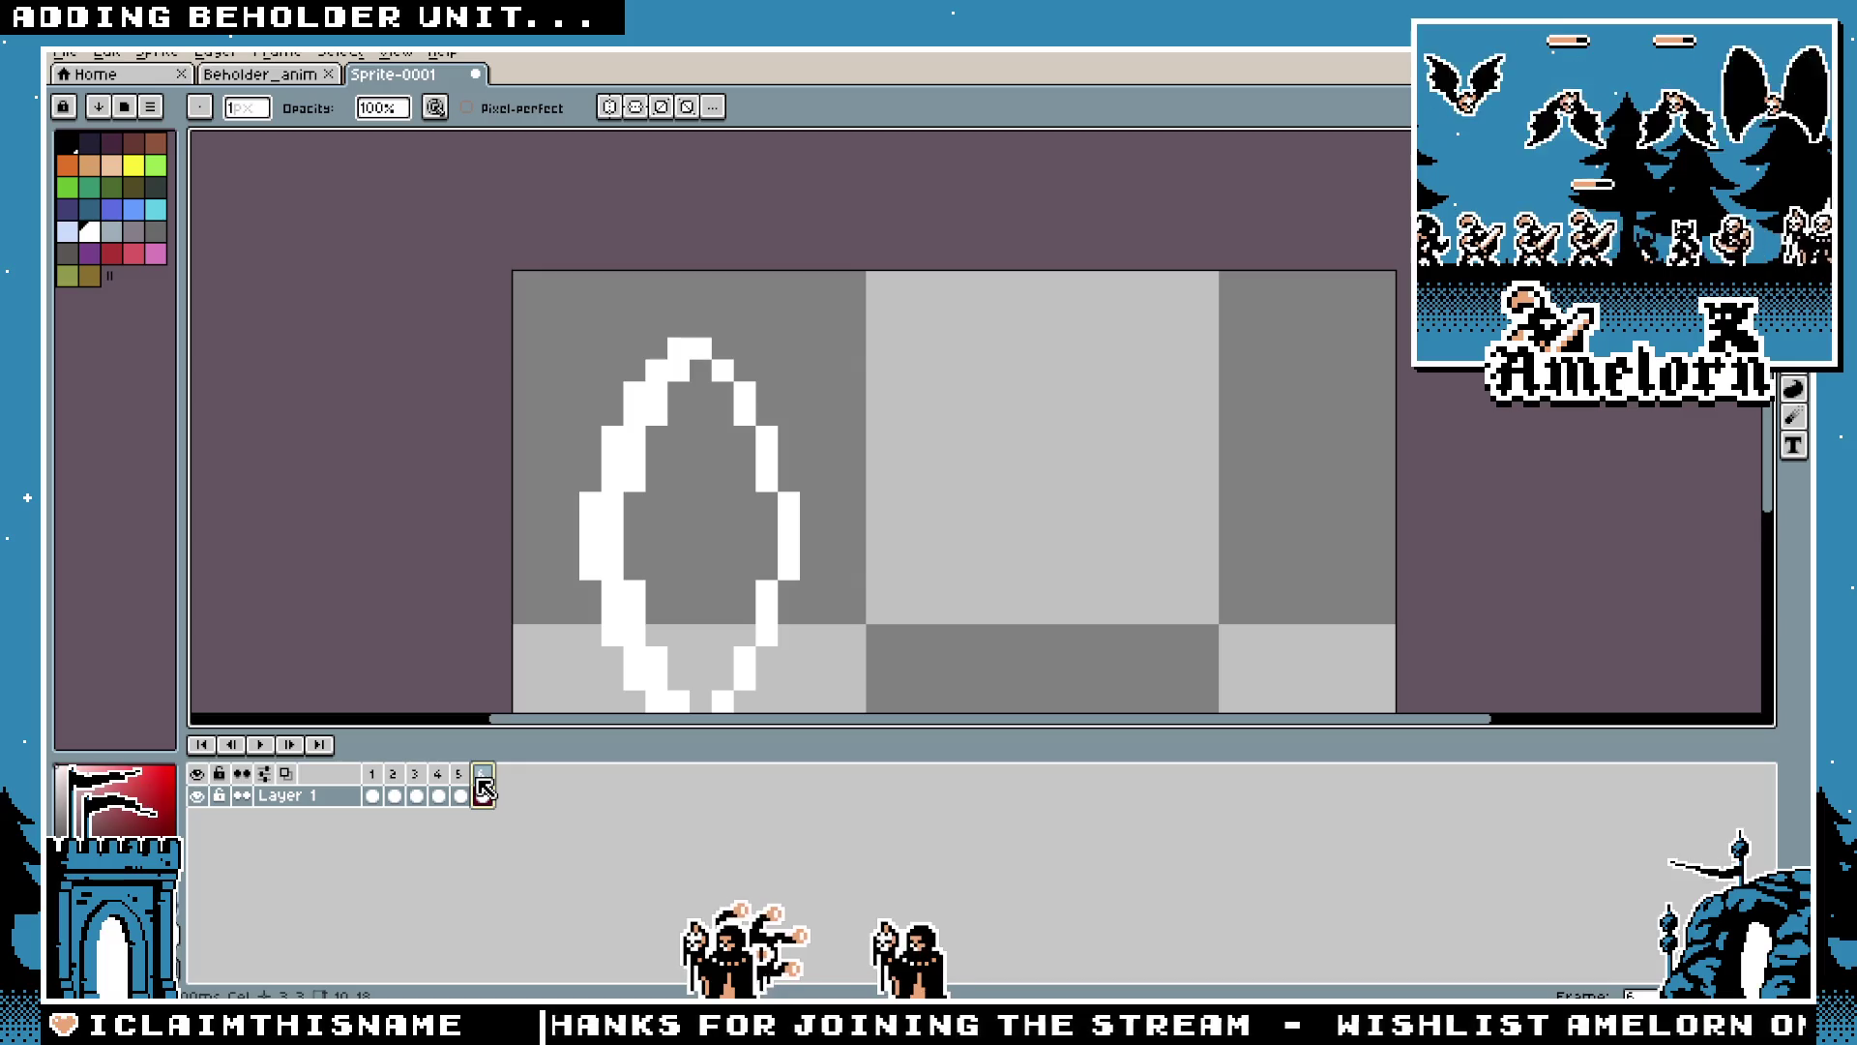
key("Left")
key("Right")
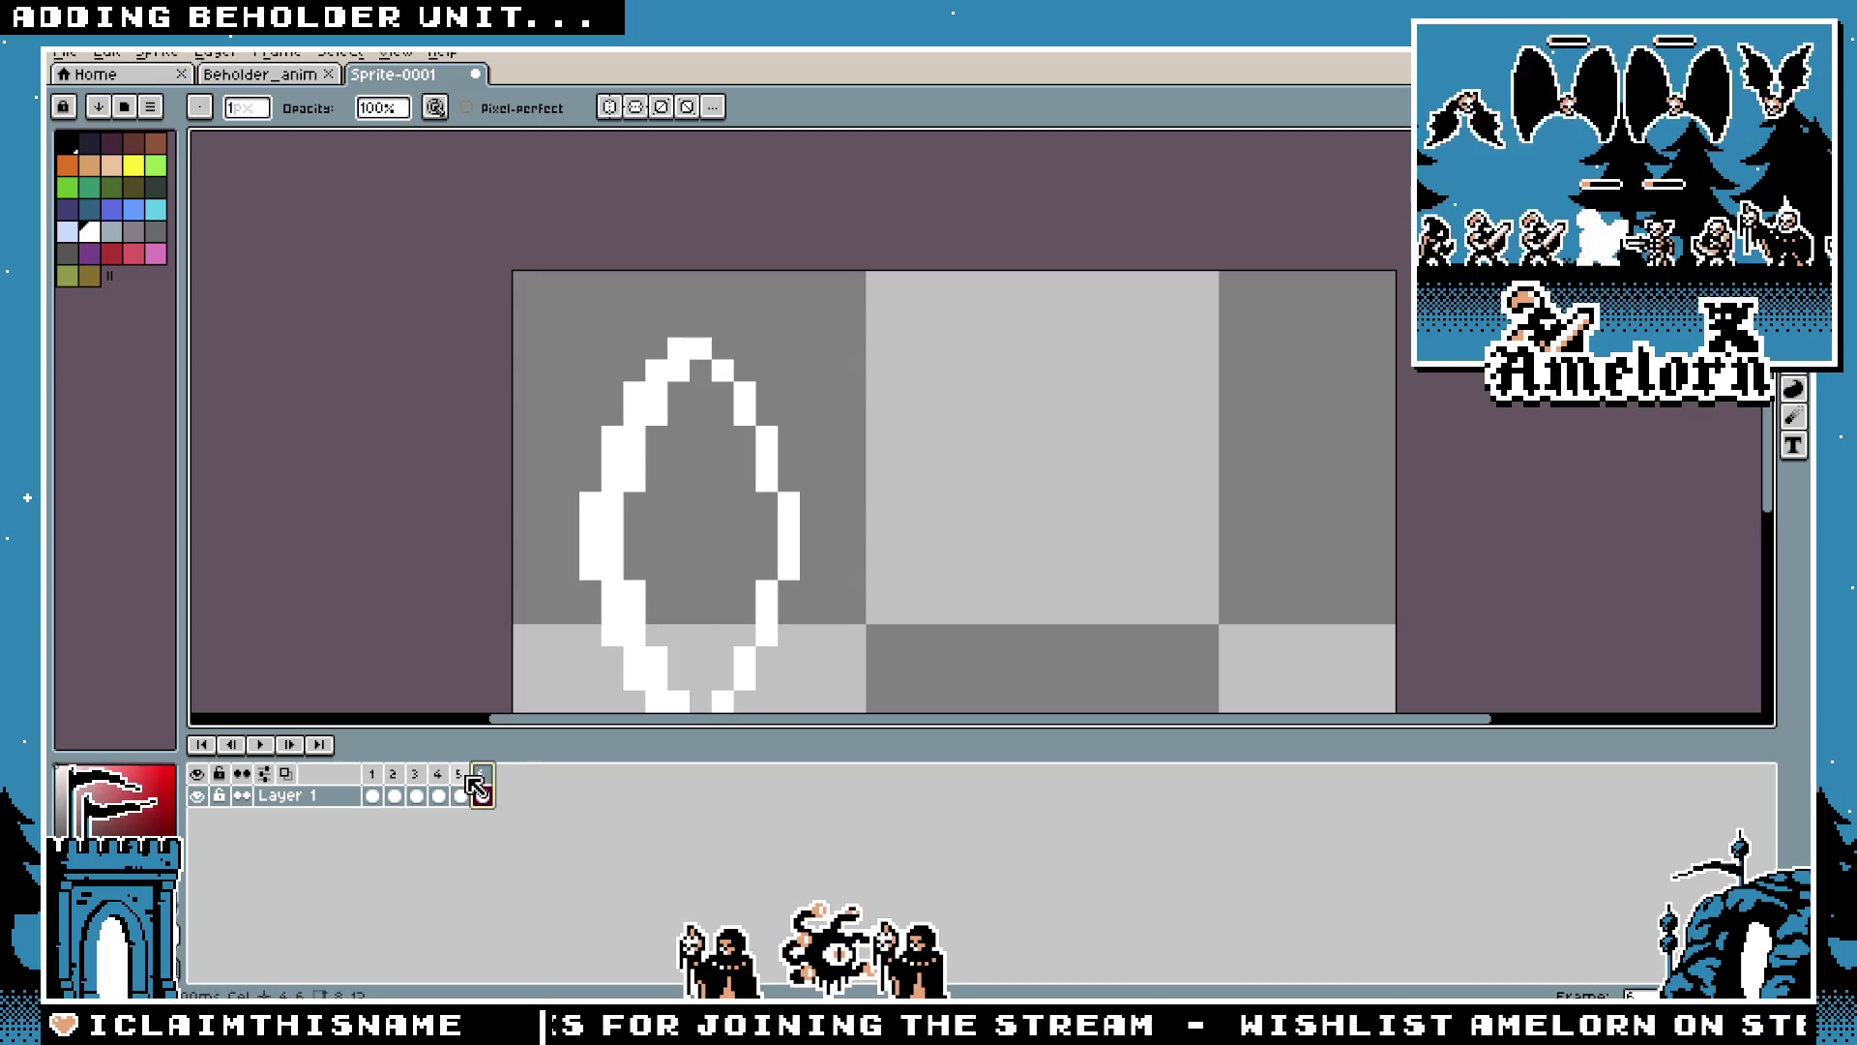
left_click(461, 793)
left_click(377, 791)
left_click(389, 793)
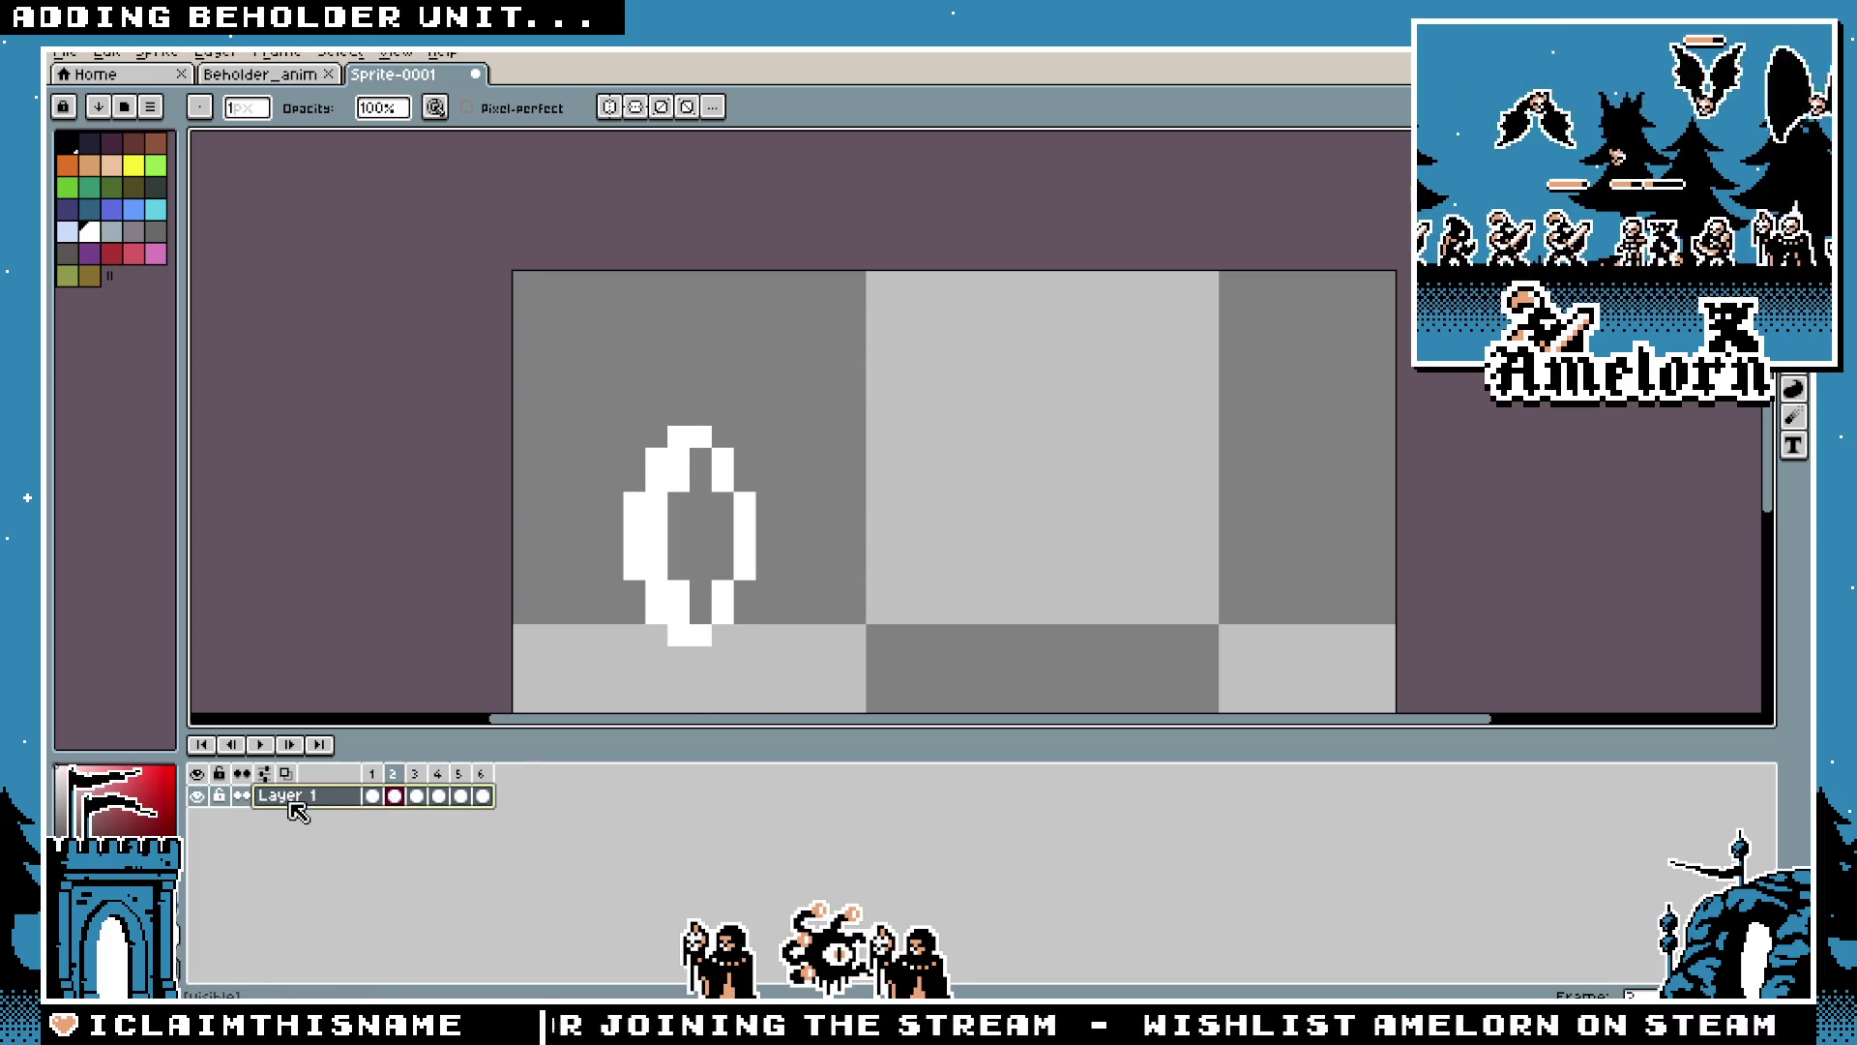
Add a new layer above Layer 1 and save the sprite as lazer.aseprite
right_click(290, 797)
mouse_move(352, 841)
left_click(497, 843)
left_click(63, 52)
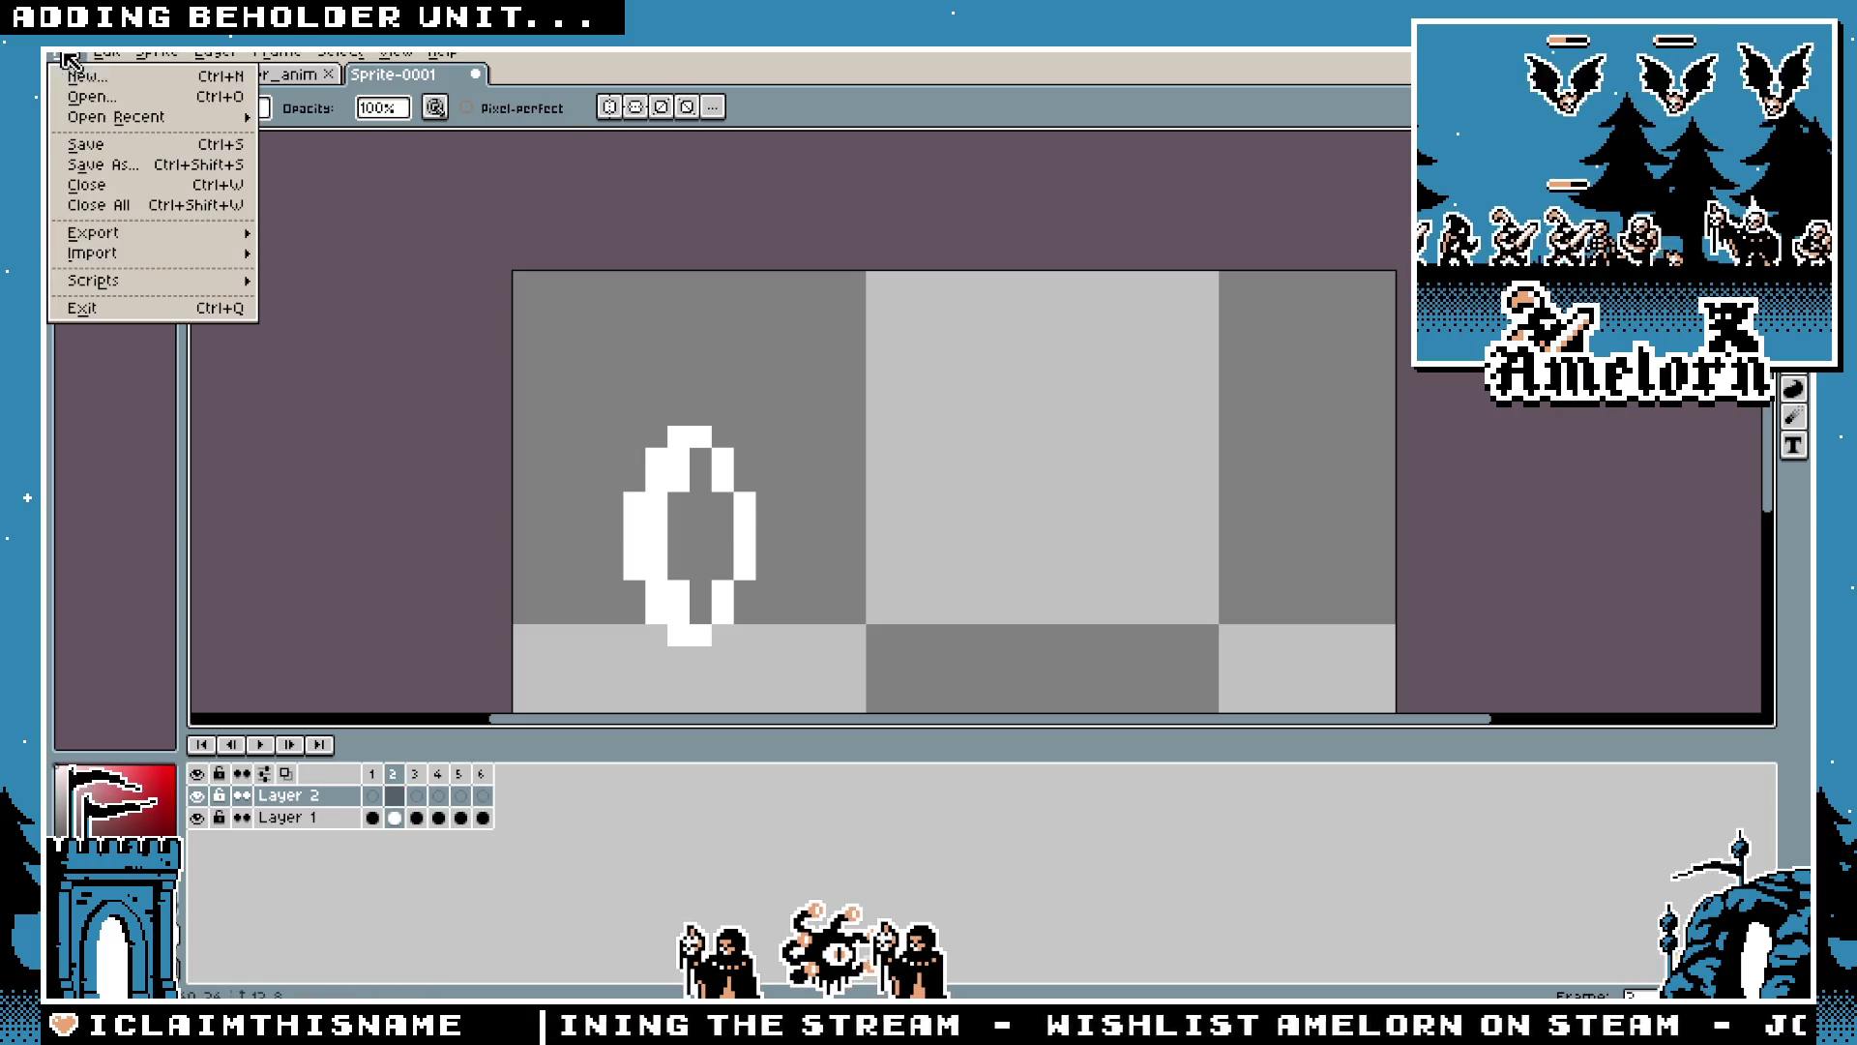
left_click(87, 165)
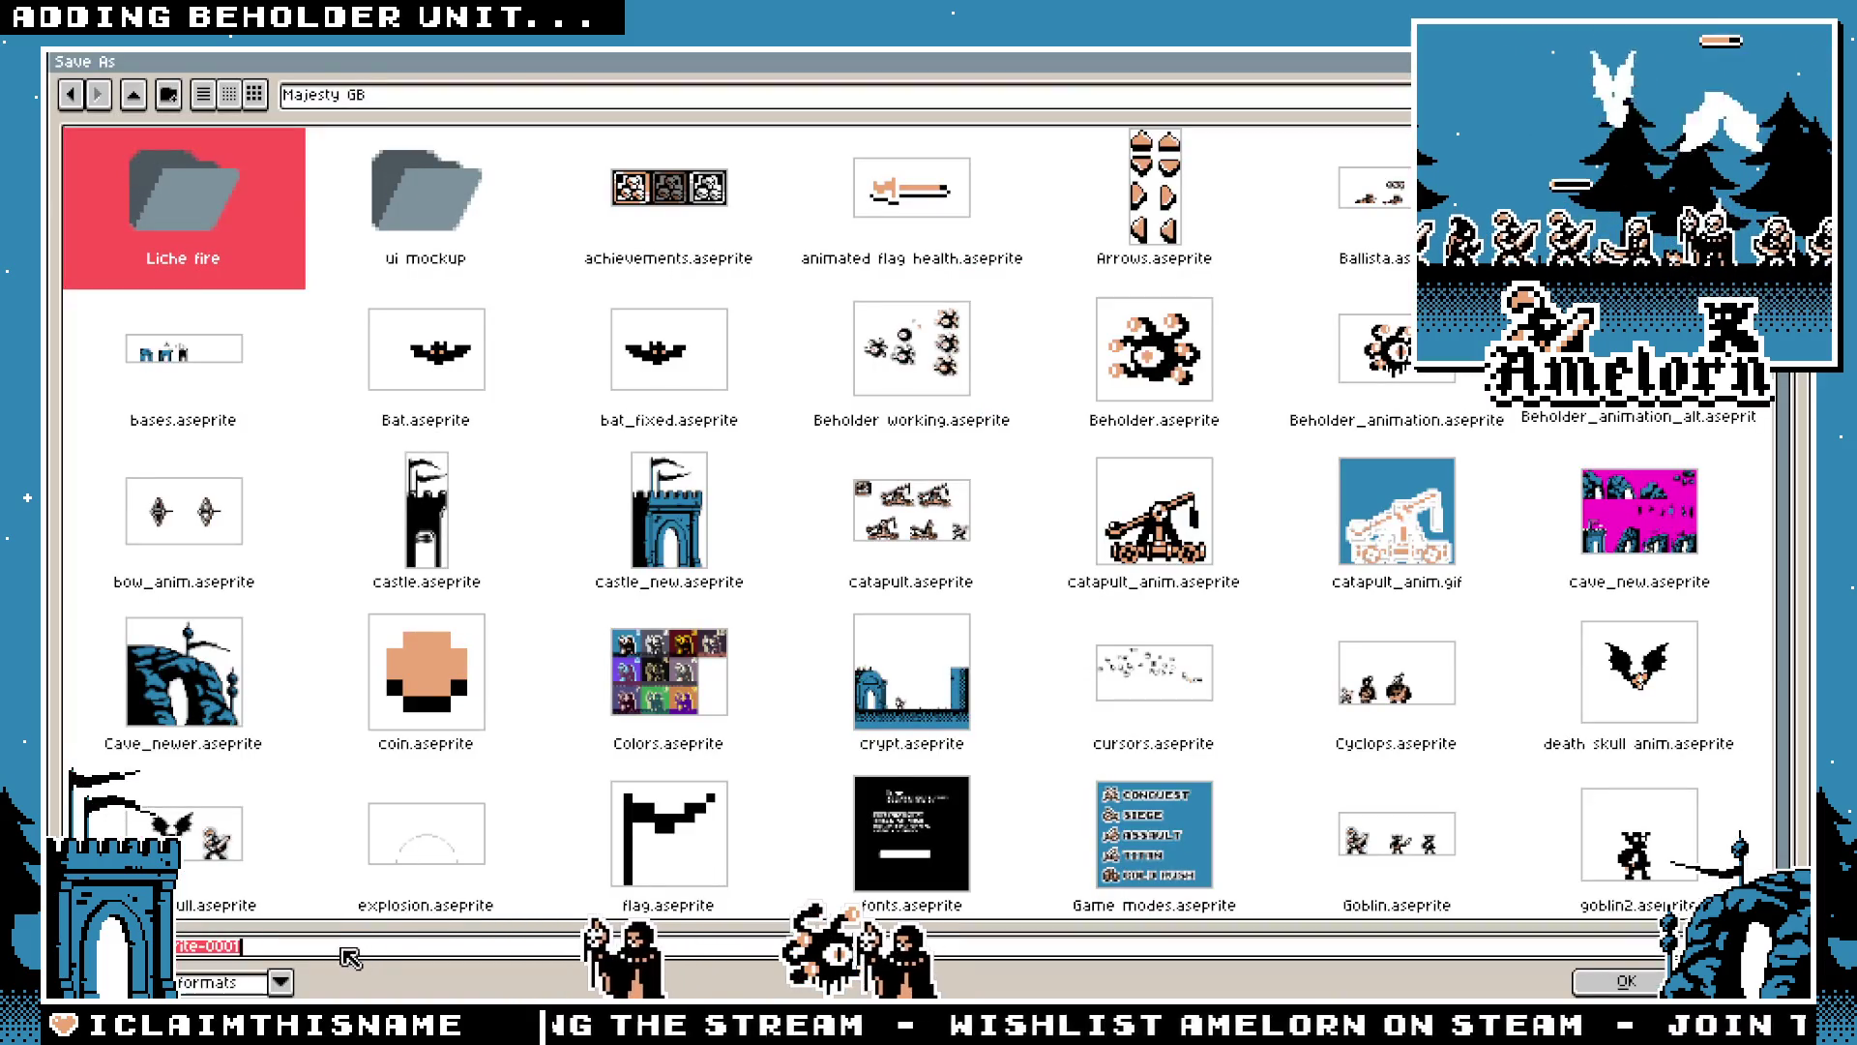
key("Return")
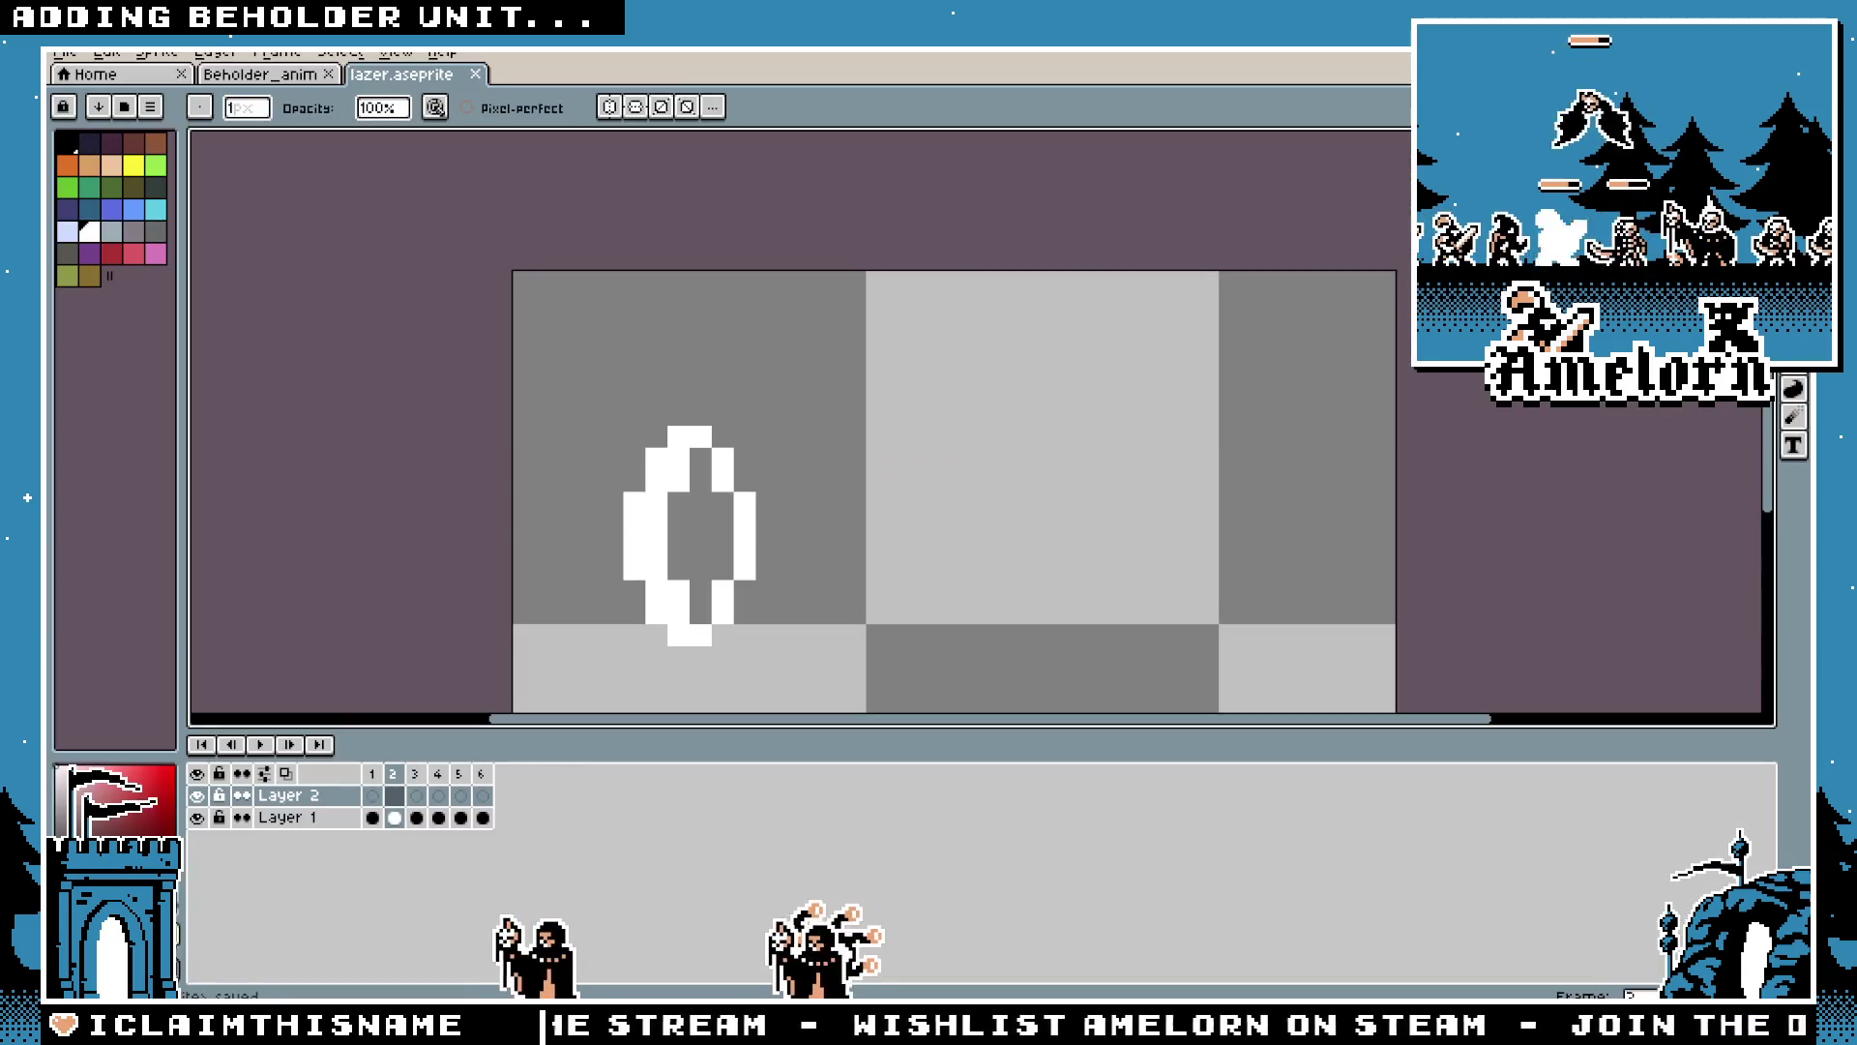
Touch up a pixel on frame 1 and paint a white pixel inside frame 2's oval
left_click(392, 788)
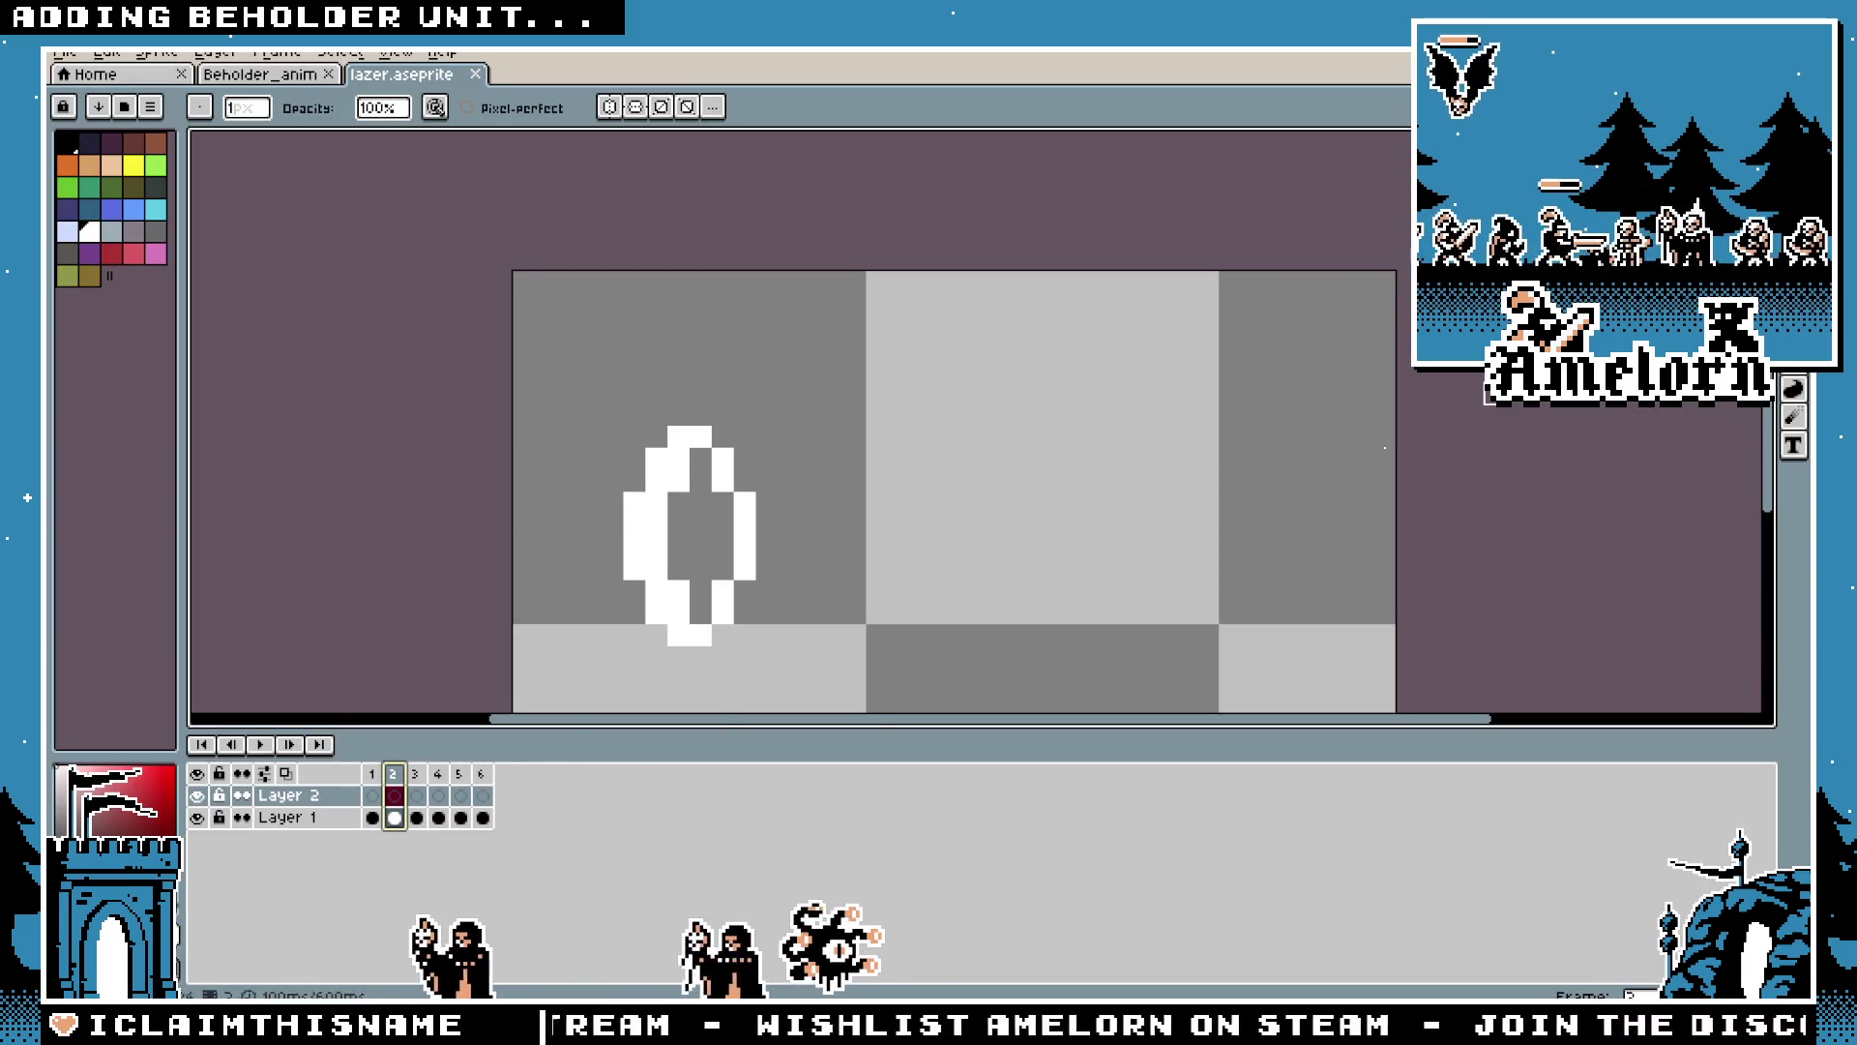
key("Left")
key("e")
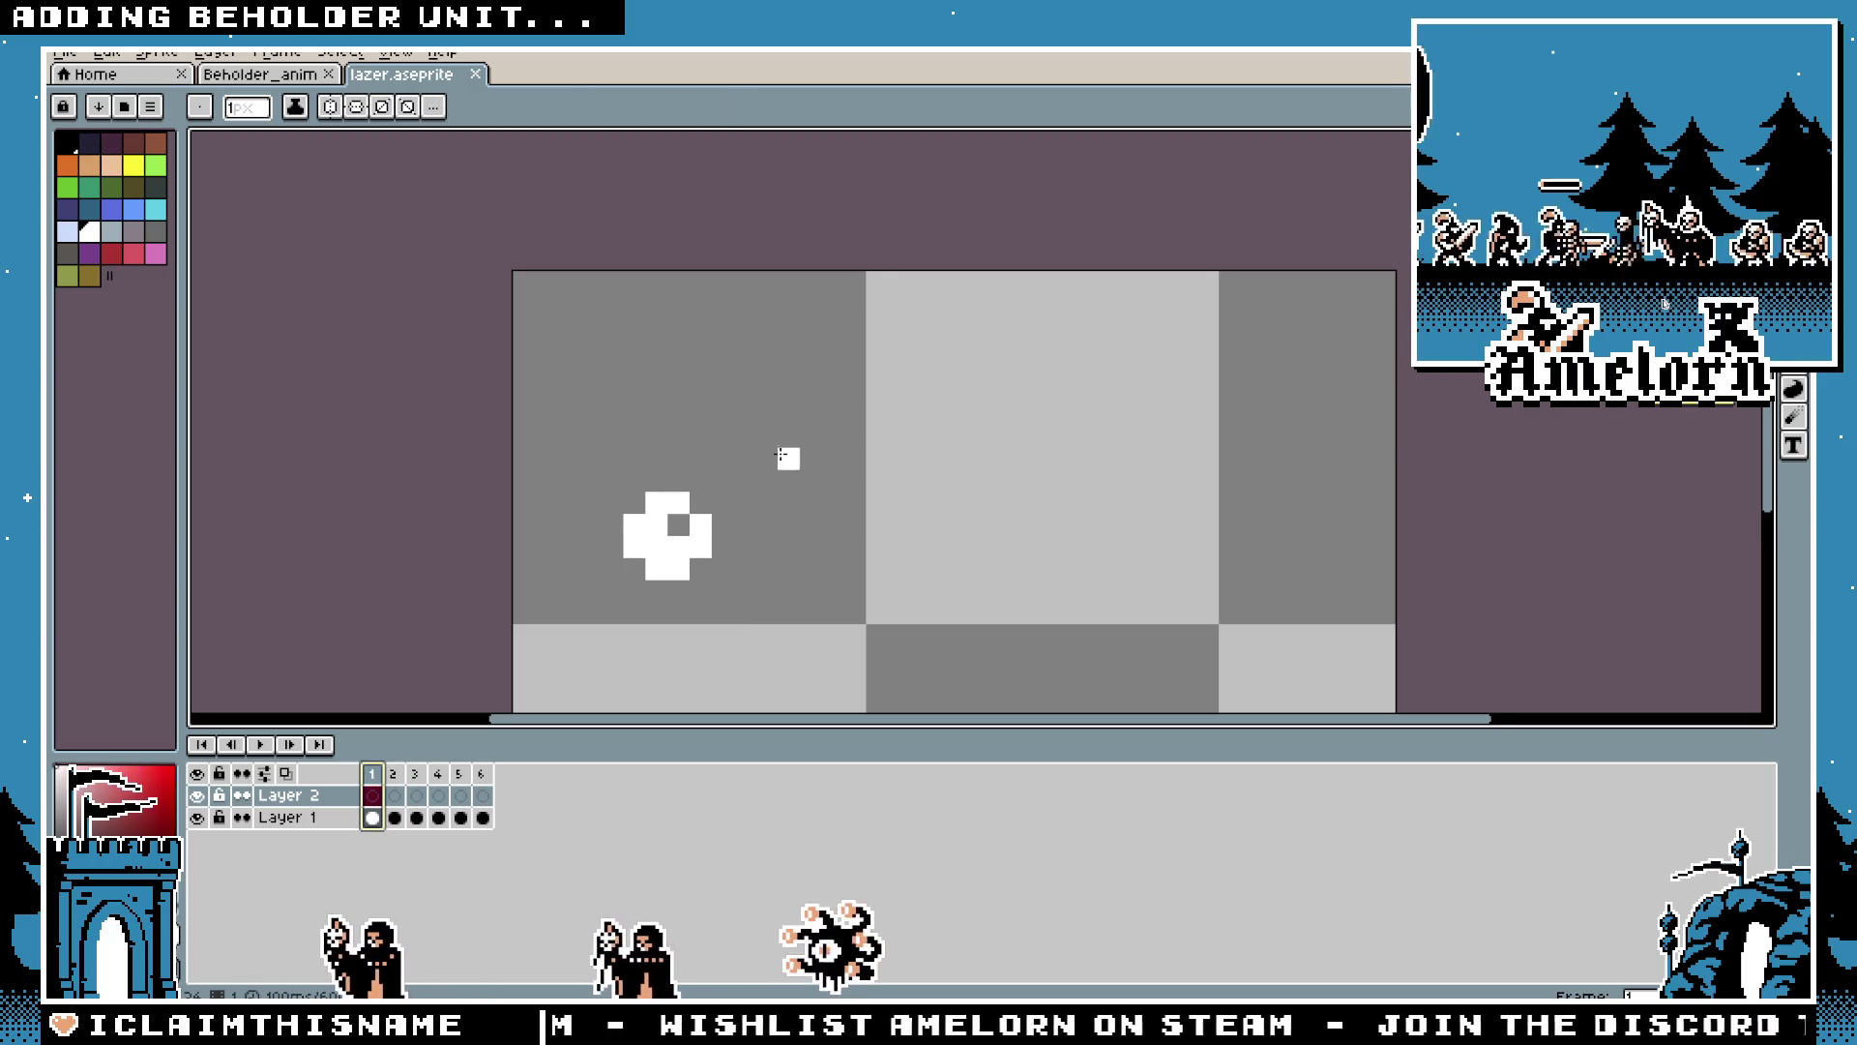
left_click(833, 480)
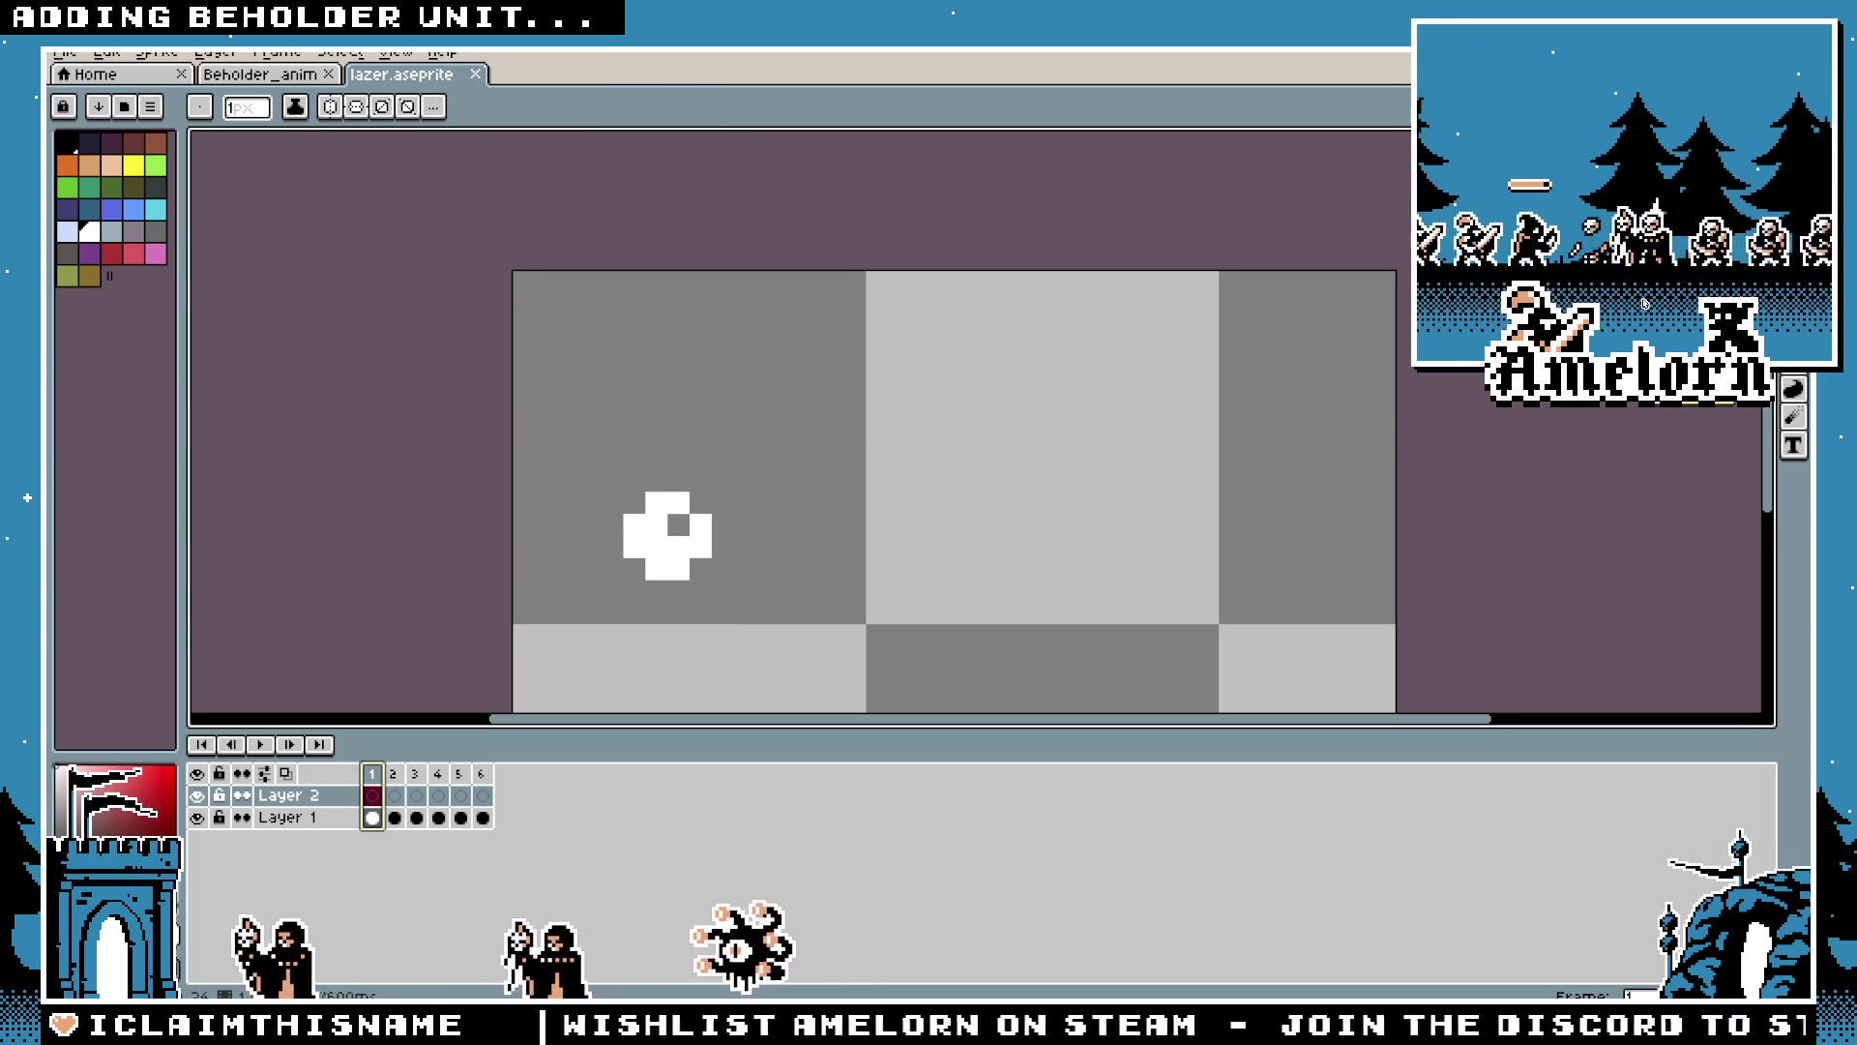
key("b")
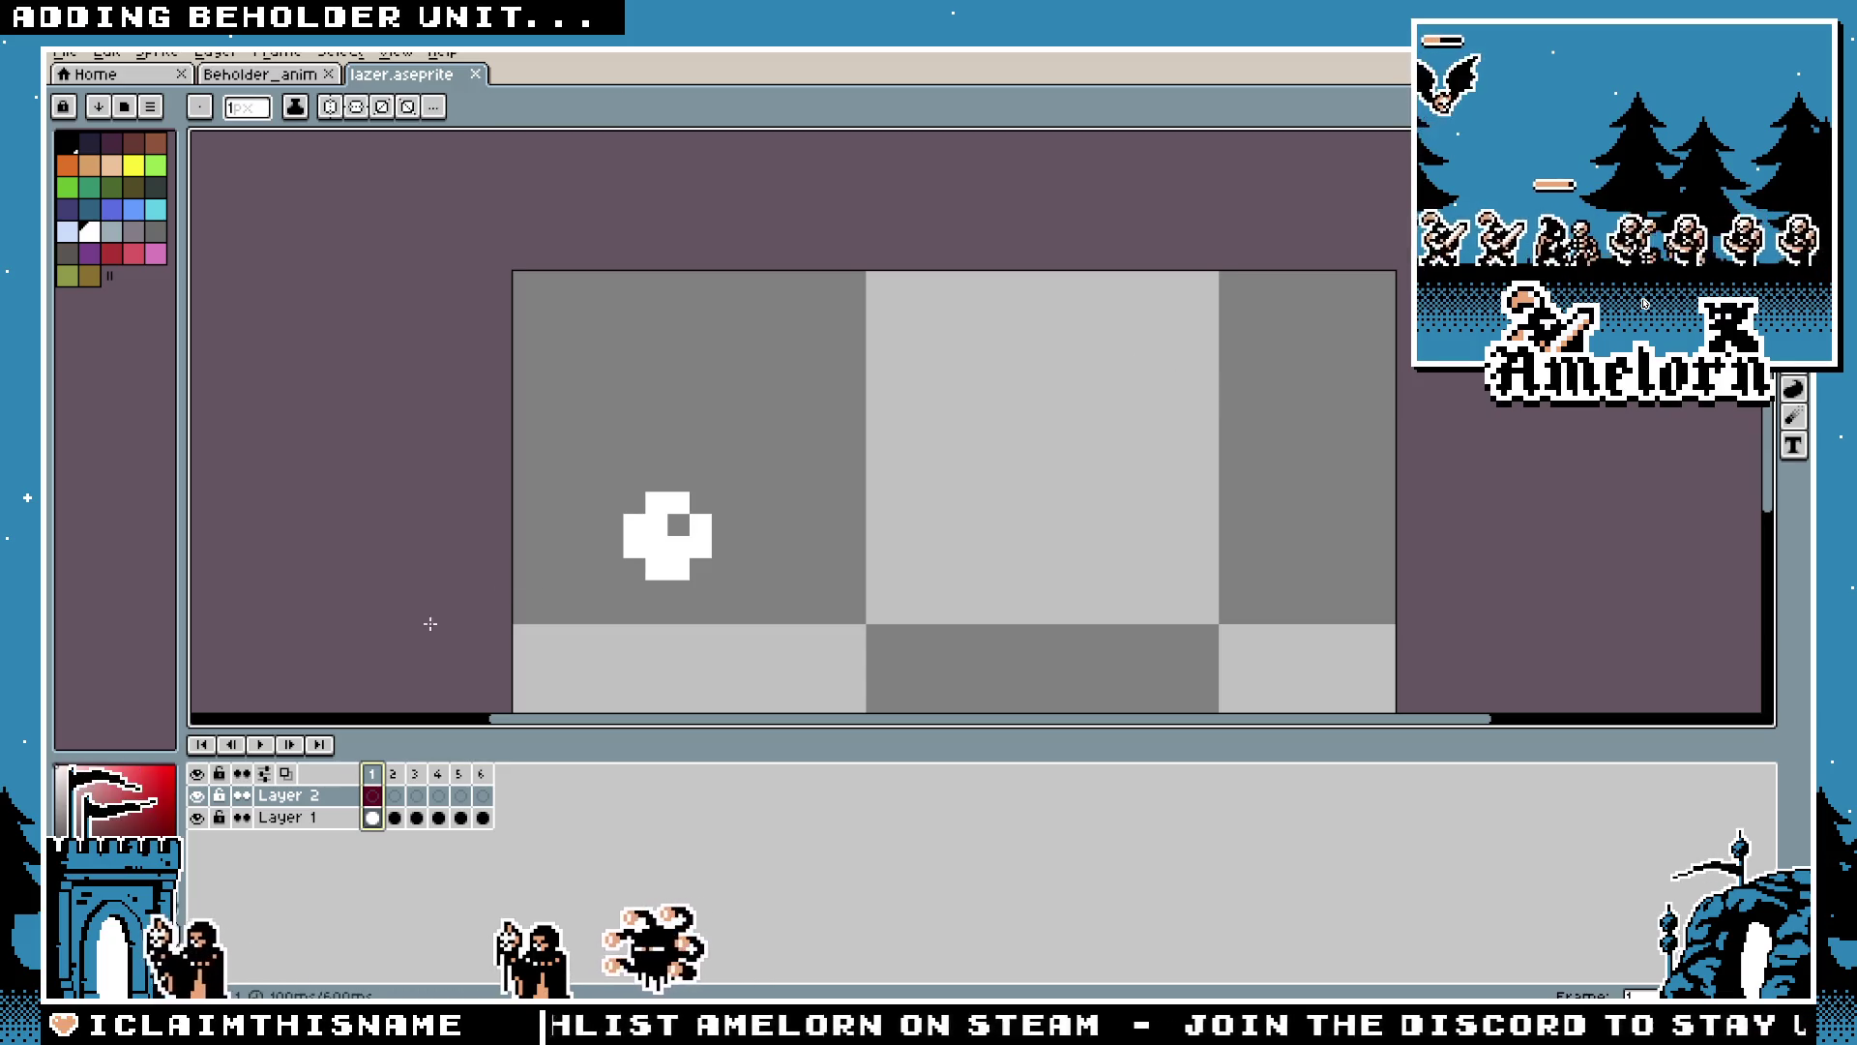
left_click(396, 774)
left_click(700, 523)
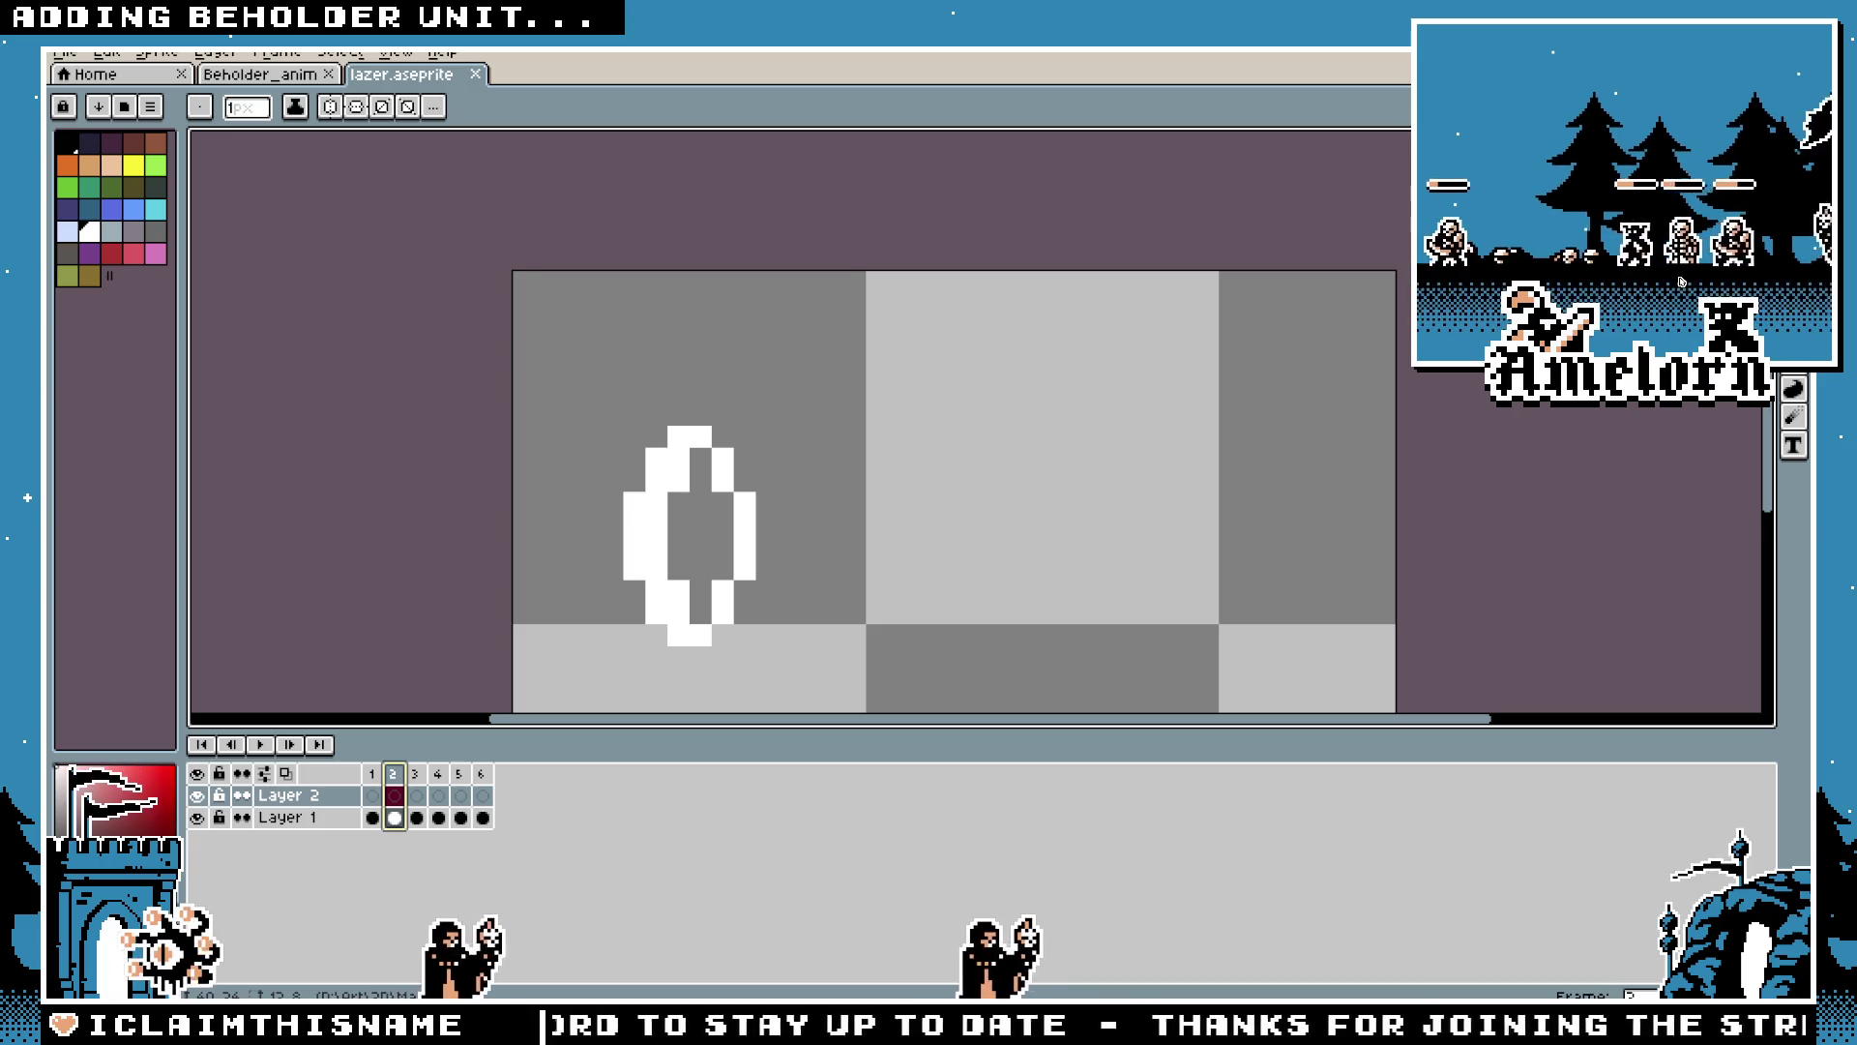
key("alt+Tab")
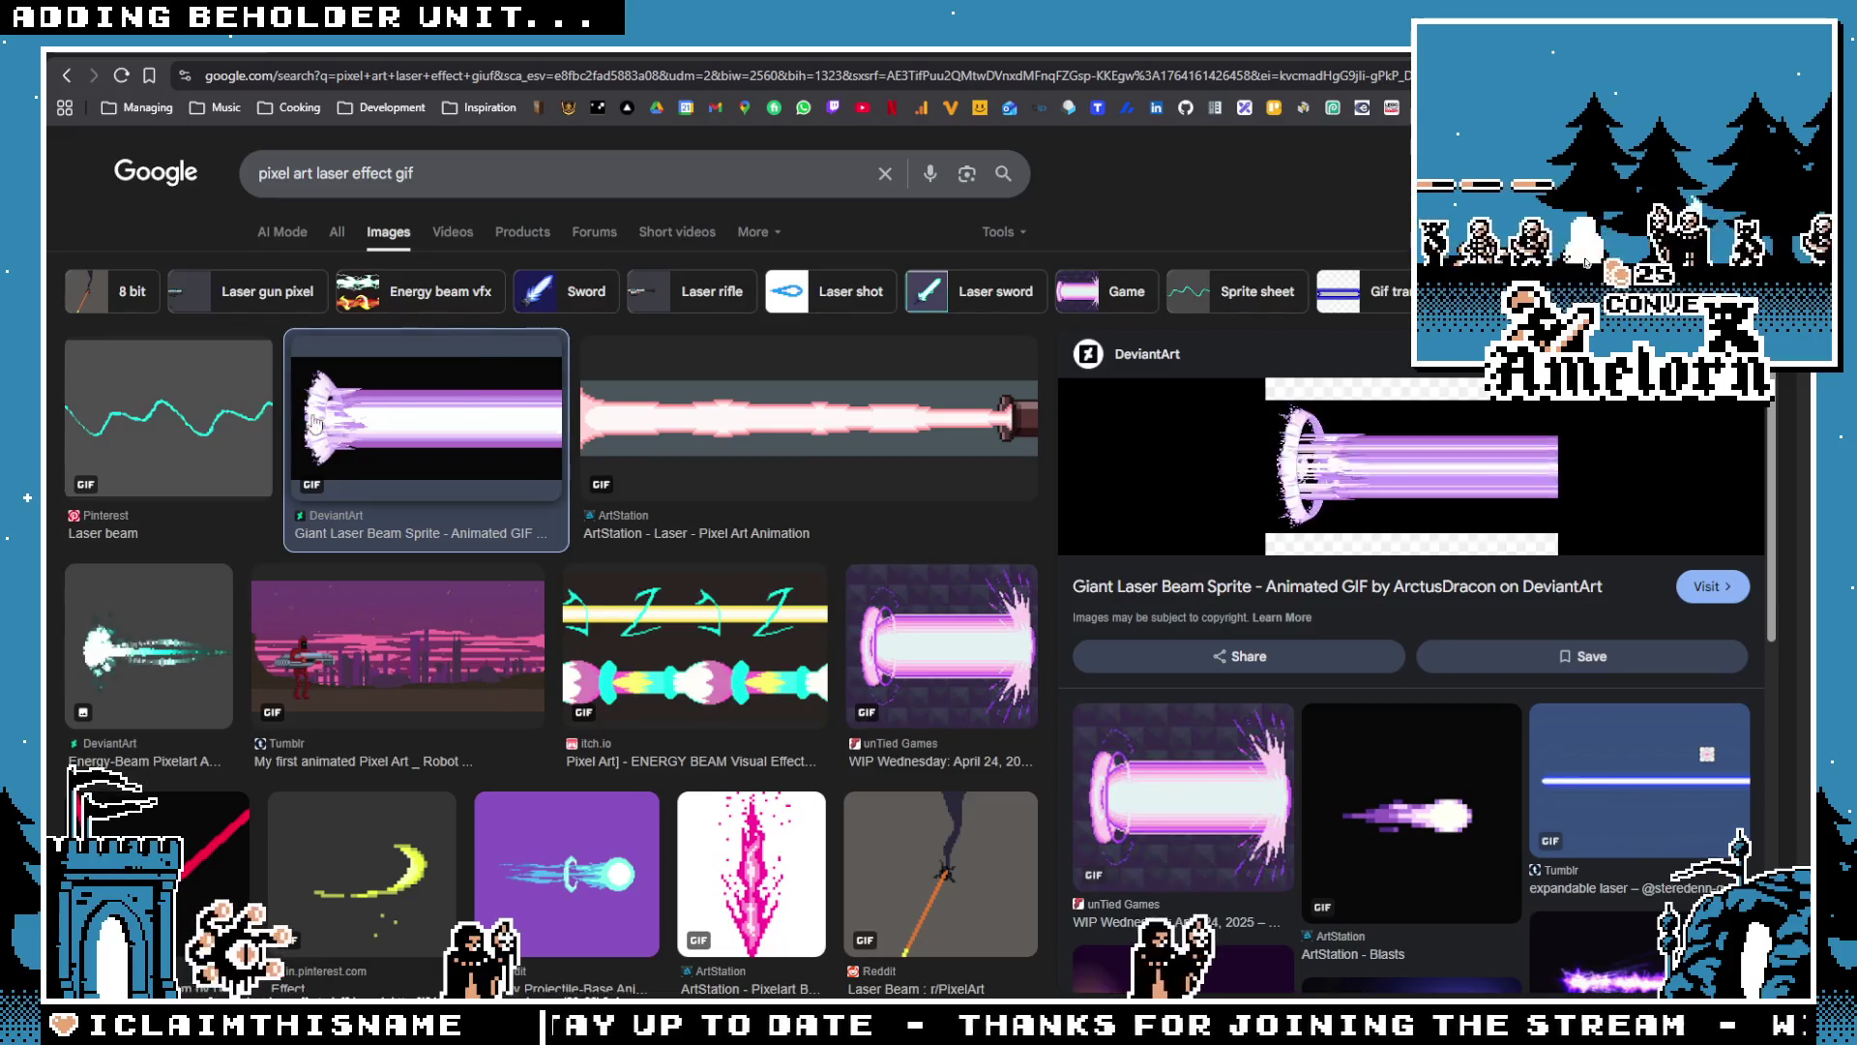
Preview the first row of laser beam GIFs, including the DeviantArt, ArtStation, itch.io and unTied Games results
key("Left")
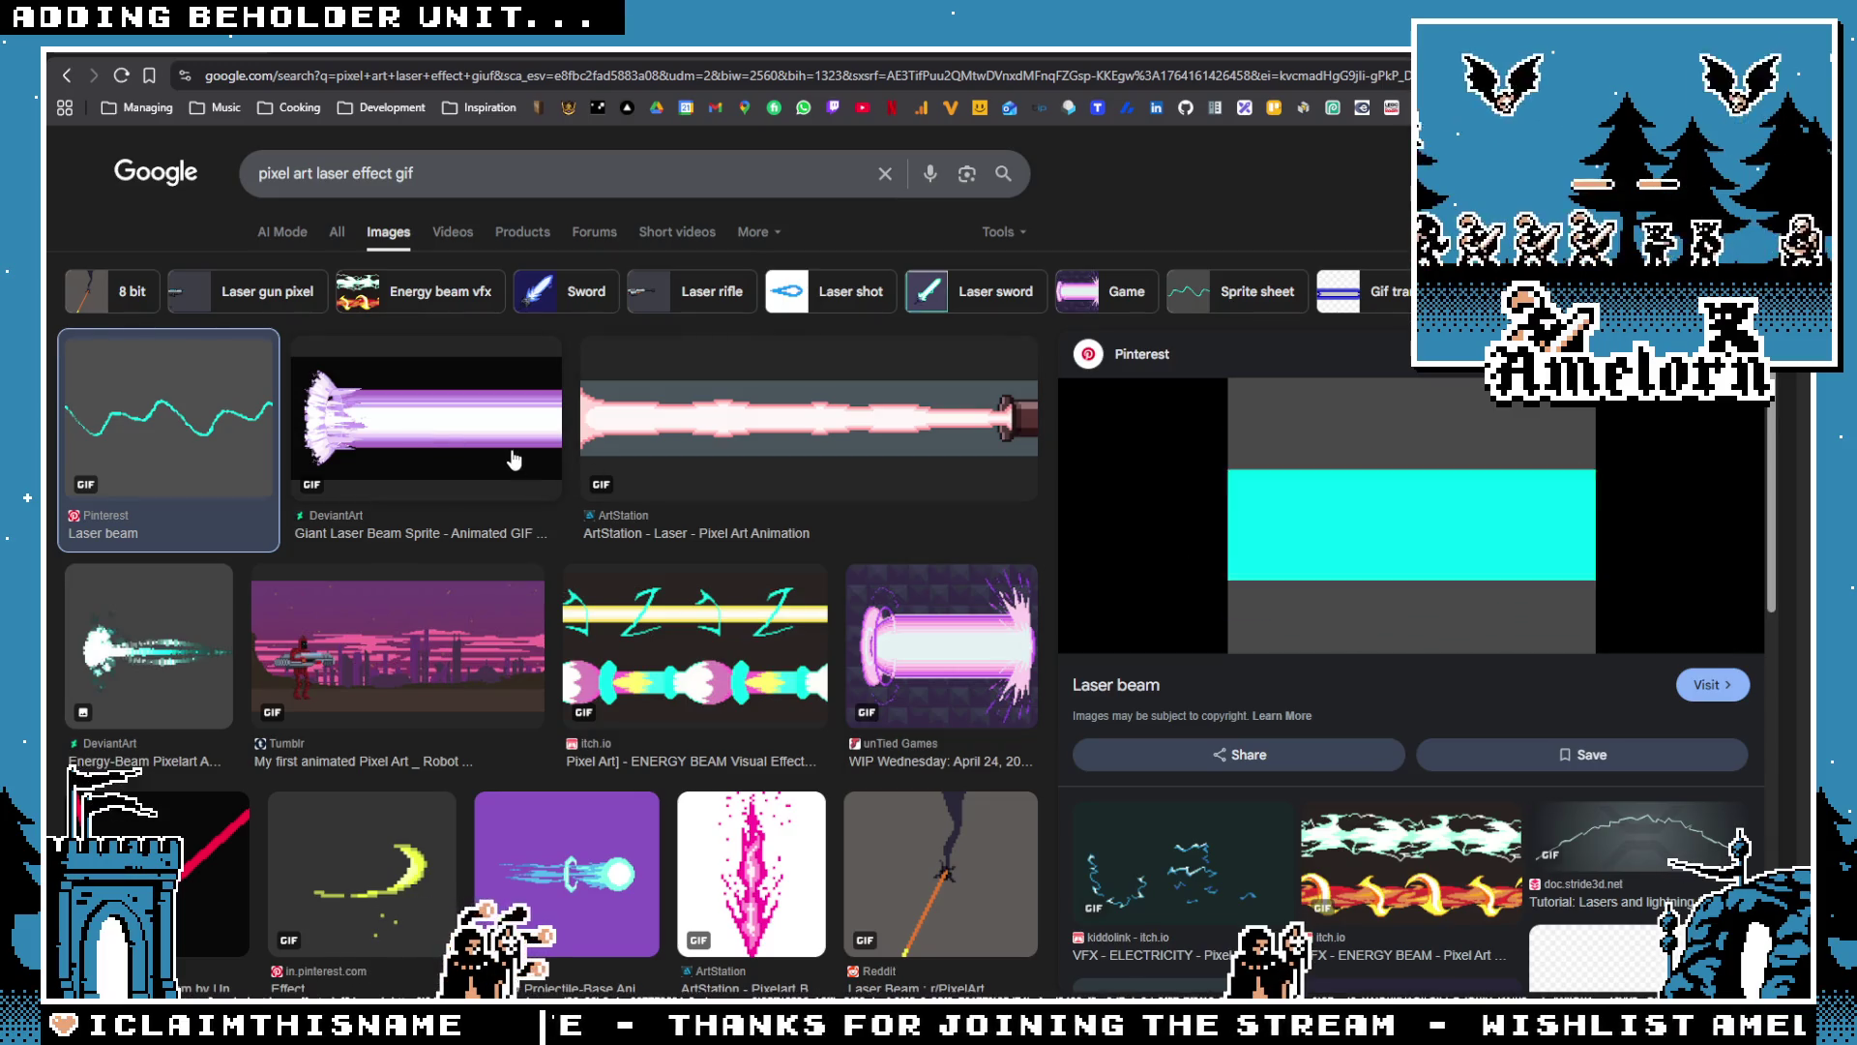
left_click(458, 430)
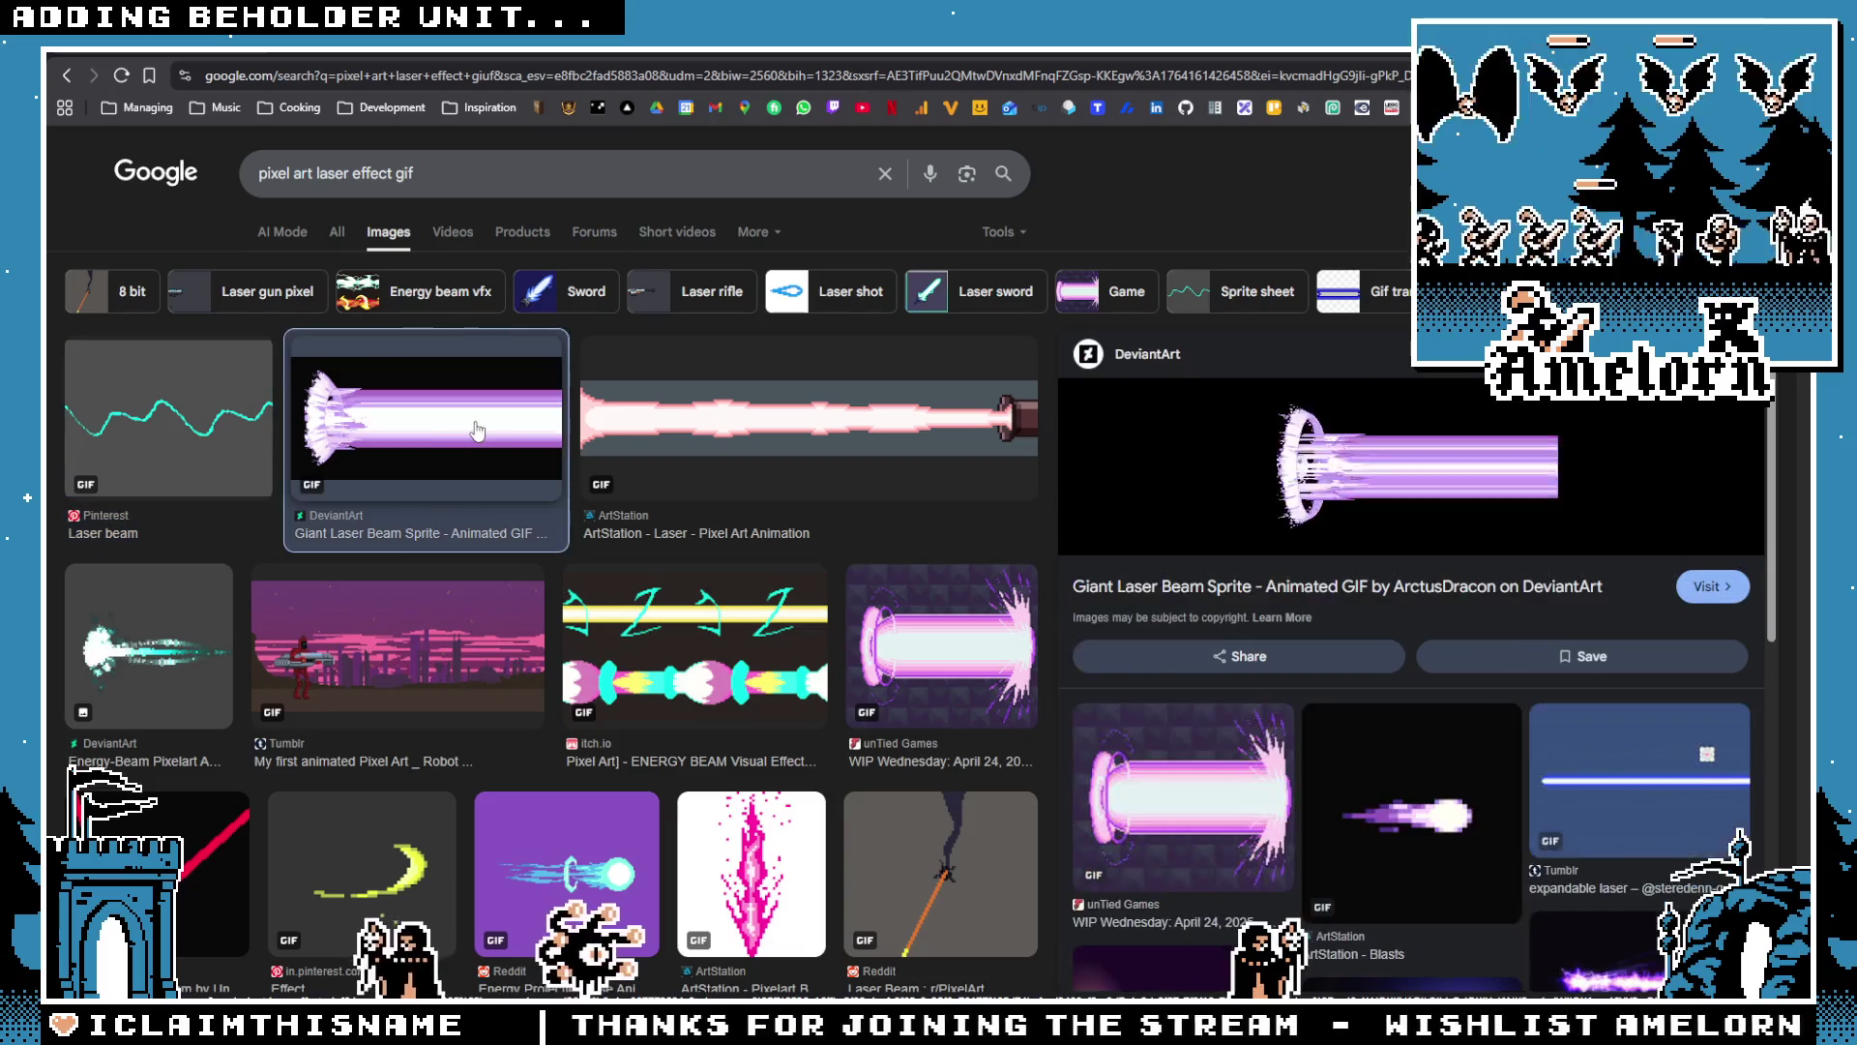
left_click(706, 416)
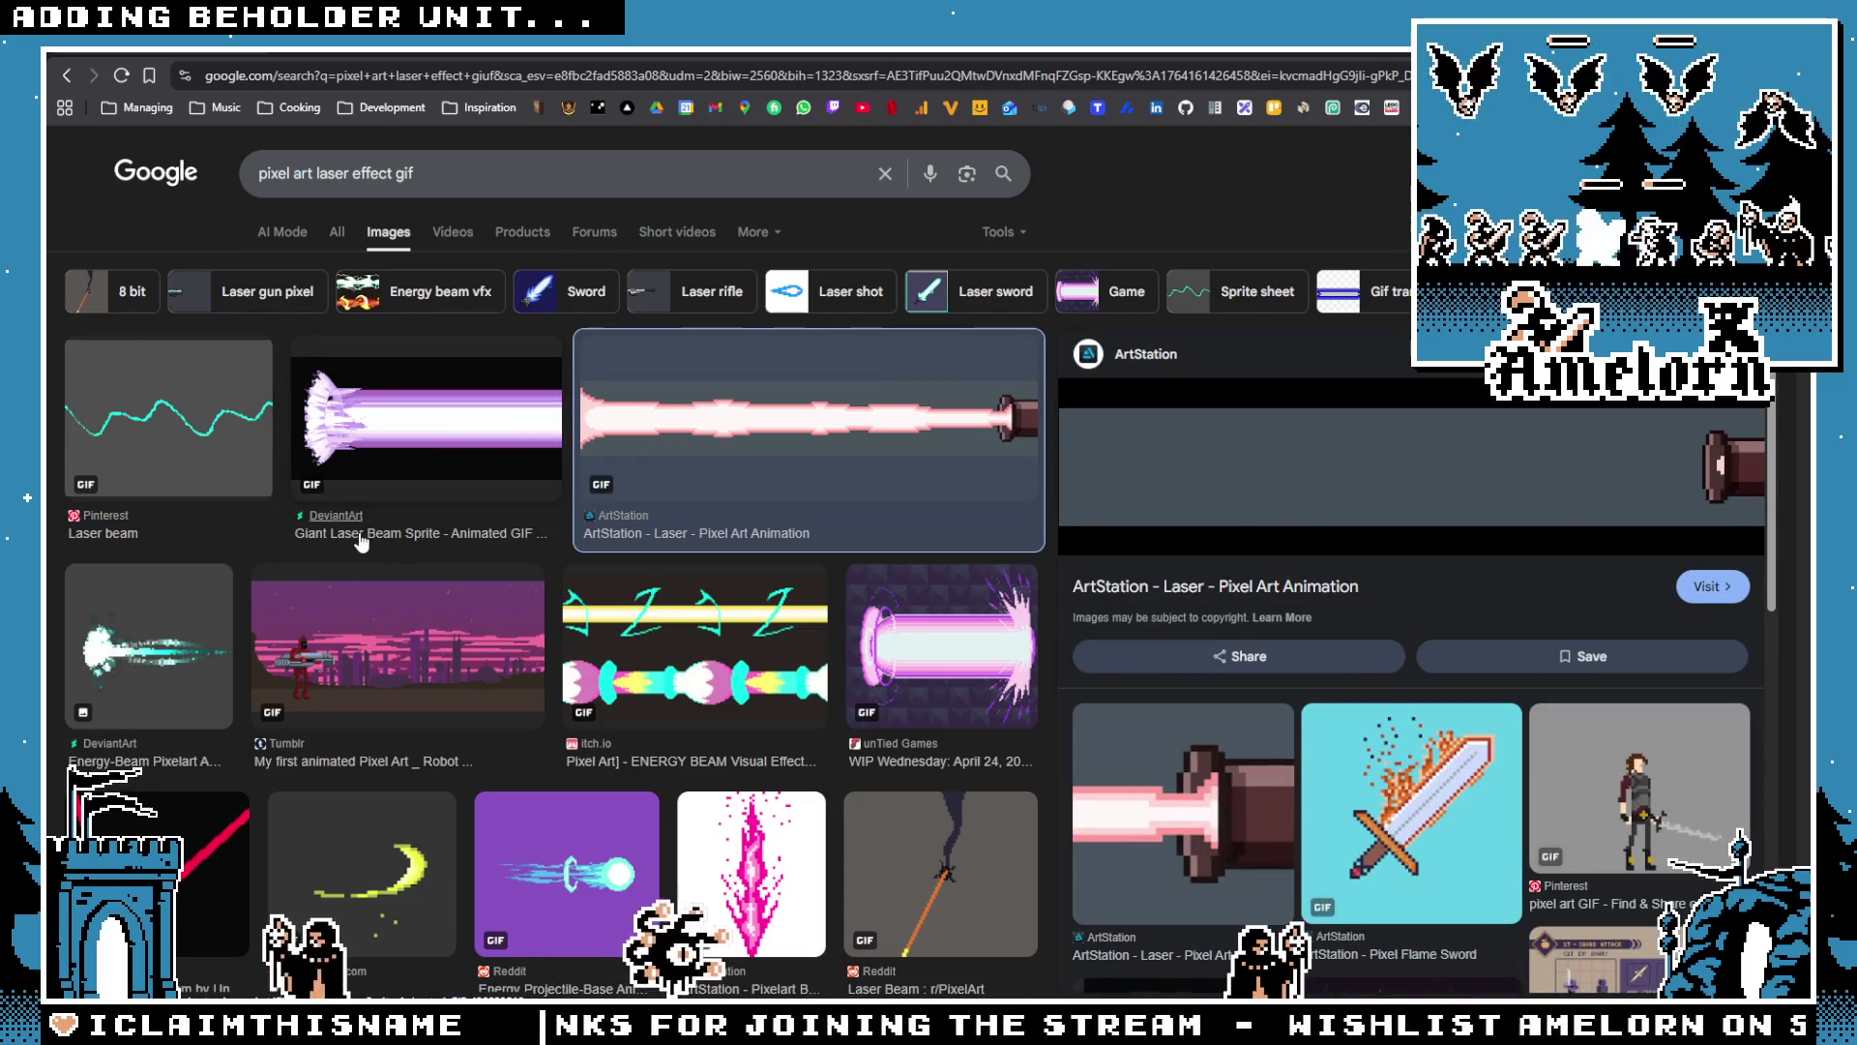
left_click(145, 643)
left_click(350, 635)
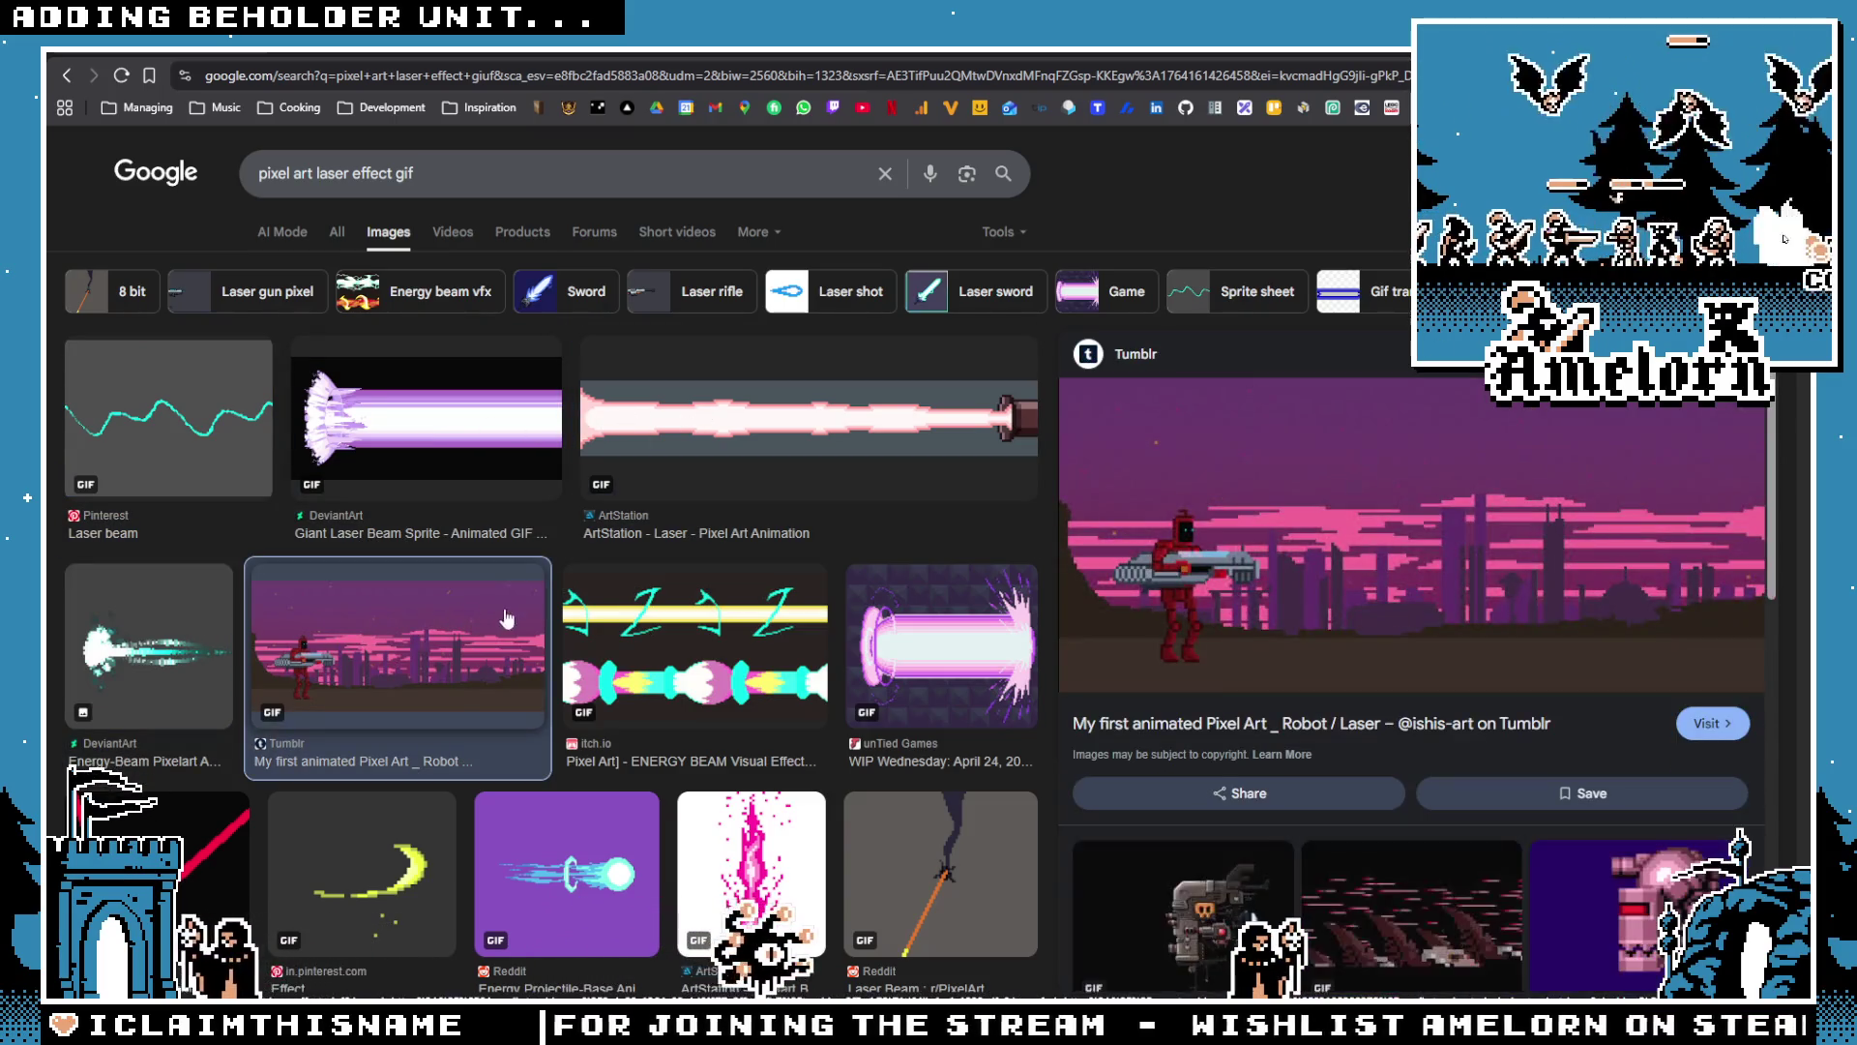
left_click(675, 626)
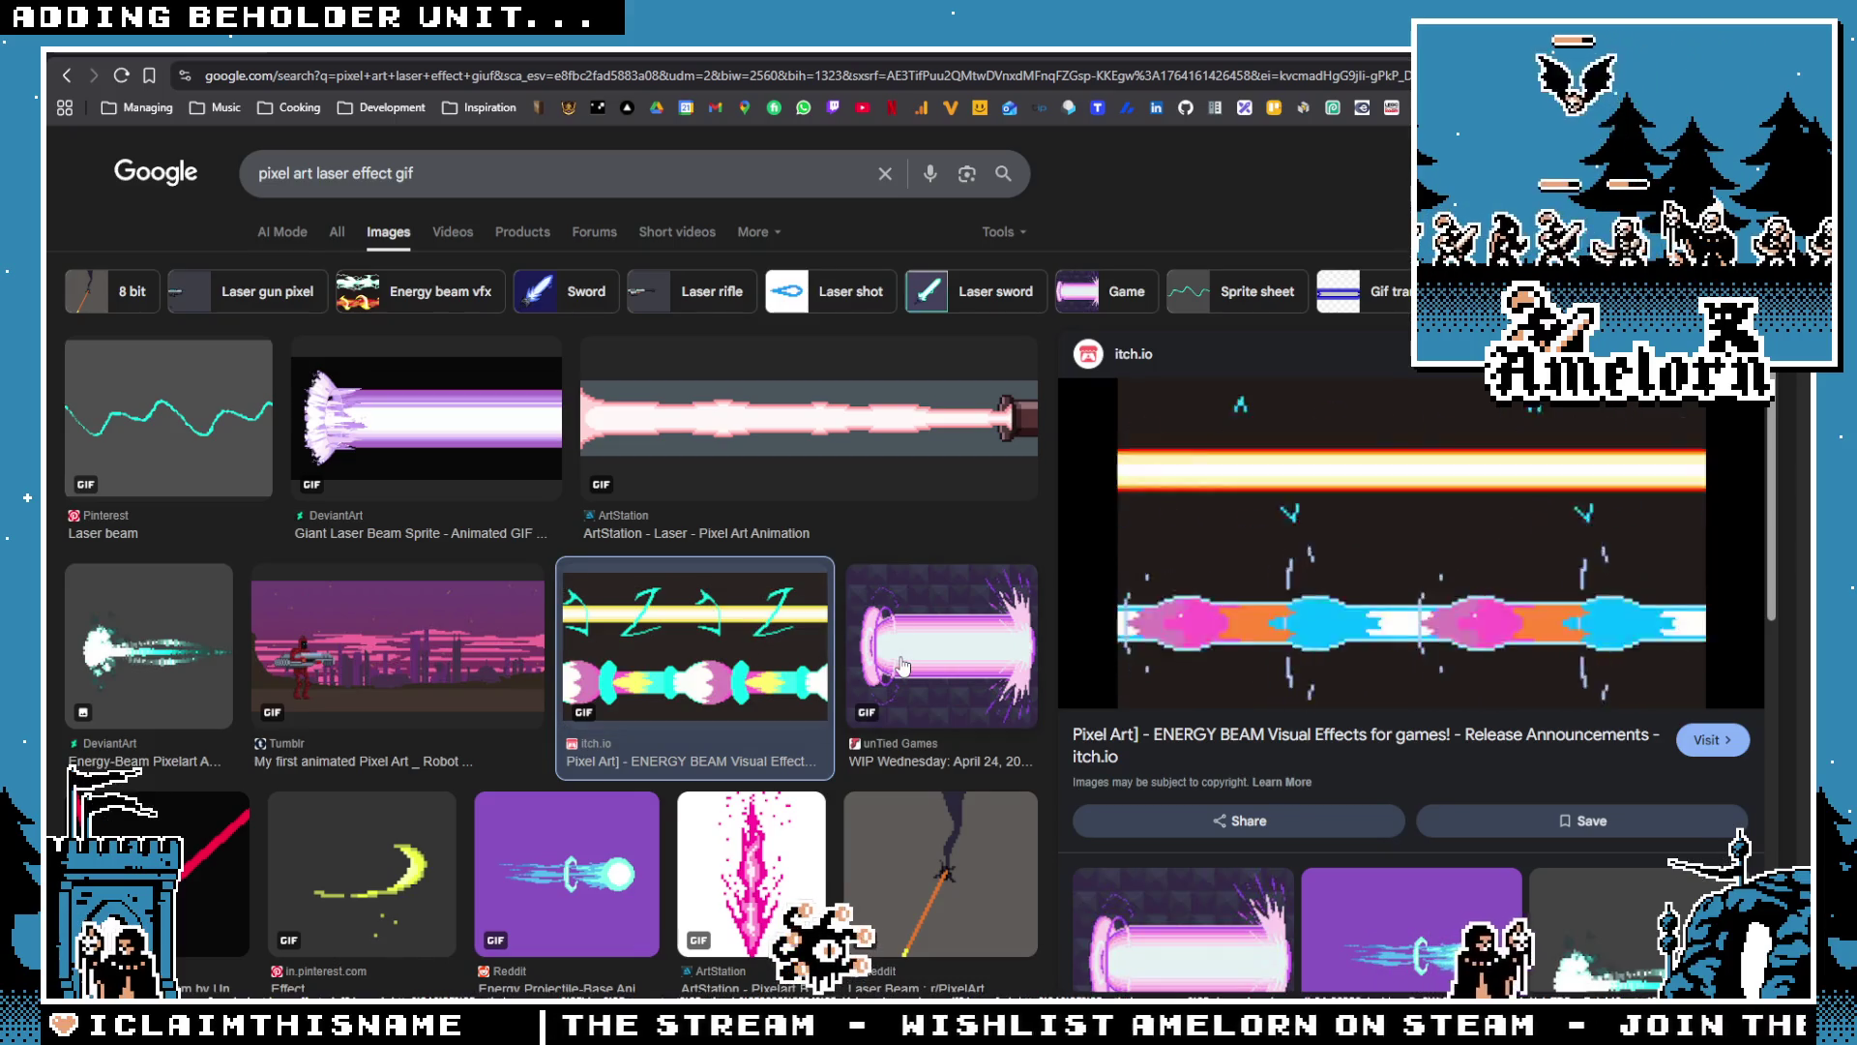
left_click(900, 665)
left_click(767, 653)
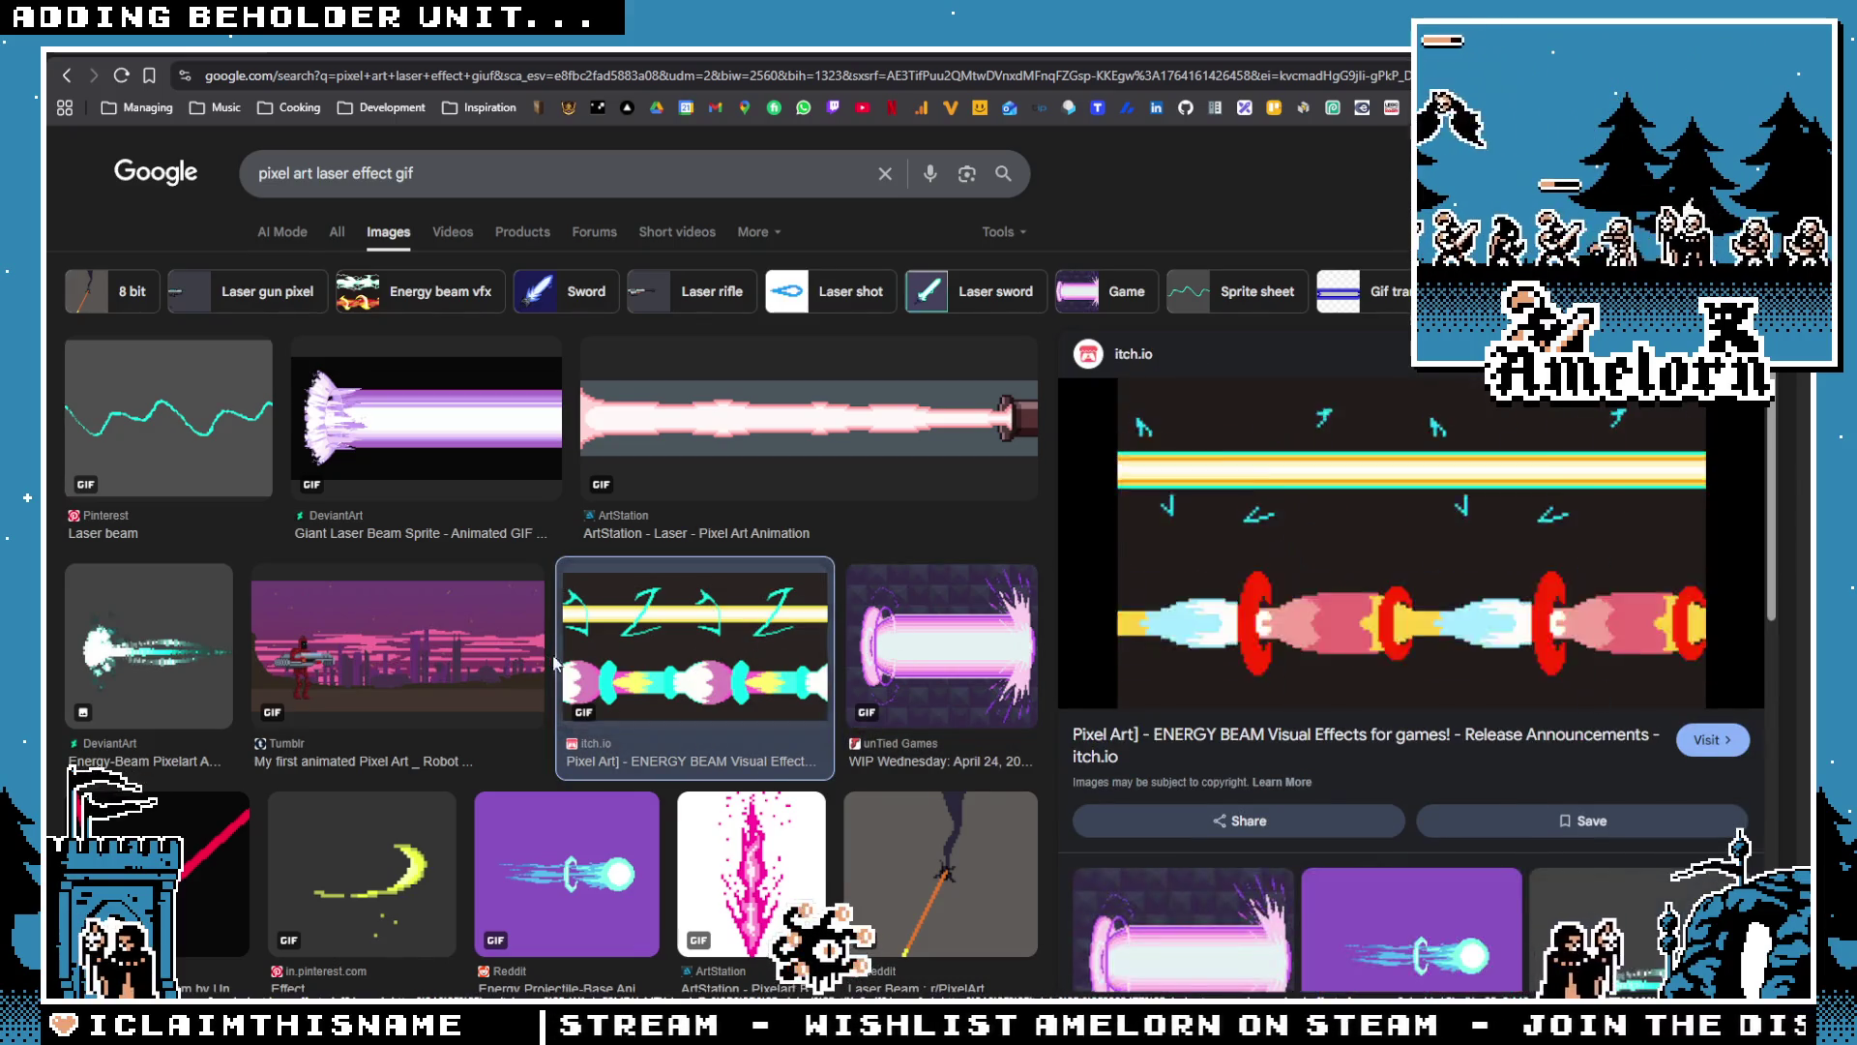
left_click(919, 648)
Preview further laser results (red beam, Reddit energy projectile, ArtStation pink beams), then return to Aseprite
scroll(788, 621, "down", 1)
scroll(788, 621, "down", 1)
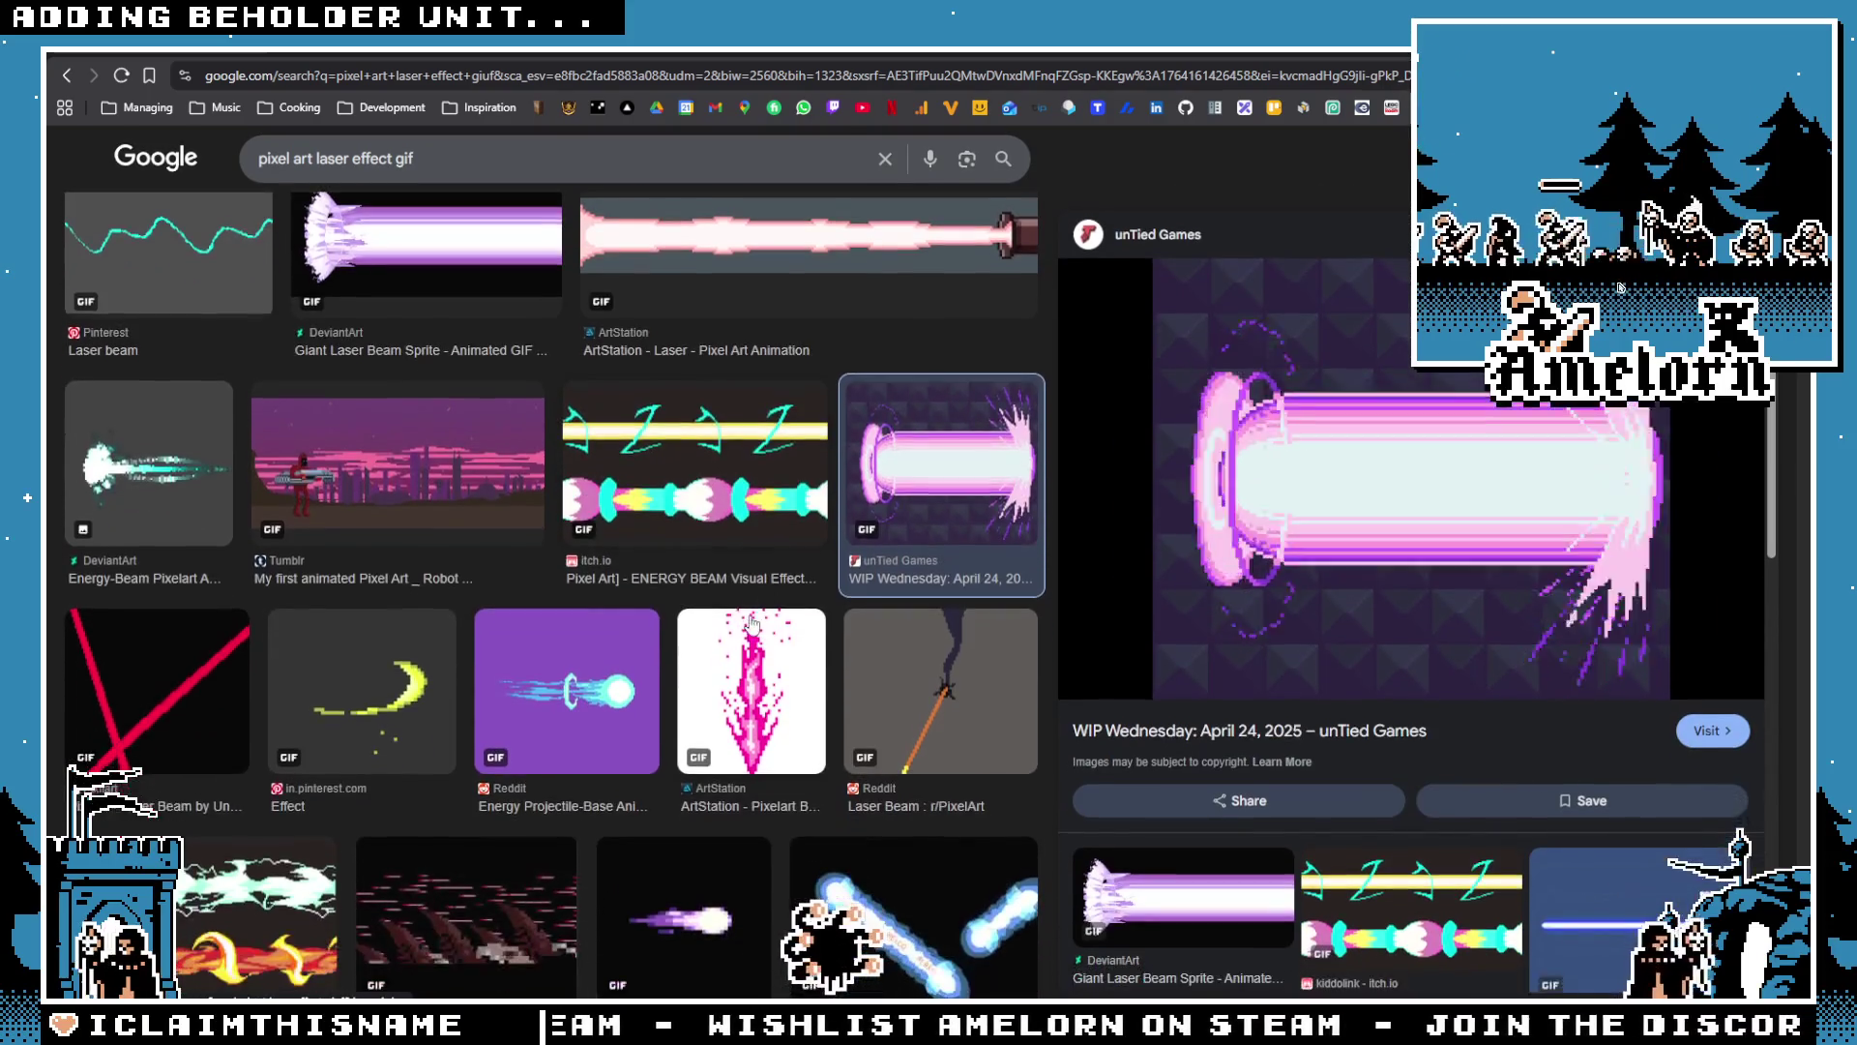
left_click(154, 691)
left_click(396, 676)
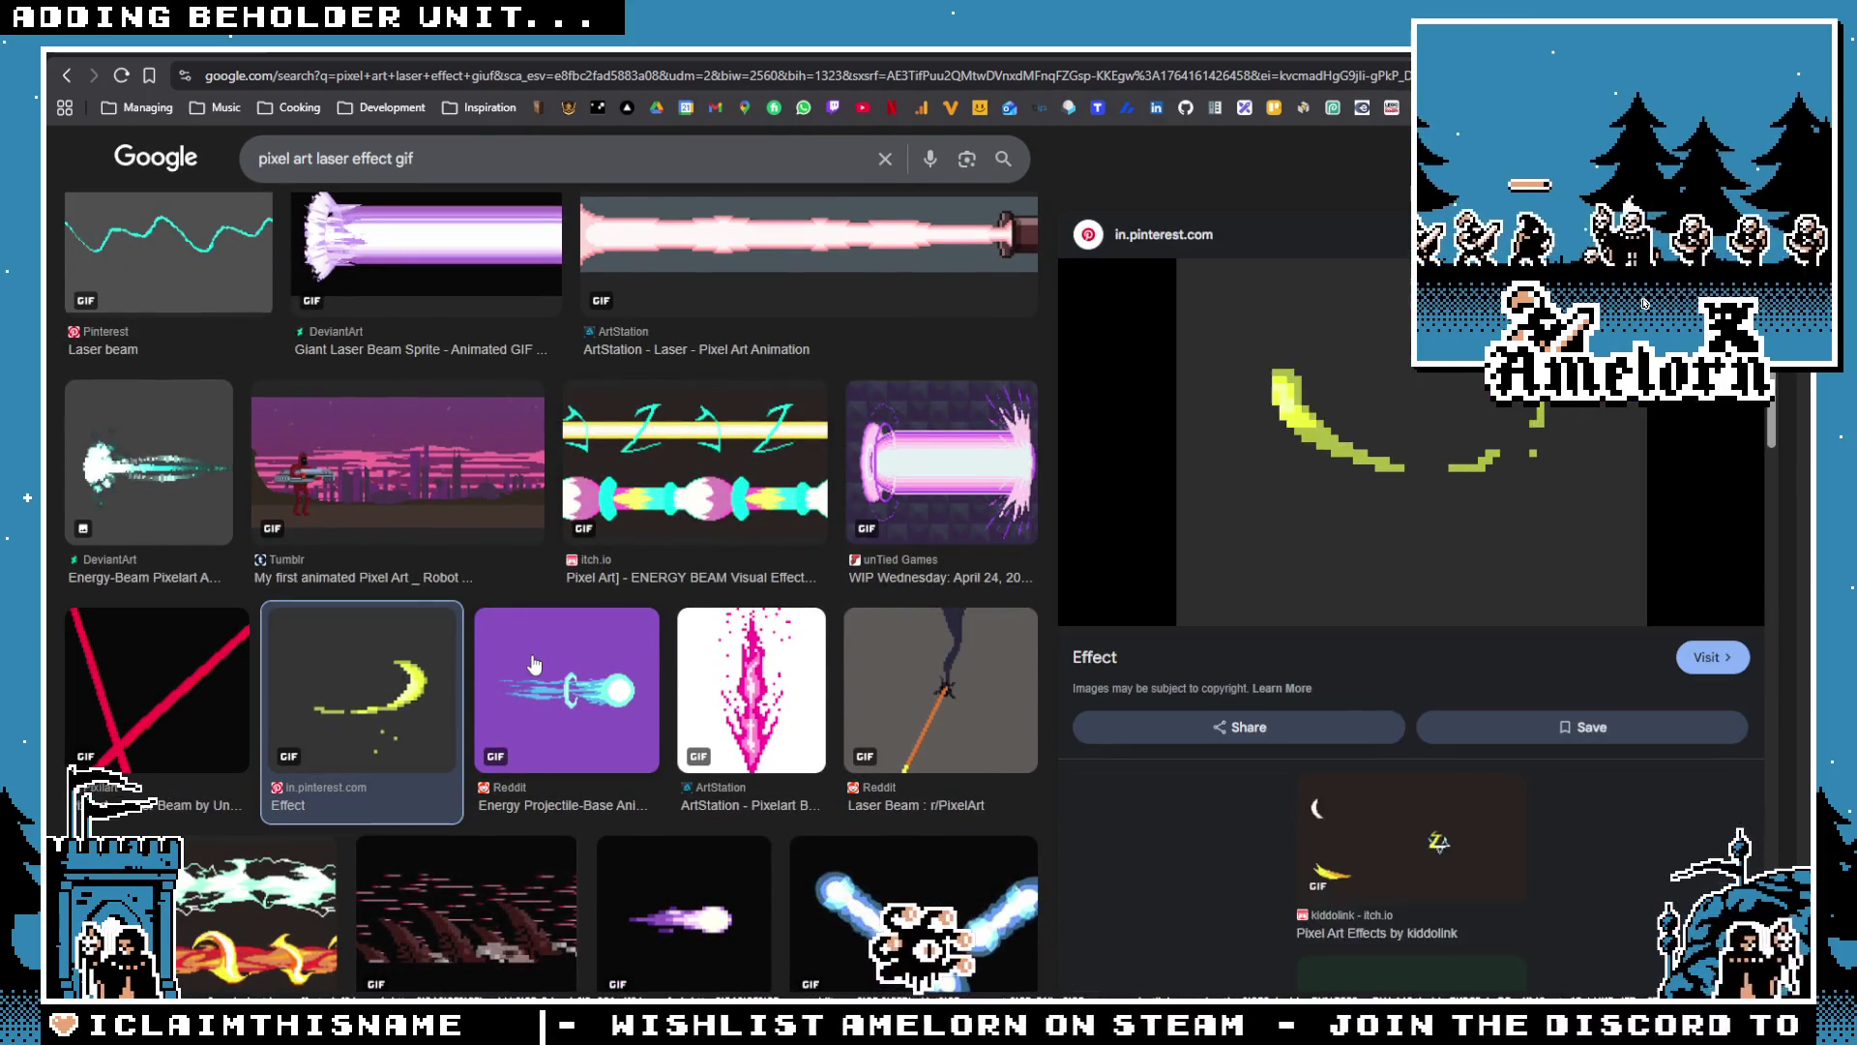
left_click(610, 664)
left_click(749, 682)
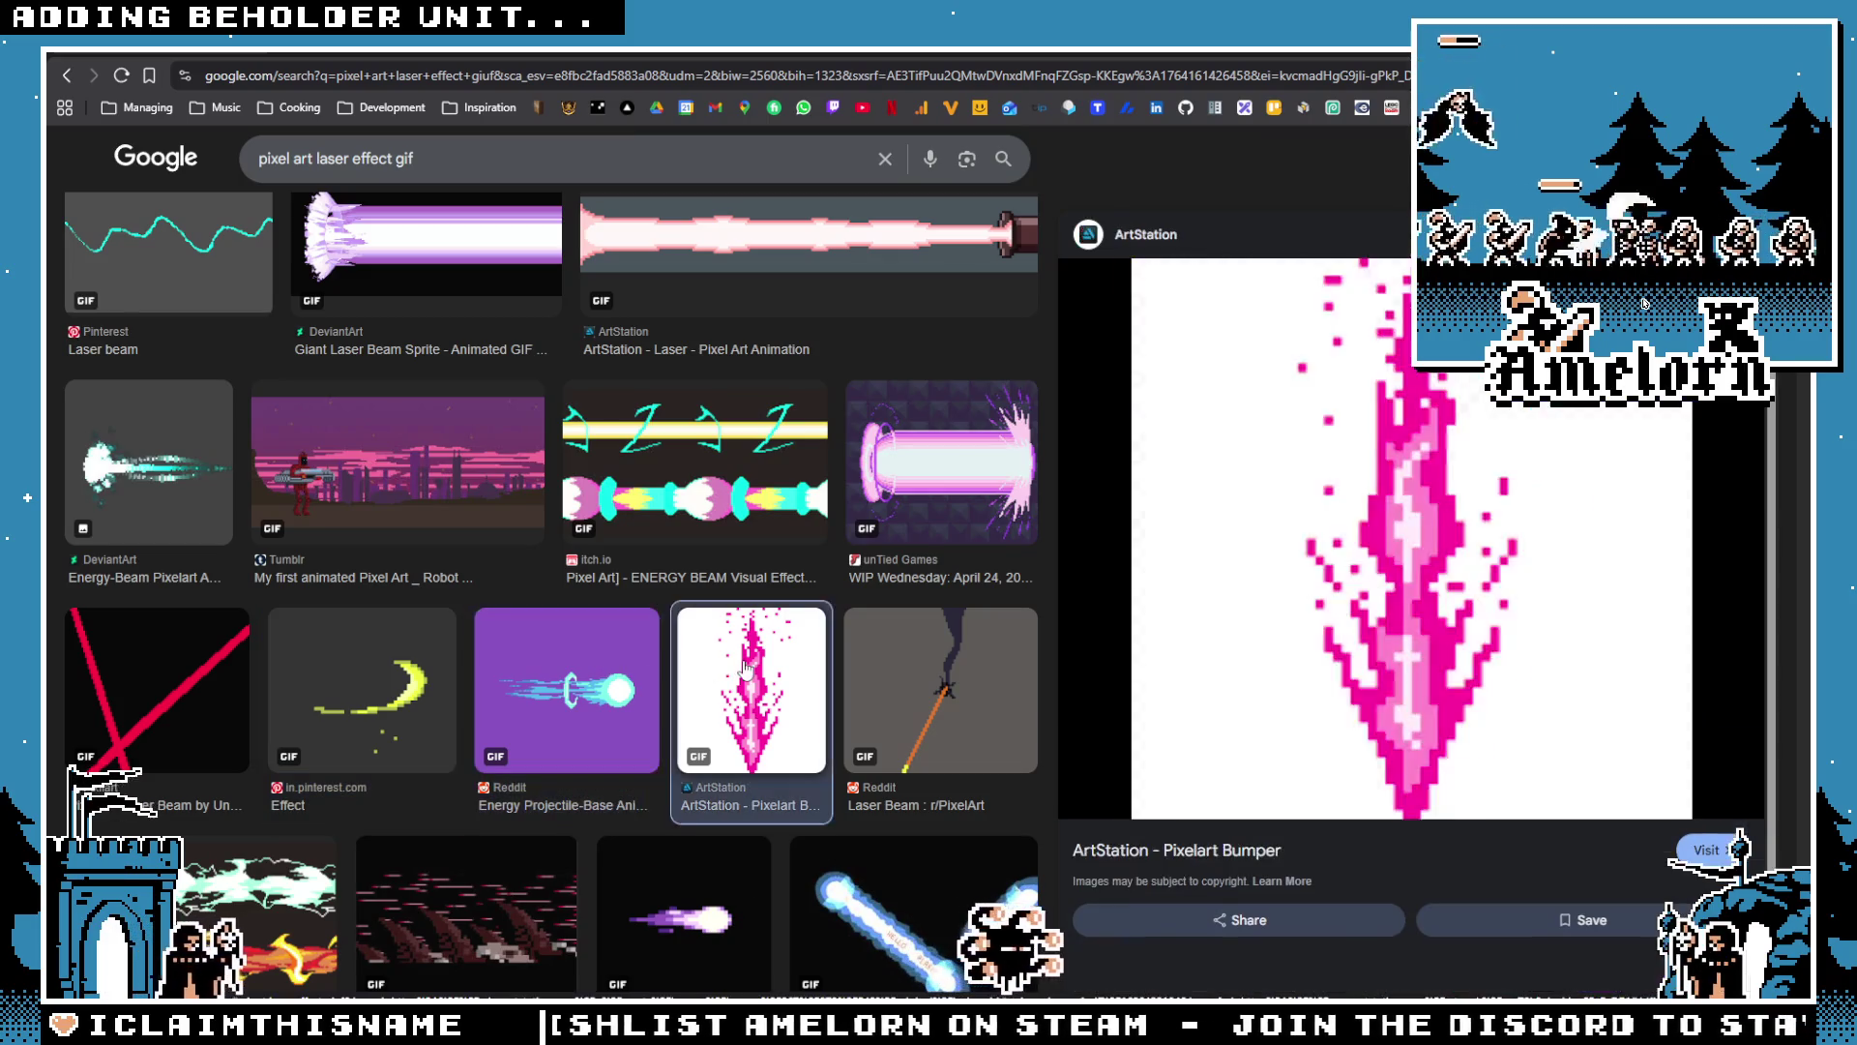
left_click(909, 682)
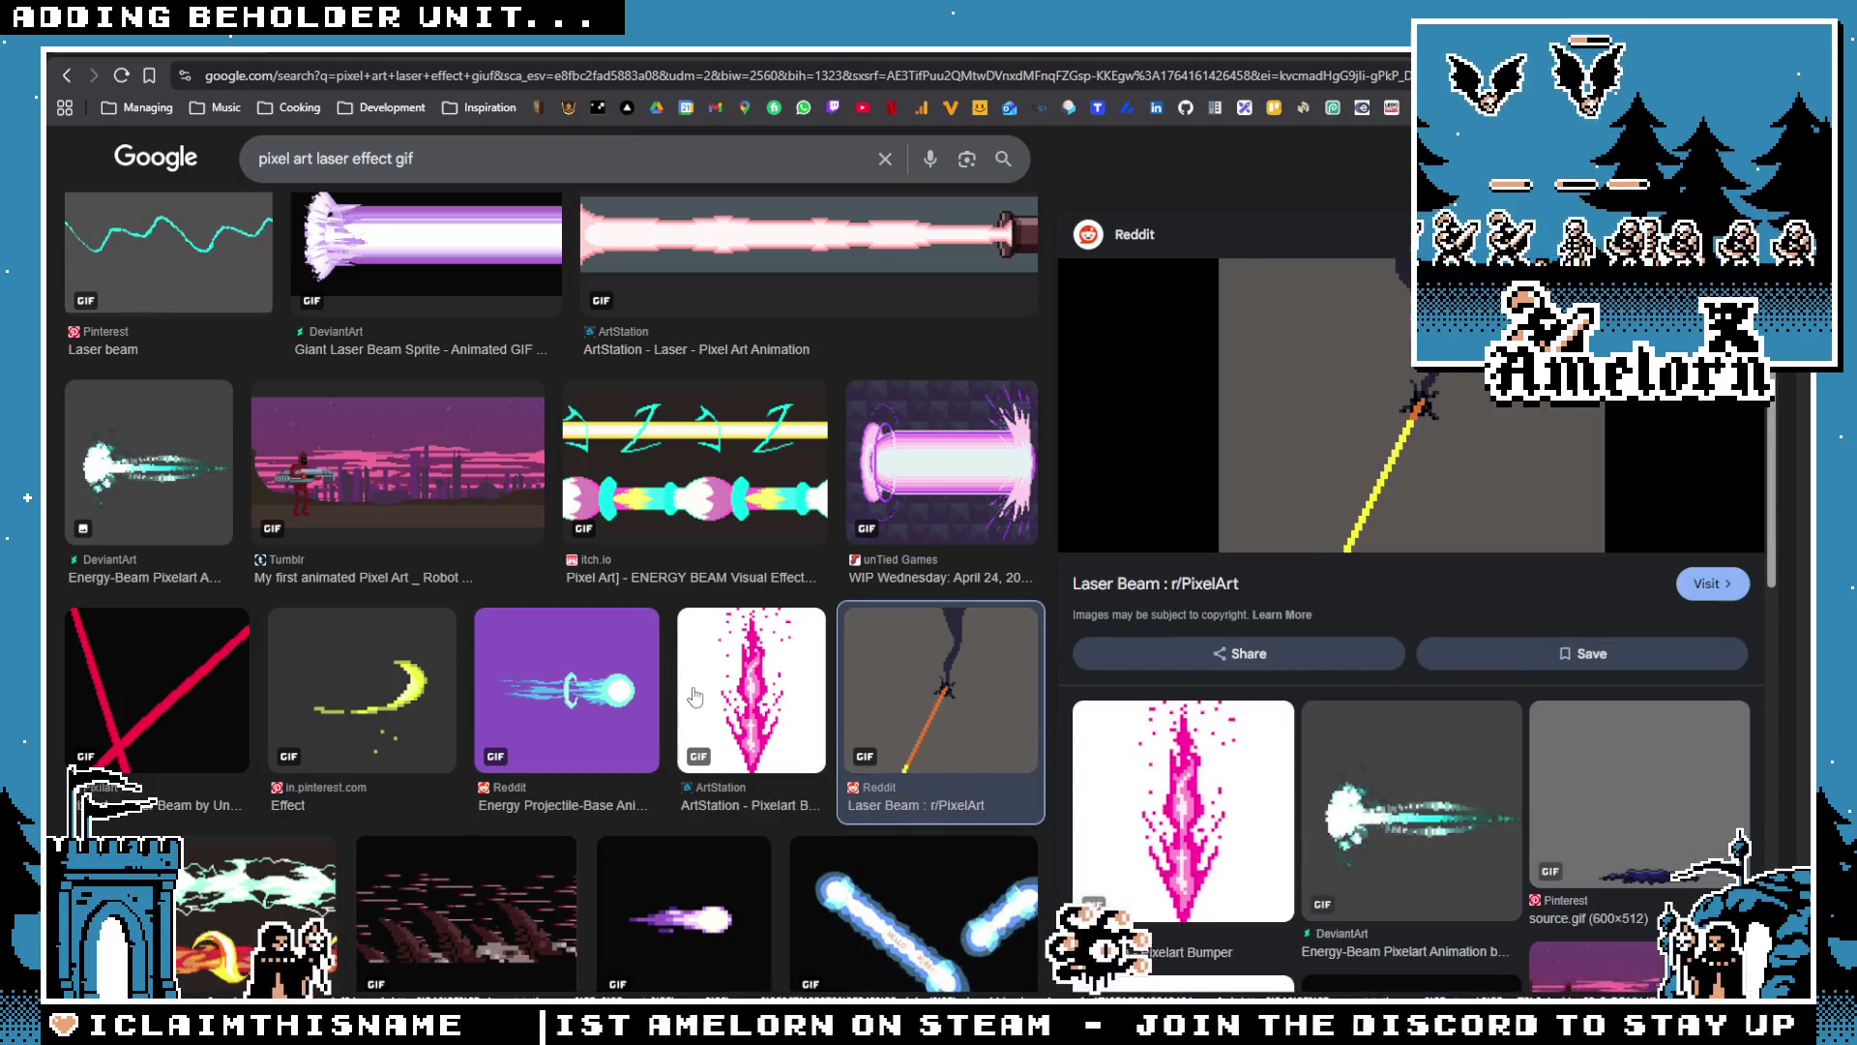
left_click(1182, 822)
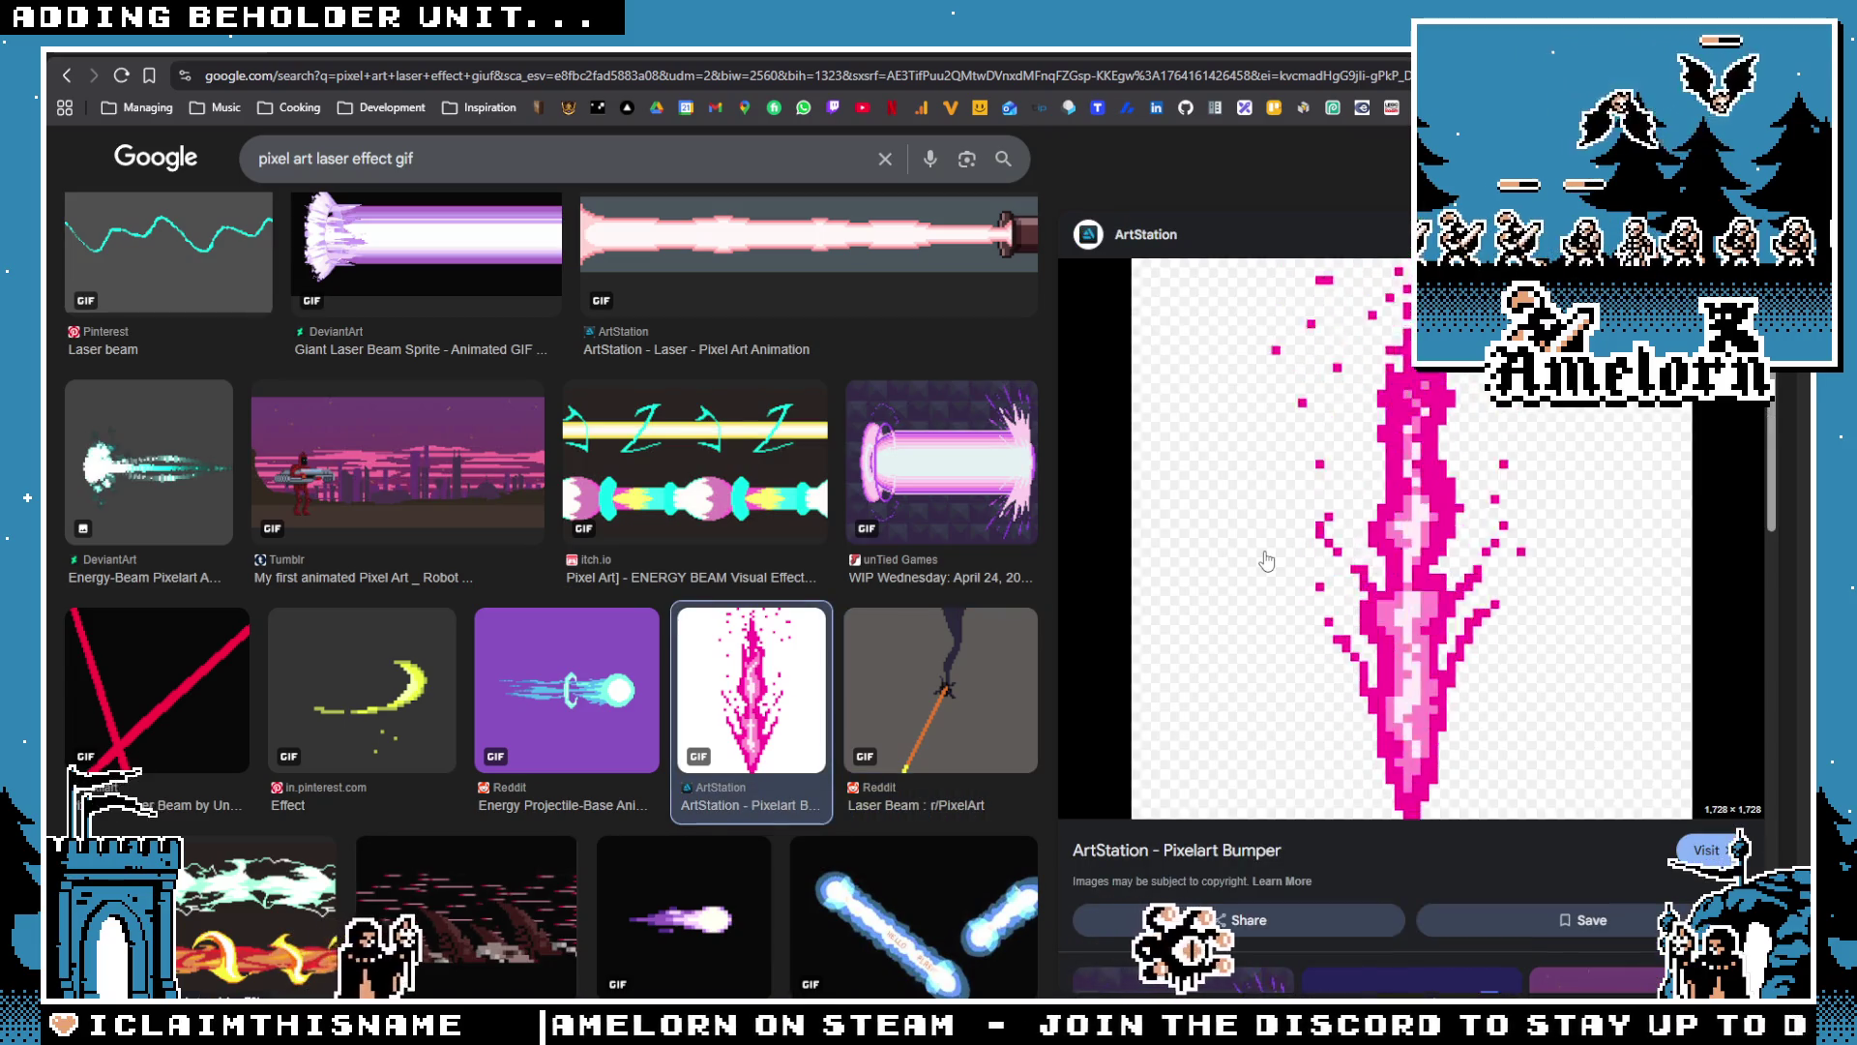
key("alt+Tab")
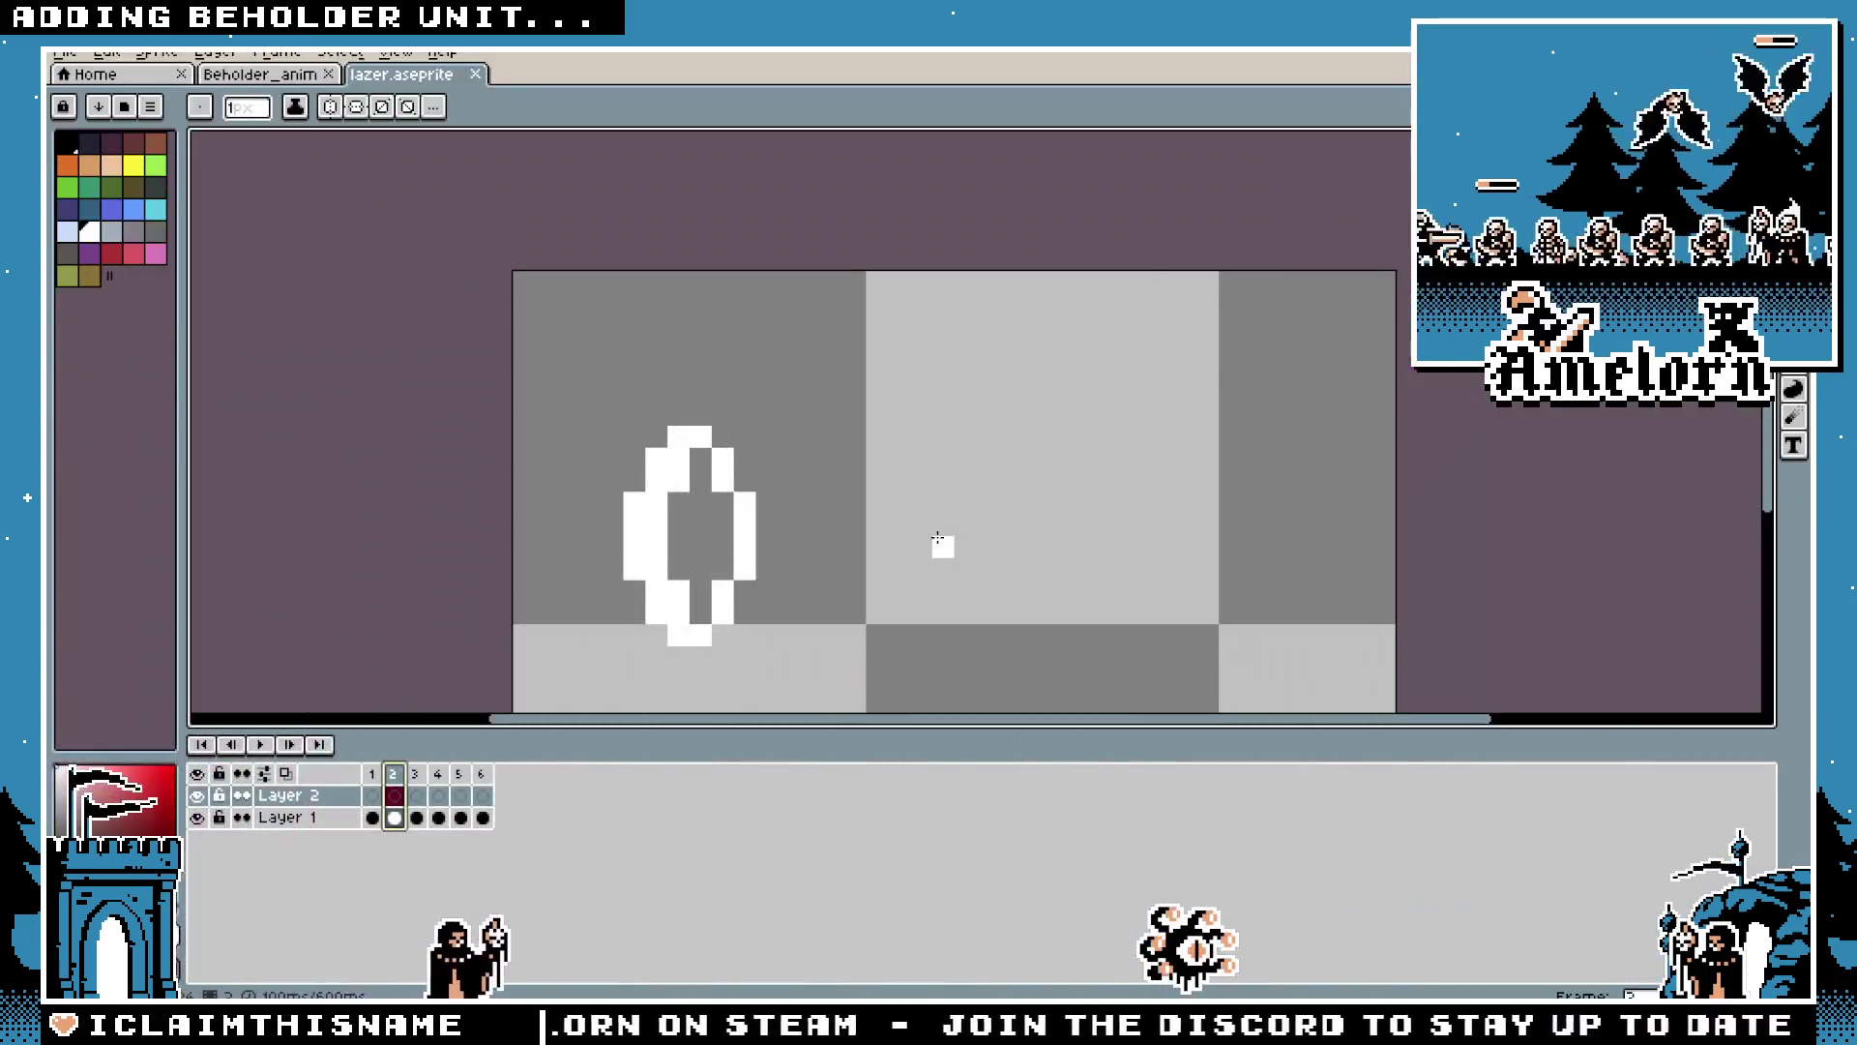
Step back and forth through the six frames, comparing the growing oval sizes
left_click(371, 774)
left_click(415, 774)
left_click(438, 774)
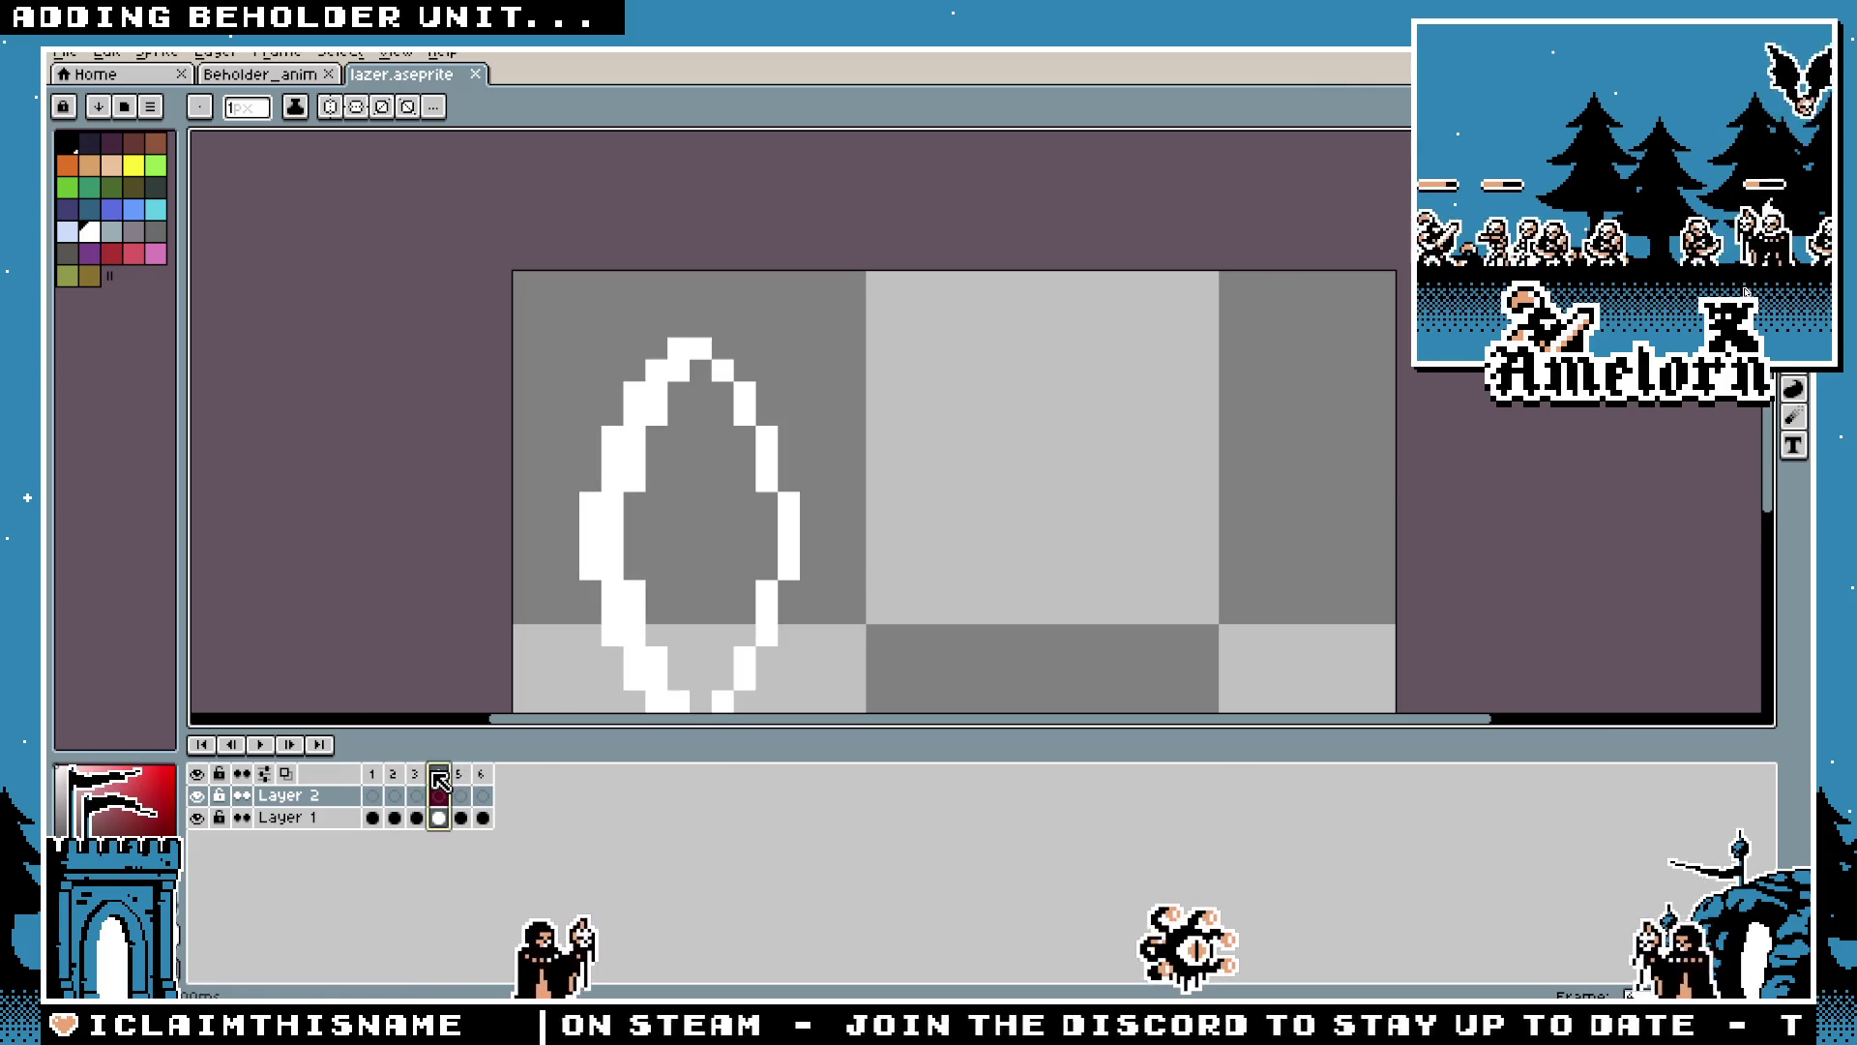
left_click(461, 779)
left_click(481, 778)
left_click(416, 778)
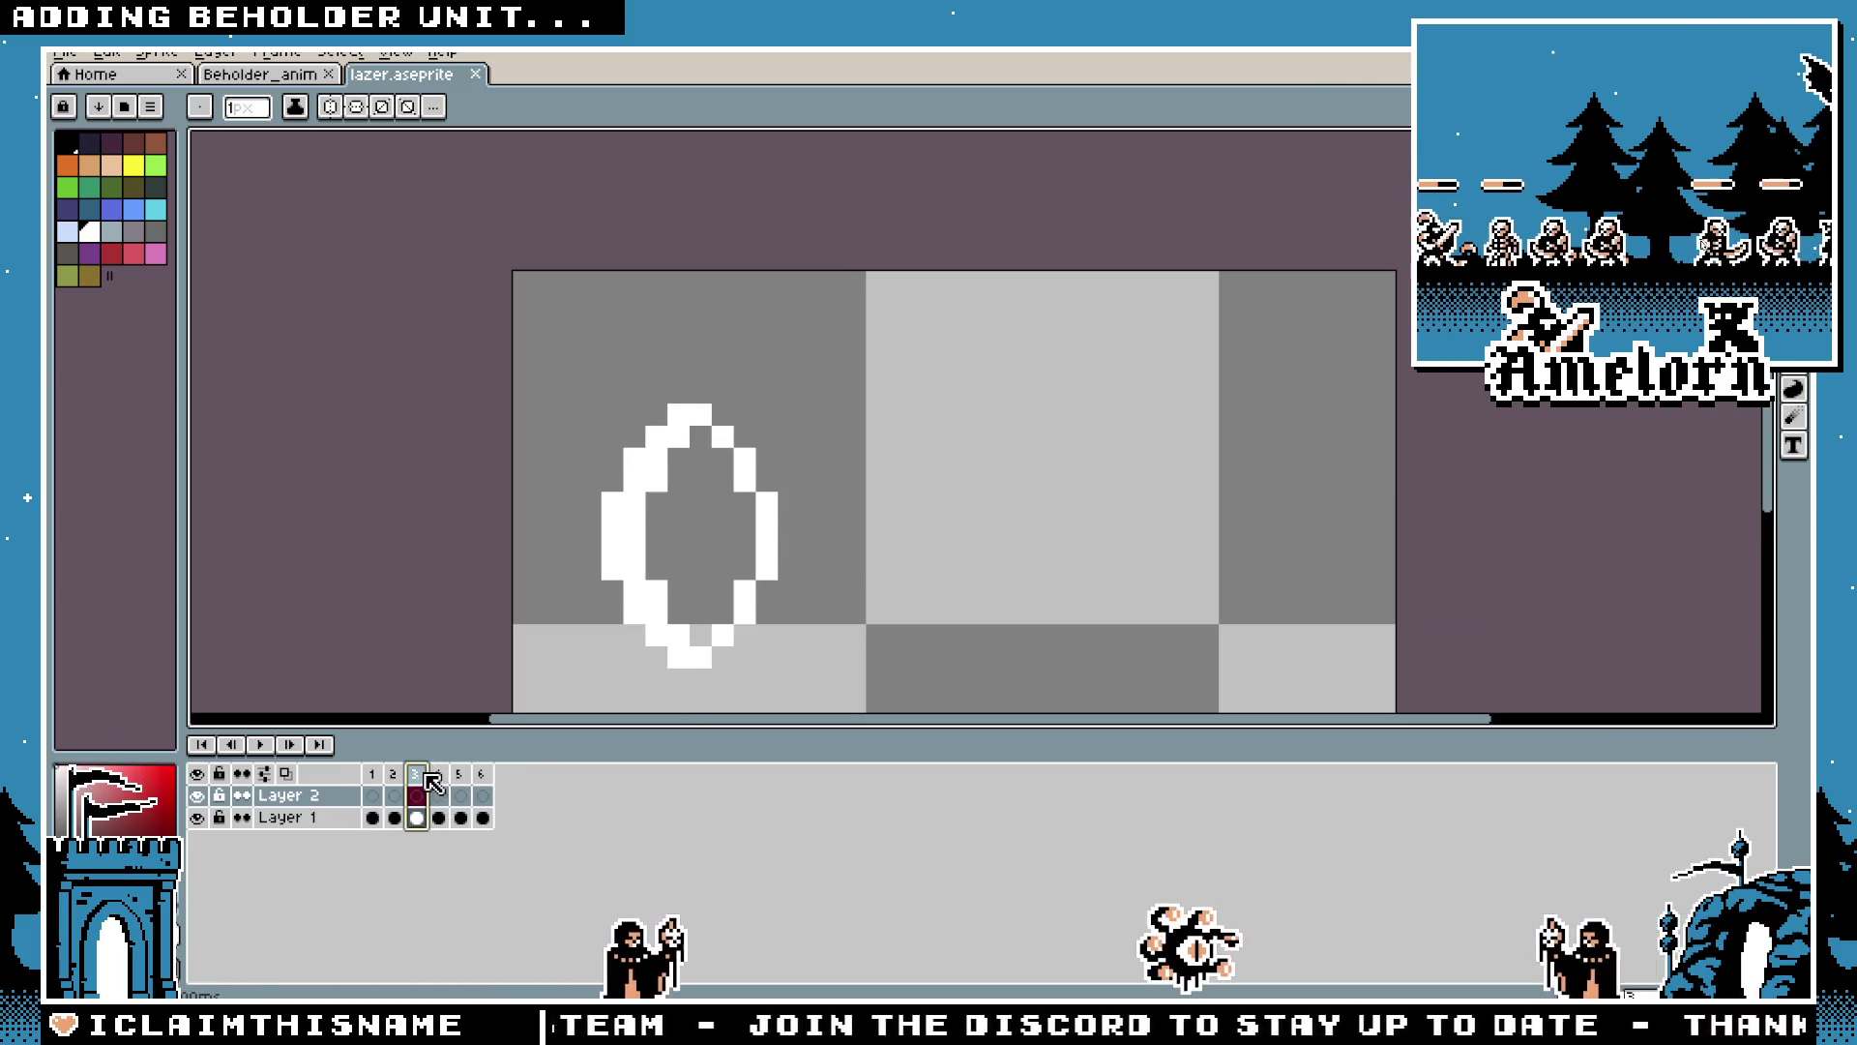
left_click(392, 779)
left_click(416, 784)
left_click(394, 779)
left_click(372, 778)
left_click(394, 778)
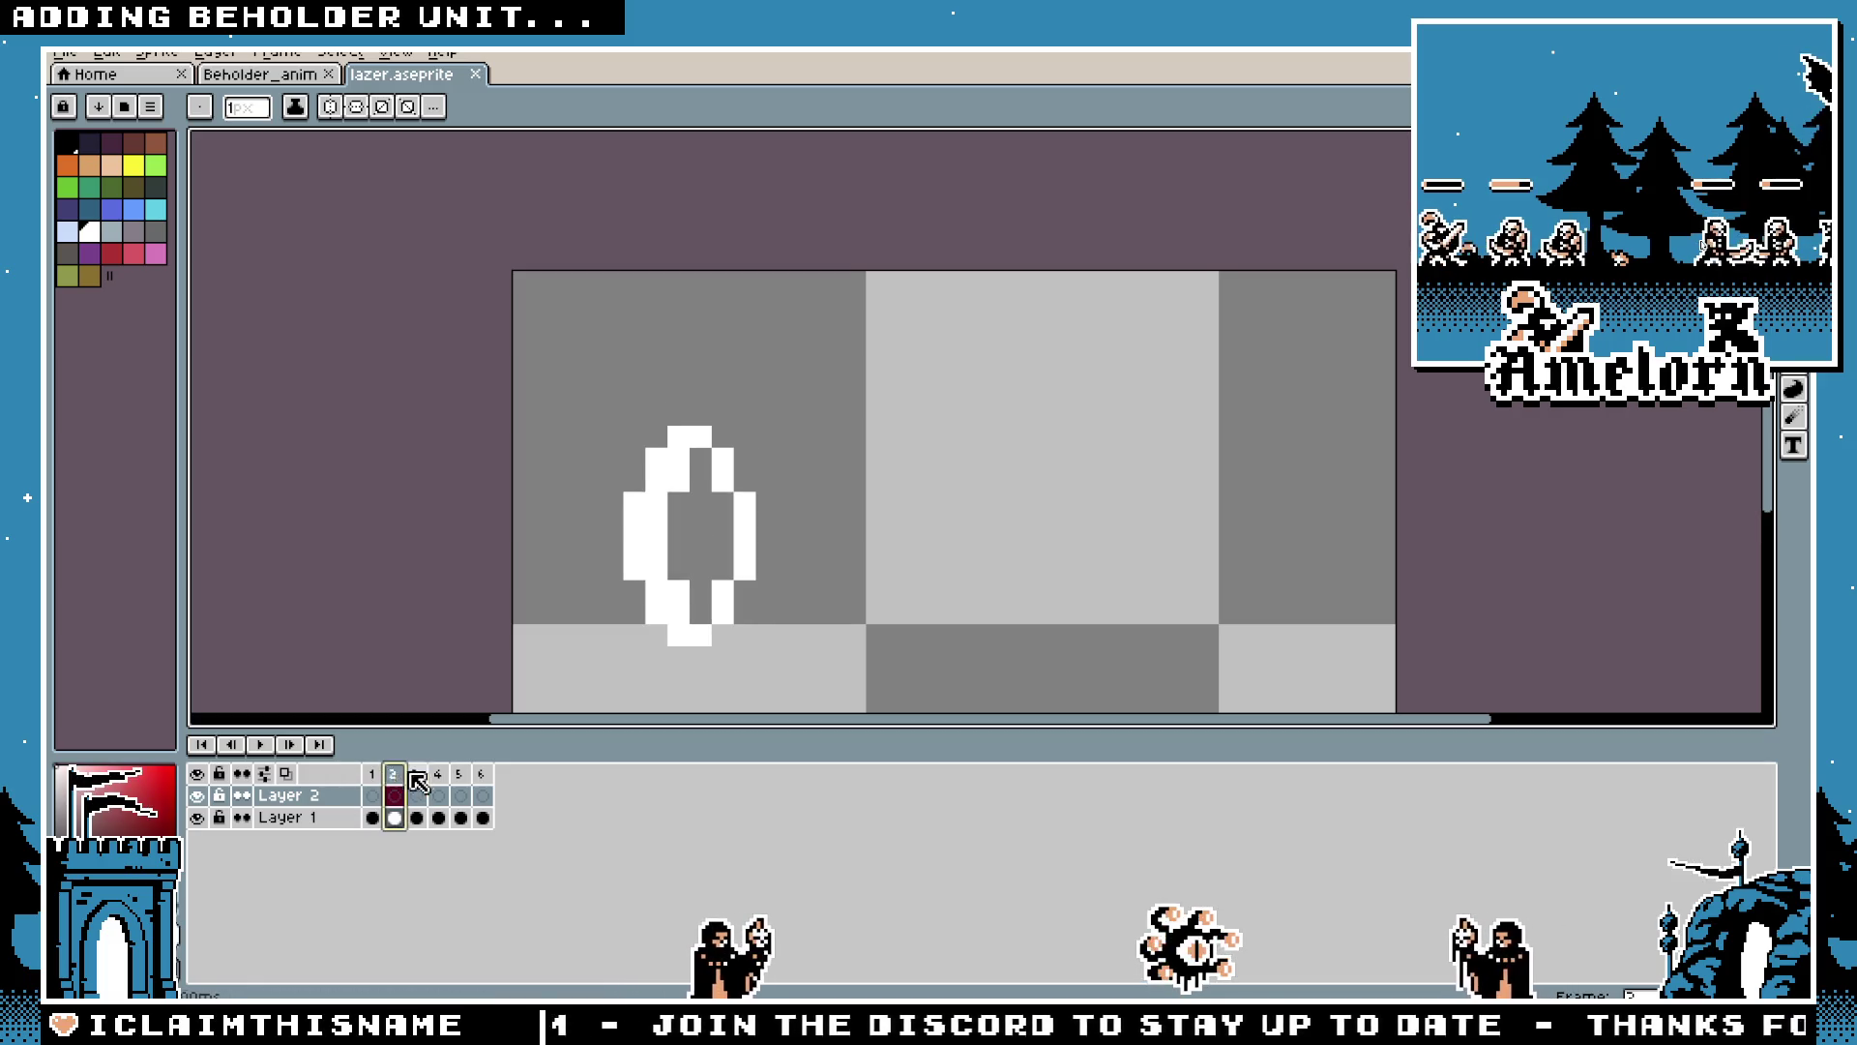
left_click(416, 779)
left_click(395, 778)
left_click(371, 779)
left_click(393, 779)
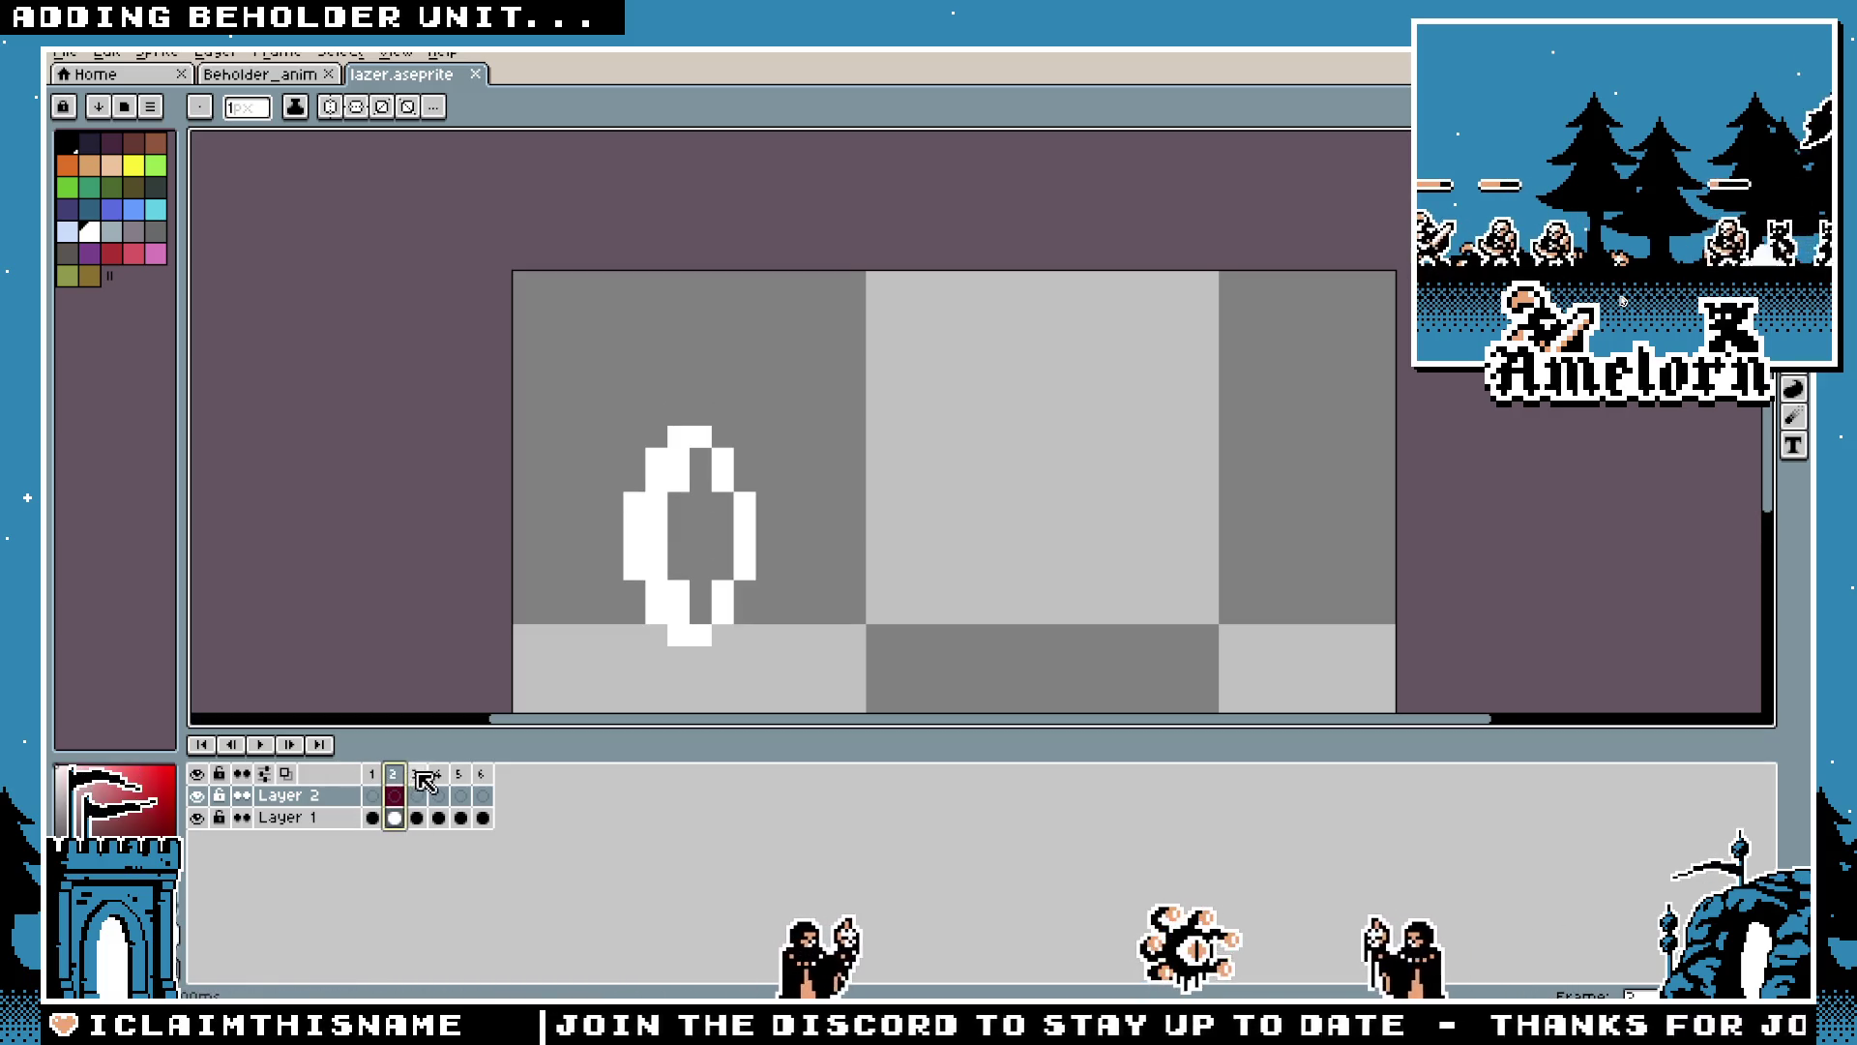
left_click(416, 778)
left_click(395, 778)
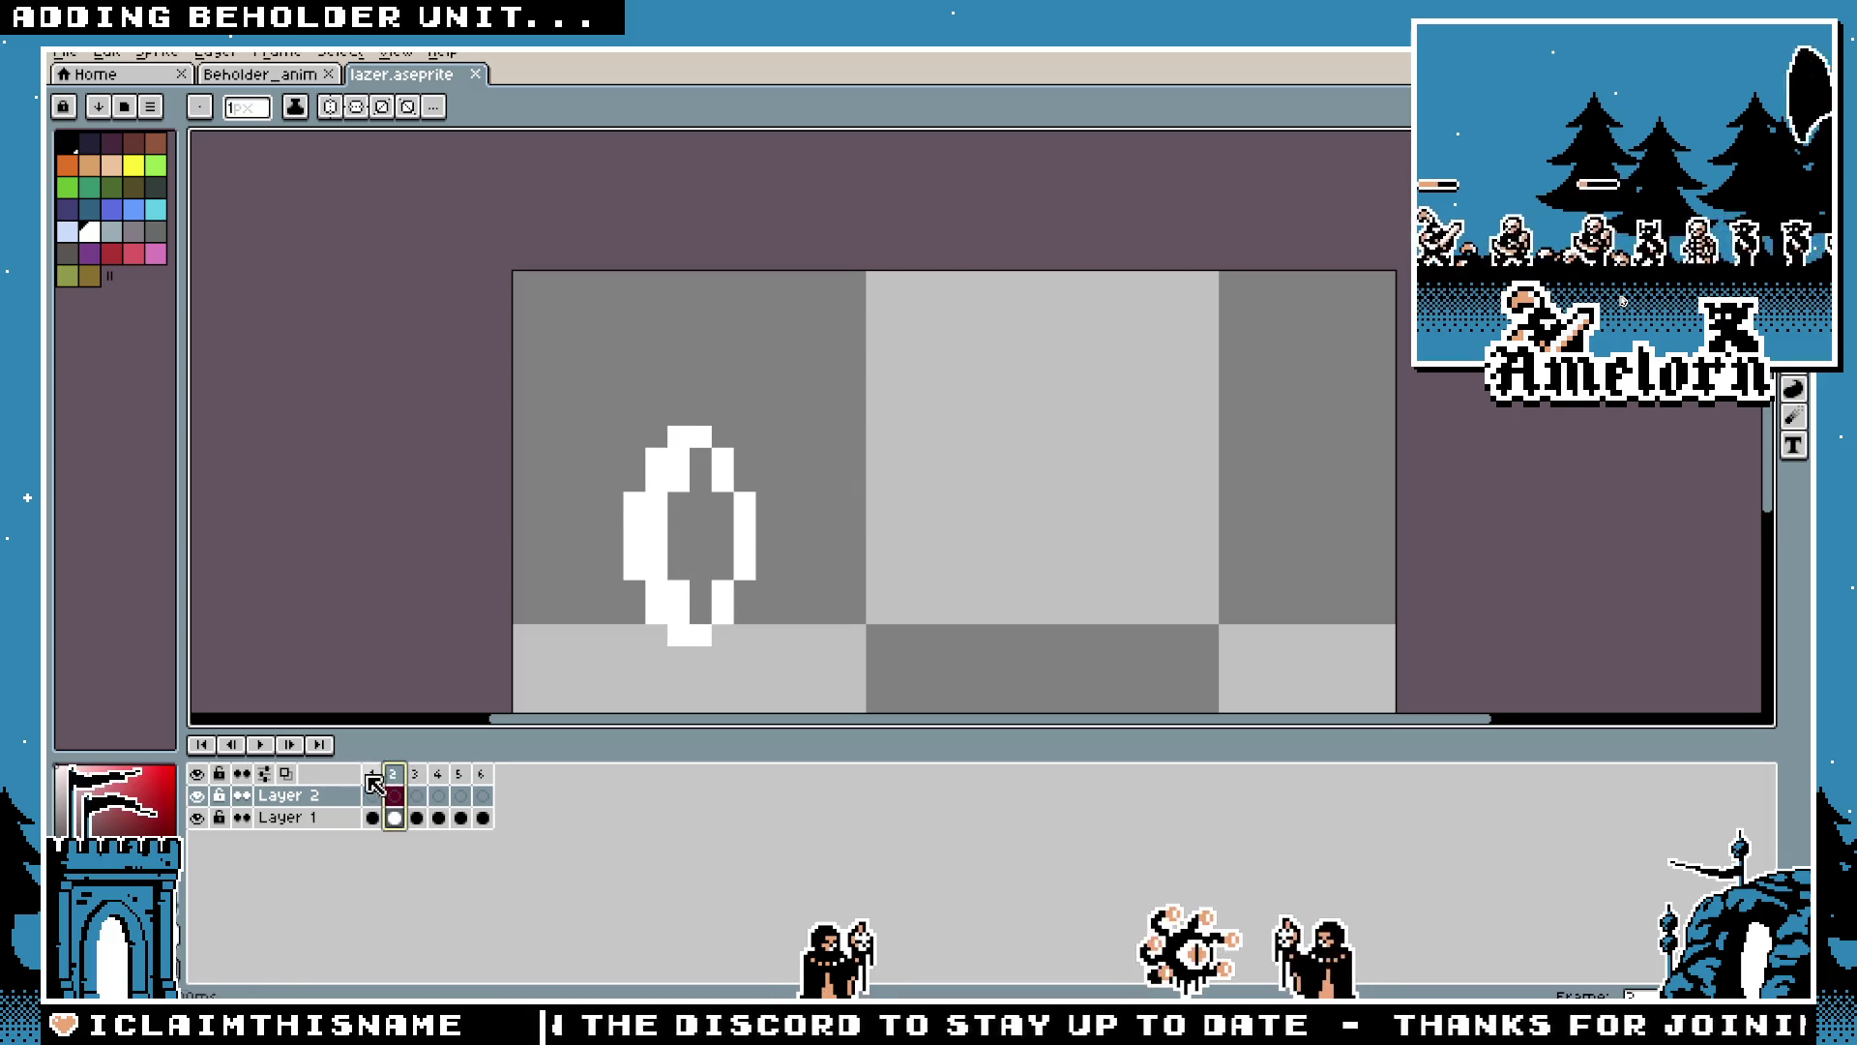
left_click(371, 779)
left_click(438, 779)
left_click(482, 779)
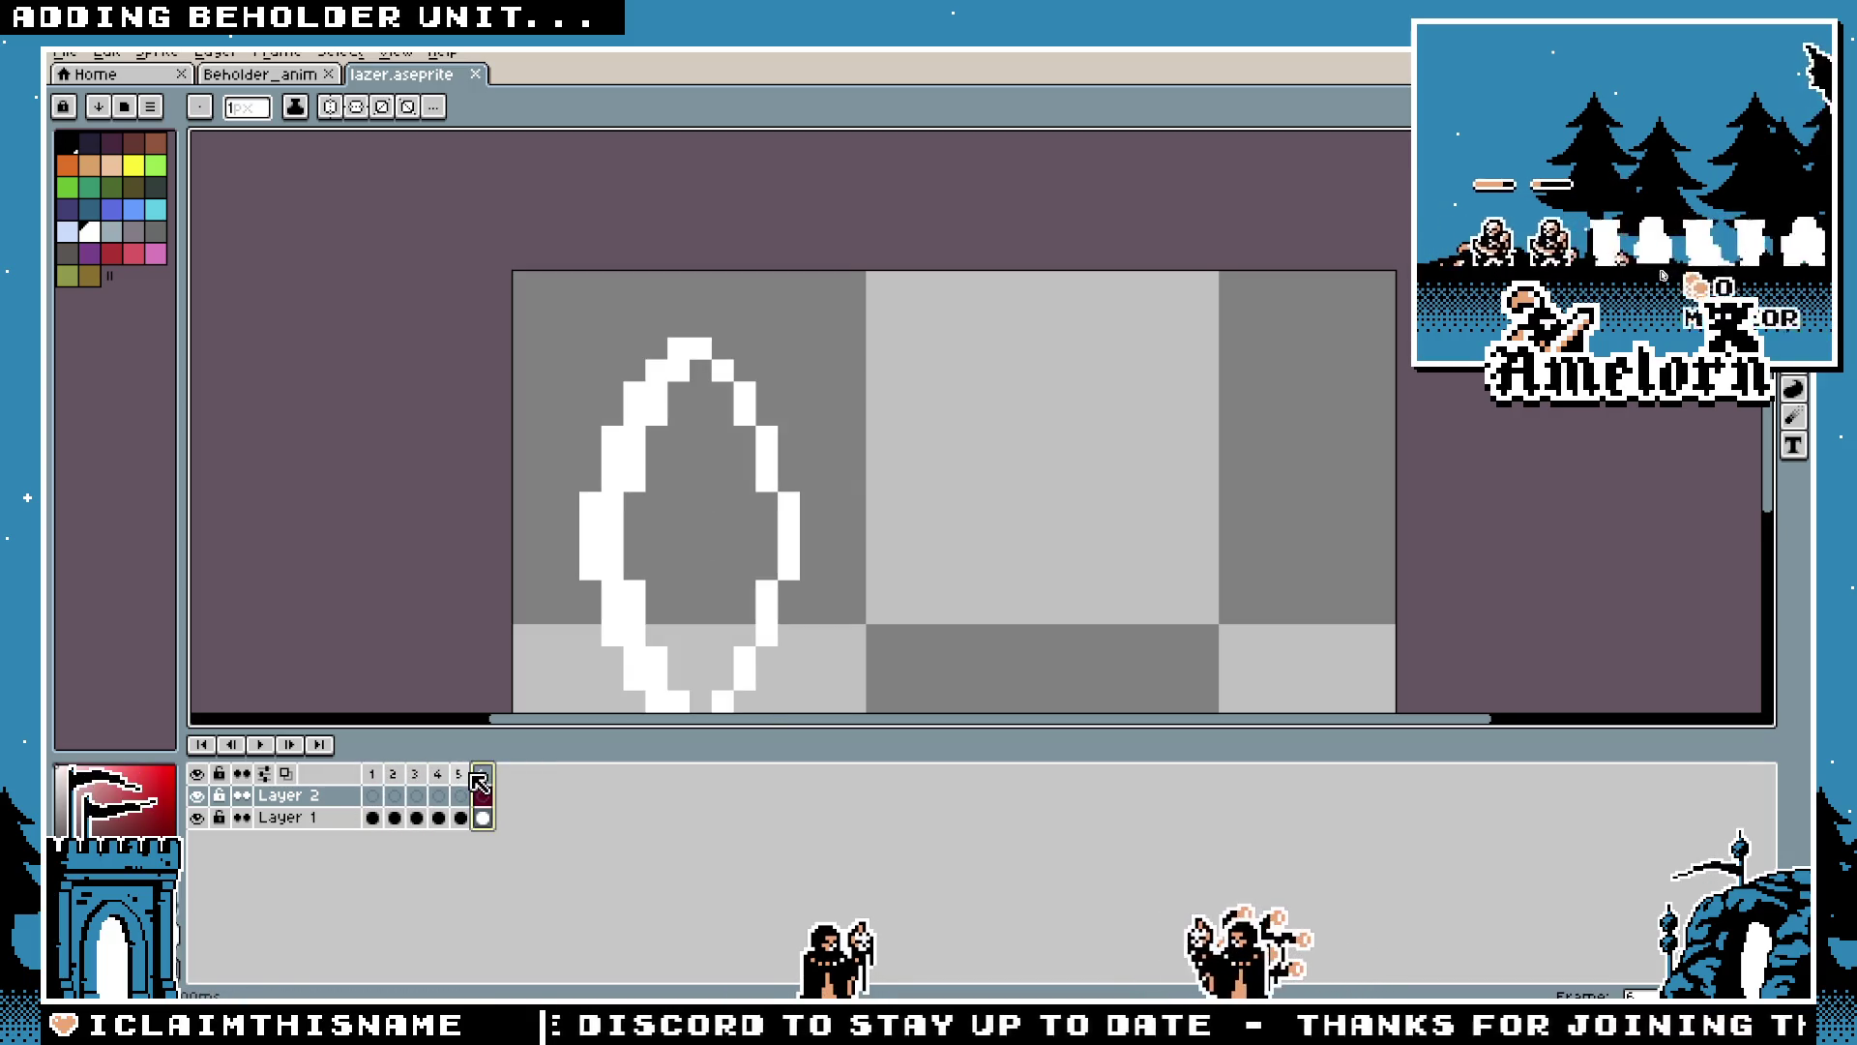
Open and close frame 6's properties, then revisit frames 1 and 2
double_click(479, 779)
left_click(1011, 573)
left_click(372, 778)
left_click(394, 779)
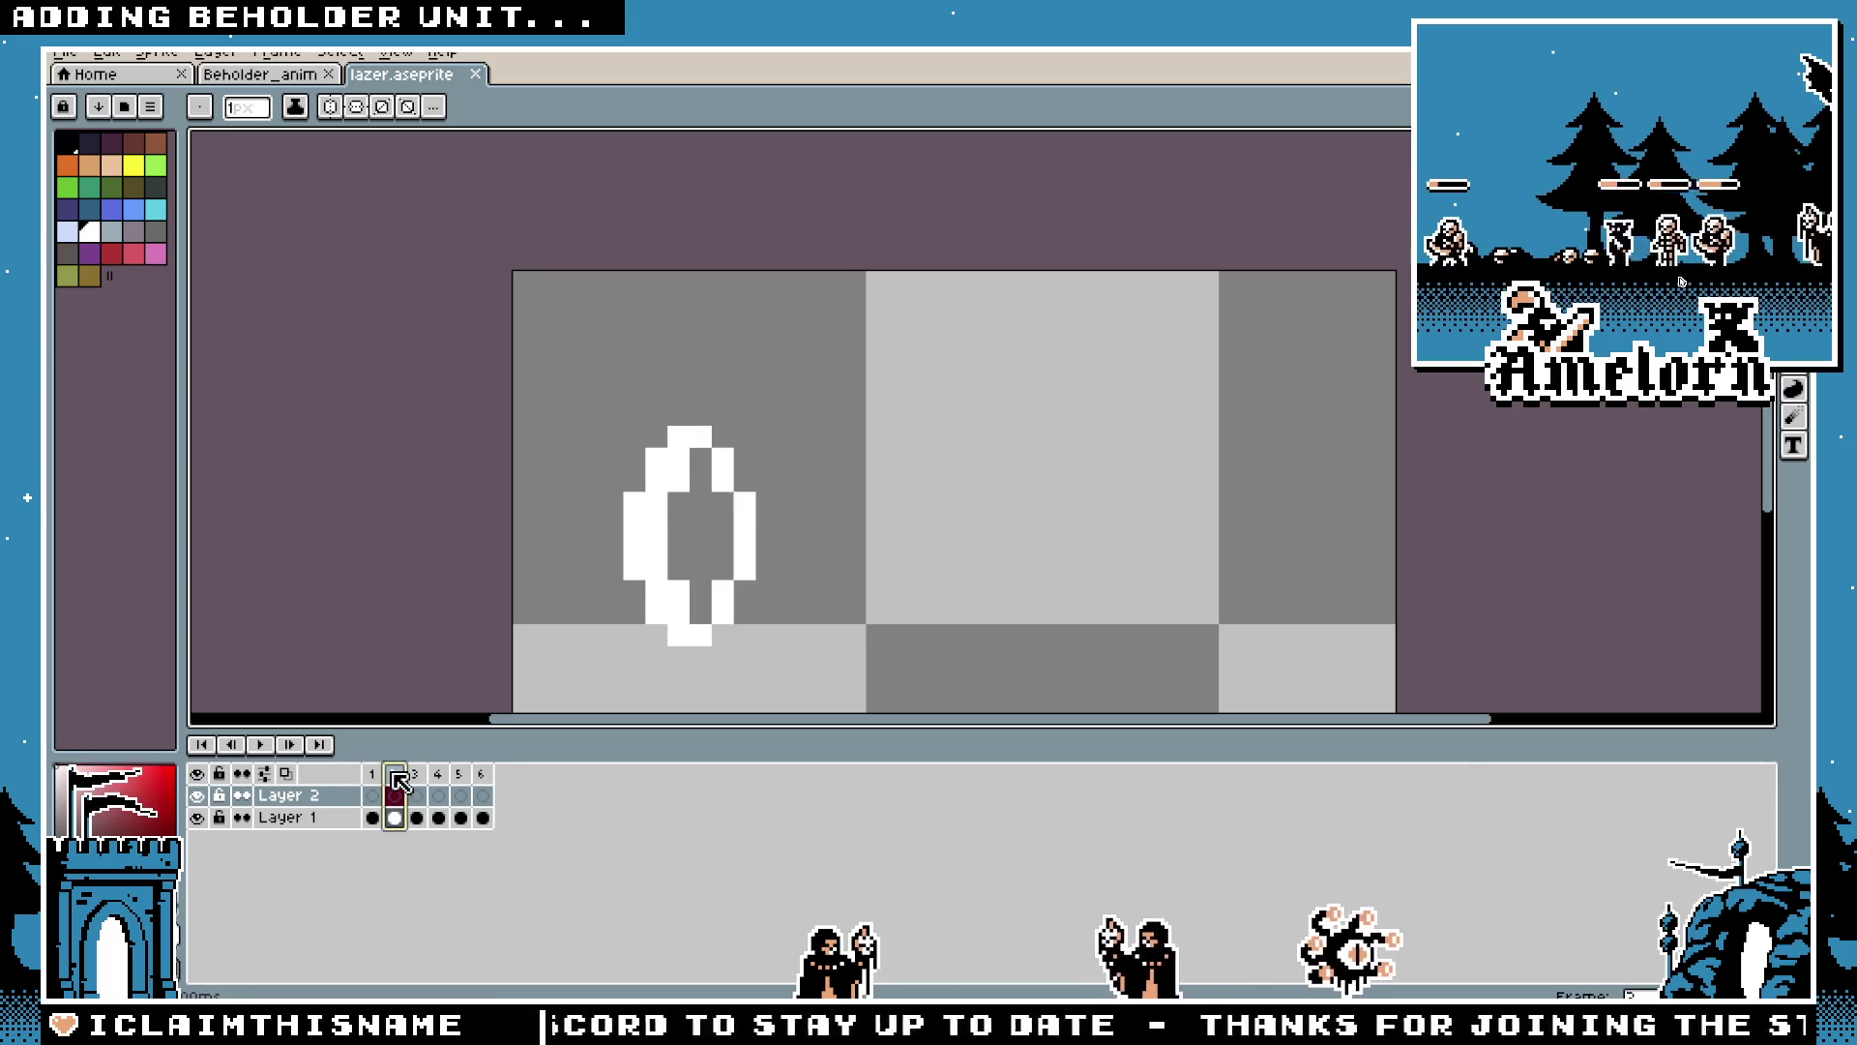
Delete frame 3 to leave five frames and play the animation
left_click(416, 779)
key("alt+c")
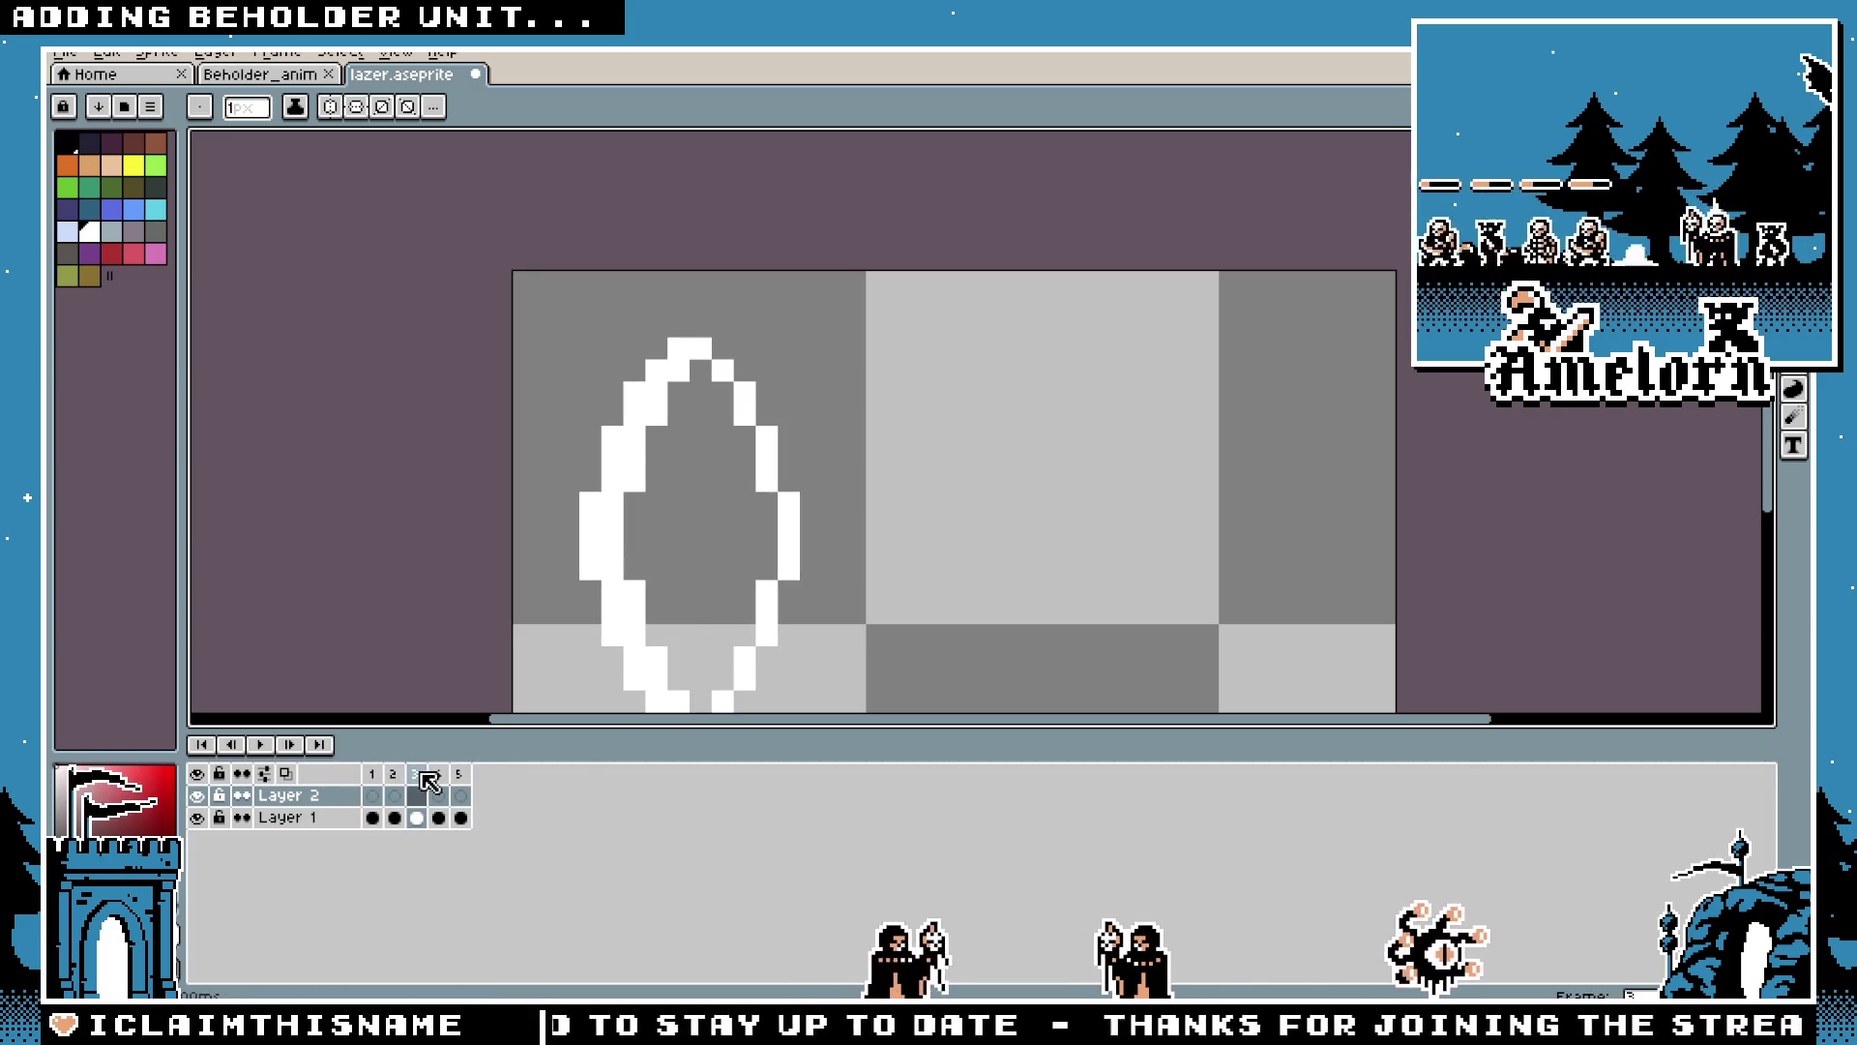
left_click(396, 779)
key("Return")
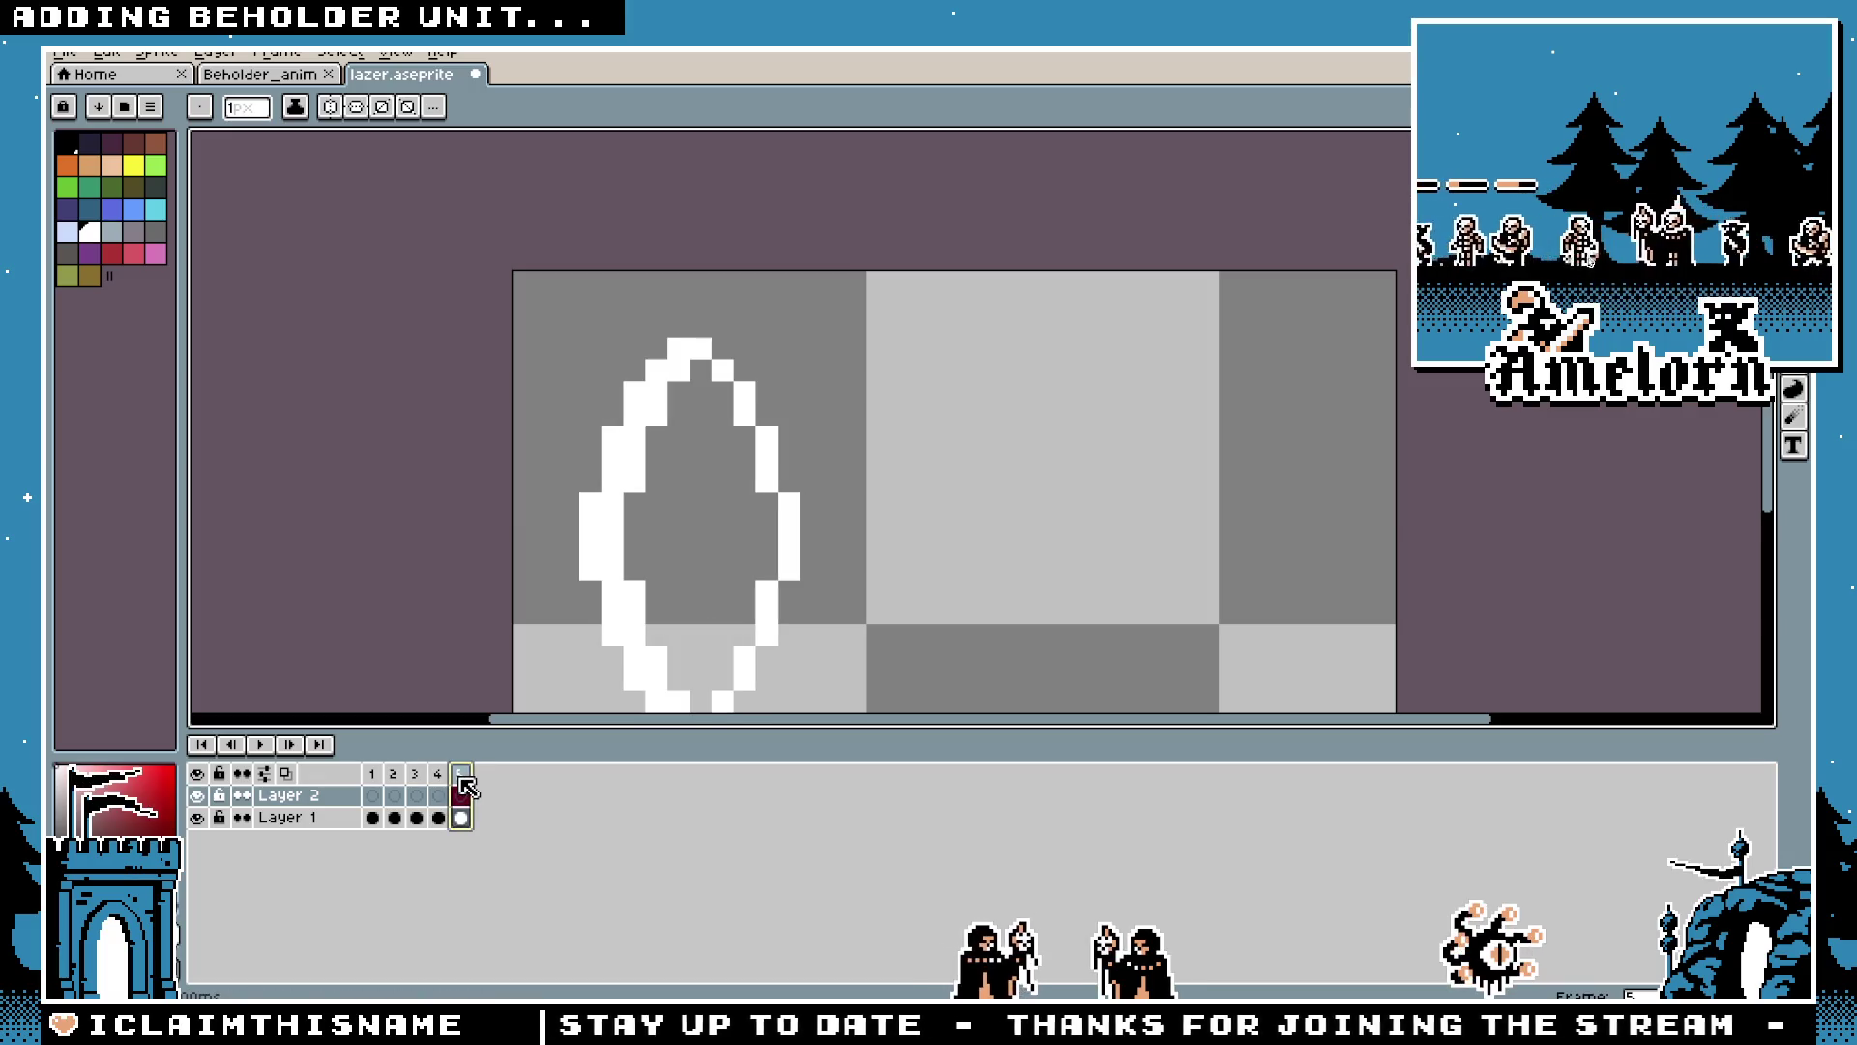
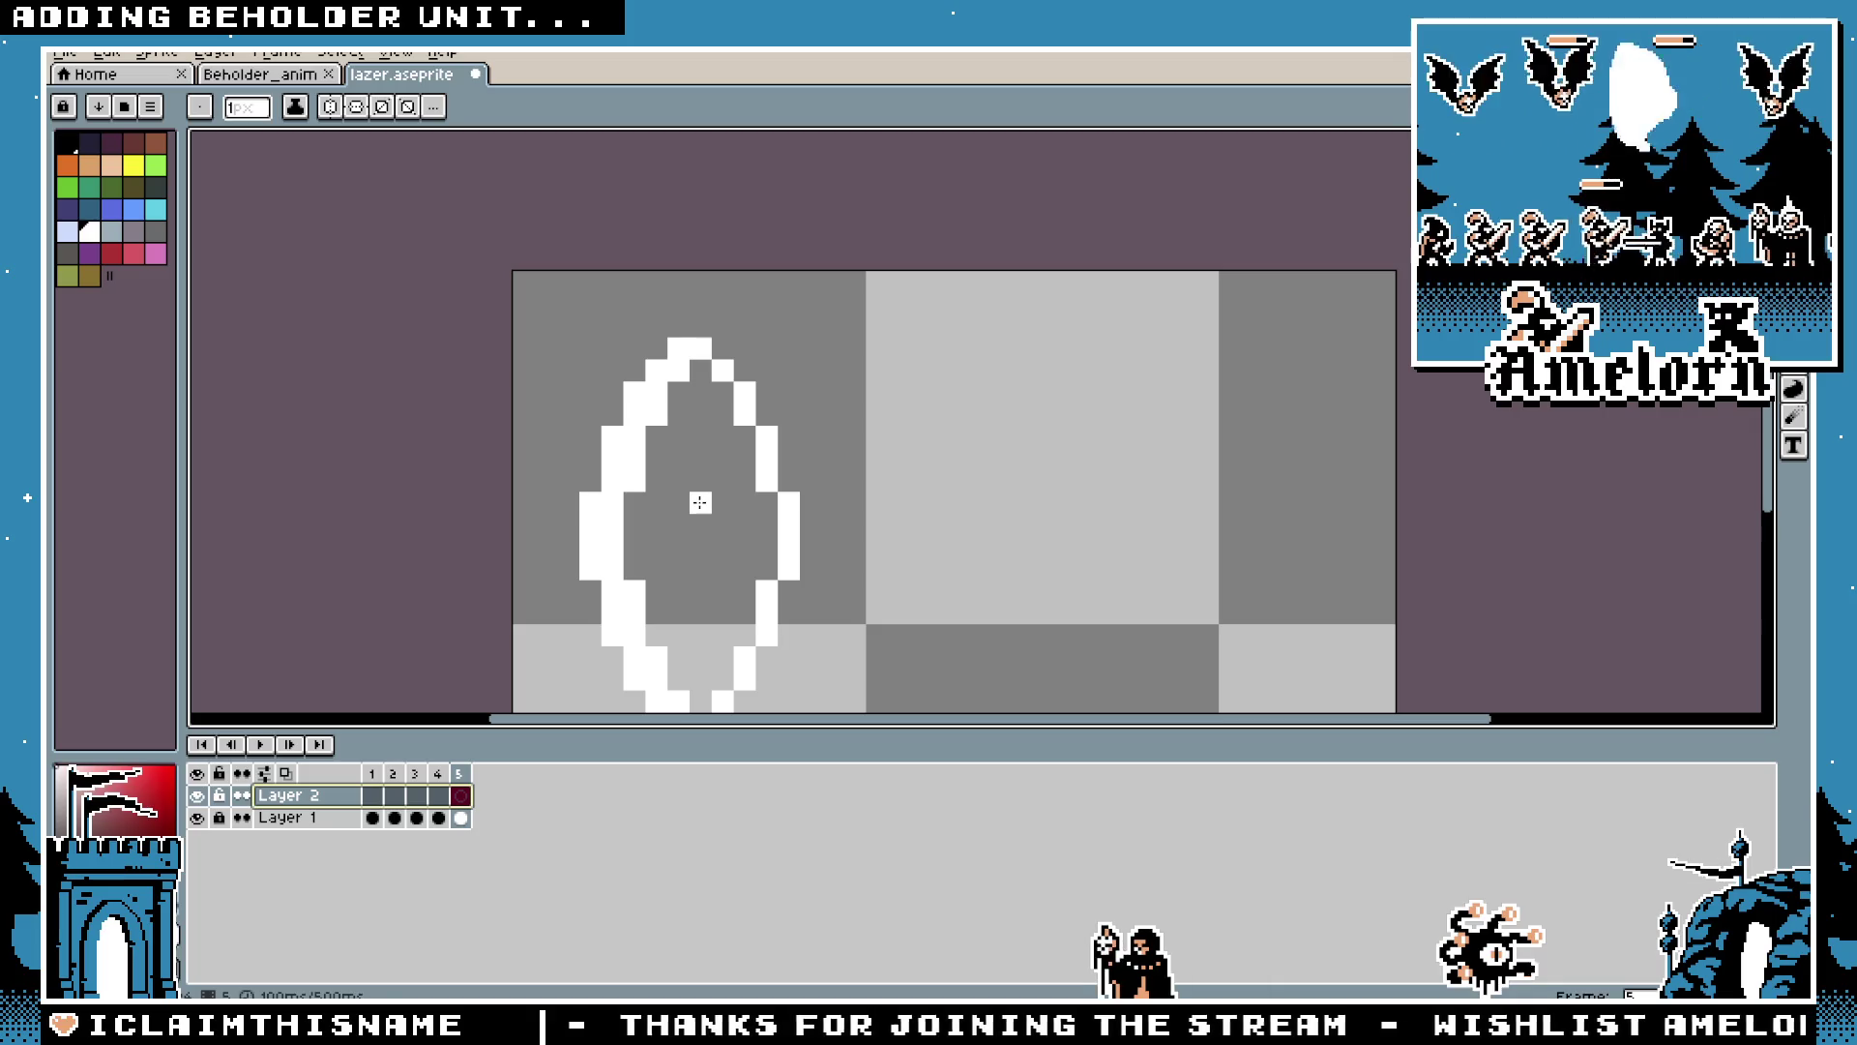
In frame 2, draw a thin white laser line reaching right from the oval
left_click(376, 795)
left_click(460, 795)
left_click(394, 795)
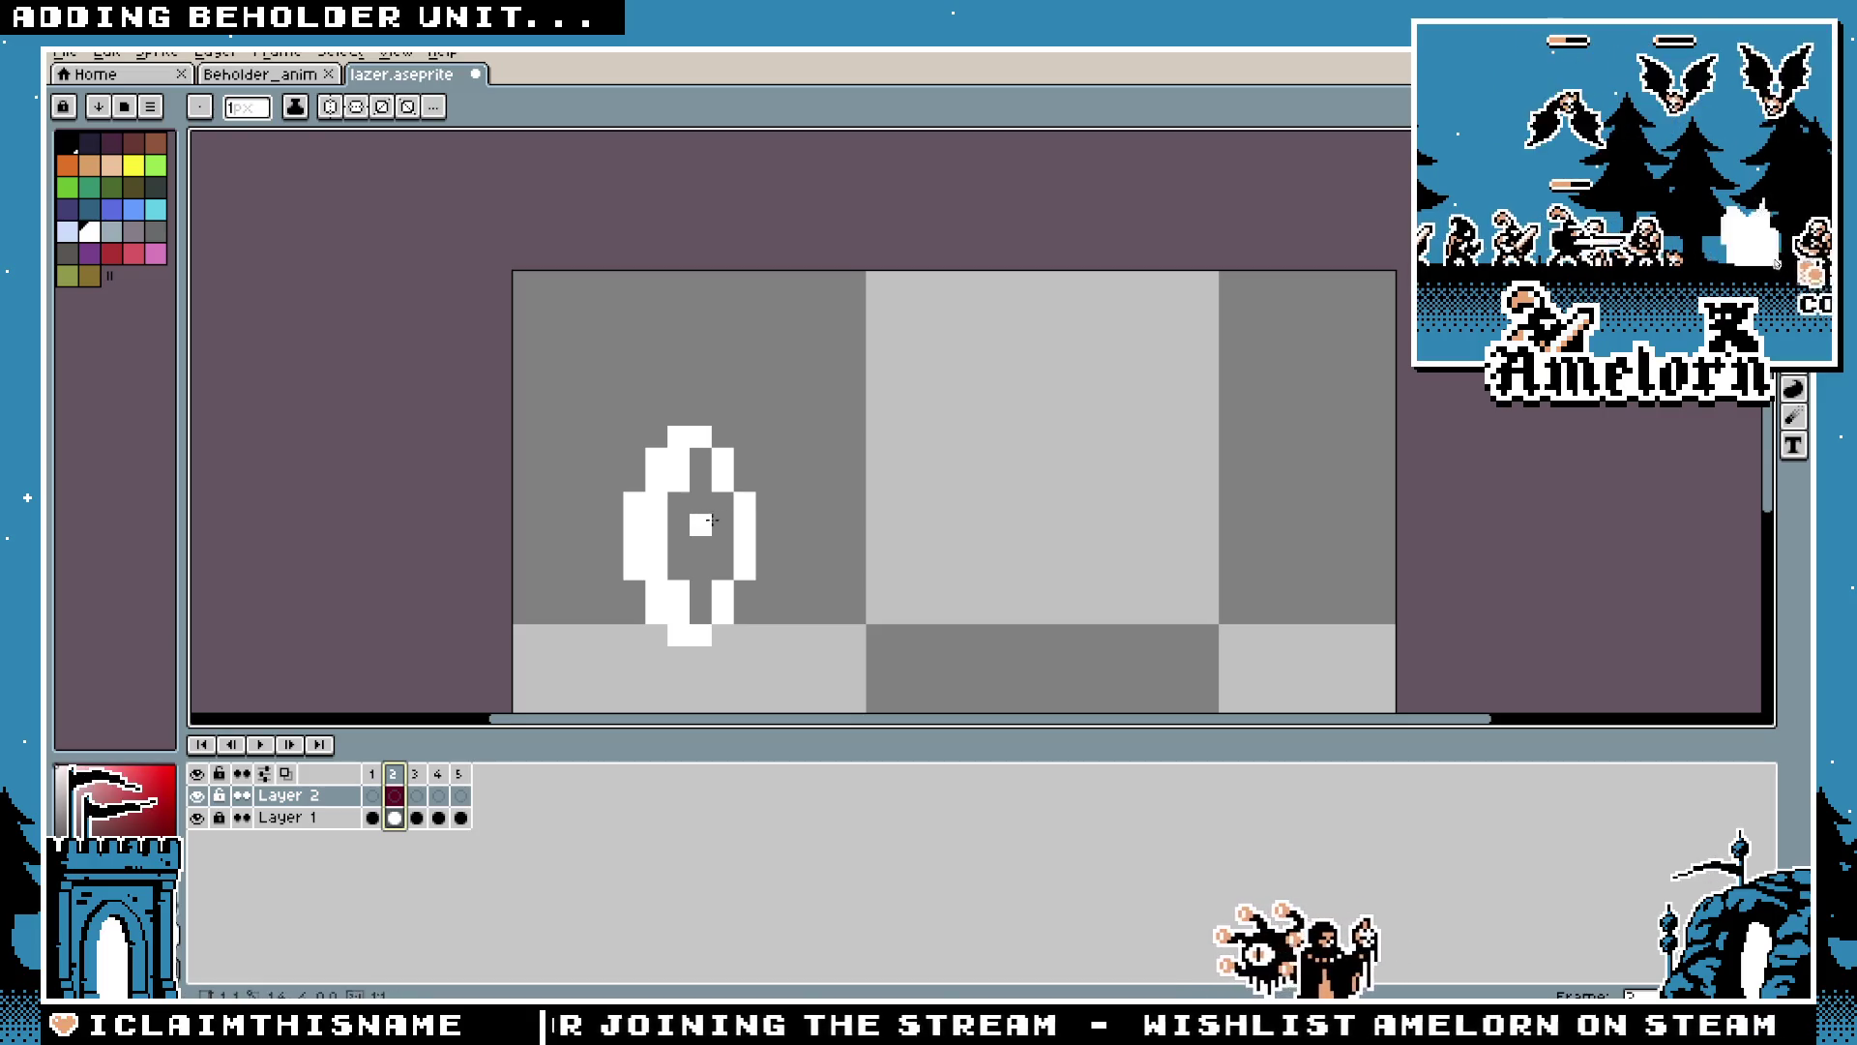
left_click_drag(701, 523, 998, 523)
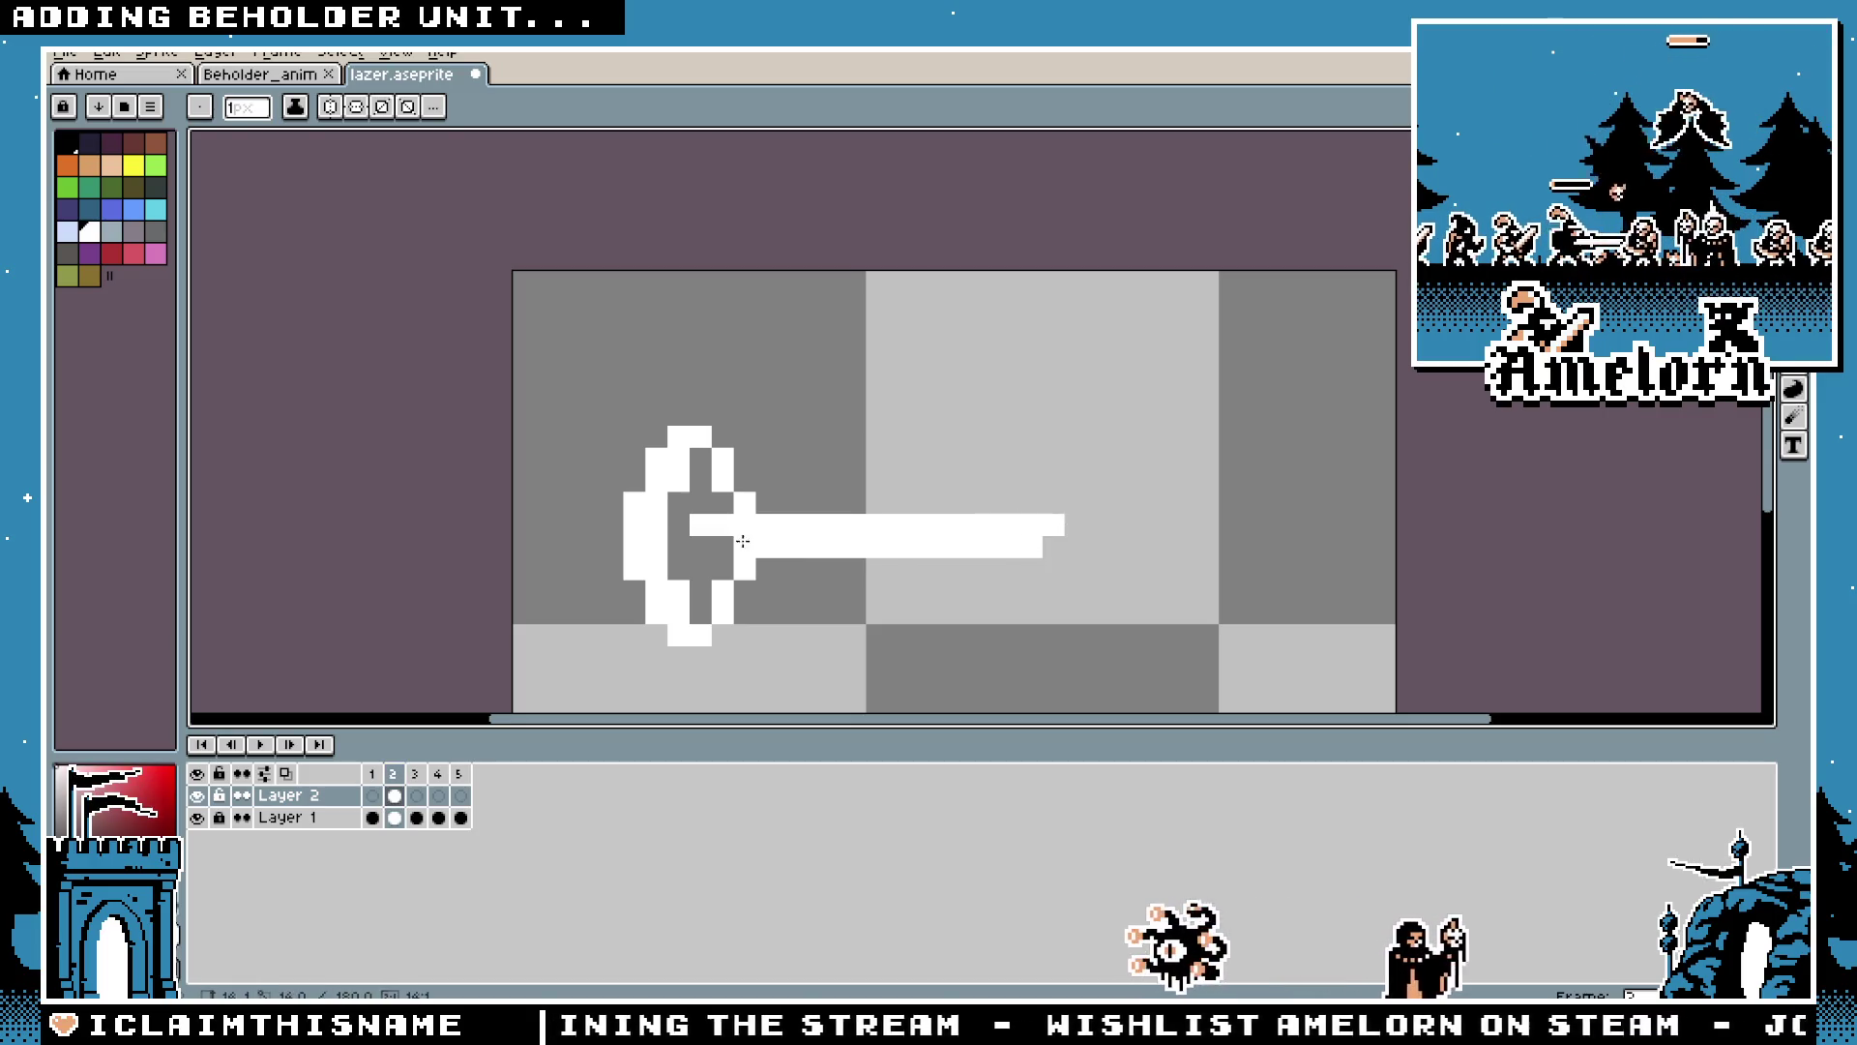
Inspect the new beam with the Pencil tool selected and move on to frame 3
scroll(698, 541, "down", 5)
scroll(677, 570, "up", 3)
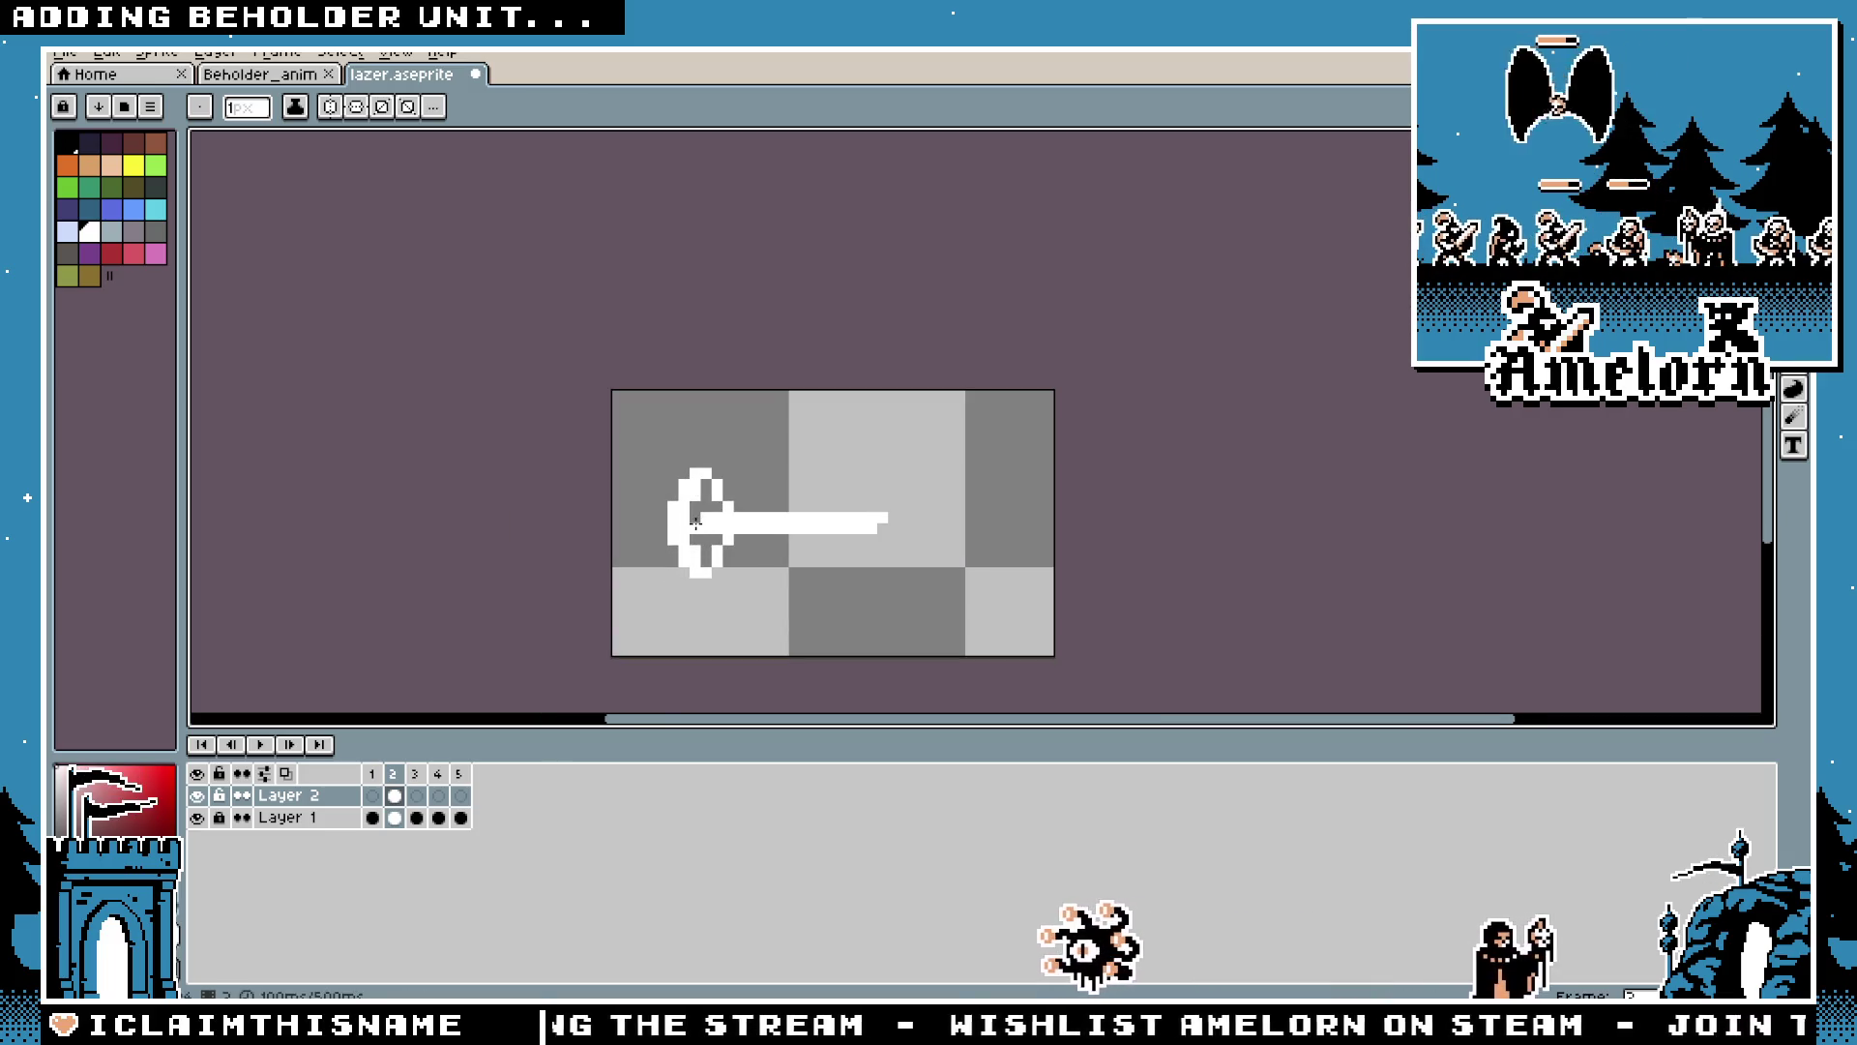
scroll(597, 526, "up", 2)
key("b")
scroll(505, 568, "down", 1)
scroll(605, 518, "up", 2)
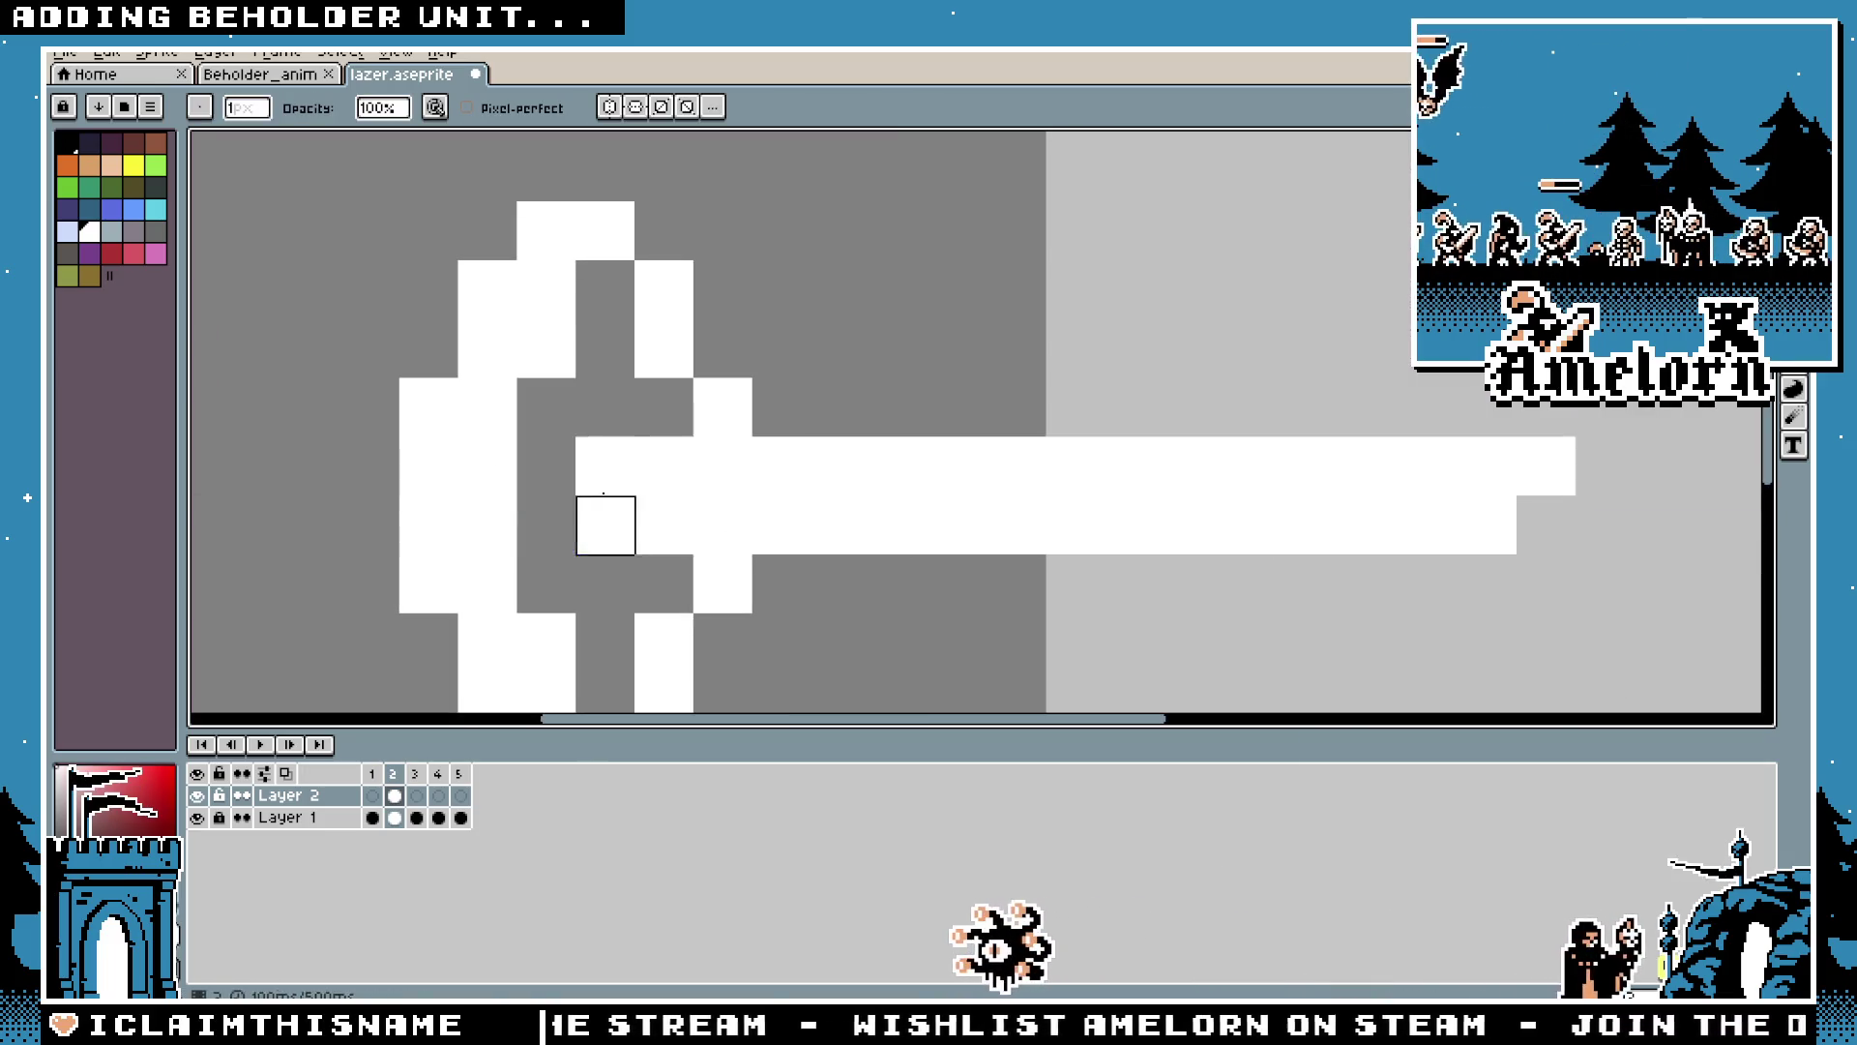
scroll(608, 560, "down", 3)
scroll(607, 560, "down", 2)
scroll(919, 455, "up", 3)
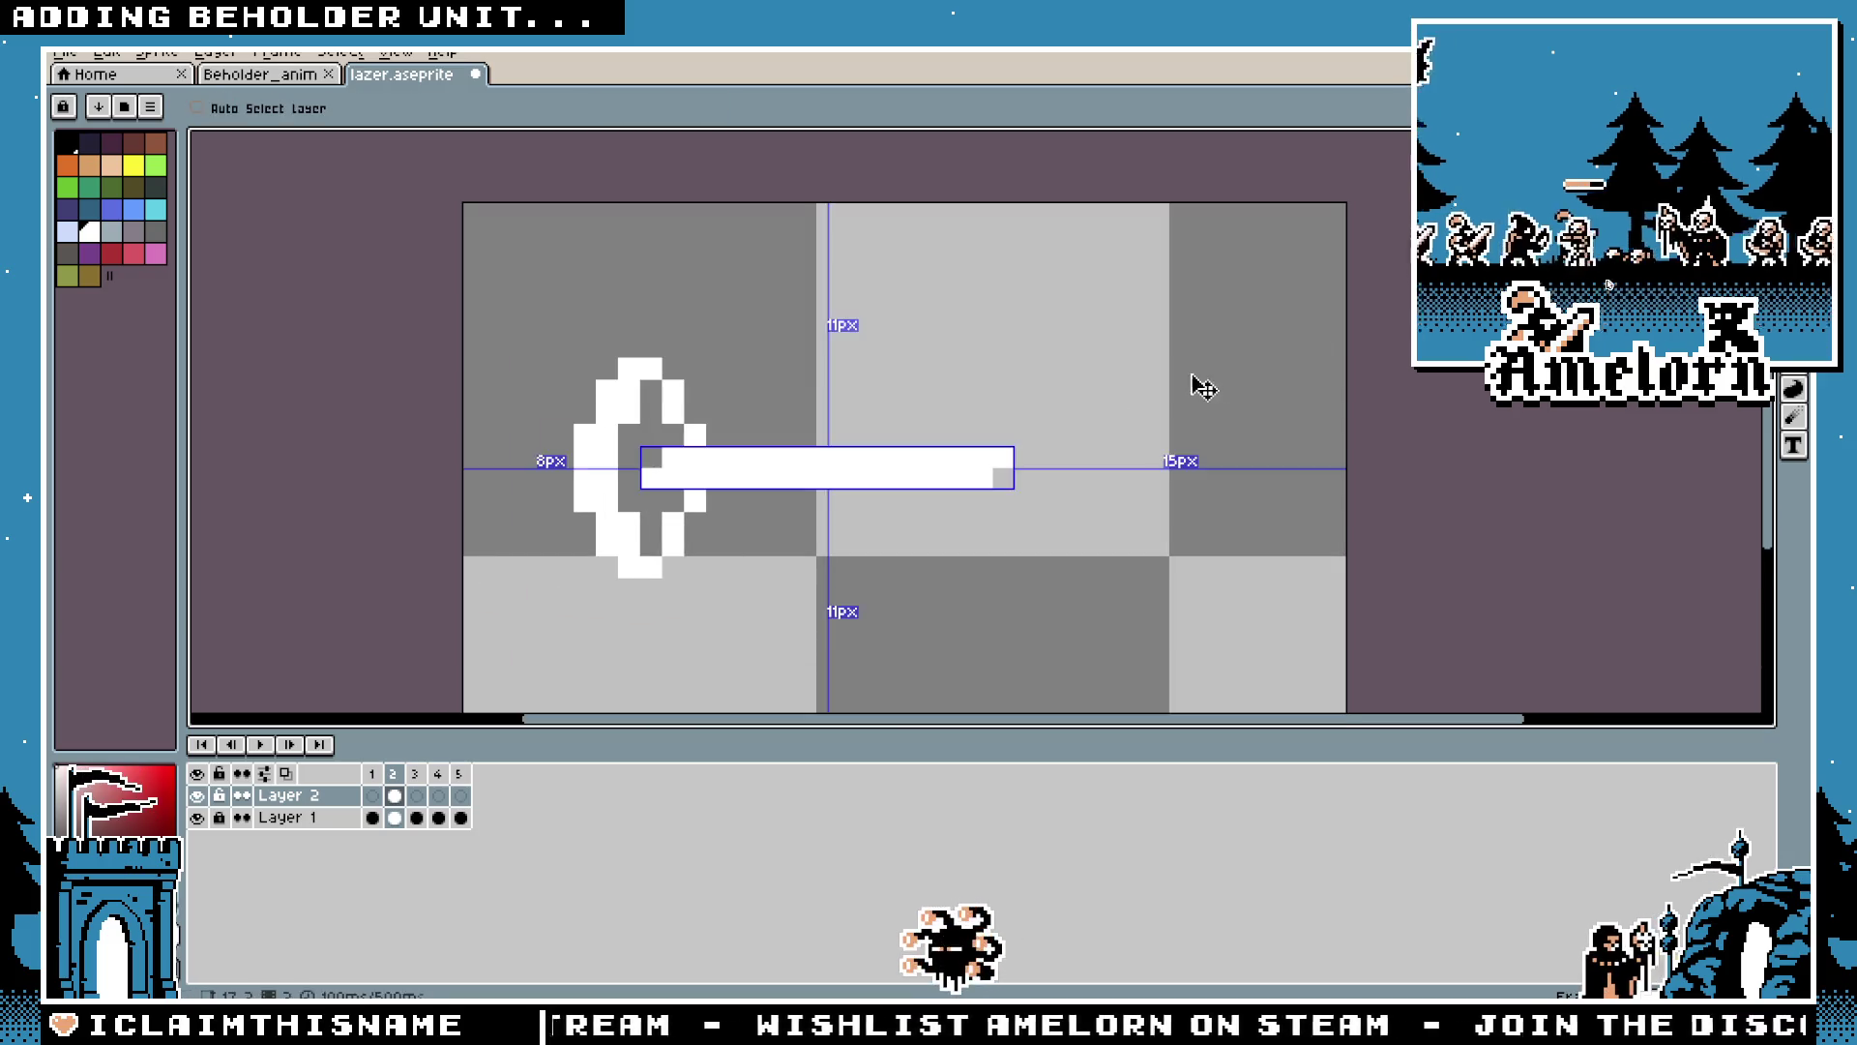
scroll(1034, 415, "down", 1)
scroll(1034, 415, "up", 2)
left_click(416, 795)
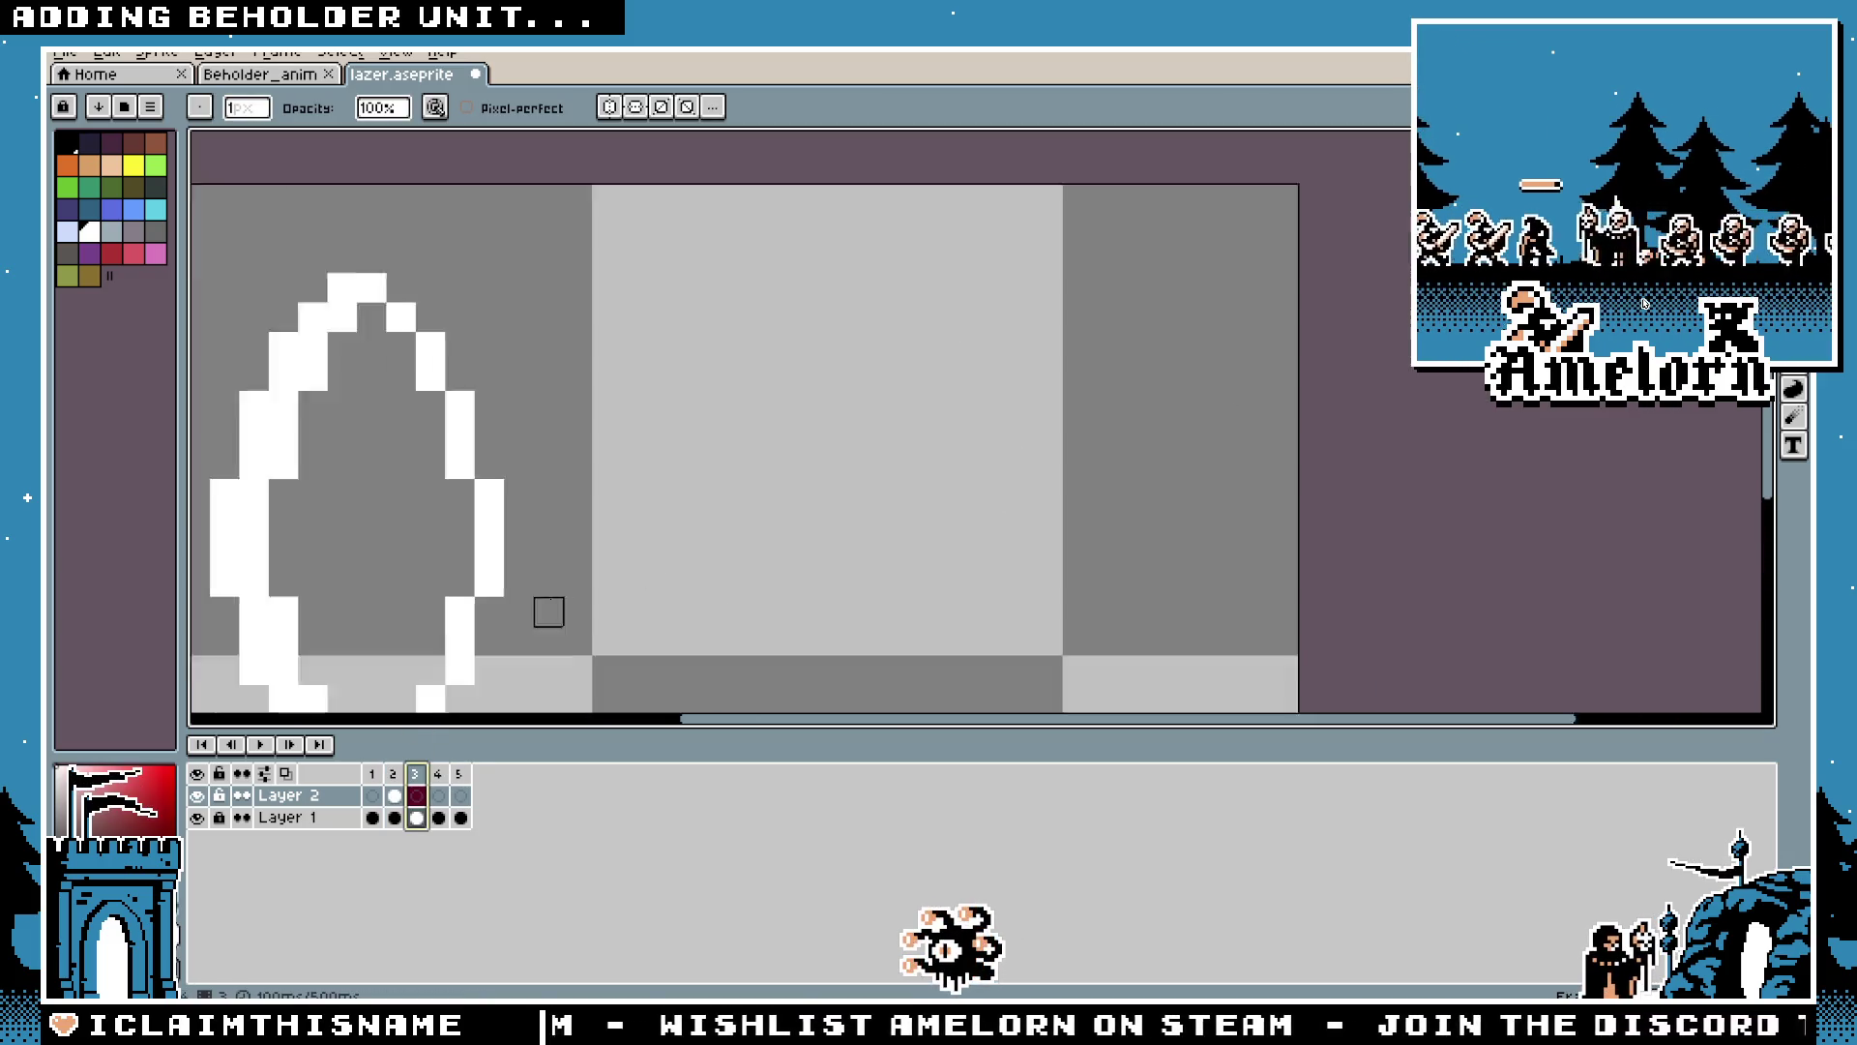
Turn on onion skin and draw a solid white rectangle over the faint beam outline
scroll(548, 609, "down", 2)
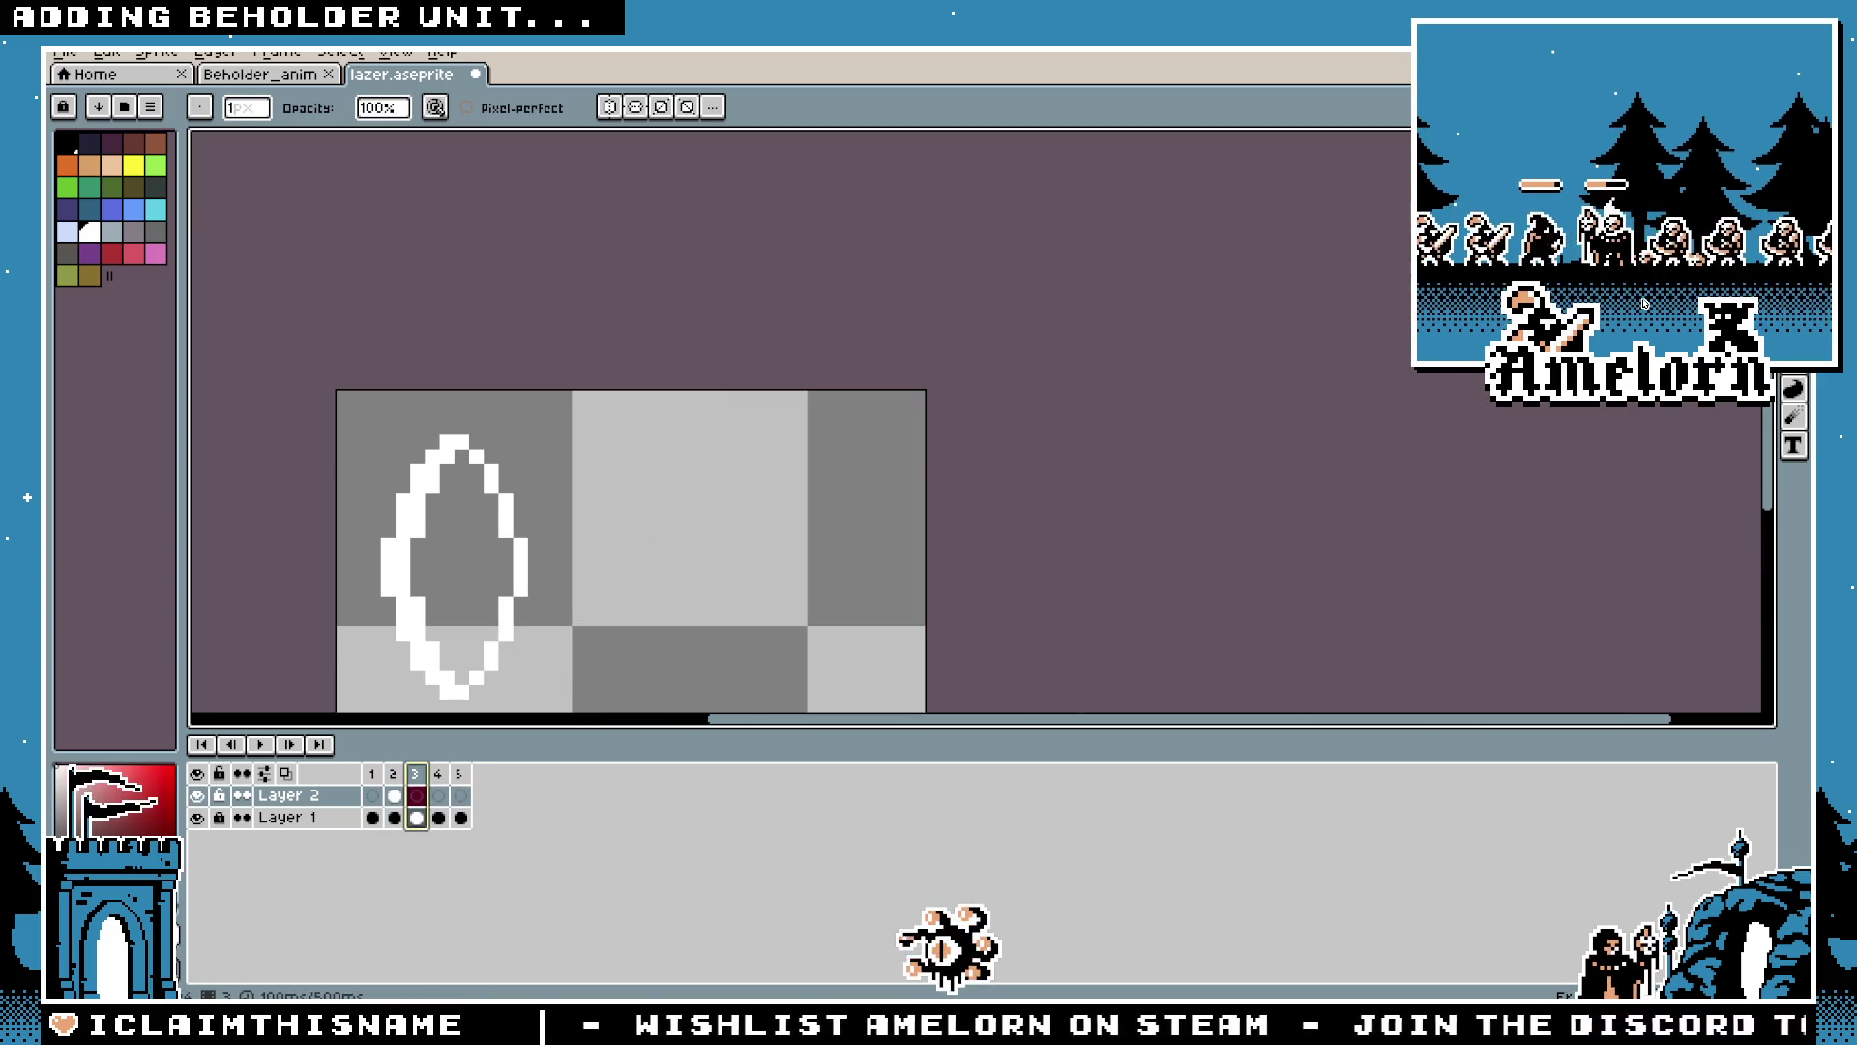
left_click(286, 772)
scroll(696, 564, "up", 1)
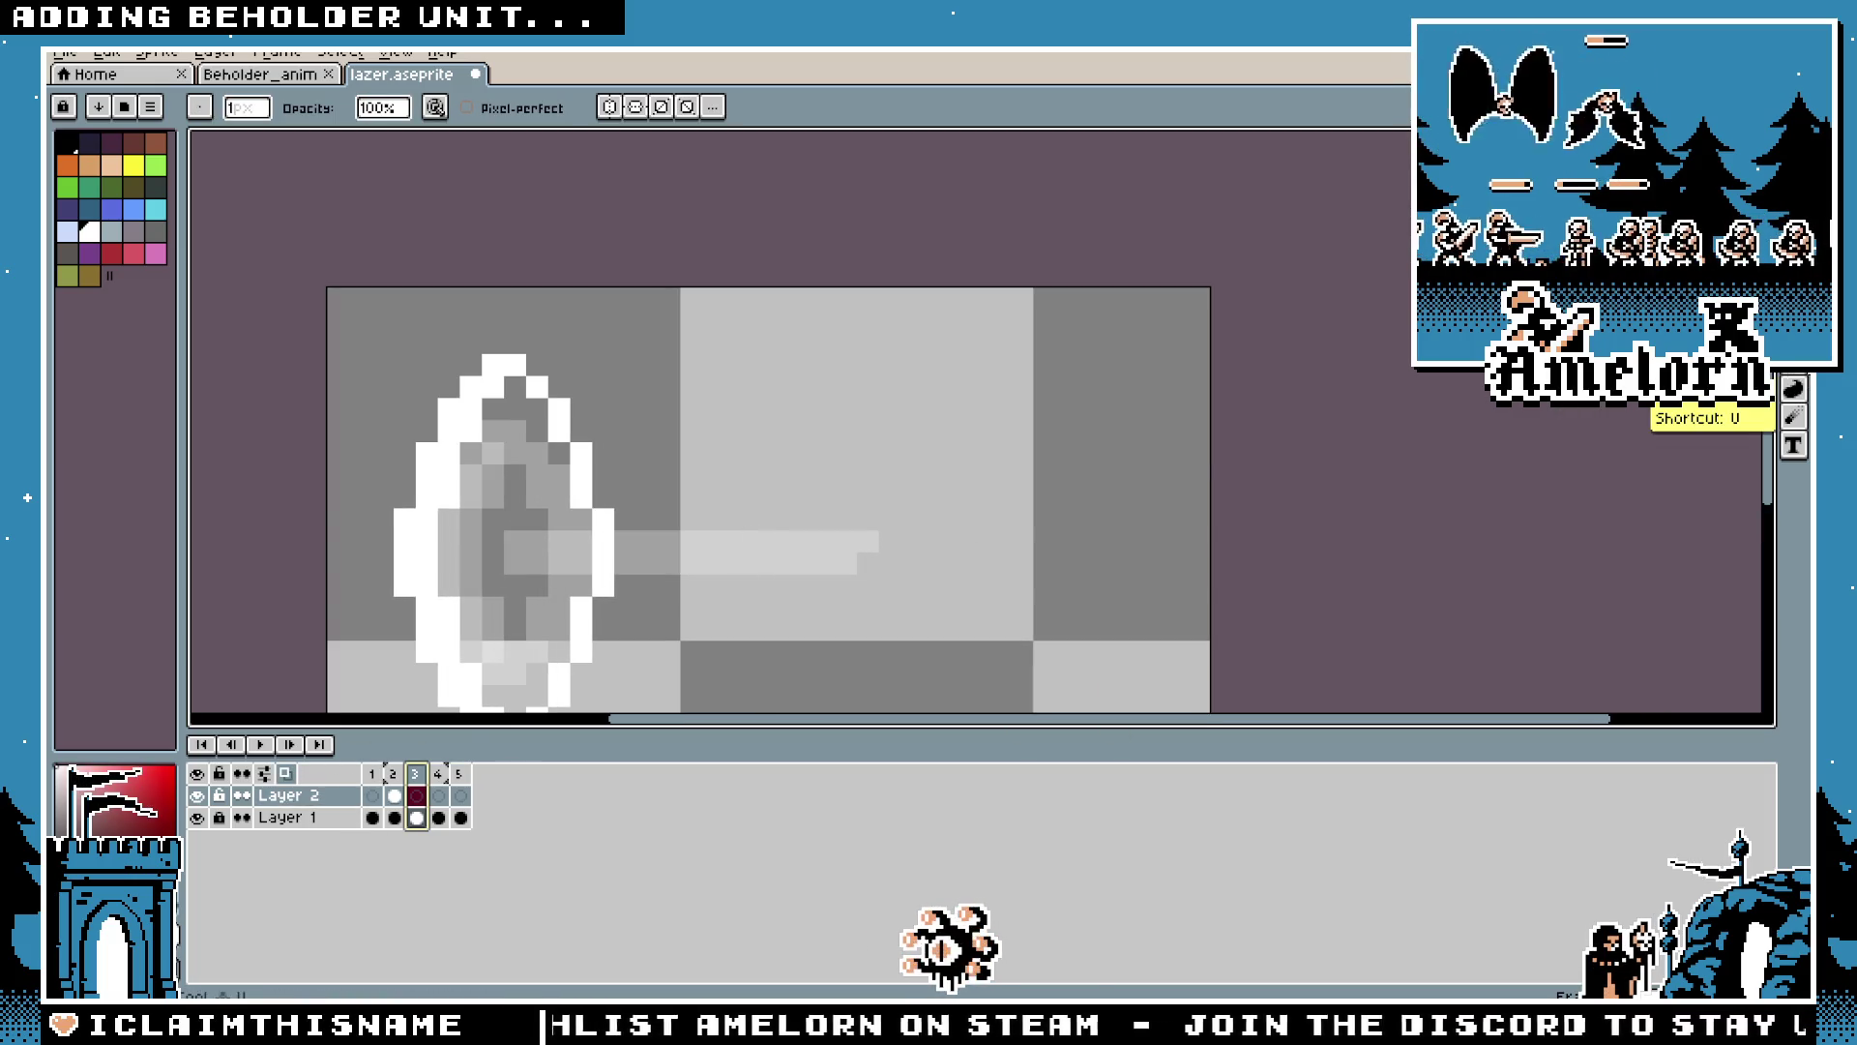
key("u")
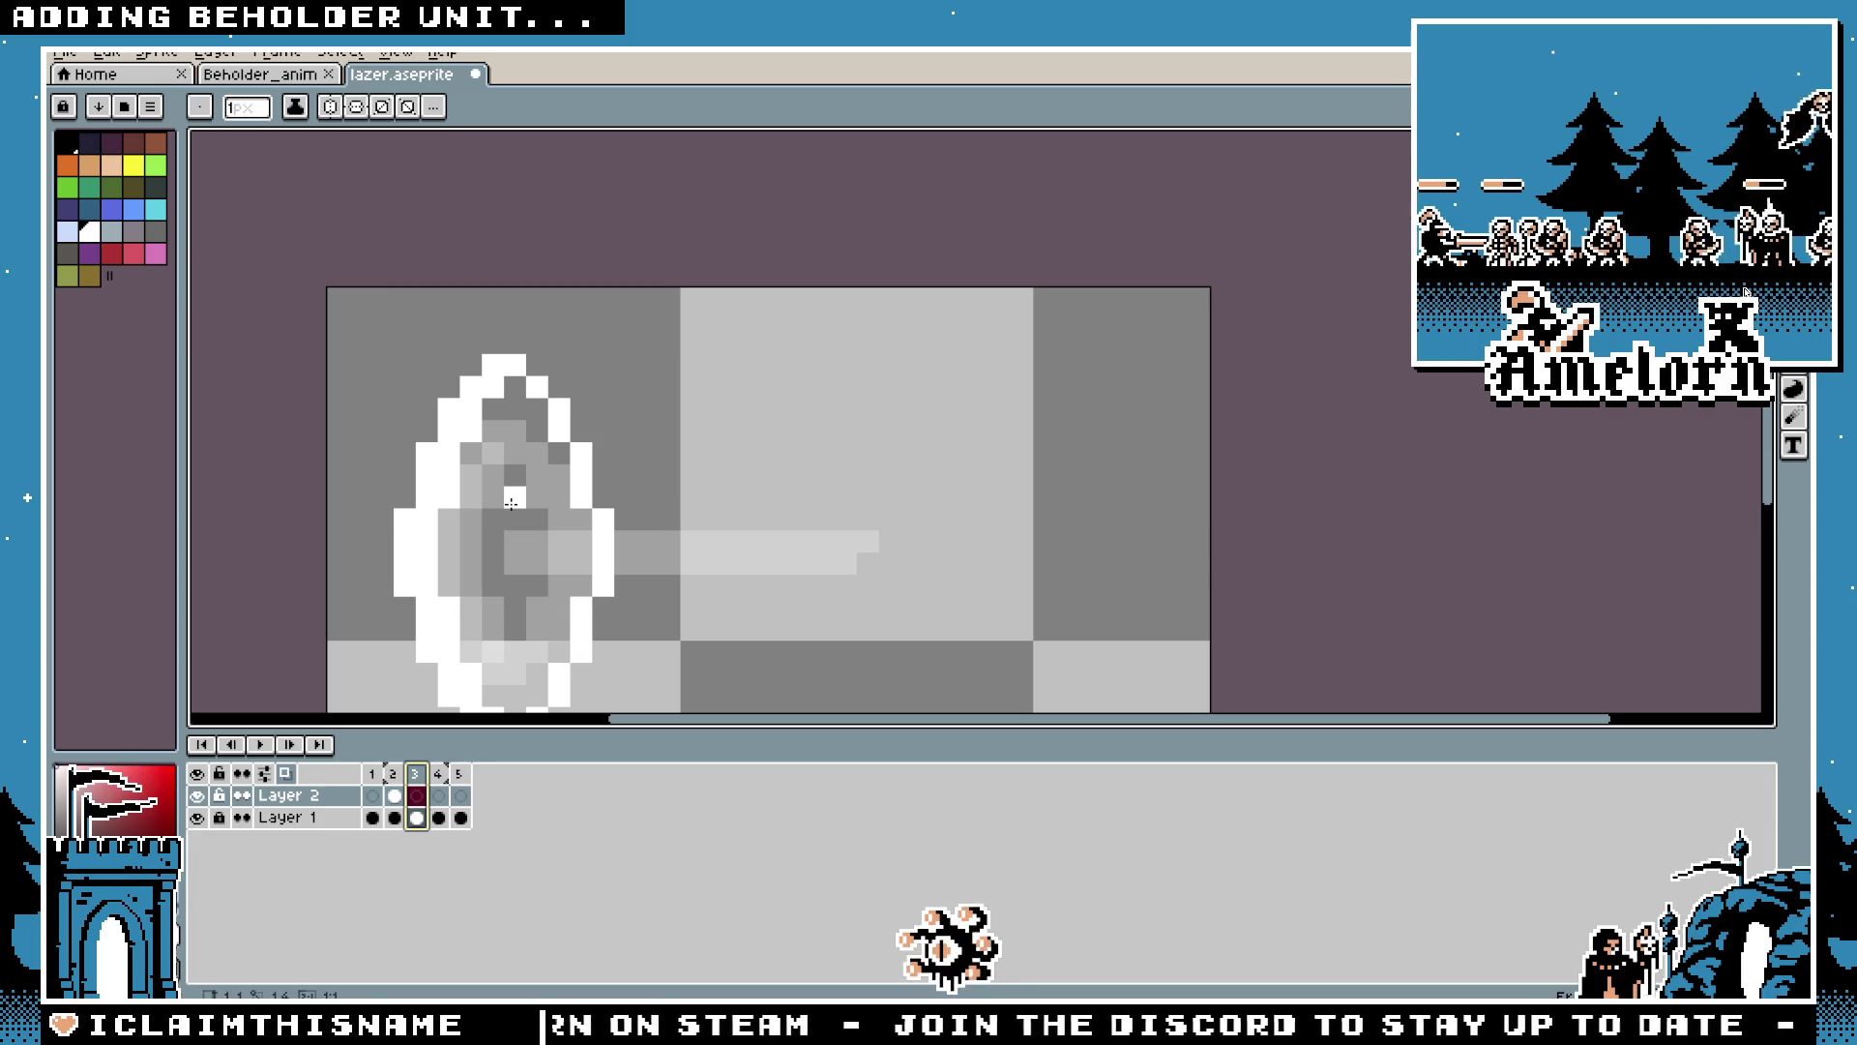
mouse_move(512, 500)
left_mouse_down()
mouse_move(677, 573)
mouse_move(872, 605)
left_mouse_up()
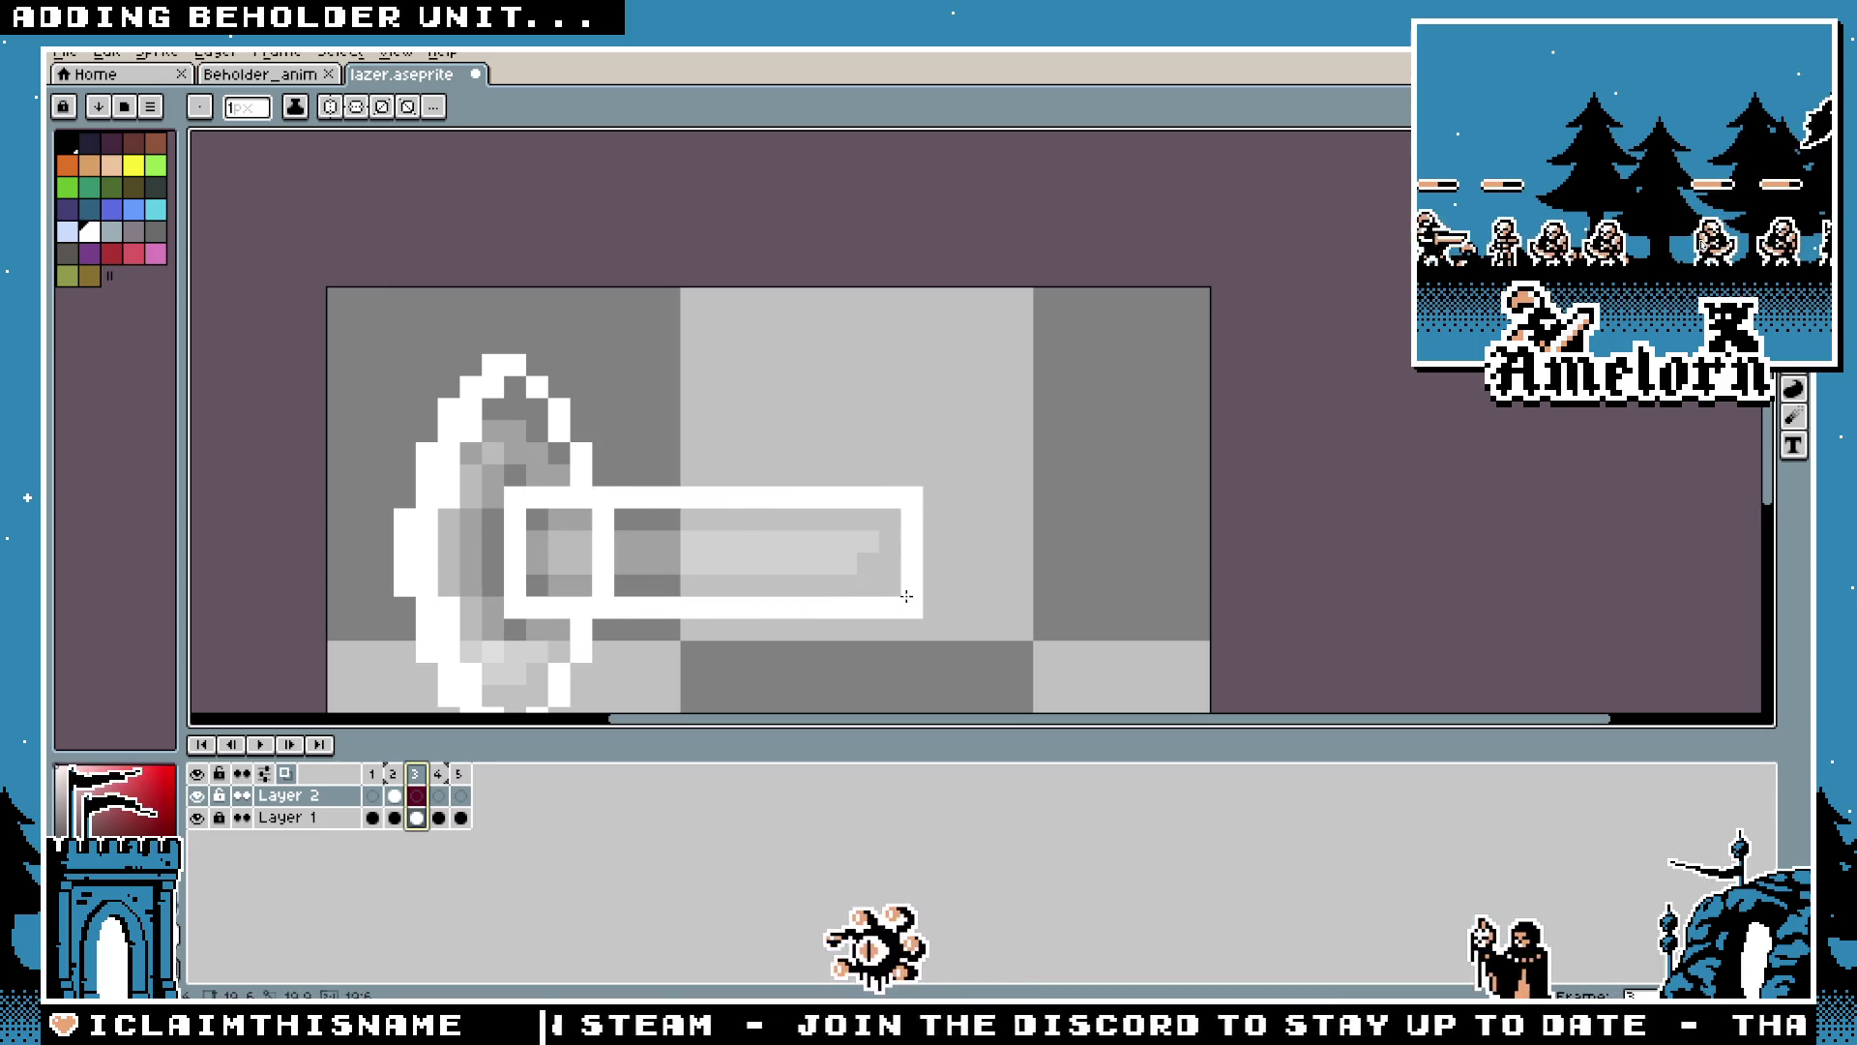
left_click(884, 591)
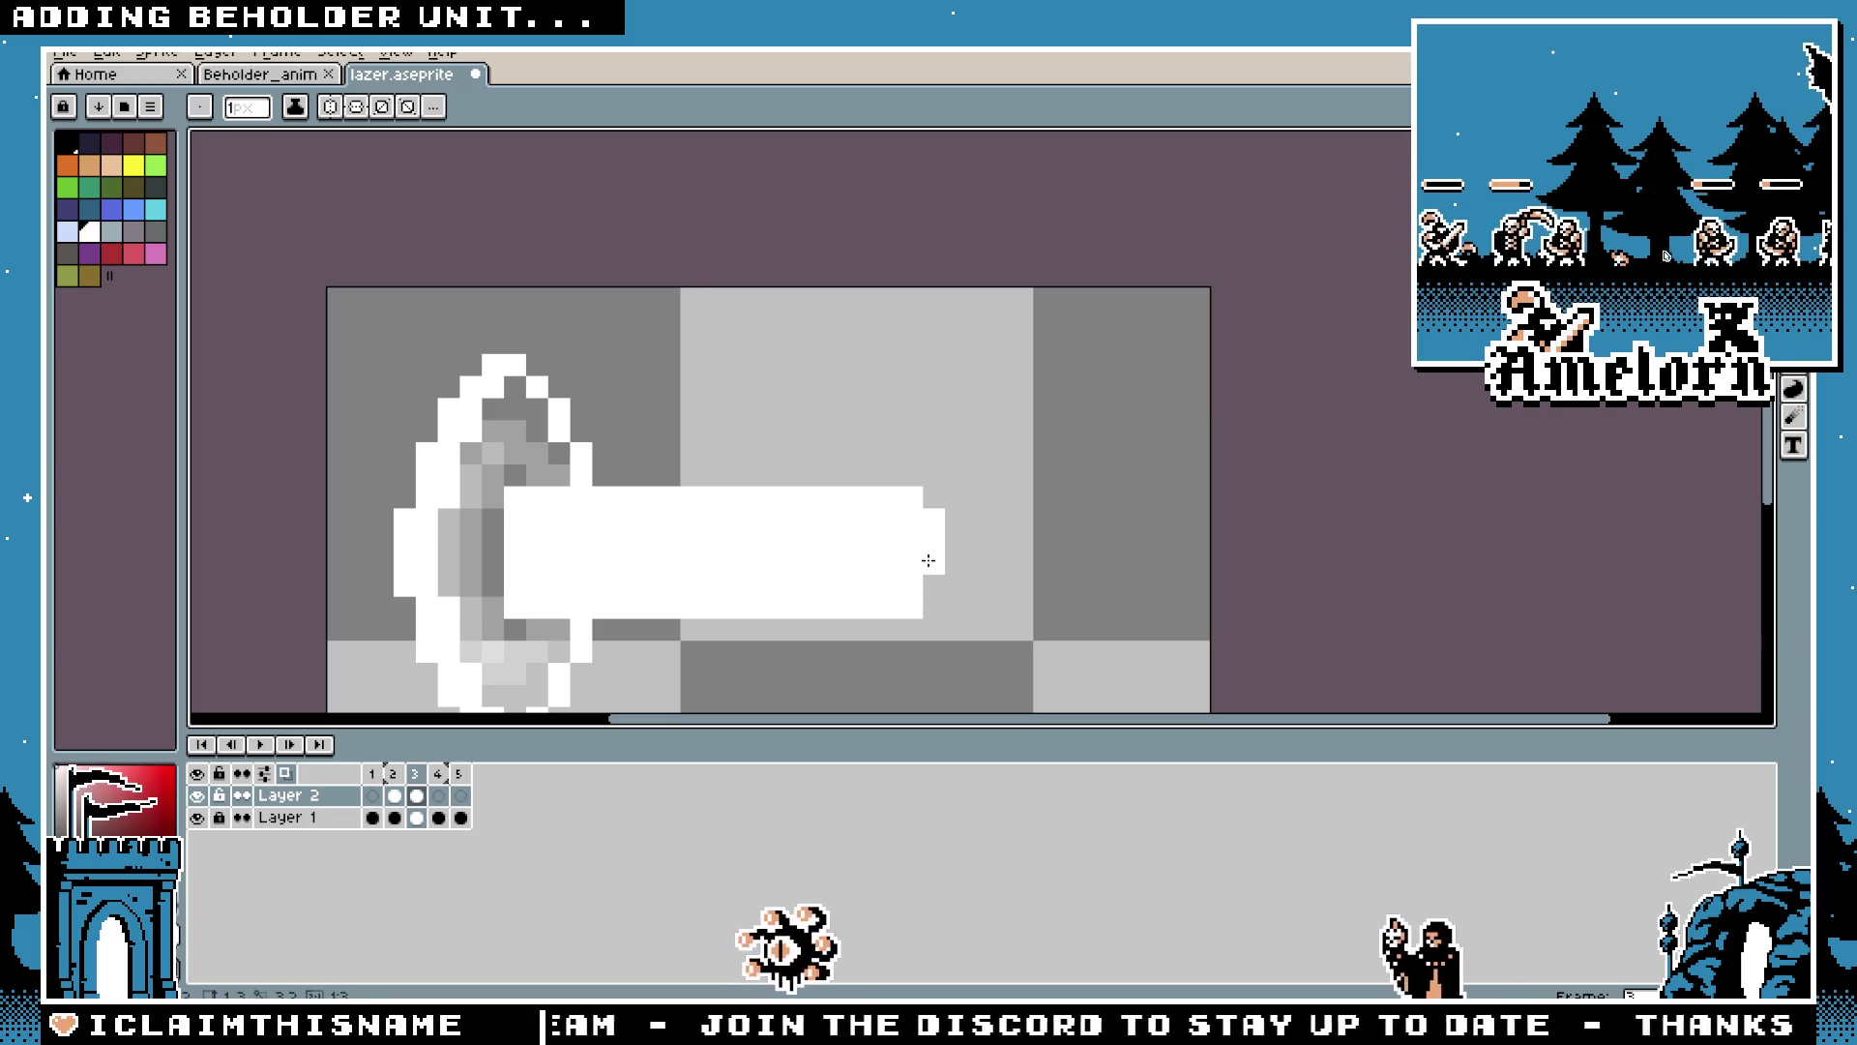
Shift the white block right and stretch it leftward so the beam meets the ring
scroll(455, 588, "down", 3)
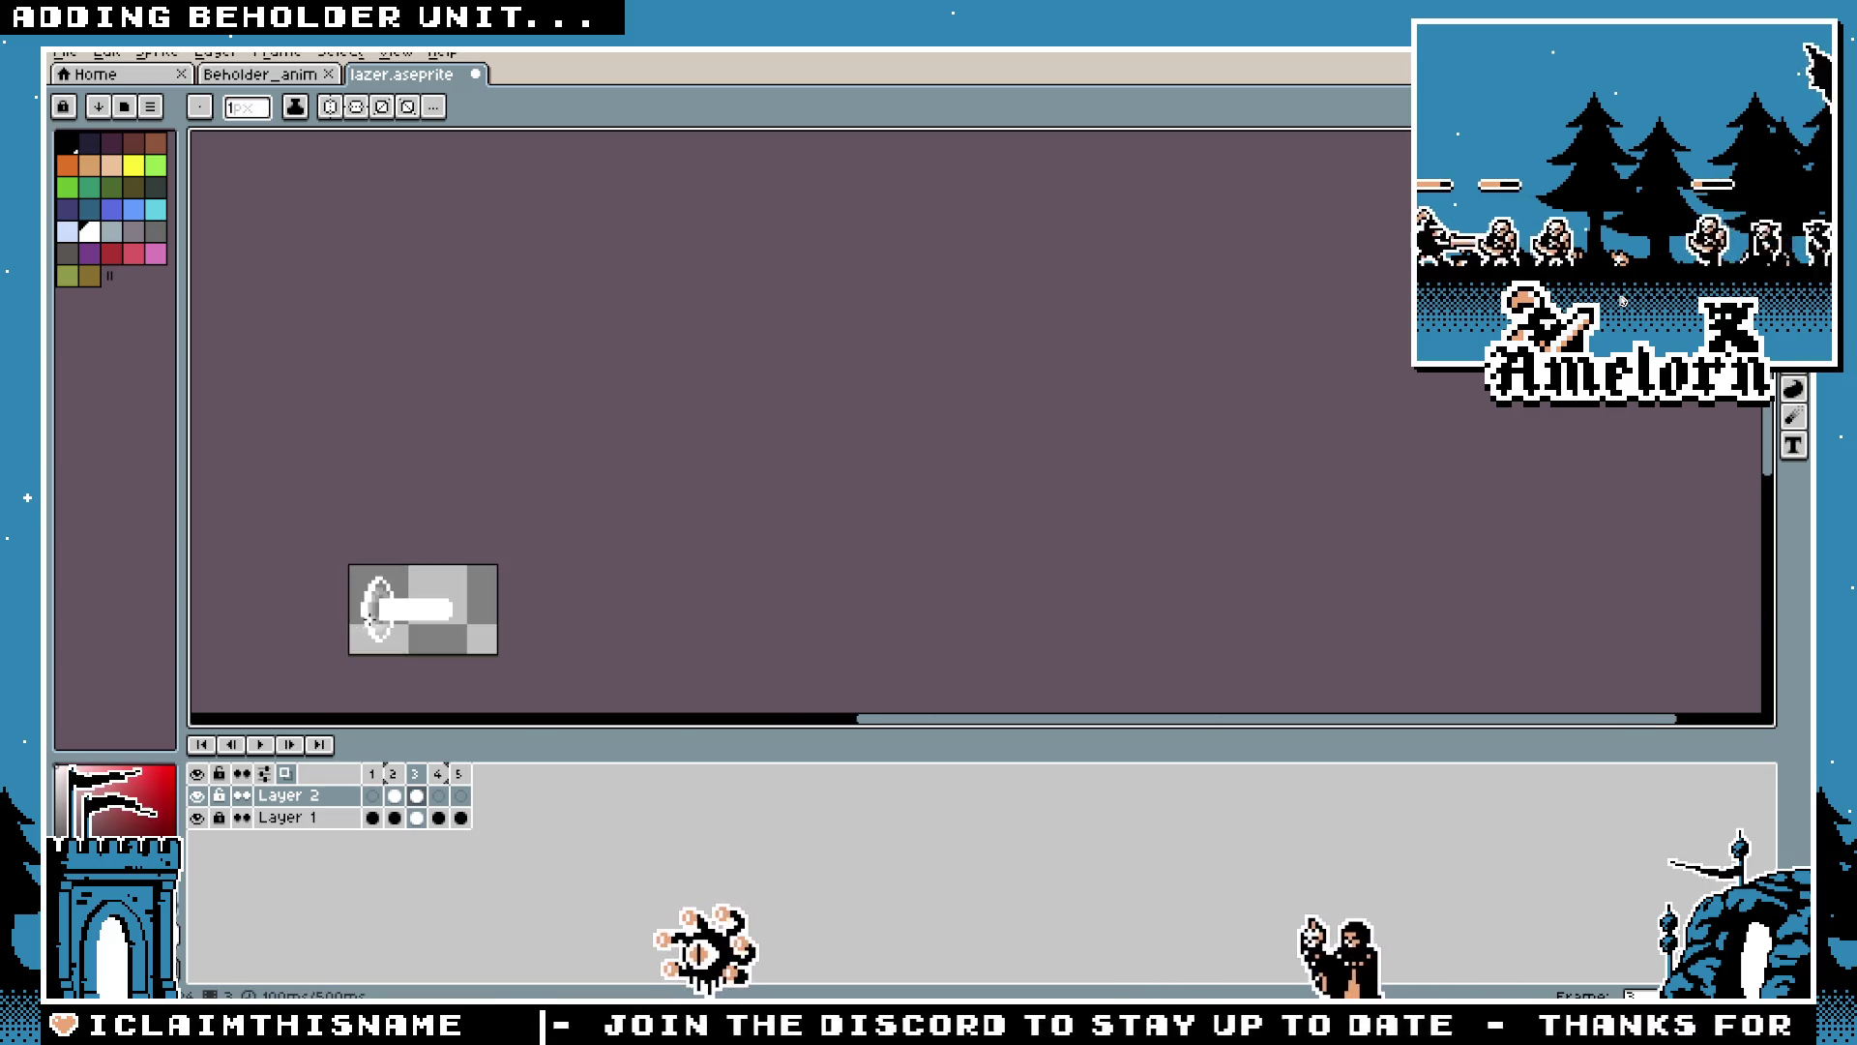
scroll(454, 588, "up", 3)
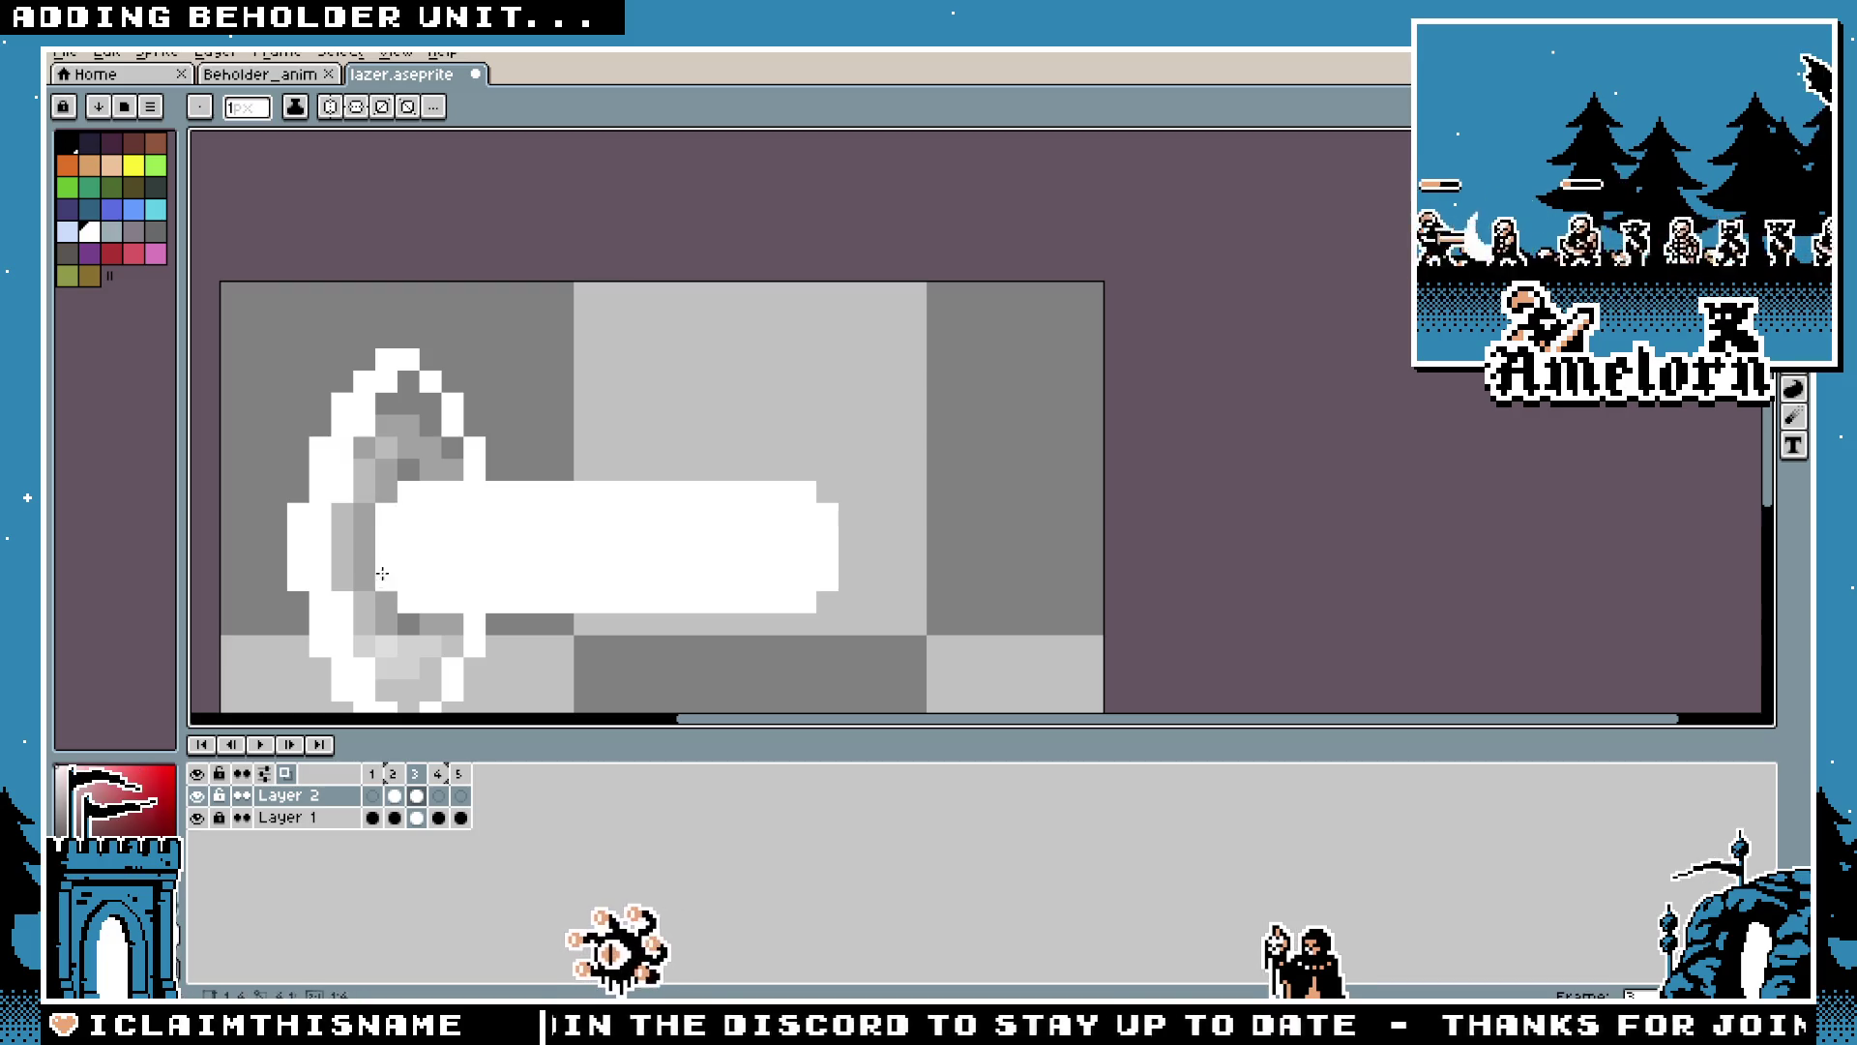
scroll(382, 573, "down", 4)
scroll(324, 597, "up", 3)
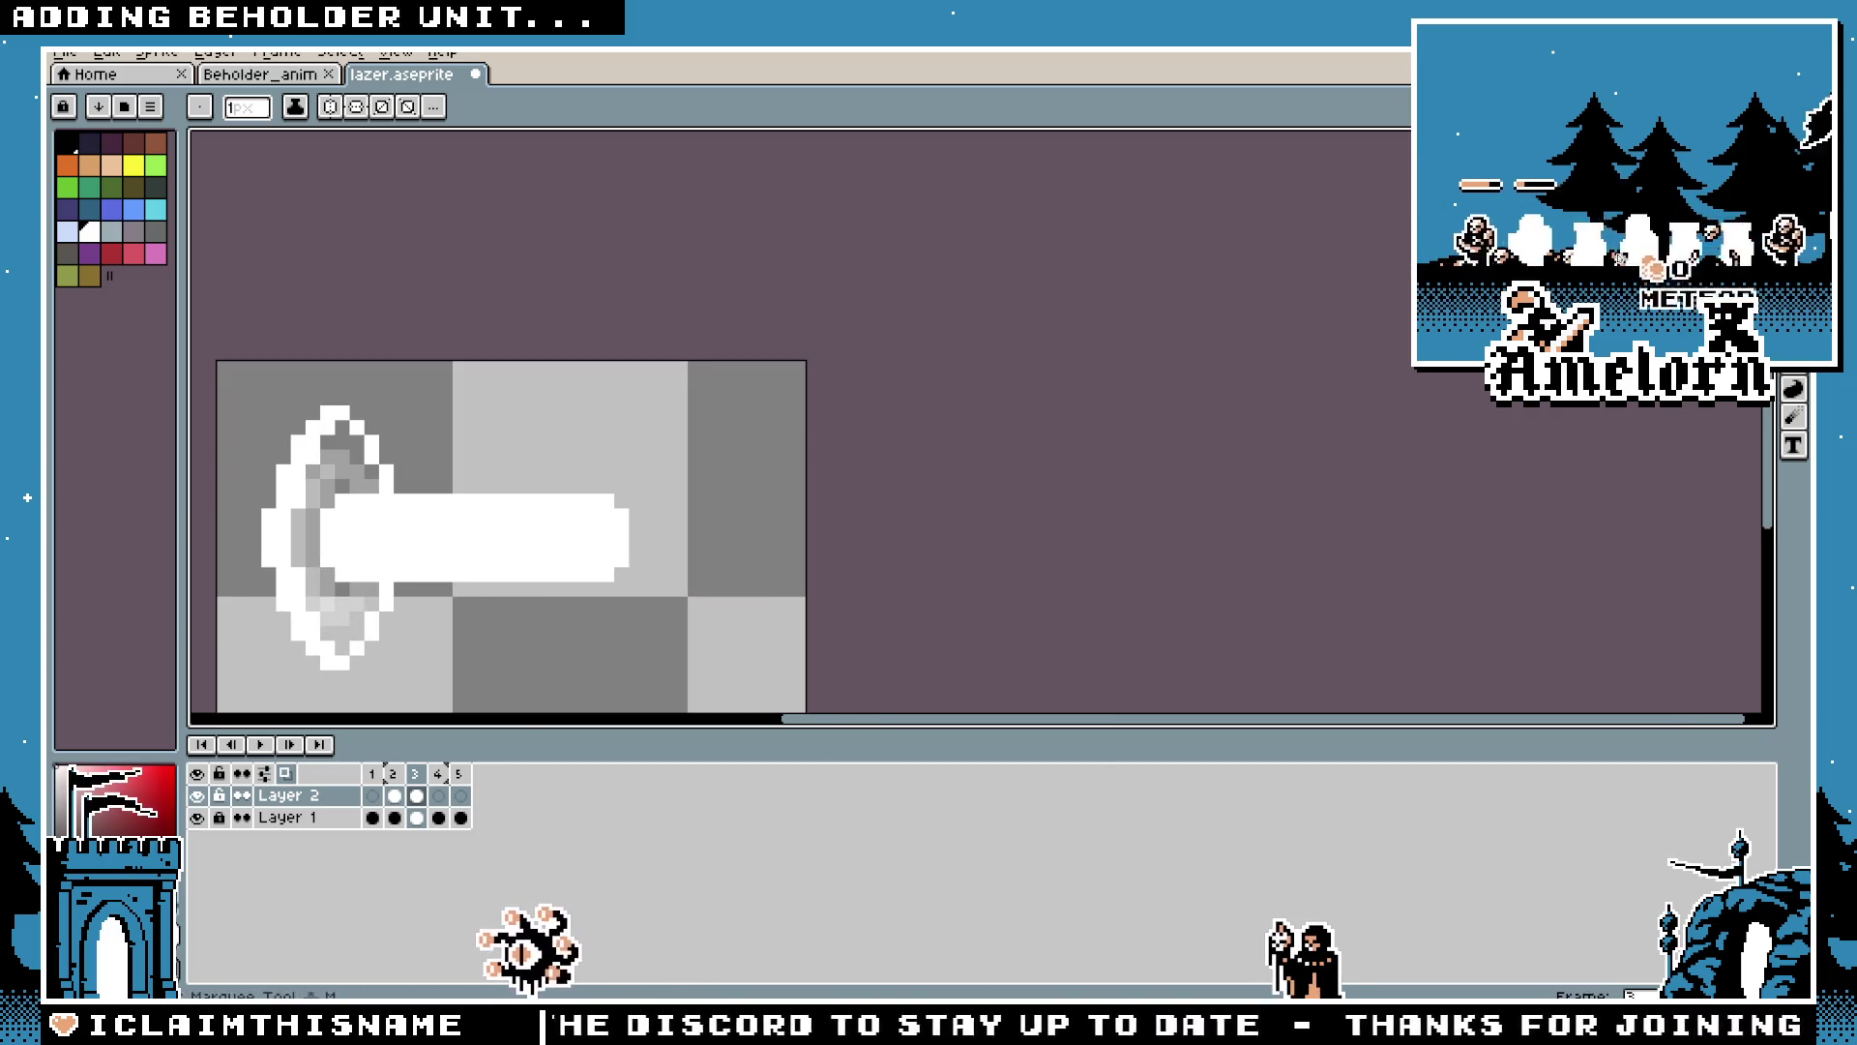
key("m")
mouse_move(503, 629)
left_mouse_down()
mouse_move(610, 551)
mouse_move(738, 553)
left_mouse_up()
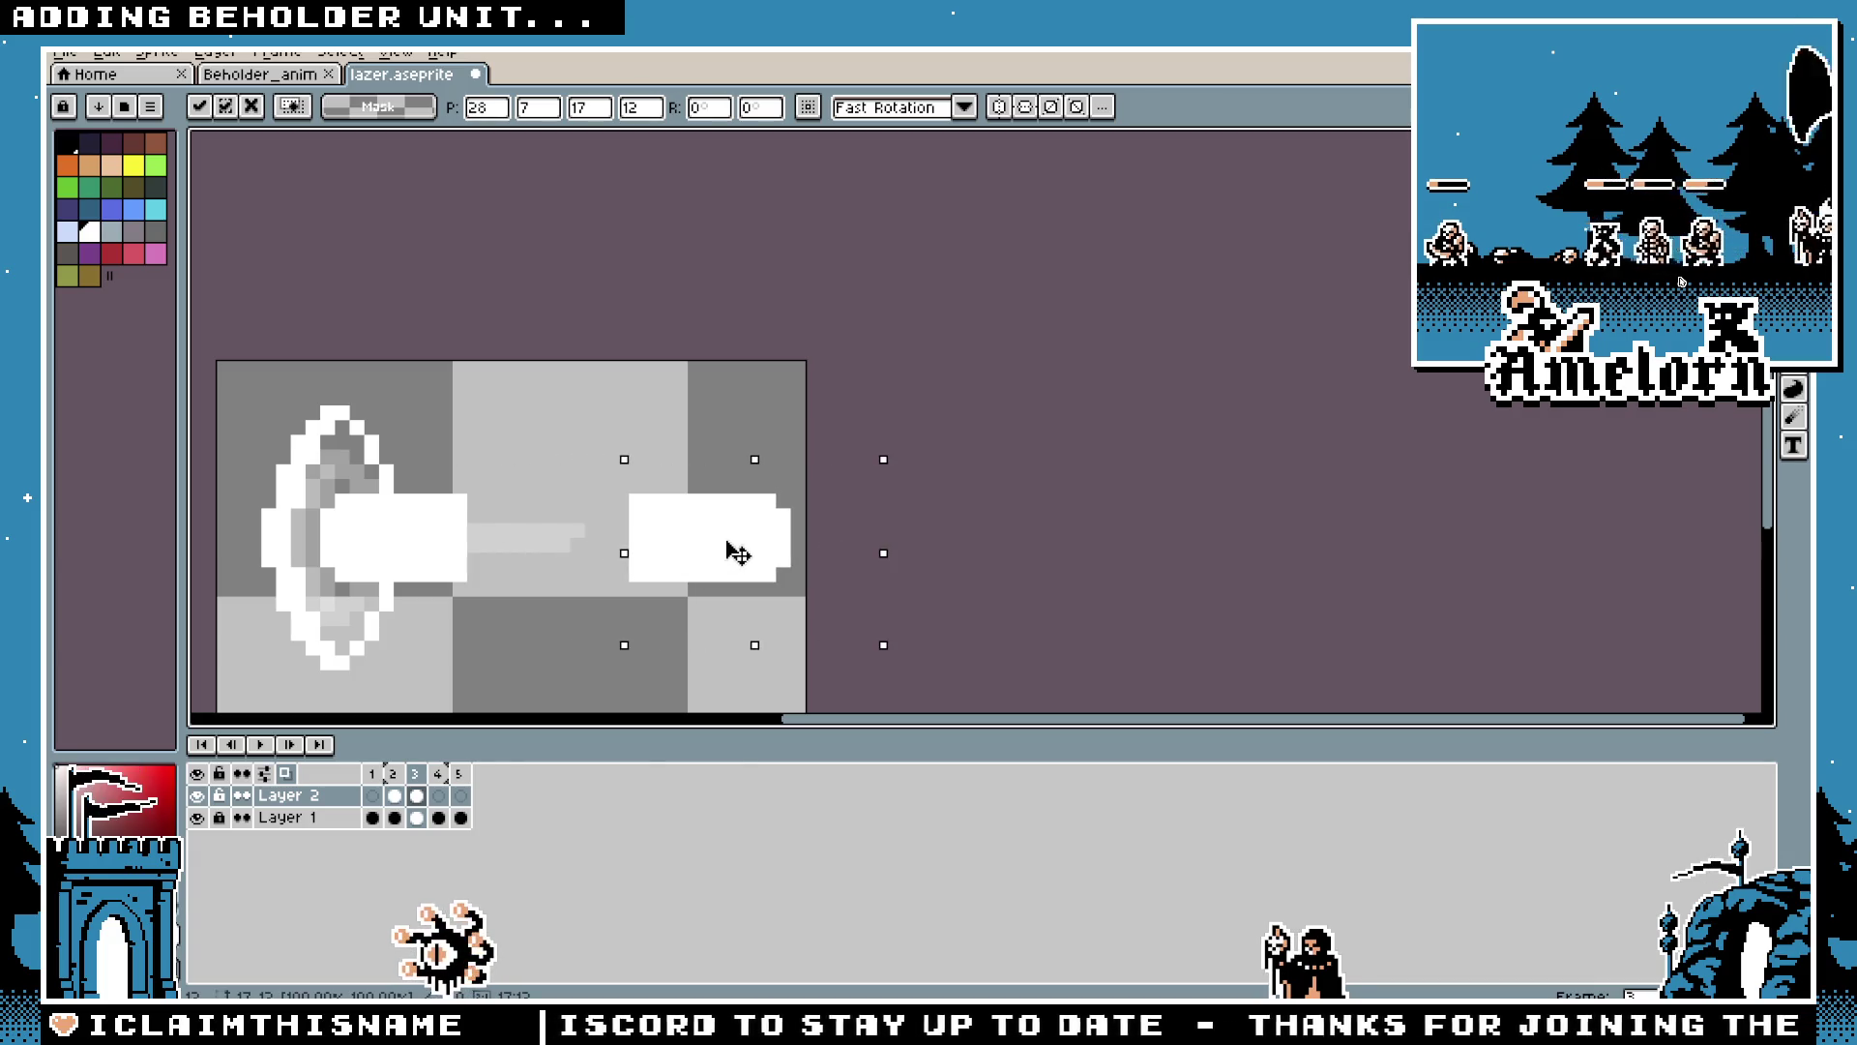
left_click(633, 444)
scroll(580, 497, "up", 2)
left_click_drag(859, 409, 705, 650)
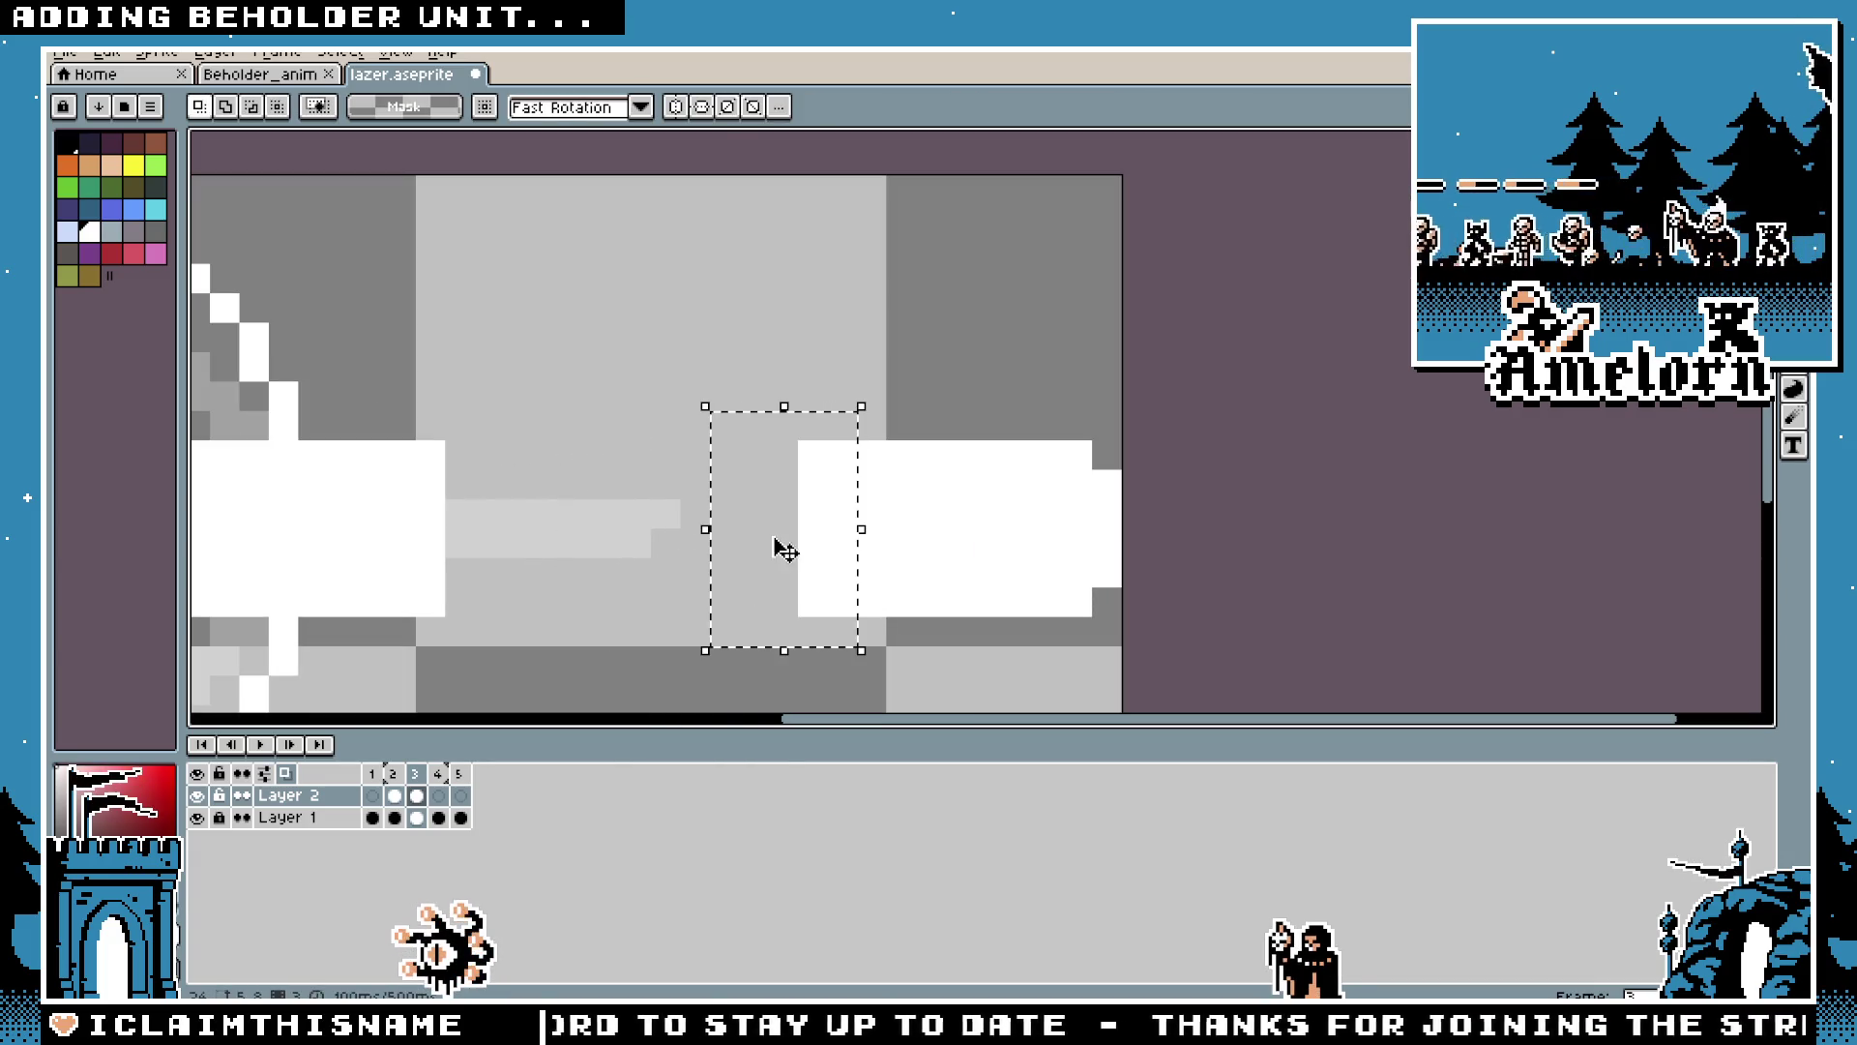
left_click_drag(704, 526, 257, 538)
scroll(232, 523, "left", 5)
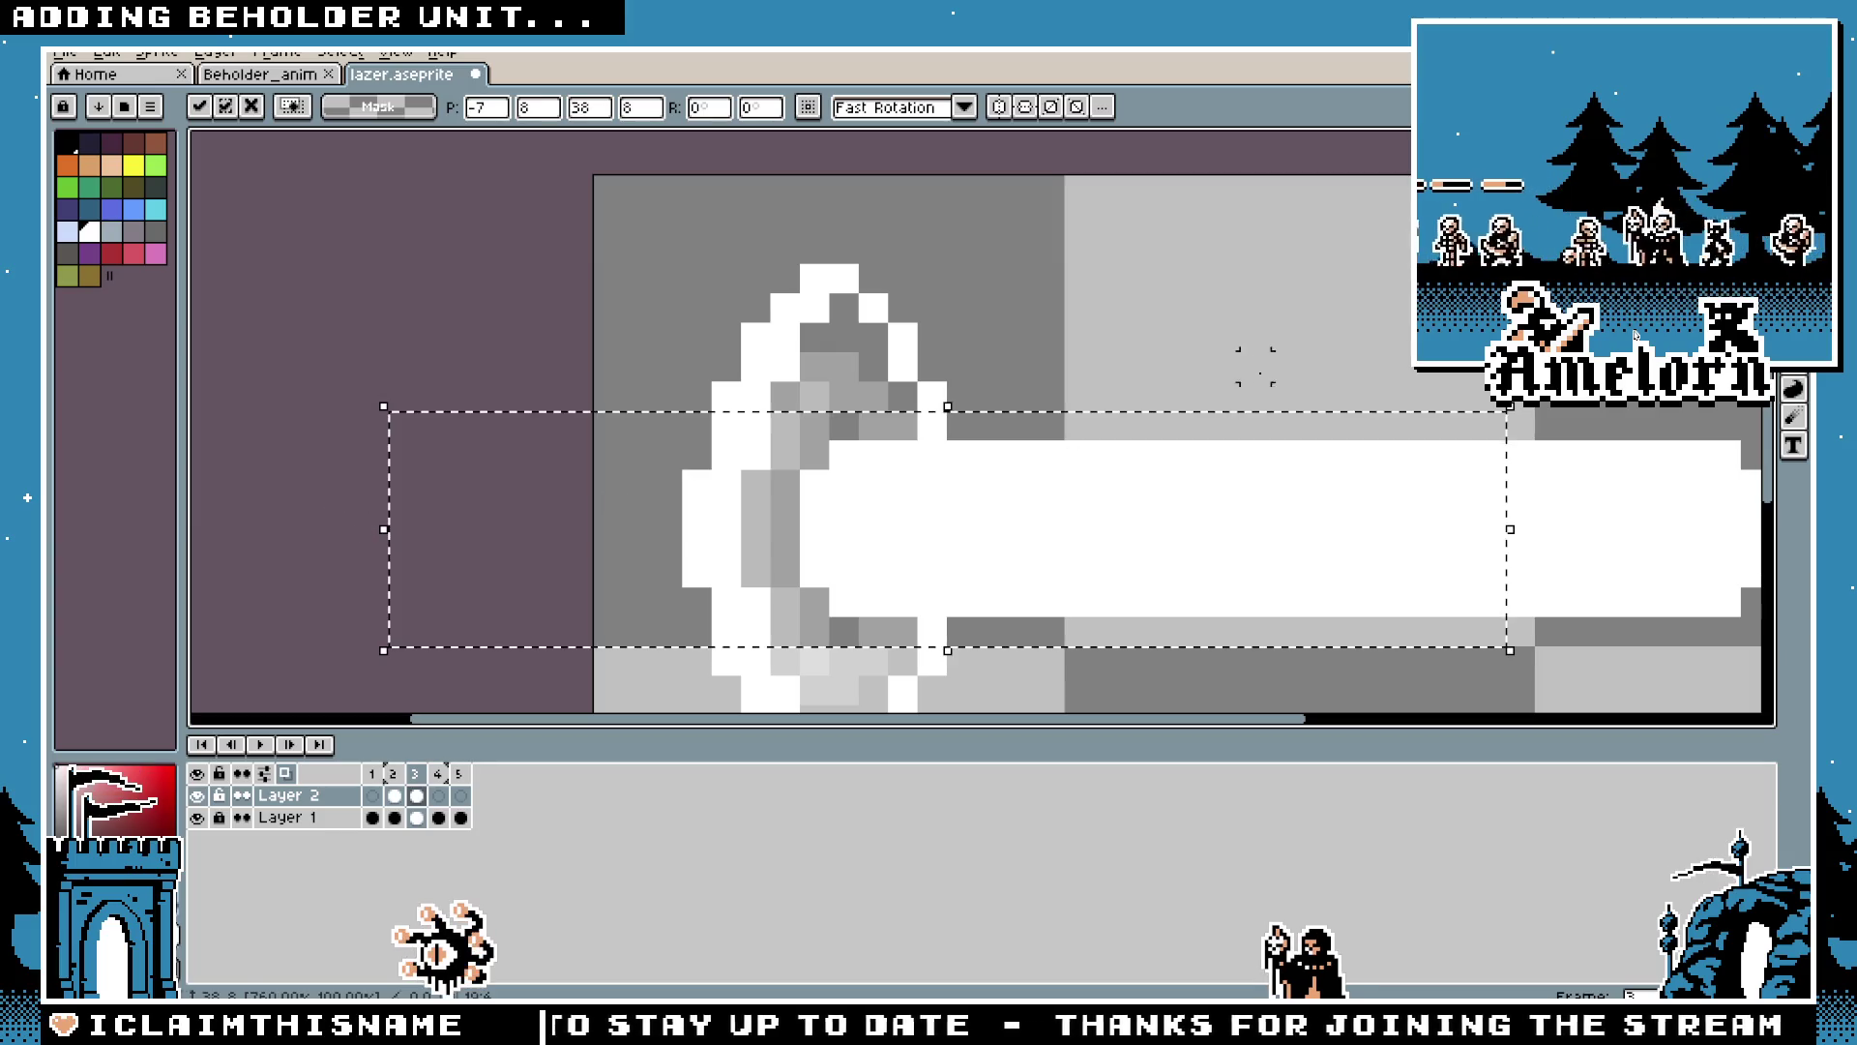
left_click_drag(1258, 364, 985, 341)
Erase rows at the beam's right end to begin a stepped tip
key("e")
scroll(1326, 519, "up", 1)
left_click_drag(1379, 464, 1203, 465)
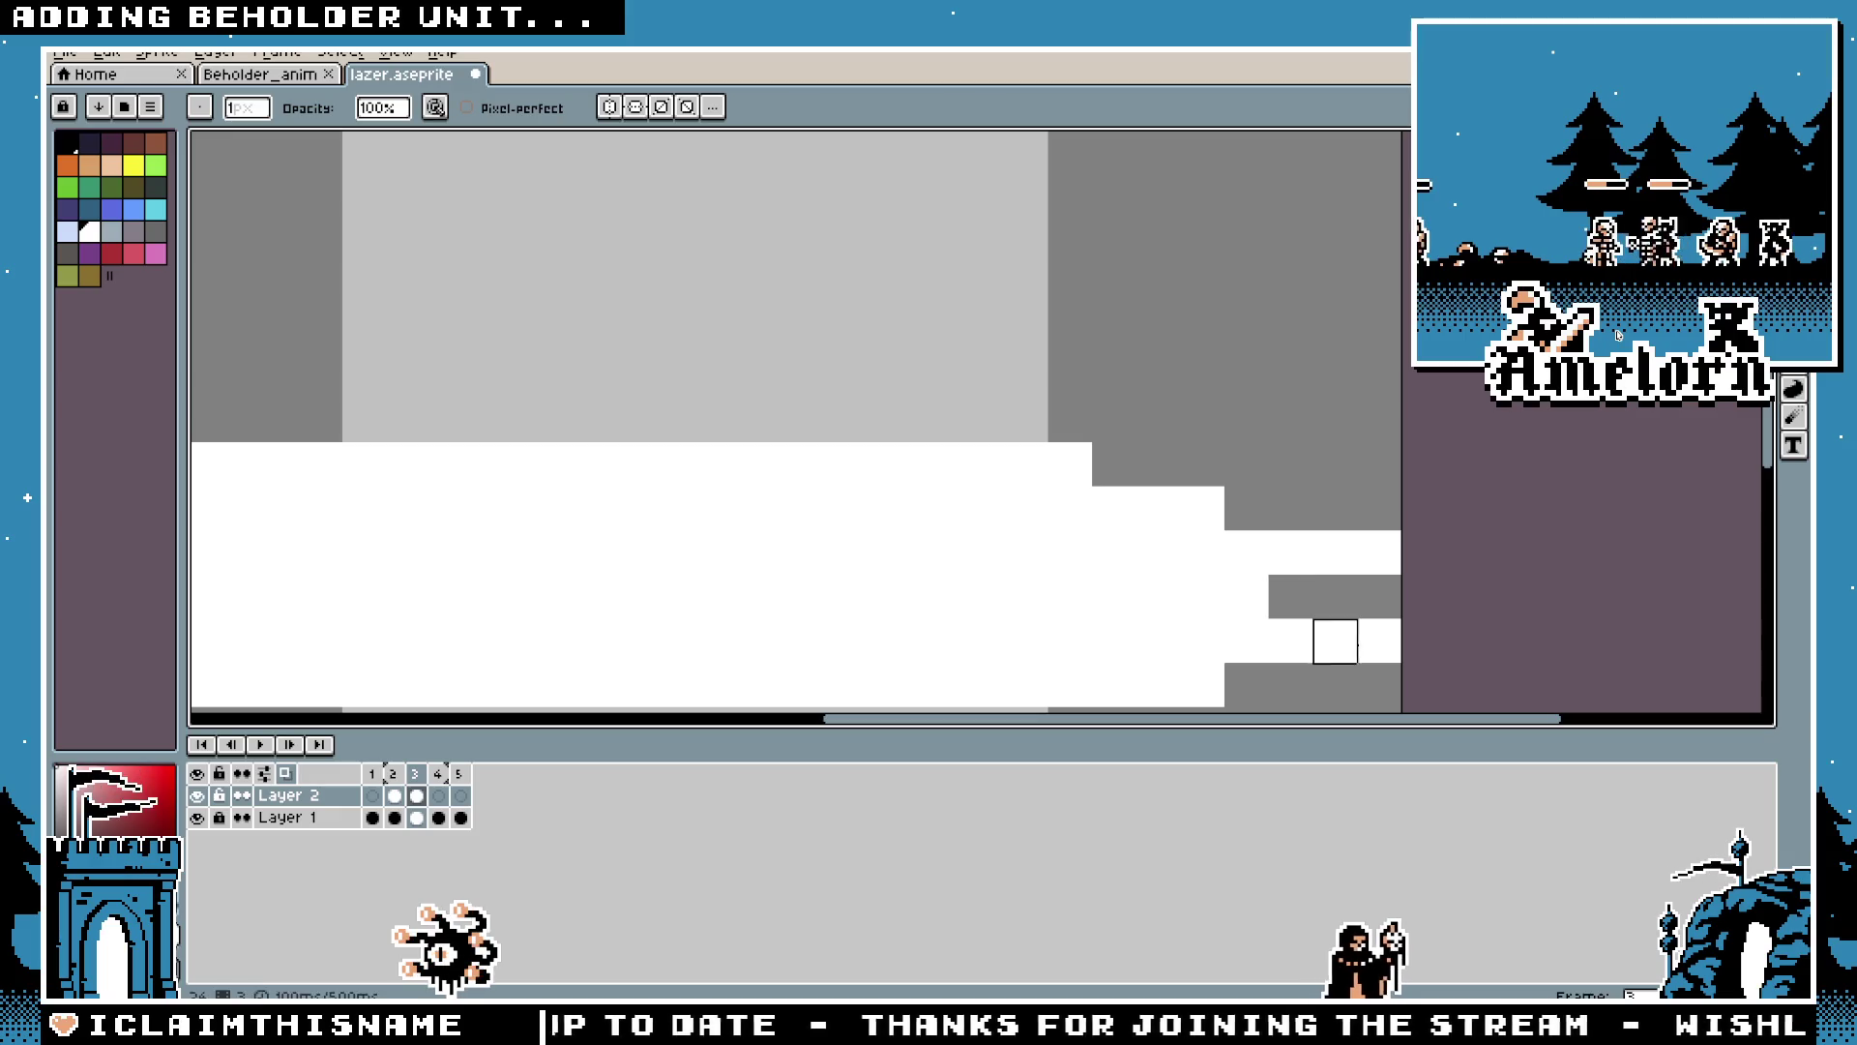
key("ctrl+z")
left_click_drag(1335, 640, 1379, 640)
scroll(1380, 596, "down", 5)
scroll(1157, 577, "up", 5)
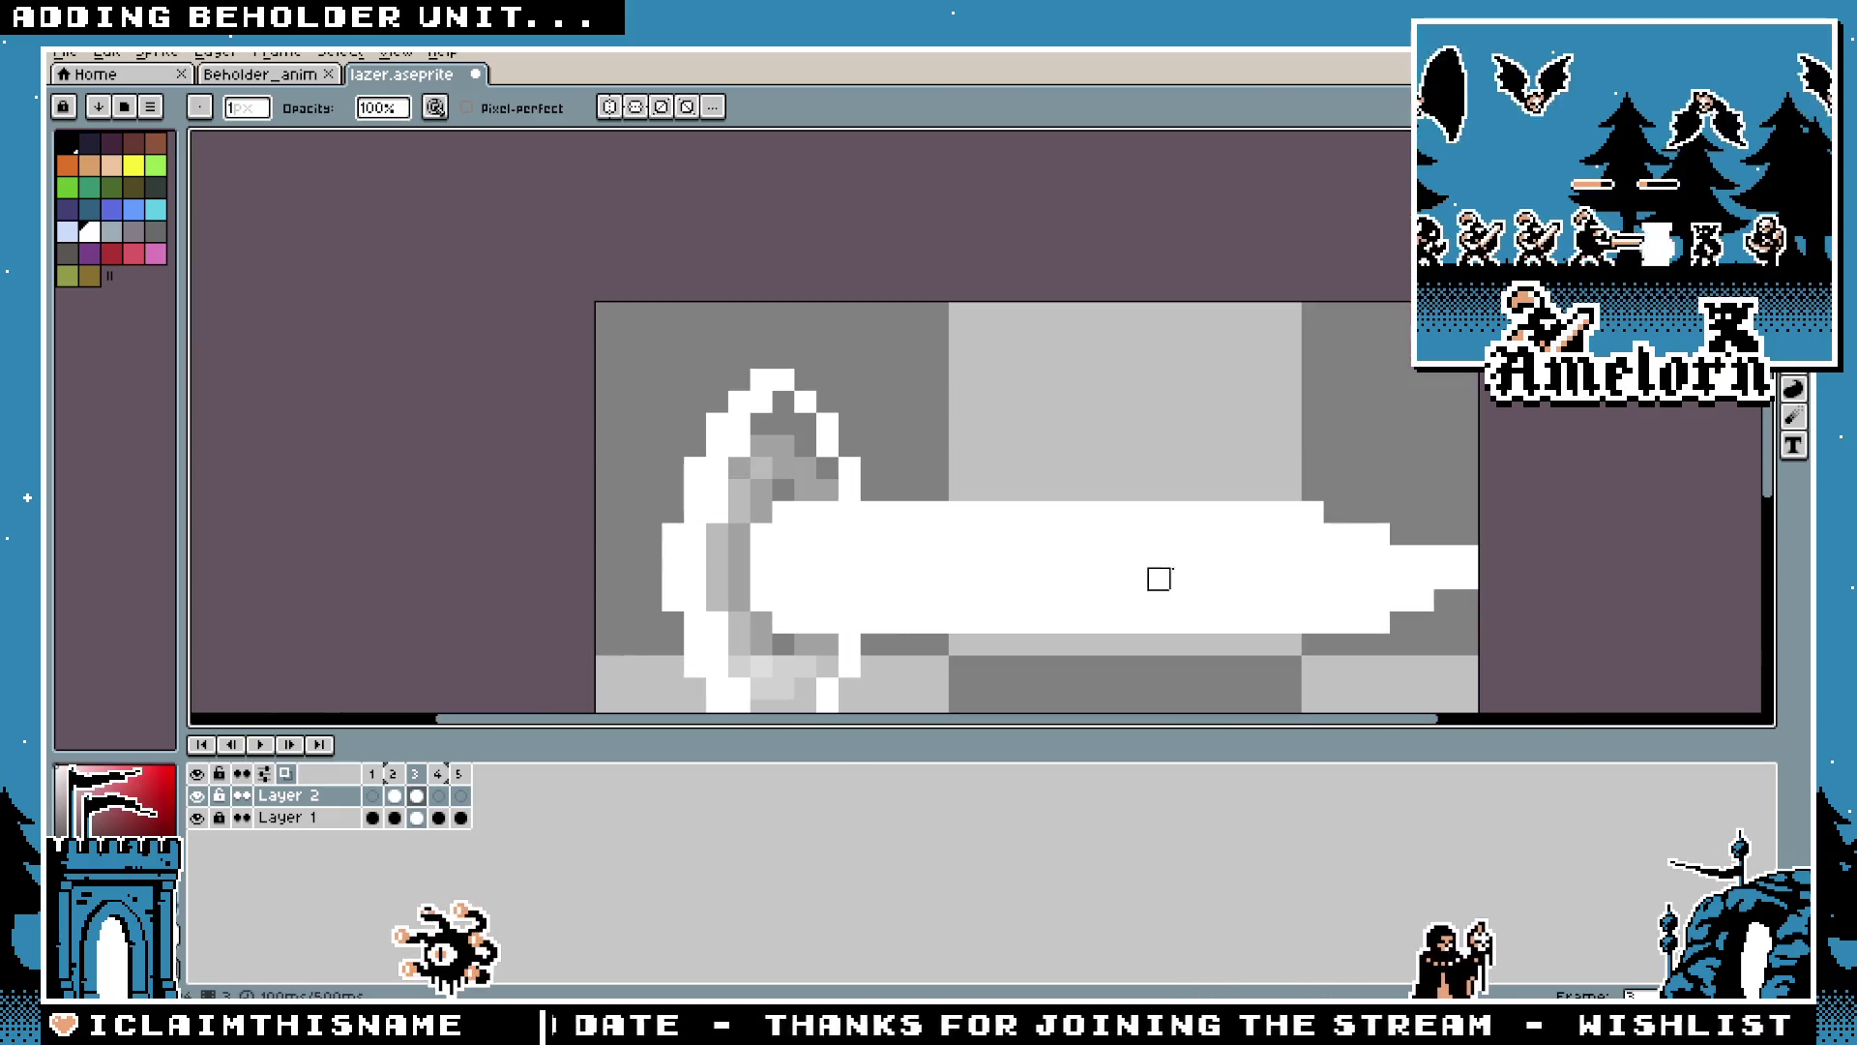
scroll(1047, 512, "down", 1)
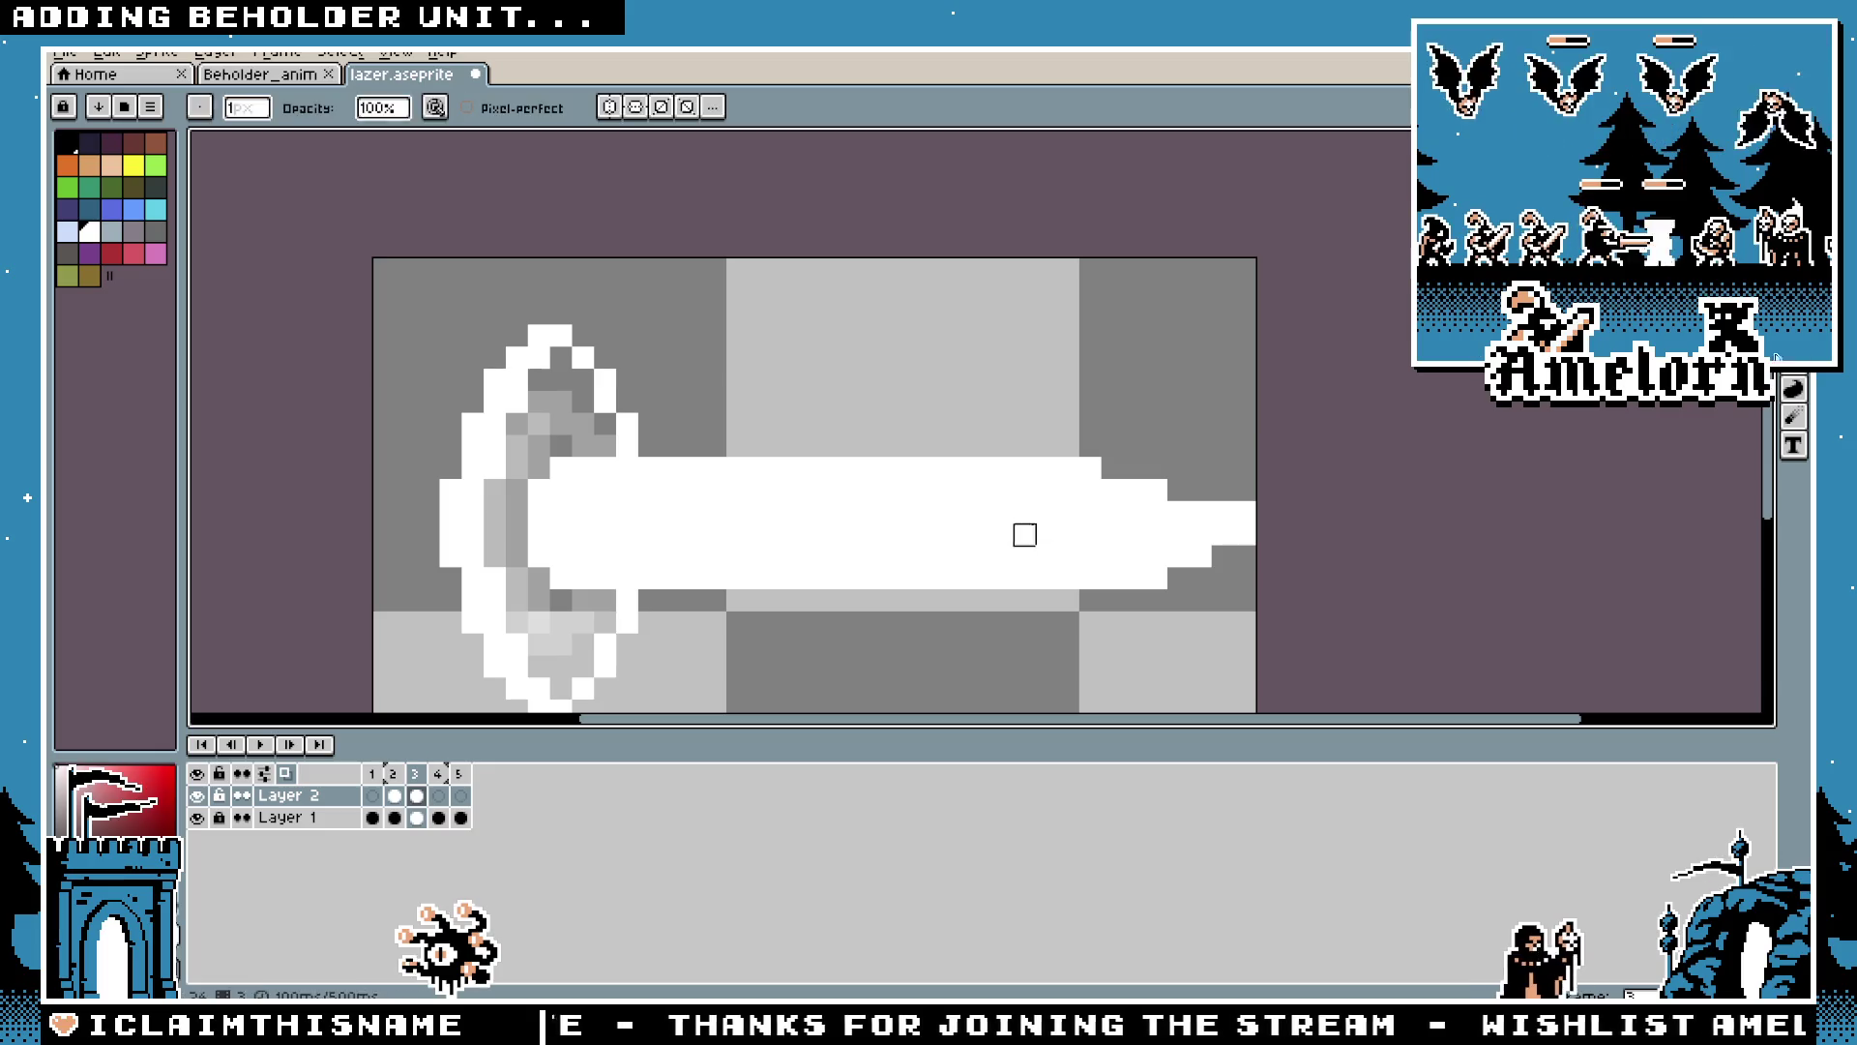
Add two white pixels at the tip's step to finish the tapered point
key("ctrl+alt+c")
key("Return")
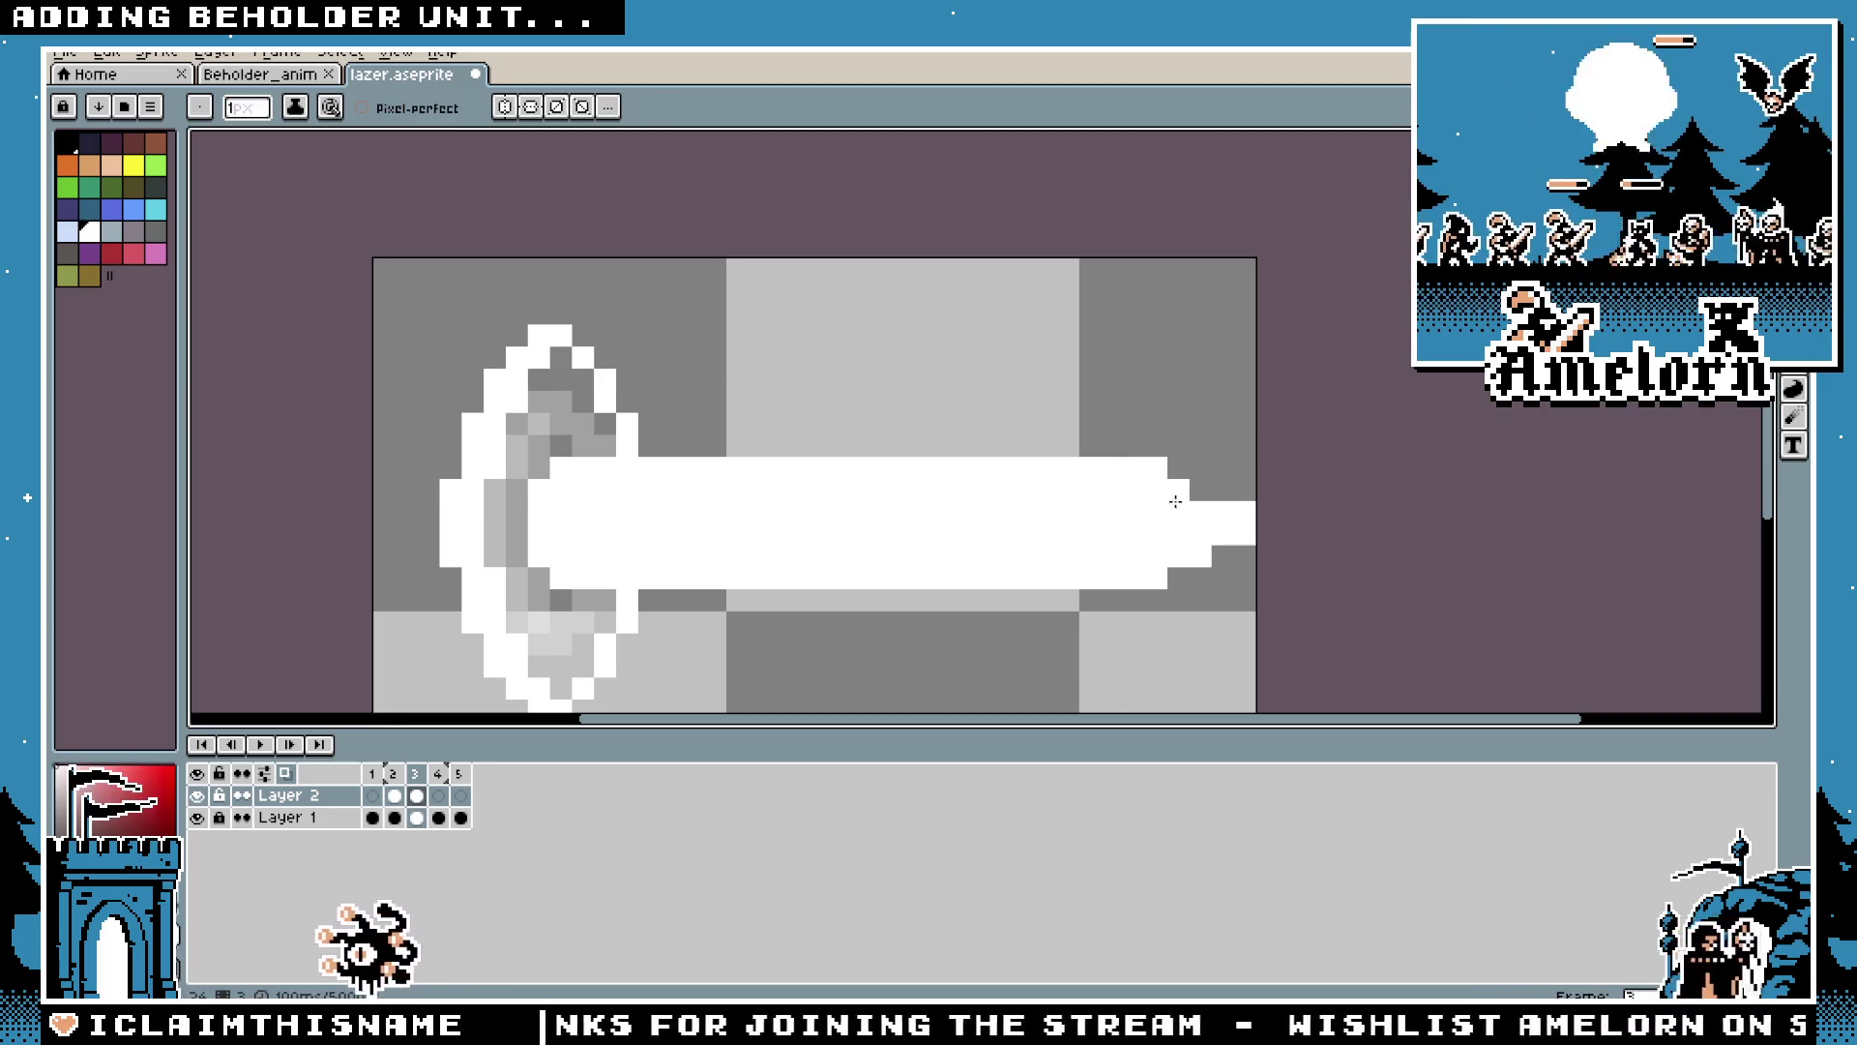
key("b")
left_click_drag(1156, 467, 1178, 489)
key("e")
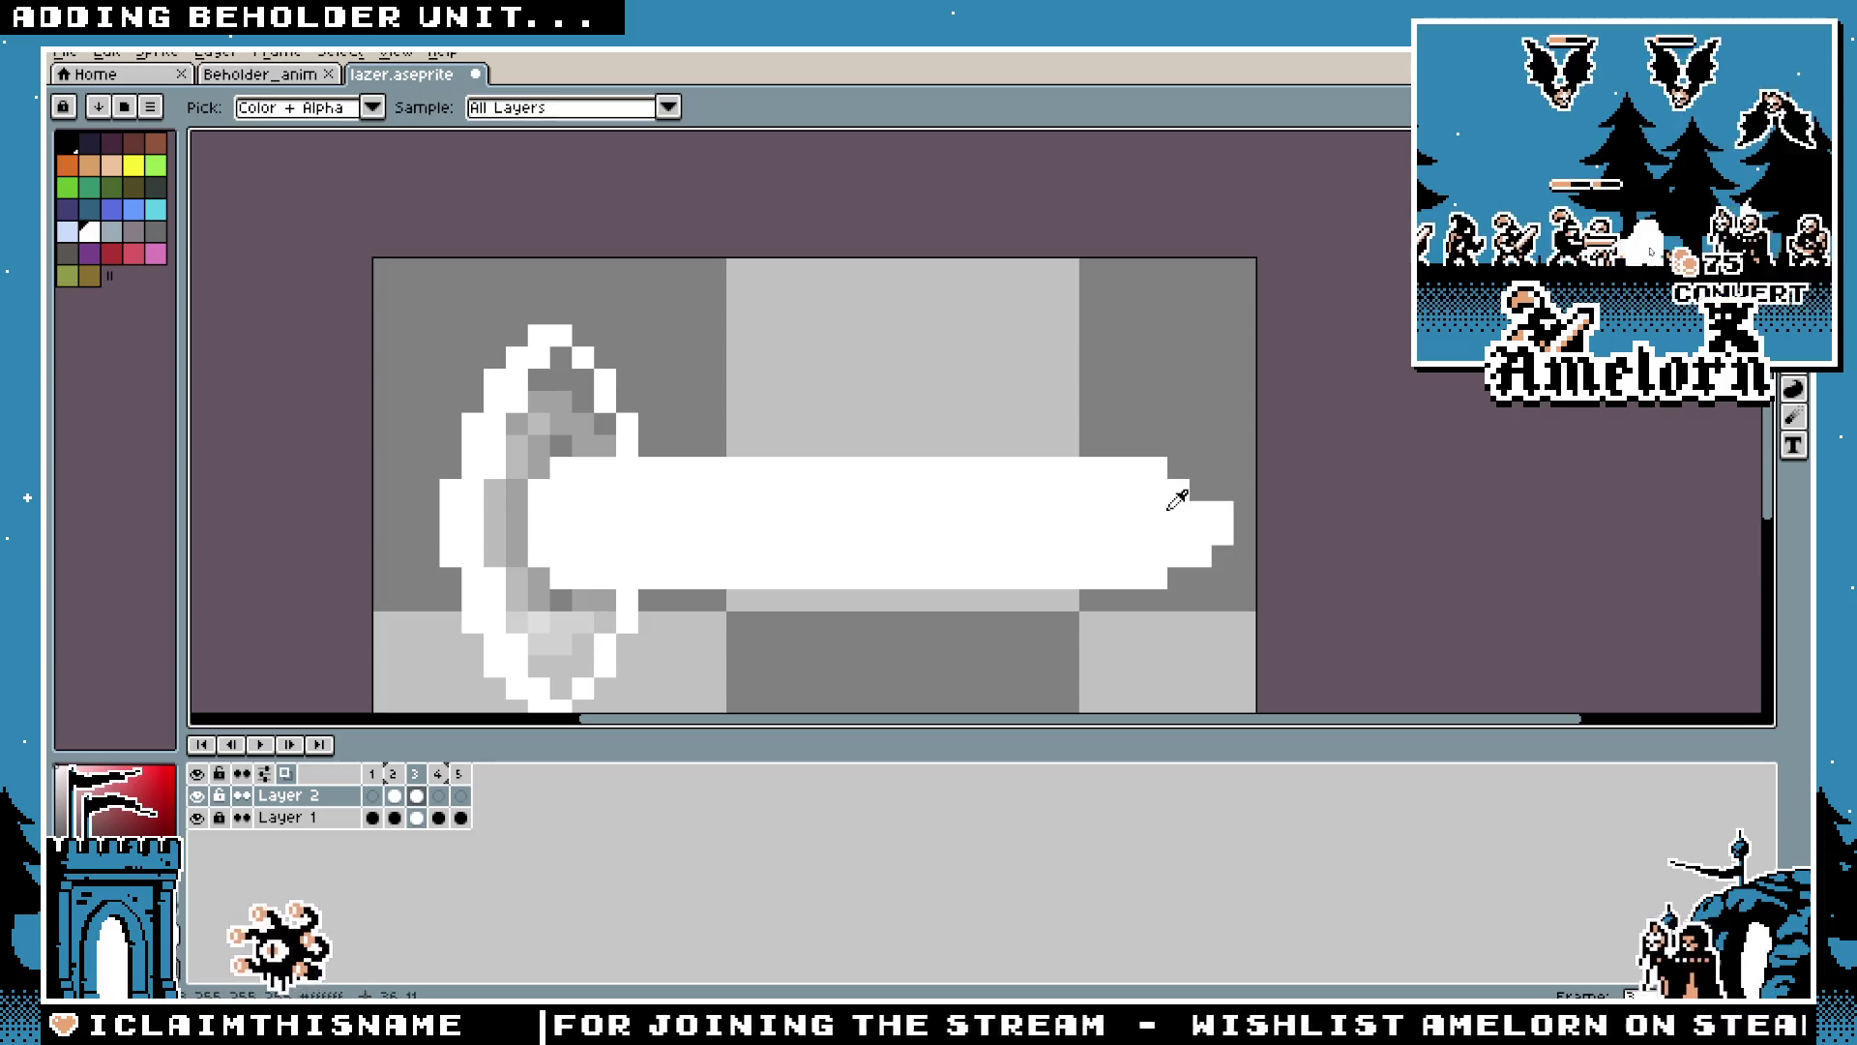
scroll(996, 531, "down", 3)
scroll(997, 531, "up", 3)
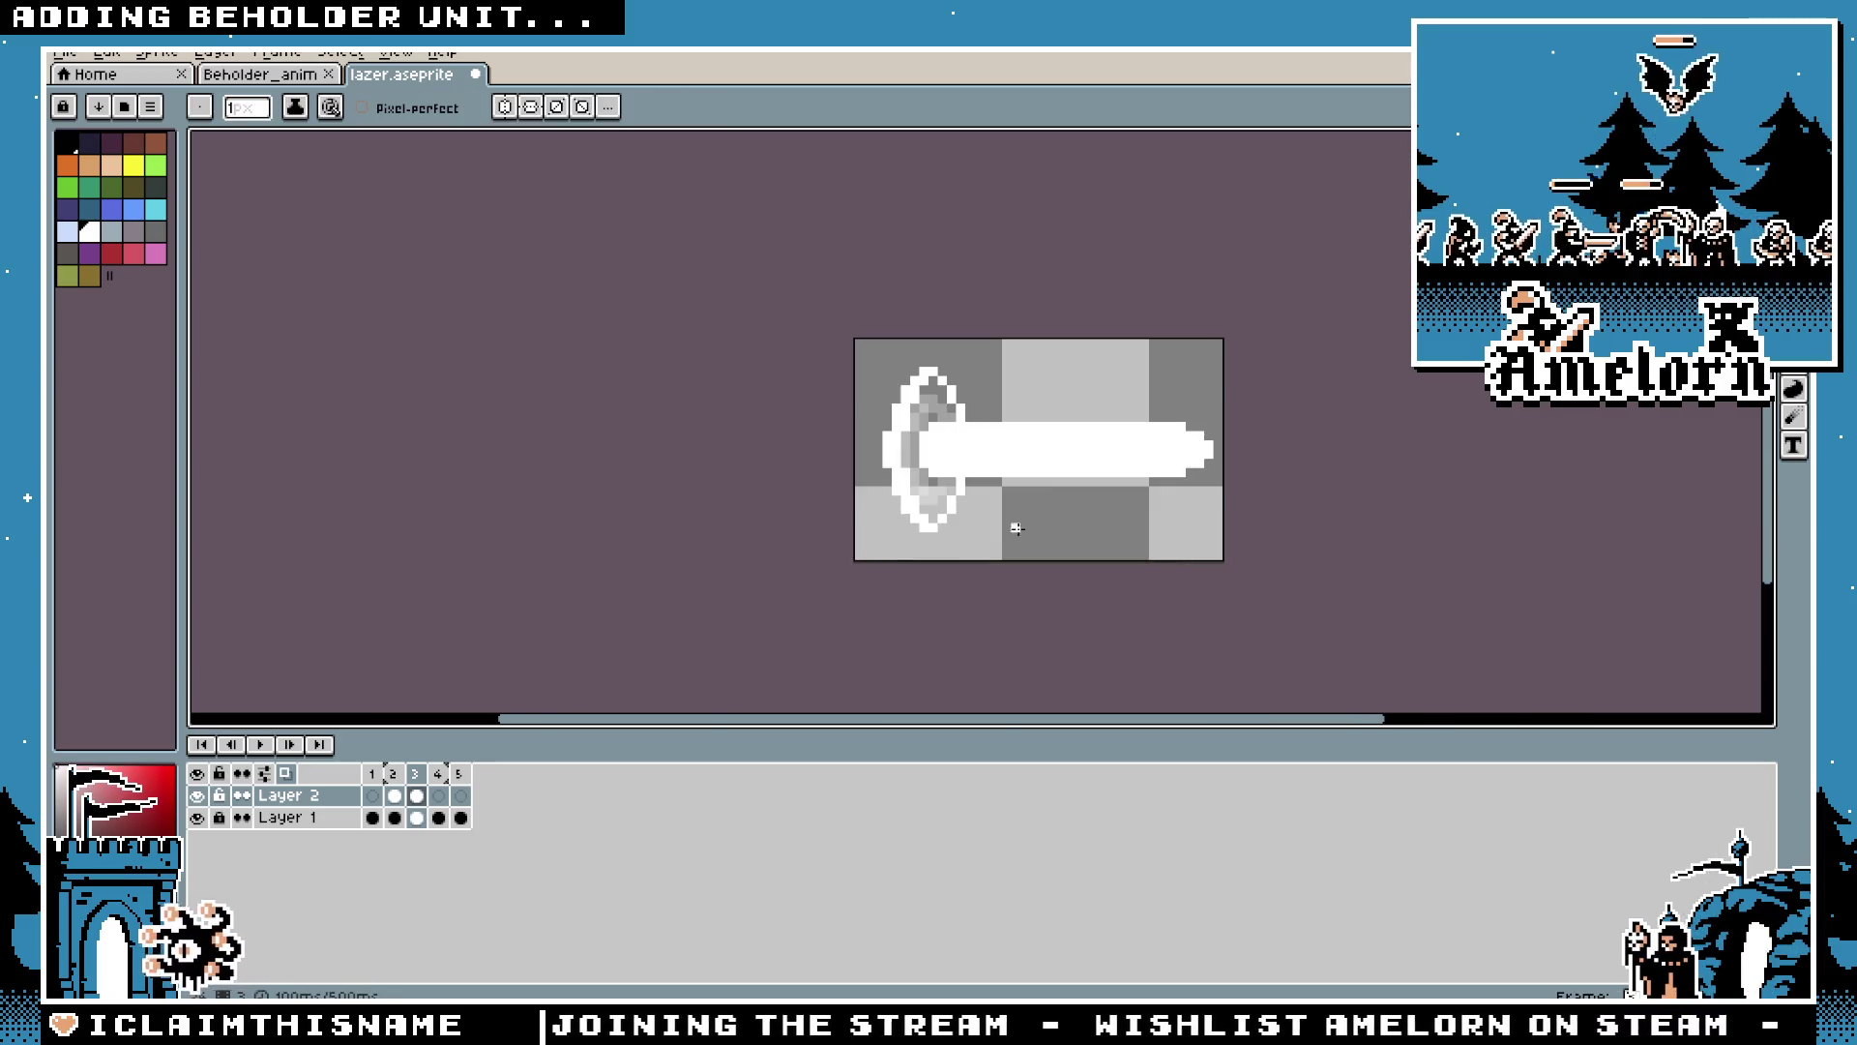
scroll(981, 533, "down", 2)
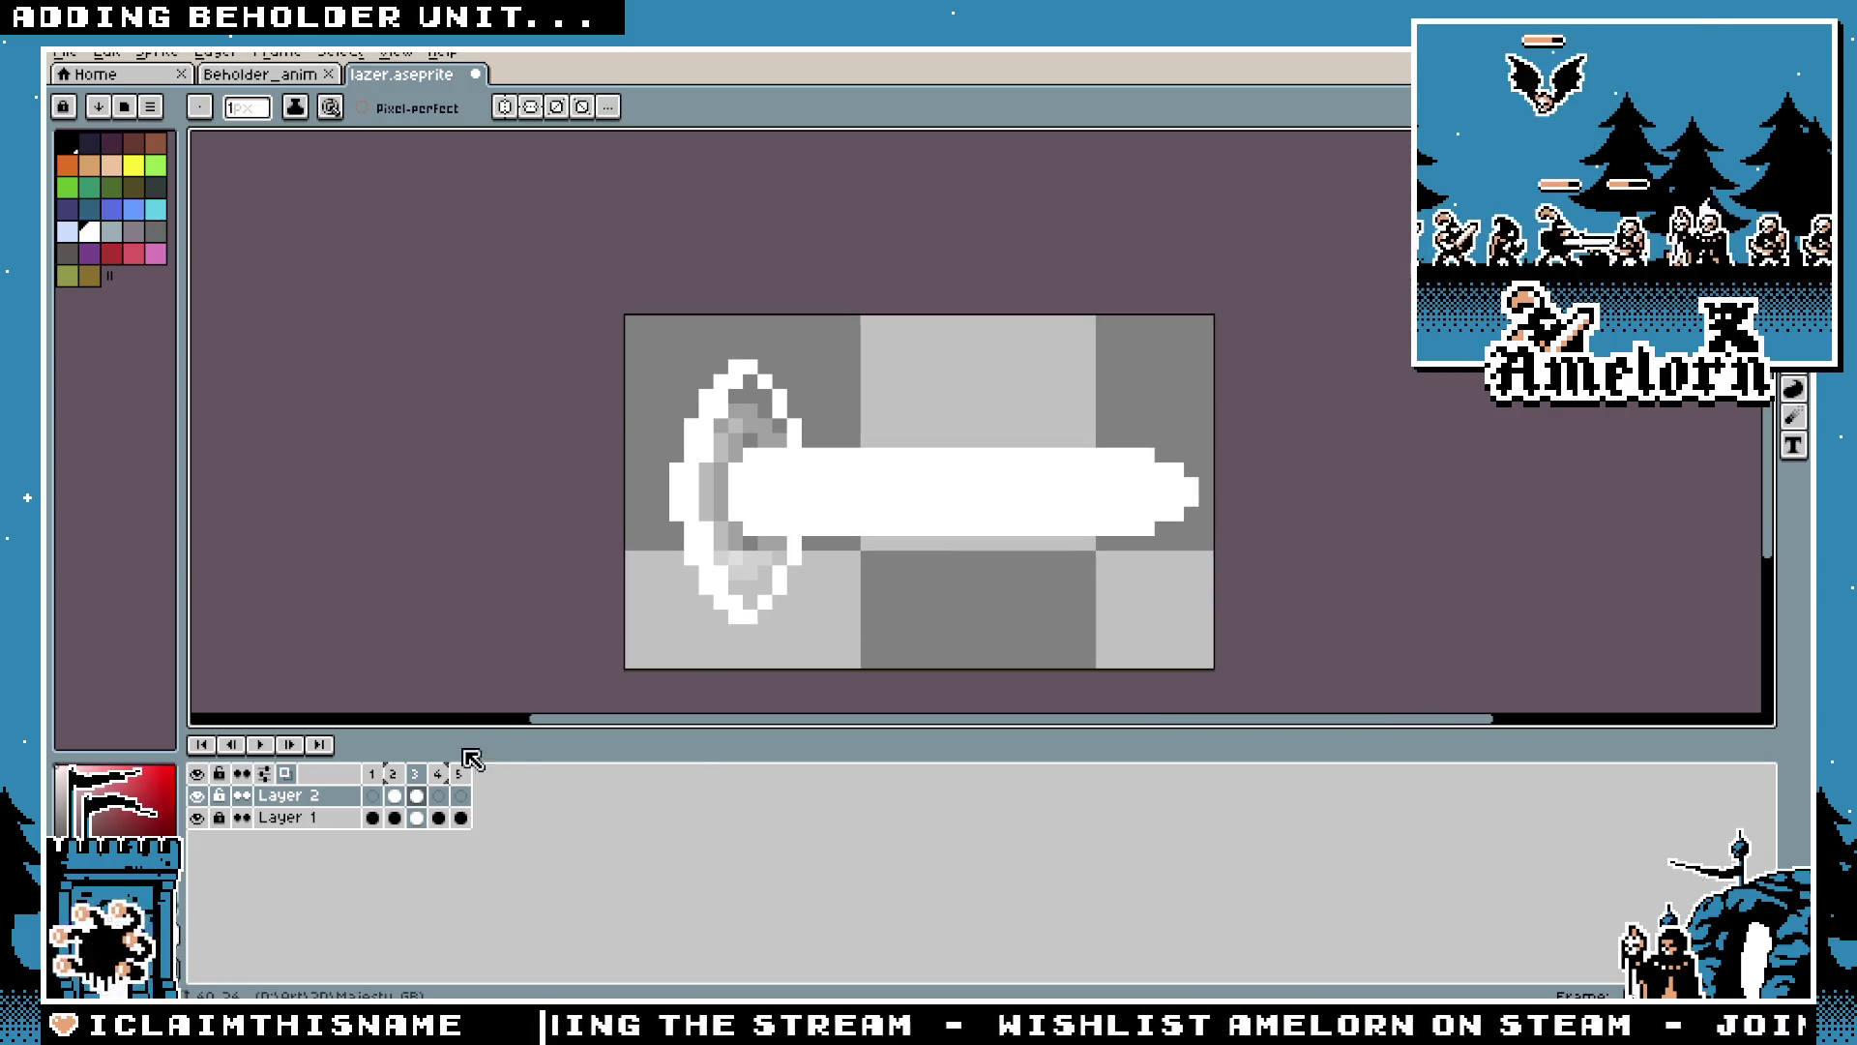
Compare laser frames 3 and 4, then settle on frame 4
left_click(440, 791)
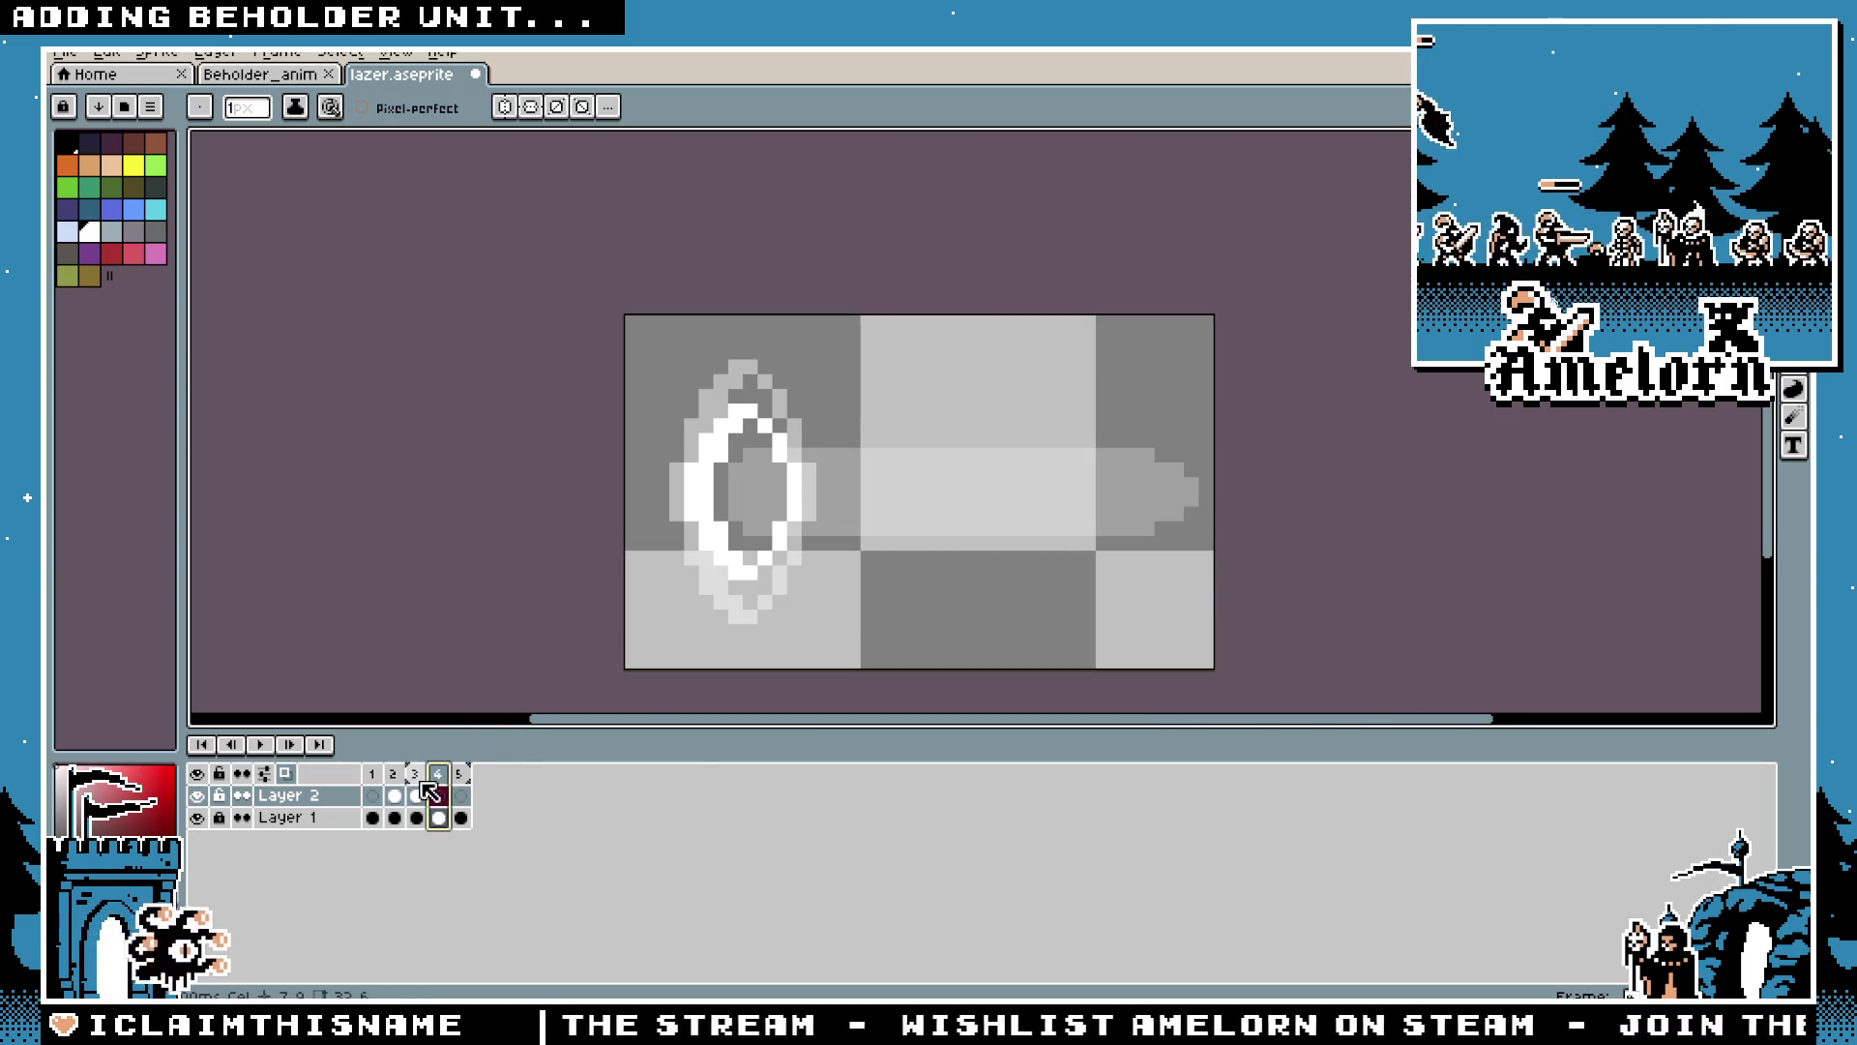
left_click(423, 790)
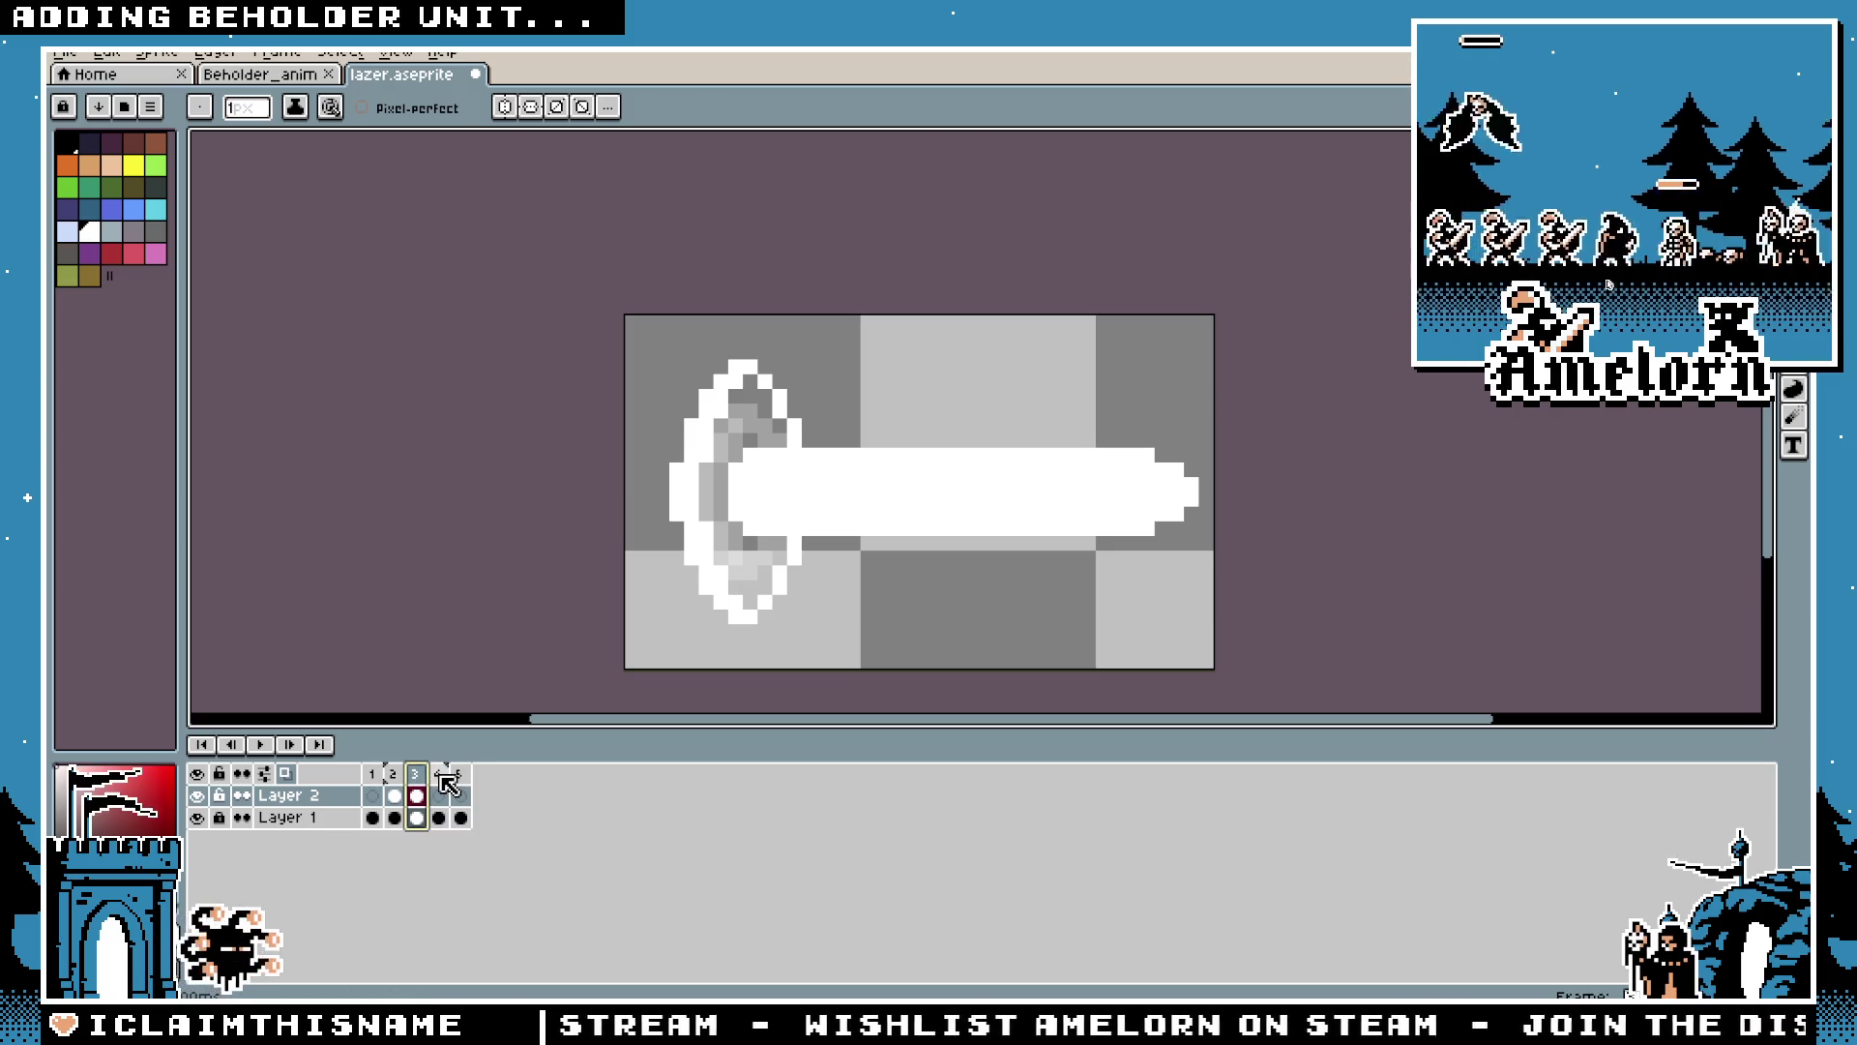
scroll(1112, 518, "up", 1)
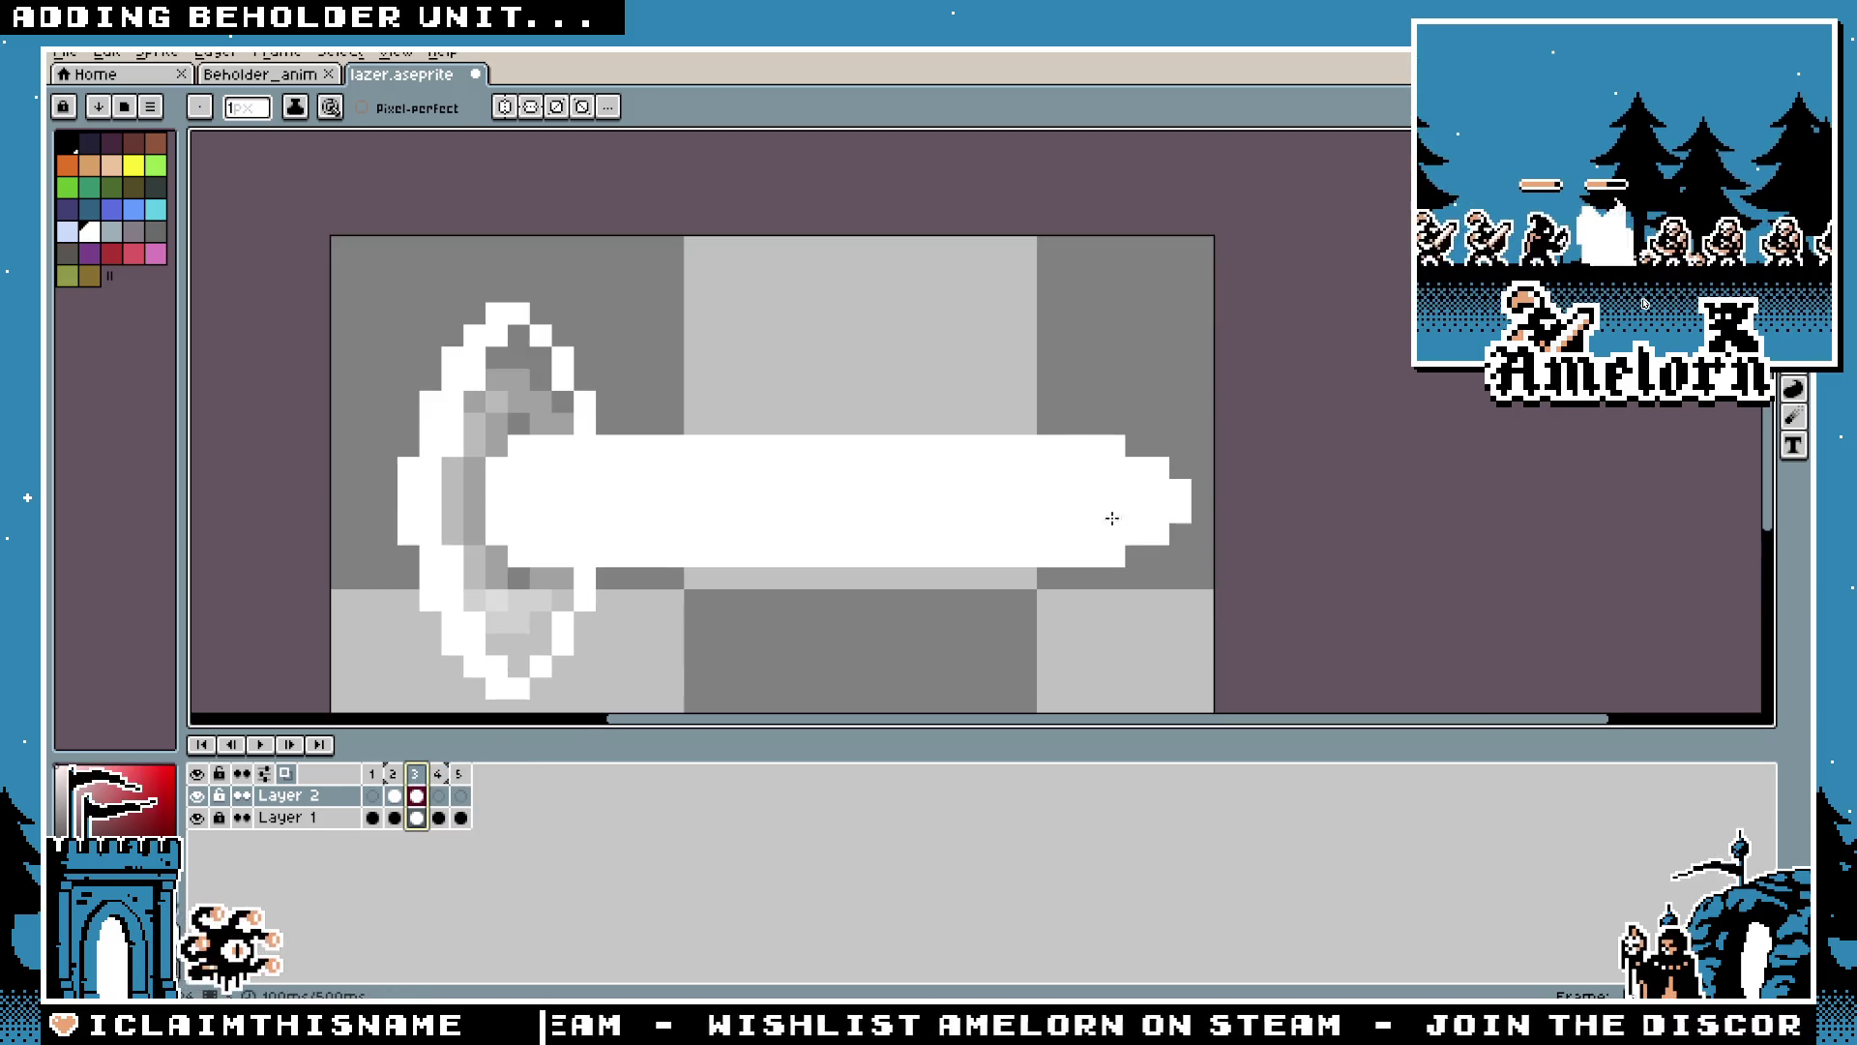
left_click(448, 777)
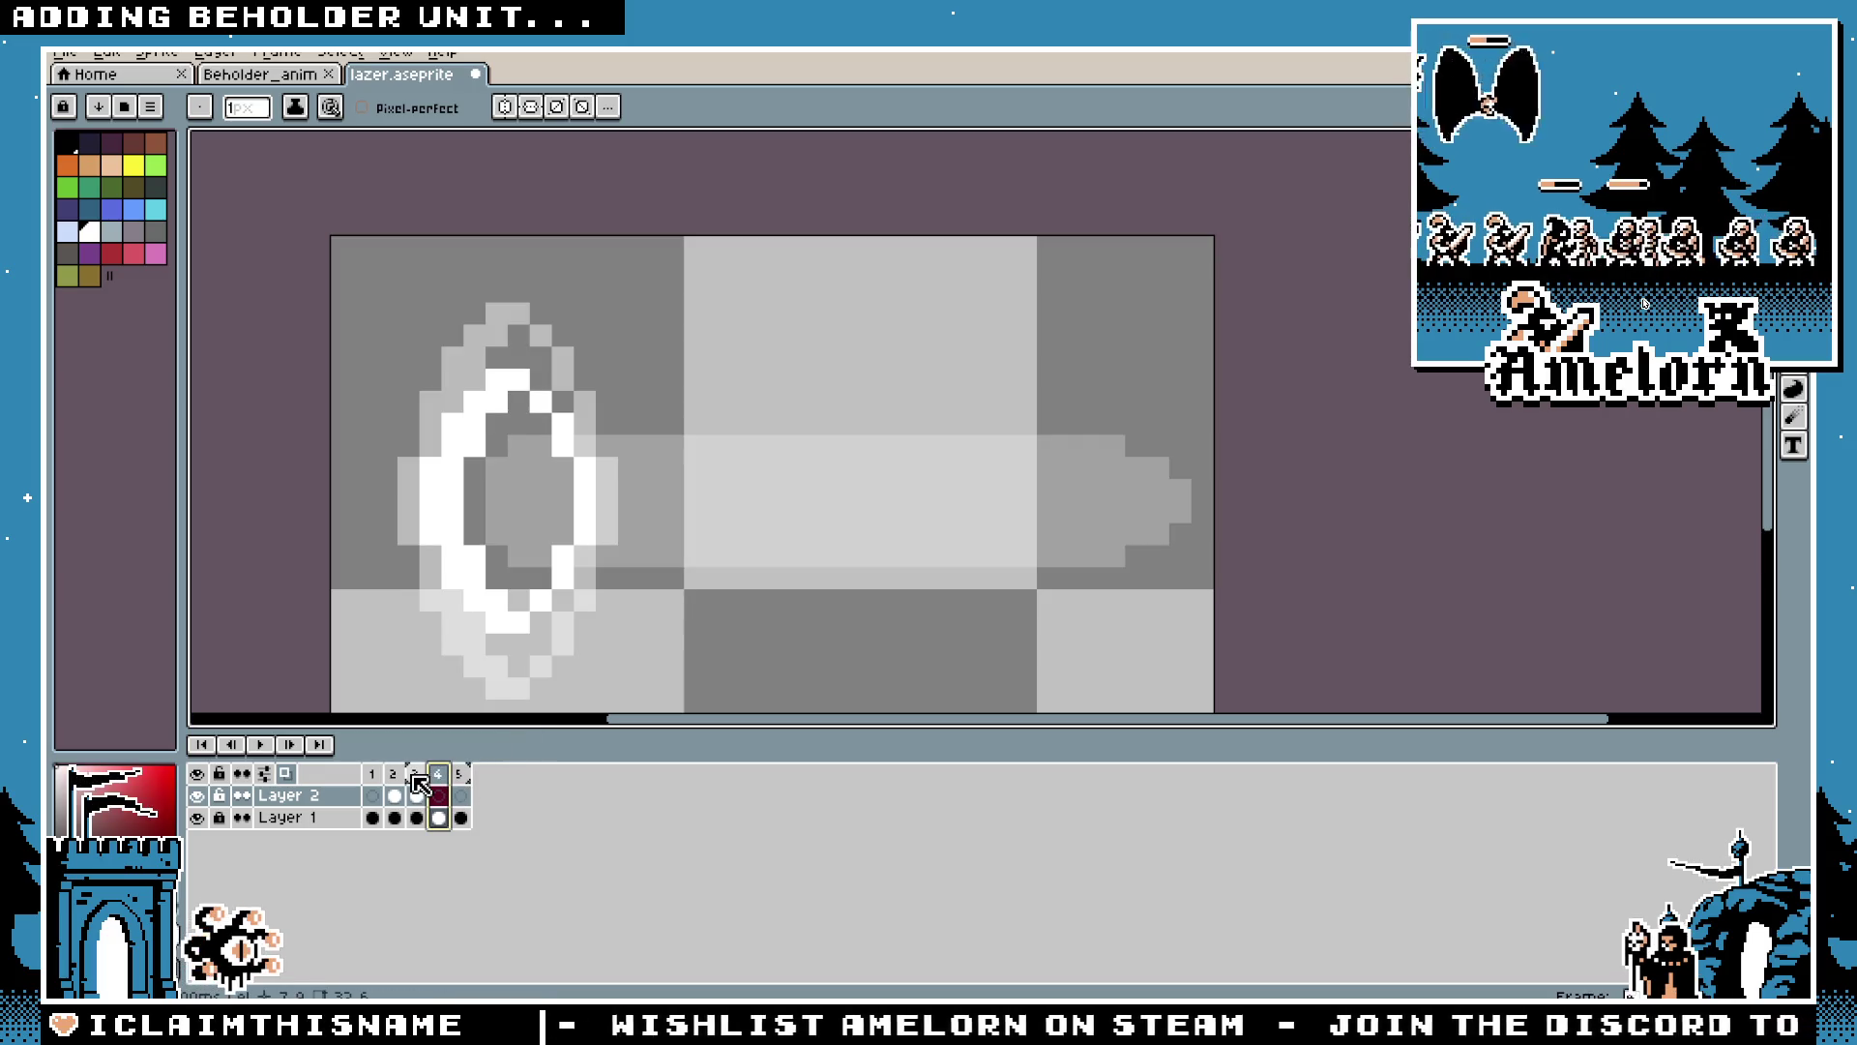
left_click(425, 781)
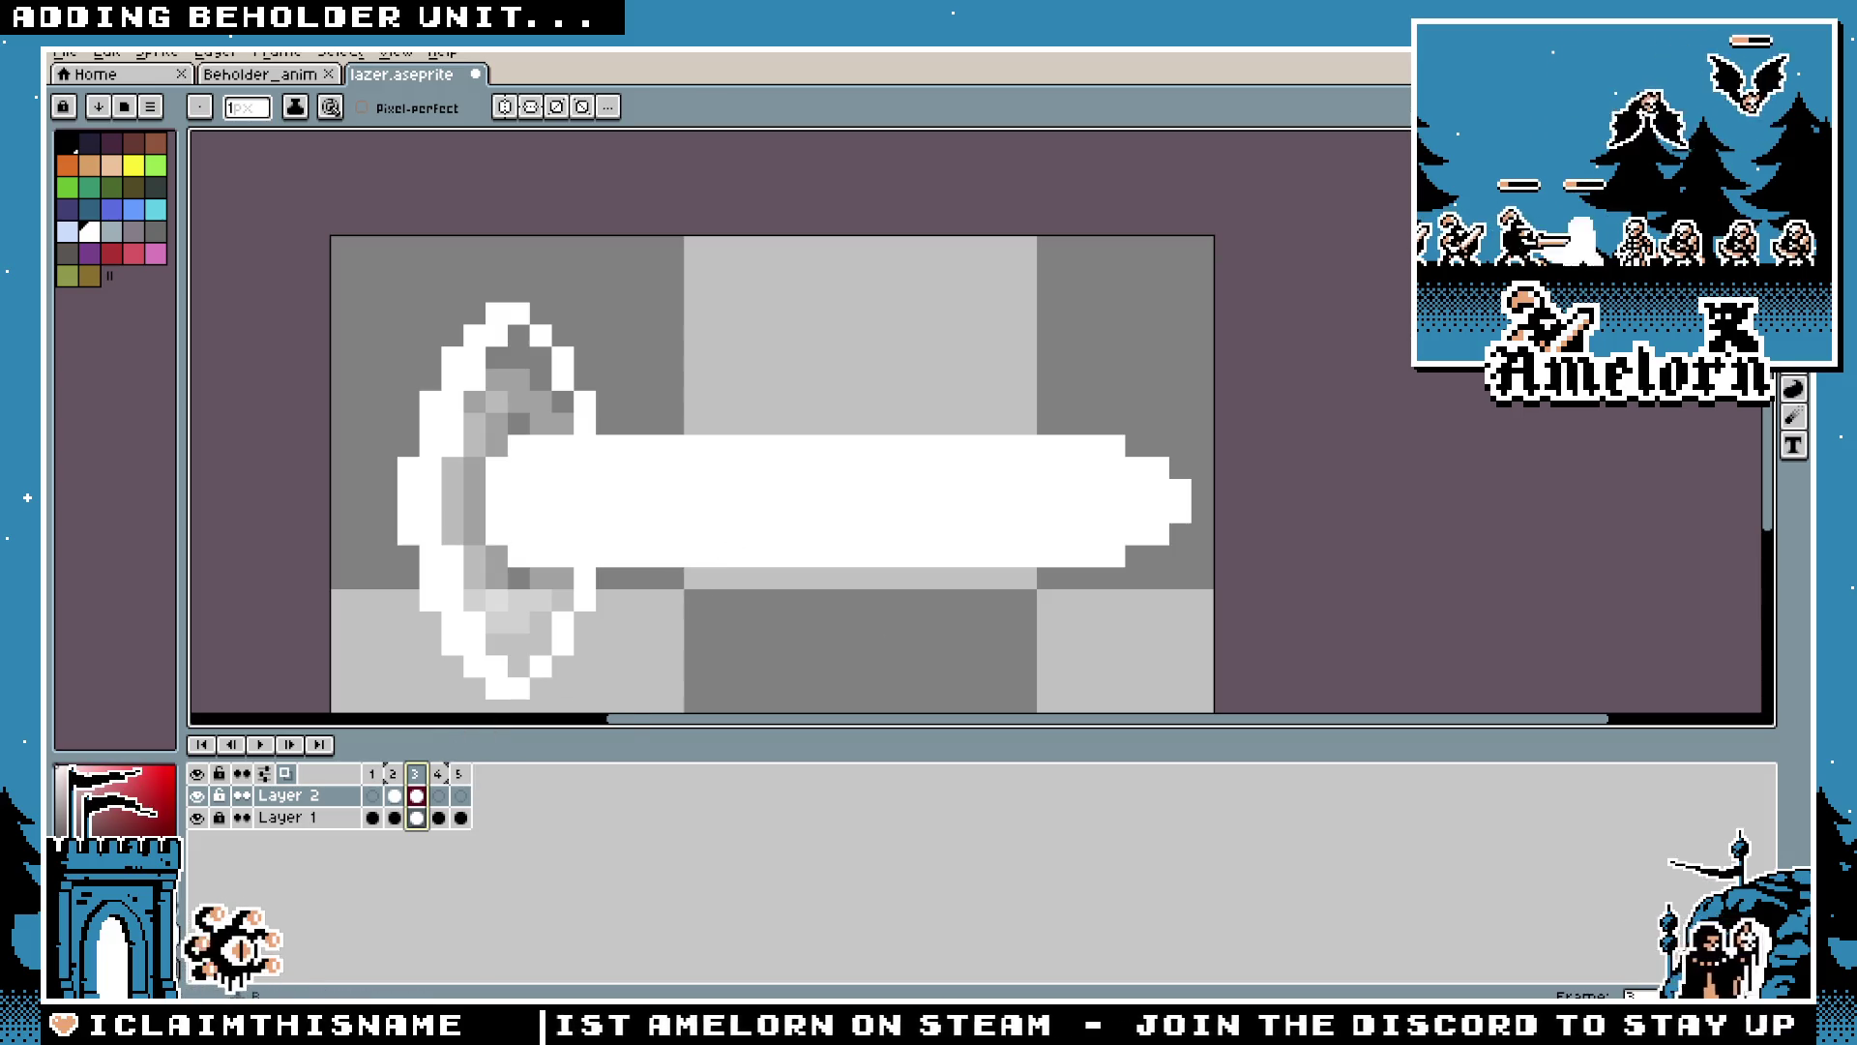
key("m")
left_click(417, 796)
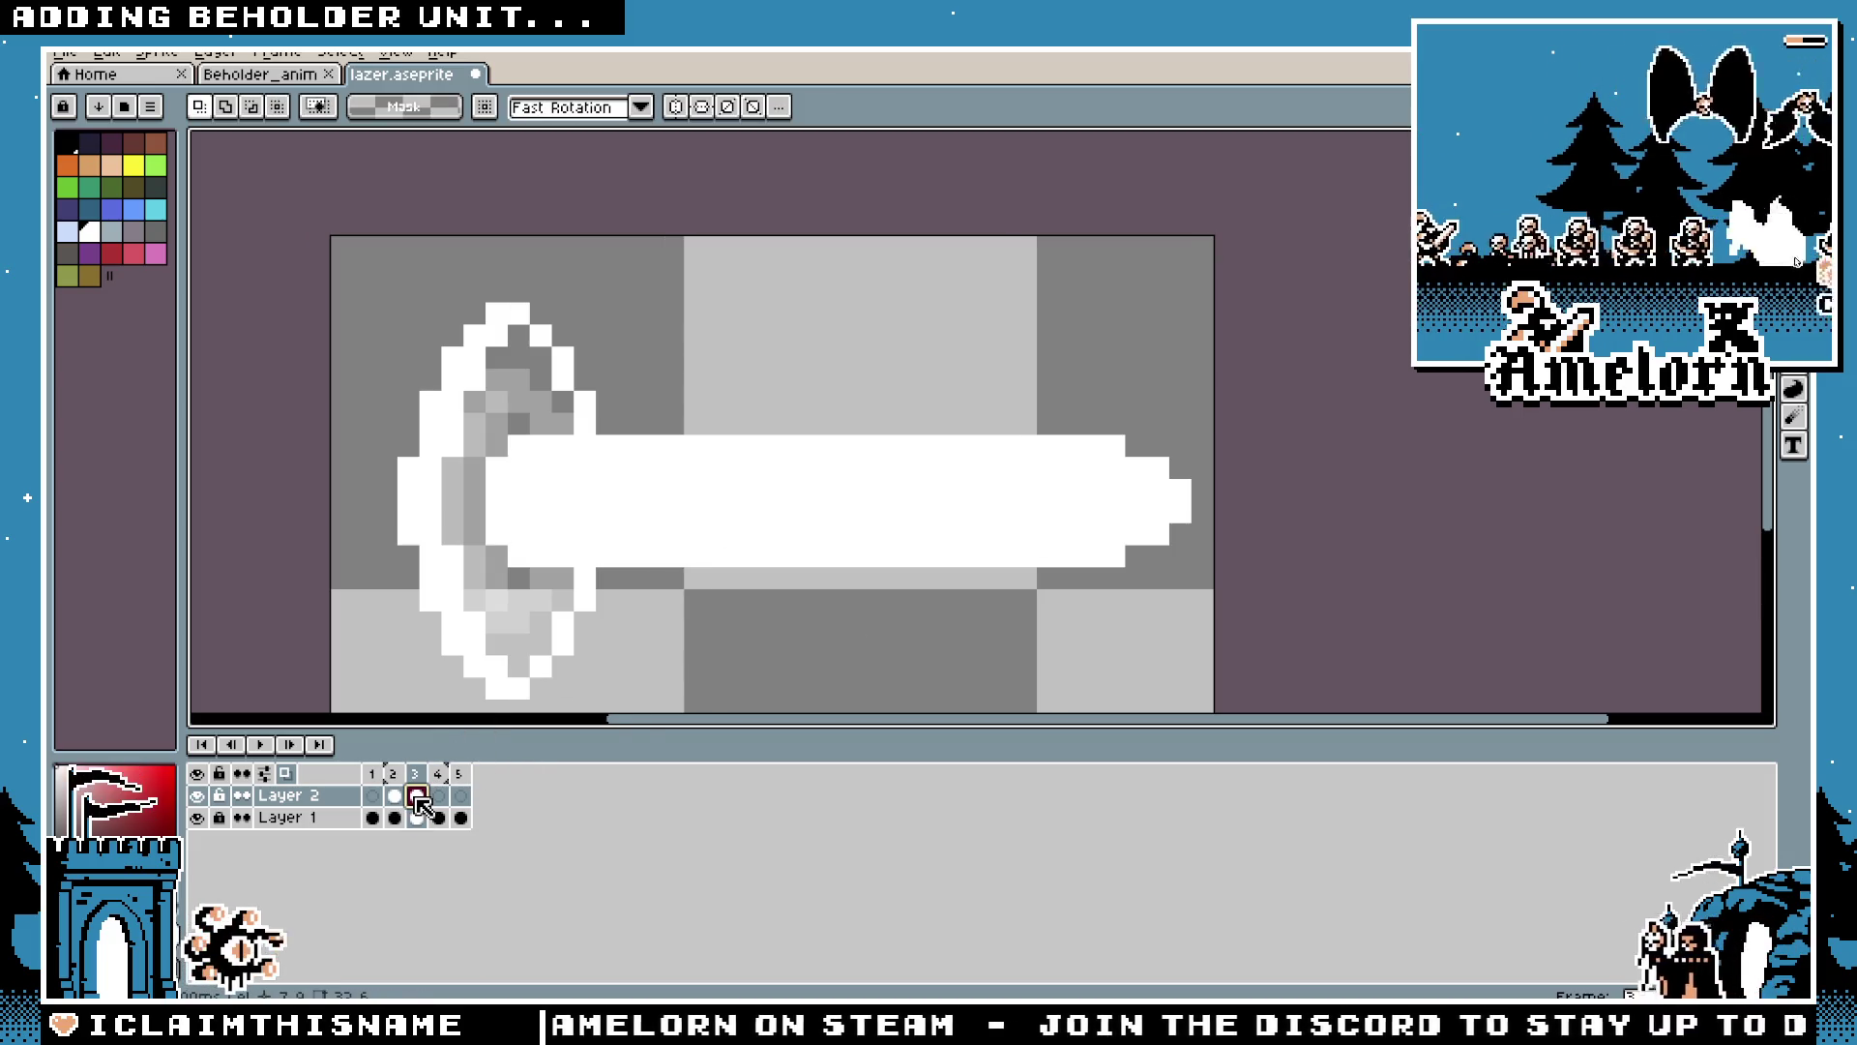
key("Right")
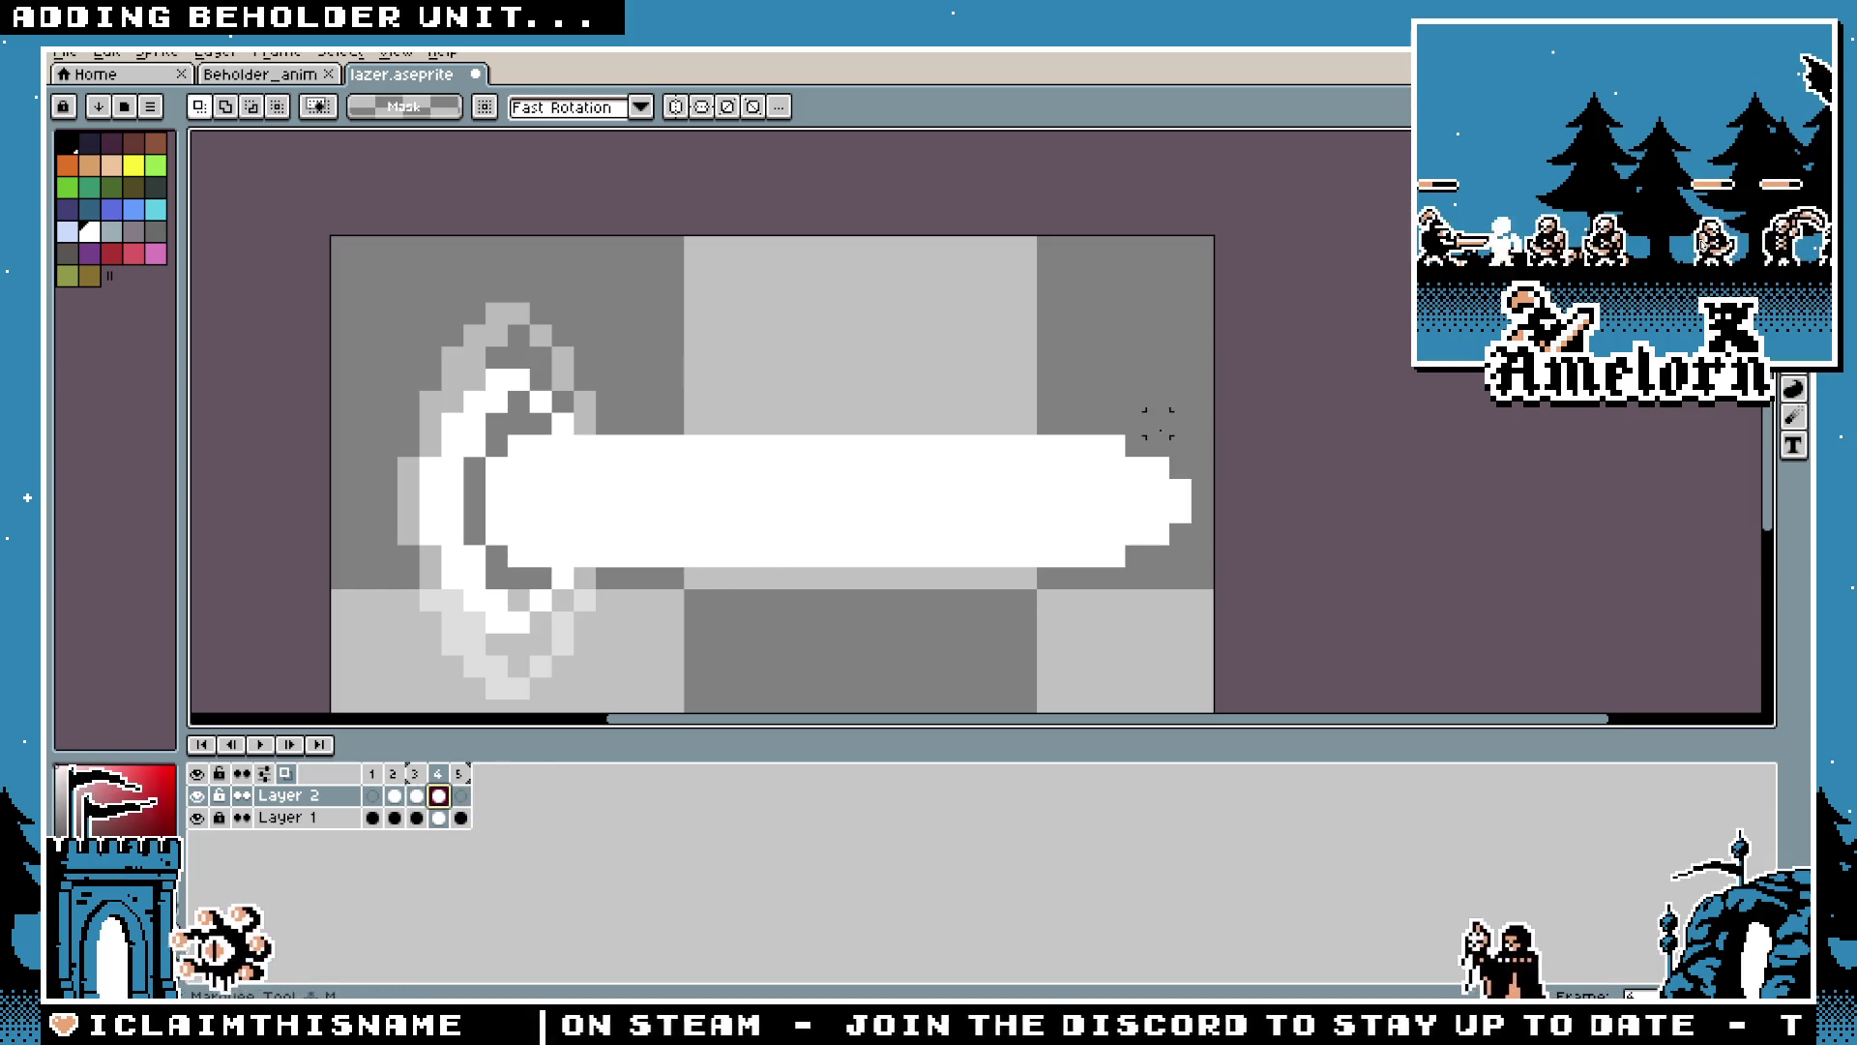
Paint the laser beam's top edge with grey pixels in frame 4
key("b")
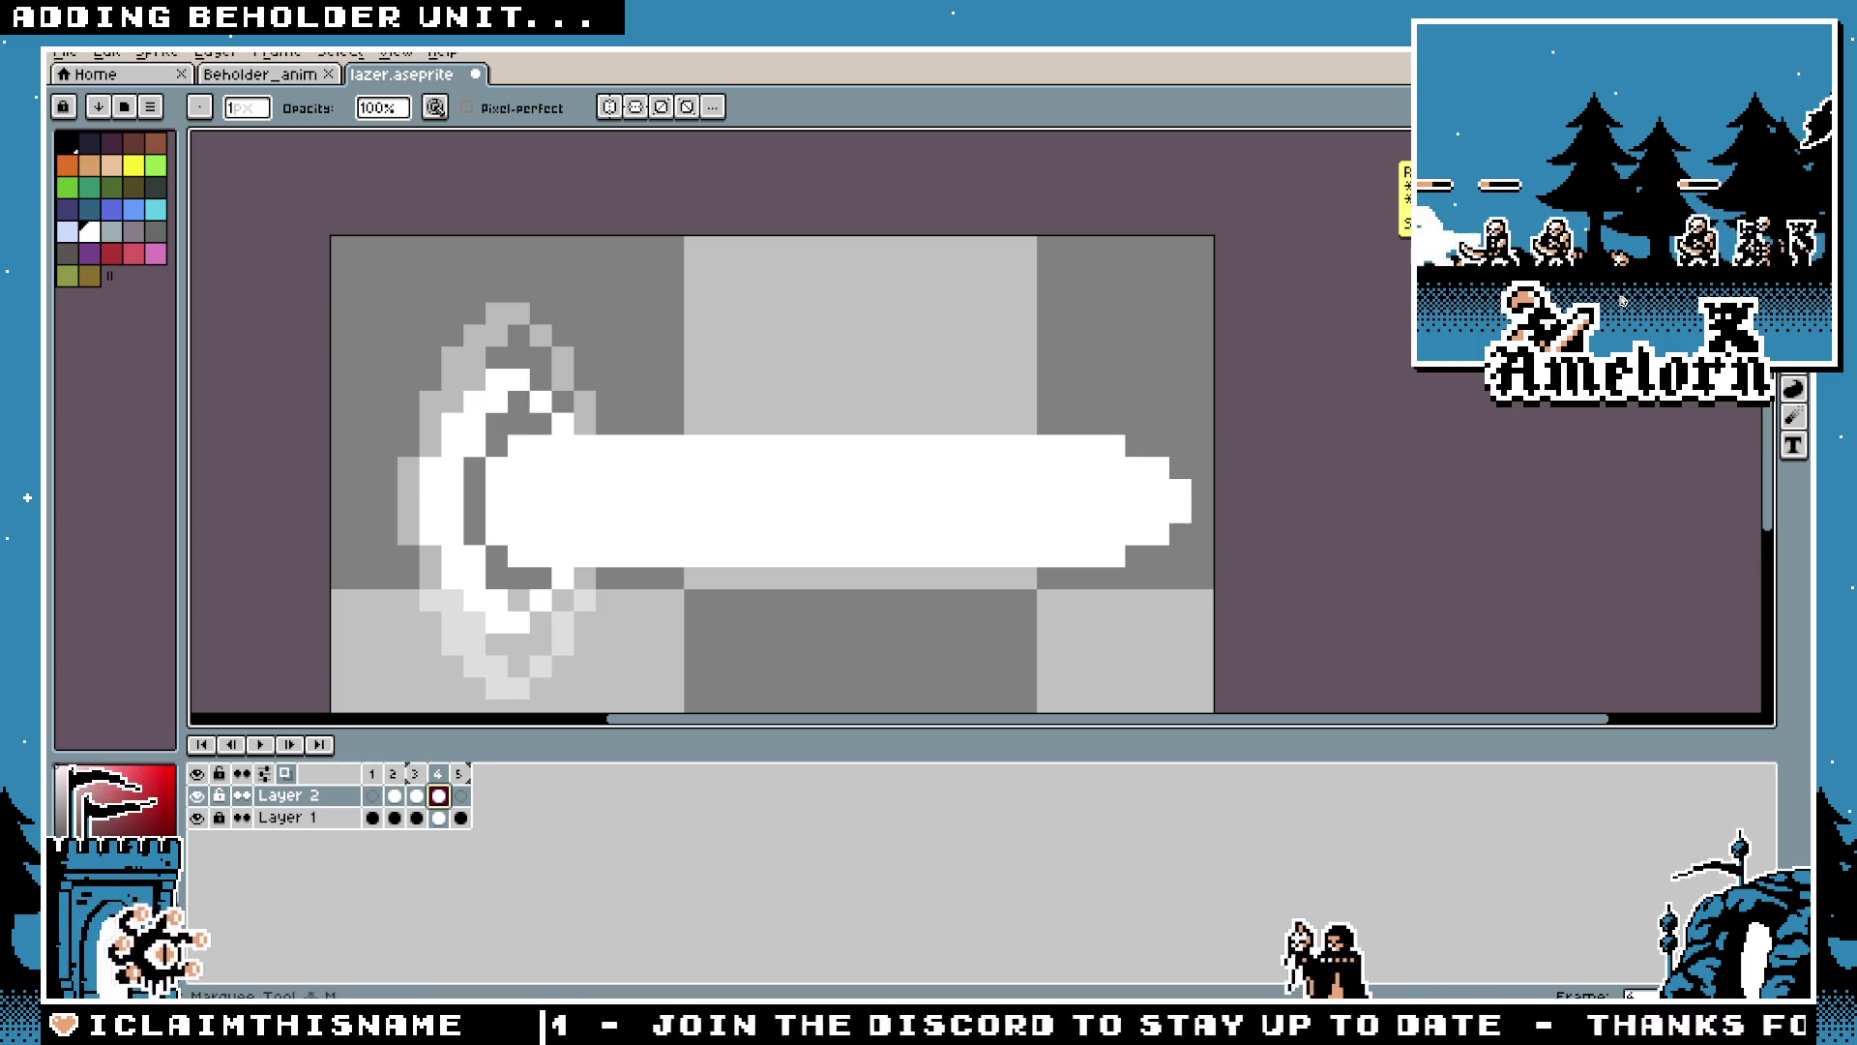
key("m")
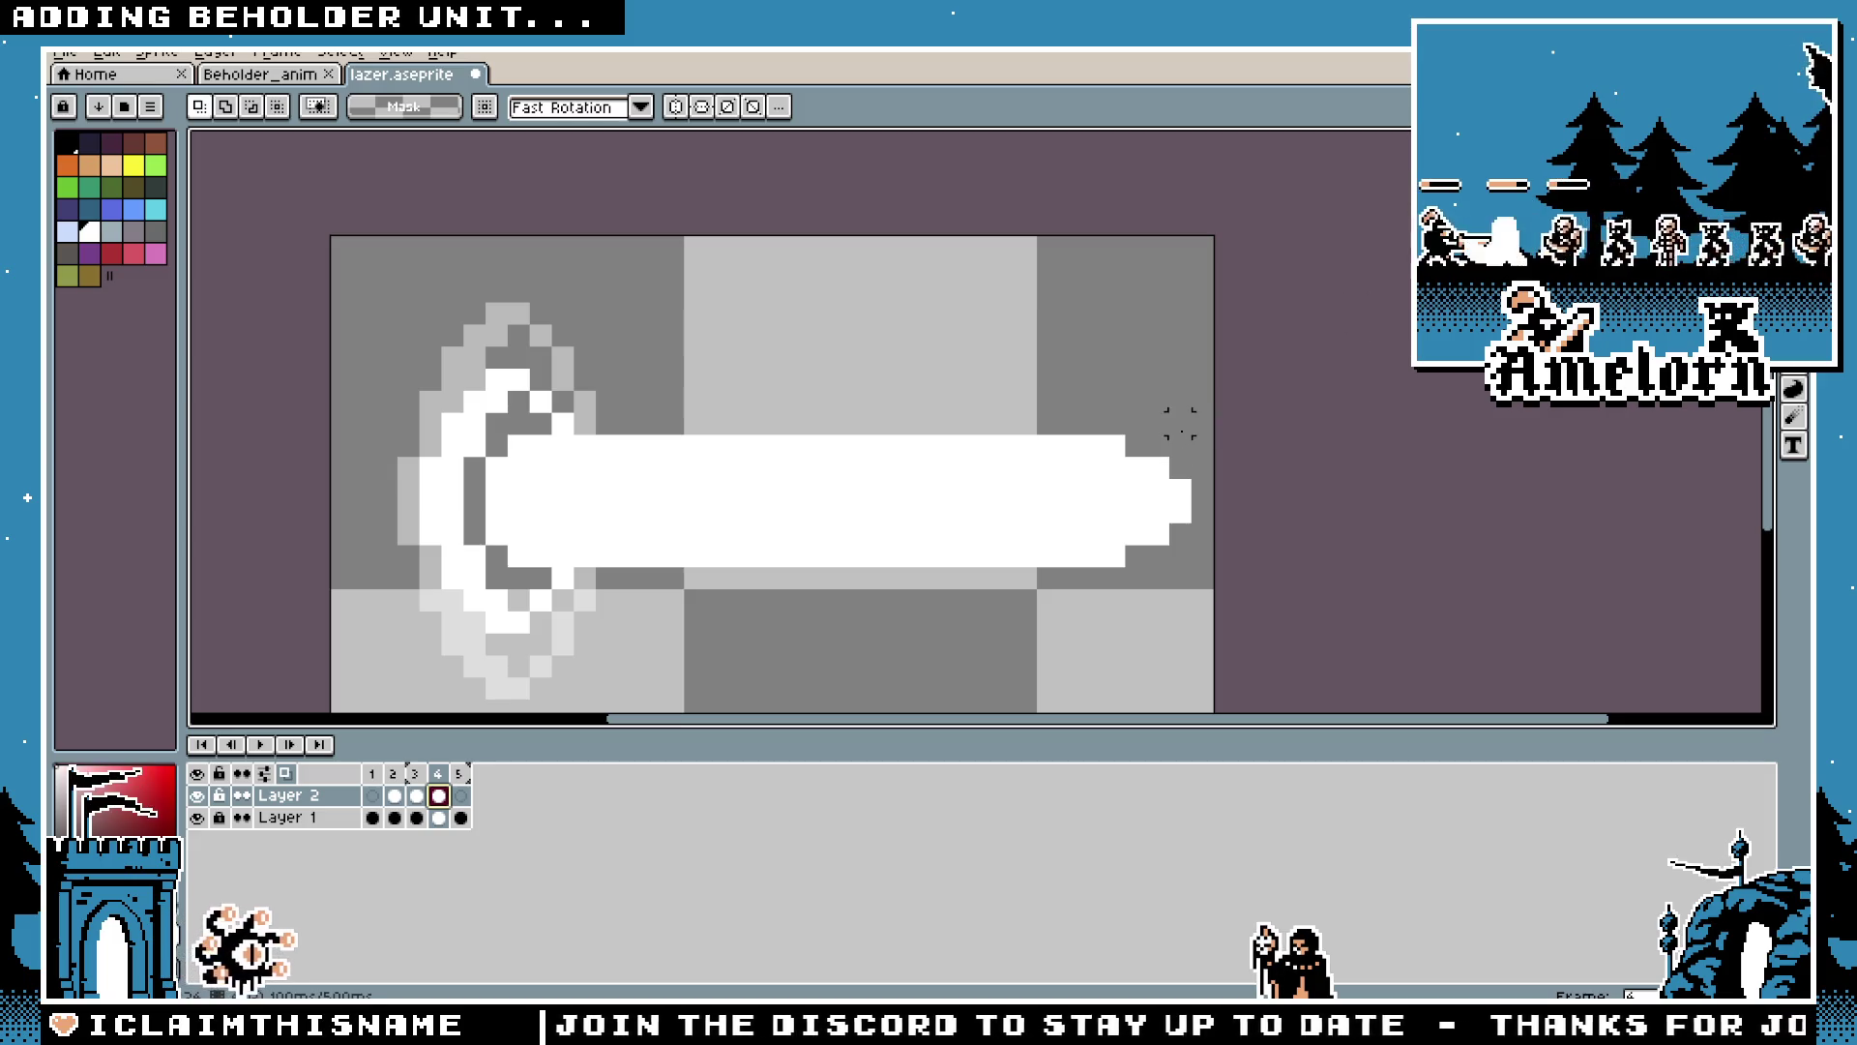
key("b")
left_click_drag(1131, 443, 505, 445)
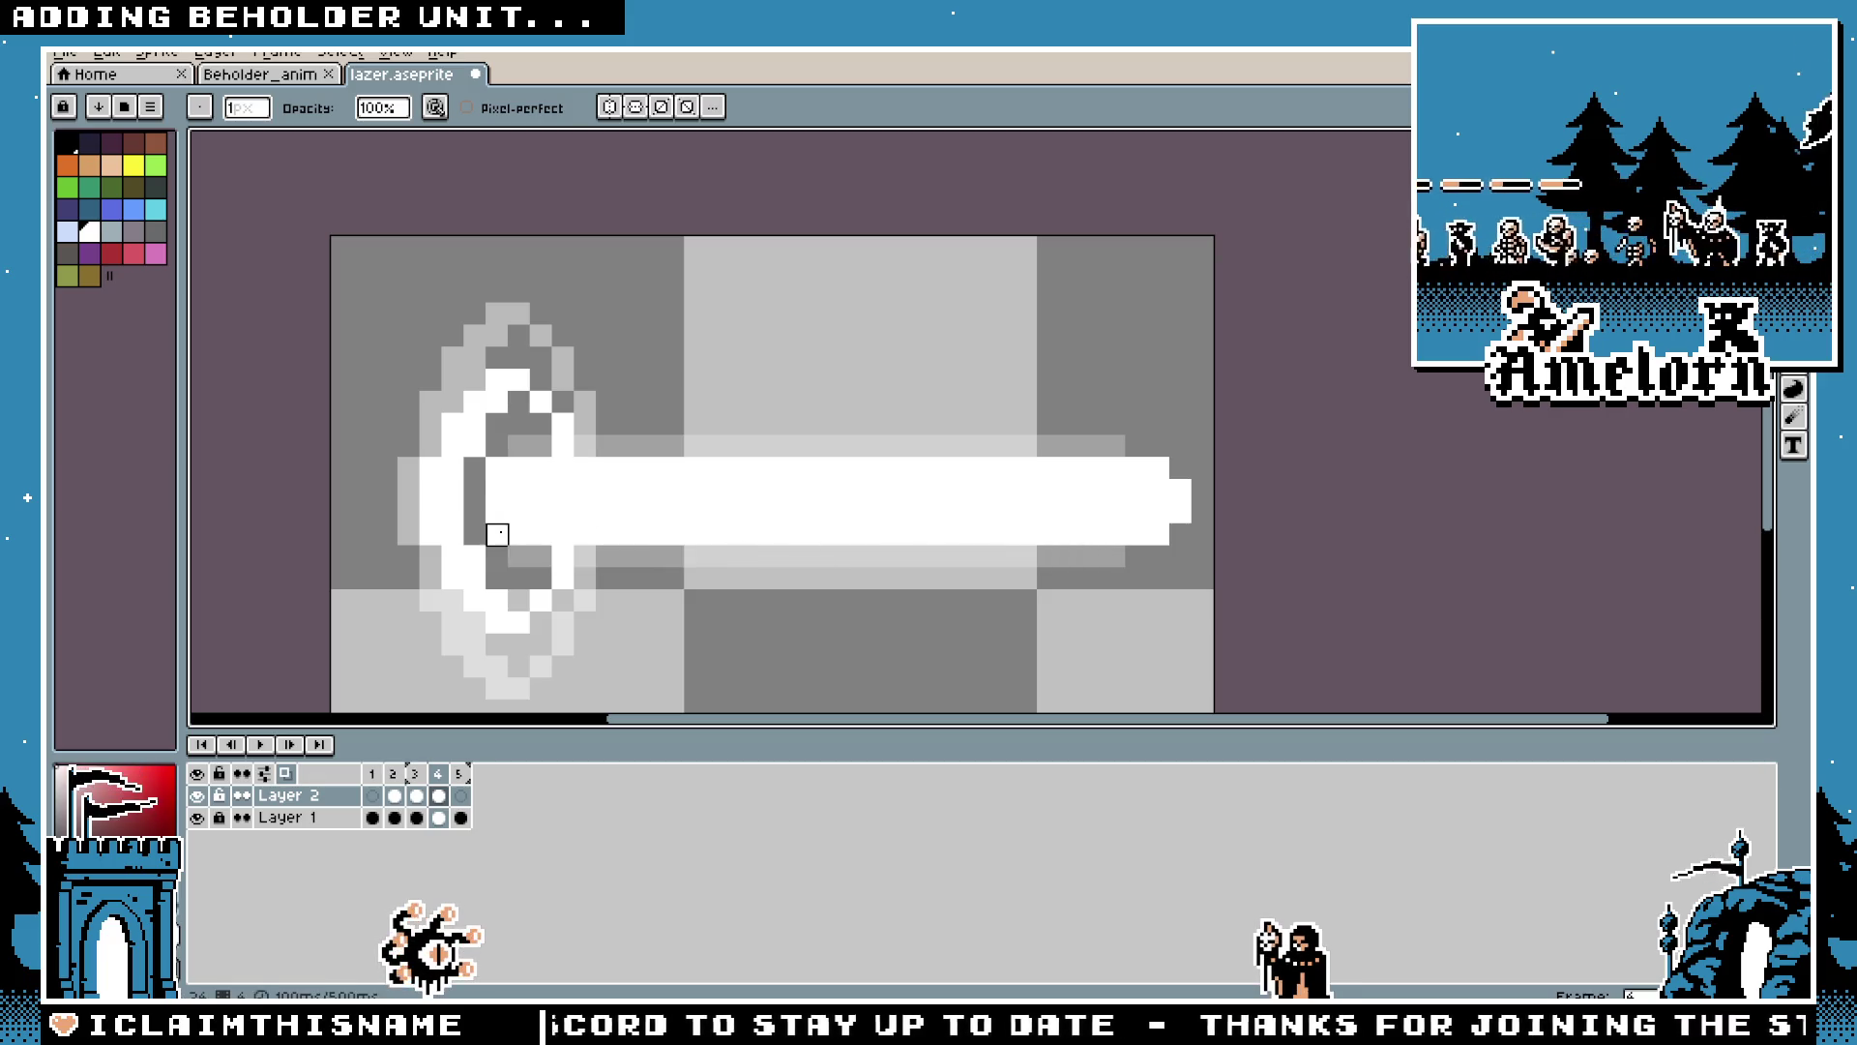
scroll(827, 542, "down", 4)
scroll(827, 546, "up", 3)
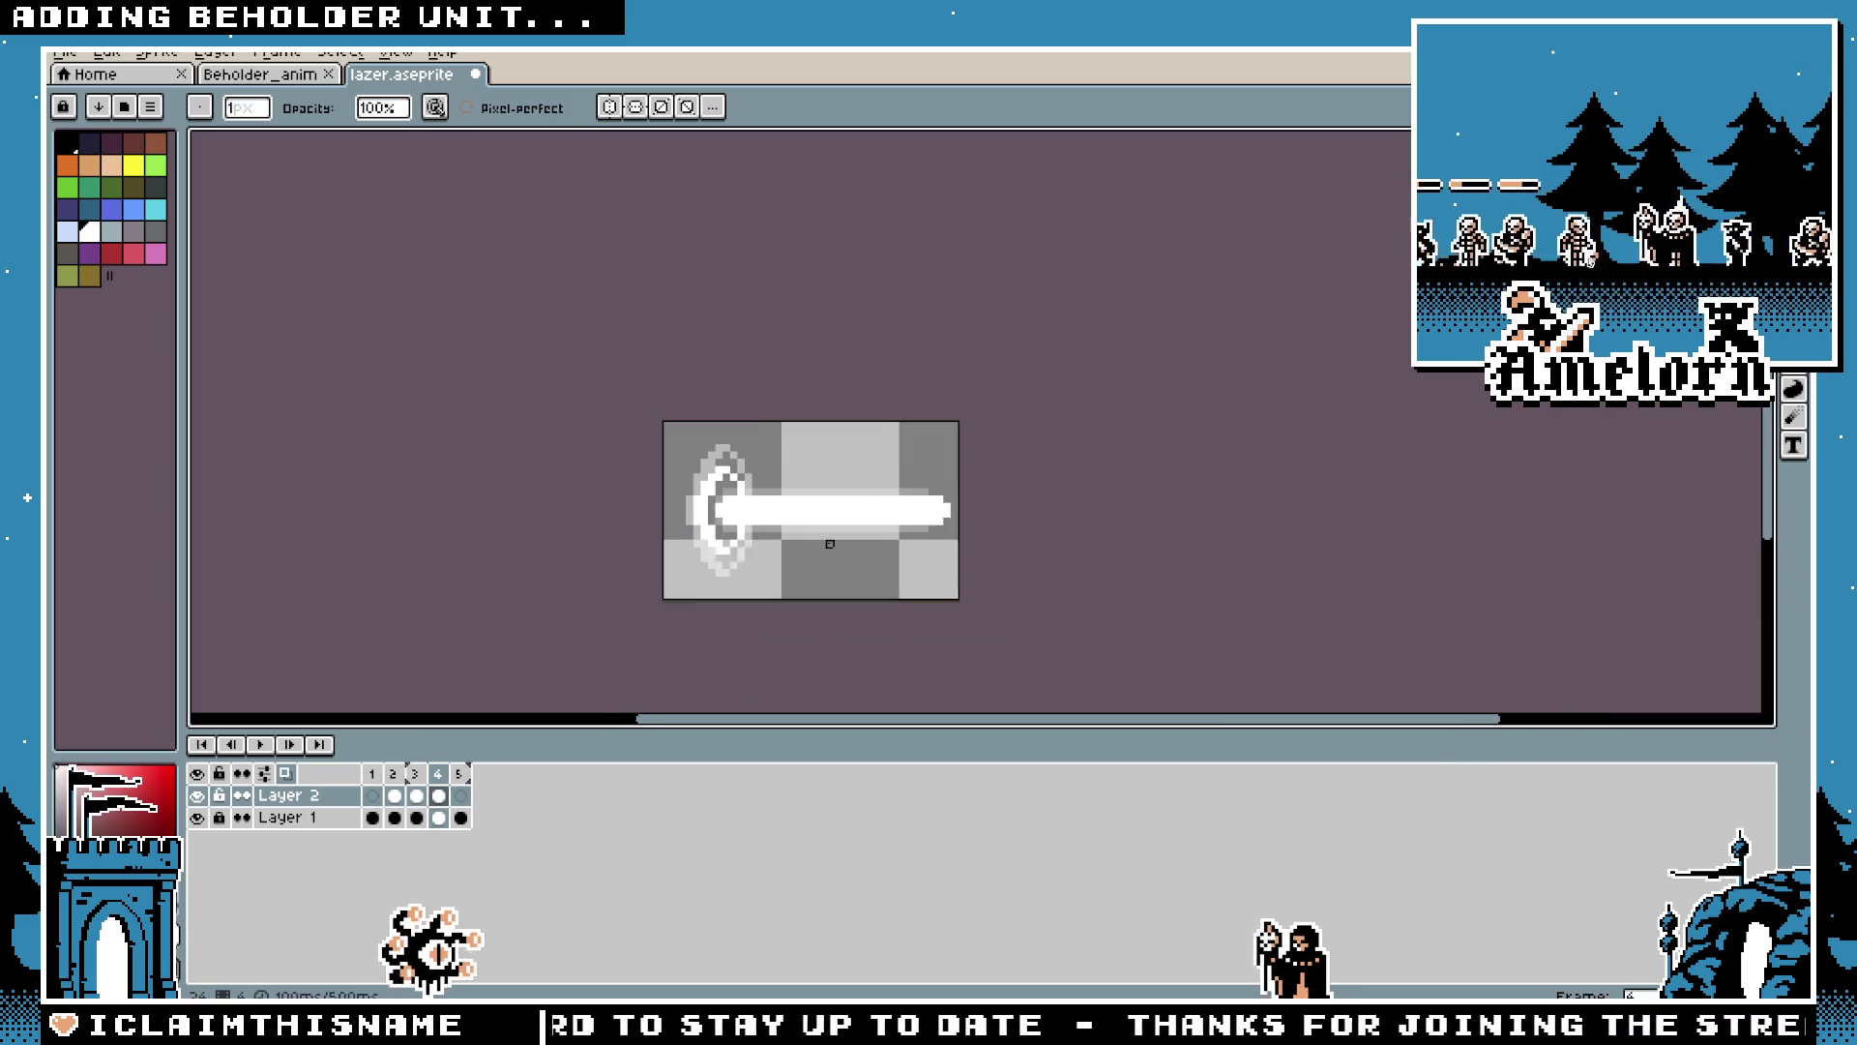
Flip between frames 3 and 4 to check the grey-edged beam
left_click(416, 796)
left_click(438, 796)
left_click(416, 795)
left_click(438, 795)
scroll(855, 485, "up", 2)
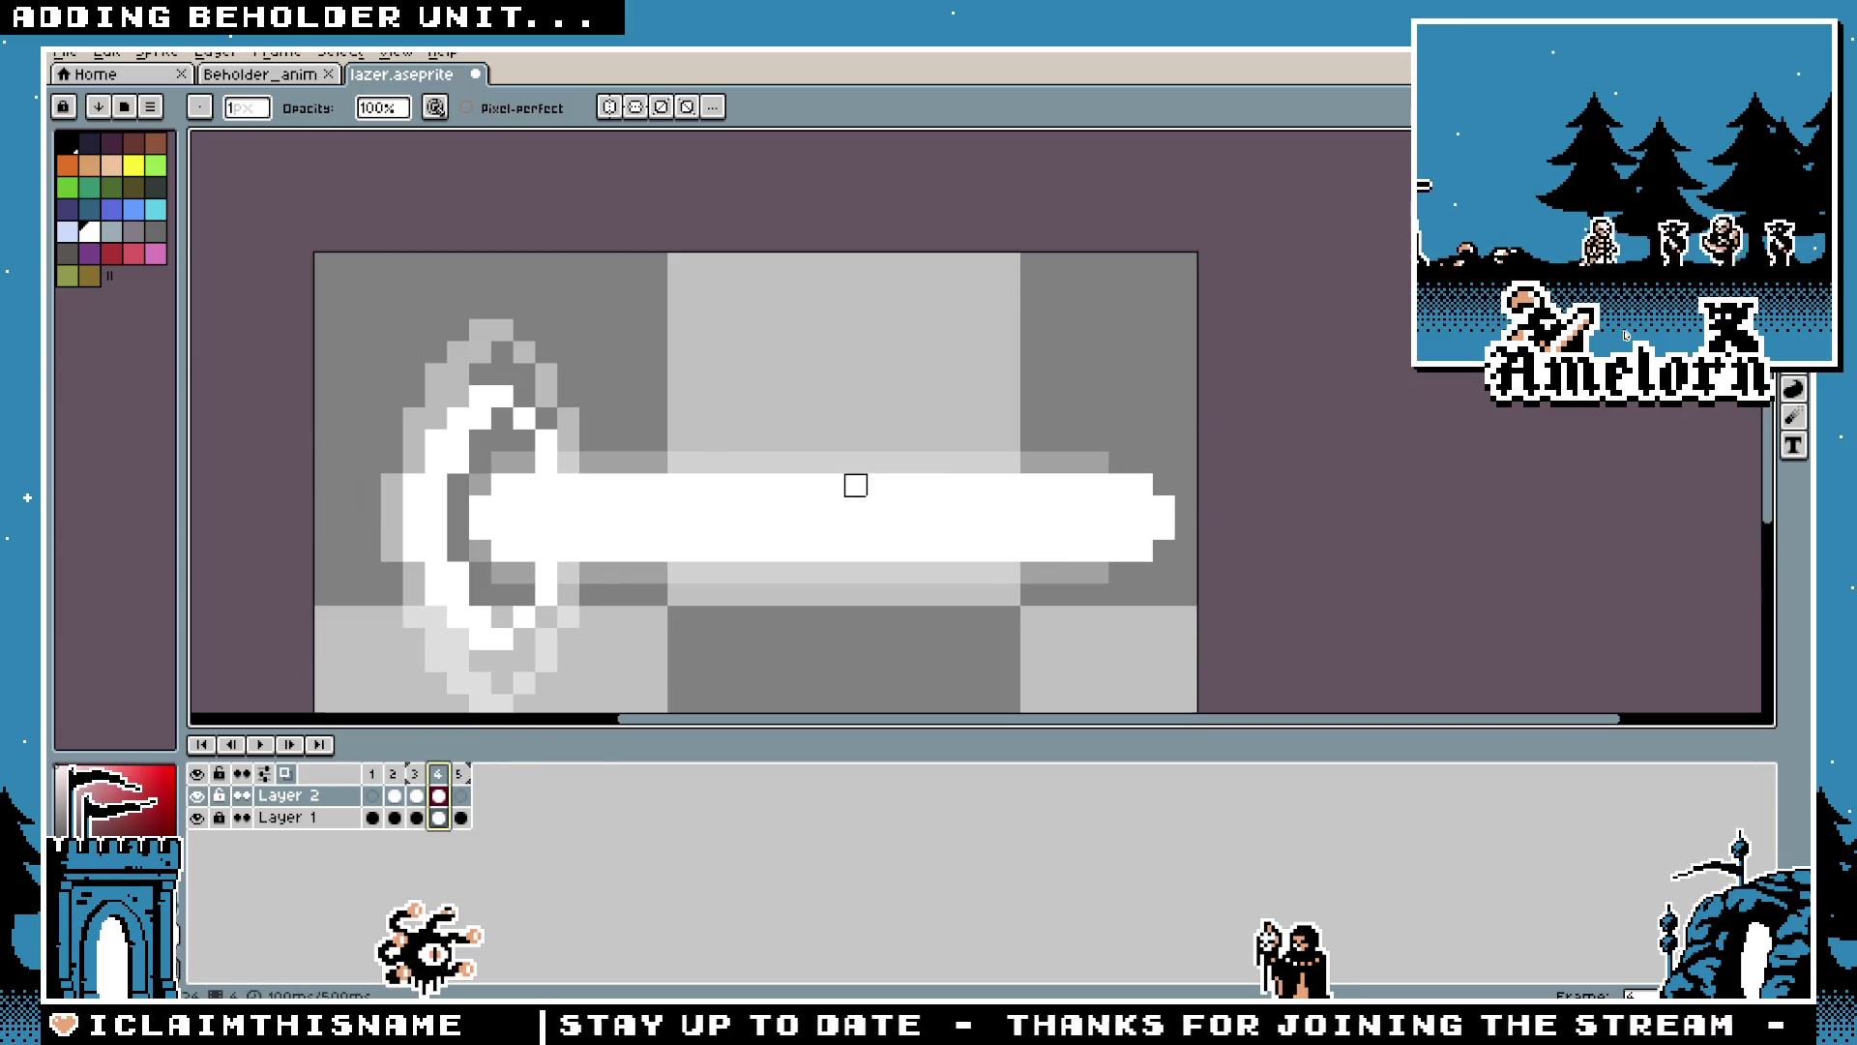
left_click(407, 773)
left_click(438, 774)
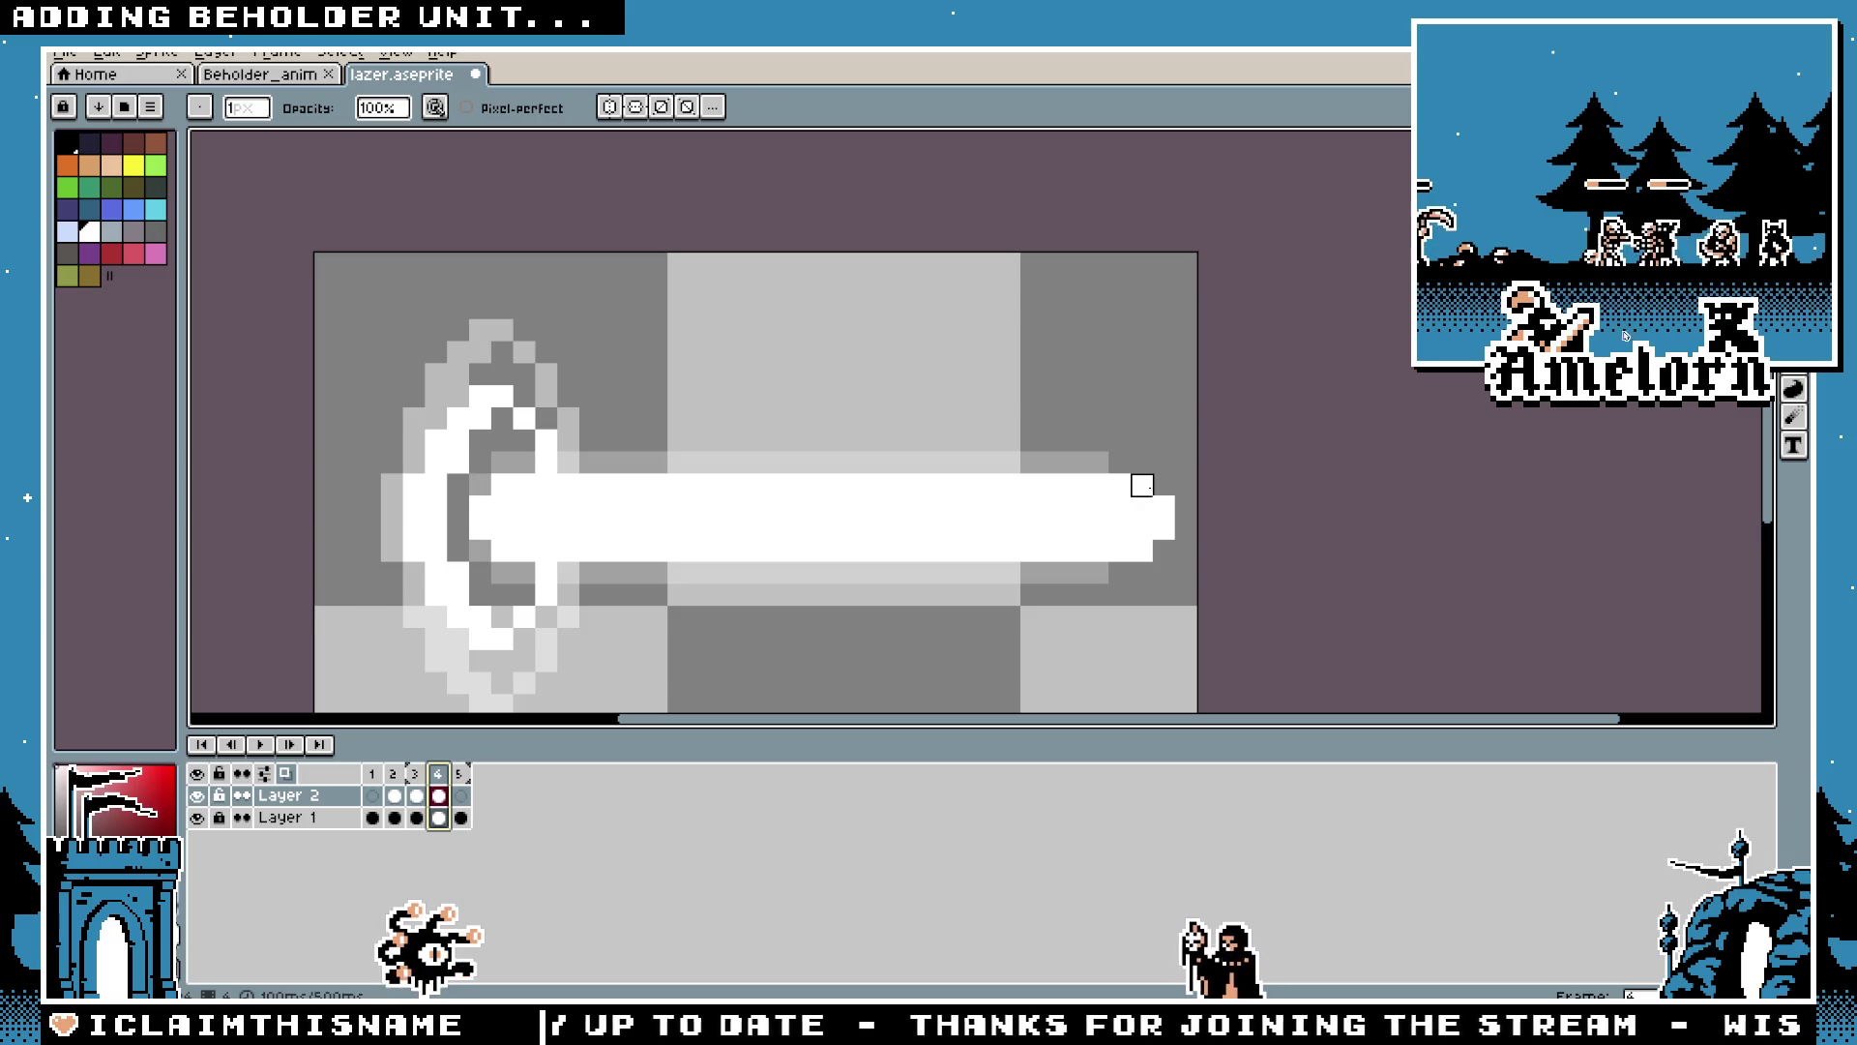
scroll(945, 614, "down", 3)
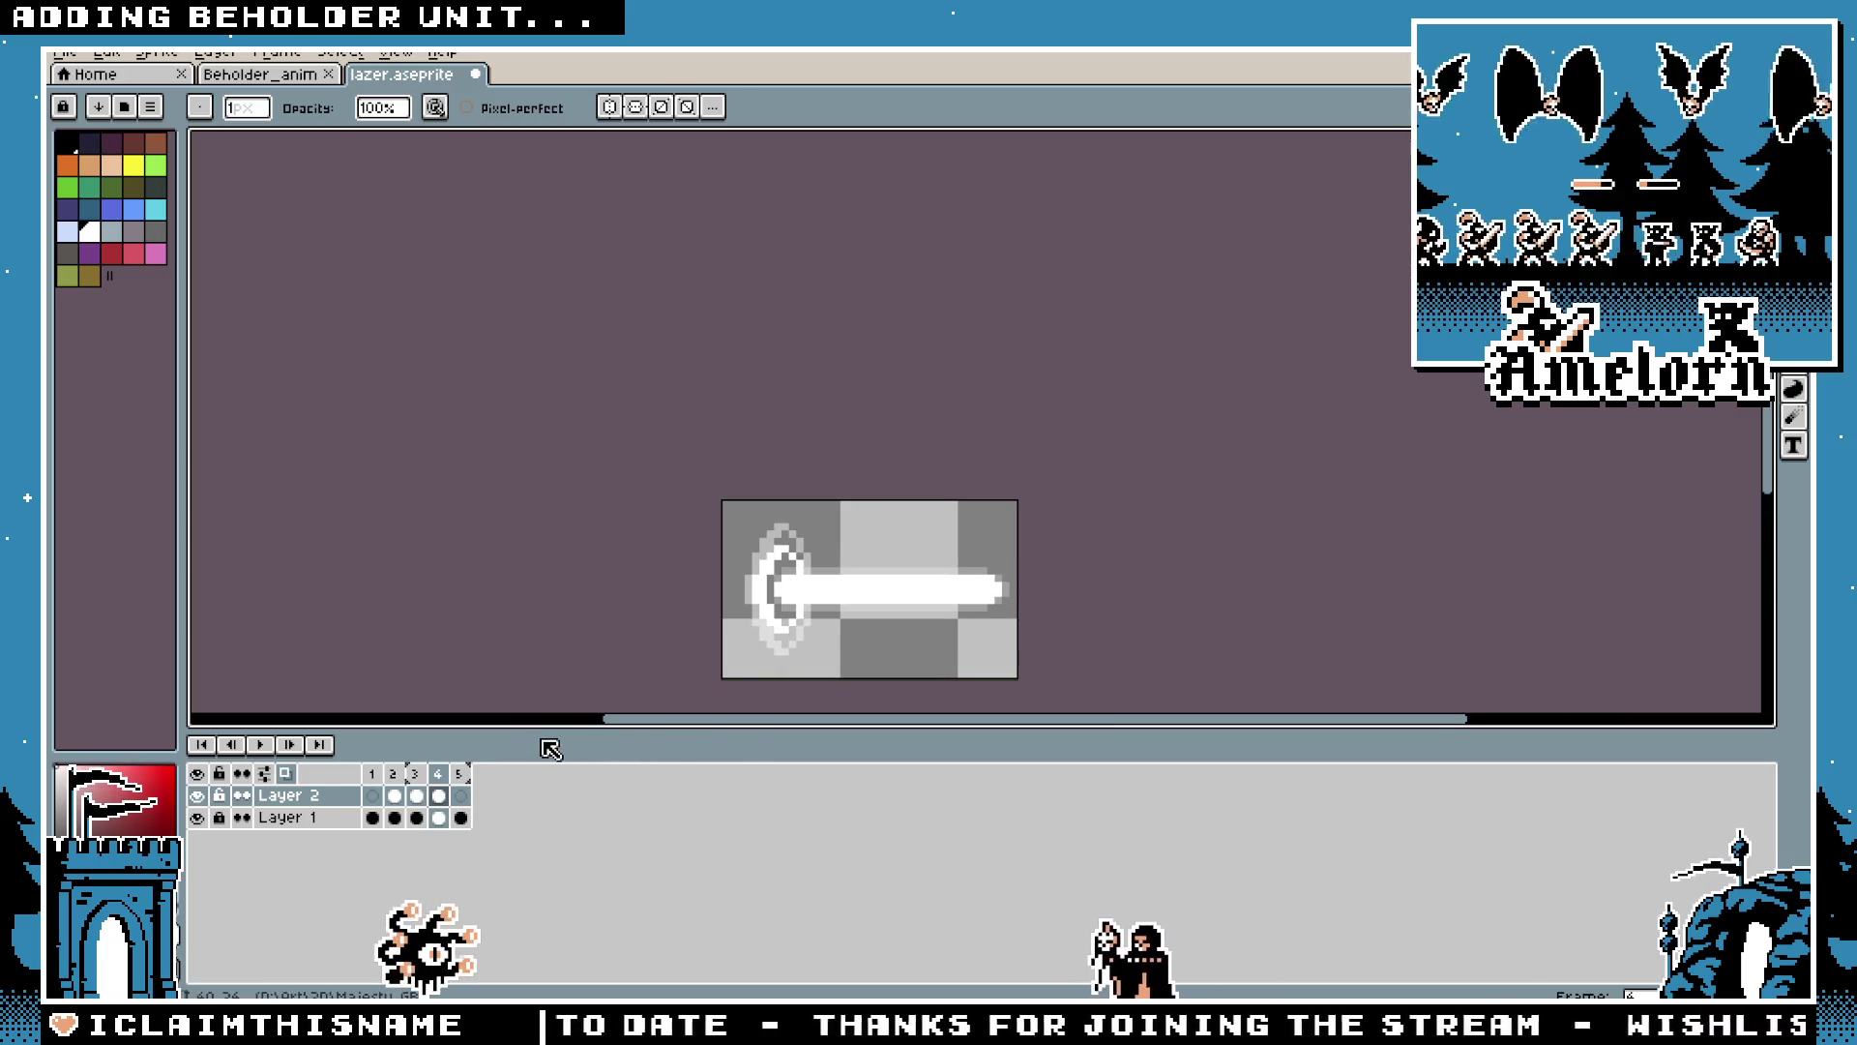
scroll(1111, 560, "up", 3)
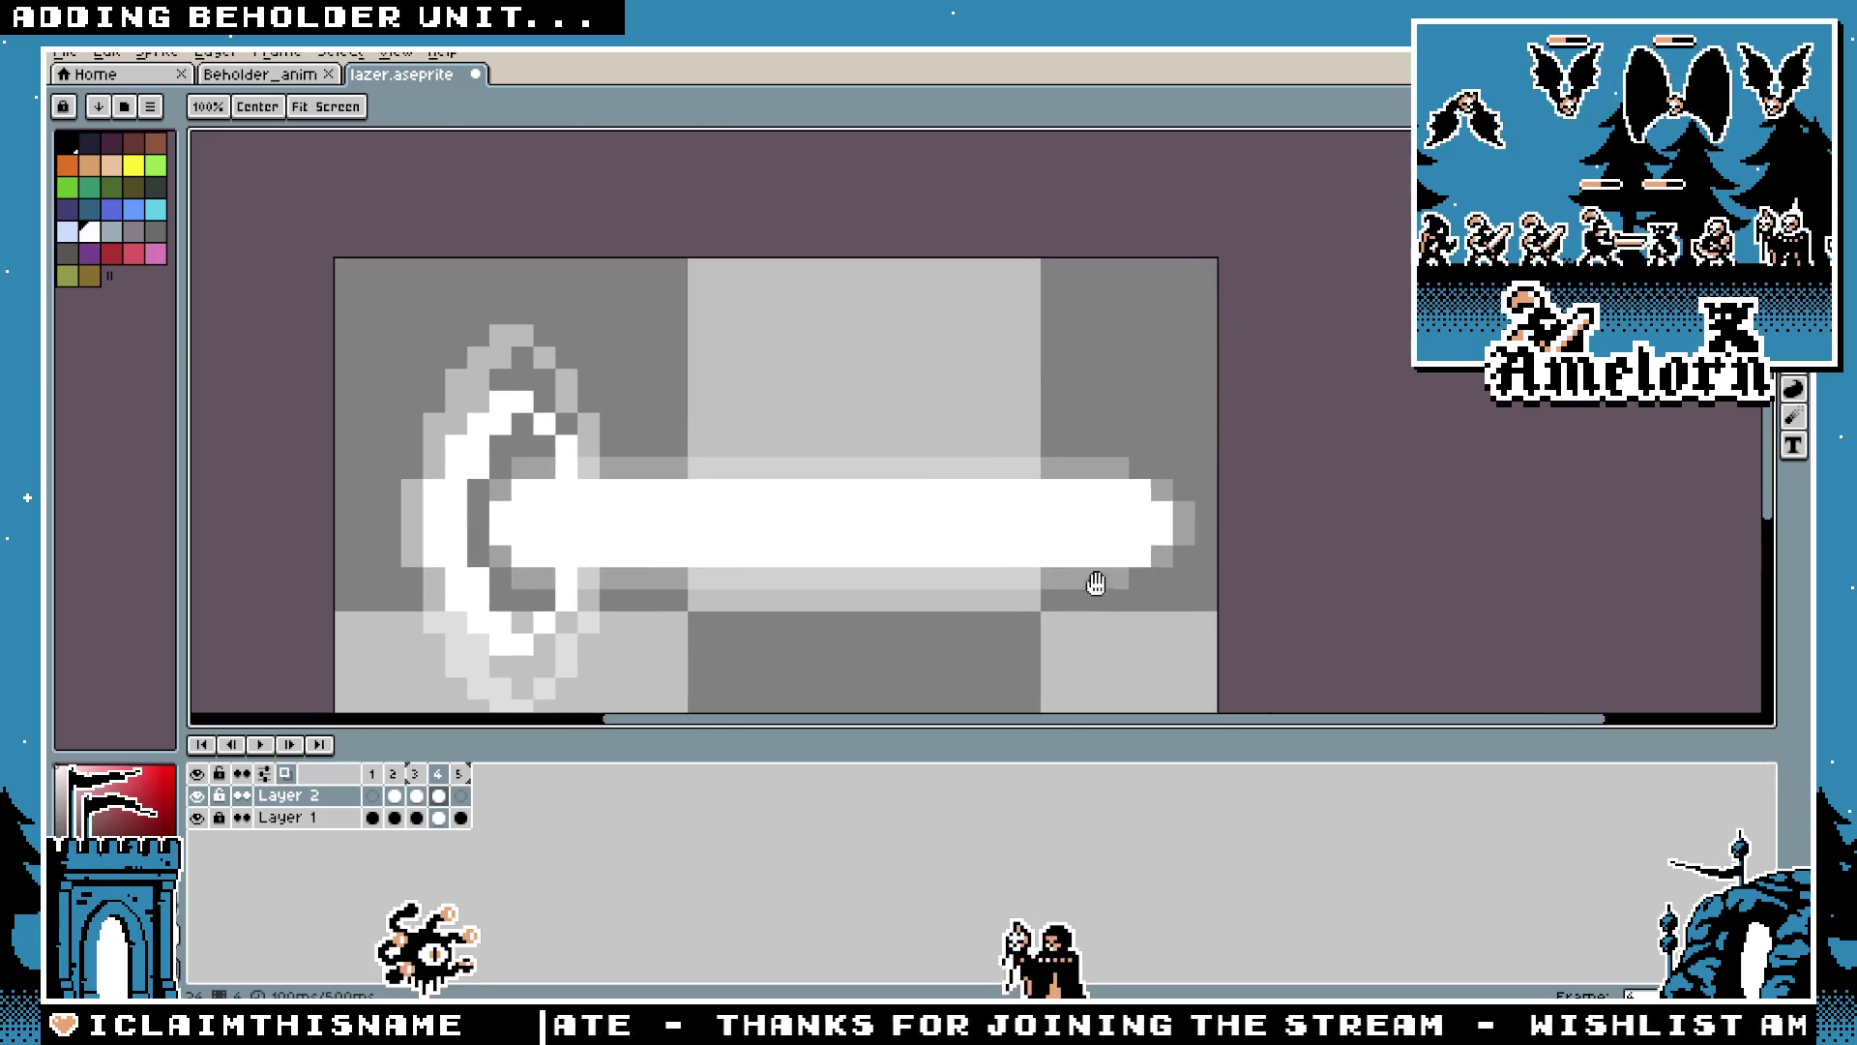
scroll(993, 572, "up", 1)
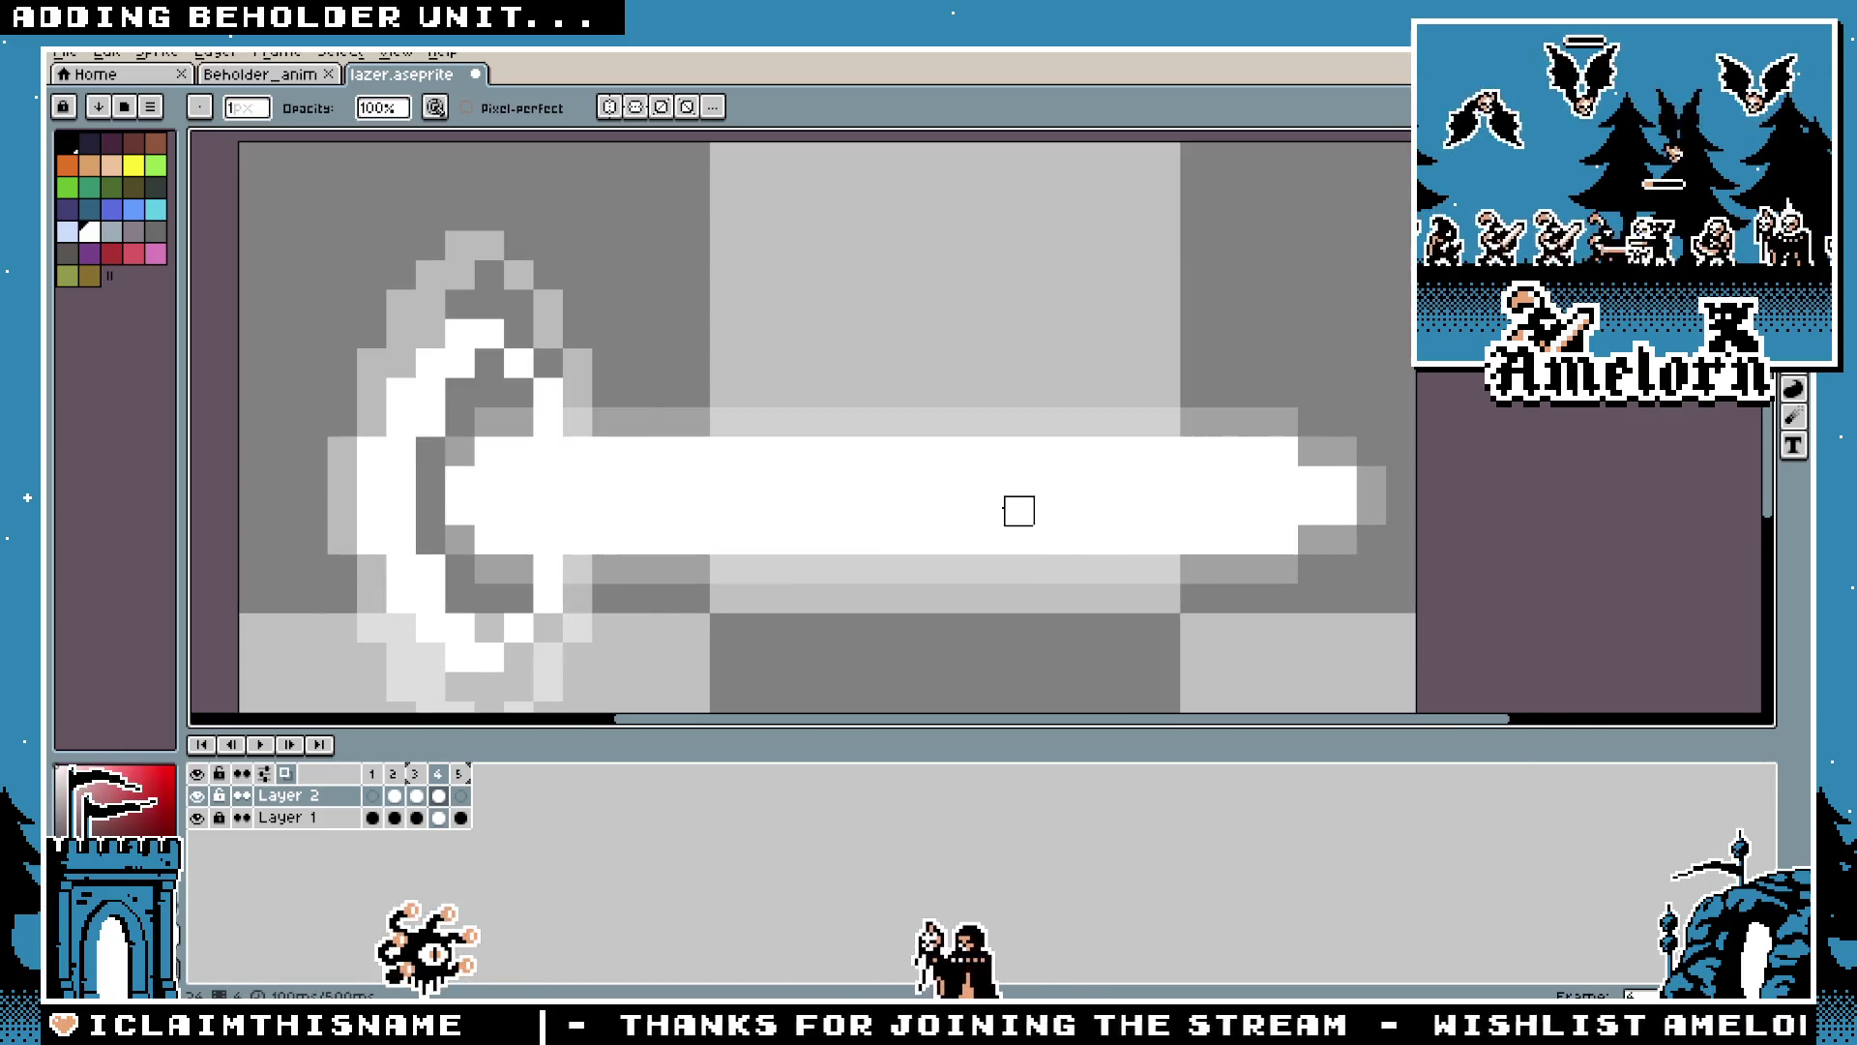
scroll(1016, 510, "down", 2)
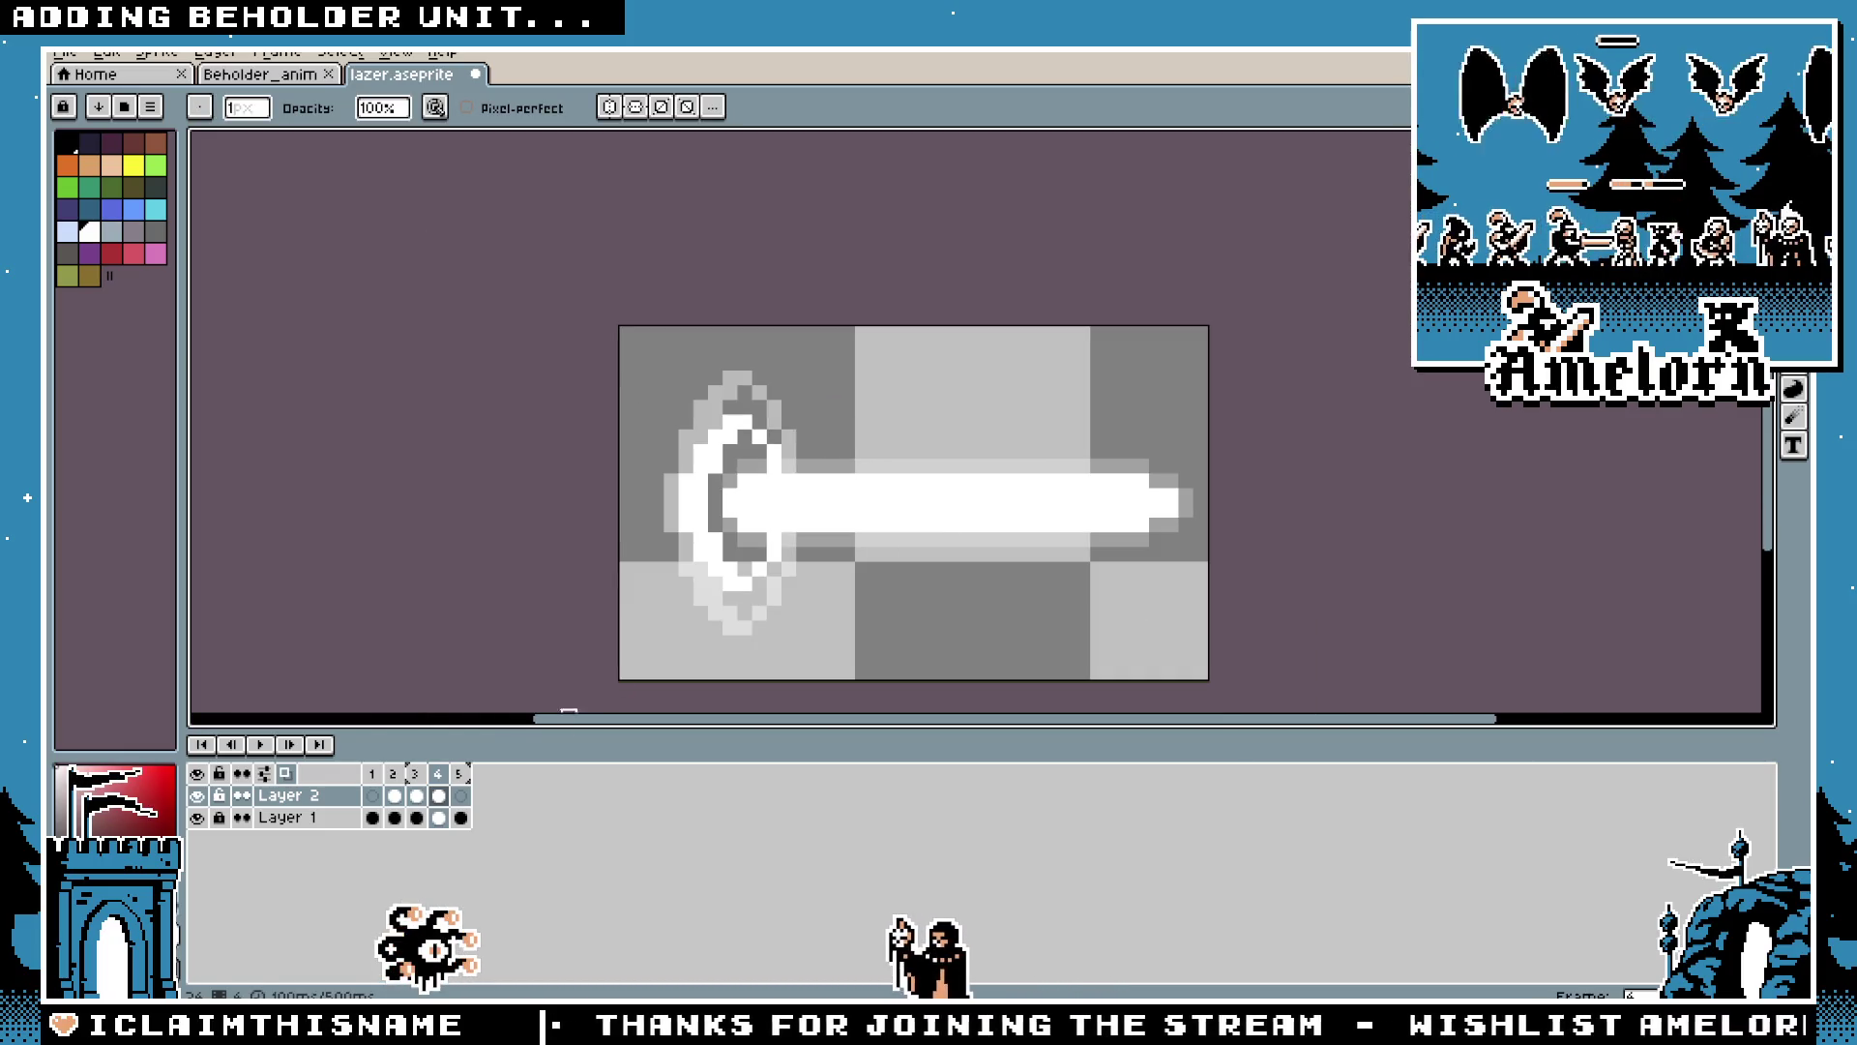
Review frames 5, 2 and 1, then preview frames 2 through 4 in turn
left_click(455, 777)
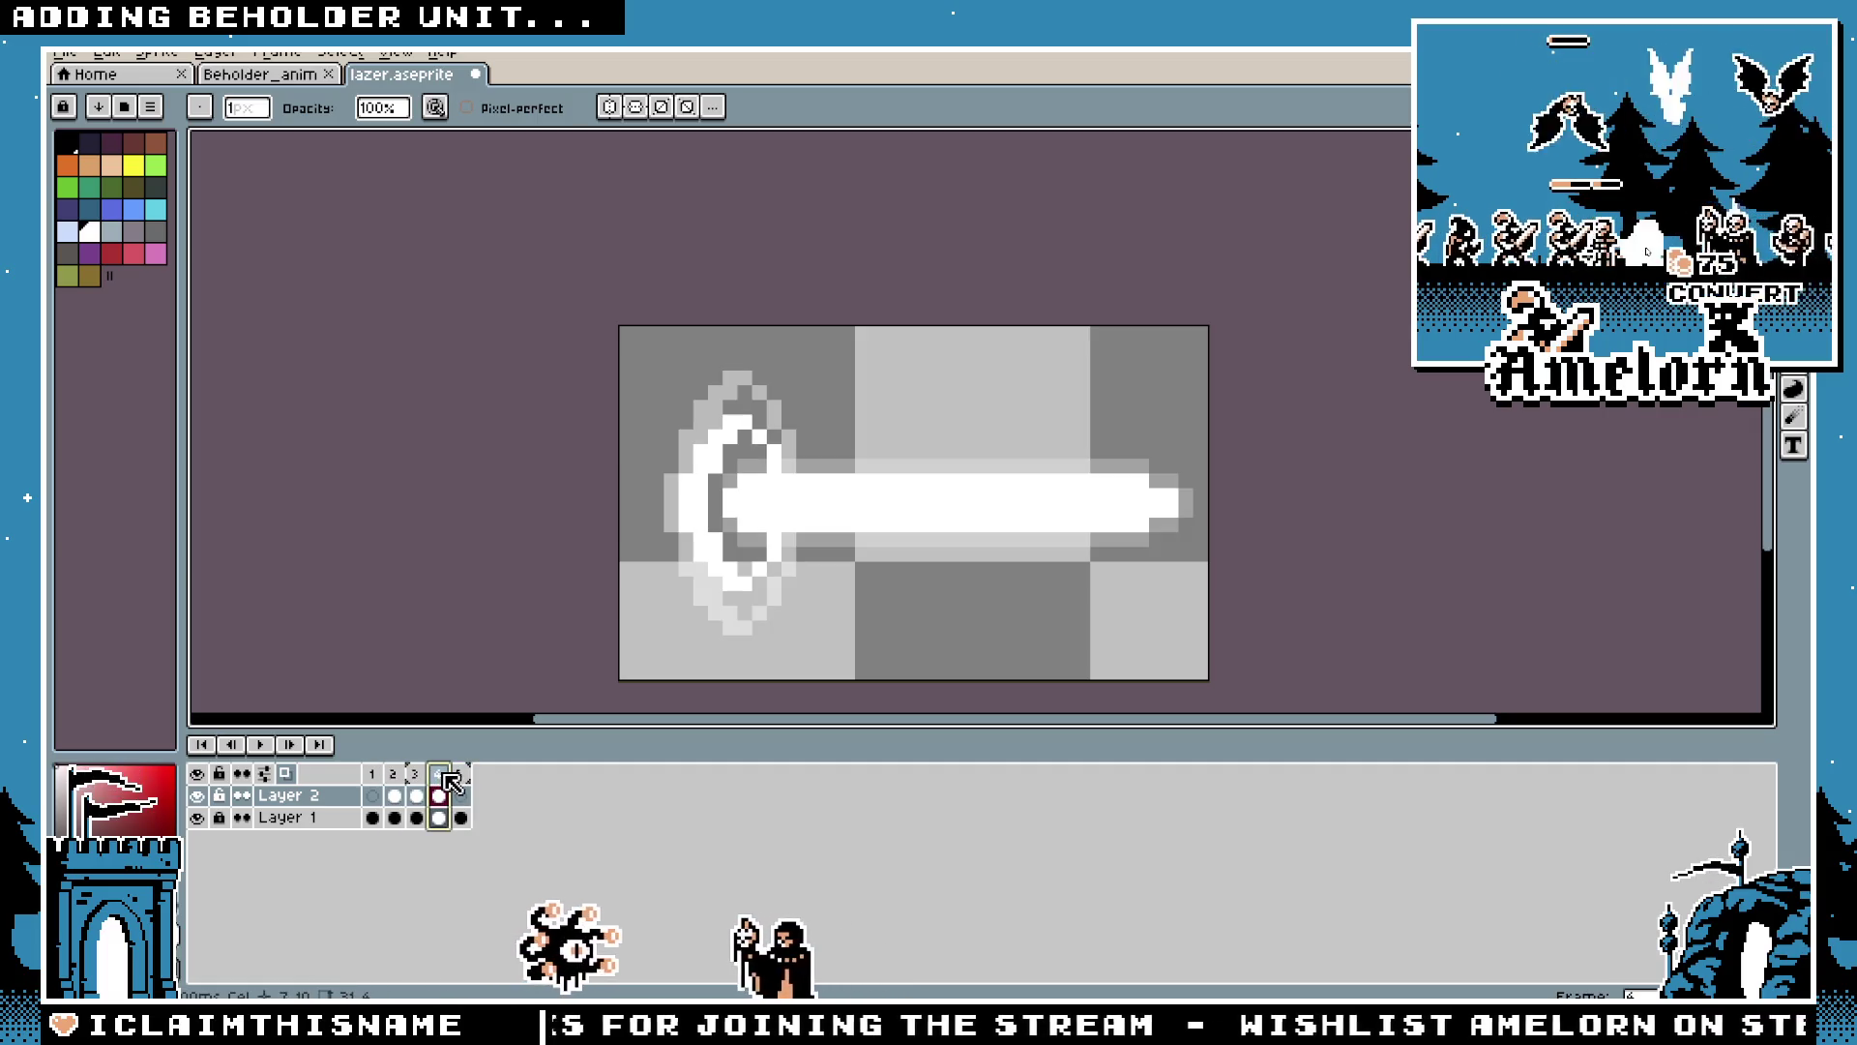
left_click(406, 774)
scroll(1035, 523, "up", 1)
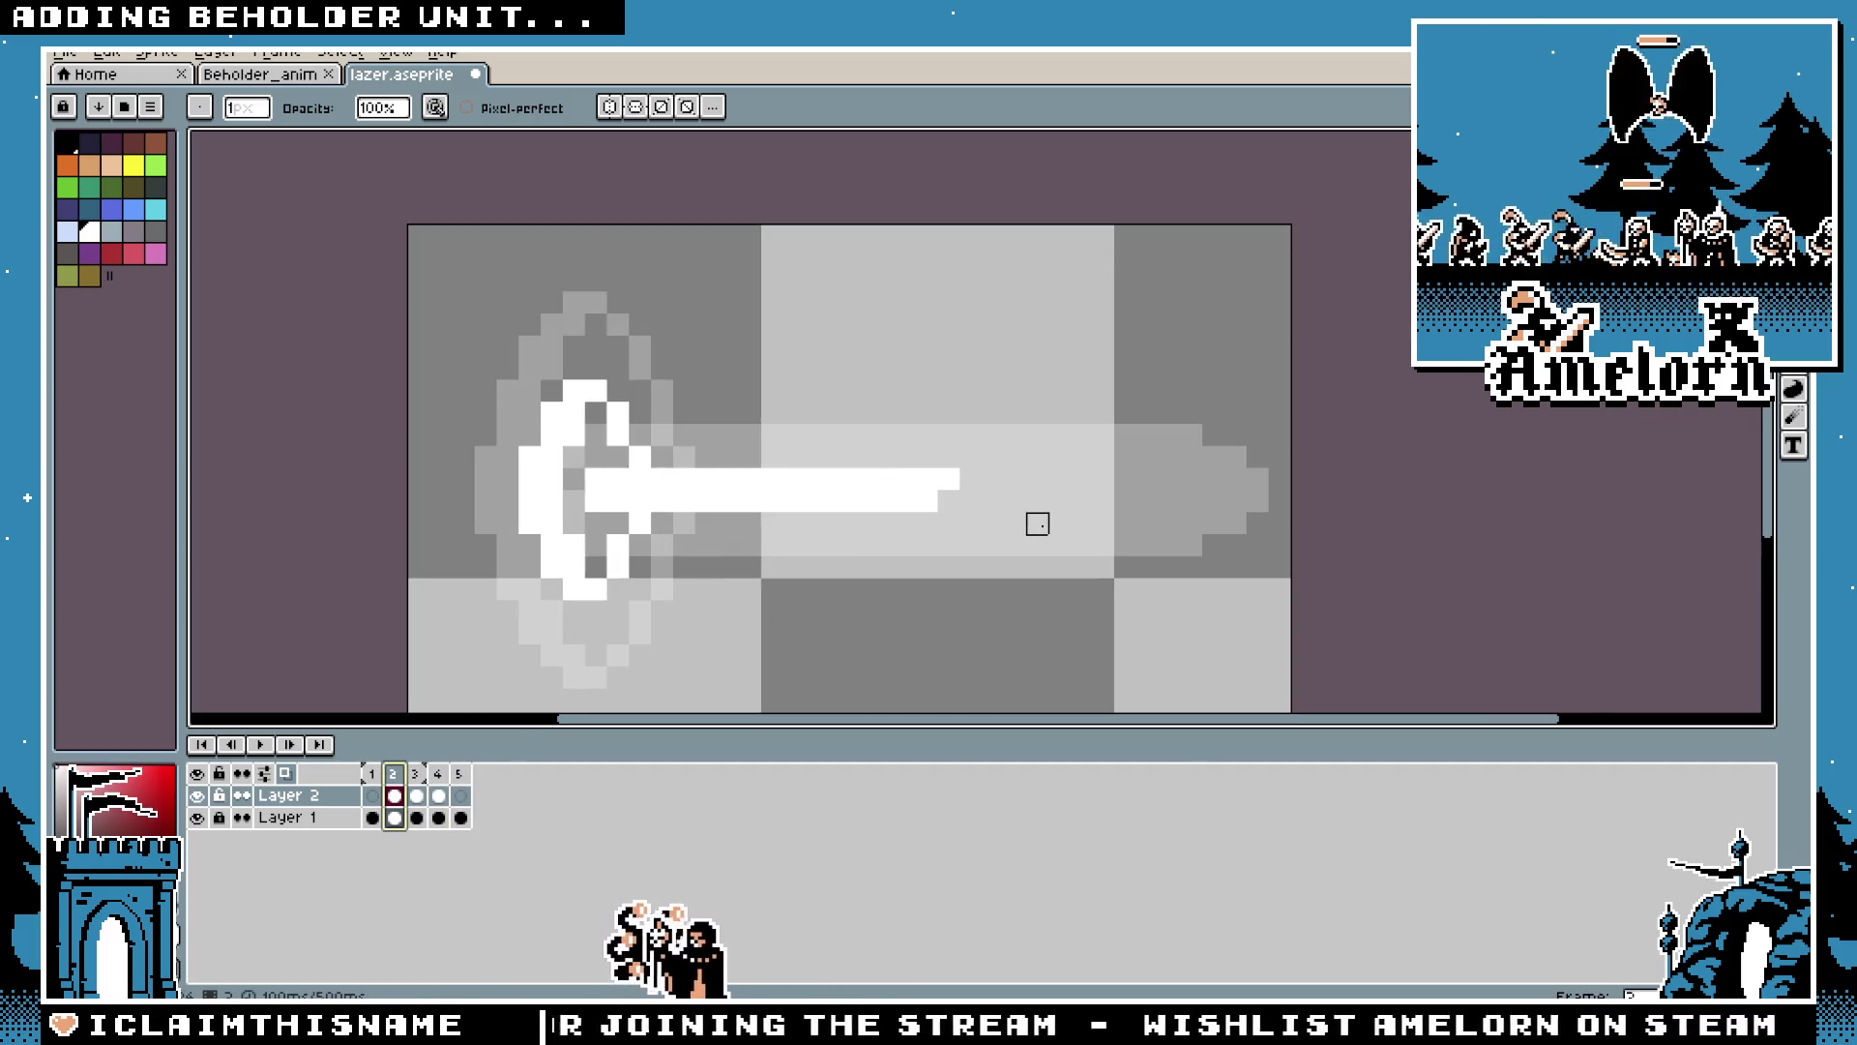
left_click_drag(1036, 522, 817, 485)
scroll(816, 485, "down", 1)
left_click(374, 774)
mouse_move(388, 789)
left_mouse_down()
mouse_move(459, 788)
mouse_move(377, 792)
left_mouse_up()
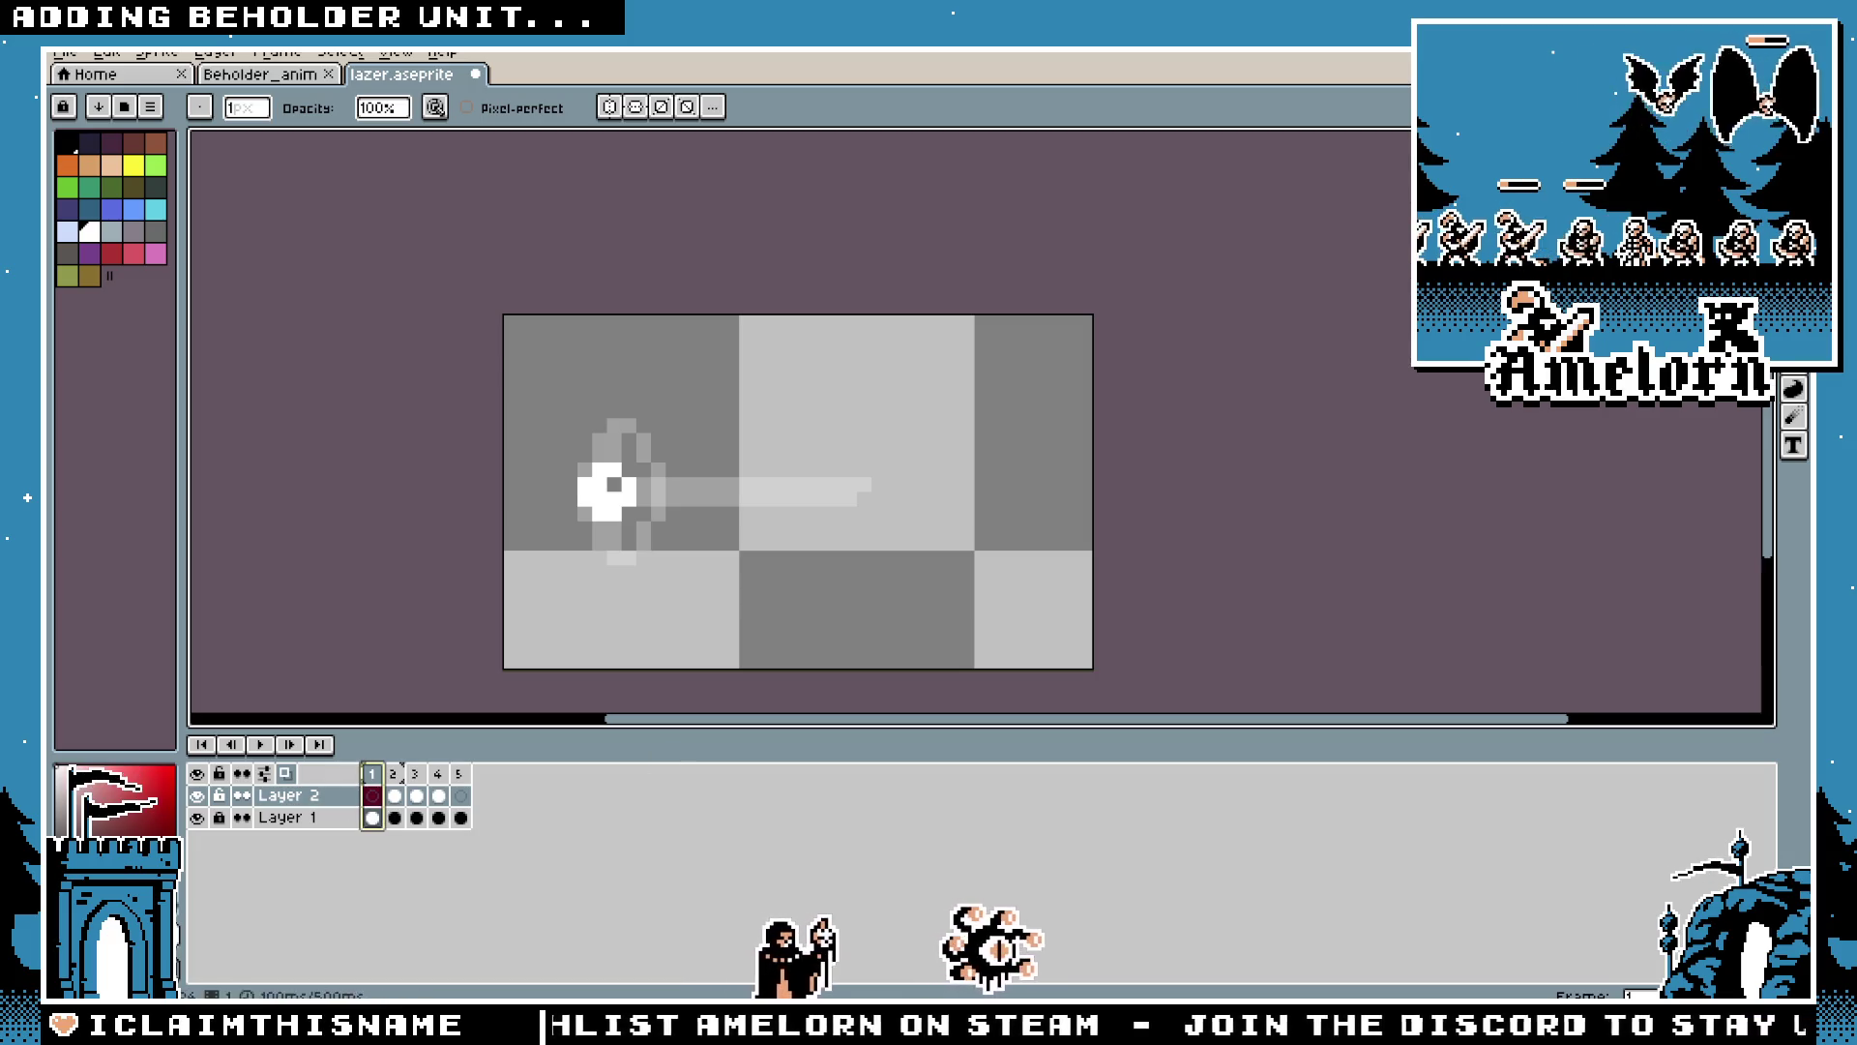
Scrub back and forth through frames 1 to 5, ending on frame 4's shorter beam
key("m")
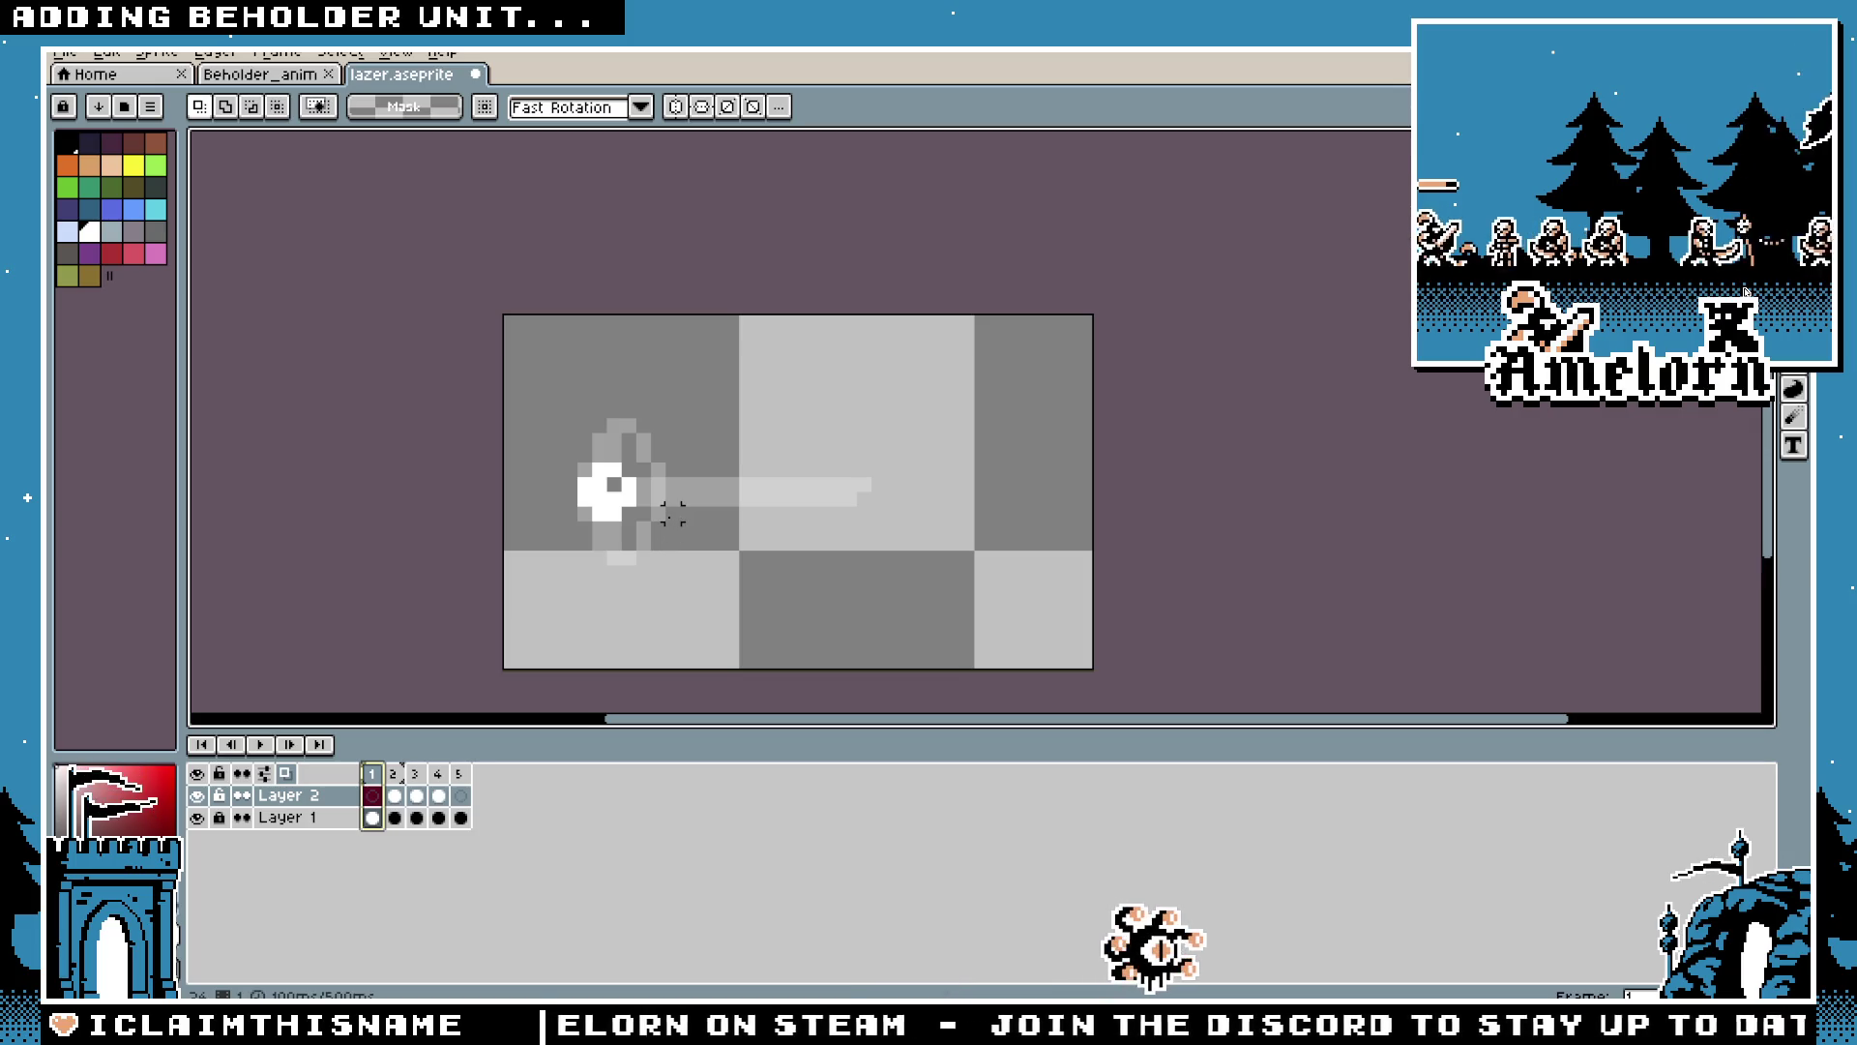
mouse_move(409, 775)
left_mouse_down()
mouse_move(455, 783)
mouse_move(387, 781)
mouse_move(447, 784)
left_mouse_up()
key("Left")
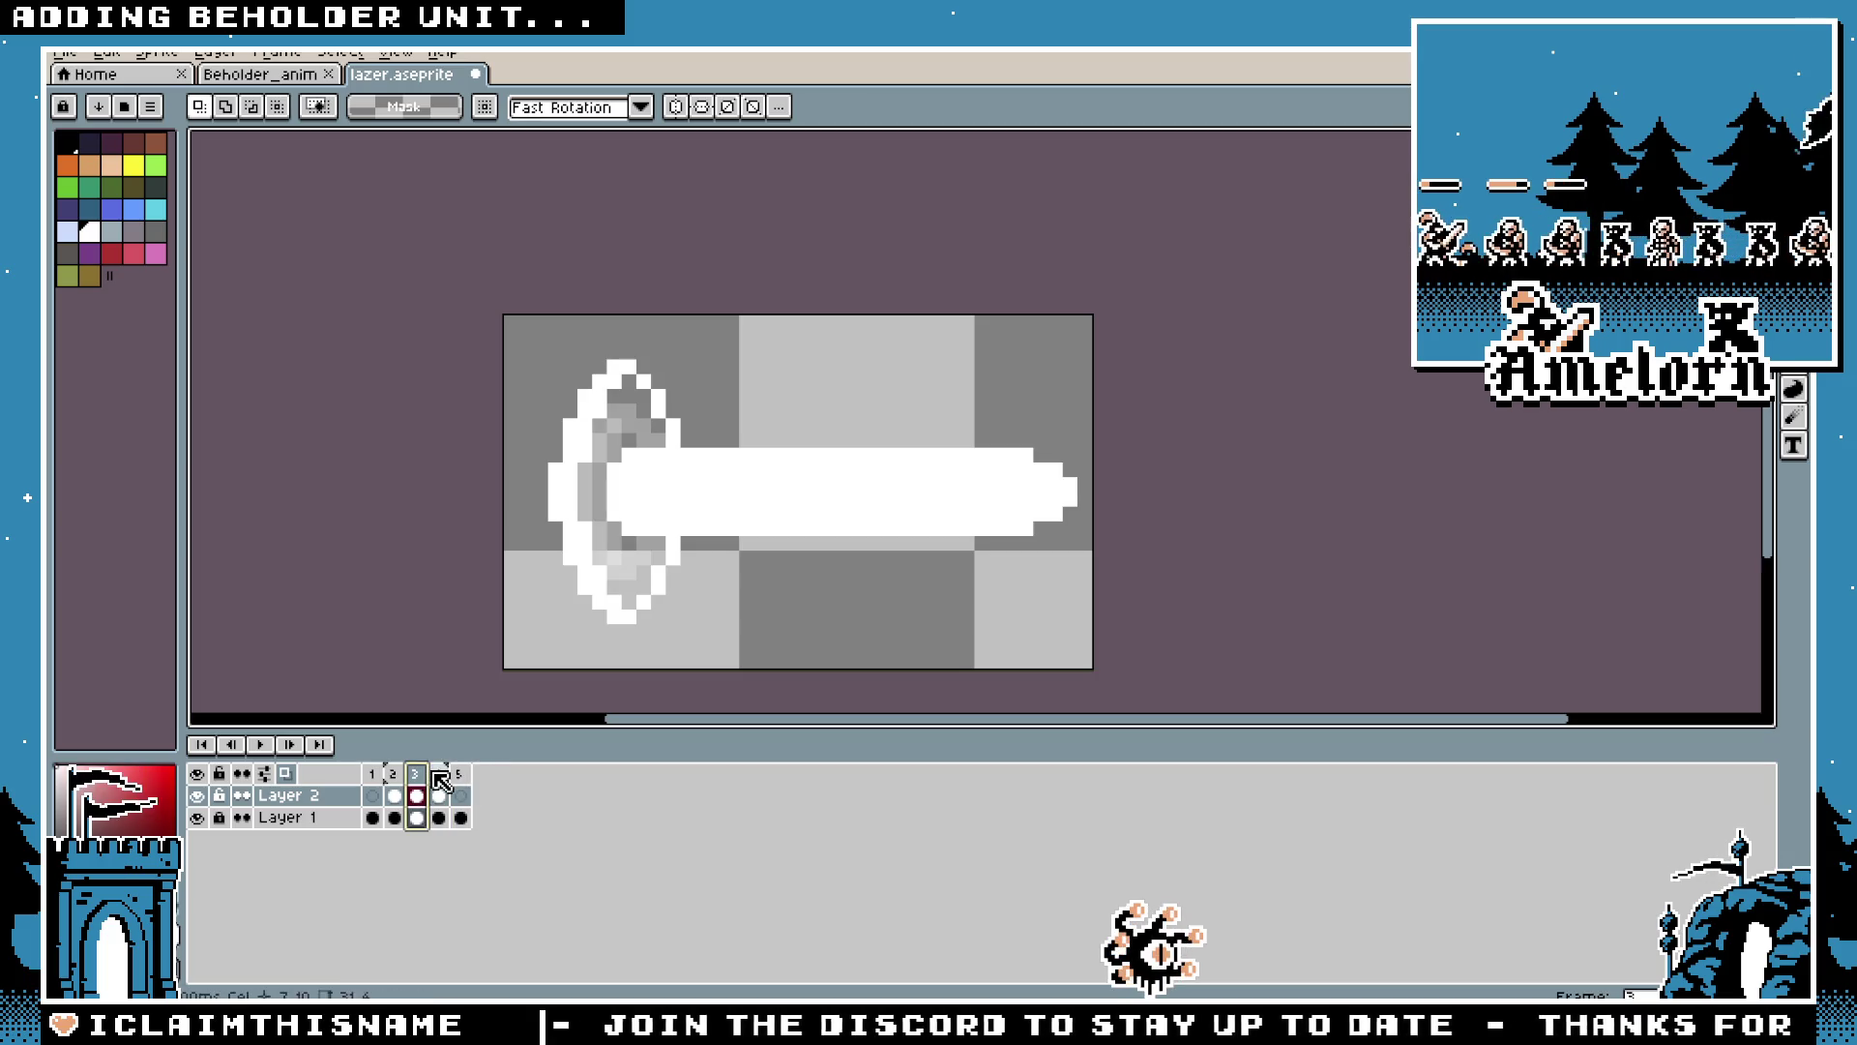
left_click(462, 774)
mouse_move(461, 774)
left_mouse_down()
mouse_move(374, 774)
mouse_move(440, 792)
left_mouse_up()
key("Left")
left_click(440, 792)
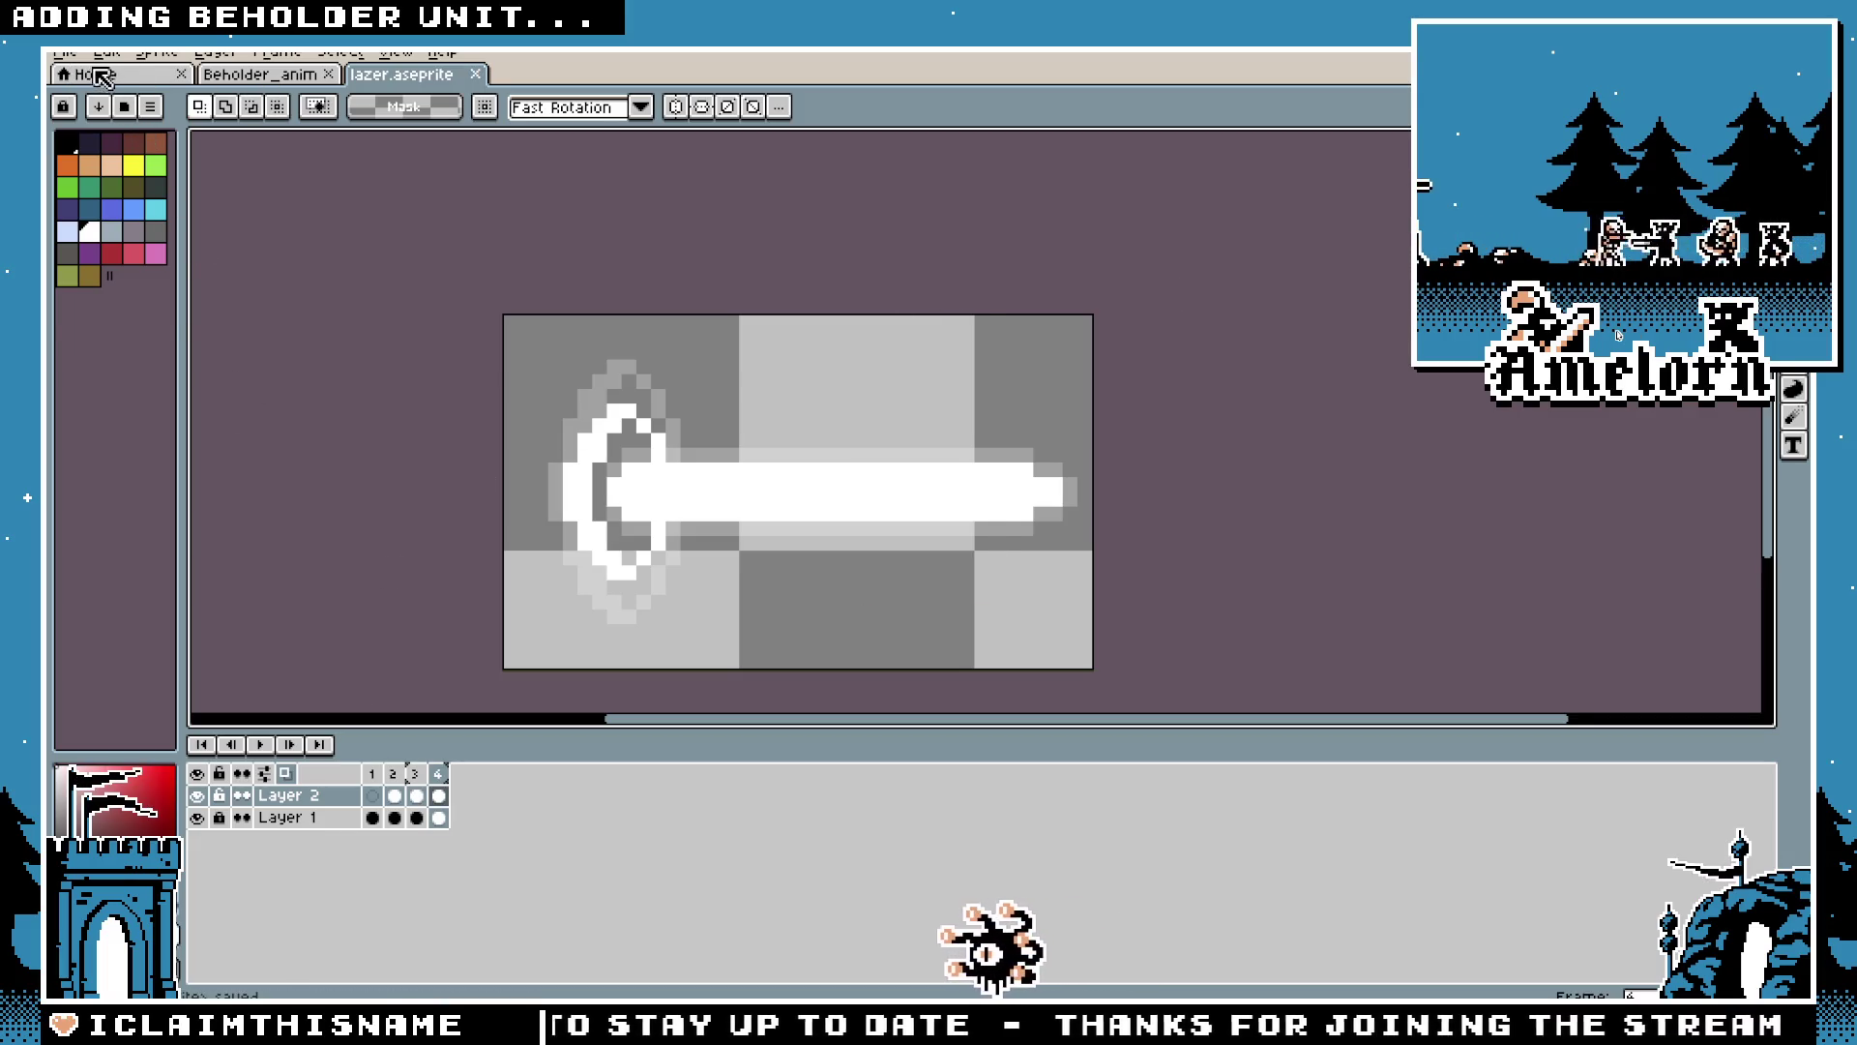
left_click(64, 53)
Export the laser frames as a horizontal sprite sheet
mouse_move(124, 236)
left_click(317, 247)
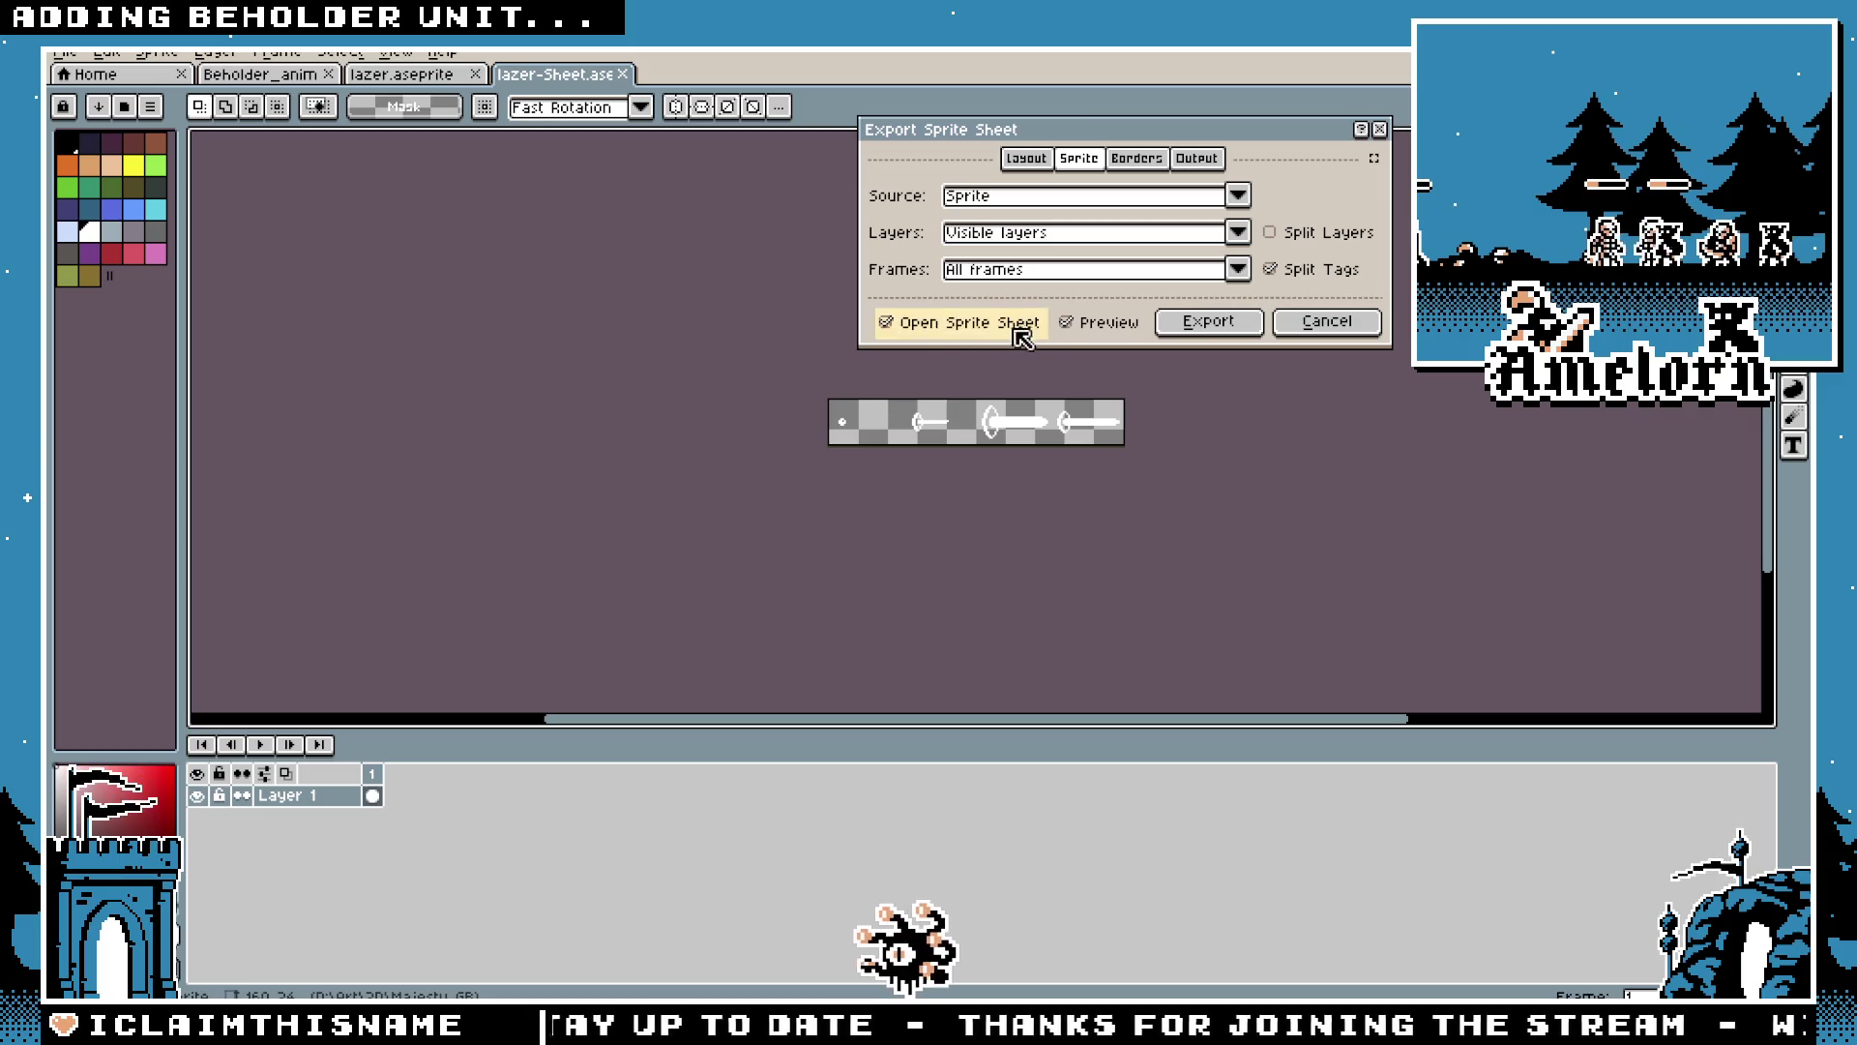
left_click(1207, 322)
Save the sprite sheet as laser.png in PNG format inside the beholder's art folder
left_click(63, 53)
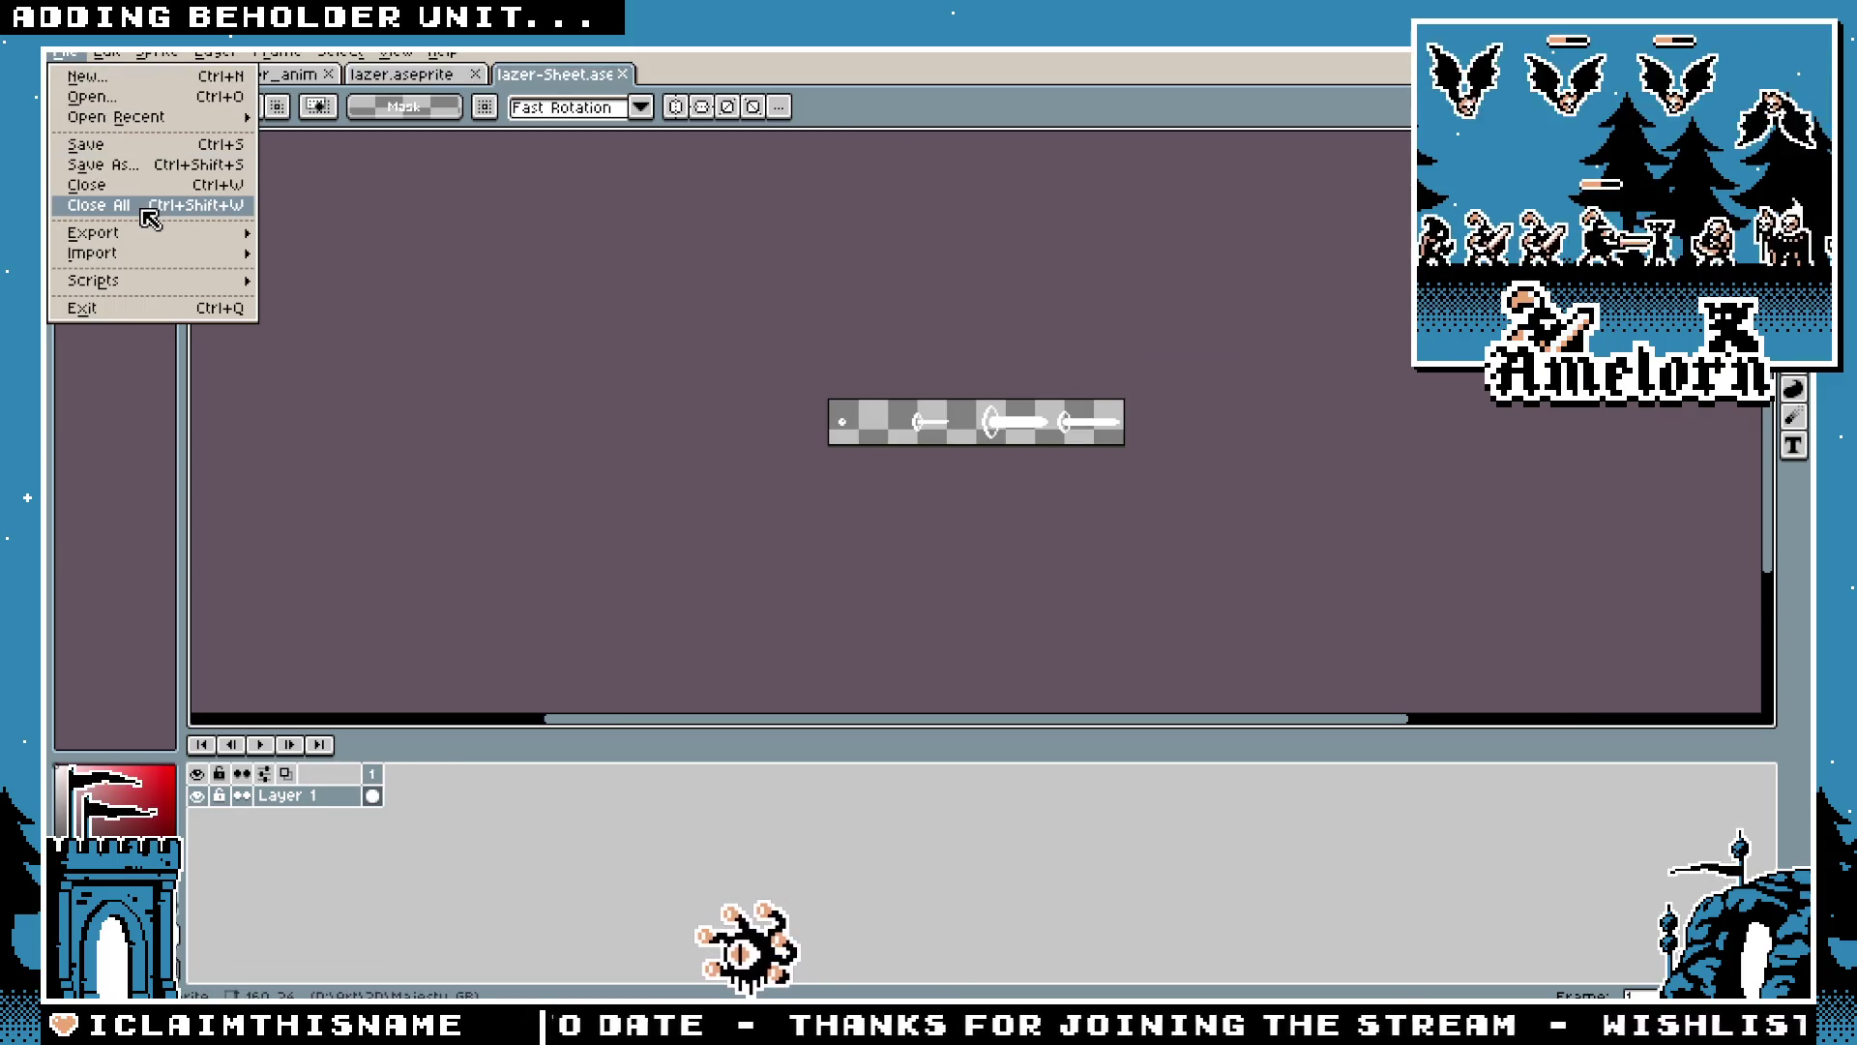
left_click(136, 170)
left_click(387, 95)
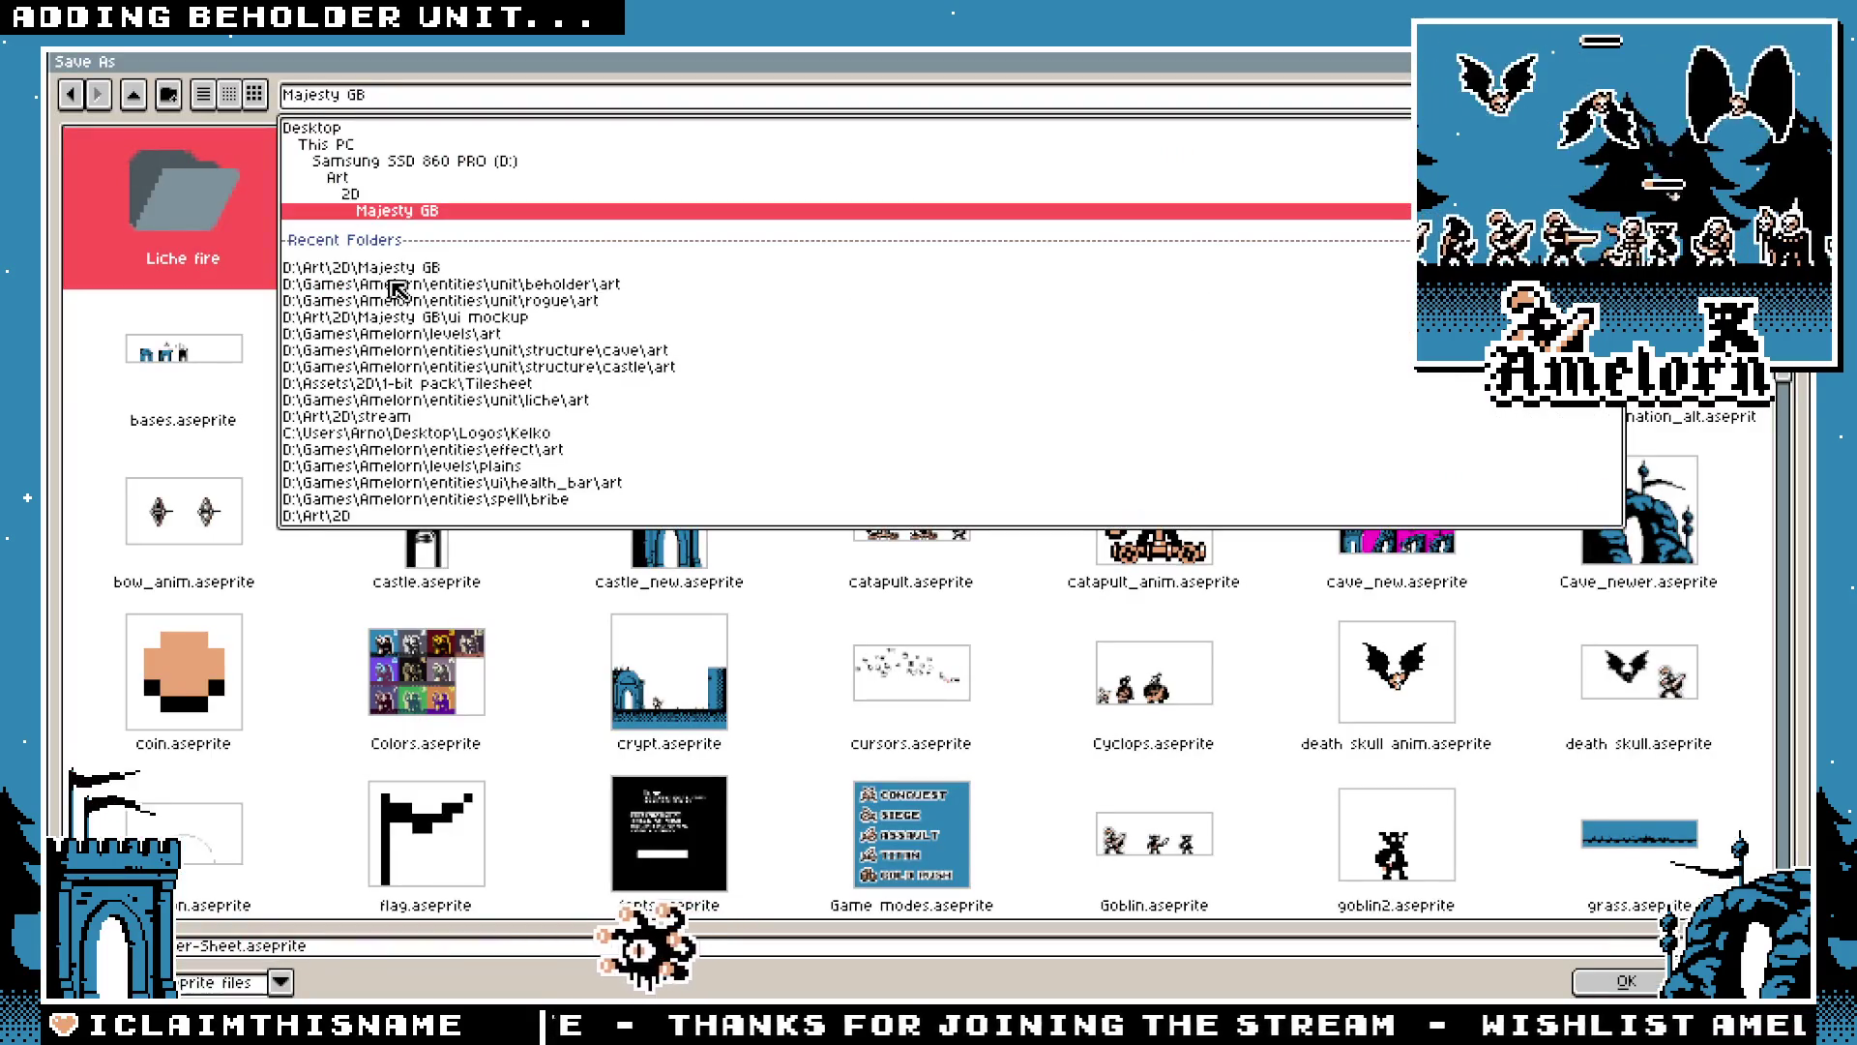
left_click(396, 284)
left_click(132, 103)
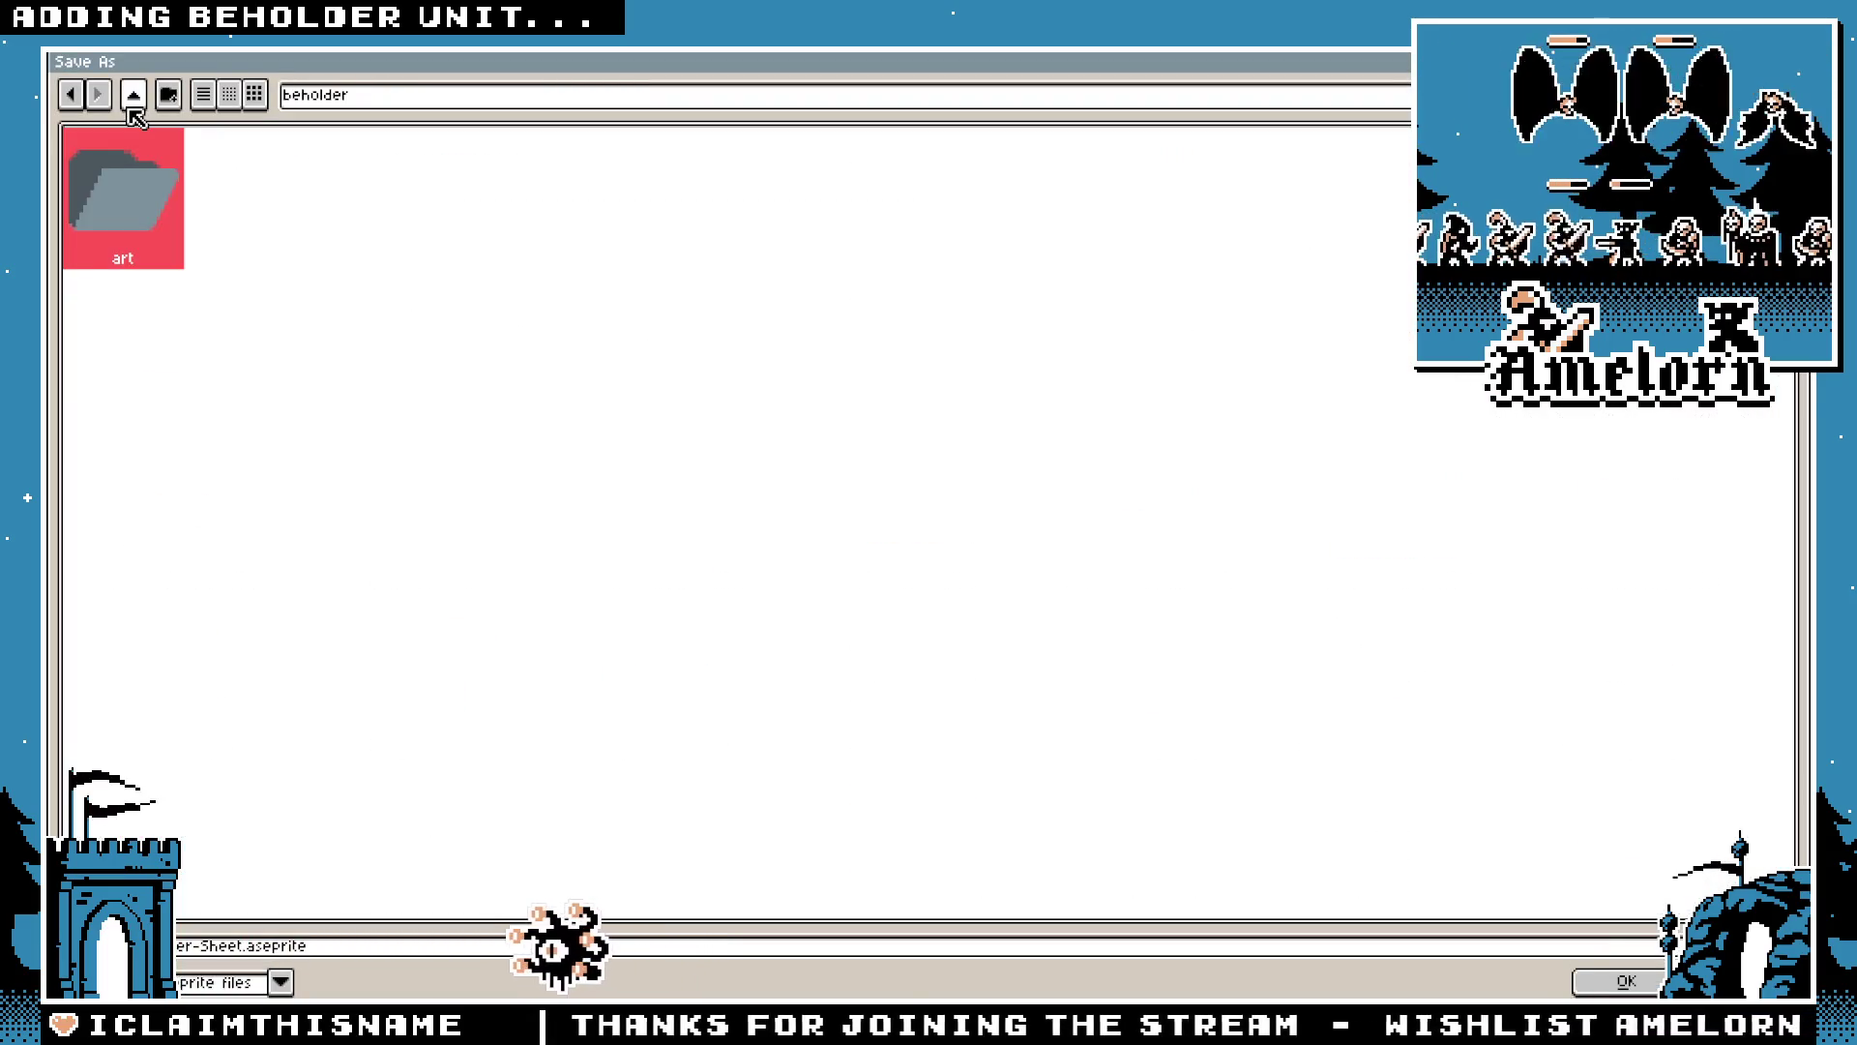
left_click(131, 108)
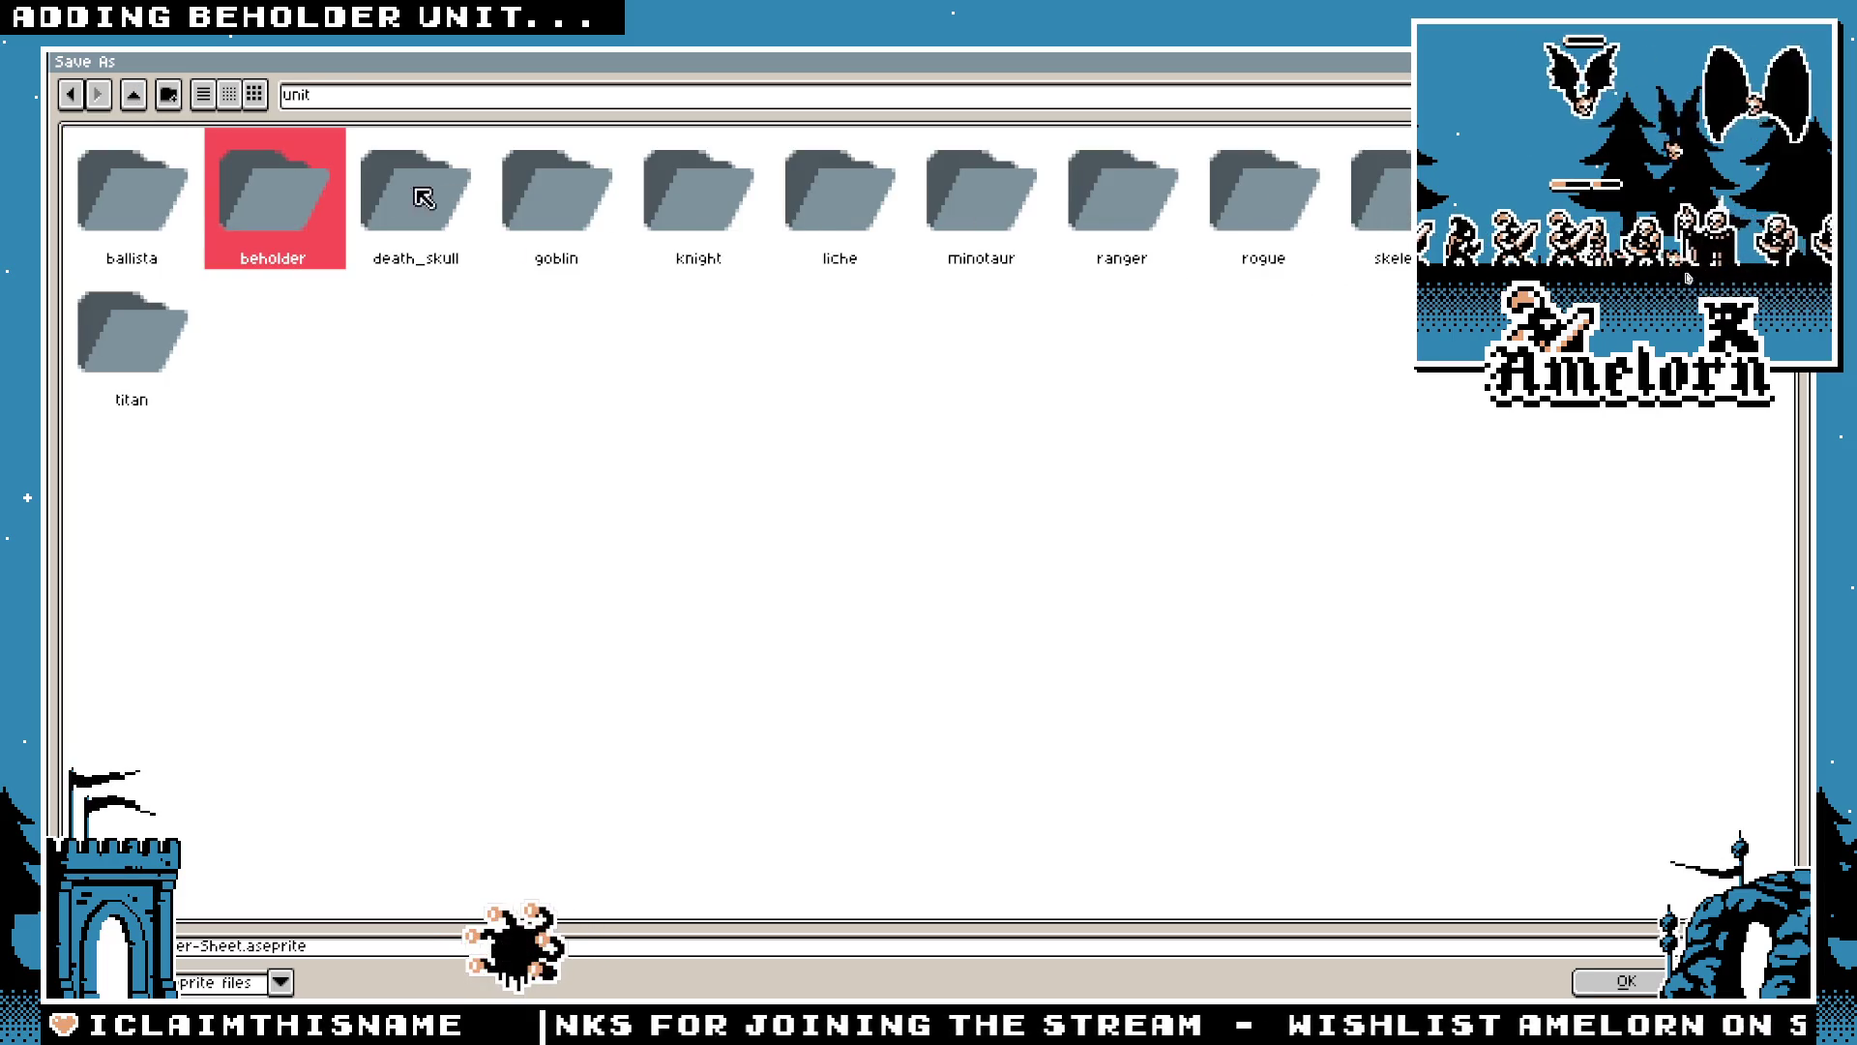
double_click(268, 208)
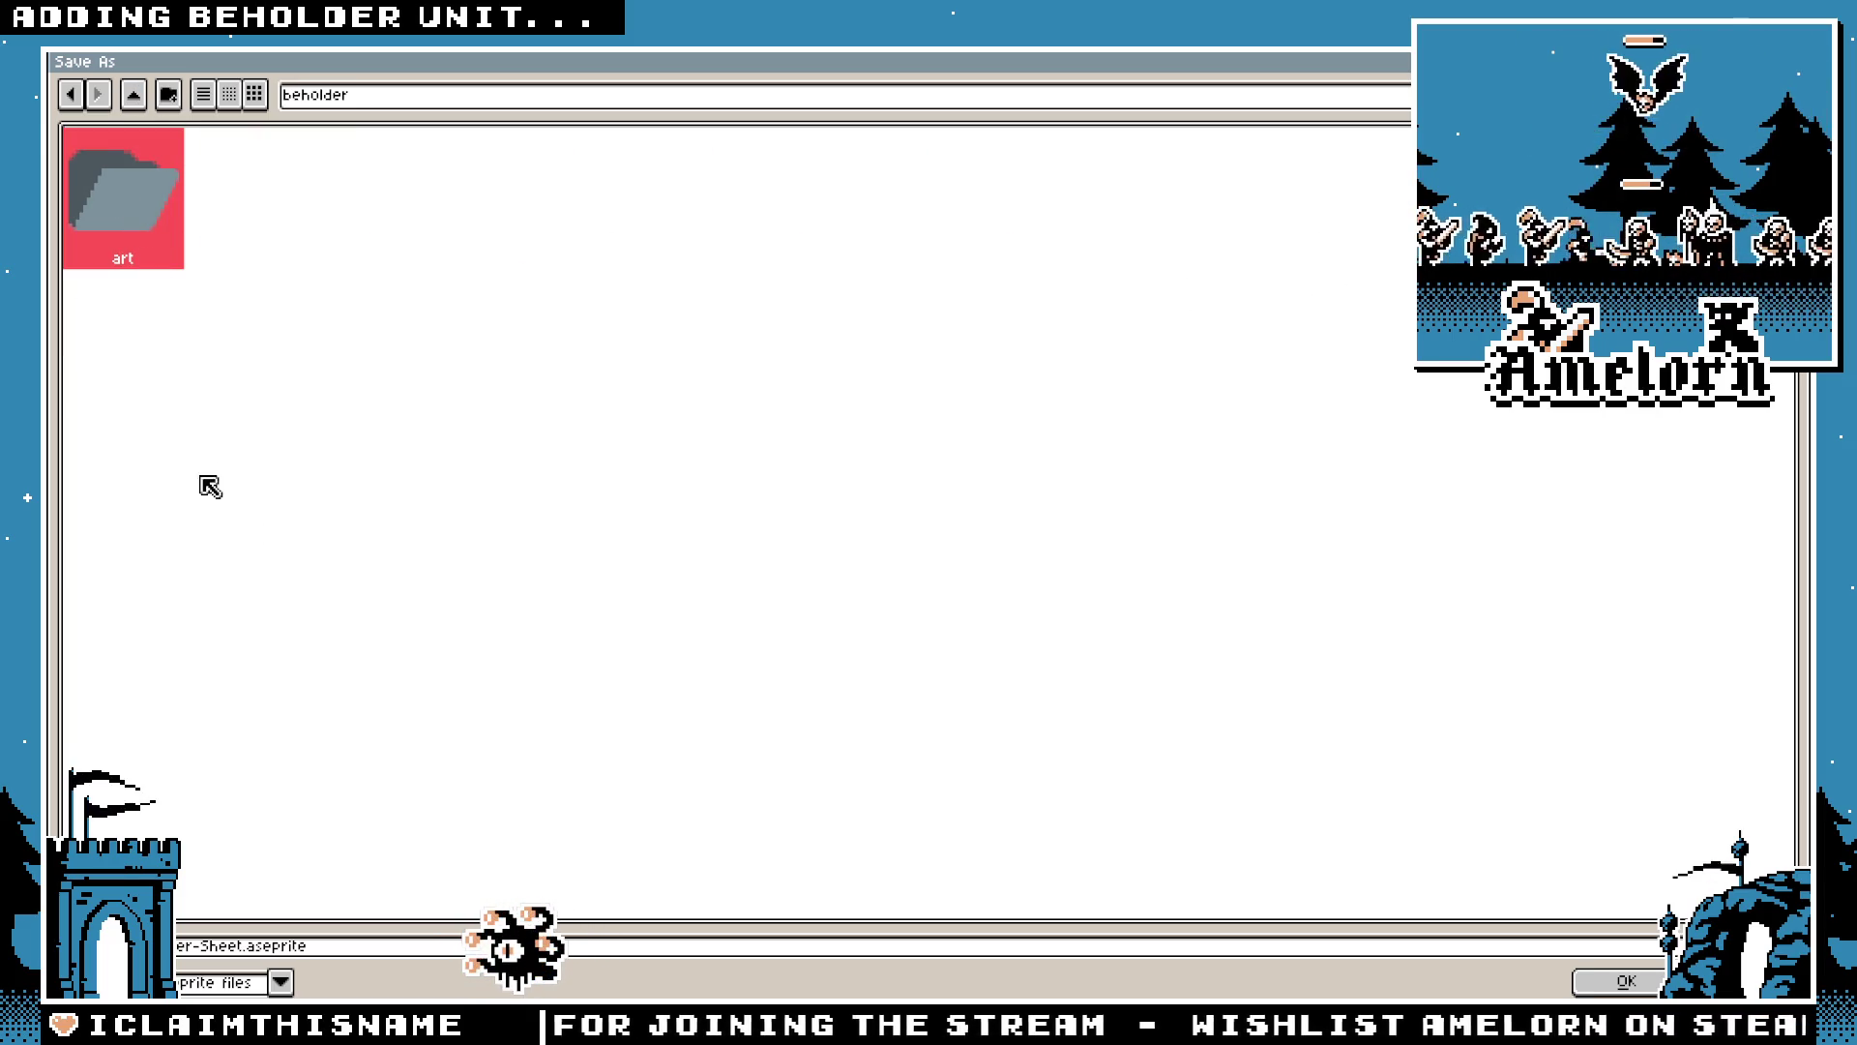
left_click(280, 979)
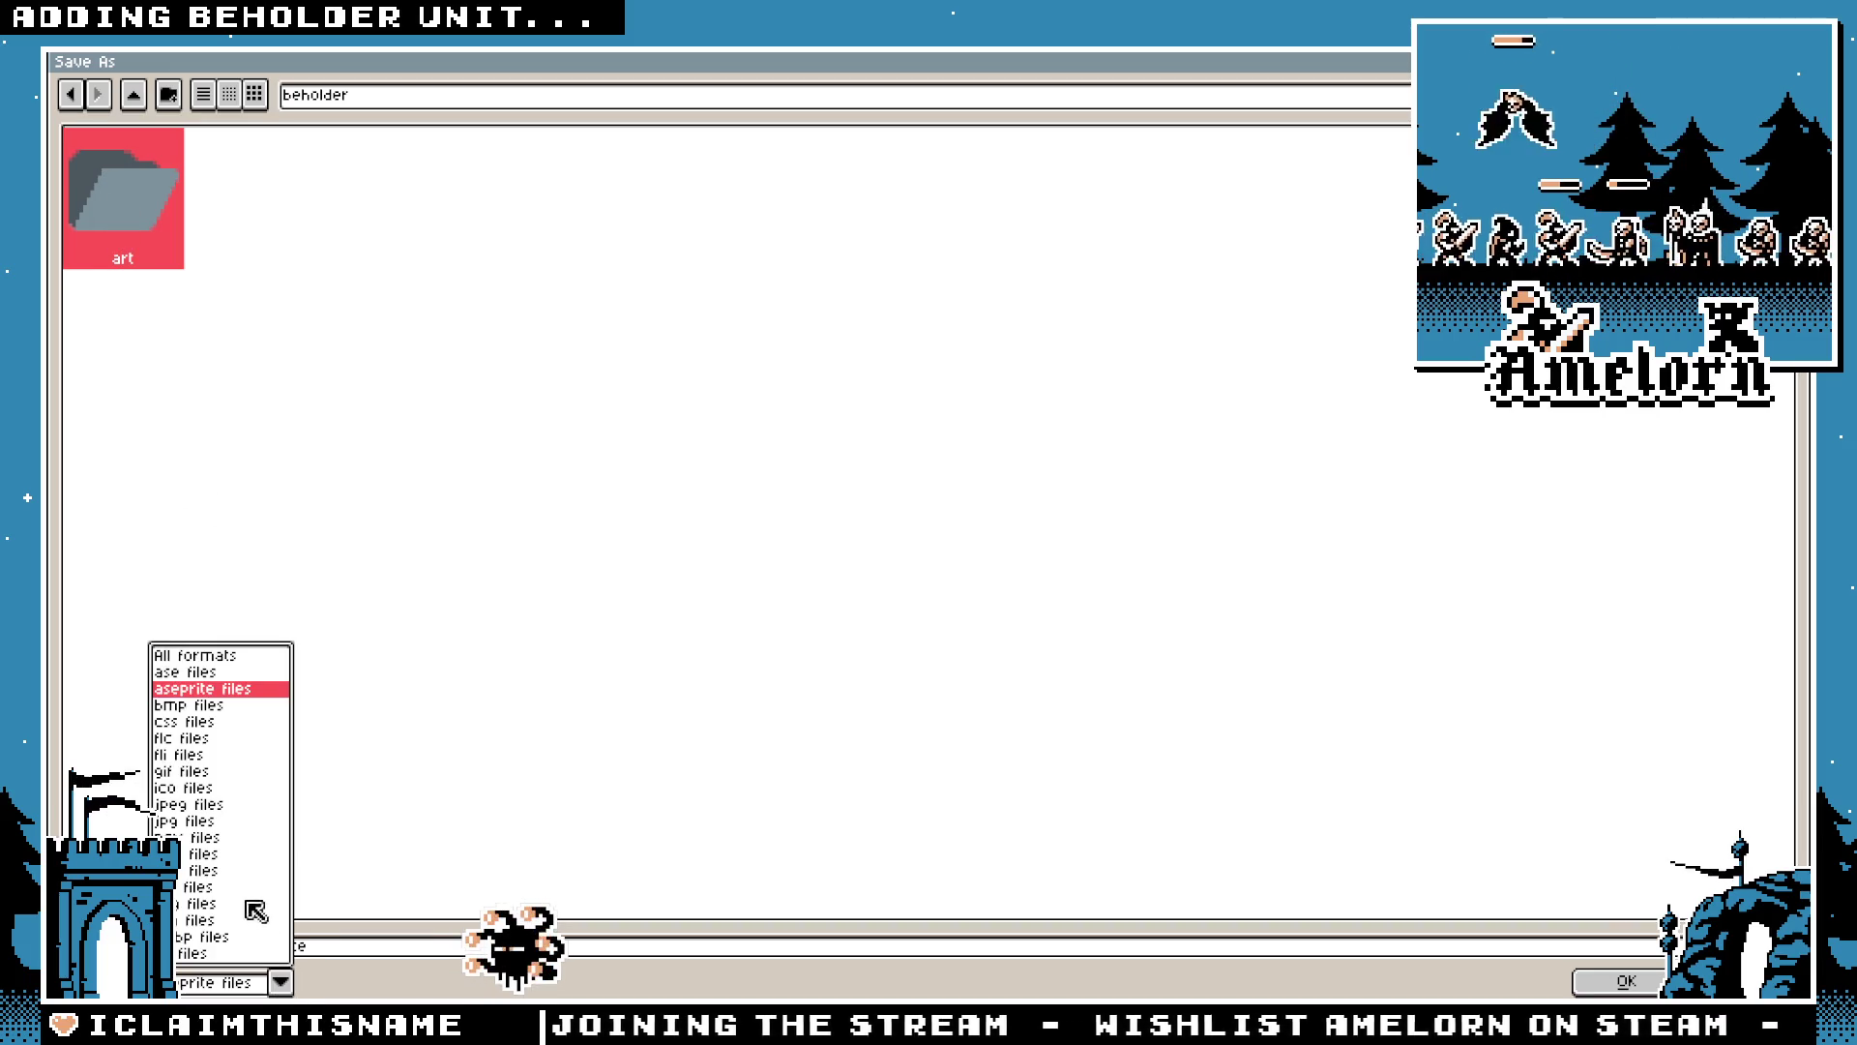
left_click(197, 882)
double_click(162, 240)
double_click(178, 947)
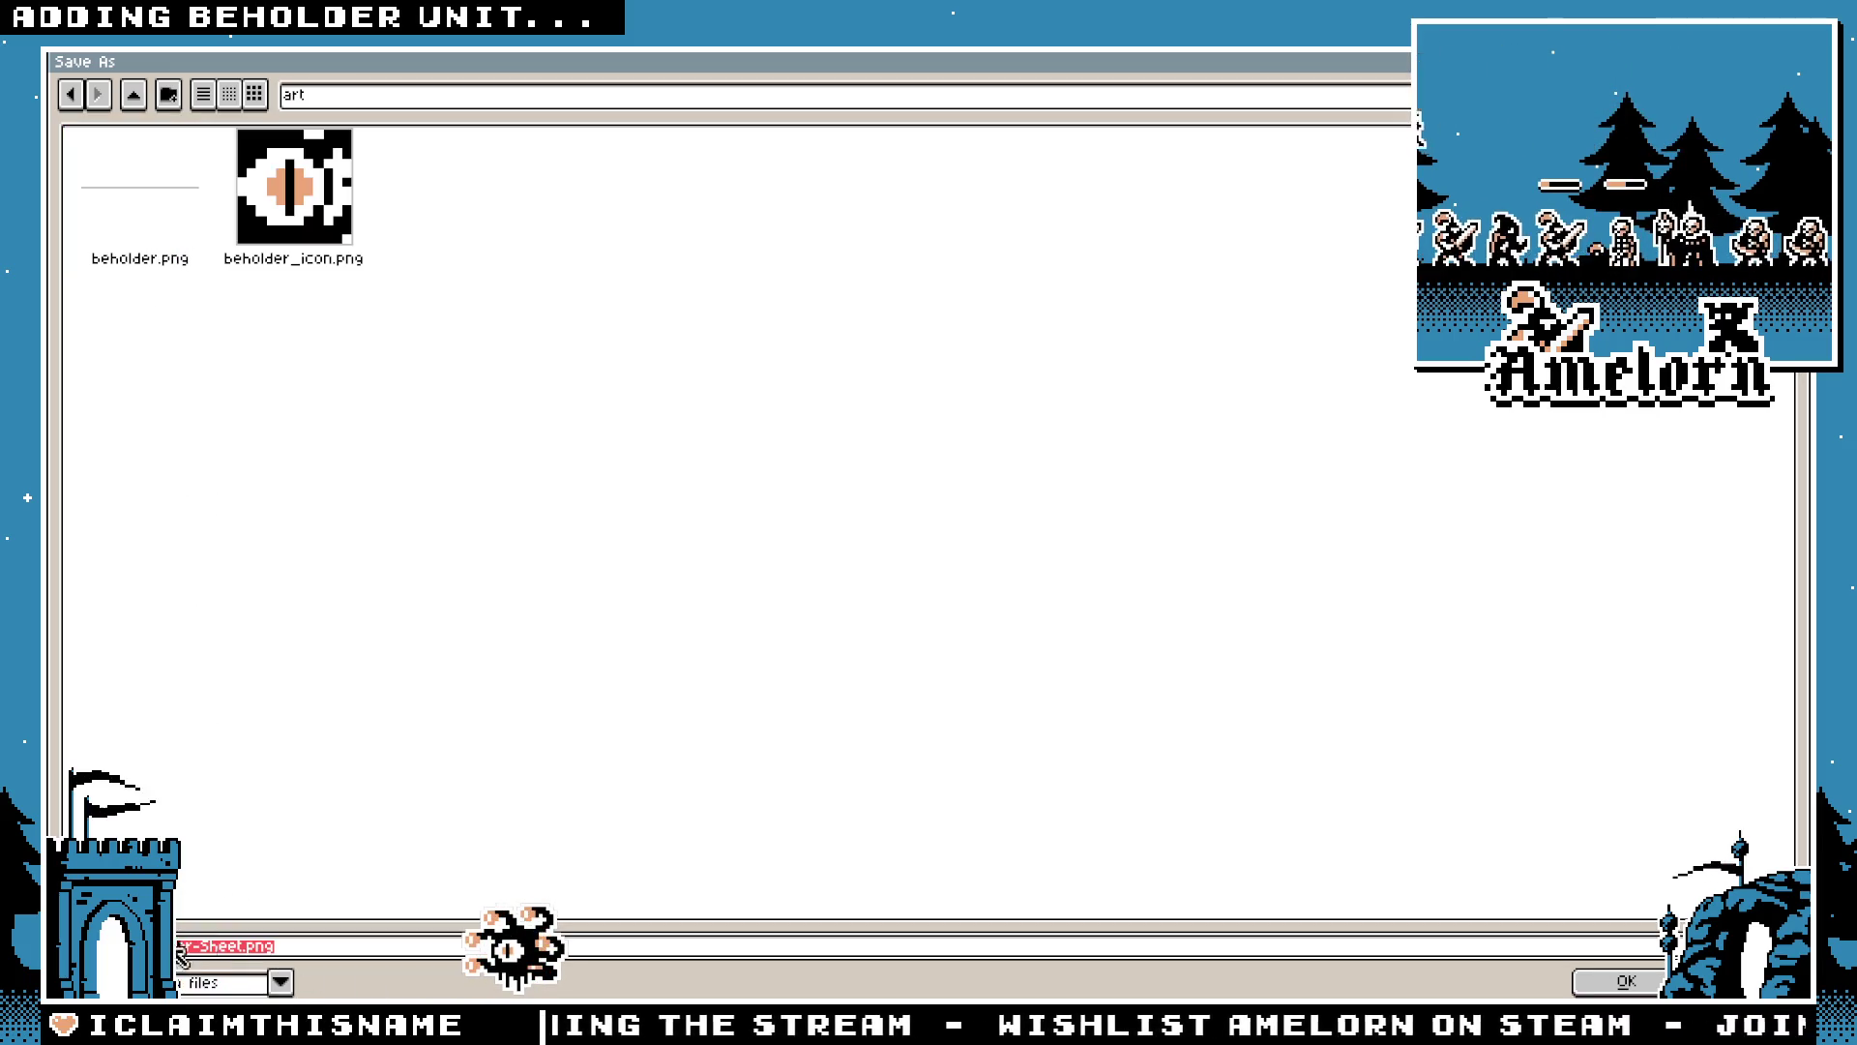
key("Return")
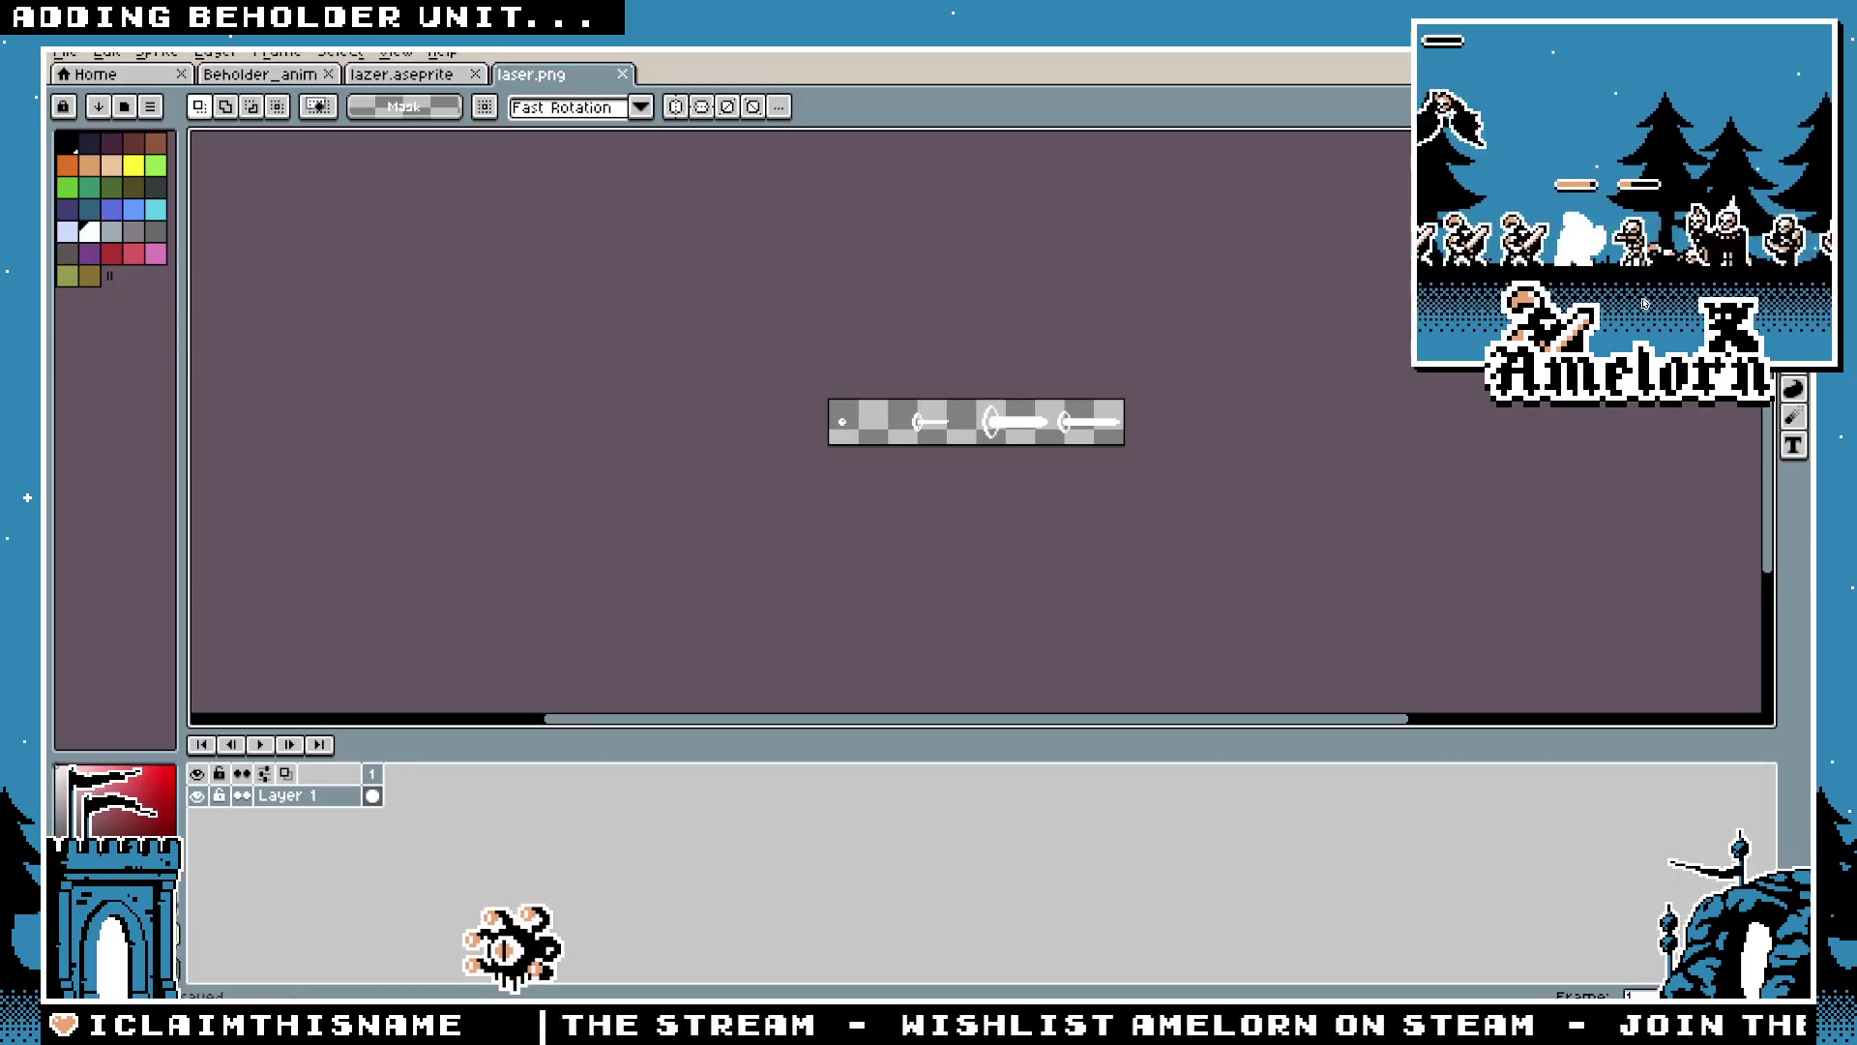
Back in Godot, give AnimatedSprite2D2 a new SpriteFrames resource
key("alt+Tab")
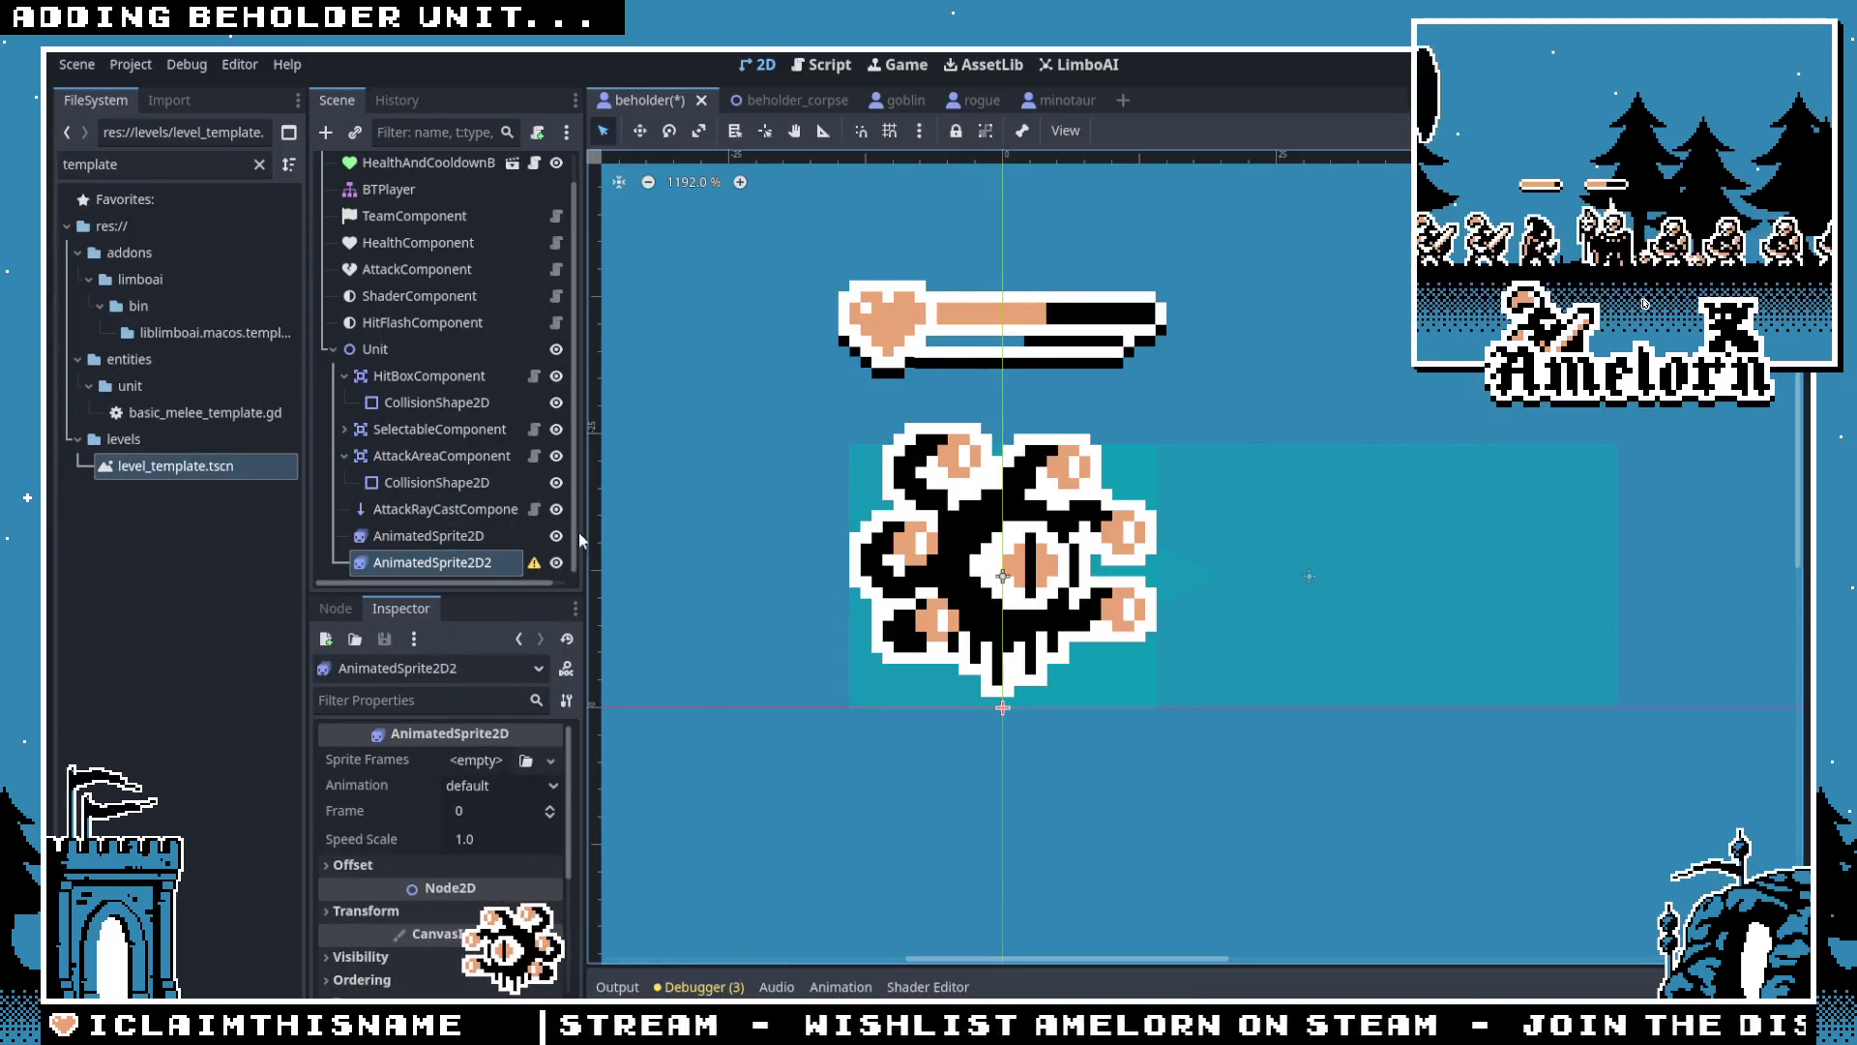
left_click(259, 164)
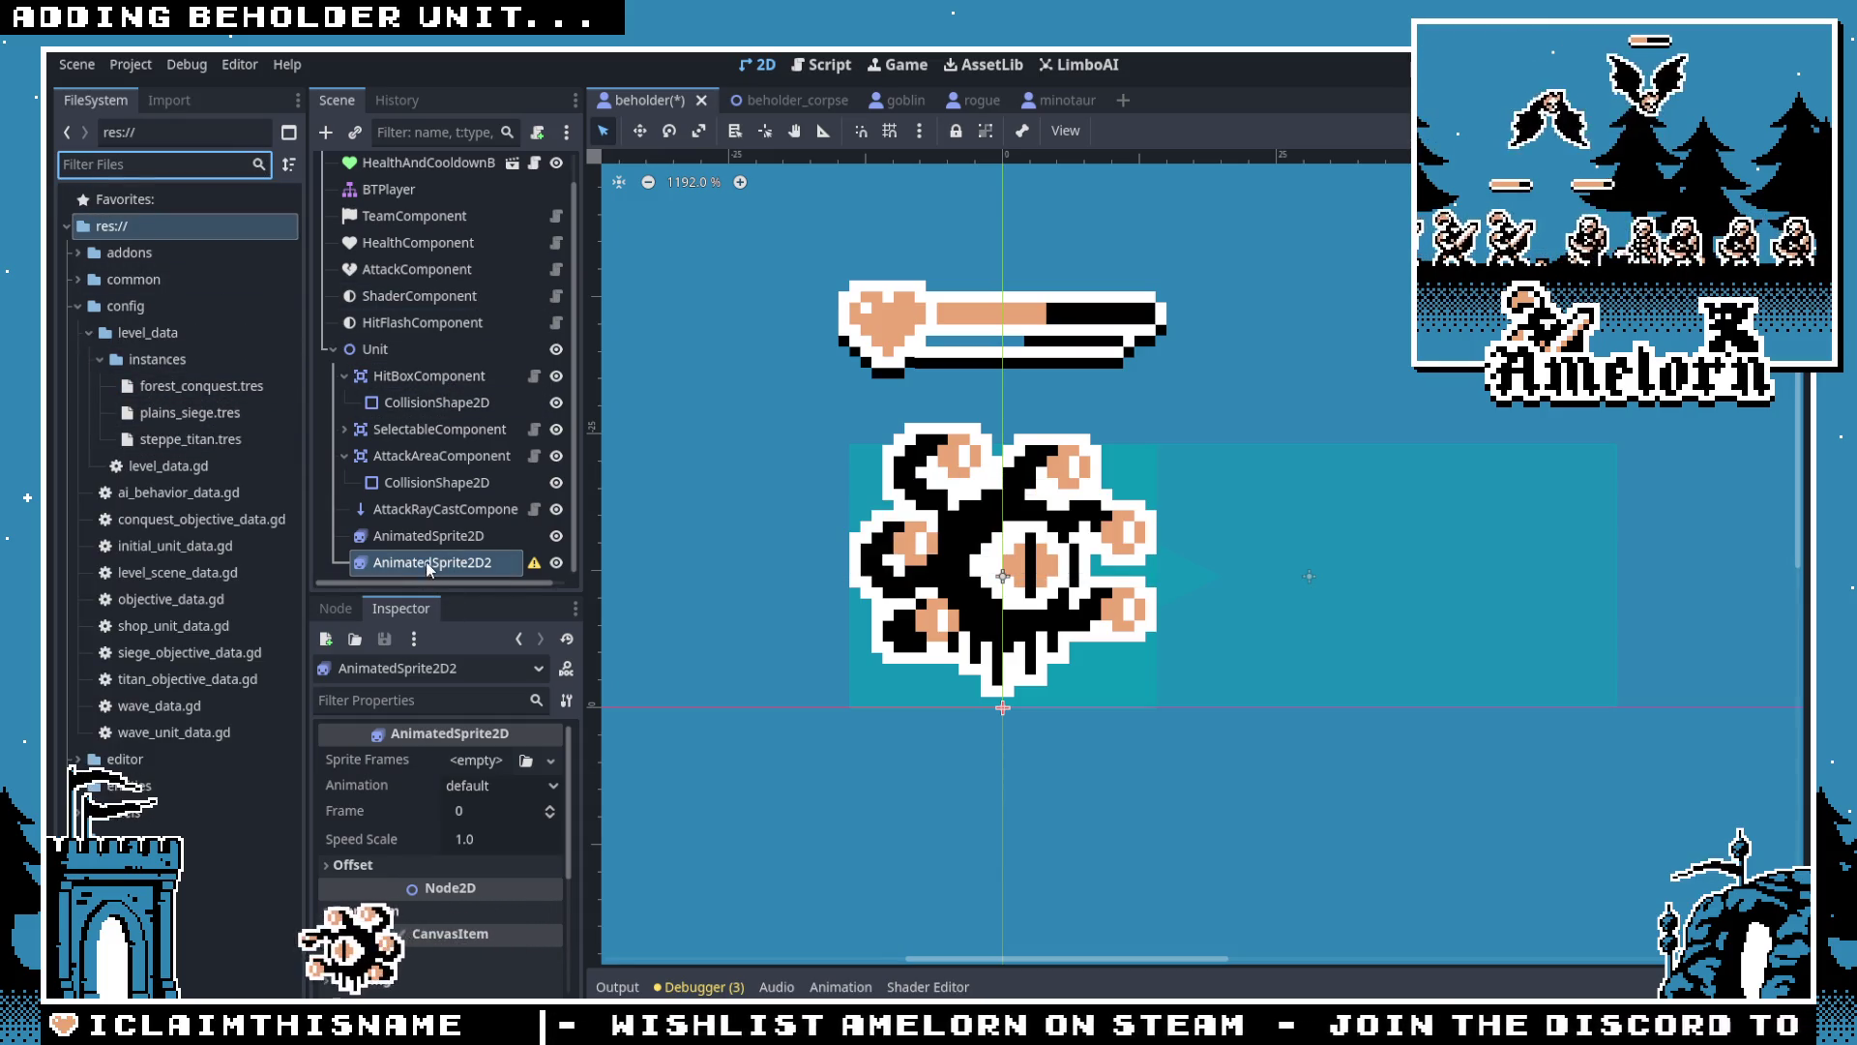
left_click(475, 761)
left_click(499, 814)
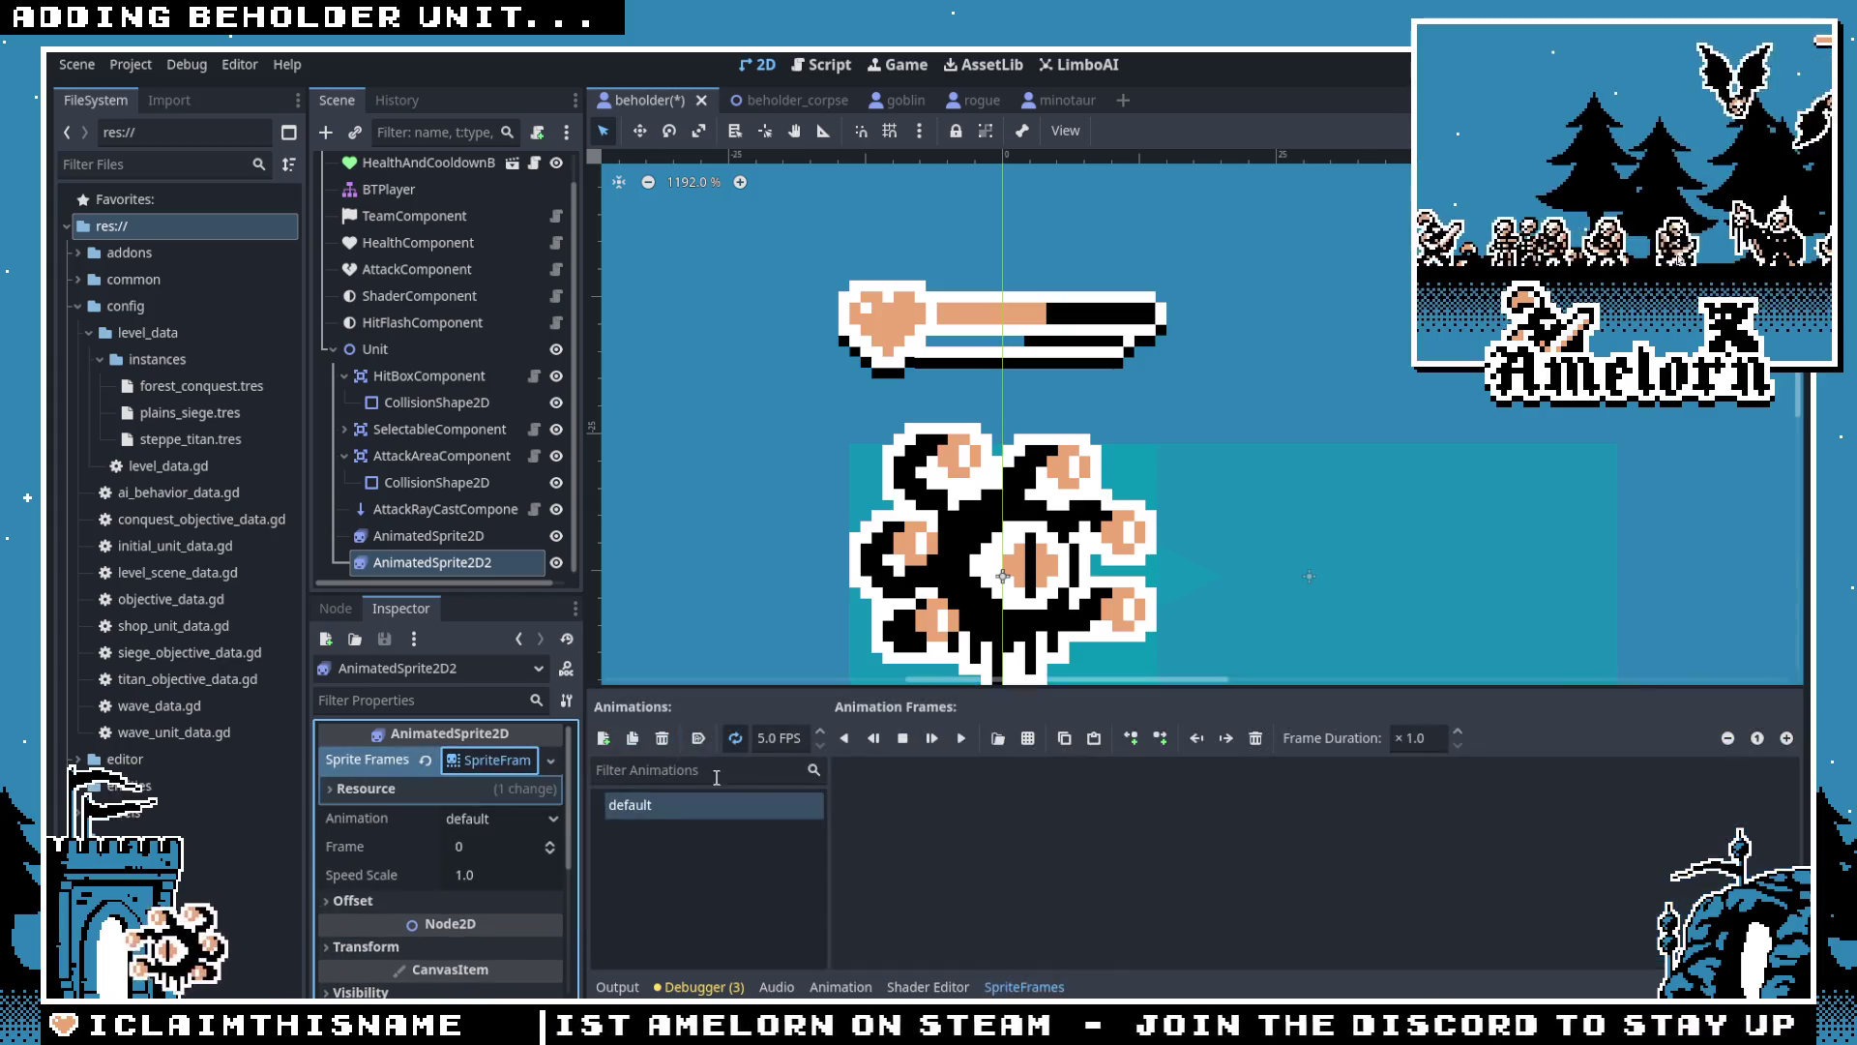
Slice entities/unit/beholder/art/laser.png and add all four frames to the default animation
left_click(1028, 738)
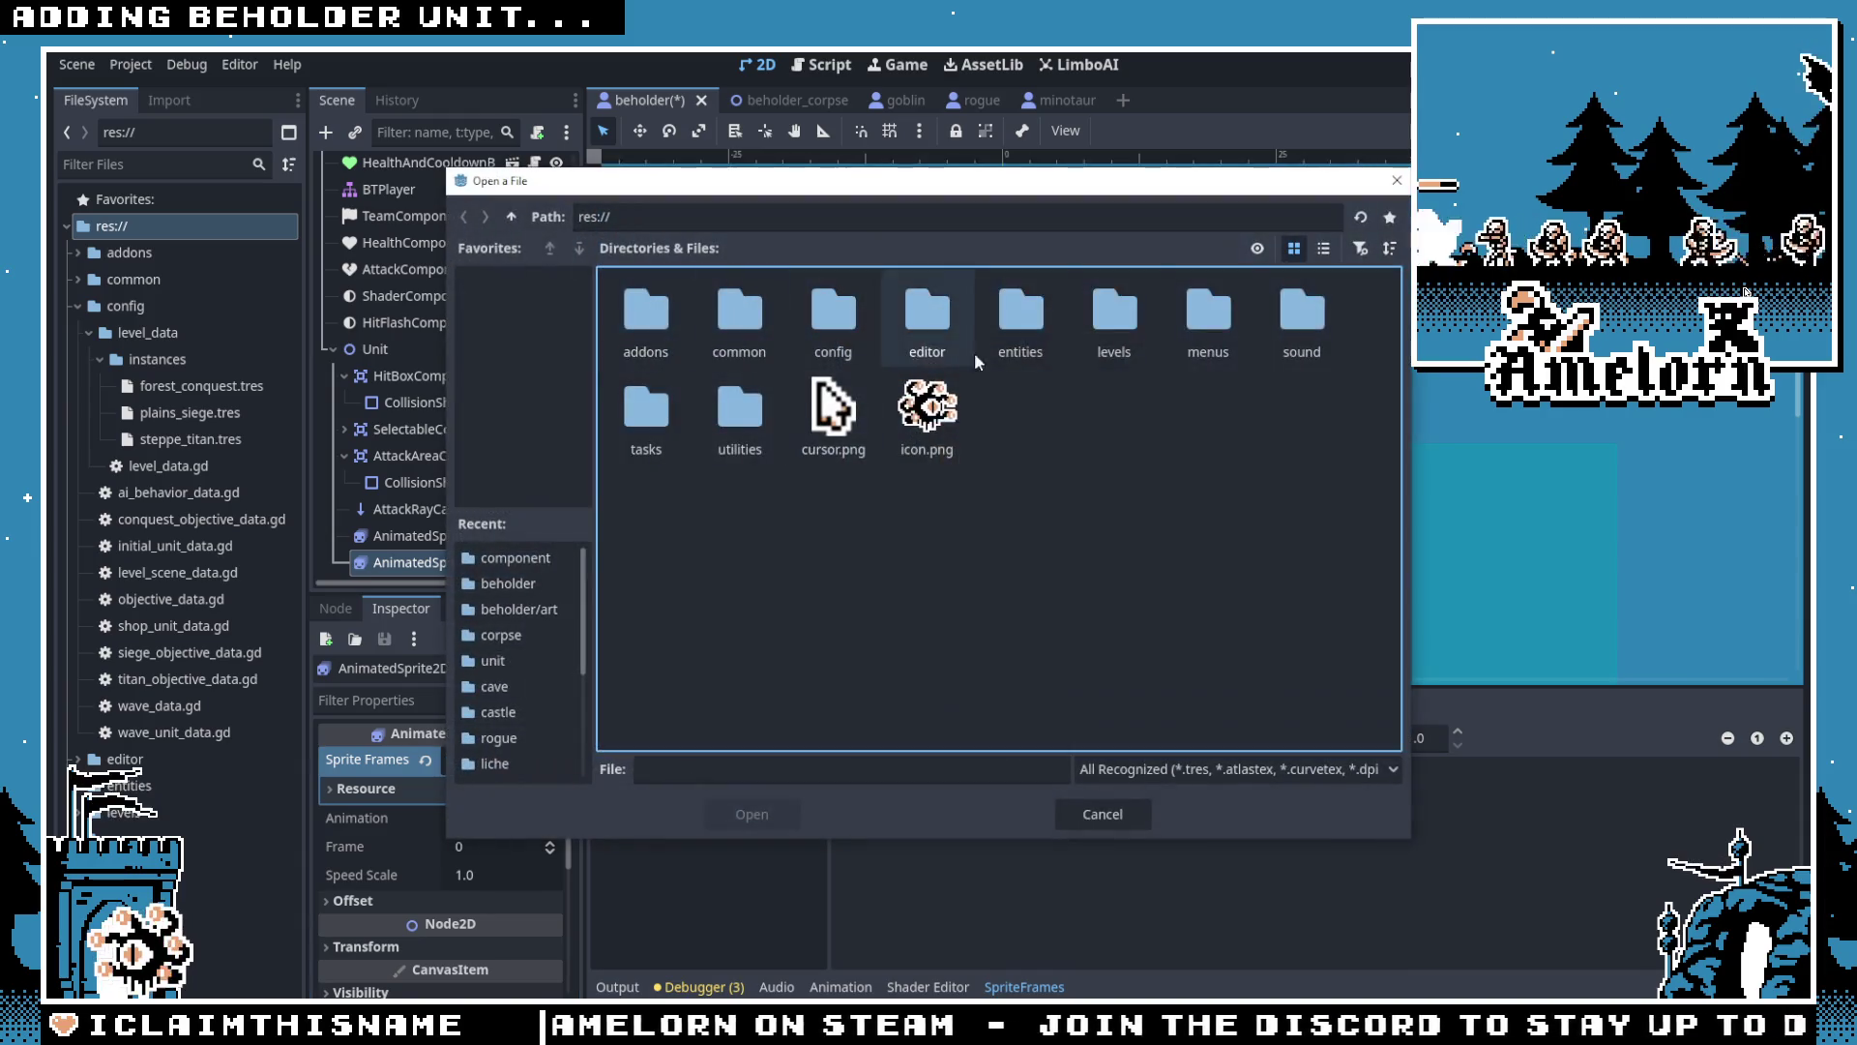
double_click(1022, 319)
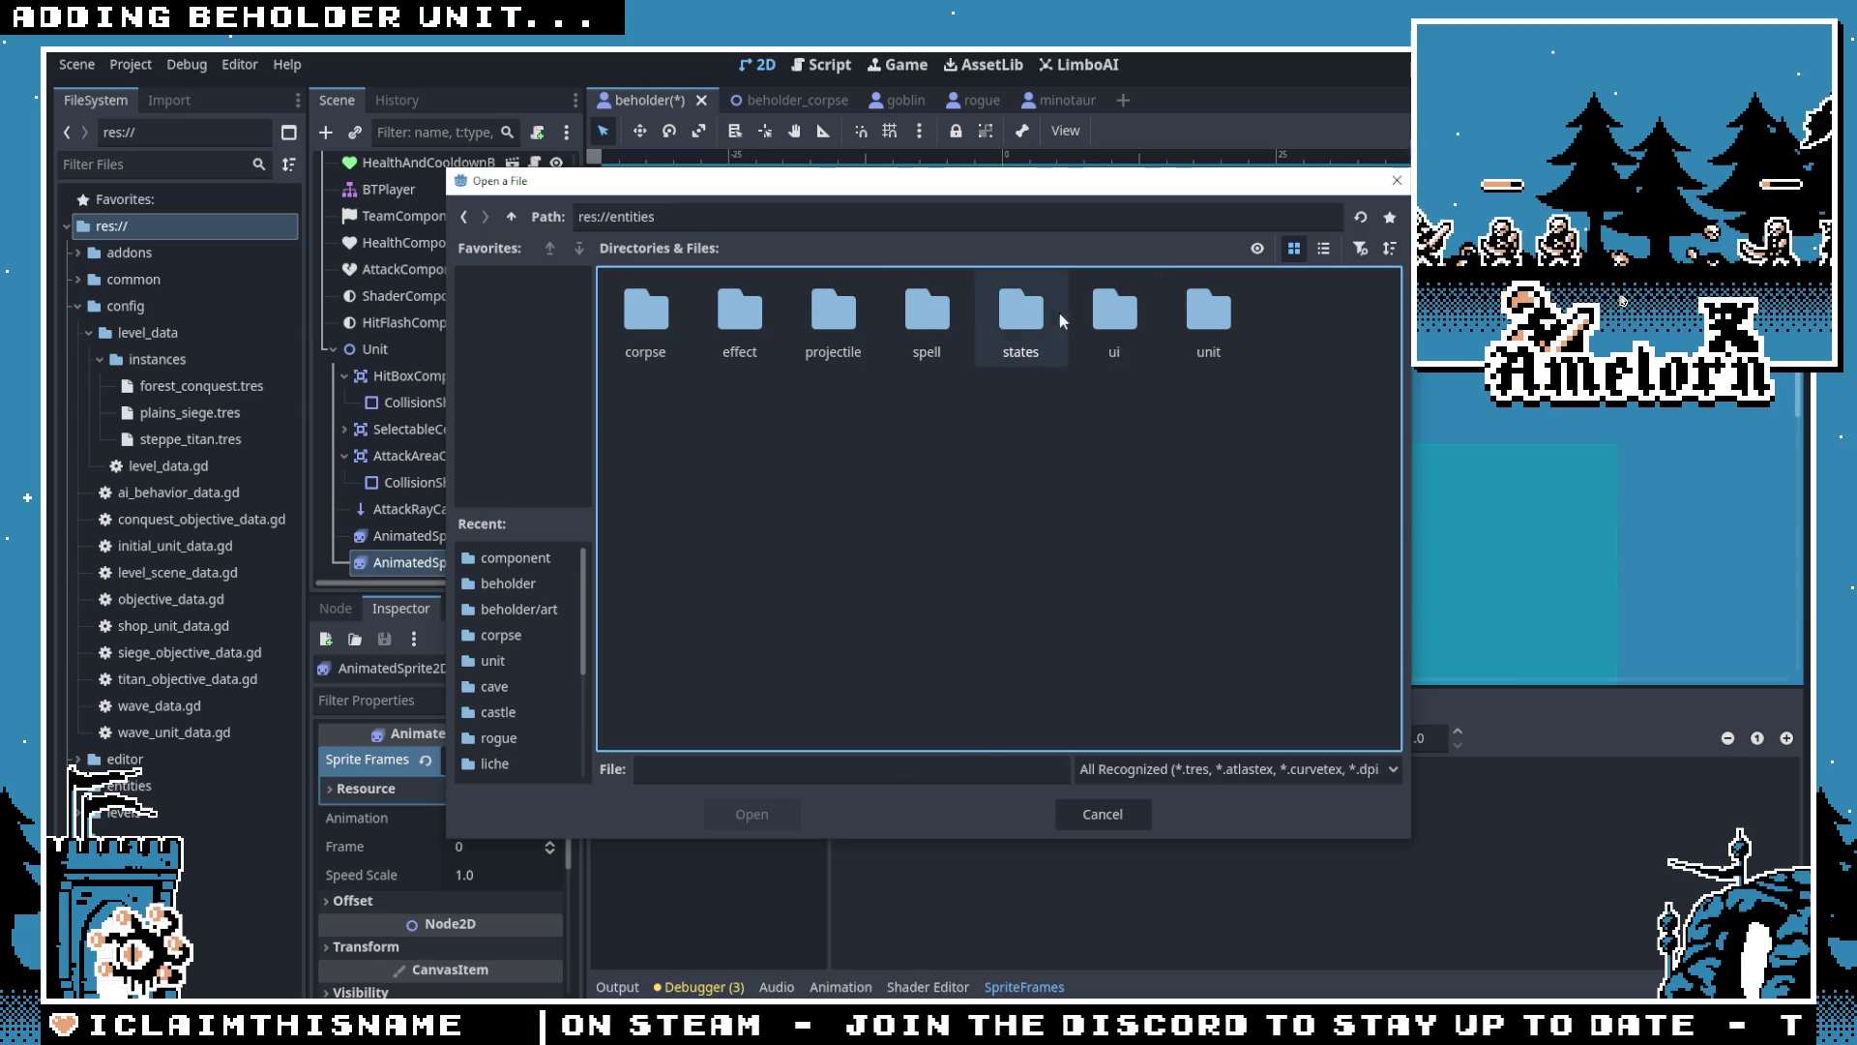
double_click(1203, 321)
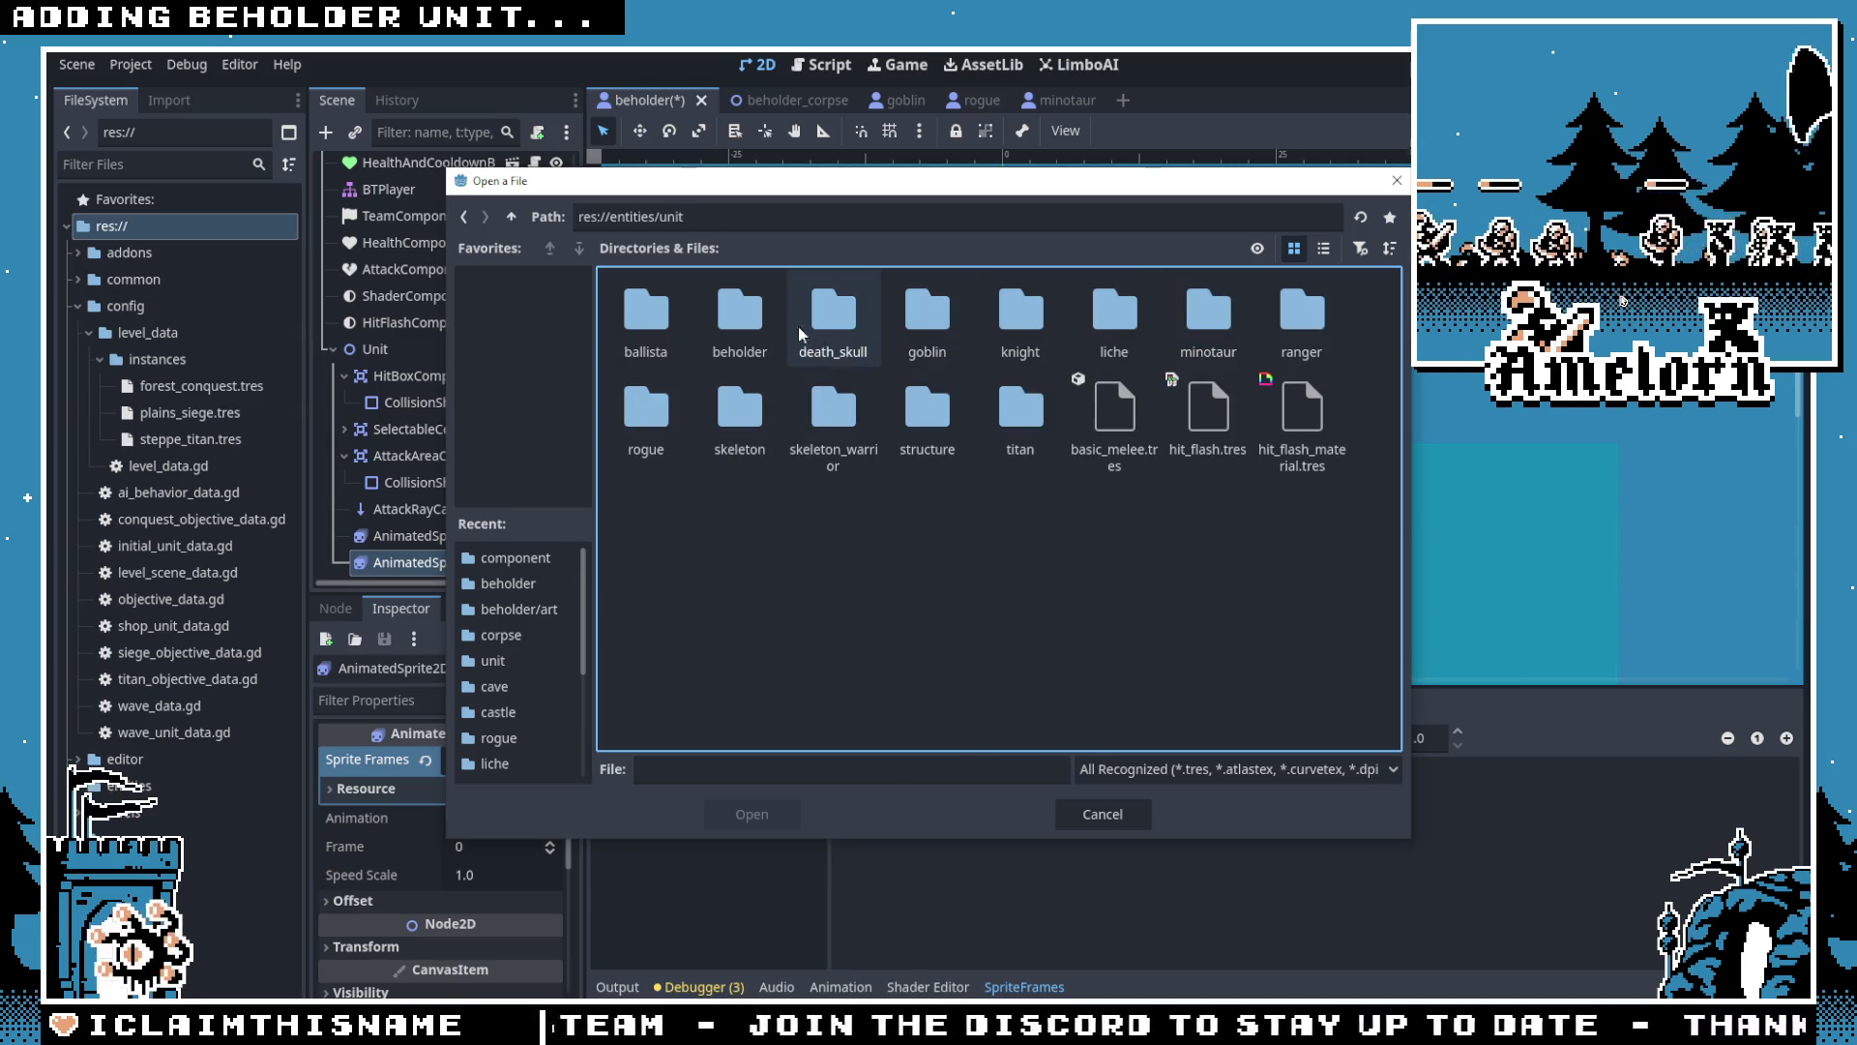
double_click(741, 319)
double_click(650, 319)
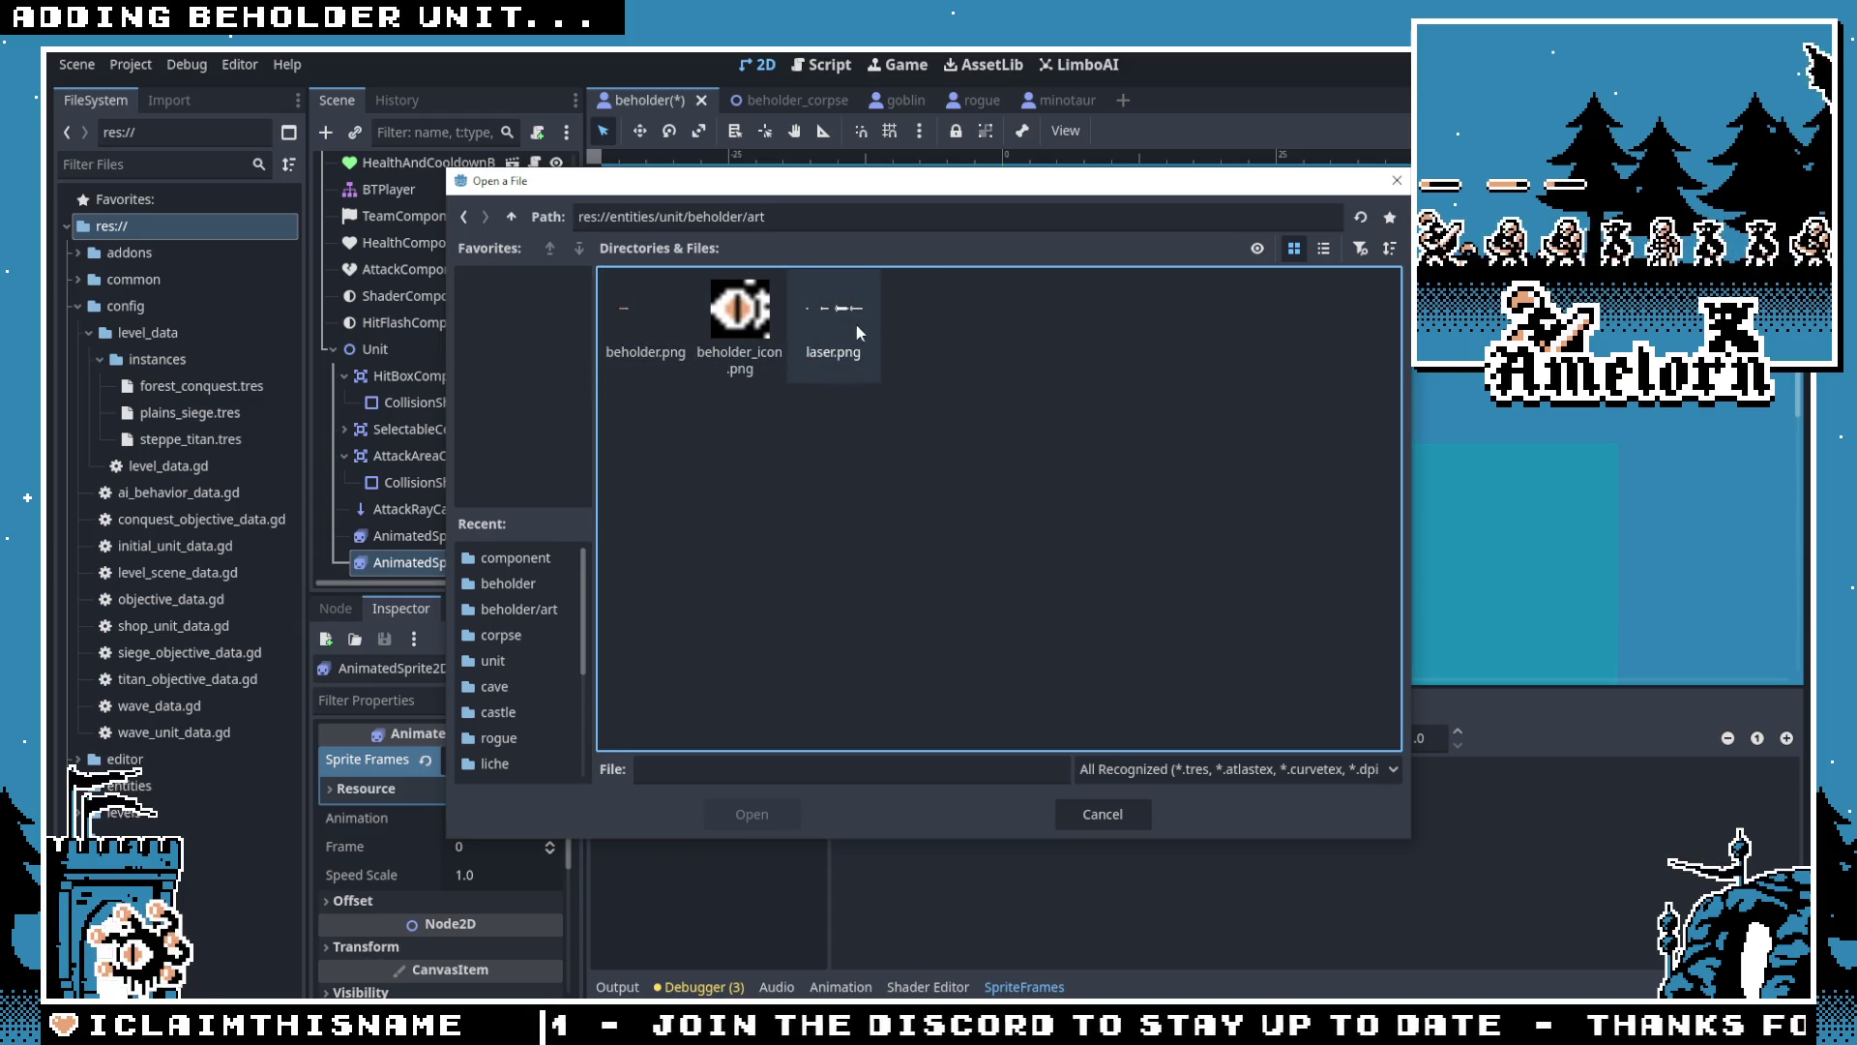
double_click(832, 314)
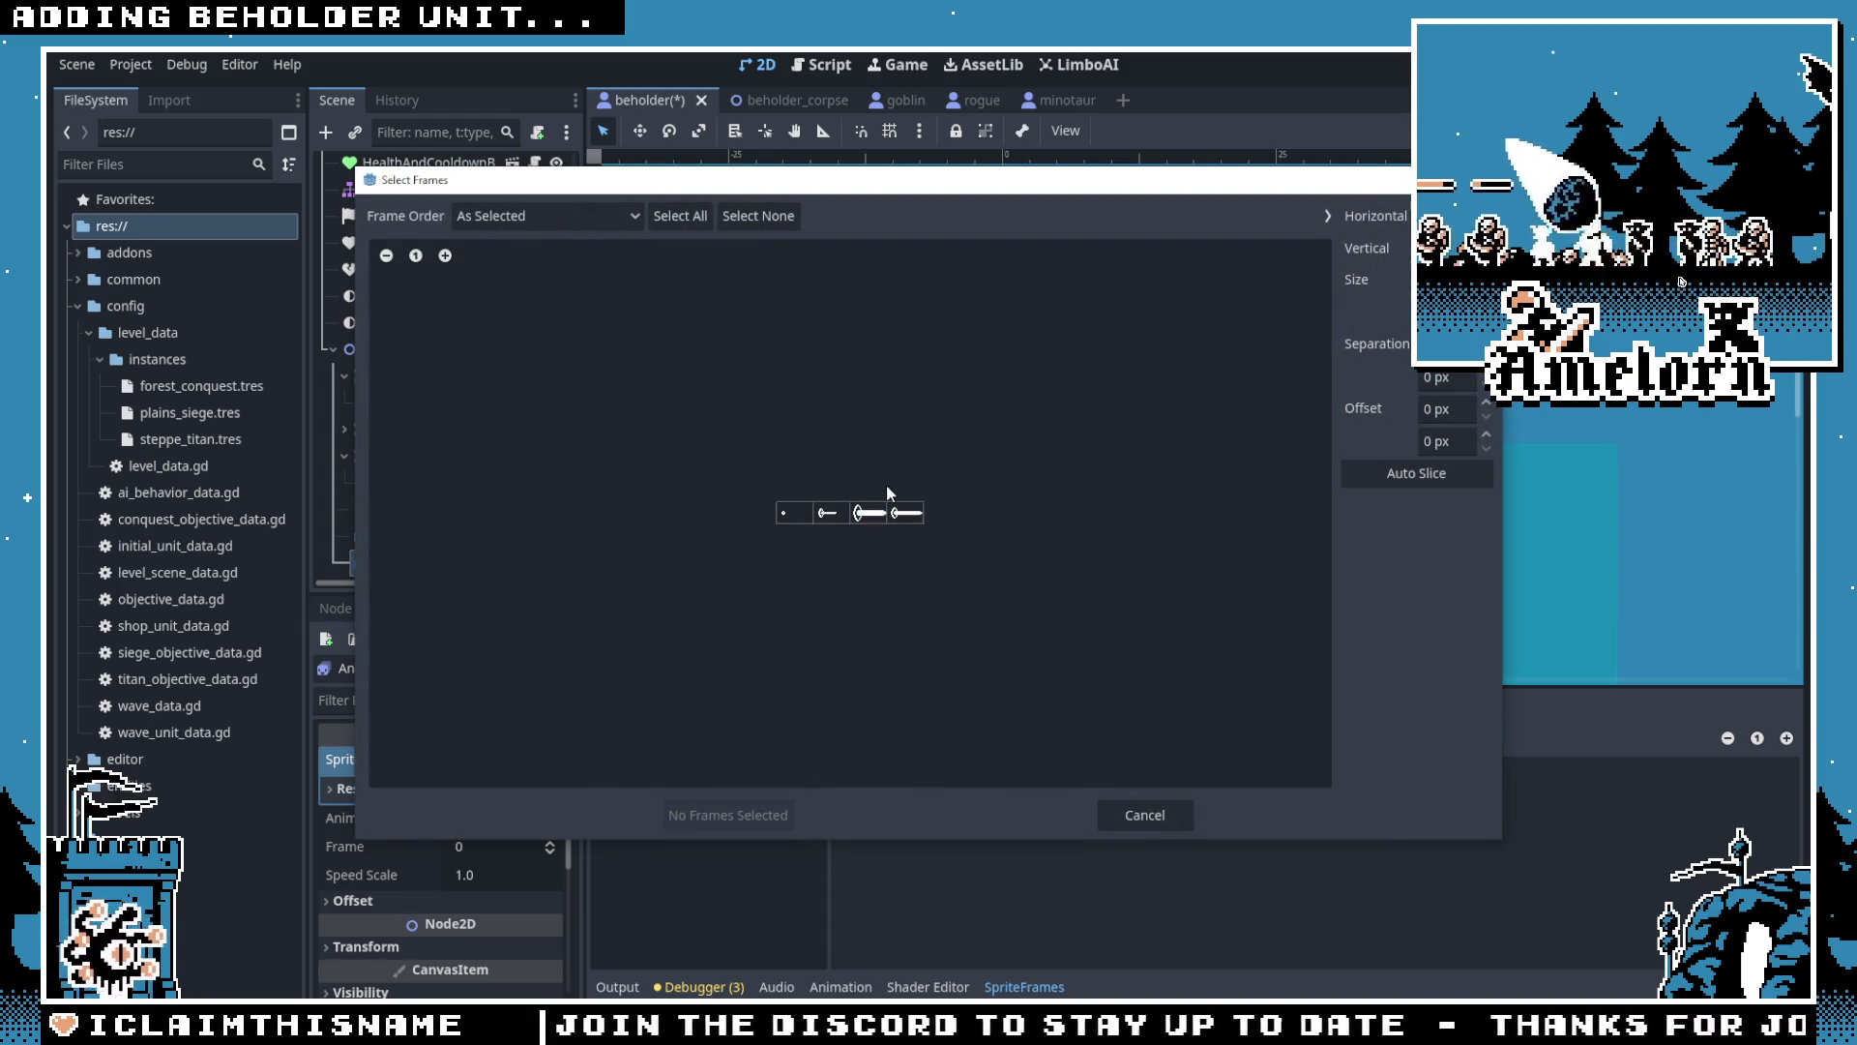
left_click_drag(793, 513, 953, 512)
left_click(764, 815)
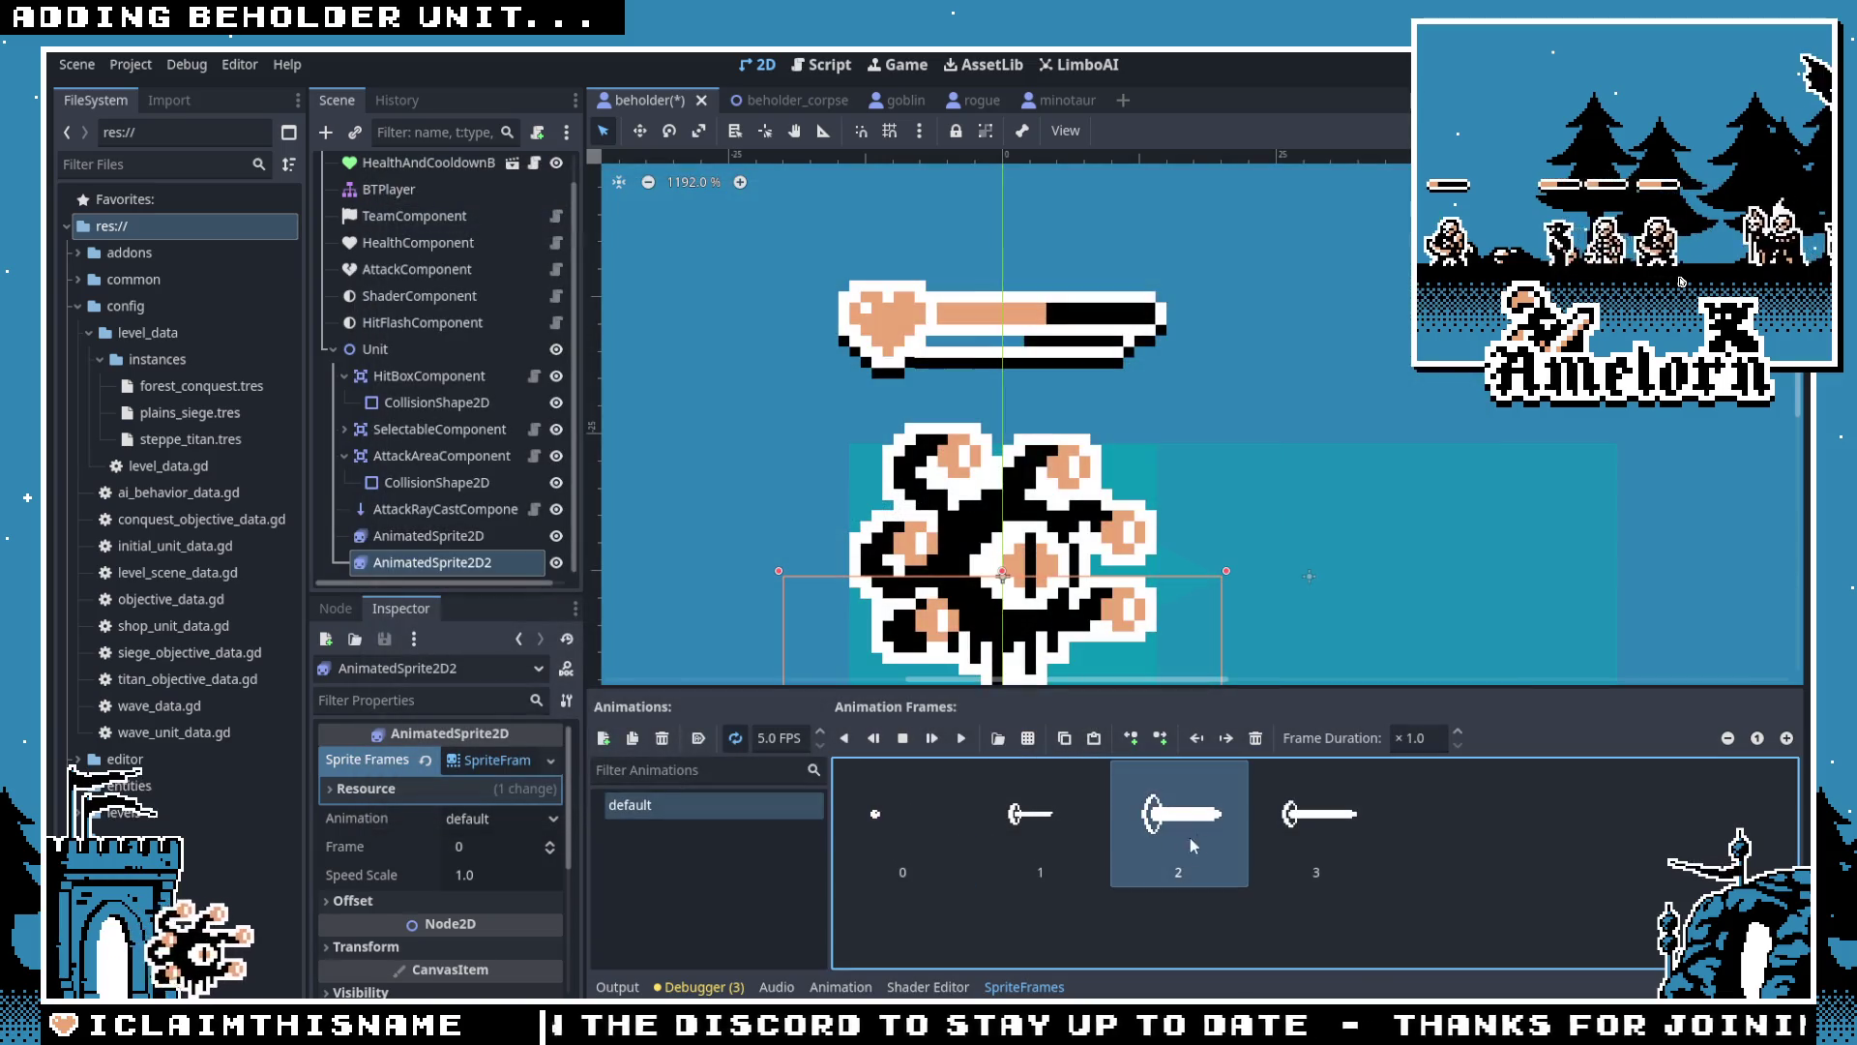
Select the beholder body sprite and preview, then pause, its attack animation
left_click(888, 764)
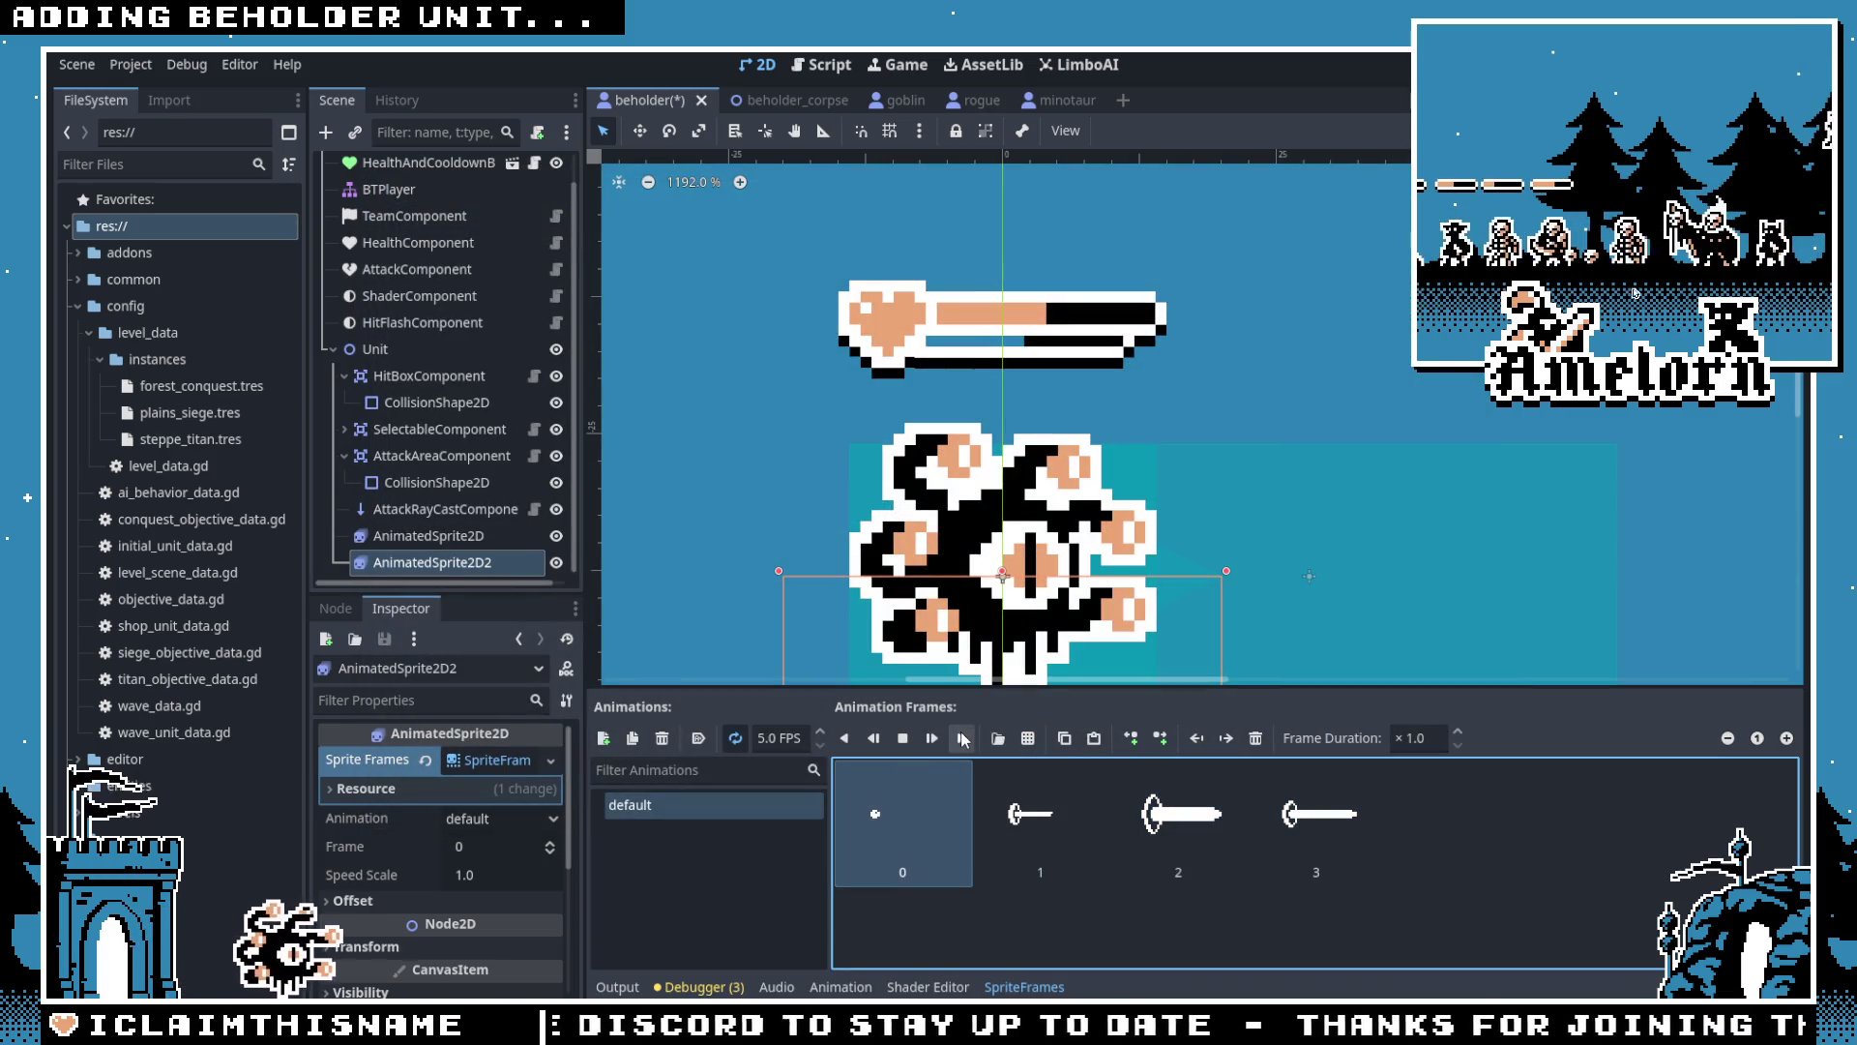
scroll(905, 440, "down", 3)
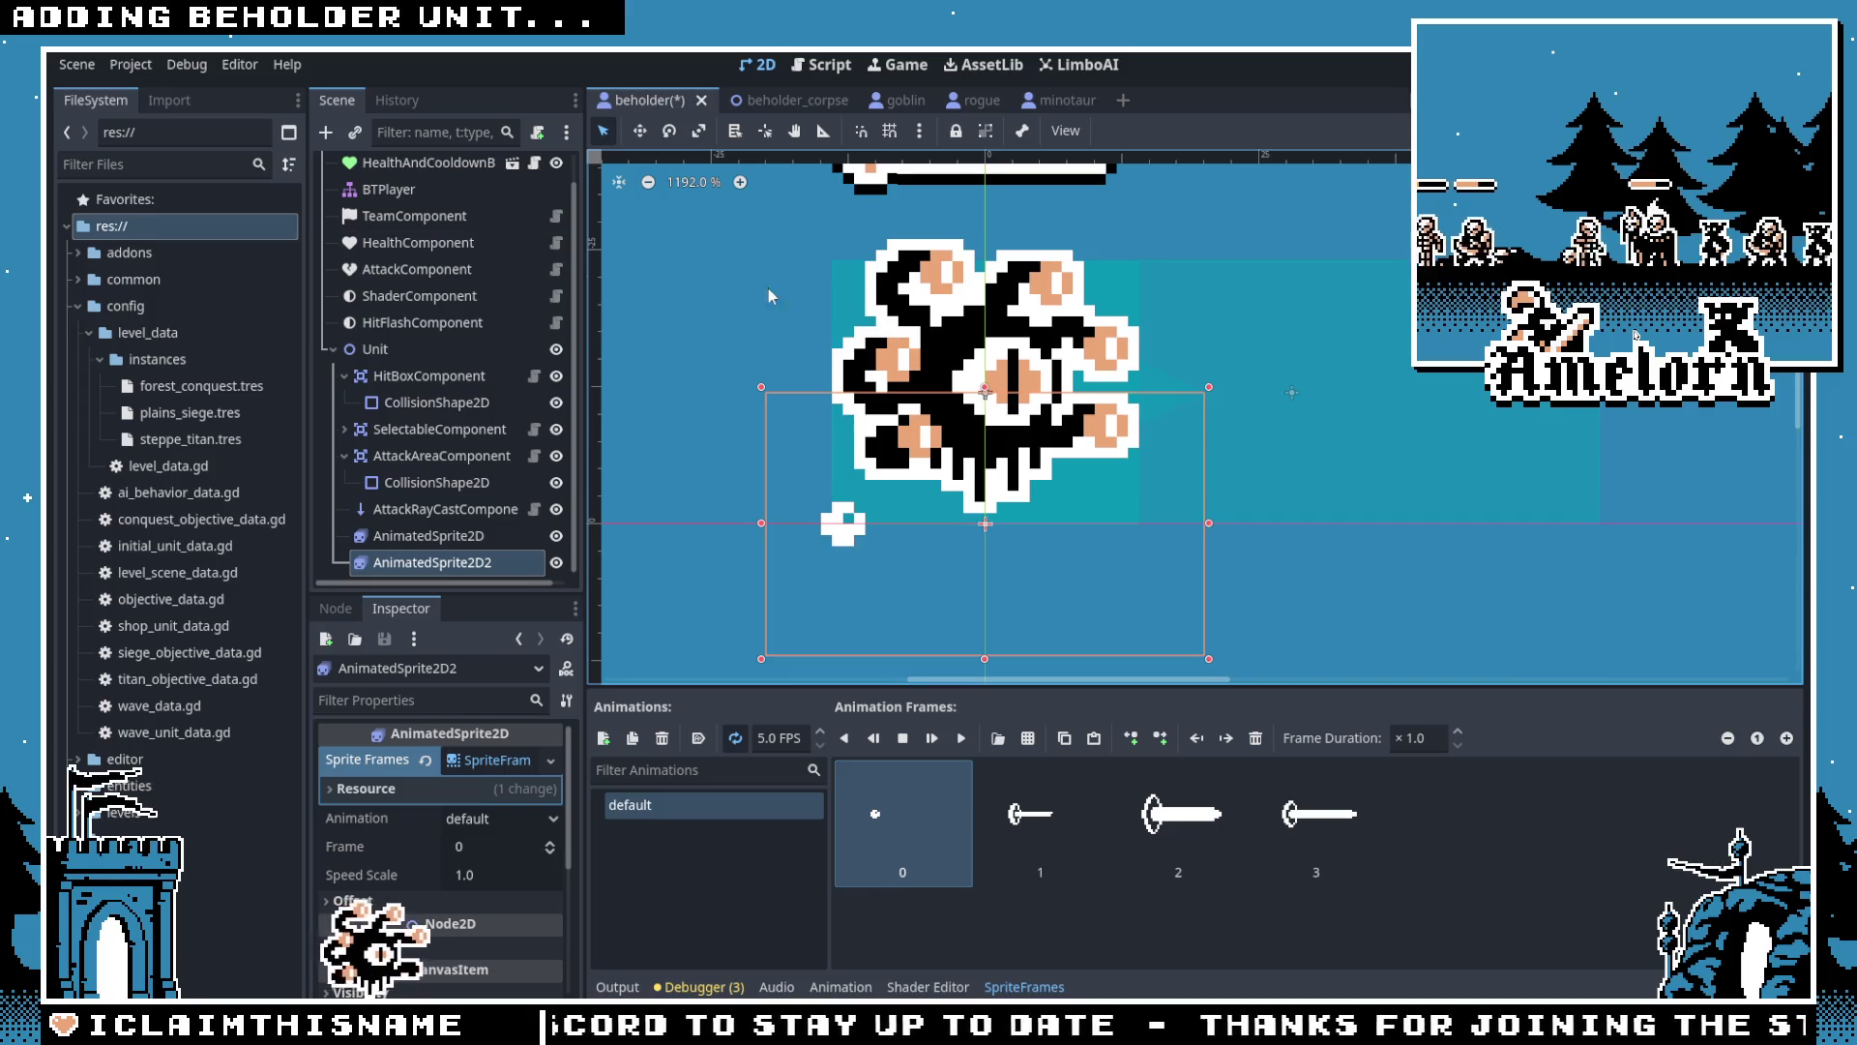
scroll(771, 295, "up", 1)
key("w")
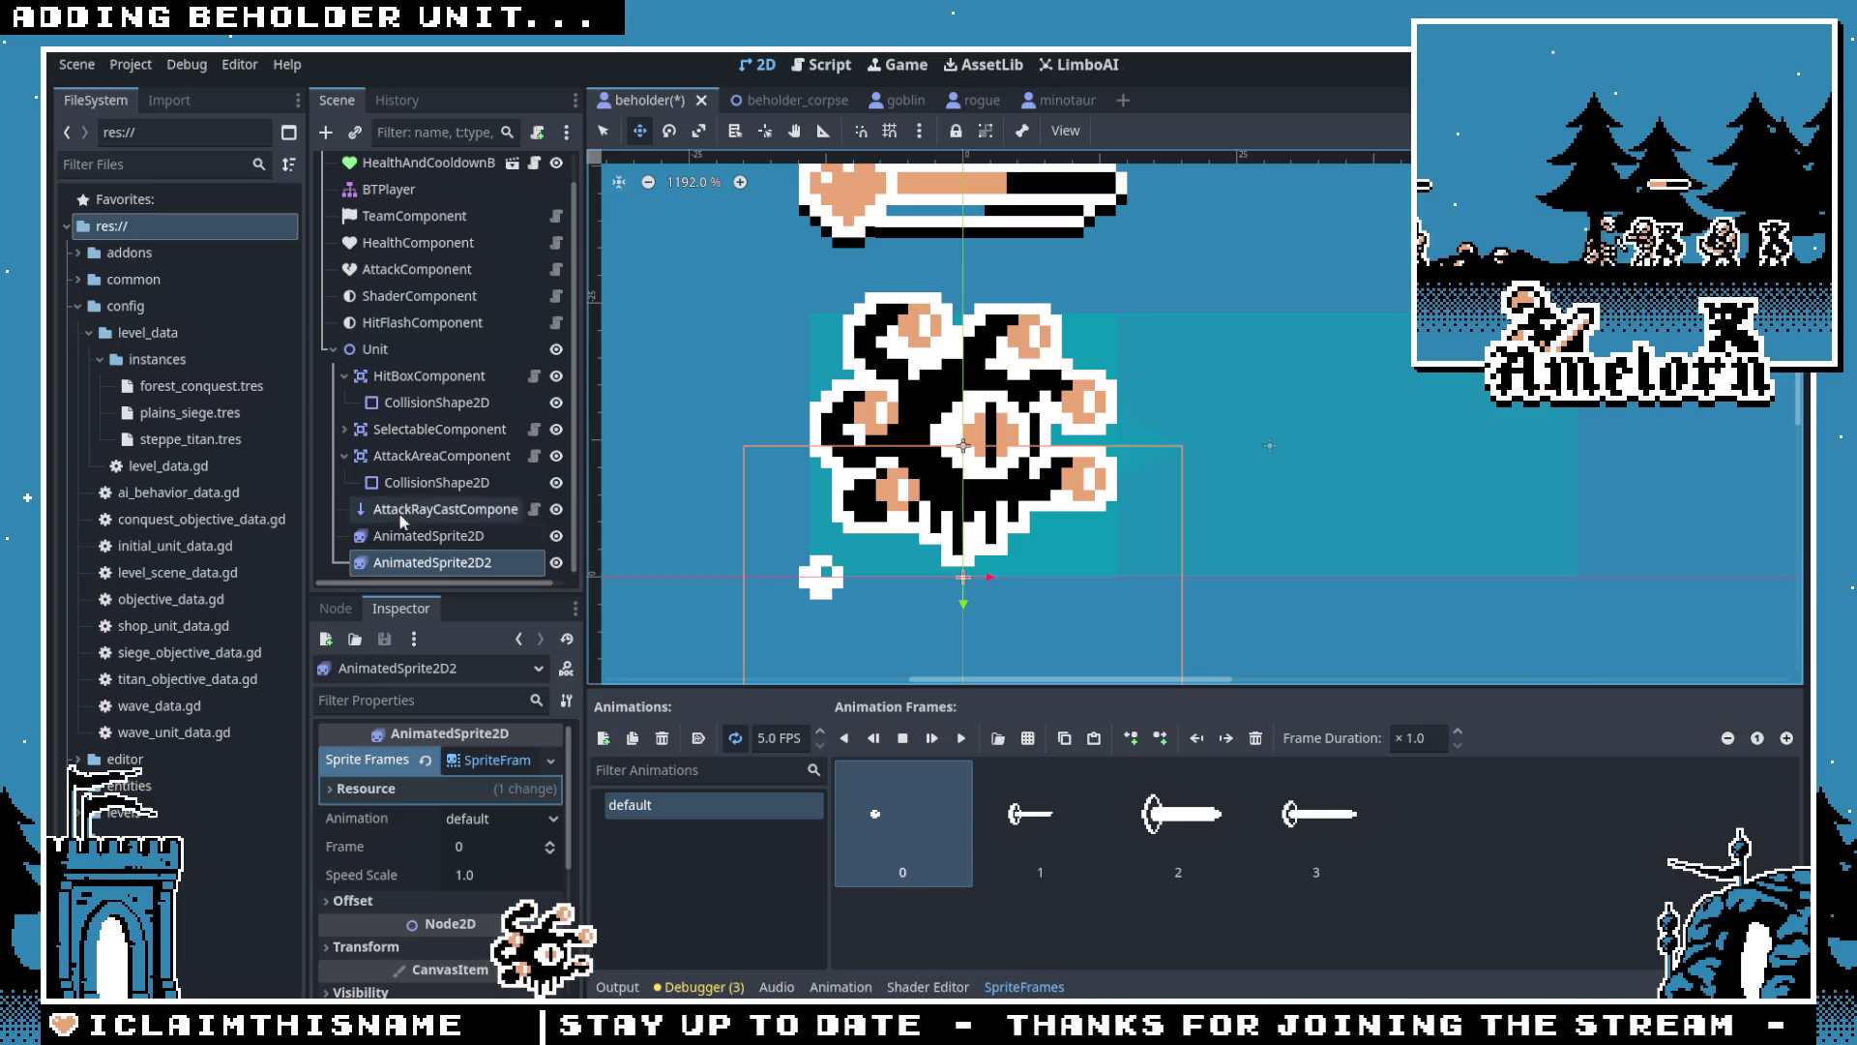
left_click(409, 535)
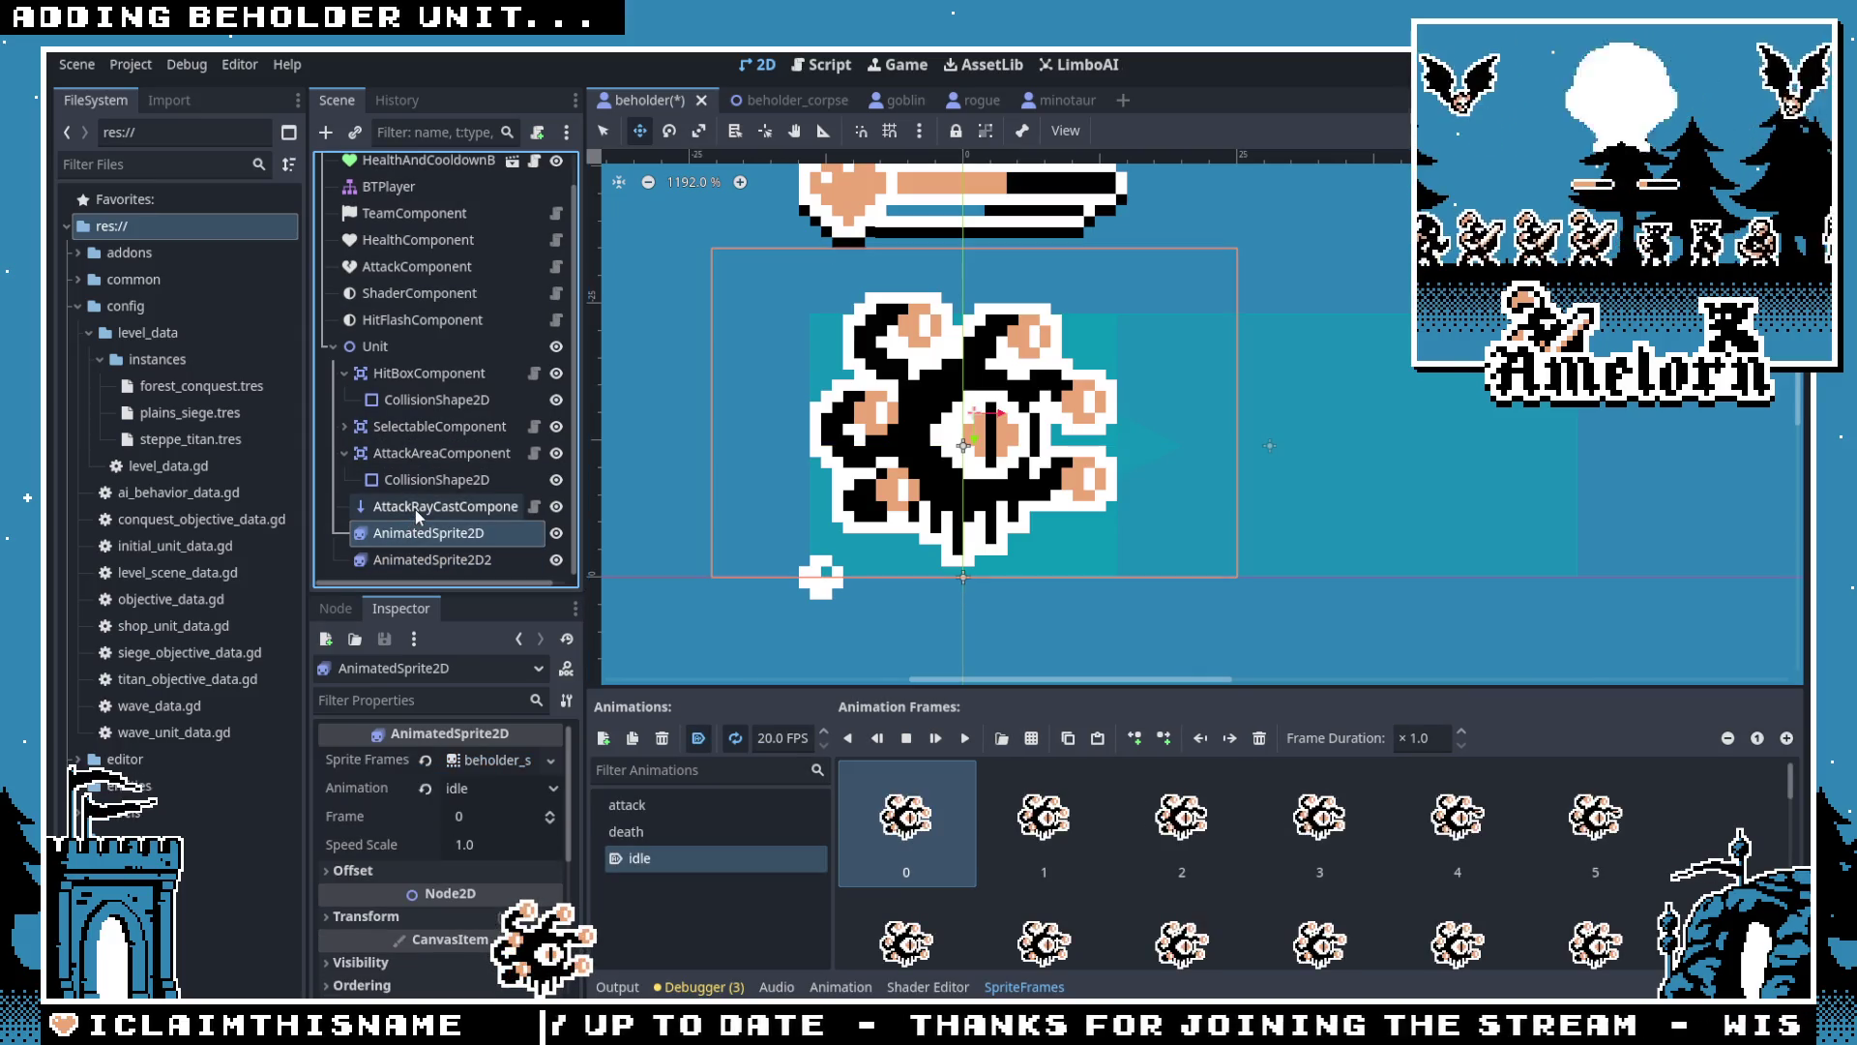
left_click(683, 805)
left_click(1207, 820)
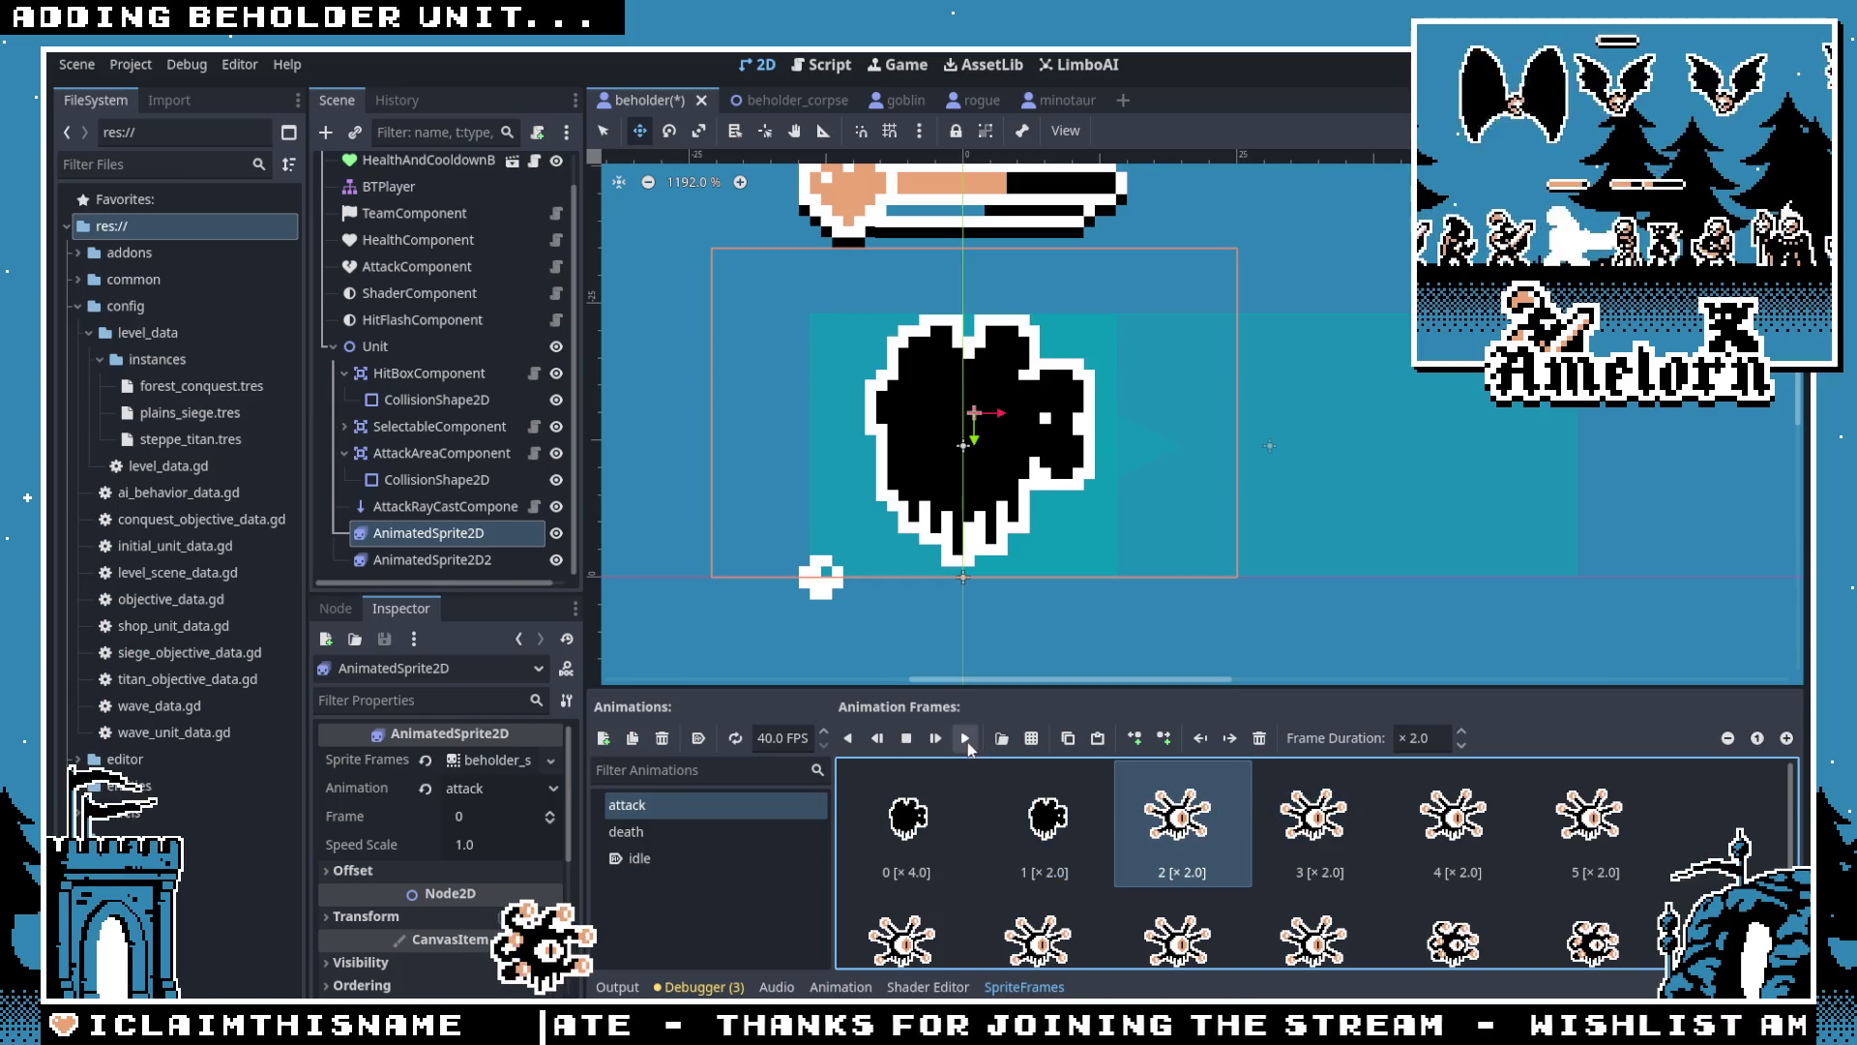
left_click(929, 740)
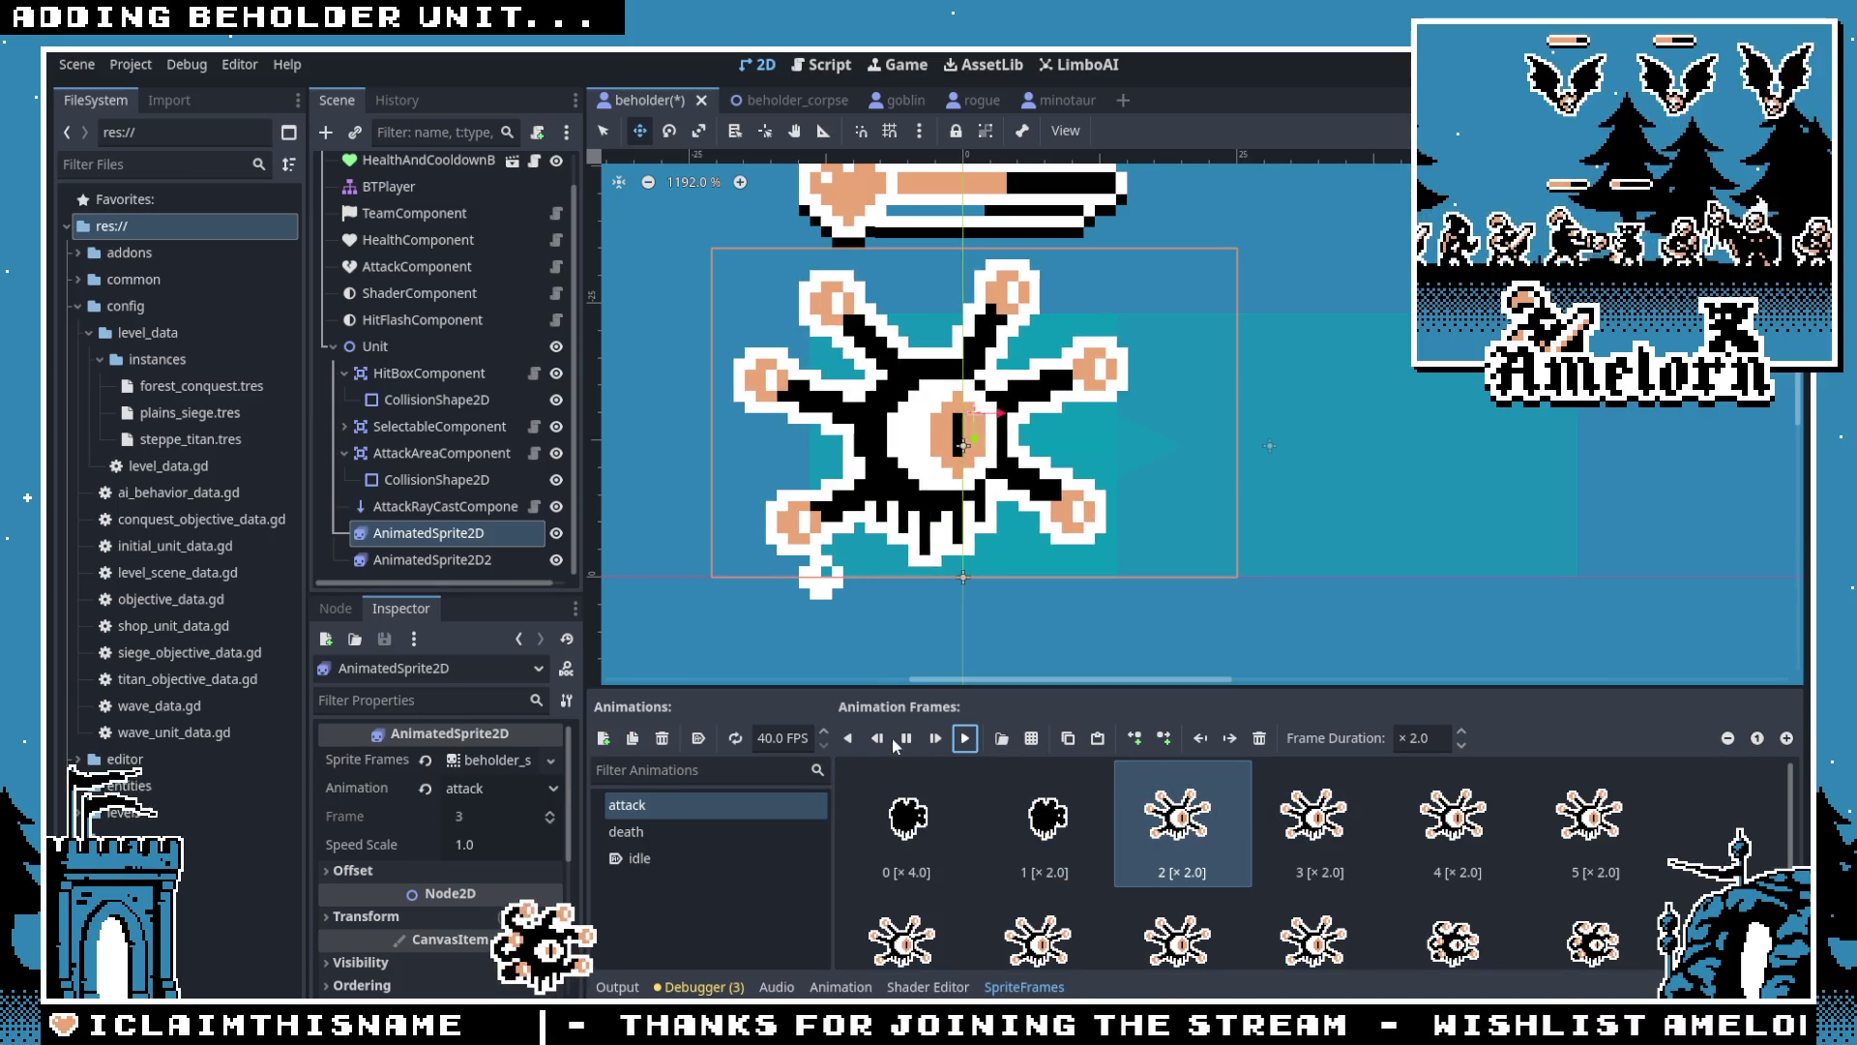
left_click(907, 739)
Drag the laser sprite about 17 px right and 13 px up beside the eye
left_click(432, 559)
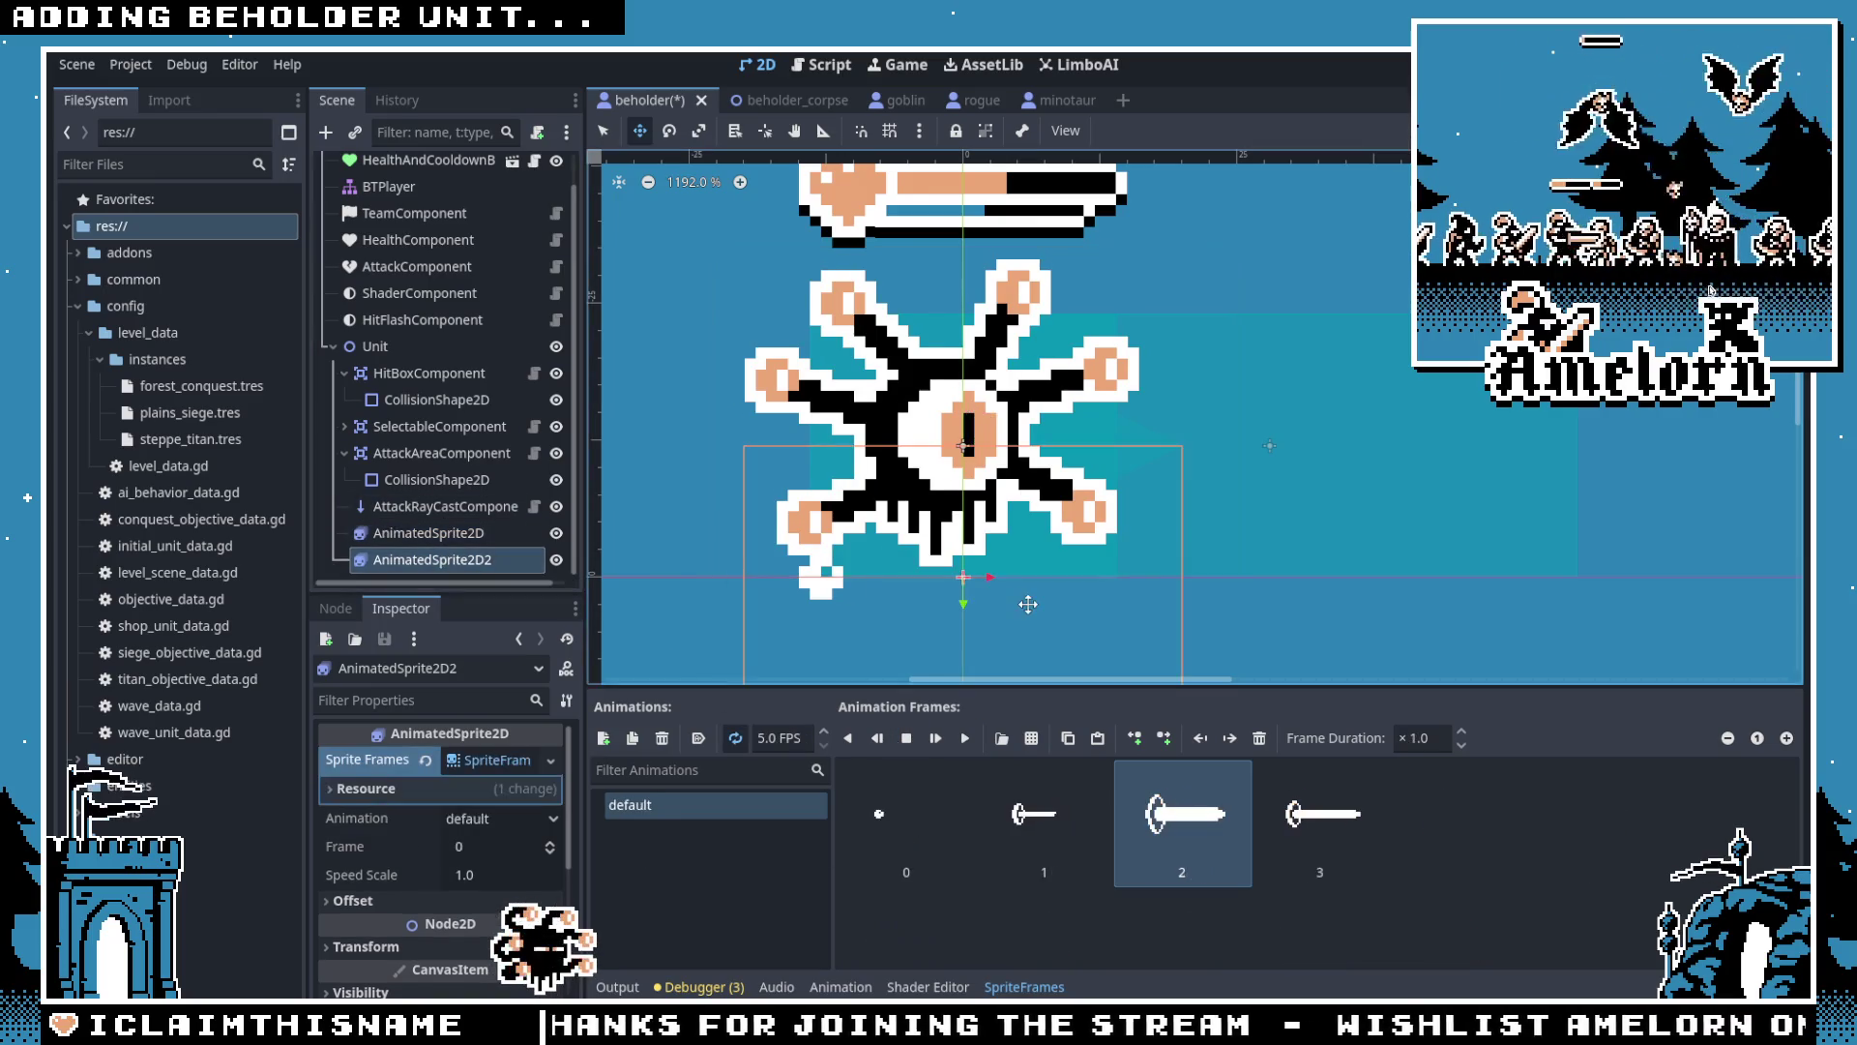
mouse_move(993, 626)
left_mouse_down()
mouse_move(1152, 542)
mouse_move(1177, 487)
mouse_move(1143, 484)
mouse_move(1212, 482)
mouse_move(1176, 479)
left_mouse_up()
scroll(1060, 491, "down", 3)
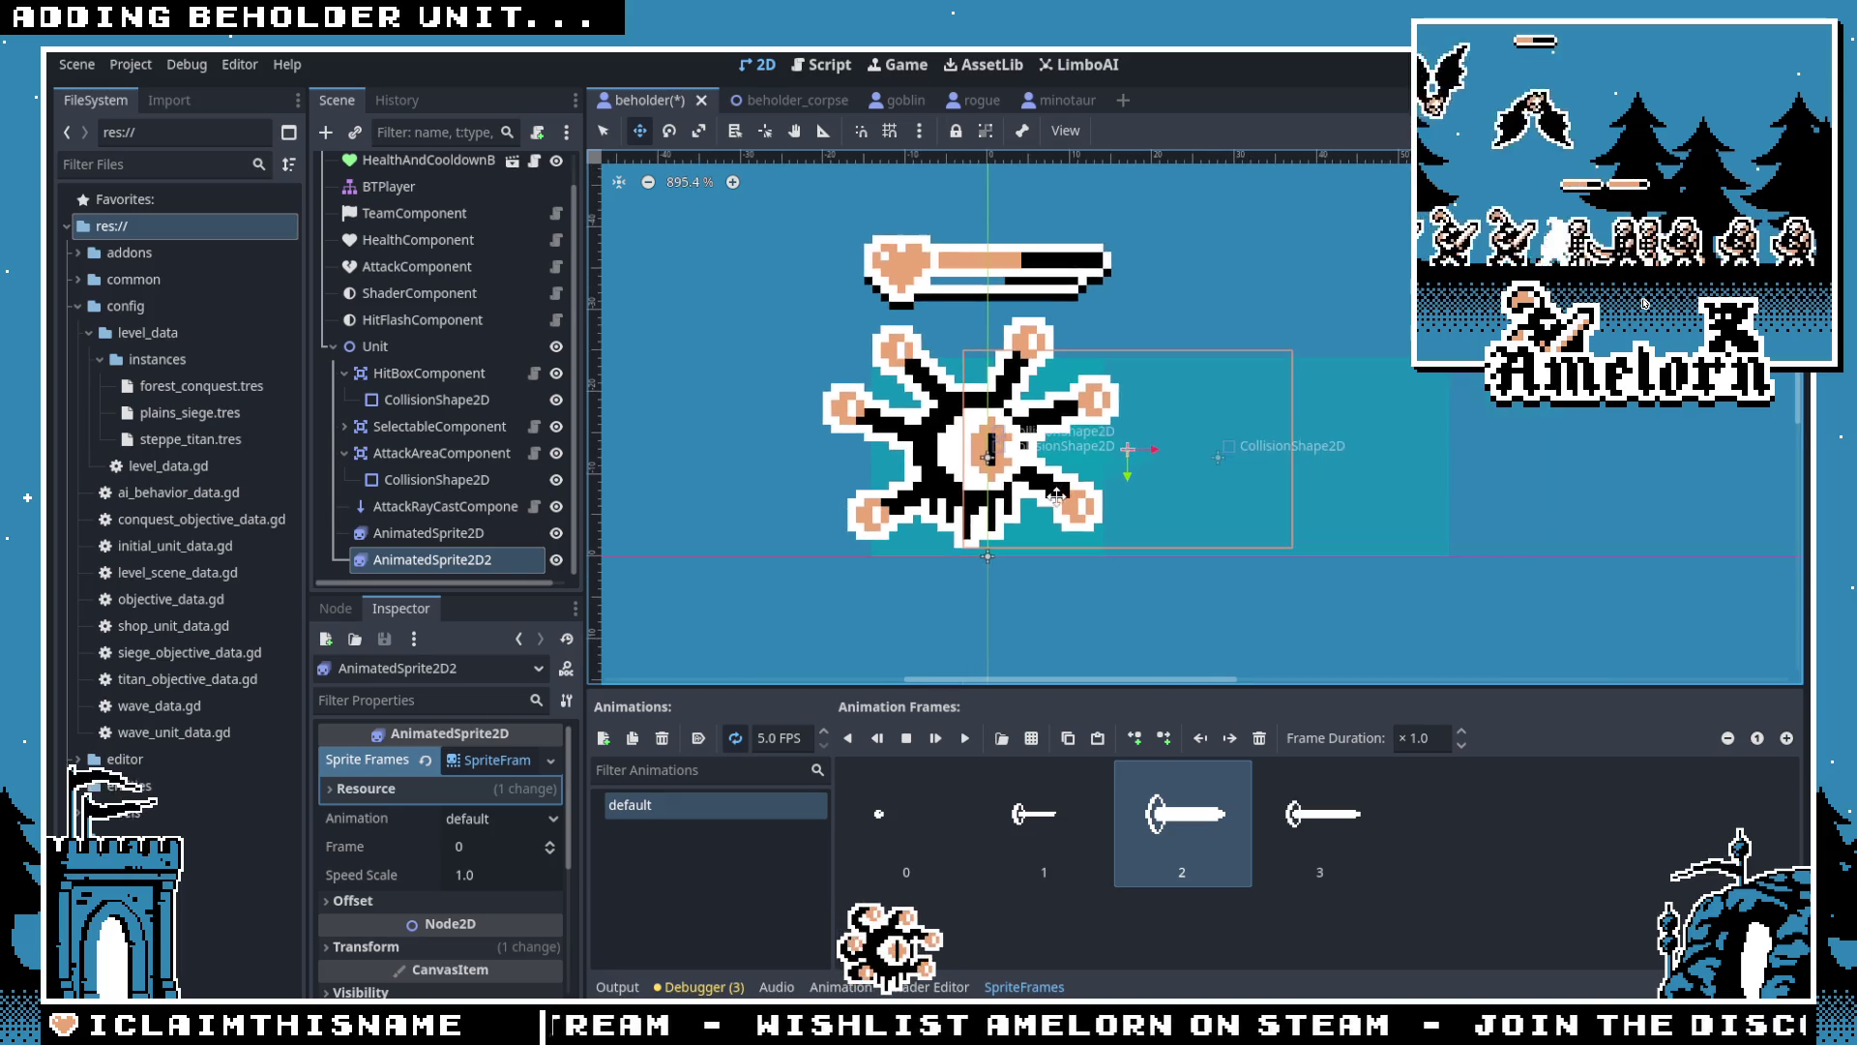
Raise the laser animation speed to 20 FPS and paste another copy of long-beam frames 2–3
left_click(1161, 812)
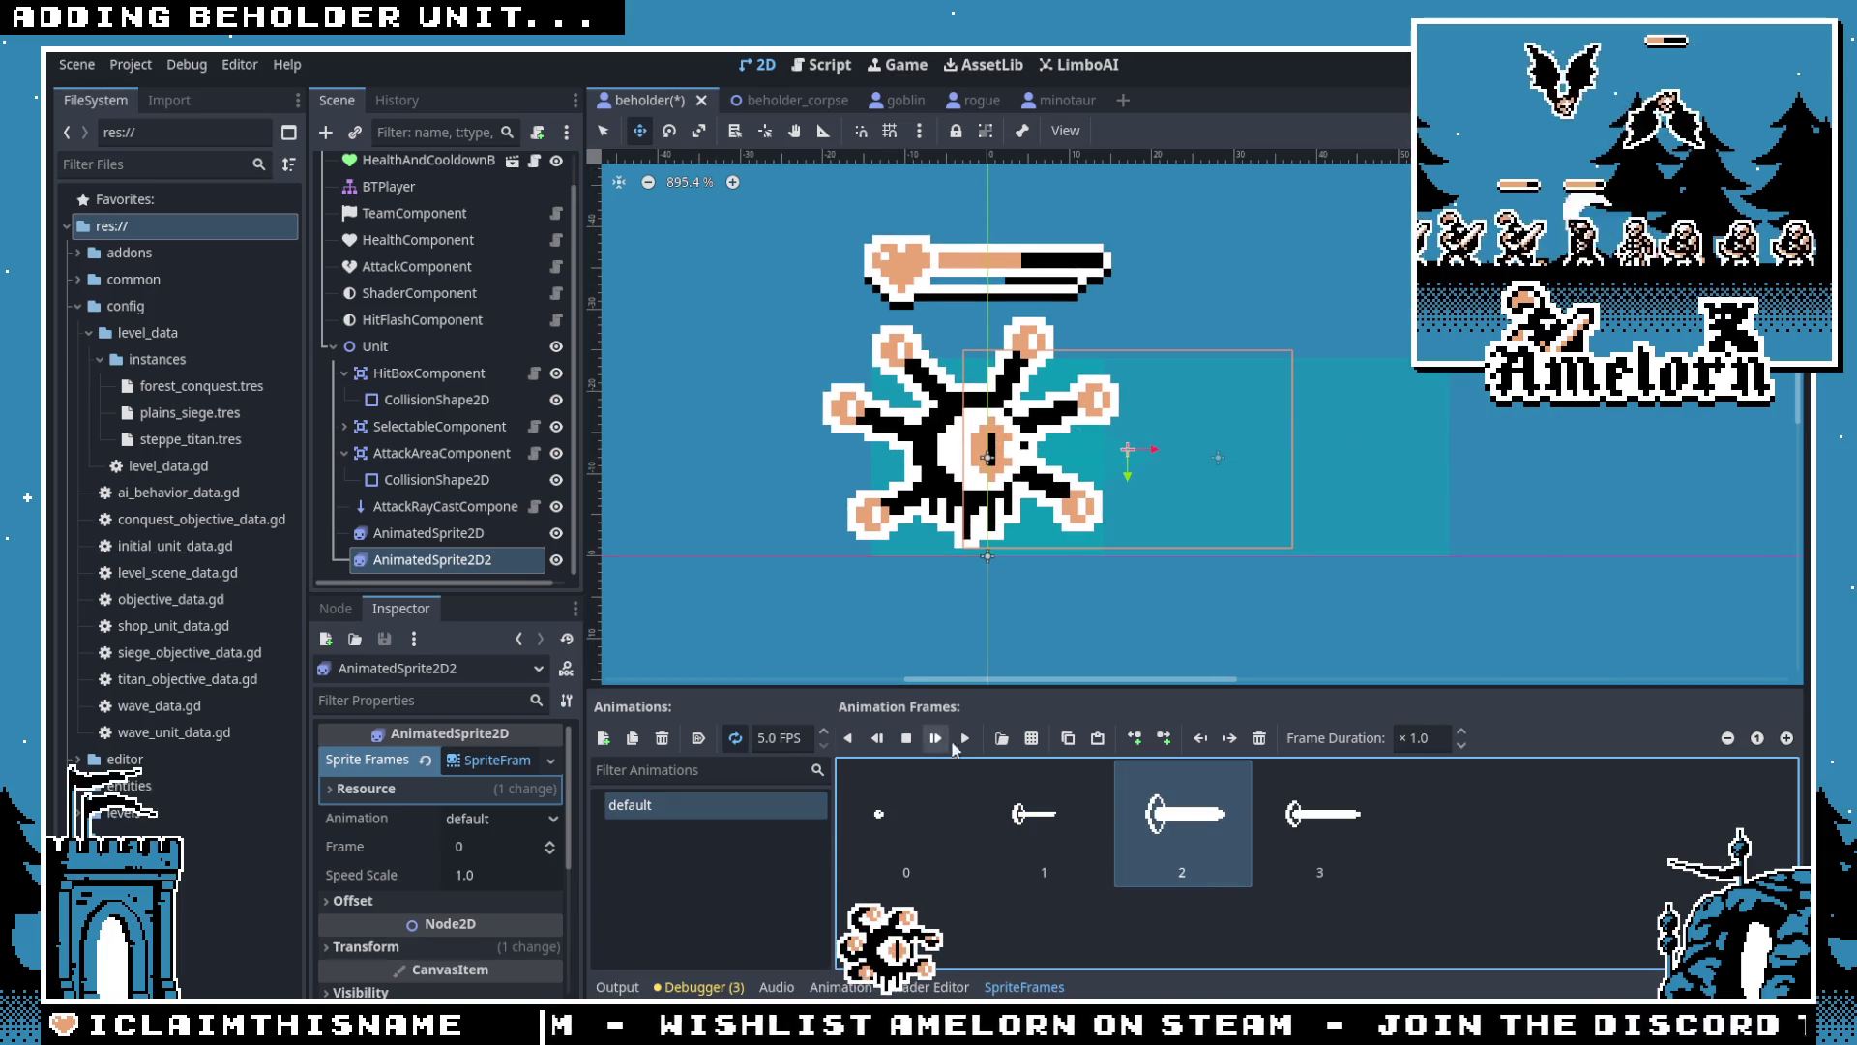
left_click(965, 738)
left_click(824, 732)
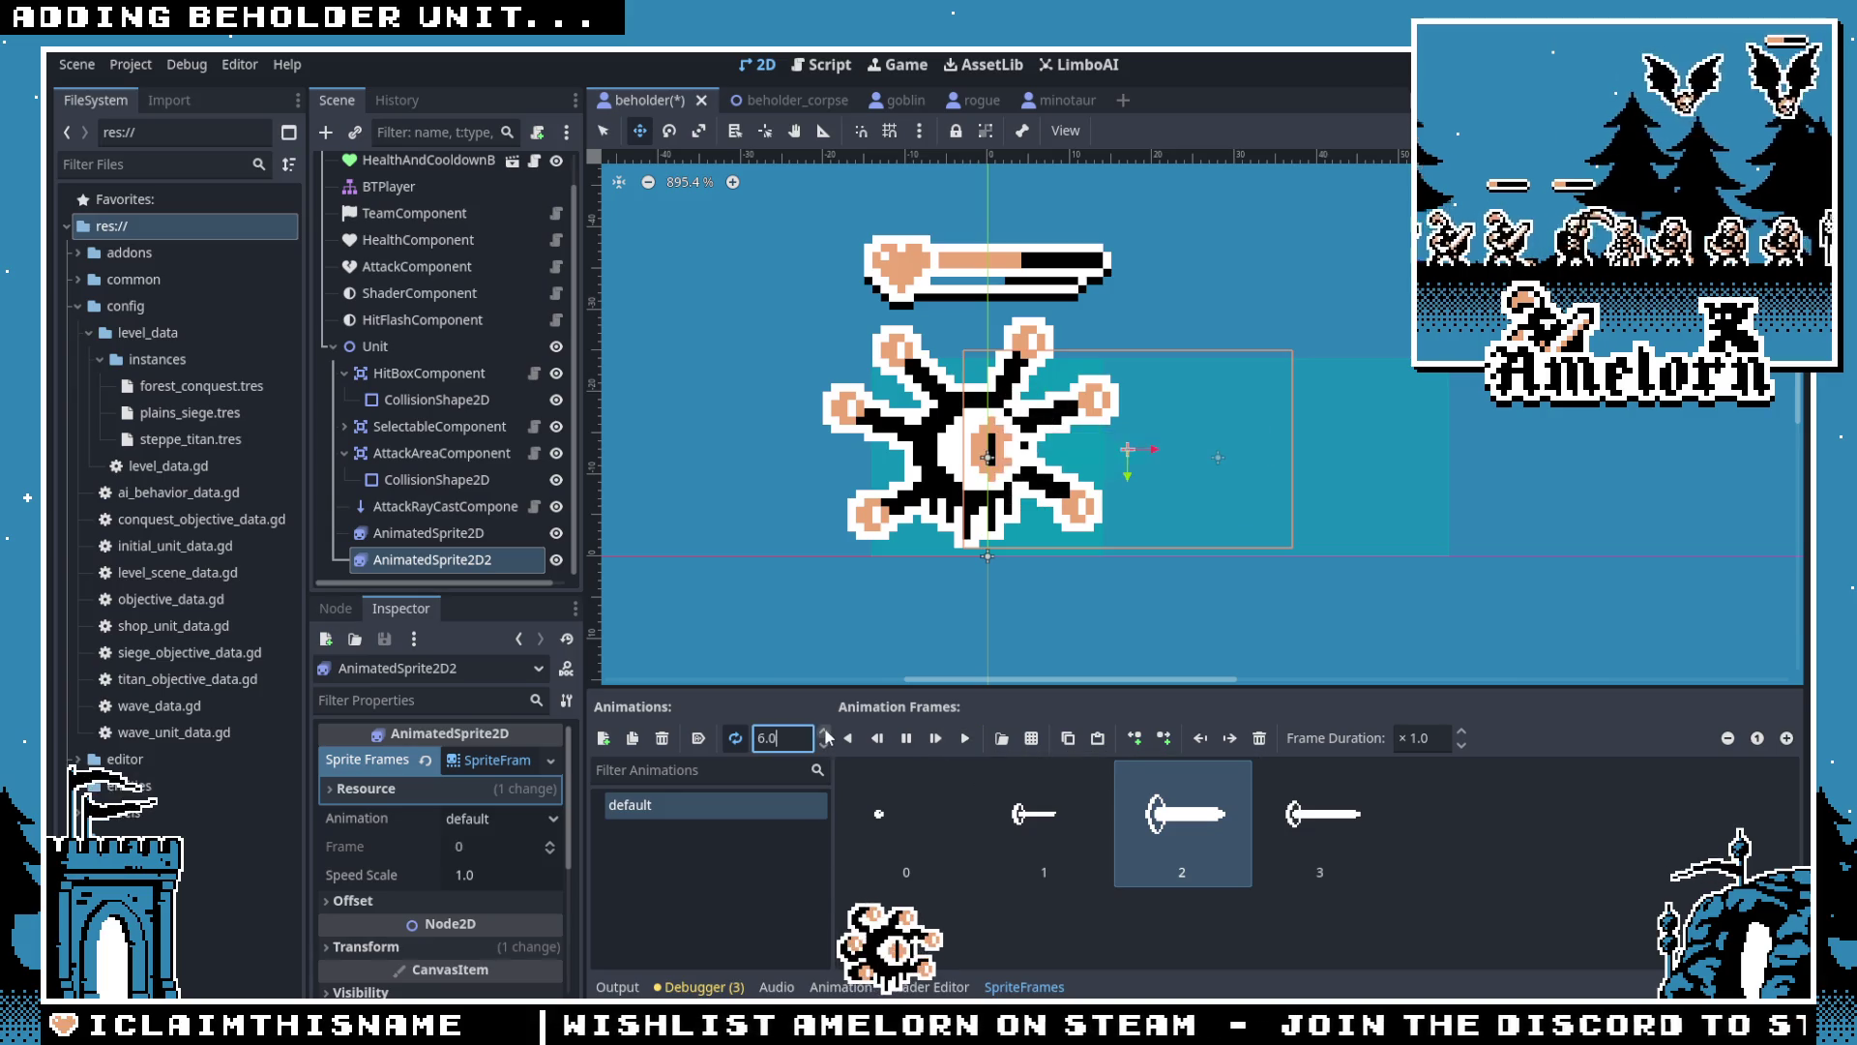
left_click(824, 733)
left_click(824, 733)
left_click(824, 733)
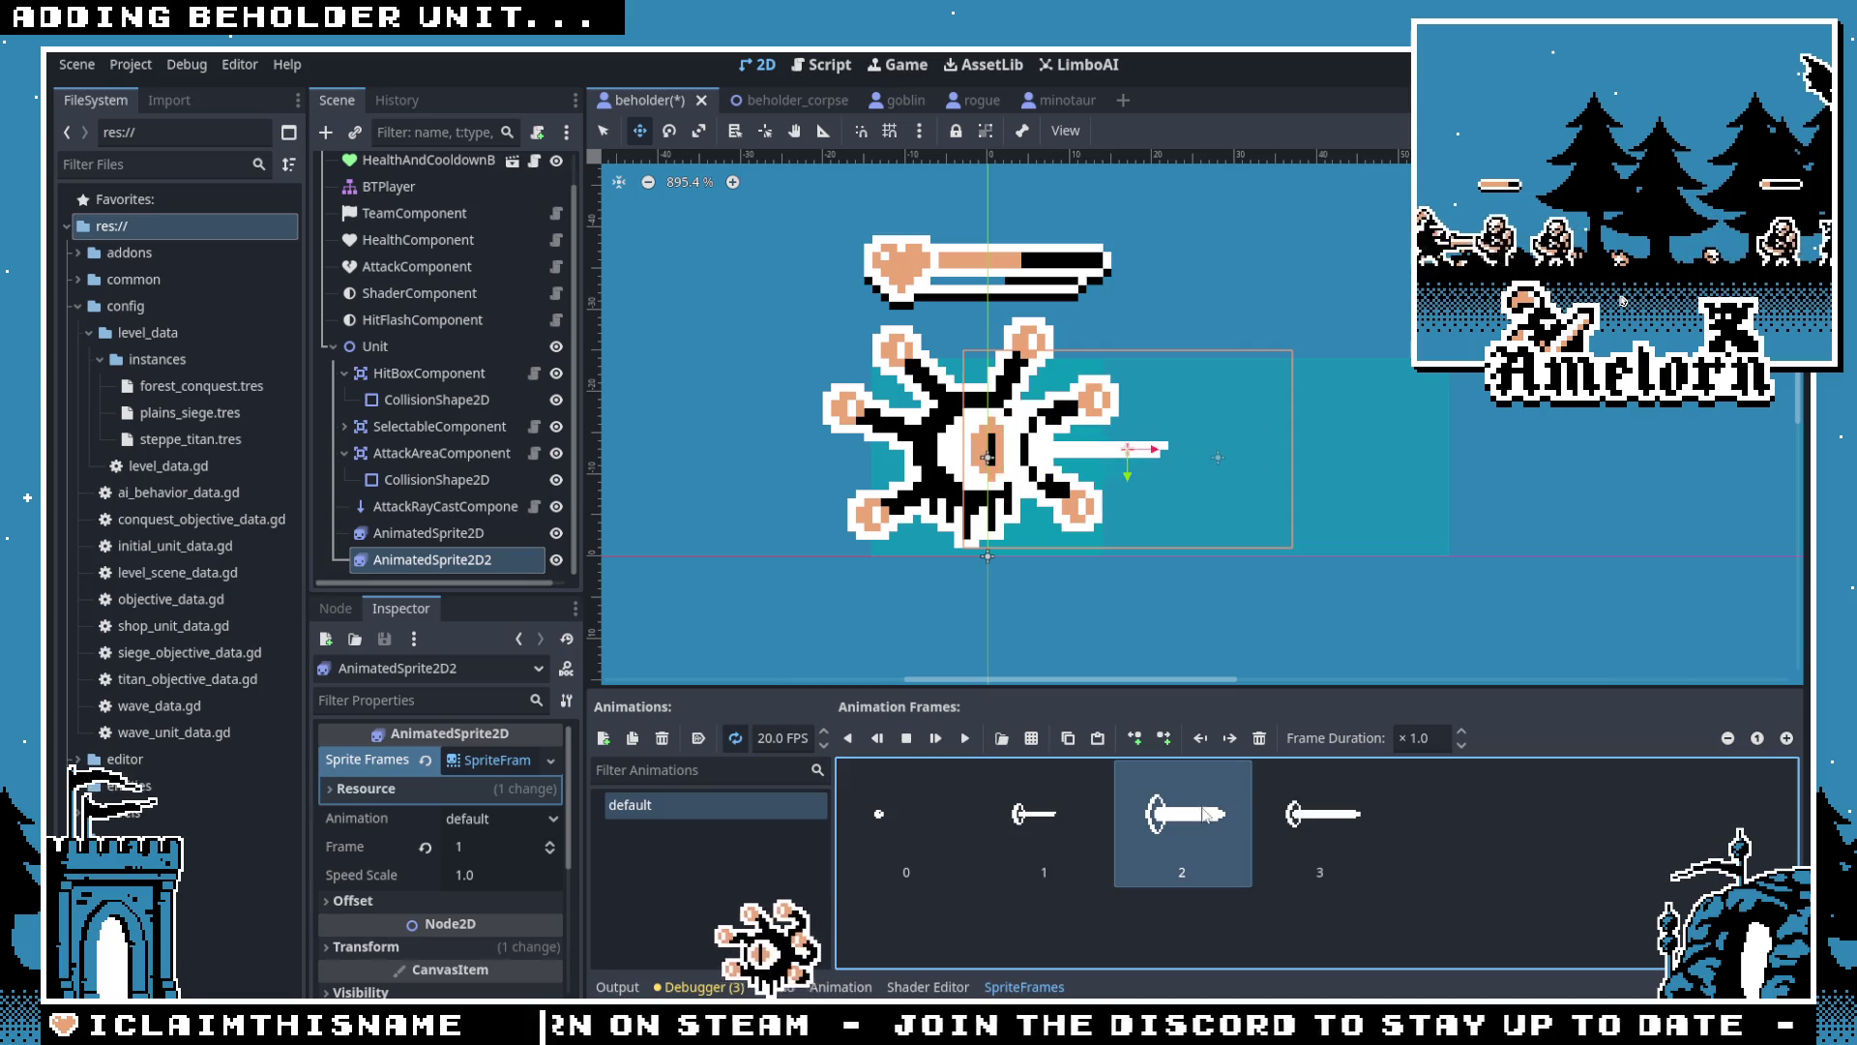
key("ctrl+c")
key("ctrl+v")
key("ctrl+v")
key("ctrl+v")
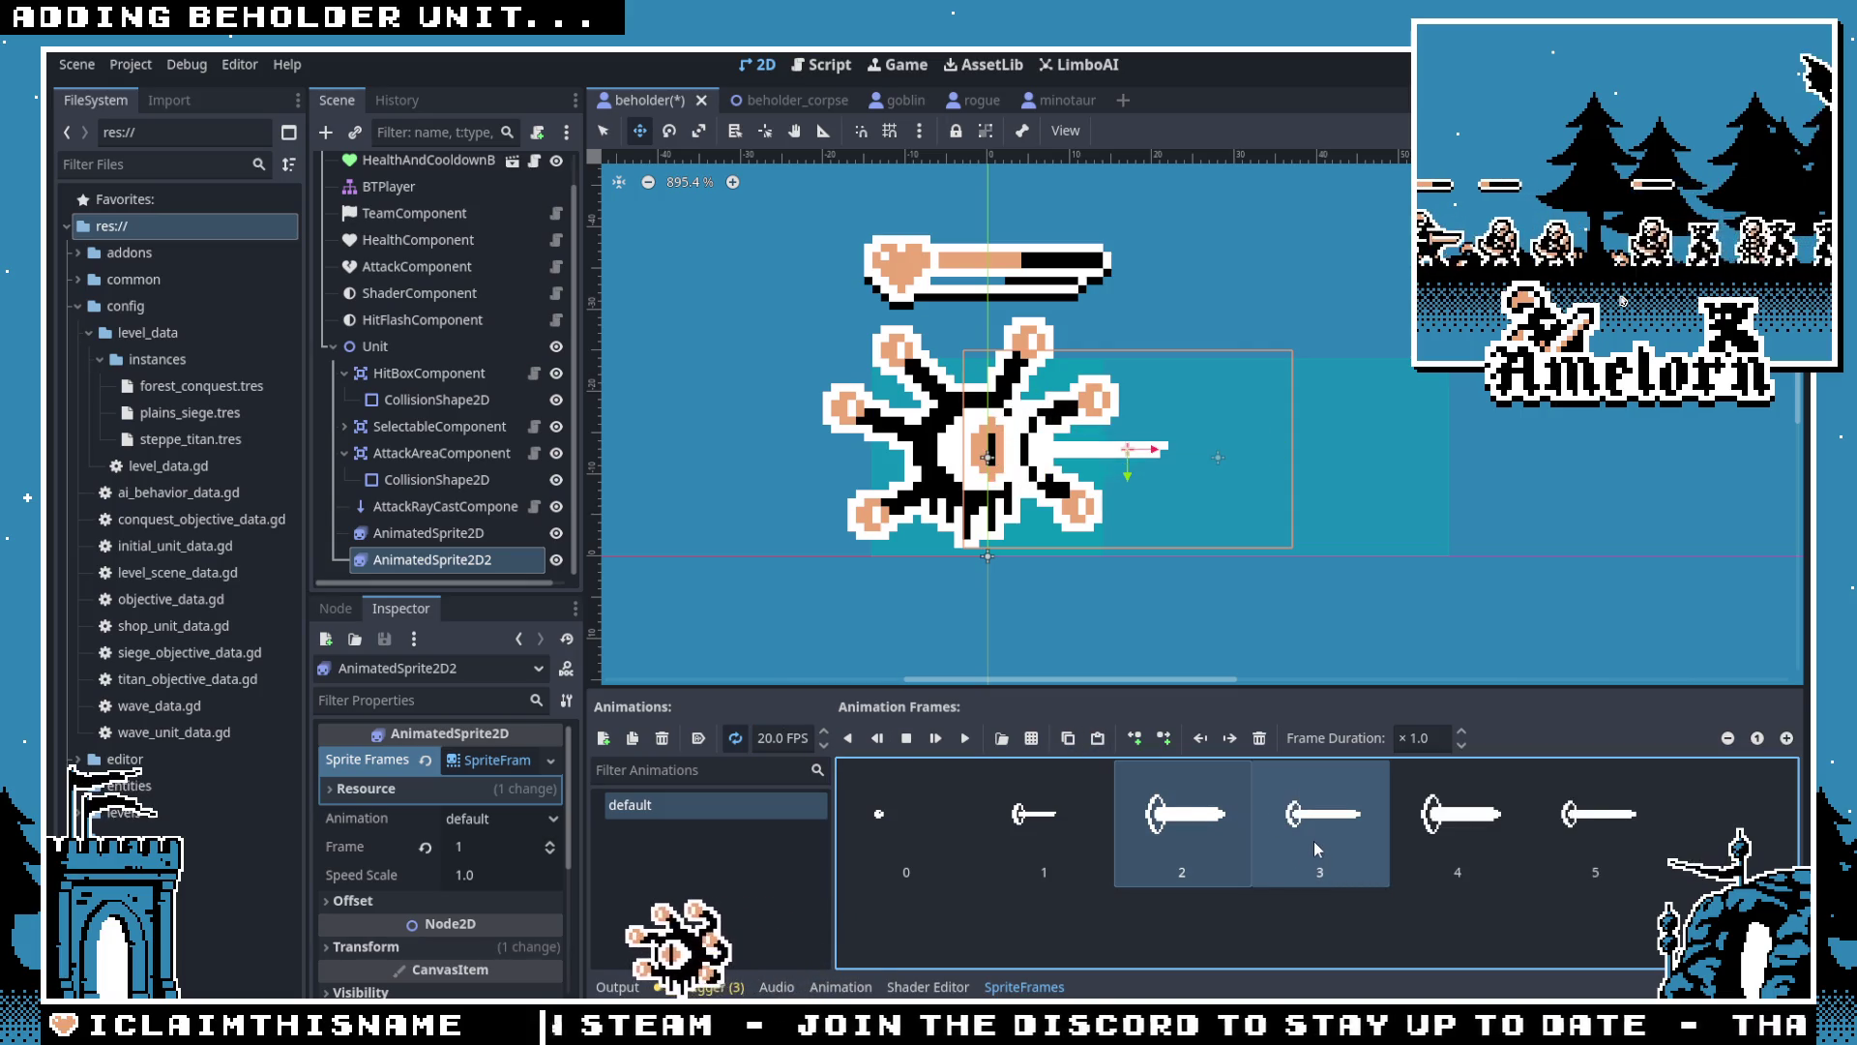
Preview the laser animation, toggle its looping, and review frames 5, 8 and the end
left_click(967, 738)
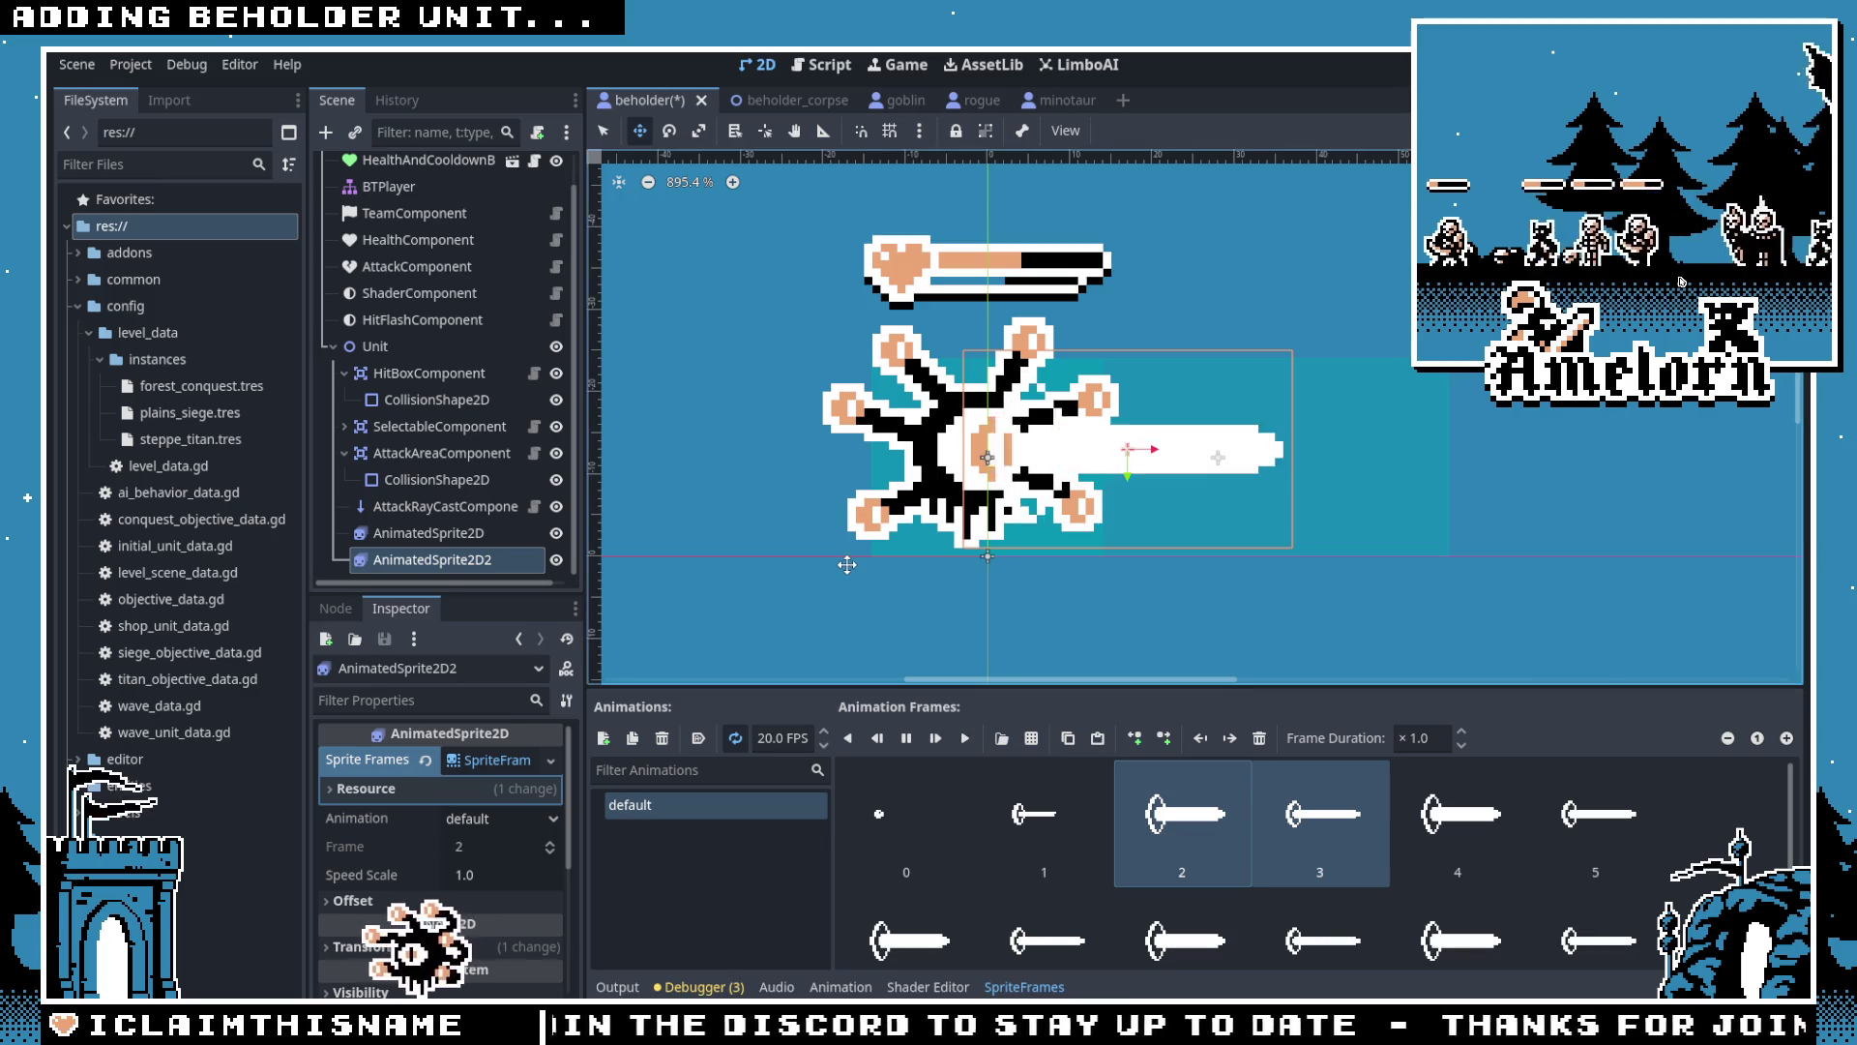
left_click(735, 740)
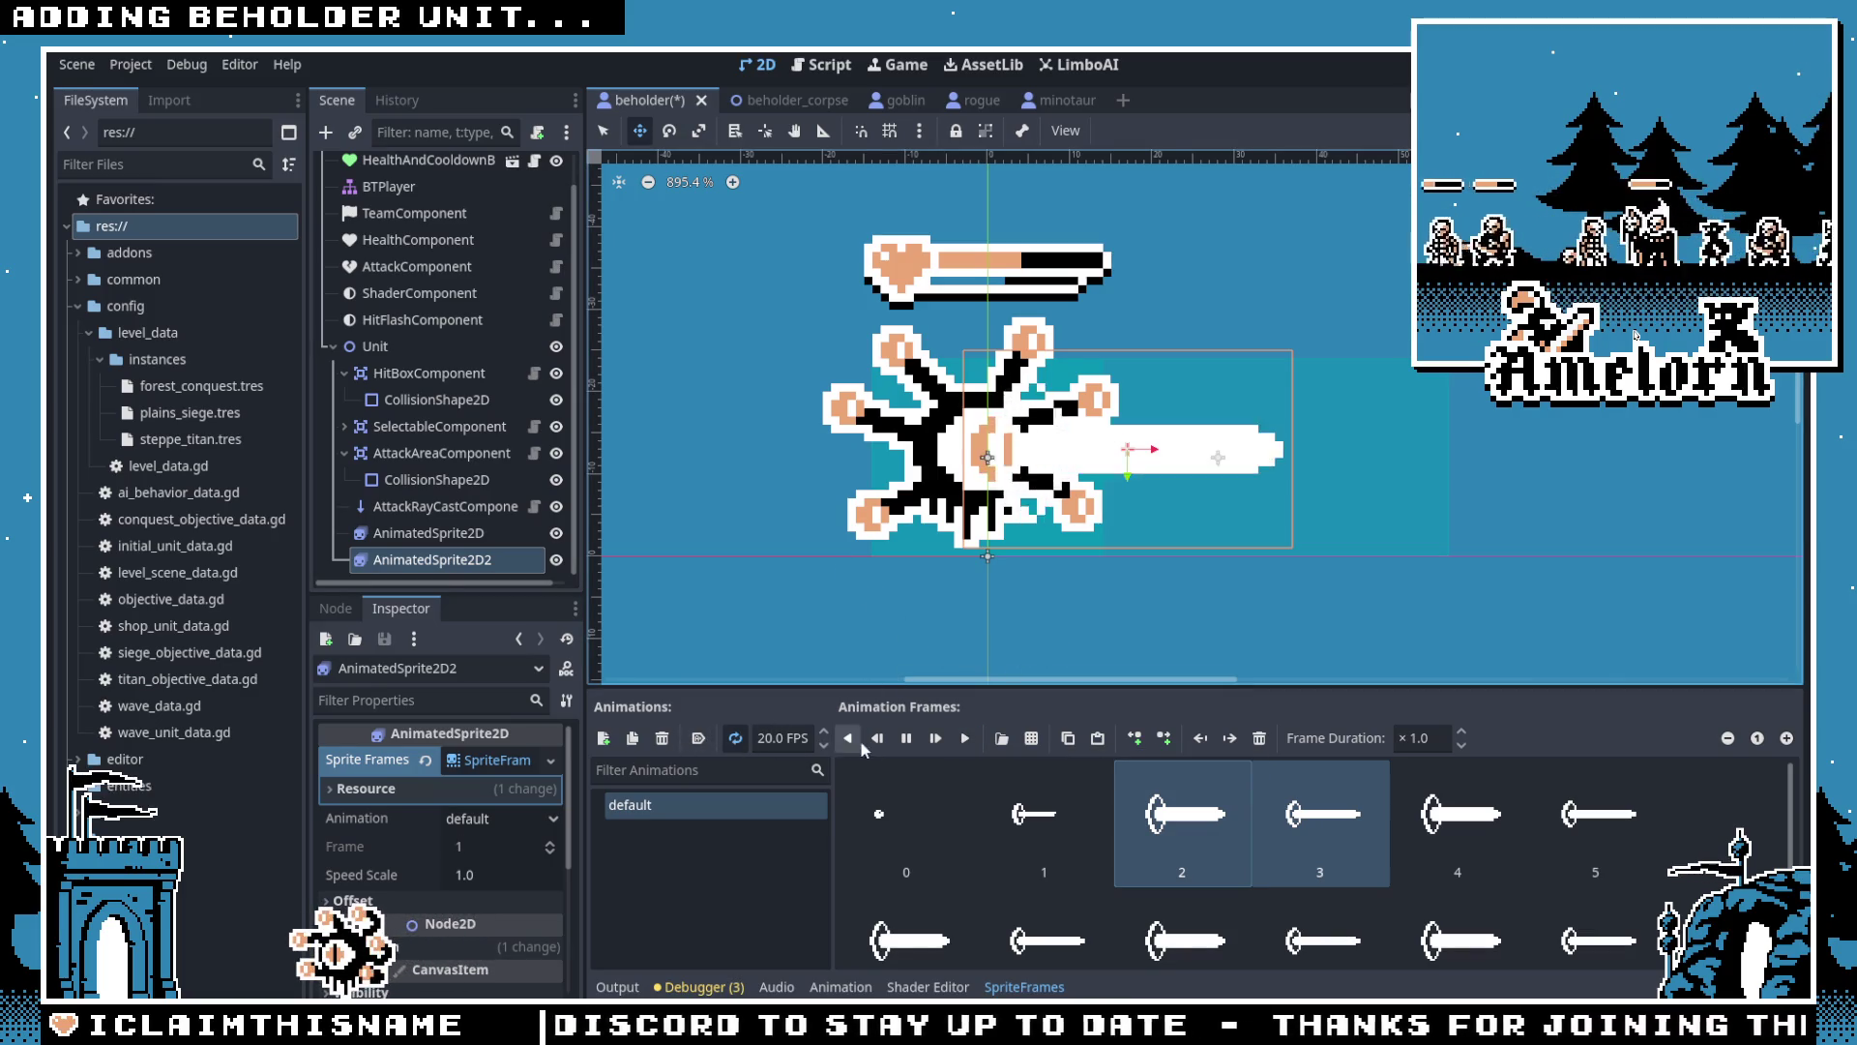
left_click(965, 740)
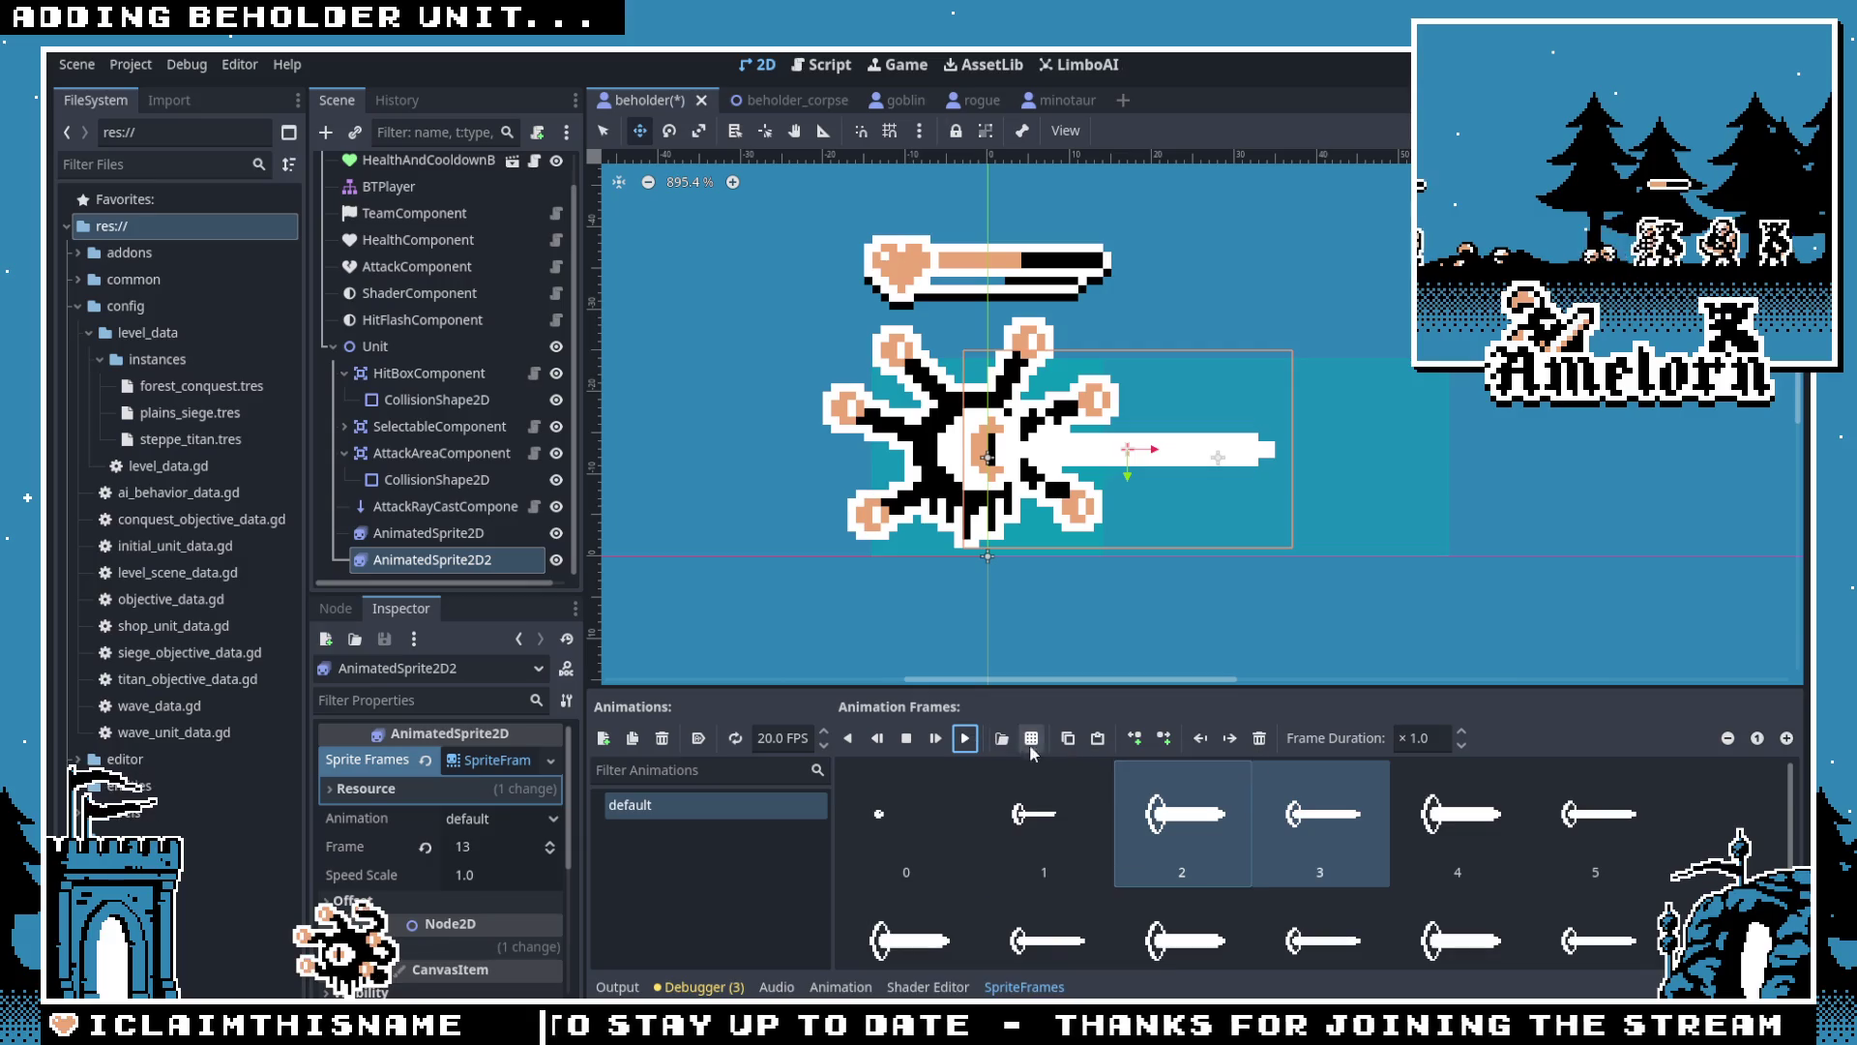
left_click(1644, 859)
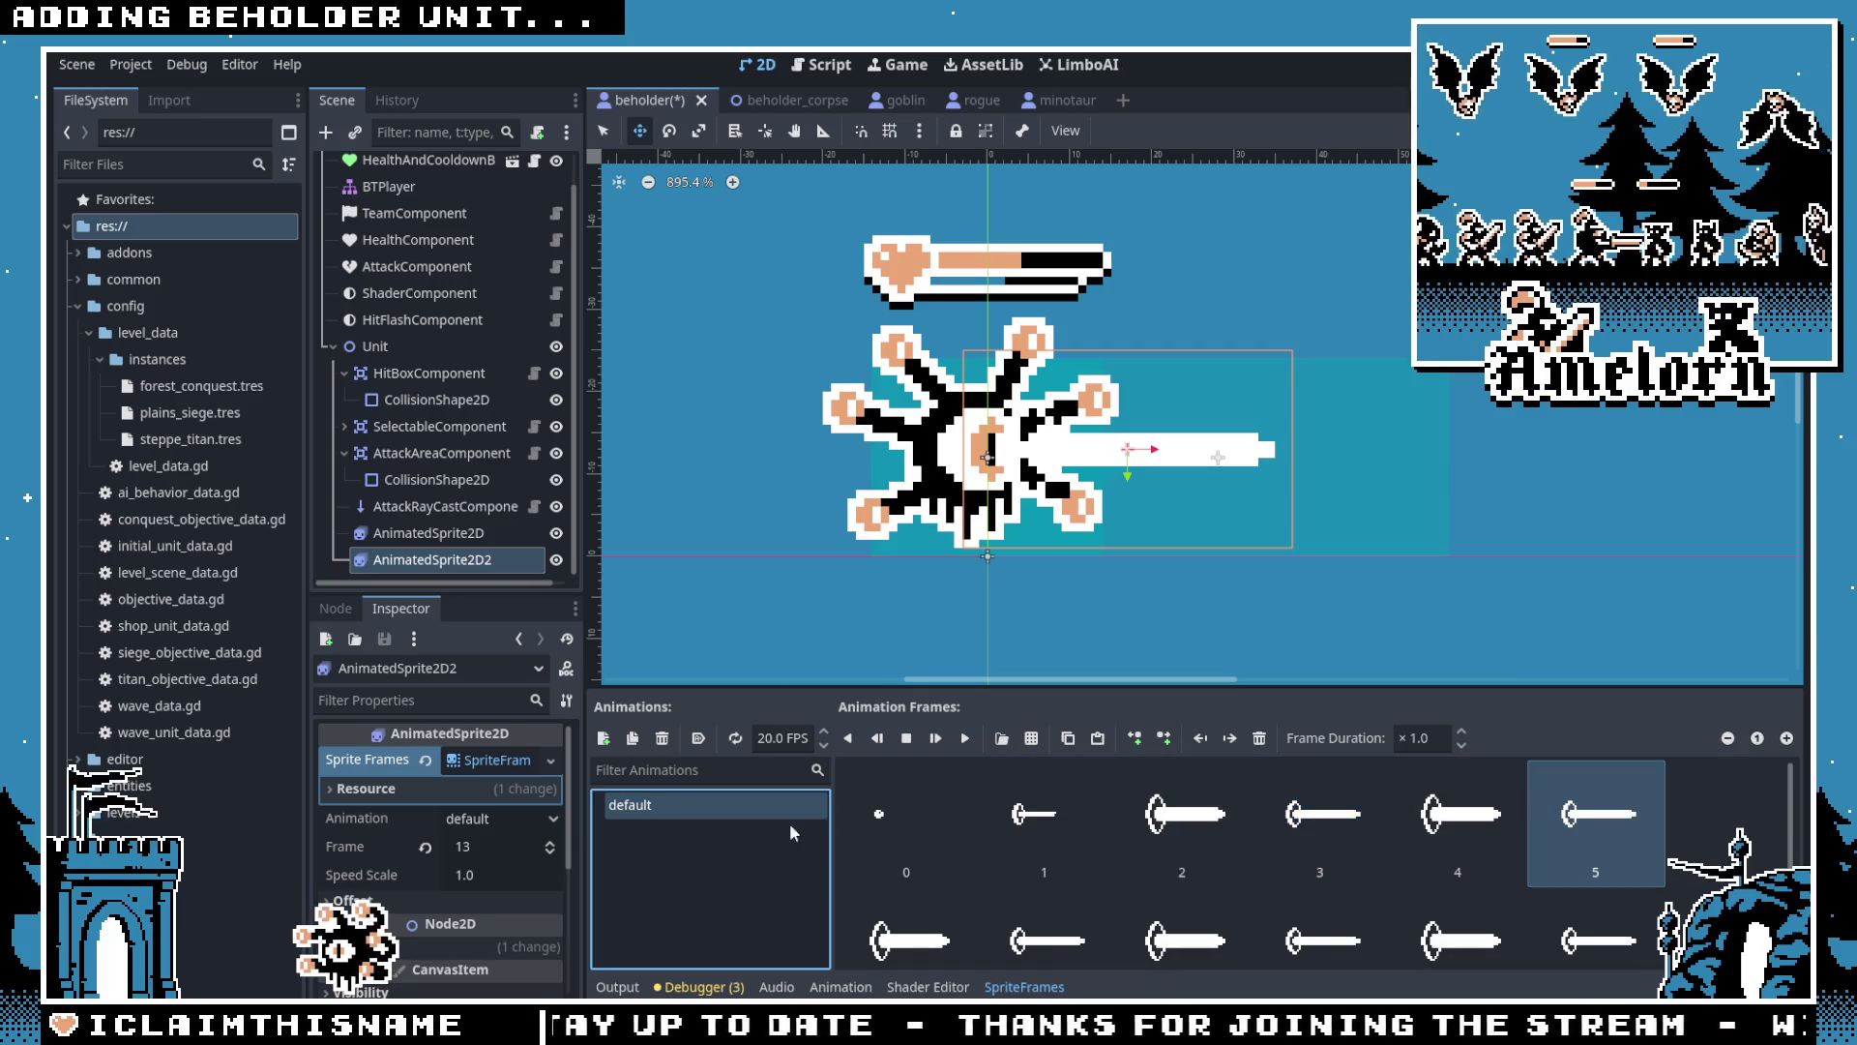
left_click(965, 740)
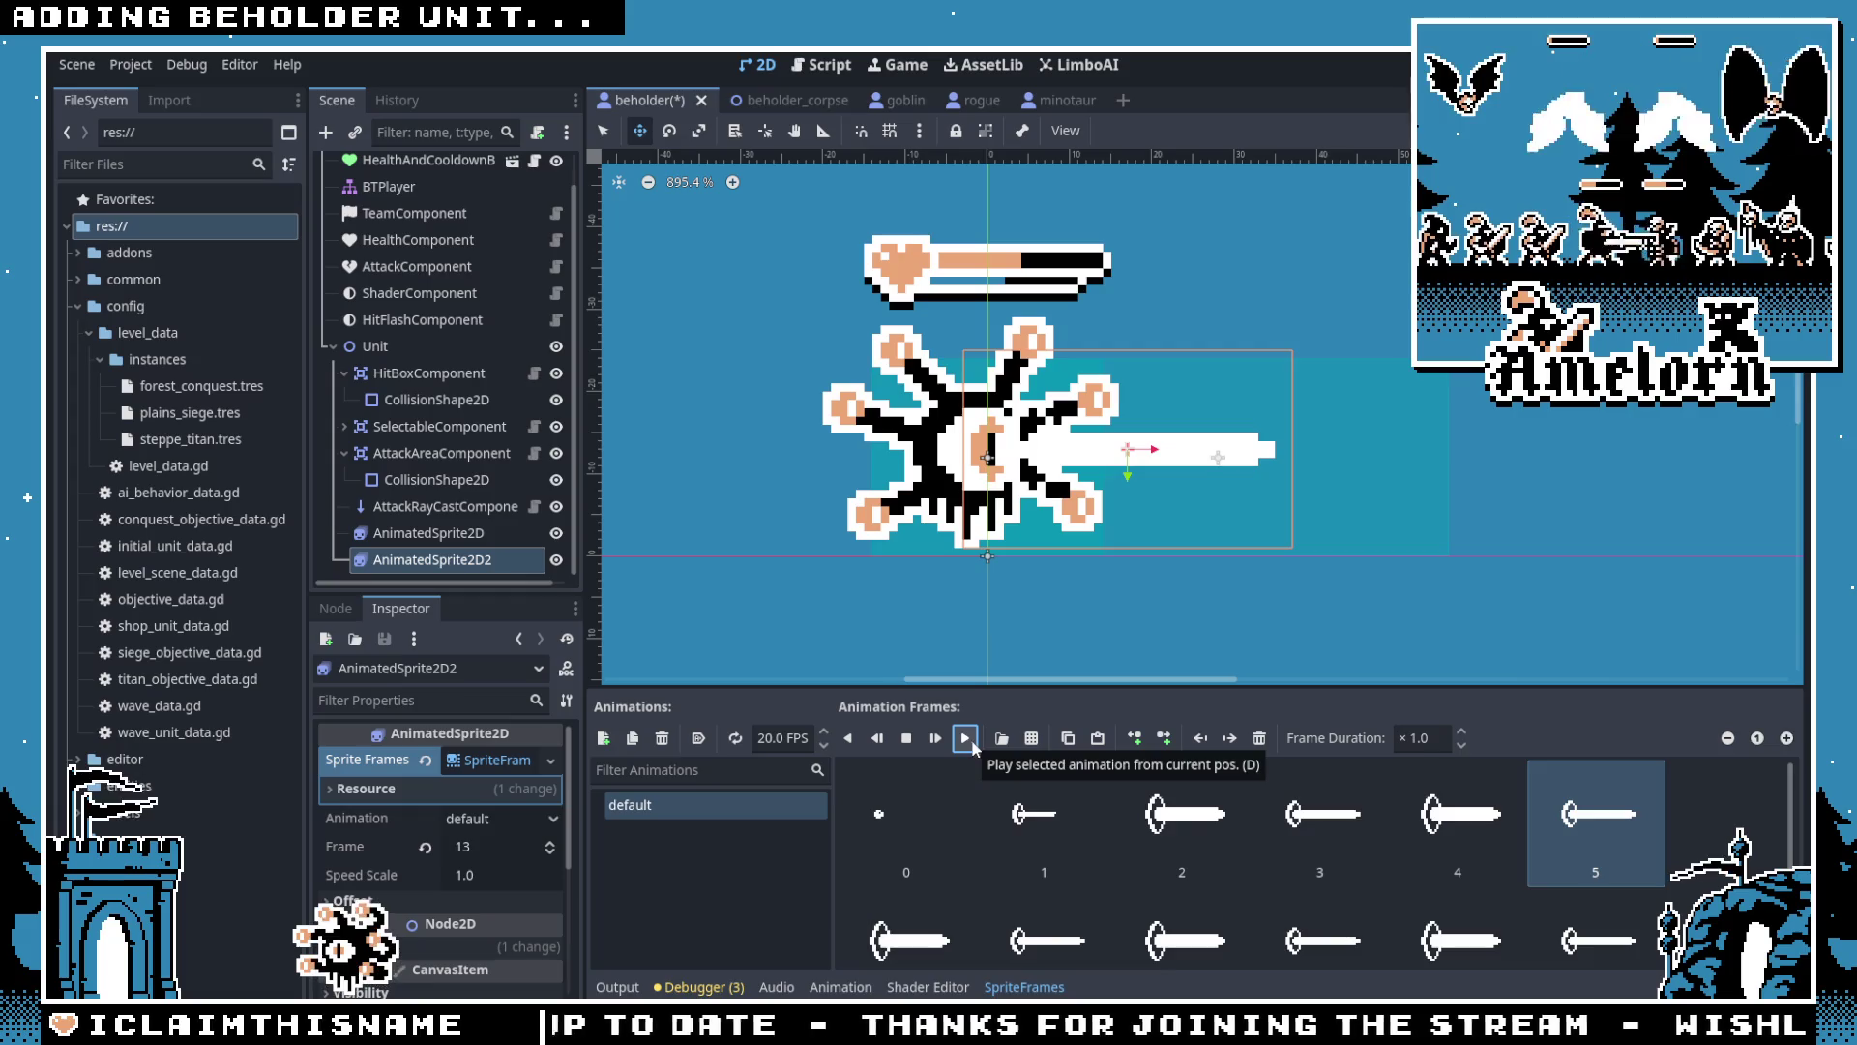
scroll(1586, 864, "down", 2)
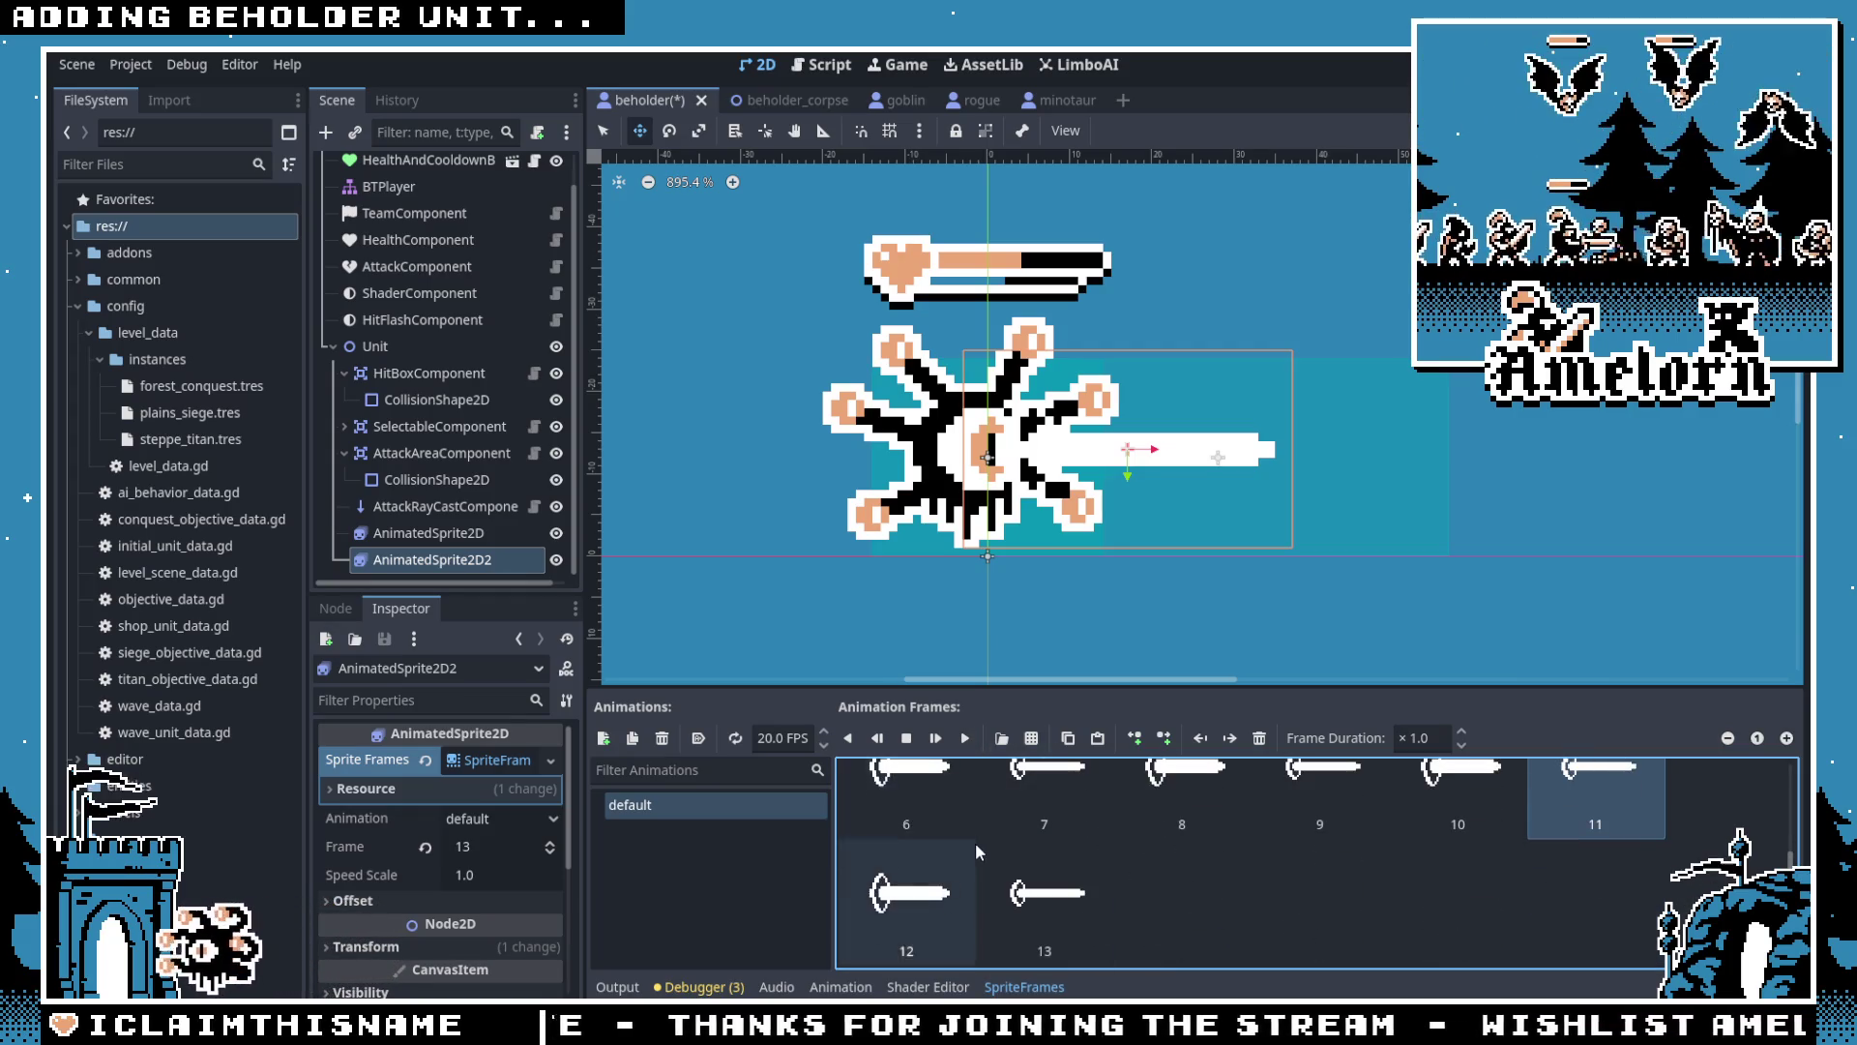
scroll(975, 844, "up", 2)
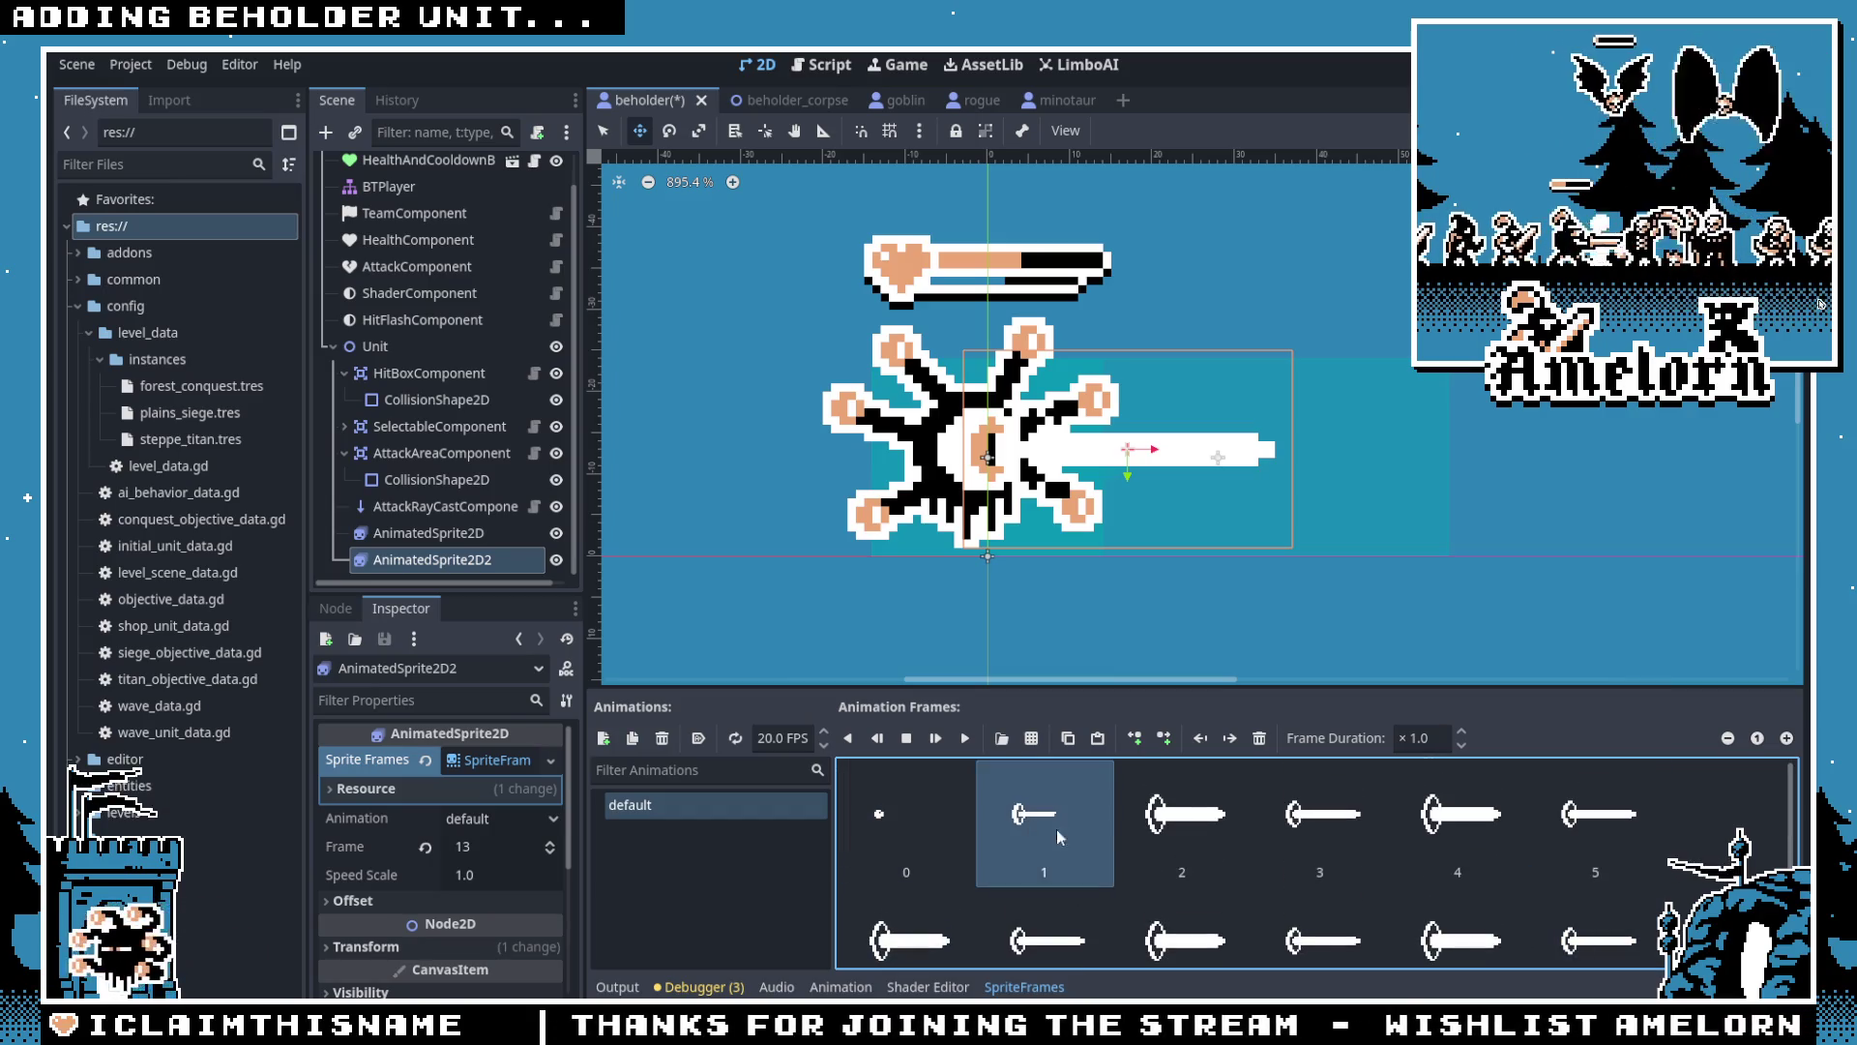
left_click(1180, 924)
scroll(1055, 923, "down", 1)
left_click(1052, 927)
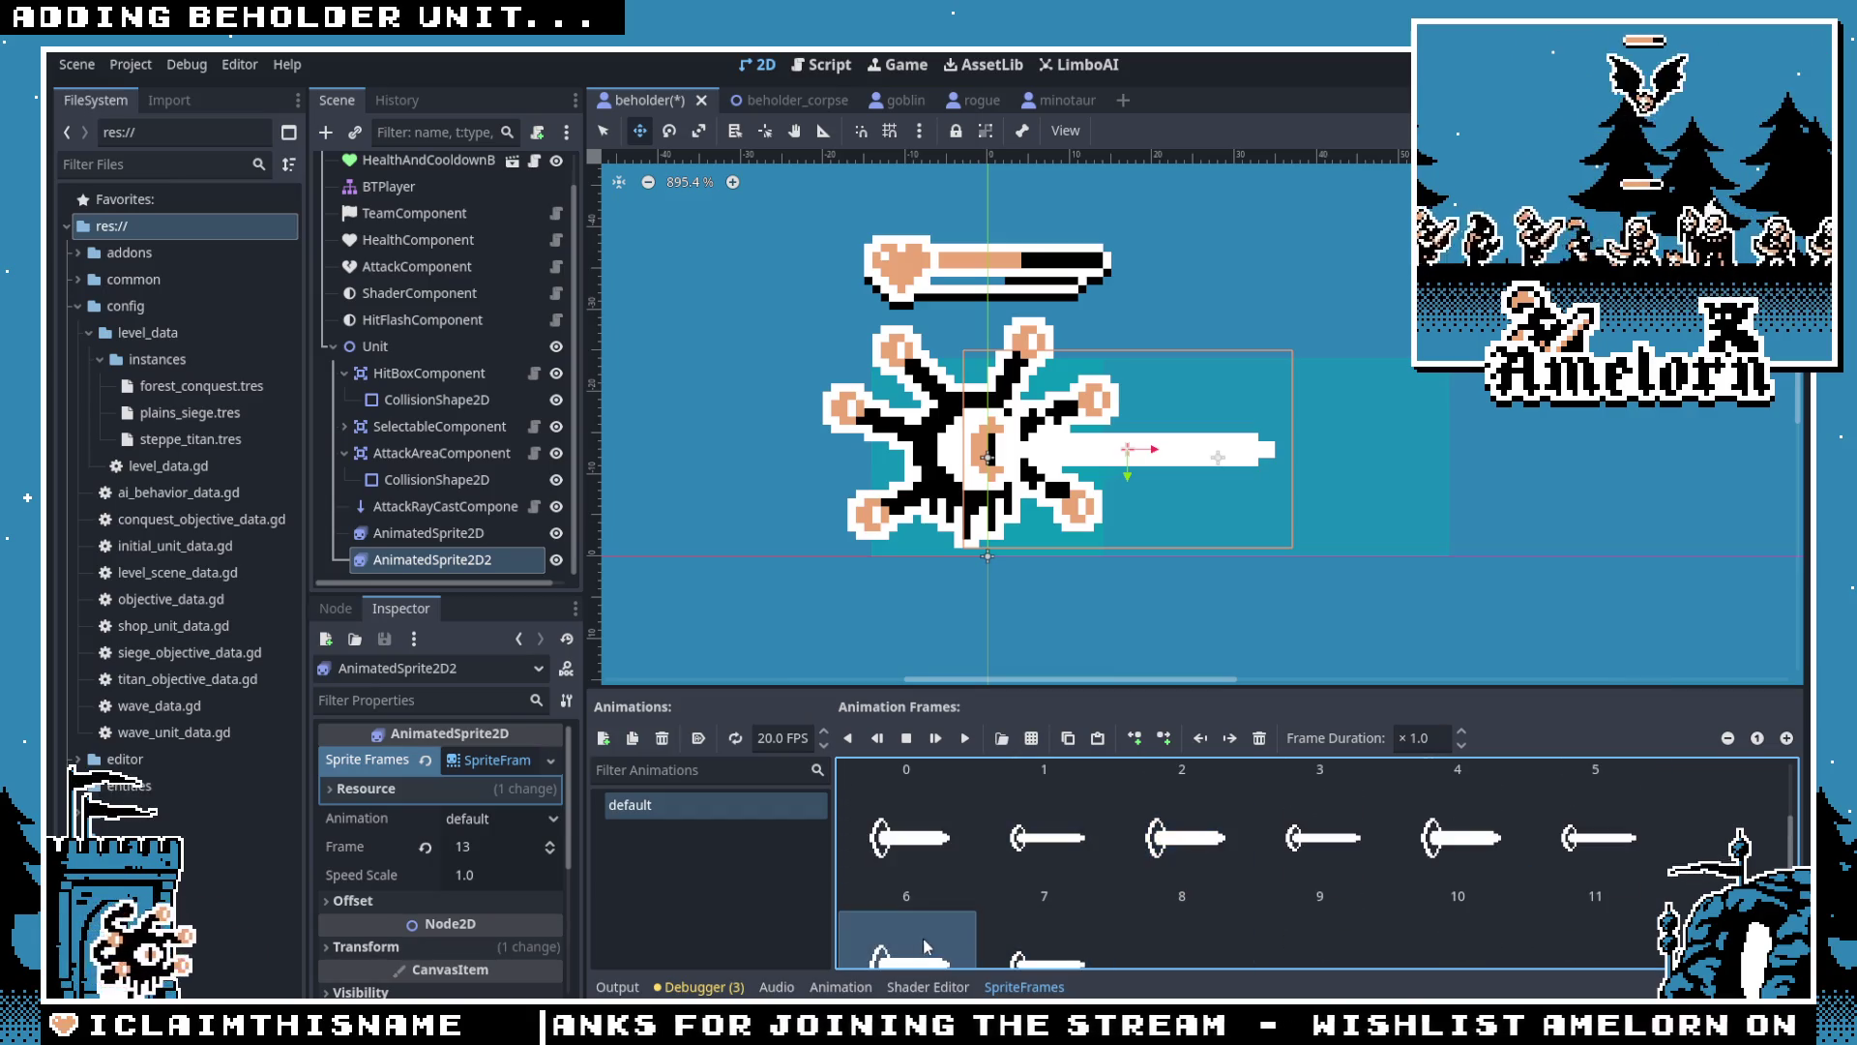
left_click(705, 870)
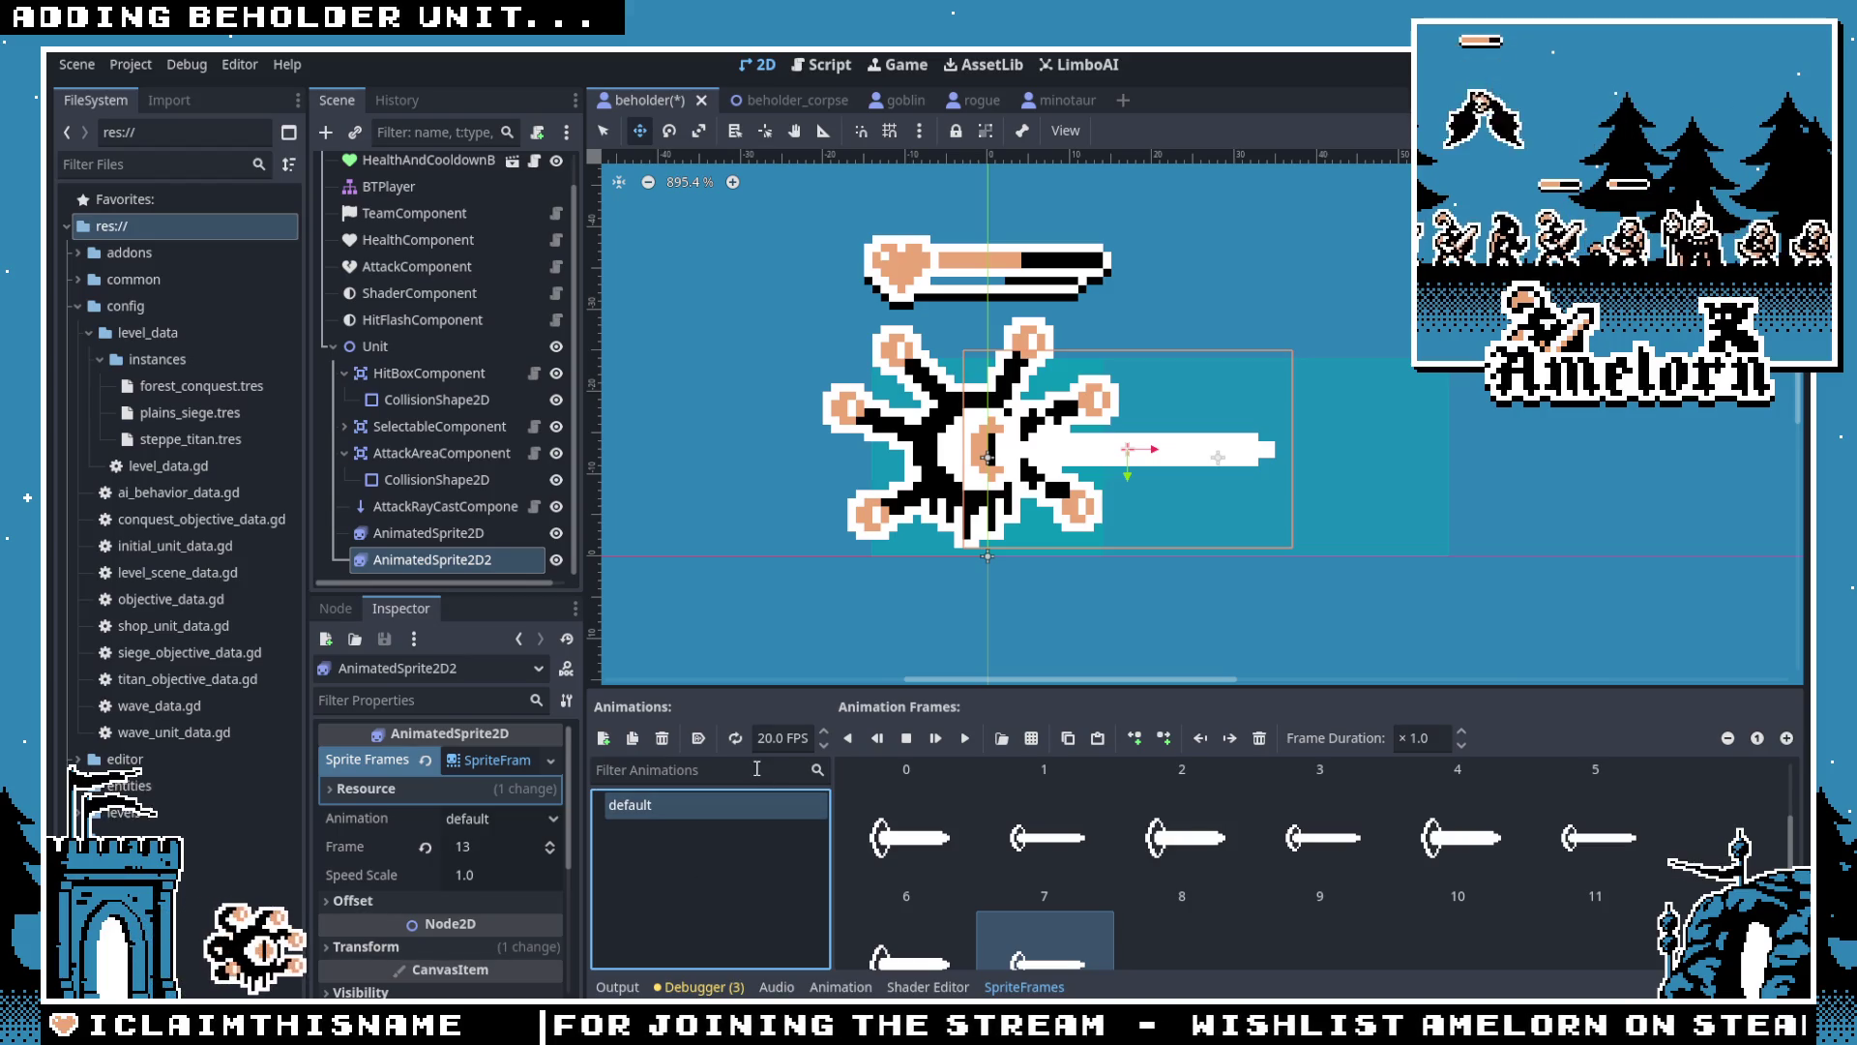
scroll(1103, 873, "down", 2)
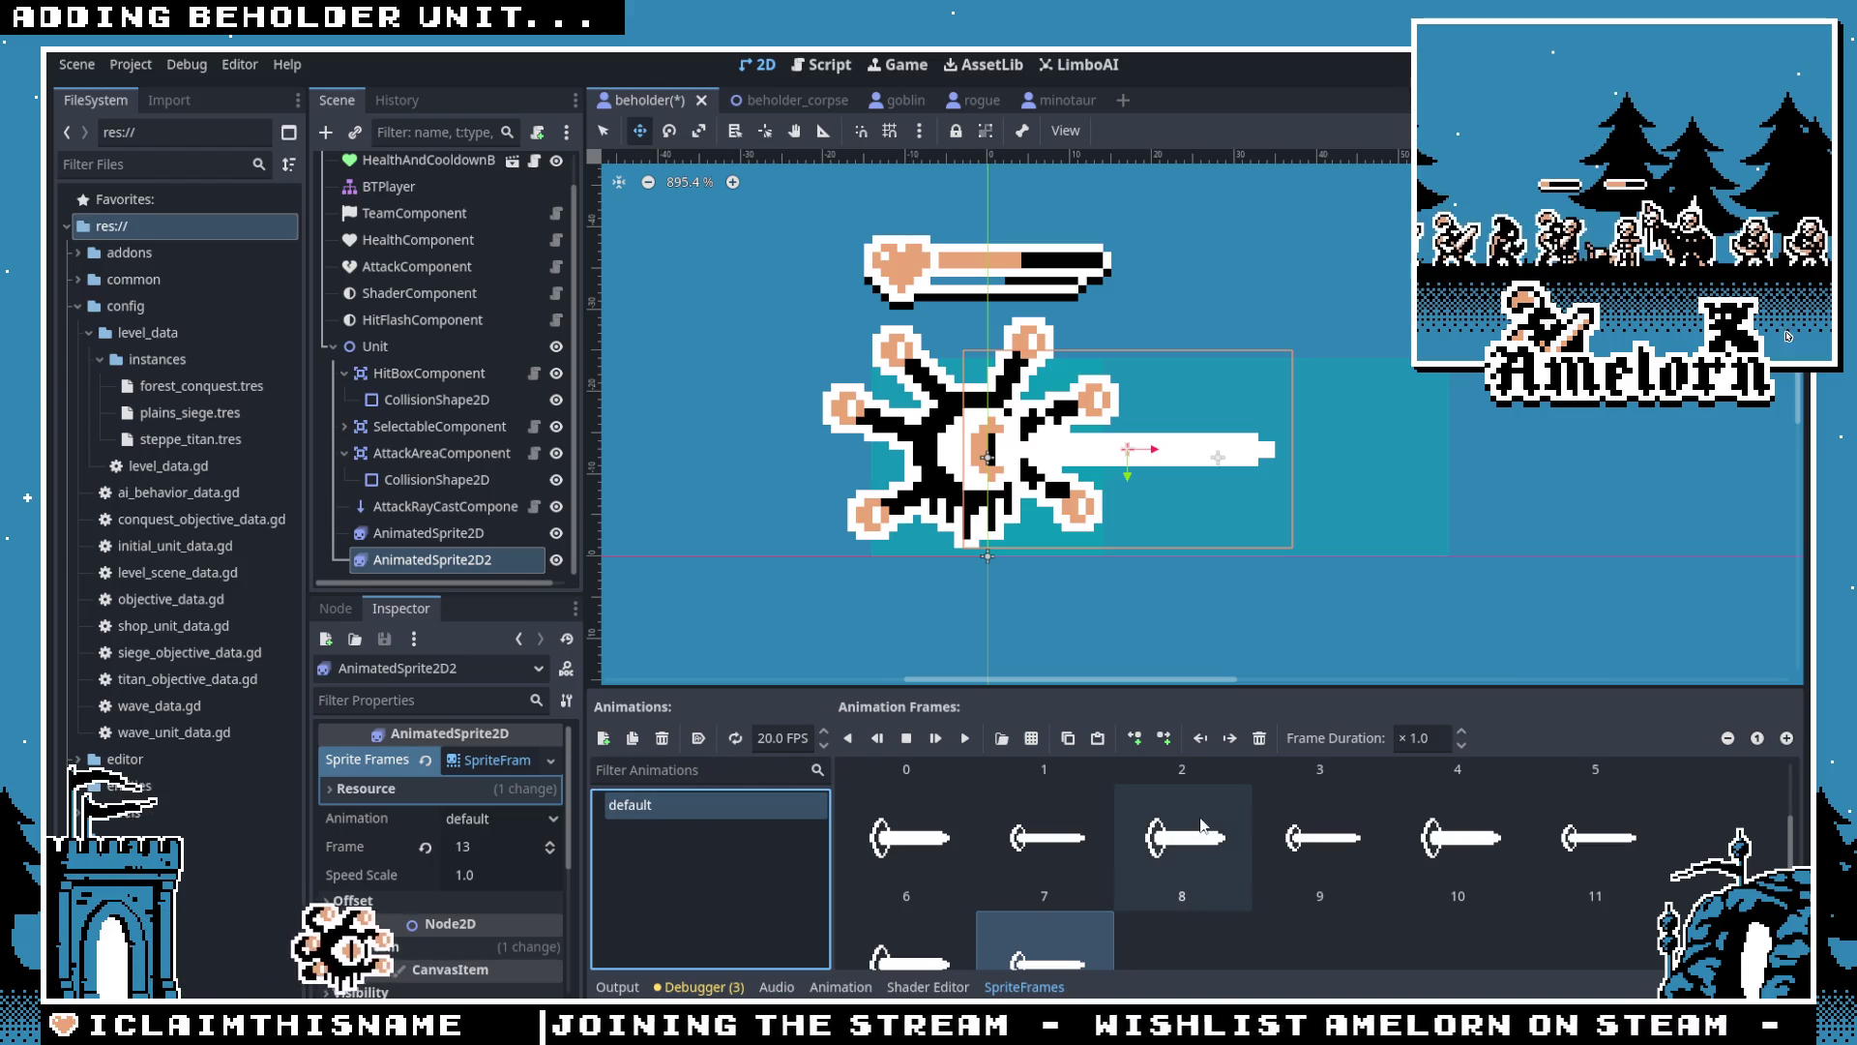
Add an empty final frame after frame 13, save the scene, and replay the preview
left_click(1031, 737)
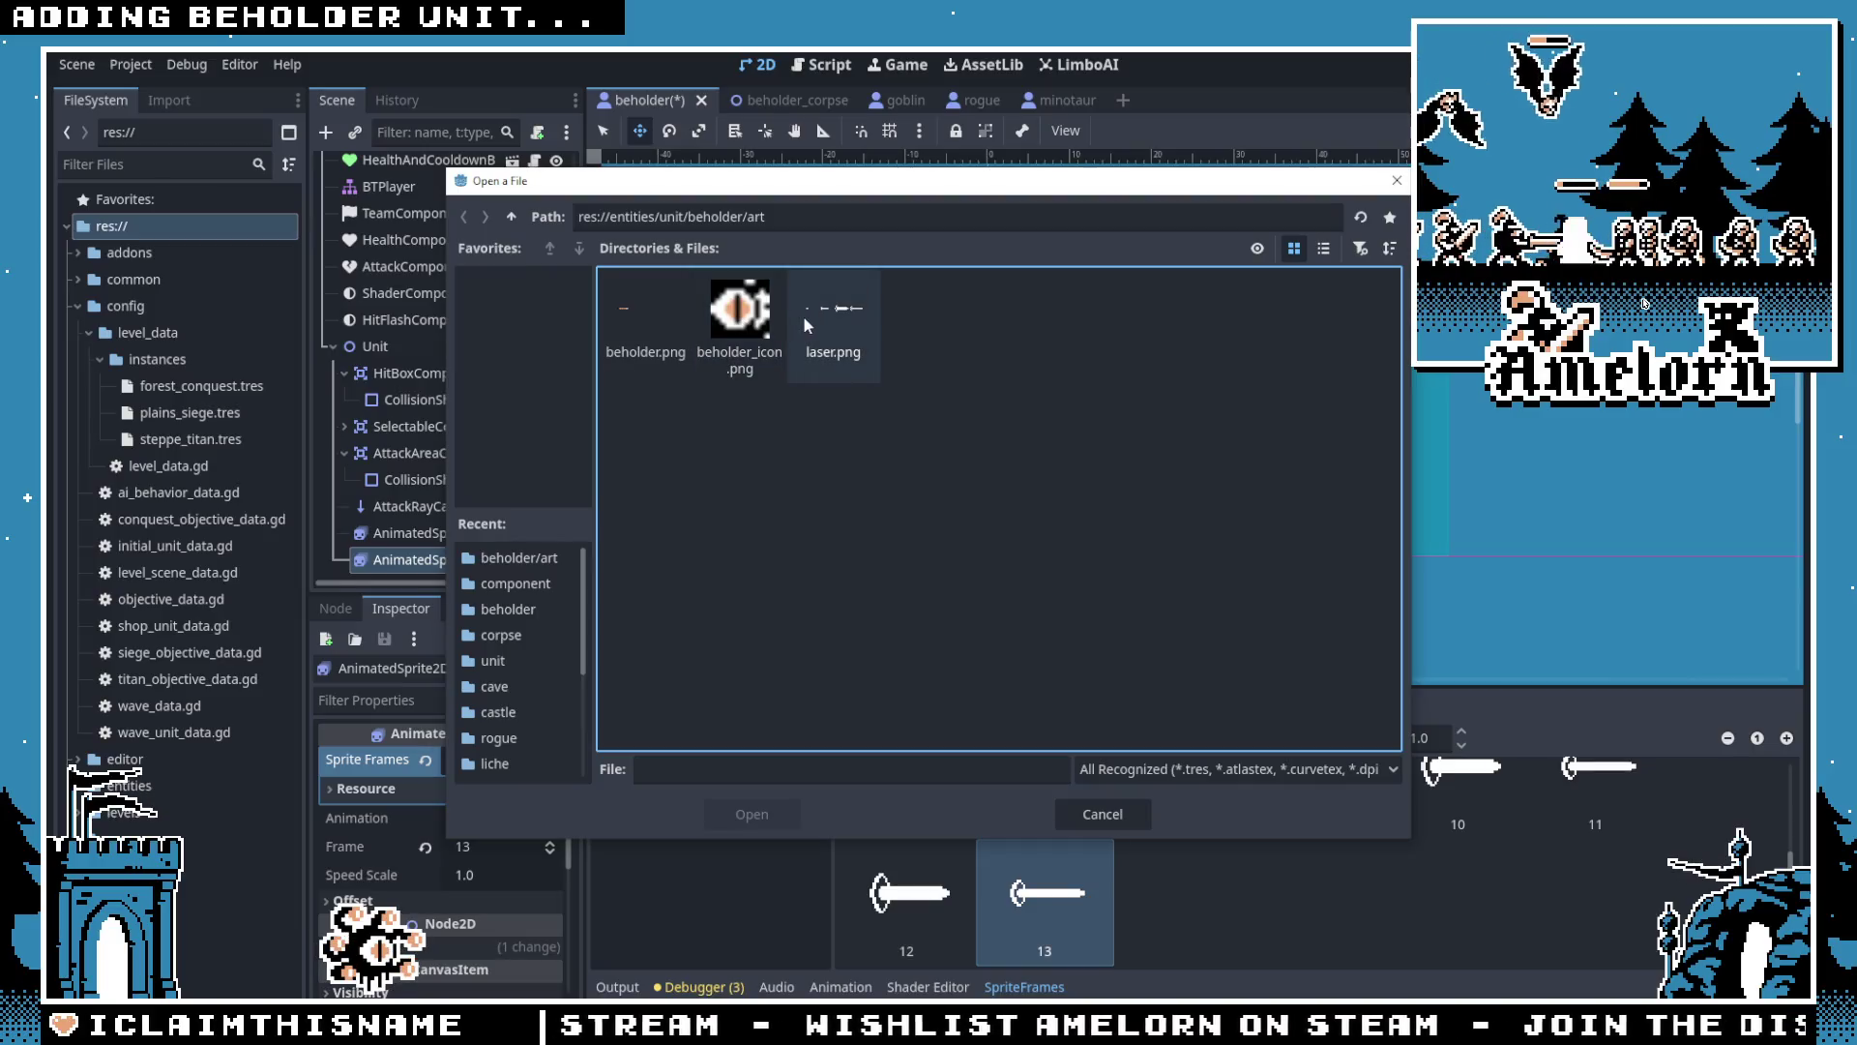
key("Escape")
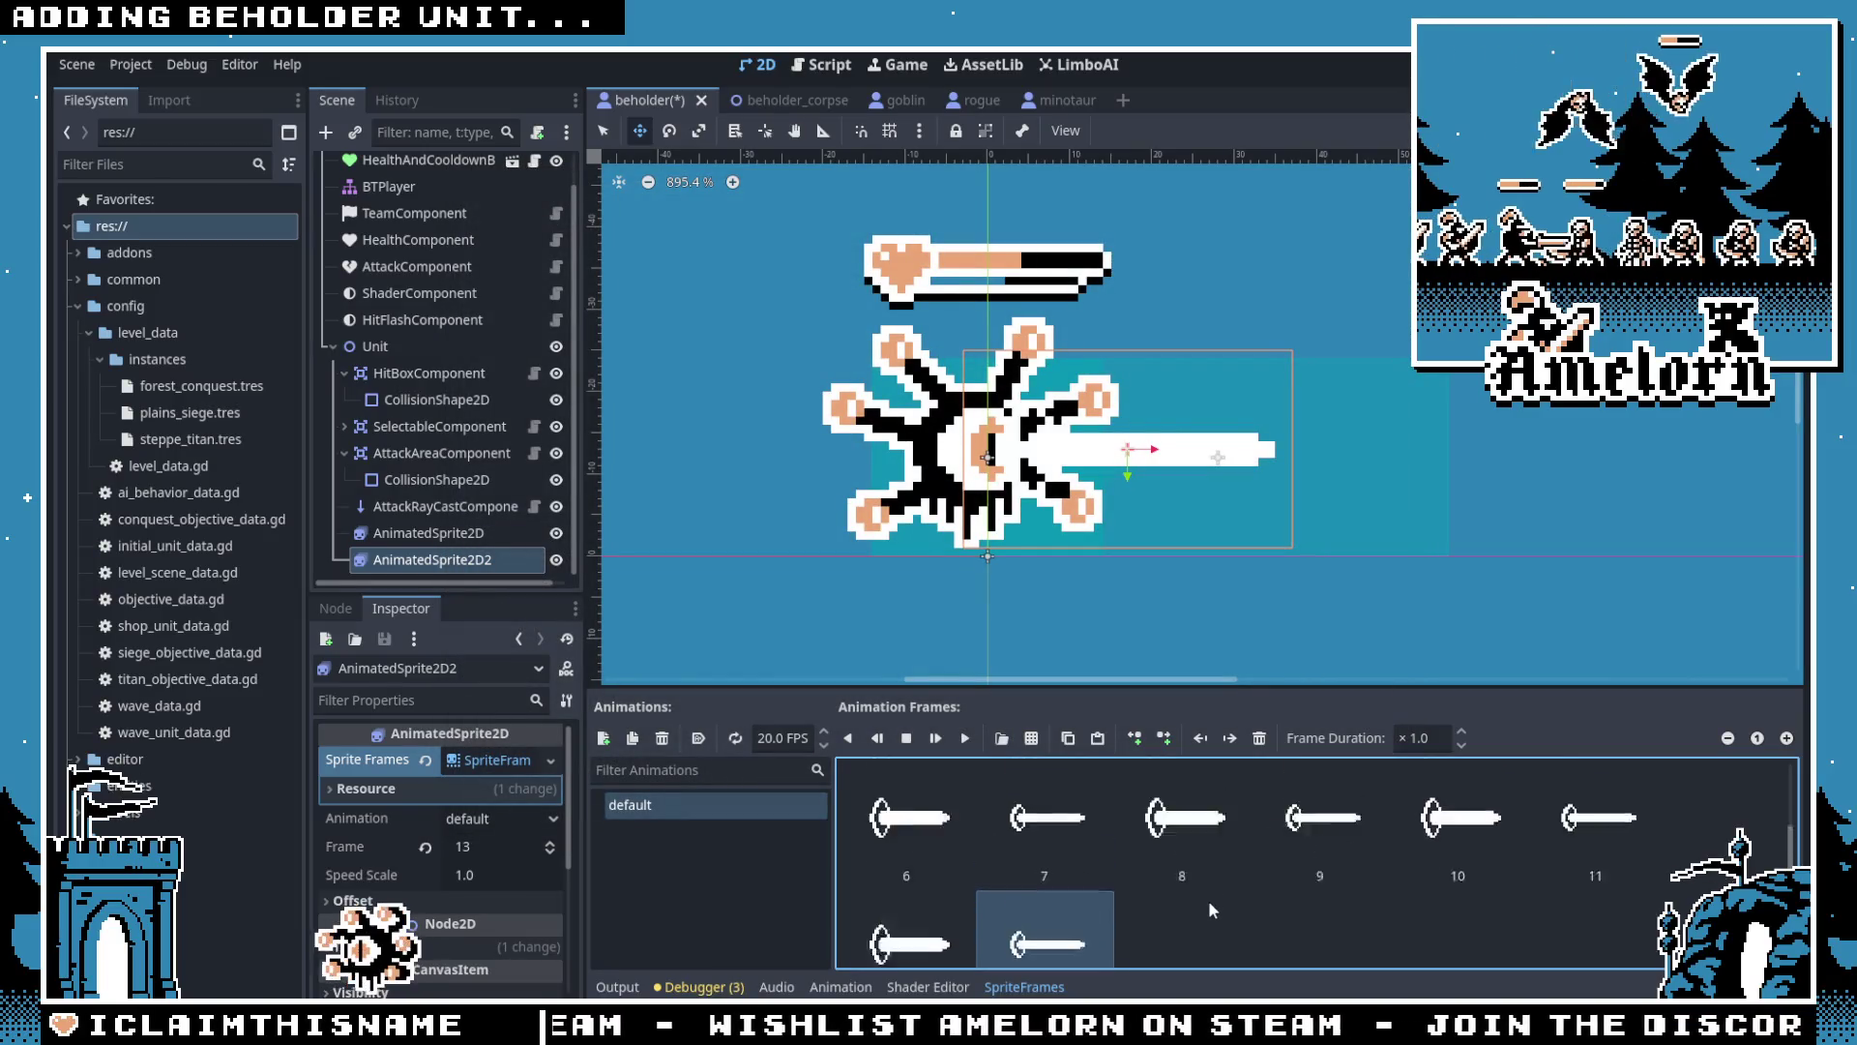
scroll(1209, 900, "up", 2)
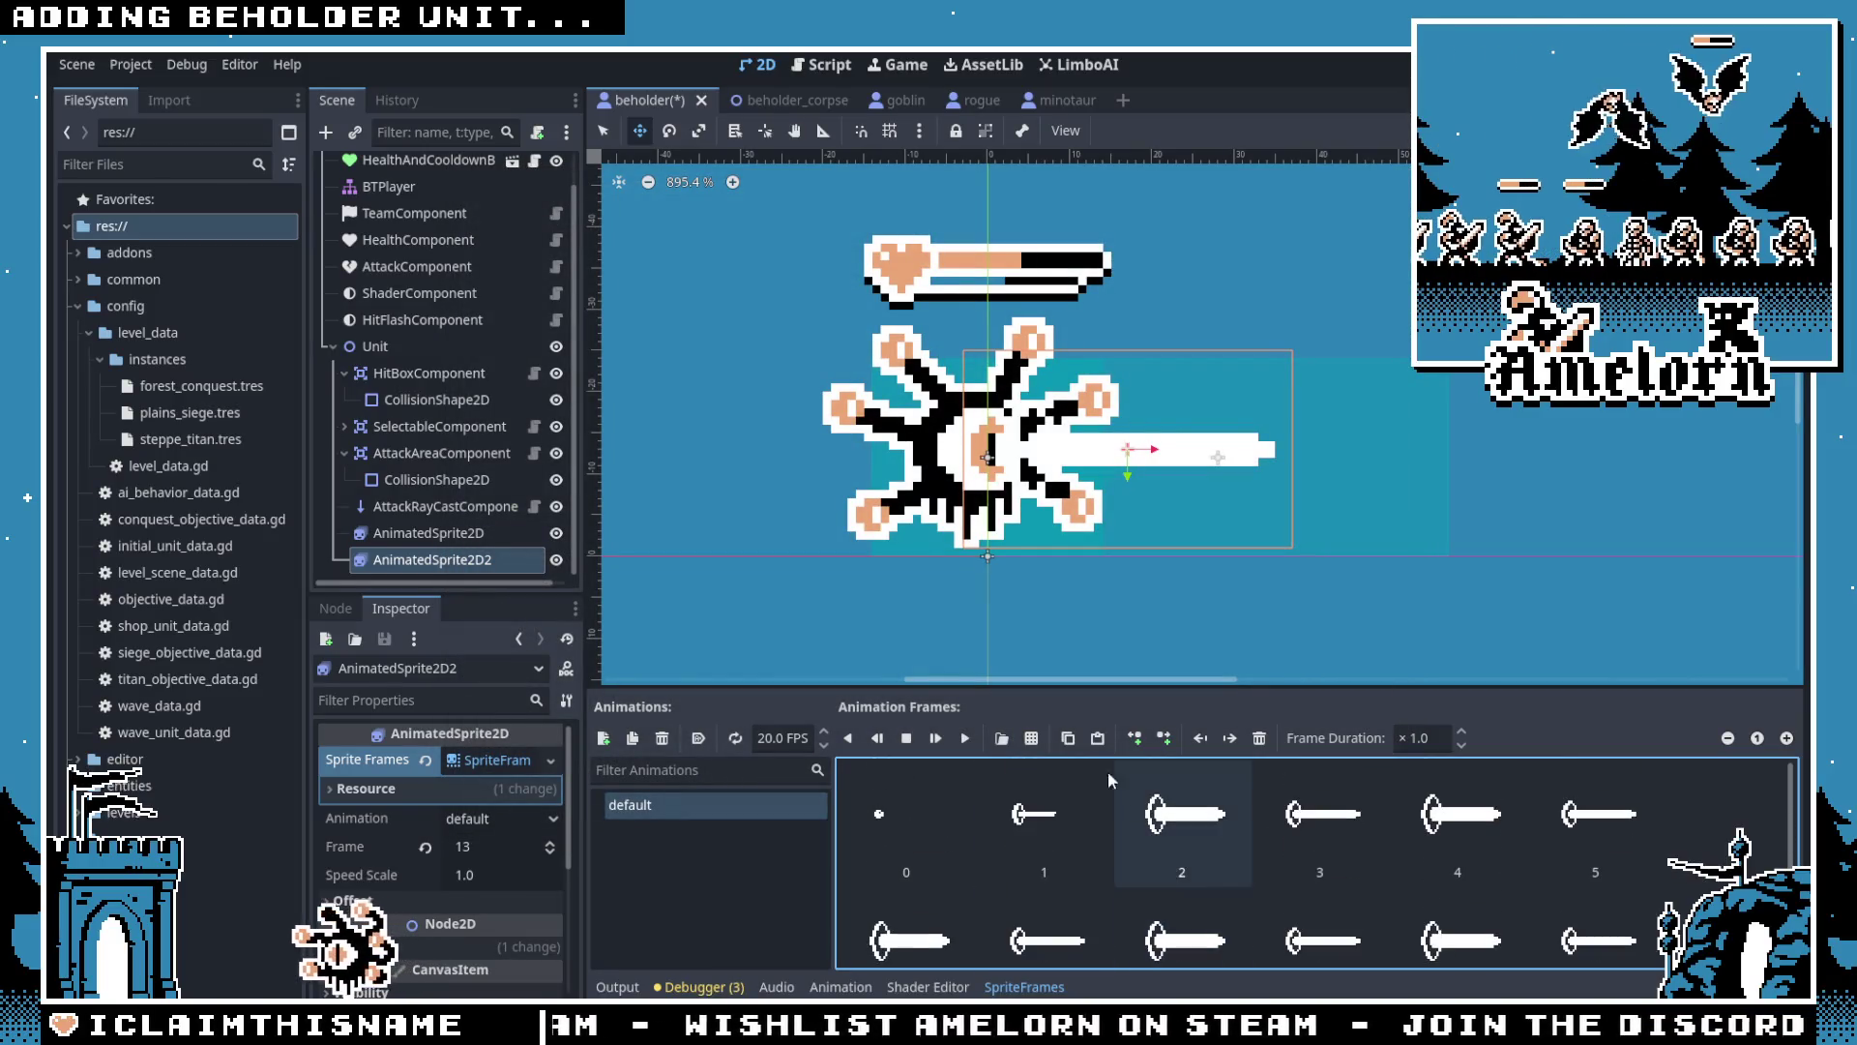
left_click(1163, 741)
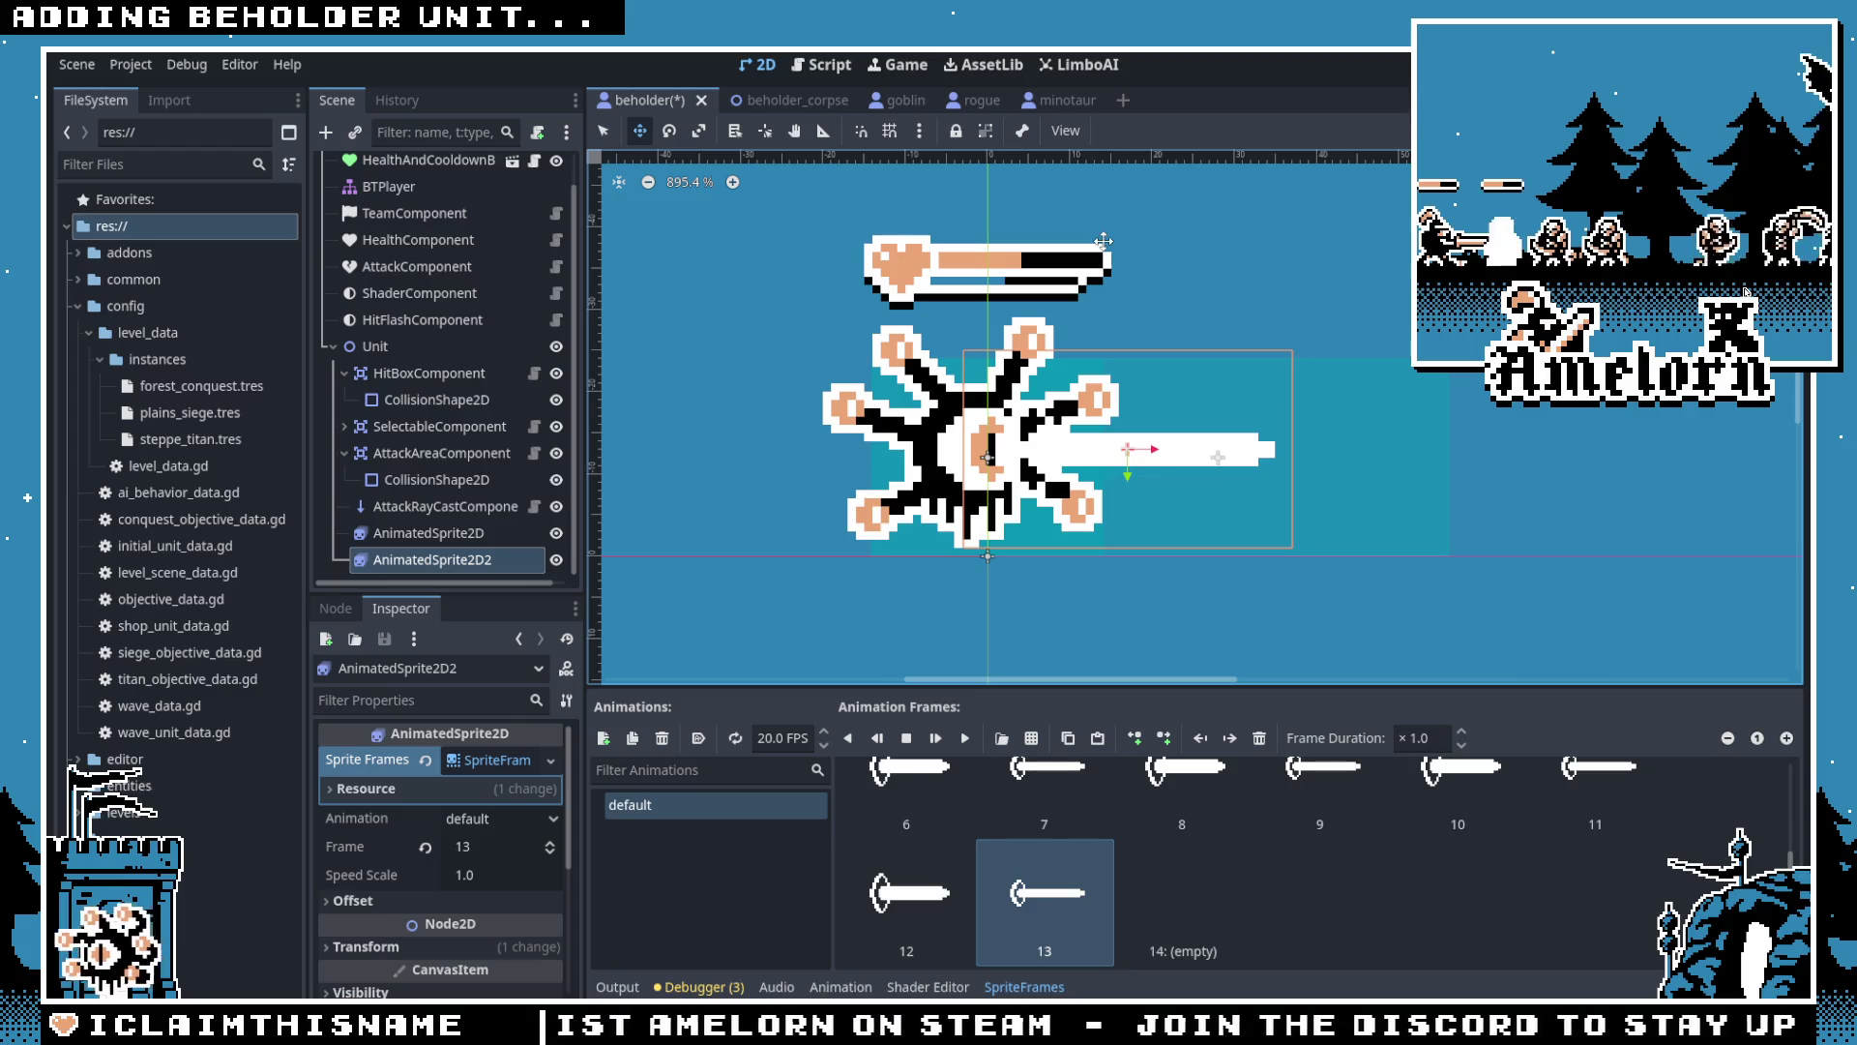
key("ctrl+s")
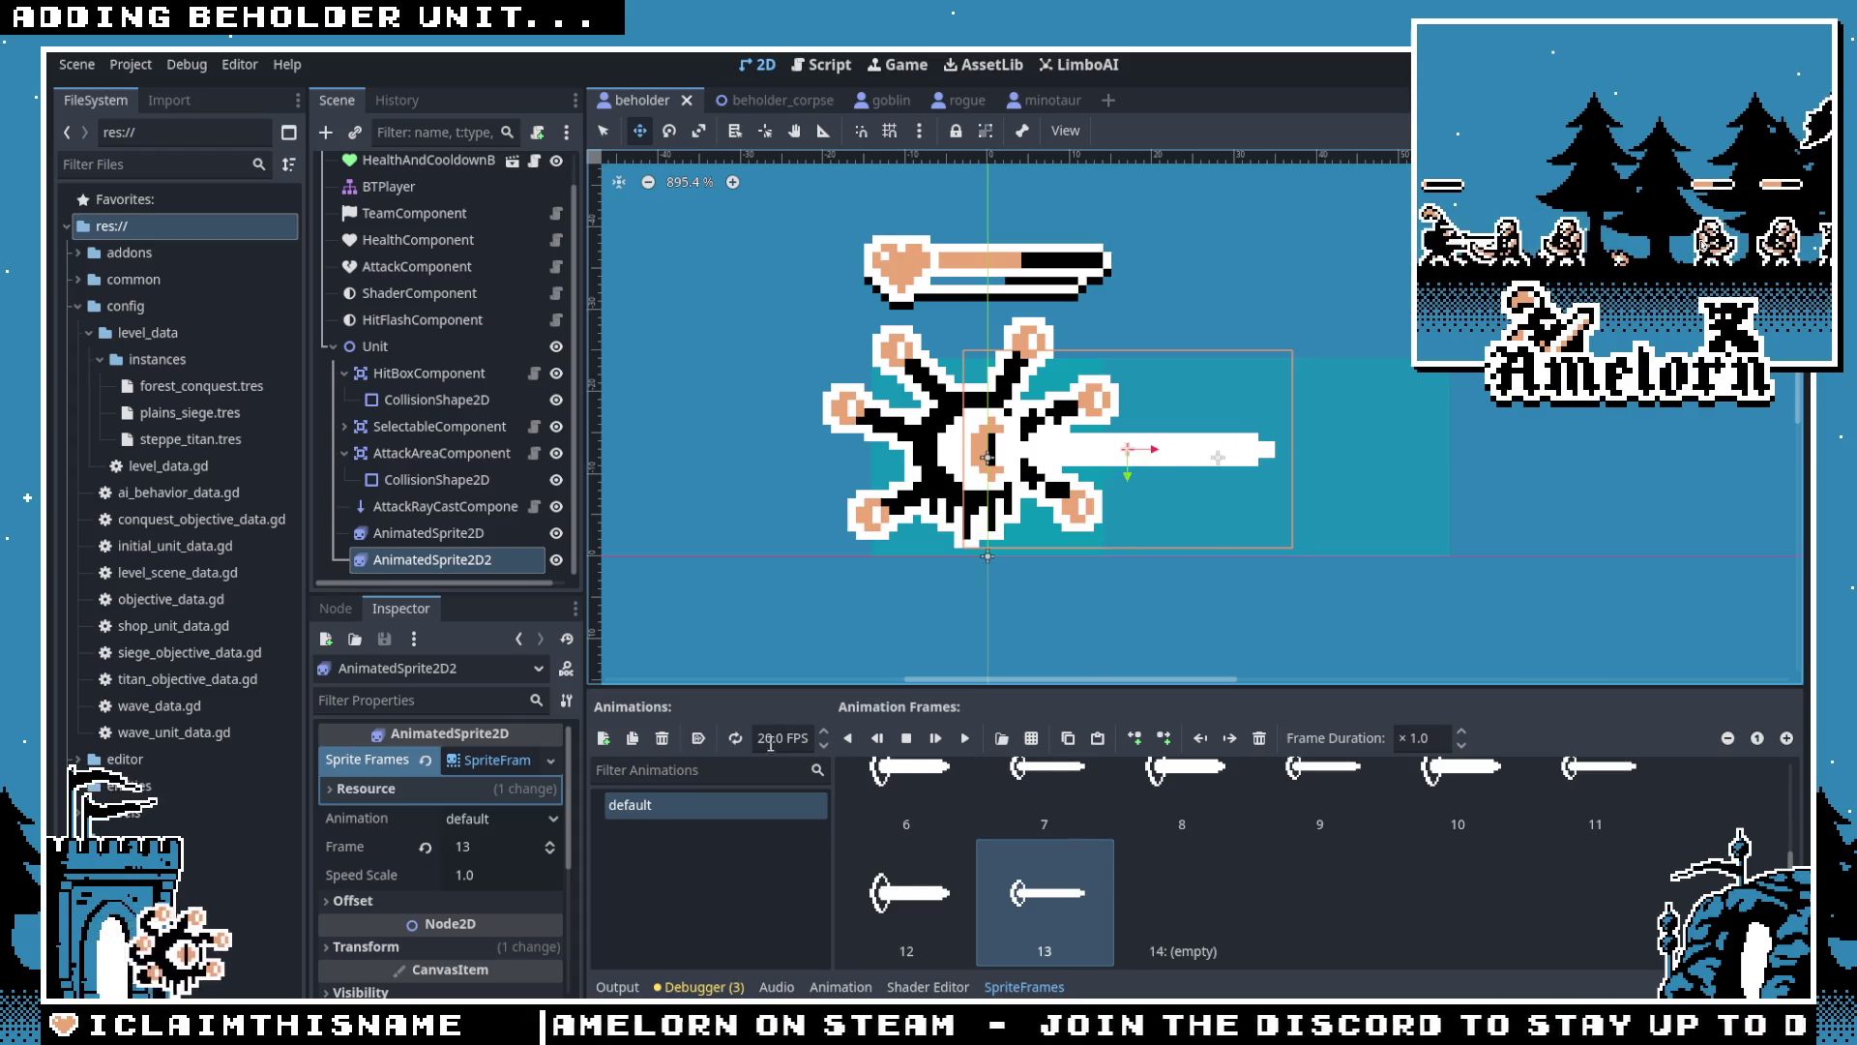
left_click(965, 738)
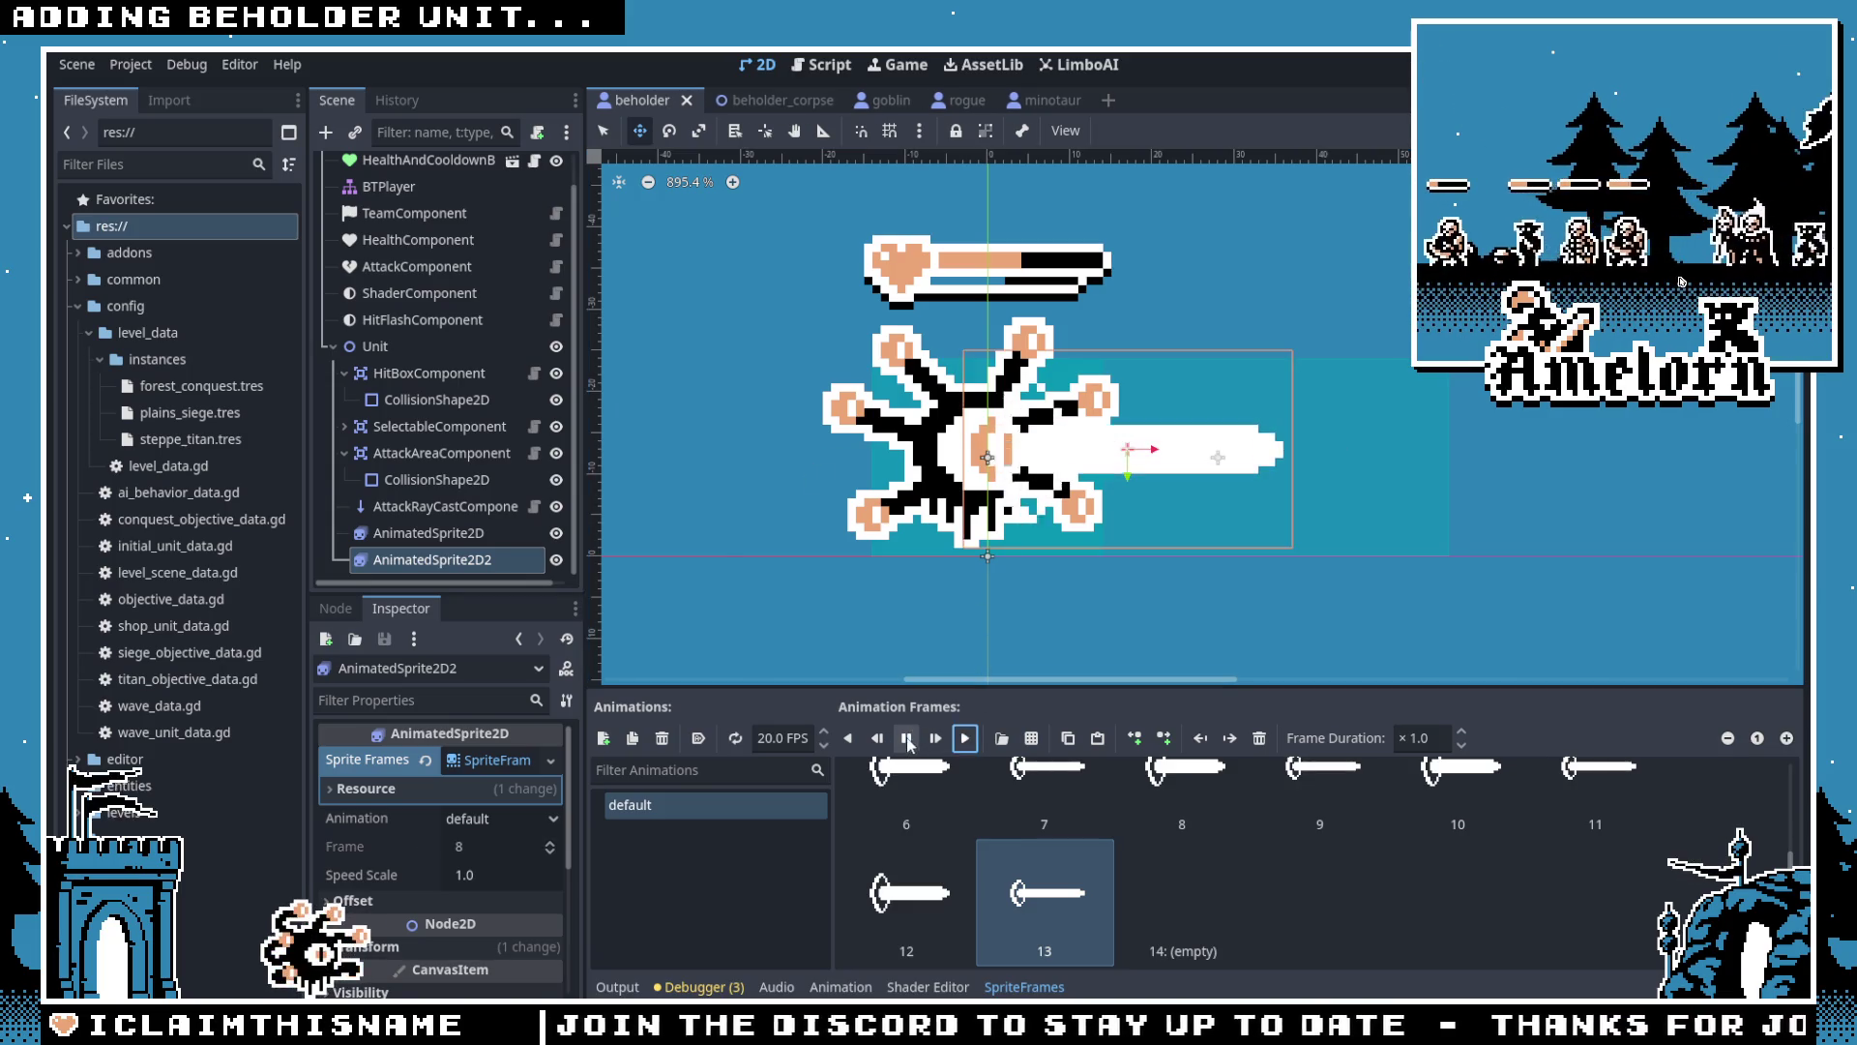
Nudge the laser sprite right and set its Transform Scale to 2
left_click_drag(1080, 485, 1240, 489)
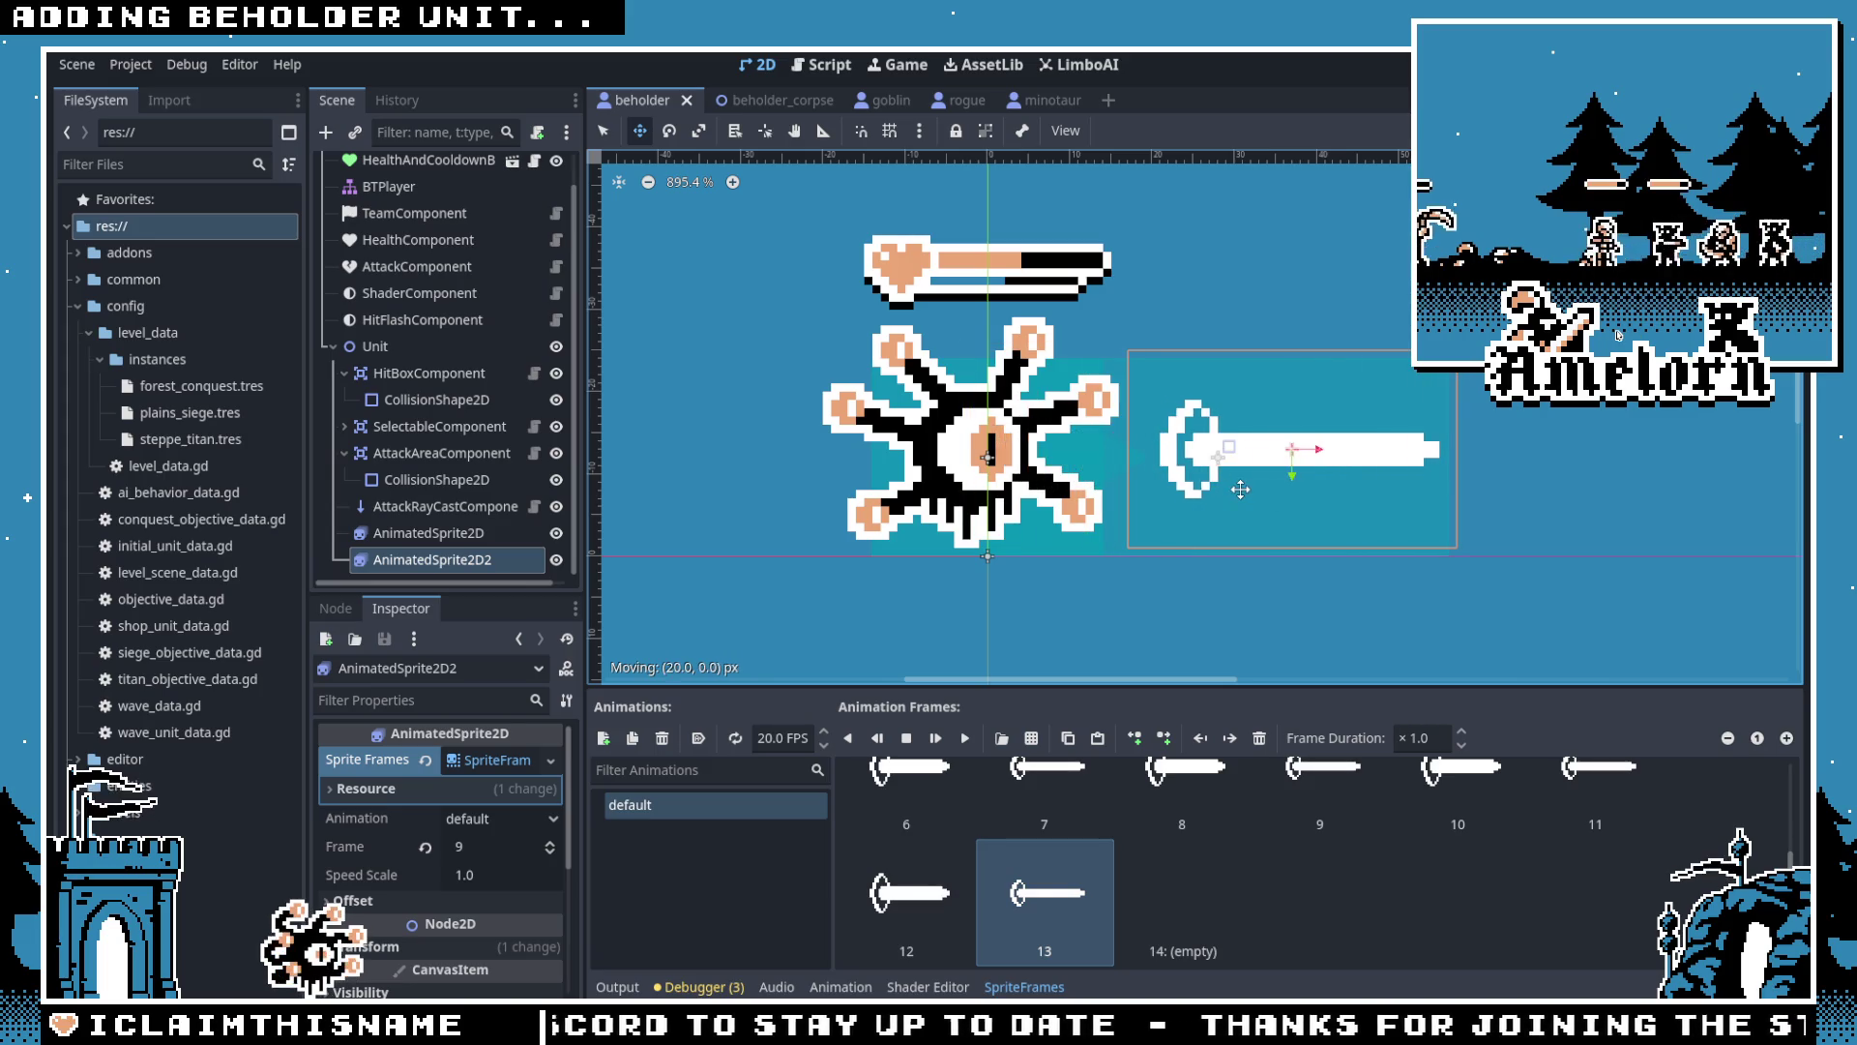
left_click(920, 799)
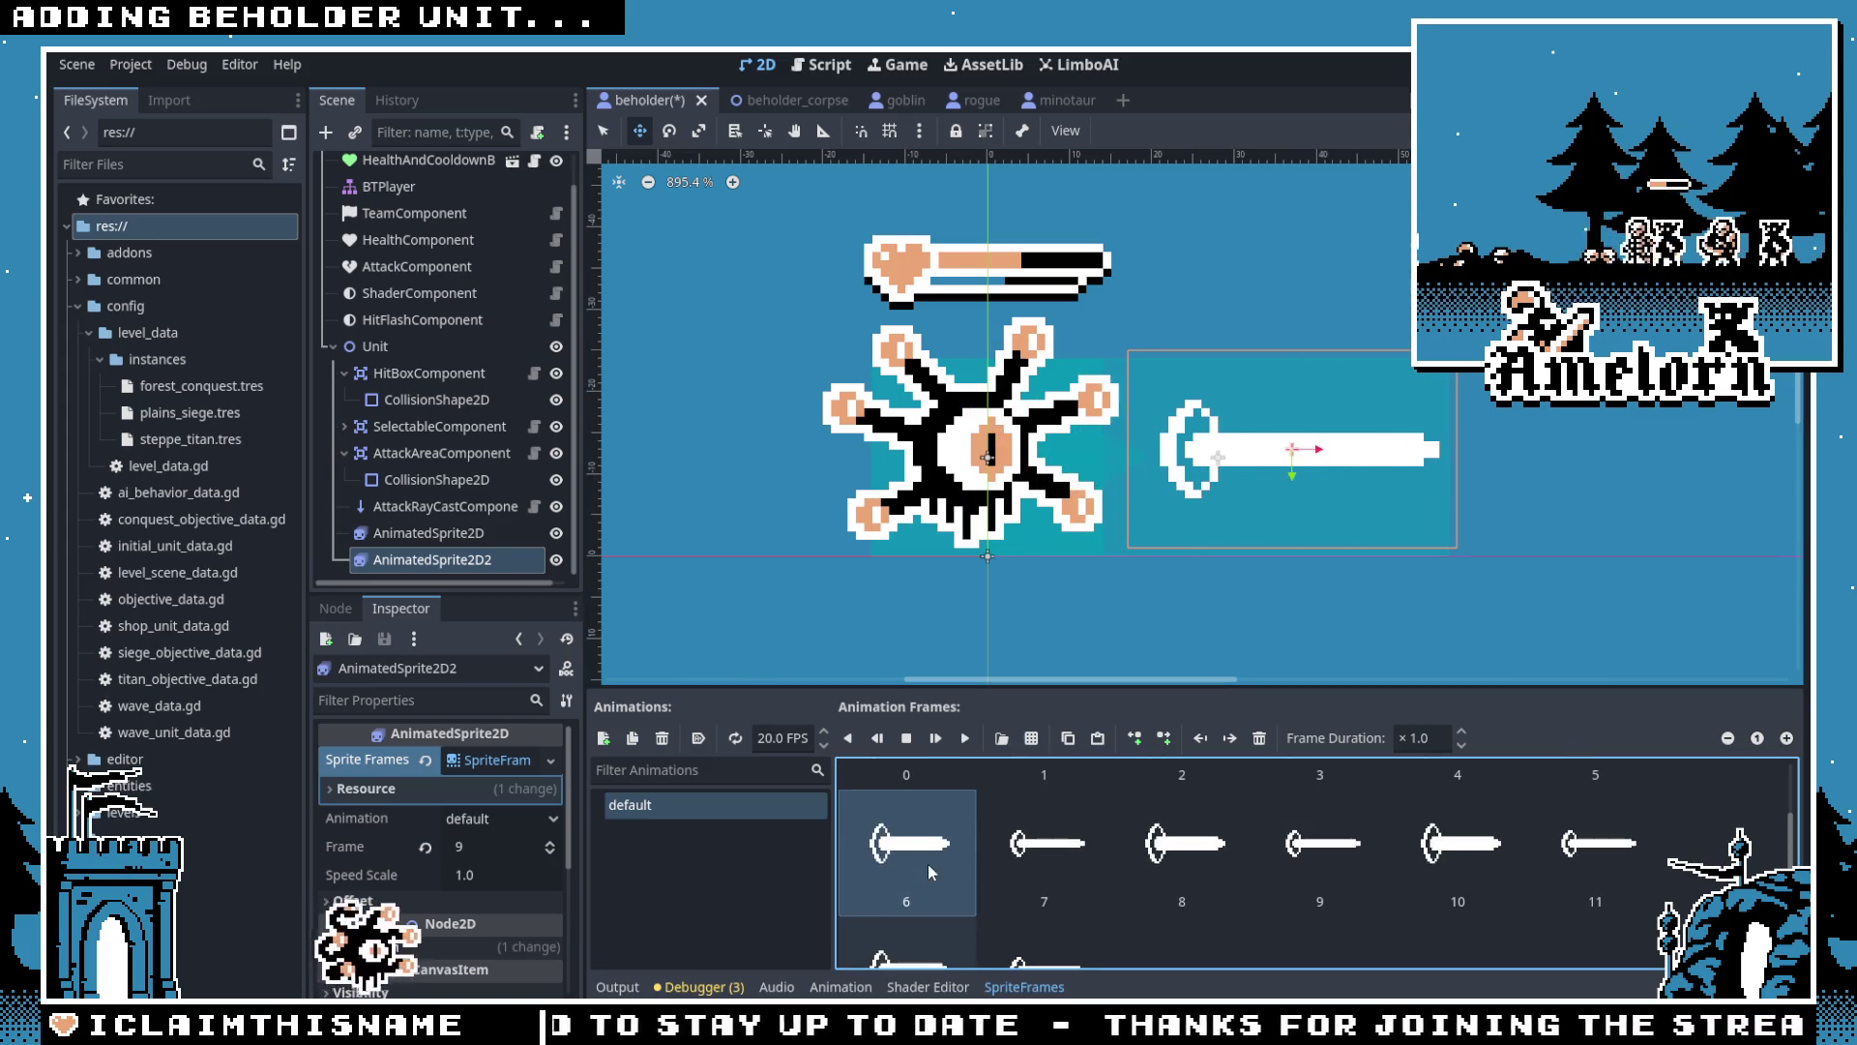
scroll(422, 781, "down", 5)
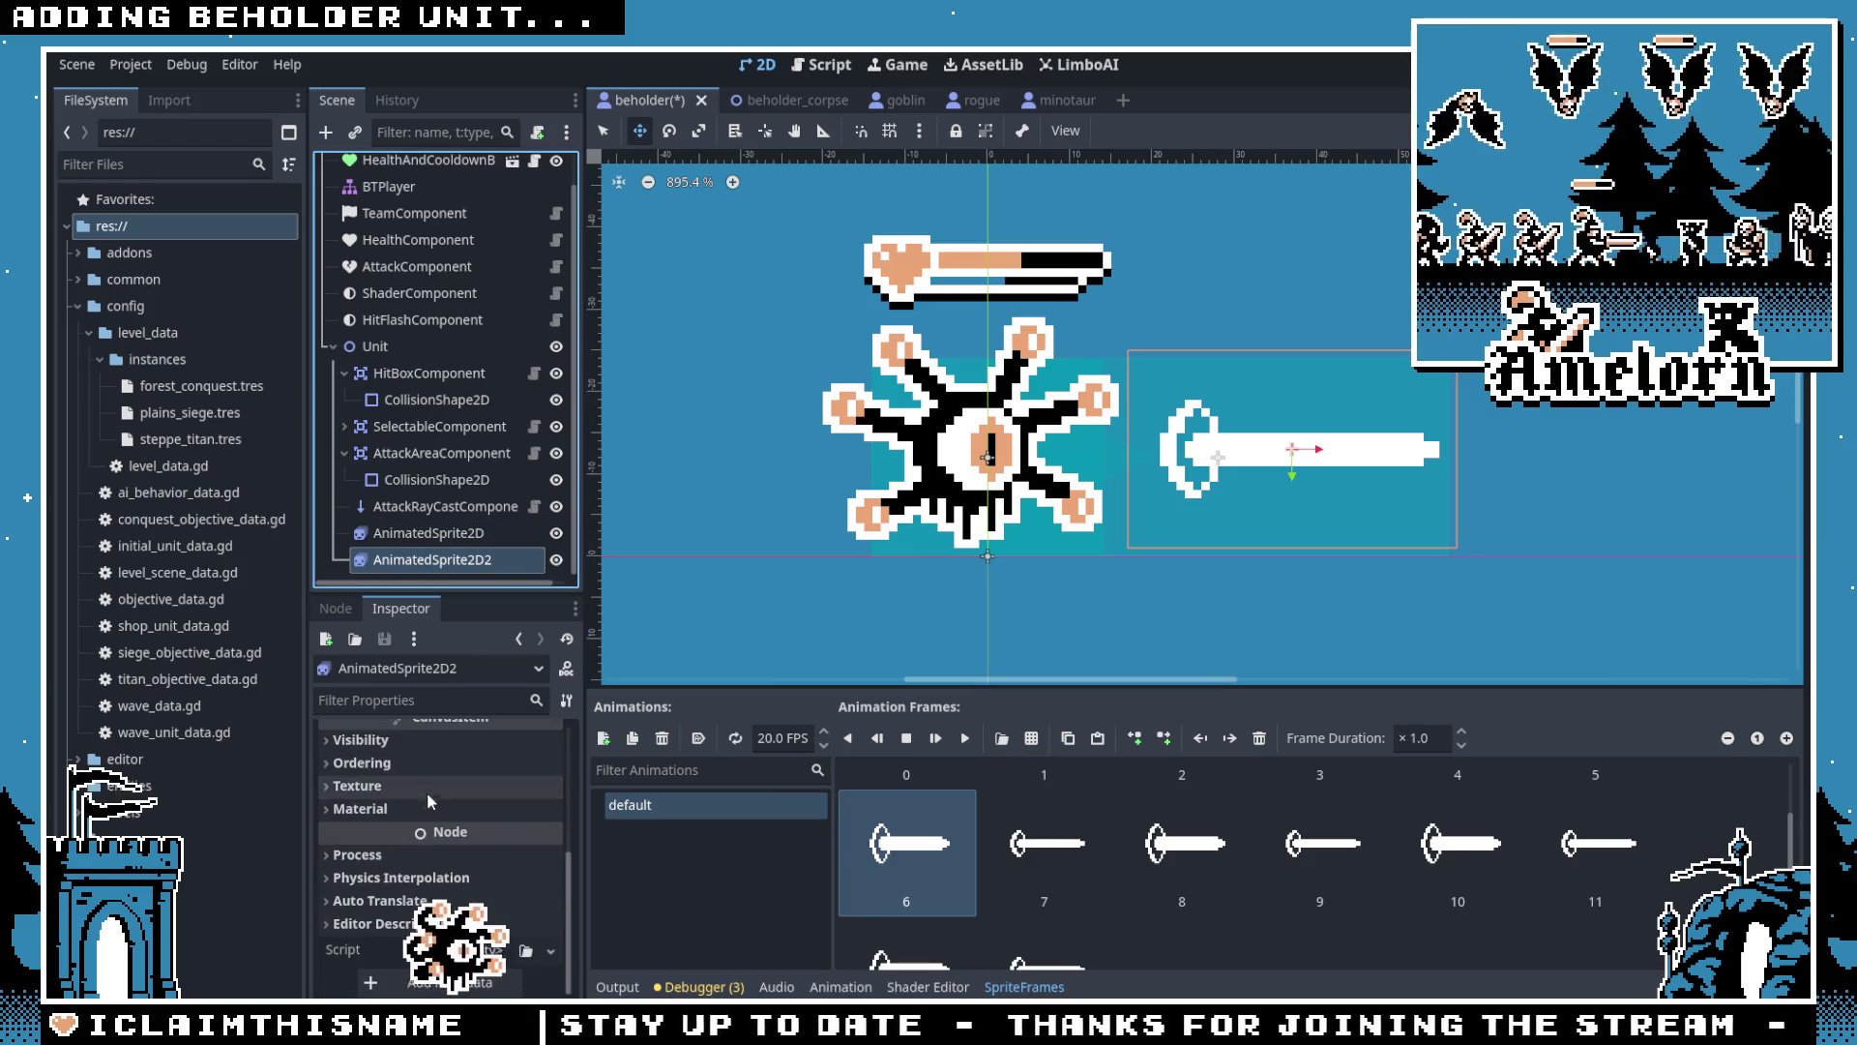
left_click(373, 775)
left_click(377, 780)
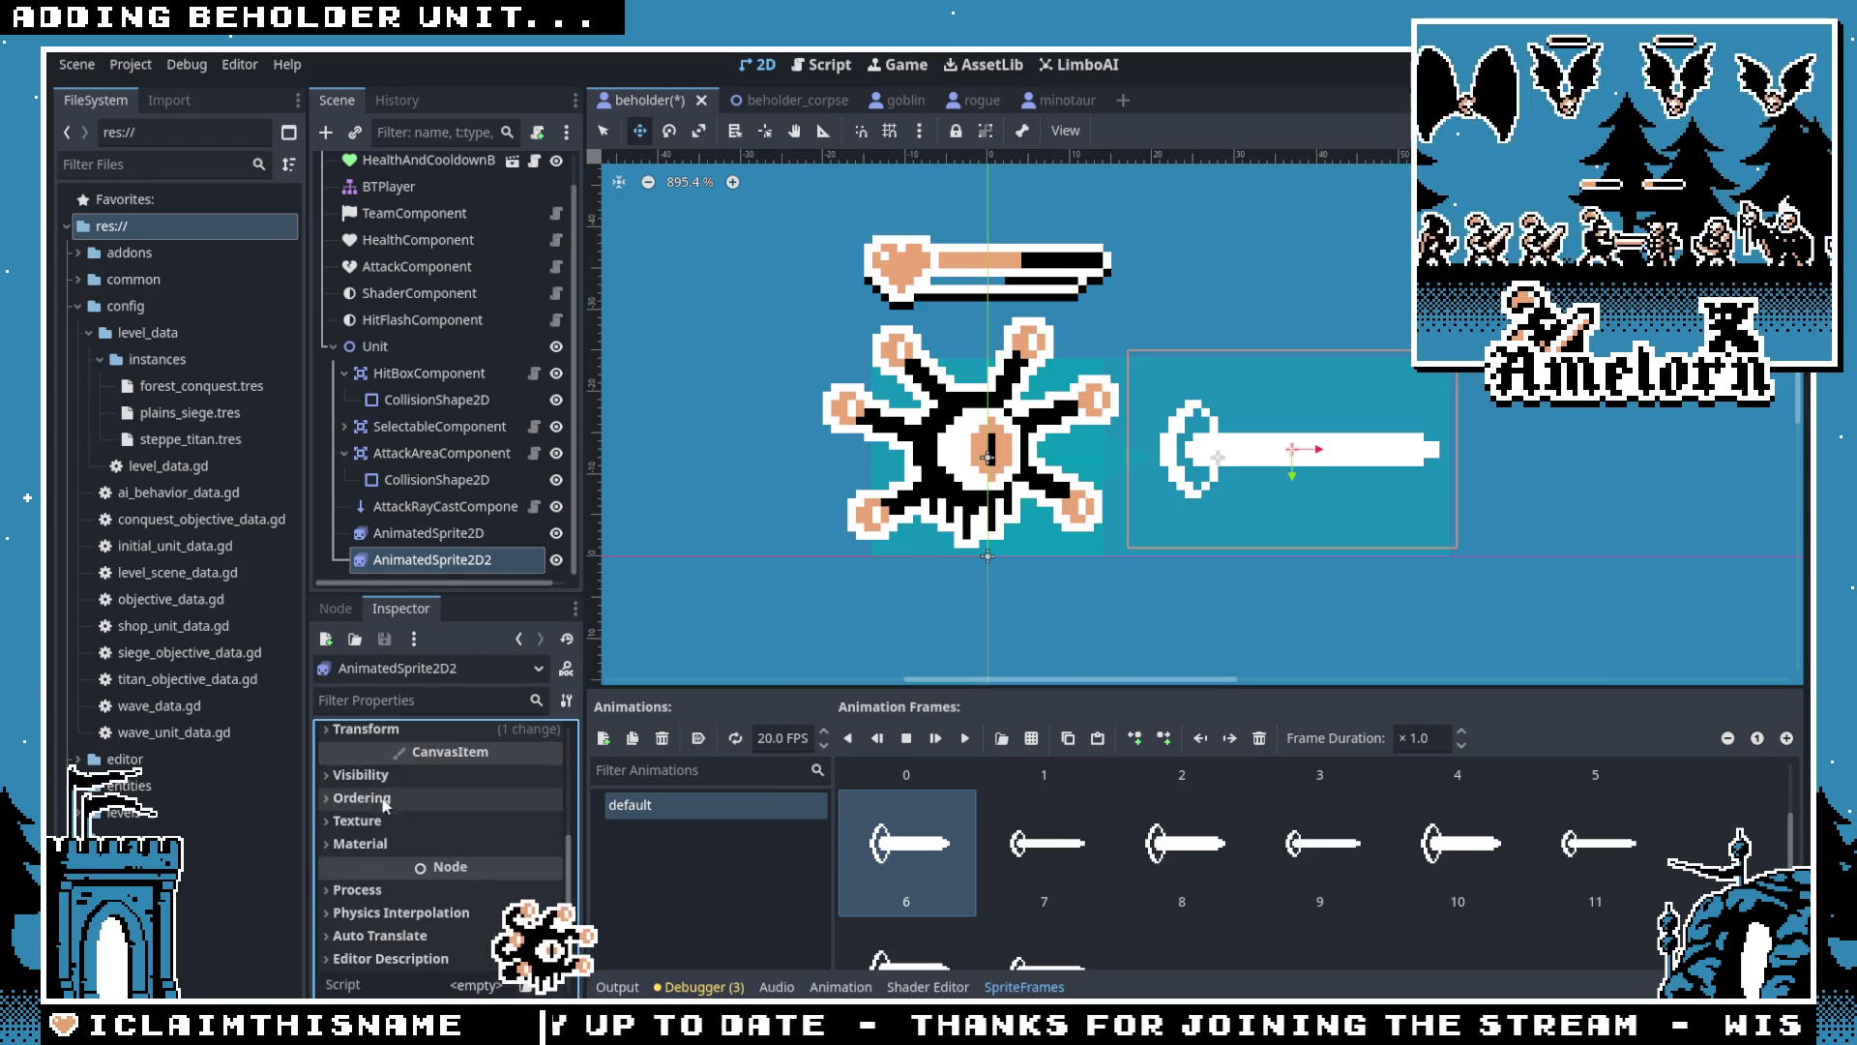
scroll(385, 869, "up", 2)
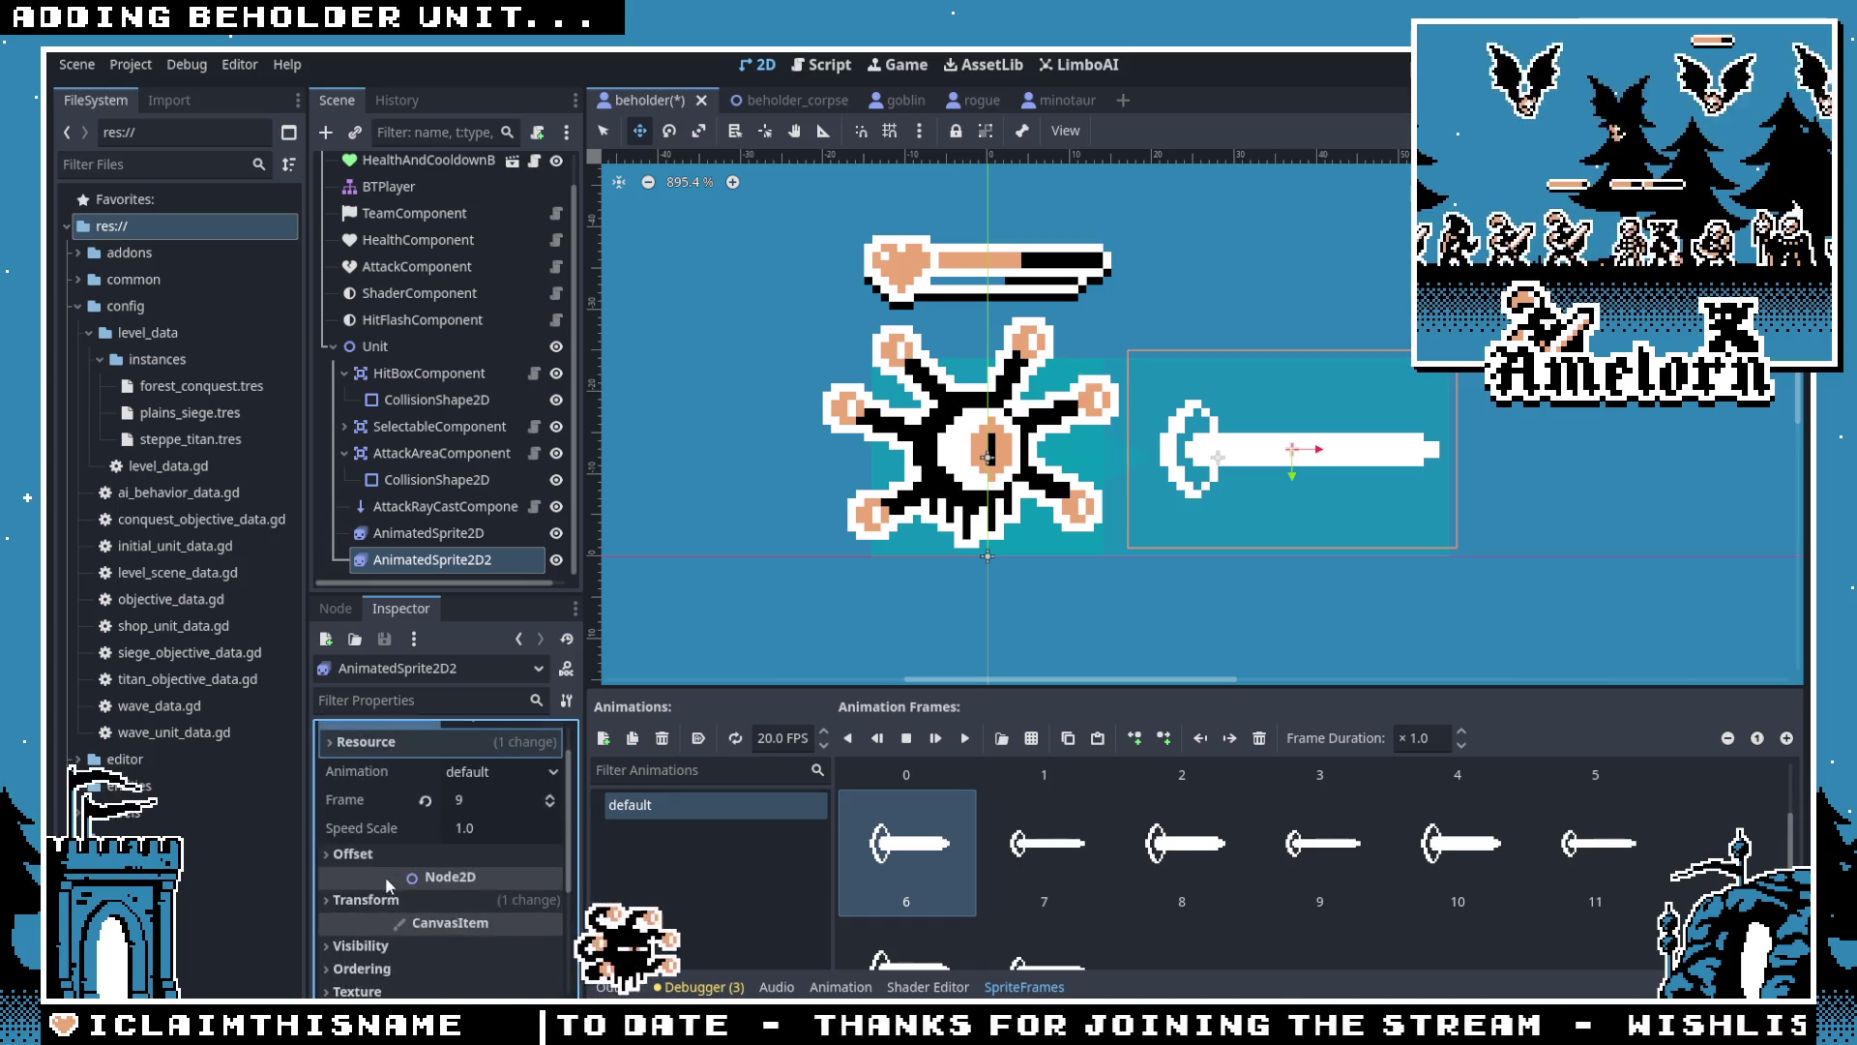
left_click(366, 796)
left_click(495, 921)
type("2")
key("Return")
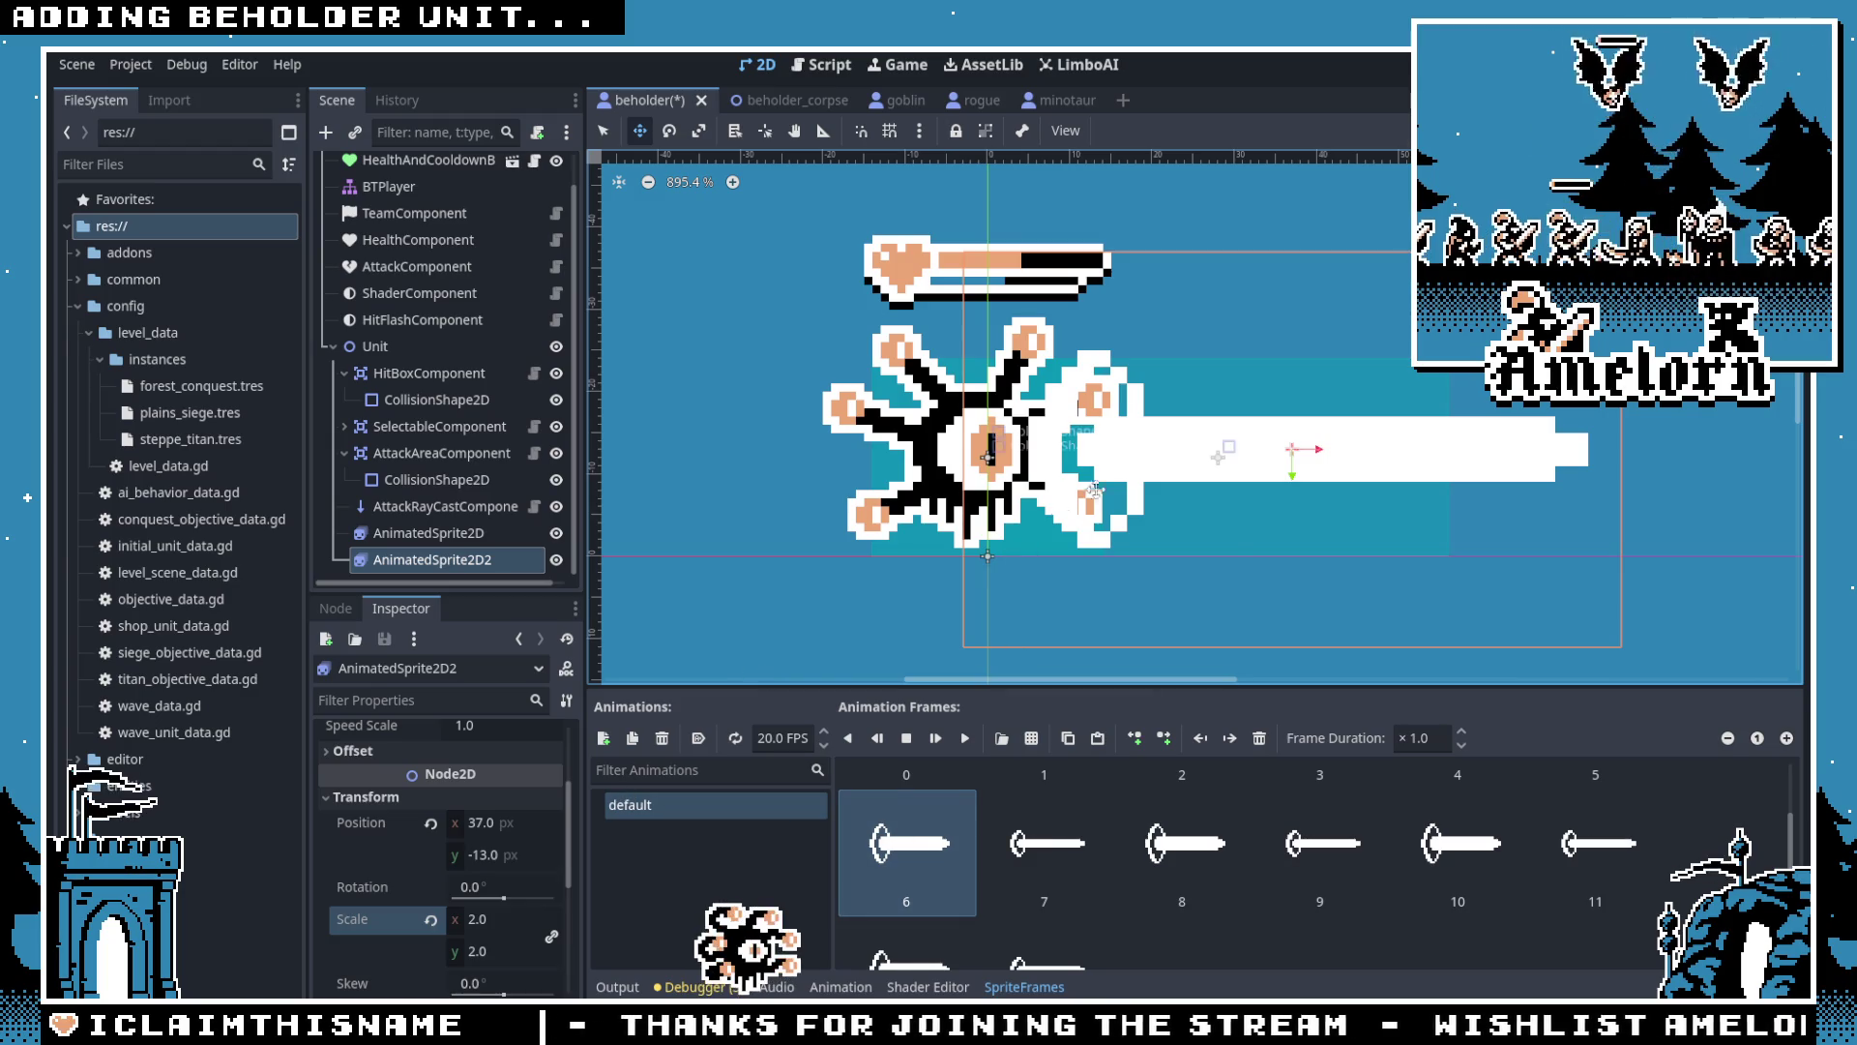
Move the laser sprite to 27, -13 beside the beholder's eye and preview it
left_click_drag(1189, 471, 1111, 471)
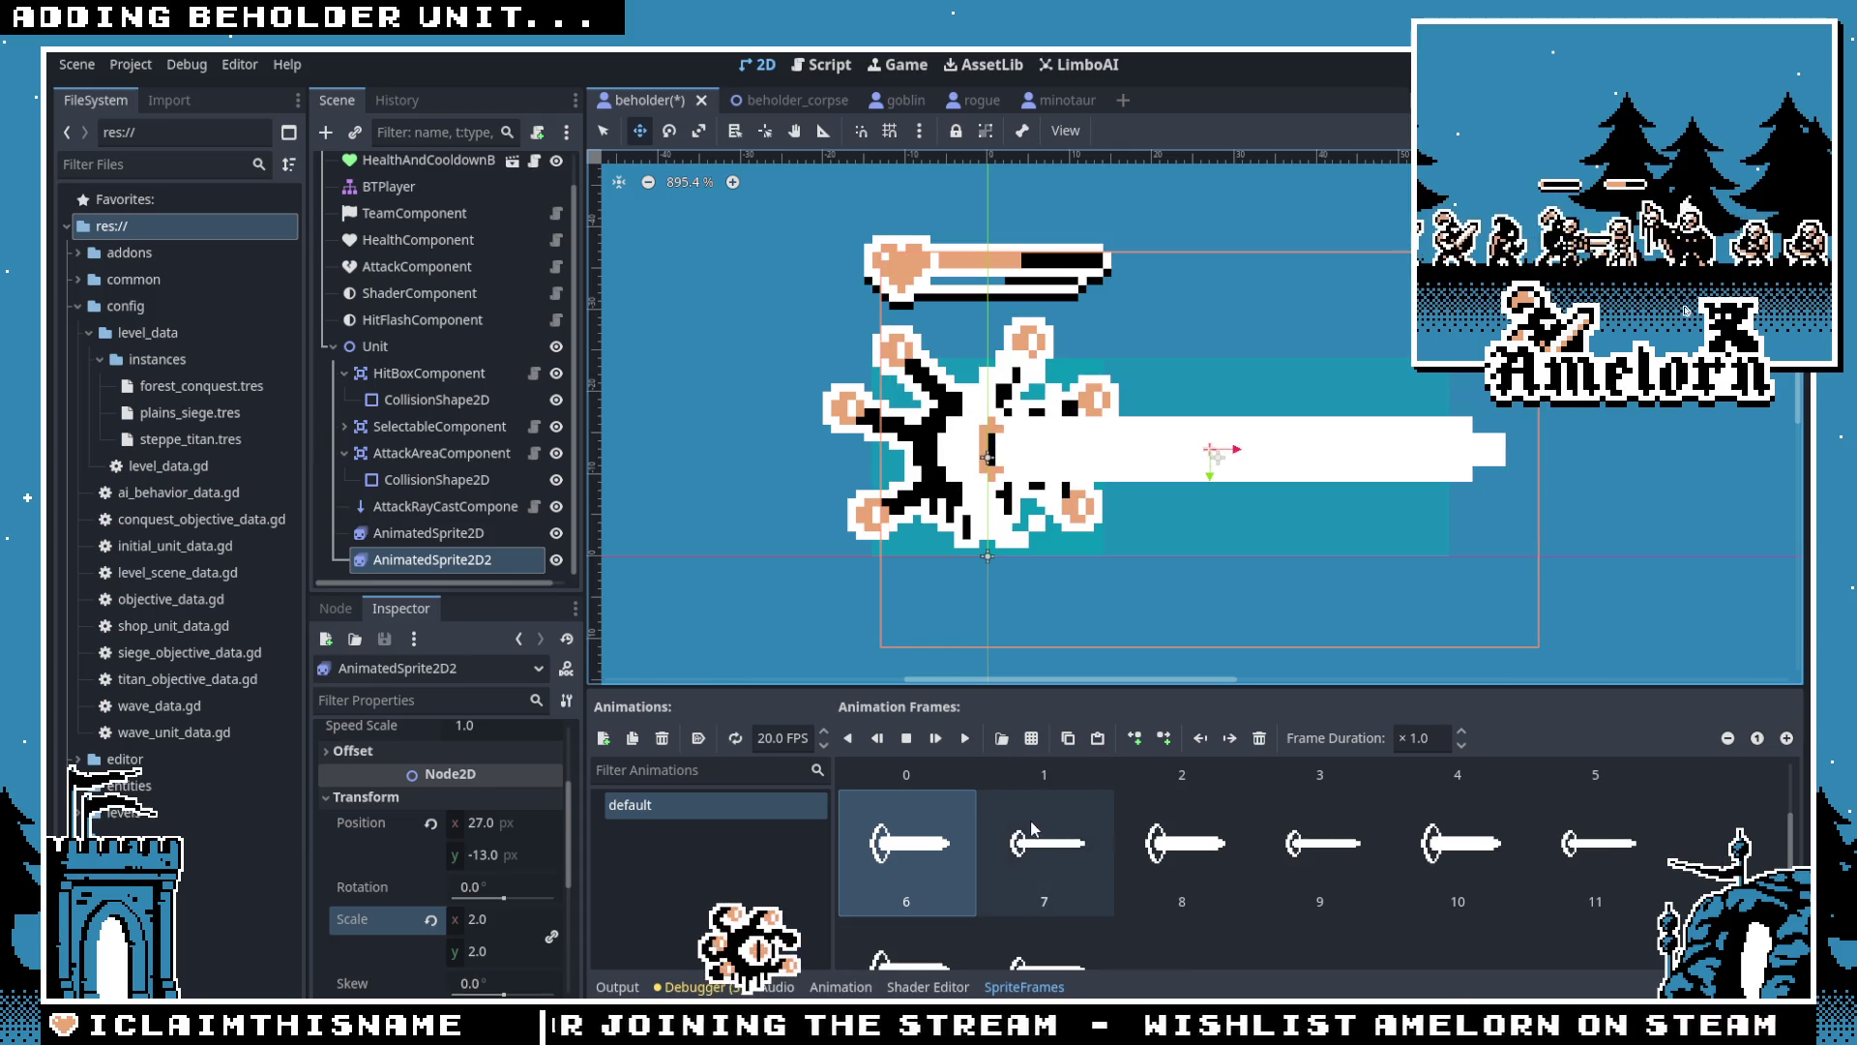
scroll(914, 811, "up", 1)
left_click(911, 811)
left_click(965, 738)
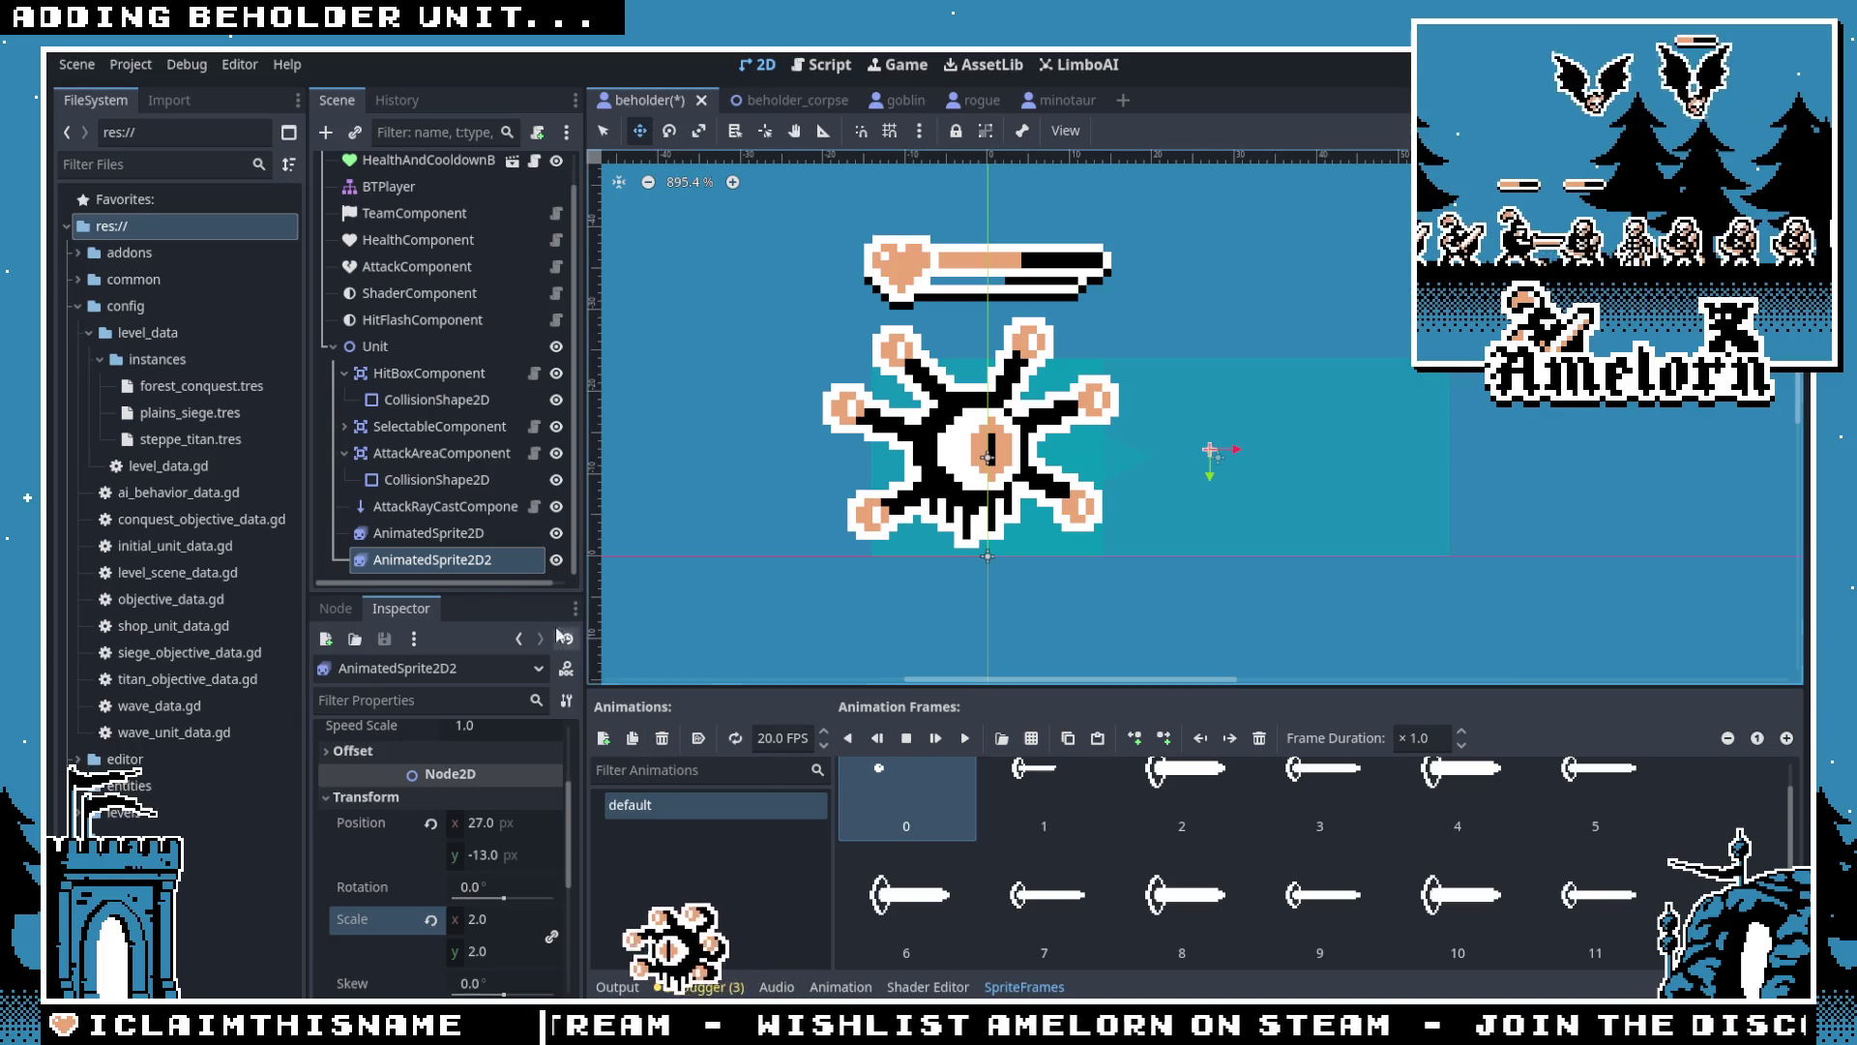
Rename the laser sprite node to Laser, save the scene, and open beholder.gd
left_click(435, 533)
left_click(457, 561)
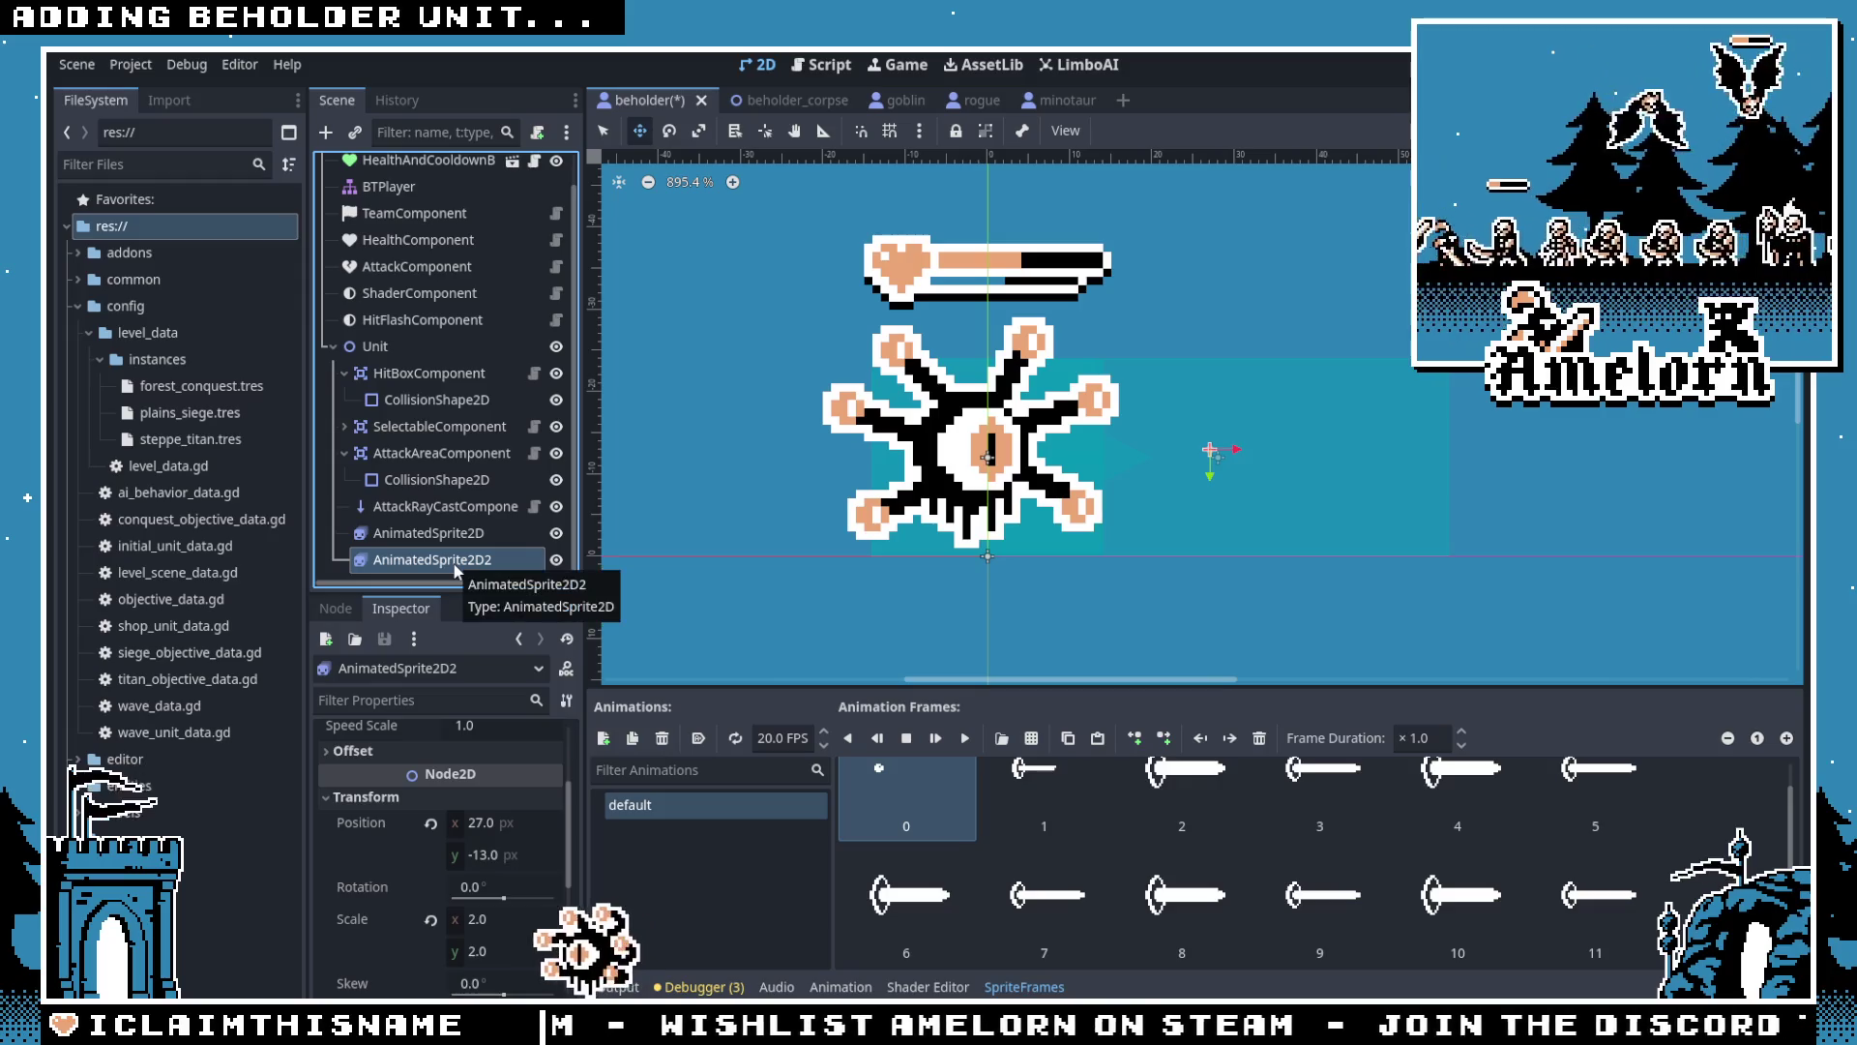
double_click(456, 562)
type("Laser")
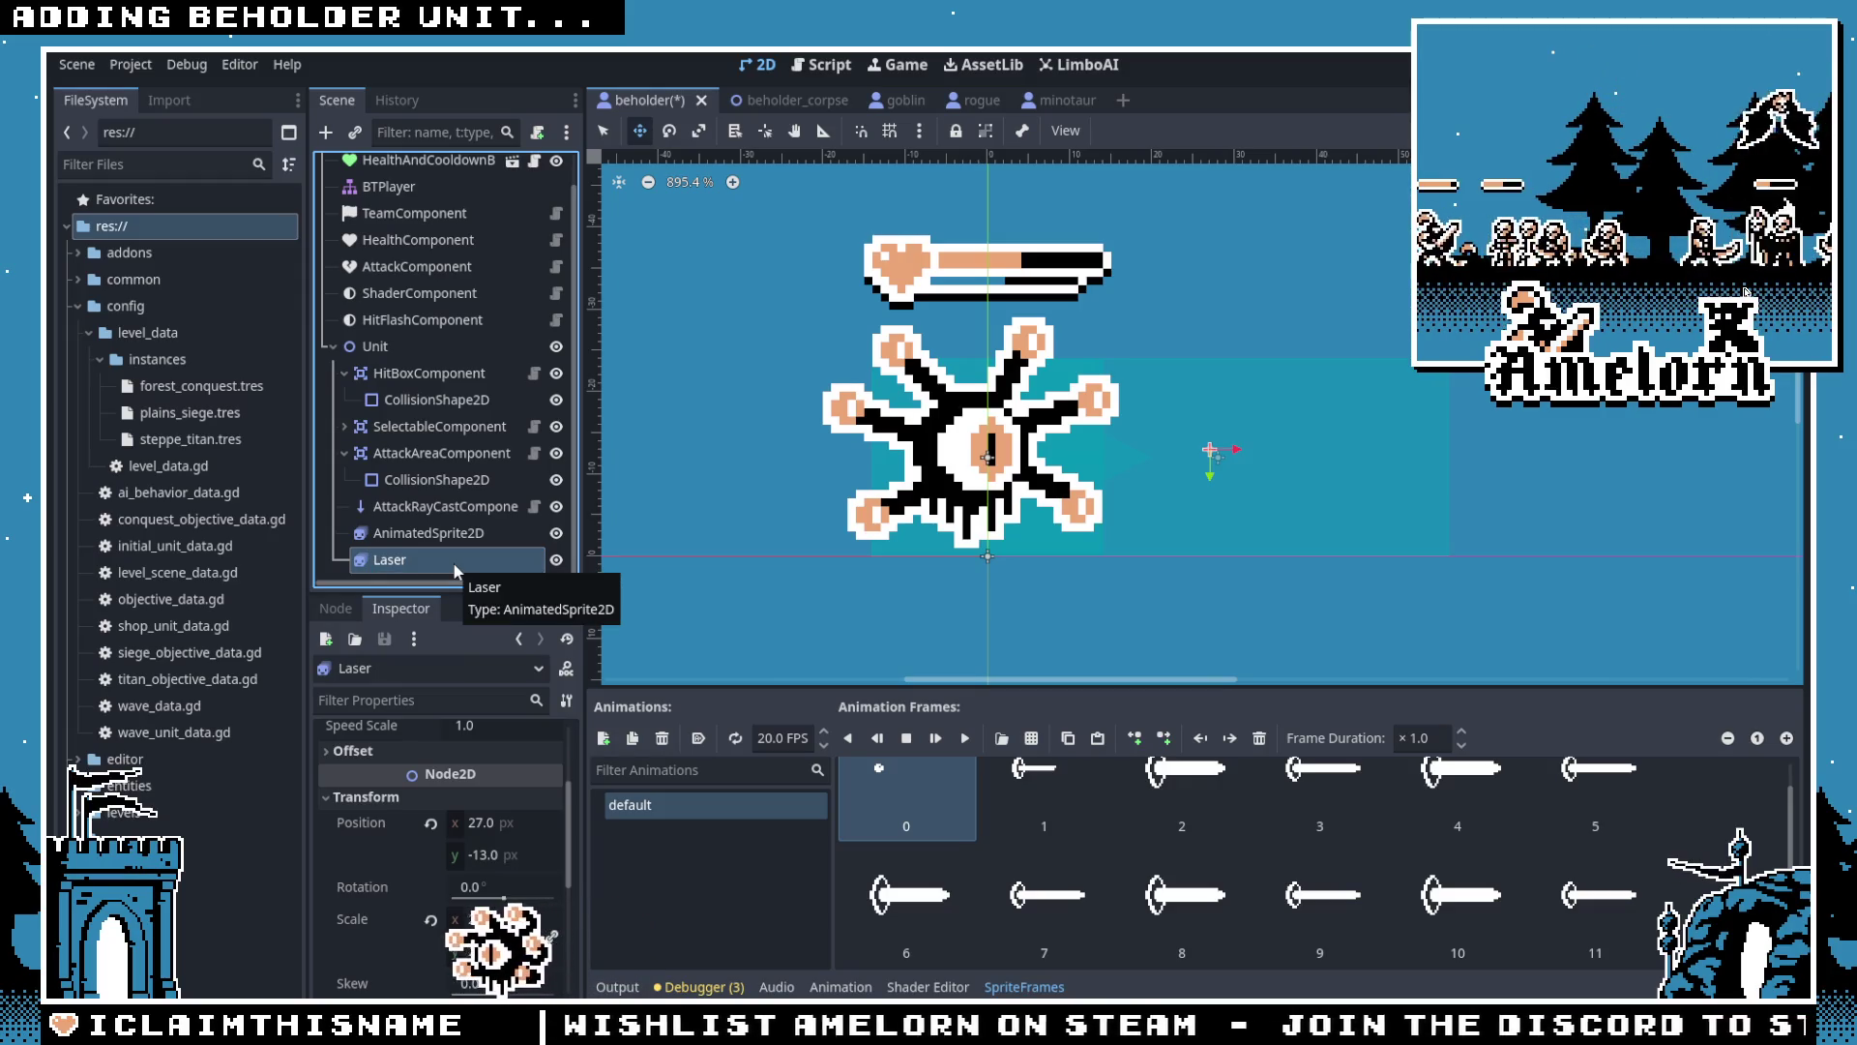
left_click(656, 821)
key("ctrl+s")
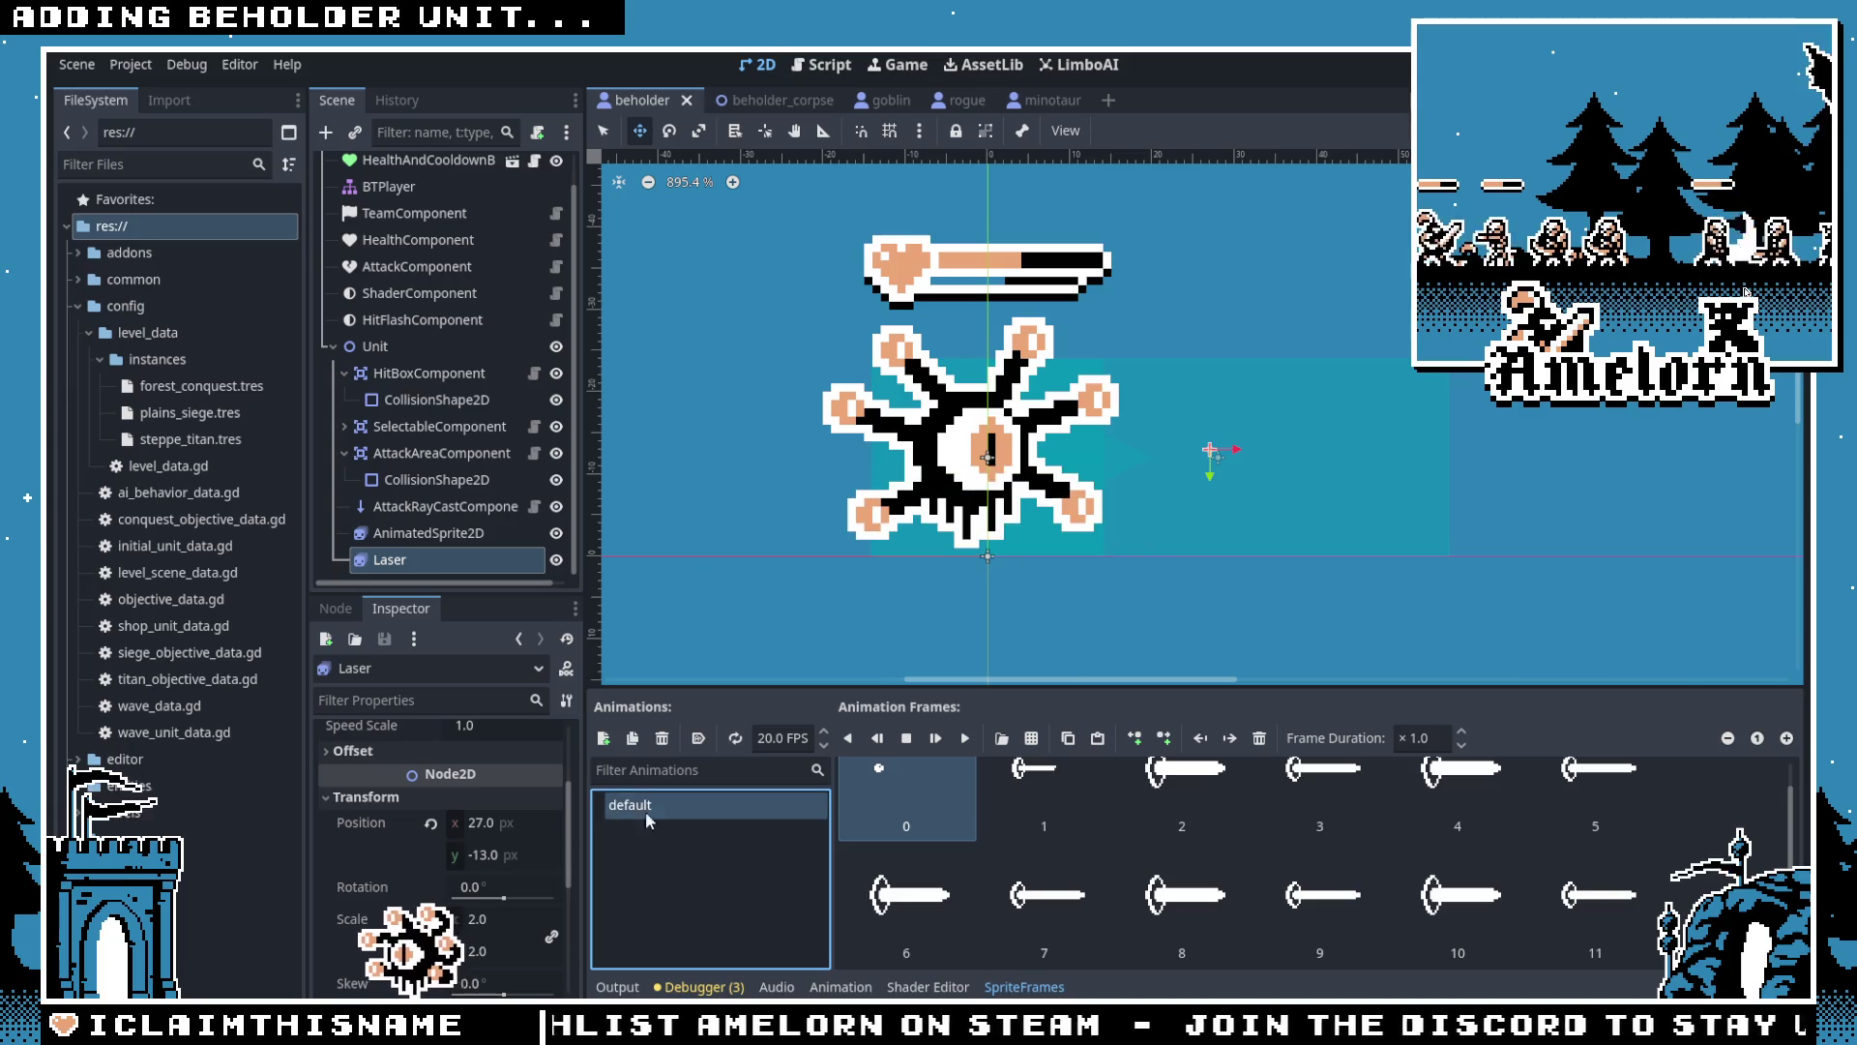
left_click(406, 533)
scroll(404, 527, "up", 1)
left_click(533, 168)
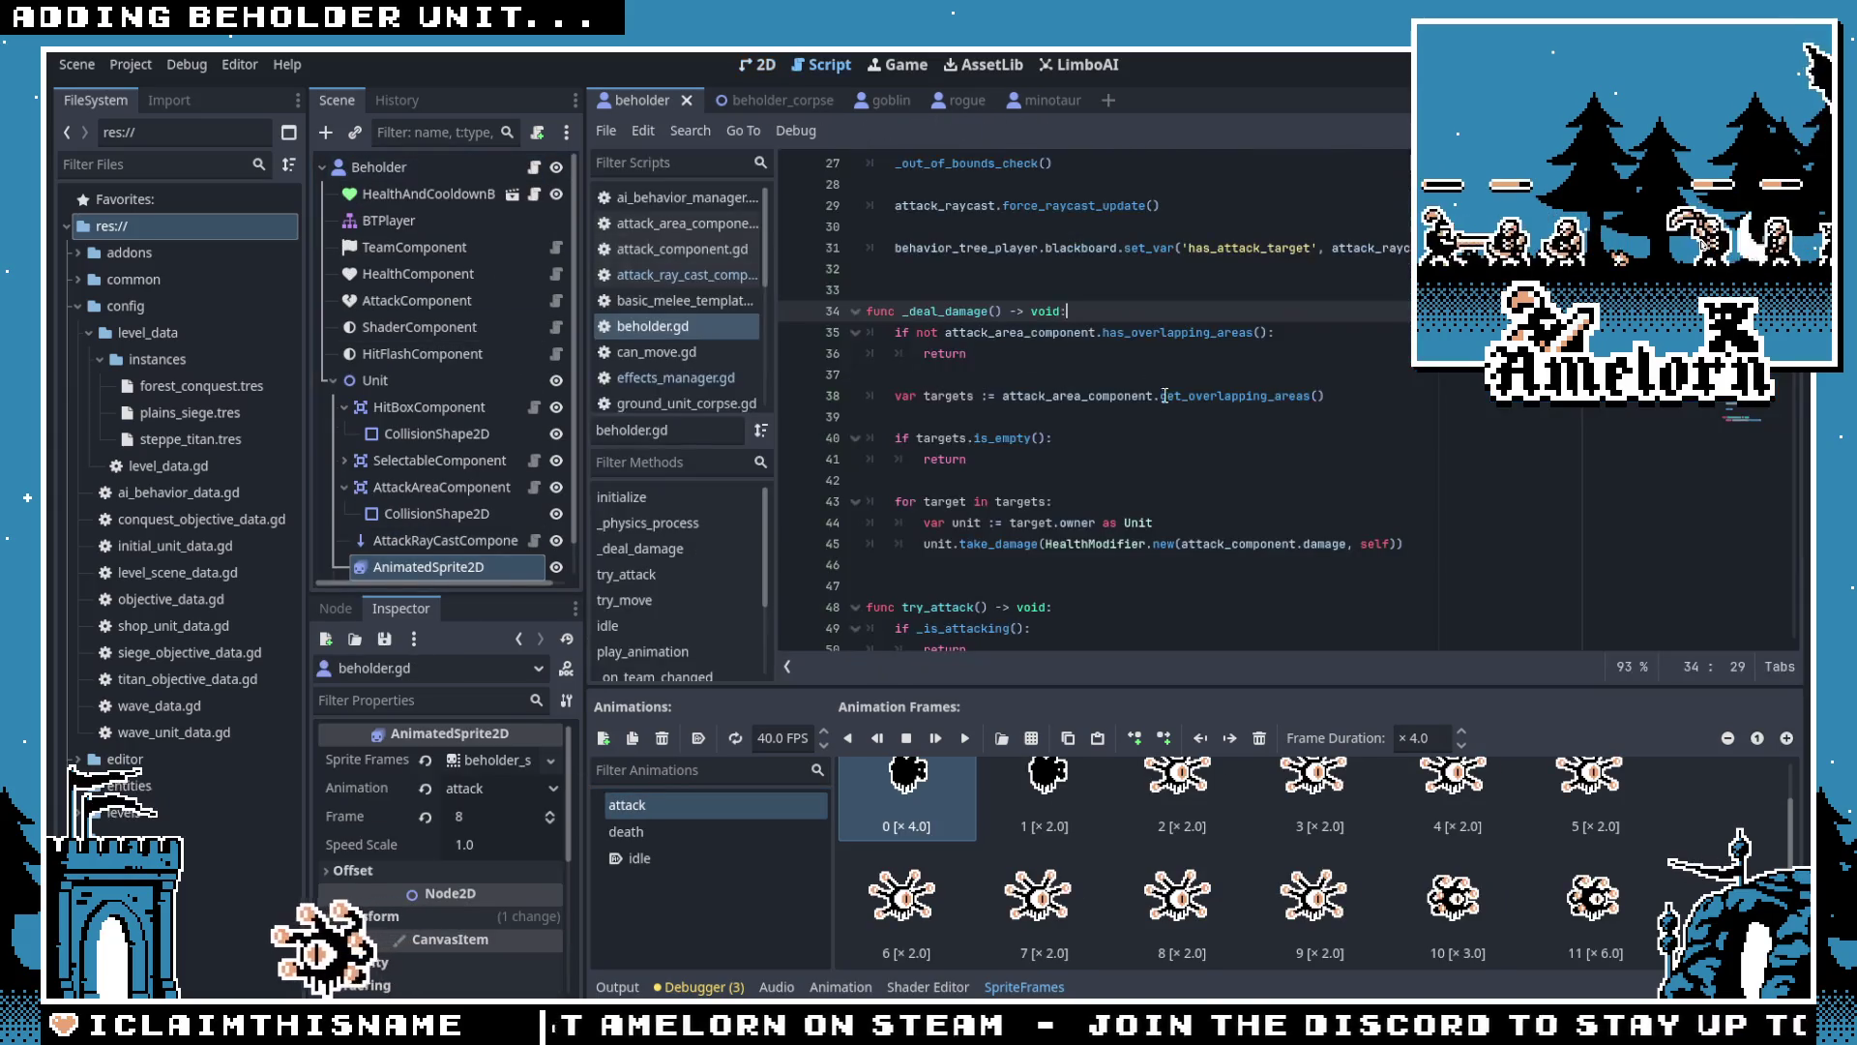
Review beholder.gd and place the caret after the existing export declarations
scroll(1112, 407, "up", 7)
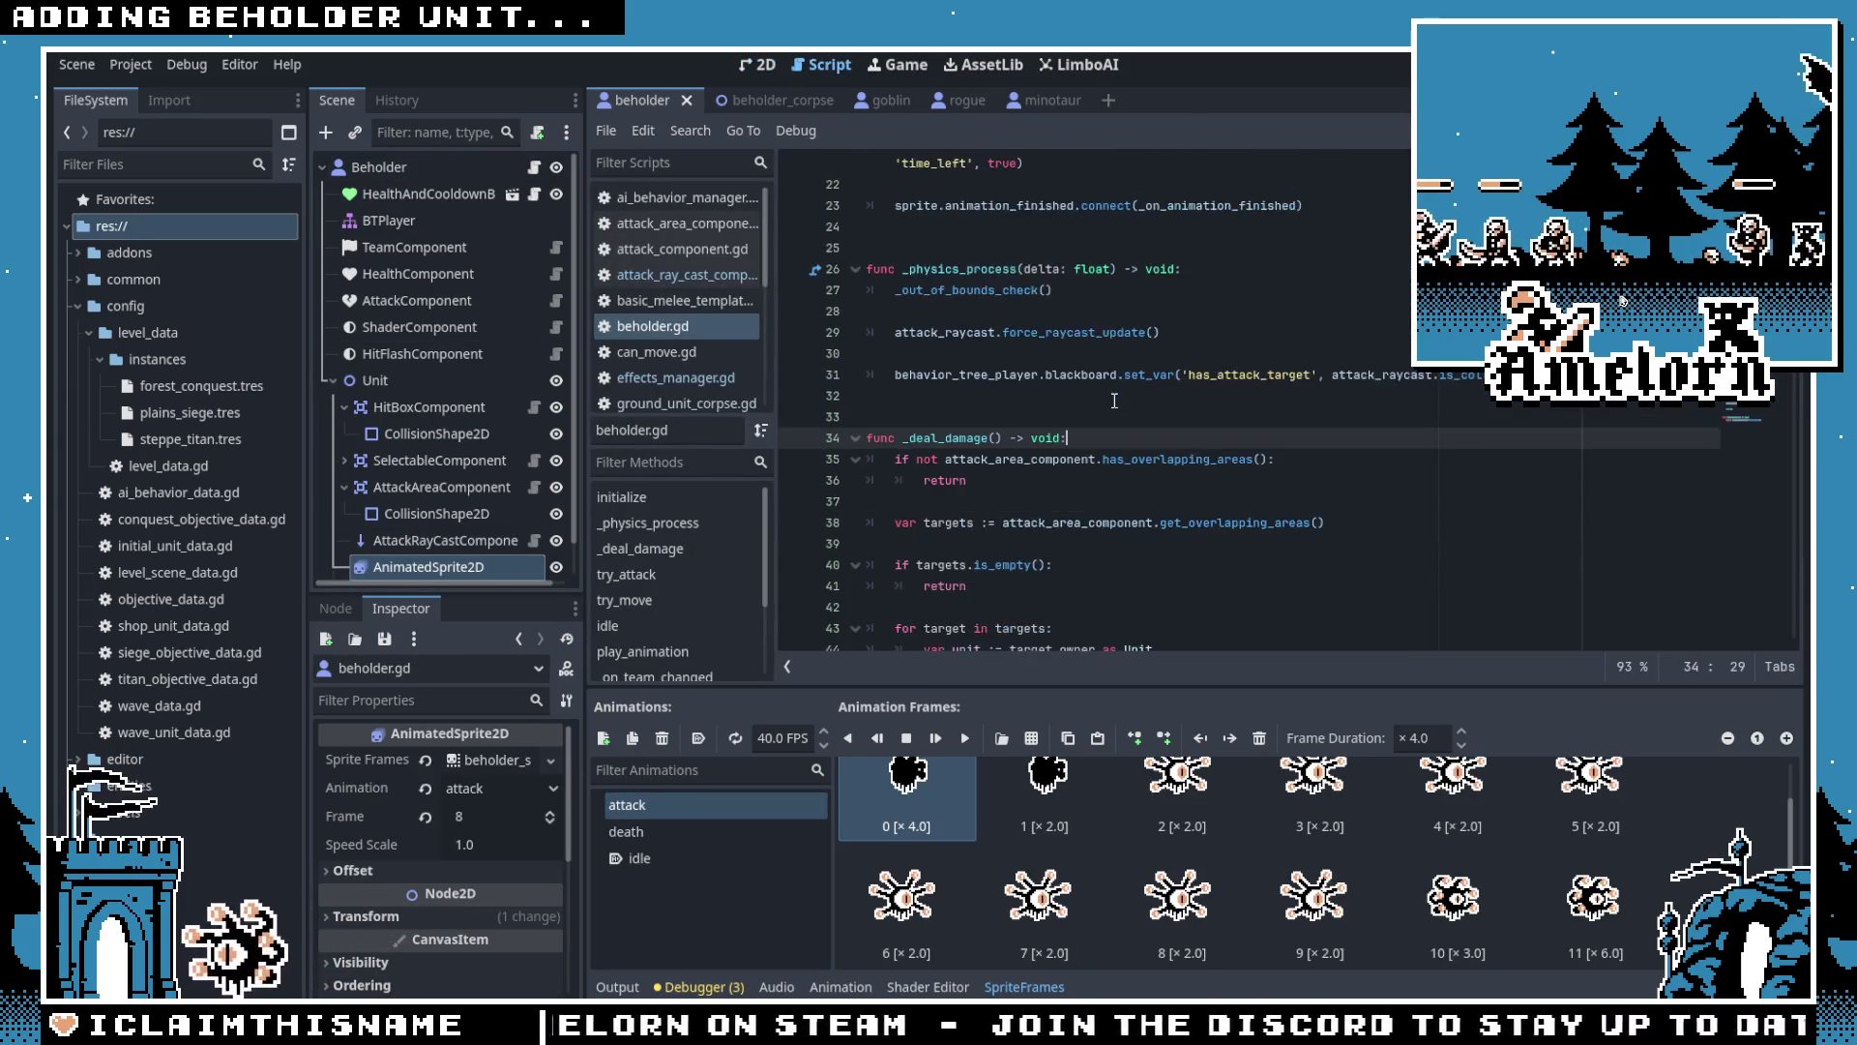
scroll(1114, 400, "up", 1)
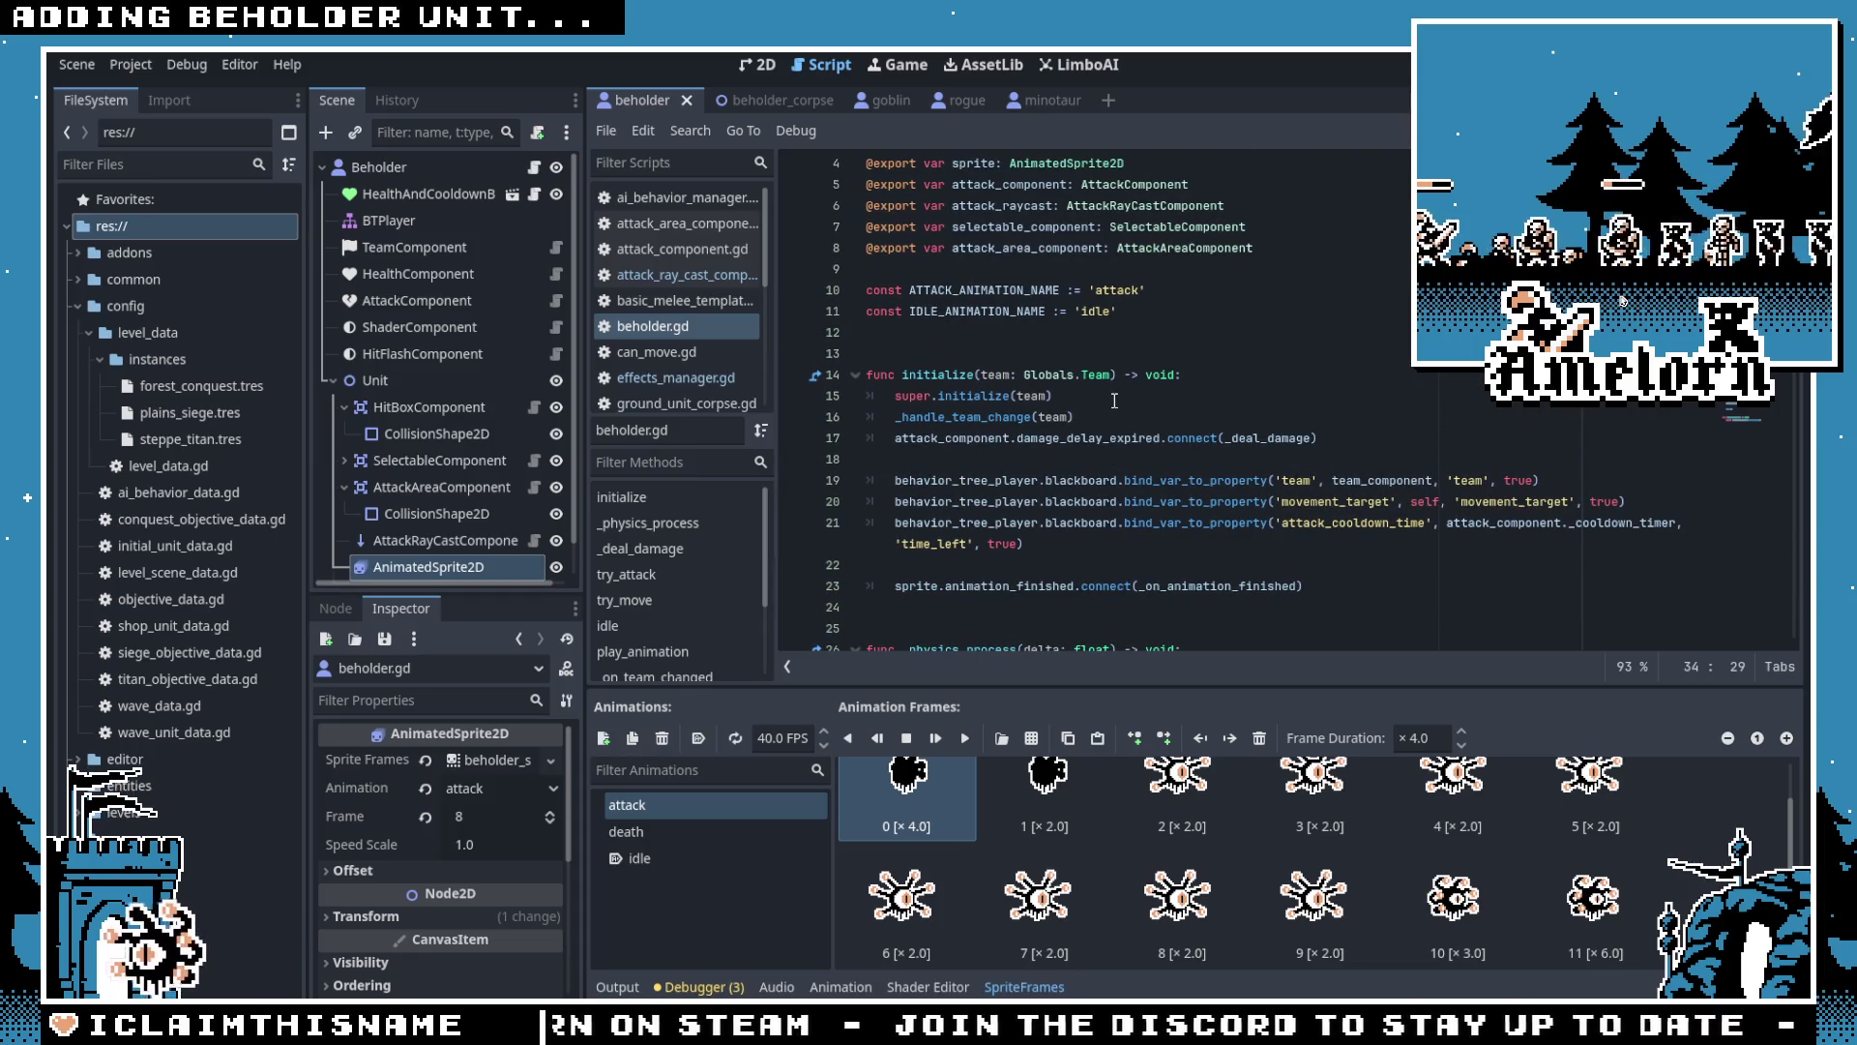
scroll(1114, 398, "down", 7)
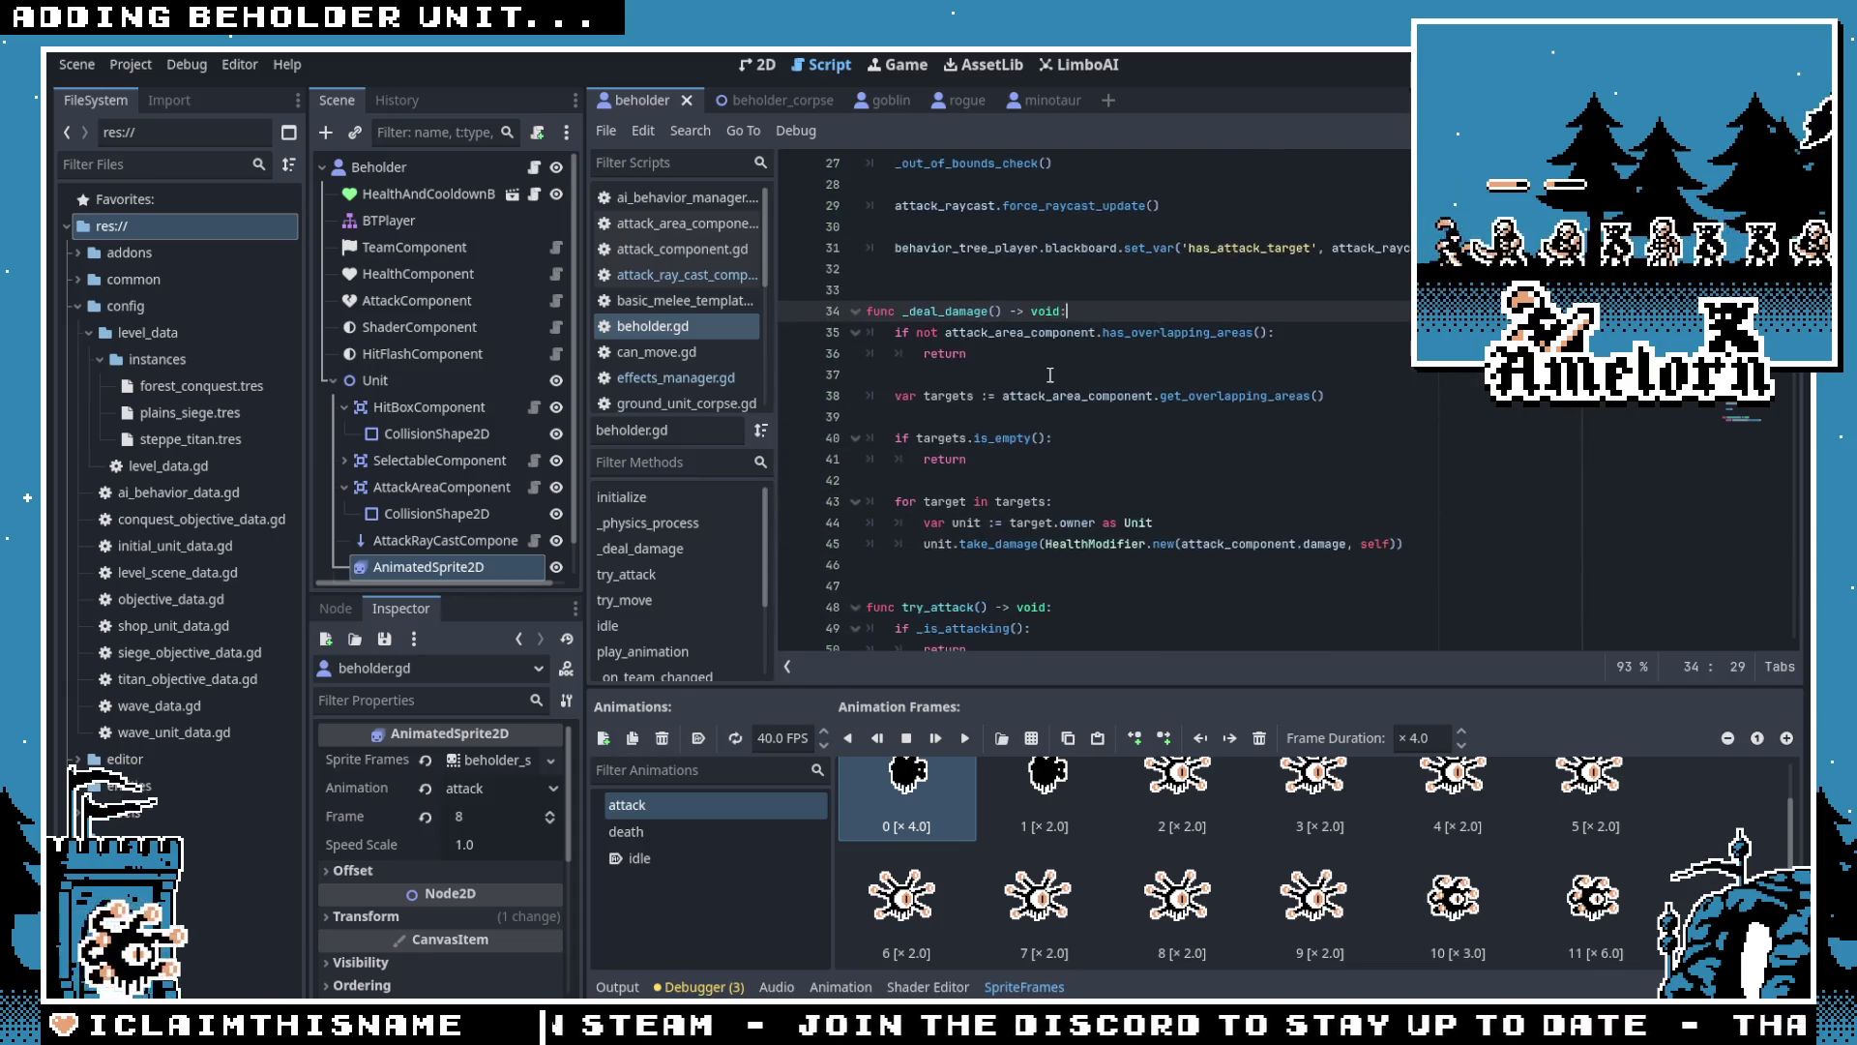
scroll(1089, 387, "up", 3)
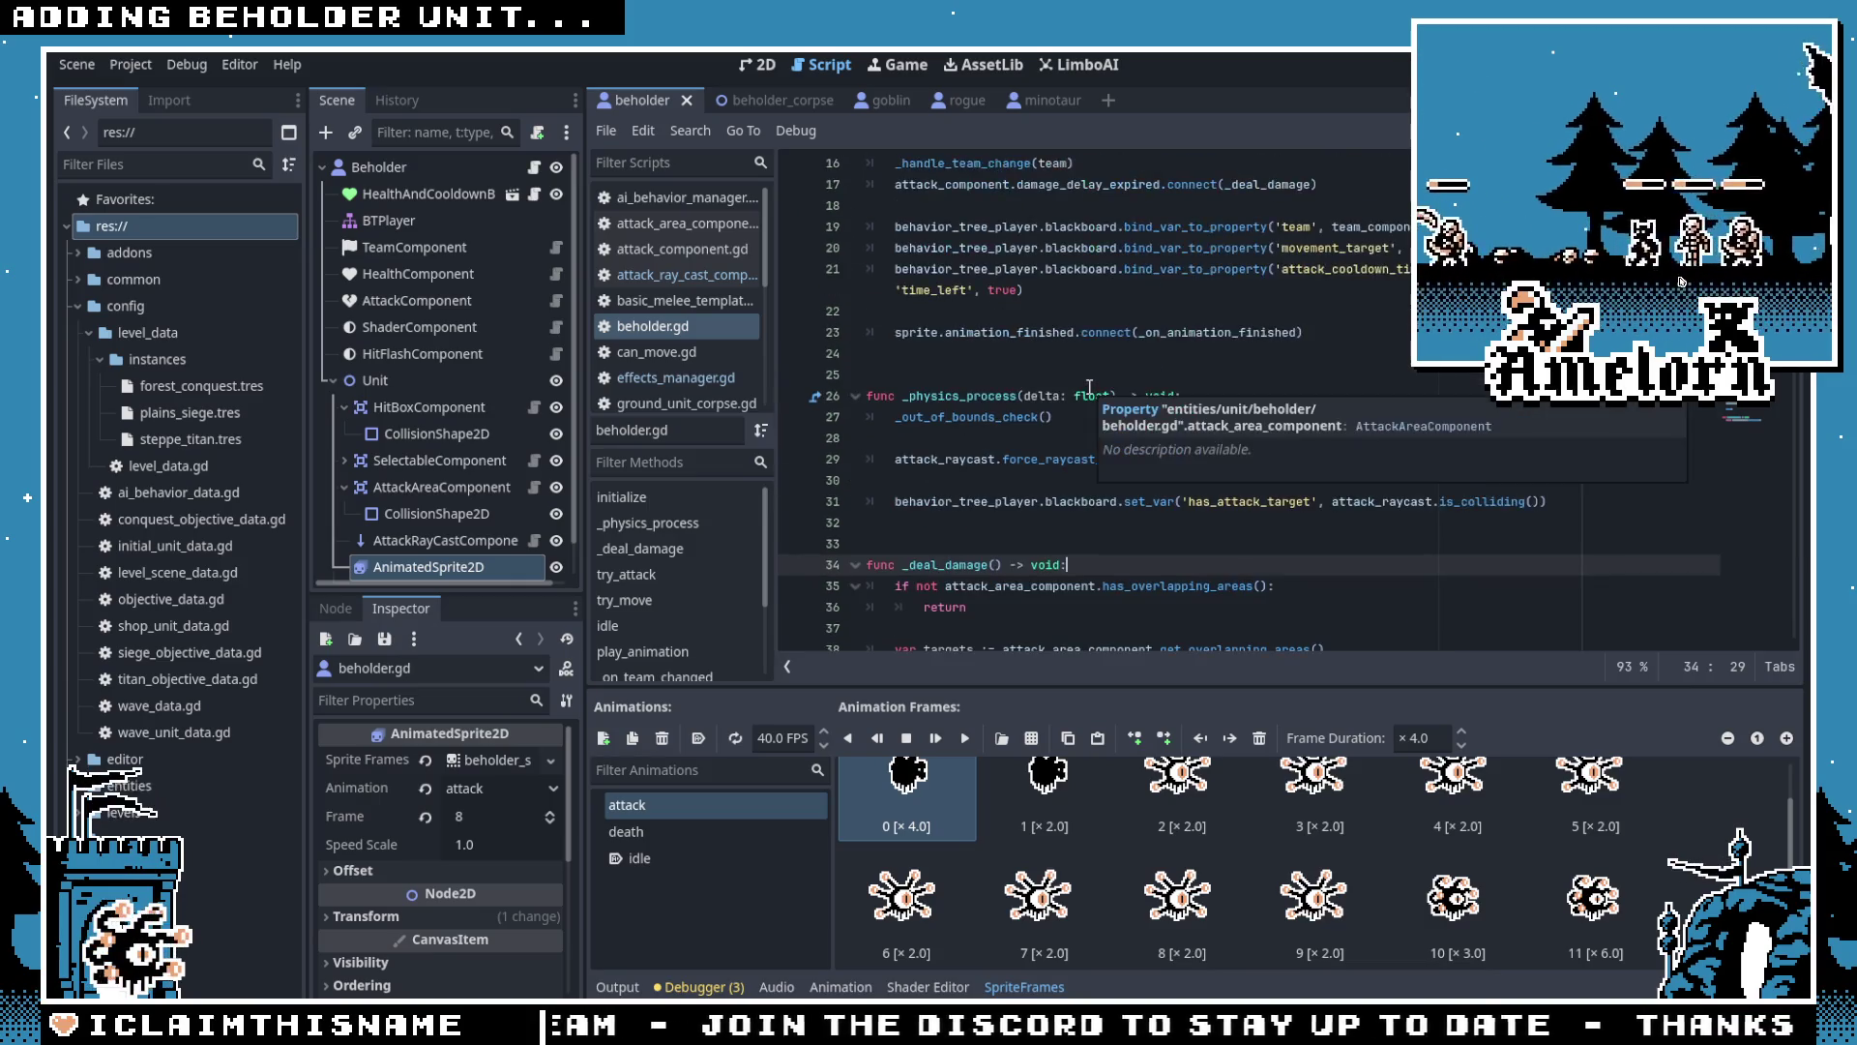
left_click(1058, 423)
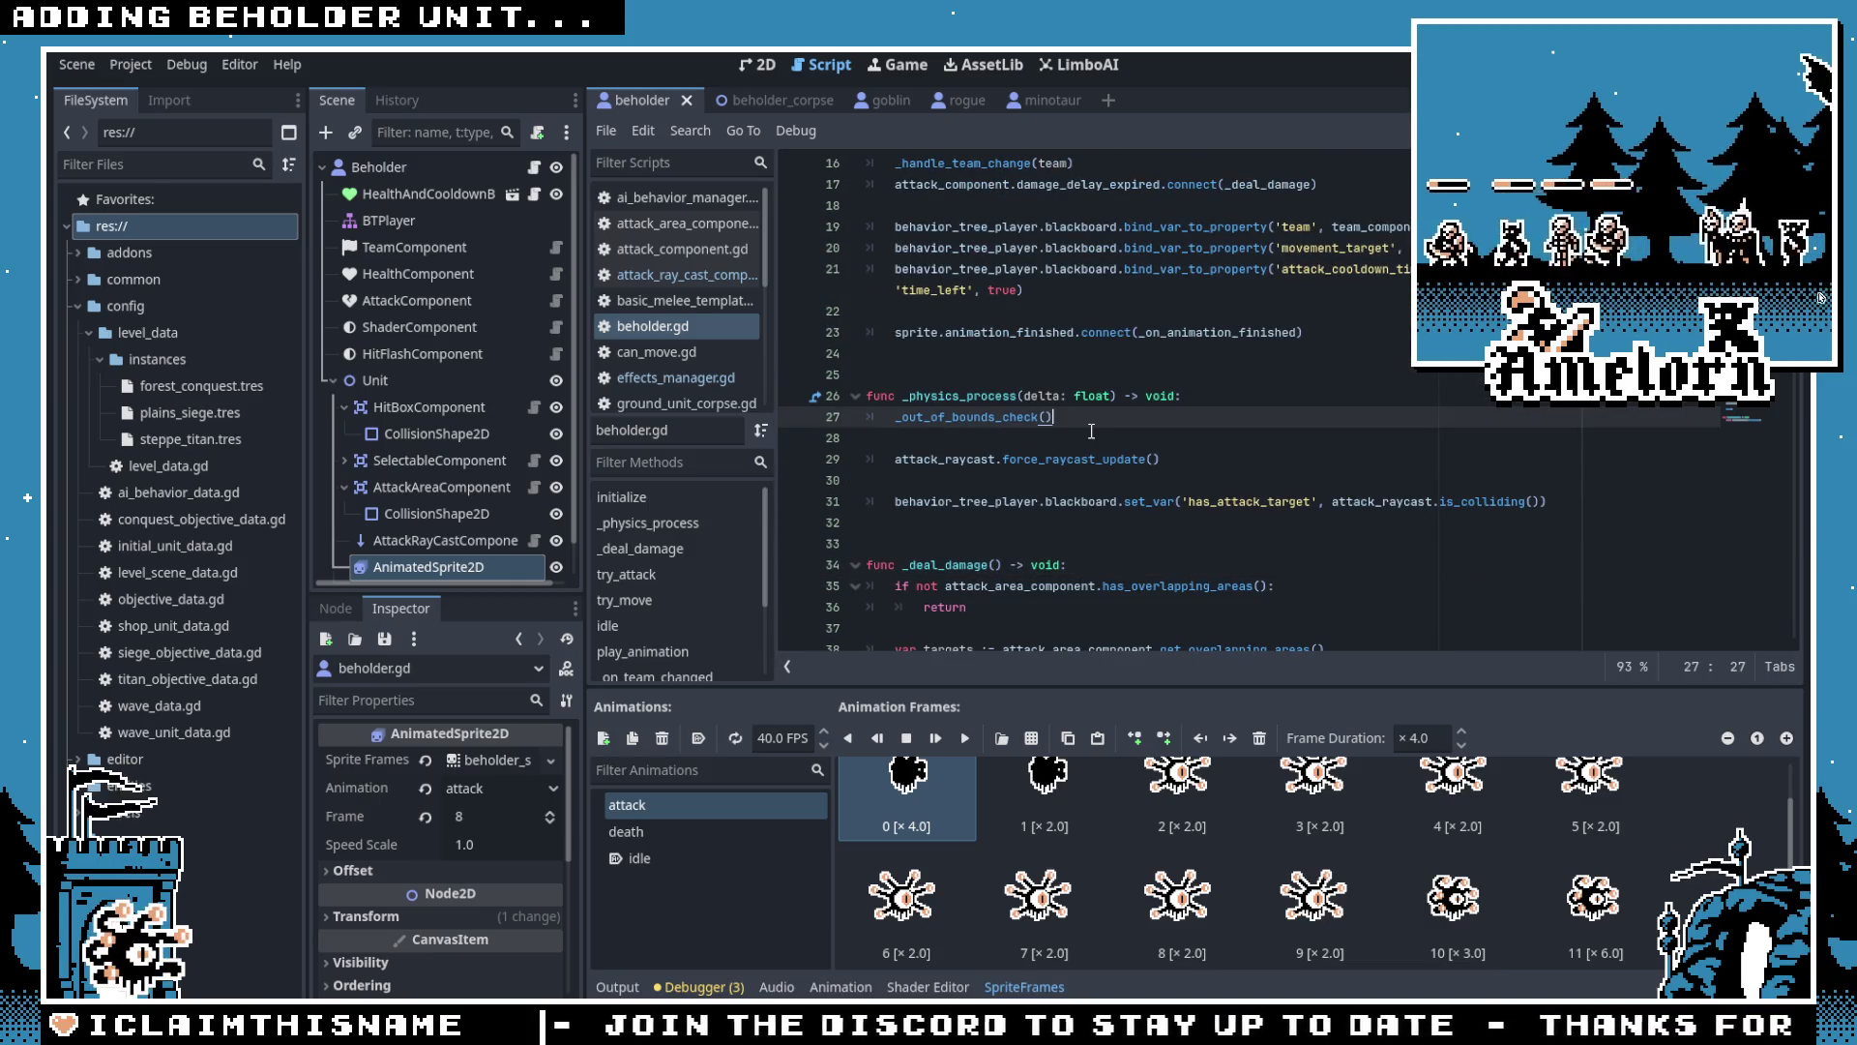
scroll(1092, 431, "down", 5)
double_click(977, 245)
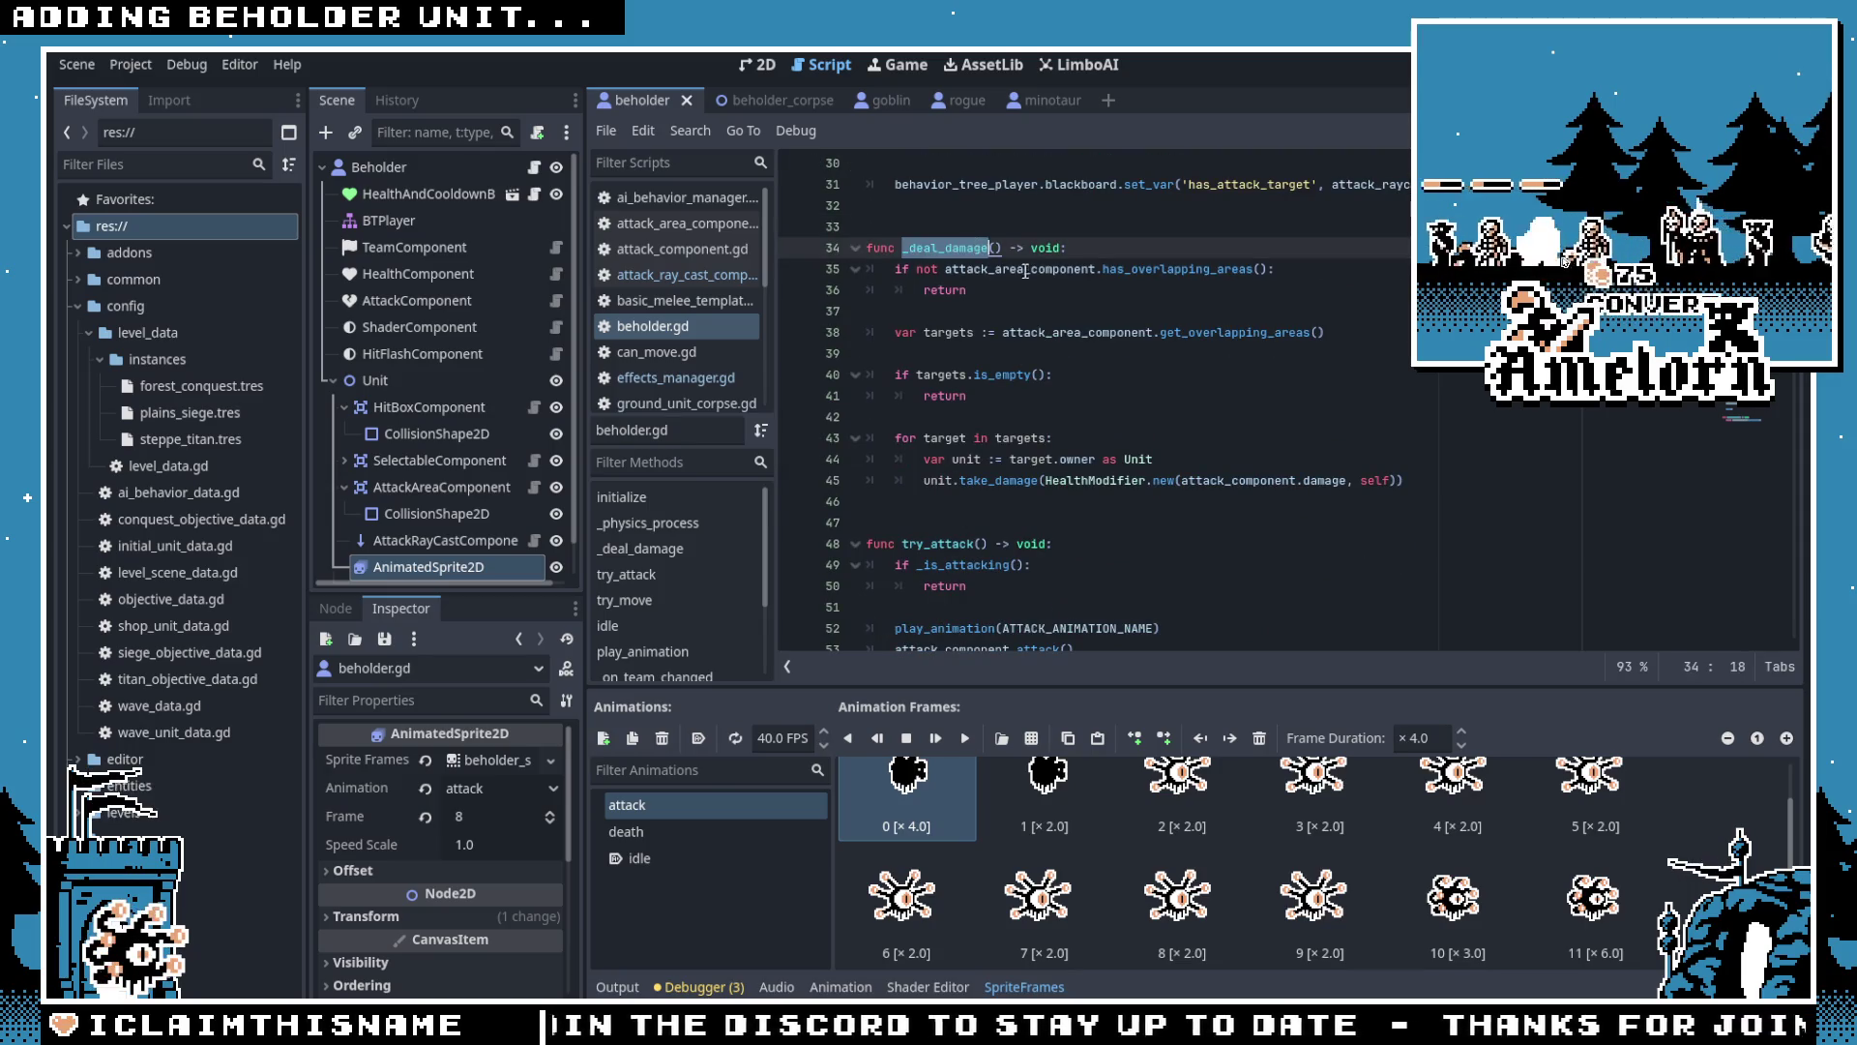
scroll(1092, 342, "down", 6)
scroll(1090, 433, "up", 9)
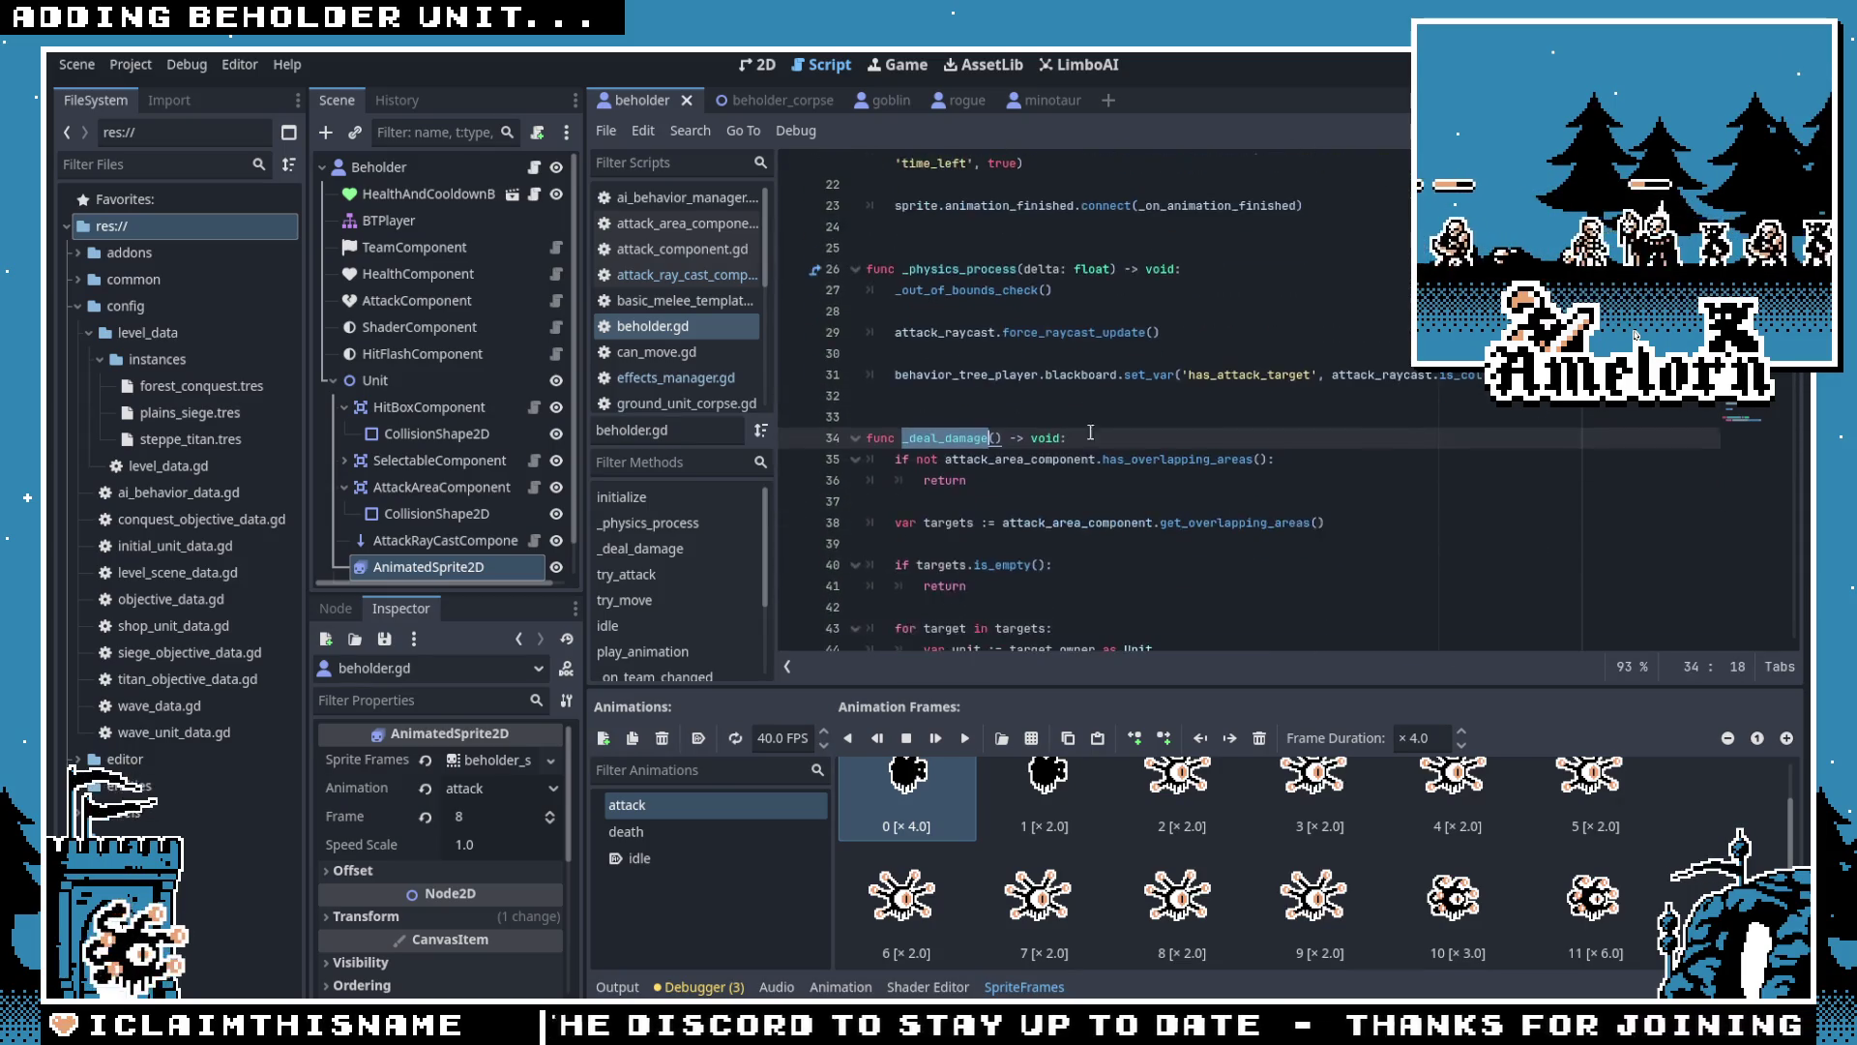
scroll(1104, 453, "down", 3)
left_click(1113, 454)
scroll(1132, 426, "up", 10)
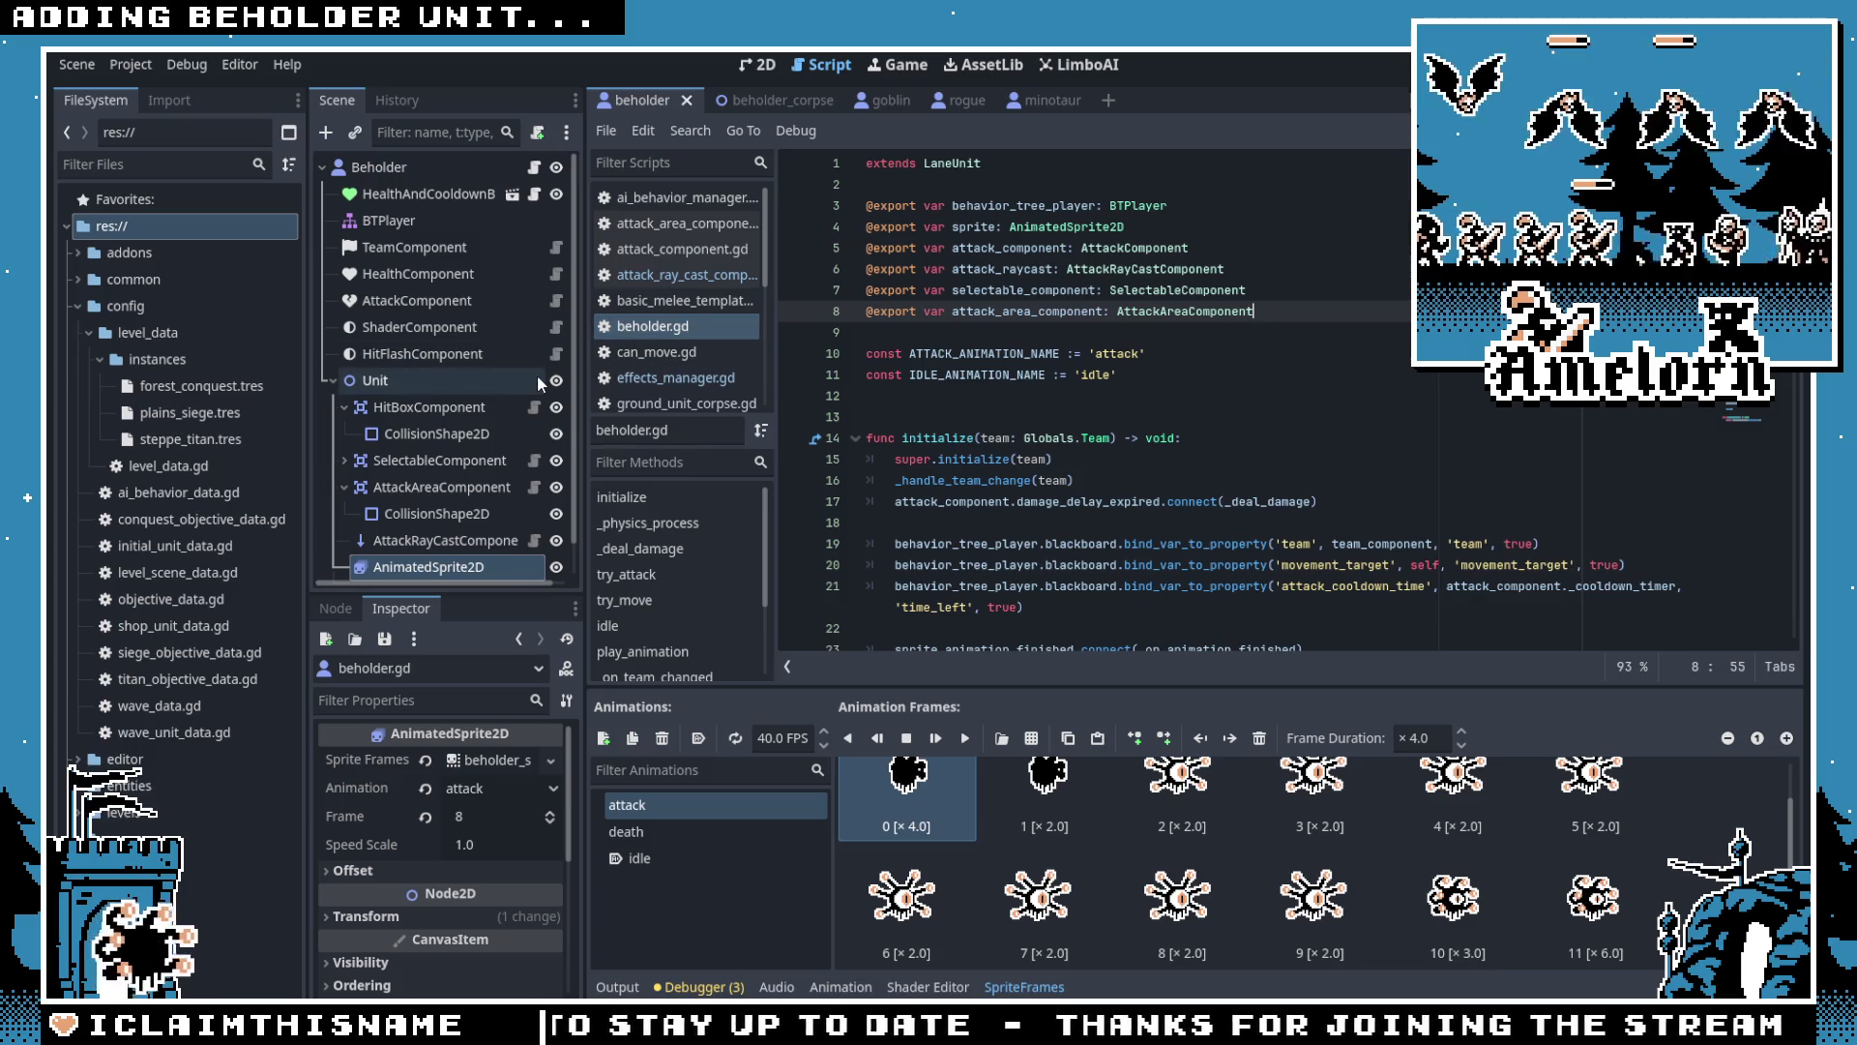
key("Return")
type("@export var")
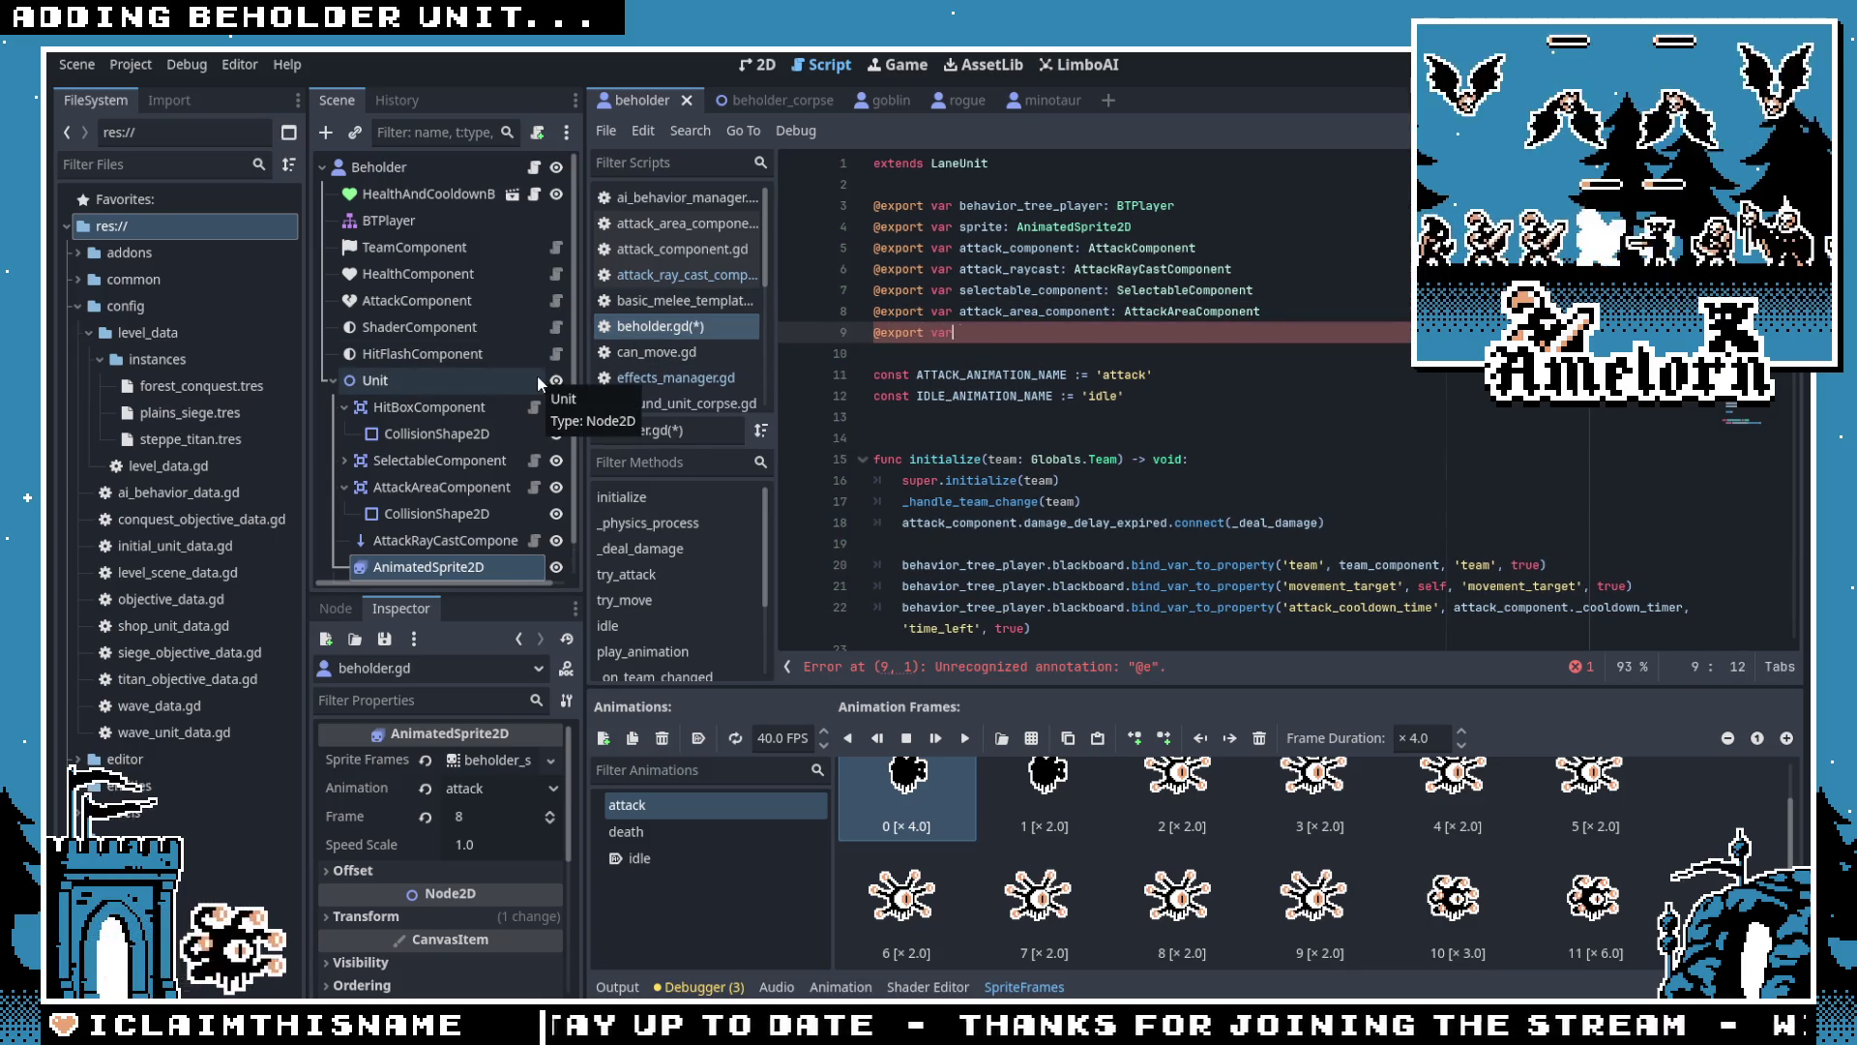
type(" laser_s")
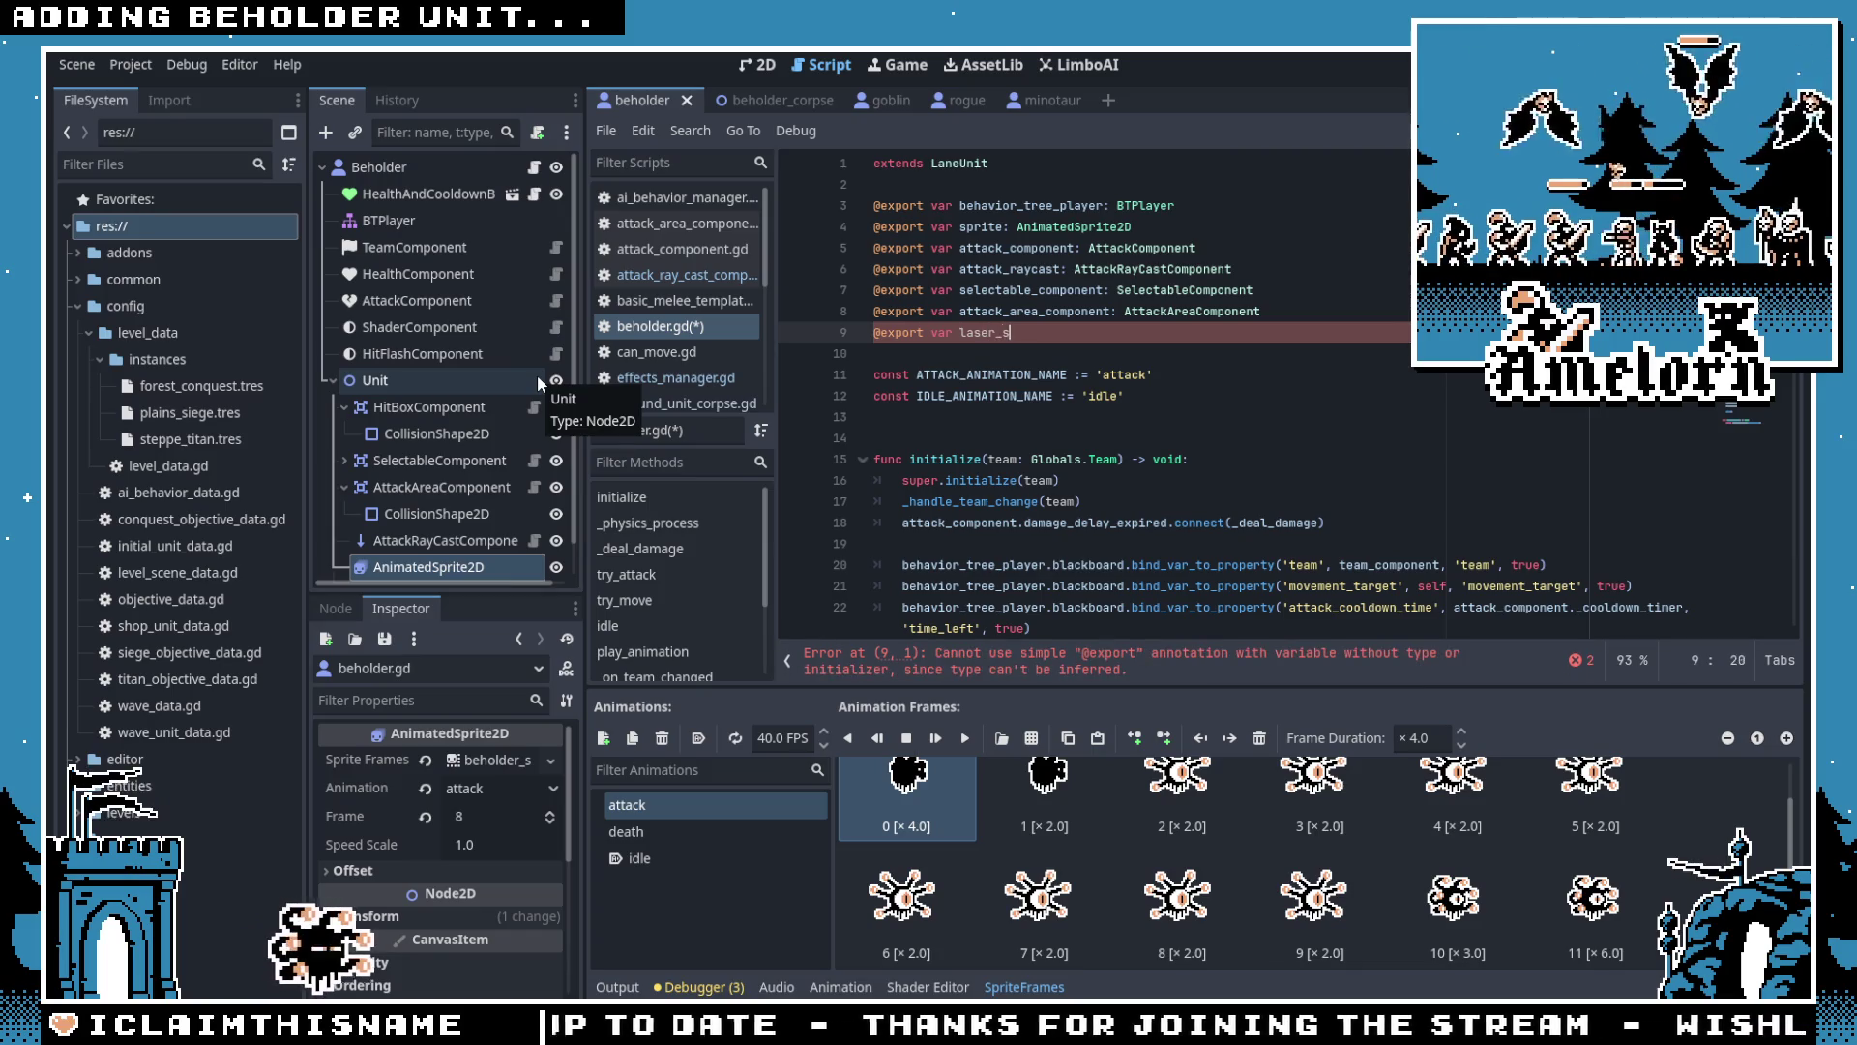
type("prite: S")
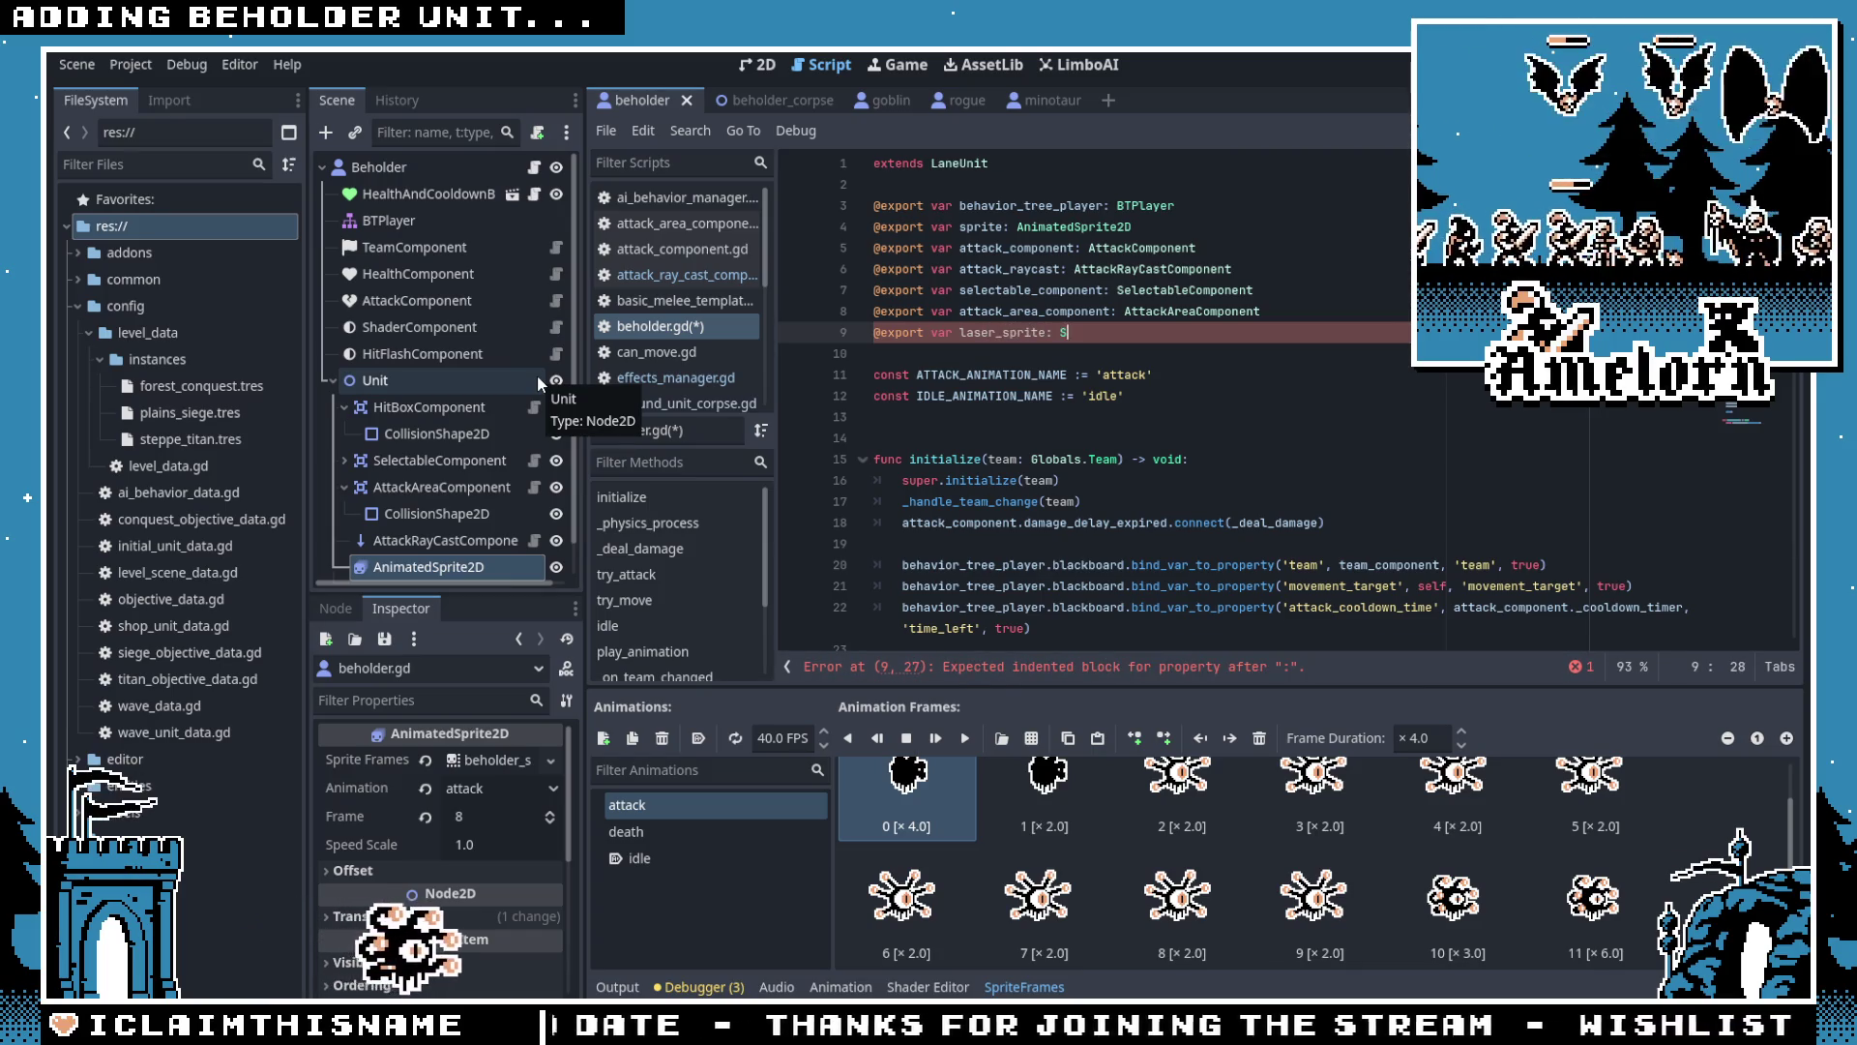
key("BackSpace")
type("AnimatedSprite2D")
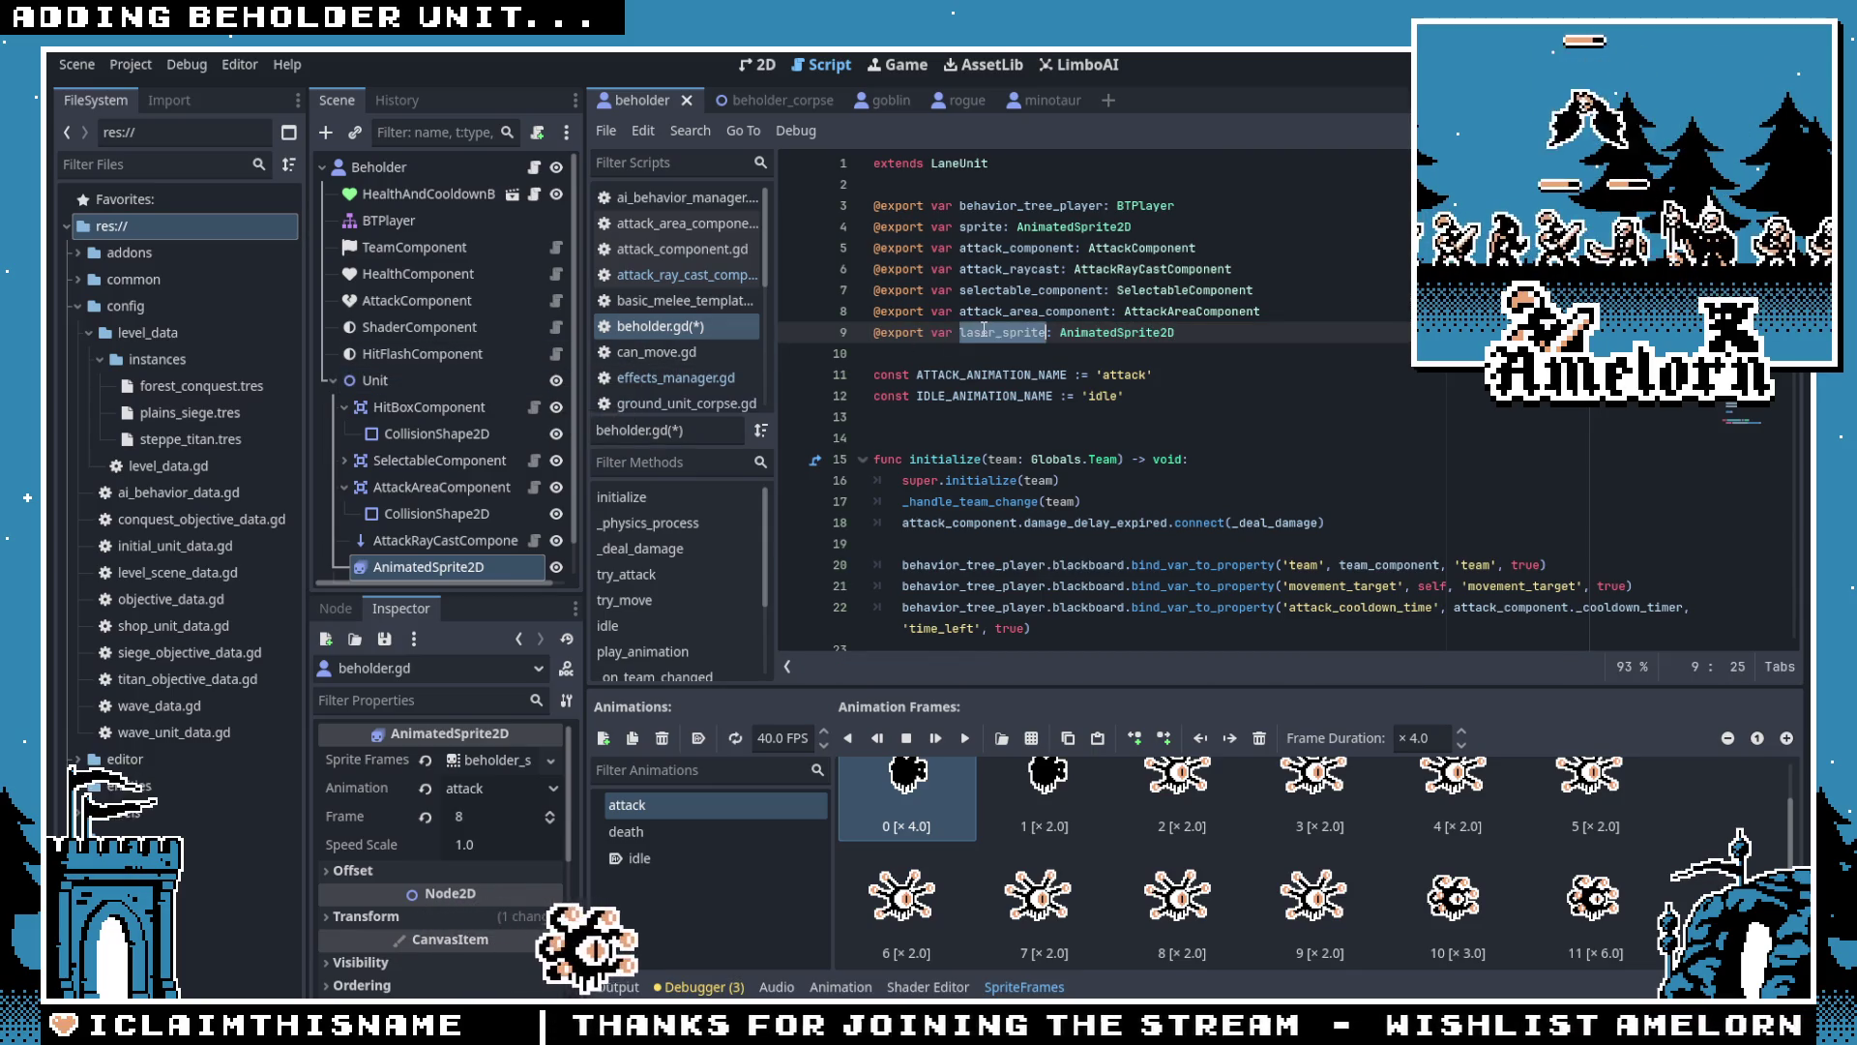
key("ctrl+s")
left_click(380, 172)
Assign the Laser node to the Beholder's Laser Sprite property
left_click(492, 791)
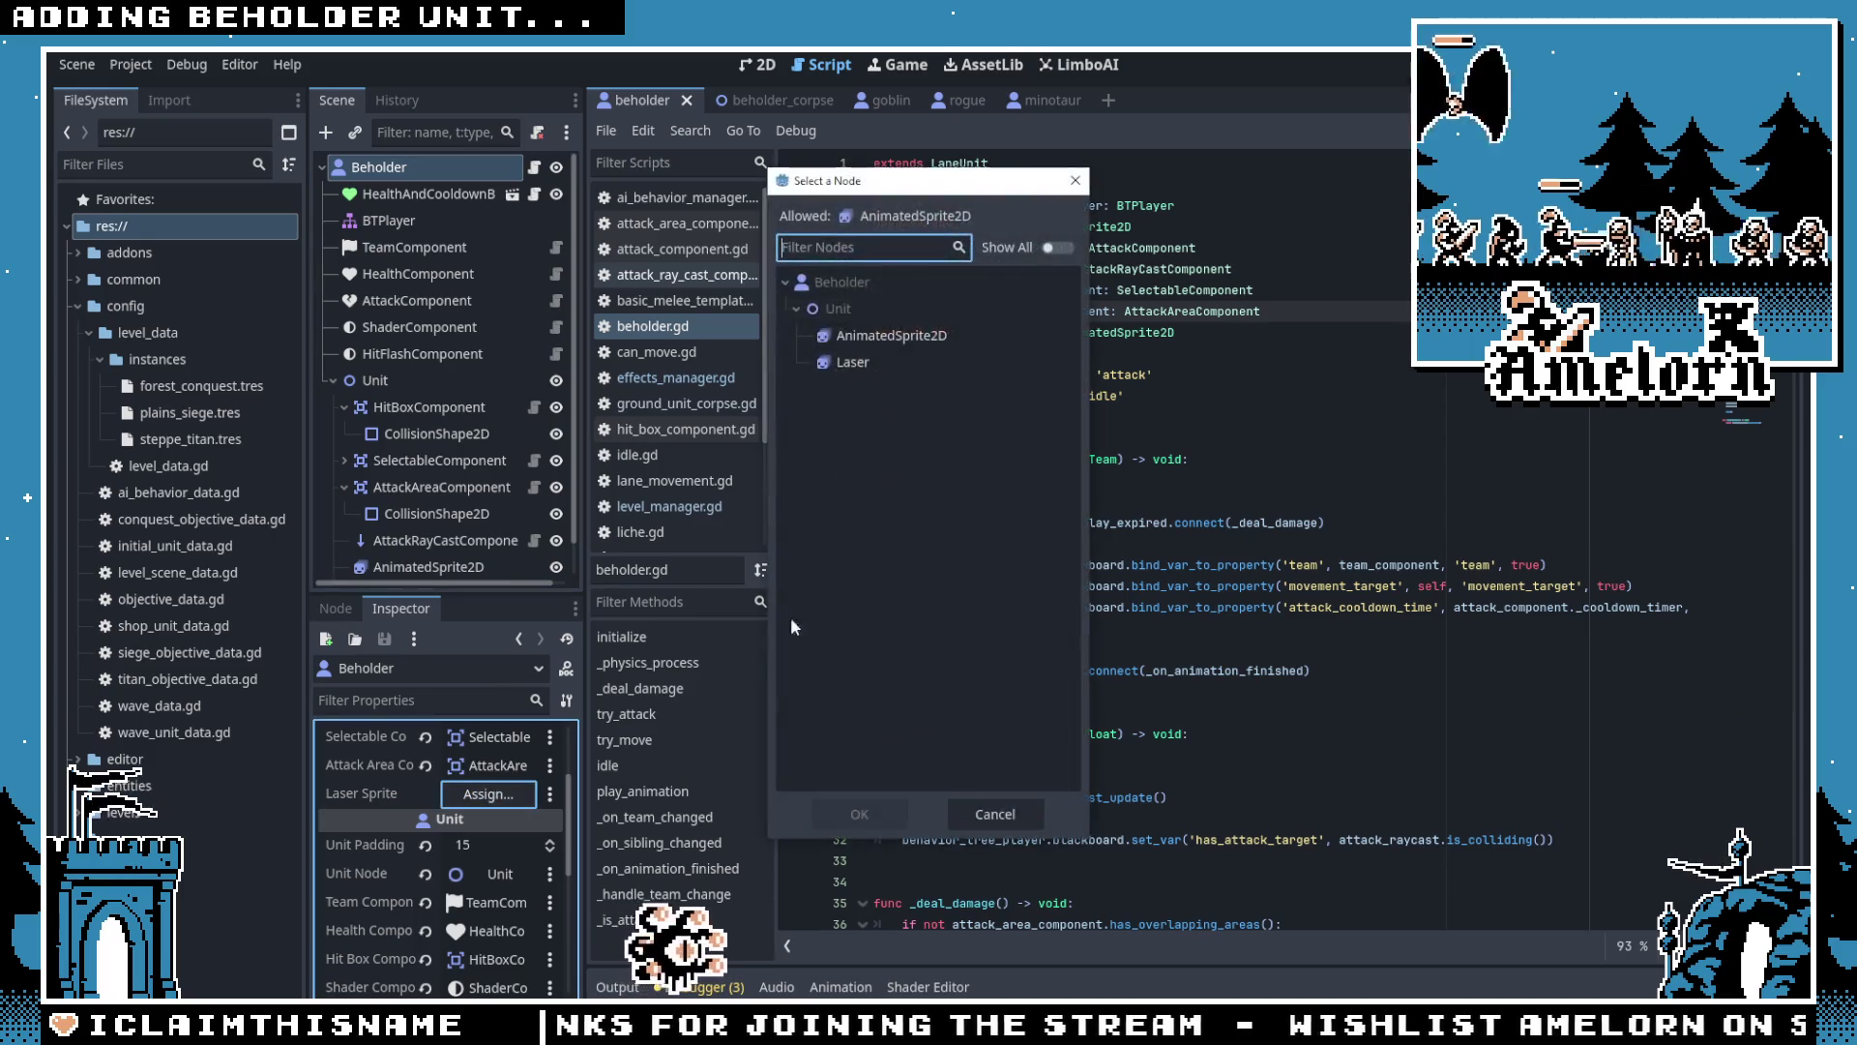
double_click(850, 365)
scroll(1027, 329, "down", 8)
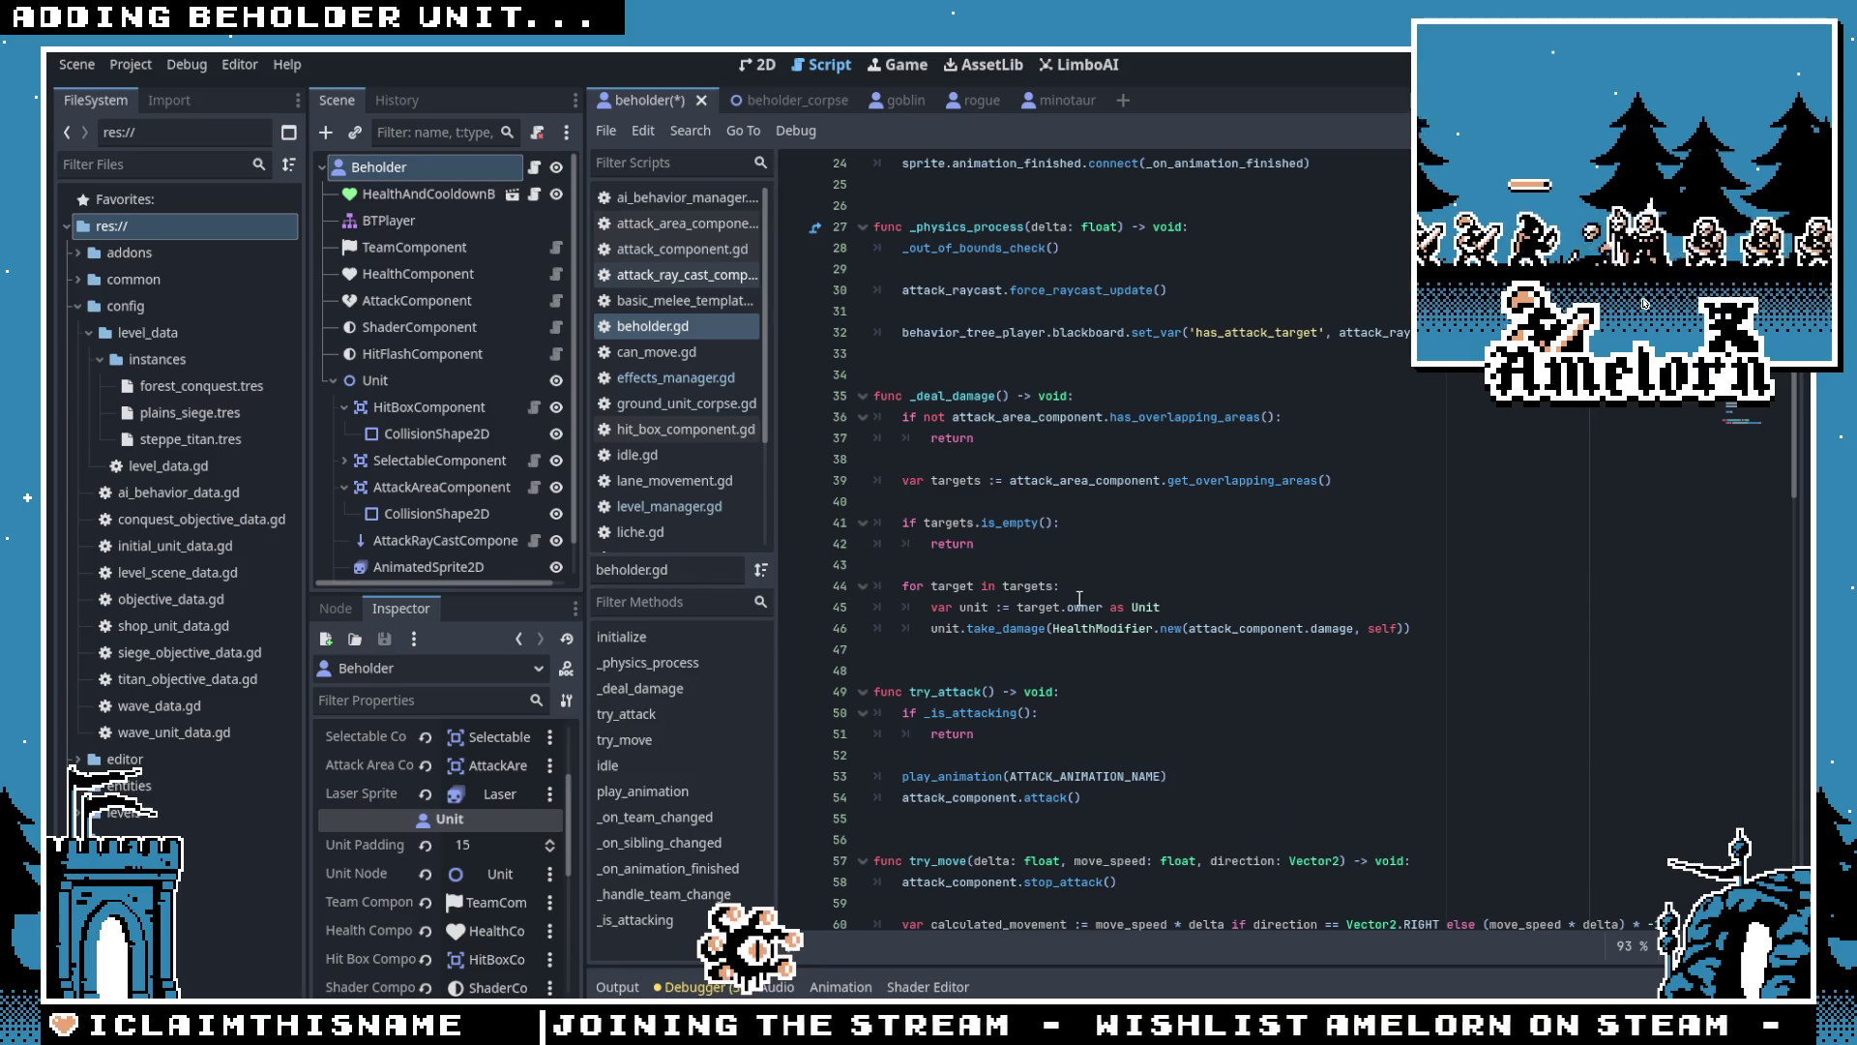
Add laser_sprite.play('default') at the start of _deal_damage, save, and run the game
left_click(1066, 564)
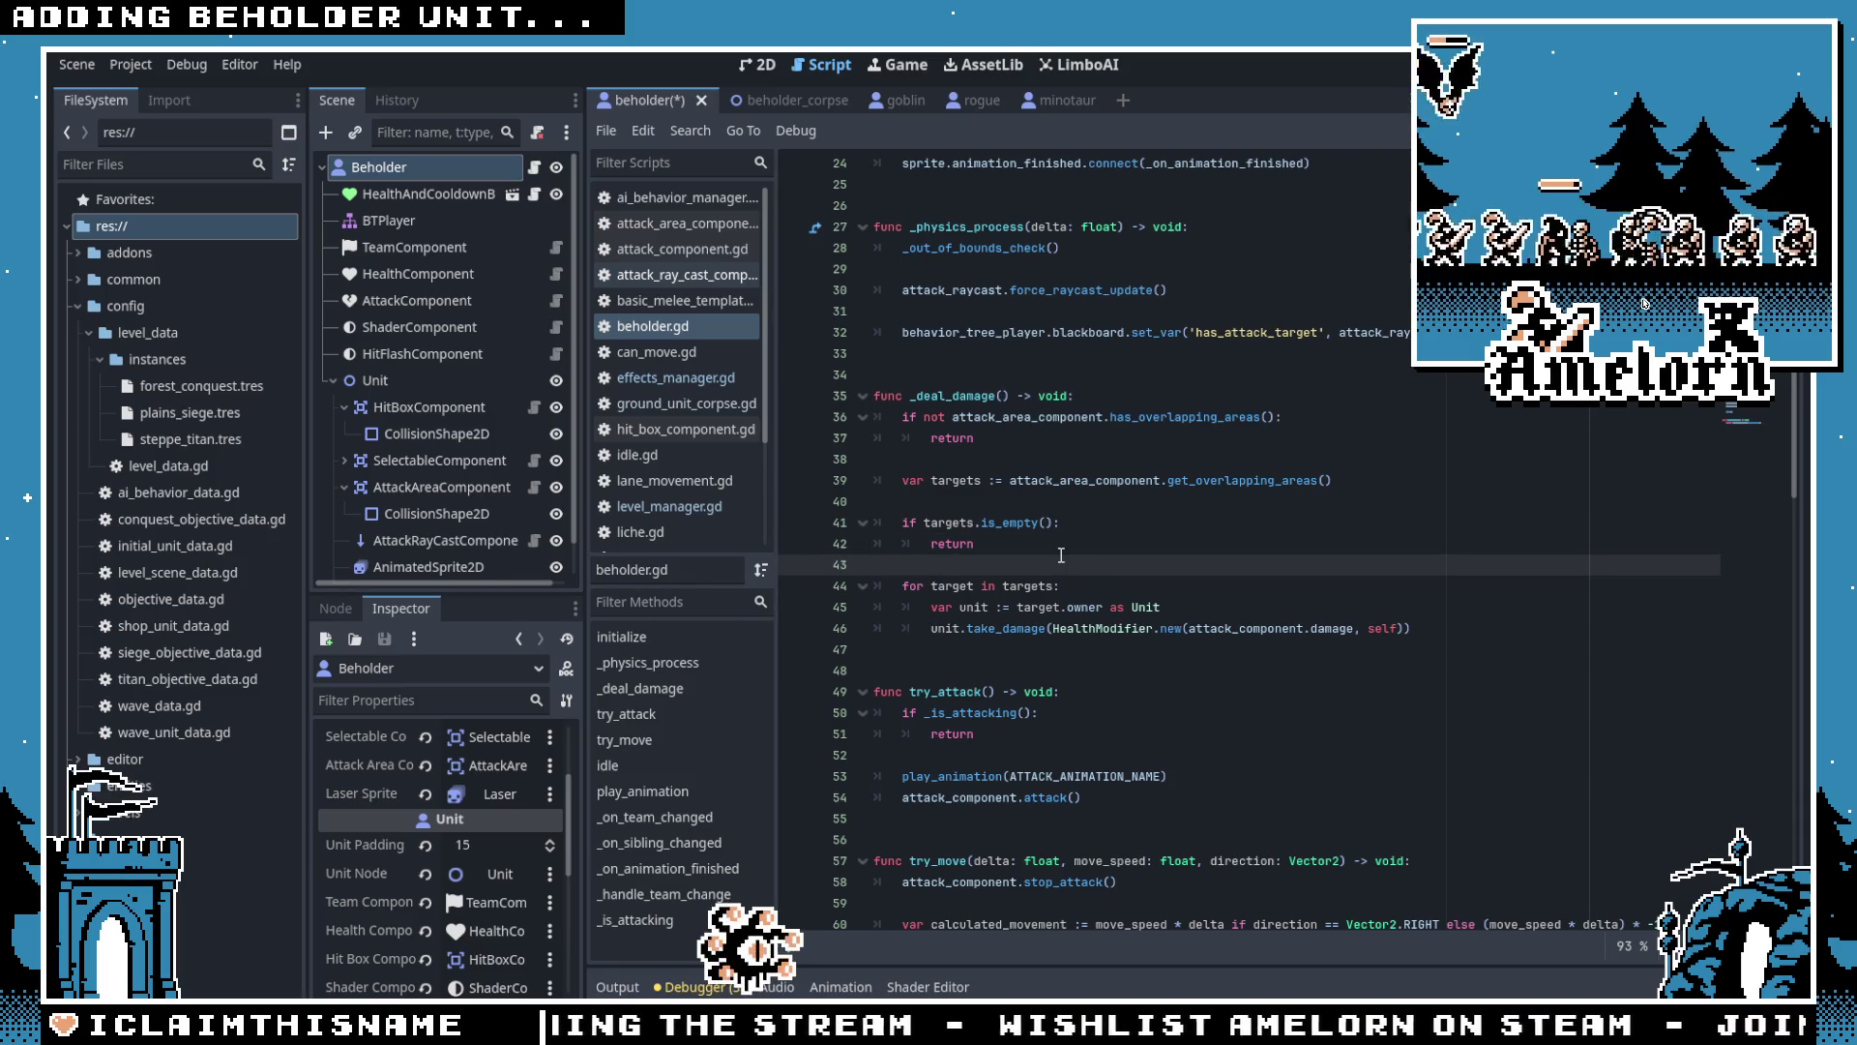
key("Return")
key("Return")
key("Up")
type("laser_sprite")
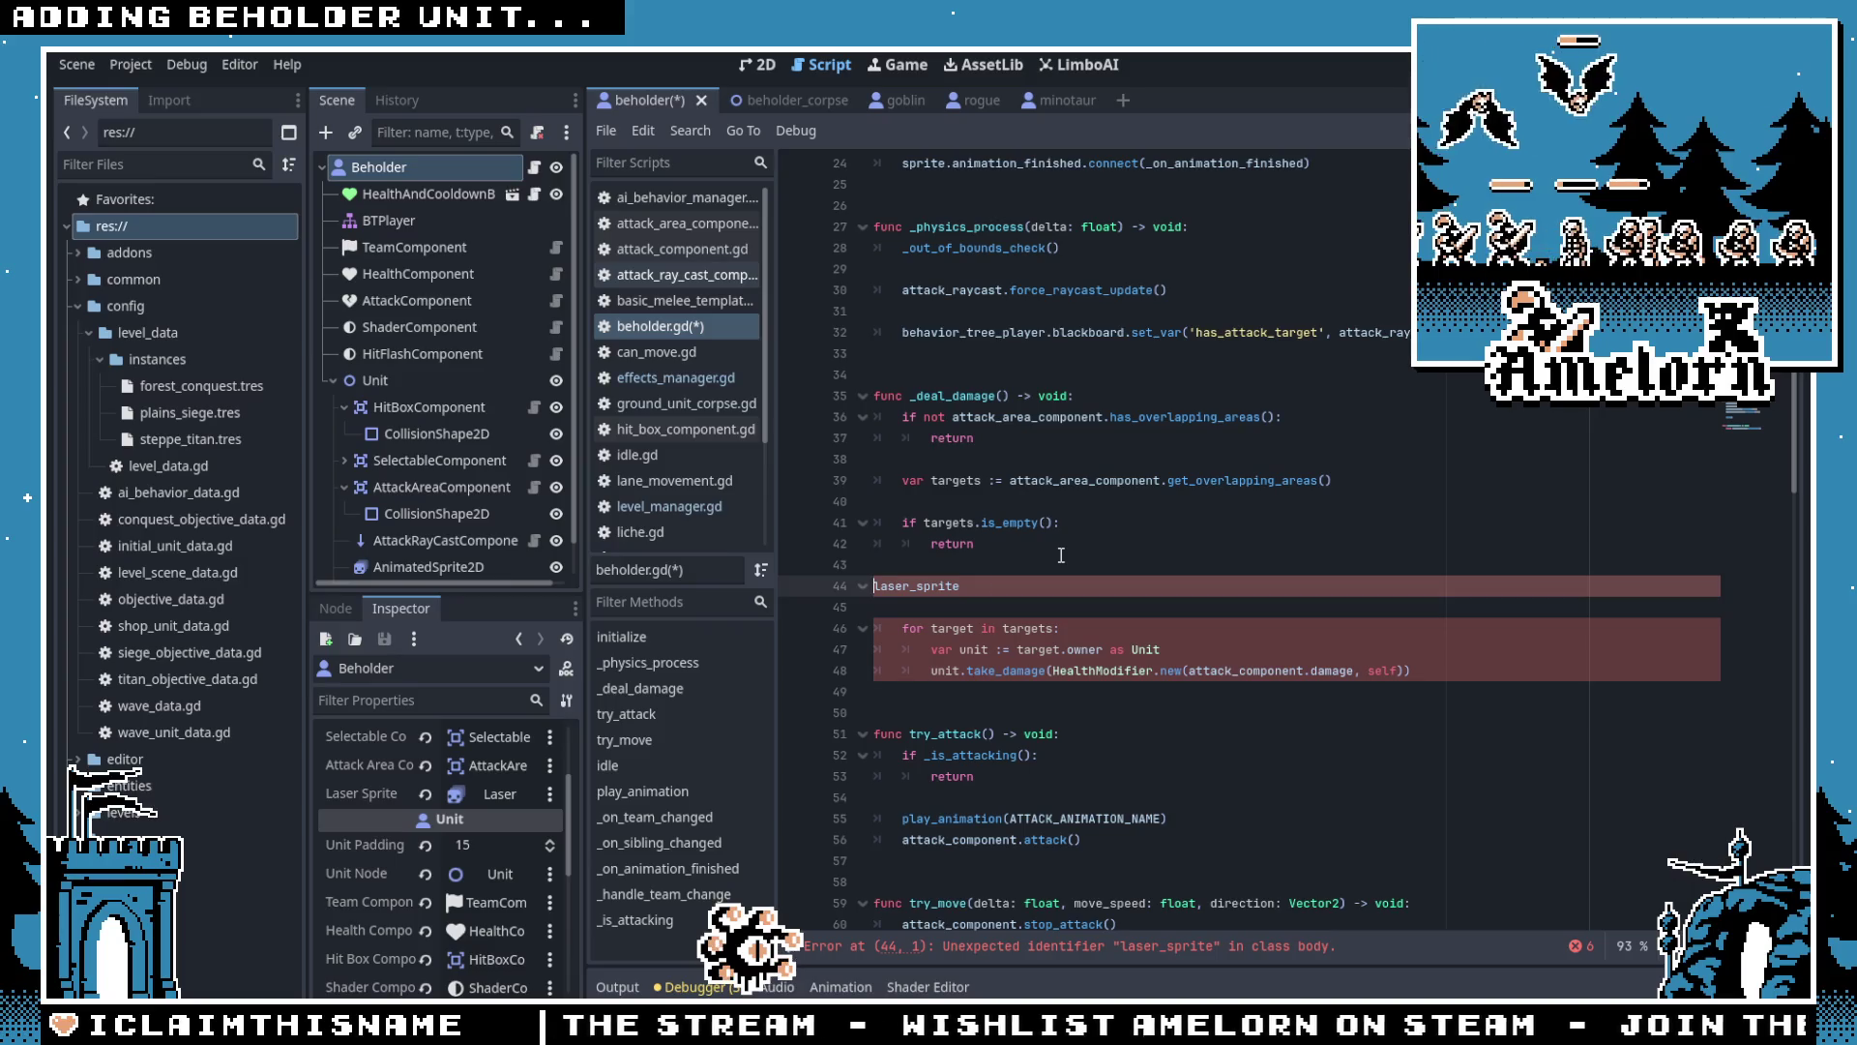
type(".play('defaul")
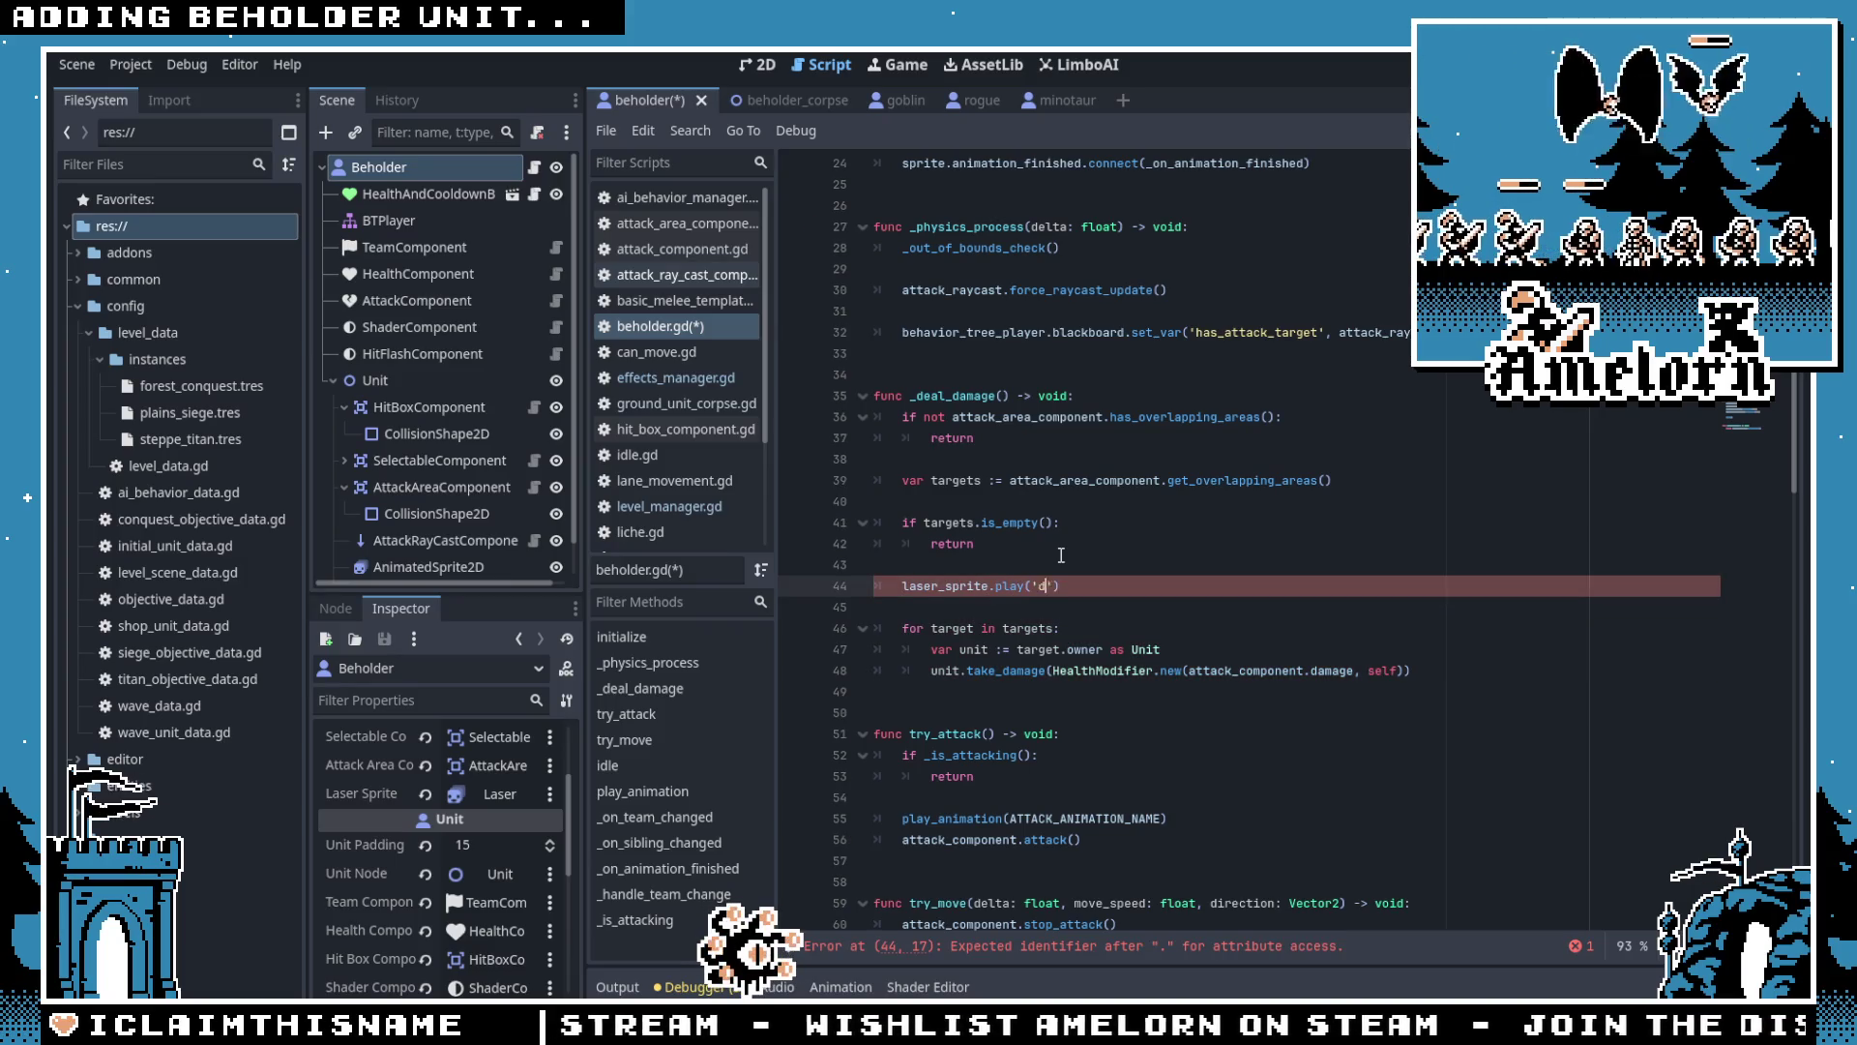
type("t")
left_click(1062, 555)
key("ctrl+s")
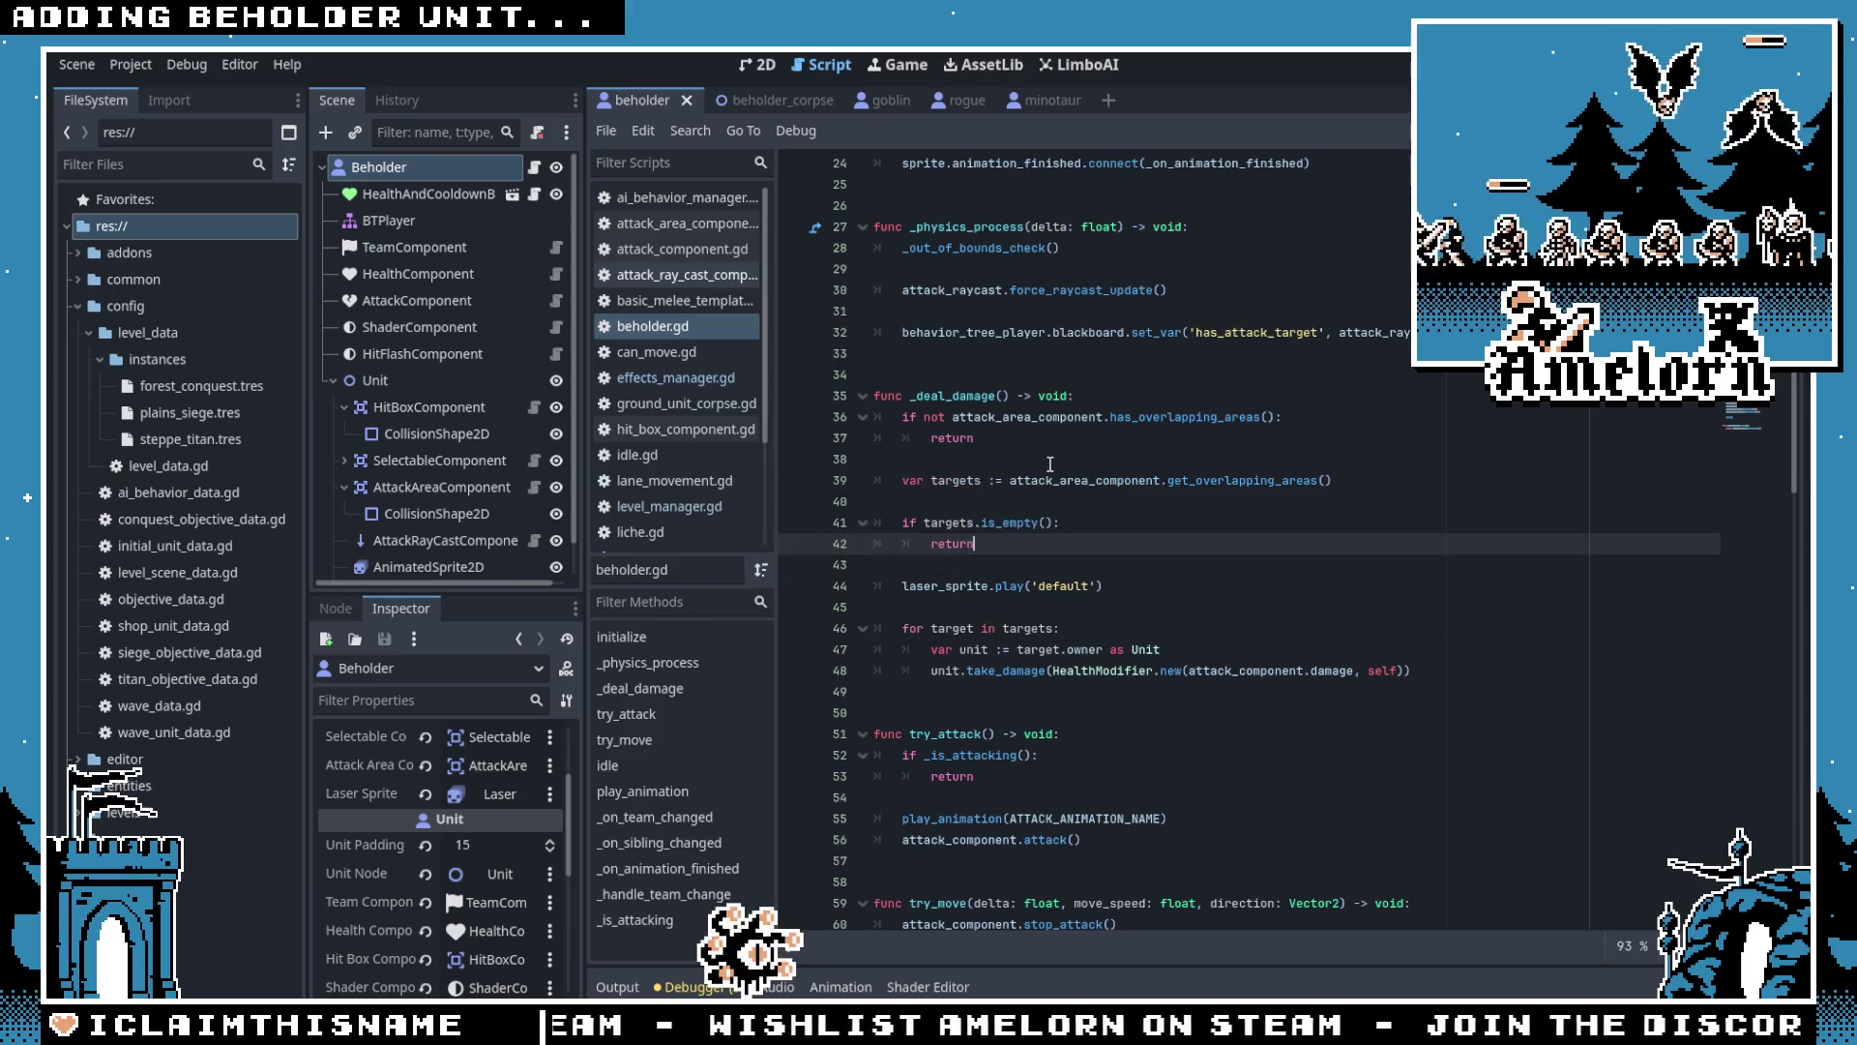
left_click(1050, 463)
key("F5")
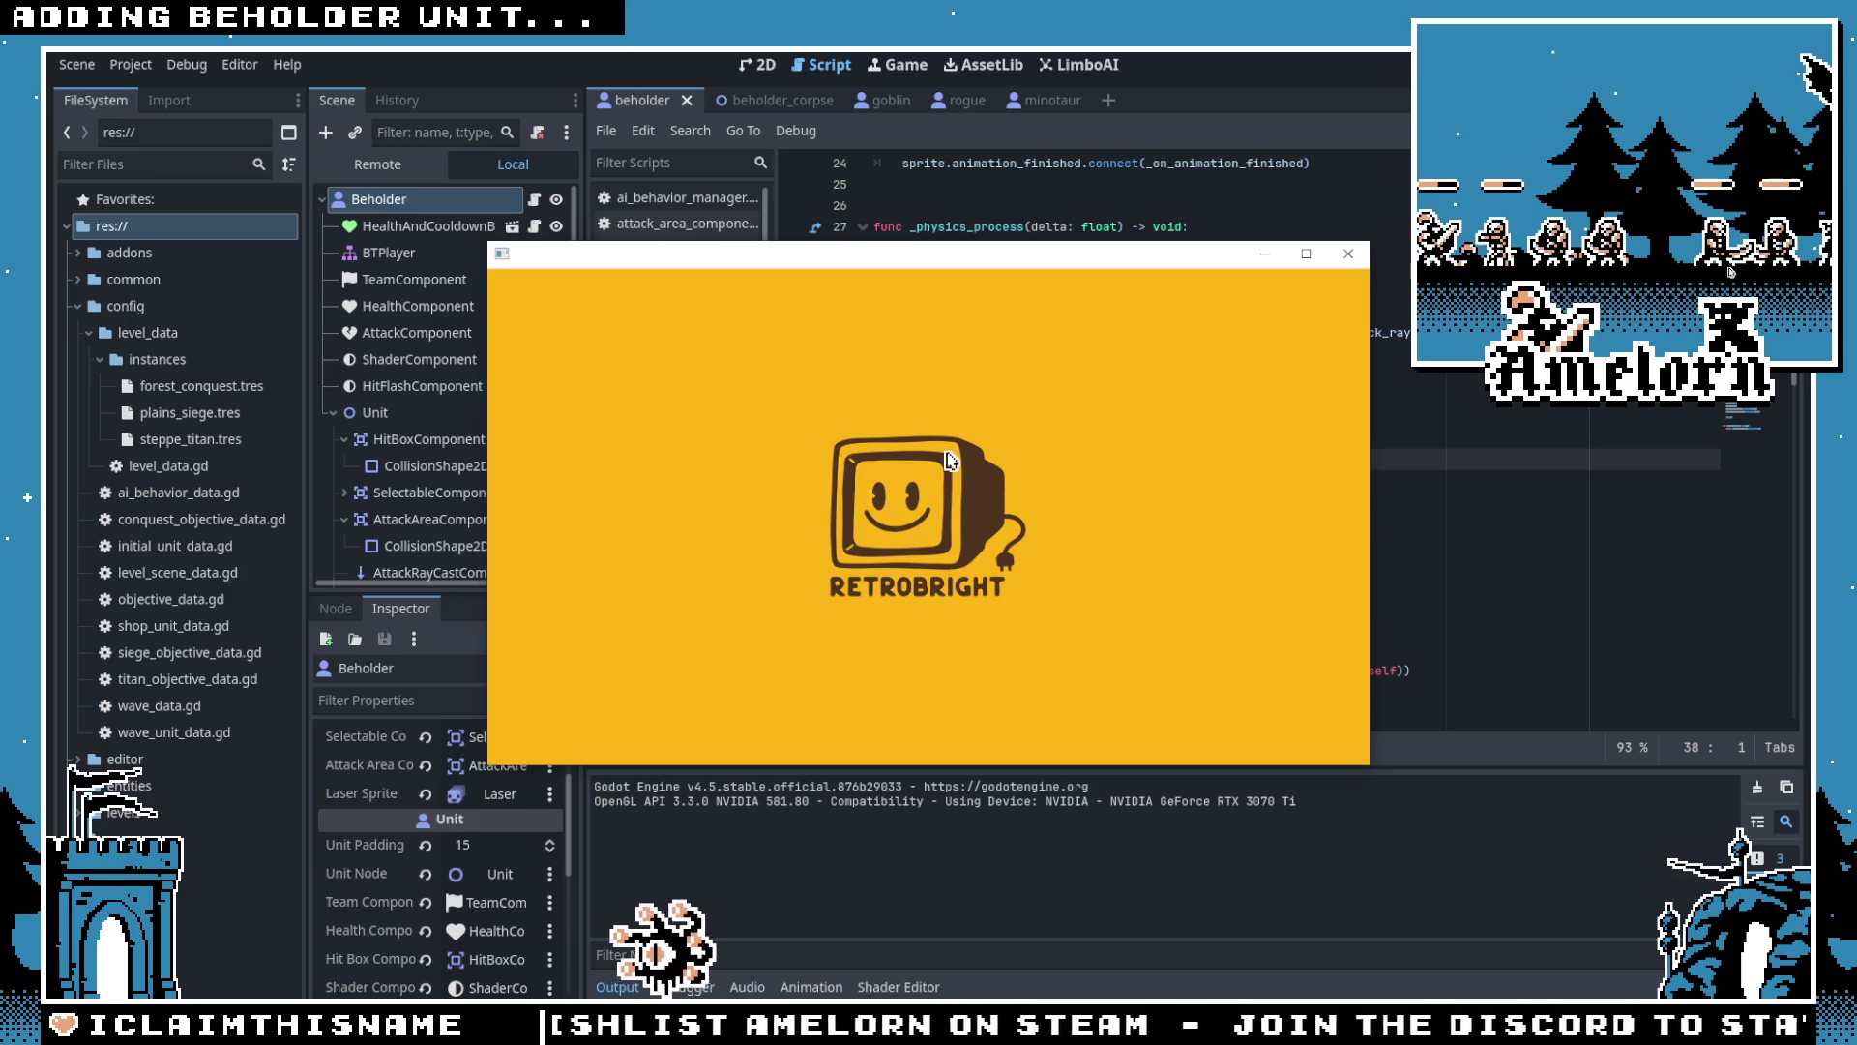
Play the Forest Conquest battle from the campaign map, watch the Beholder, then stop the game
left_click(924, 461)
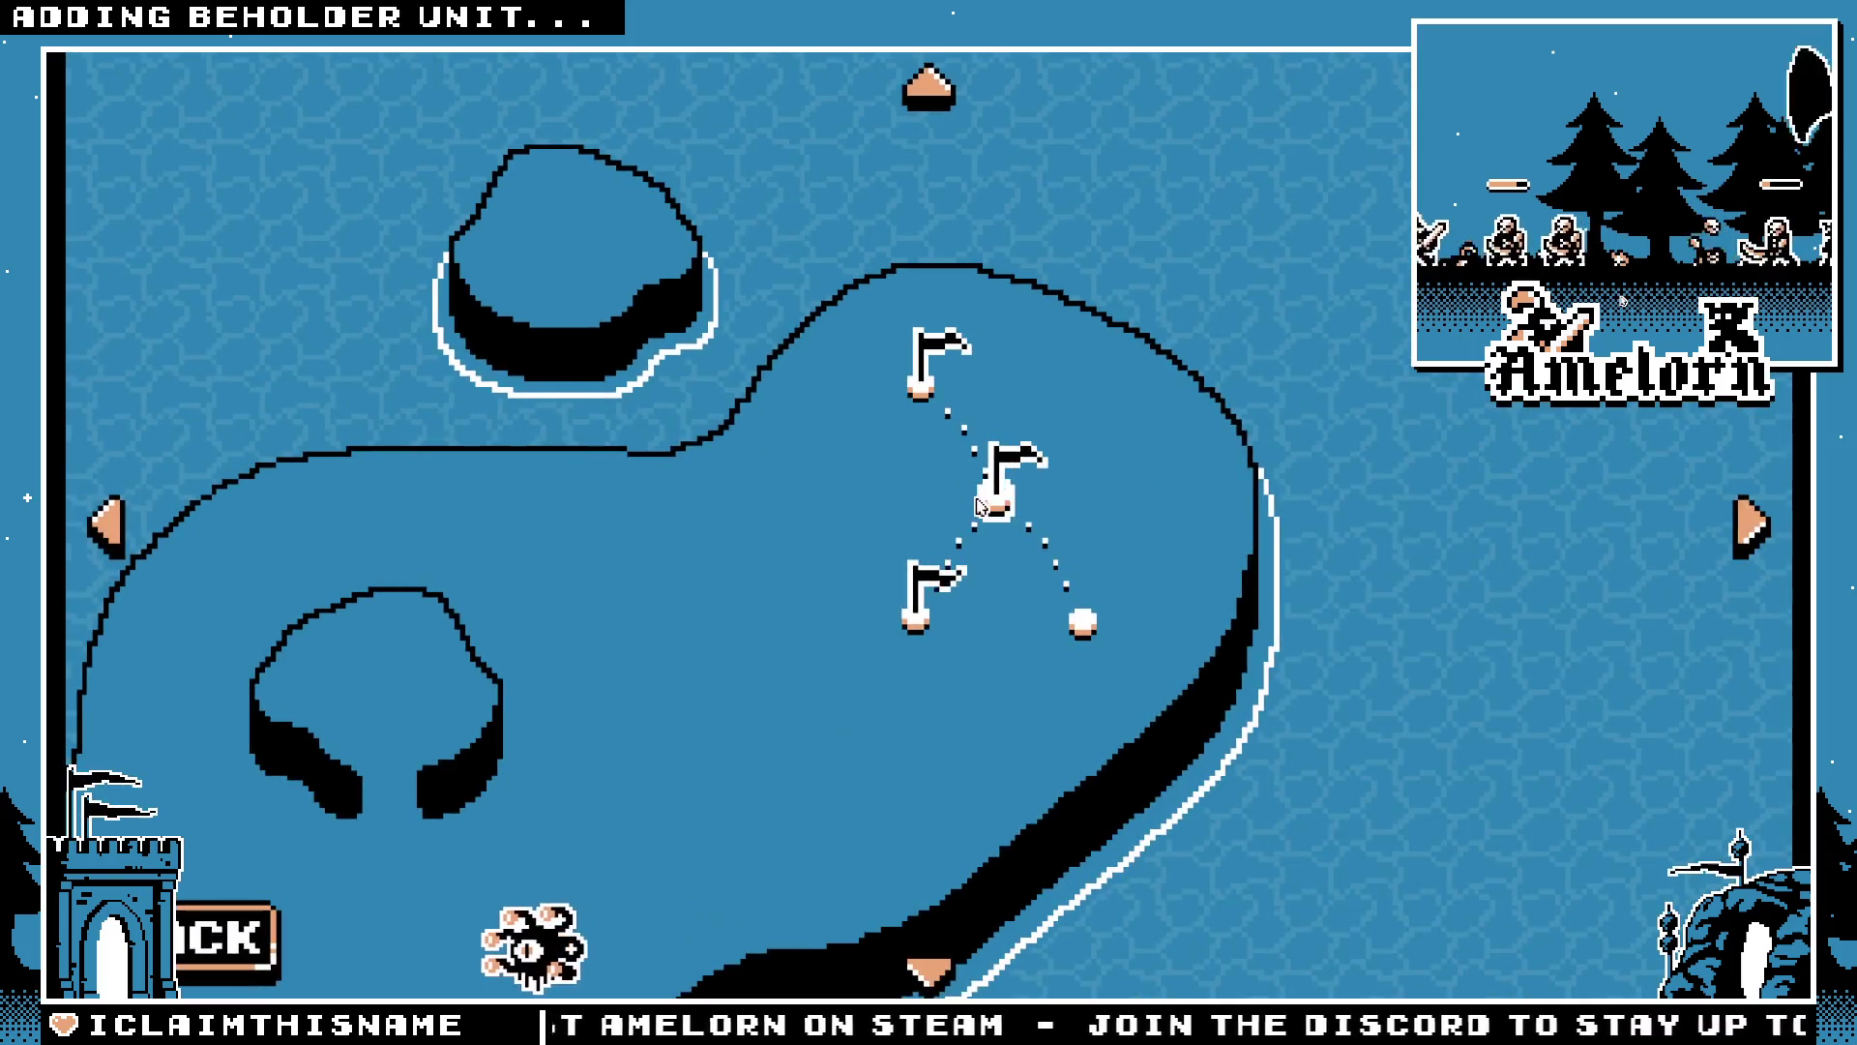
left_click(979, 505)
left_click(726, 682)
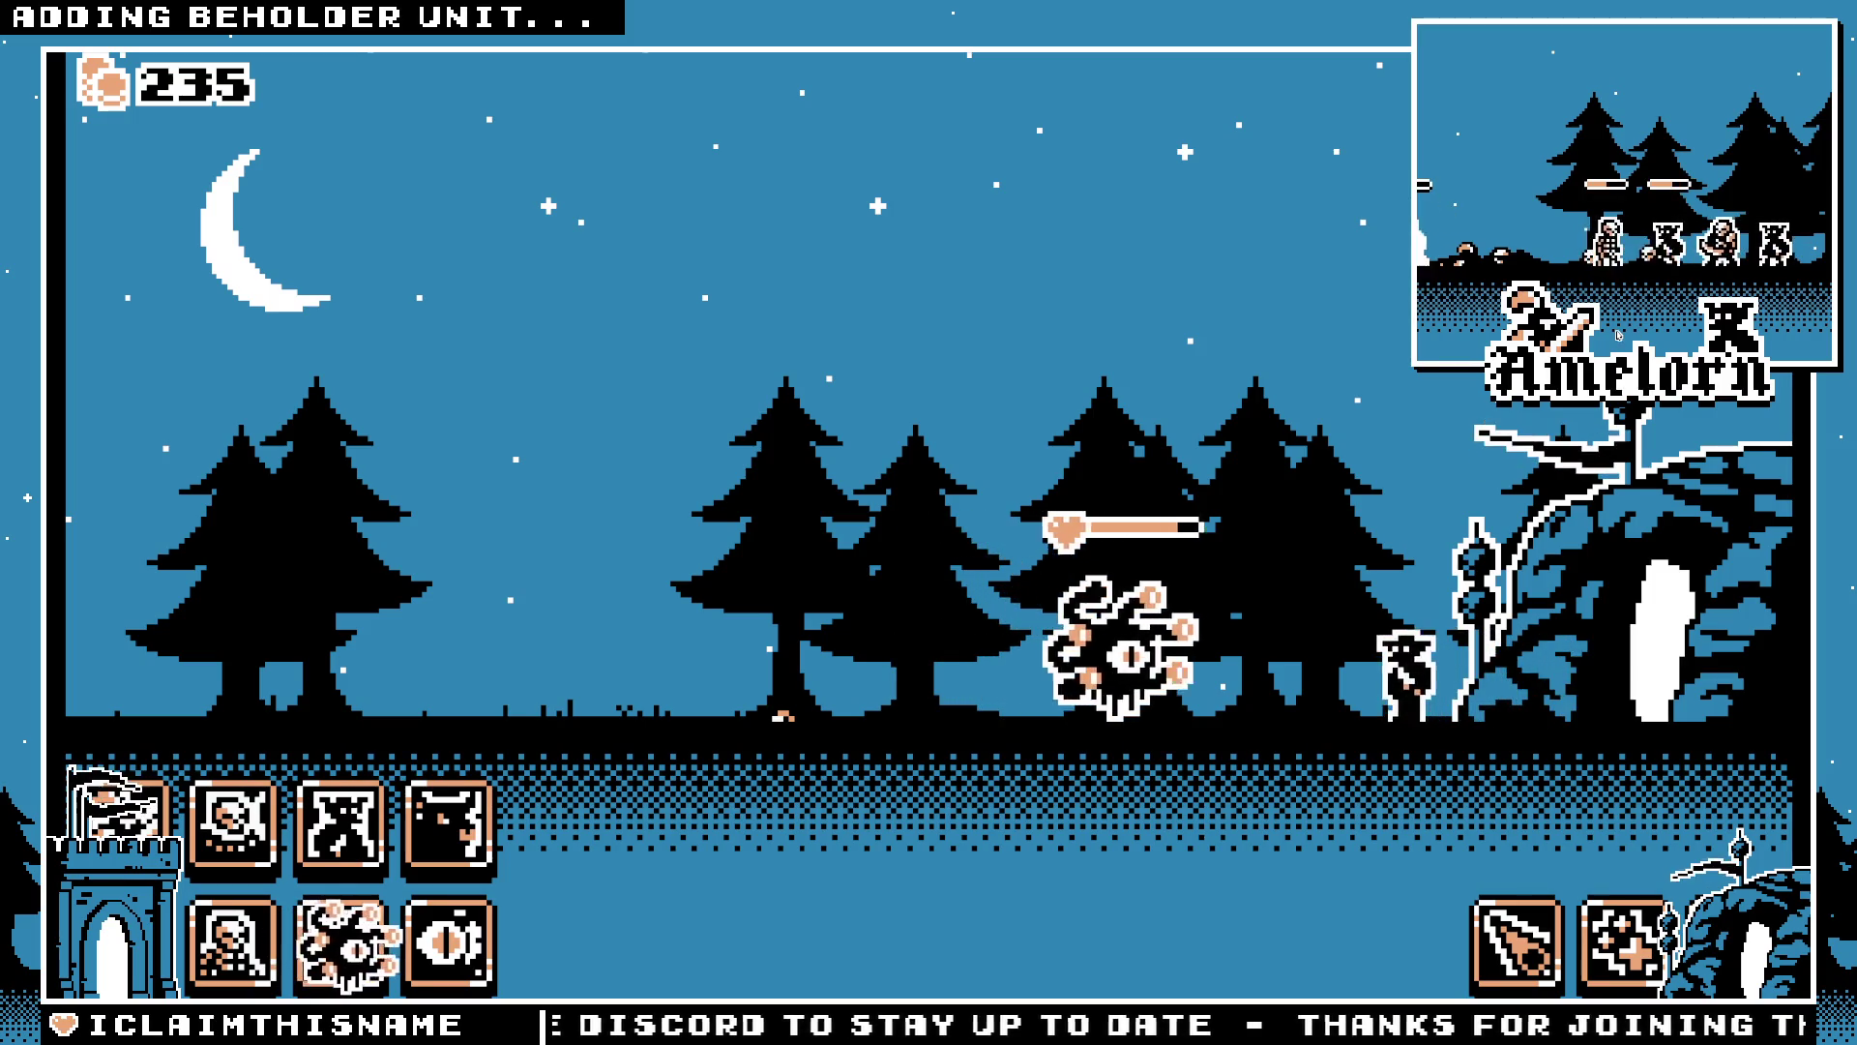
key("F8")
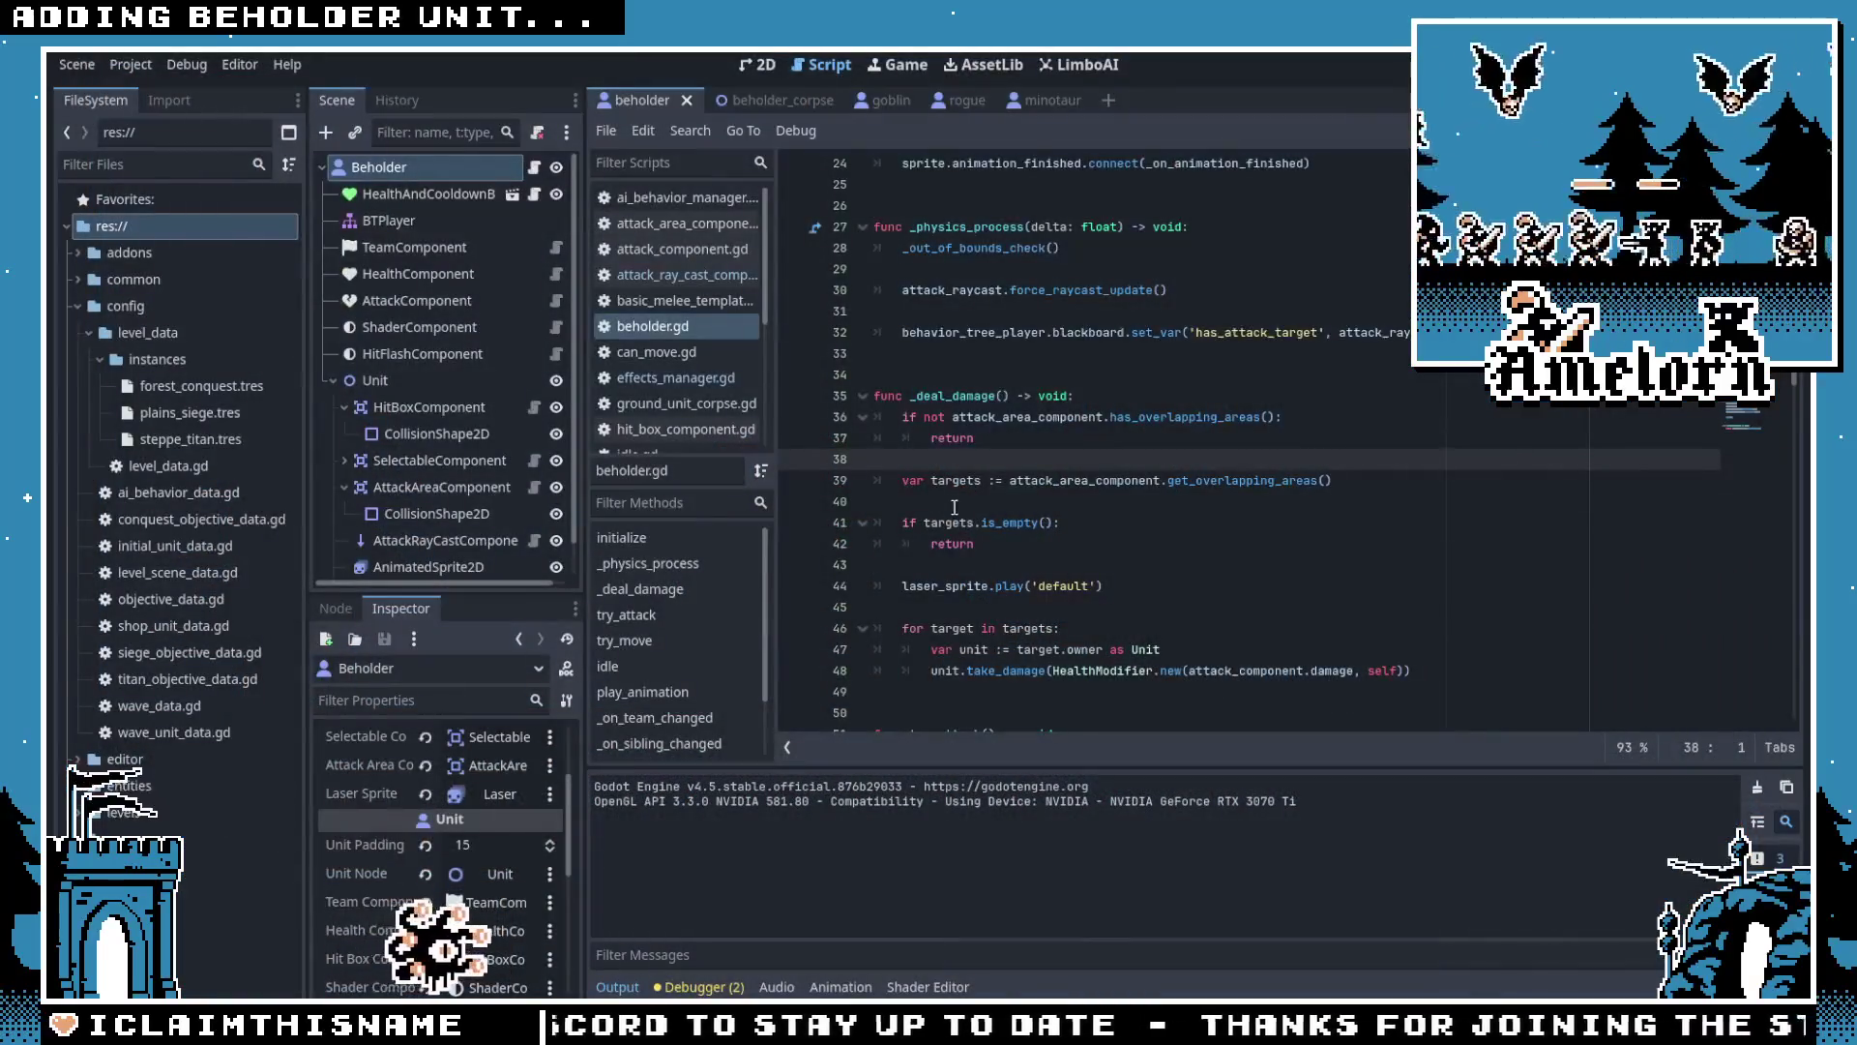
In attack_component.gd, declare signal attack_started below damage_delay_expired
scroll(1009, 476, "up", 4)
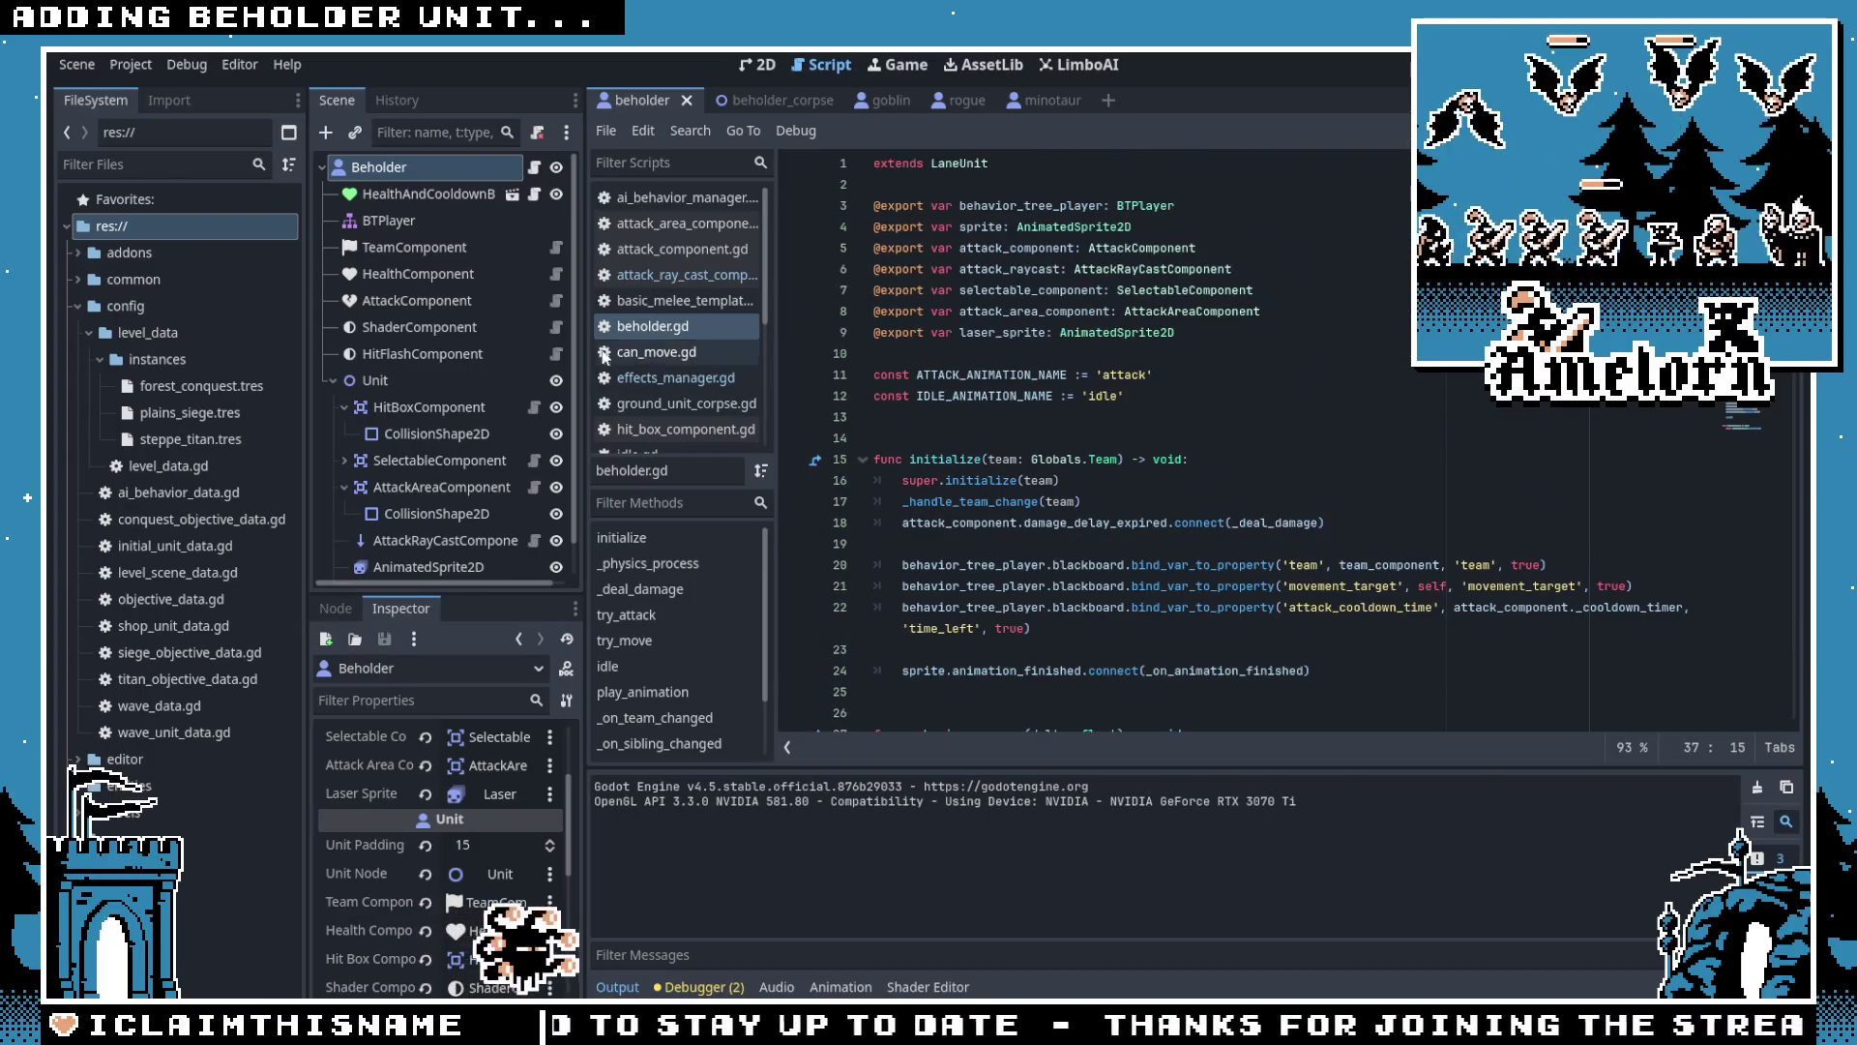
left_click(558, 302)
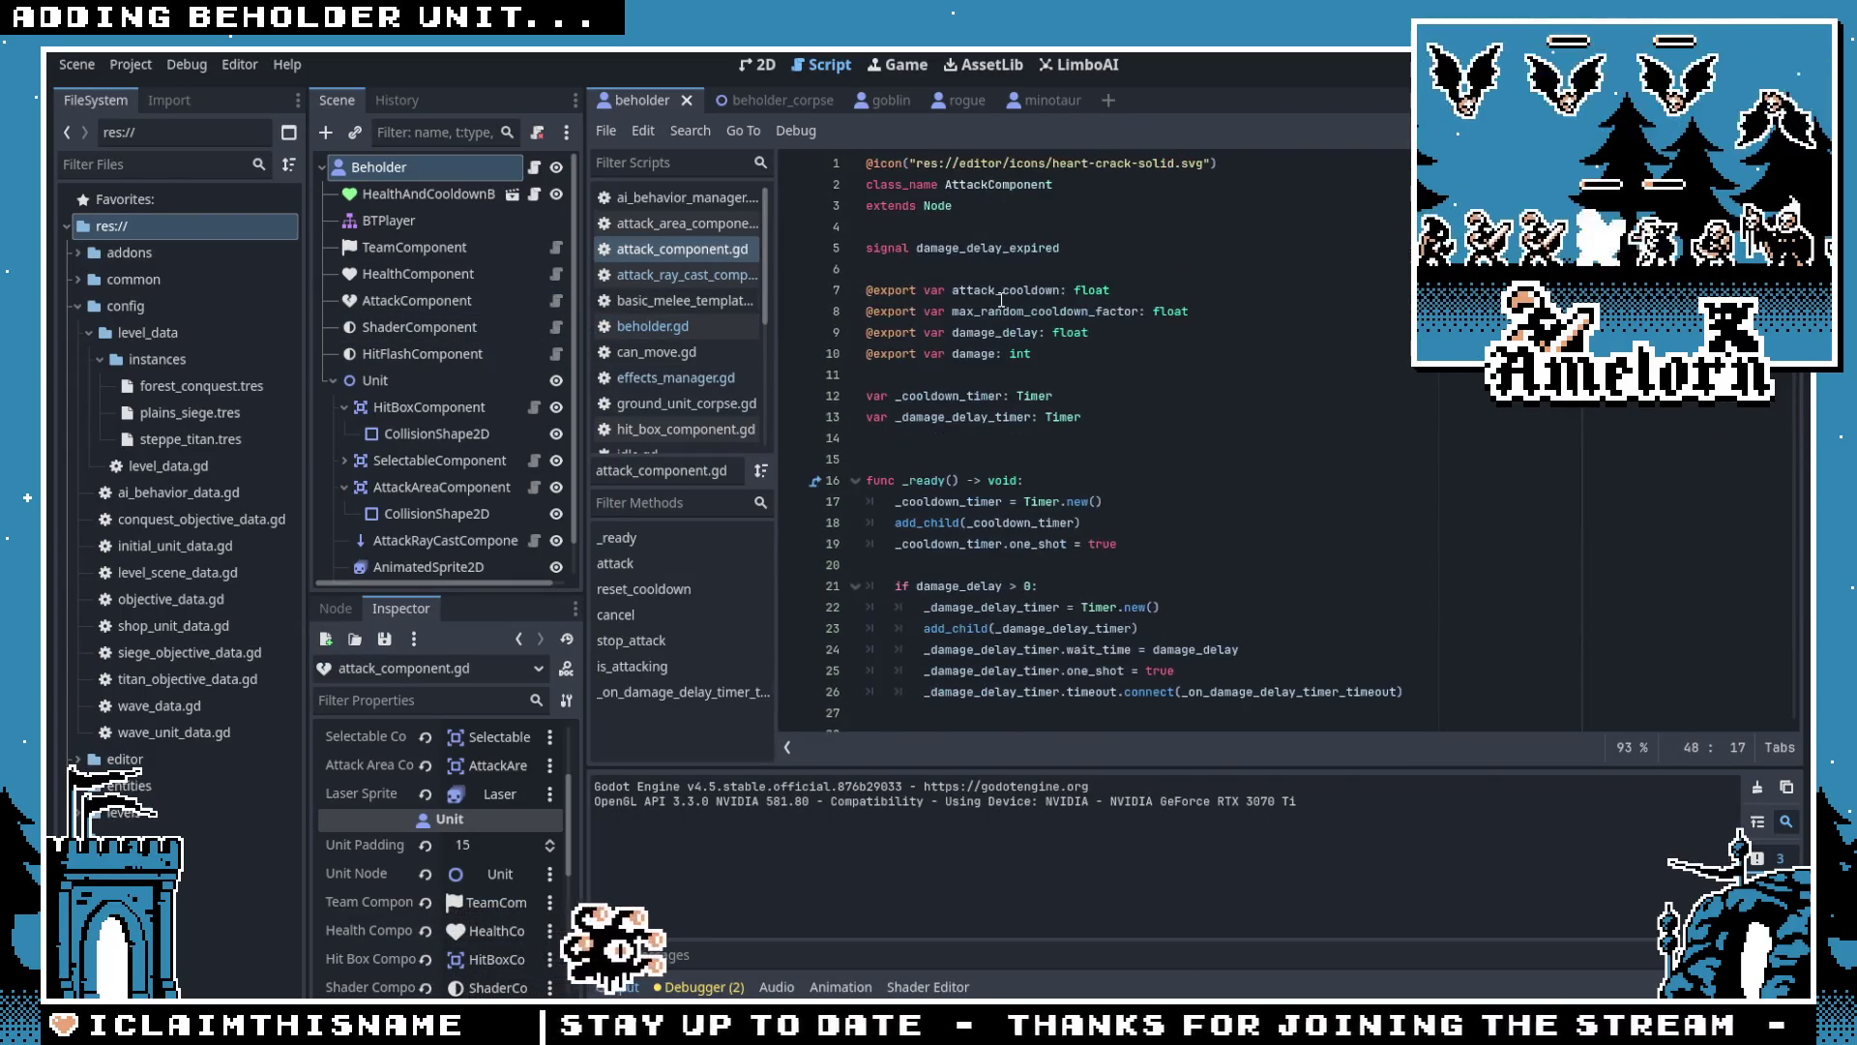
left_click(1112, 255)
key("Return")
type("signal attack_started")
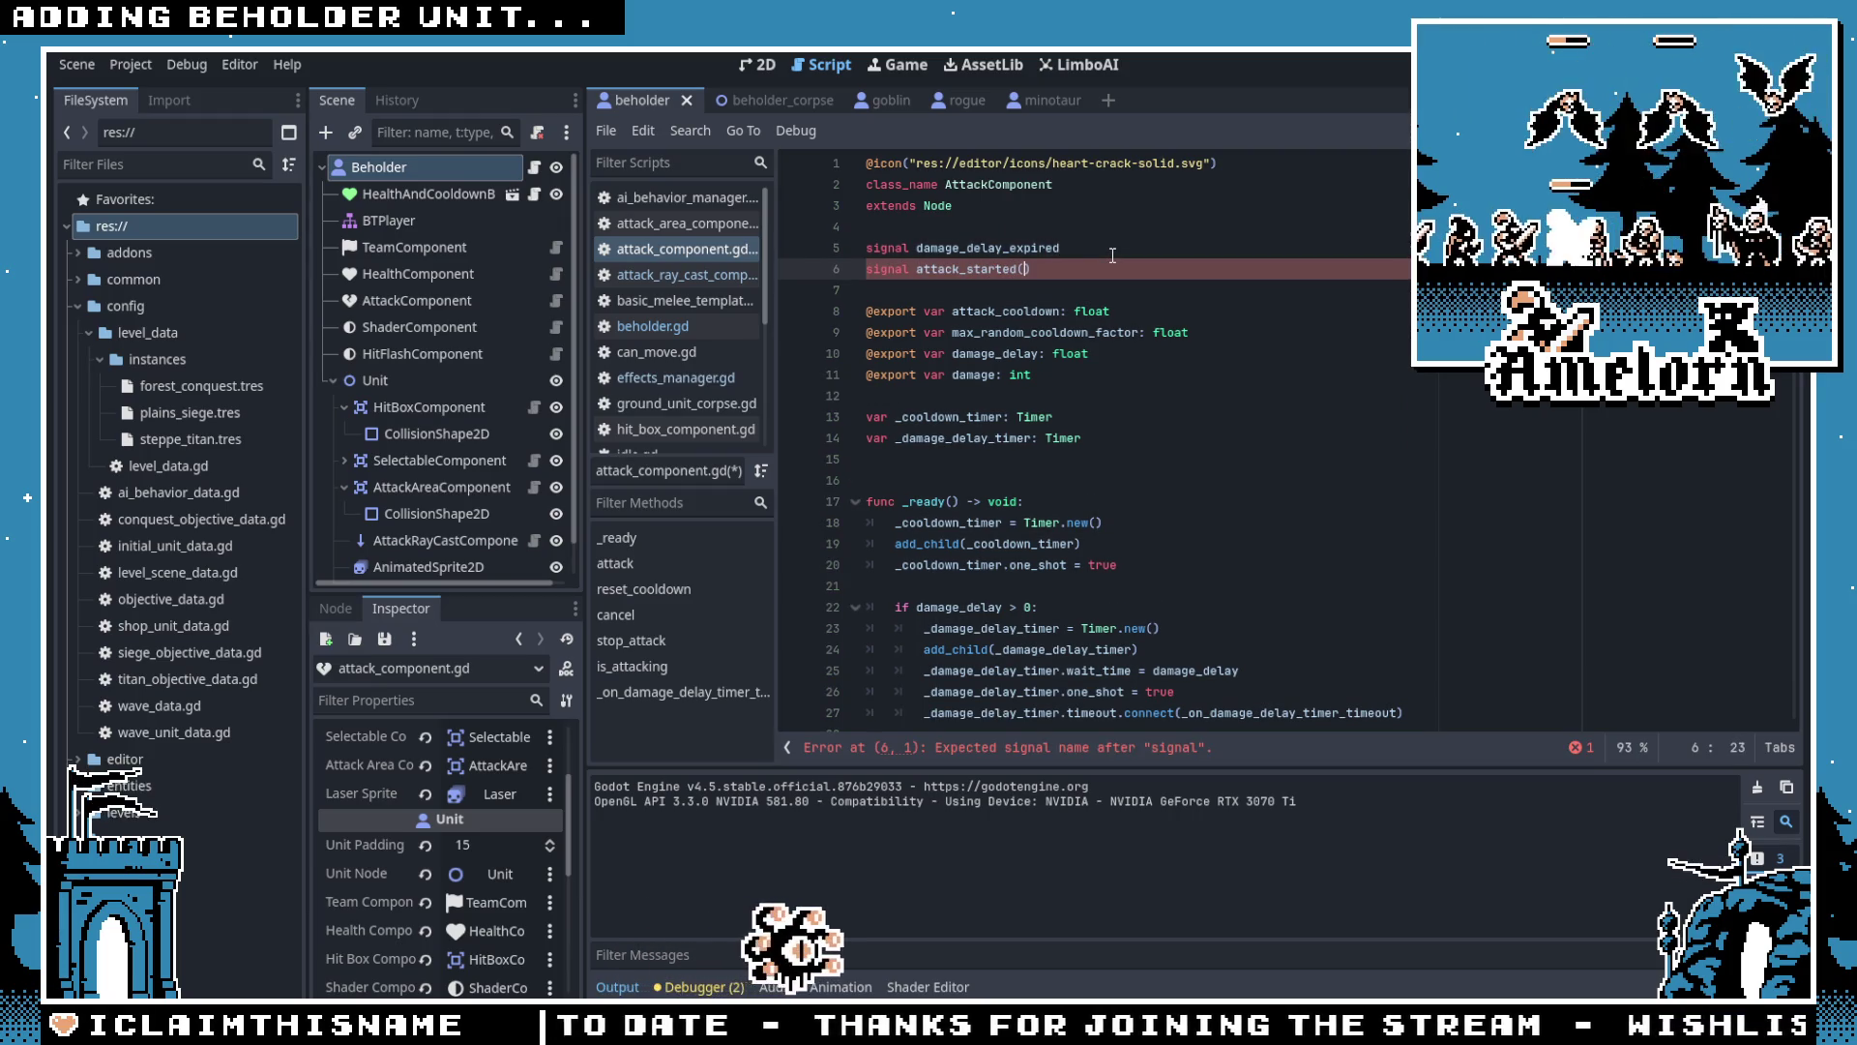
Emit attack_started as the first line of attack() and save the script
scroll(1170, 445, "down", 7)
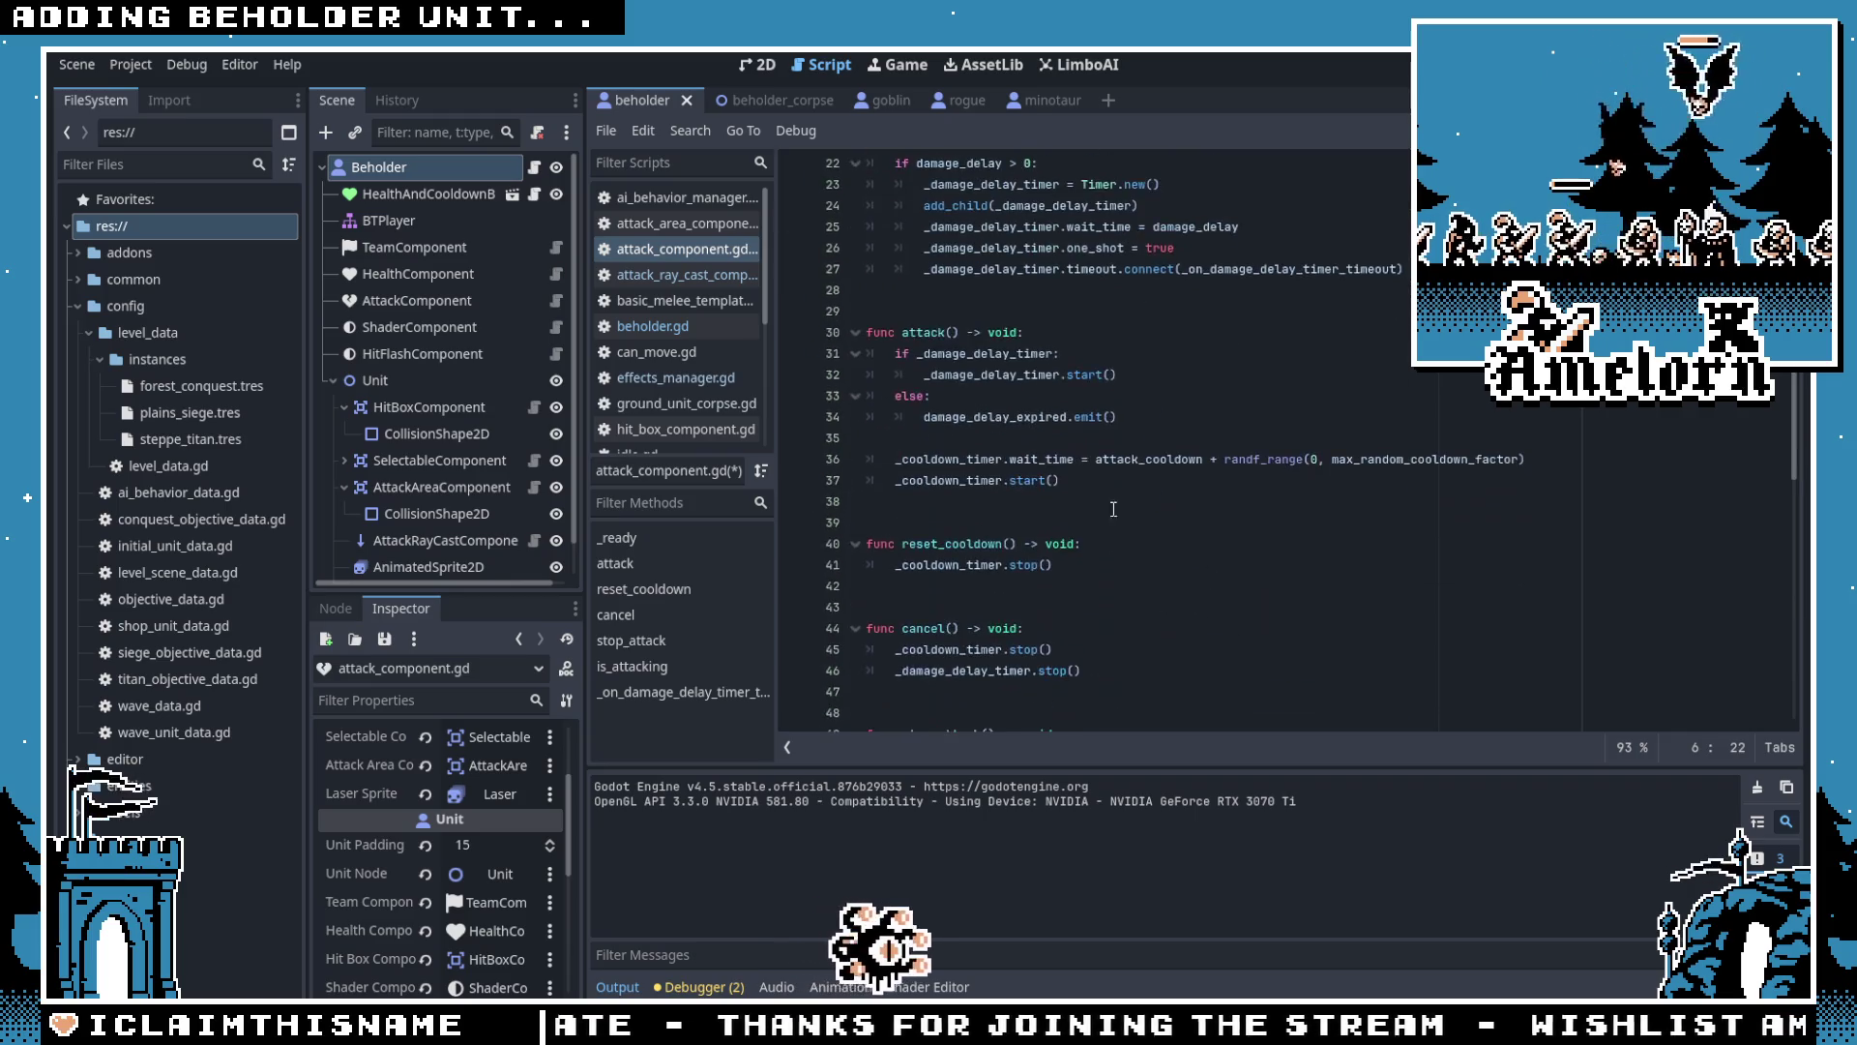
key("Up")
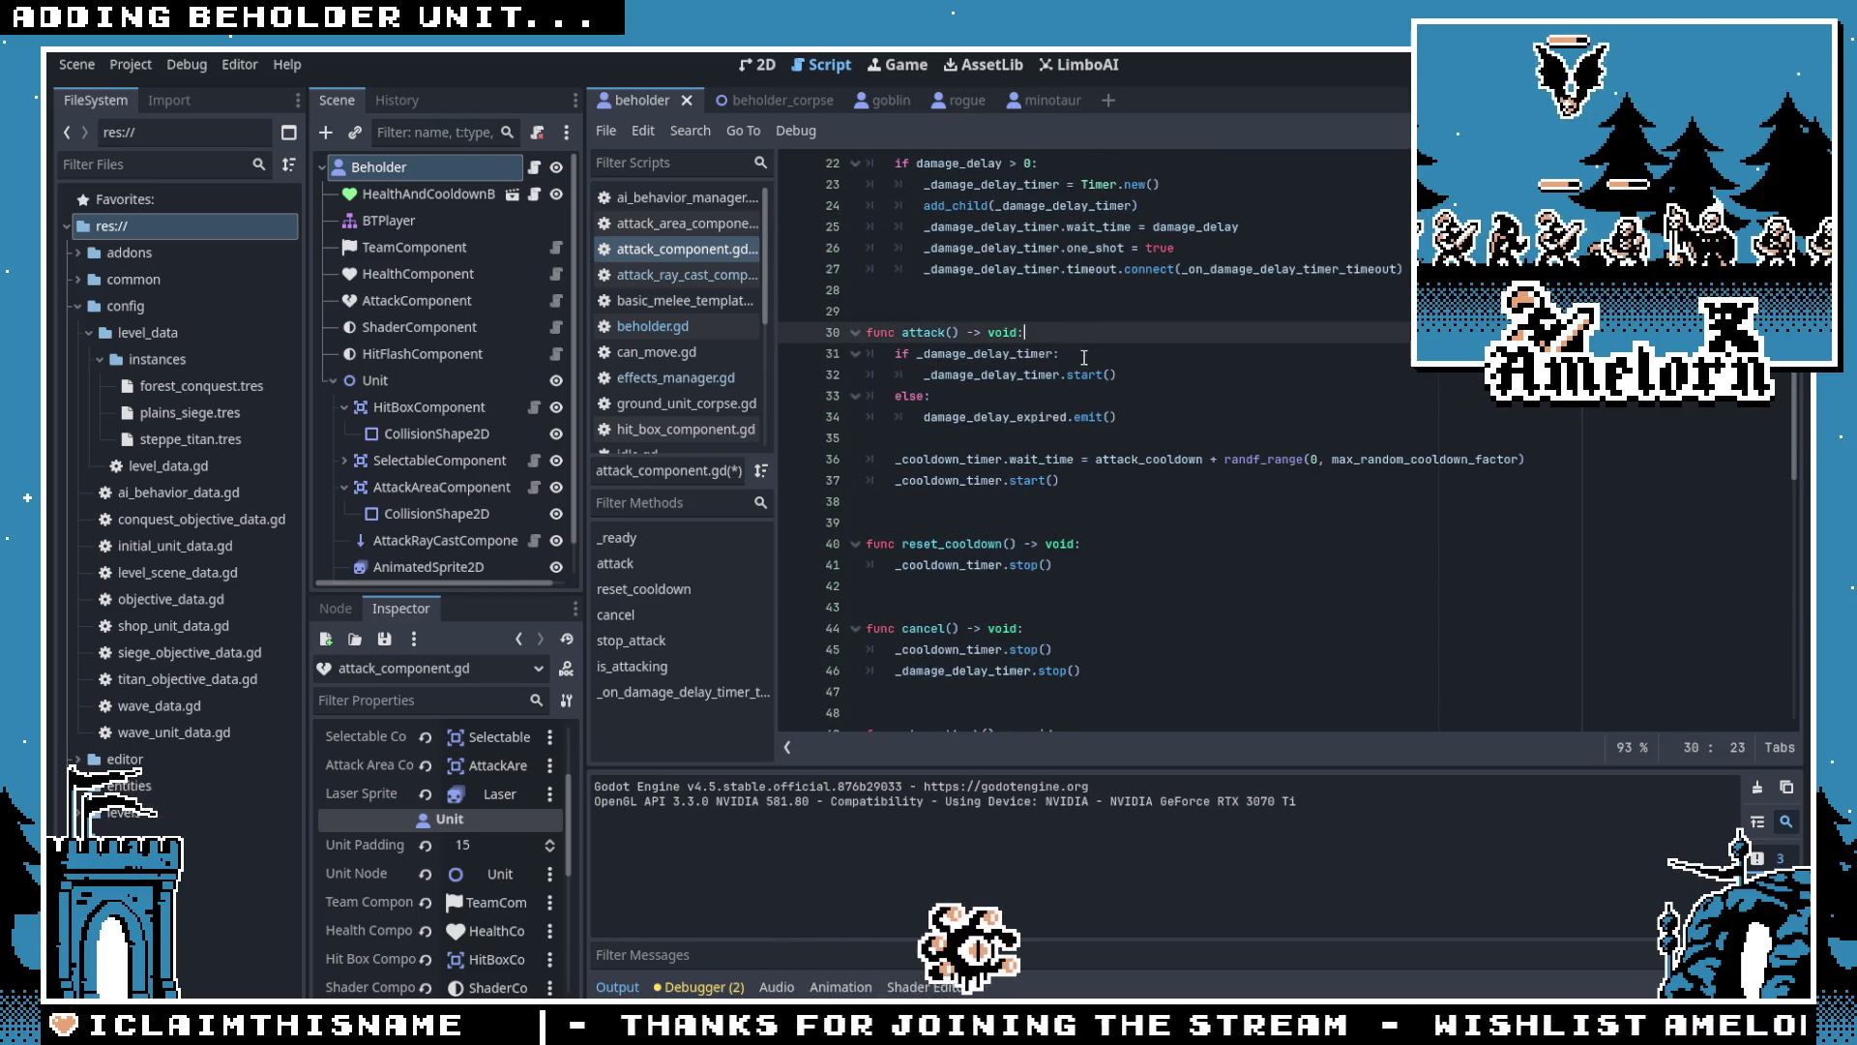
key("Return")
type("attack_started.emit(")
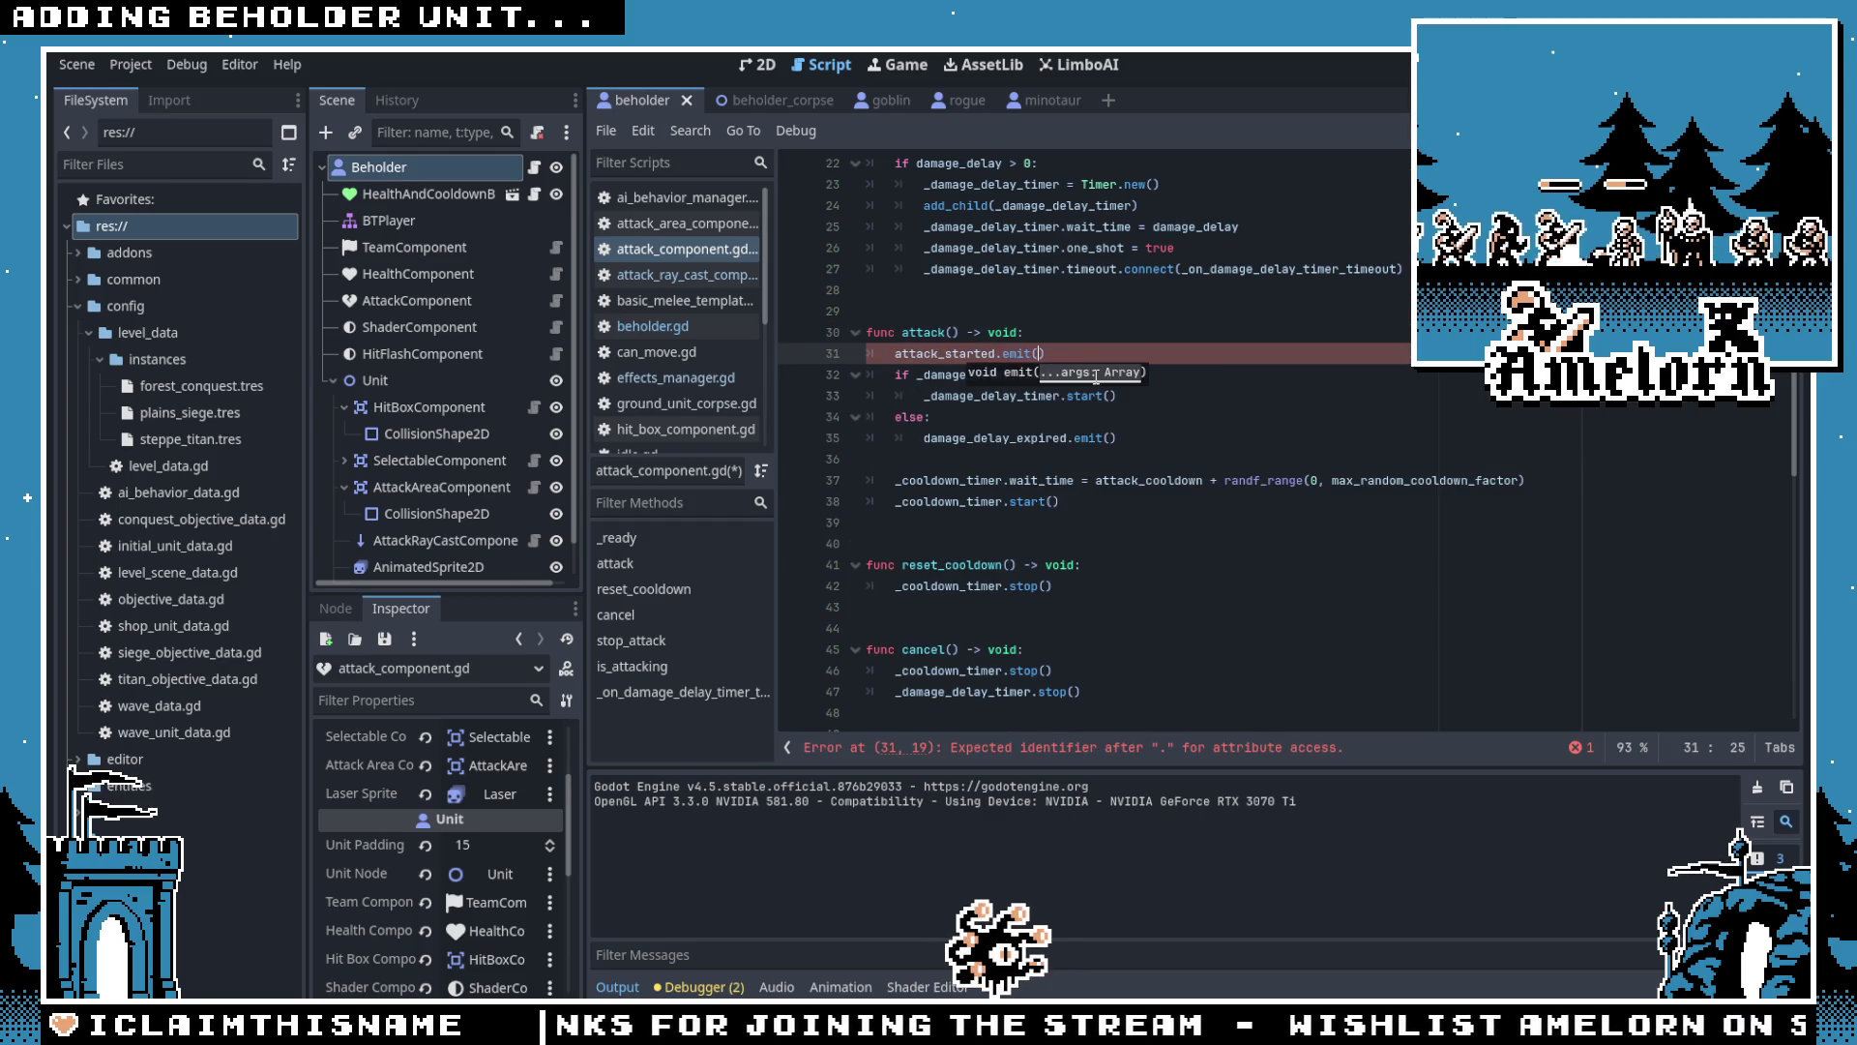
key("Return")
key("Return")
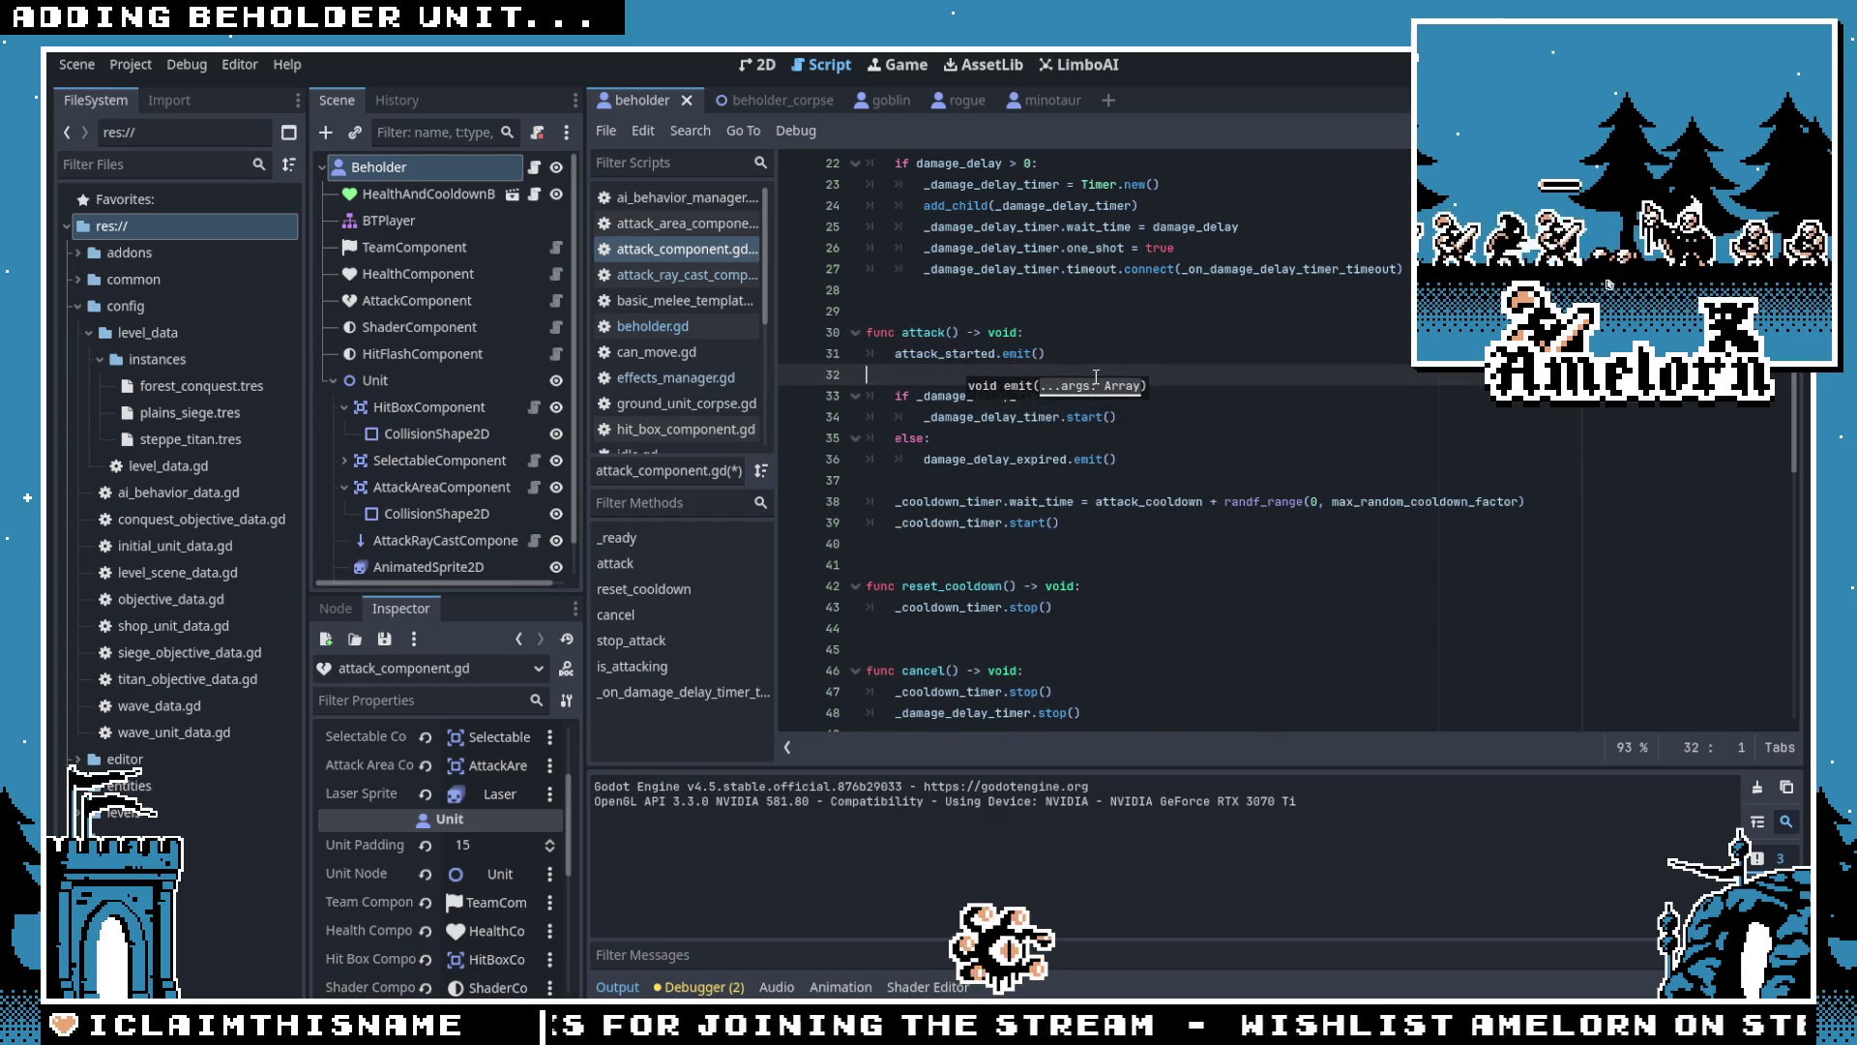
key("ctrl+s")
scroll(1096, 376, "up", 5)
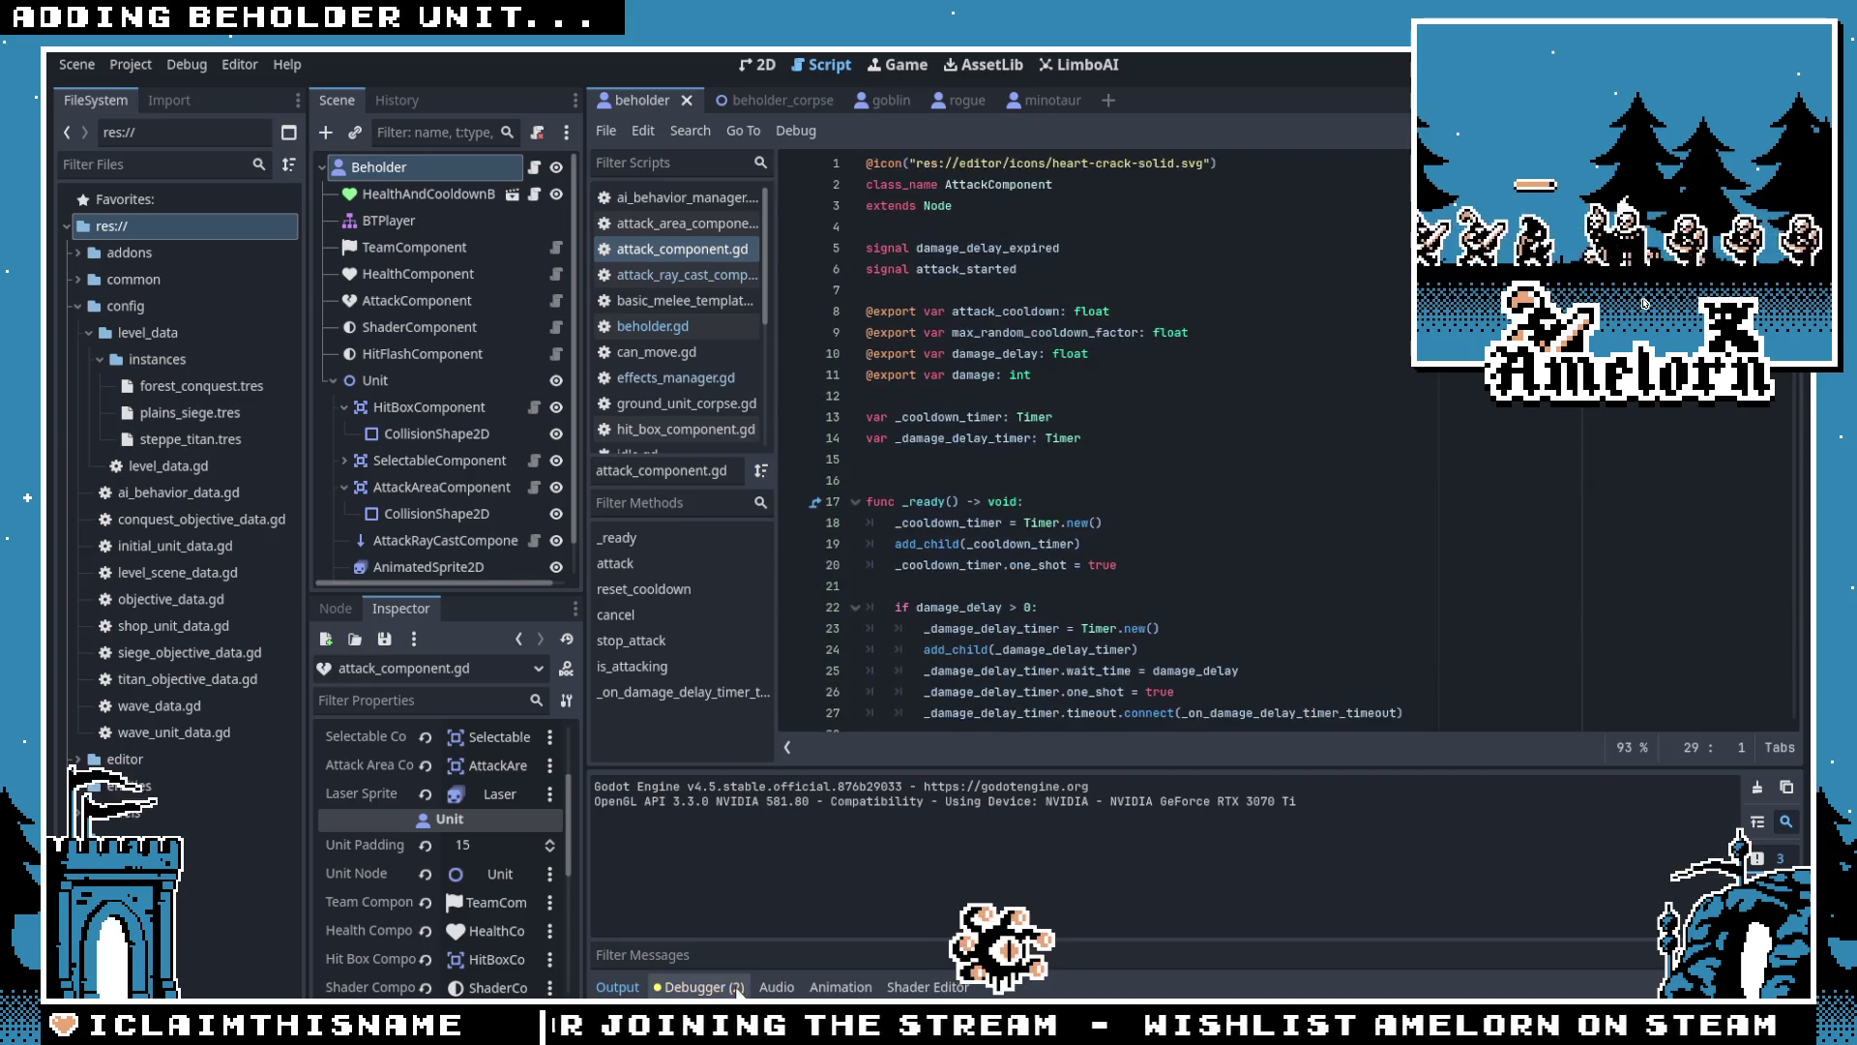
left_click(694, 986)
In beholder.gd, duplicate the damage connection line to connect attack_started to an _on_ handler
left_click(694, 986)
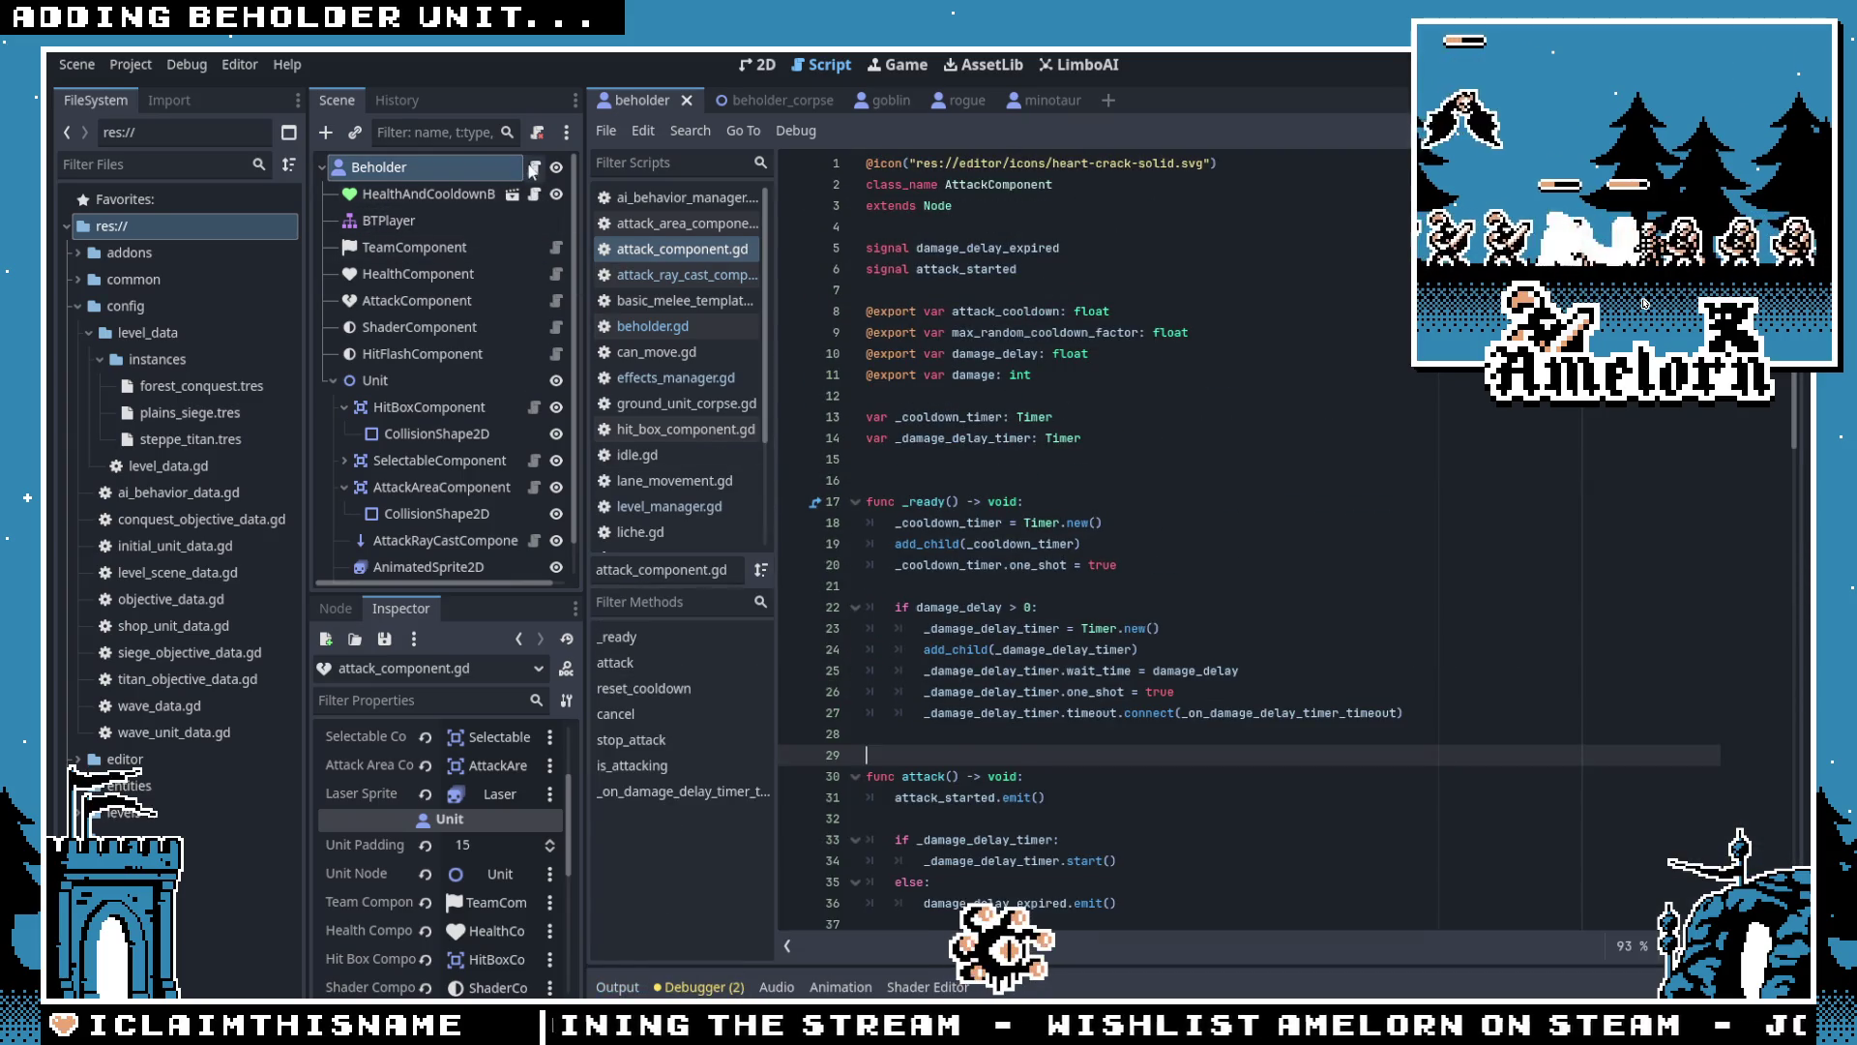
left_click(533, 167)
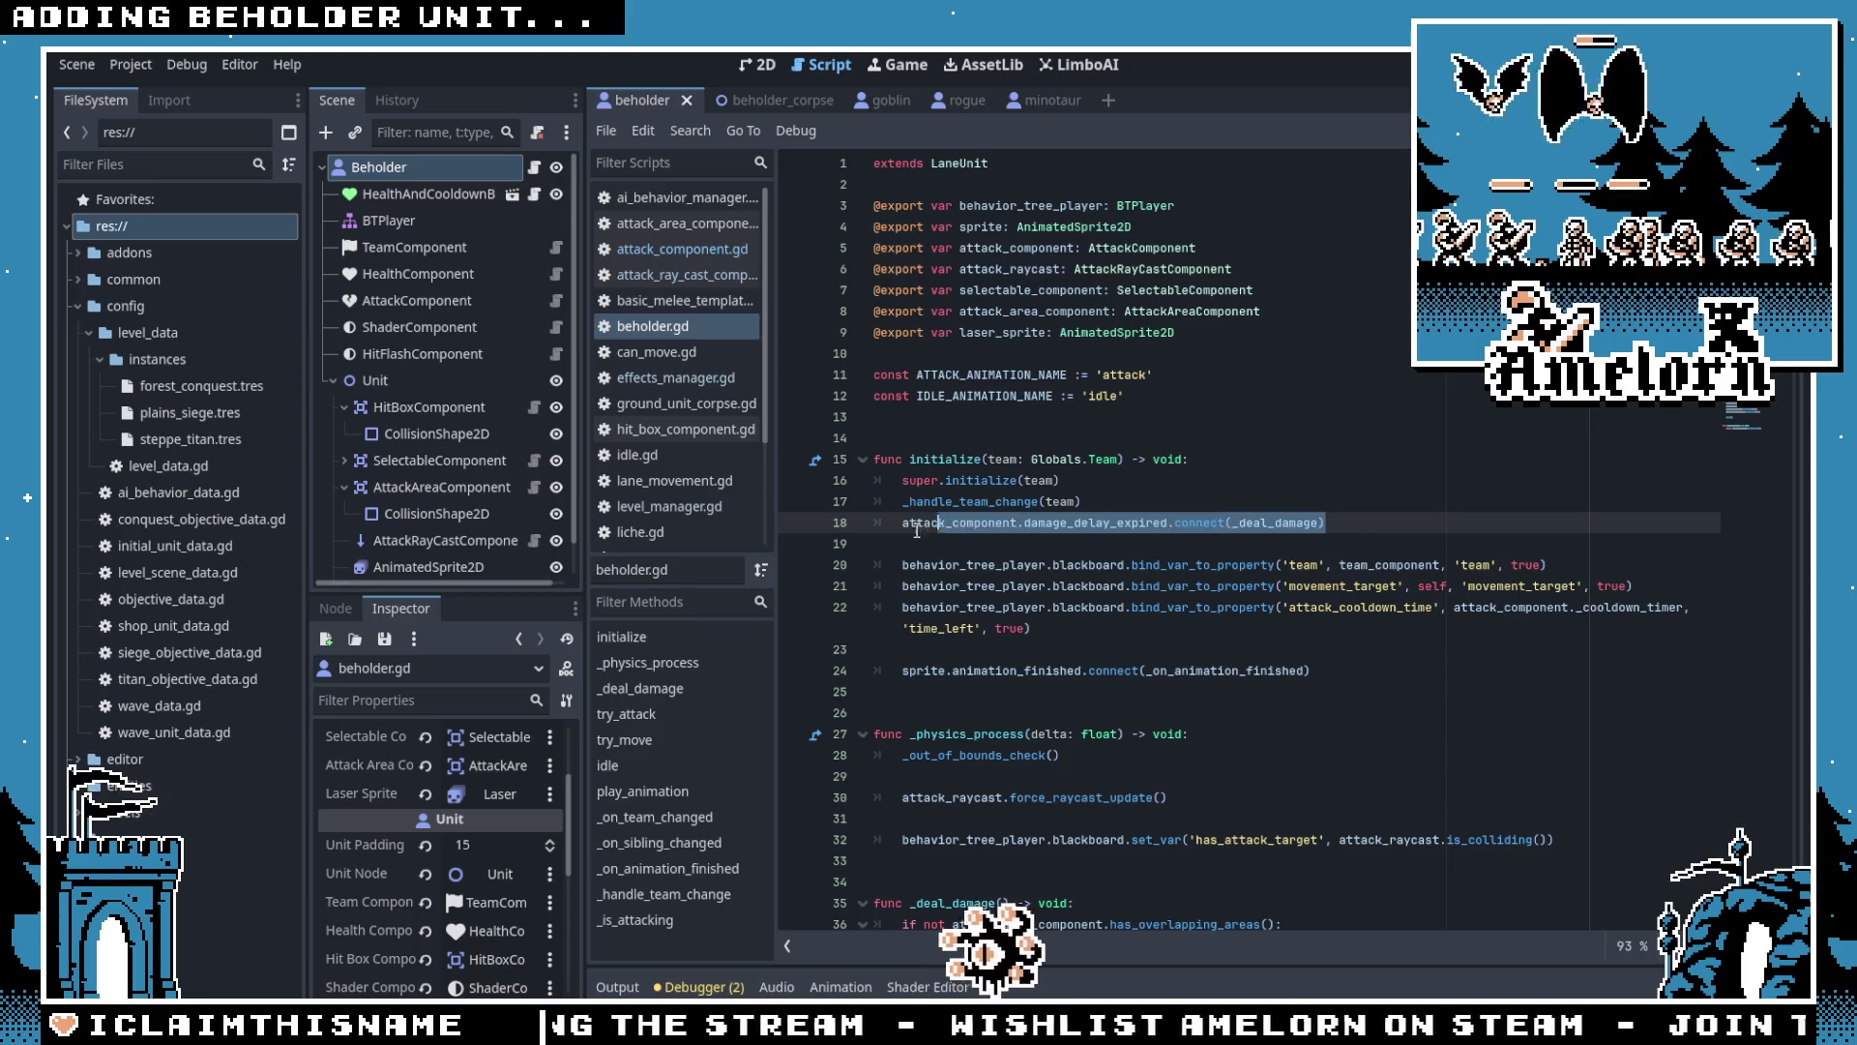
left_click(1168, 503)
left_click(1138, 522)
key("ctrl+shift+d")
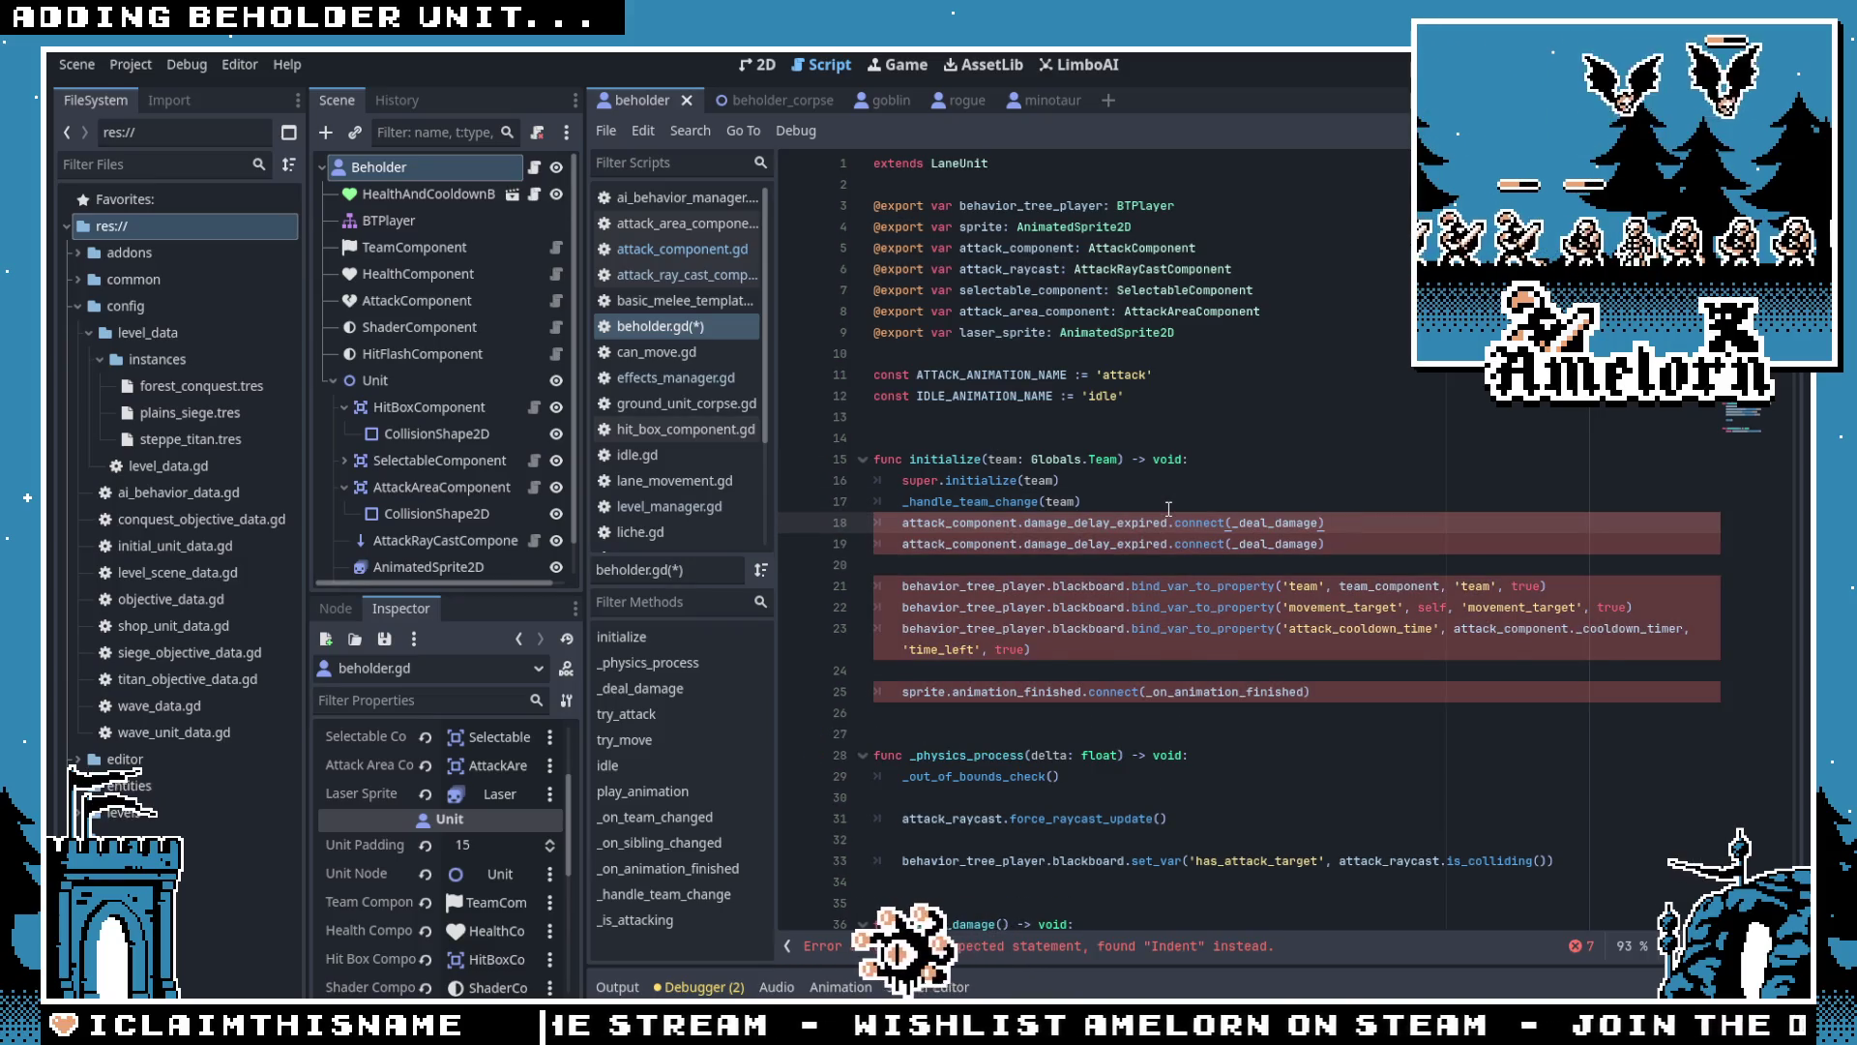
type("ttack_started")
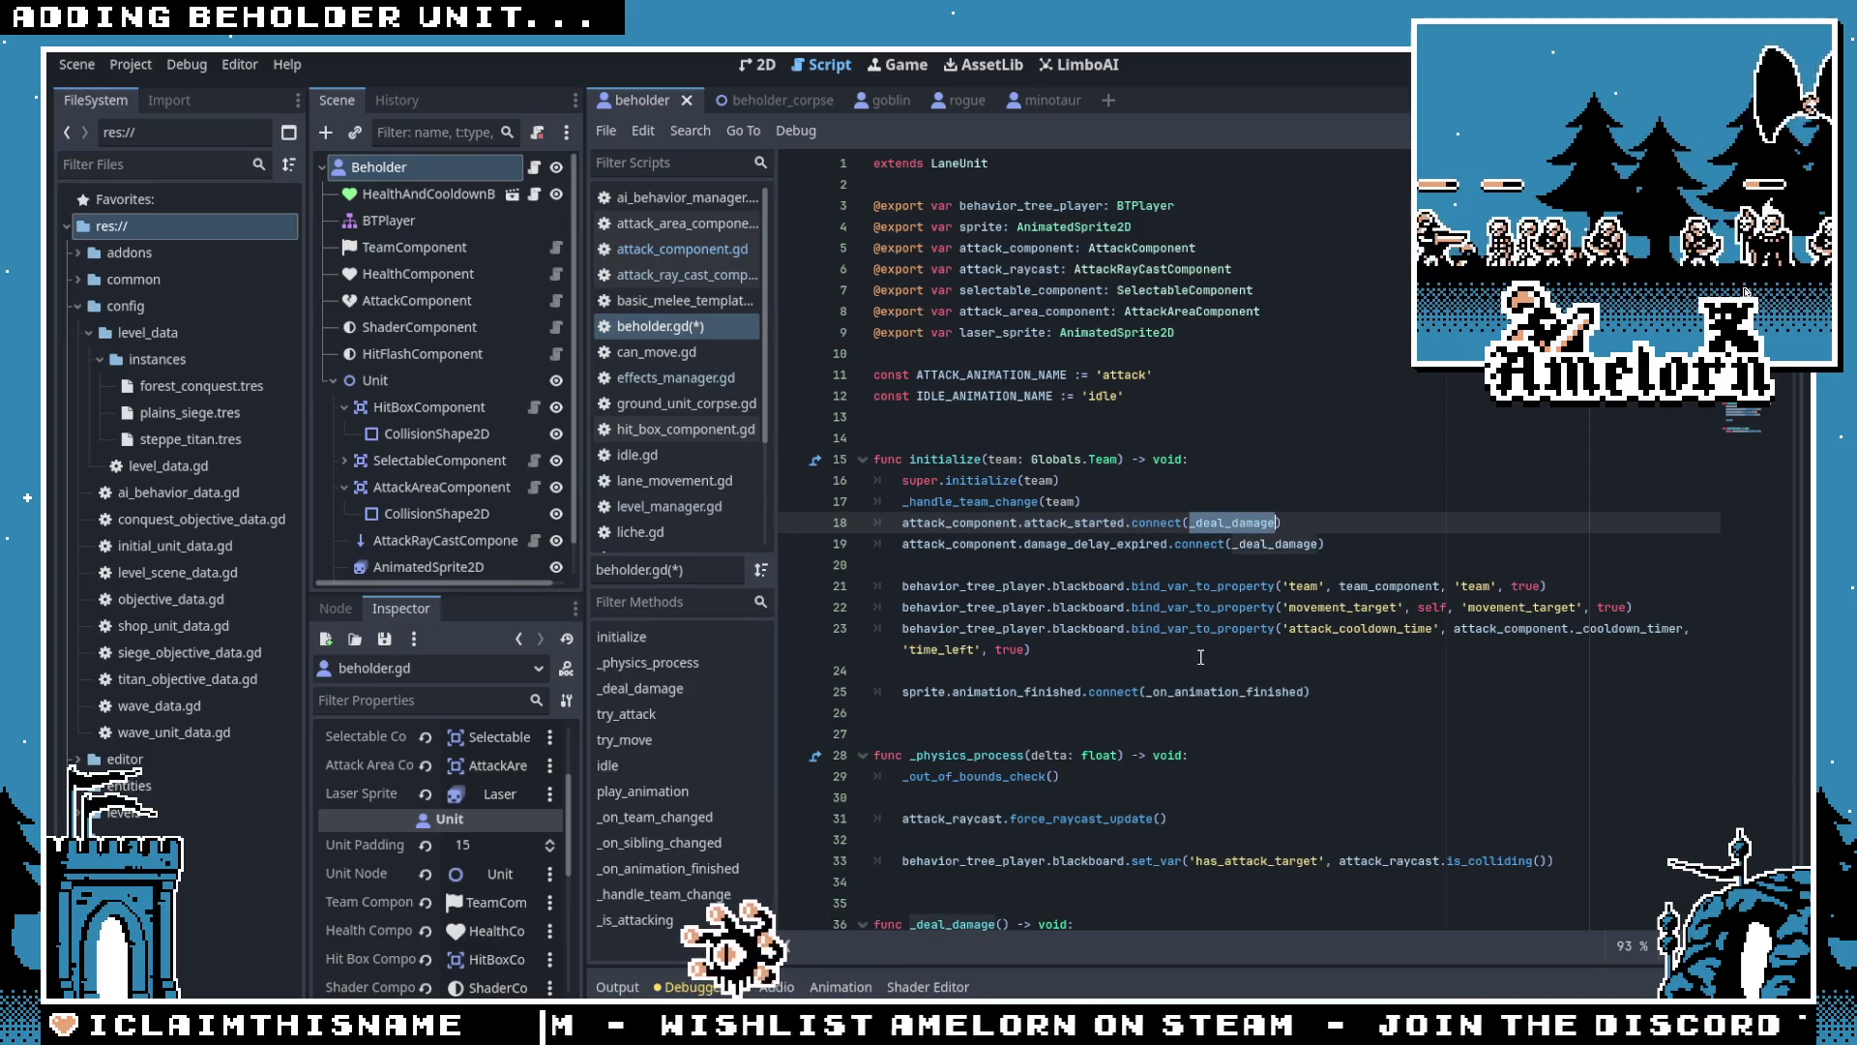
key("Left")
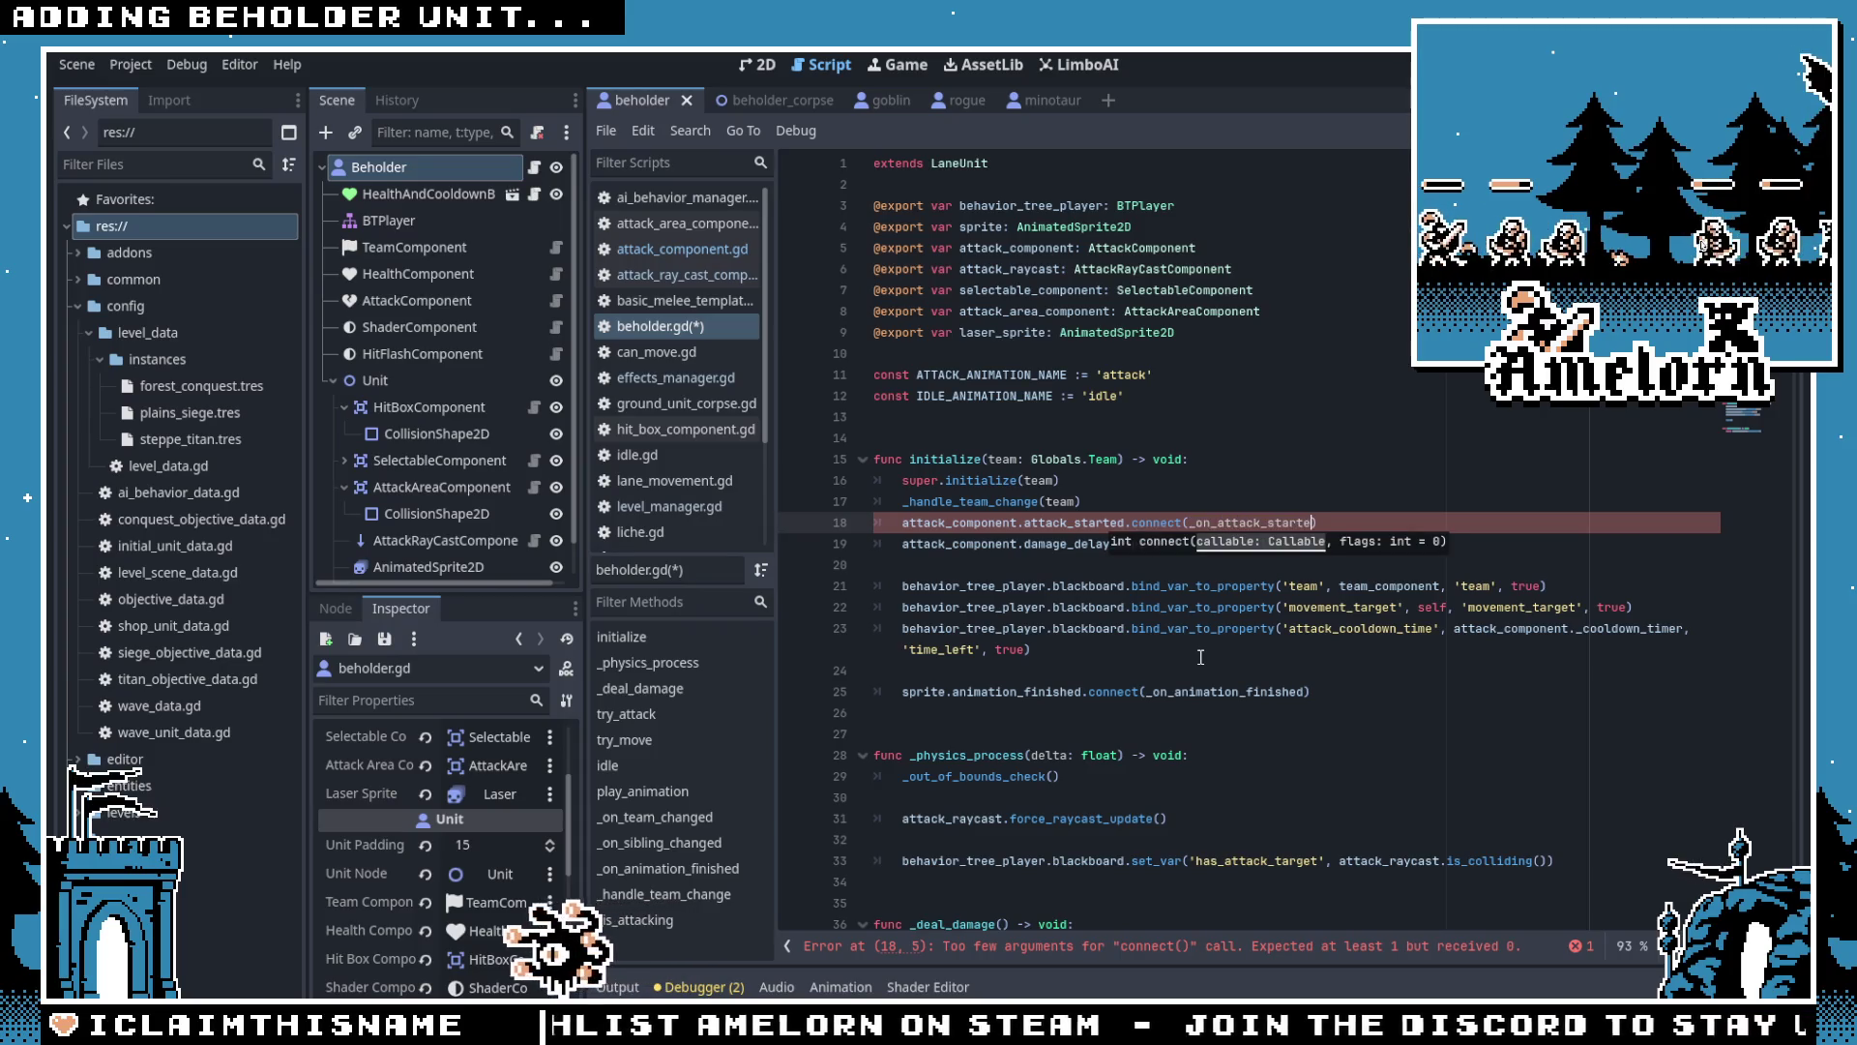
double_click(1272, 544)
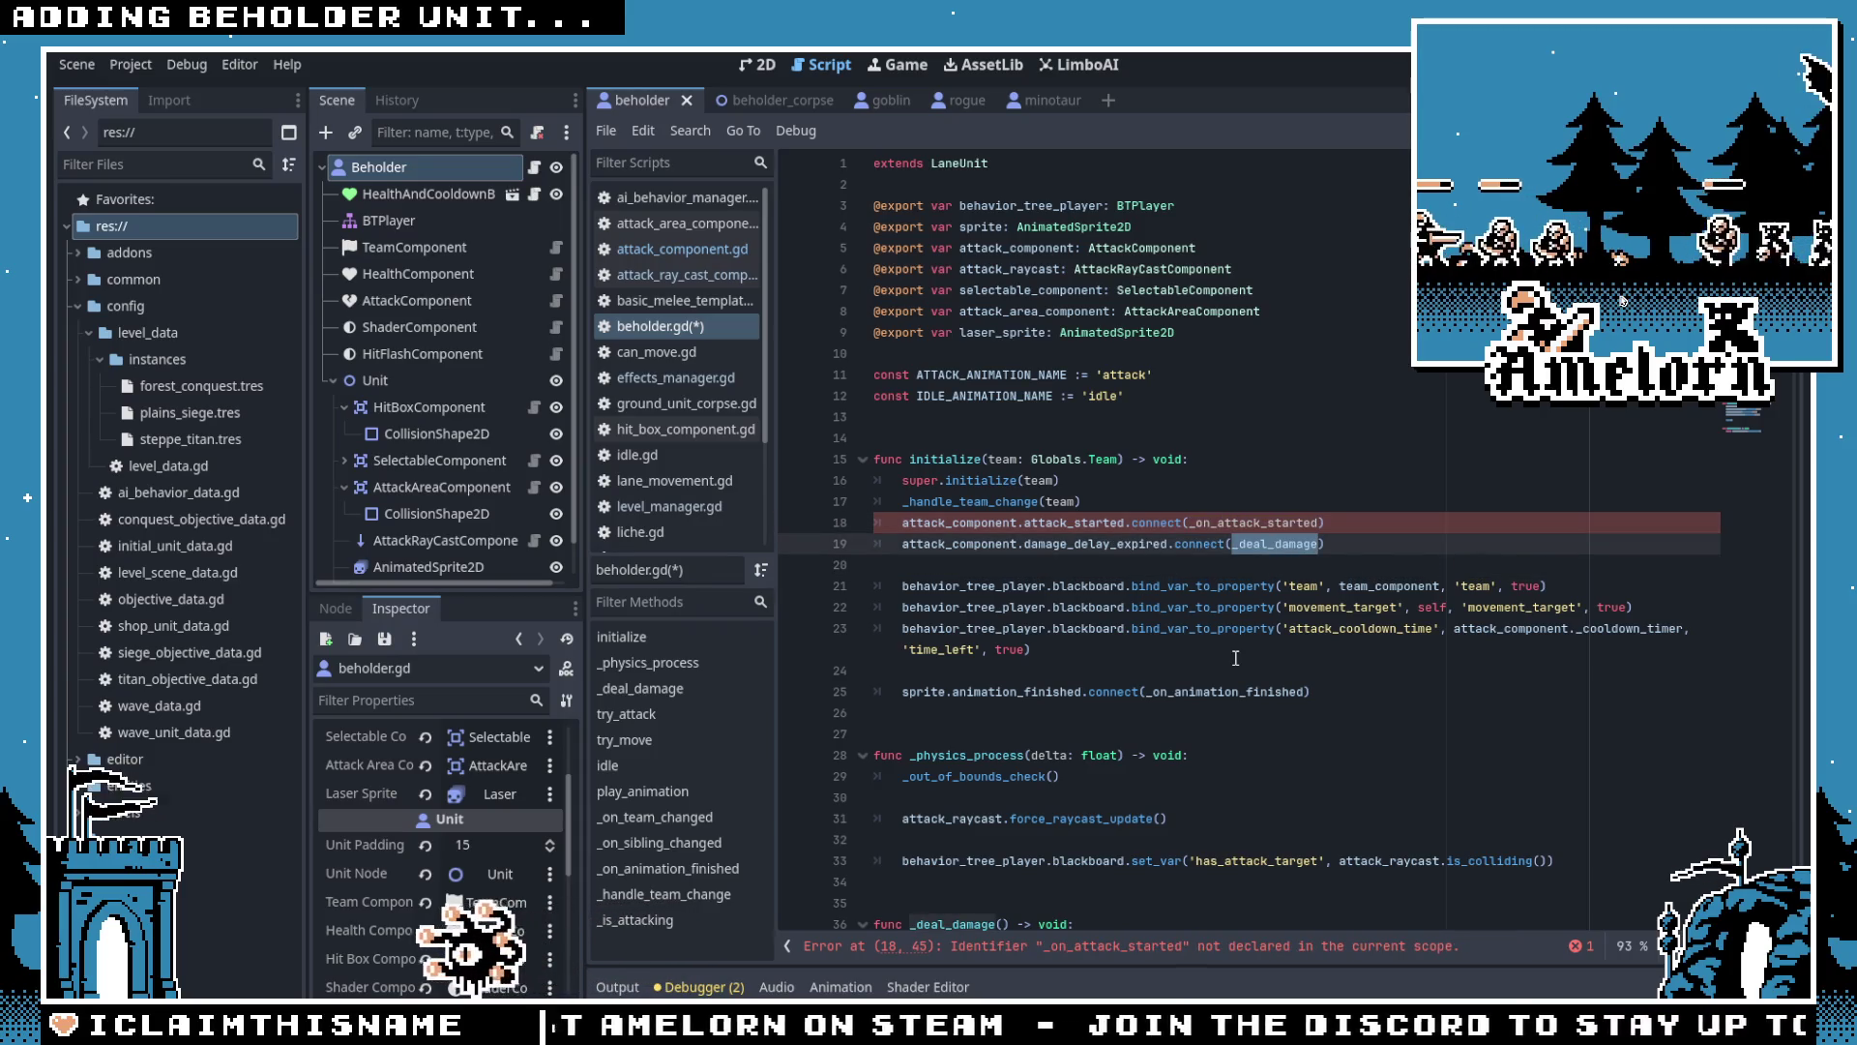
key("BackSpace")
type("_")
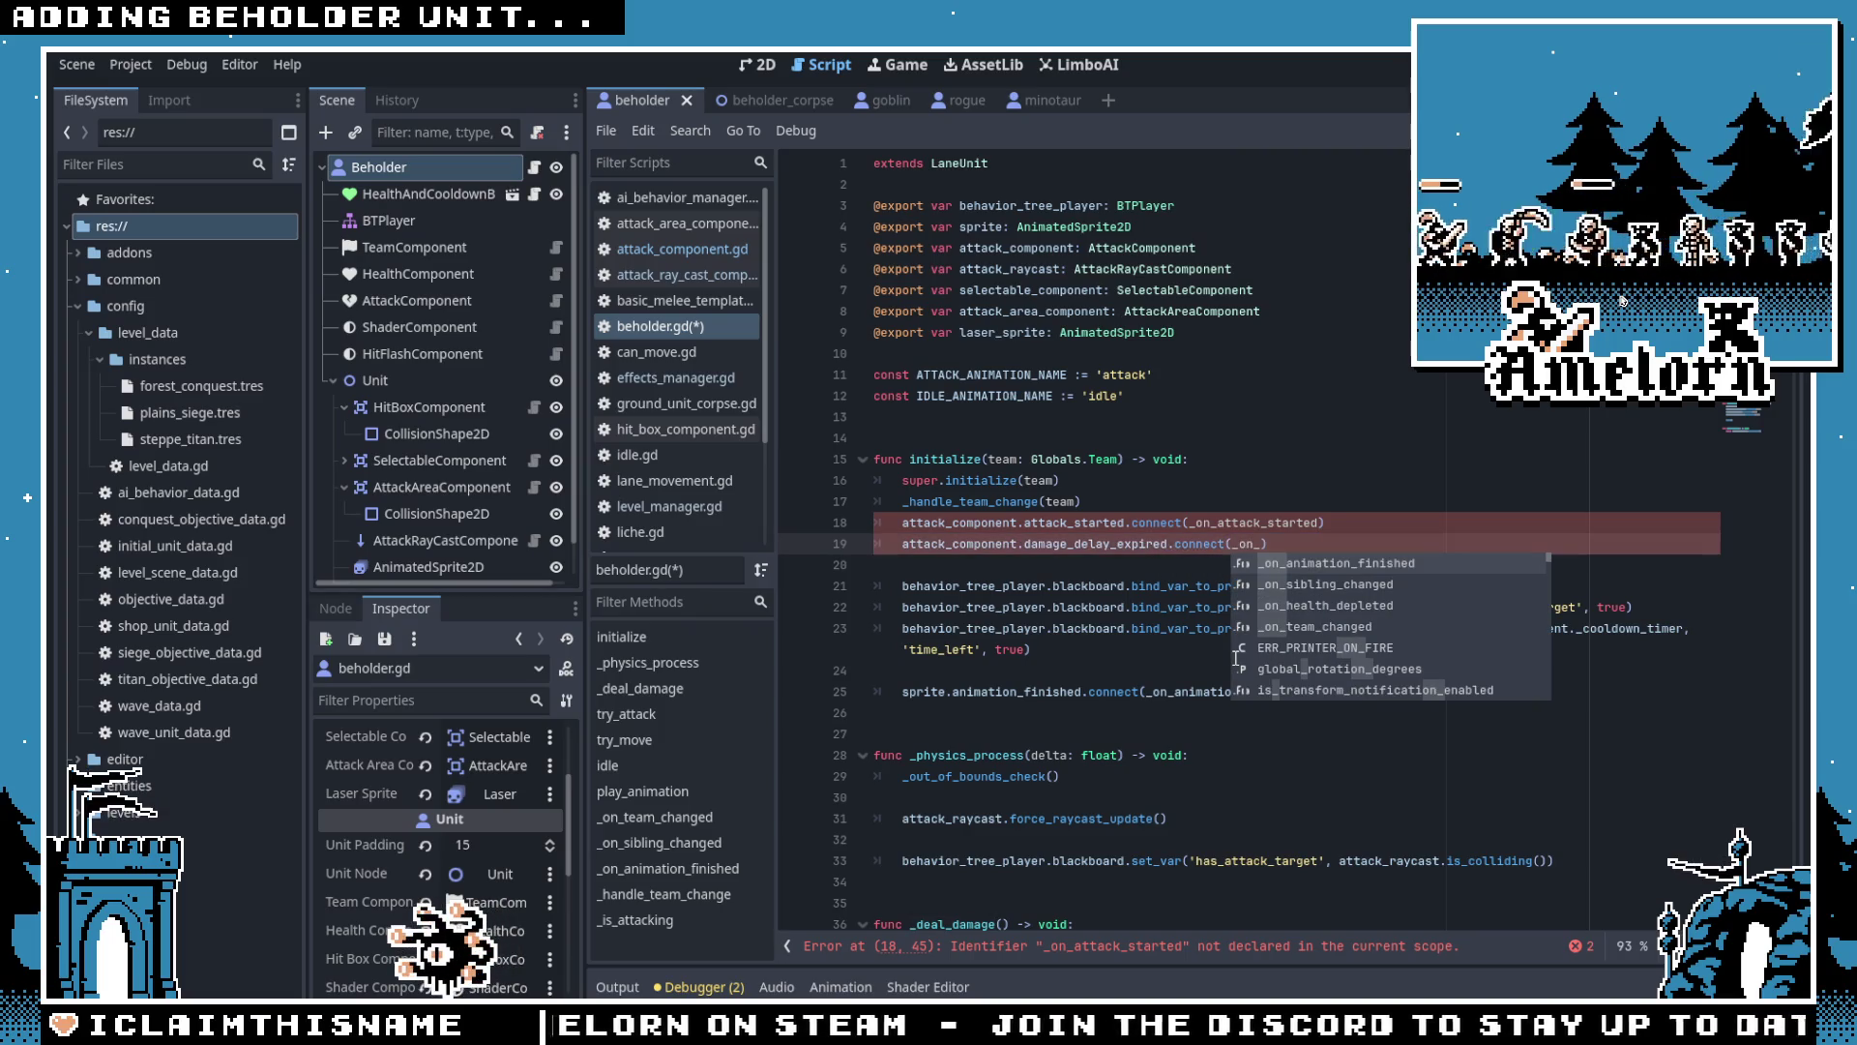
type("damage_delay_expired")
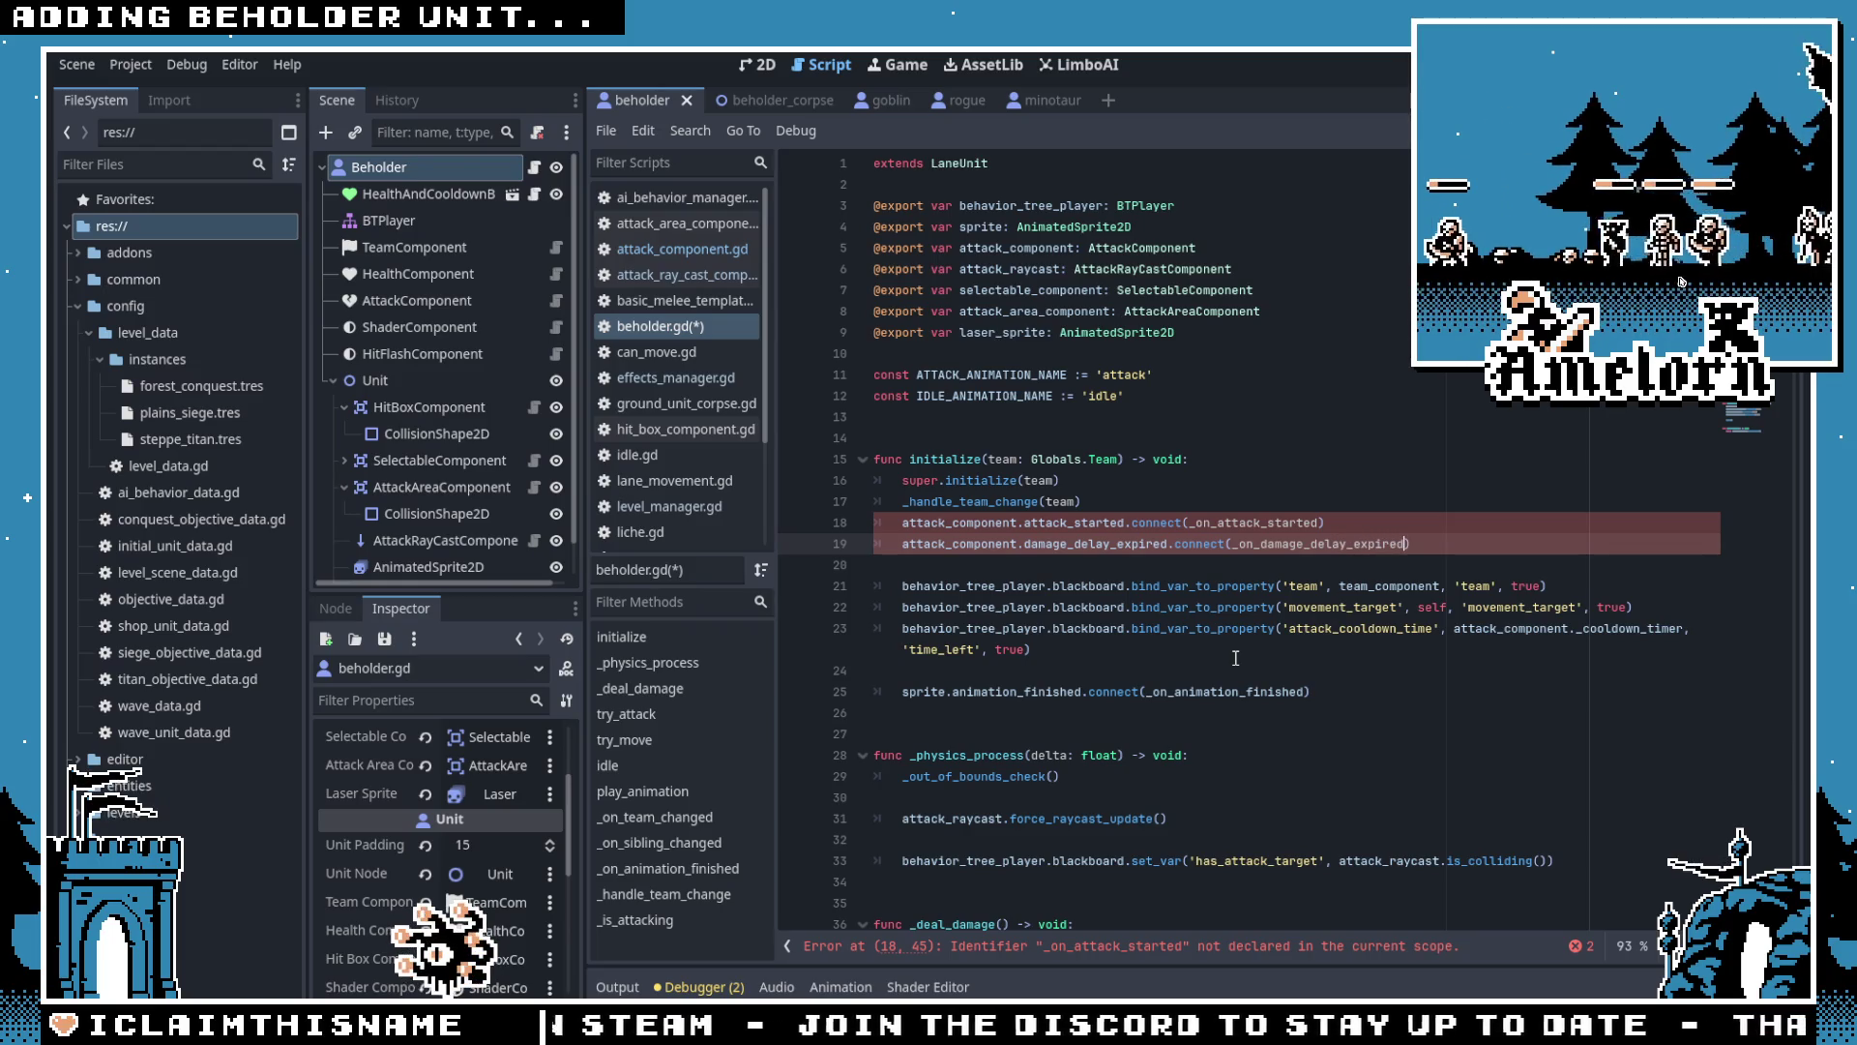
Write a new _on_damage_delay_expired function after _physics_process
scroll(1202, 654, "down", 4)
left_click(1008, 634)
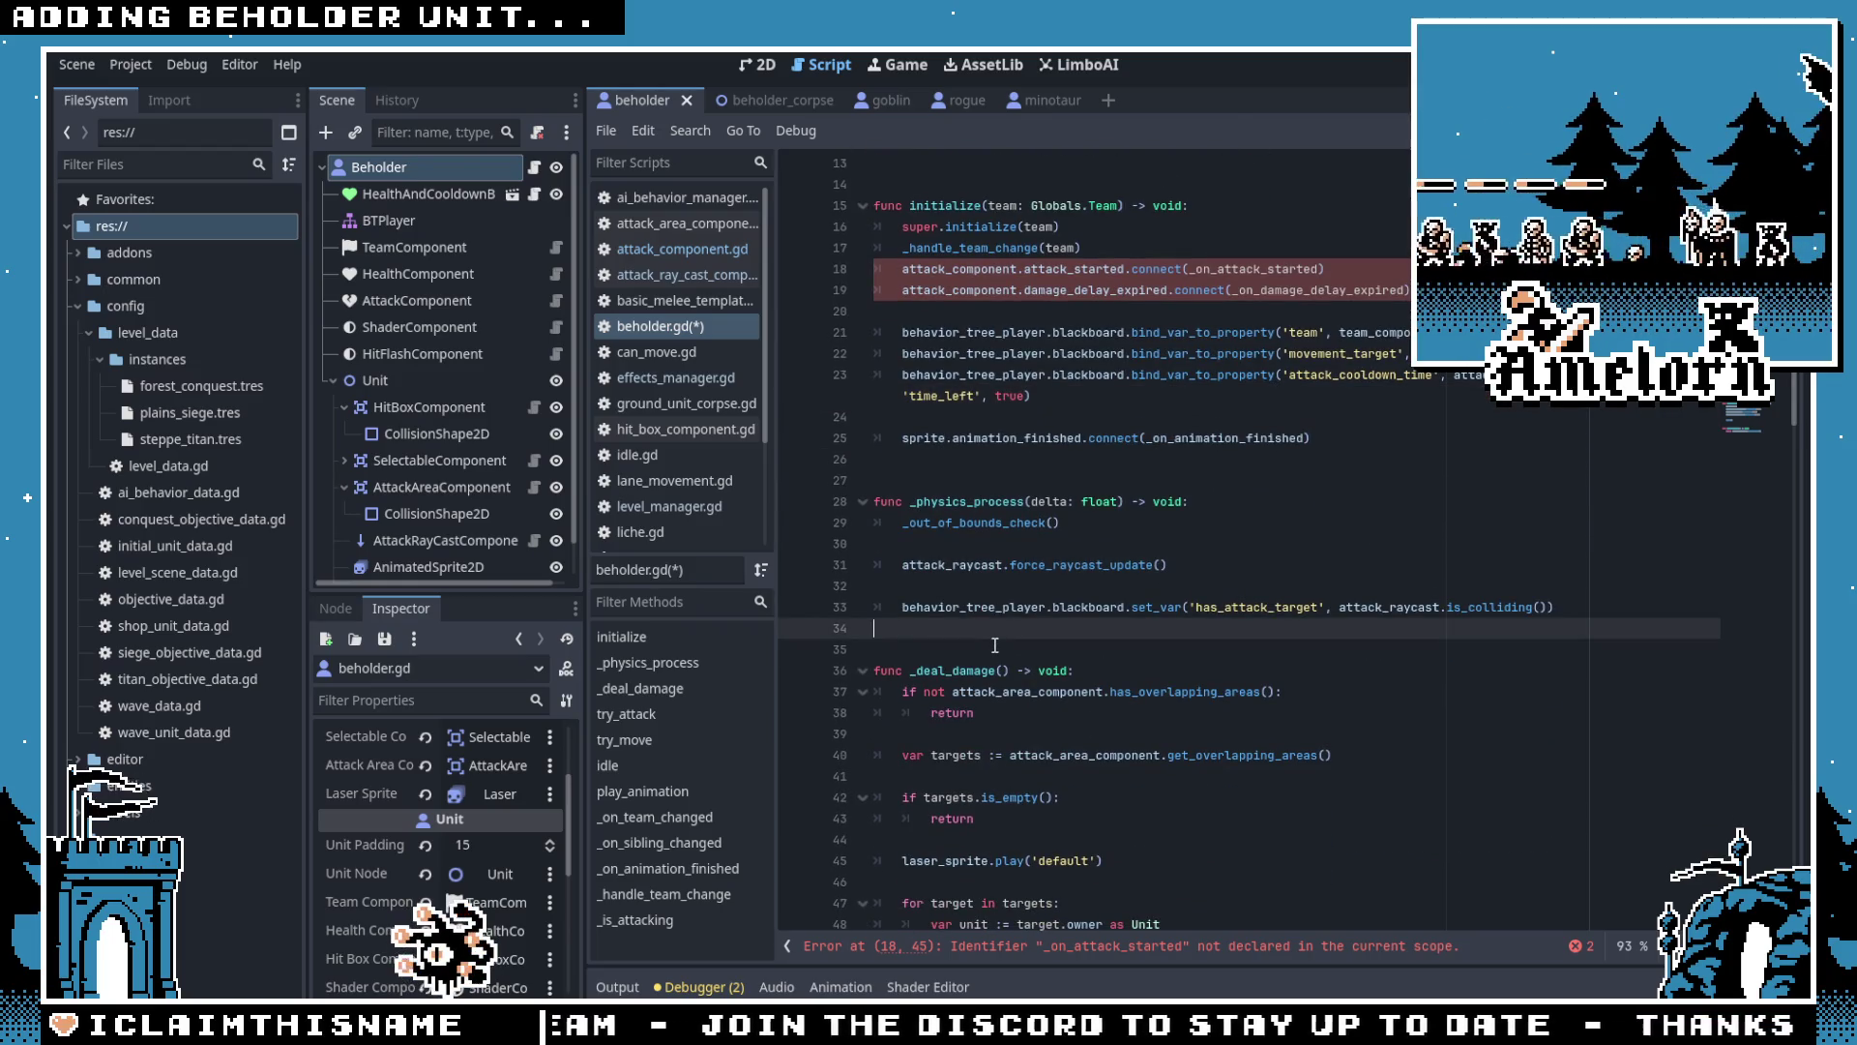
scroll(994, 645, "down", 5)
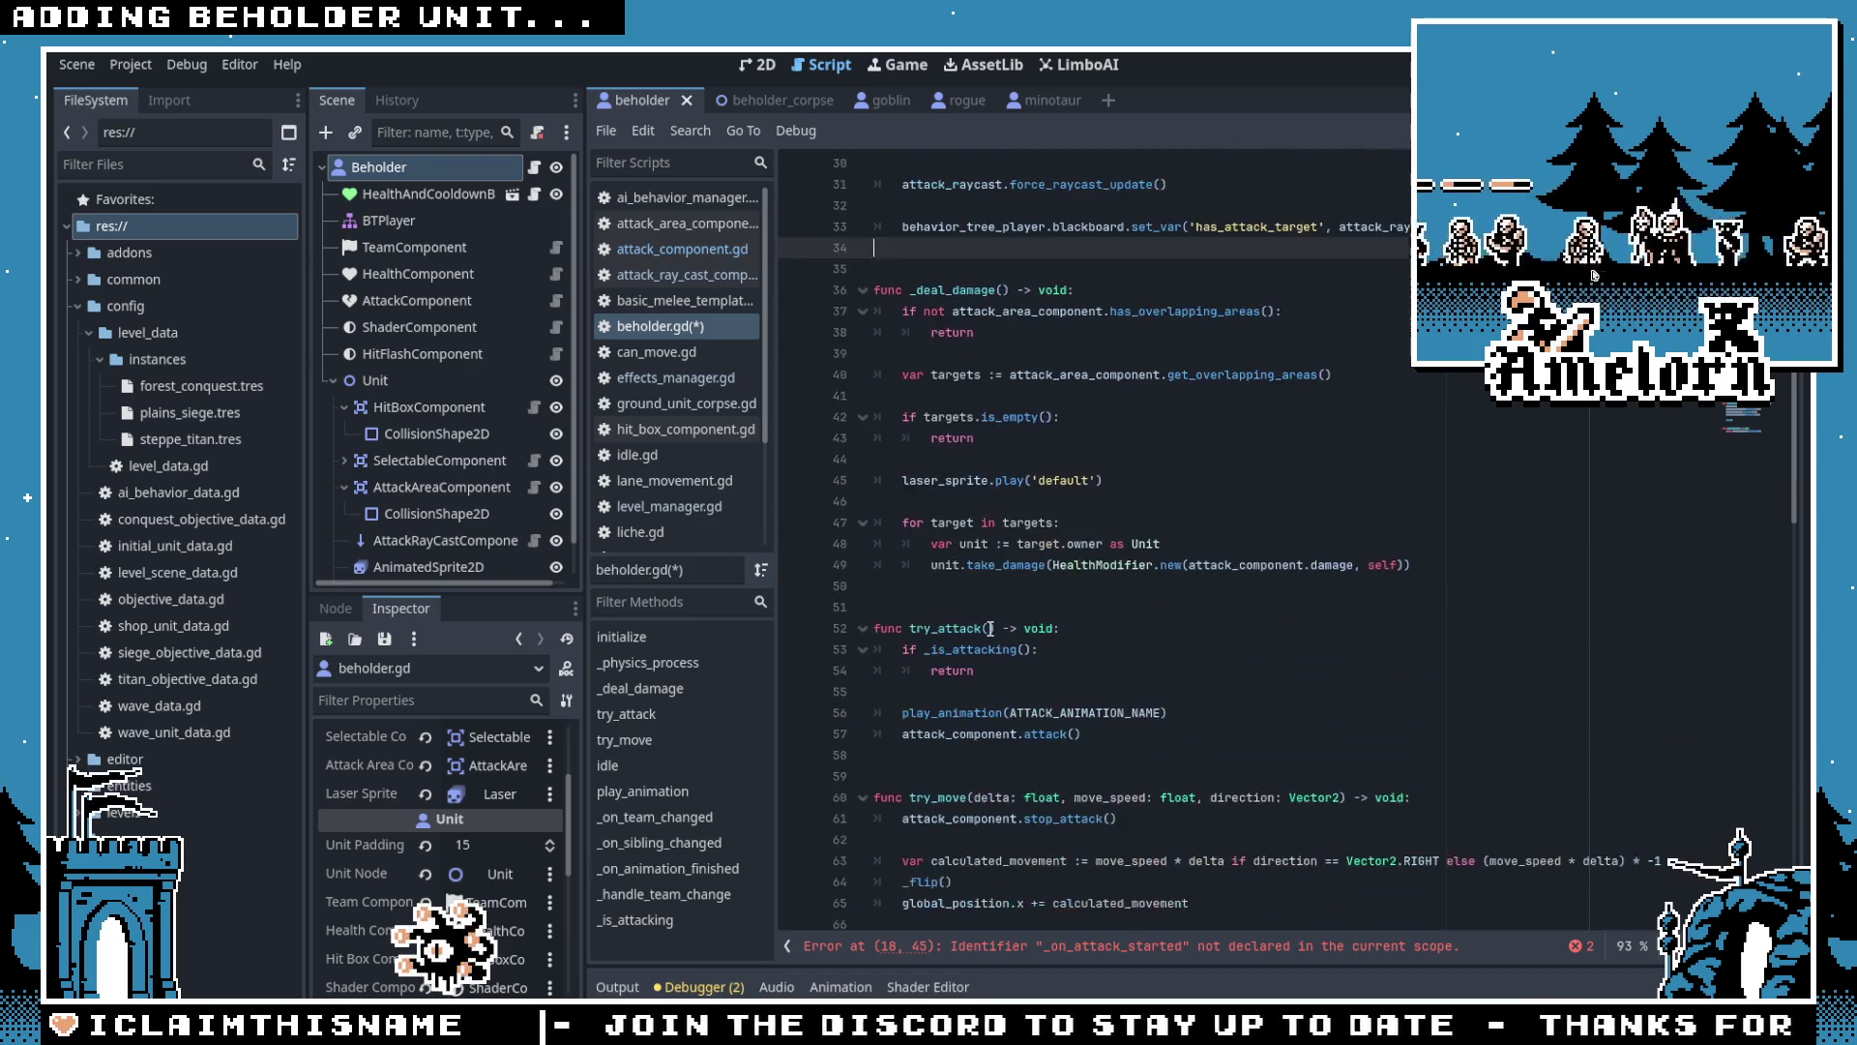
scroll(986, 634, "up", 4)
key("Return")
key("Return")
key("Return")
key("Up")
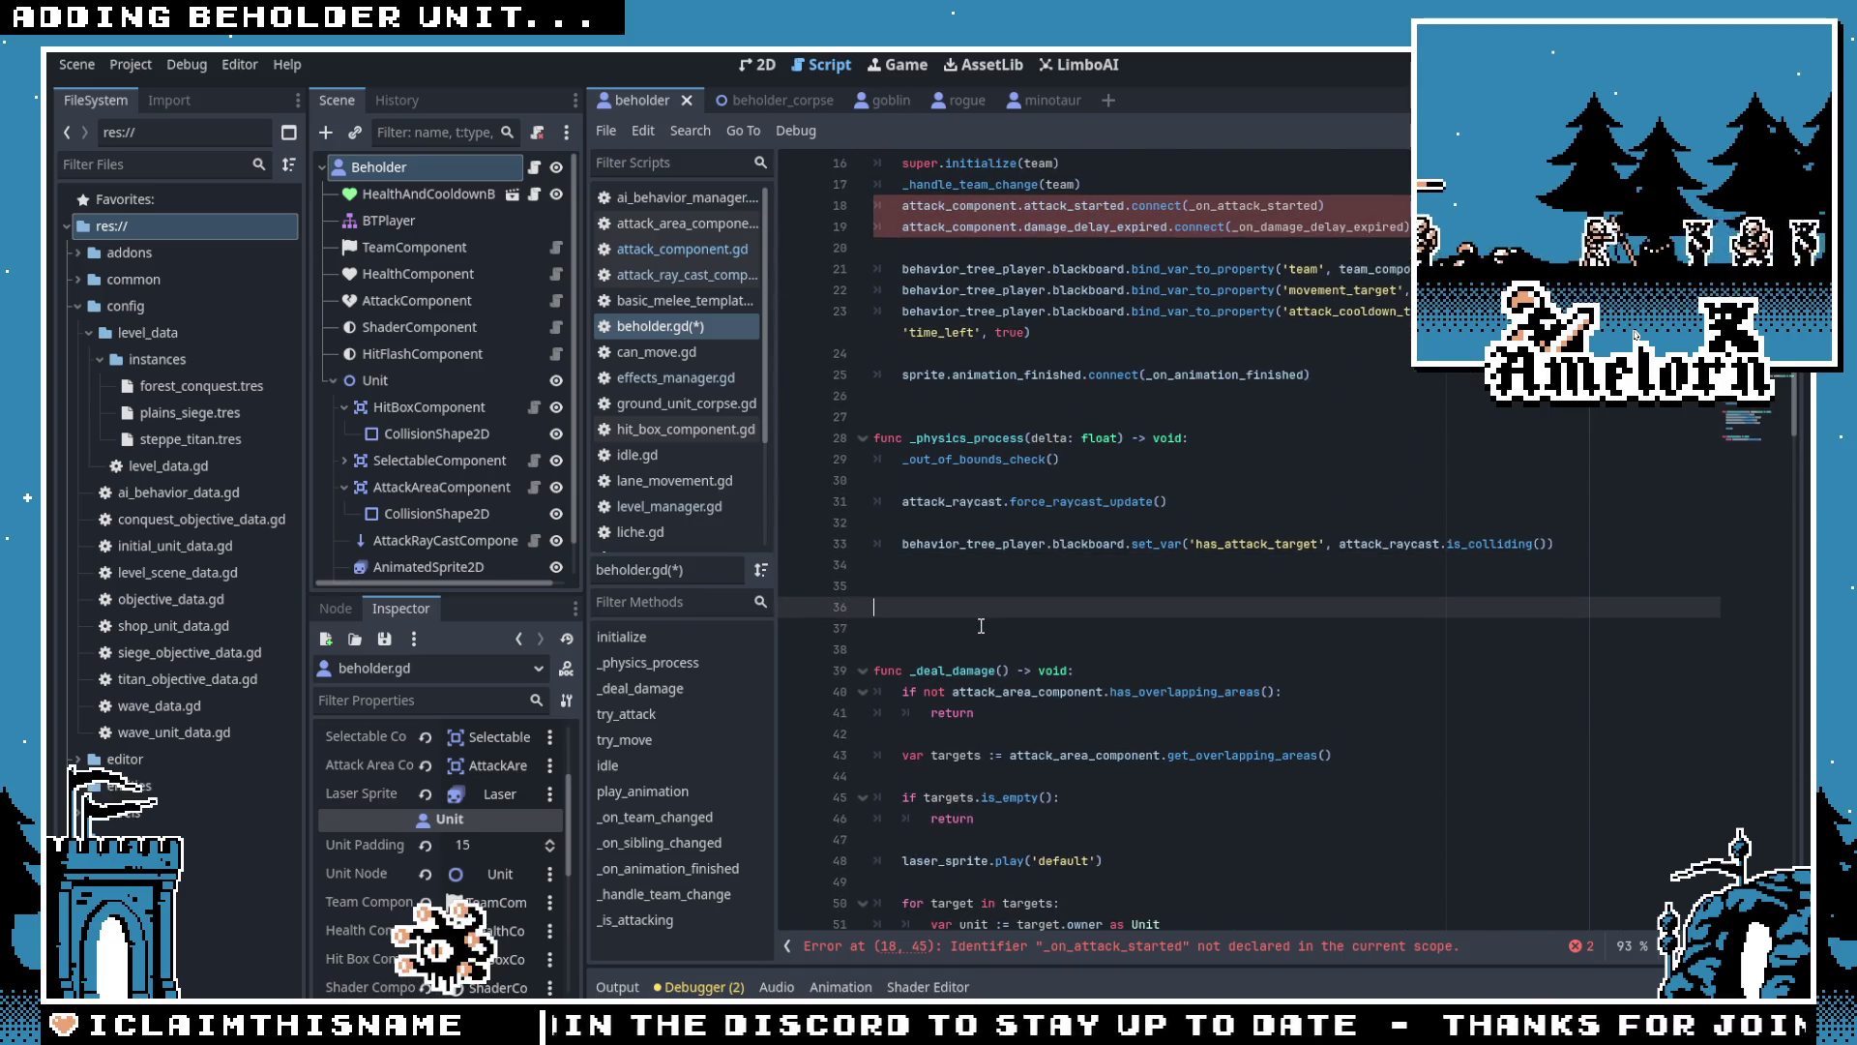
type("on_dma")
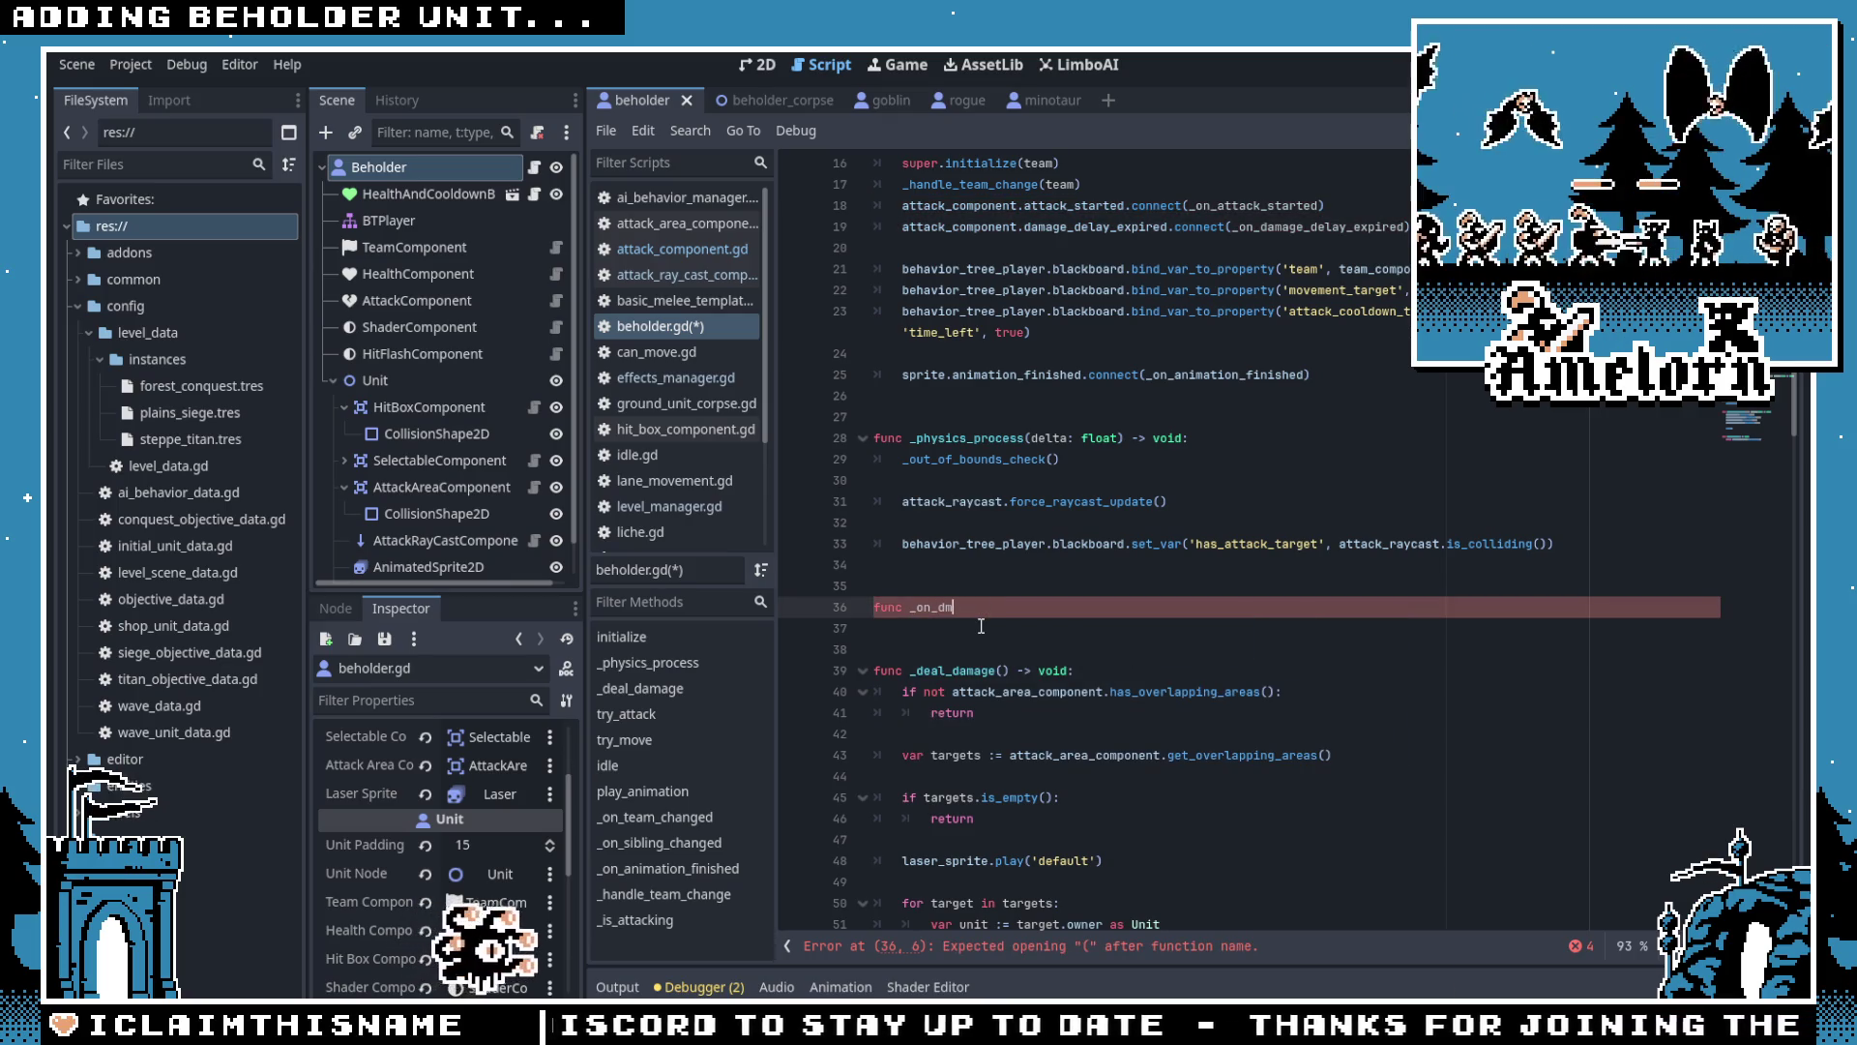
double_click(1385, 232)
key("ctrl+c")
double_click(945, 607)
key("ctrl+v")
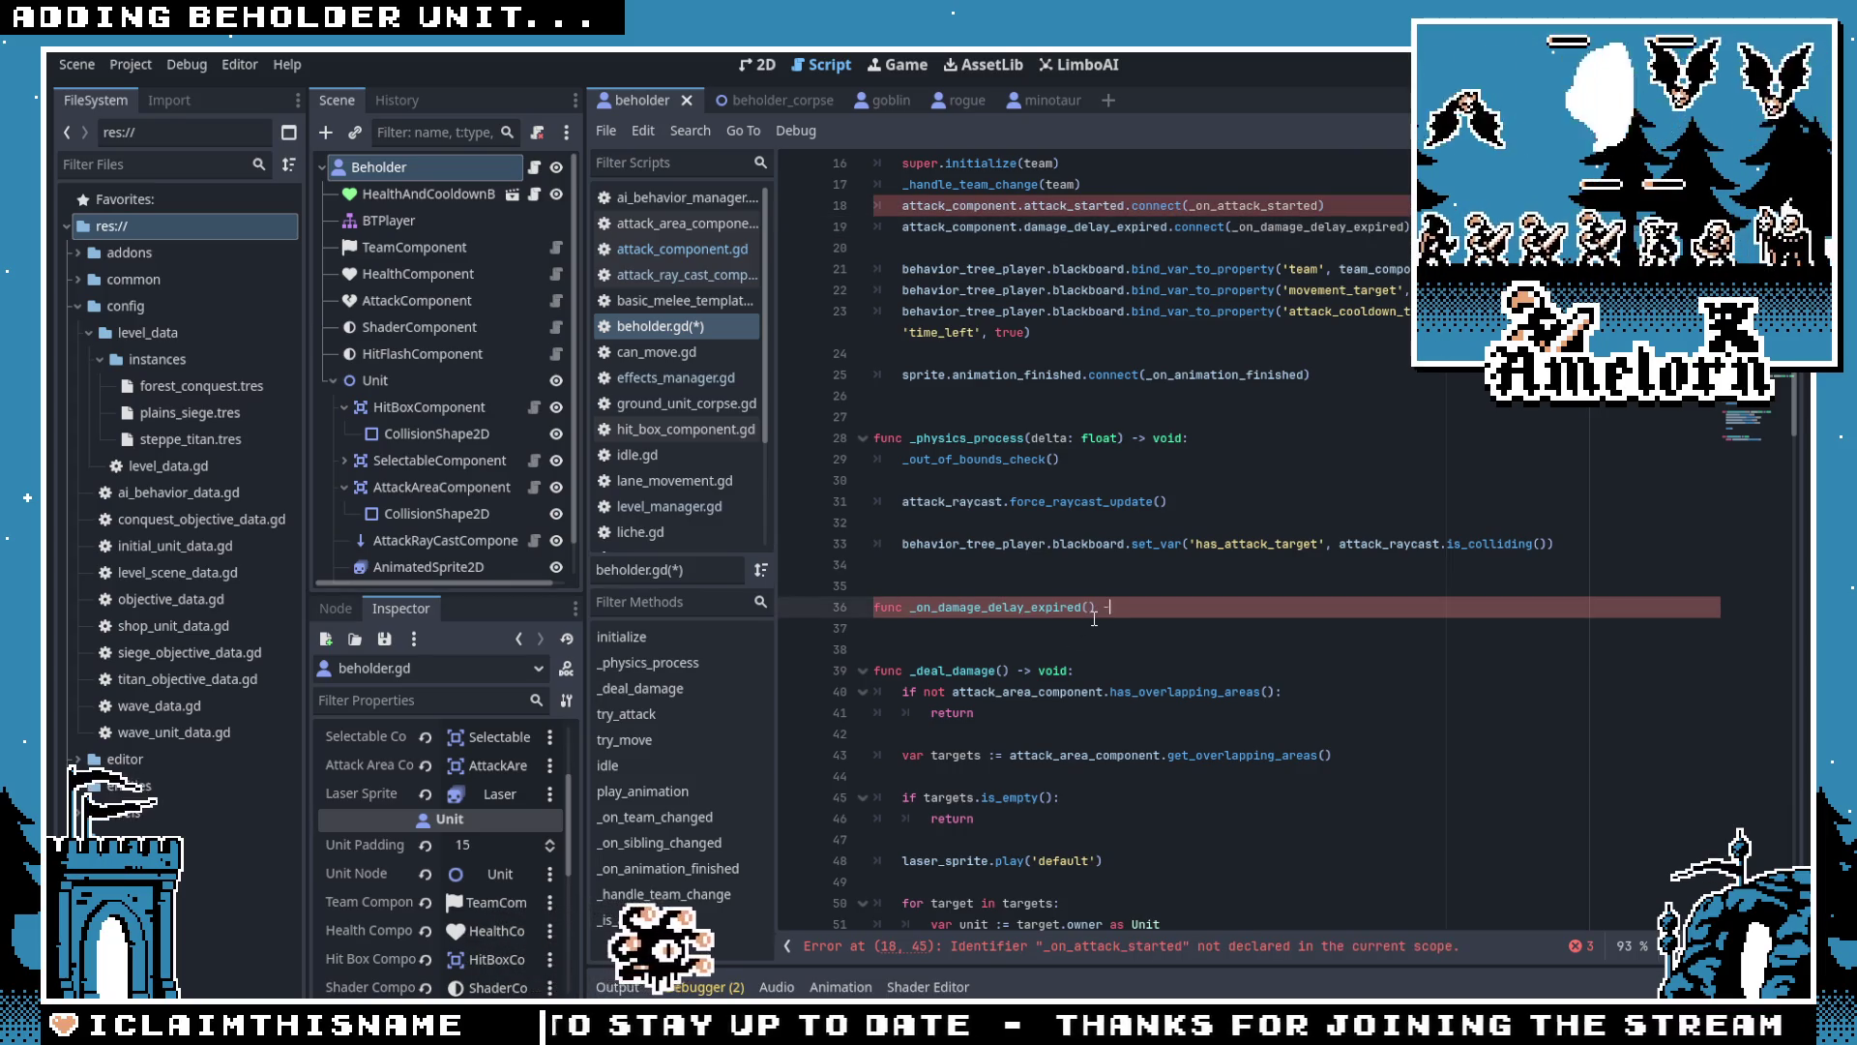
type("oid:")
key("Return")
type("_deal_damage()")
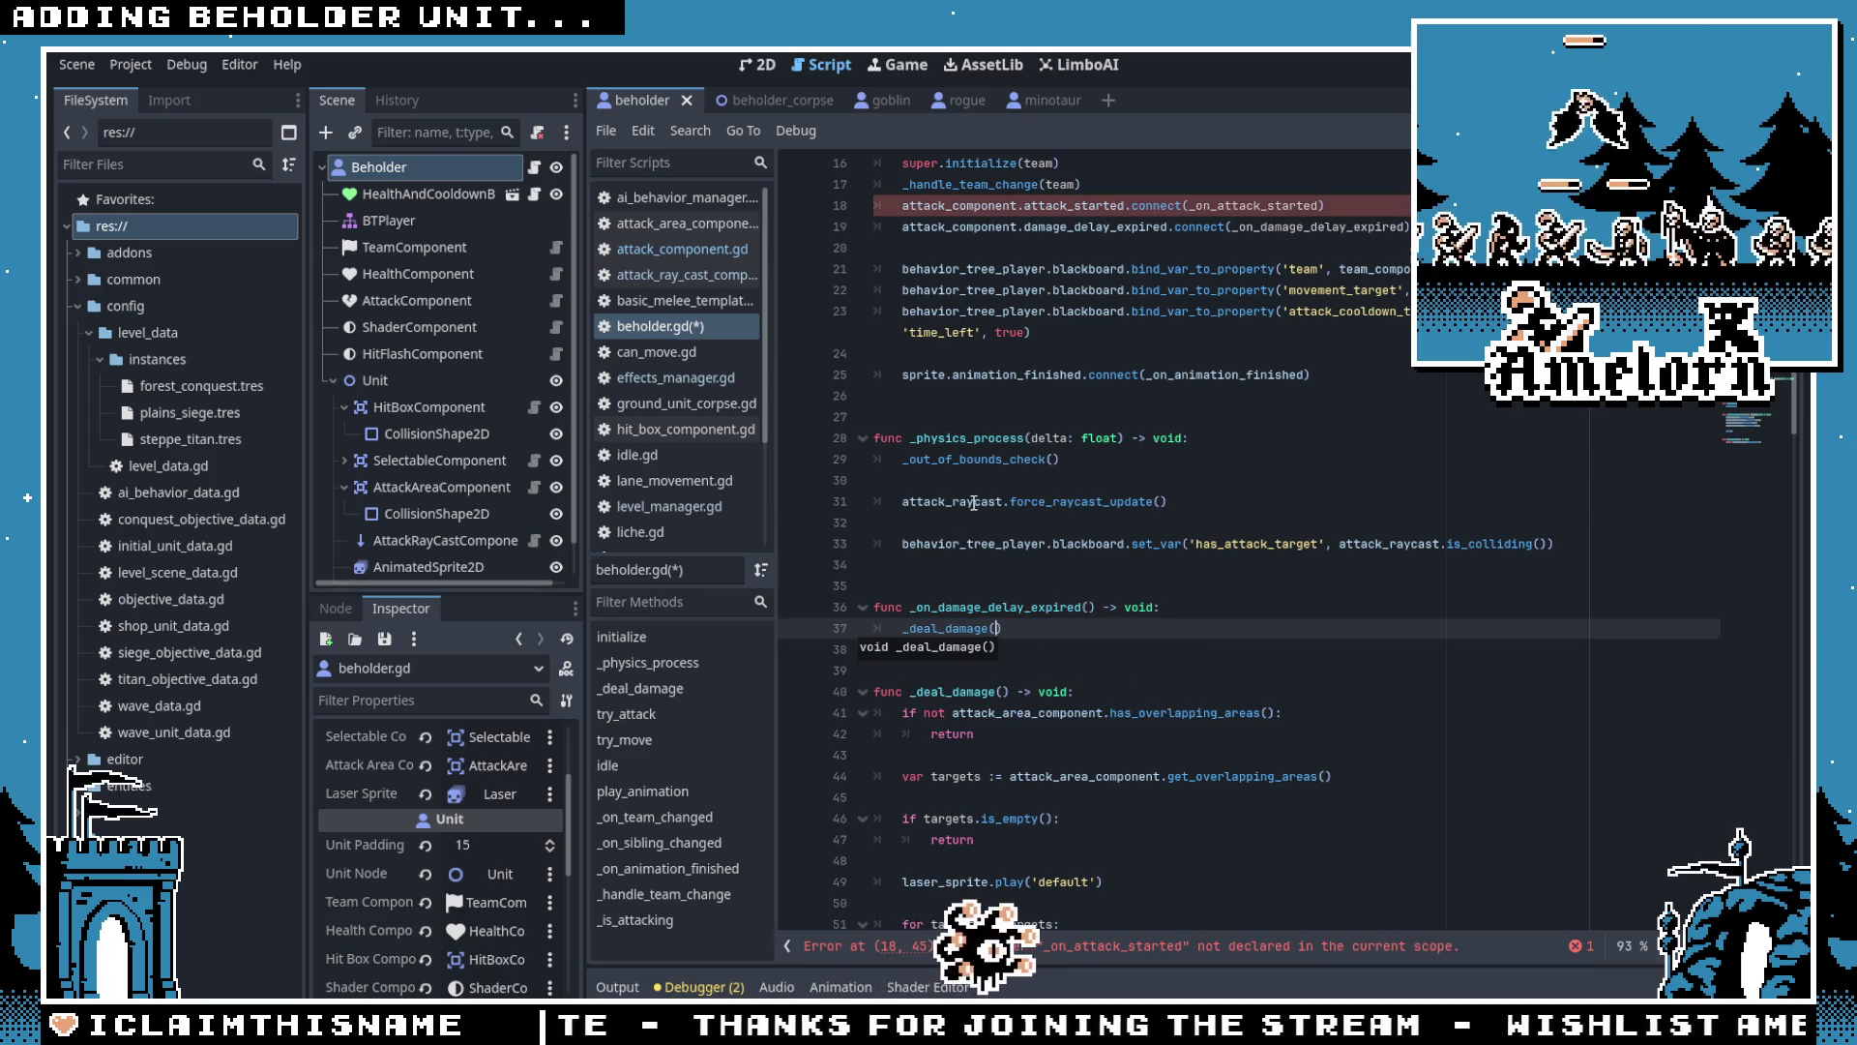
left_click(974, 502)
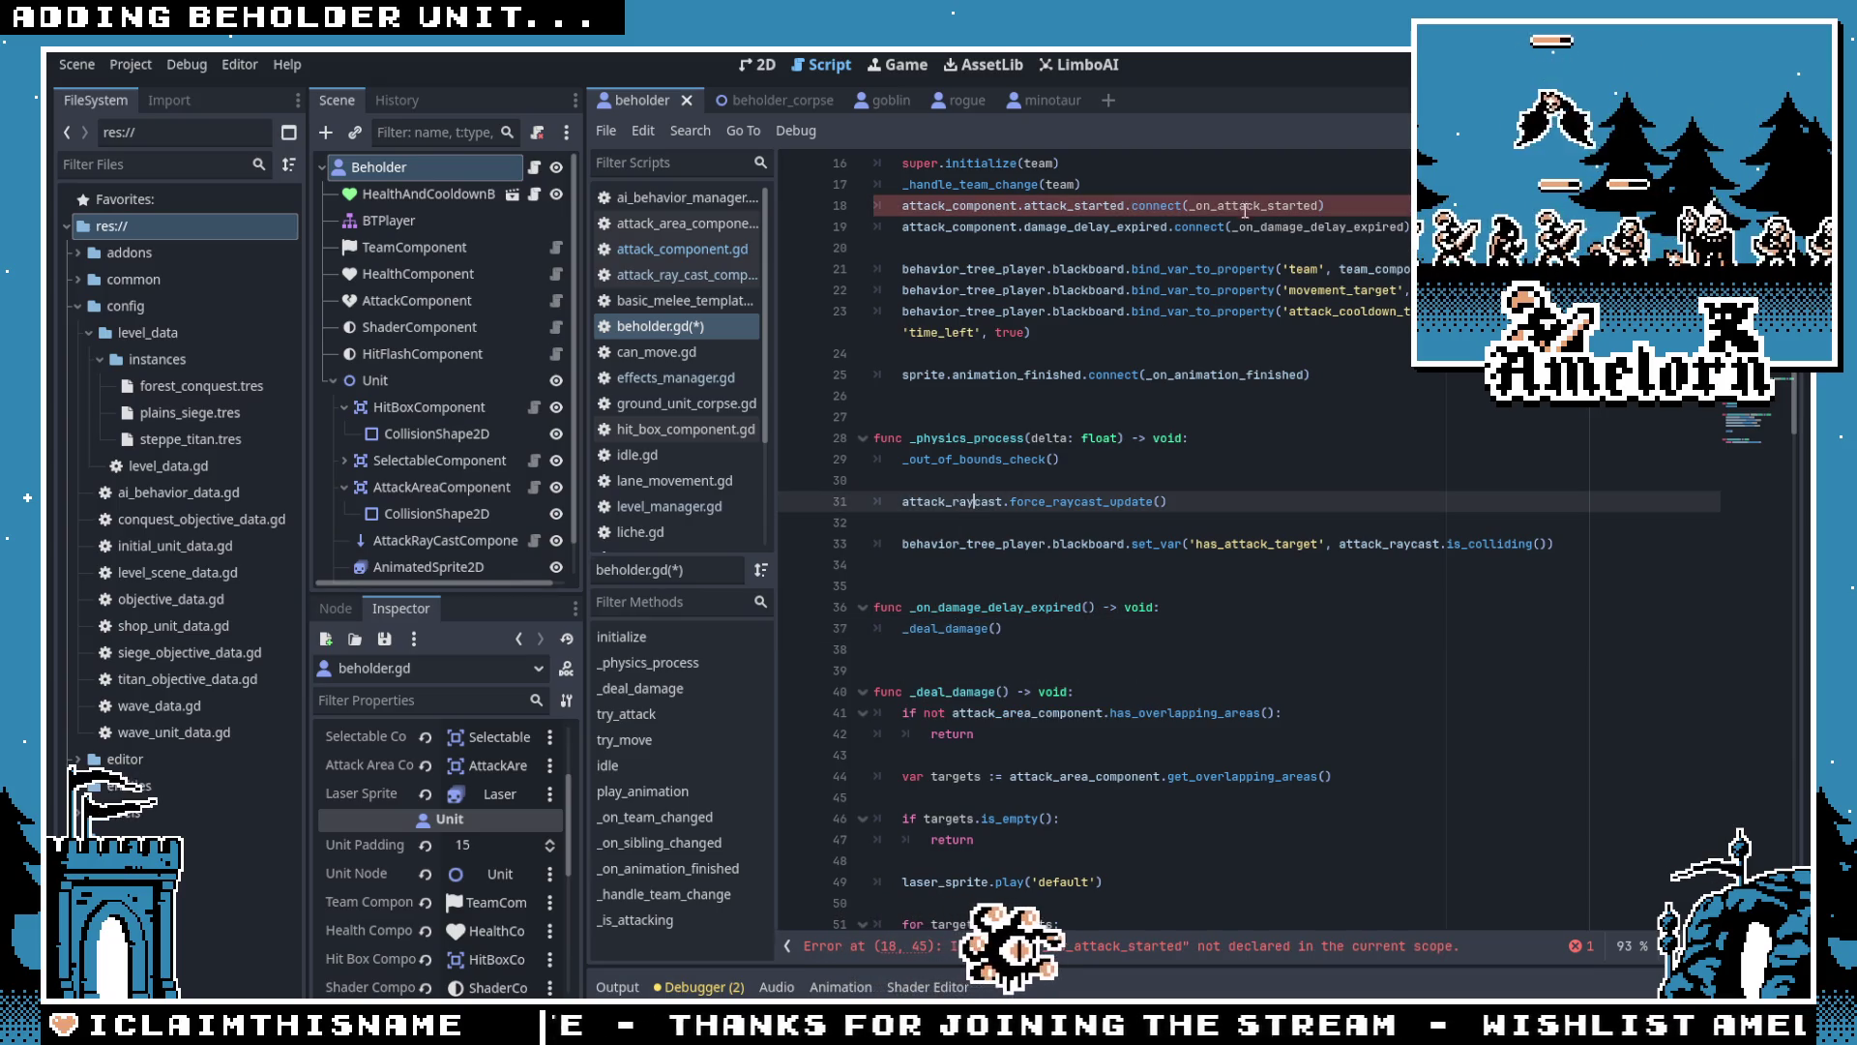
Add an _on_attack_started(id) handler function after _physics_process
left_click_drag(1319, 206, 1187, 206)
key("ctrl+c")
left_click(960, 562)
key("Return")
key("Return")
key("Up")
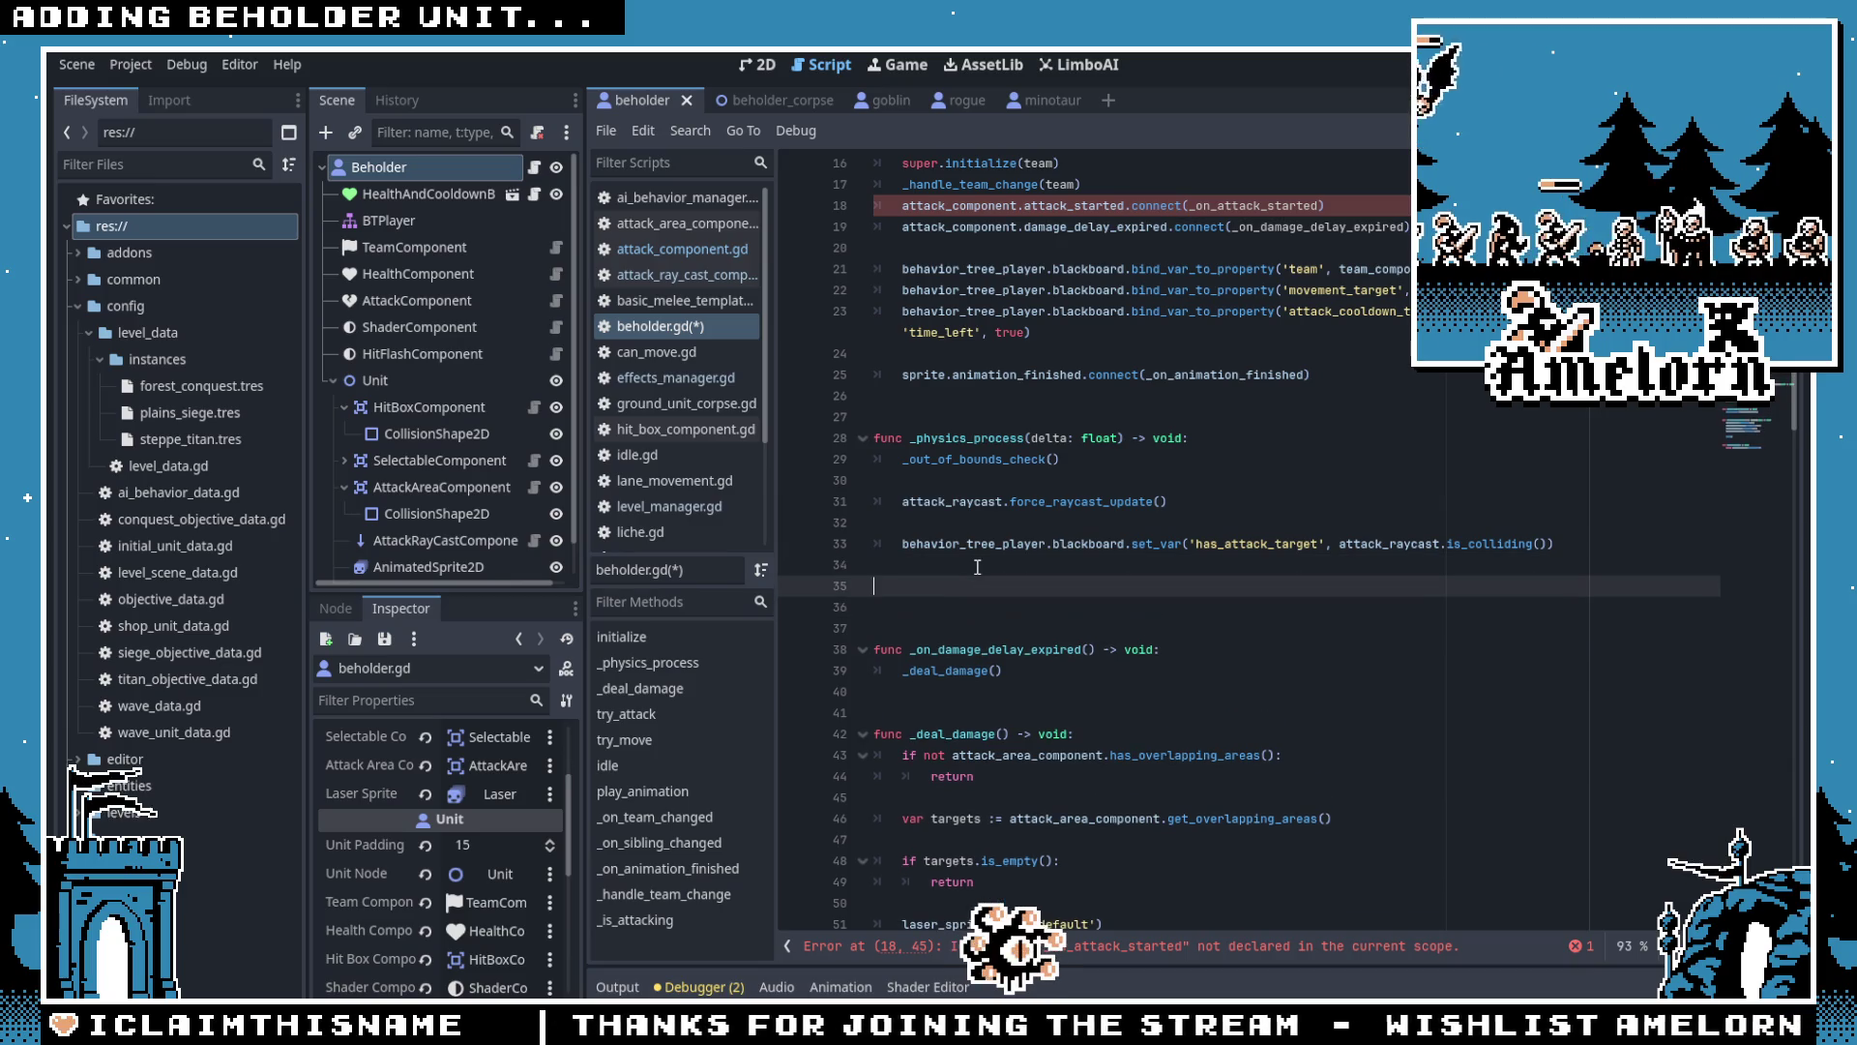
key("Return")
type("func _")
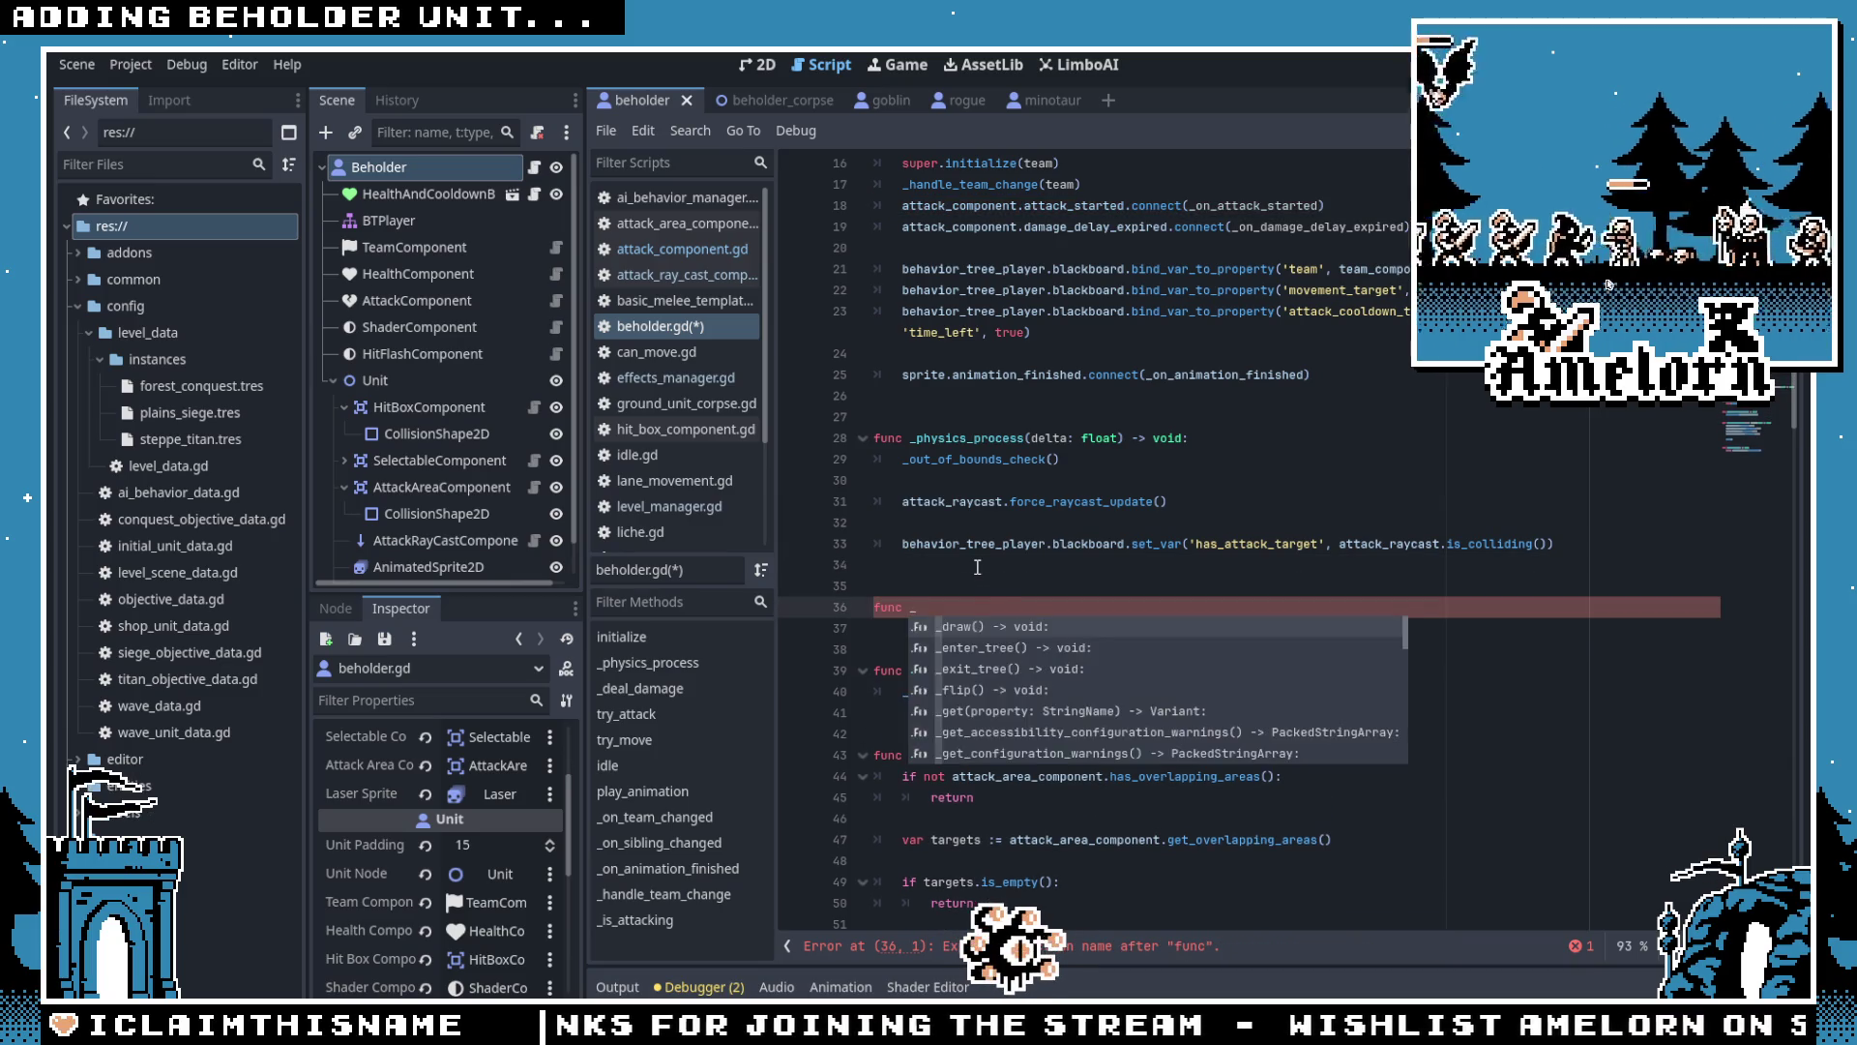
key("ctrl+v")
type("(")
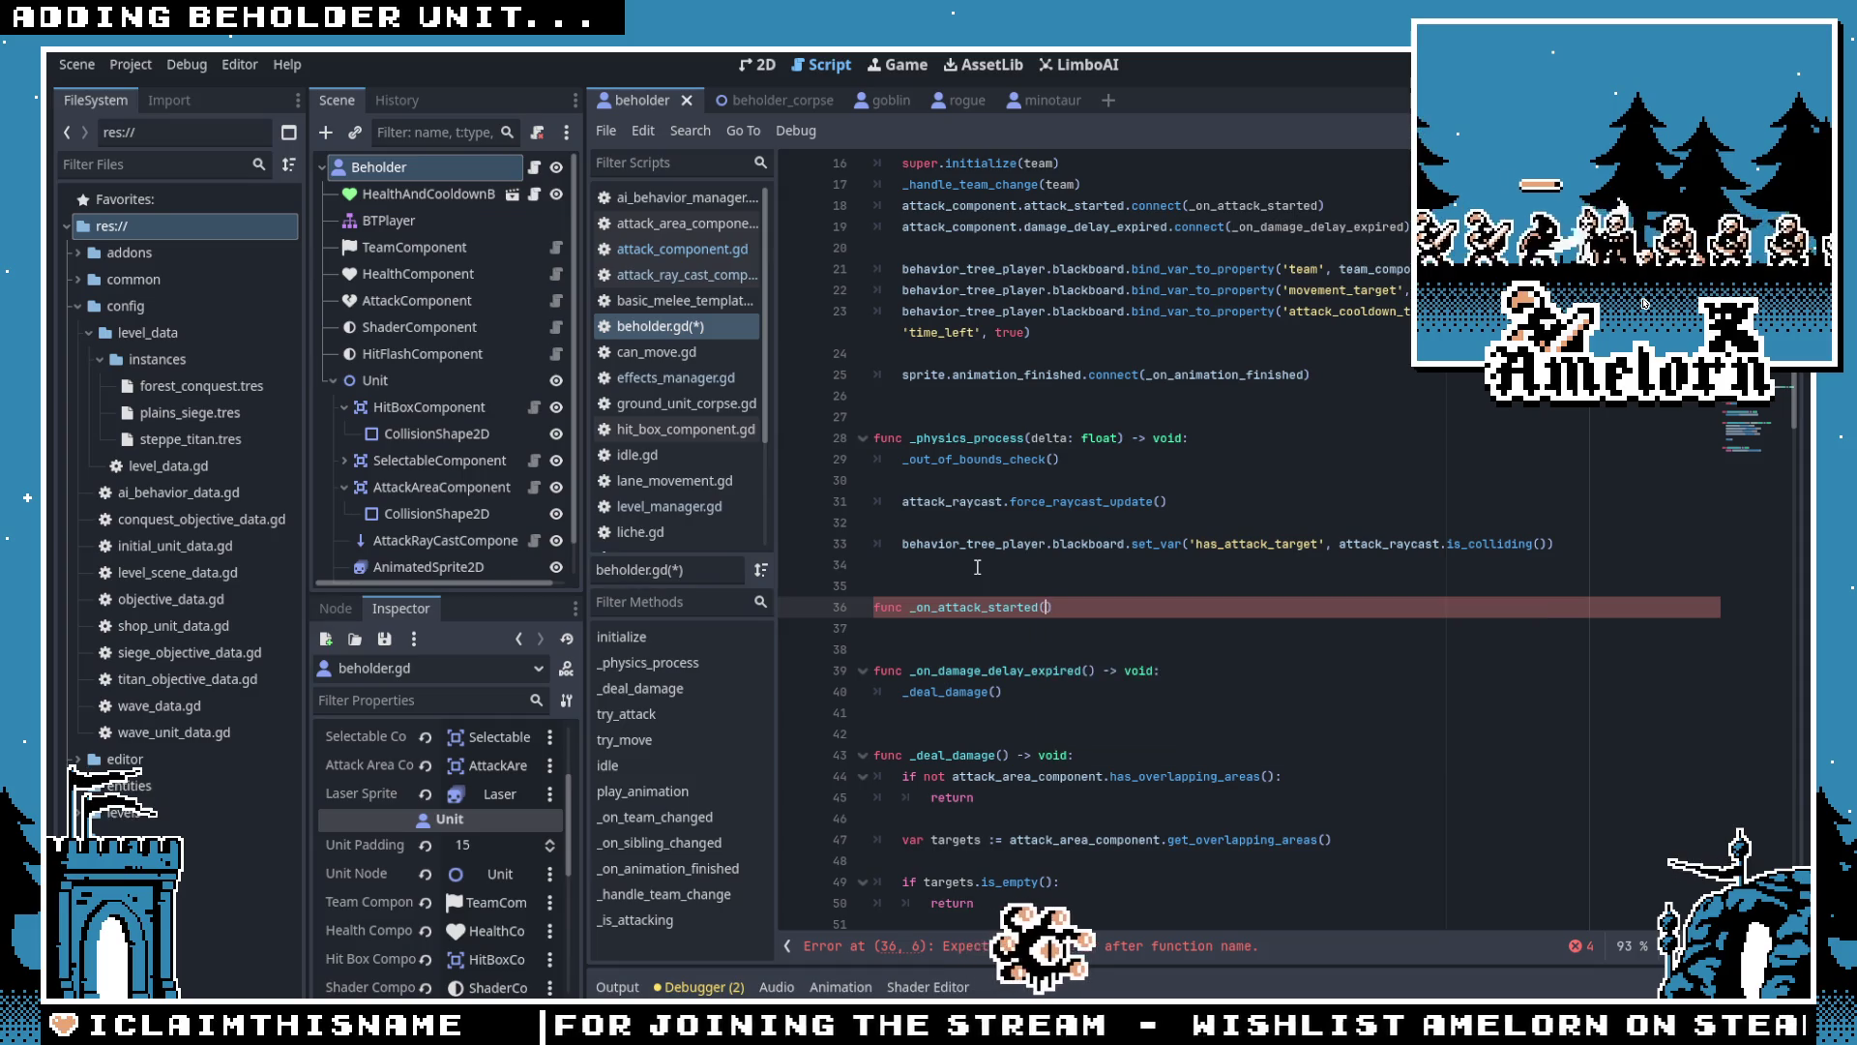
type("id:")
key("Return")
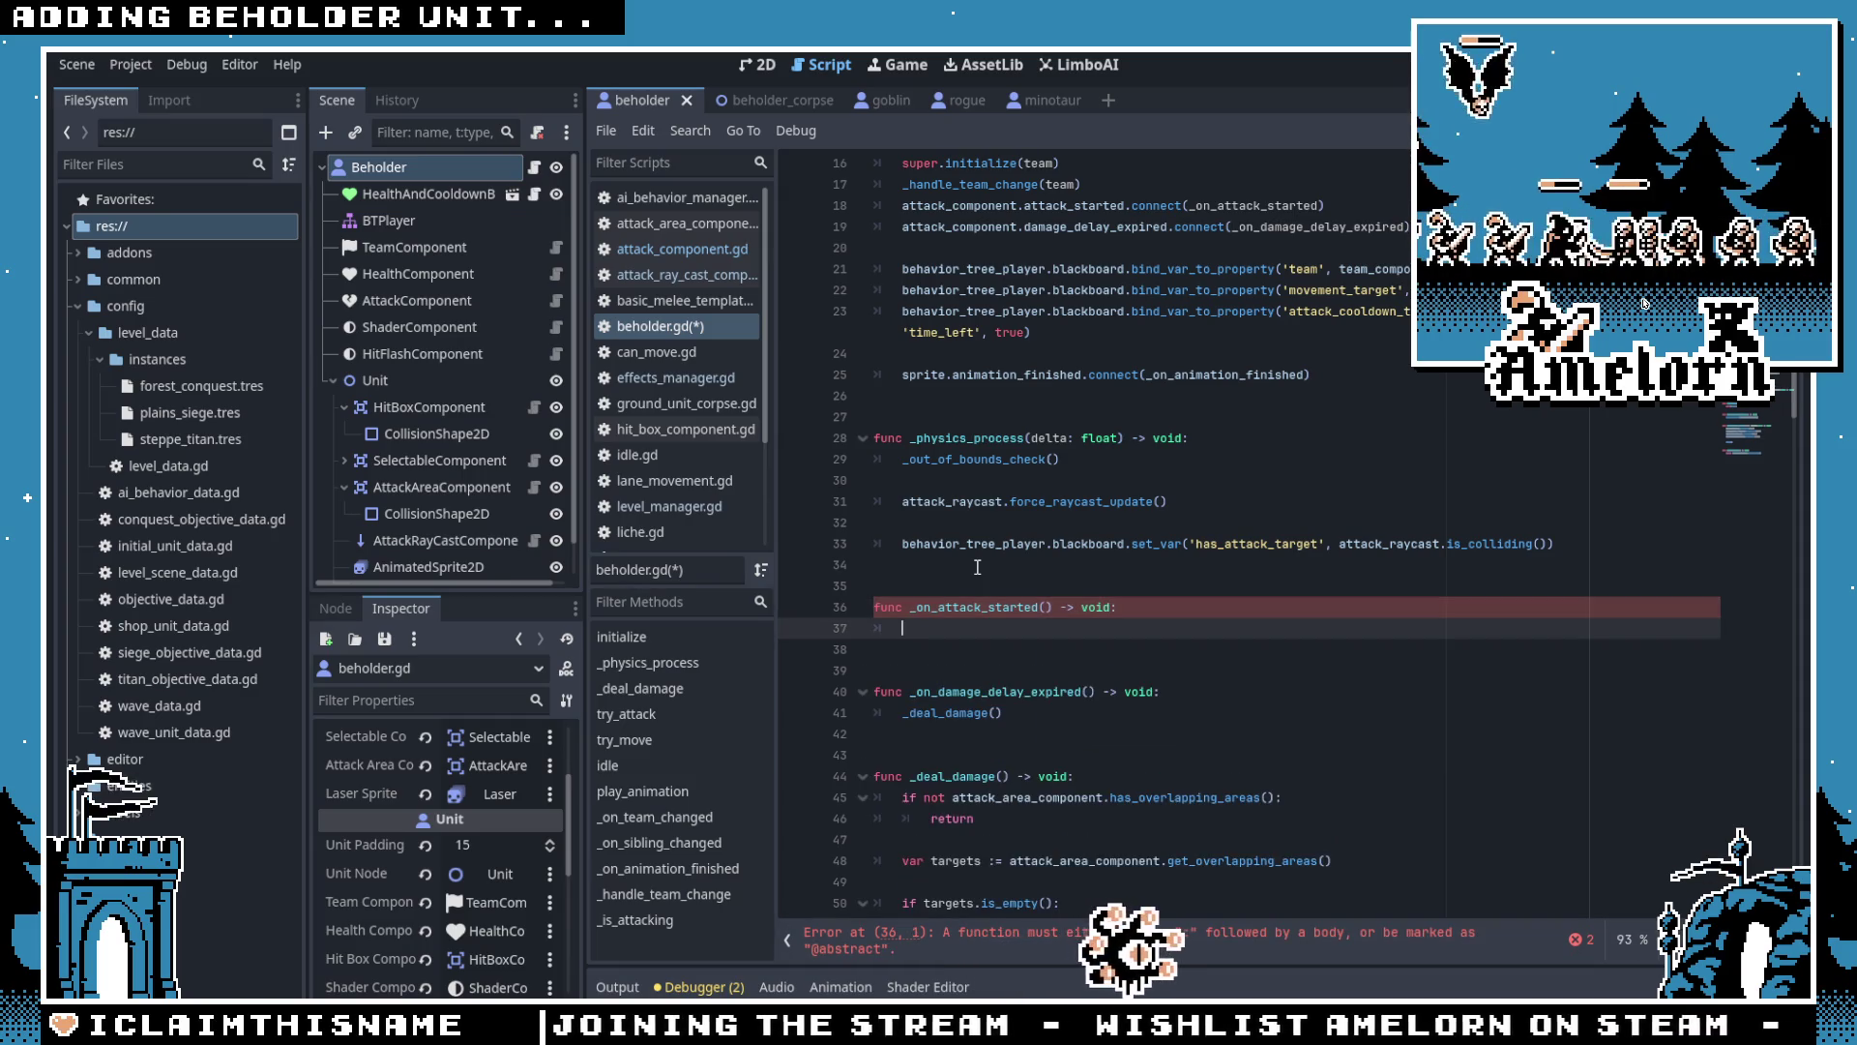
Move laser_sprite.play('default') from _deal_damage into _on_attack_started, remove blank lines, save, and run
scroll(977, 567, "down", 3)
triple_click(1054, 771)
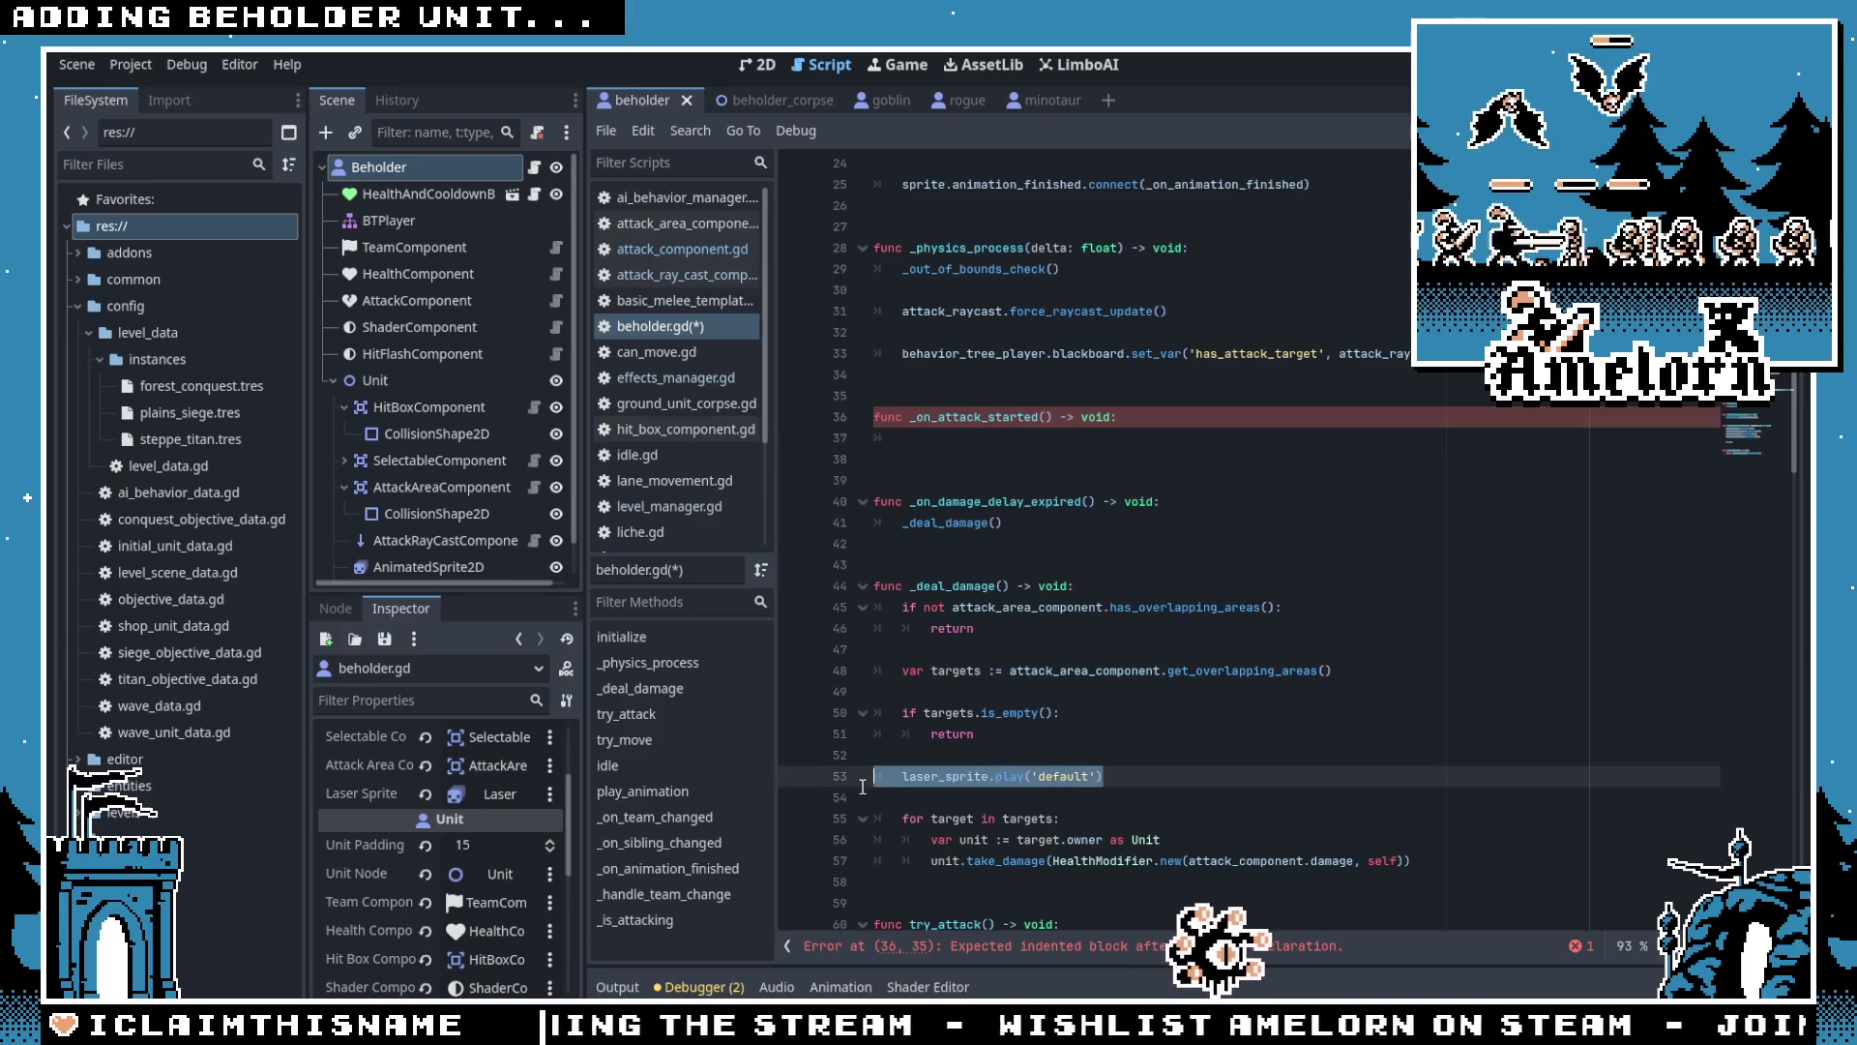
key("ctrl+x")
left_click(967, 437)
key("ctrl+v")
left_click(968, 779)
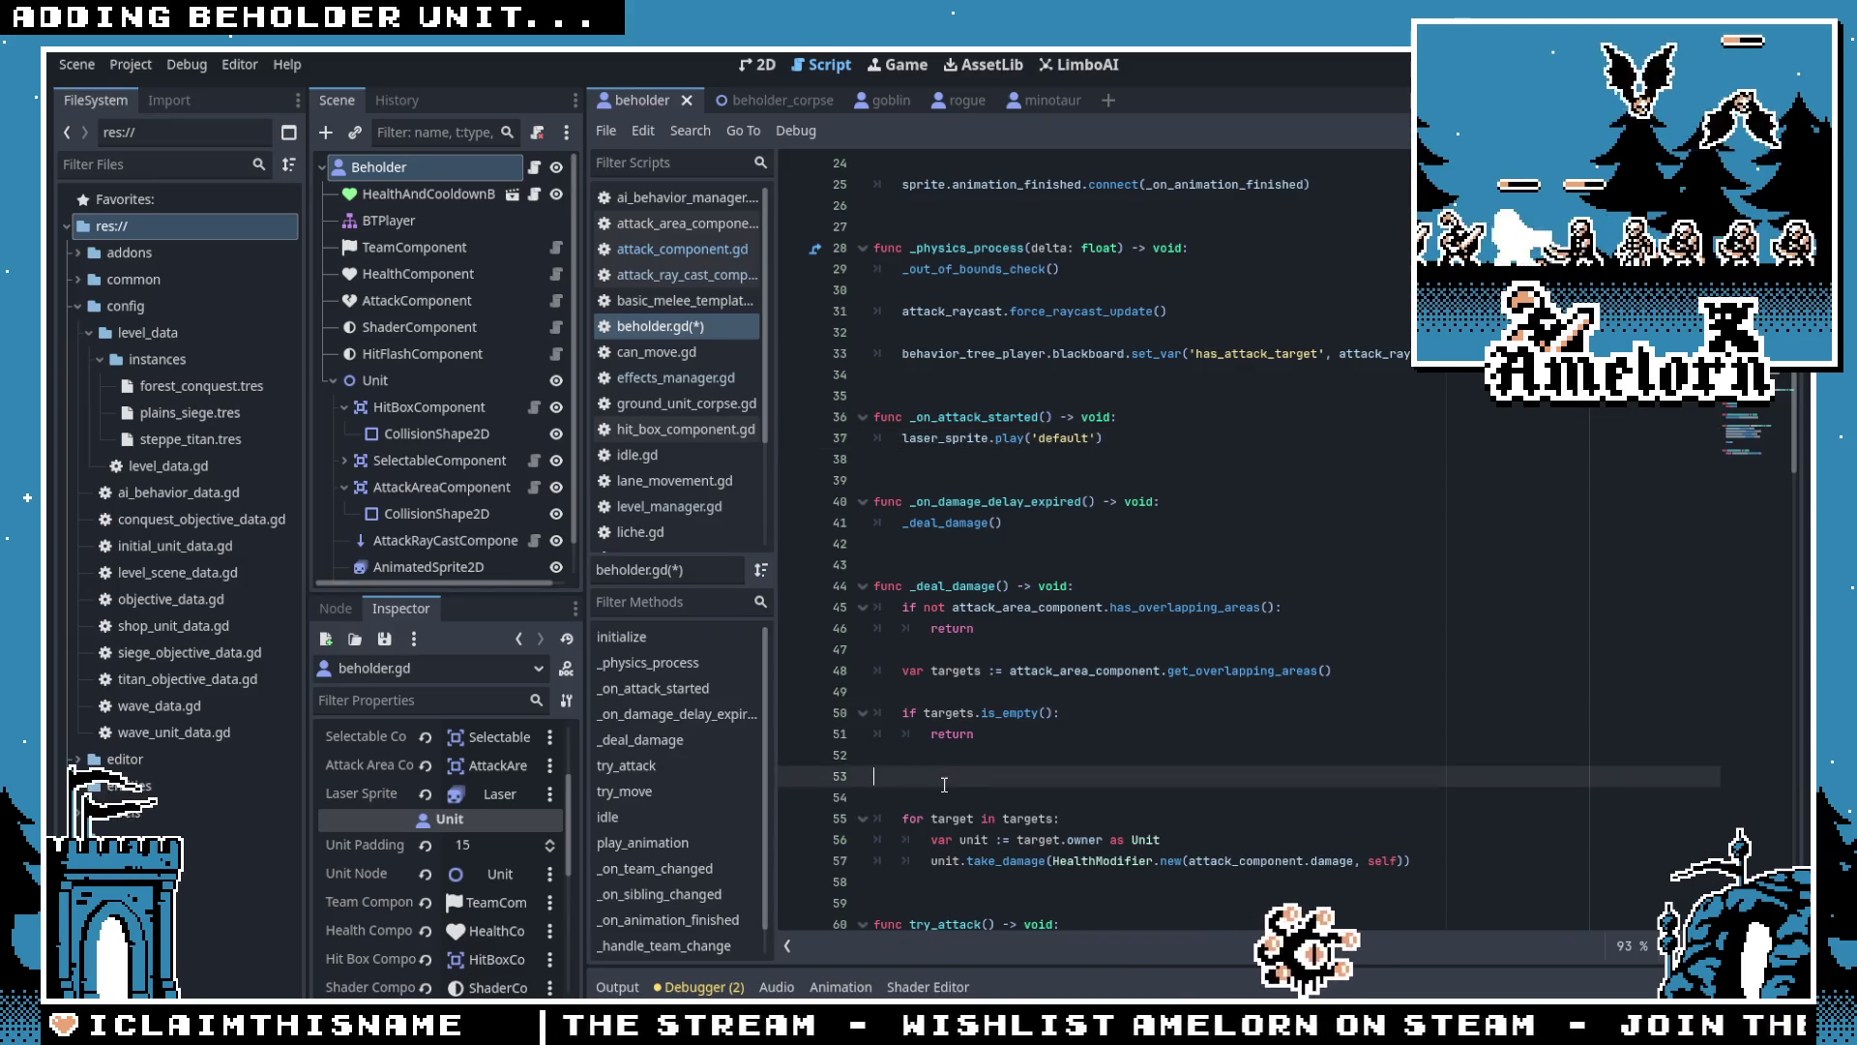
key("BackSpace")
key("BackSpace")
left_click(1003, 523)
key("ctrl+s")
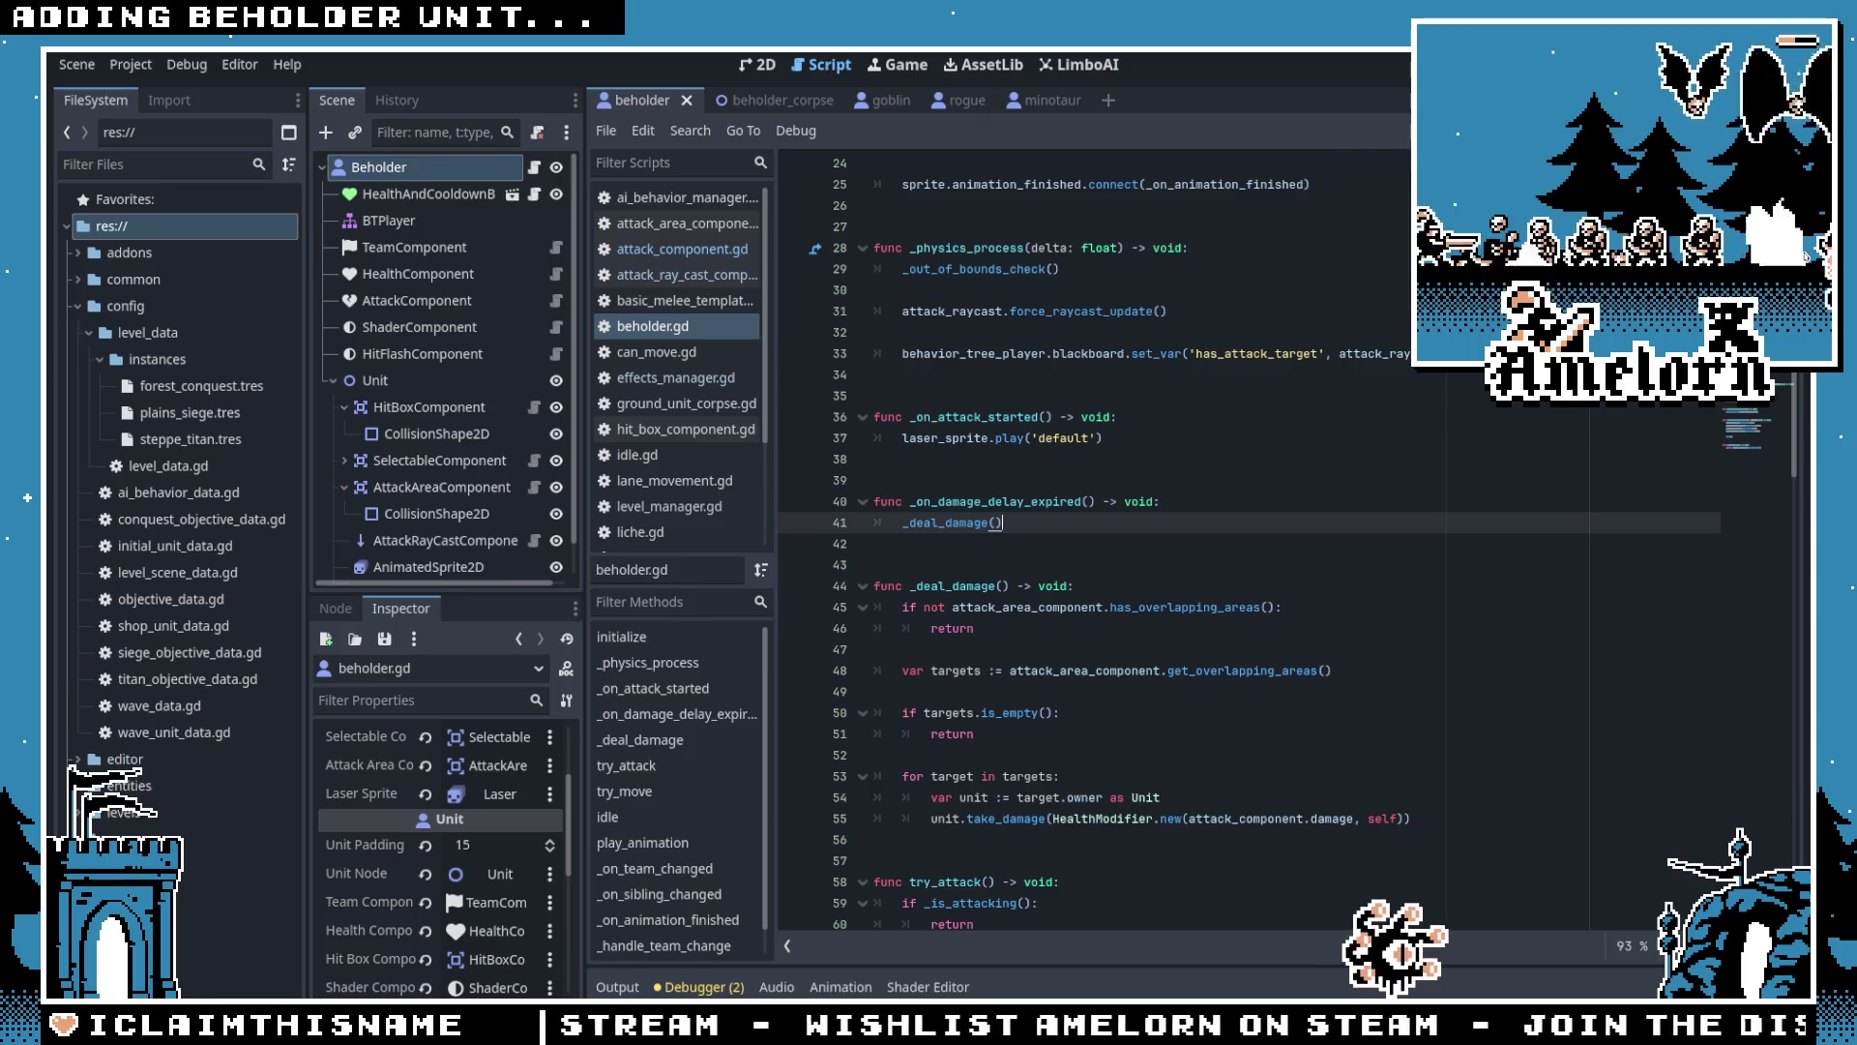
key("F5")
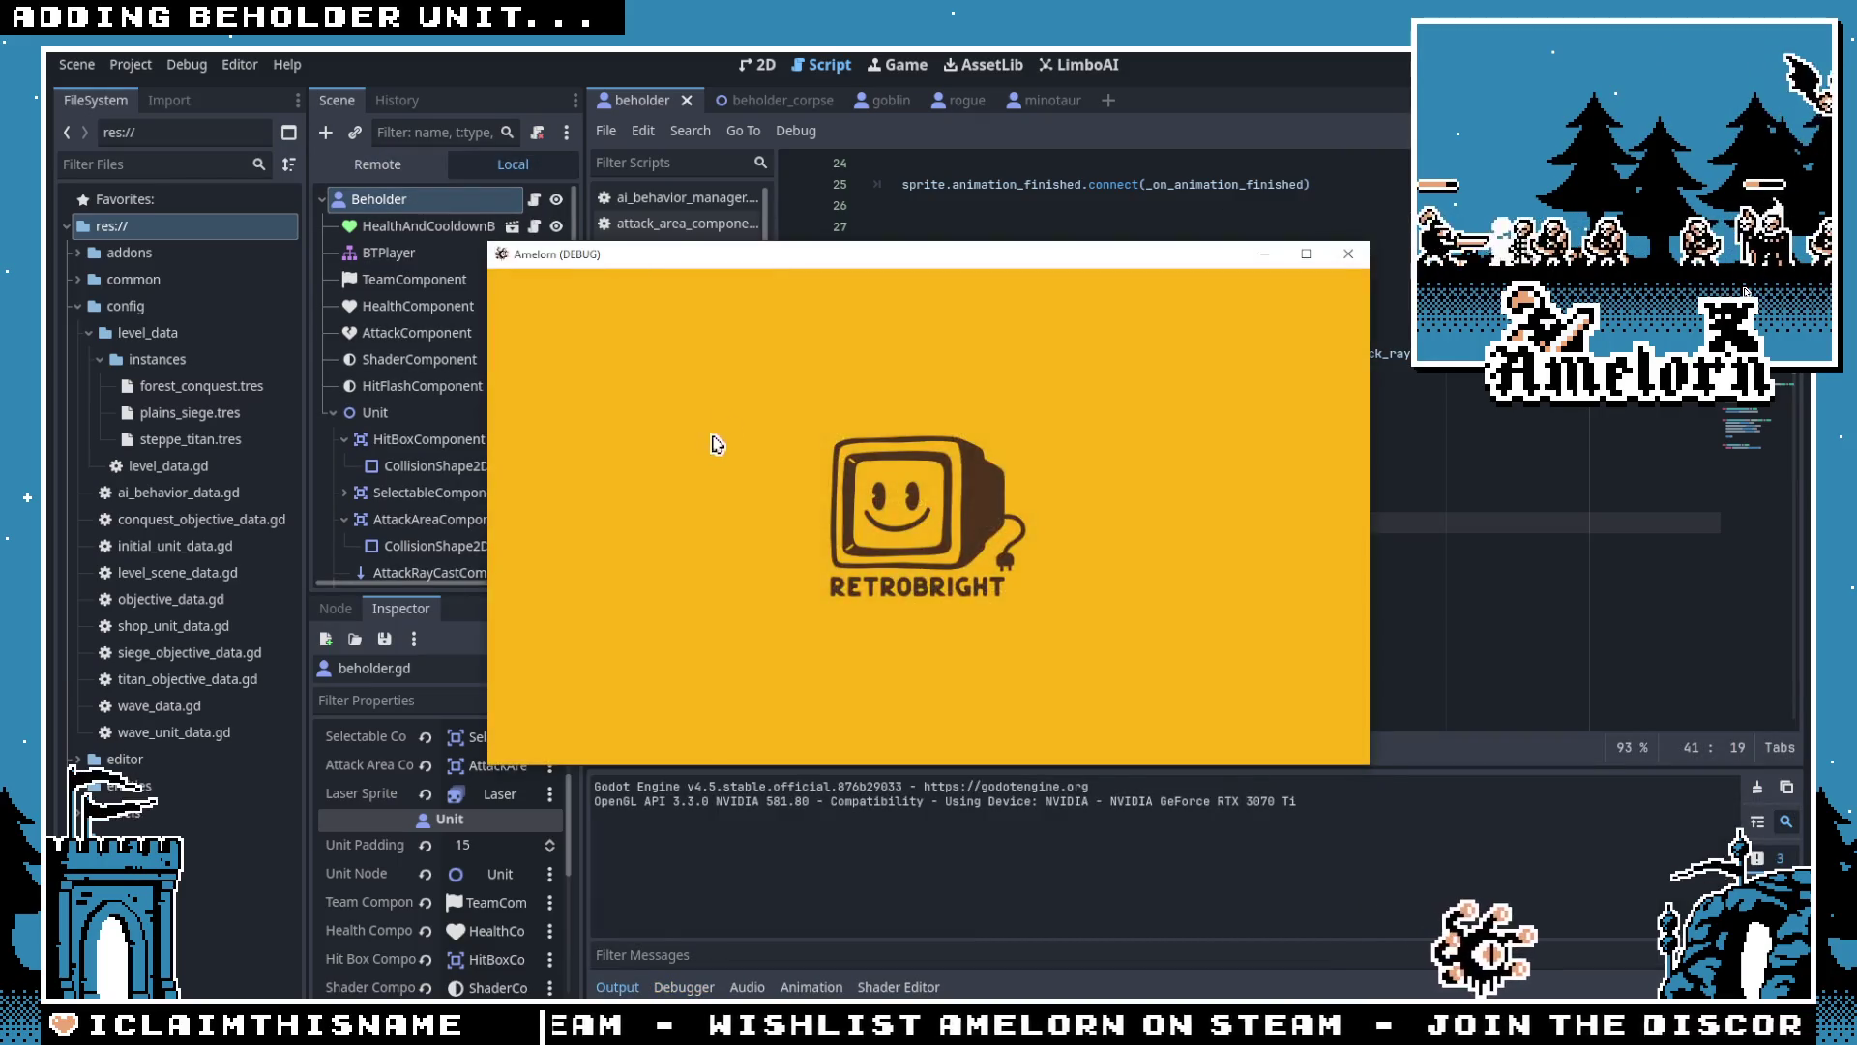
Start a Forest Conquest battle, then close the game window and relaunch the game
left_click(868, 489)
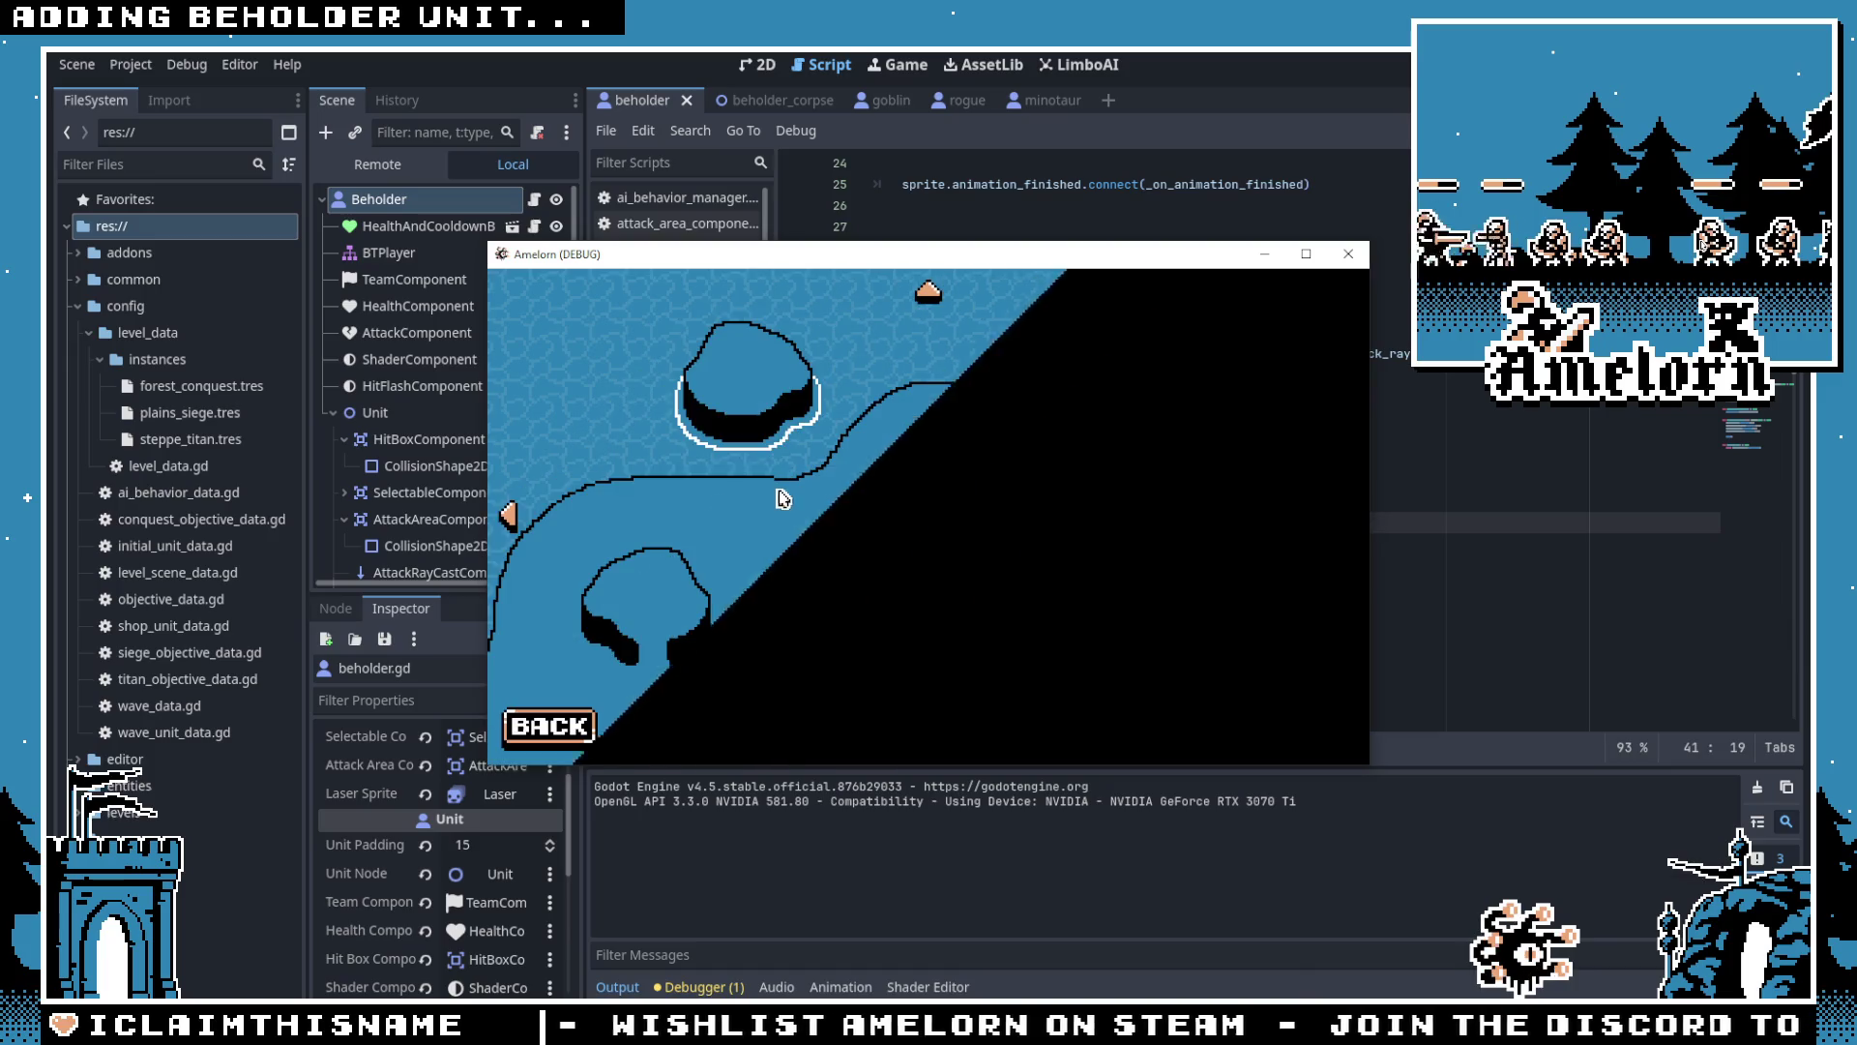
left_click(962, 512)
left_click(816, 592)
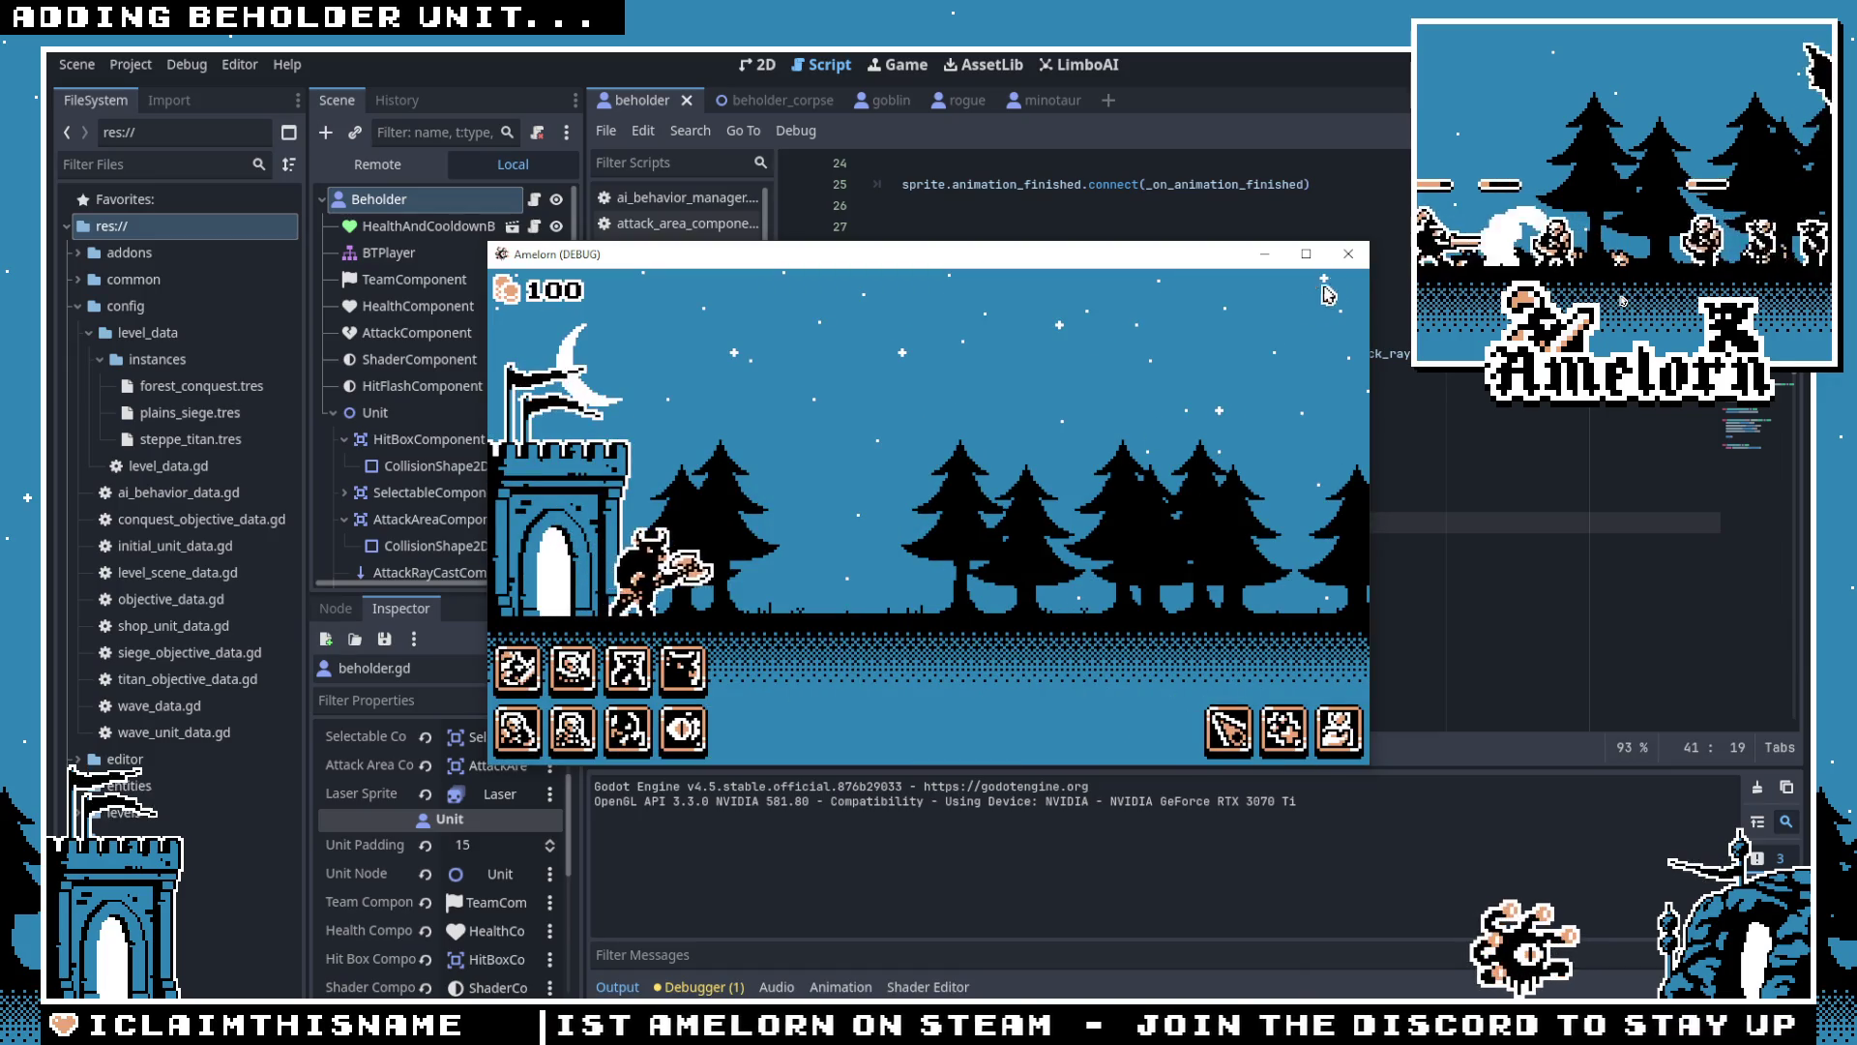
left_click(1348, 253)
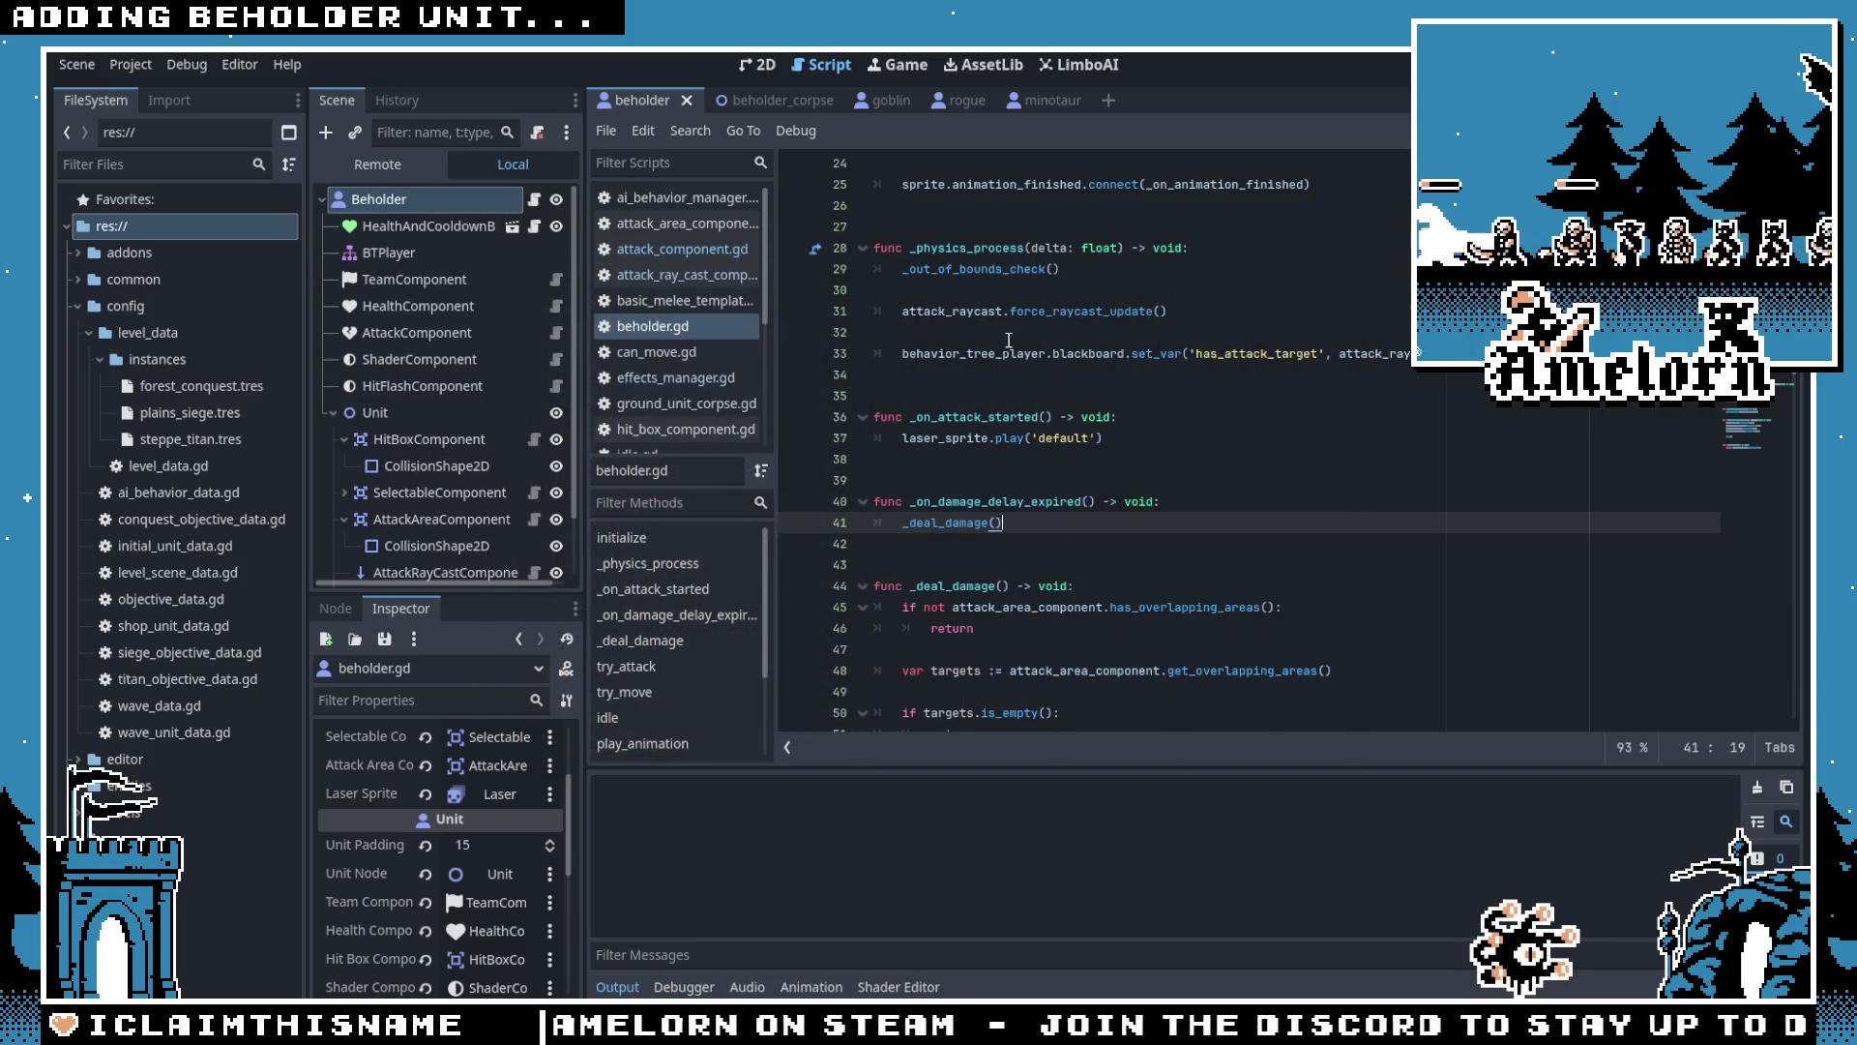
key("F5")
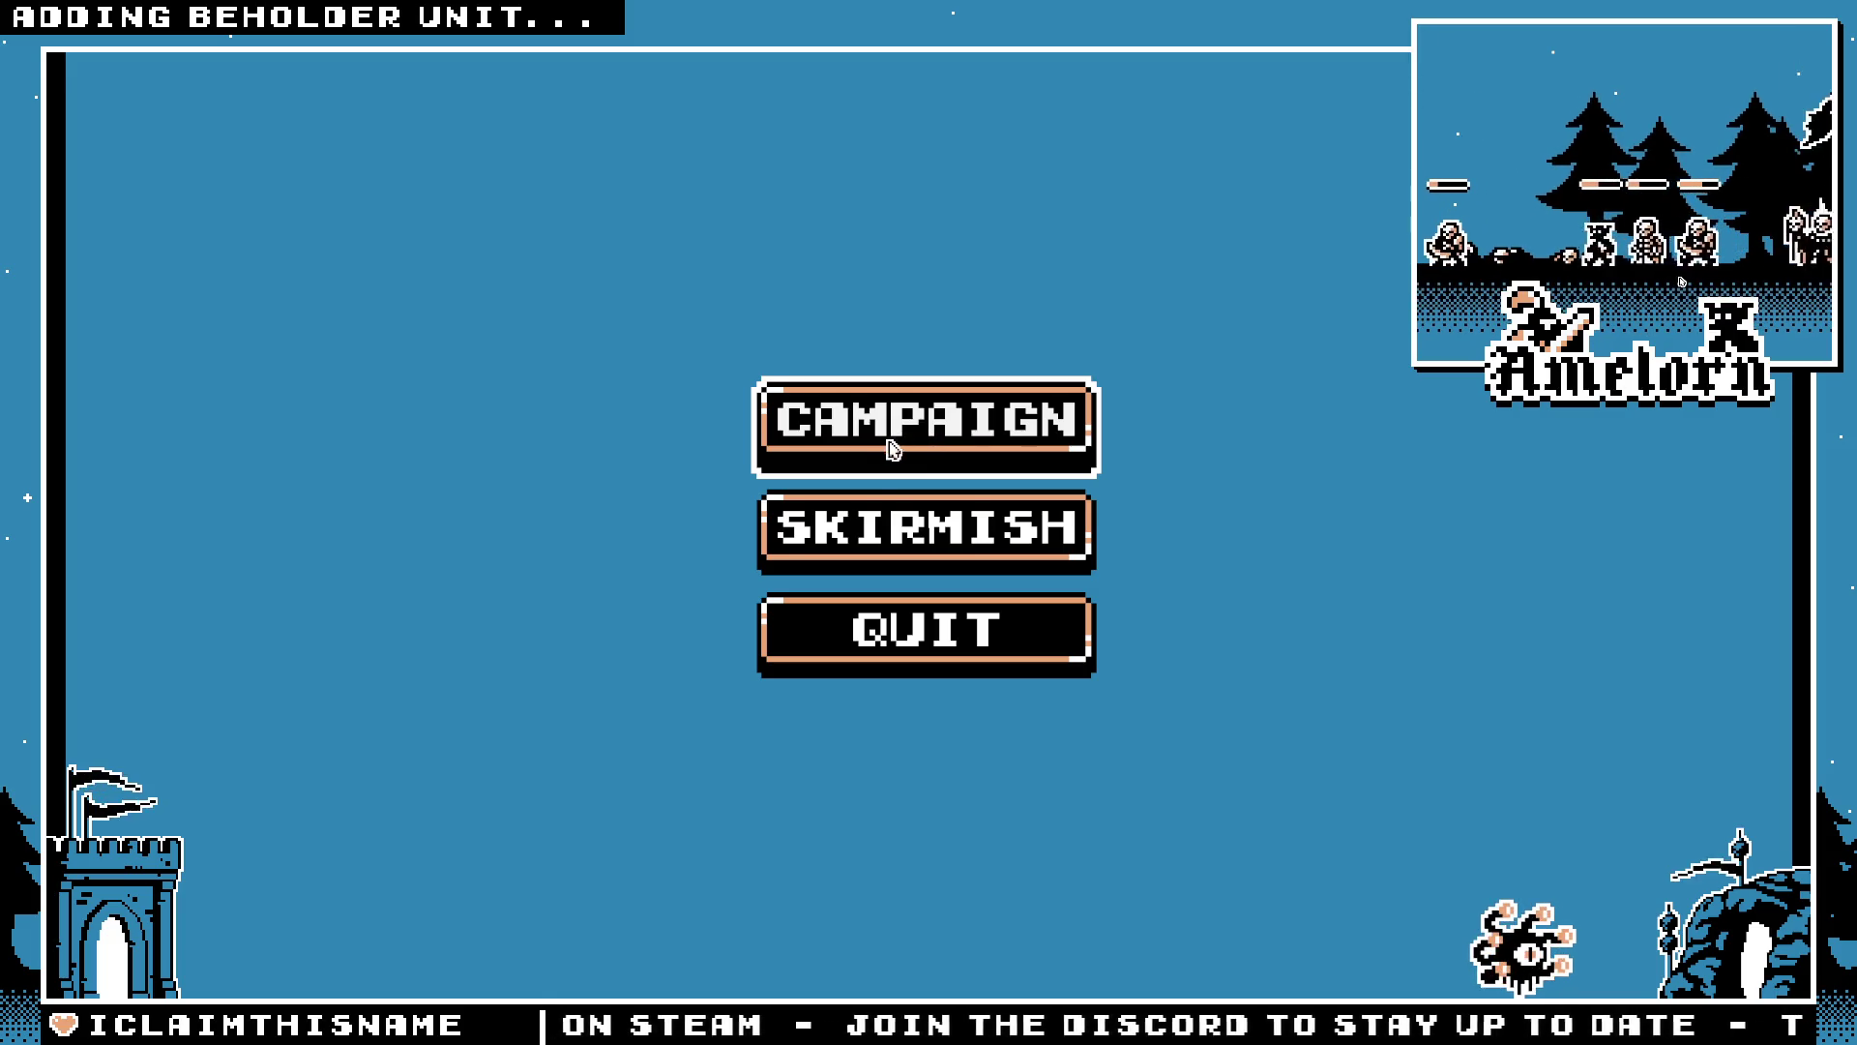
Start Forest Conquest again, spawn two beholders to watch the laser fire, then stop the game
left_click(892, 448)
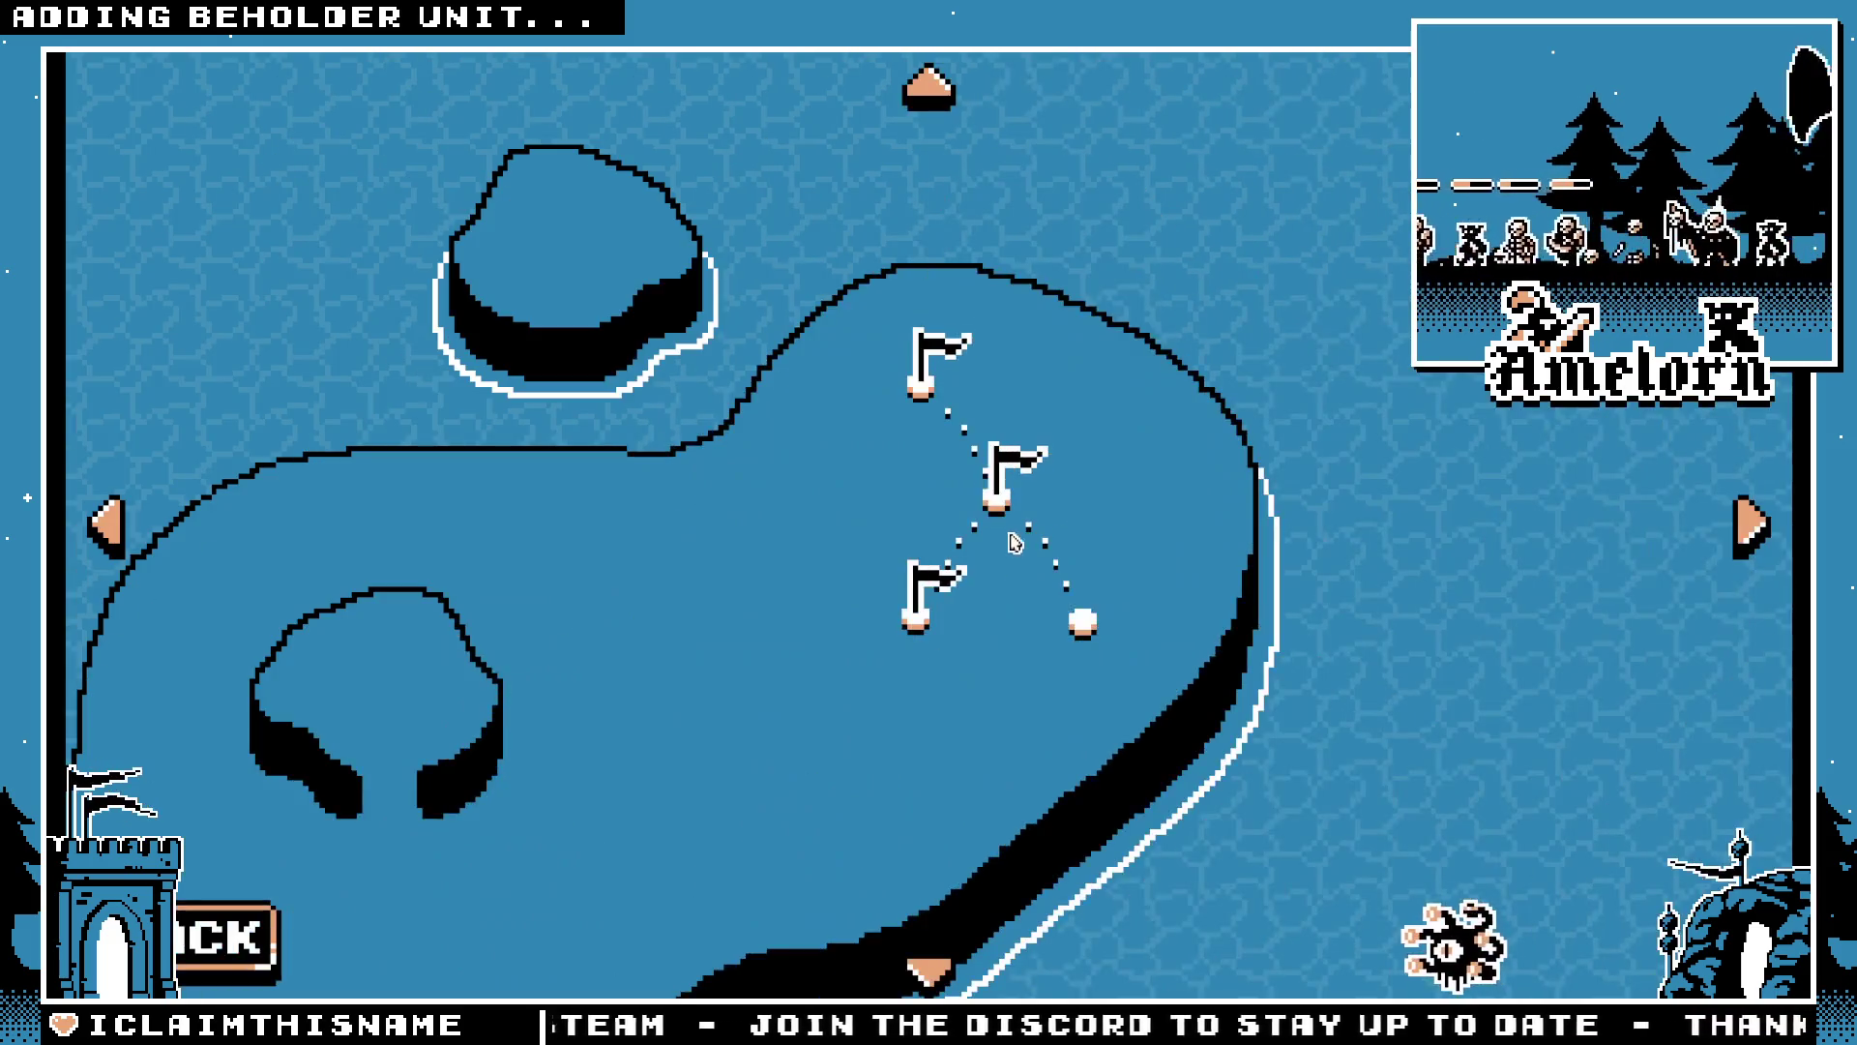
left_click(1003, 518)
left_click(813, 679)
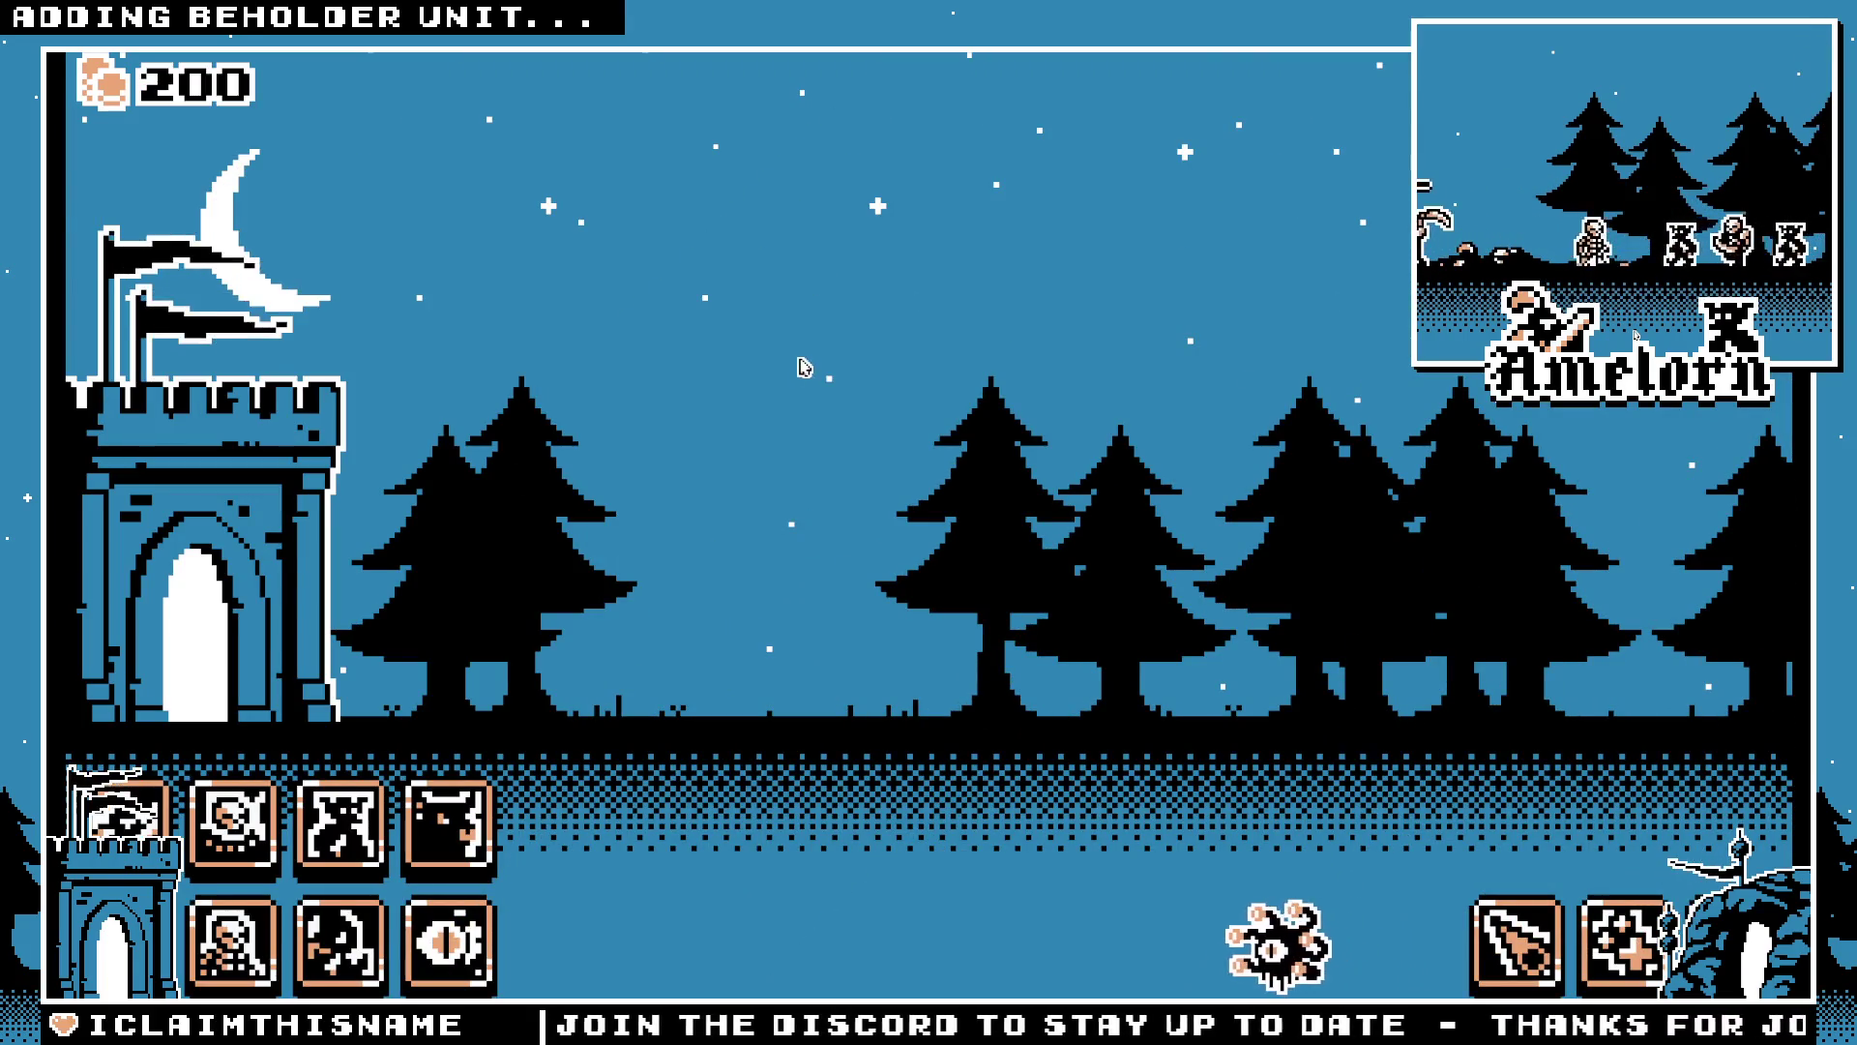
left_click(450, 943)
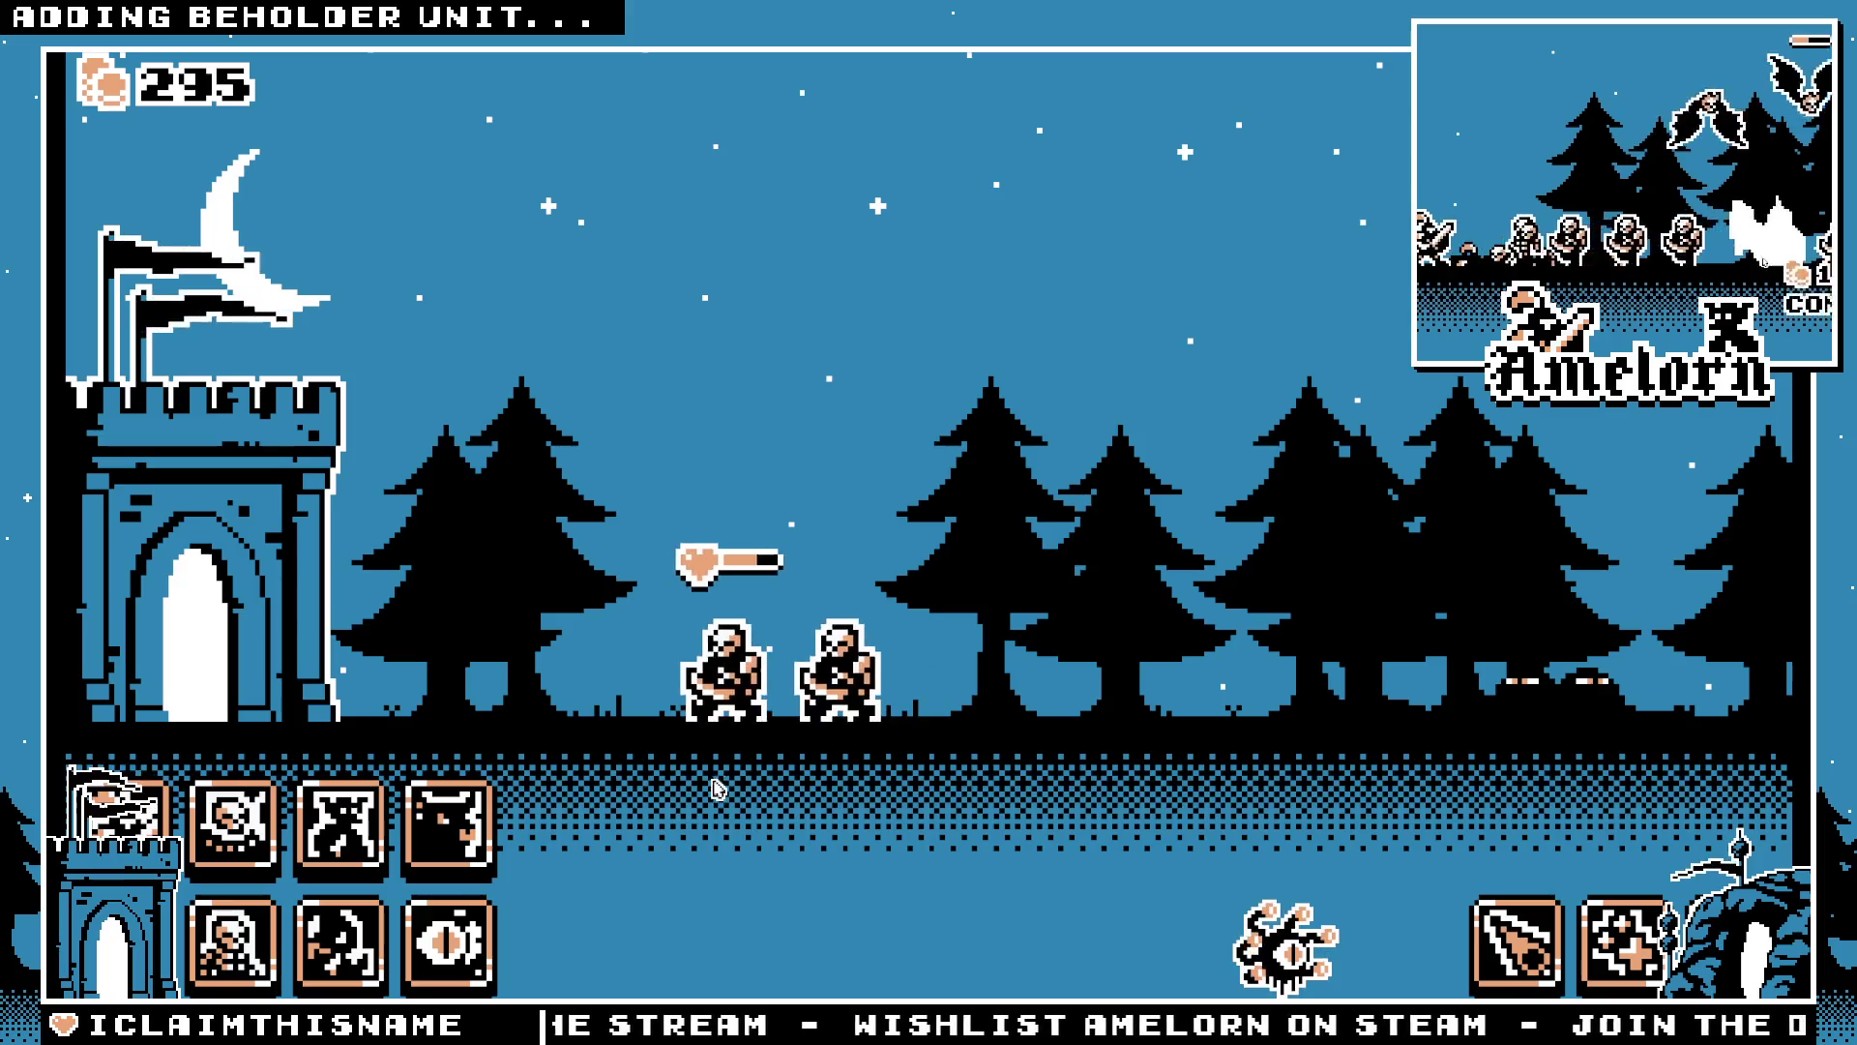
left_click(416, 952)
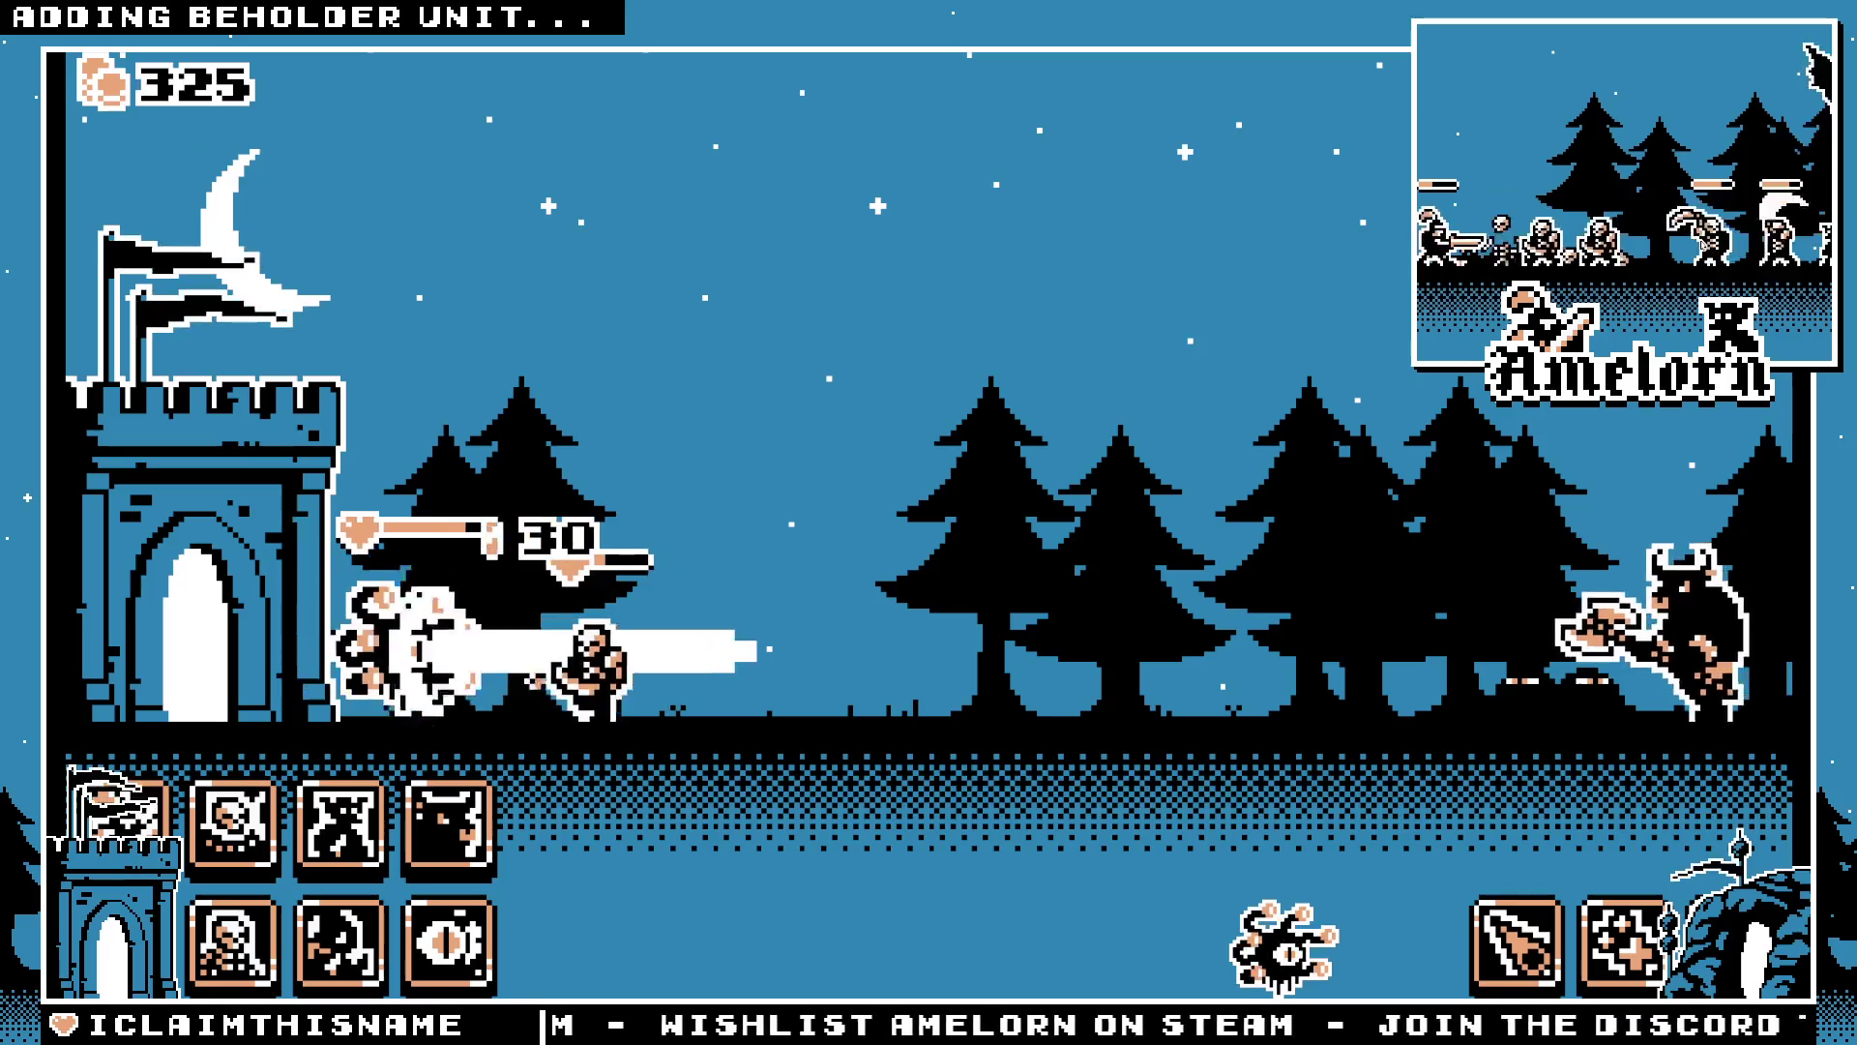
key("F8")
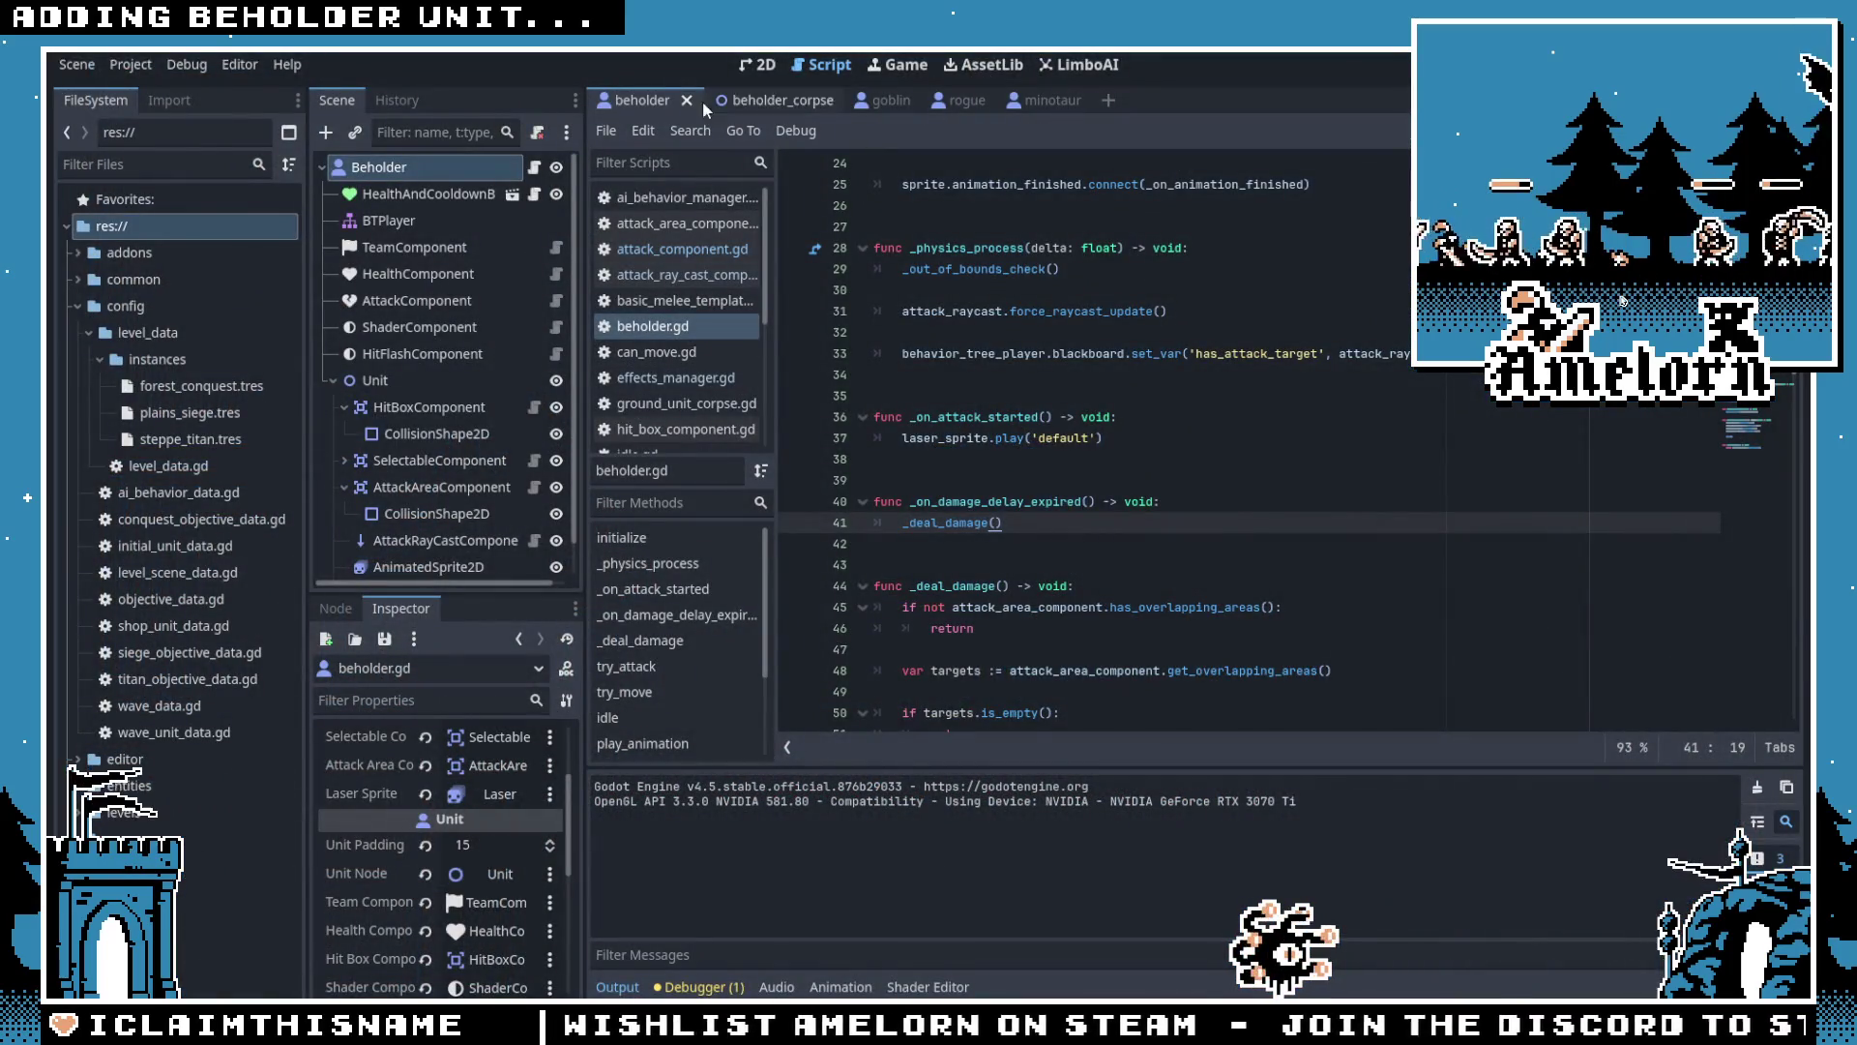
scroll(464, 281, "down", 1)
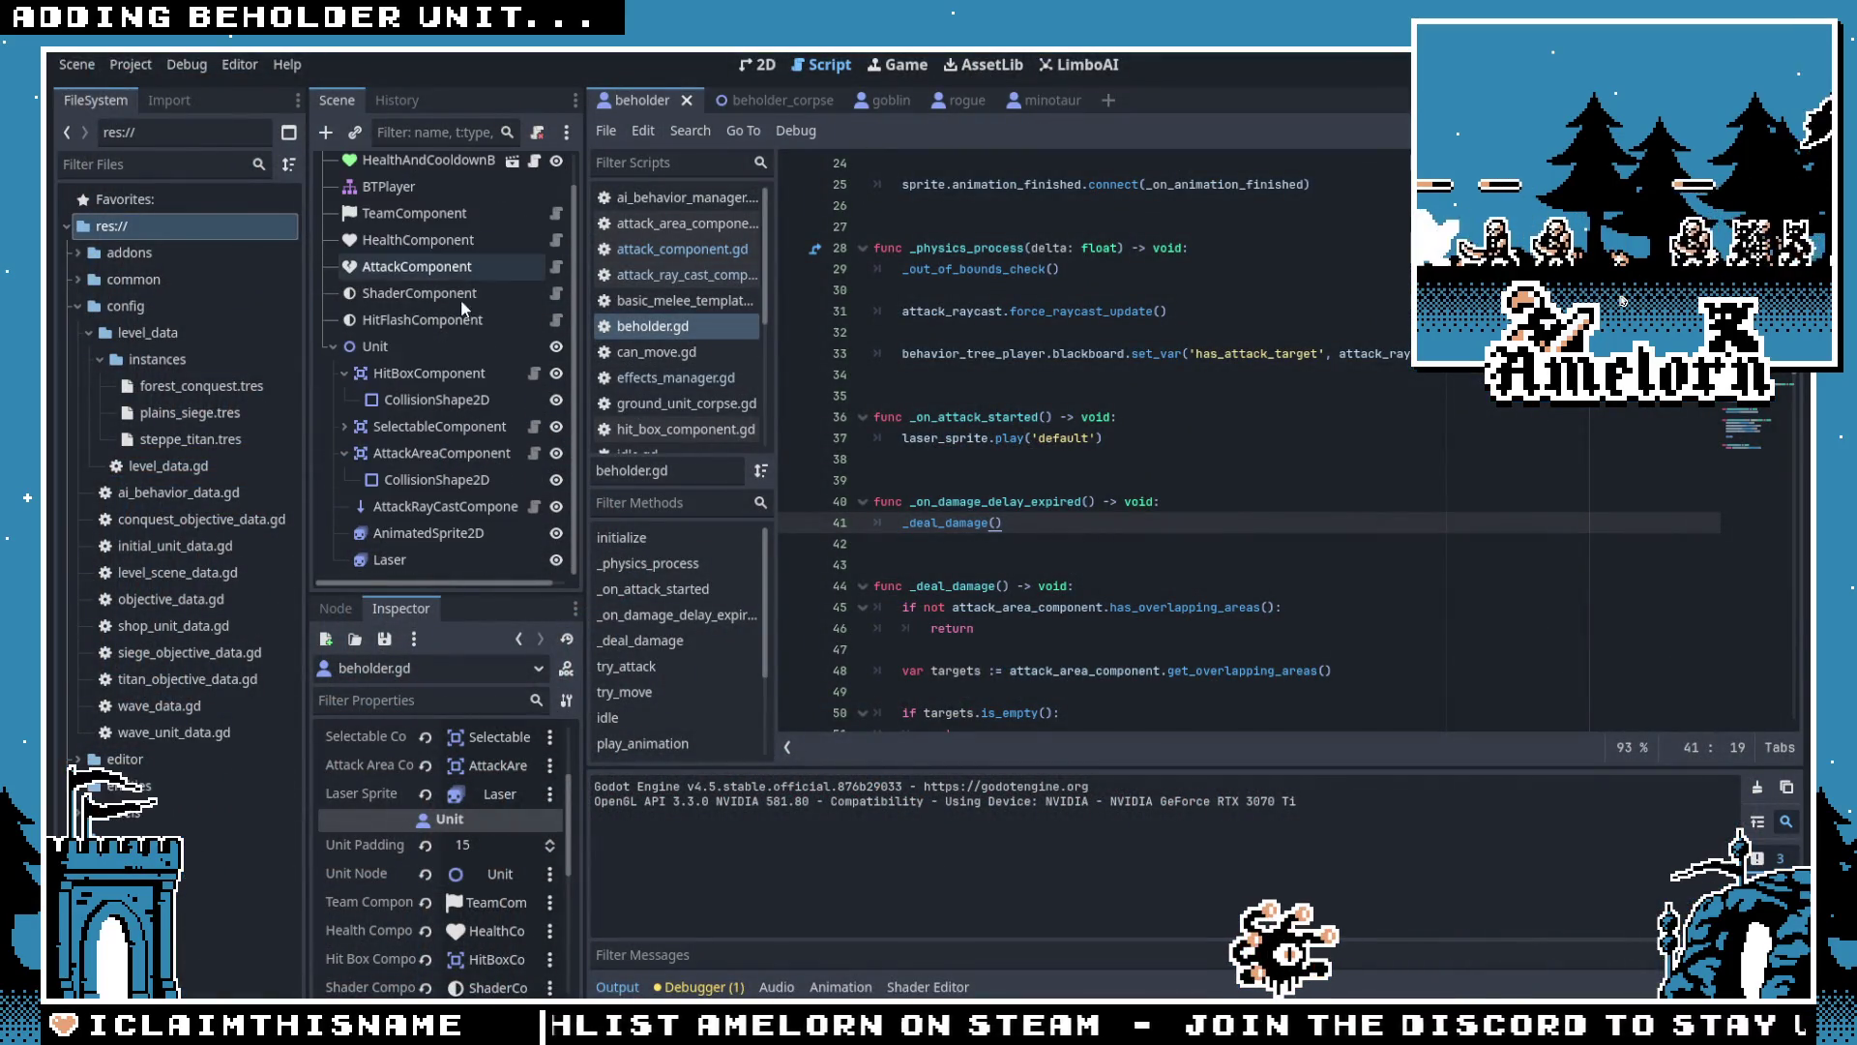
Delete the Laser animation's trailing frames past frame 7, then save and relaunch the game
left_click(389, 560)
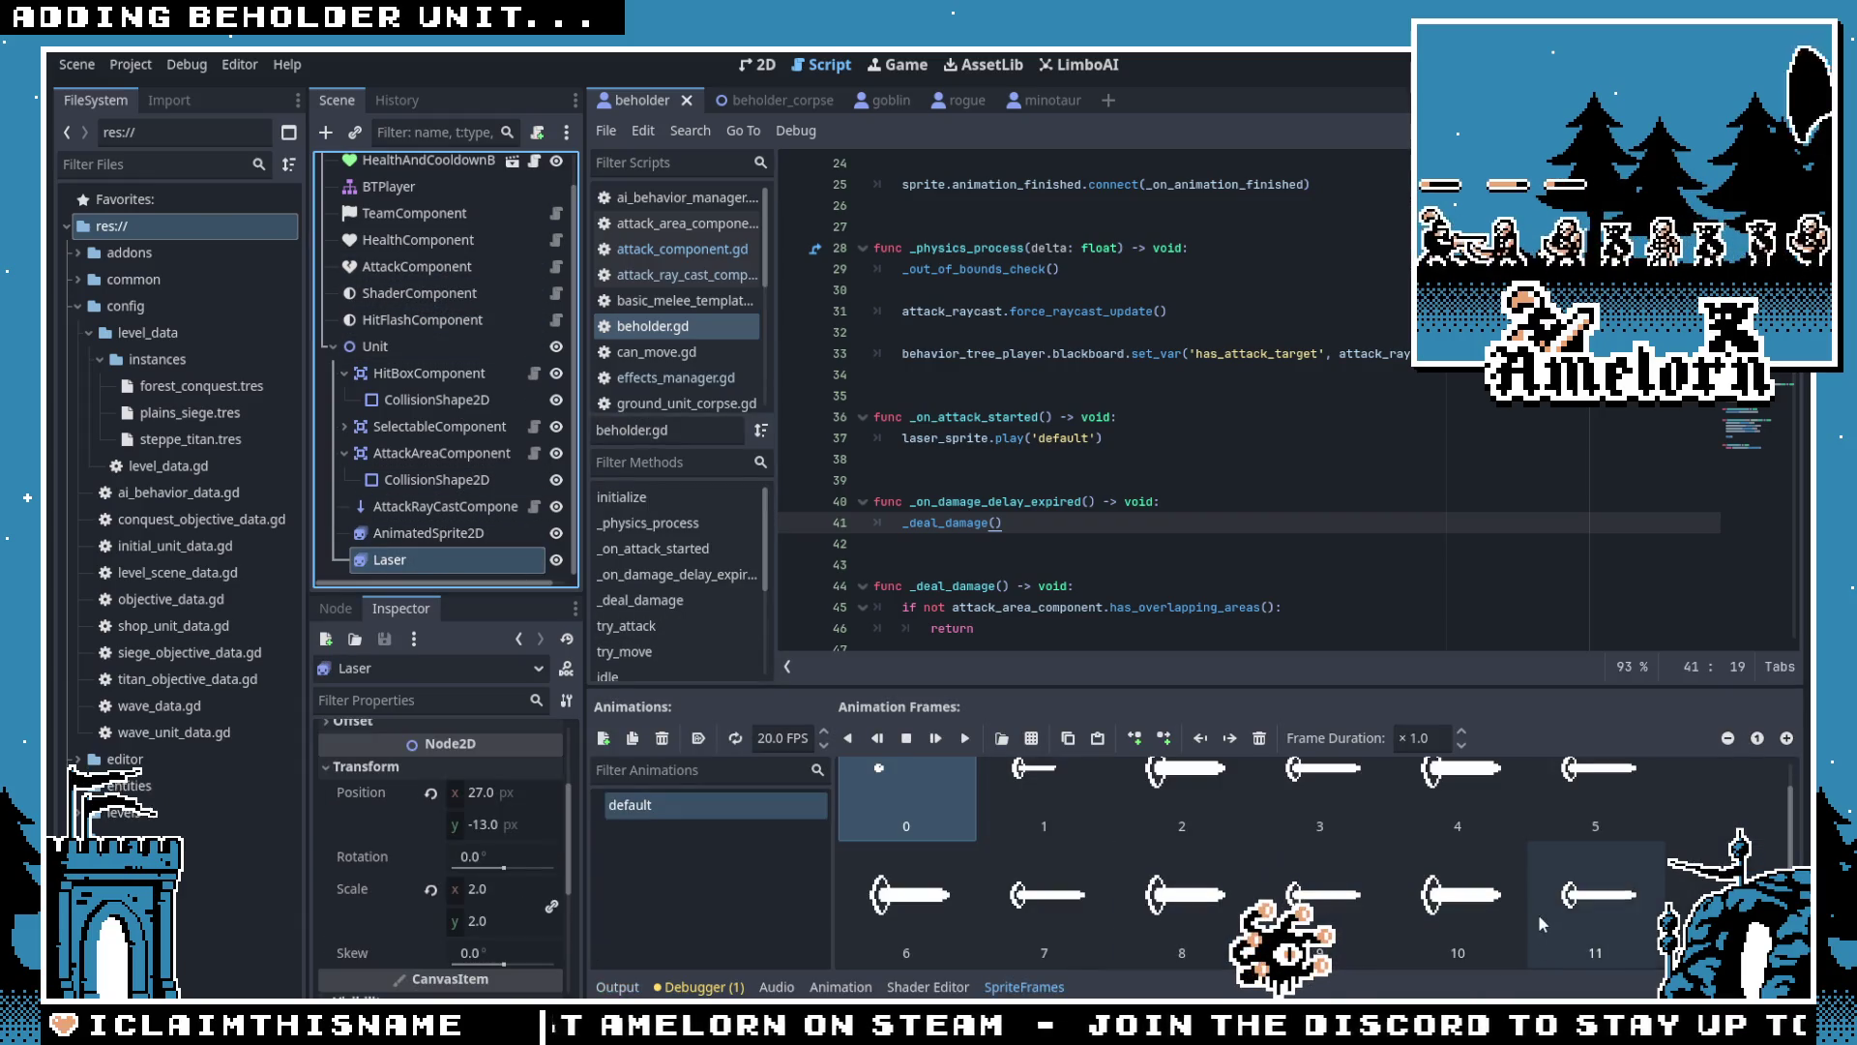
left_click(919, 910, "shift")
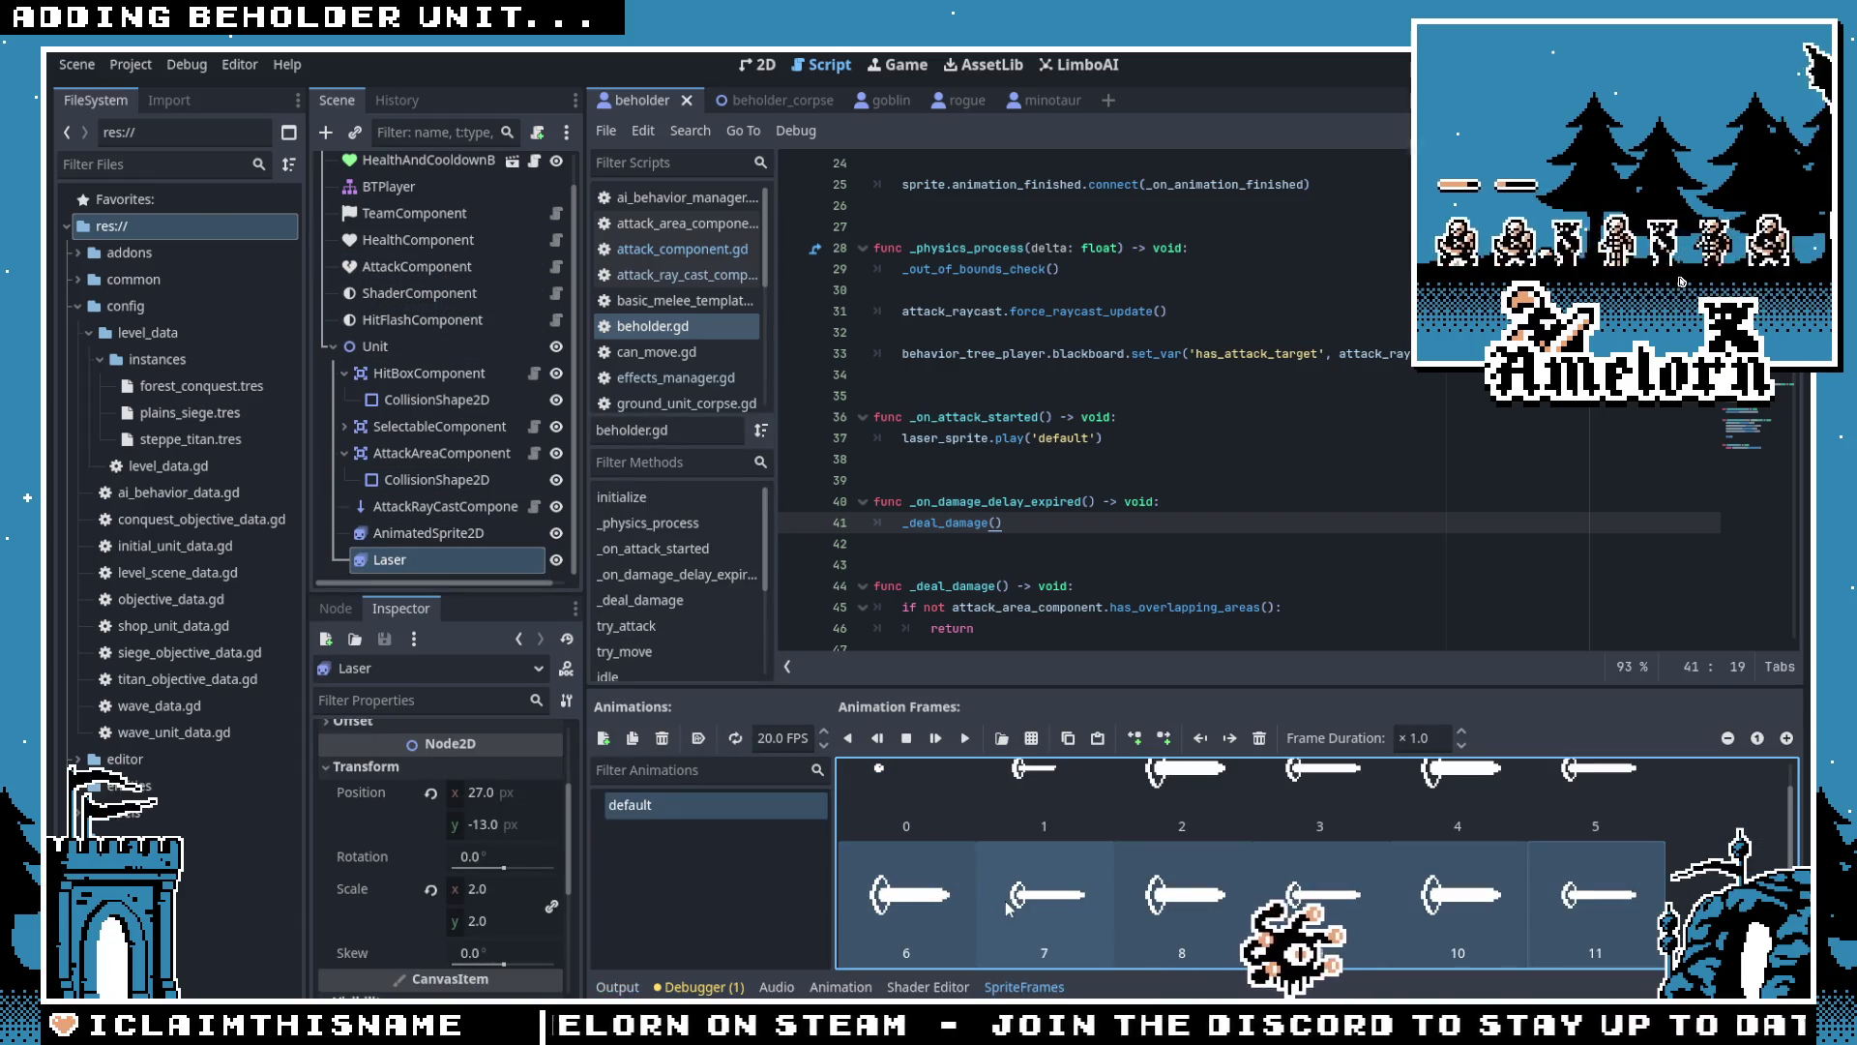
key("Delete")
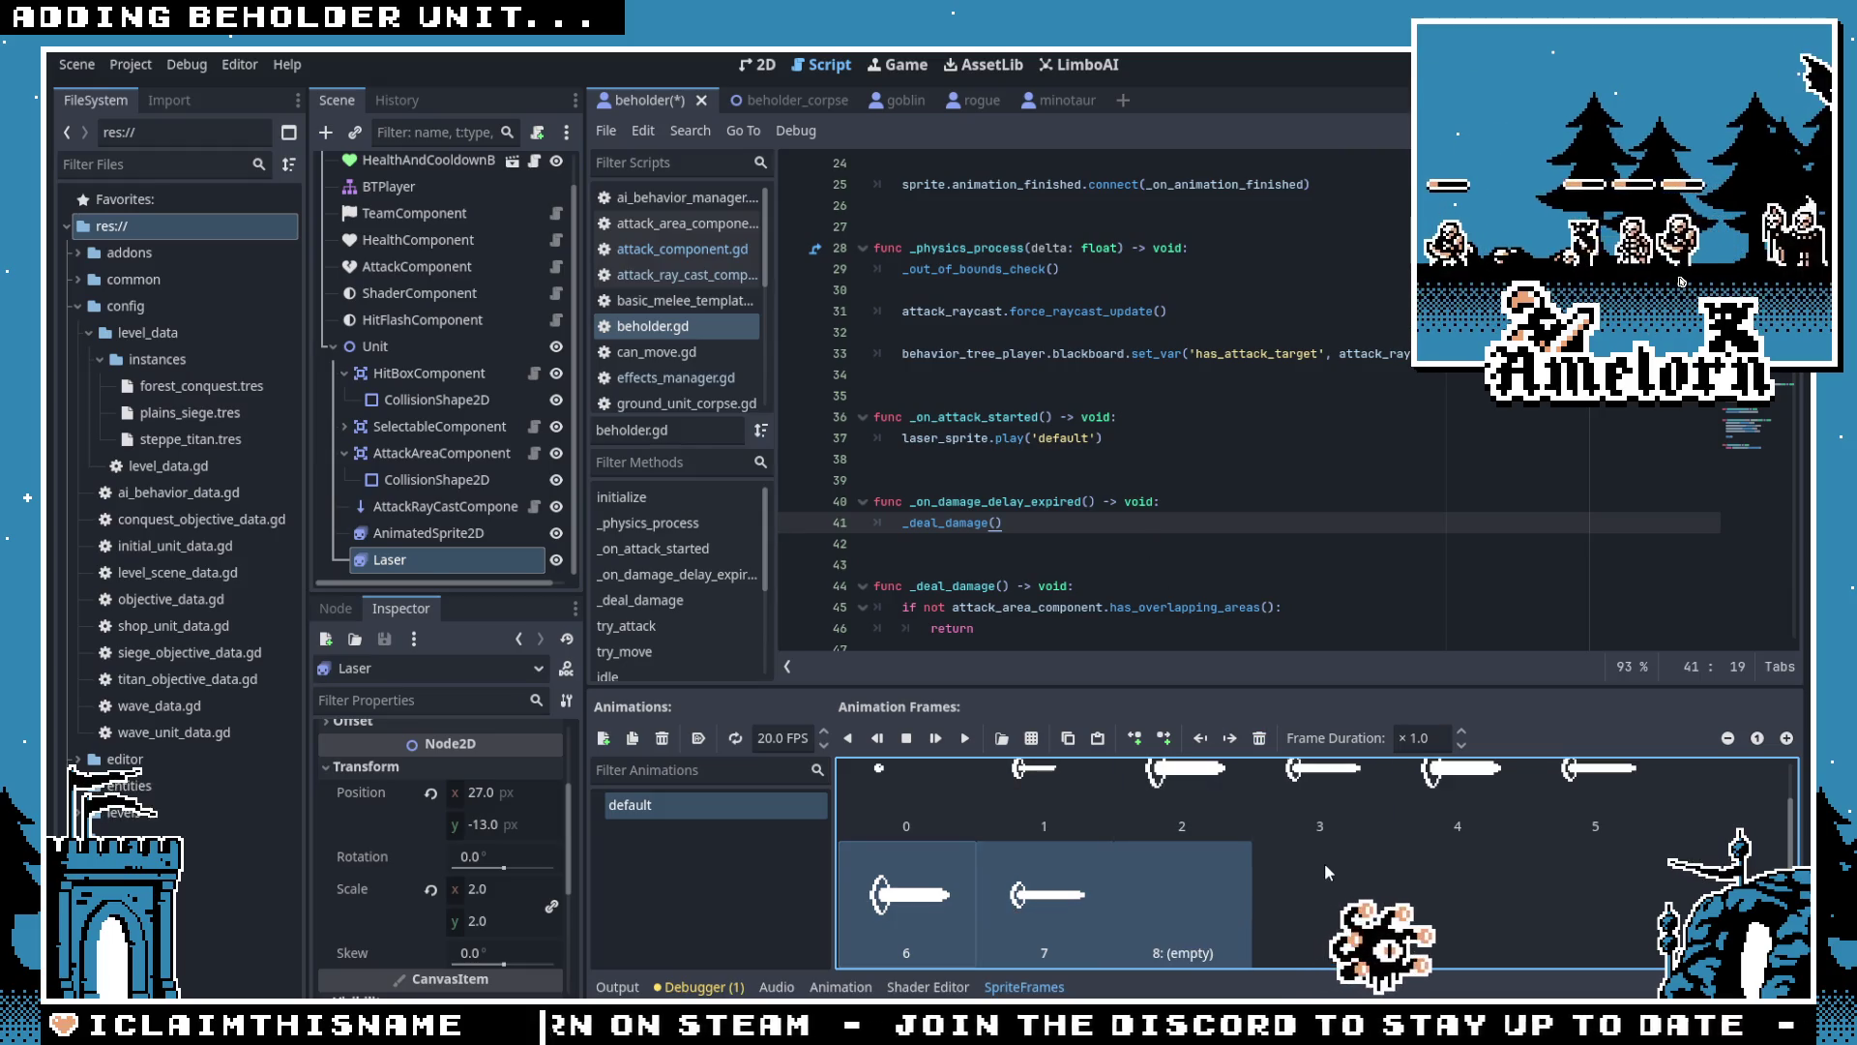
key("F5")
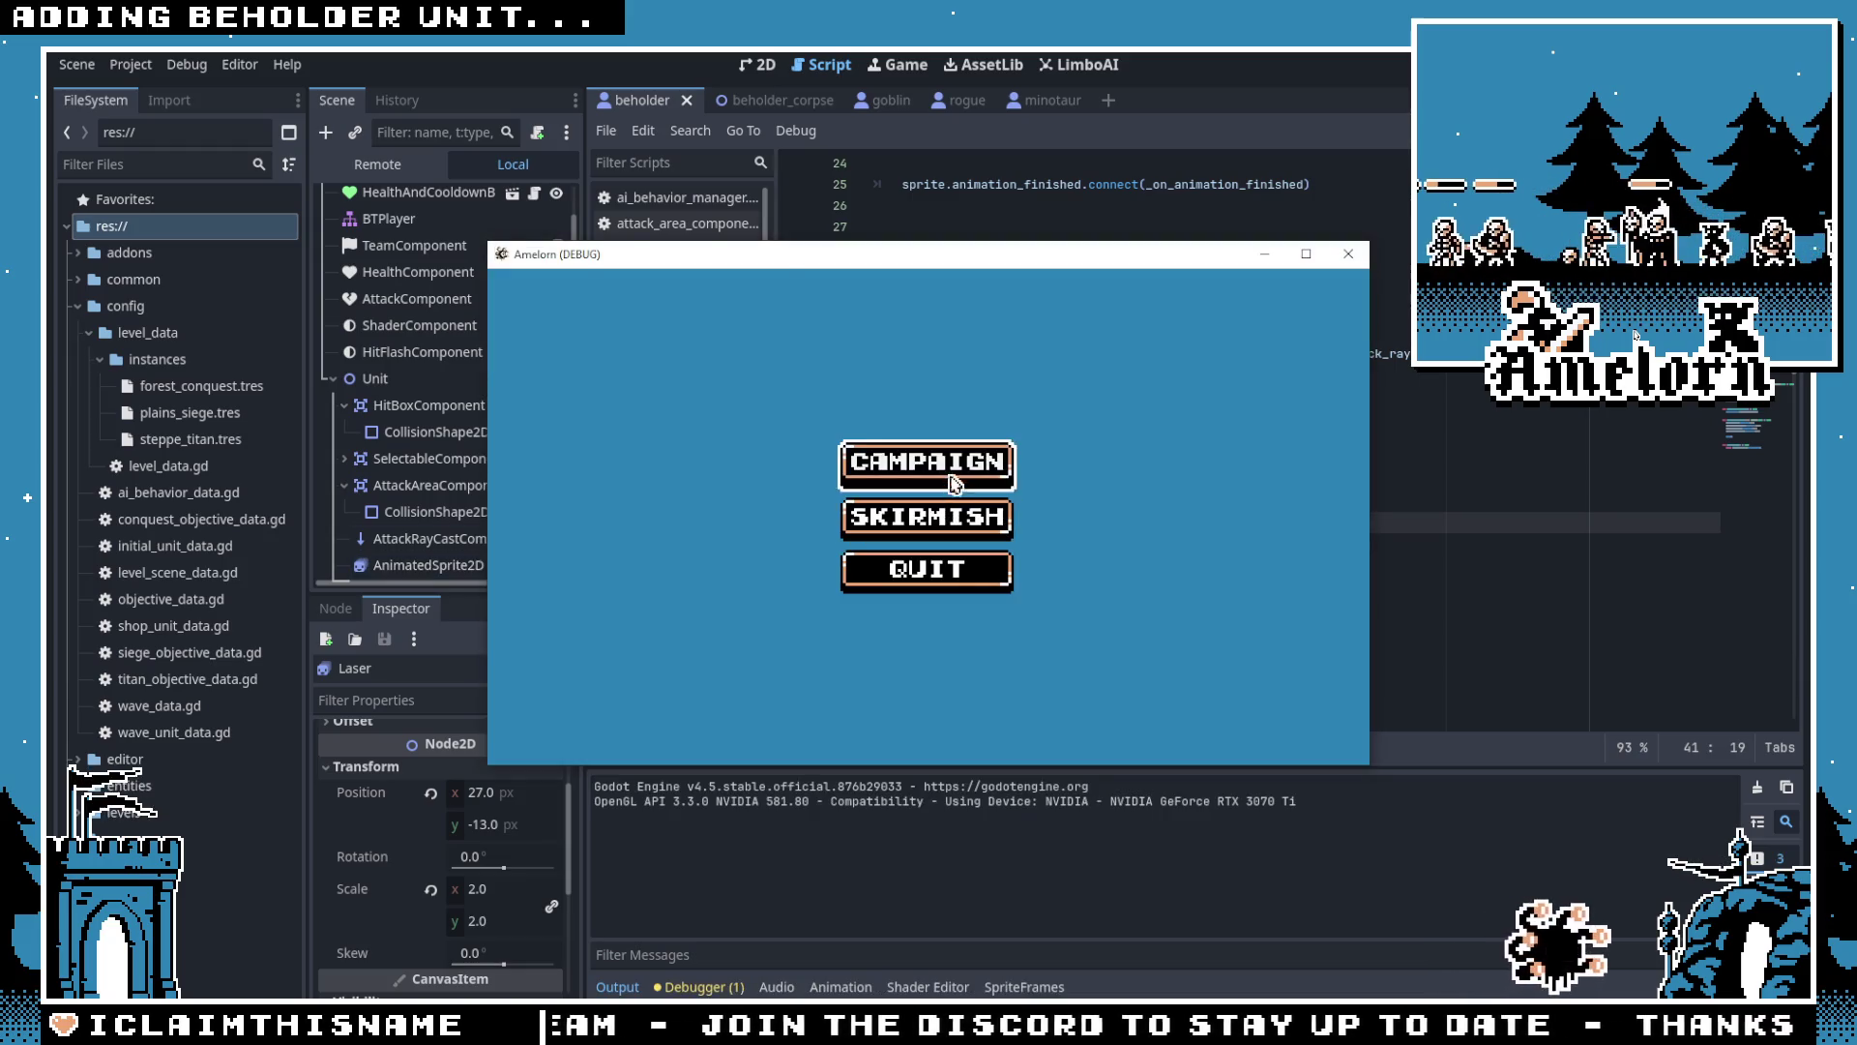
Play Forest Conquest full screen, fielding beholders to watch the shortened laser, then stop the game
left_click(881, 516)
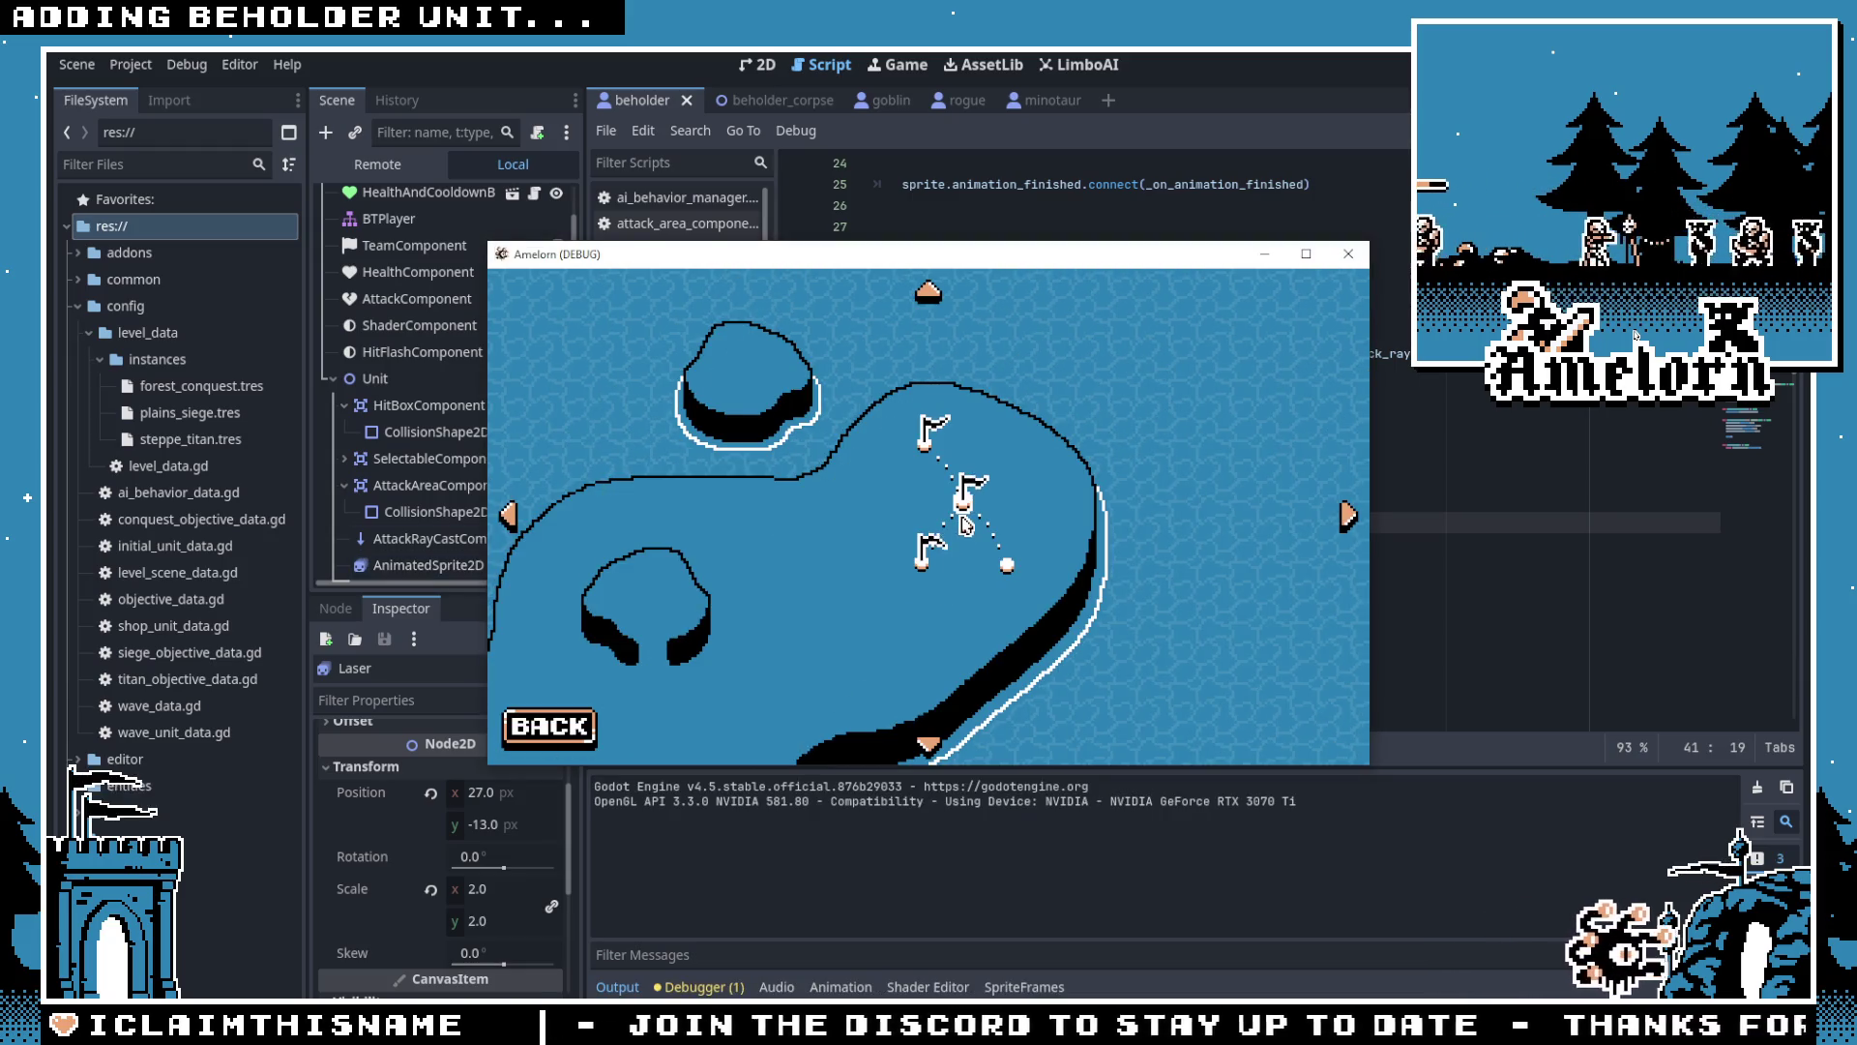
left_click(928, 566)
left_click(818, 600)
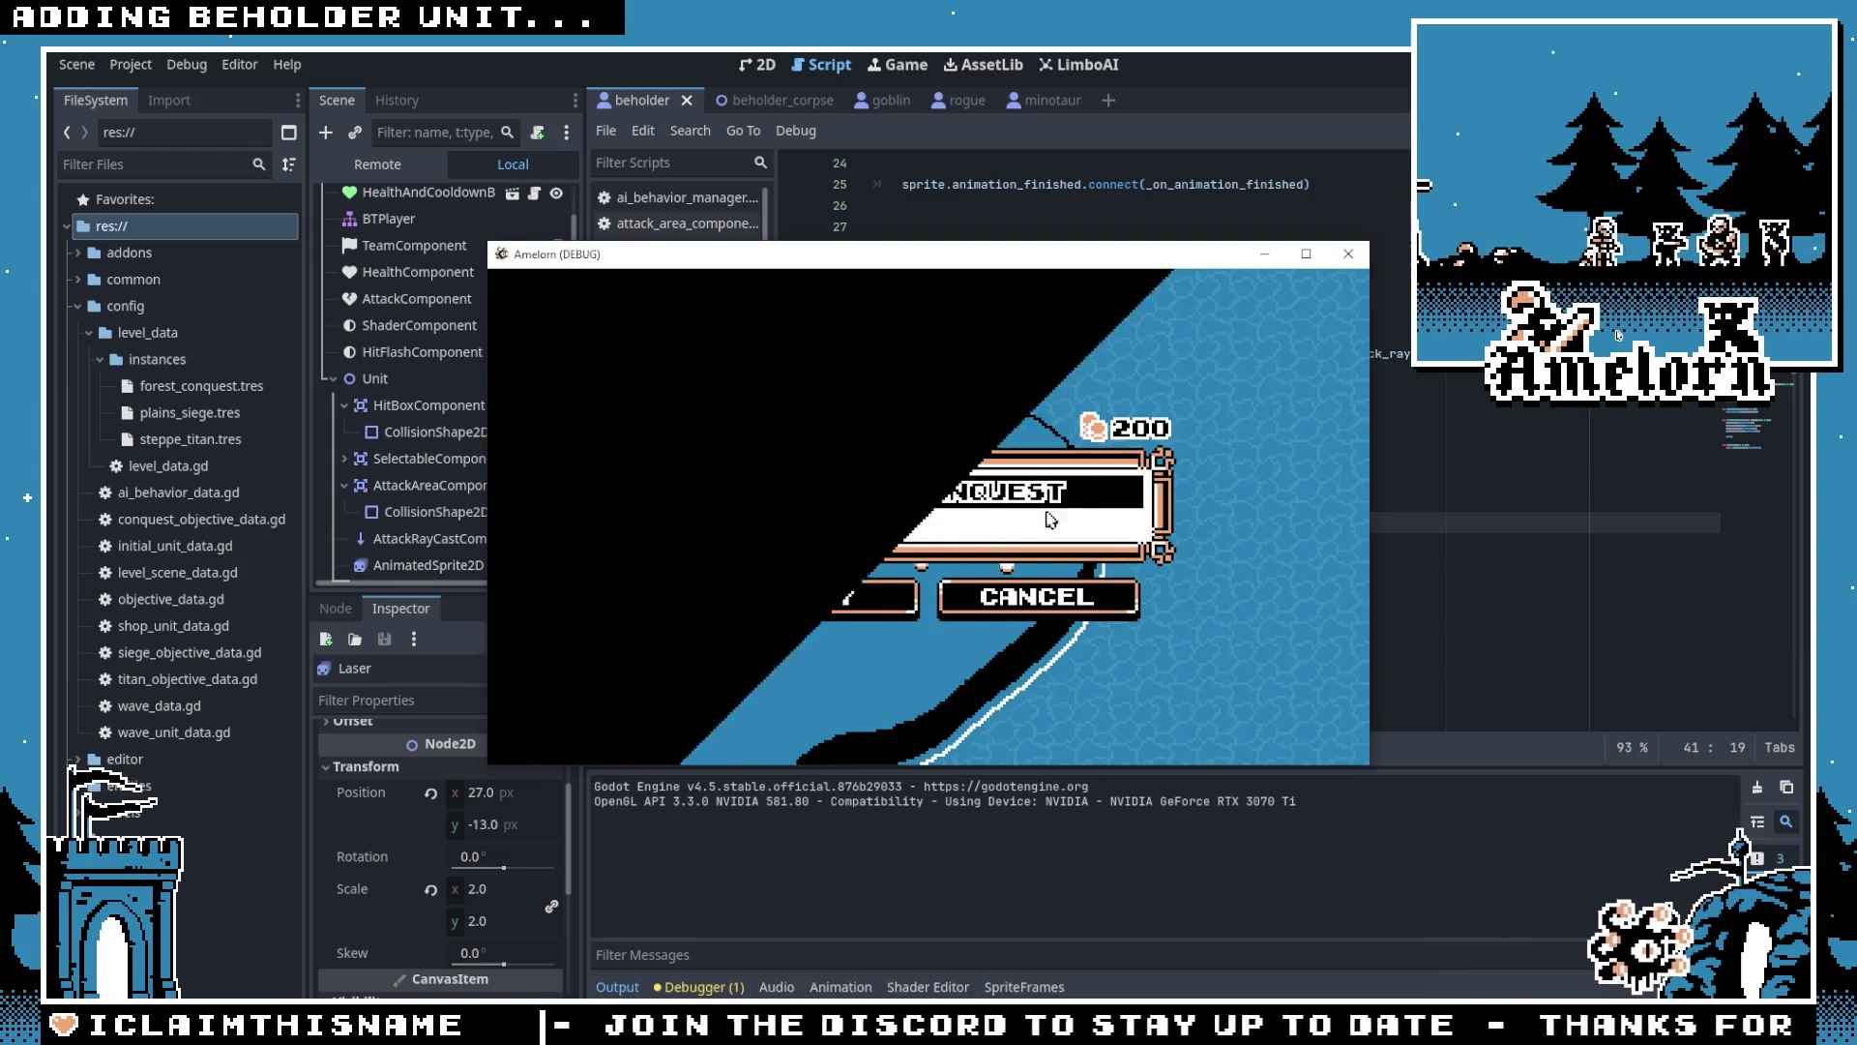
left_click(1308, 255)
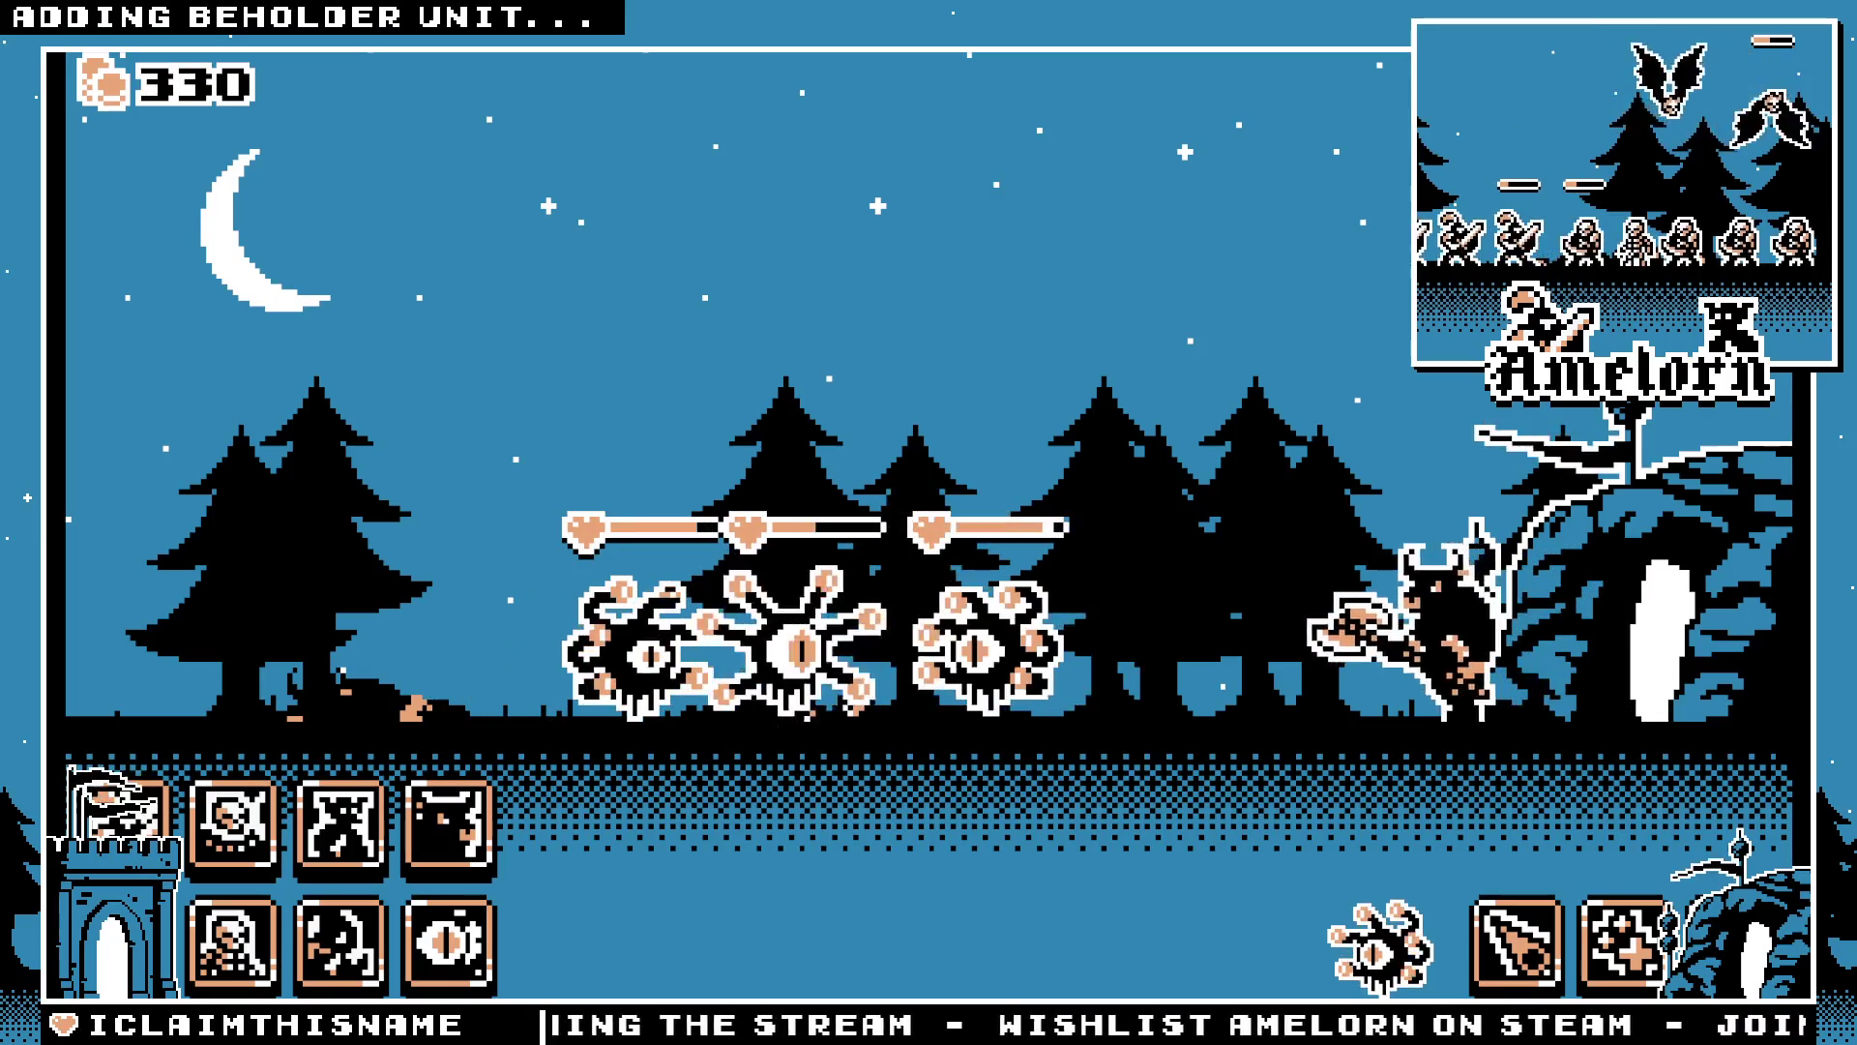
key("F8")
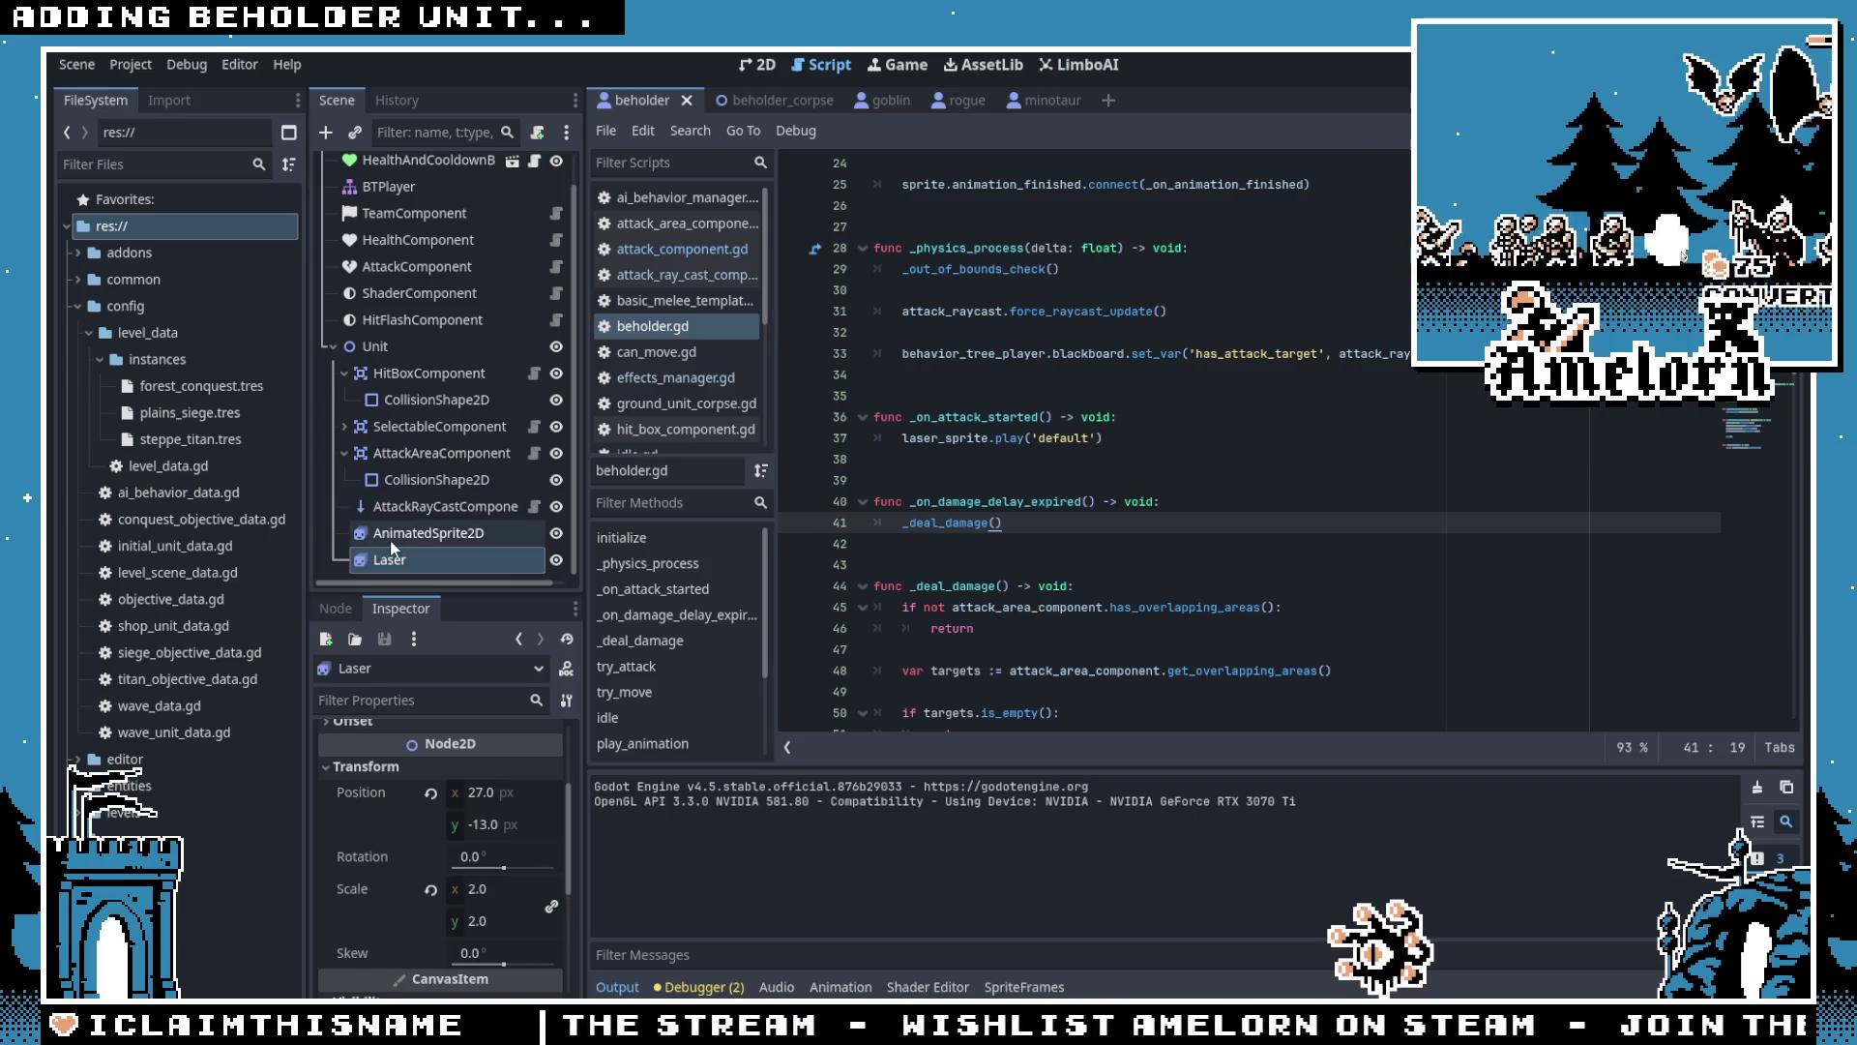
Give Laser frames 0 and 1 a Frame Duration of 4.0, save, and relaunch the game
left_click(390, 539)
left_click(390, 563)
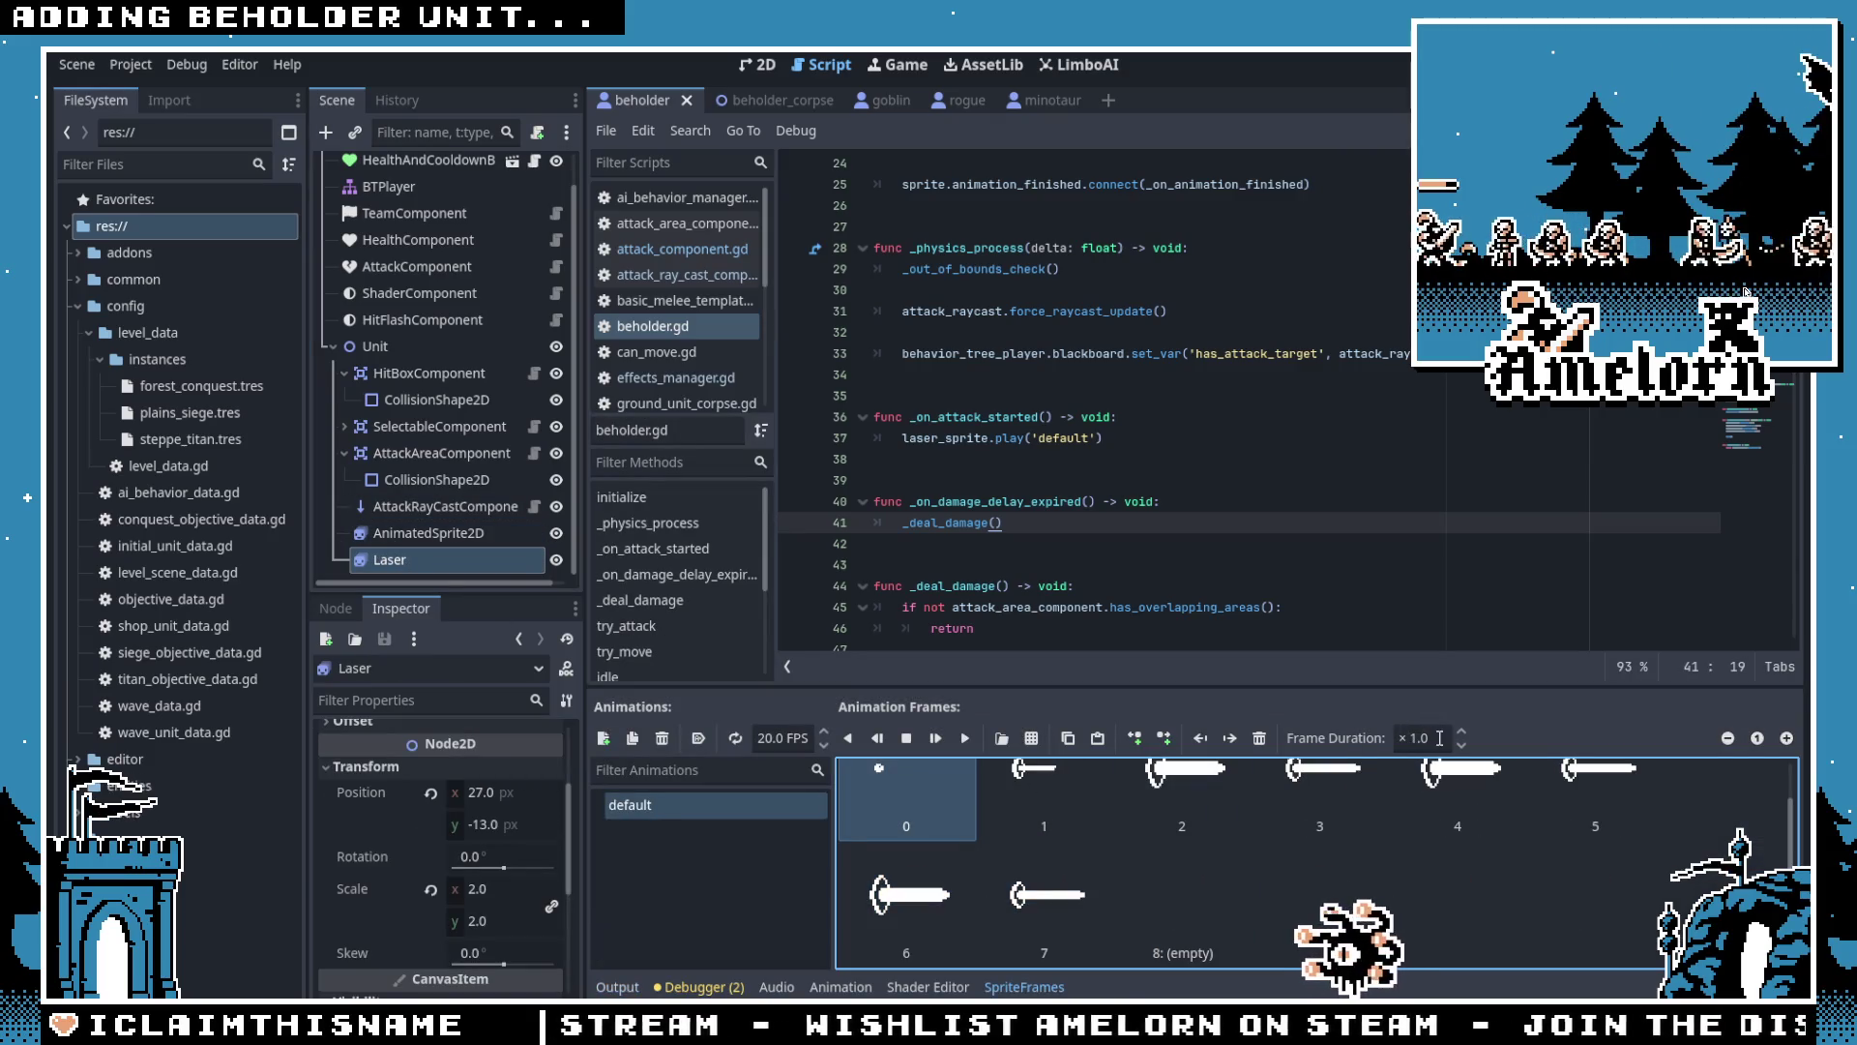
left_click(1072, 800)
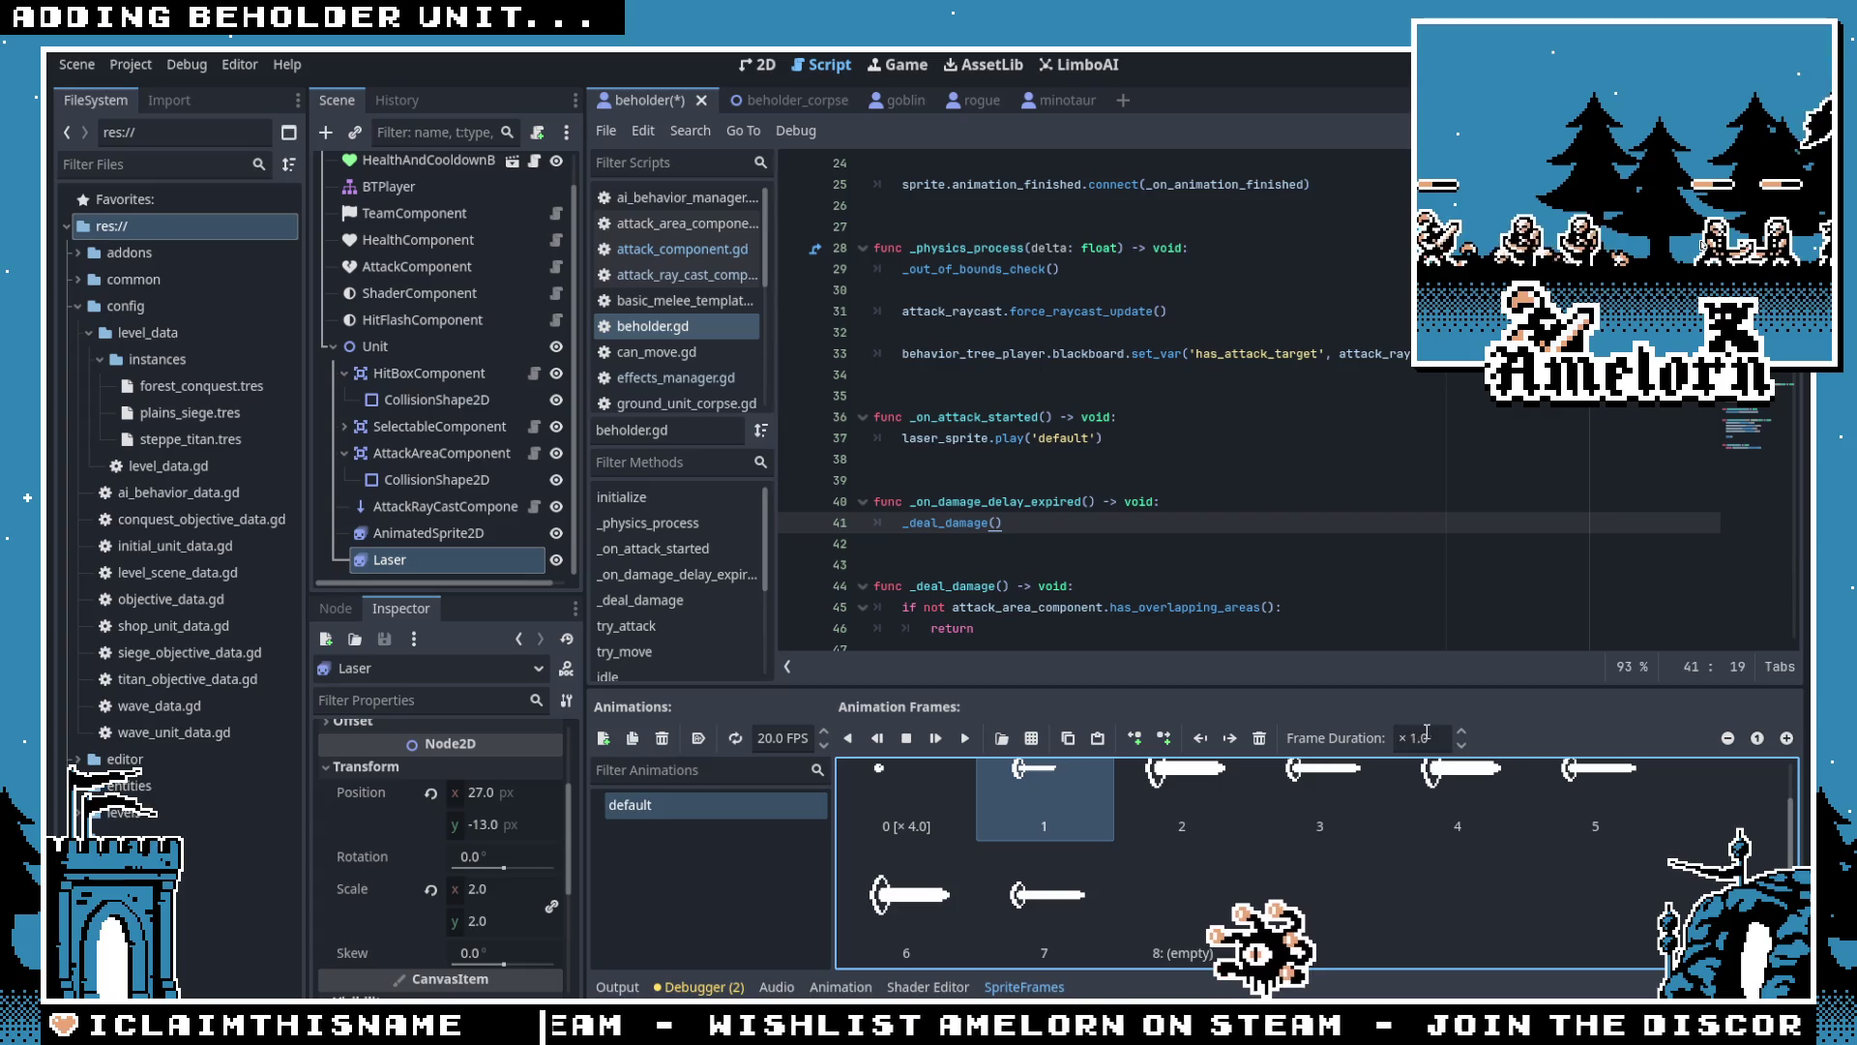
double_click(1422, 737)
type("4")
key("Return")
key("ctrl+s")
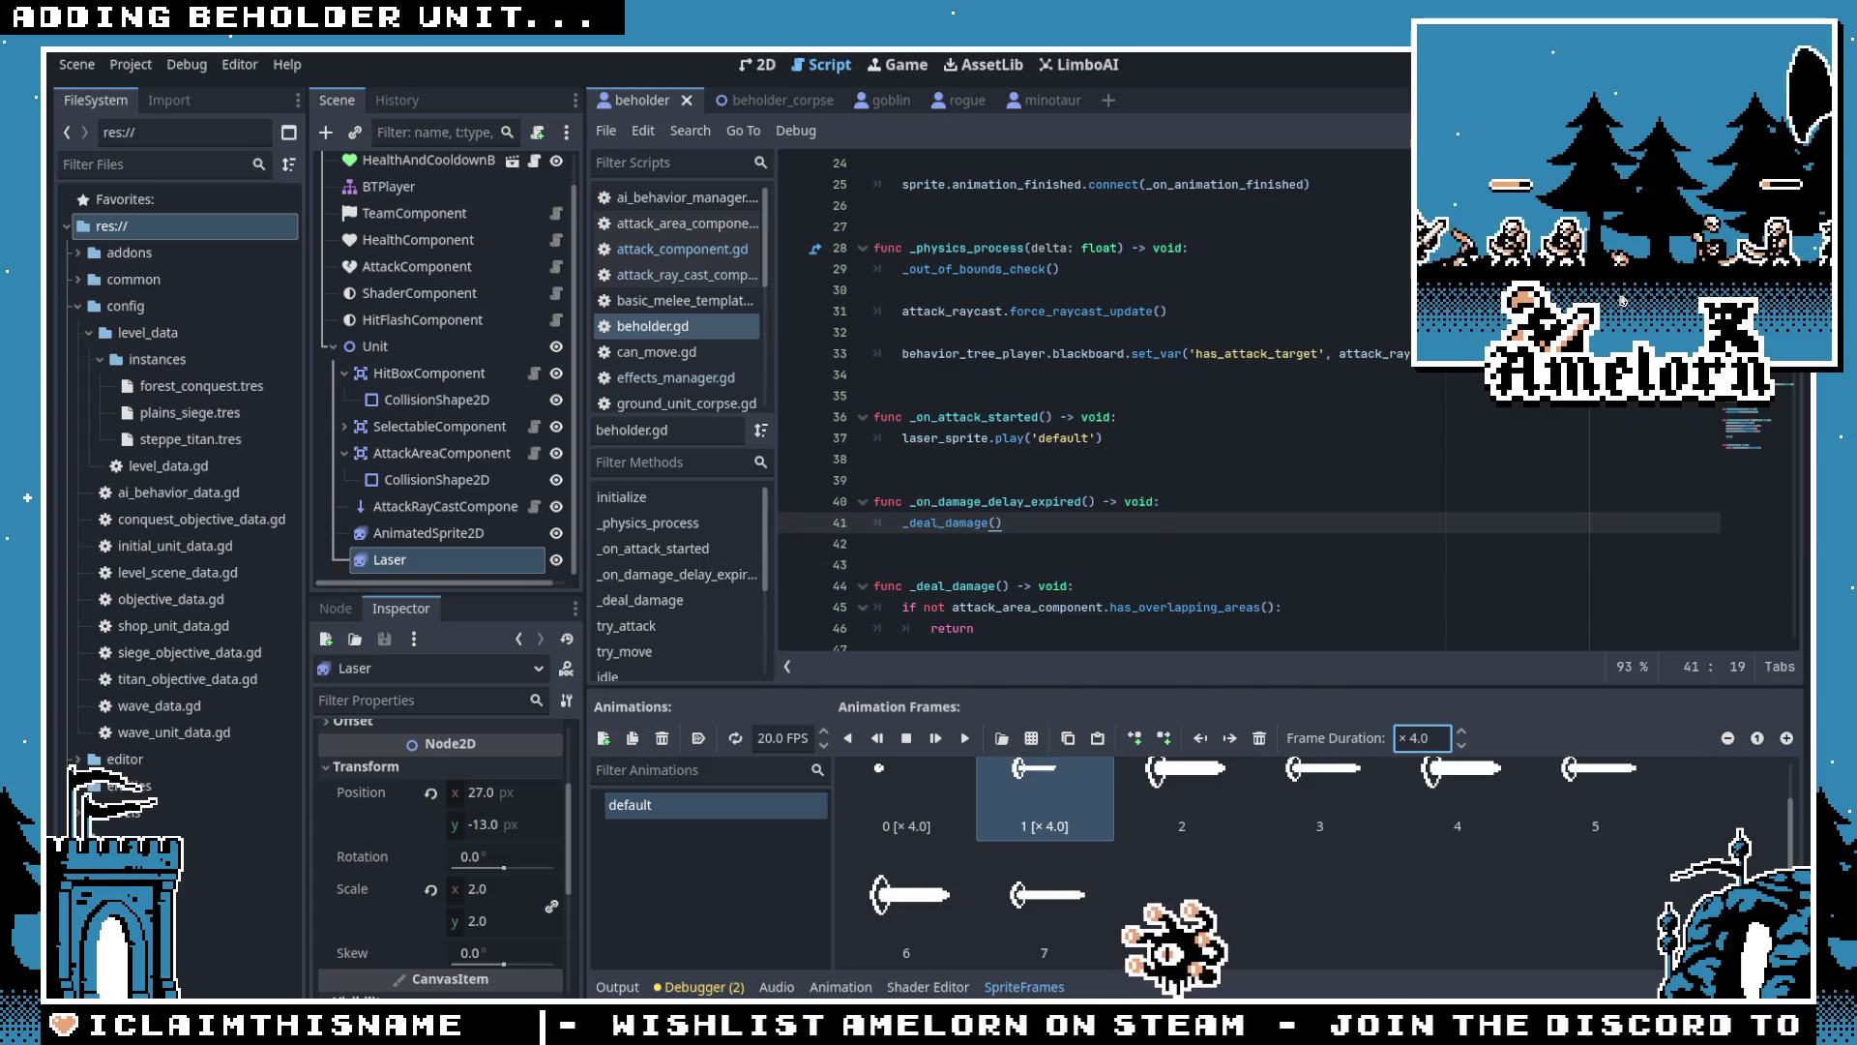
key("F5")
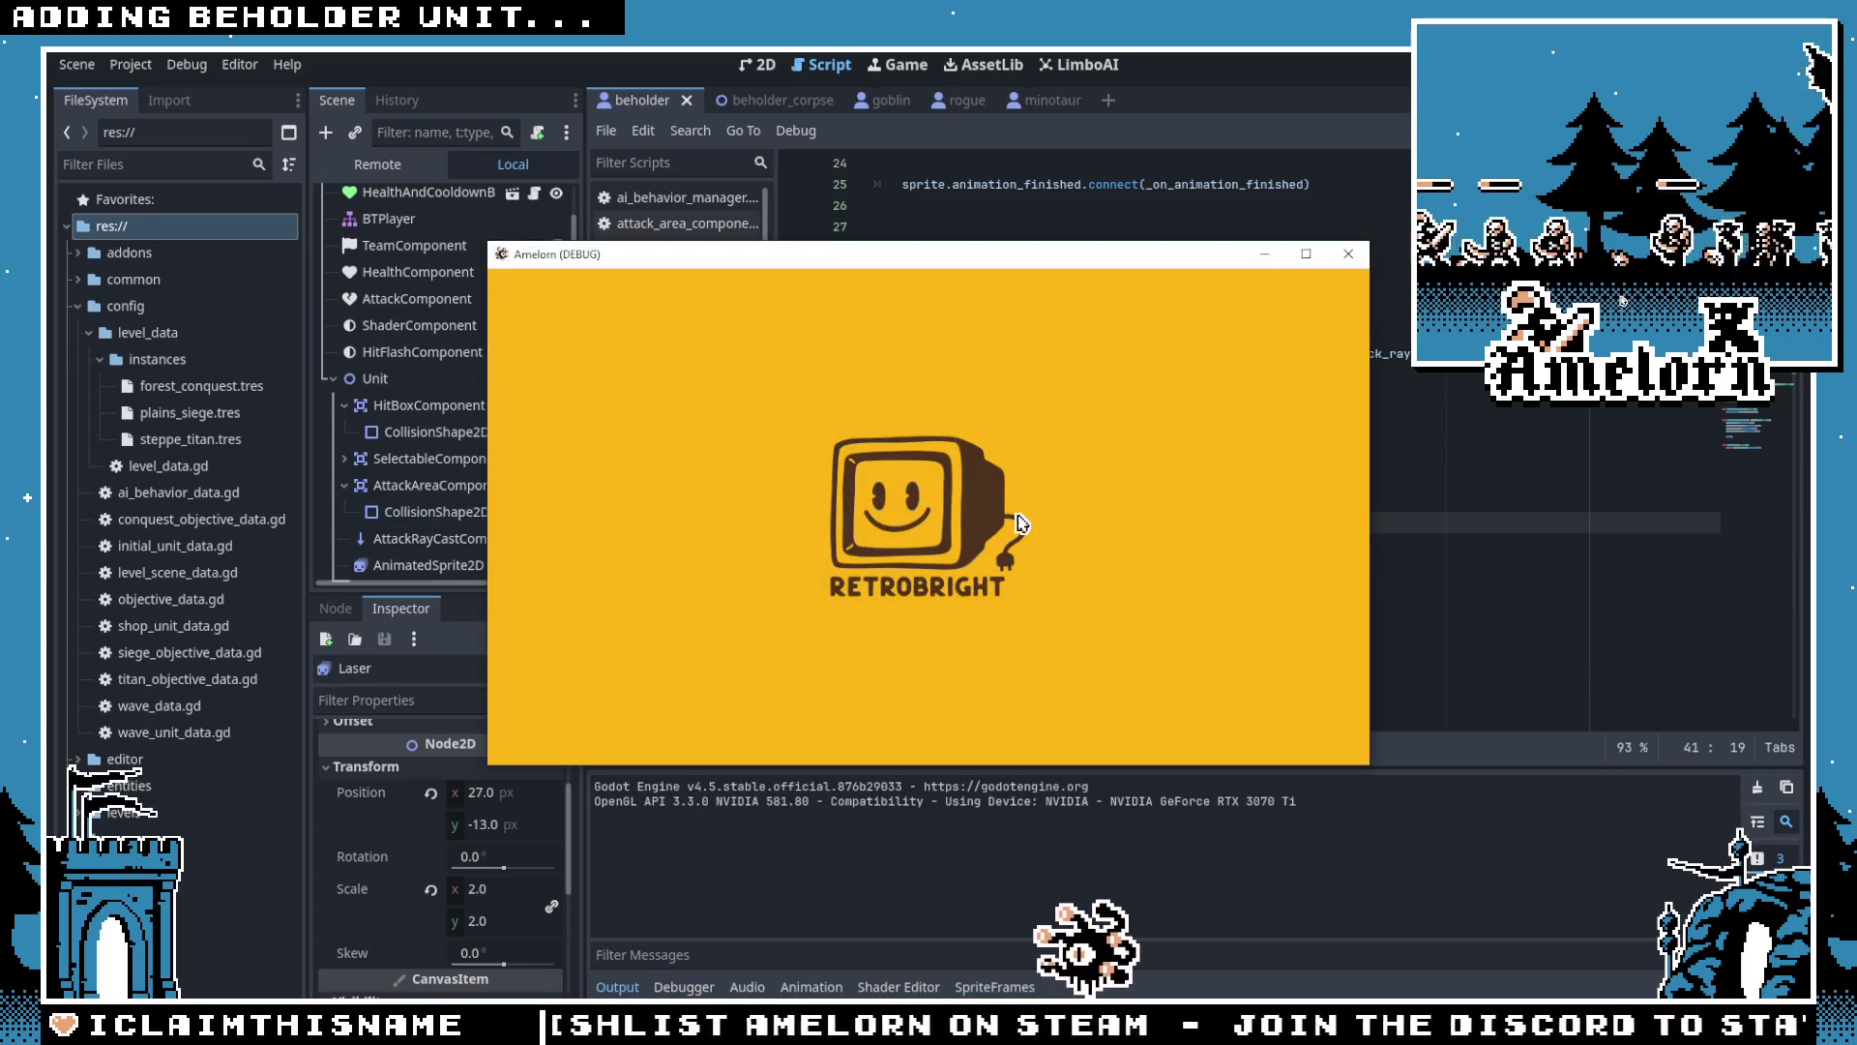
Start Forest Conquest, spawn a beholder to check the slower laser wind-up, then return to the editor
left_click(925, 514)
left_click(995, 551)
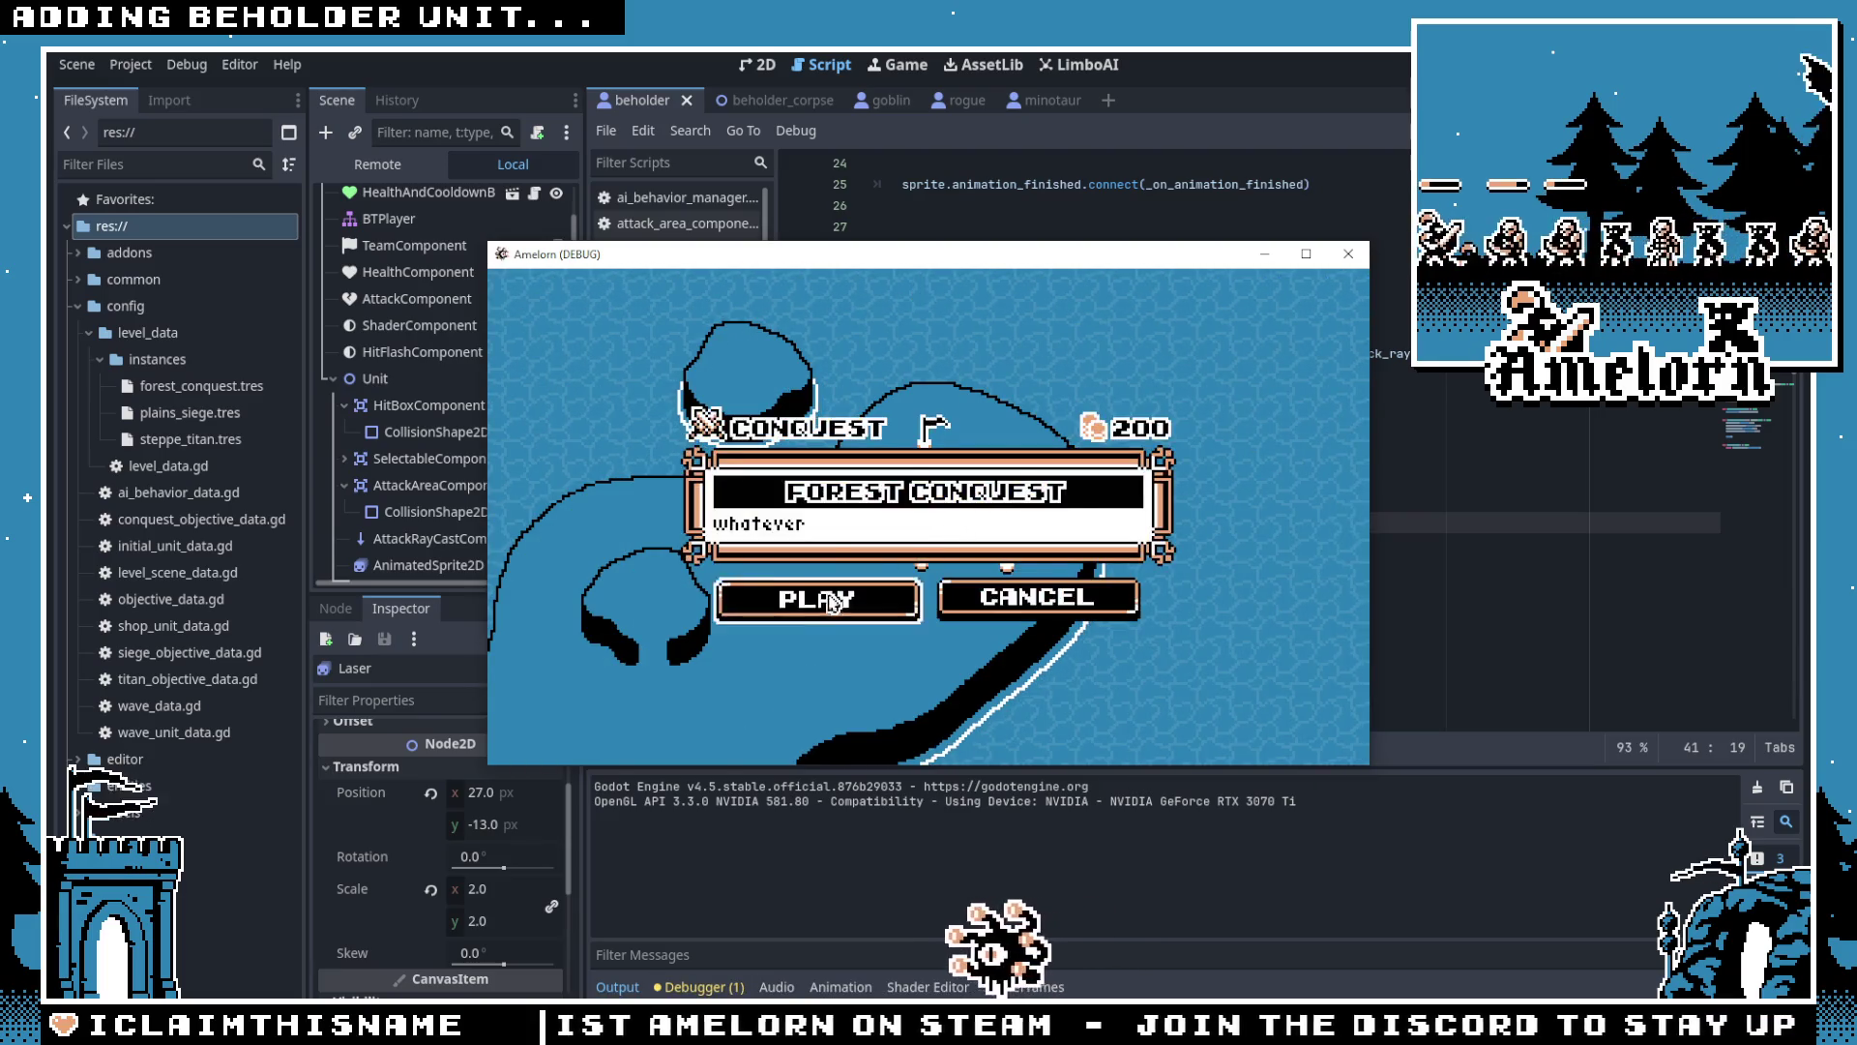
left_click(832, 602)
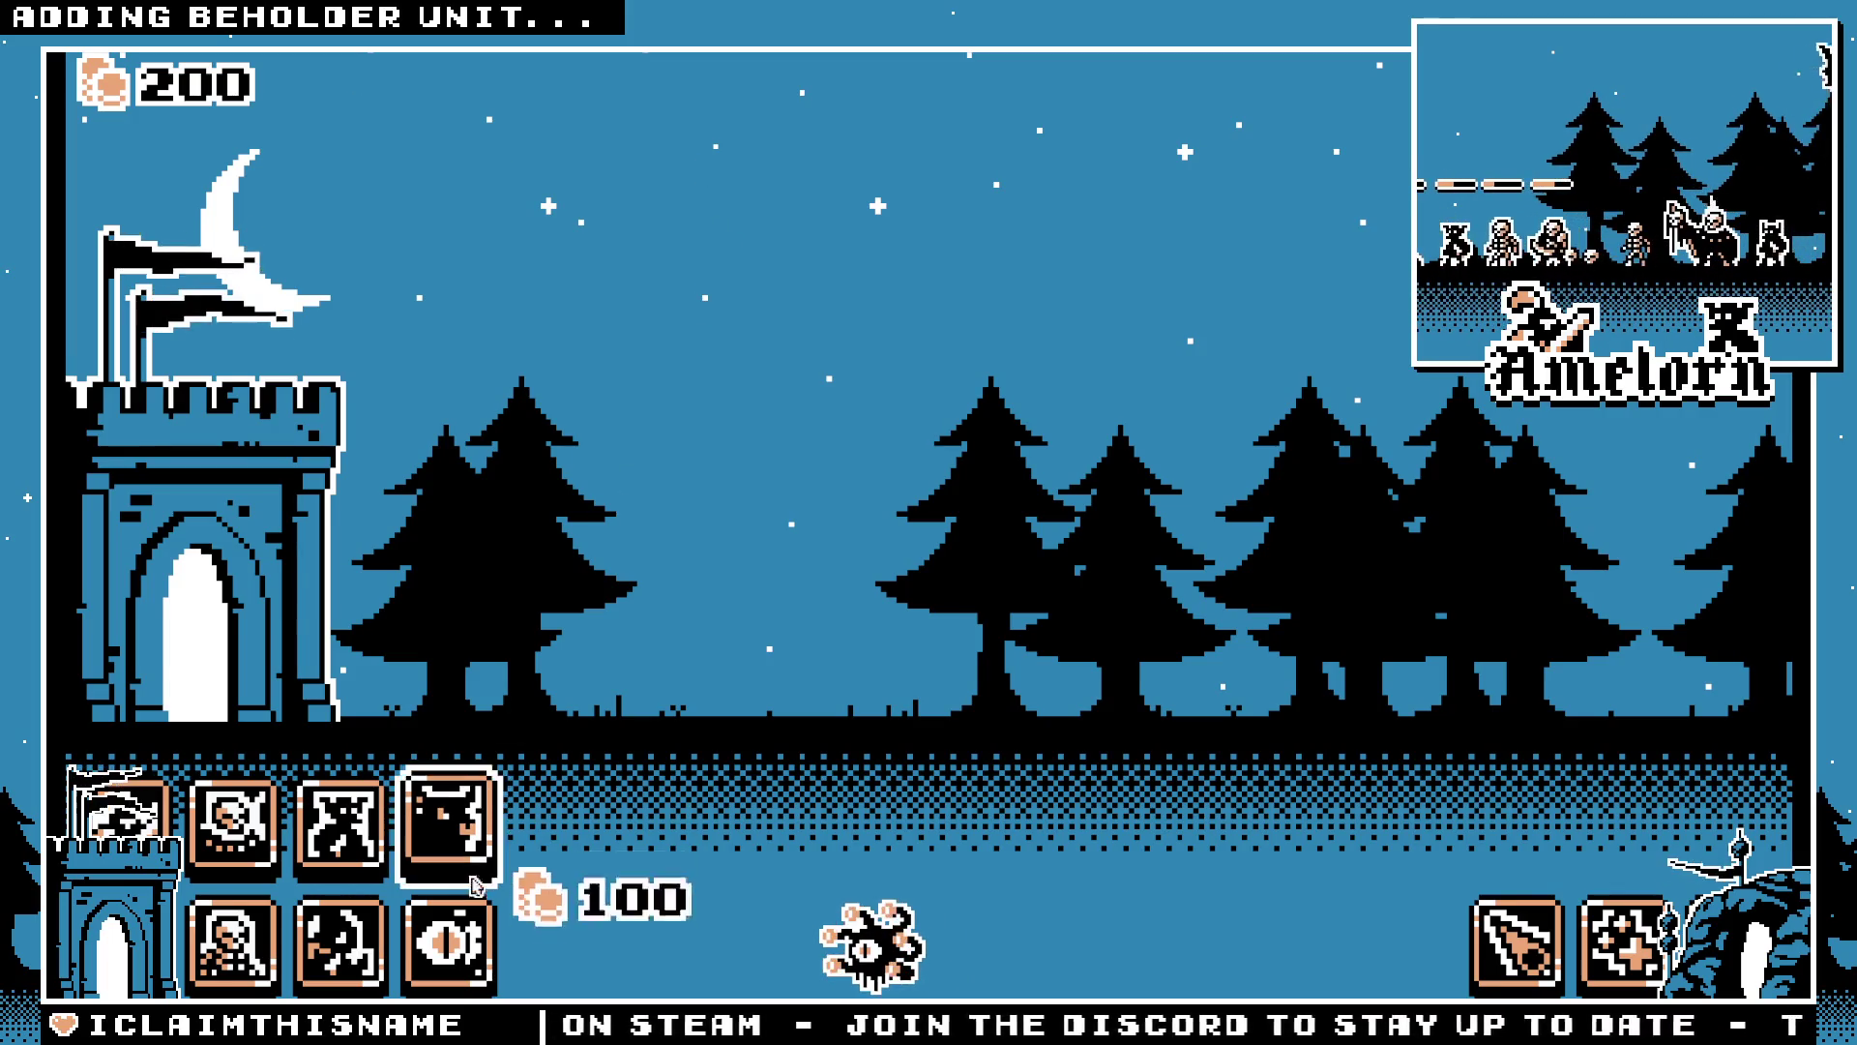
left_click(448, 943)
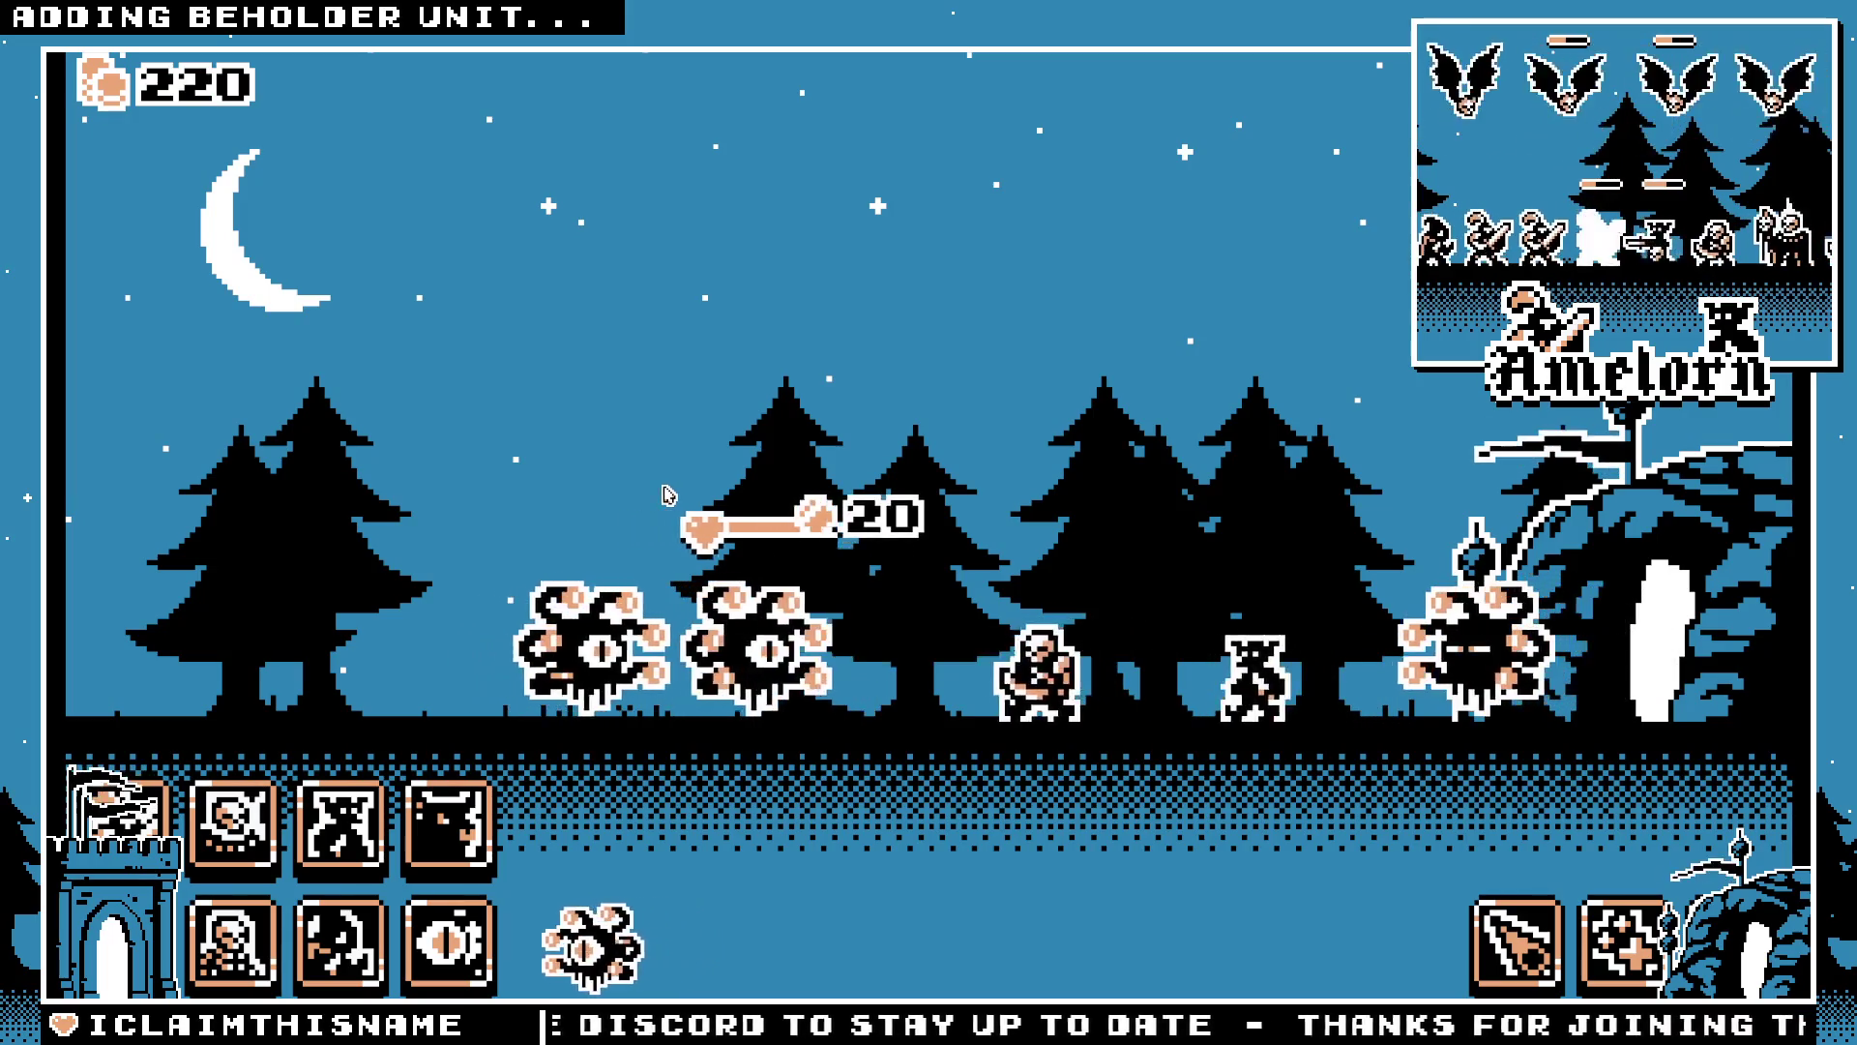
key("alt+Tab")
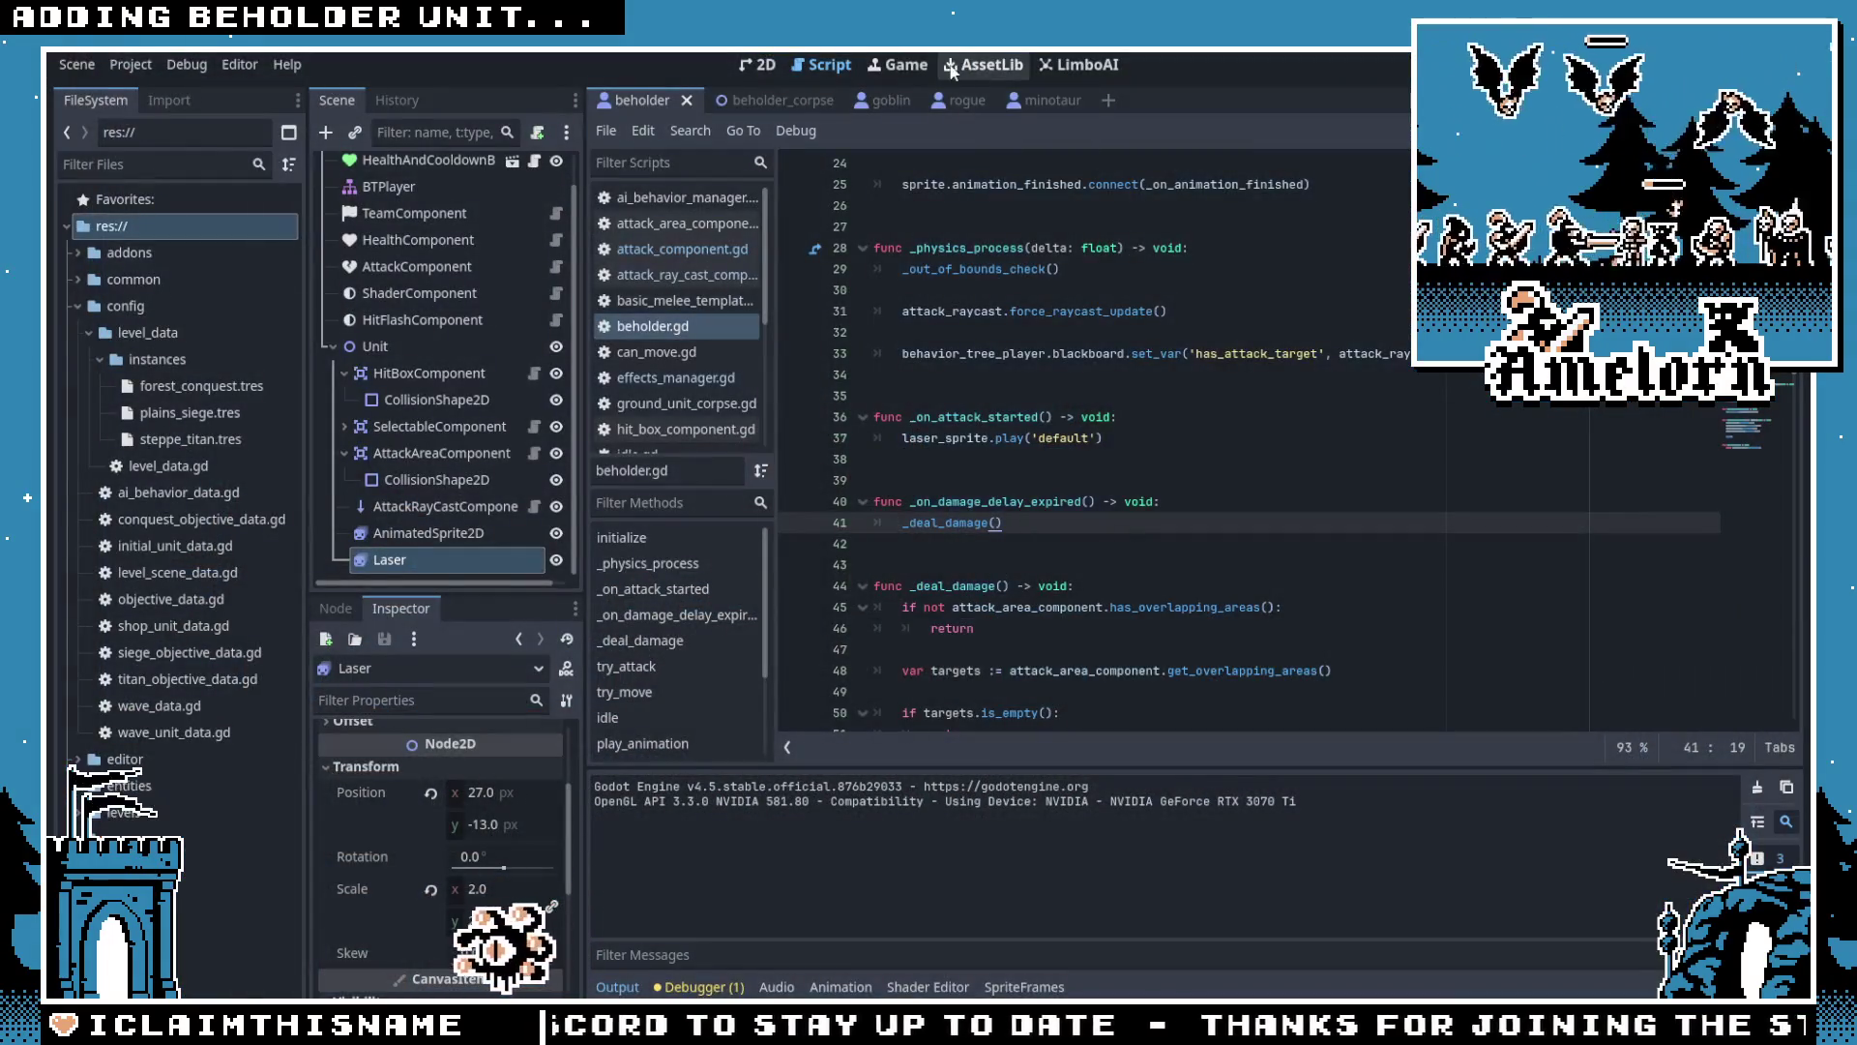
Change Laser frames 0 and 1 to a ×2.0 frame duration and save
left_click(403, 561)
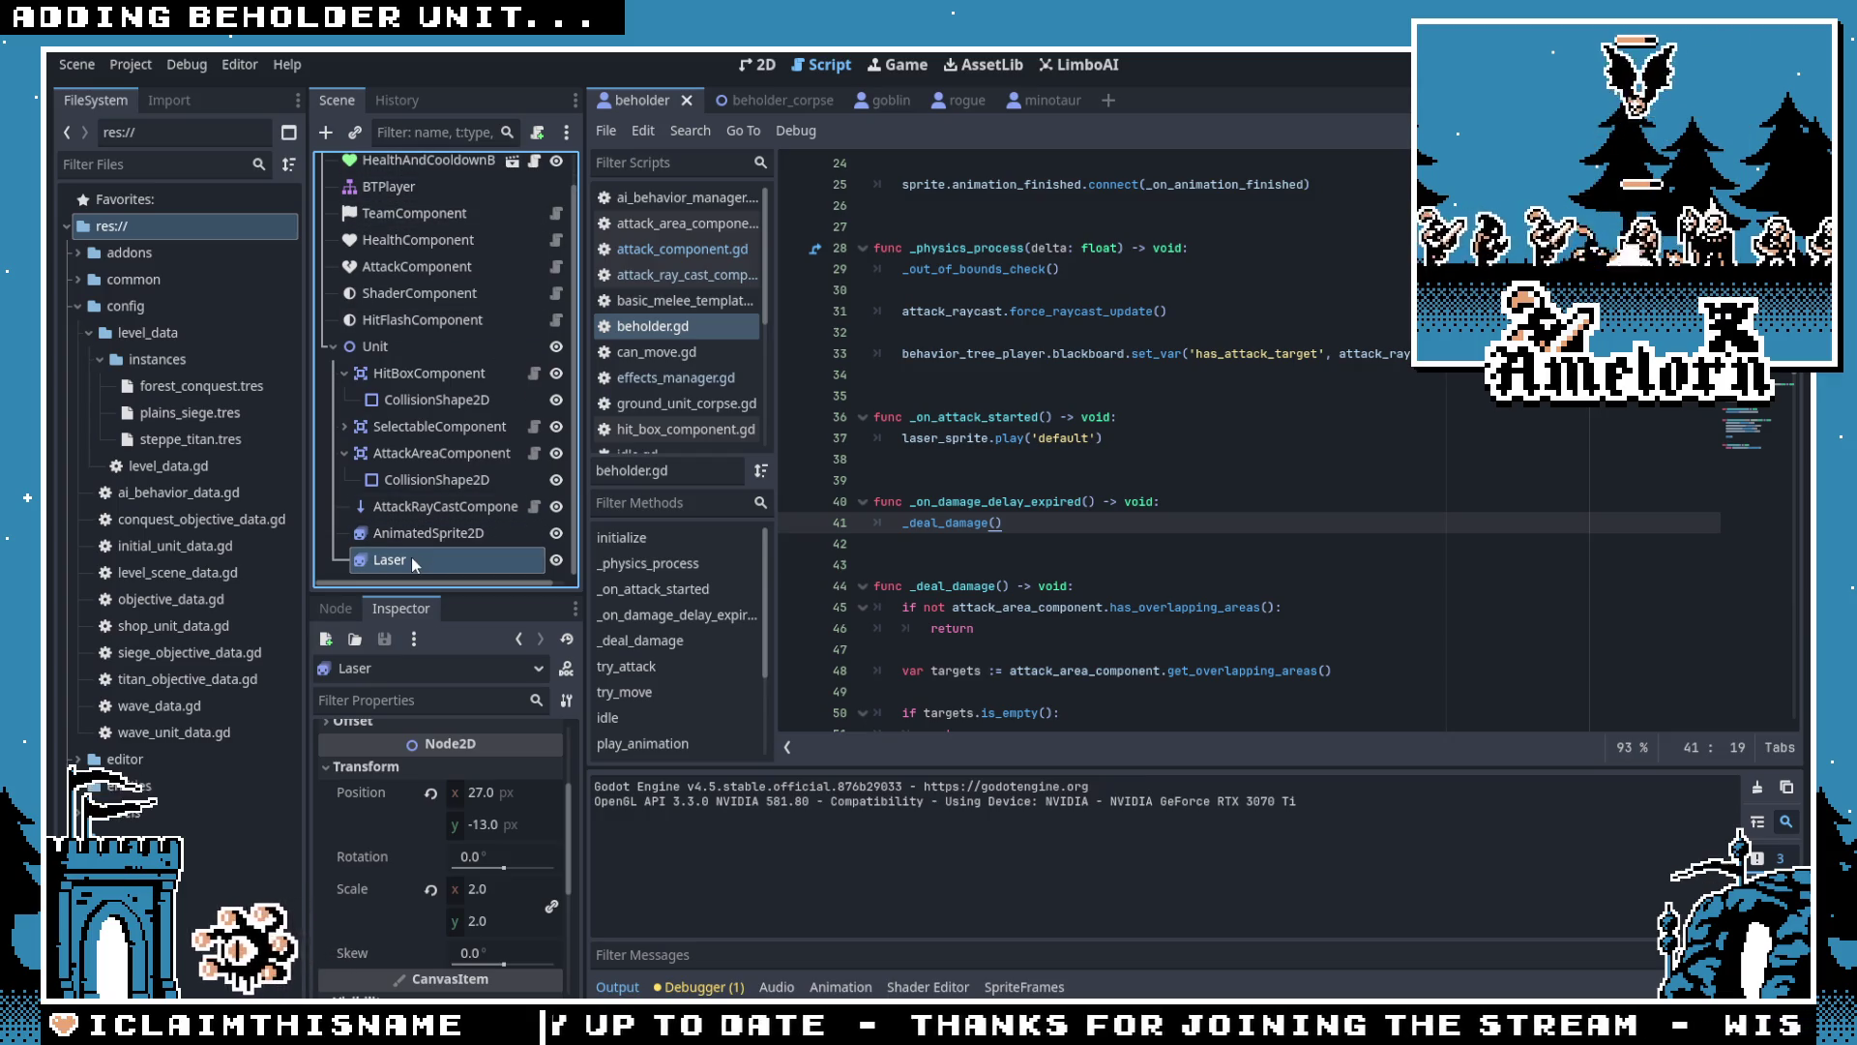
left_click(387, 560)
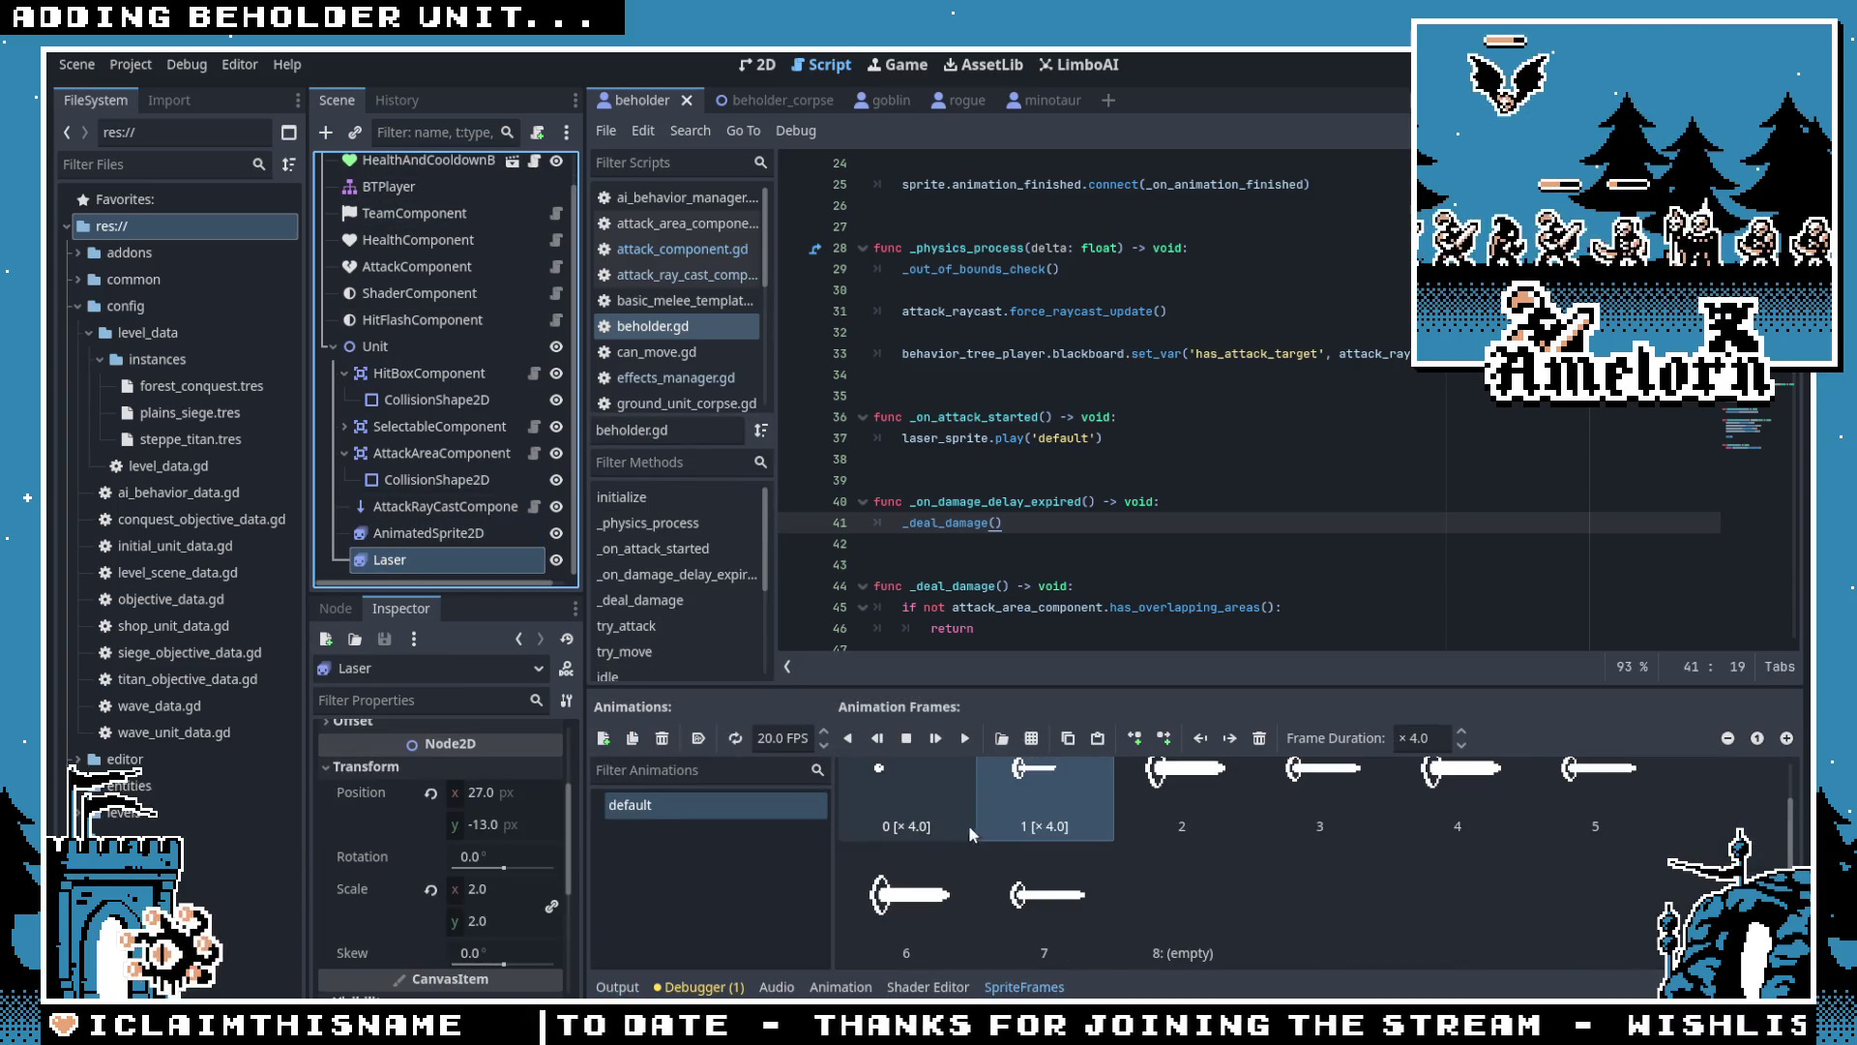
left_click(873, 816)
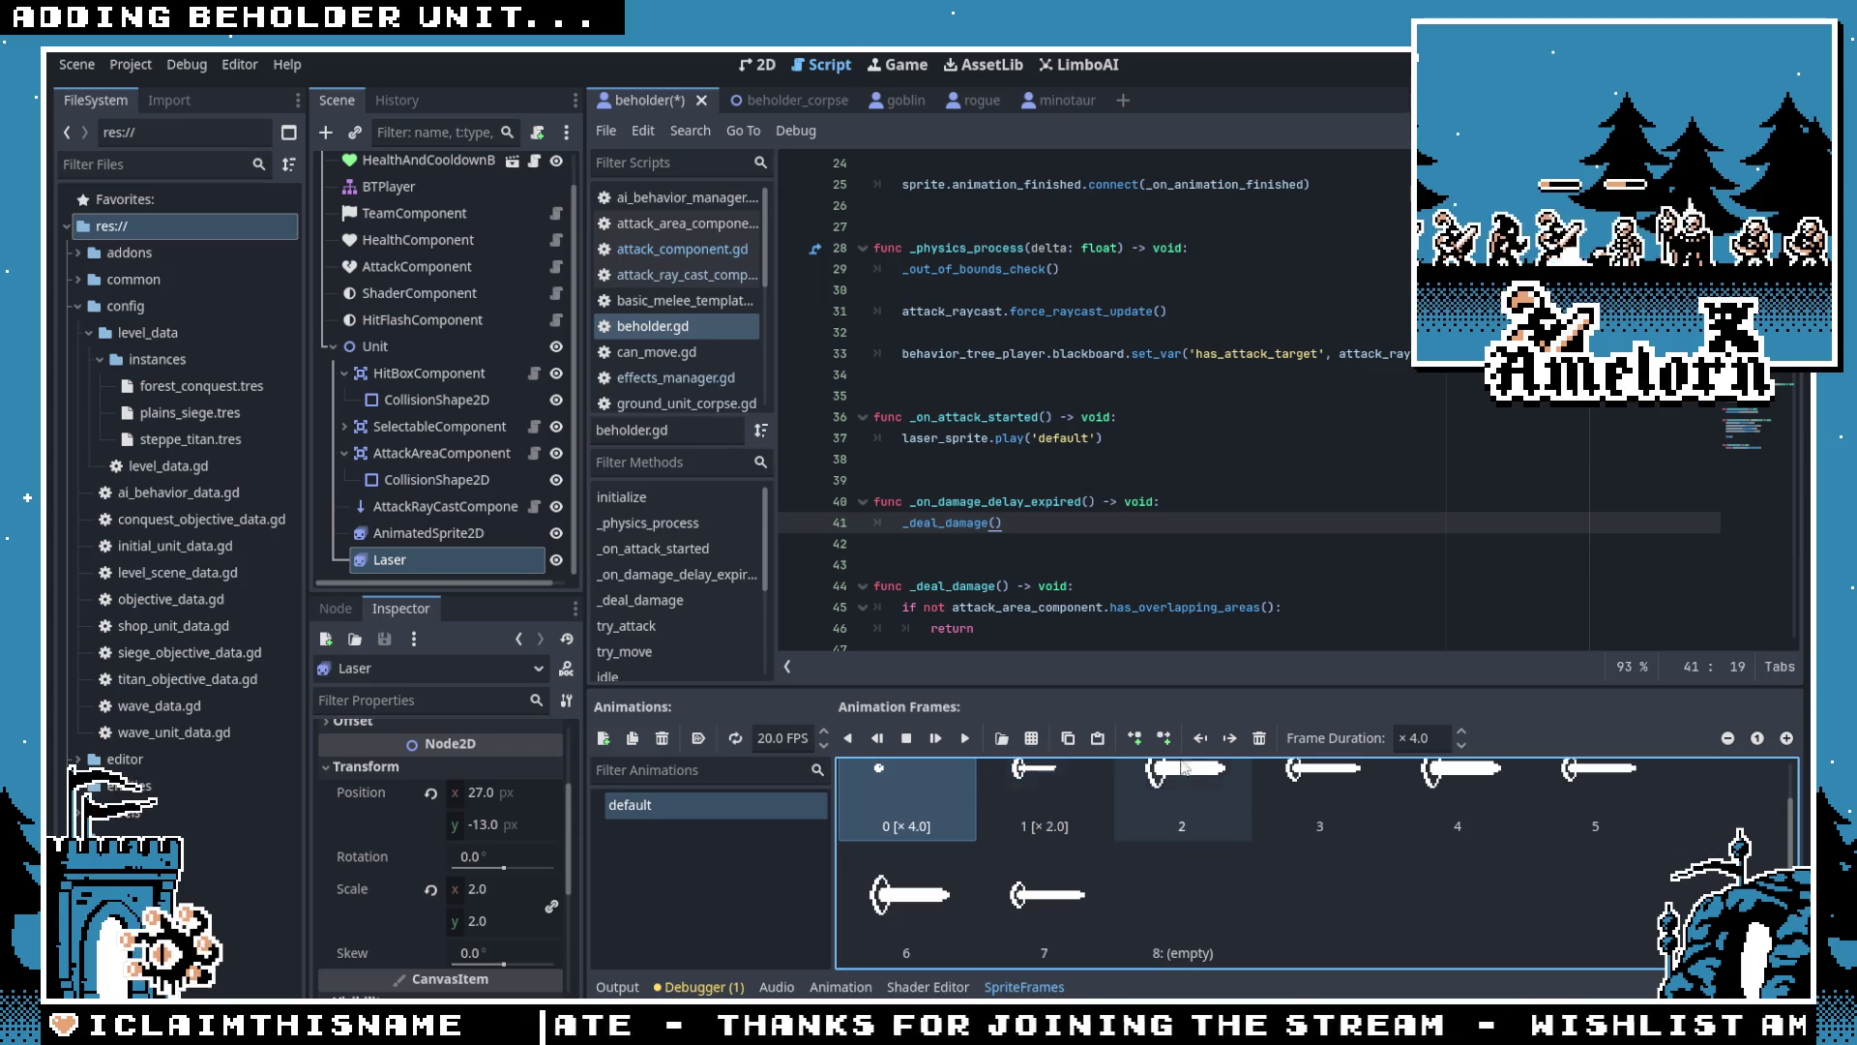
type("2")
left_click(1100, 290)
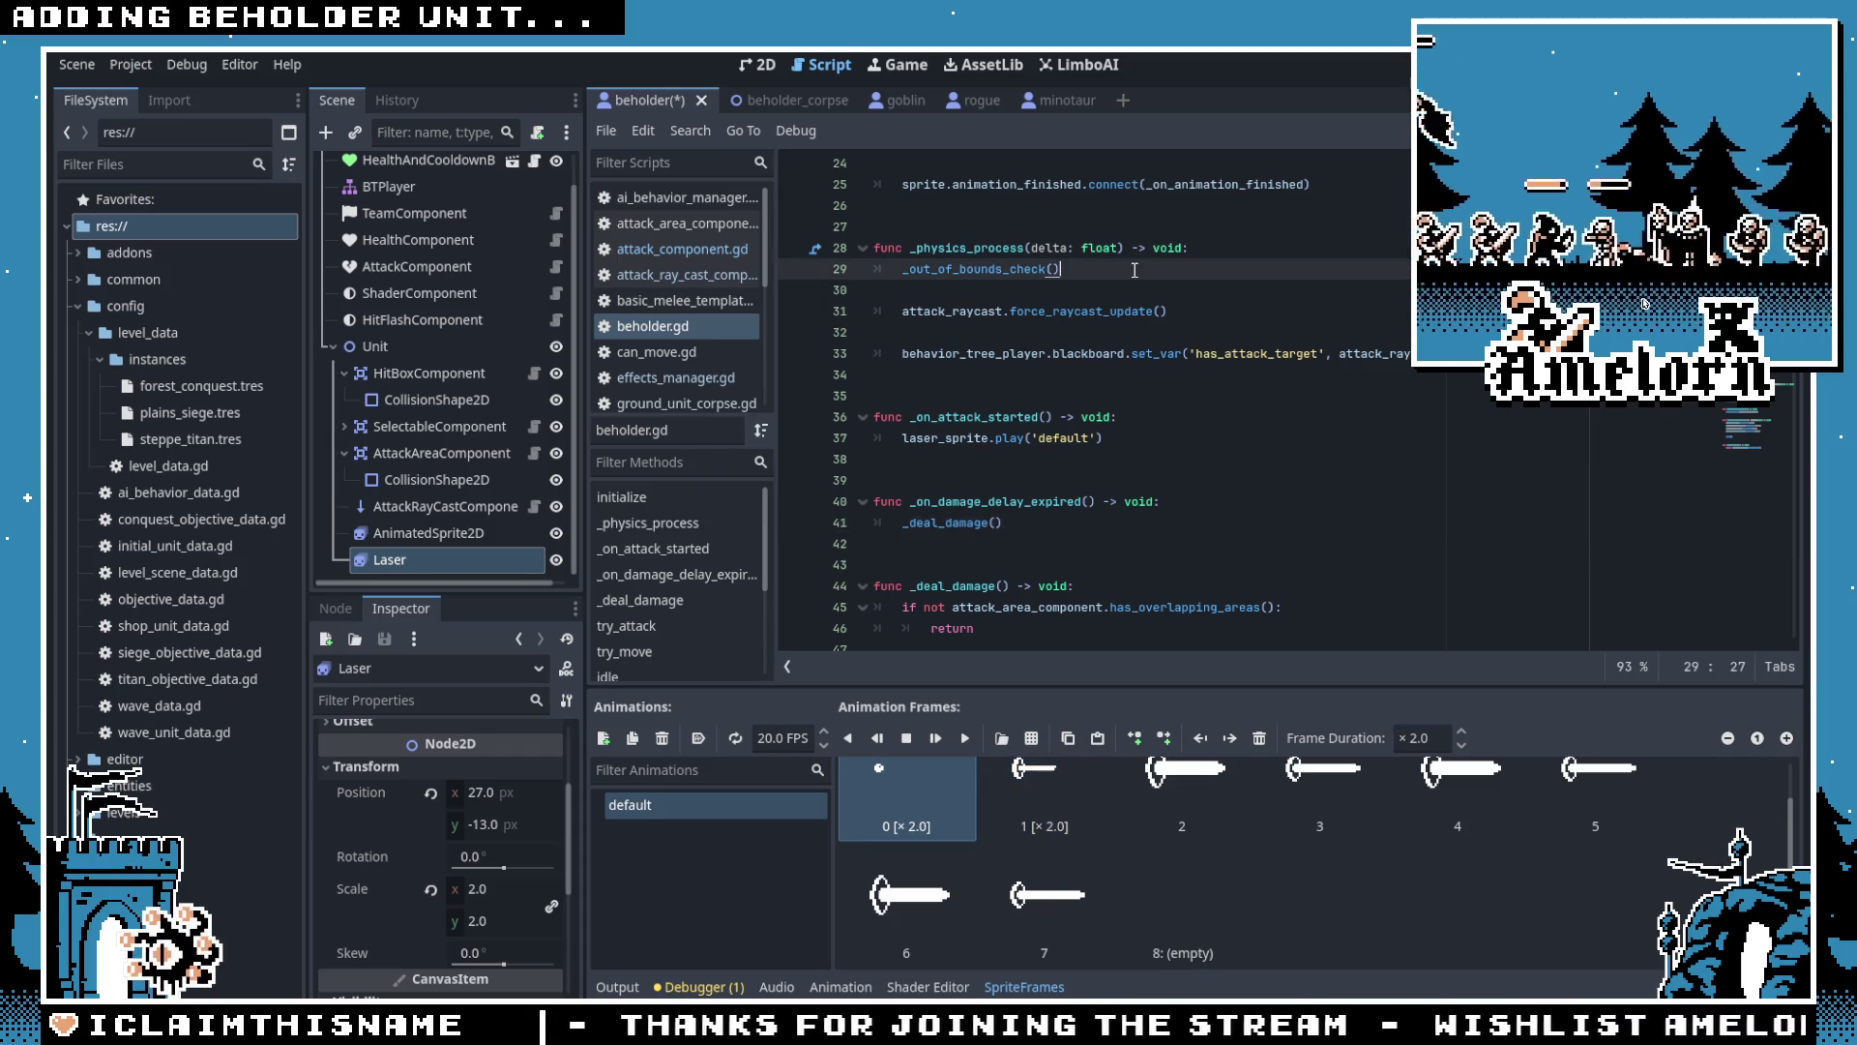
key("ctrl+s")
Switch to the beholder scene's 2D view and bring up Search Help
scroll(1100, 377, "up", 8)
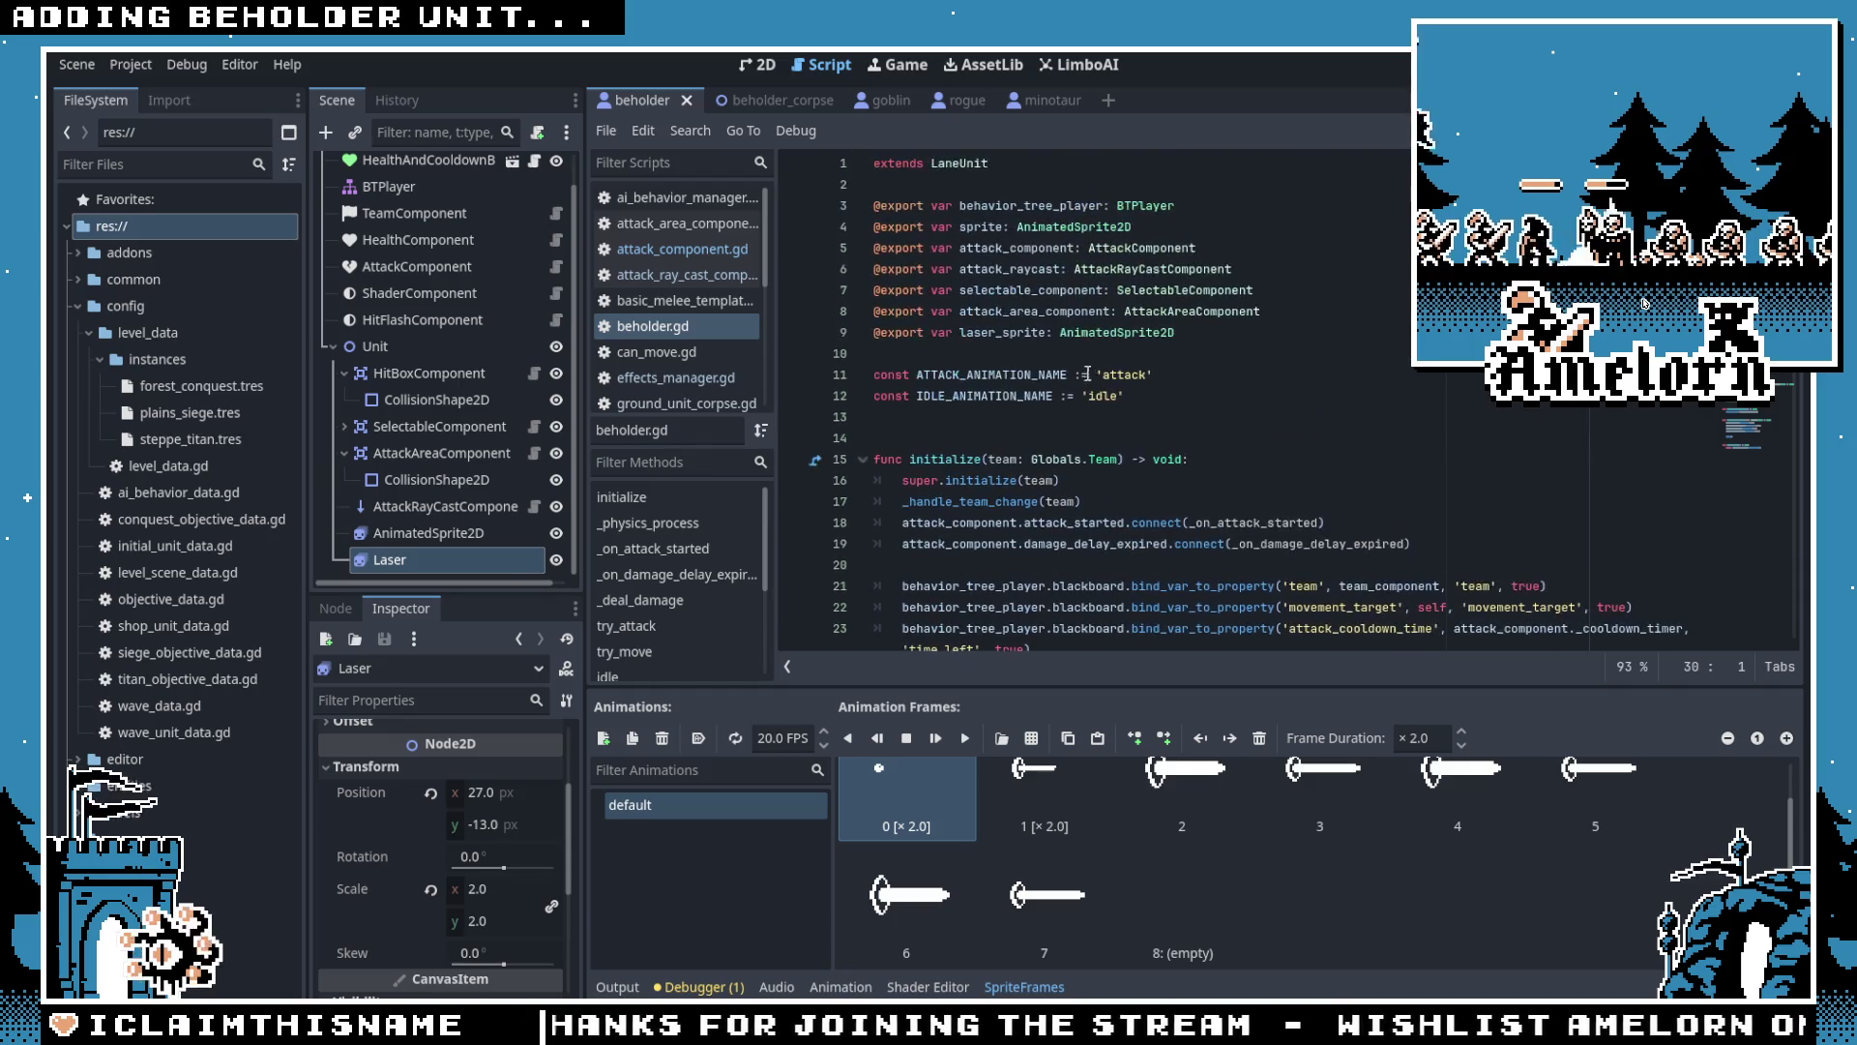
left_click(759, 66)
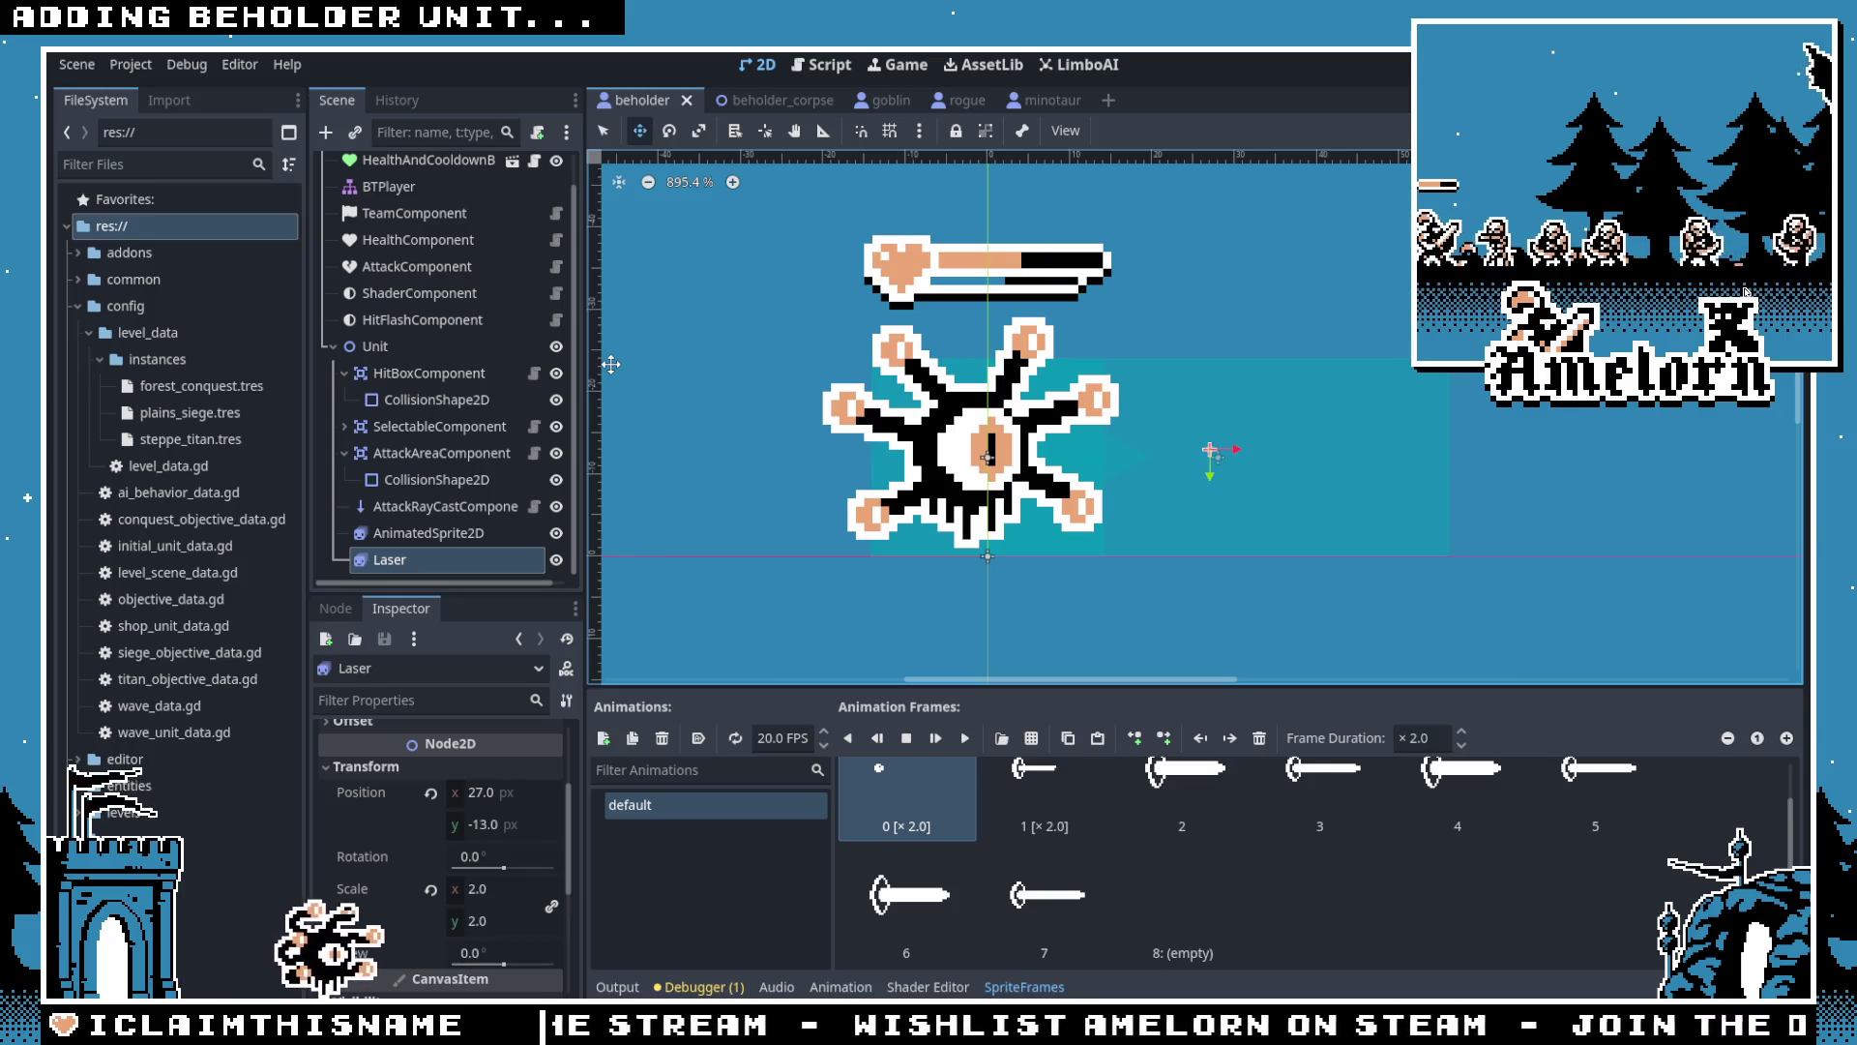
scroll(513, 301, "up", 1)
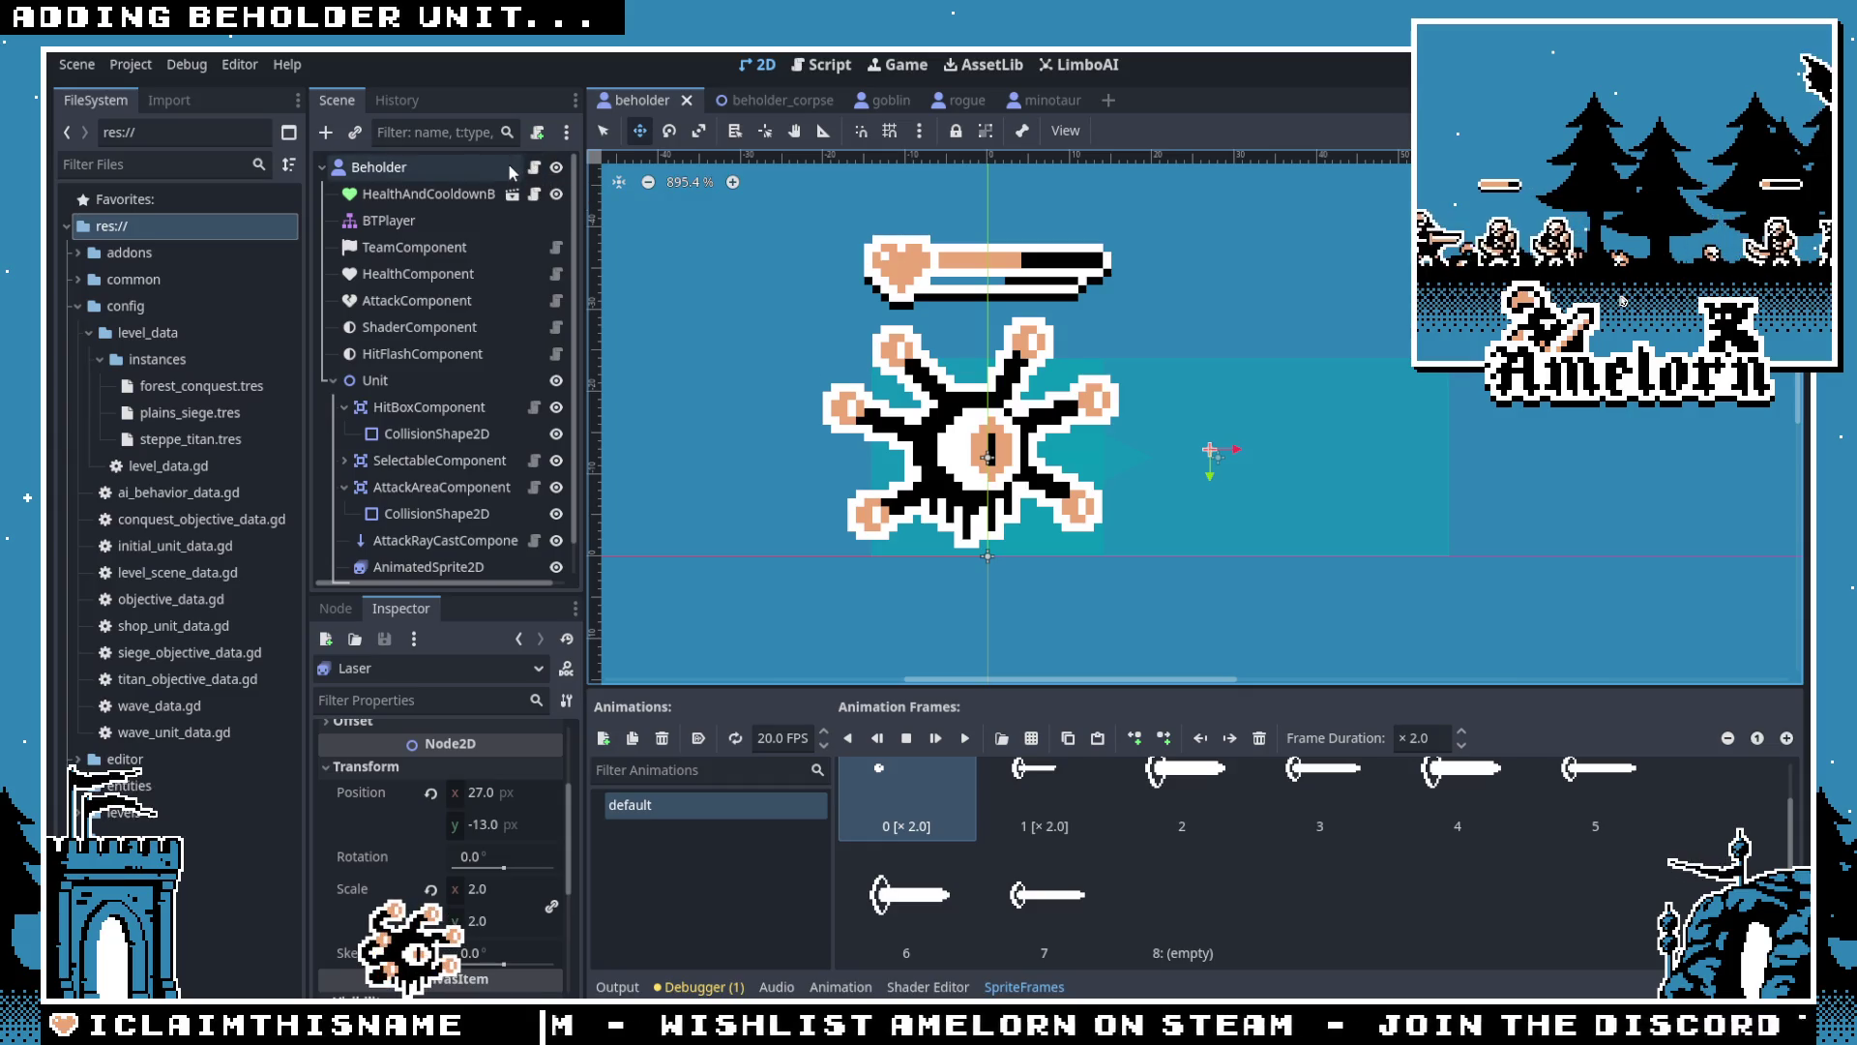
scroll(516, 422, "down", 1)
key("F1")
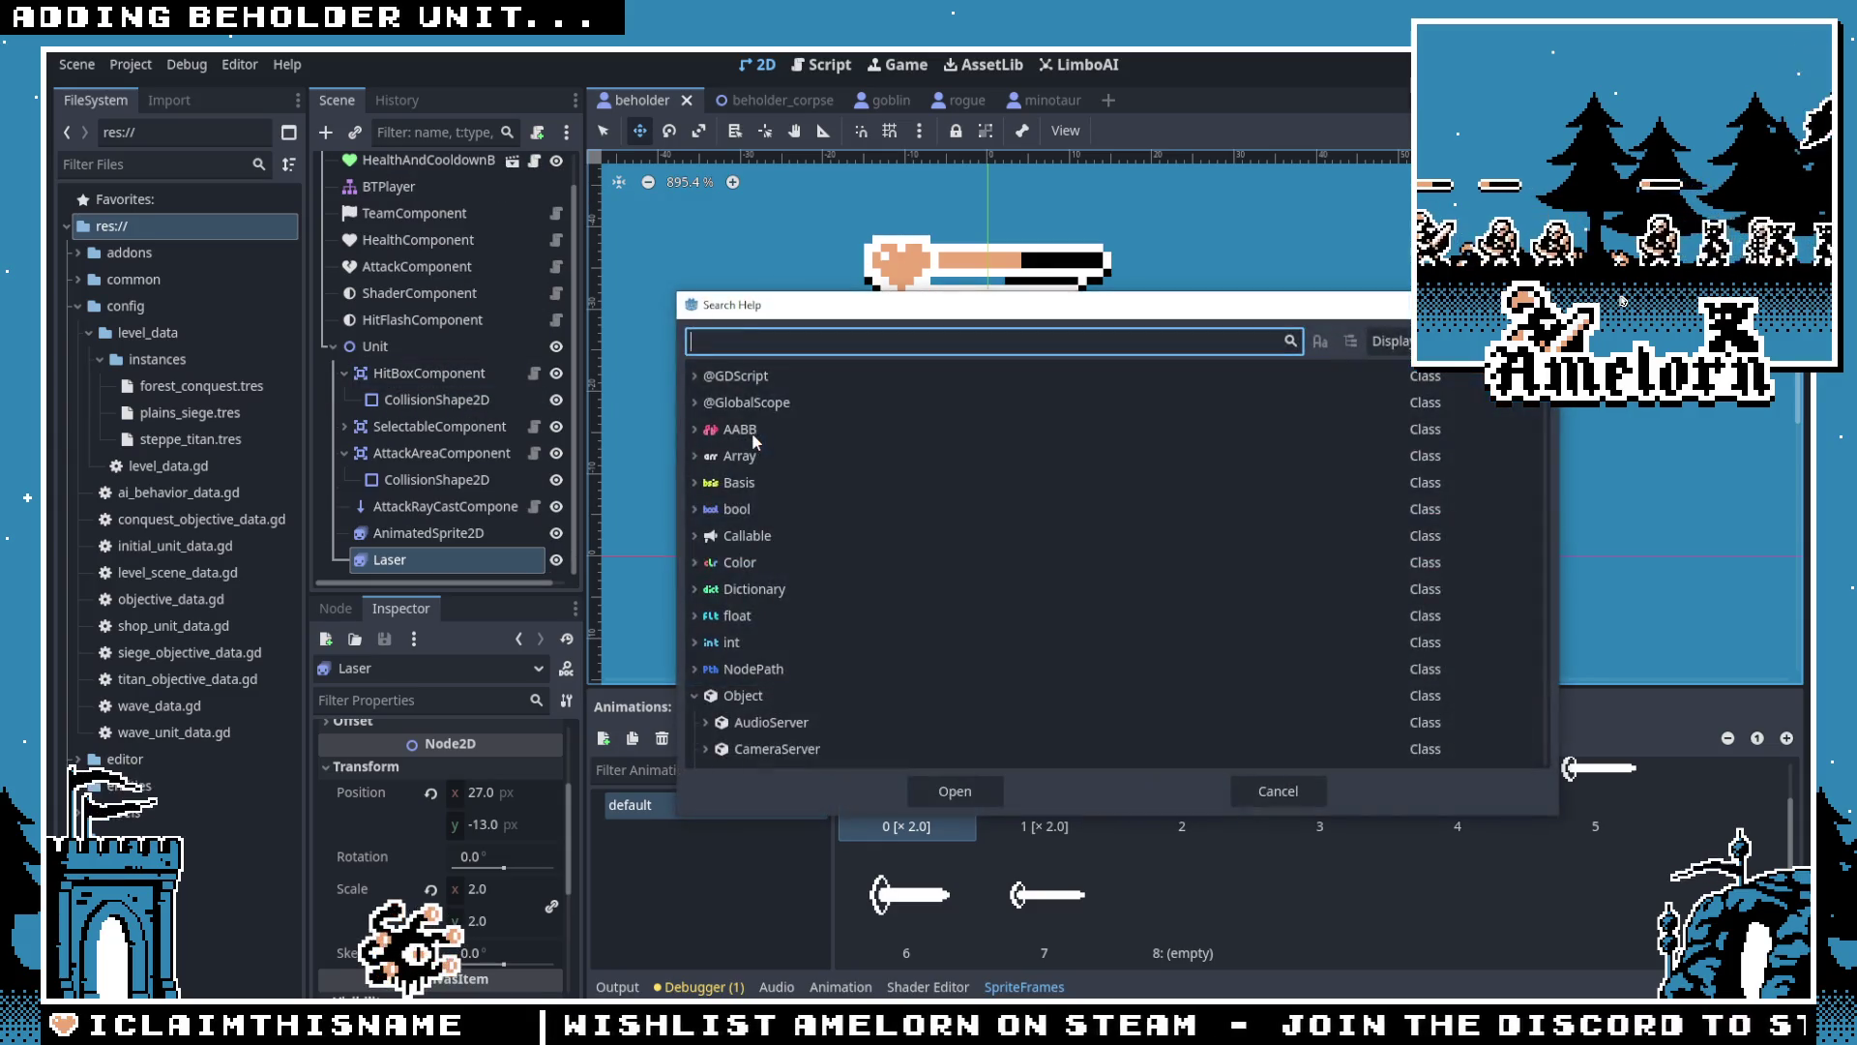
Read the AnimatedSprite2D reference, including stop(), then go back to the 2D view
type("animatedsprit")
key("Return")
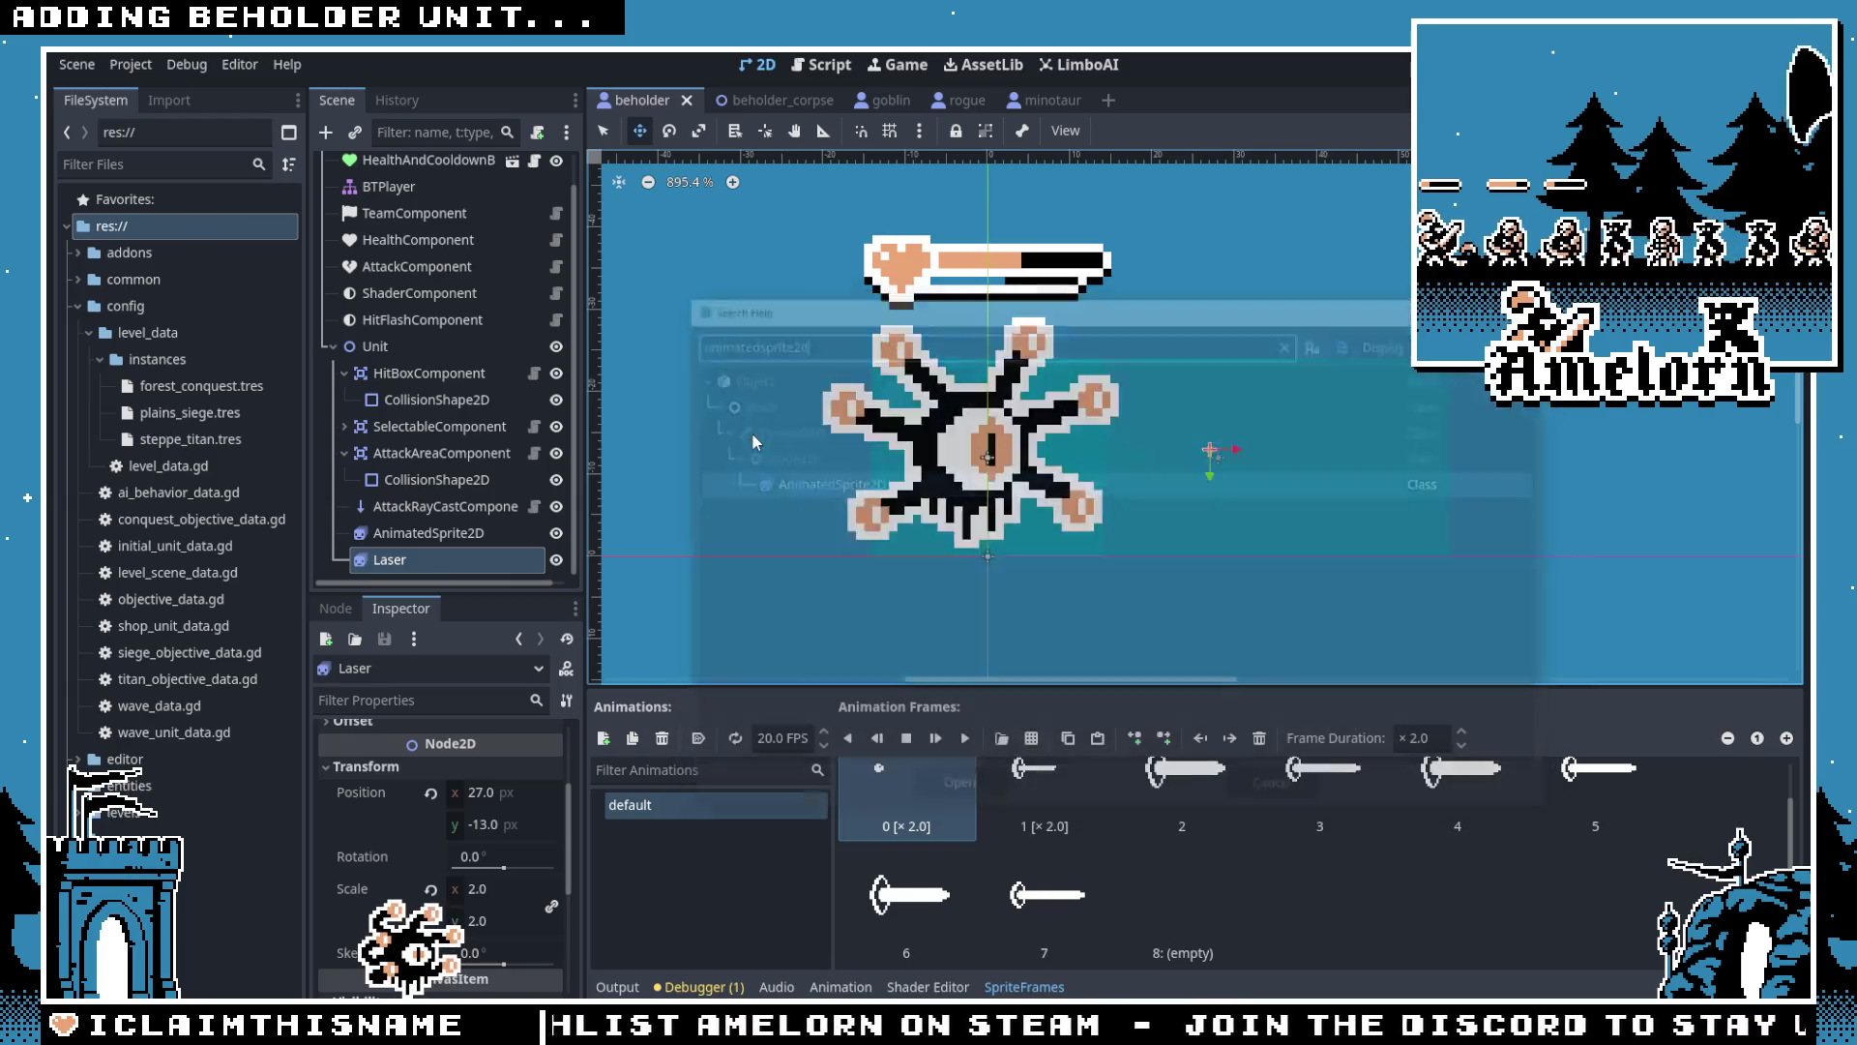
scroll(1064, 483, "down", 3)
scroll(1035, 522, "down", 1)
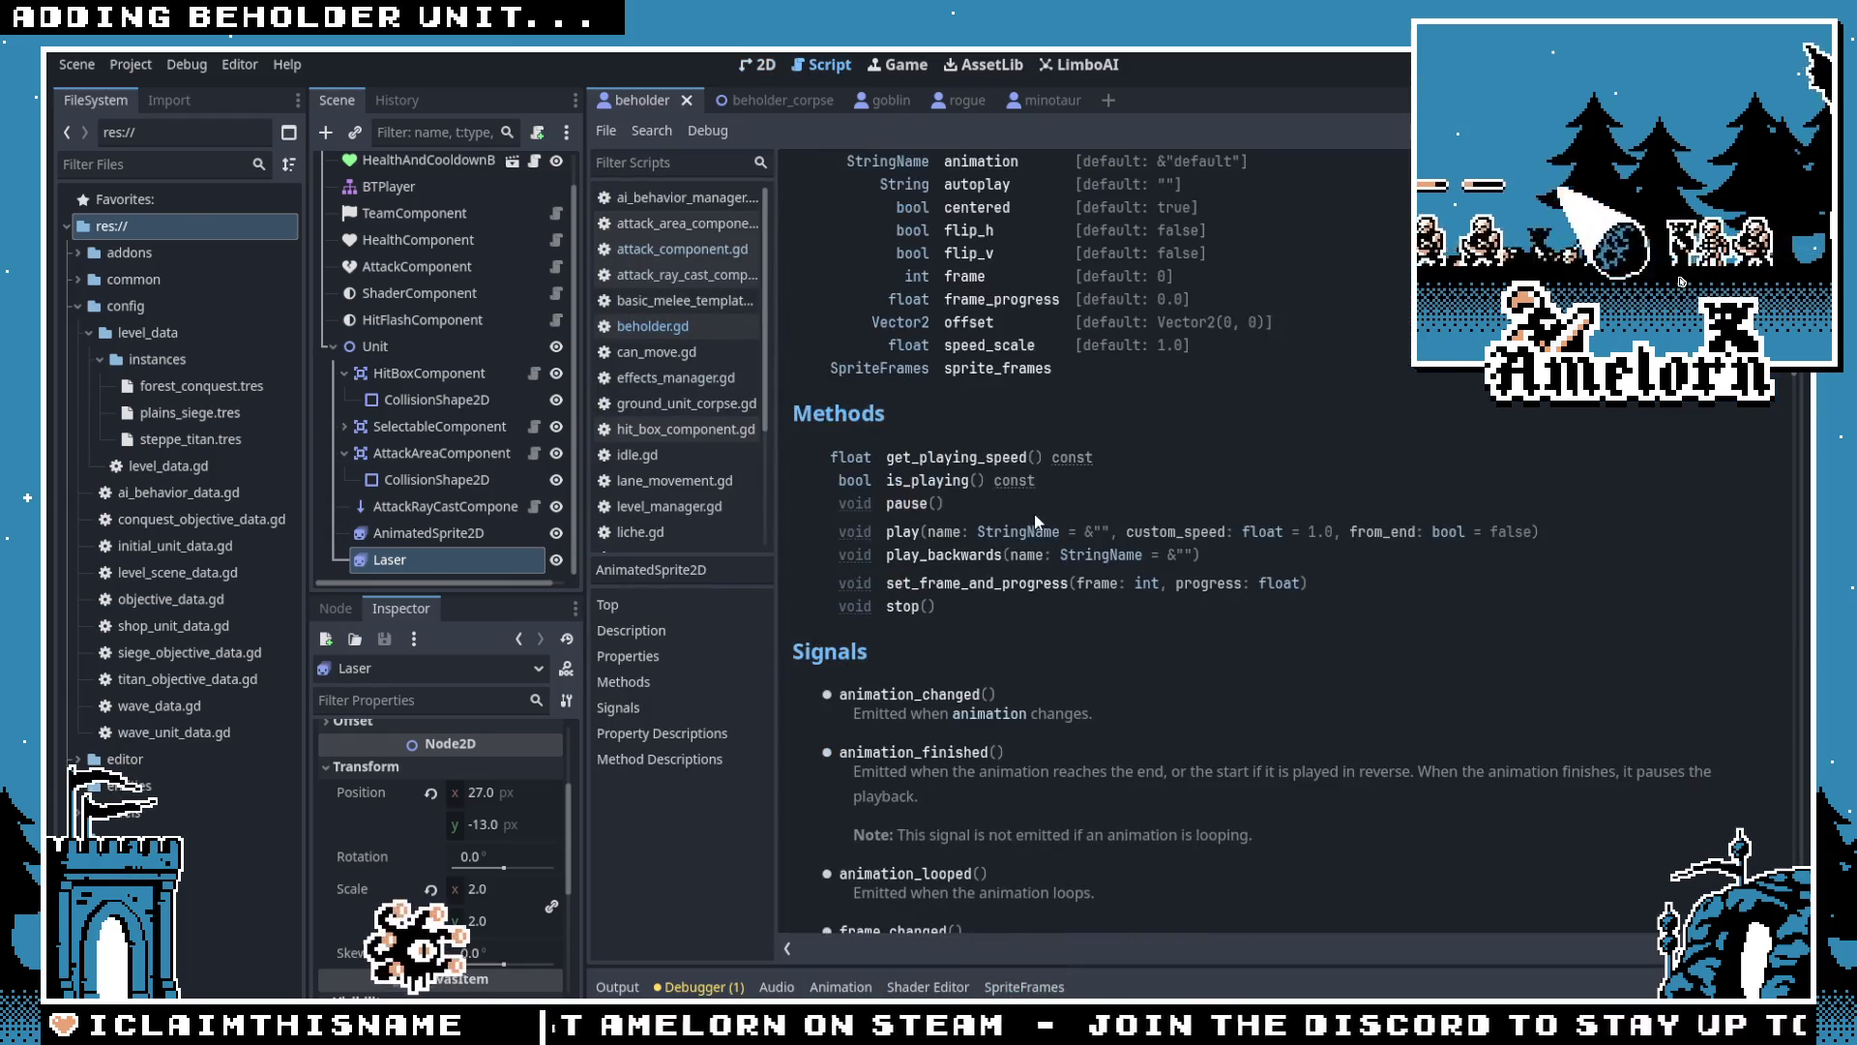
left_click(899, 606)
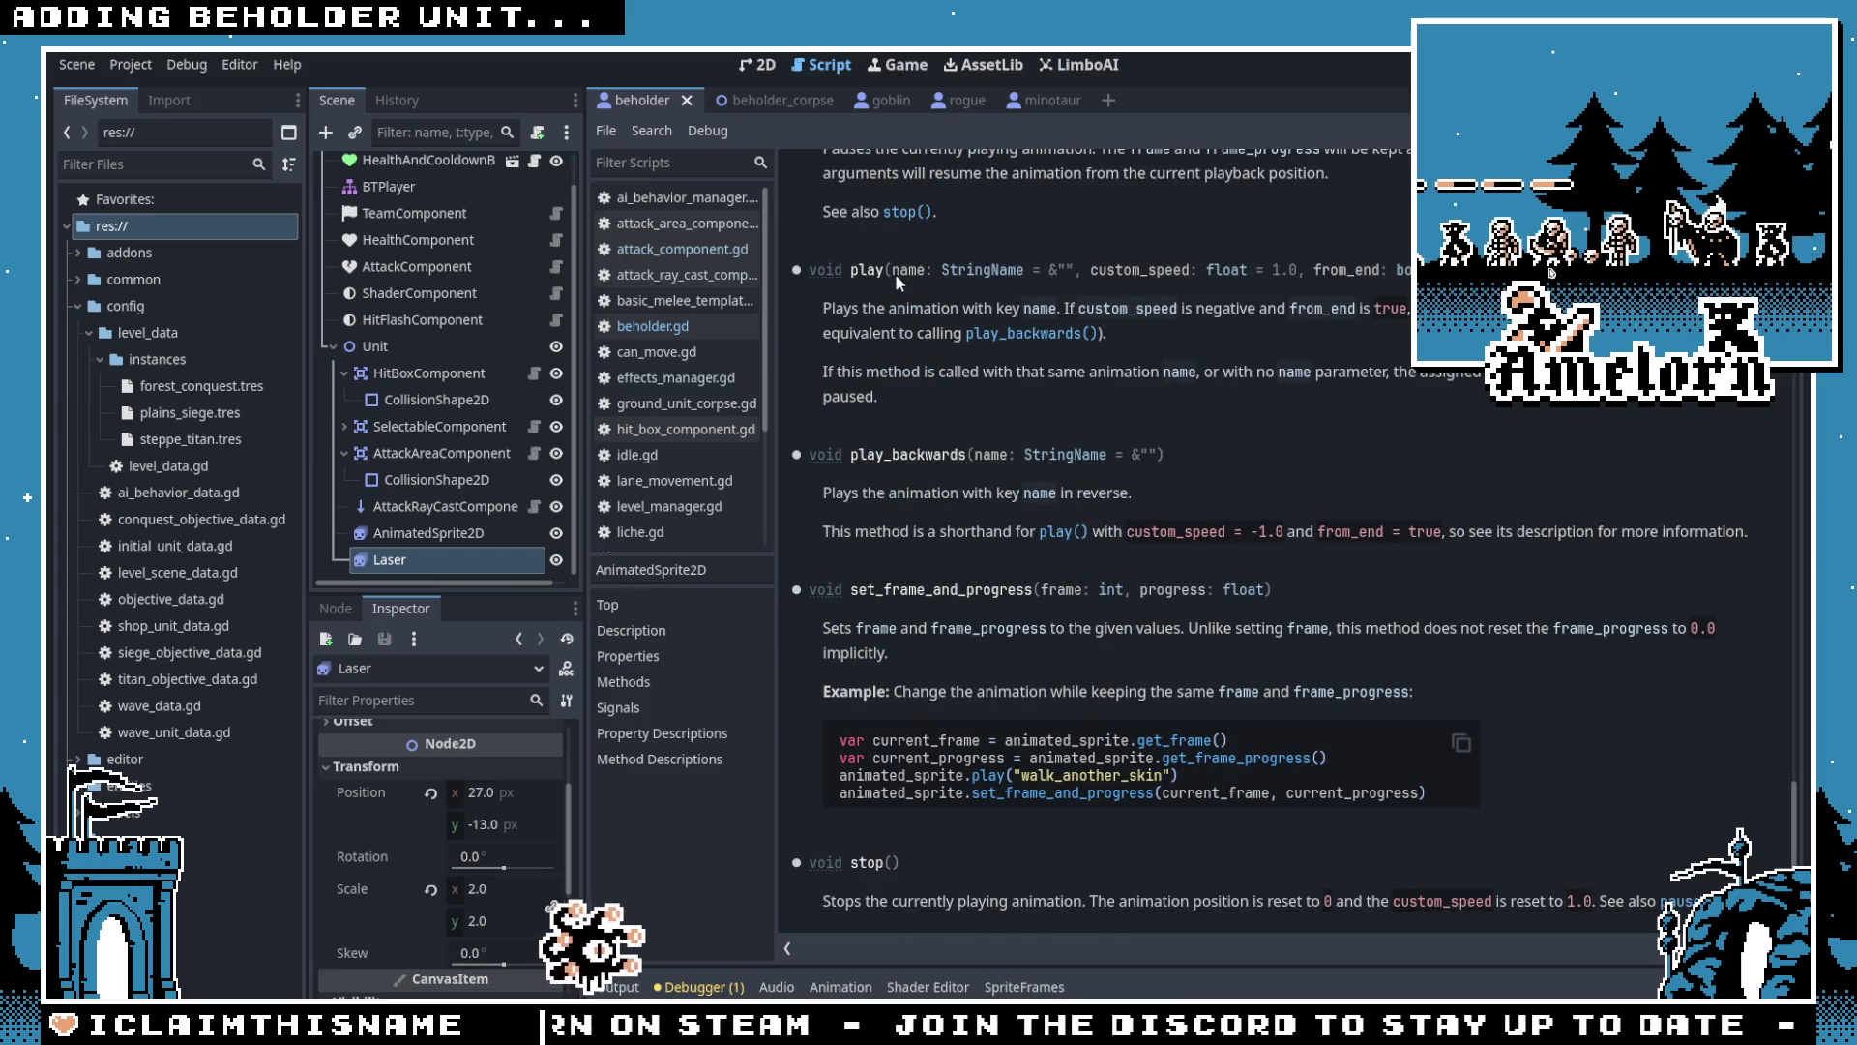
scroll(896, 273, "up", 1)
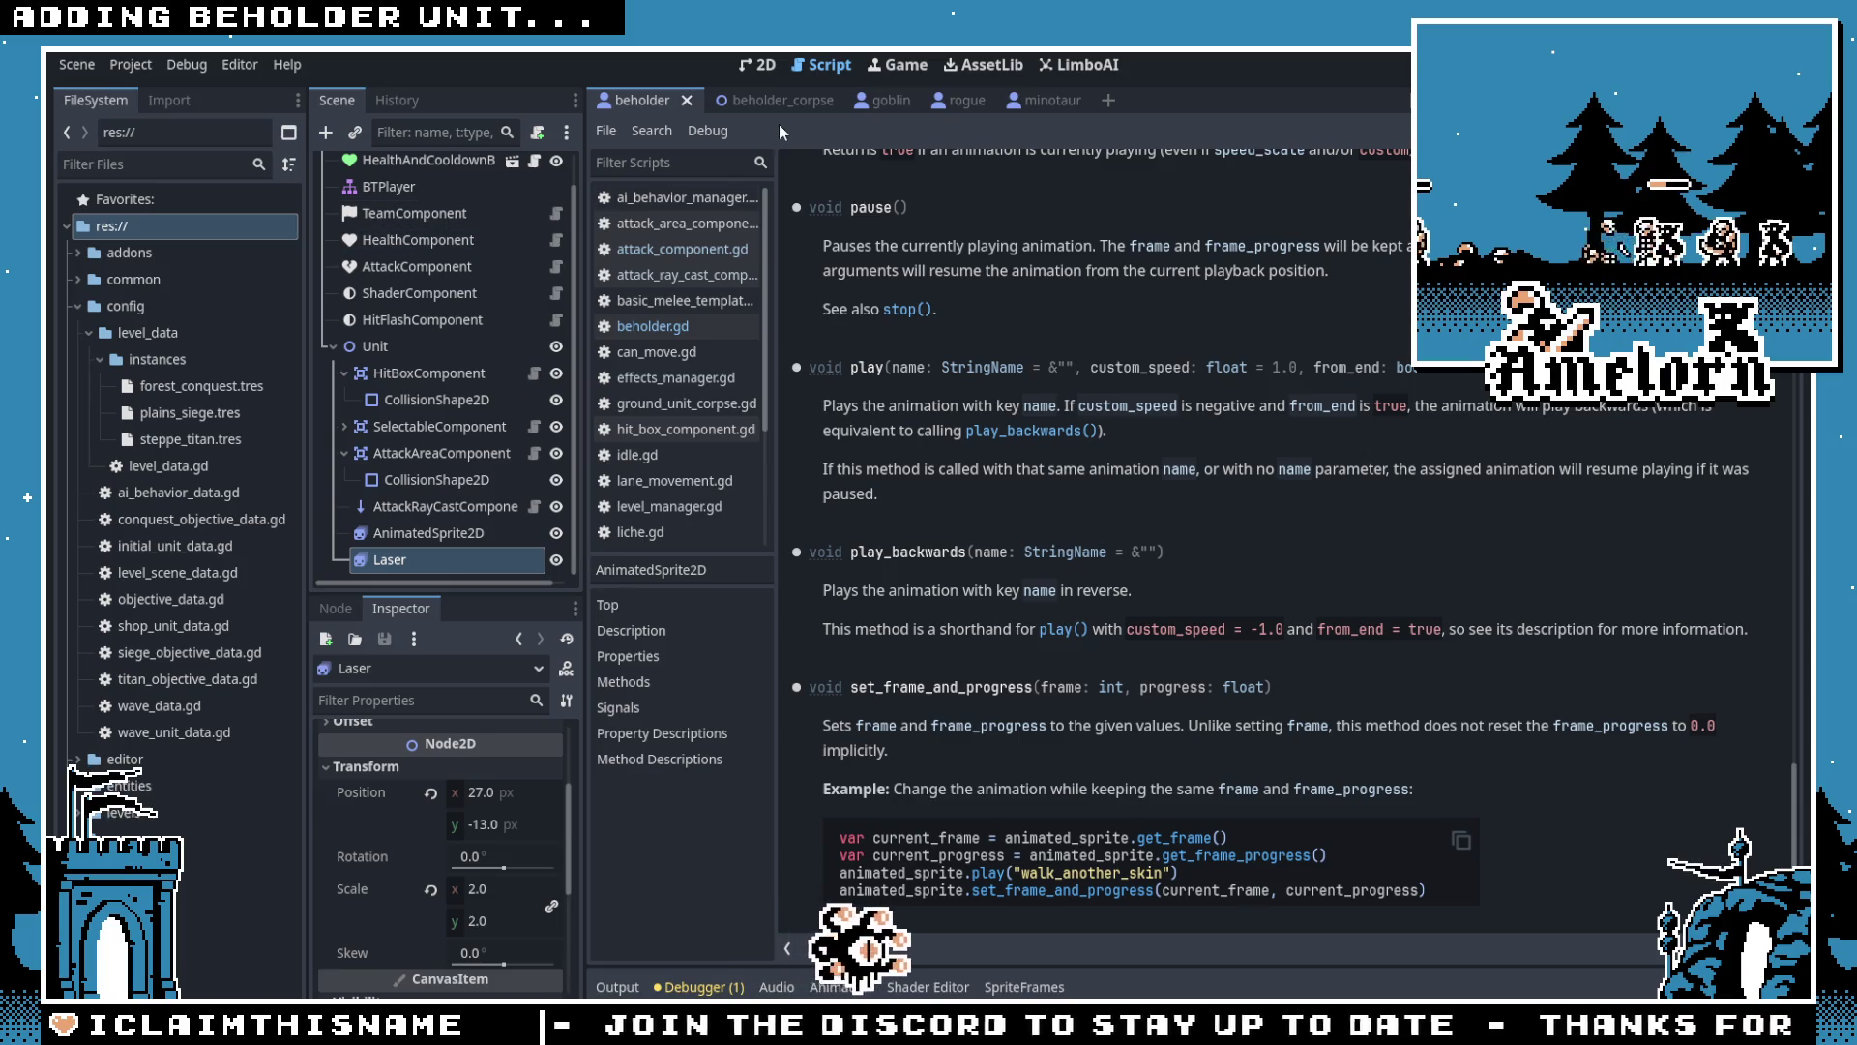
left_click(760, 66)
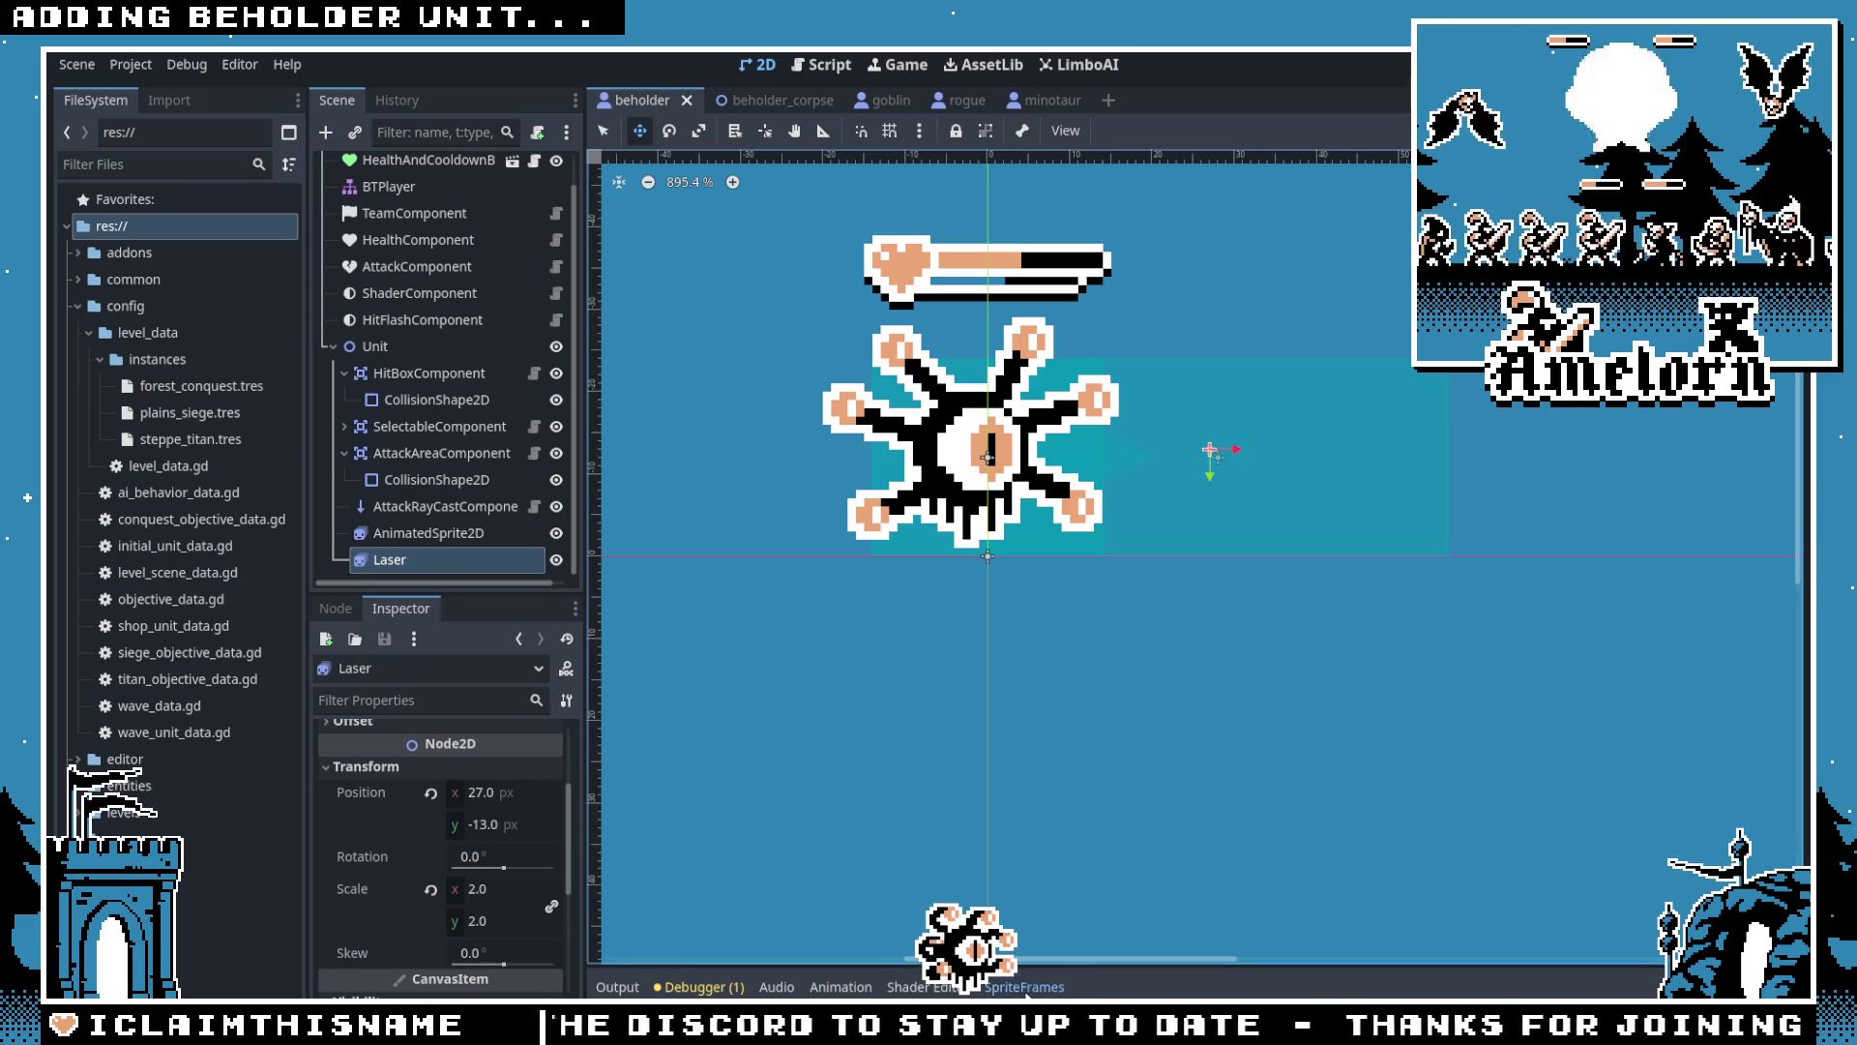
Rename the Laser's 'default' animation to 'fire', undoing an accidental sprite move
left_click(1025, 989)
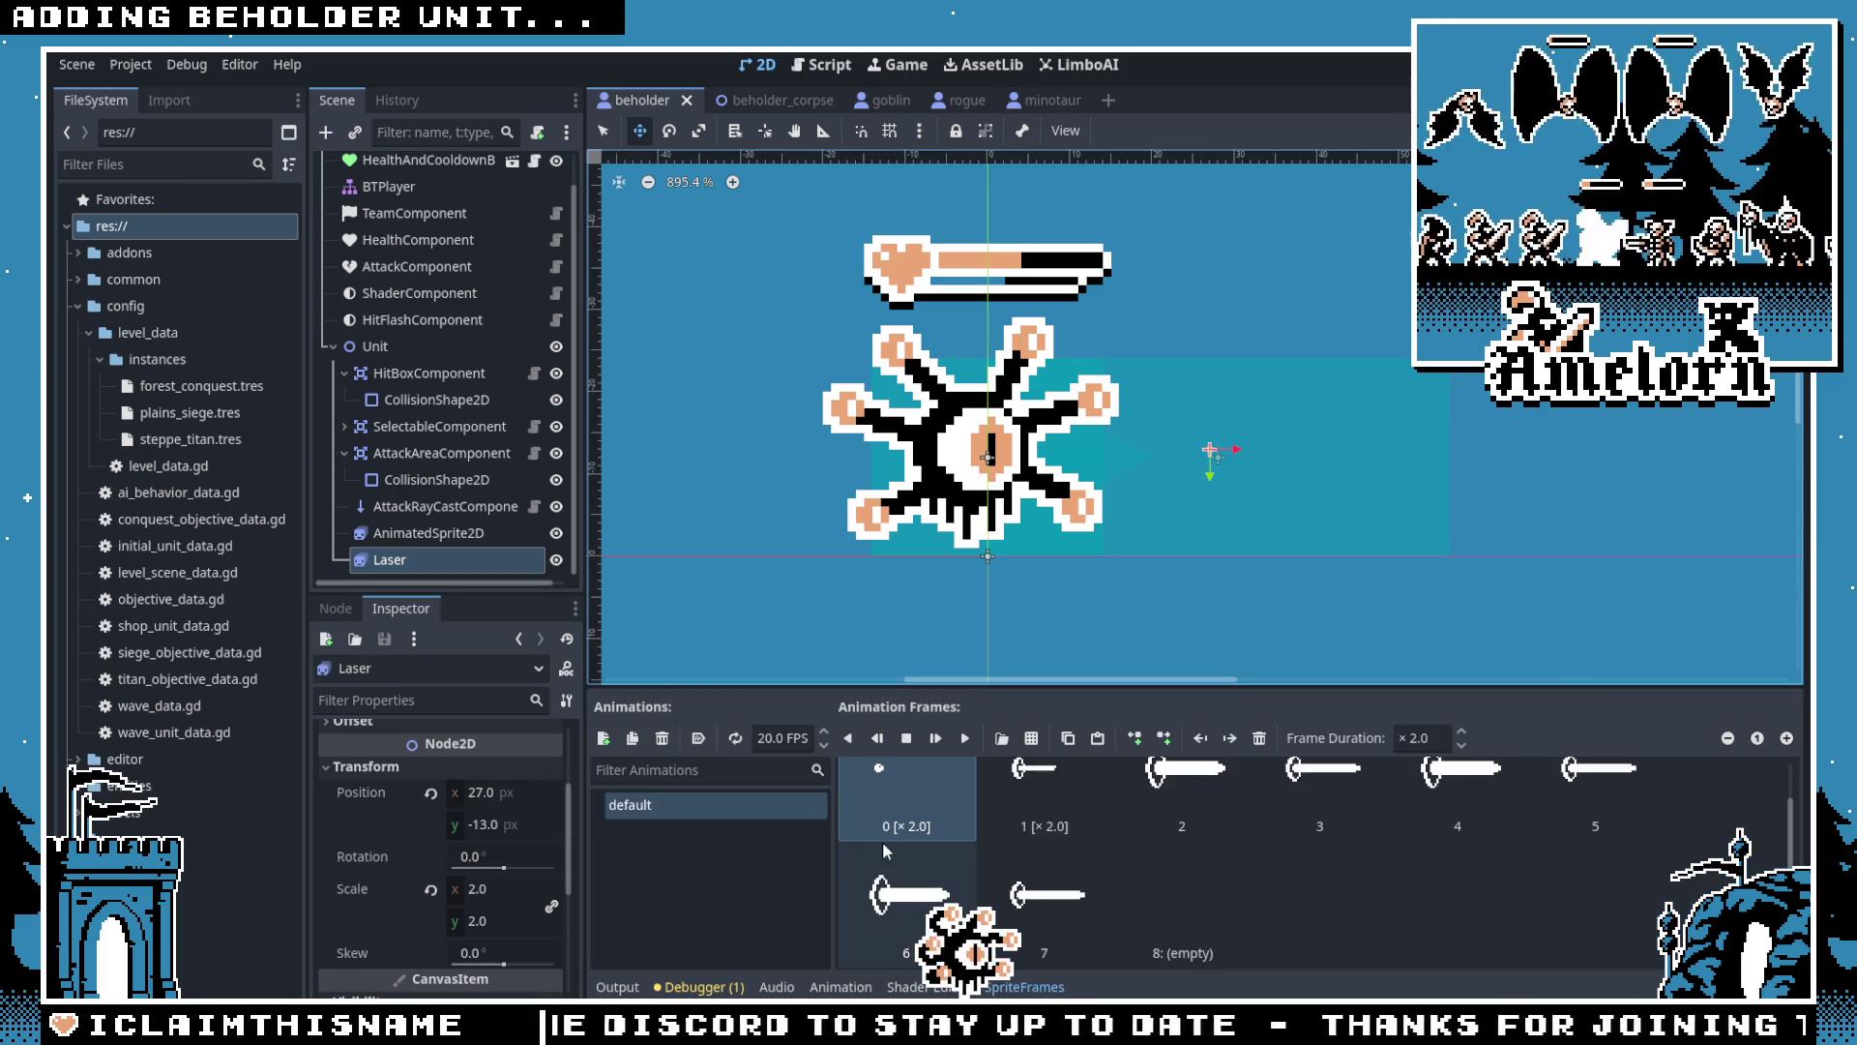
double_click(659, 806)
type("fire")
key("Return")
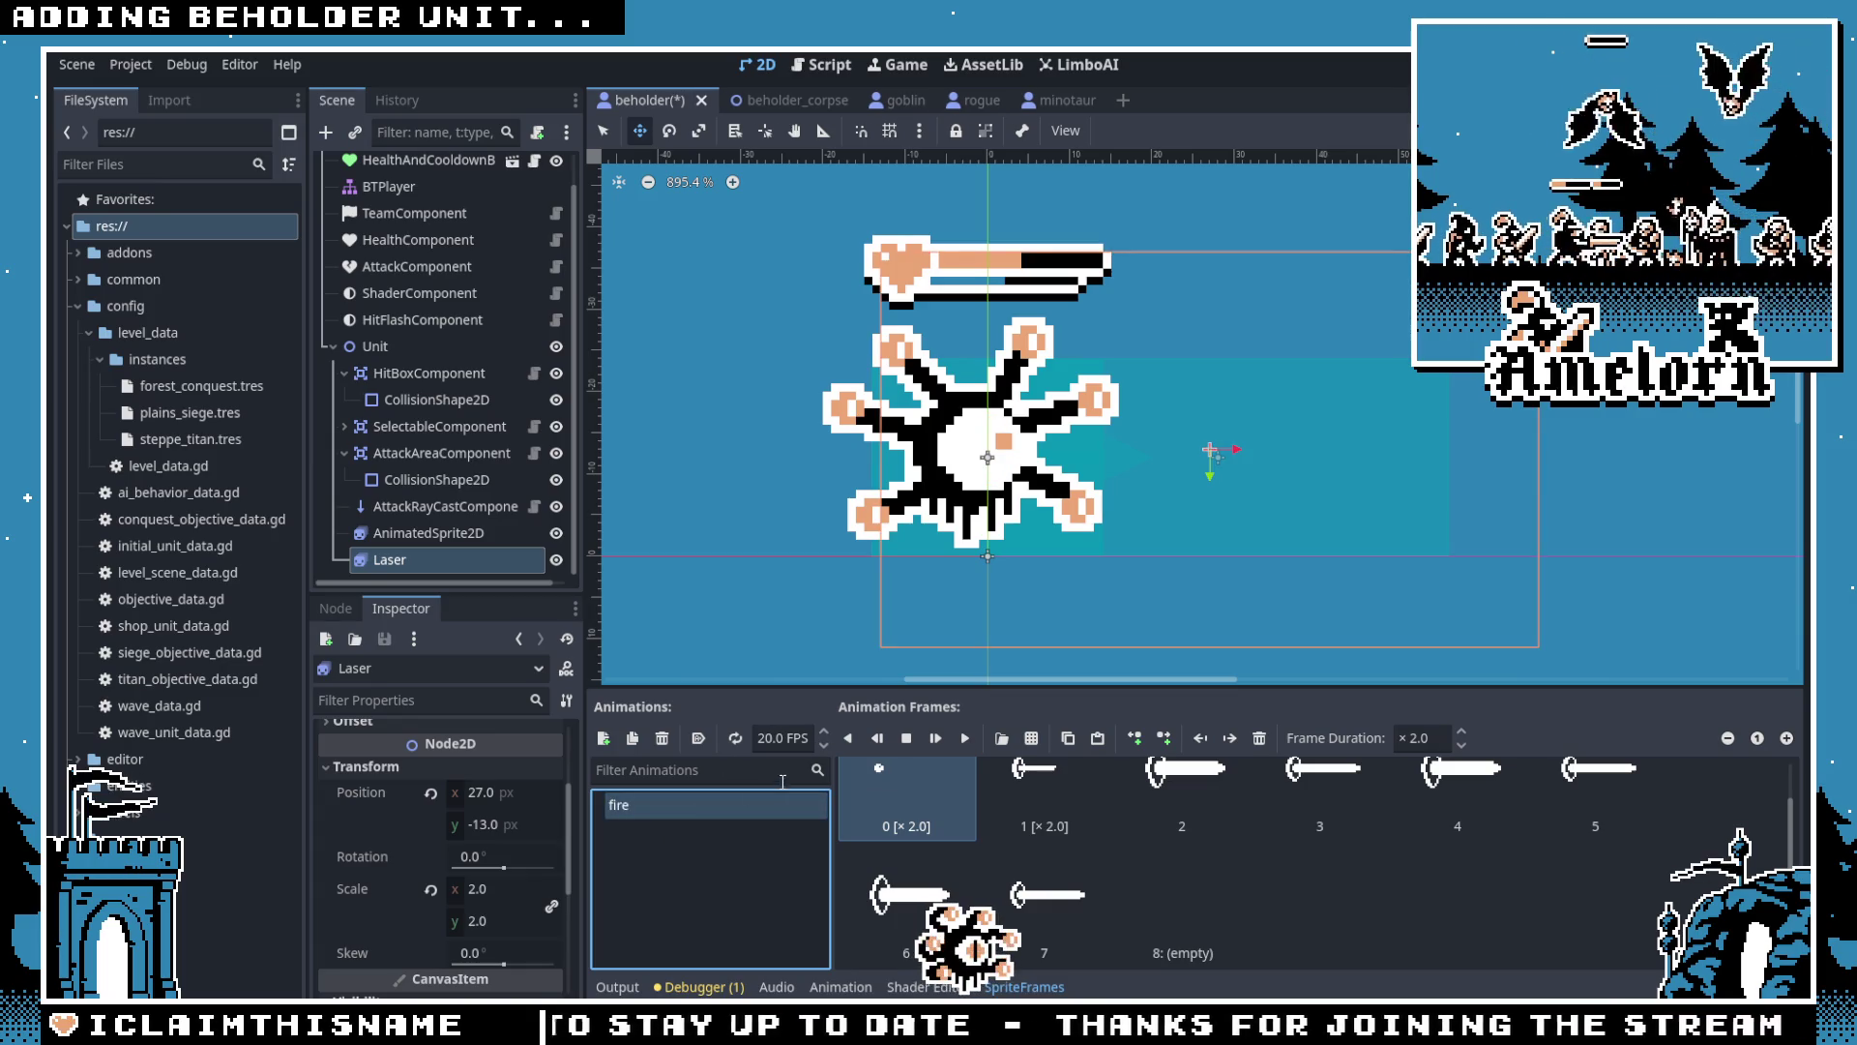
left_click_drag(1040, 527, 1153, 527)
key("ctrl+z")
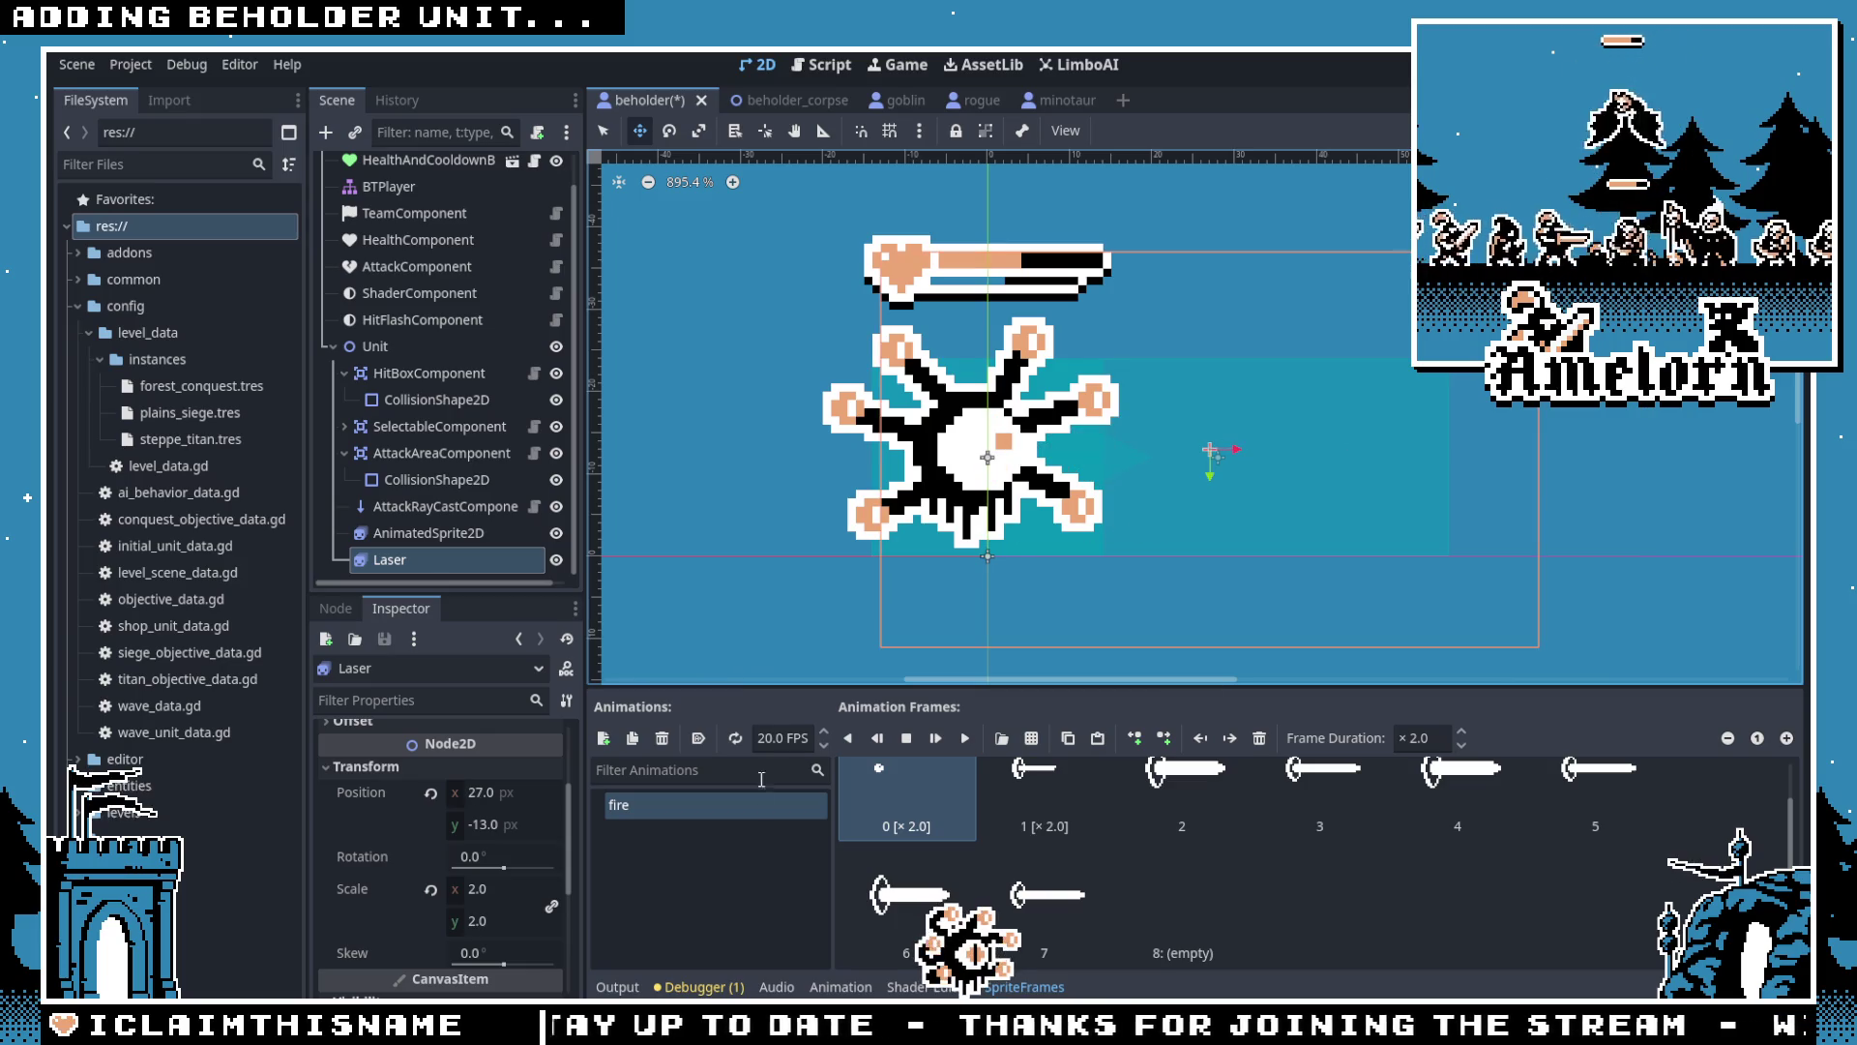
left_click(729, 856)
key("ctrl+z")
double_click(681, 809)
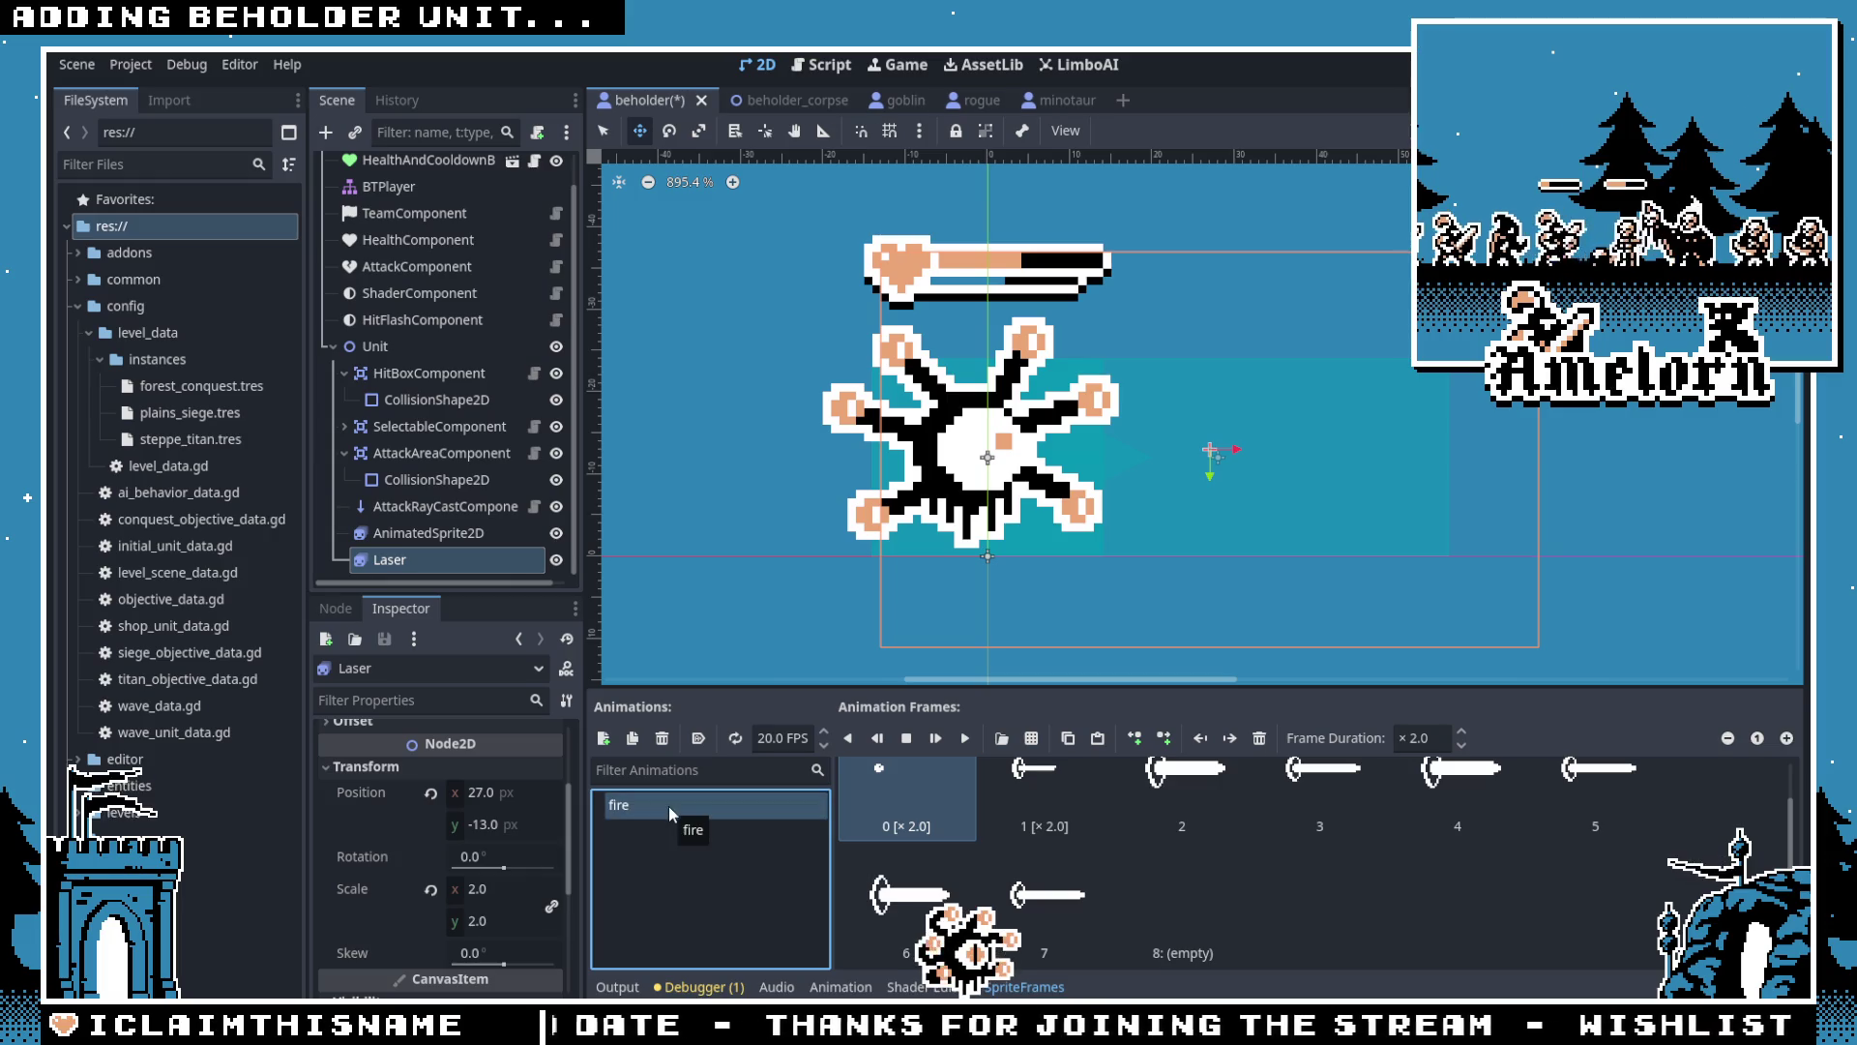
Add a new empty animation named 'default' and return to the 'fire' animation
left_click(604, 738)
double_click(652, 836)
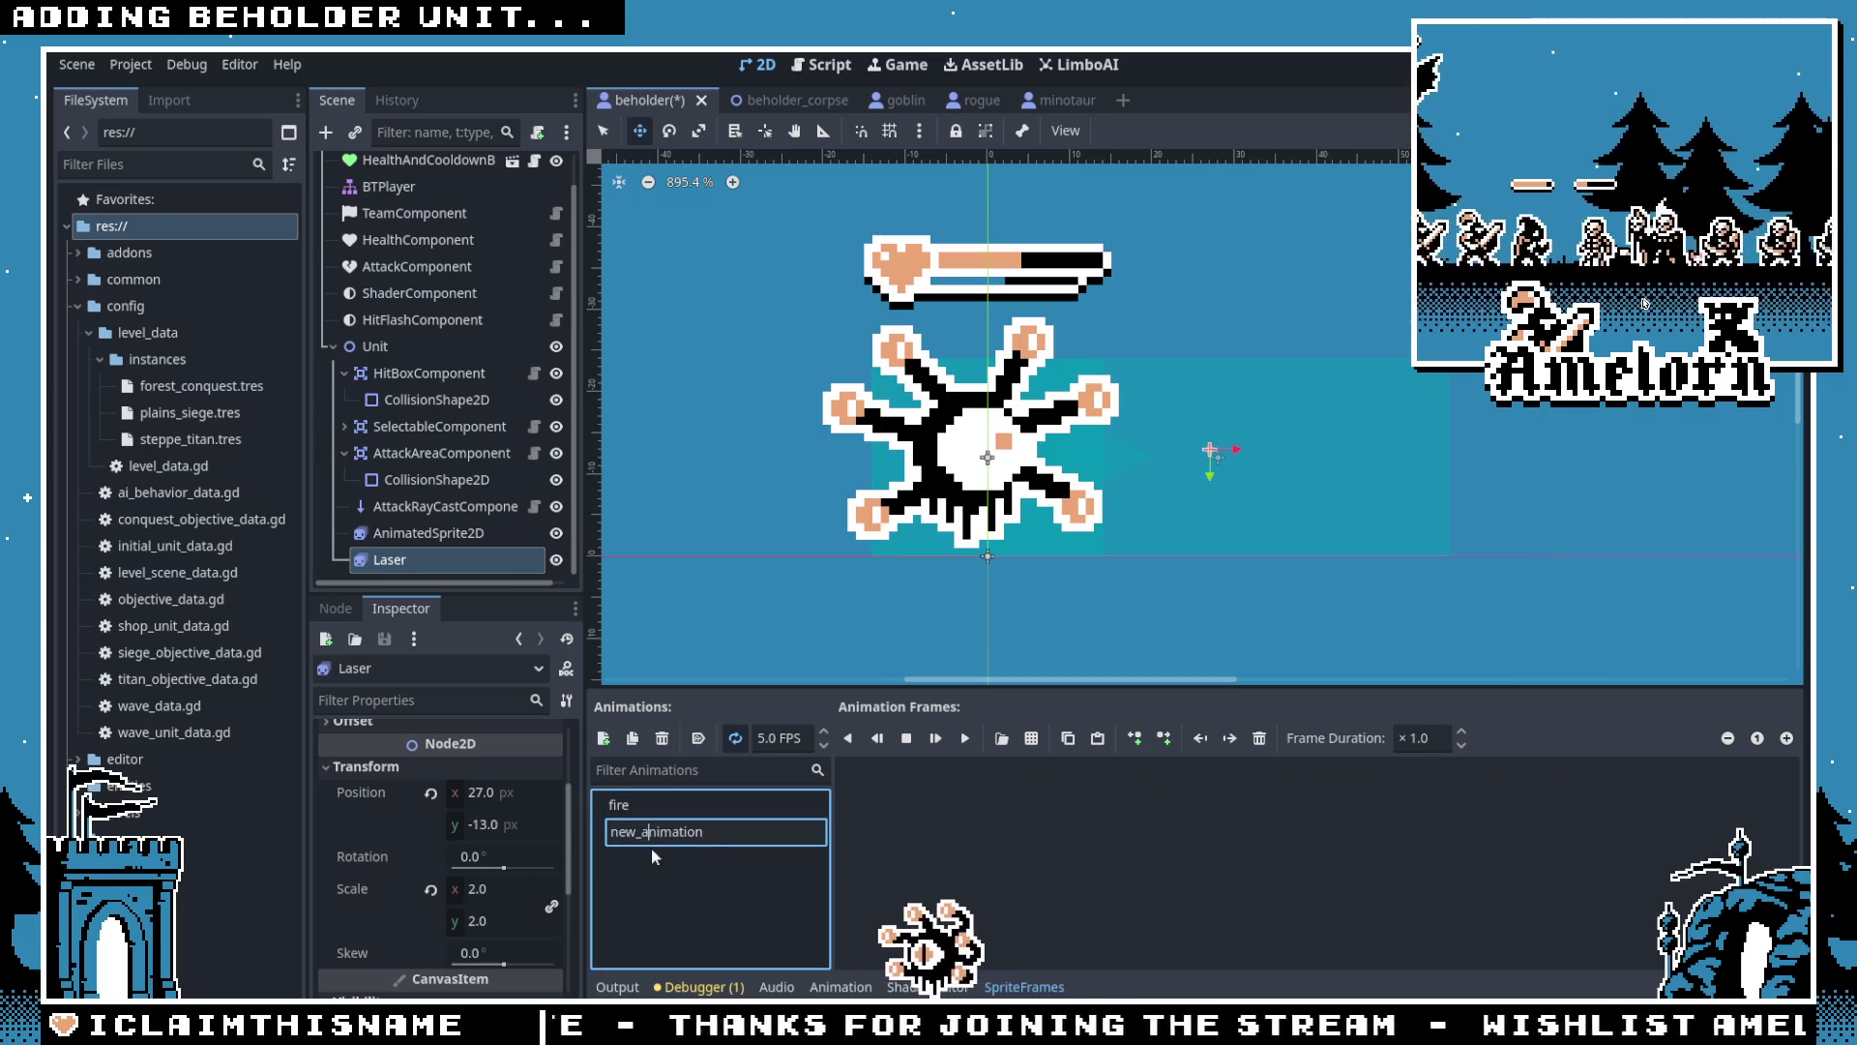
type("default")
key("Return")
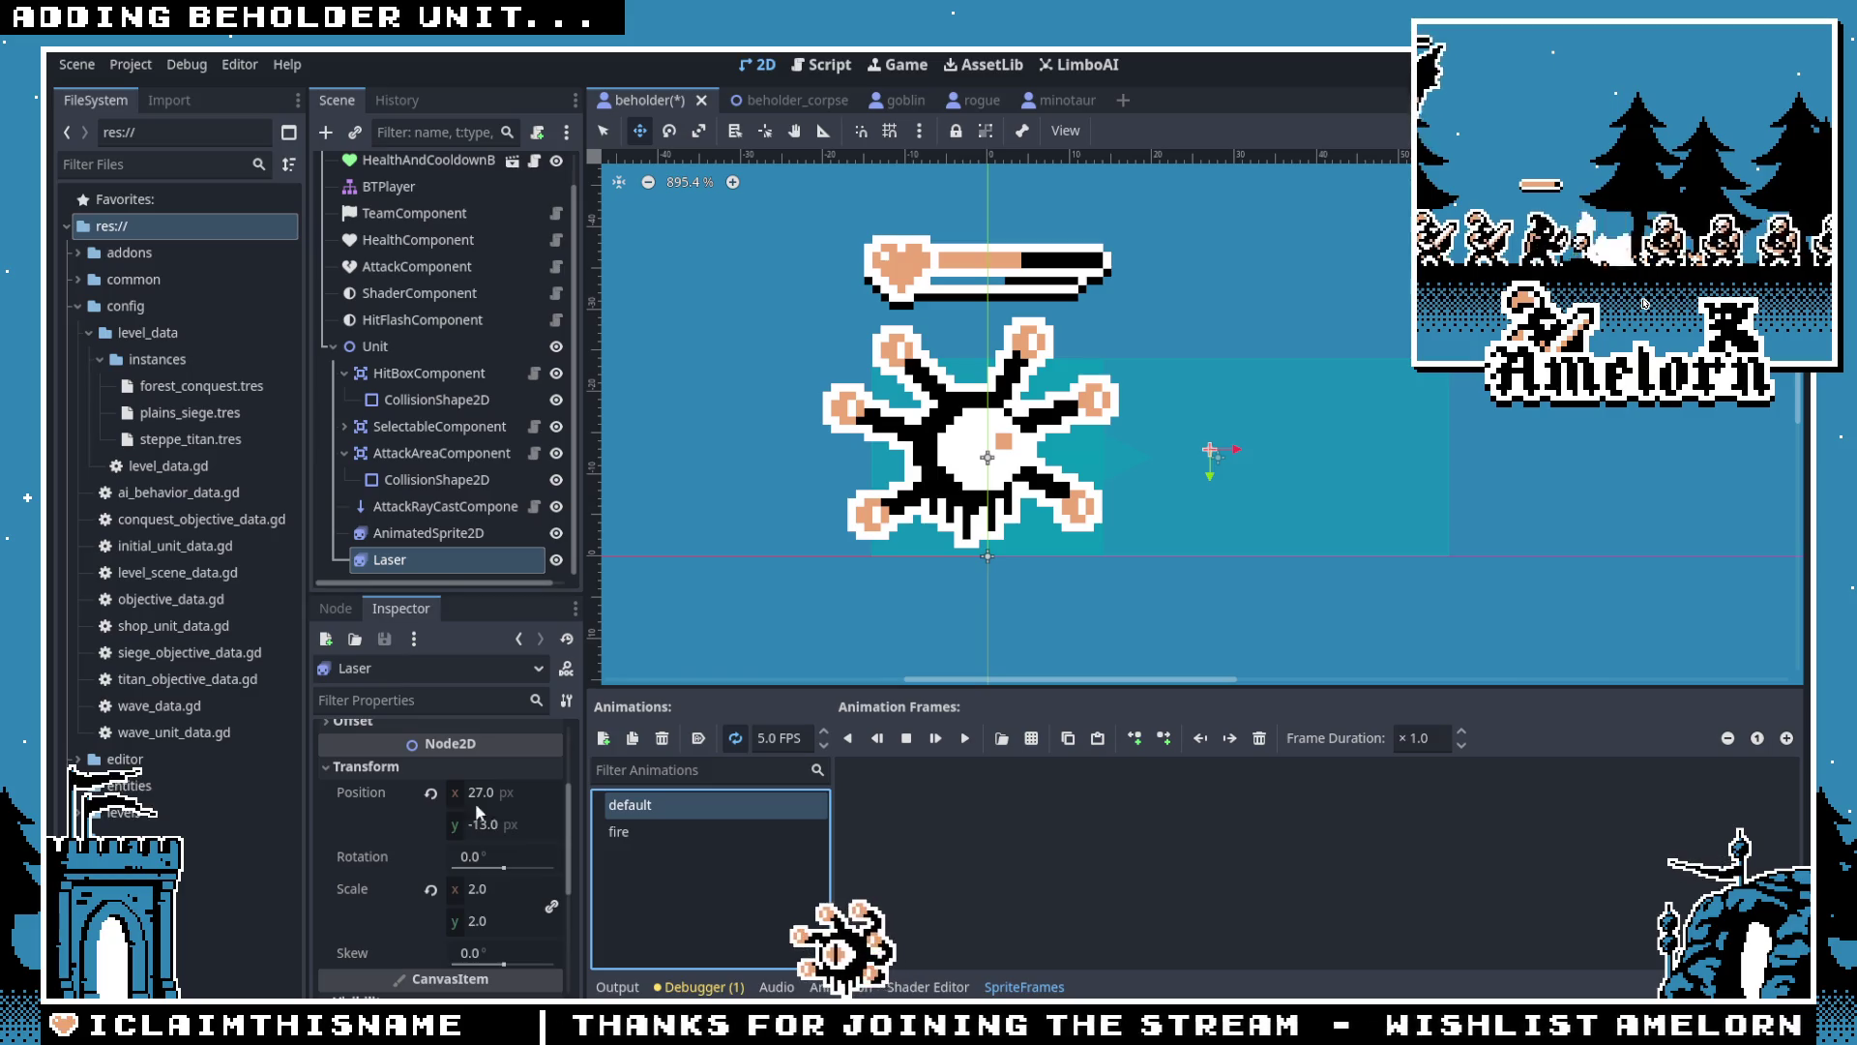
left_click(660, 826)
left_click(666, 803)
left_click(663, 831)
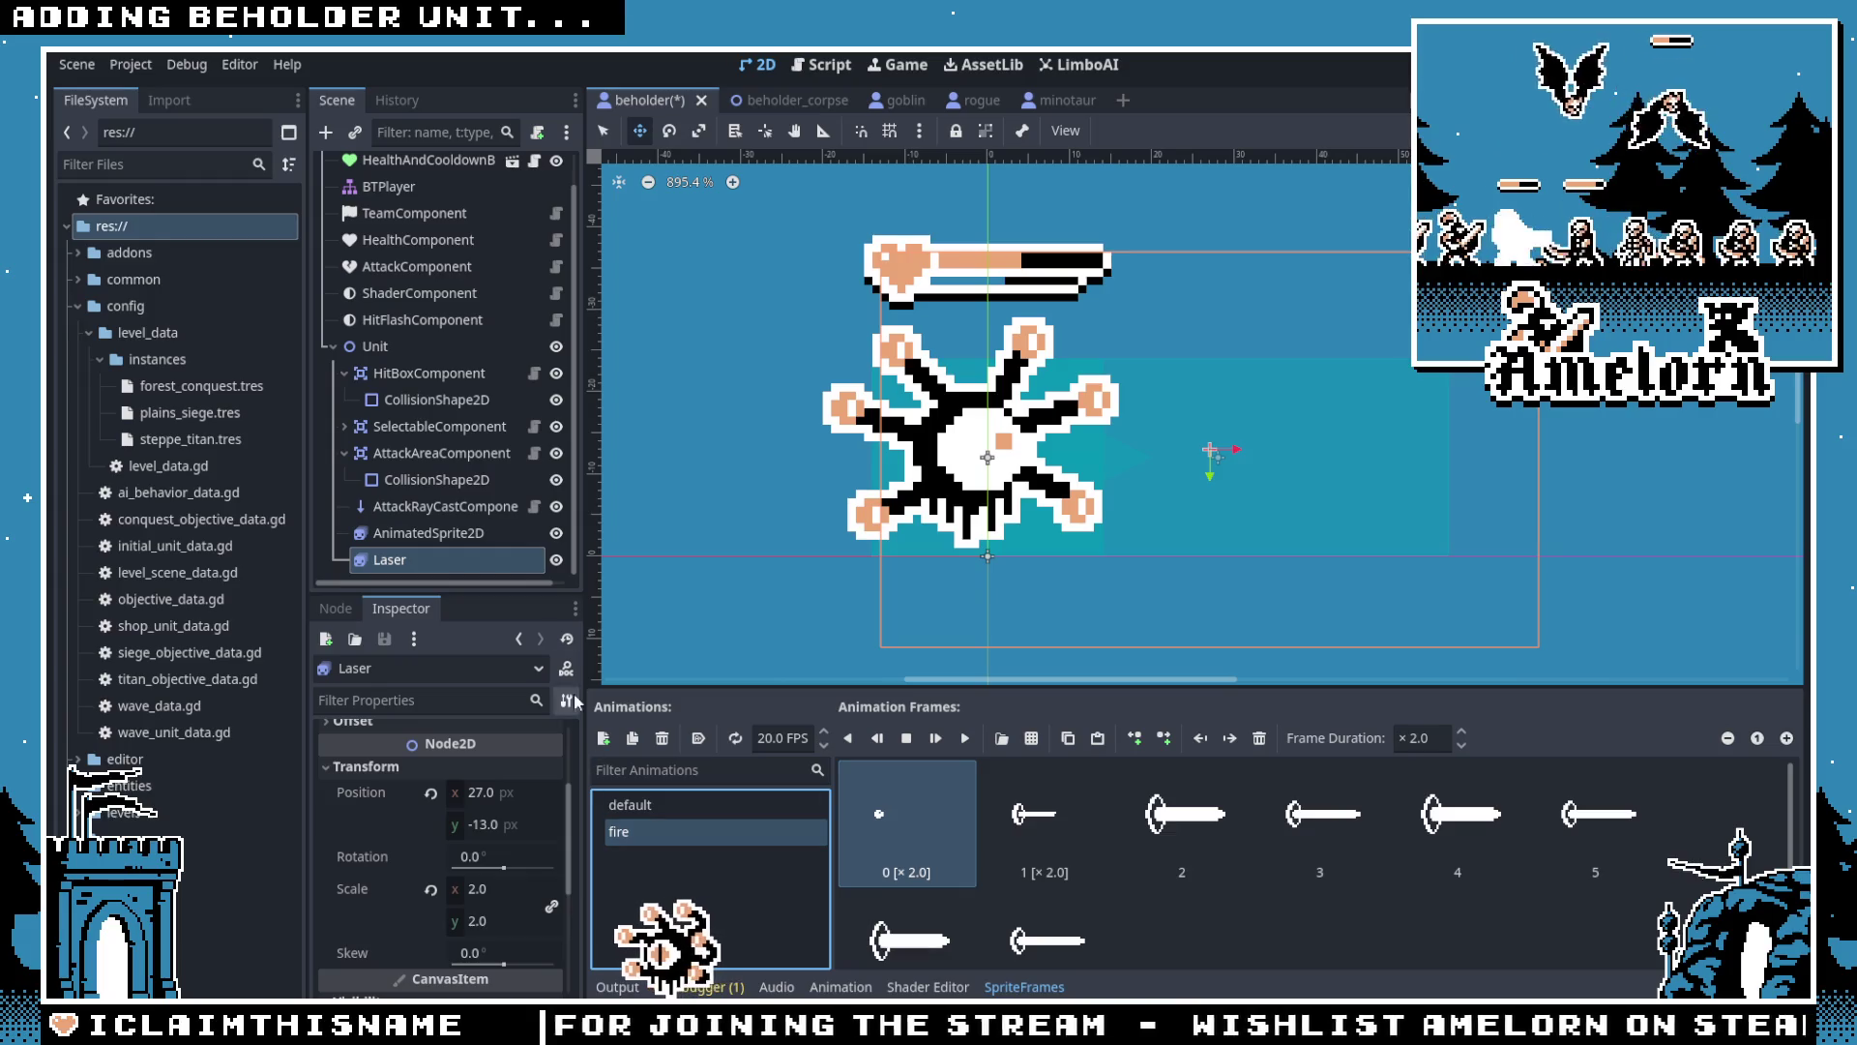
scroll(509, 215, "up", 2)
Add a LASER_ATTACK_ANIMATION_NAME constant and use it in the attack-start laser play call
left_click(534, 166)
left_click(1152, 396)
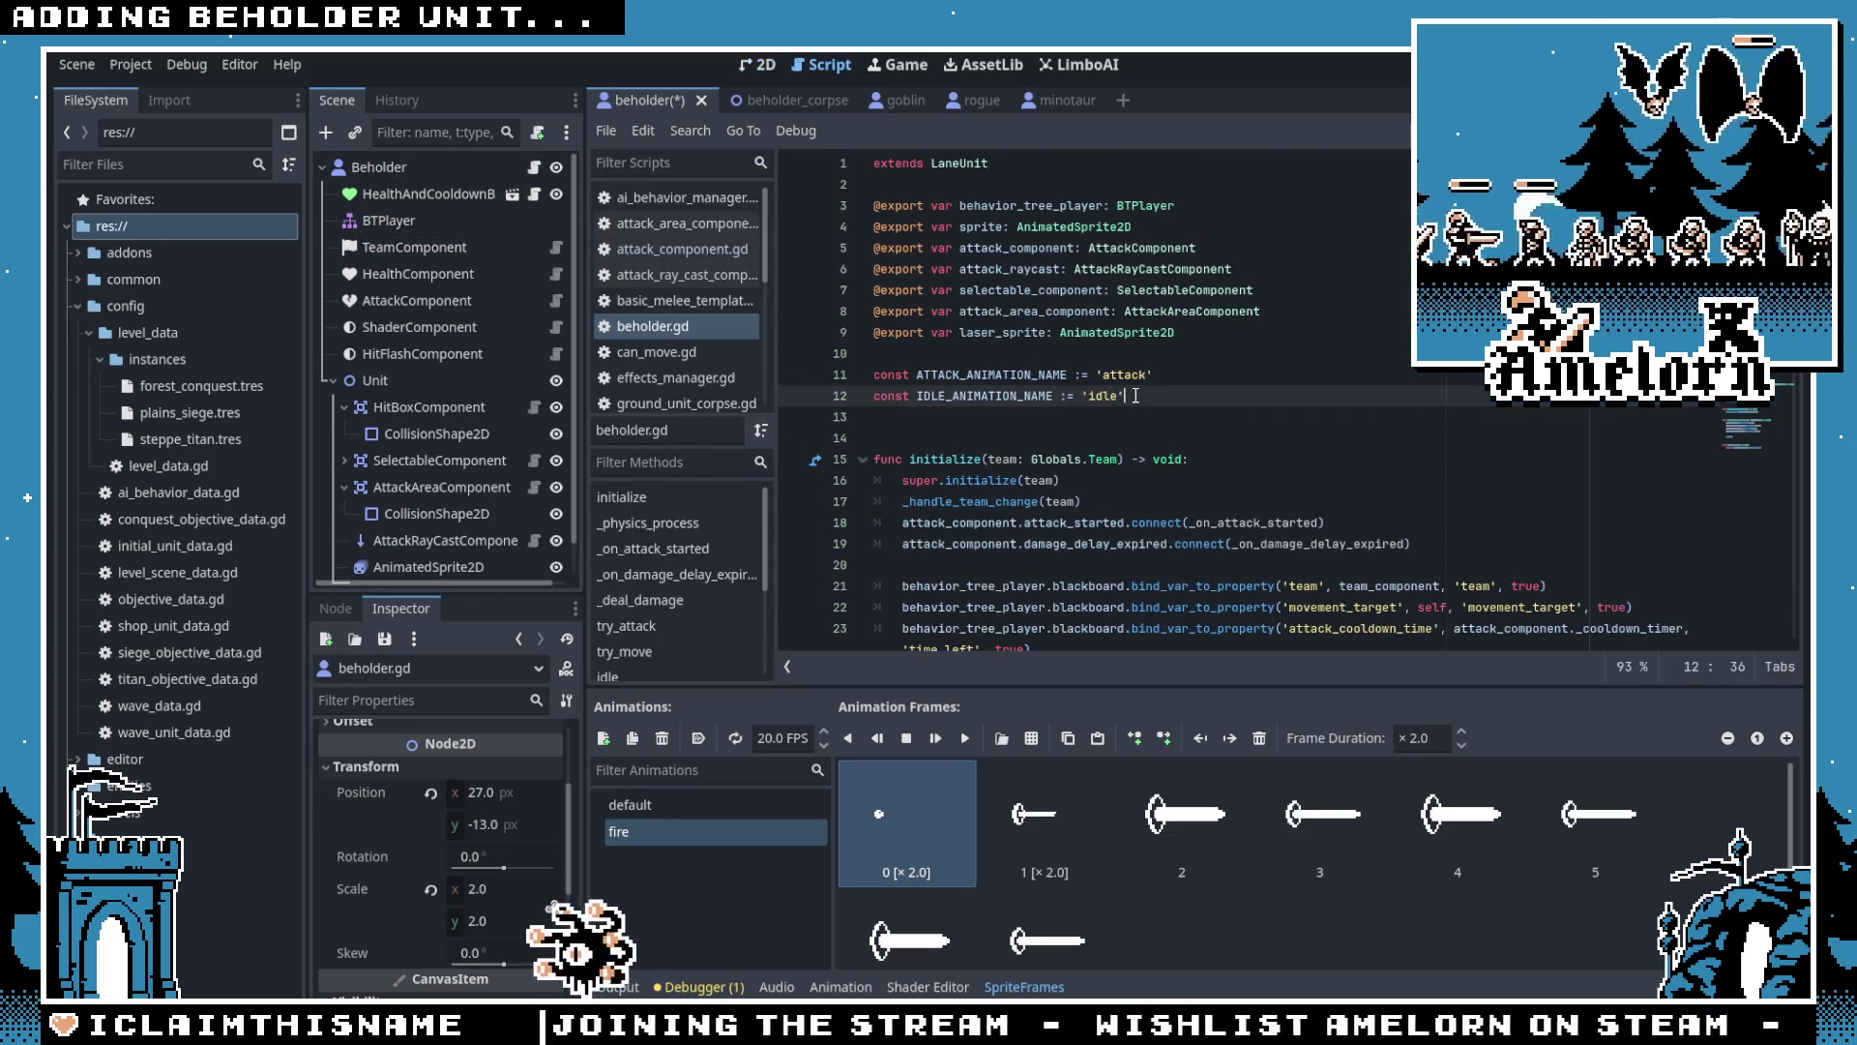
key("ctrl+alt+Down")
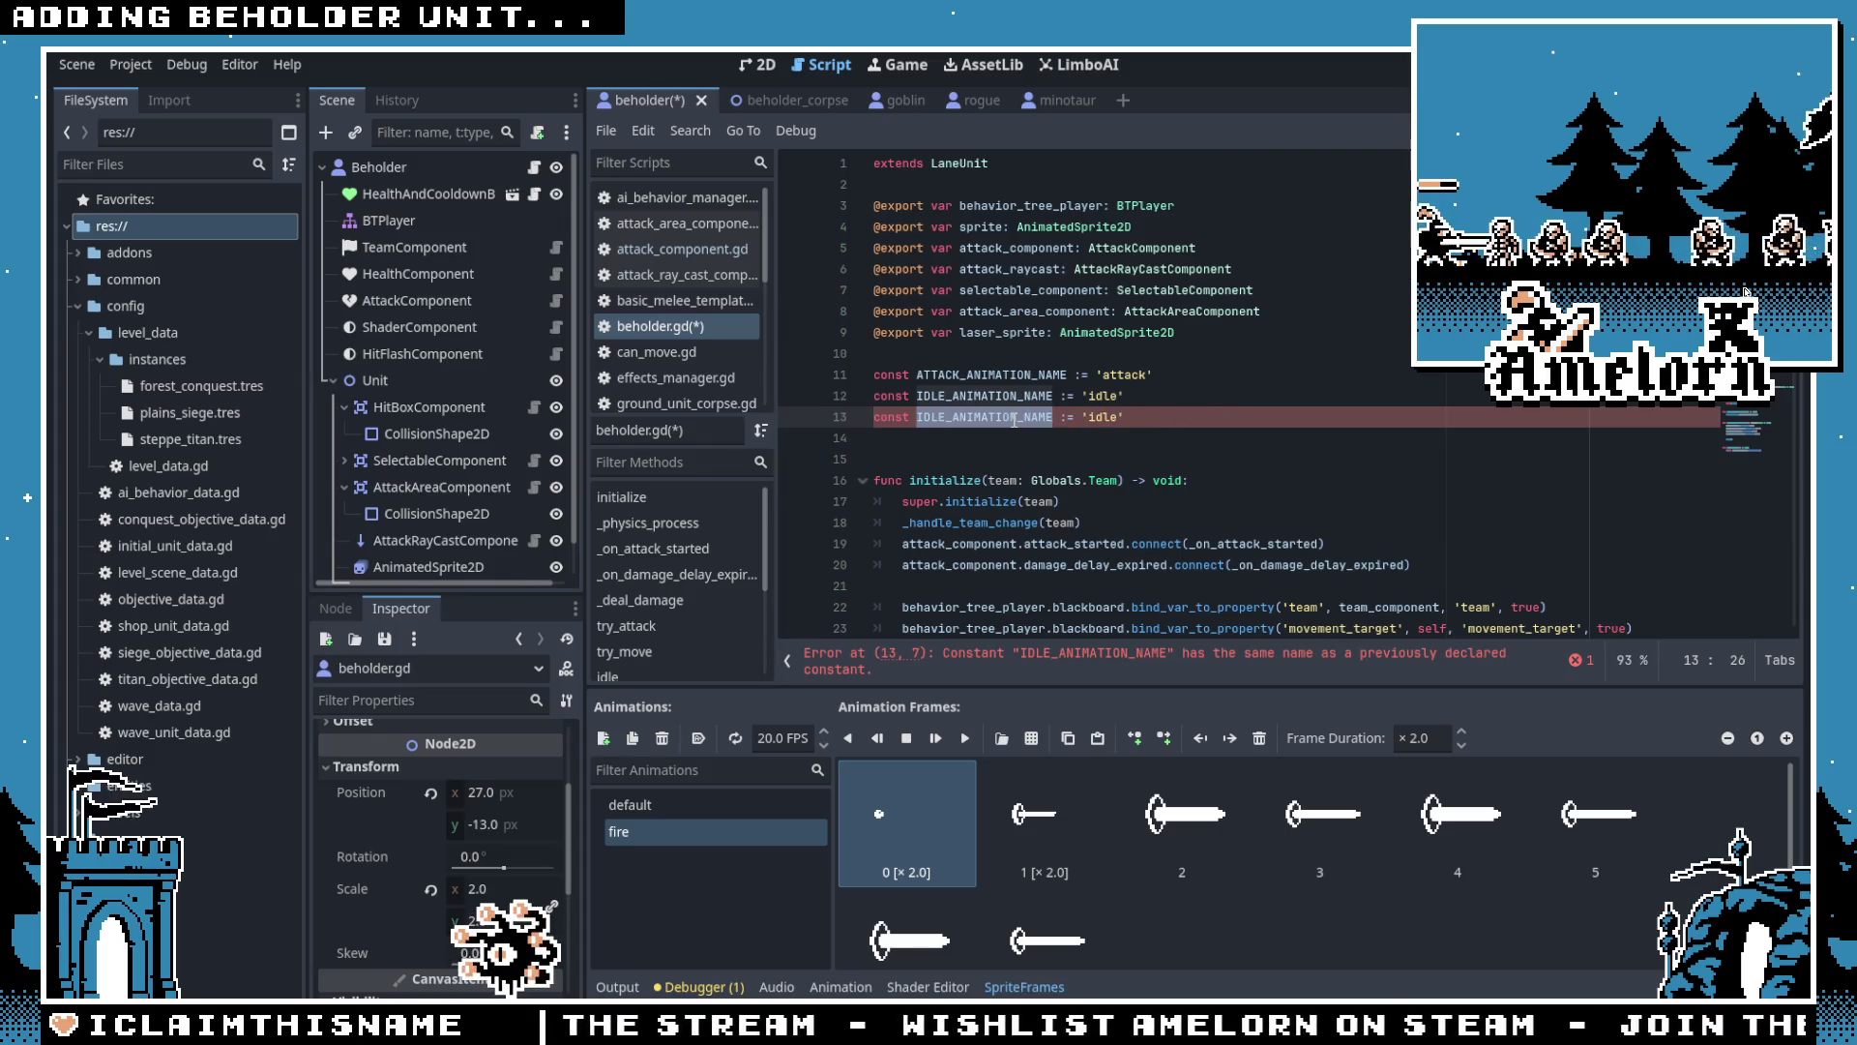
key("BackSpace")
key("BackSpace")
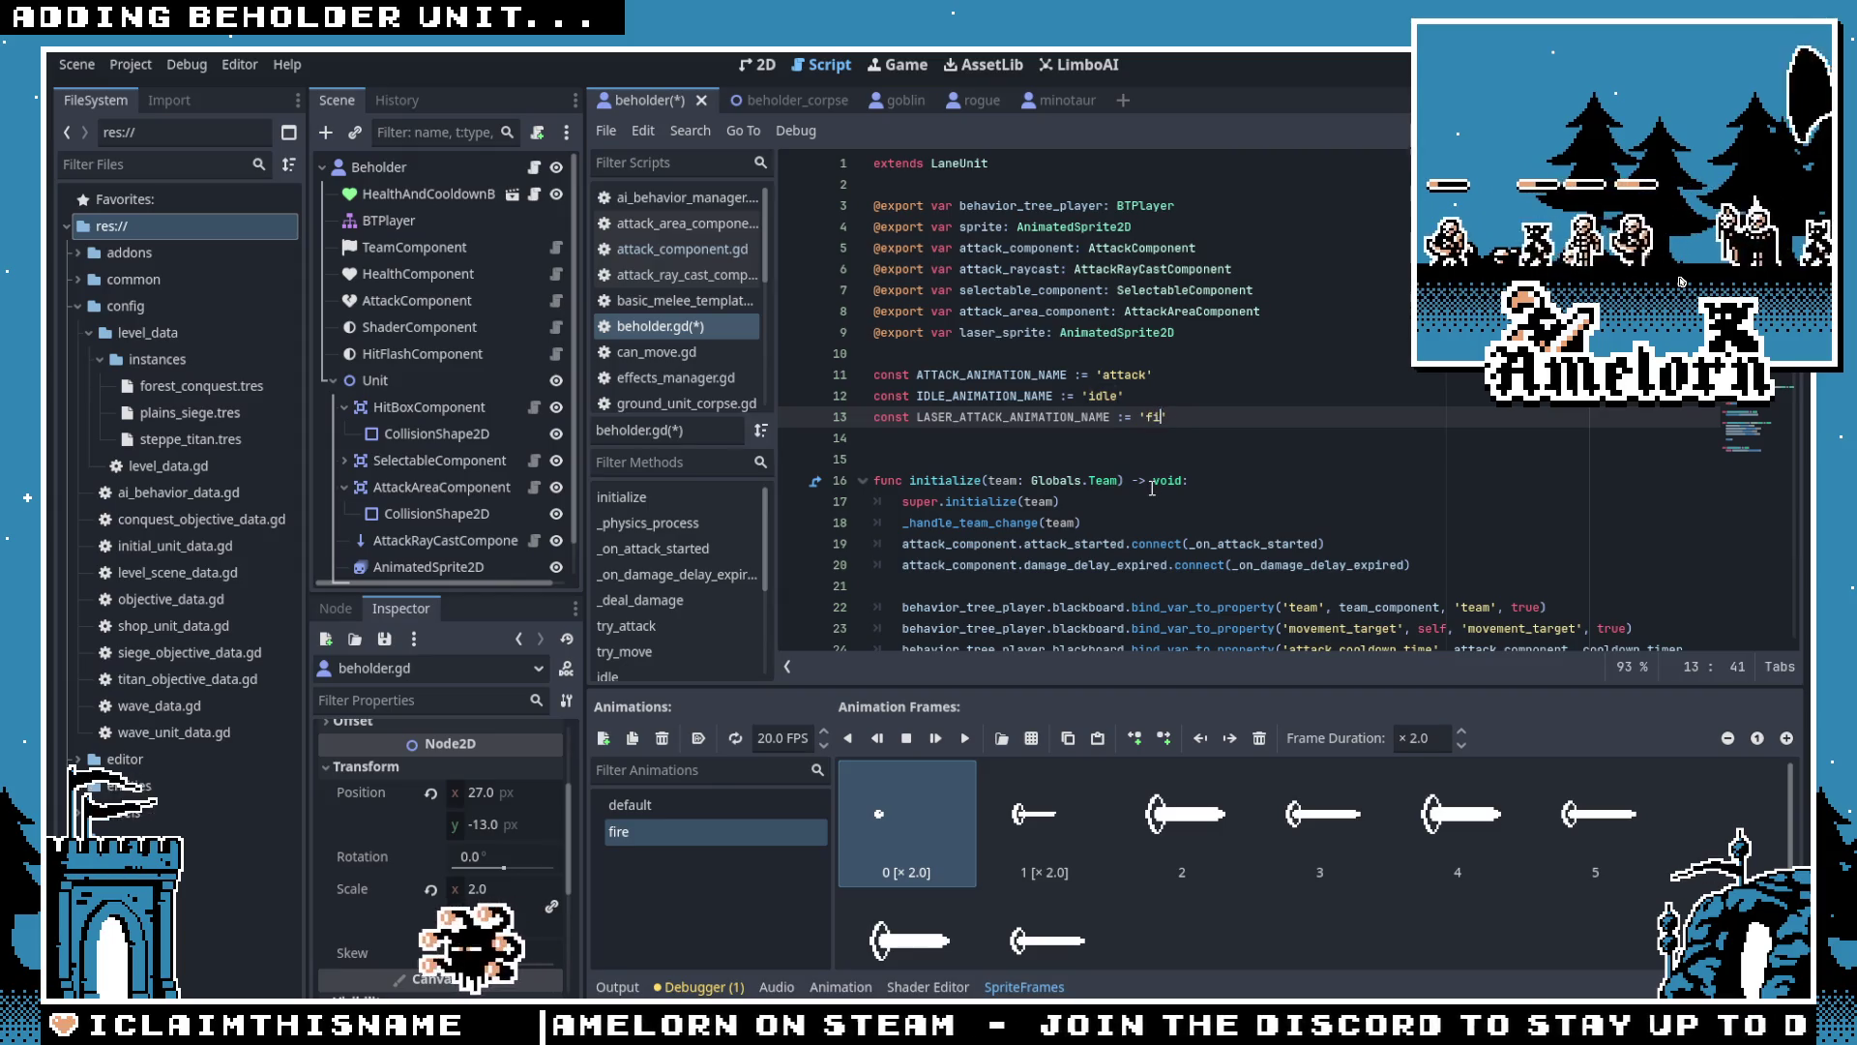
double_click(1017, 417)
scroll(1045, 406, "down", 9)
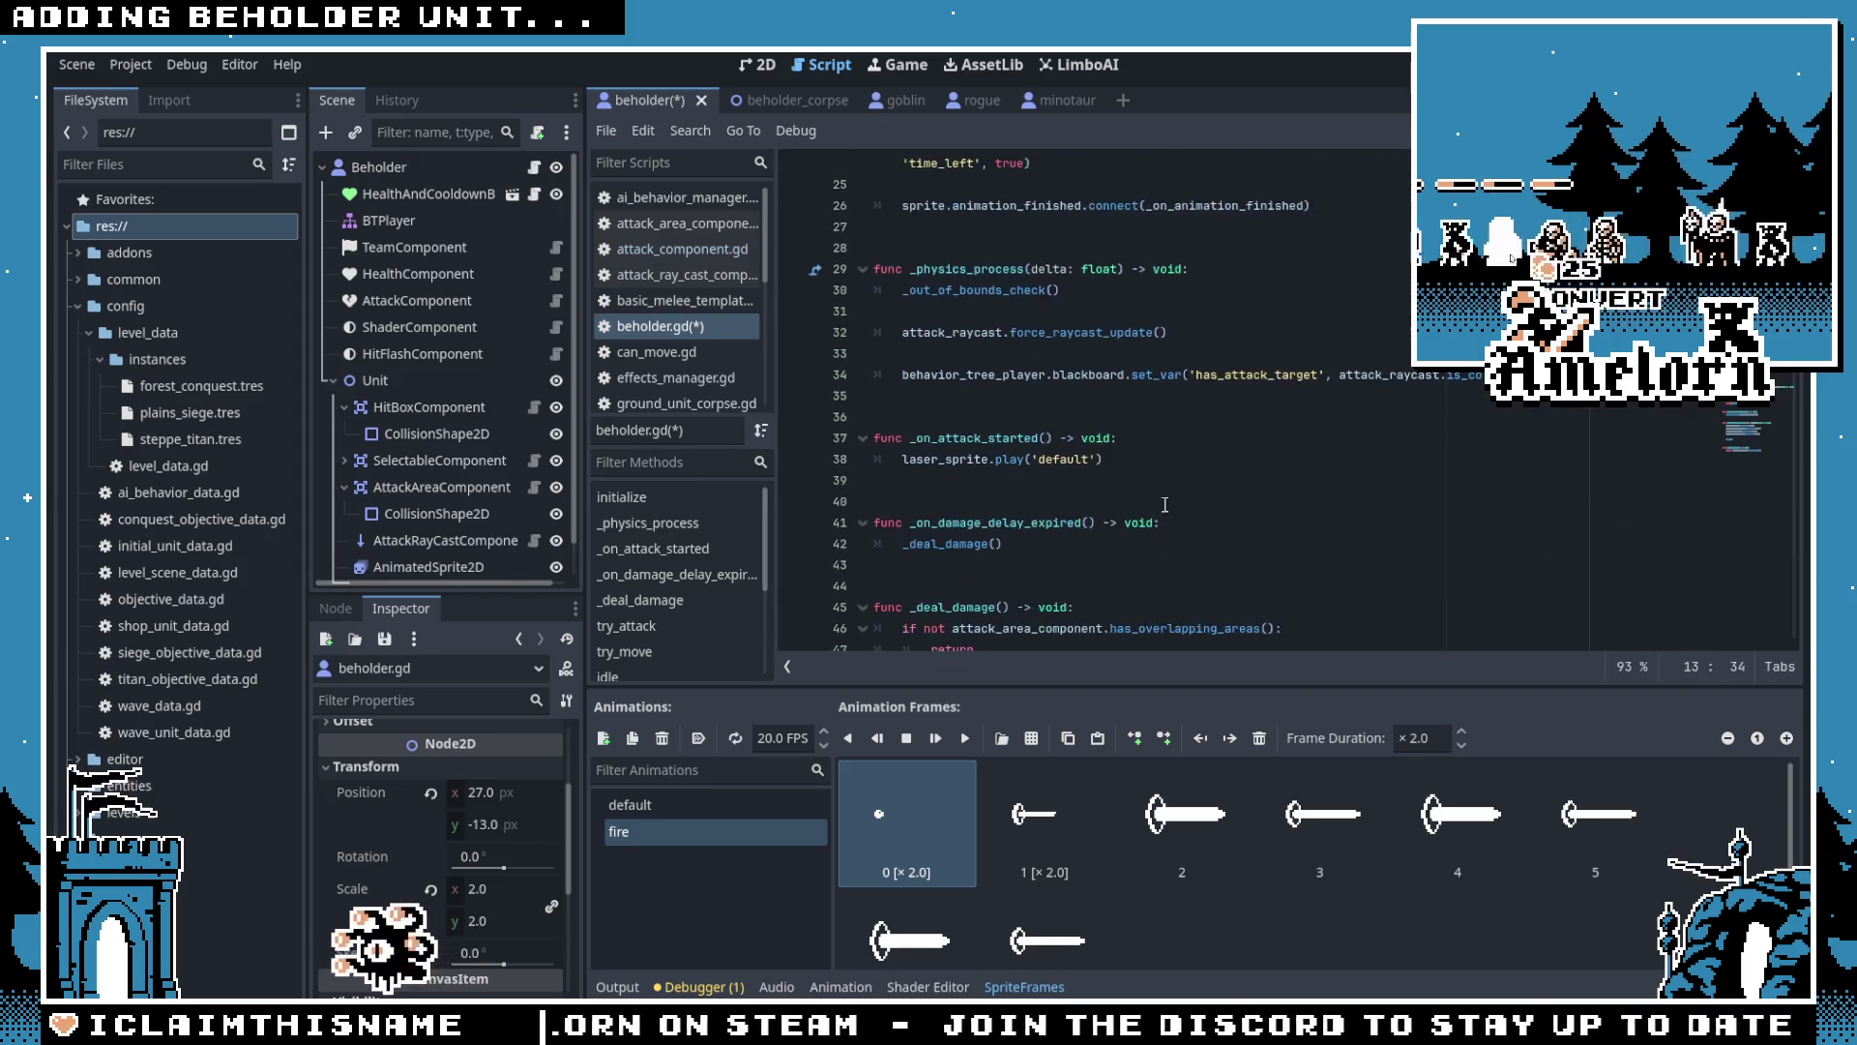
double_click(1065, 395)
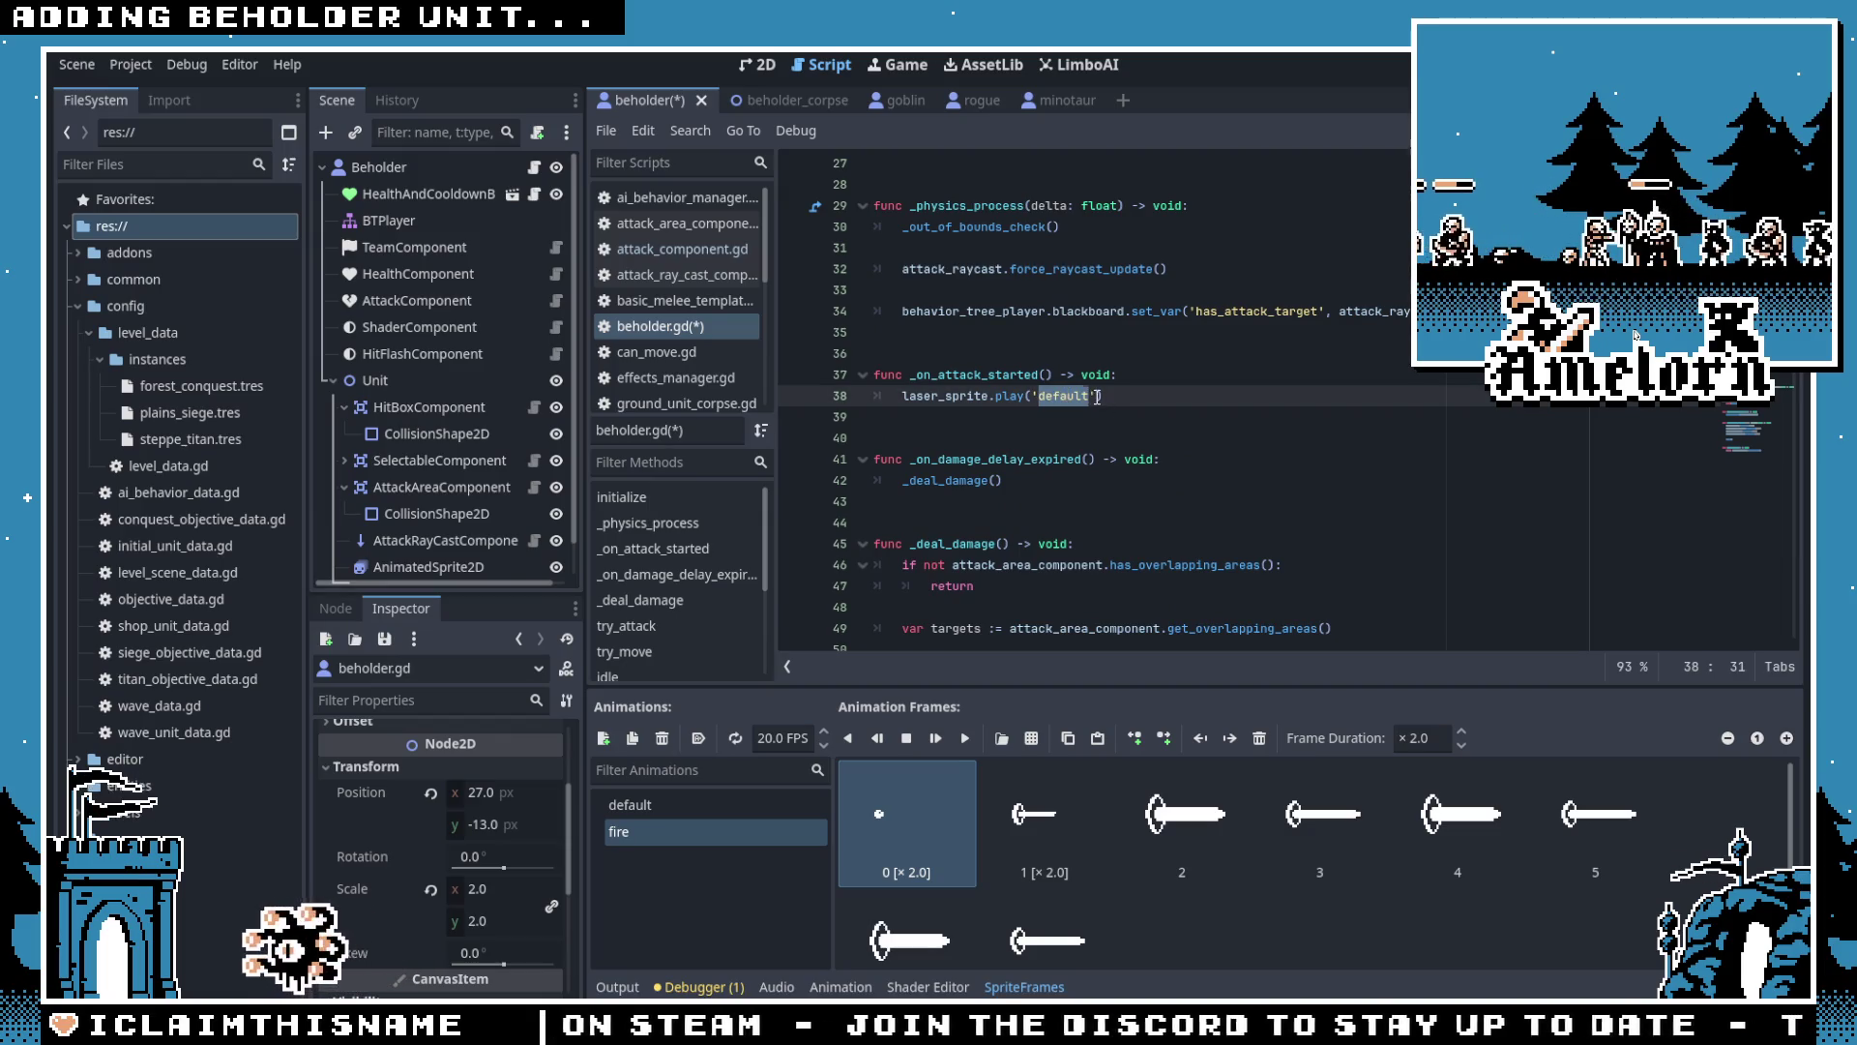
type("LASER_ATTACK_ANIMATION_NAME")
left_click(1070, 429)
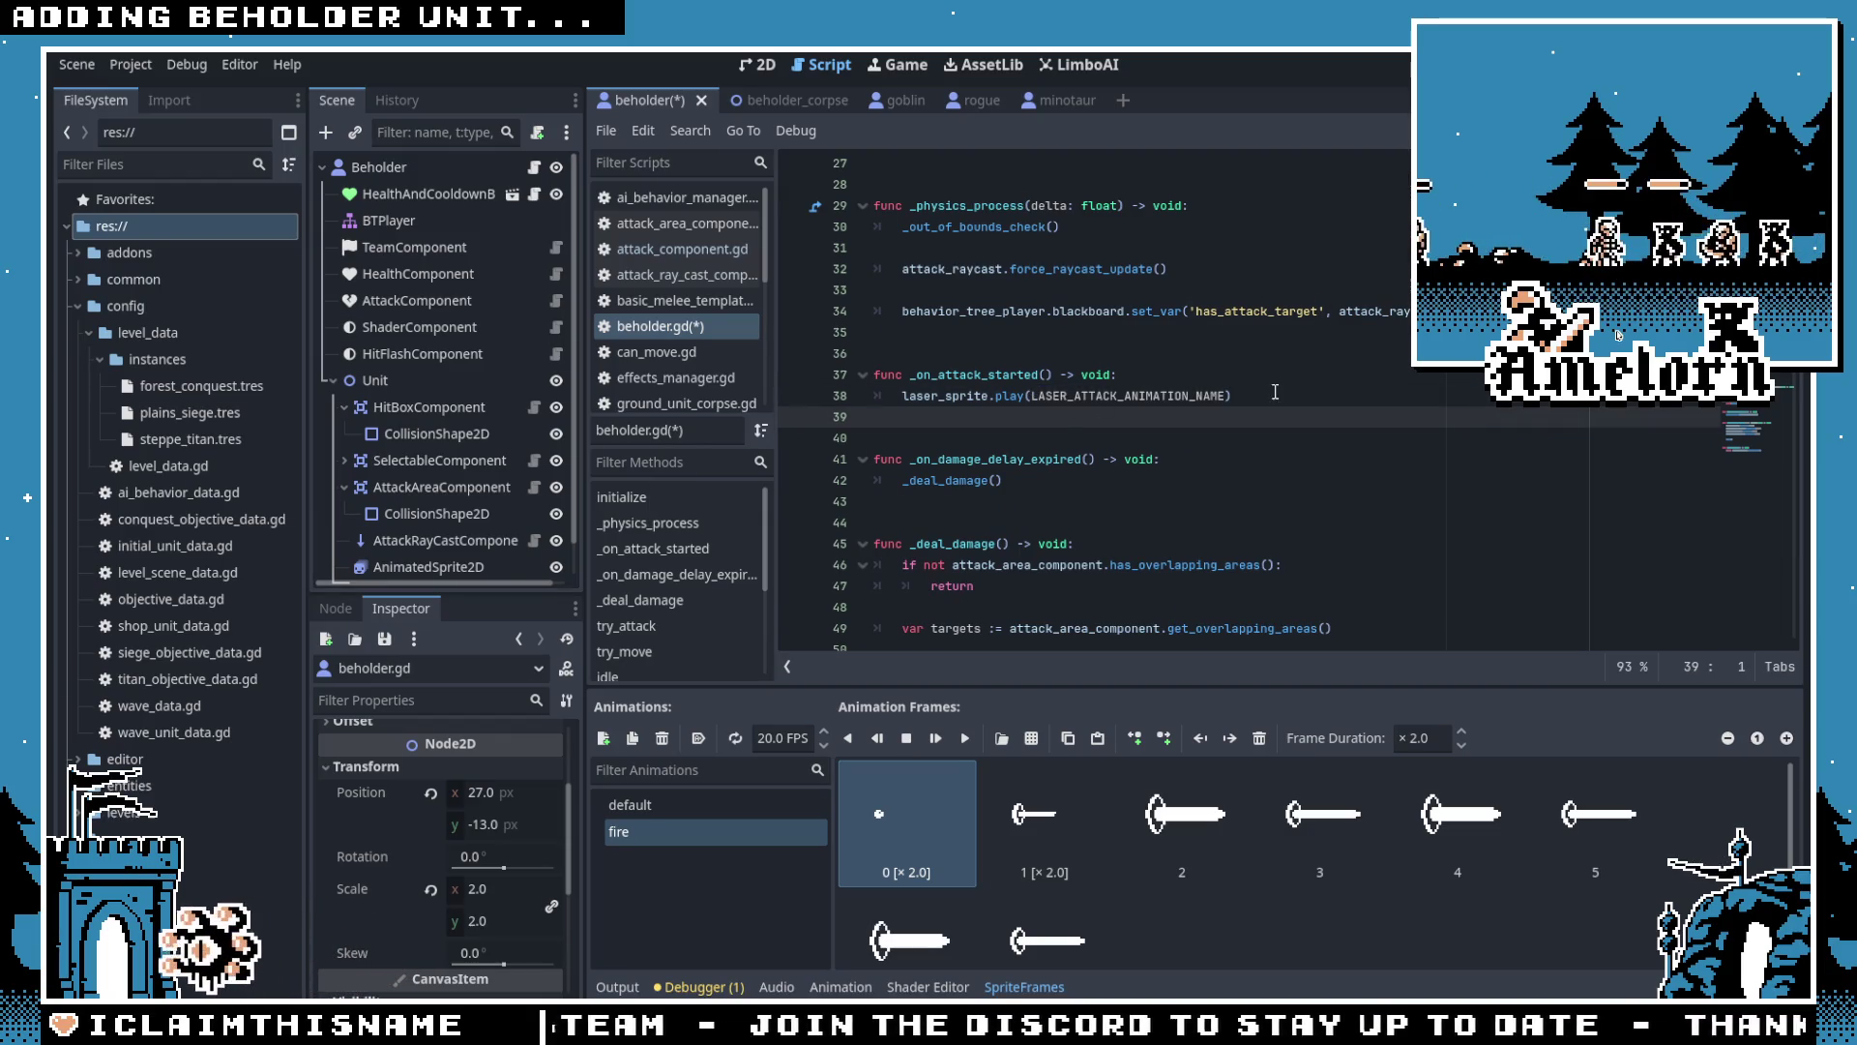
left_click_drag(1275, 392, 888, 395)
key("ctrl+c")
scroll(1072, 455, "down", 5)
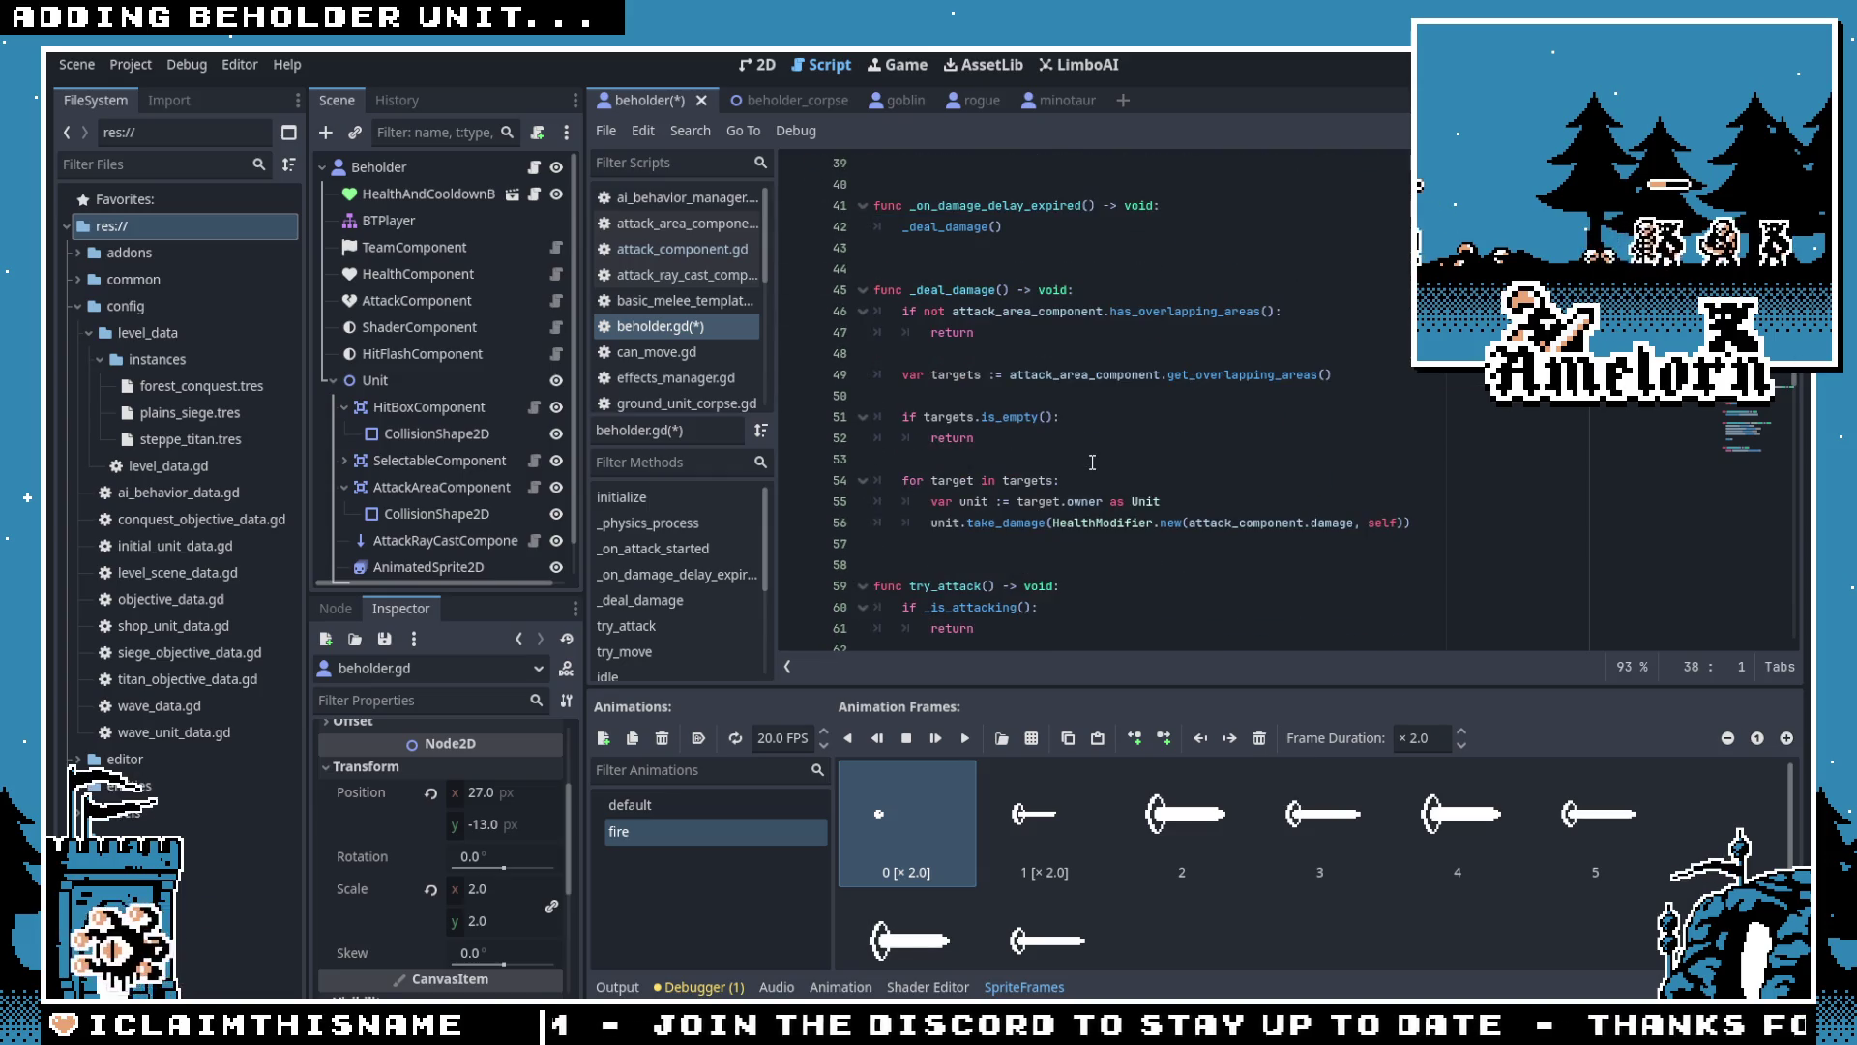
Add laser_sprite.play('default') after stop_attack() in try_move, then save and run
left_click(694, 807)
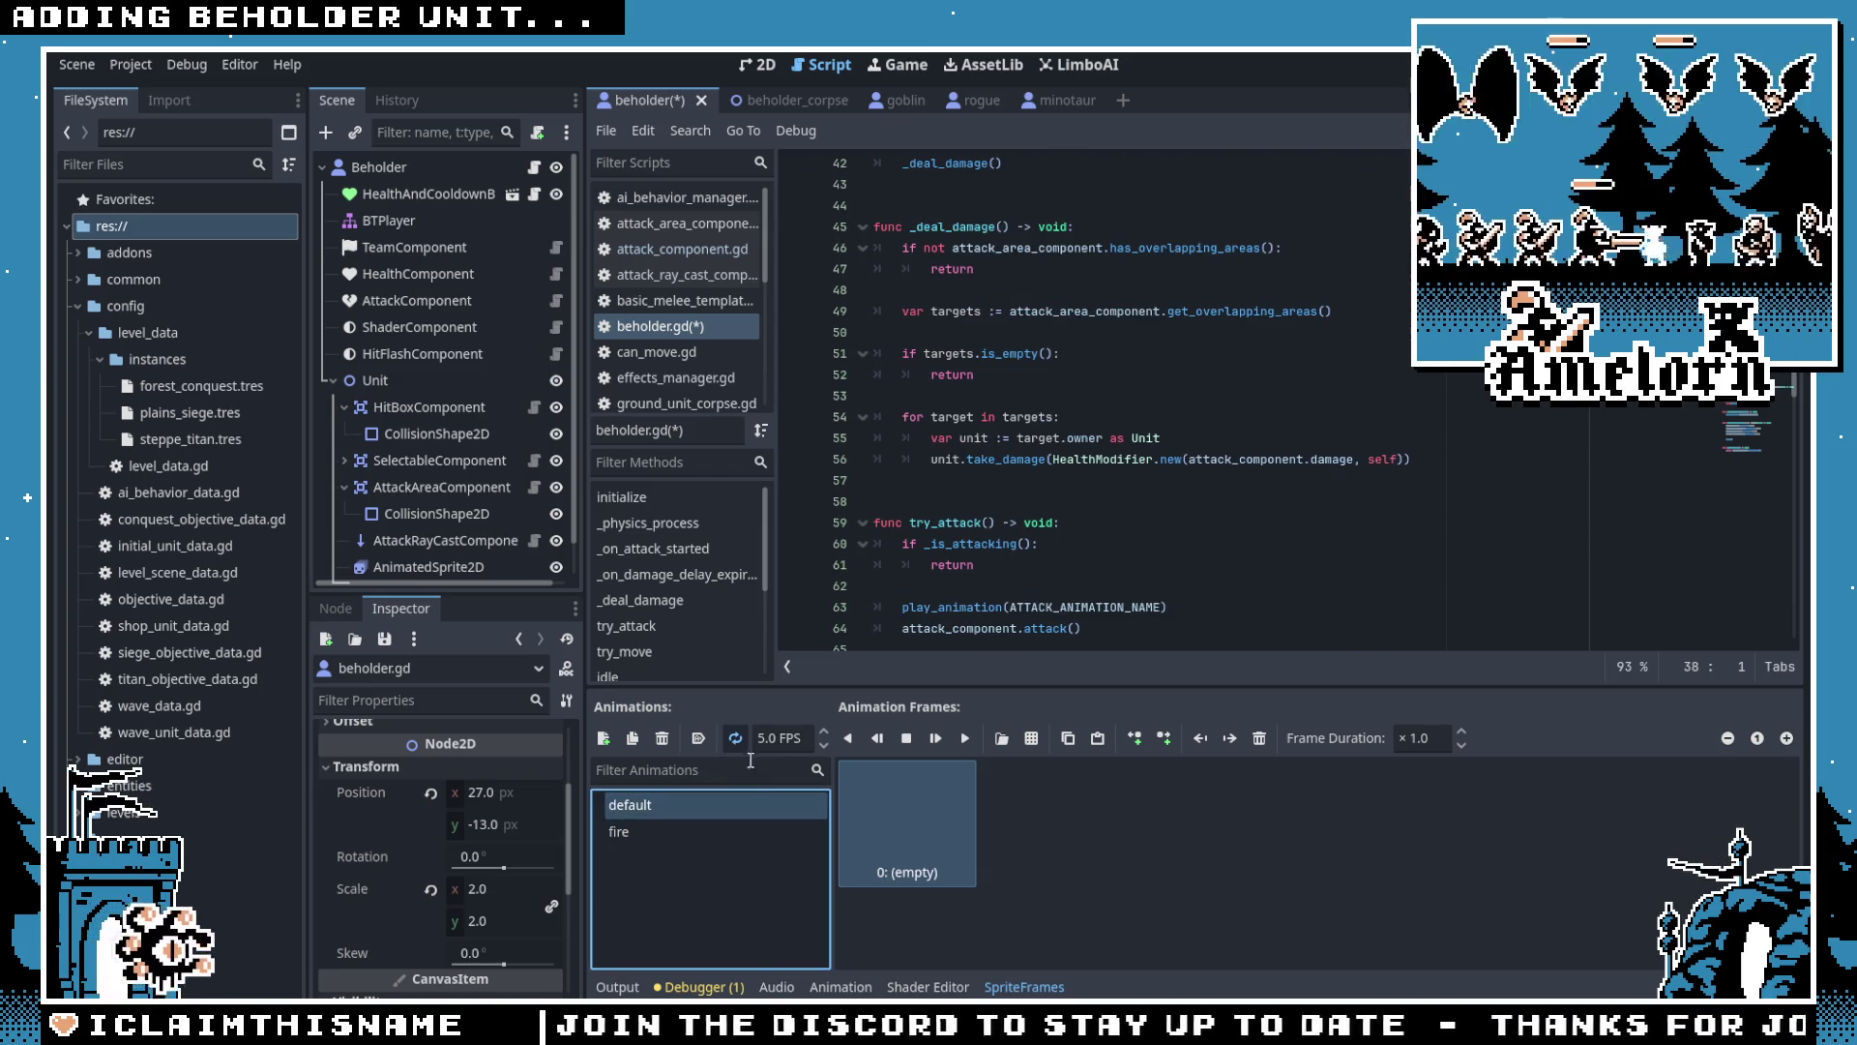
left_click(977, 564)
scroll(1017, 414, "down", 6)
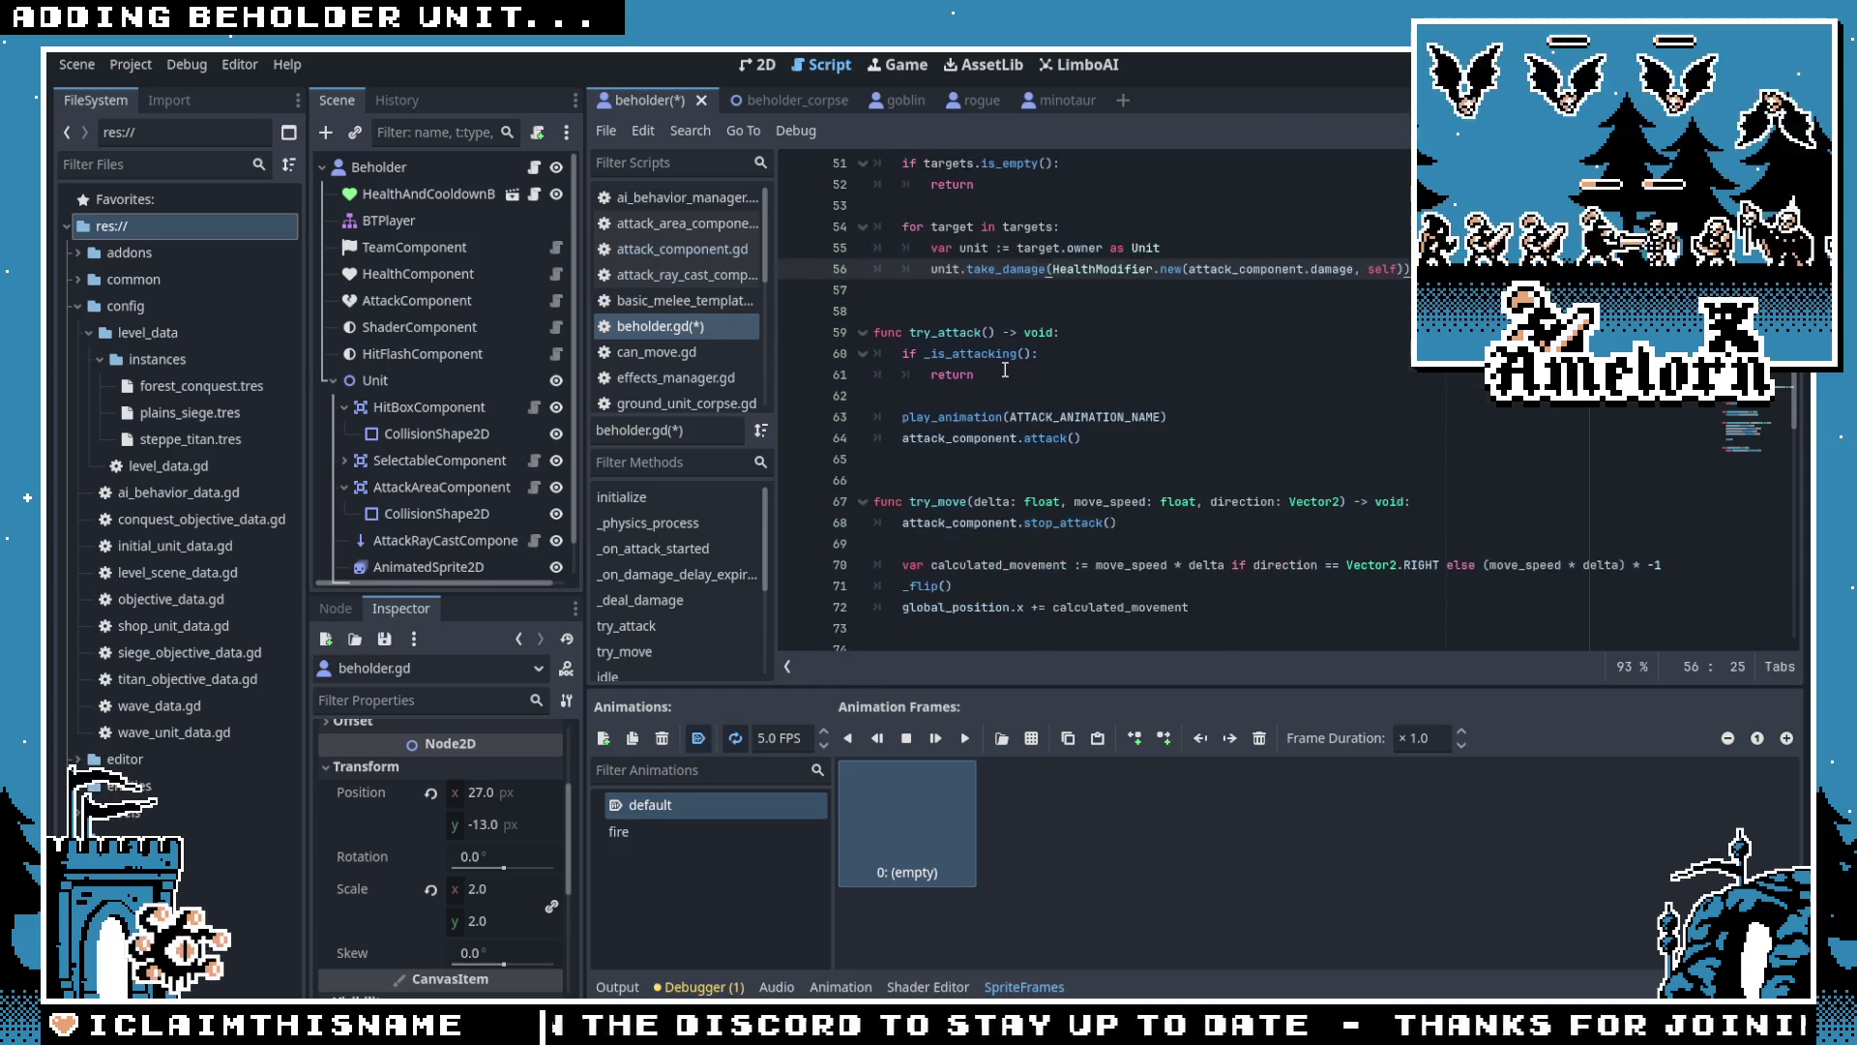
left_click(1122, 333)
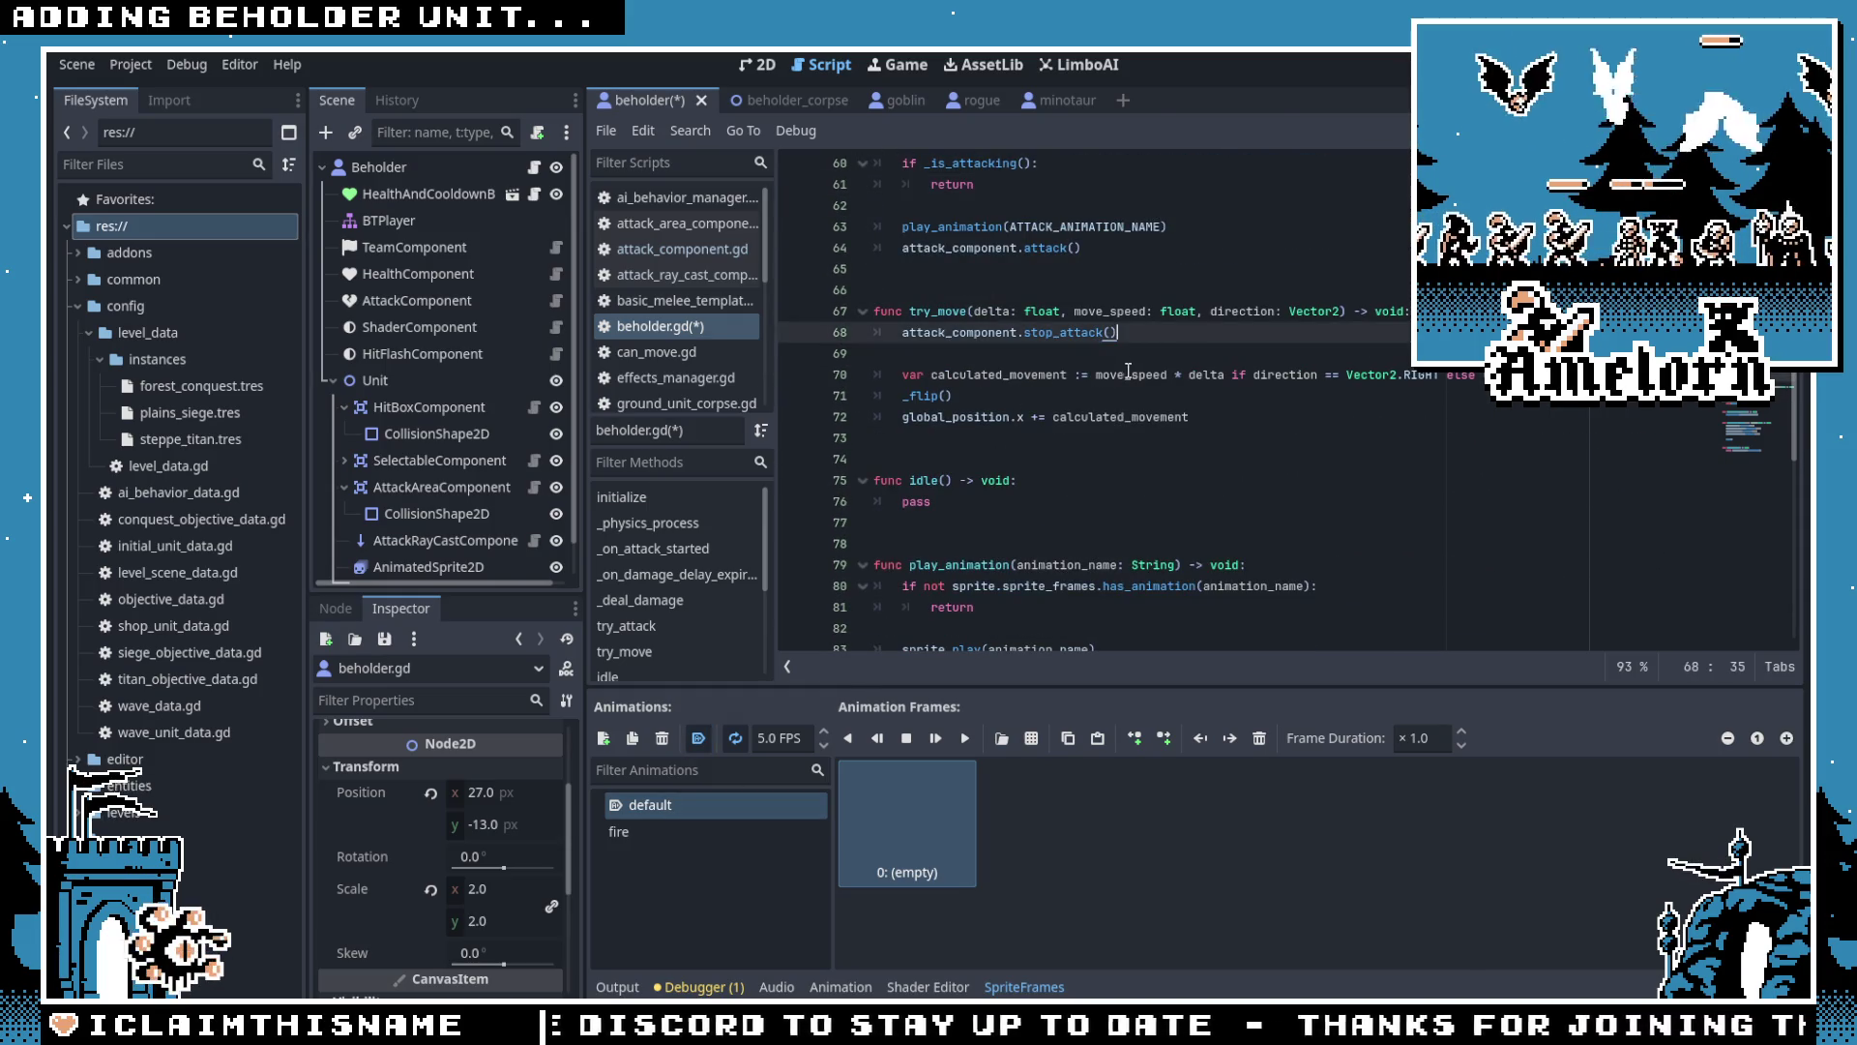
key("Return")
key("ctrl+v")
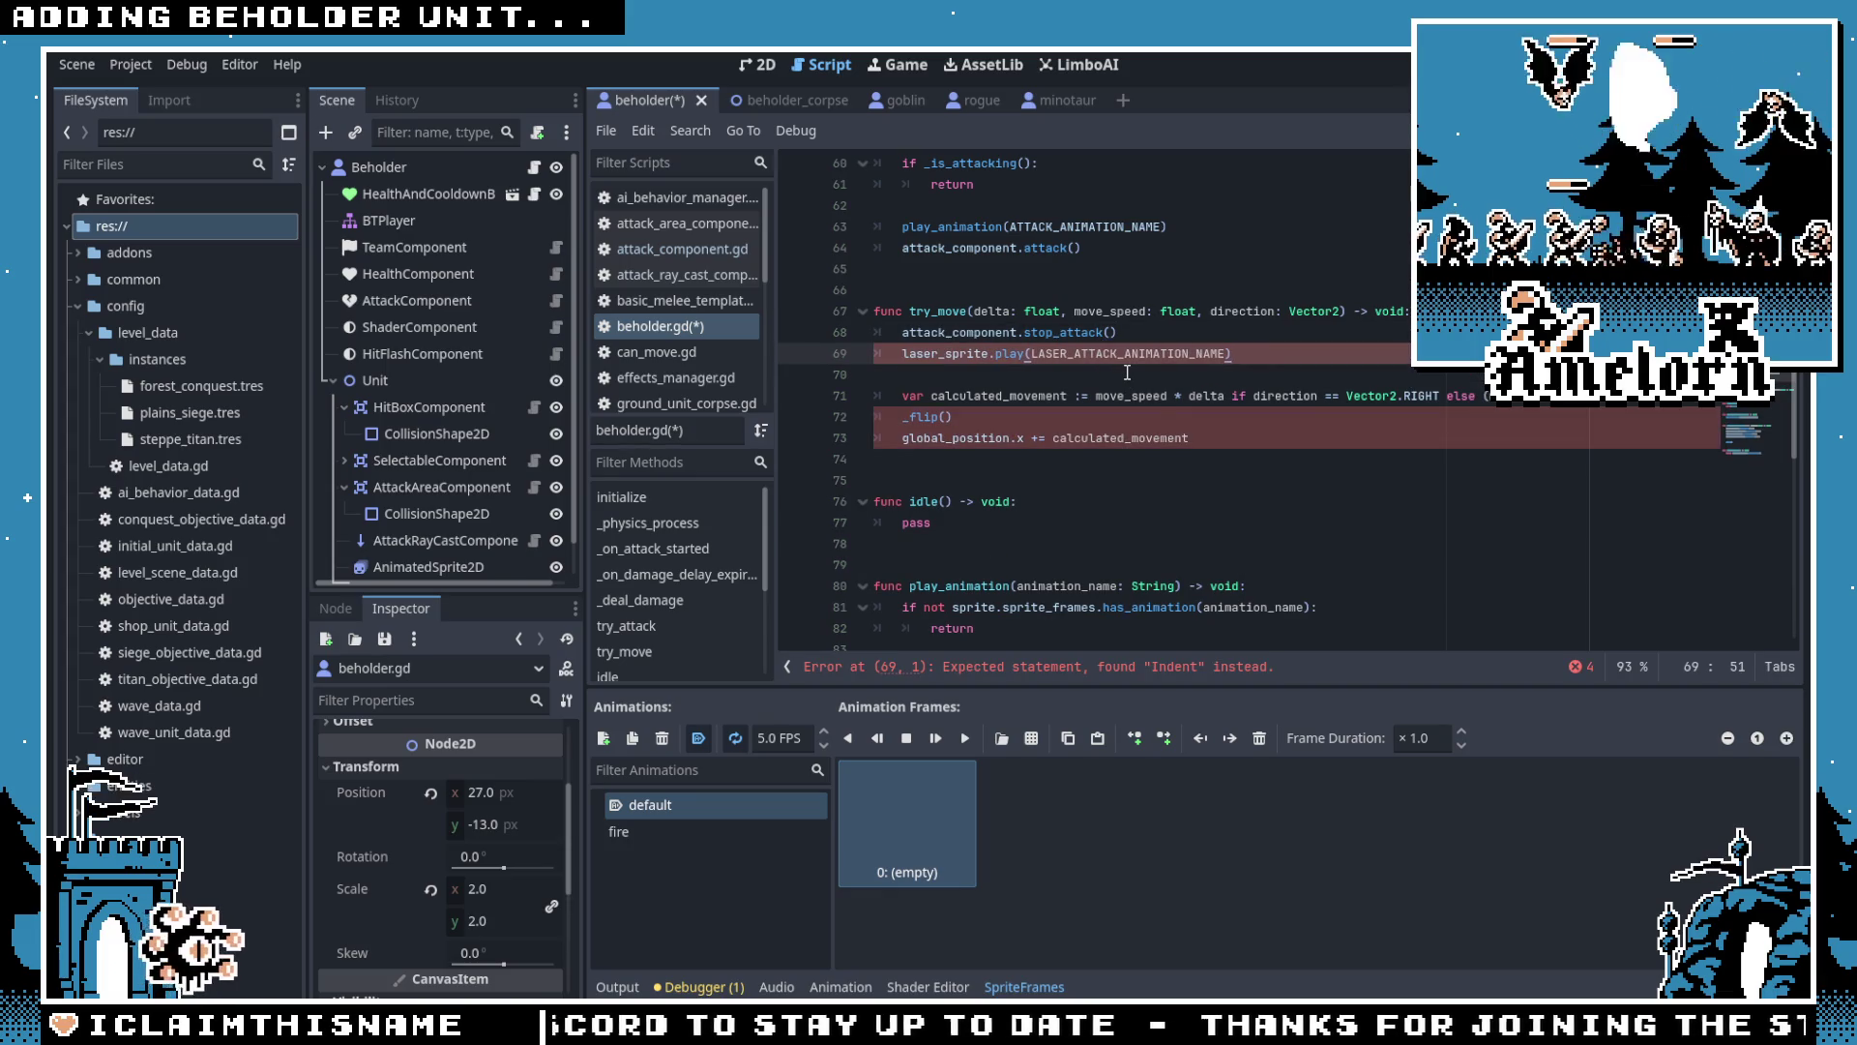
double_click(1134, 354)
type("'def")
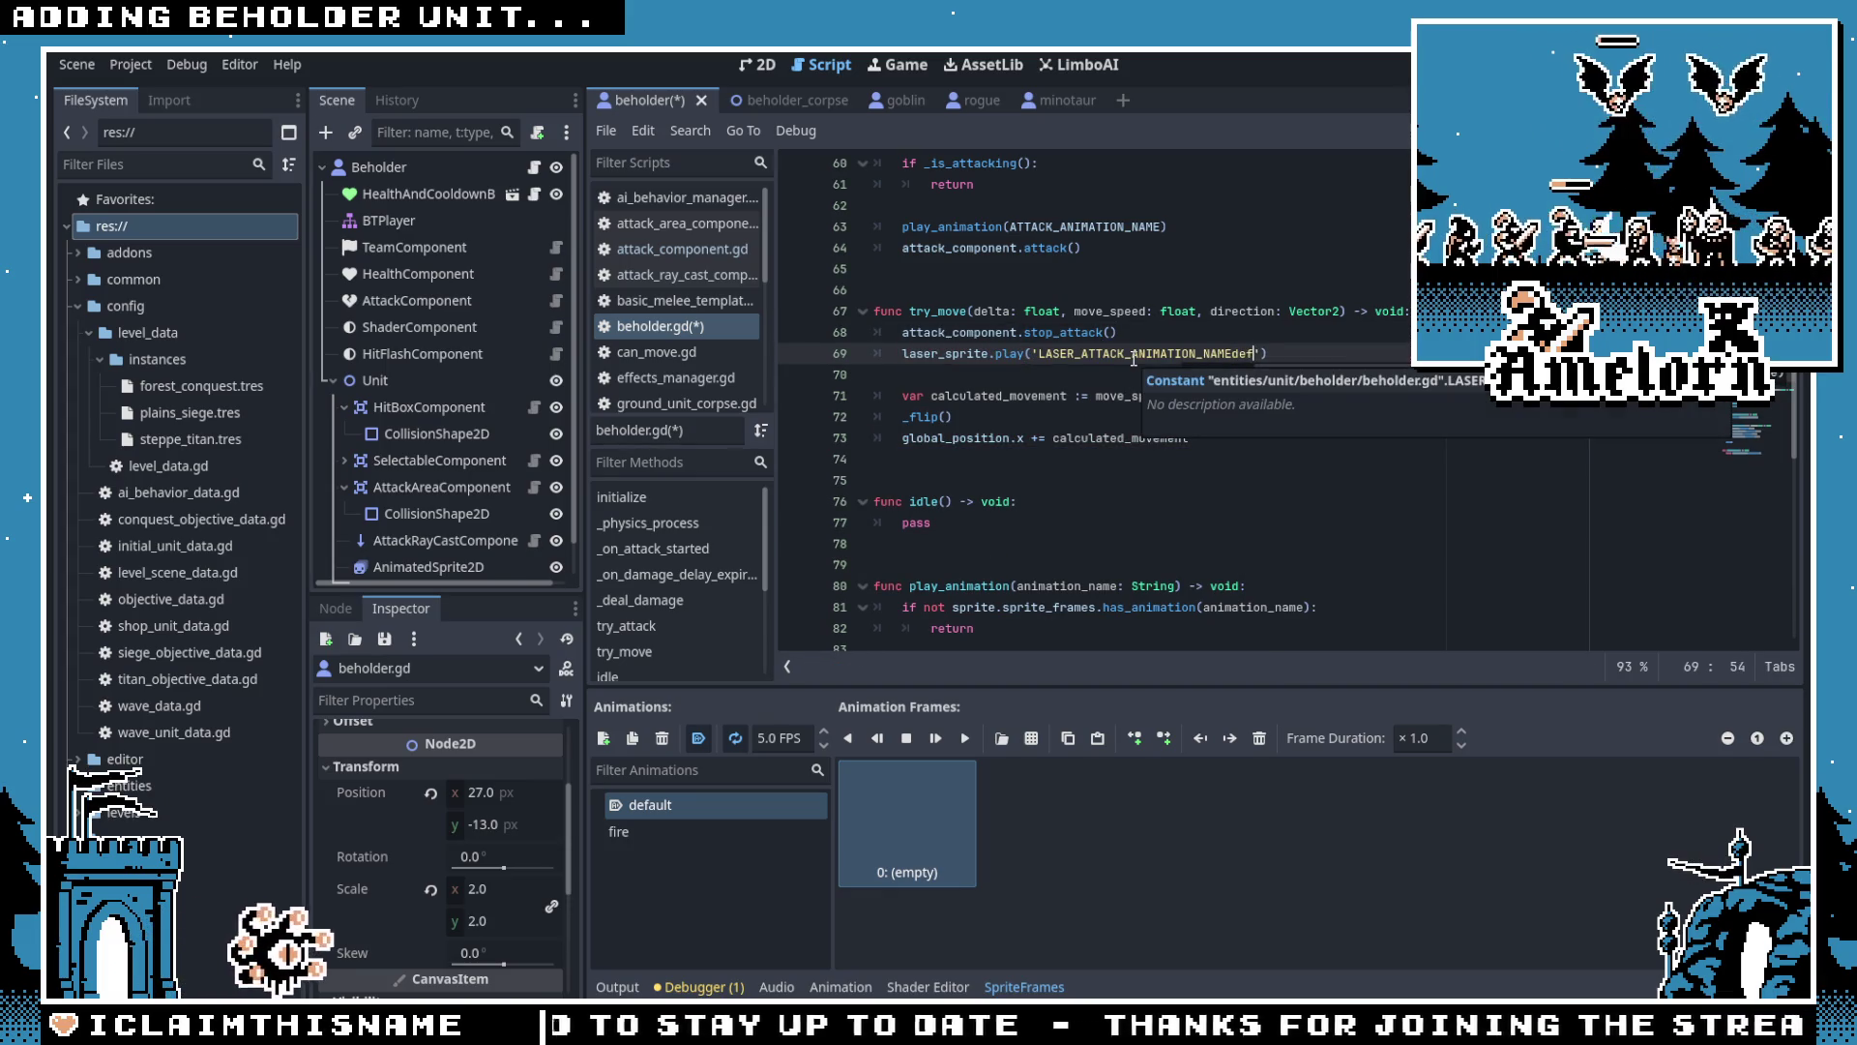
double_click(1134, 354)
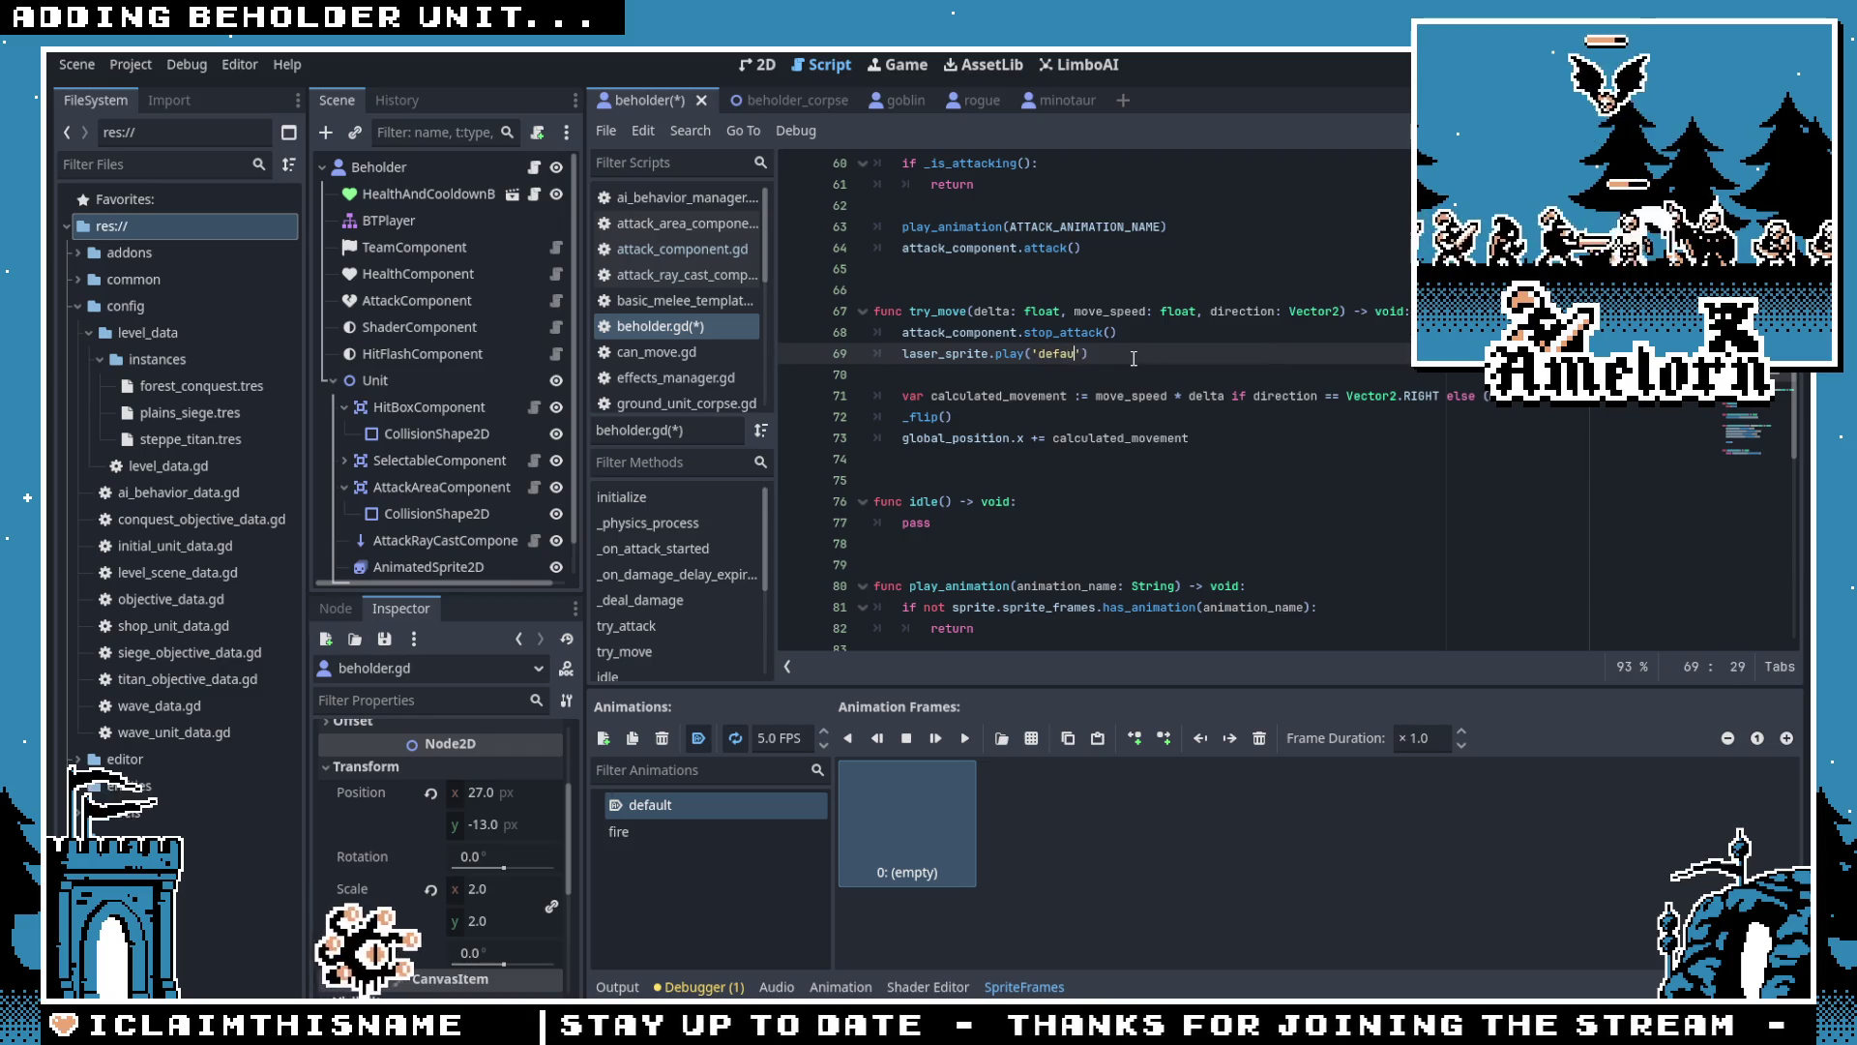
type("lt")
left_click(1062, 316)
key("F5")
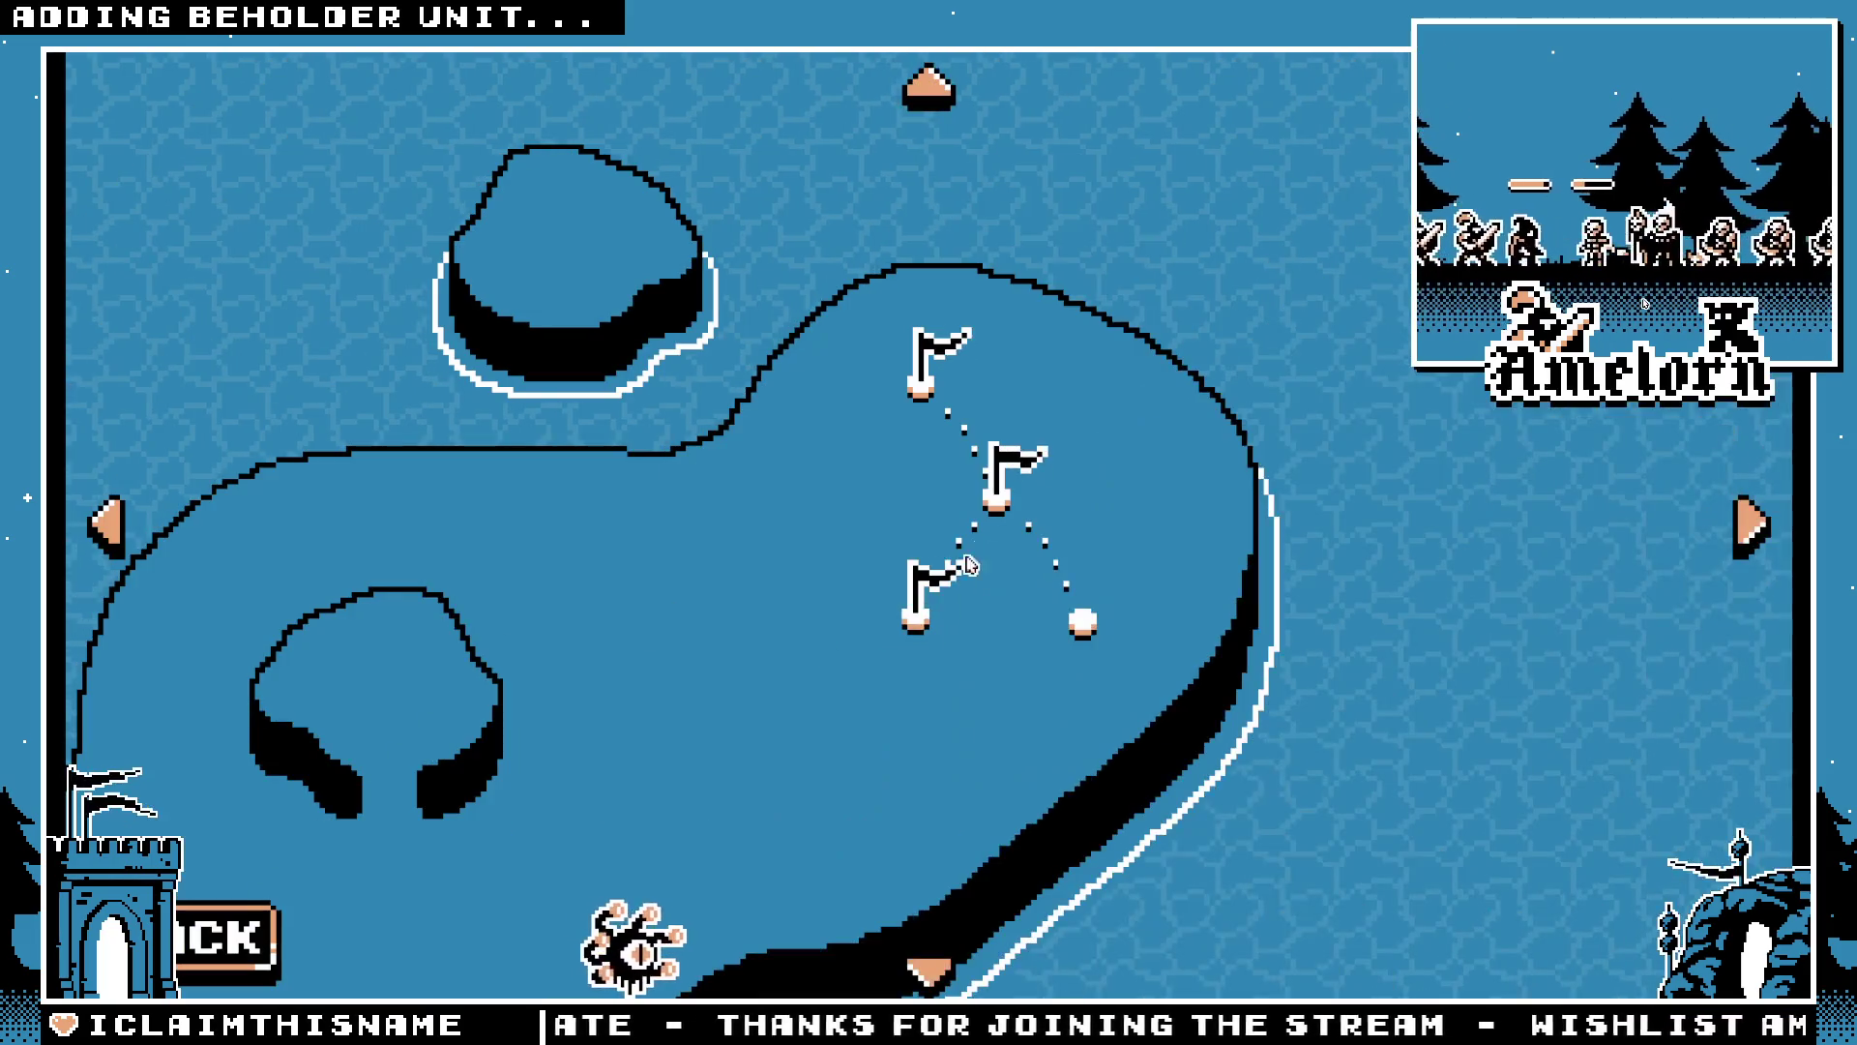
Play a Forest Conquest battle as beholders laser enemies, then return to try_move in beholder.gd
left_click(919, 579)
left_click(701, 706)
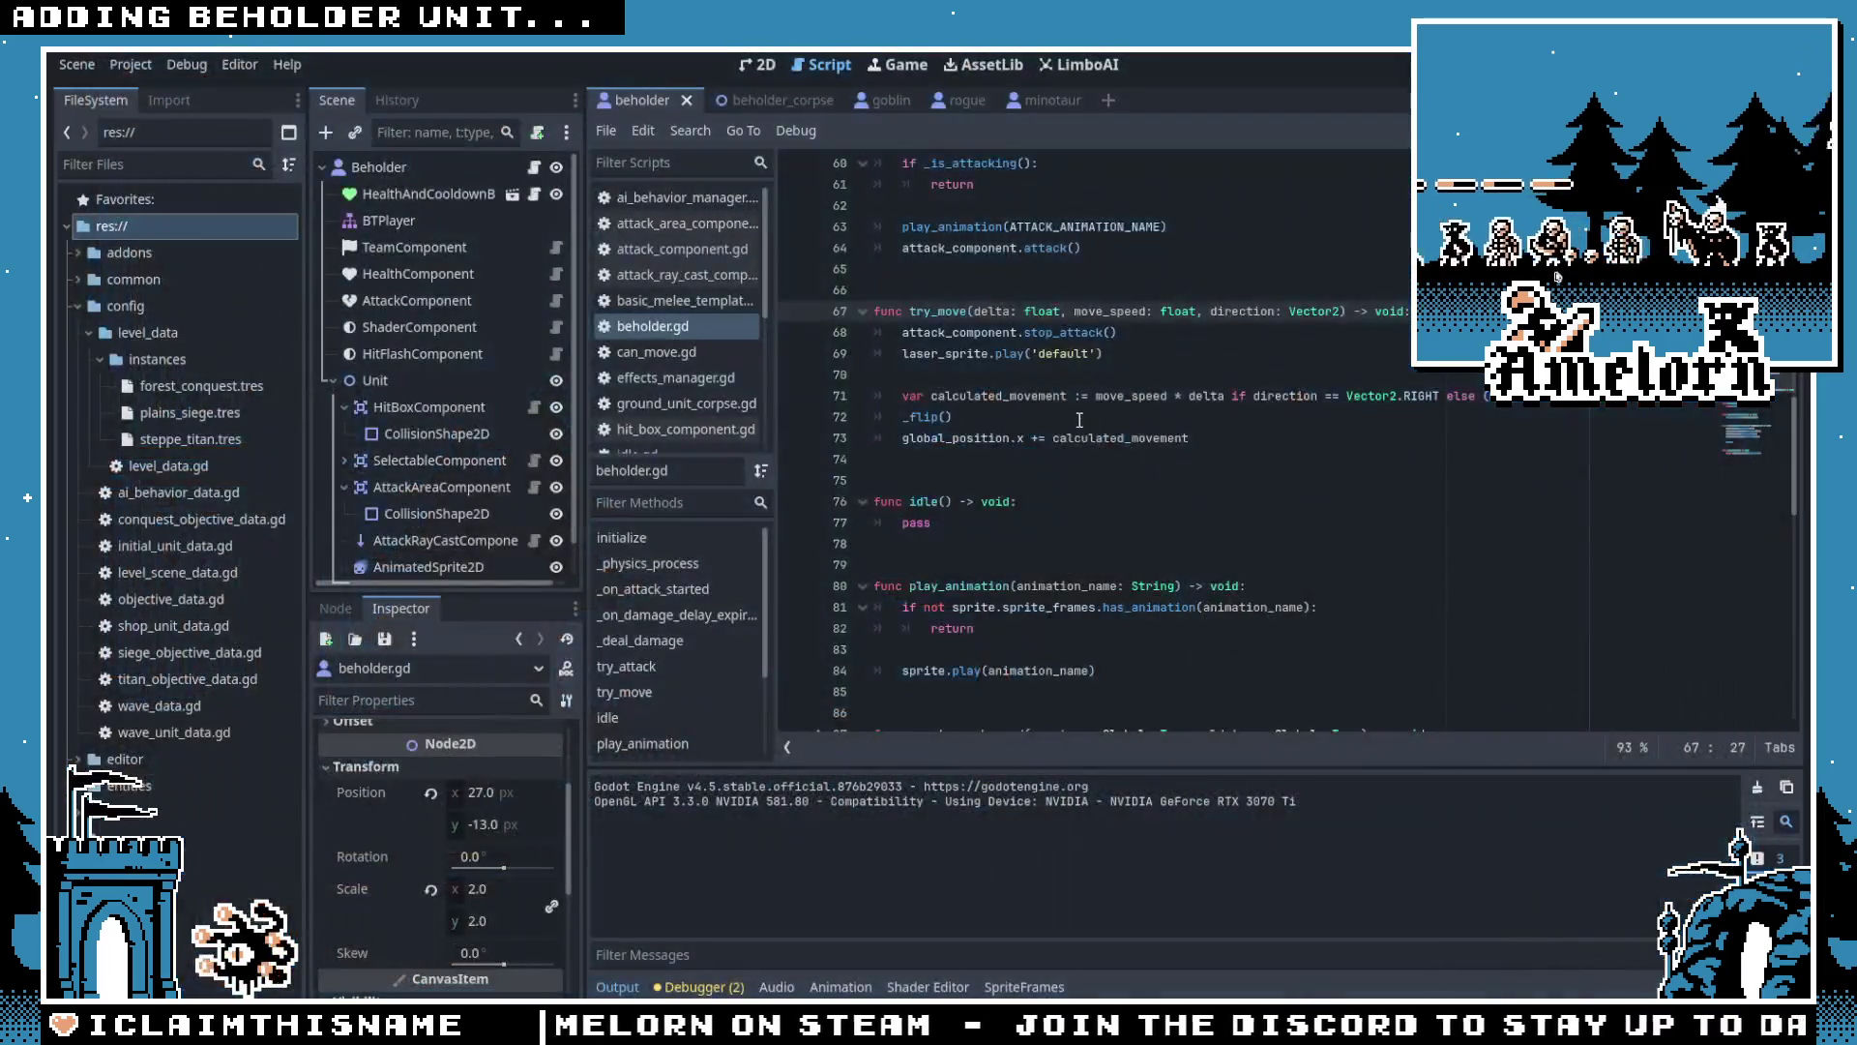
left_click(1080, 420)
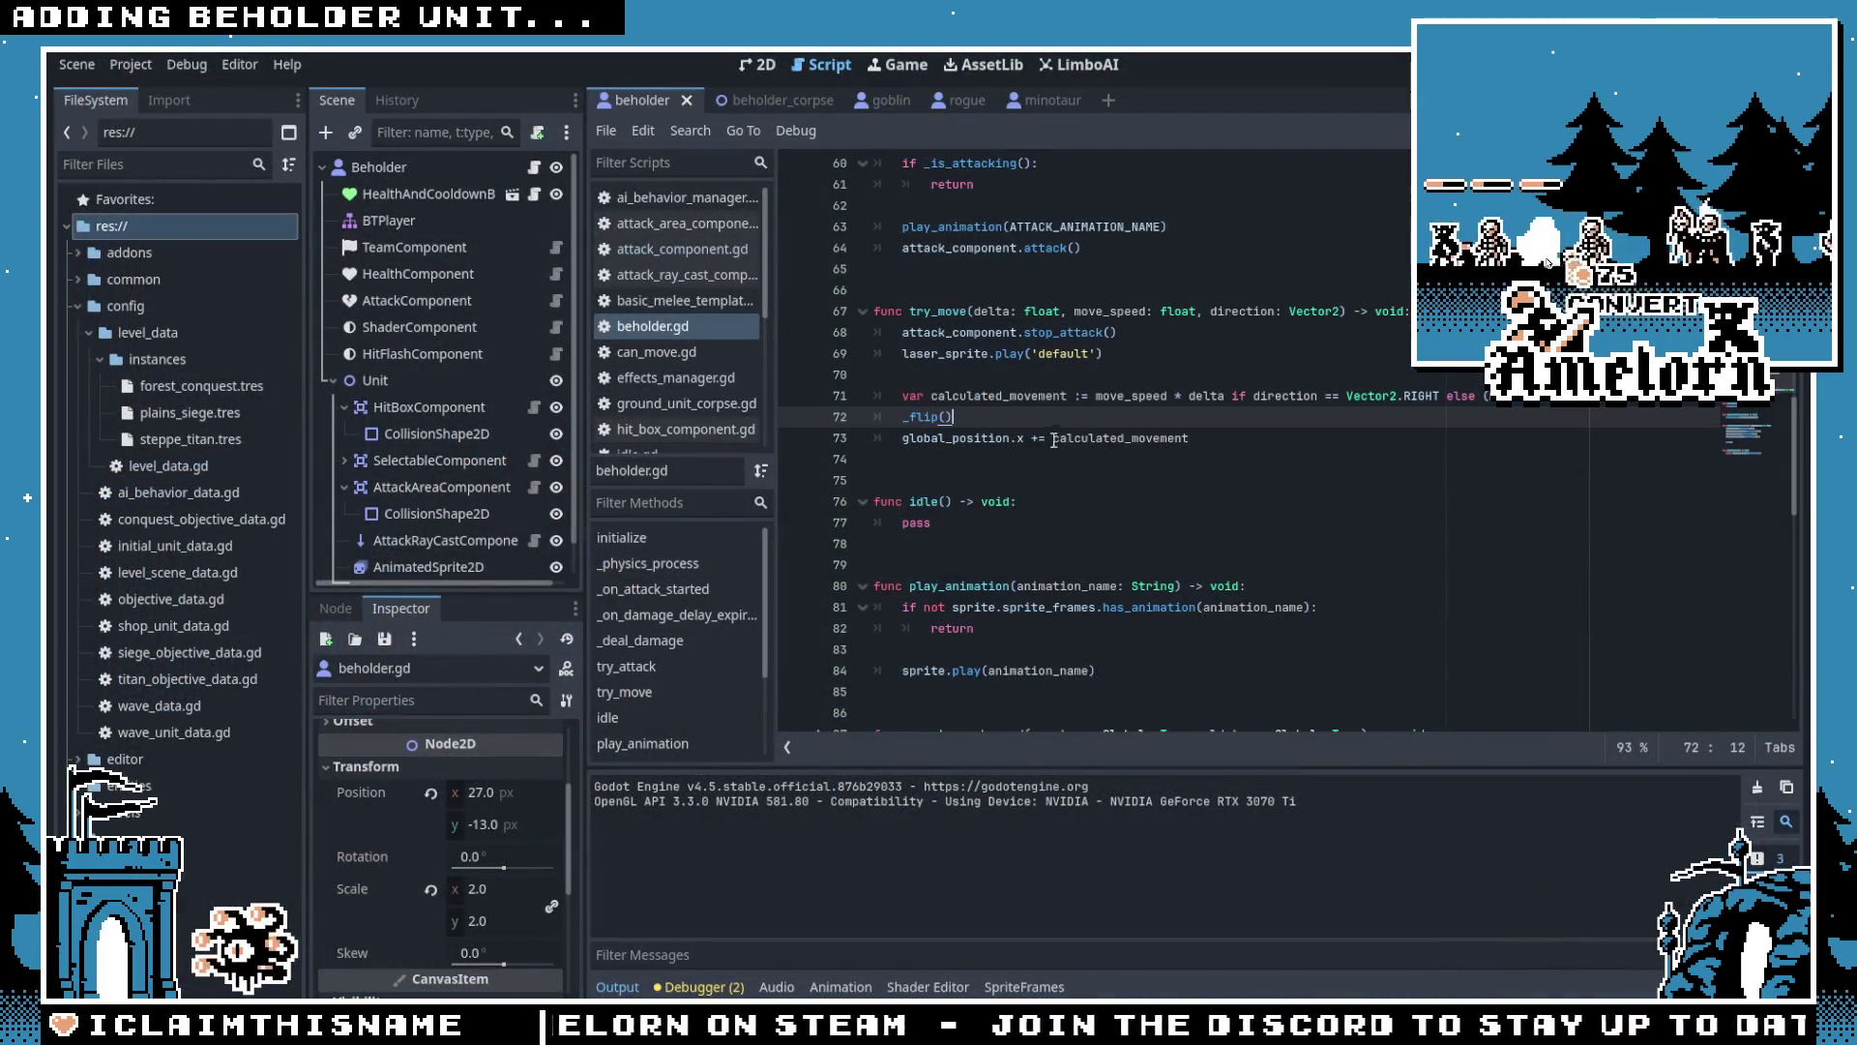
Locate the IDLE_ANIMATION_NAME constant and the laser reset line in beholder.gd
left_click(999, 354)
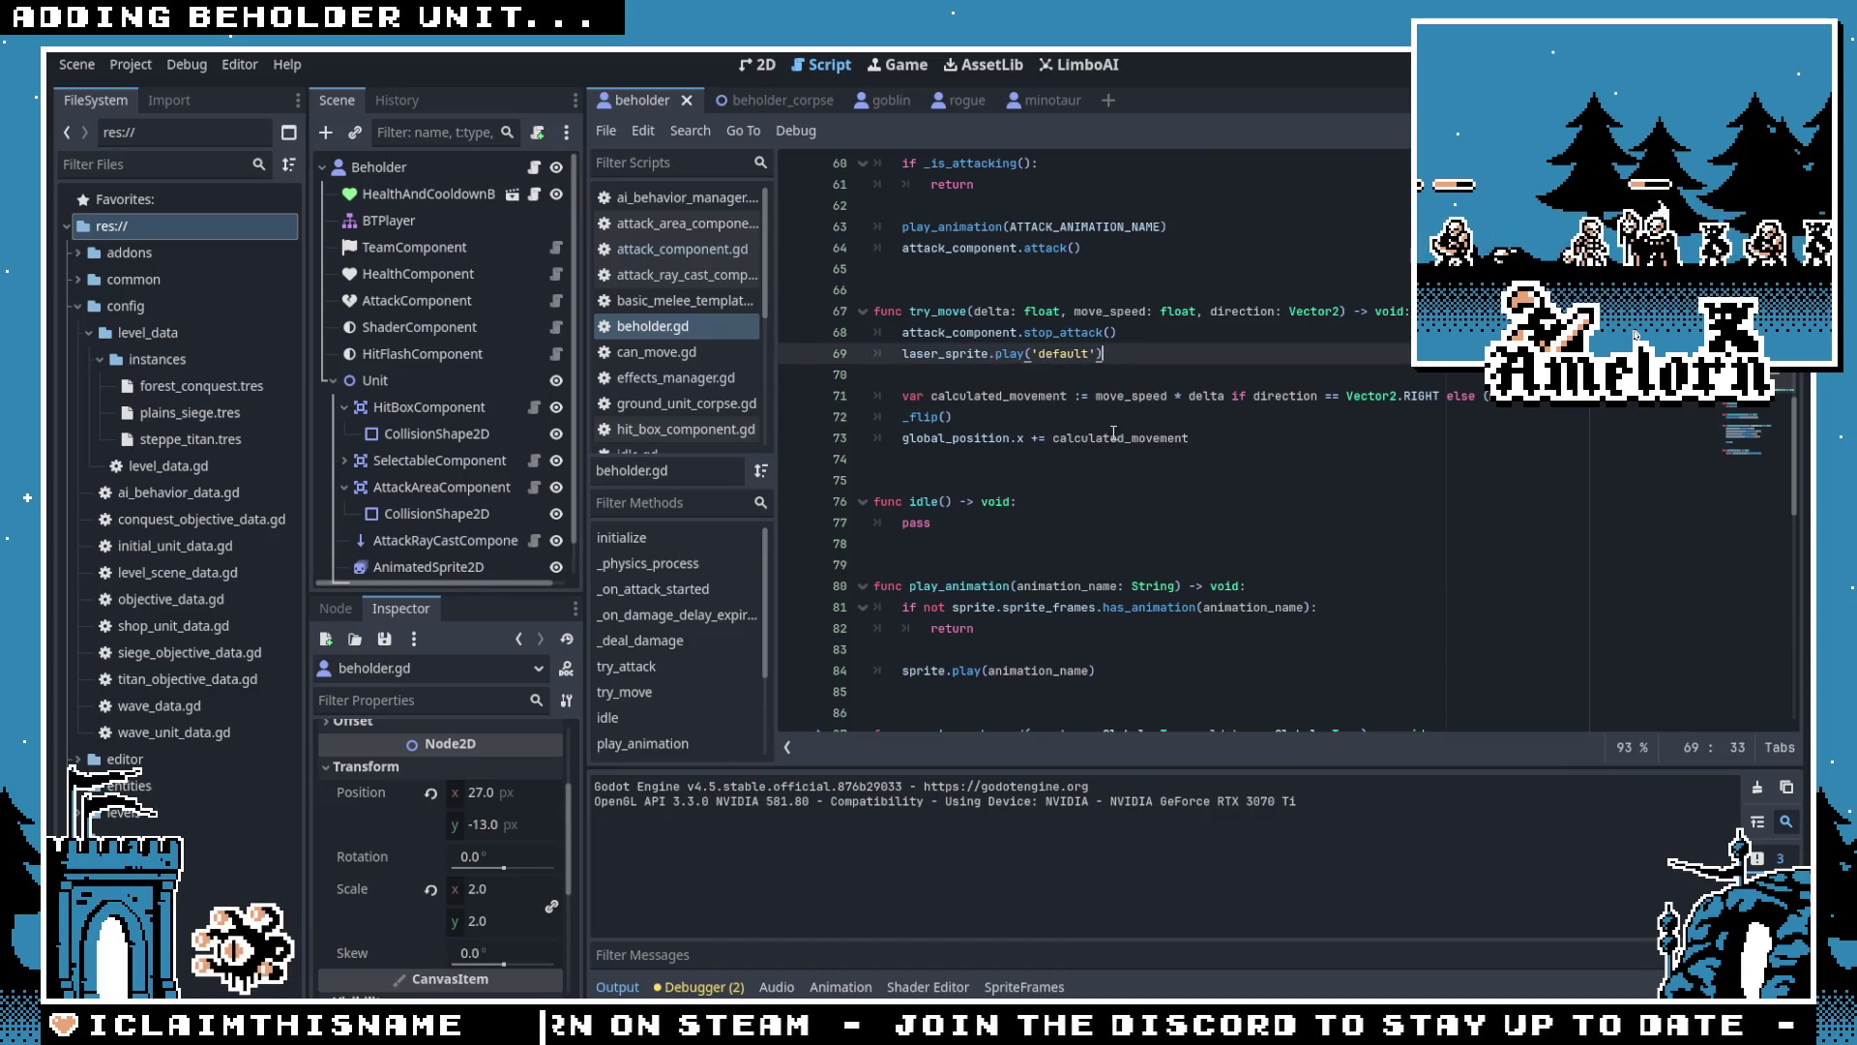
scroll(1113, 433, "up", 20)
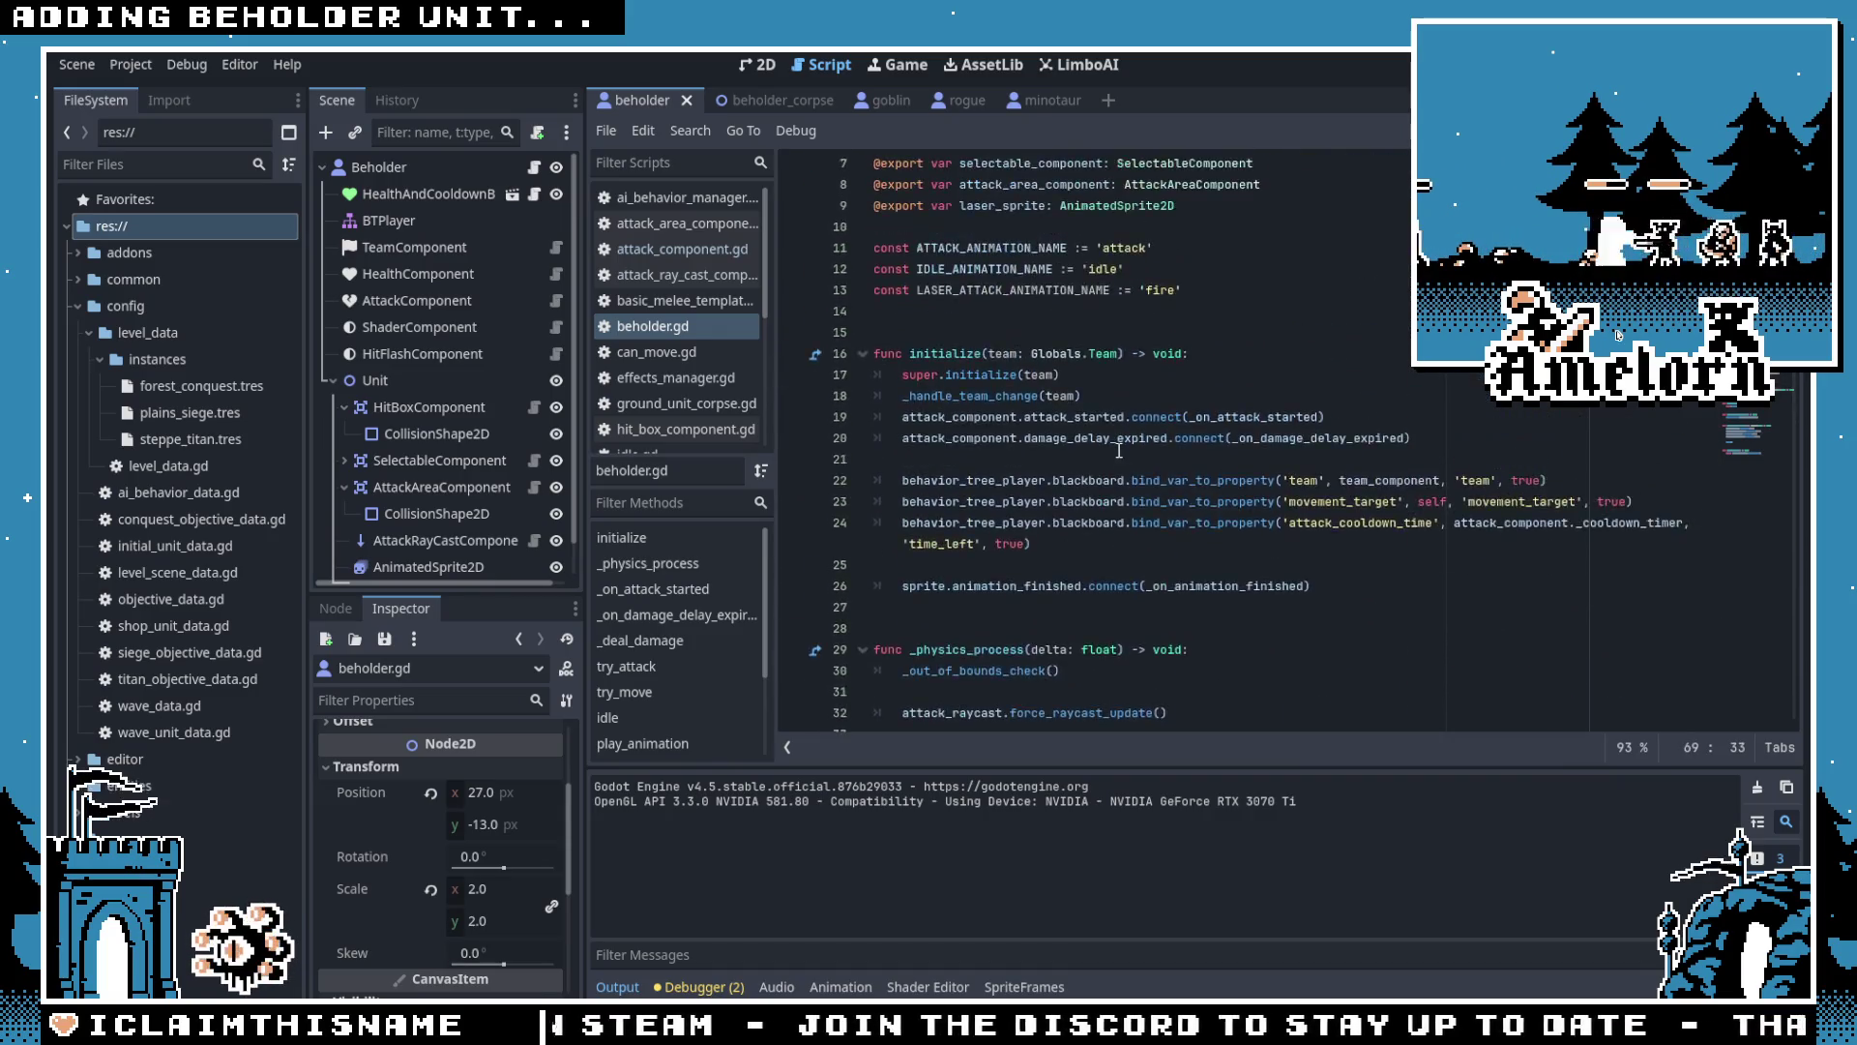
scroll(1119, 450, "up", 1)
left_click_drag(1196, 339, 958, 340)
scroll(1054, 488, "down", 6)
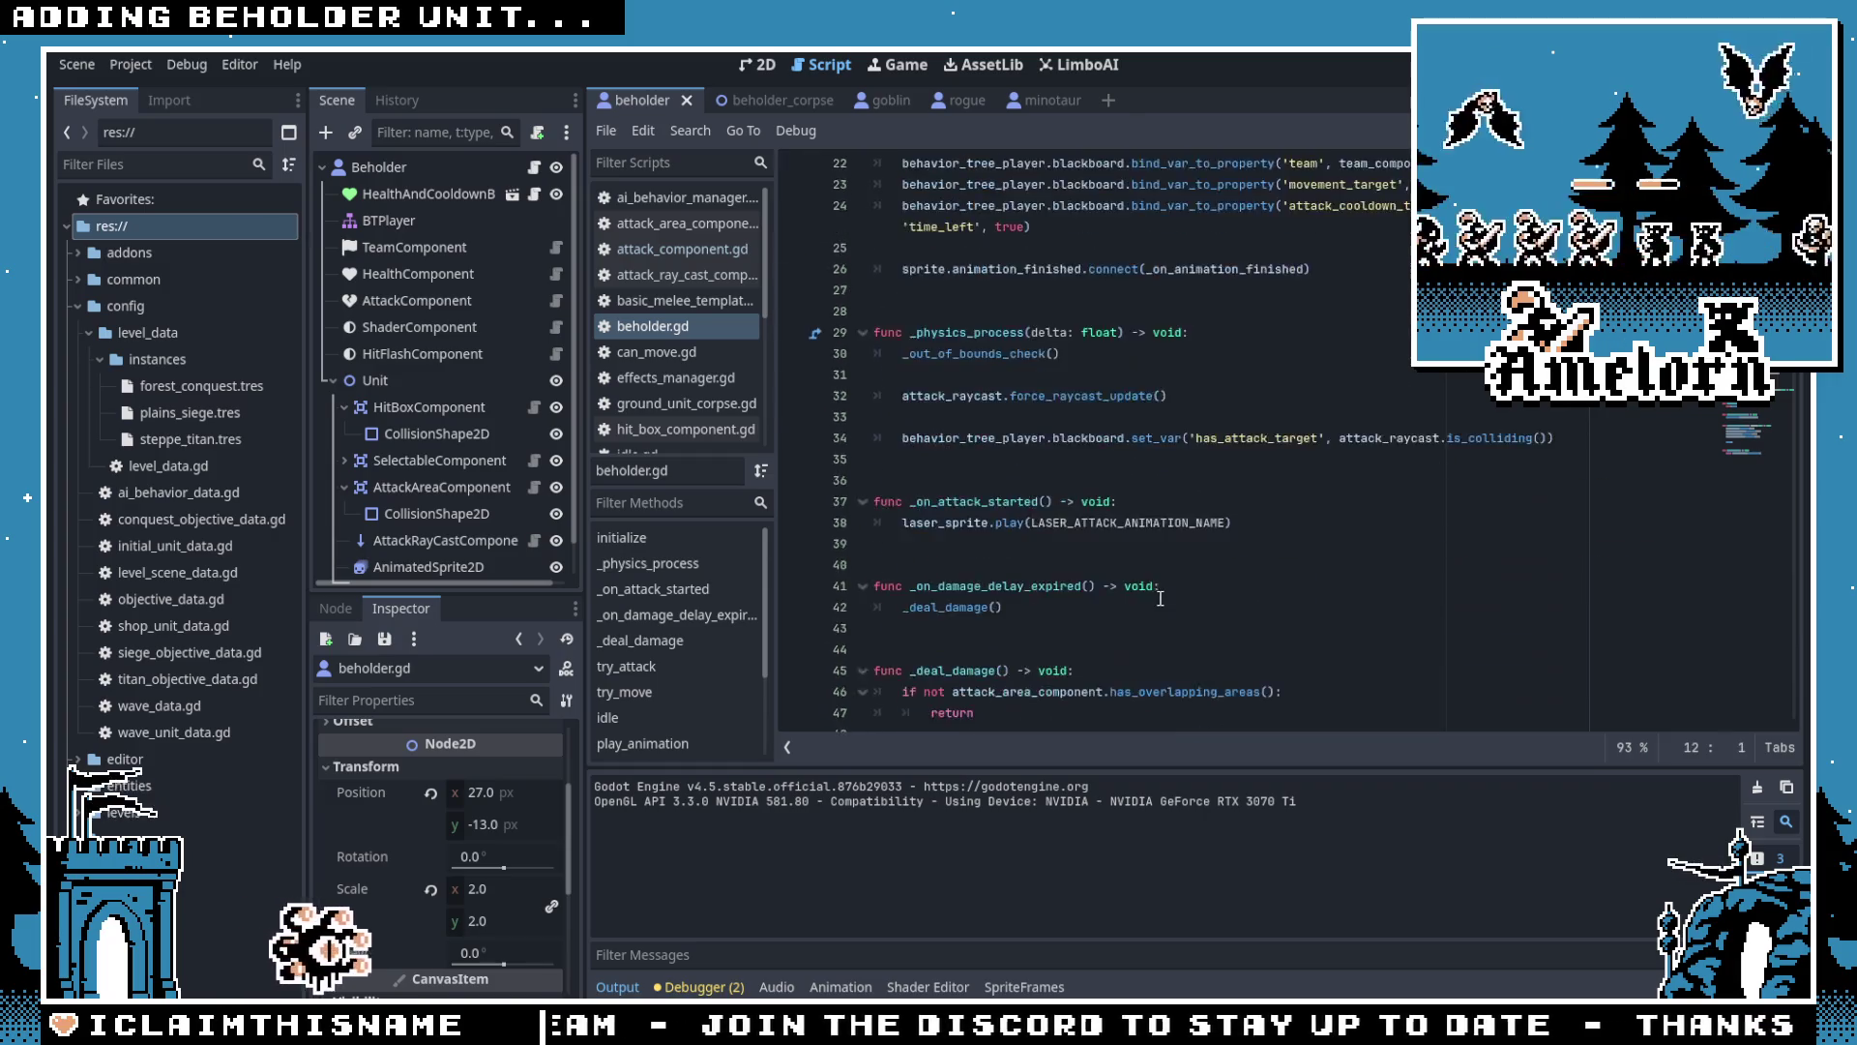
scroll(1026, 435, "up", 6)
double_click(999, 333)
scroll(1079, 523, "down", 15)
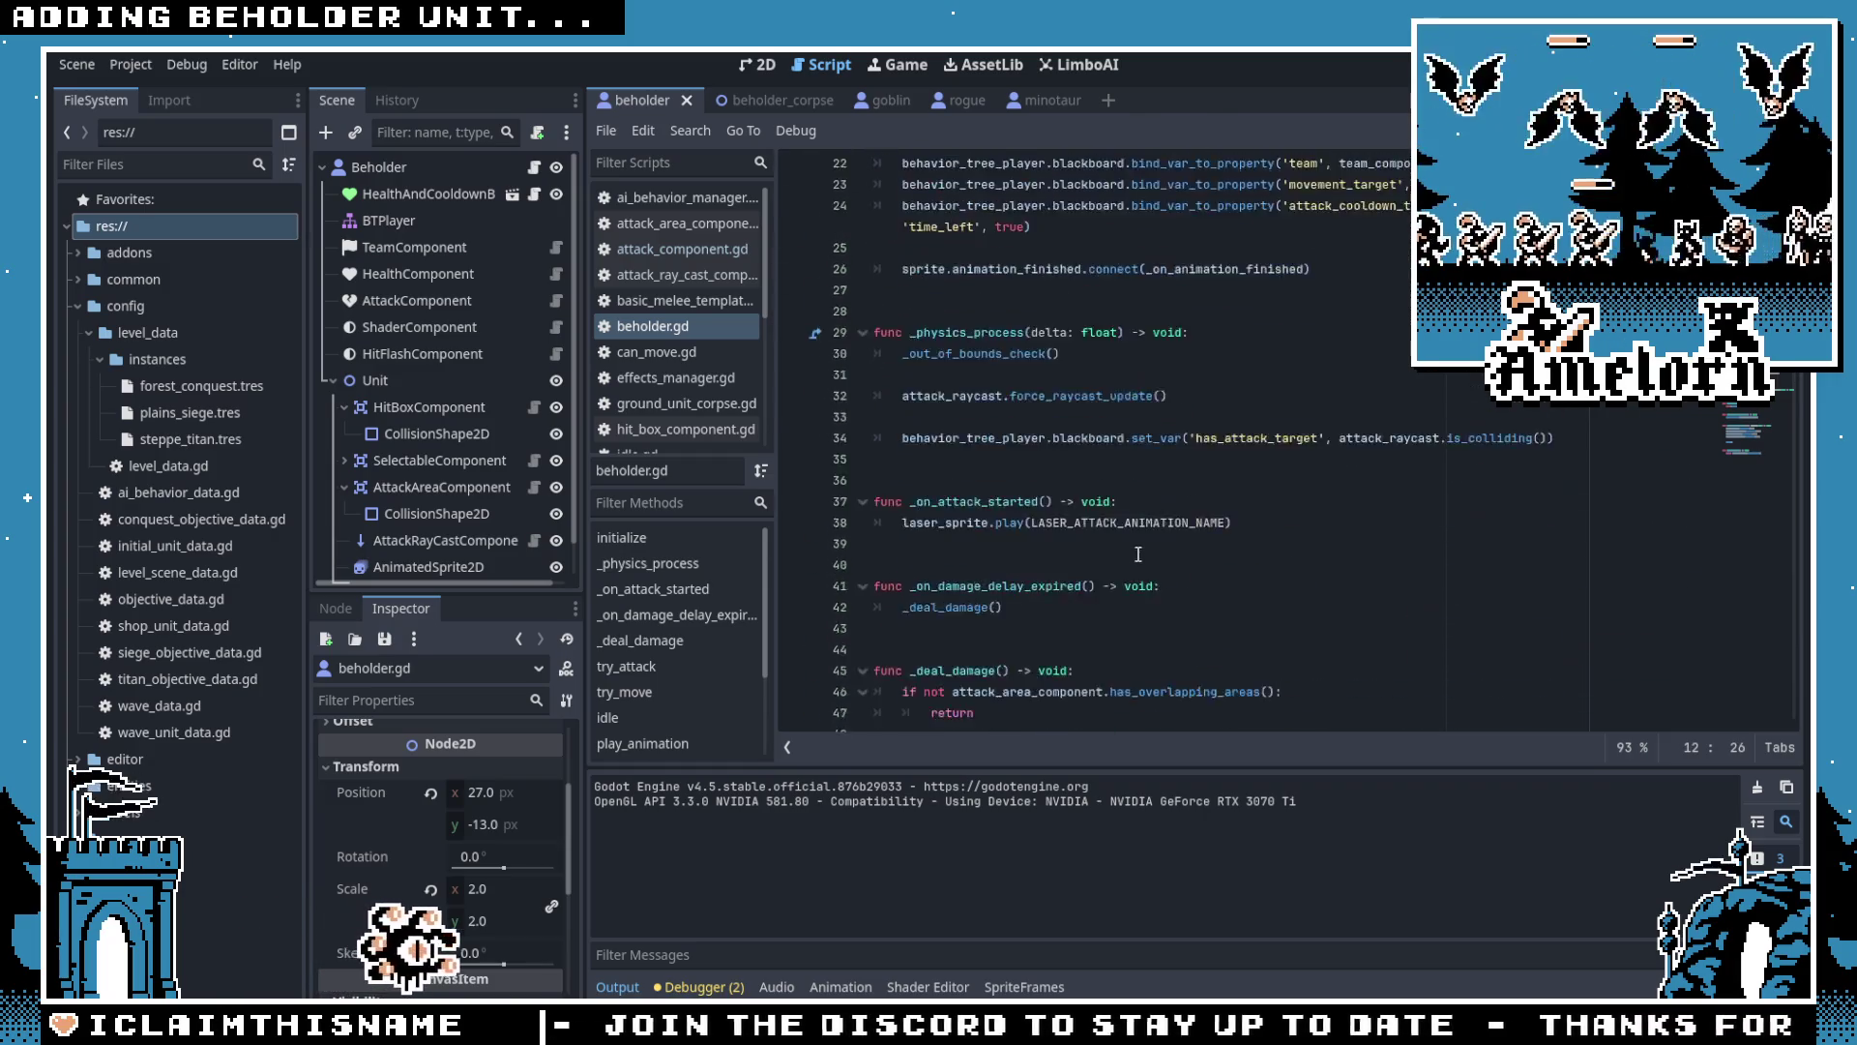
scroll(1079, 522, "down", 2)
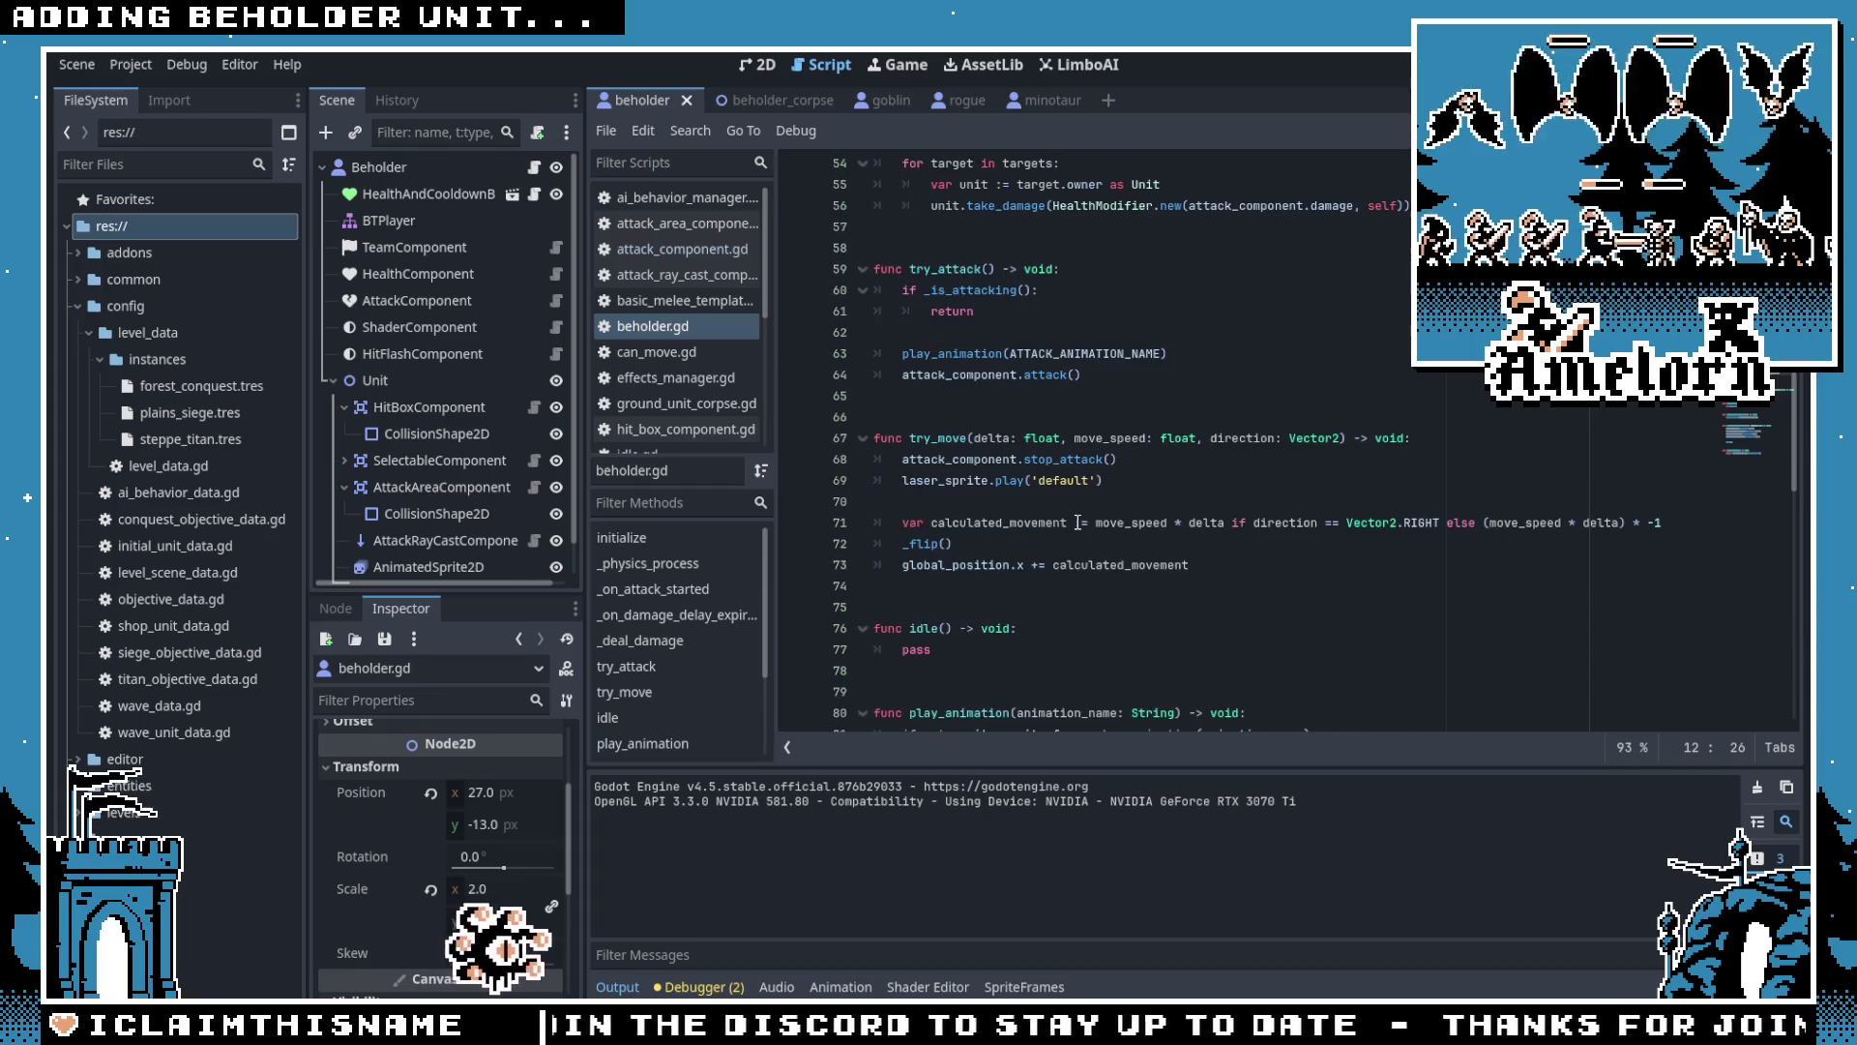
Add play_animation(IDLE_ANIMATION_NAME) after laser_sprite.play('default'), save the script, and run the project
left_click(1127, 481)
key("Return")
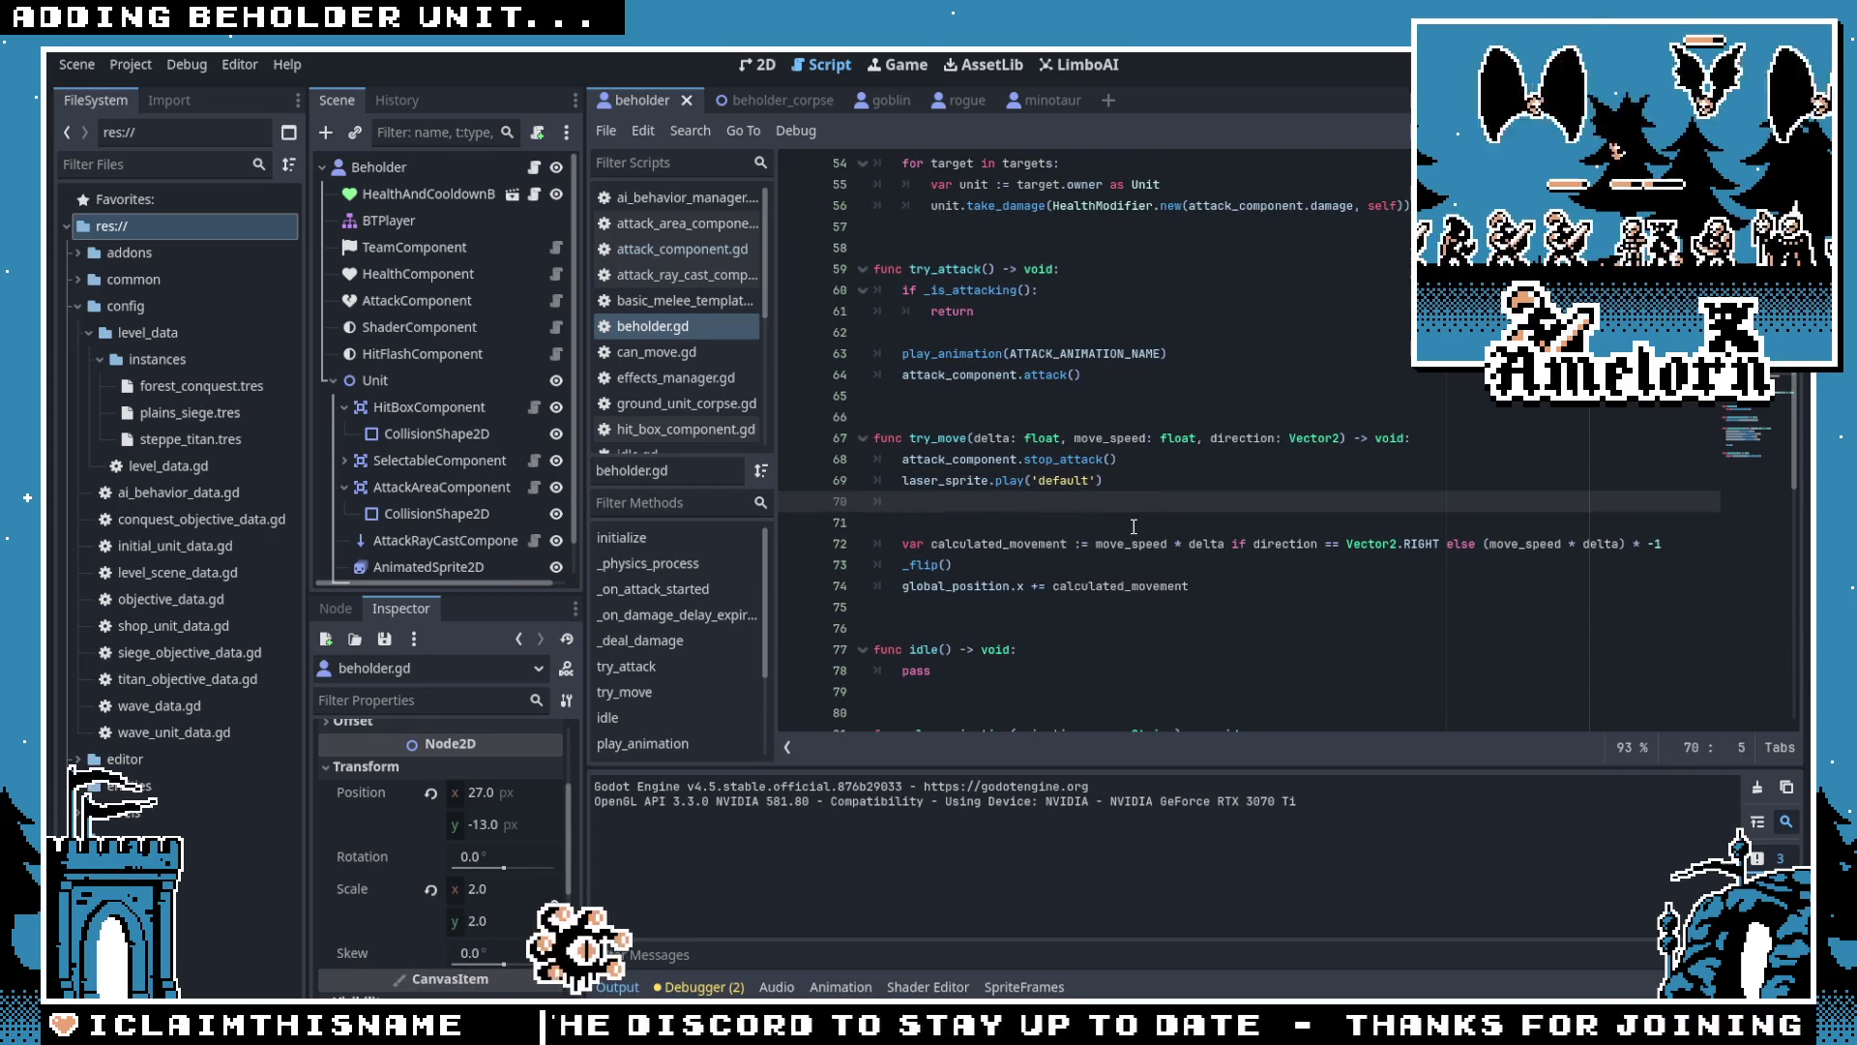
type("sprite.")
key("BackSpace")
key("BackSpace")
key("BackSpace")
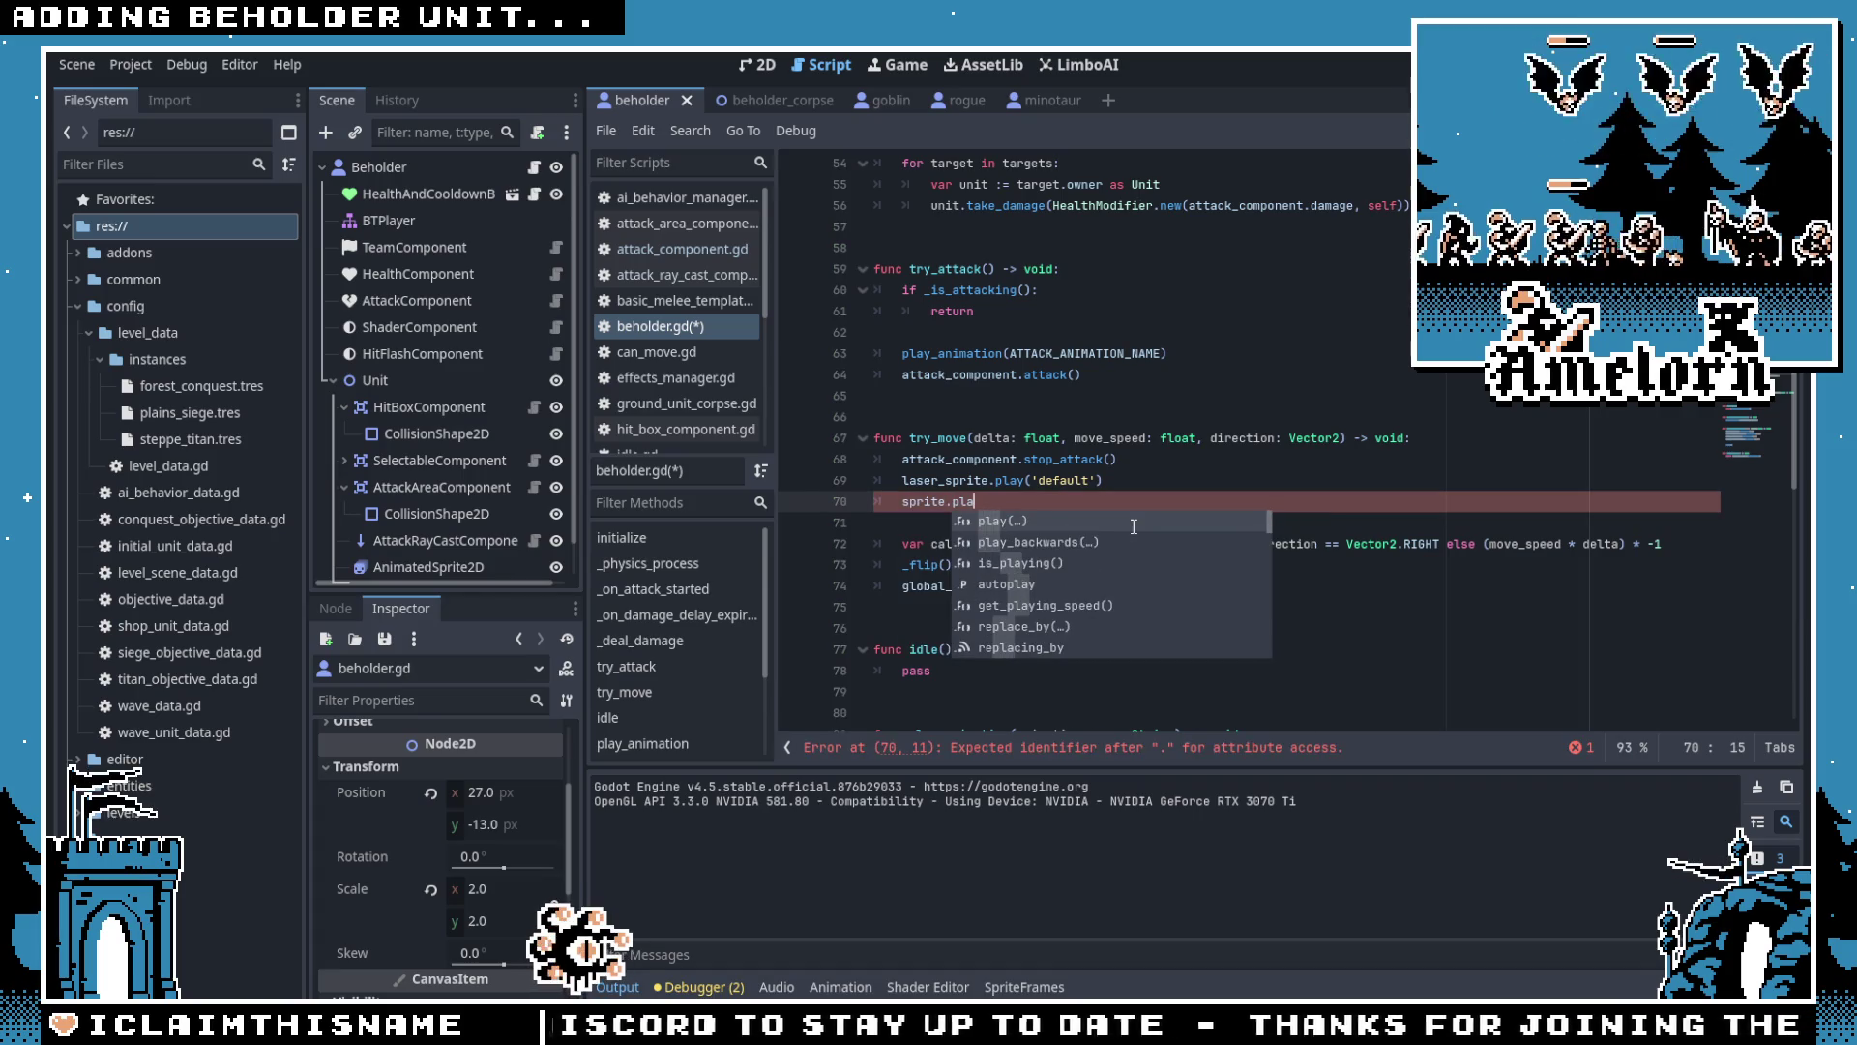
key("BackSpace")
key("BackSpace")
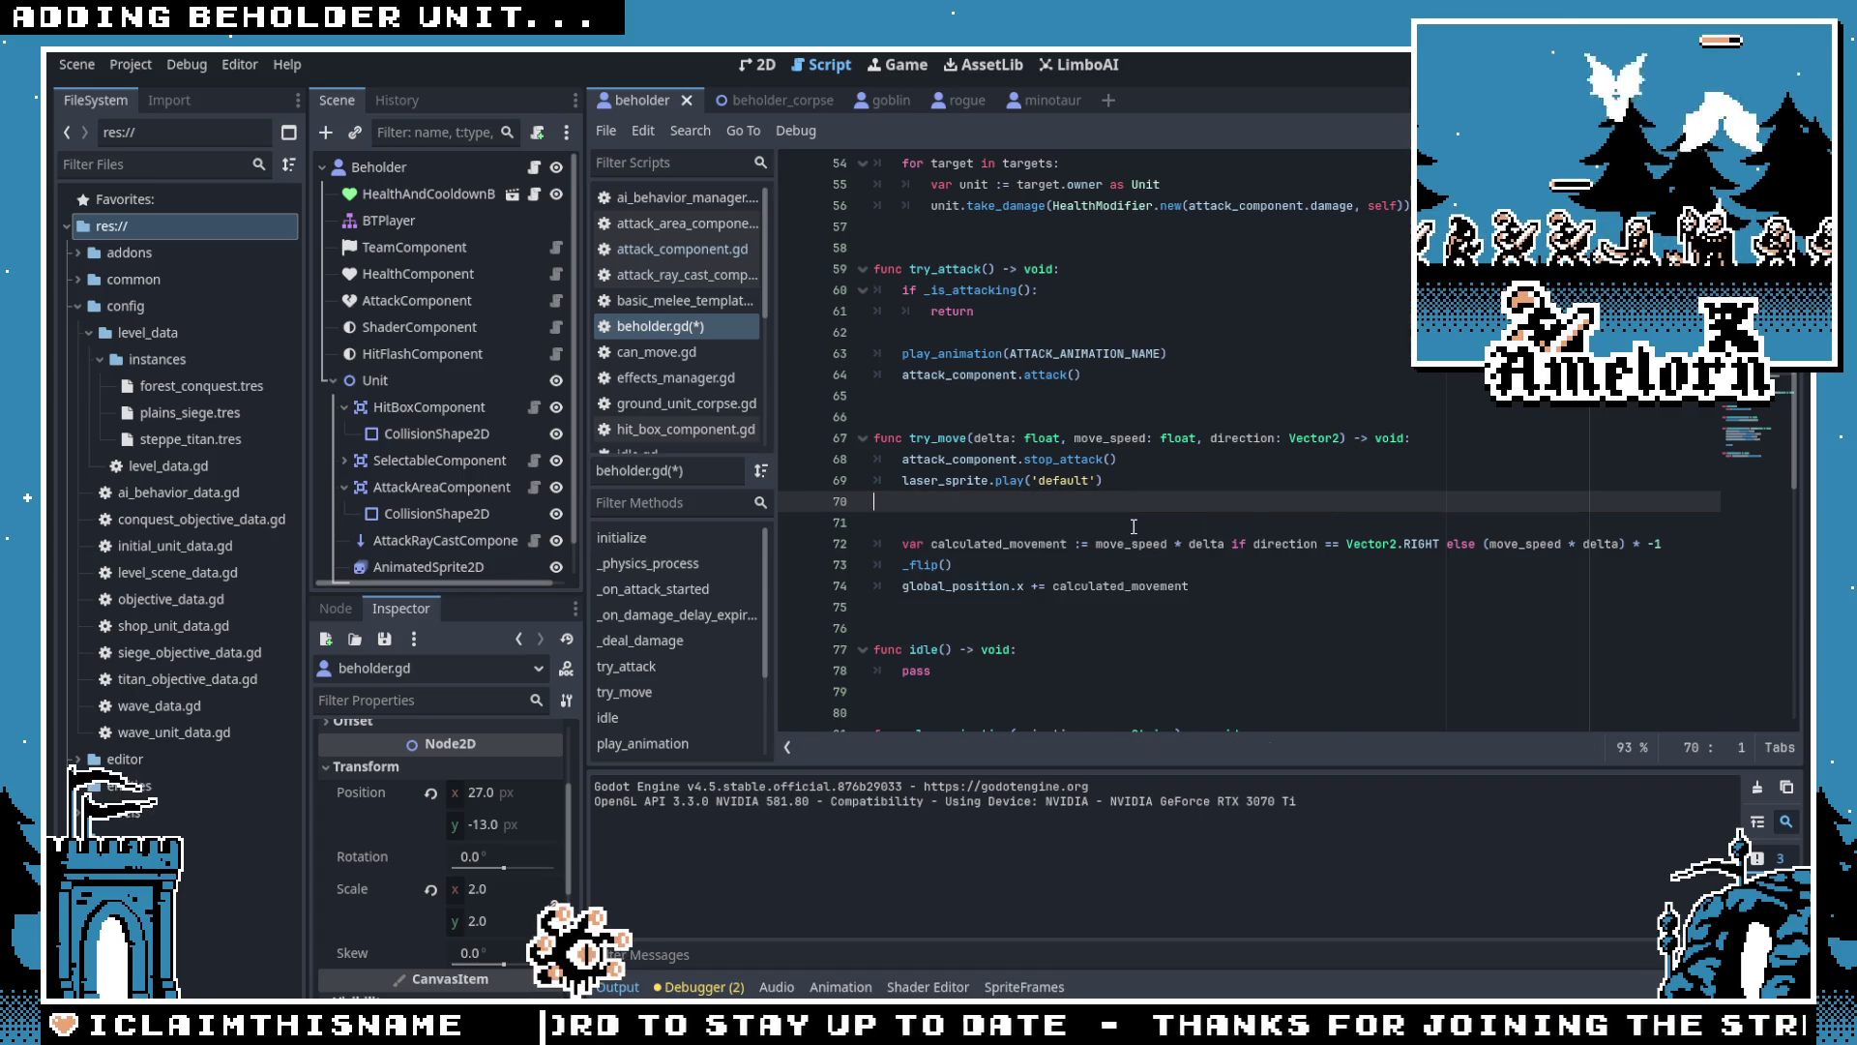
type("play_animation(IDLE_ANIMATION_NAME")
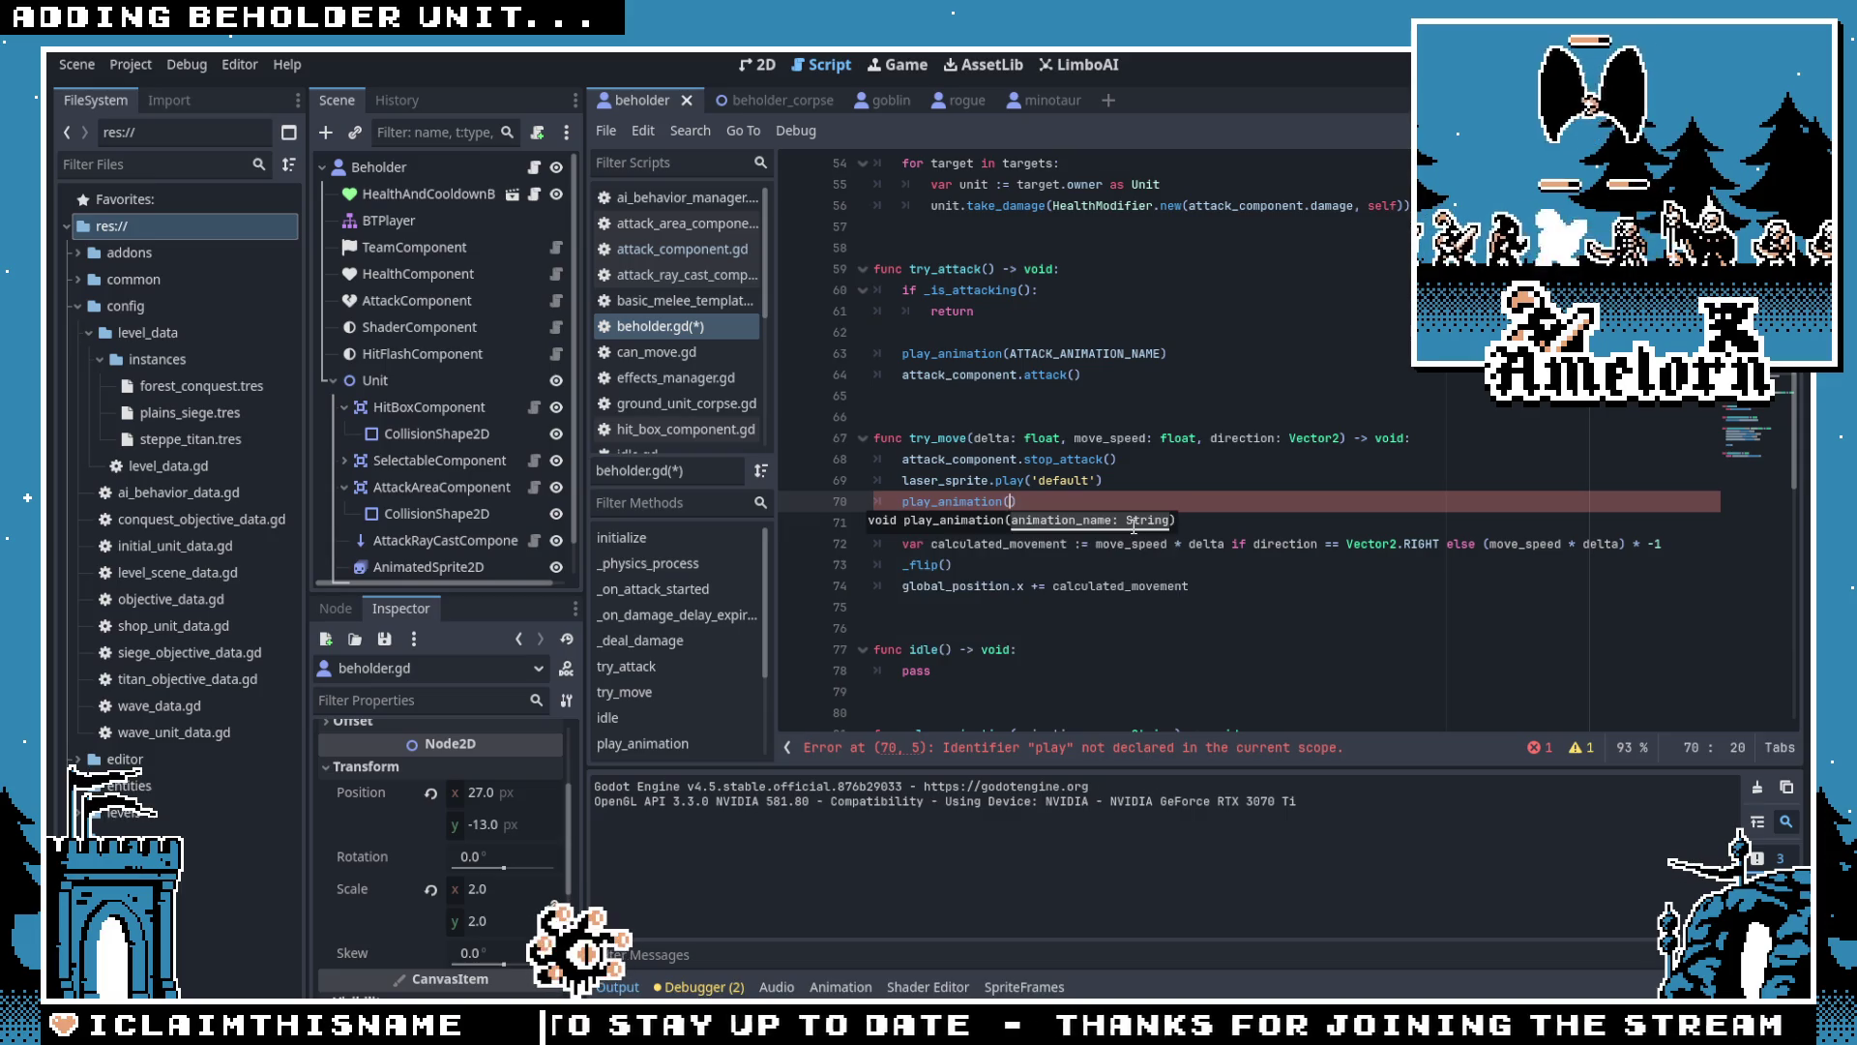
key("ctrl+s")
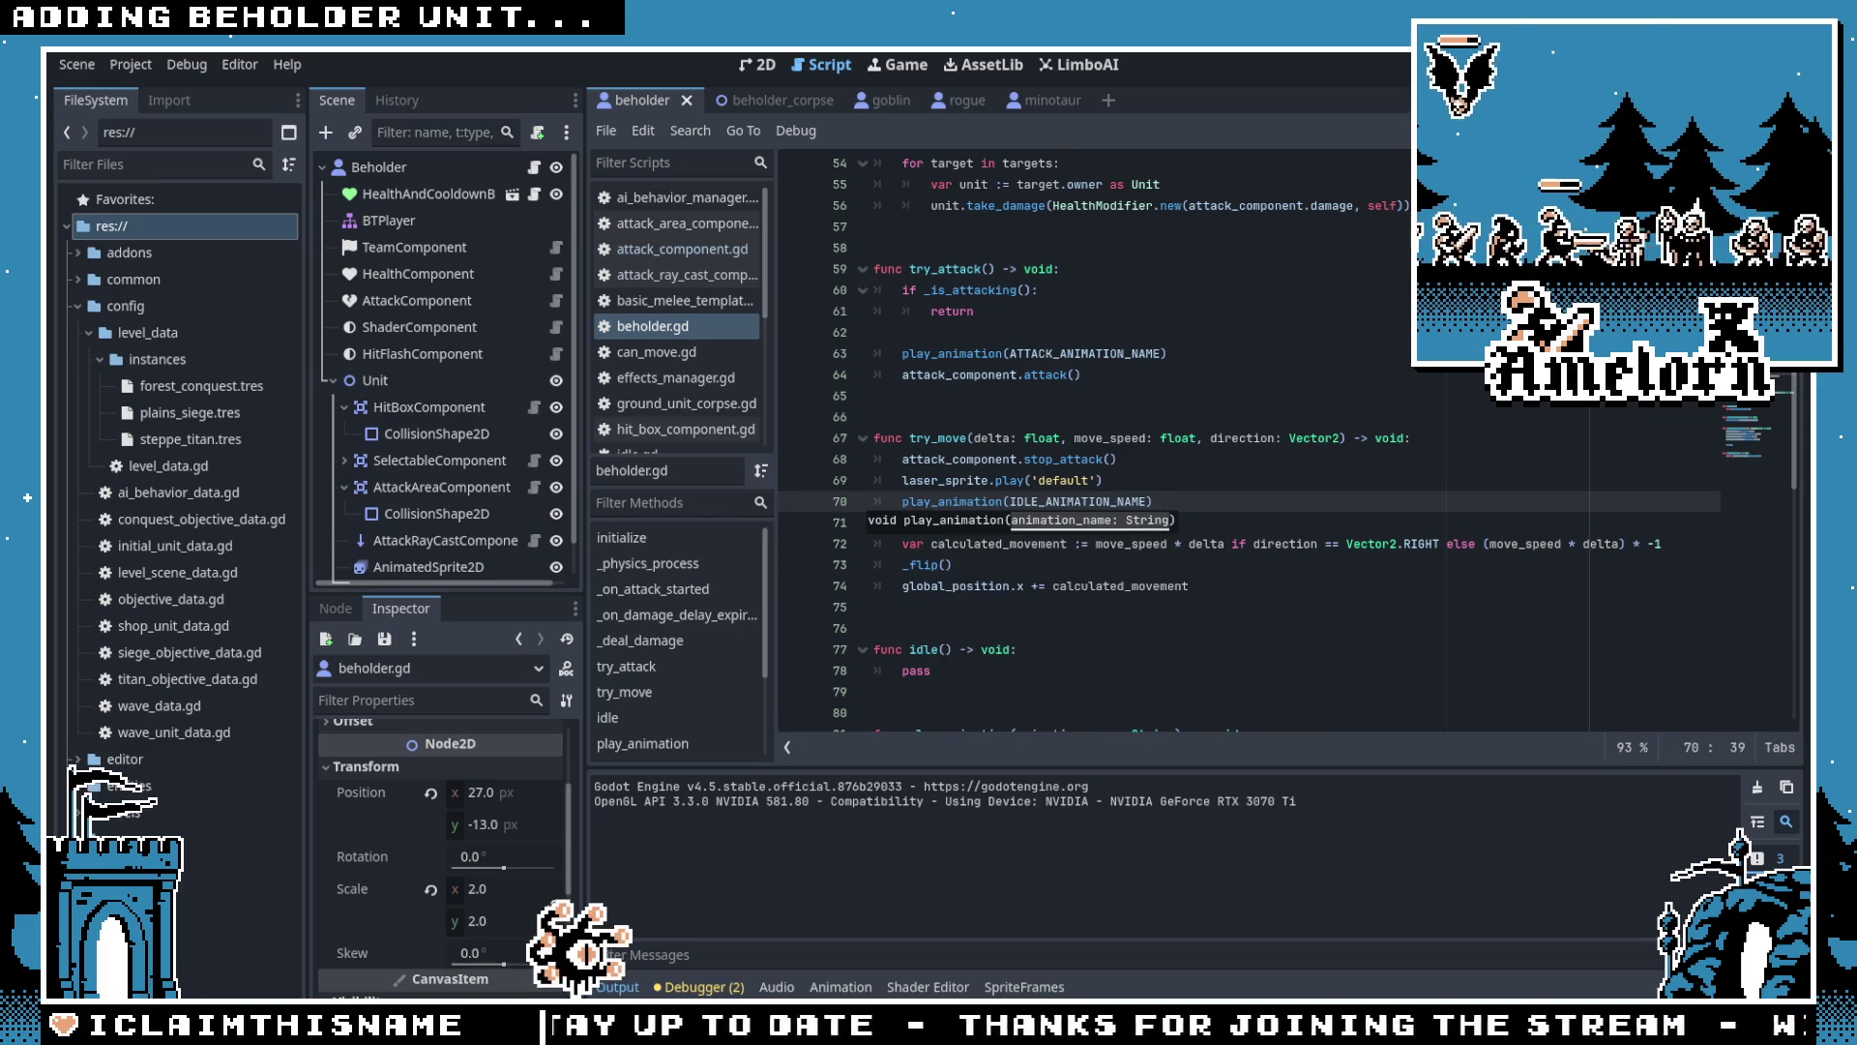
key("F5")
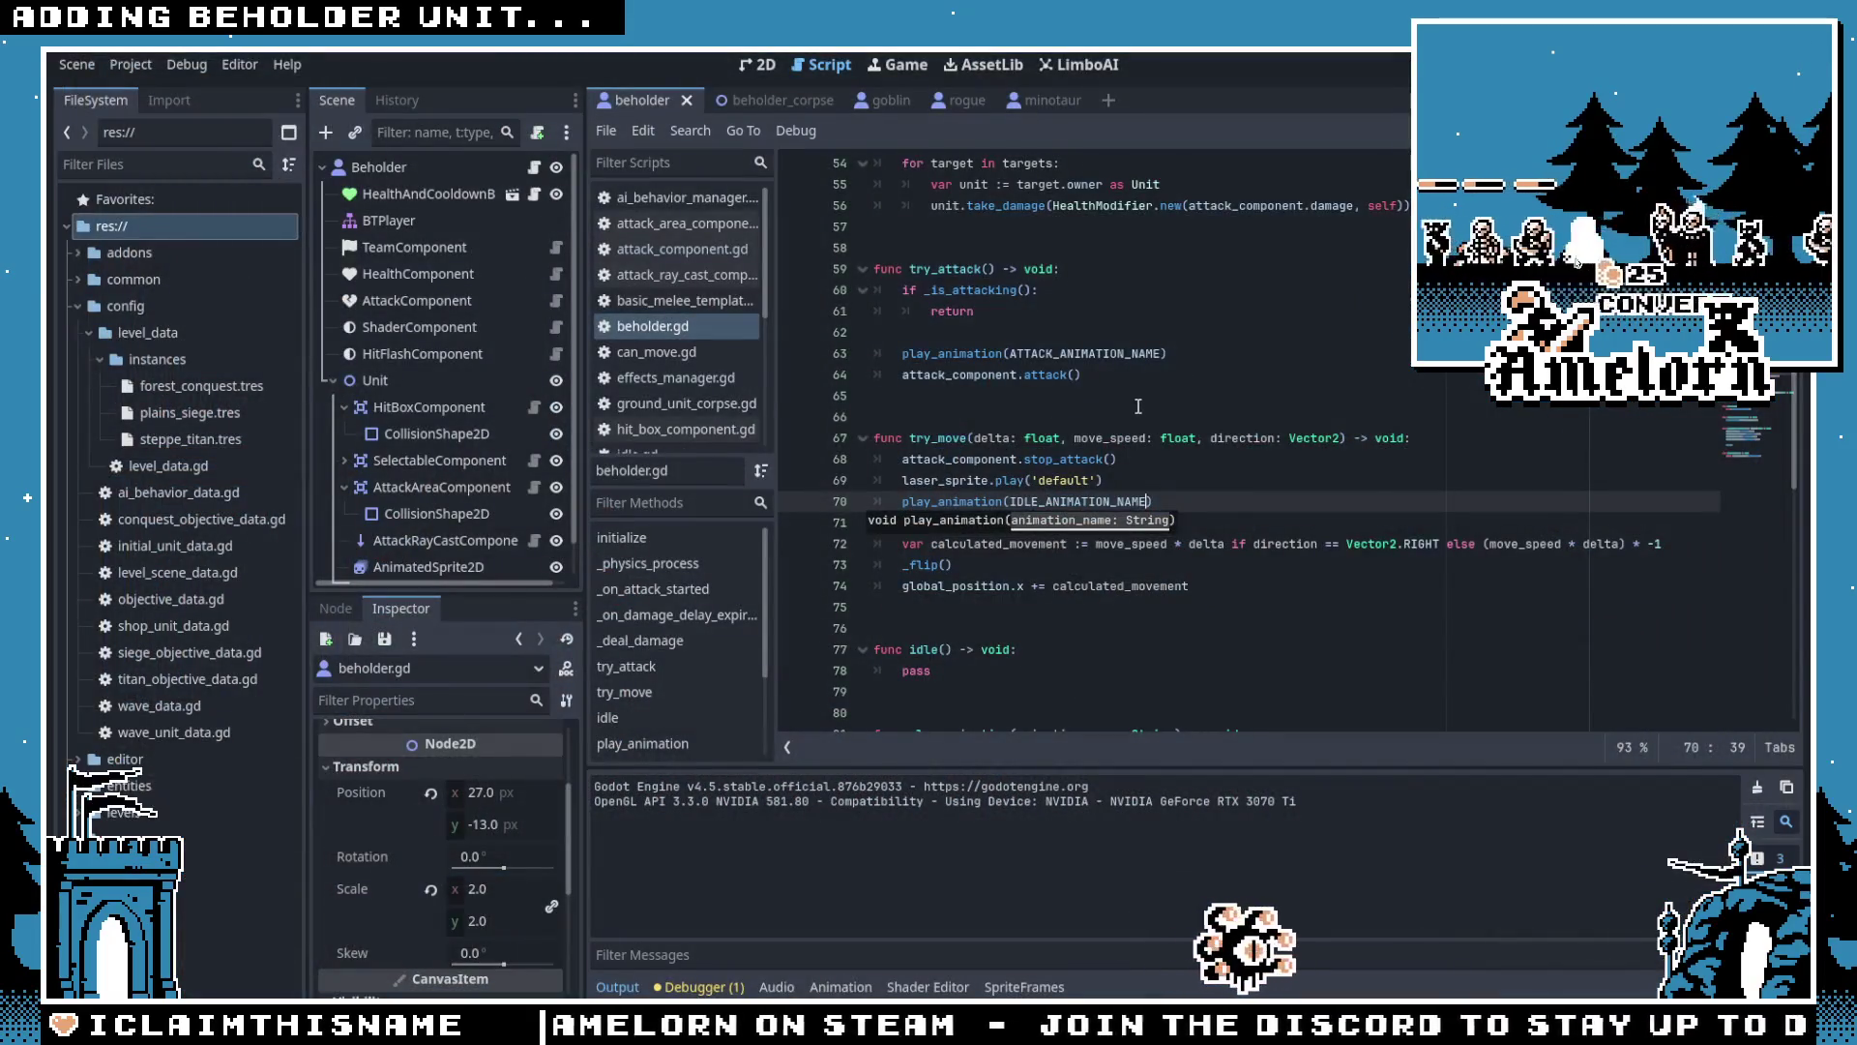
Hide the bottom output panel, review try_move, and return to the beholder scene's 2D view
left_click(1138, 402)
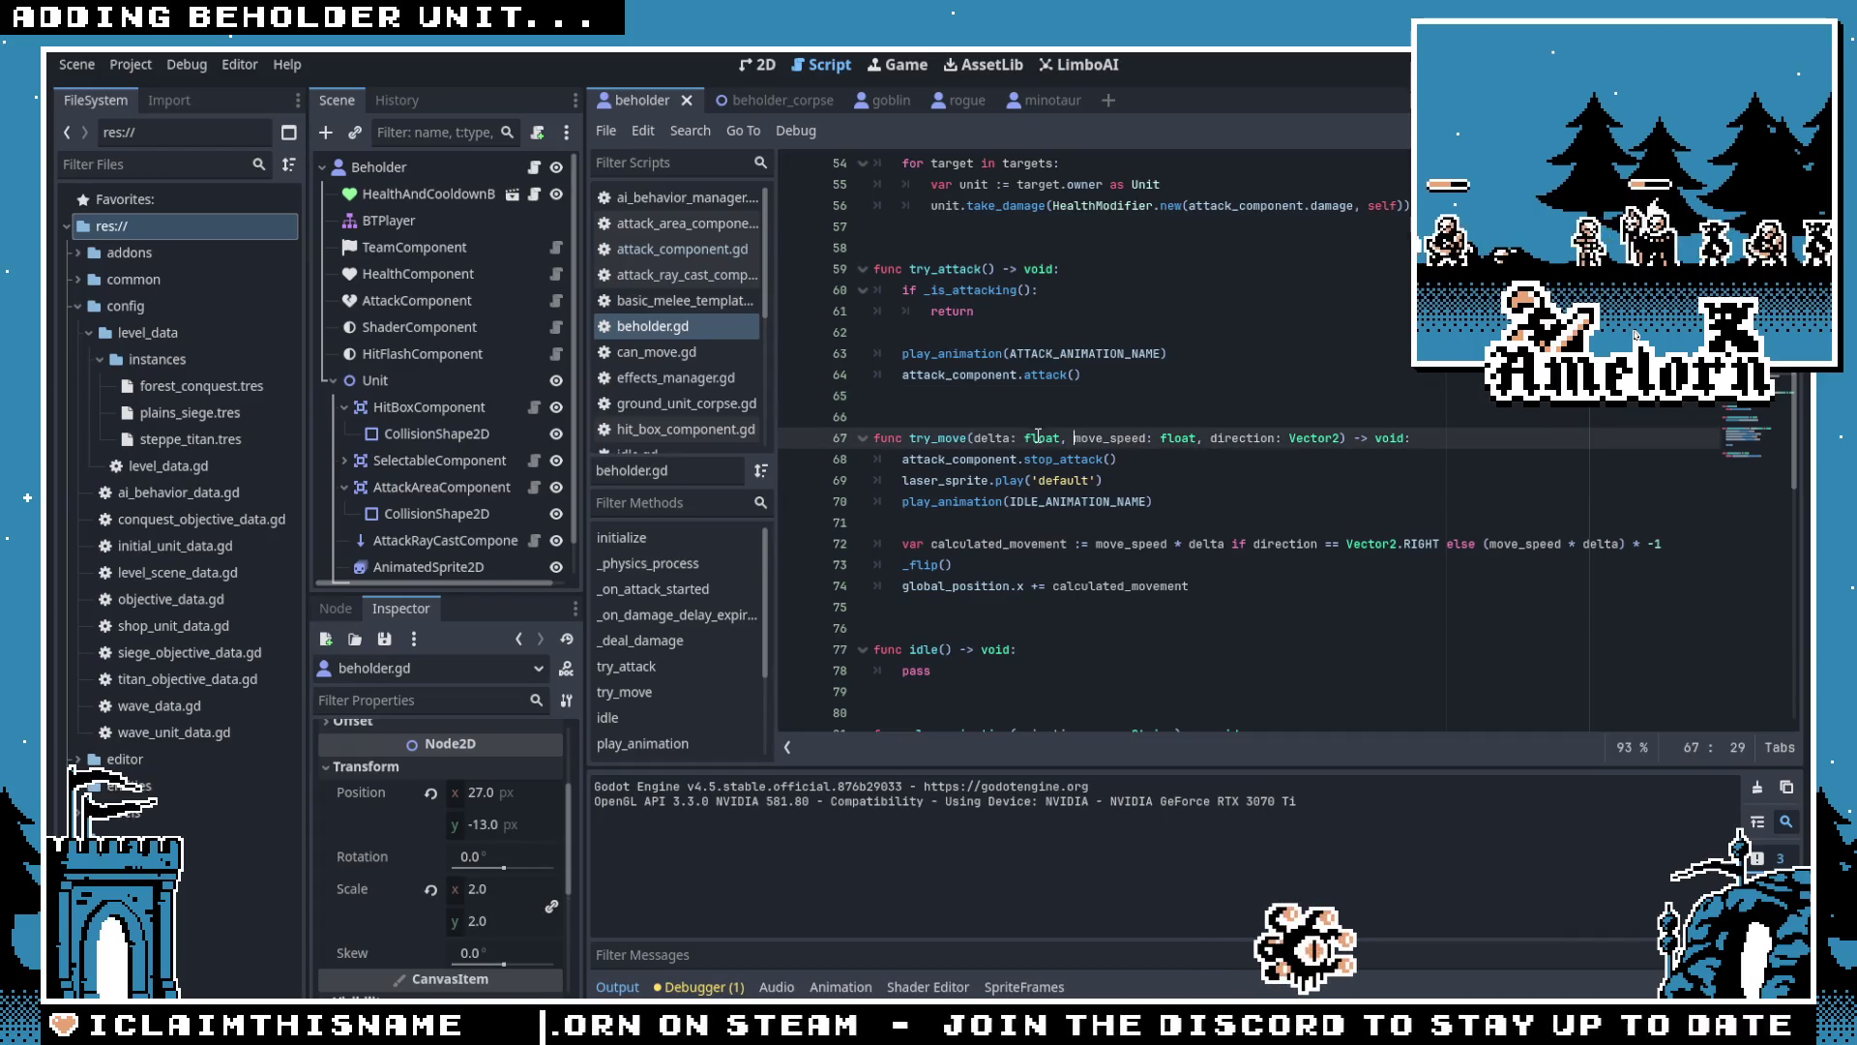
left_click(1031, 424)
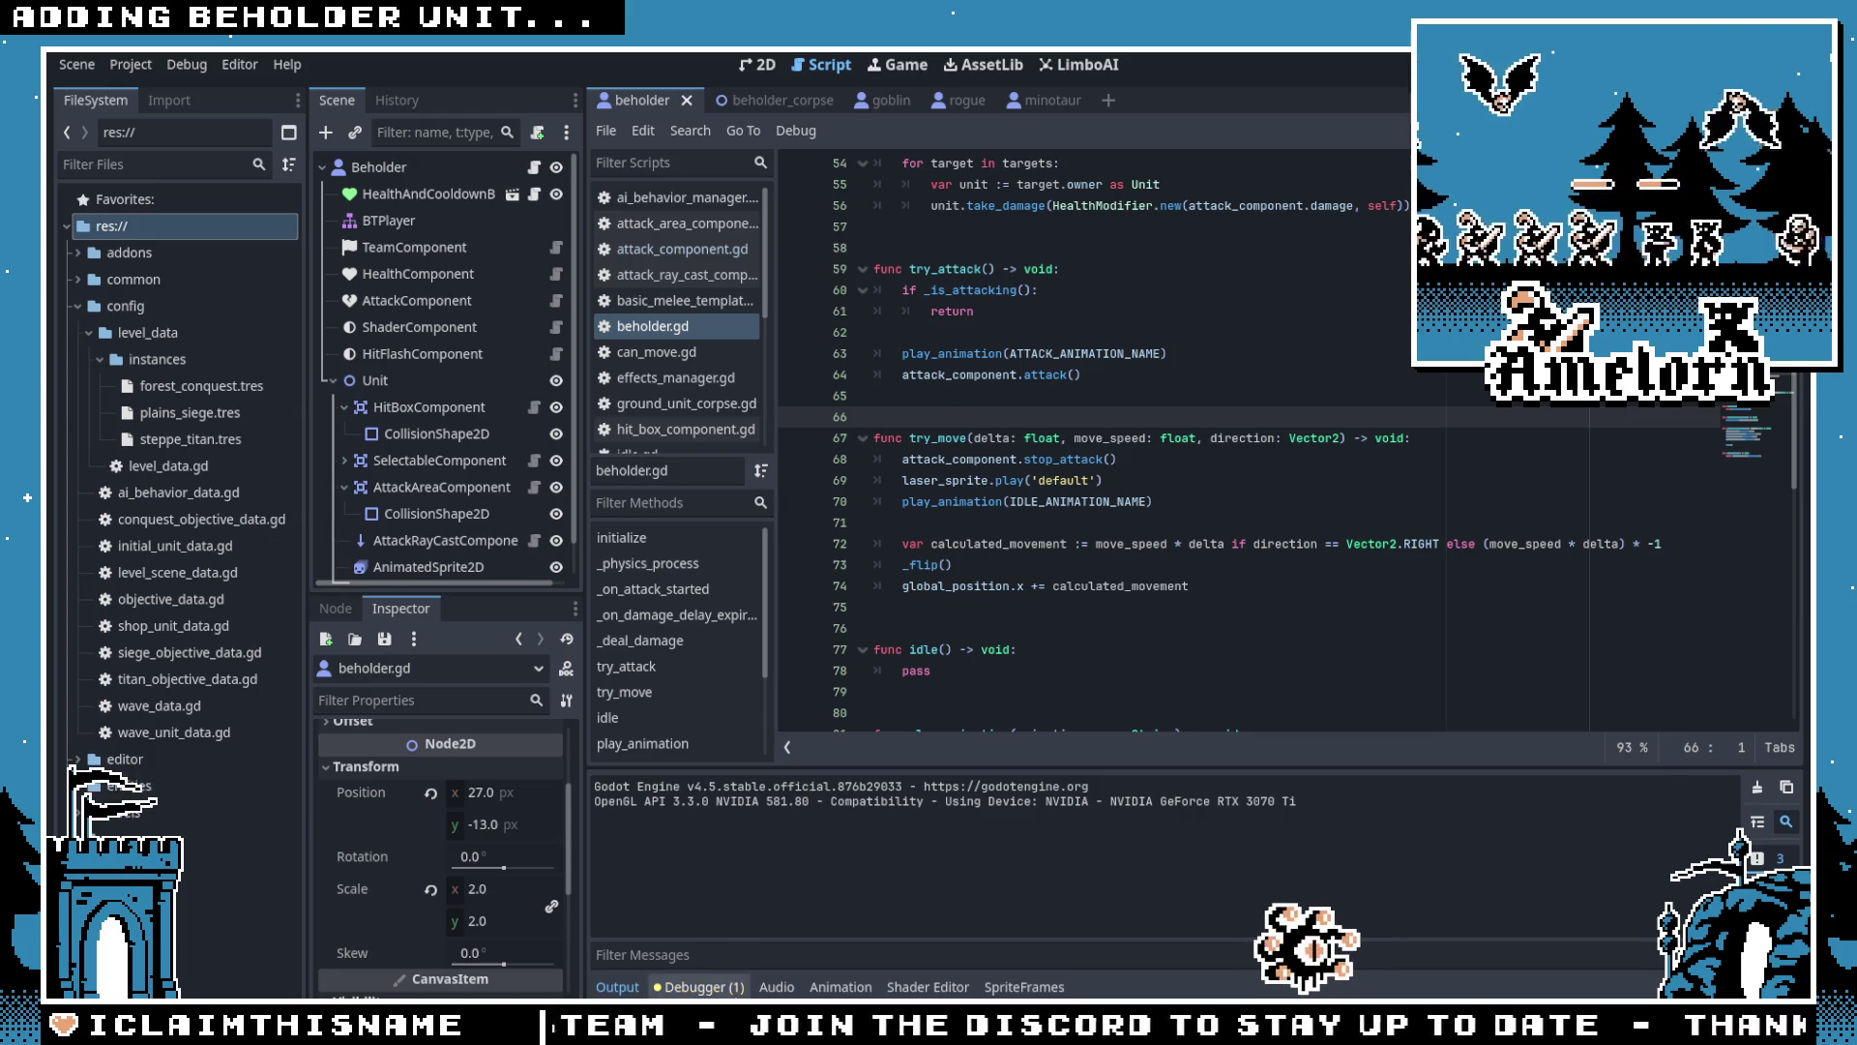
key("ctrl+j")
left_click(1029, 585)
left_click(1028, 626)
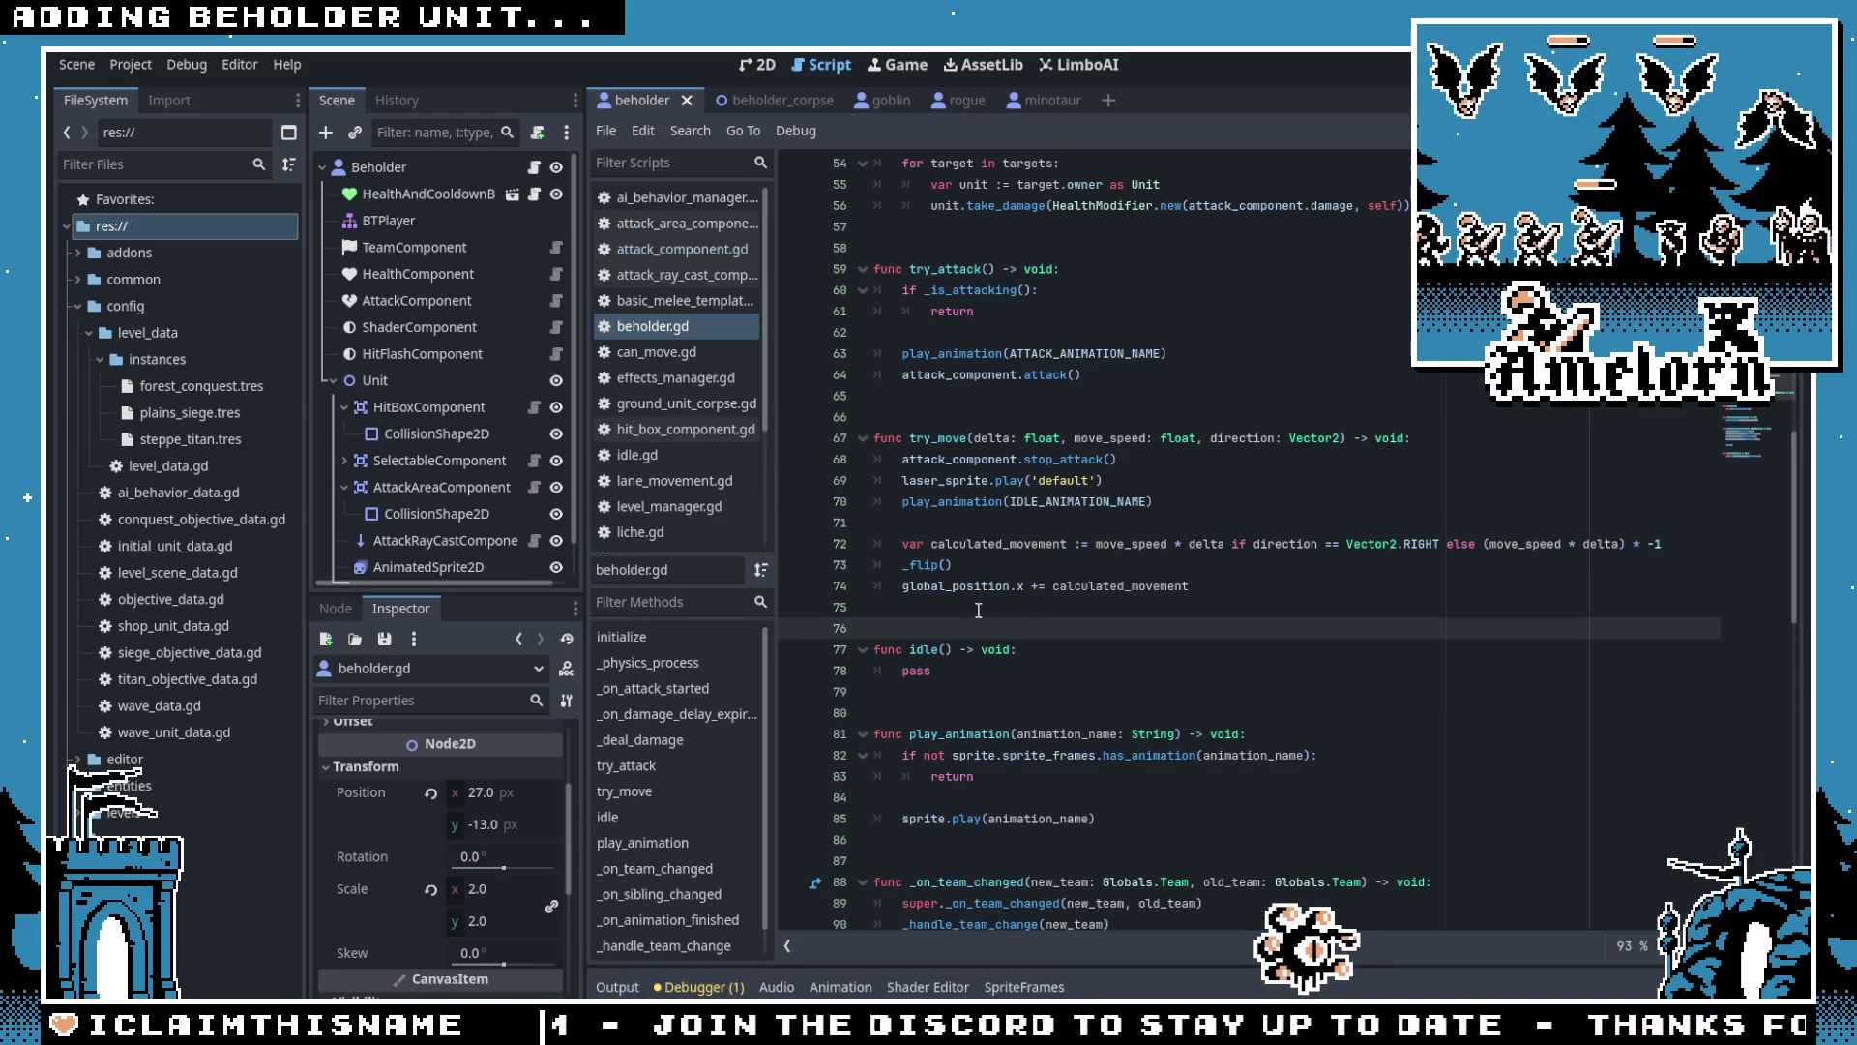
left_click(977, 543)
left_click(978, 521)
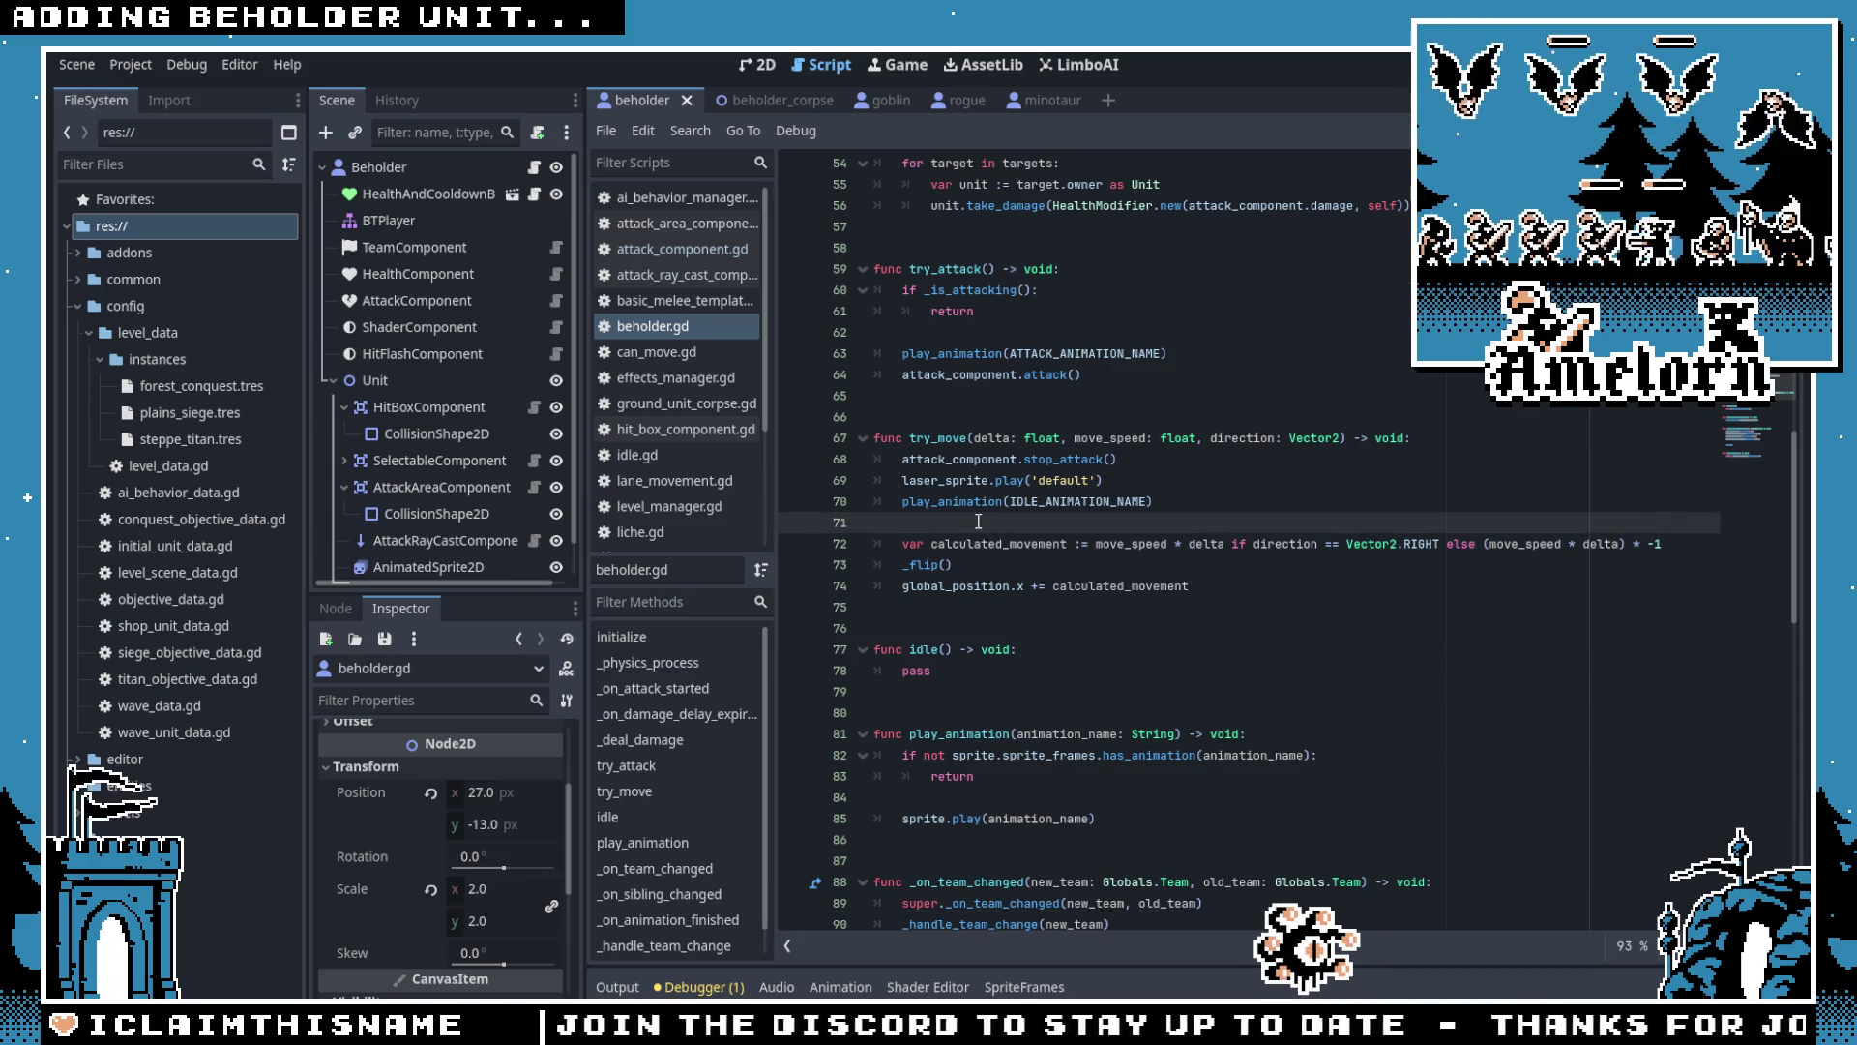
left_click(761, 66)
Check the Laser node, then open level_template.tscn via the 'template' filter and inspect its Effects node
left_click(444, 566)
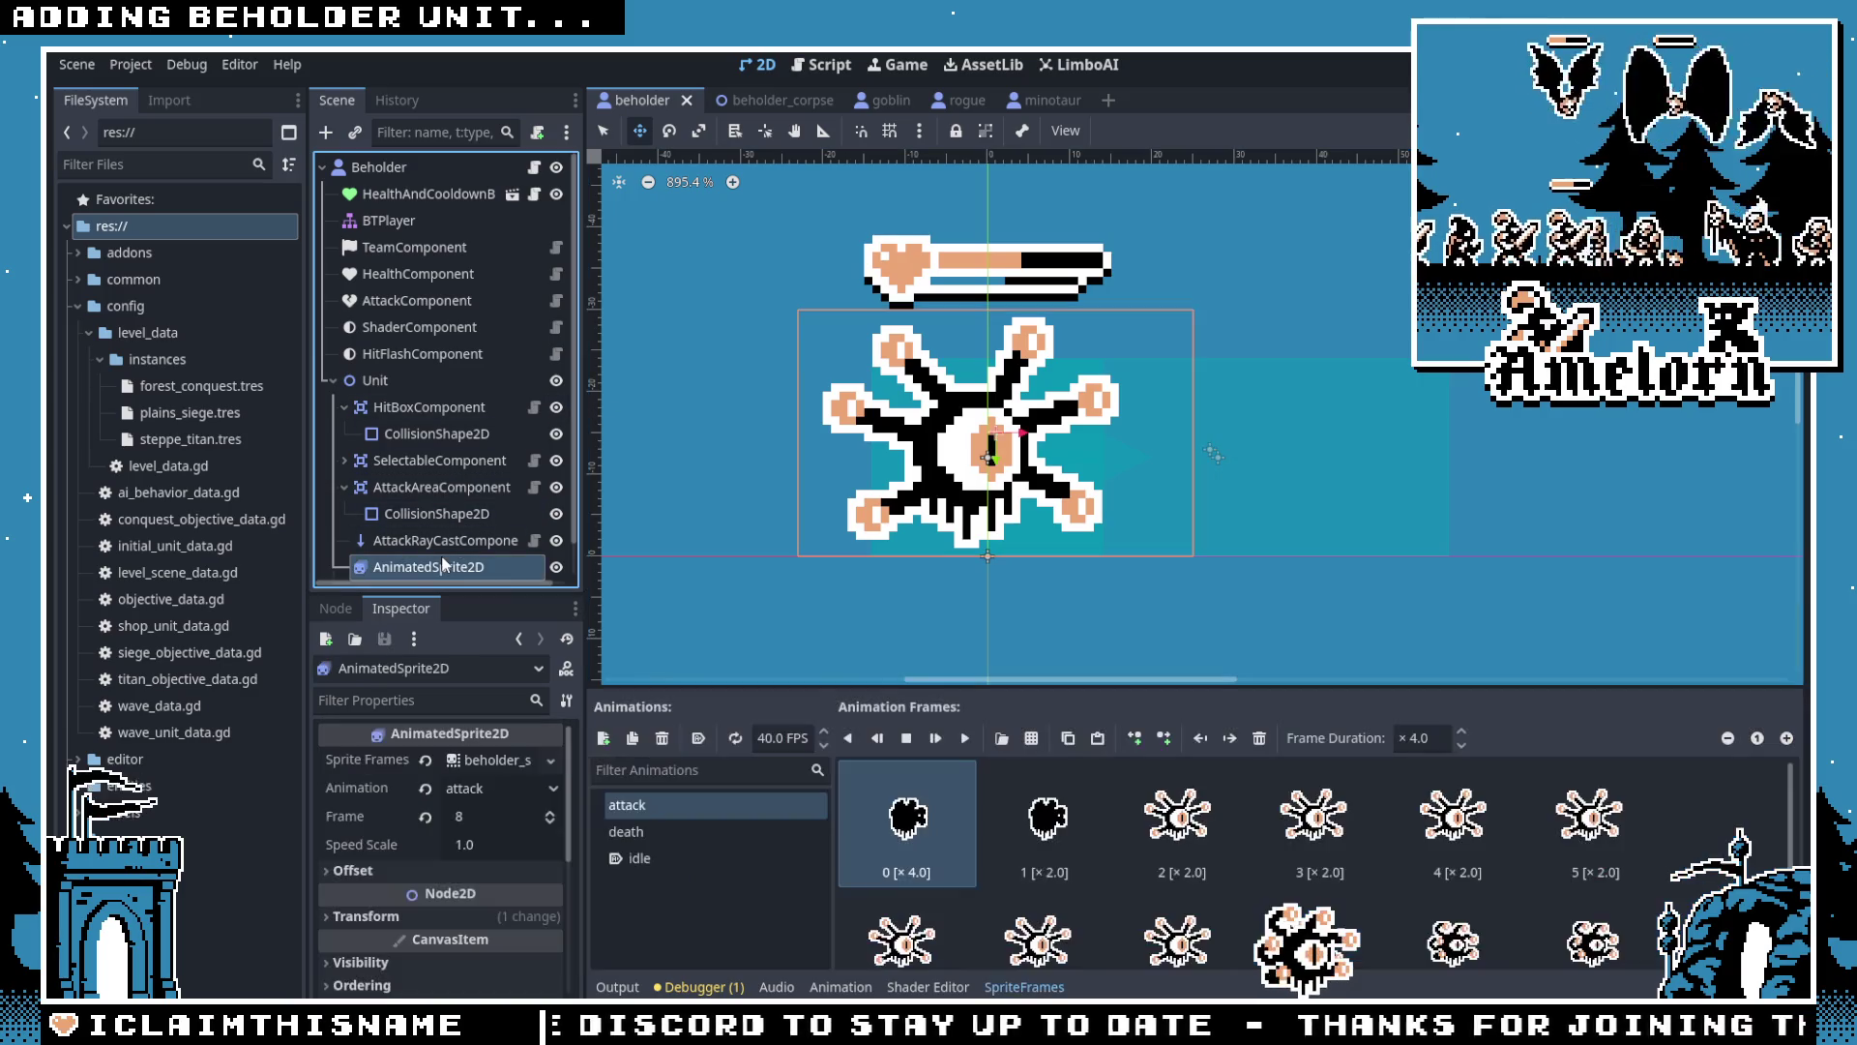
key("ctrl+shift+v")
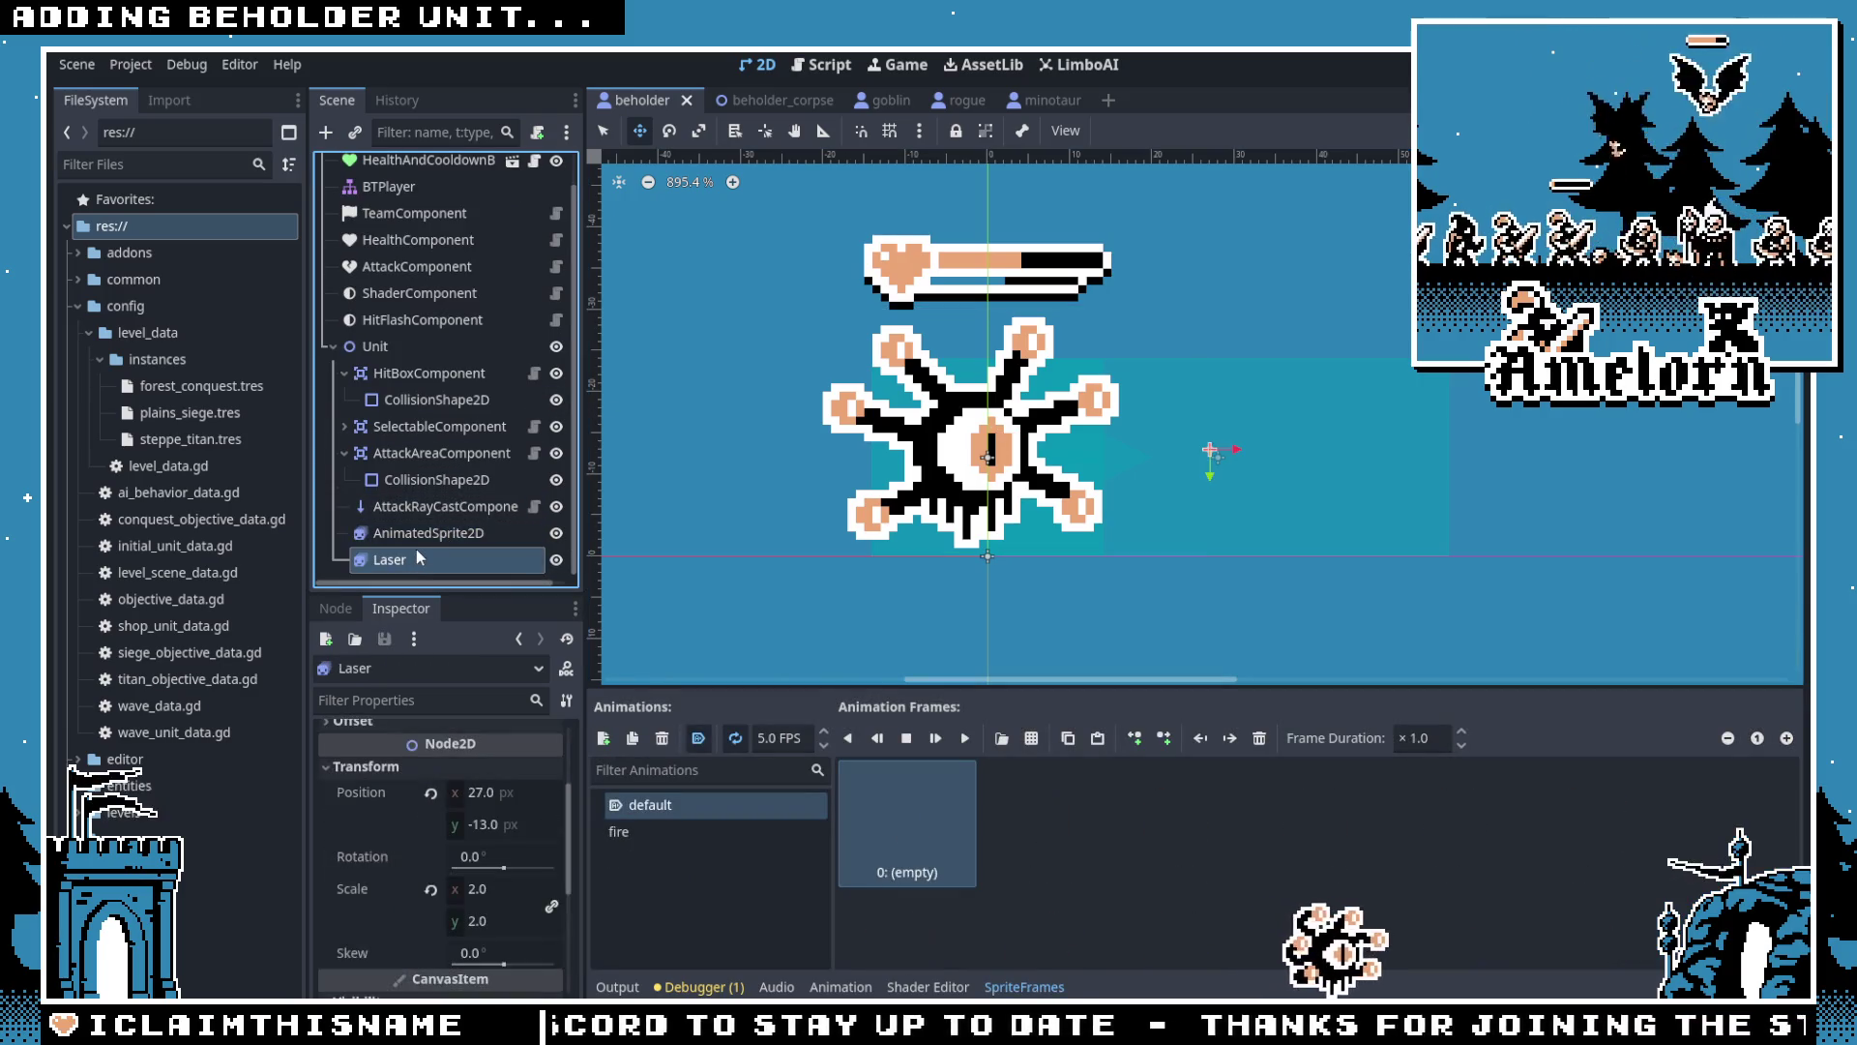
left_click(182, 162)
type("template")
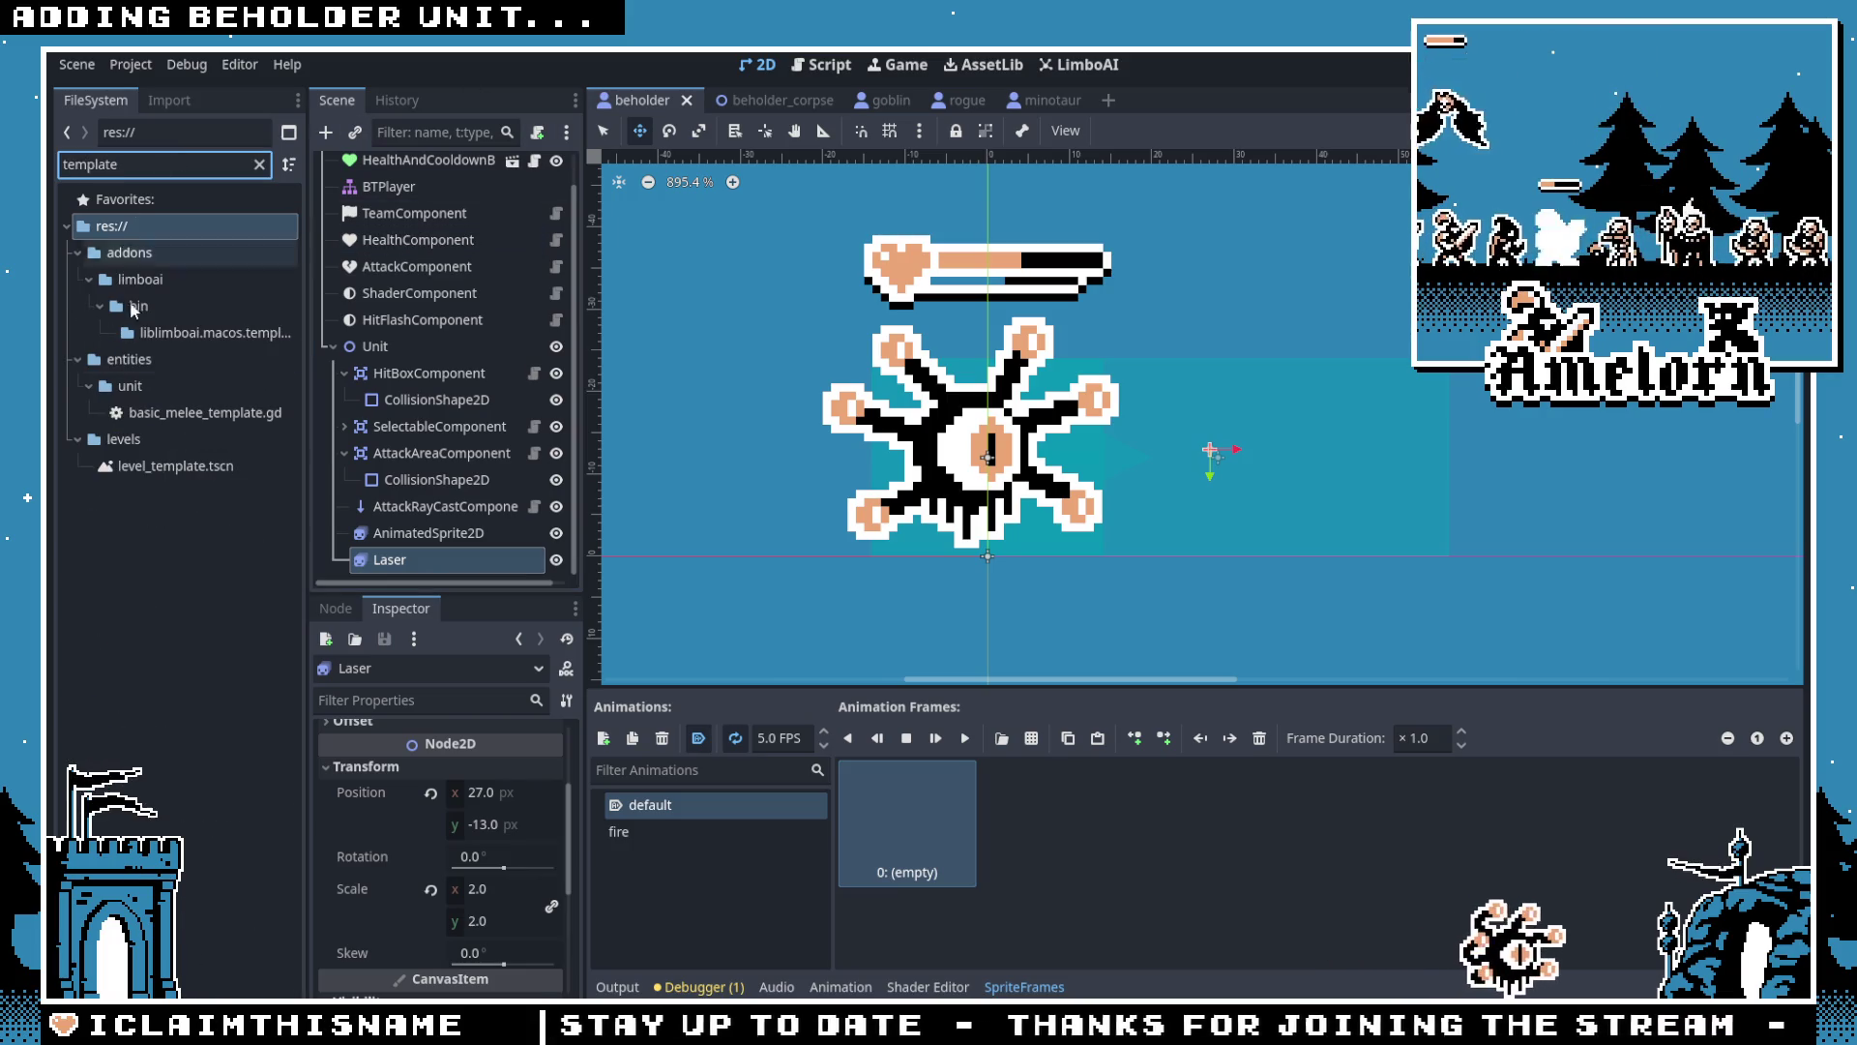
double_click(123, 467)
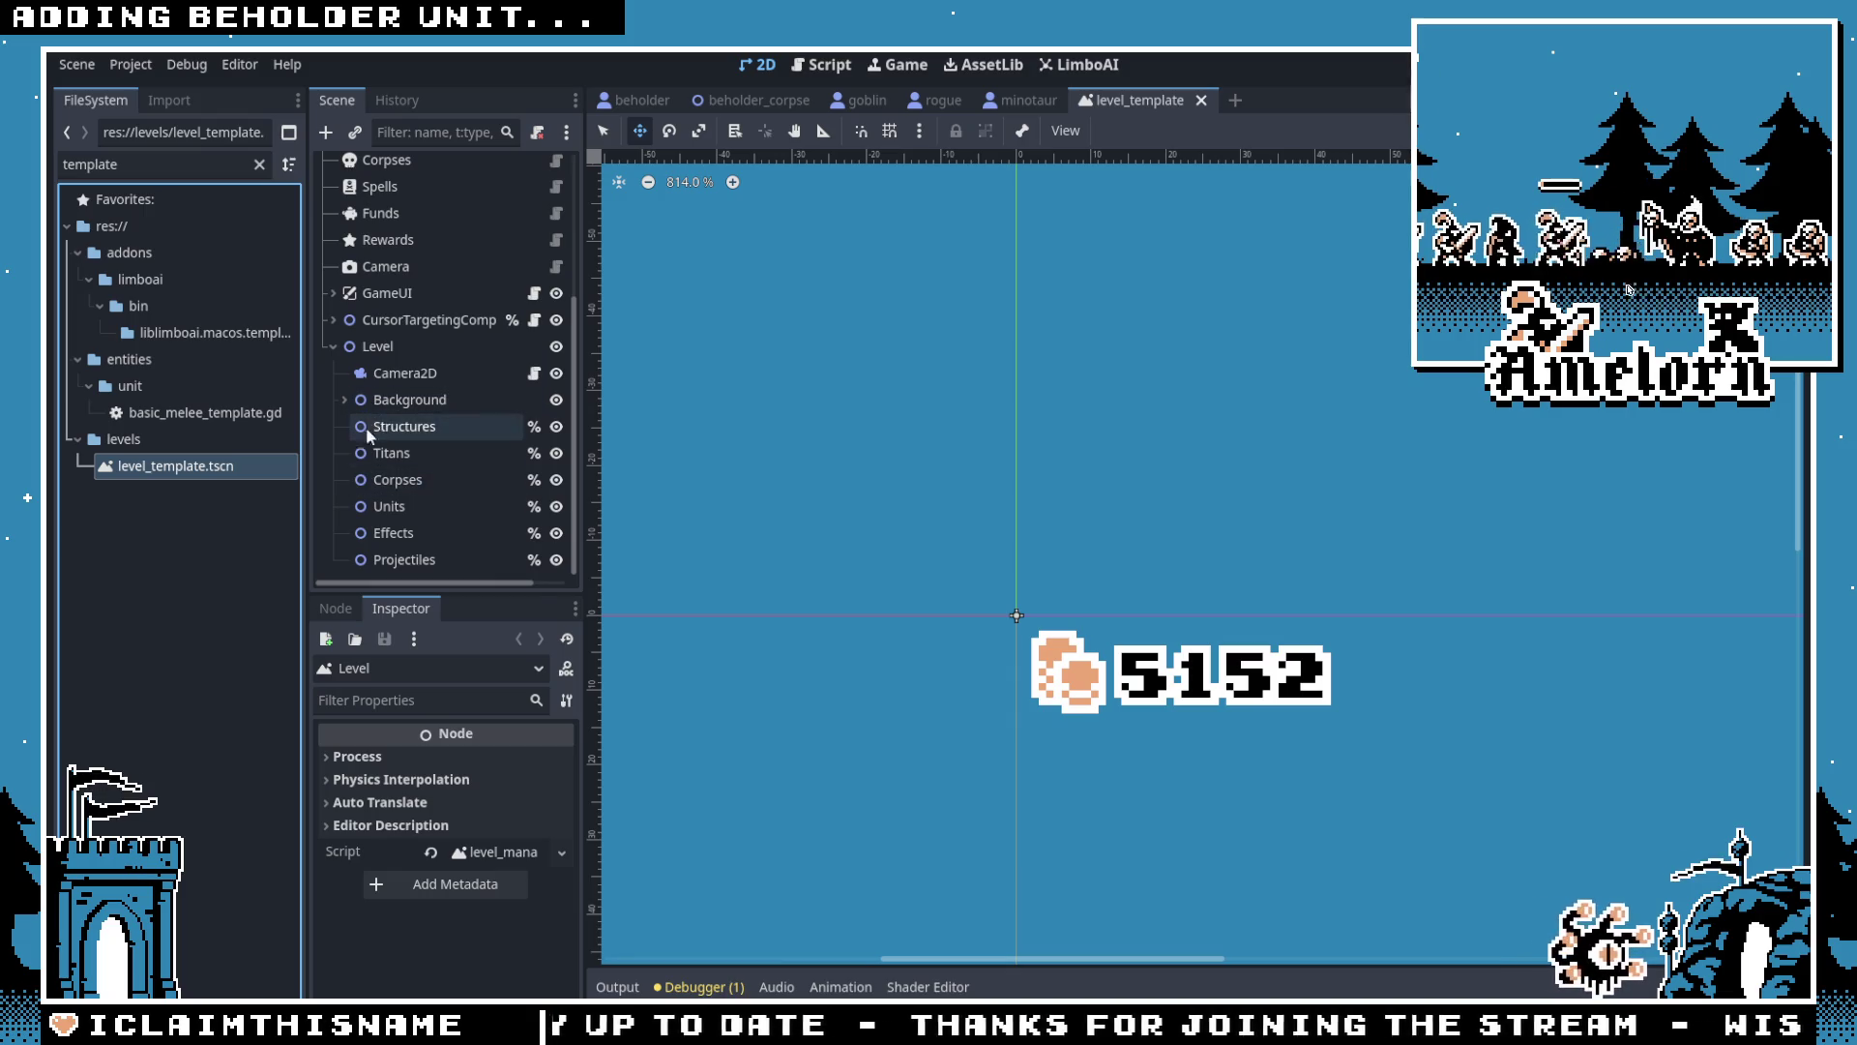
left_click(393, 533)
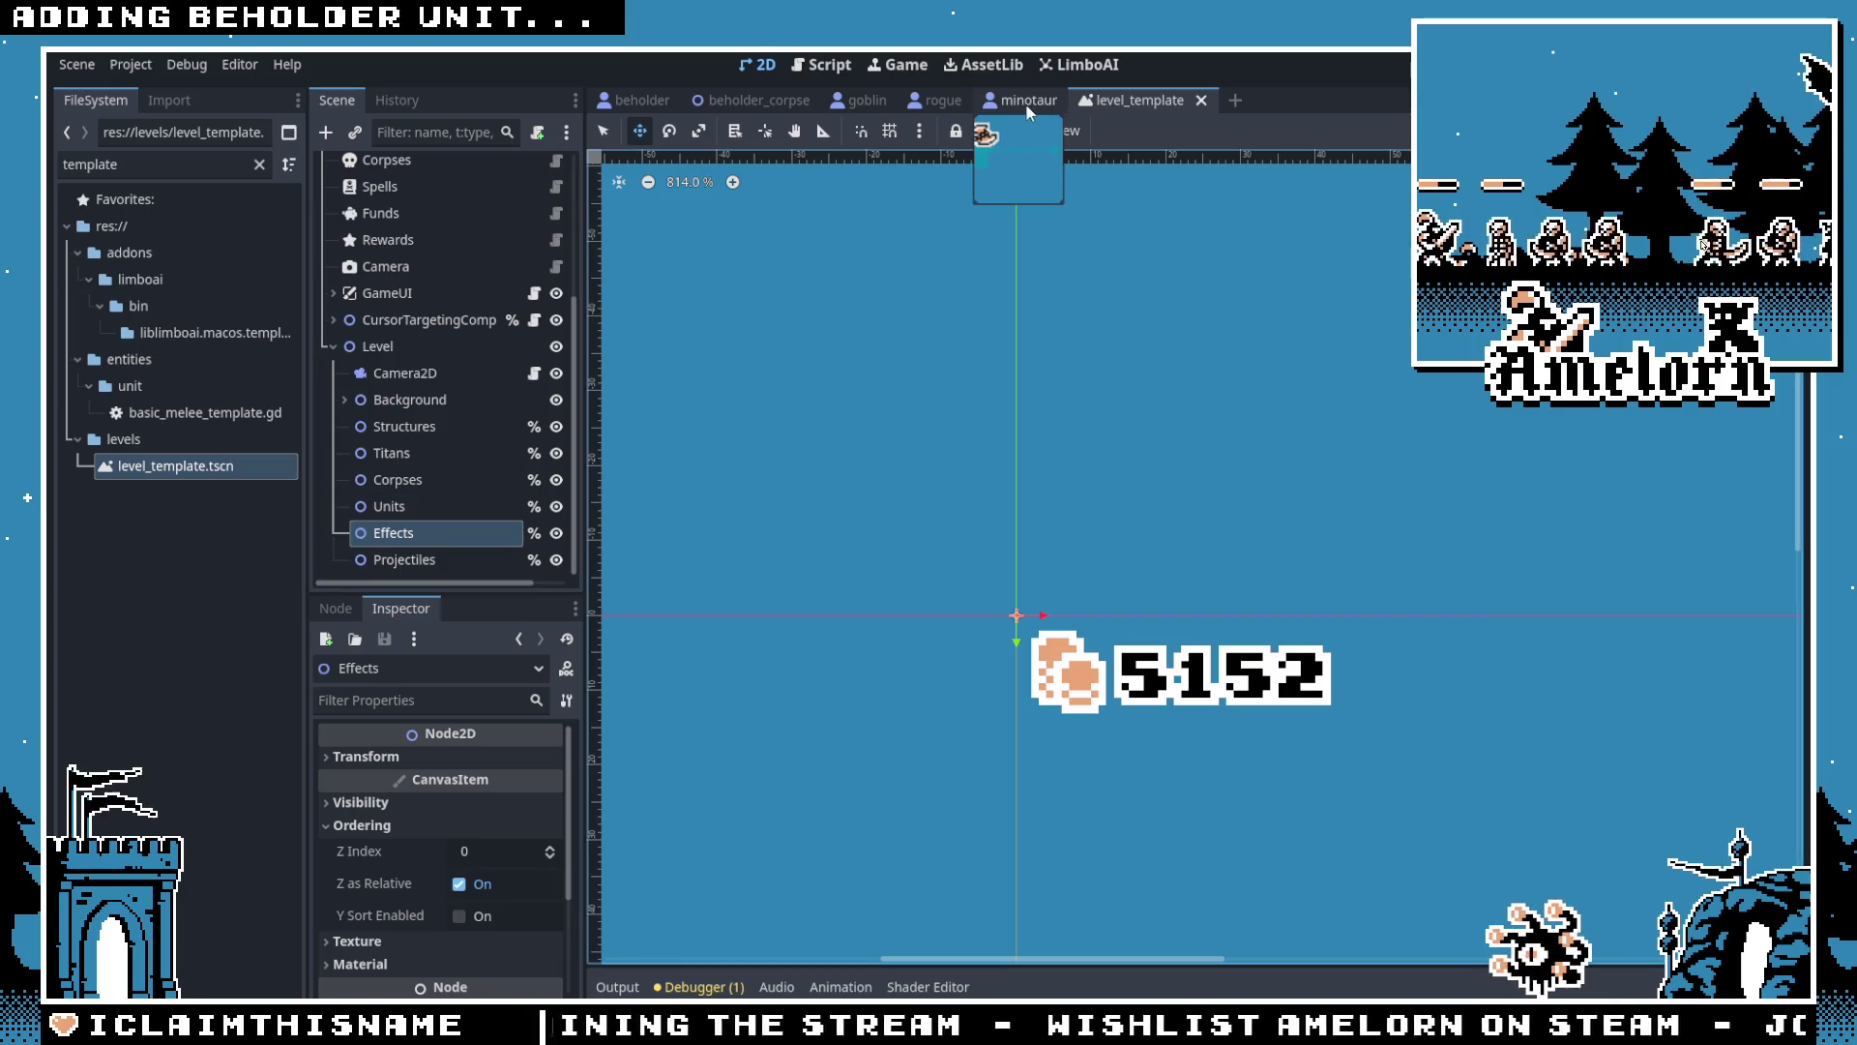
Return to the beholder scene tab and reopen beholder.gd at try_move
left_click(636, 99)
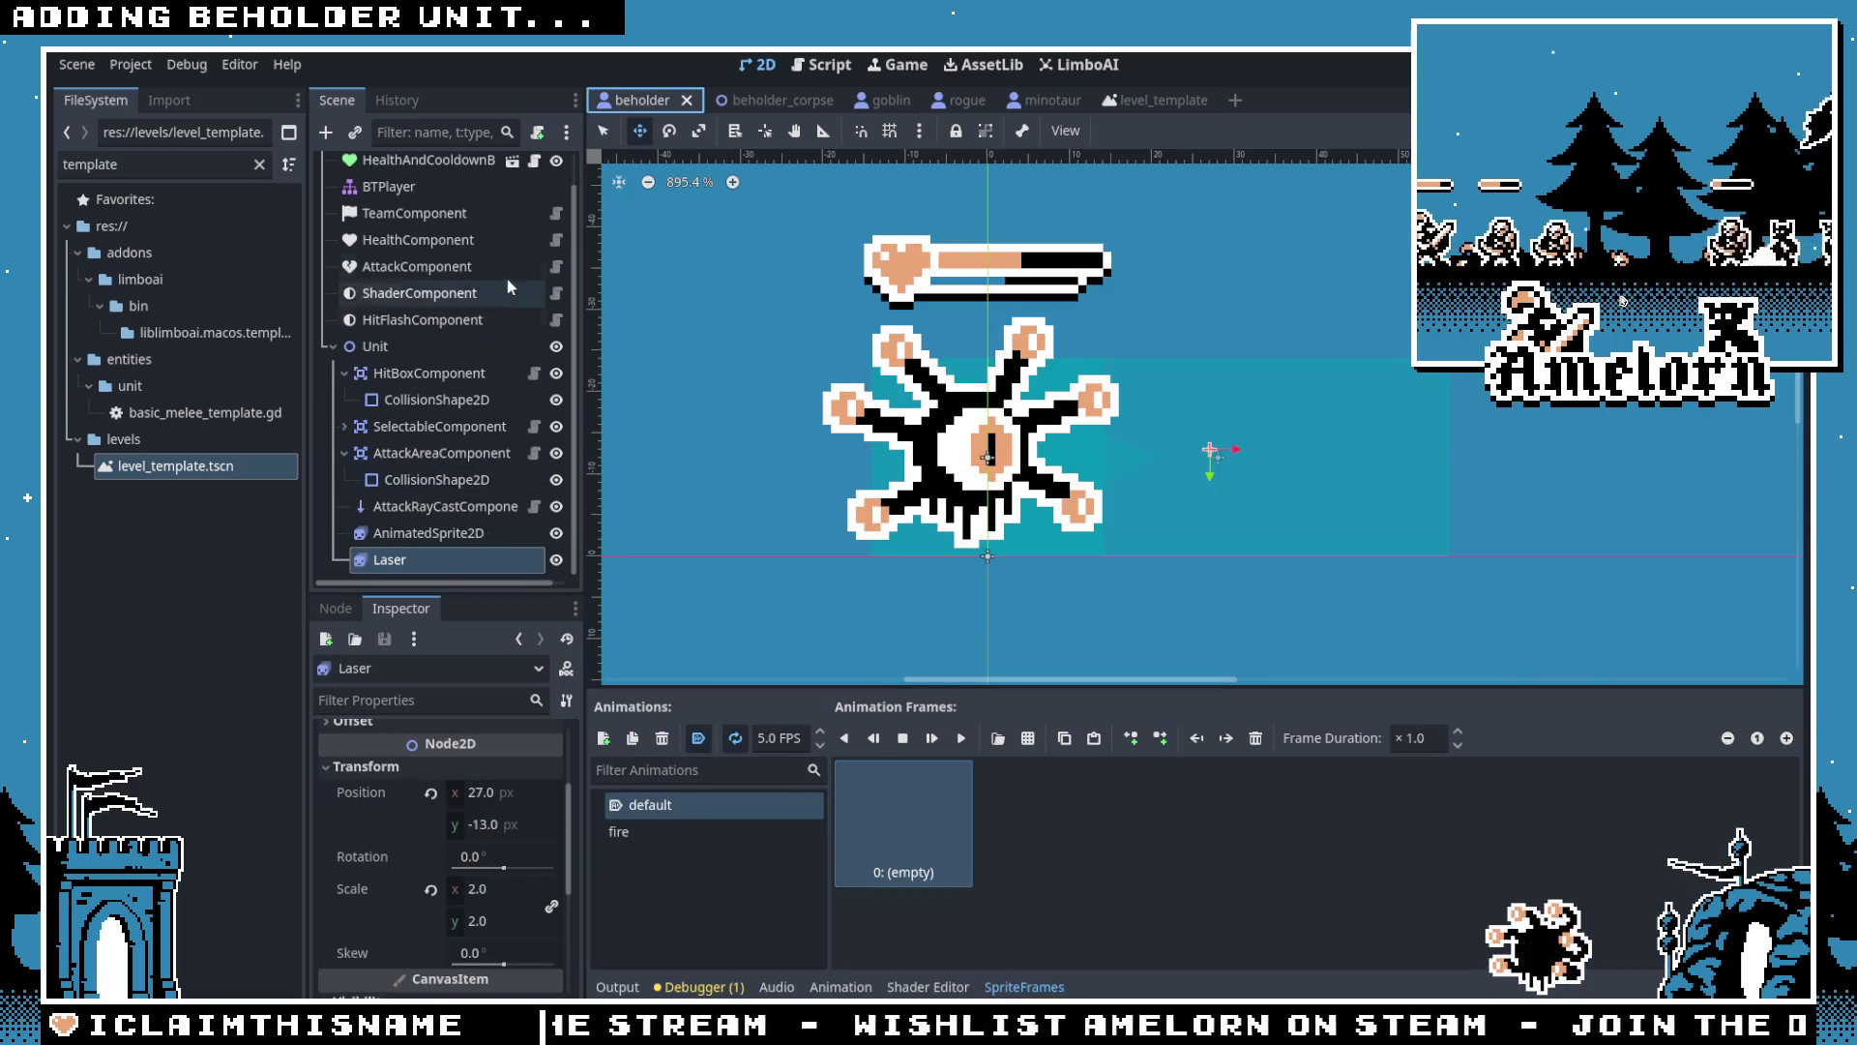
scroll(507, 276, "up", 2)
left_click(534, 166)
left_click(1040, 459)
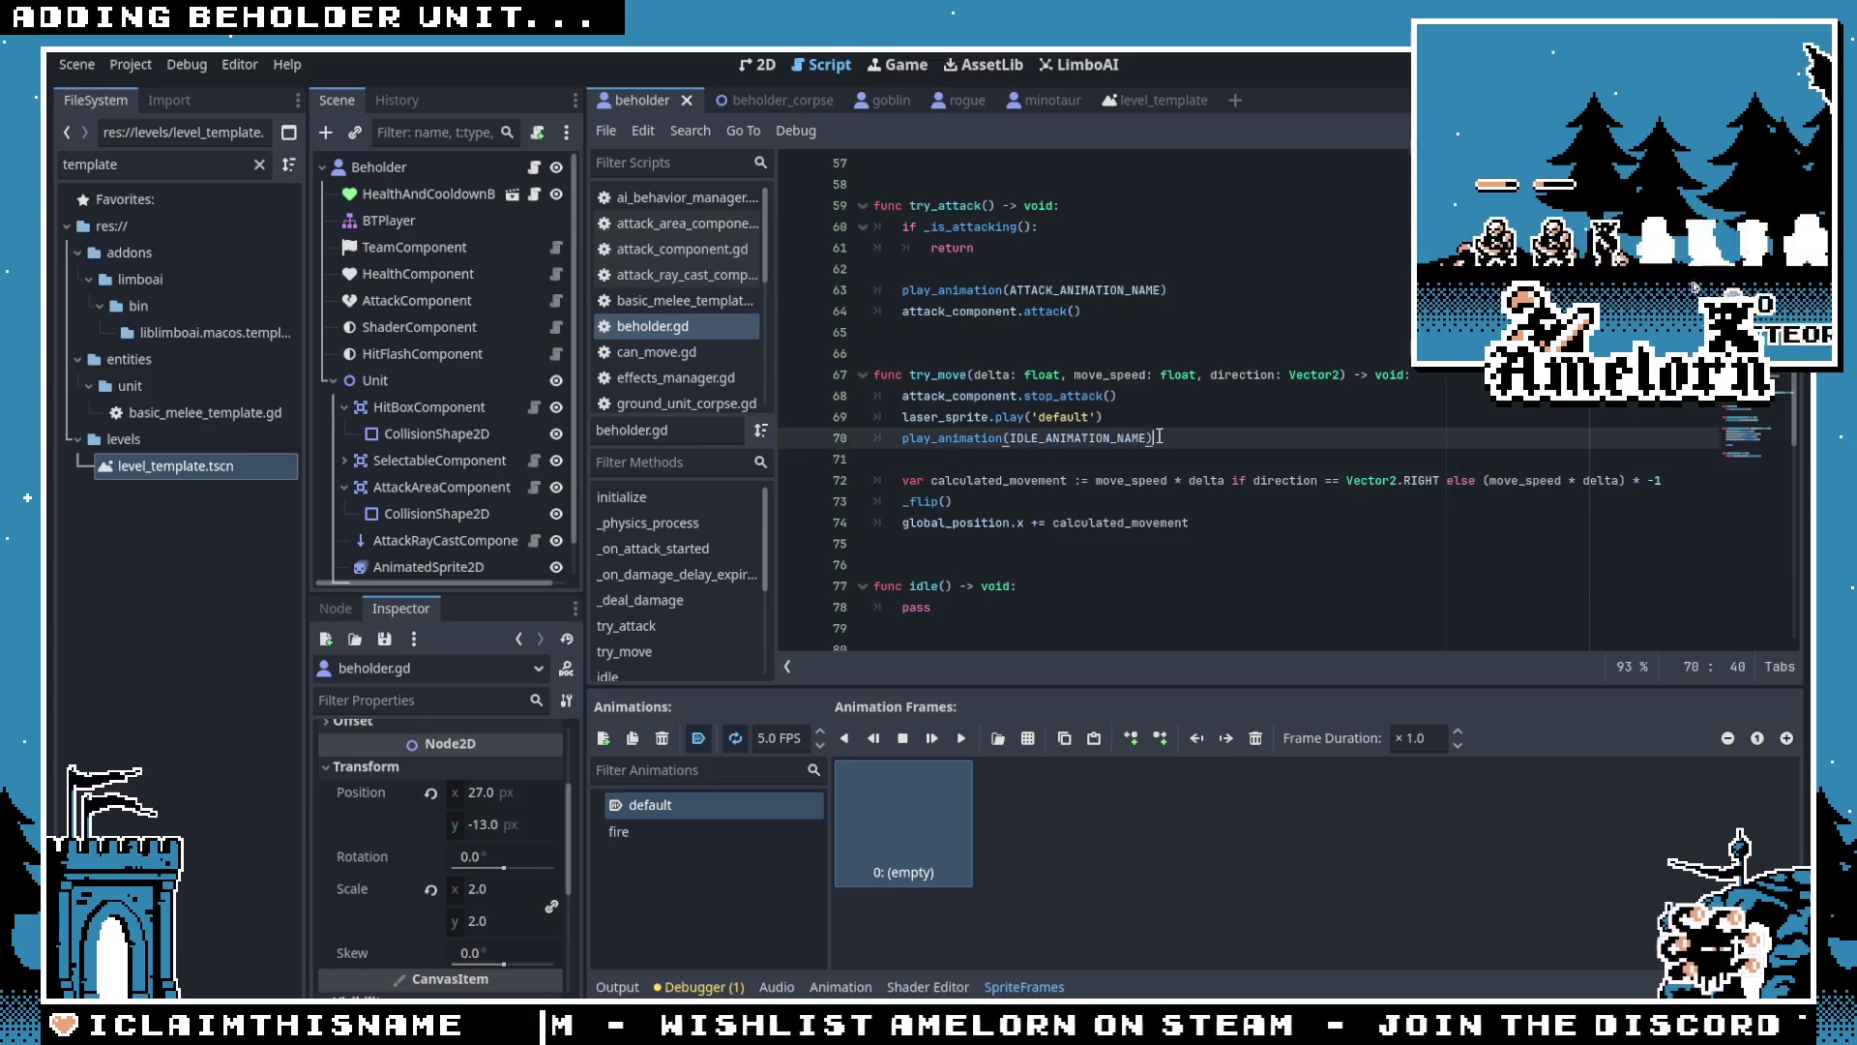
Collapse the SpriteFrames panel with Ctrl+J and scroll through beholder.gd reviewing try_move
scroll(939, 471, "up", 6)
scroll(939, 471, "up", 12)
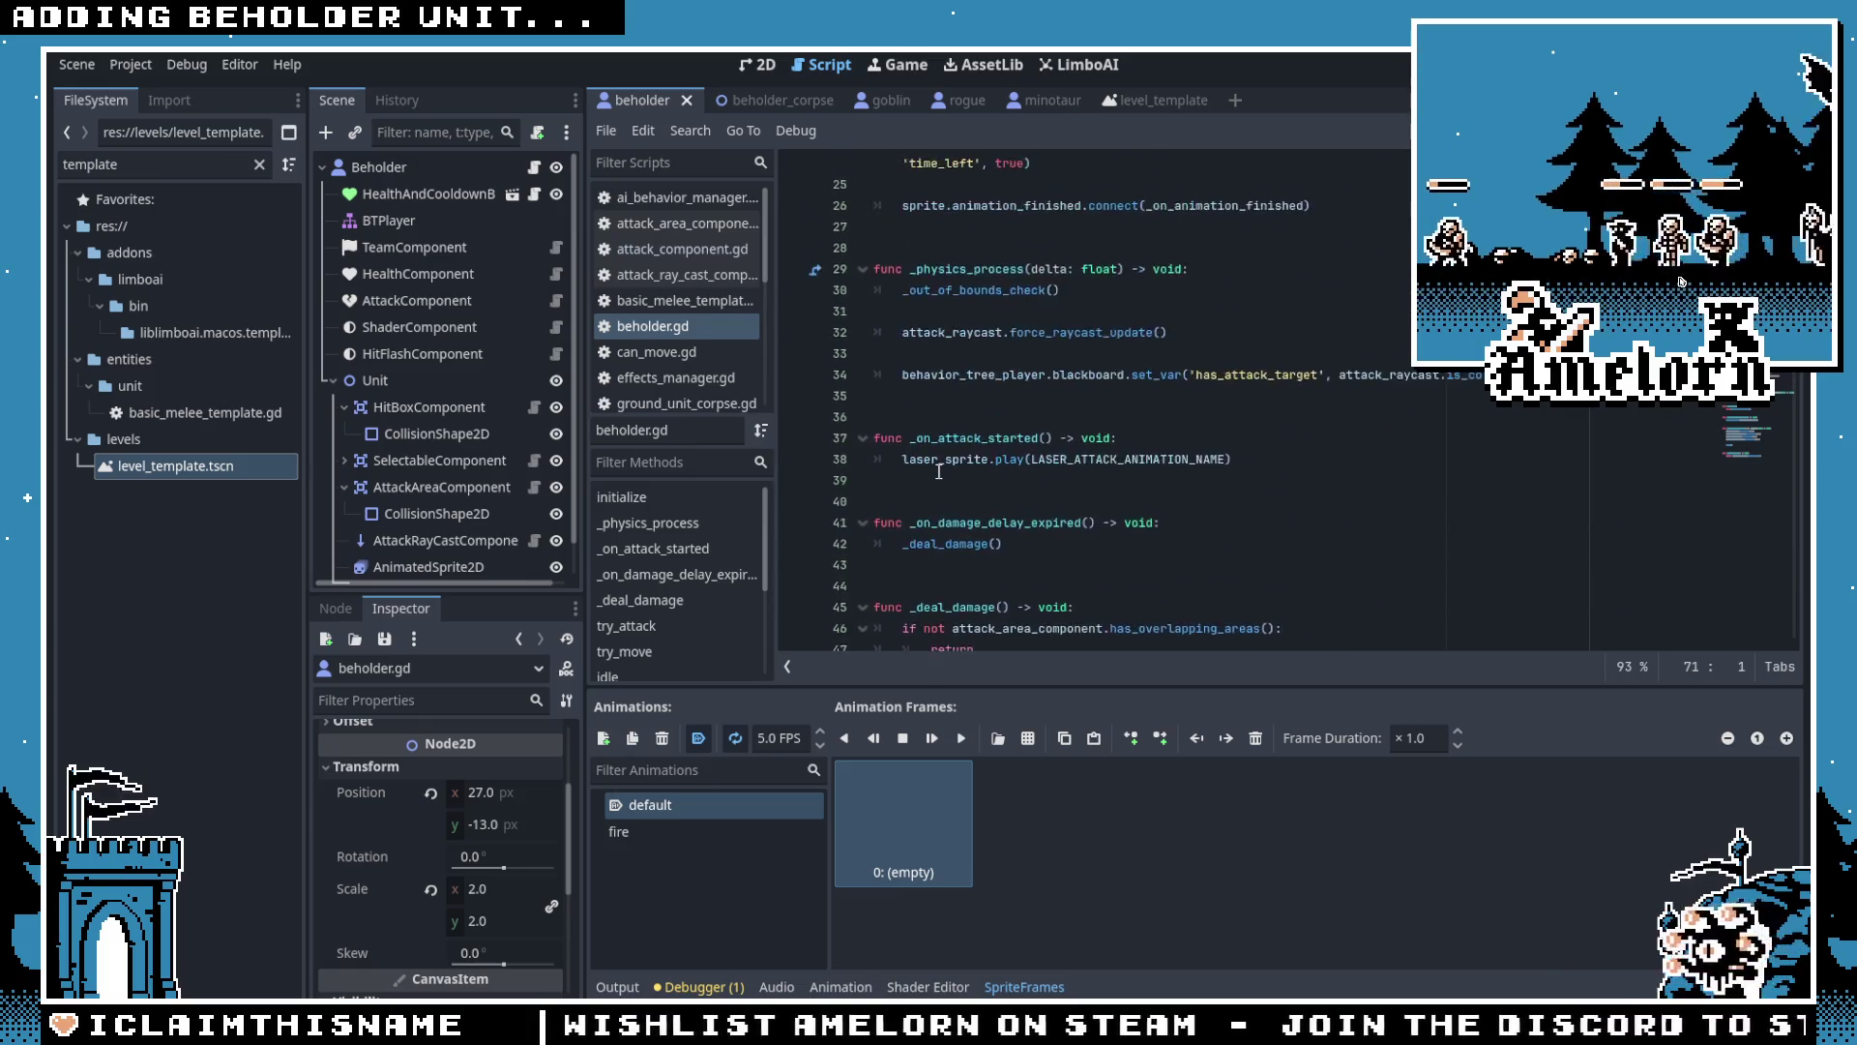
key("ctrl+j")
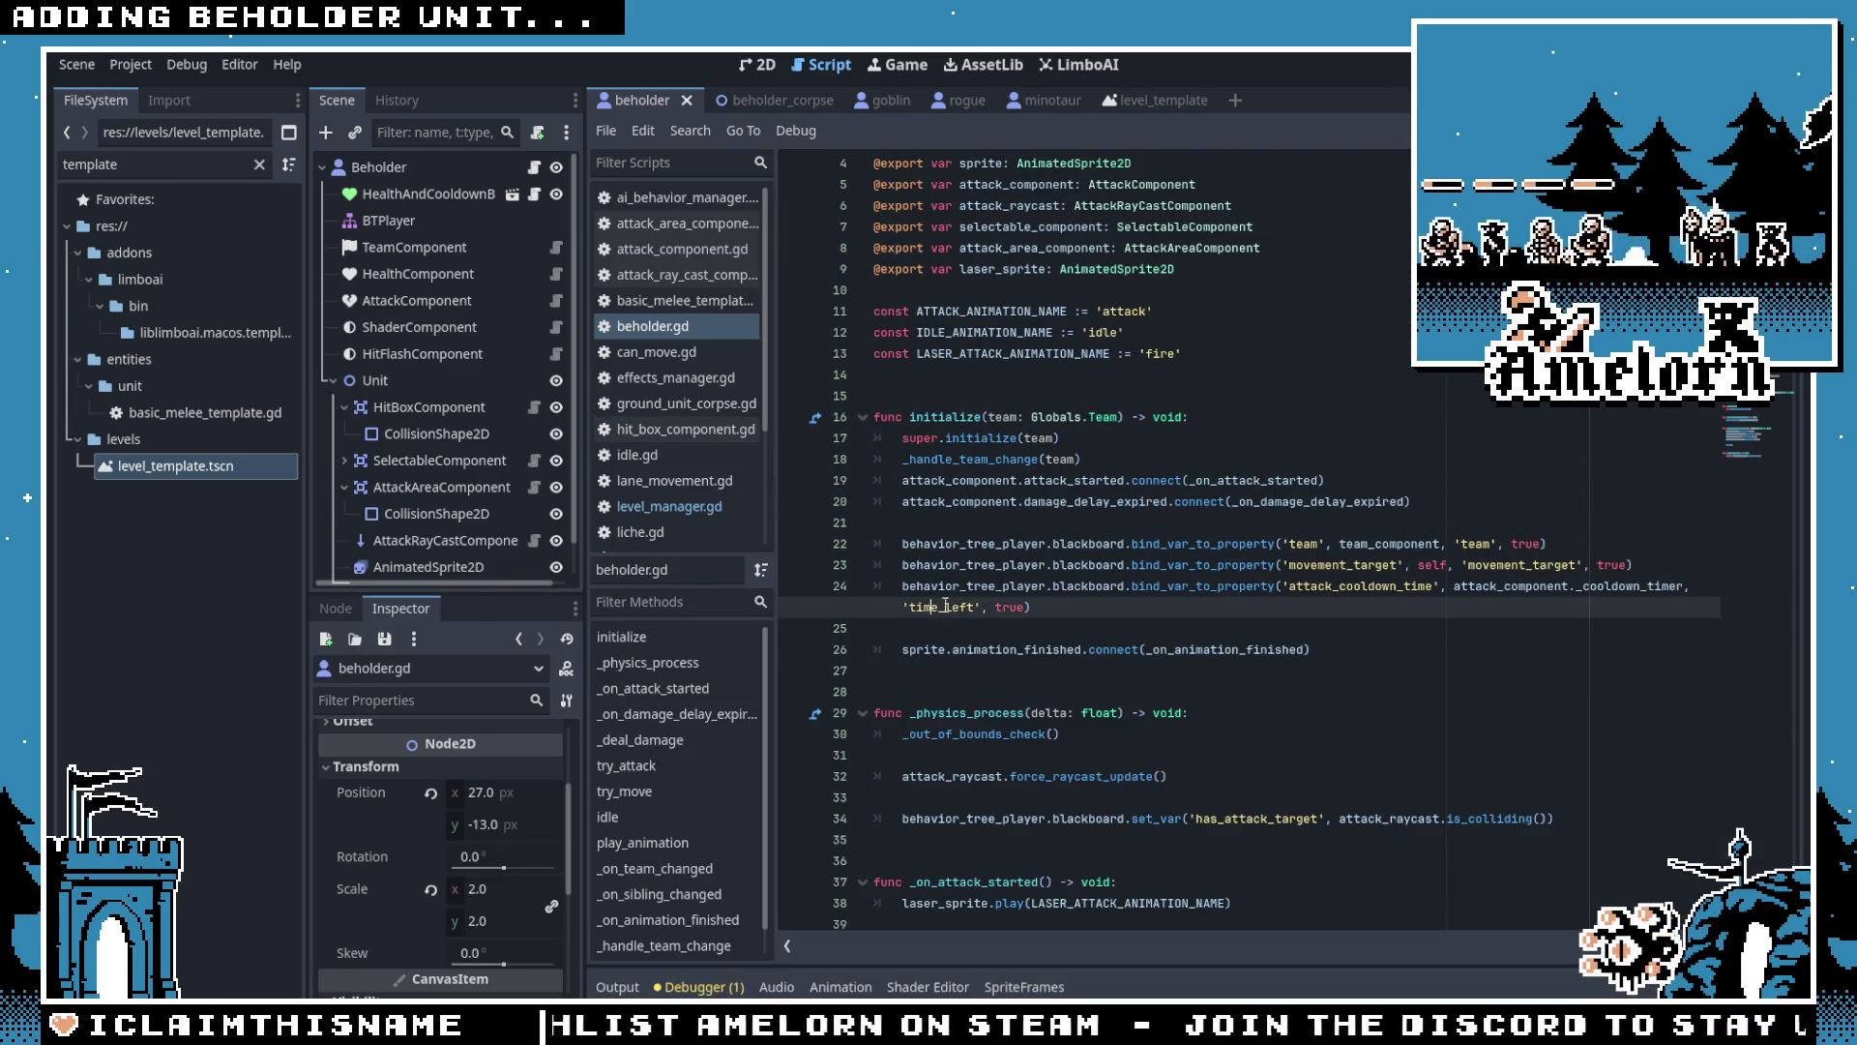
left_click(986, 377)
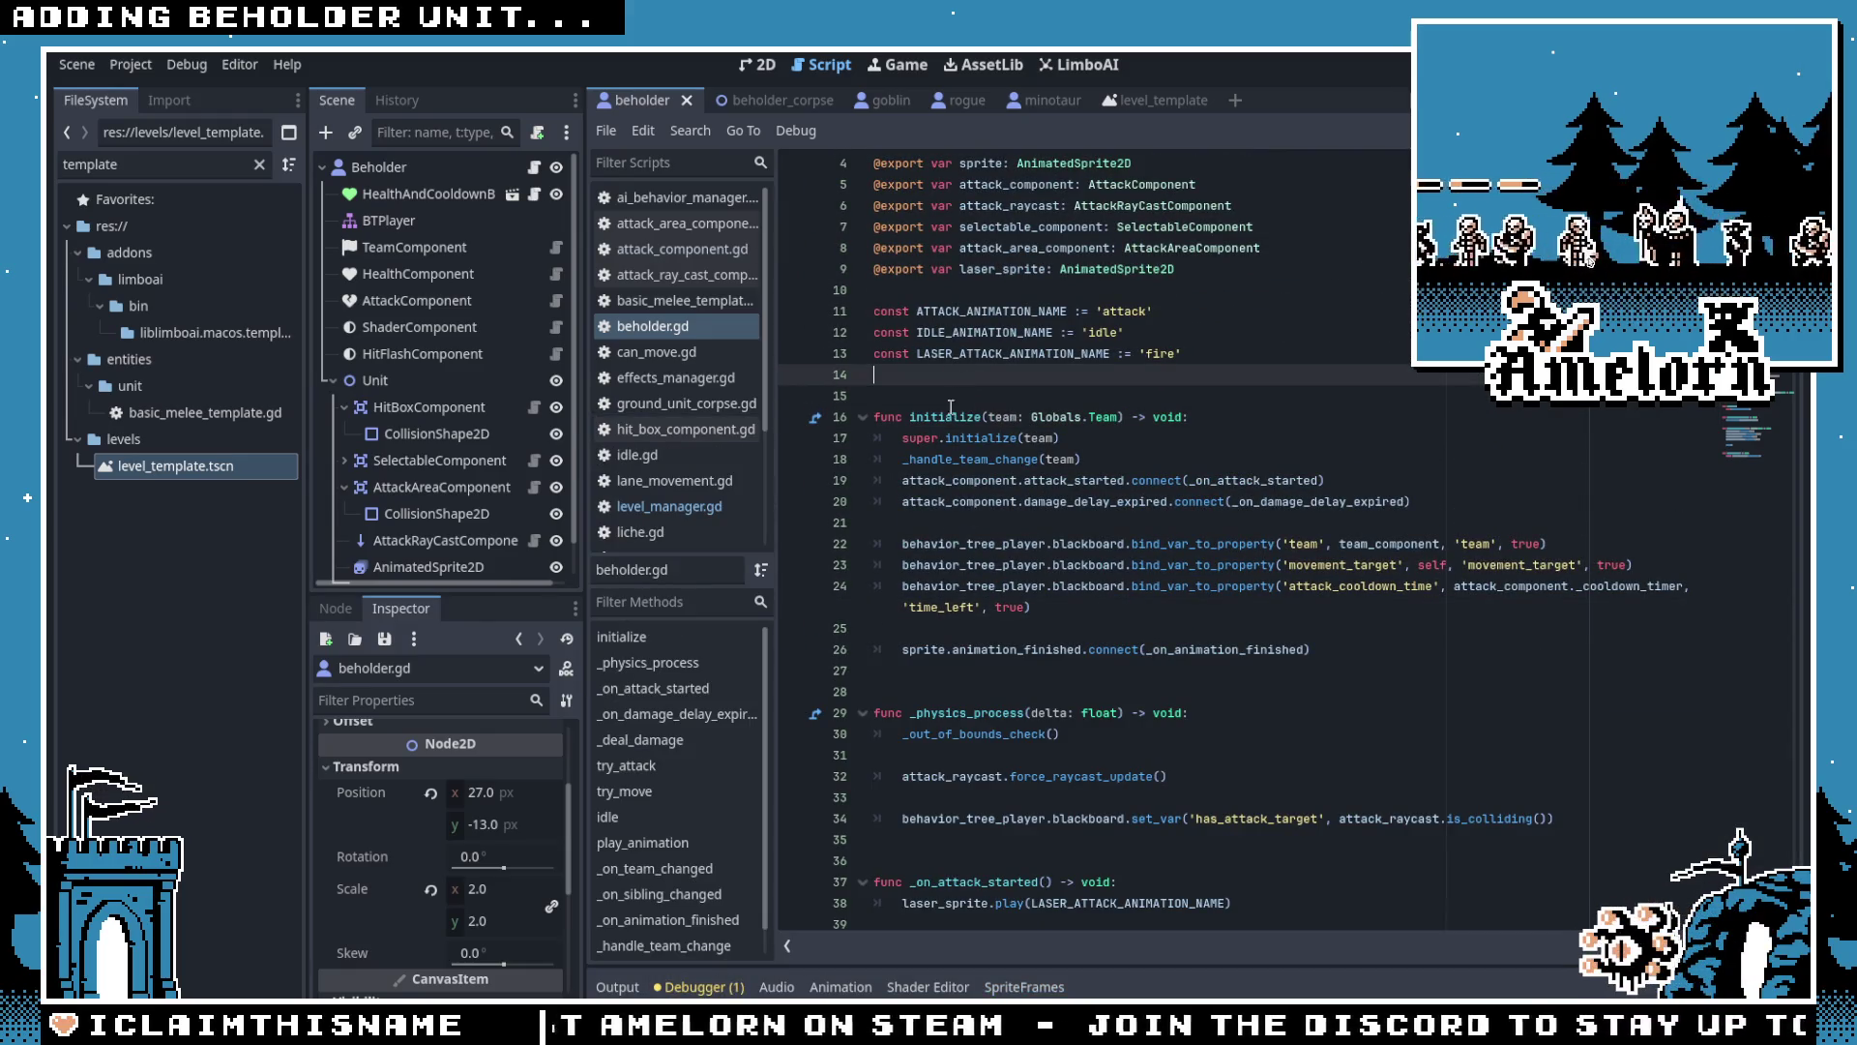
mouse_move(935, 459)
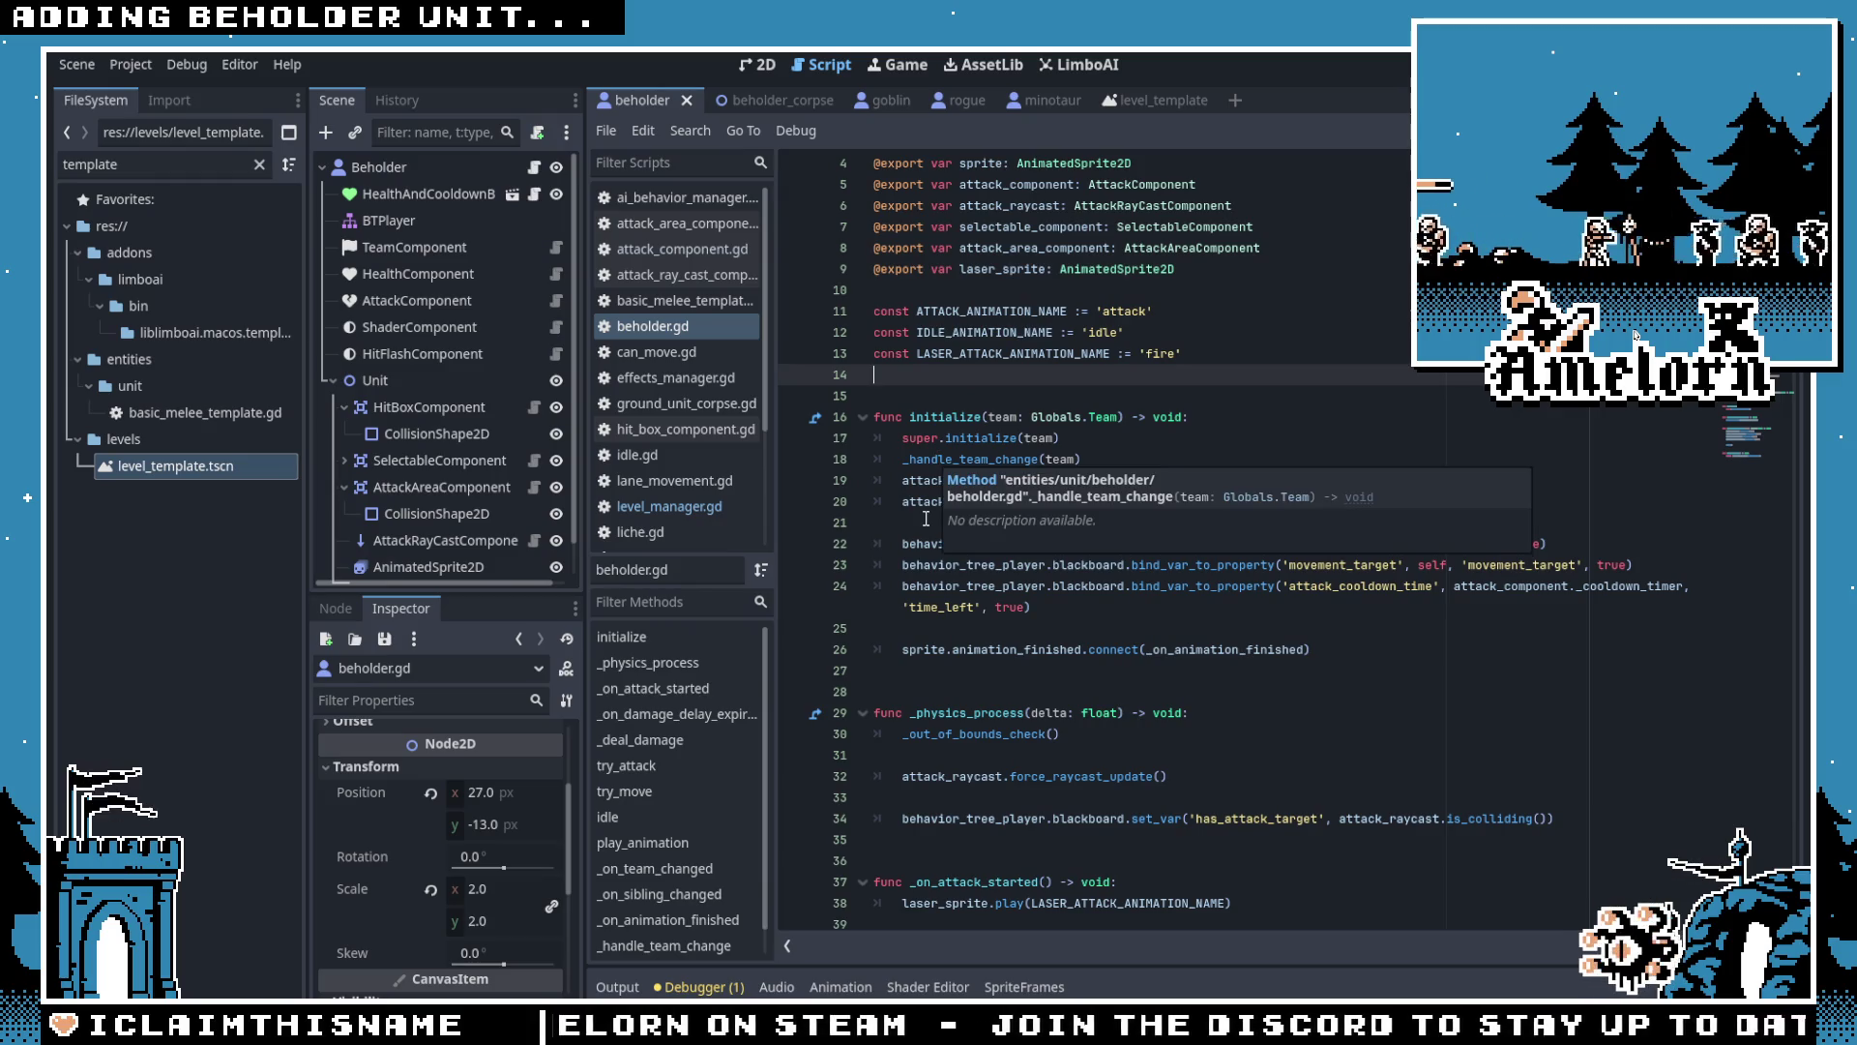
scroll(925, 520, "down", 4)
scroll(914, 505, "down", 10)
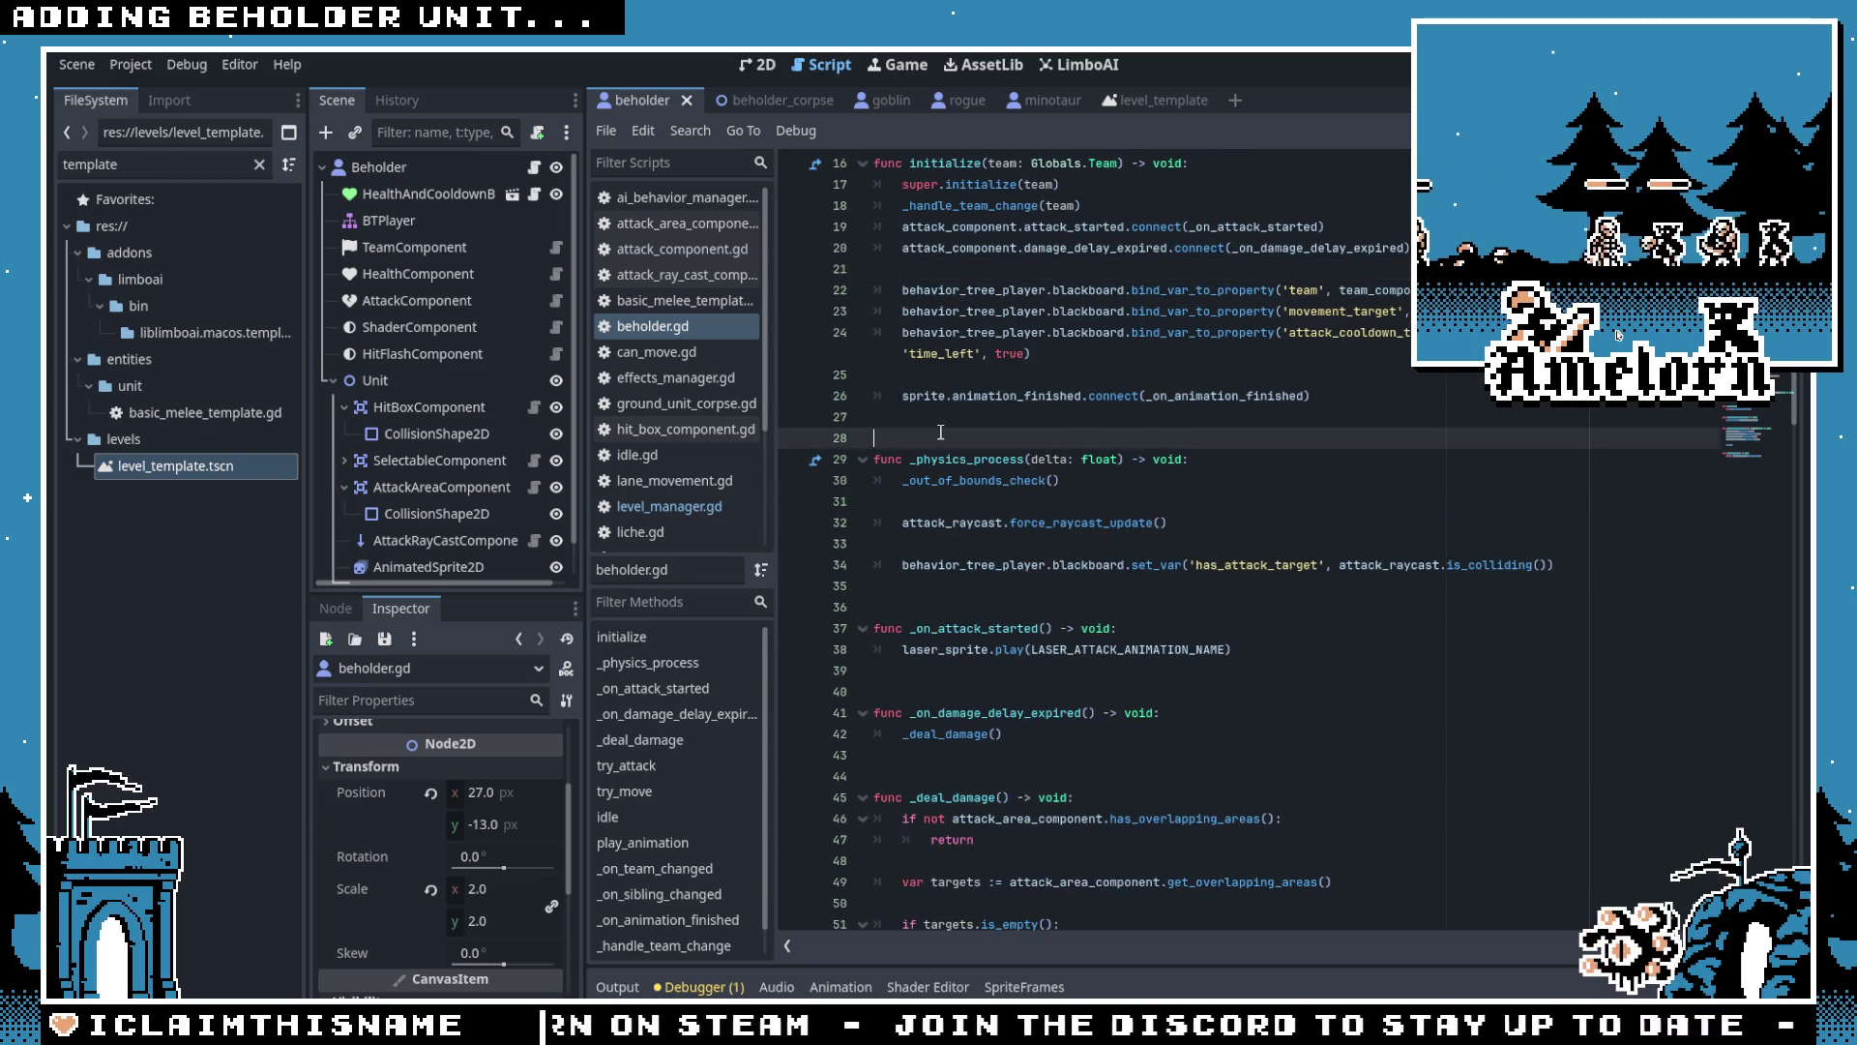
scroll(933, 532, "down", 2)
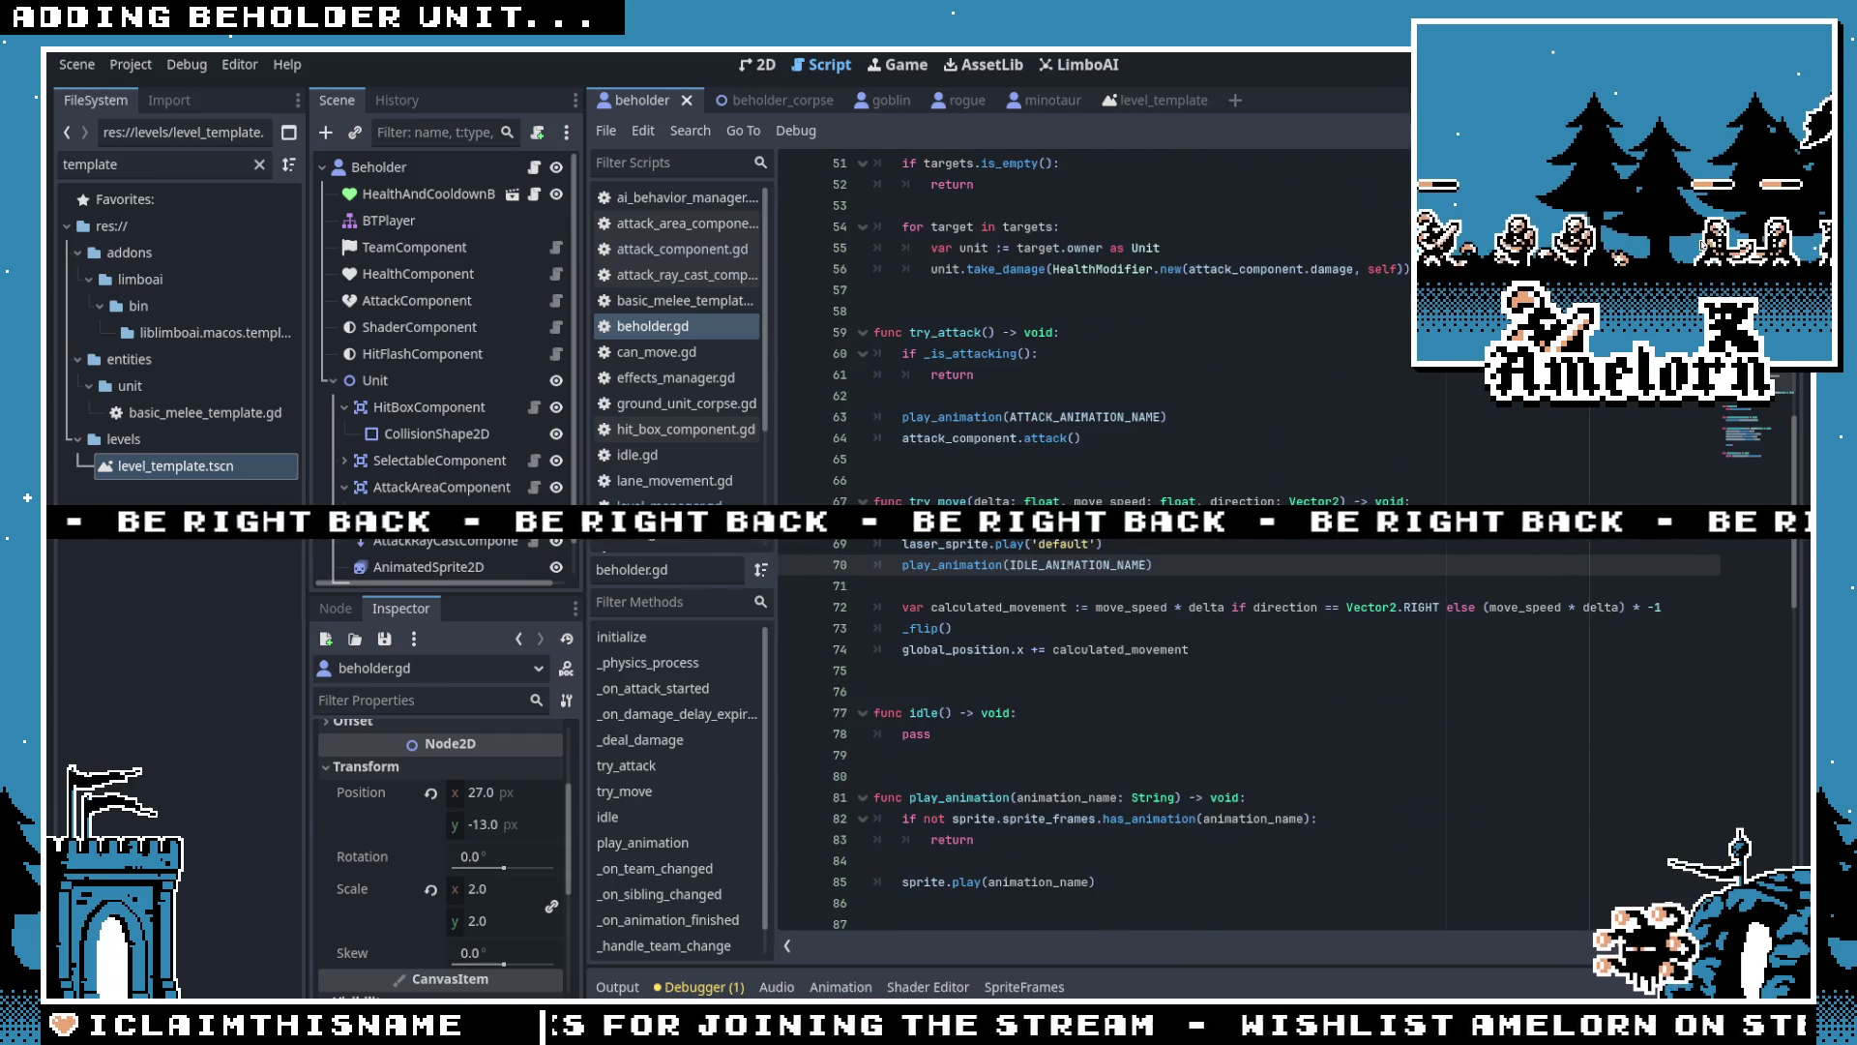
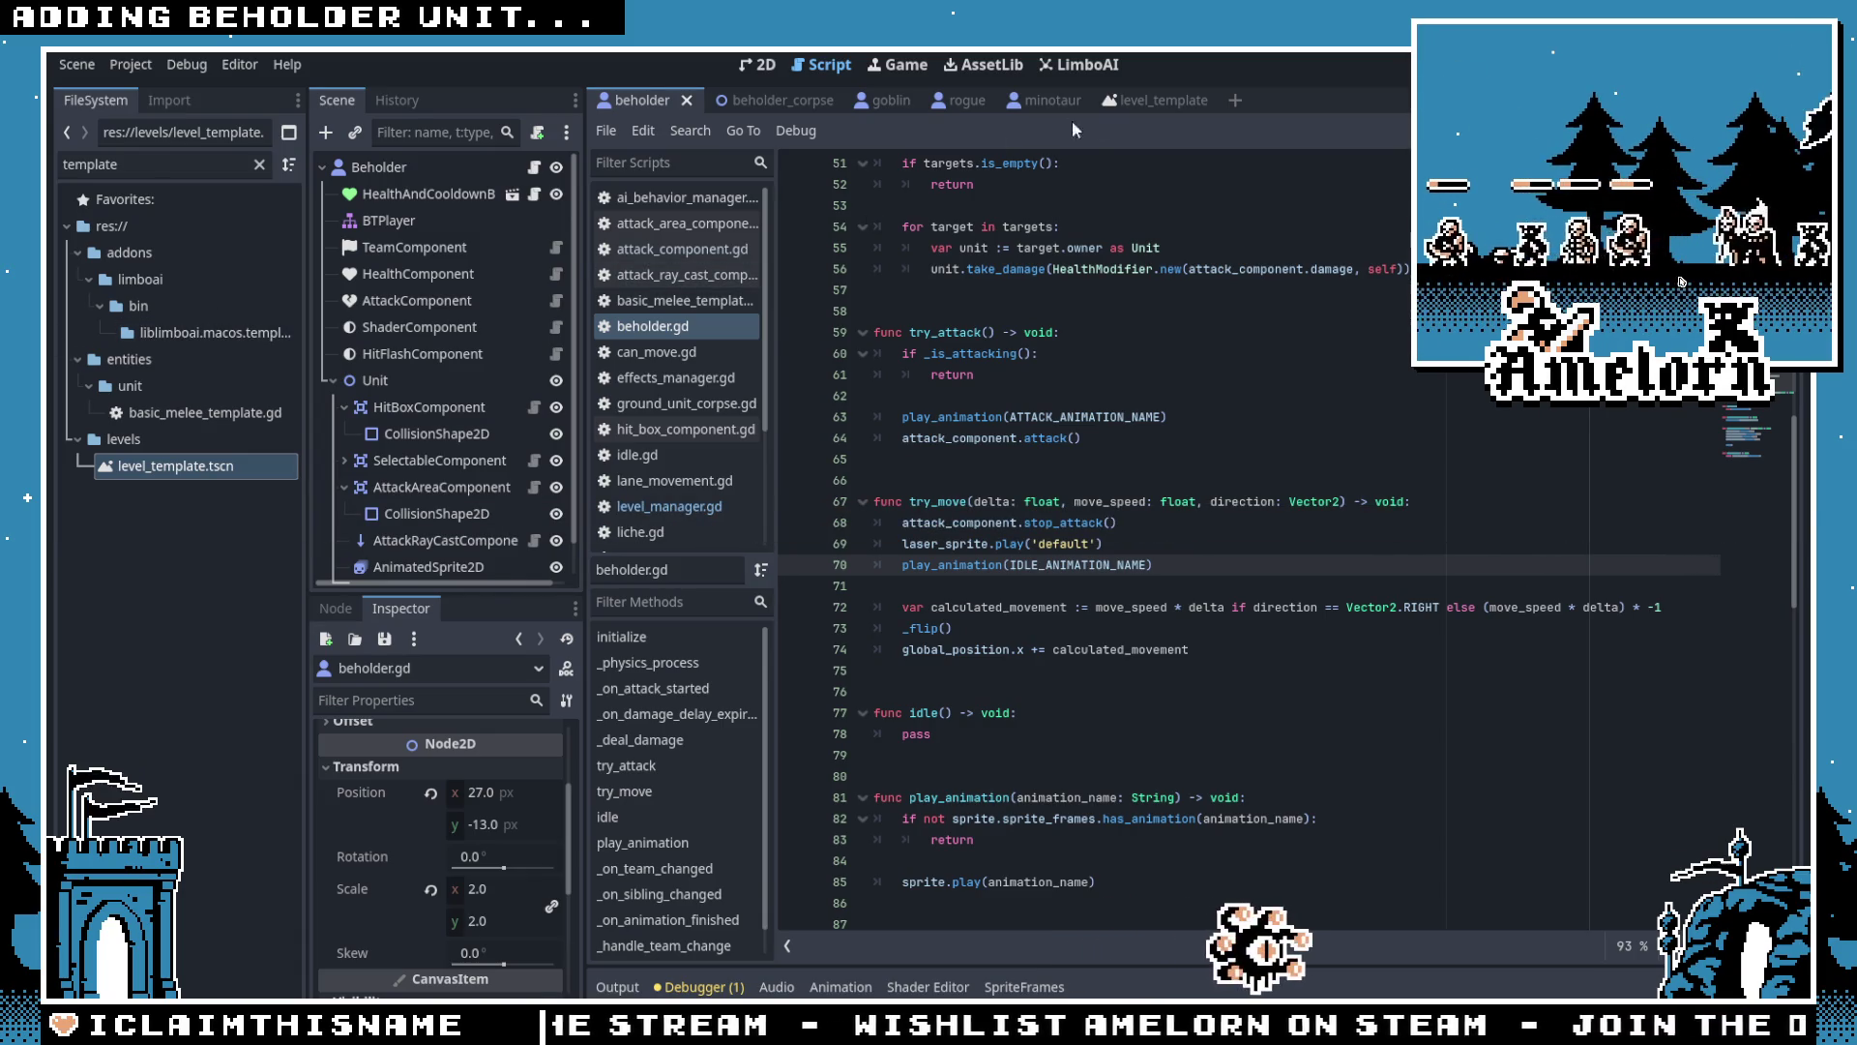
Open effects_manager.gd from the level_template scene's Effects node
left_click(1141, 100)
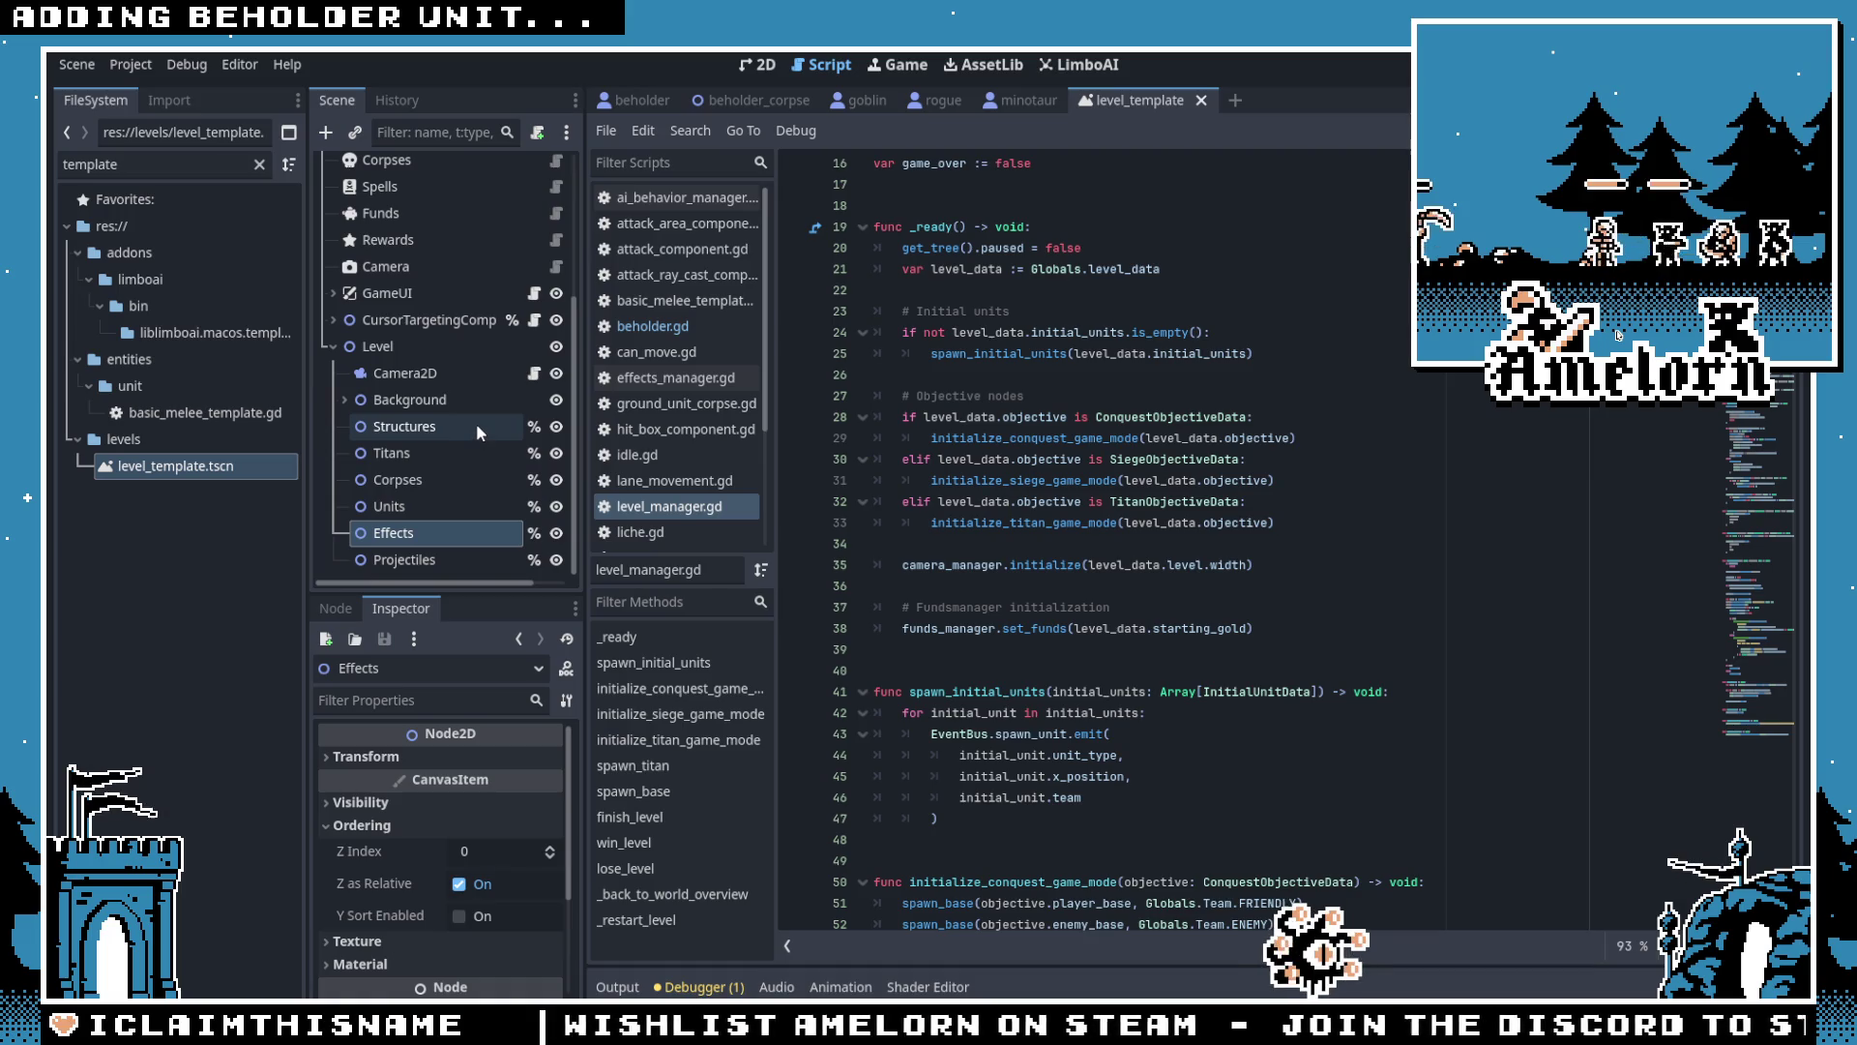
scroll(465, 527, "up", 3)
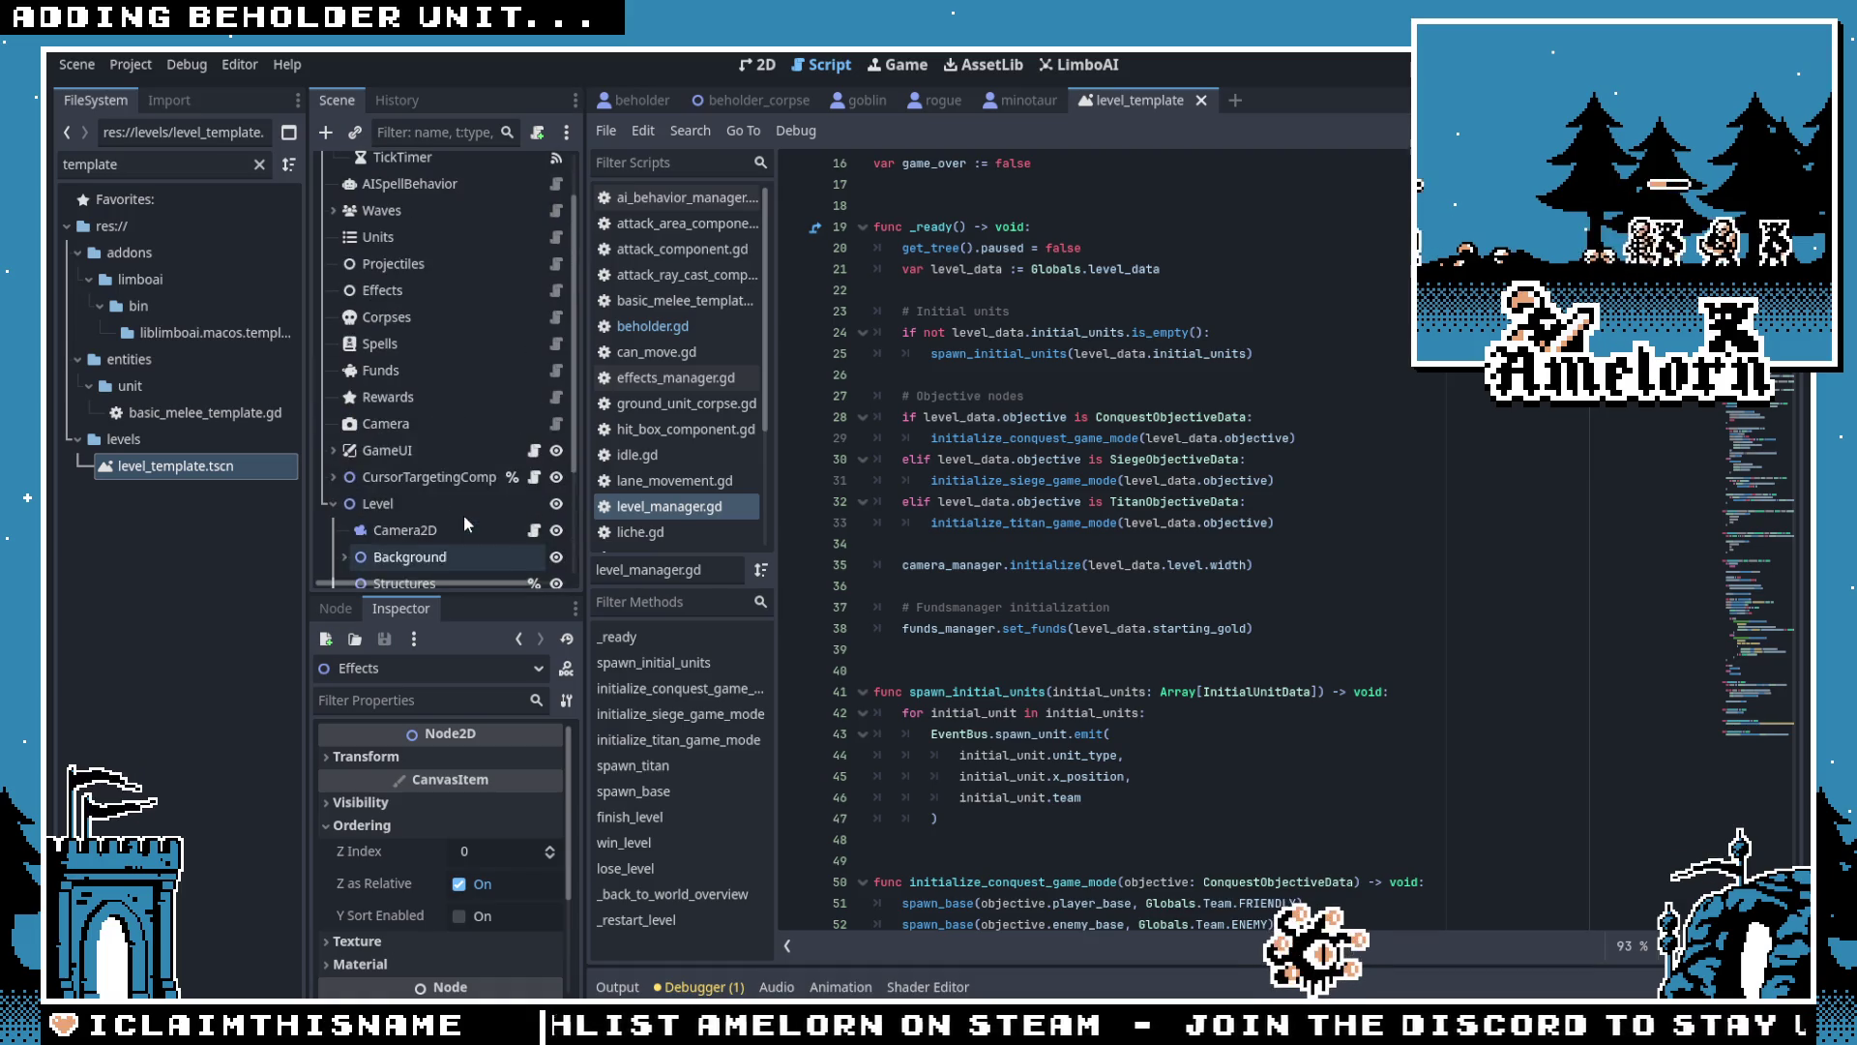
left_click(556, 290)
scroll(951, 554, "down", 3)
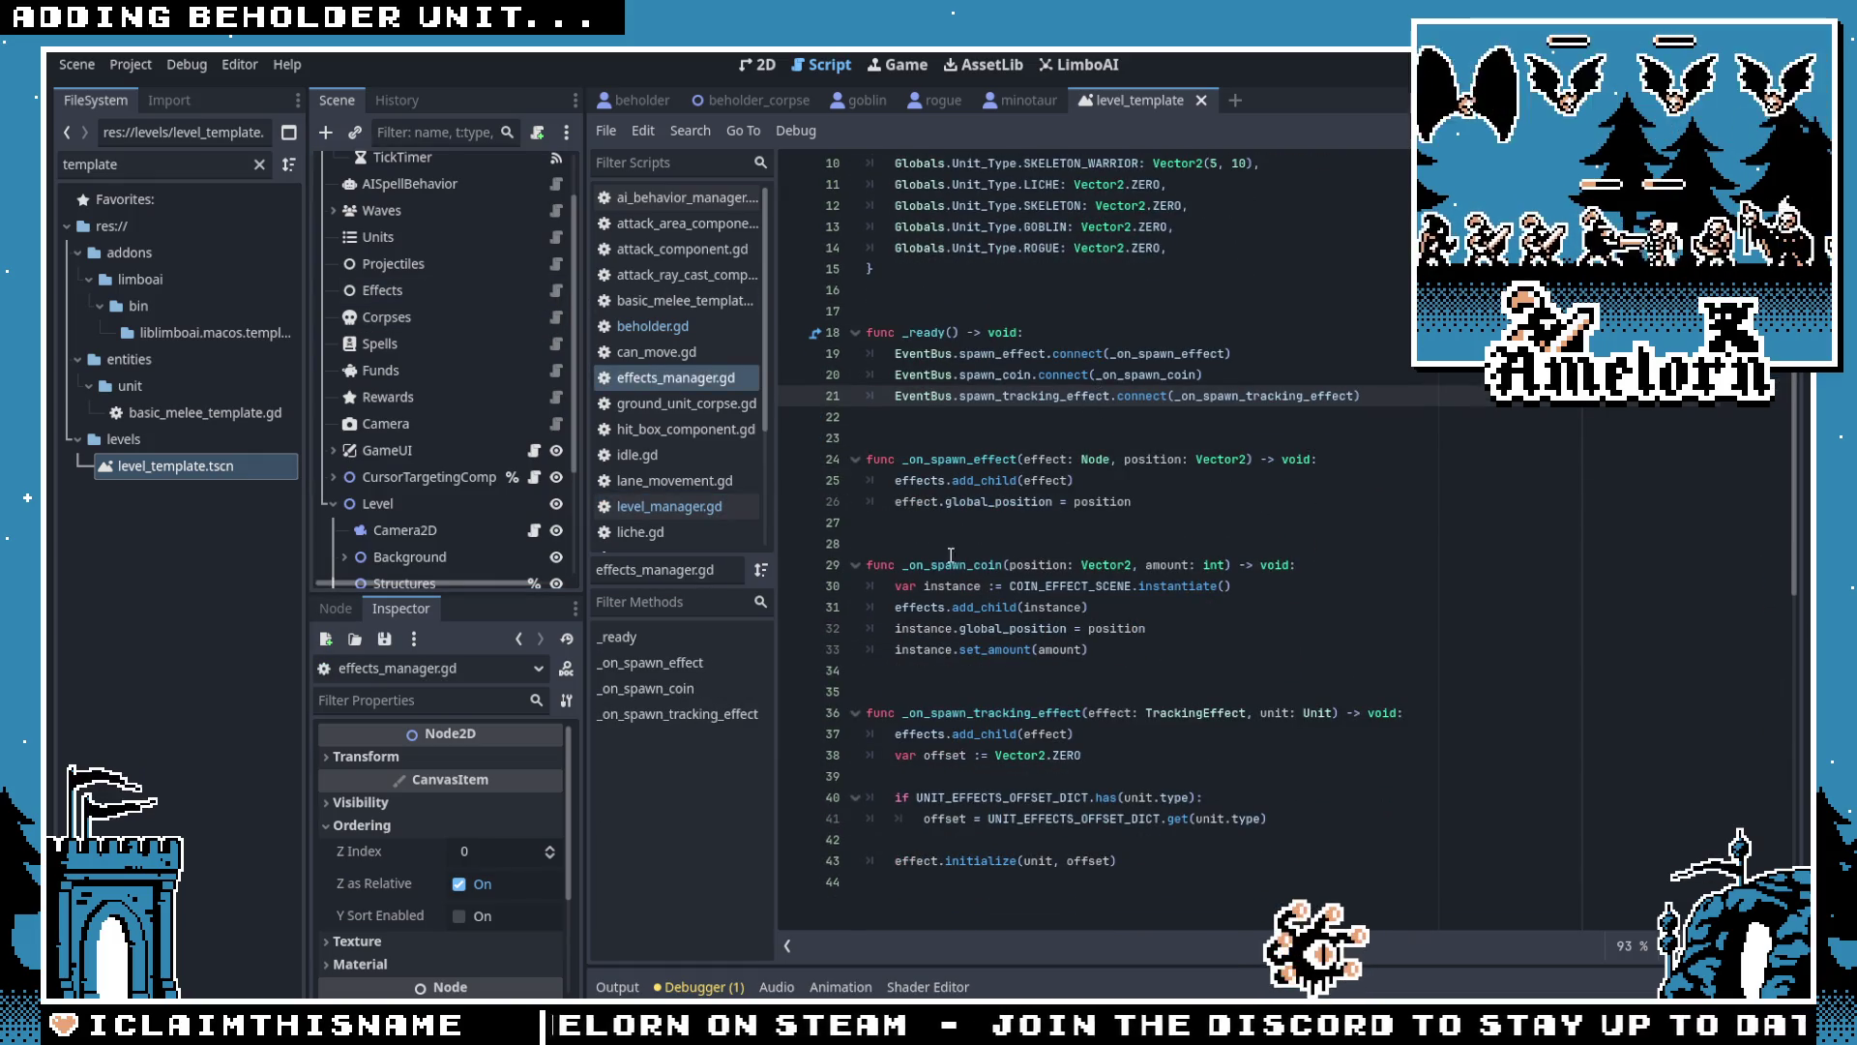
Inspect the _on_spawn_tracking_effect handler and the Unit.type documentation
left_click(951, 559)
double_click(1006, 712)
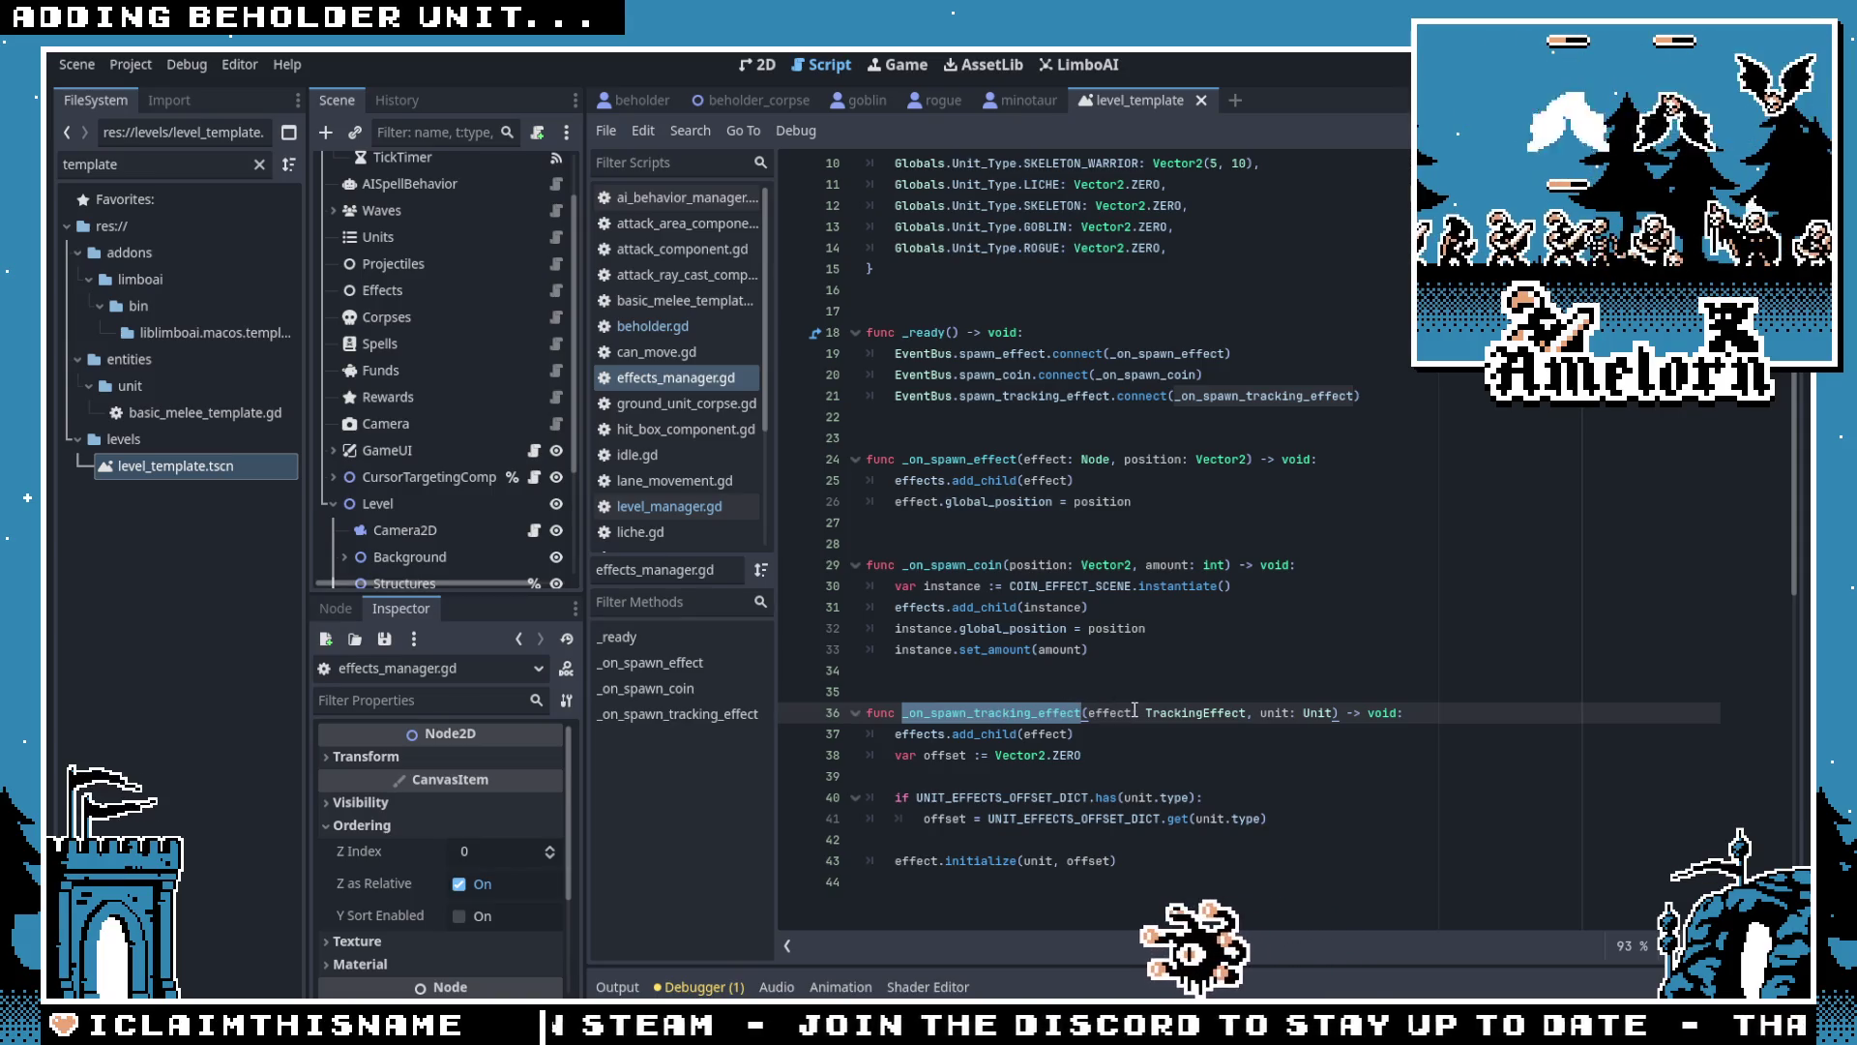
key("Down")
key("Down")
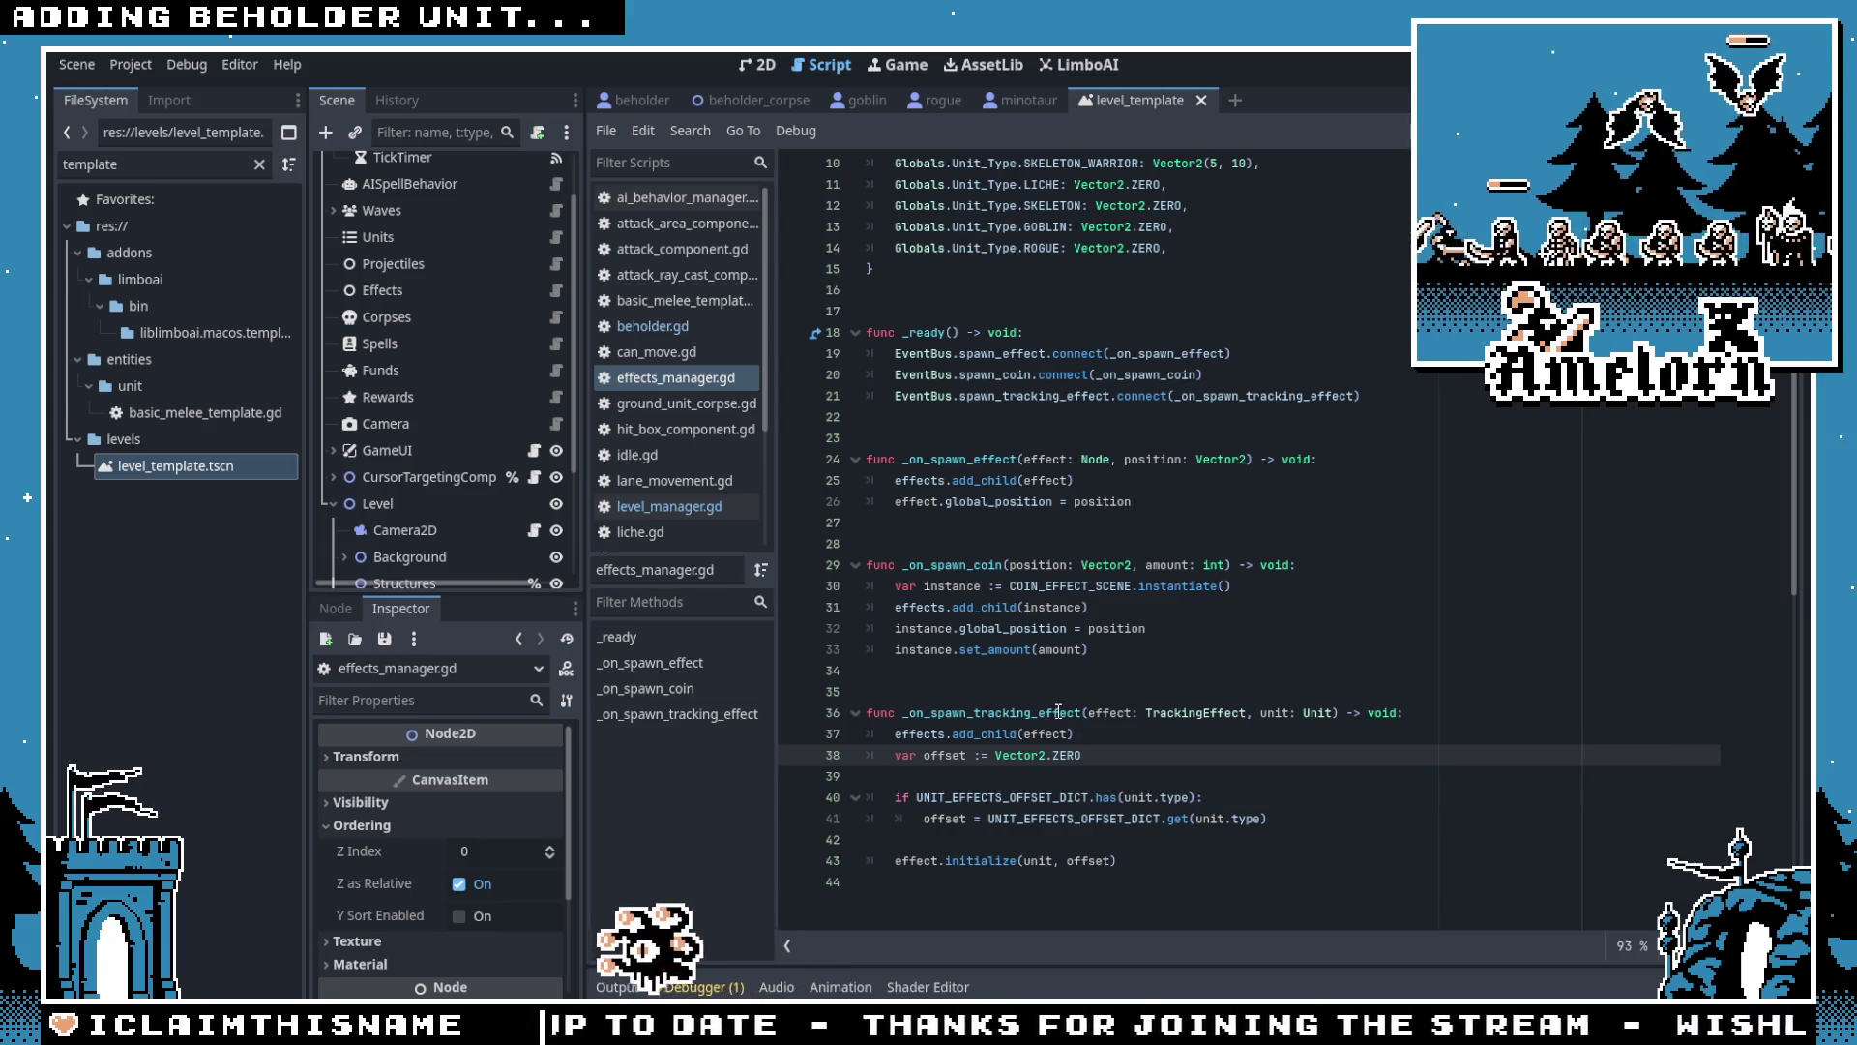
mouse_move(1167, 805)
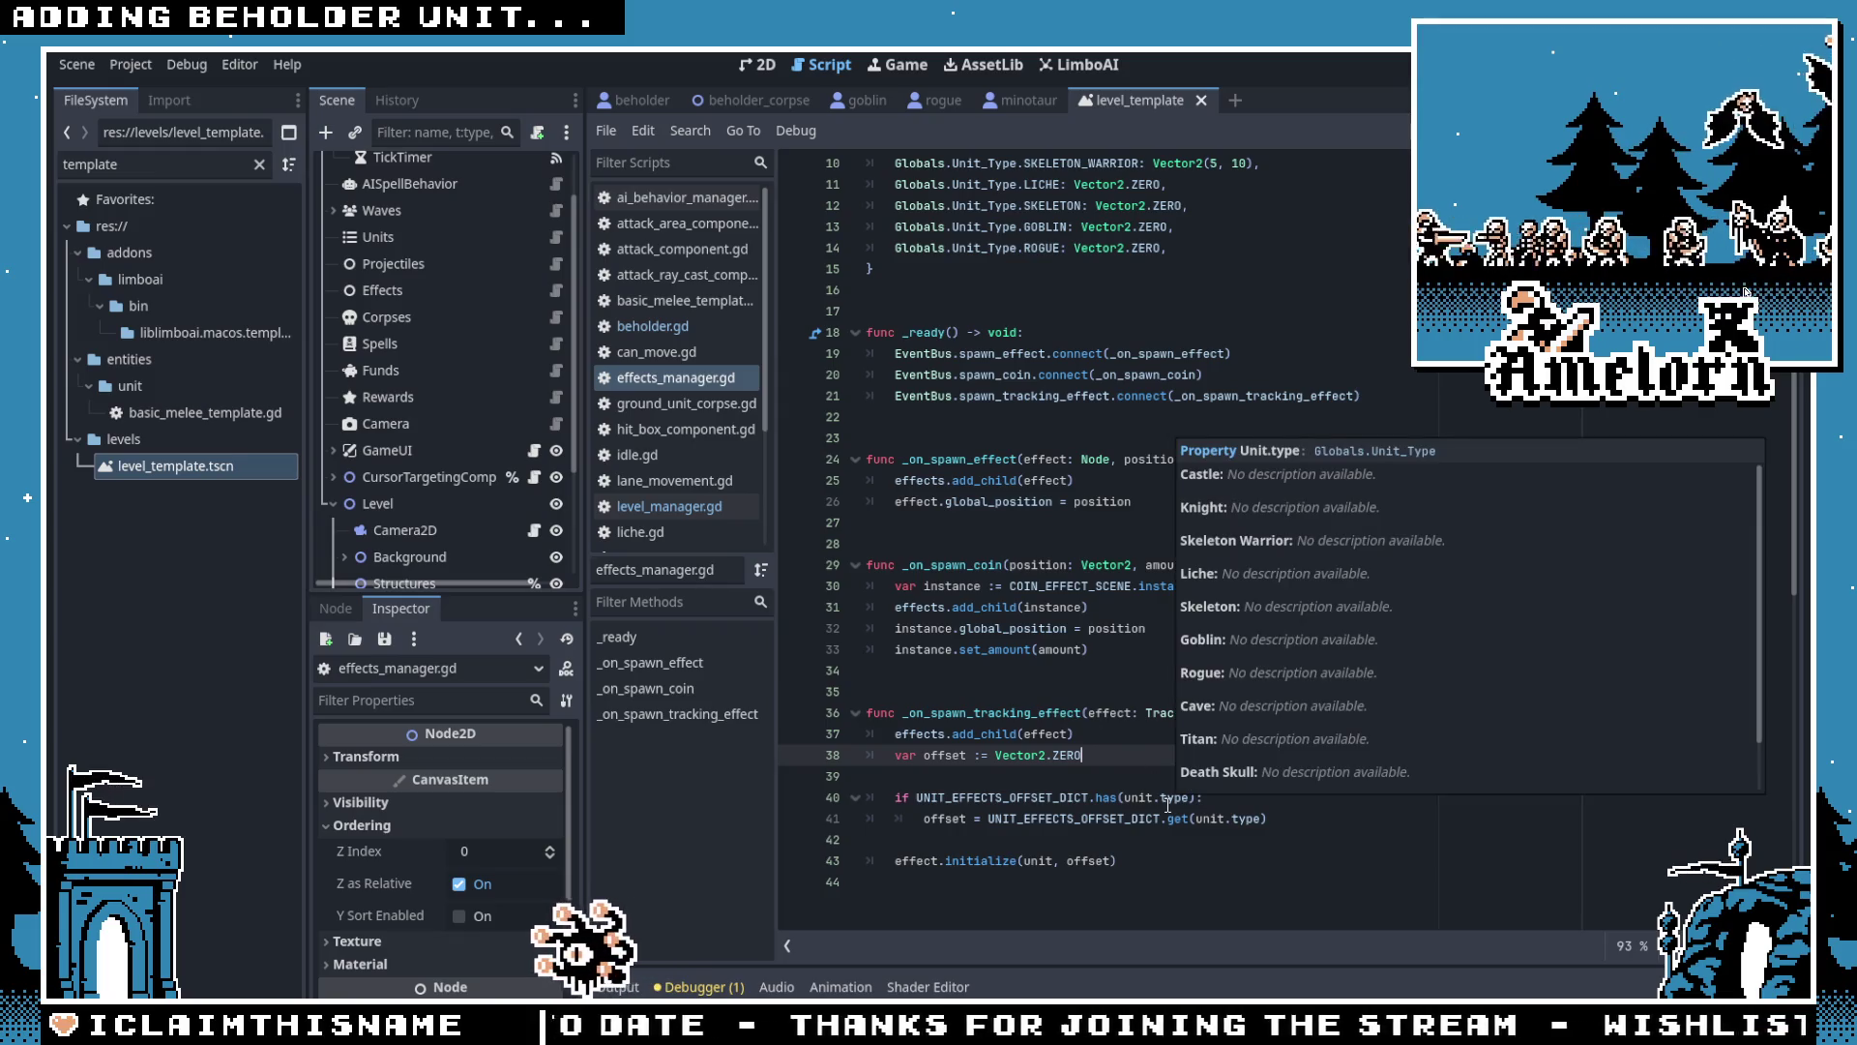
left_click(1048, 755)
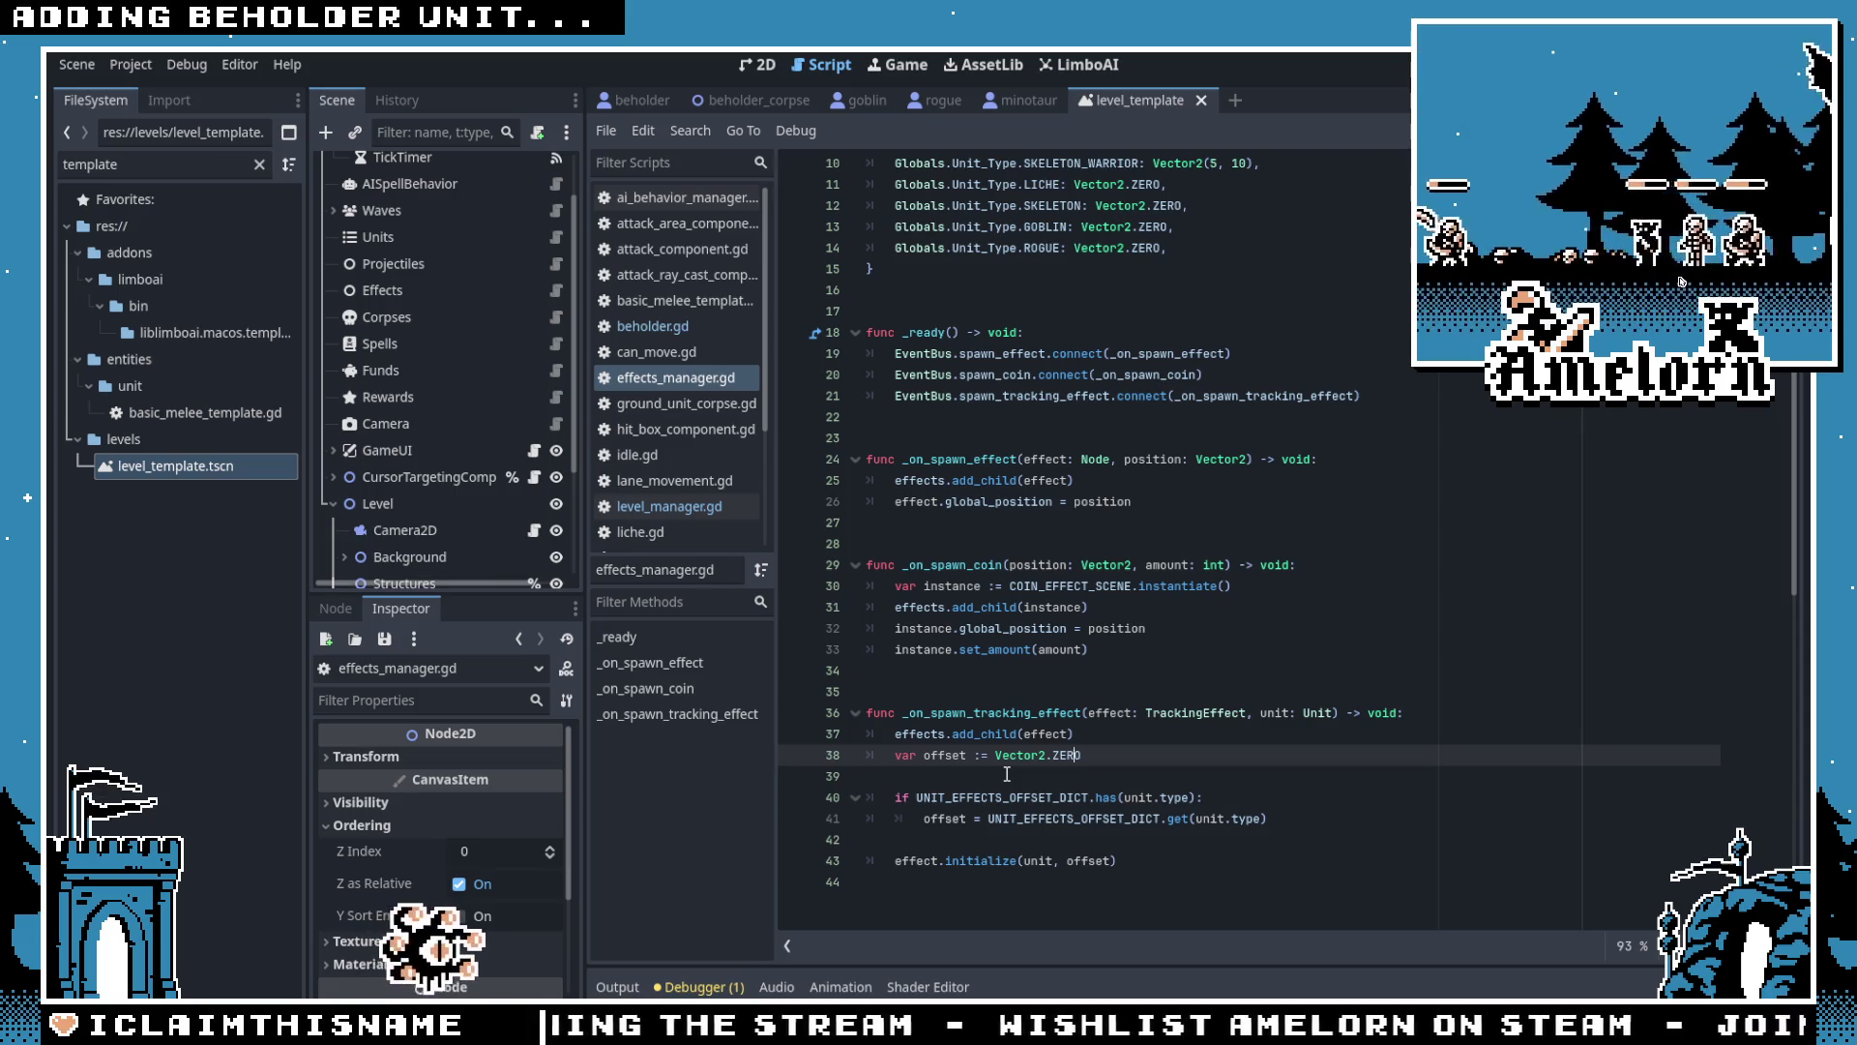
Jump to the TrackingEffect class definition in tracking_effect.gd
left_click(1006, 774)
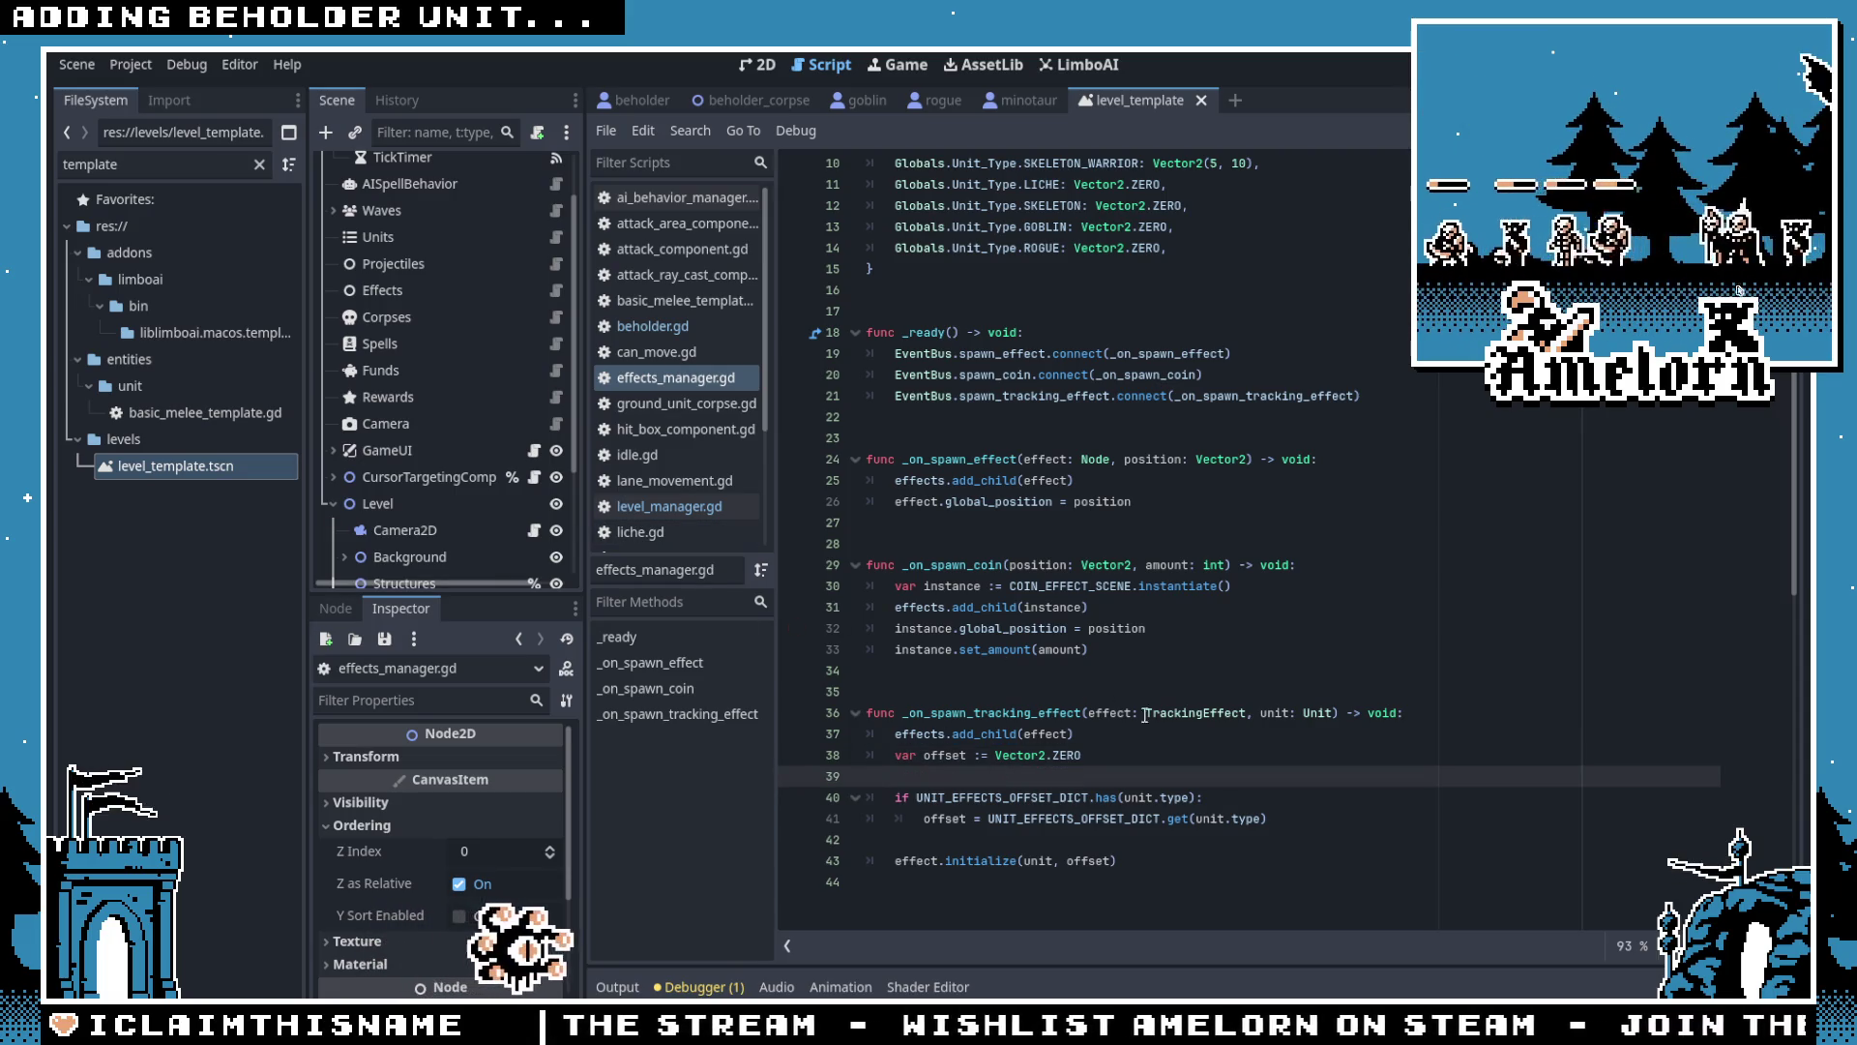
left_click(1175, 714)
left_click(1194, 726, "ctrl")
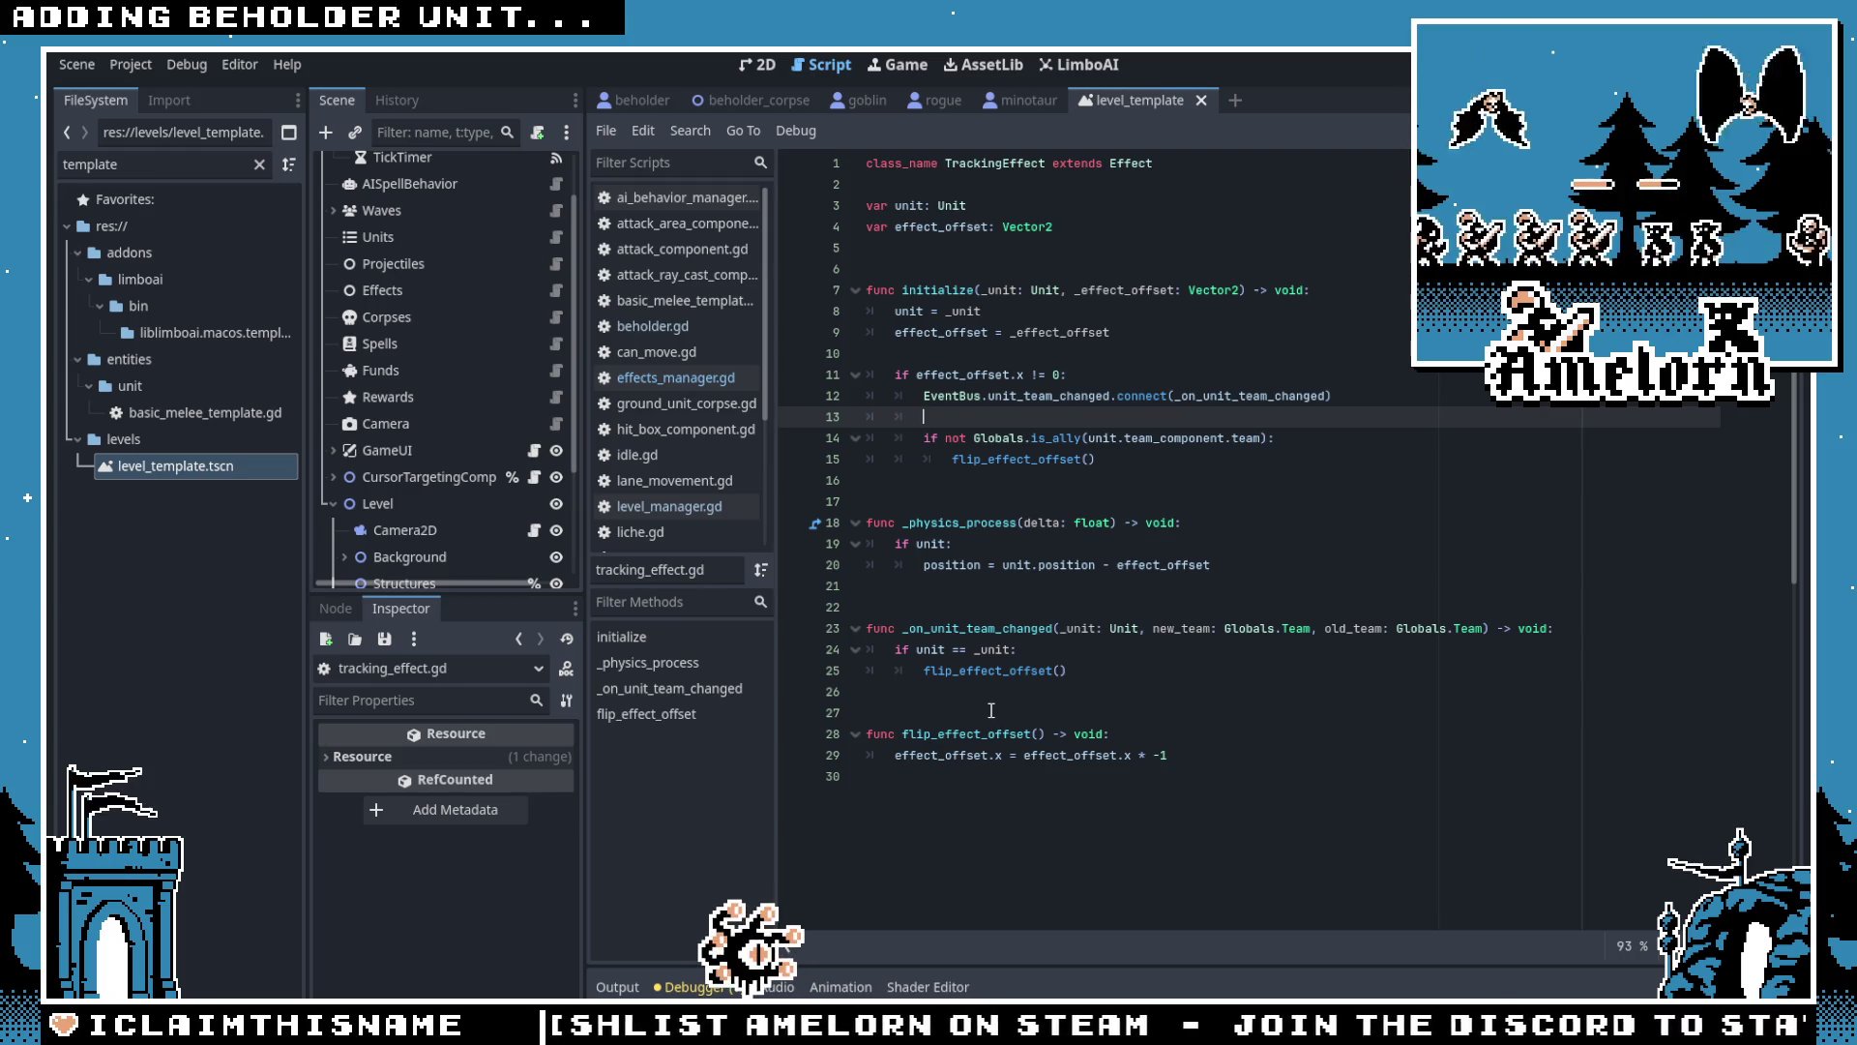
View the base Effect class, return to tracking_effect.gd, and run the project with F5
mouse_move(989, 683)
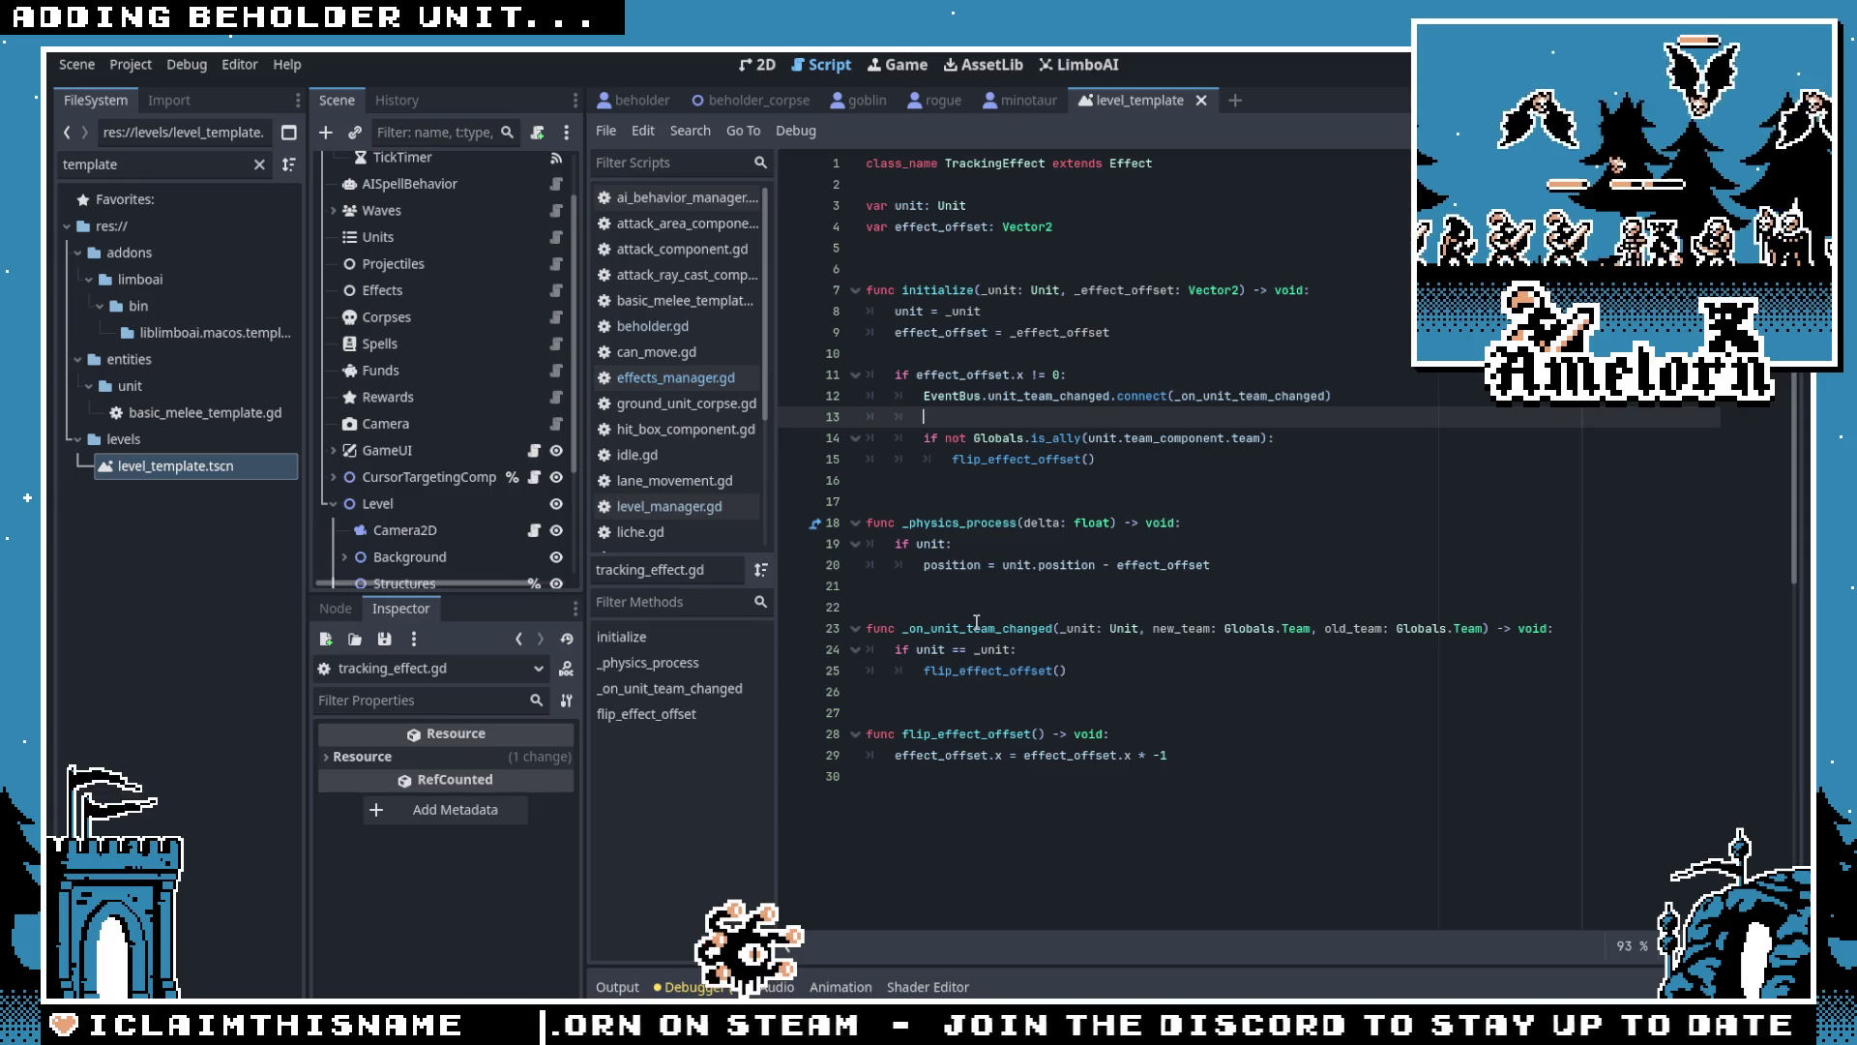
left_click(1127, 166, "ctrl")
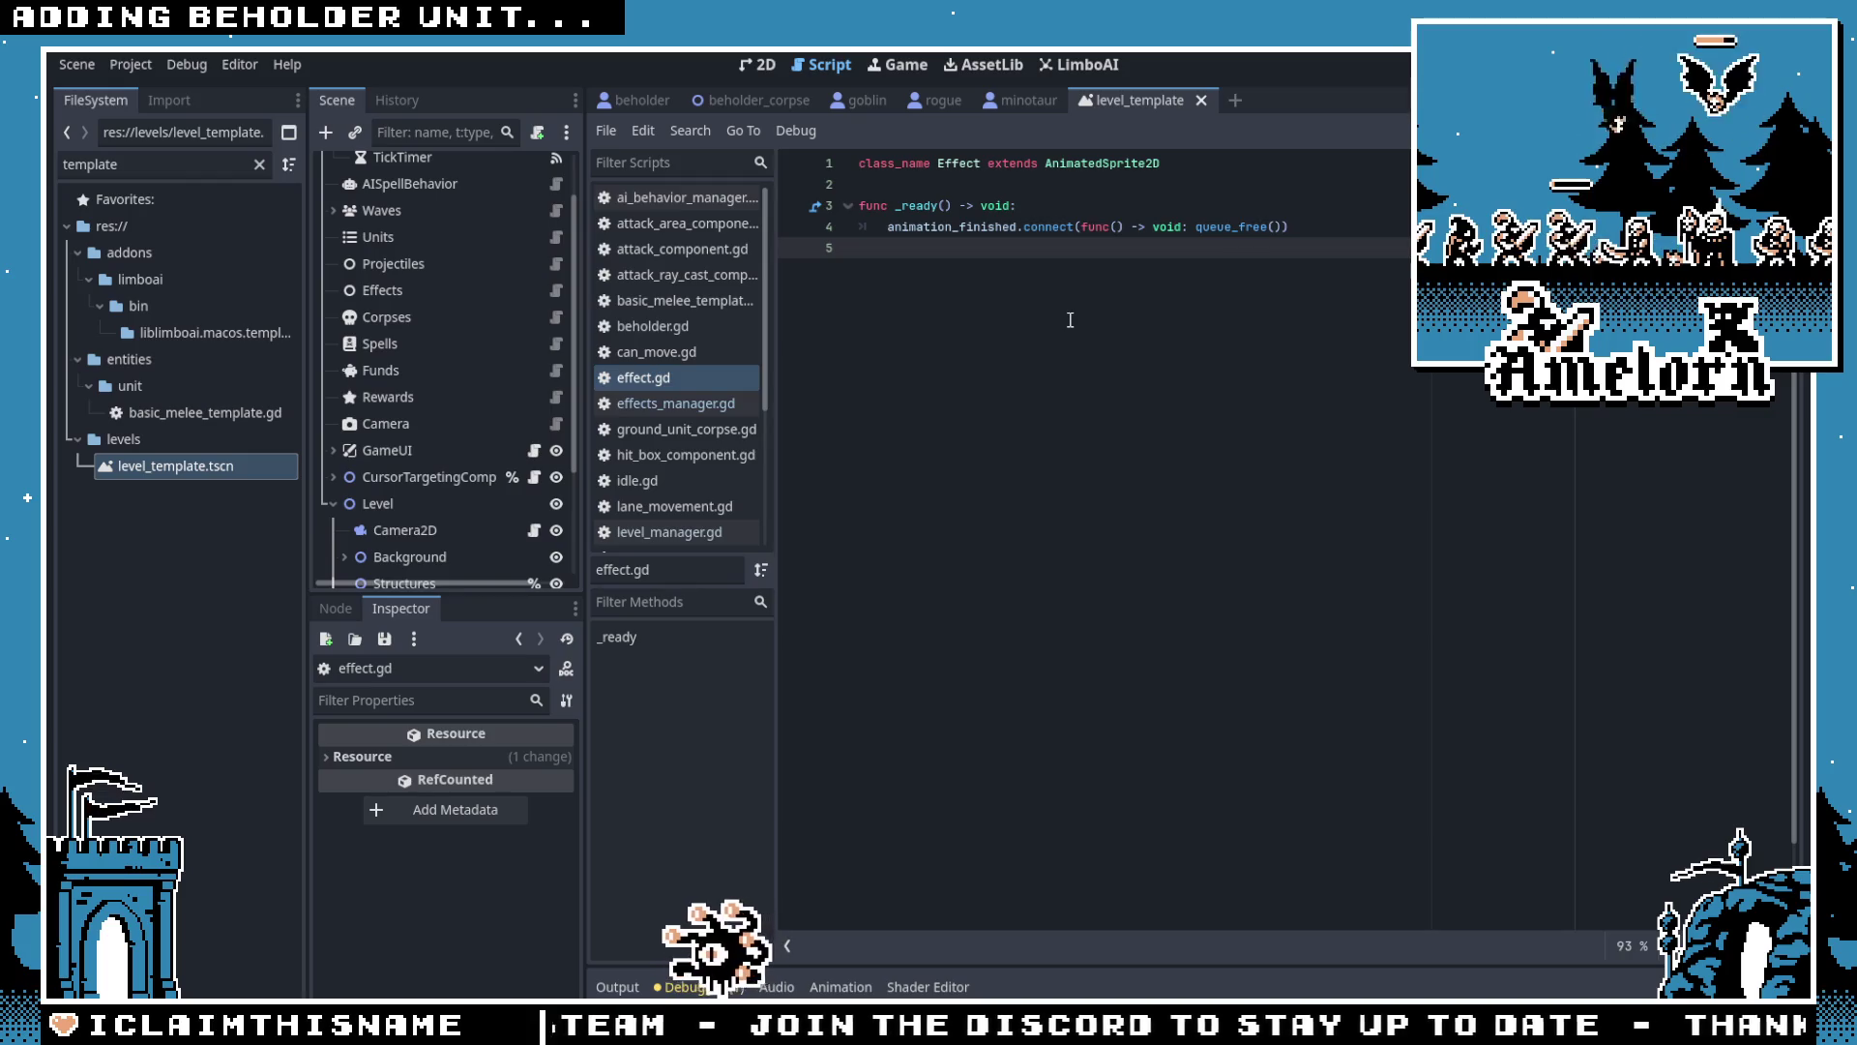
key("alt+Left")
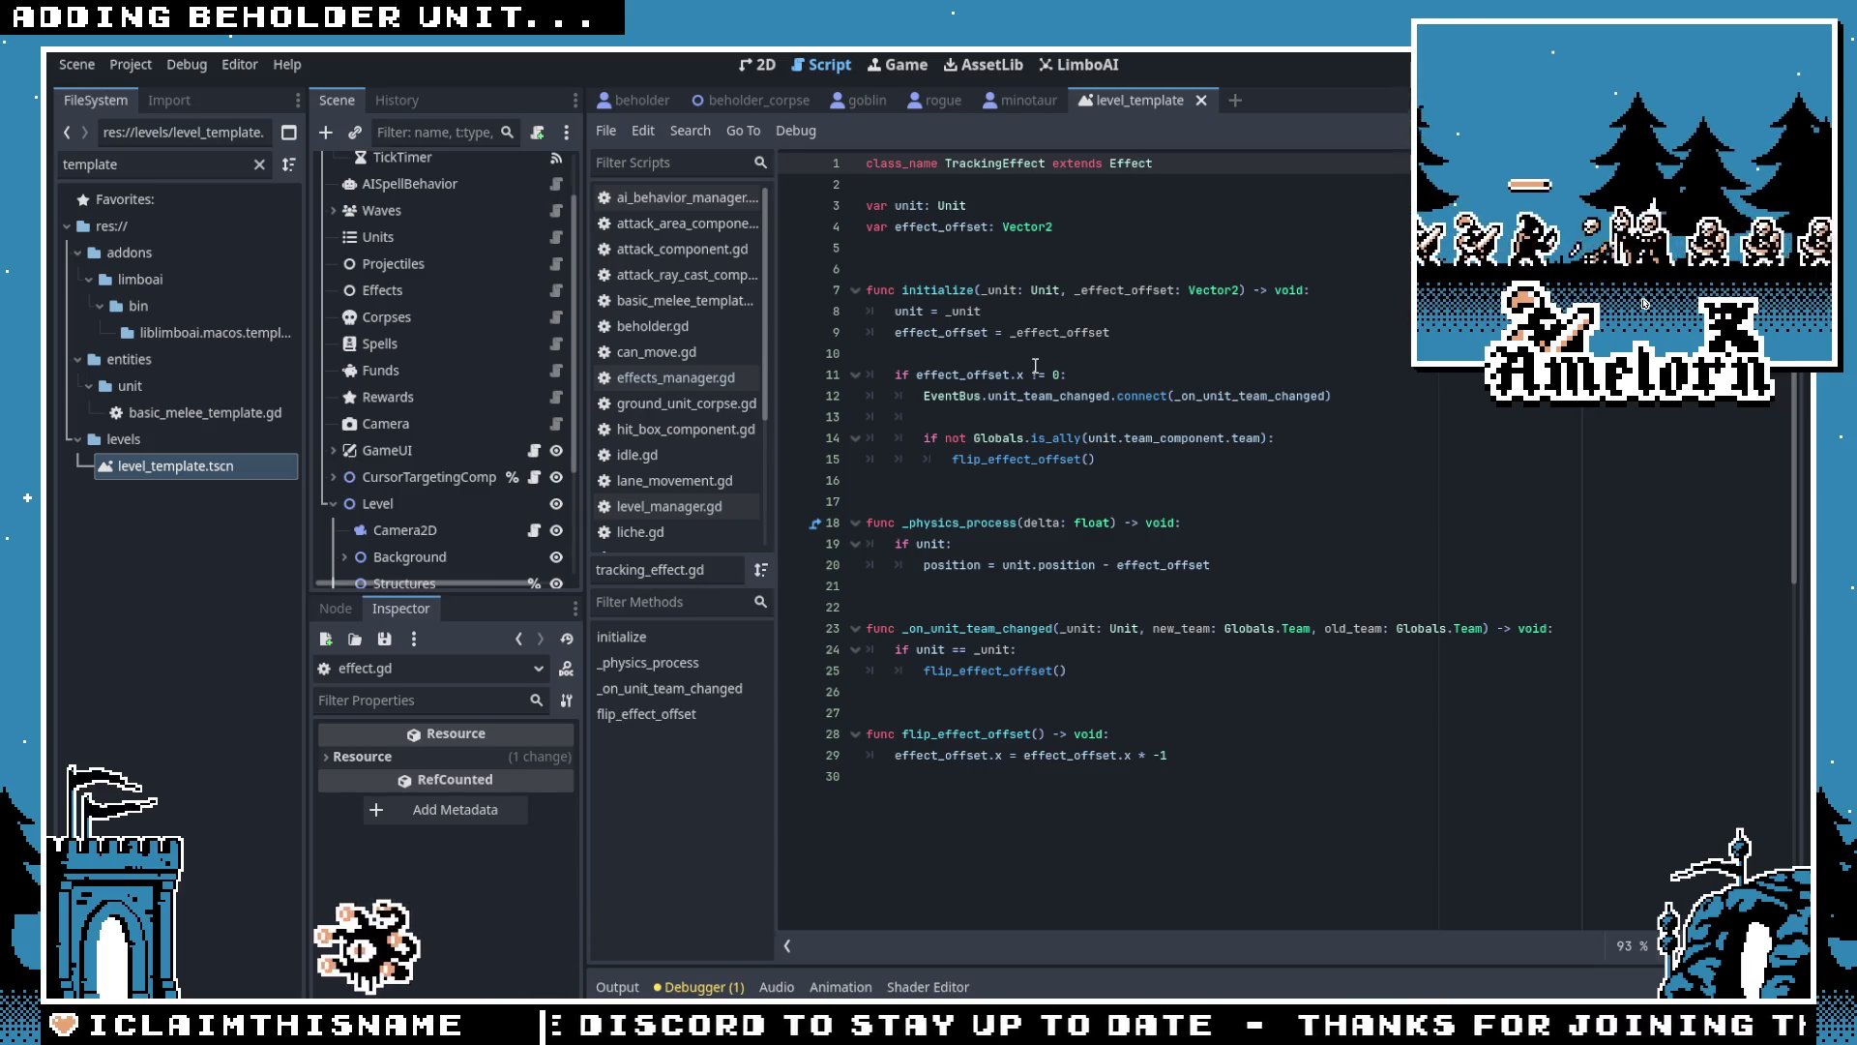
key("F5")
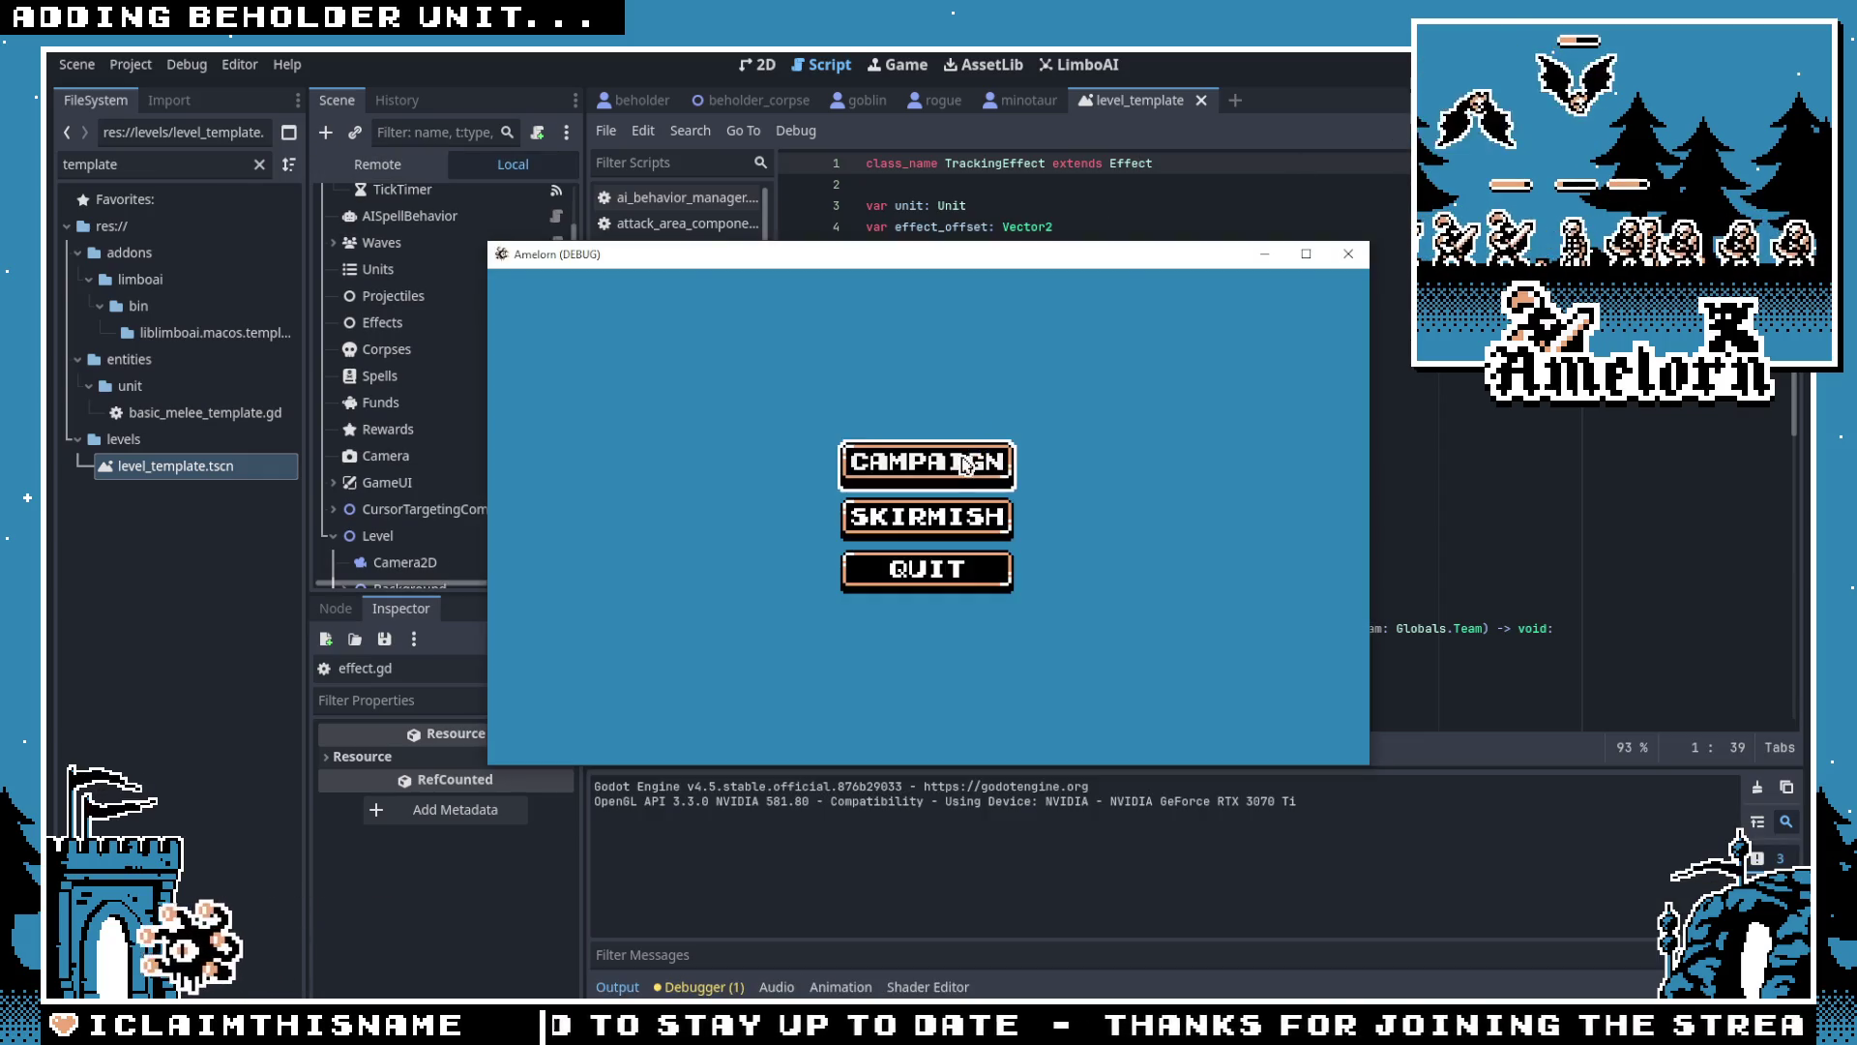
Start the Forest Conquest campaign level and maximize the game window
left_click(965, 464)
left_click(949, 519)
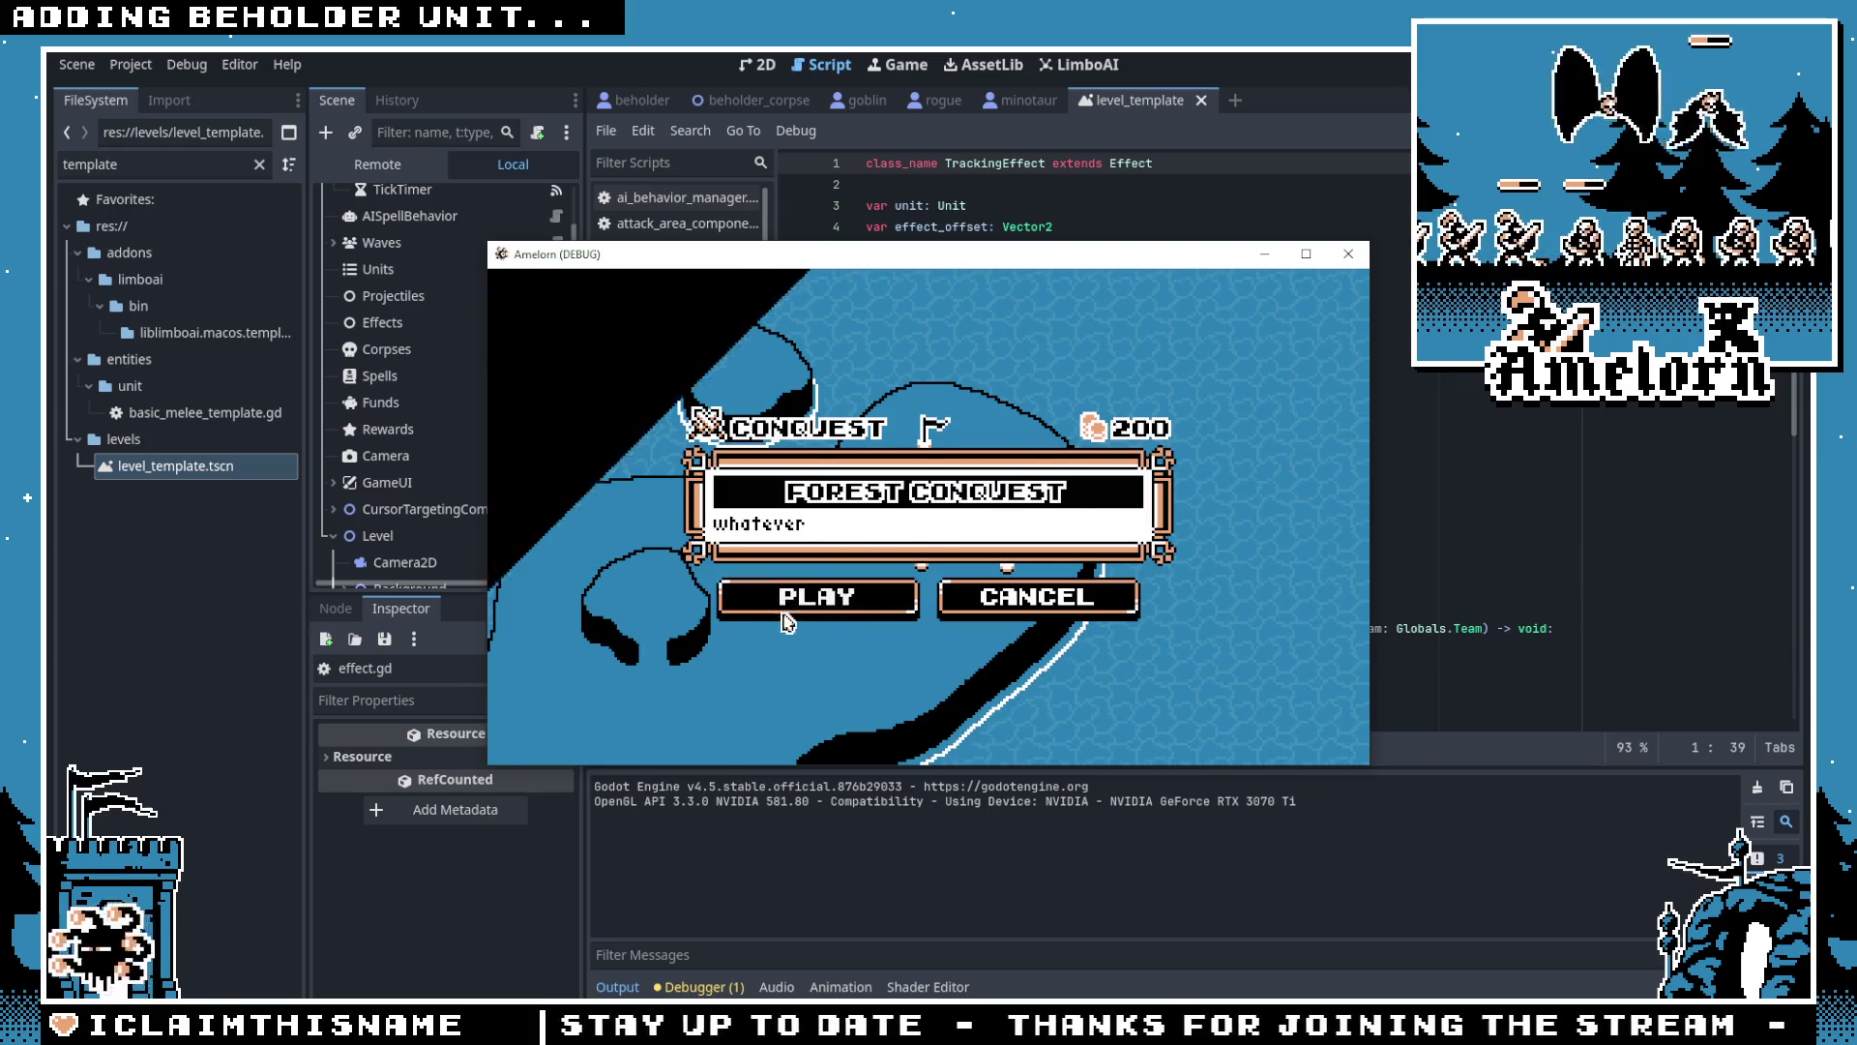
left_click(783, 612)
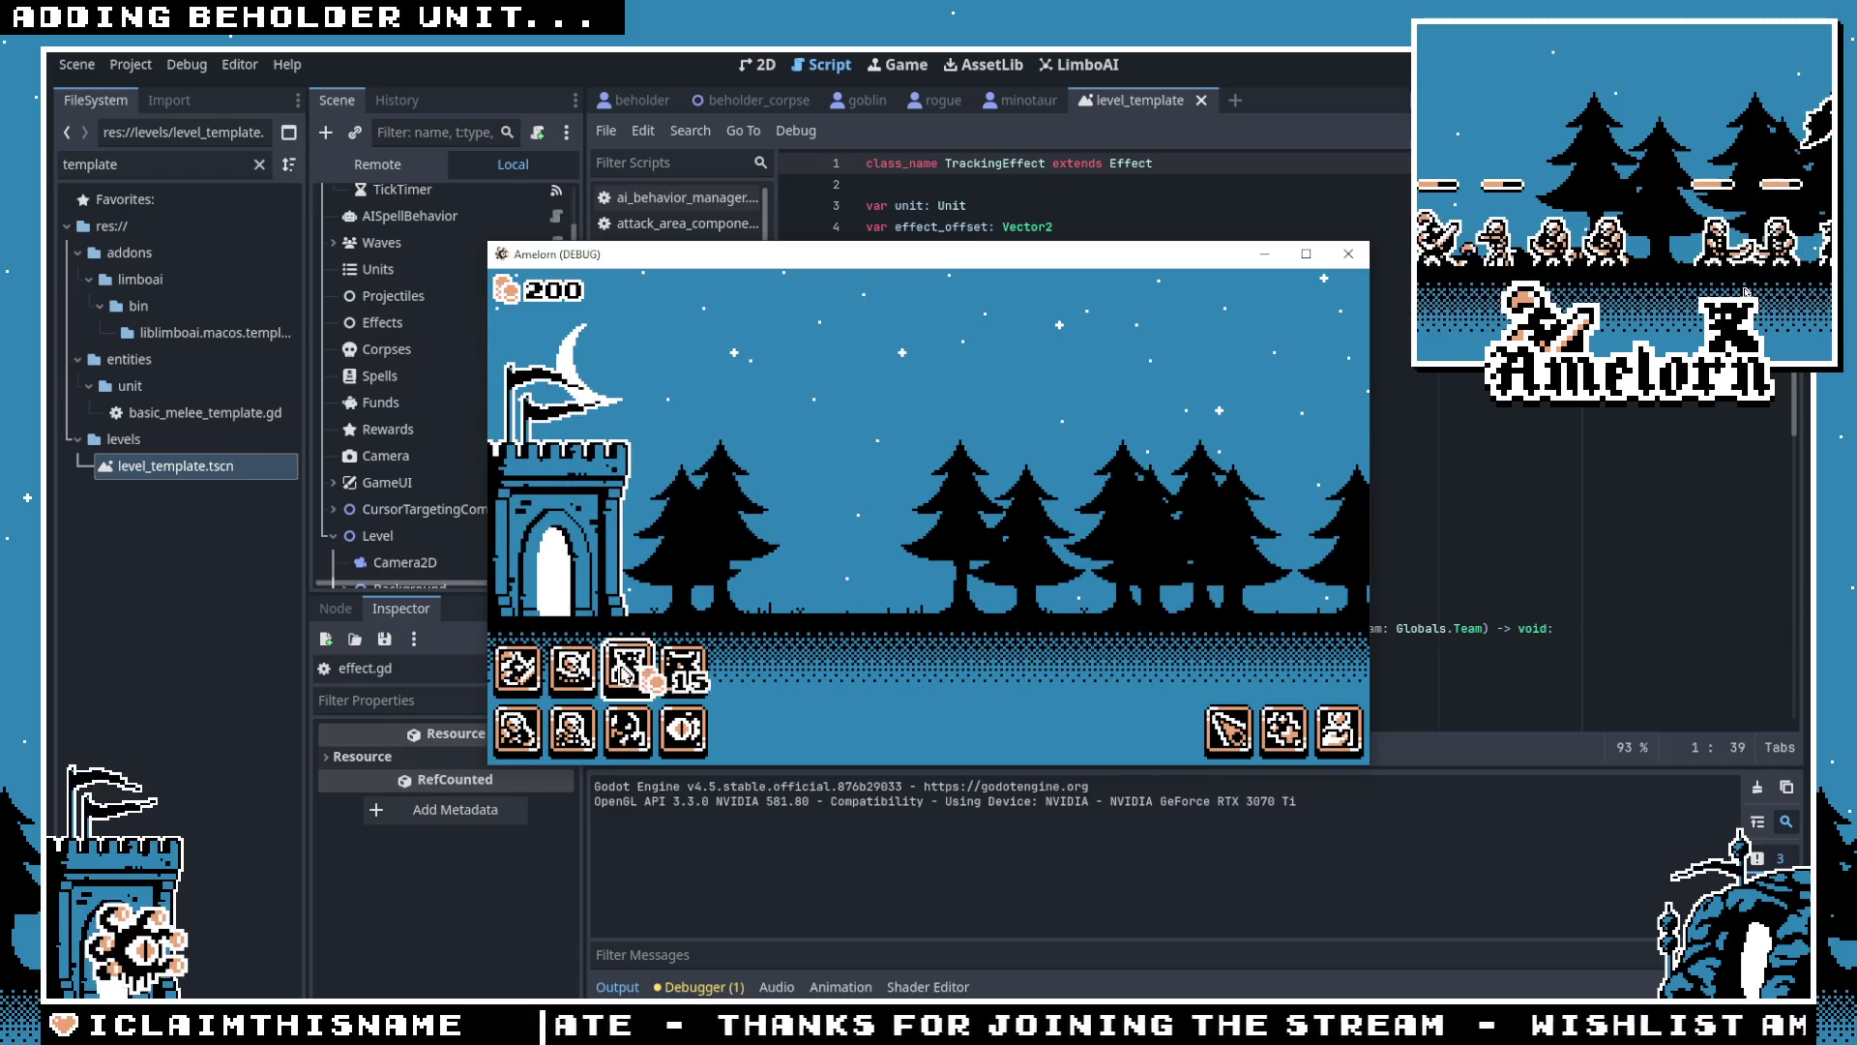
left_click(1307, 253)
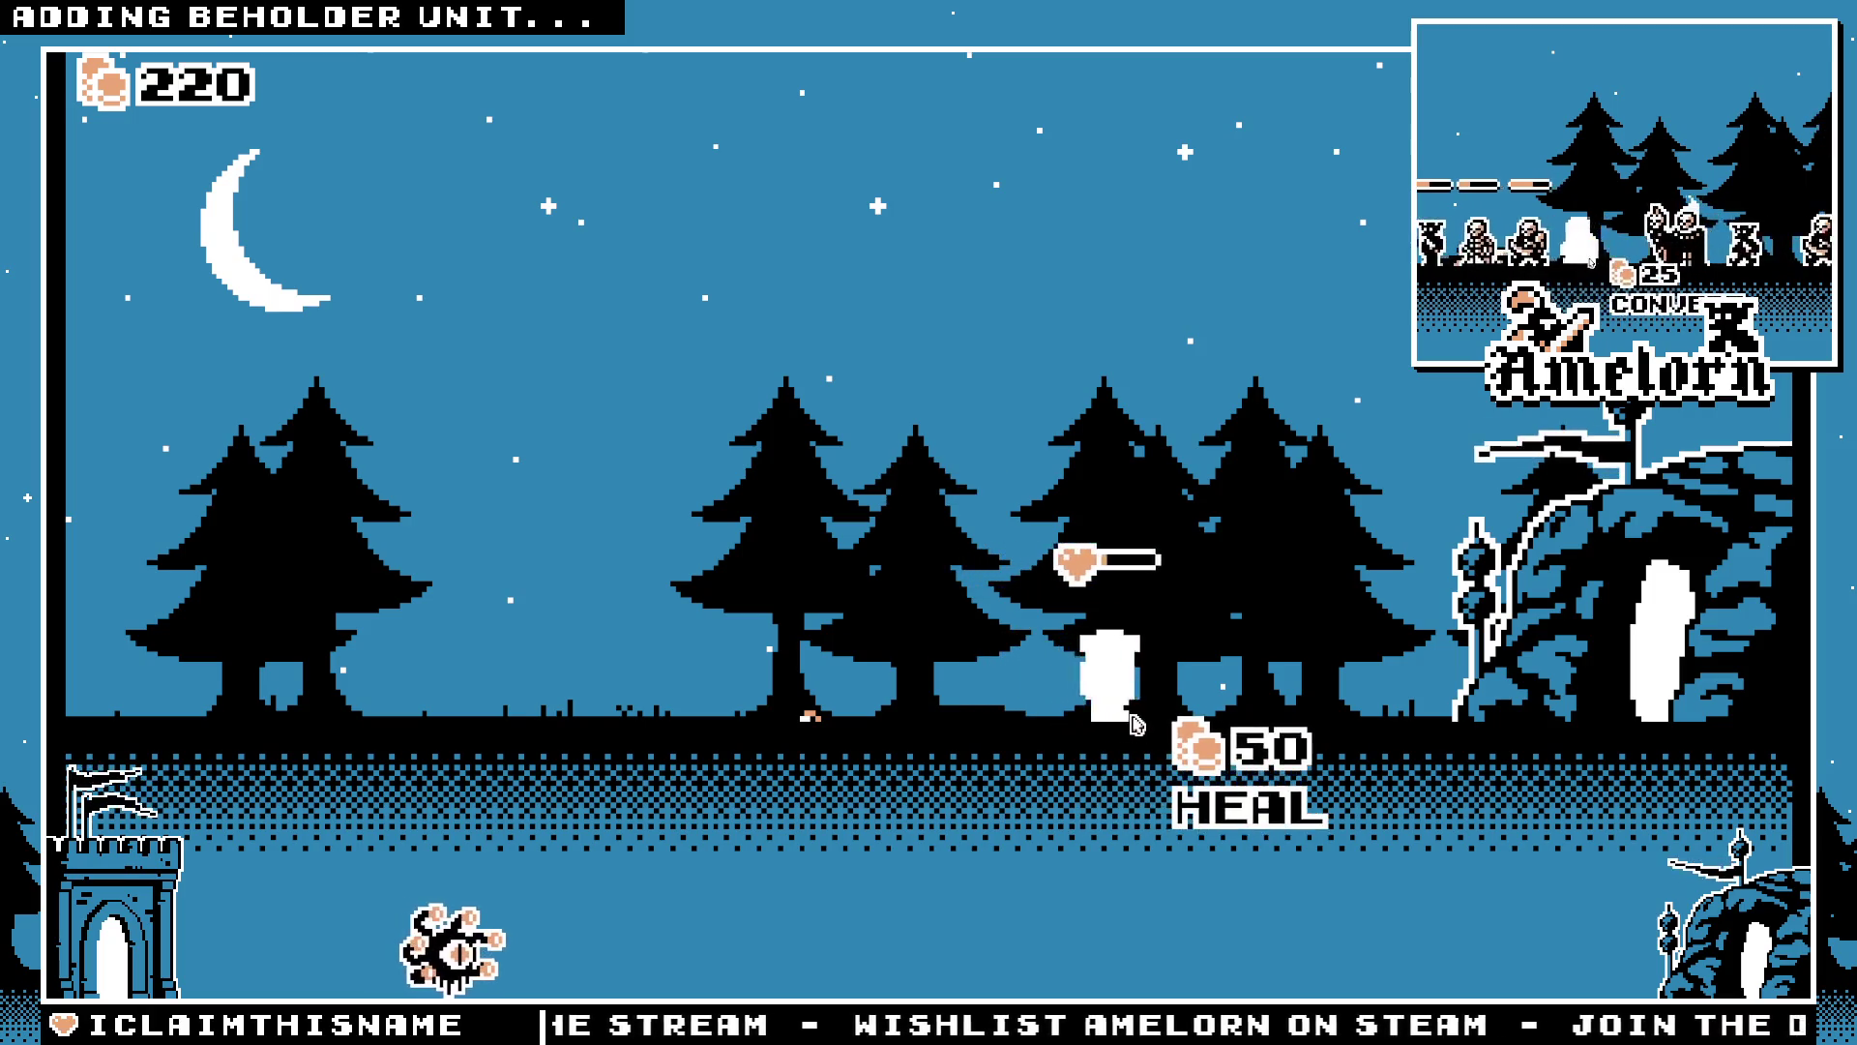
Cast two heal spells on the battlefield, then go back to the editor
left_click(1171, 753)
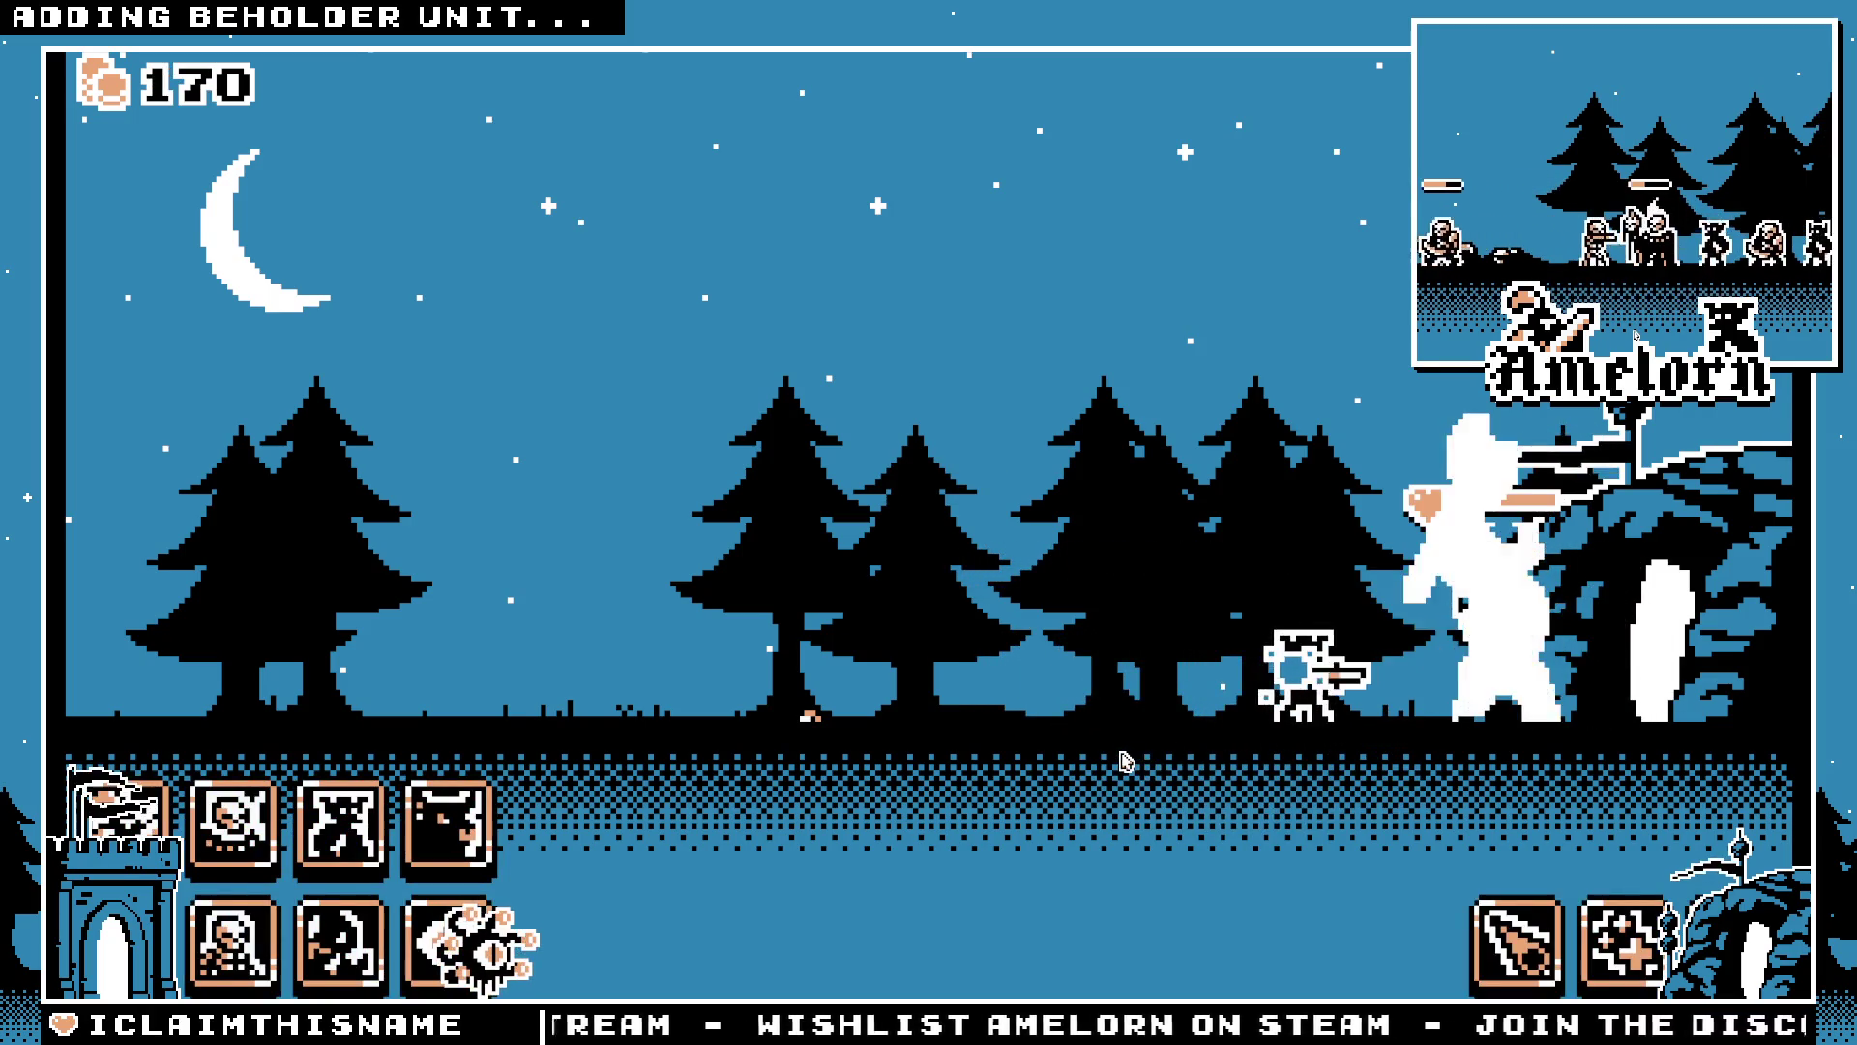
left_click(1277, 820)
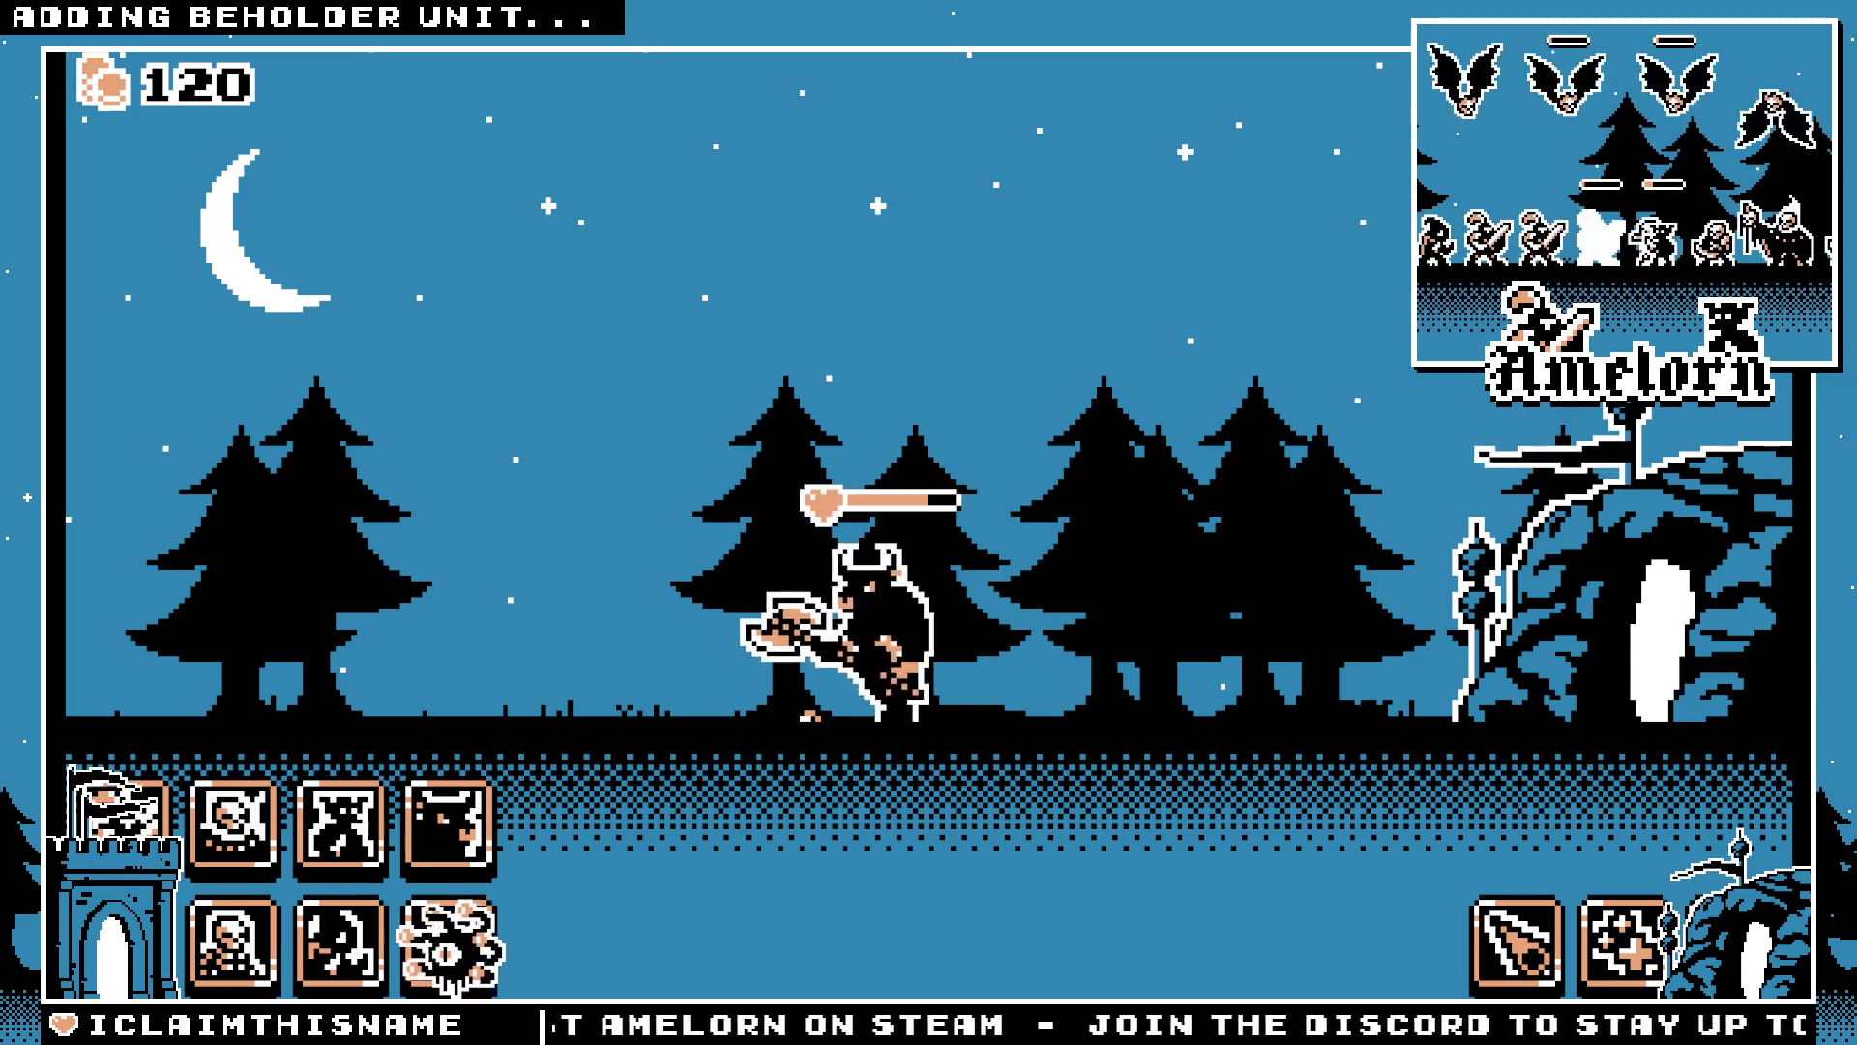
key("alt+Tab")
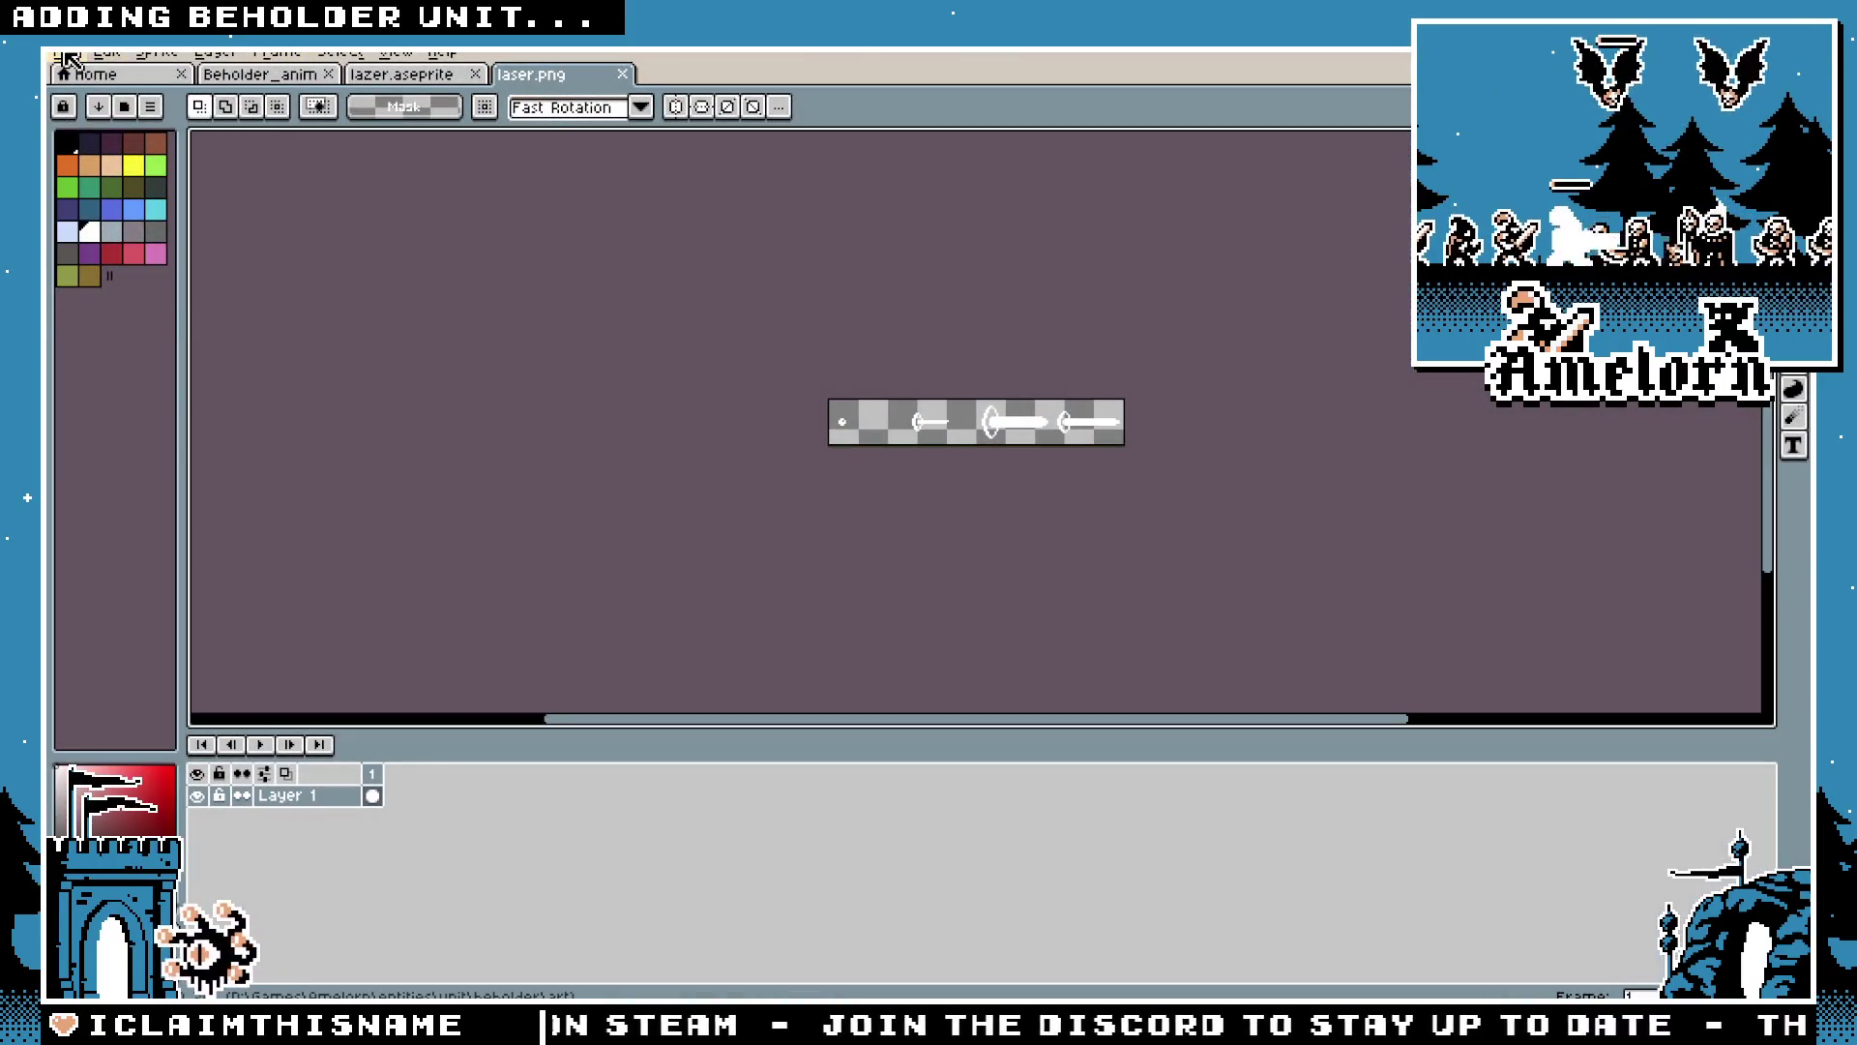
In Aseprite, open healing.aseprite from the Majesty GB art folder
left_click(70, 58)
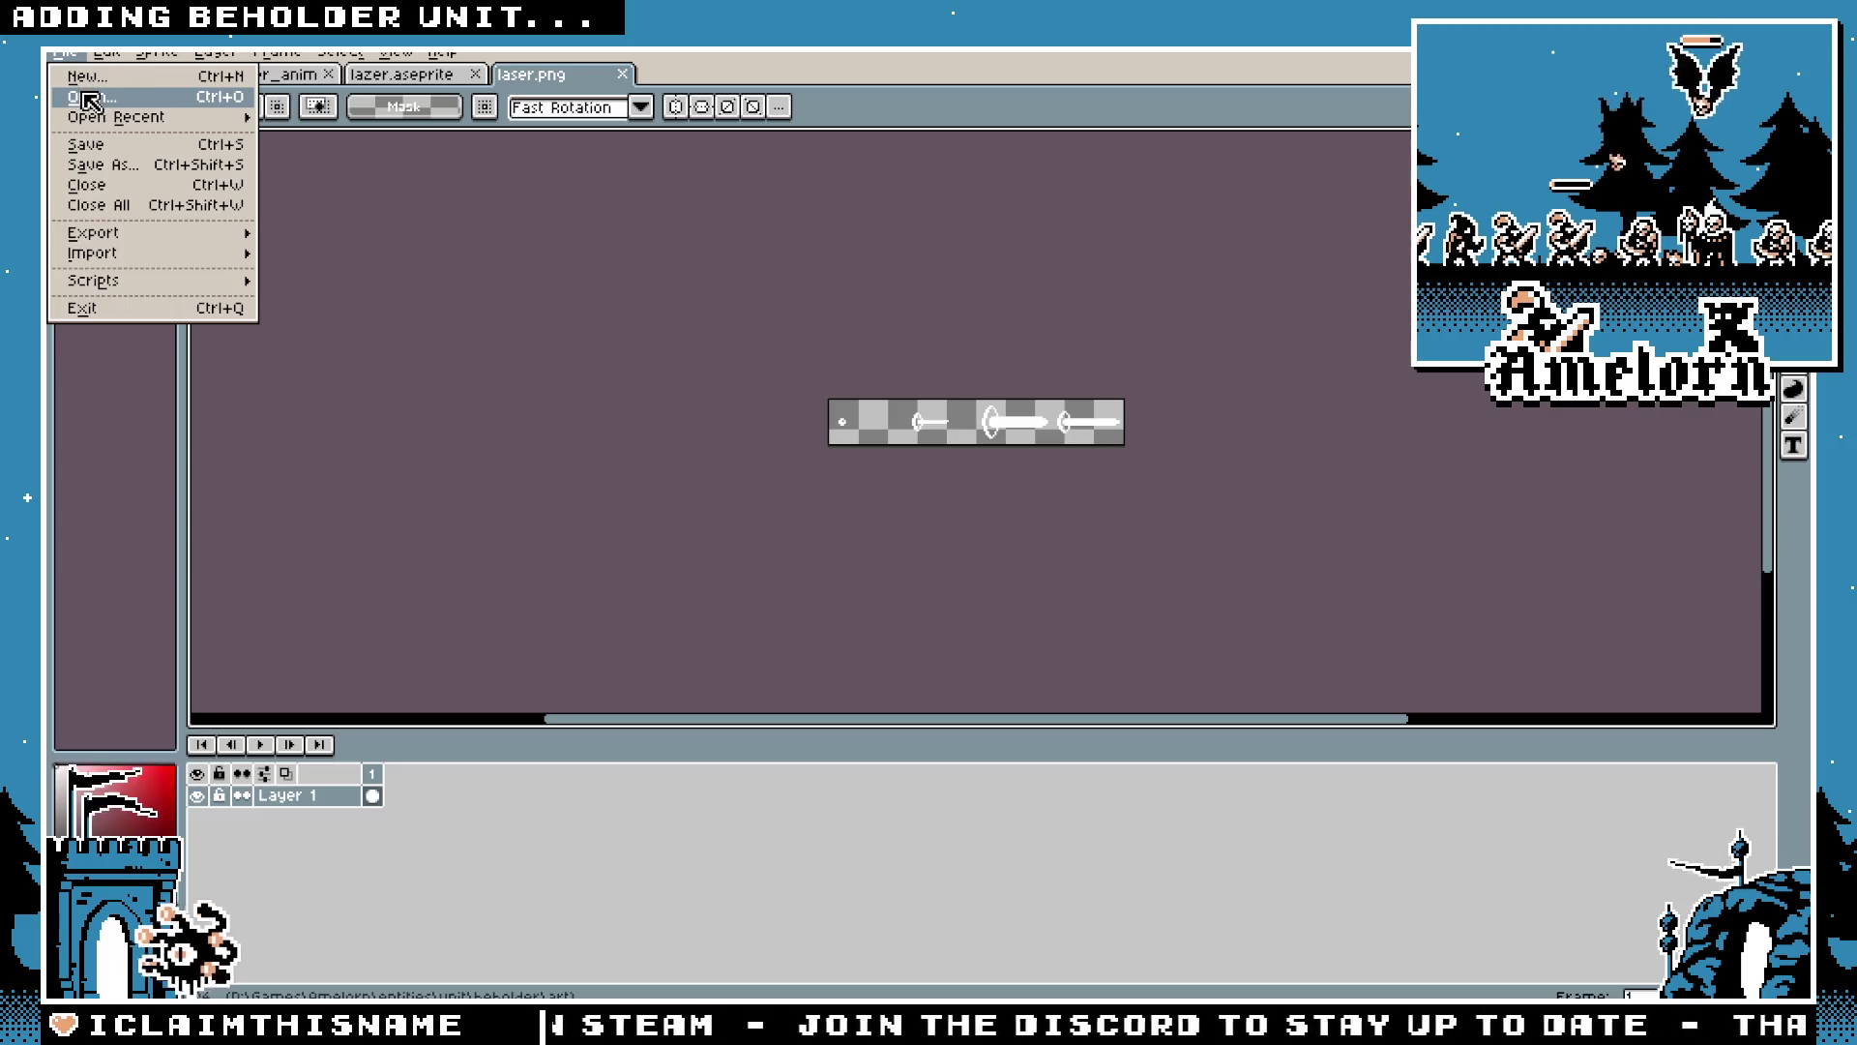
left_click(87, 110)
left_click(387, 94)
left_click(387, 356)
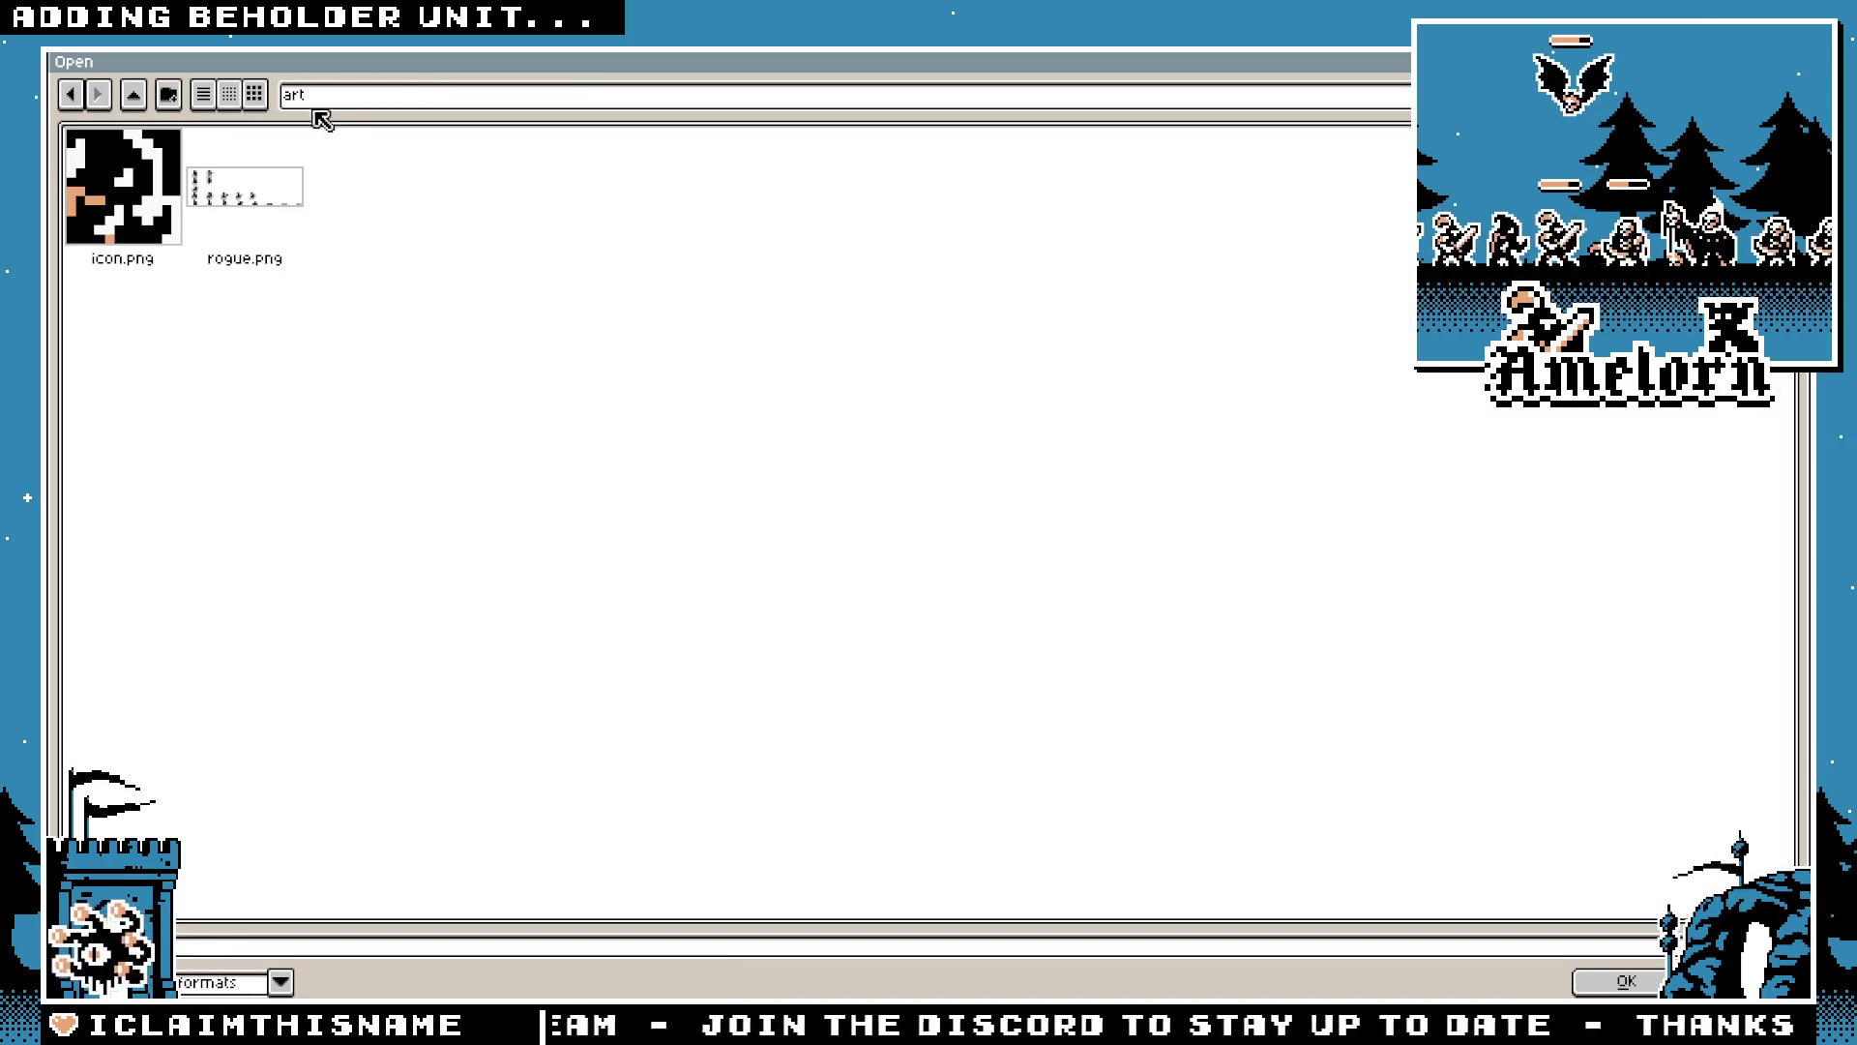
left_click(317, 101)
left_click(373, 332)
scroll(687, 390, "down", 4)
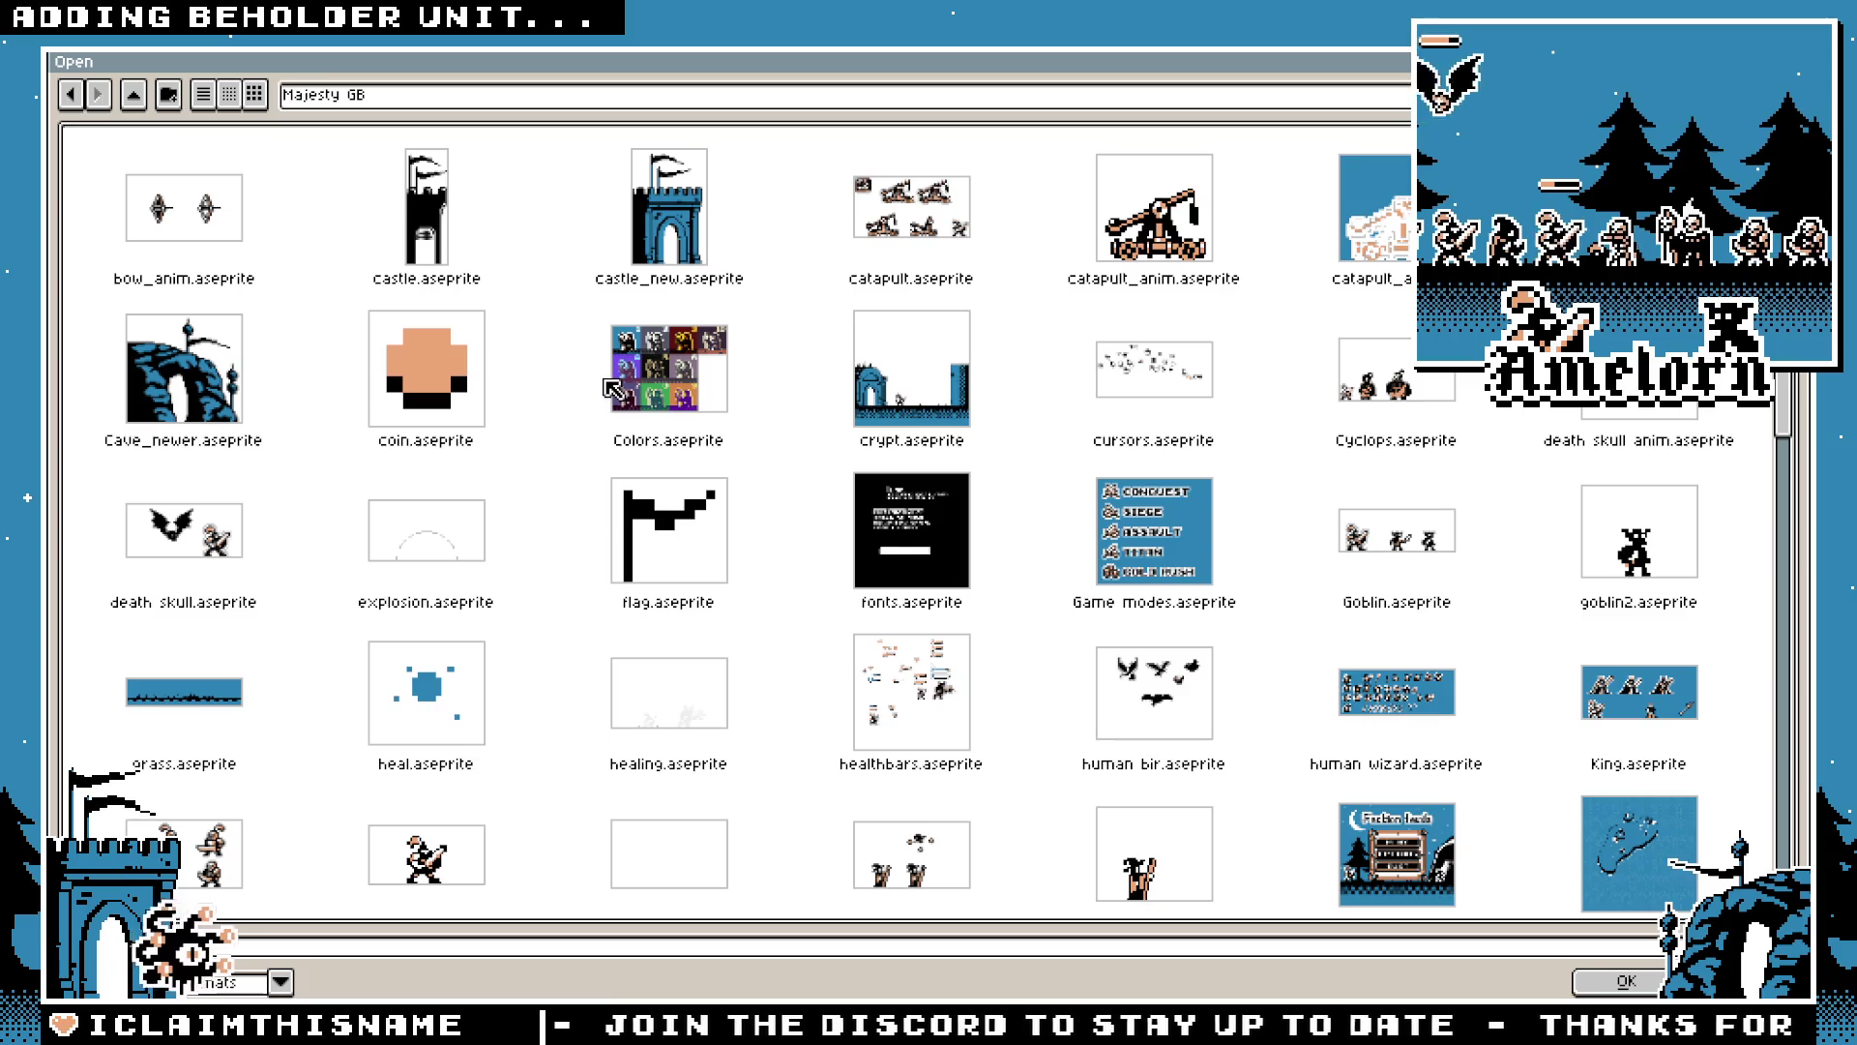
double_click(640, 669)
Review the healing sprite, then the laser.png, lazer and Beholder_anim files
scroll(962, 423, "up", 4)
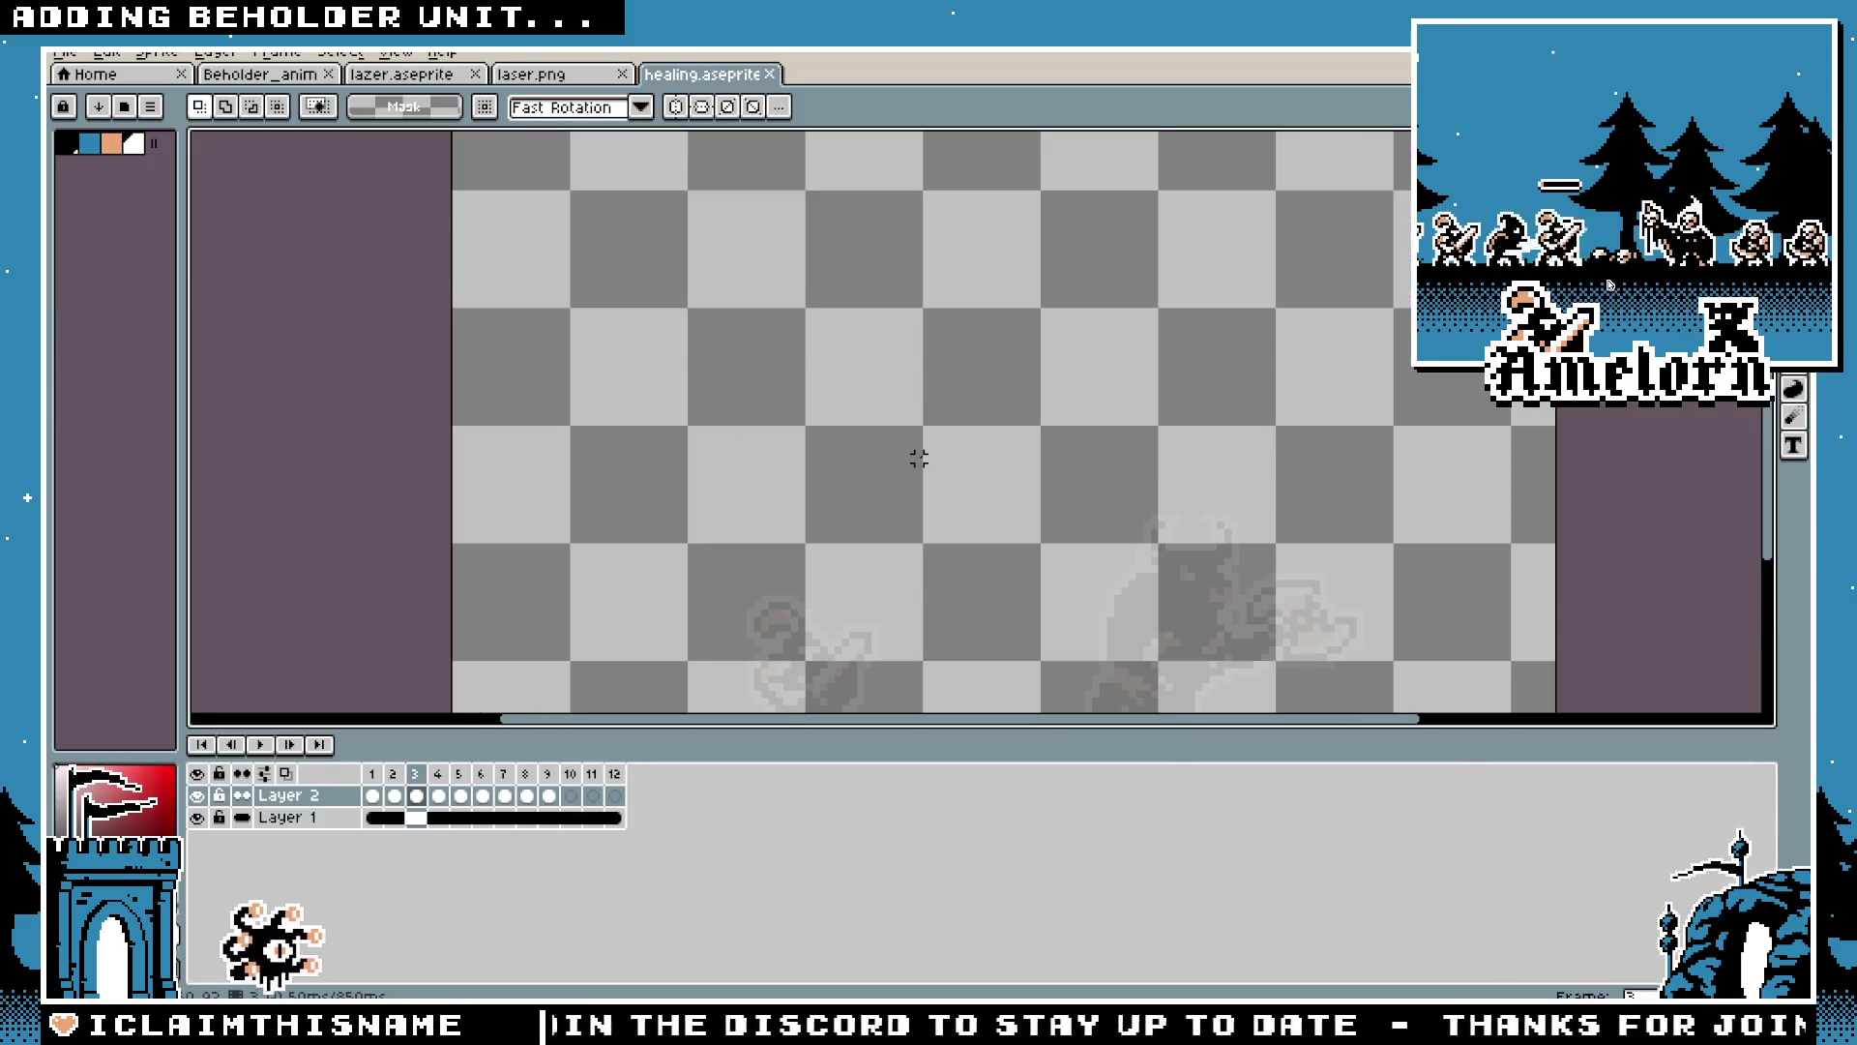
scroll(875, 531, "down", 1)
scroll(862, 484, "up", 2)
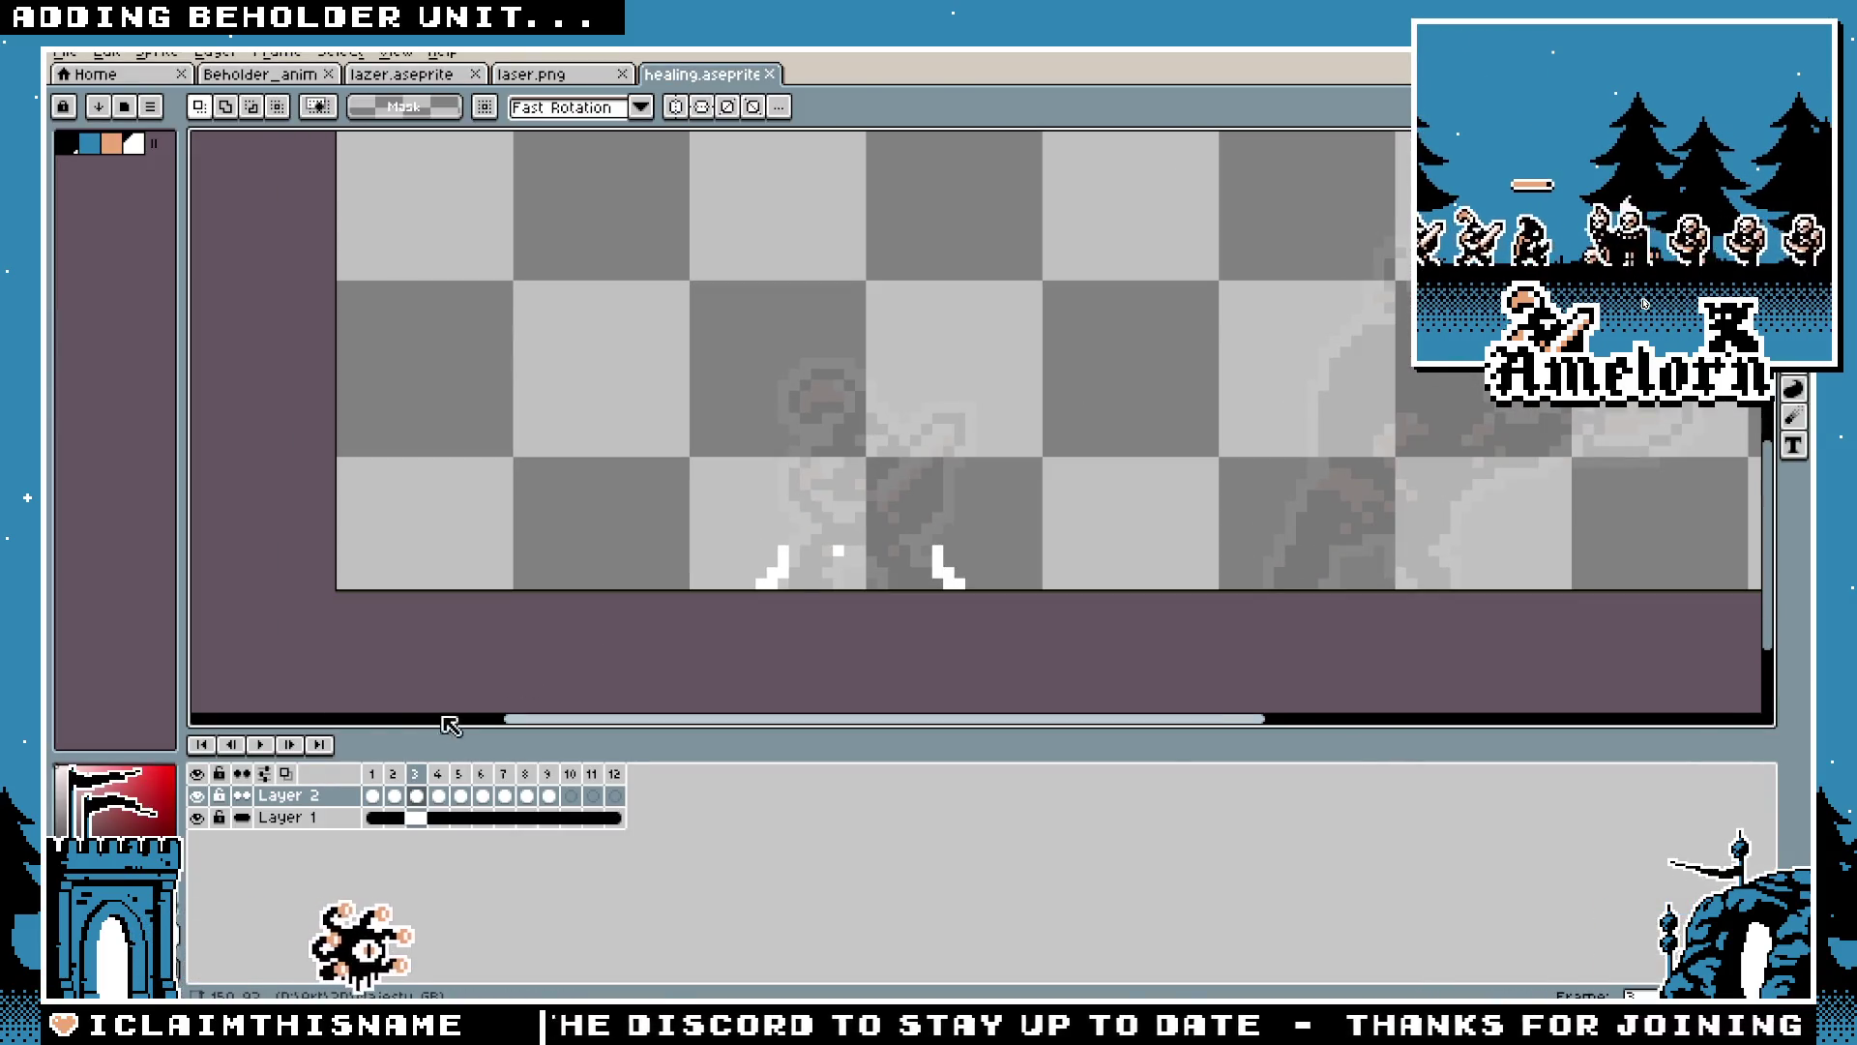
scroll(581, 474, "down", 4)
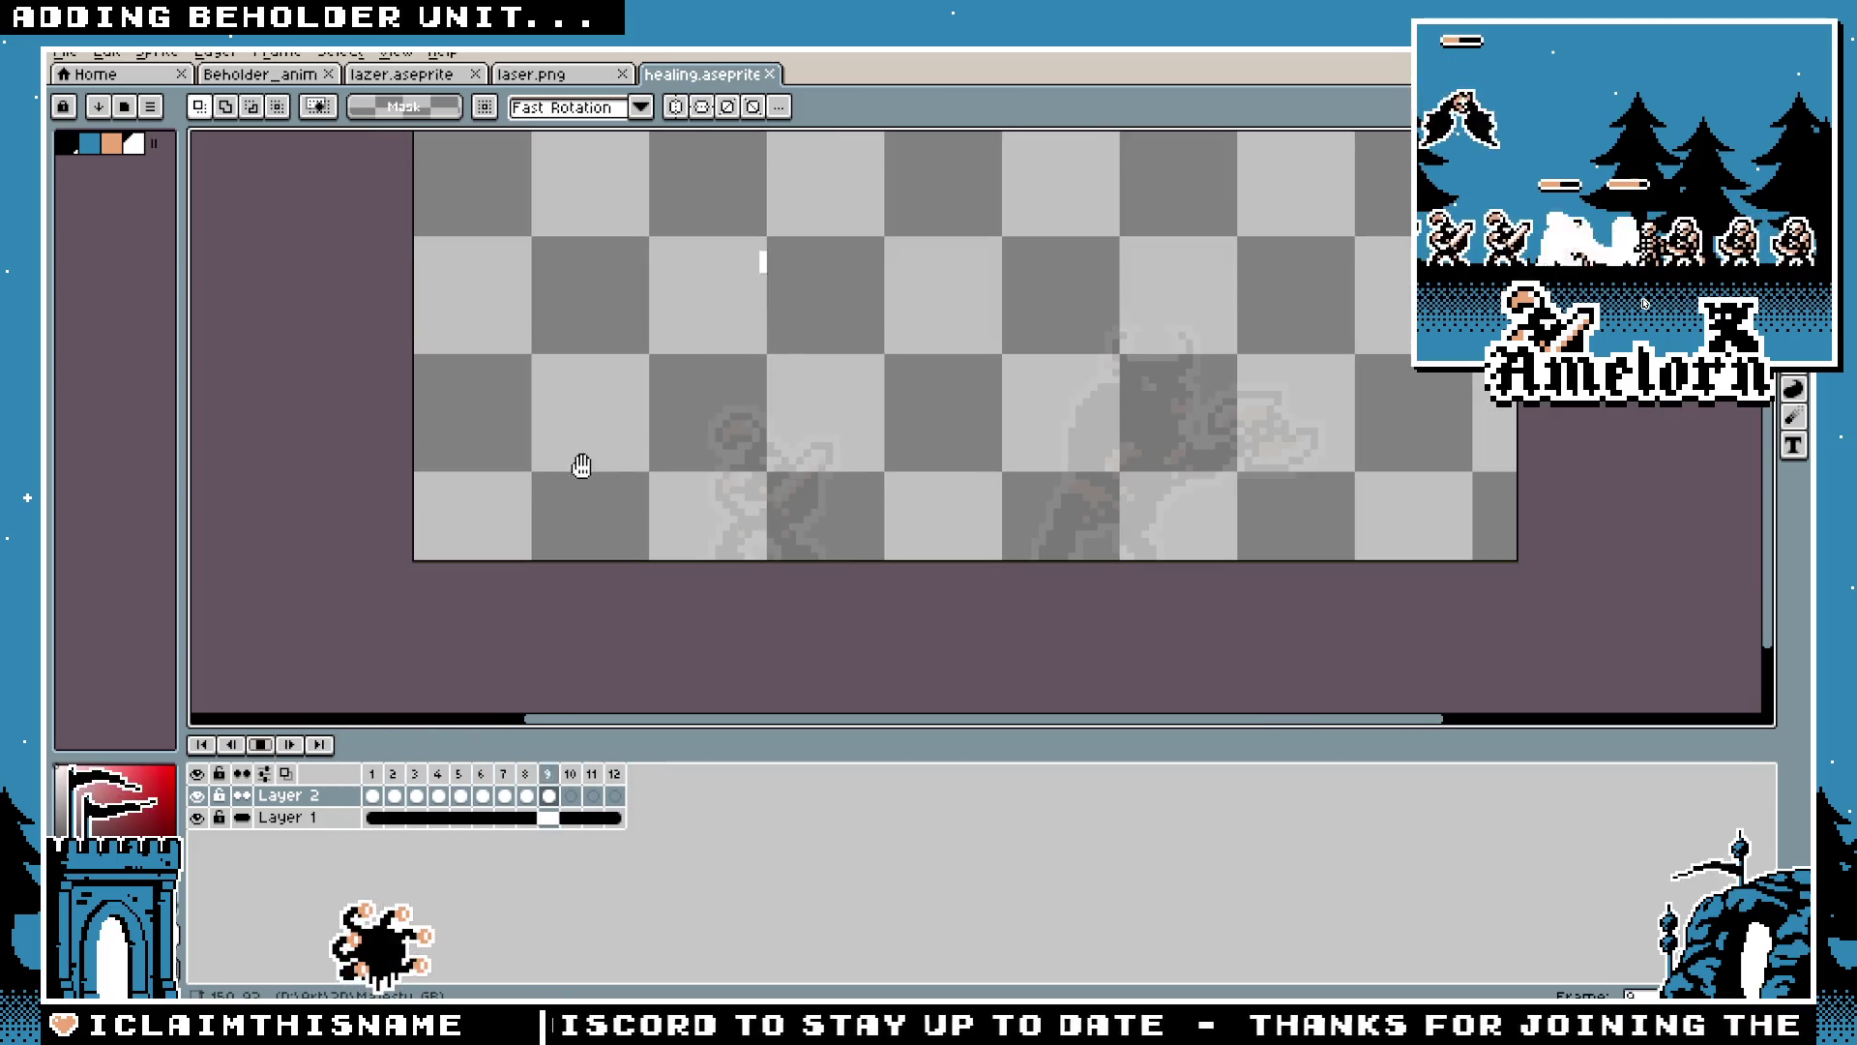
scroll(602, 464, "up", 3)
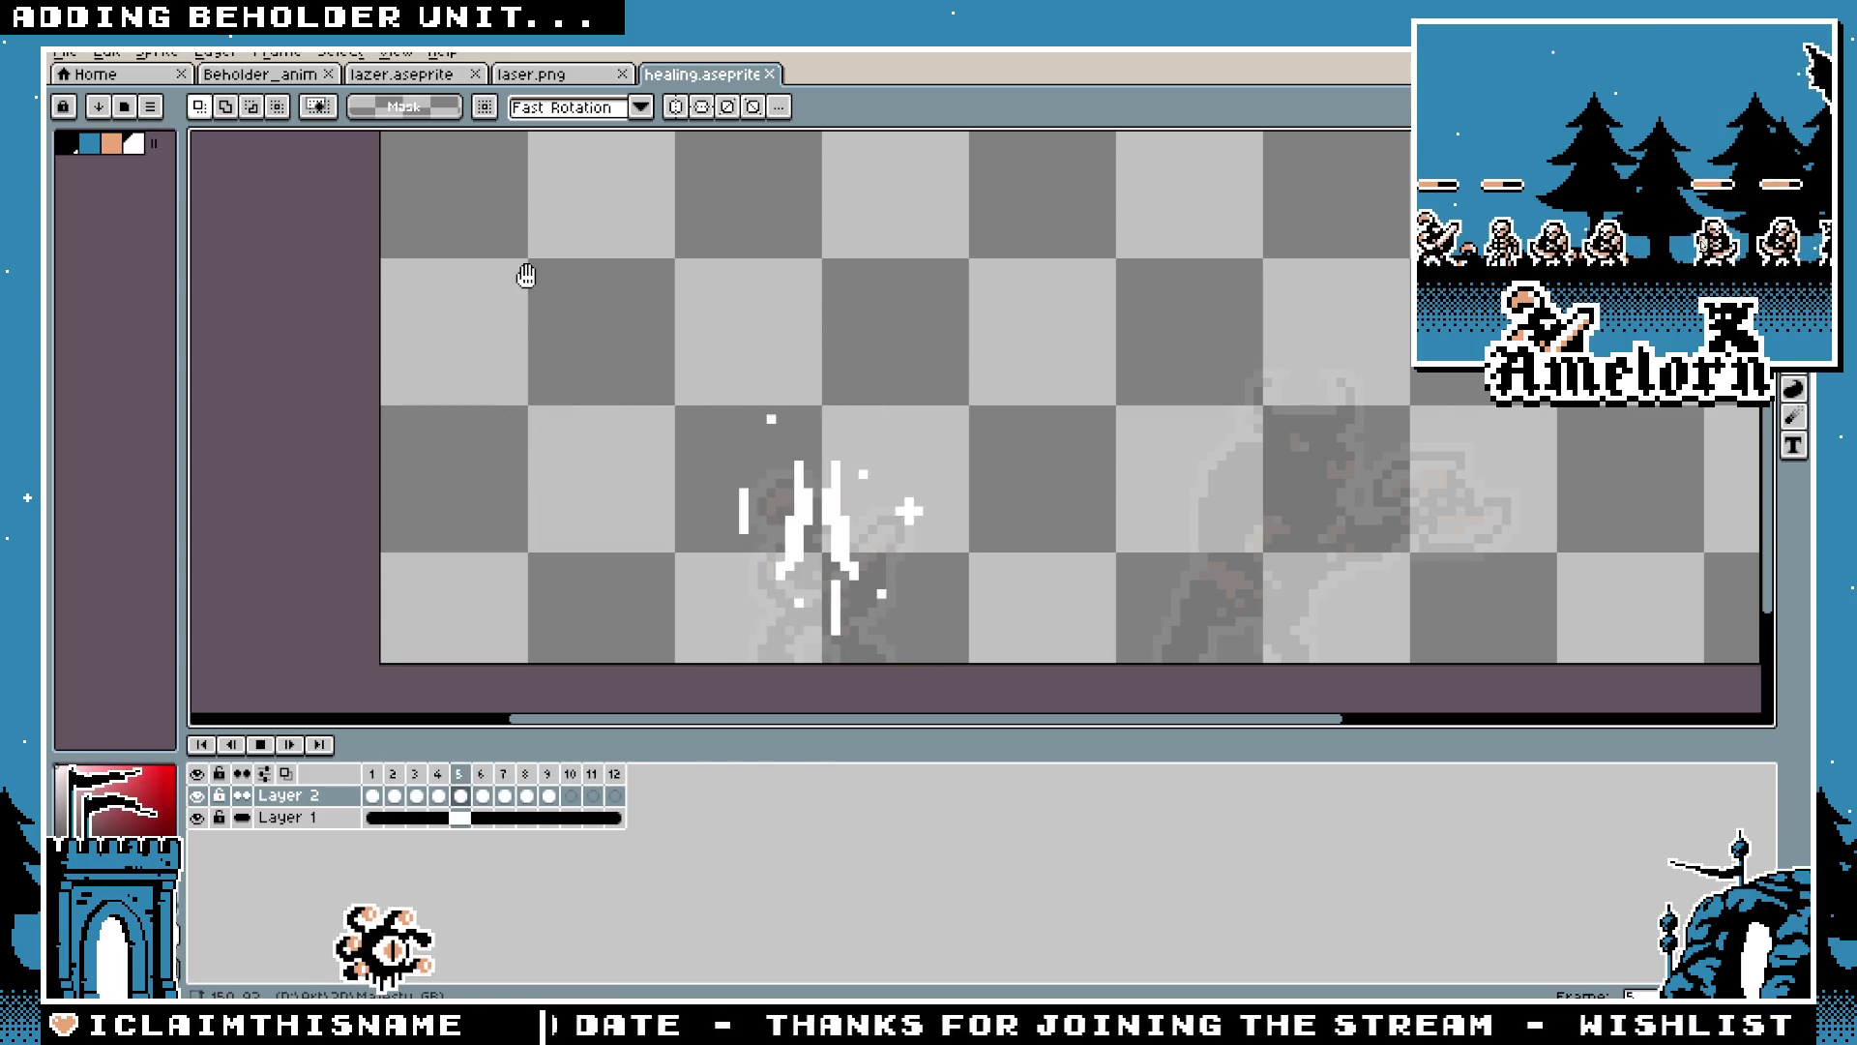
left_click(587, 72)
left_click(364, 76)
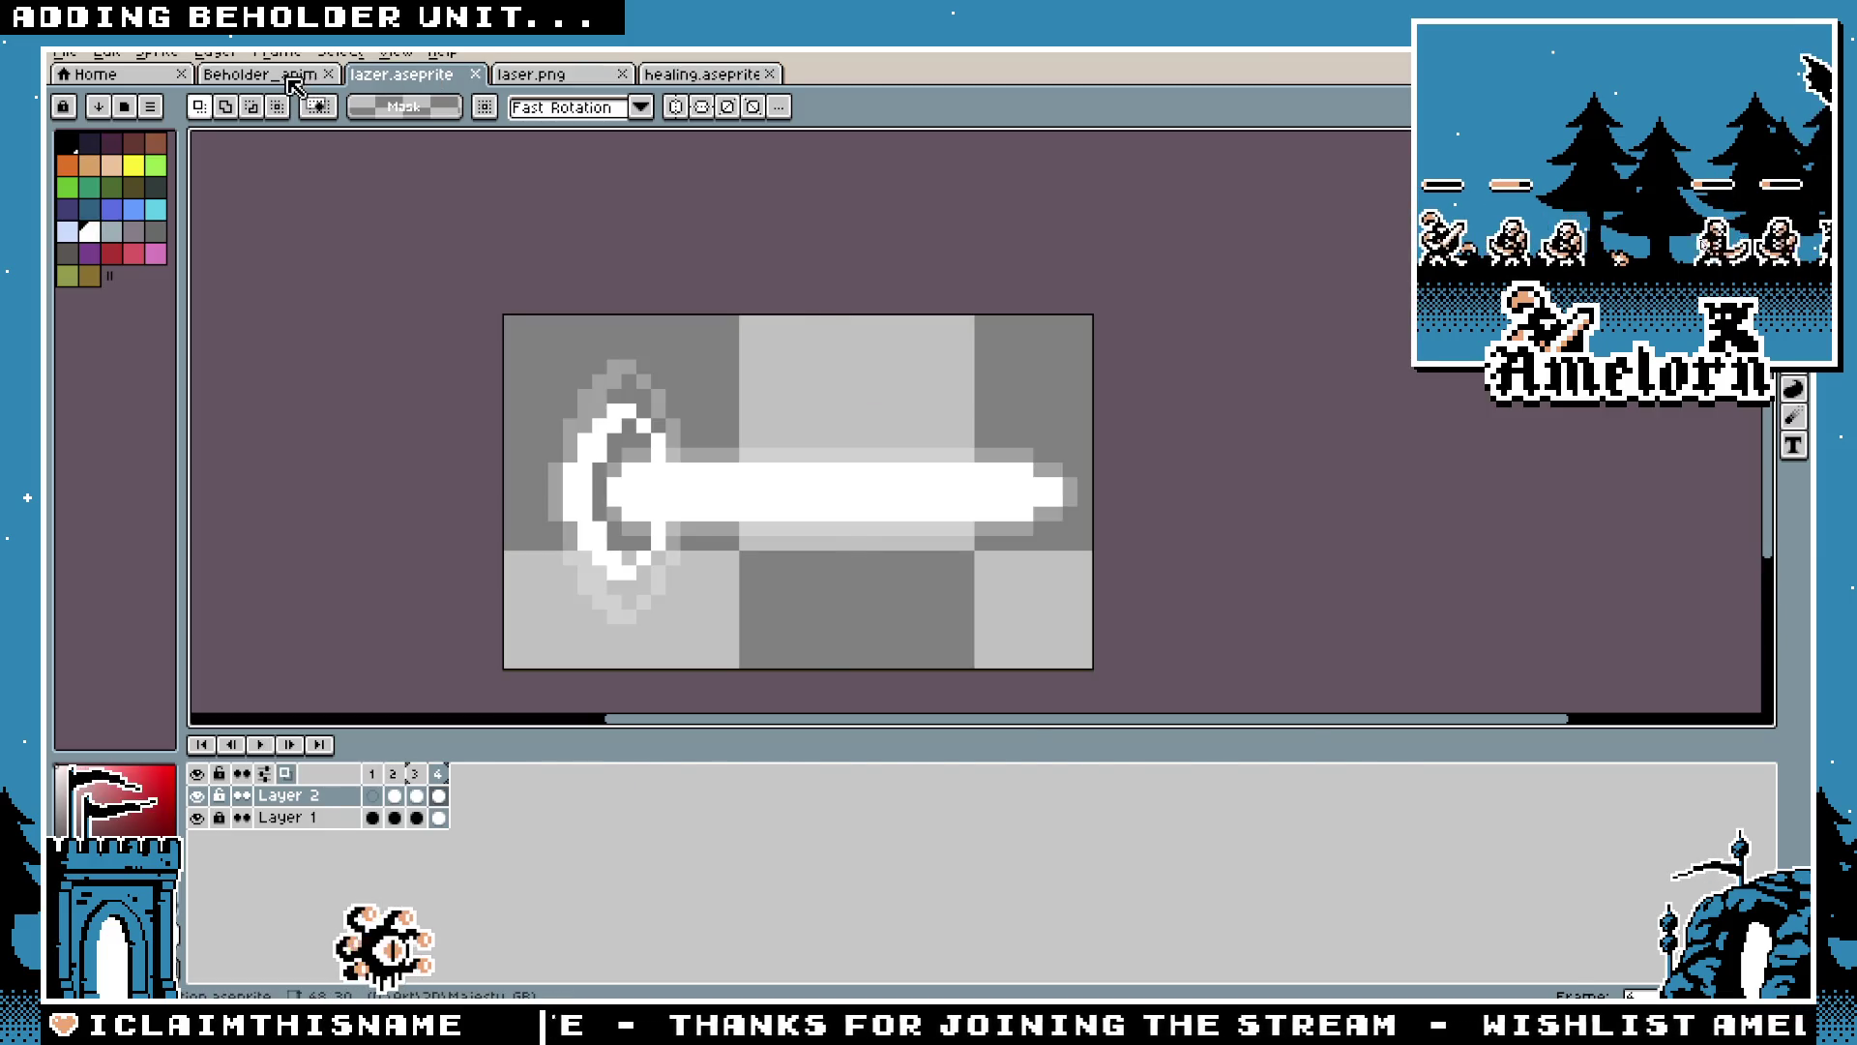
left_click(294, 77)
Back in Godot, close the level_template scene and switch to the beholder scene
key("super+Tab")
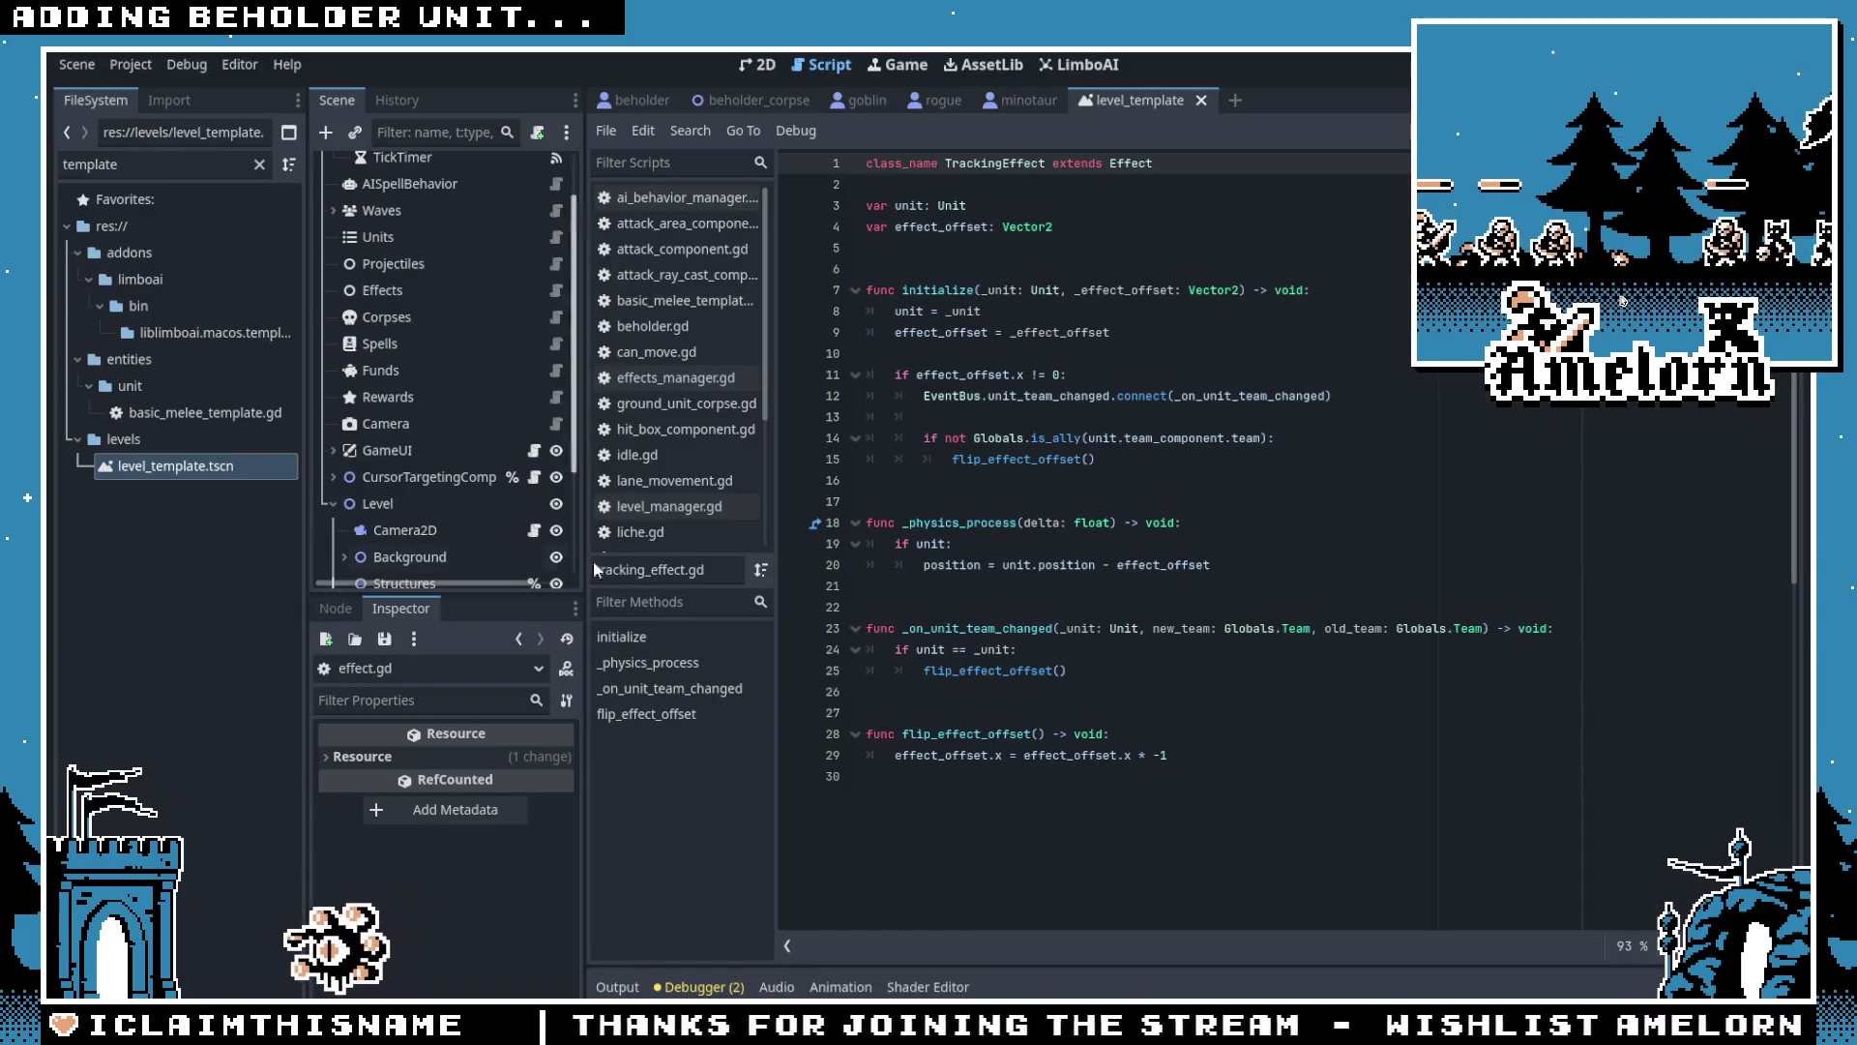
left_click(1033, 376)
left_click(1202, 101)
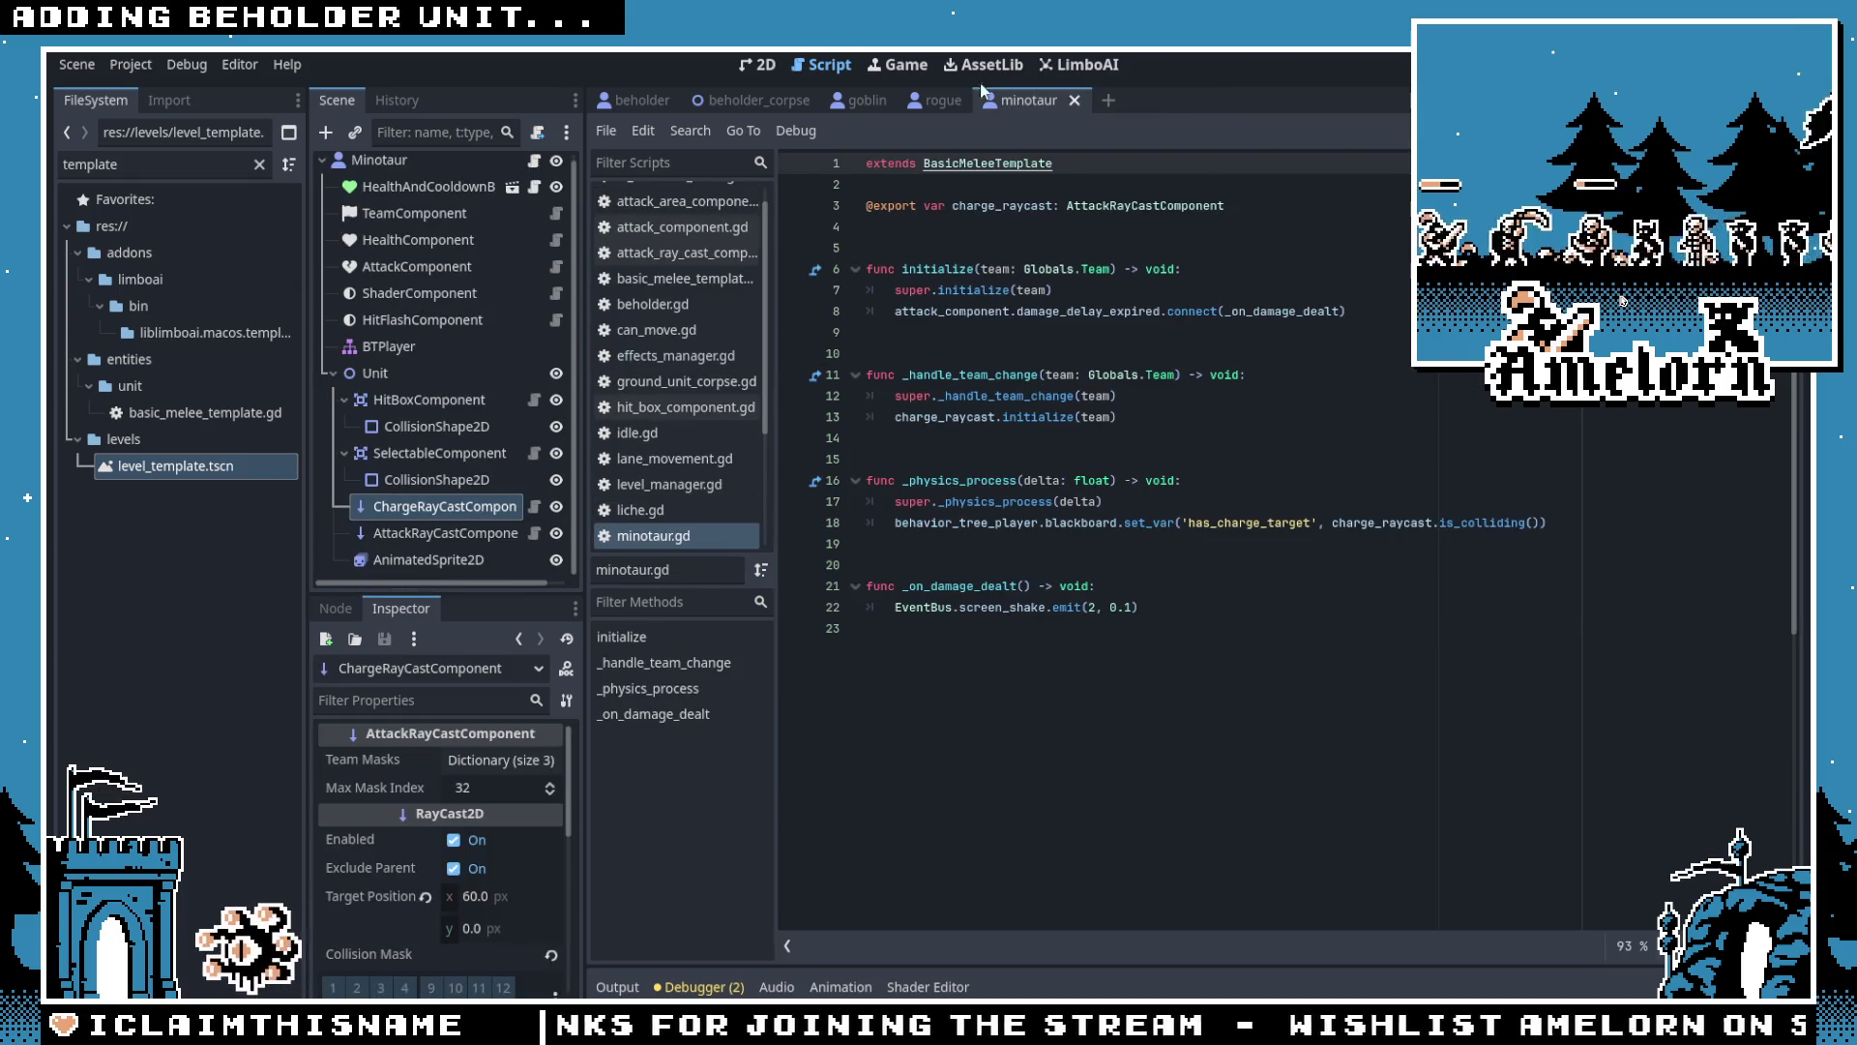
left_click(643, 99)
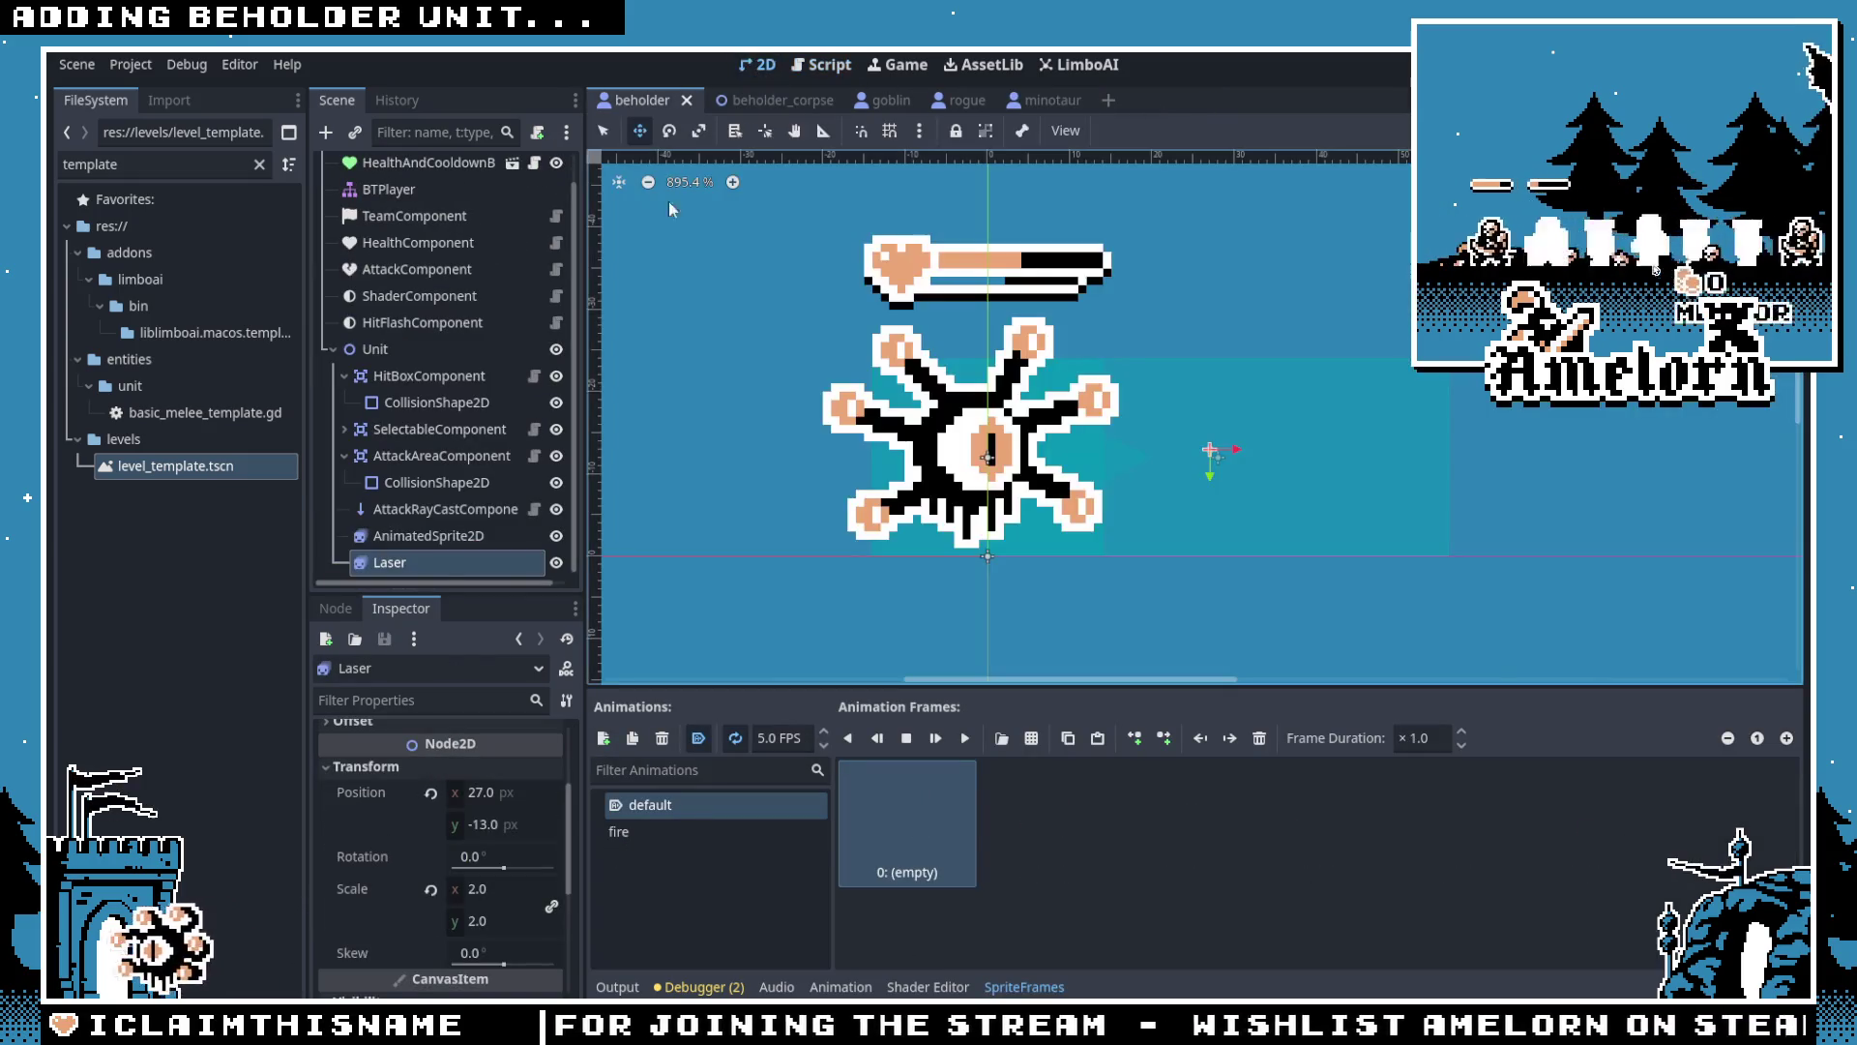
Review the Laser's fire animation and preview the beholder's 12-frame attack animation
left_click(702, 834)
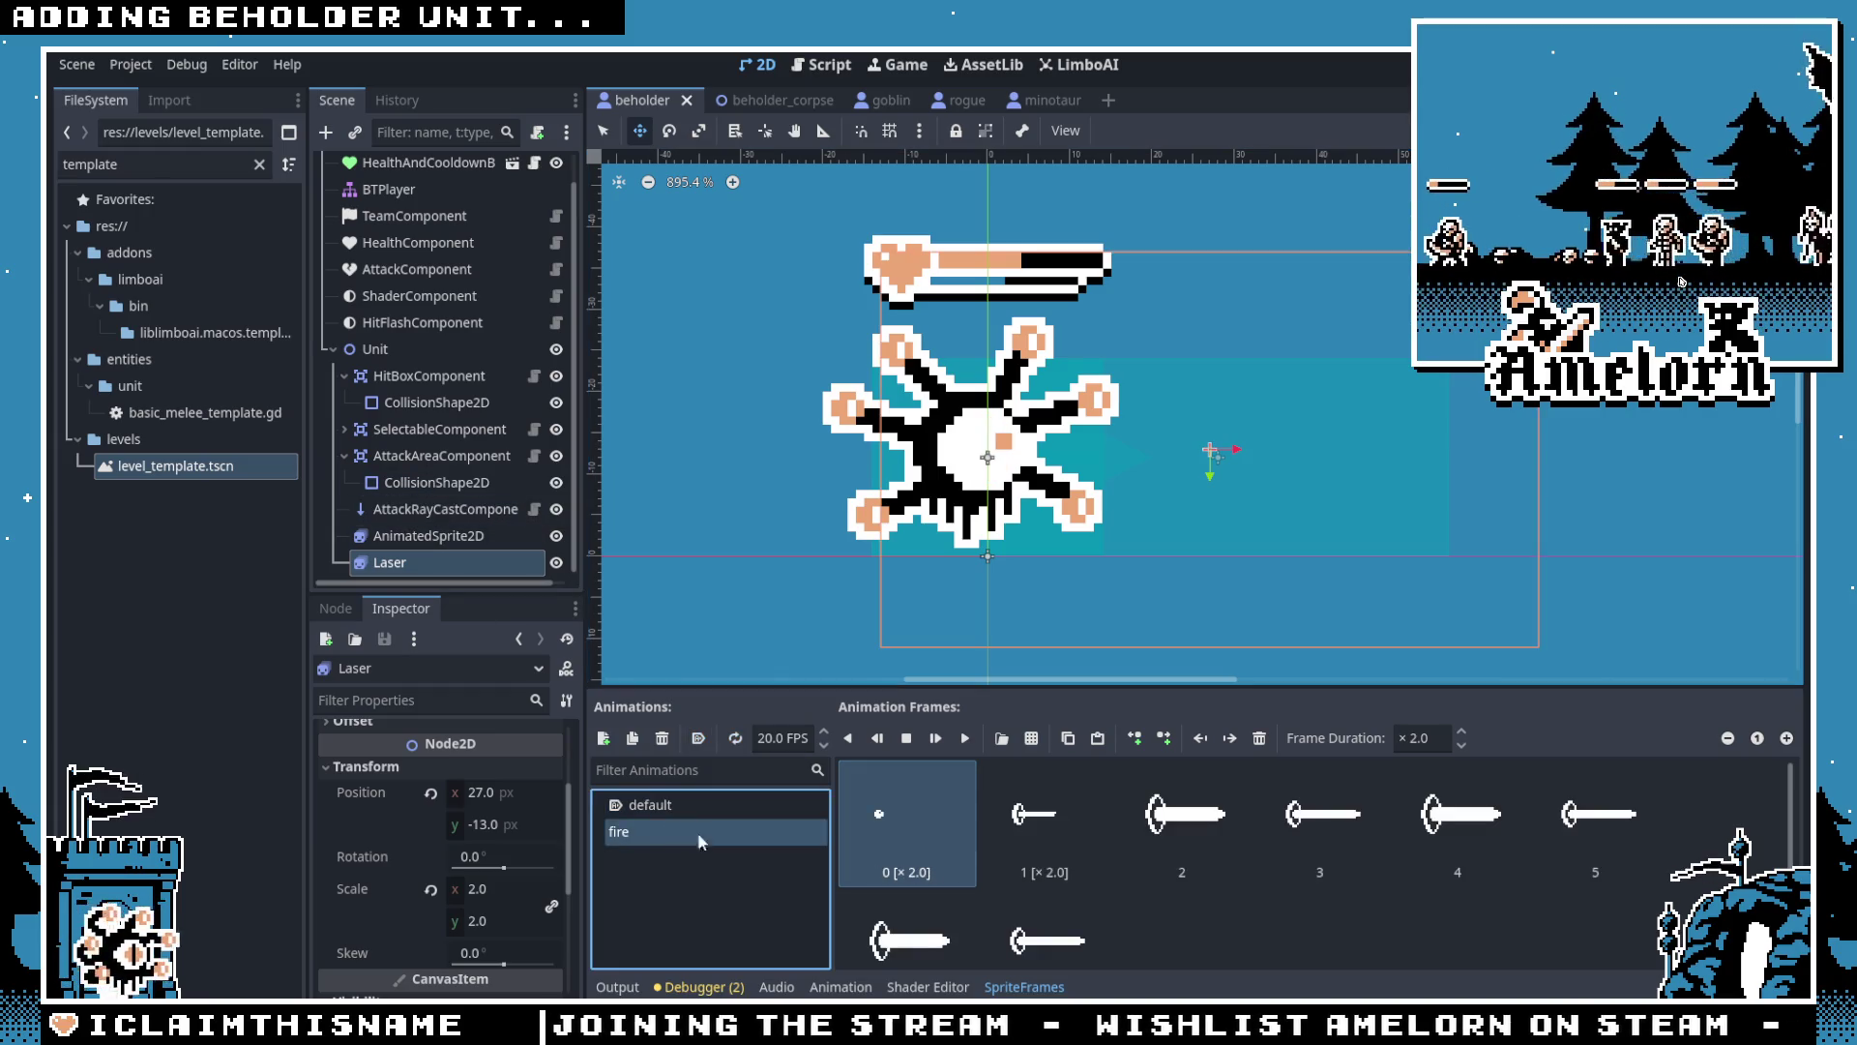
left_click(425, 538)
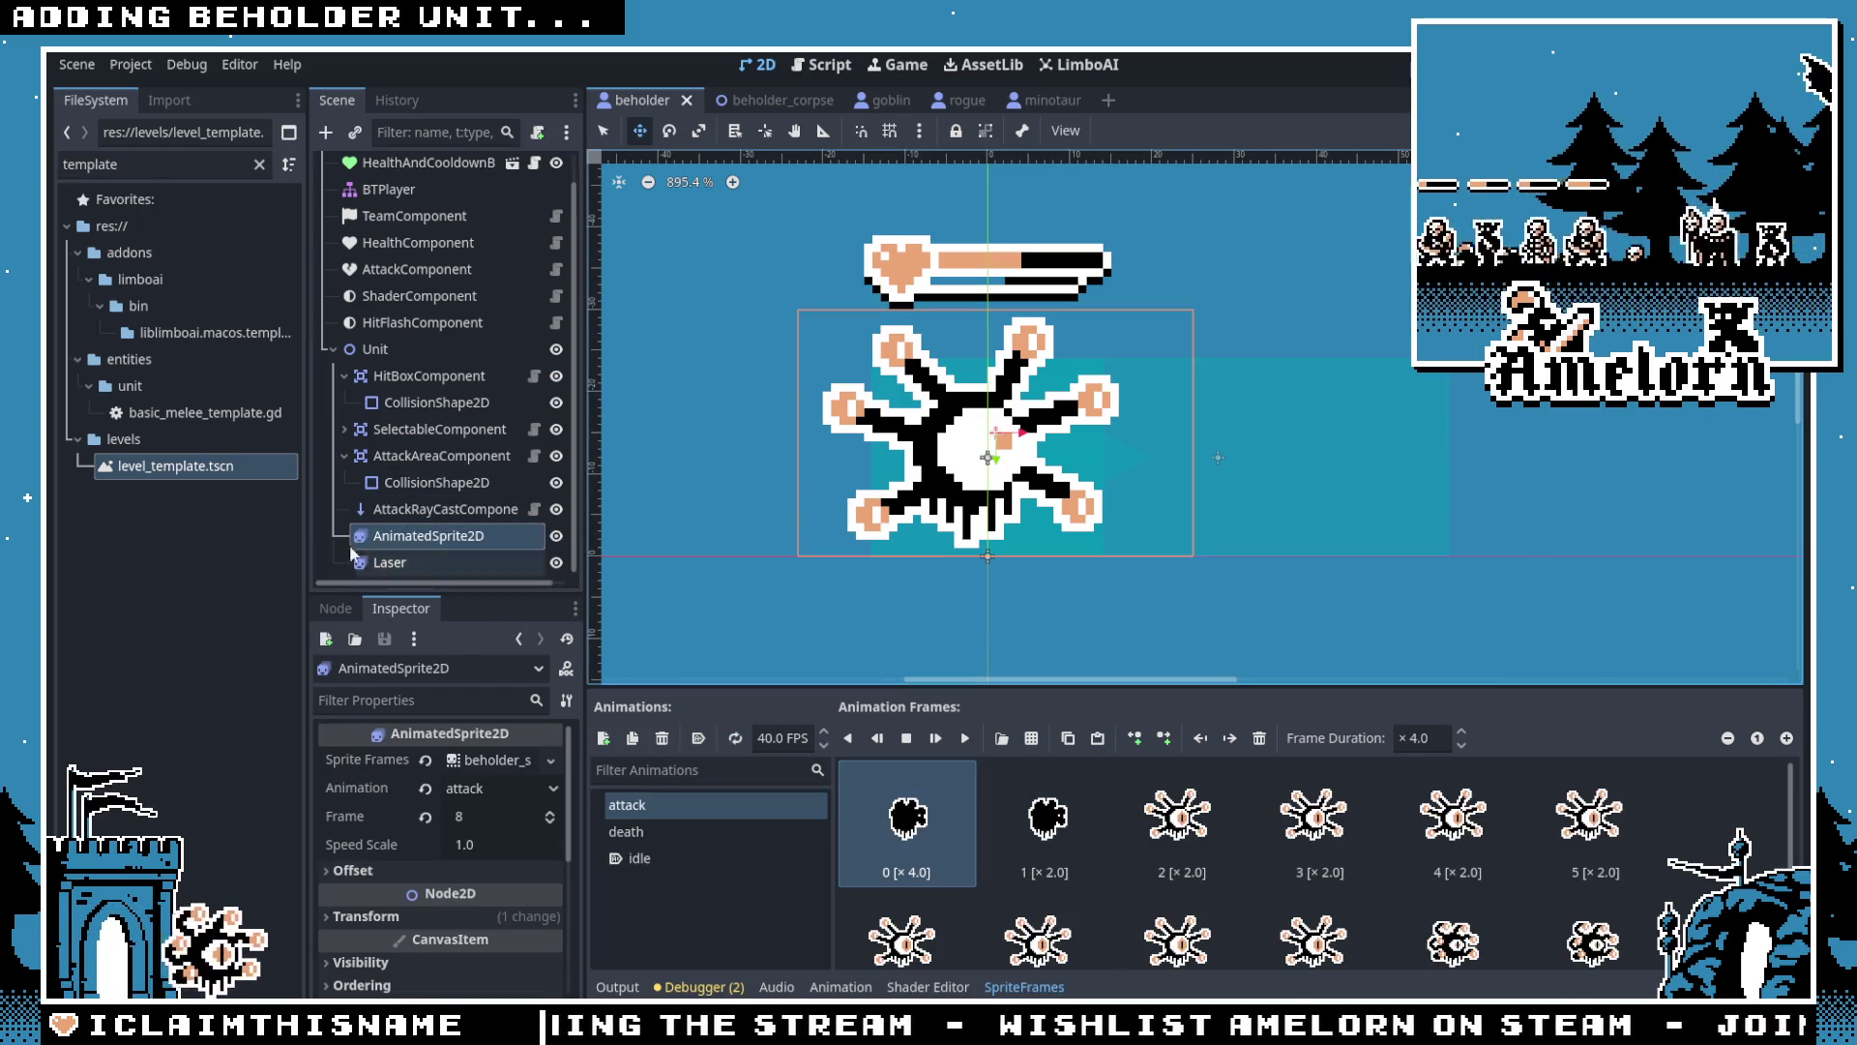
left_click(426, 561)
left_click(422, 540)
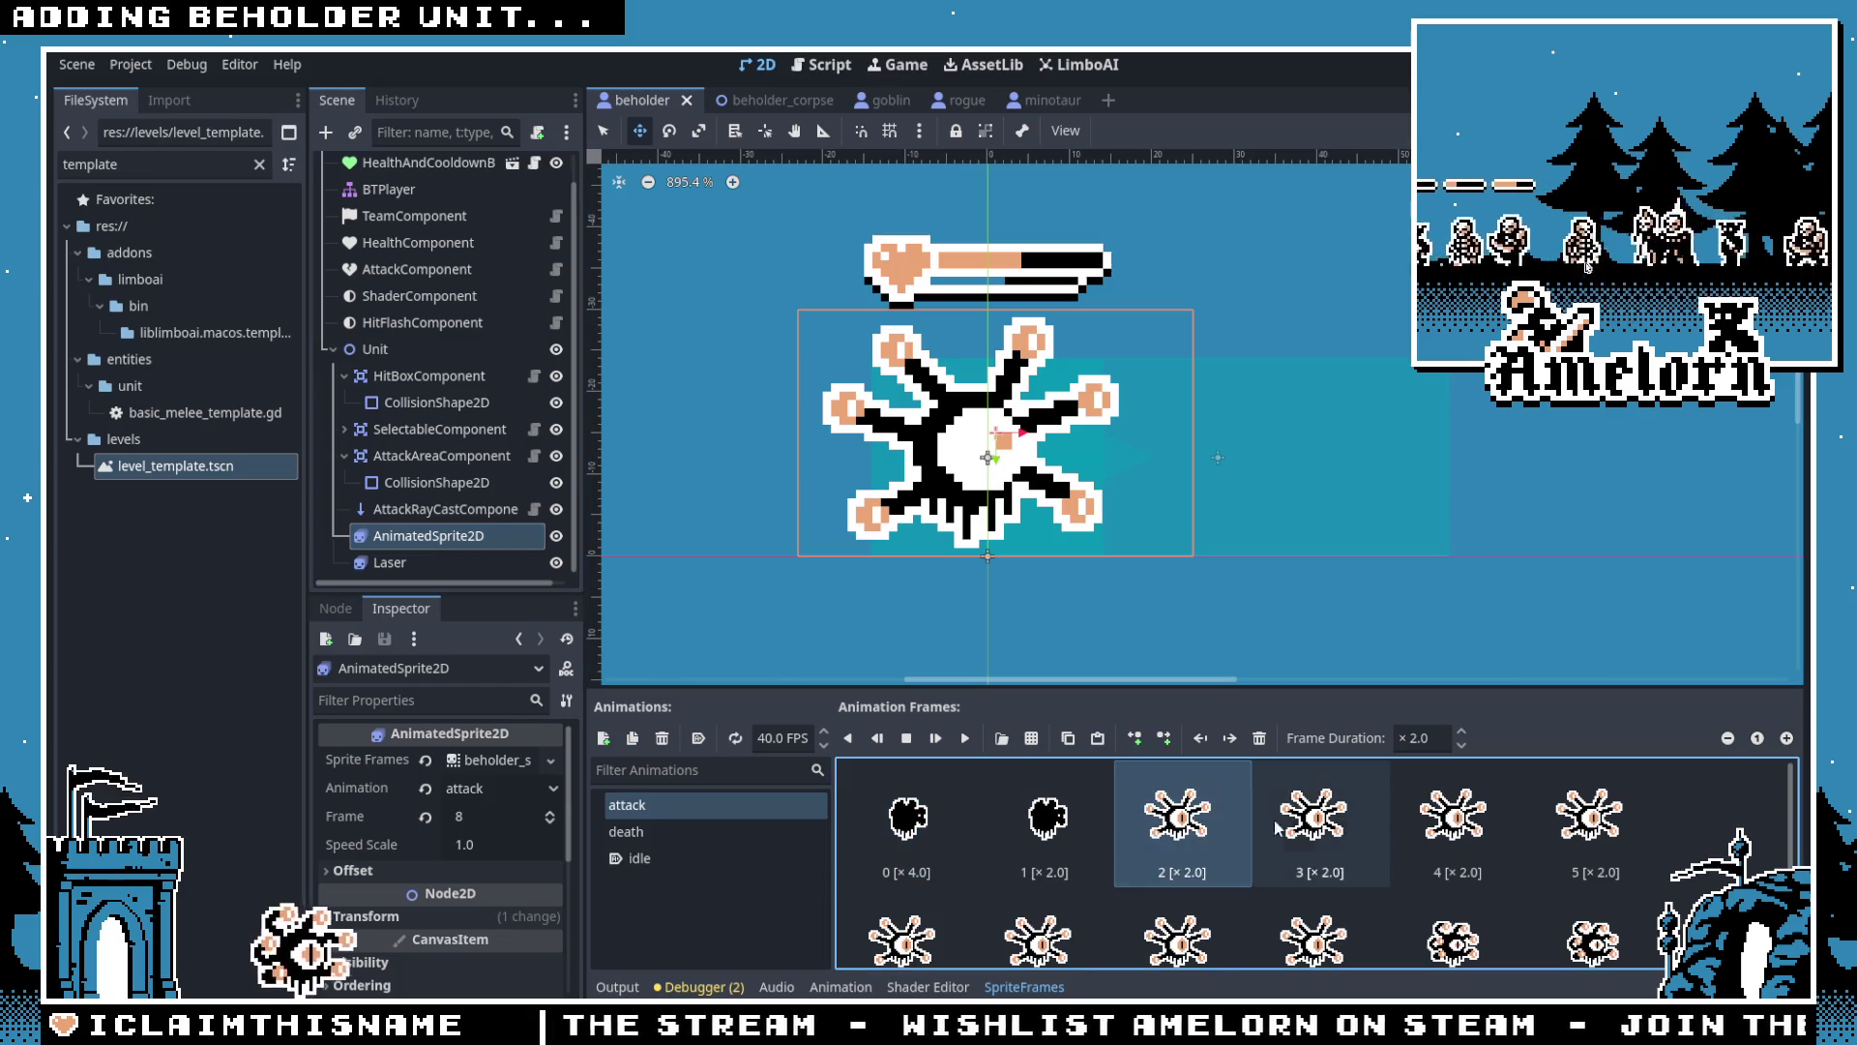
left_click(1457, 822)
left_click(963, 739)
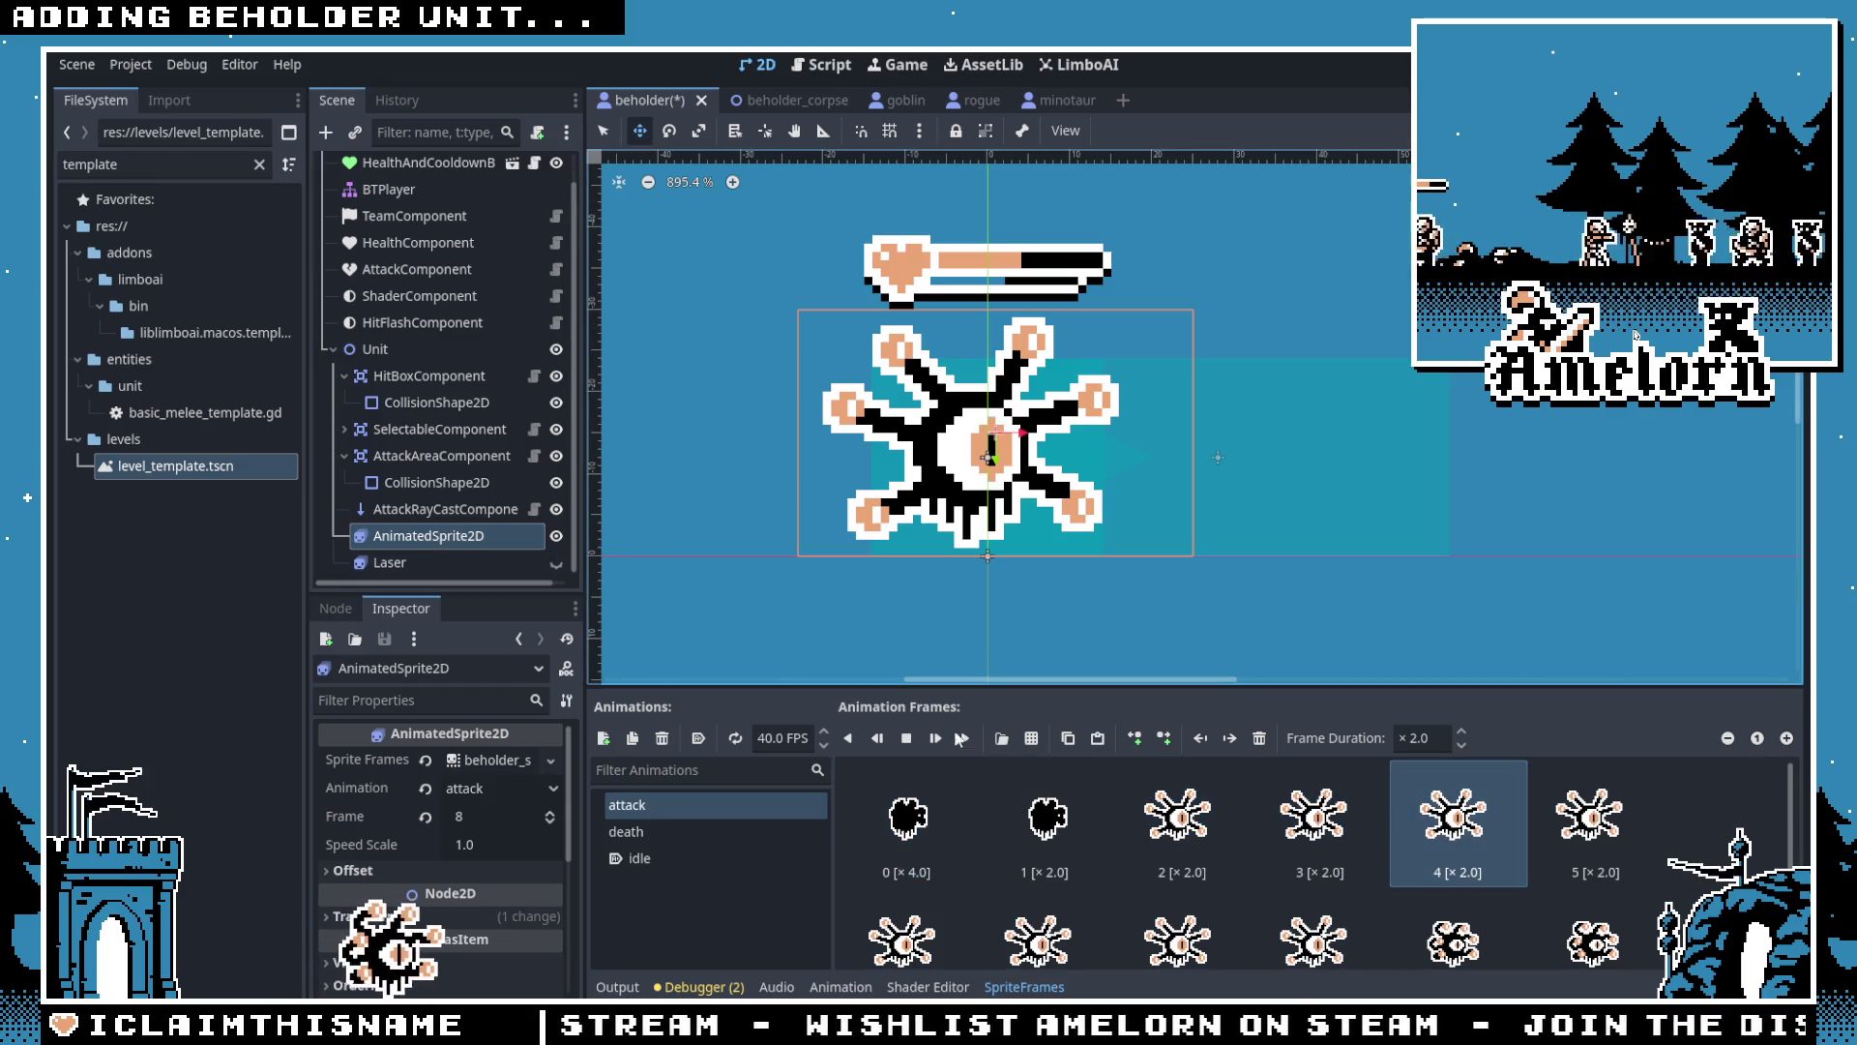
left_click(406, 562)
left_click(426, 536)
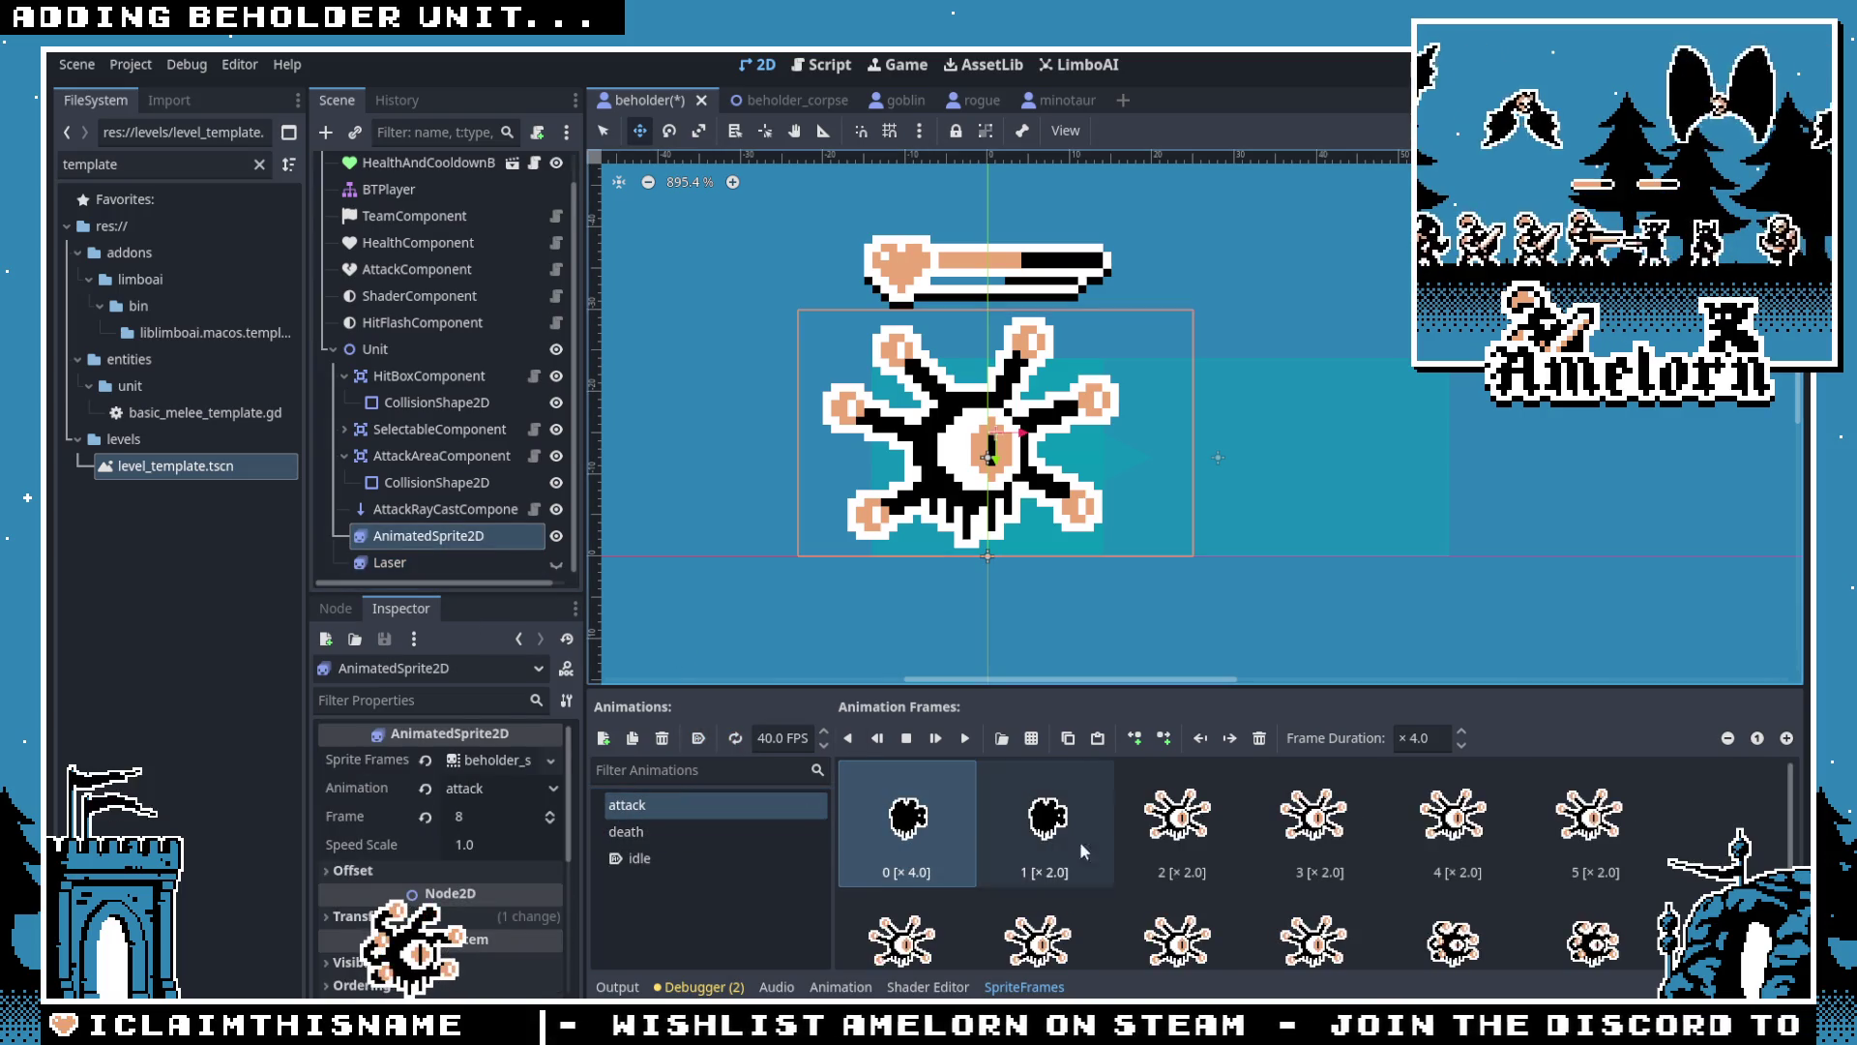
left_click(1217, 832)
left_click(1047, 827)
left_click(964, 738)
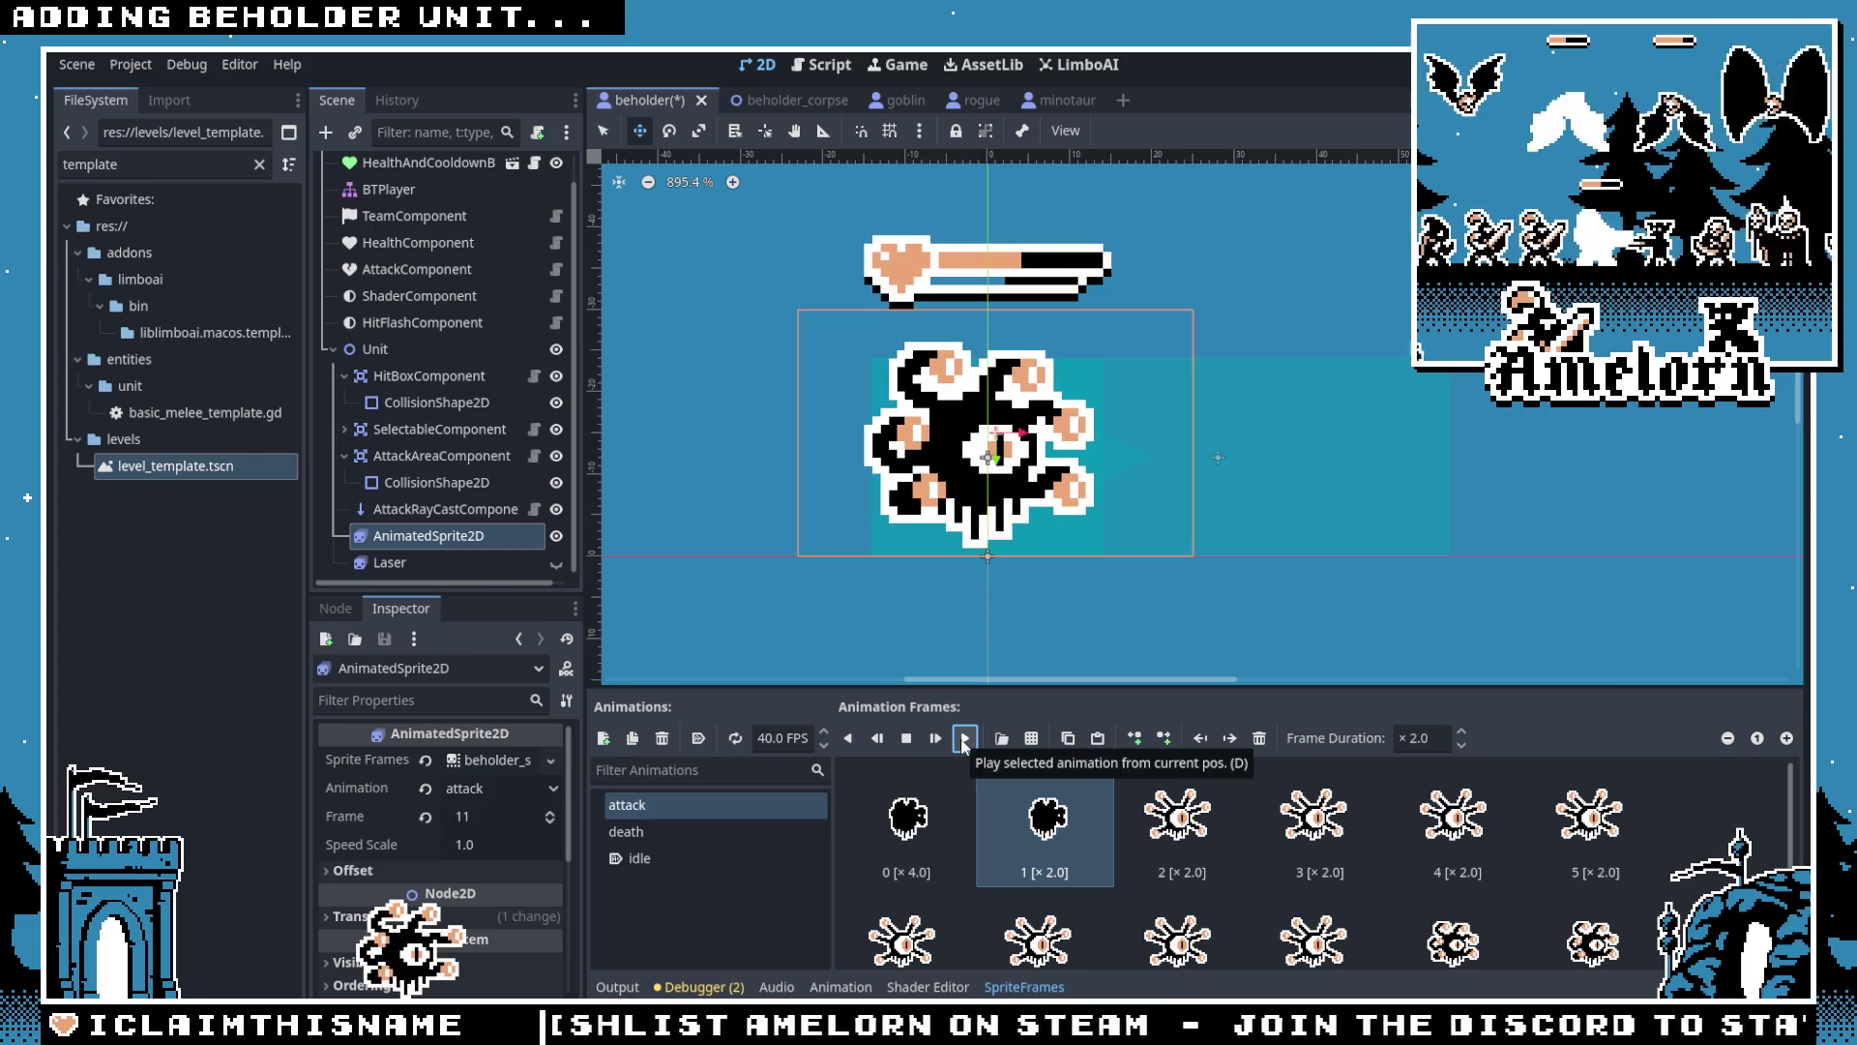
left_click(965, 739)
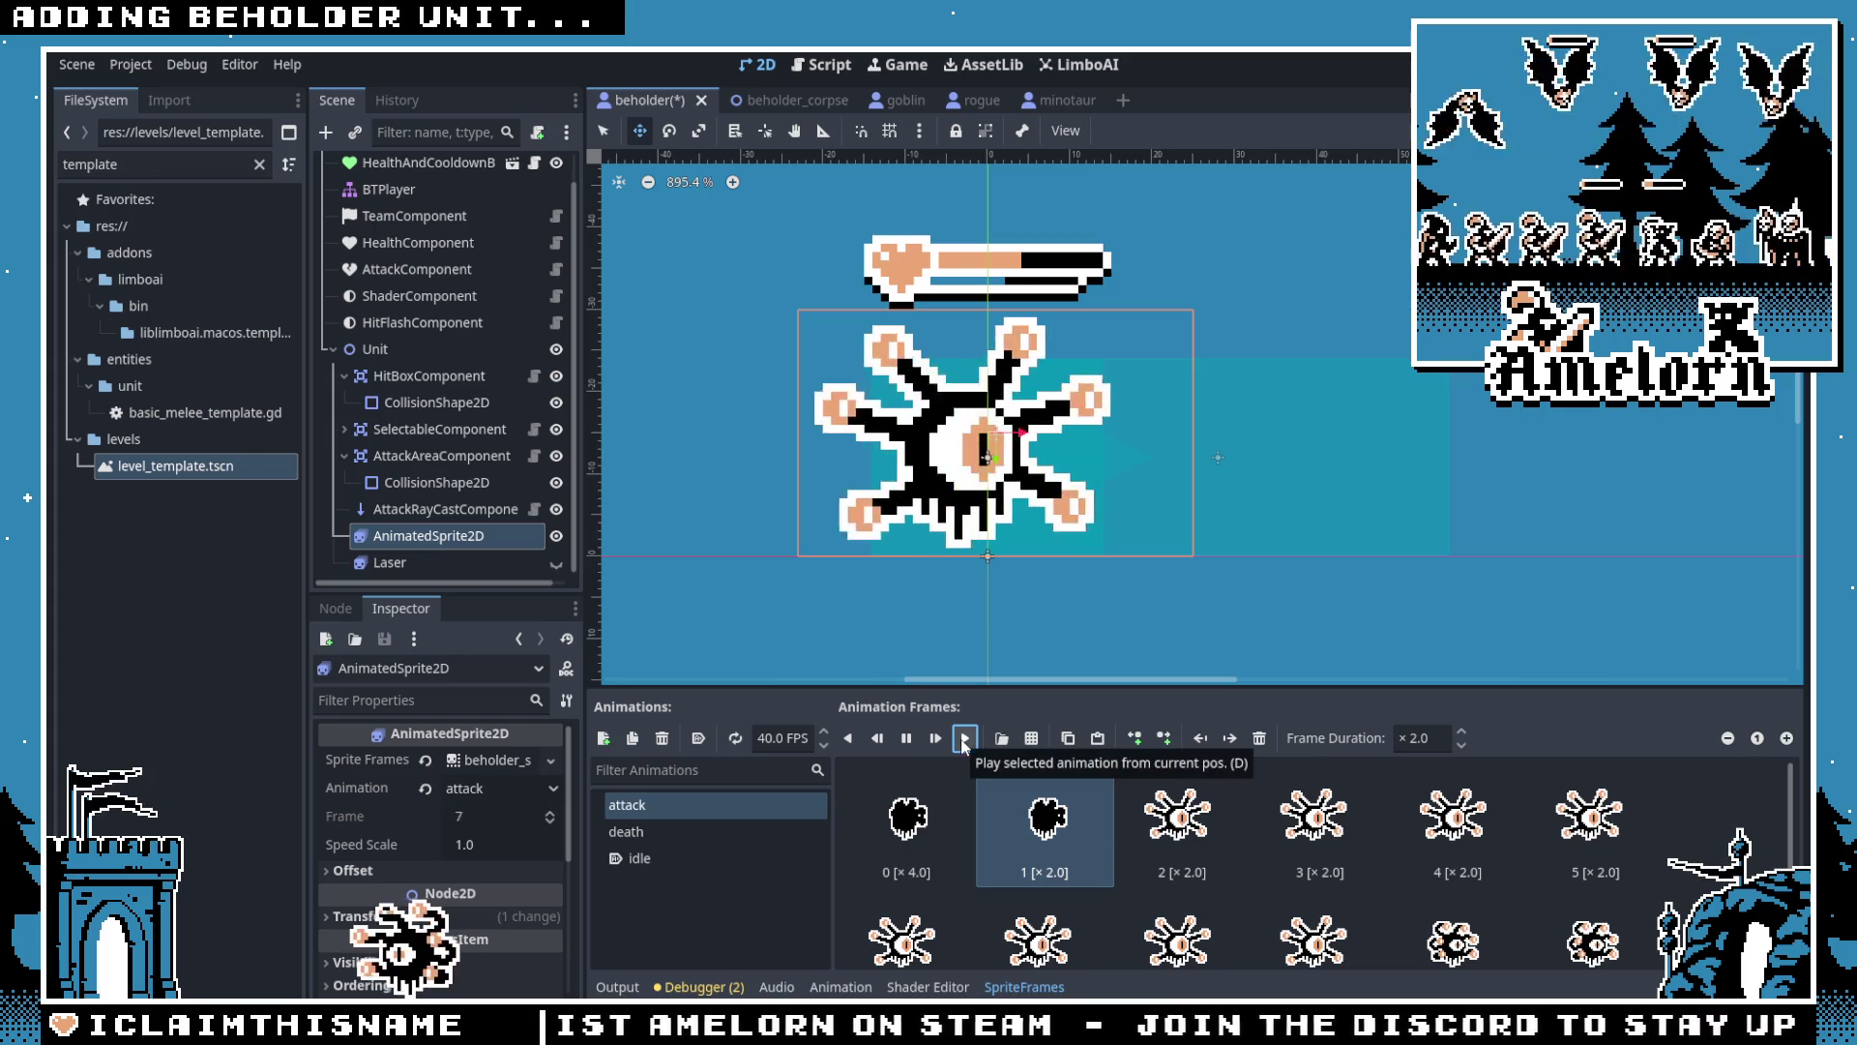
Select attack frames 4 through 9 and delete them
left_click(1316, 924)
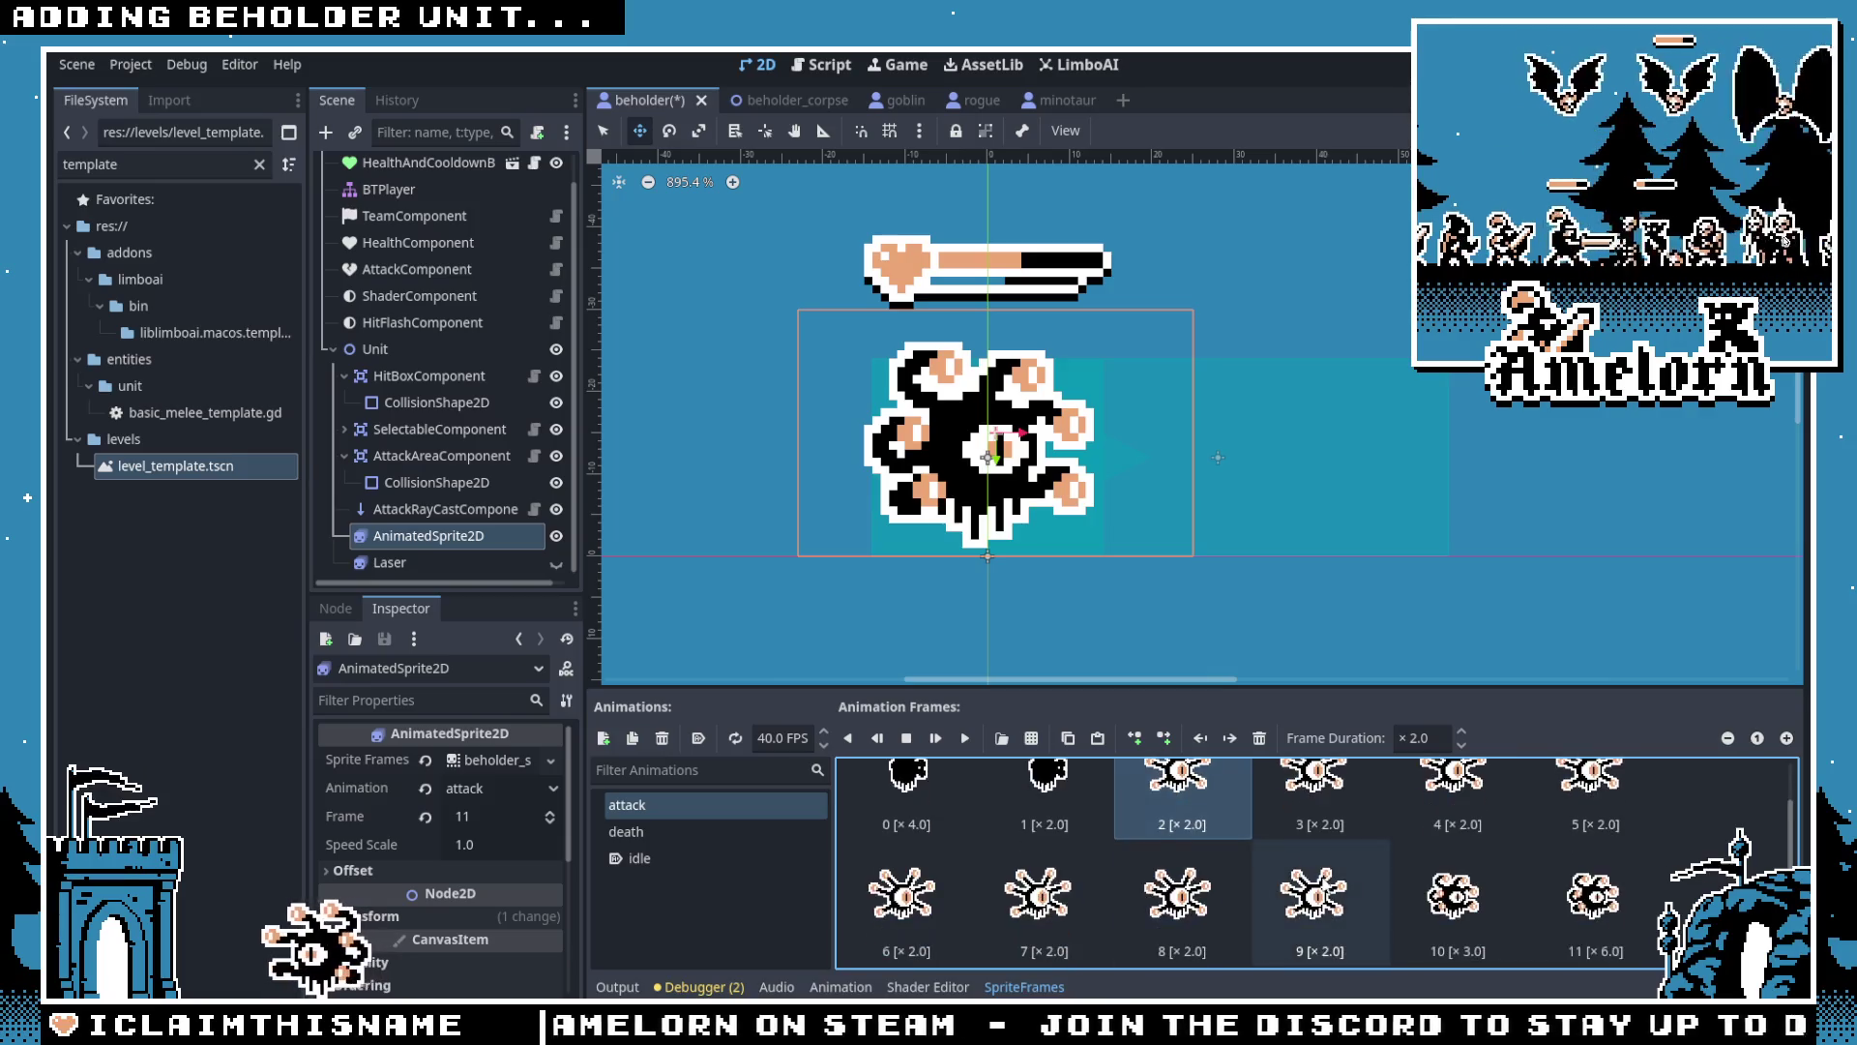
left_click(936, 739)
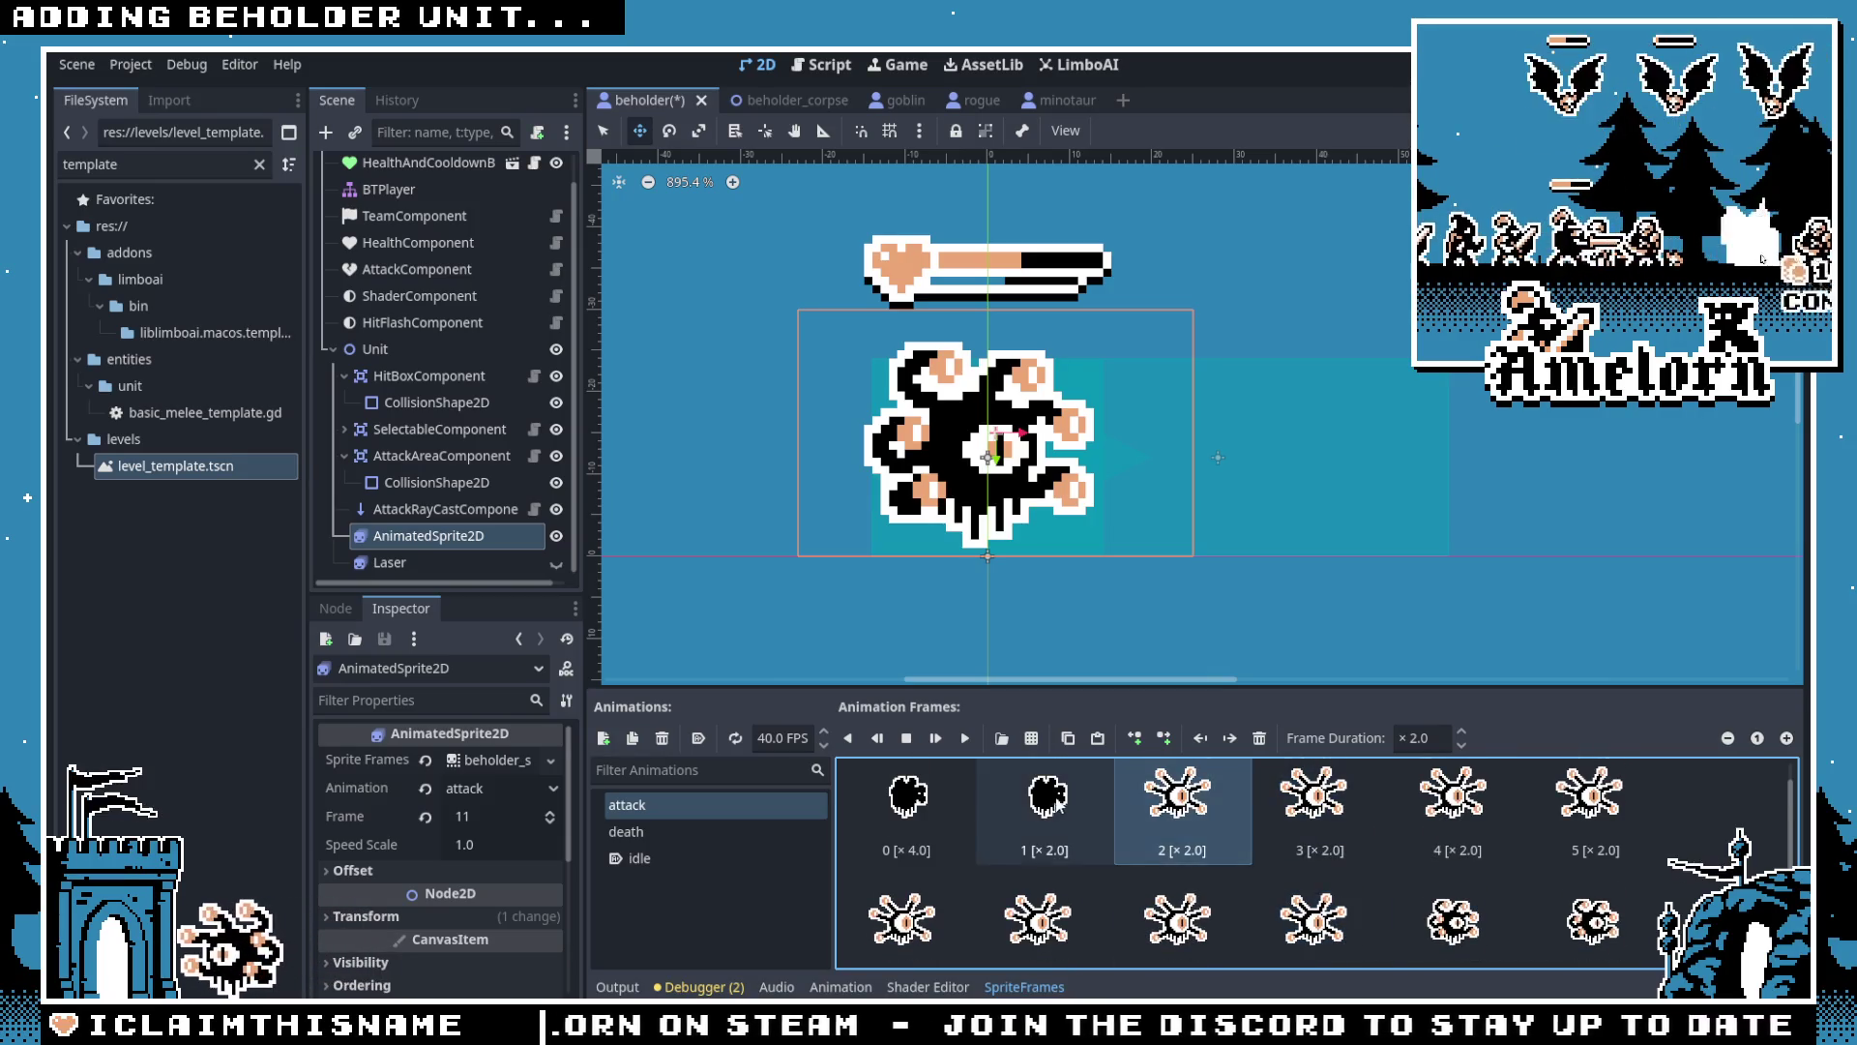
left_click(1315, 919)
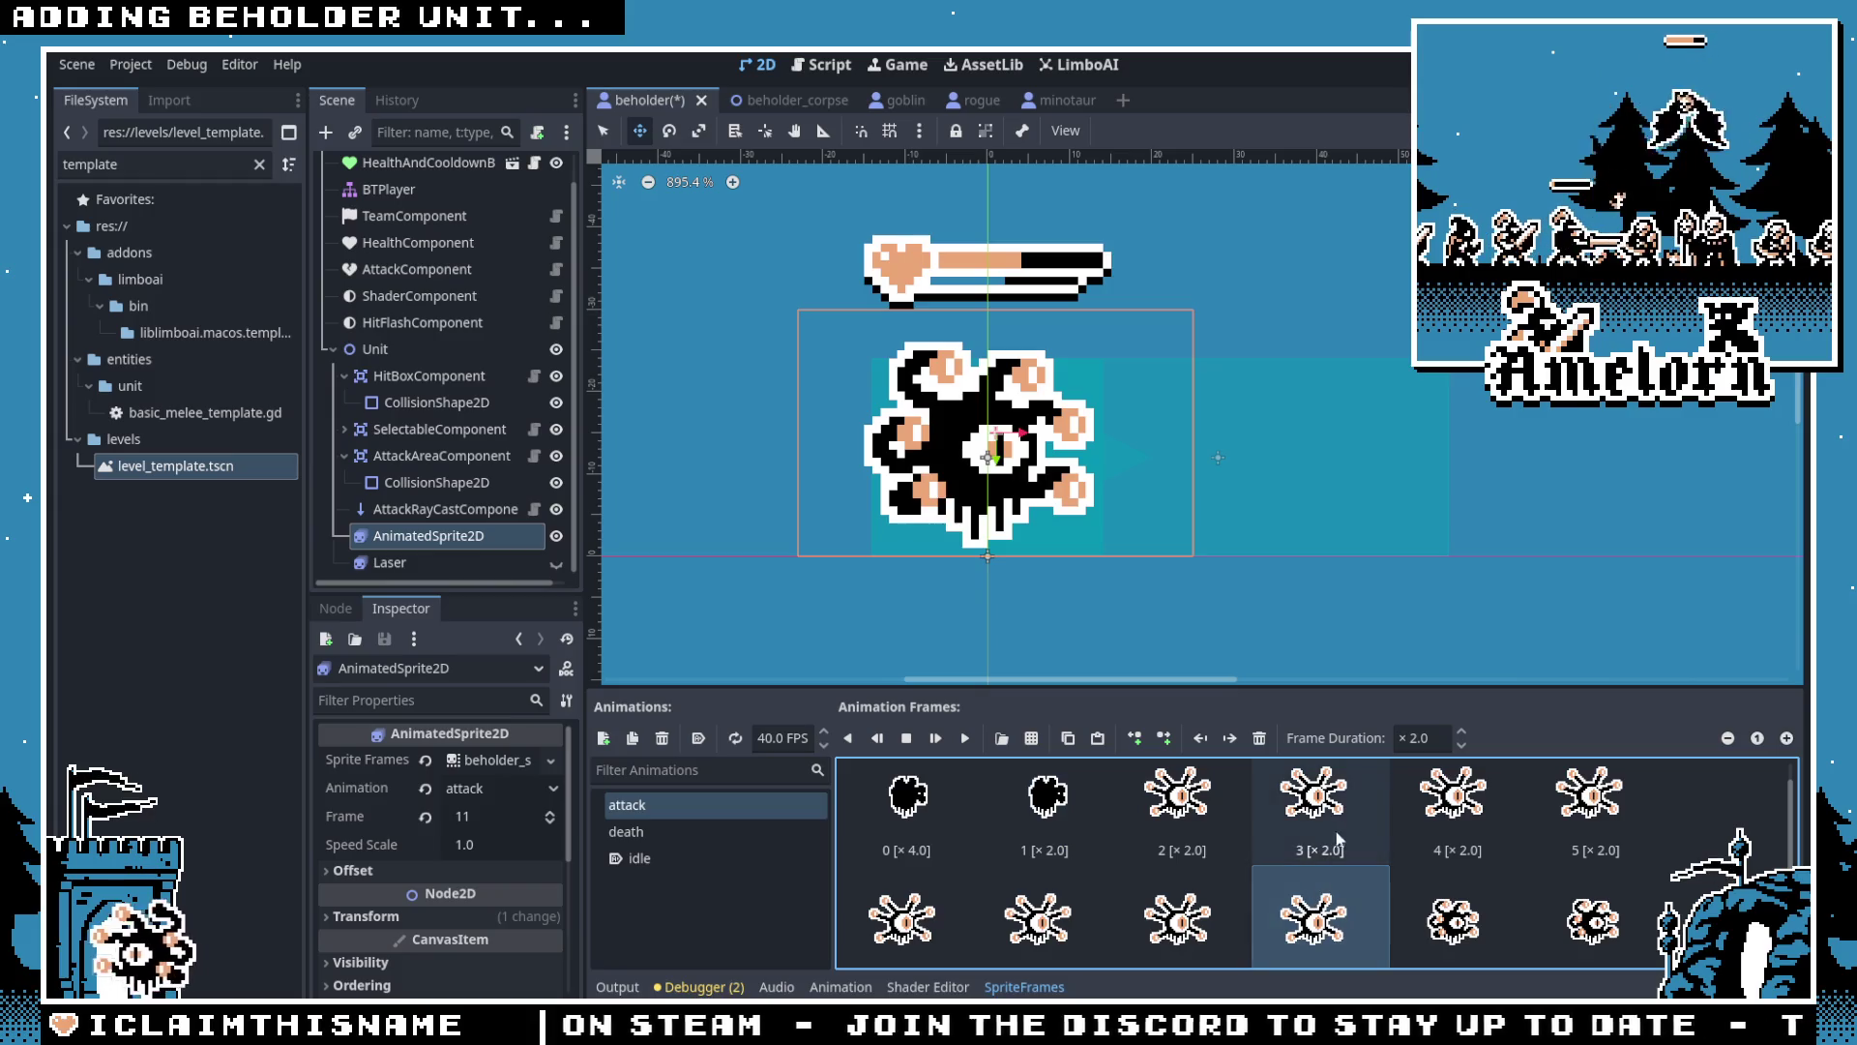
left_click(1451, 818, "shift")
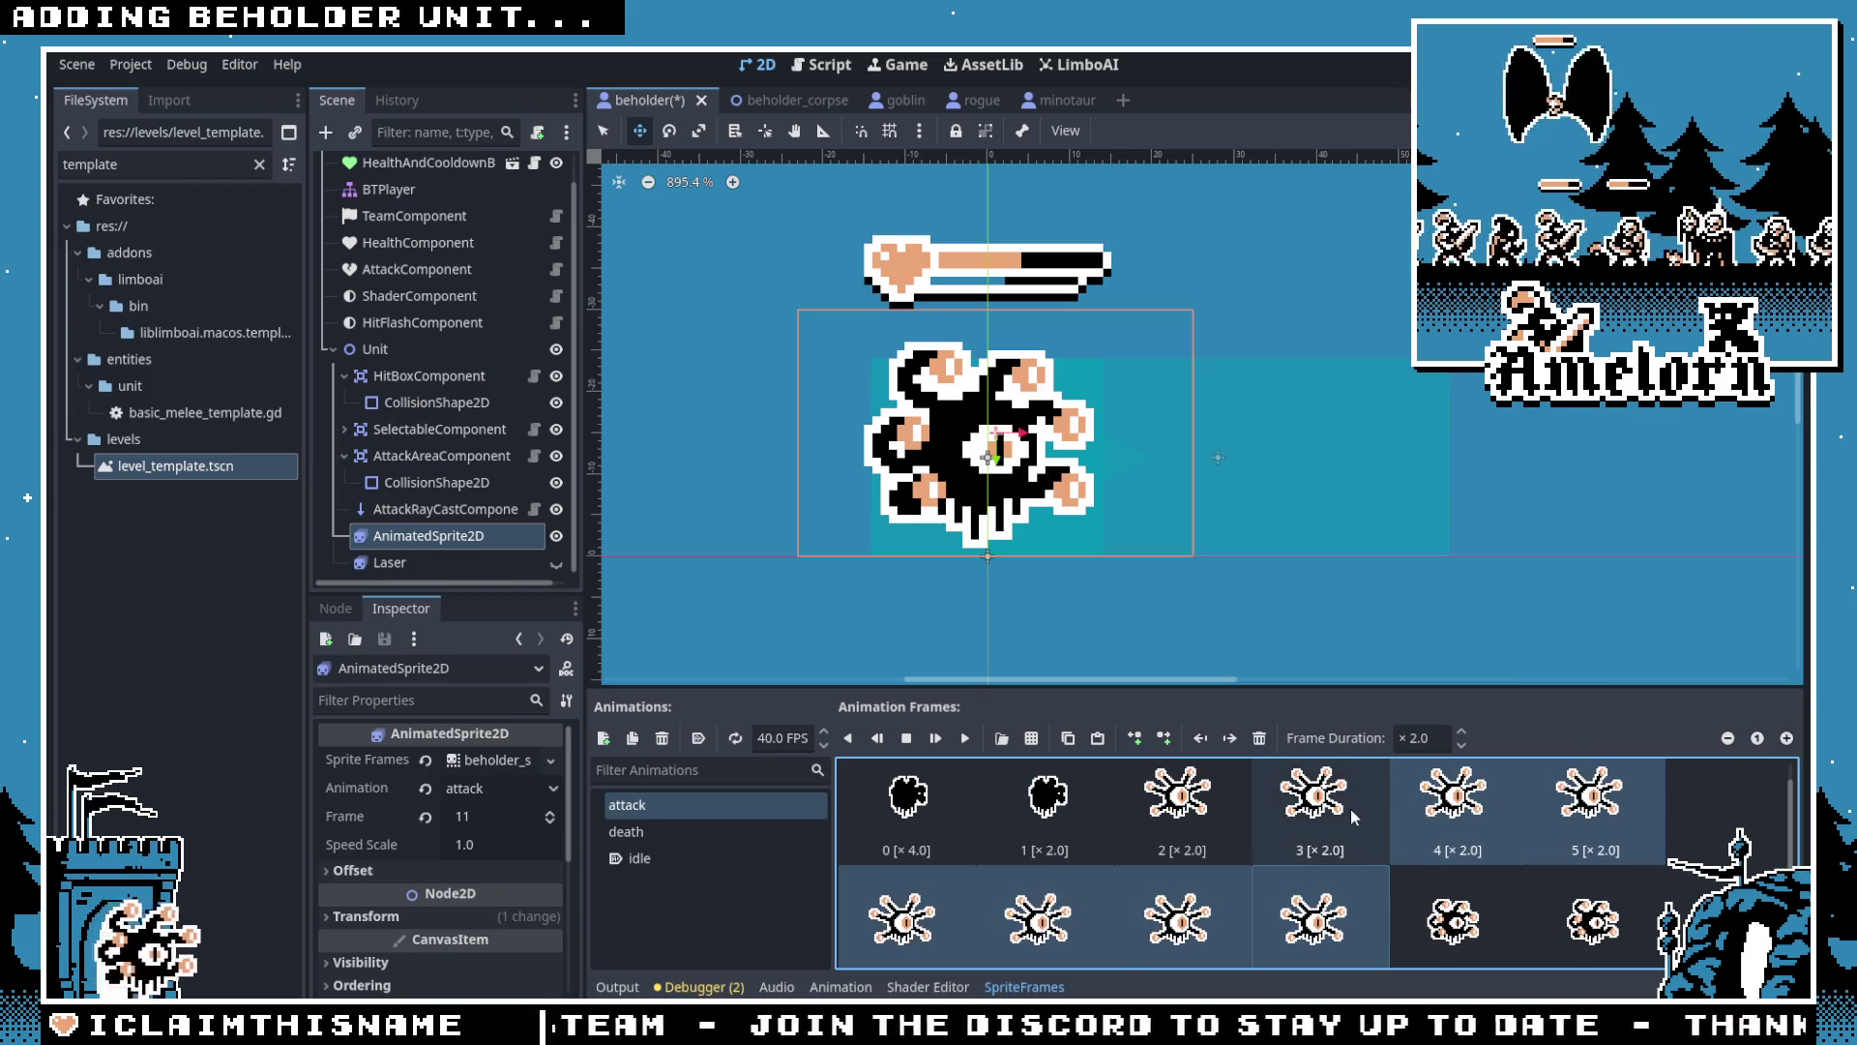
key("Delete")
Remove the extra spiky frame so the attack animation has five frames
left_click(965, 741)
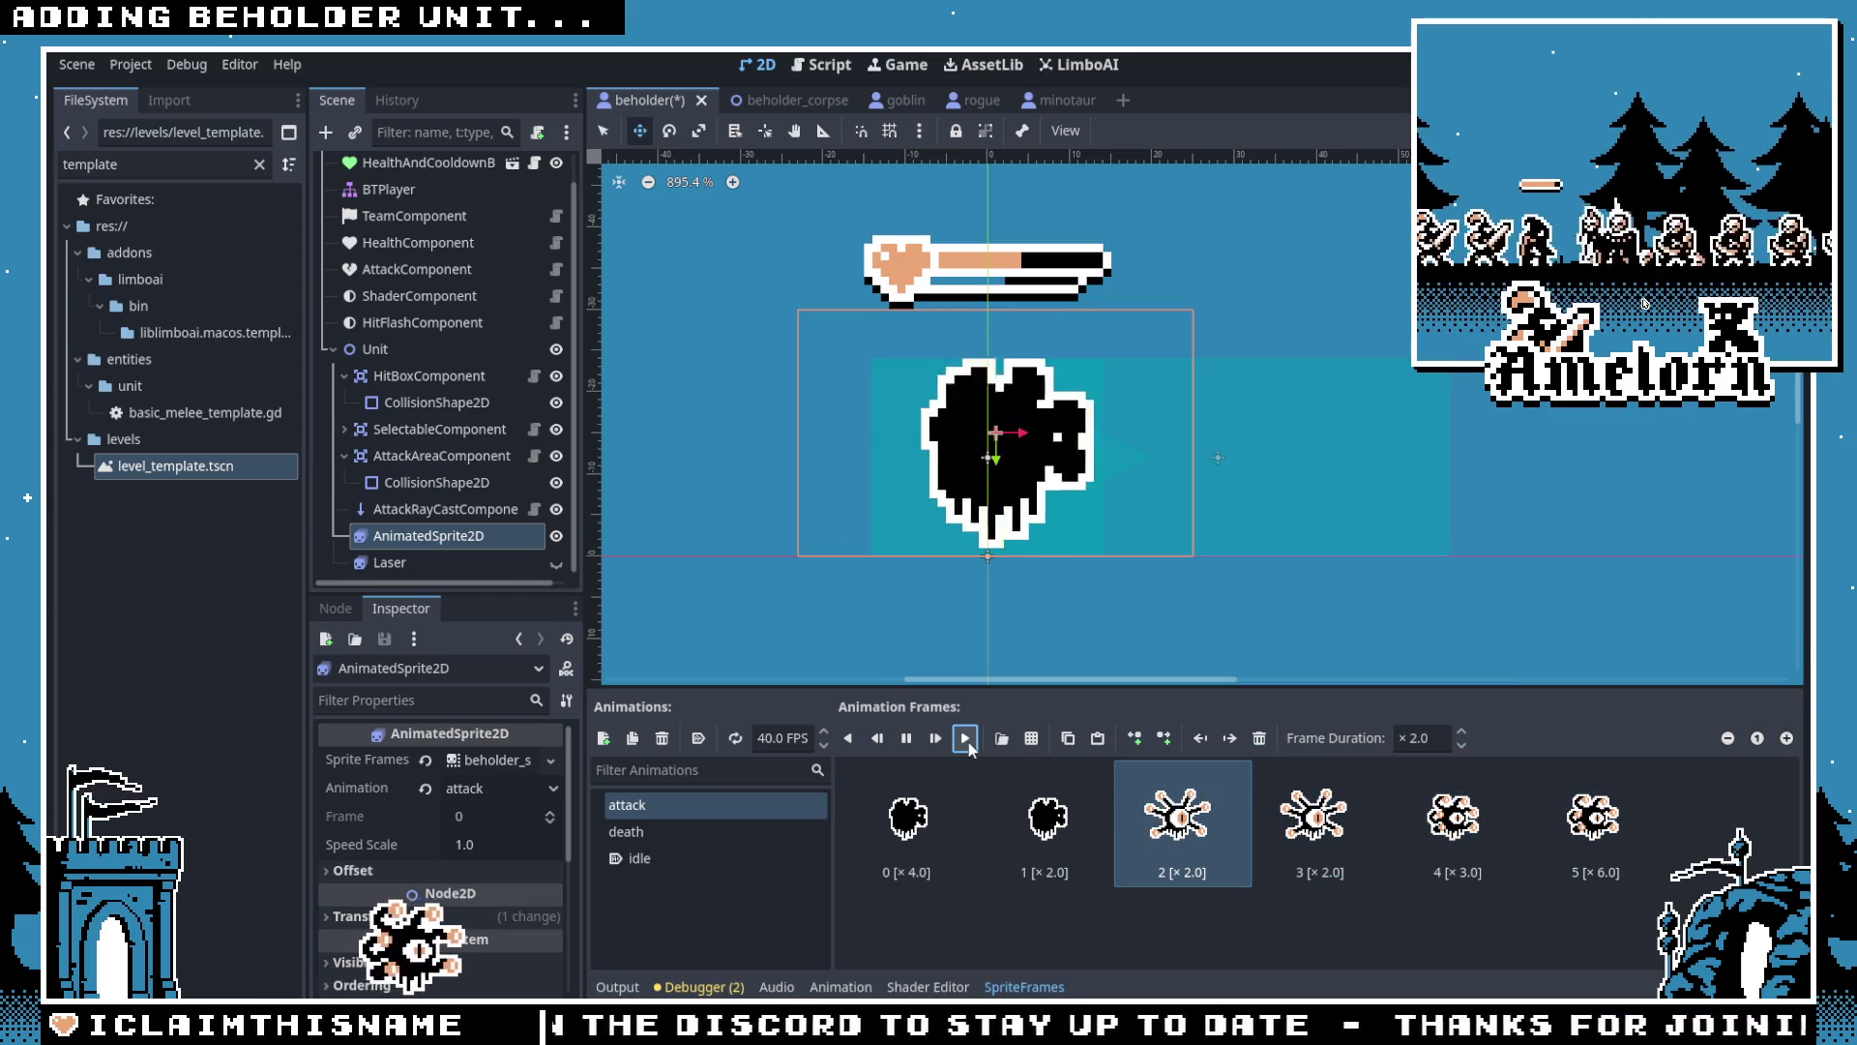
key("Delete")
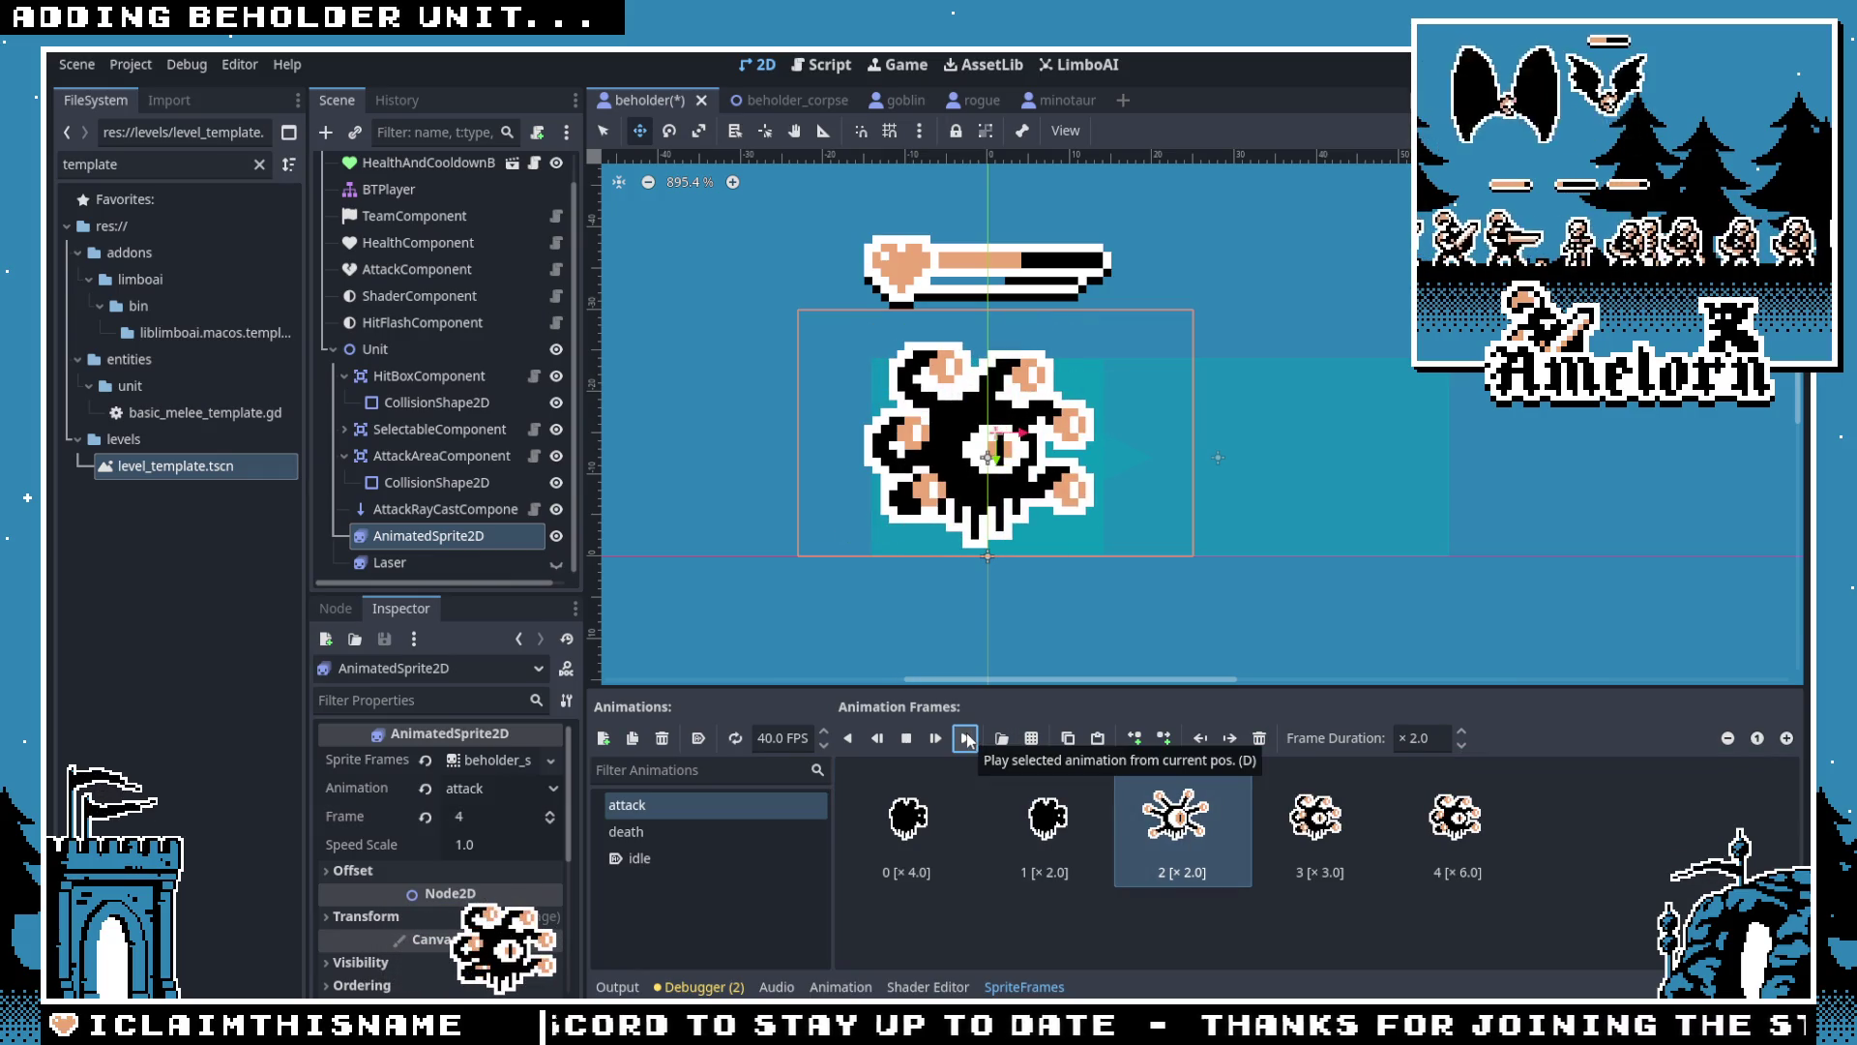
left_click(1416, 741)
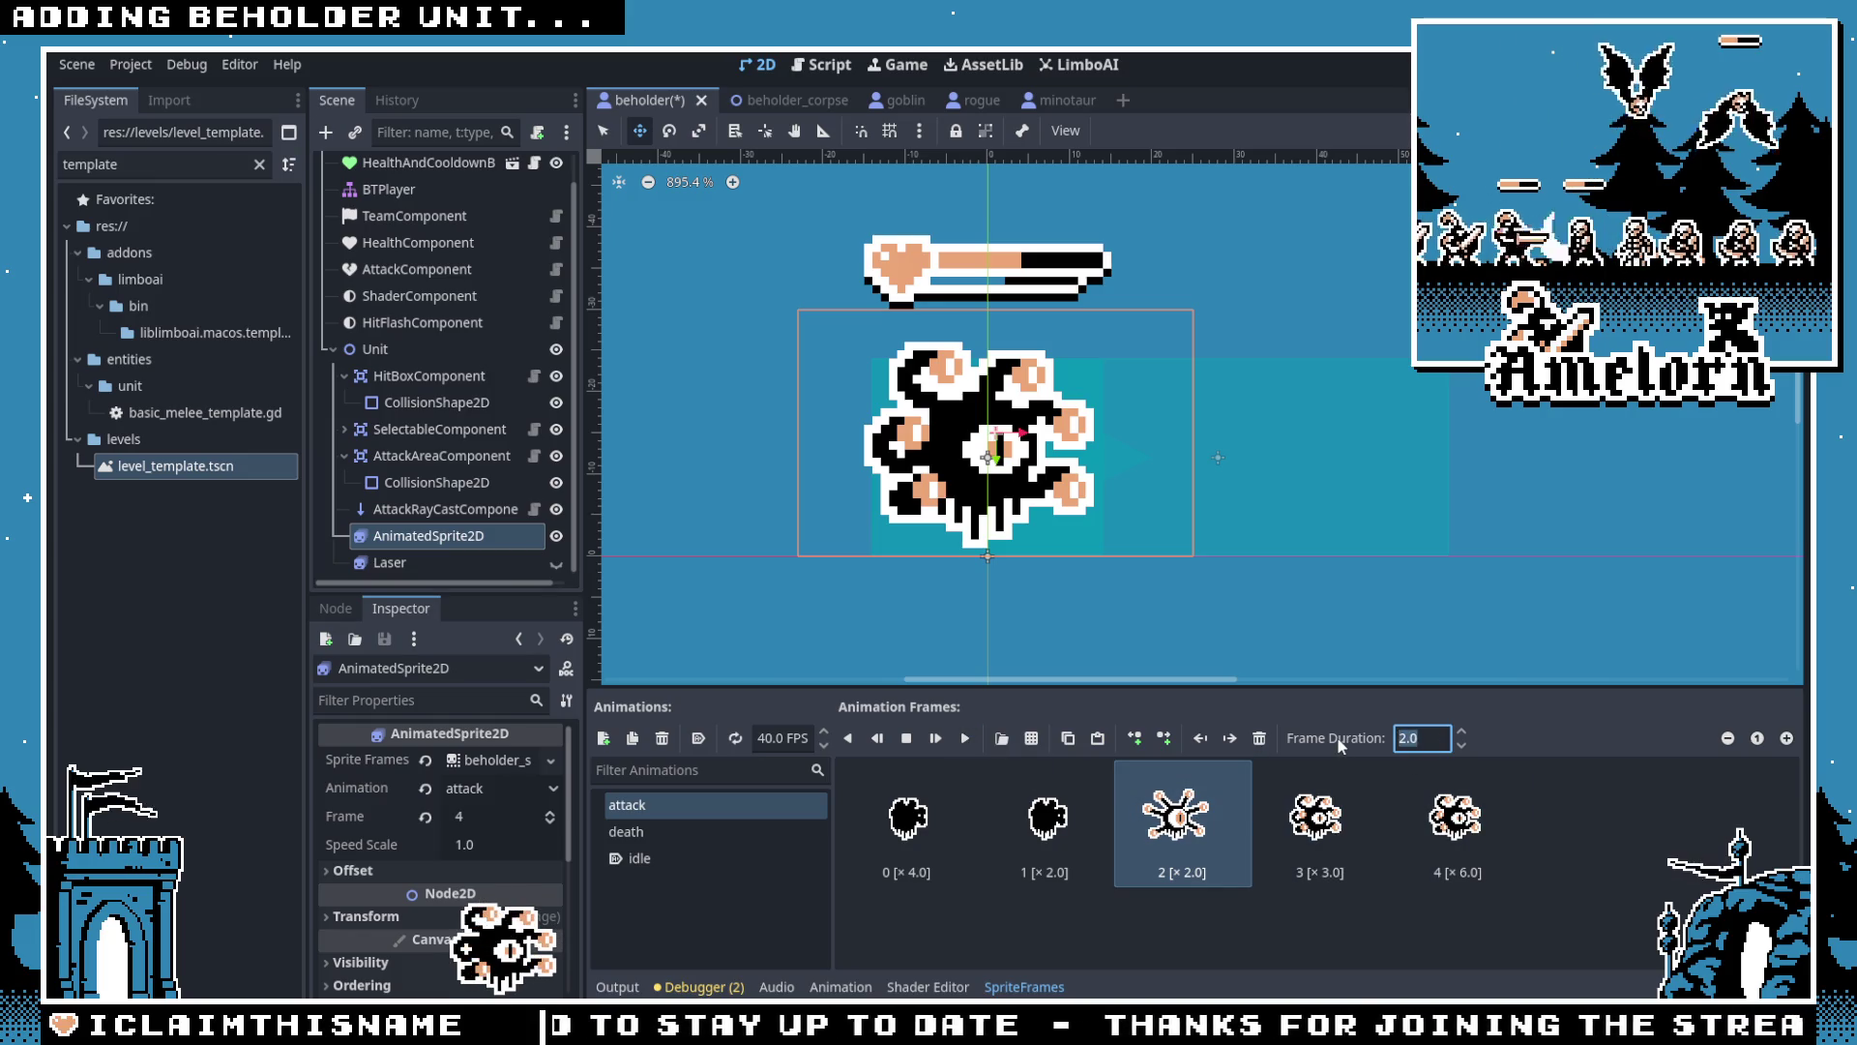
type("× 20")
left_click(963, 739)
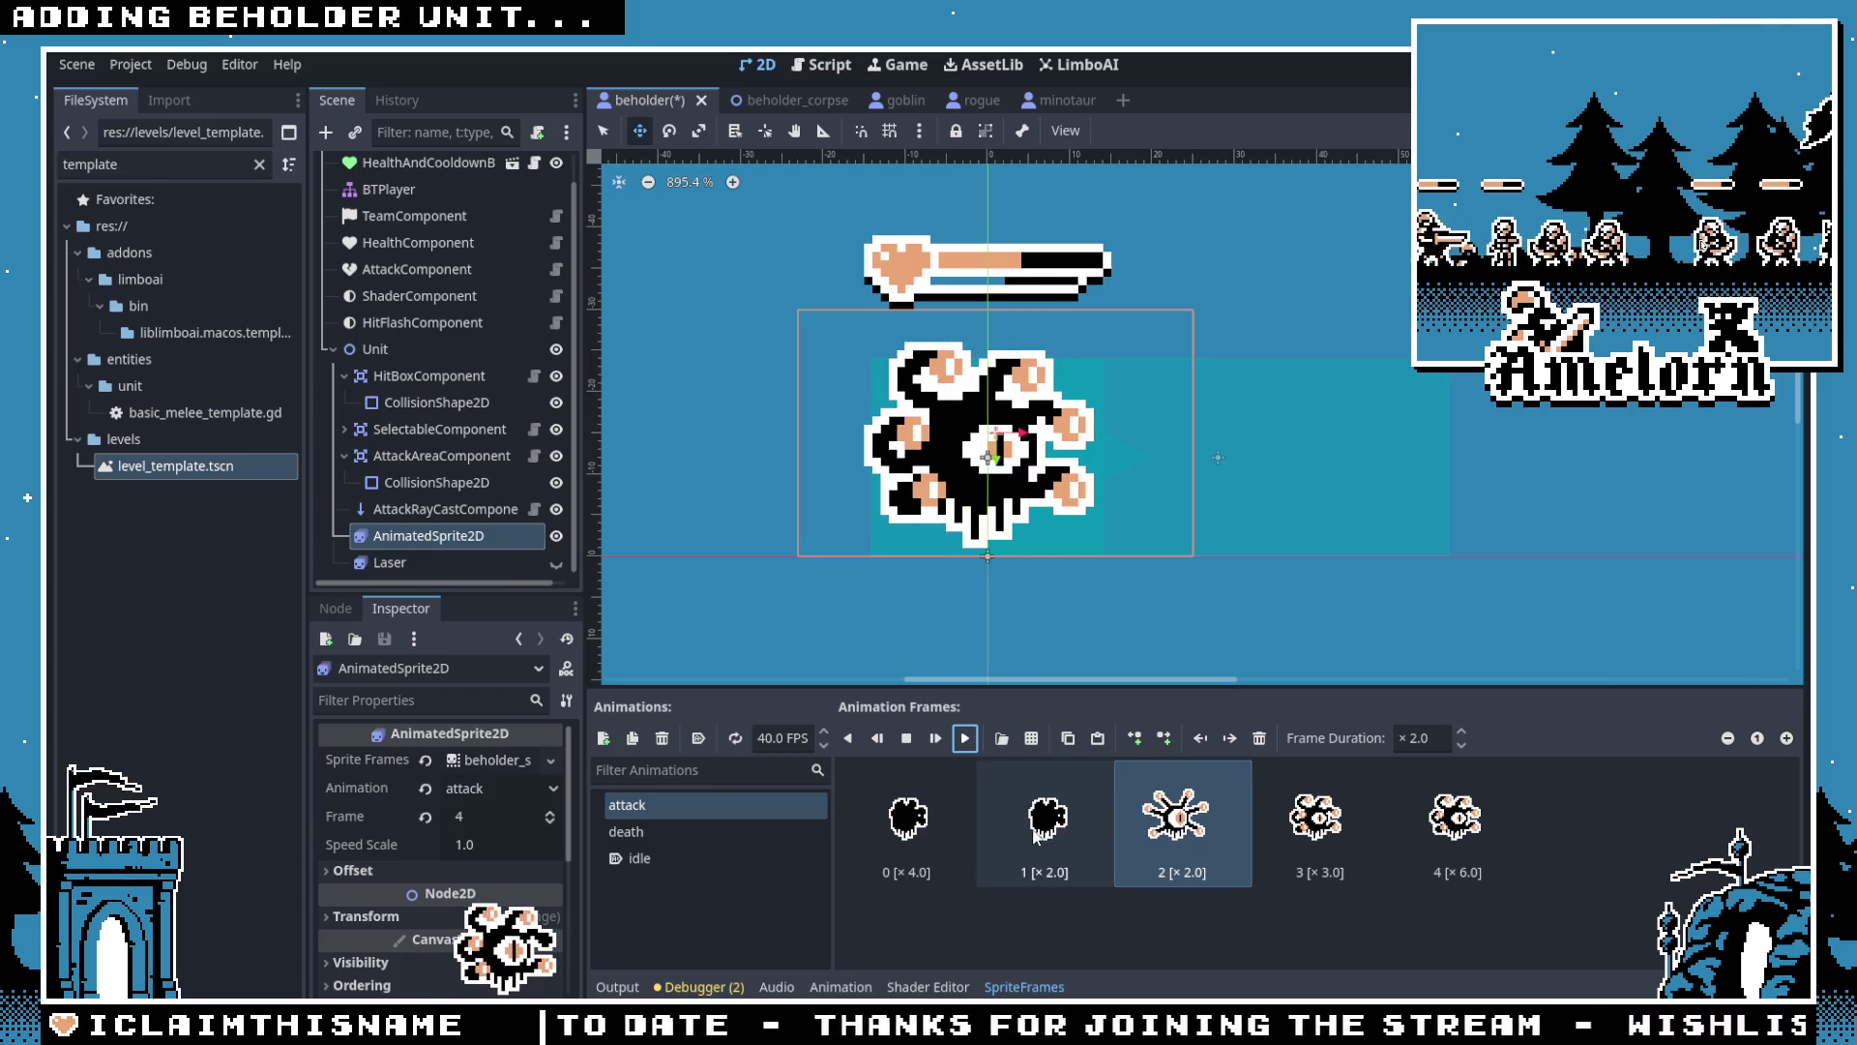
key("ctrl+v")
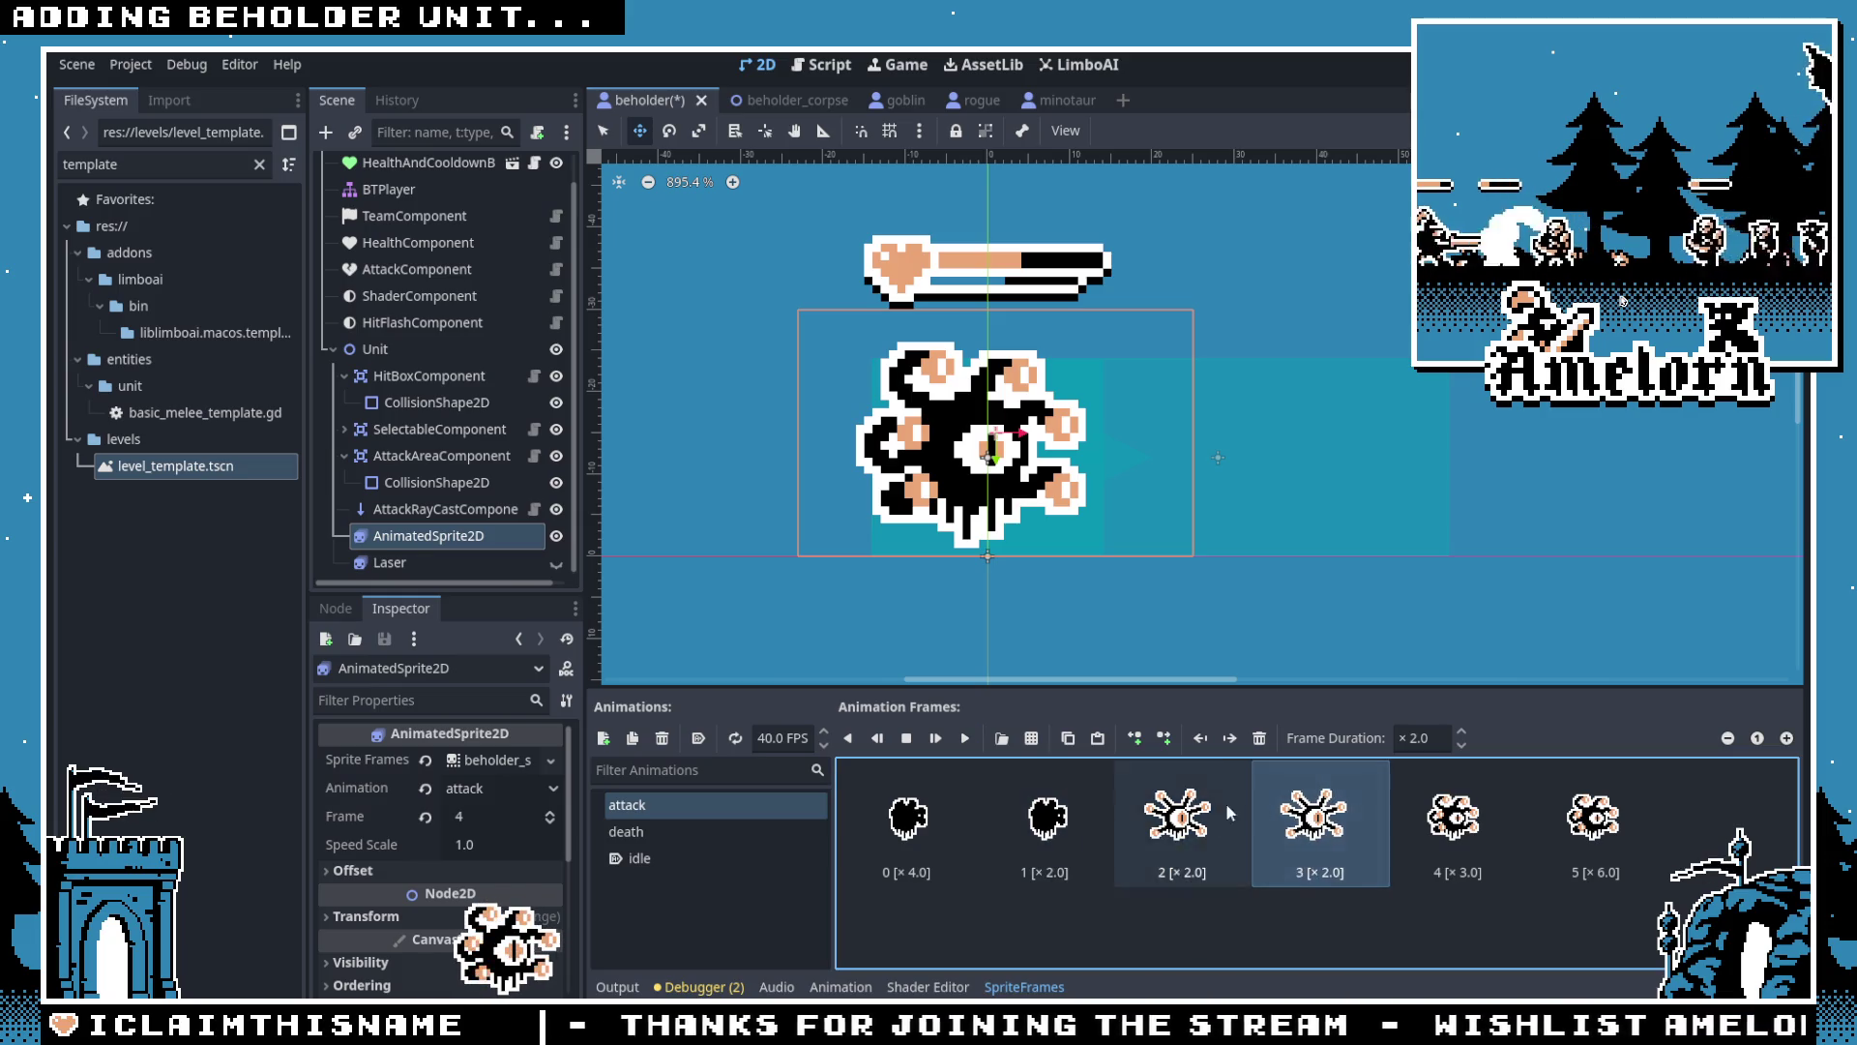
left_click(1226, 803)
left_click(1258, 737)
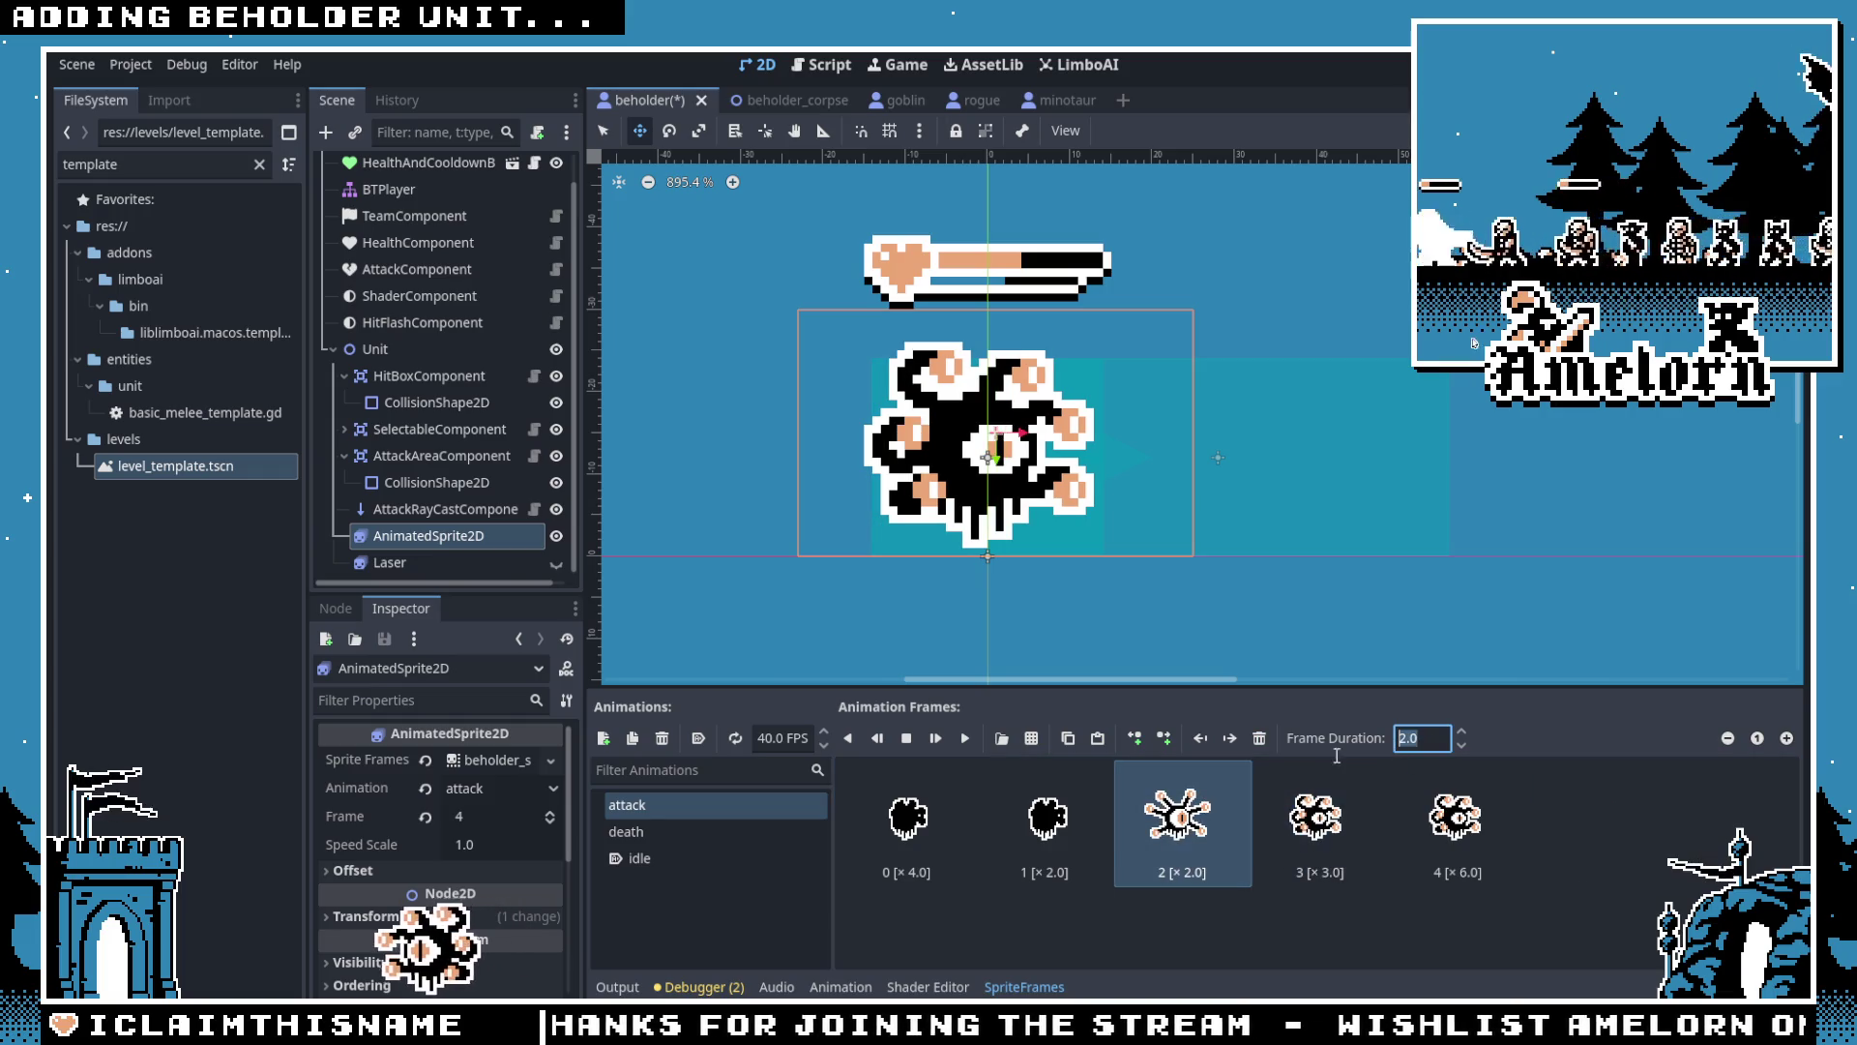
Set frame 2's duration to 20.0, preview the attack, and run the game
type("20")
key("Return")
left_click(965, 738)
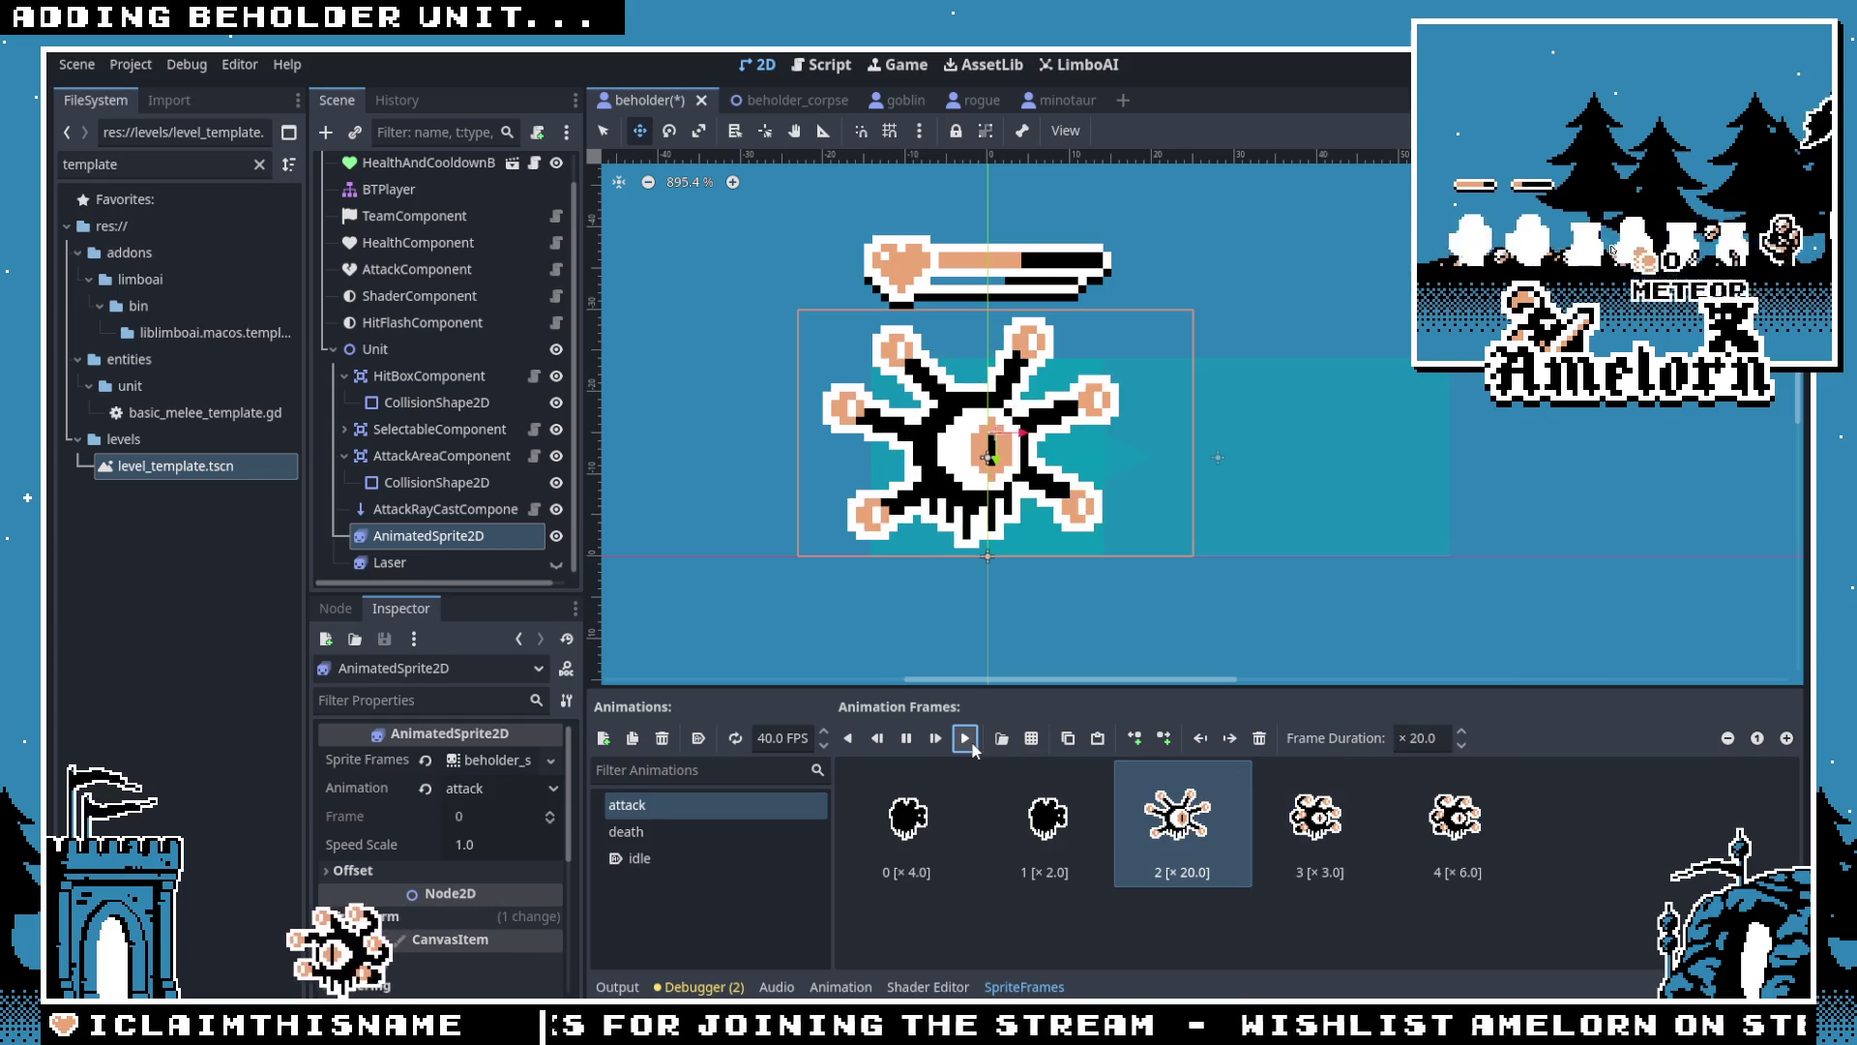
left_click(972, 747)
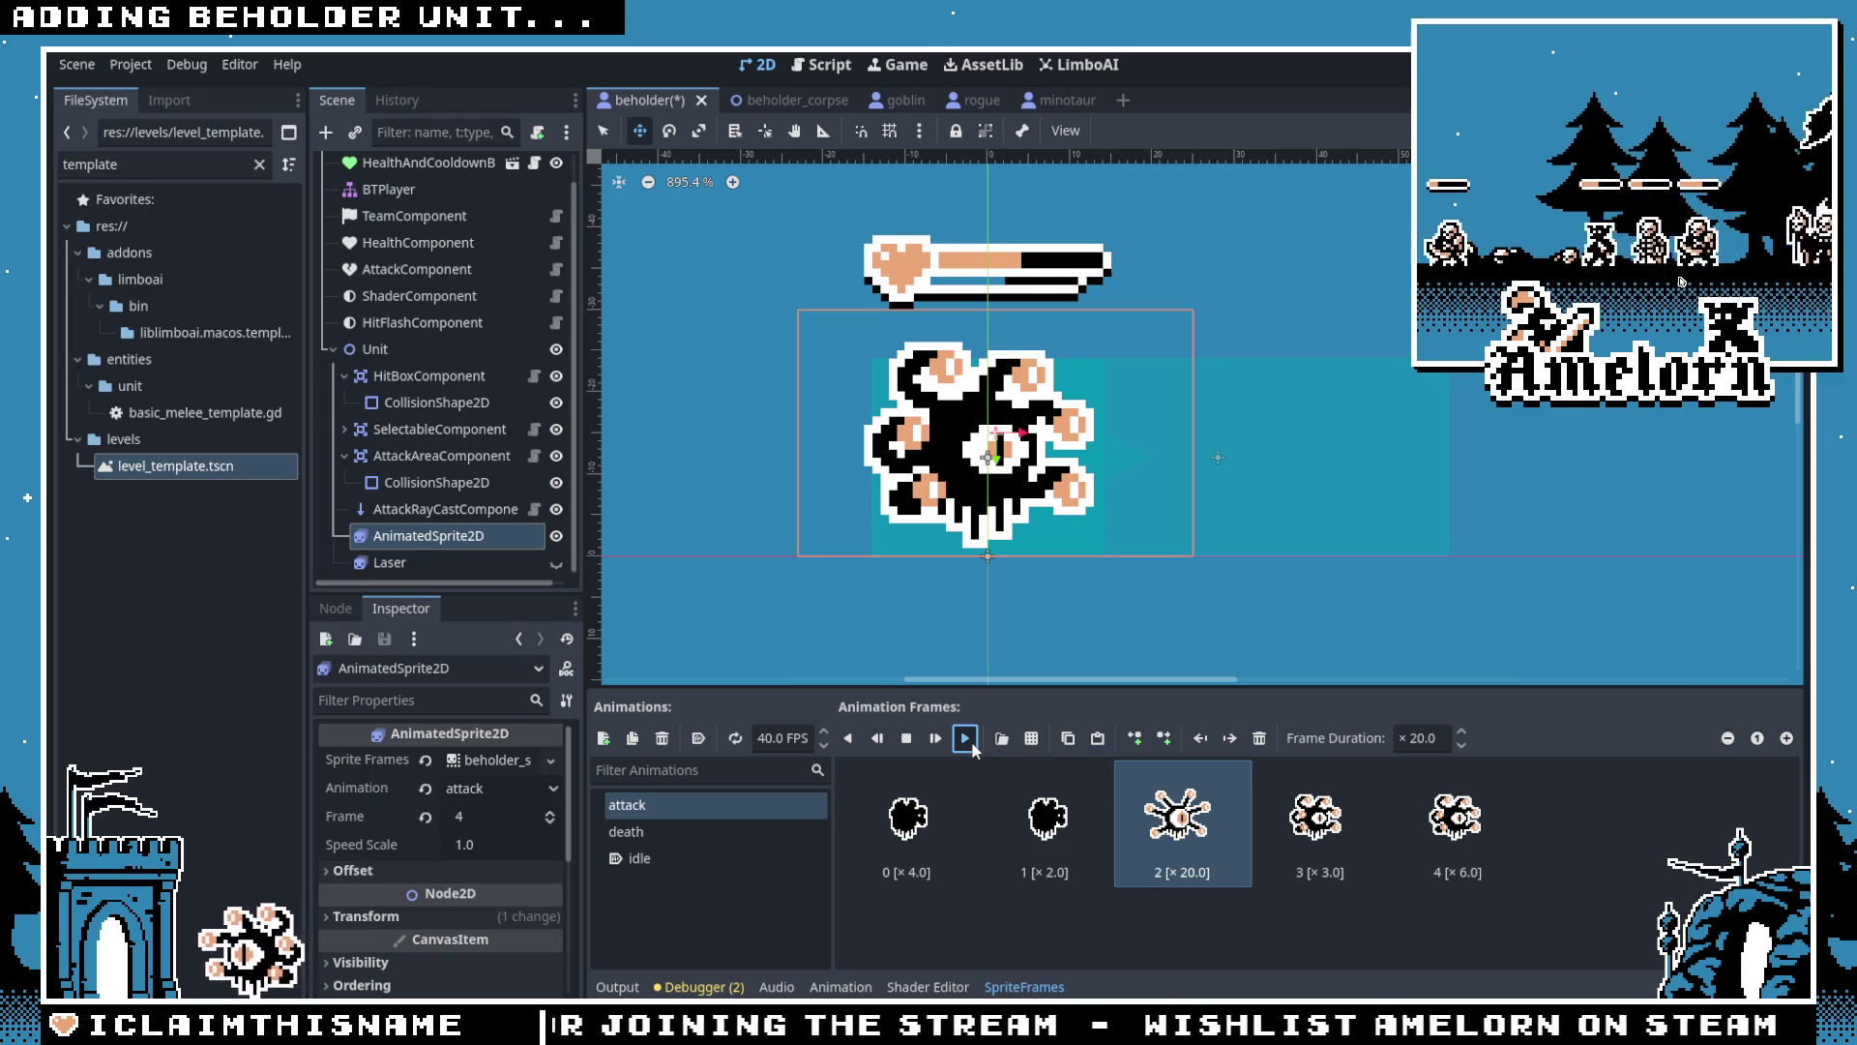
left_click(972, 747)
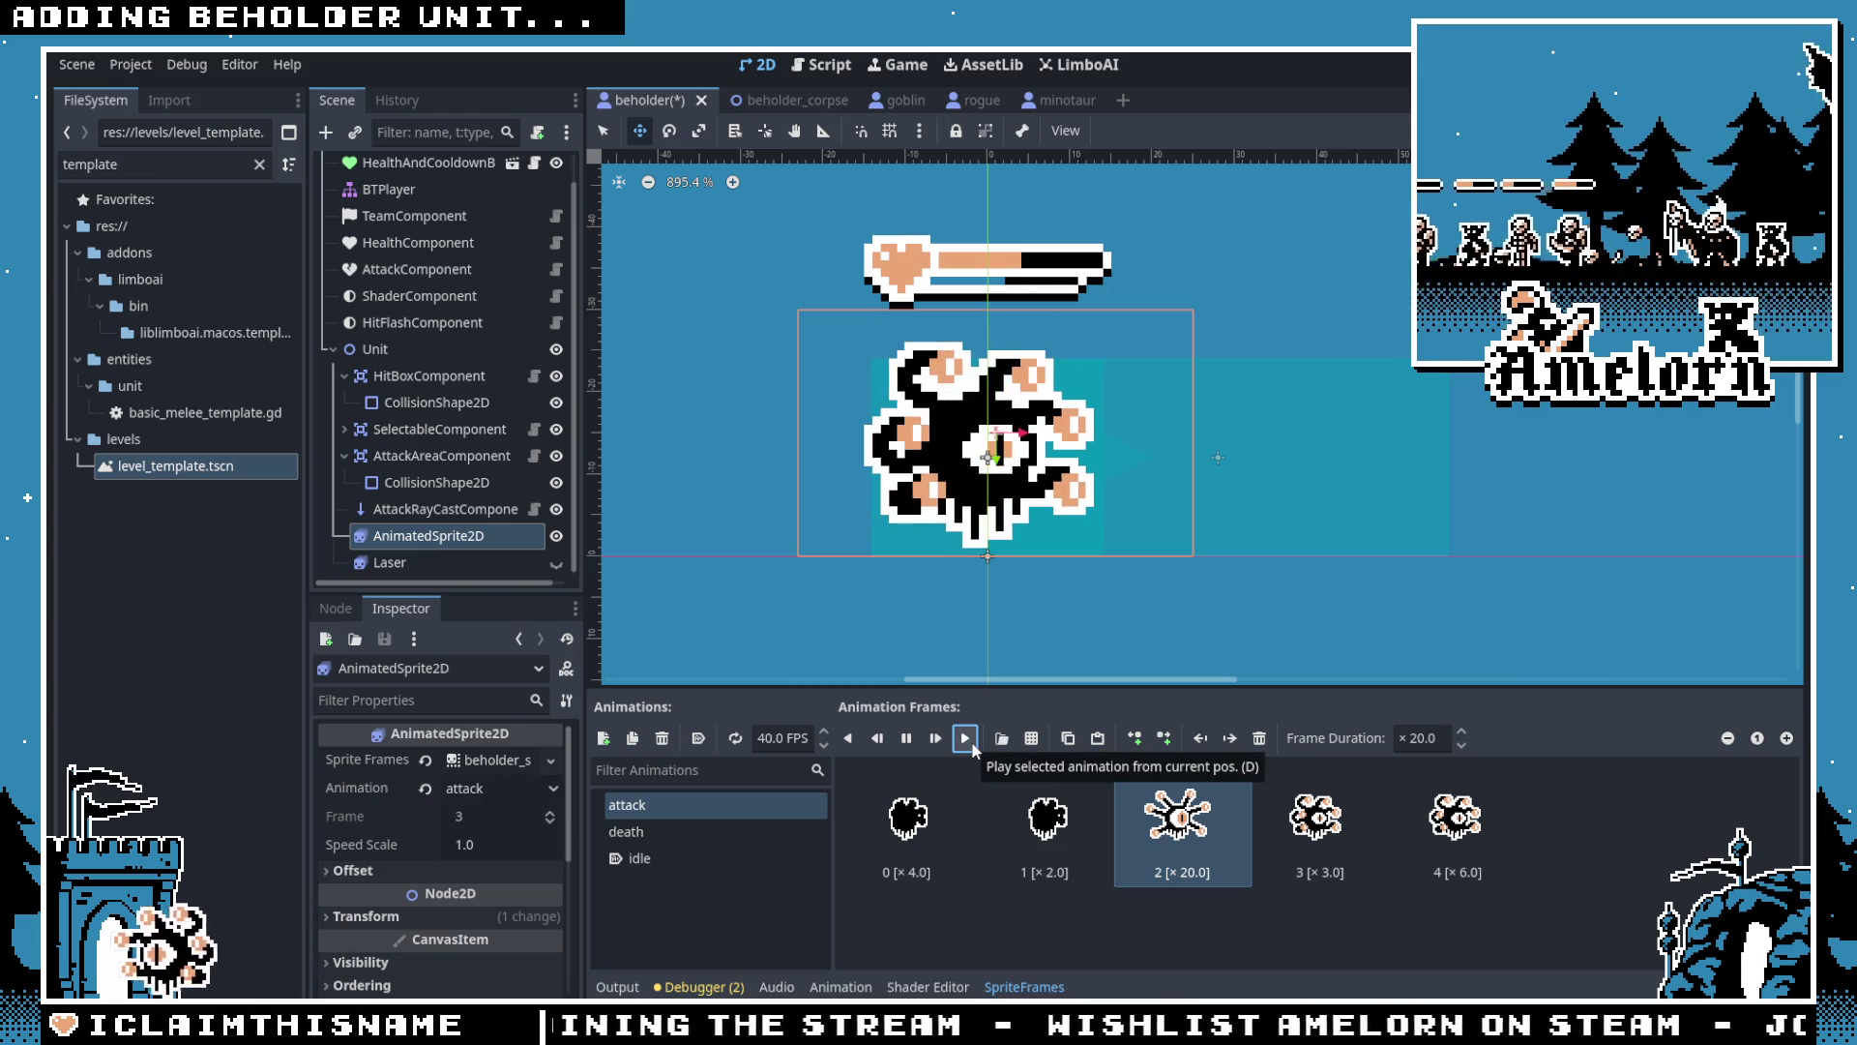
left_click(972, 745)
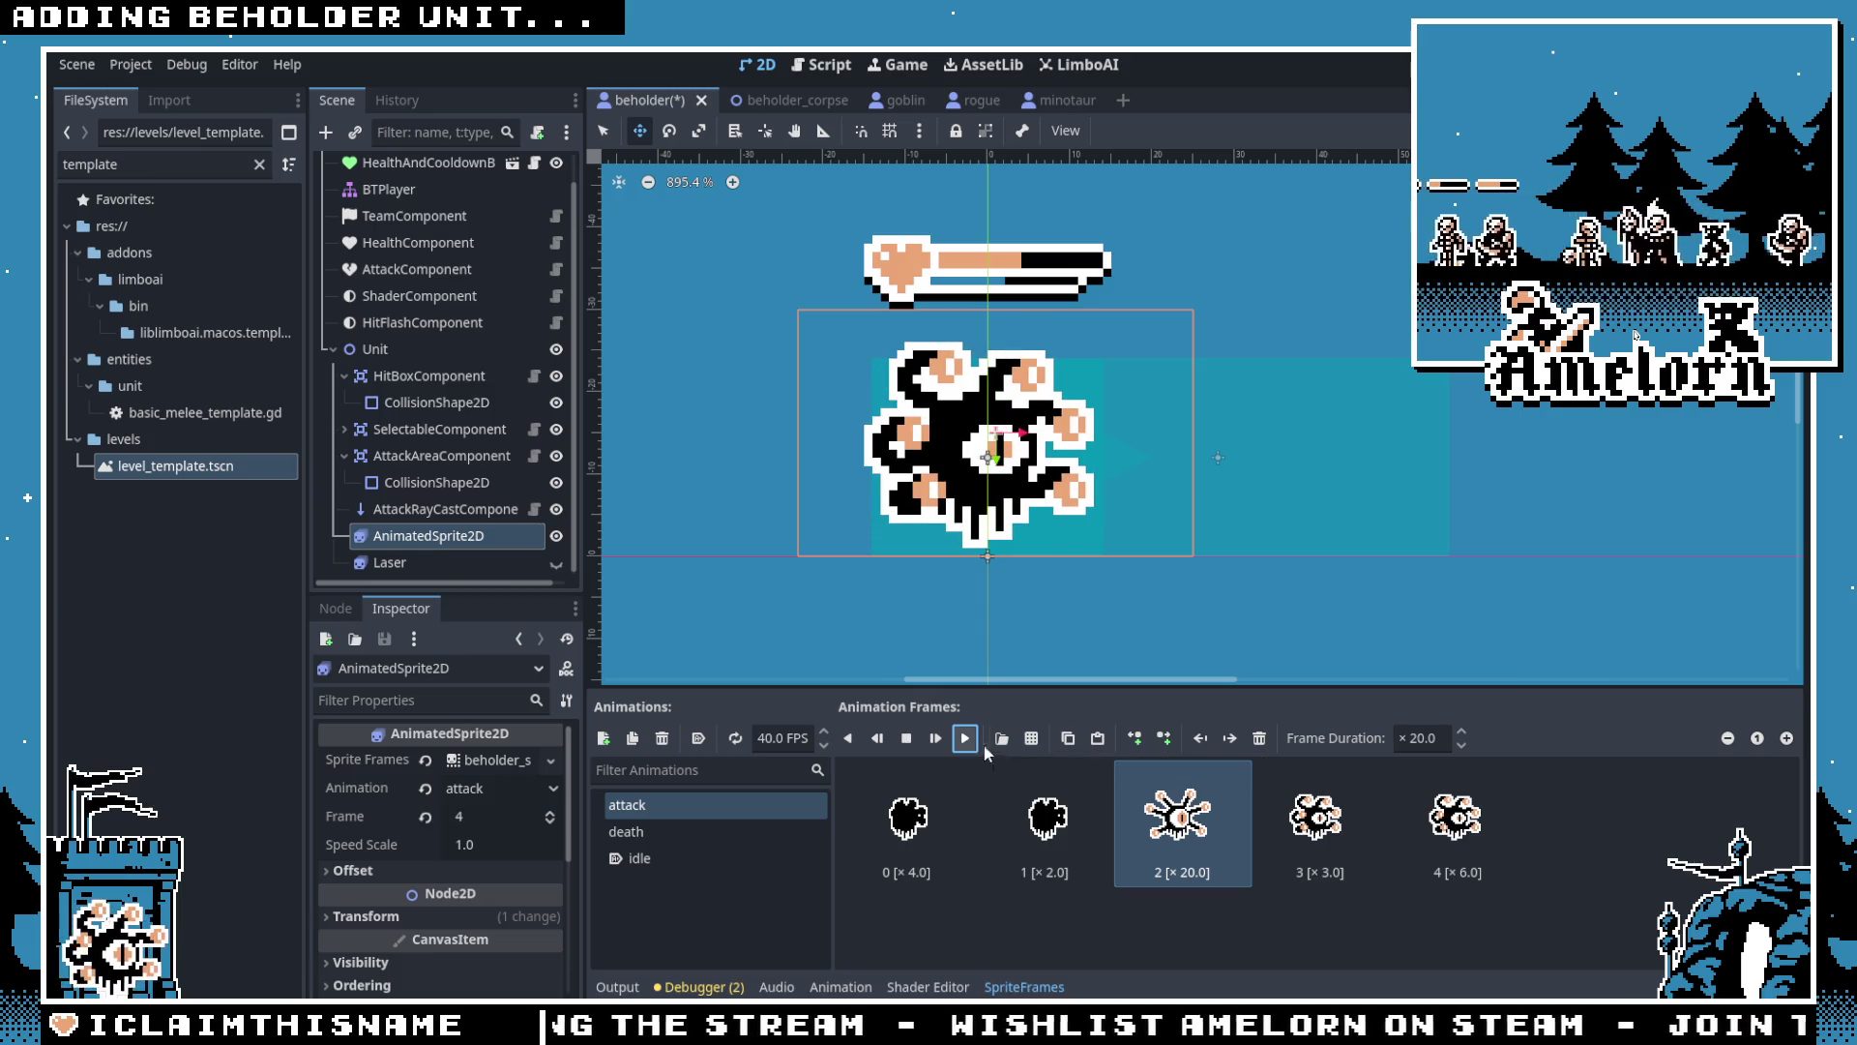
key("F5")
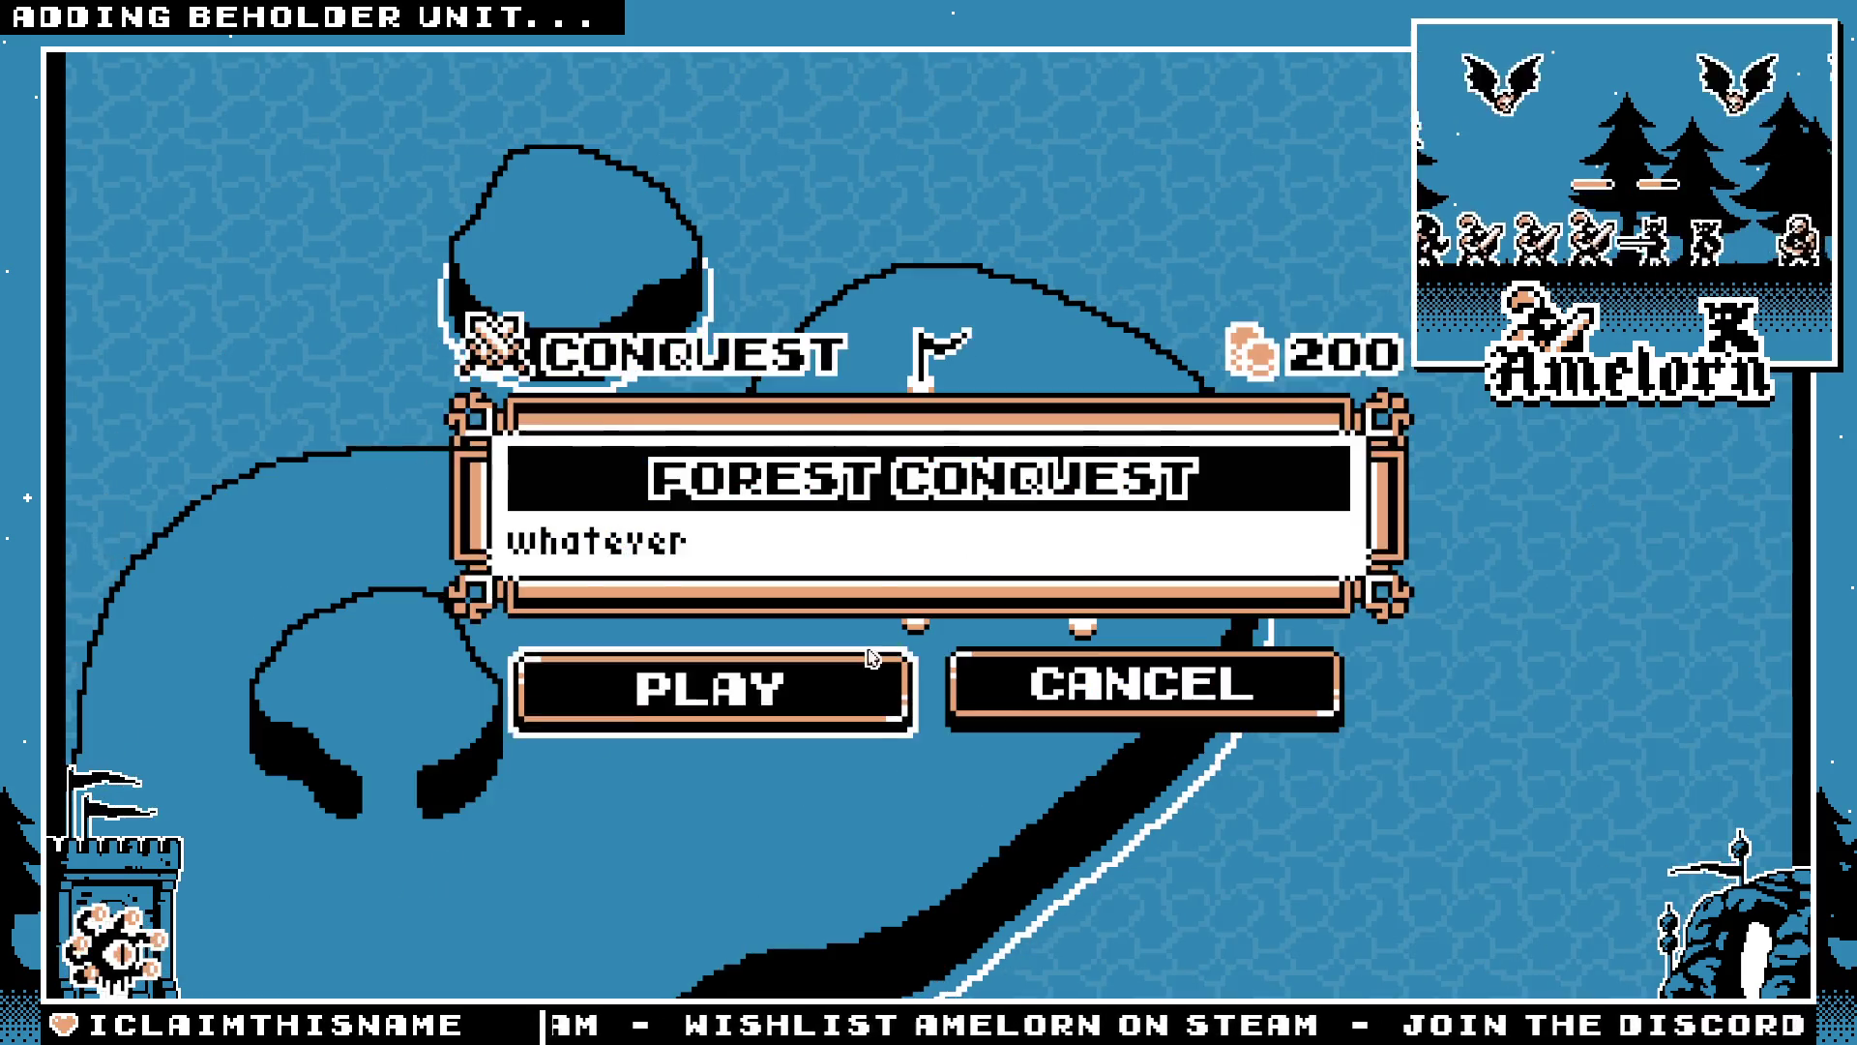
Start Forest Conquest, spawn a beholder from the castle, then close and rerun the game
left_click(657, 677)
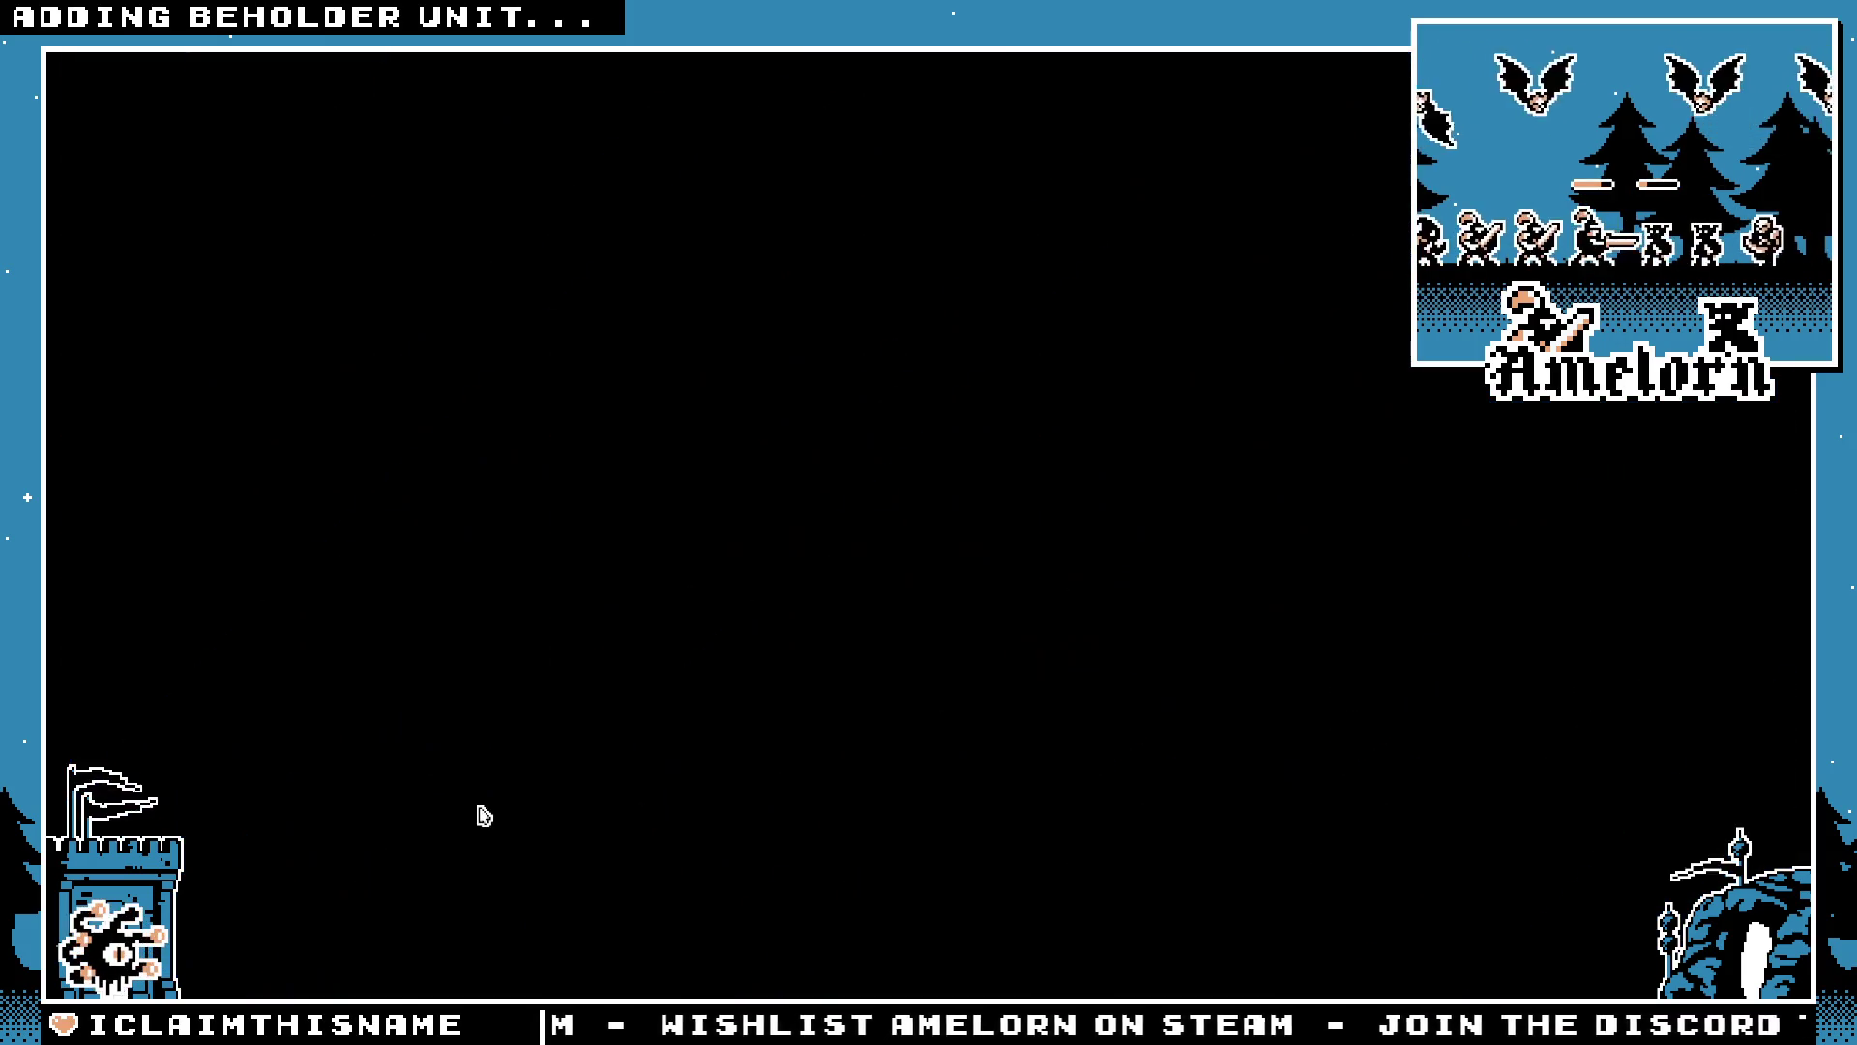
left_click(400, 842)
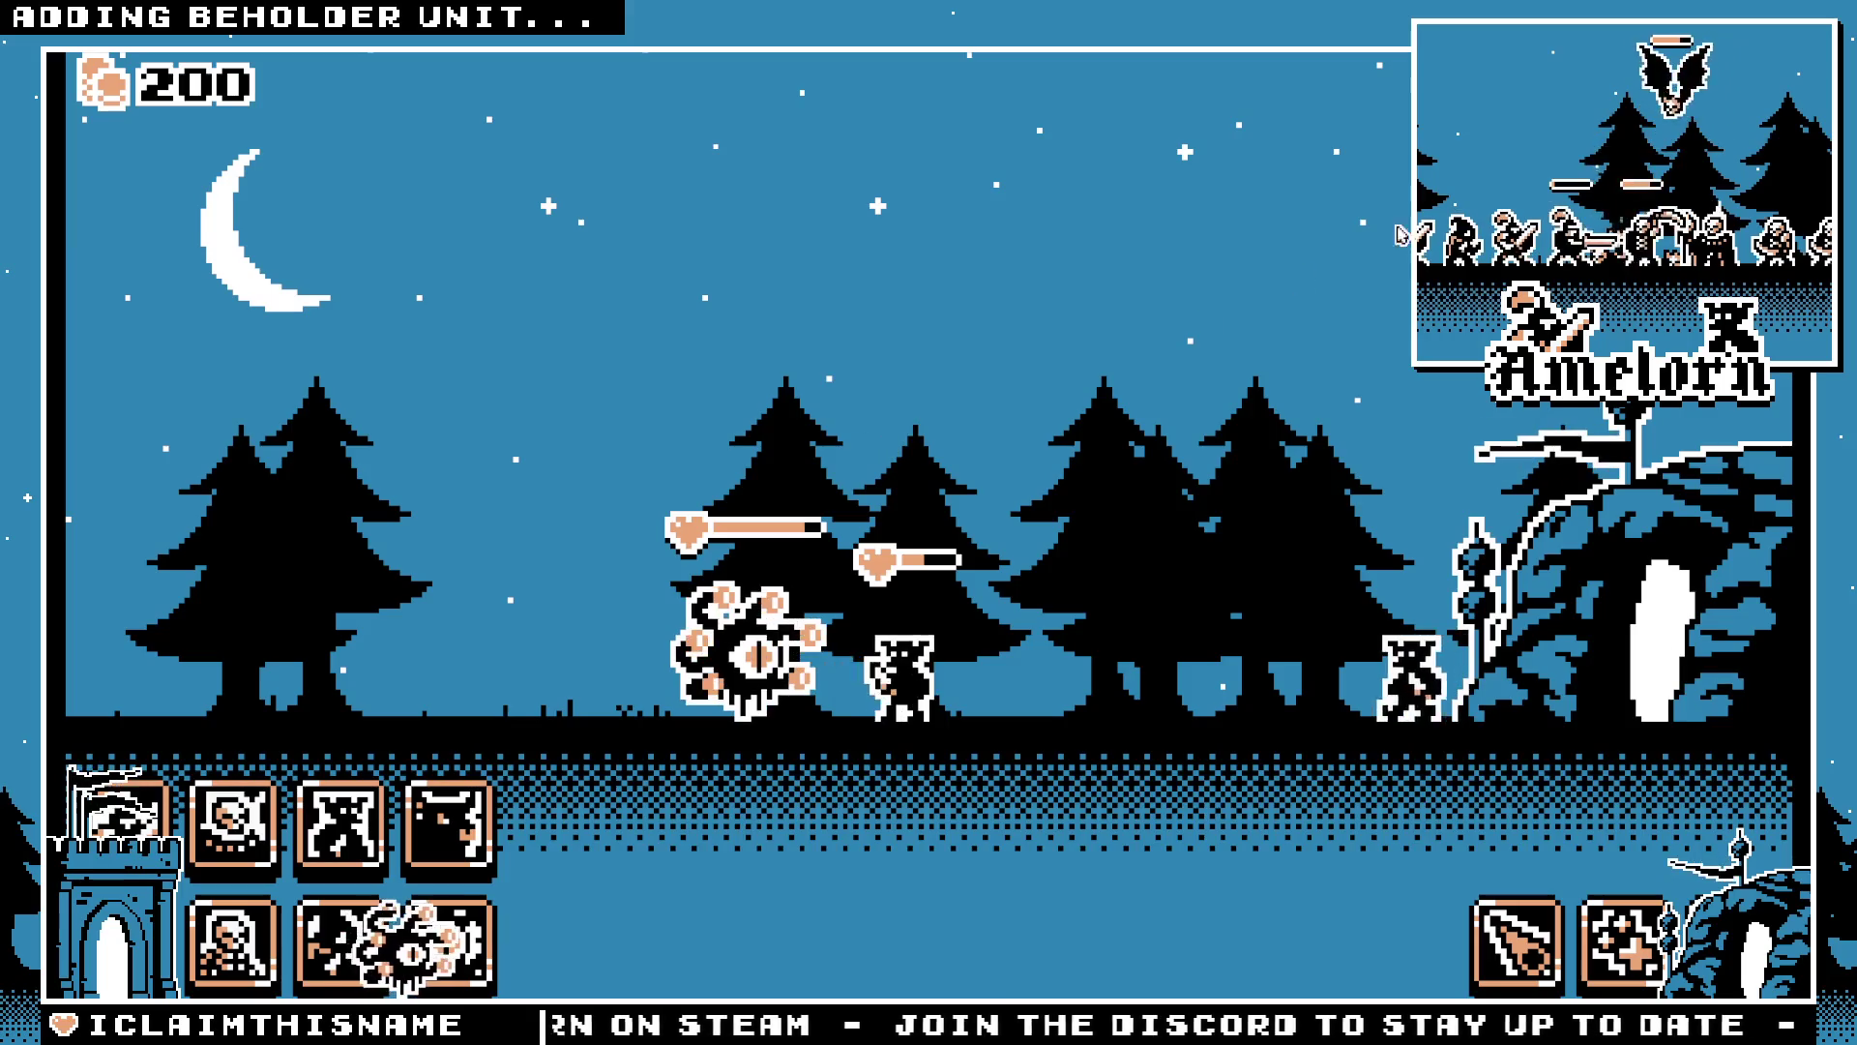
key("F8")
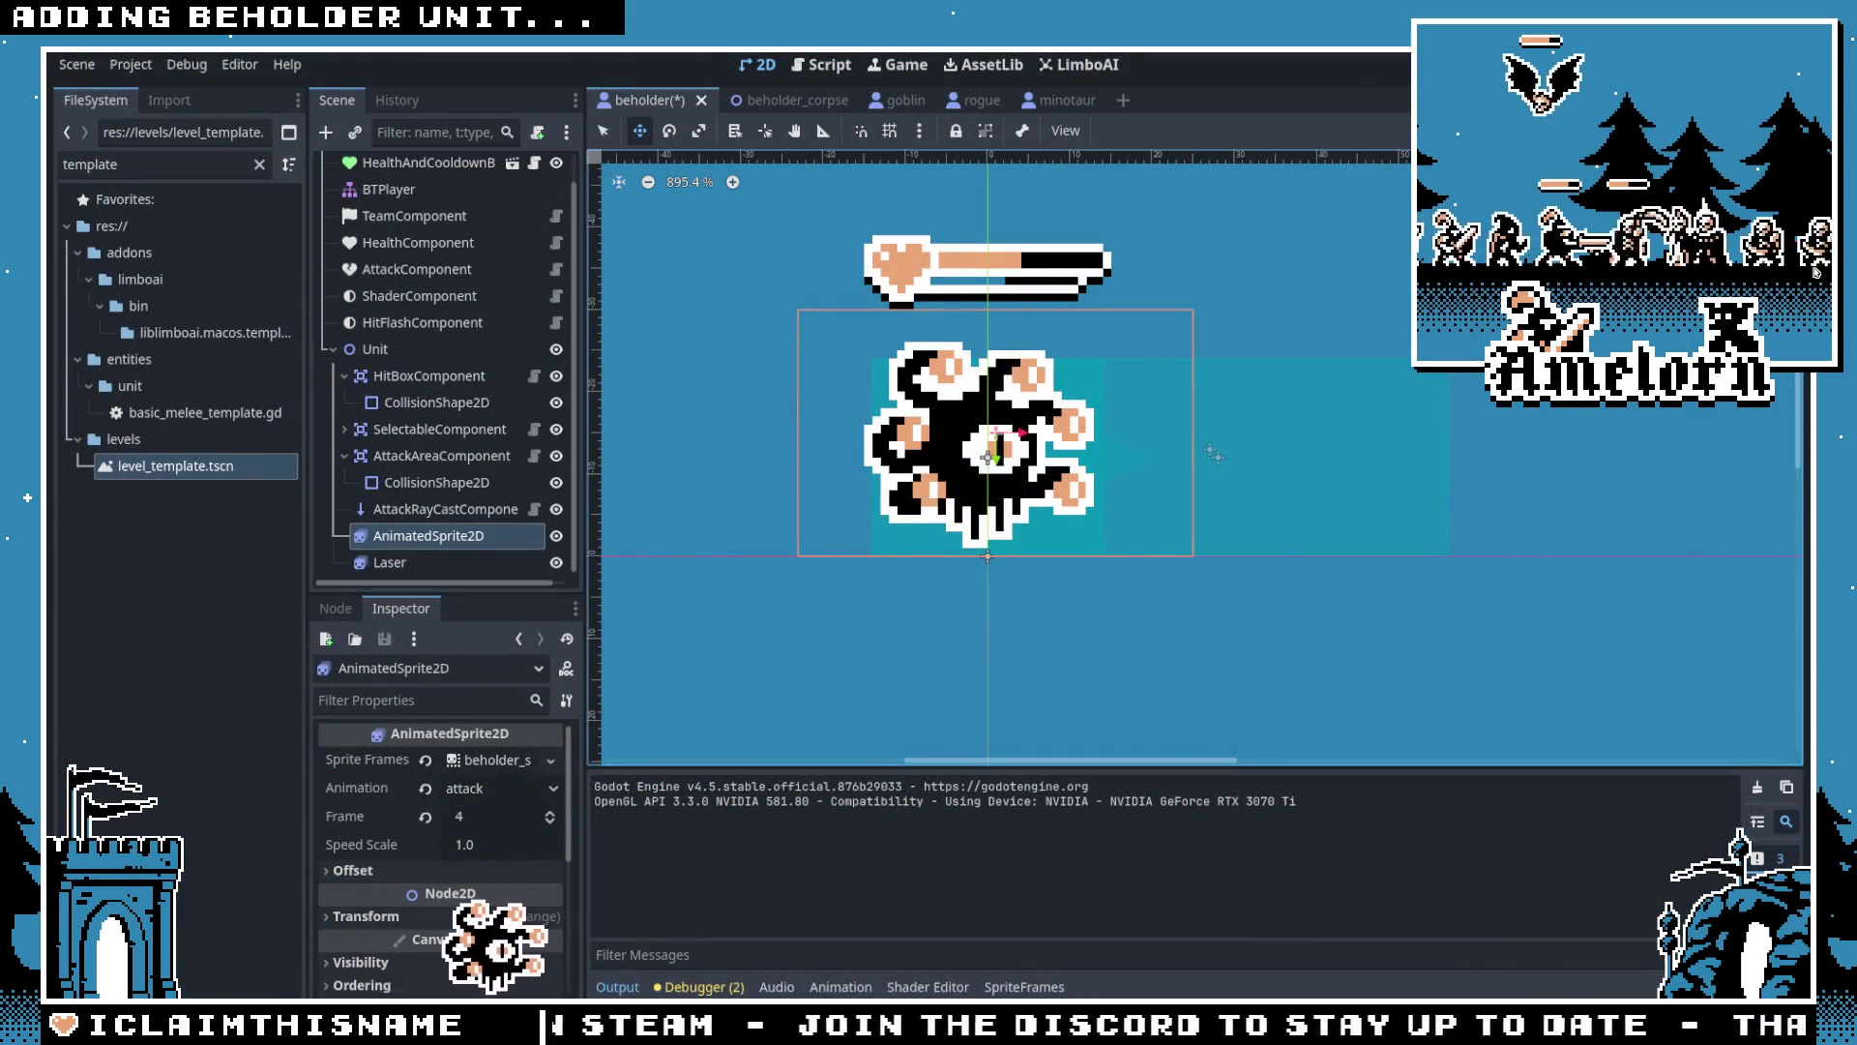
key("F5")
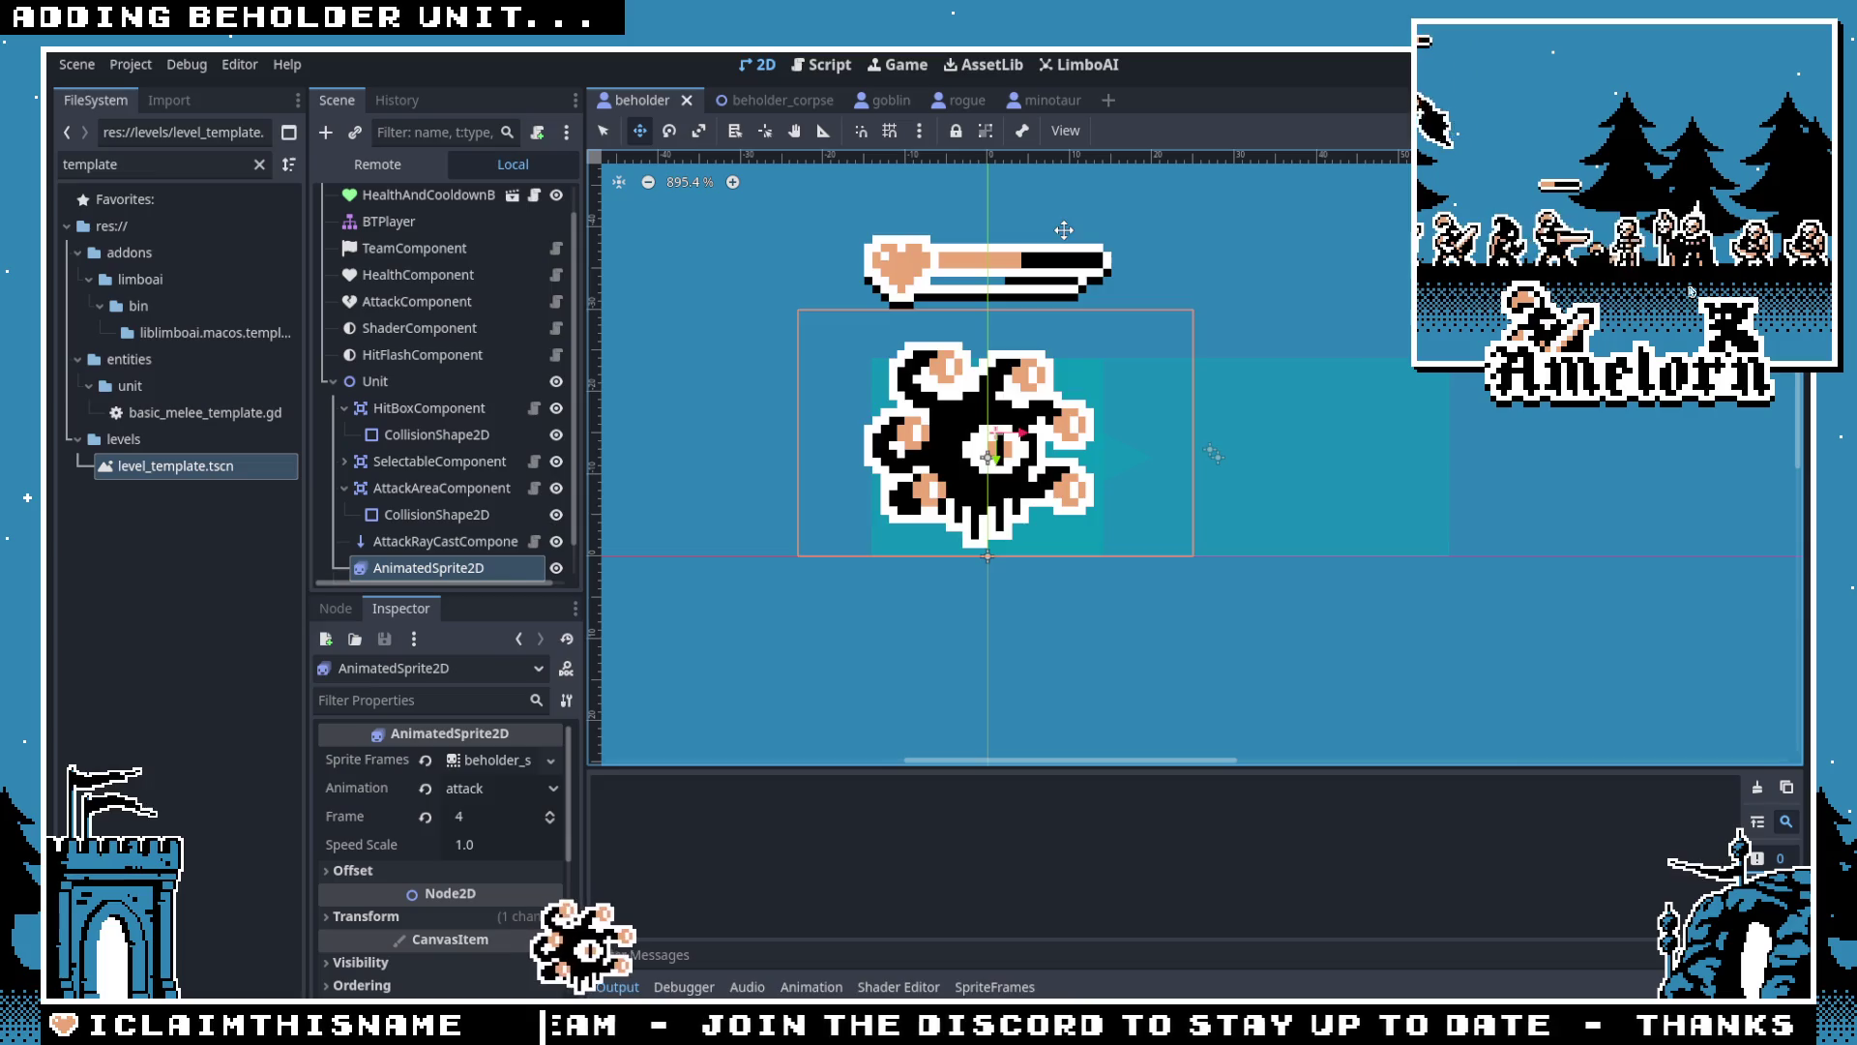
Start the Forest Conquest campaign level again and make the game fullscreen
left_click(974, 484)
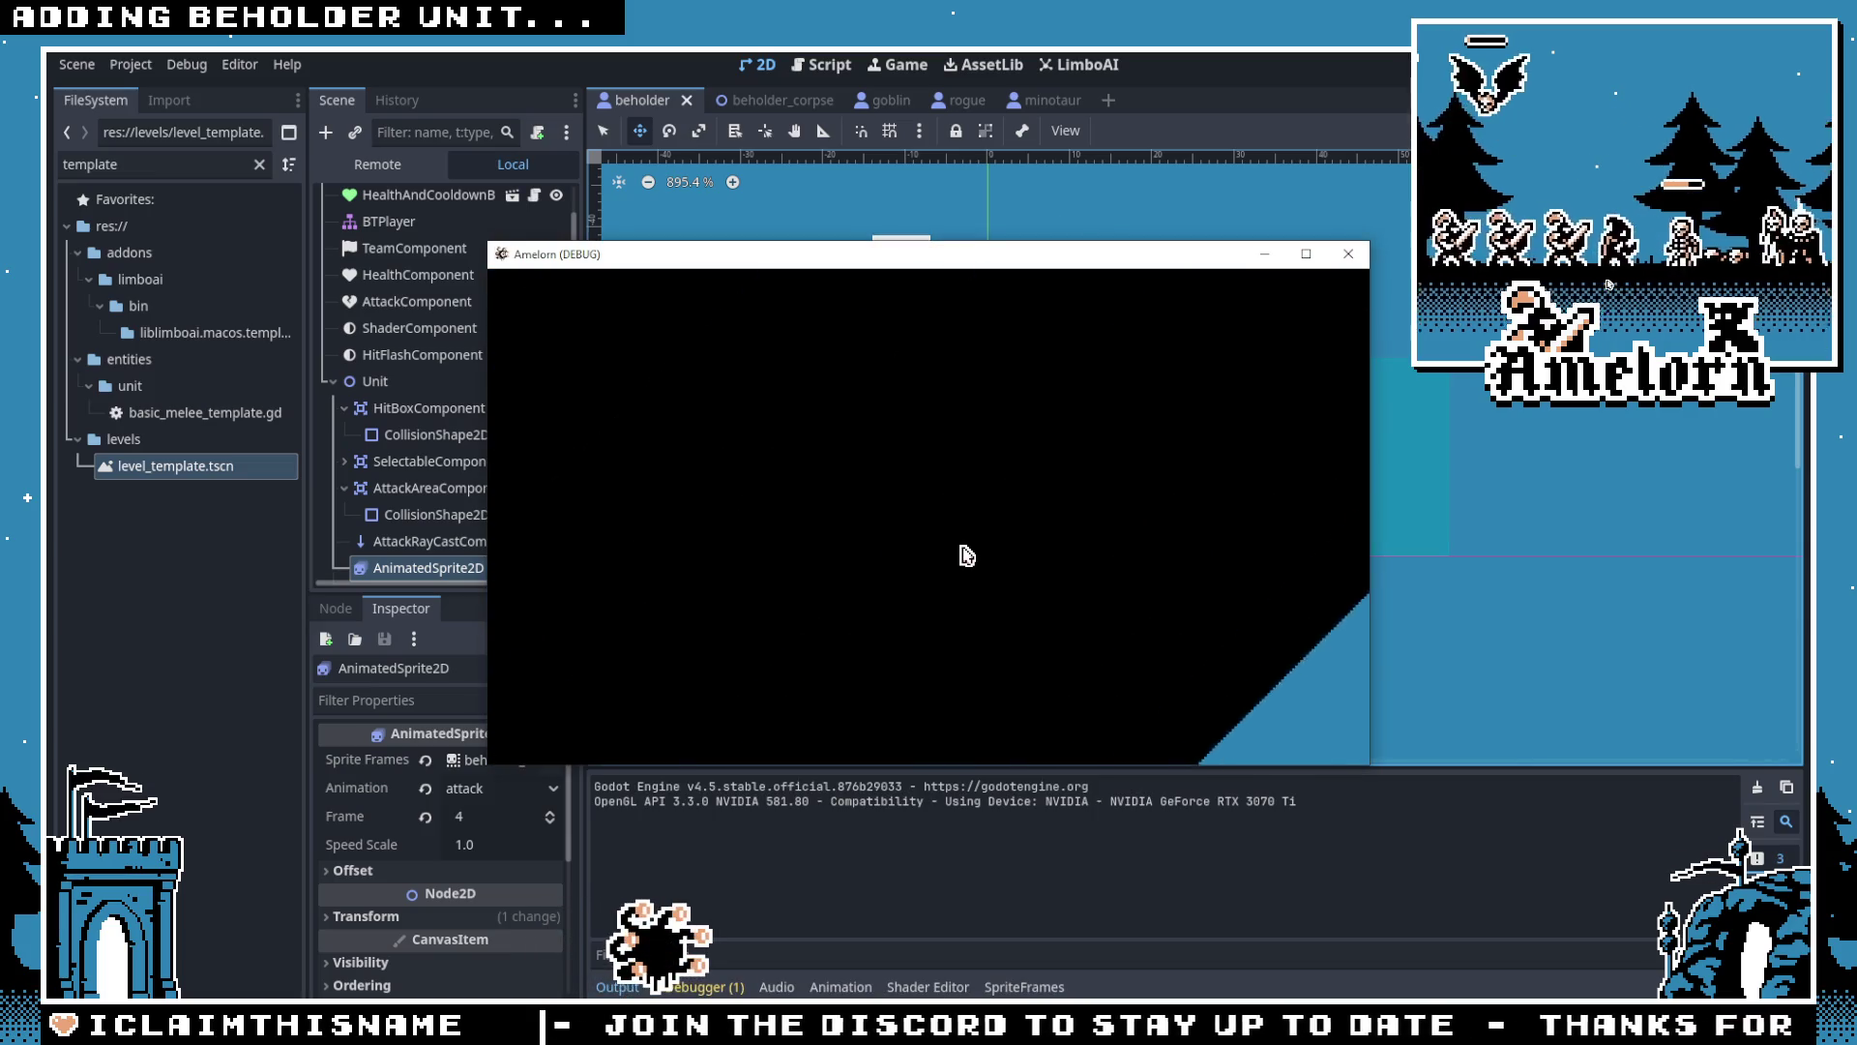
left_click(963, 546)
left_click(816, 600)
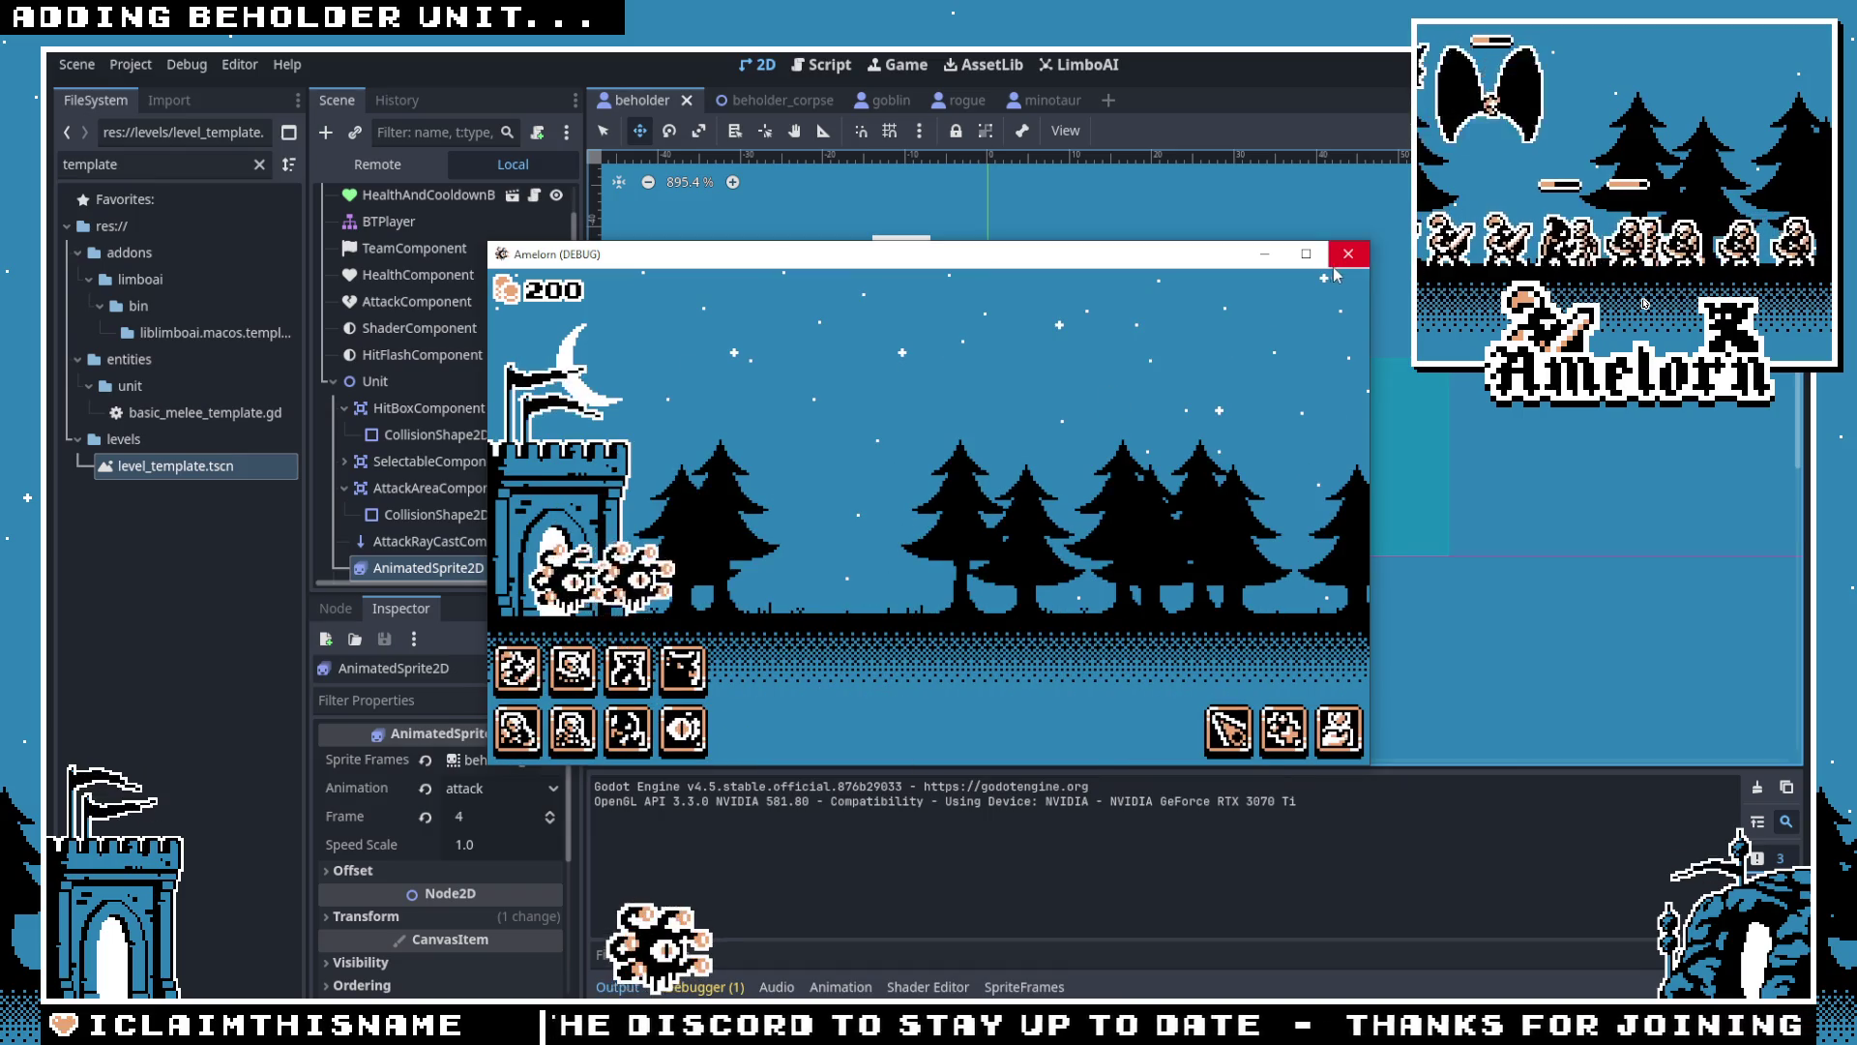
key("F11")
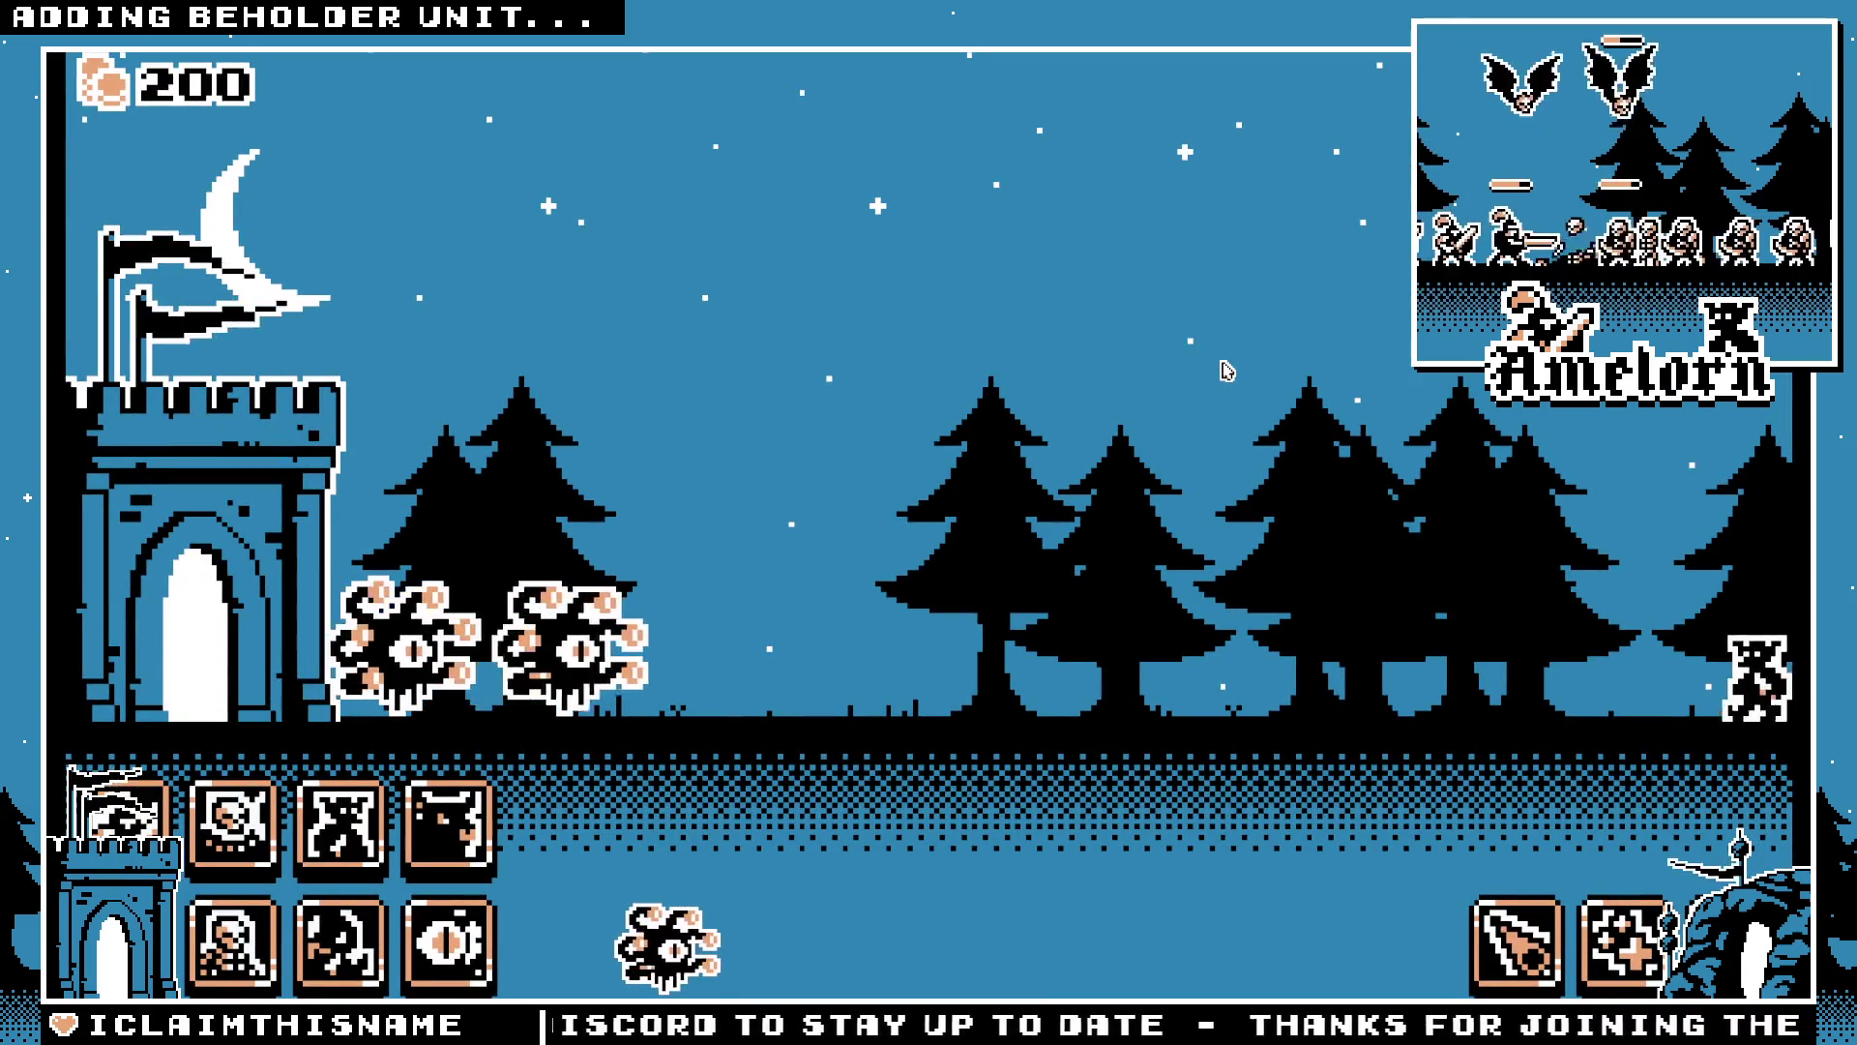